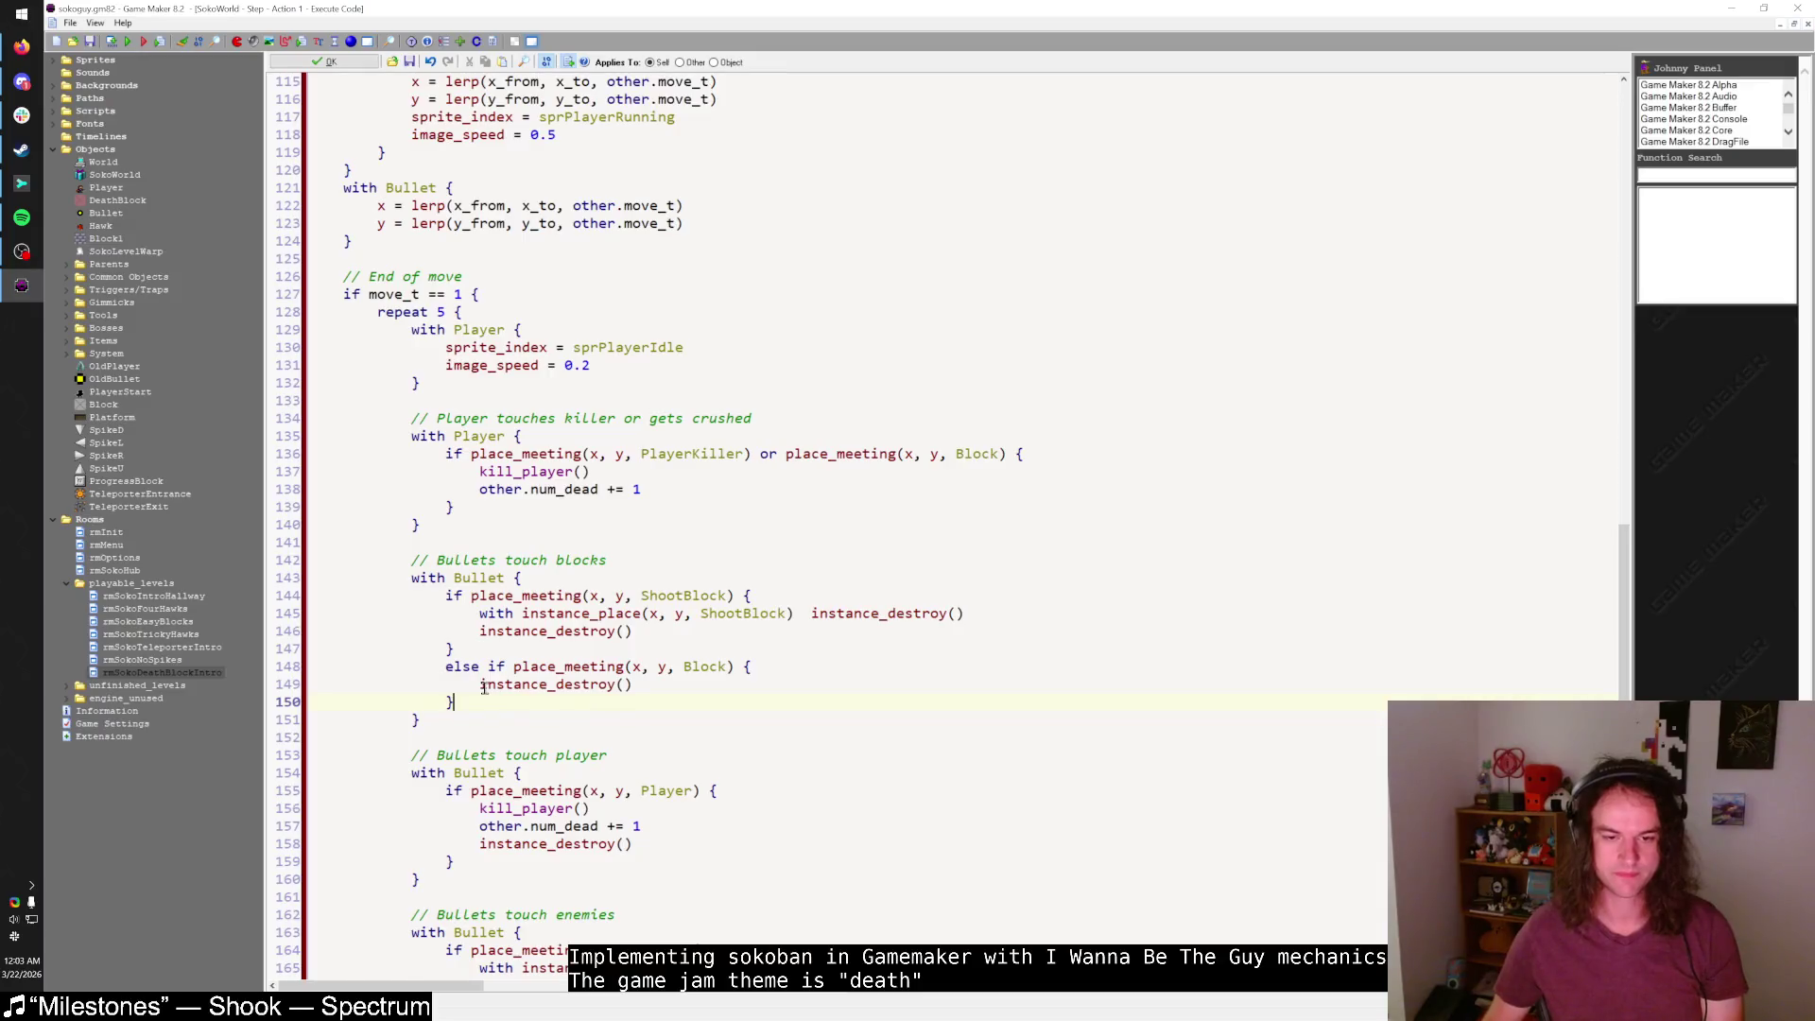
Paste the Block branch as a DeathBlock branch, close the Step code and playtest the game
{"action": "key", "text": "ctrl+v"}
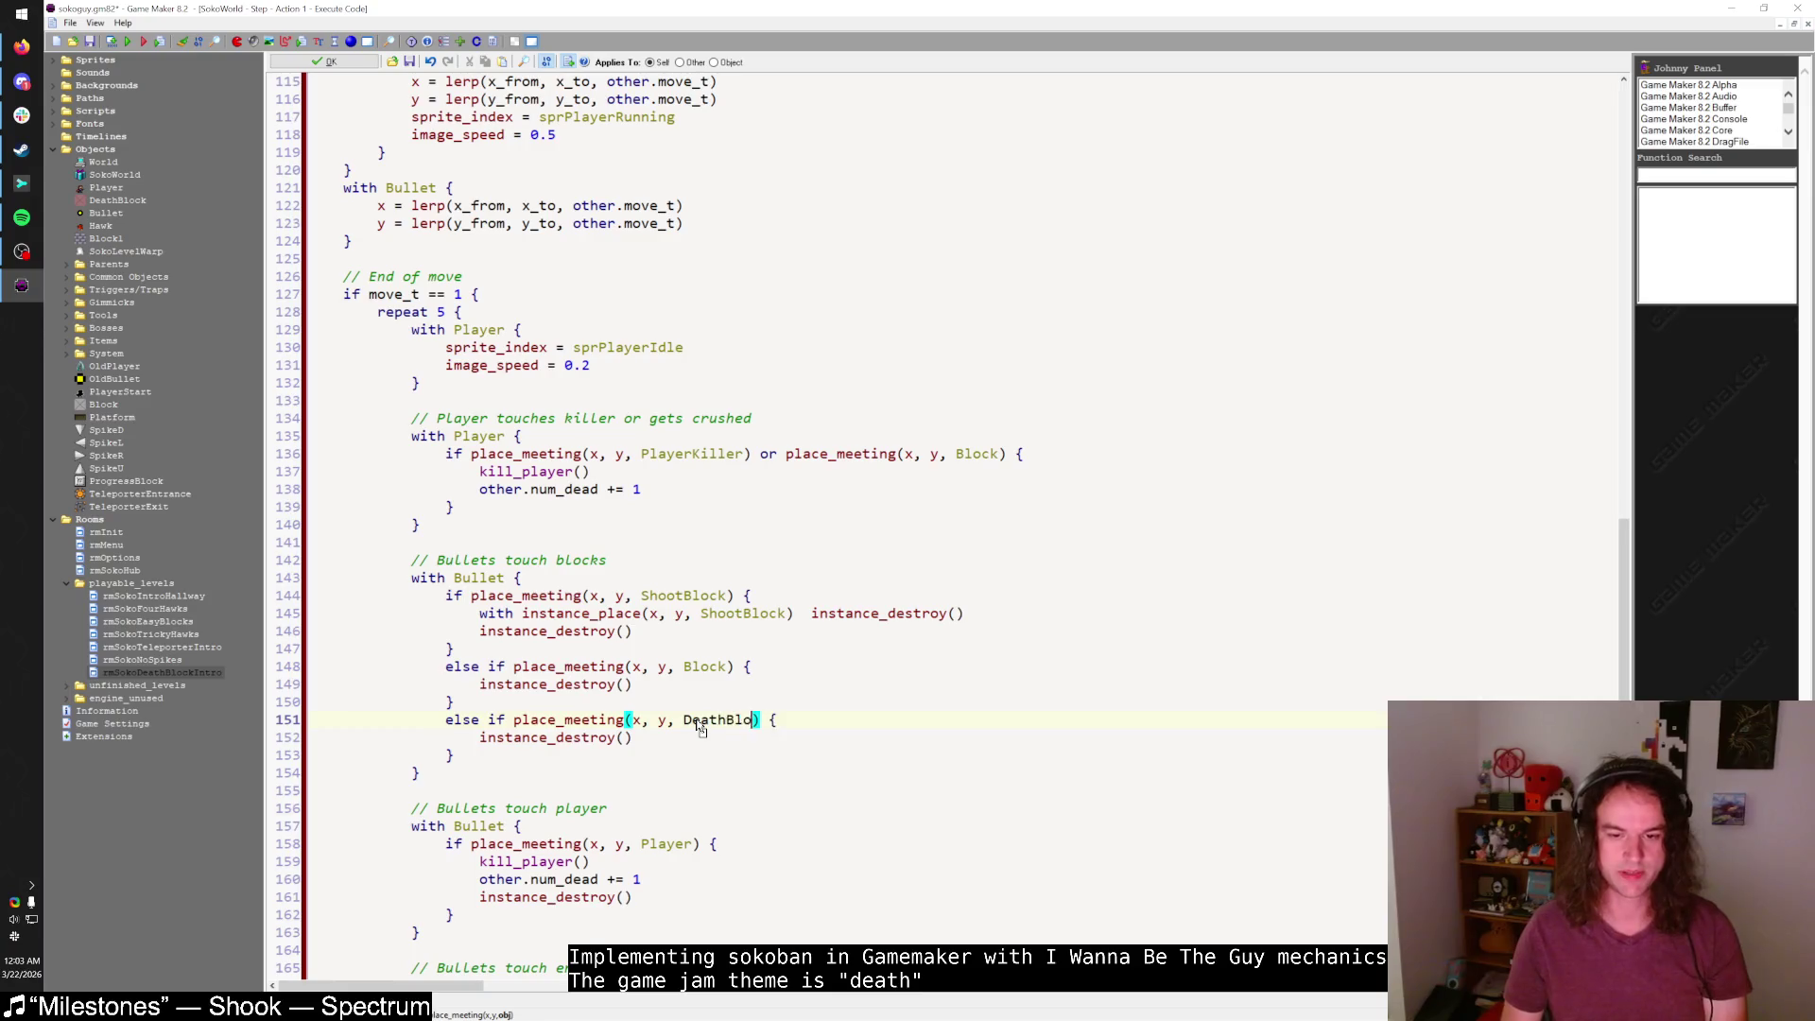
{"action": "left_click", "coordinate": [300, 59]}
{"action": "key", "text": "F5"}
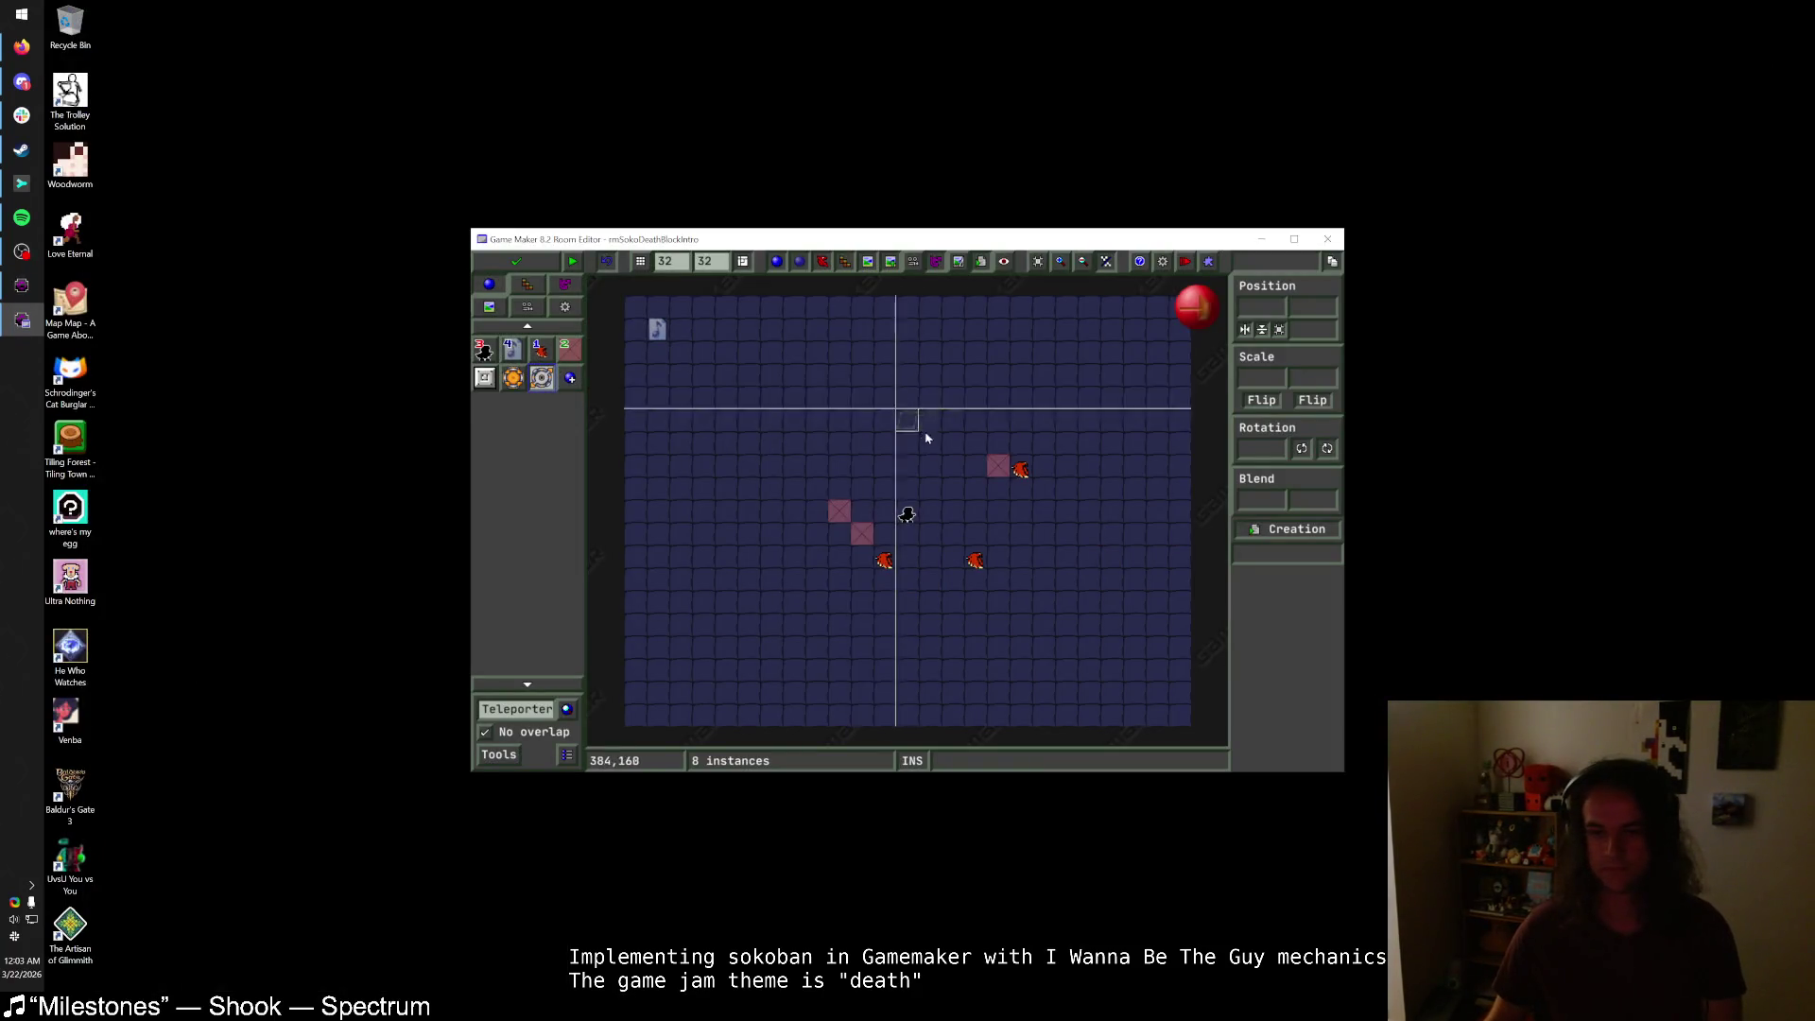
Move the player start up one row beside the DeathBlock, then save and close the room
{"action": "double_click", "coordinate": [952, 239]}
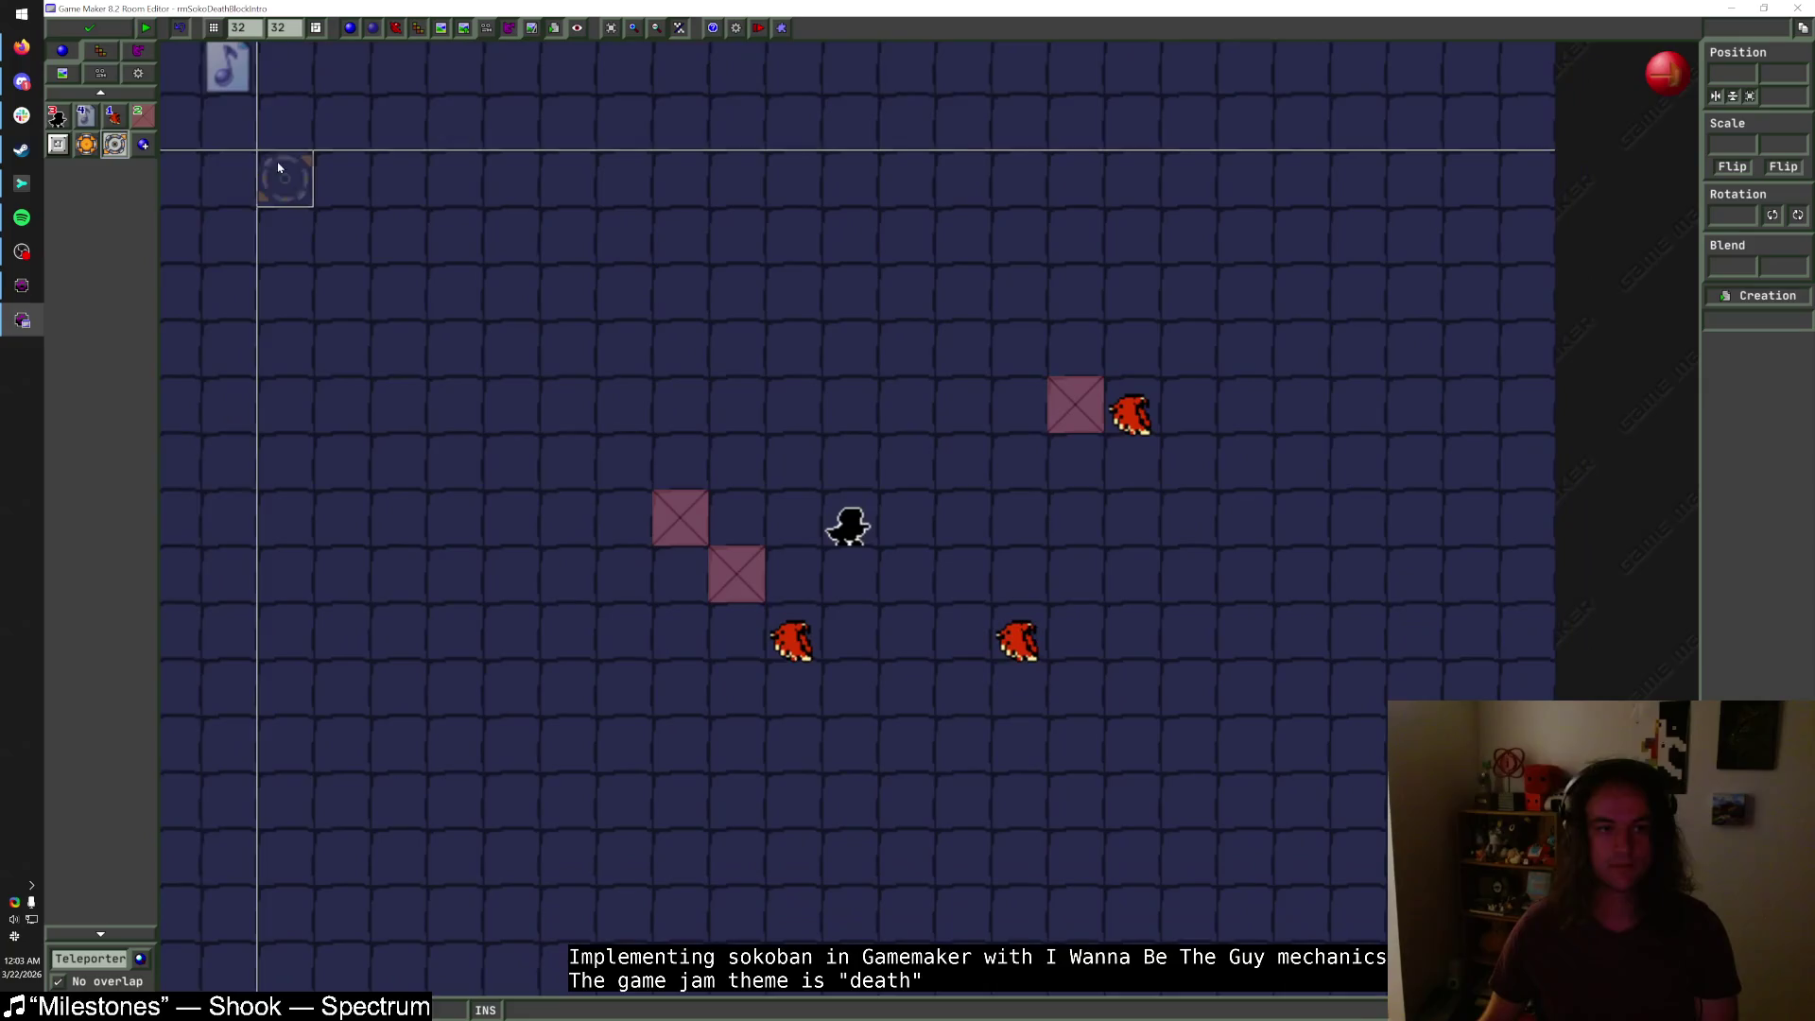
{"action": "left_click", "coordinate": [147, 114]}
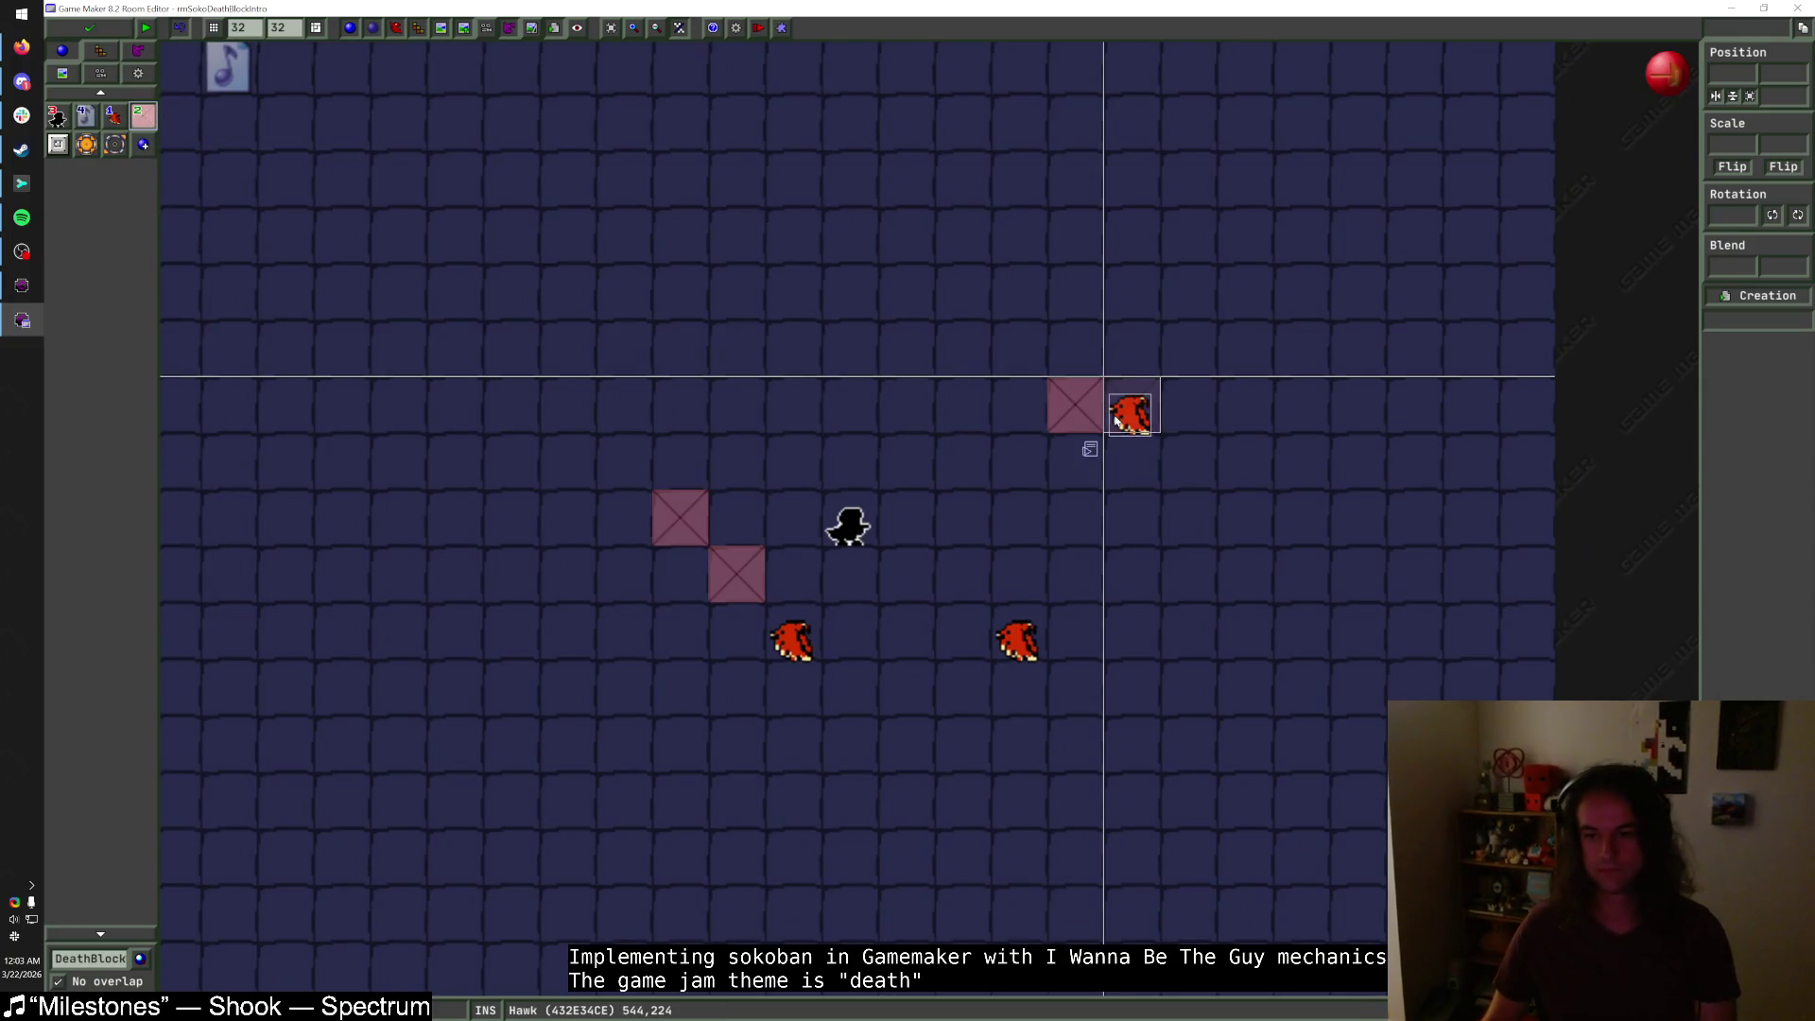
{"action": "left_click_drag", "start_coordinate": [849, 518], "coordinate": [906, 407]}
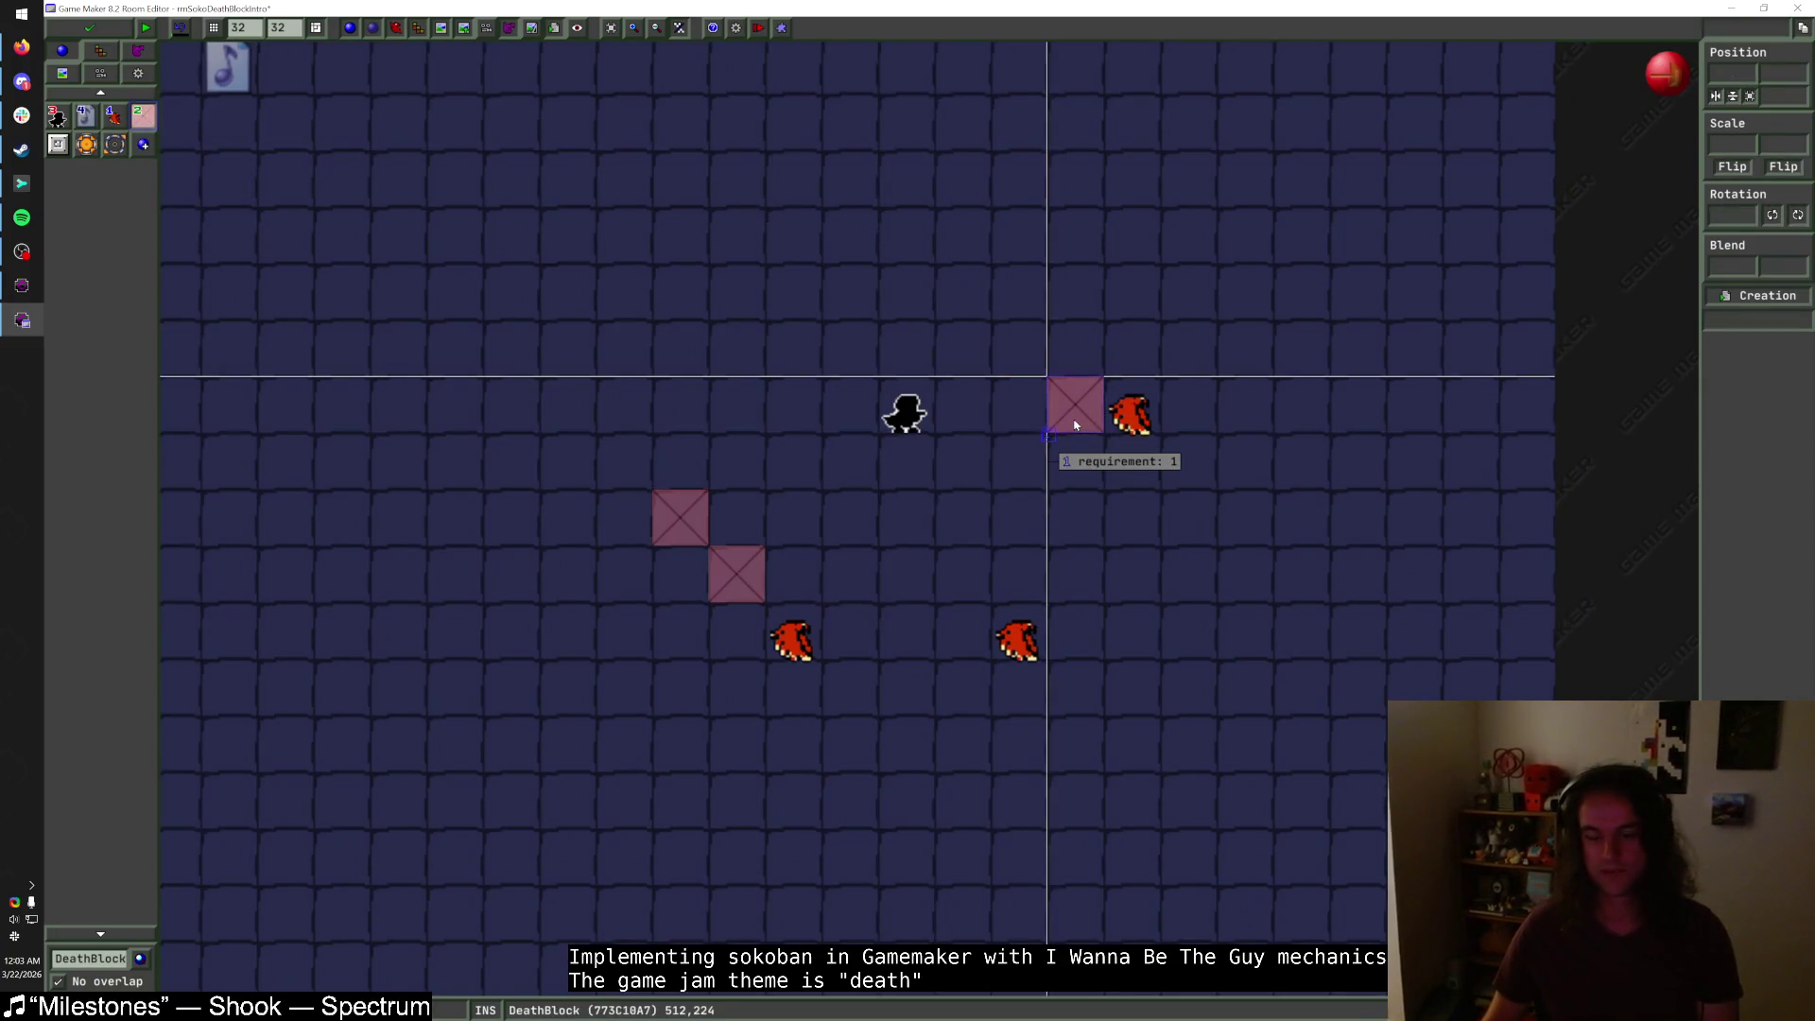
{"action": "mouse_move", "coordinate": [1075, 425]}
{"action": "left_mouse_down"}
{"action": "mouse_move", "coordinate": [1131, 456]}
{"action": "mouse_move", "coordinate": [1081, 401]}
{"action": "left_mouse_up"}
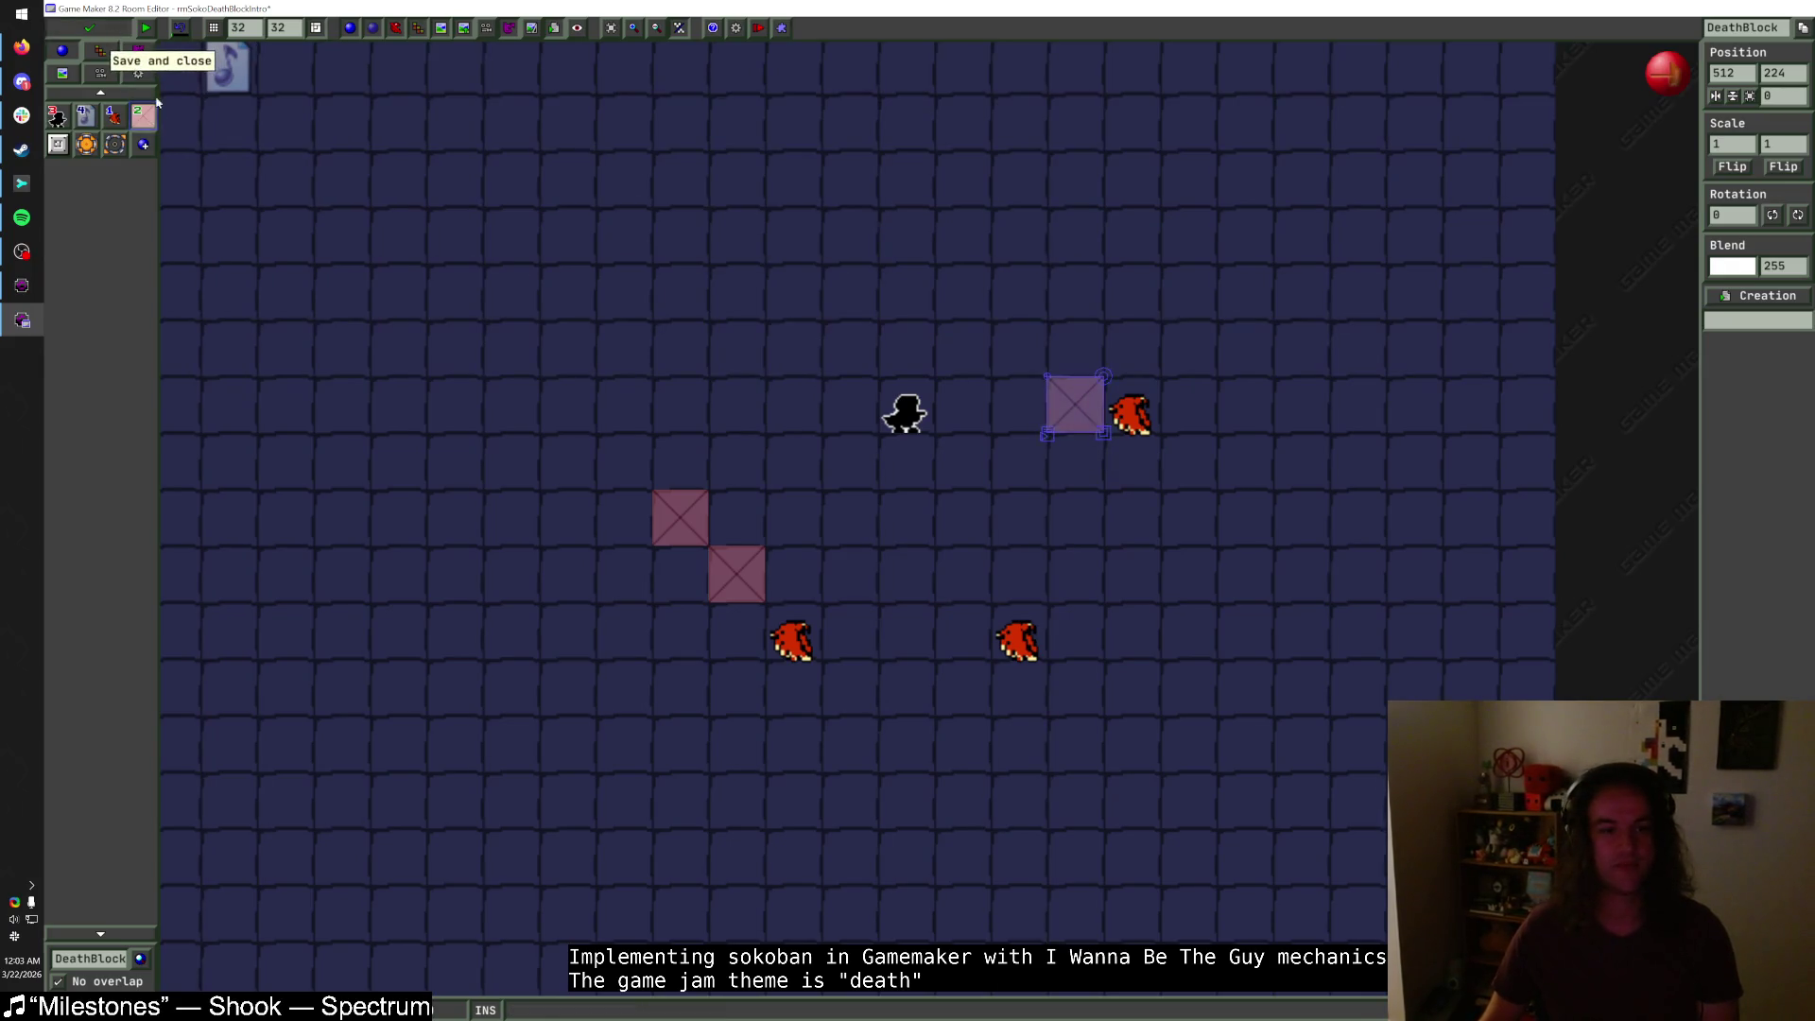
{"action": "left_click", "coordinate": [88, 27]}
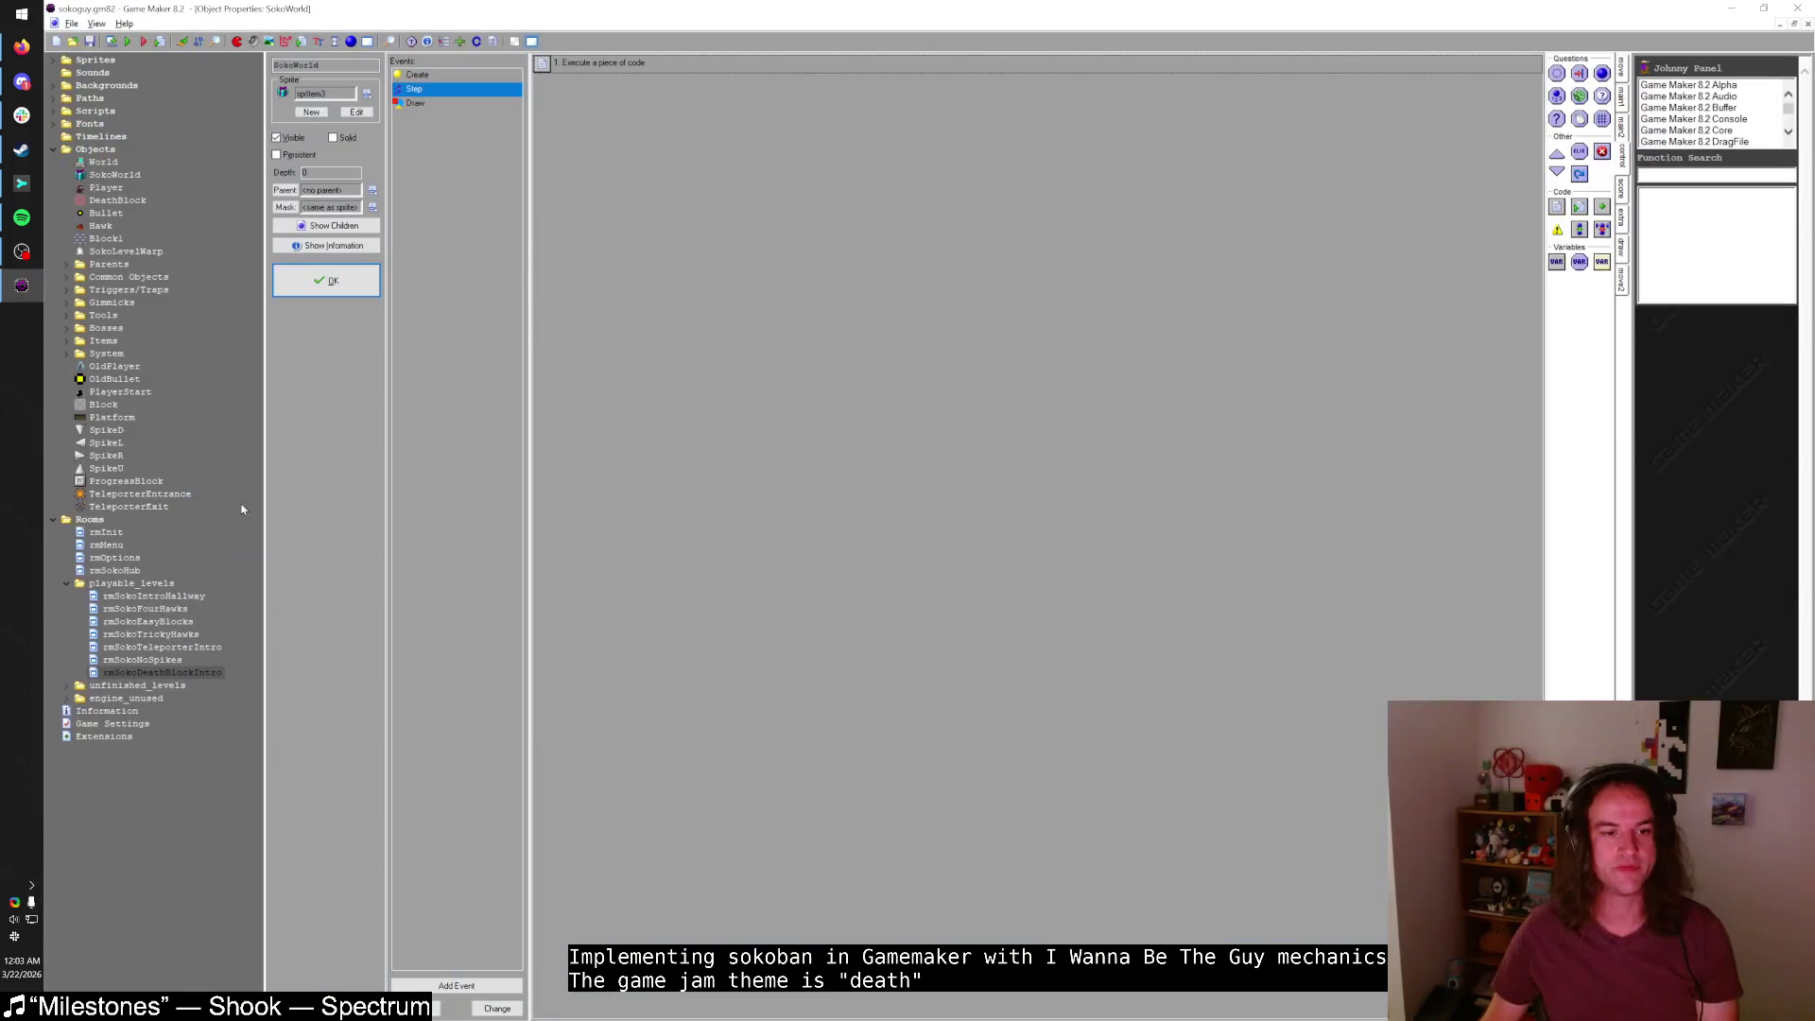
Delete the 'NOTE: COPY-PASTED!' comment line from the Step code and close both editors
{"action": "left_click", "coordinate": [126, 199]}
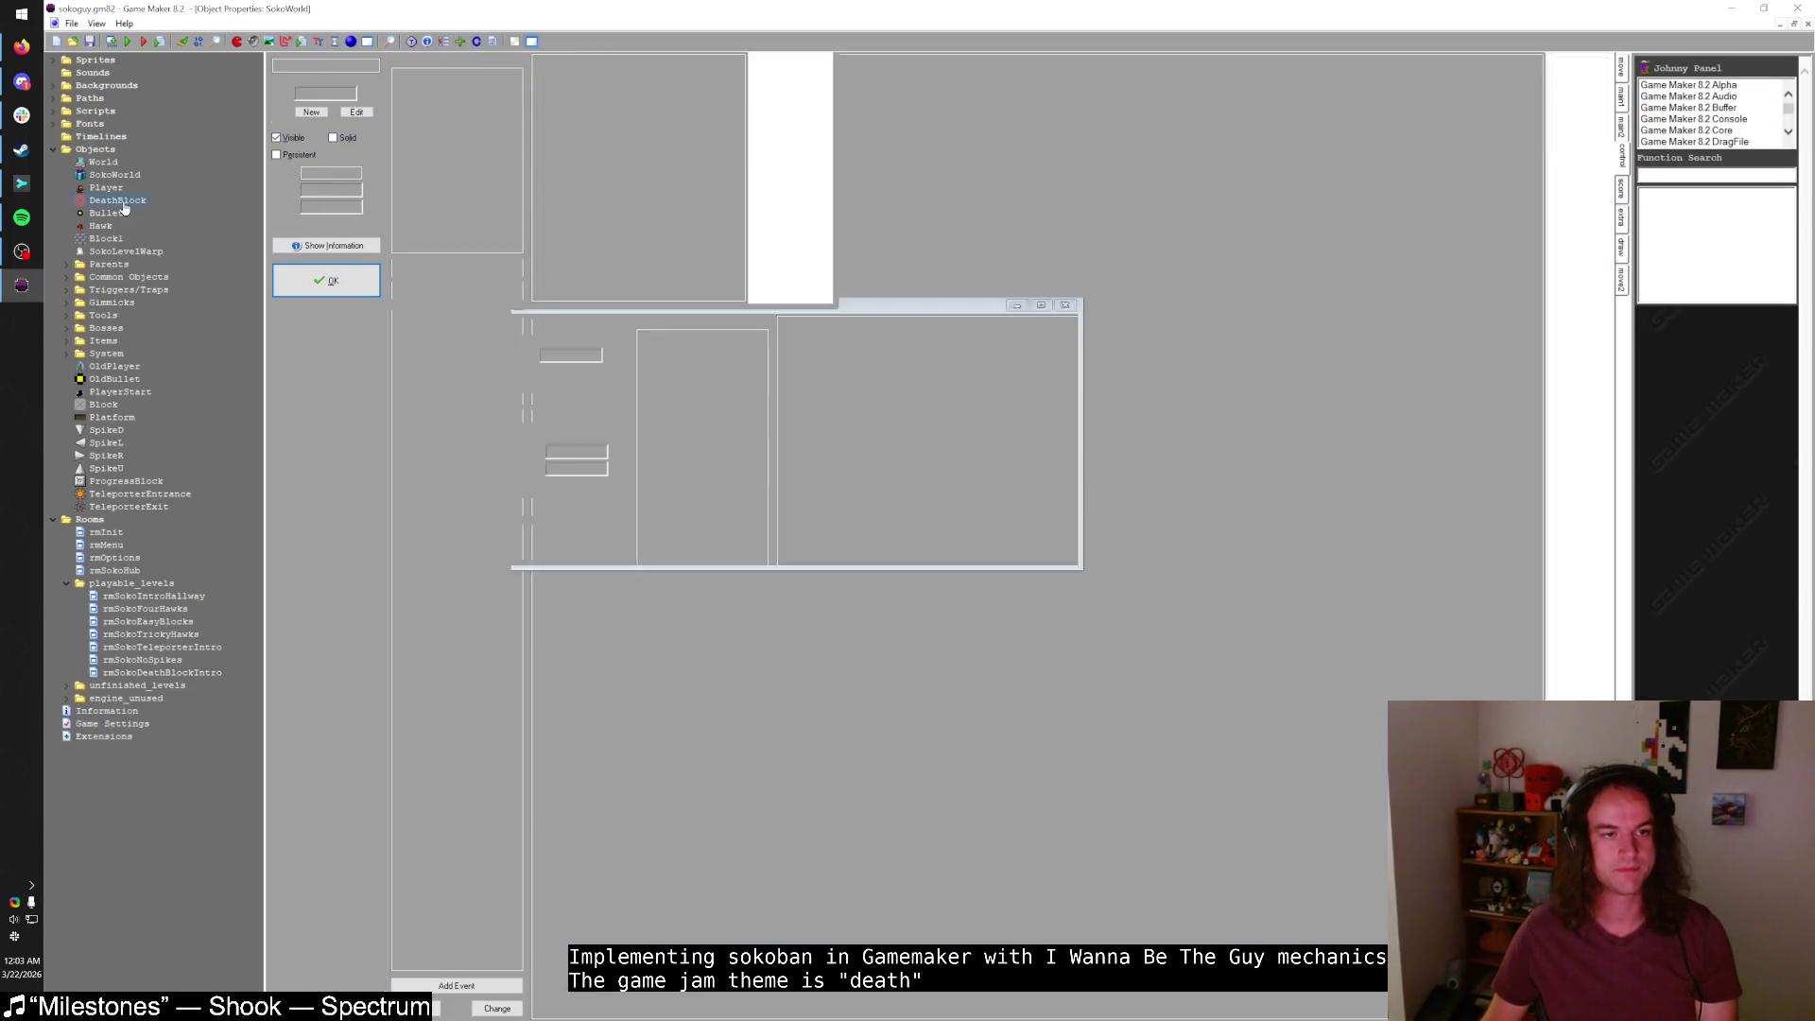
{"action": "double_click", "coordinate": [559, 137]}
{"action": "left_click_drag", "start_coordinate": [1626, 179], "coordinate": [1627, 880]}
{"action": "left_click_drag", "start_coordinate": [626, 299], "coordinate": [312, 296]}
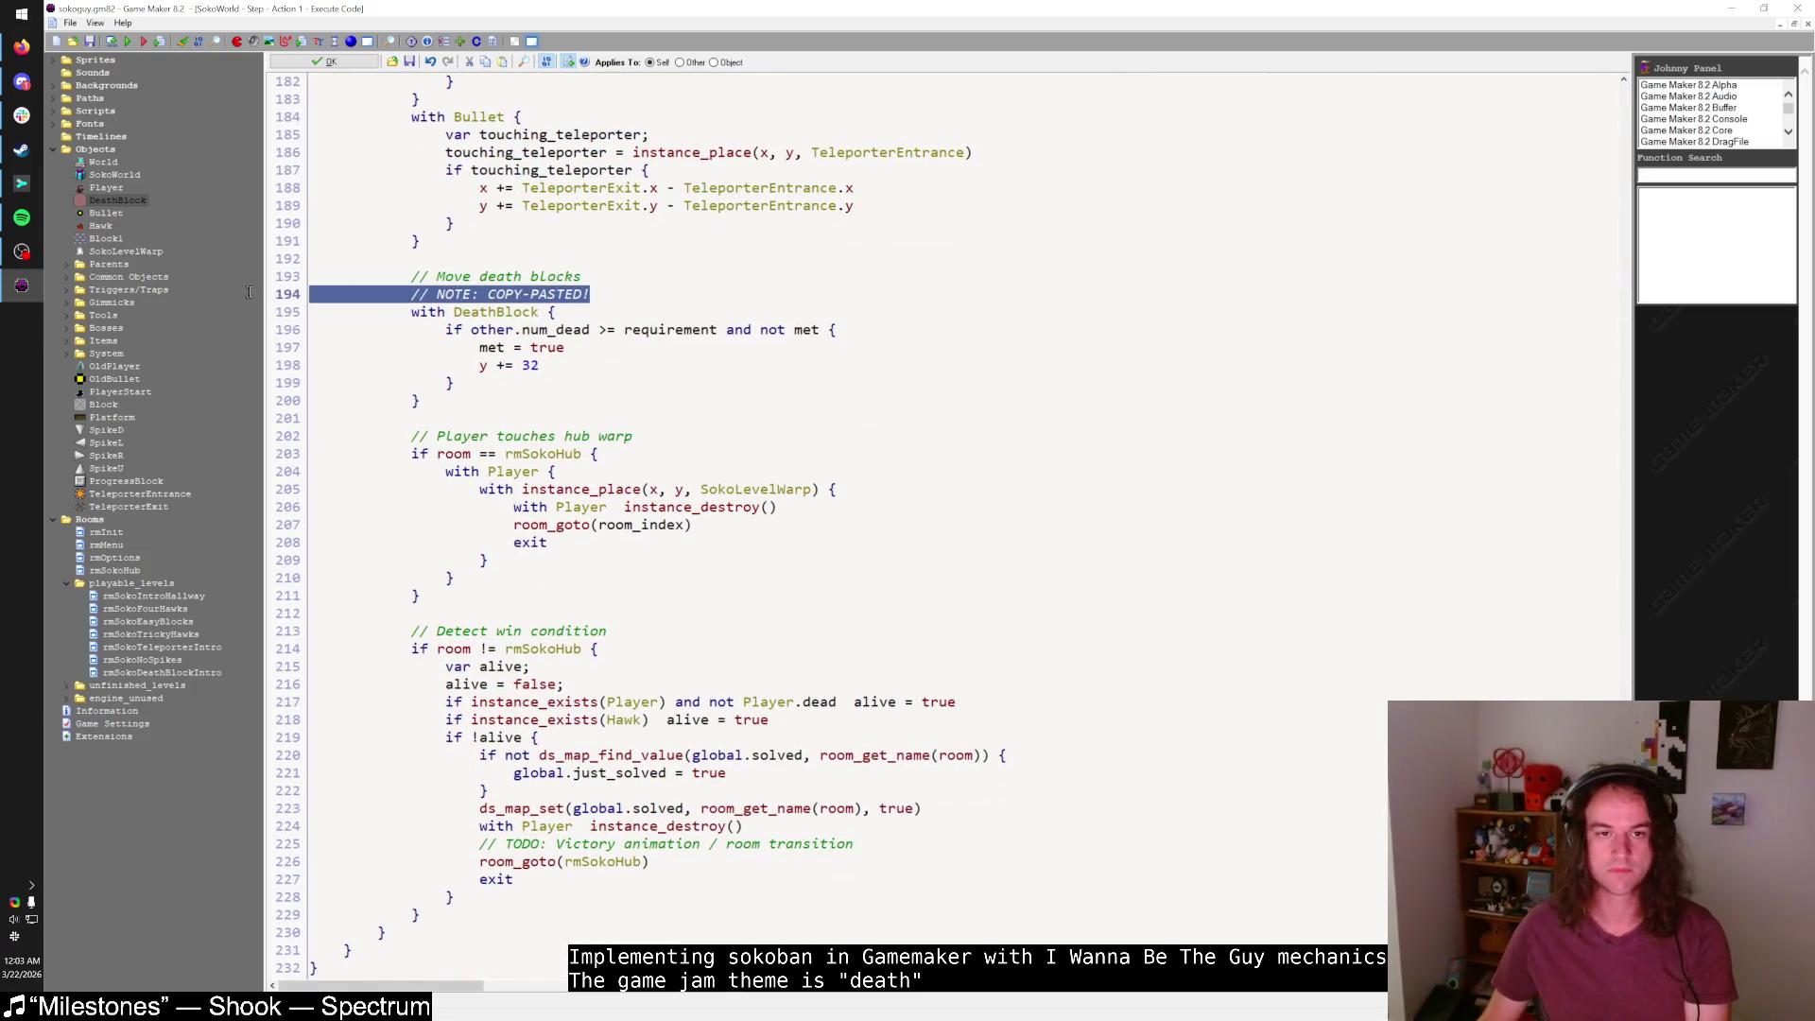
{"action": "key", "text": "BackSpace"}
{"action": "key", "text": "BackSpace"}
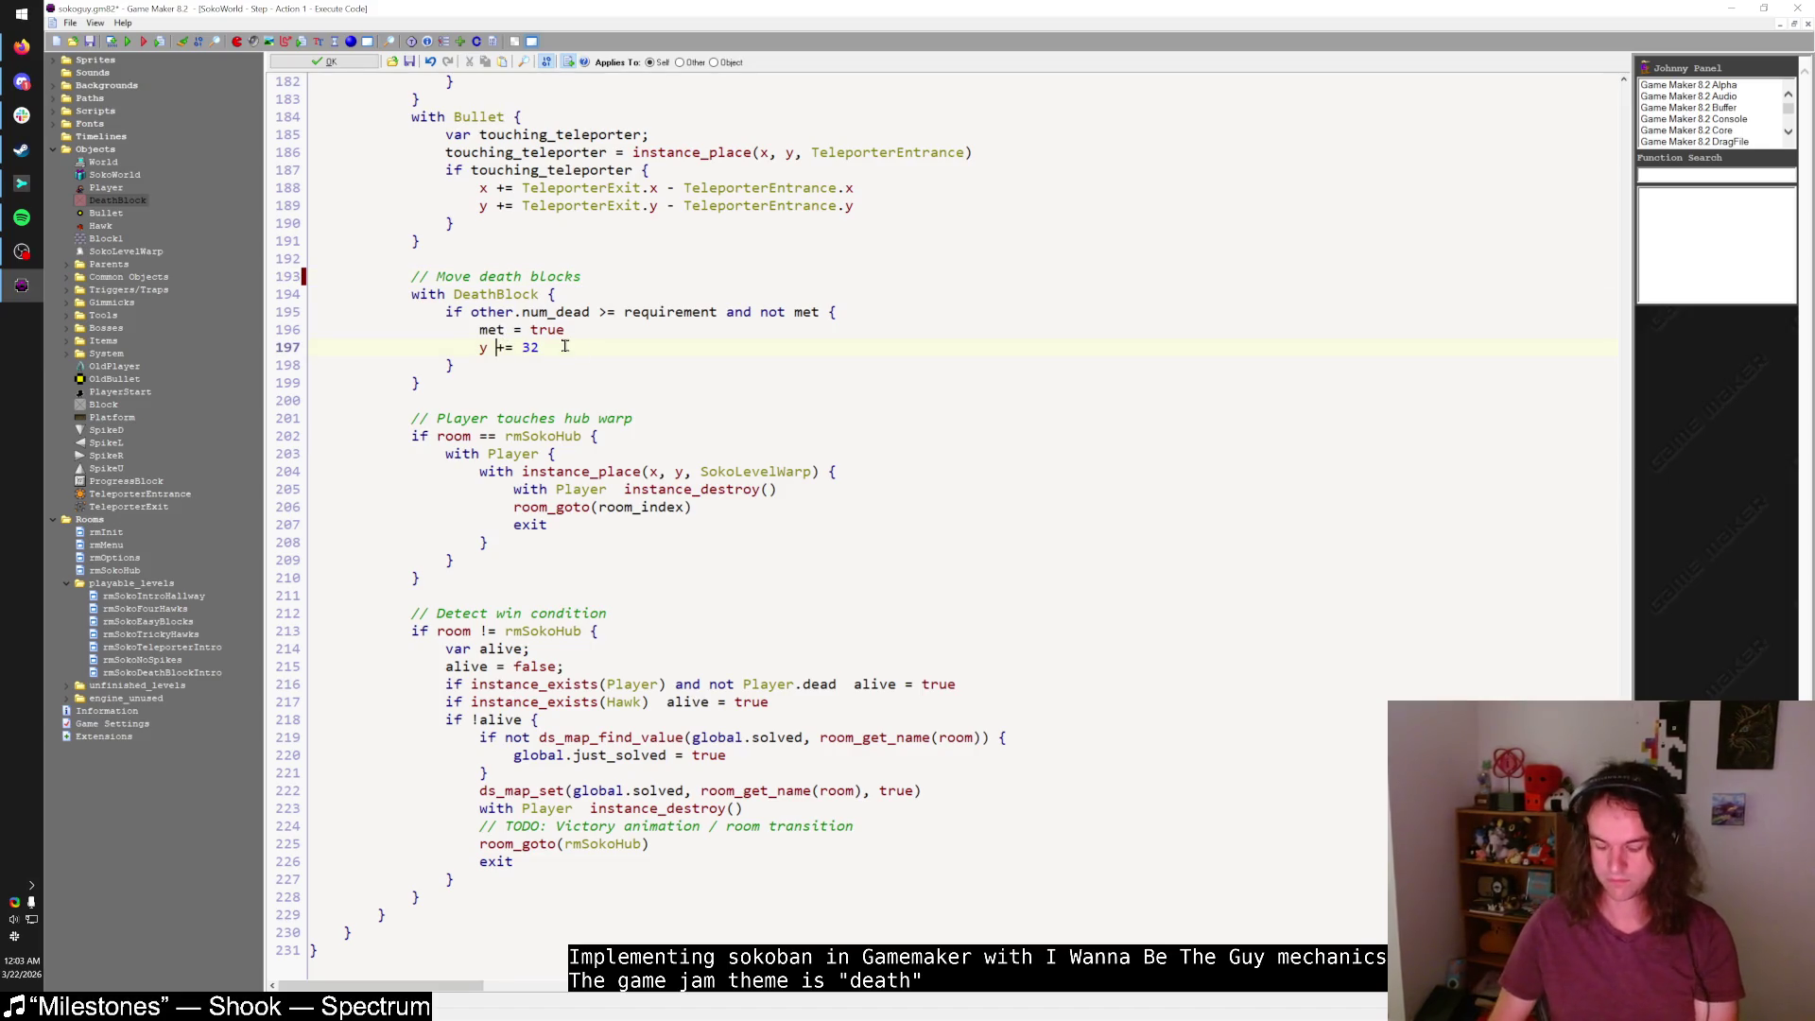
{"action": "left_click", "coordinate": [313, 60]}
{"action": "left_click", "coordinate": [321, 283]}
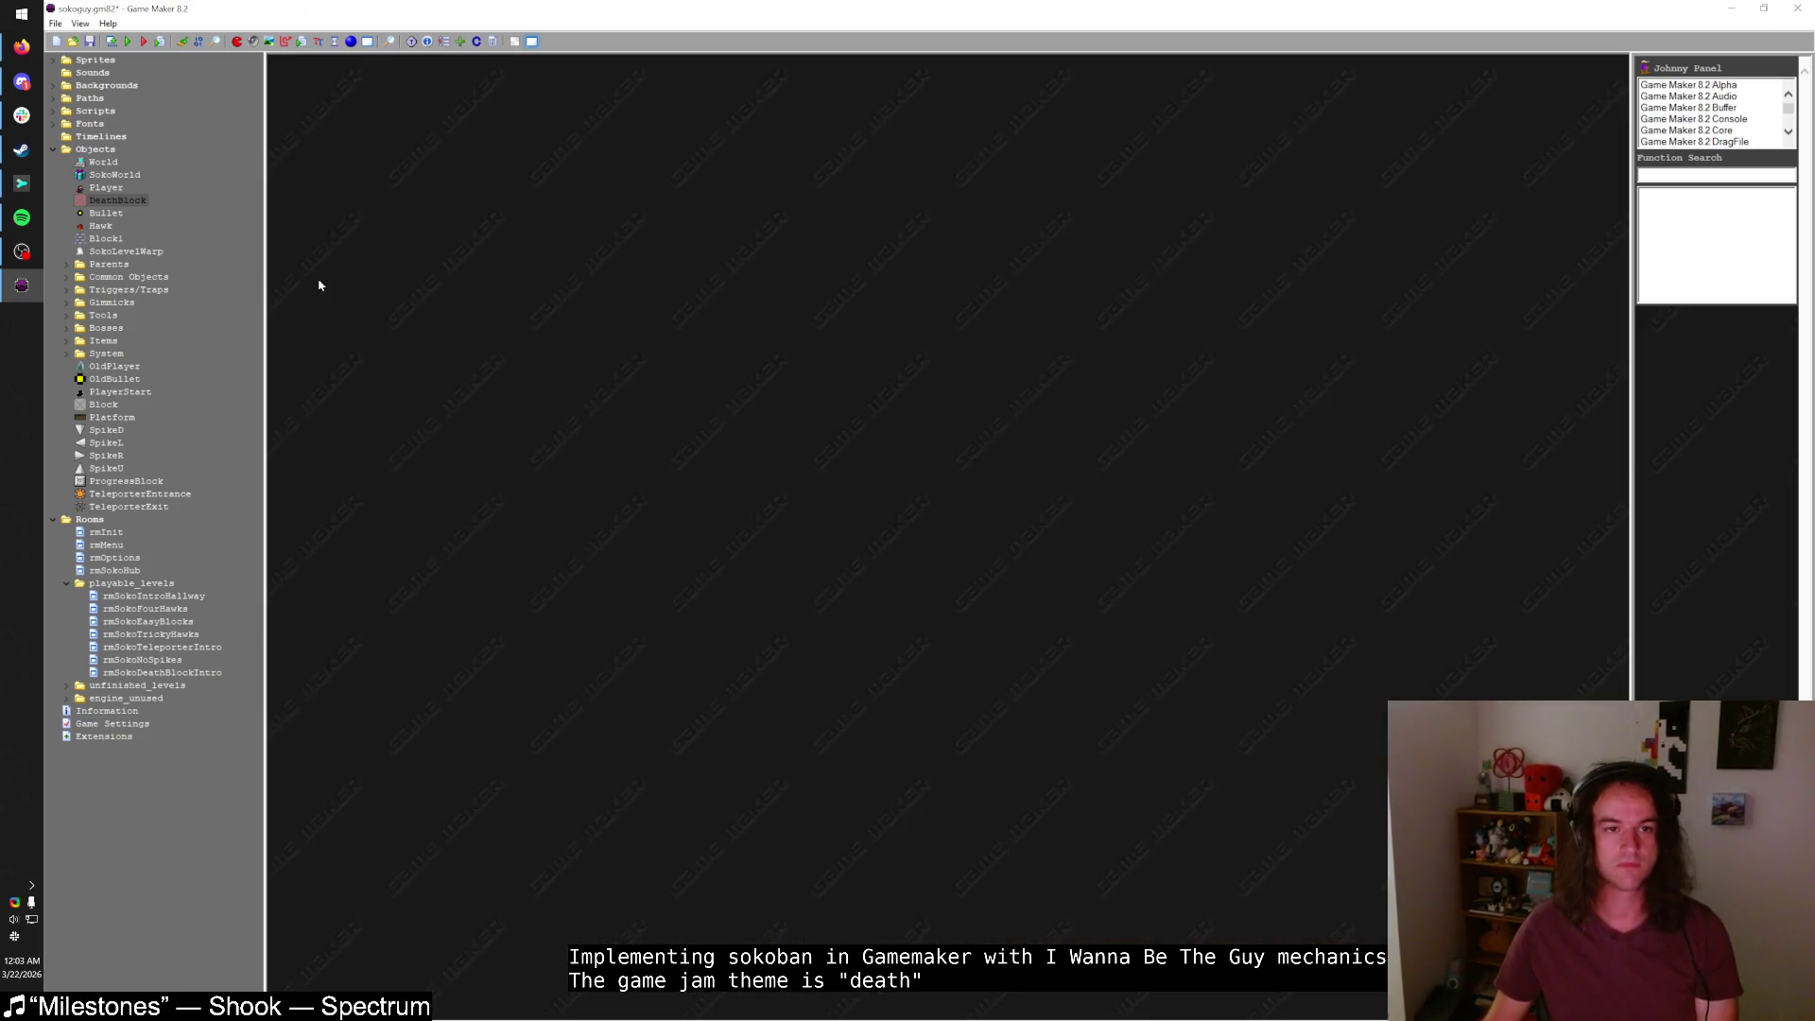
After a playtest, move the room's DeathBlock down one cell and the upper hawk two cells left
{"action": "key", "text": "F5"}
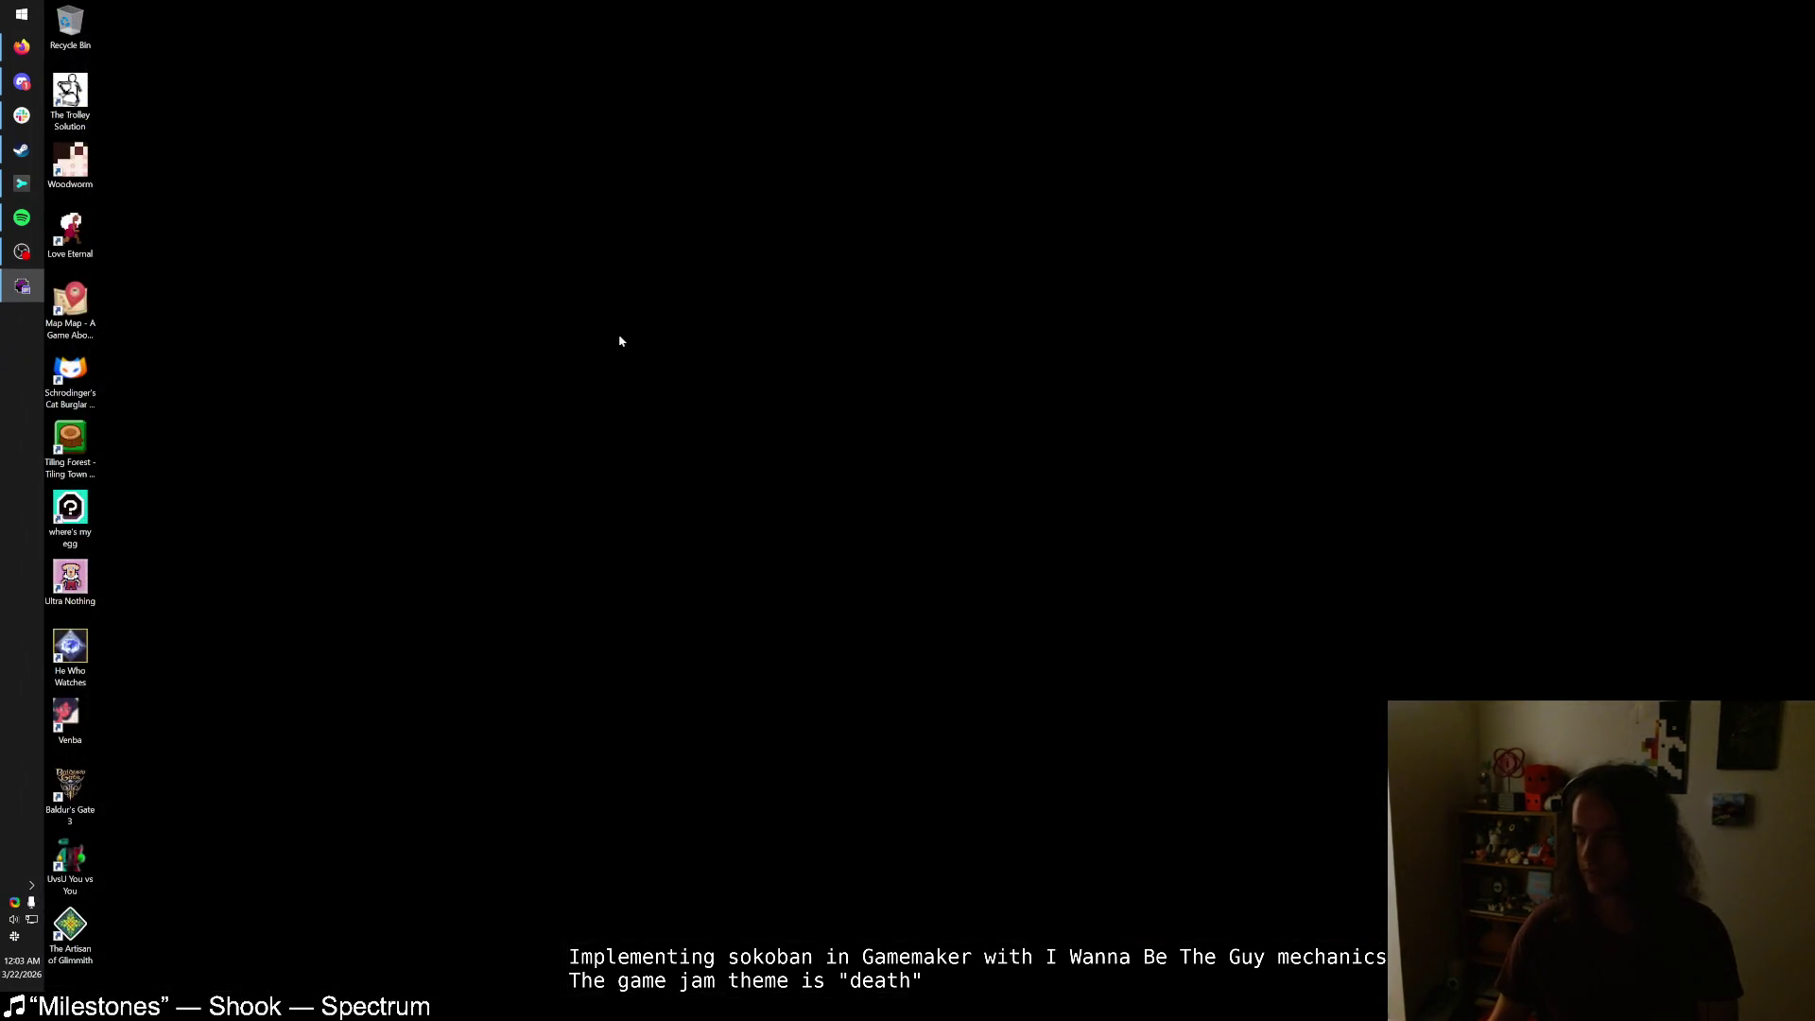
{"action": "double_click", "coordinate": [964, 231]}
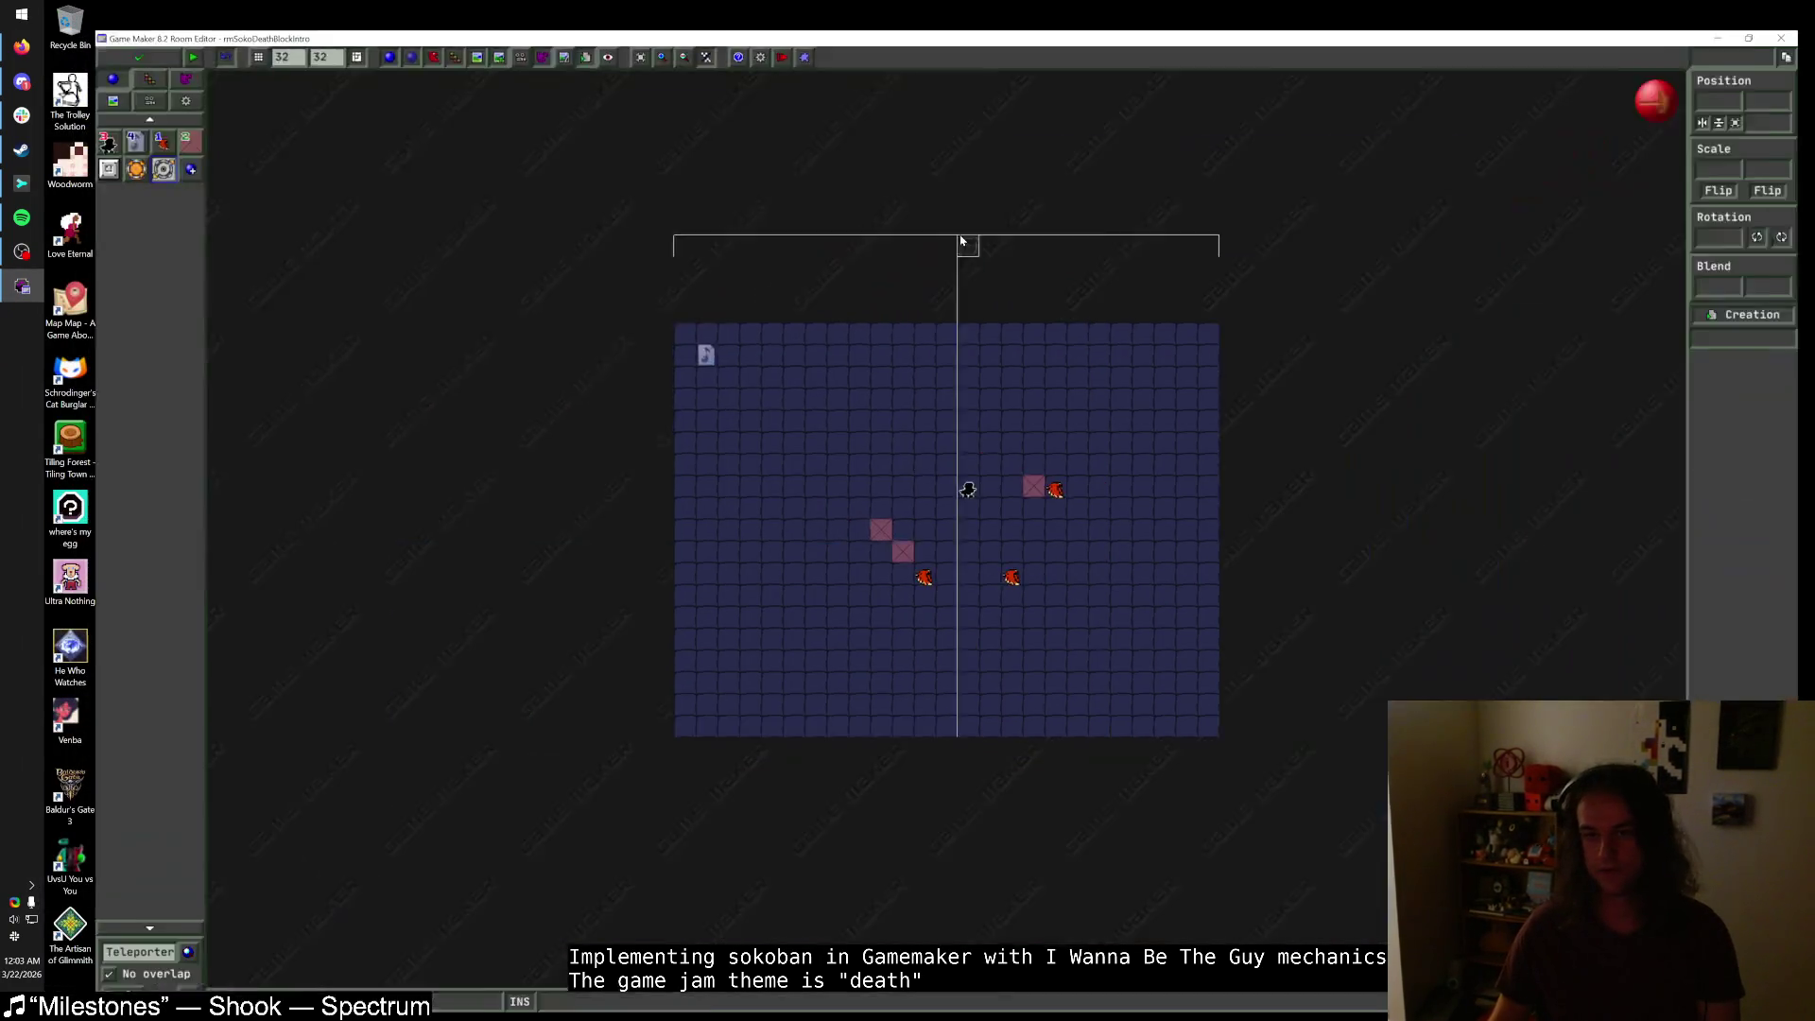
{"action": "scroll", "coordinate": [1045, 527], "scroll_direction": "up", "scroll_amount": 2}
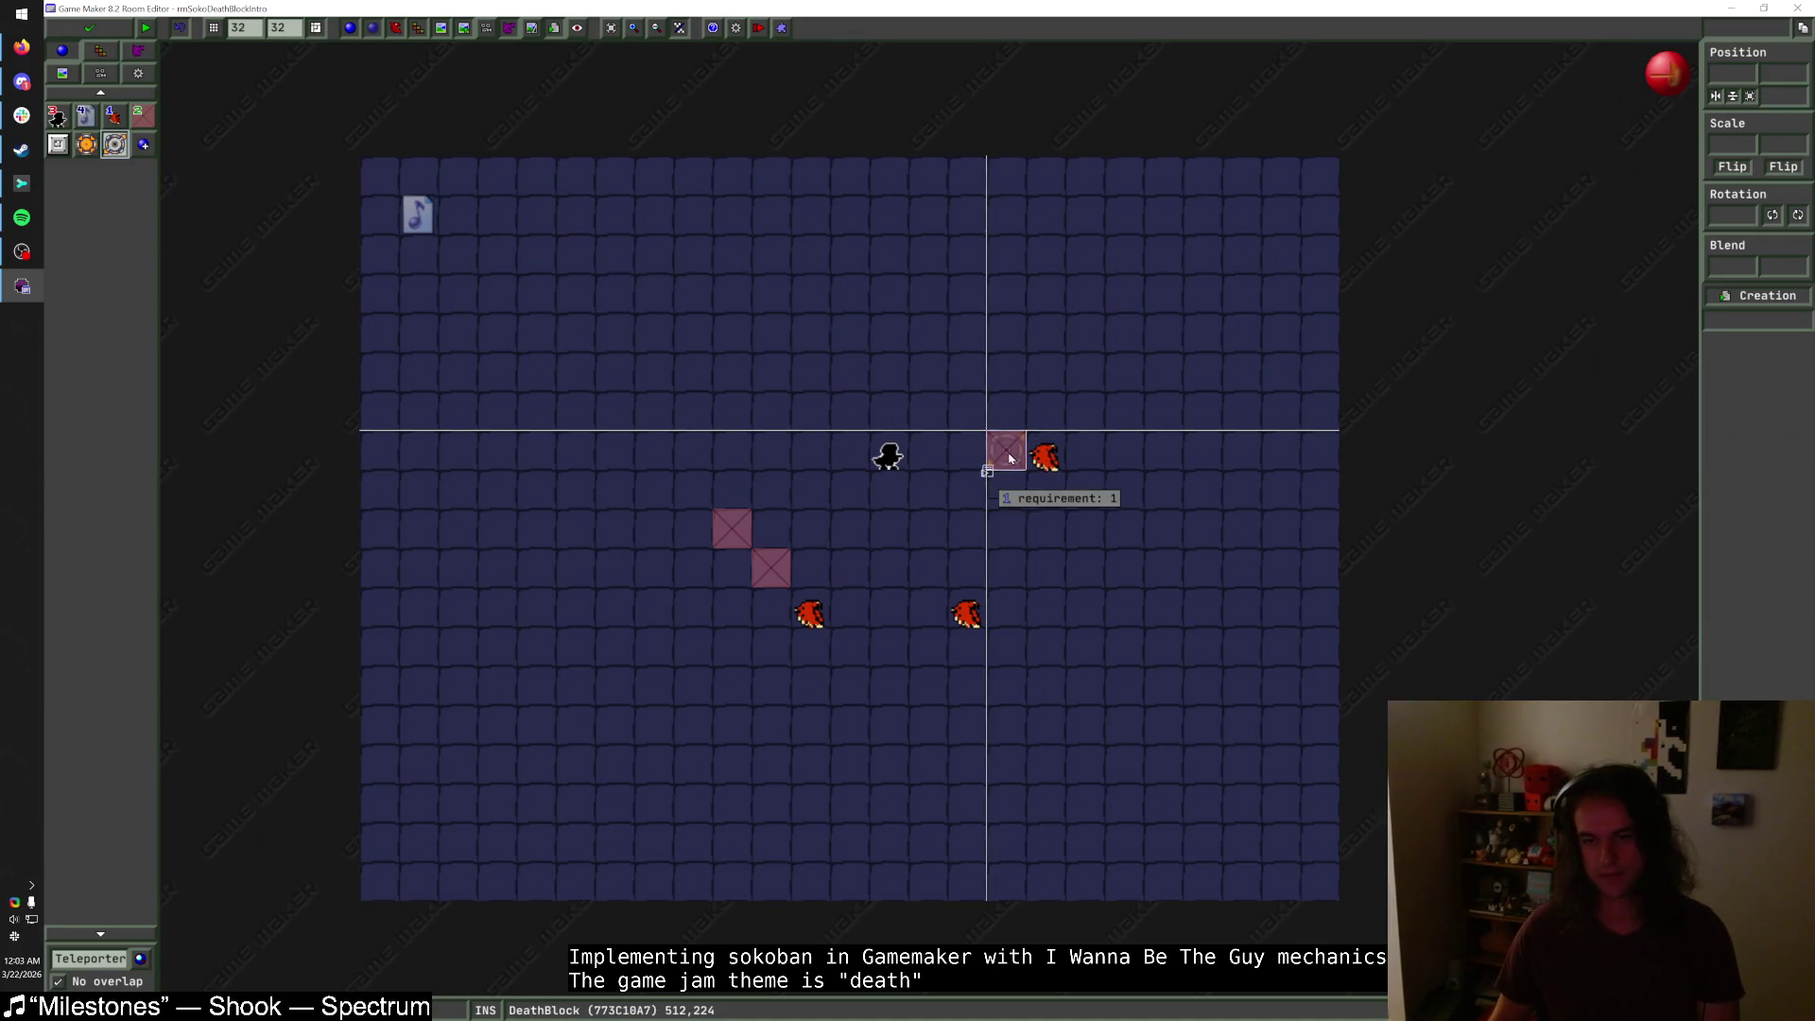
{"action": "left_click_drag", "start_coordinate": [1009, 459], "coordinate": [1005, 489]}
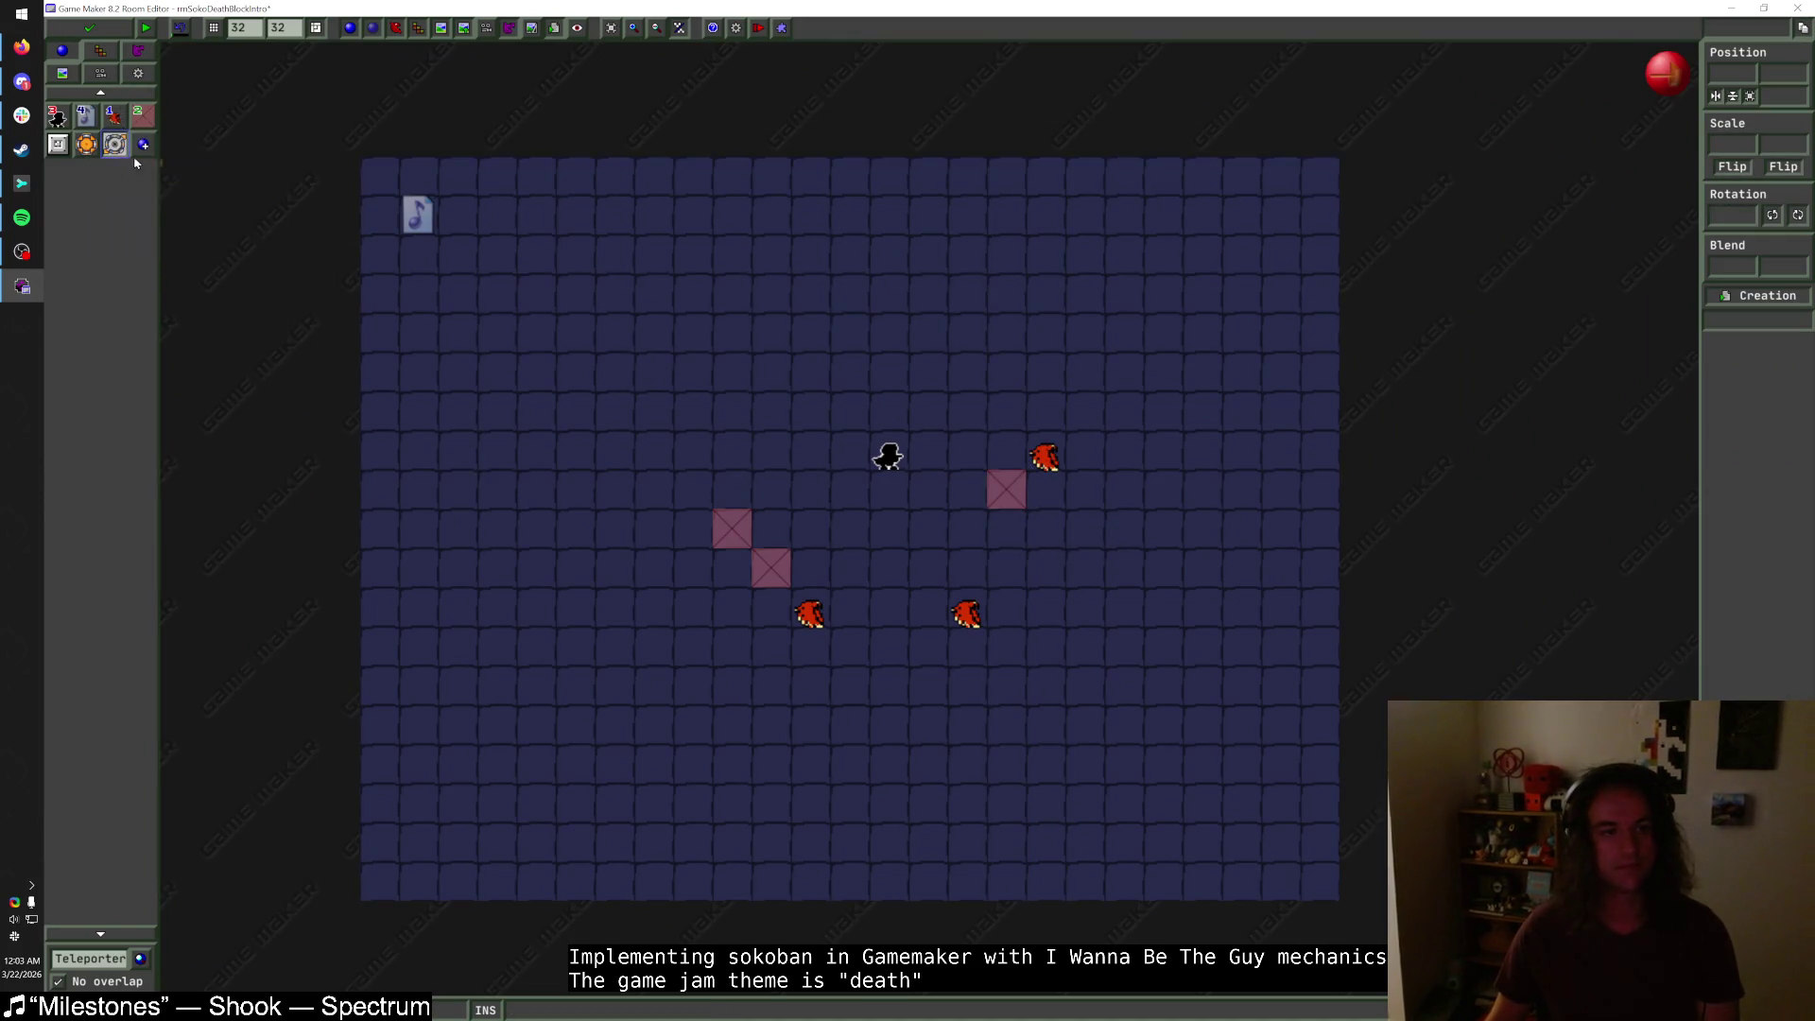
{"action": "left_click", "coordinate": [143, 114]}
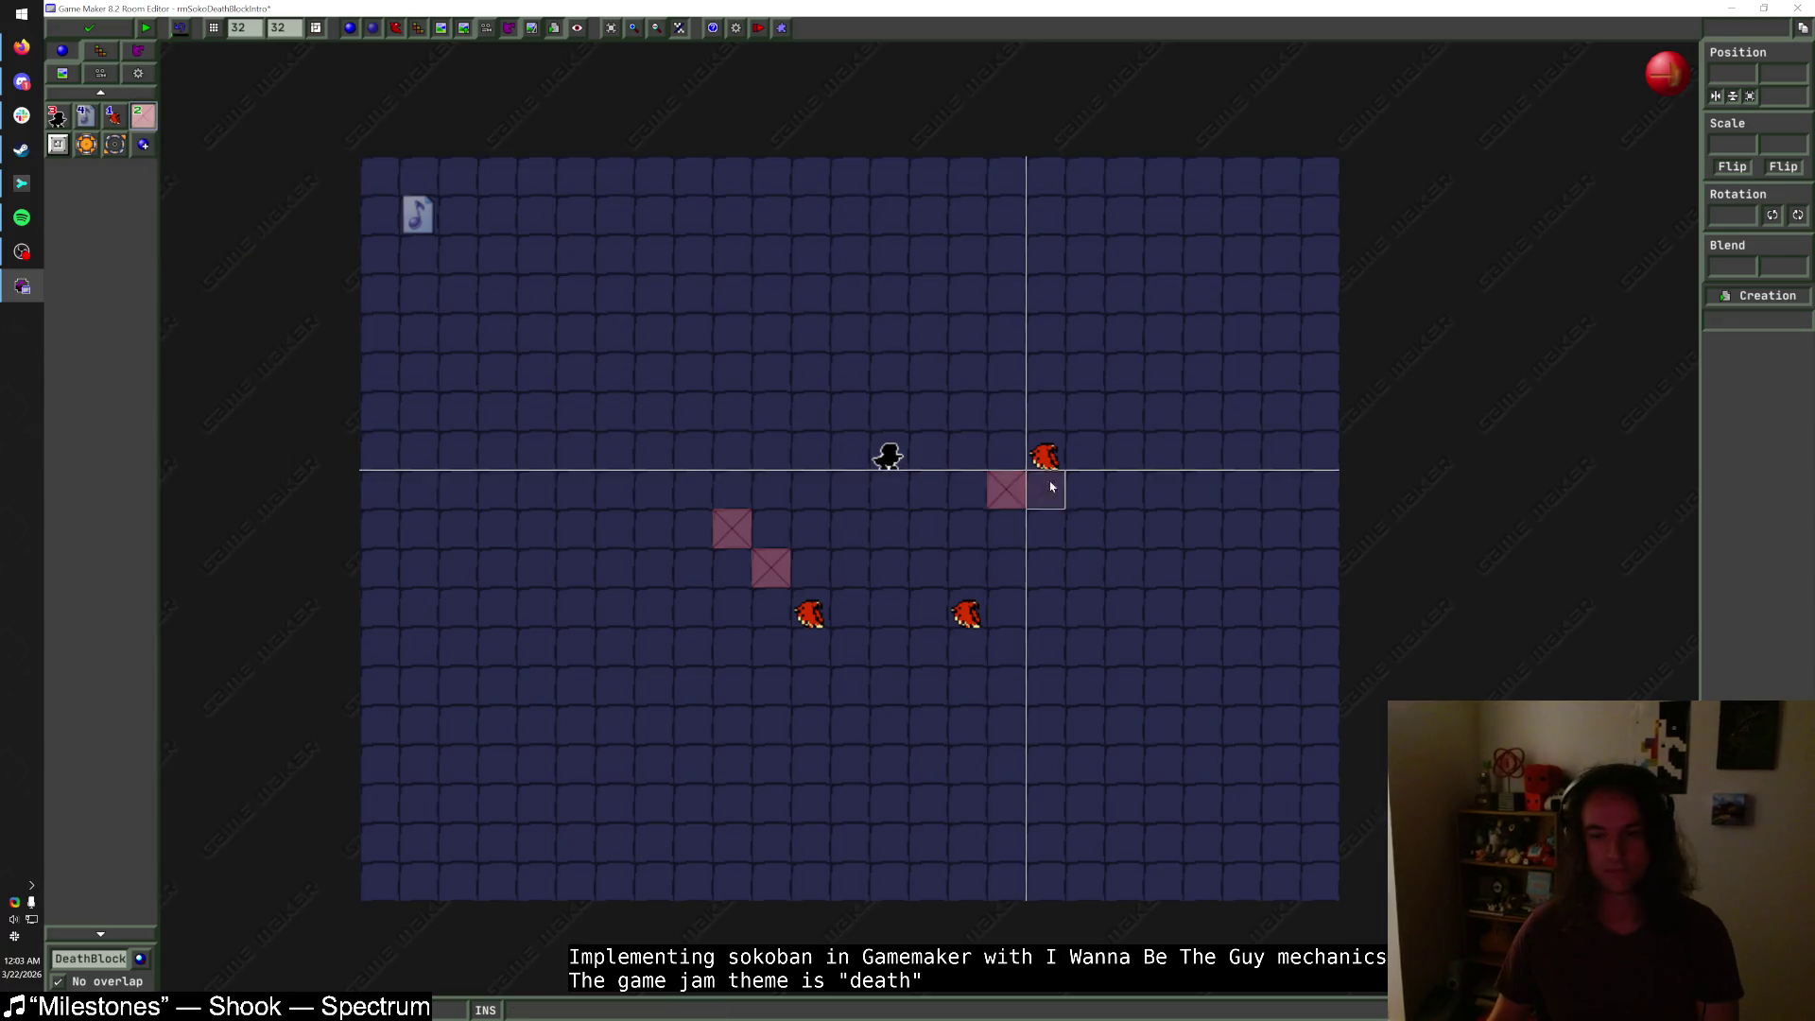
{"action": "left_click_drag", "start_coordinate": [1052, 459], "coordinate": [973, 459]}
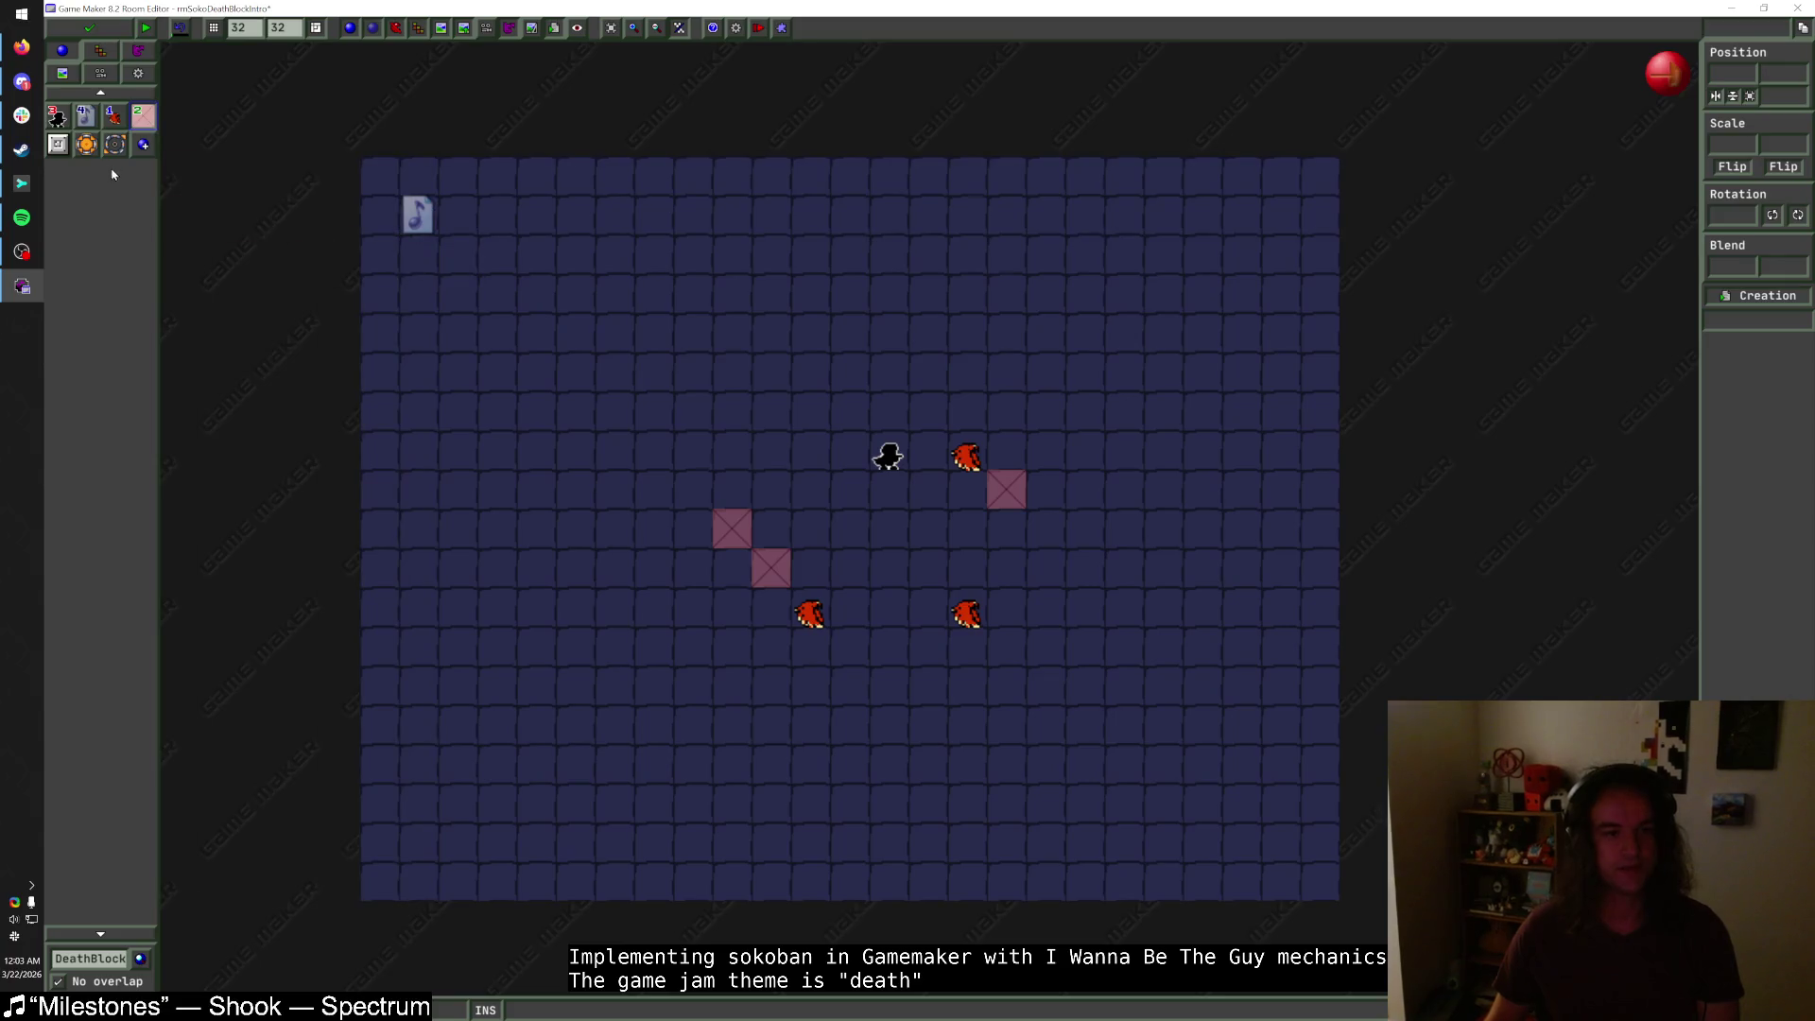
{"action": "left_click", "coordinate": [115, 955]}
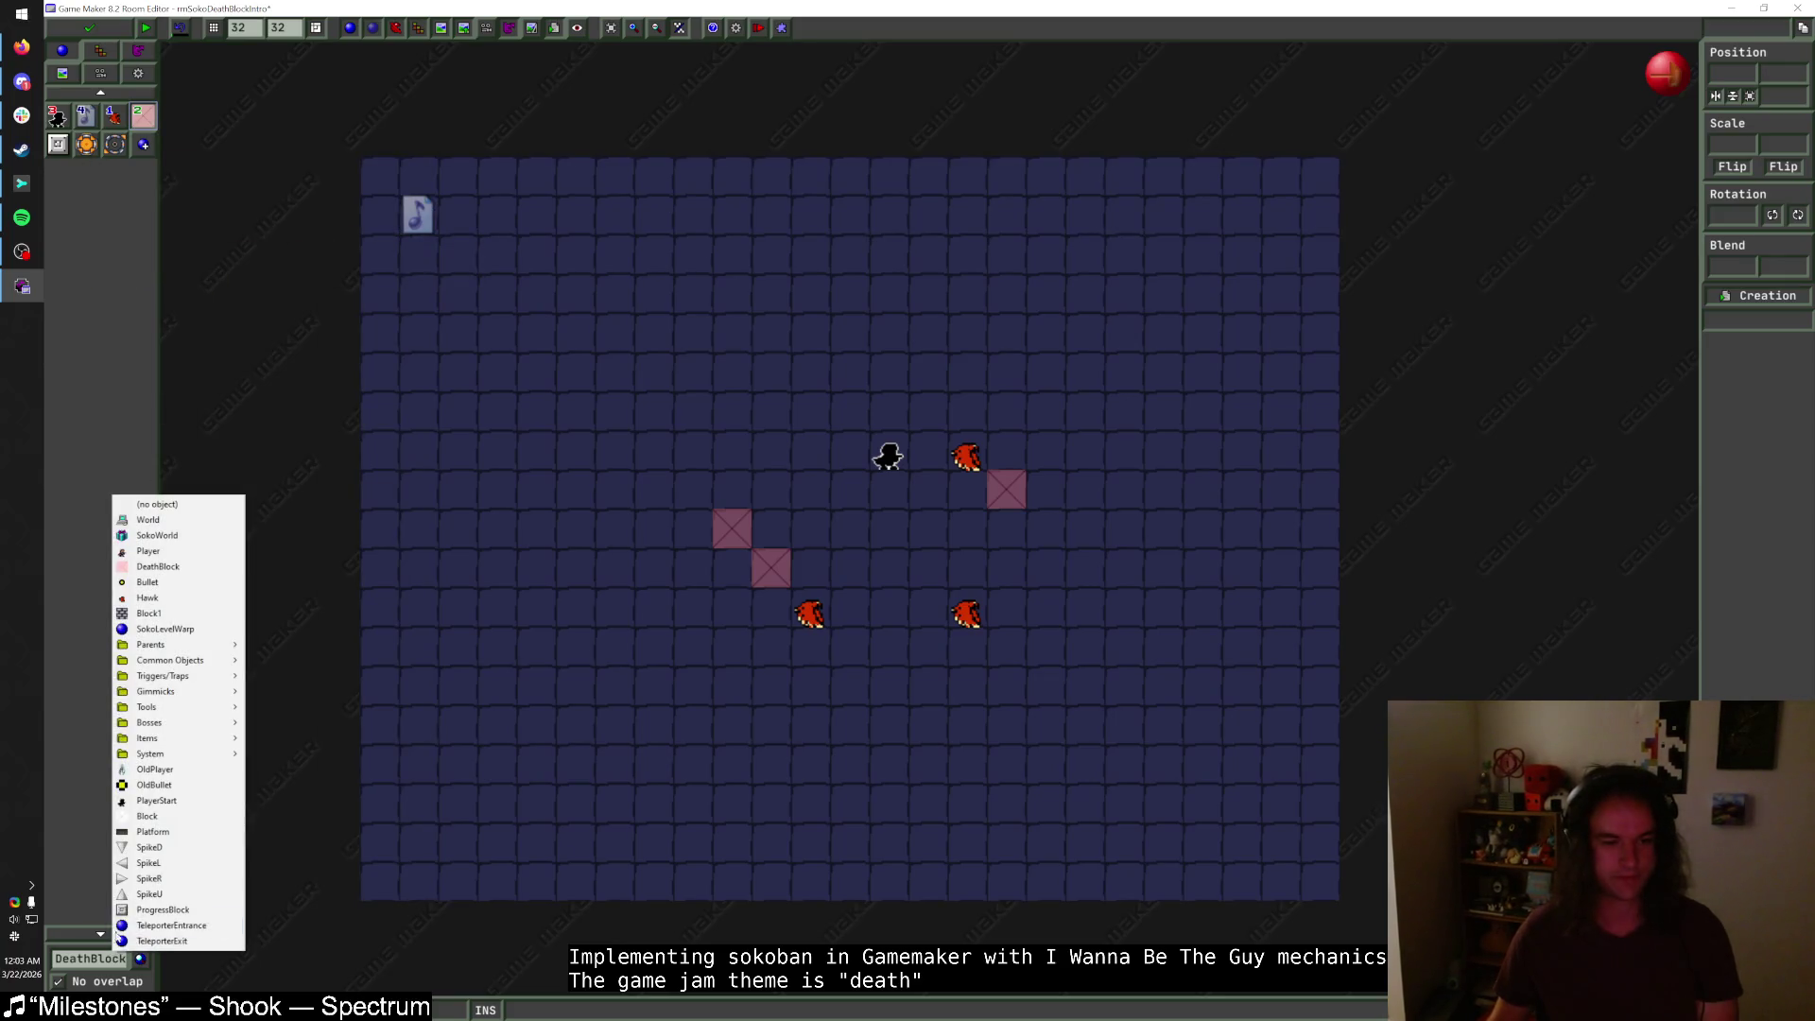
Paint Block1 brick walls along the left, top and right, moving the player down two cells
{"action": "left_click", "coordinate": [174, 613]}
{"action": "left_click_drag", "start_coordinate": [888, 458], "coordinate": [889, 536]}
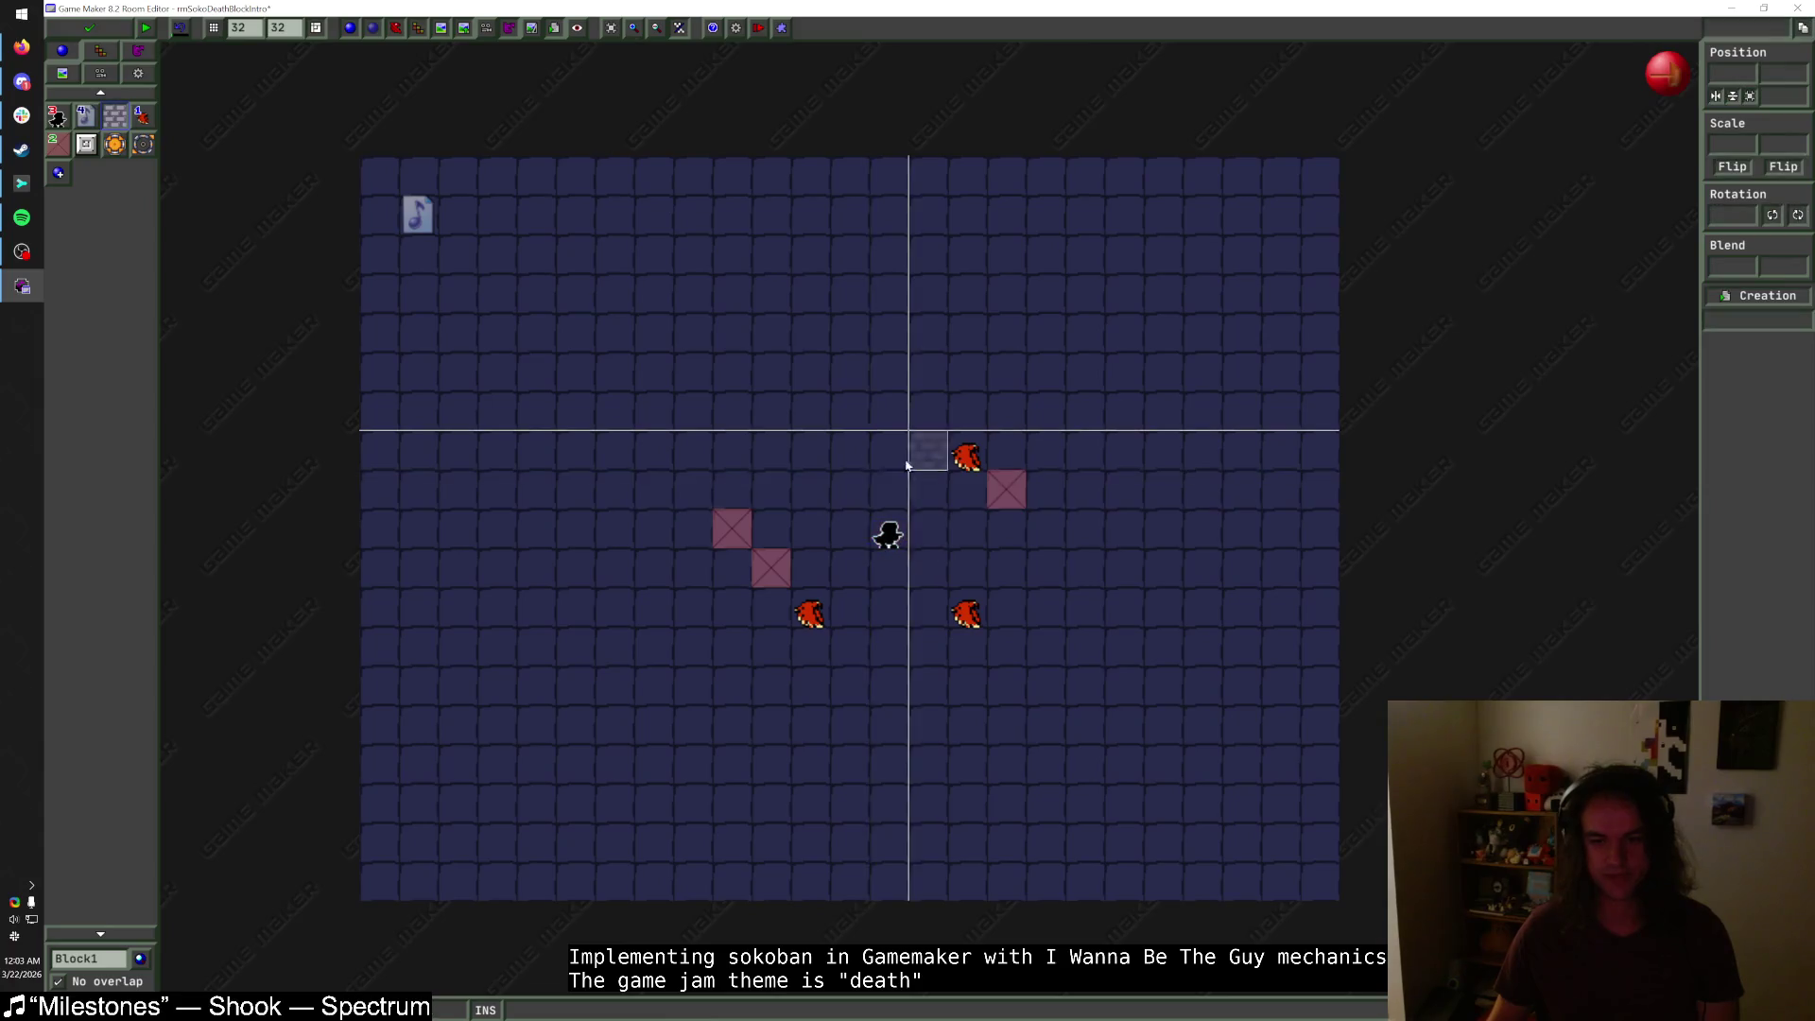
{"action": "mouse_move", "coordinate": [896, 413]}
{"action": "left_mouse_down"}
{"action": "mouse_move", "coordinate": [1006, 413]}
{"action": "mouse_move", "coordinate": [1010, 646]}
{"action": "mouse_move", "coordinate": [774, 637]}
{"action": "left_mouse_up"}
{"action": "left_click", "coordinate": [1011, 499]}
{"action": "key", "text": "Escape"}
{"action": "mouse_move", "coordinate": [769, 568]}
{"action": "left_mouse_down"}
{"action": "mouse_move", "coordinate": [808, 565]}
{"action": "mouse_move", "coordinate": [788, 529]}
{"action": "mouse_move", "coordinate": [809, 529]}
{"action": "left_mouse_up"}
{"action": "mouse_move", "coordinate": [770, 647]}
{"action": "left_mouse_down"}
{"action": "mouse_move", "coordinate": [761, 478]}
{"action": "mouse_move", "coordinate": [799, 407]}
{"action": "mouse_move", "coordinate": [867, 434]}
{"action": "mouse_move", "coordinate": [874, 413]}
{"action": "left_mouse_up"}
{"action": "mouse_move", "coordinate": [1046, 372]}
{"action": "left_mouse_down"}
{"action": "mouse_move", "coordinate": [1039, 733]}
{"action": "mouse_move", "coordinate": [1013, 689]}
{"action": "mouse_move", "coordinate": [721, 681]}
{"action": "mouse_move", "coordinate": [741, 454]}
{"action": "mouse_move", "coordinate": [800, 378]}
{"action": "mouse_move", "coordinate": [997, 326]}
{"action": "mouse_move", "coordinate": [978, 454]}
{"action": "mouse_move", "coordinate": [742, 496]}
{"action": "left_mouse_up"}
Reposition the DeathBlocks, put a hawk in the top-left corner and the player on the bottom row
{"action": "scroll", "coordinate": [972, 466], "scroll_direction": "up", "scroll_amount": 2}
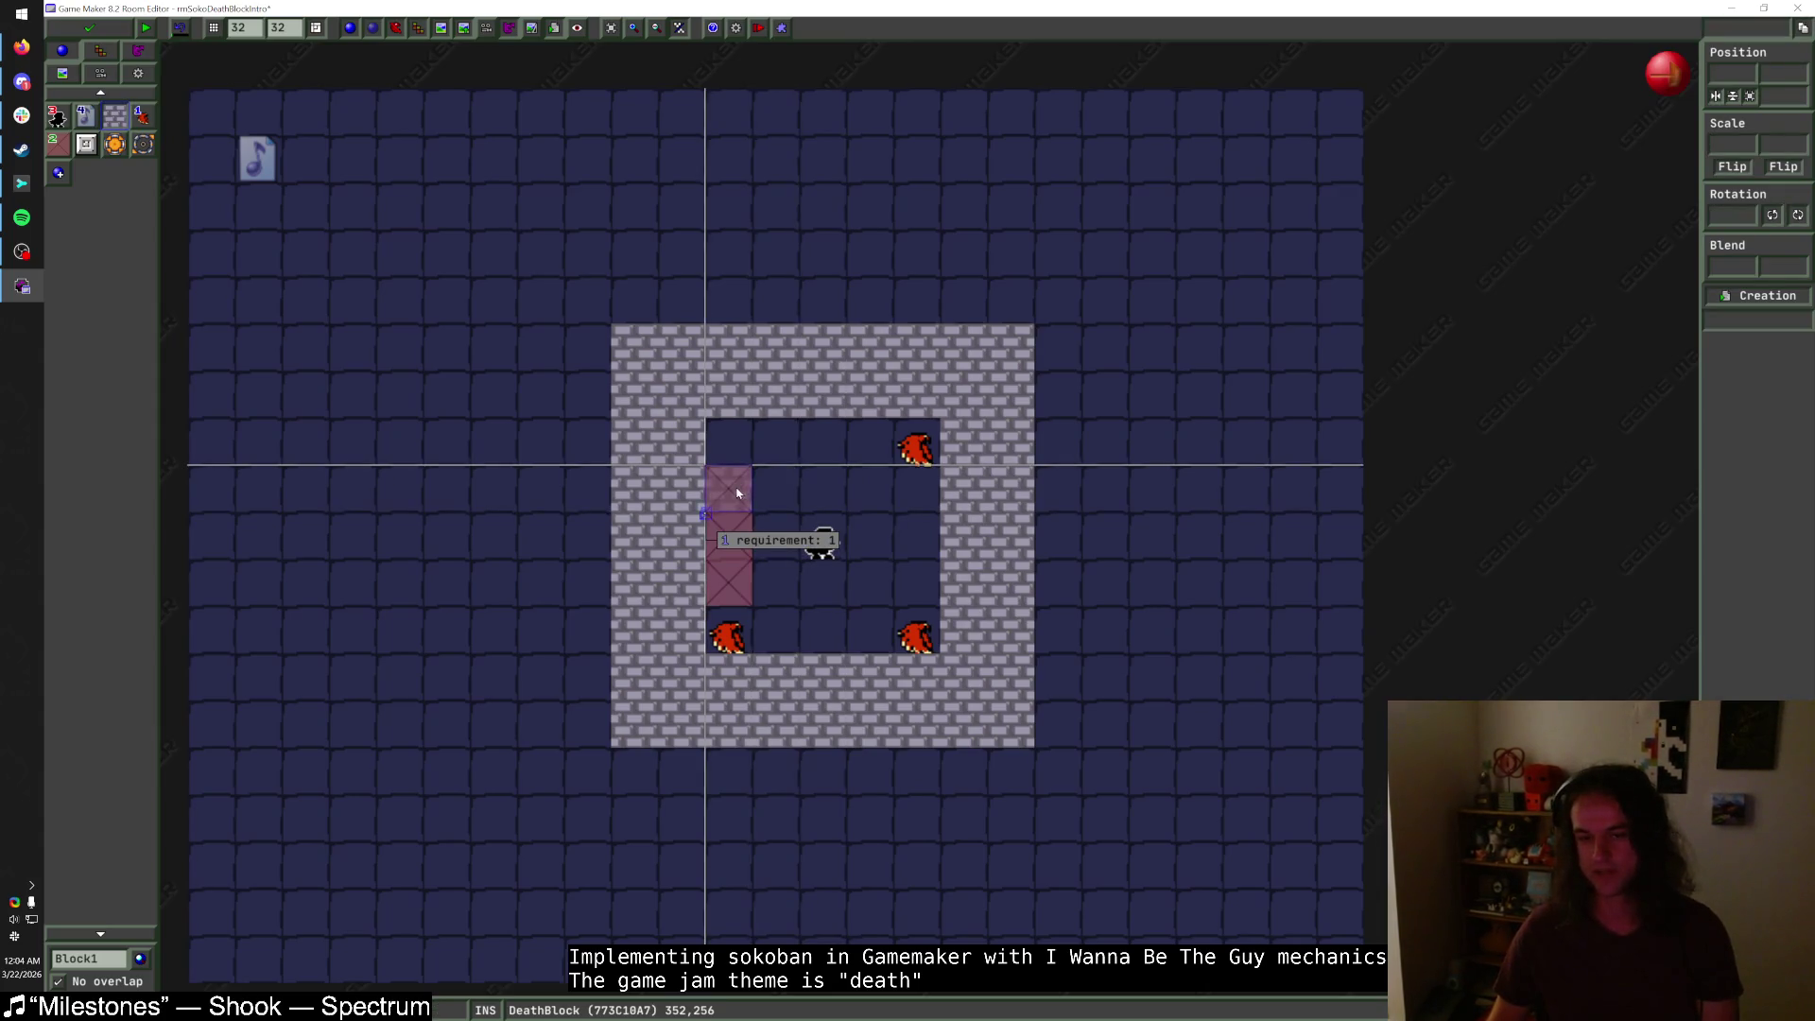
{"action": "mouse_move", "coordinate": [738, 493]}
{"action": "left_mouse_down"}
{"action": "mouse_move", "coordinate": [739, 446]}
{"action": "mouse_move", "coordinate": [737, 493]}
{"action": "left_mouse_up"}
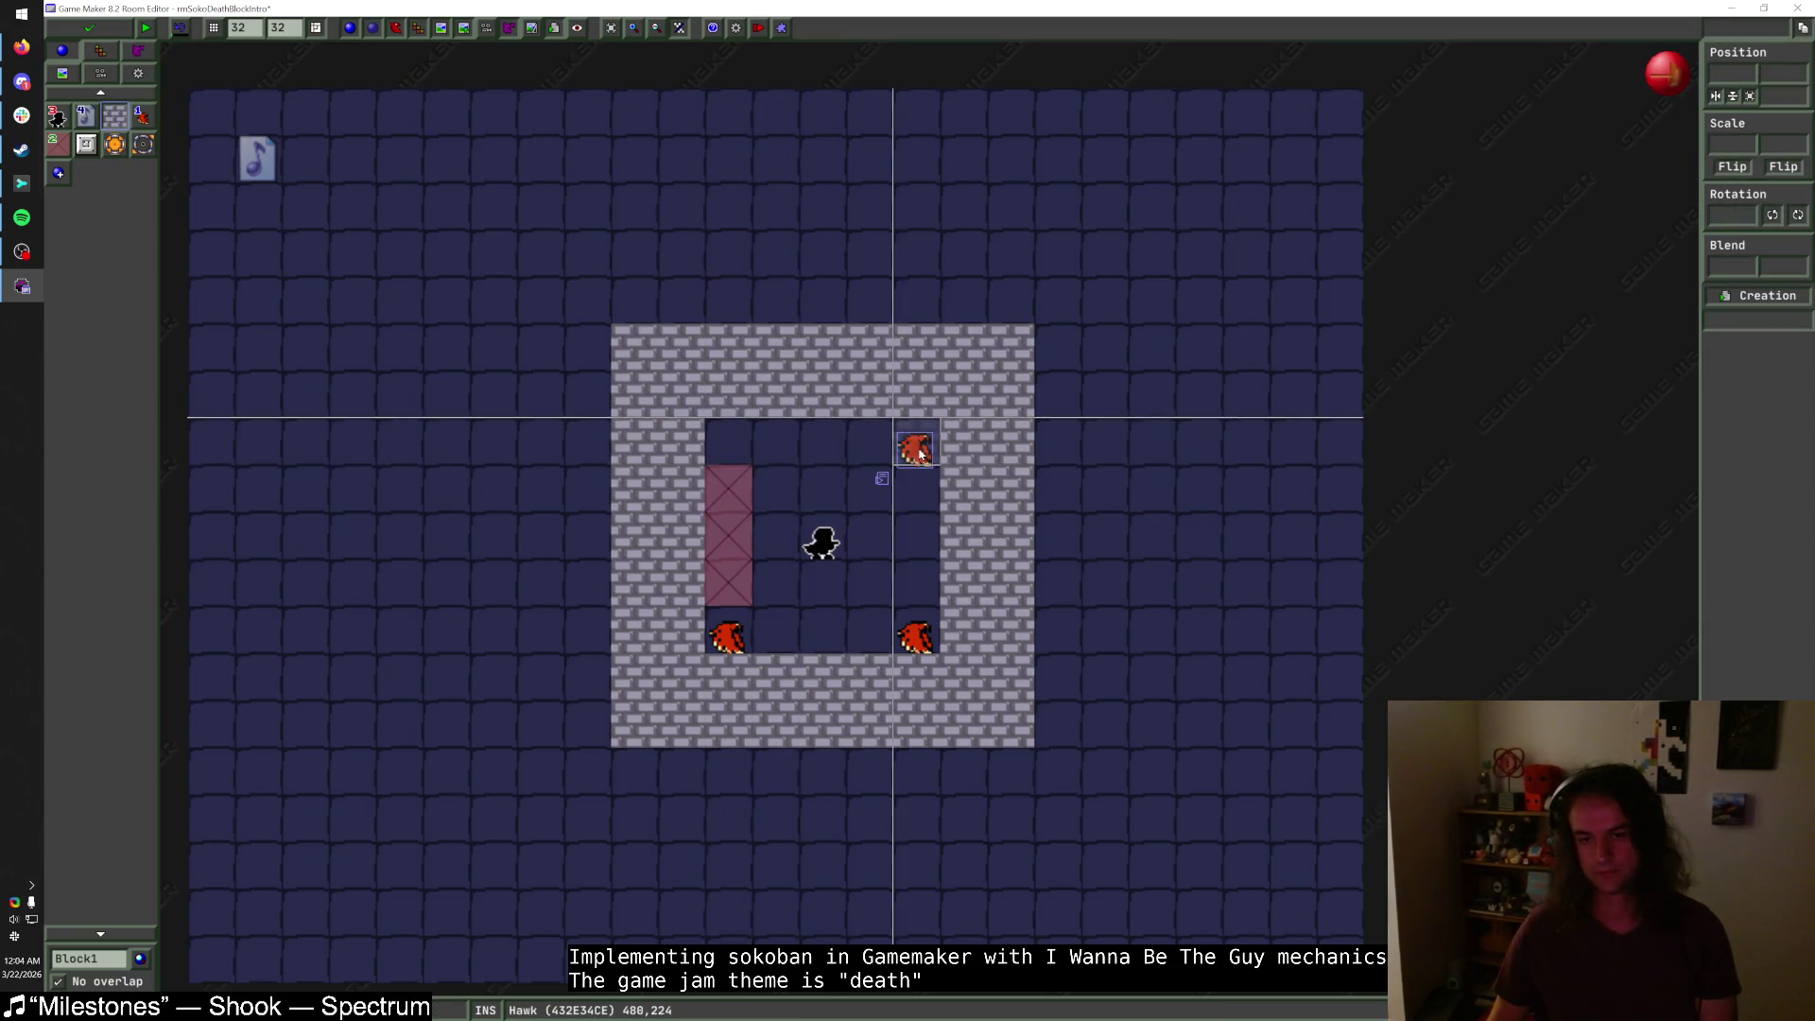
{"action": "left_click_drag", "start_coordinate": [919, 453], "coordinate": [738, 453]}
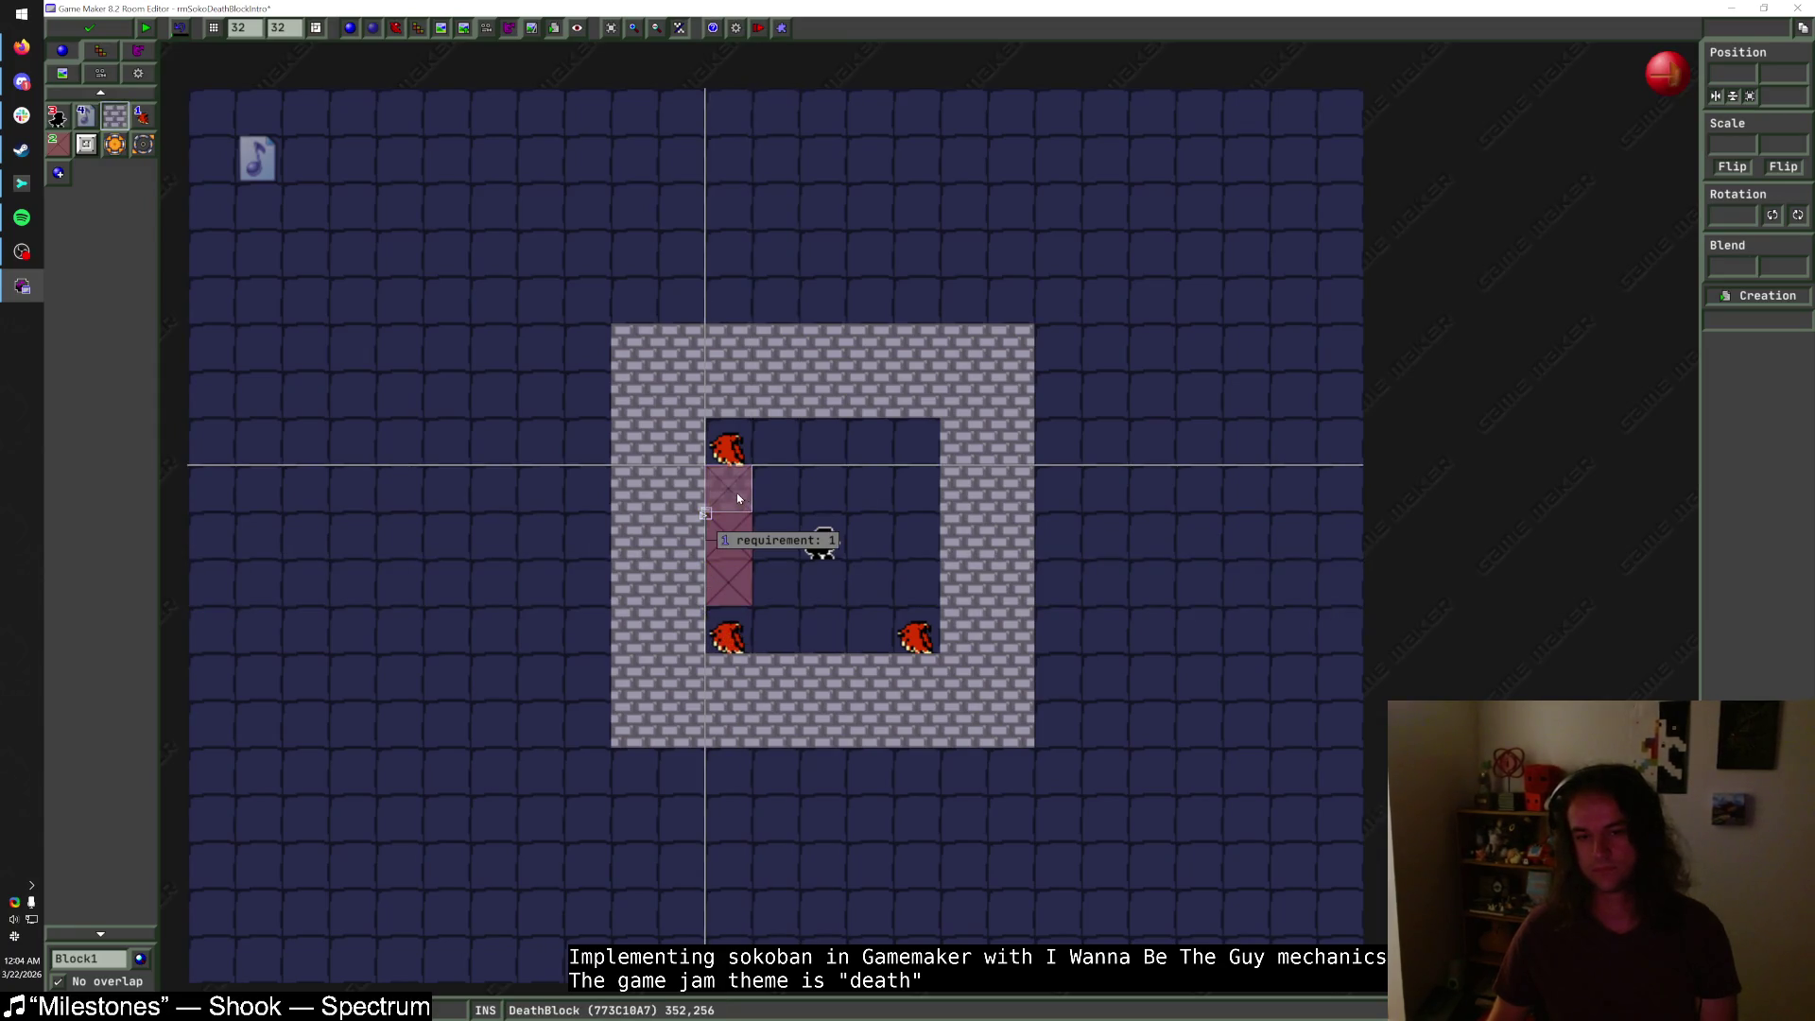
{"action": "left_click_drag", "start_coordinate": [739, 499], "coordinate": [771, 482]}
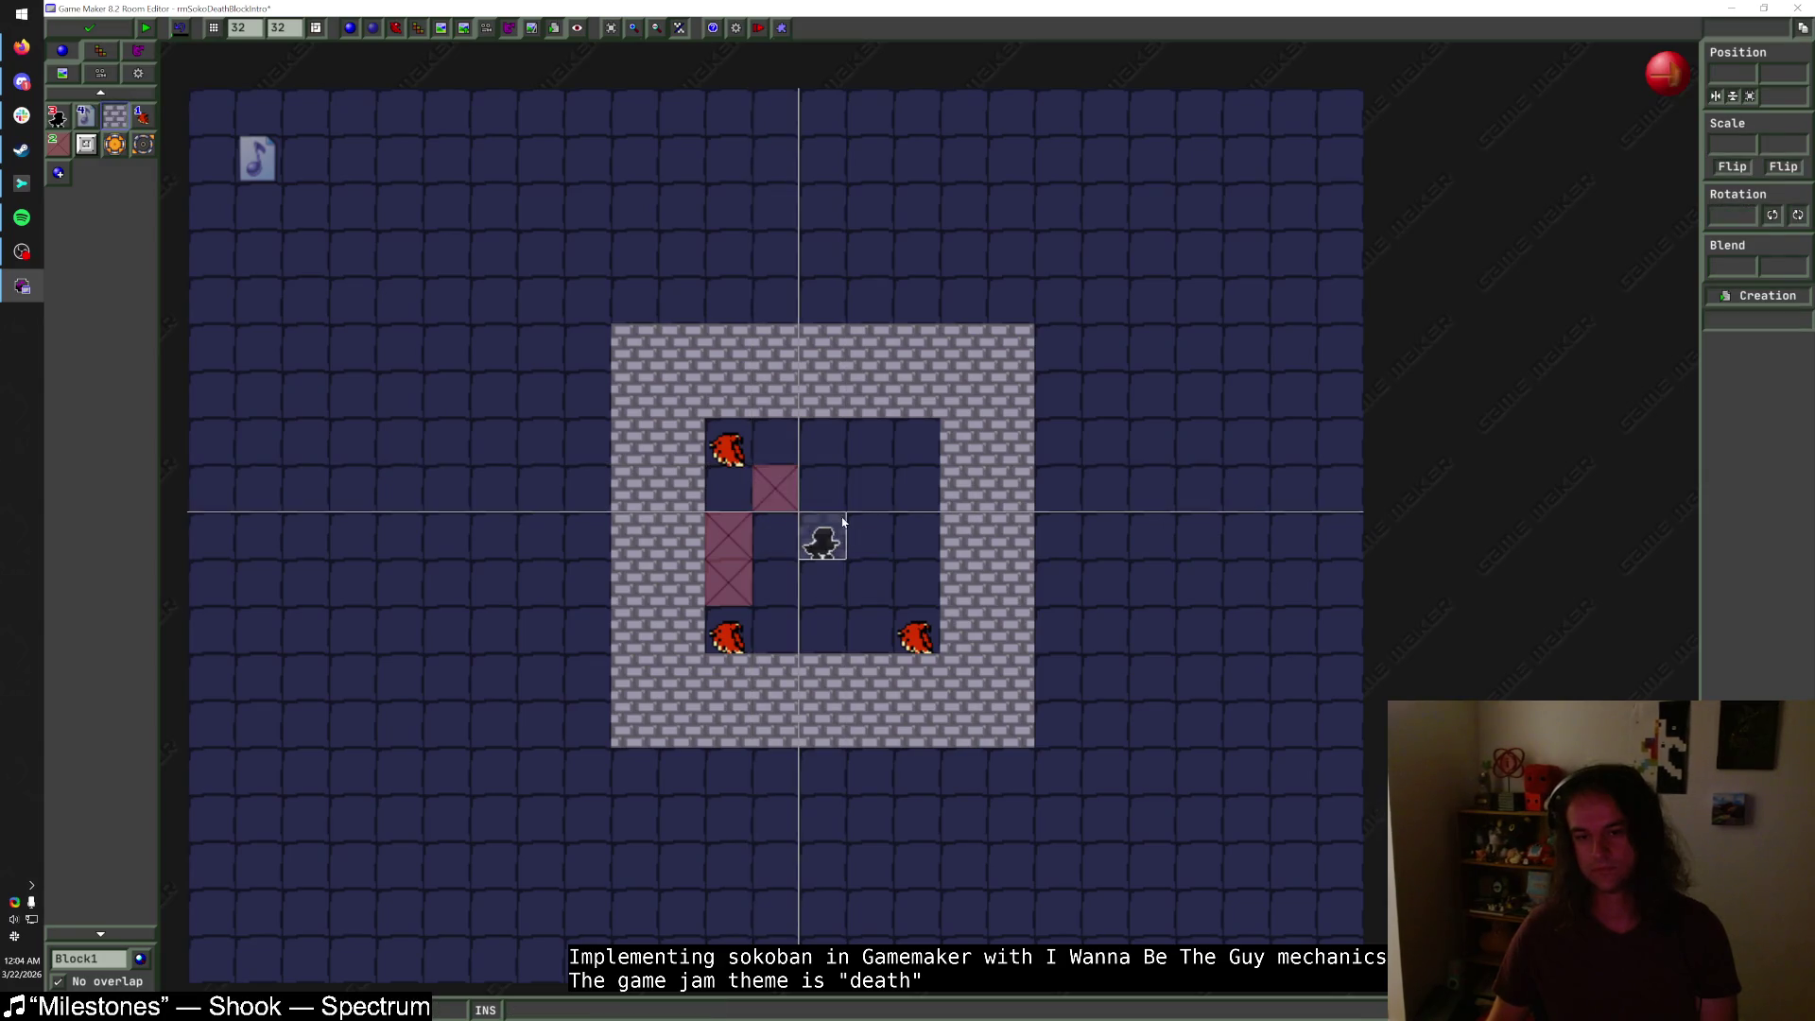
{"action": "left_click", "coordinate": [739, 546]}
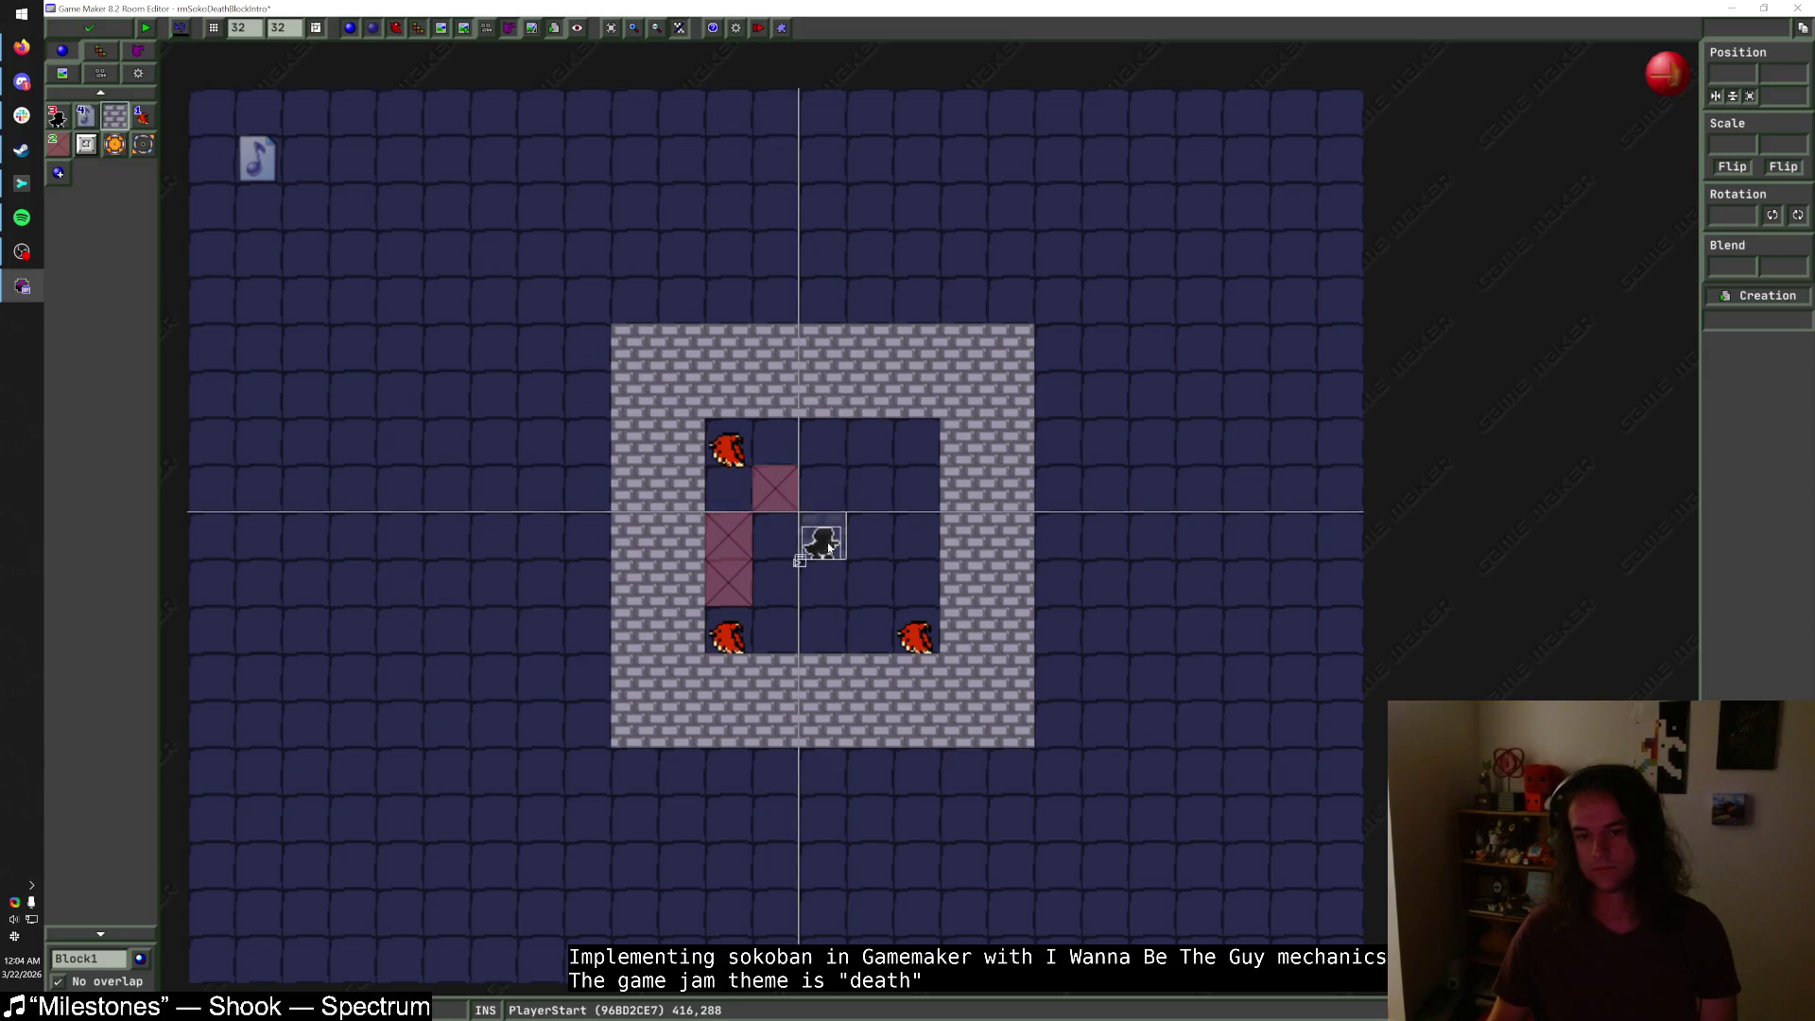
{"action": "left_click_drag", "start_coordinate": [825, 543], "coordinate": [825, 637]}
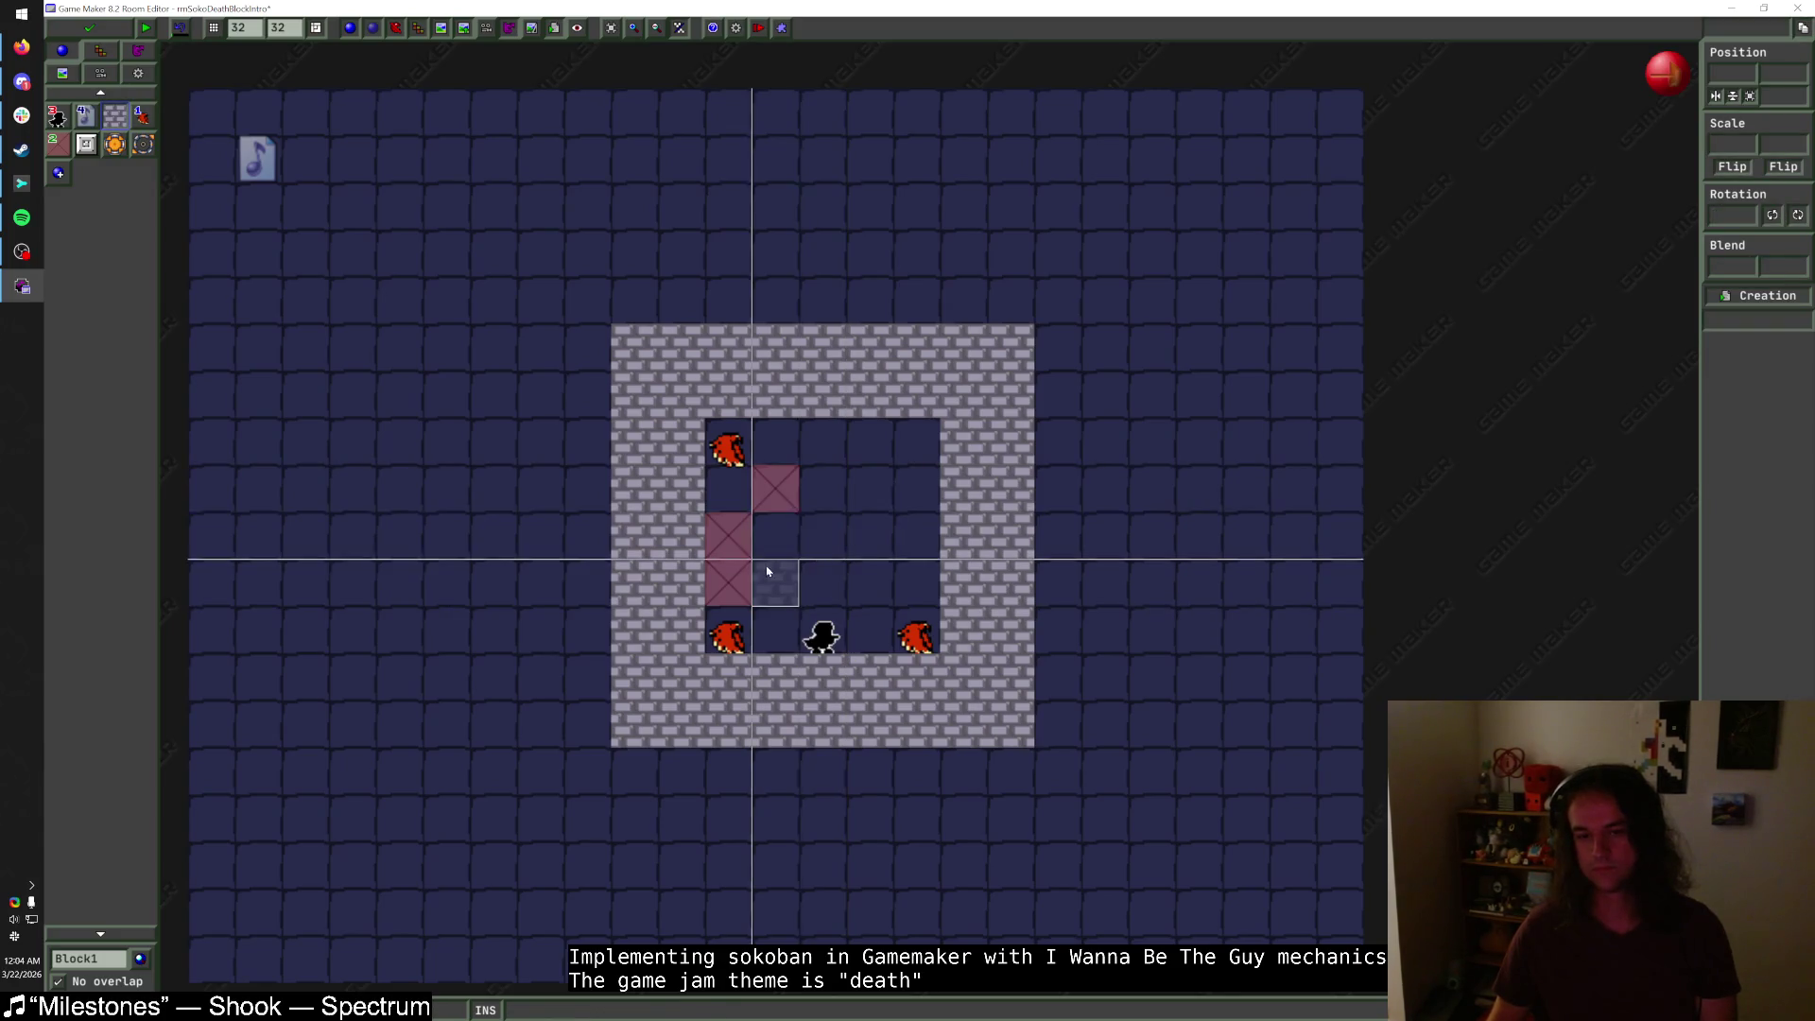
Delete the left DeathBlock and place a new DeathBlock, temporarily parking it outside the enclosure
{"action": "right_click", "coordinate": [737, 548]}
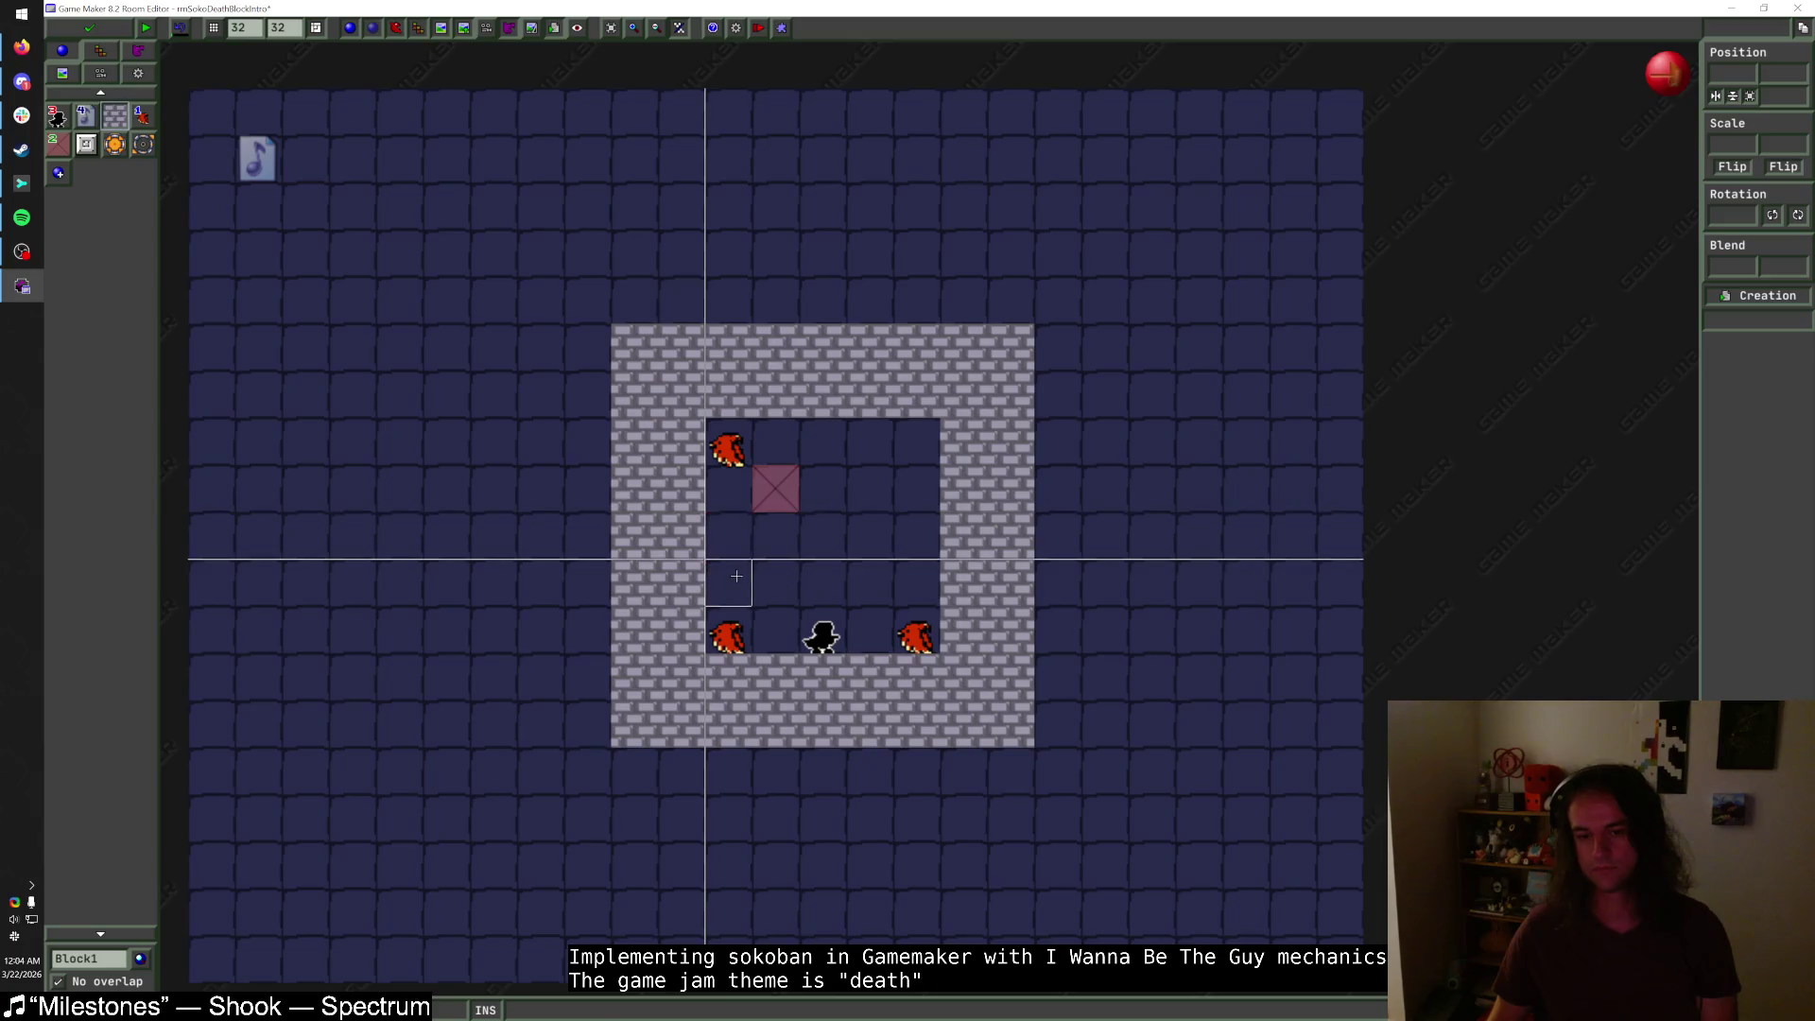
{"action": "left_click", "coordinate": [776, 487]}
{"action": "left_click", "coordinate": [856, 510]}
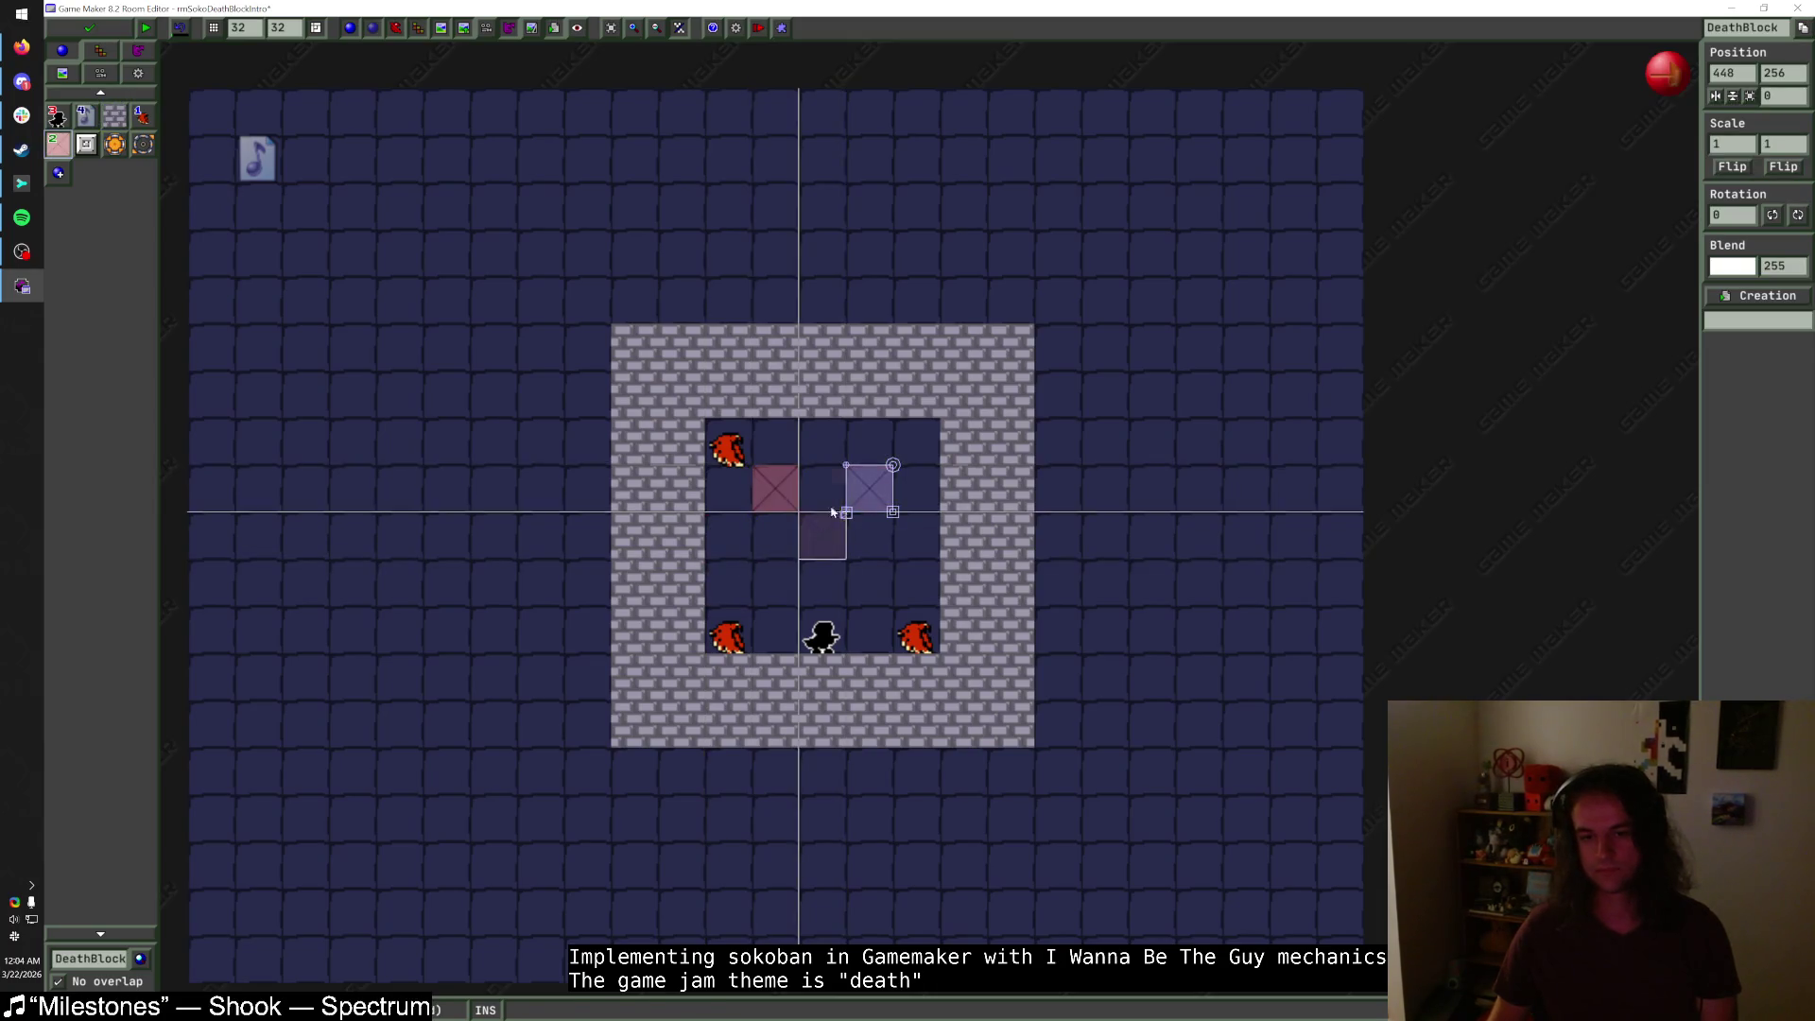
{"action": "left_click_drag", "start_coordinate": [869, 490], "coordinate": [866, 531]}
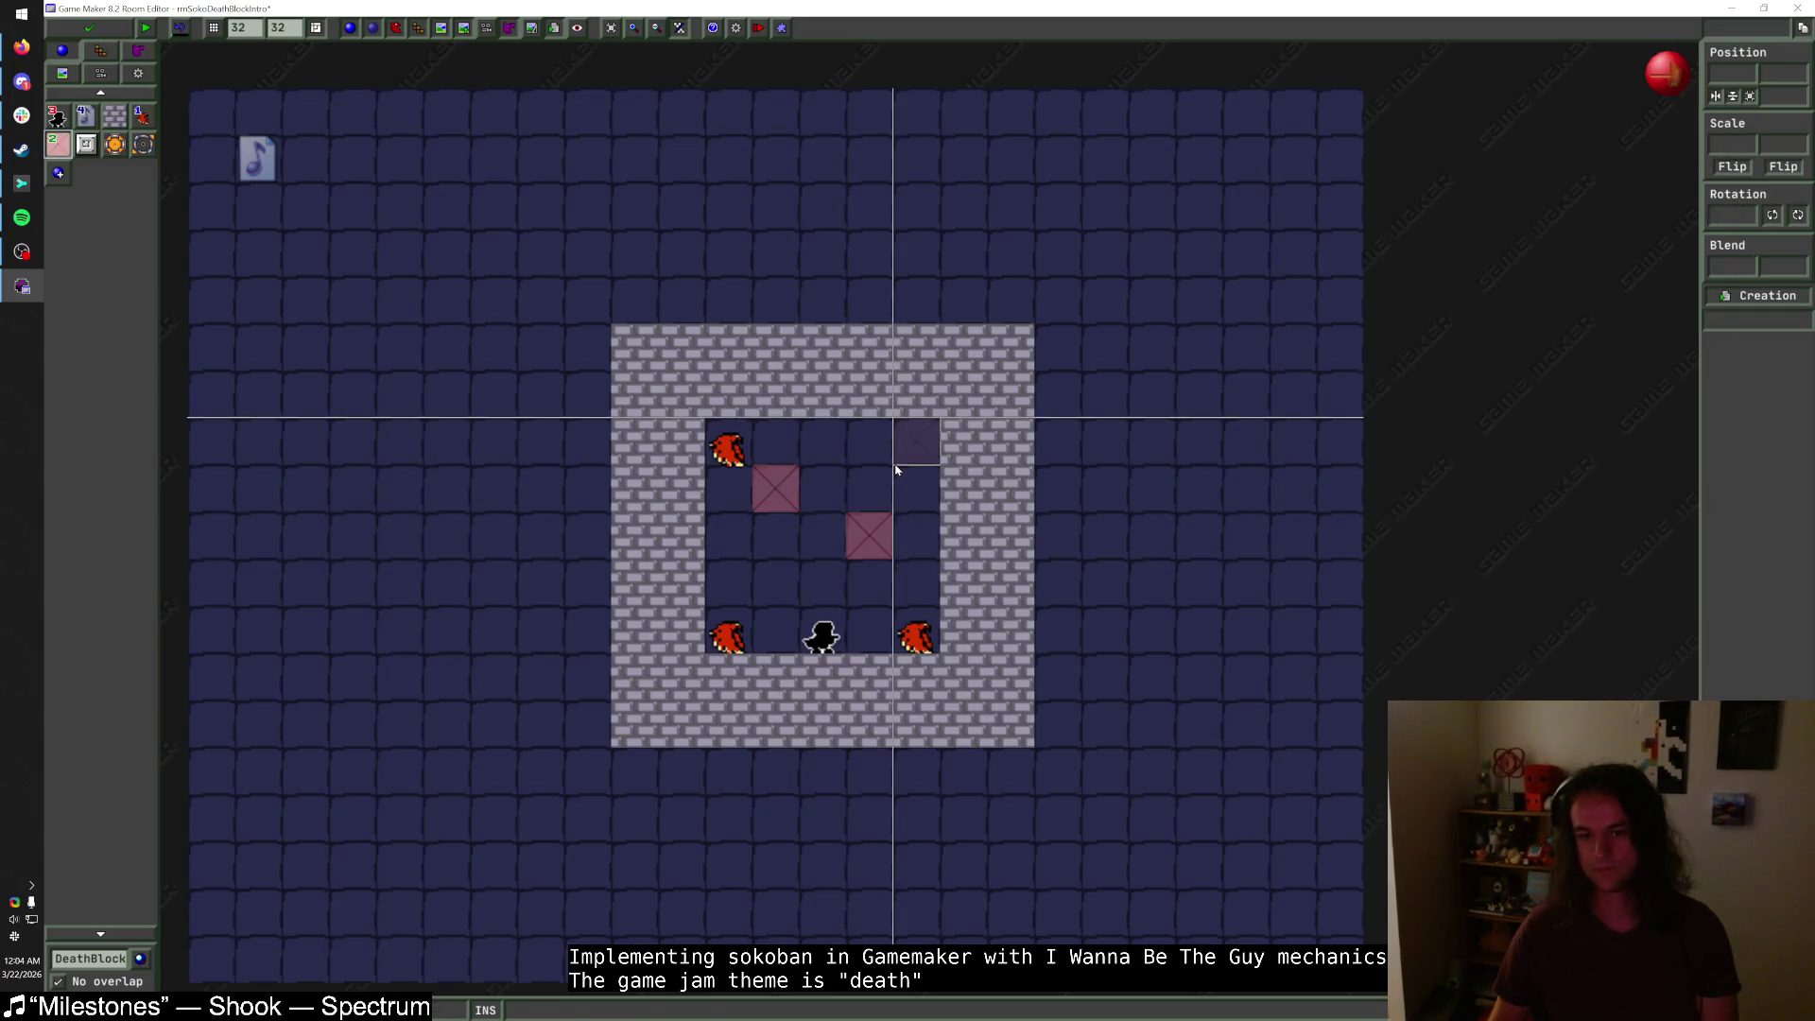
{"action": "left_click_drag", "start_coordinate": [870, 531], "coordinate": [1105, 487]}
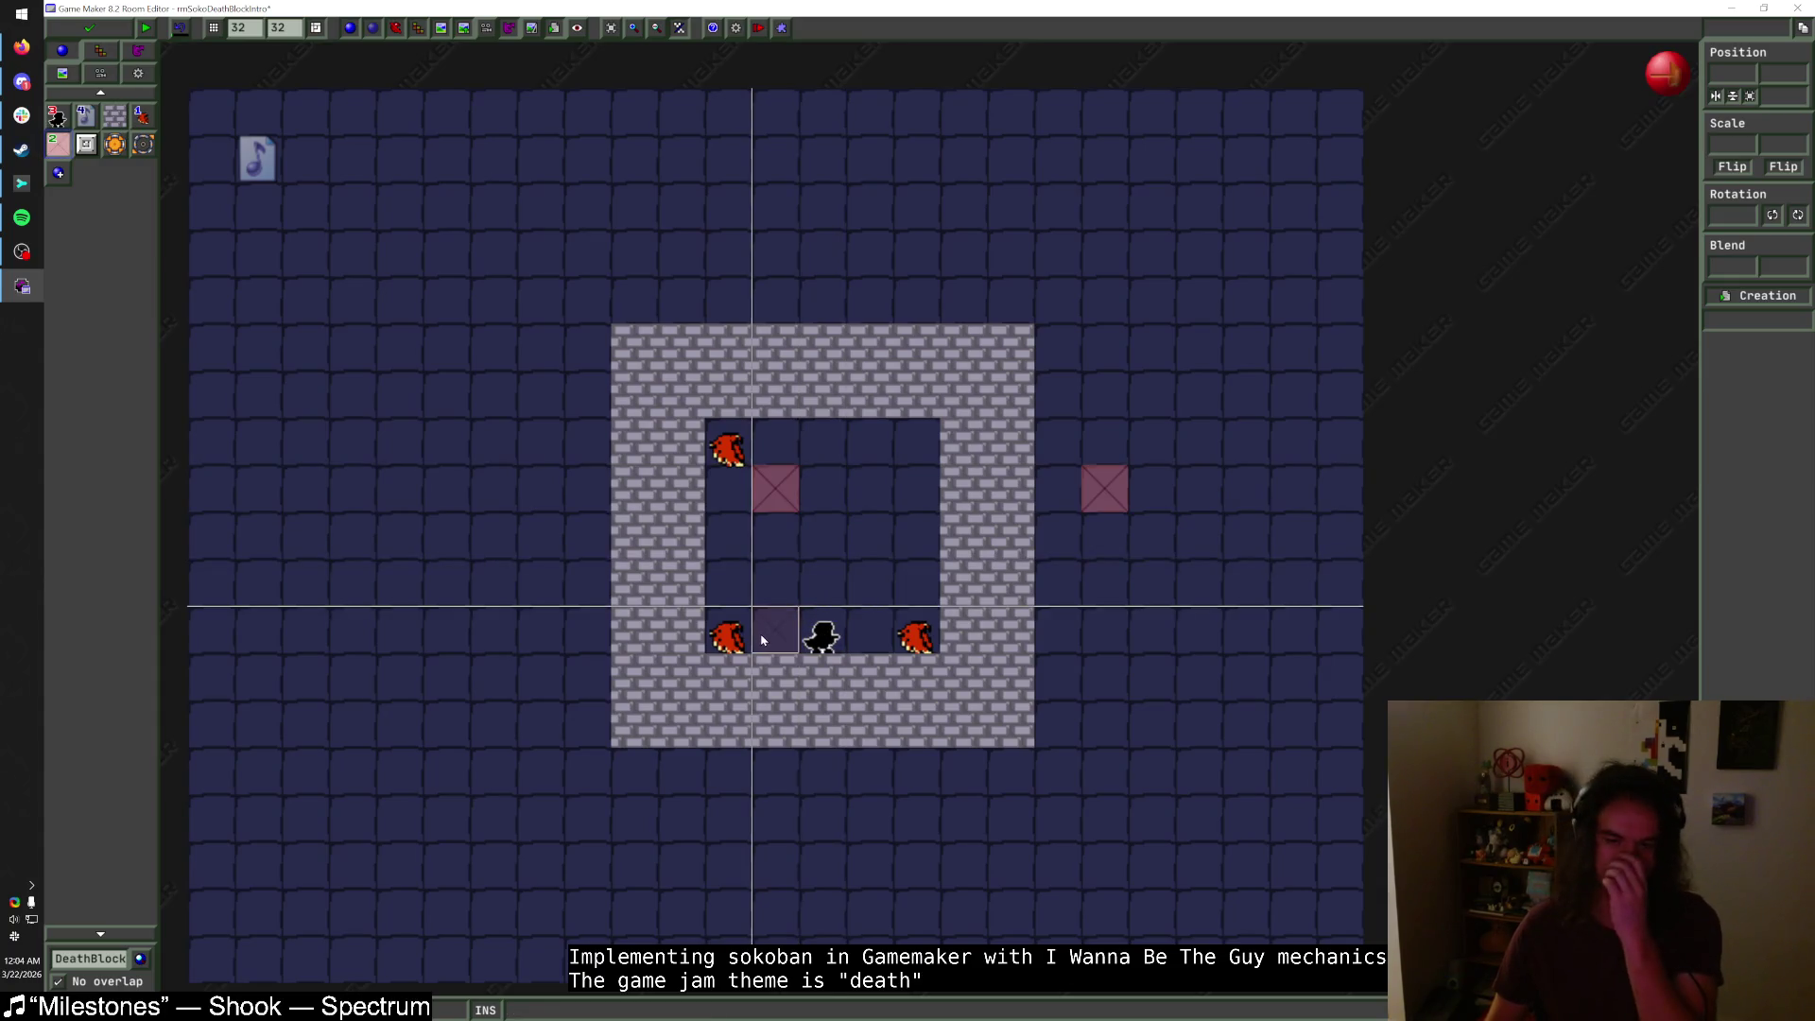
Shift the hawks, bring the outer DeathBlock inside, and put the player start bottom-left
{"action": "left_click_drag", "start_coordinate": [932, 638], "coordinate": [925, 547]}
{"action": "left_click_drag", "start_coordinate": [742, 638], "coordinate": [762, 641]}
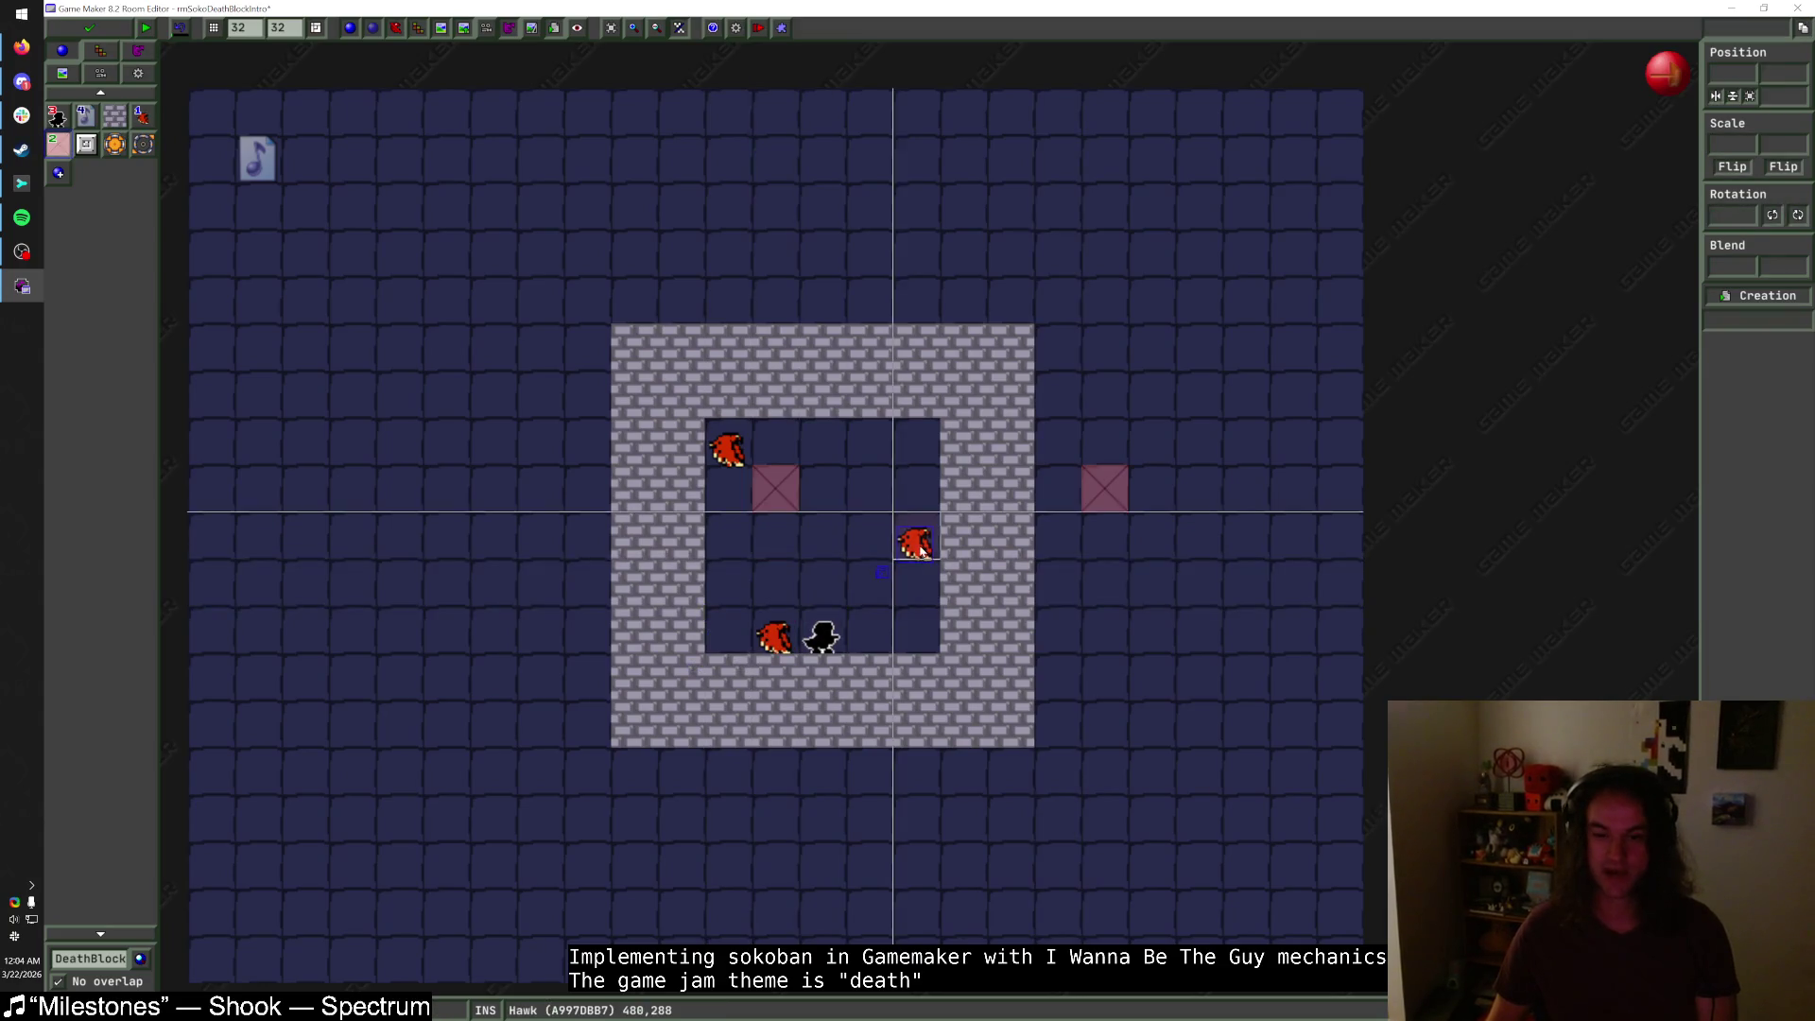
{"action": "left_click_drag", "start_coordinate": [919, 546], "coordinate": [919, 499]}
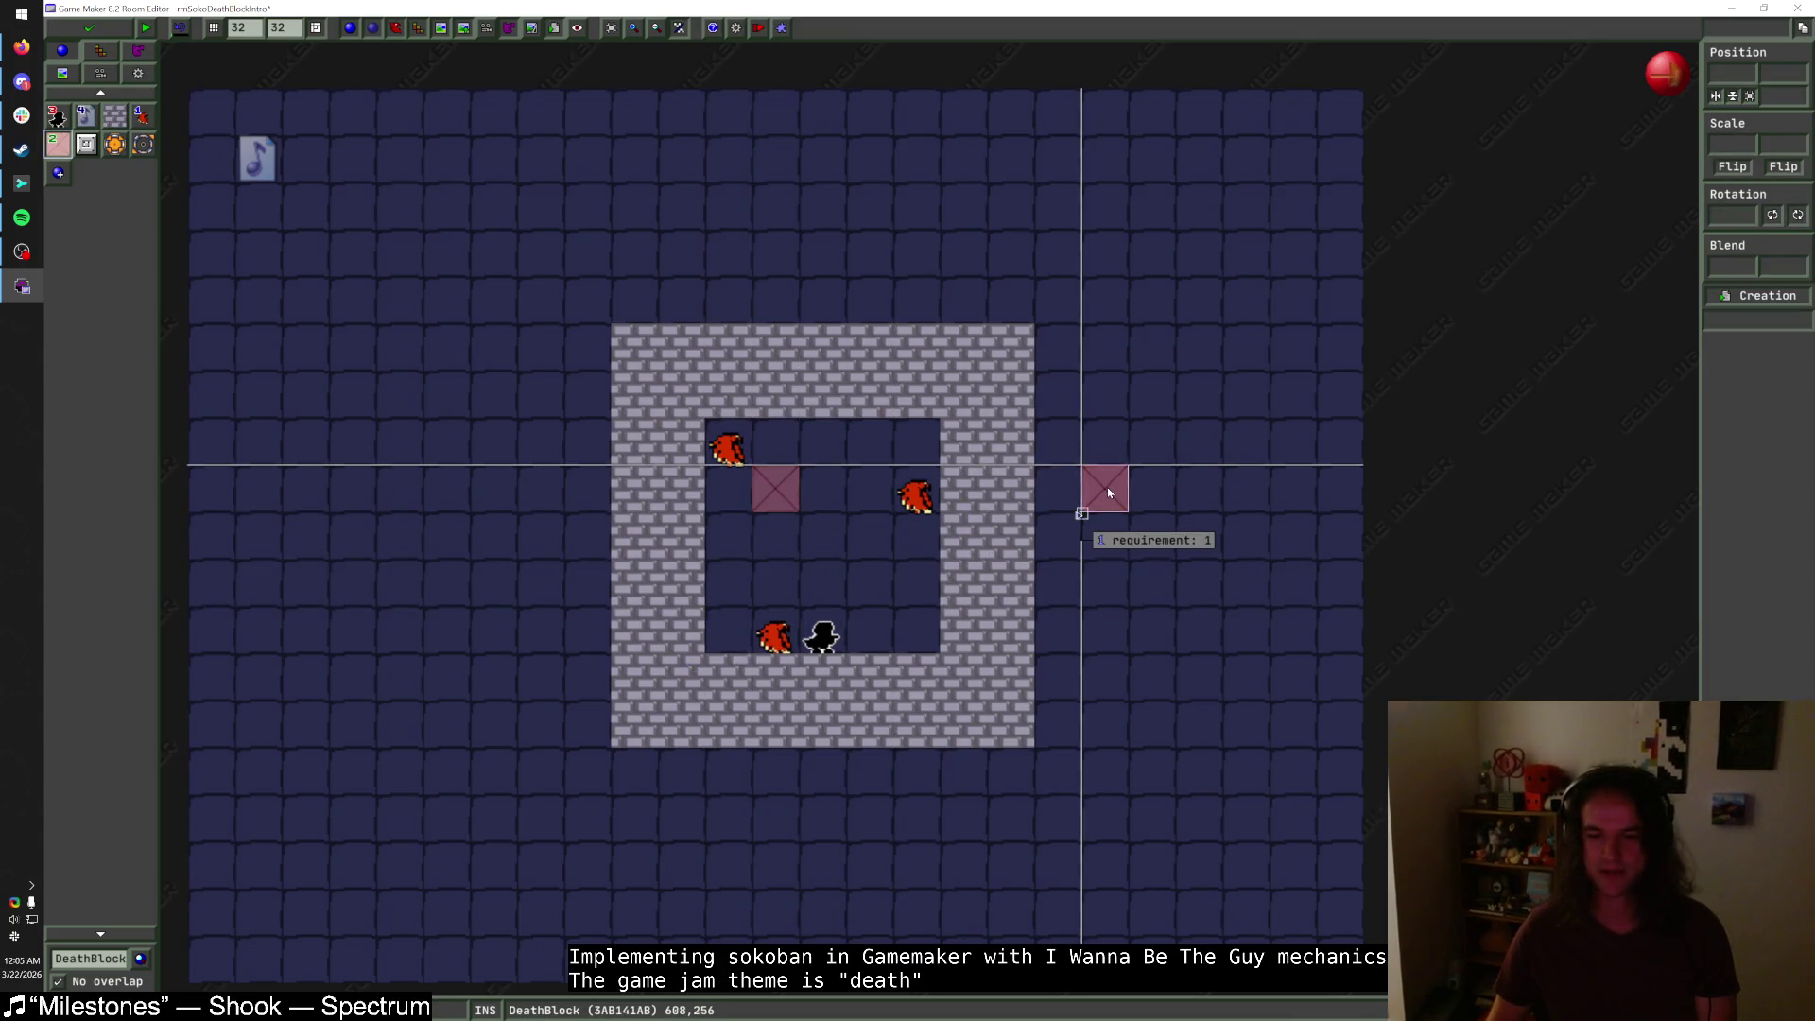
{"action": "left_click_drag", "start_coordinate": [1104, 491], "coordinate": [880, 547]}
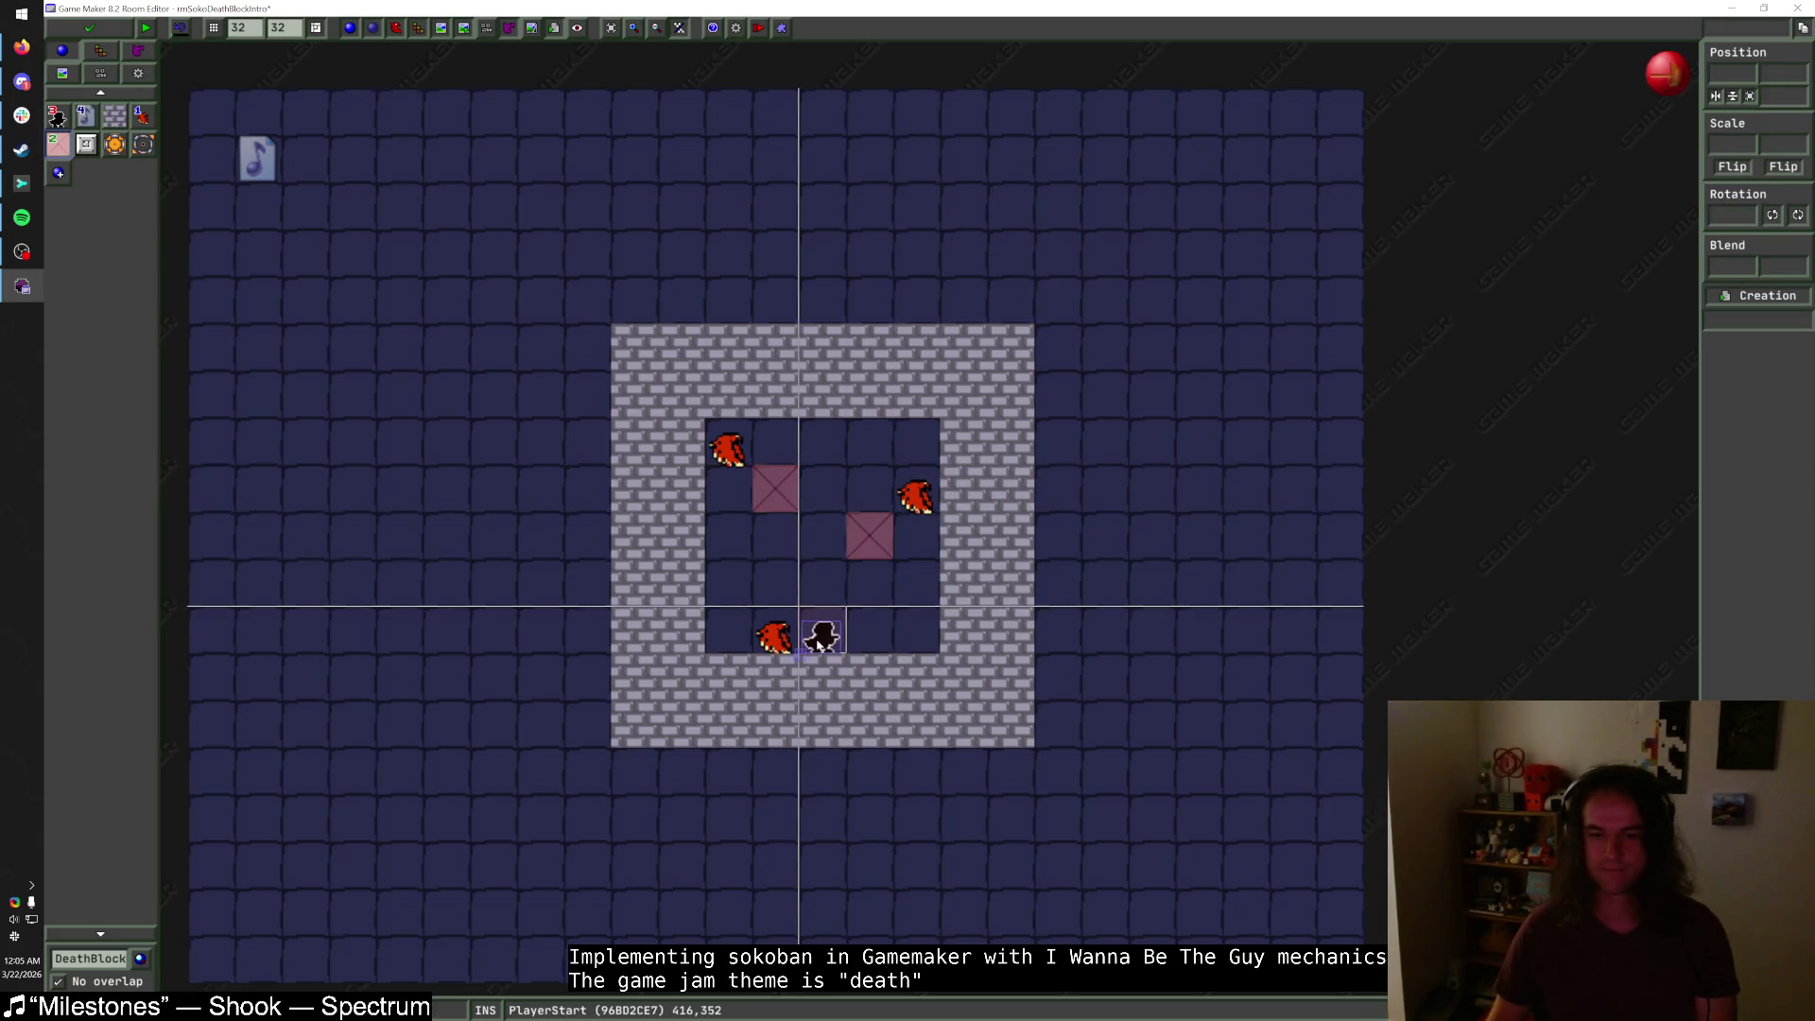
{"action": "left_click_drag", "start_coordinate": [823, 643], "coordinate": [896, 634]}
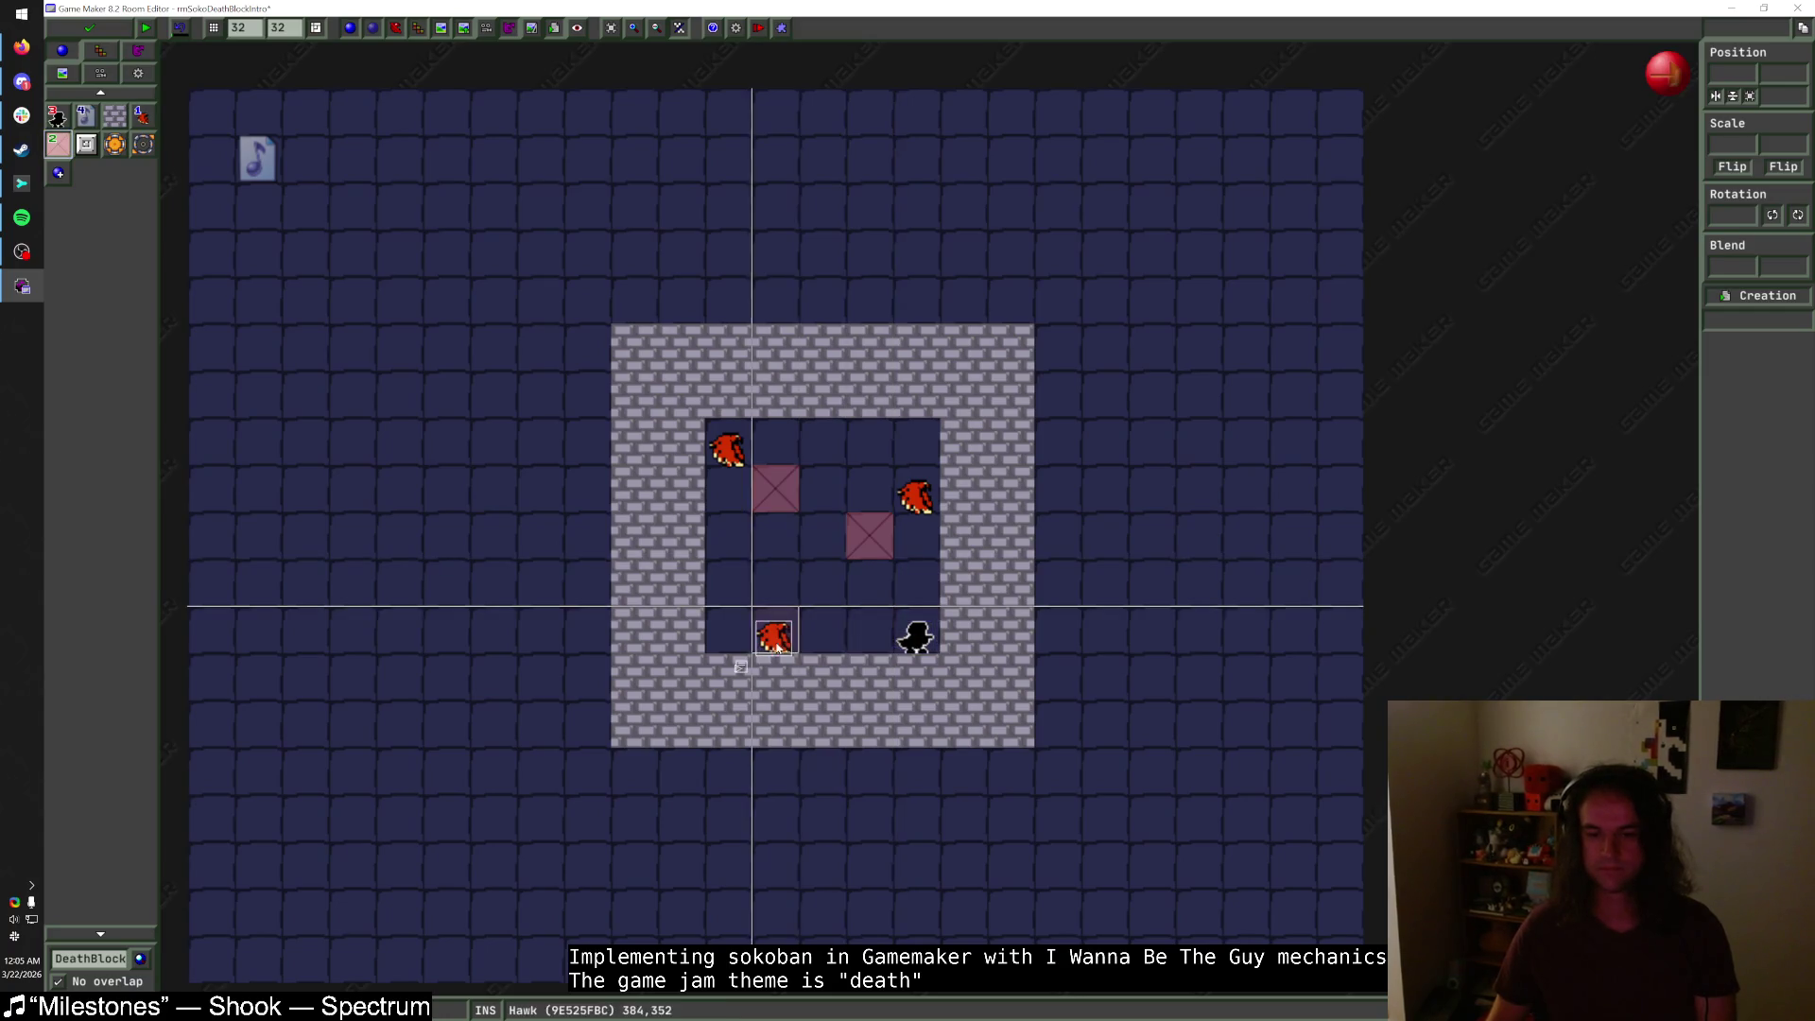
{"action": "mouse_move", "coordinate": [775, 639]}
{"action": "left_mouse_down"}
{"action": "mouse_move", "coordinate": [820, 639]}
{"action": "mouse_move", "coordinate": [726, 641]}
{"action": "left_mouse_up"}
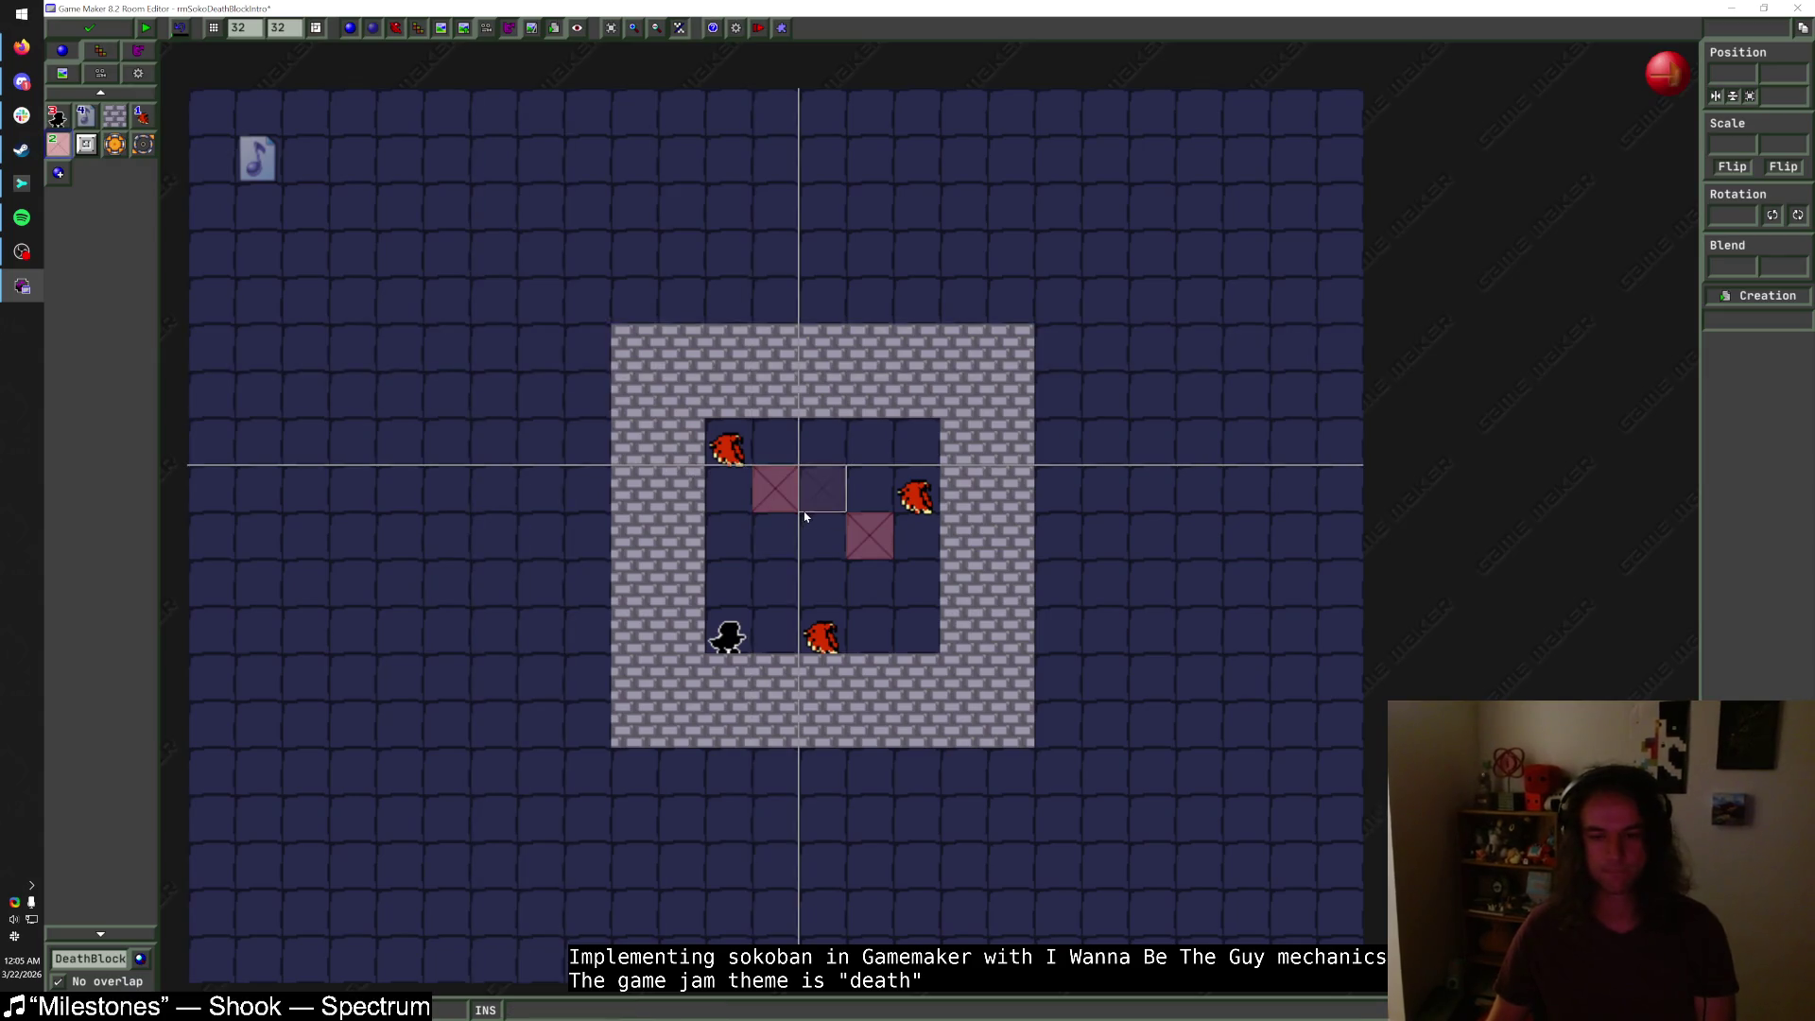
Set the second DeathBlock's requirement to 2
{"action": "left_click", "coordinate": [870, 535]}
{"action": "left_click", "coordinate": [922, 587]}
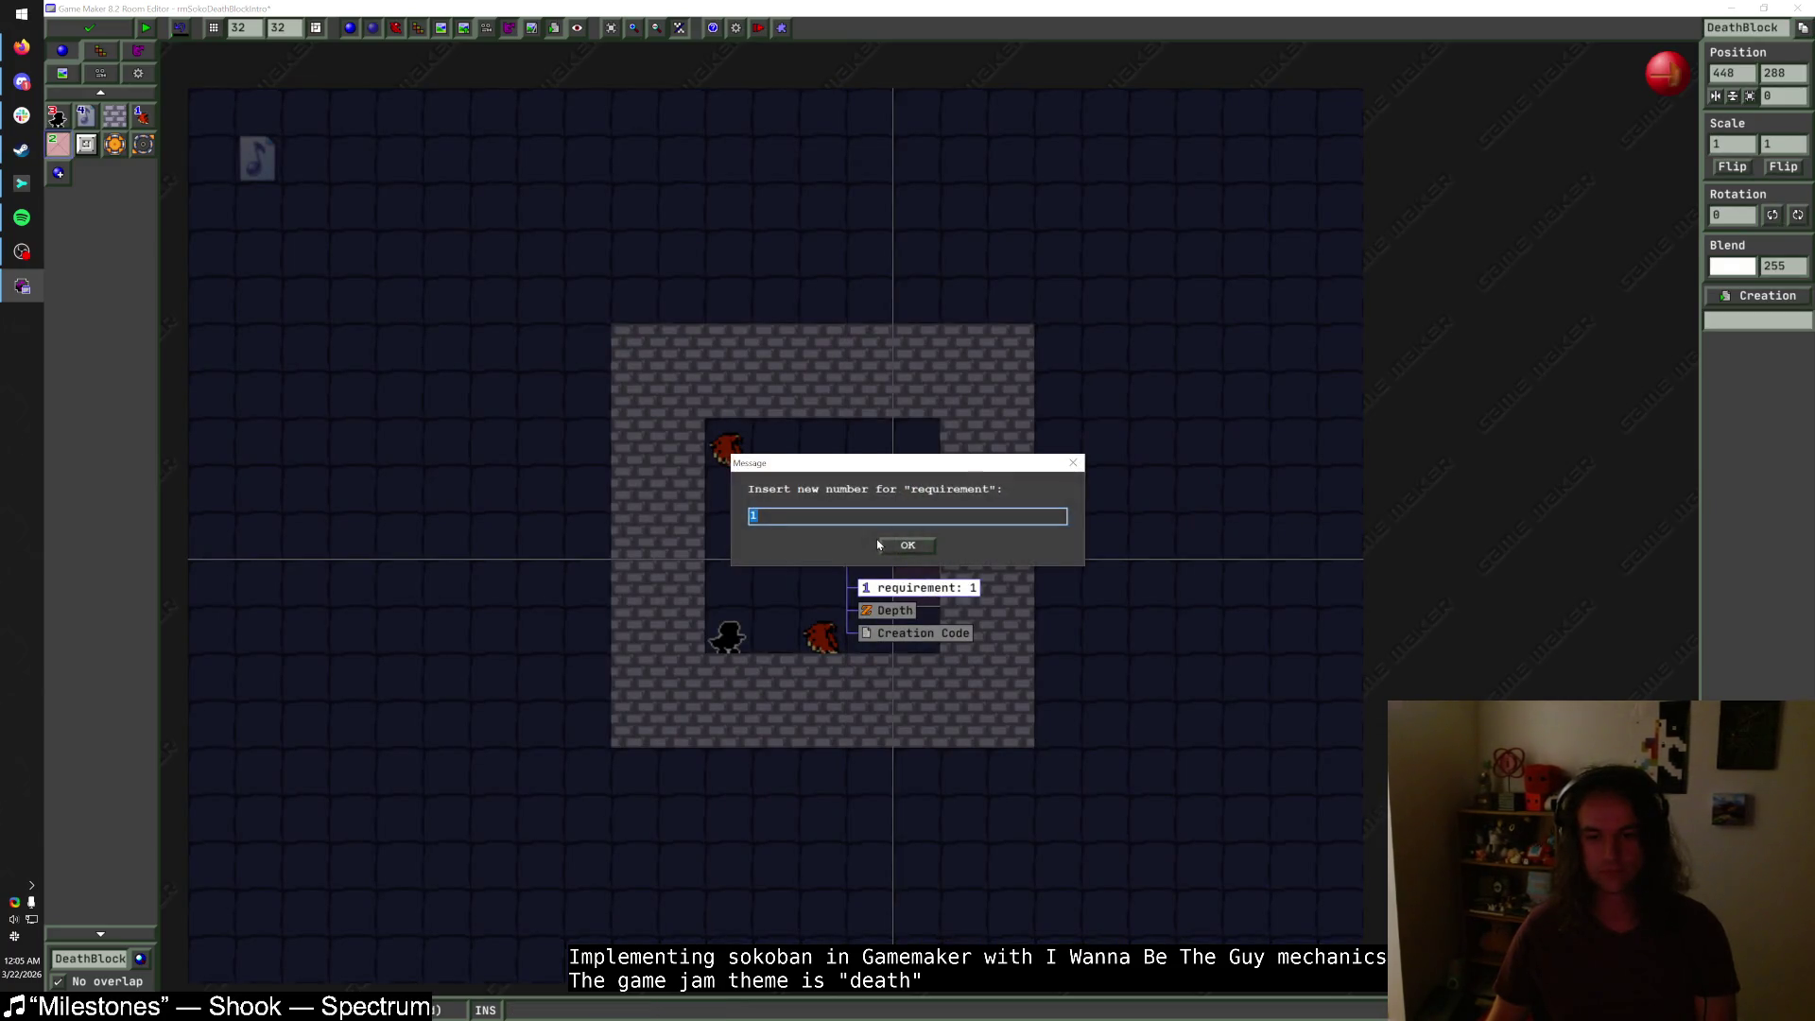
{"action": "type", "text": "2"}
{"action": "left_click", "coordinate": [908, 546]}
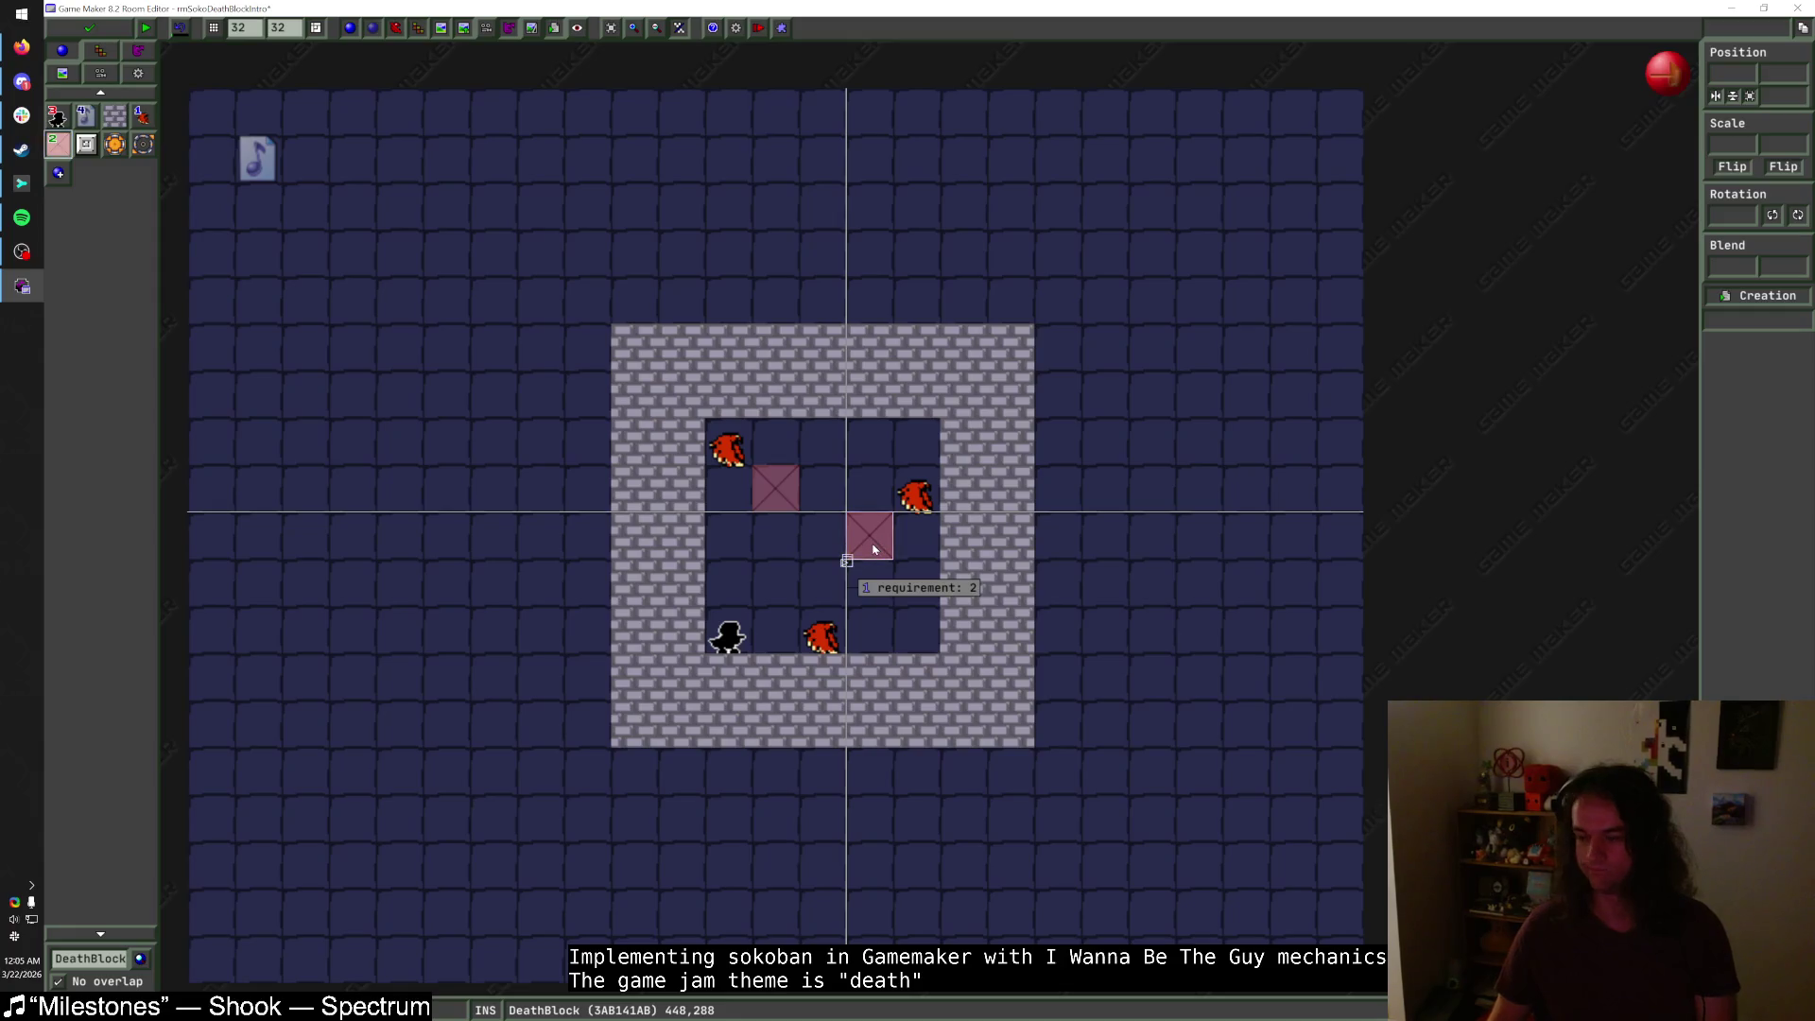
Erase two bottom wall tiles, drop DeathBlocks into the gaps, then raise them and the lower hawk
{"action": "right_click", "coordinate": [872, 673]}
{"action": "right_click", "coordinate": [775, 673]}
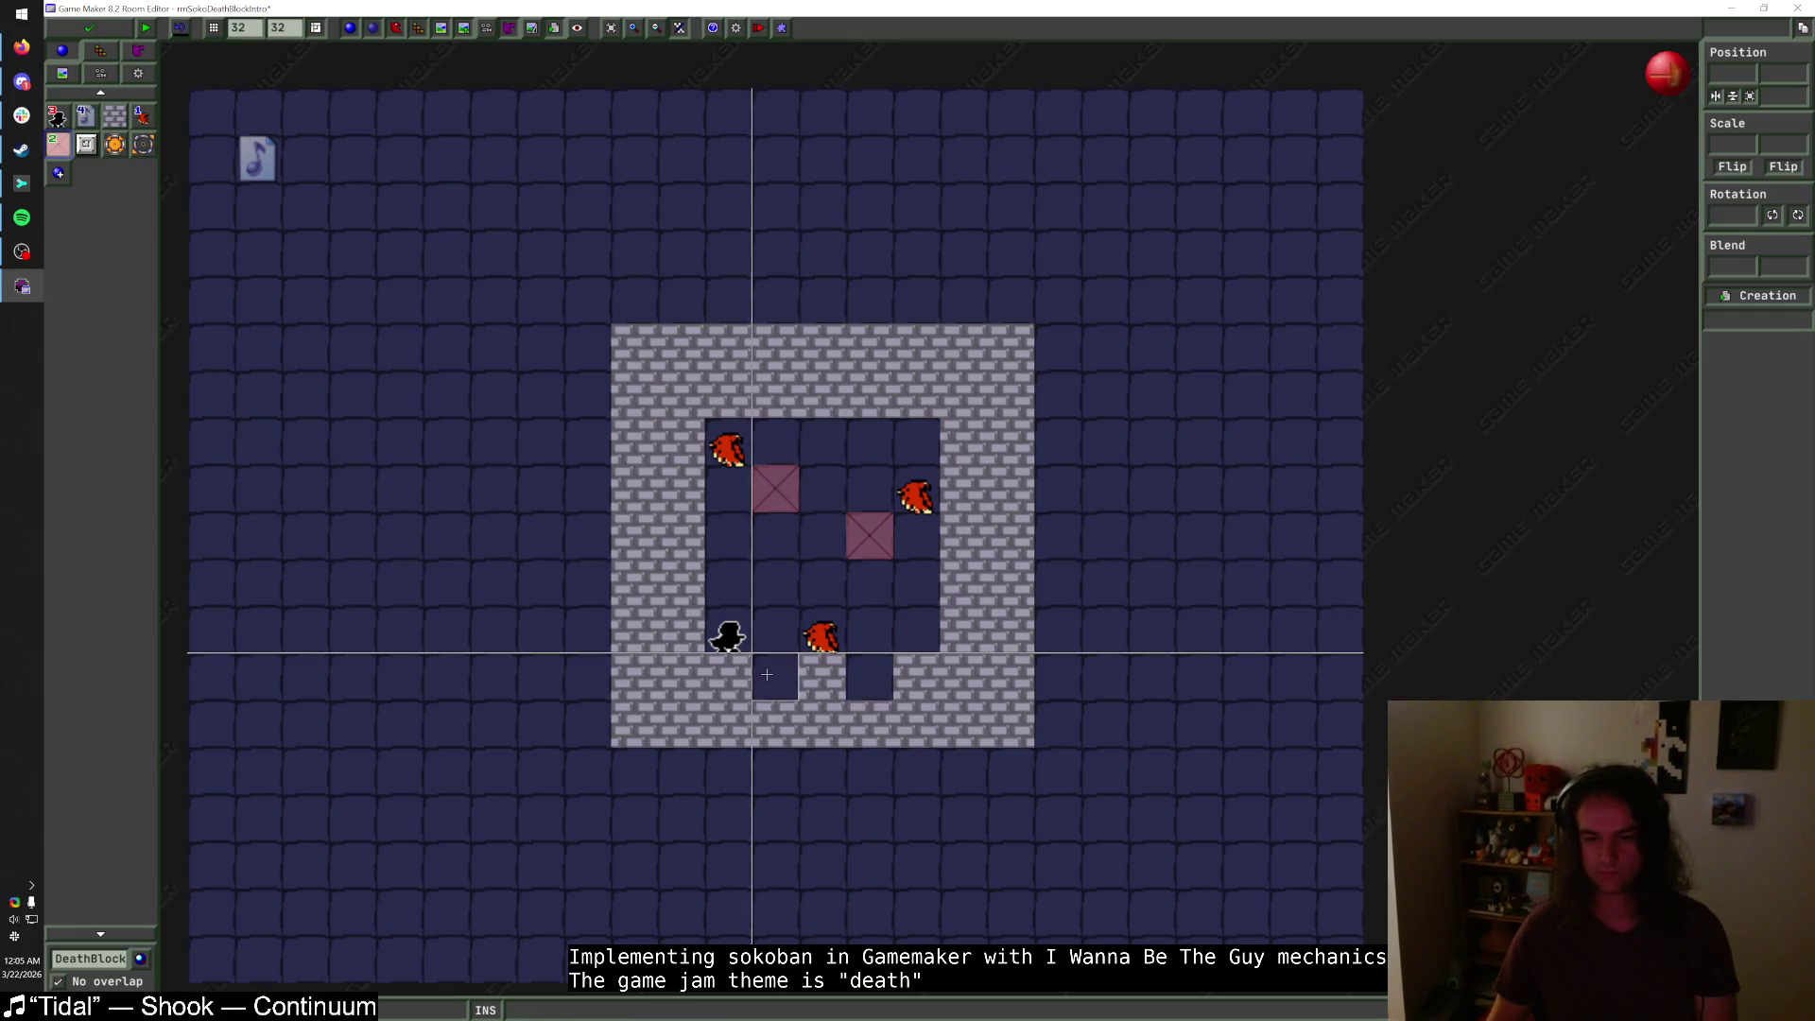
{"action": "left_click_drag", "start_coordinate": [876, 548], "coordinate": [877, 670]}
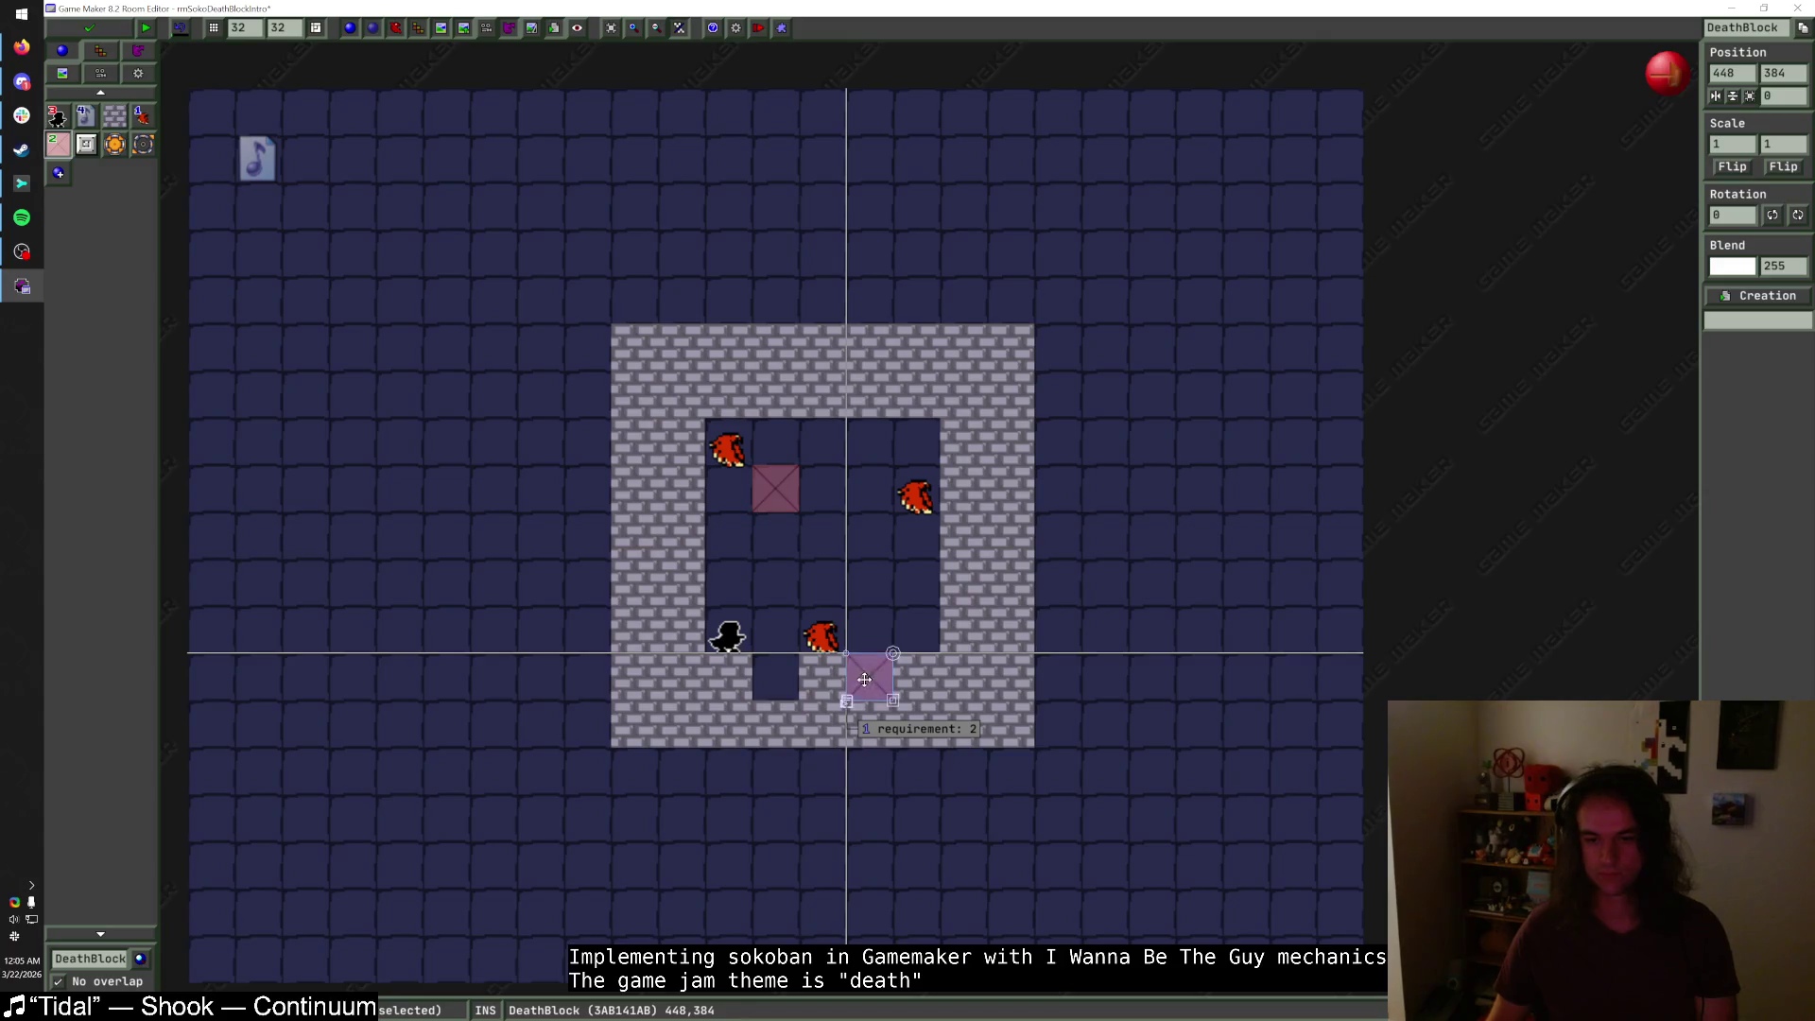
{"action": "left_click", "coordinate": [776, 677]}
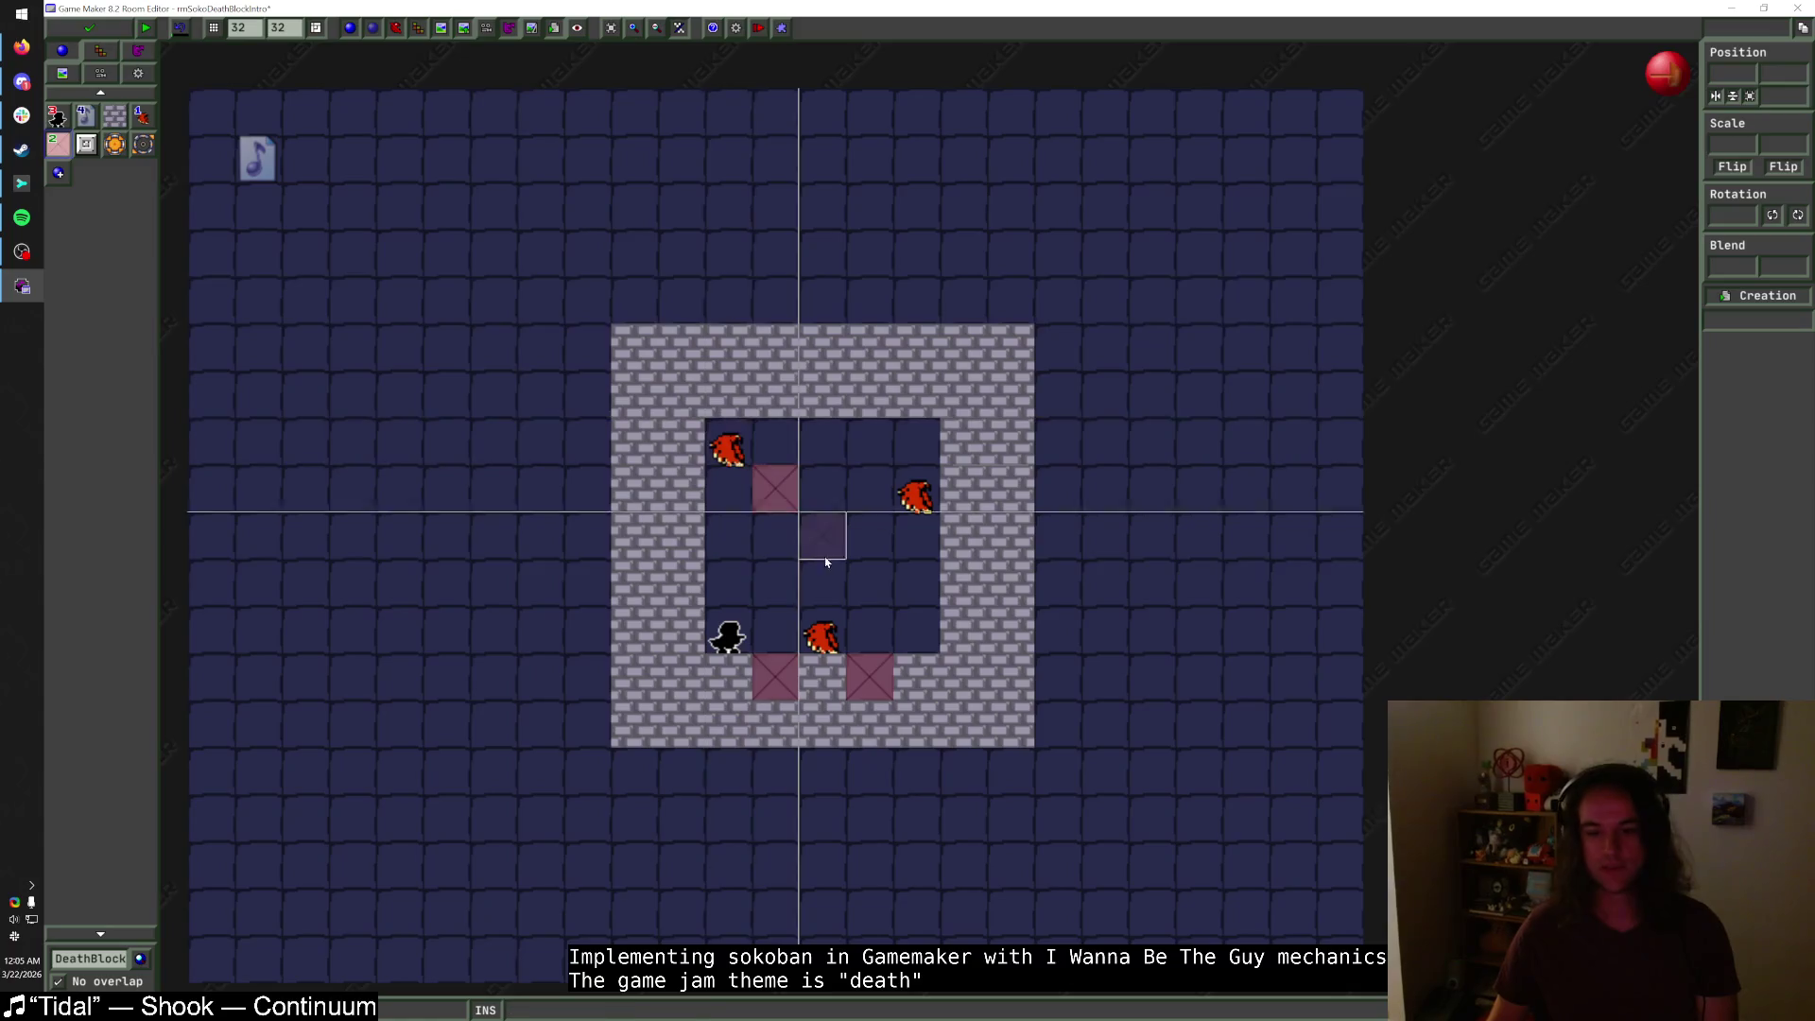
{"action": "left_click_drag", "start_coordinate": [825, 641], "coordinate": [824, 594]}
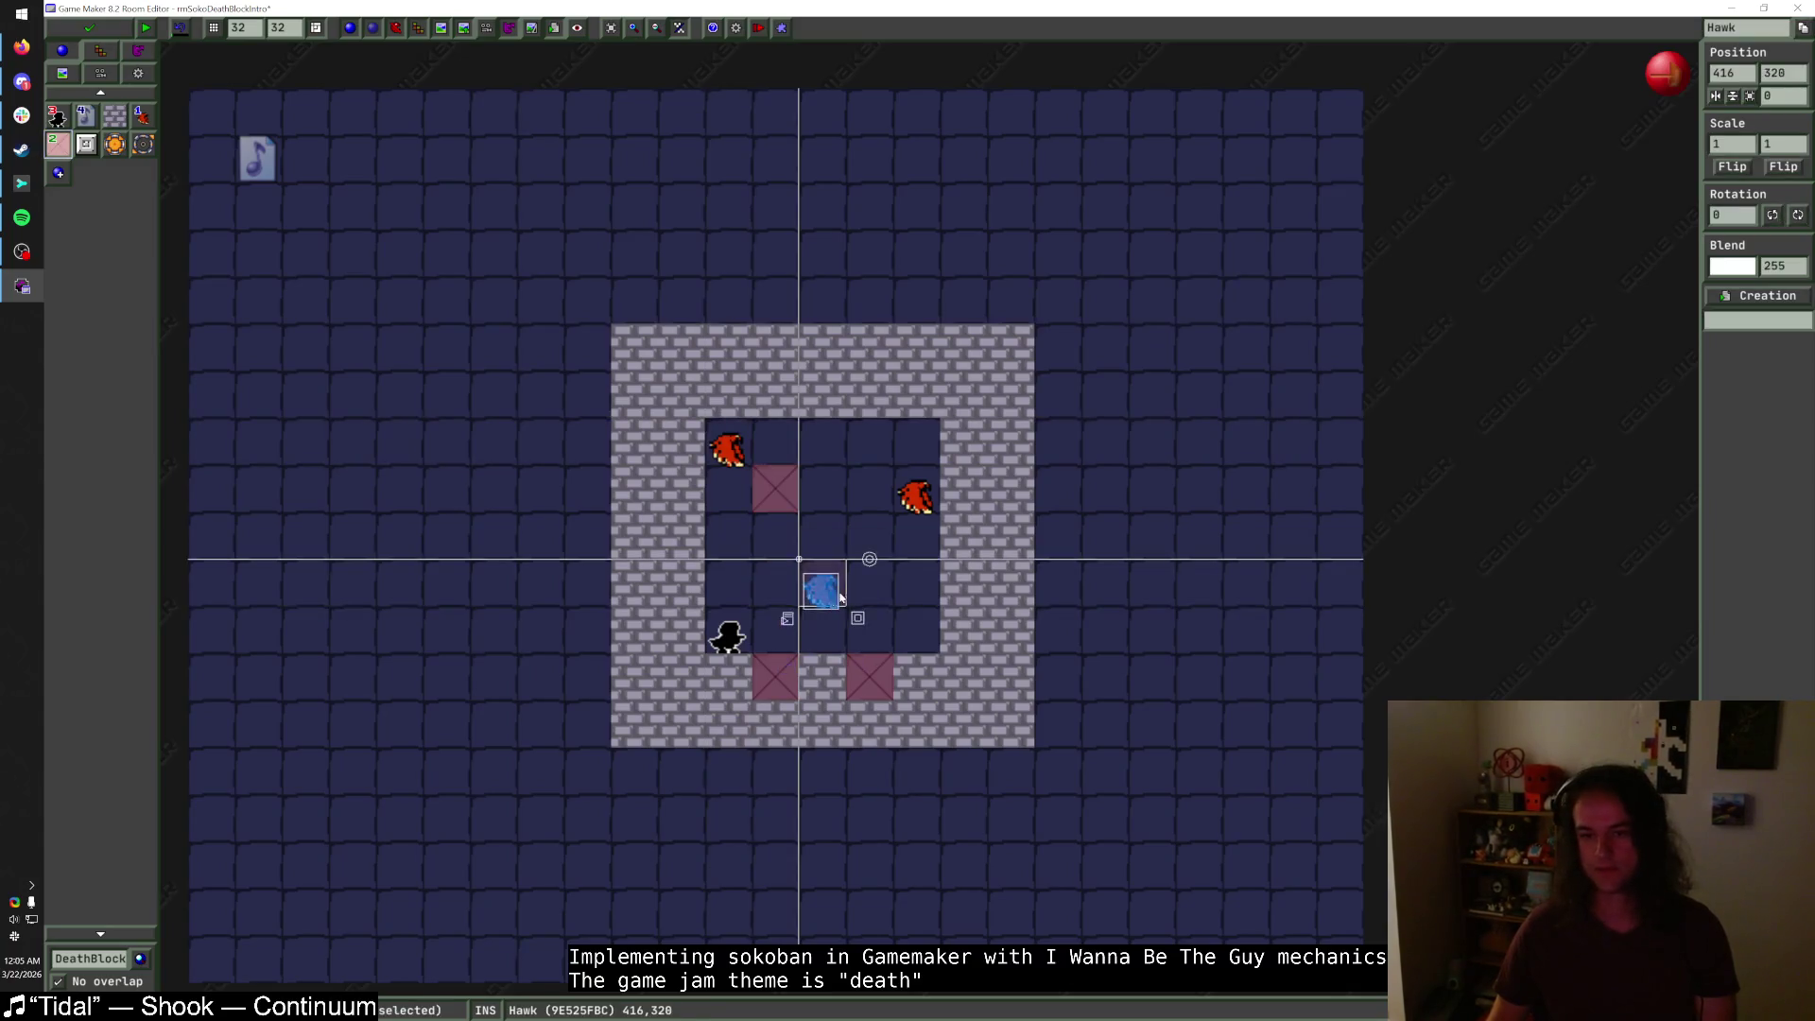
{"action": "left_click_drag", "start_coordinate": [870, 677], "coordinate": [870, 629]}
{"action": "left_click_drag", "start_coordinate": [775, 677], "coordinate": [775, 630]}
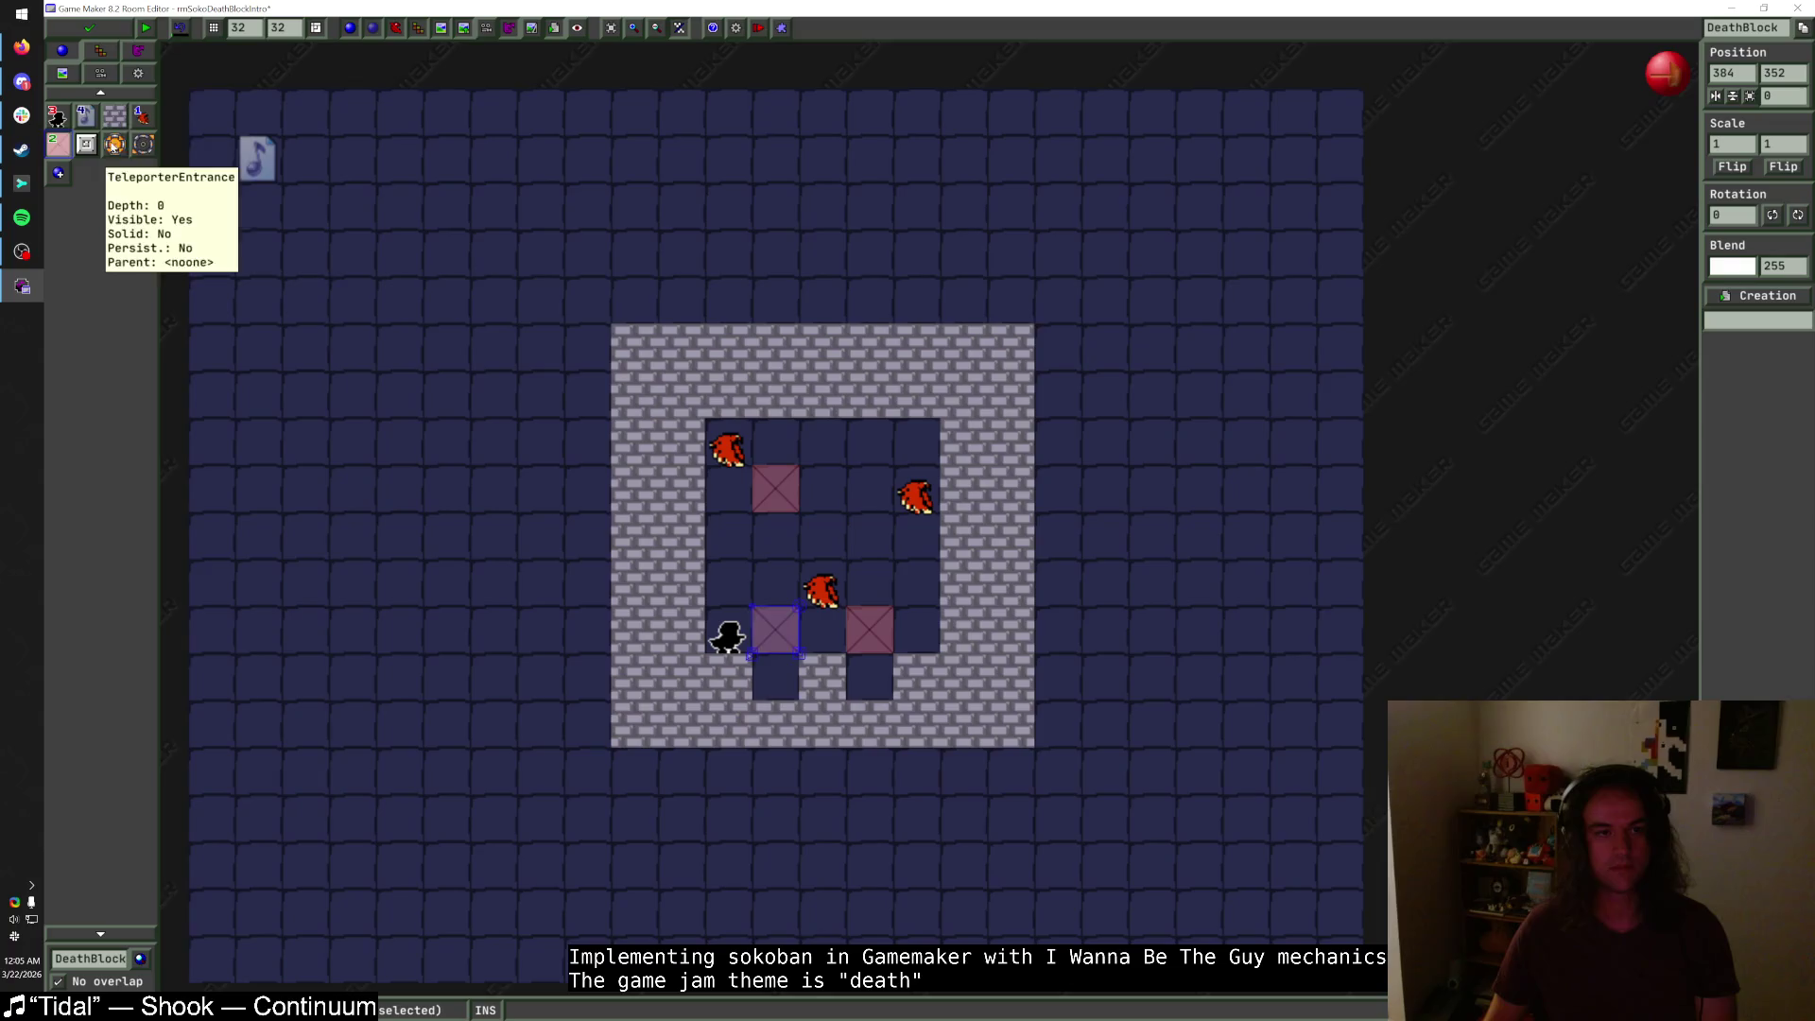
Move the lower hawk right, delete the extra DeathBlock and shift the remaining one right
{"action": "left_click", "coordinate": [115, 114]}
{"action": "left_click", "coordinate": [870, 677]}
{"action": "key", "text": "Delete"}
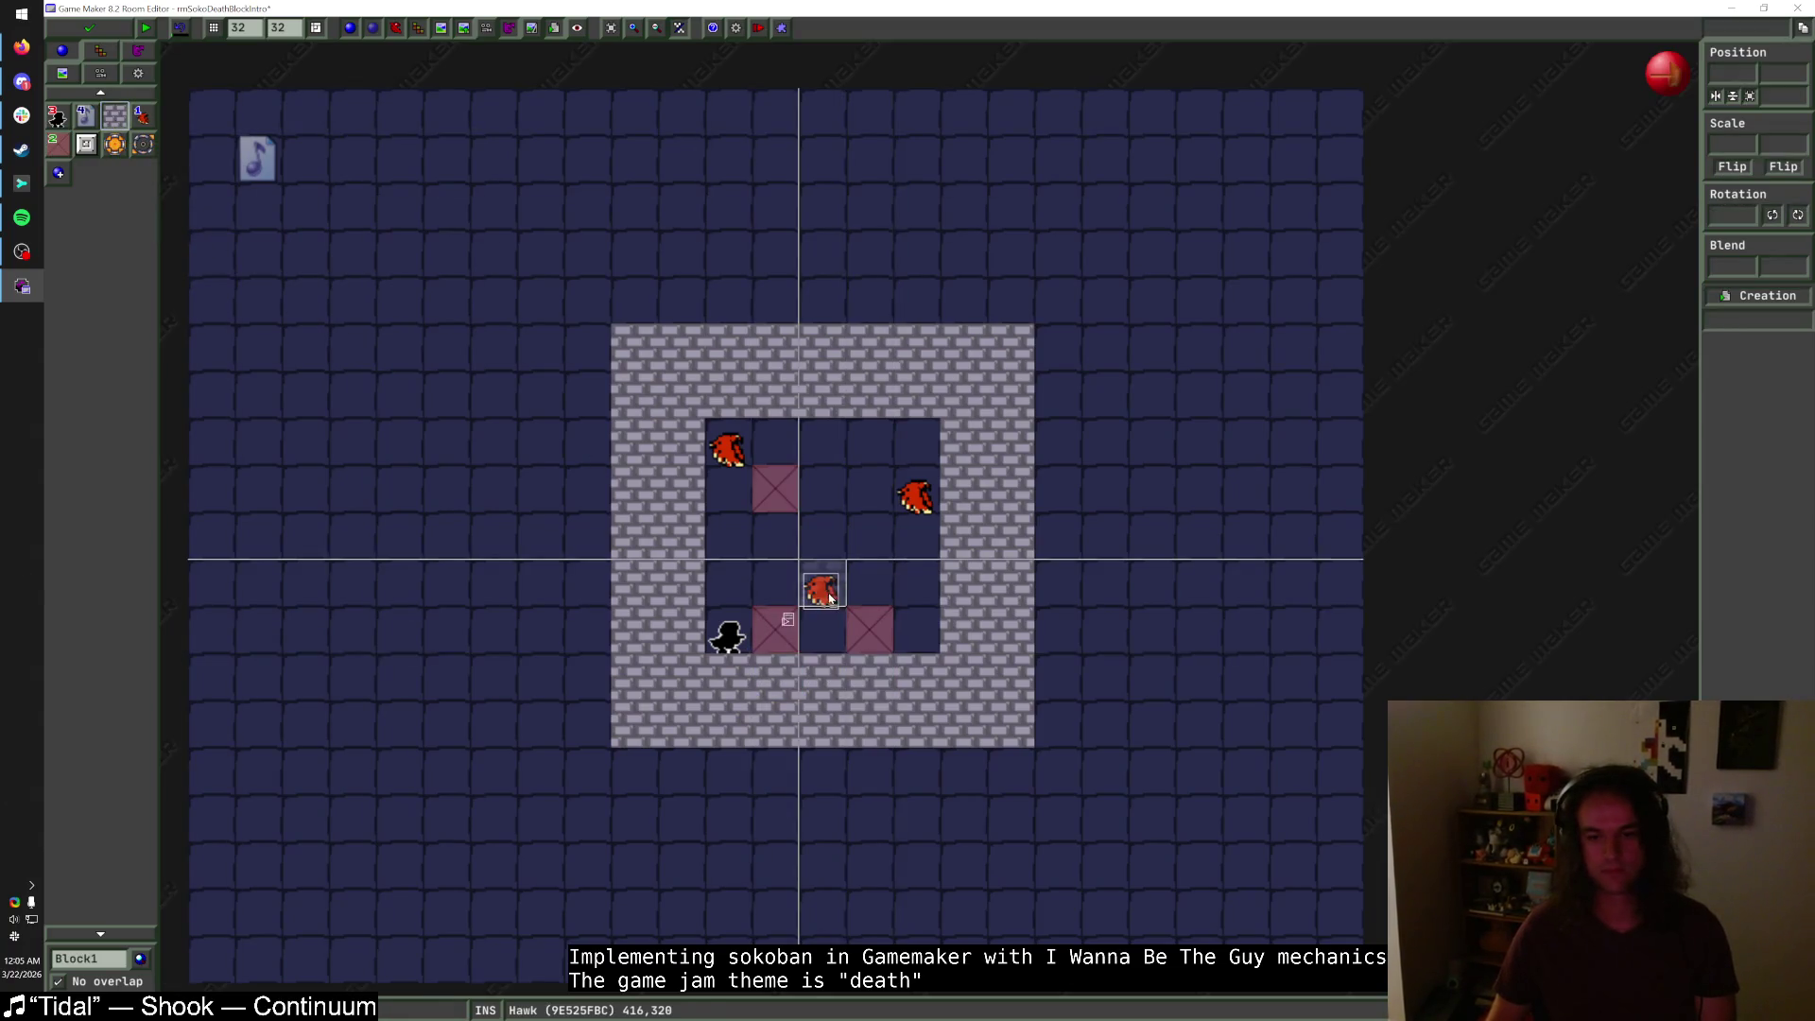
{"action": "left_click_drag", "start_coordinate": [812, 591], "coordinate": [859, 591]}
{"action": "left_click", "coordinate": [870, 630]}
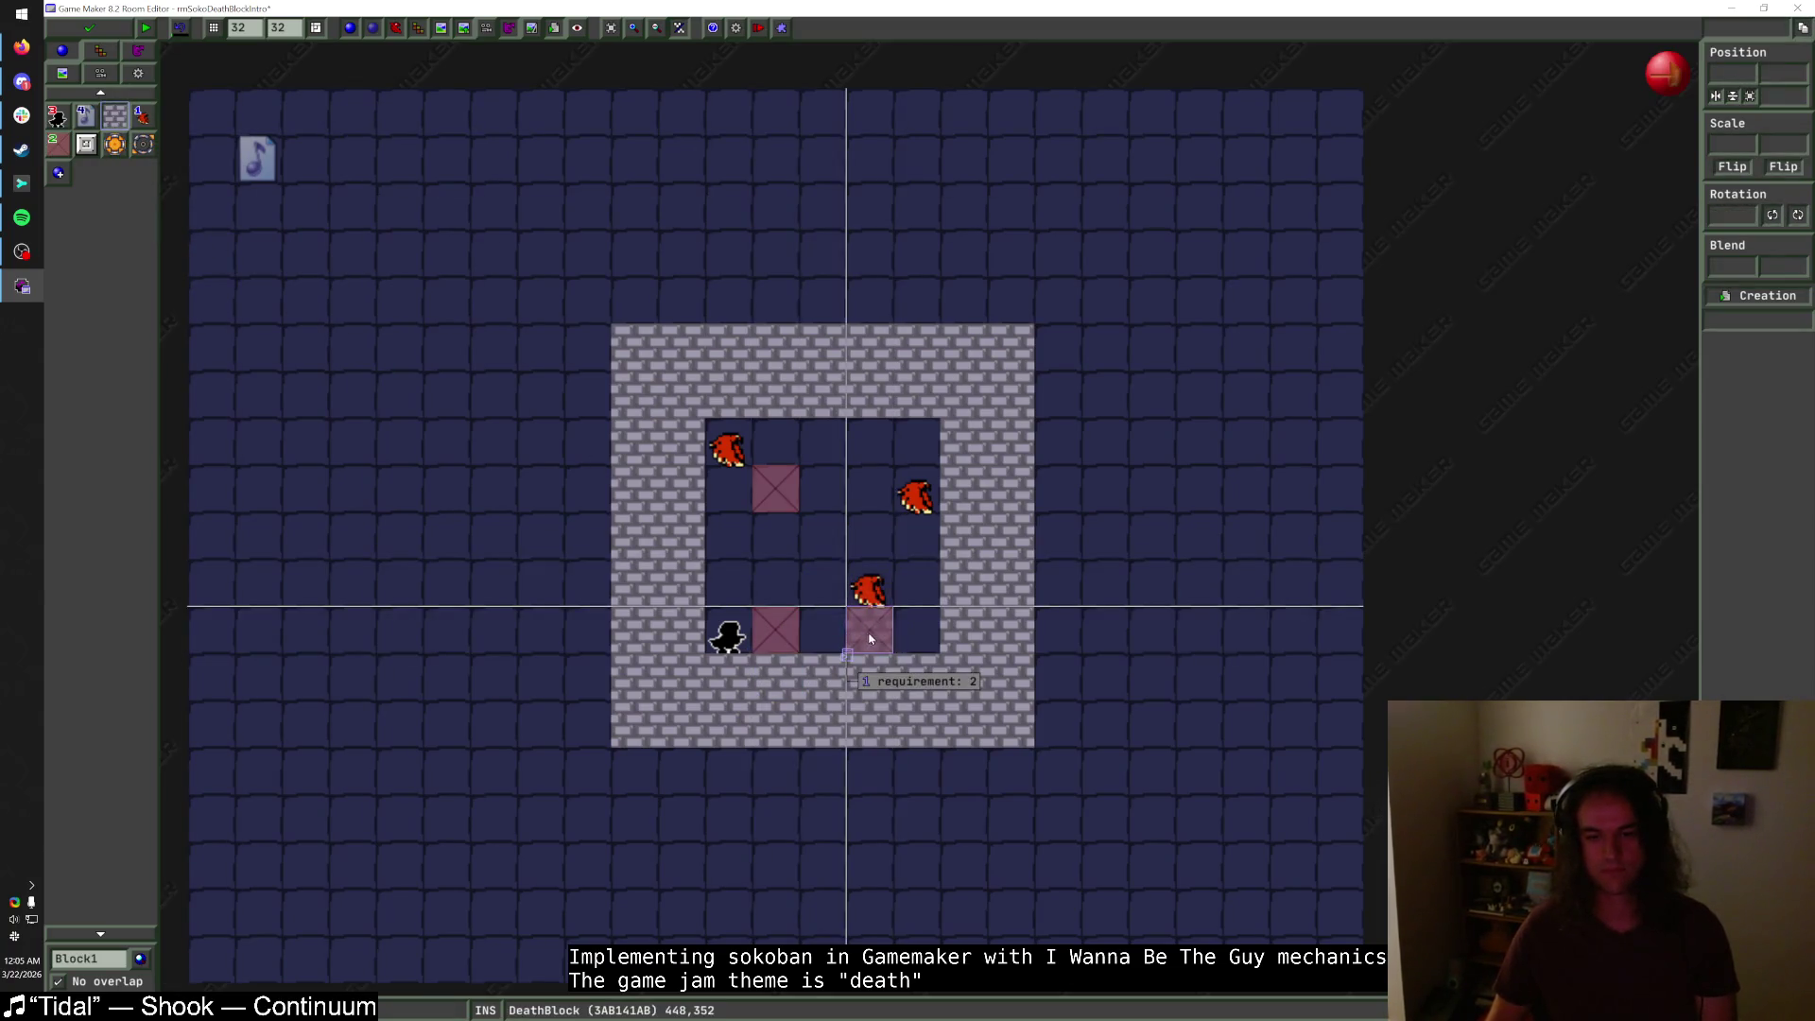
{"action": "key", "text": "Delete"}
{"action": "left_click_drag", "start_coordinate": [783, 642], "coordinate": [828, 640]}
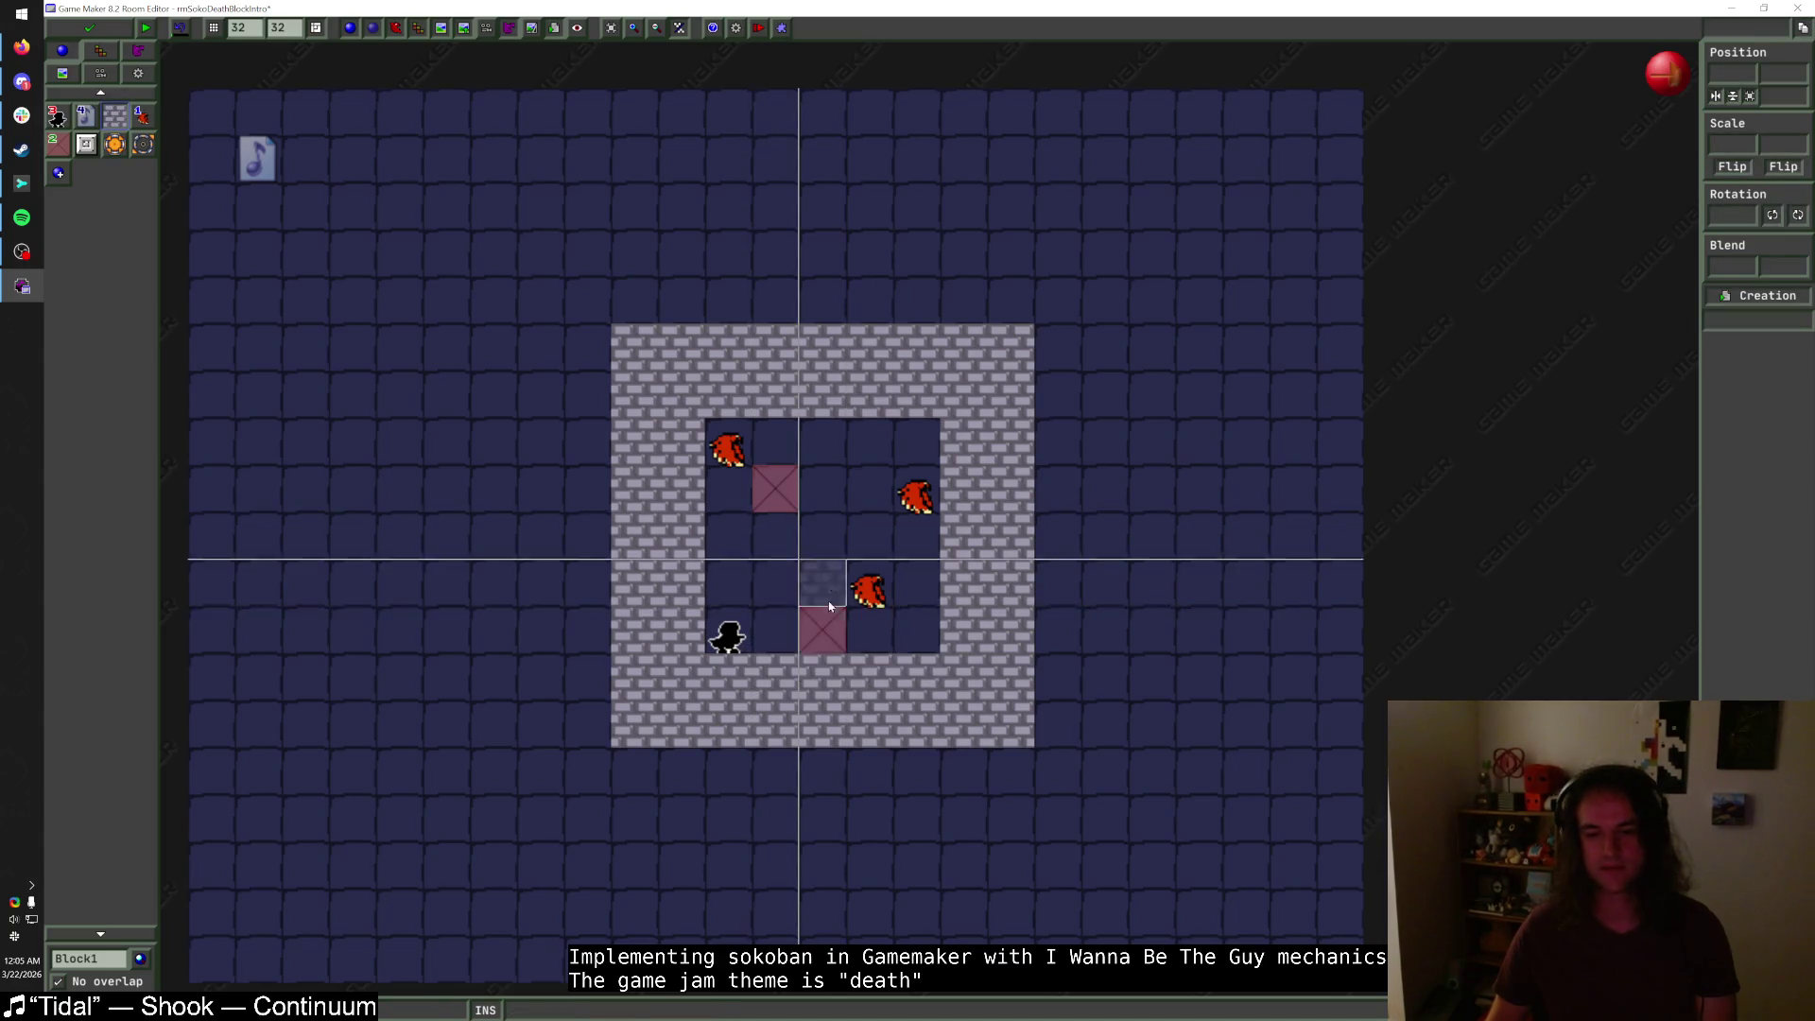
Flip the right hawk horizontally, reposition it and place another hawk in the inner room
{"action": "left_click", "coordinate": [886, 579]}
{"action": "left_click", "coordinate": [914, 496]}
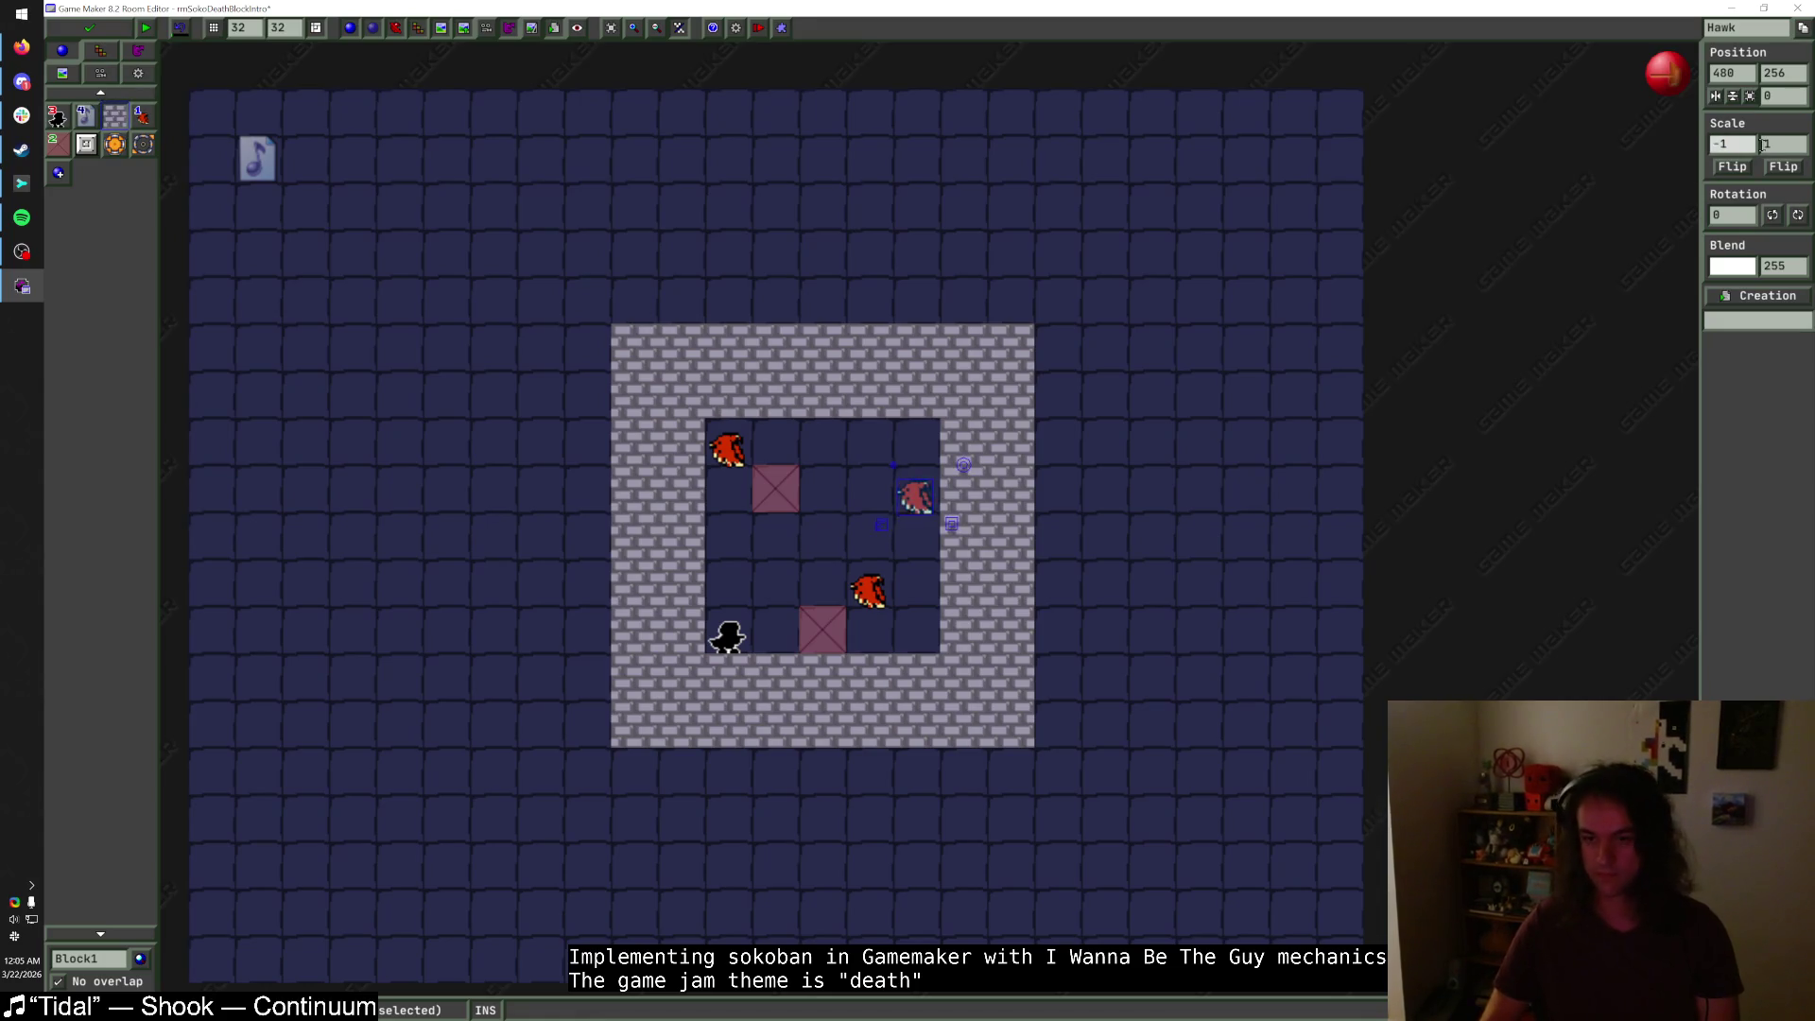
{"action": "key", "text": "Return"}
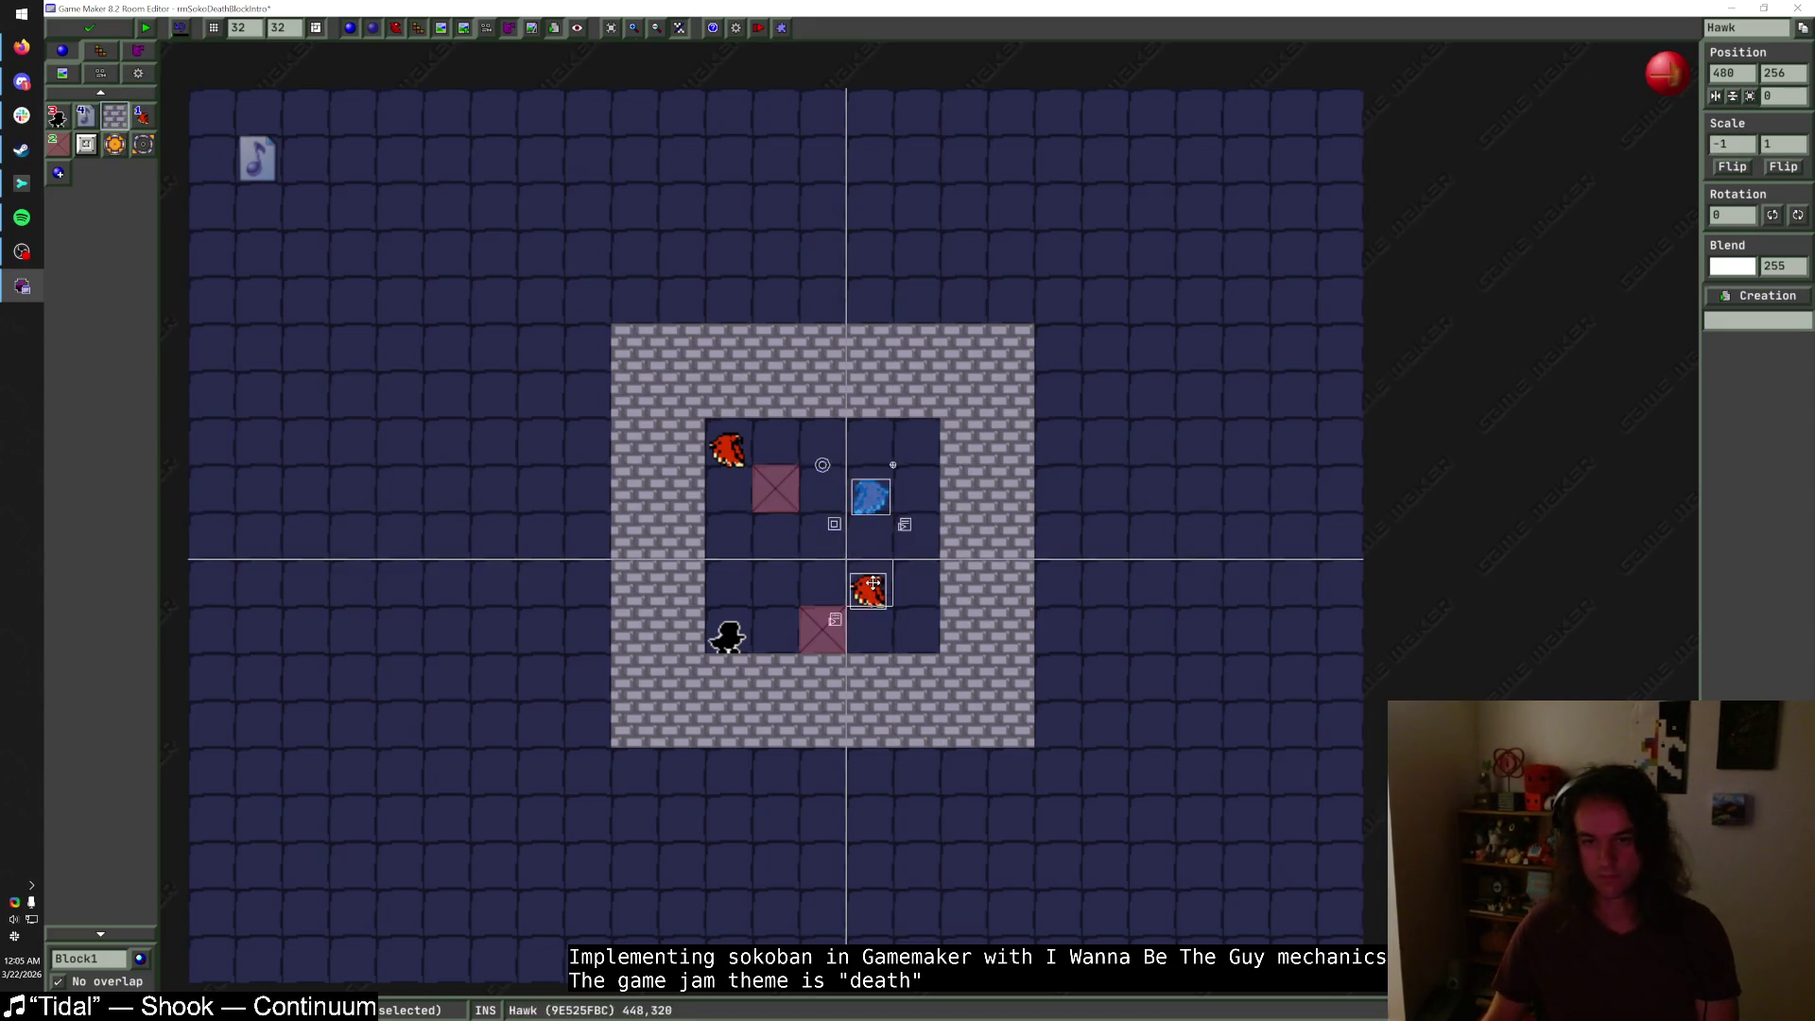
{"action": "mouse_move", "coordinate": [871, 585]}
{"action": "left_mouse_down"}
{"action": "mouse_move", "coordinate": [870, 492]}
{"action": "mouse_move", "coordinate": [917, 497]}
{"action": "left_mouse_up"}
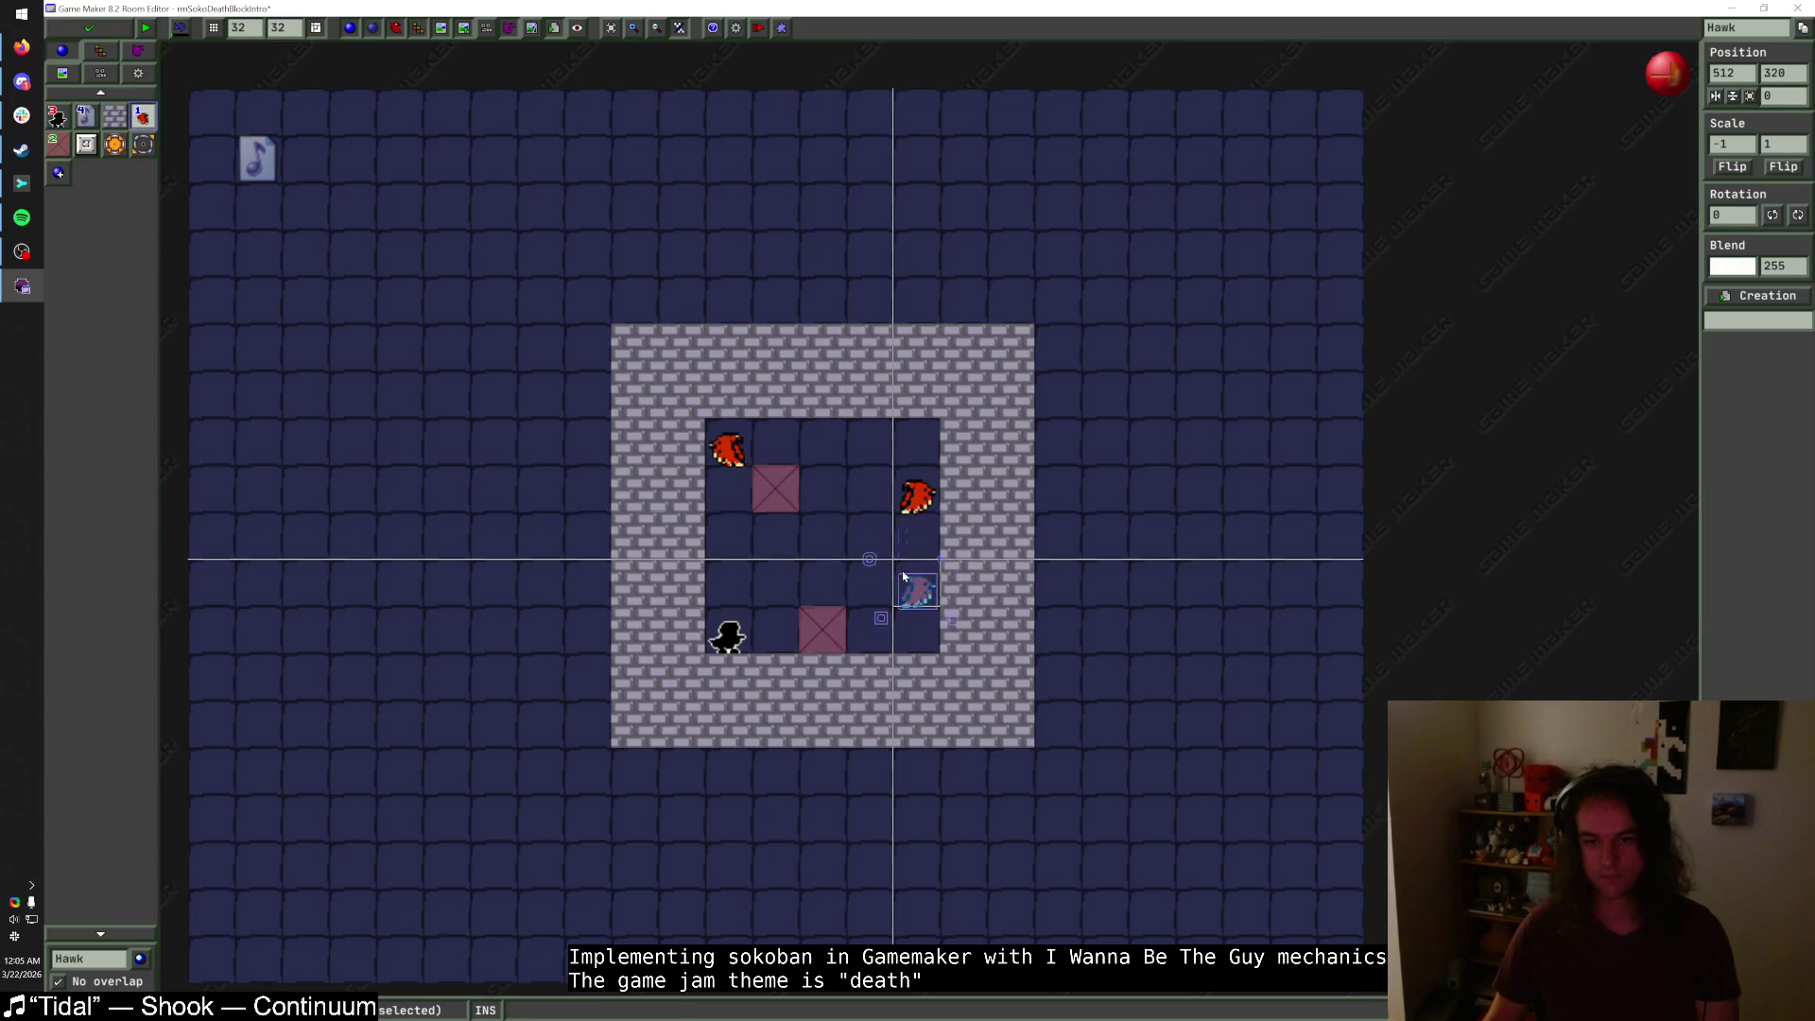
{"action": "left_click", "coordinate": [903, 576]}
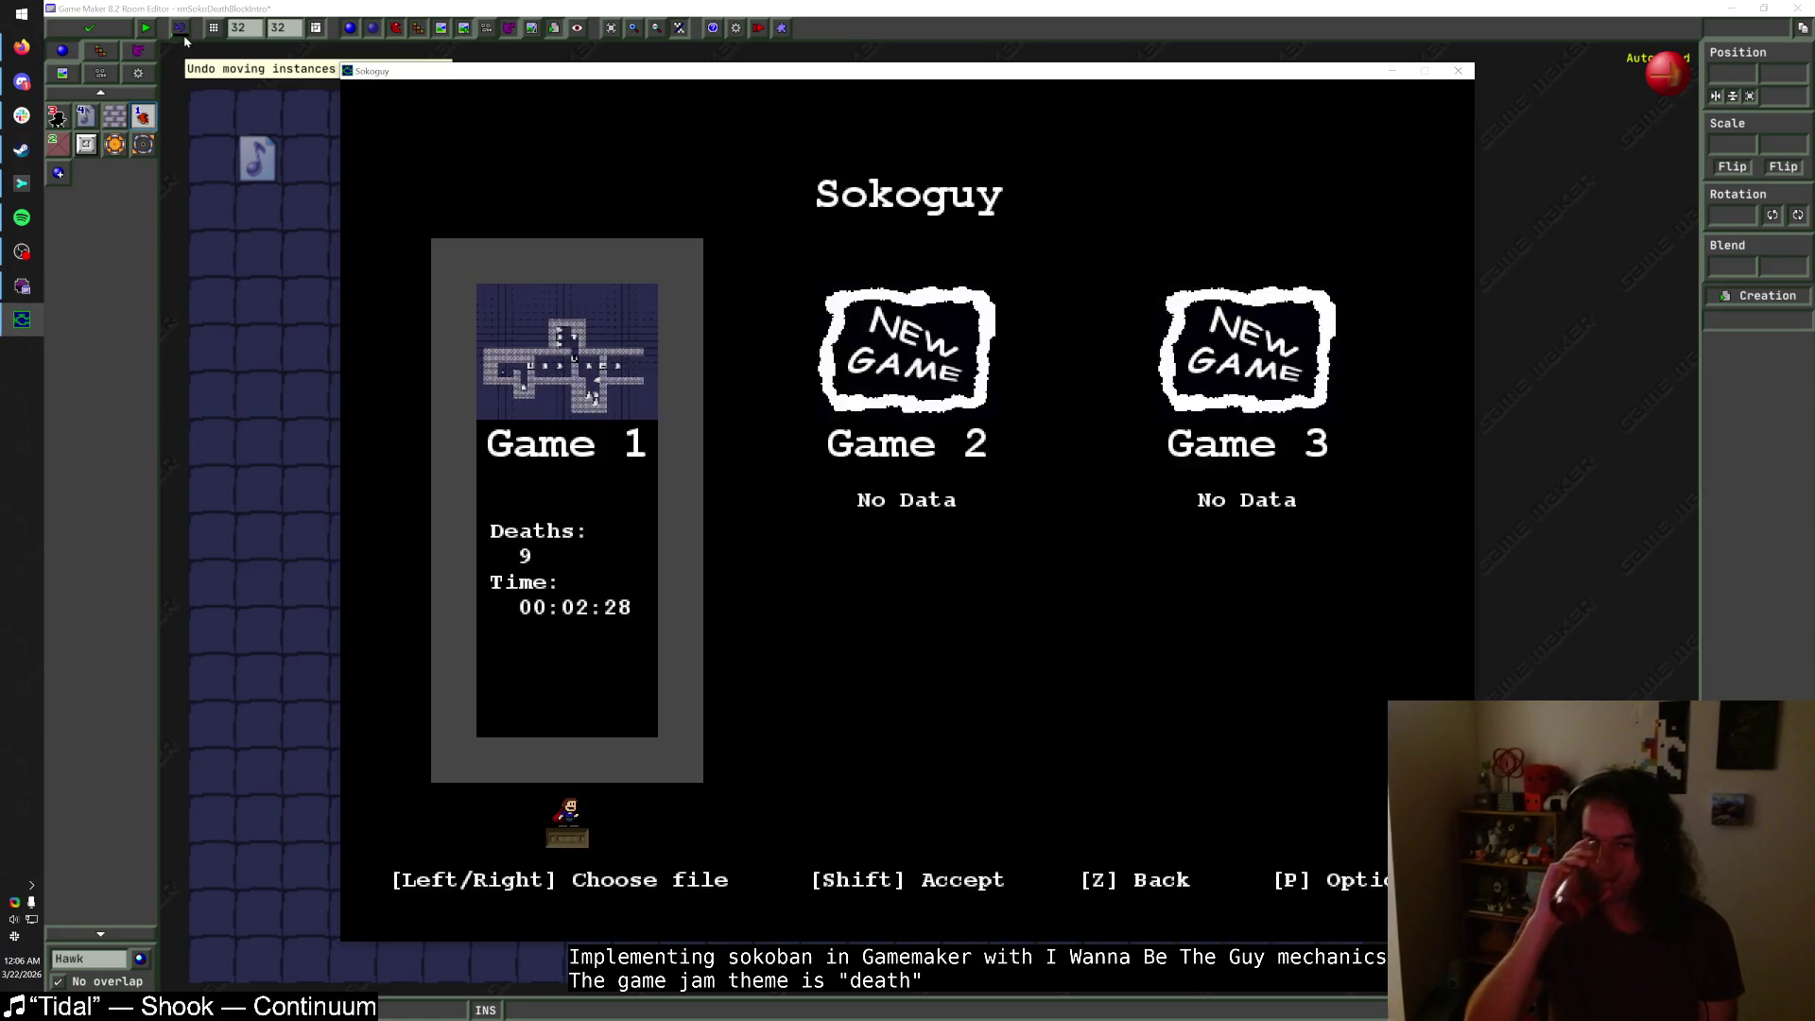
{"action": "key", "text": "shift"}
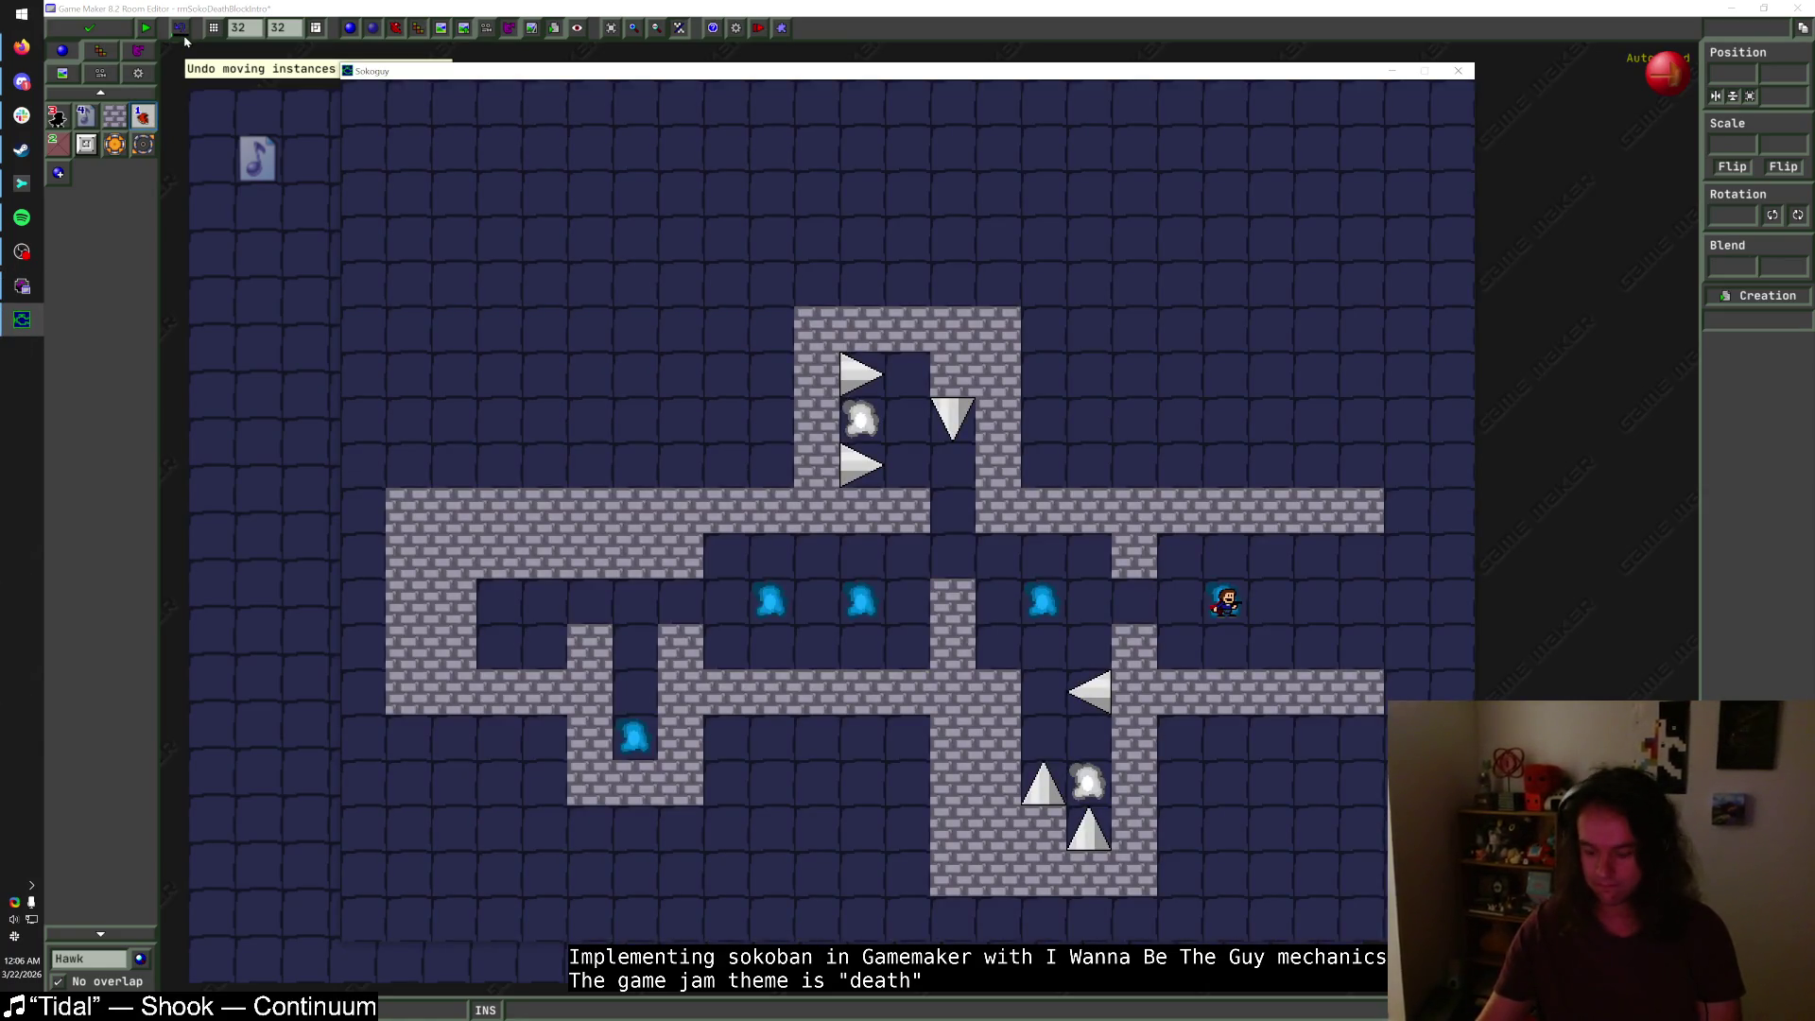
{"action": "key", "text": "Left"}
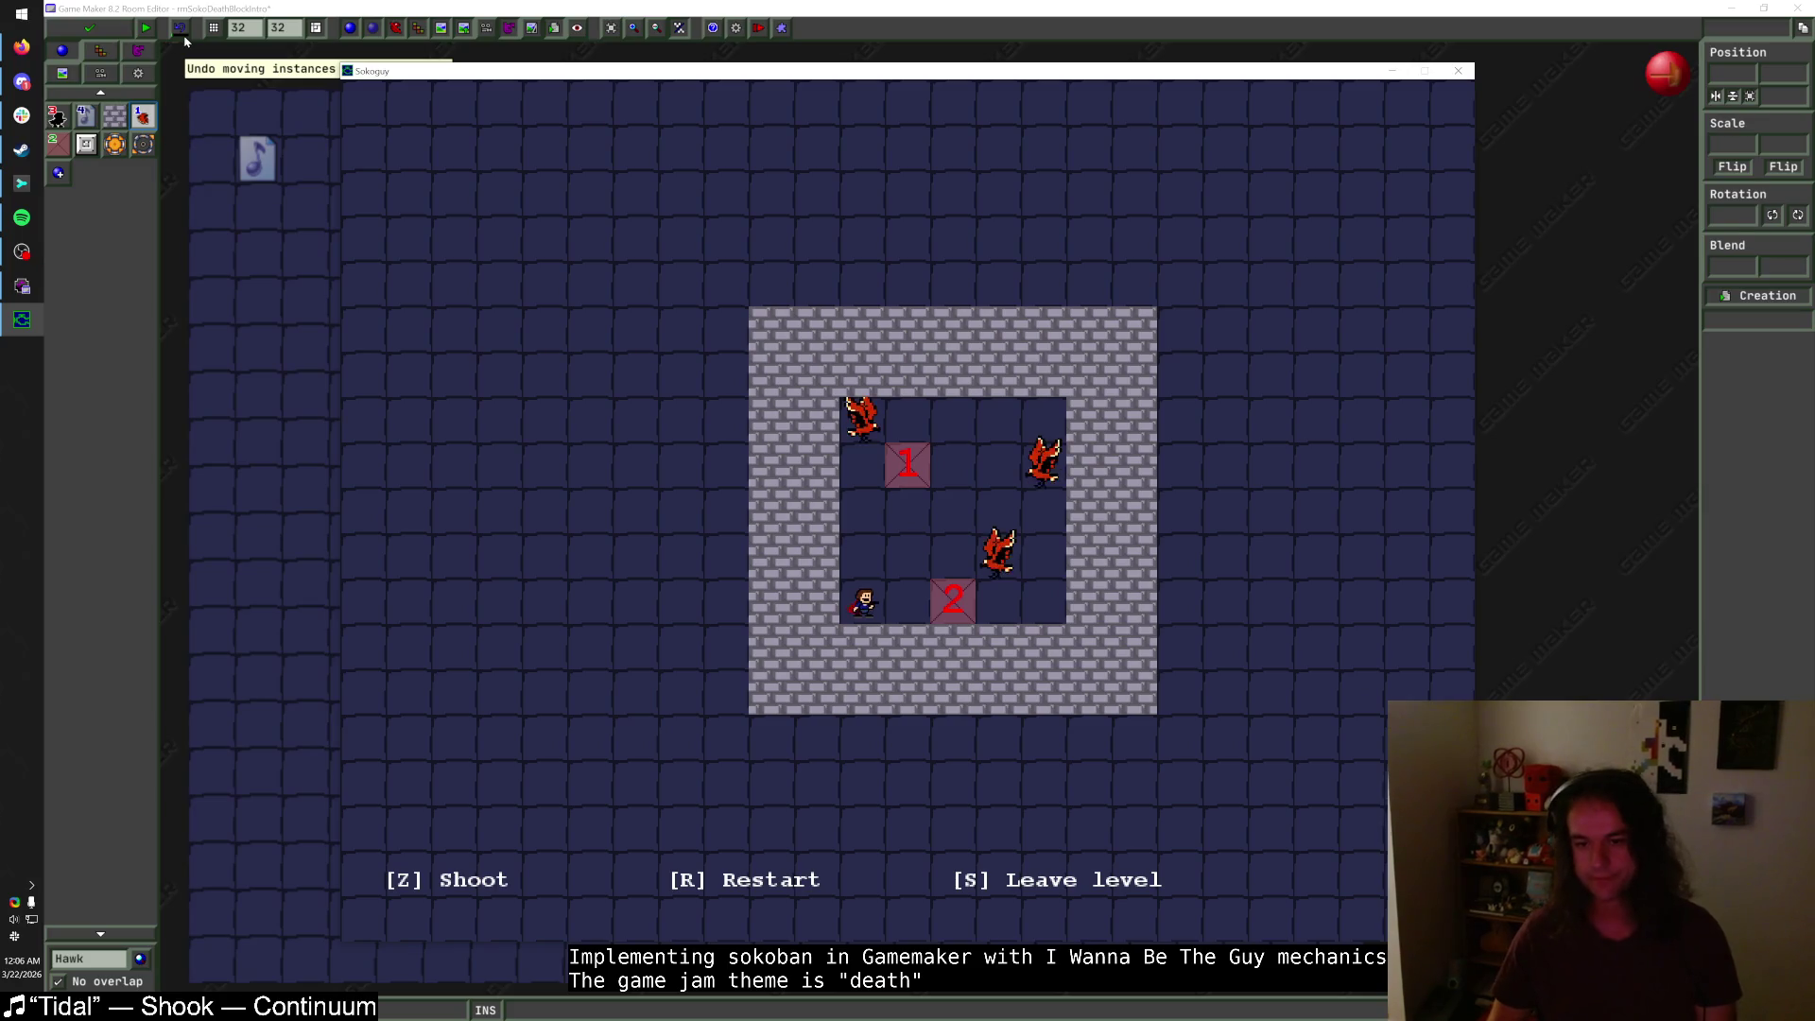
{"action": "key", "text": "Up"}
{"action": "key", "text": "Right"}
{"action": "key", "text": "Right"}
{"action": "key", "text": "z"}
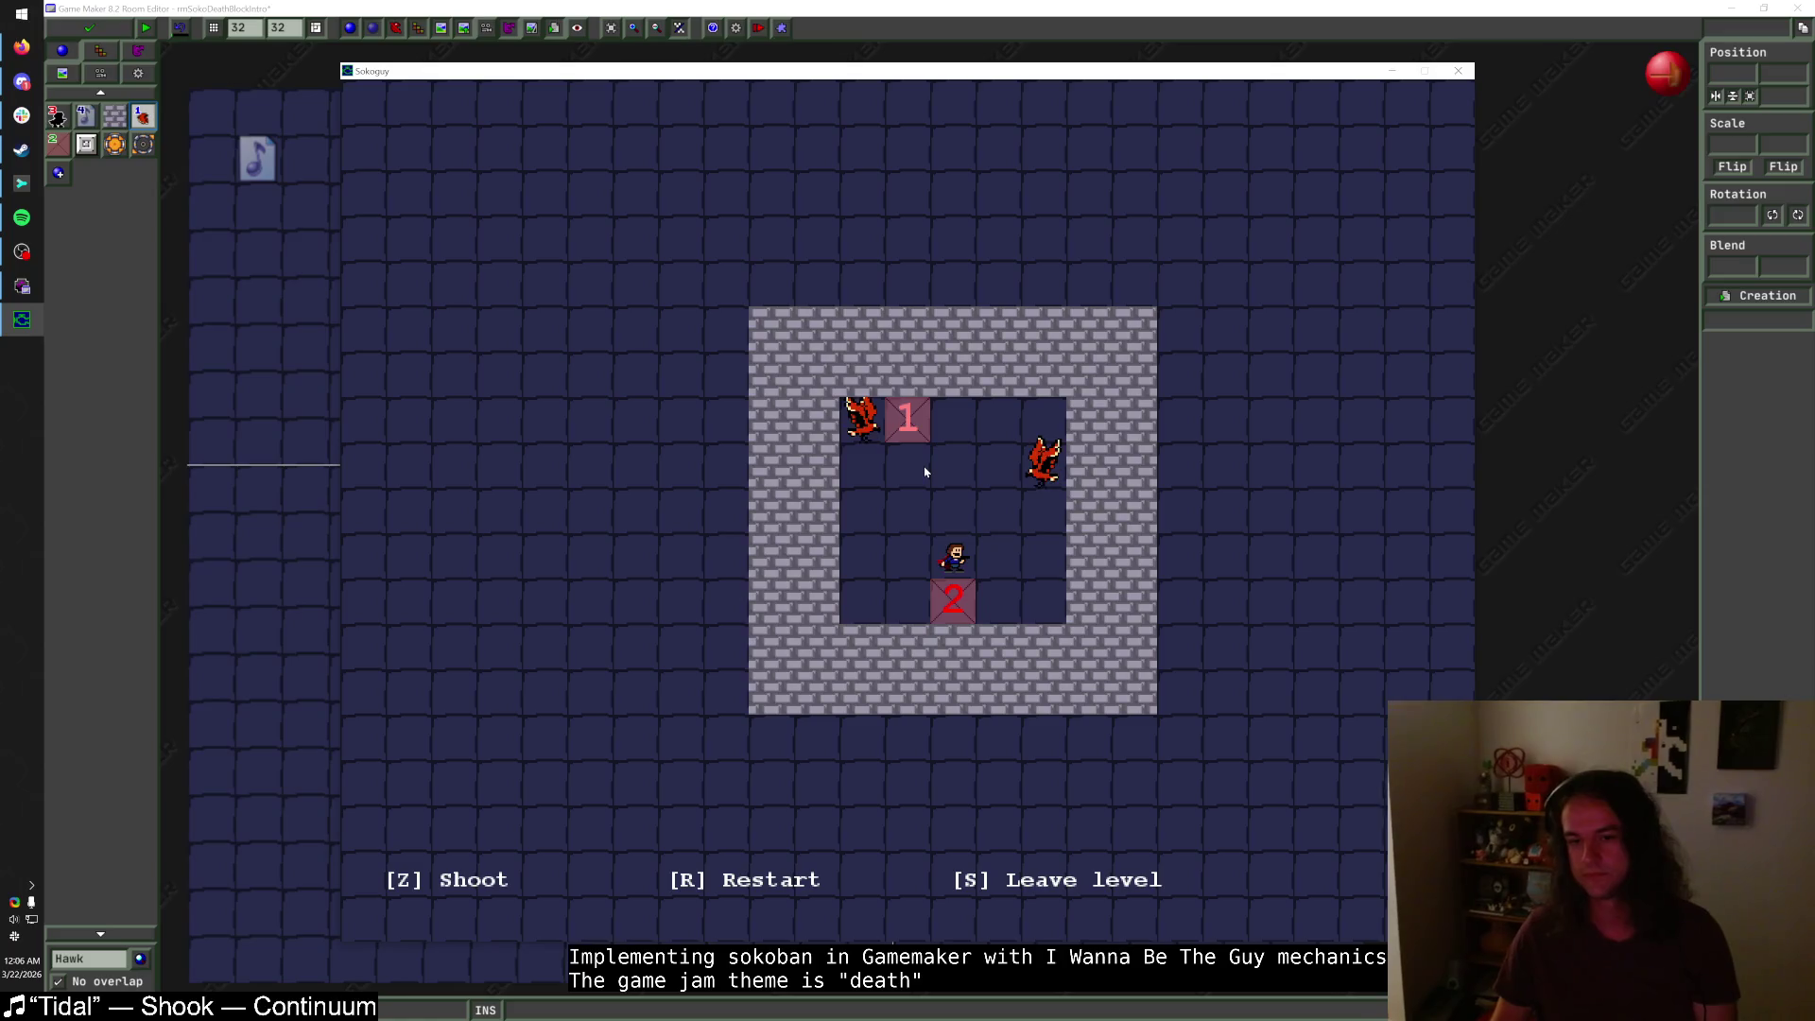
{"action": "key", "text": "Up"}
{"action": "key", "text": "Up"}
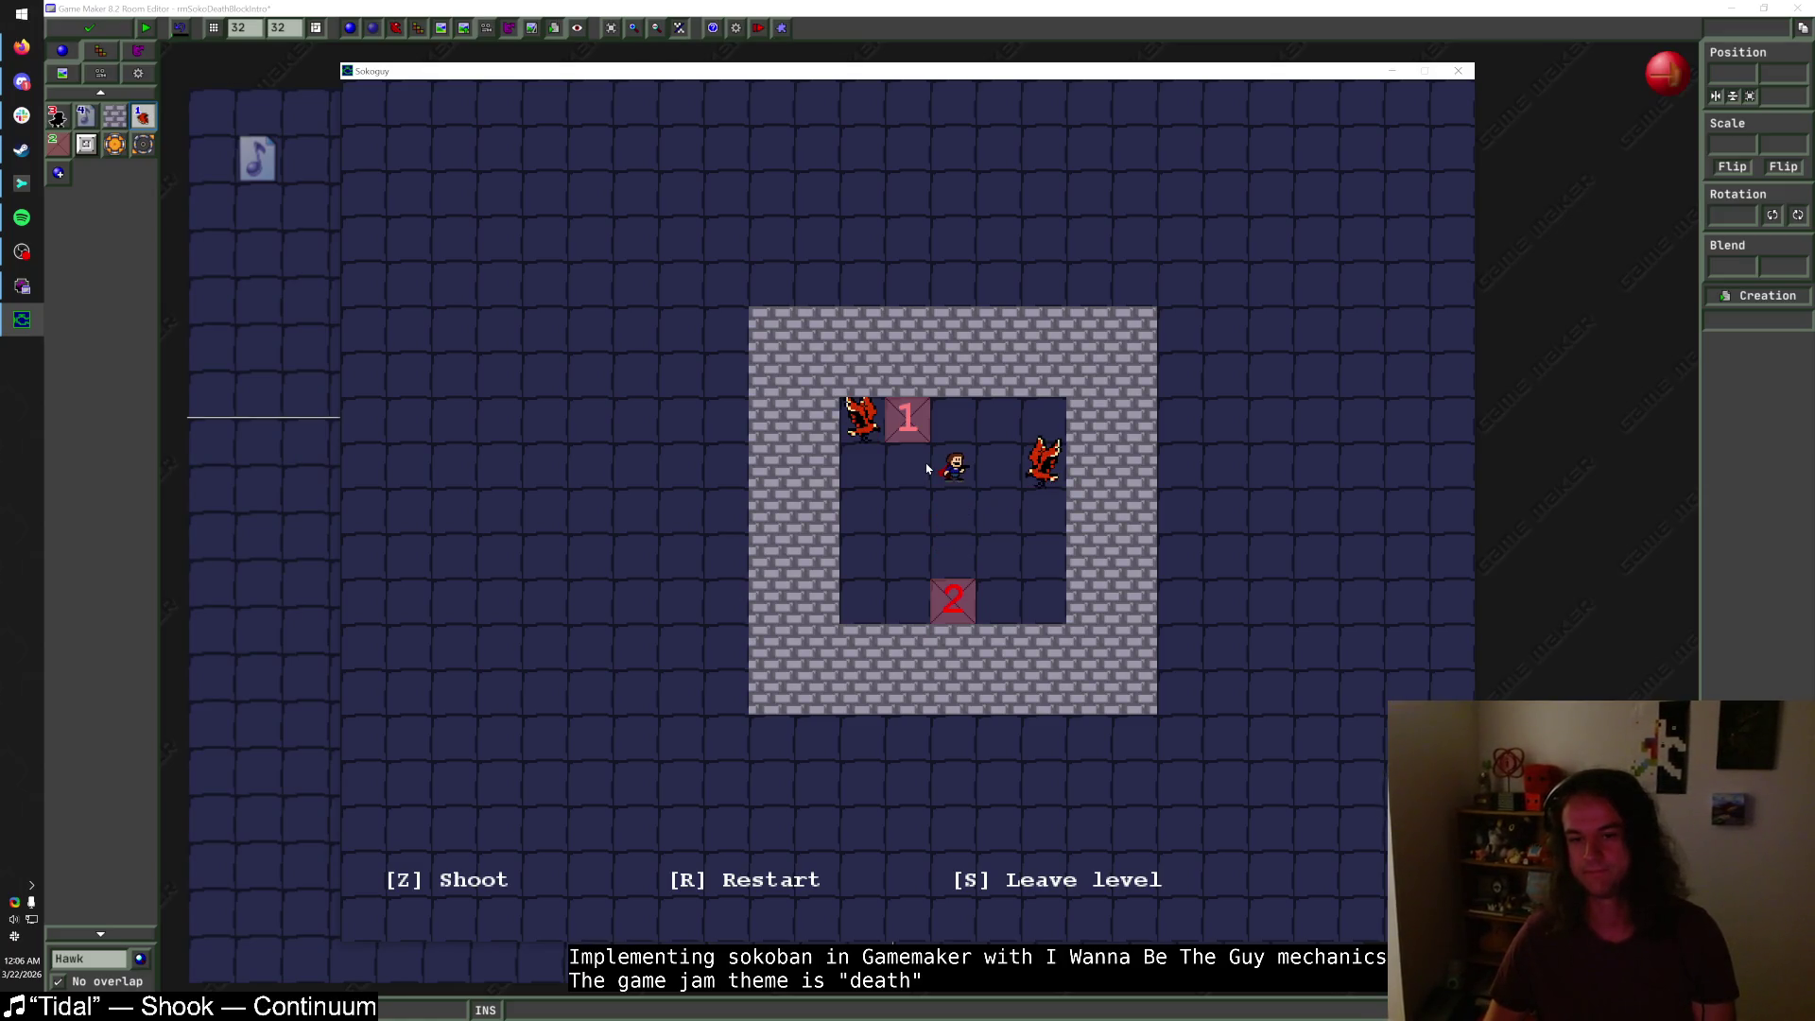
{"action": "key", "text": "Right"}
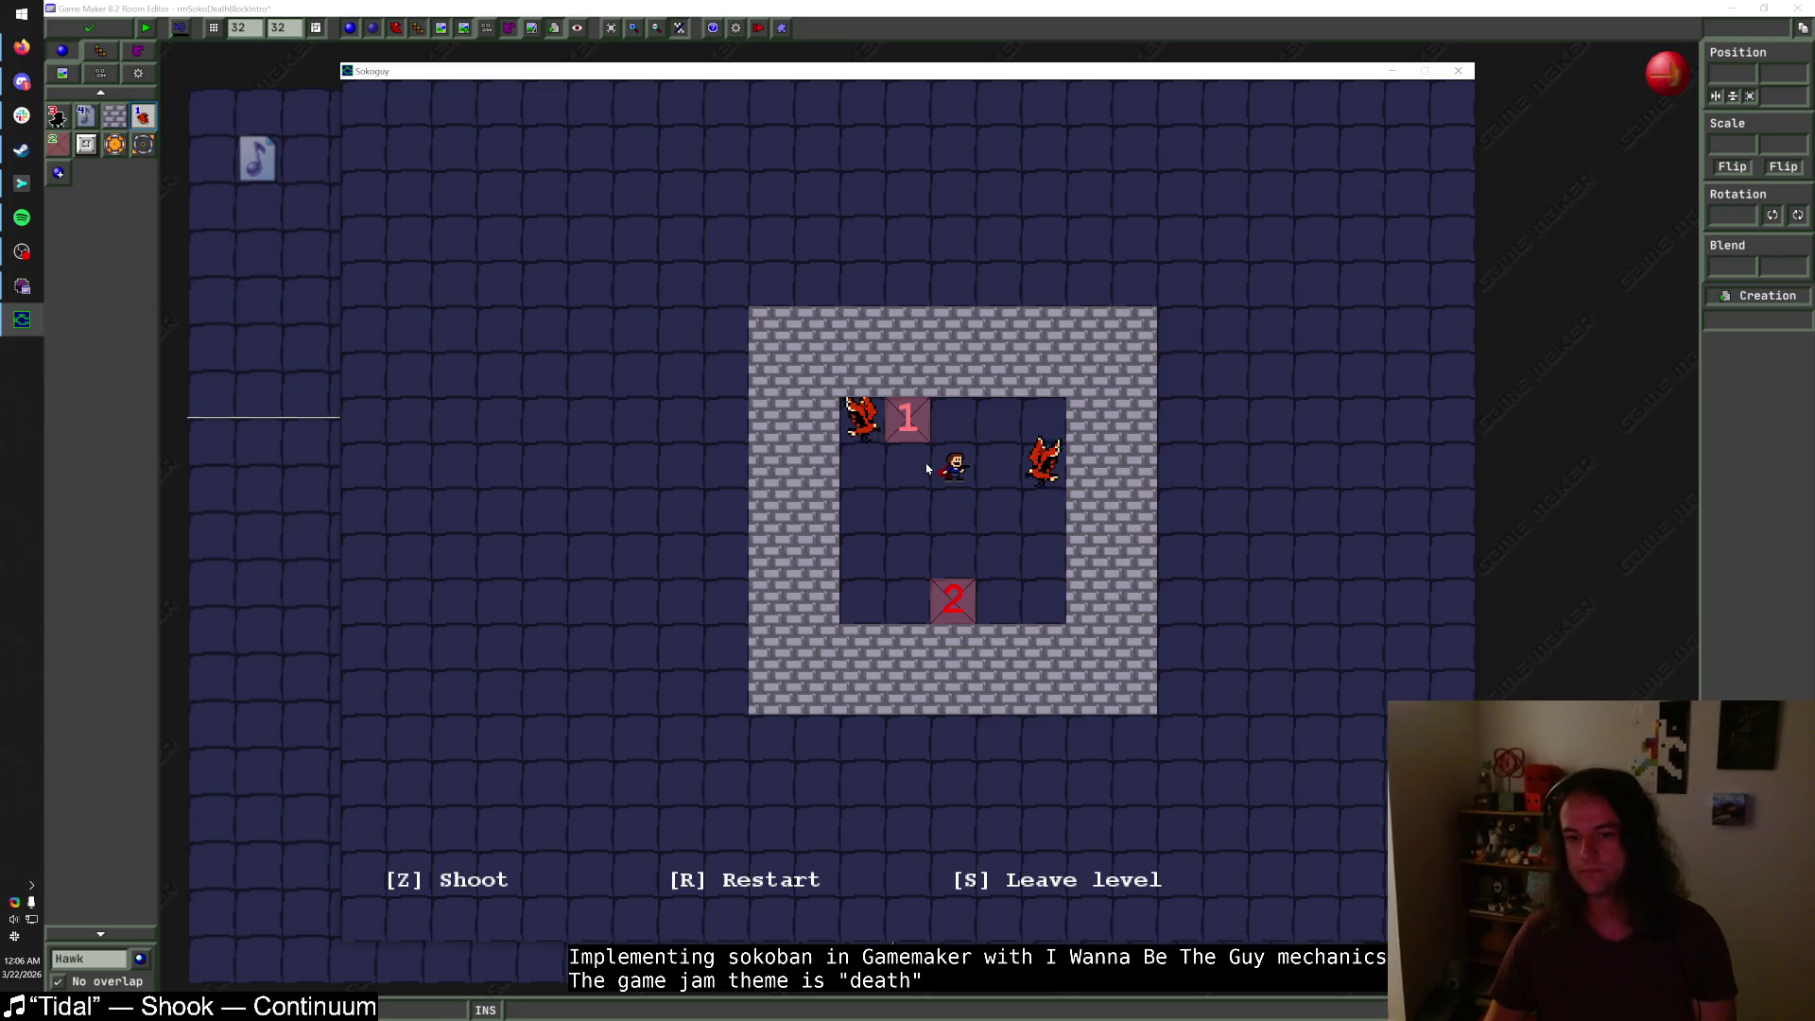
{"action": "key", "text": "Right"}
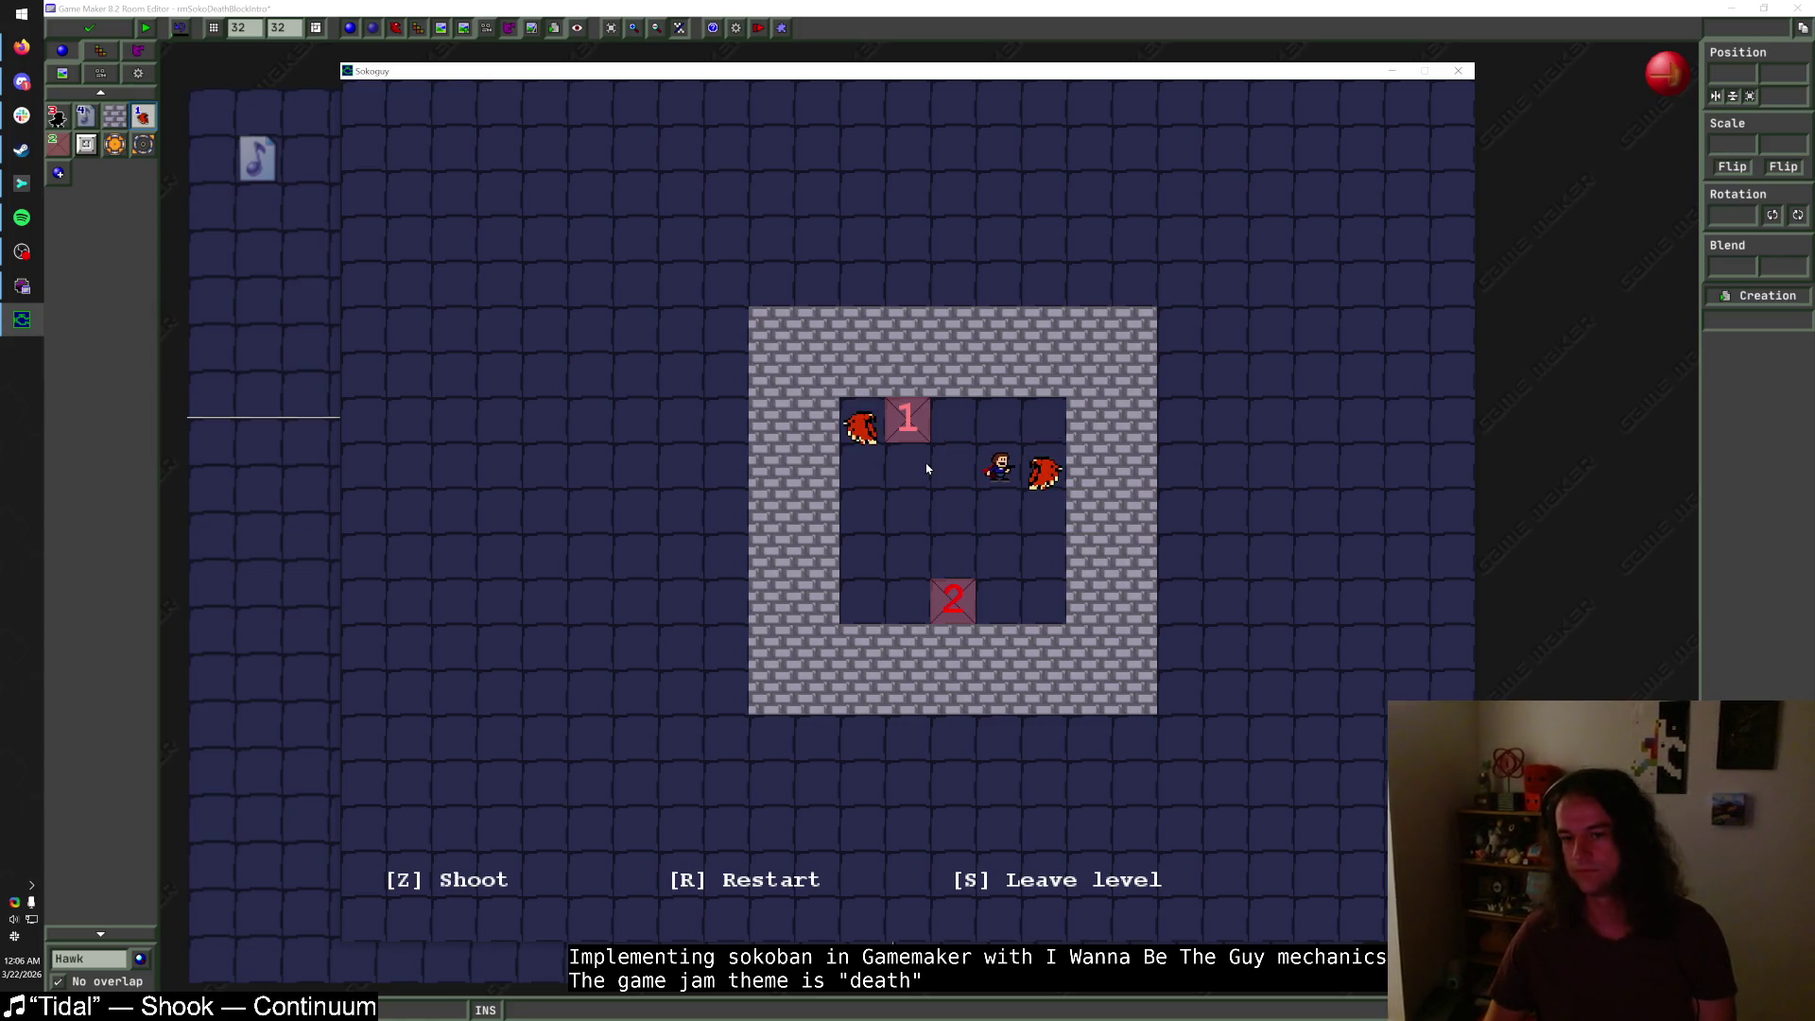
{"action": "key", "text": "z"}
{"action": "key", "text": "Left"}
{"action": "key", "text": "Up"}
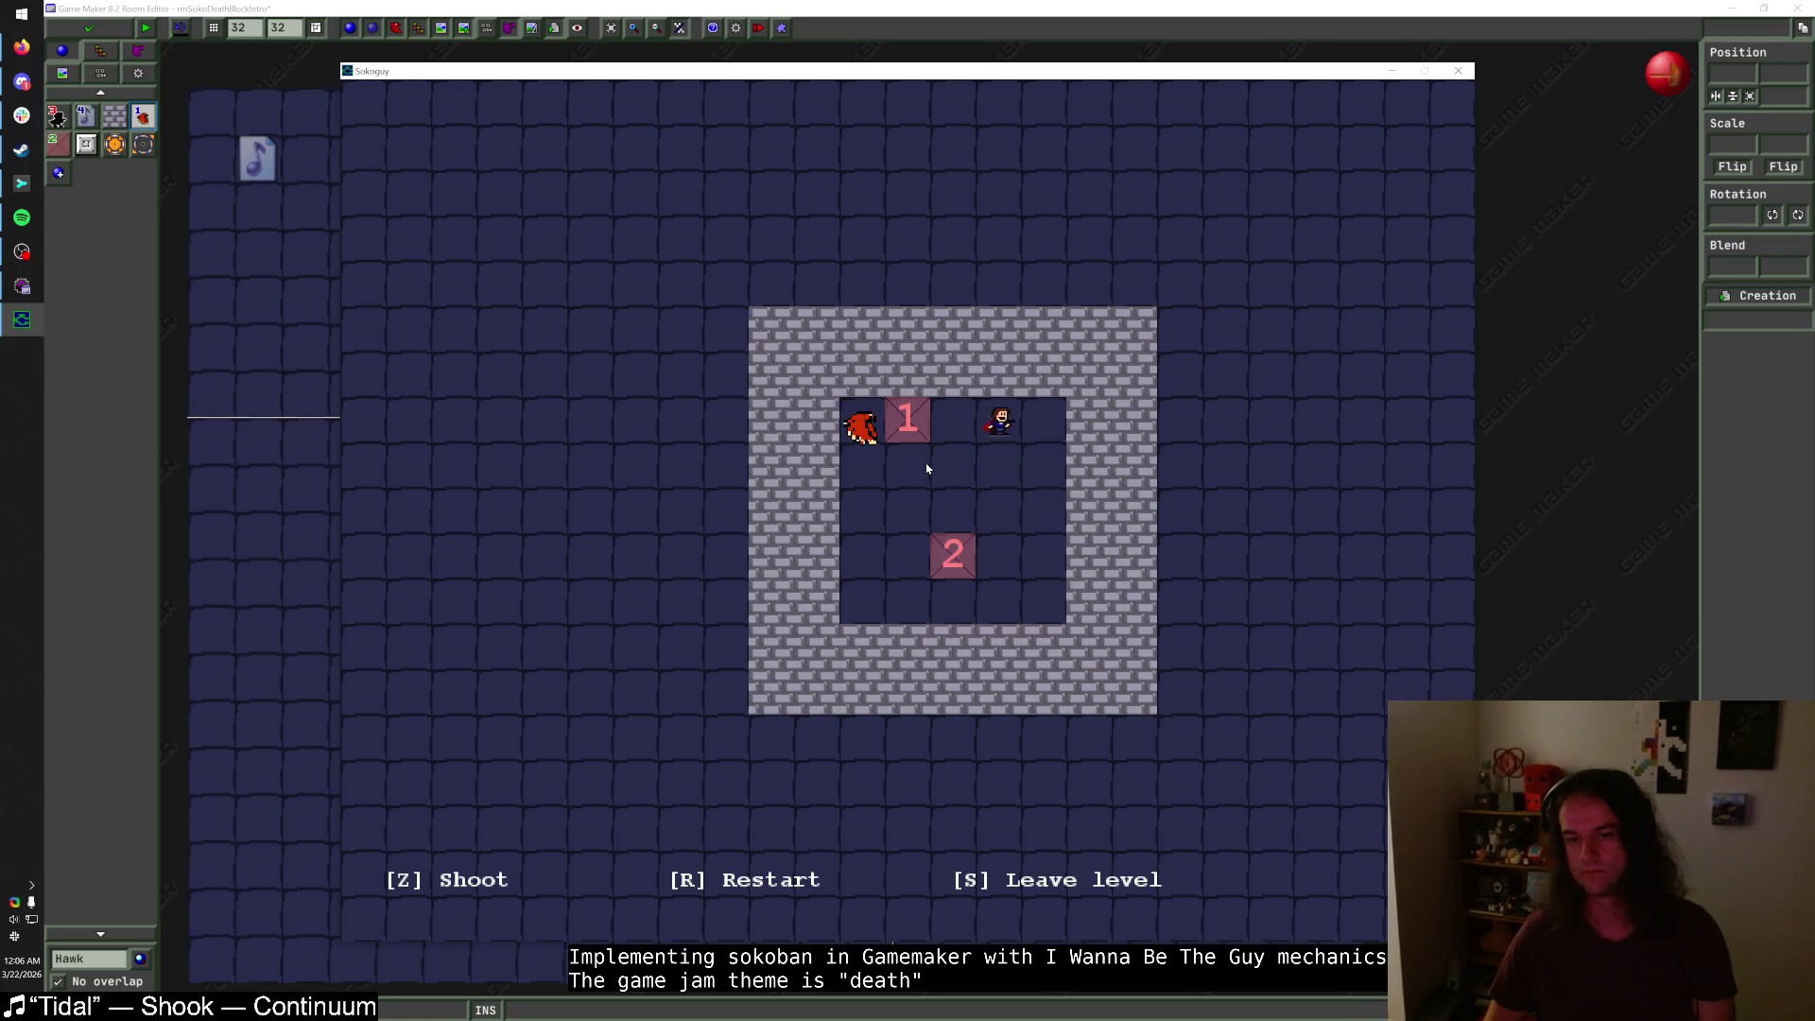
{"action": "key", "text": "Down"}
{"action": "key", "text": "r"}
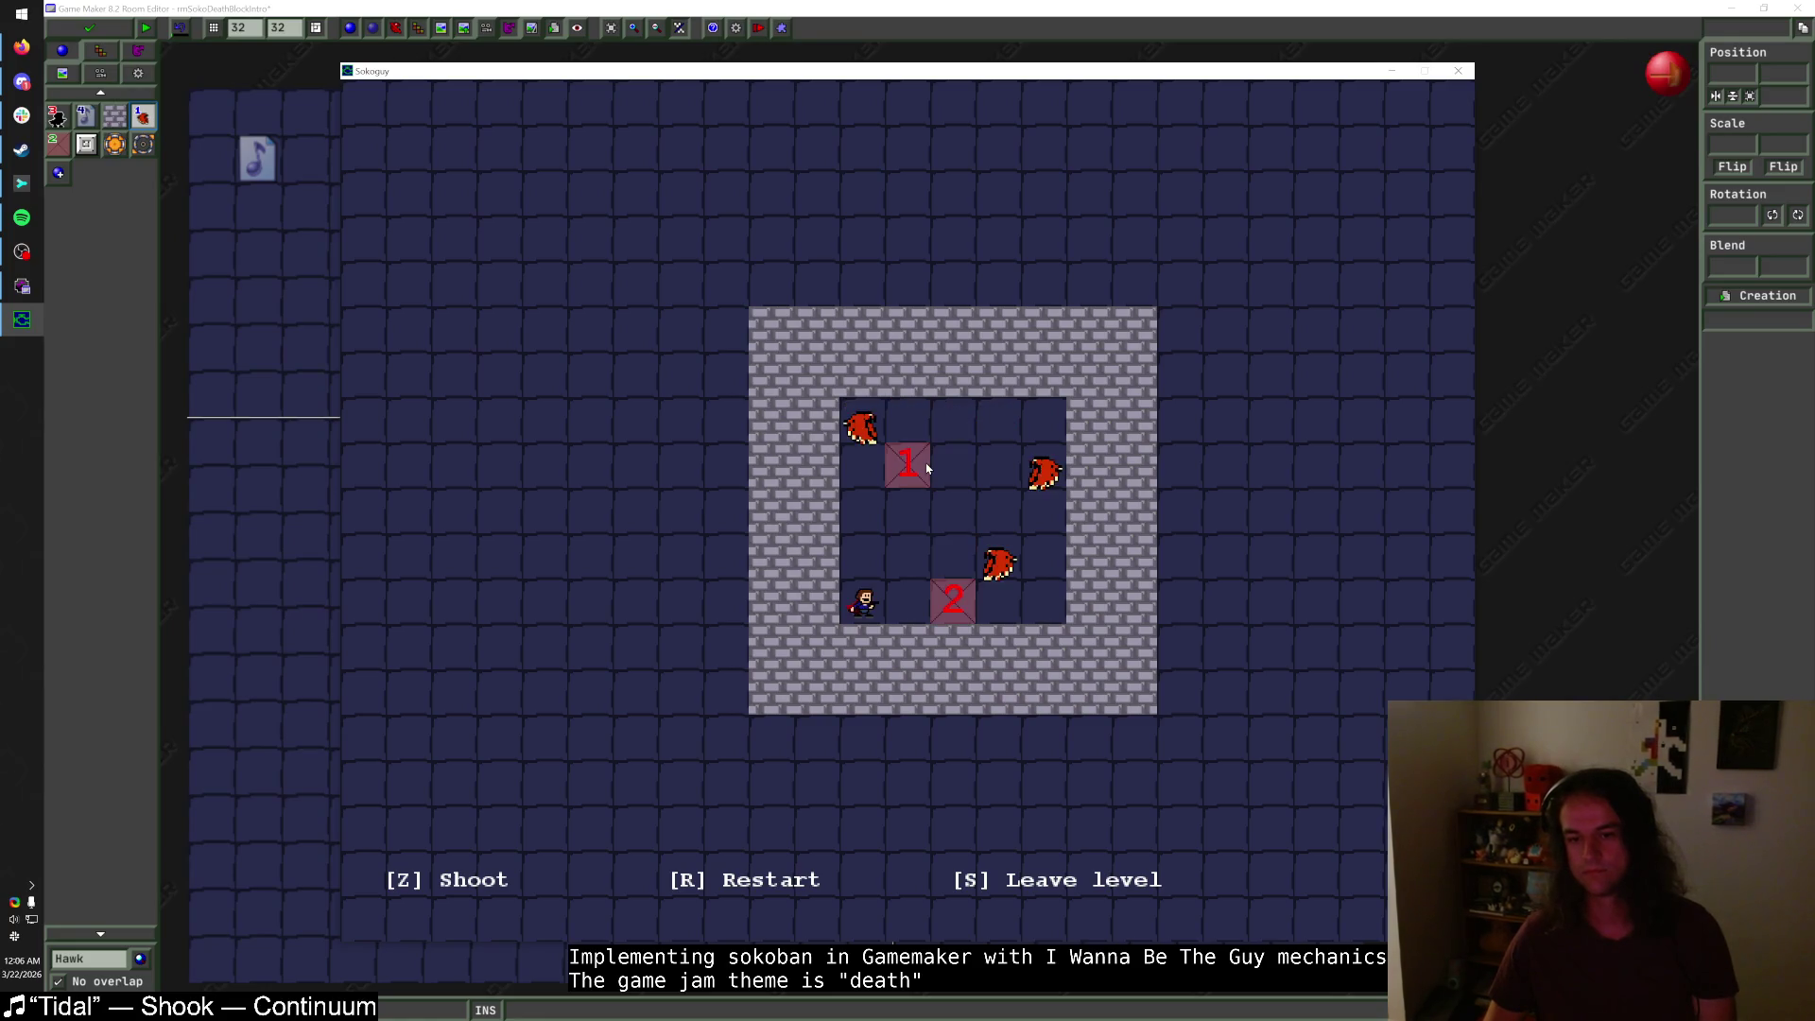
{"action": "key", "text": "Up"}
{"action": "key", "text": "Right"}
{"action": "key", "text": "Right"}
{"action": "key", "text": "Up"}
{"action": "key", "text": "Up"}
{"action": "key", "text": "Up"}
{"action": "key", "text": "Left"}
{"action": "key", "text": "z"}
{"action": "key", "text": "Down"}
{"action": "key", "text": "Down"}
{"action": "key", "text": "Down"}
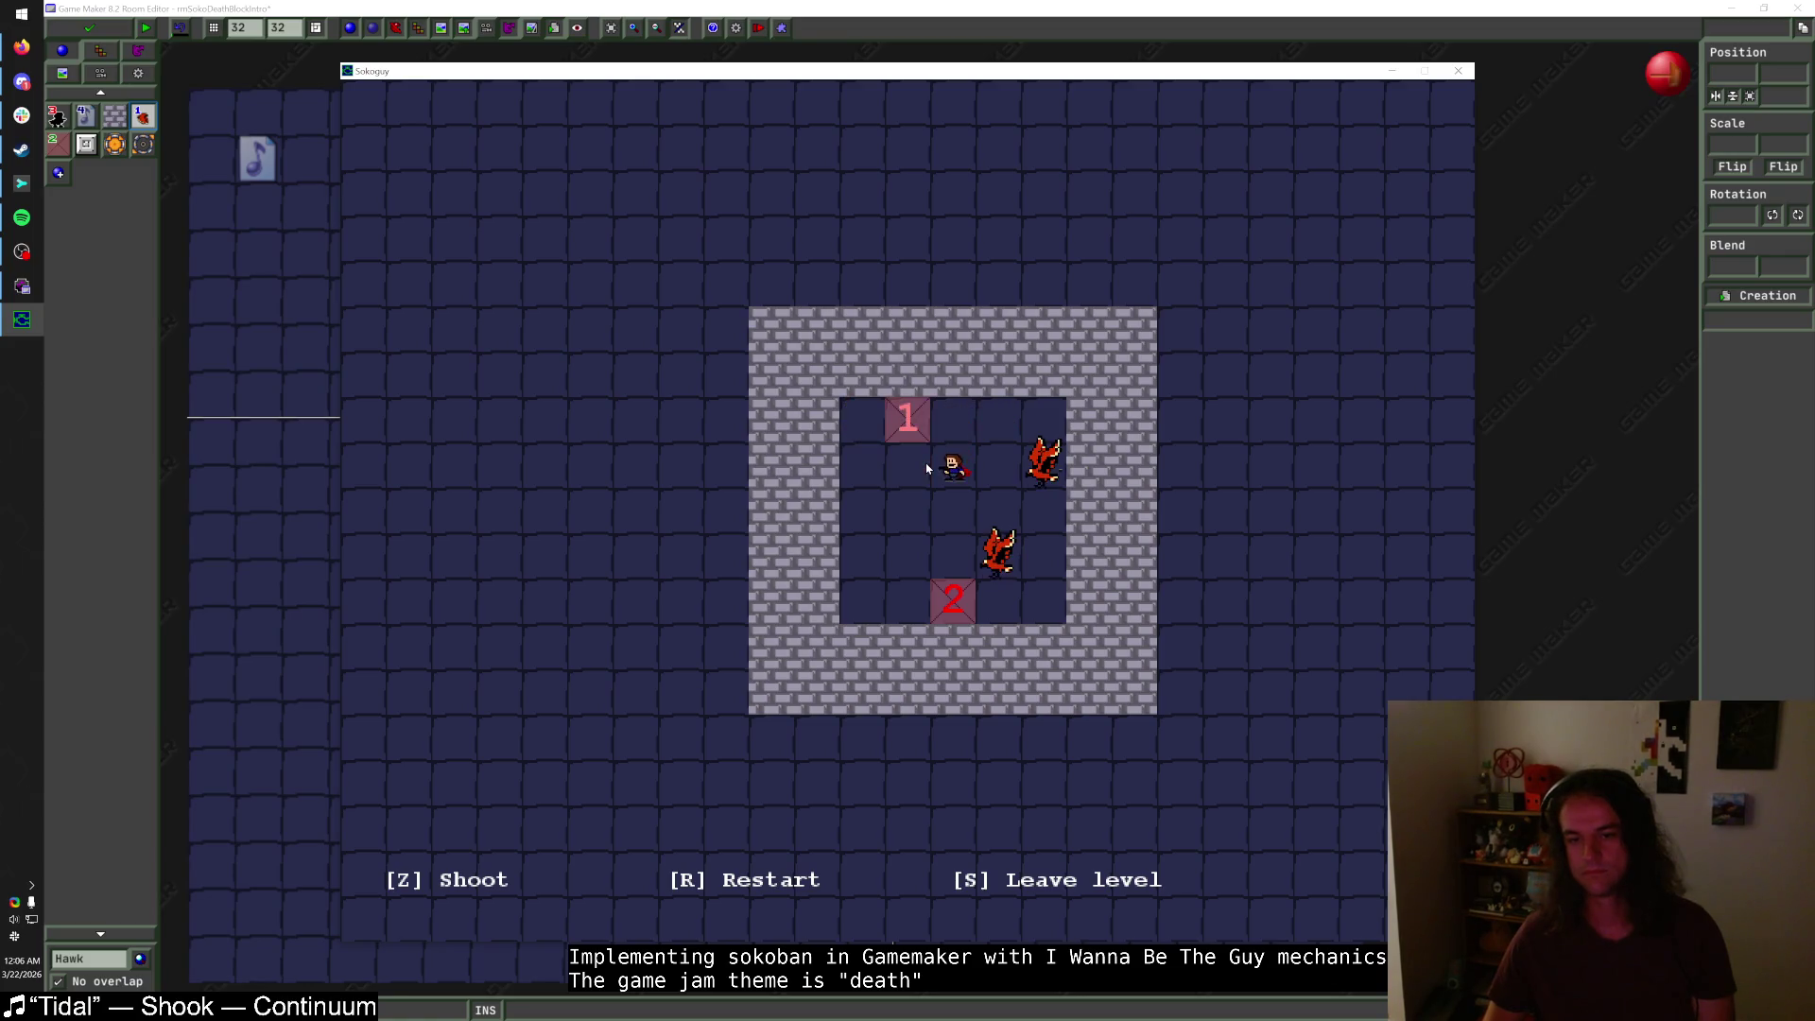
{"action": "key", "text": "Left"}
{"action": "key", "text": "Left"}
{"action": "key", "text": "Right"}
{"action": "key", "text": "z"}
{"action": "key", "text": "Up"}
{"action": "key", "text": "Up"}
{"action": "key", "text": "r"}
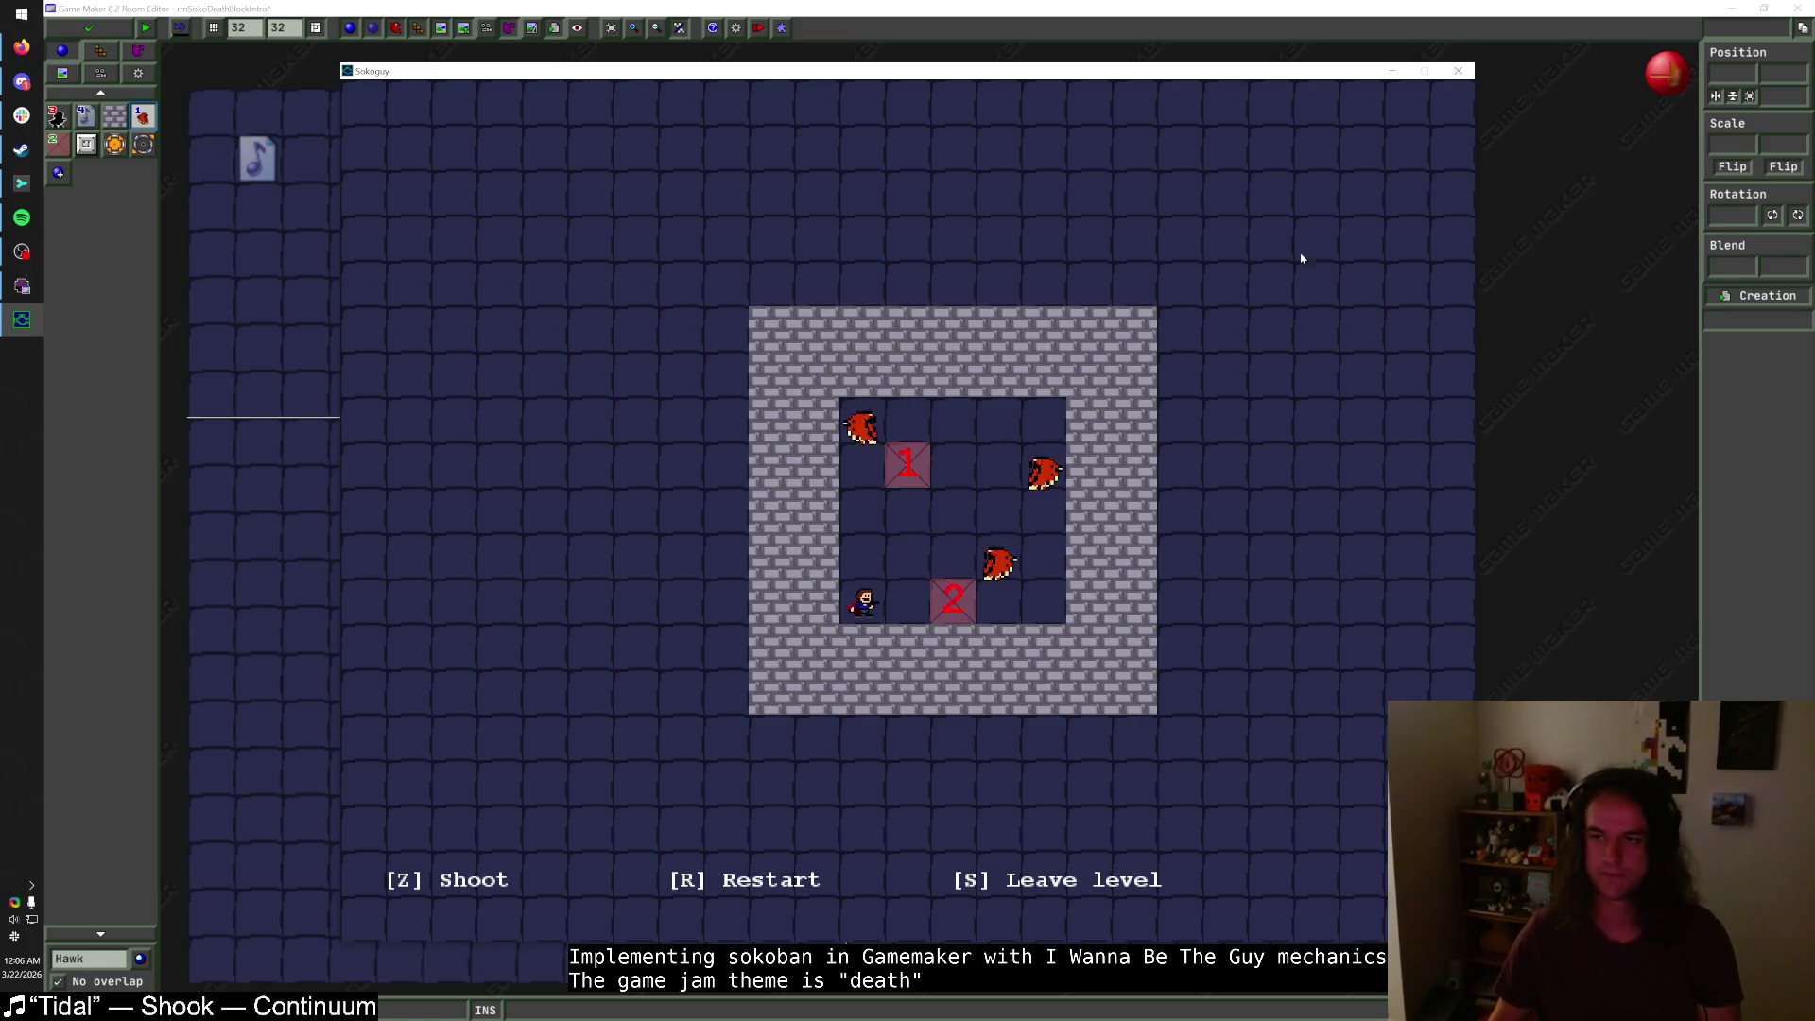
{"action": "left_click", "coordinate": [1458, 71]}
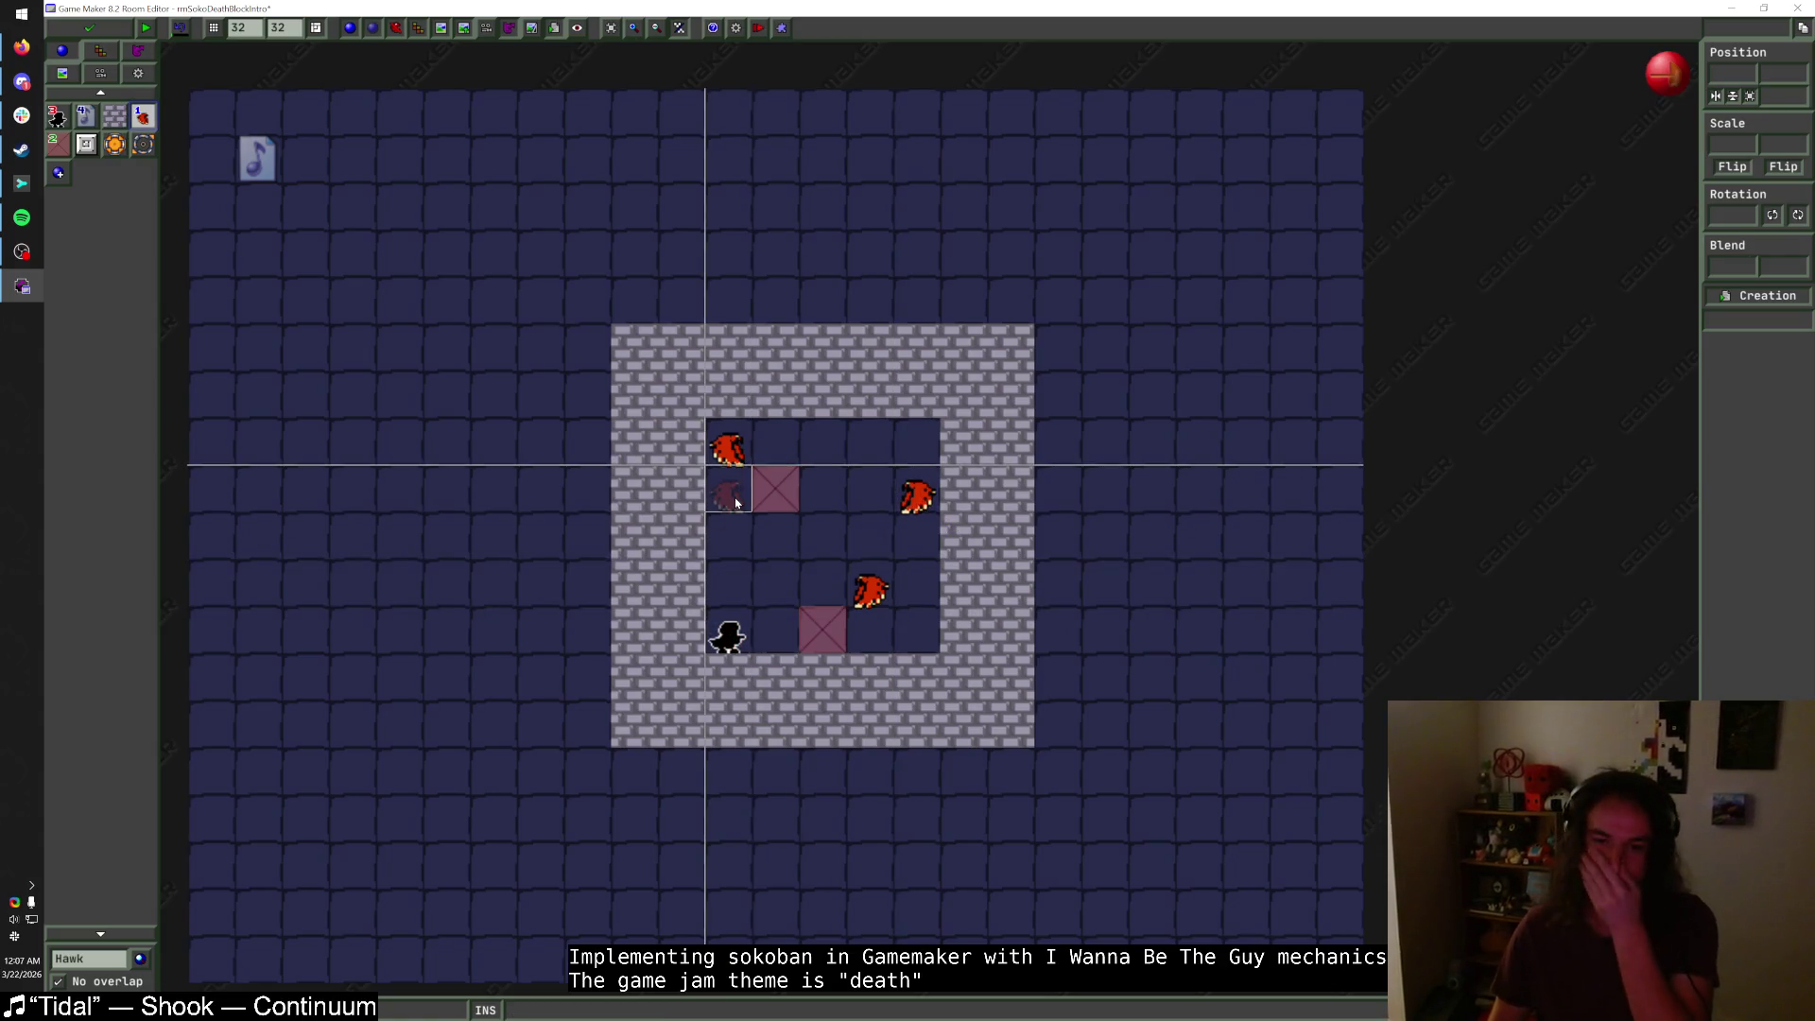
Place a hawk bottom-right, raise the DeathBlock one cell and set its requirement to 3
{"action": "left_click", "coordinate": [910, 632]}
{"action": "left_click_drag", "start_coordinate": [822, 629], "coordinate": [829, 603]}
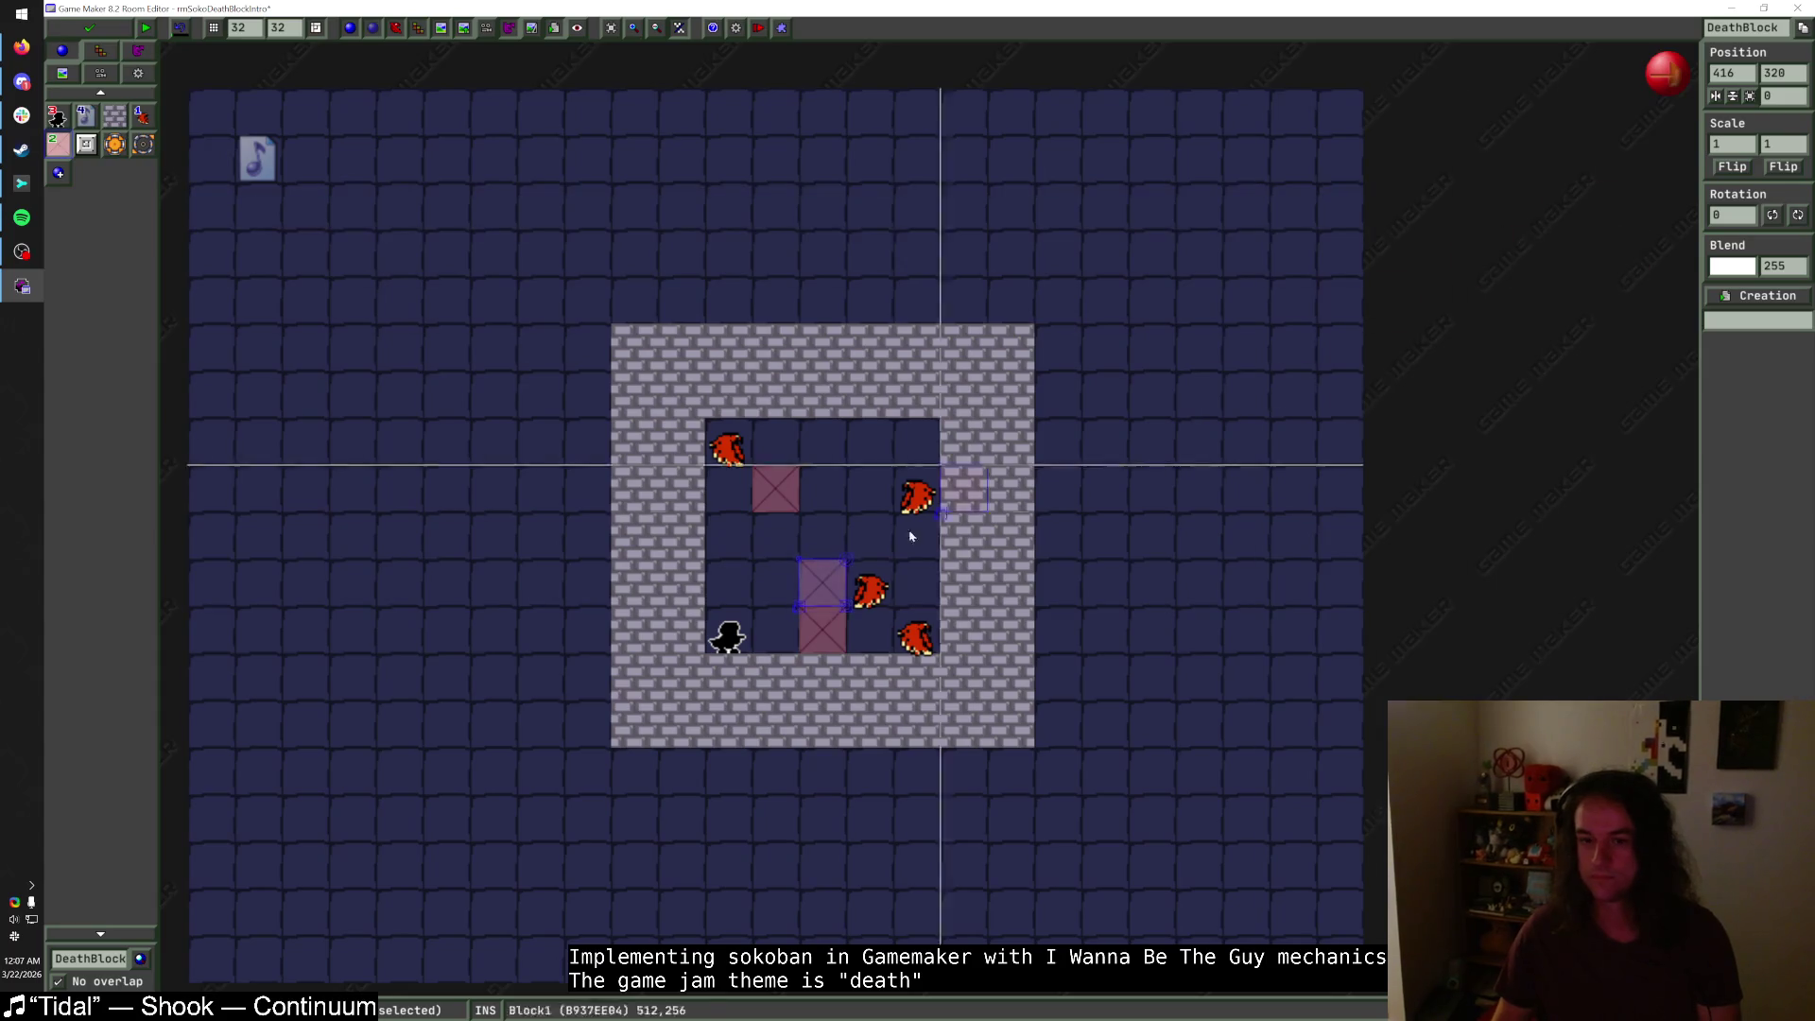
{"action": "left_click", "coordinate": [826, 594]}
{"action": "left_click", "coordinate": [870, 635]}
{"action": "type", "text": "3"}
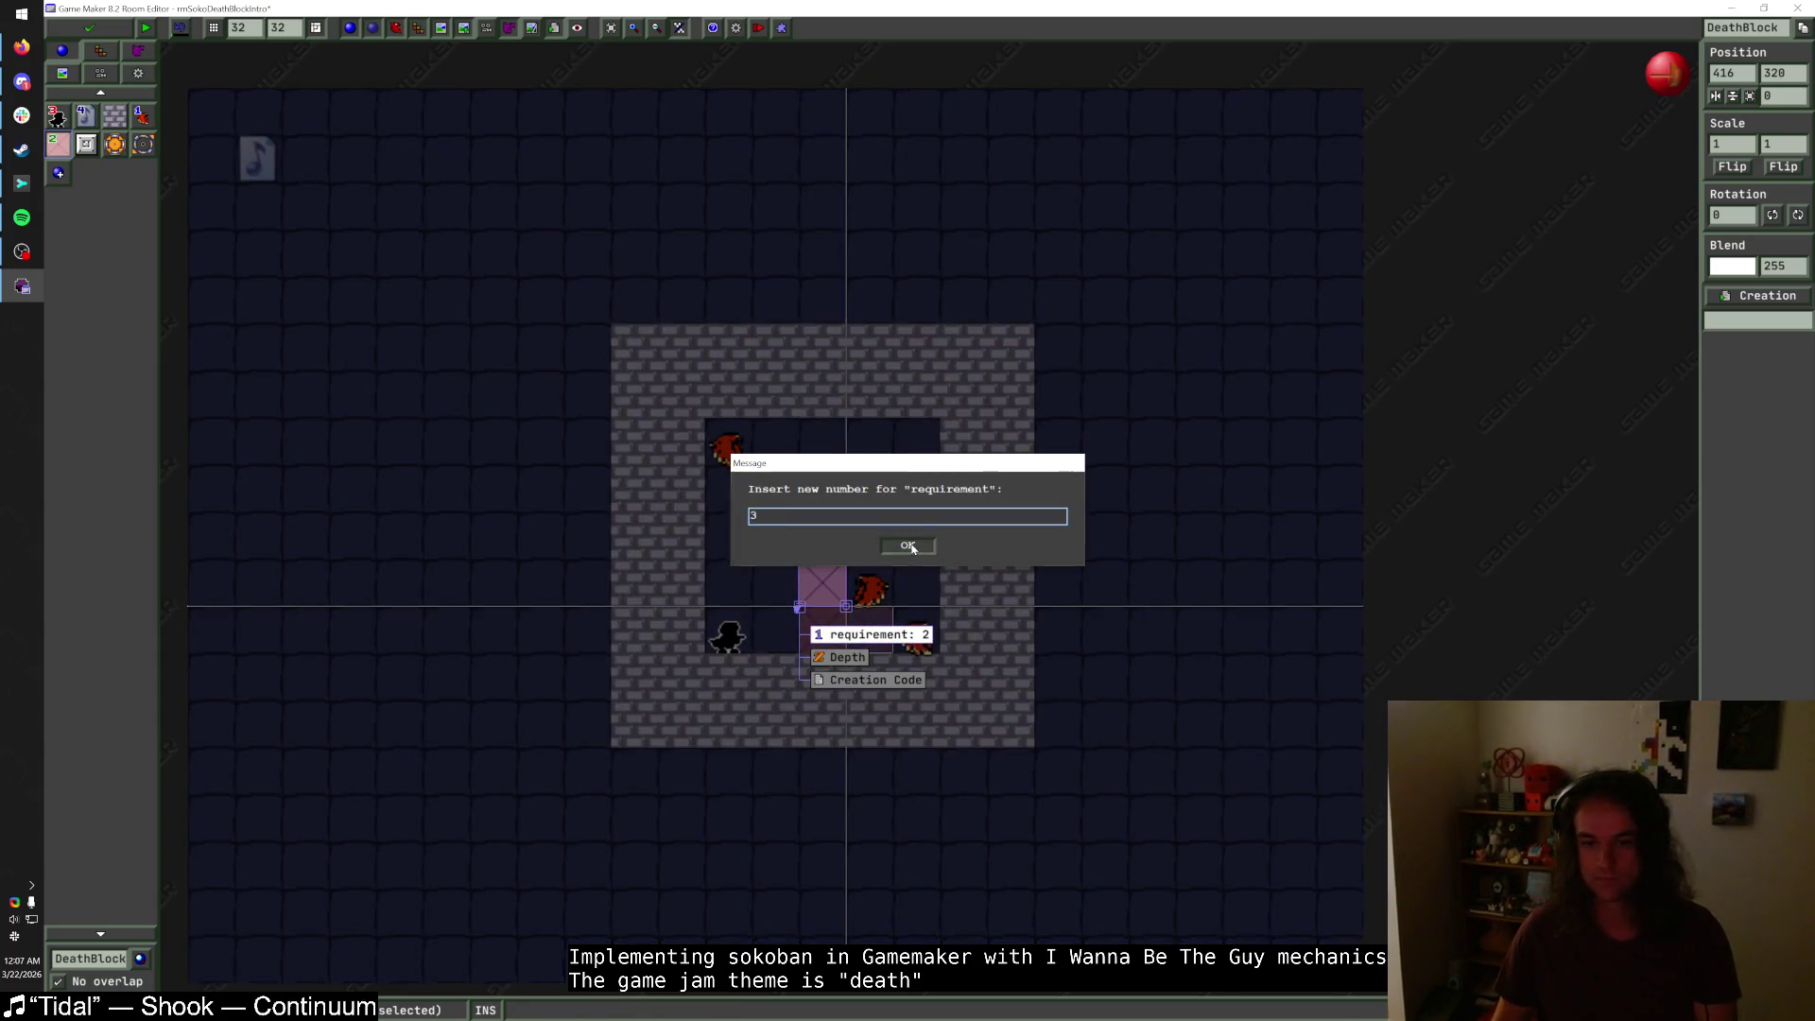
{"action": "left_click", "coordinate": [910, 543]}
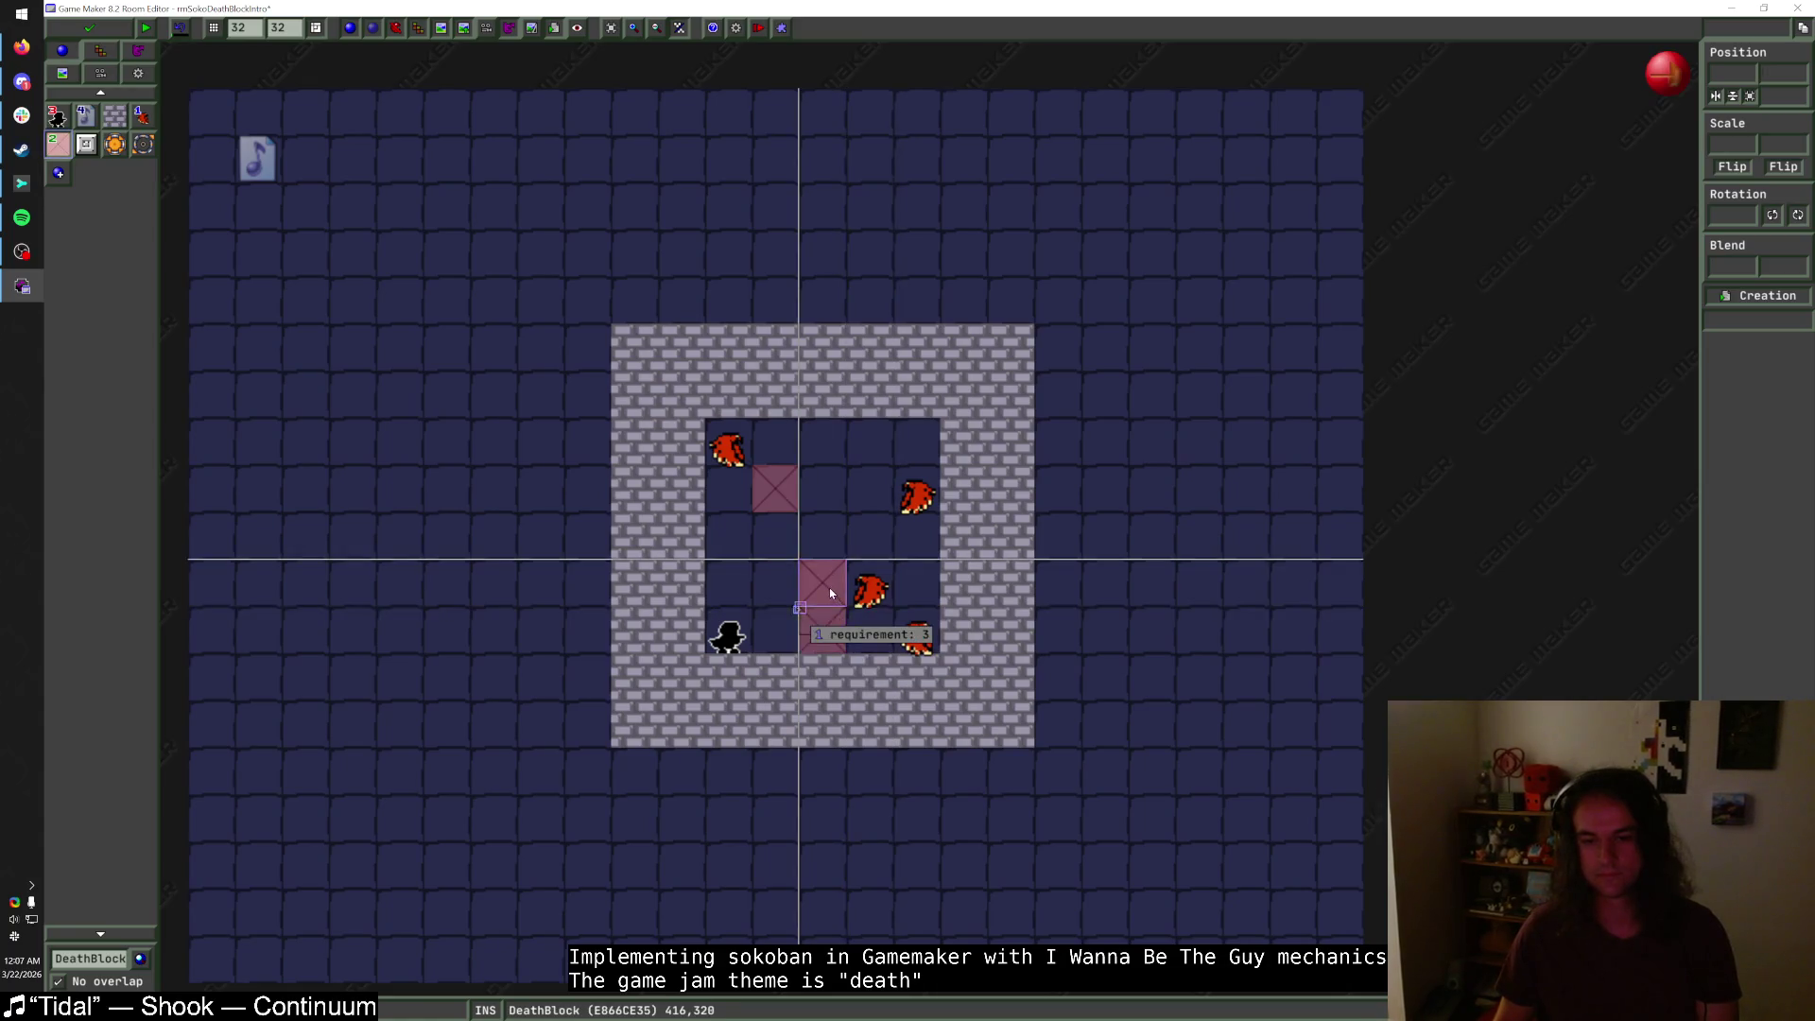
Drop the death block into the bottom row and move the player start up one cell
{"action": "left_click_drag", "start_coordinate": [830, 587], "coordinate": [783, 628]}
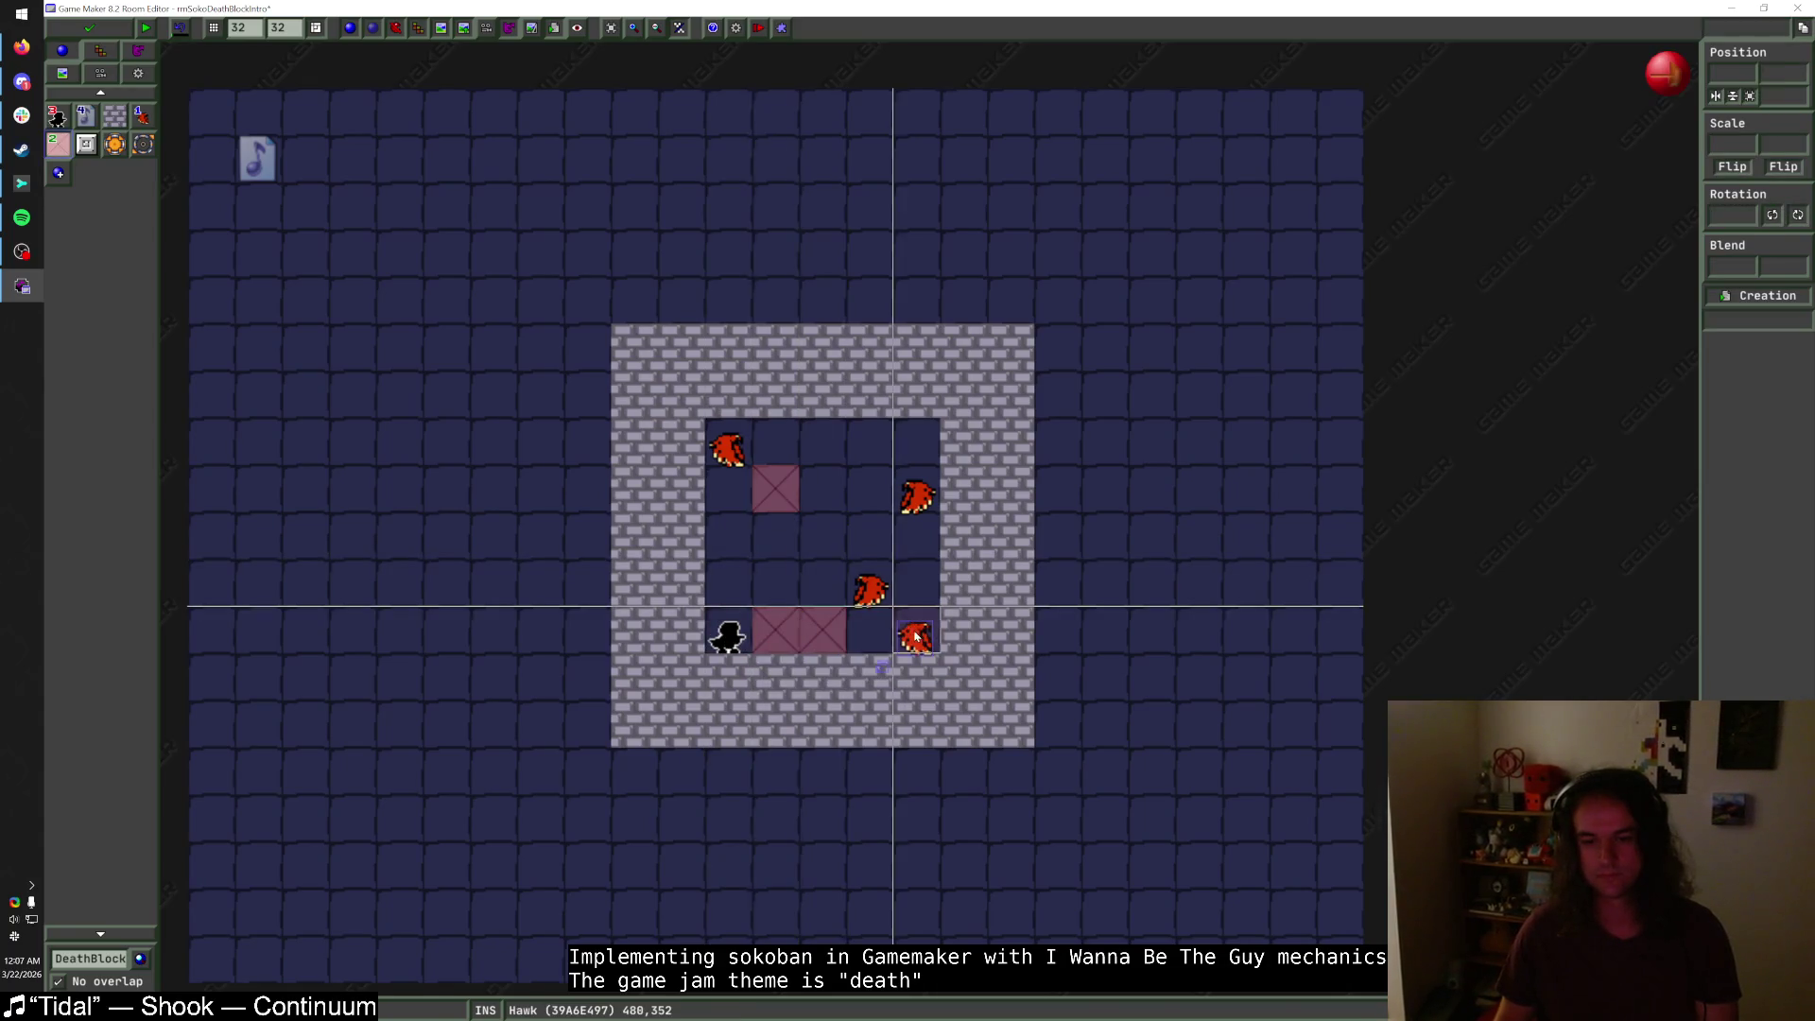
{"action": "left_click", "coordinate": [740, 624]}
{"action": "left_click_drag", "start_coordinate": [739, 624], "coordinate": [737, 591]}
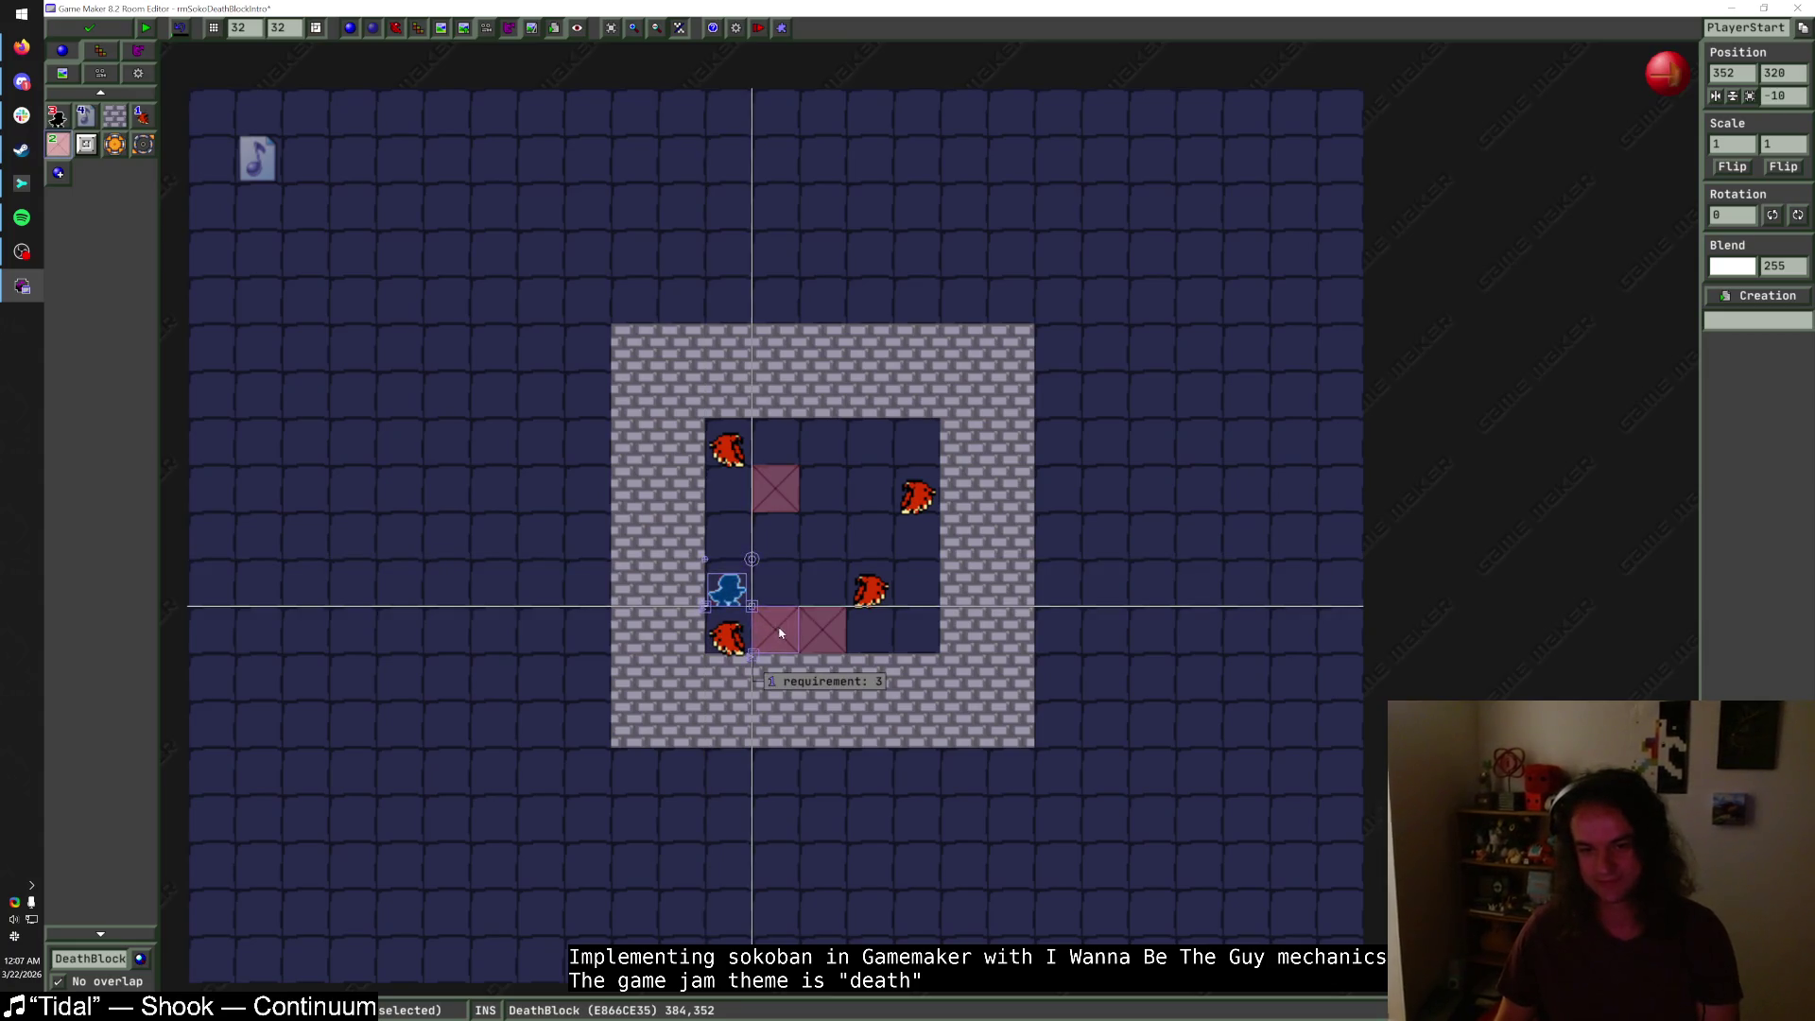
{"action": "key", "text": "Escape"}
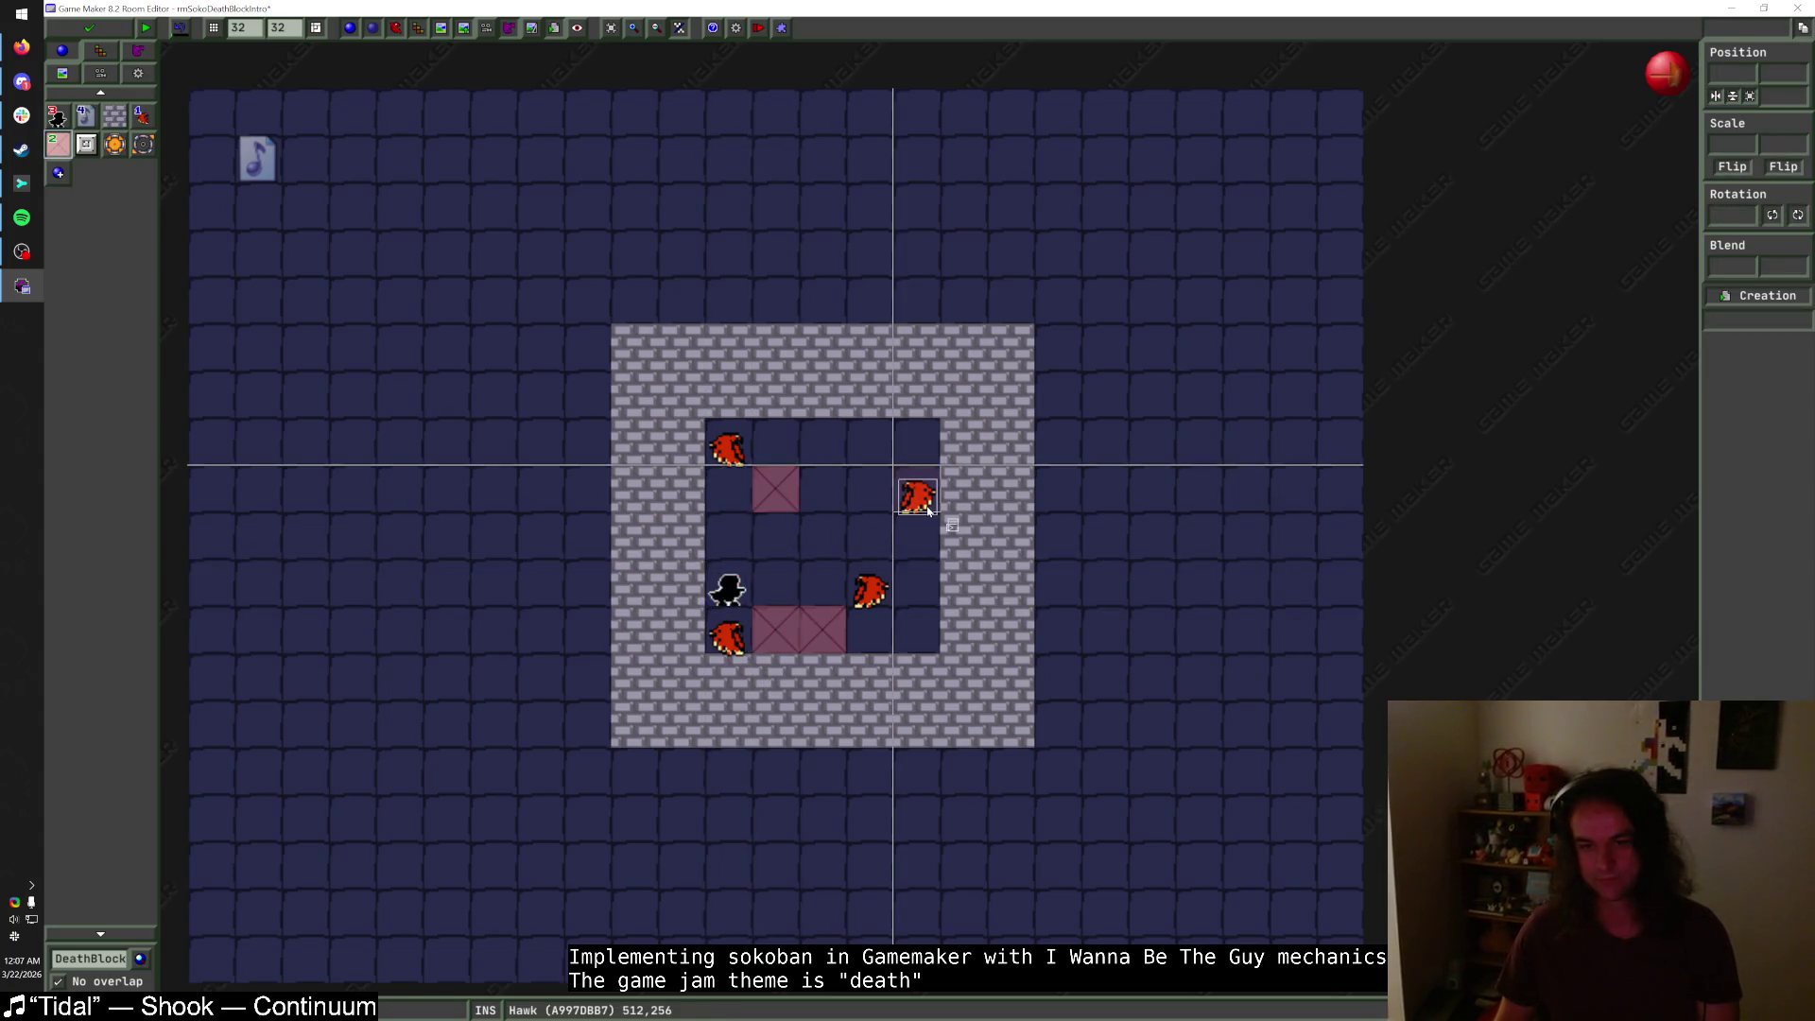
Put a hawk in the top-right corner with a death block and another hawk near it
{"action": "left_click_drag", "start_coordinate": [925, 501], "coordinate": [925, 454]}
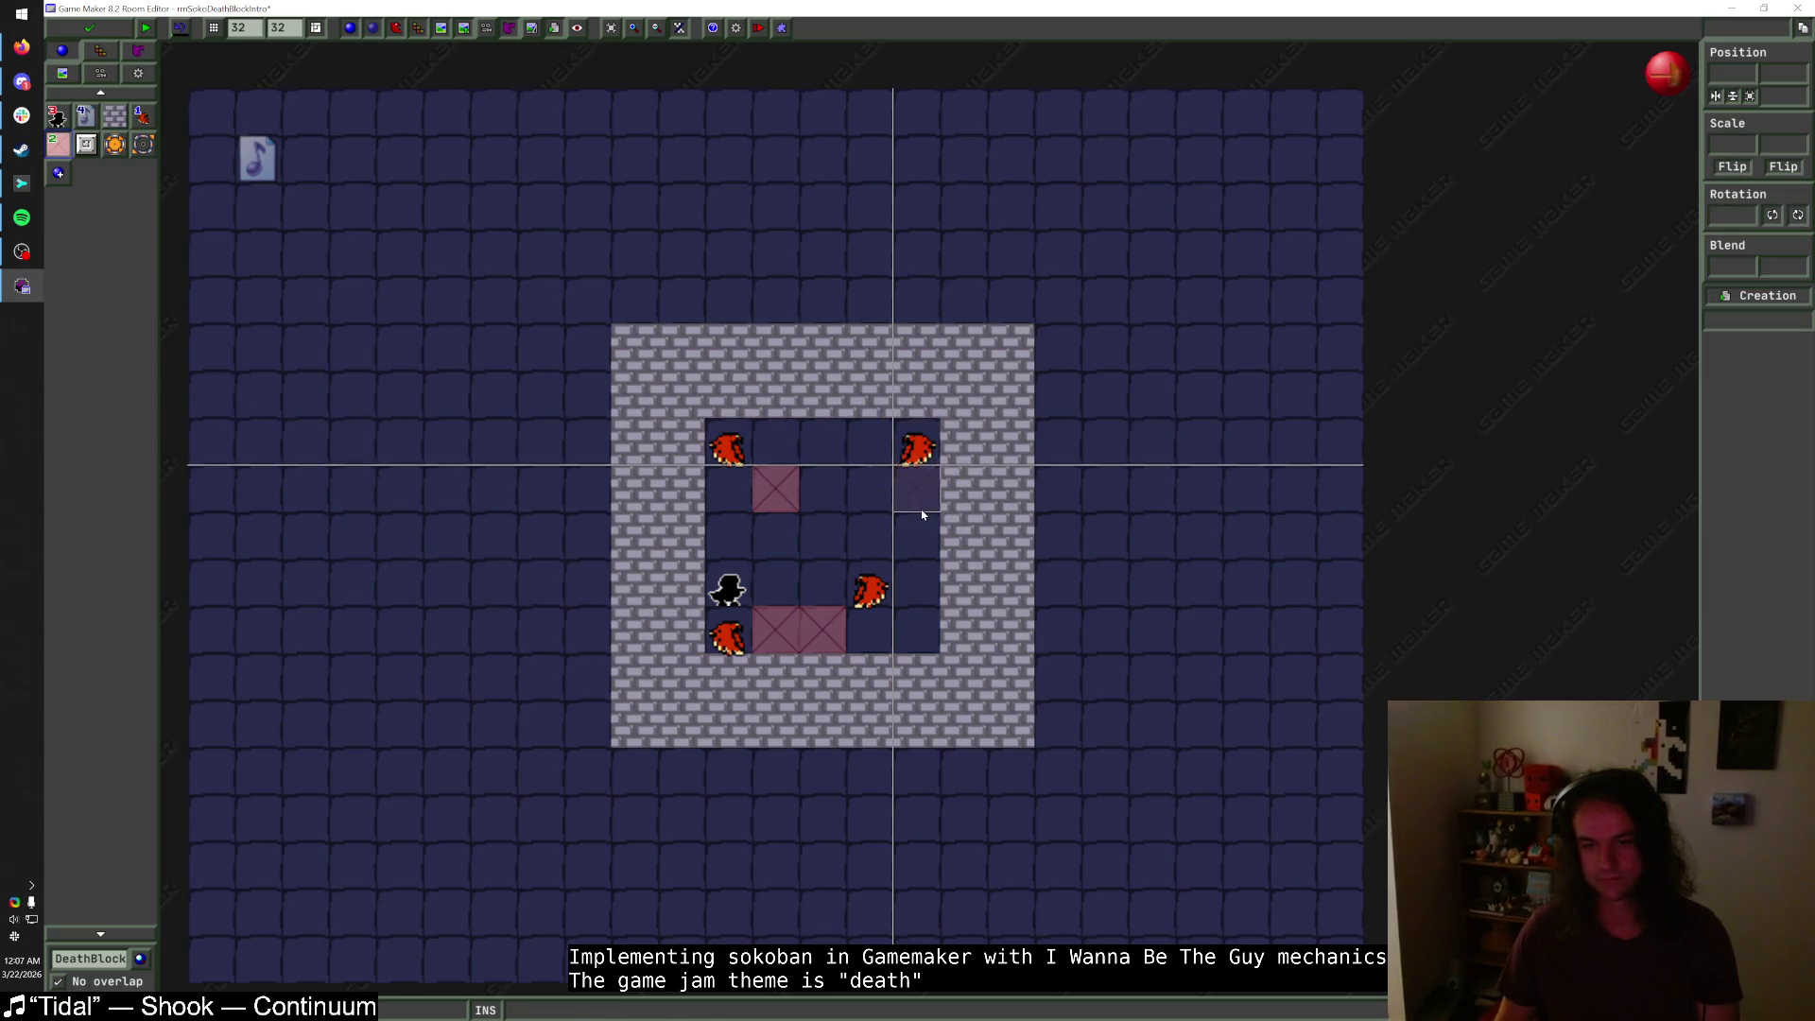
{"action": "left_click", "coordinate": [777, 629]}
{"action": "mouse_move", "coordinate": [783, 631]}
{"action": "left_mouse_down"}
{"action": "mouse_move", "coordinate": [885, 553]}
{"action": "mouse_move", "coordinate": [890, 513]}
{"action": "left_mouse_up"}
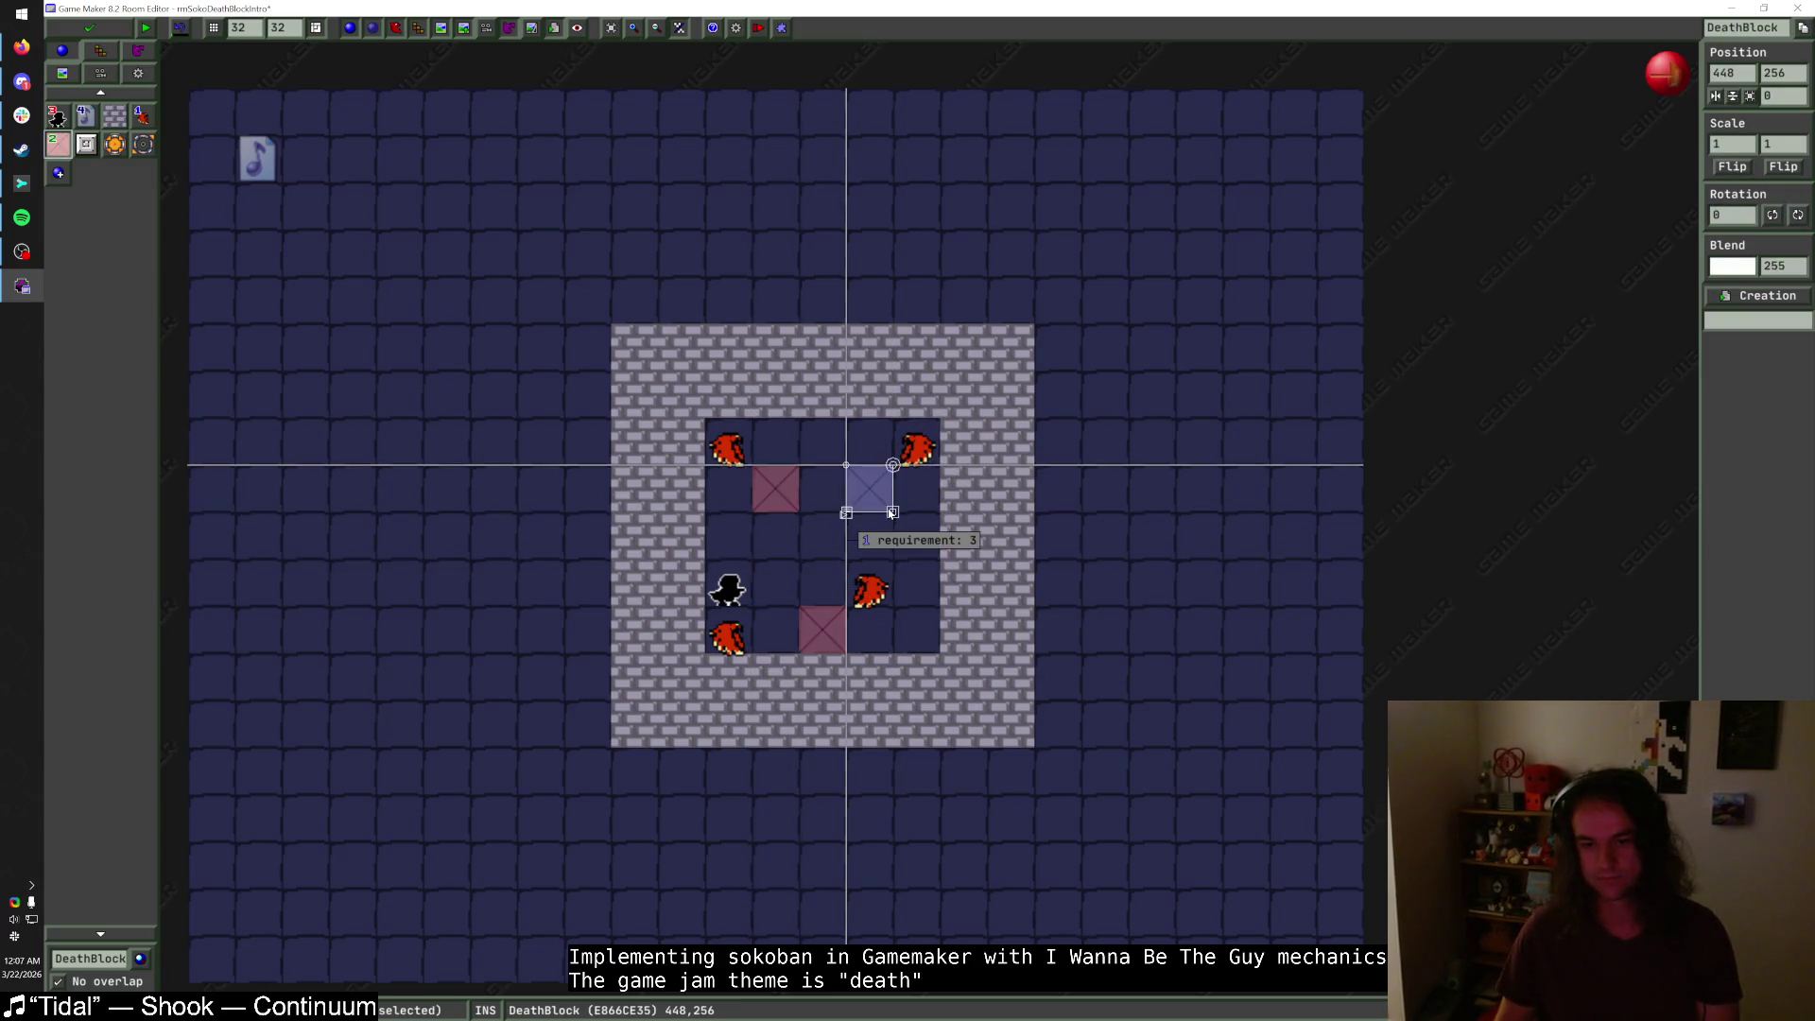
{"action": "key", "text": "Escape"}
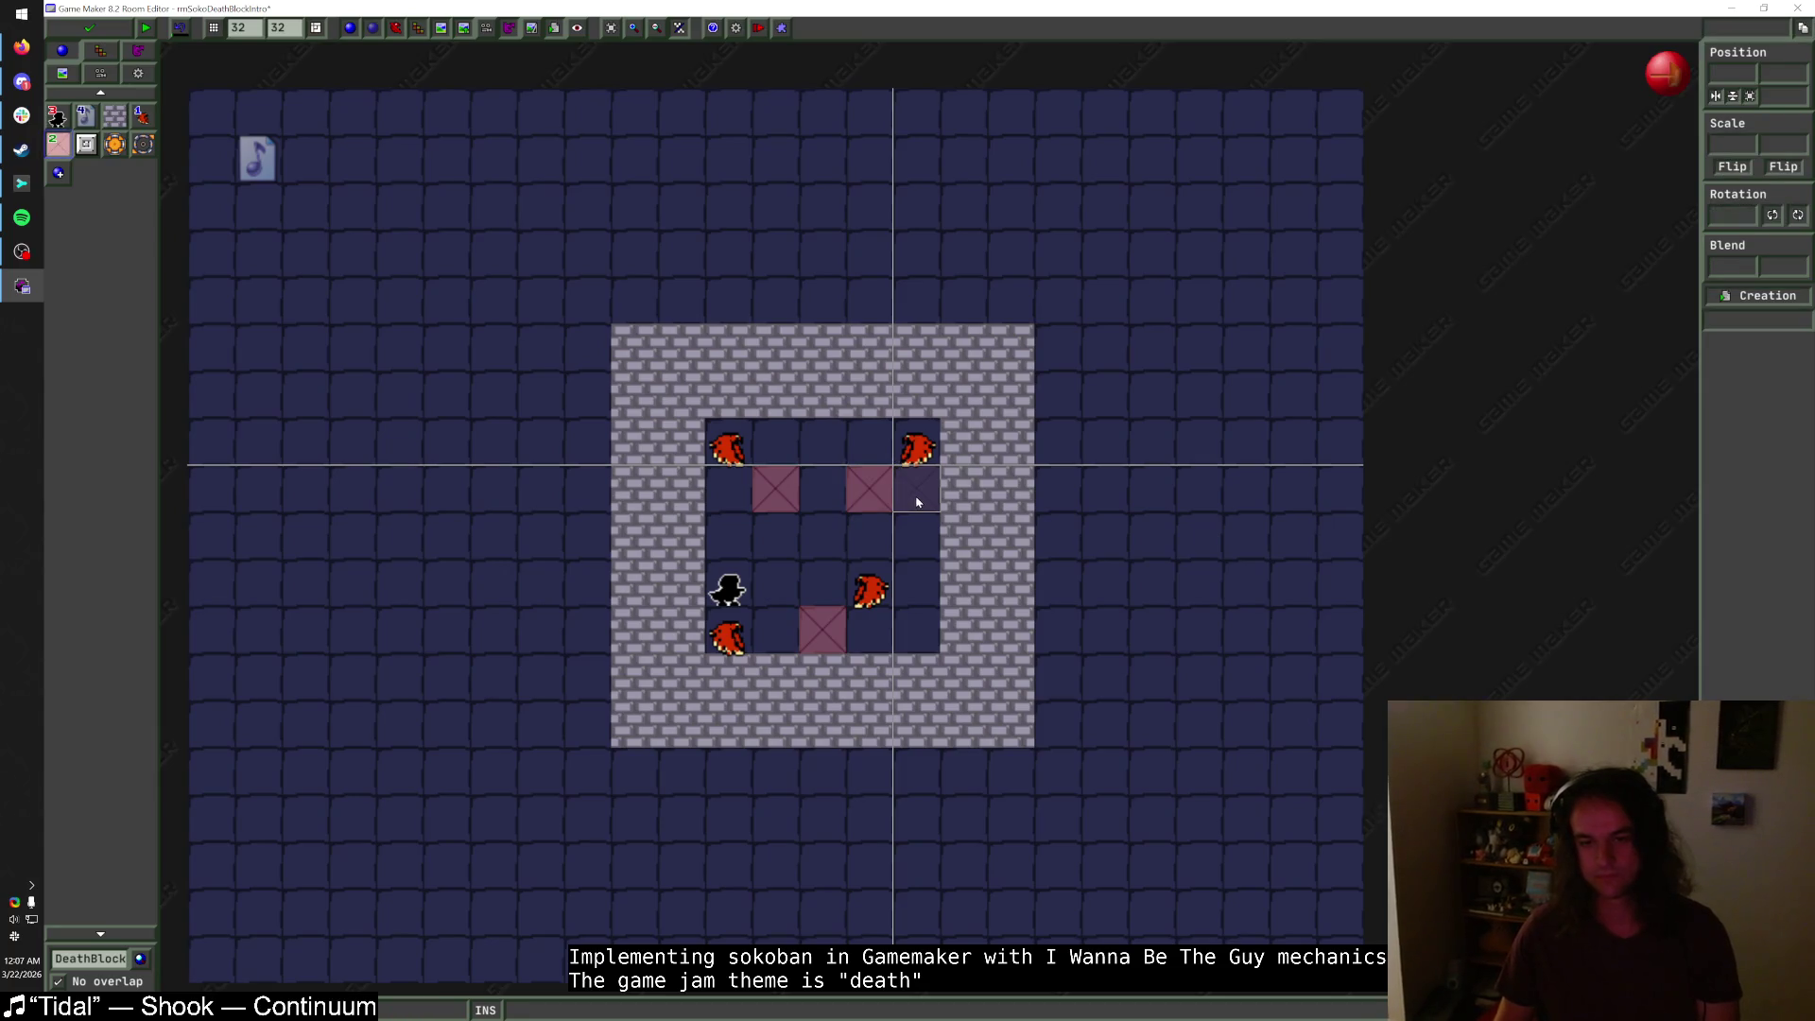
{"action": "mouse_move", "coordinate": [728, 631]}
{"action": "left_mouse_down"}
{"action": "mouse_move", "coordinate": [916, 523]}
{"action": "mouse_move", "coordinate": [917, 494]}
{"action": "left_mouse_up"}
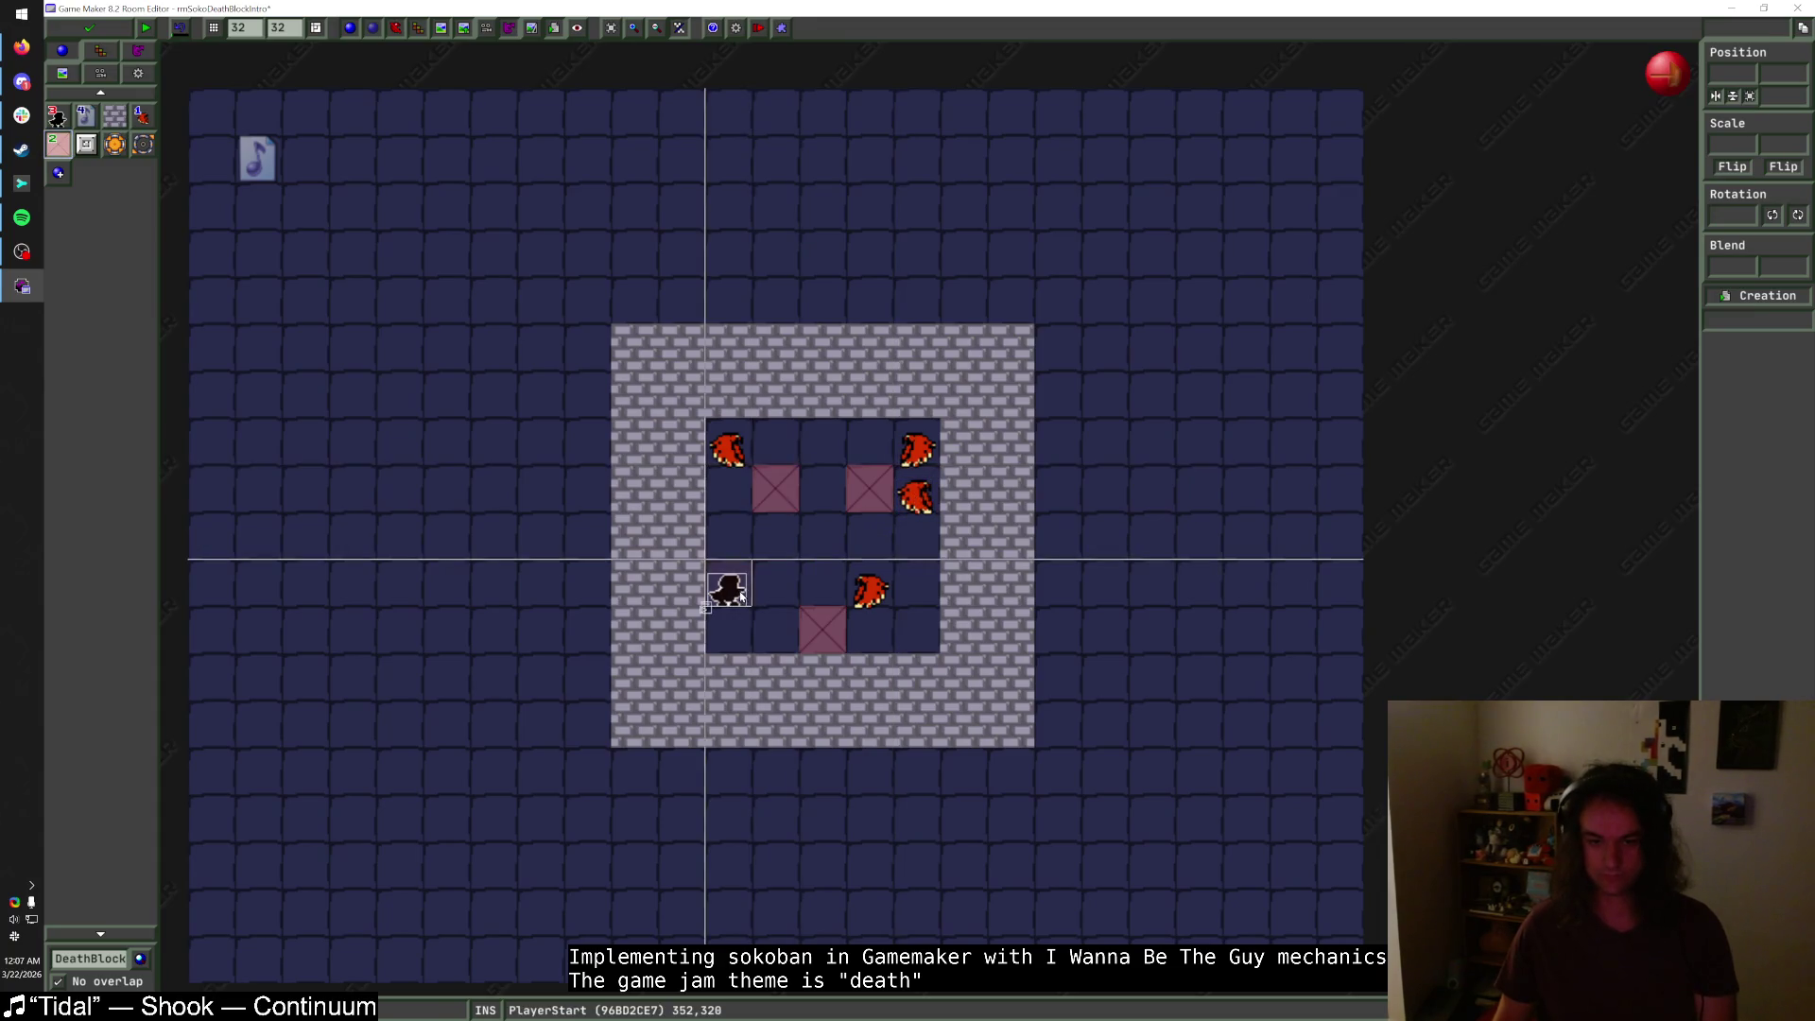
{"action": "mouse_move", "coordinate": [742, 596]}
{"action": "left_mouse_down"}
{"action": "mouse_move", "coordinate": [862, 591]}
{"action": "mouse_move", "coordinate": [912, 620]}
{"action": "mouse_move", "coordinate": [768, 535]}
{"action": "left_mouse_up"}
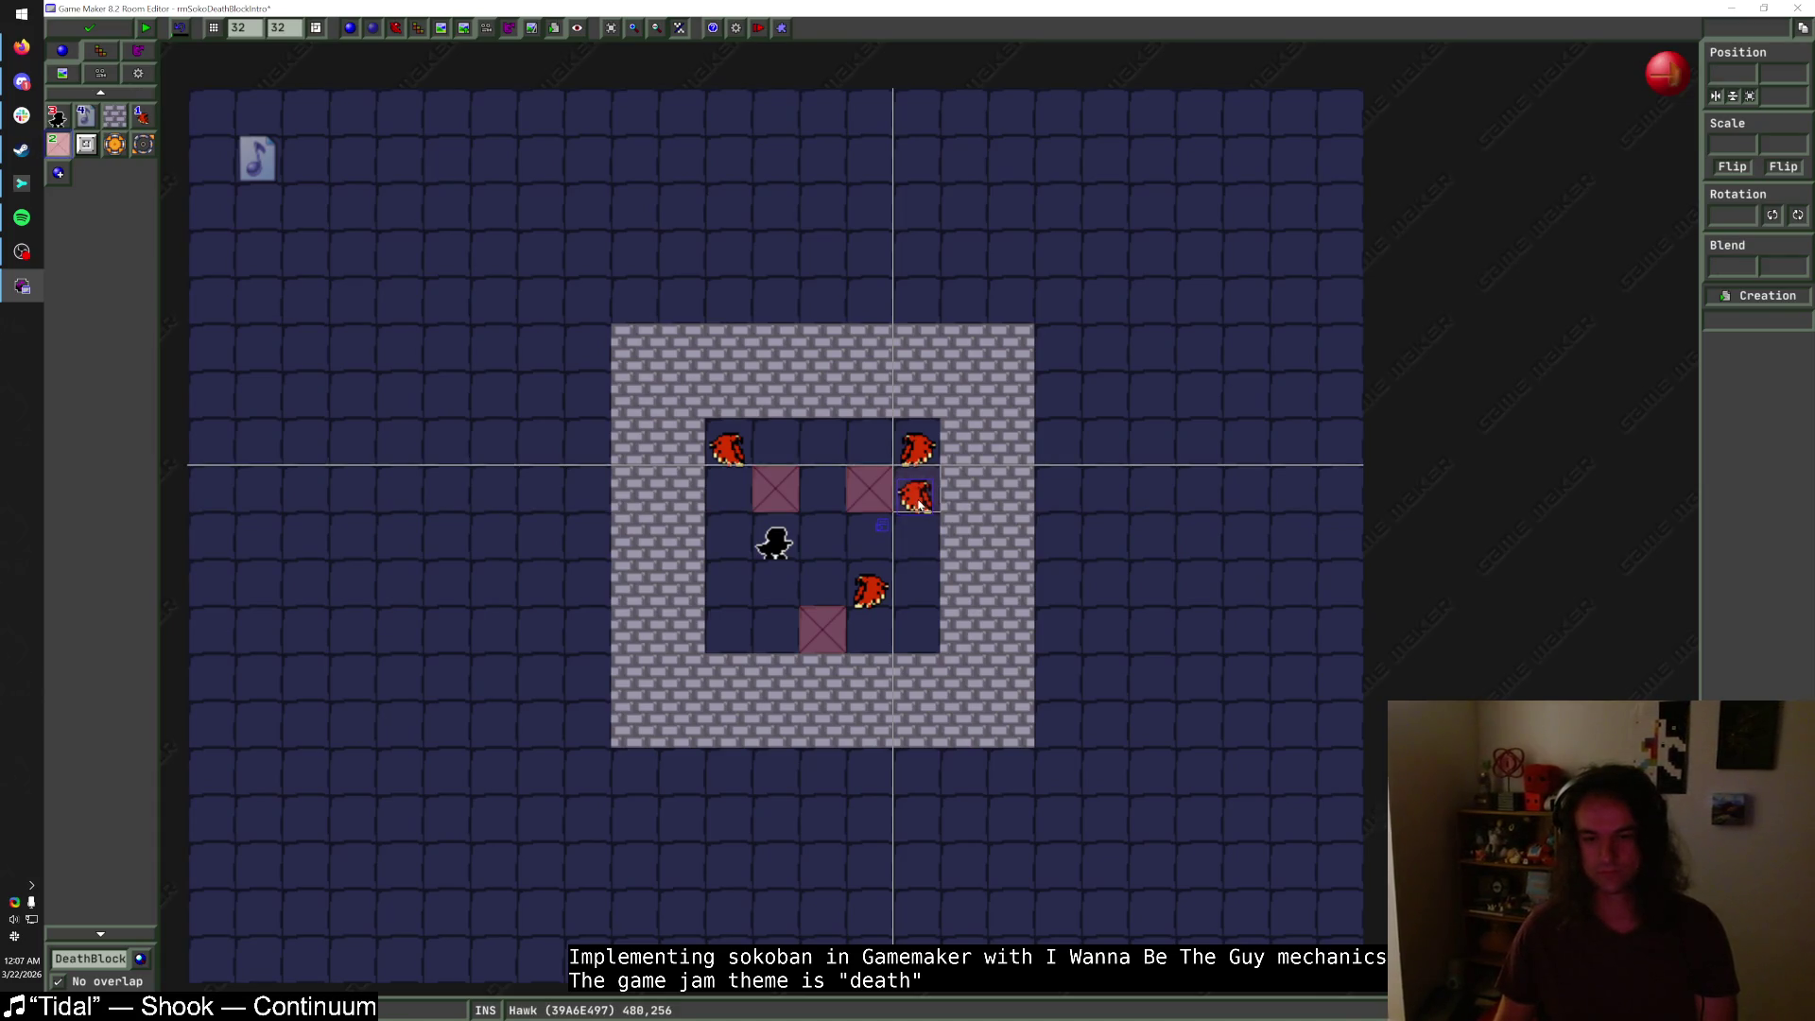
{"action": "left_click_drag", "start_coordinate": [879, 594], "coordinate": [931, 596]}
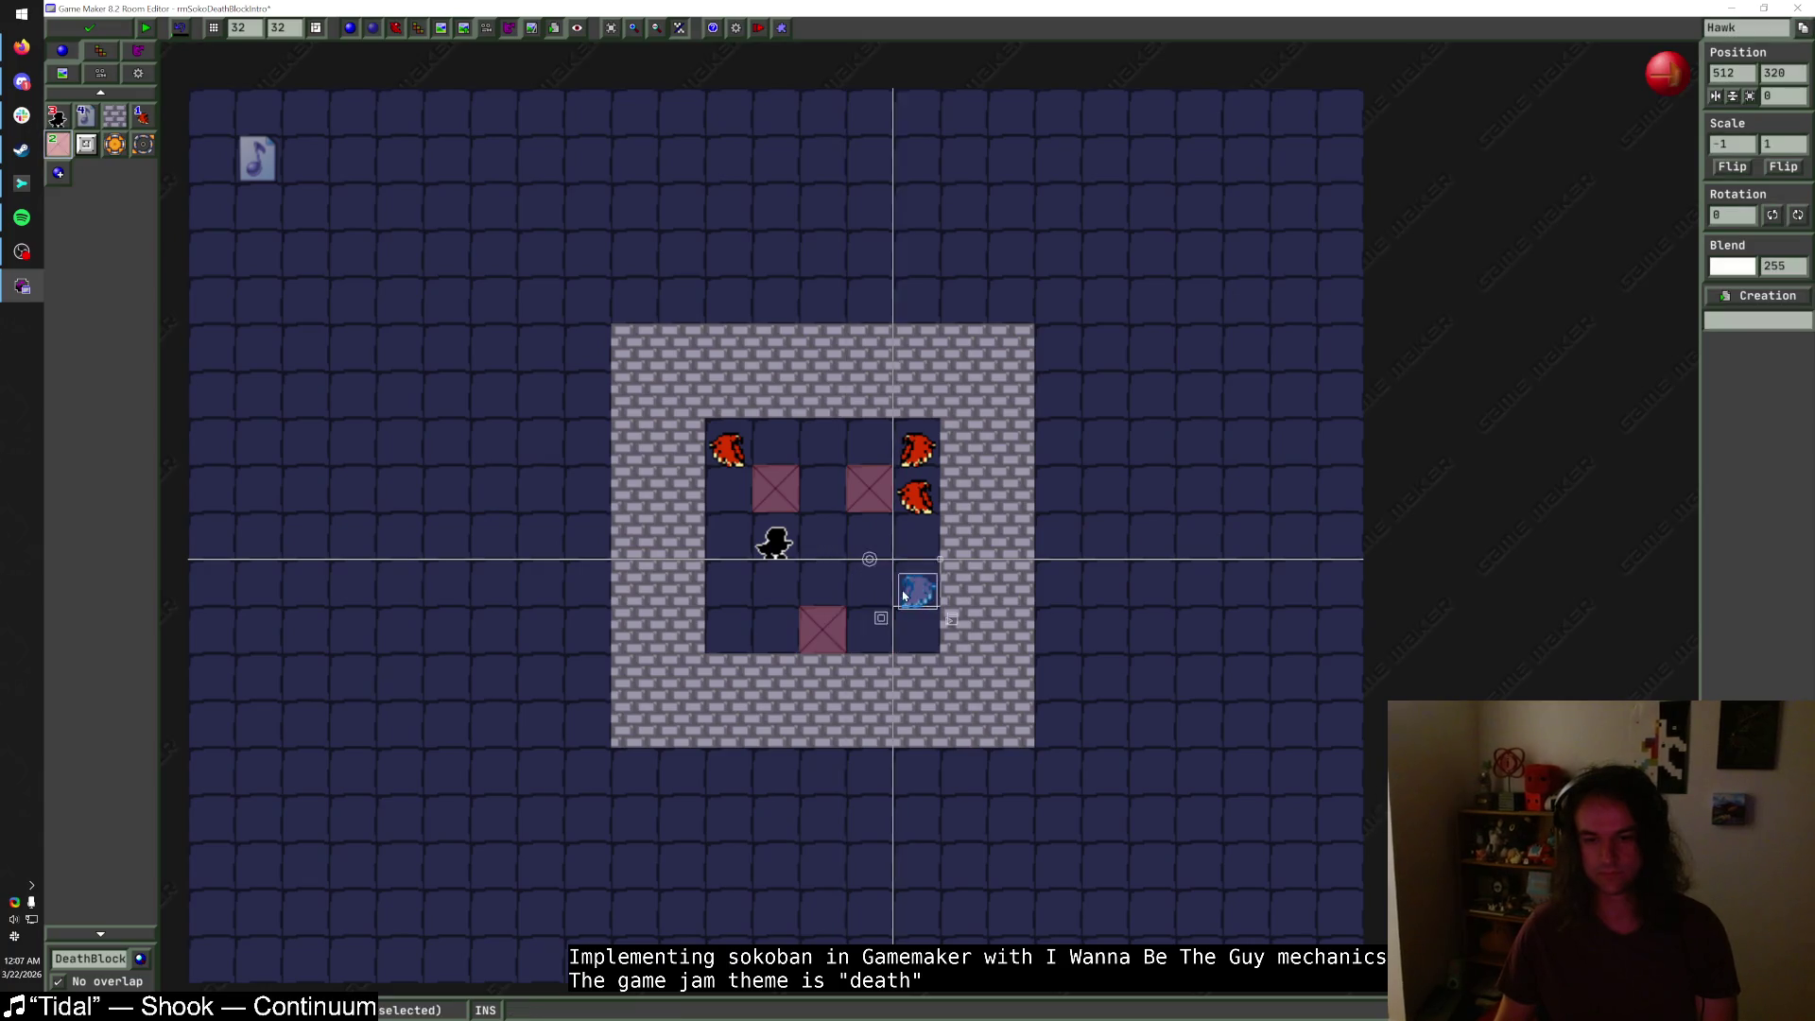
Place a hawk bottom-left, the requirement-3 block in the bottom row, the player by the left wall, then test
{"action": "left_click", "coordinate": [837, 634]}
{"action": "left_click_drag", "start_coordinate": [837, 634], "coordinate": [884, 633]}
{"action": "mouse_move", "coordinate": [932, 485]}
{"action": "left_mouse_down"}
{"action": "mouse_move", "coordinate": [754, 615]}
{"action": "mouse_move", "coordinate": [733, 588]}
{"action": "mouse_move", "coordinate": [728, 632]}
{"action": "left_mouse_up"}
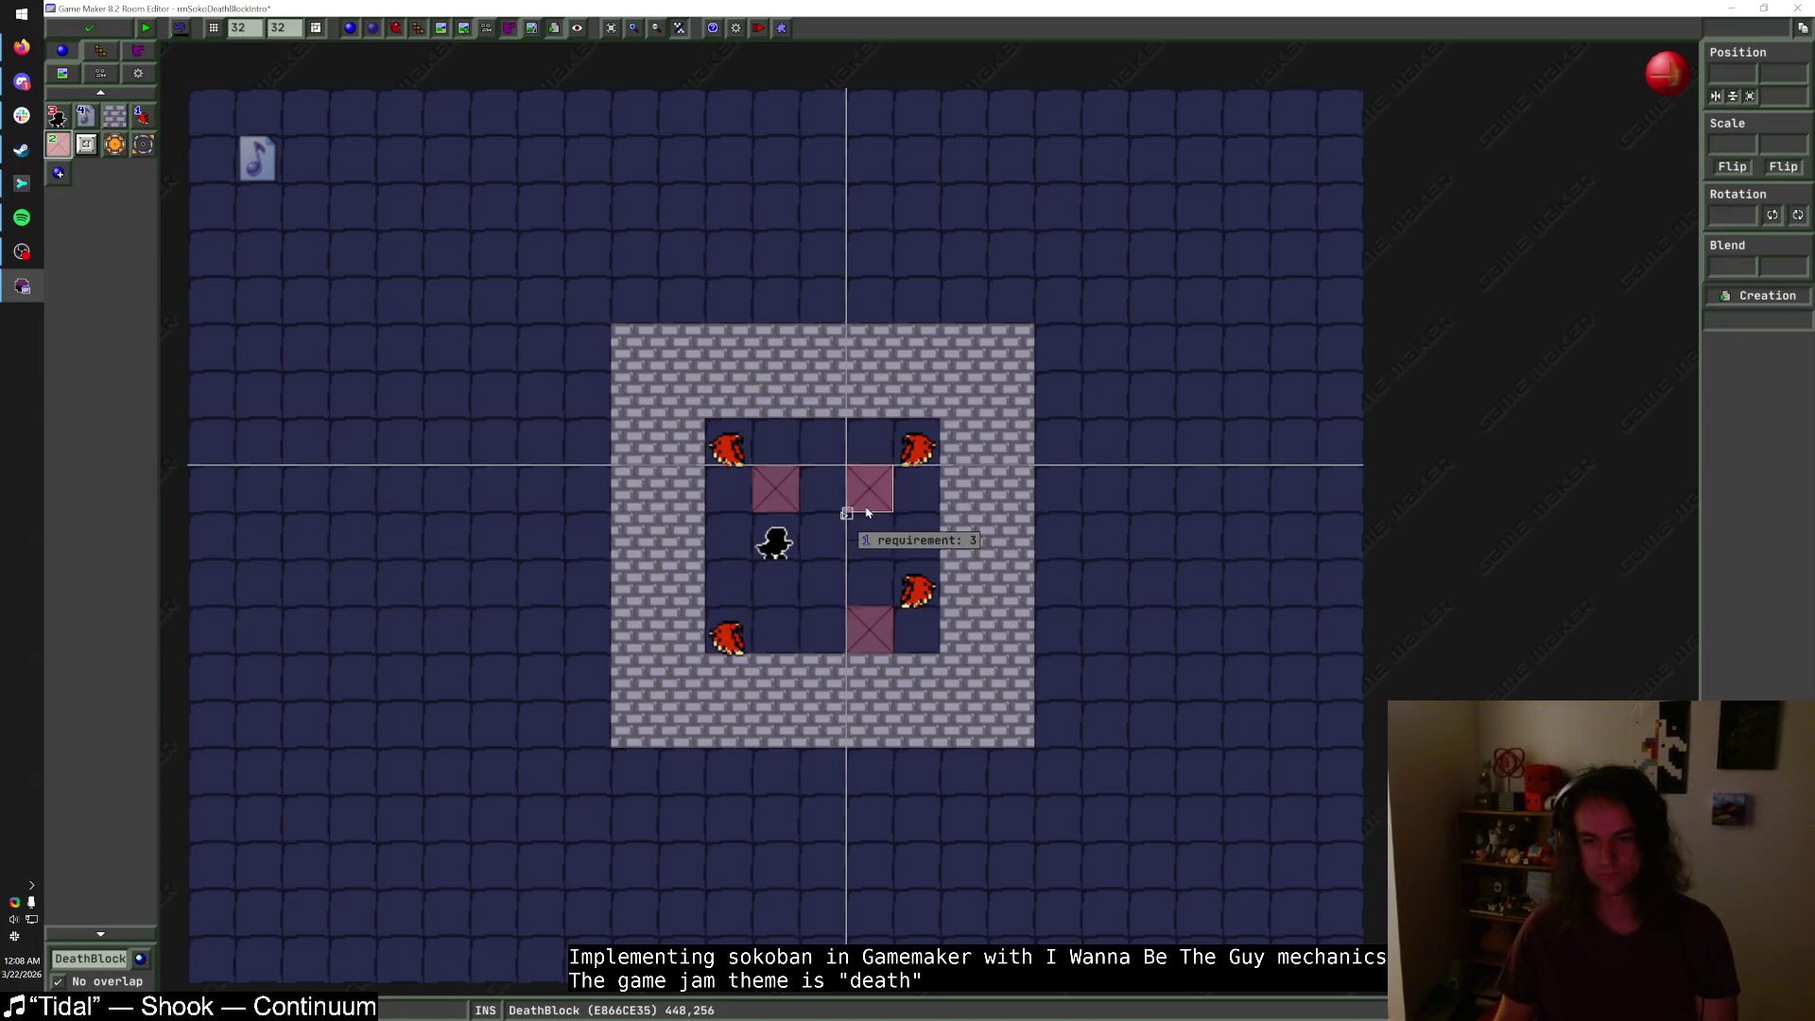
{"action": "mouse_move", "coordinate": [851, 501]}
{"action": "left_mouse_down"}
{"action": "mouse_move", "coordinate": [785, 615]}
{"action": "mouse_move", "coordinate": [784, 661]}
{"action": "left_mouse_up"}
{"action": "left_click_drag", "start_coordinate": [770, 558], "coordinate": [821, 660]}
{"action": "left_click", "coordinate": [832, 579]}
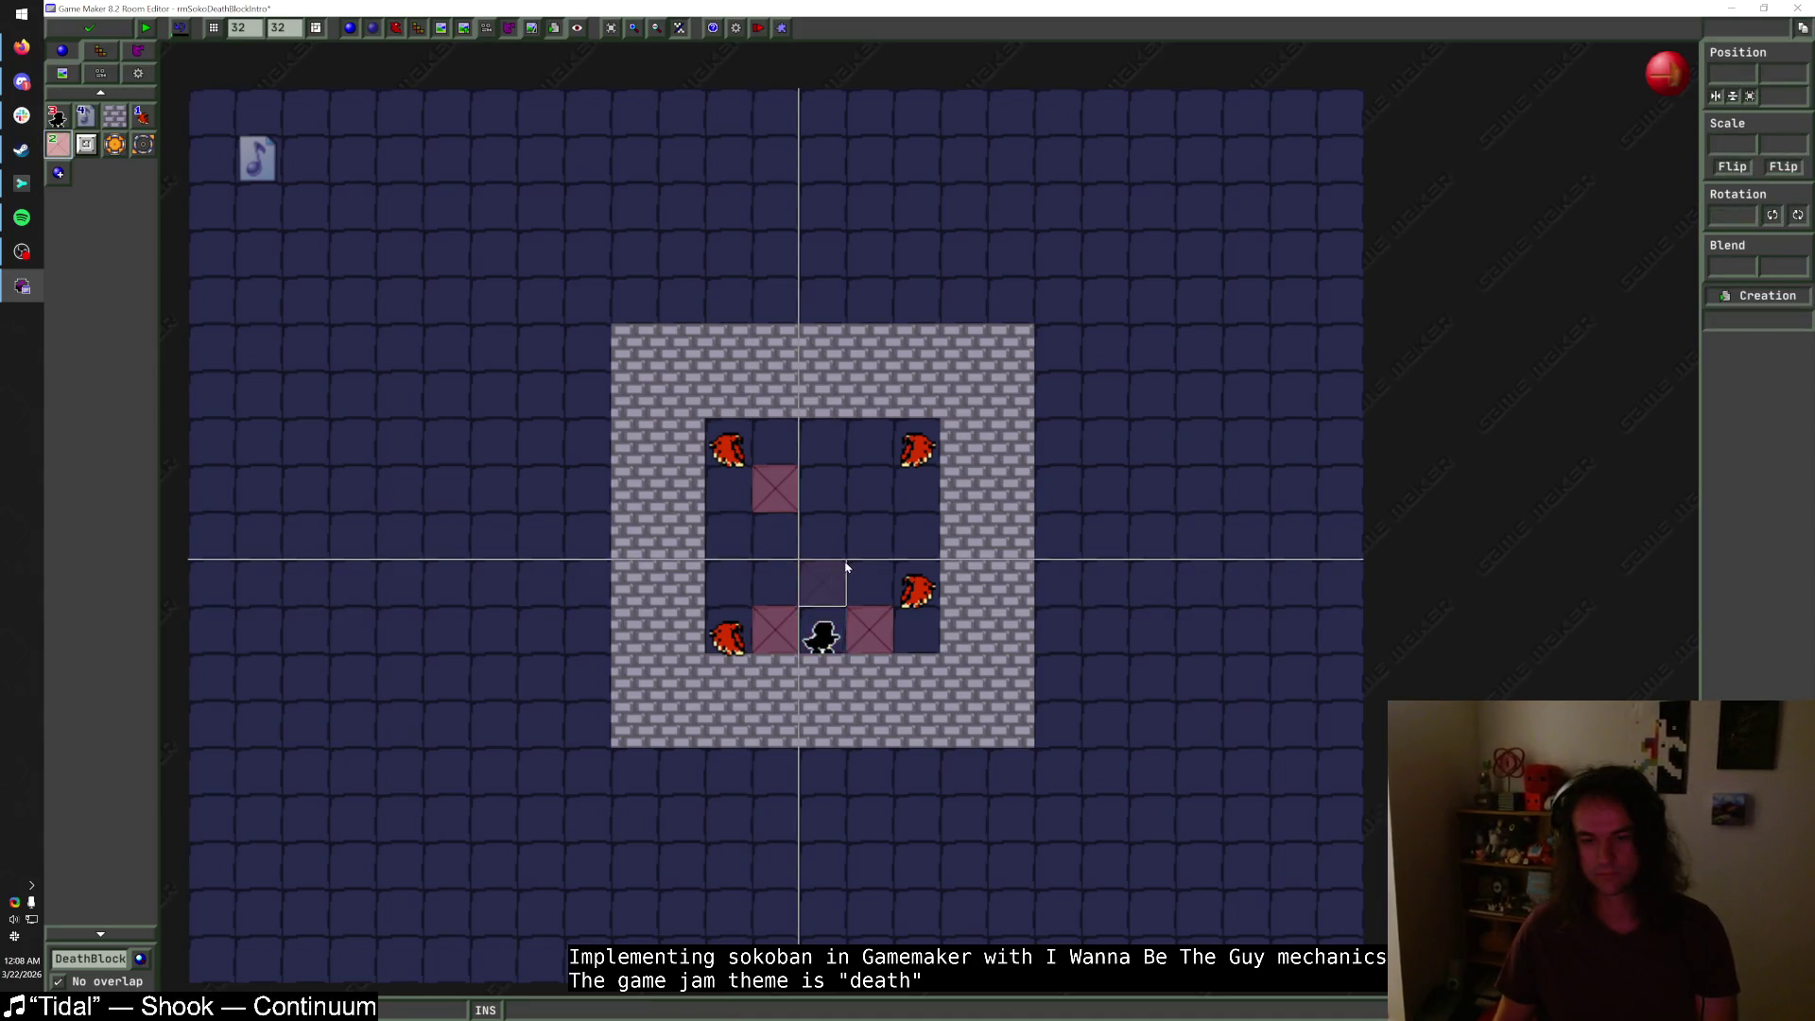
{"action": "left_click", "coordinate": [828, 641]}
{"action": "left_click_drag", "start_coordinate": [828, 641], "coordinate": [721, 558]}
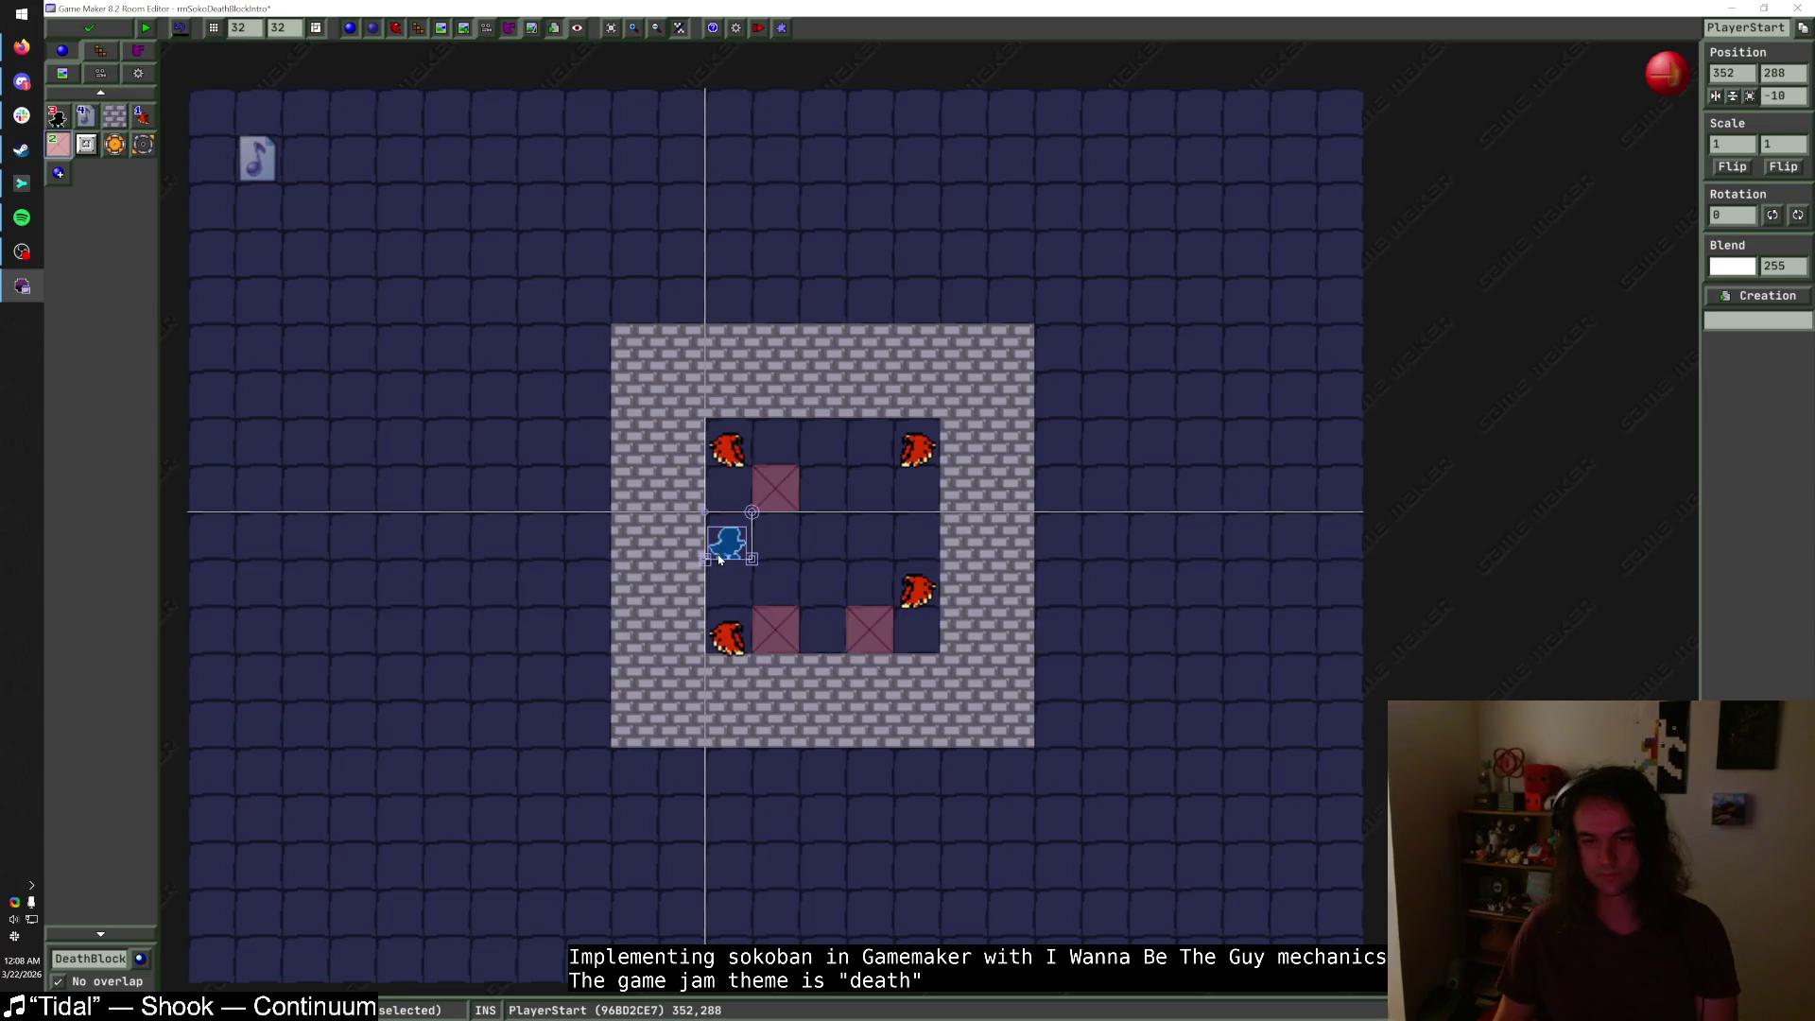
{"action": "left_click", "coordinate": [837, 536]}
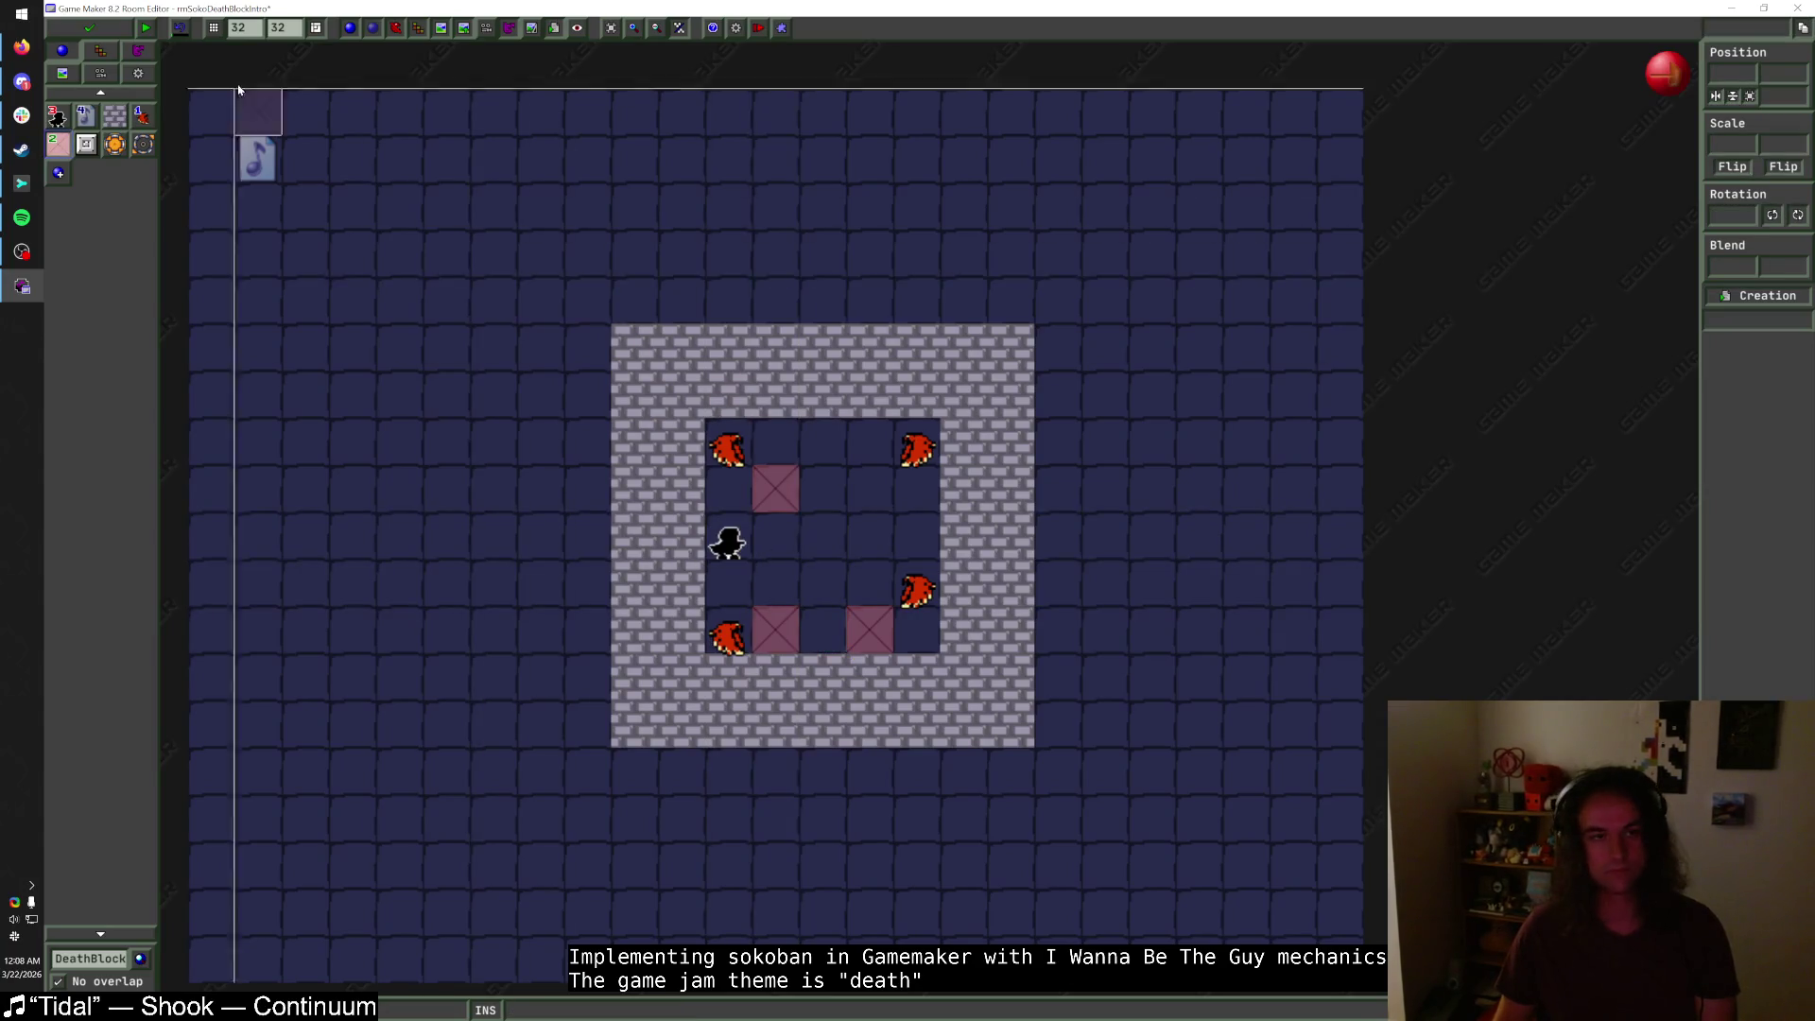
{"action": "left_click", "coordinate": [146, 29]}
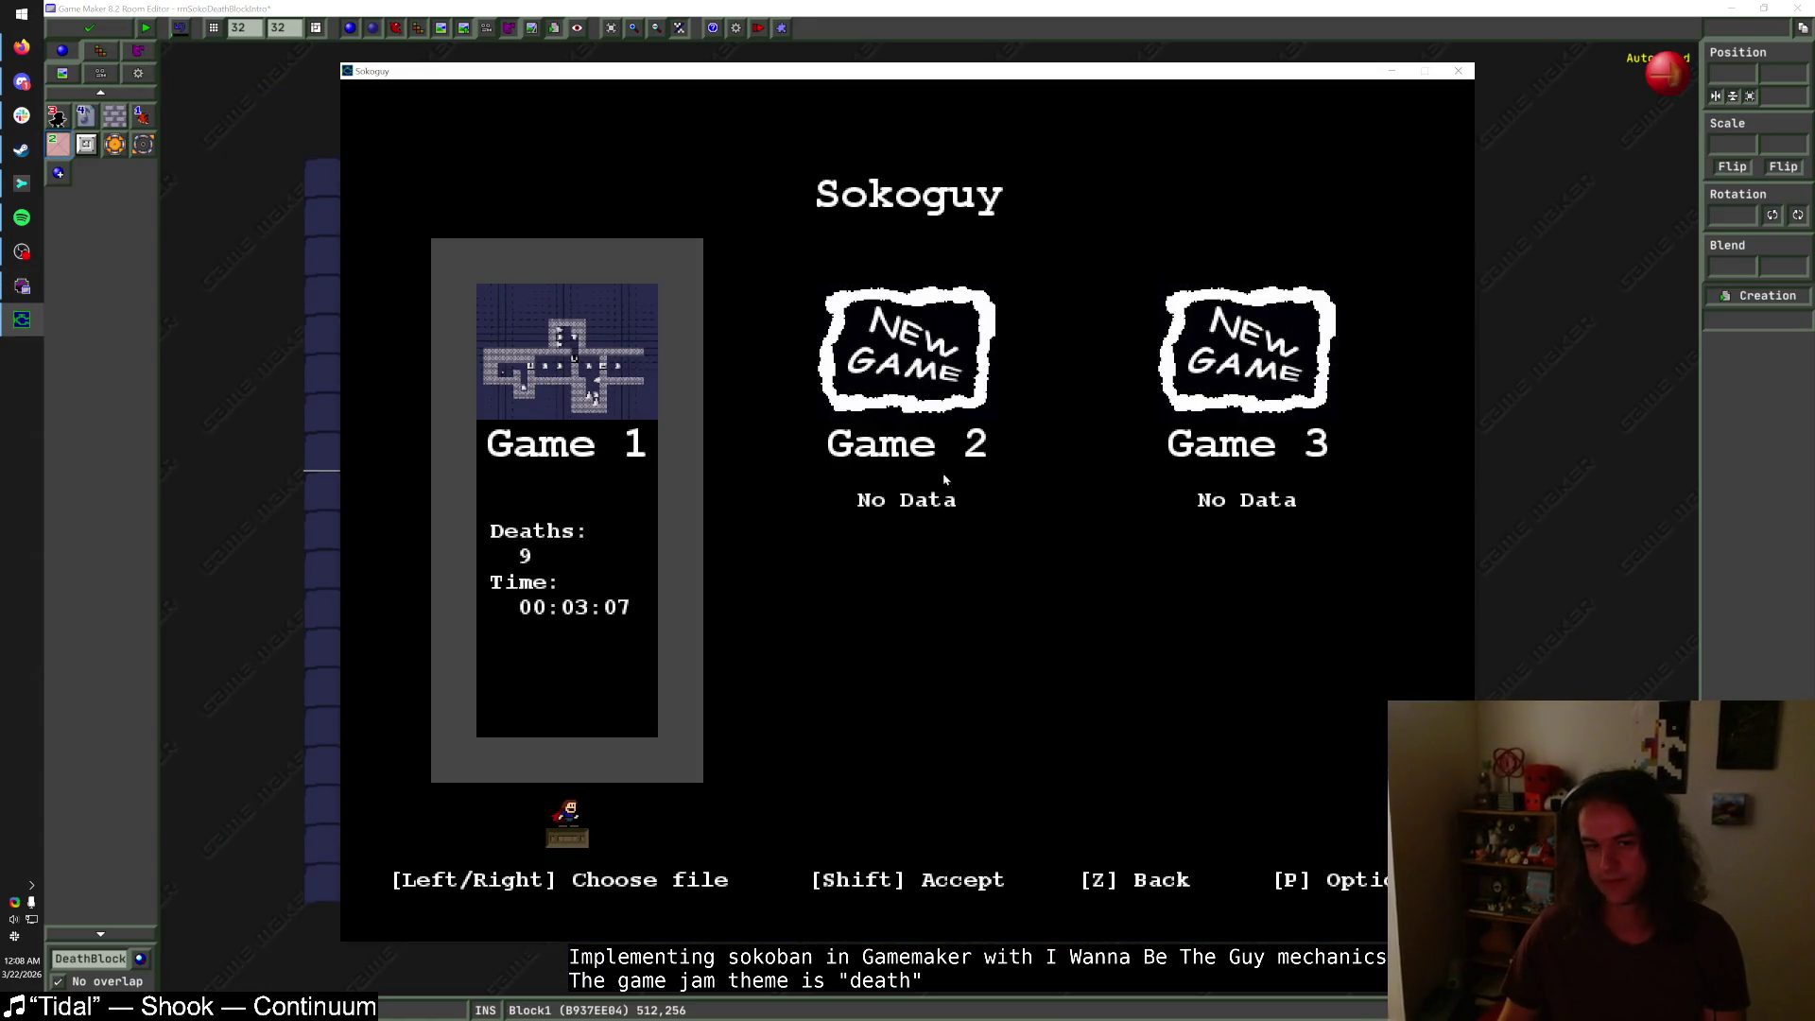
Load the saved game file and enter the death block level
{"action": "key", "text": "shift"}
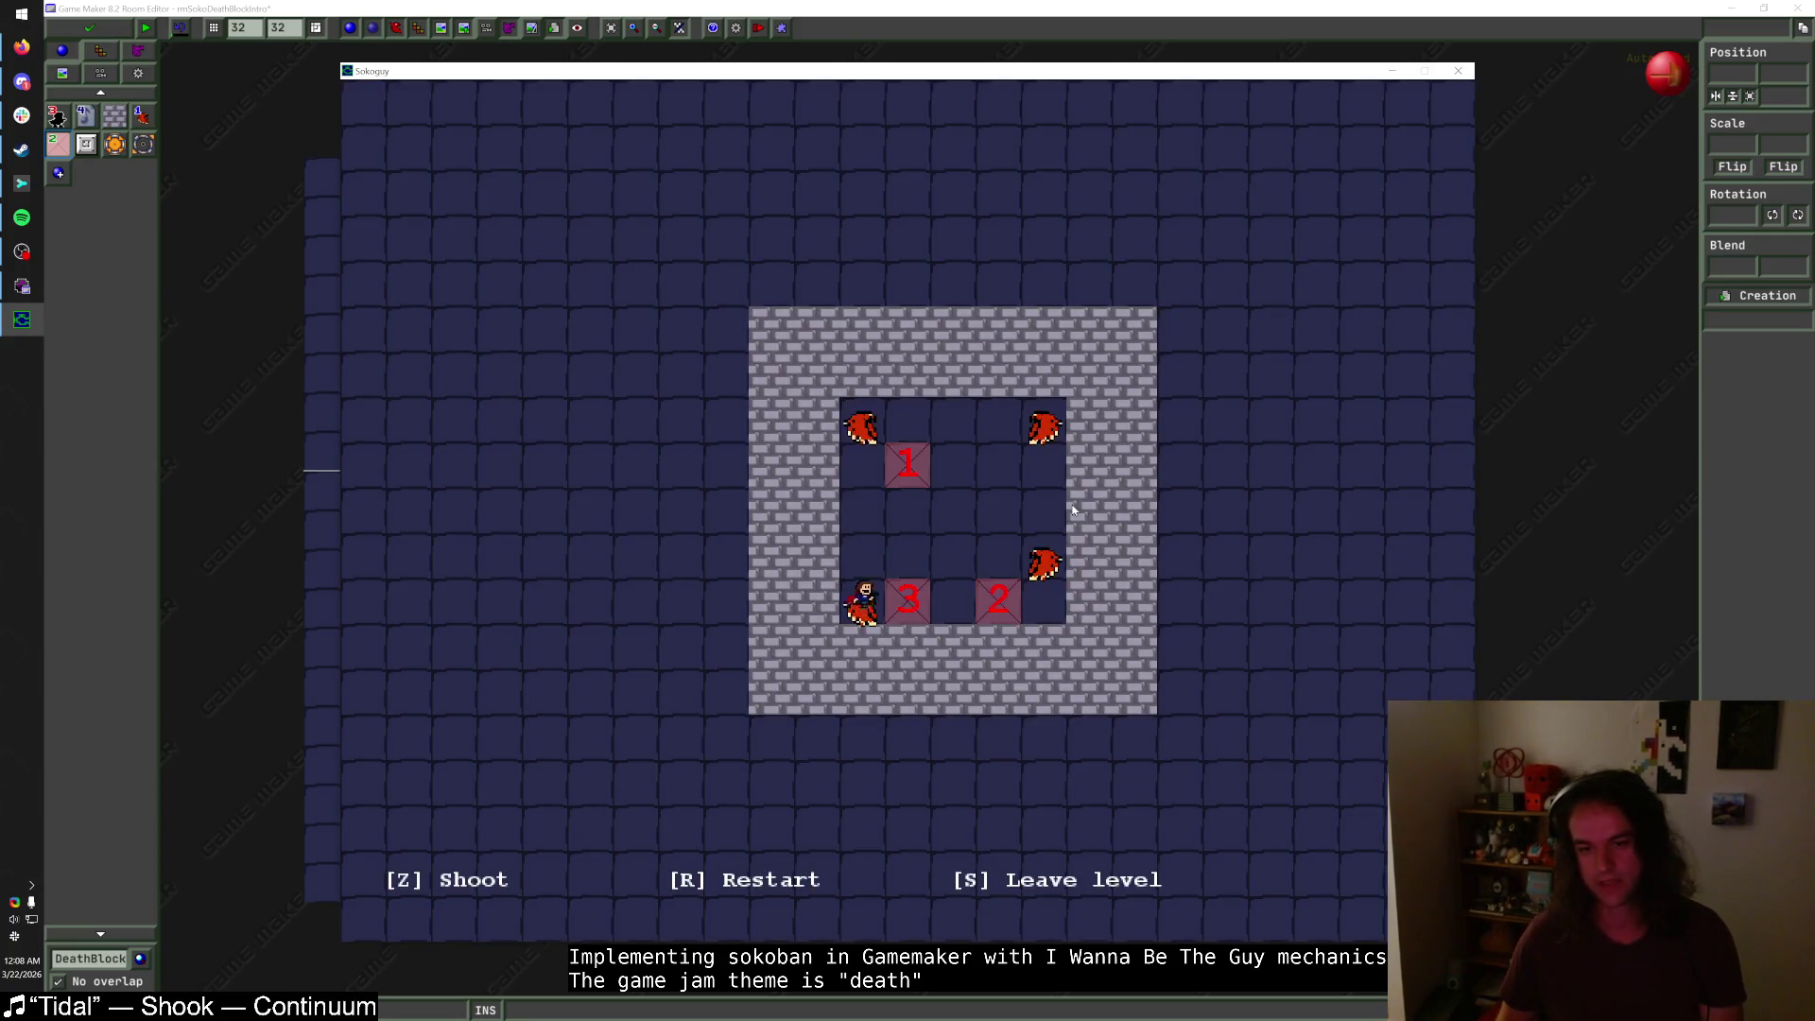
{"action": "key", "text": "Up"}
{"action": "key", "text": "s"}
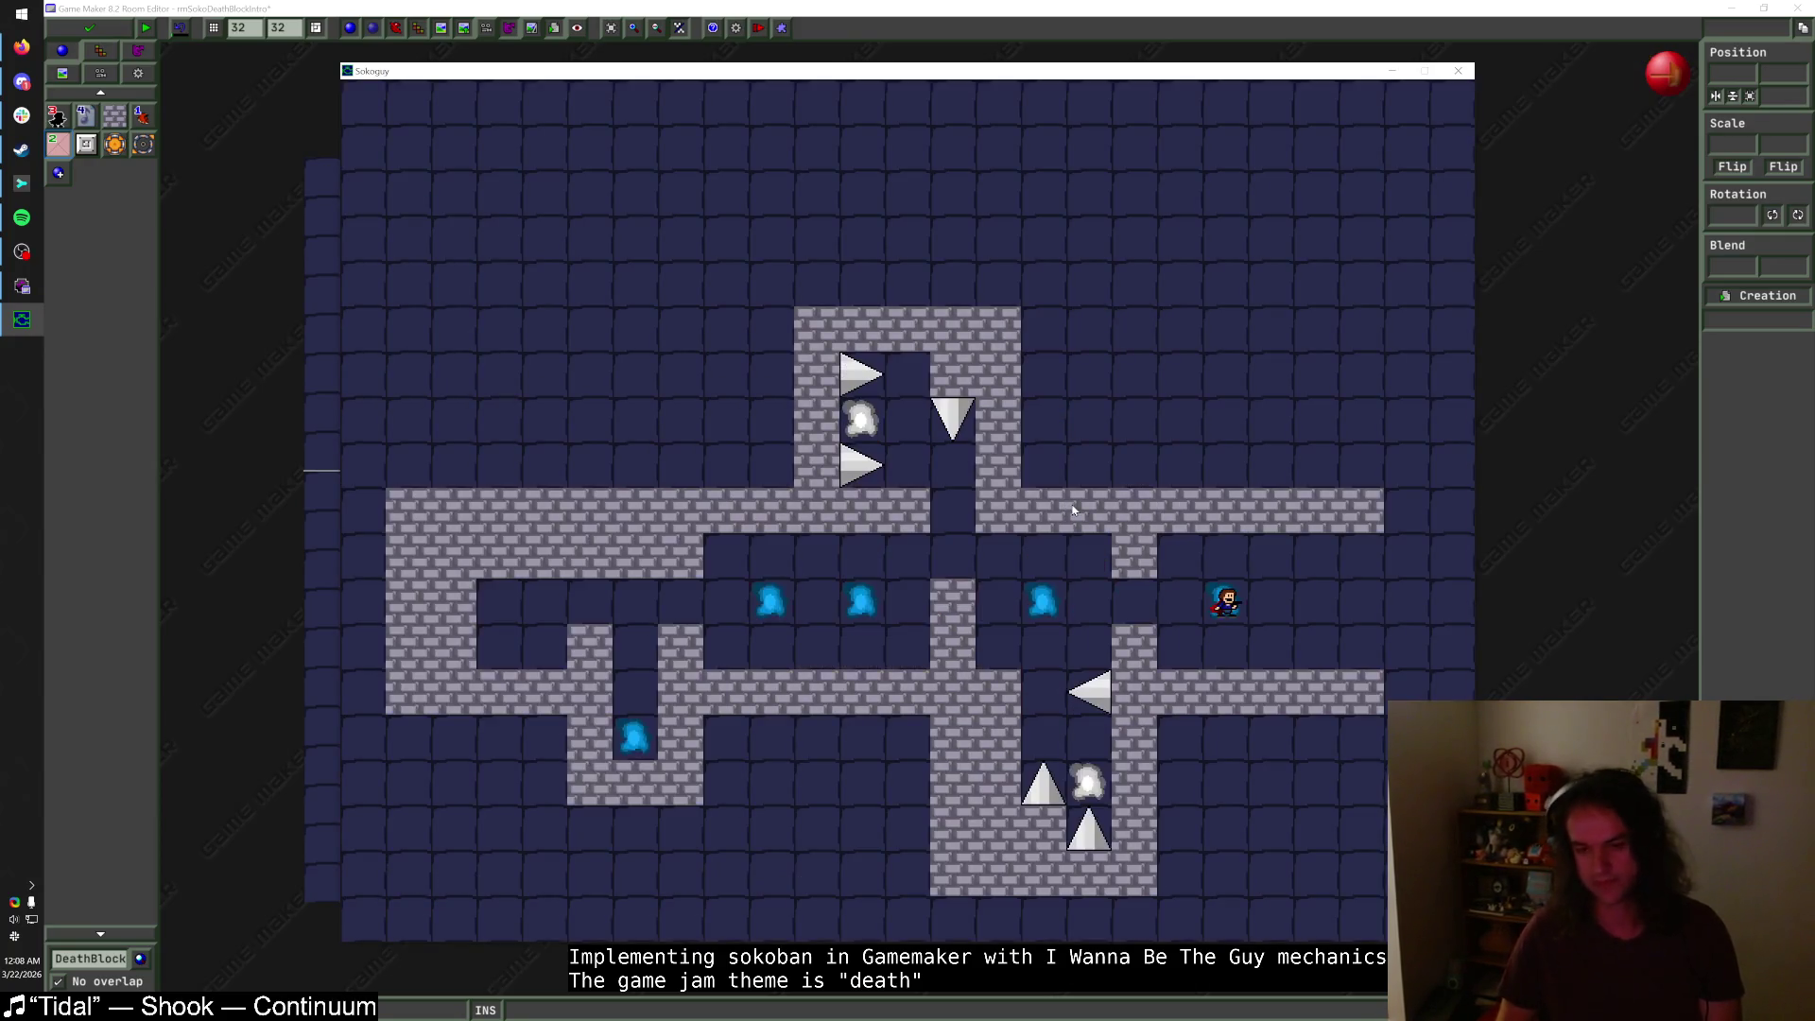
{"action": "key", "text": "Left"}
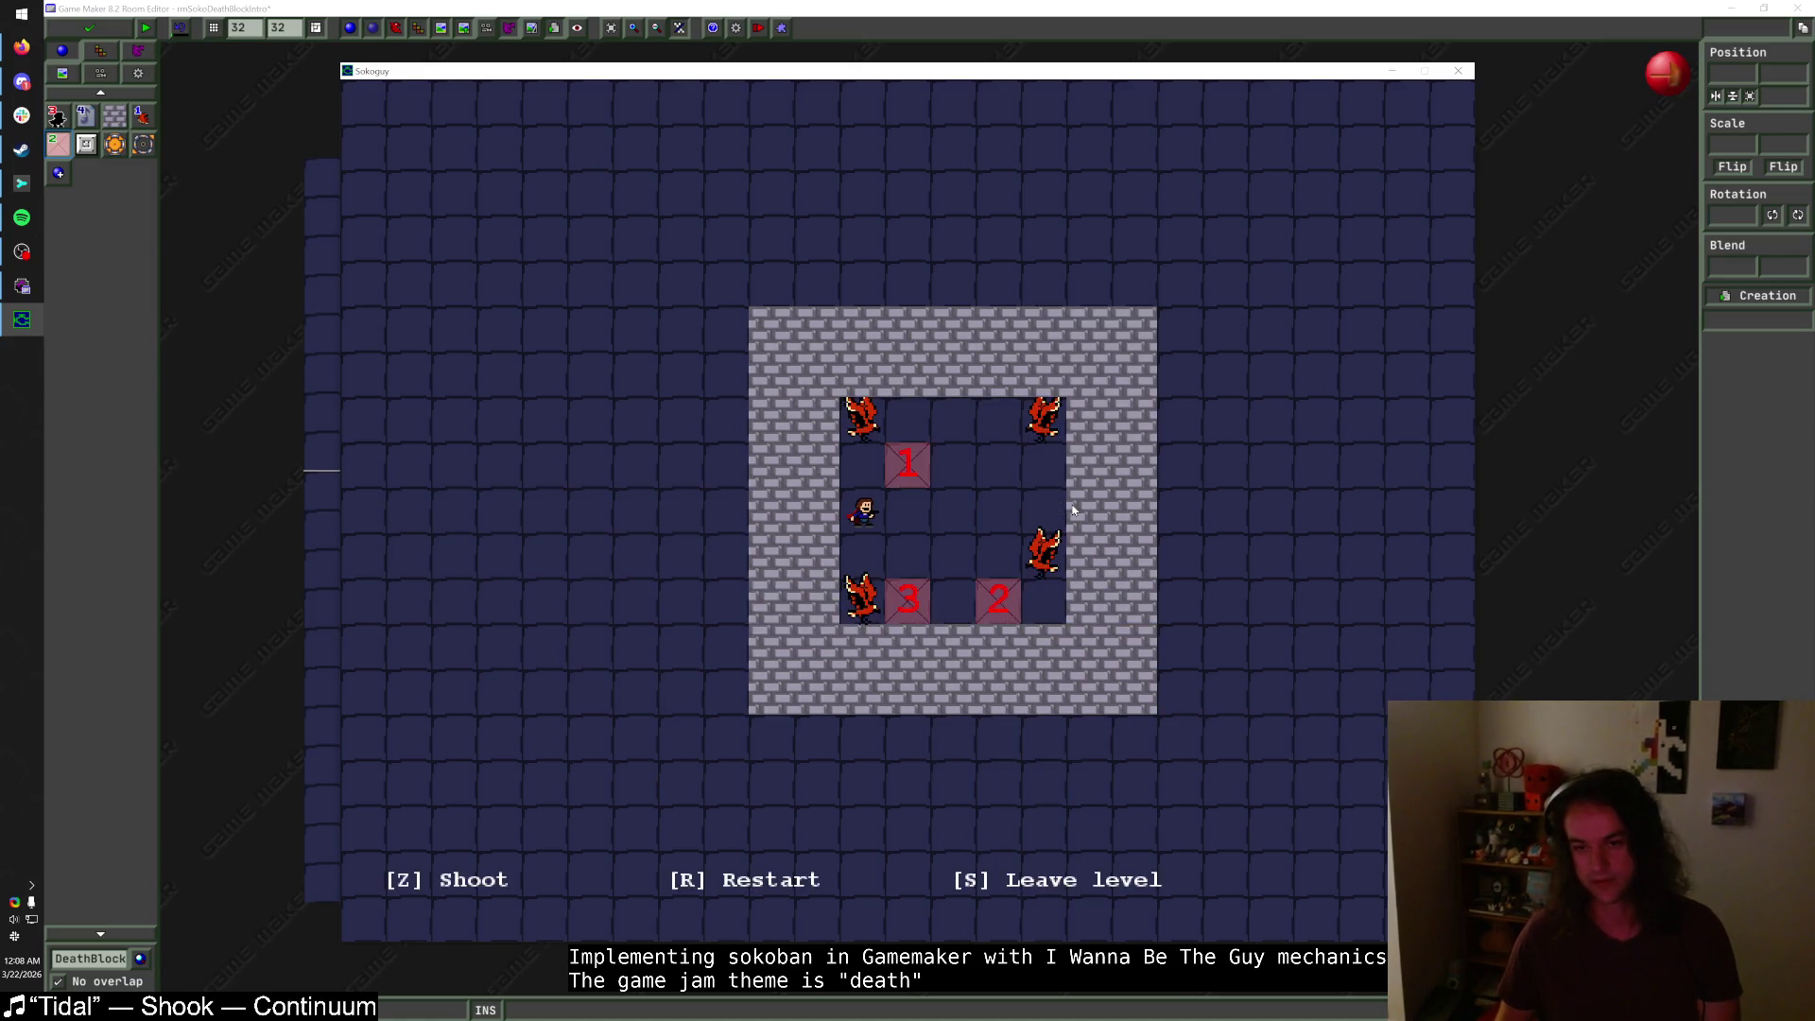
Walk the player into position and shoot the lower-right hawk
{"action": "key", "text": "Right"}
{"action": "key", "text": "Right"}
{"action": "key", "text": "Right"}
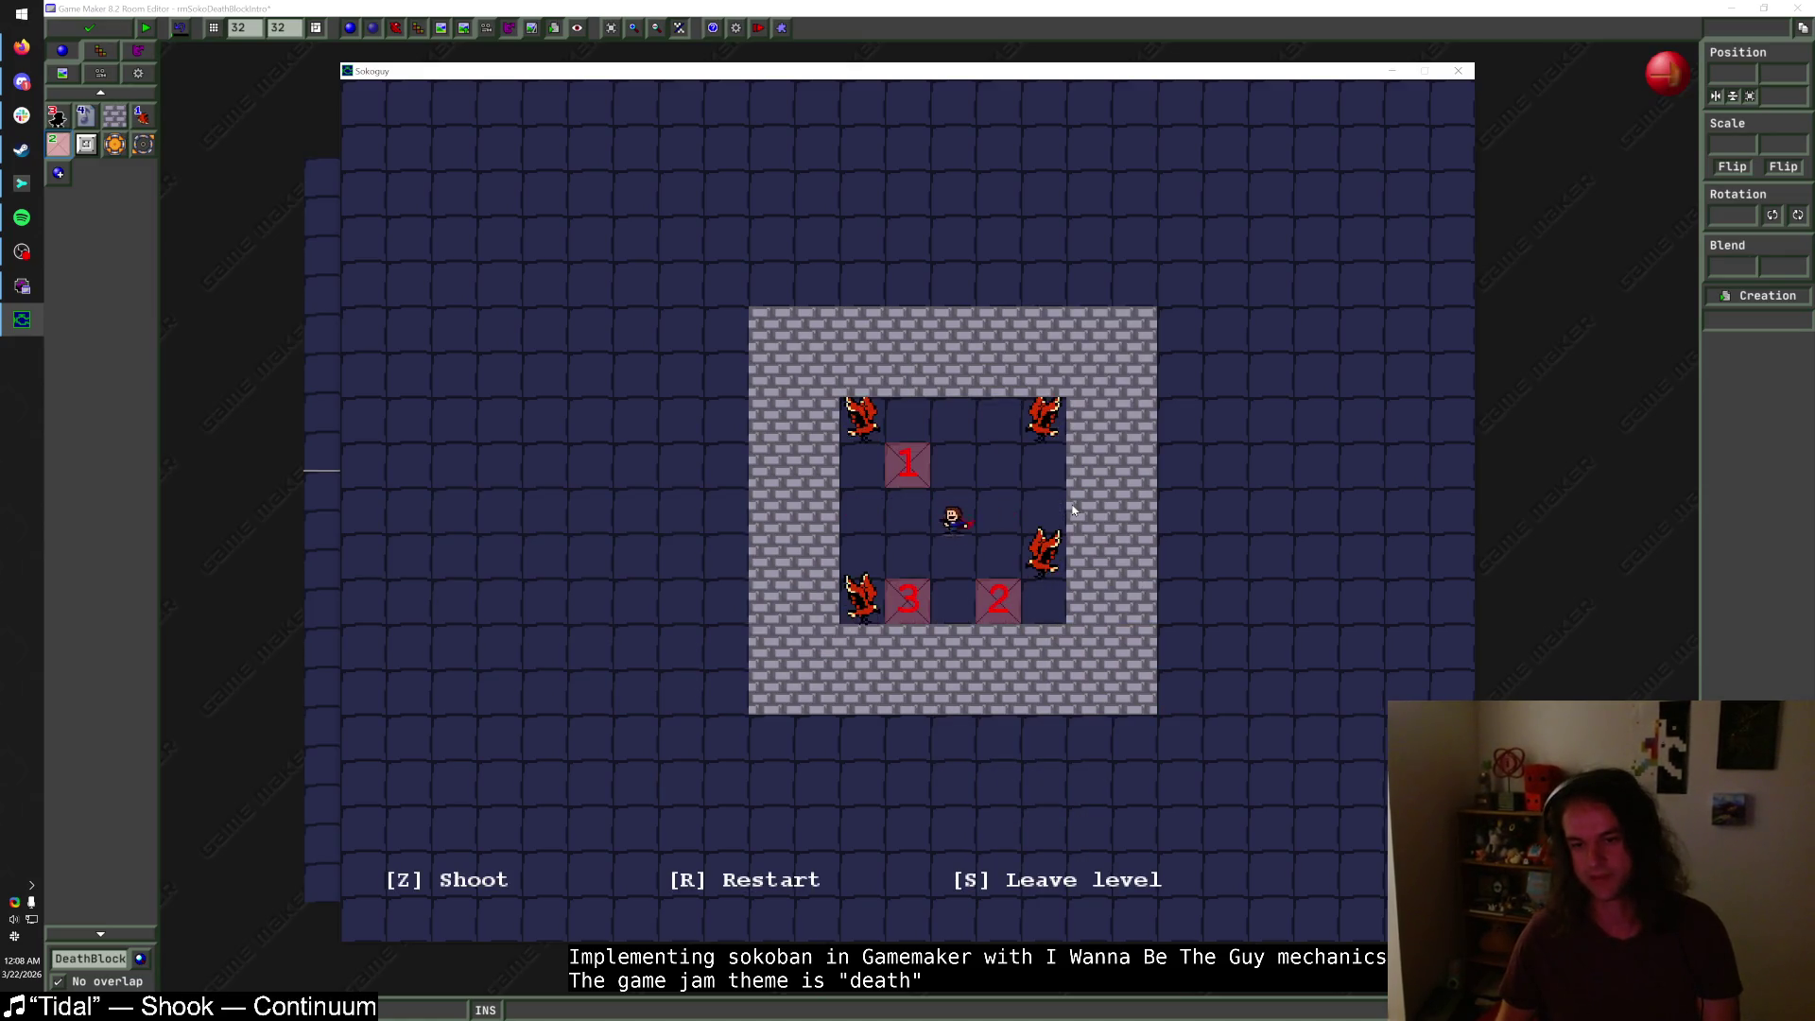
{"action": "key", "text": "Left"}
{"action": "key", "text": "Down"}
{"action": "key", "text": "Right"}
{"action": "key", "text": "Left"}
{"action": "key", "text": "Left"}
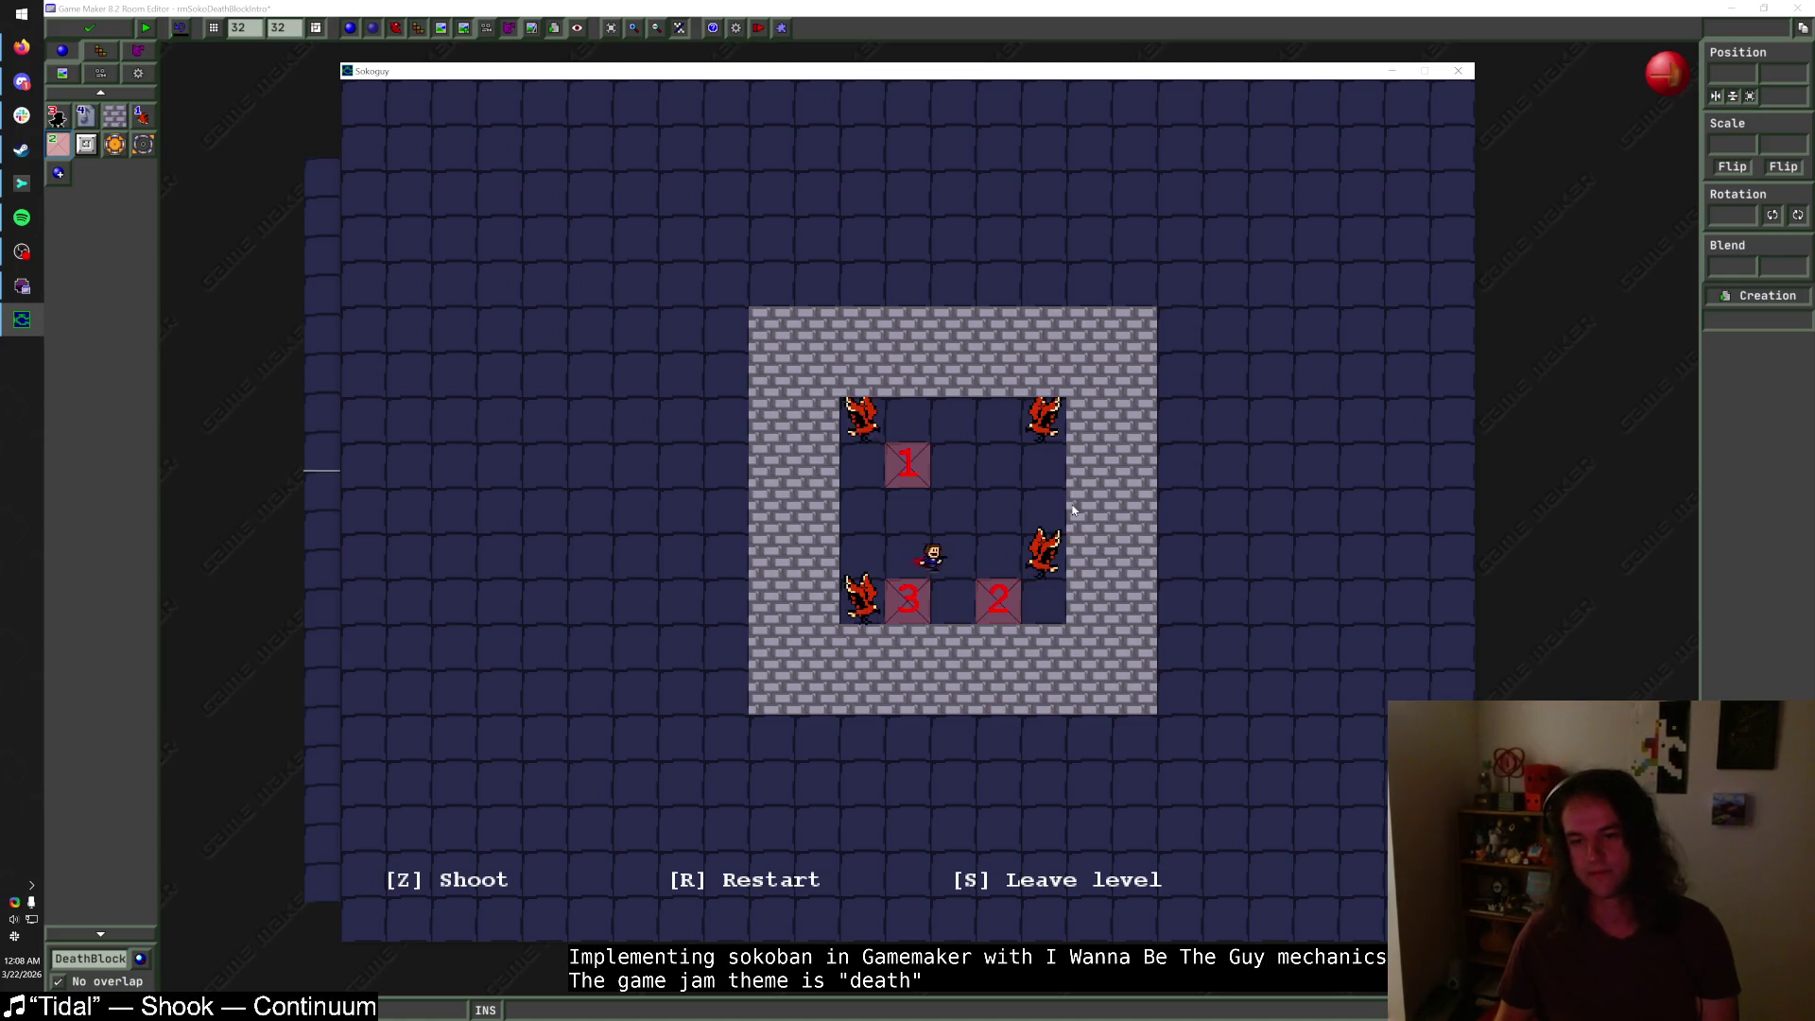
{"action": "key", "text": "Right"}
{"action": "key", "text": "z"}
Push block 1 up, shoot the top-right hawk, push block 2 and try moving block 3
{"action": "key", "text": "Up"}
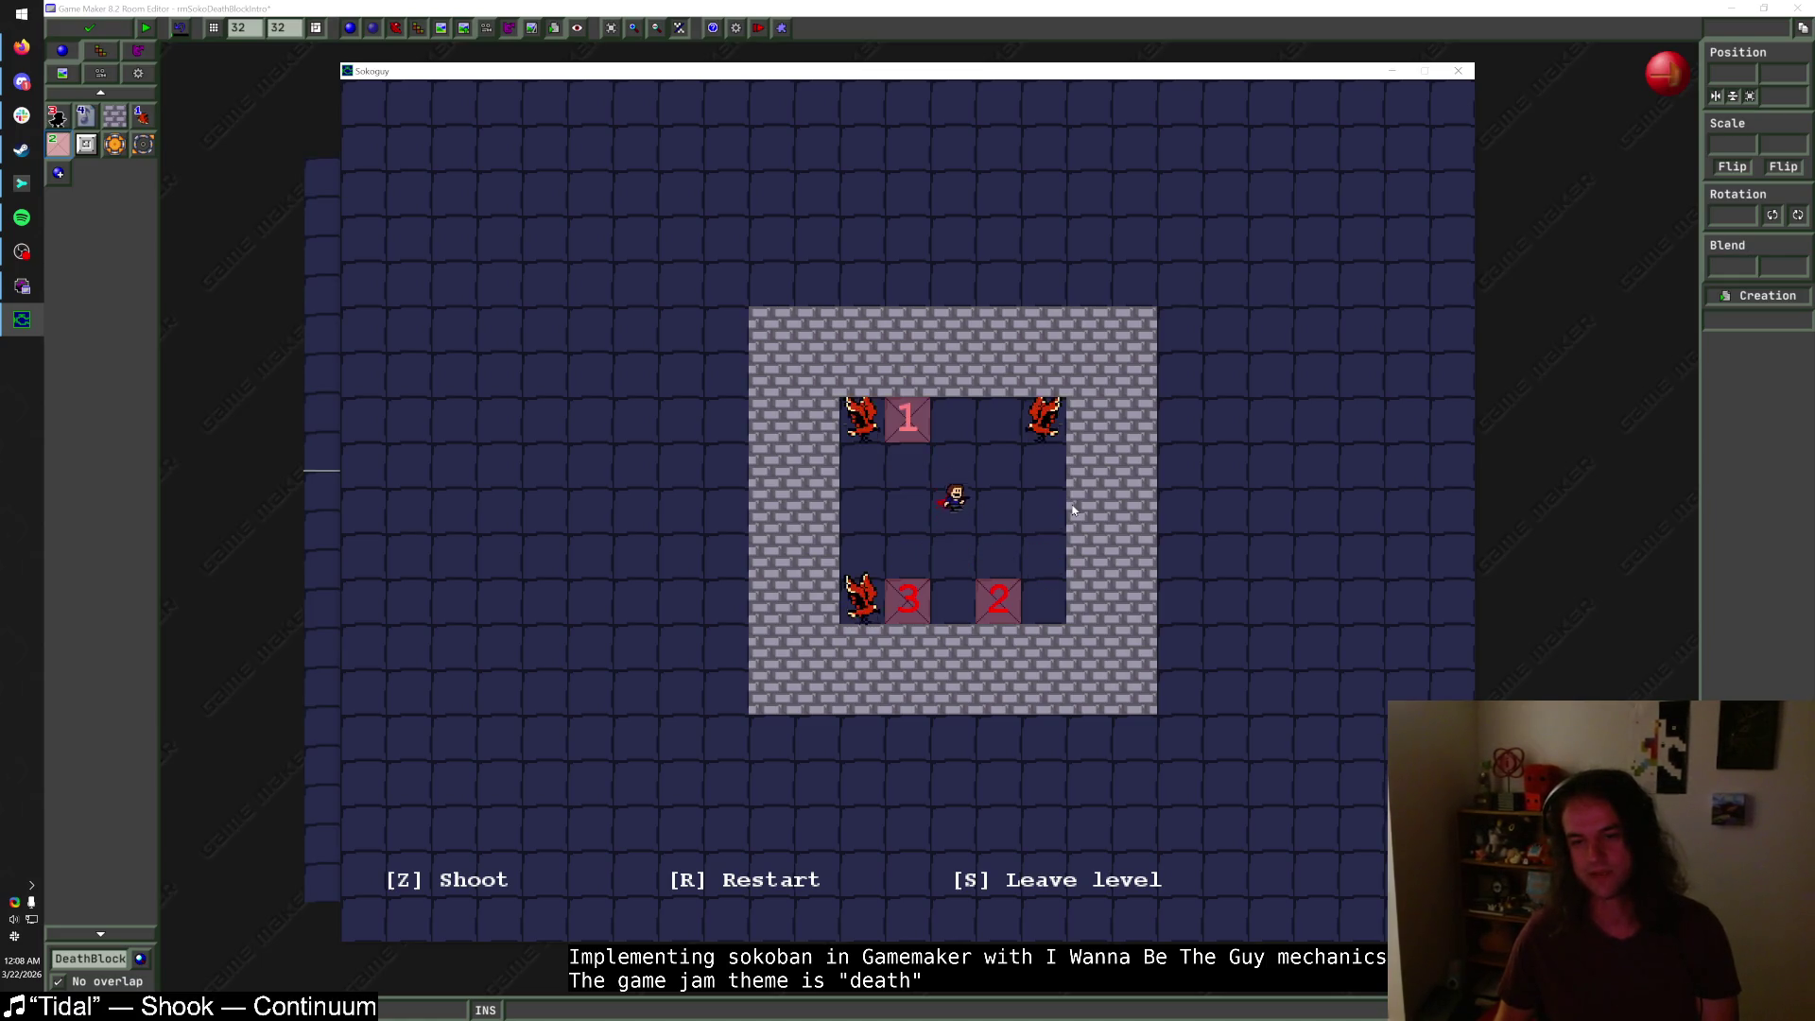
{"action": "key", "text": "Up"}
{"action": "key", "text": "z"}
{"action": "key", "text": "Down"}
{"action": "key", "text": "Down"}
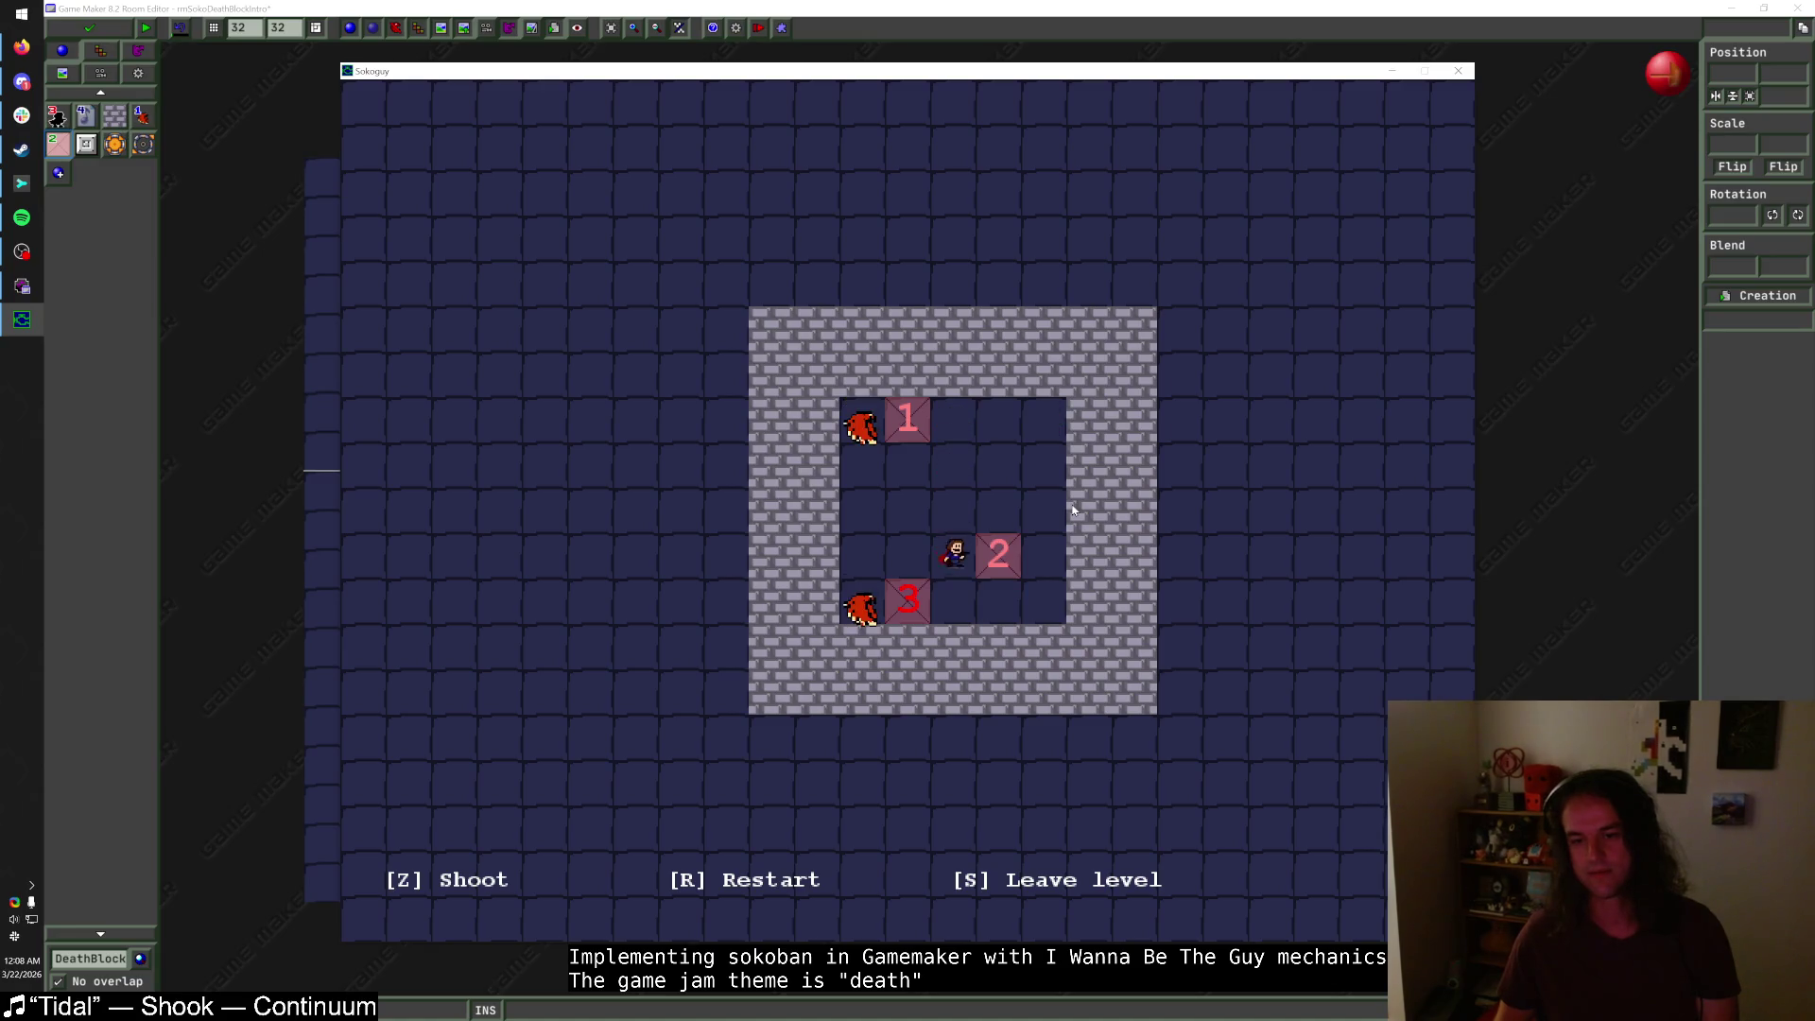
{"action": "key", "text": "Down"}
{"action": "key", "text": "Left"}
{"action": "key", "text": "Up"}
{"action": "key", "text": "Down"}
Restart the level, shoot the top-left hawk and push block 1 up
{"action": "key", "text": "r"}
{"action": "key", "text": "Right"}
{"action": "key", "text": "Right"}
{"action": "key", "text": "Right"}
{"action": "key", "text": "Up"}
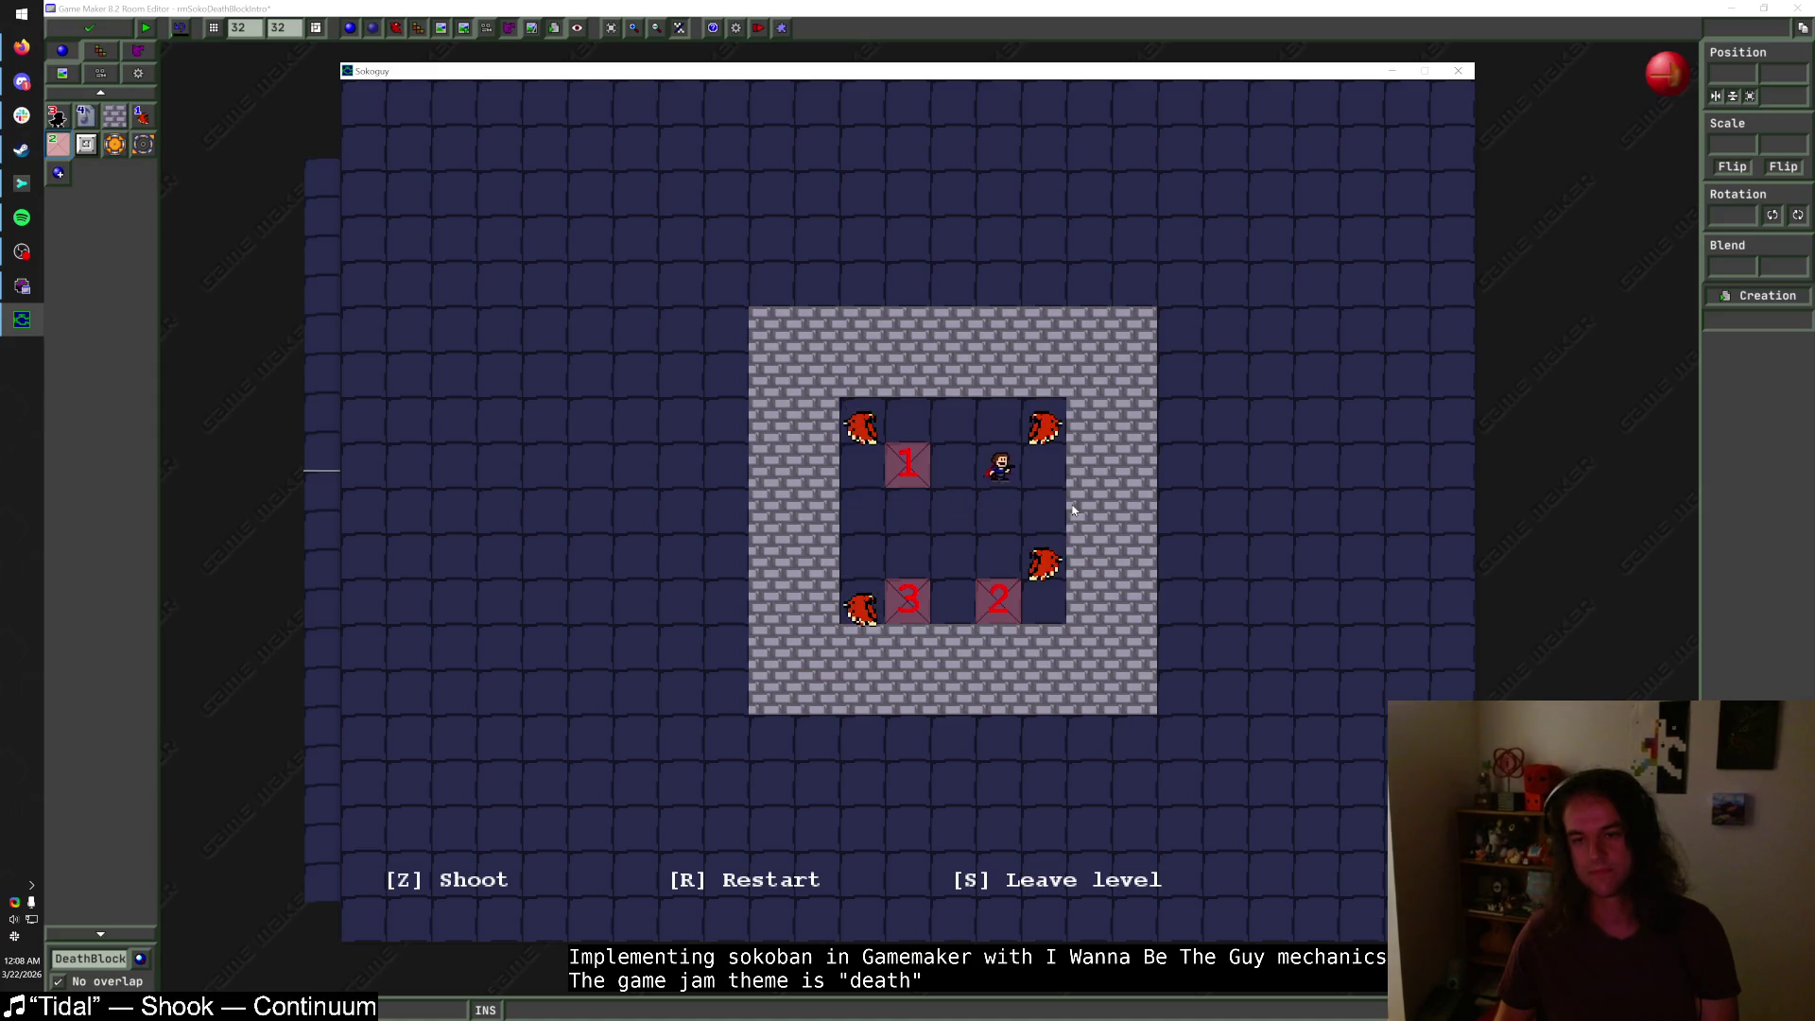
{"action": "key", "text": "Up"}
{"action": "key", "text": "Left"}
{"action": "key", "text": "z"}
{"action": "key", "text": "Down"}
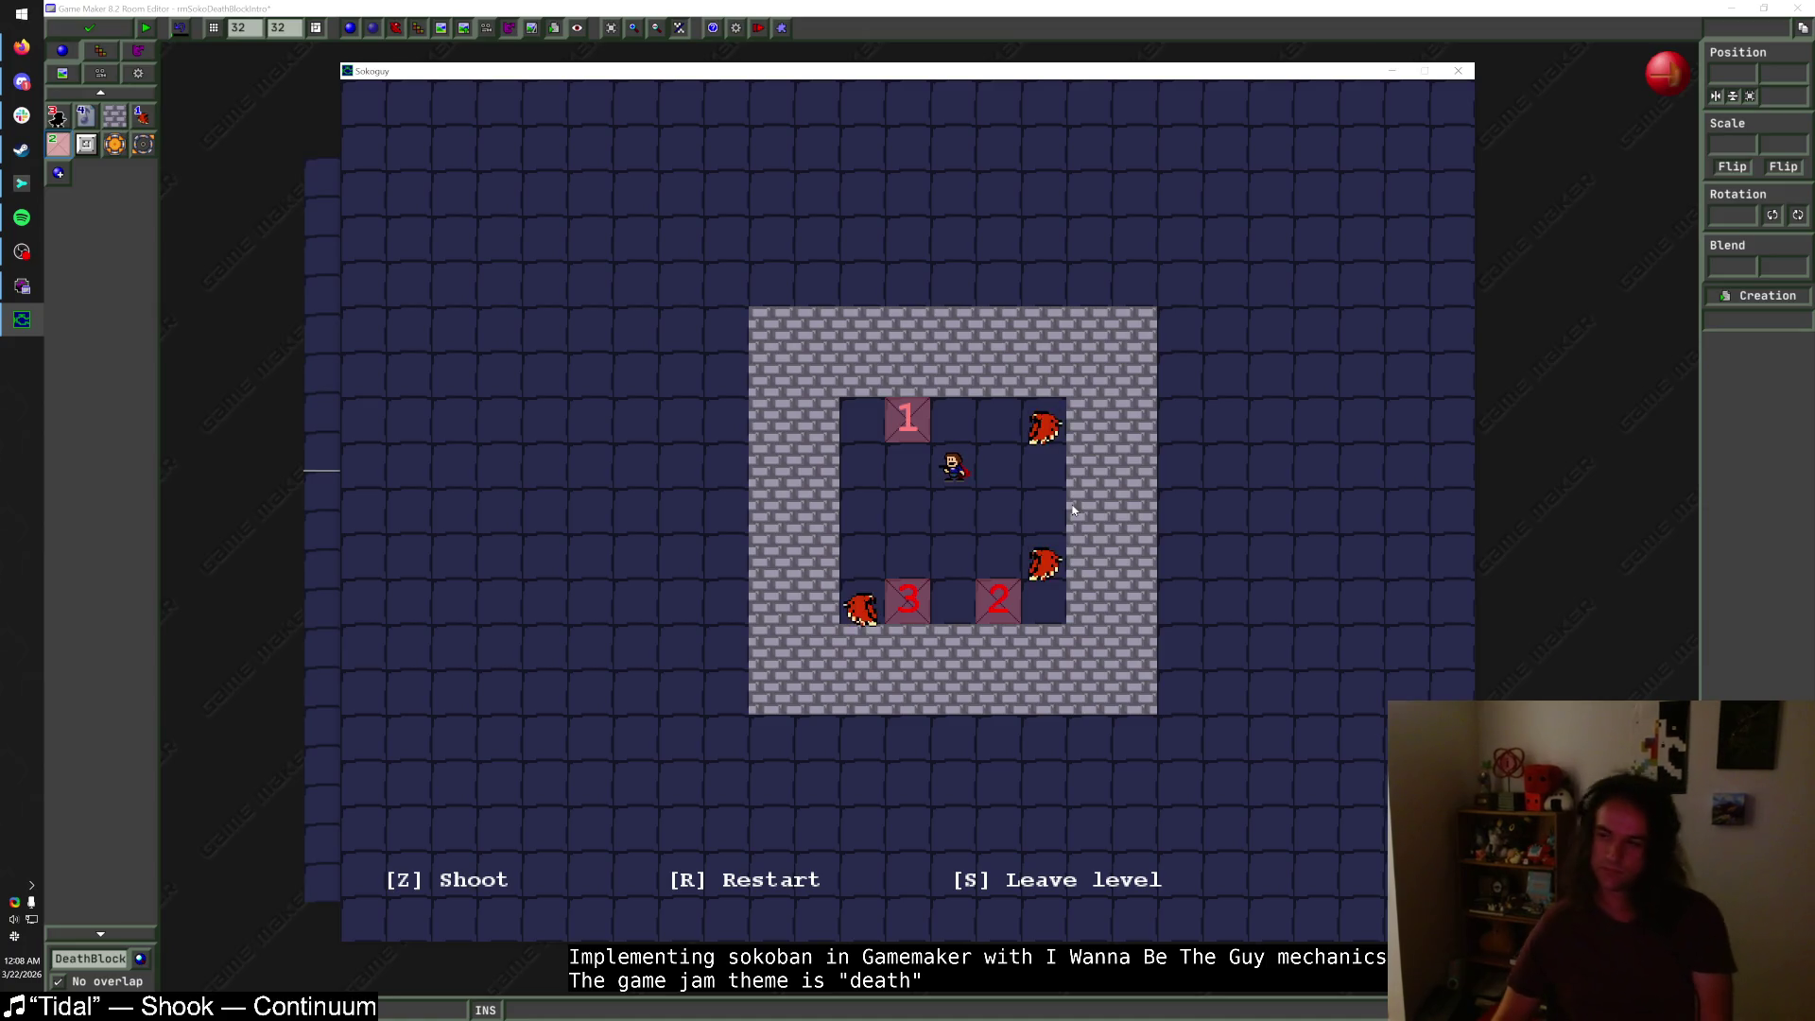
Shoot the right-middle and top-right hawks, raising blocks 2 and 3
{"action": "key", "text": "Down"}
{"action": "key", "text": "Down"}
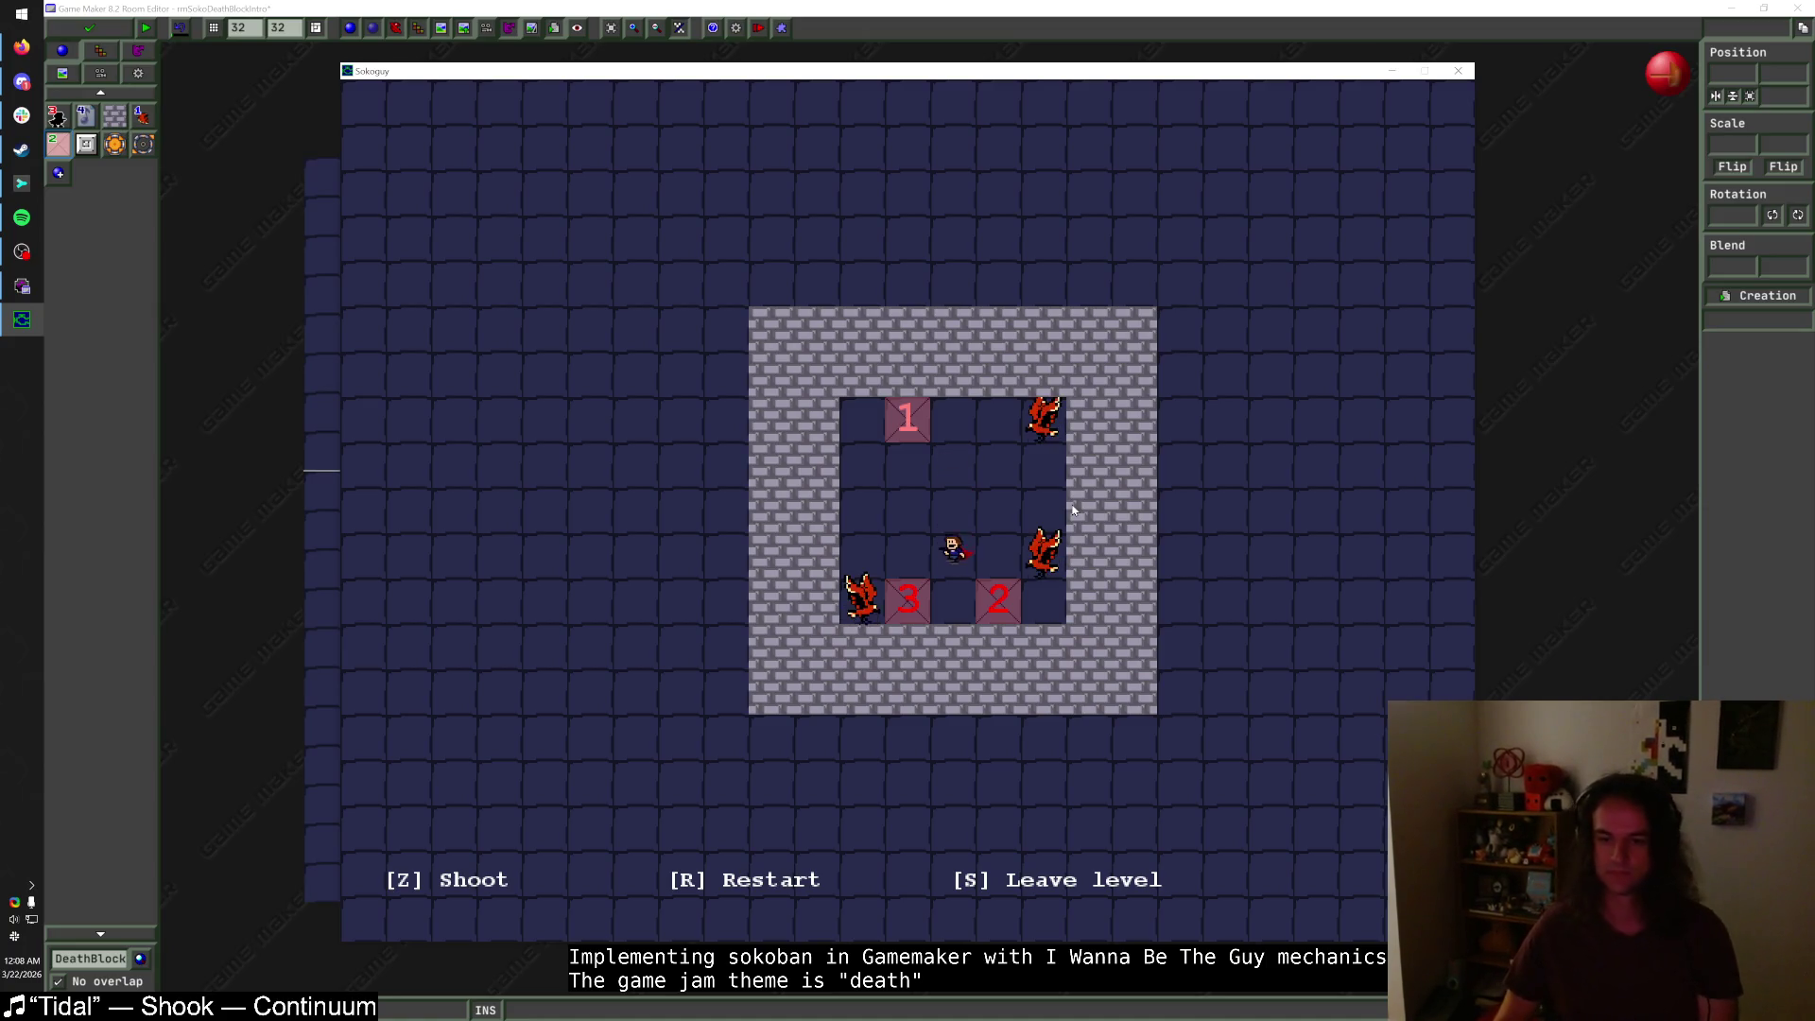
{"action": "key", "text": "z"}
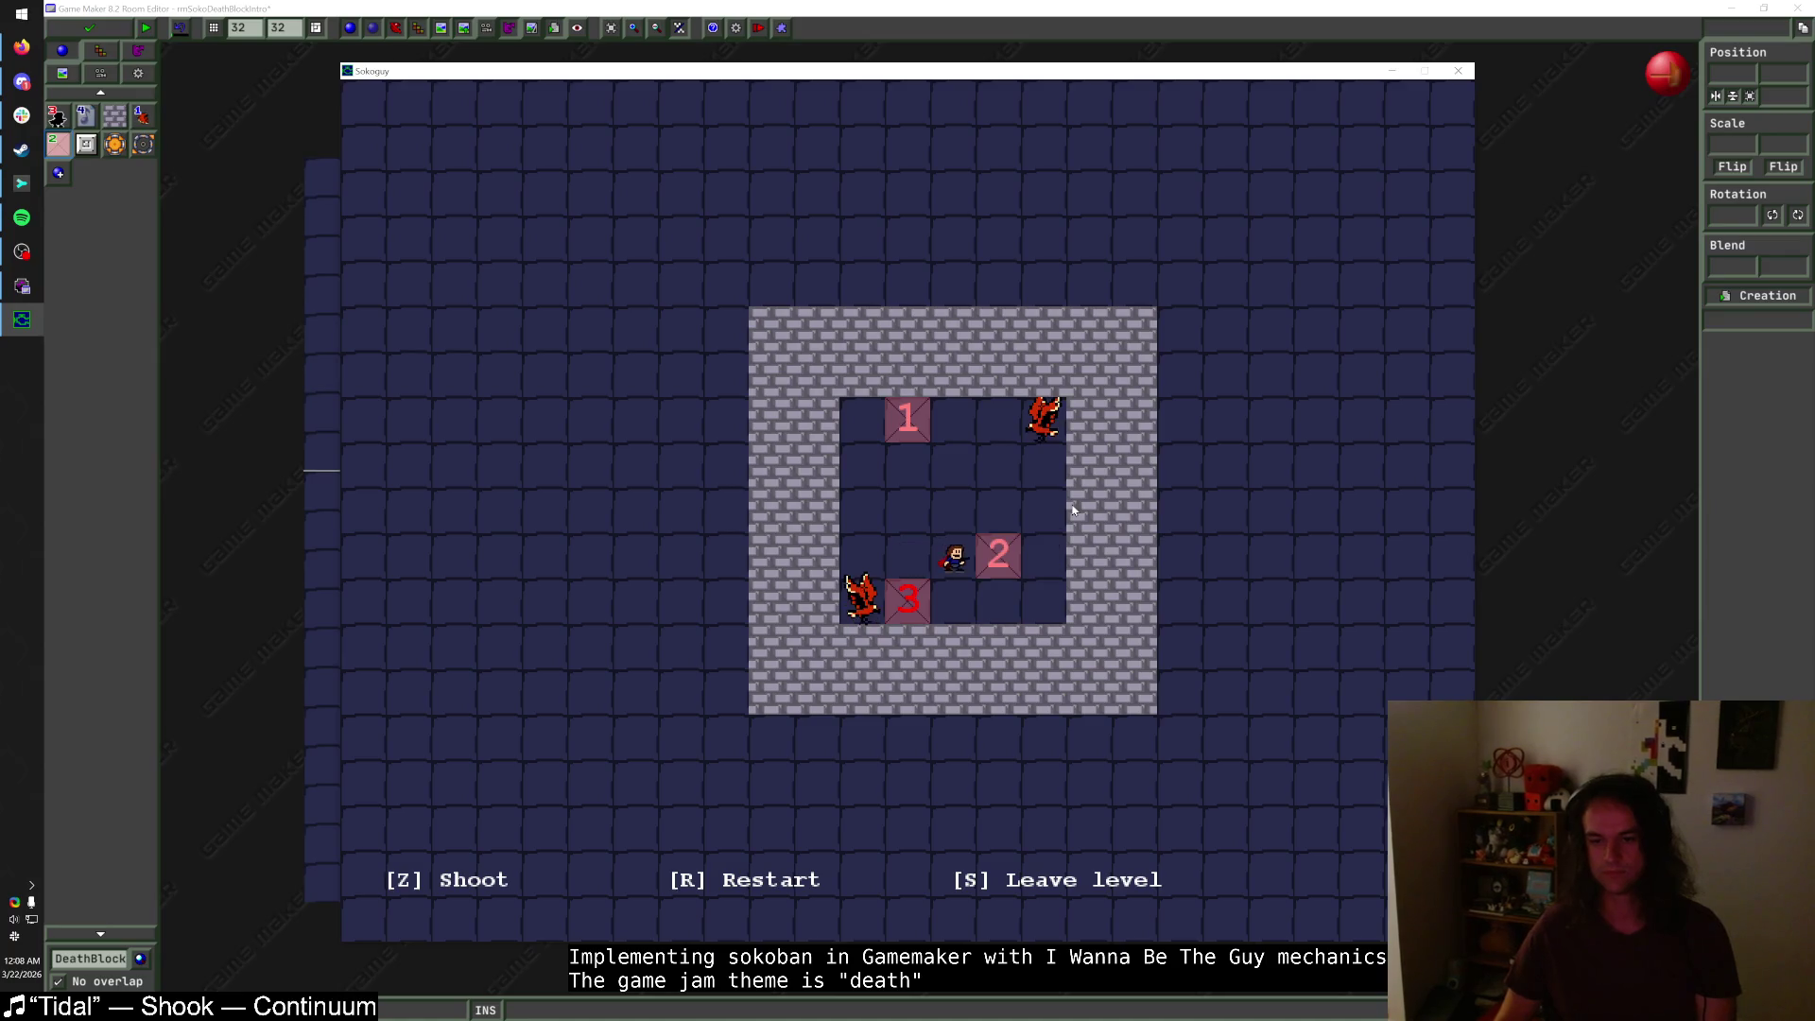
{"action": "key", "text": "Down"}
{"action": "key", "text": "Up"}
{"action": "key", "text": "Up"}
{"action": "key", "text": "Up"}
{"action": "key", "text": "Up"}
{"action": "key", "text": "Right"}
{"action": "key", "text": "z"}
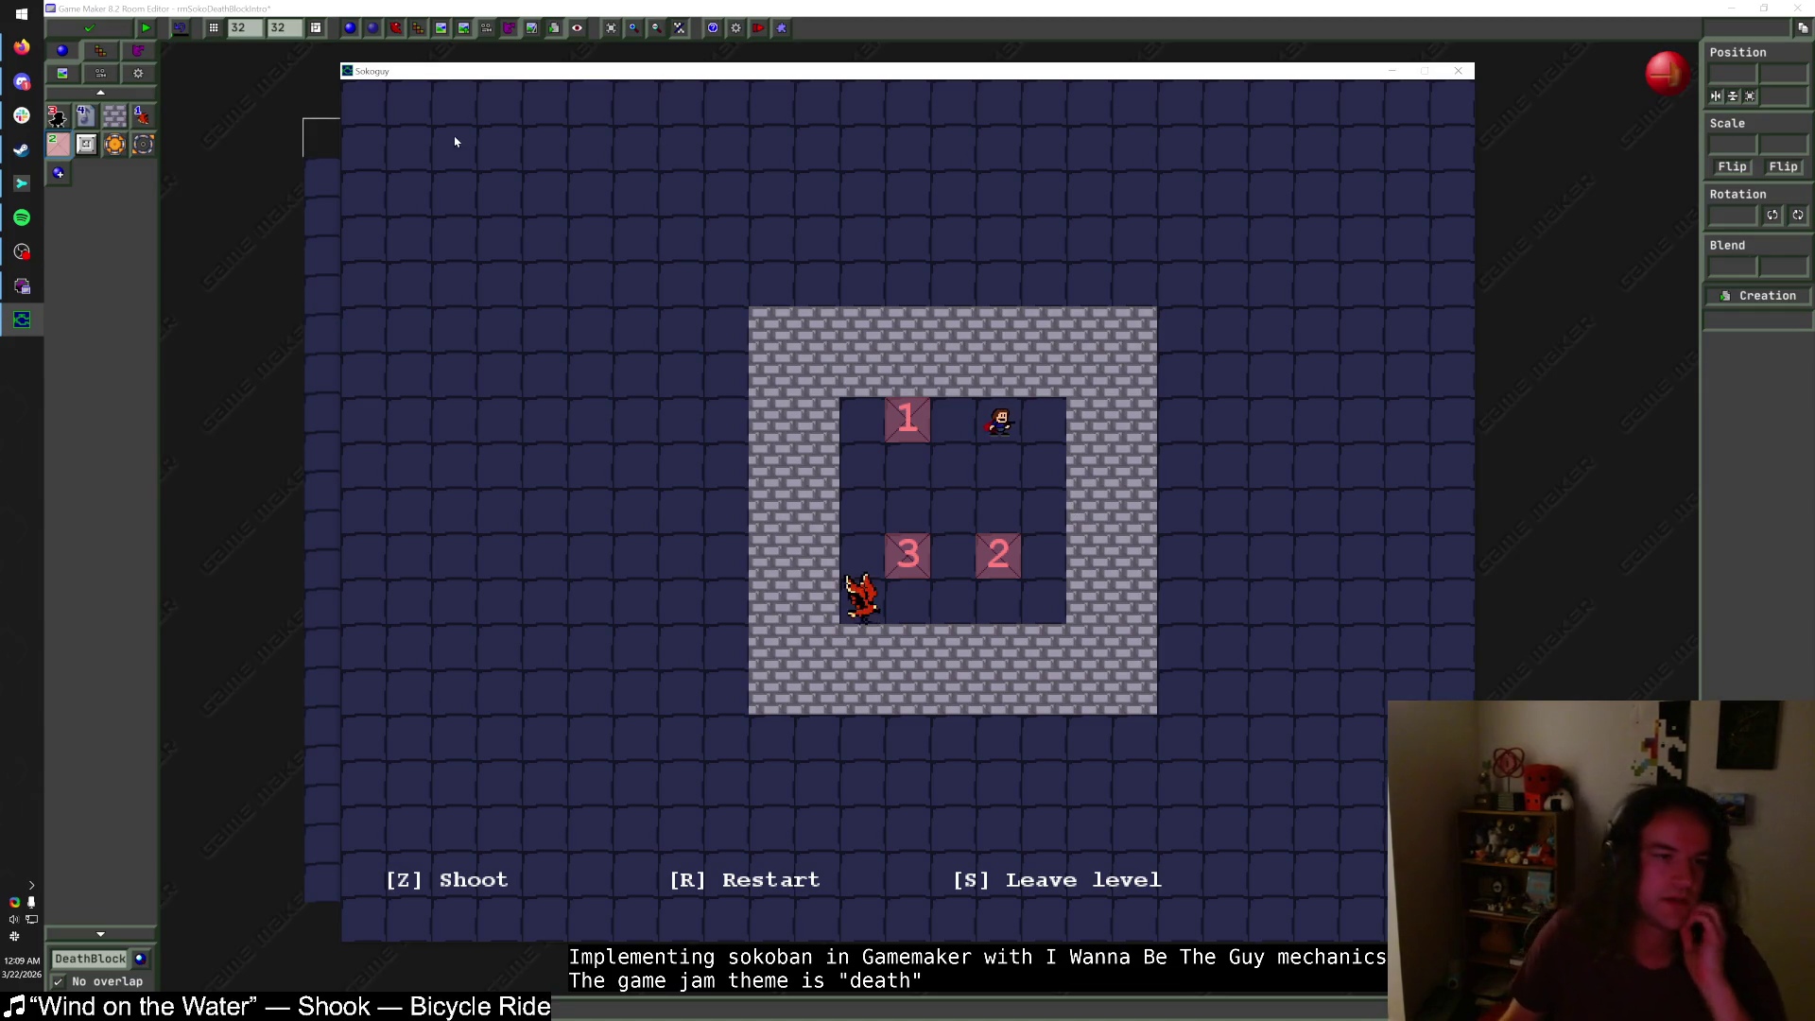
{"action": "left_click", "coordinate": [17, 319]}
{"action": "left_click", "coordinate": [89, 28]}
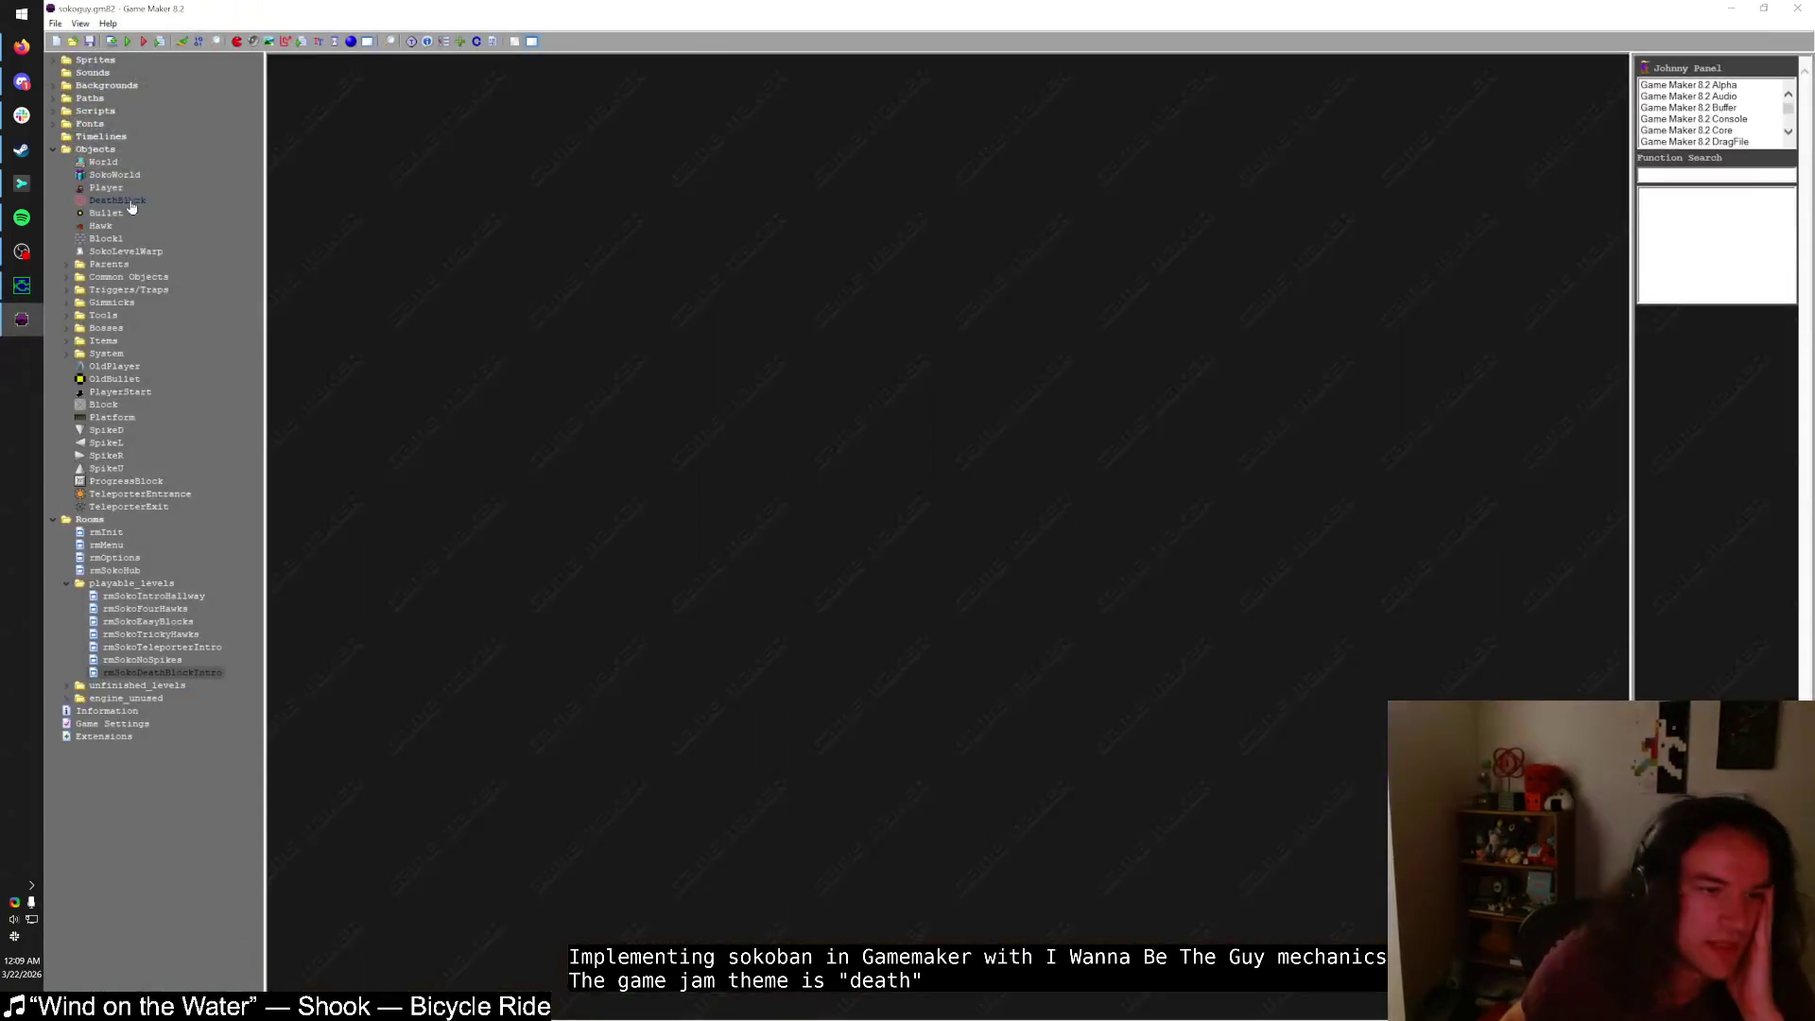
{"action": "left_click", "coordinate": [68, 304]}
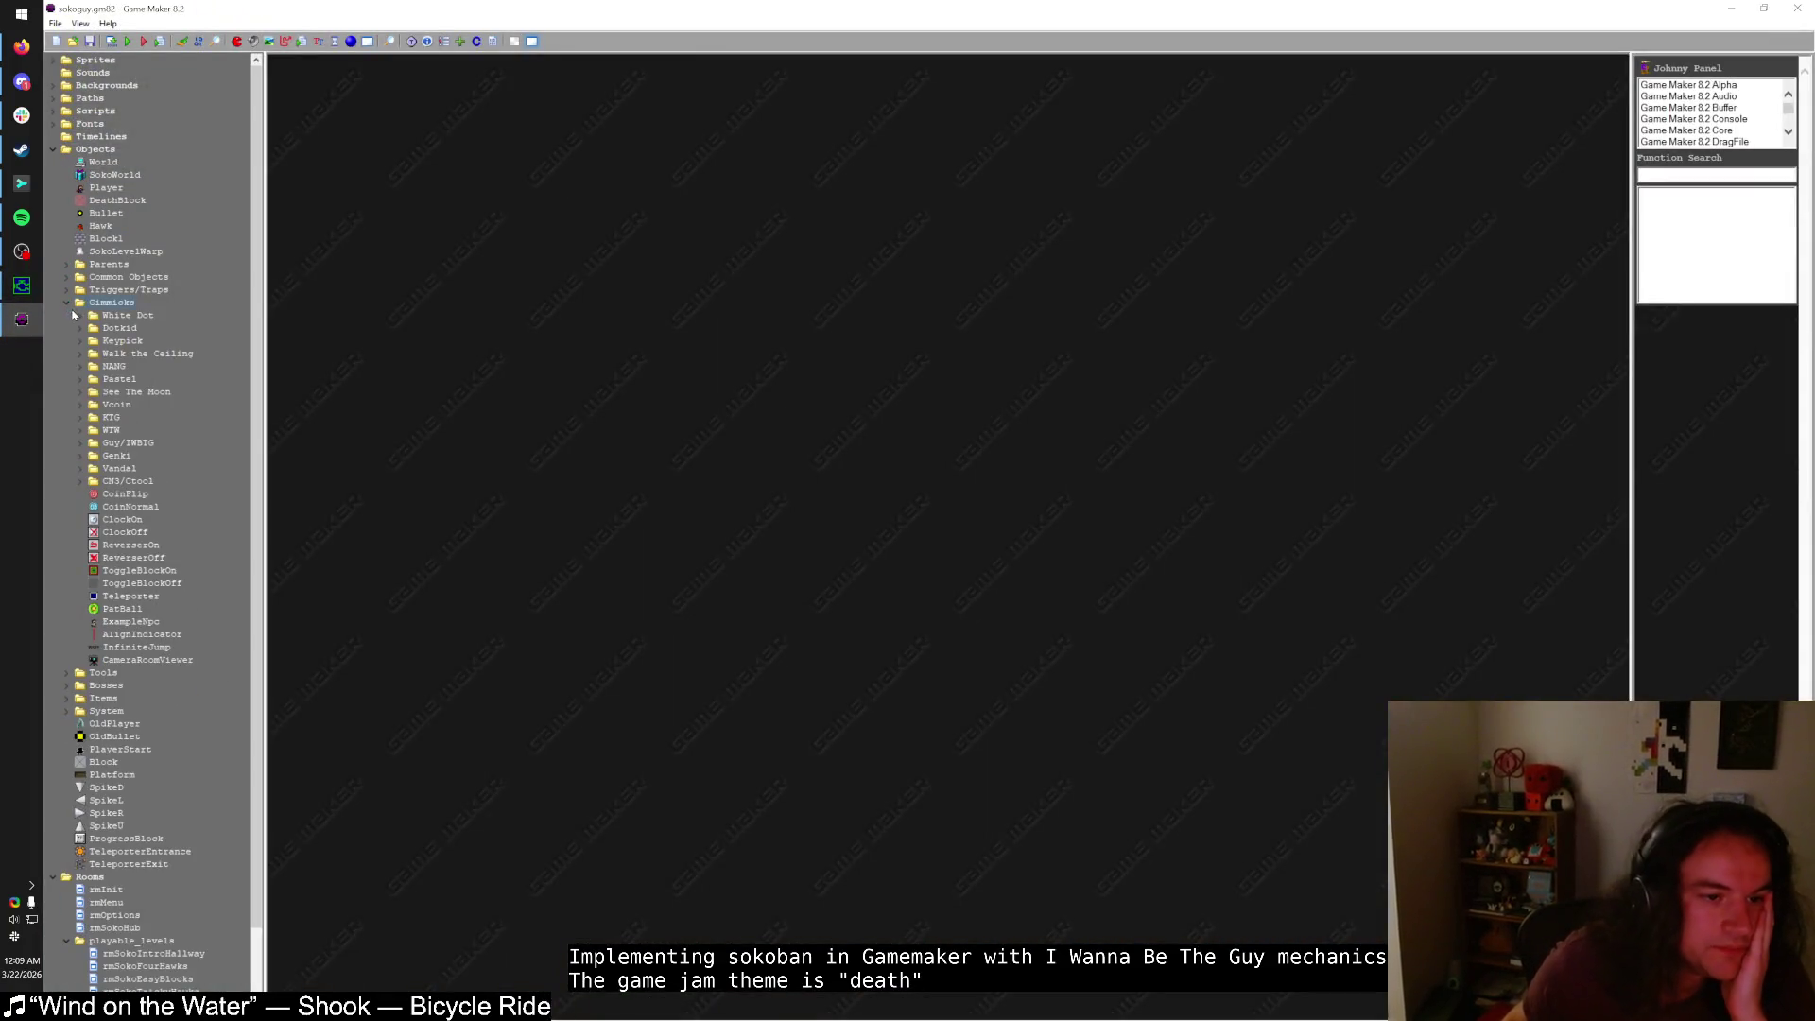
{"action": "left_click", "coordinate": [80, 354]}
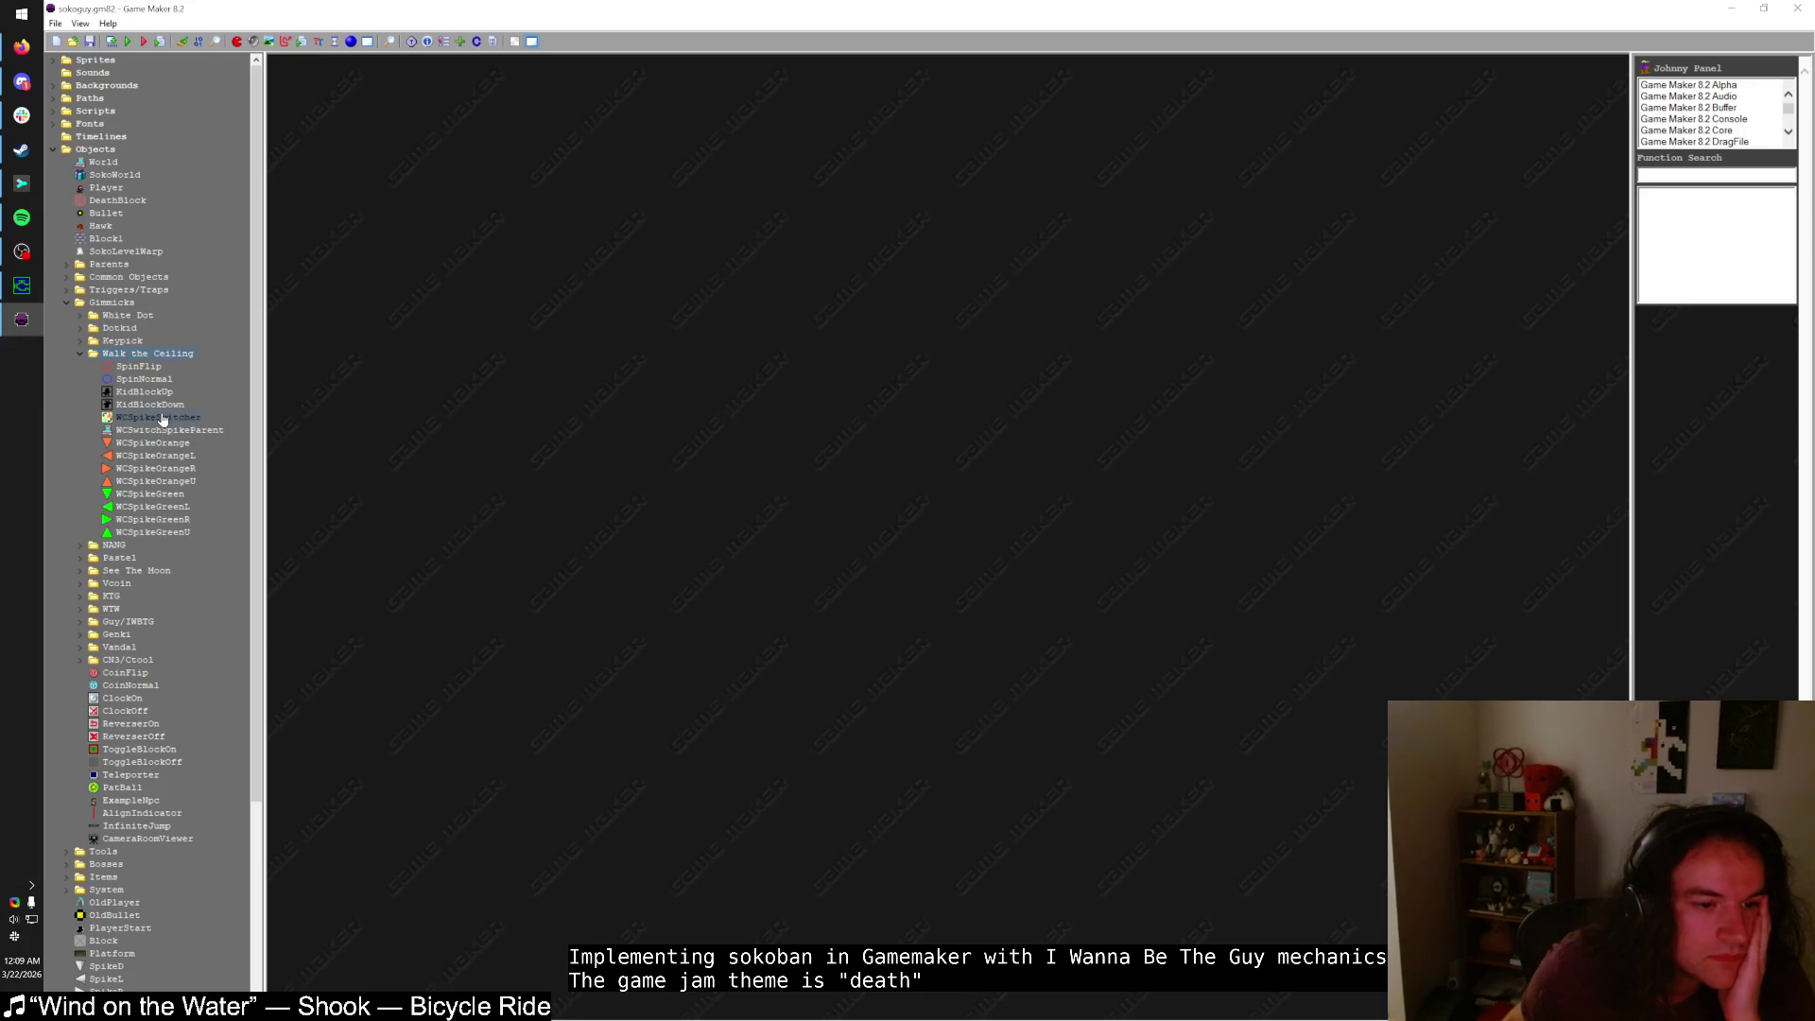
{"action": "left_click", "coordinate": [80, 354]}
{"action": "left_click", "coordinate": [79, 367]}
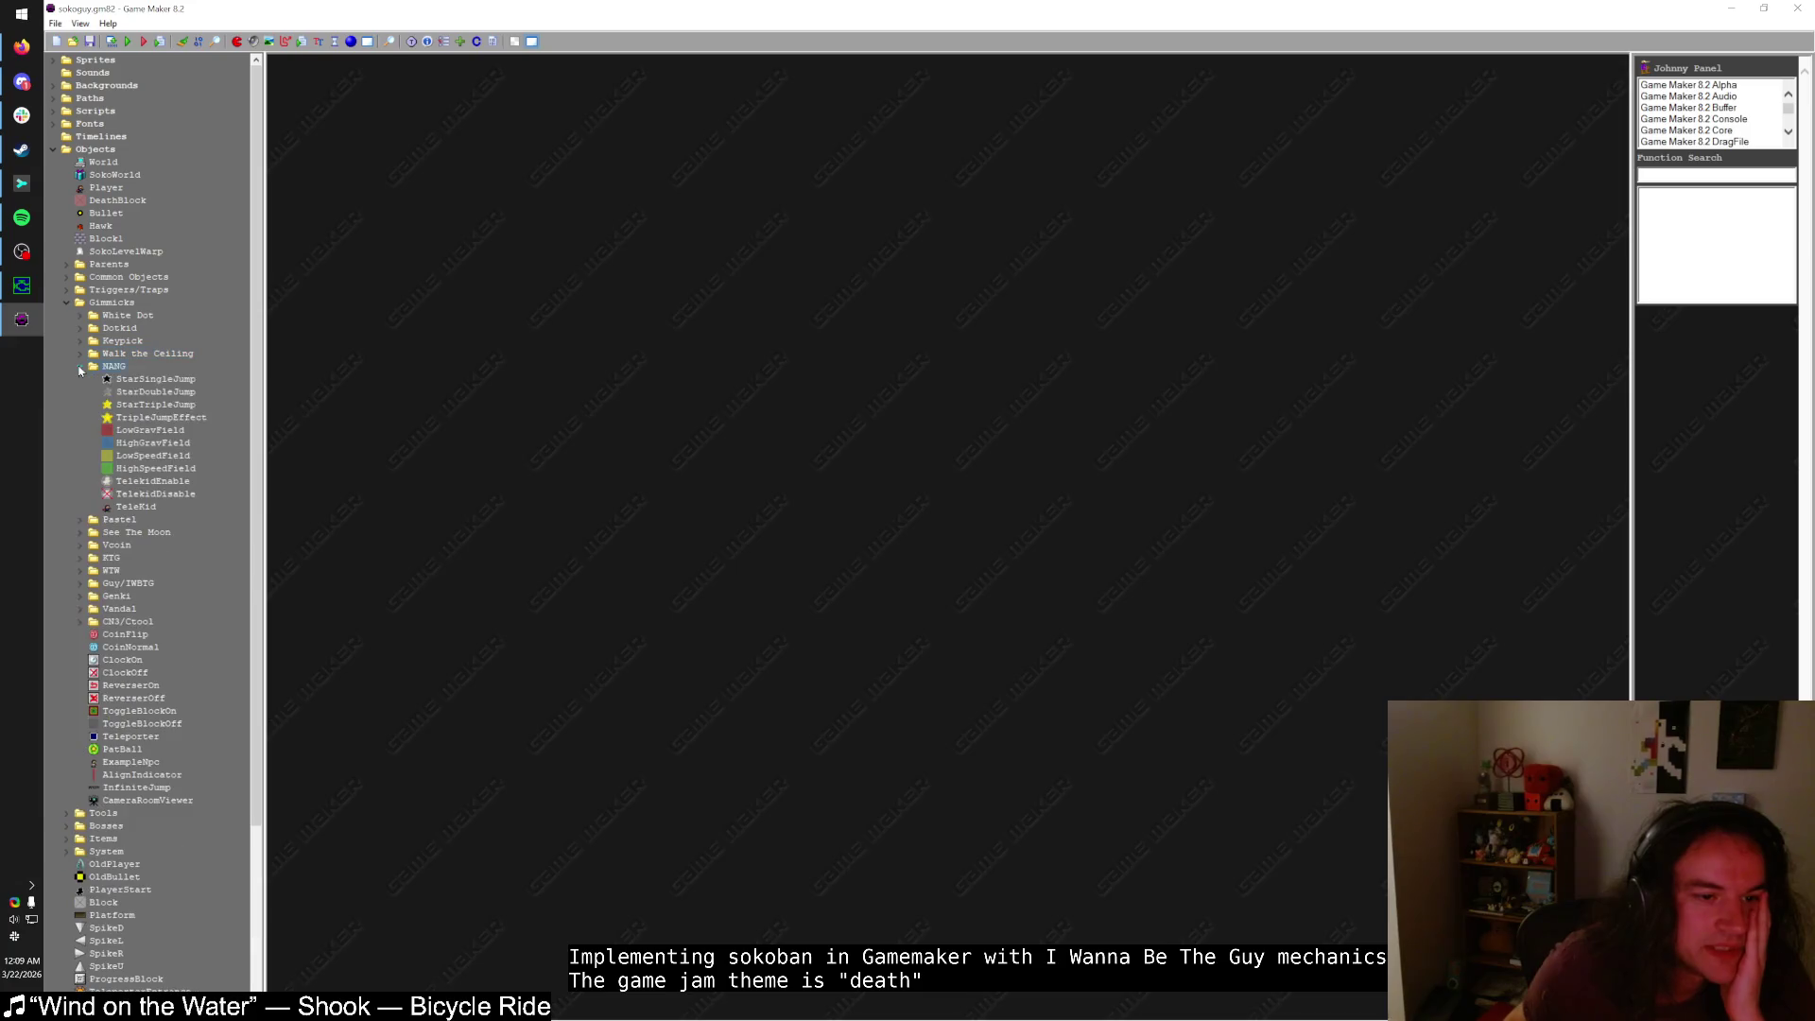
{"action": "left_click", "coordinate": [79, 367]}
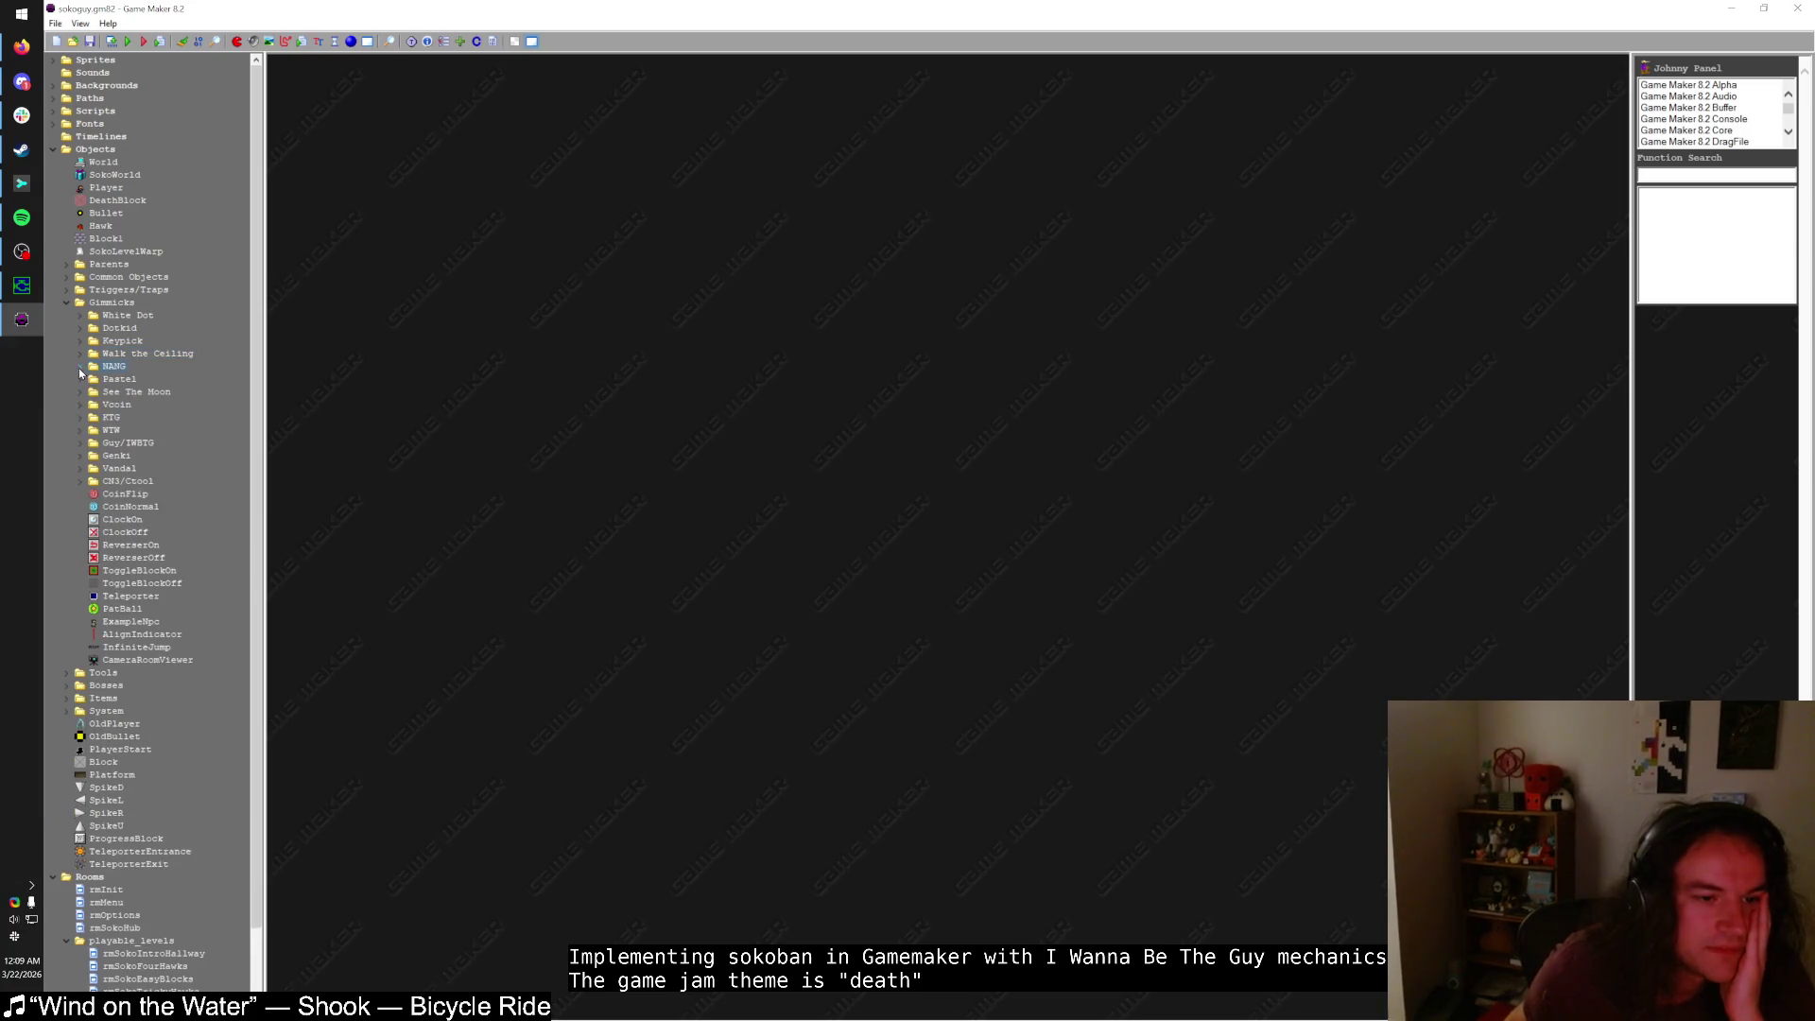
{"action": "left_click", "coordinate": [80, 443]}
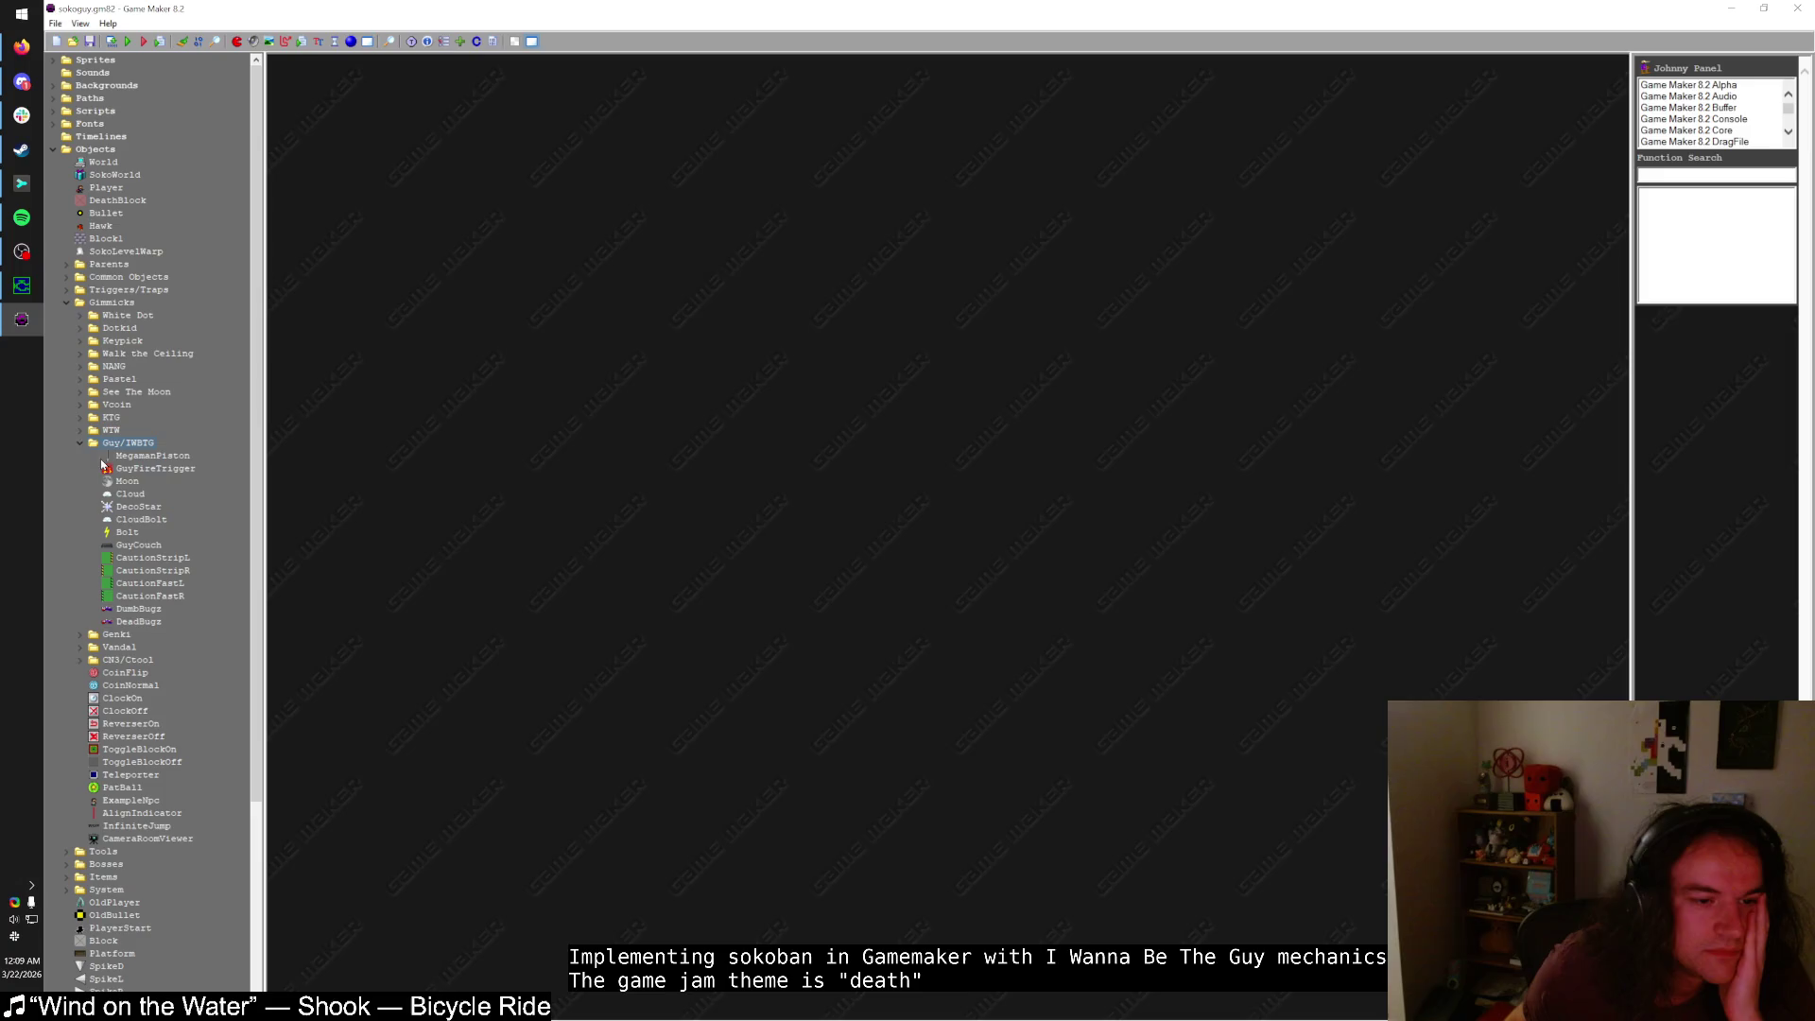
{"action": "left_click", "coordinate": [80, 443]}
{"action": "left_click", "coordinate": [81, 417]}
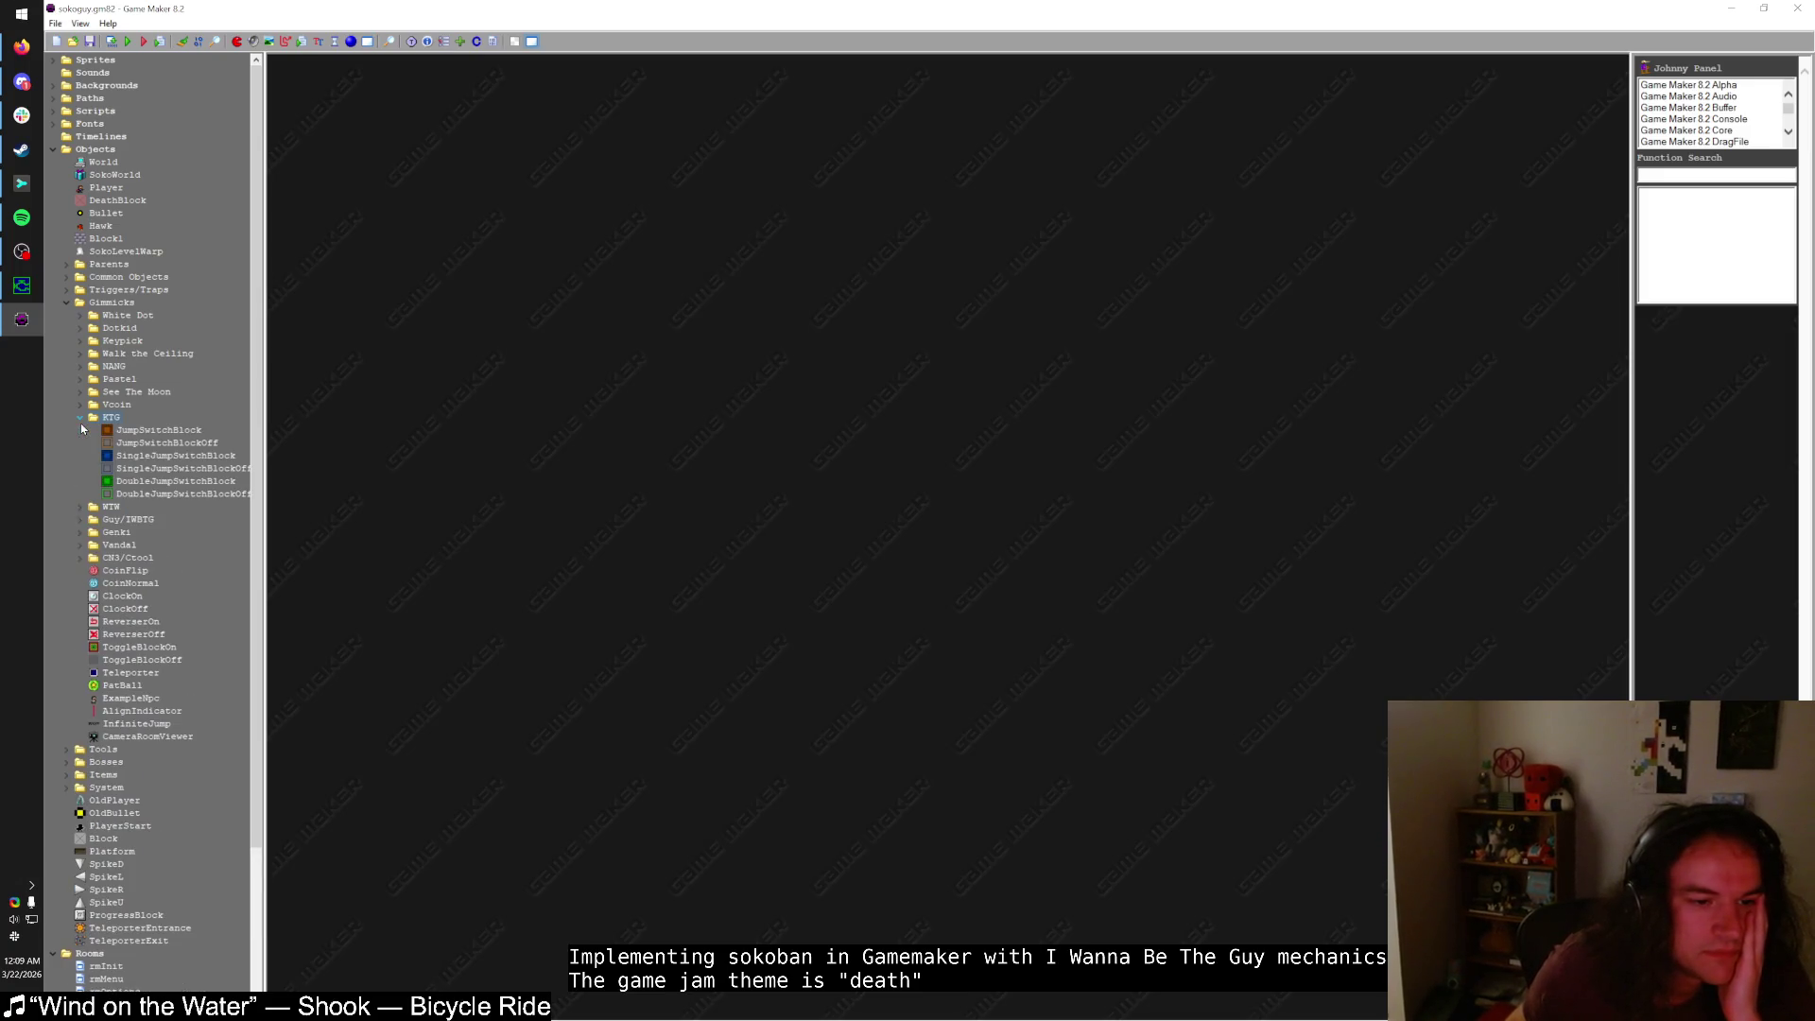
{"action": "double_click", "coordinate": [128, 443]}
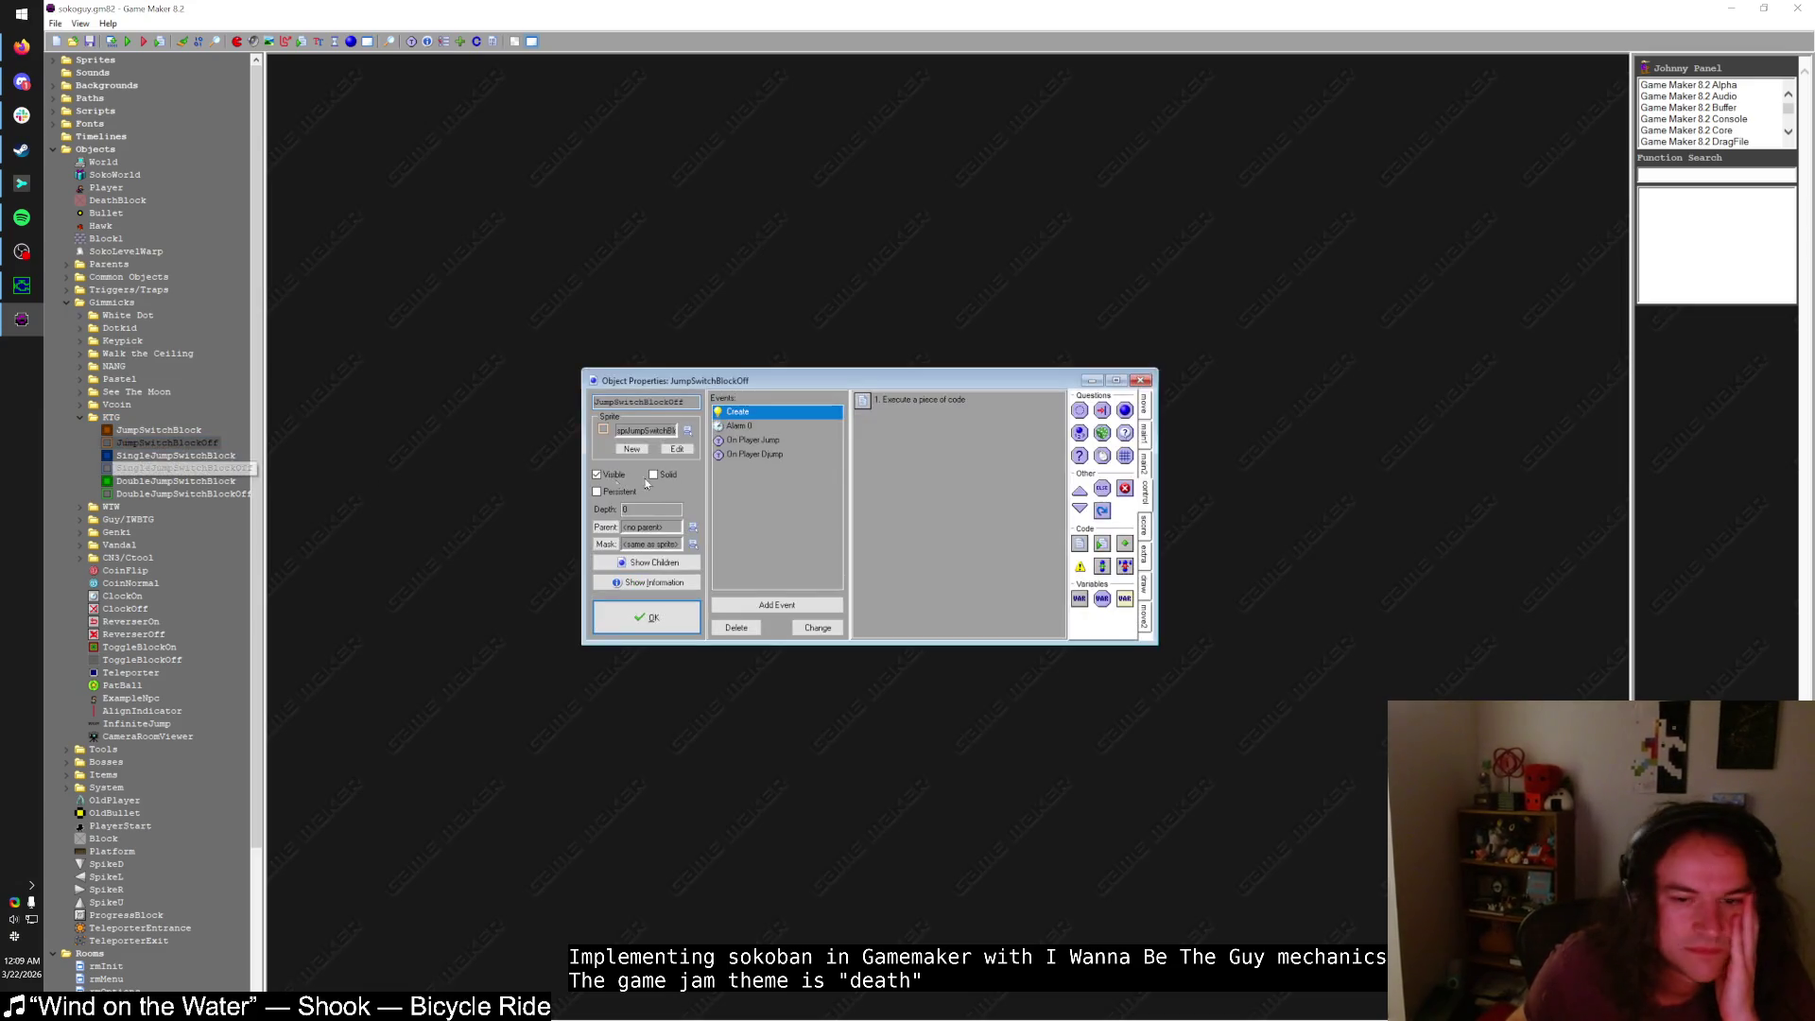
{"action": "left_click", "coordinate": [676, 449]}
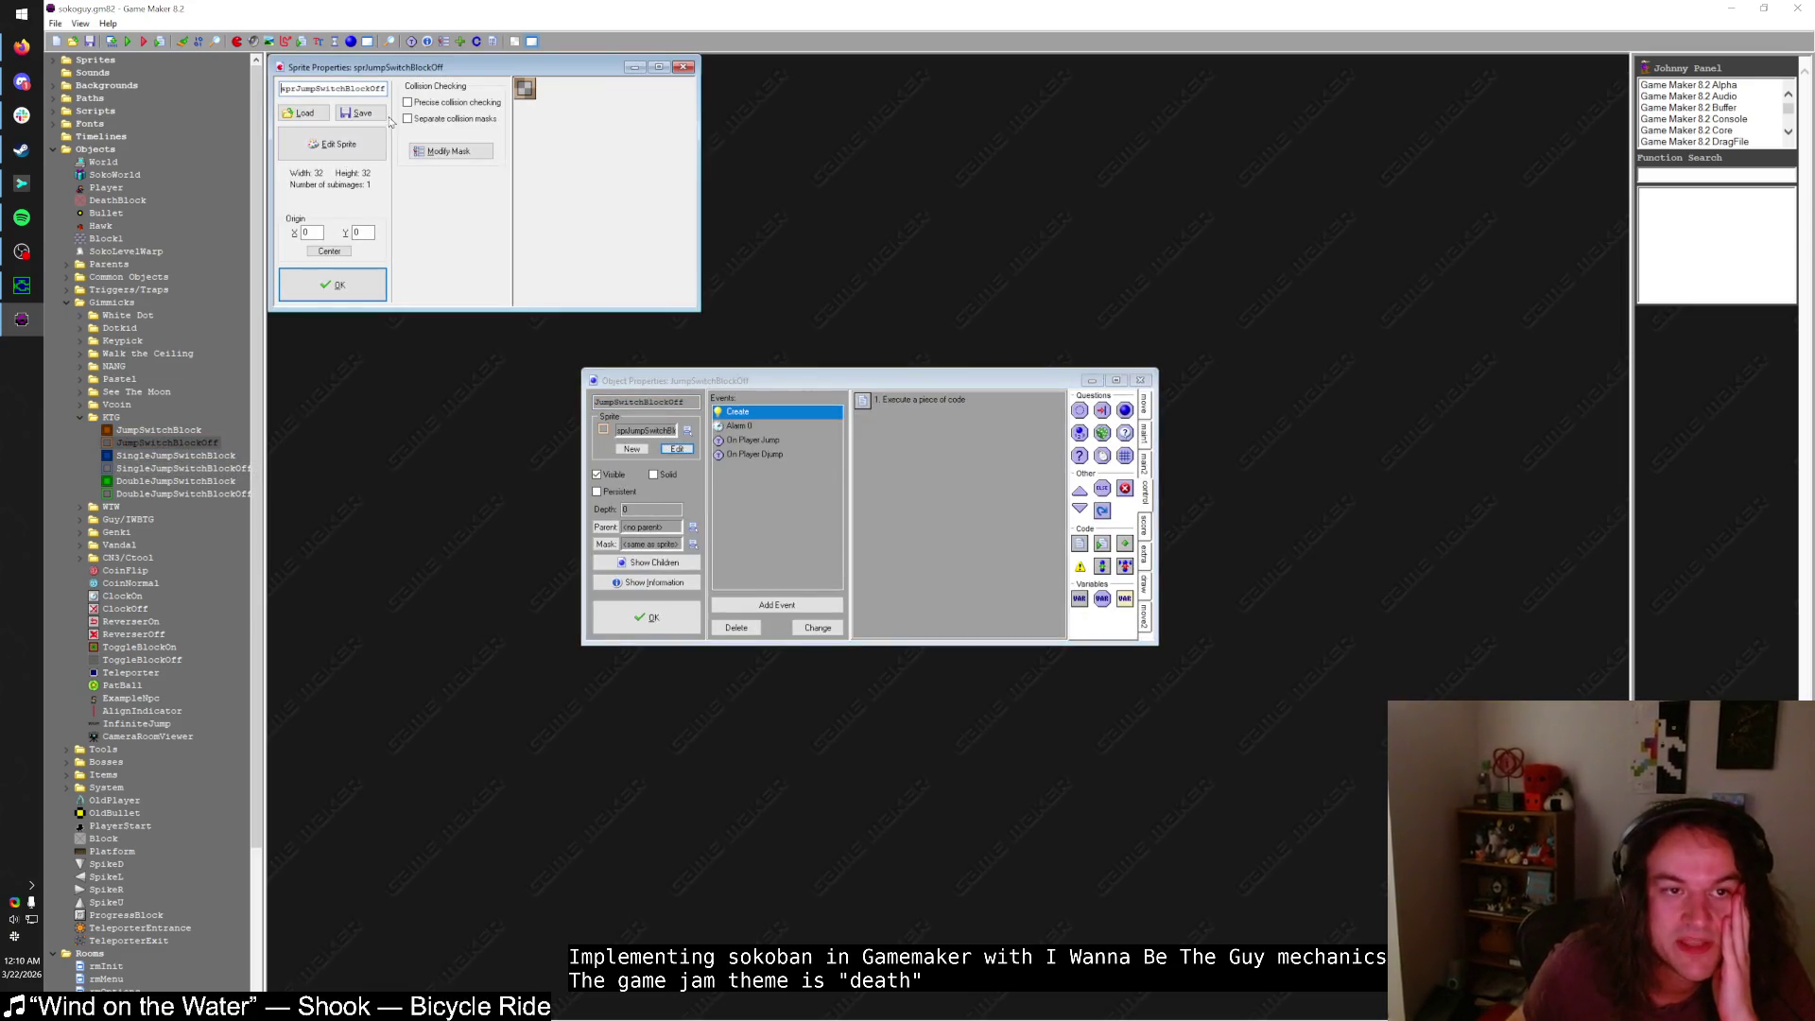
{"action": "left_click", "coordinate": [684, 67]}
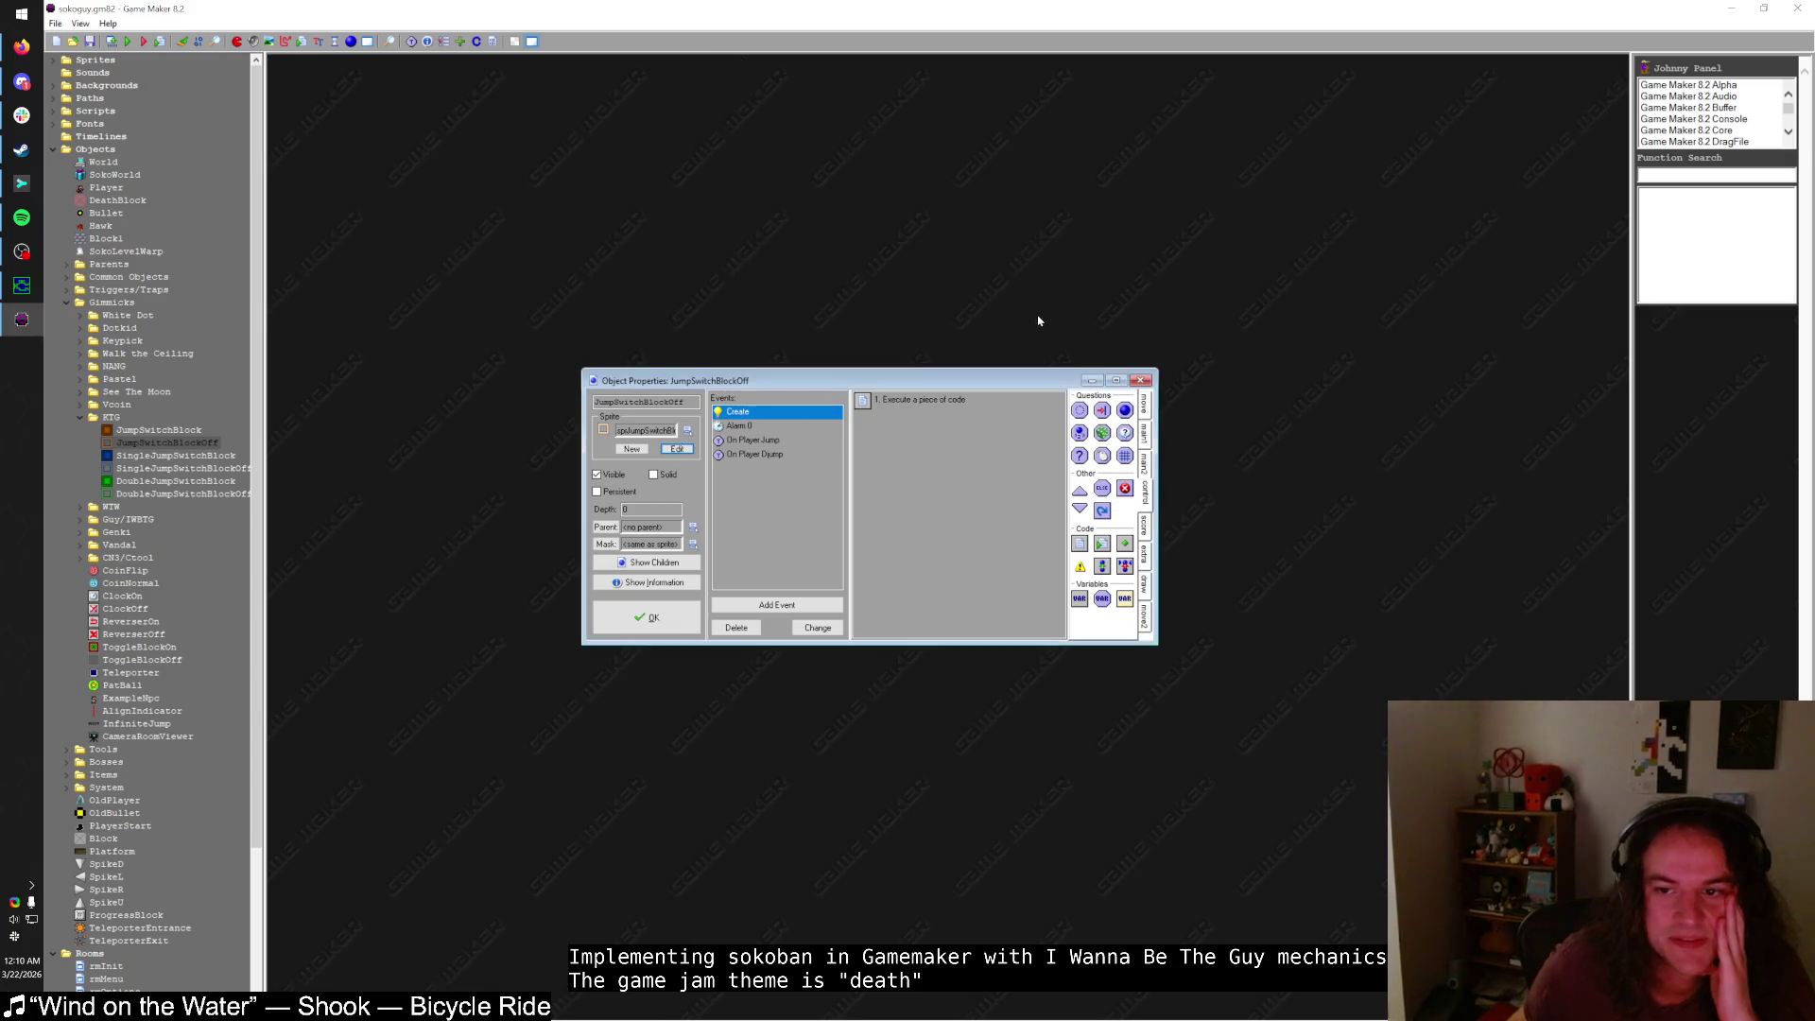
{"action": "left_click", "coordinate": [1140, 380]}
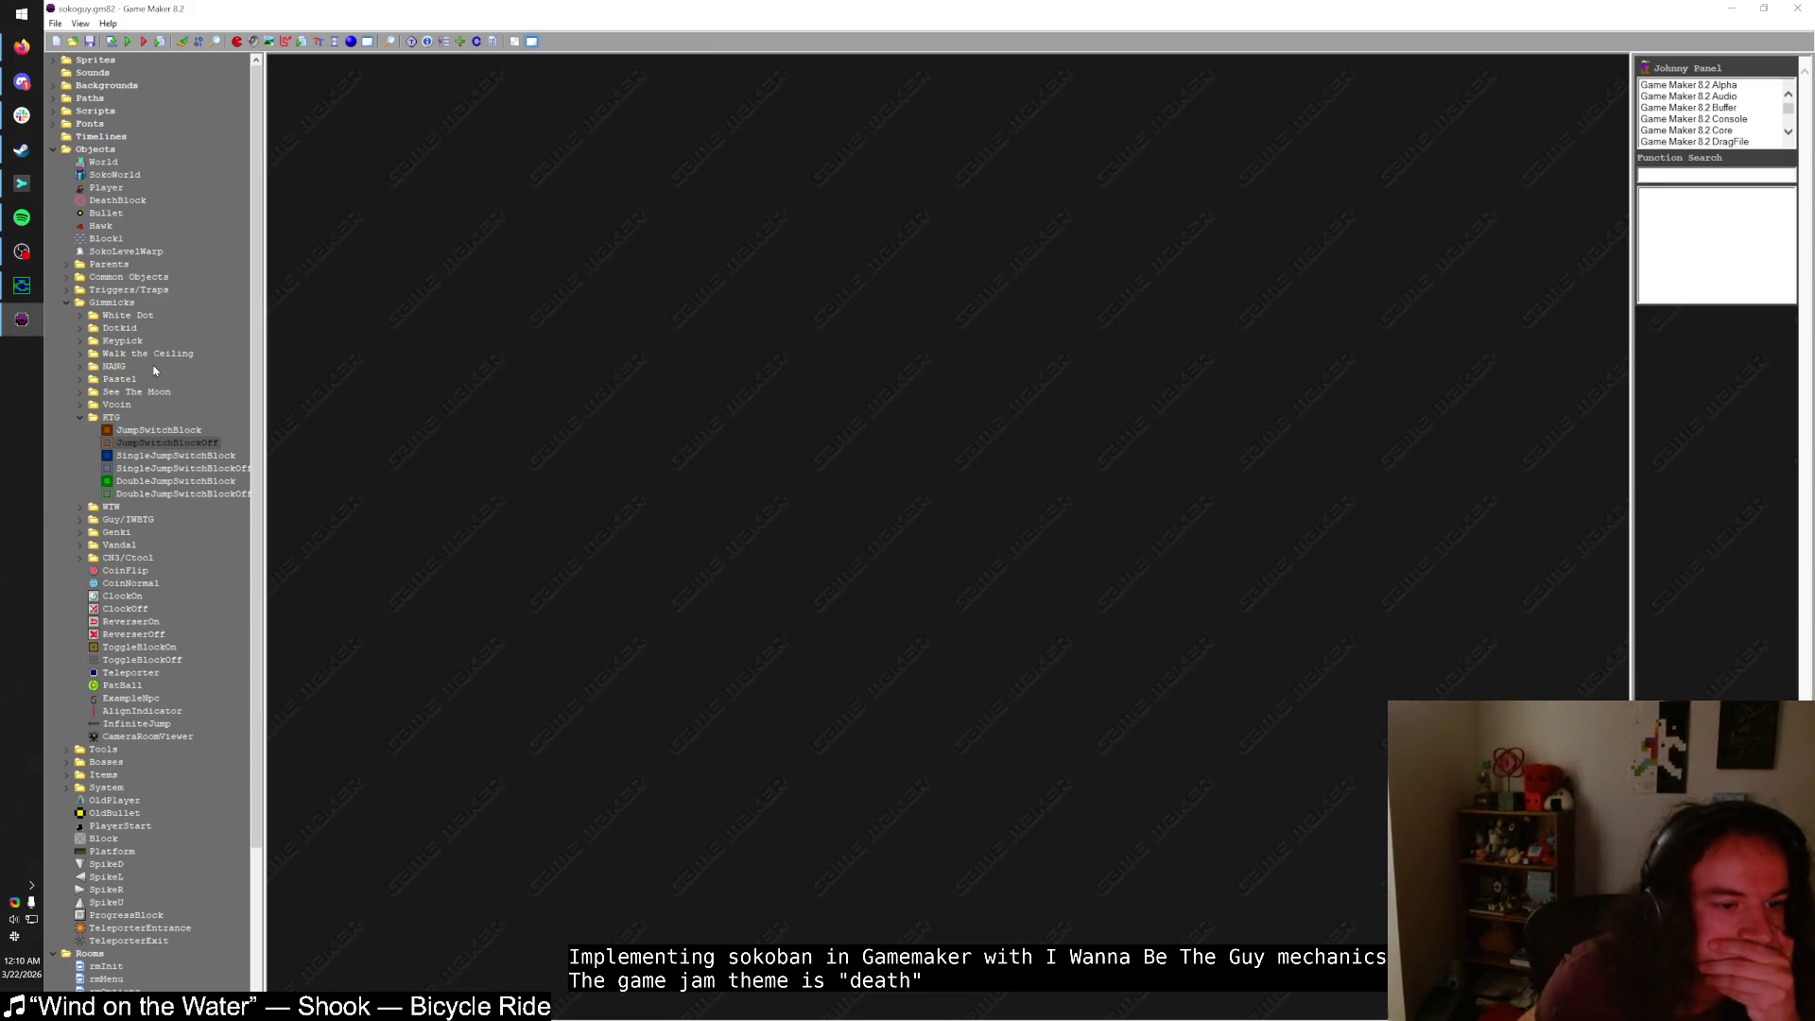
{"action": "scroll", "coordinate": [165, 360], "scroll_direction": "down", "scroll_amount": 5}
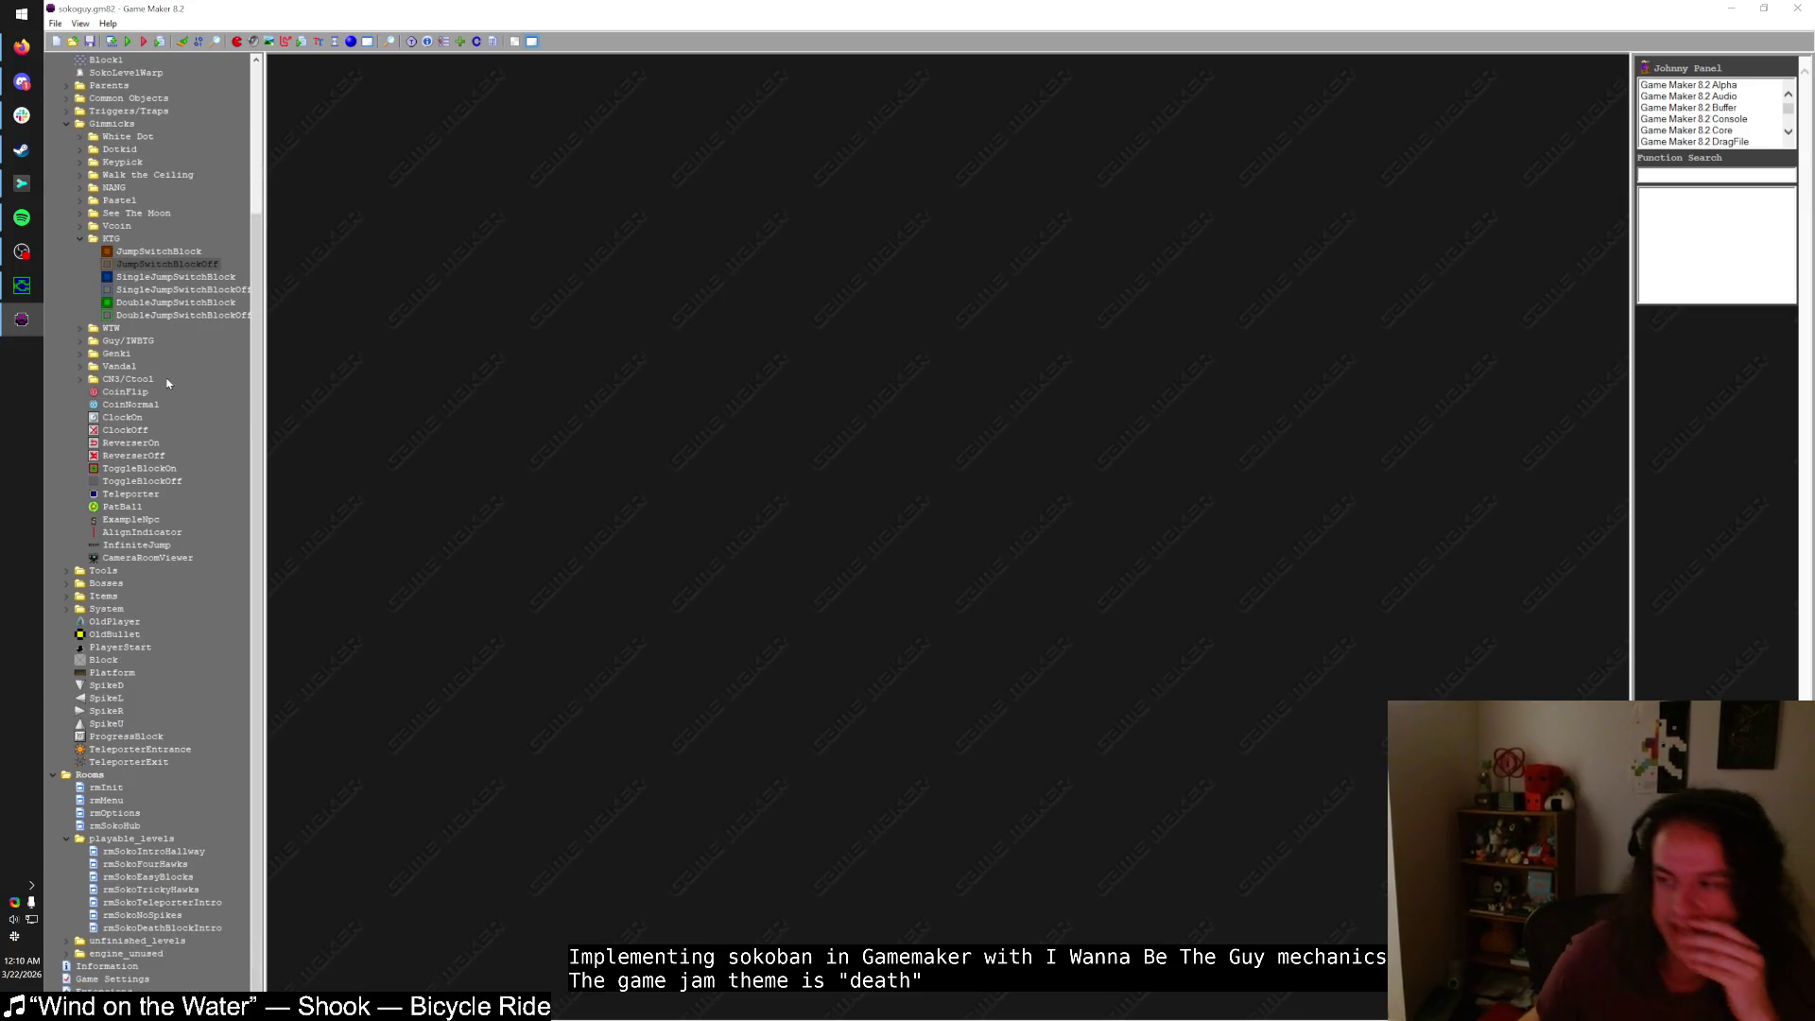
{"action": "scroll", "coordinate": [174, 506], "scroll_direction": "up", "scroll_amount": 5}
{"action": "scroll", "coordinate": [161, 554], "scroll_direction": "down", "scroll_amount": 5}
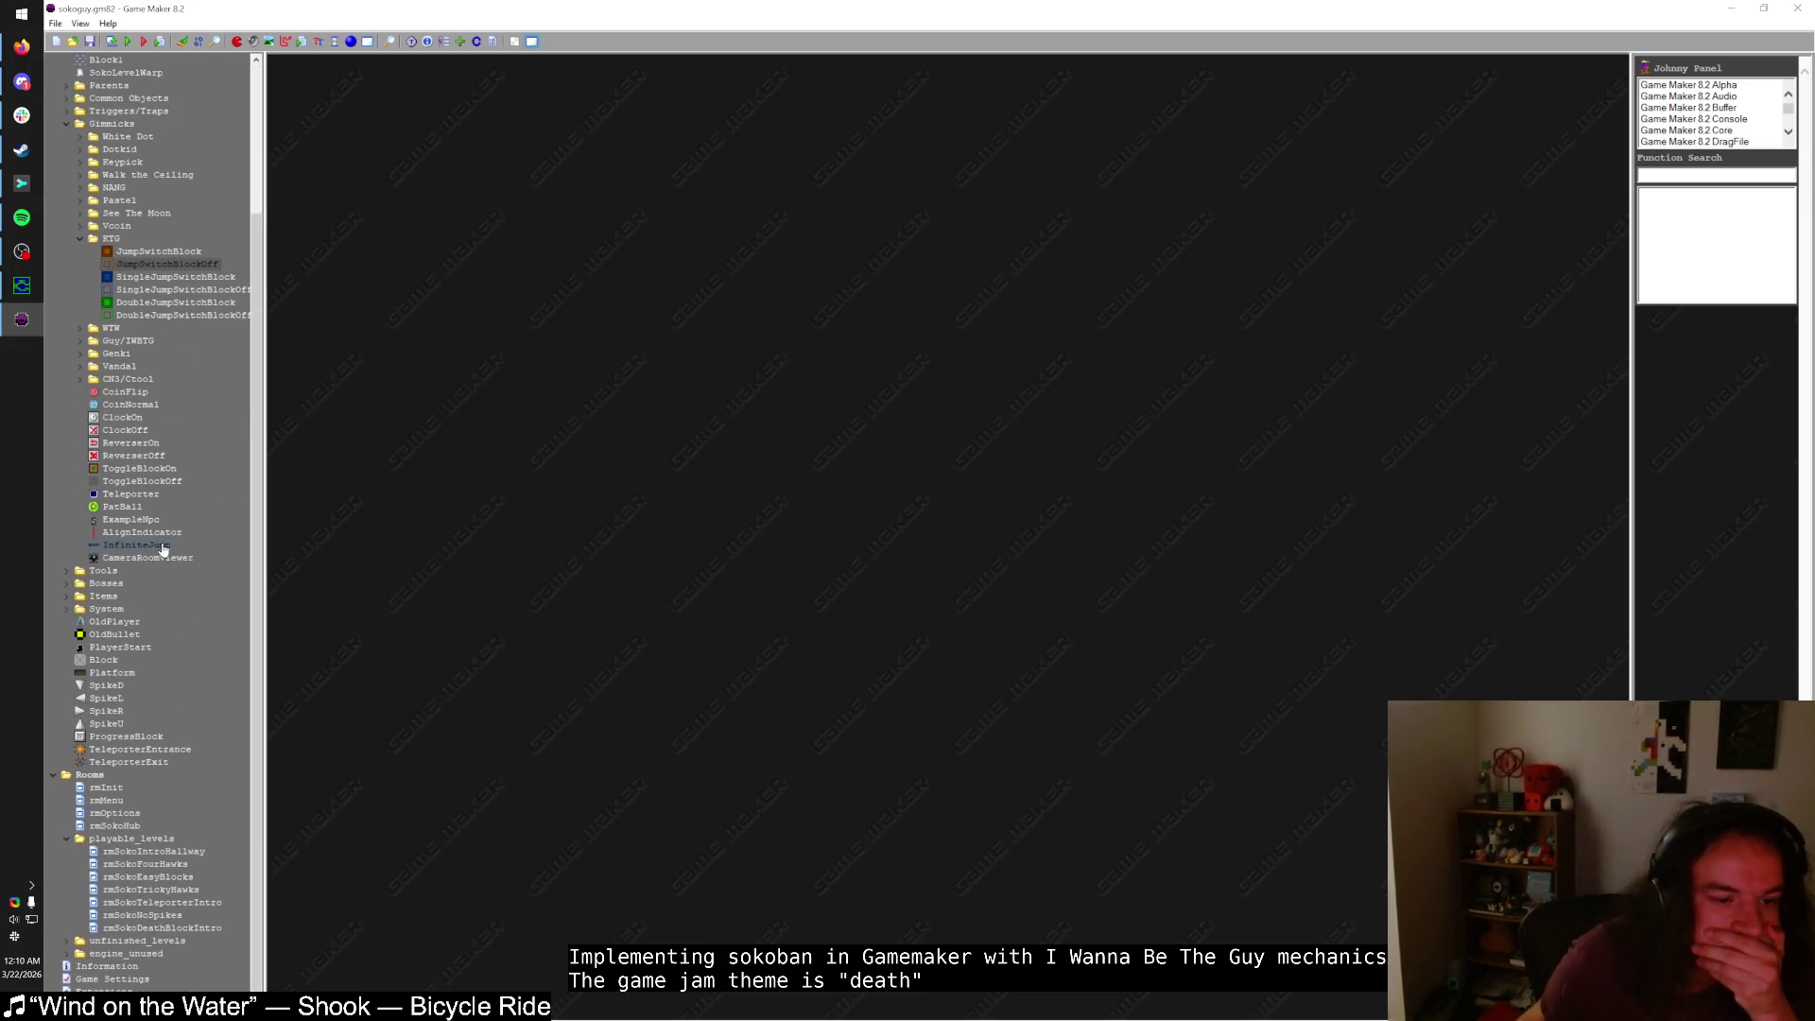
{"action": "scroll", "coordinate": [167, 551], "scroll_direction": "up", "scroll_amount": 5}
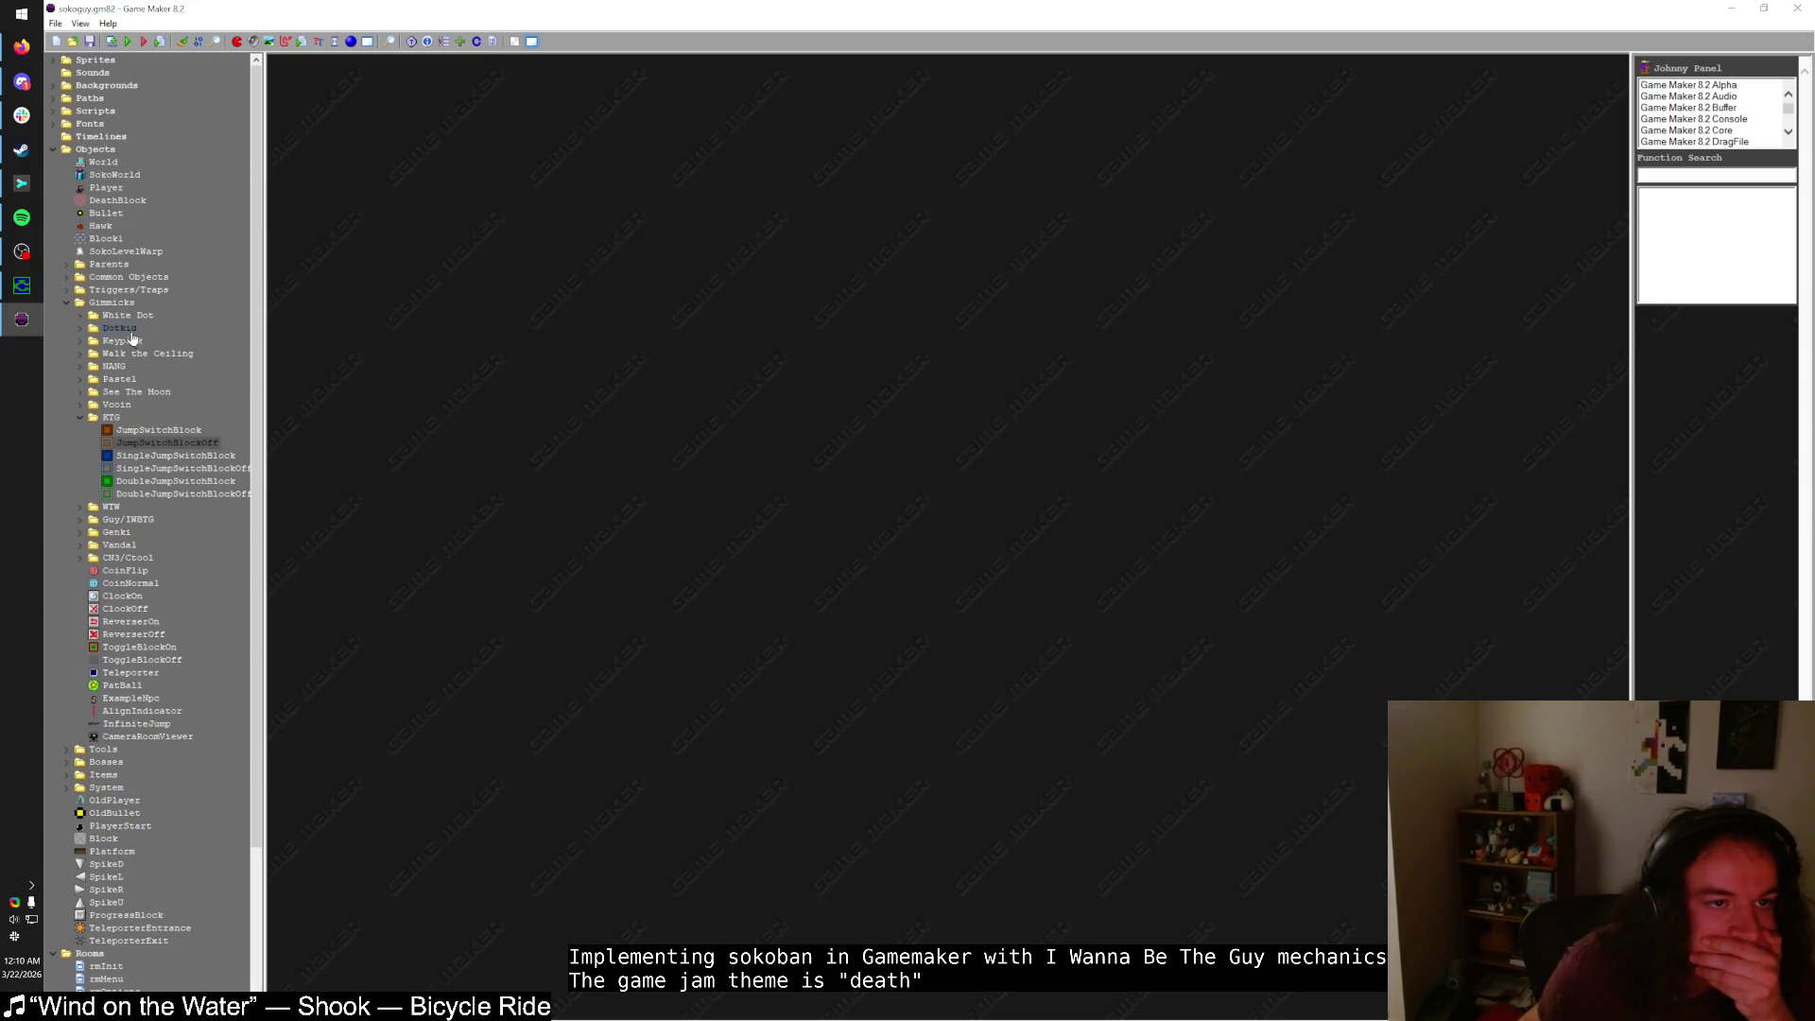
{"action": "scroll", "coordinate": [119, 331], "scroll_direction": "down", "scroll_amount": 5}
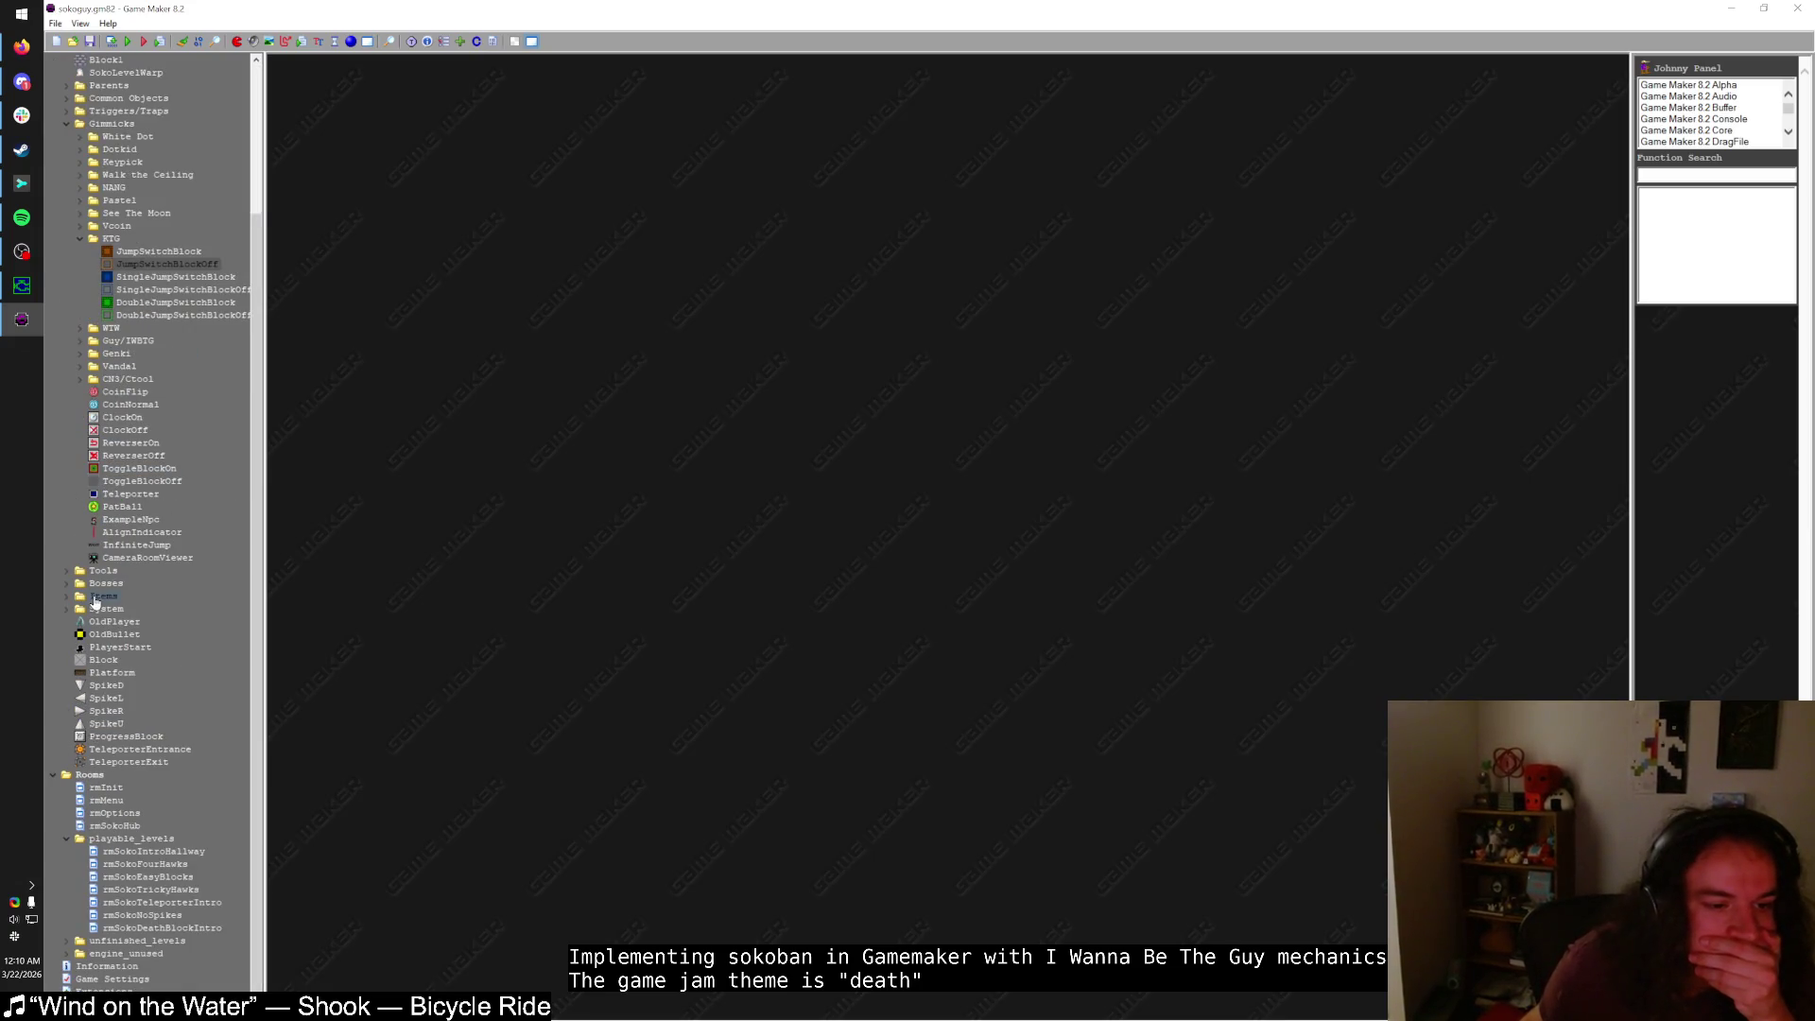
{"action": "scroll", "coordinate": [90, 596], "scroll_direction": "up", "scroll_amount": 5}
Give the DeathBlock object the sprJumpSwitchBlock sprite from Gimmicks > KTG
{"action": "double_click", "coordinate": [117, 201]}
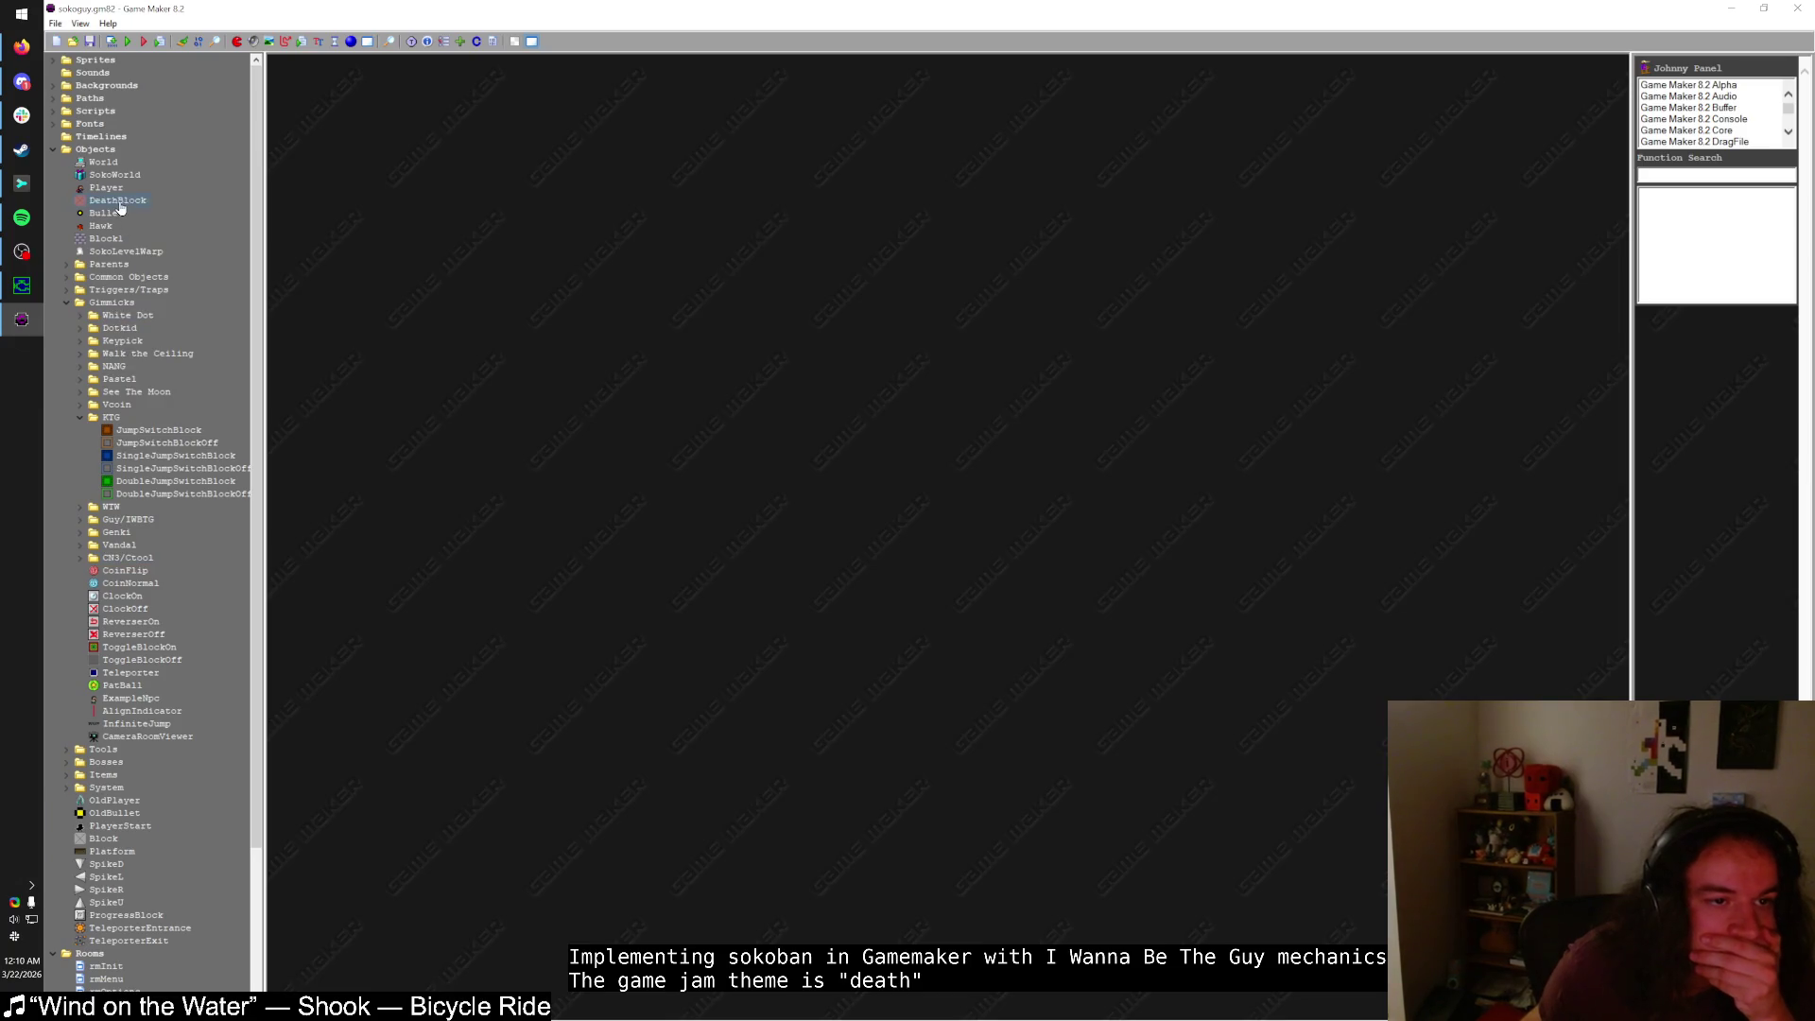
{"action": "left_click", "coordinate": [391, 136]}
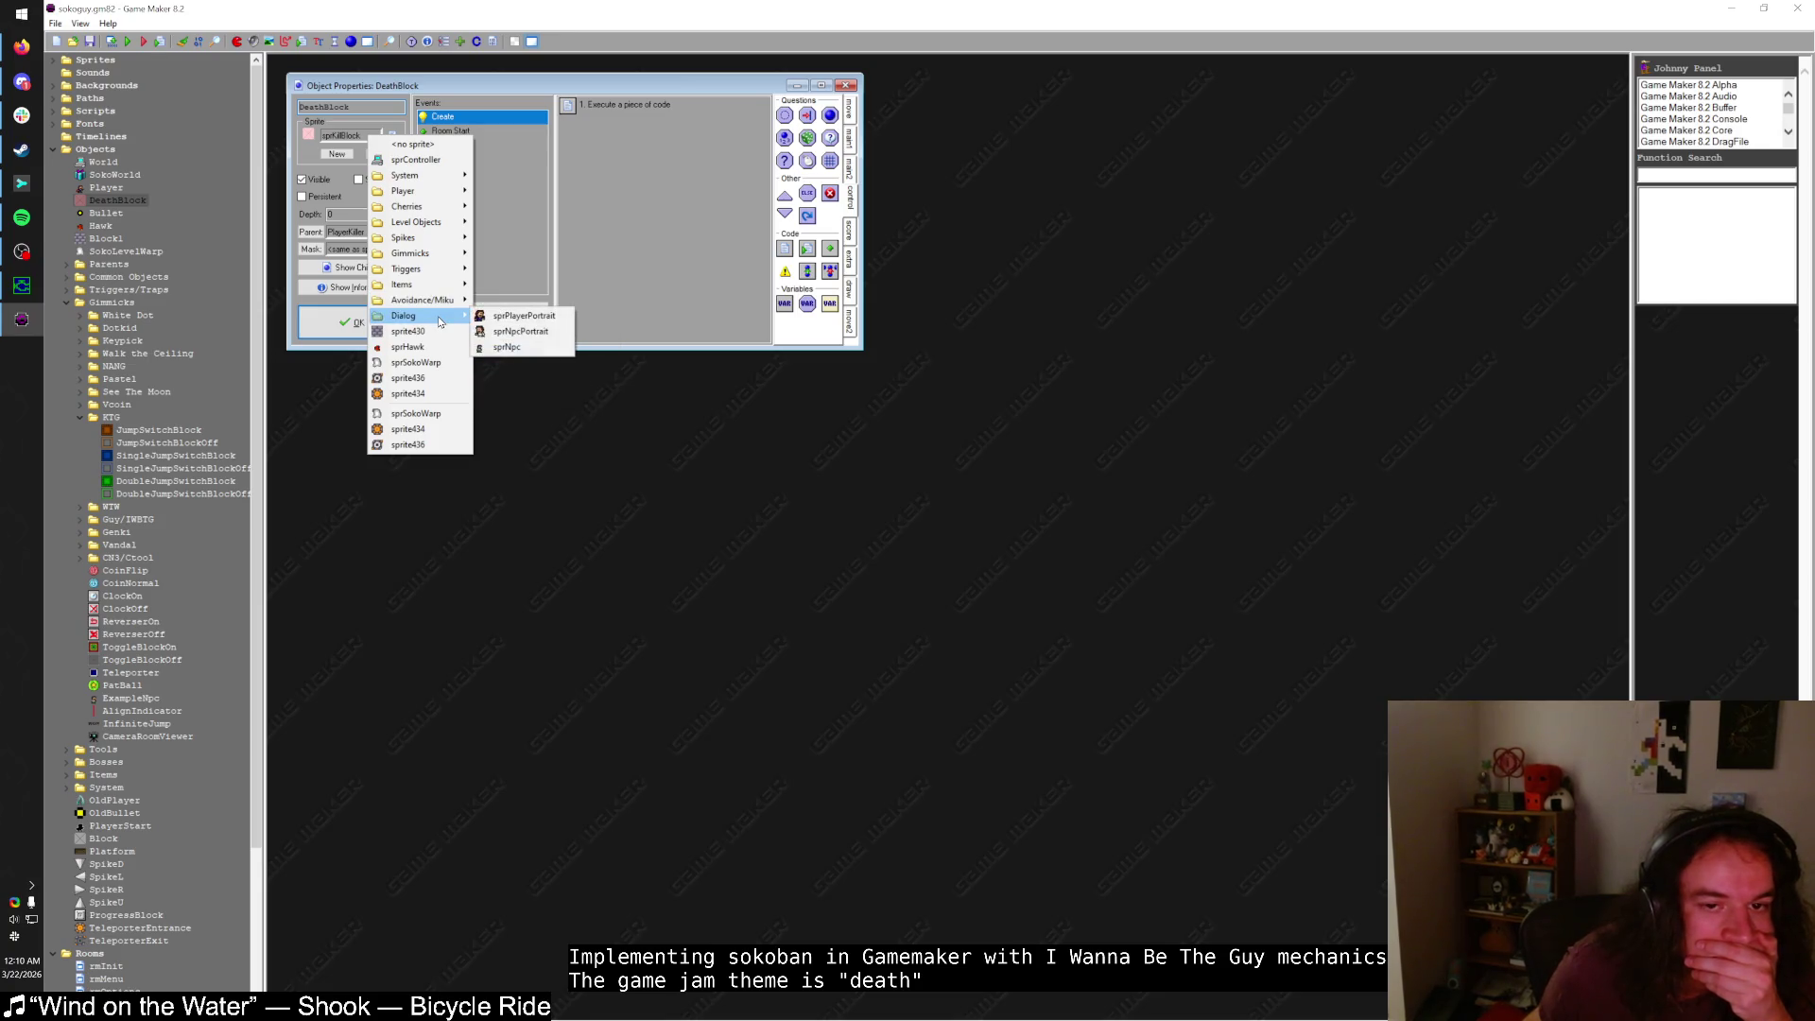
{"action": "mouse_move", "coordinate": [434, 183]}
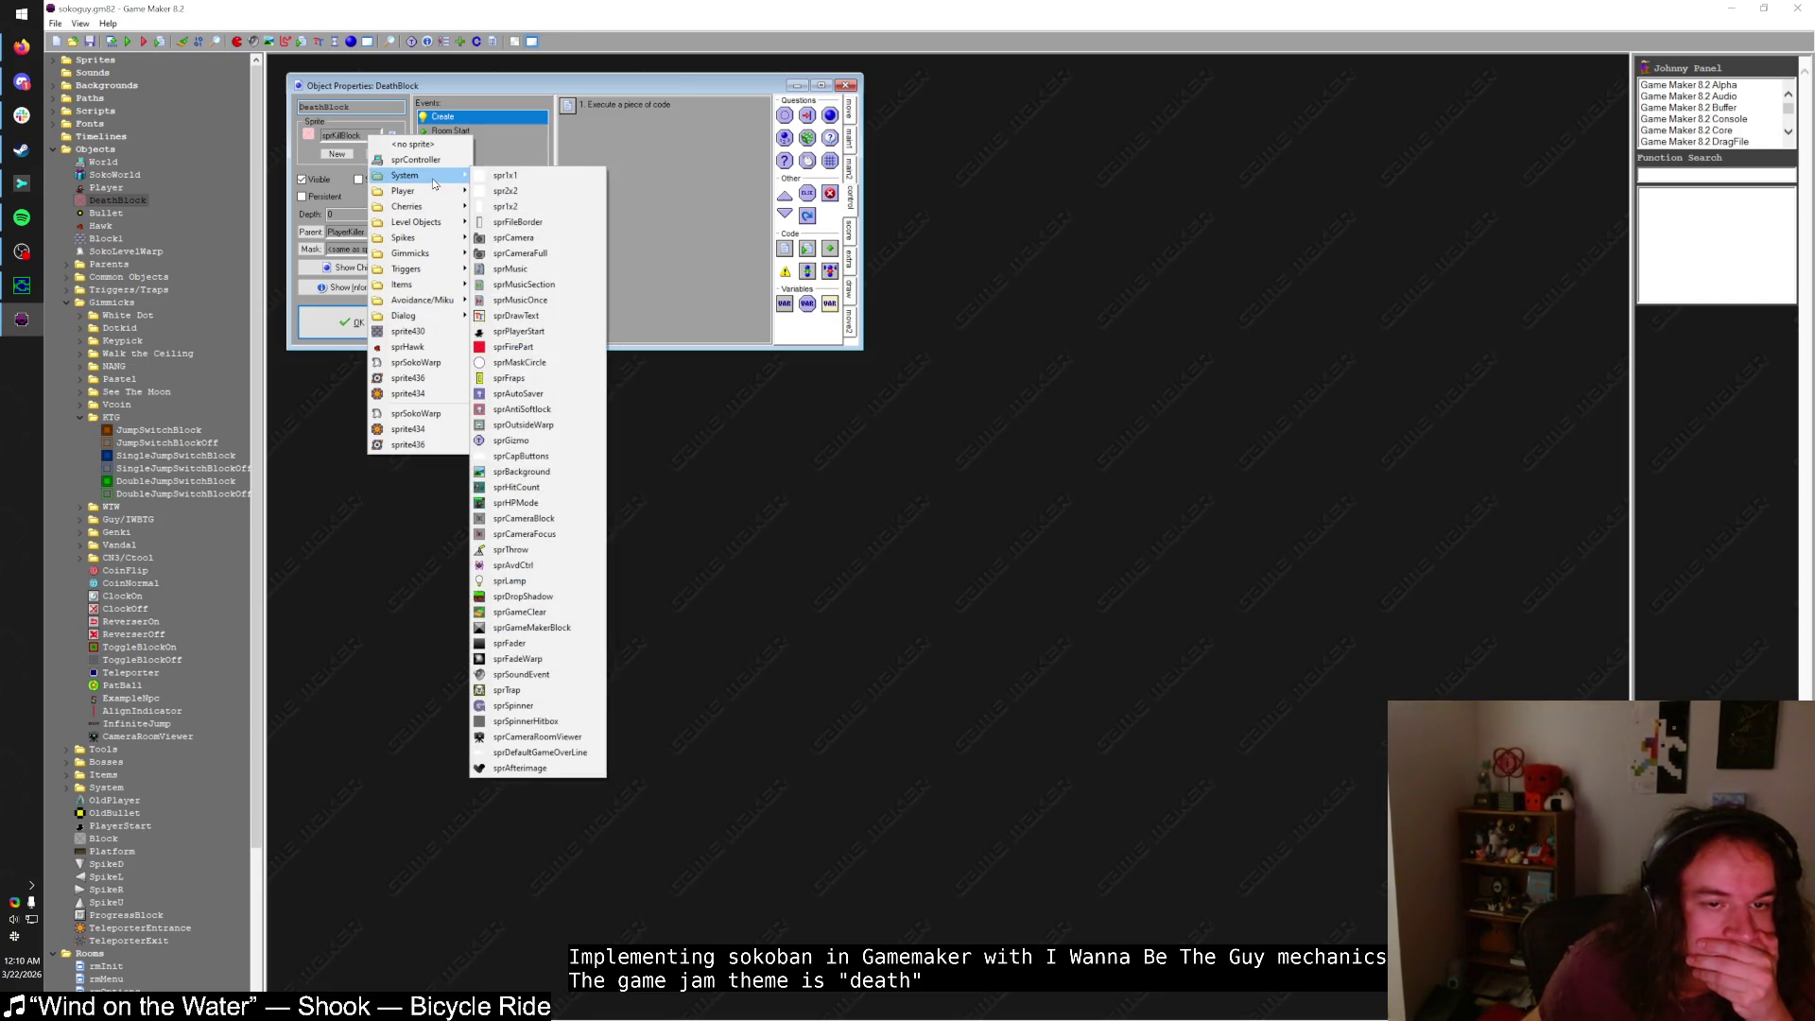
{"action": "mouse_move", "coordinate": [435, 221]}
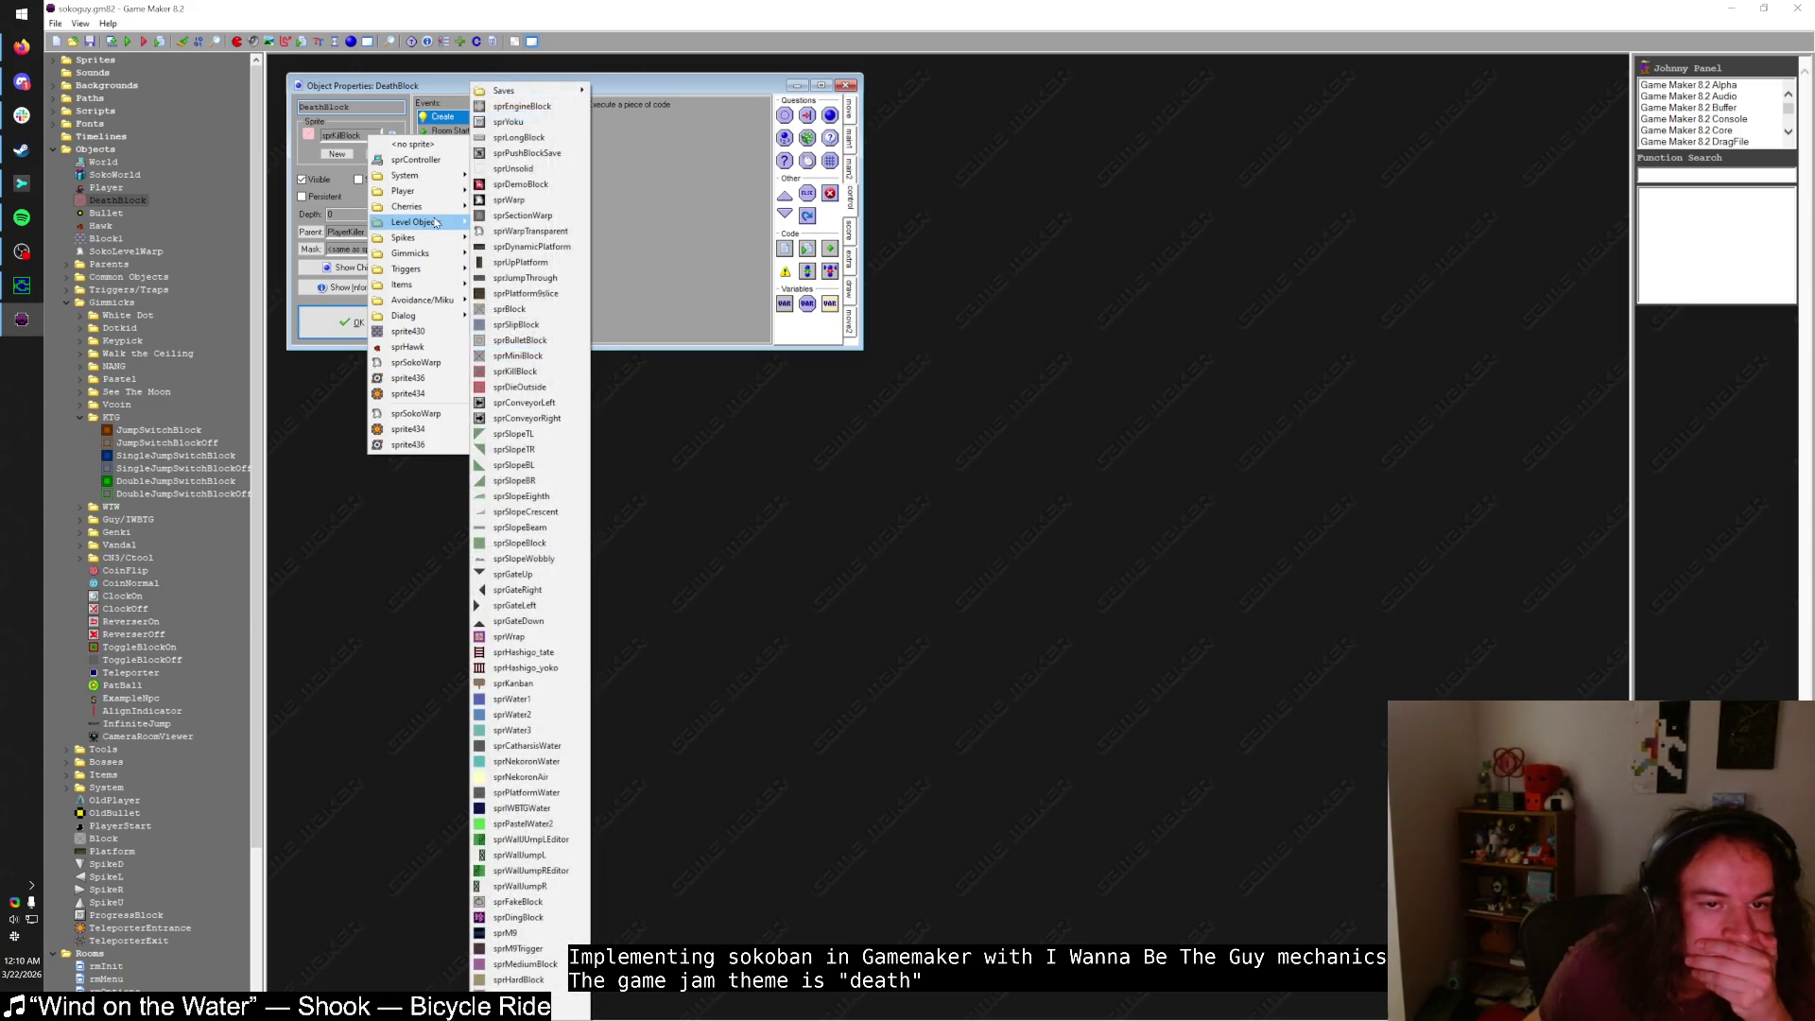
{"action": "mouse_move", "coordinate": [436, 254]}
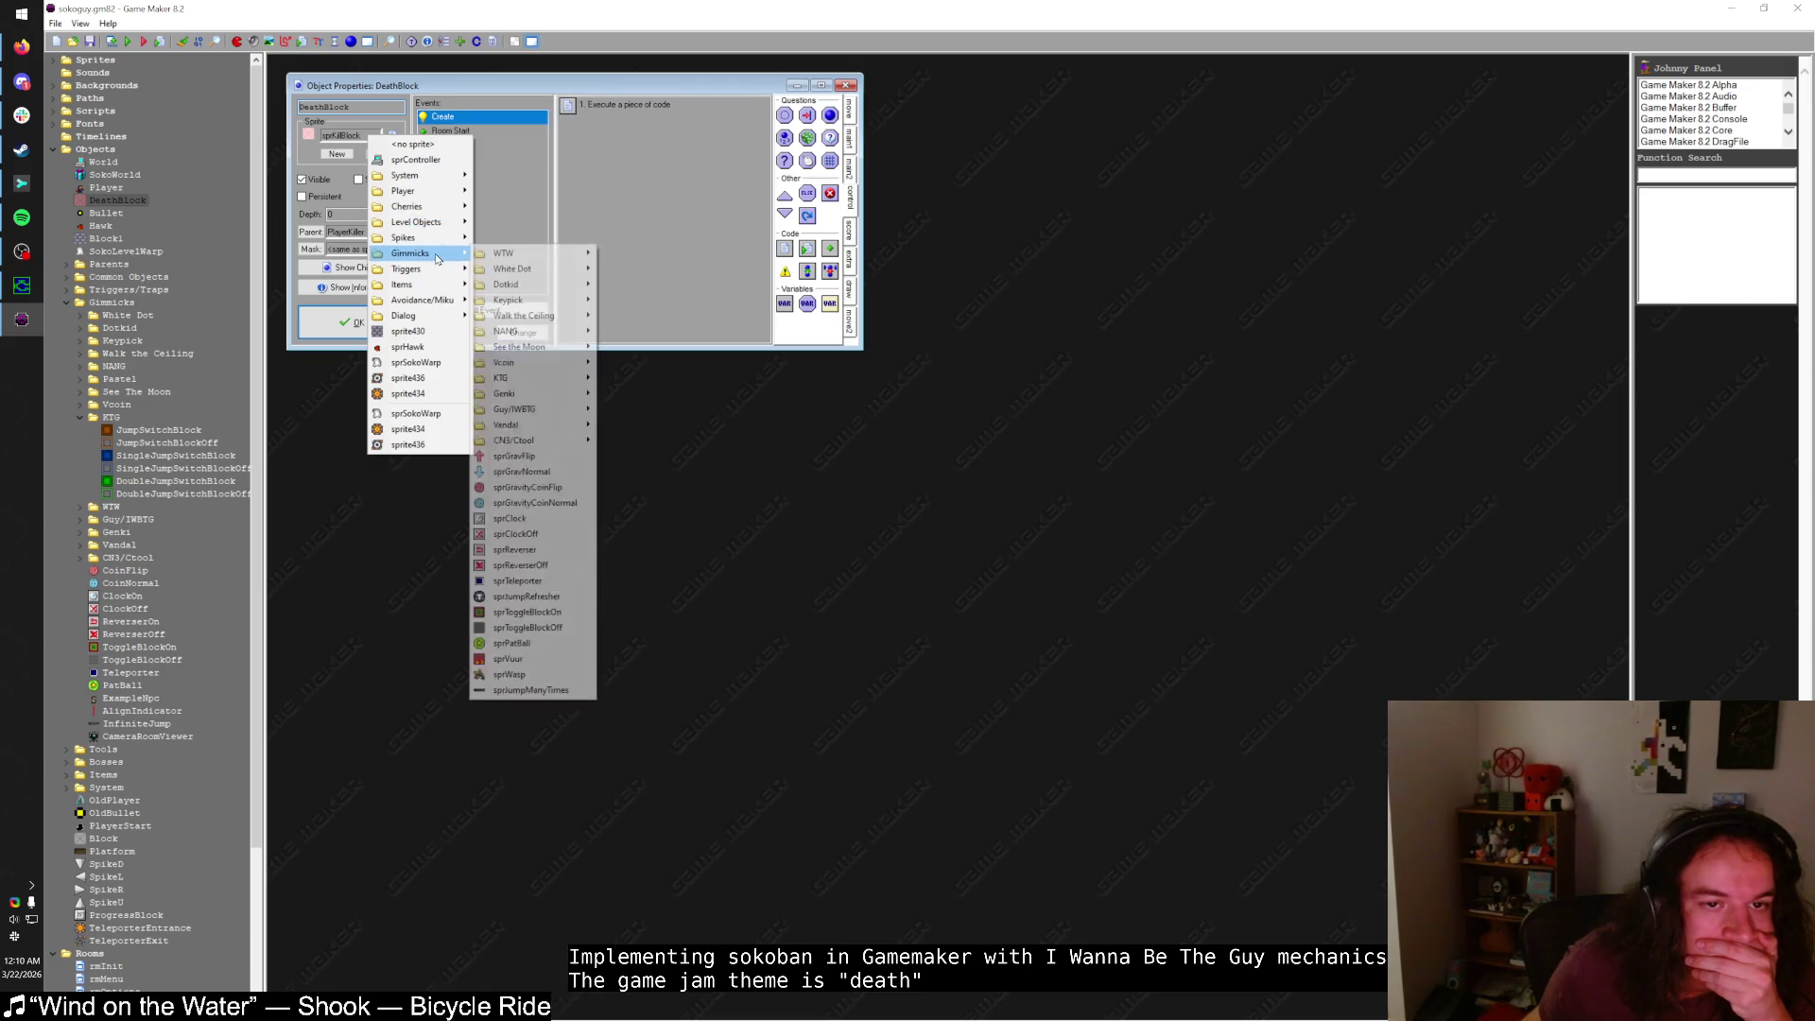
{"action": "mouse_move", "coordinate": [518, 321]}
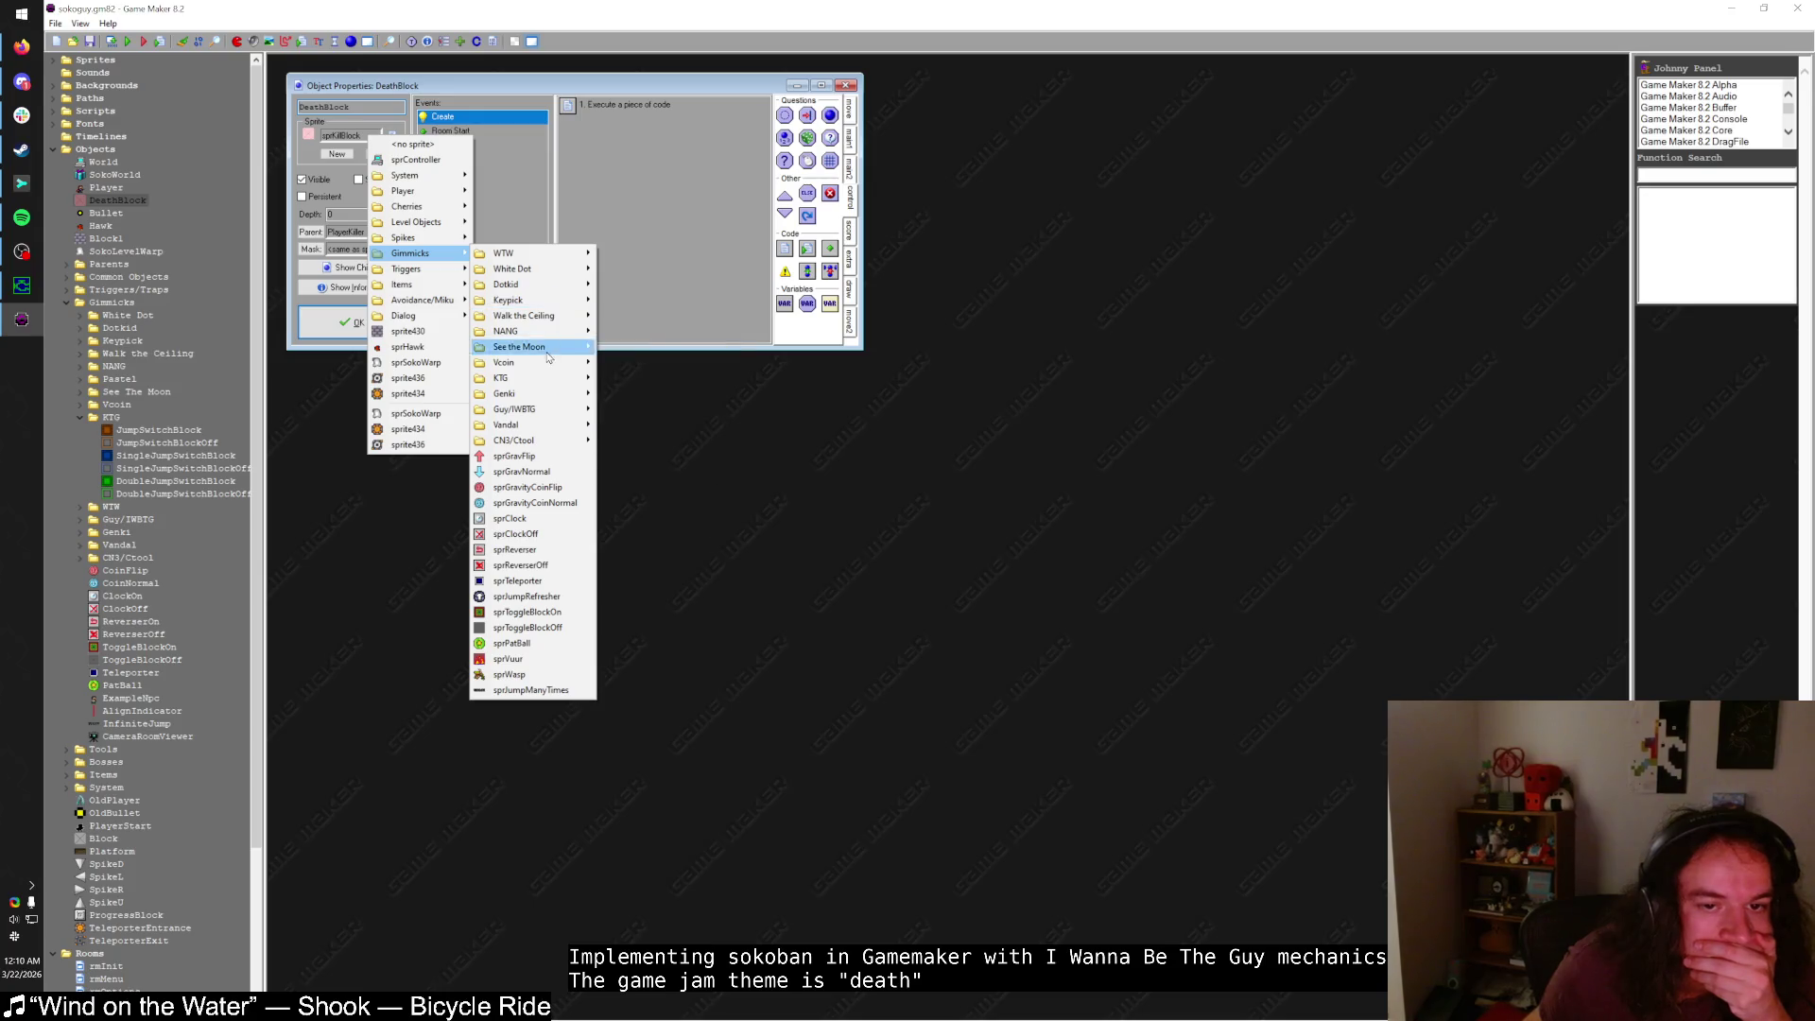
{"action": "mouse_move", "coordinate": [544, 383]}
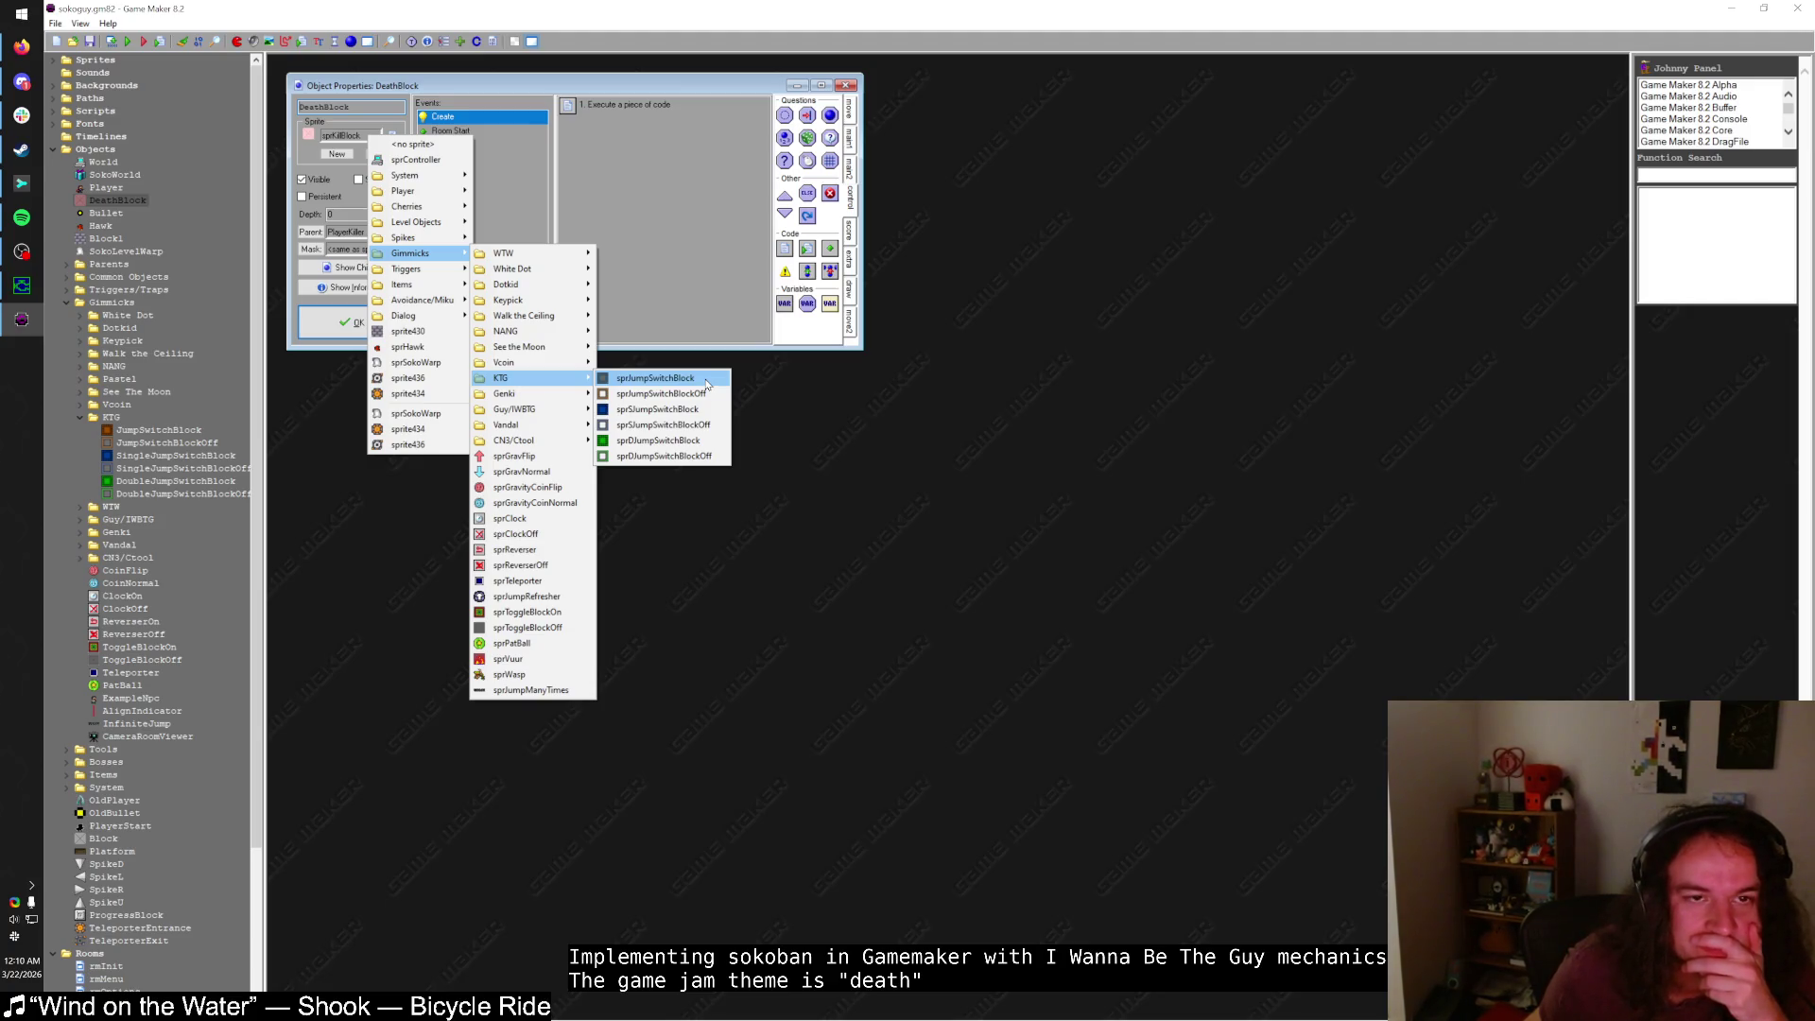
{"action": "left_click", "coordinate": [706, 383]}
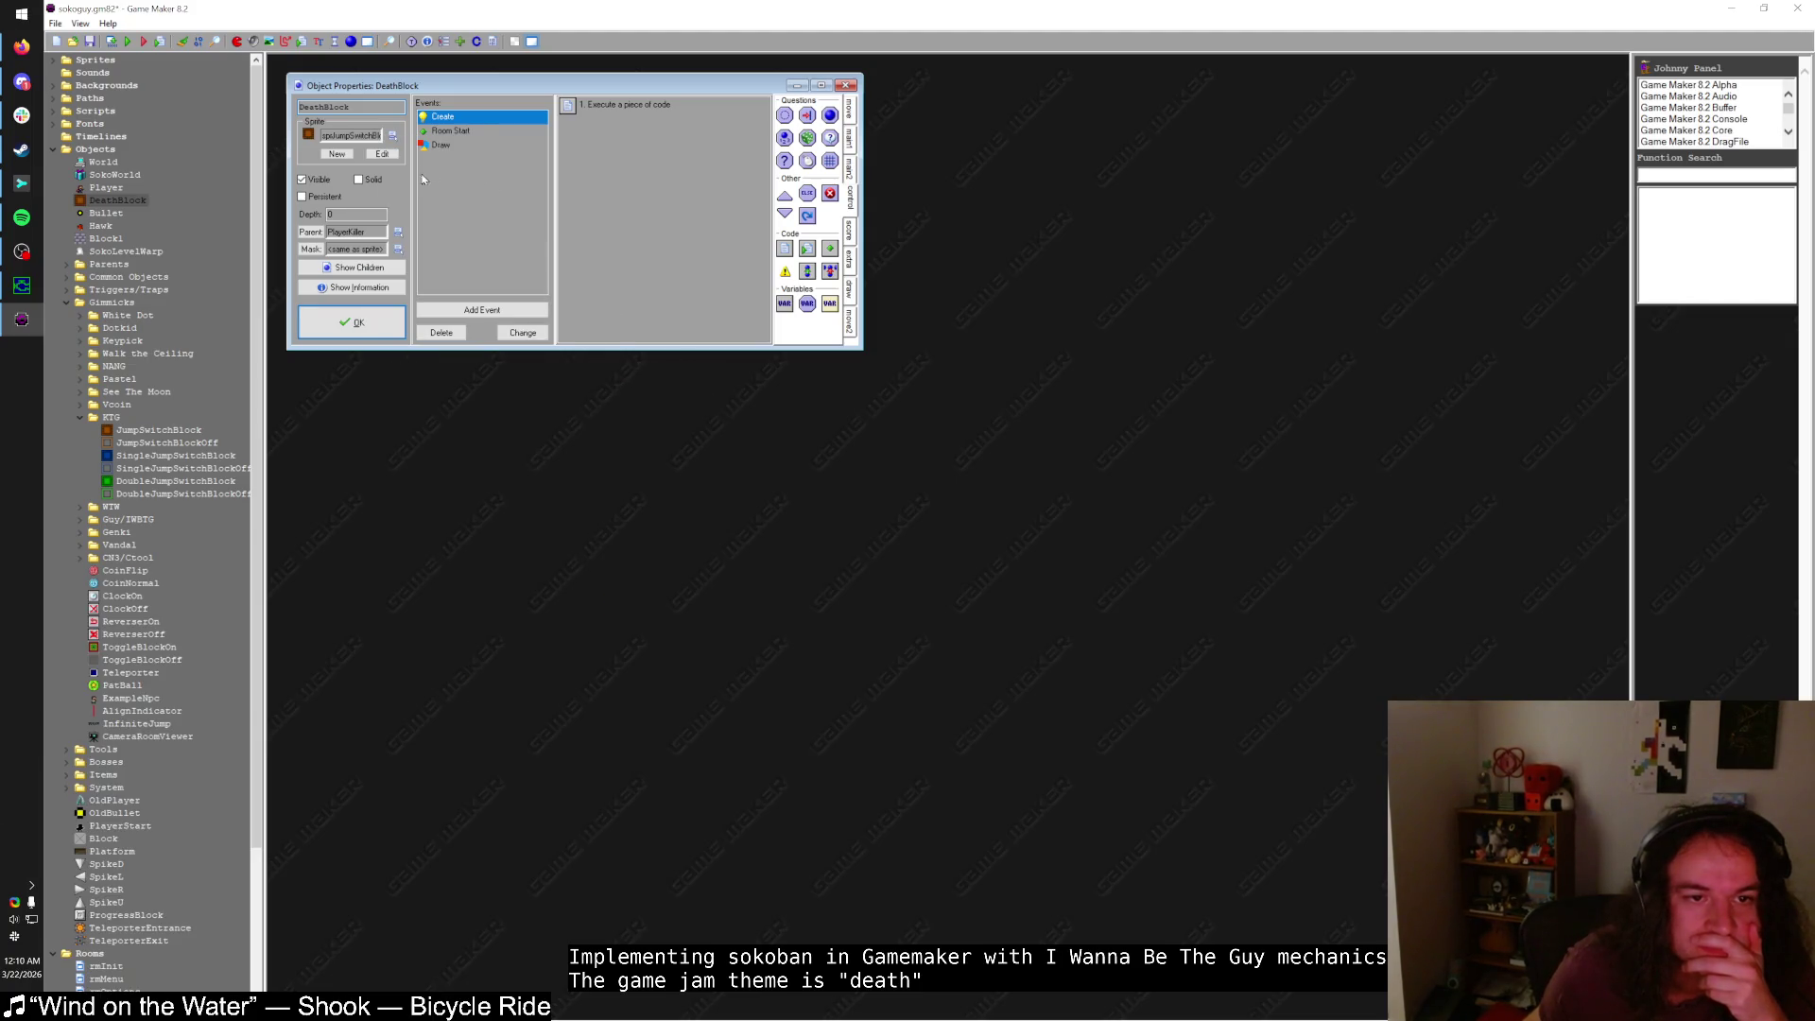
Set DeathBlock's parent to Block1, then Block, and glance at its Draw event code
{"action": "left_click", "coordinate": [398, 232]}
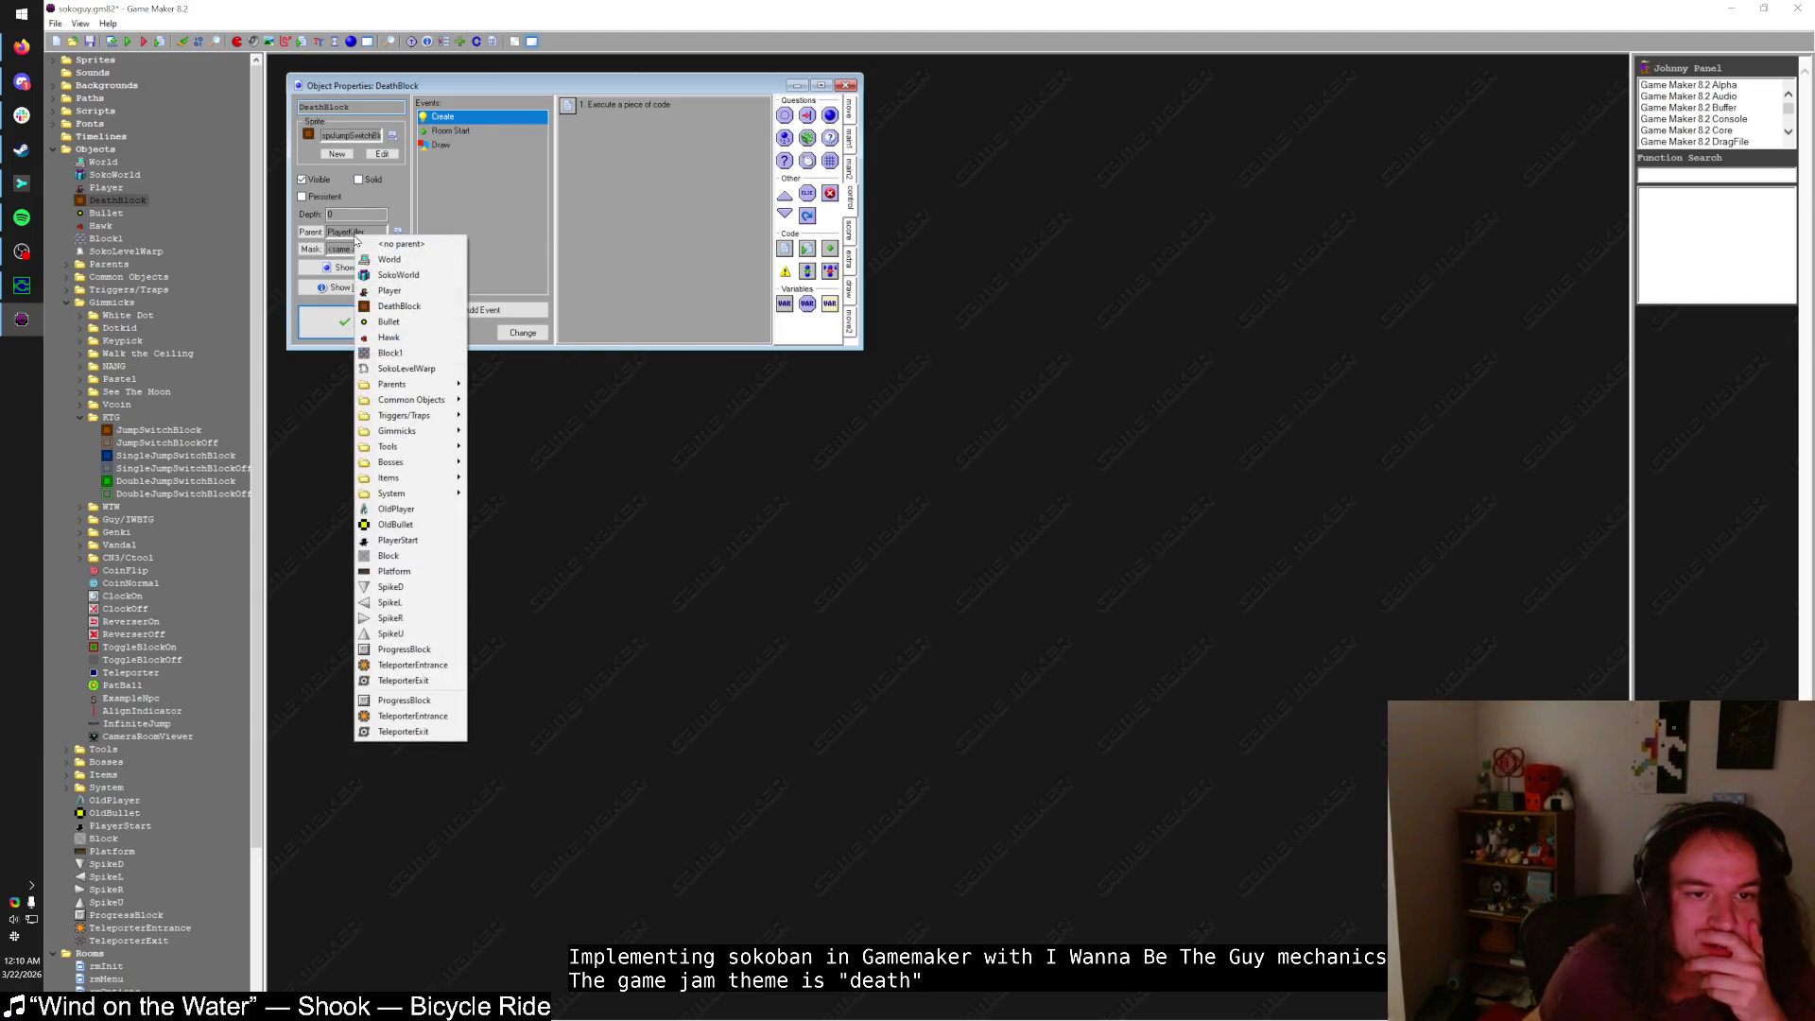
{"action": "left_click", "coordinate": [416, 353]}
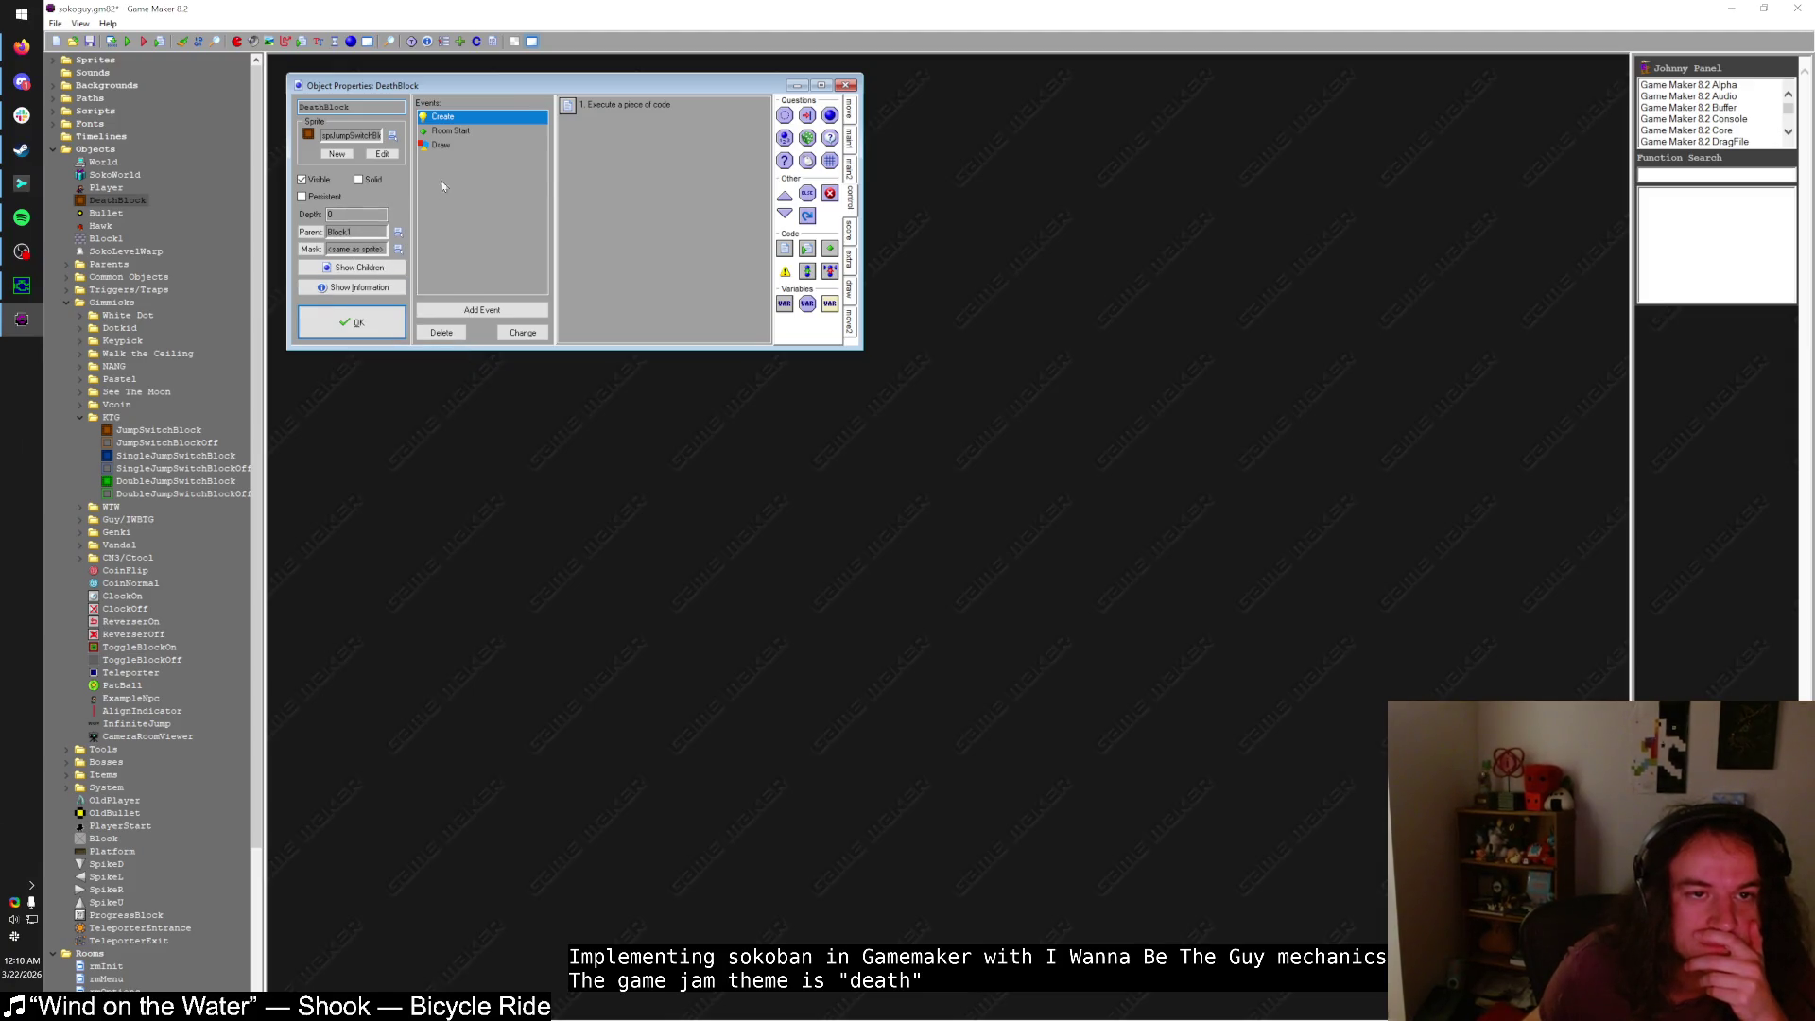
{"action": "left_click", "coordinate": [398, 232]}
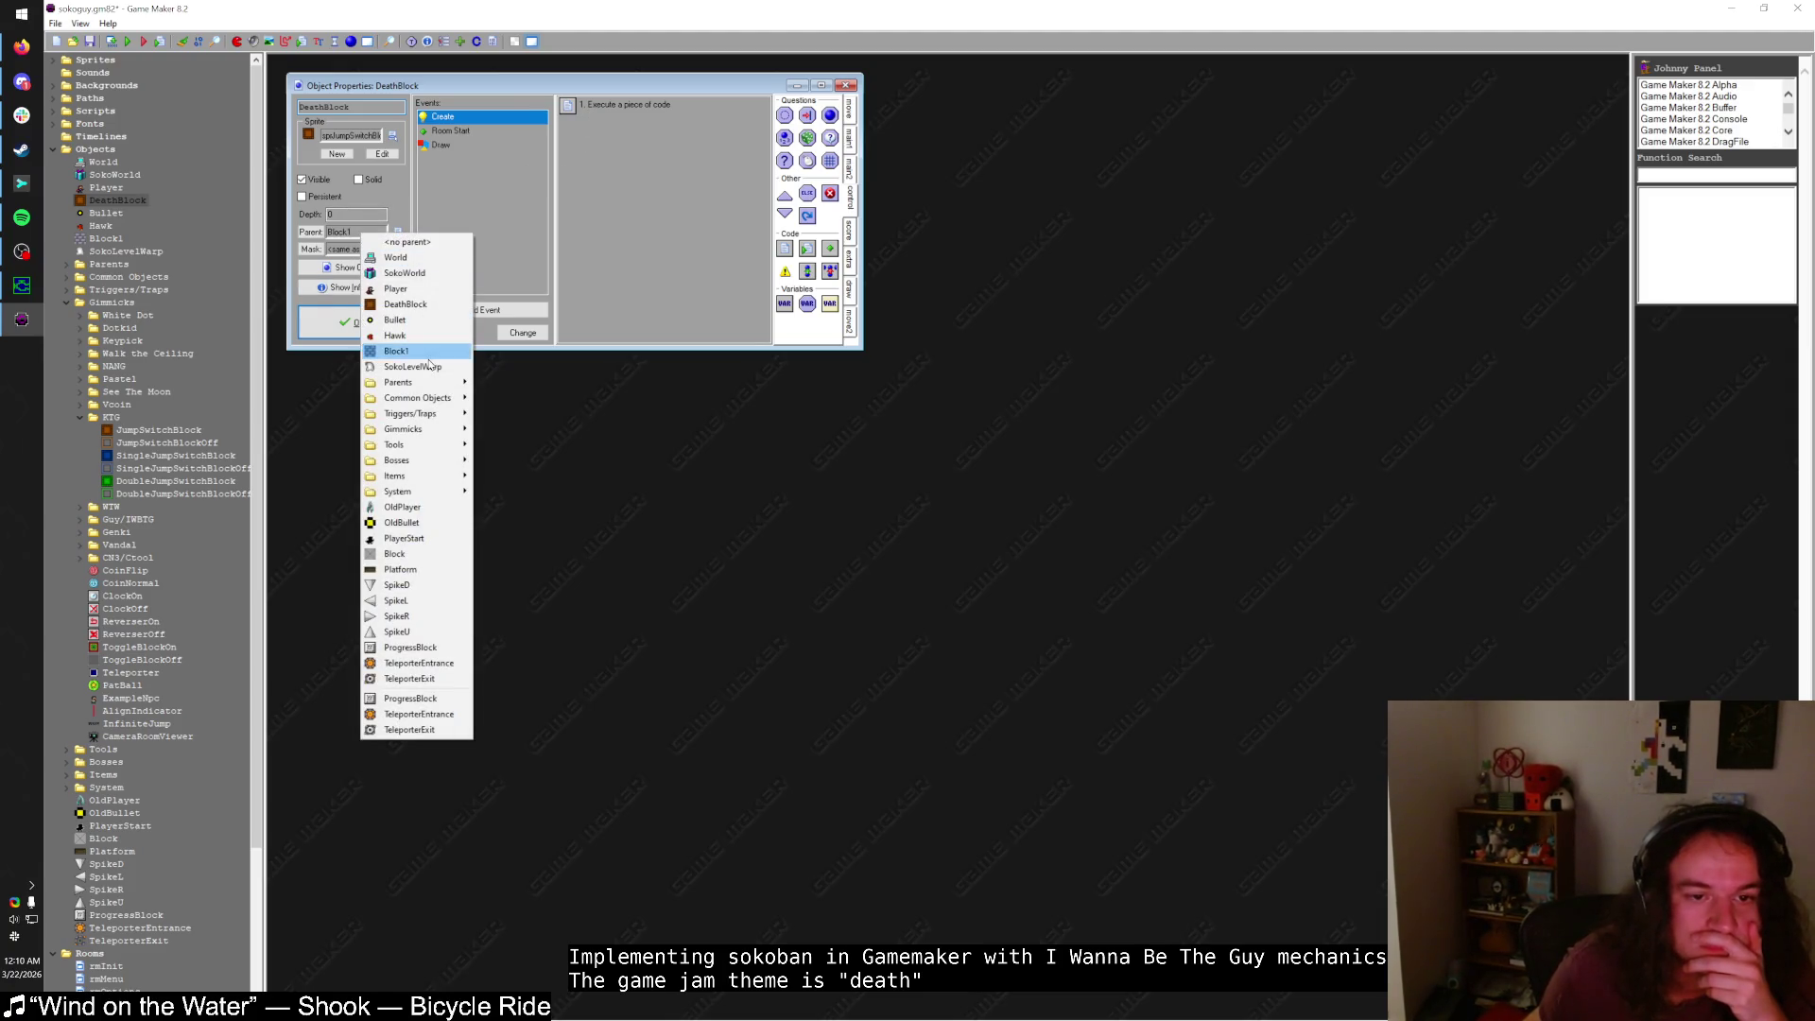
{"action": "left_click", "coordinate": [417, 555]}
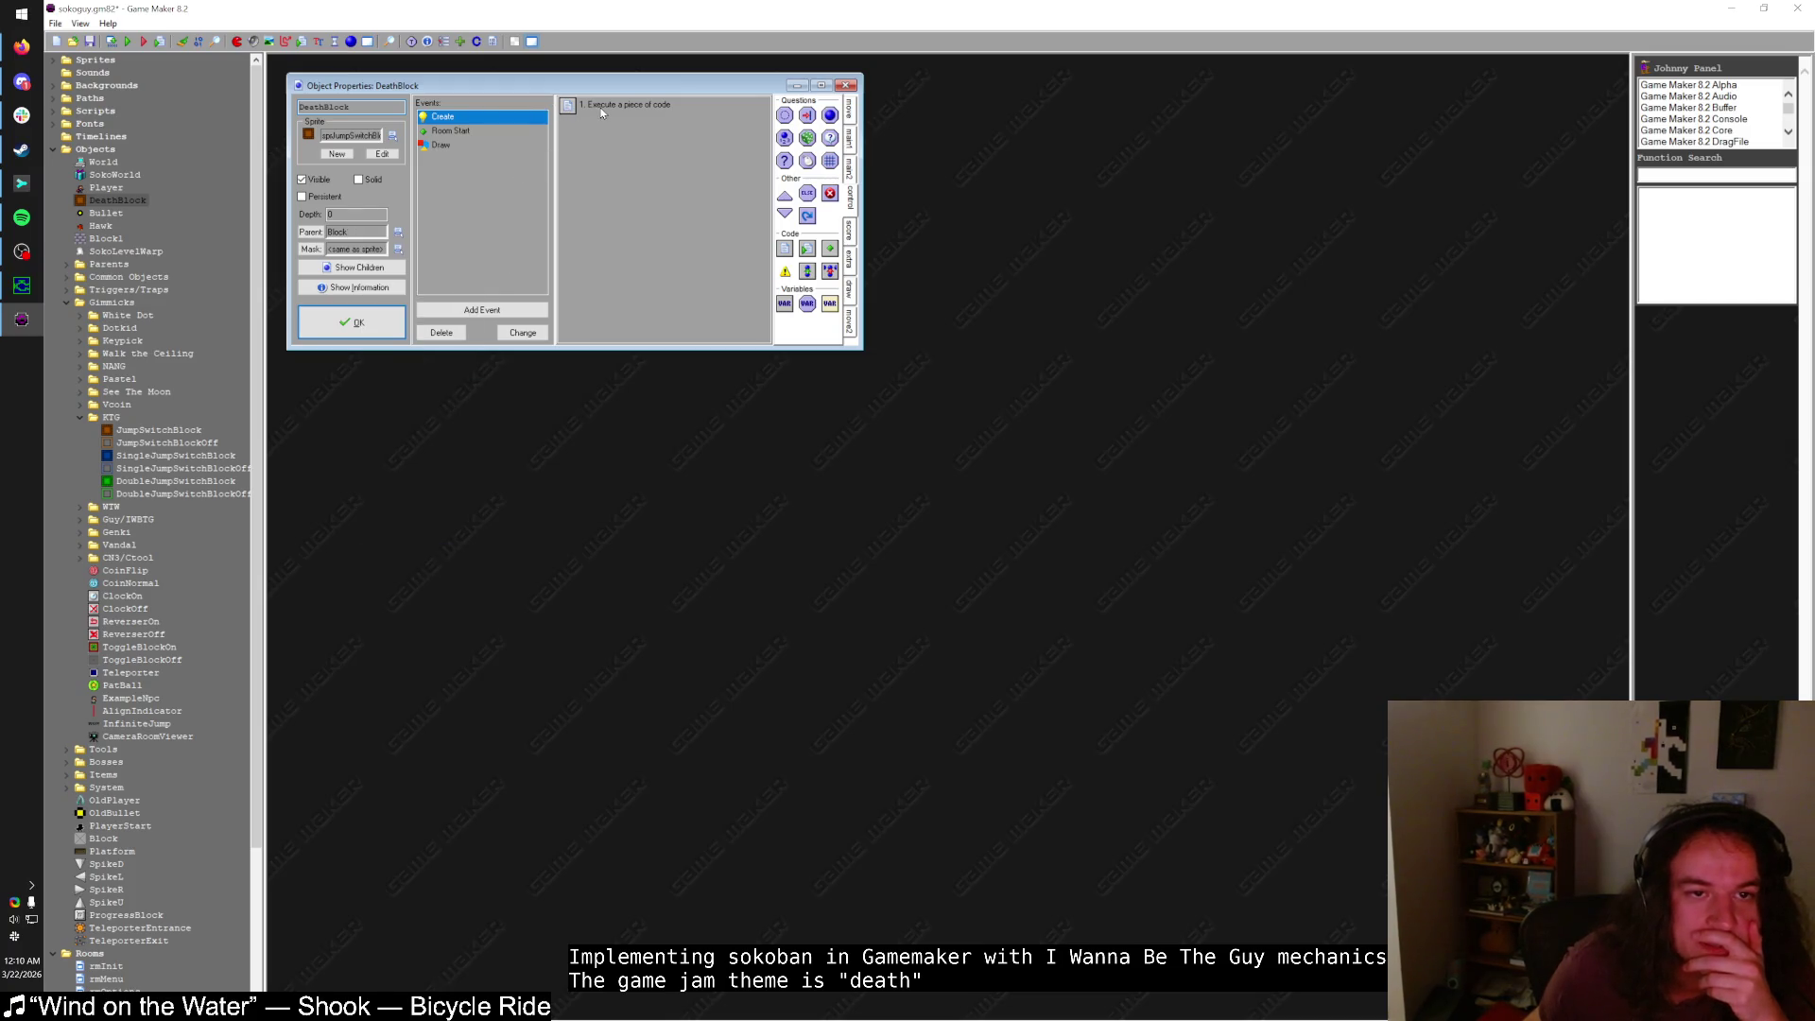
{"action": "left_click", "coordinate": [441, 145]}
{"action": "double_click", "coordinate": [595, 106]}
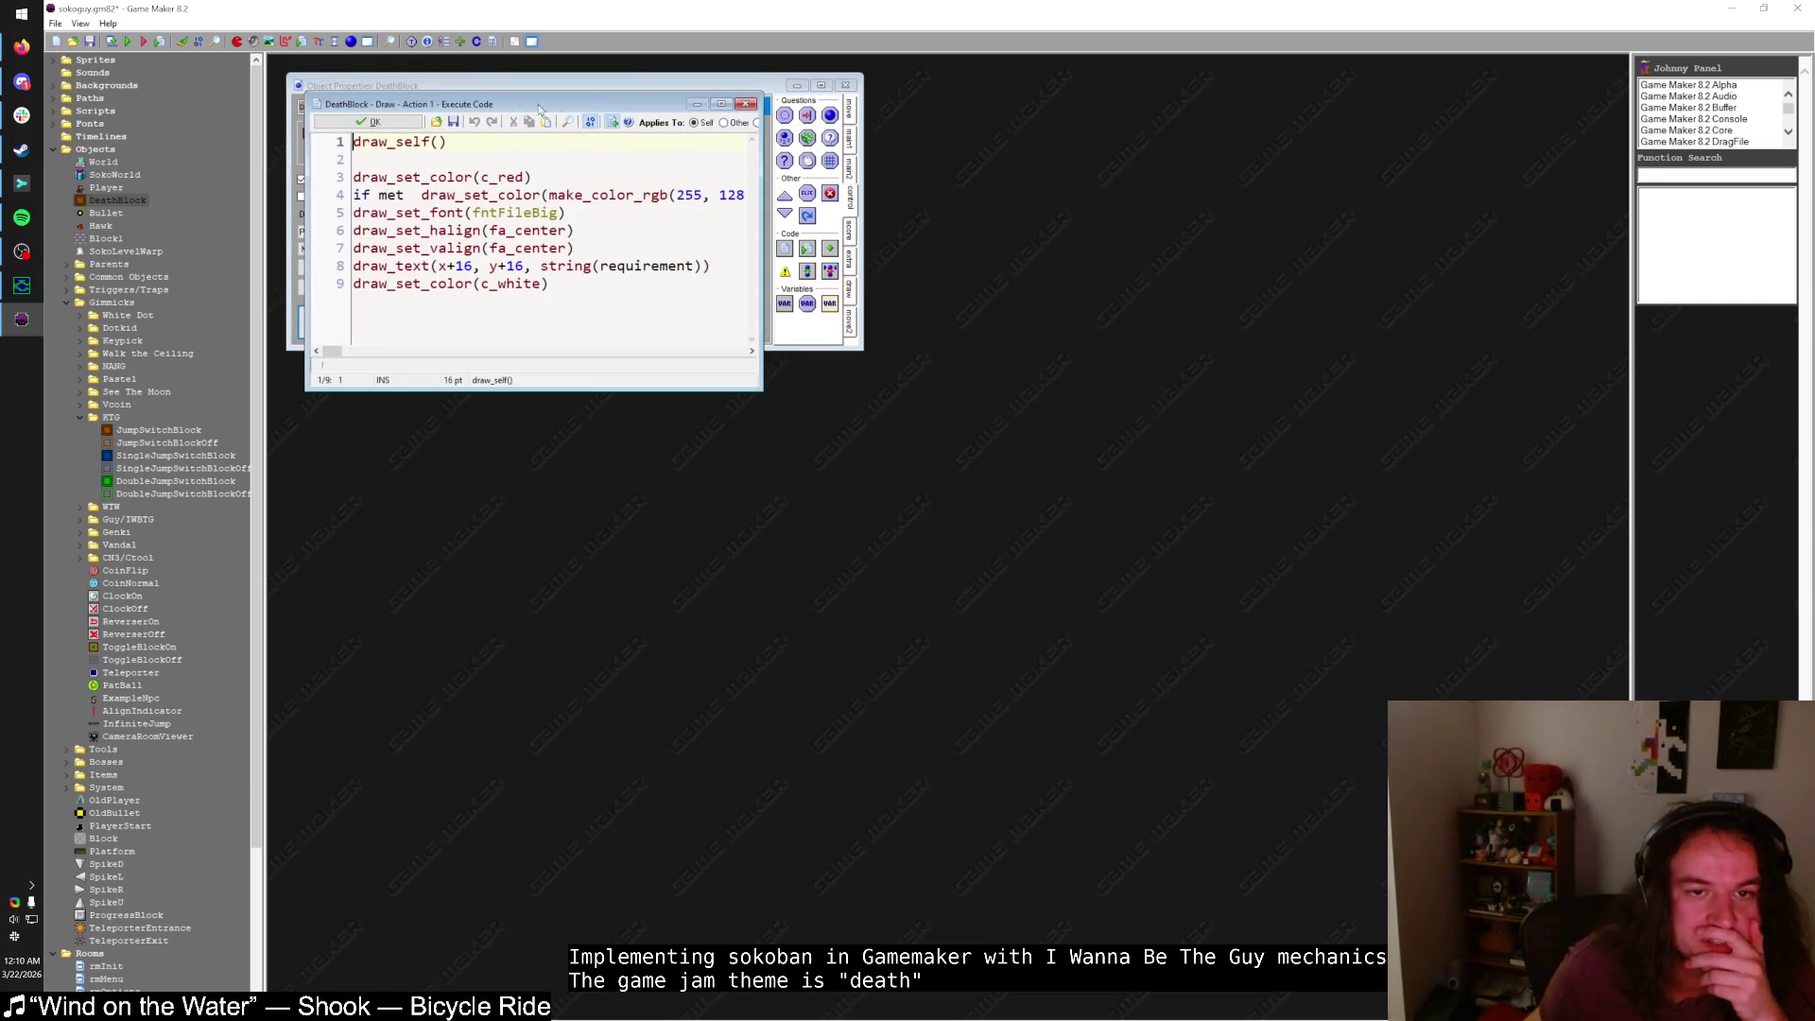
{"action": "left_click", "coordinate": [369, 121]}
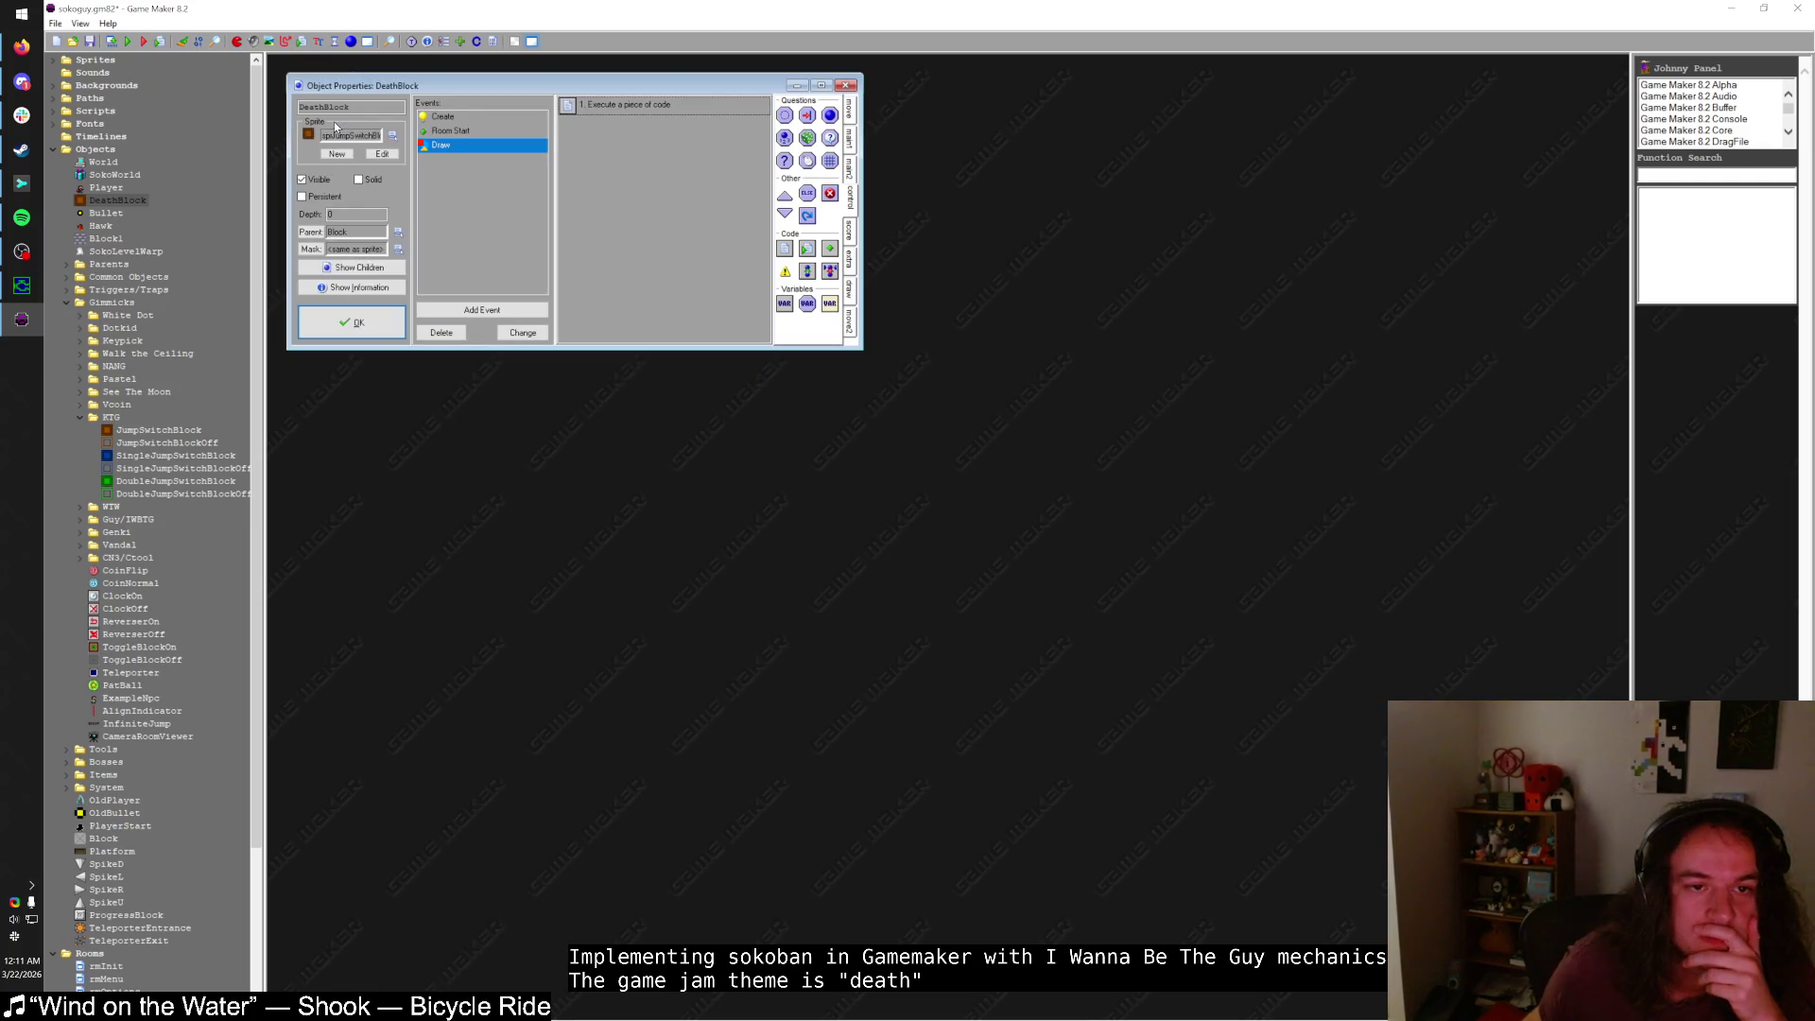
Clear DeathBlock's parent, then choose Block as its parent again
{"action": "left_click", "coordinate": [352, 232]}
{"action": "left_click", "coordinate": [398, 244]}
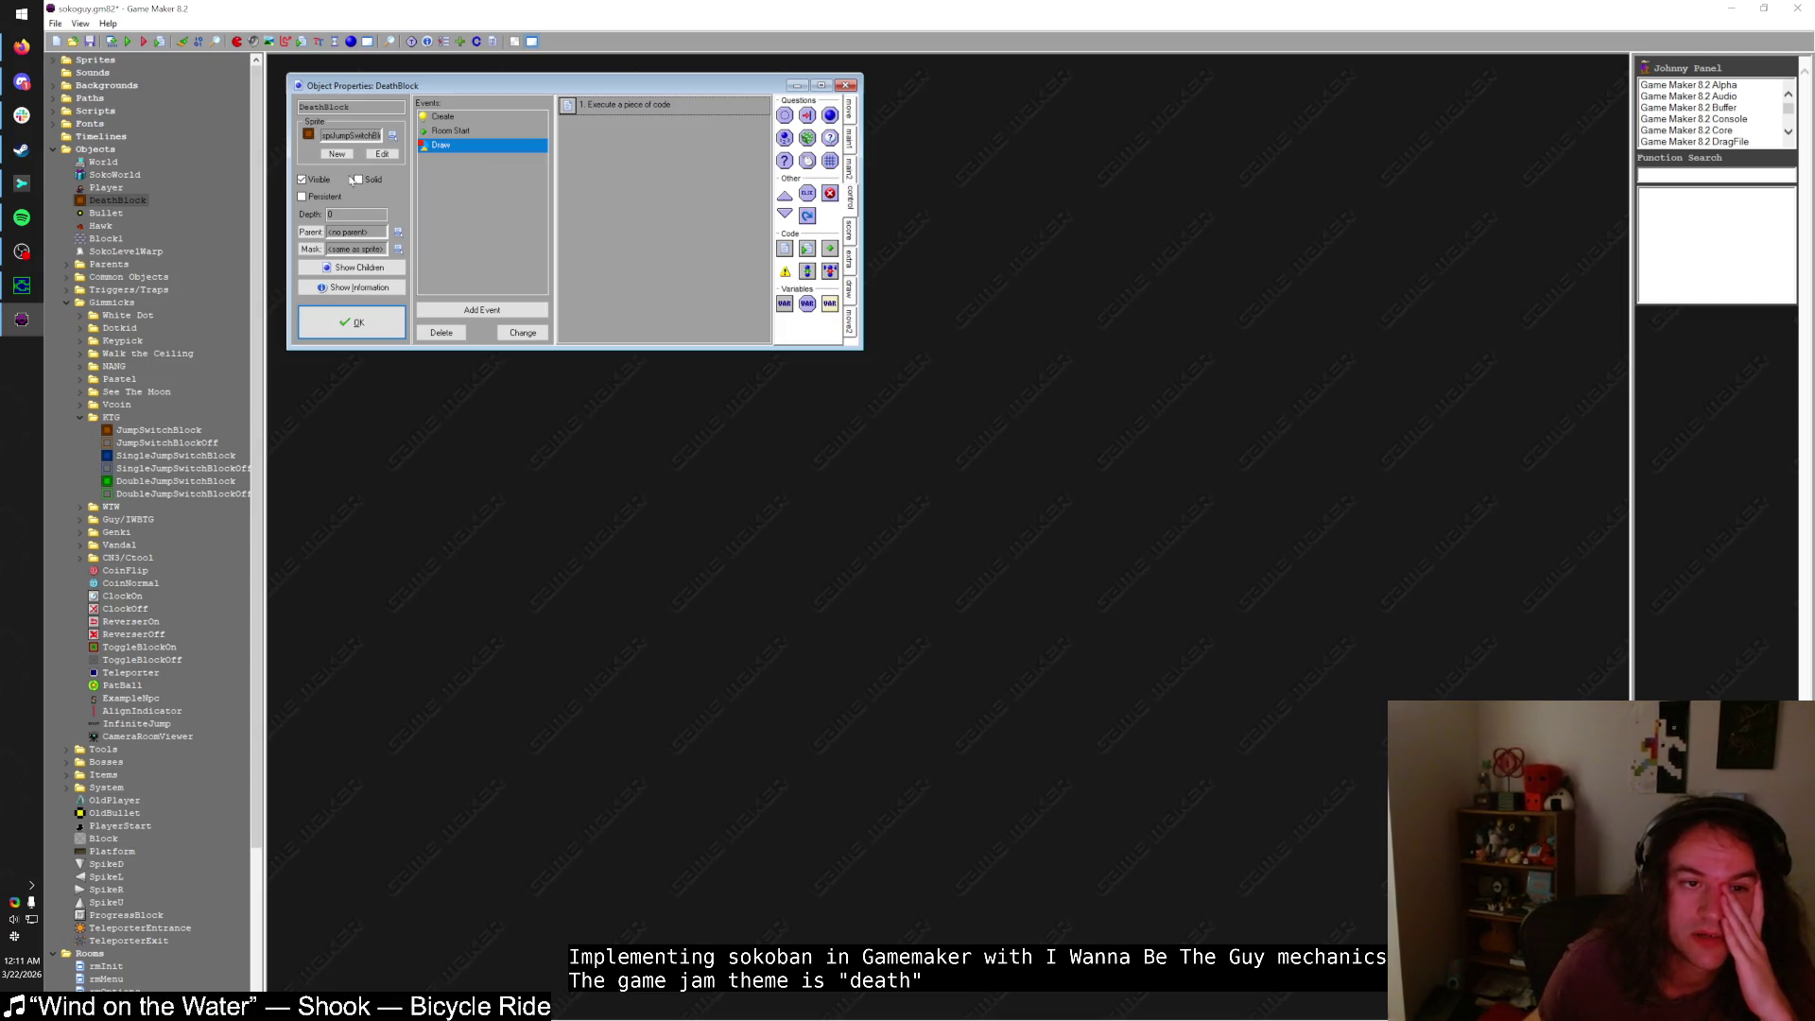
{"action": "left_click", "coordinate": [355, 234]}
{"action": "mouse_move", "coordinate": [423, 385]}
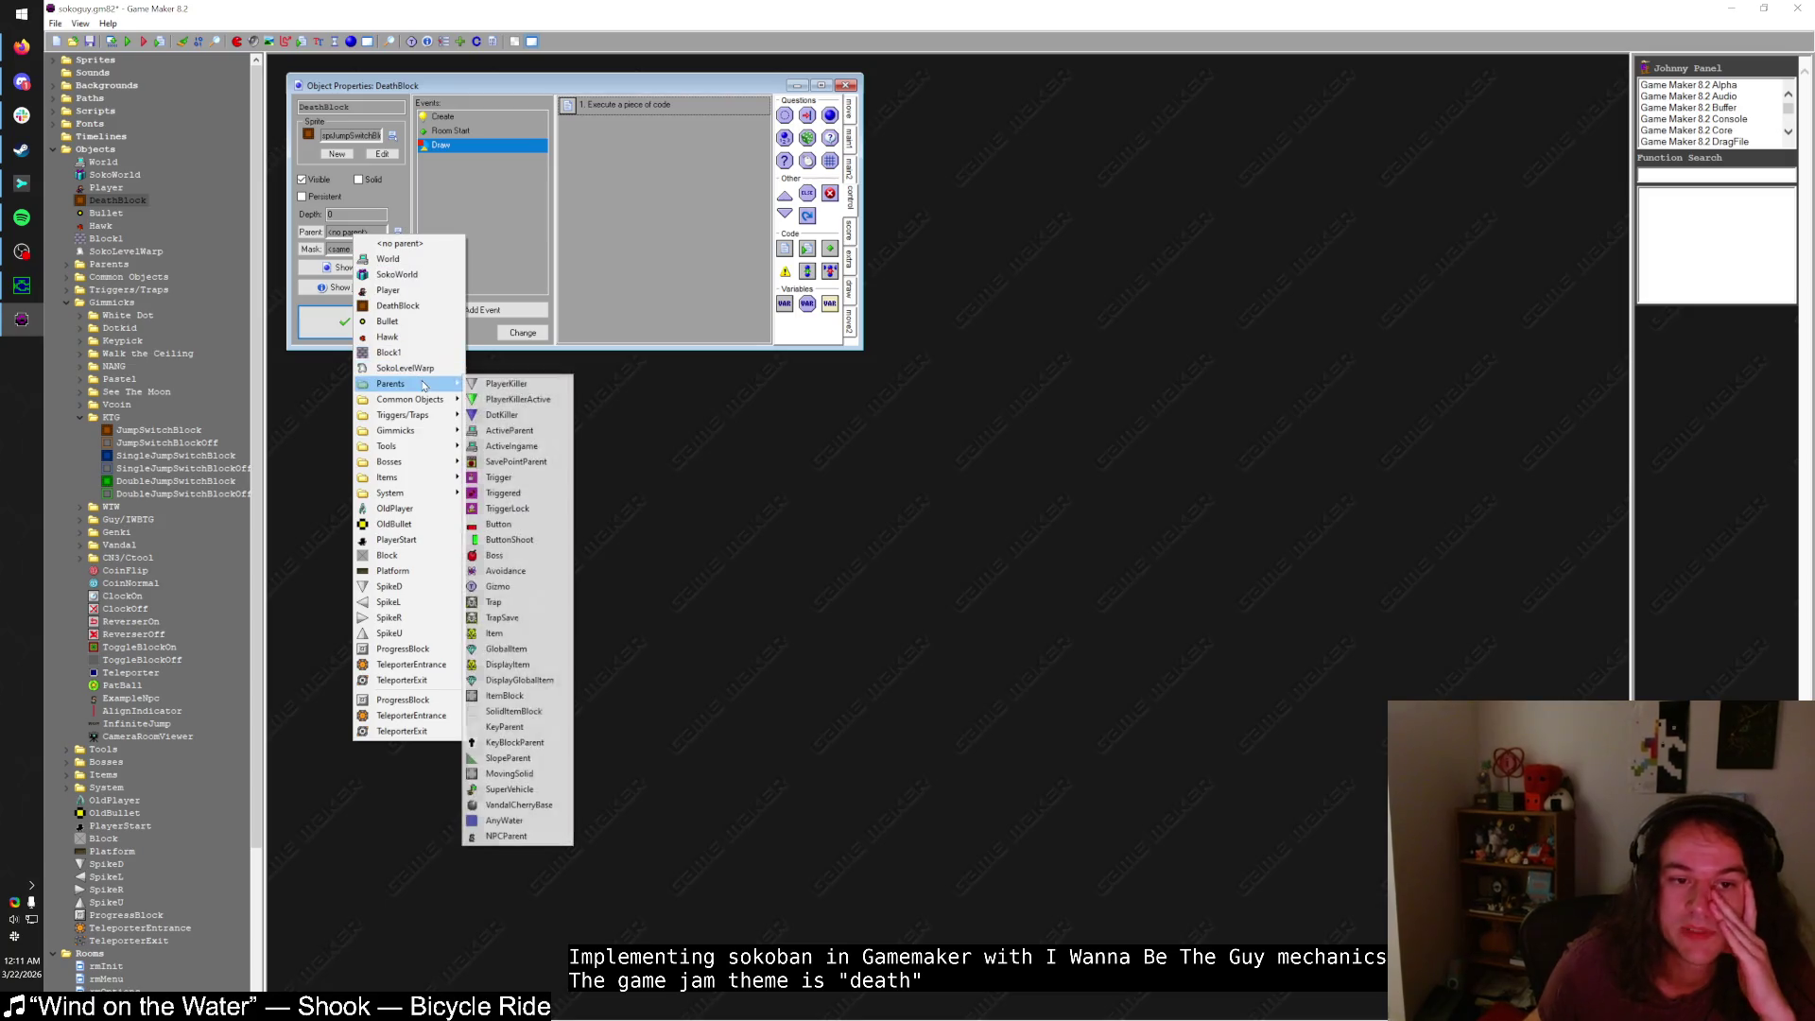
{"action": "left_click", "coordinate": [405, 558]}
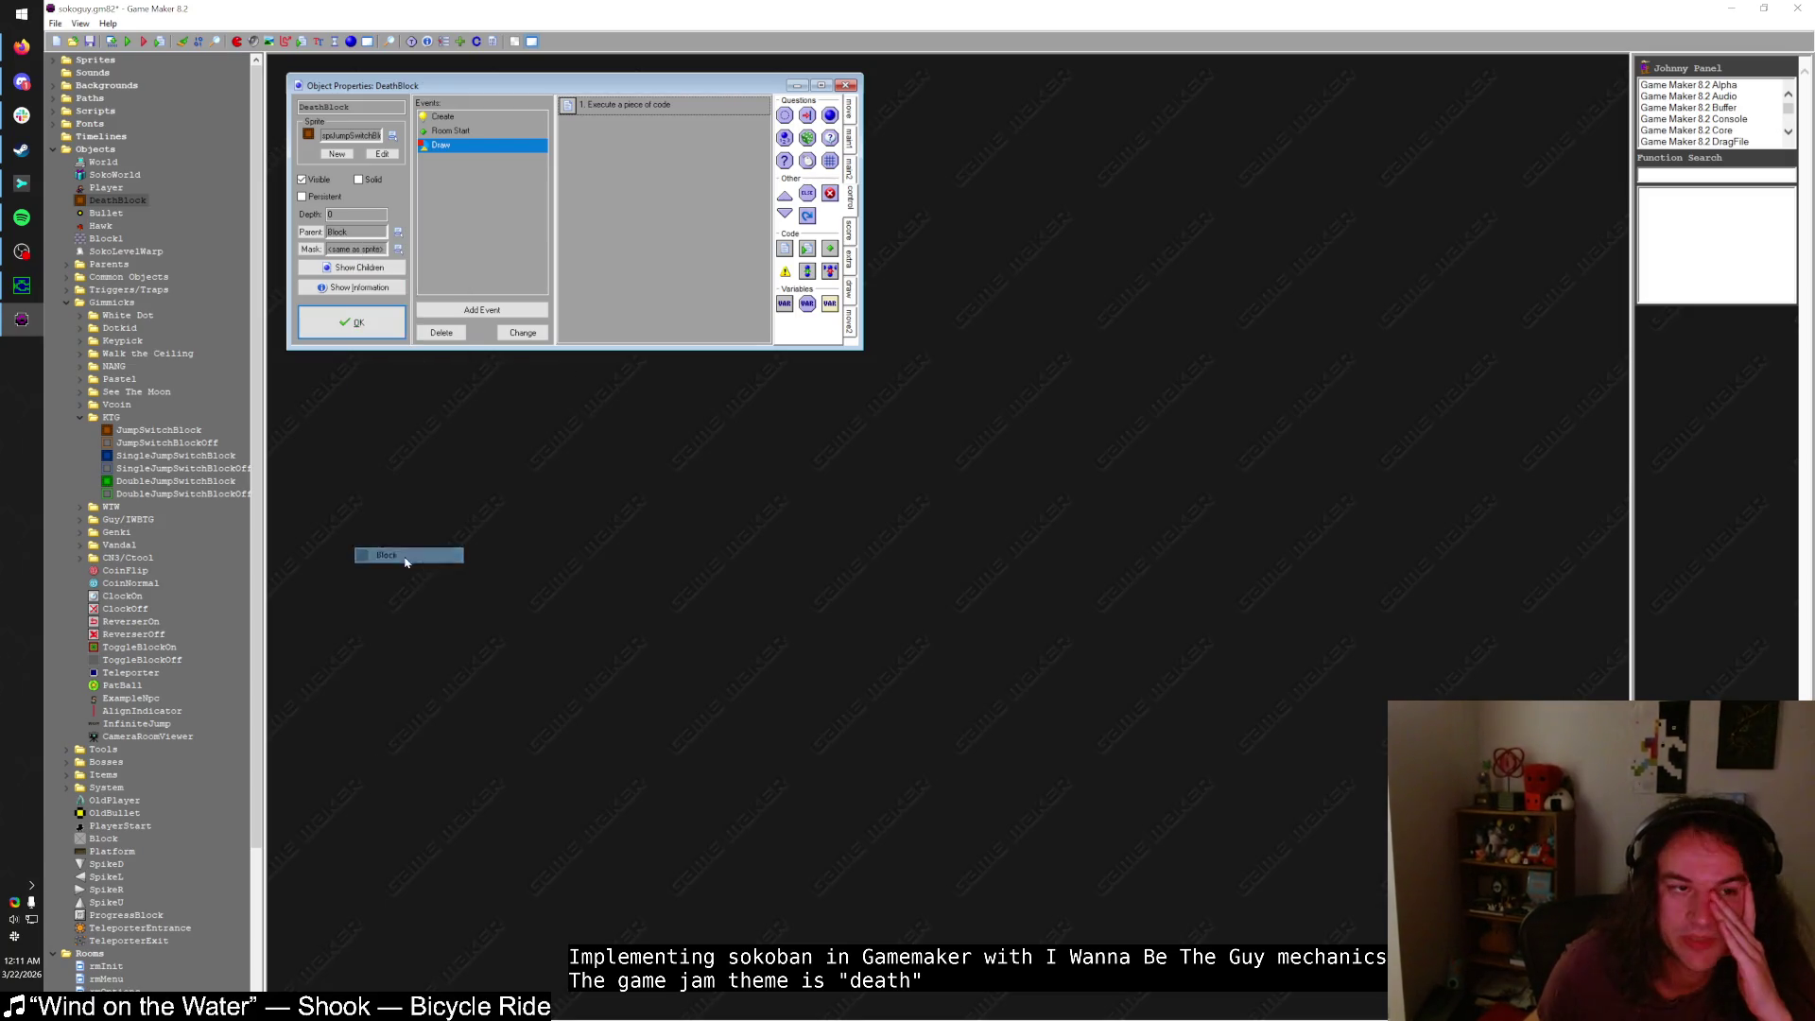
Inspect the sprJumpSwitchBlock and sprJumpSwitchBlockOff sprites, including the Off sprite's collision mask
{"action": "left_click", "coordinate": [54, 60]}
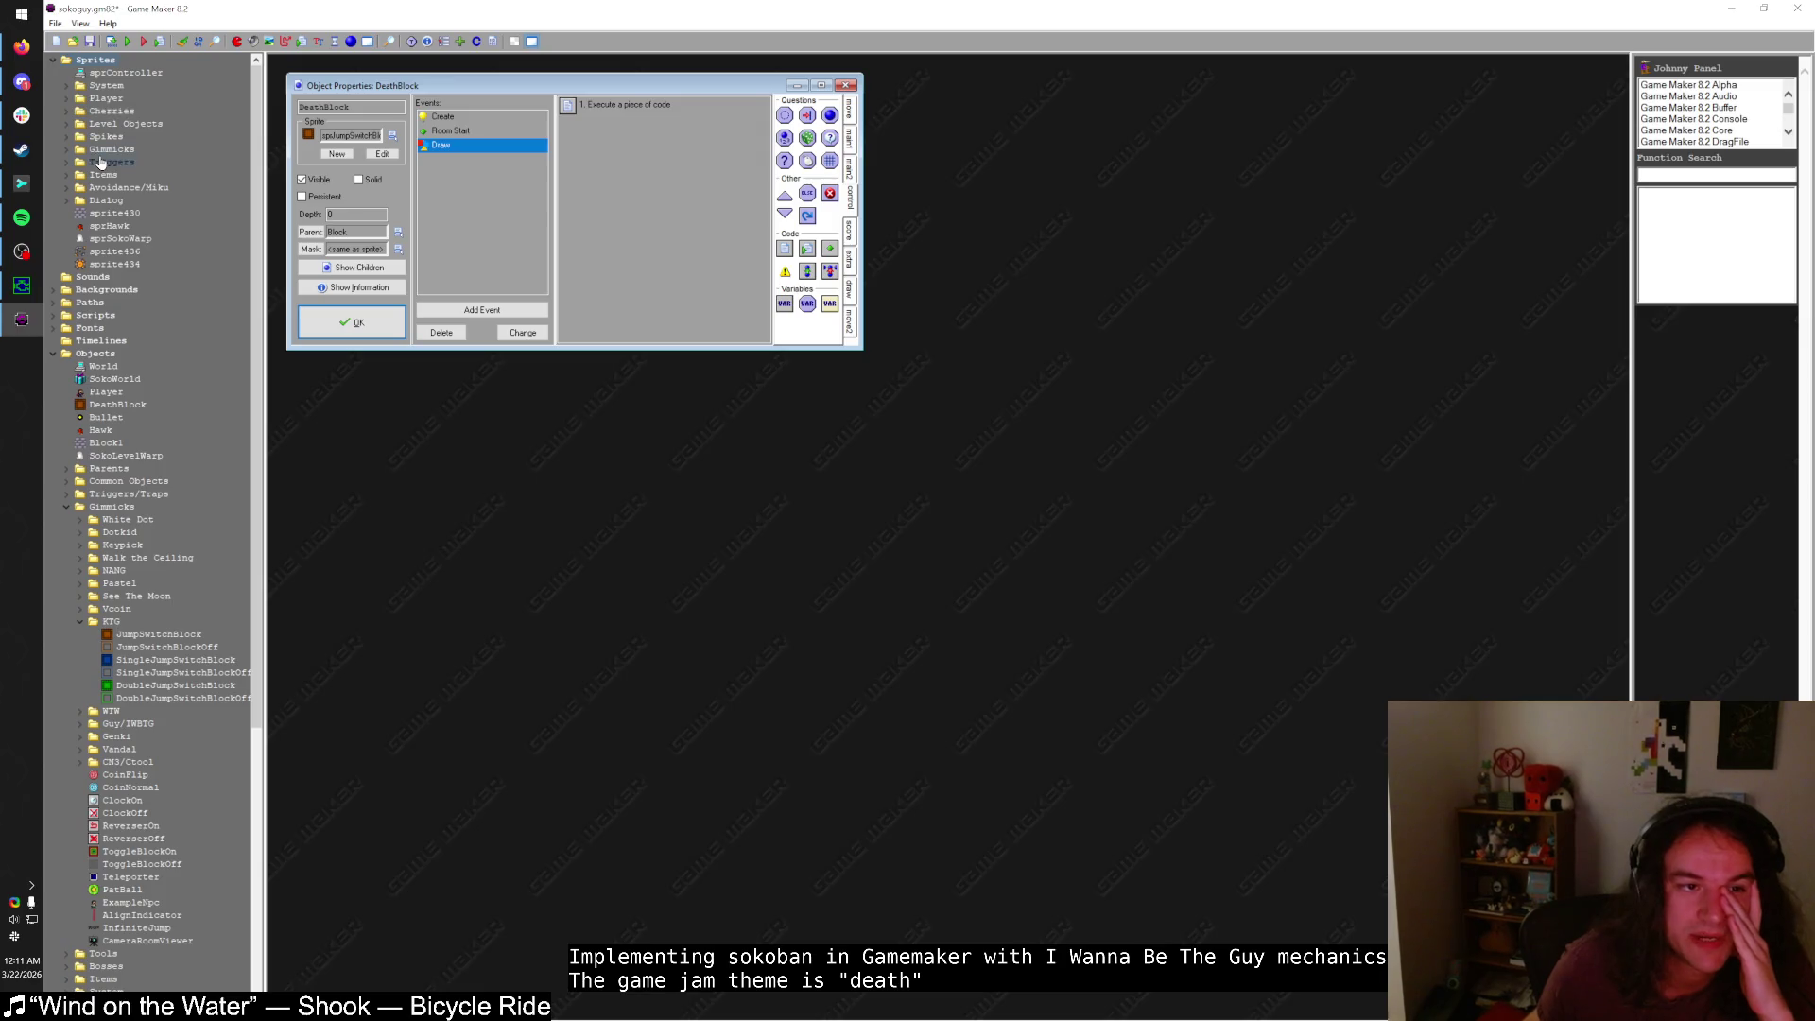
{"action": "left_click", "coordinate": [66, 150]}
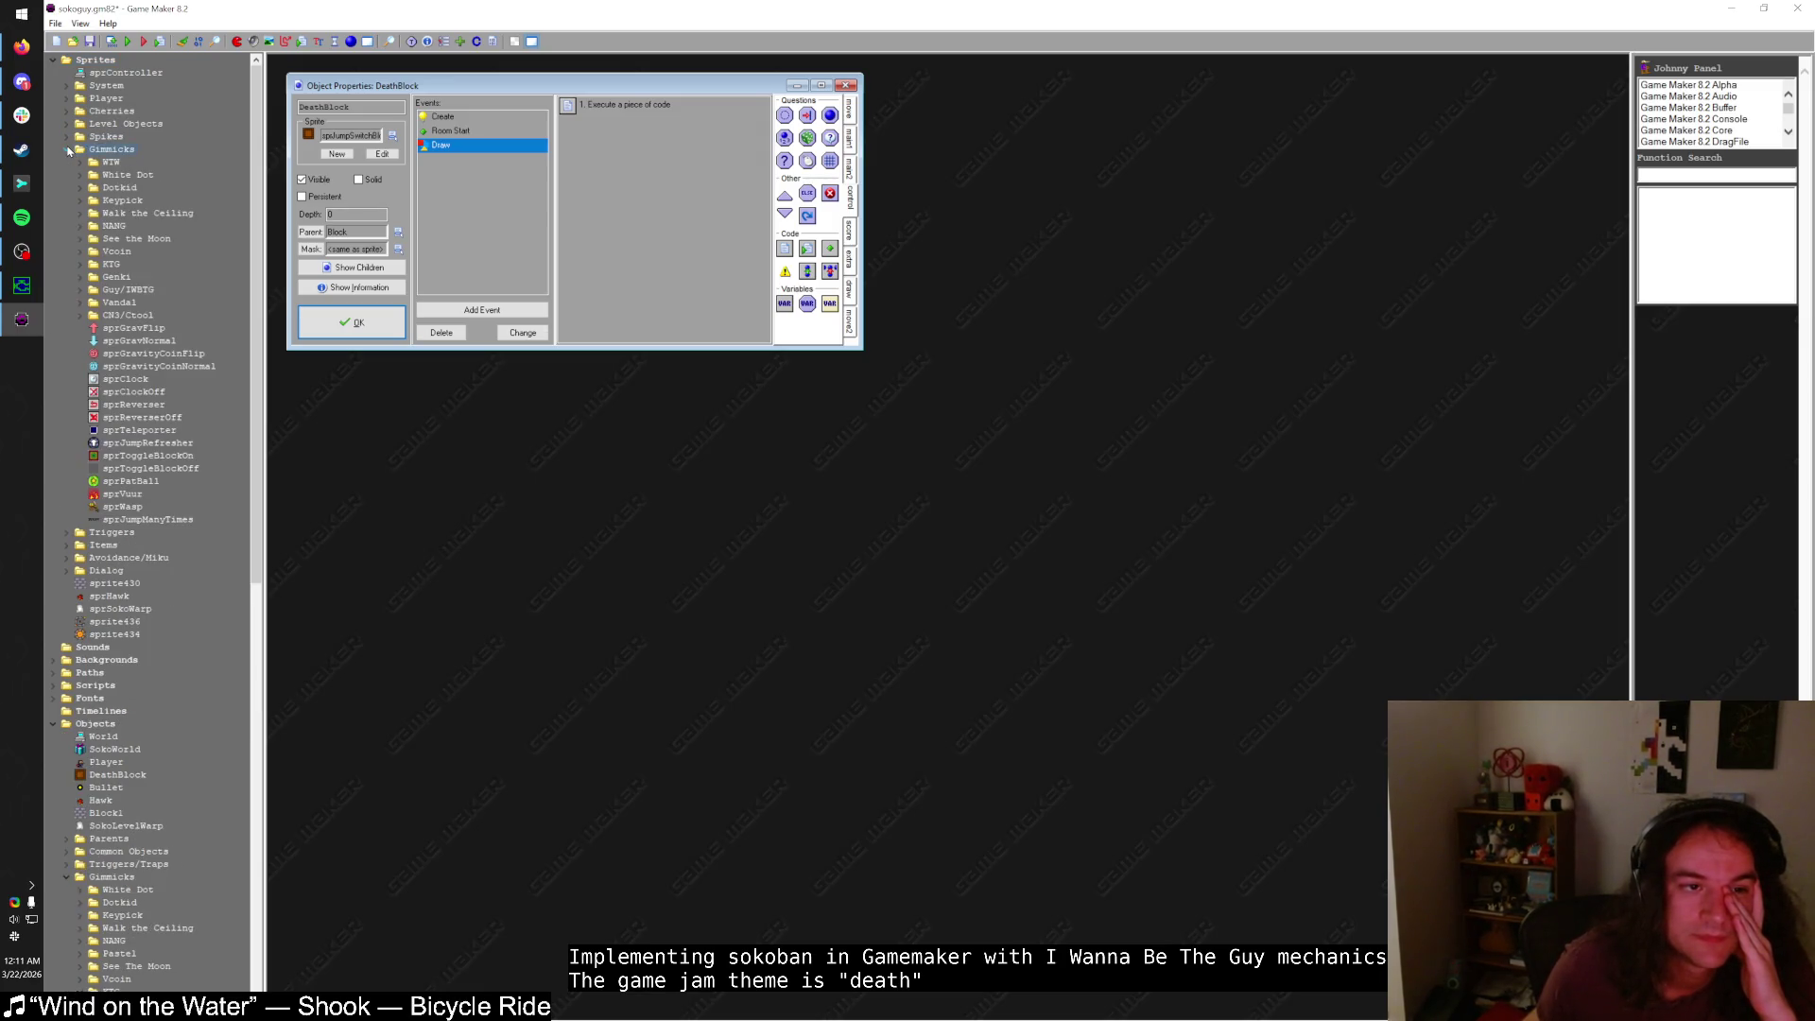
{"action": "left_click", "coordinate": [80, 264]}
{"action": "double_click", "coordinate": [152, 277]}
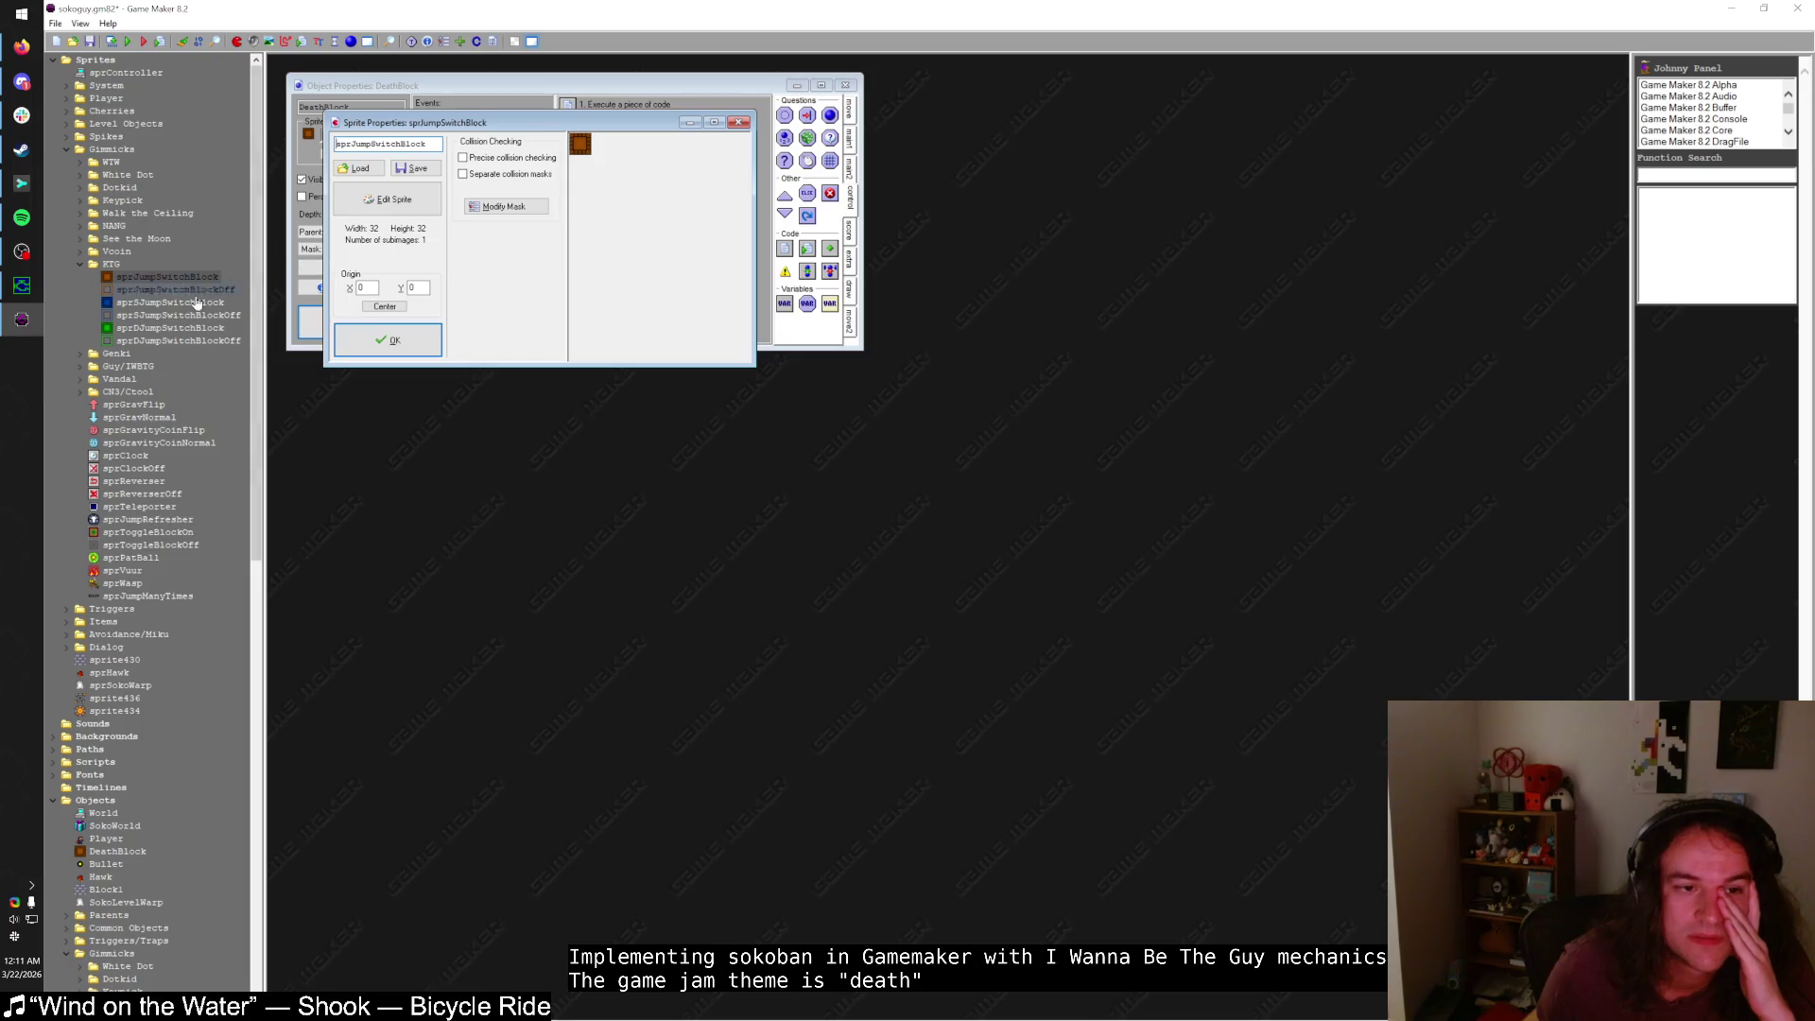
{"action": "double_click", "coordinate": [175, 289]}
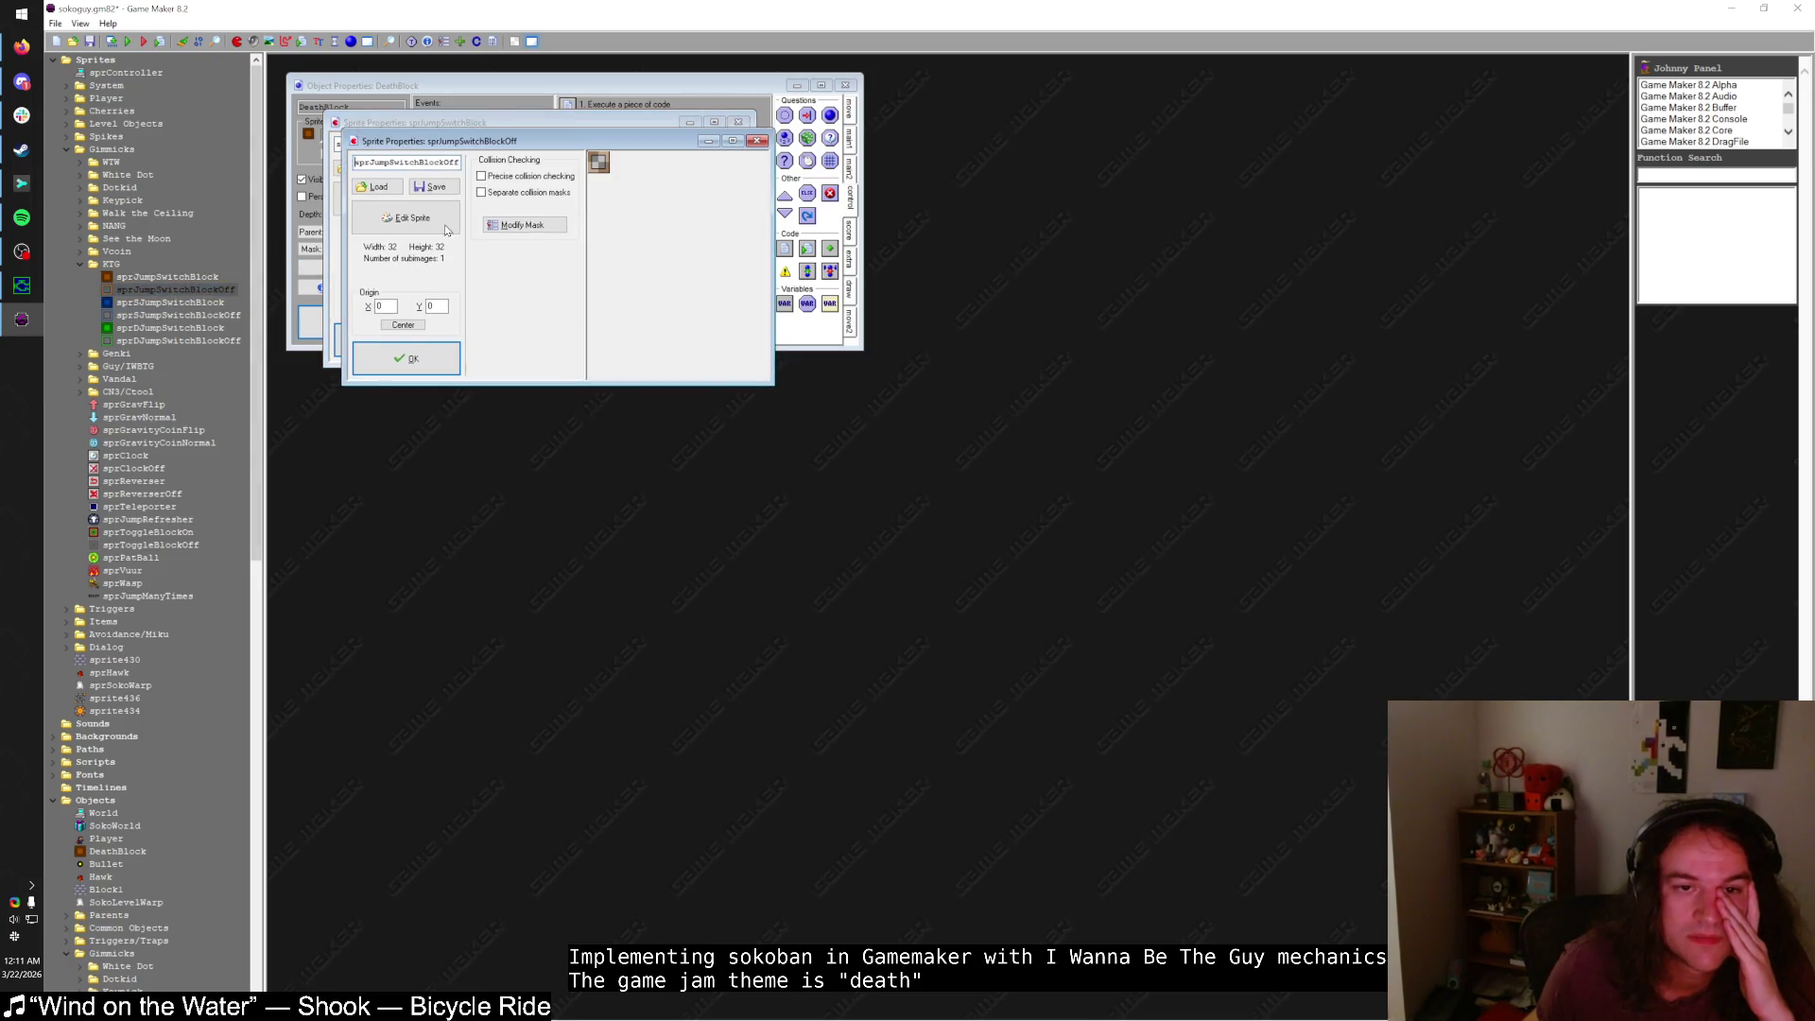
{"action": "left_click", "coordinate": [534, 228]}
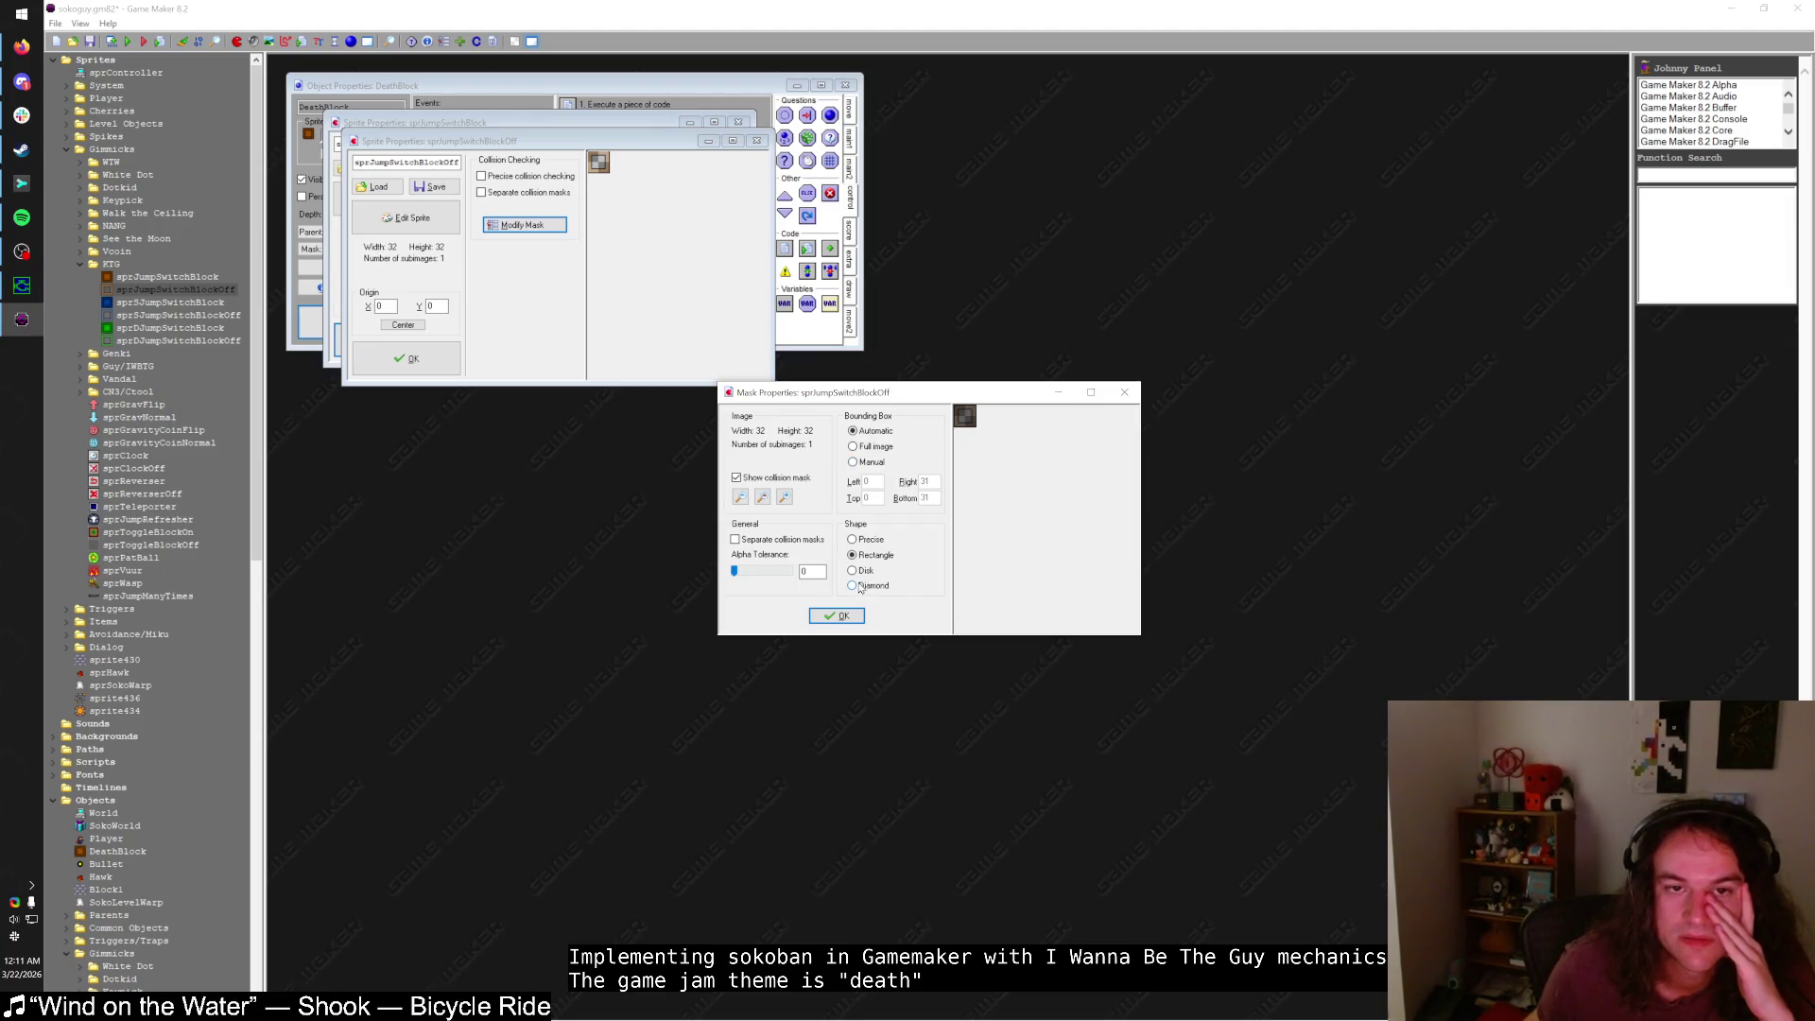
{"action": "left_click", "coordinate": [1124, 392]}
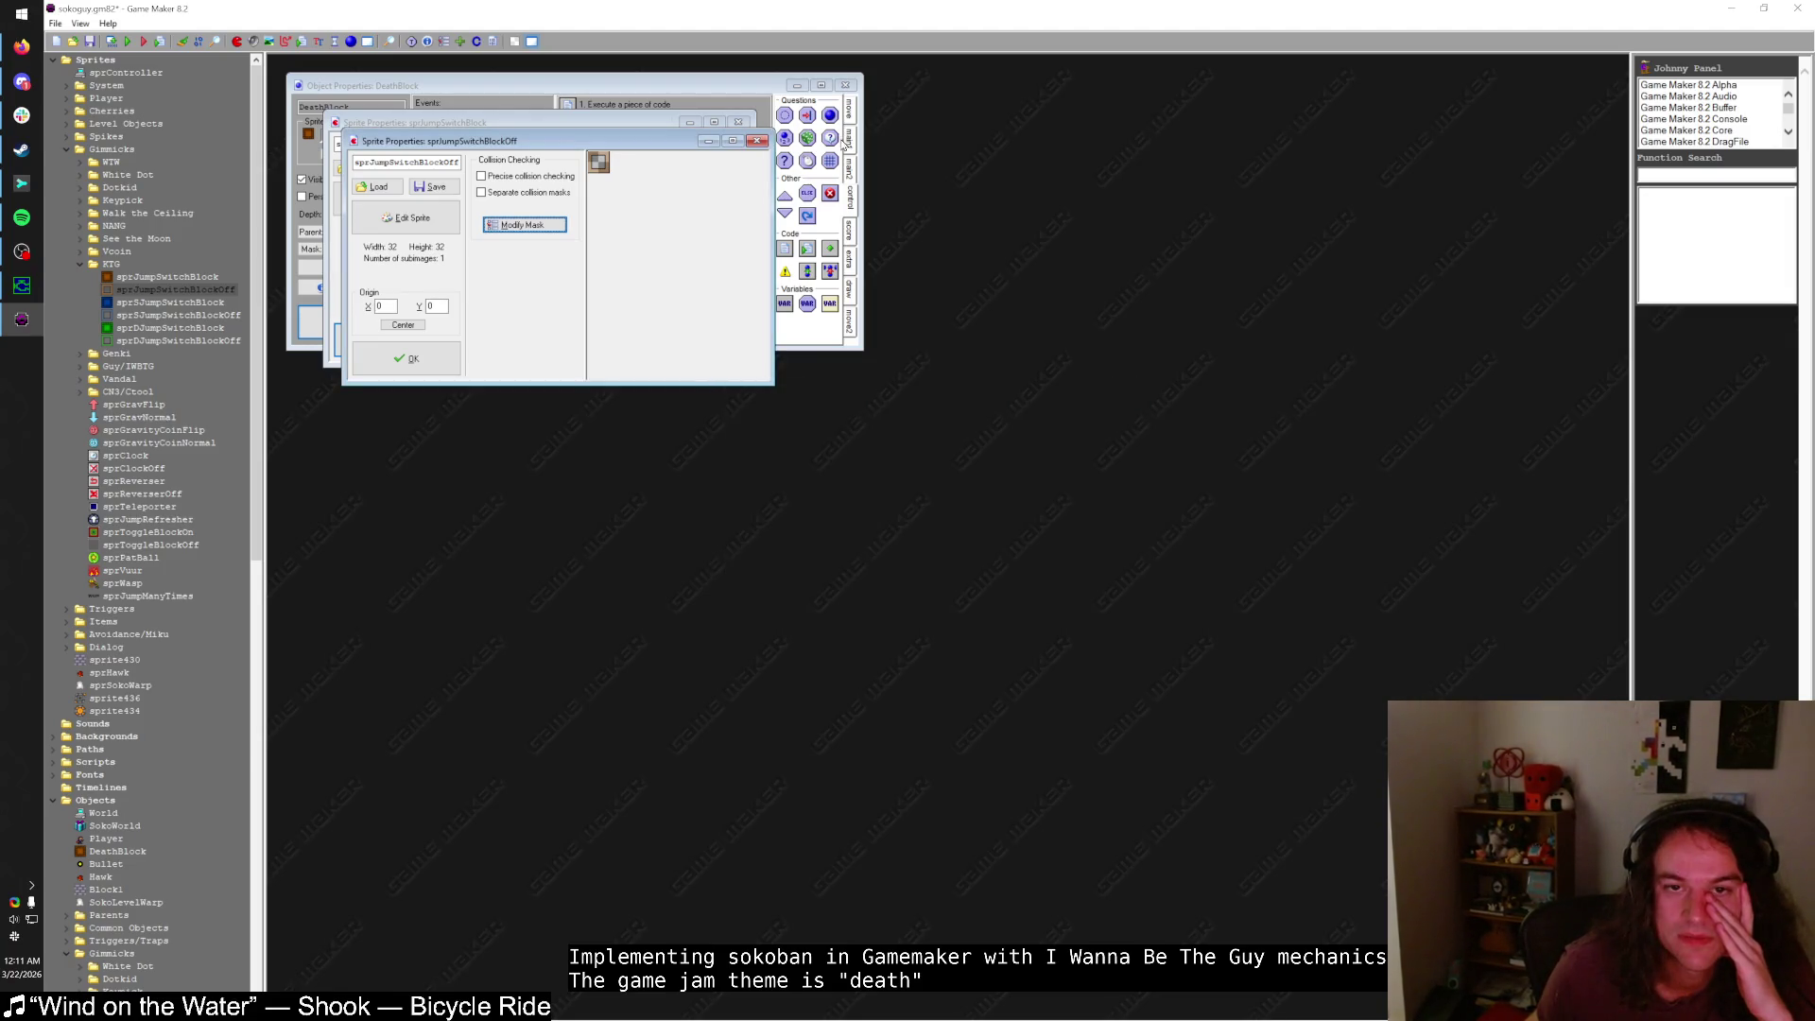
{"action": "left_click", "coordinate": [756, 140]}
{"action": "left_click", "coordinate": [740, 123]}
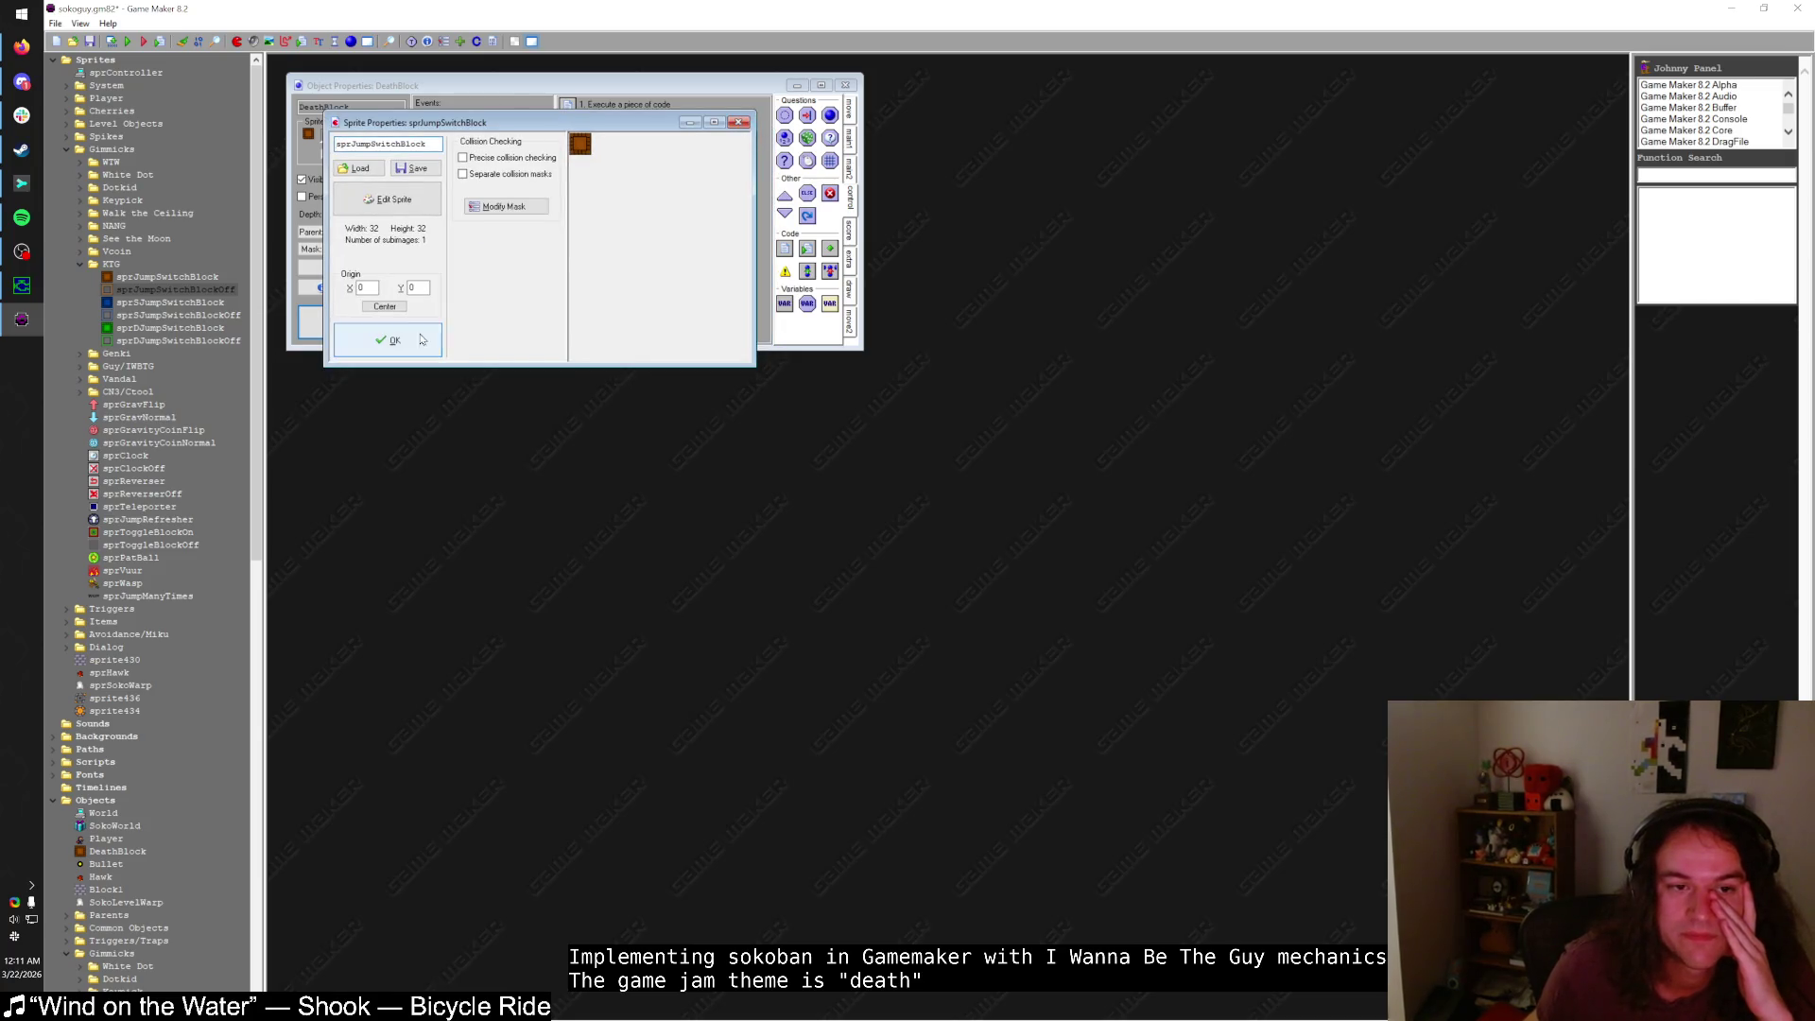
{"action": "left_click", "coordinate": [68, 149]}
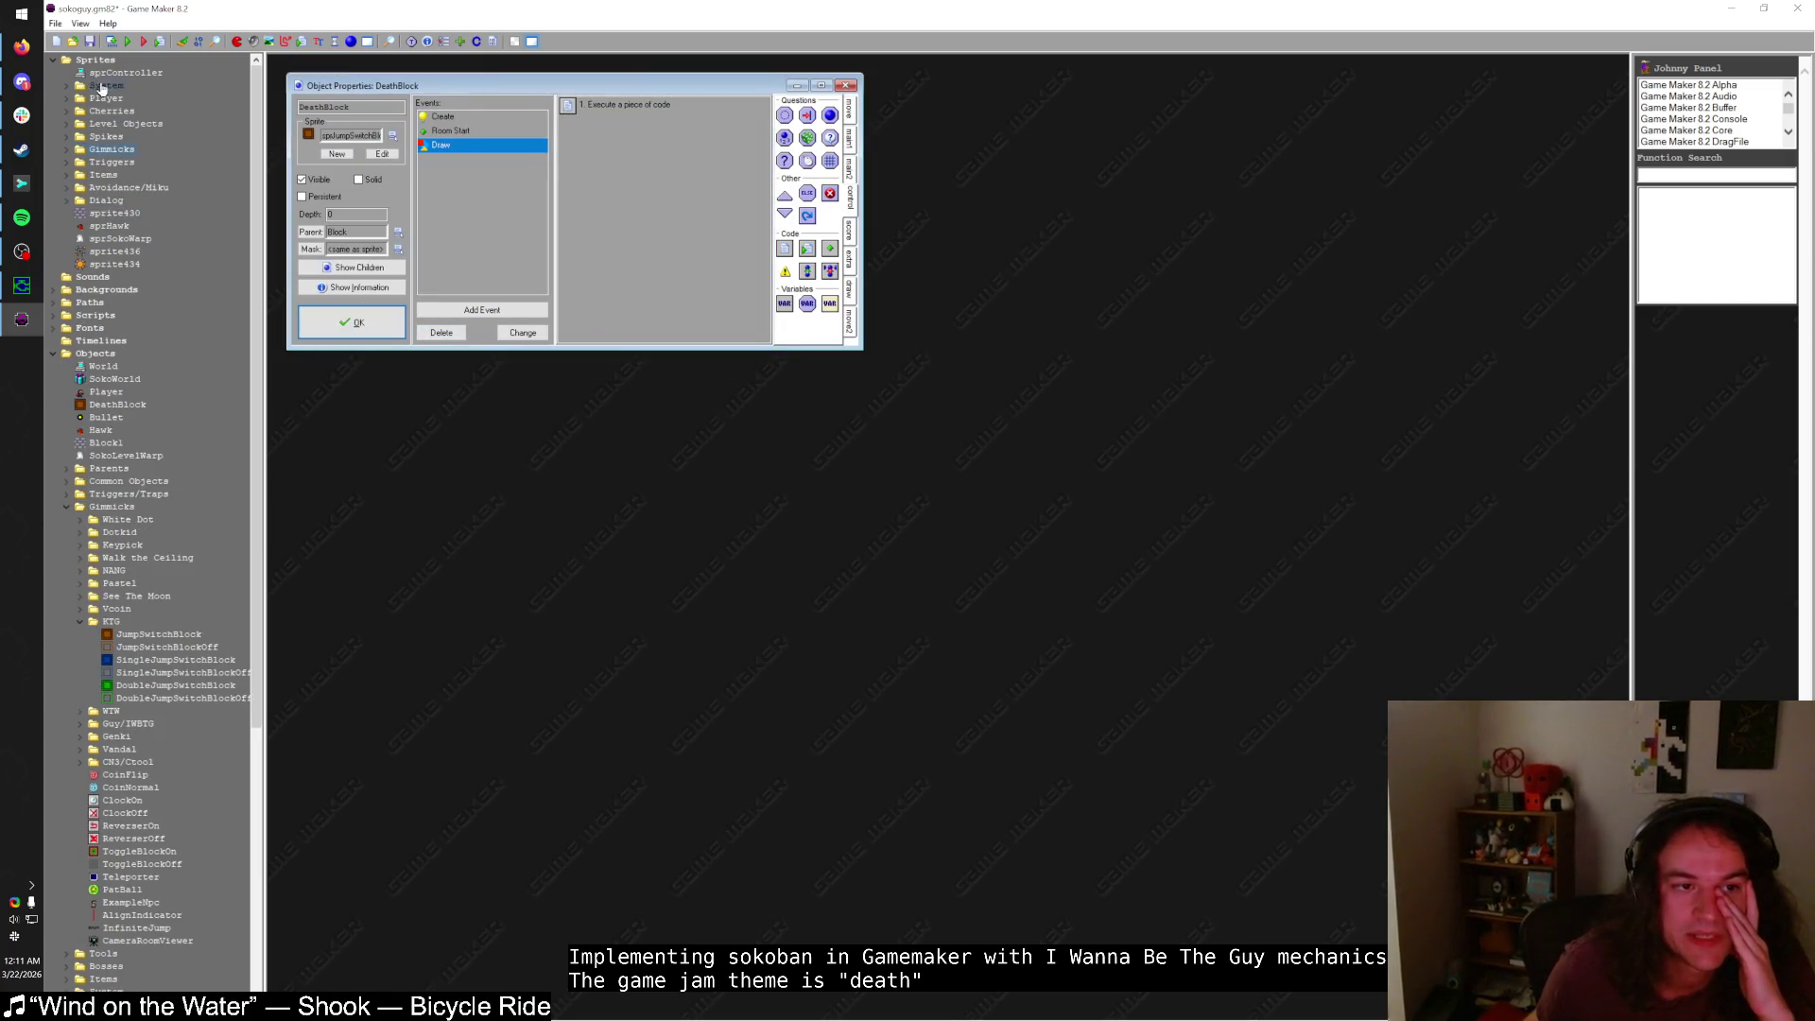
Create a new sprite named sprNone in the Sprites folder
{"action": "right_click", "coordinate": [107, 62]}
{"action": "left_click", "coordinate": [137, 70]}
{"action": "type", "text": "sprNone"}
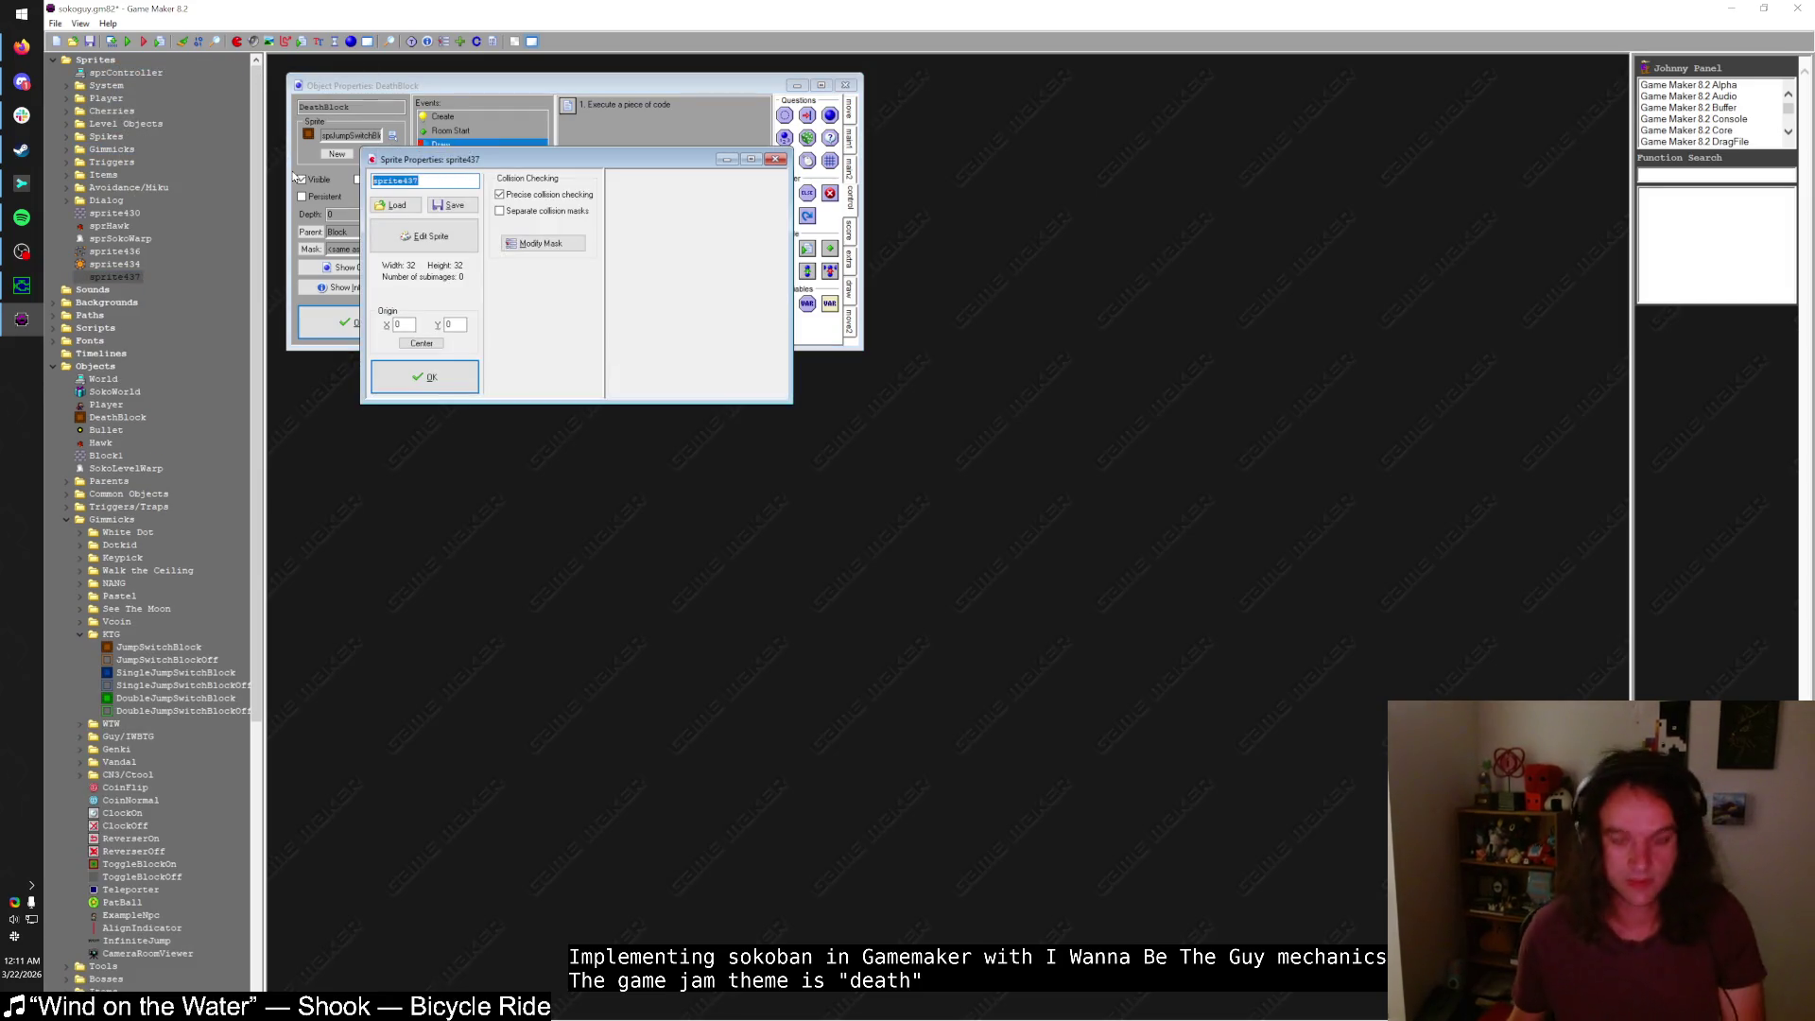
{"action": "left_click", "coordinate": [421, 377]}
Set DeathBlock's collision mask to sprBlock and review its Create and Draw events
{"action": "left_click", "coordinate": [364, 251]}
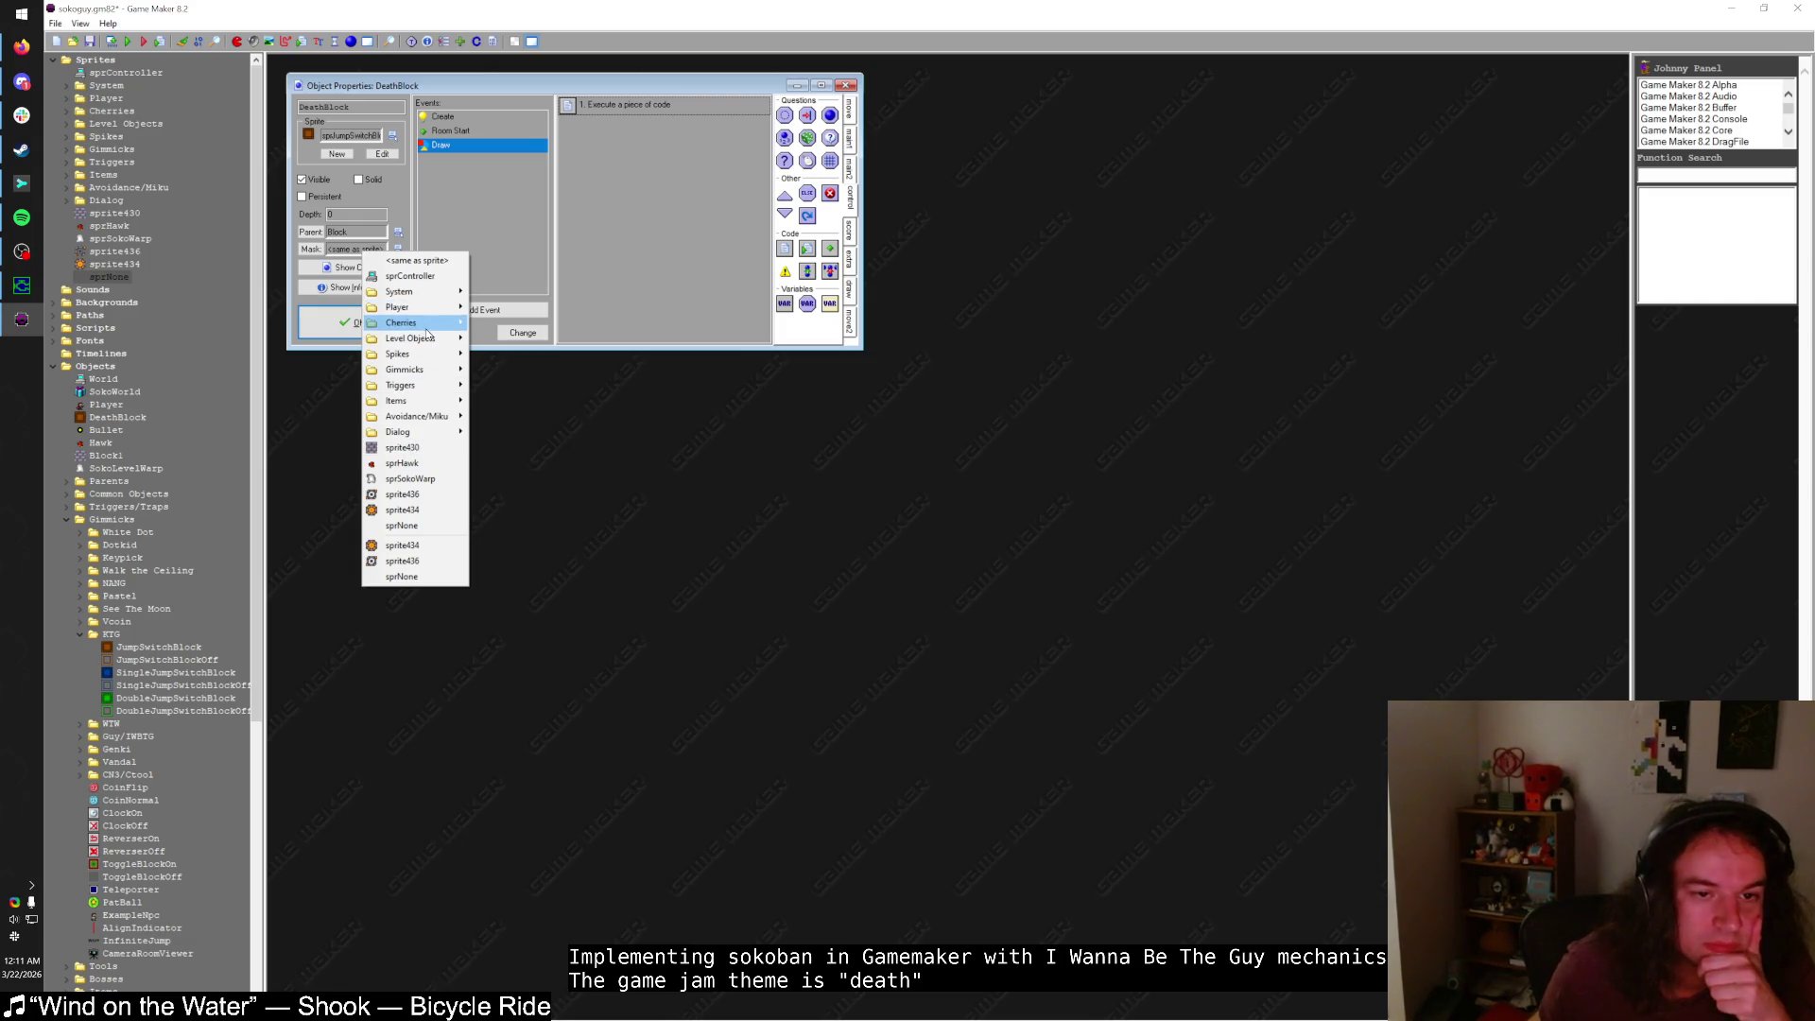
{"action": "mouse_move", "coordinate": [427, 299]}
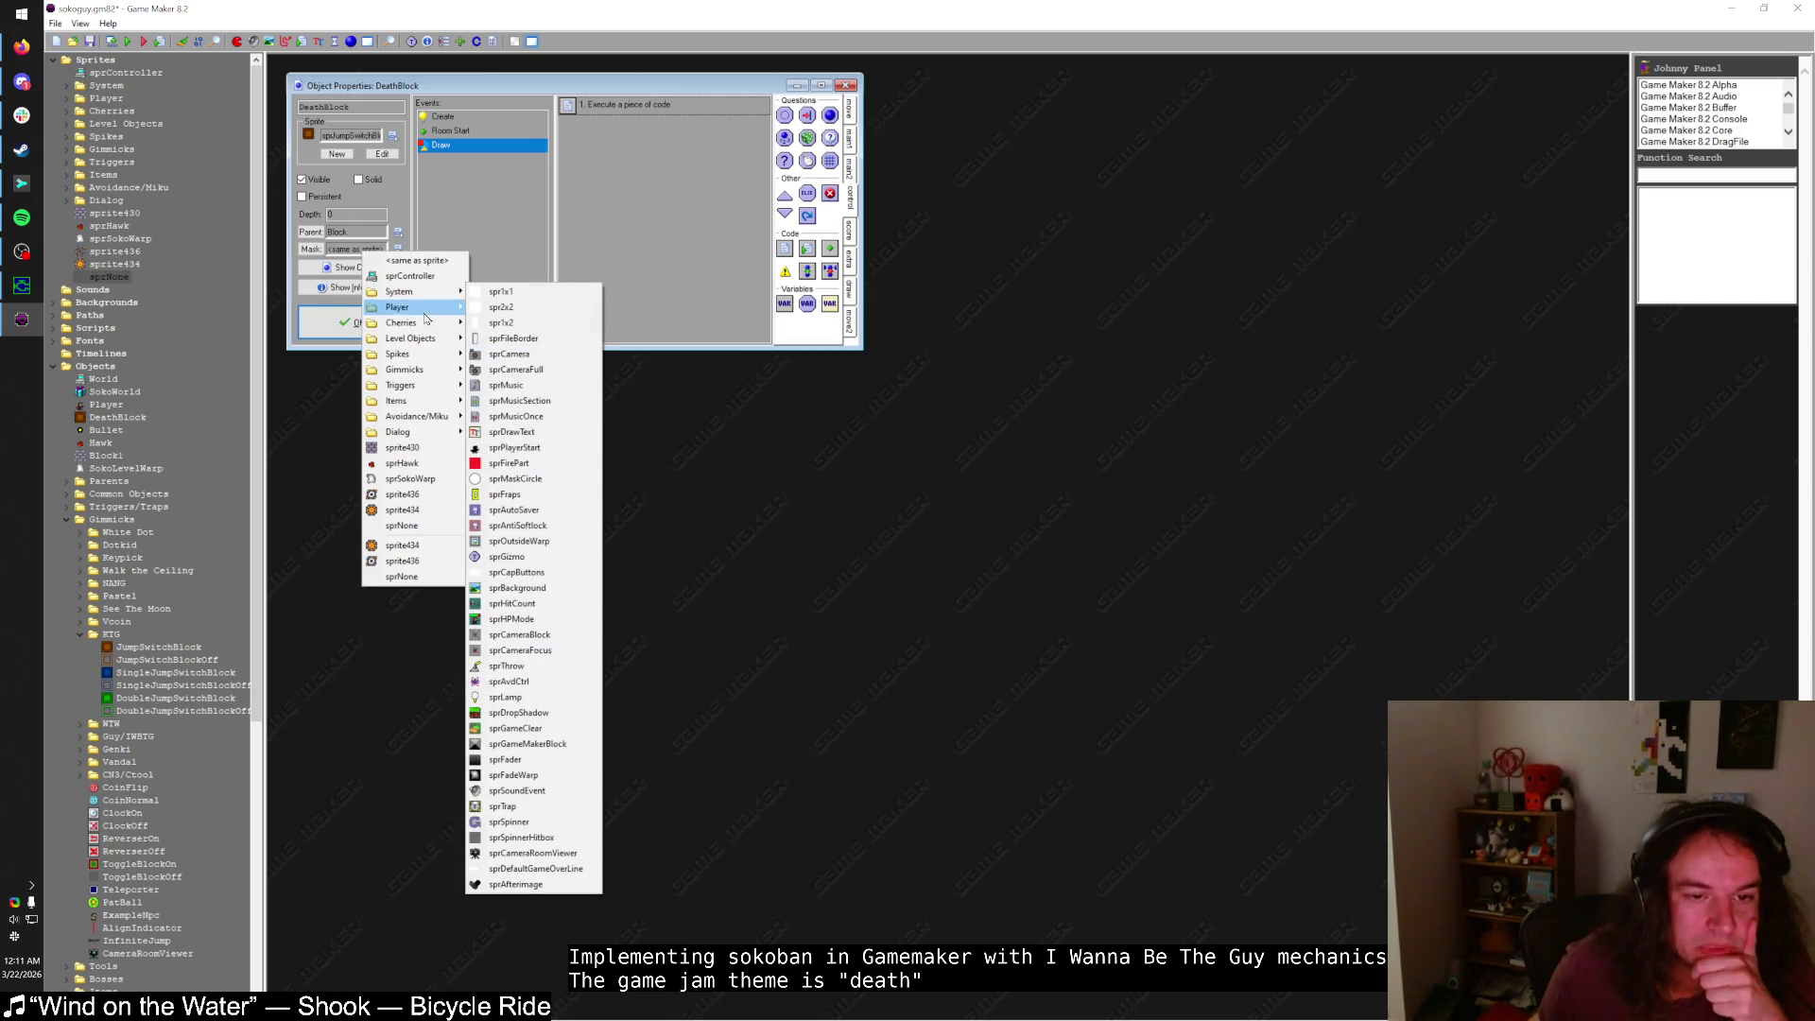
{"action": "mouse_move", "coordinate": [425, 339]}
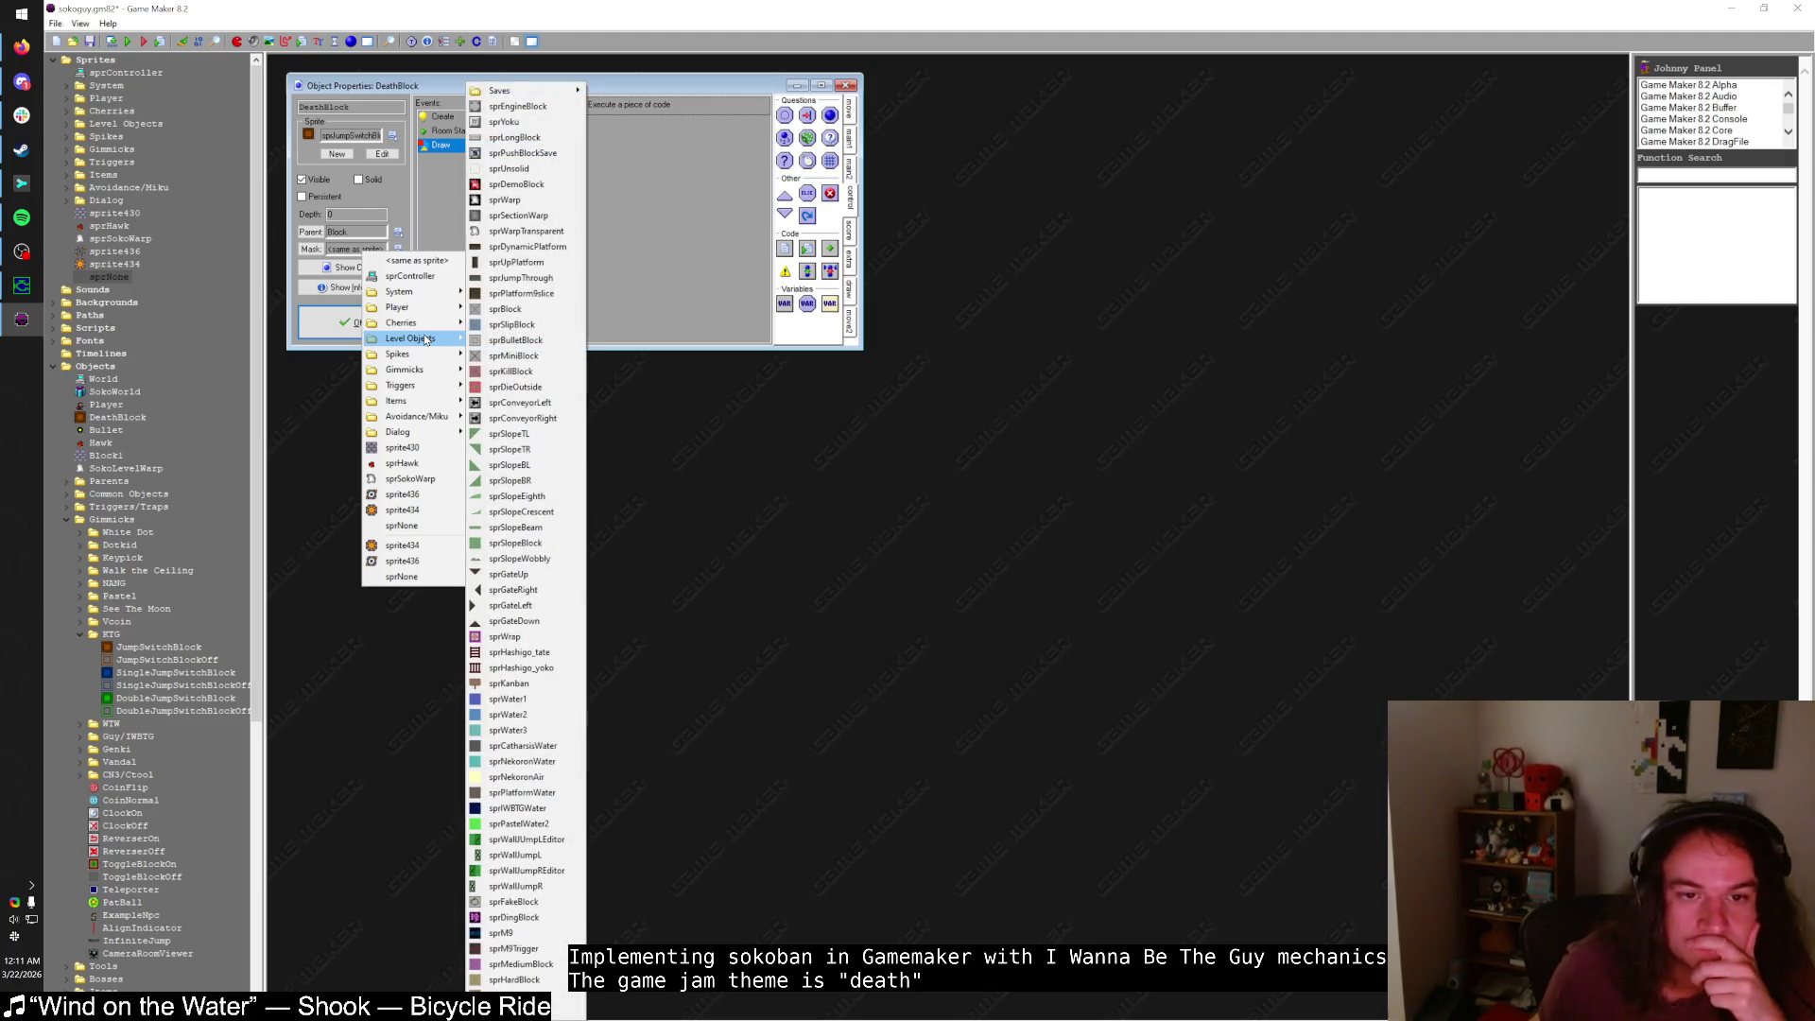
{"action": "left_click", "coordinate": [511, 309]}
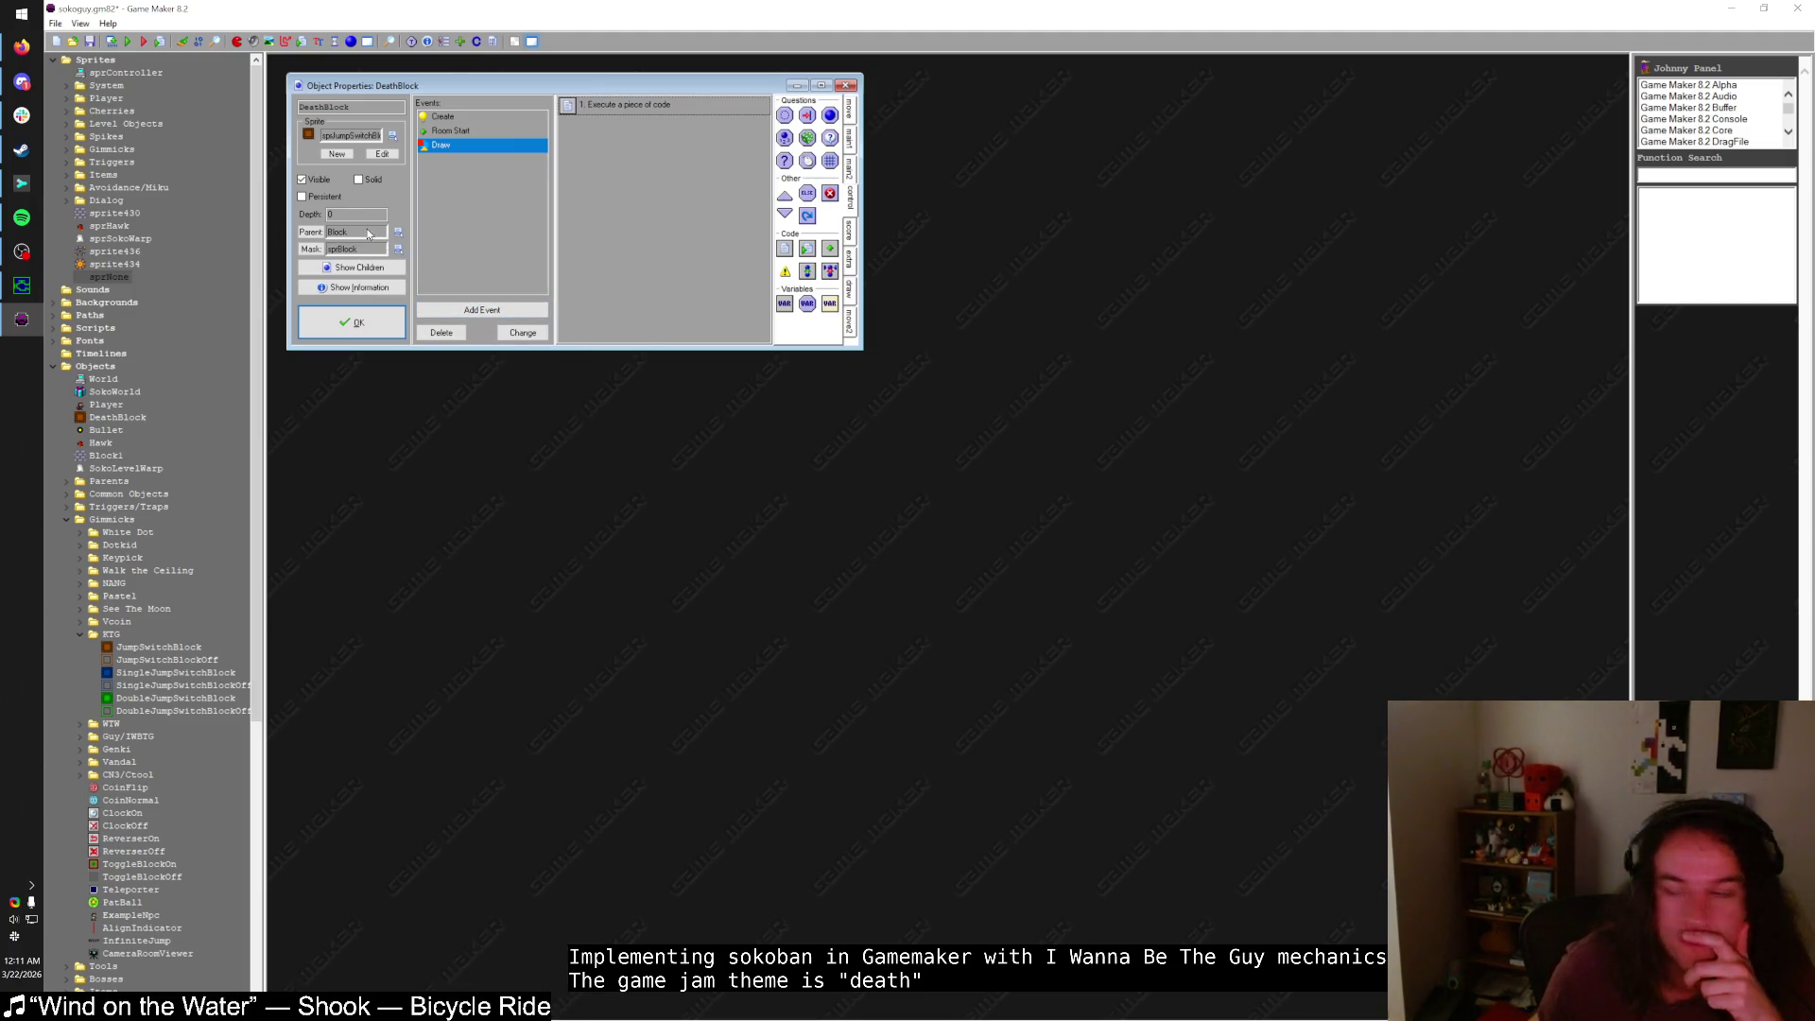
{"action": "left_click", "coordinate": [466, 118]}
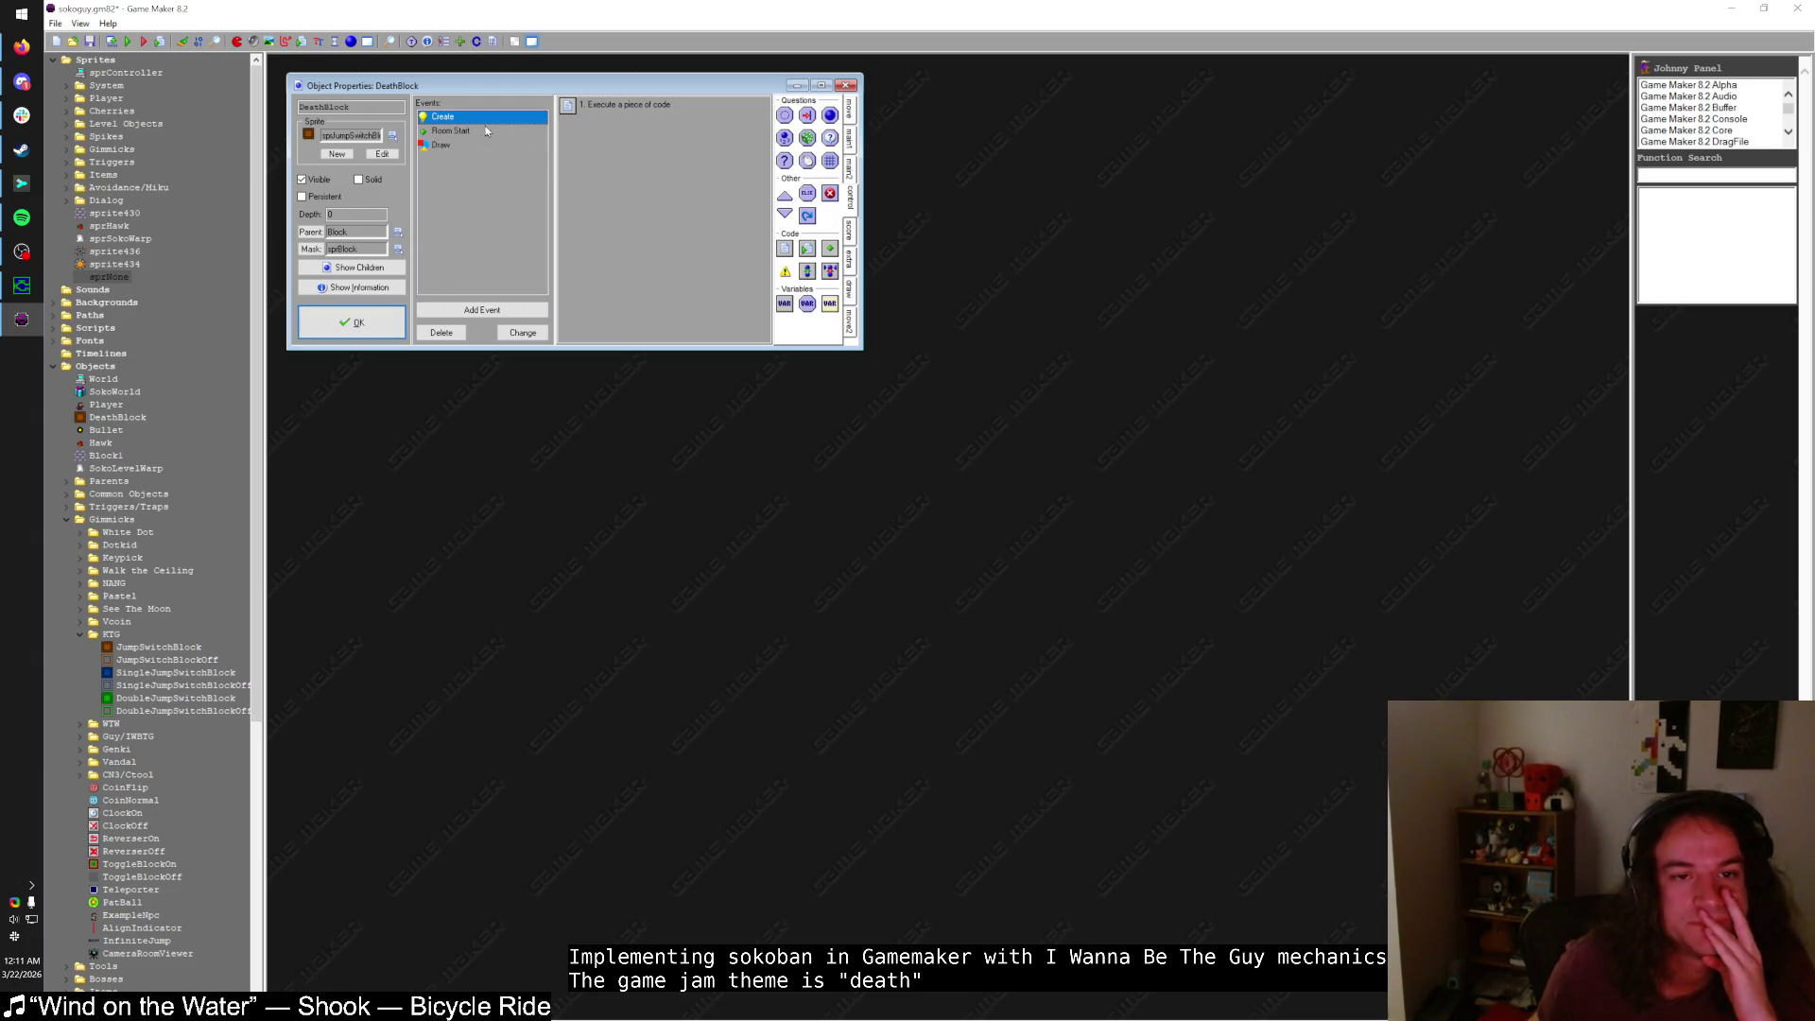
{"action": "left_click", "coordinate": [442, 145]}
{"action": "left_click", "coordinate": [574, 110]}
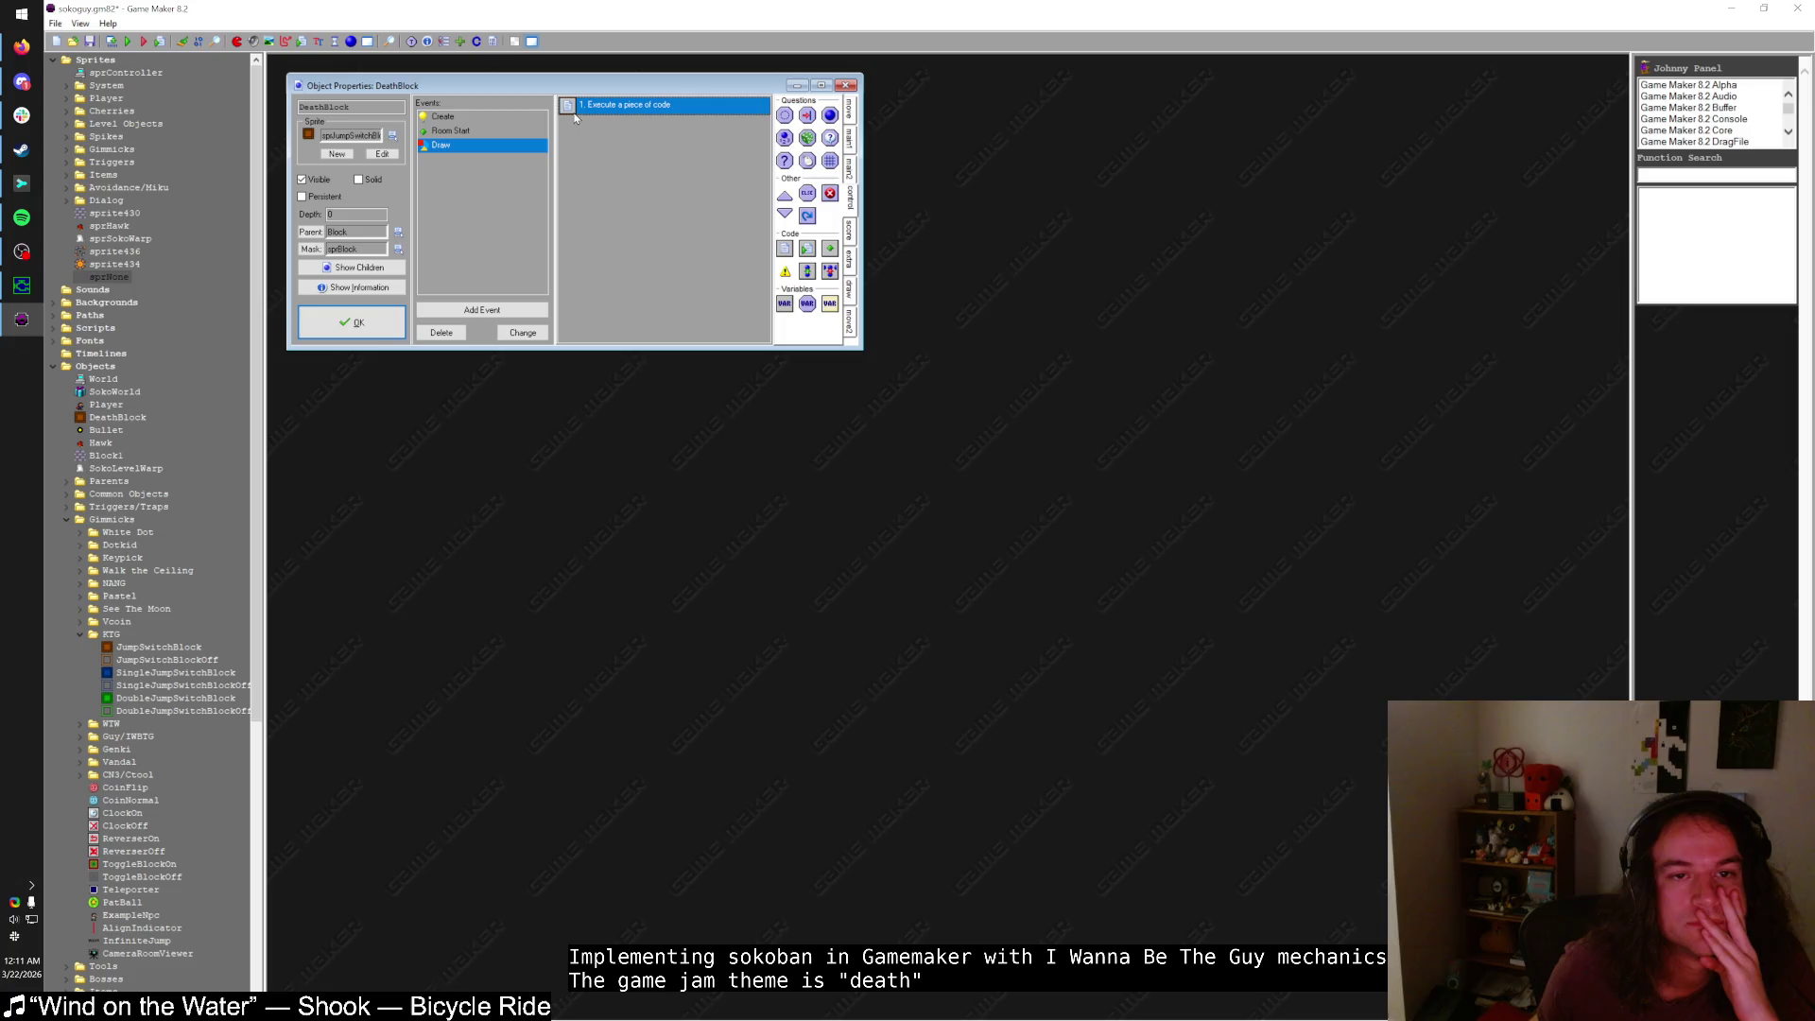
{"action": "left_click", "coordinate": [380, 153]}
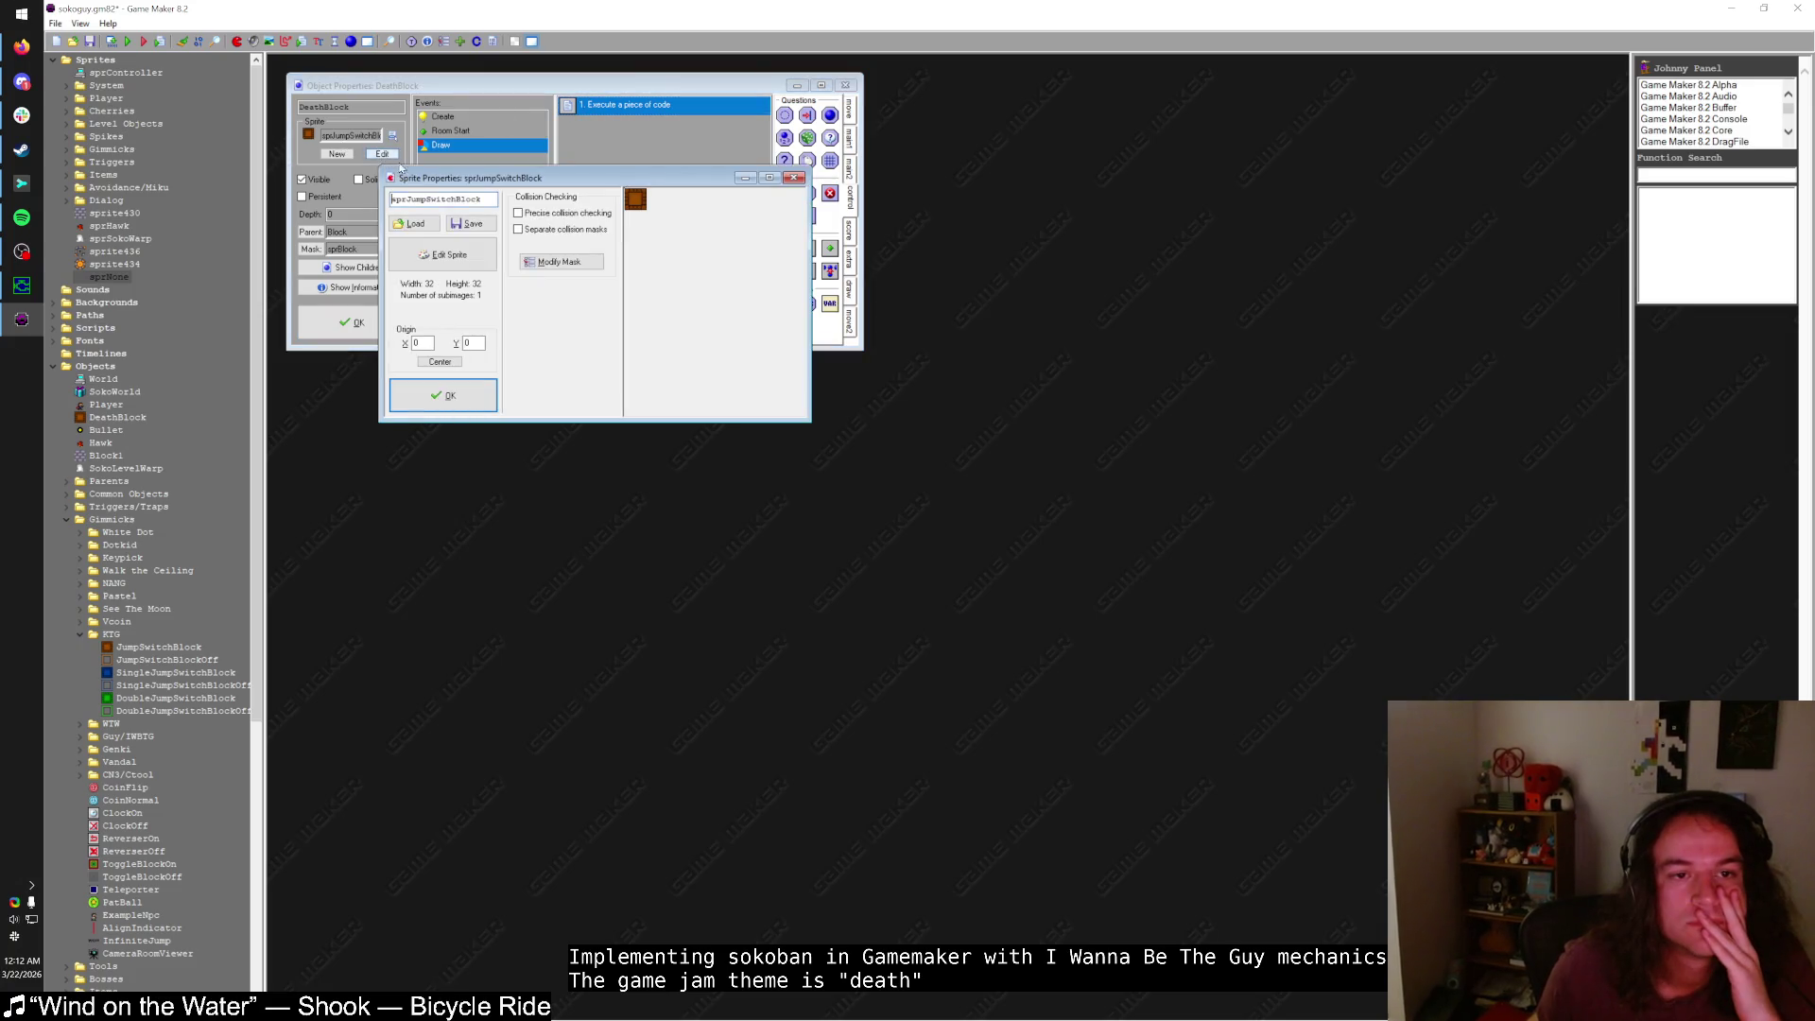
In DeathBlock's Draw code, change c_red to c_black and replace line 4 with draw_set_alpha(0.5)
{"action": "left_click", "coordinate": [794, 178]}
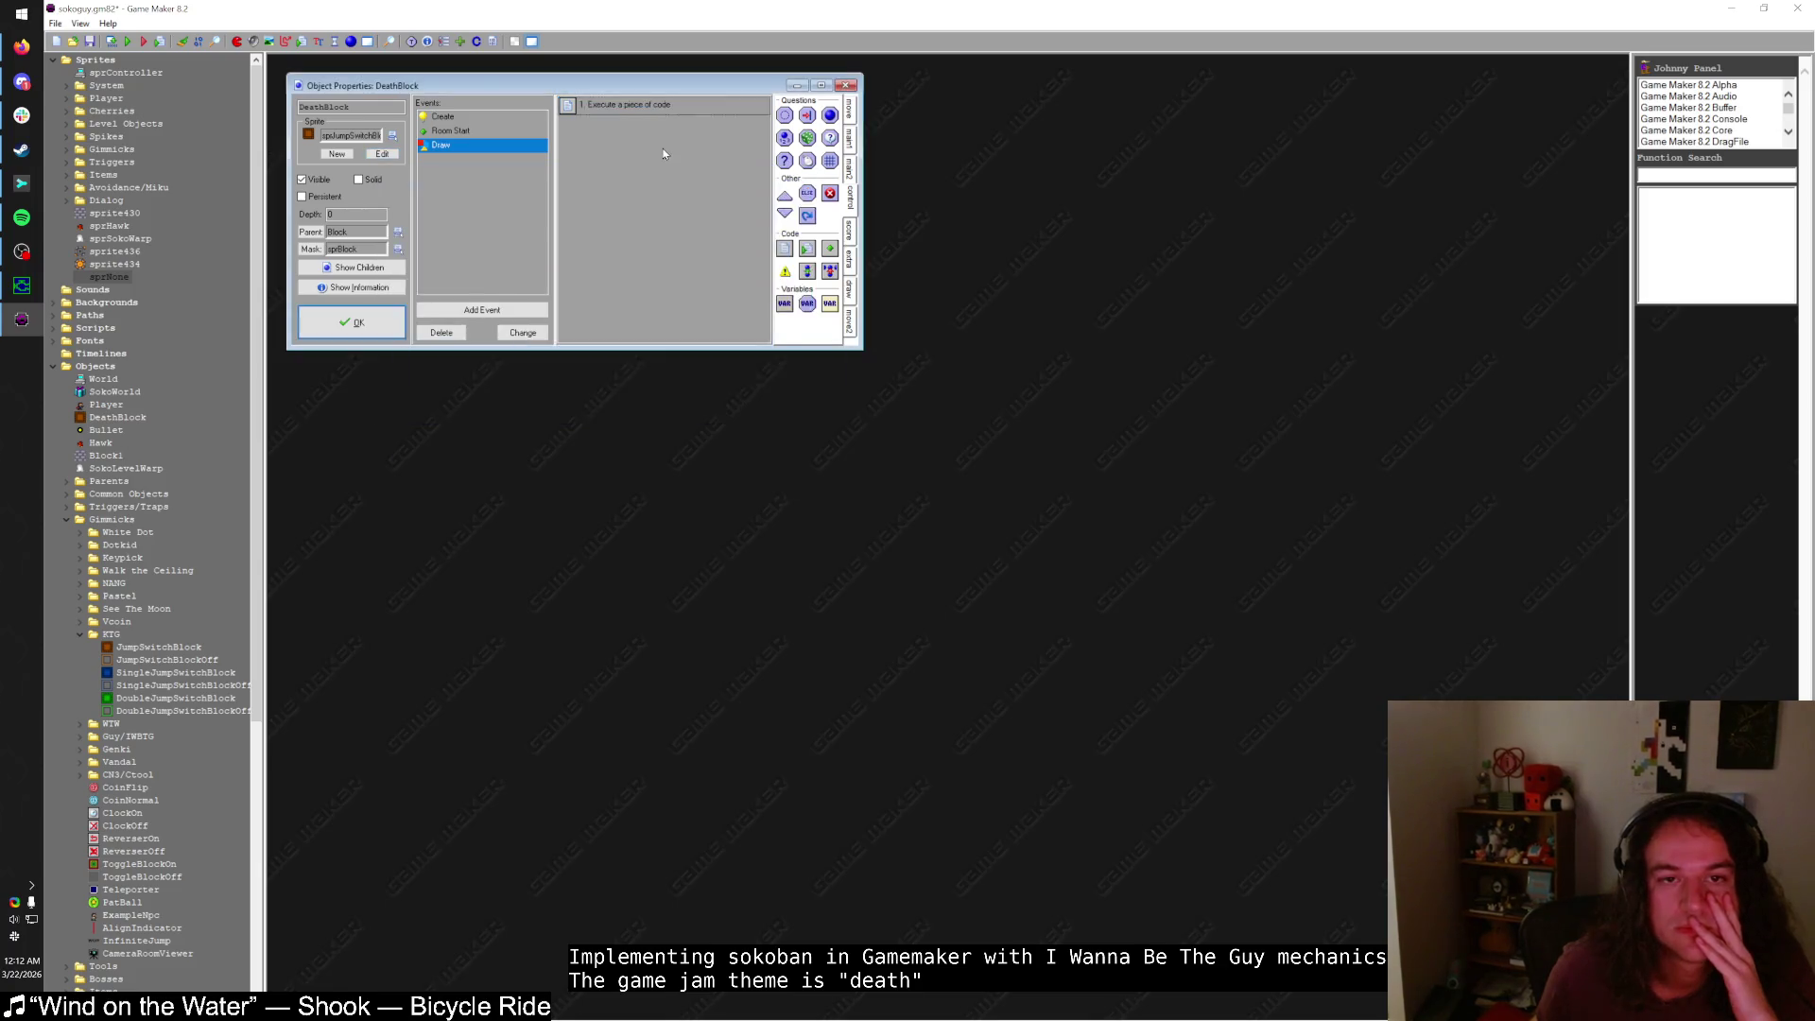
{"action": "double_click", "coordinate": [624, 105]}
{"action": "double_click", "coordinate": [600, 272]}
{"action": "type", "text": "c_black"}
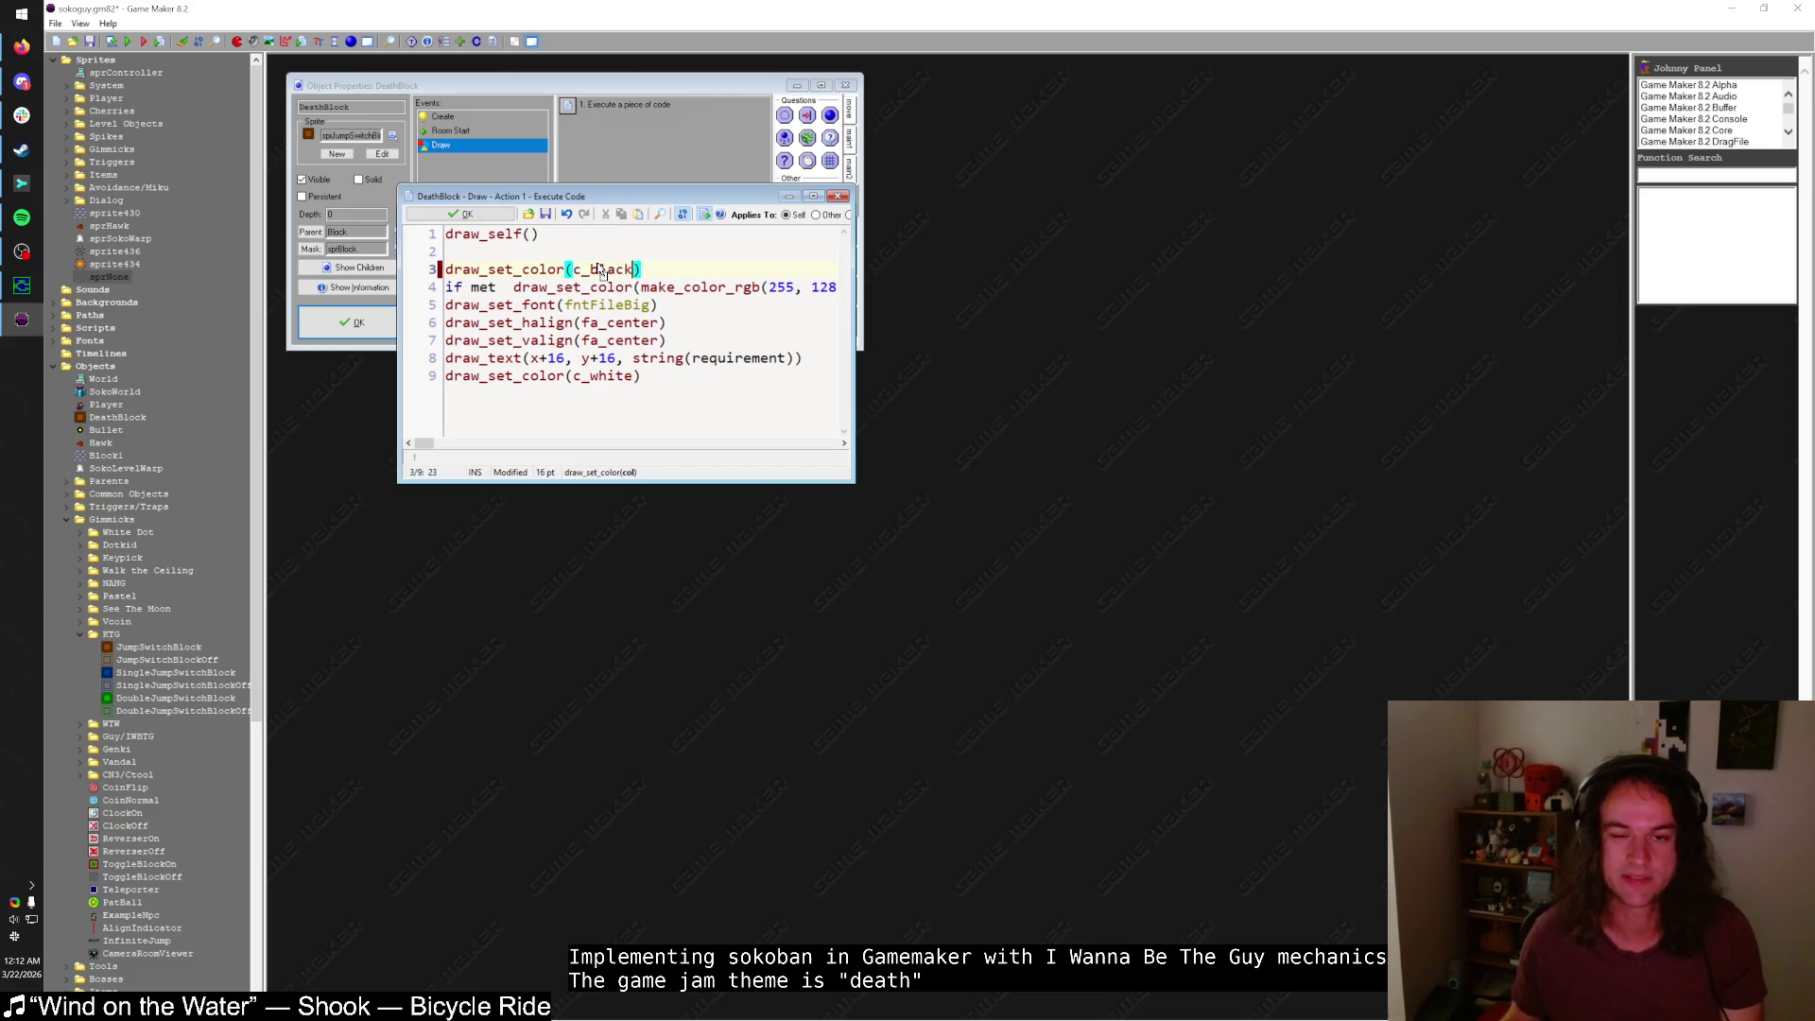
{"action": "left_click", "coordinate": [813, 196]}
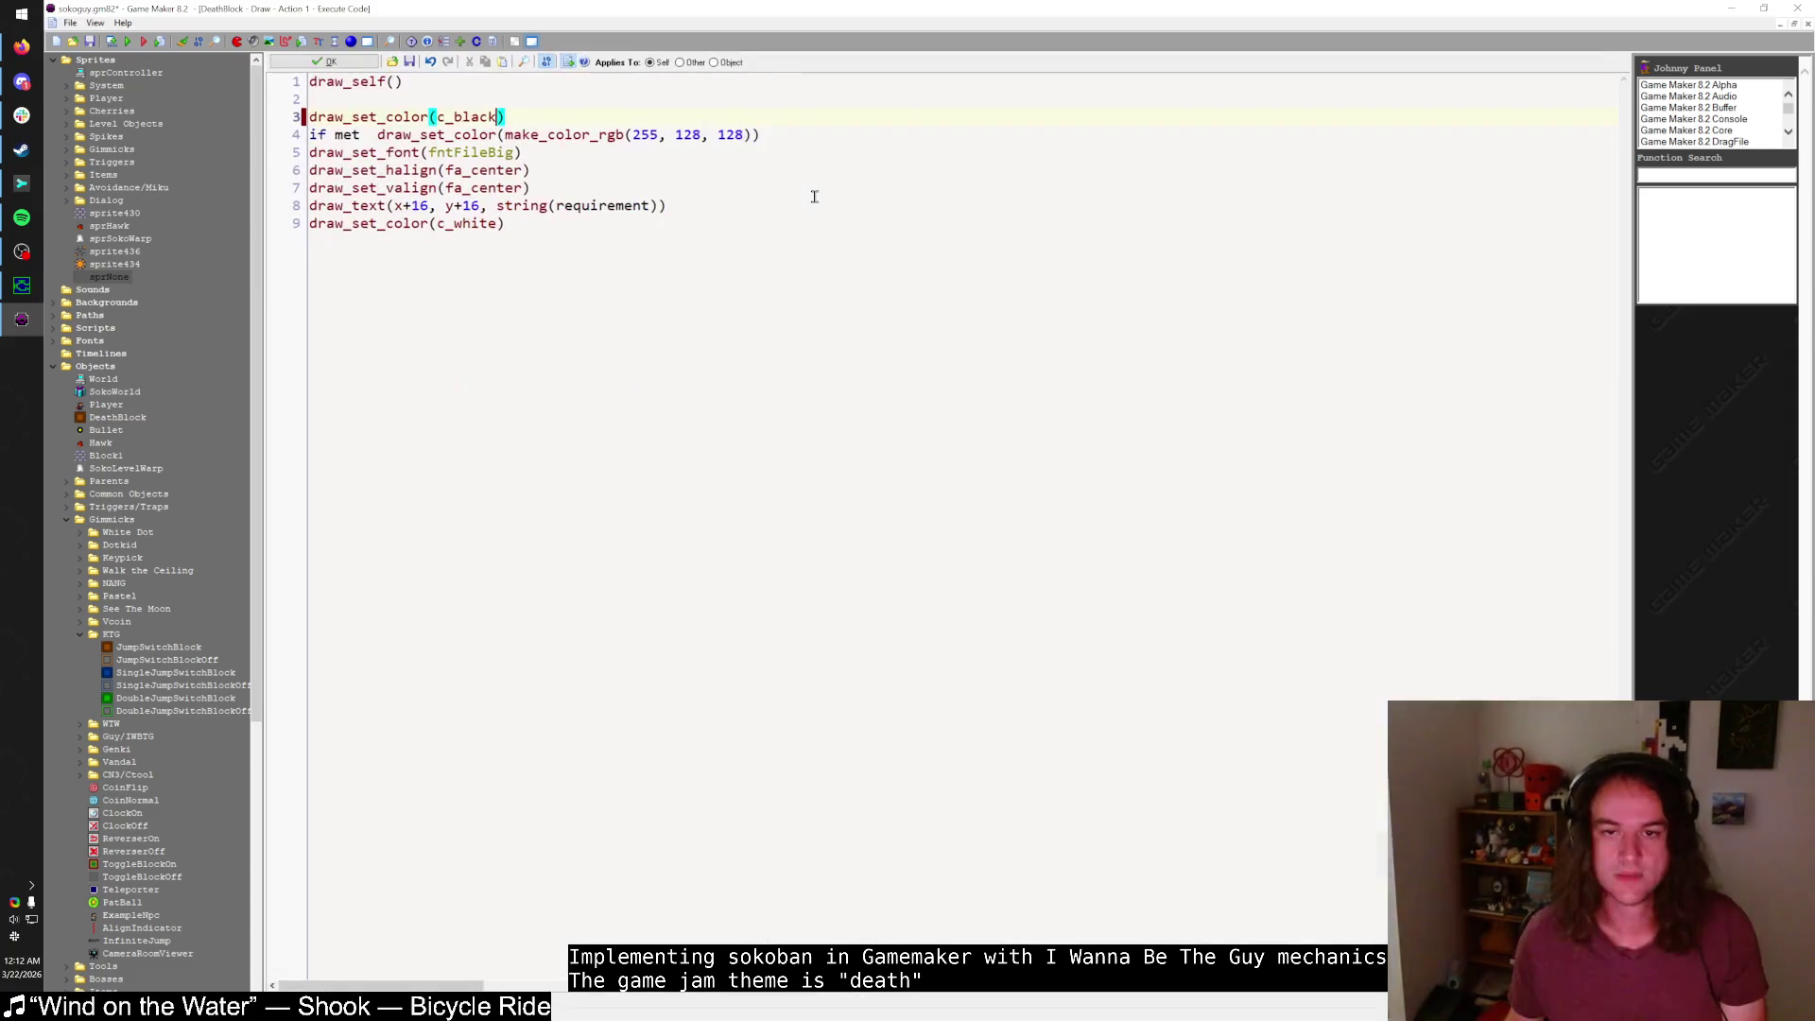
{"action": "left_click", "coordinate": [309, 134]}
{"action": "type", "text": "a"}
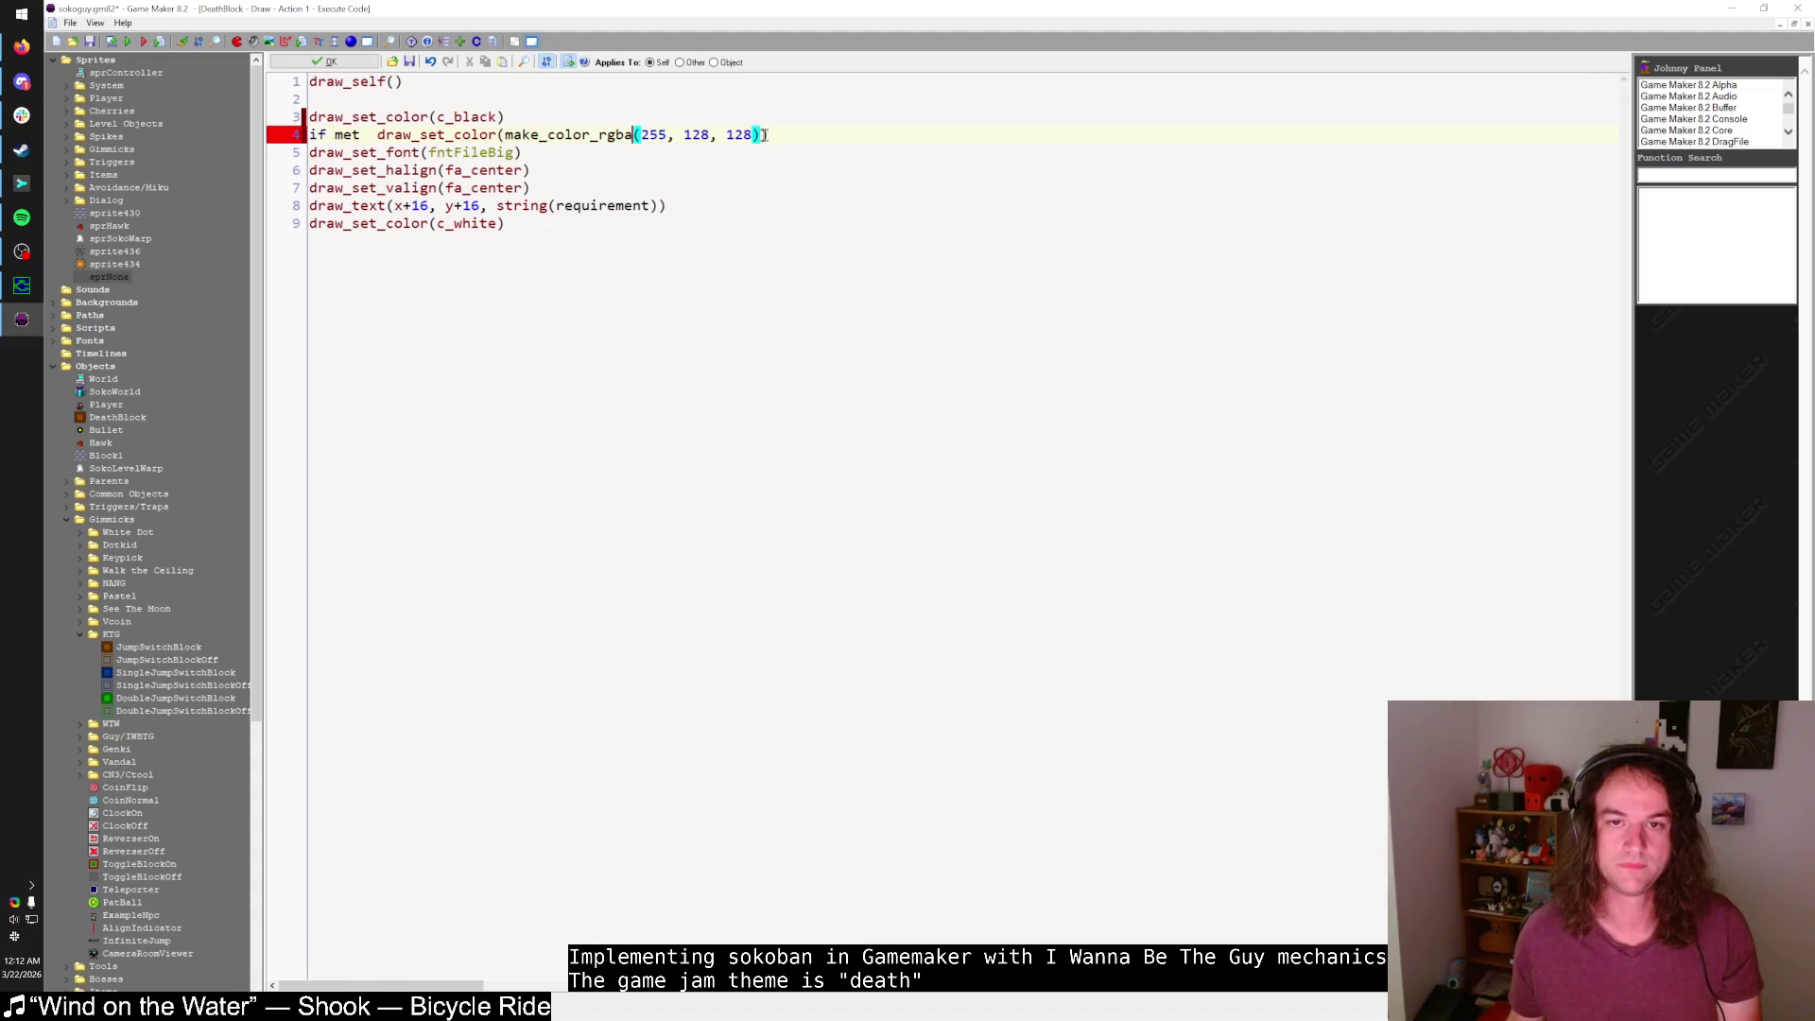
{"action": "left_click", "coordinate": [768, 134]}
{"action": "left_click_drag", "start_coordinate": [768, 134], "coordinate": [375, 134]}
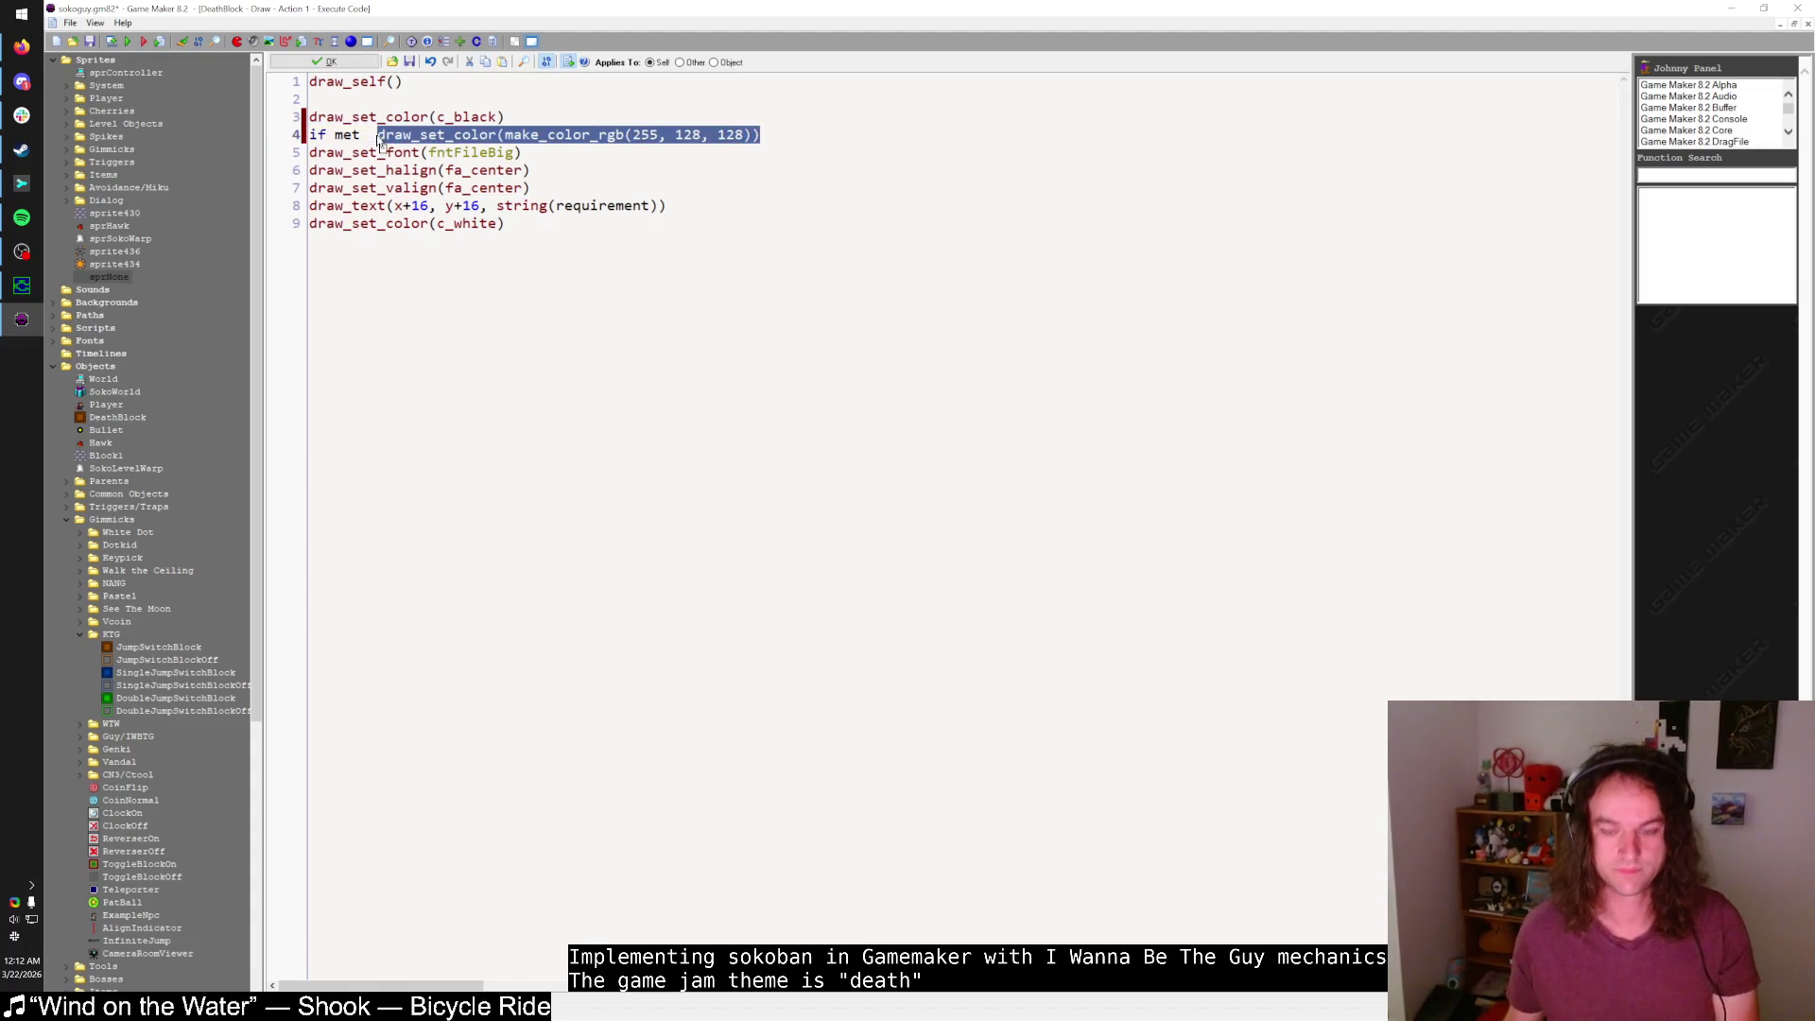
{"action": "type", "text": "draw_set_alpha(0"}
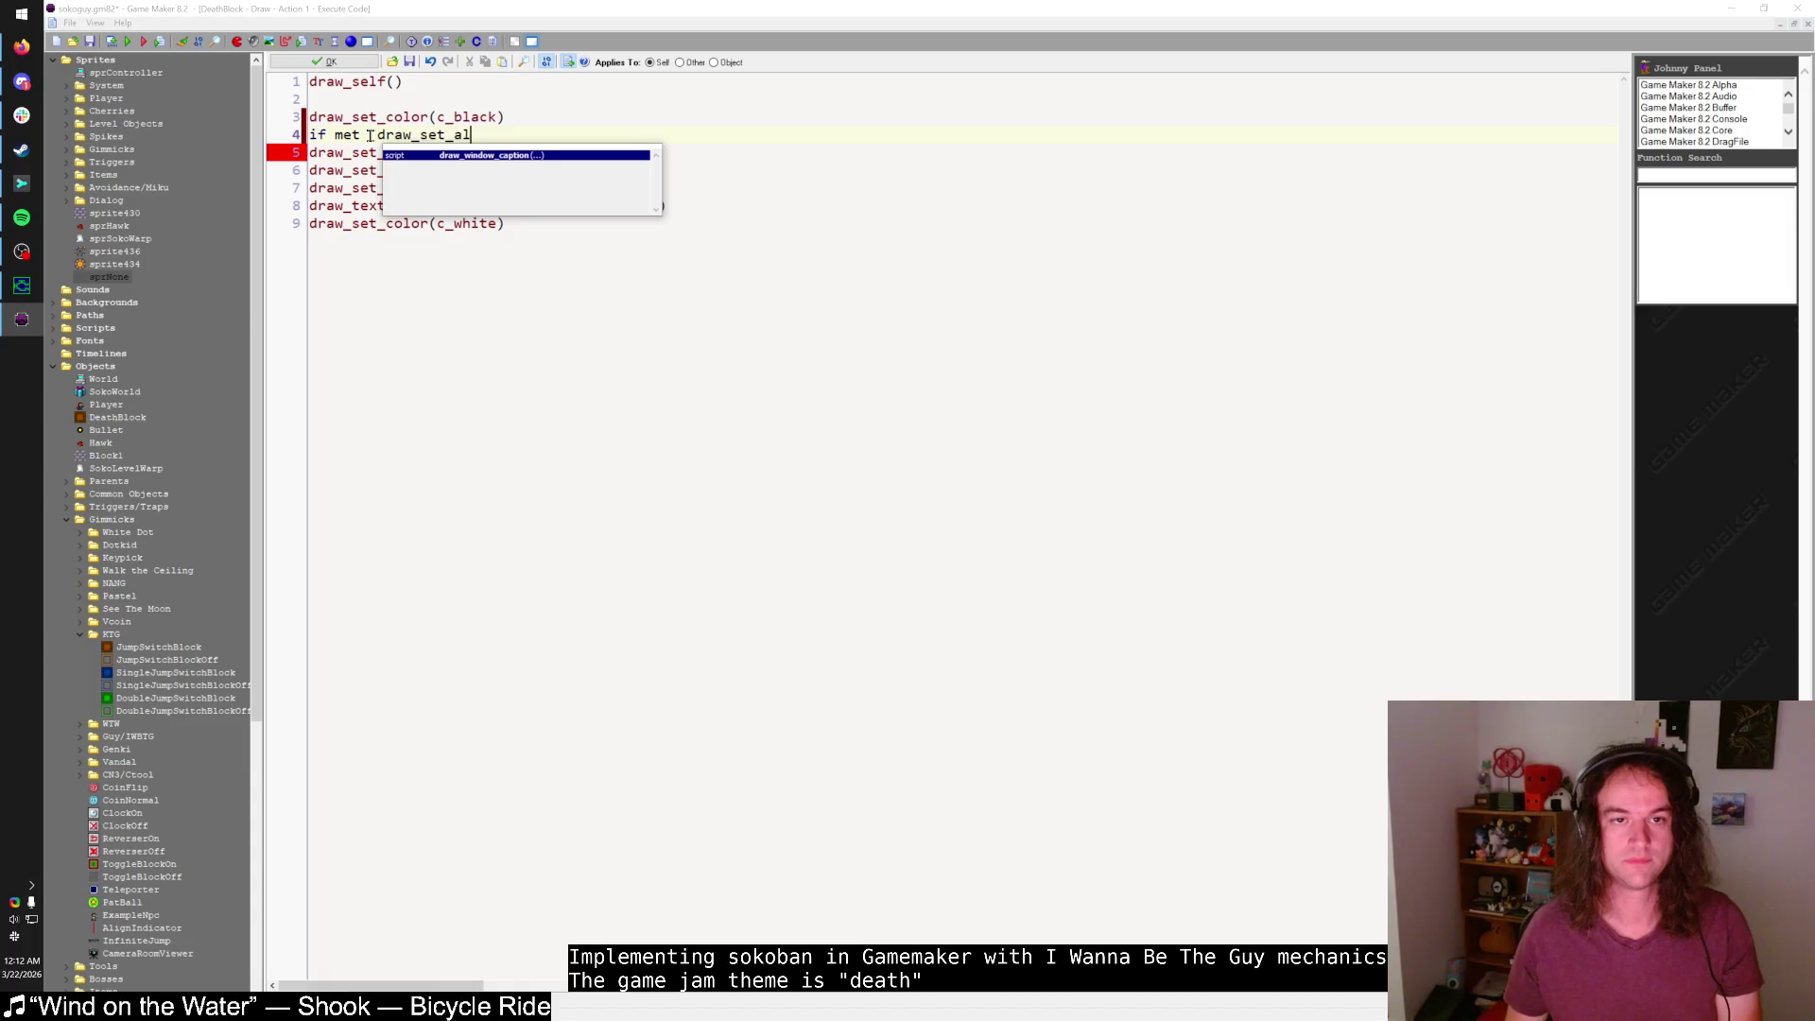
{"action": "type", "text": "_"}
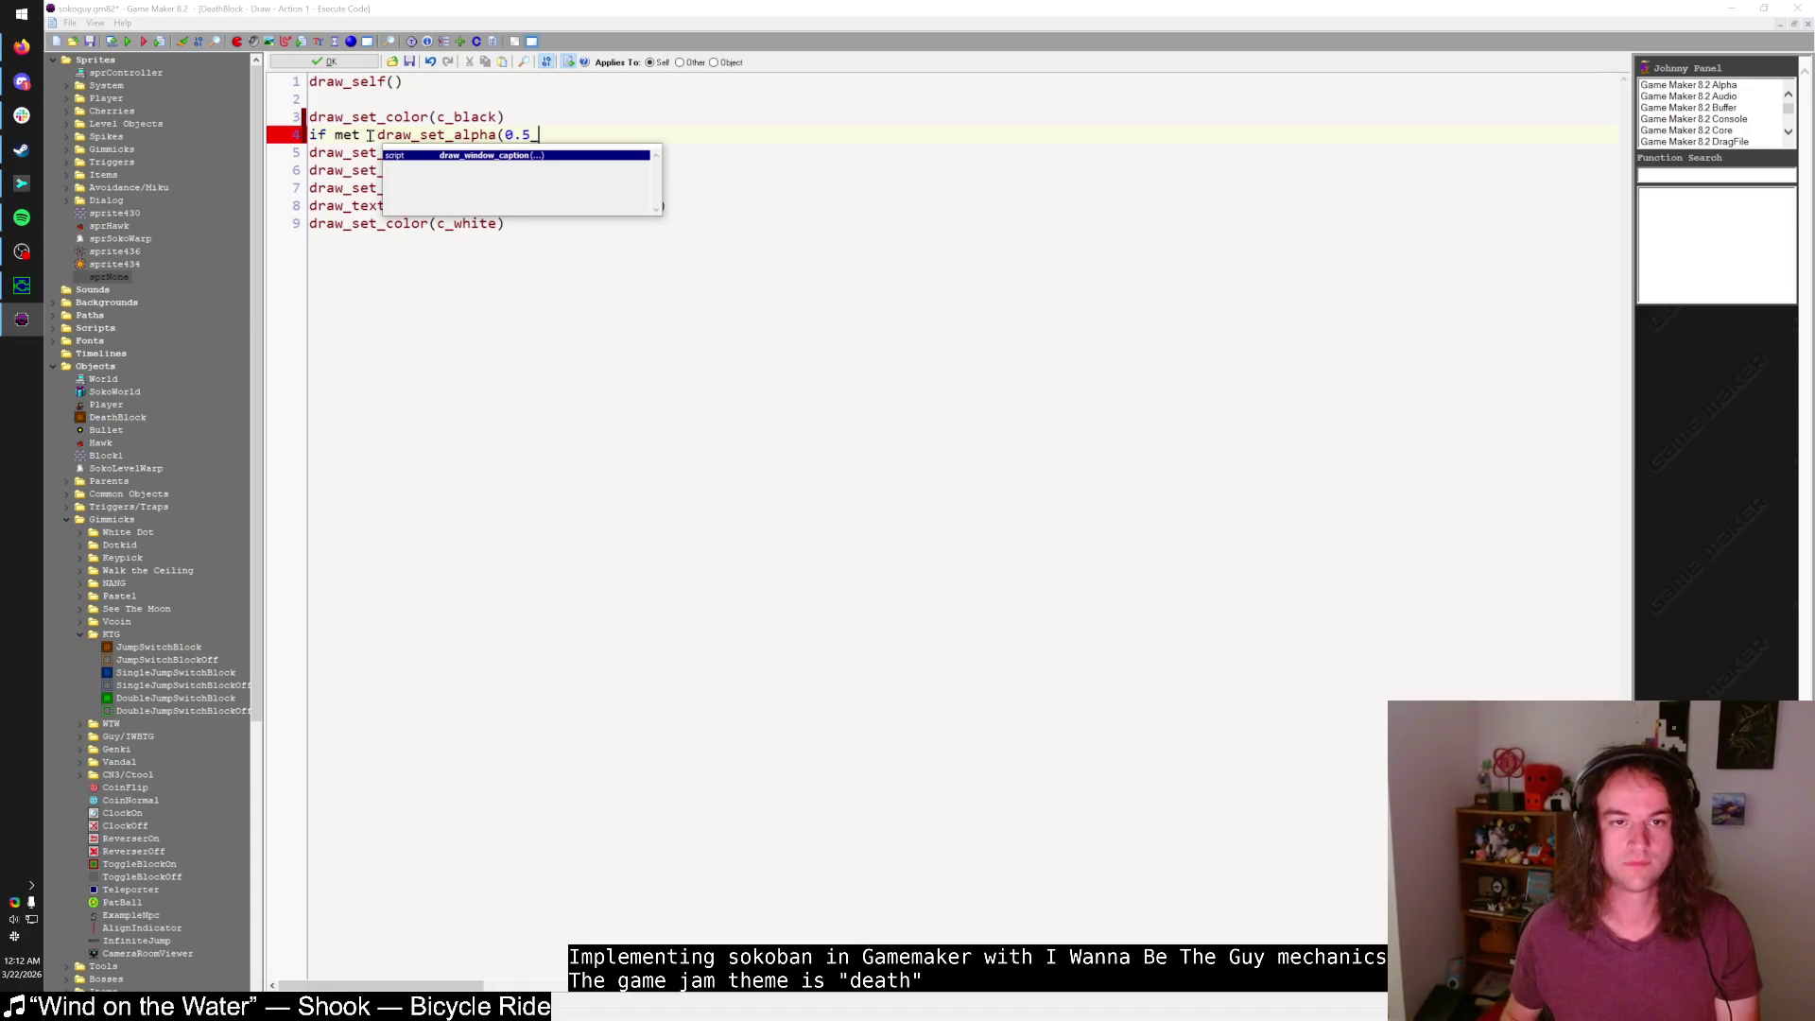
{"action": "type", "text": ")"}
Add draw_set_alpha(1) after line 9 and save the Draw code
{"action": "left_click", "coordinate": [603, 227]}
{"action": "key", "text": "Return"}
{"action": "type", "text": "dr"}
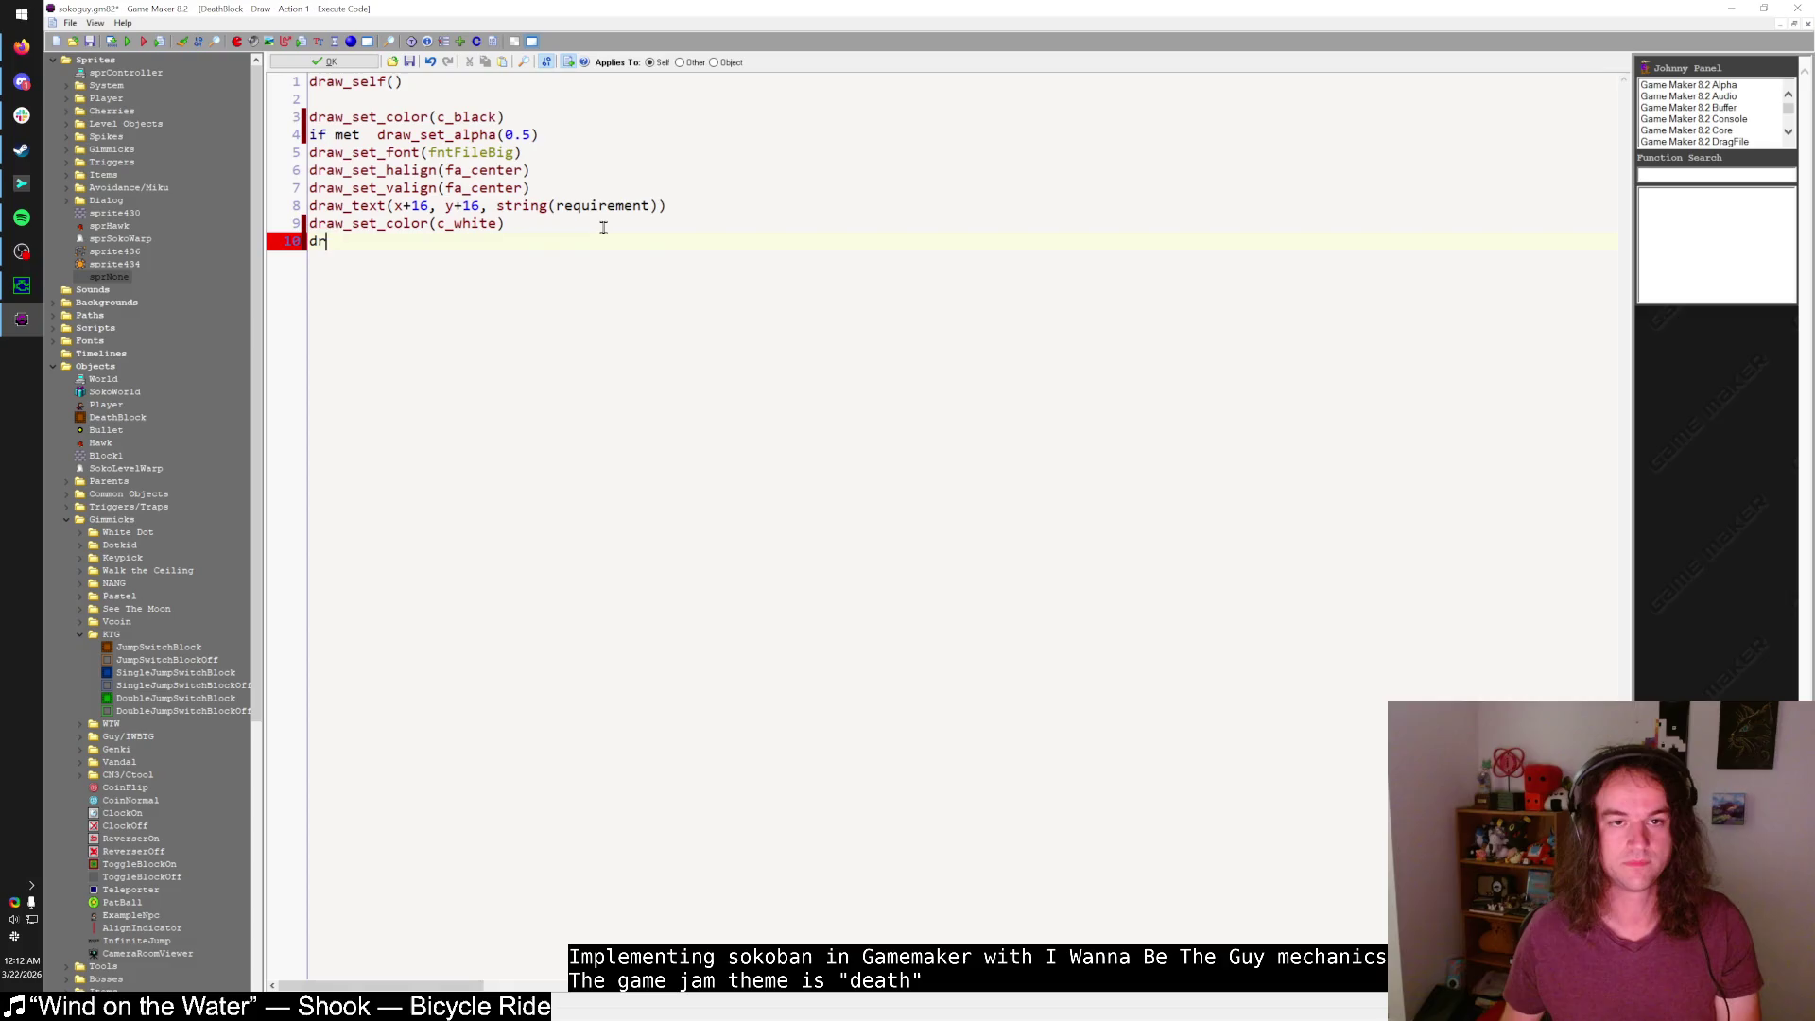
{"action": "type", "text": "aw_set_alpha(1)"}
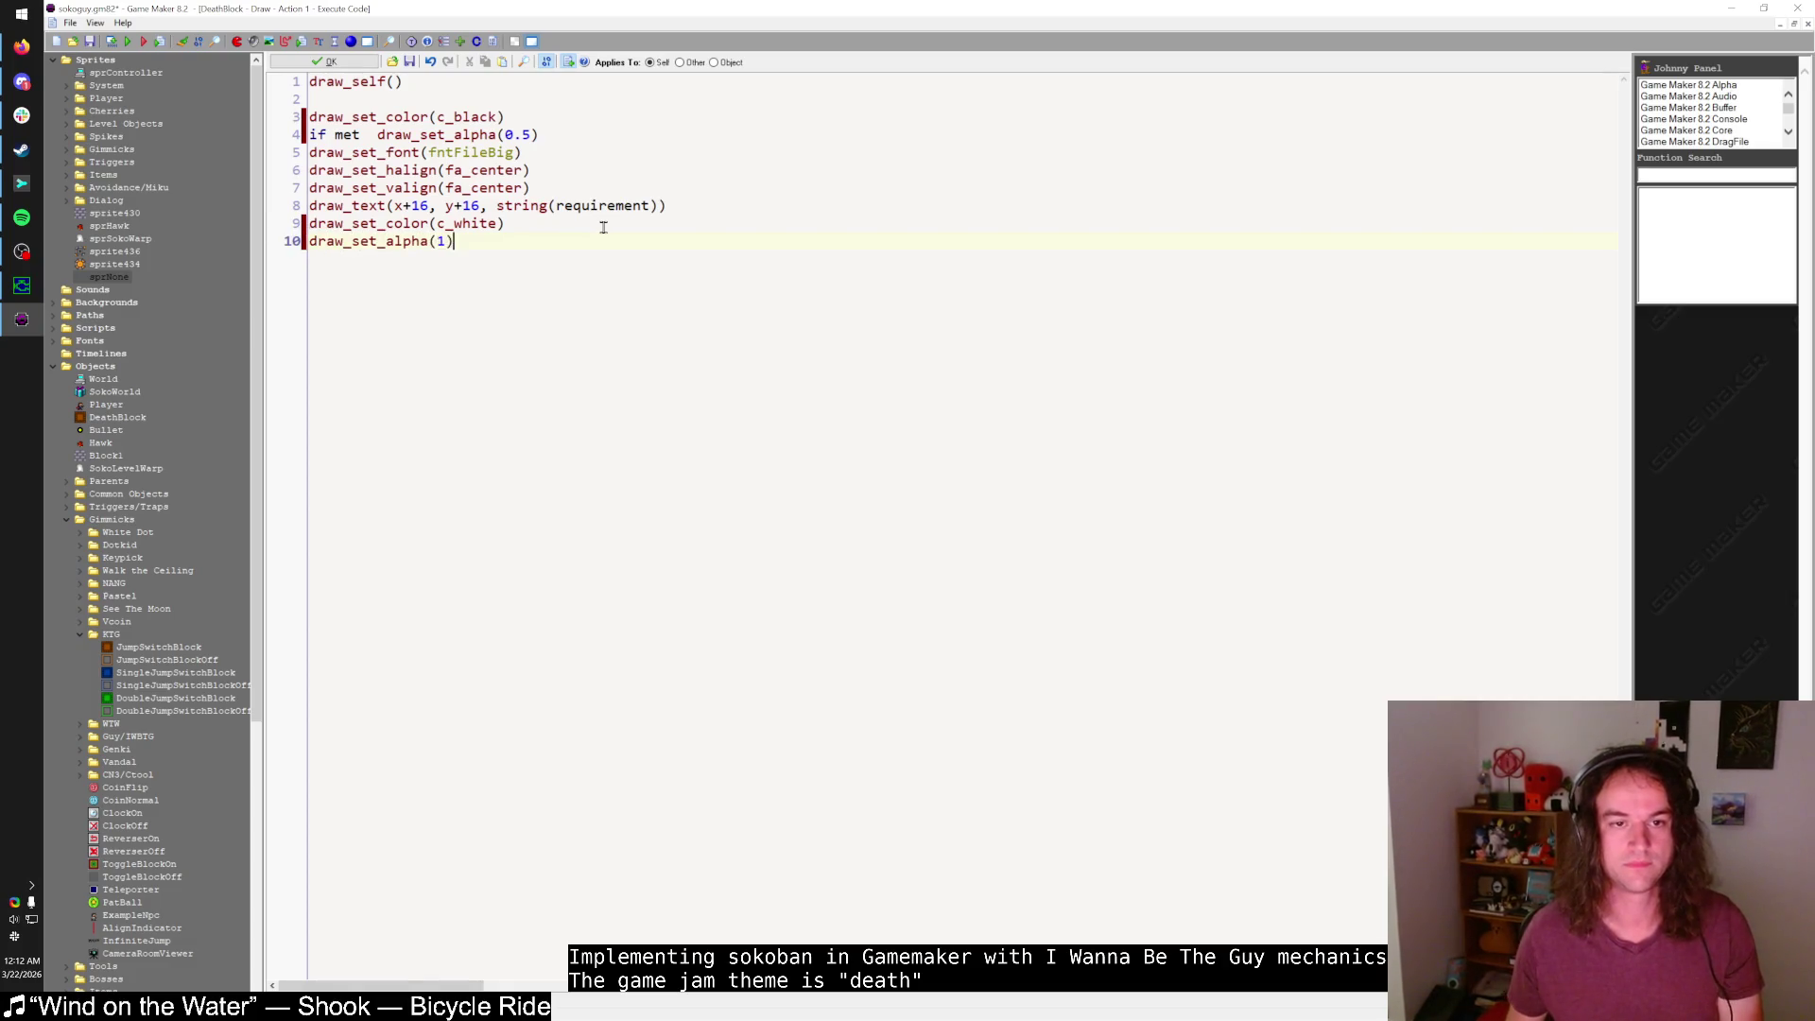
{"action": "key", "text": "shift+Home"}
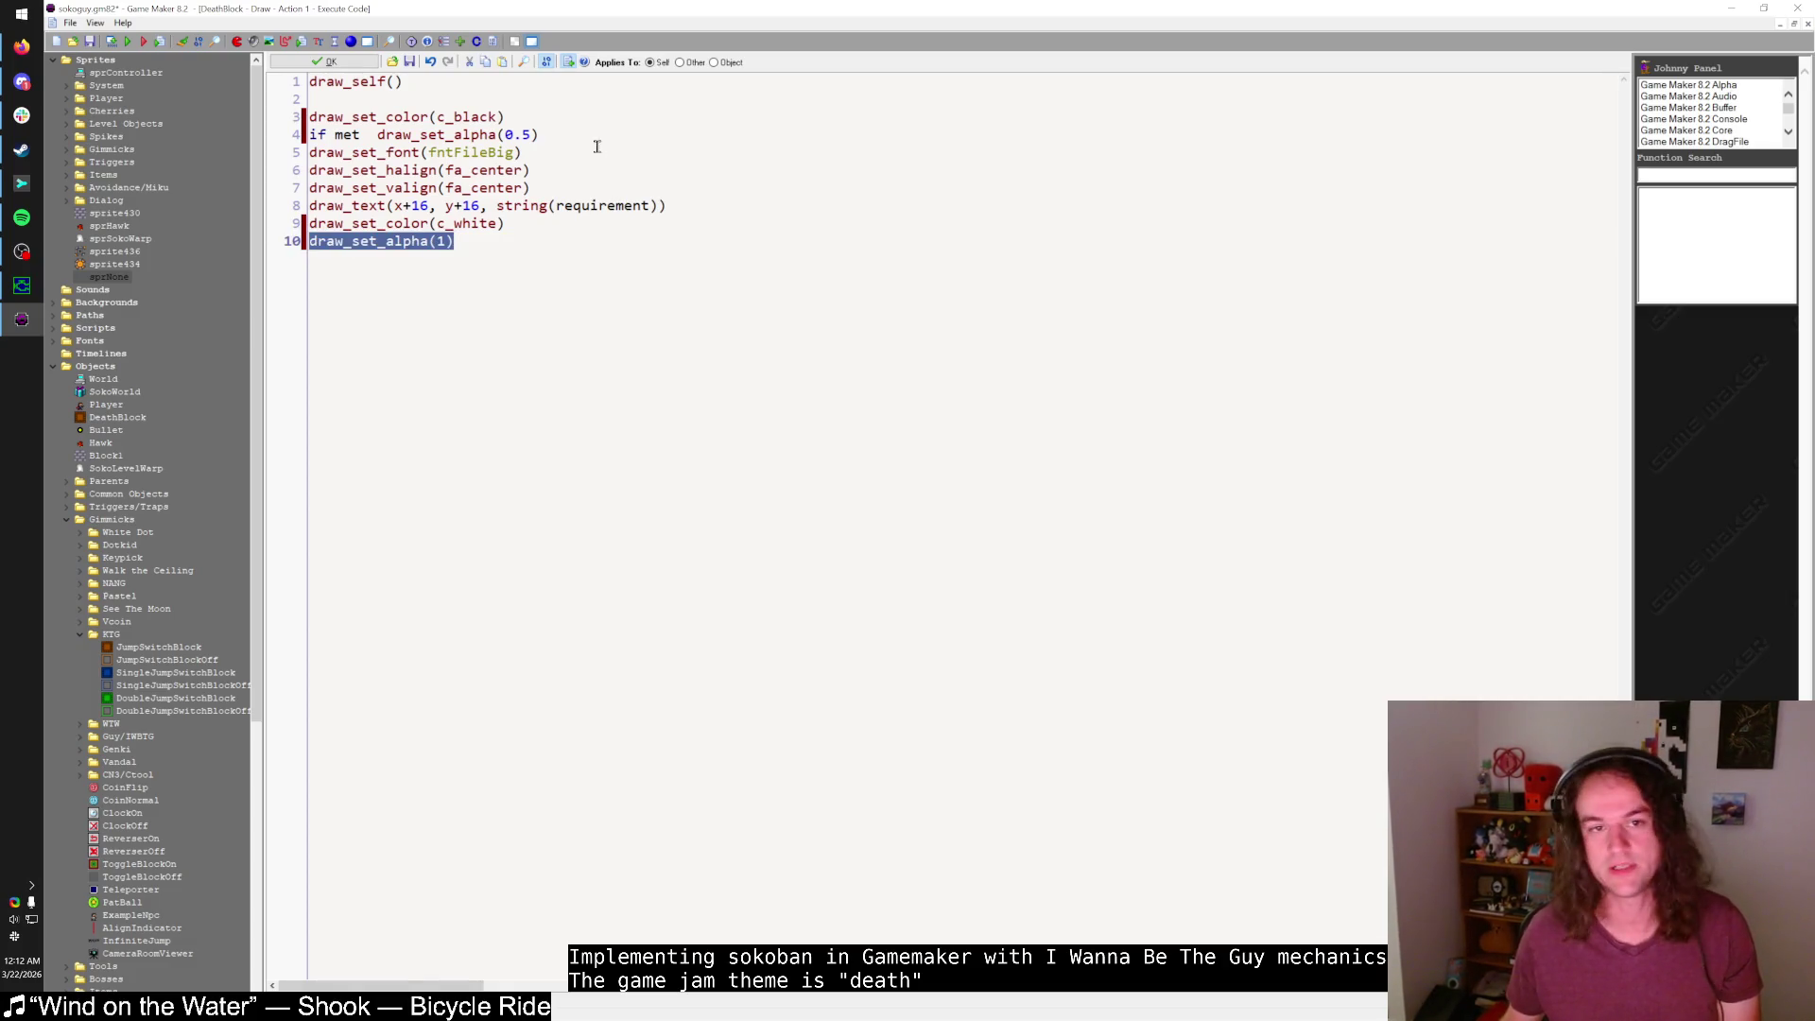
{"action": "left_click", "coordinate": [604, 118]}
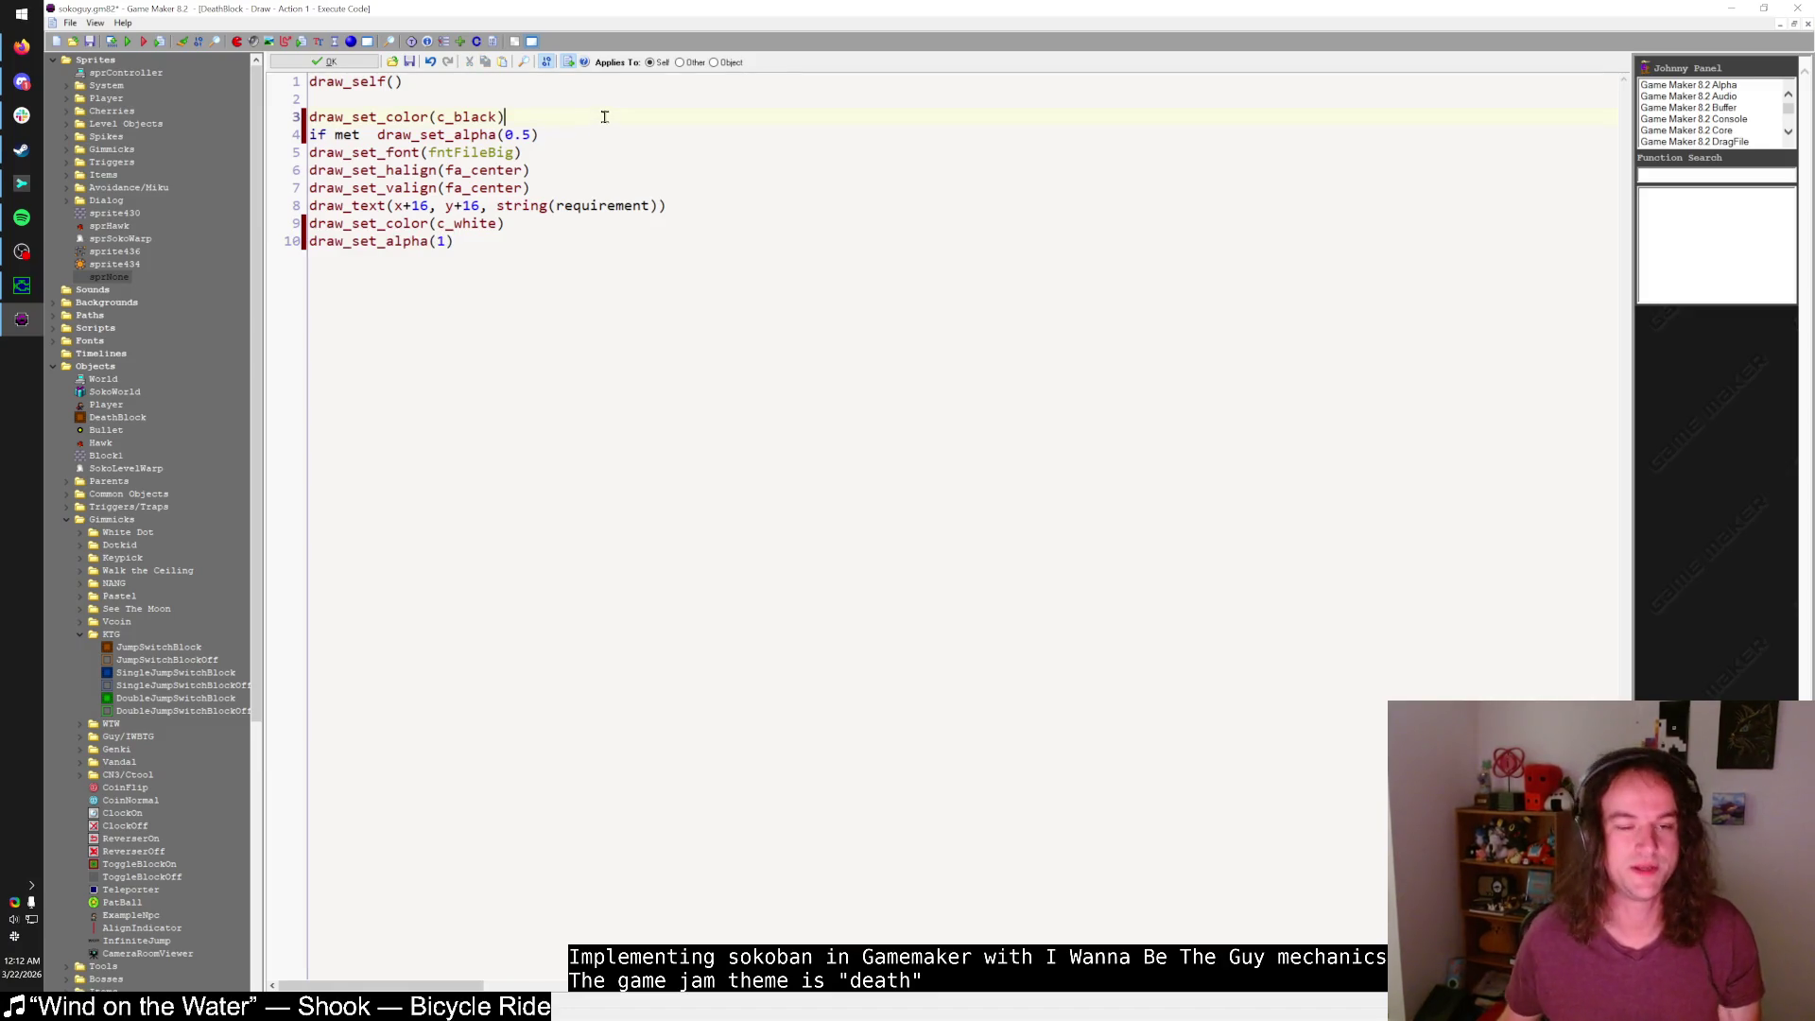
{"action": "left_click", "coordinate": [606, 205]}
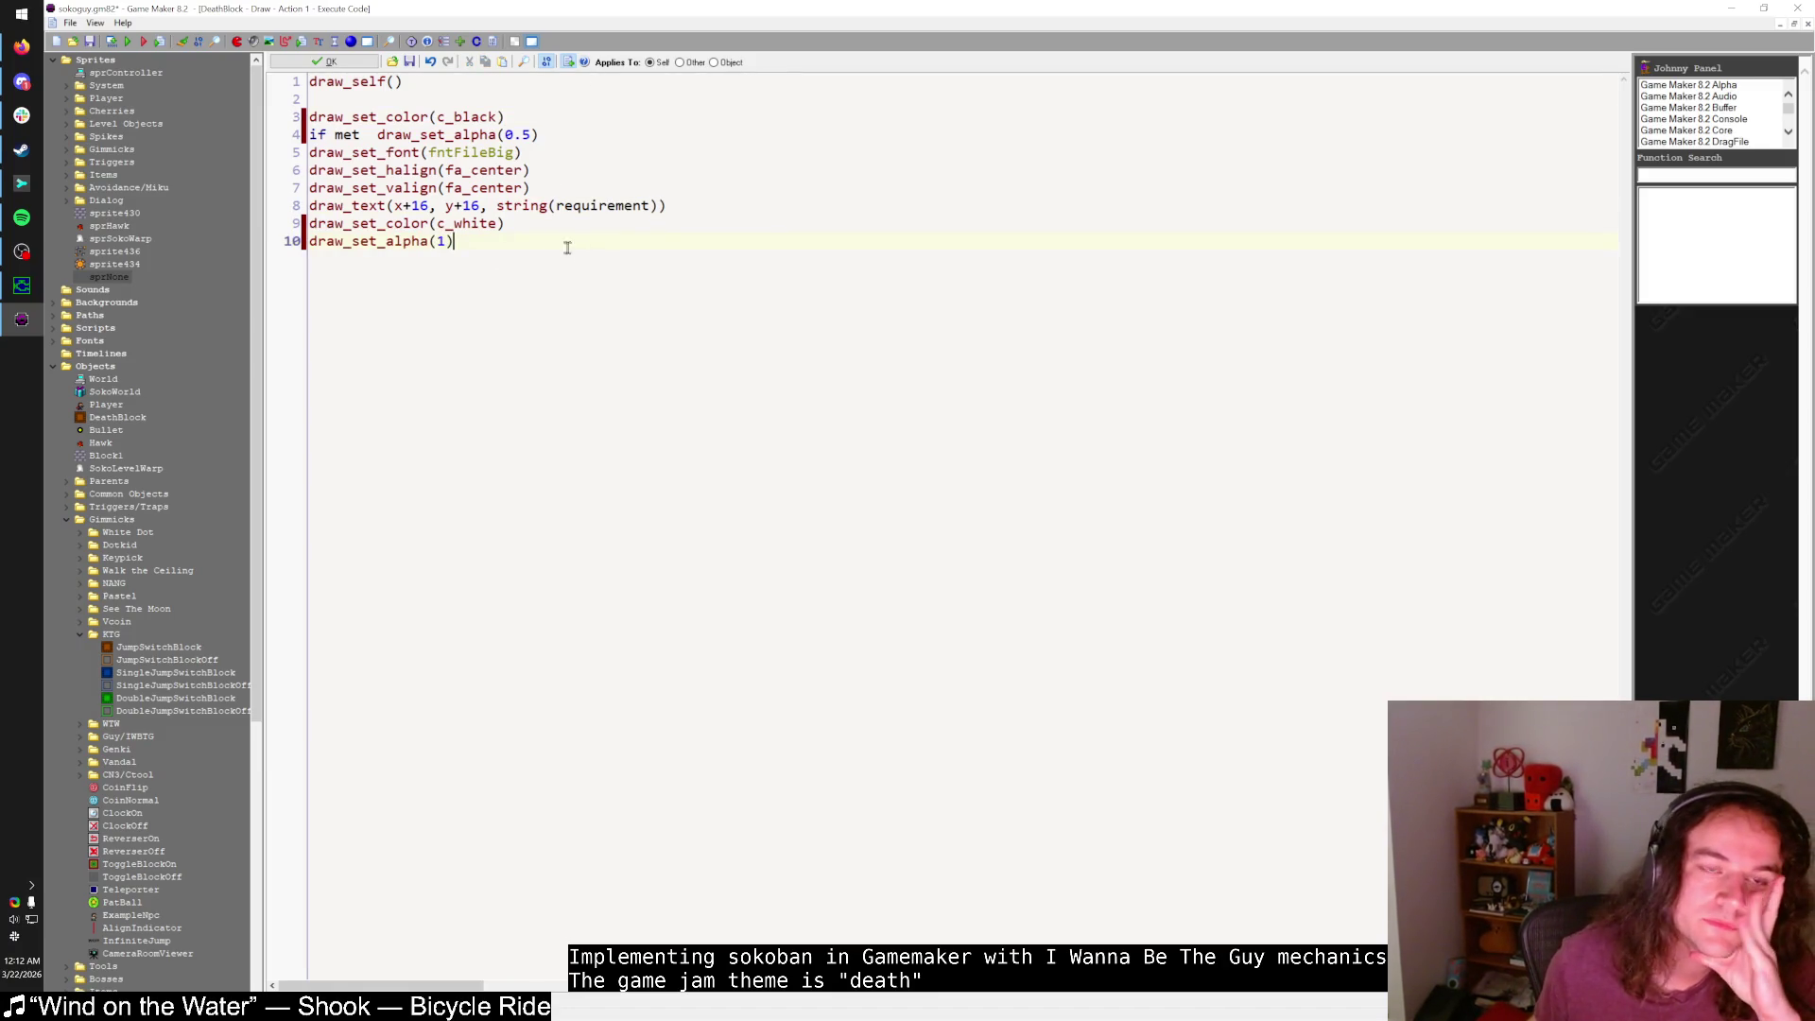
{"action": "left_click", "coordinate": [321, 62]}
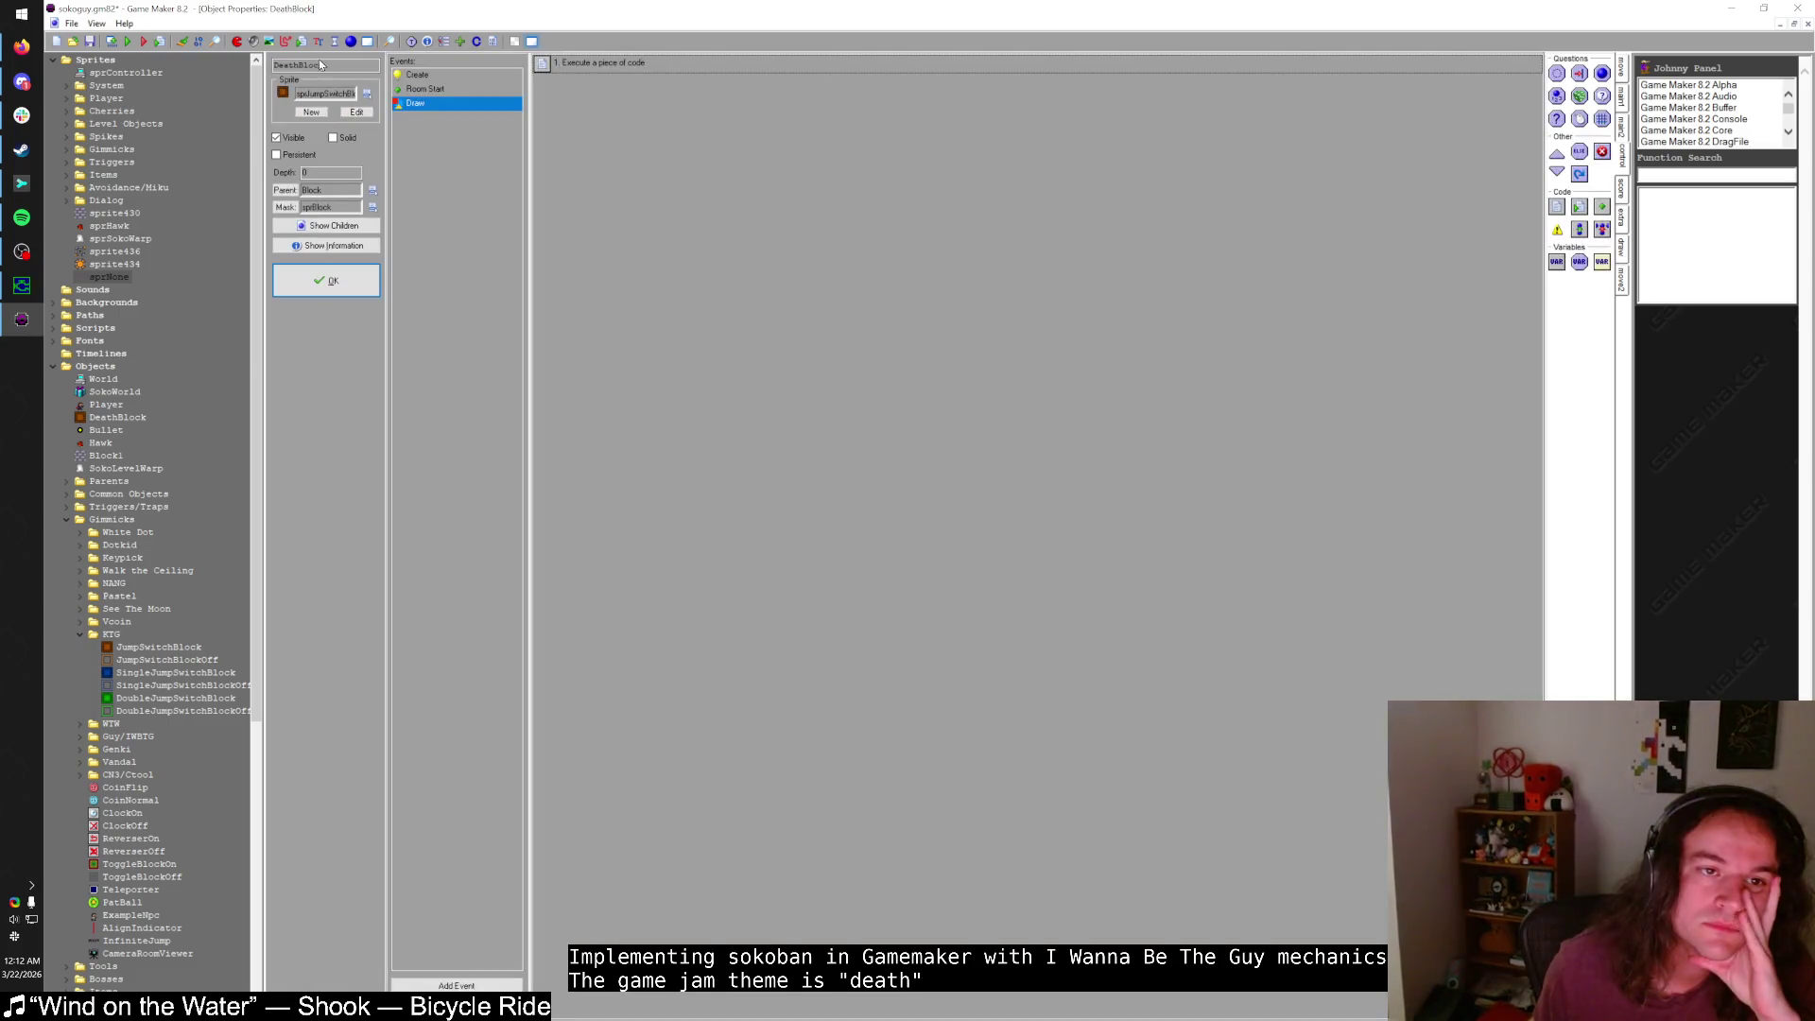
Find SokoWorld and open its Step event code maximized, scrolled to the death-block section
{"action": "left_click", "coordinate": [341, 280]}
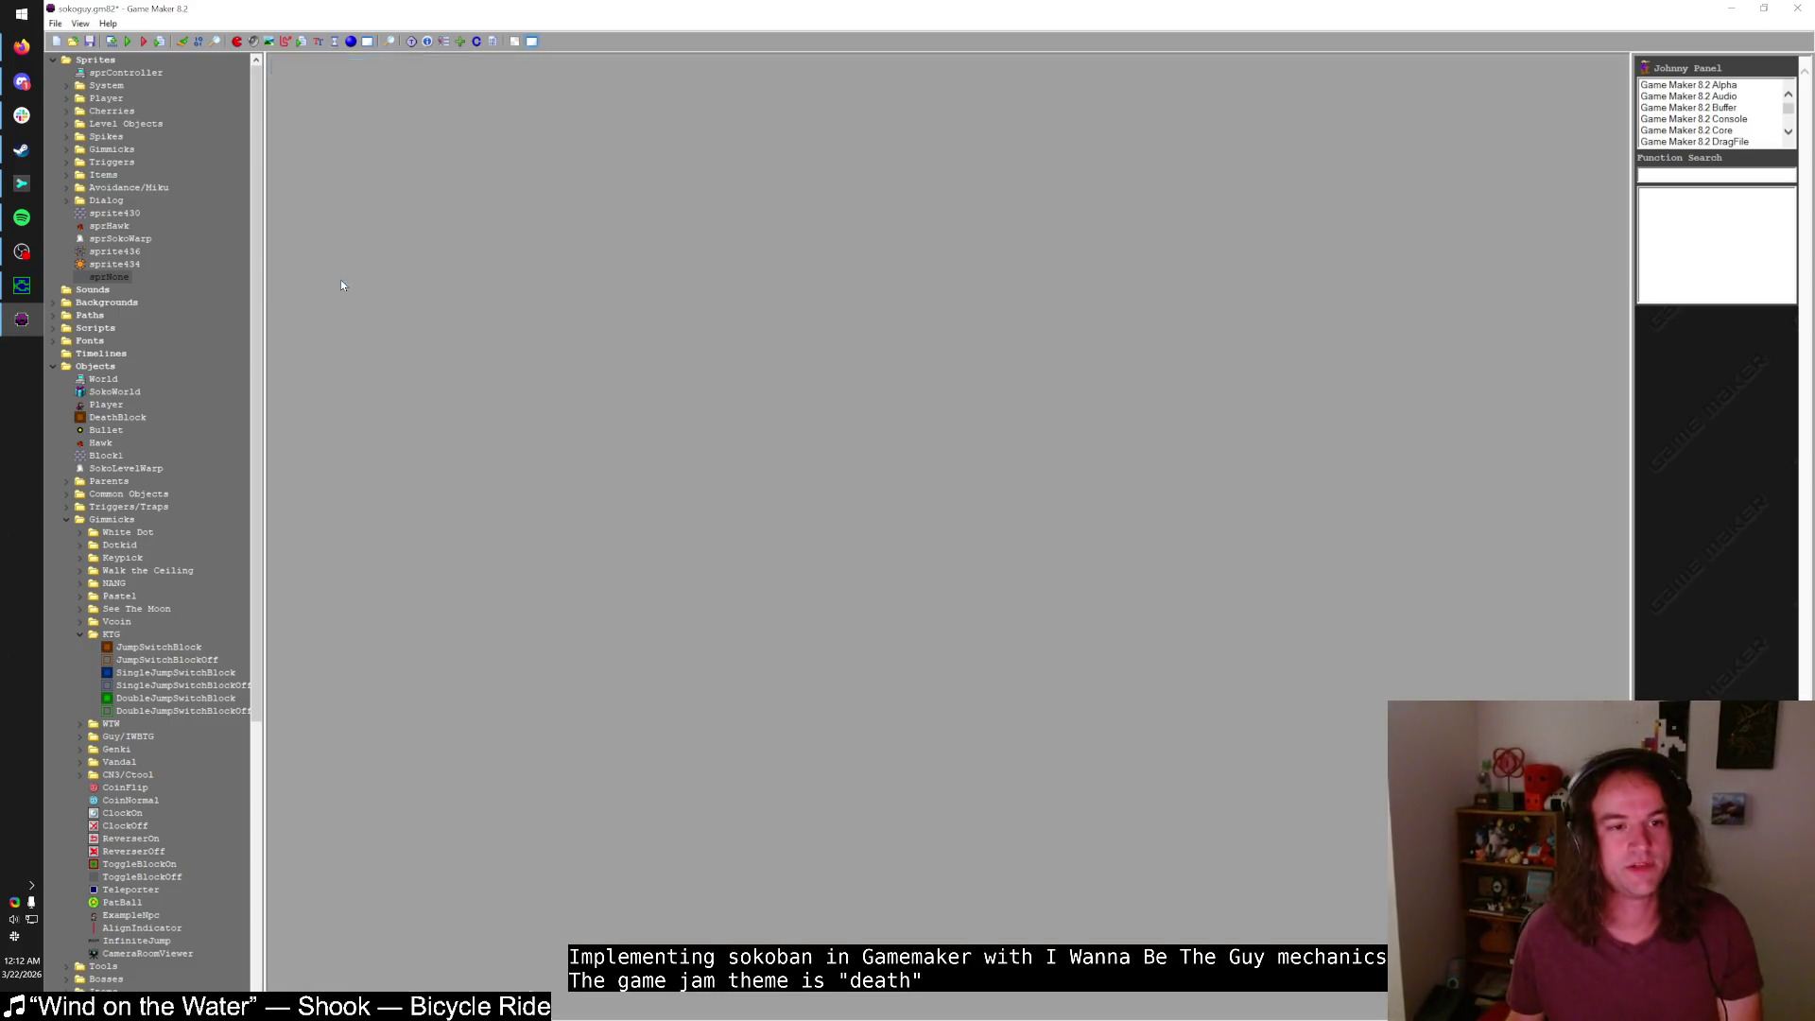
{"action": "key", "text": "ctrl+f"}
{"action": "type", "text": "SokoWorl"}
{"action": "key", "text": "Return"}
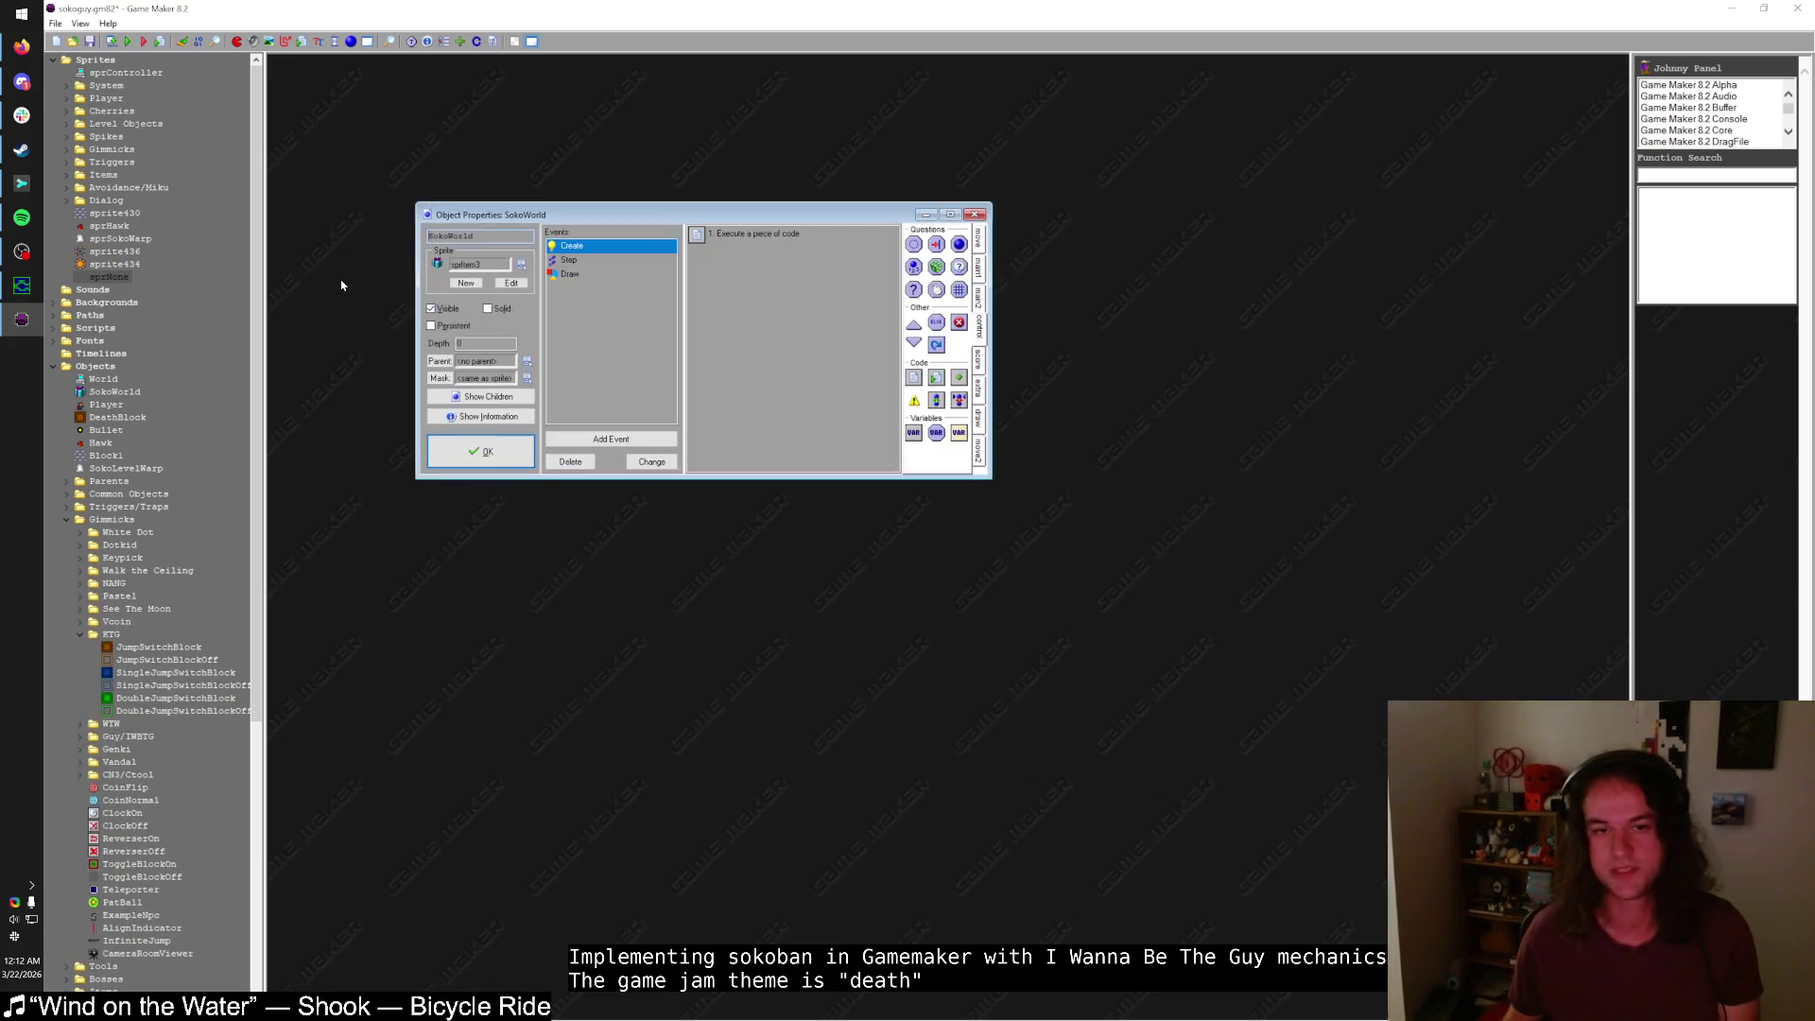
{"action": "left_click", "coordinate": [605, 254]}
{"action": "double_click", "coordinate": [718, 244]}
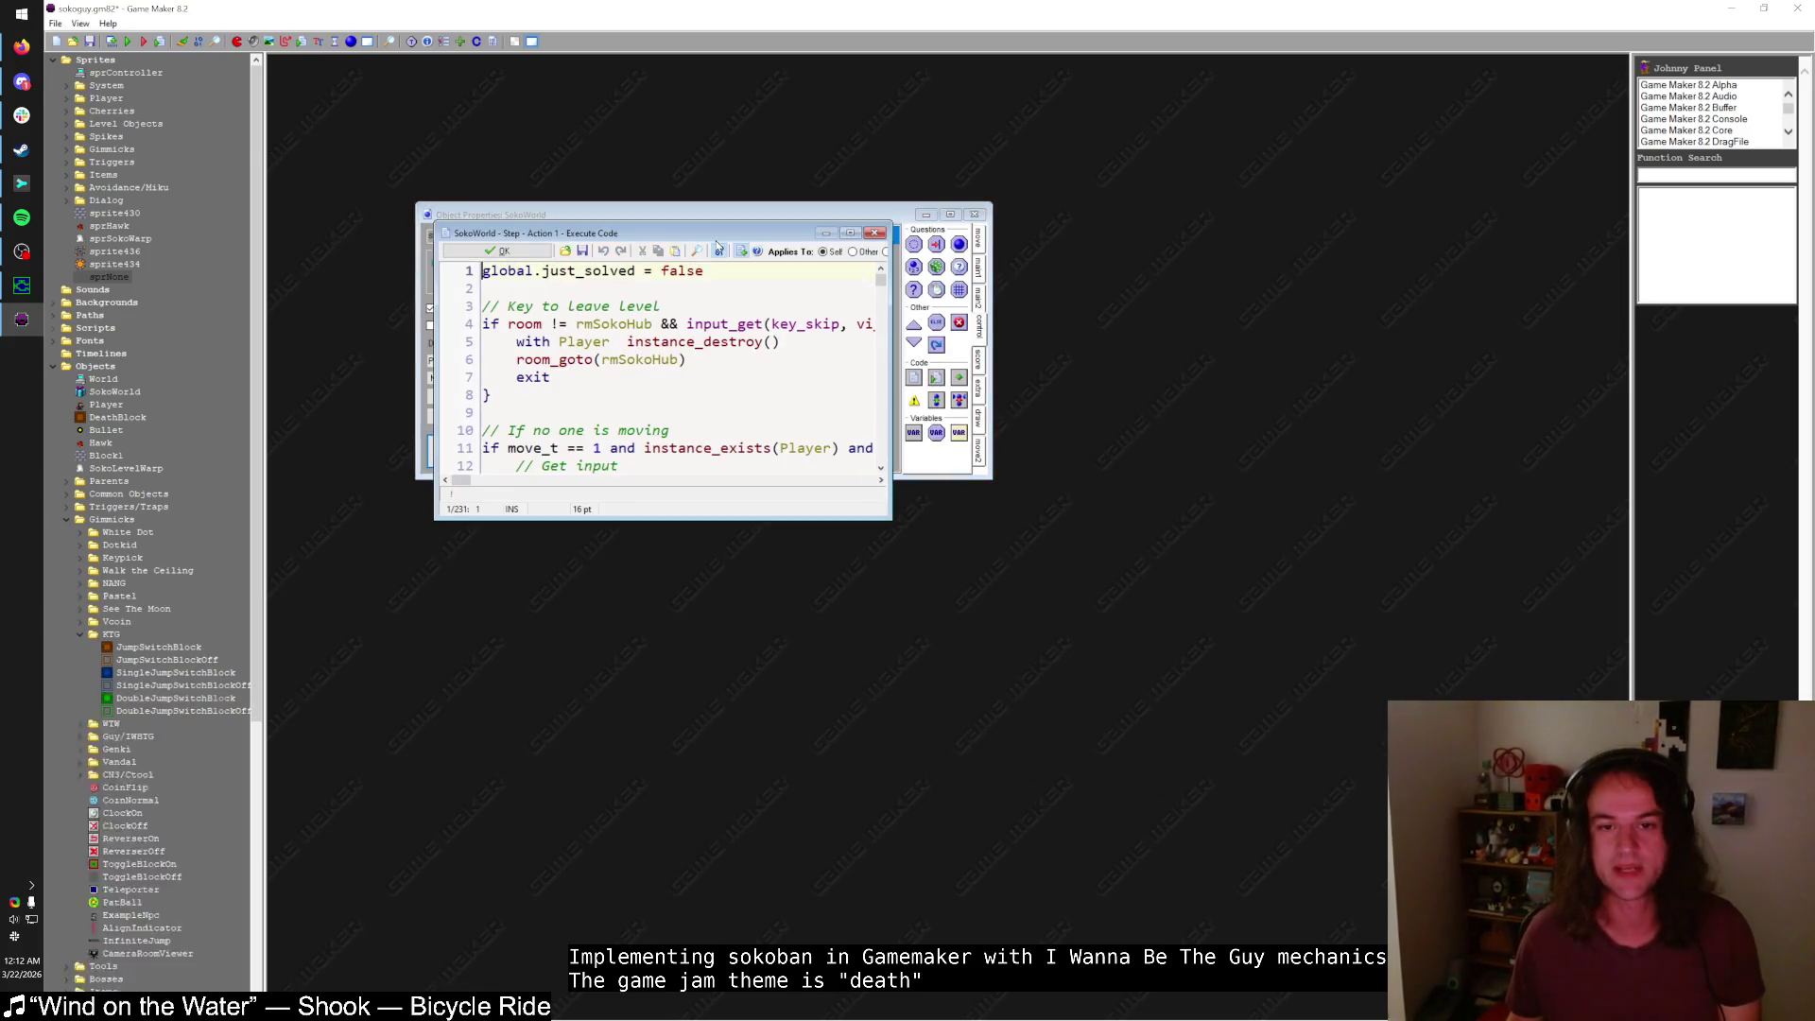
{"action": "double_click", "coordinate": [668, 224]}
{"action": "scroll", "coordinate": [687, 393], "scroll_direction": "down", "scroll_amount": 15}
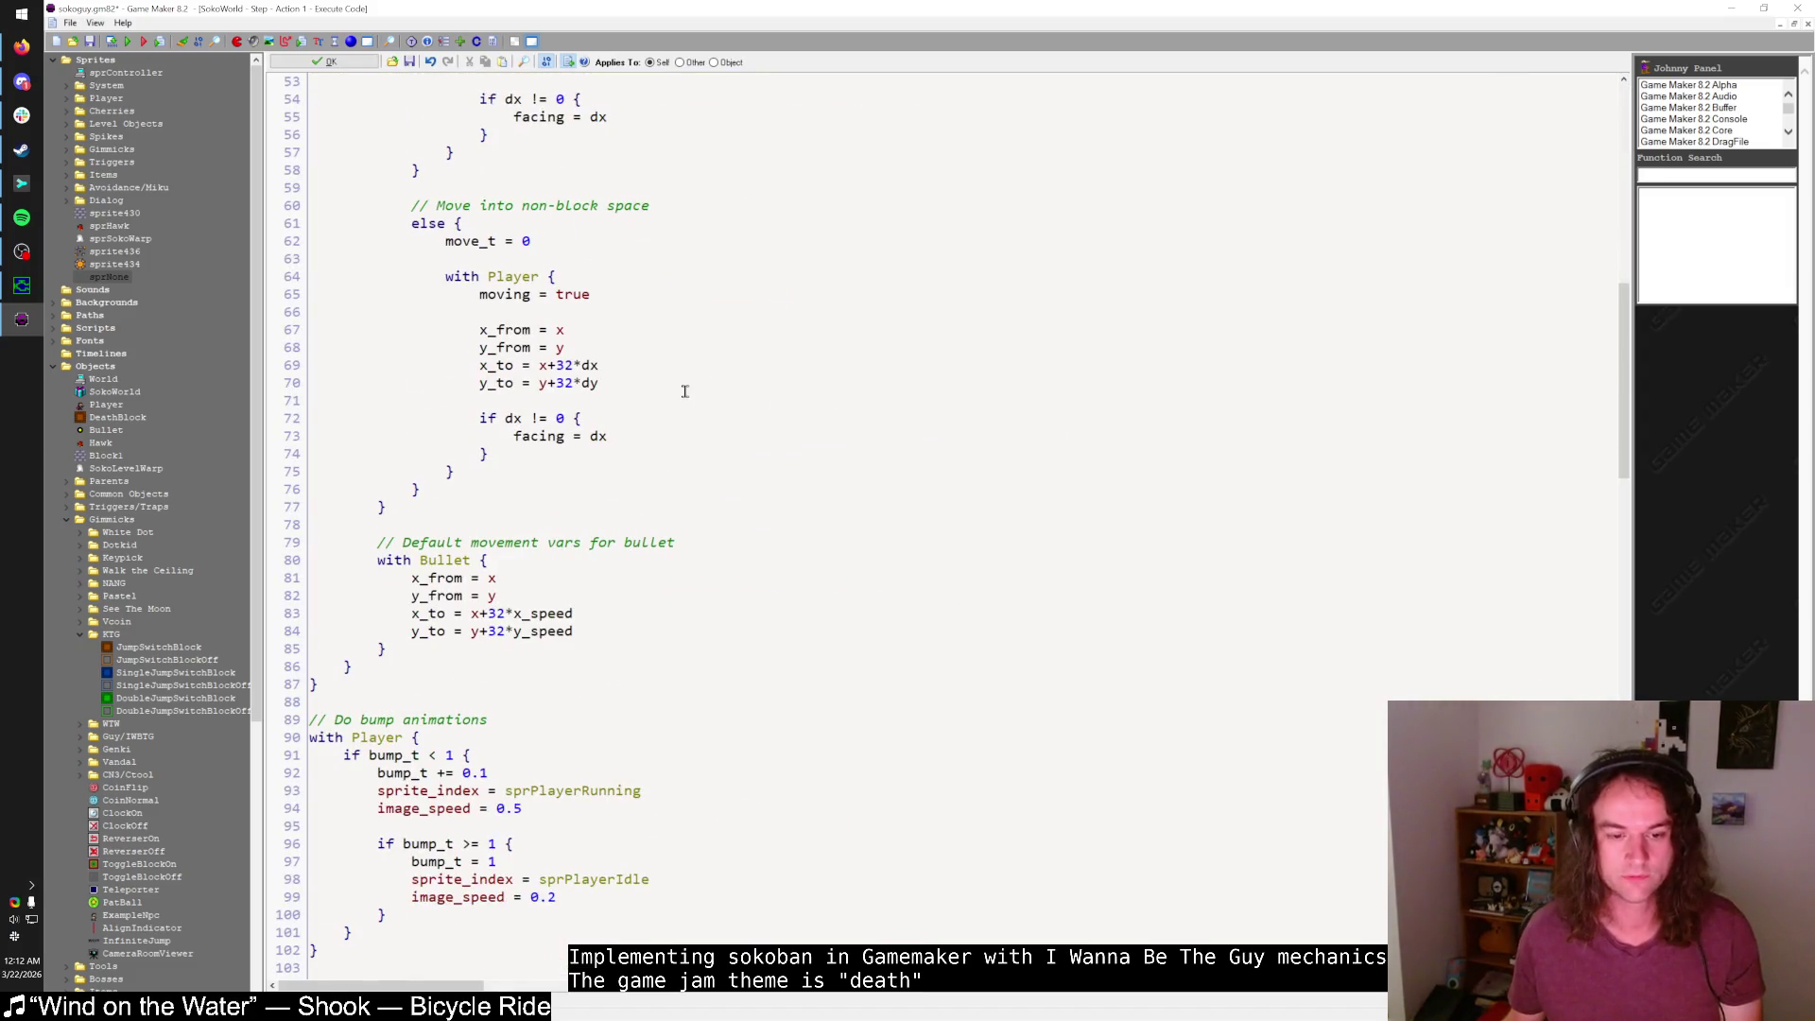
{"action": "scroll", "coordinate": [686, 391], "scroll_direction": "down", "scroll_amount": 15}
{"action": "scroll", "coordinate": [686, 390], "scroll_direction": "down", "scroll_amount": 11}
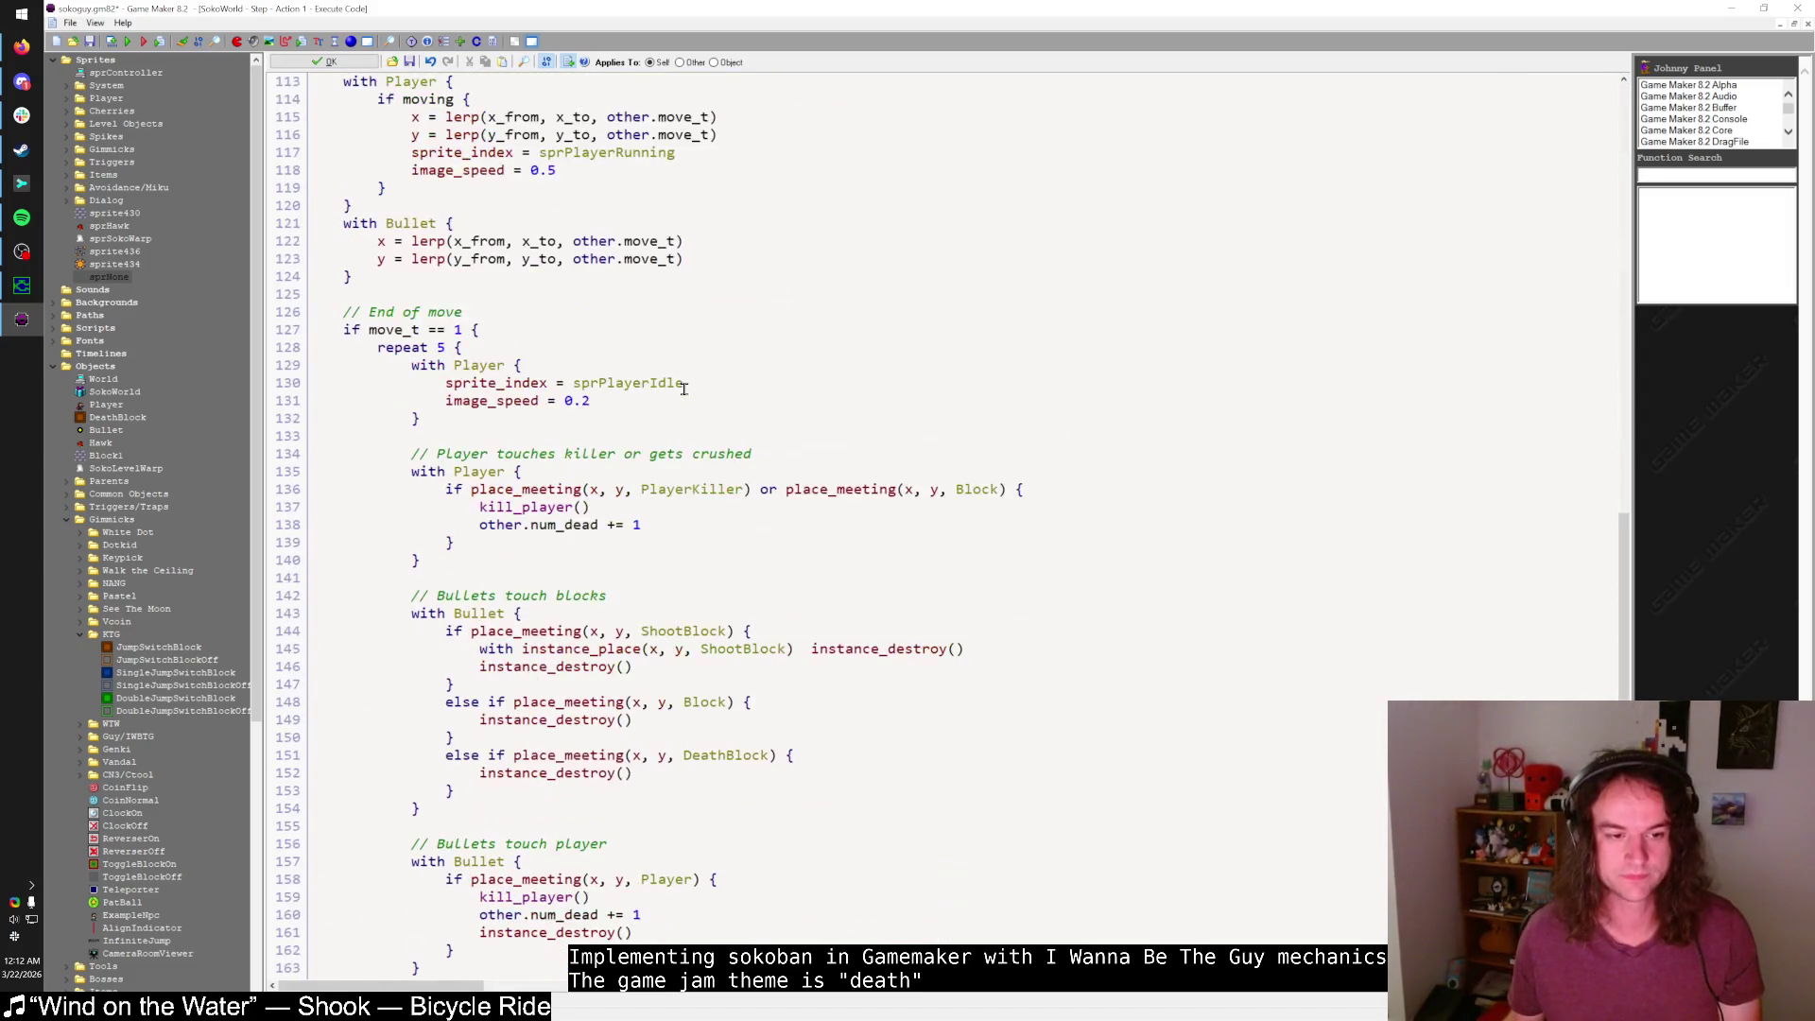
{"action": "scroll", "coordinate": [684, 389], "scroll_direction": "up", "scroll_amount": 6}
{"action": "scroll", "coordinate": [682, 388], "scroll_direction": "down", "scroll_amount": 20}
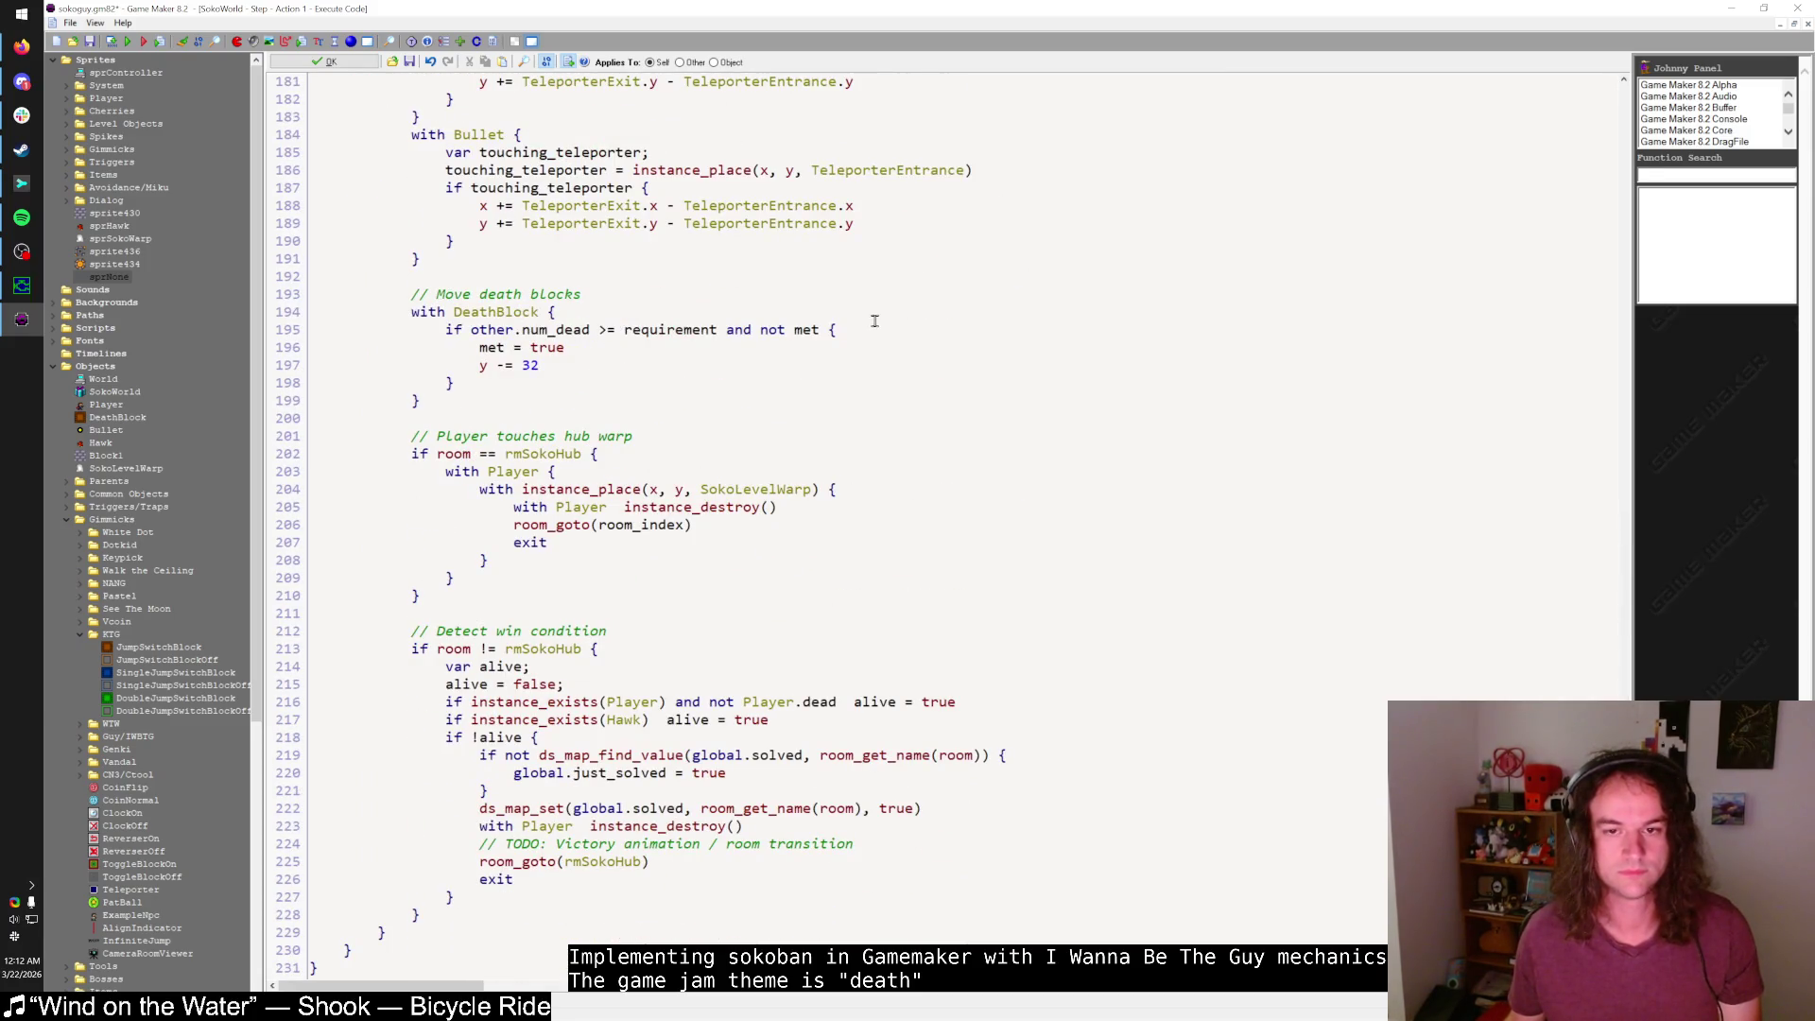
Add a new line after met = true and begin an if sprite_index == condition
{"action": "left_click", "coordinate": [863, 348]}
{"action": "key", "text": "Return"}
{"action": "type", "text": "if "}
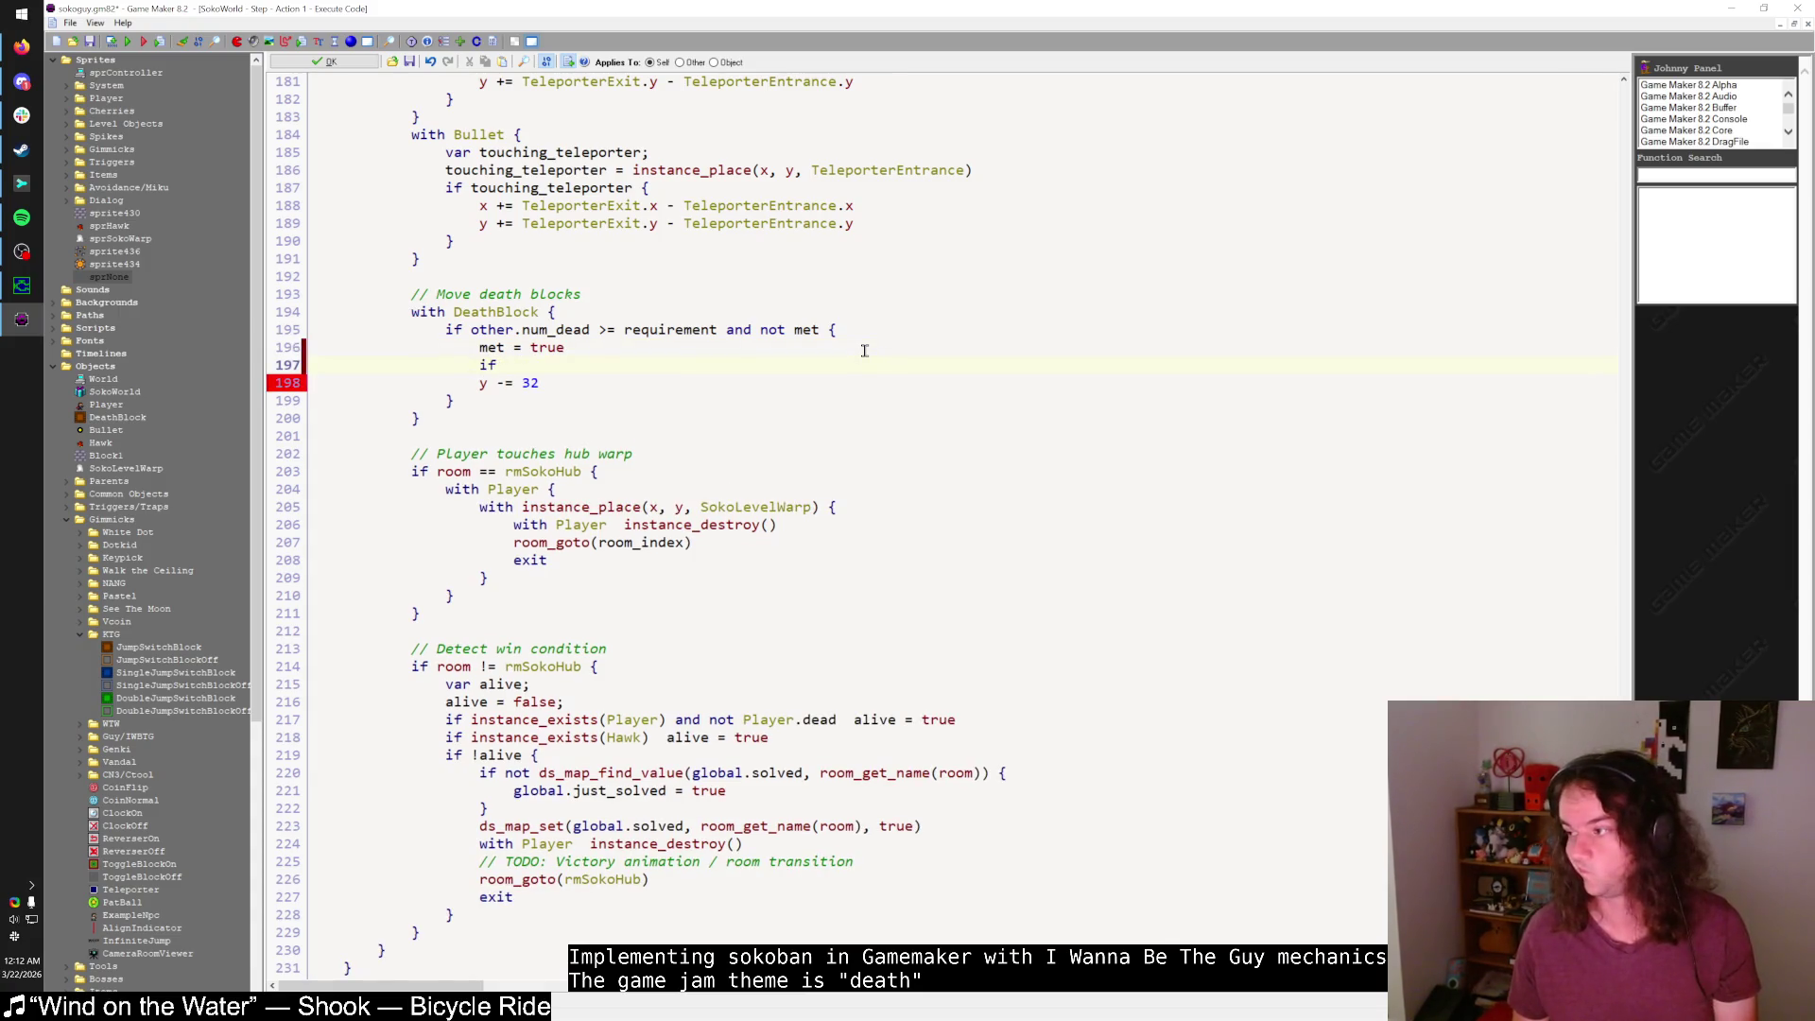
{"action": "type", "text": "s"}
{"action": "type", "text": "ite_"}
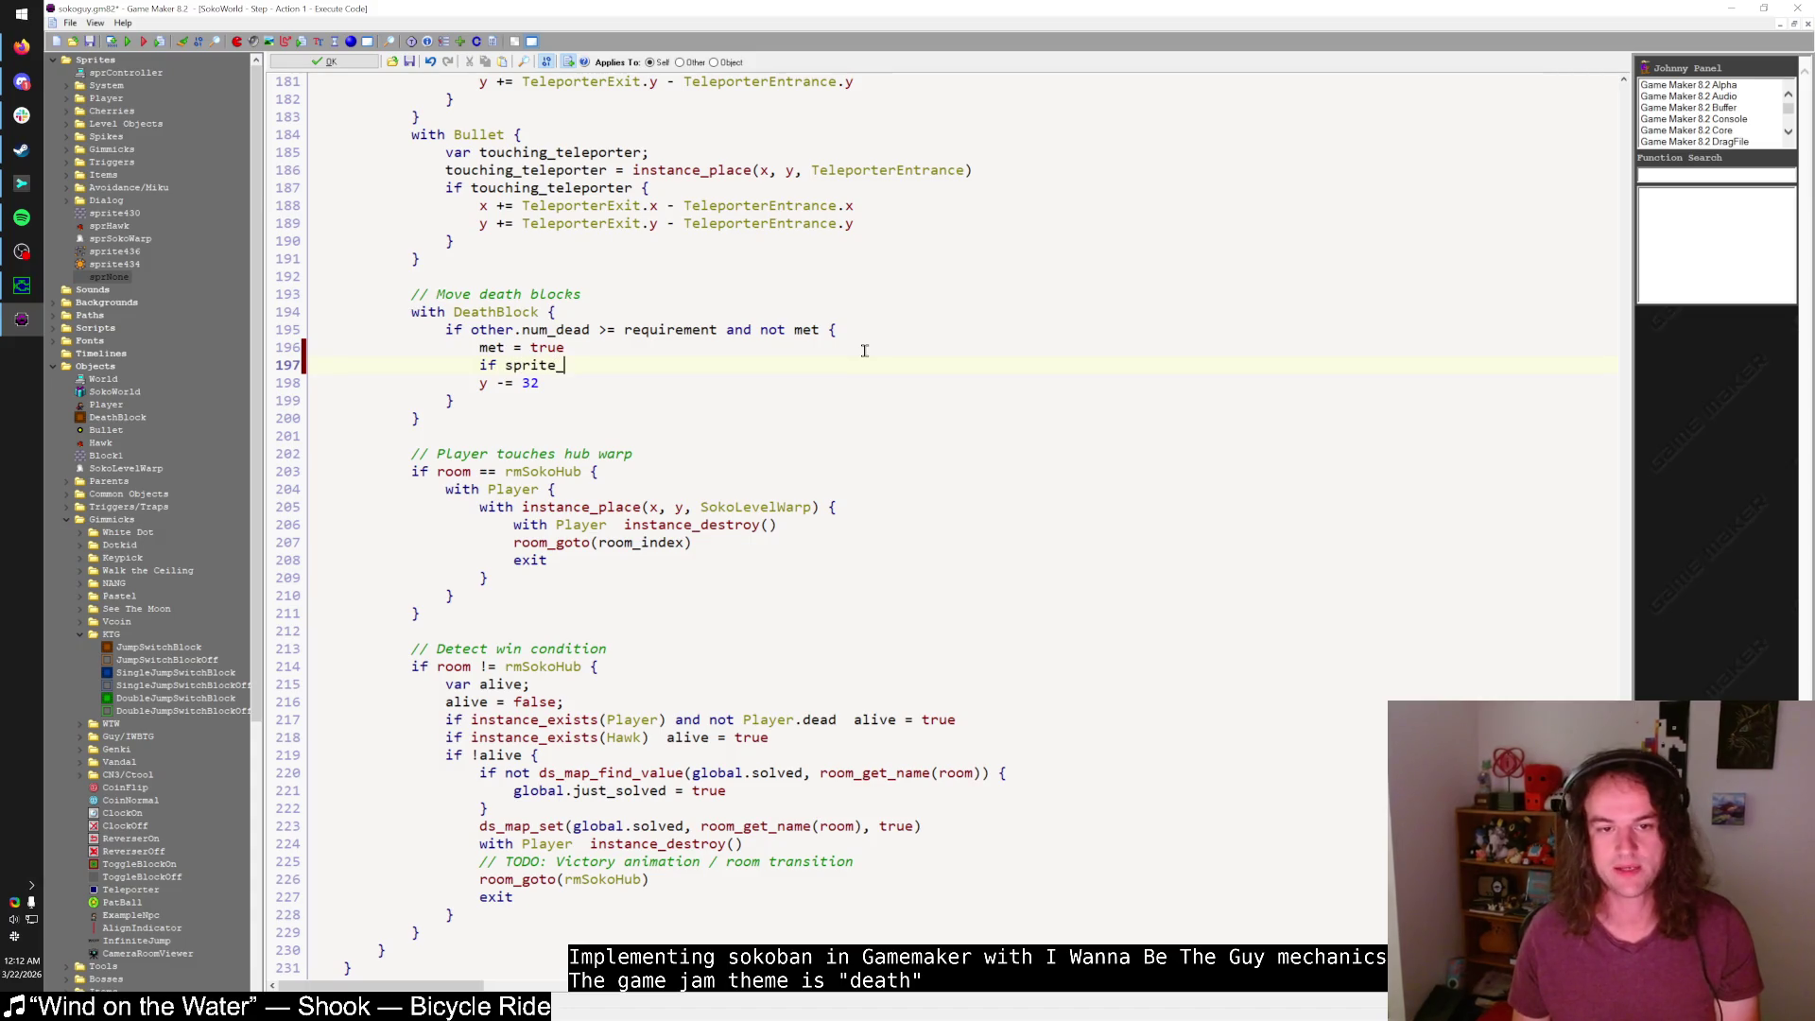
{"action": "key", "text": "BackSpace"}
{"action": "key", "text": "BackSpace"}
{"action": "key", "text": "BackSpace"}
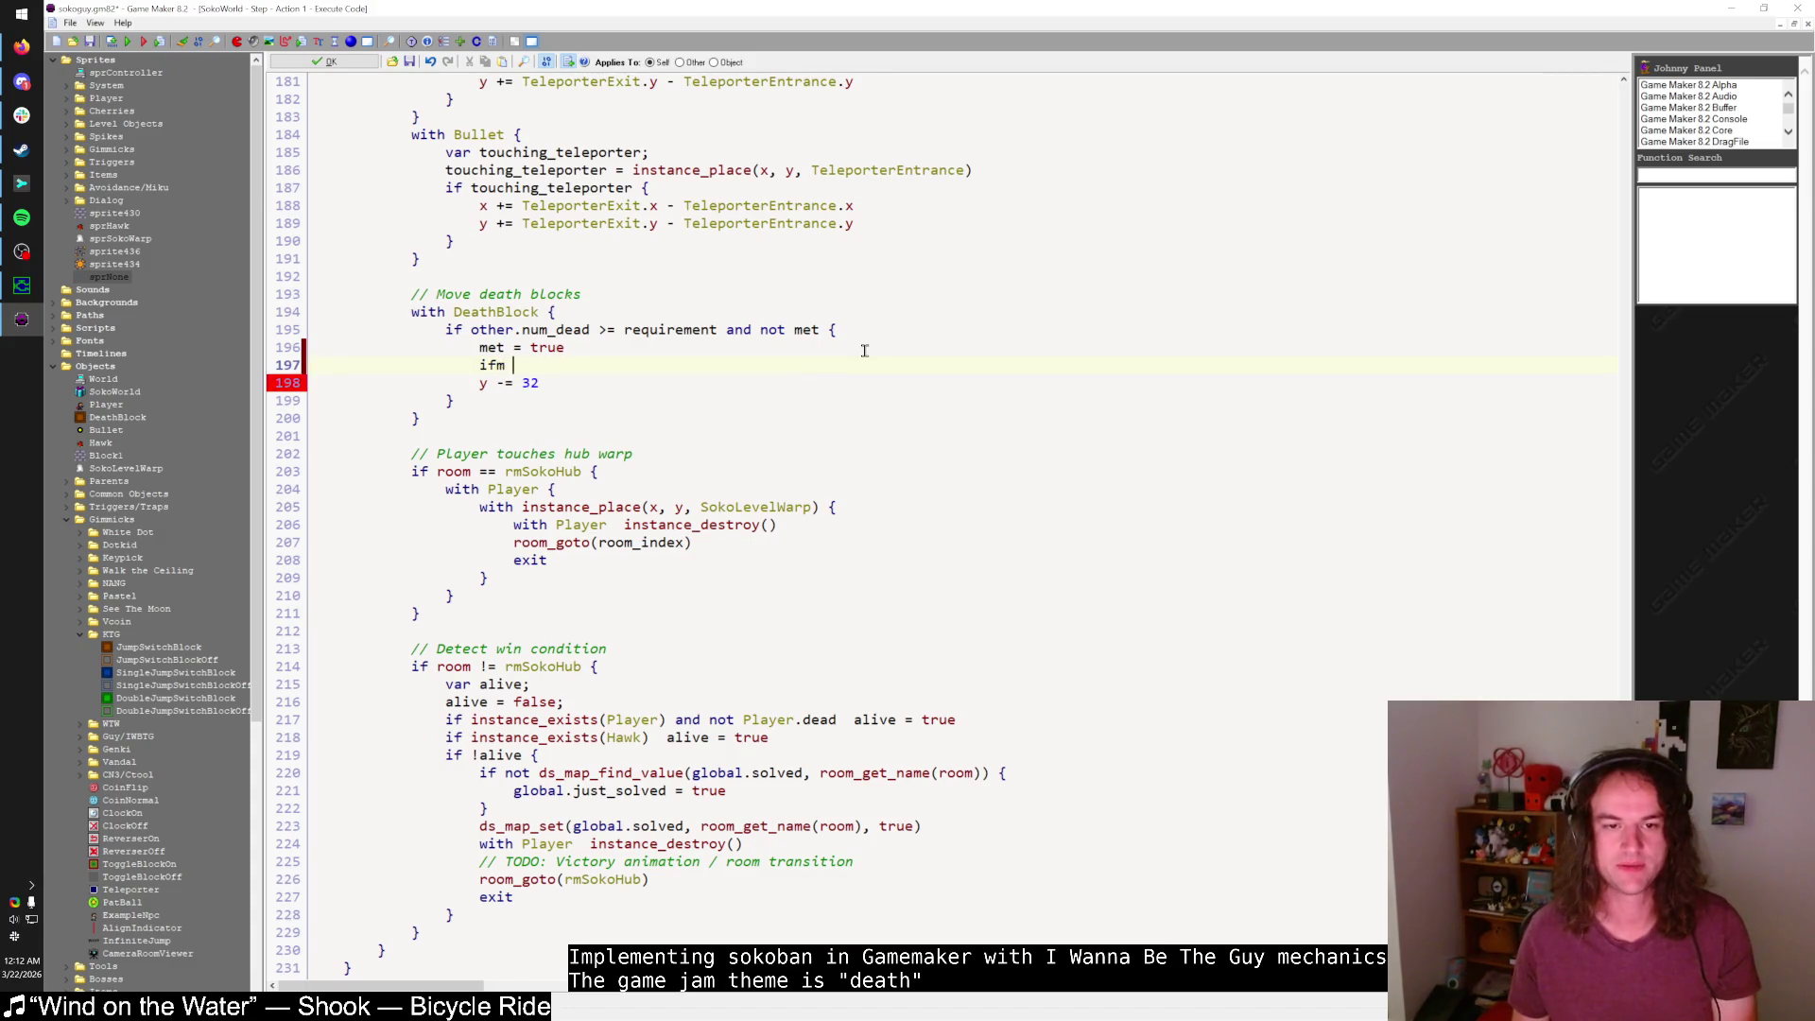
{"action": "type", "text": "sp"}
{"action": "key", "text": "BackSpace"}
{"action": "key", "text": "BackSpace"}
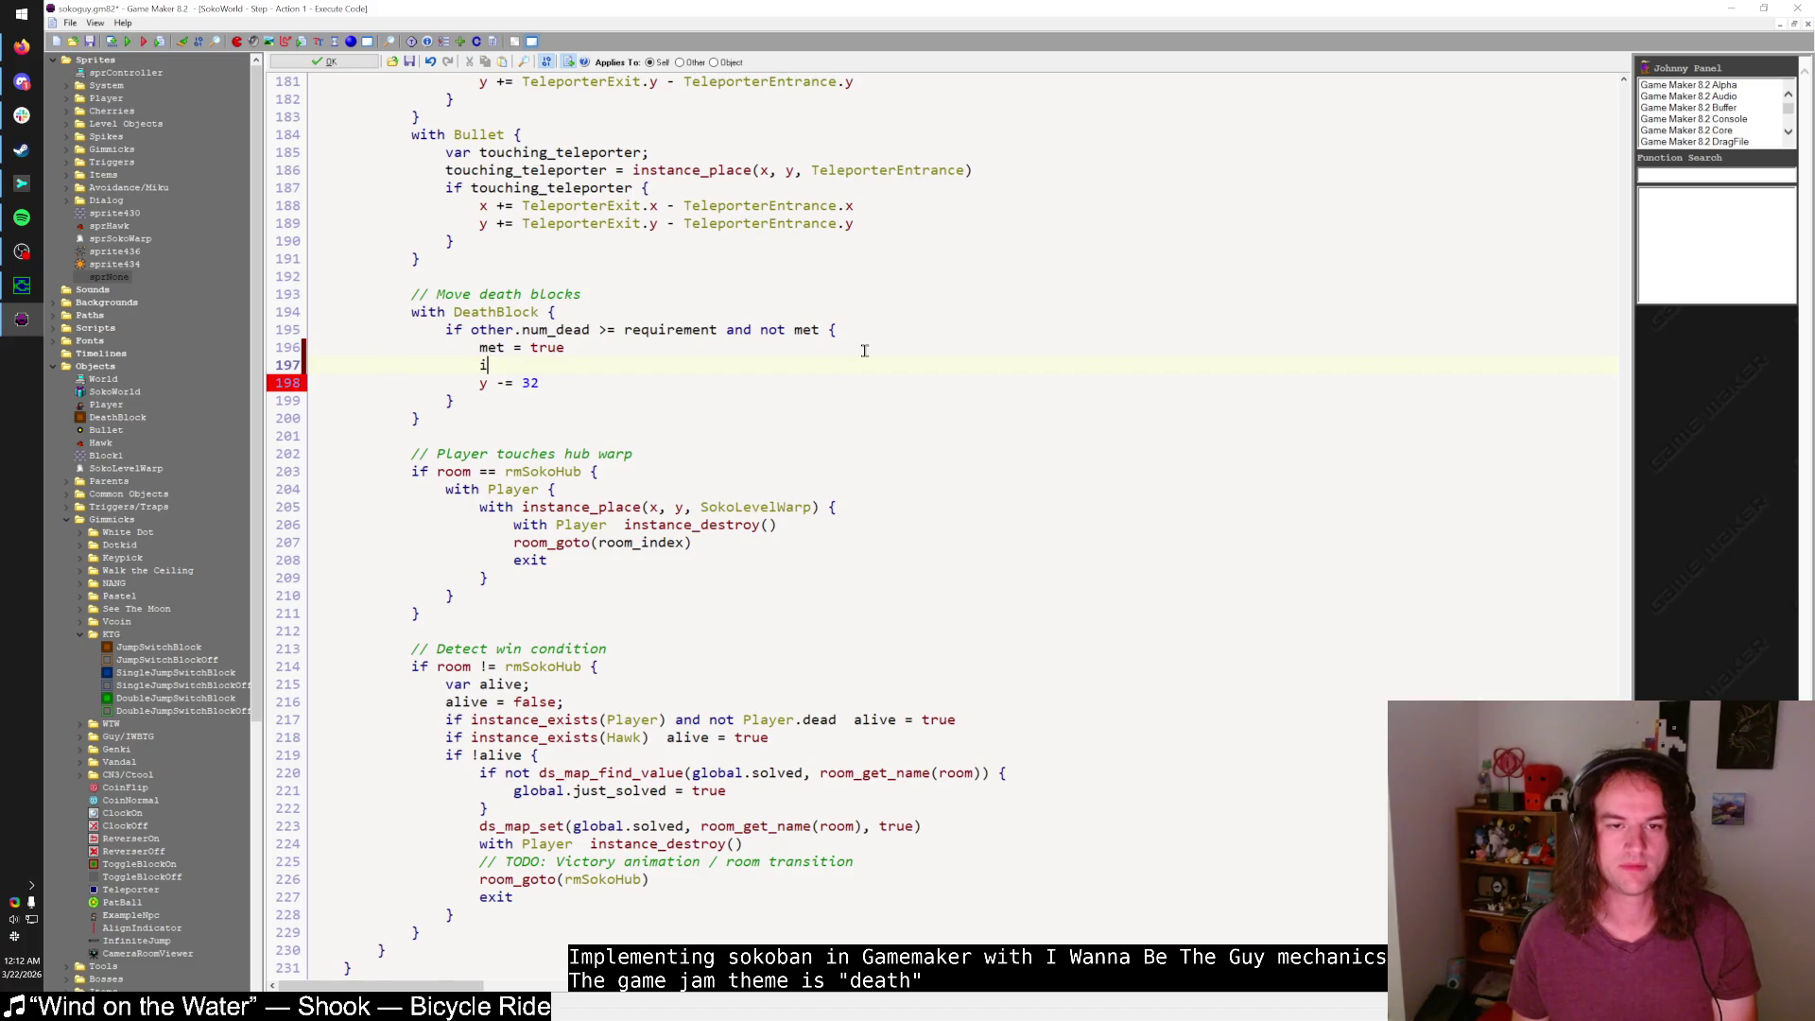
{"action": "type", "text": "f mask_index"}
{"action": "key", "text": "shift+Home"}
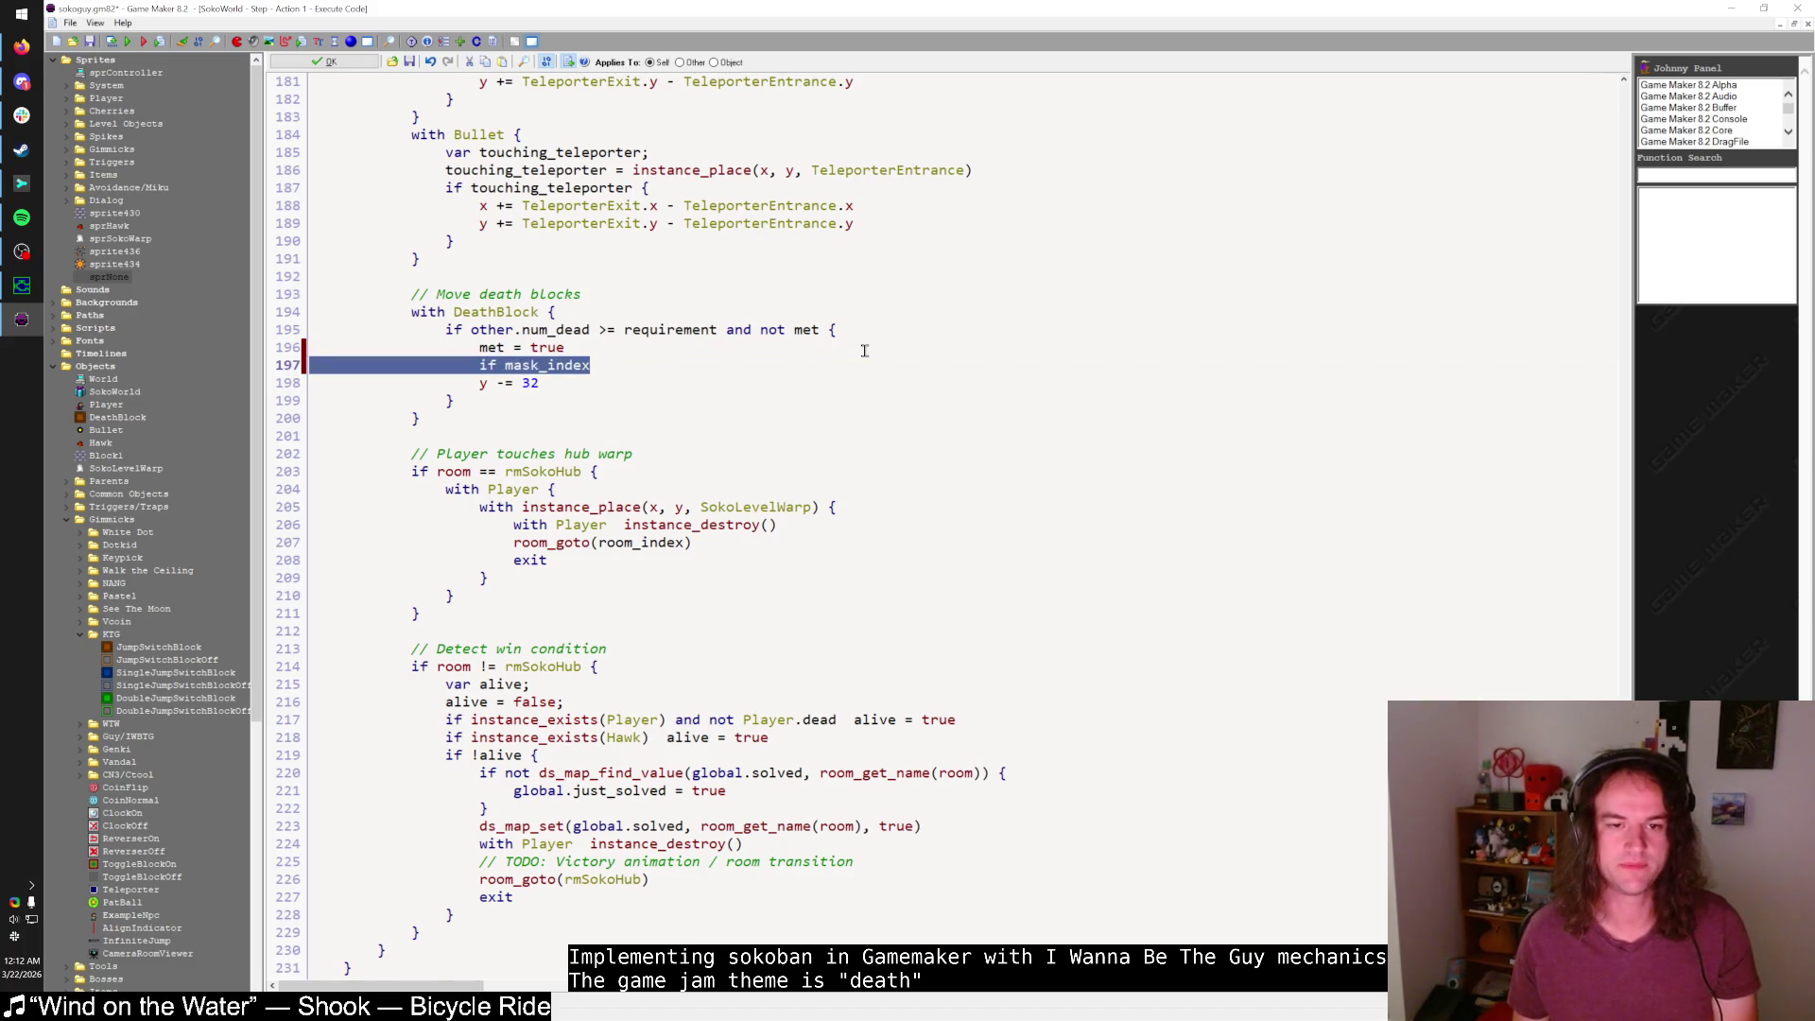
{"action": "key", "text": "BackSpace"}
{"action": "key", "text": "Tab"}
{"action": "key", "text": "Tab"}
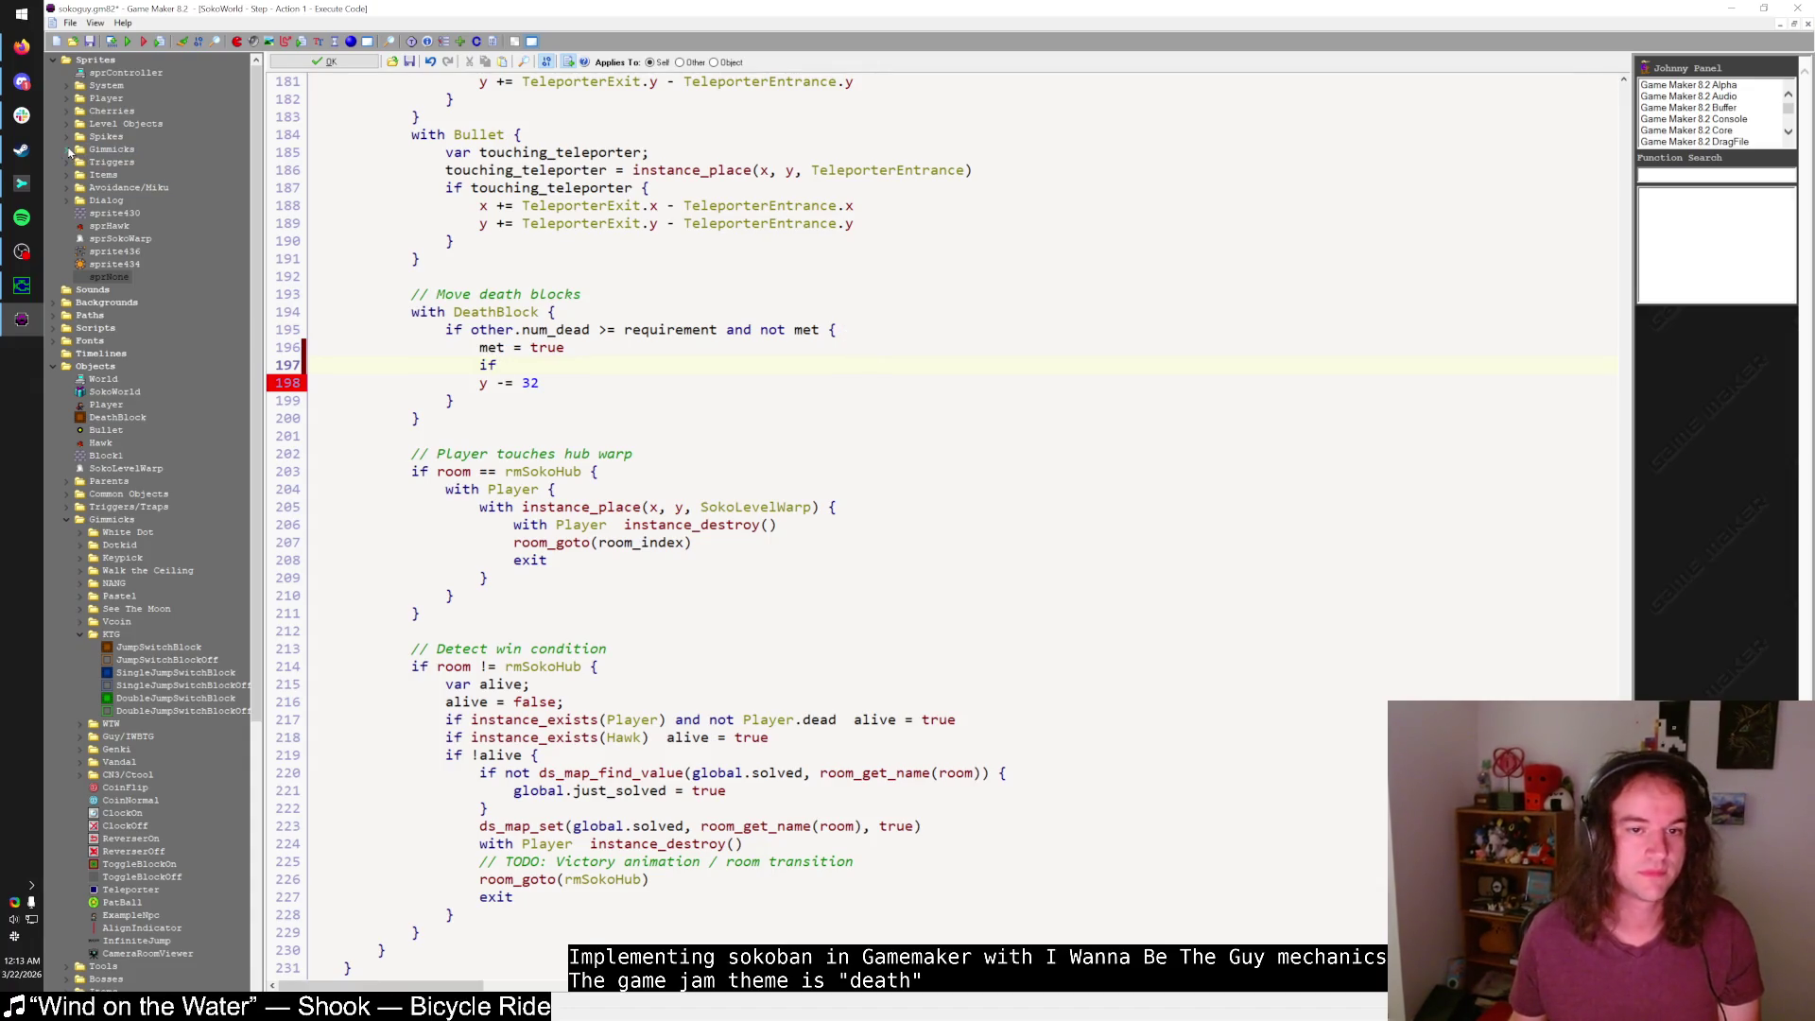
{"action": "type", "text": "sprite_index == "}
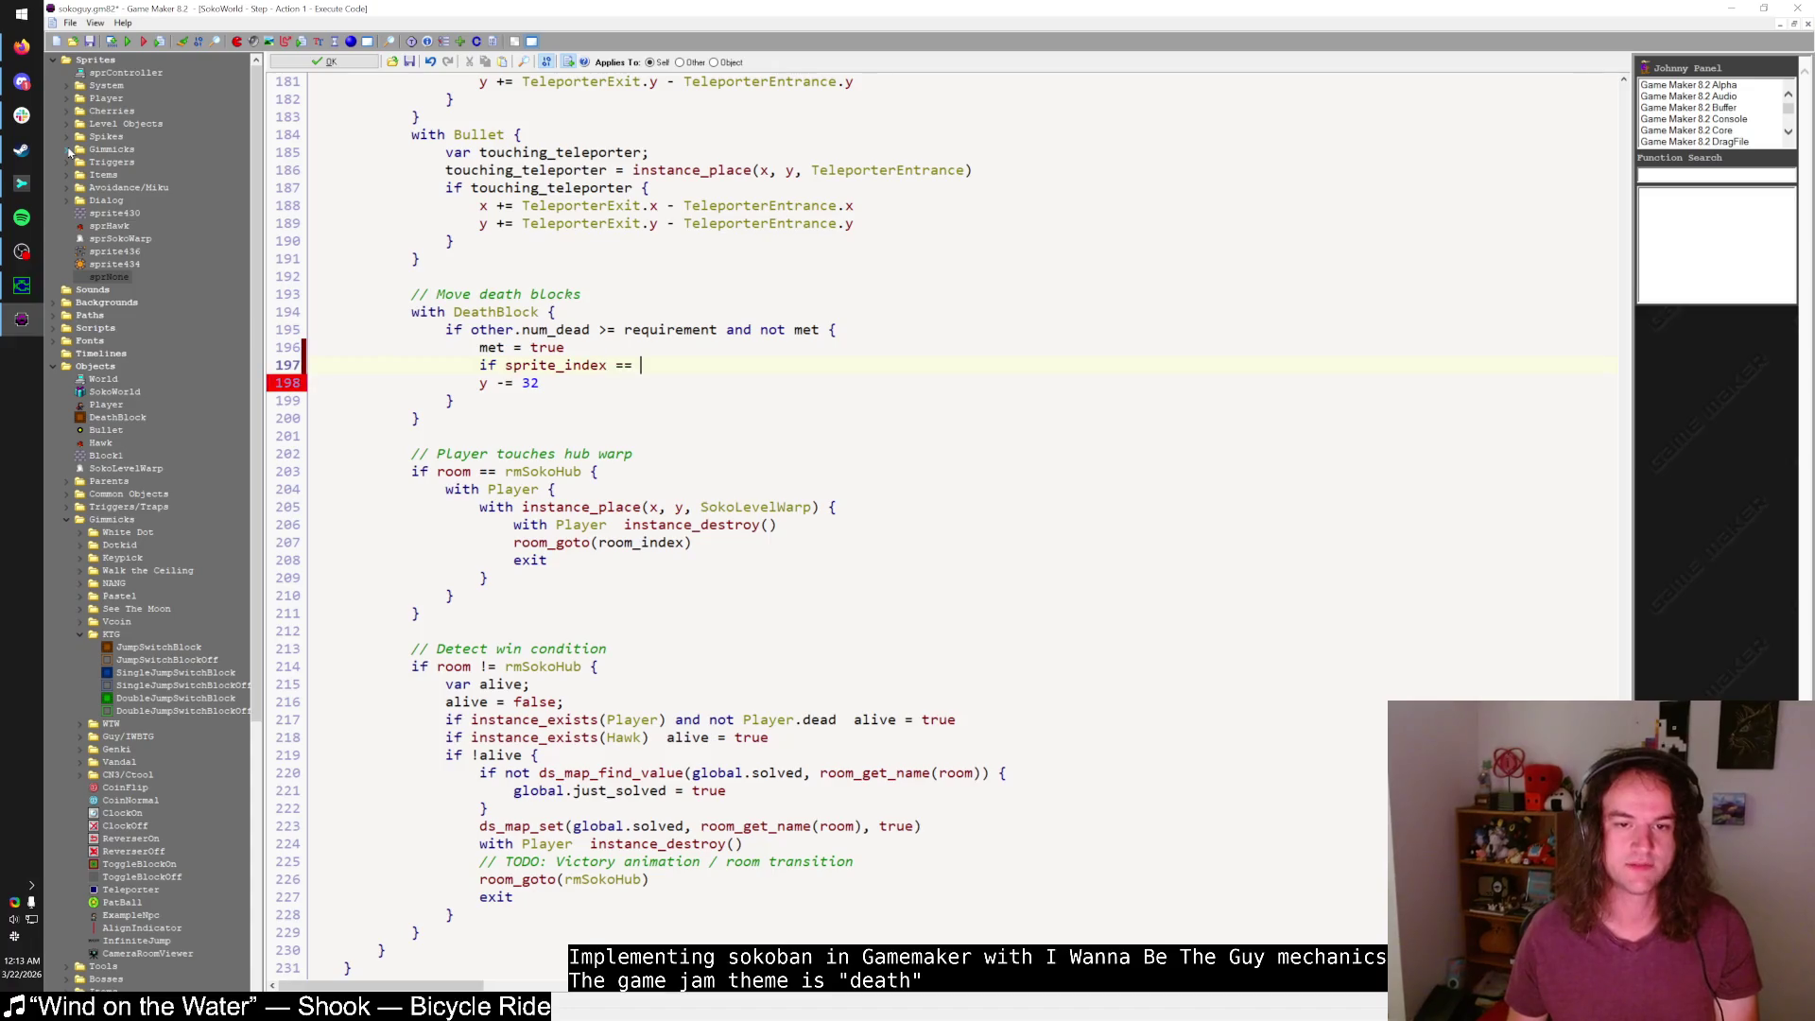
{"action": "type", "text": "SPR"}
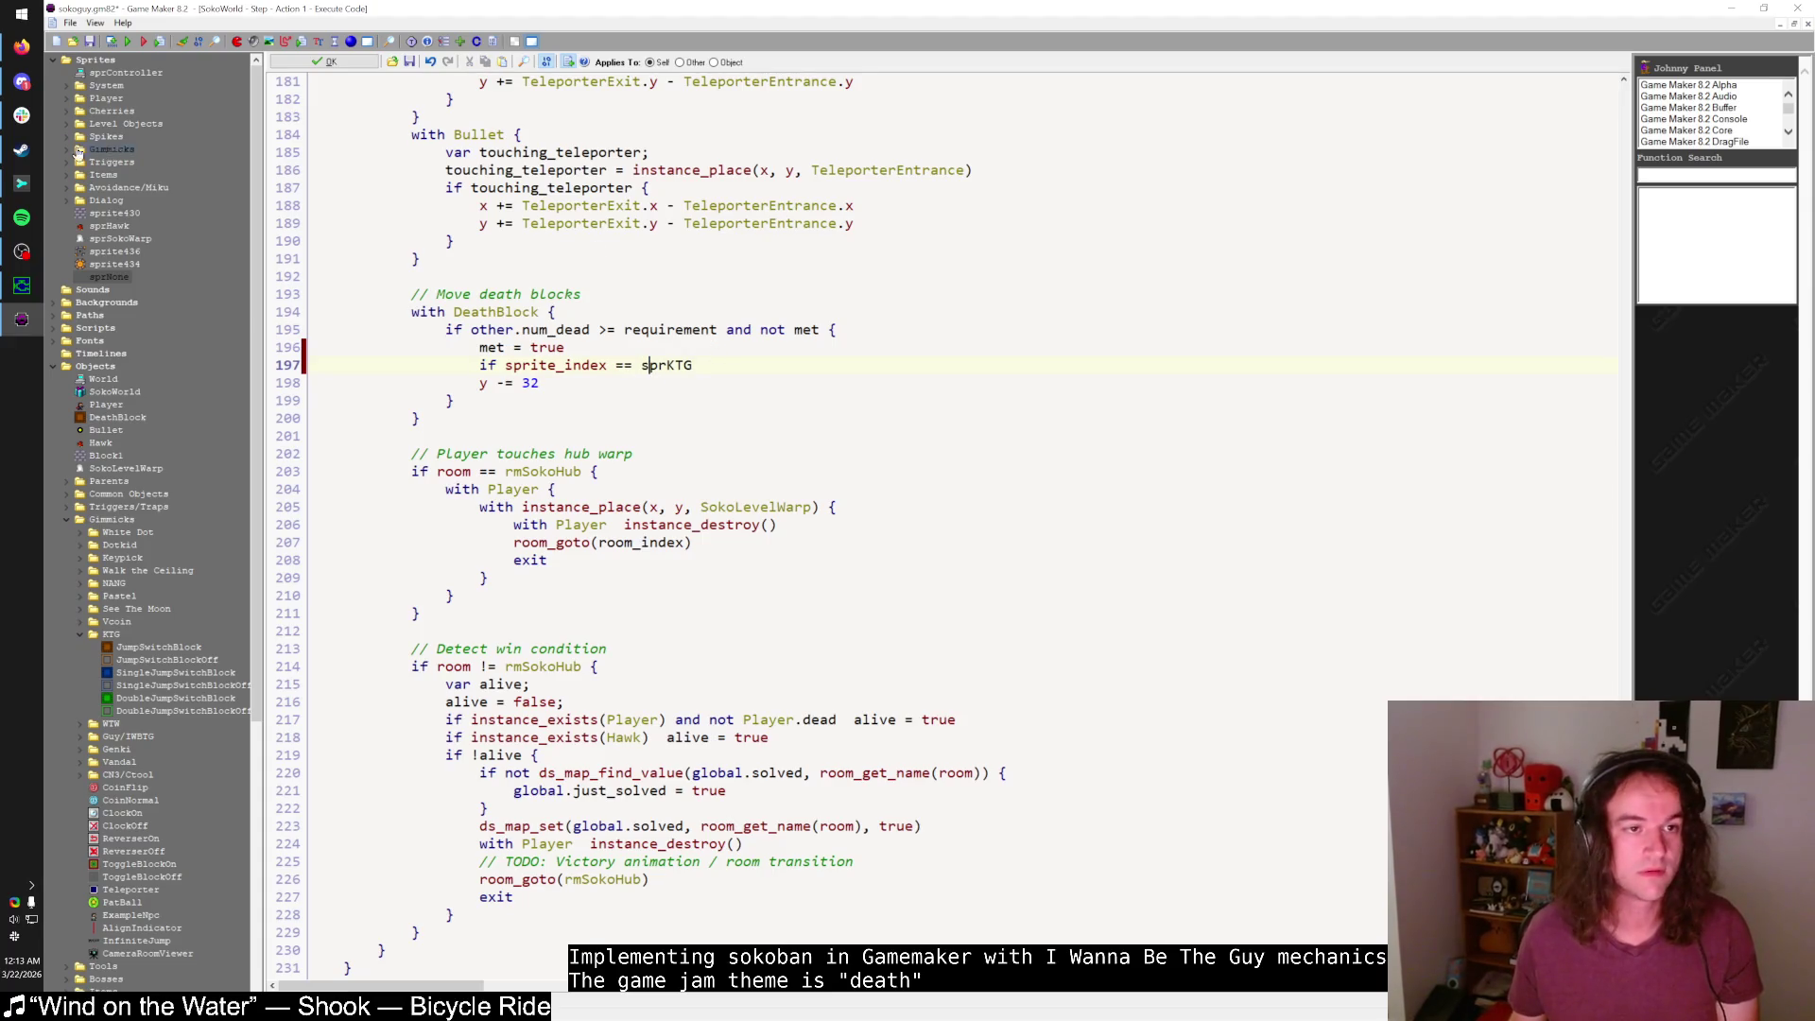
Make the new condition compare sprite_index against sprJumpSwitchBlock
{"action": "left_click", "coordinate": [67, 150]}
{"action": "left_click", "coordinate": [167, 276]}
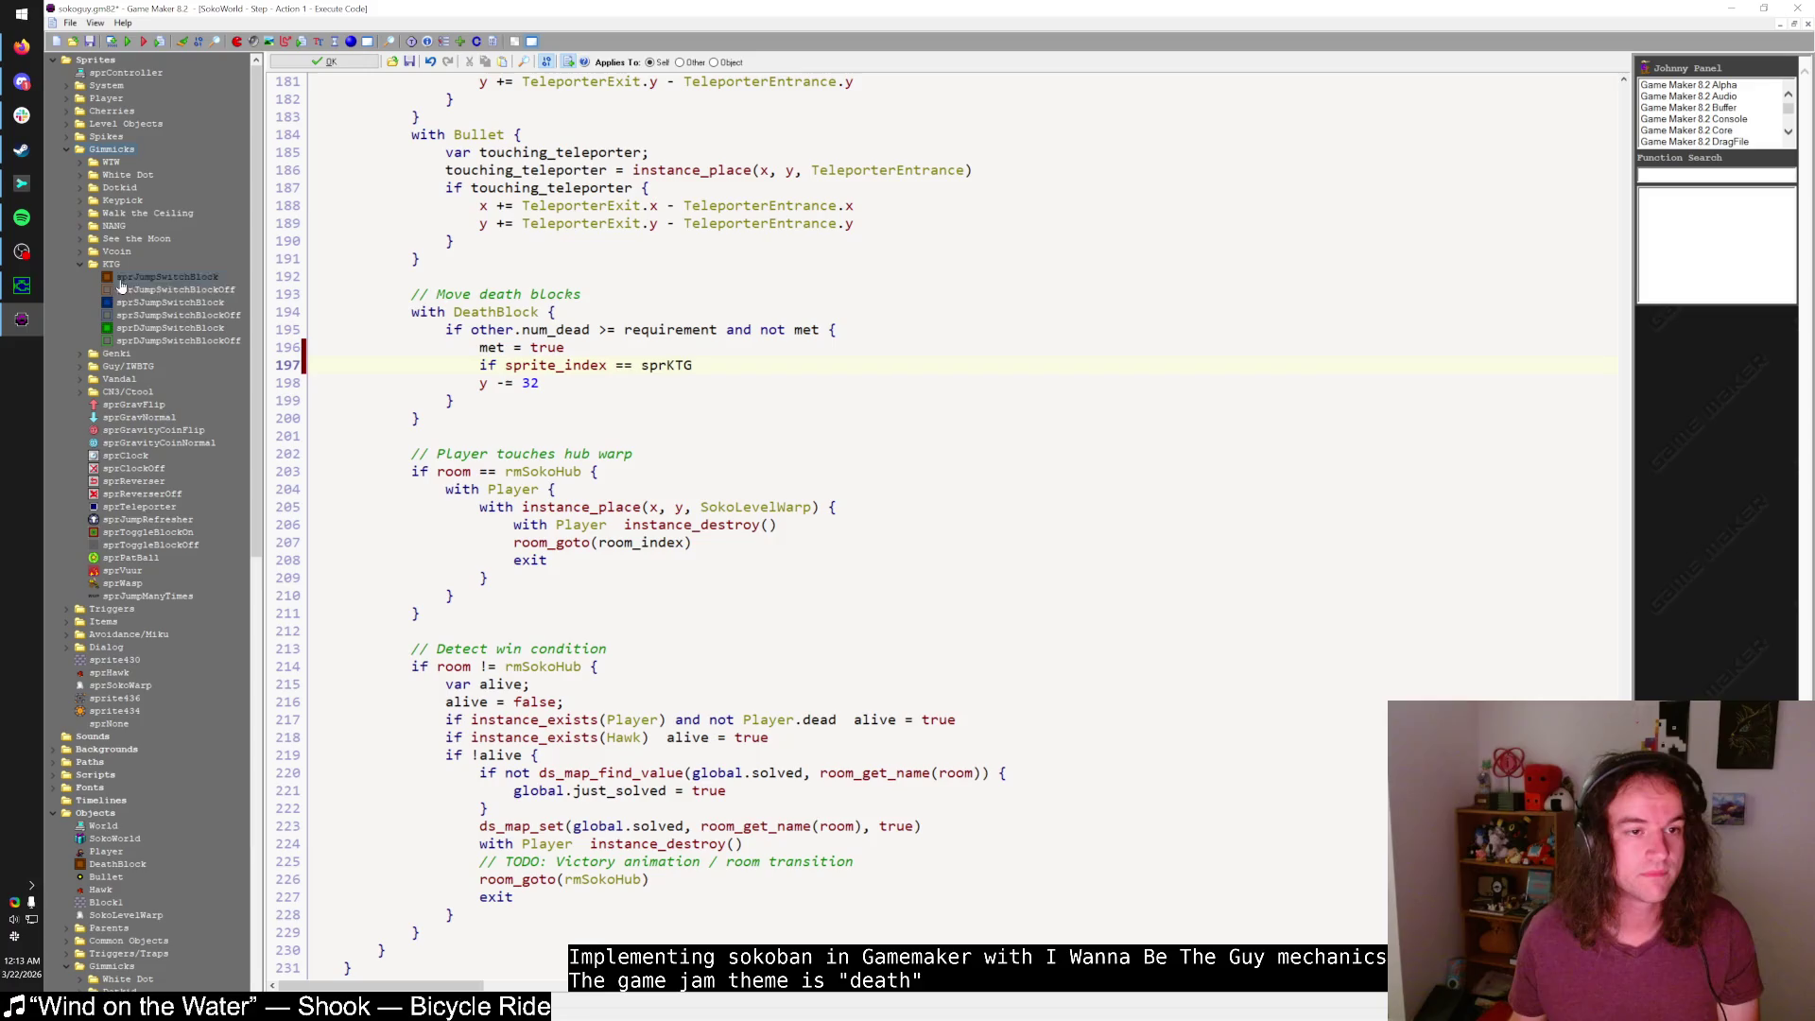
{"action": "left_click", "coordinate": [166, 276]}
{"action": "double_click", "coordinate": [688, 365]}
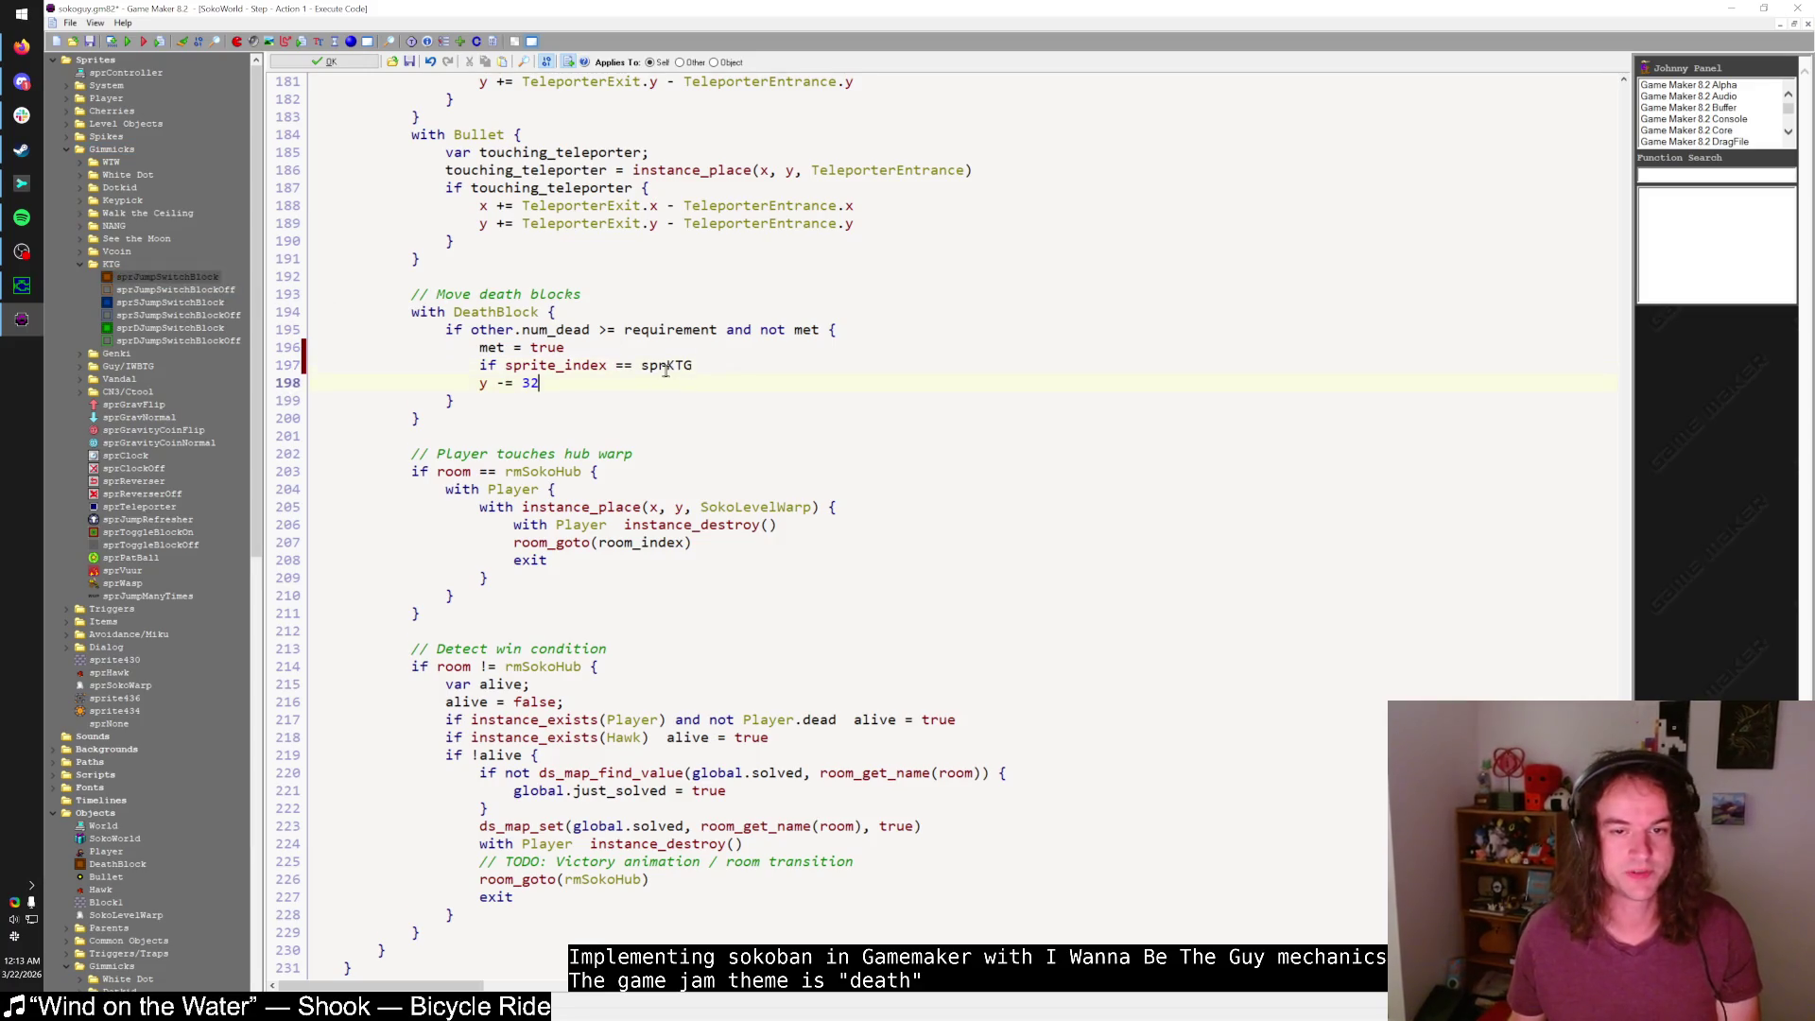
{"action": "type", "text": "DeathBlock"}
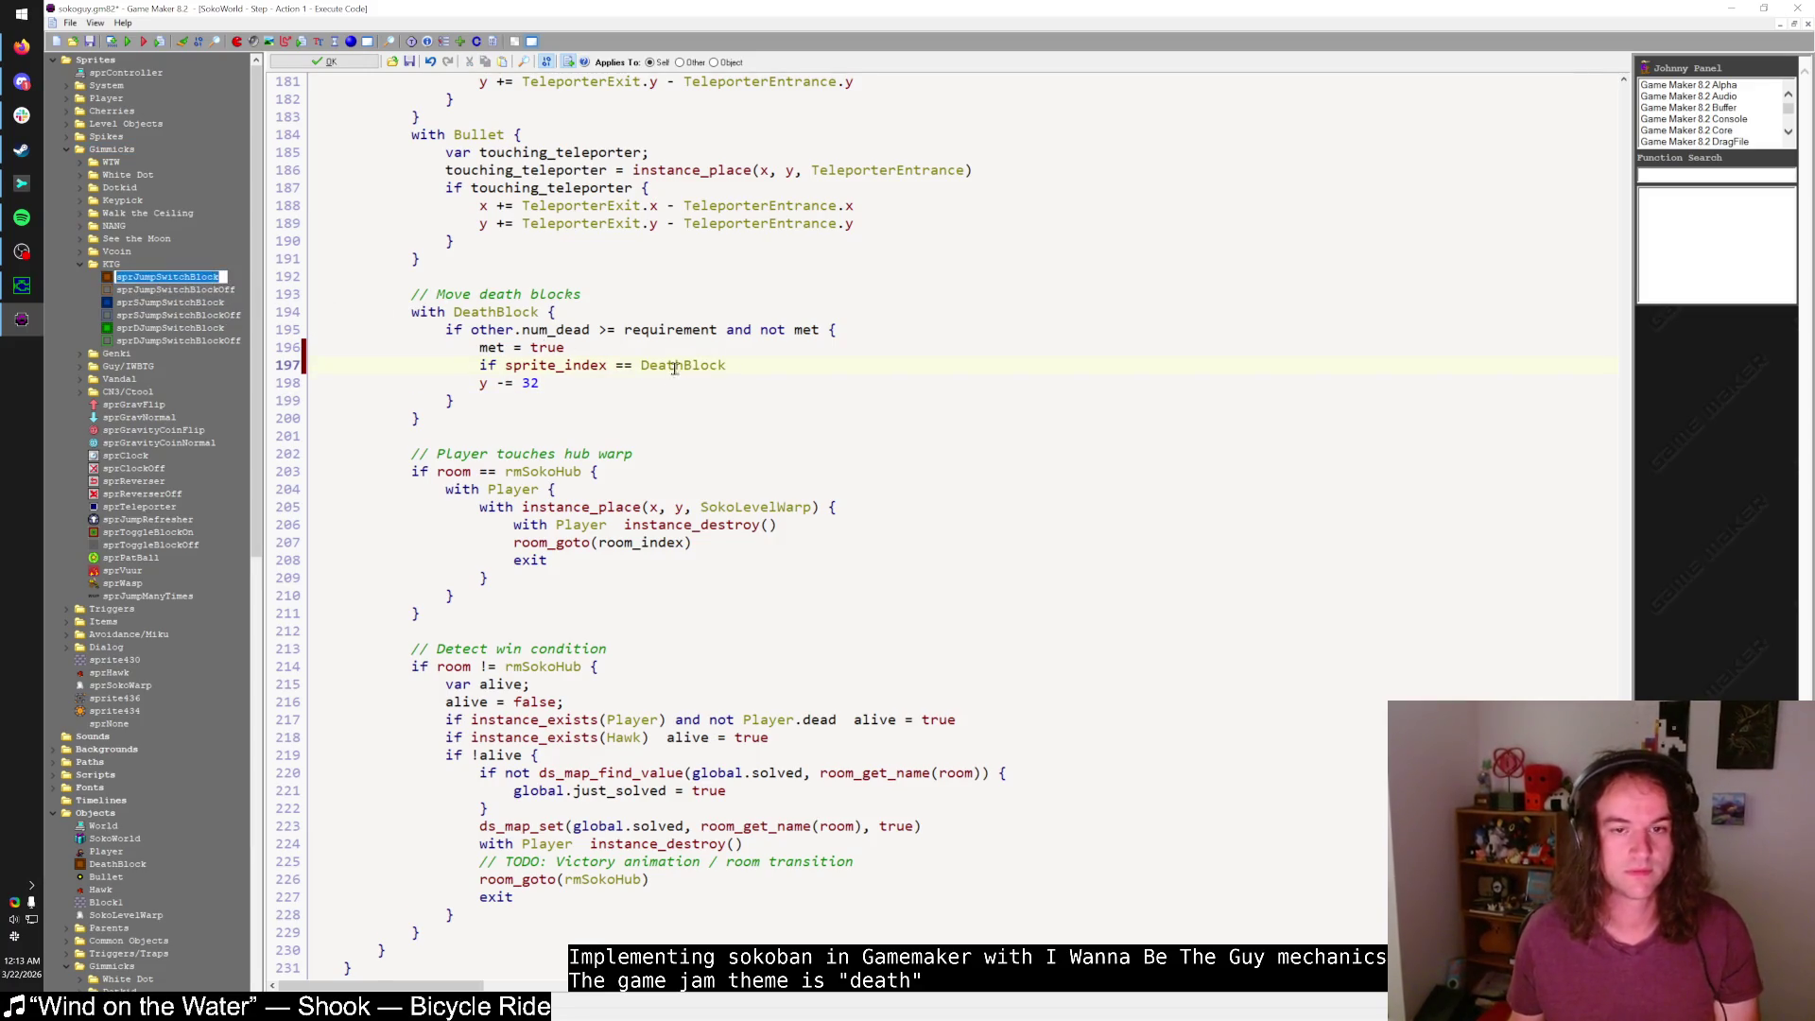
{"action": "double_click", "coordinate": [682, 365]}
{"action": "type", "text": "sprJumpSwitchBlock"}
Build the if/else brace structure and remove the old y -= 32 movement line
{"action": "key", "text": "Return"}
{"action": "type", "text": "}"}
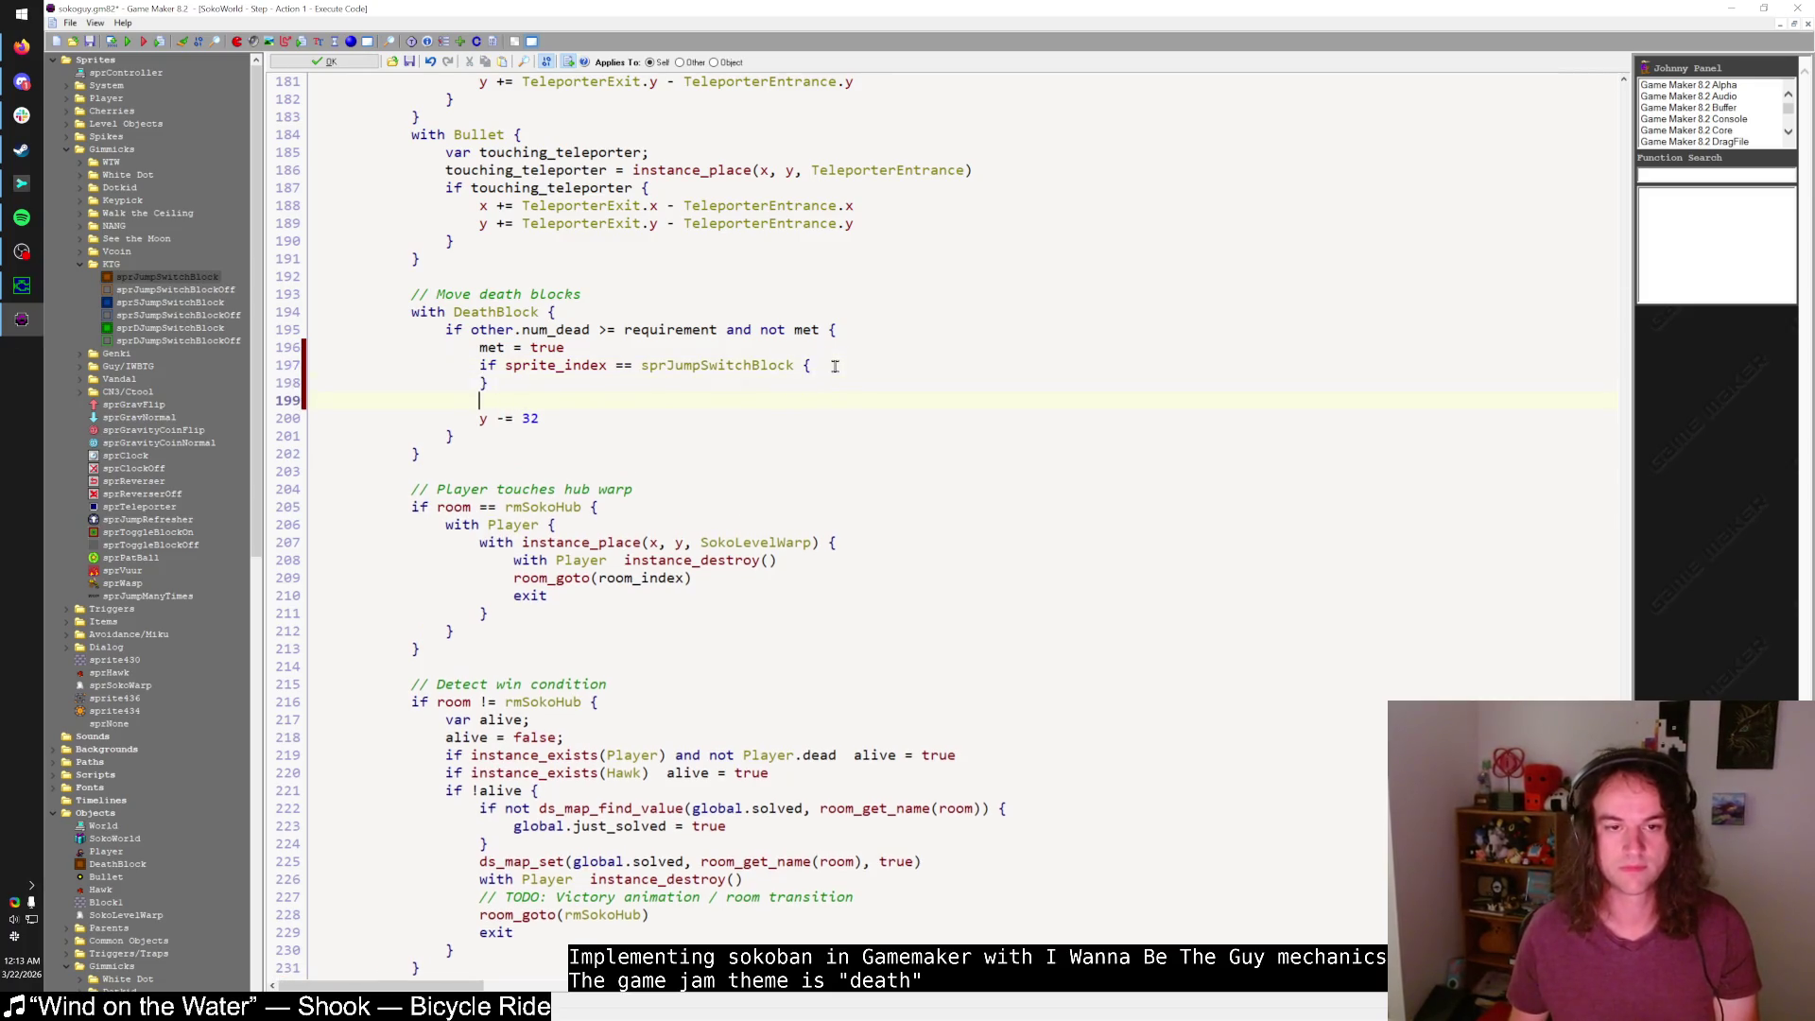
{"action": "key", "text": "Return"}
{"action": "type", "text": "else {"}
{"action": "key", "text": "Return"}
{"action": "type", "text": "}"}
{"action": "key", "text": "shift+Home"}
{"action": "key", "text": "BackSpace"}
{"action": "key", "text": "BackSpace"}
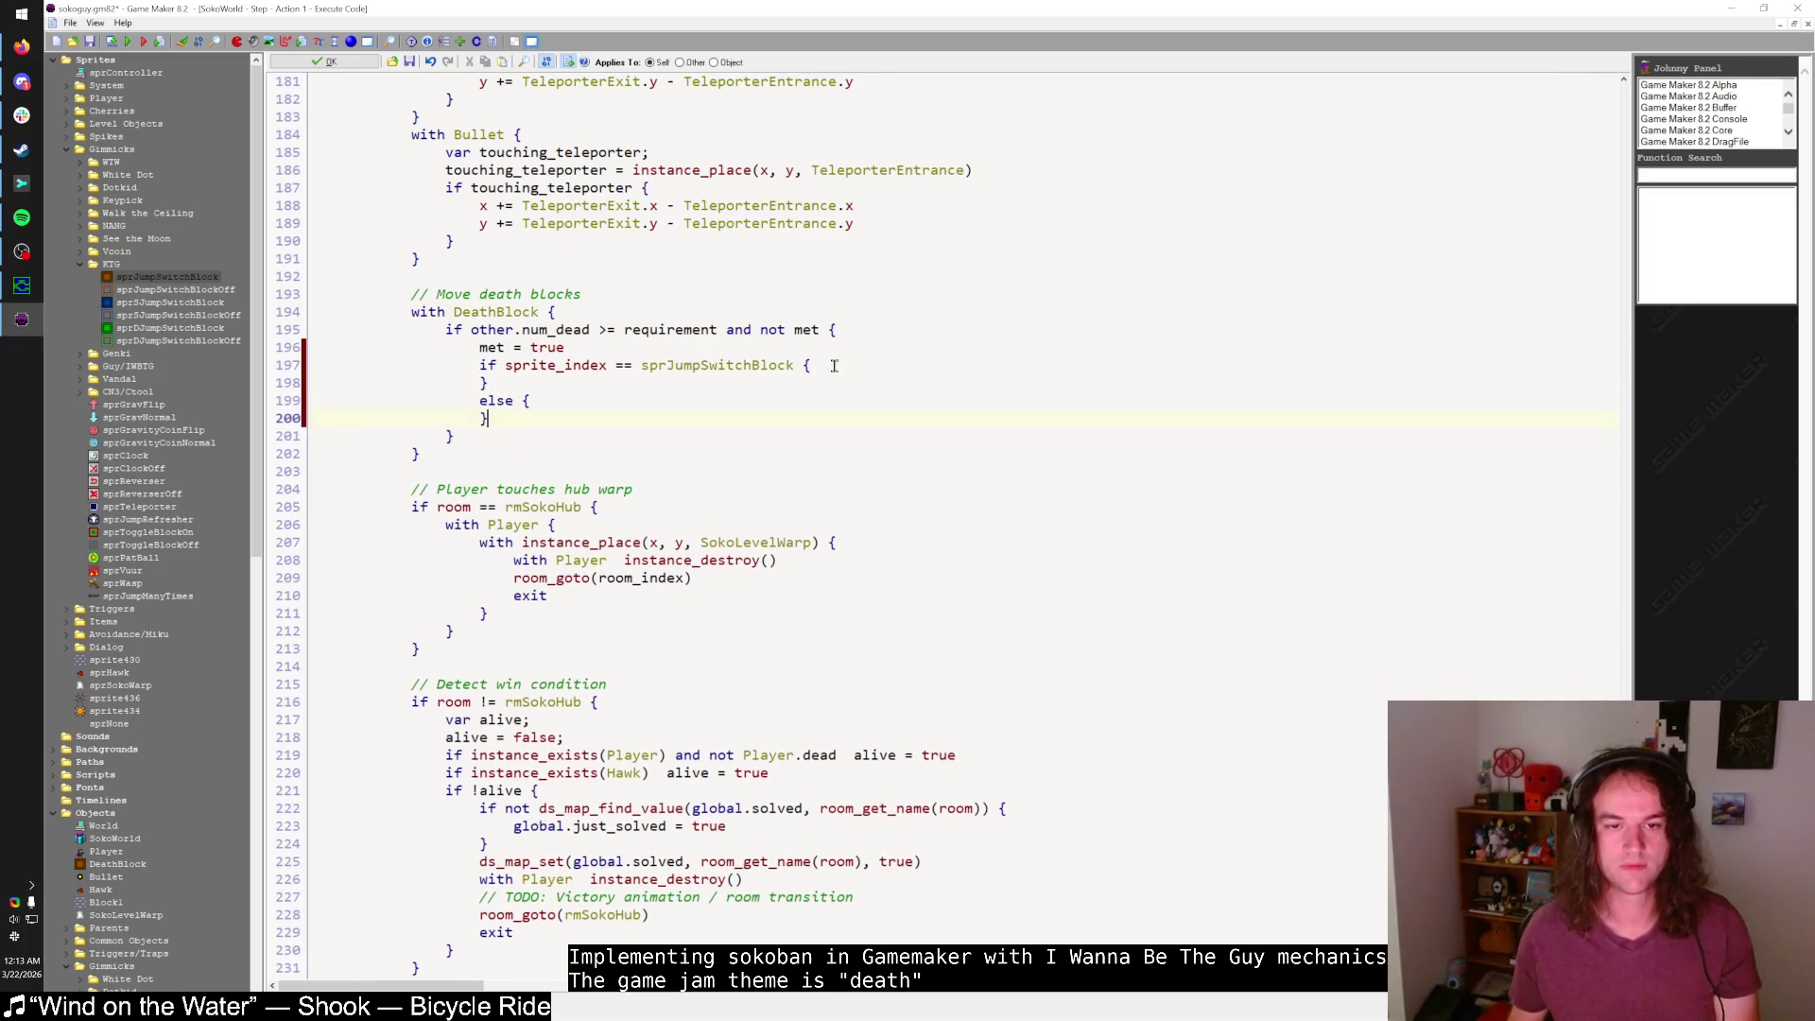
{"action": "key", "text": "Return"}
{"action": "key", "text": "BackSpace"}
{"action": "left_click", "coordinate": [833, 366]}
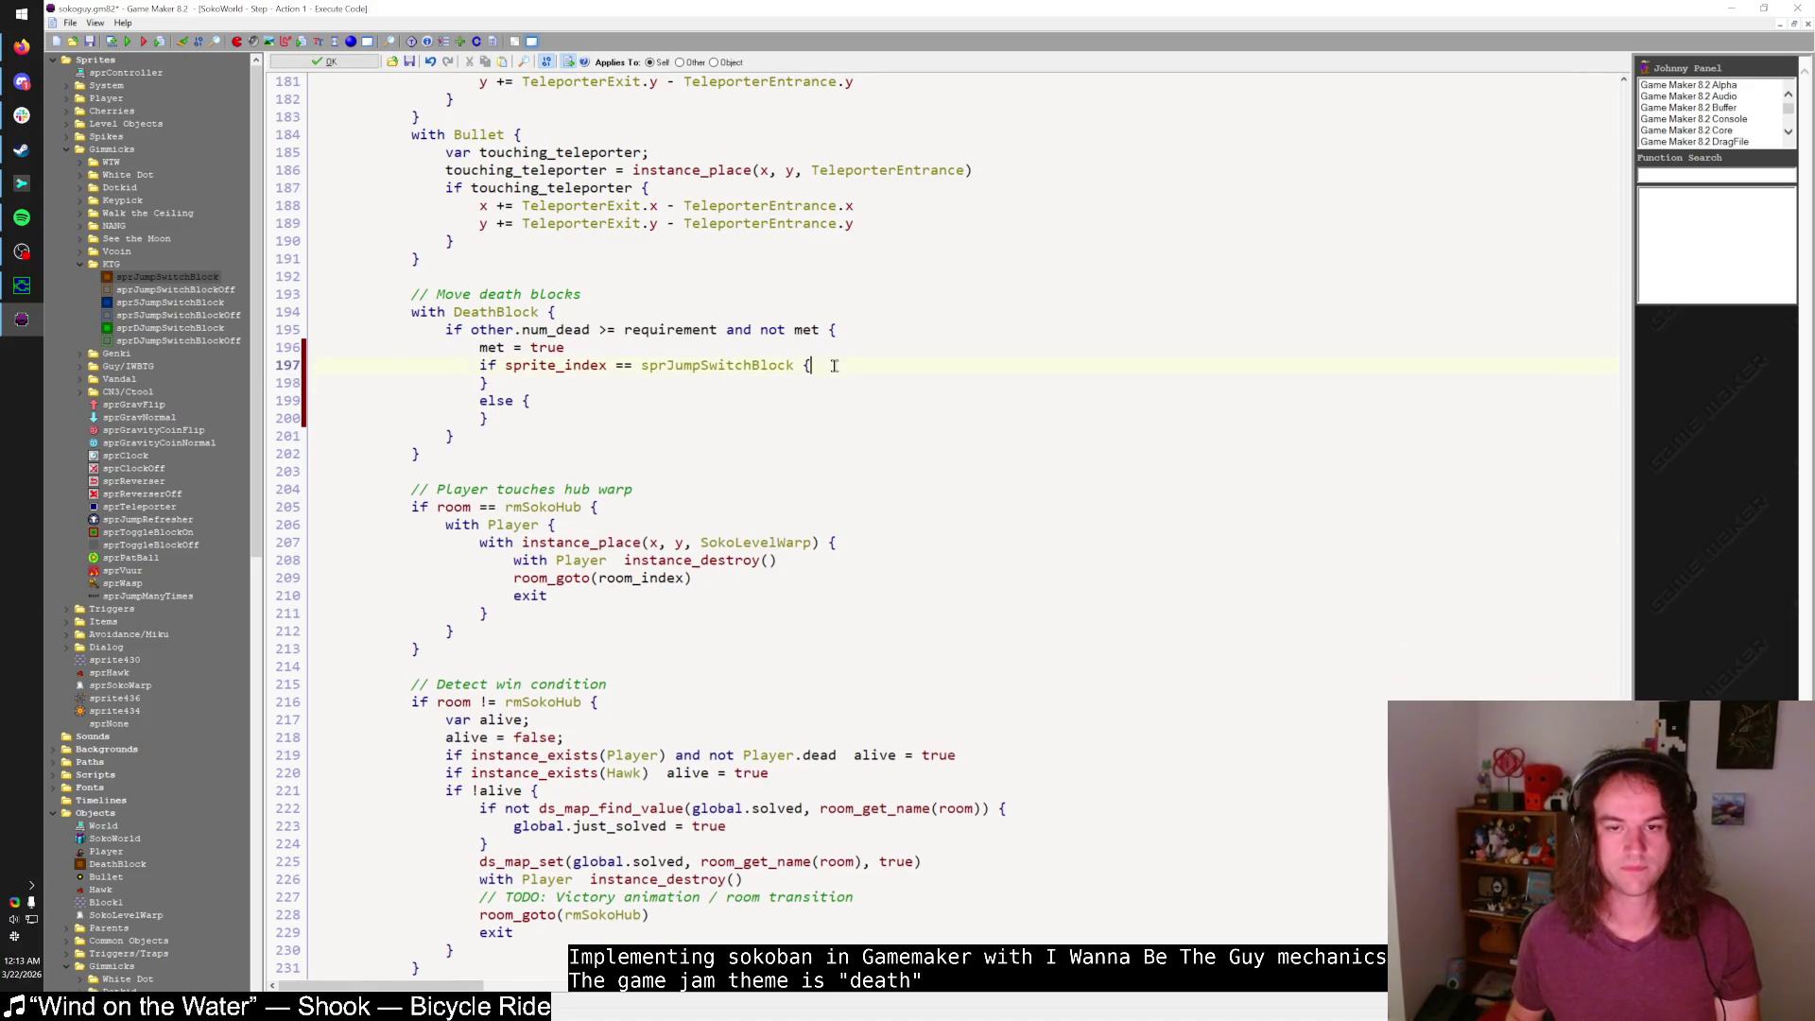
{"action": "key", "text": "Return"}
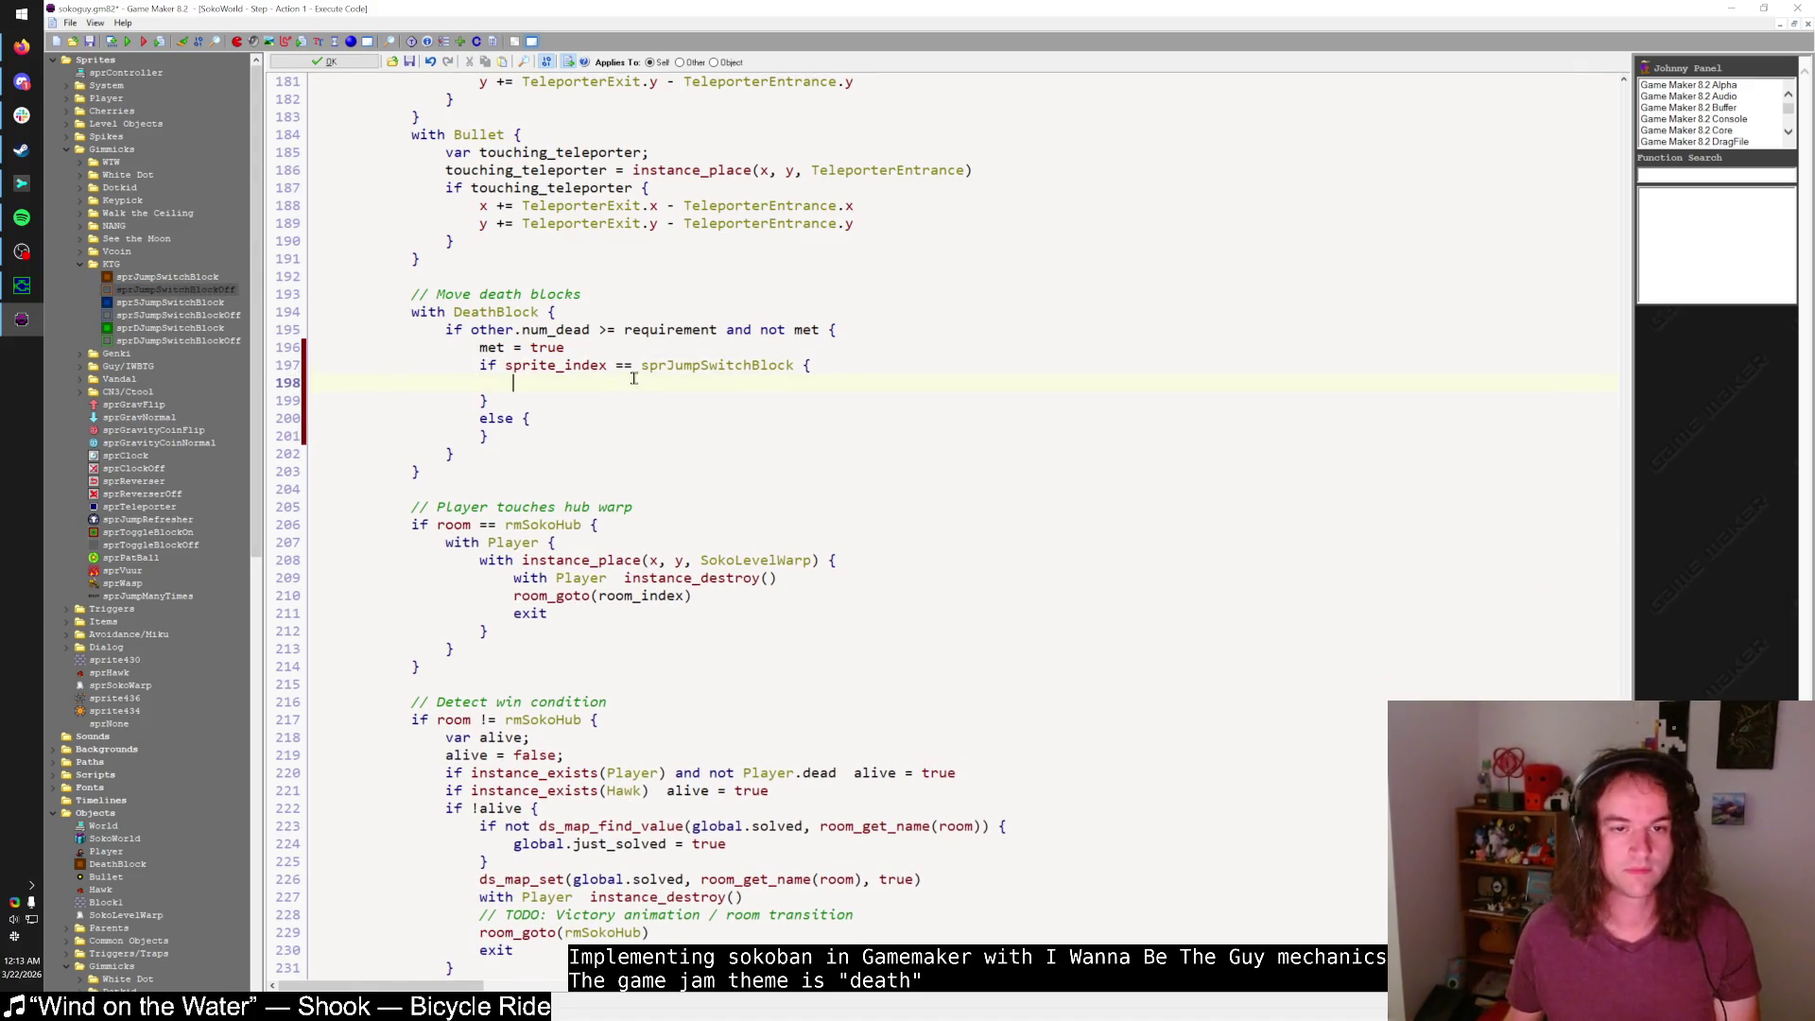
Inside the if block, set sprite_index to sprJumpSwitchBlockOff and mask_index to sprNone
{"action": "type", "text": "sprite_index = sprJumpSwitchBlockOff"}
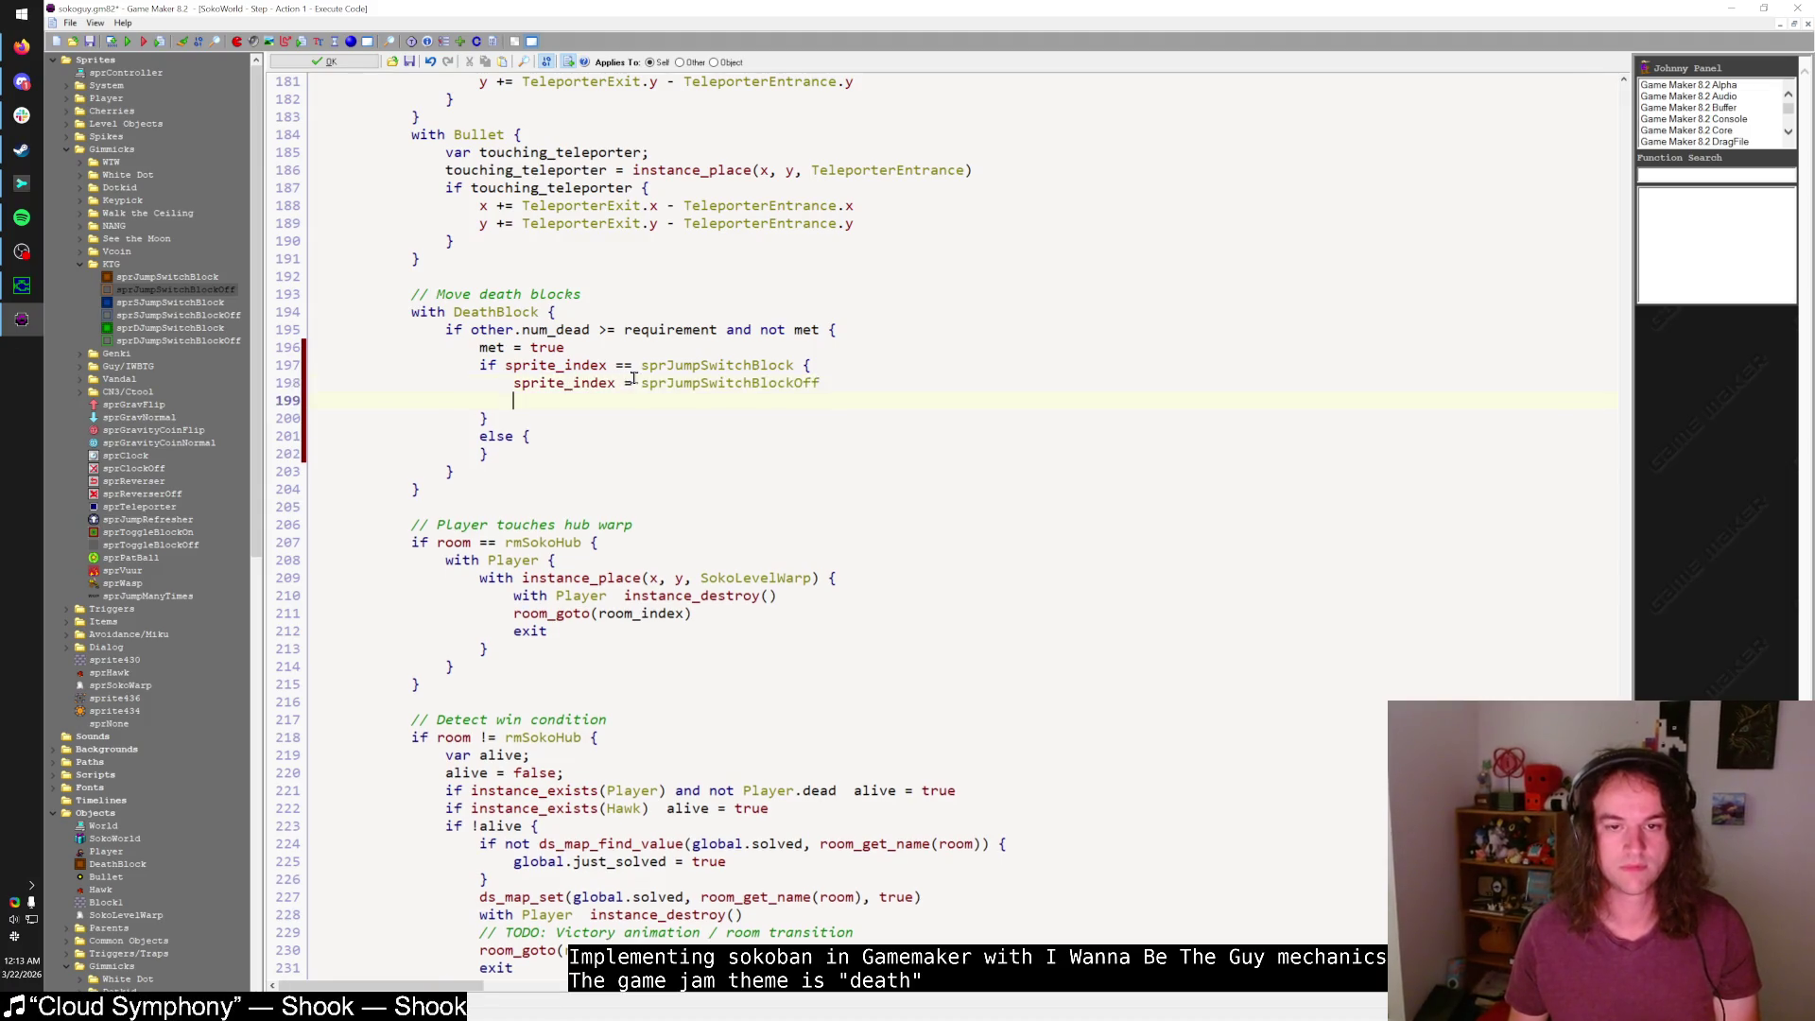
{"action": "key", "text": "Return"}
{"action": "type", "text": "mask_index = sprNone"}
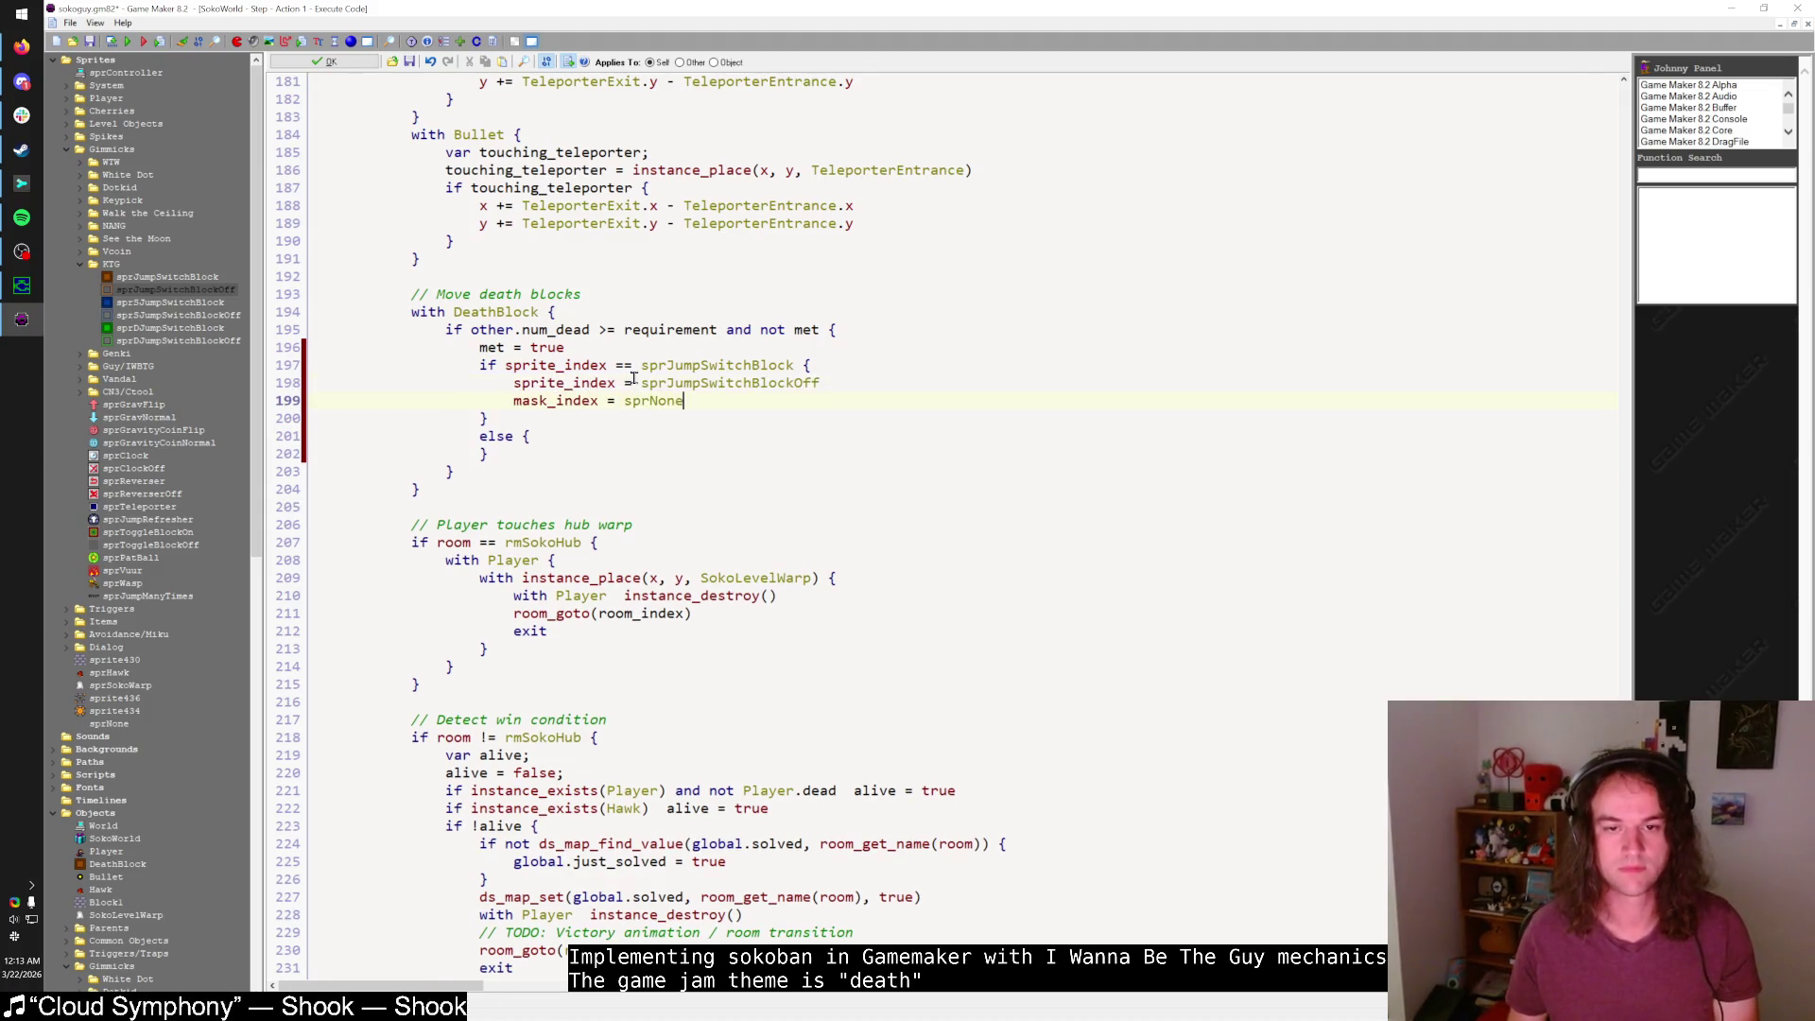
{"action": "left_click", "coordinate": [574, 447]}
{"action": "key", "text": "Left"}
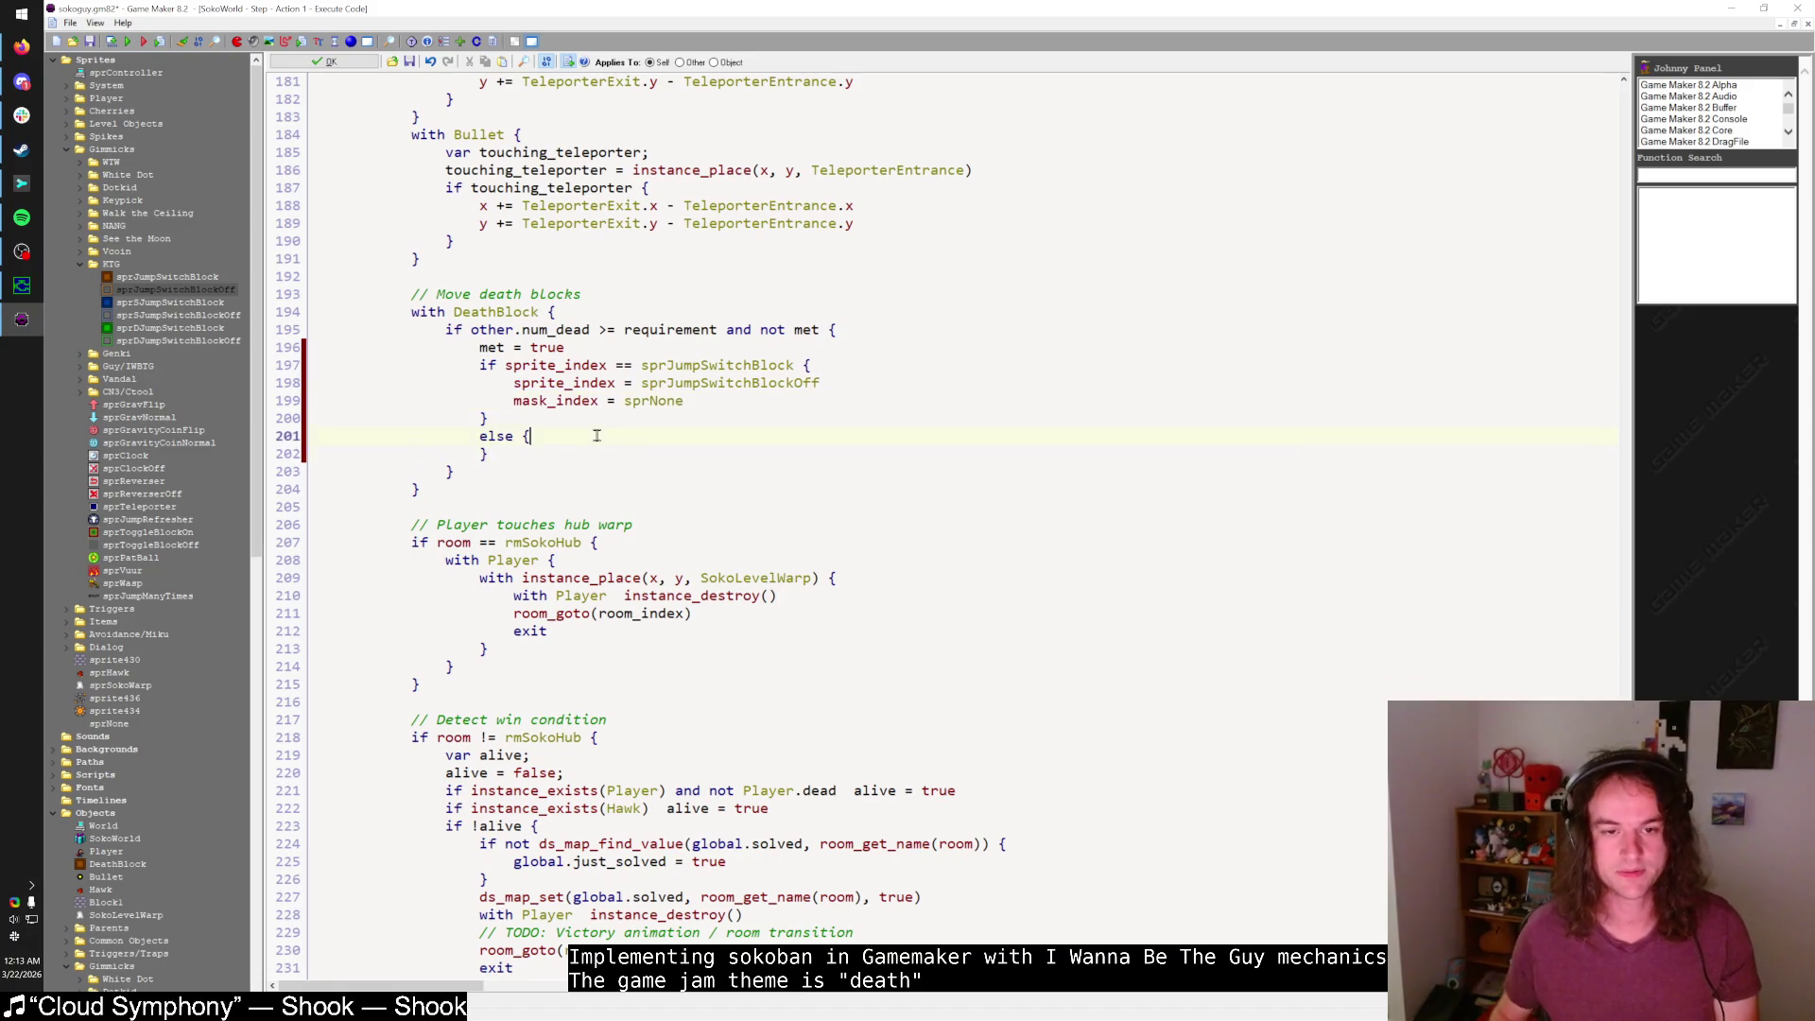
{"action": "key", "text": "Return"}
{"action": "key", "text": "Tab"}
Turn the else into else if sprite_index == sprJumpSwitchBlockOff
{"action": "left_click", "coordinate": [524, 437]}
{"action": "type", "text": "if sprite_inde"}
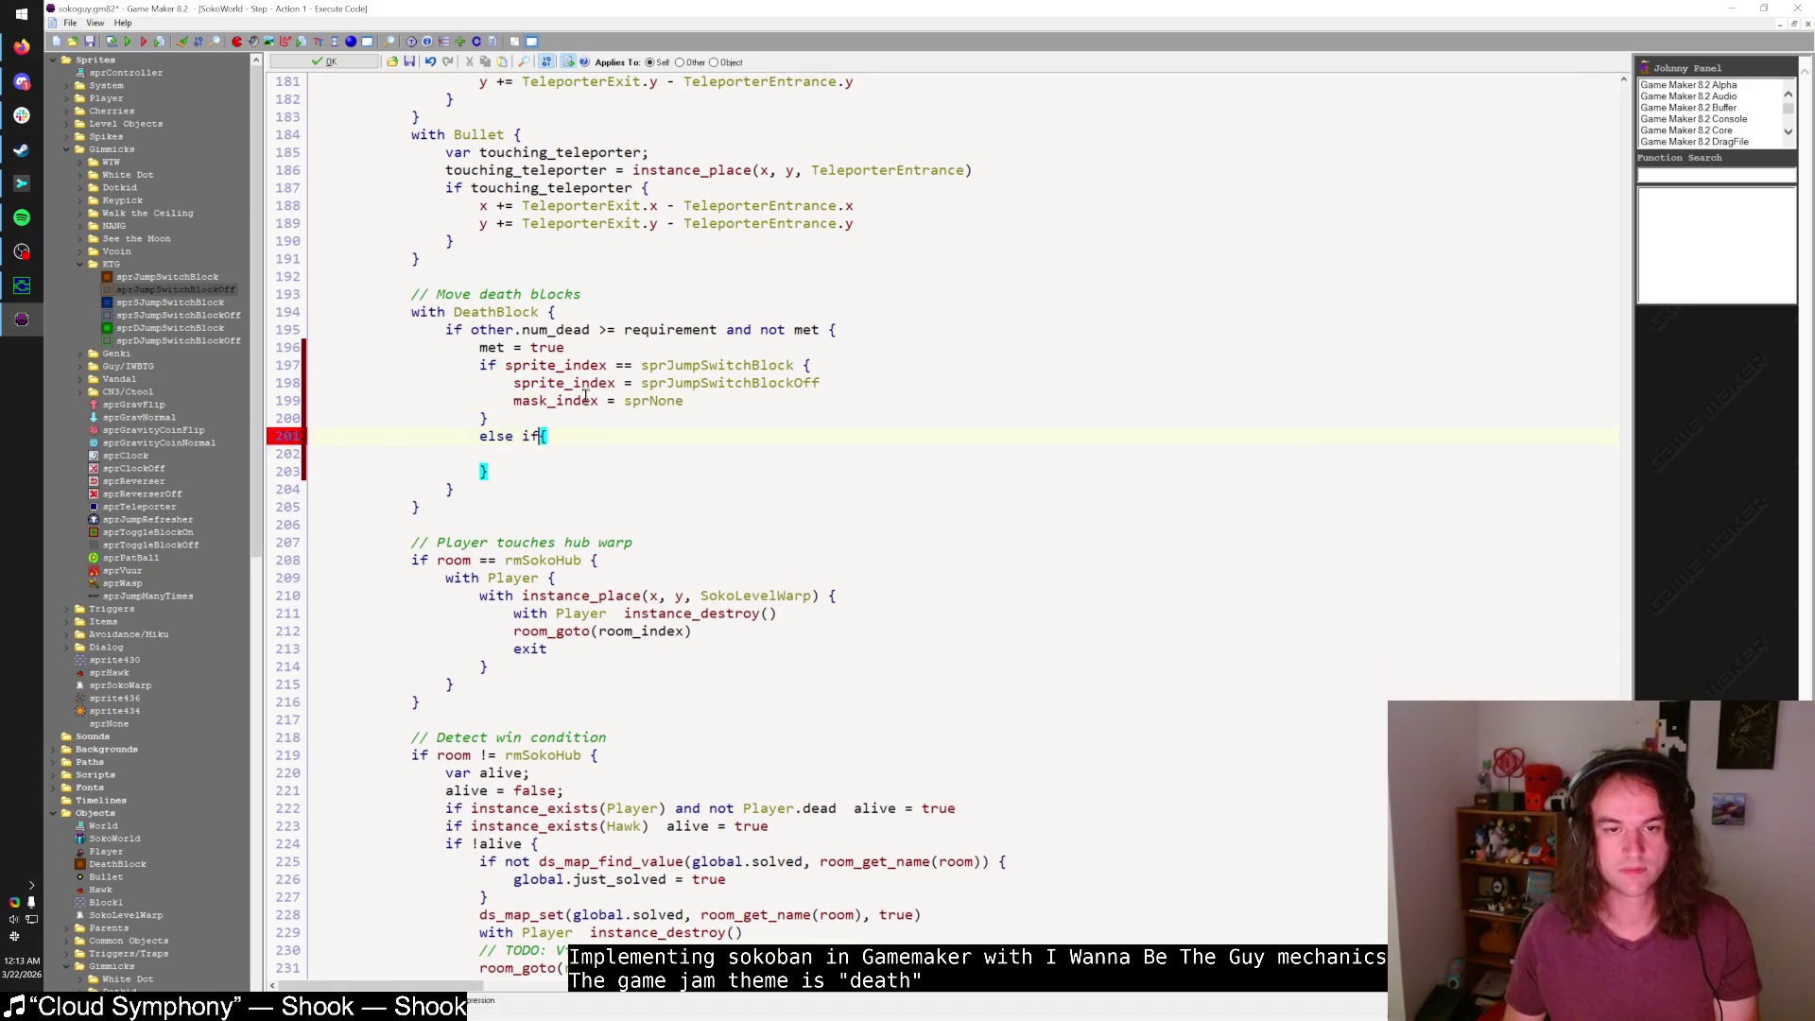
{"action": "type", "text": "x =="}
{"action": "double_click", "coordinate": [723, 381]}
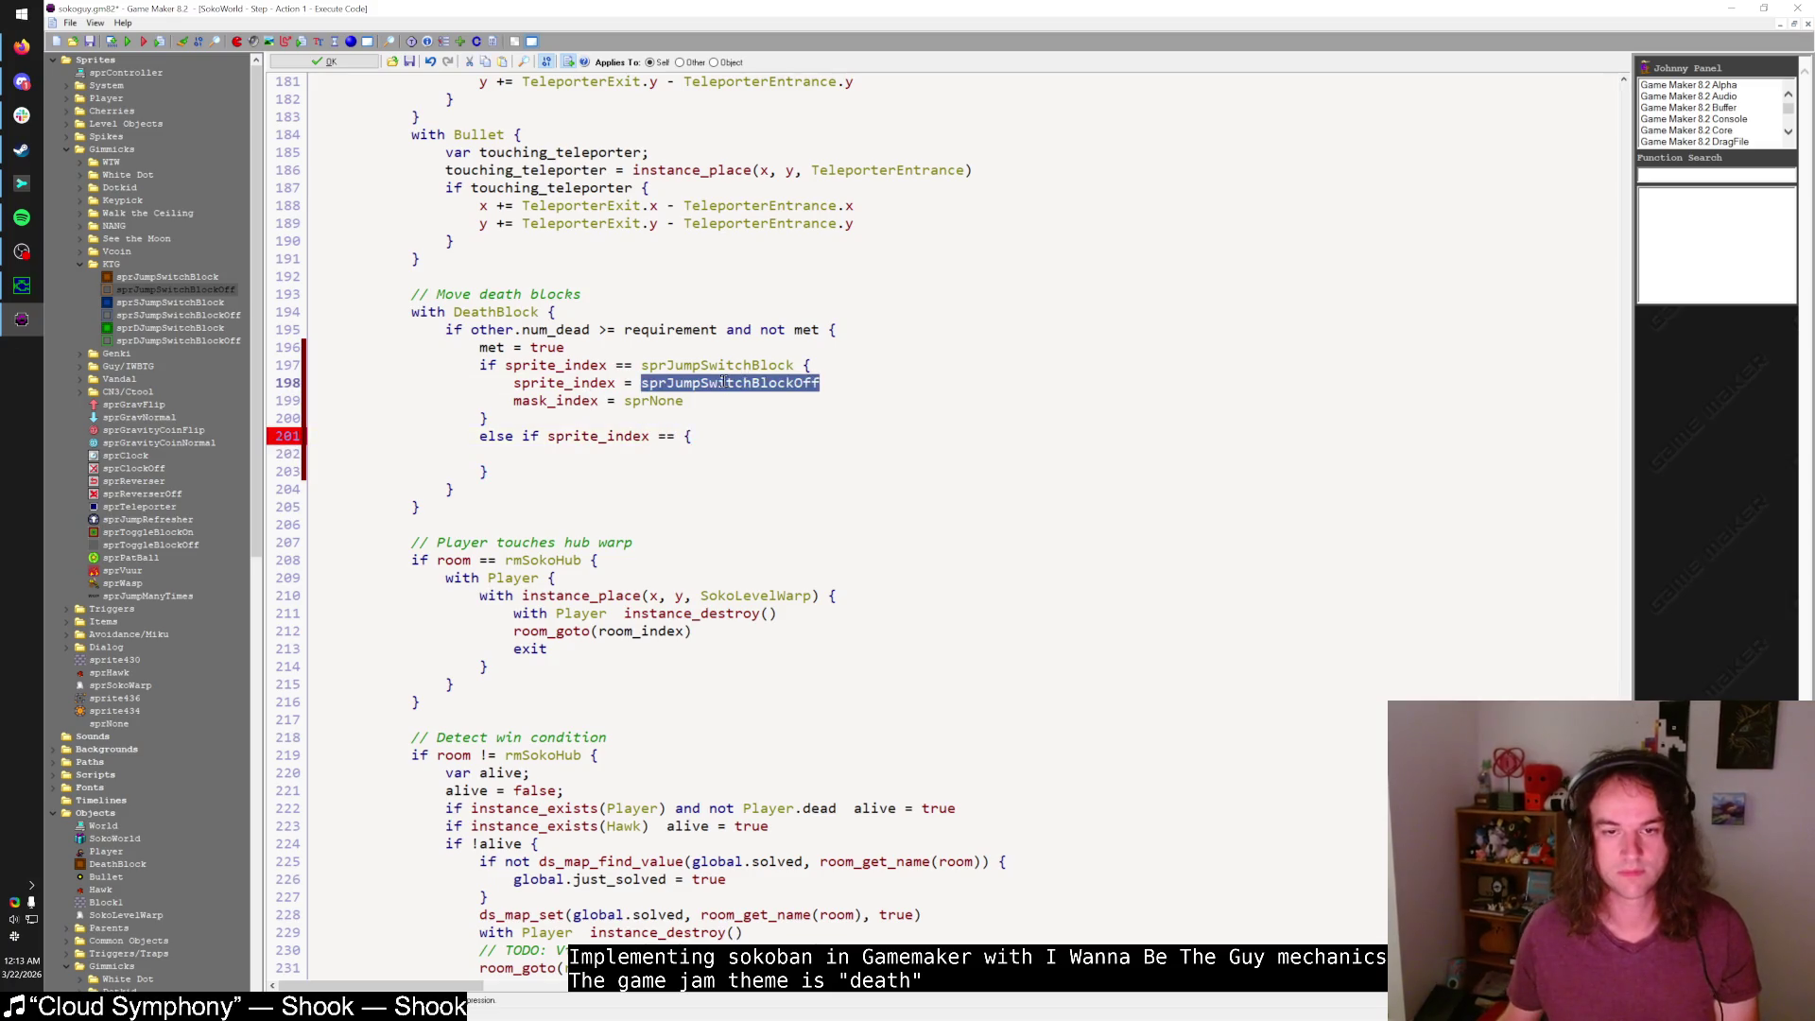
{"action": "key", "text": "ctrl+c"}
{"action": "left_click", "coordinate": [685, 436]}
{"action": "key", "text": "ctrl+v"}
In the else-if body, set sprite_index to sprJumpSwitchBlock and mask_index to sprBlock
{"action": "double_click", "coordinate": [717, 365]}
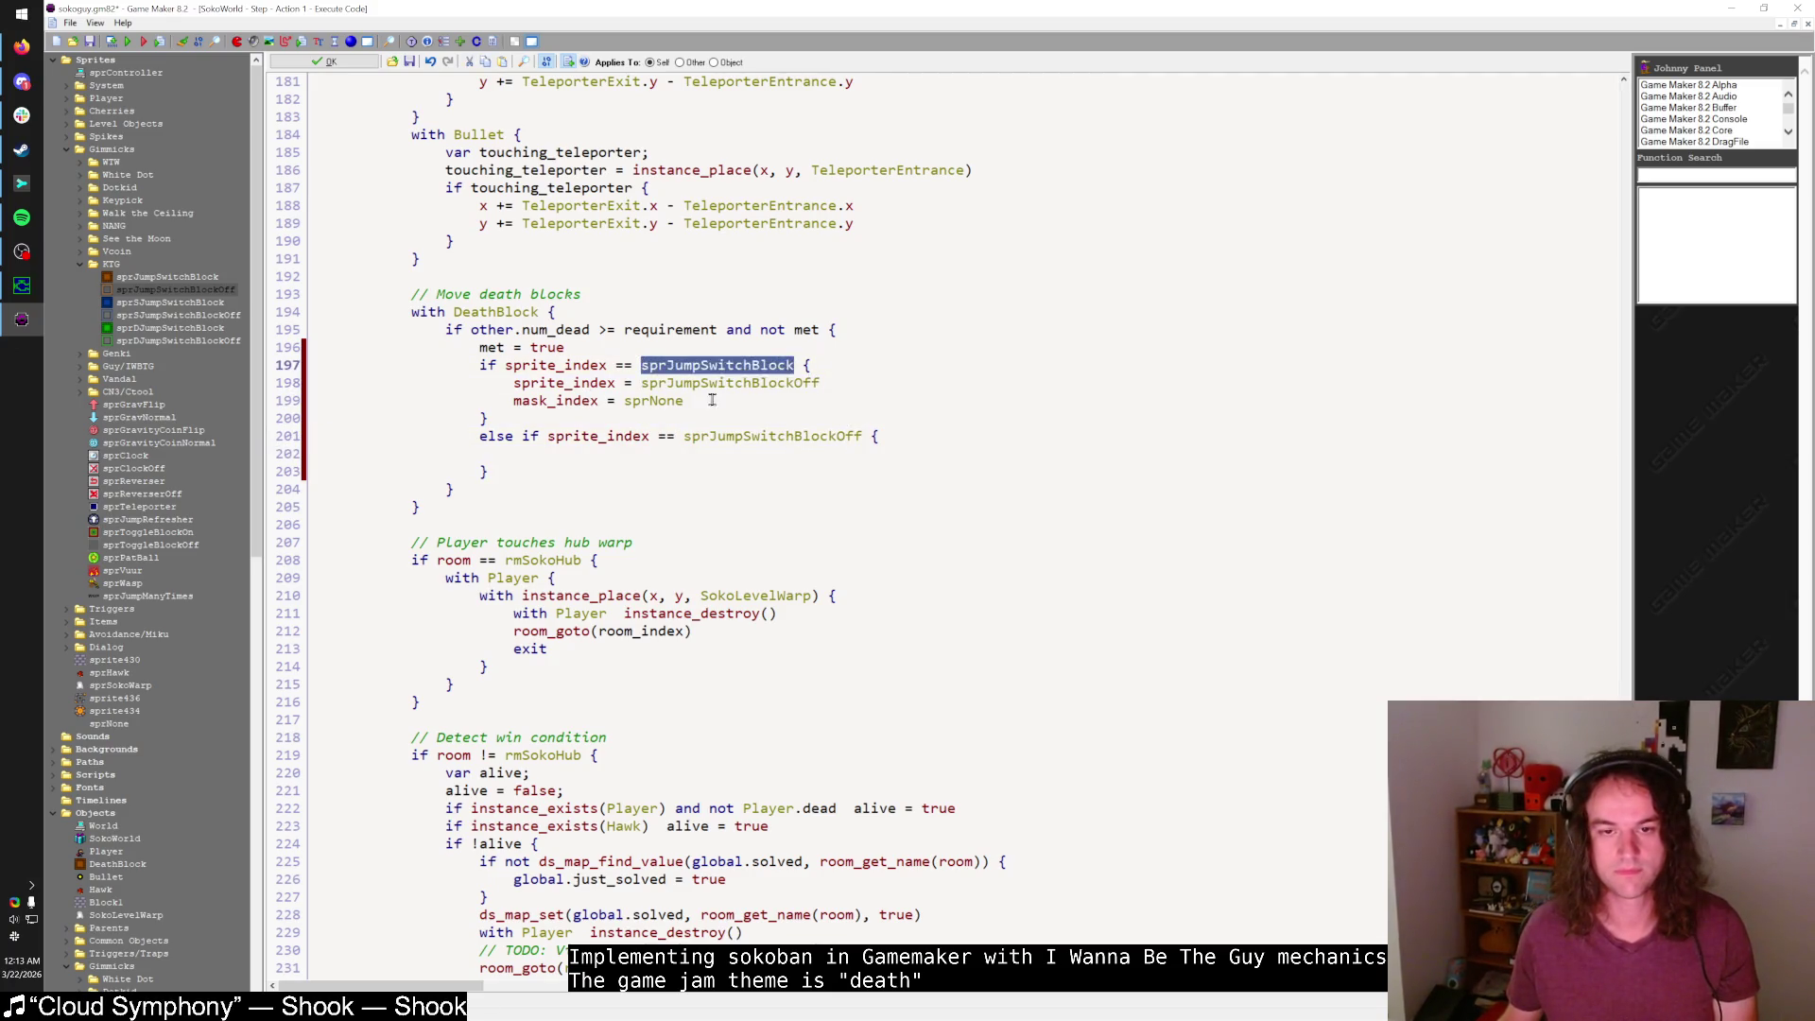
{"action": "left_click_drag", "start_coordinate": [684, 400], "coordinate": [515, 383]}
{"action": "key", "text": "ctrl+c"}
{"action": "left_click", "coordinate": [542, 453]}
{"action": "key", "text": "ctrl+v"}
{"action": "double_click", "coordinate": [654, 472]}
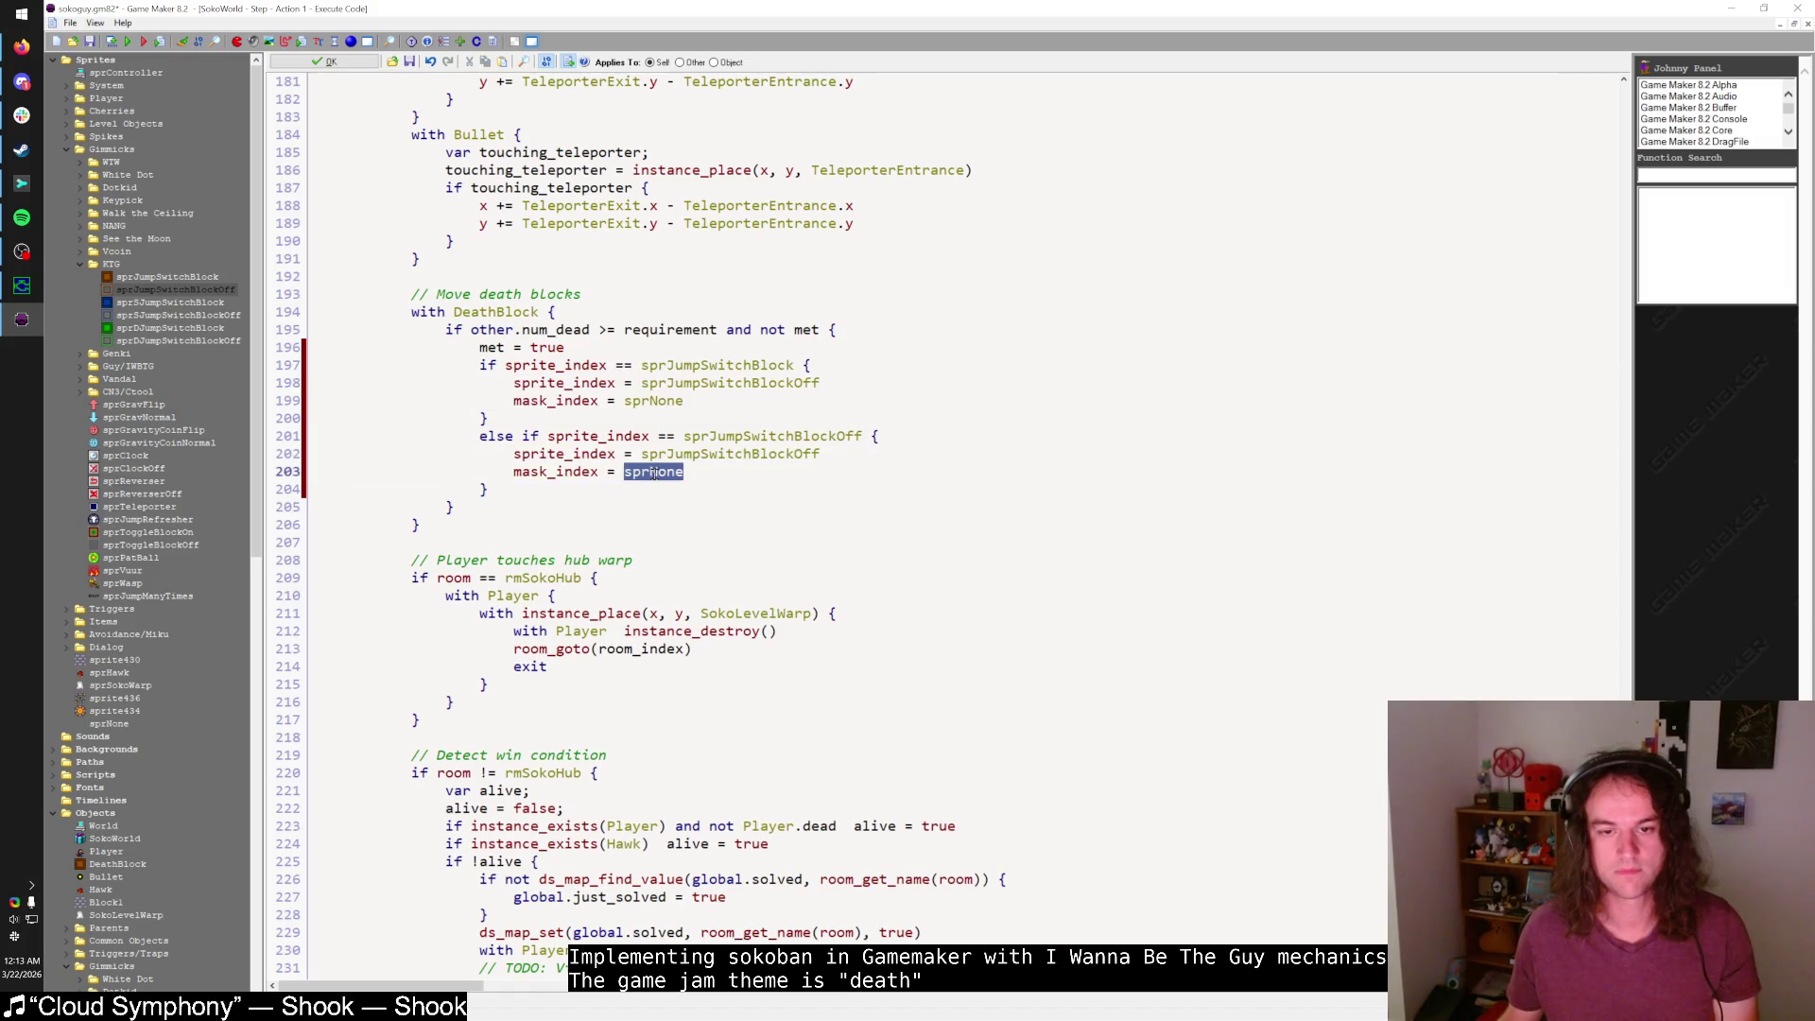
{"action": "type", "text": "s"}
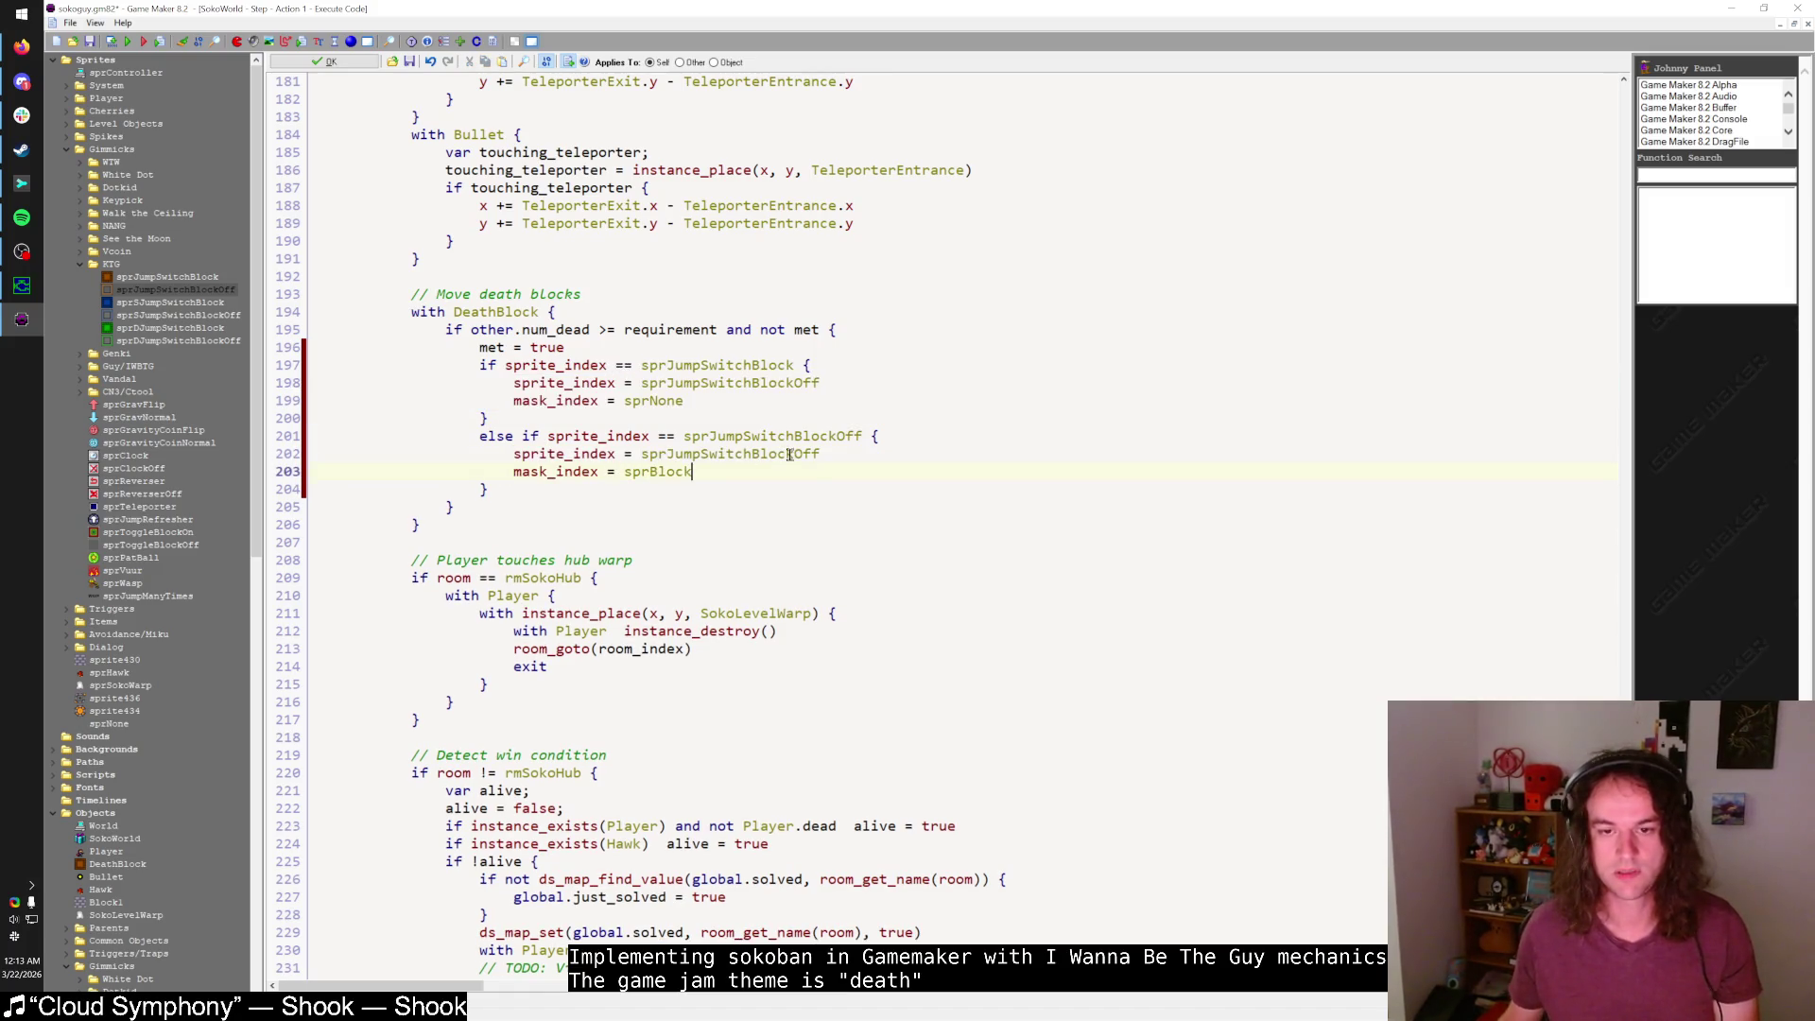
{"action": "left_click_drag", "start_coordinate": [789, 455], "coordinate": [850, 463]}
{"action": "type", "text": "O"}
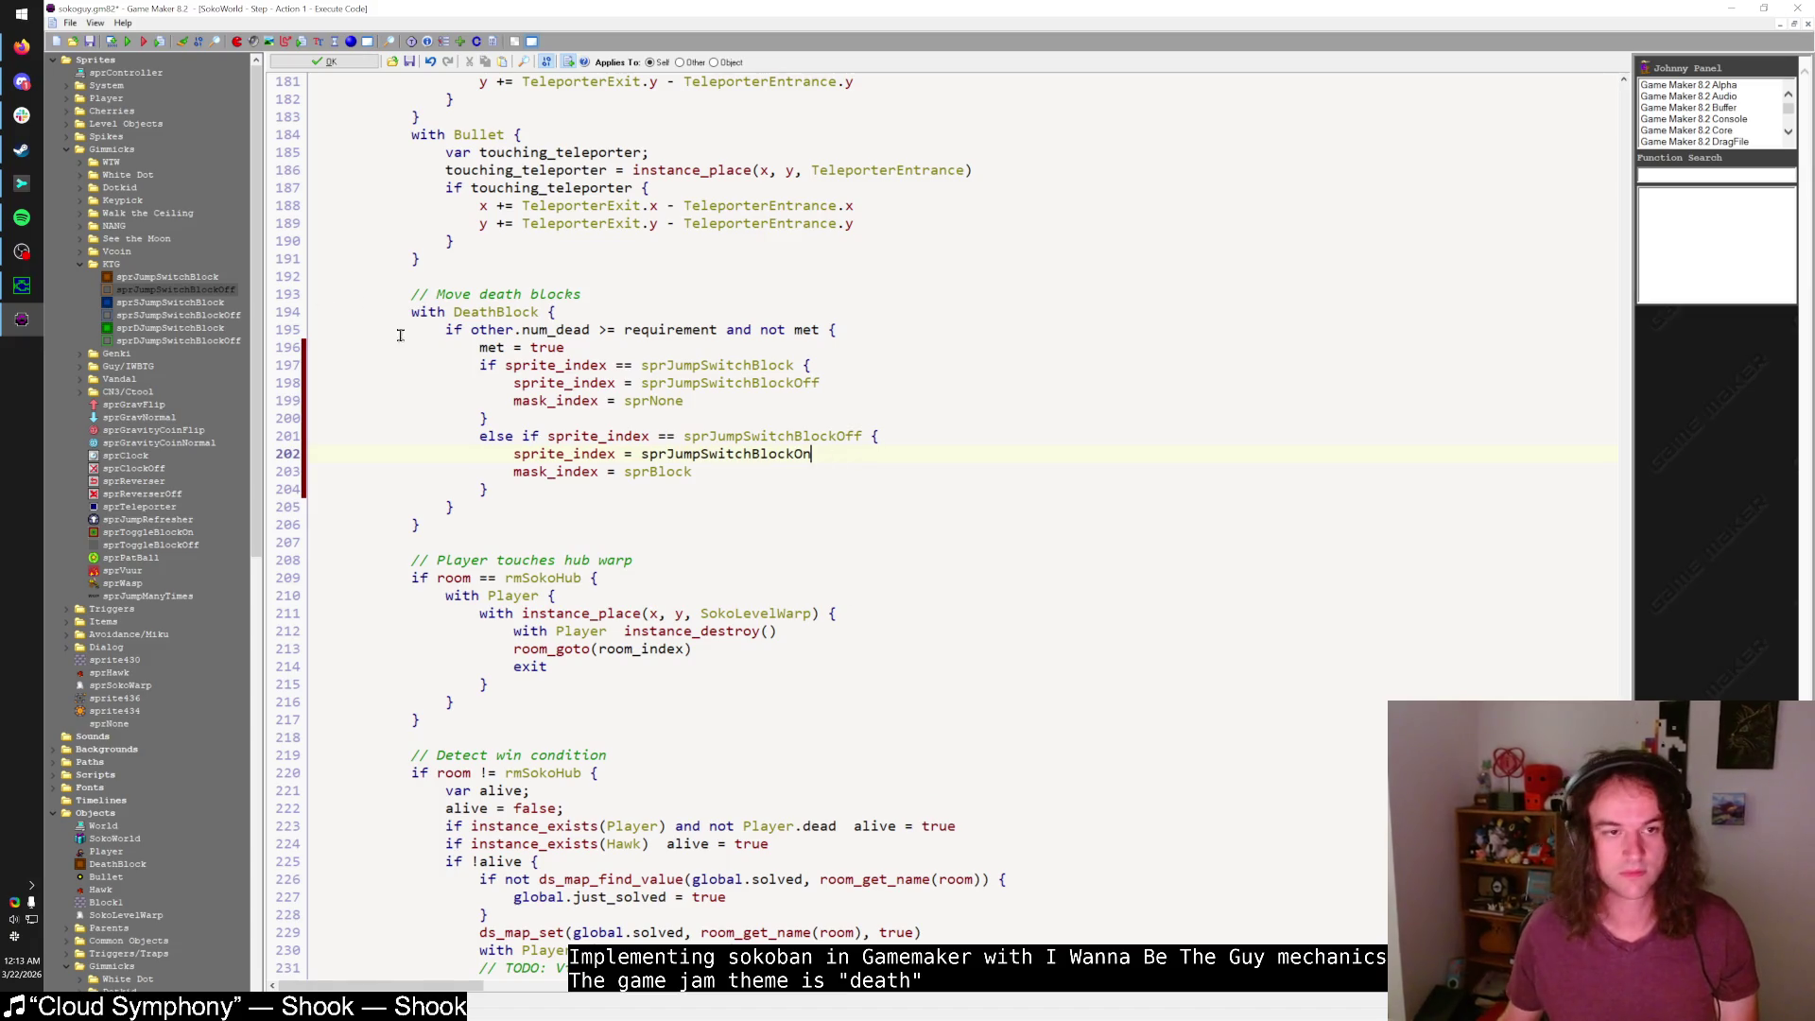
{"action": "key", "text": "BackSpace"}
{"action": "key", "text": "BackSpace"}
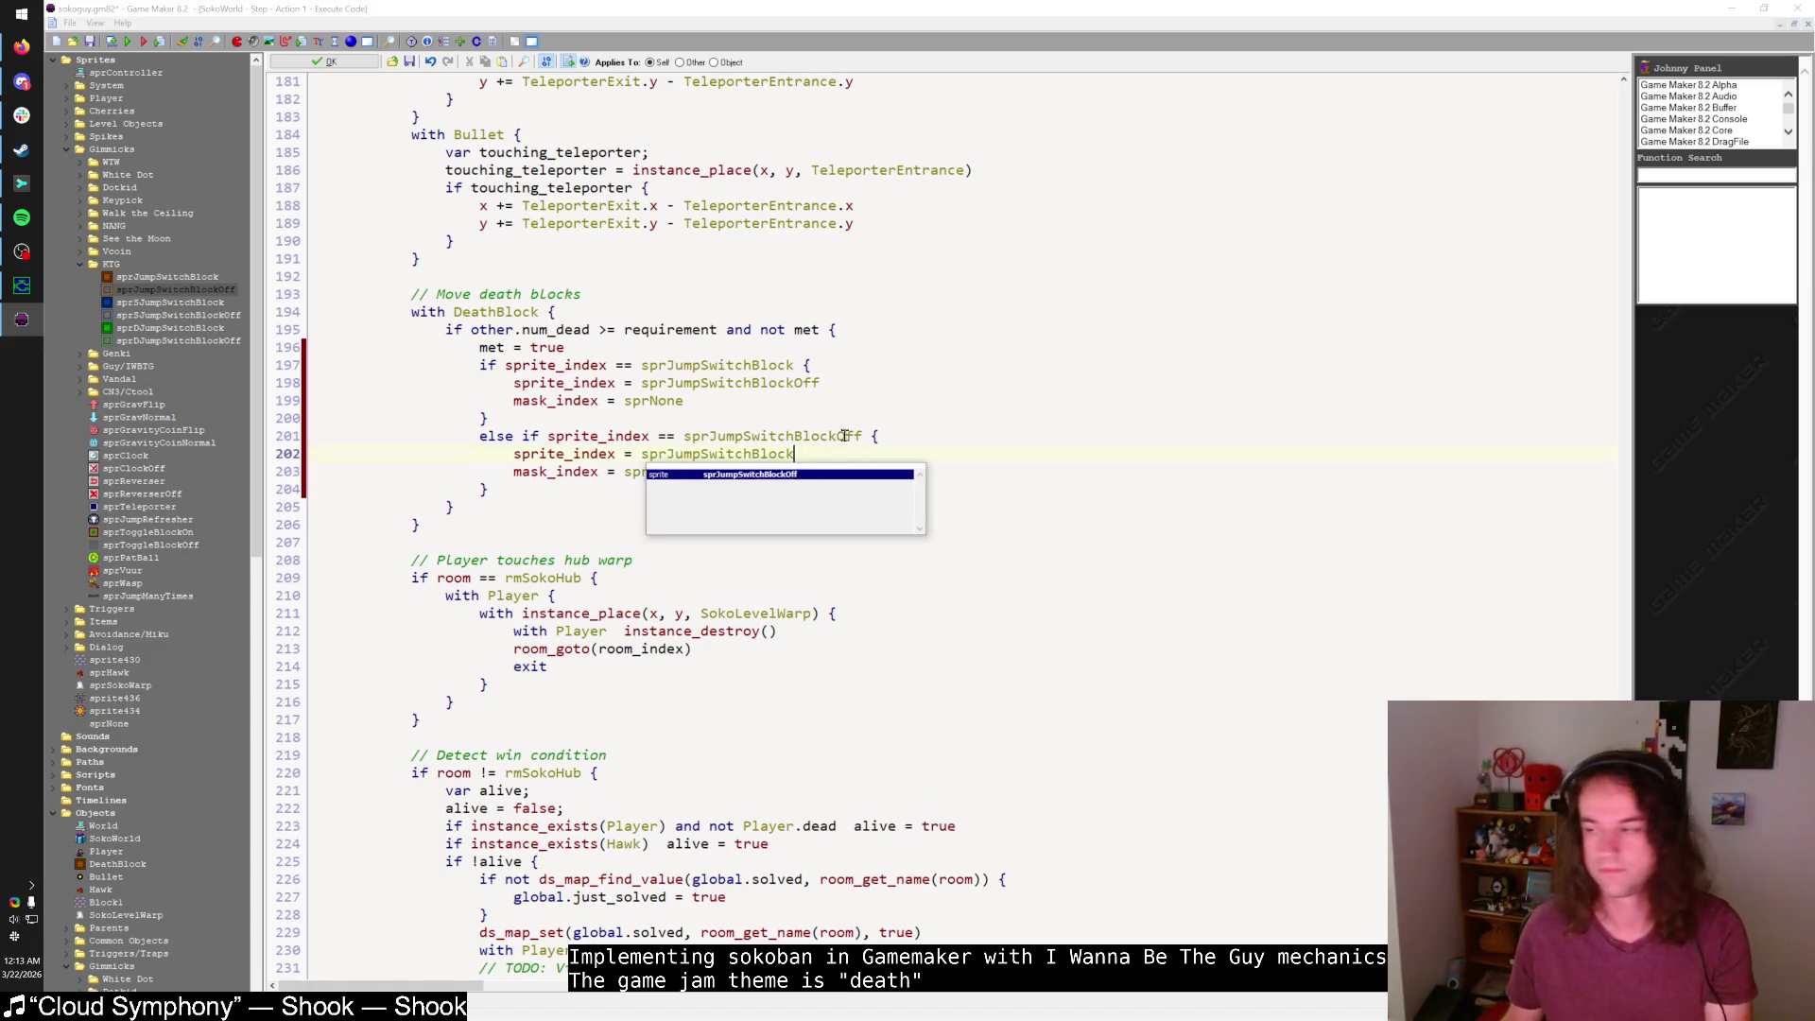
{"action": "left_click", "coordinate": [826, 473]}
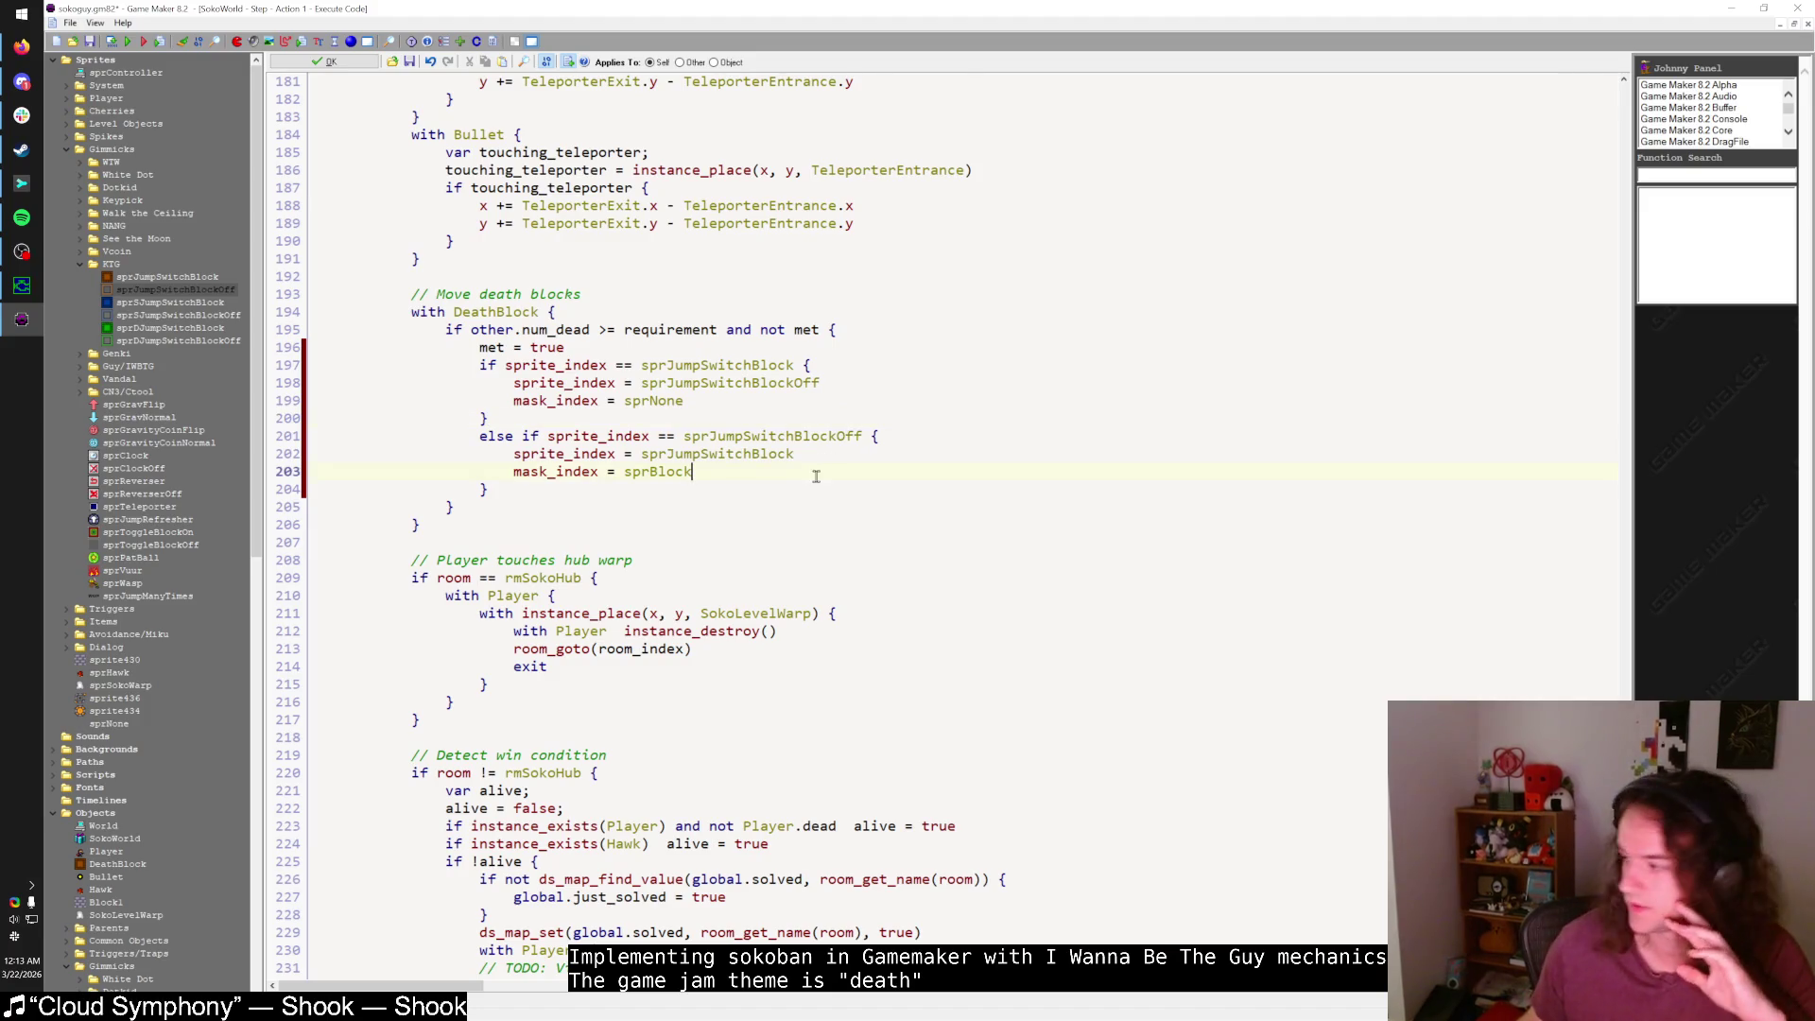
{"action": "left_click", "coordinate": [736, 473]}
{"action": "left_click", "coordinate": [731, 484]}
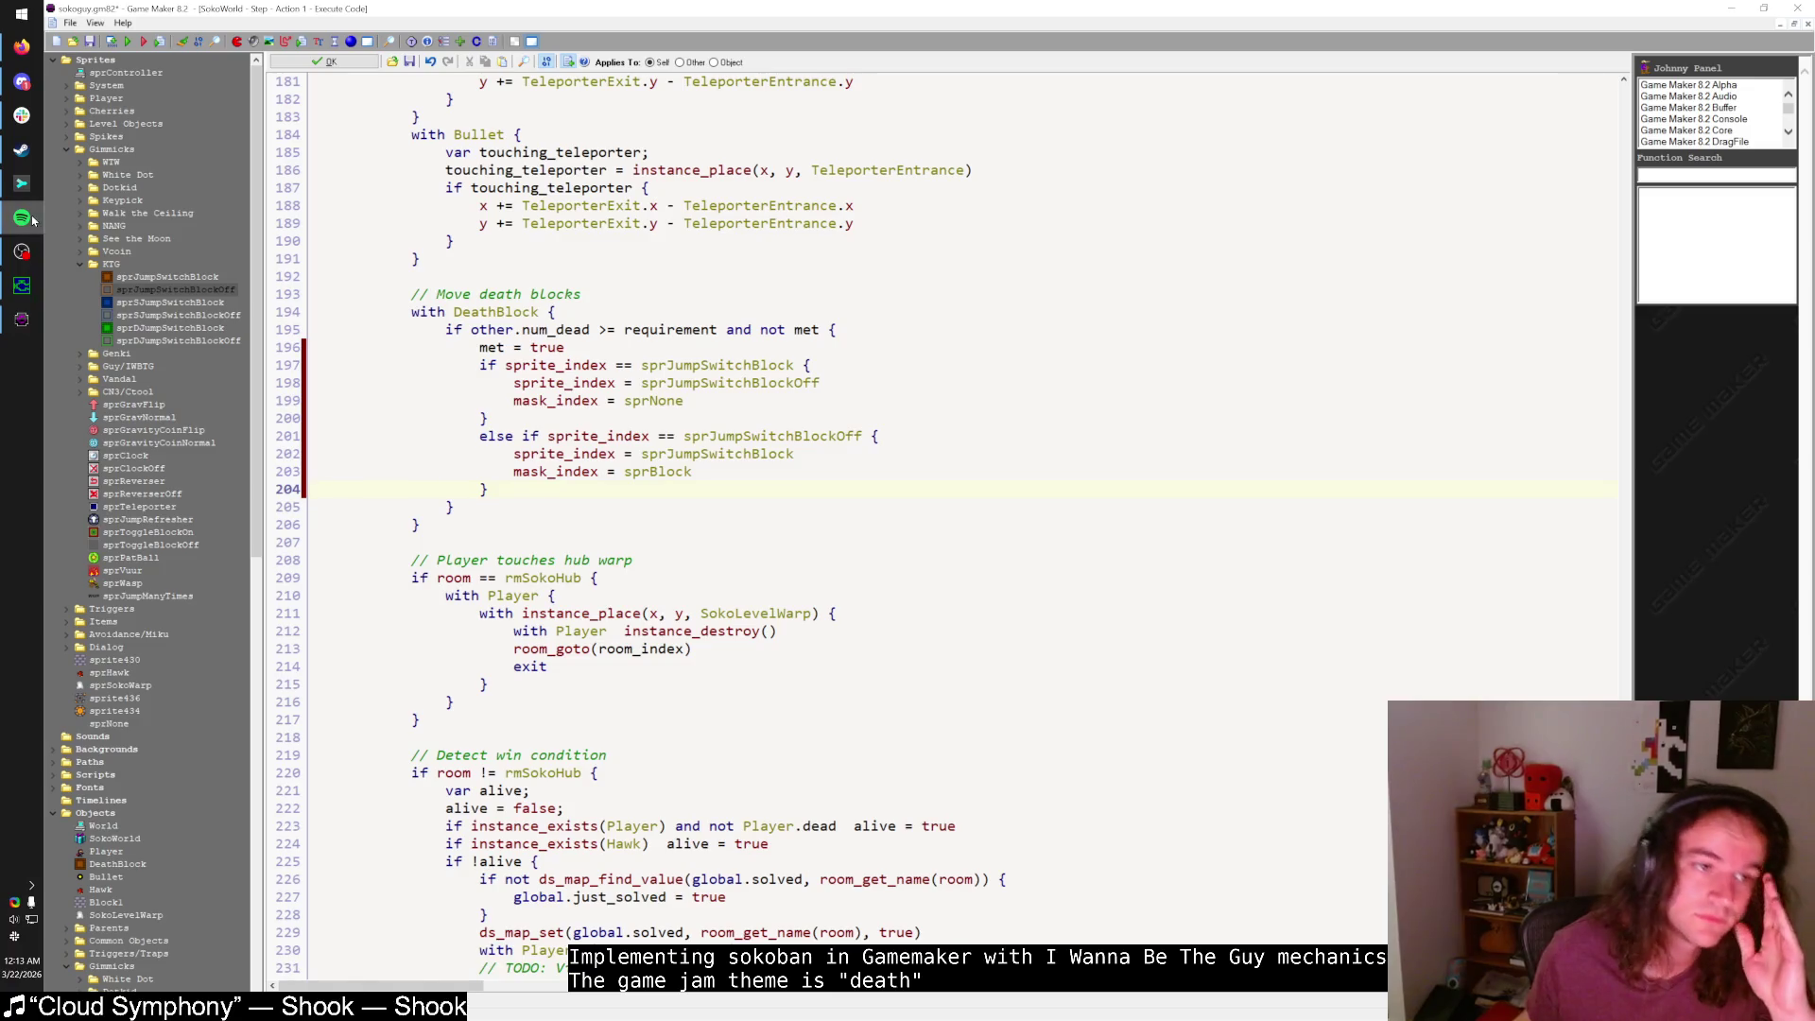
{"action": "left_click", "coordinate": [22, 285]}
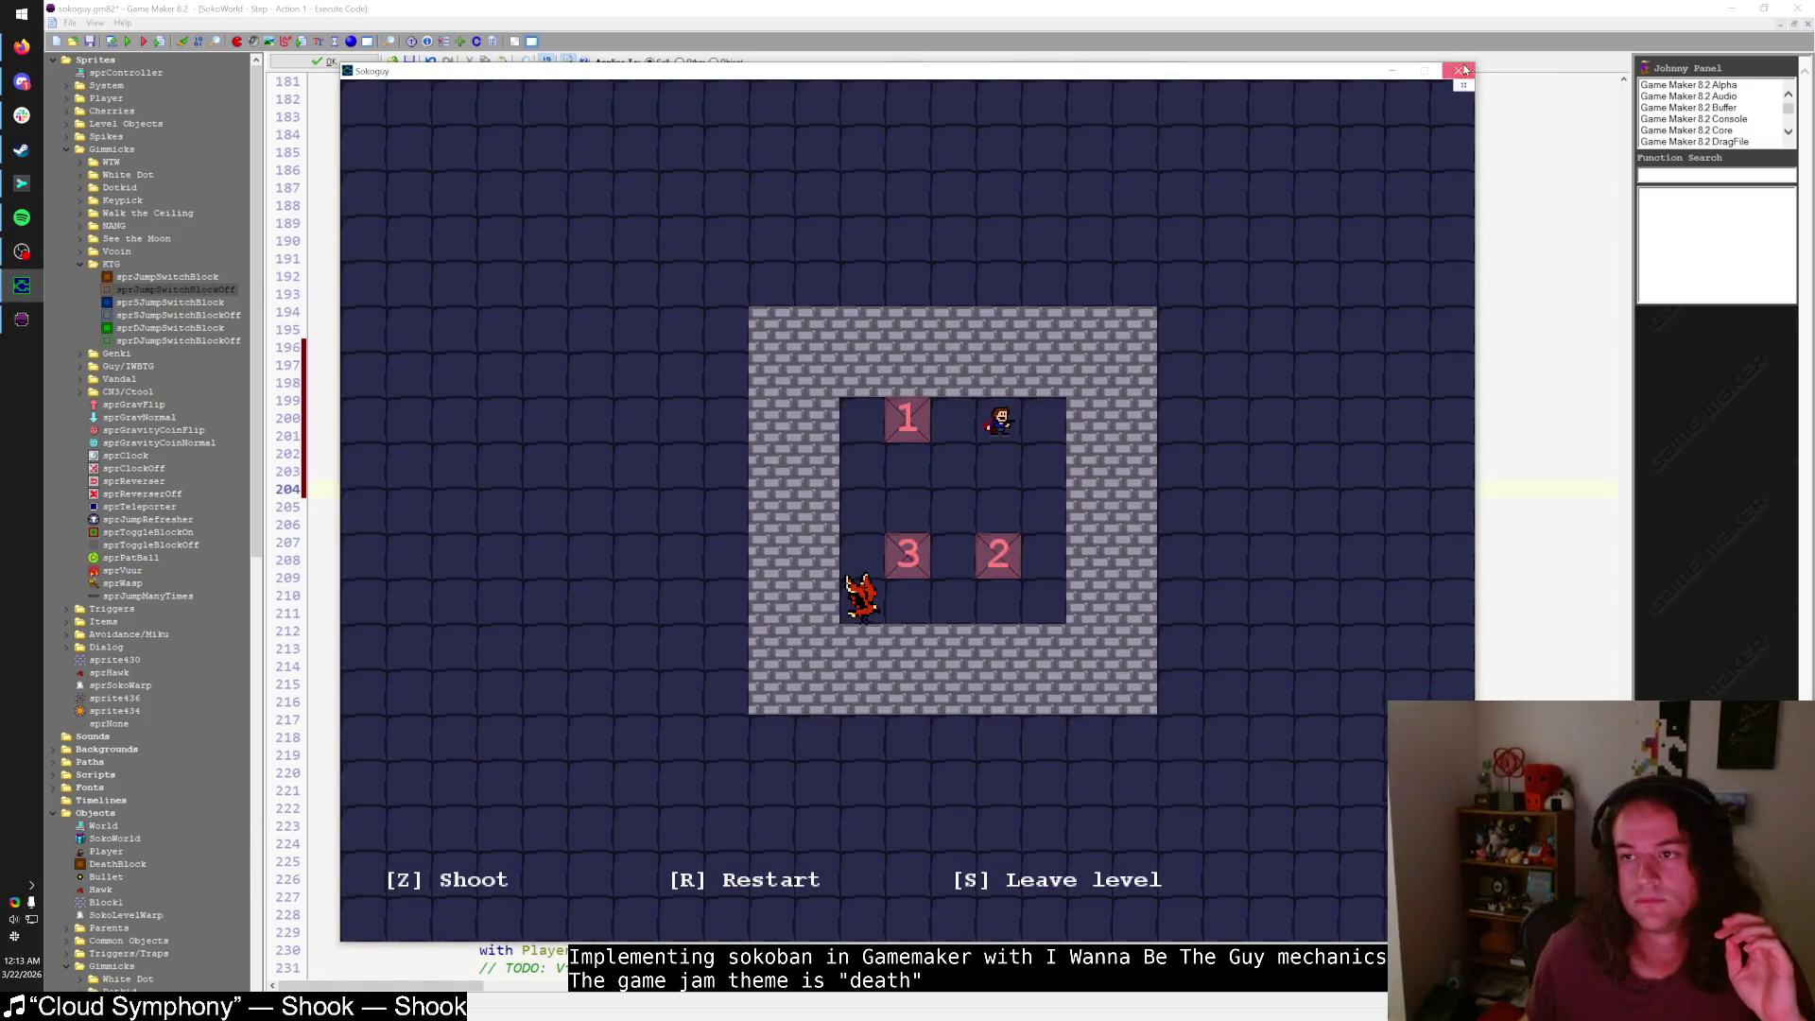
{"action": "key", "text": "Escape"}
{"action": "left_click", "coordinate": [526, 508]}
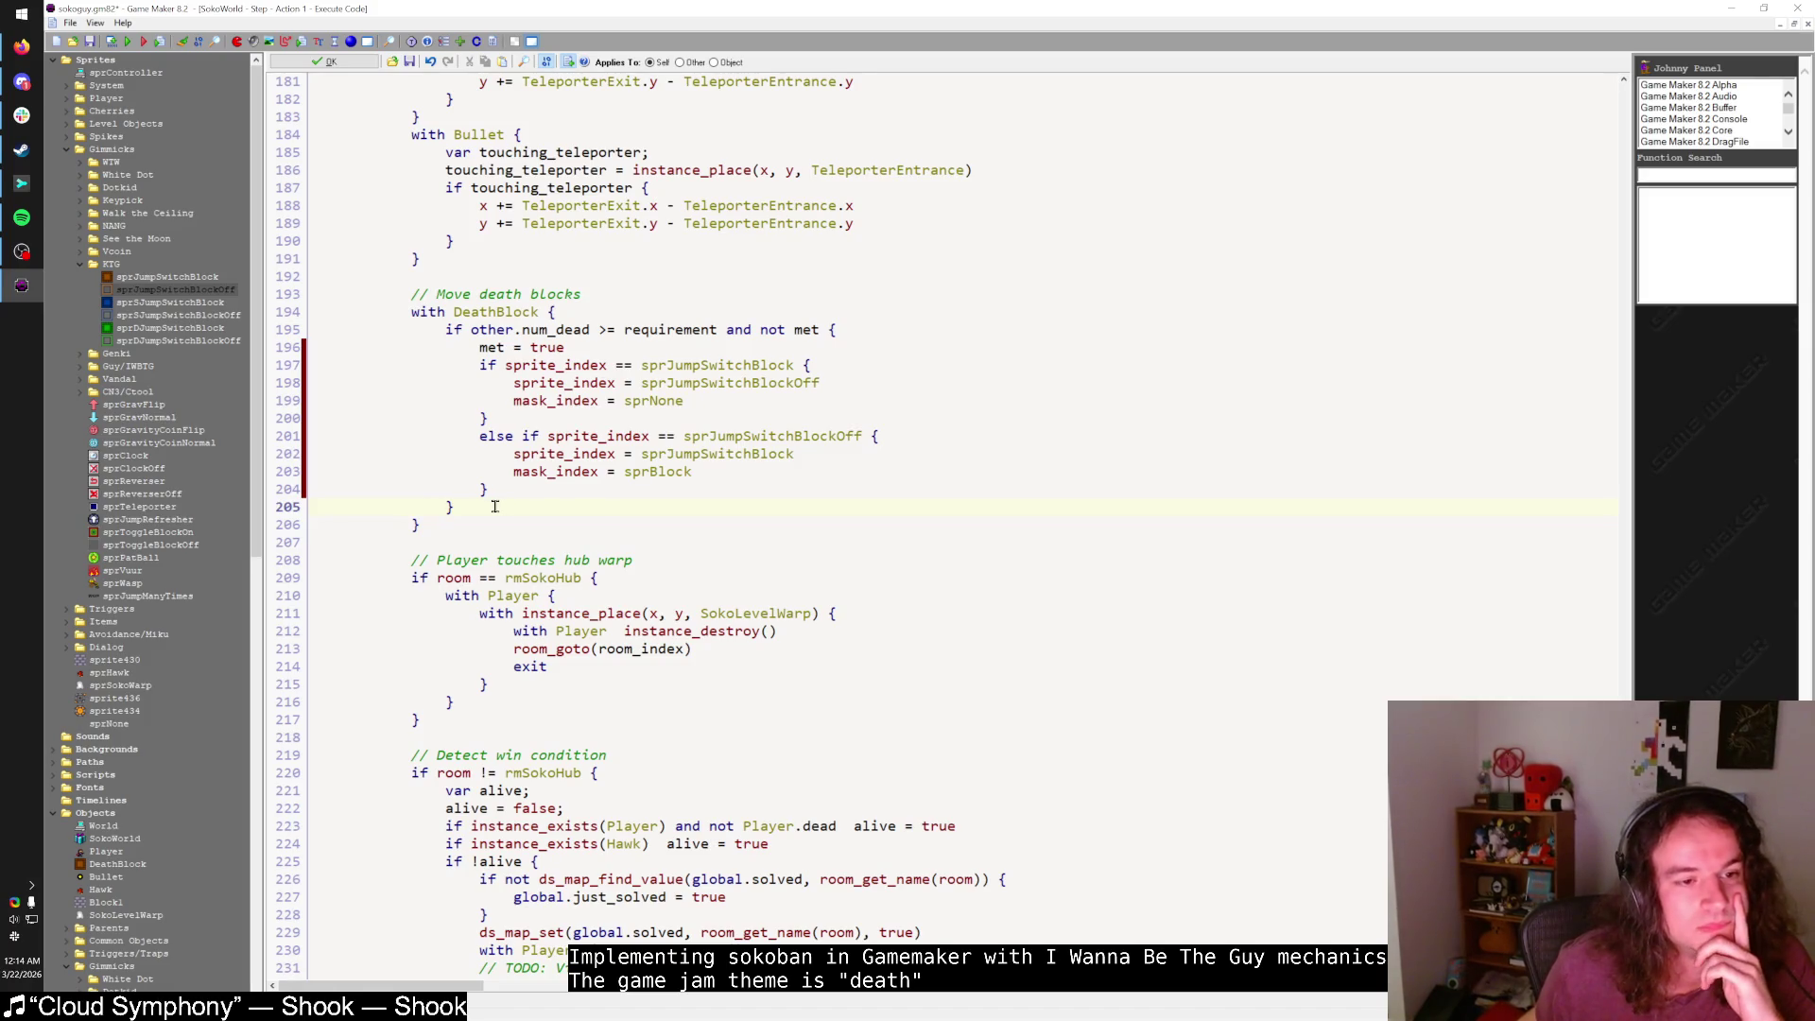
Collapse the KTG sprite folder, then open and close each of the other sprite folders in turn
{"action": "left_click", "coordinate": [79, 265]}
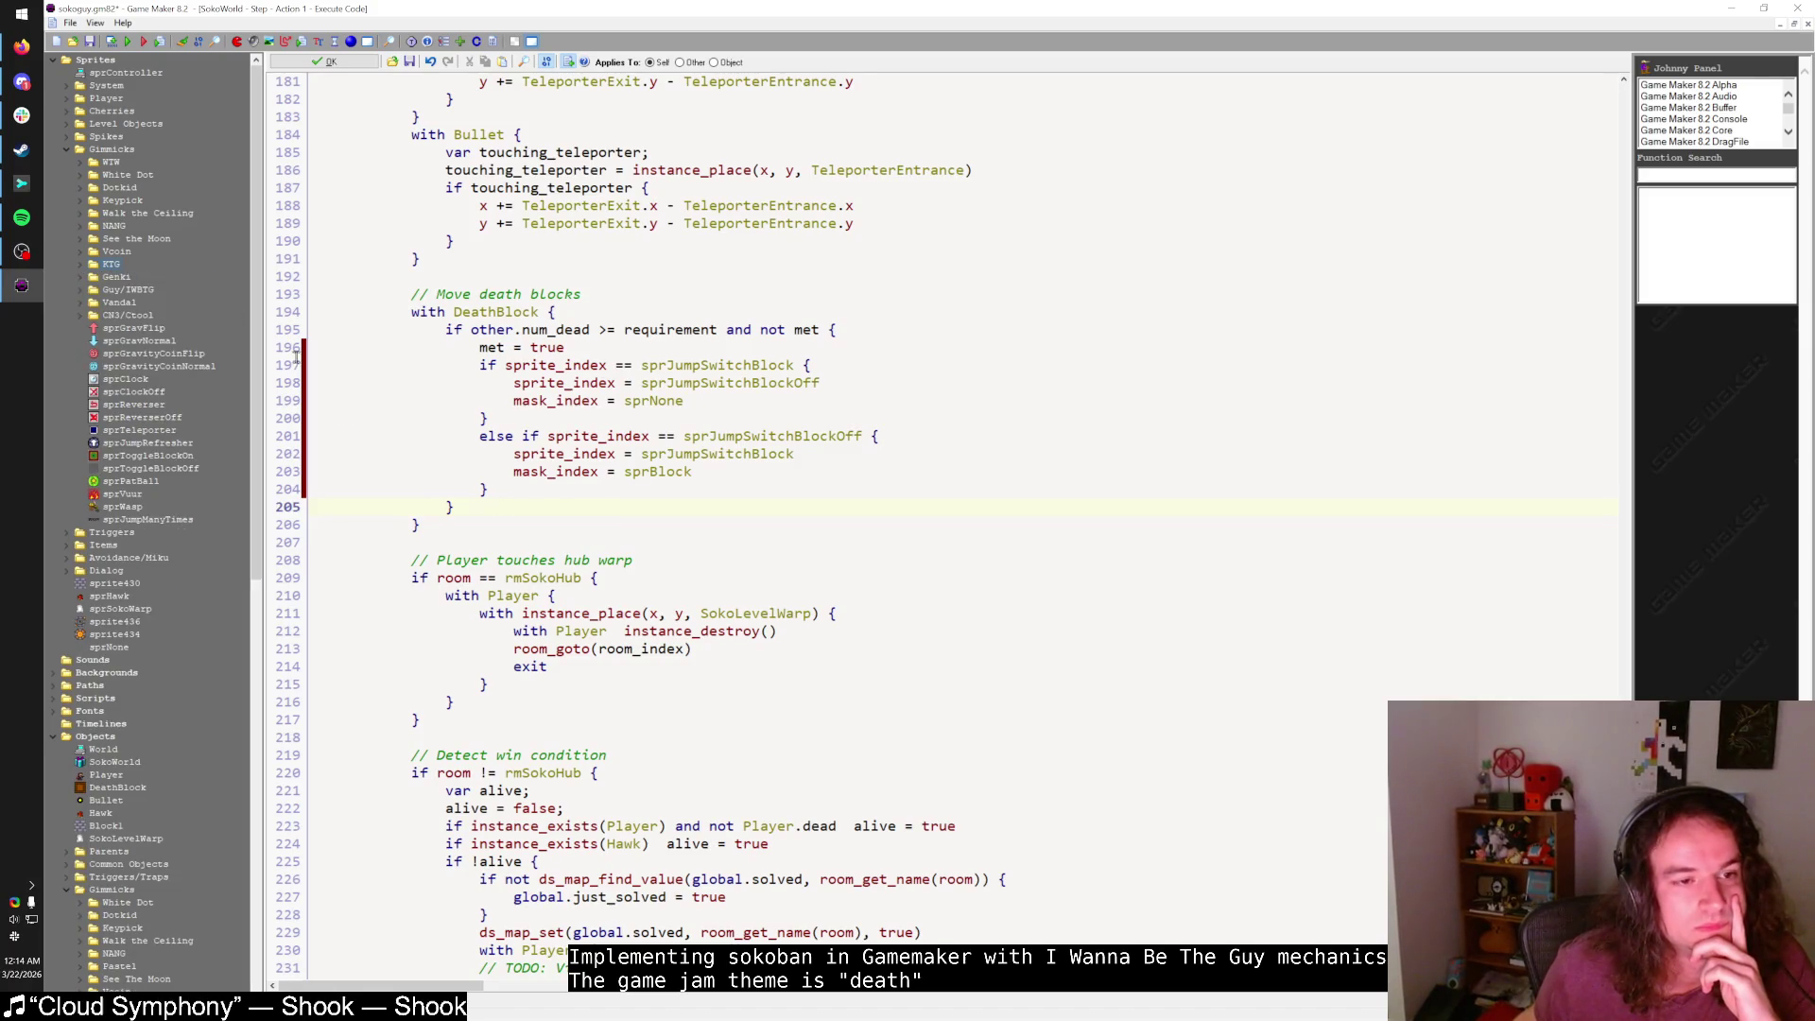
{"action": "left_click", "coordinate": [507, 502]}
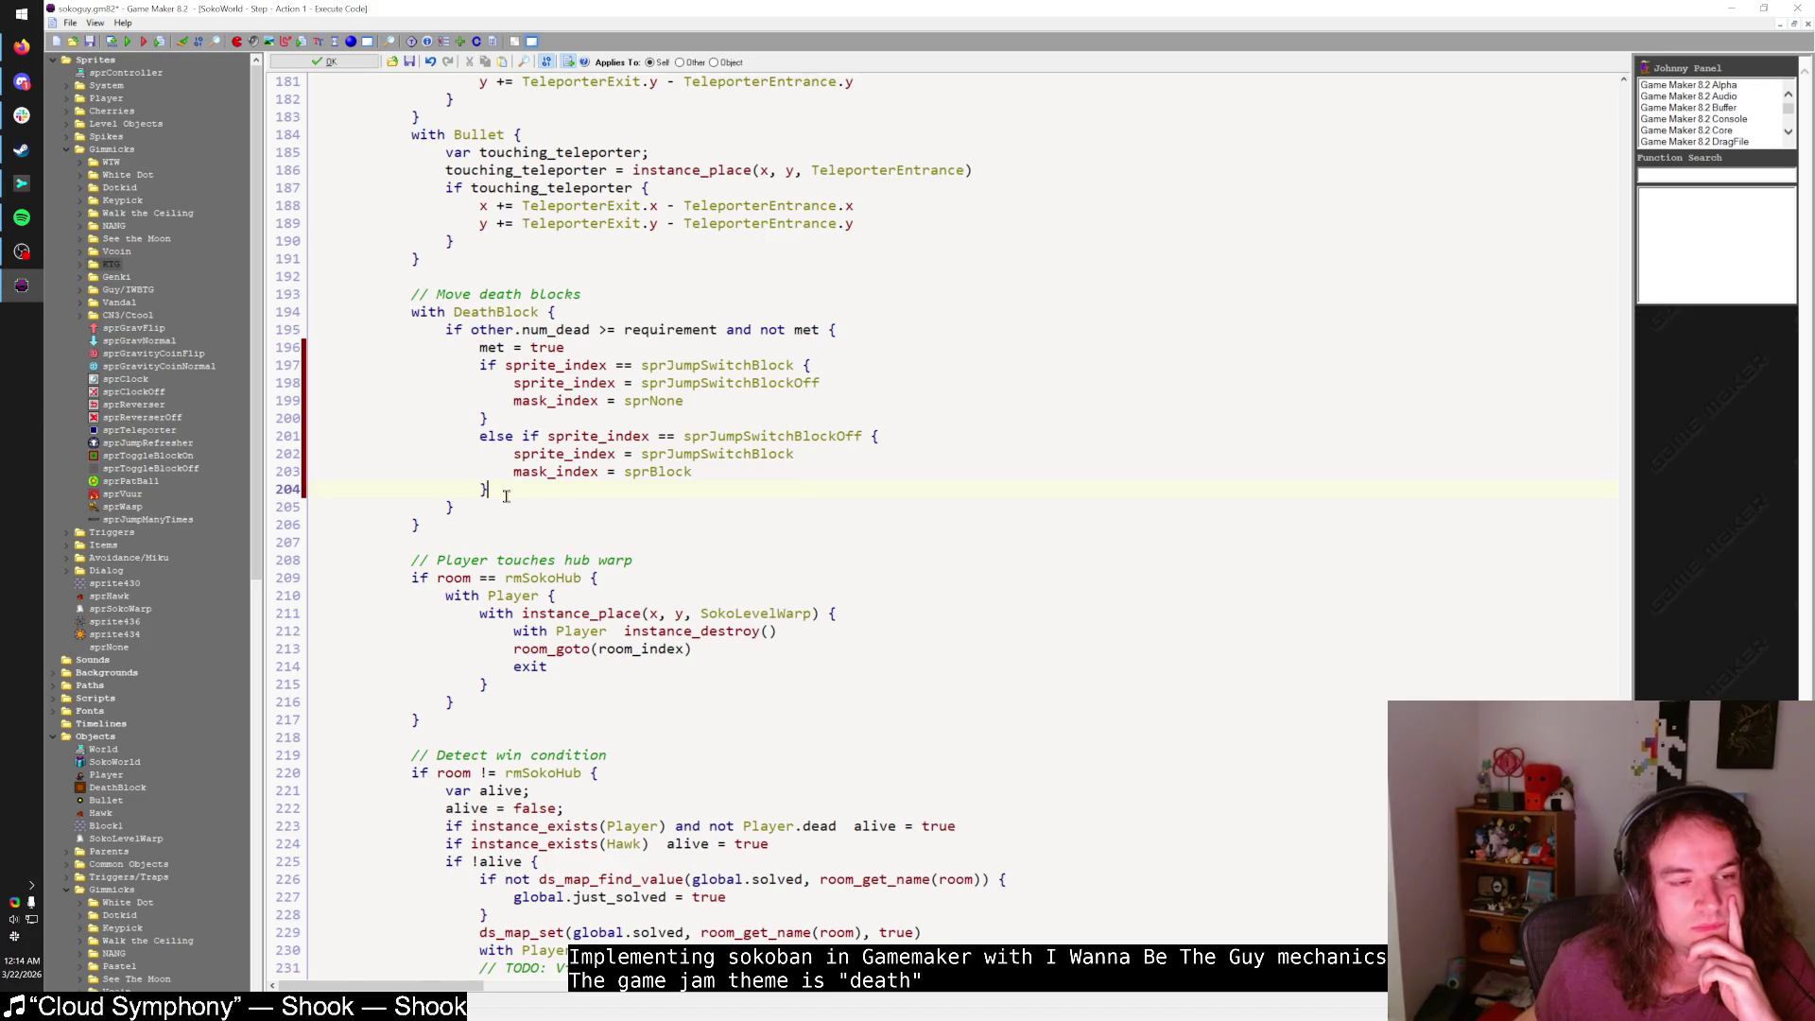
{"action": "left_click", "coordinate": [78, 292]}
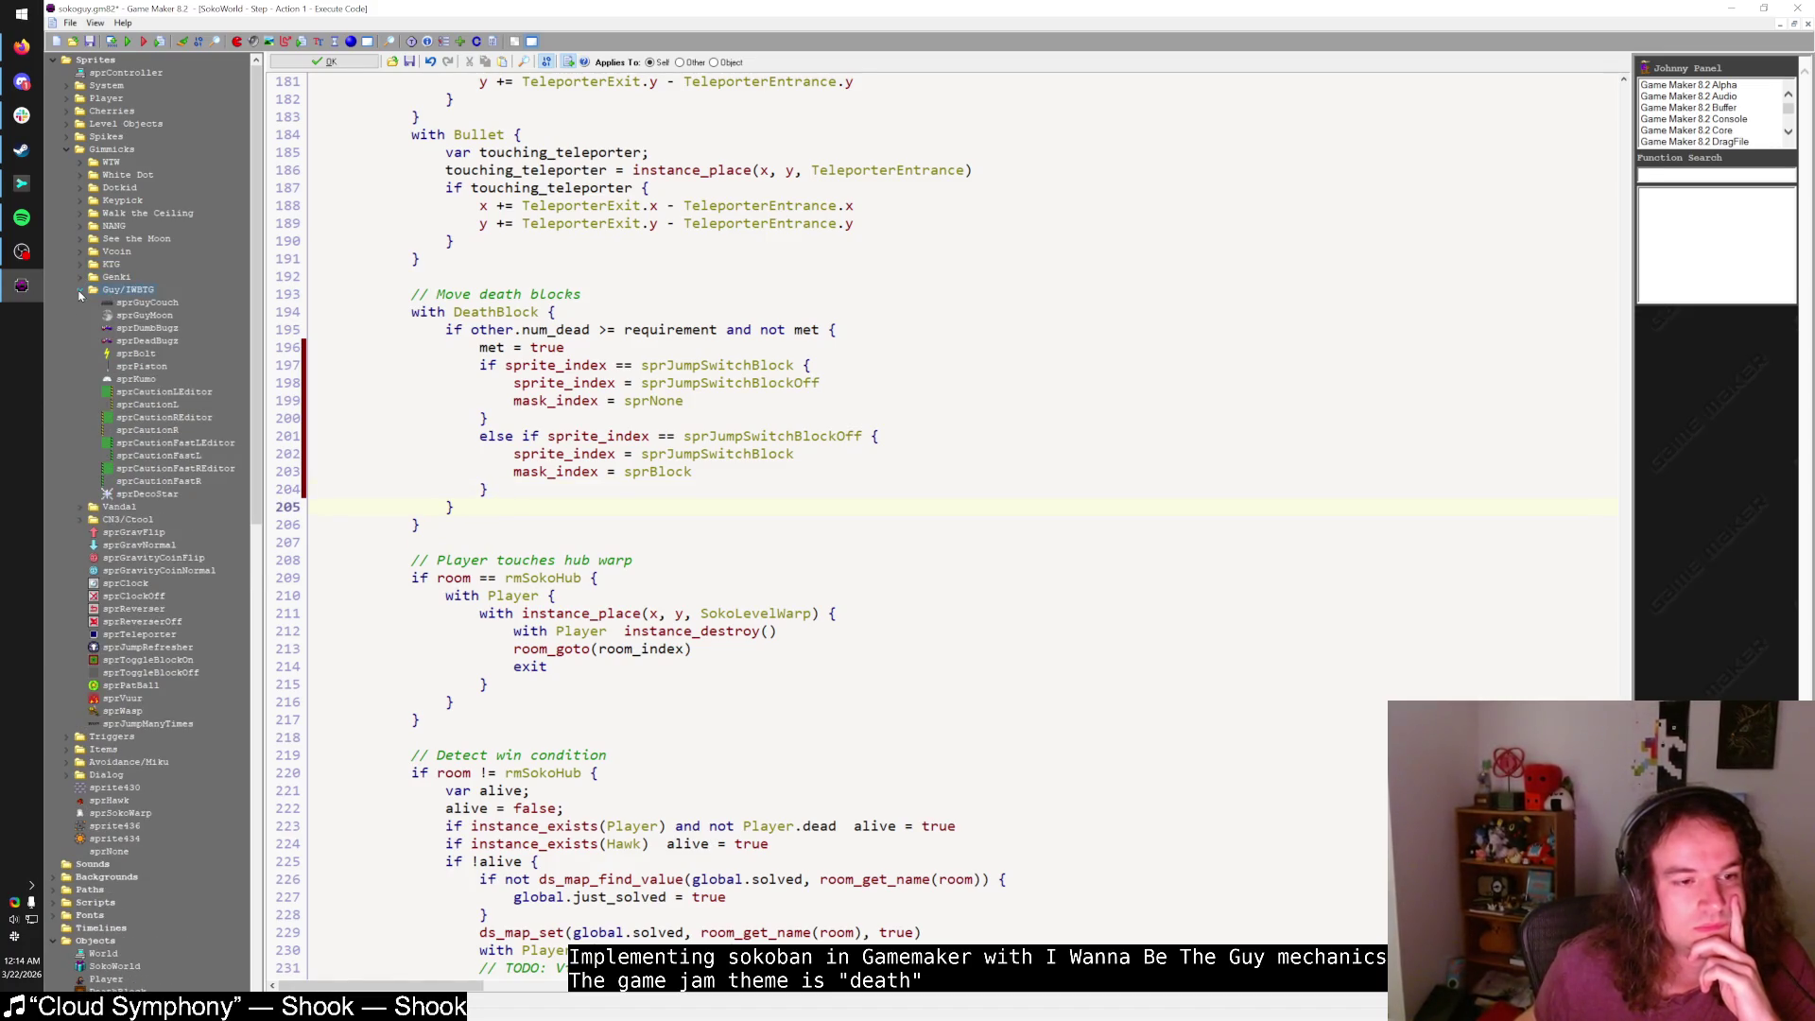
{"action": "left_click", "coordinate": [79, 291]}
{"action": "left_click", "coordinate": [78, 318]}
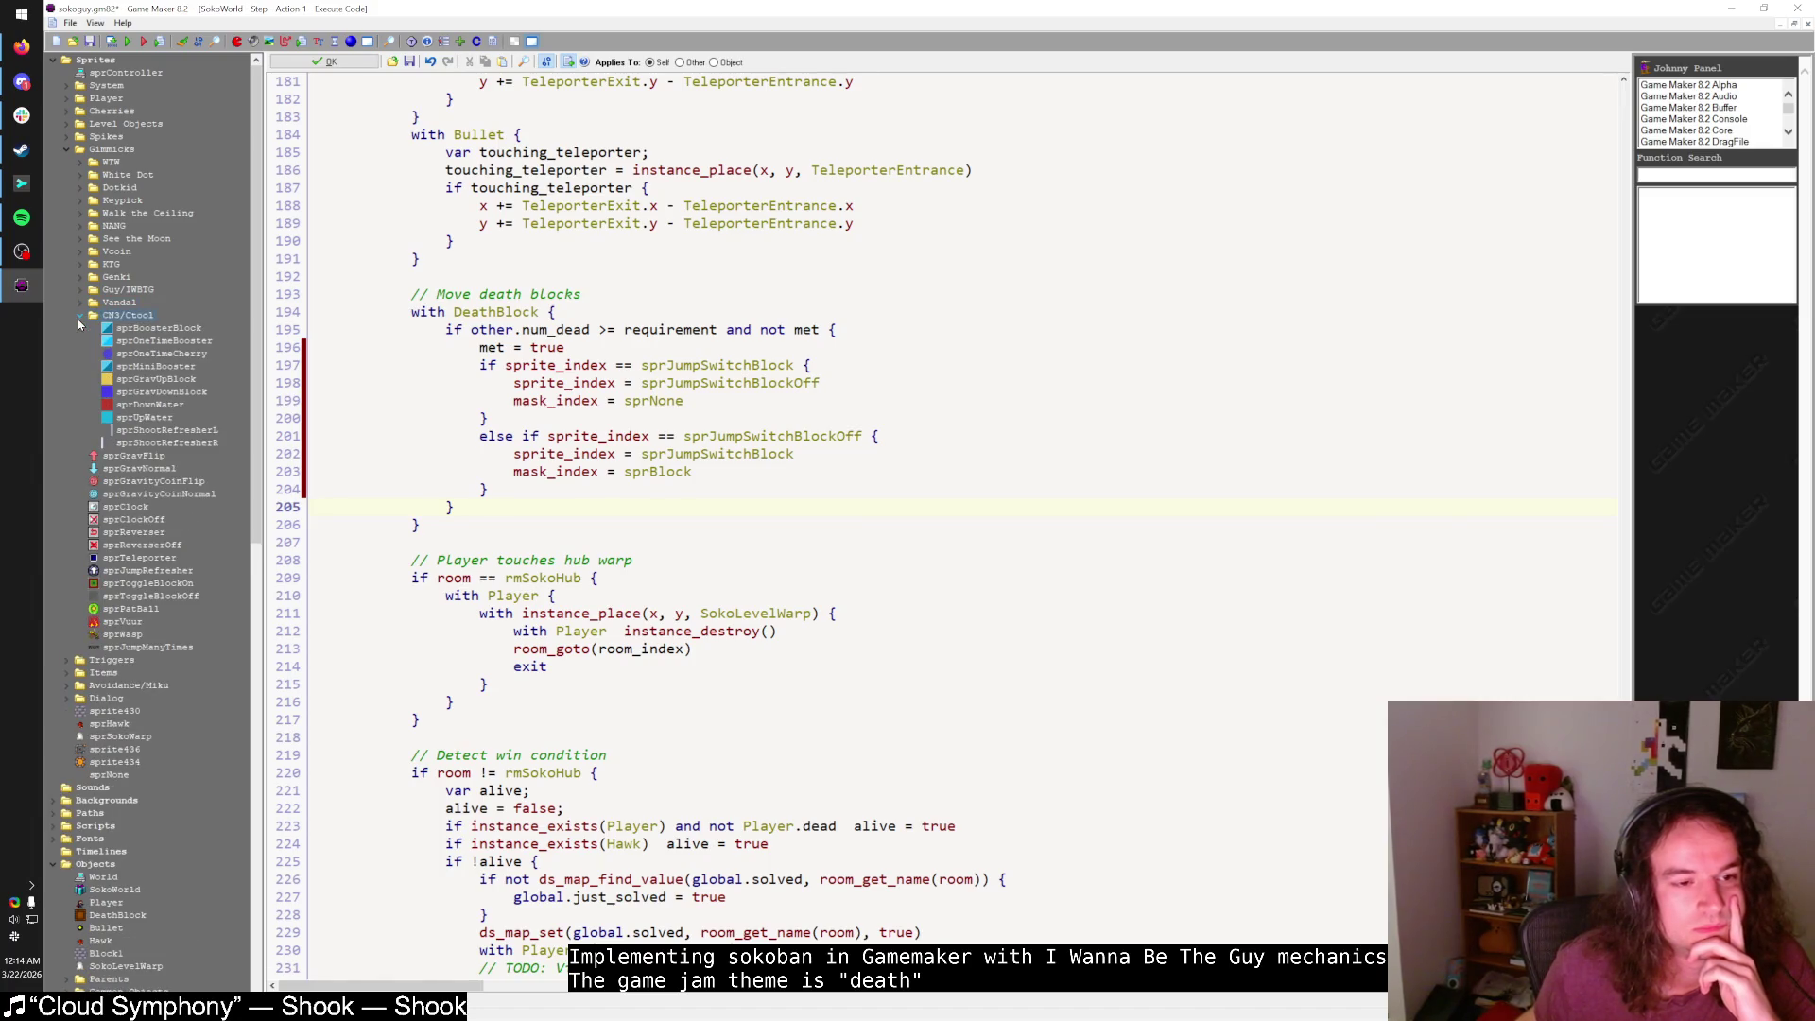
{"action": "left_click", "coordinate": [78, 318]}
{"action": "left_click", "coordinate": [80, 200]}
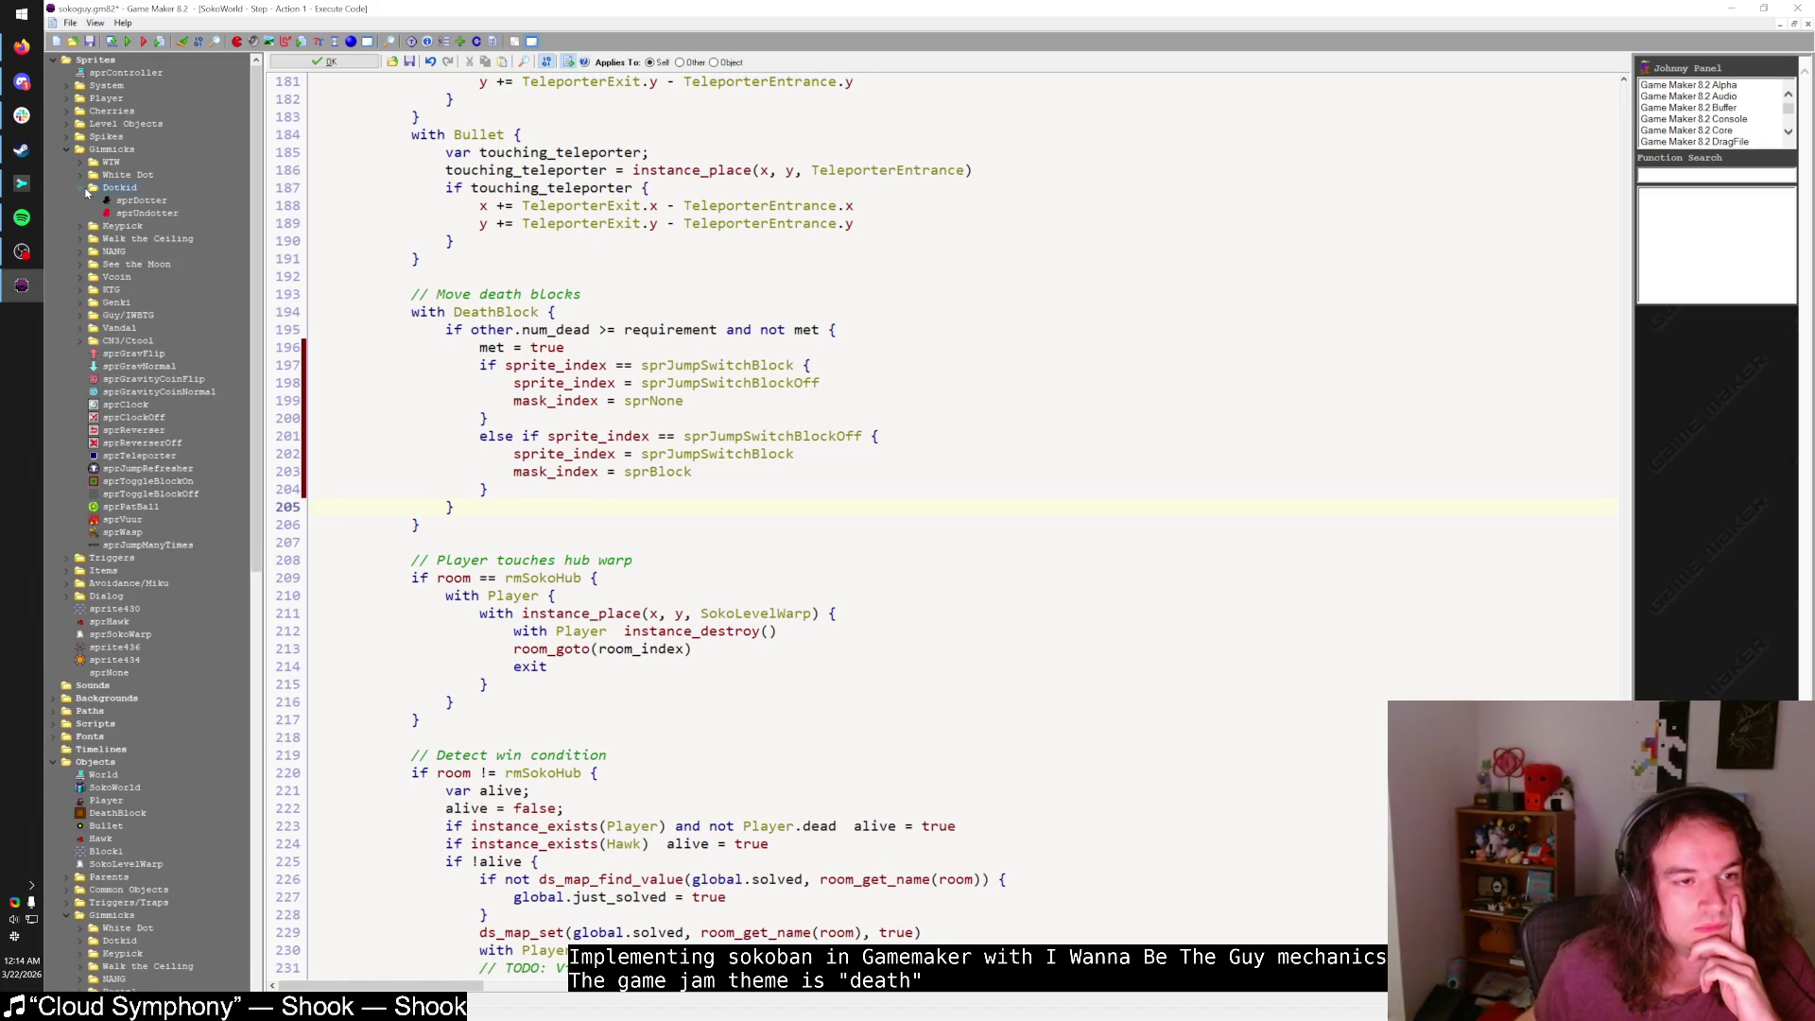
{"action": "left_click", "coordinate": [80, 200]}
{"action": "left_click", "coordinate": [80, 214]}
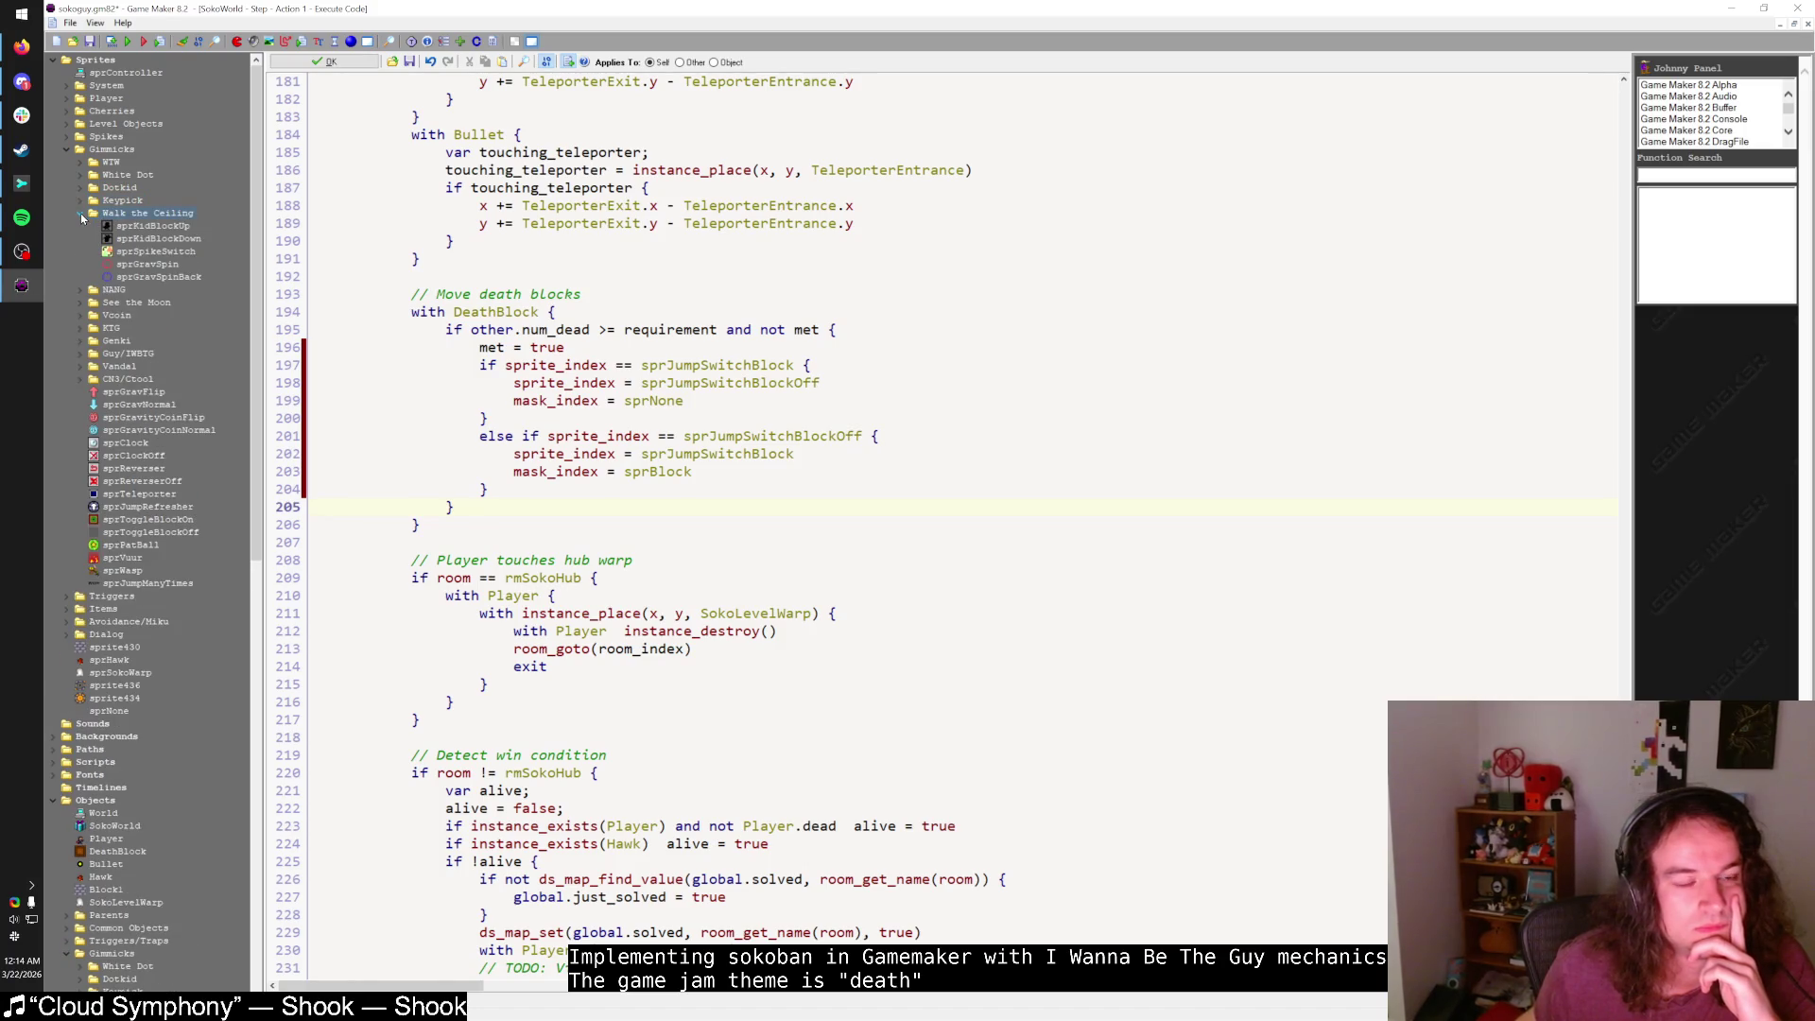
{"action": "left_click", "coordinate": [81, 213]}
{"action": "left_click", "coordinate": [82, 226]}
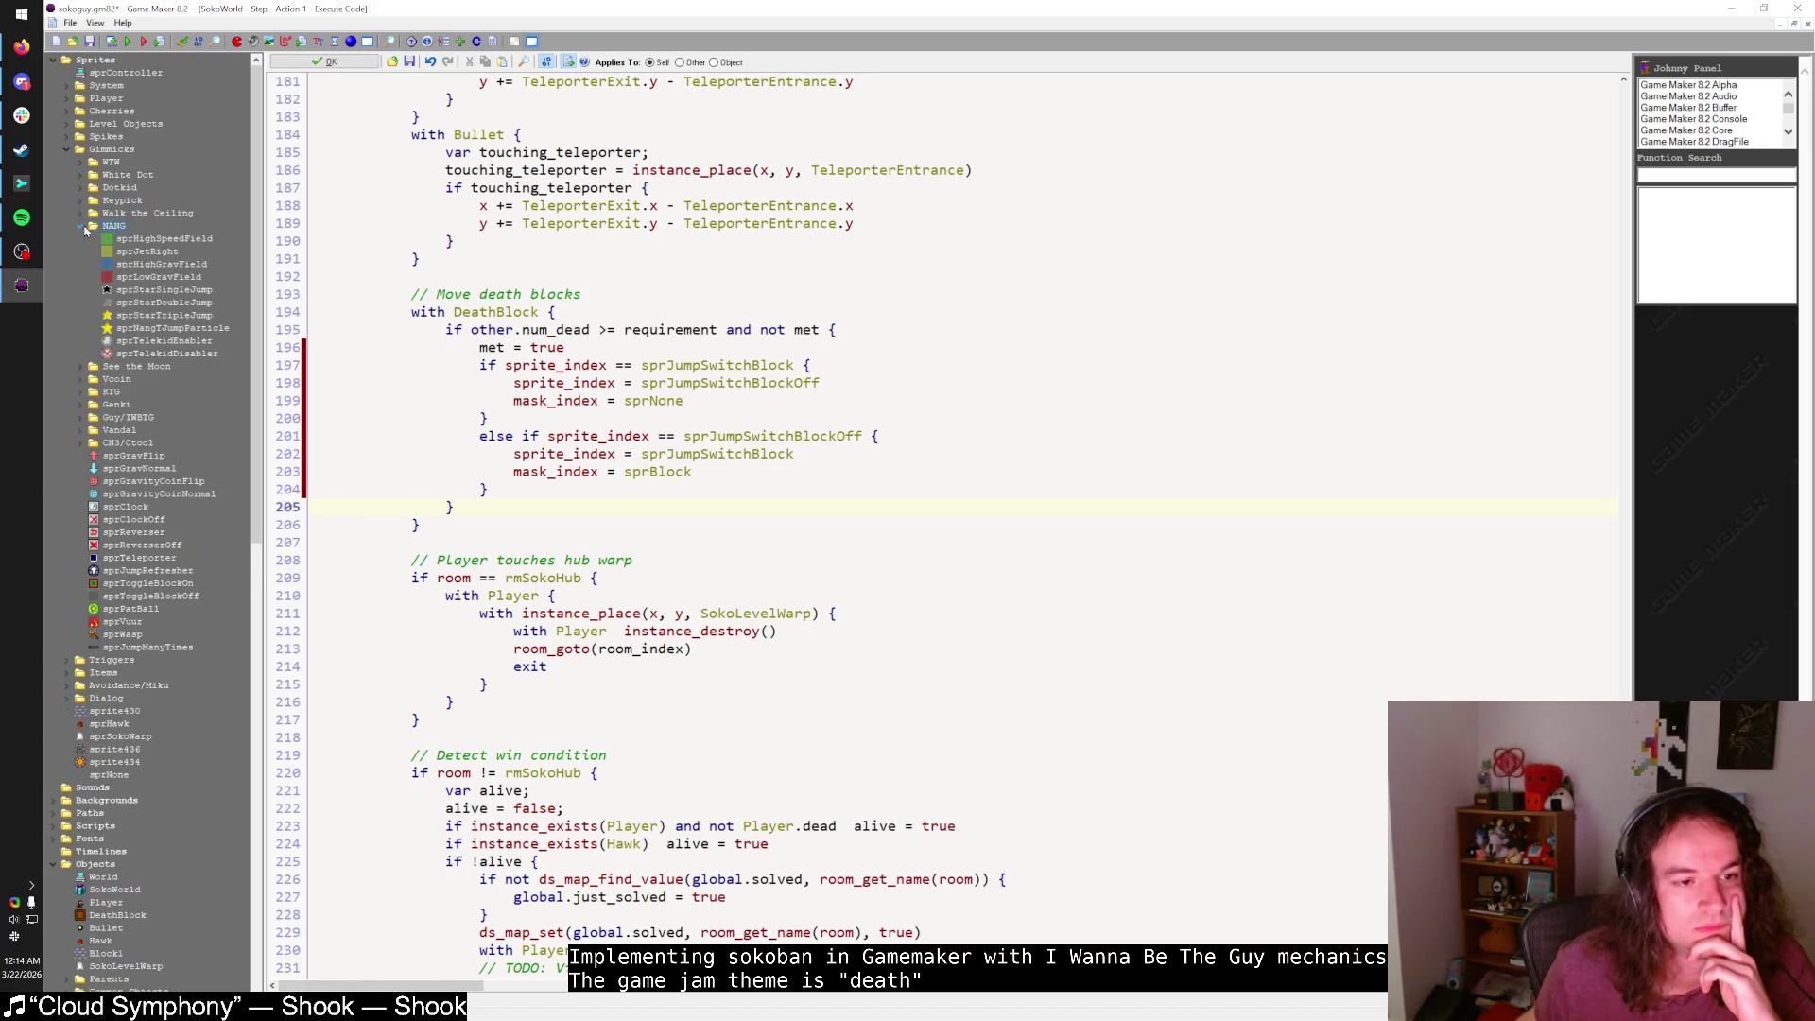
{"action": "left_click", "coordinate": [82, 226]}
{"action": "left_click", "coordinate": [81, 162]}
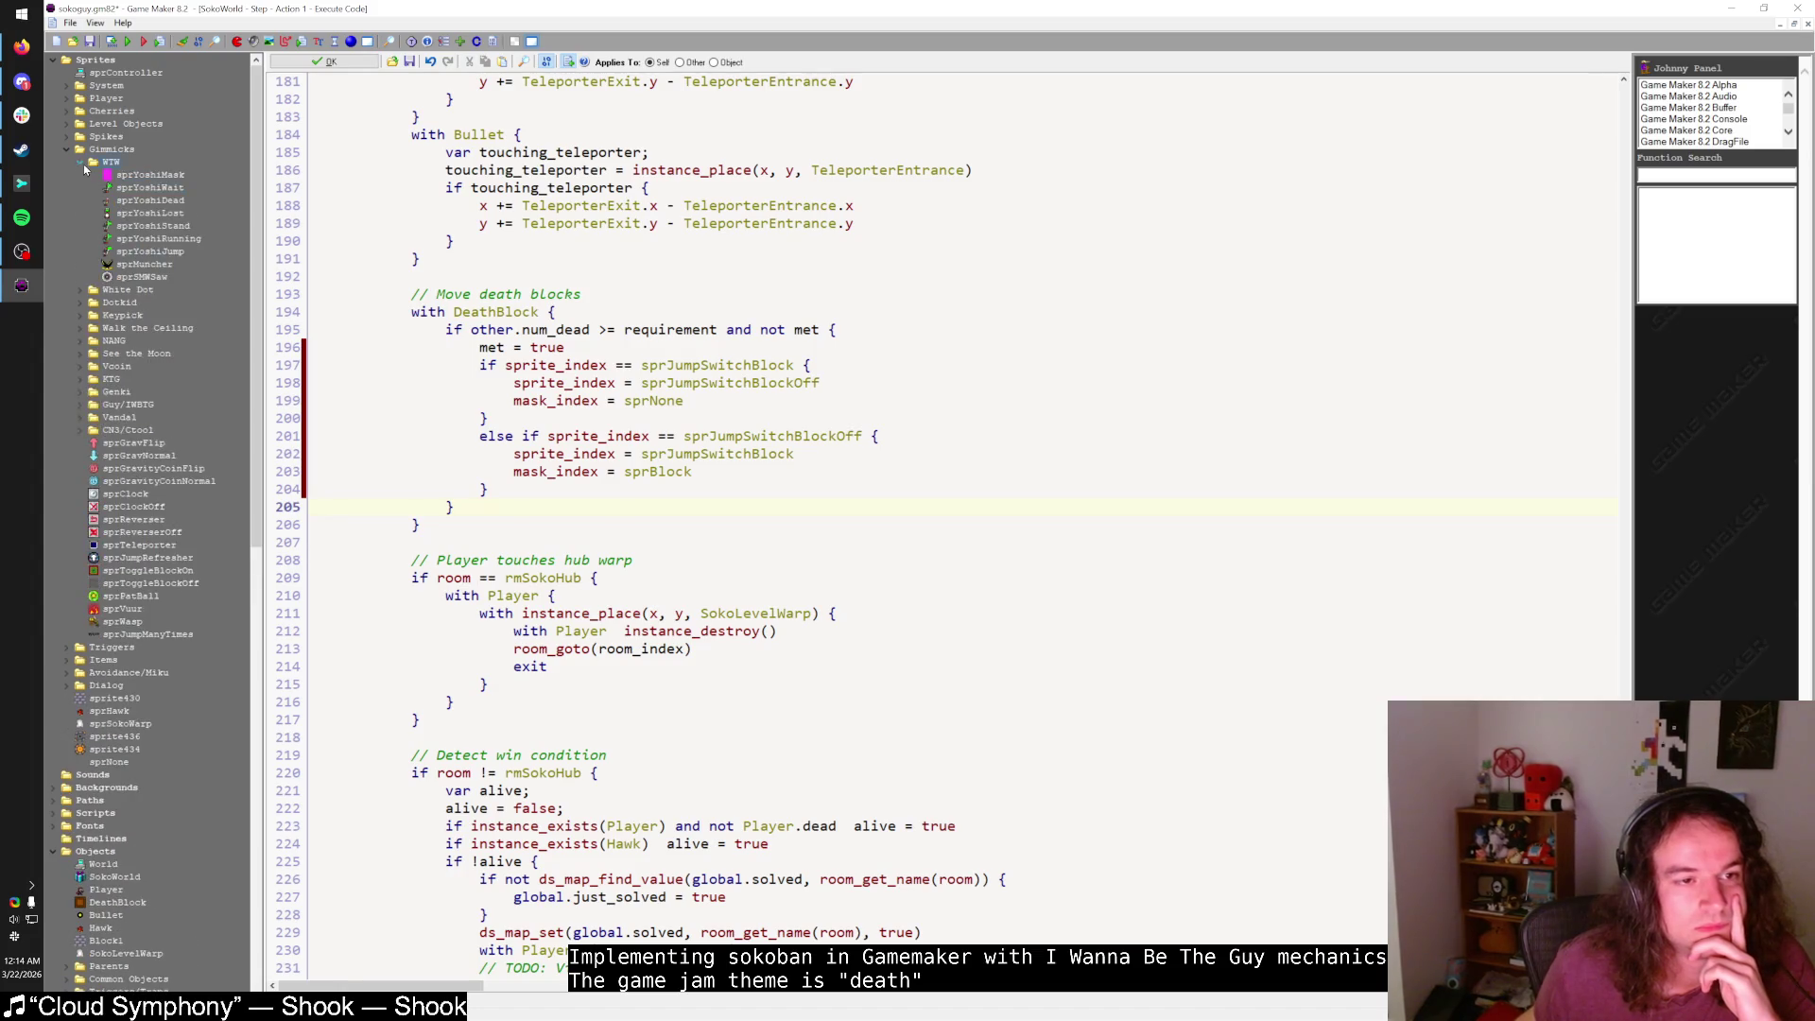
{"action": "left_click", "coordinate": [81, 162]}
{"action": "left_click", "coordinate": [81, 188]}
{"action": "left_click", "coordinate": [81, 188]}
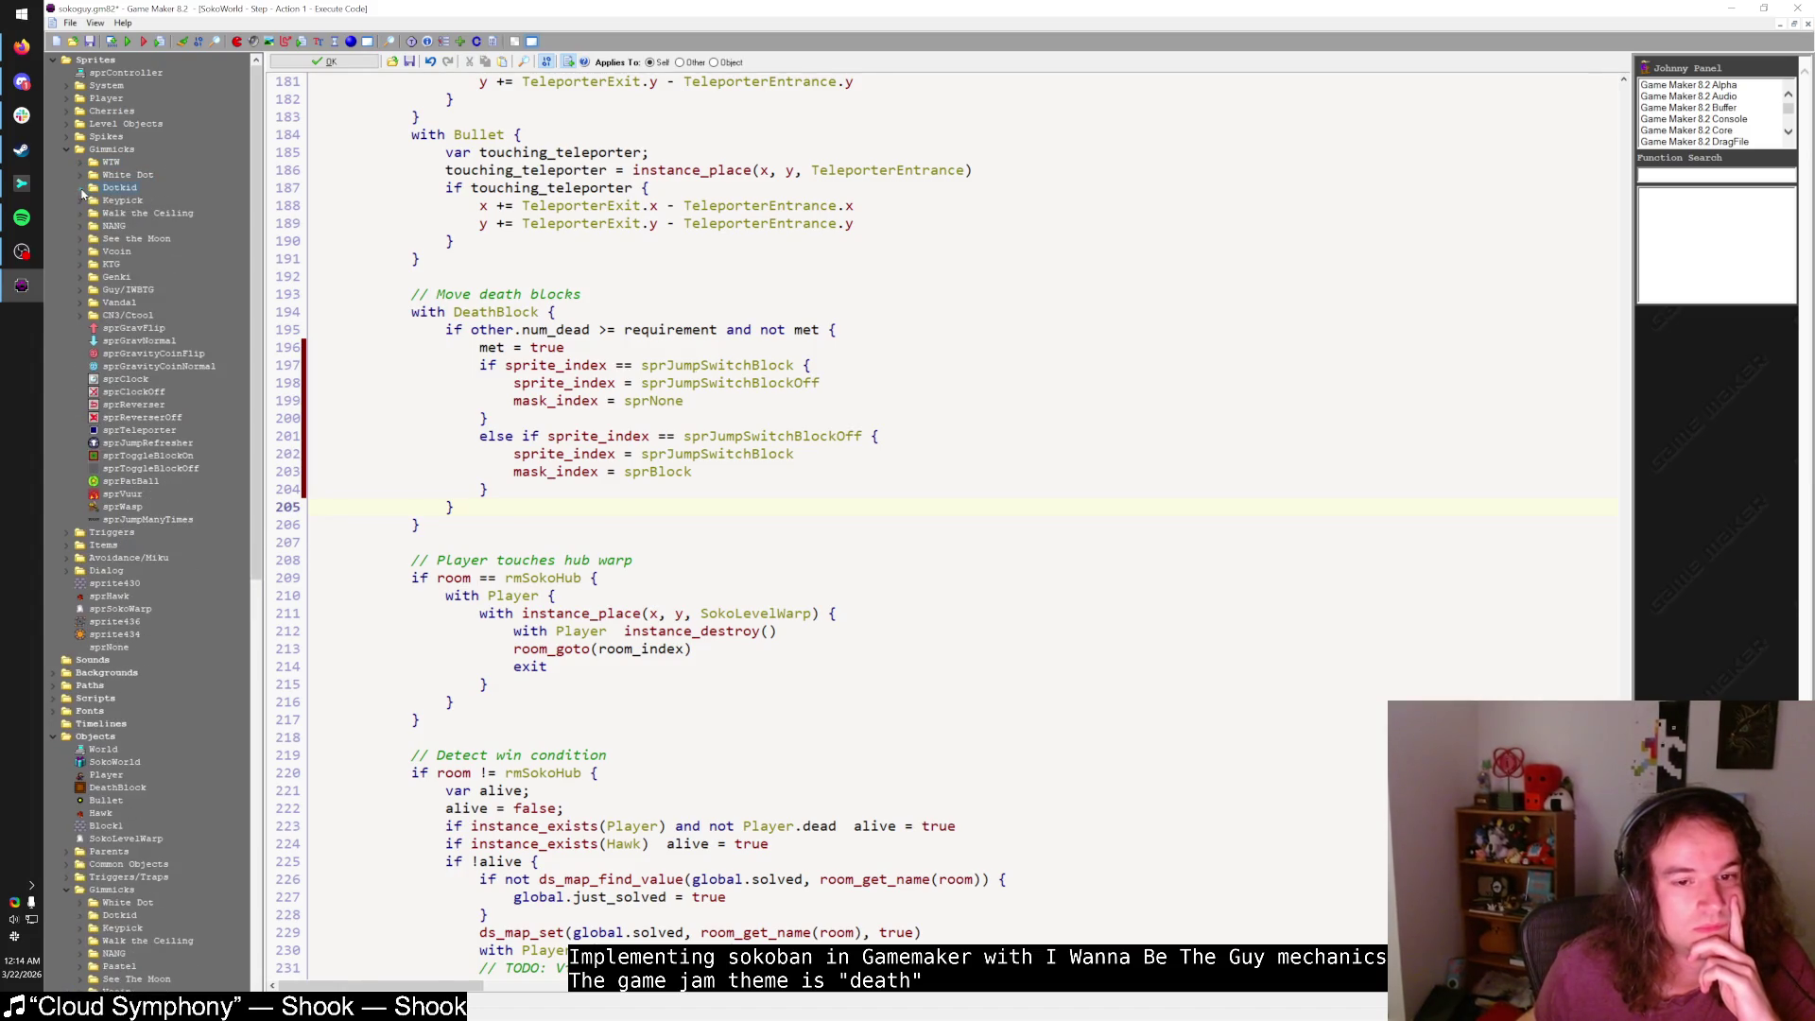
Check lines 203–204 of the code, then scroll to Objects and collapse the KTG objects folder
{"action": "left_click", "coordinate": [707, 488]}
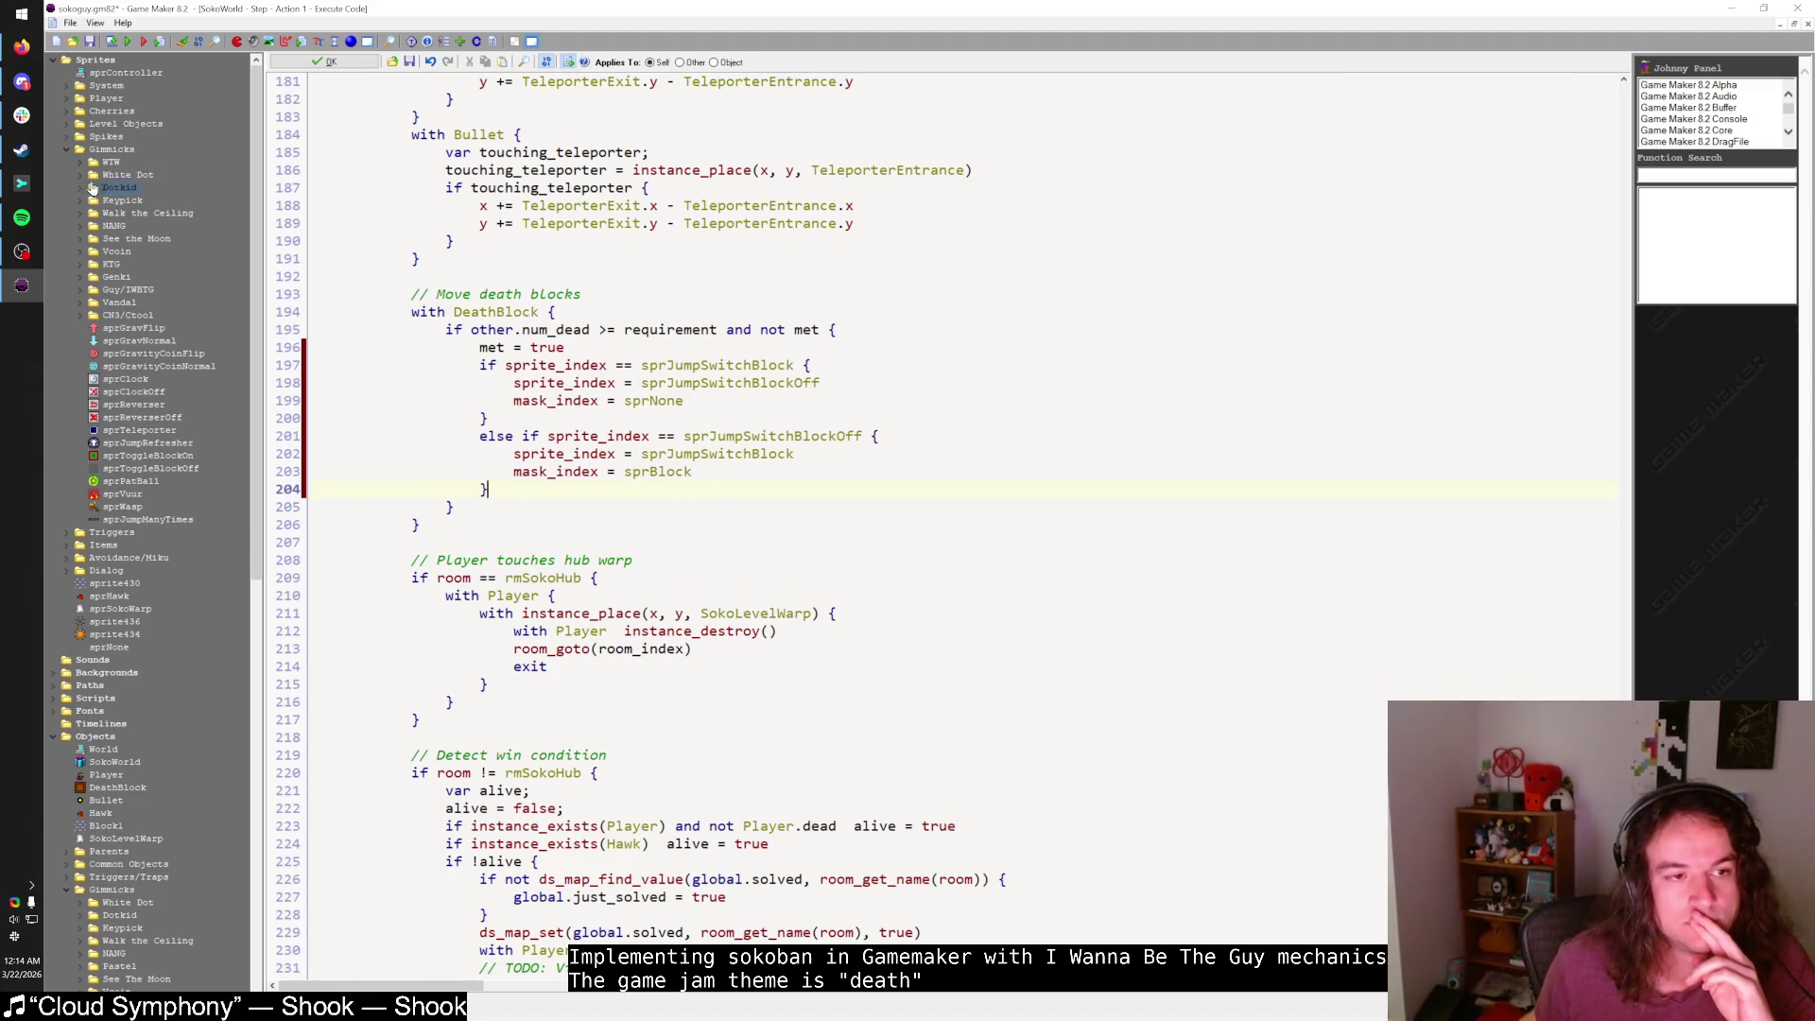
{"action": "left_click", "coordinate": [741, 472]}
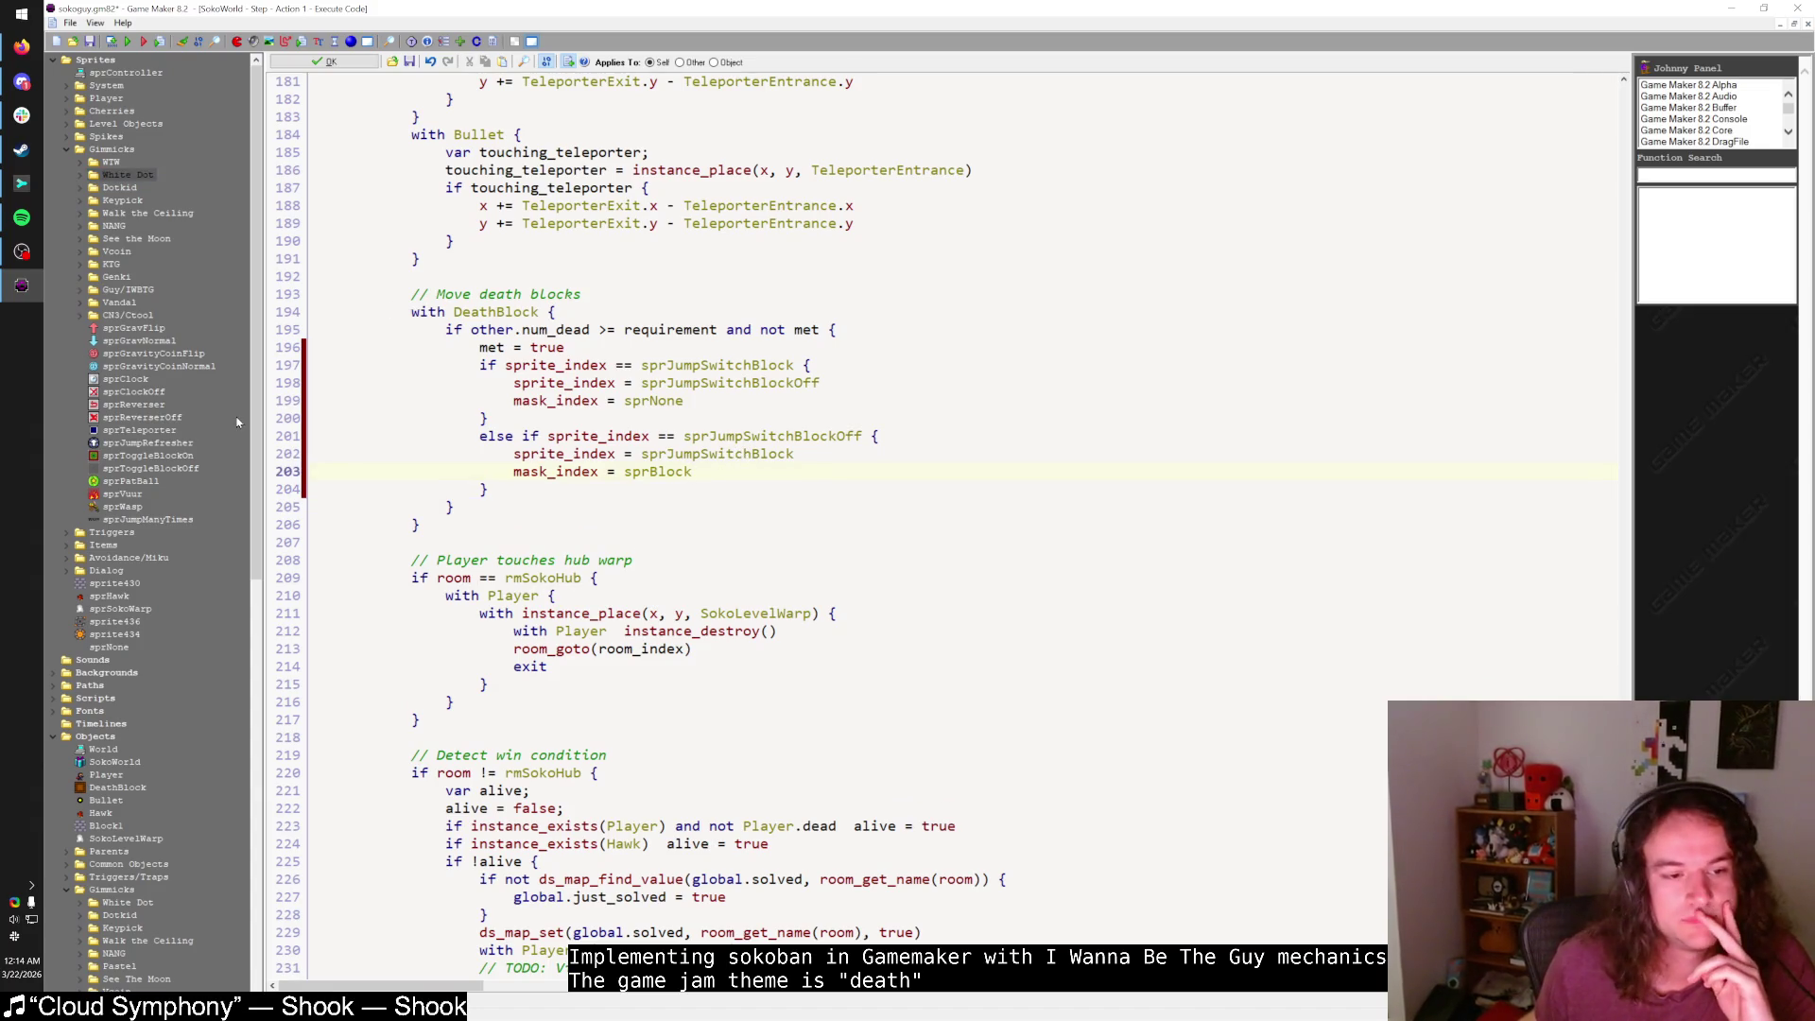
{"action": "scroll", "coordinate": [238, 423], "scroll_direction": "down", "scroll_amount": 12}
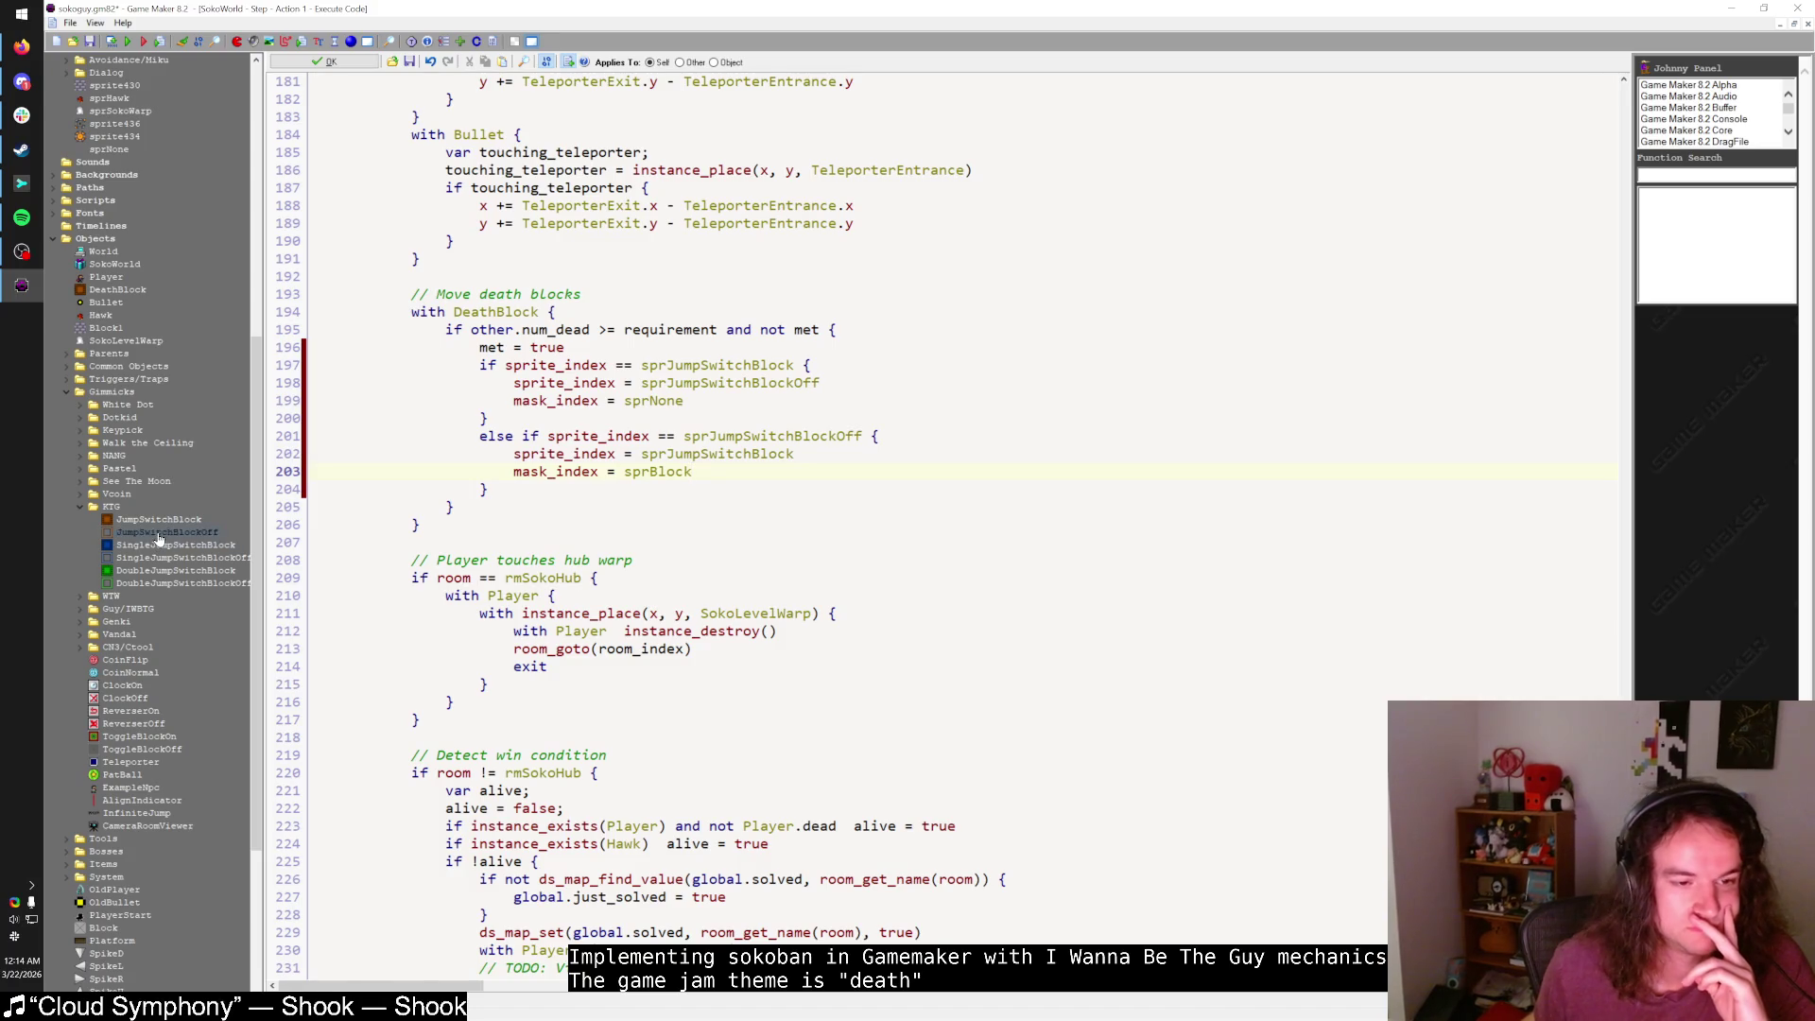
{"action": "scroll", "coordinate": [157, 542], "scroll_direction": "down", "scroll_amount": 6}
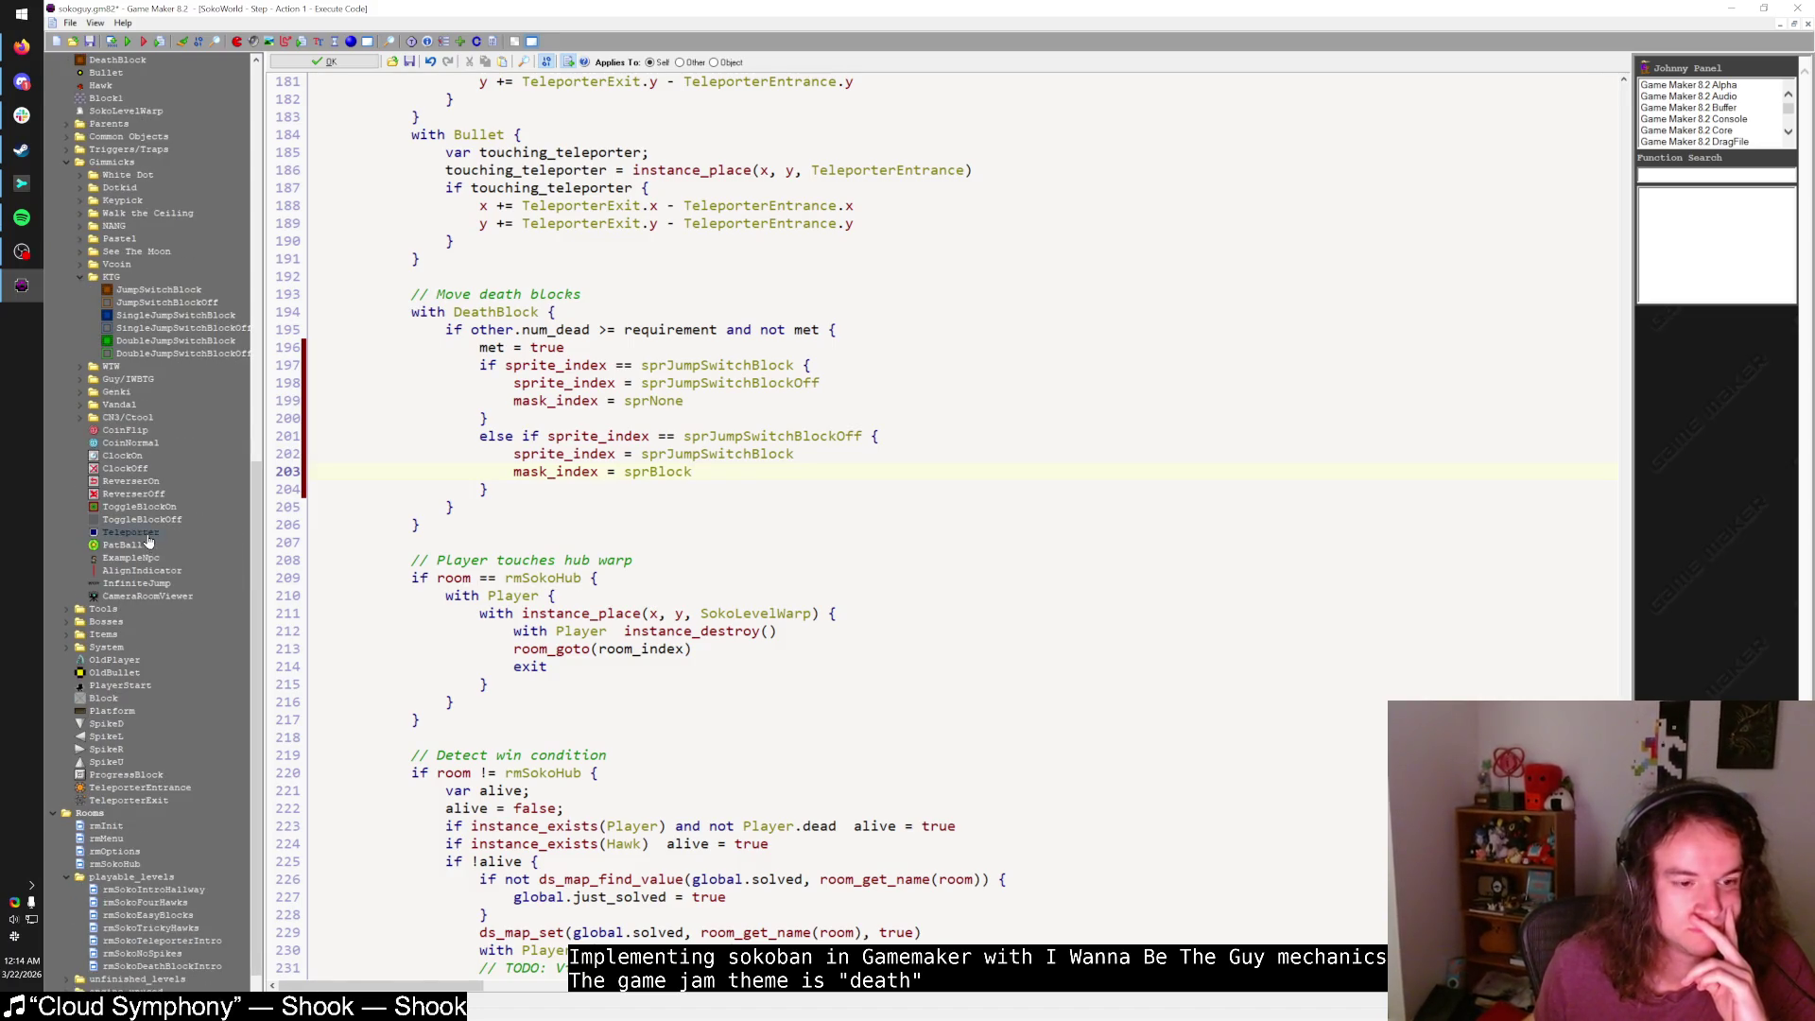
{"action": "scroll", "coordinate": [148, 540], "scroll_direction": "up", "scroll_amount": 6}
{"action": "left_click", "coordinate": [80, 431]}
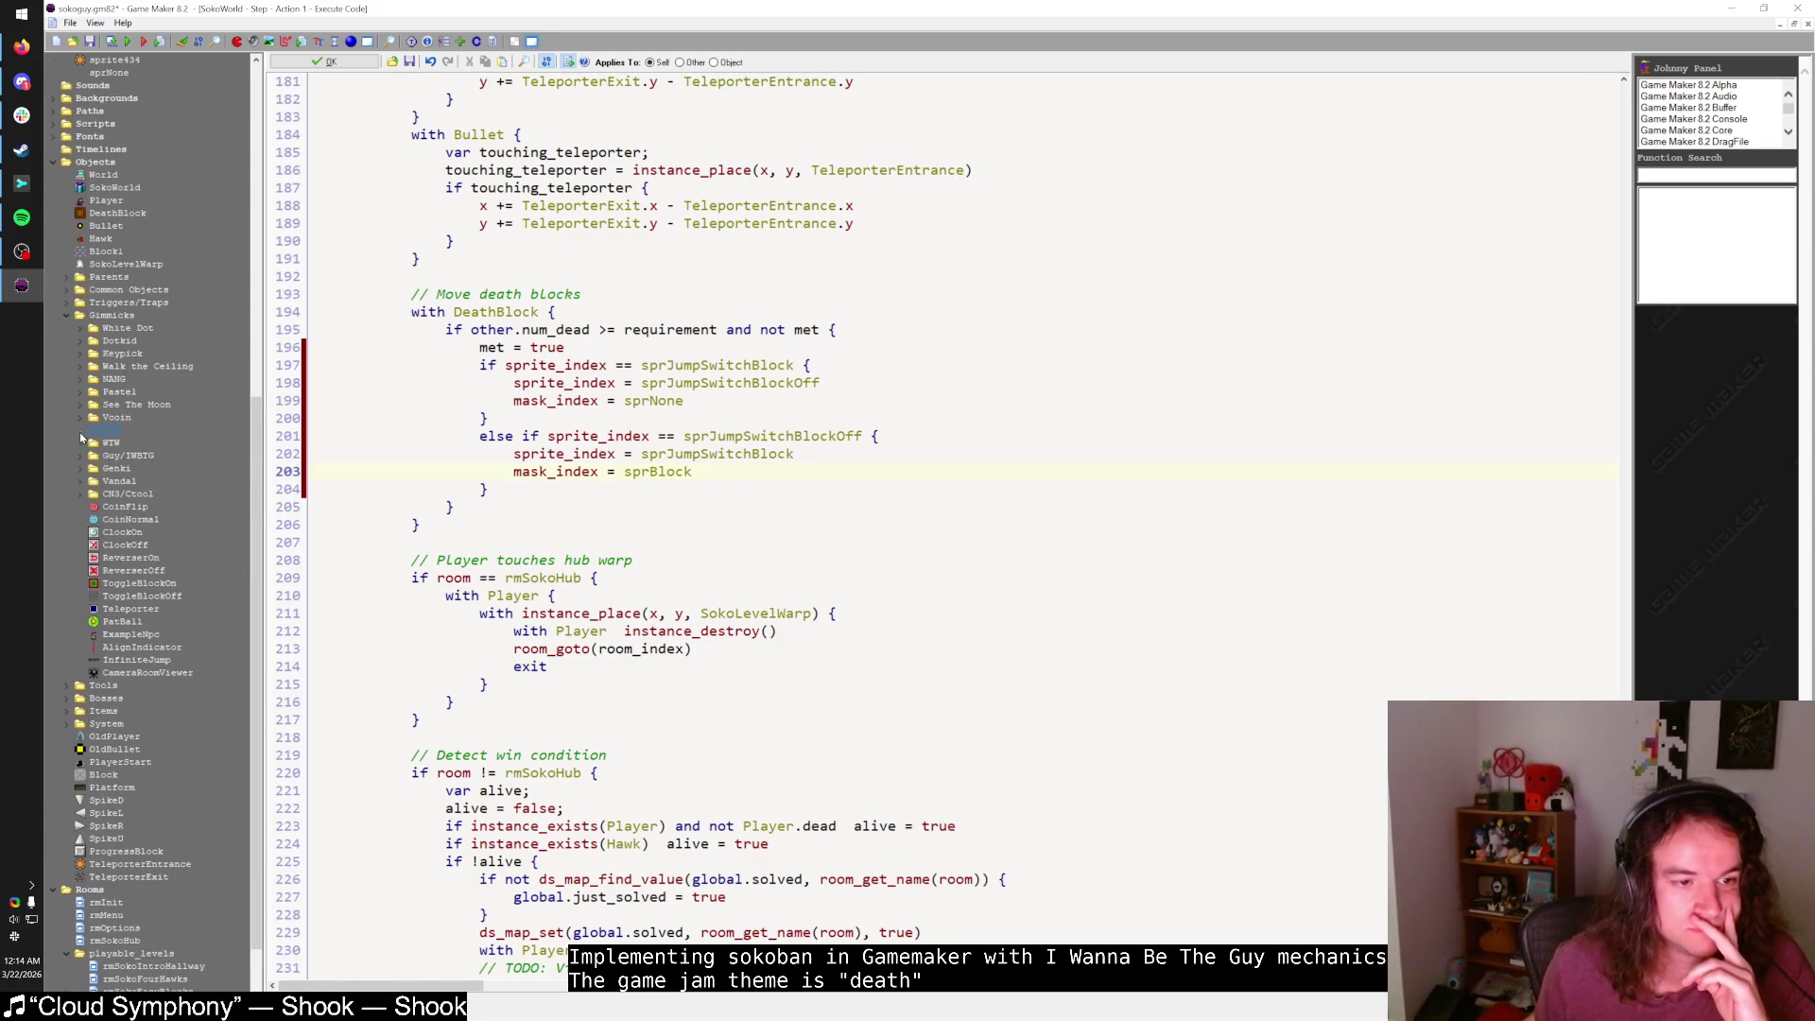
Duplicate the DeathBlock object and name the copy DeathBlockInv
{"action": "double_click", "coordinate": [120, 215]}
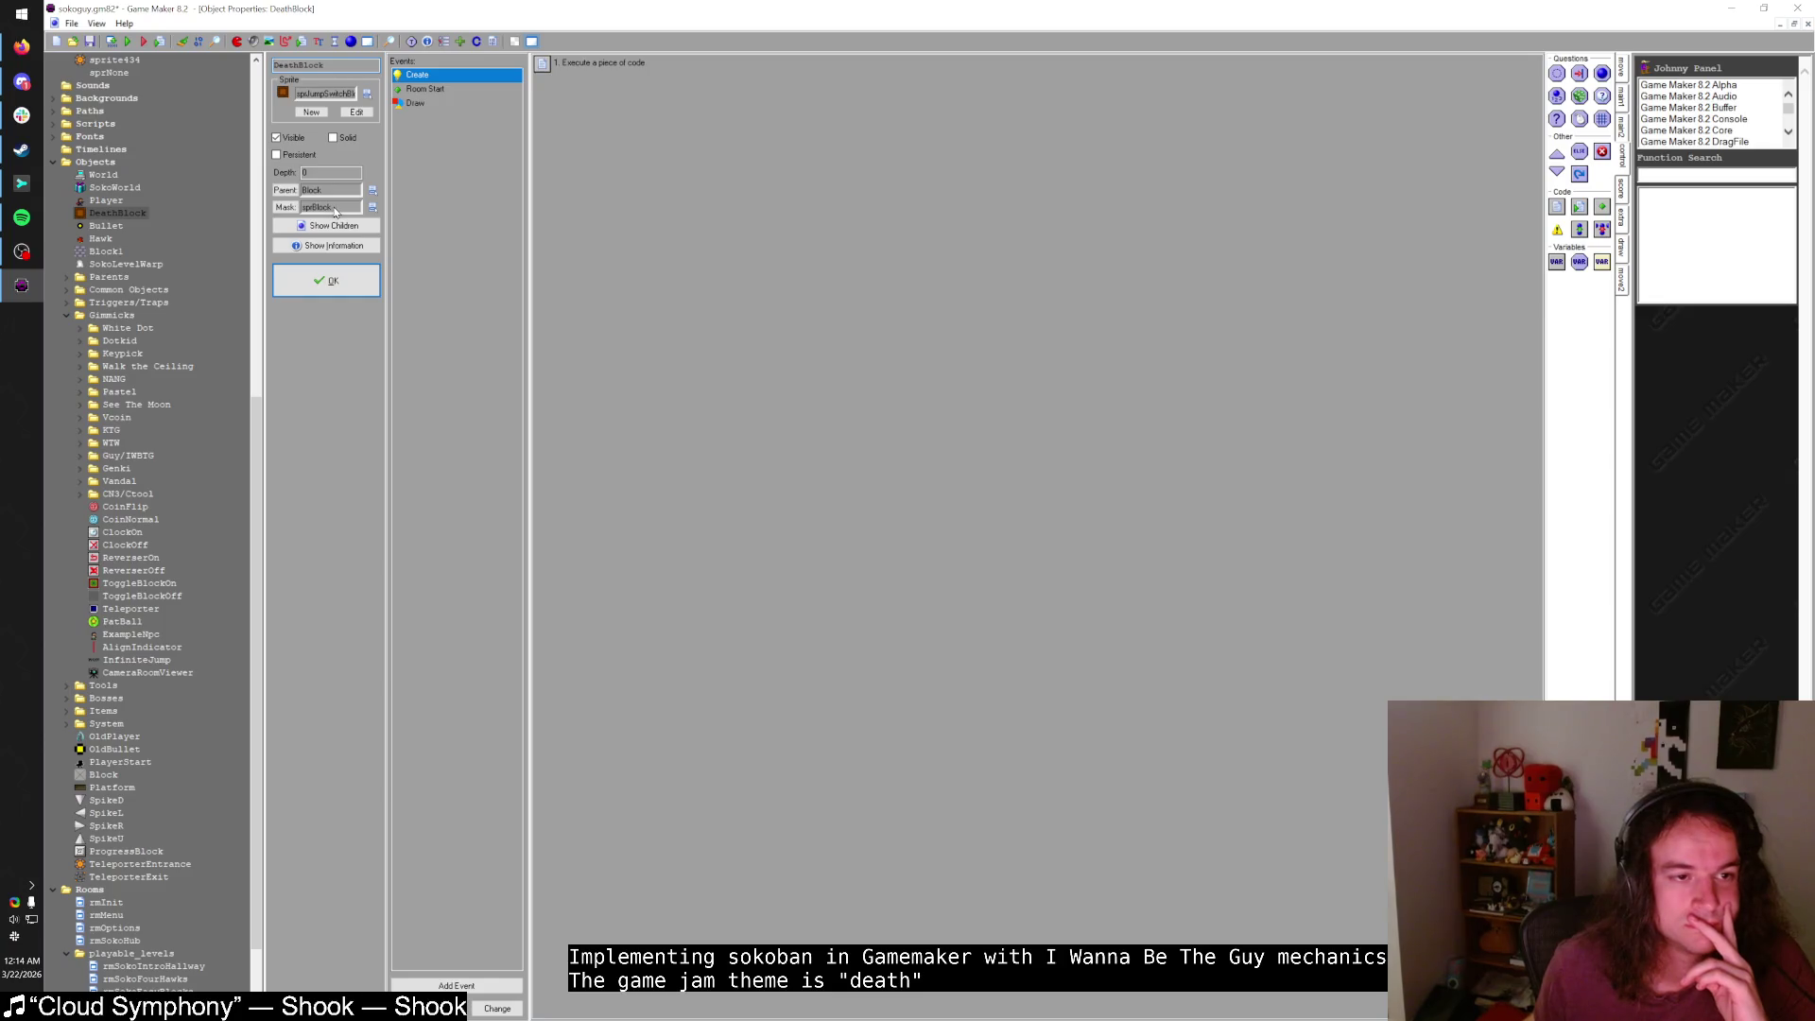
{"action": "right_click", "coordinate": [142, 214]}
{"action": "left_click", "coordinate": [177, 242]}
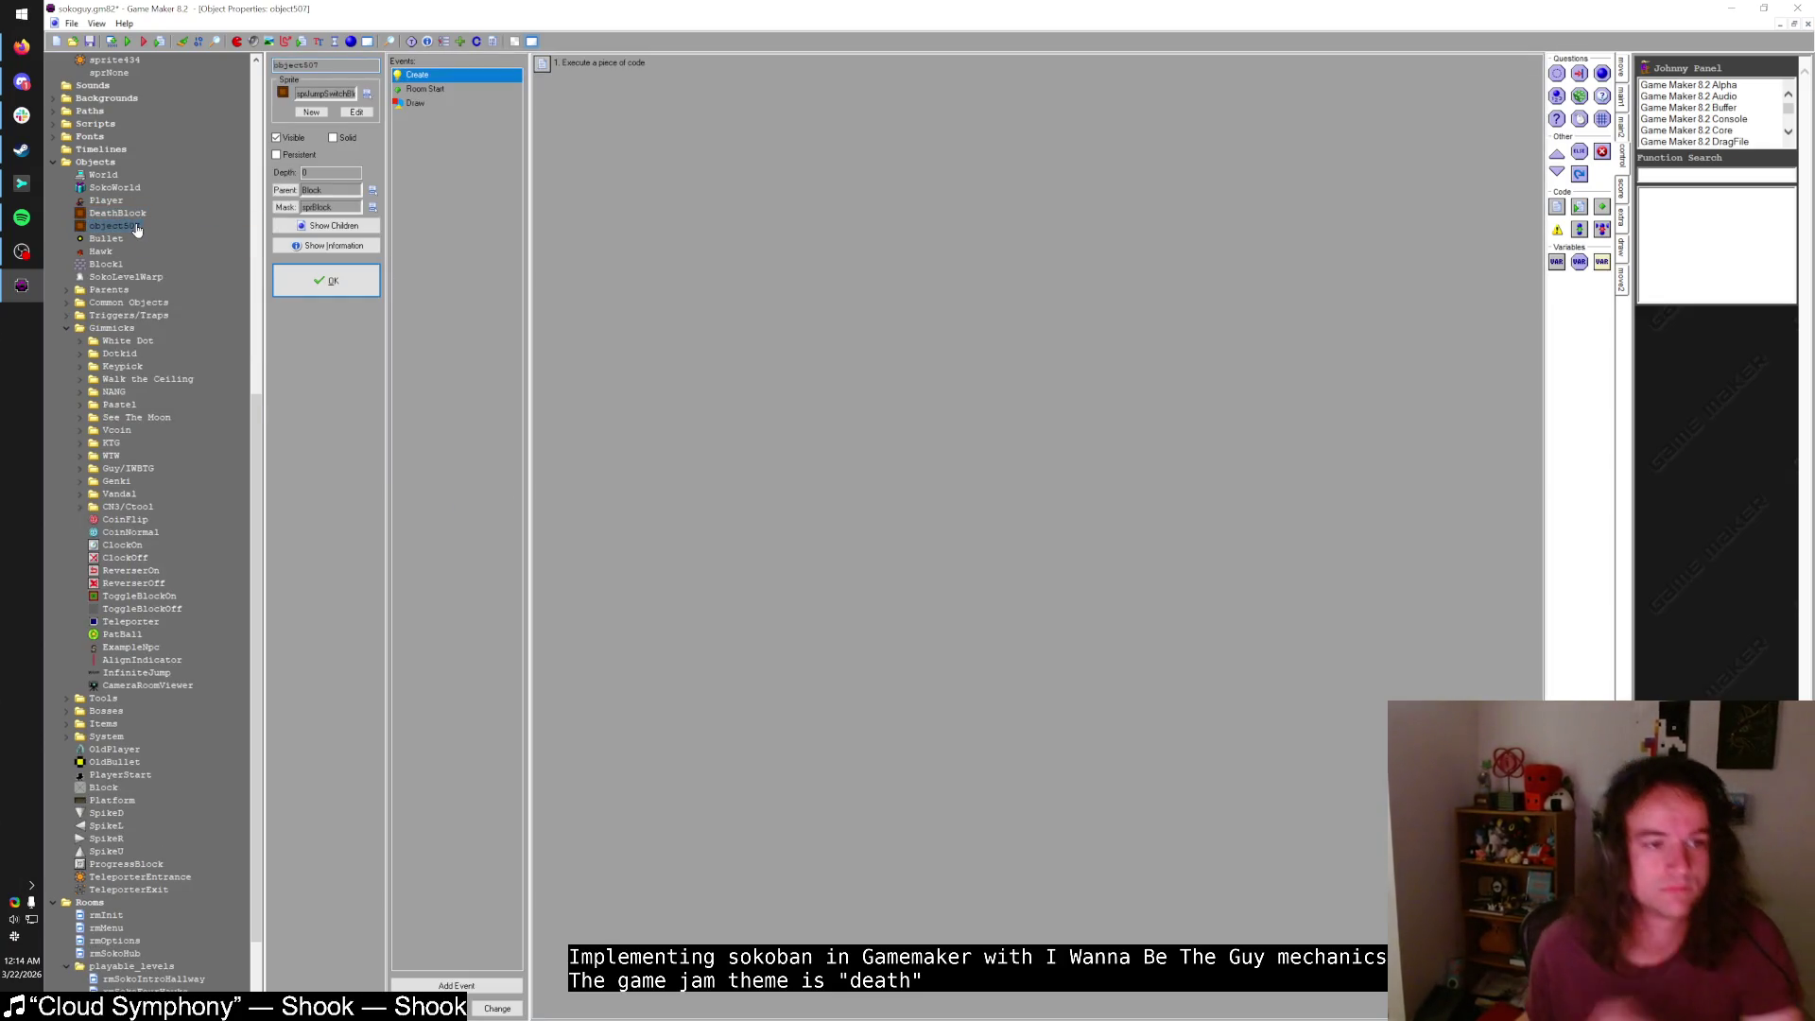
{"action": "left_click", "coordinate": [115, 227]}
{"action": "type", "text": "DeathB"}
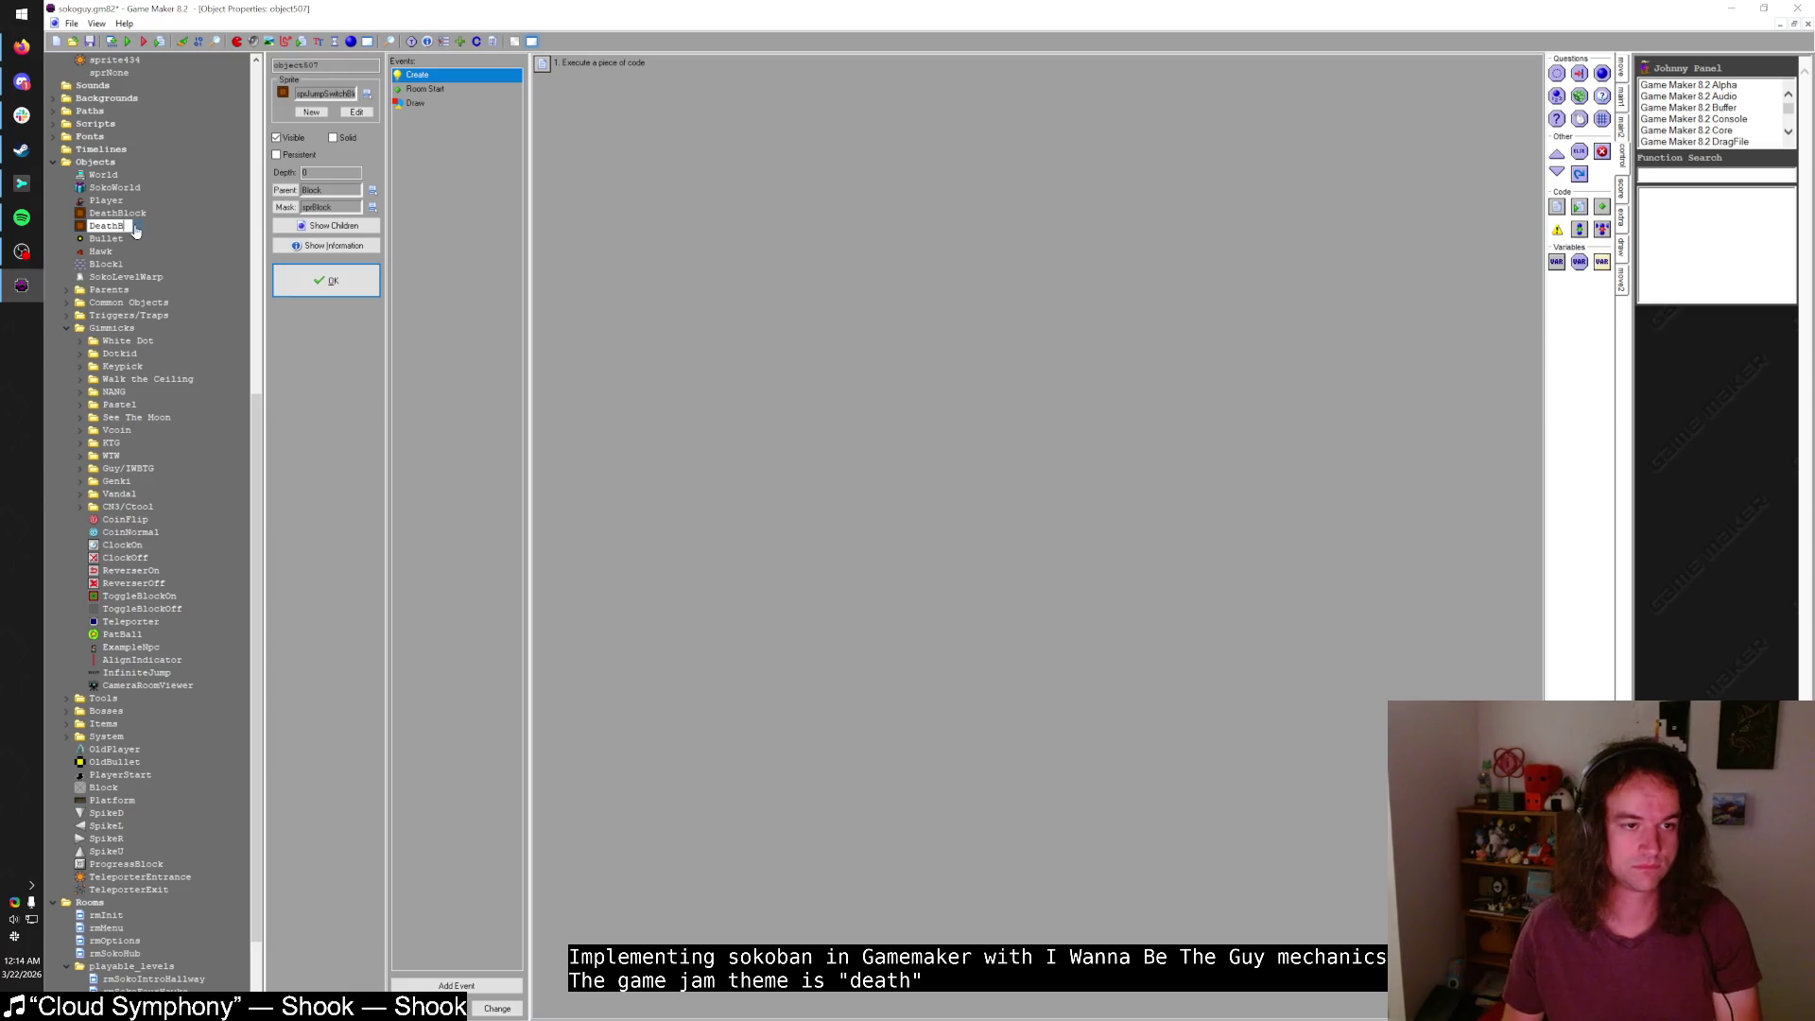
{"action": "type", "text": "Inv"}
{"action": "key", "text": "Return"}
Give DeathBlockInv the collision mask sprNone and the sprite sprJumpSwitchBlockOff
{"action": "left_click", "coordinate": [331, 207]}
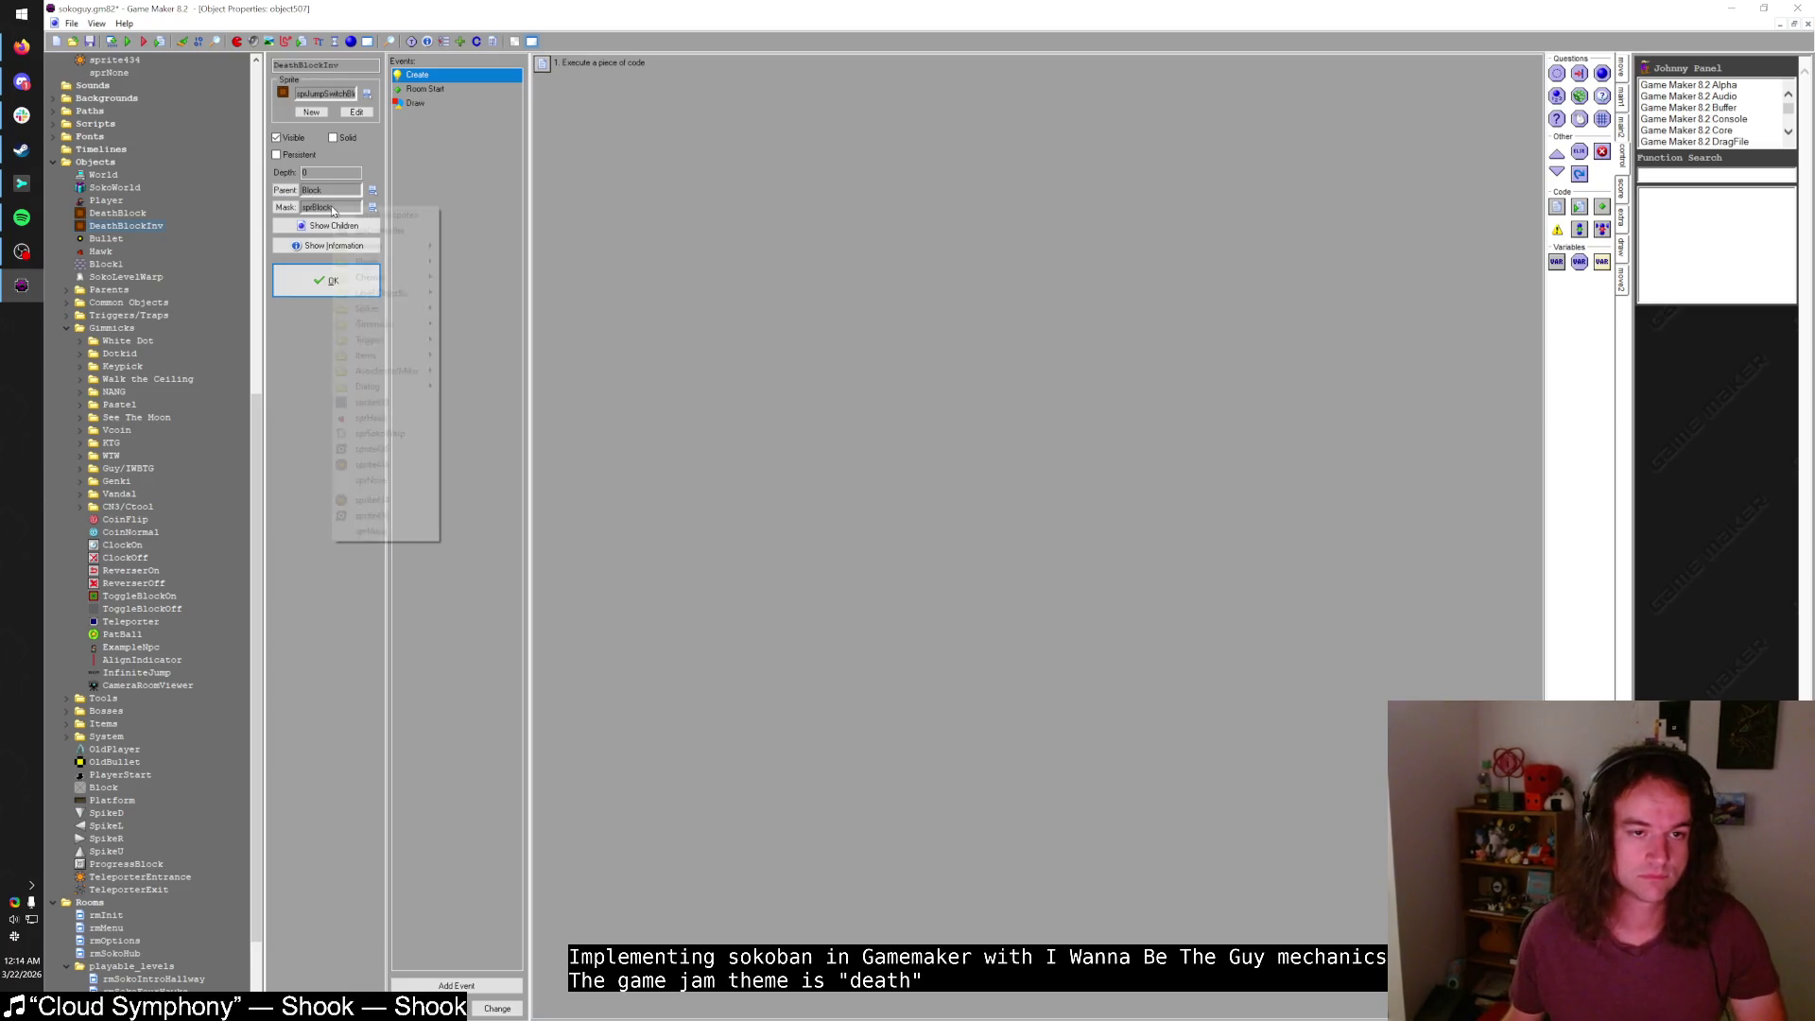
{"action": "left_click", "coordinate": [387, 530]}
{"action": "left_click", "coordinate": [367, 93]}
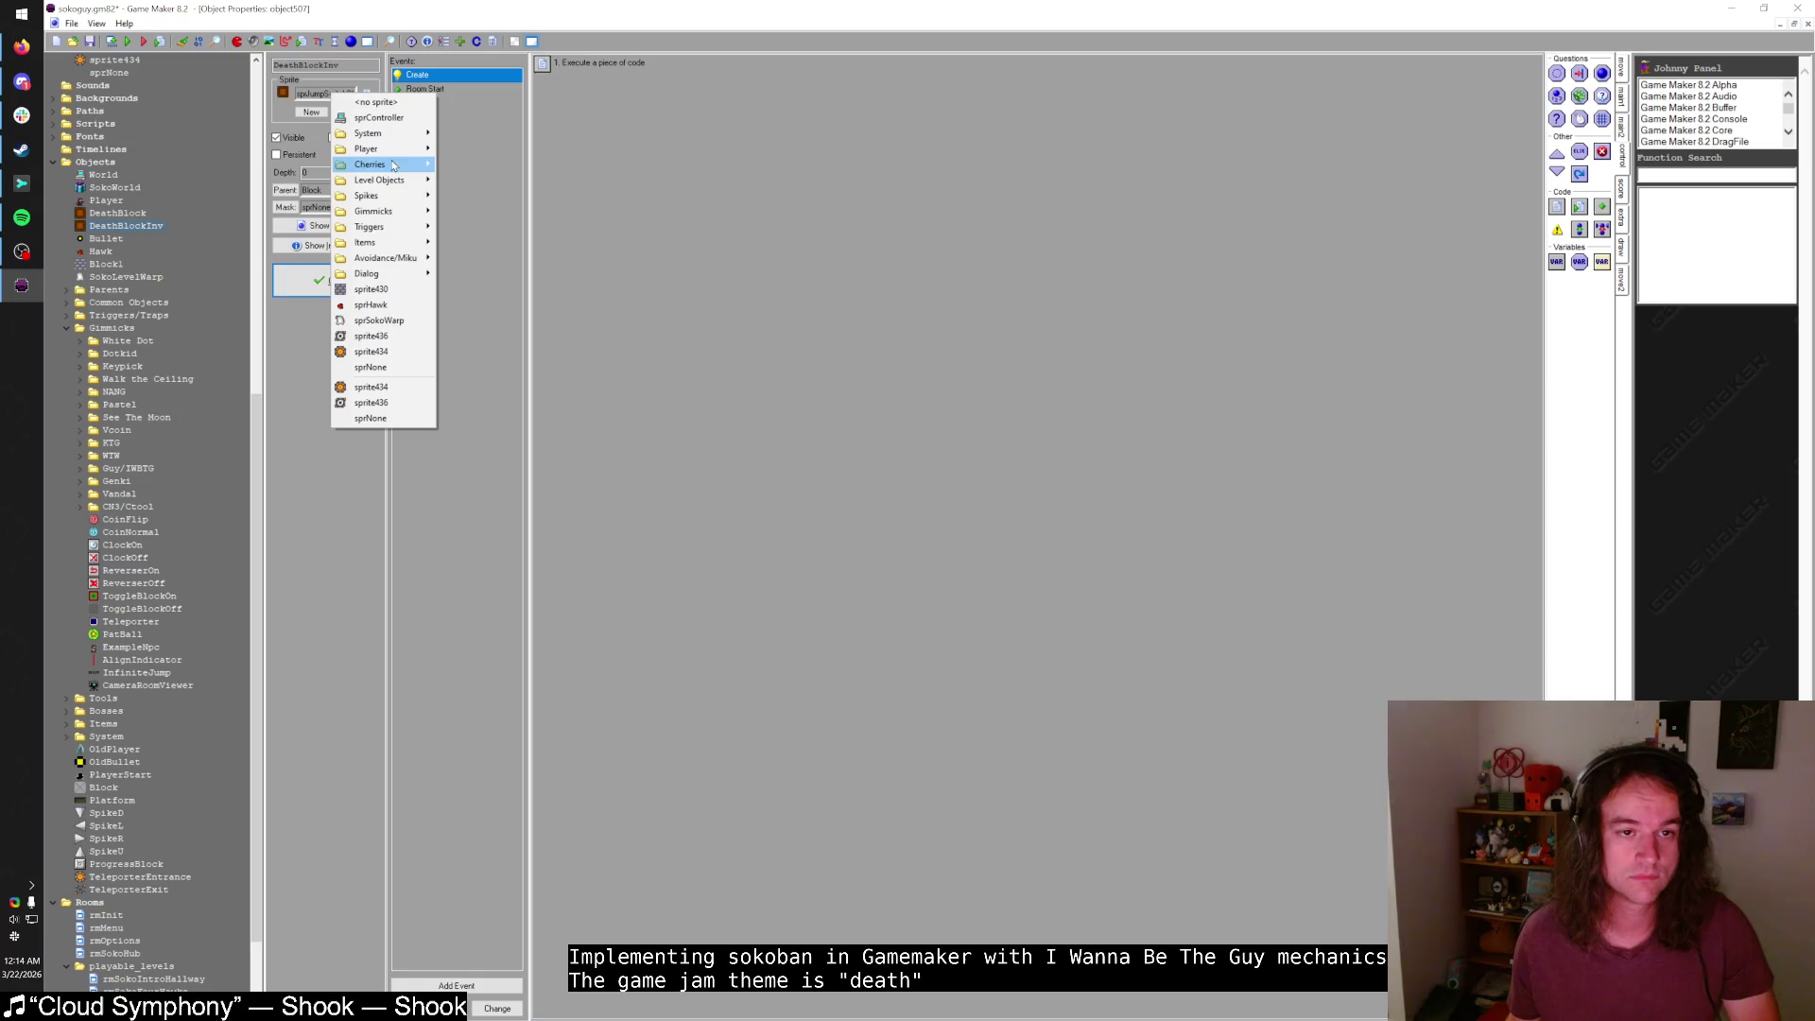
{"action": "mouse_move", "coordinate": [398, 211]}
{"action": "mouse_move", "coordinate": [503, 337]}
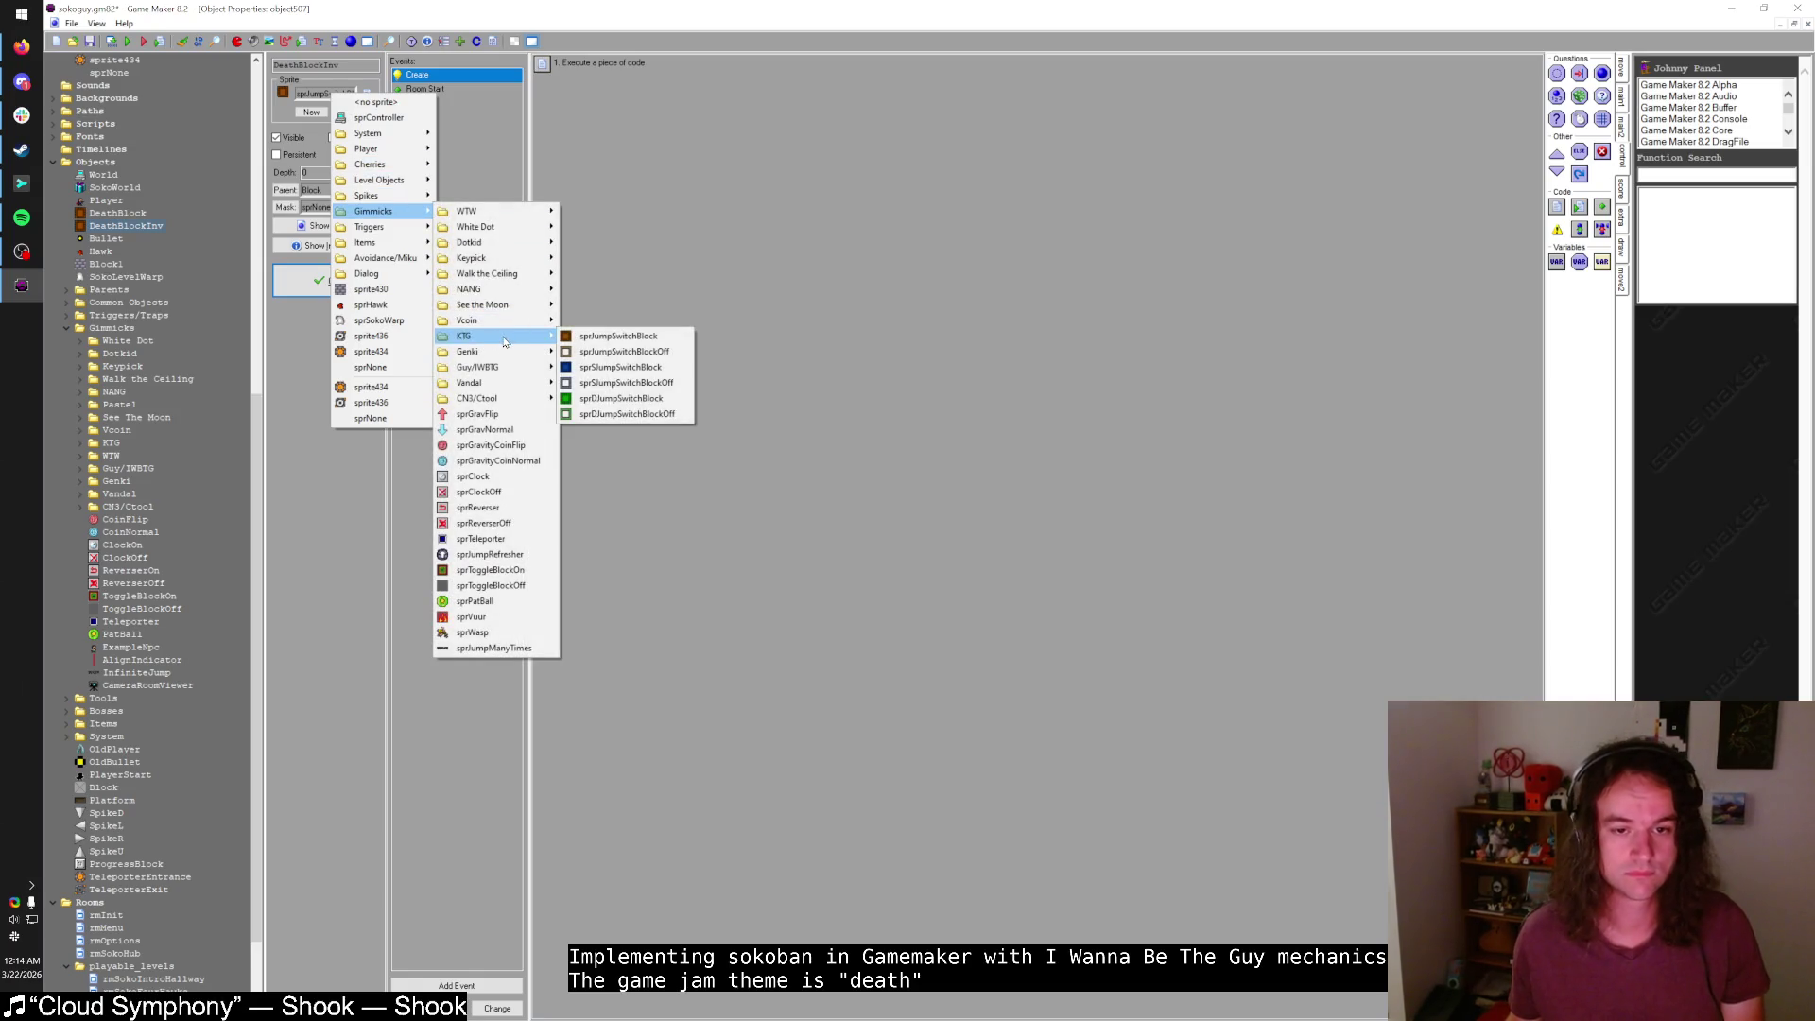
{"action": "left_click", "coordinate": [615, 354]}
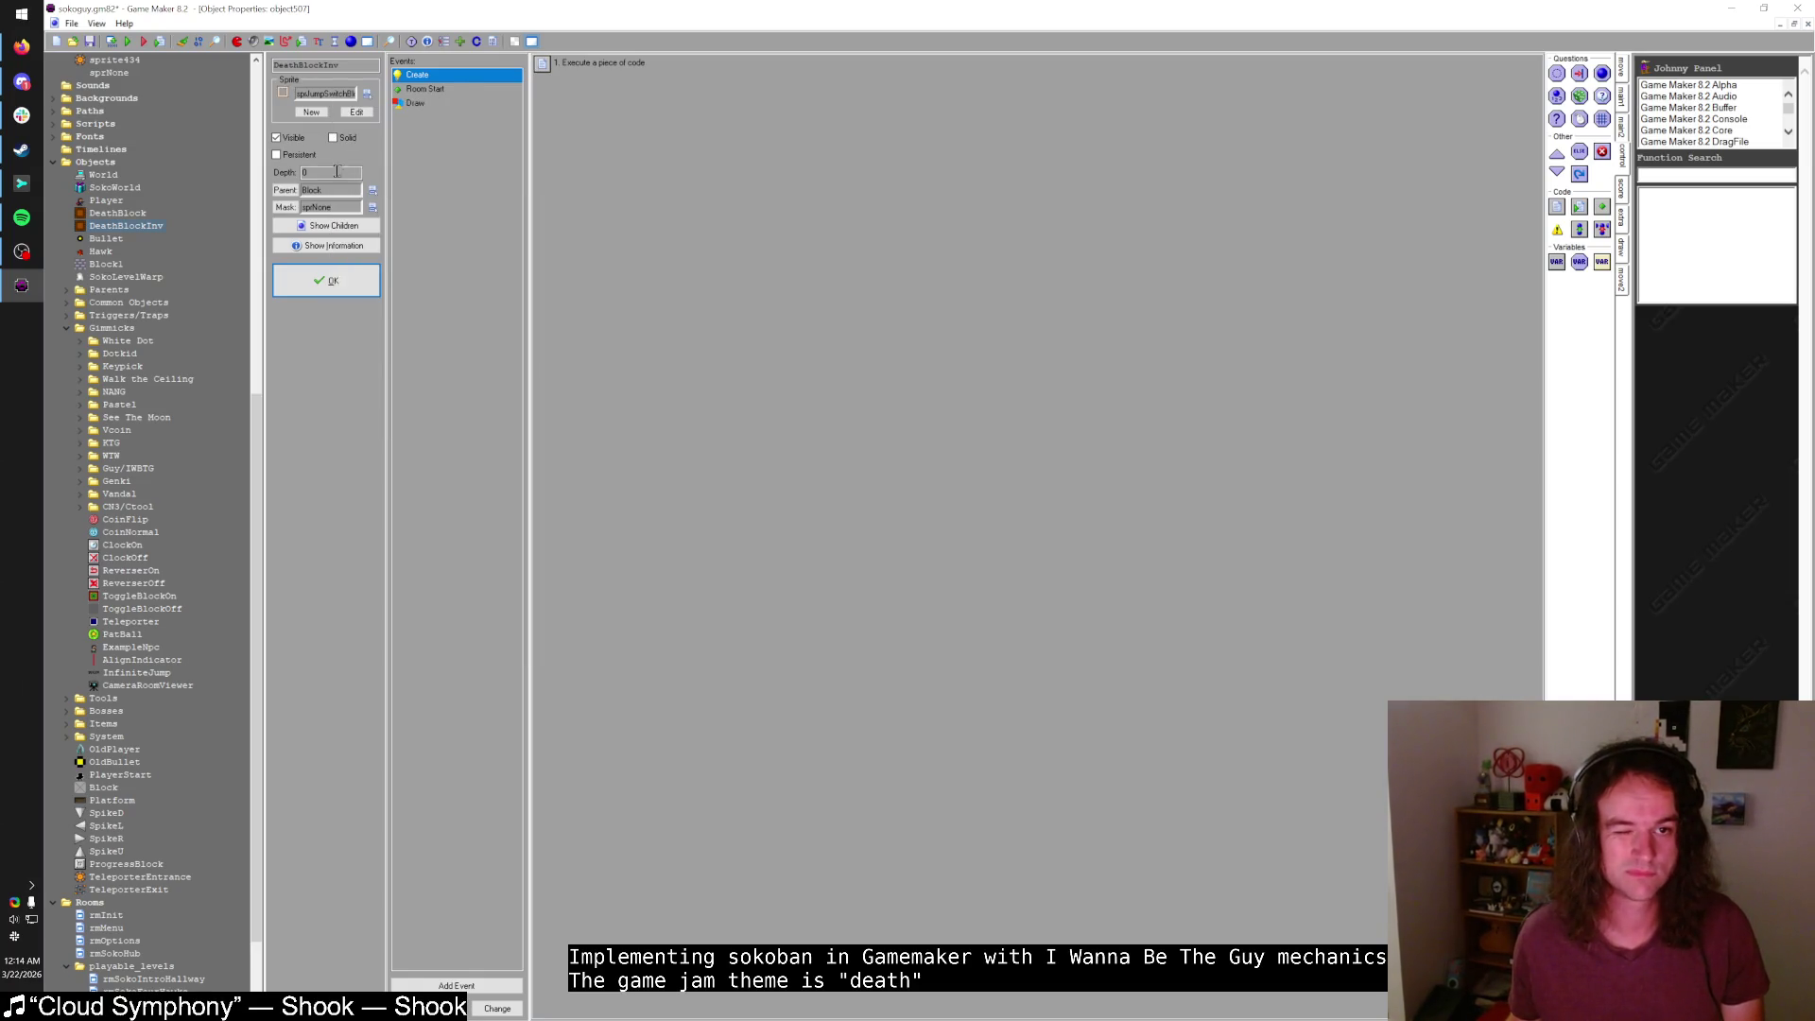
Delete the Create, Room Start and Draw events from DeathBlockInv
{"action": "right_click", "coordinate": [516, 79]}
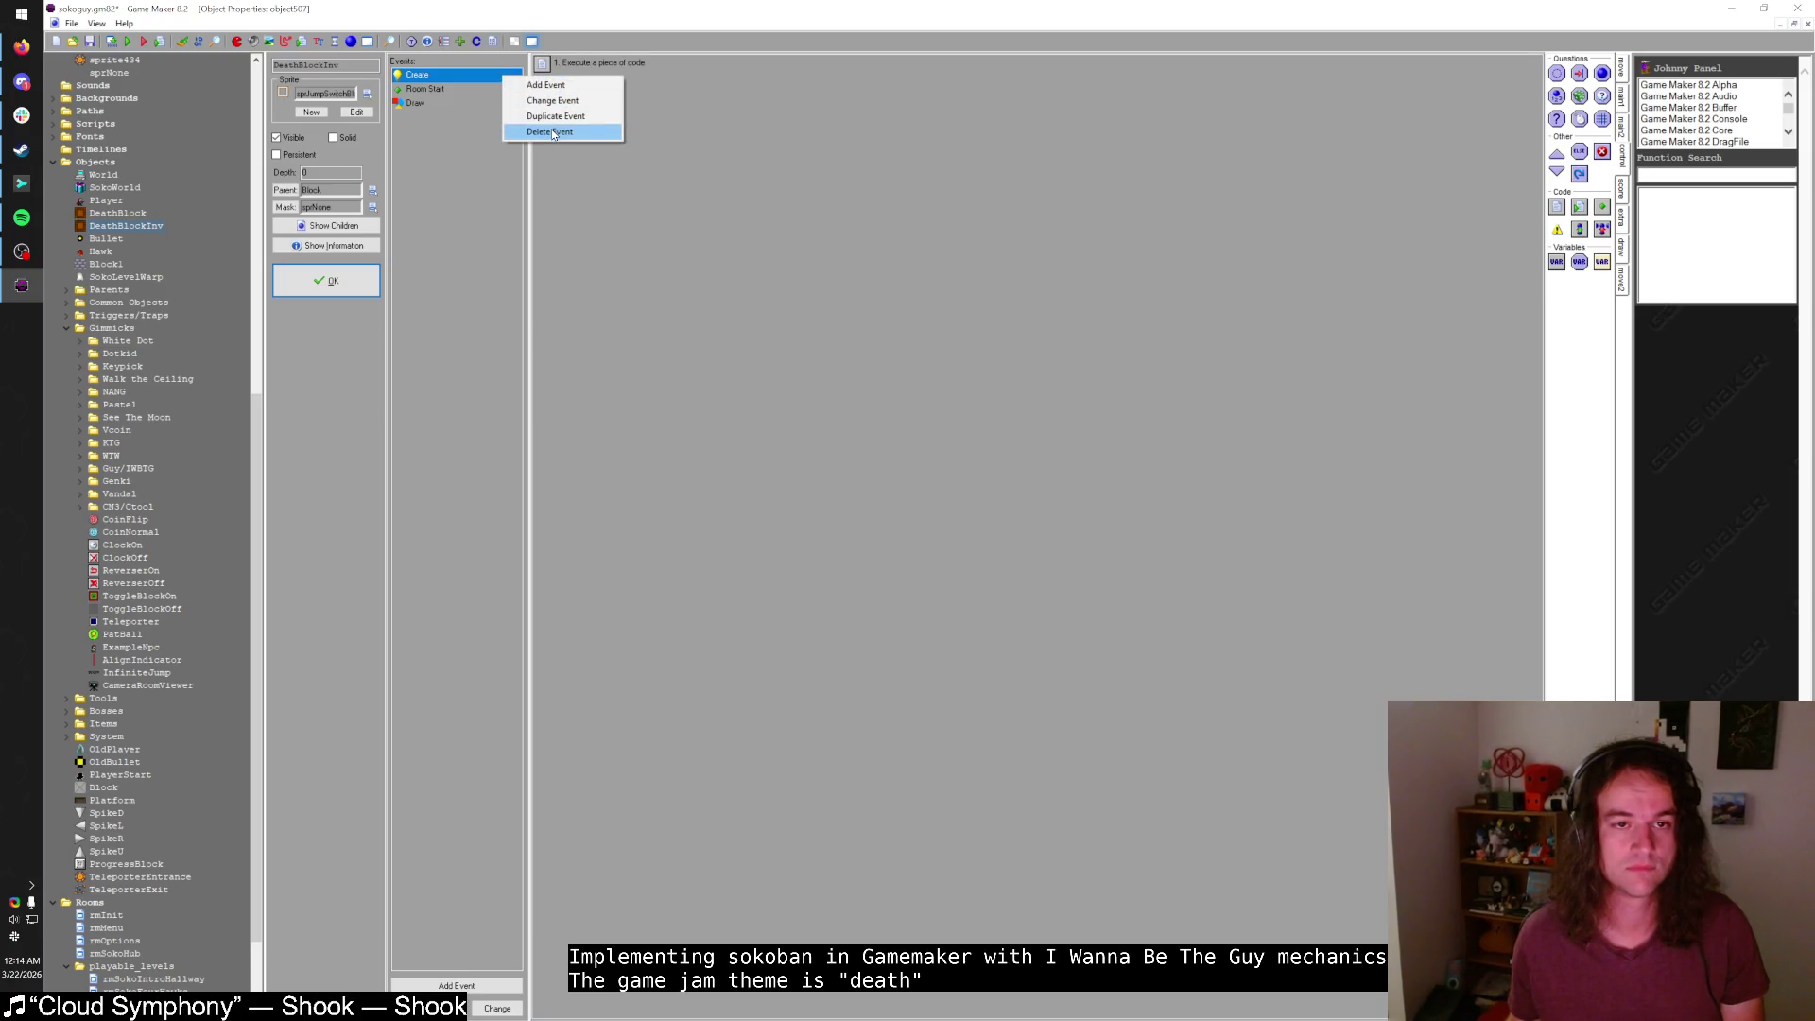
{"action": "left_click", "coordinate": [554, 133]}
{"action": "left_click", "coordinate": [974, 538]}
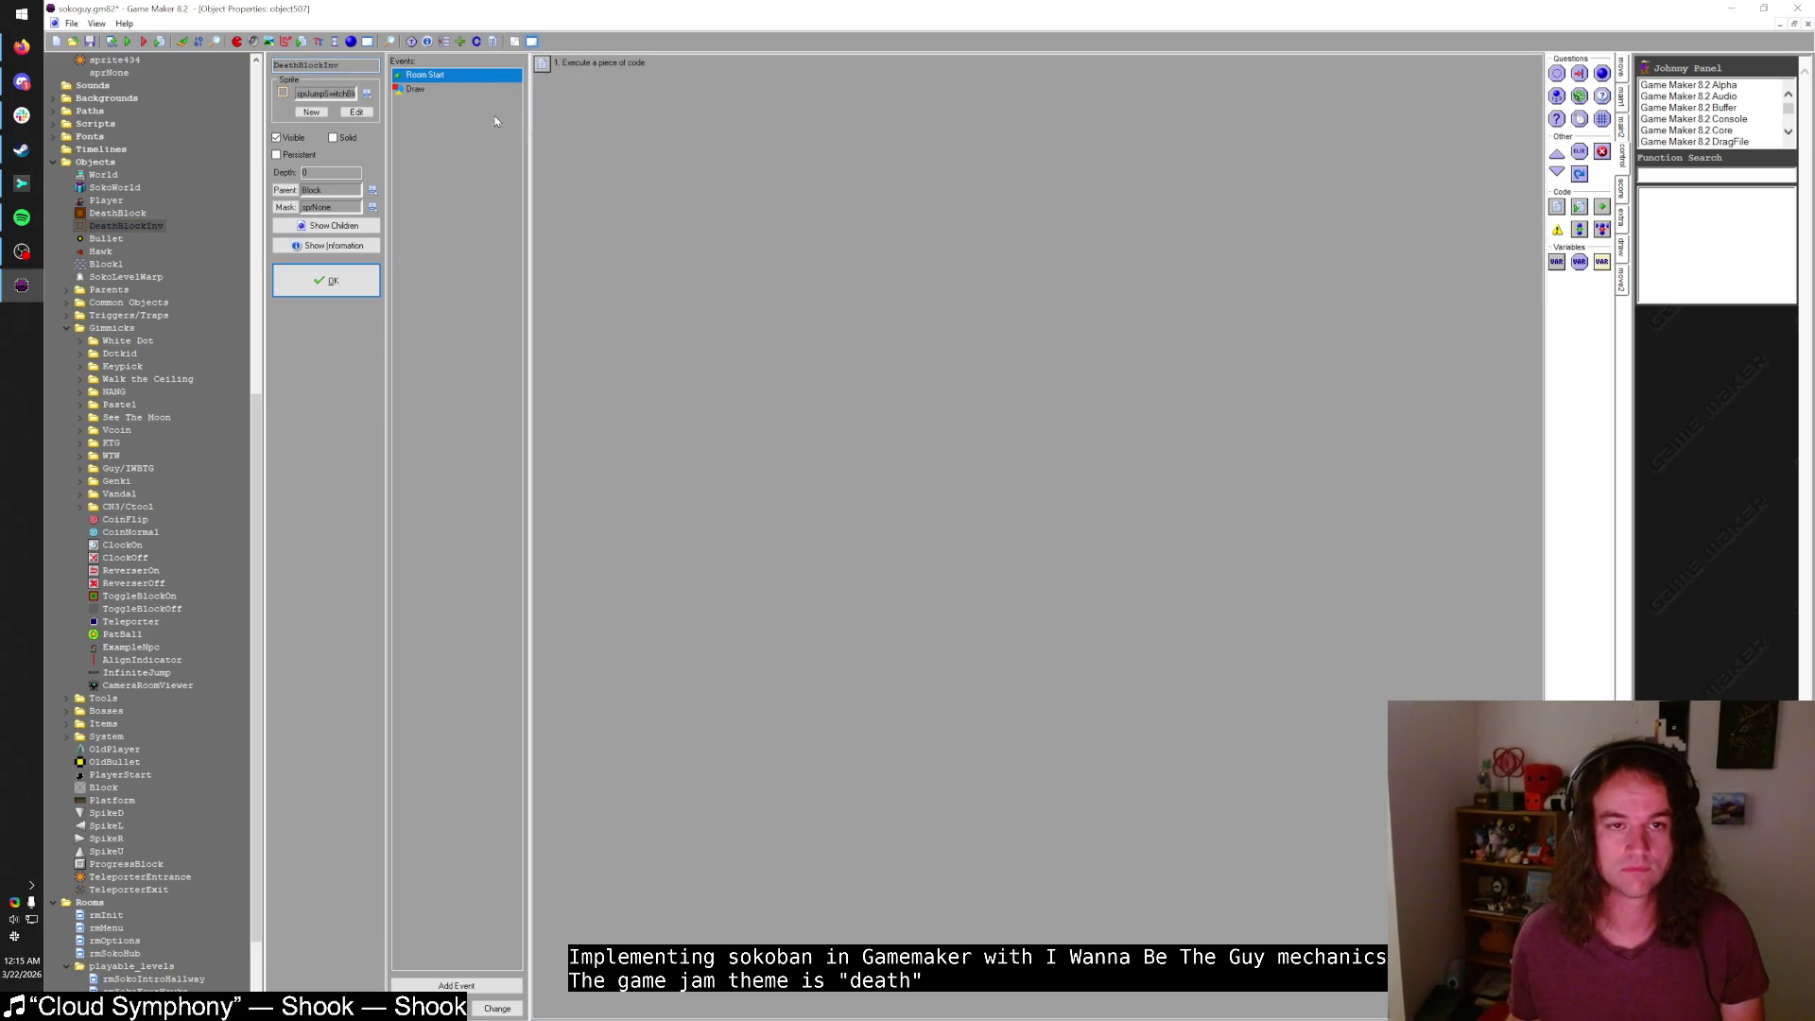
{"action": "right_click", "coordinate": [454, 76]}
{"action": "left_click", "coordinate": [501, 126]}
{"action": "left_click", "coordinate": [974, 538]}
{"action": "right_click", "coordinate": [466, 79]}
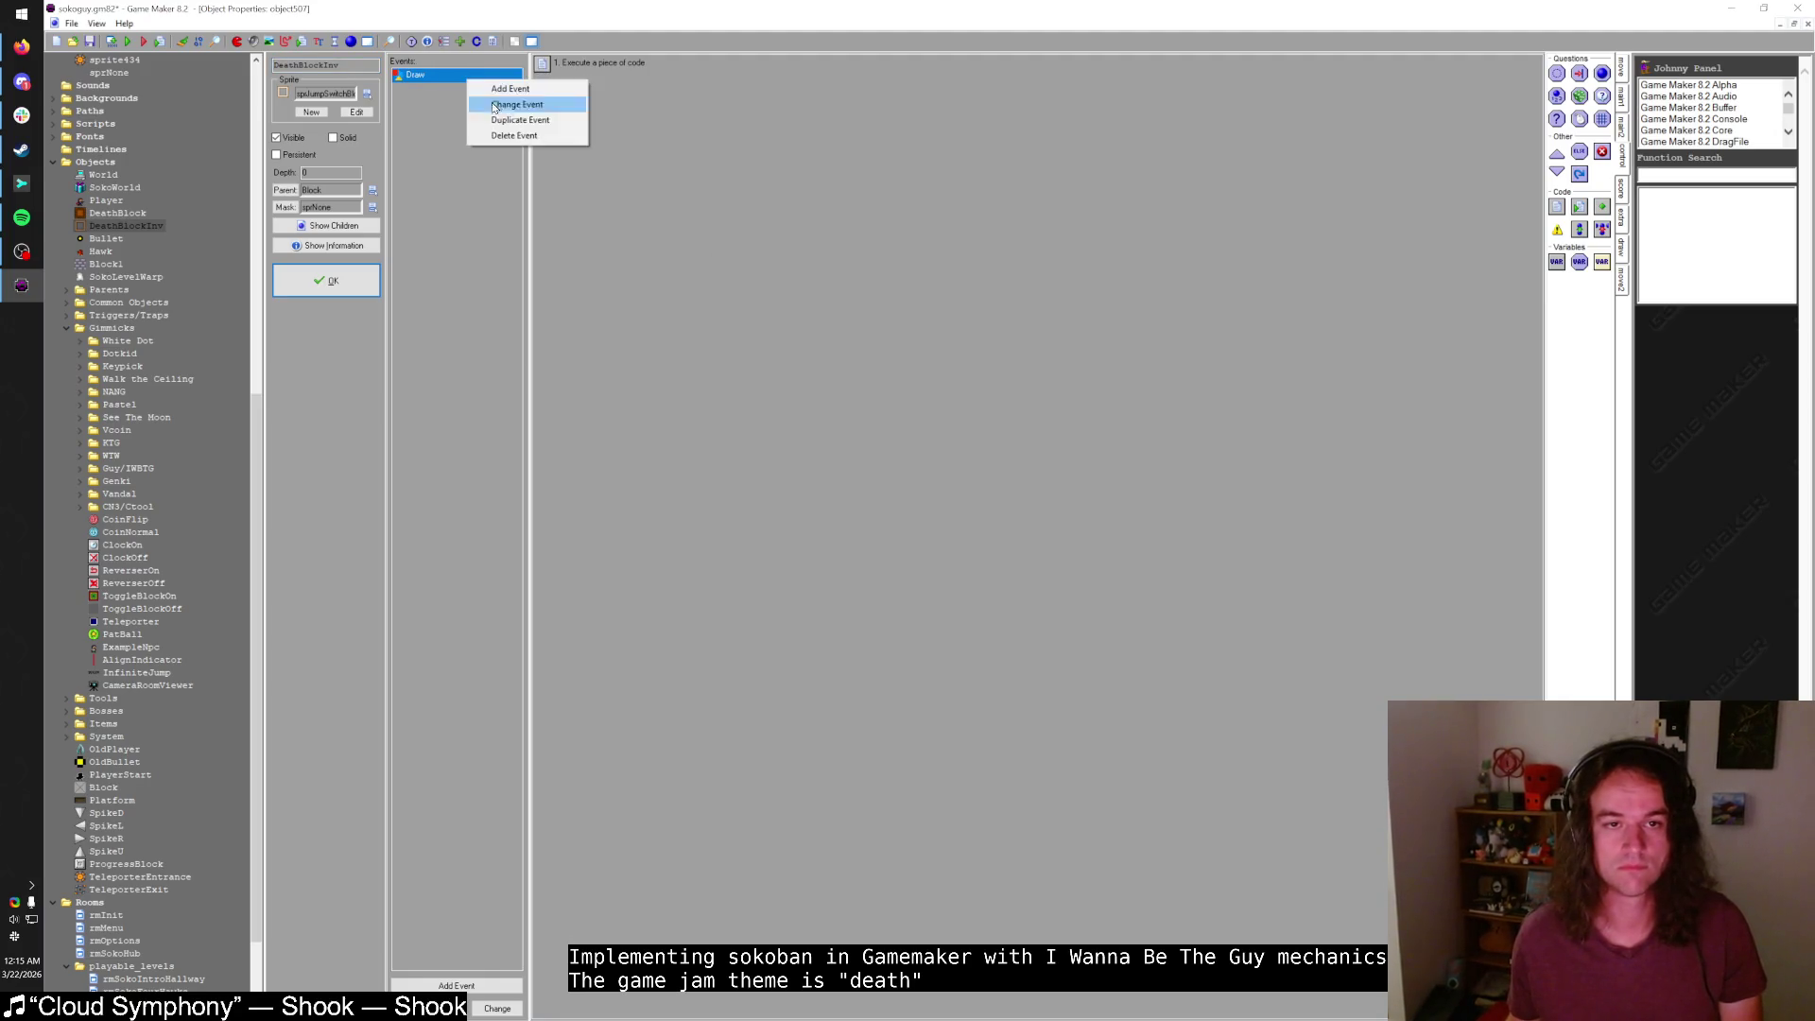
{"action": "left_click", "coordinate": [514, 135]}
{"action": "left_click", "coordinate": [974, 538]}
Set DeathBlockInv's parent to DeathBlock, save it, and open rmSokoDeathBlockIntro
{"action": "left_click", "coordinate": [320, 192]}
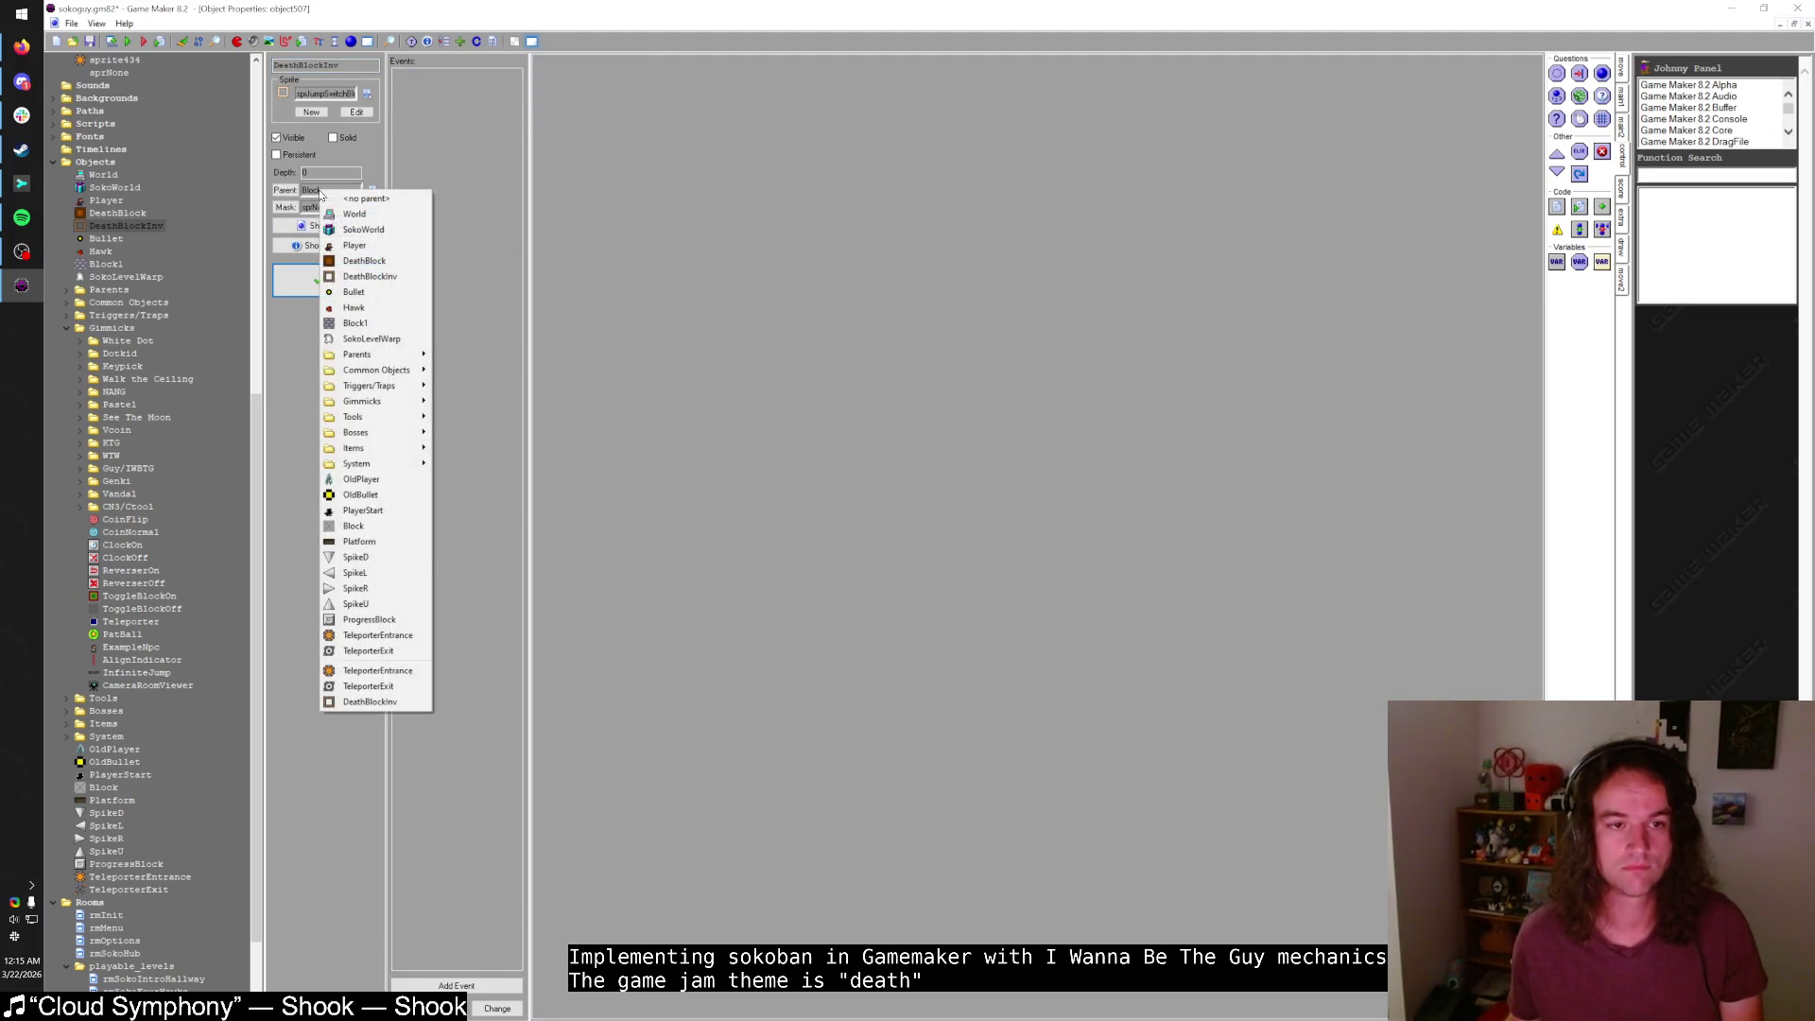
{"action": "left_click", "coordinate": [375, 268]}
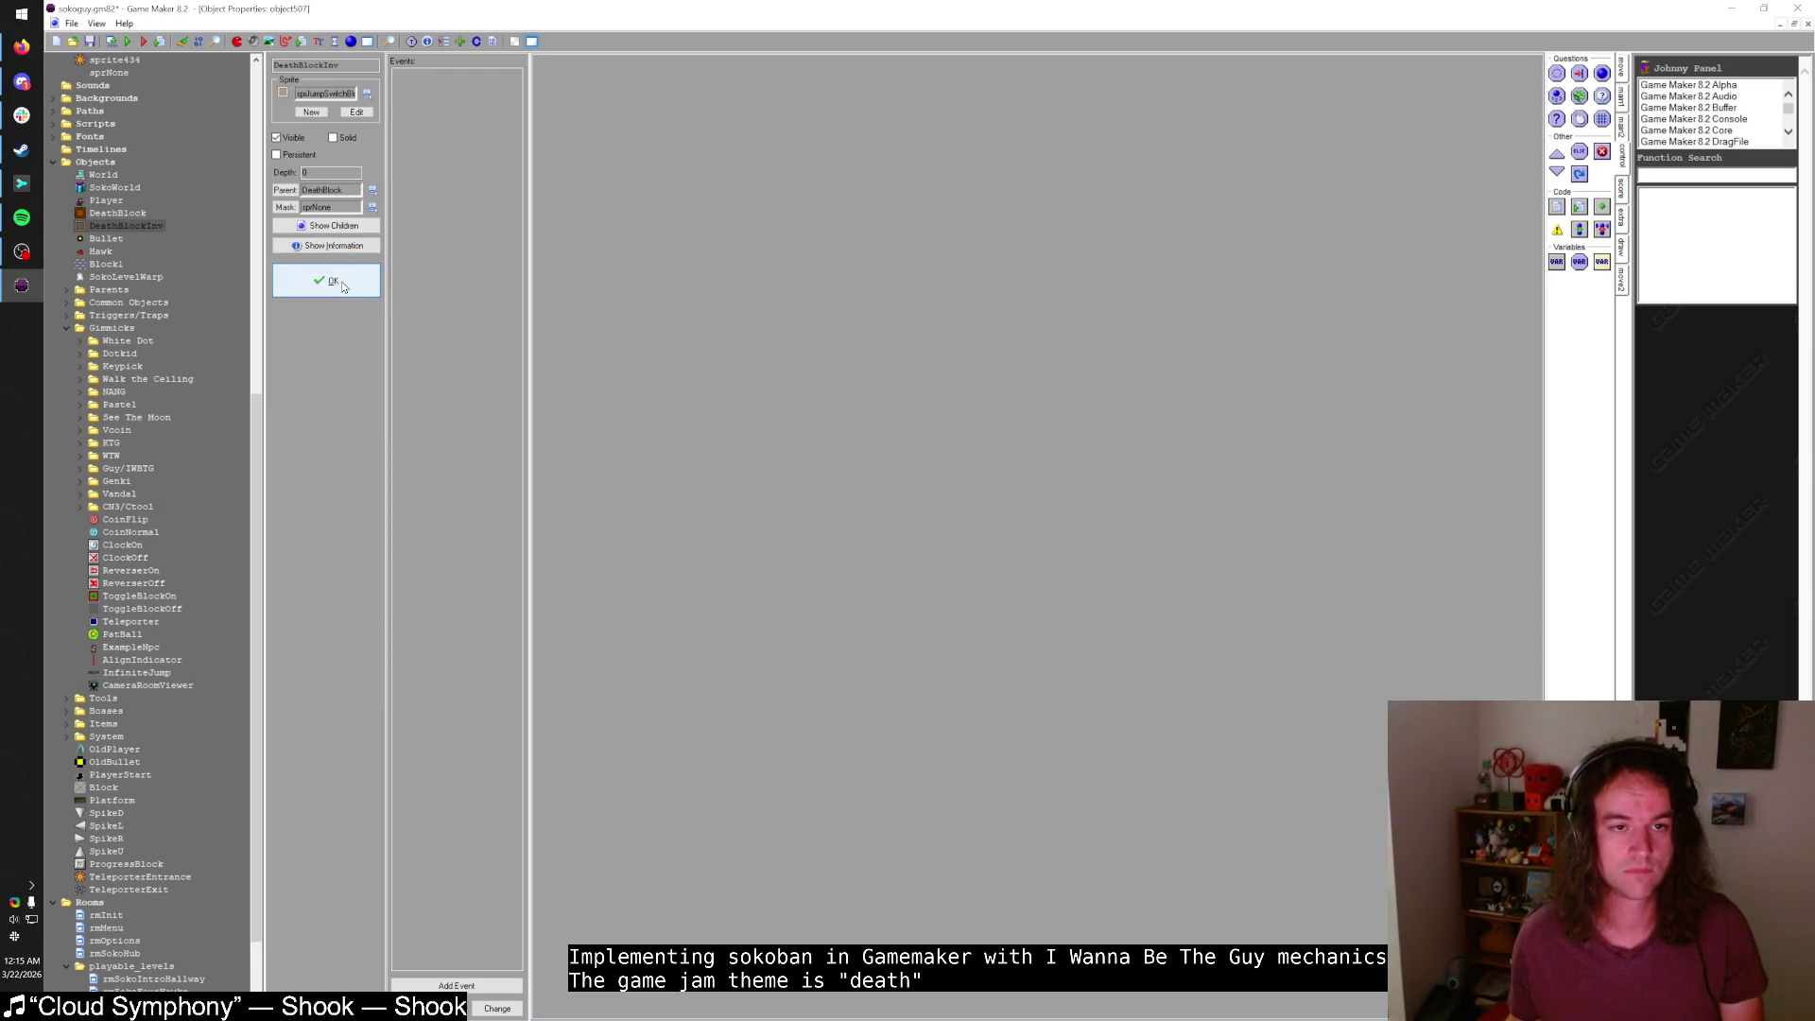
{"action": "left_click", "coordinate": [333, 281]}
{"action": "scroll", "coordinate": [187, 522], "scroll_direction": "down", "scroll_amount": 3}
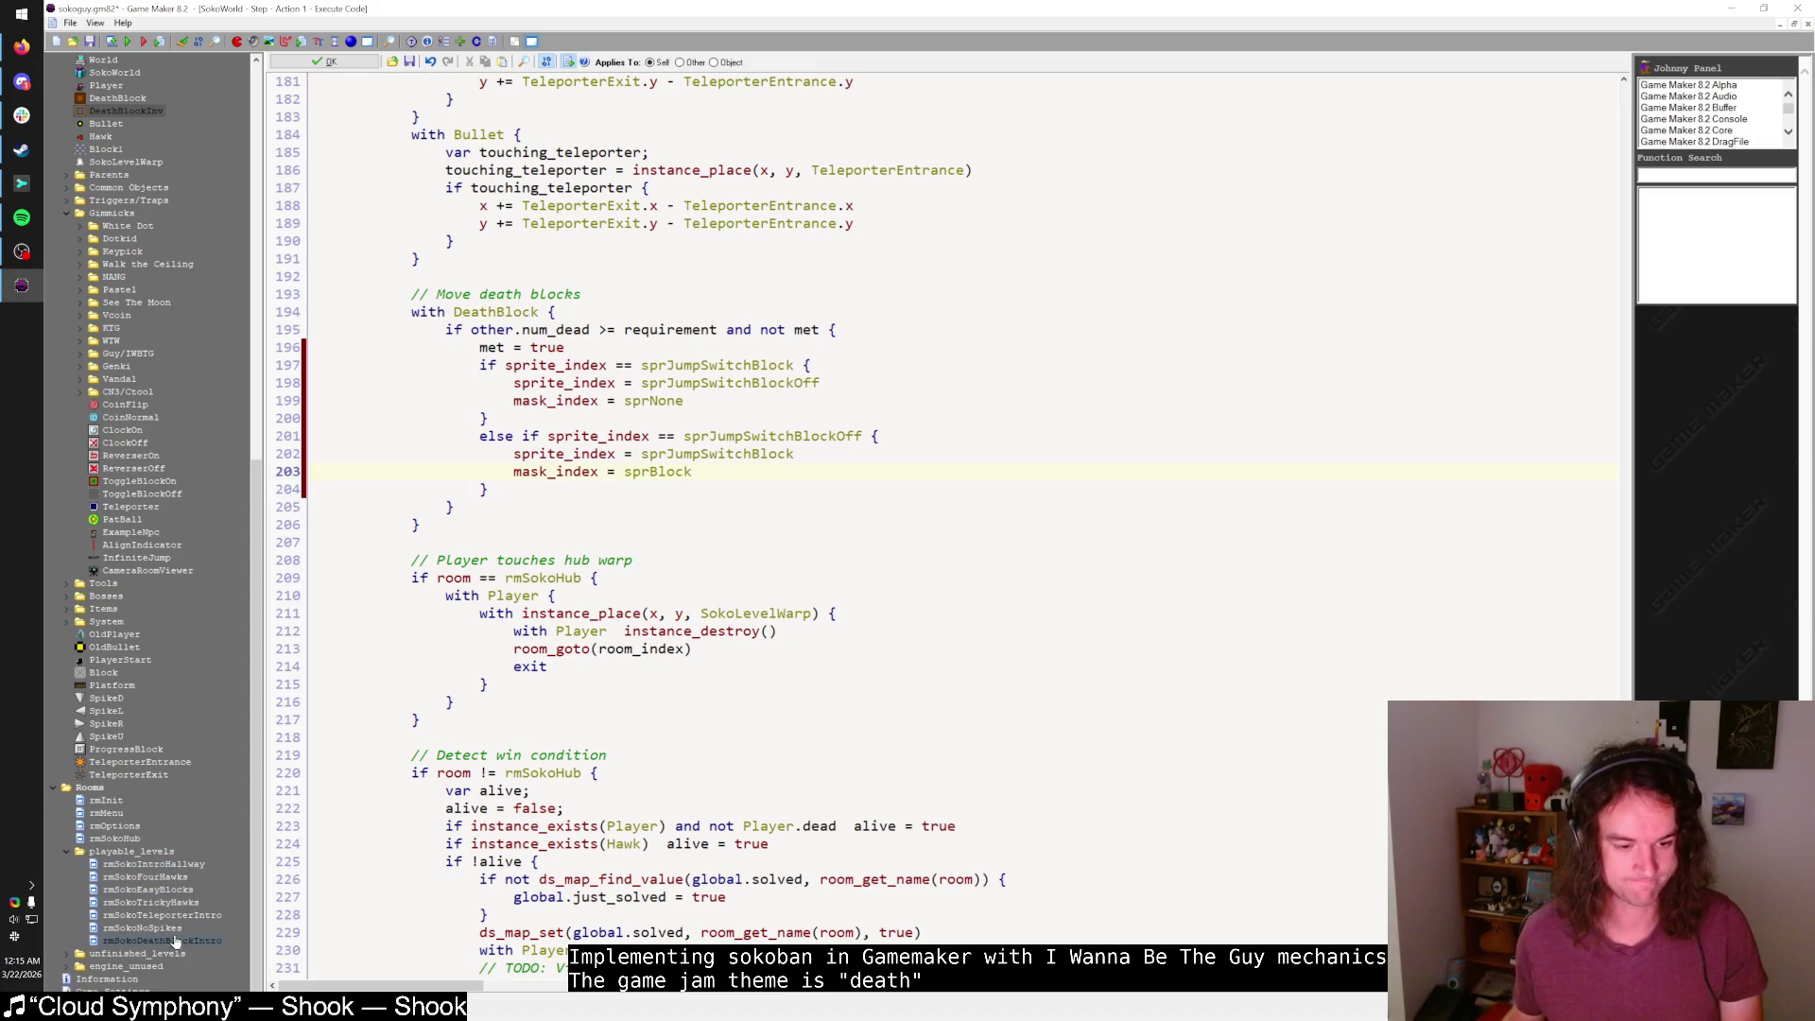
{"action": "double_click", "coordinate": [175, 941]}
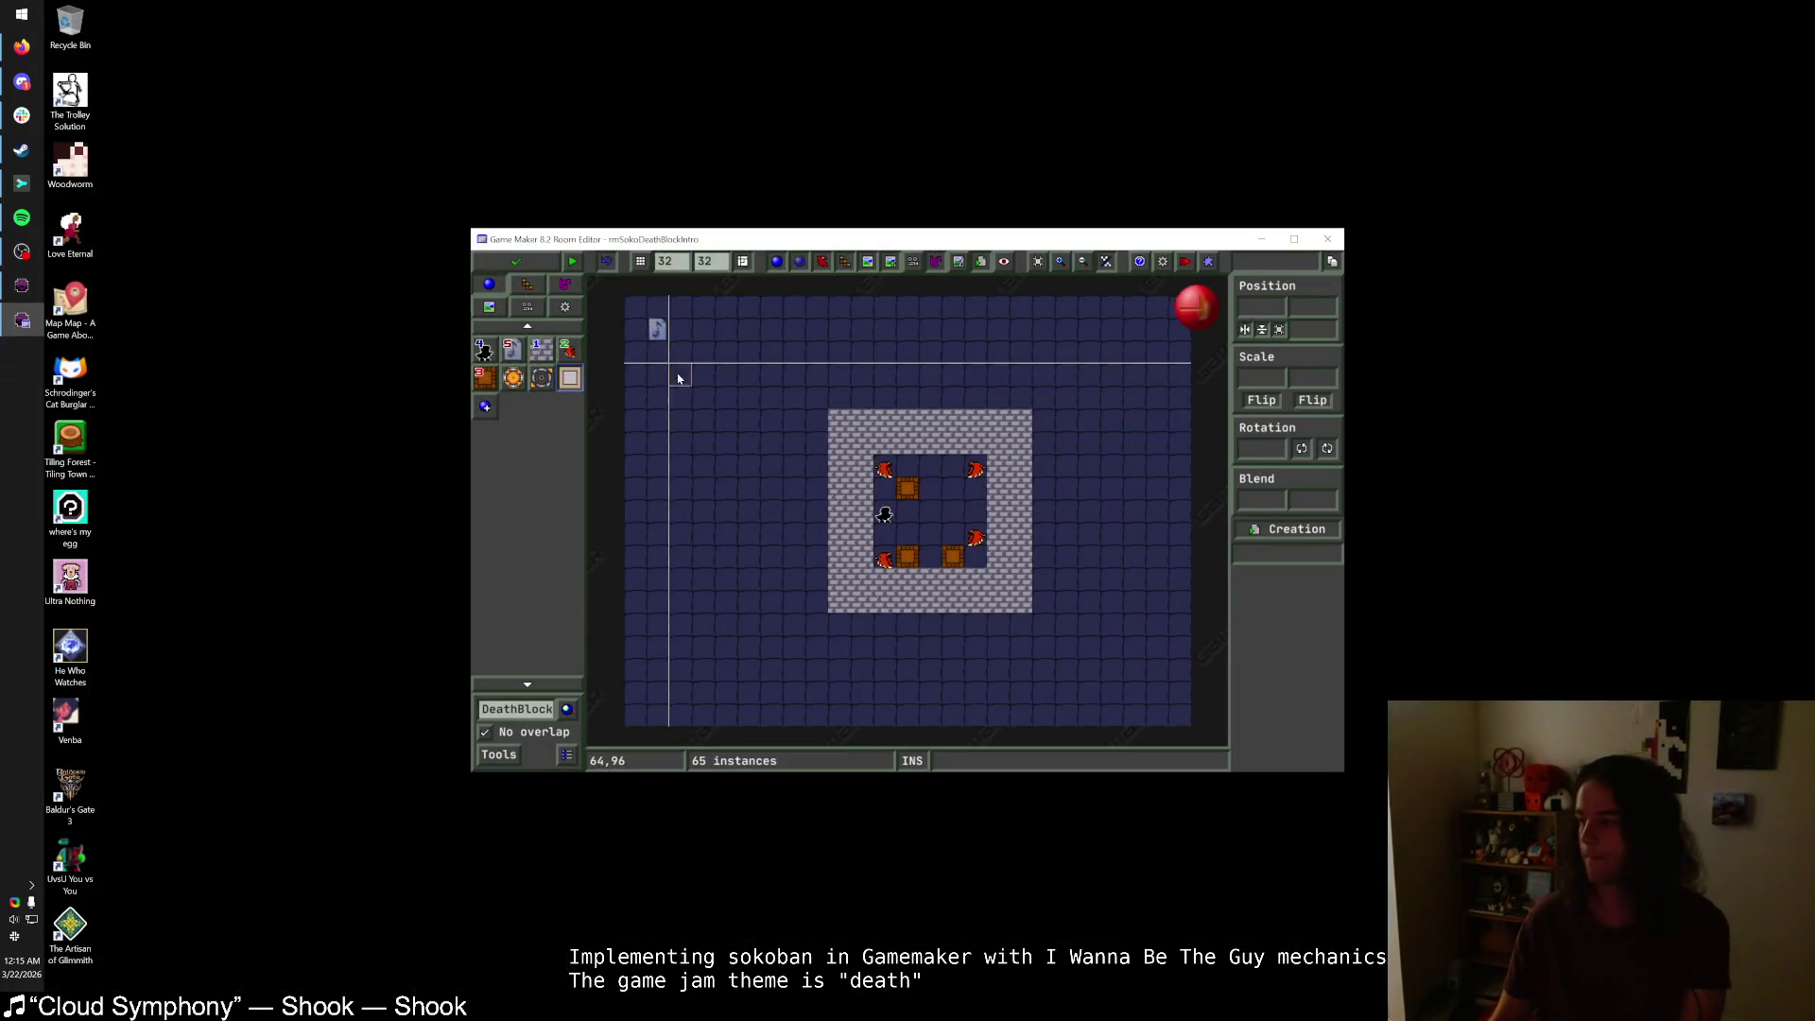
Maximize the room editor and move two DeathBlock crates up one cell beside the hawks
{"action": "double_click", "coordinate": [836, 240]}
{"action": "scroll", "coordinate": [1099, 588], "scroll_direction": "up", "scroll_amount": 2}
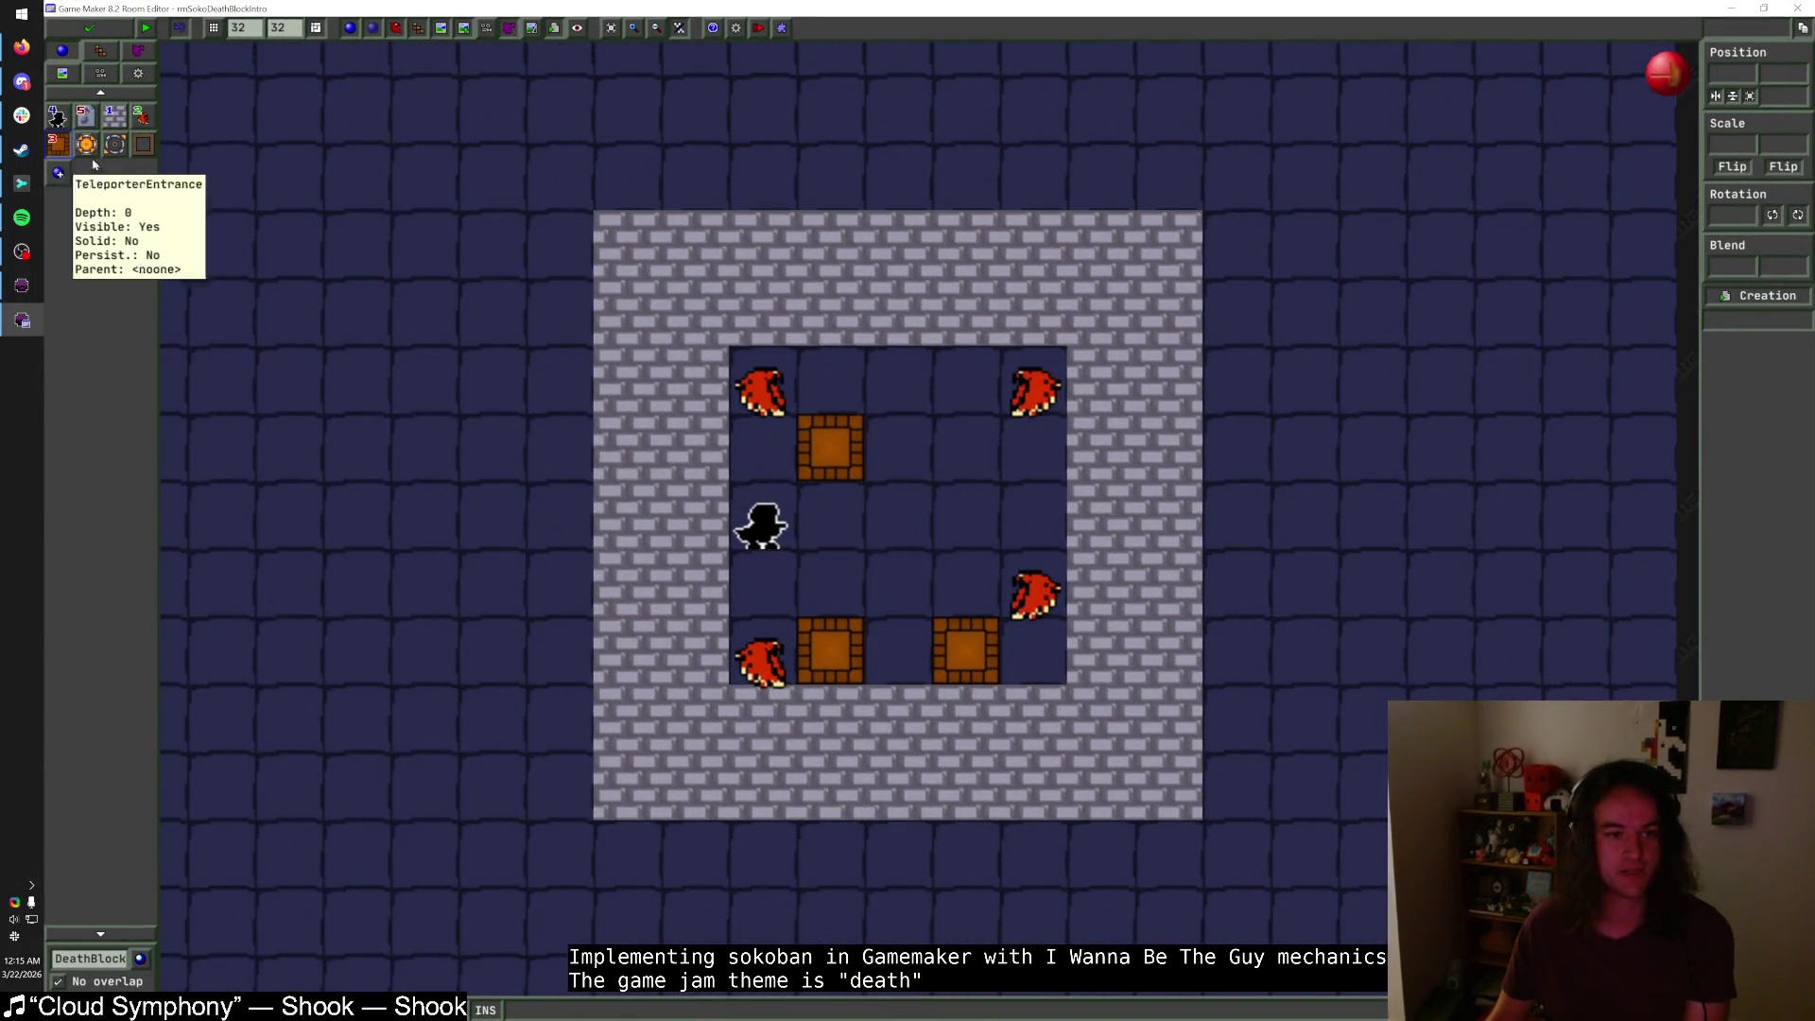
{"action": "mouse_move", "coordinate": [840, 628]}
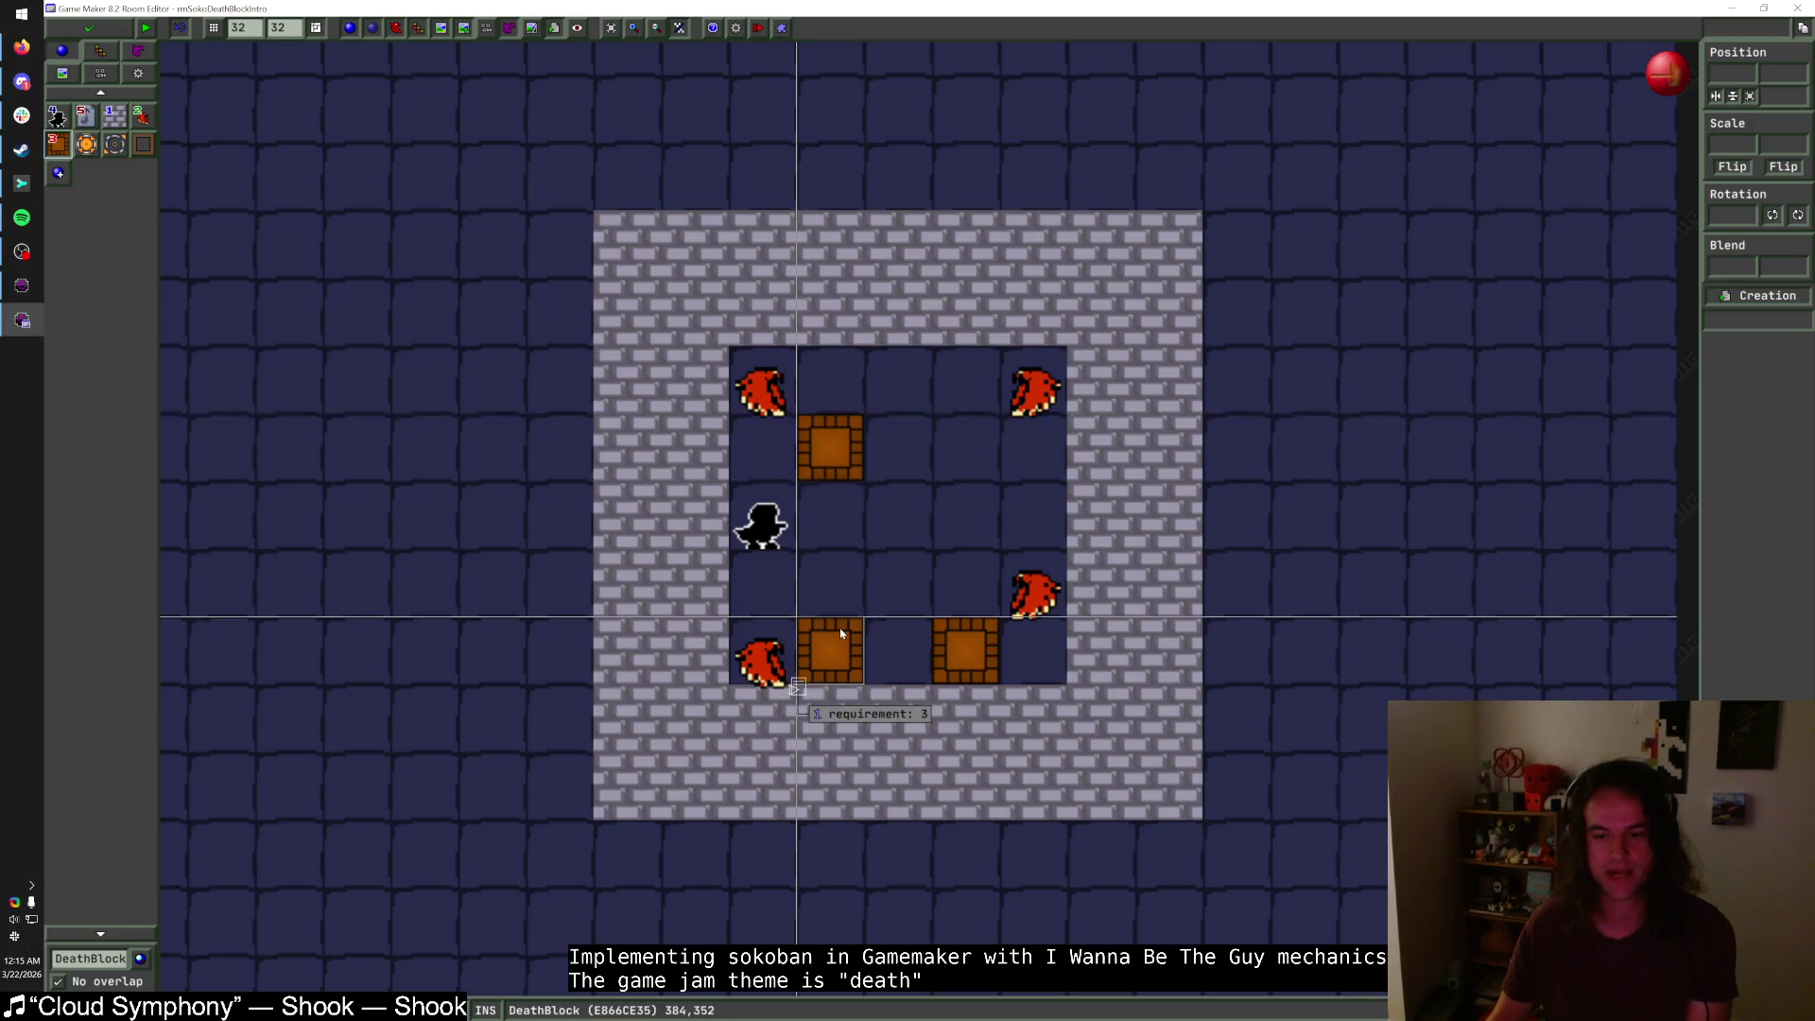
{"action": "left_click_drag", "start_coordinate": [837, 451], "coordinate": [837, 385]}
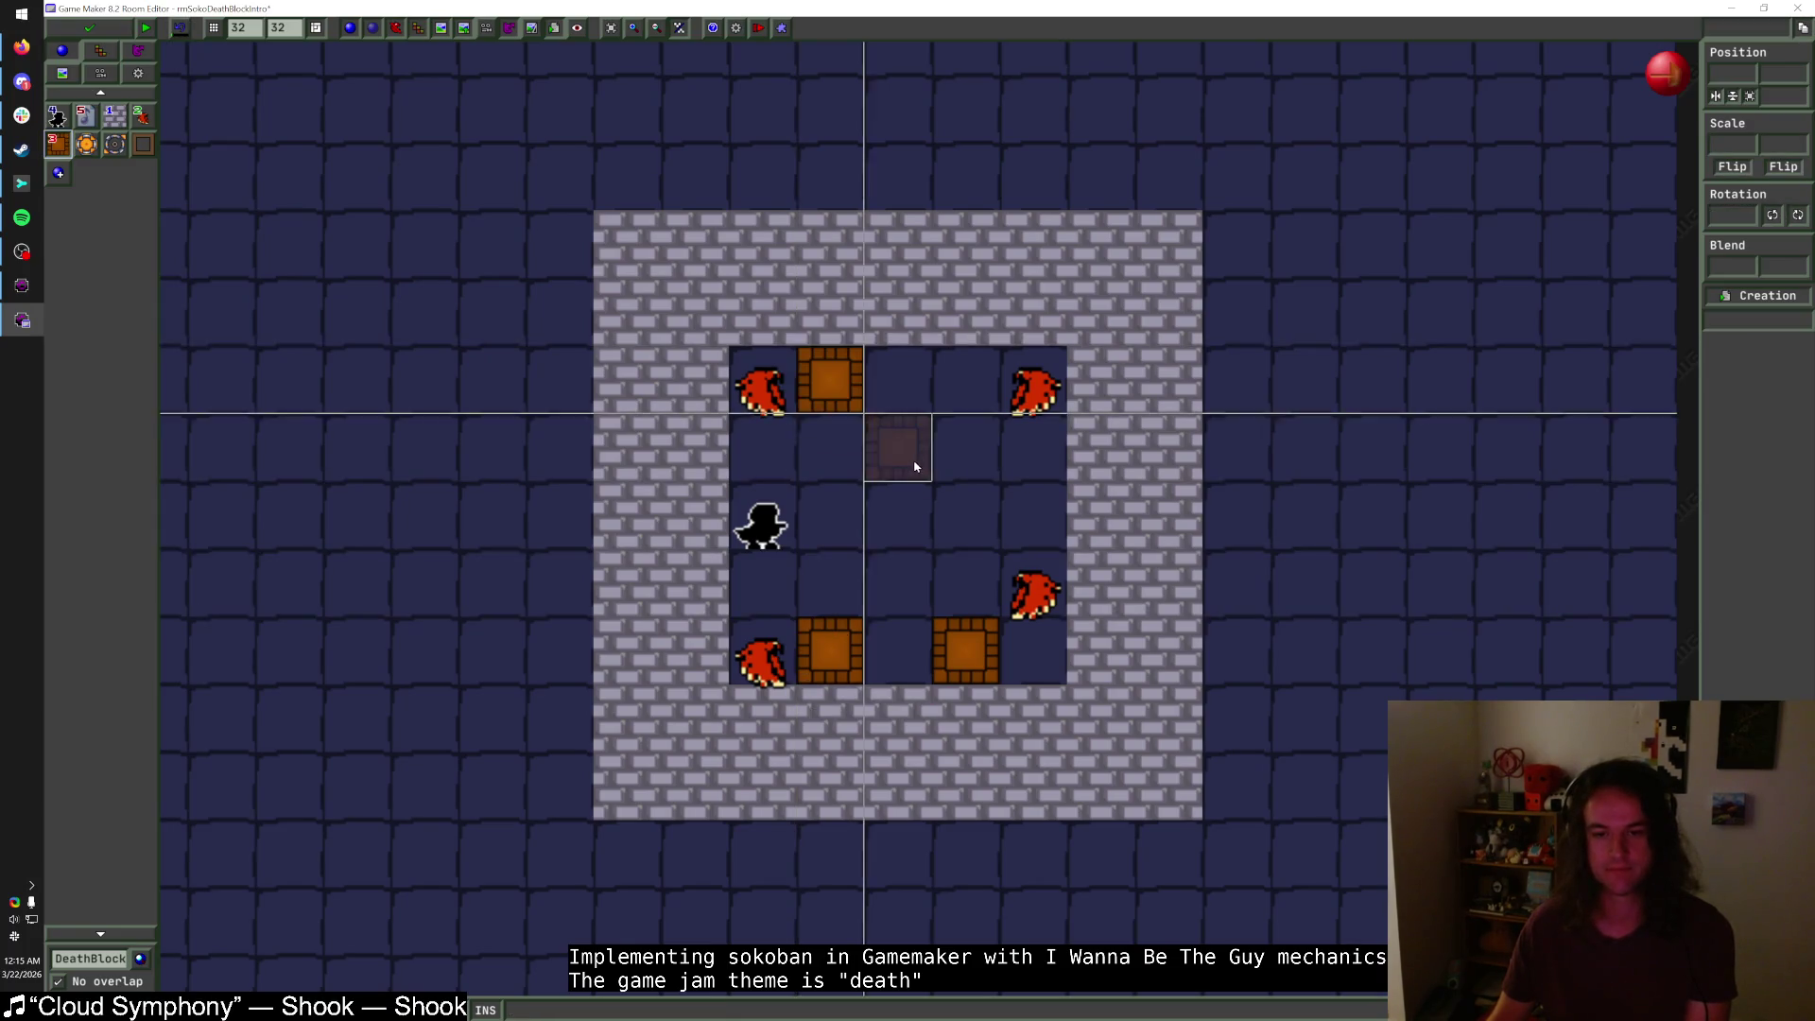
{"action": "left_click", "coordinate": [148, 154]}
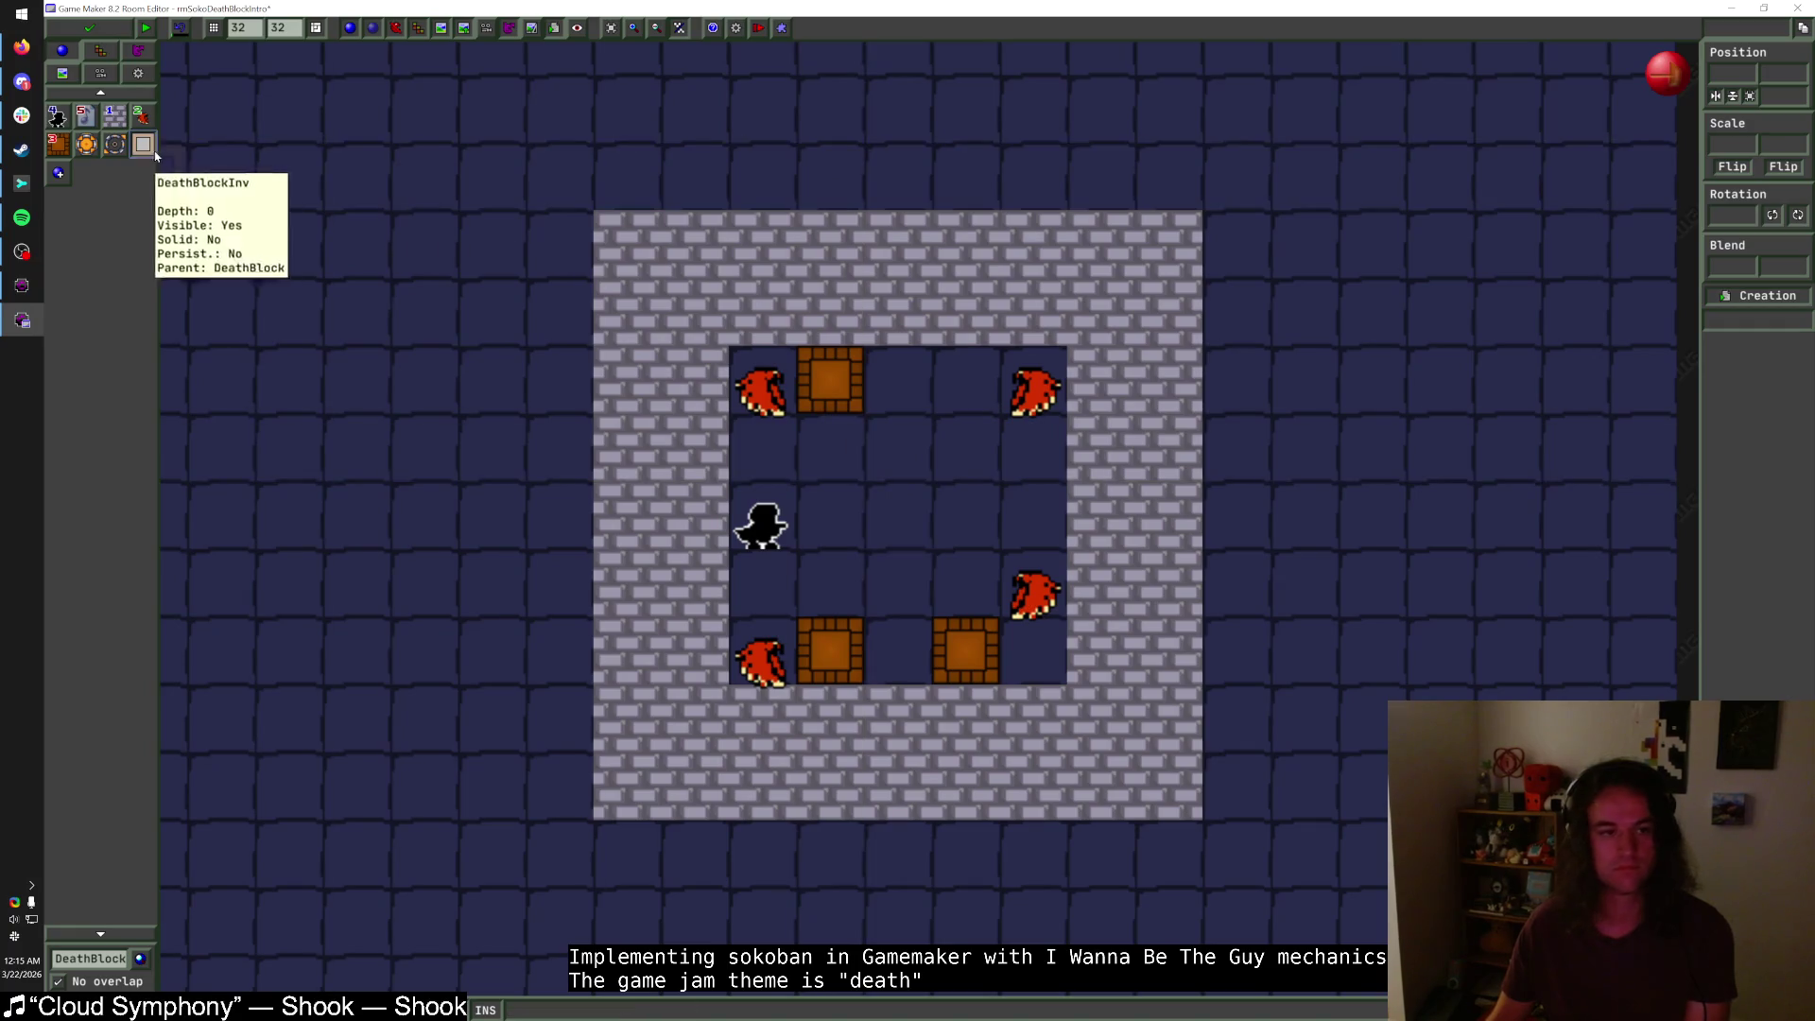
{"action": "left_click", "coordinate": [58, 144]}
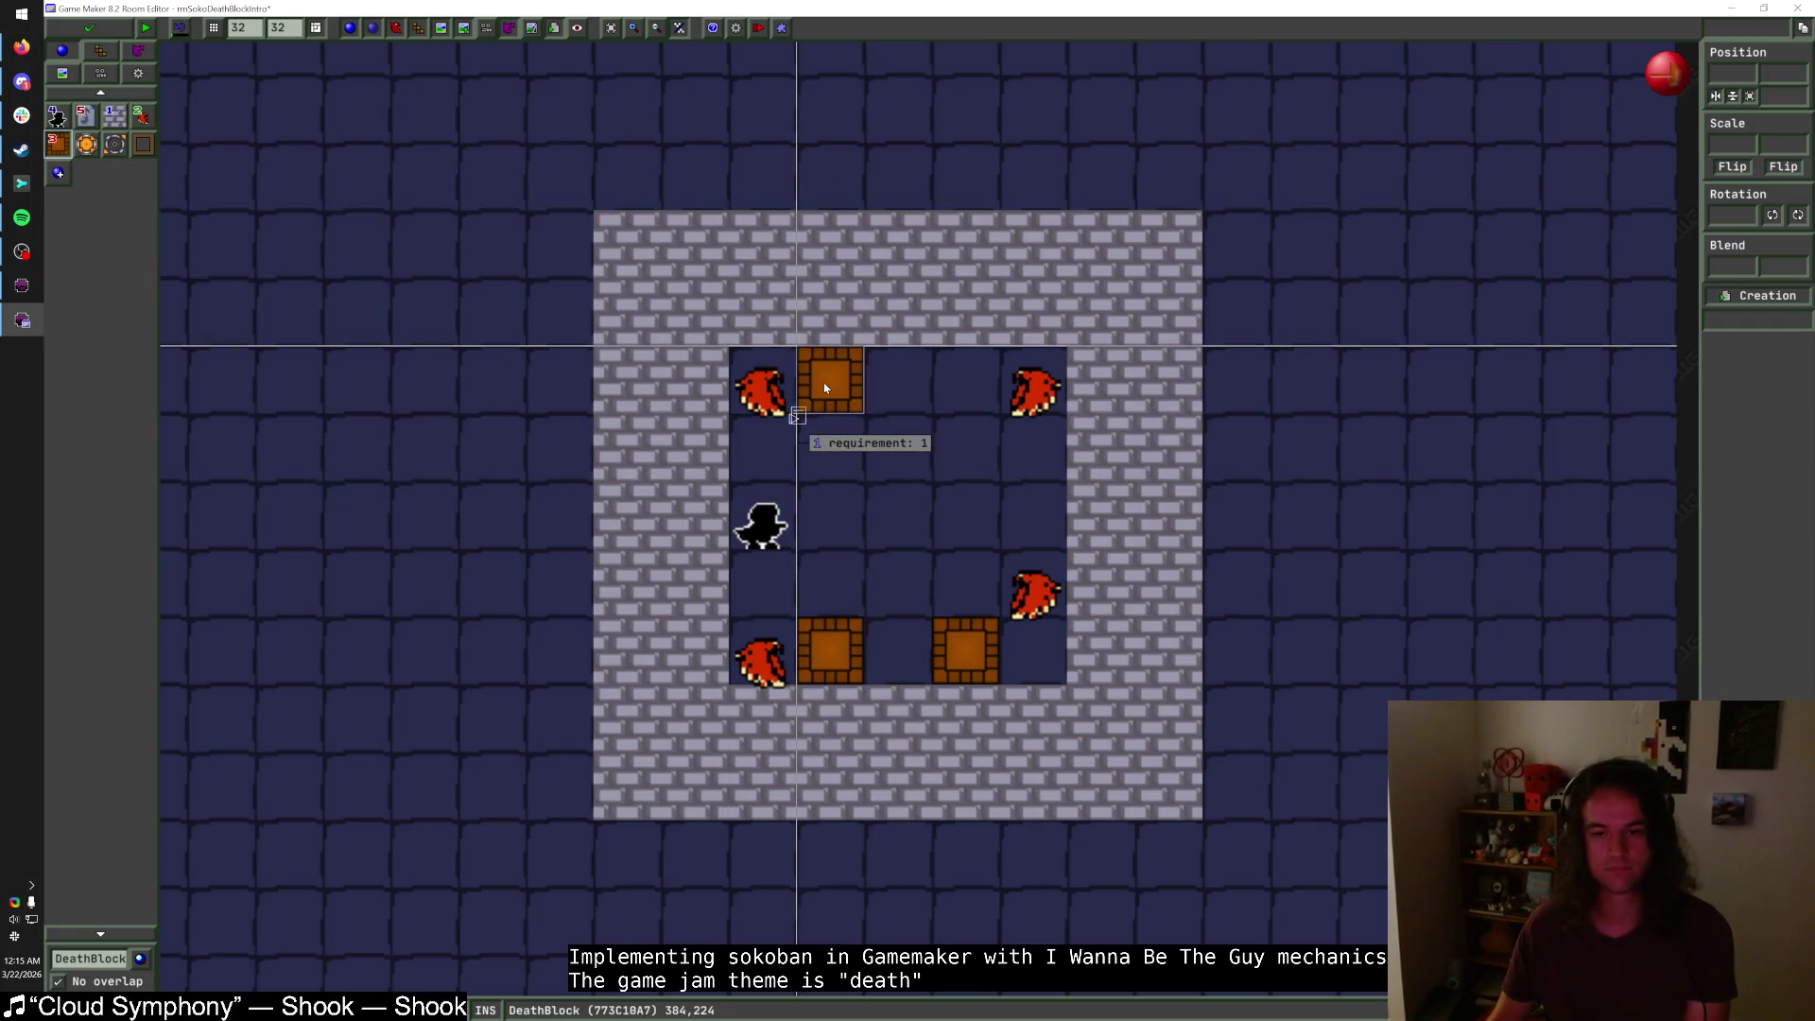
{"action": "mouse_move", "coordinate": [967, 666]}
{"action": "left_click_drag", "start_coordinate": [967, 665], "coordinate": [968, 599]}
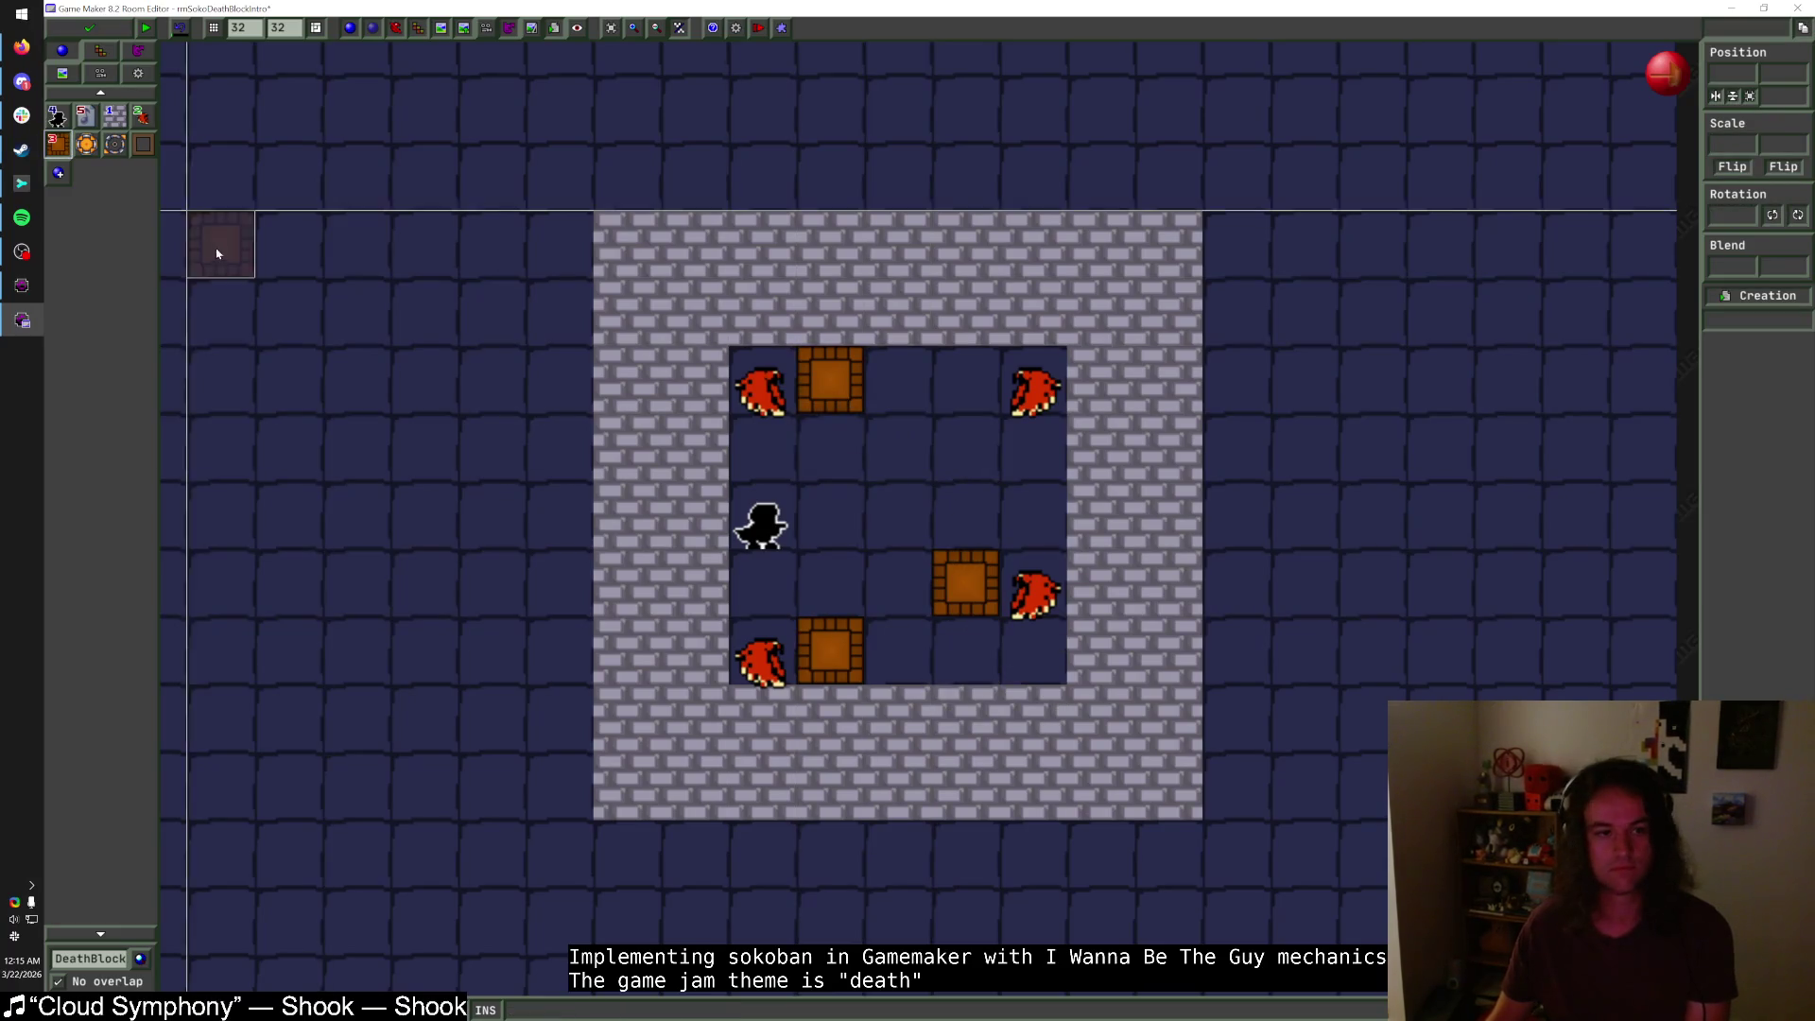
Place a DeathBlockInv in the top cell and delete the orange crates and extra boxes
{"action": "left_click", "coordinate": [143, 143]}
{"action": "left_click", "coordinate": [896, 452]}
{"action": "left_click", "coordinate": [829, 380]}
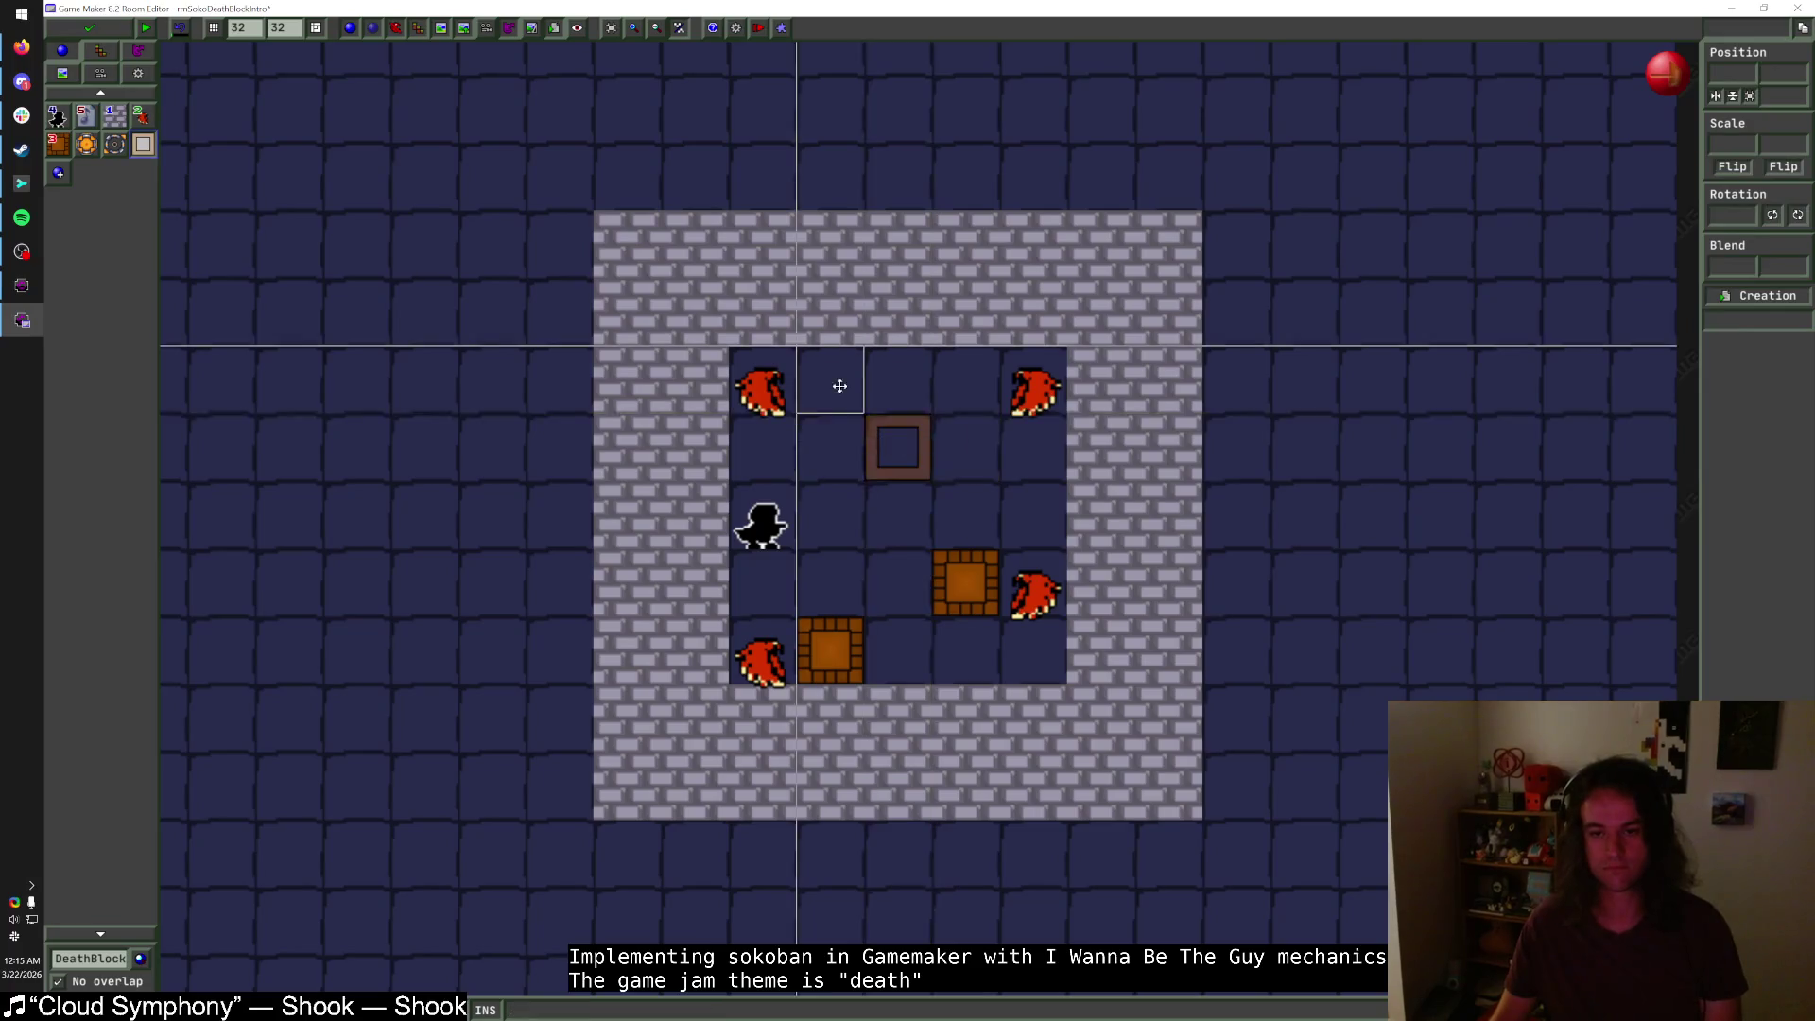
{"action": "right_click", "coordinate": [965, 584]}
{"action": "right_click", "coordinate": [830, 651]}
{"action": "left_click", "coordinate": [829, 447]}
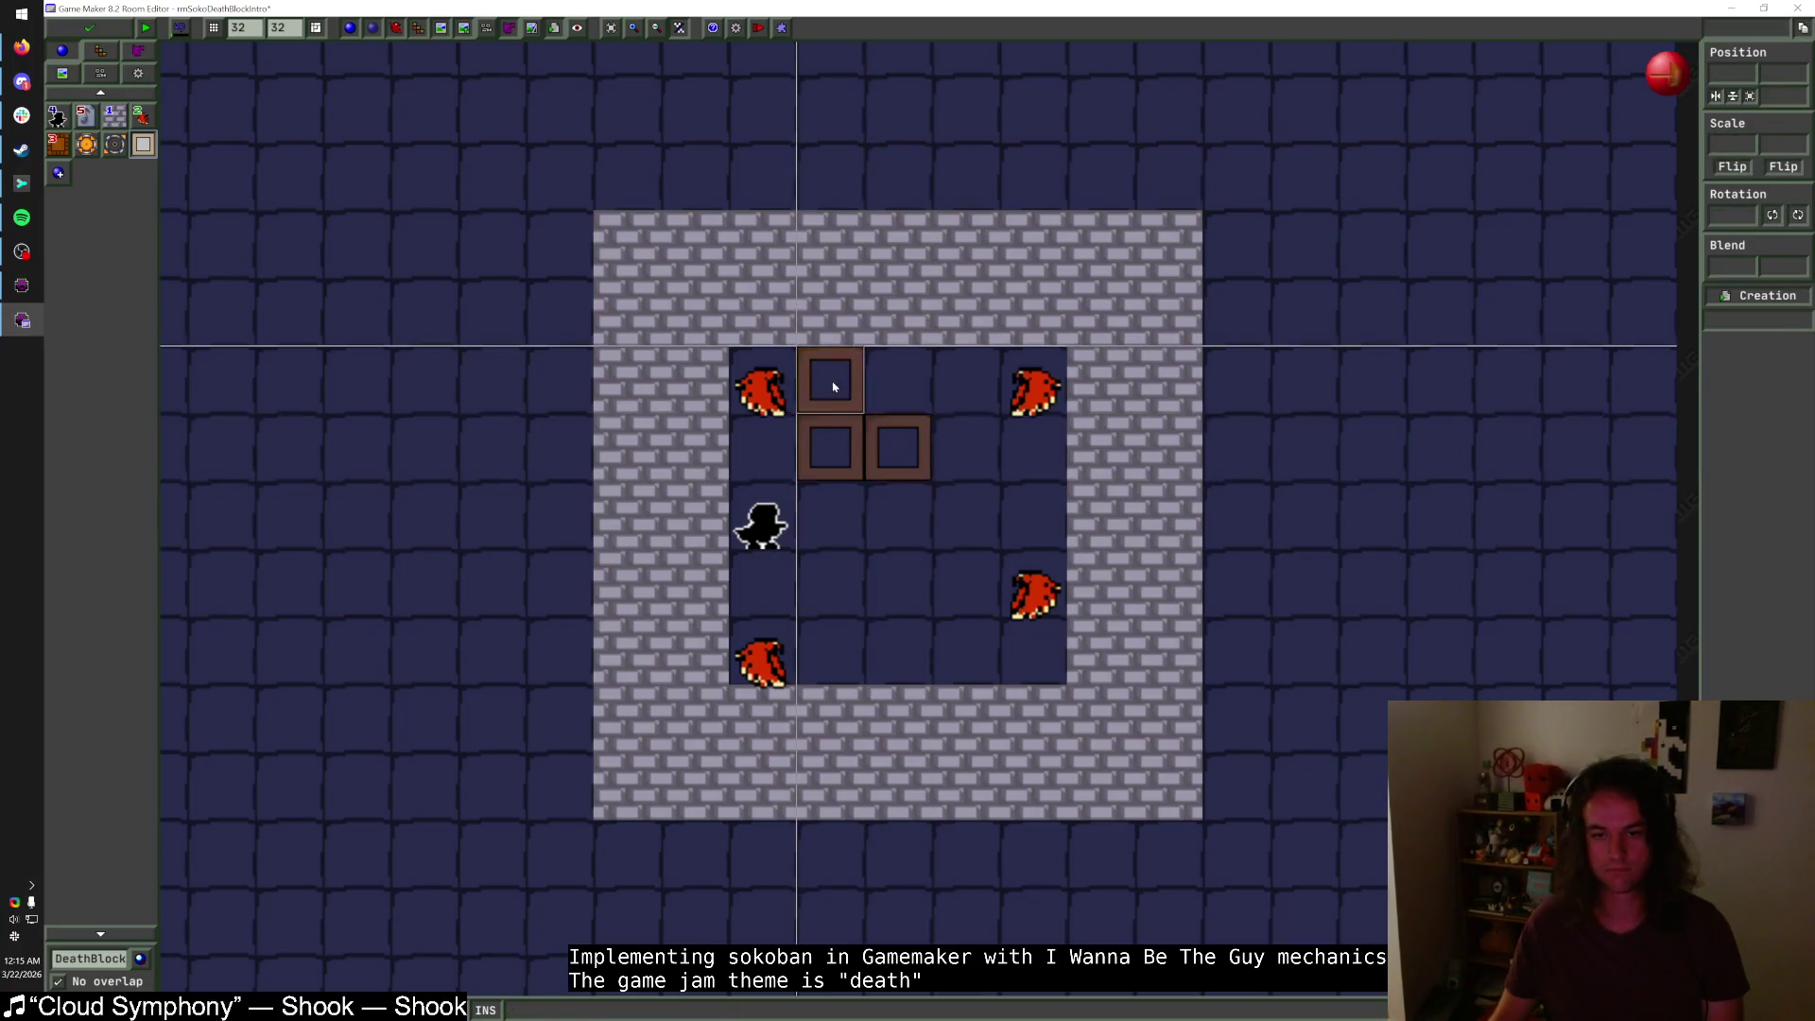
{"action": "right_click", "coordinate": [896, 447]}
{"action": "right_click", "coordinate": [829, 447]}
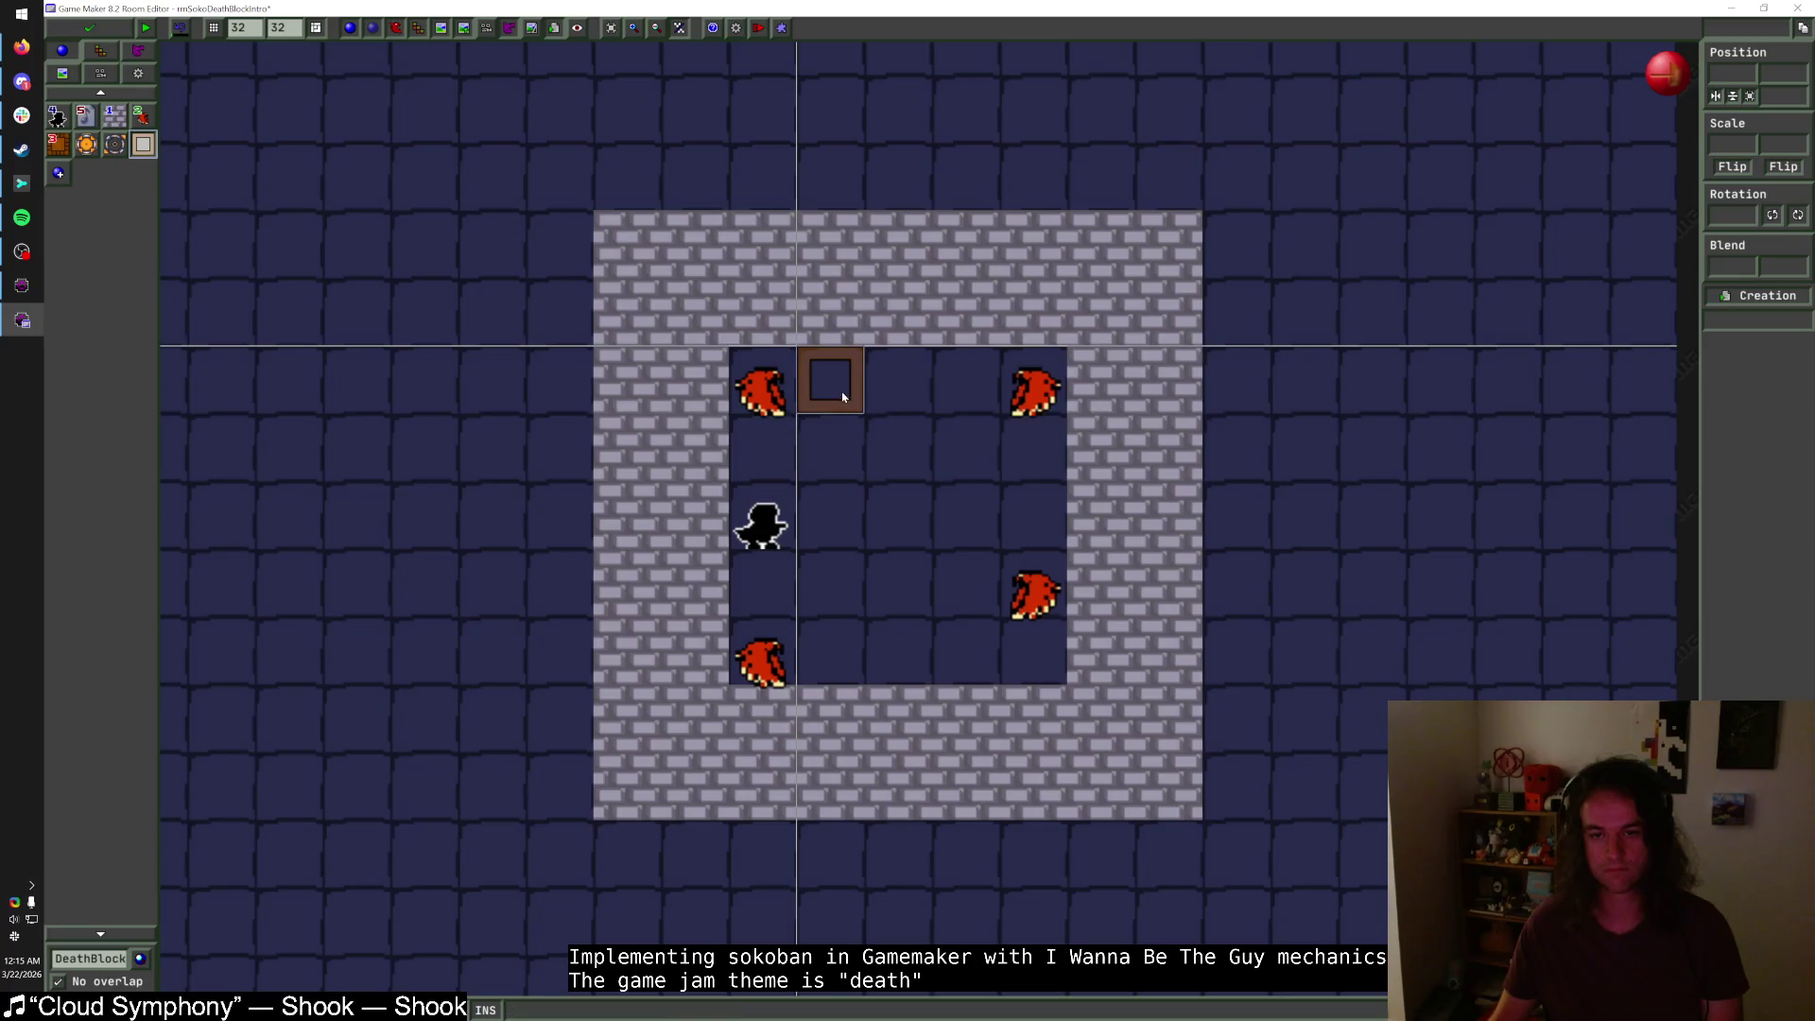
{"action": "left_click", "coordinate": [830, 405]}
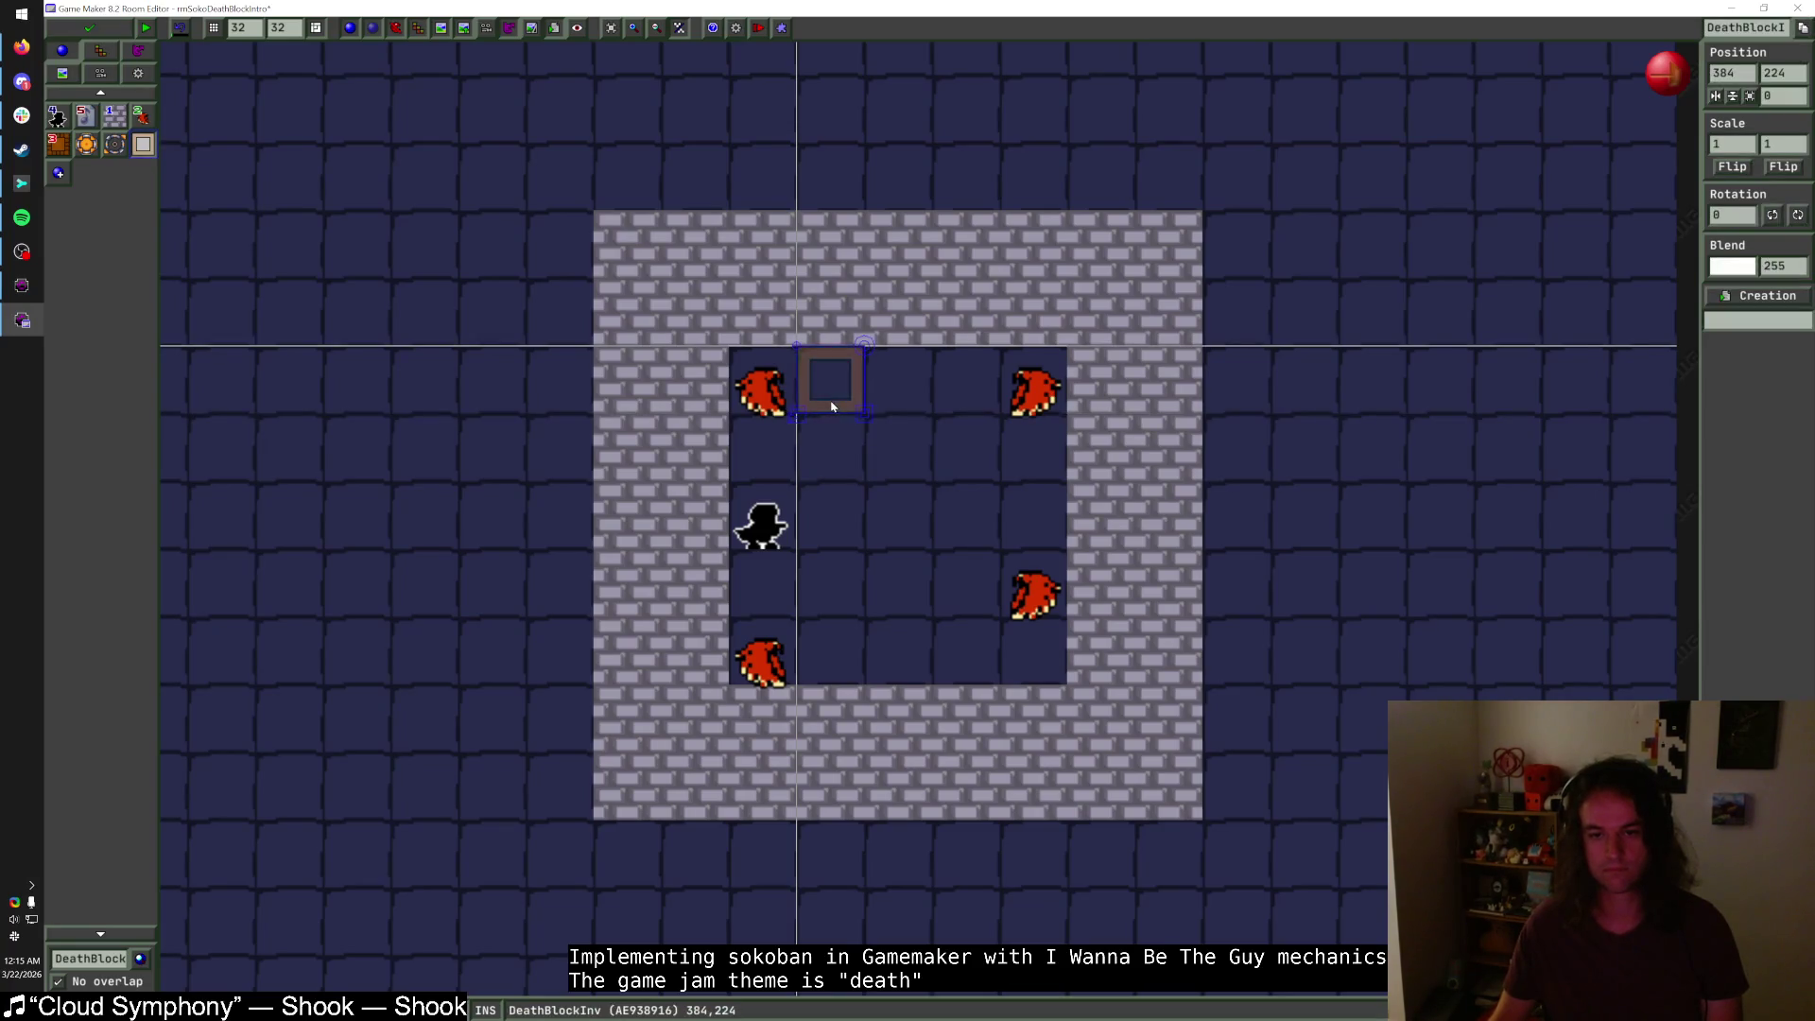
{"action": "left_click", "coordinate": [830, 405]}
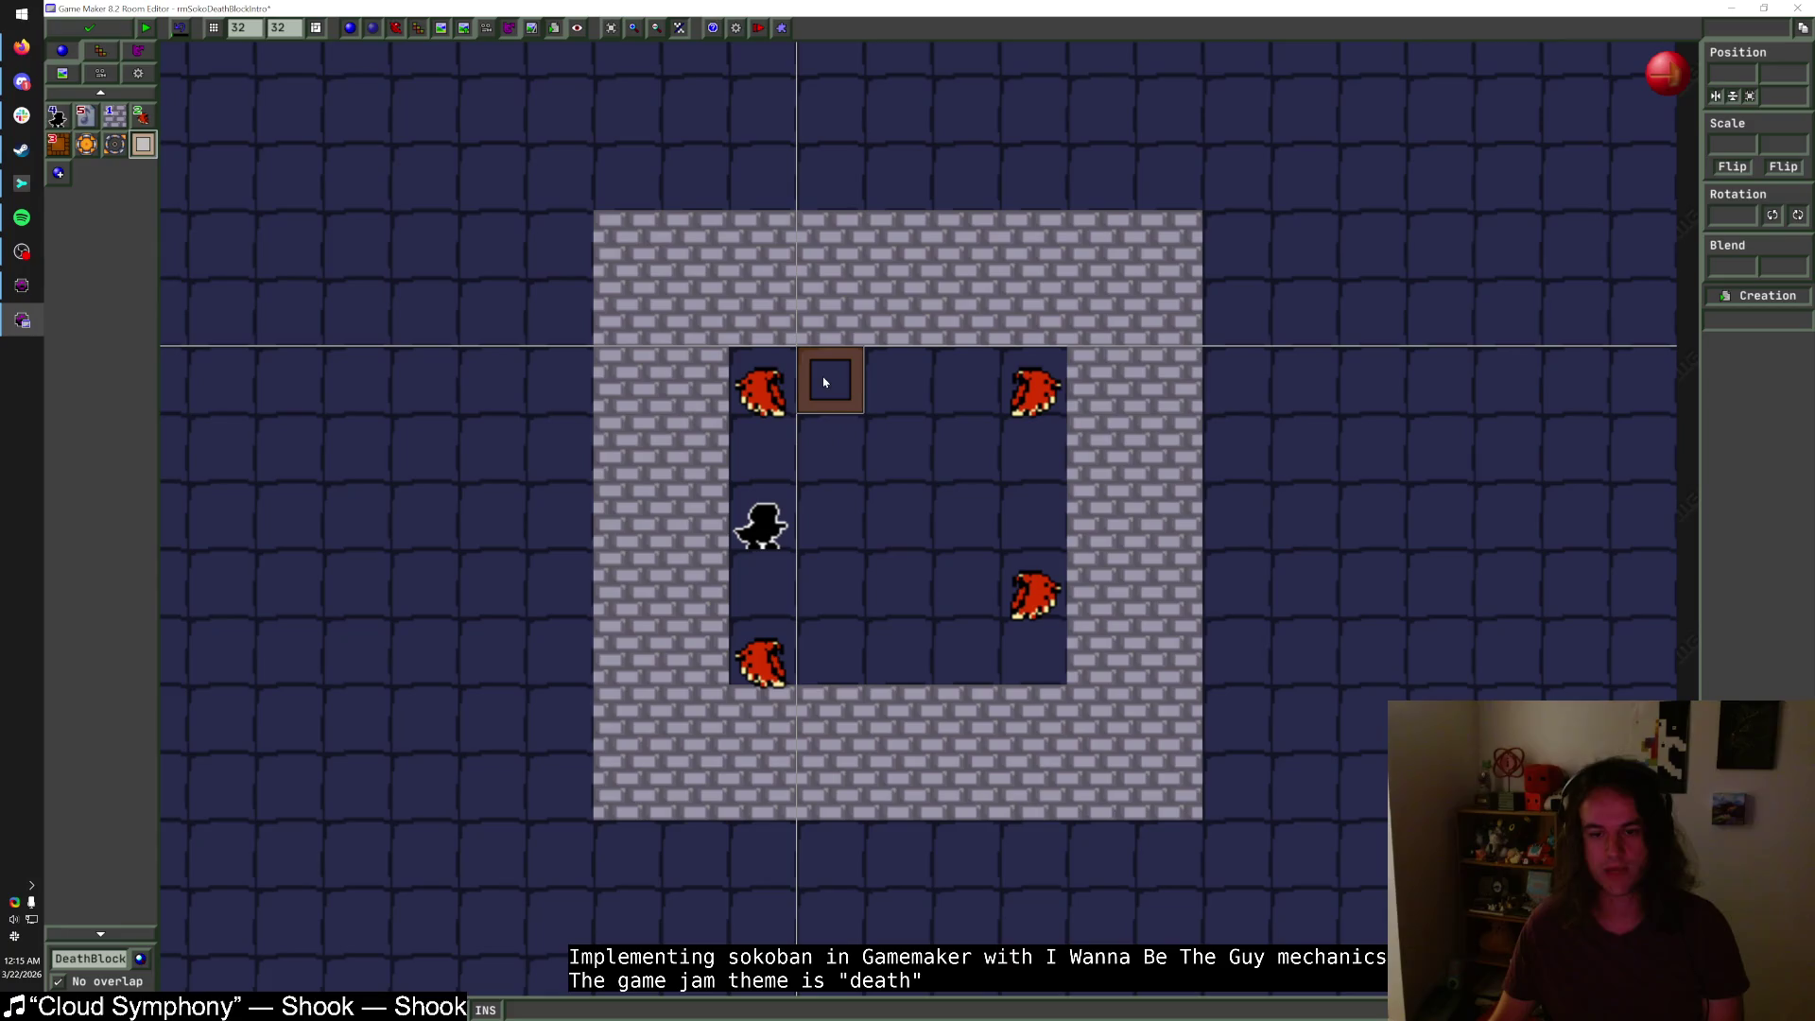
Give the top DeathBlockInv requirement 1 and add a requirement-2 box beside the right-middle hawk
{"action": "right_click", "coordinate": [832, 416]}
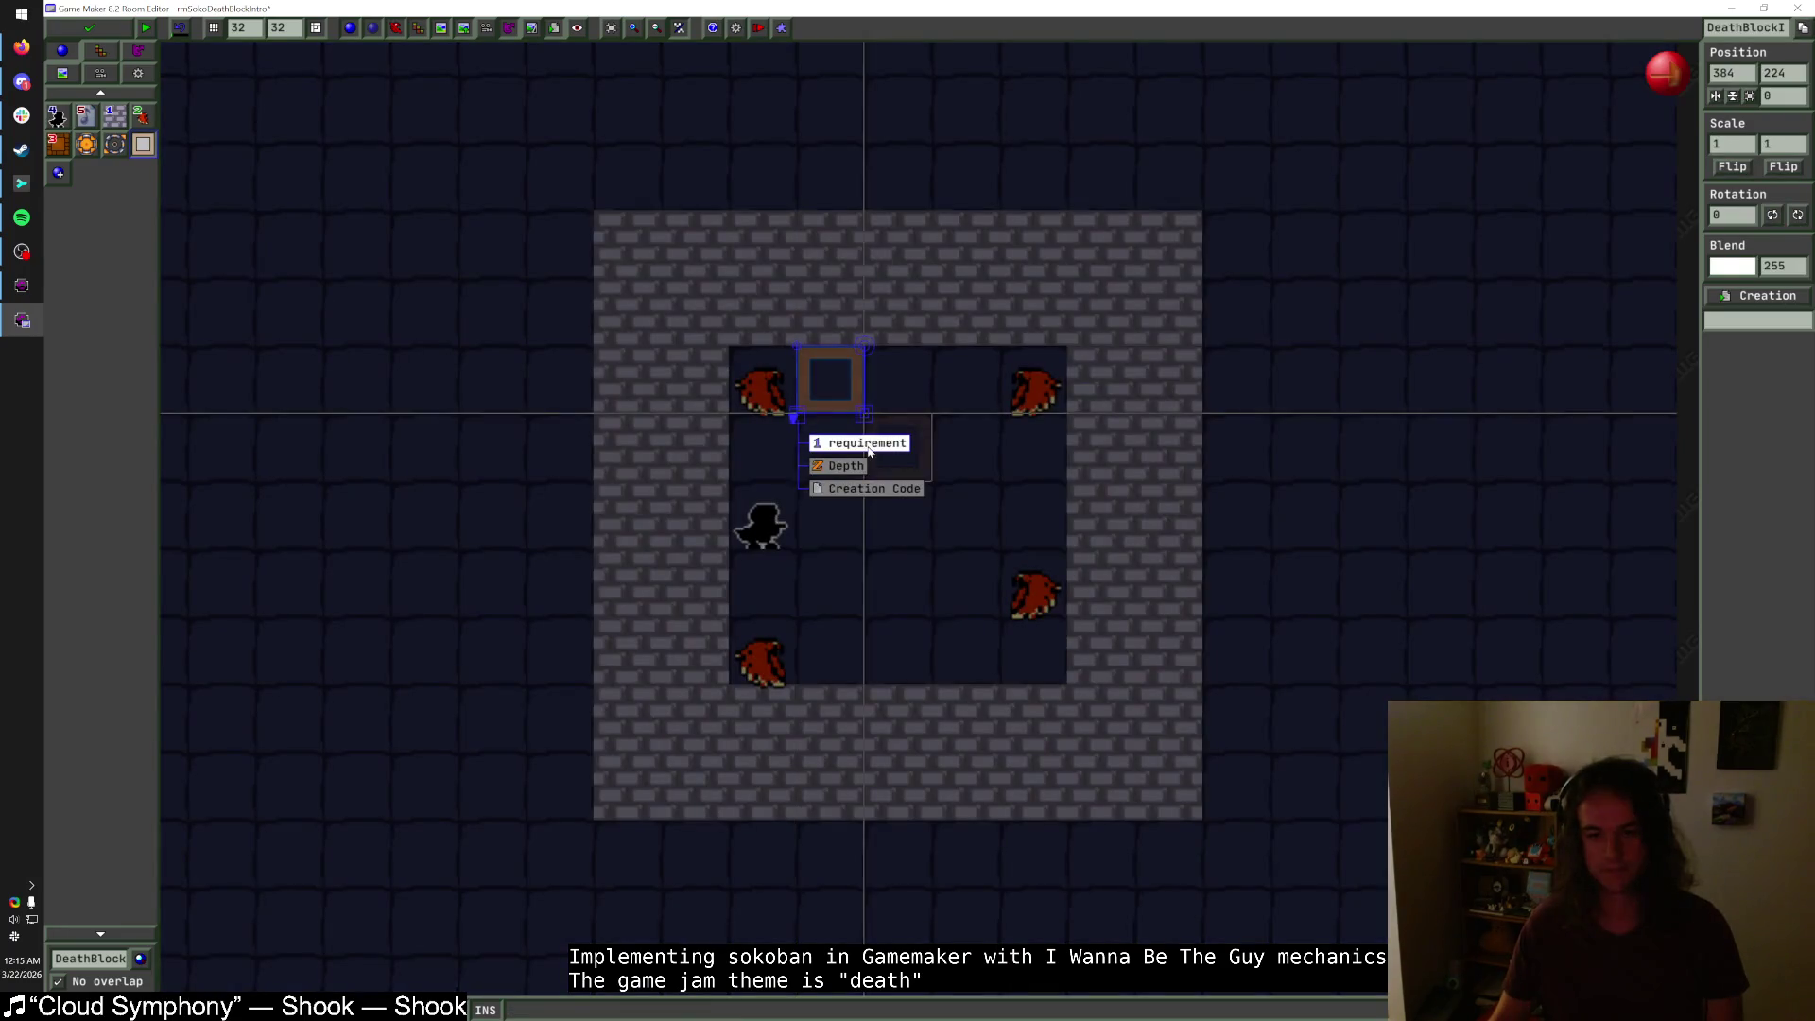
{"action": "left_click", "coordinate": [859, 443]}
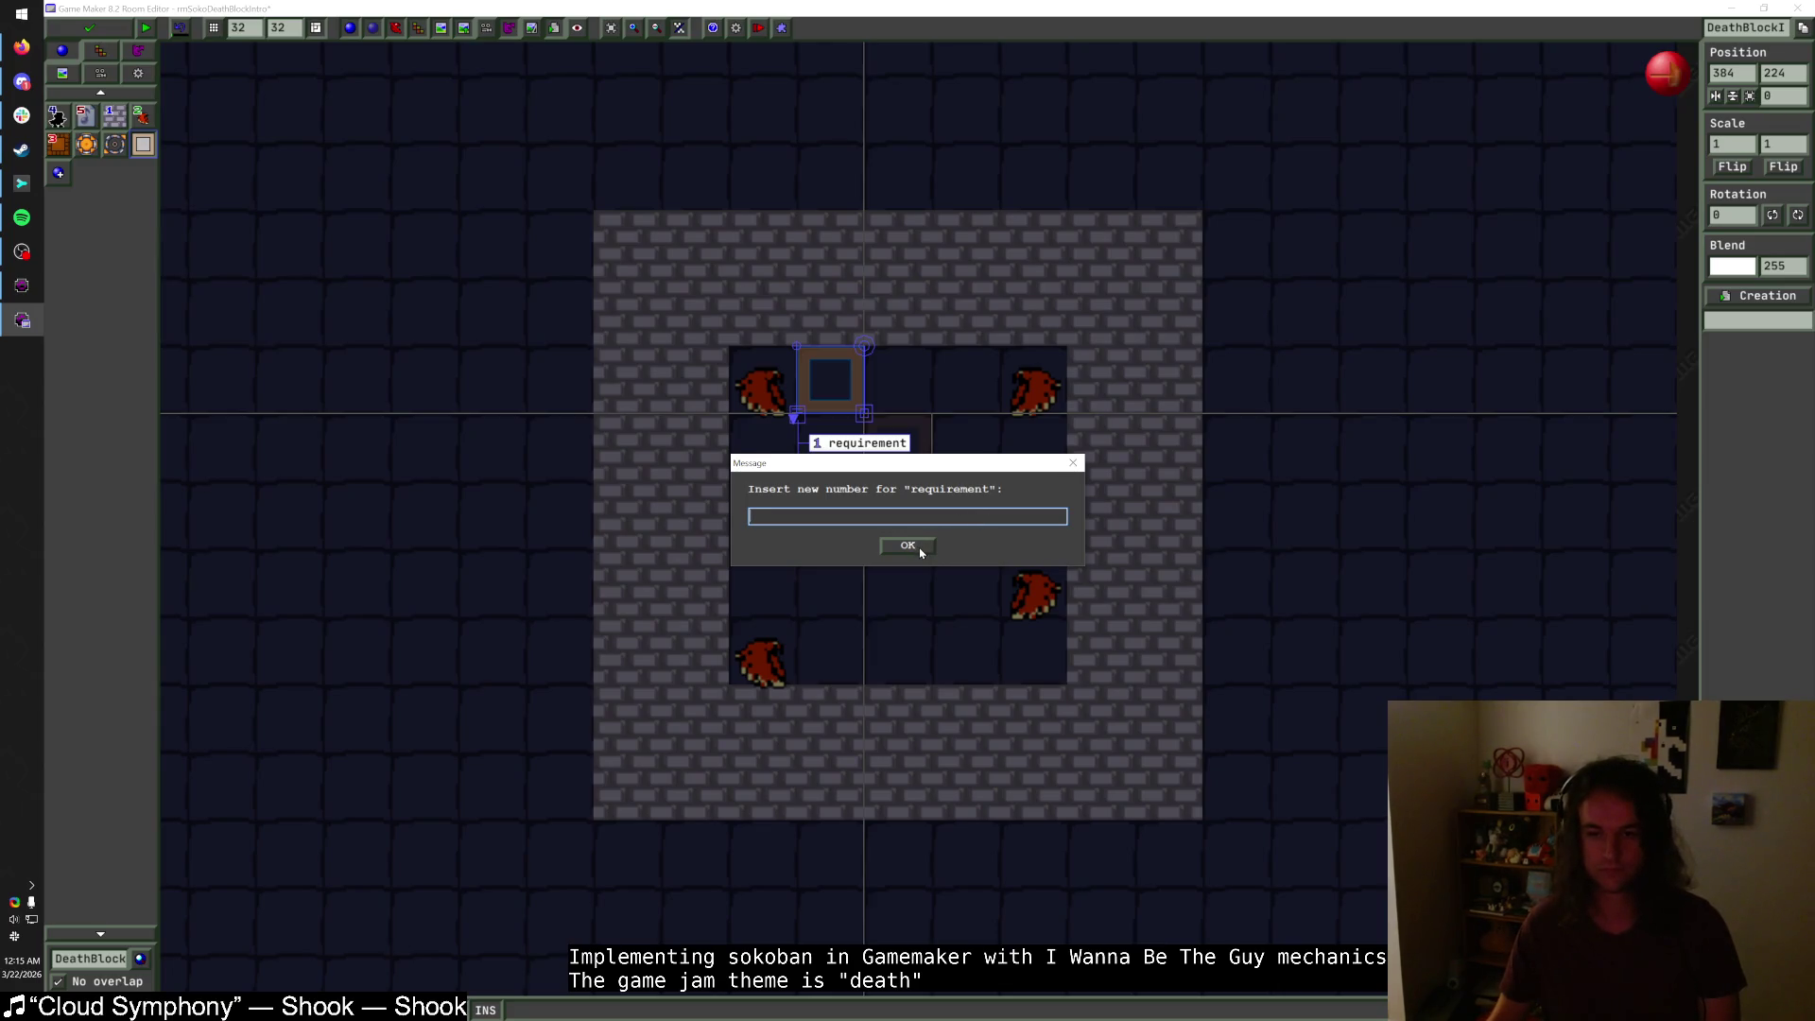
{"action": "type", "text": "1"}
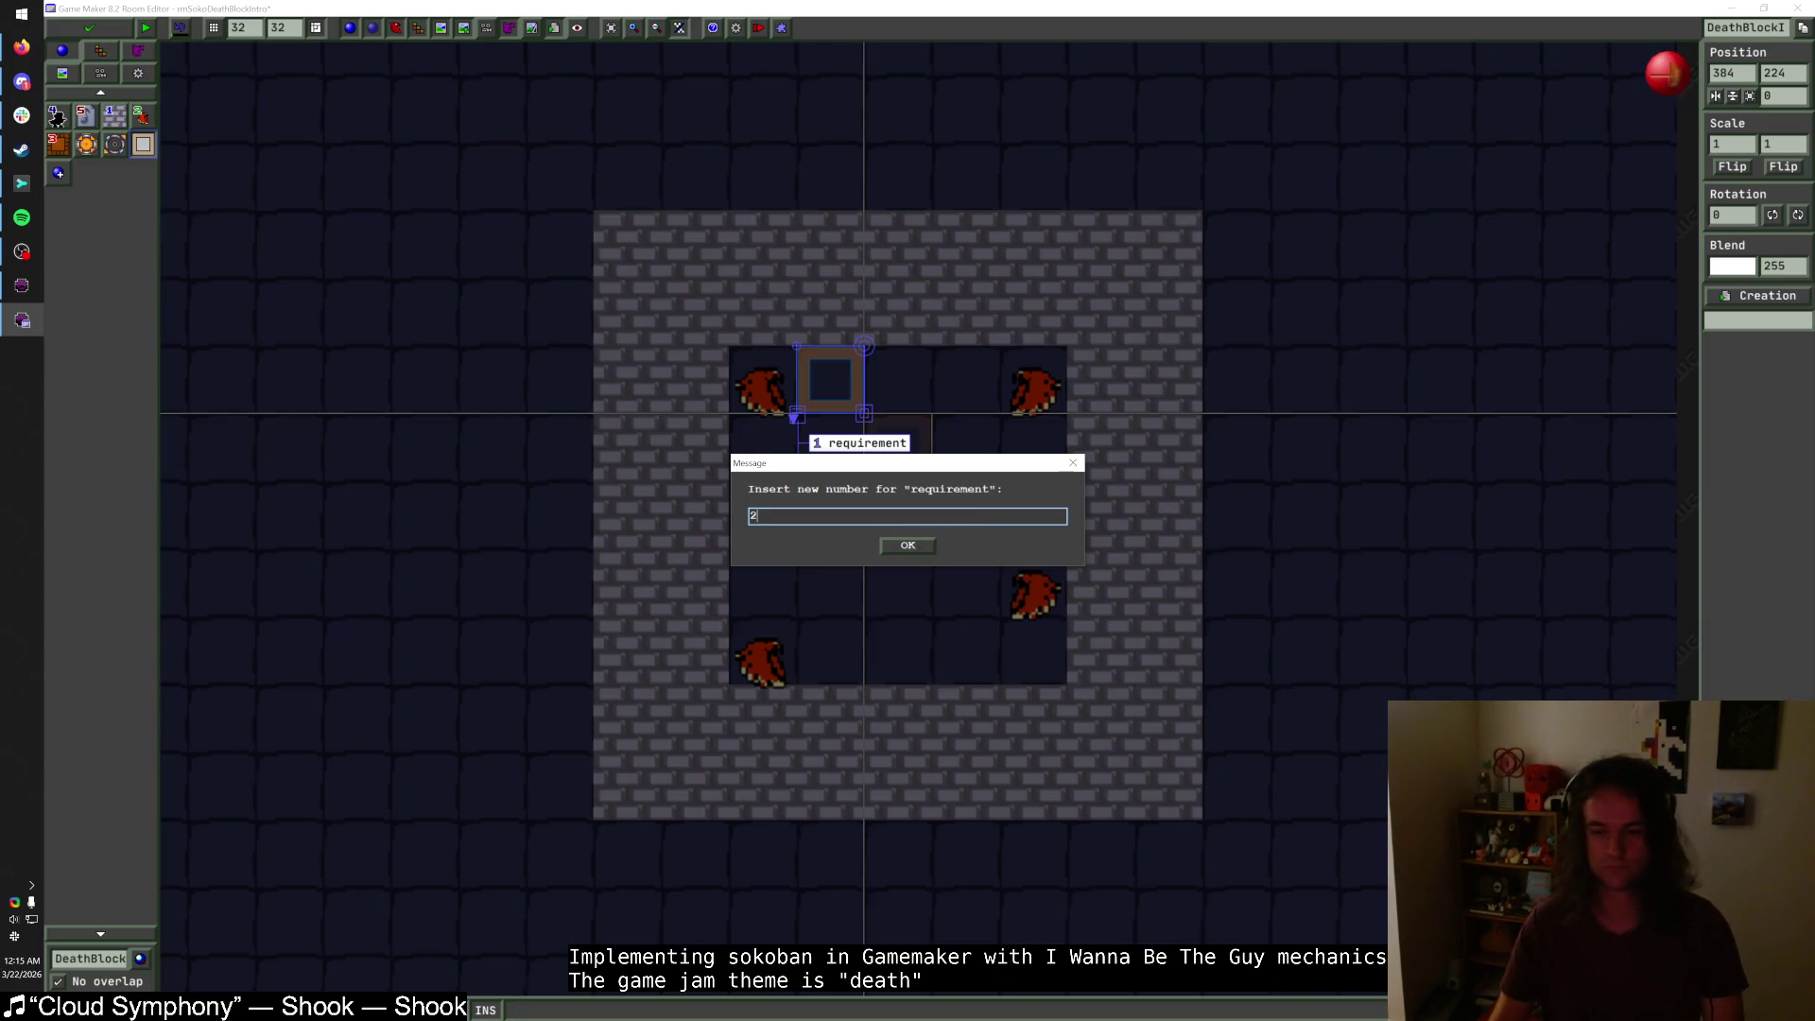
{"action": "left_click", "coordinate": [908, 544]}
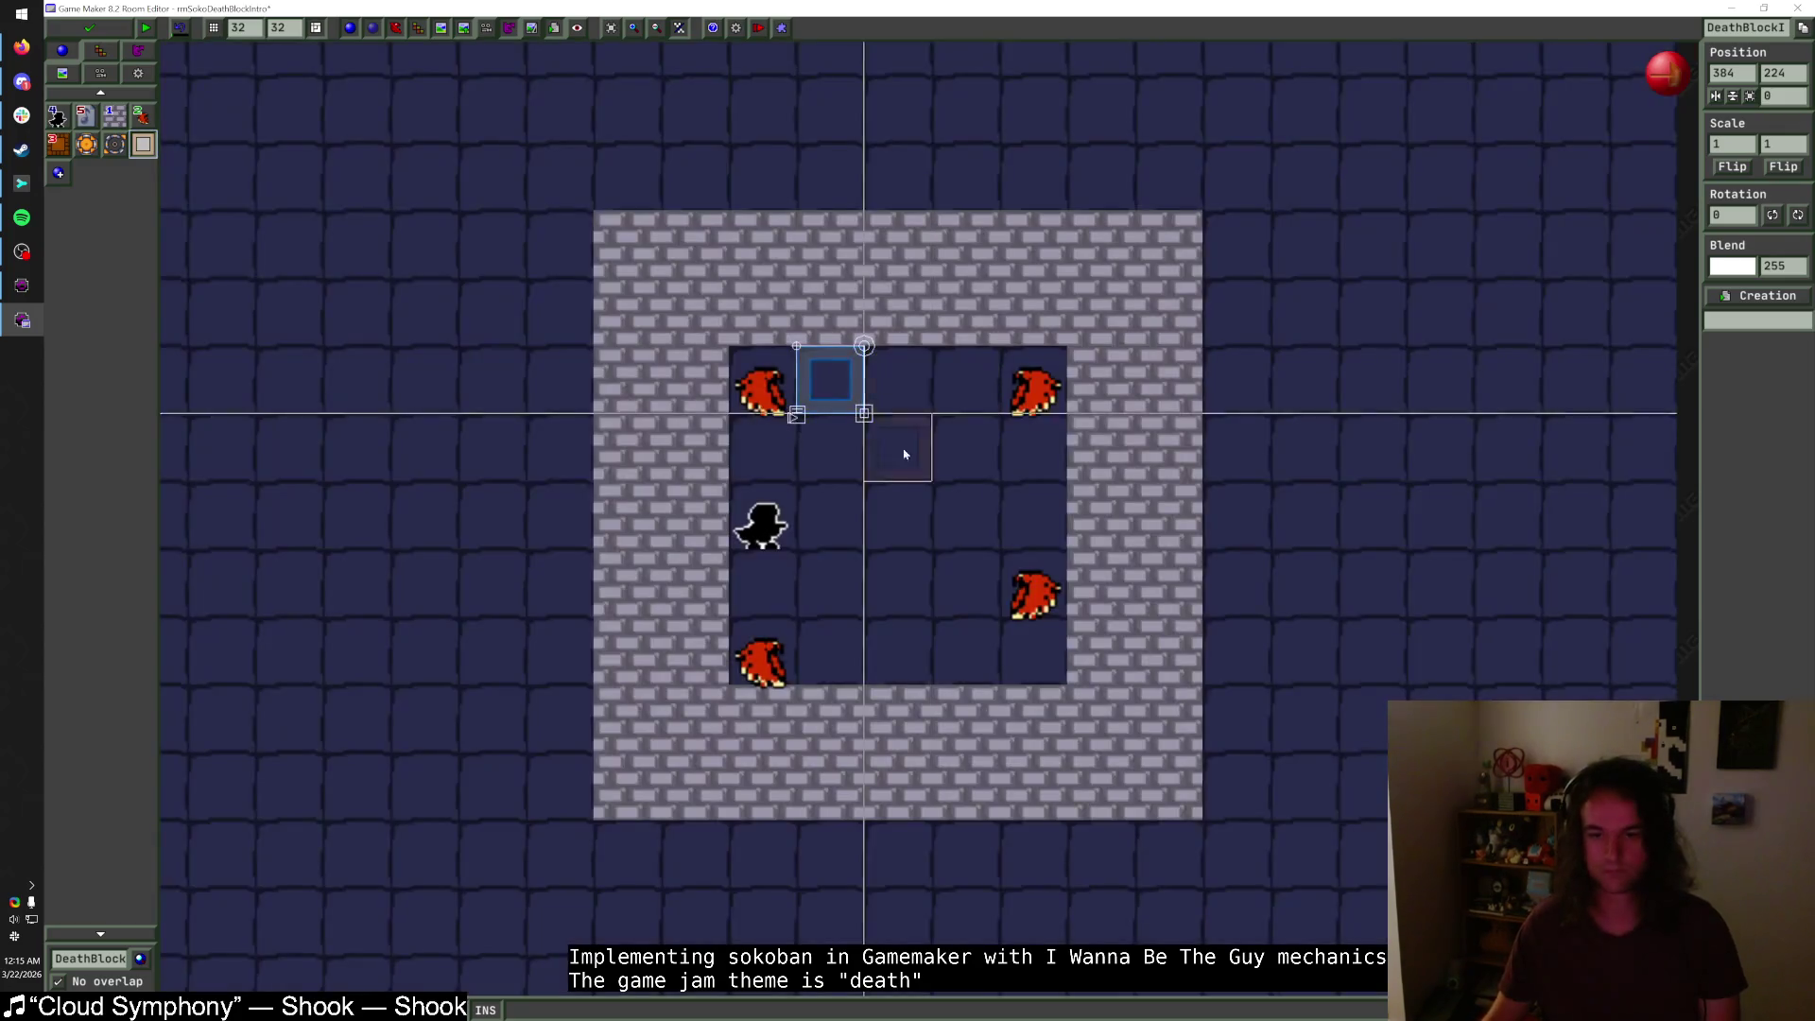
{"action": "left_click", "coordinate": [943, 602]}
{"action": "right_click", "coordinate": [943, 602]}
{"action": "left_click", "coordinate": [1001, 650]}
{"action": "type", "text": "2"}
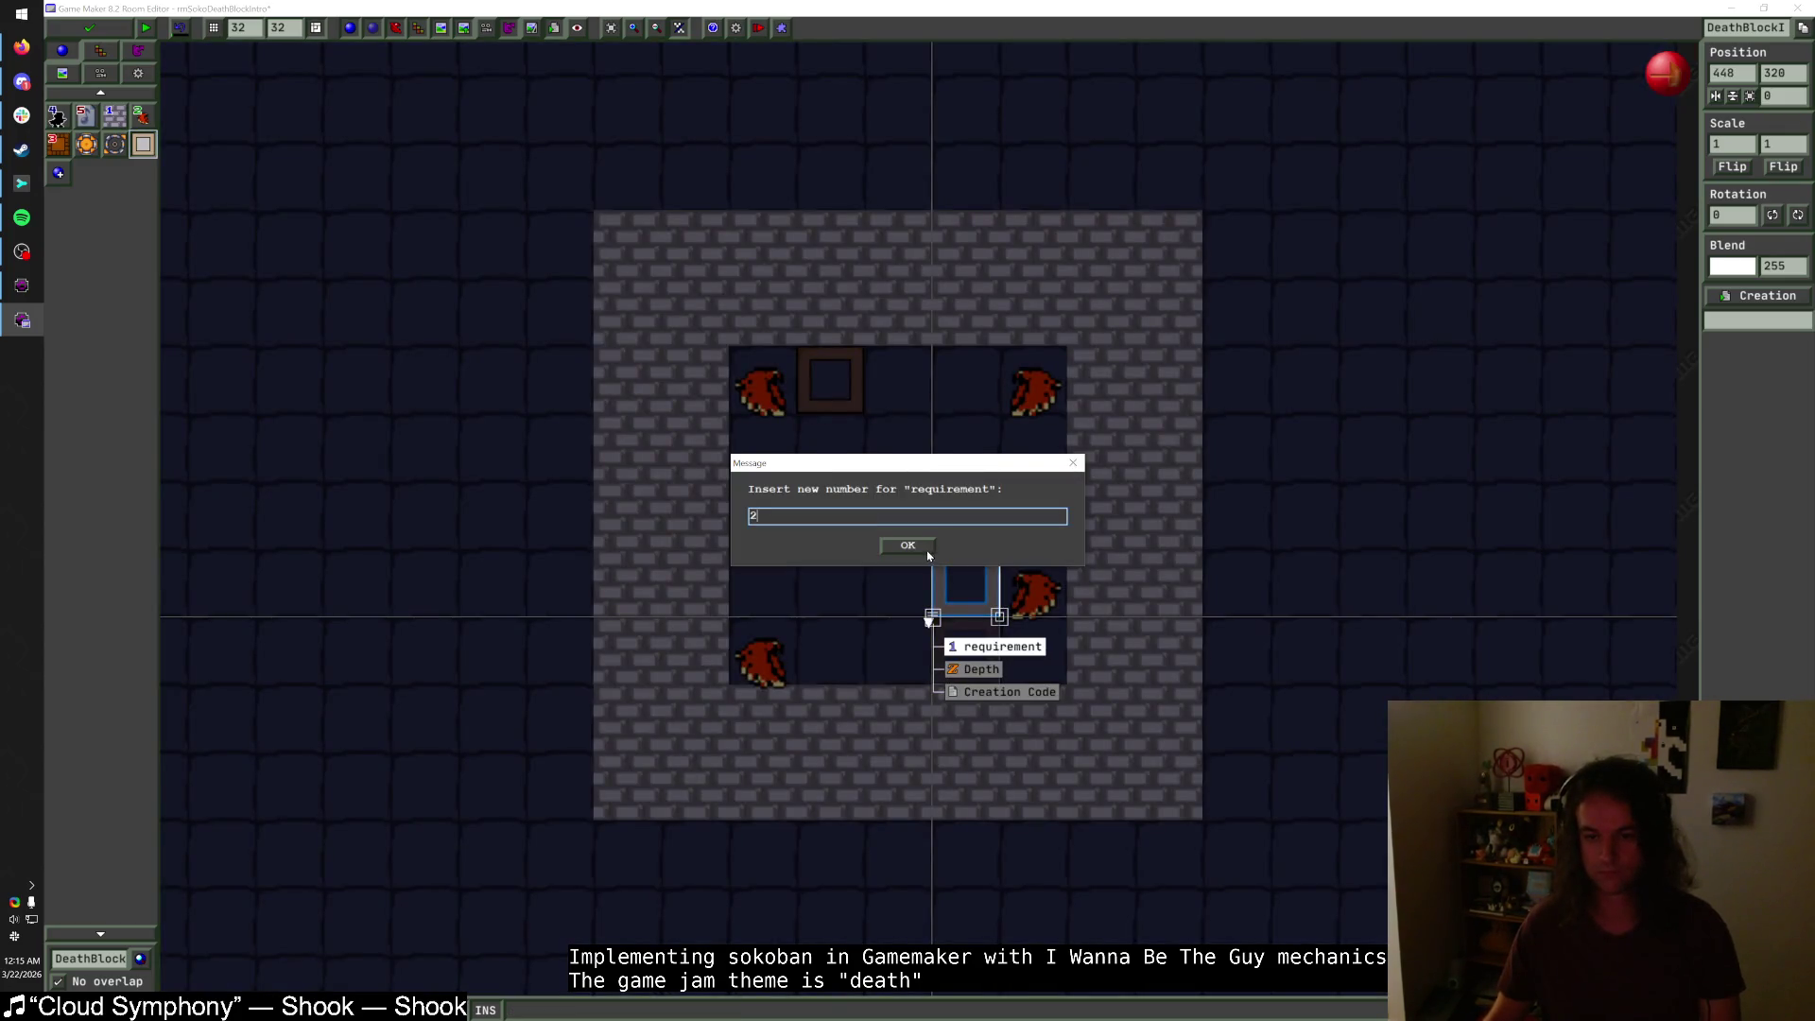
{"action": "left_click", "coordinate": [926, 550]}
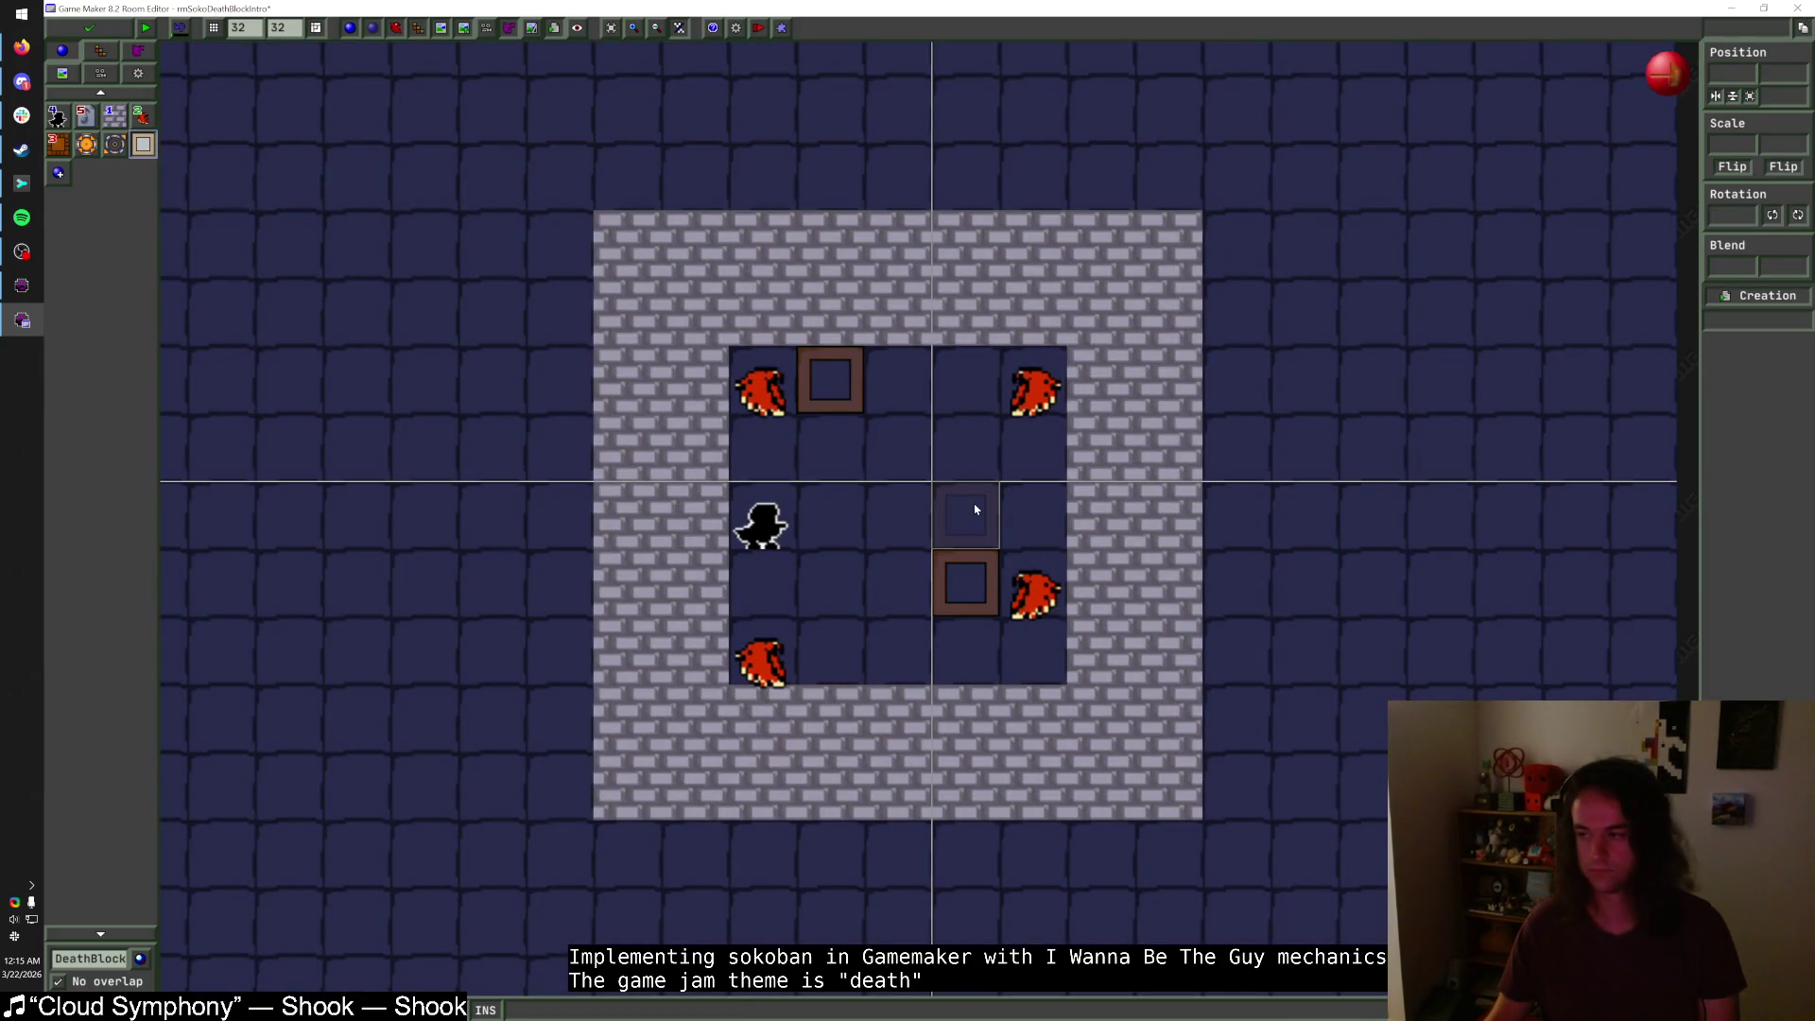
Try a requirement-2 box in the bottom row beside the lower-left hawk, then delete it
{"action": "left_click", "coordinate": [834, 659]}
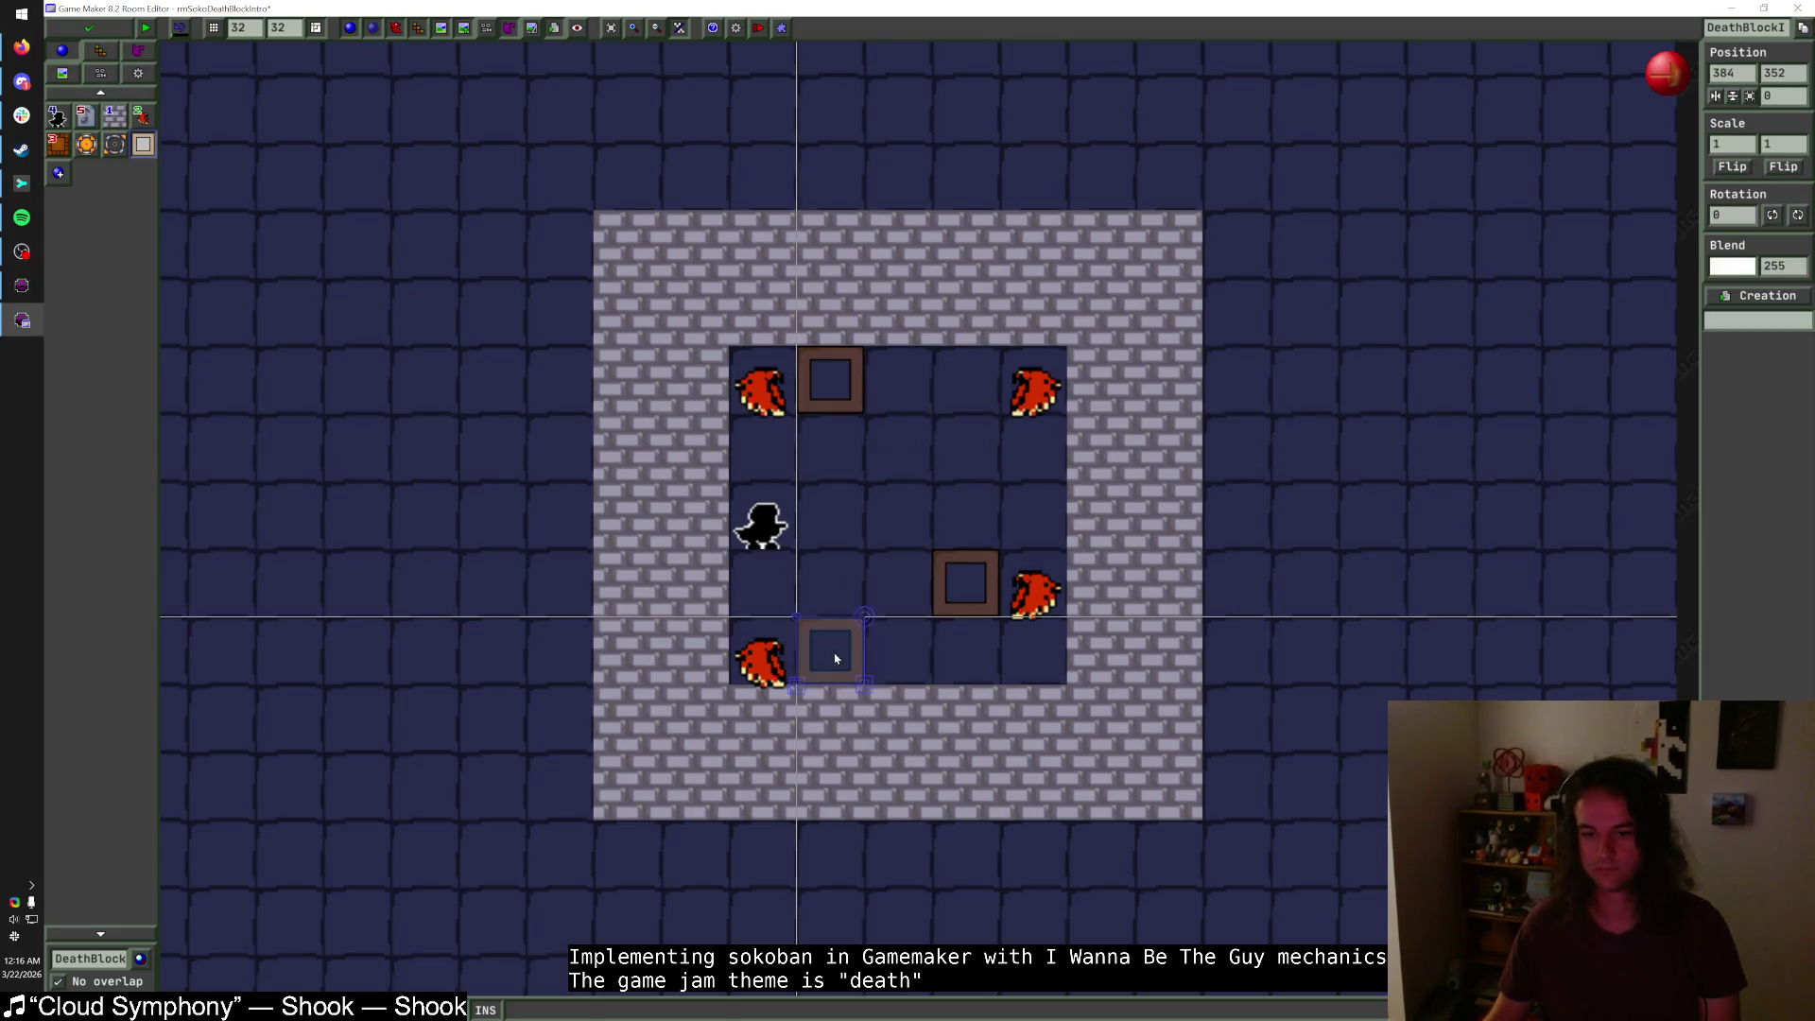
{"action": "right_click", "coordinate": [835, 659]}
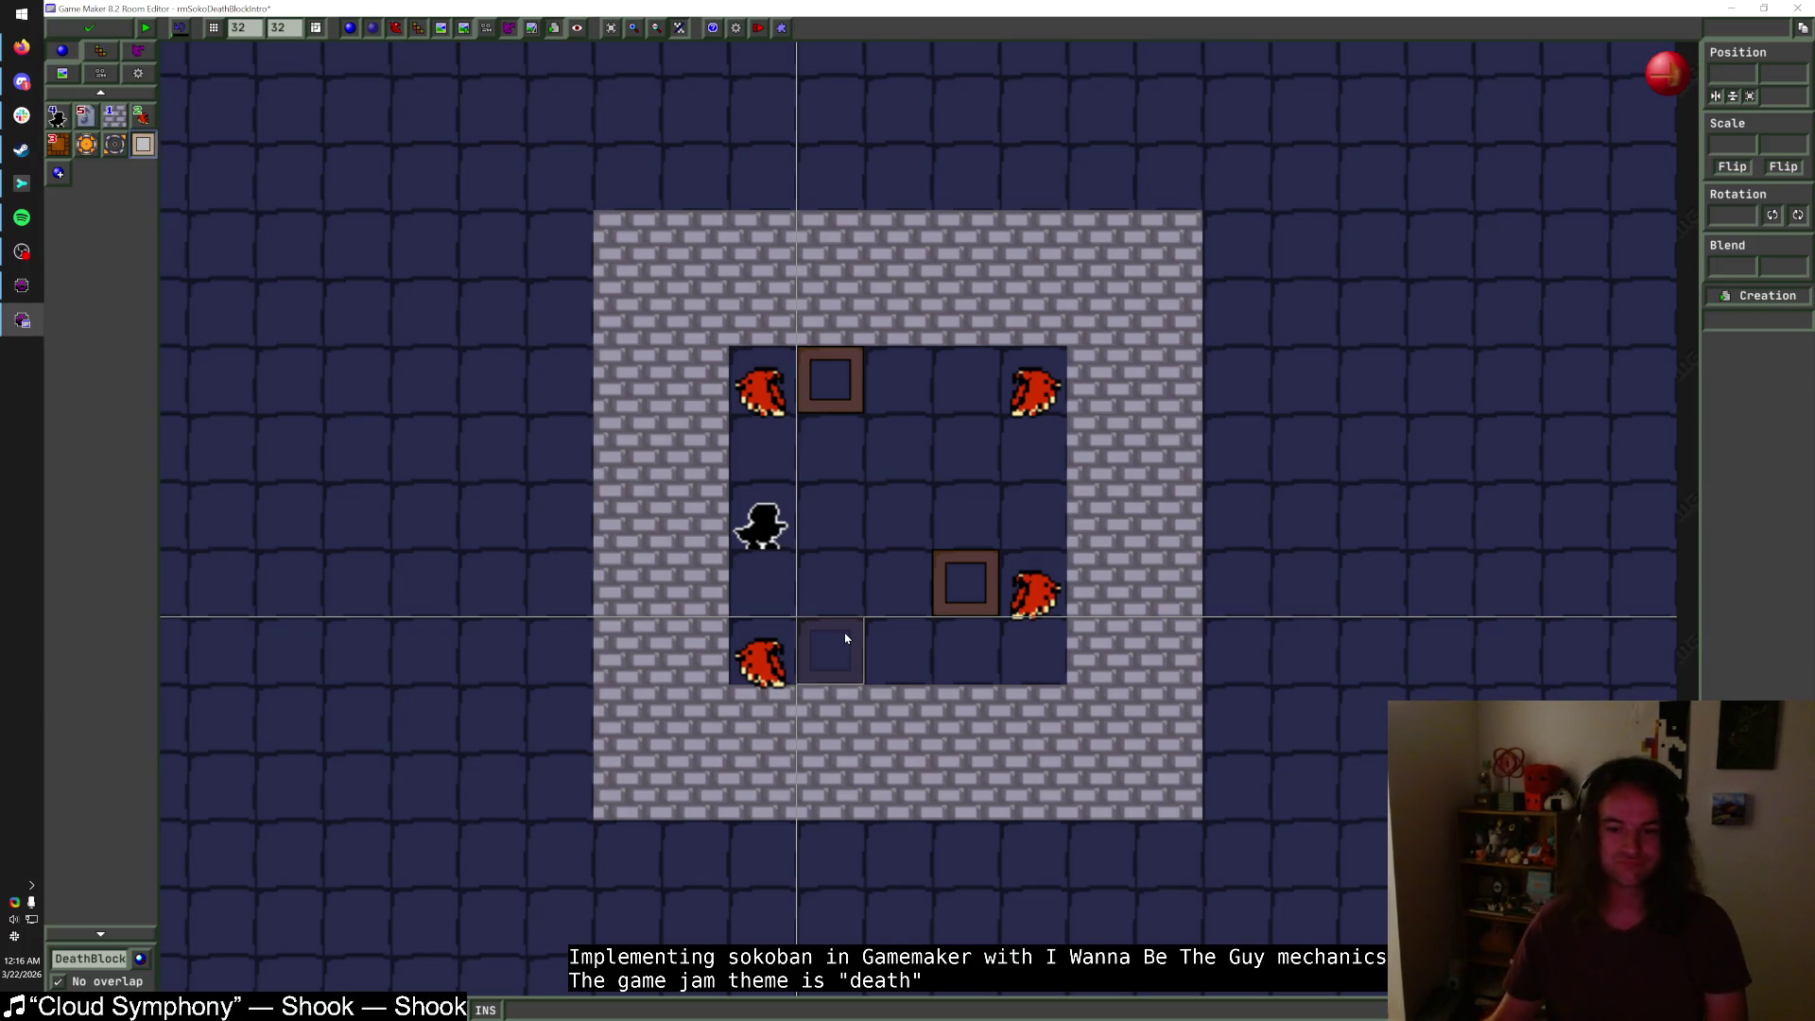
{"action": "left_click", "coordinate": [848, 636]}
{"action": "right_click", "coordinate": [832, 653]}
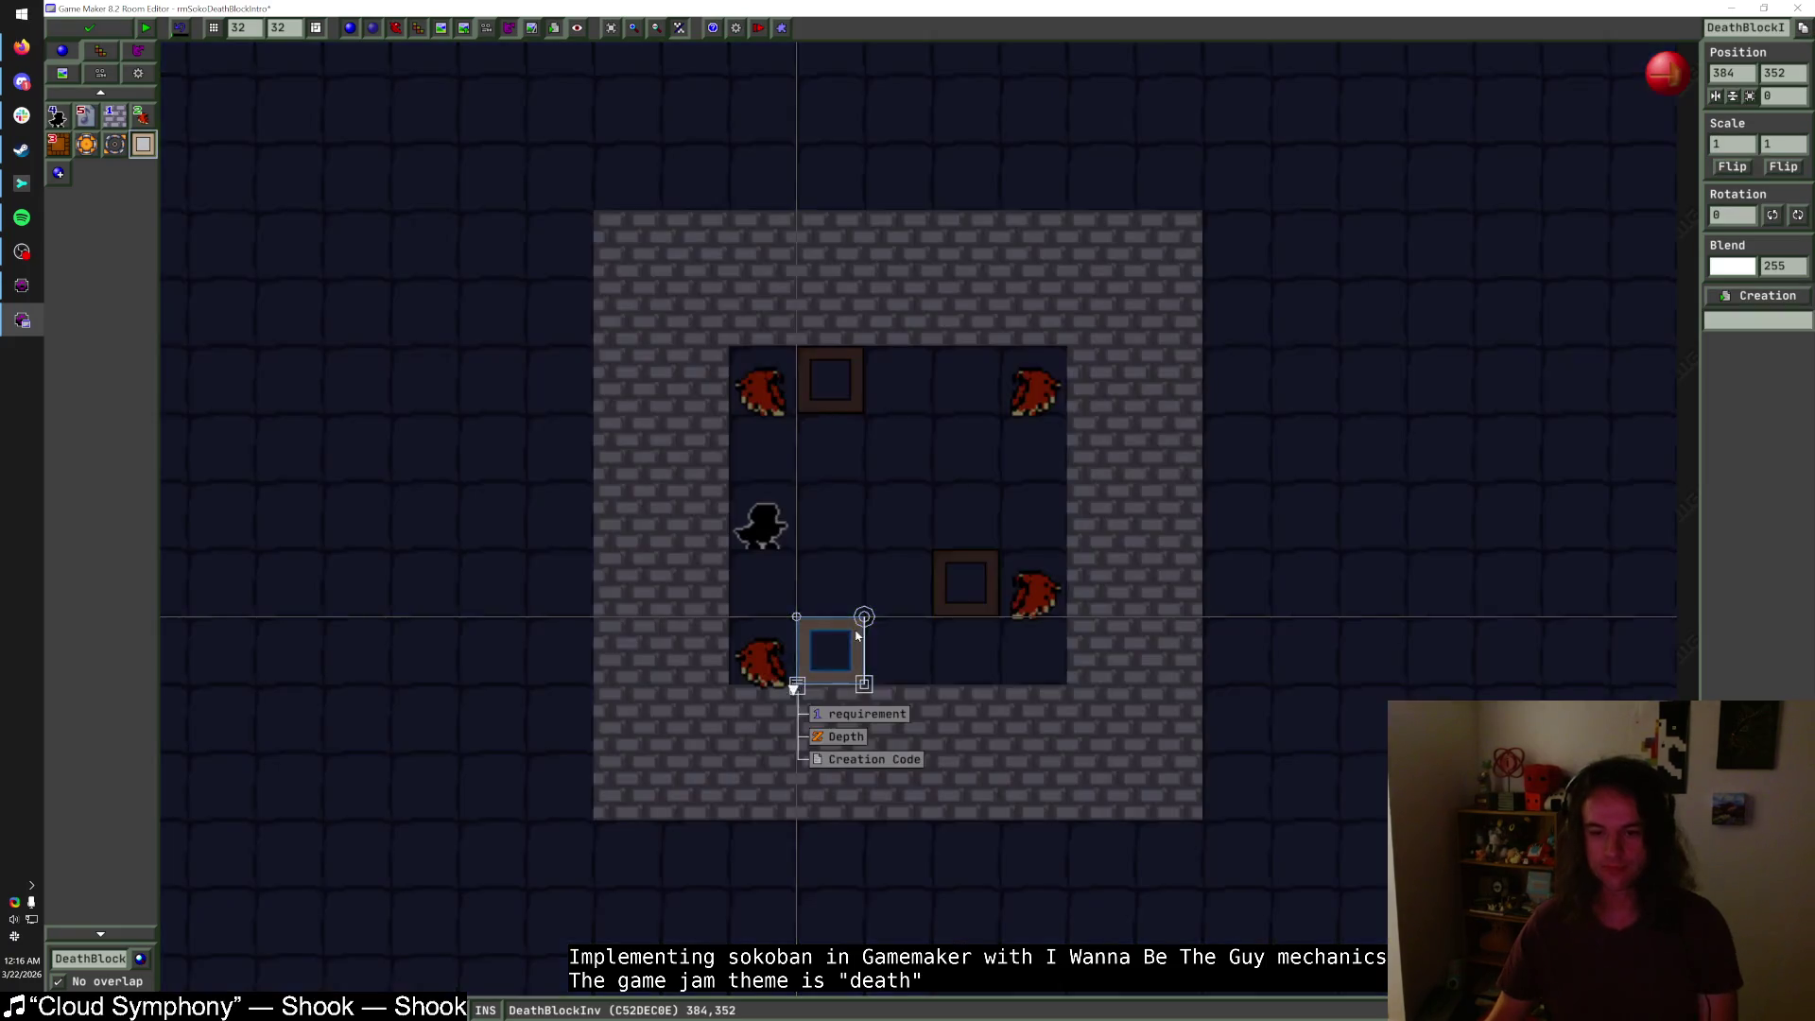
{"action": "left_click", "coordinate": [856, 714]}
{"action": "type", "text": "2"}
{"action": "left_click", "coordinate": [930, 546]}
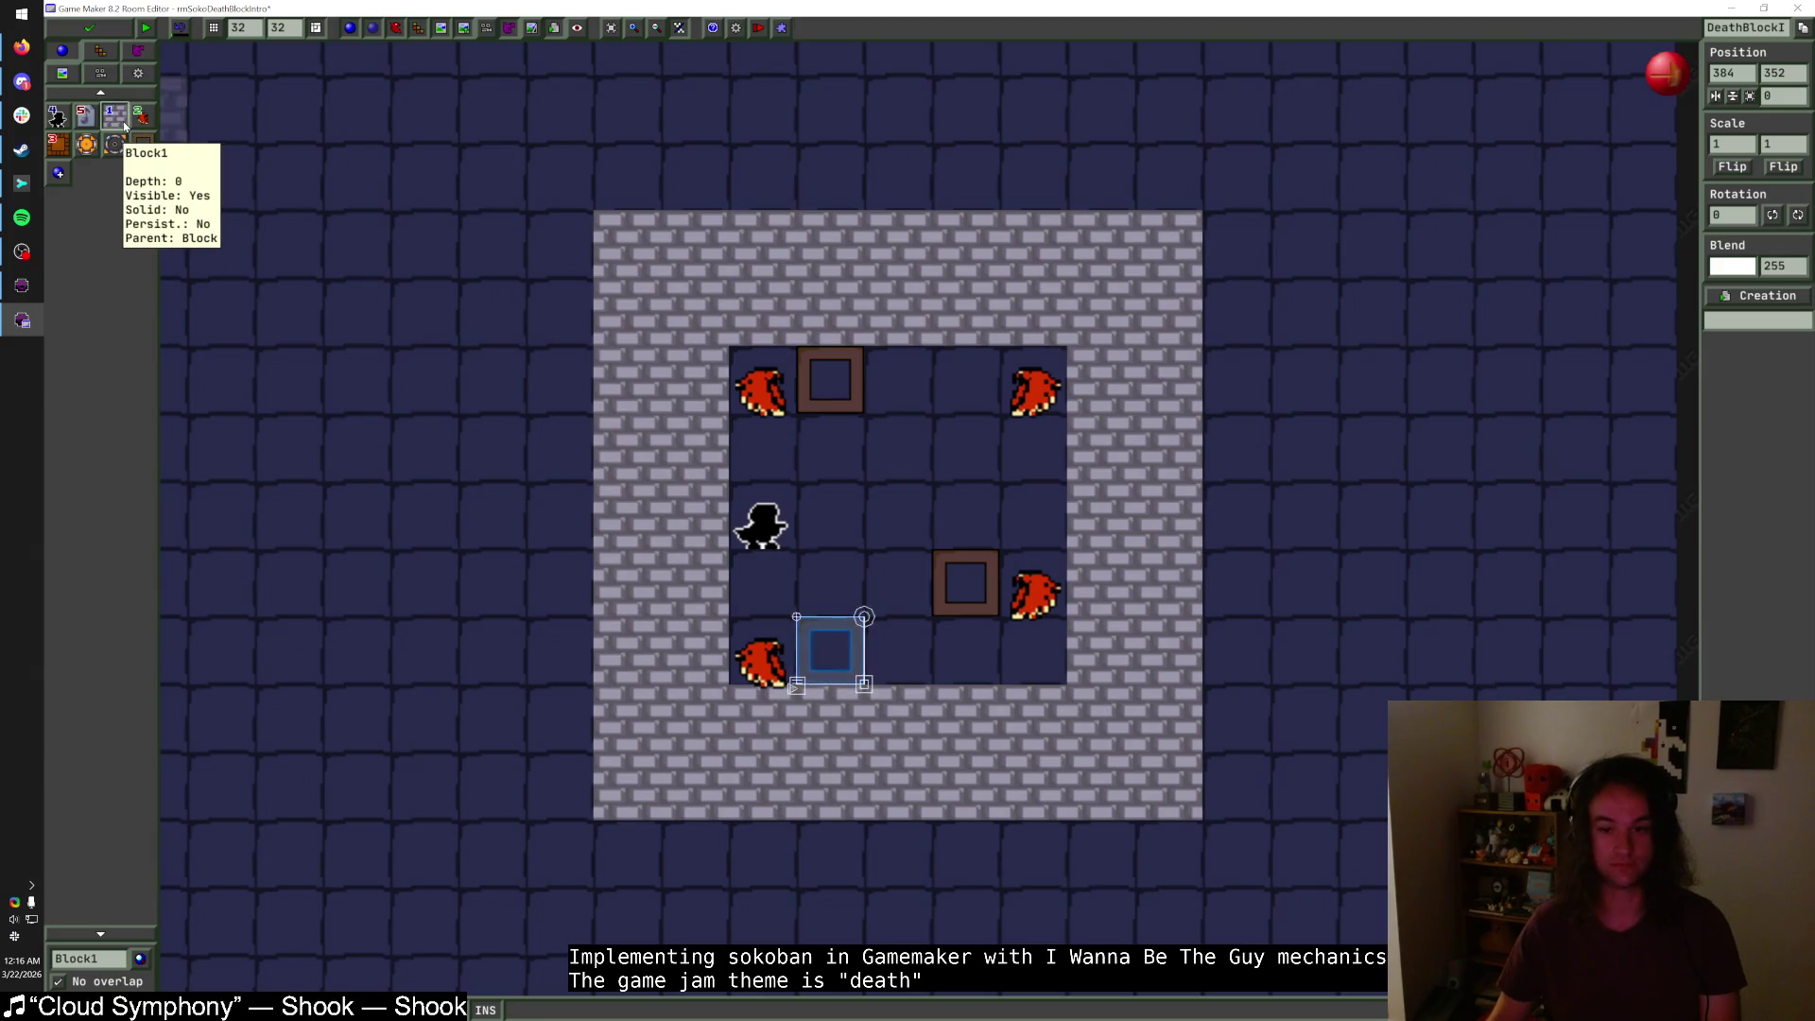
{"action": "left_click", "coordinate": [115, 116]}
{"action": "right_click", "coordinate": [830, 649]}
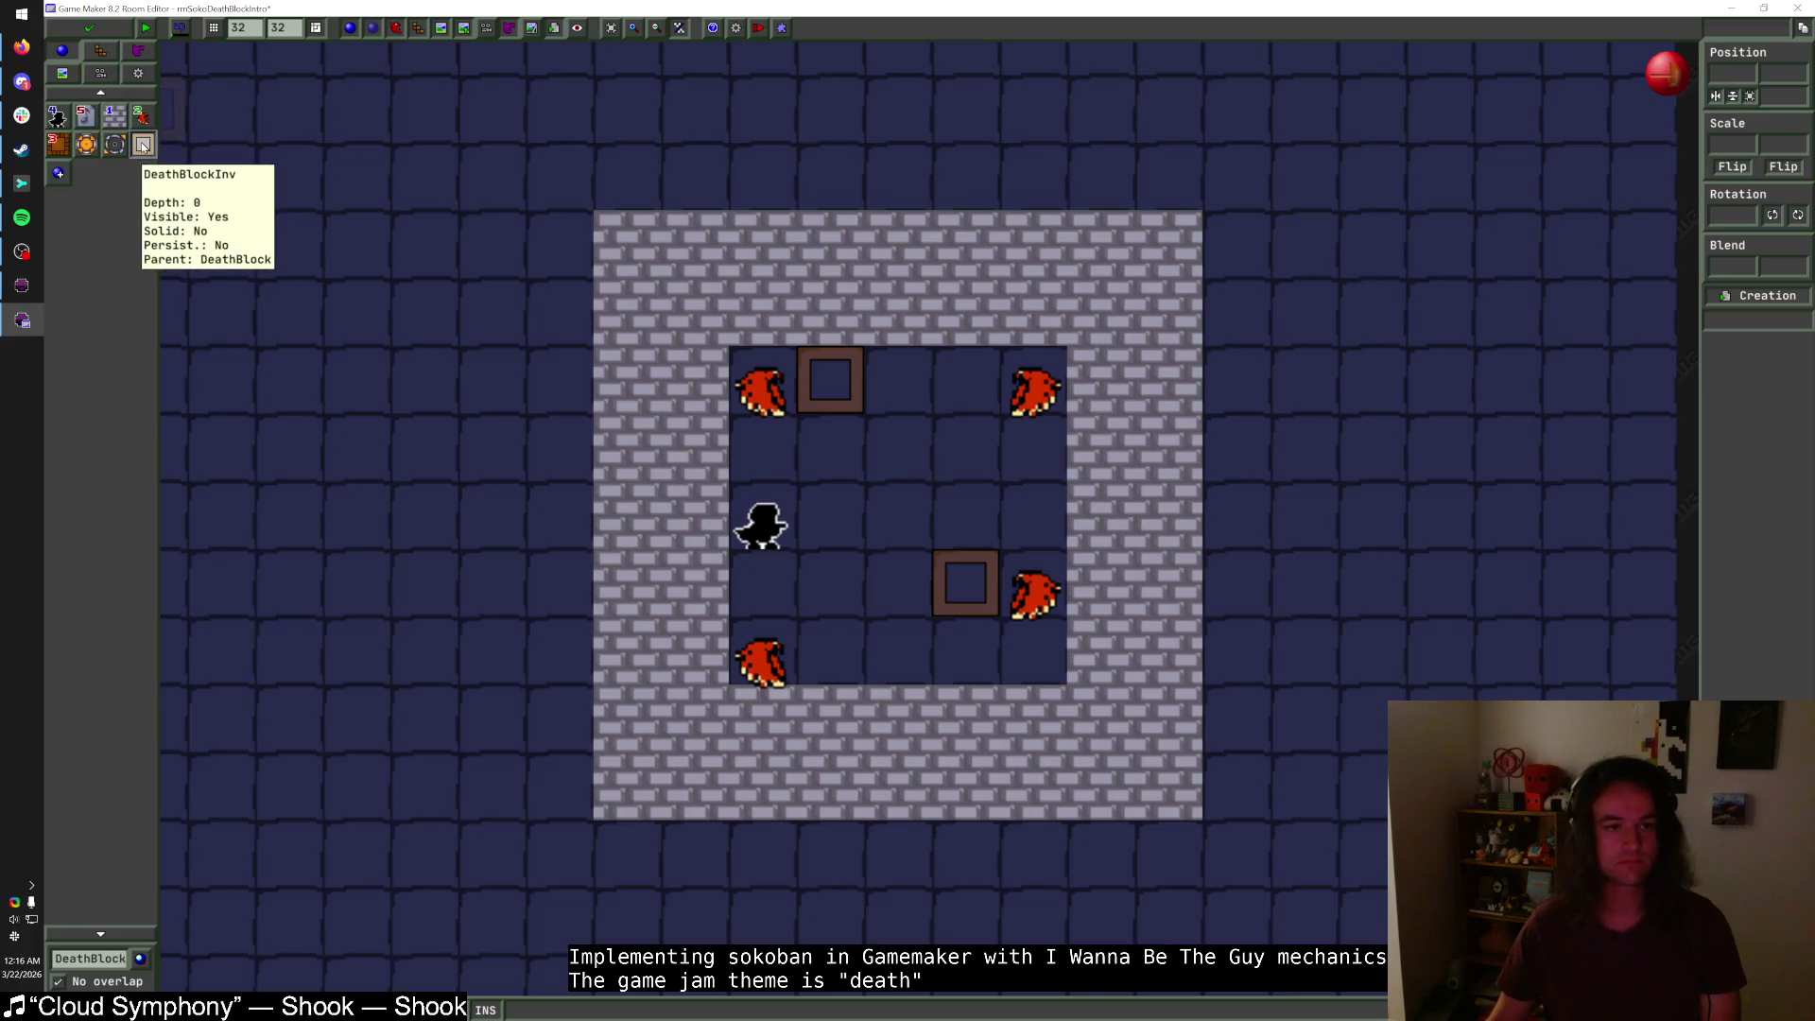
{"action": "left_click", "coordinate": [72, 150]}
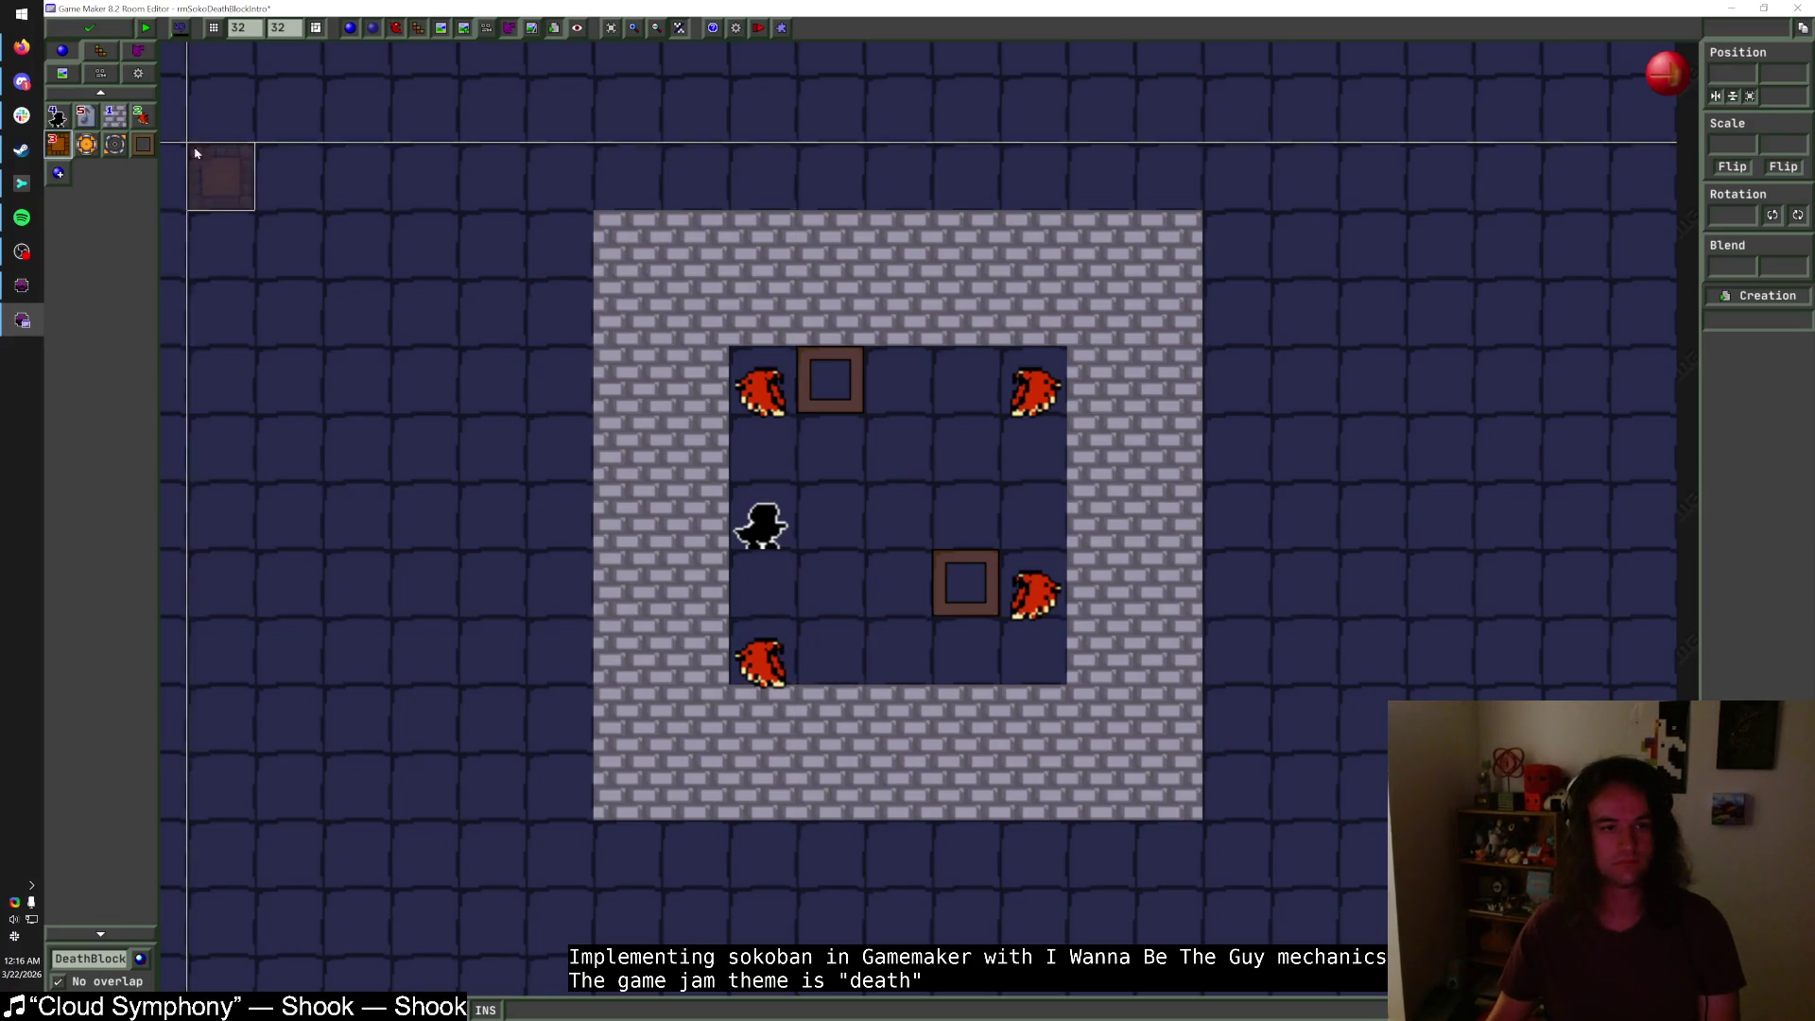
Add a hawk in the middle row and place a DeathBlock crate in the bottom row
{"action": "left_click", "coordinate": [143, 115]}
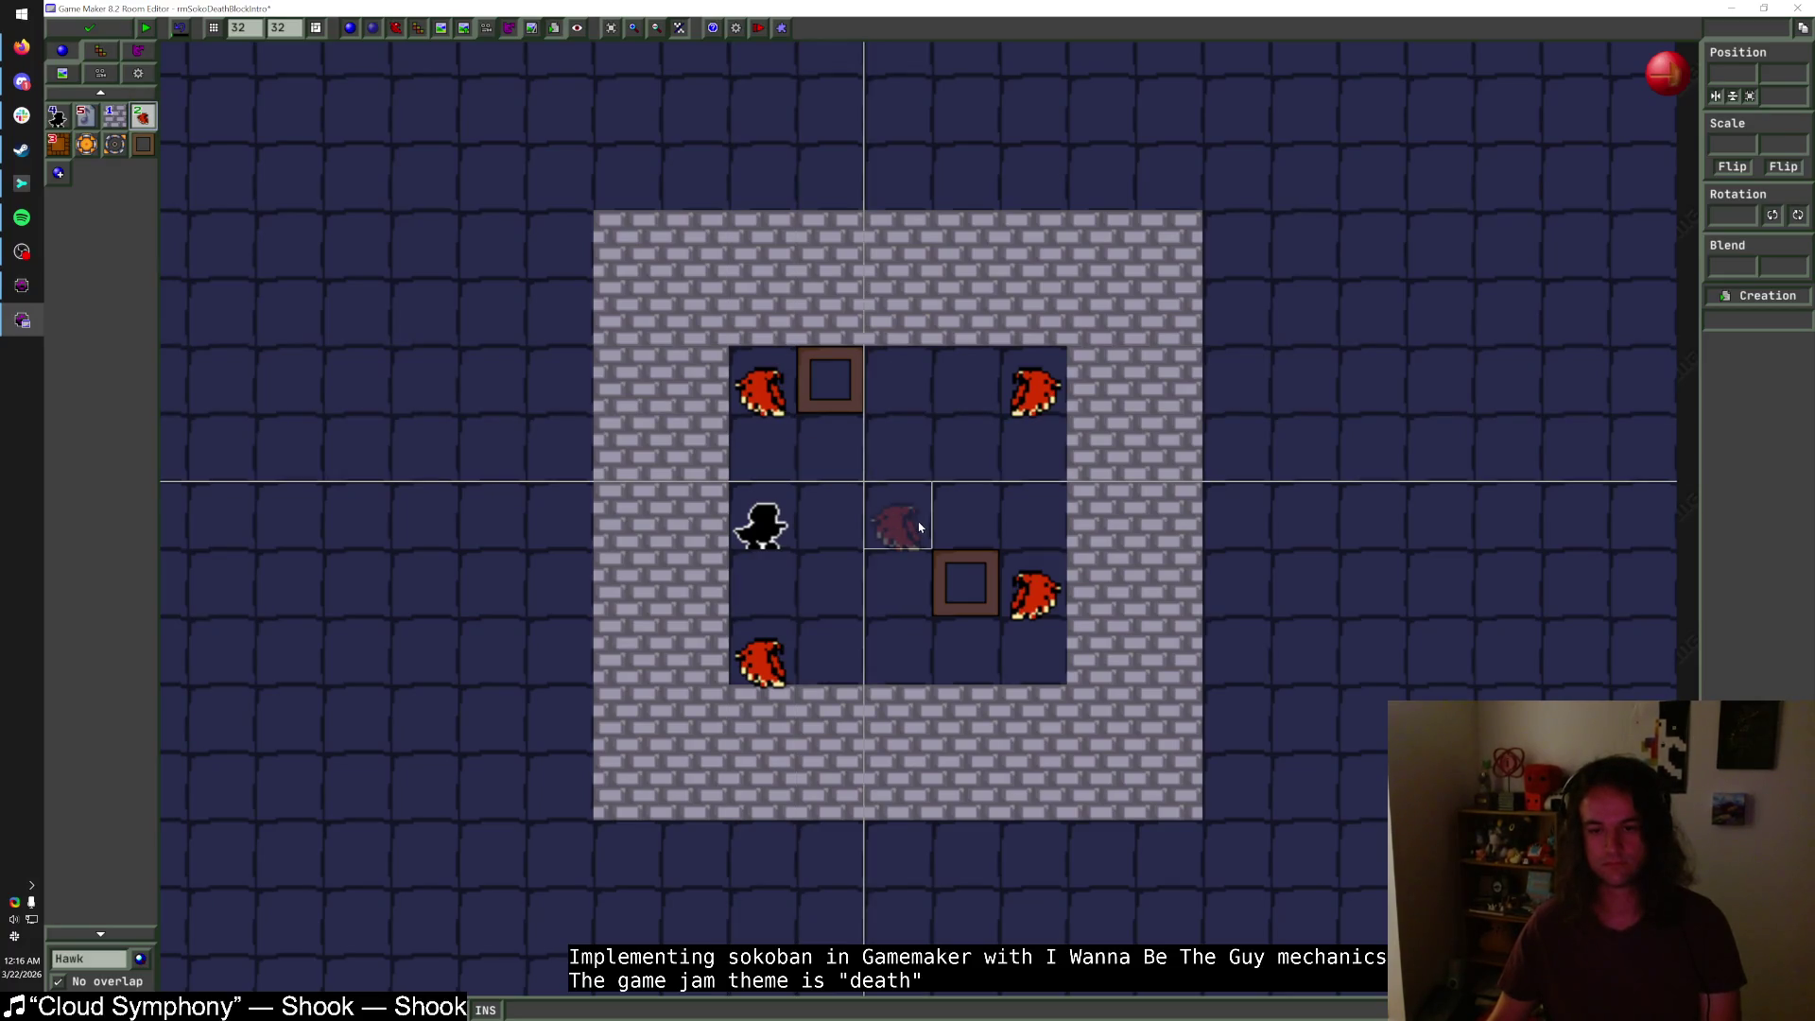
{"action": "left_click", "coordinate": [901, 531]}
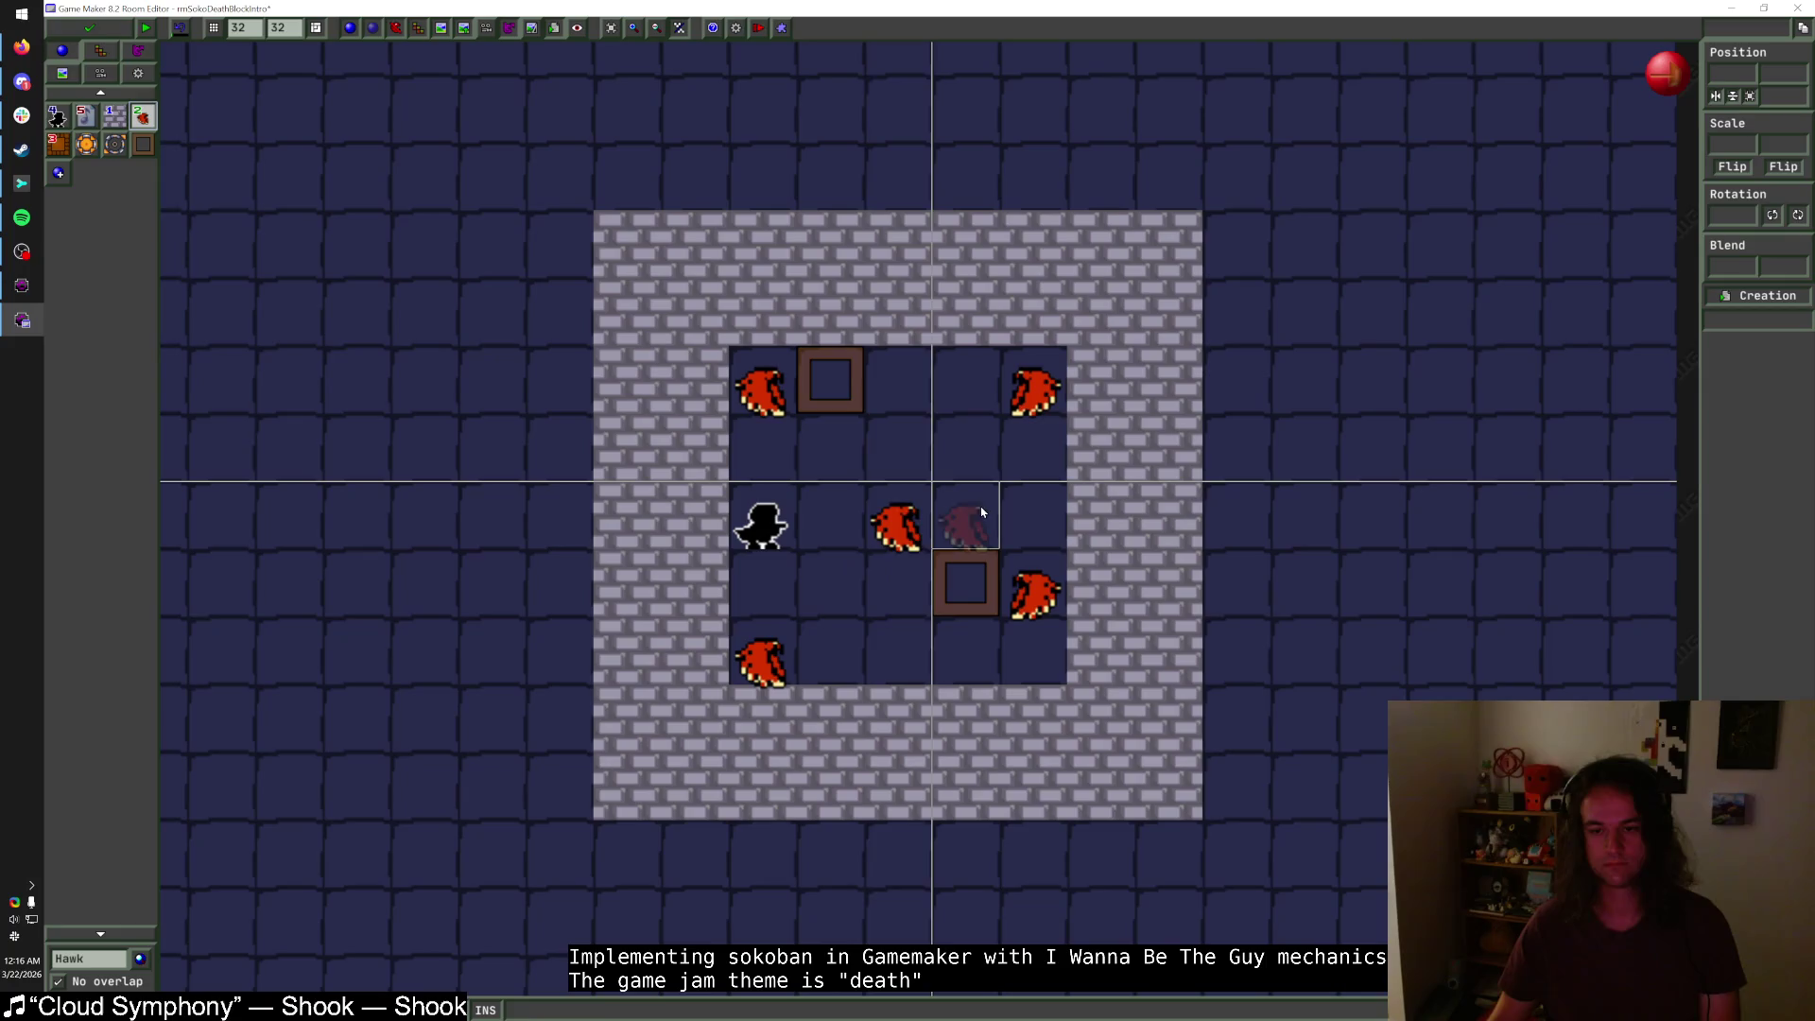
{"action": "left_click", "coordinate": [54, 170]}
{"action": "left_click", "coordinate": [90, 237]}
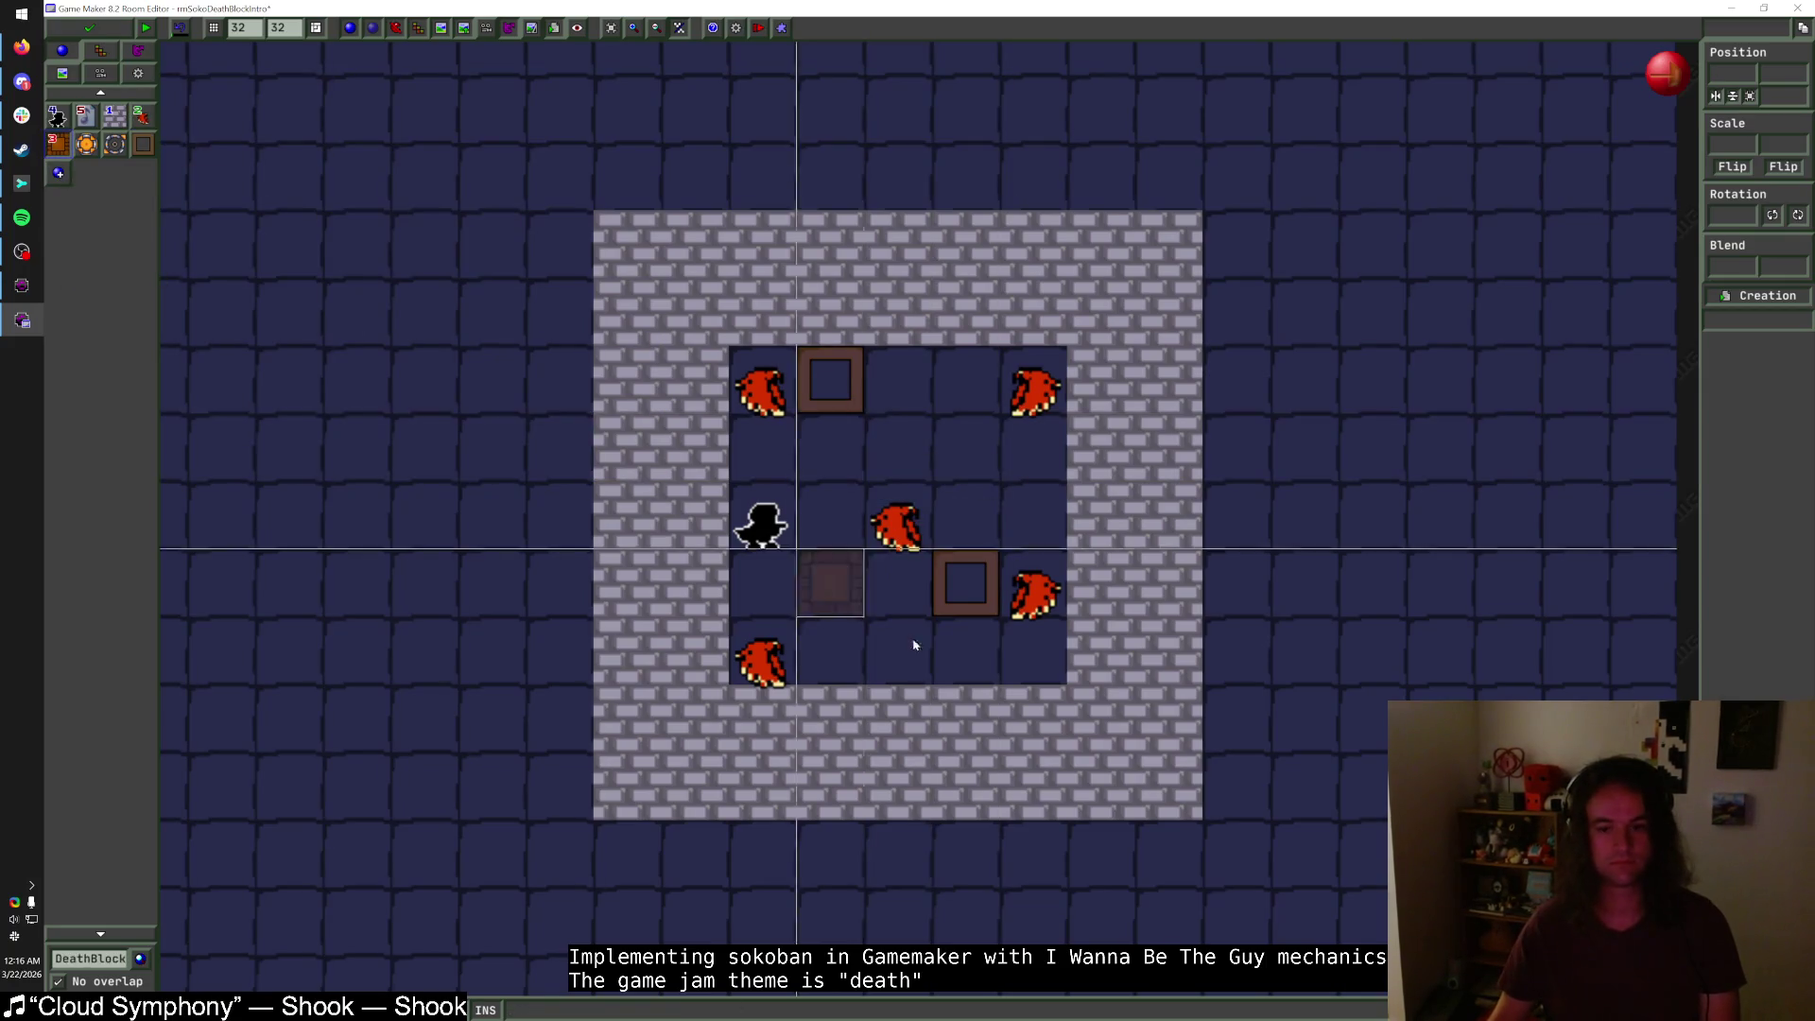
{"action": "left_click", "coordinate": [836, 655]}
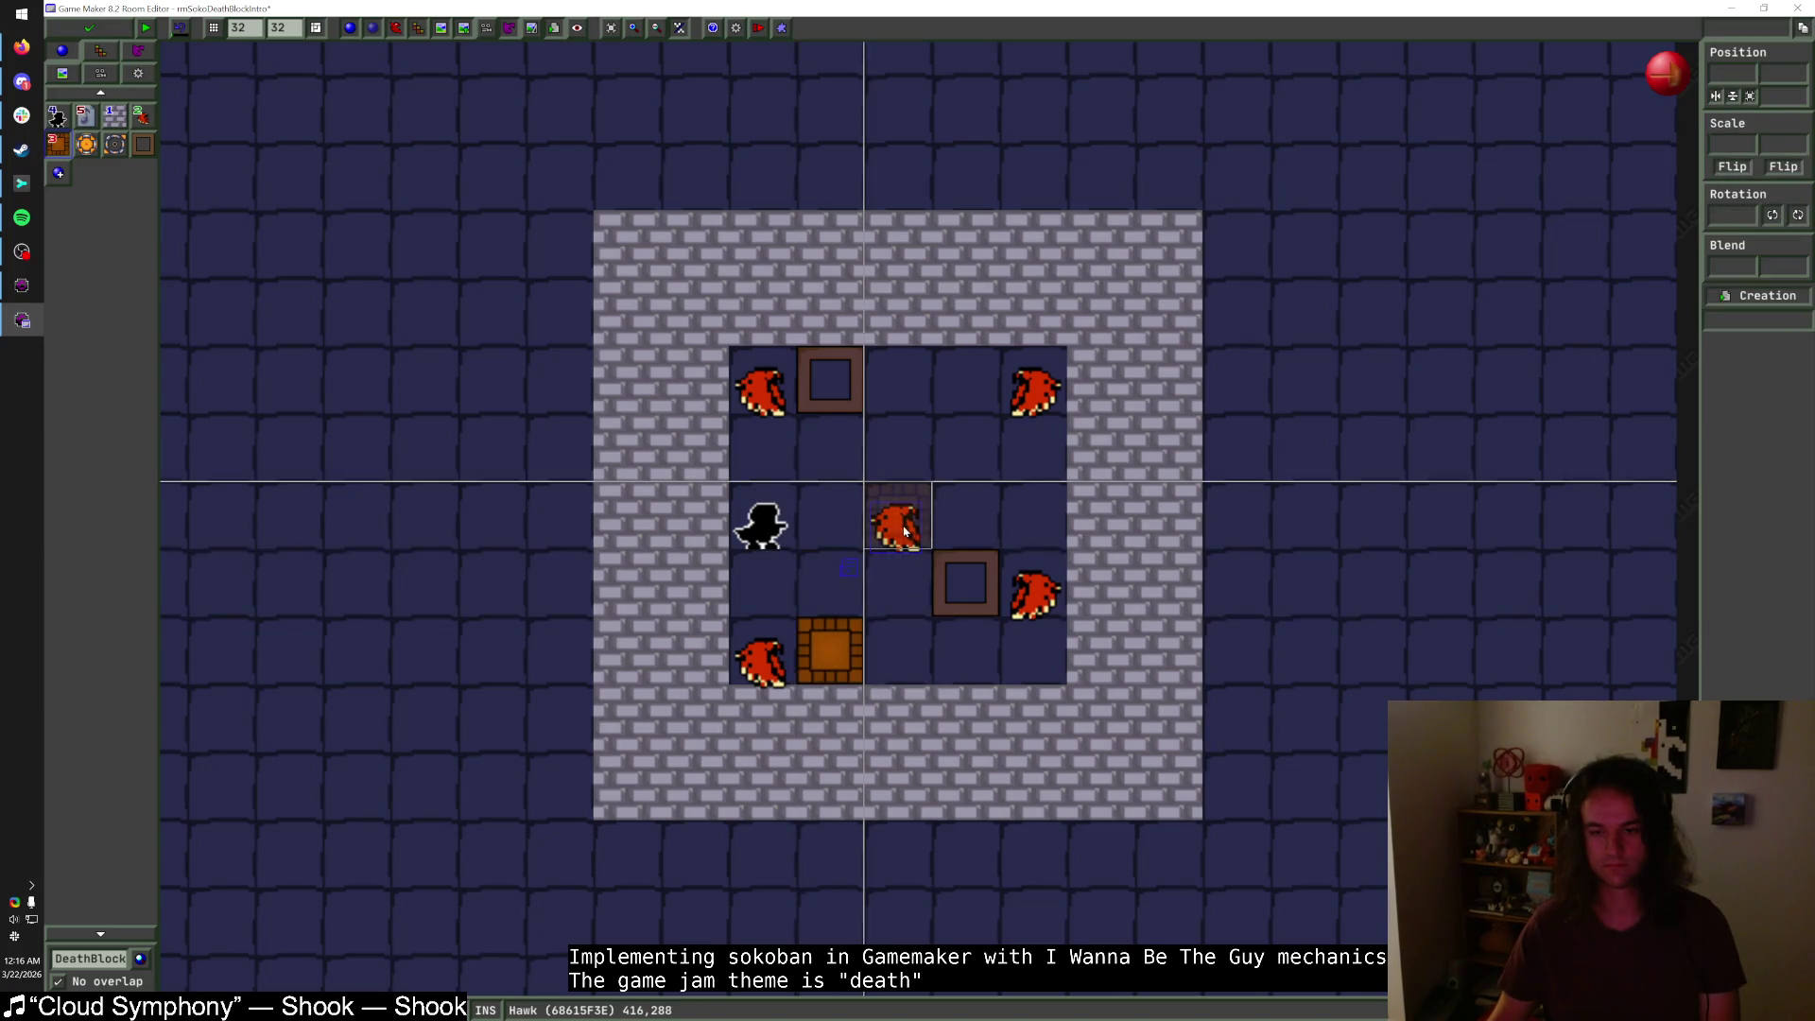
Give the bottom-row DeathBlock requirement 5, then revise it to 4
{"action": "right_click", "coordinate": [833, 652]}
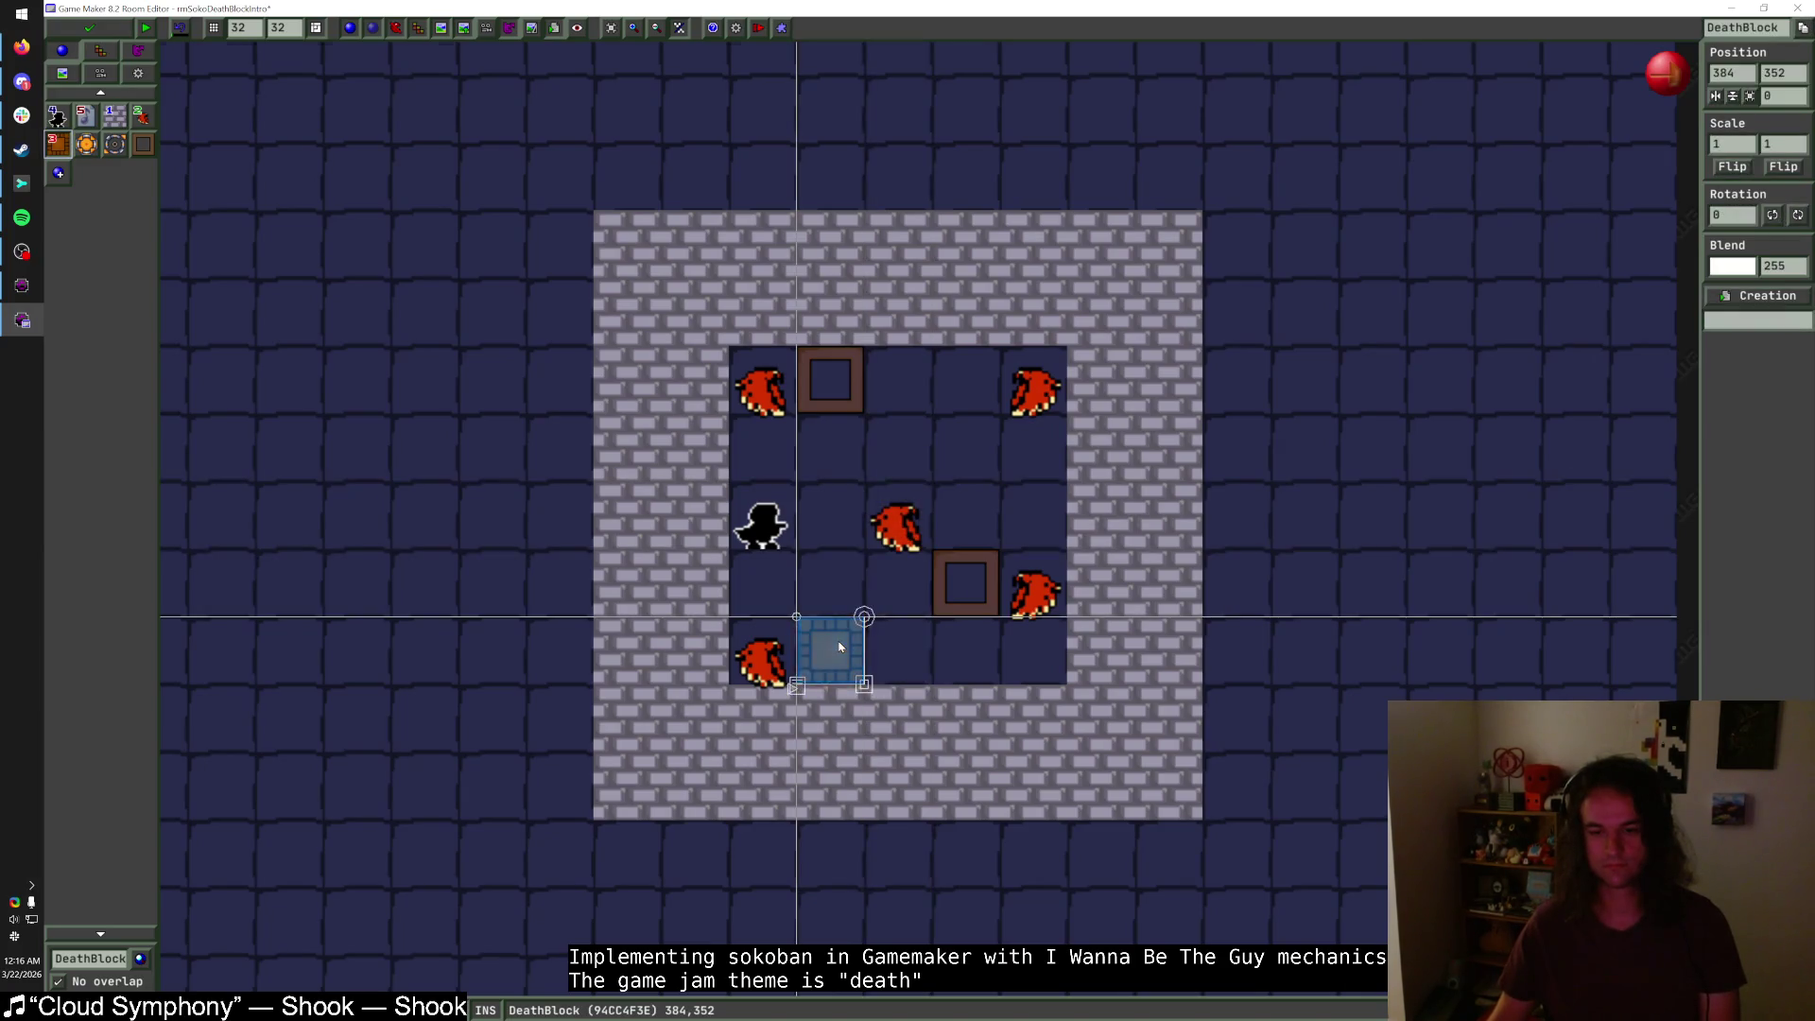
{"action": "left_click", "coordinate": [879, 723]}
{"action": "left_click", "coordinate": [912, 545]}
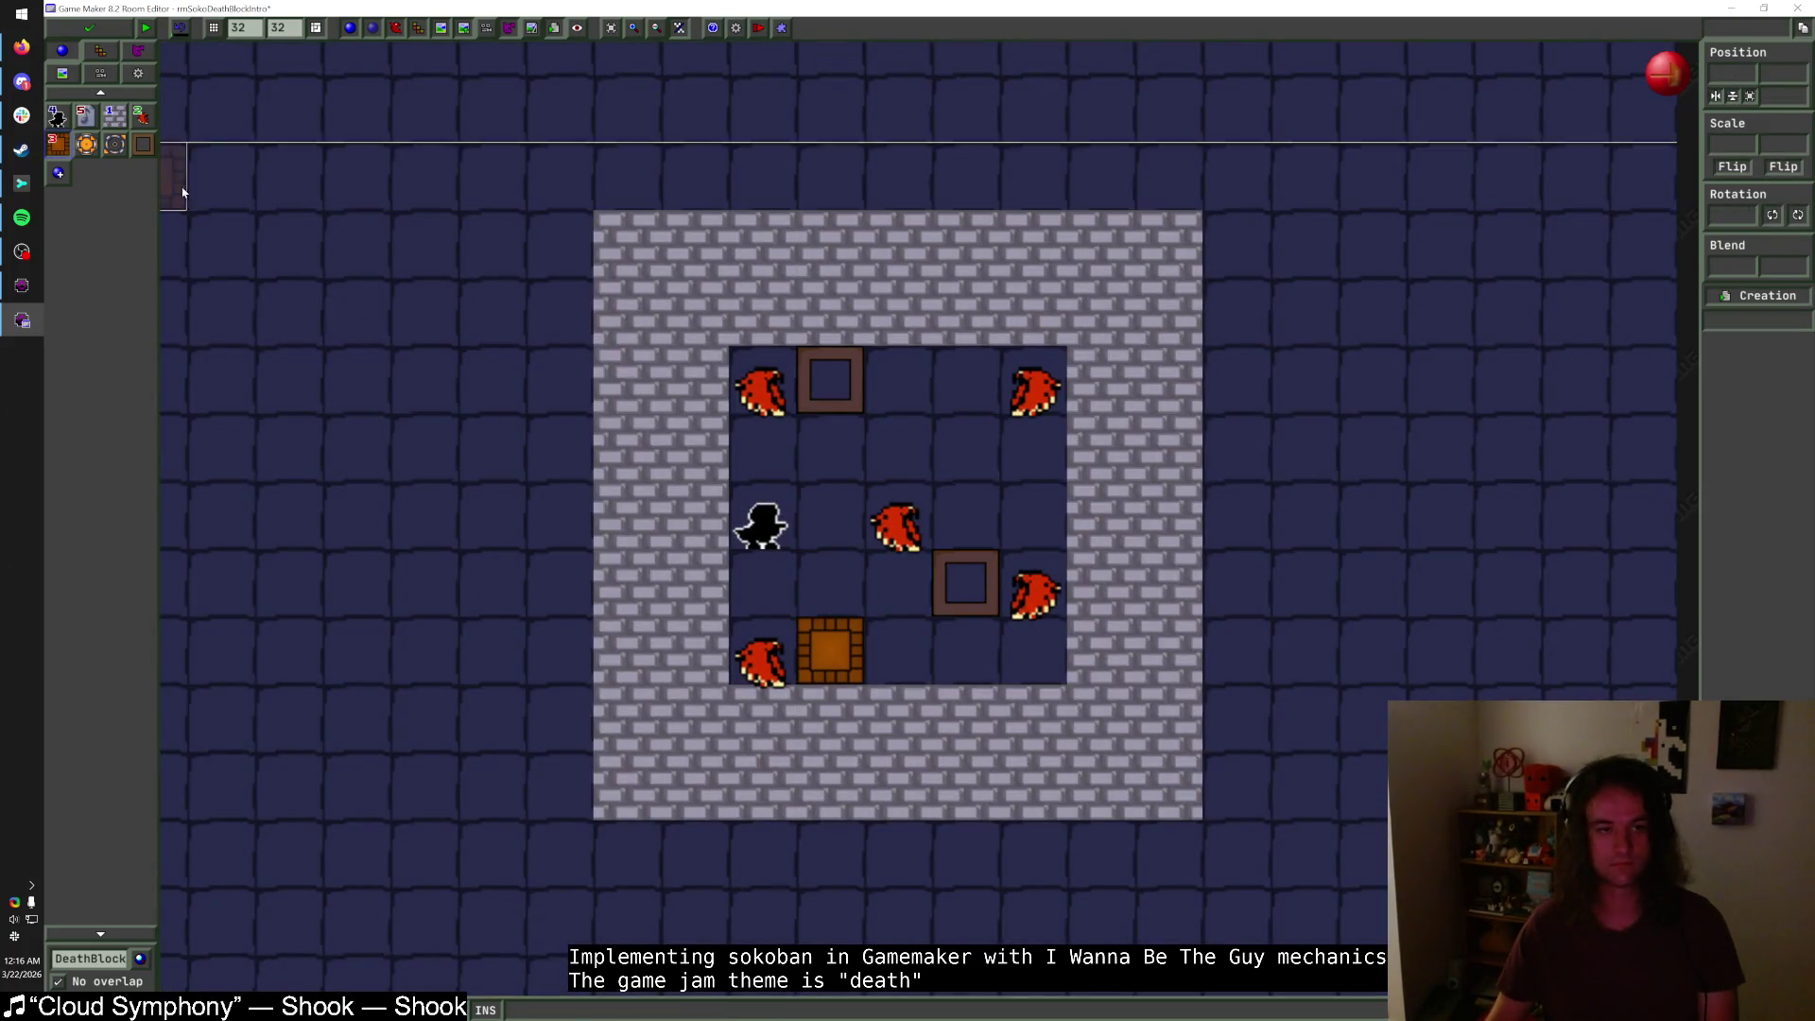
{"action": "left_click", "coordinate": [143, 144]}
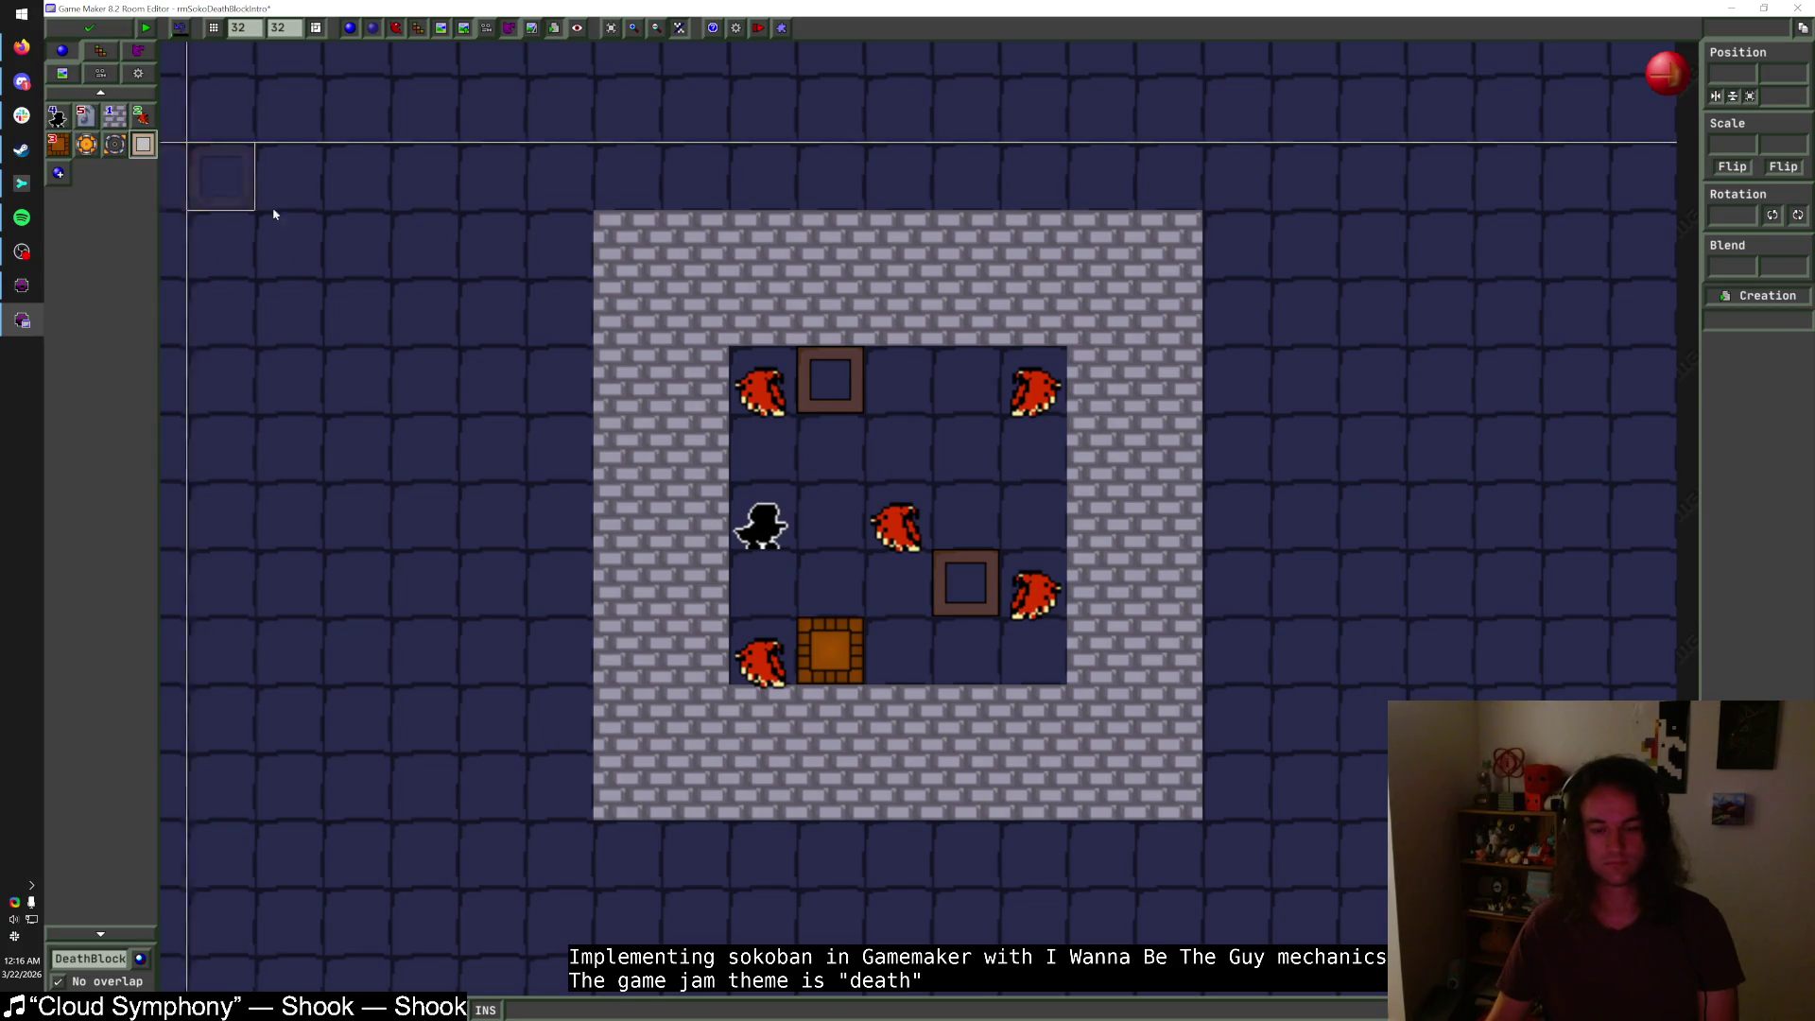
{"action": "left_click", "coordinate": [827, 628]}
{"action": "left_click", "coordinate": [870, 714]}
{"action": "type", "text": "4"}
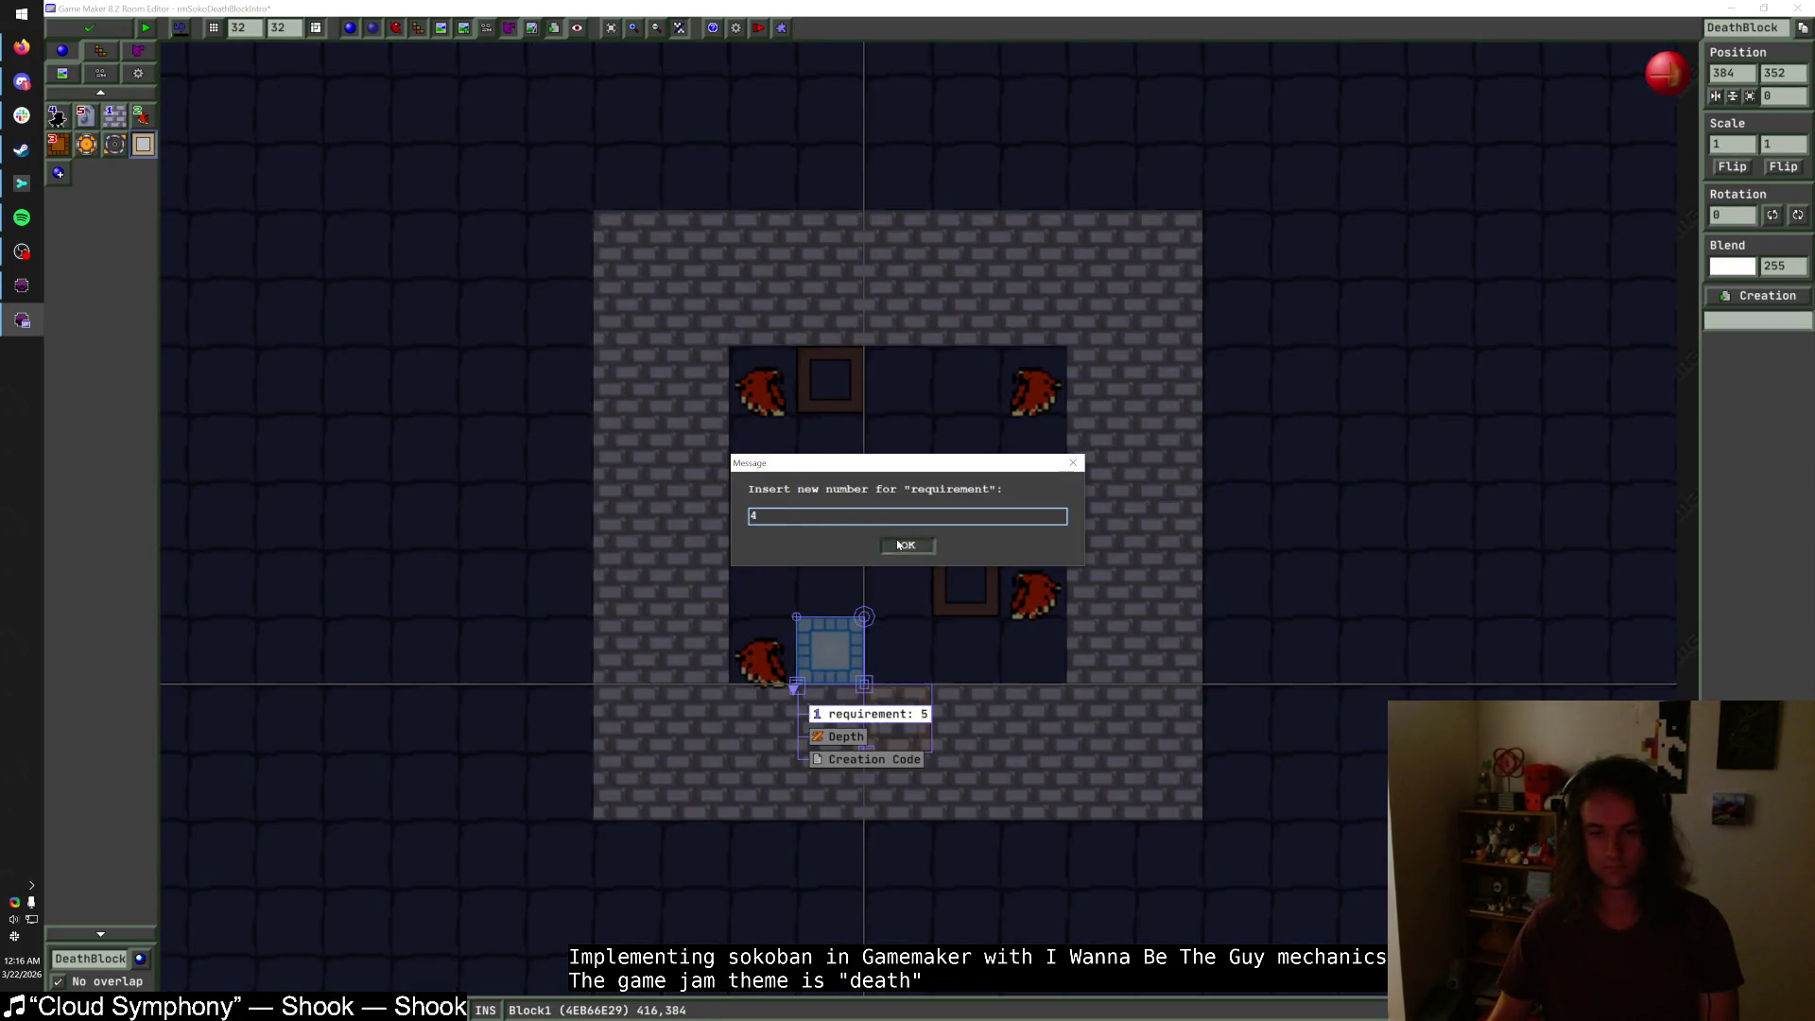
{"action": "left_click", "coordinate": [903, 545]}
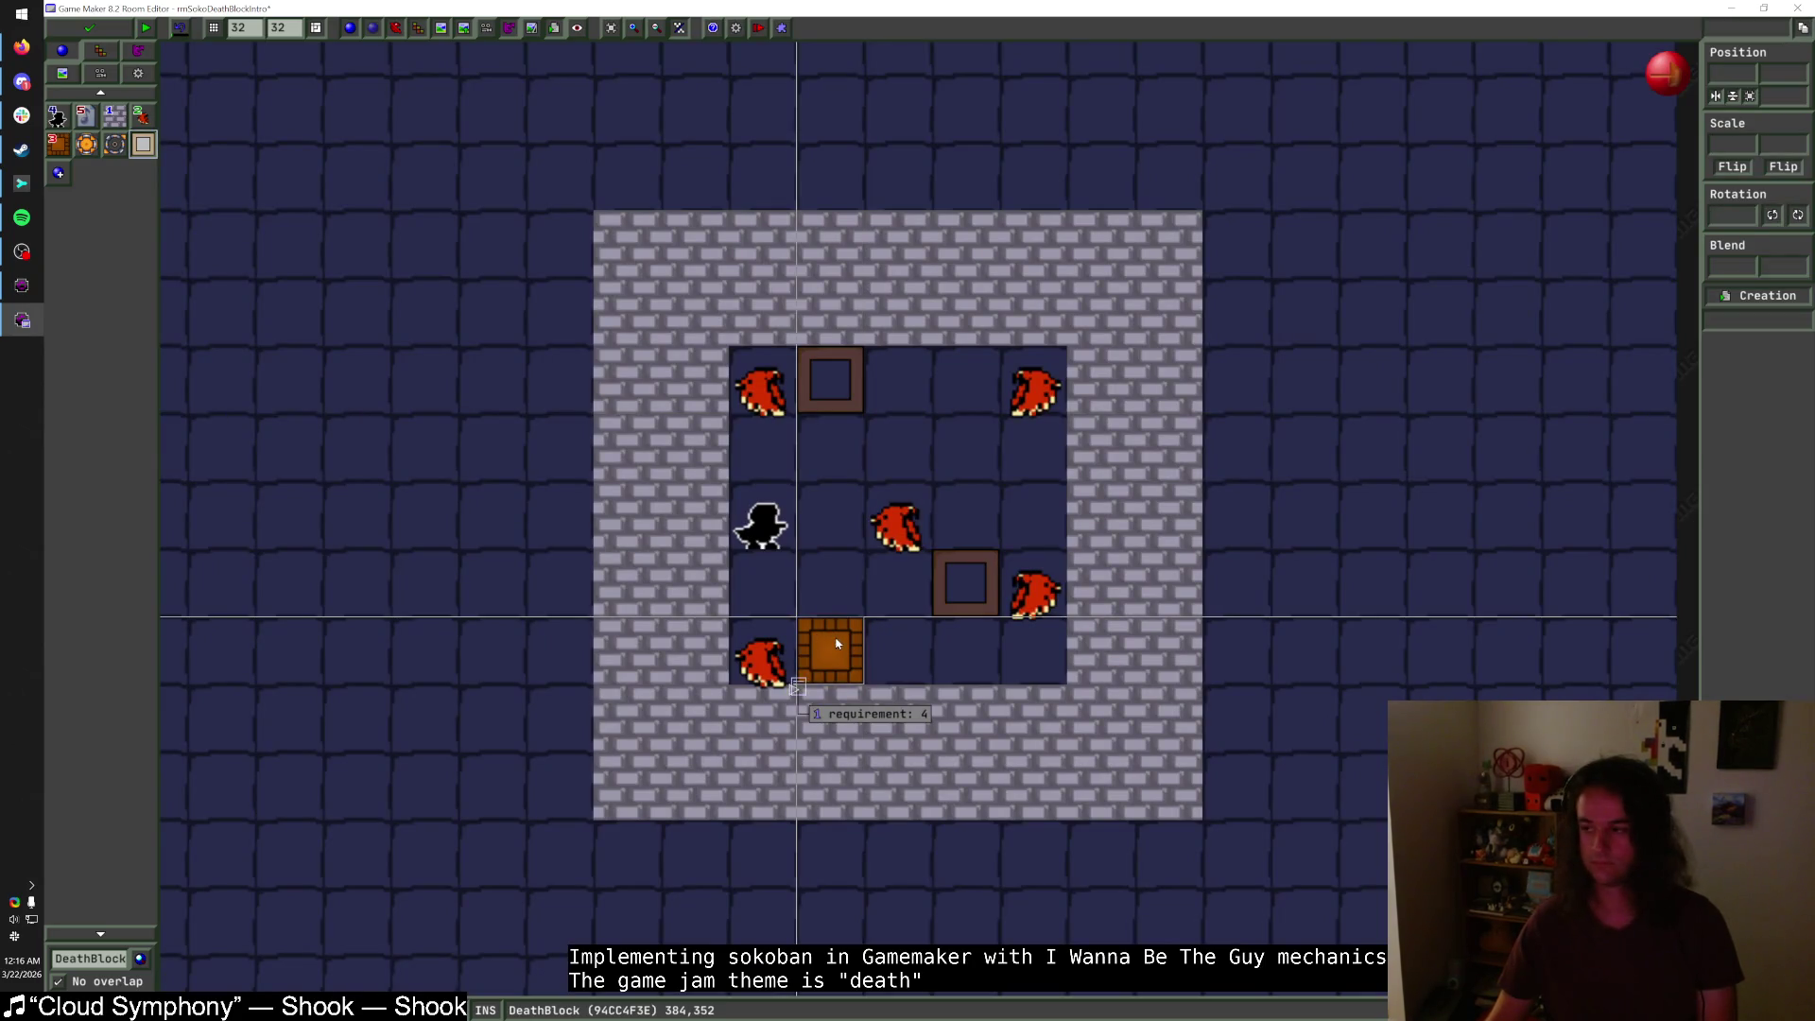
{"action": "left_click", "coordinate": [62, 150]}
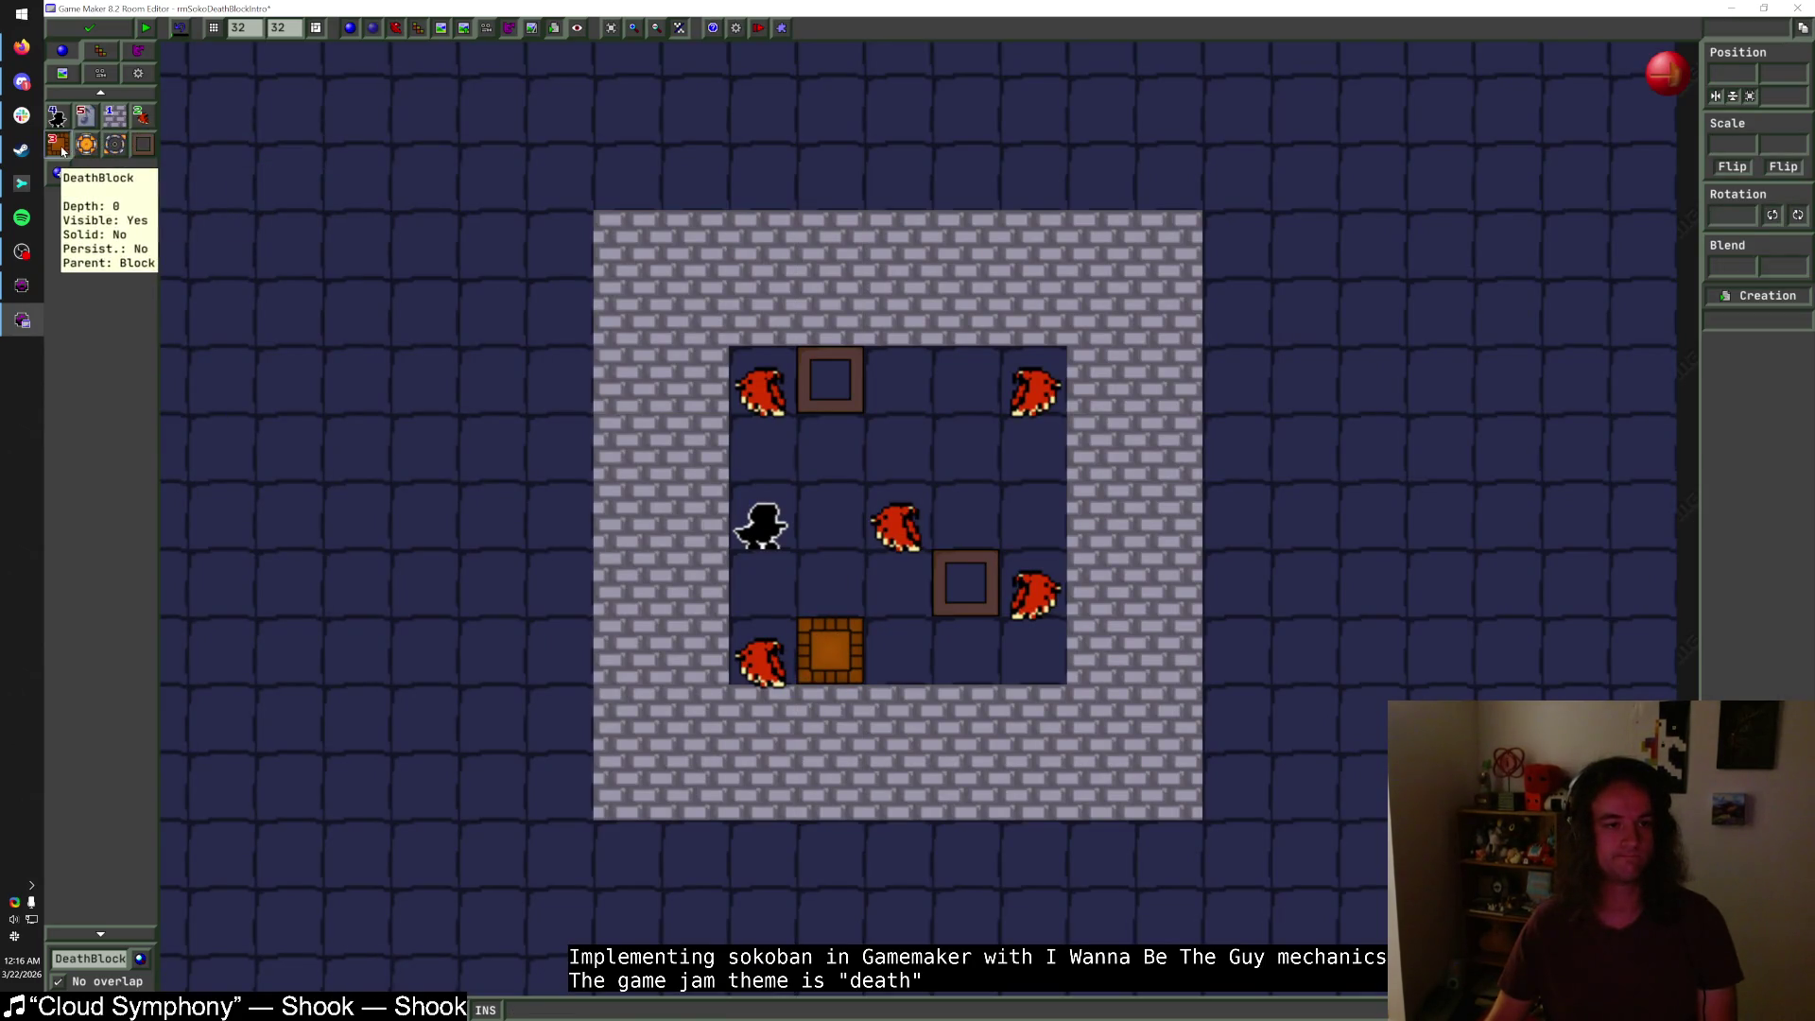
{"action": "left_click", "coordinate": [143, 144]}
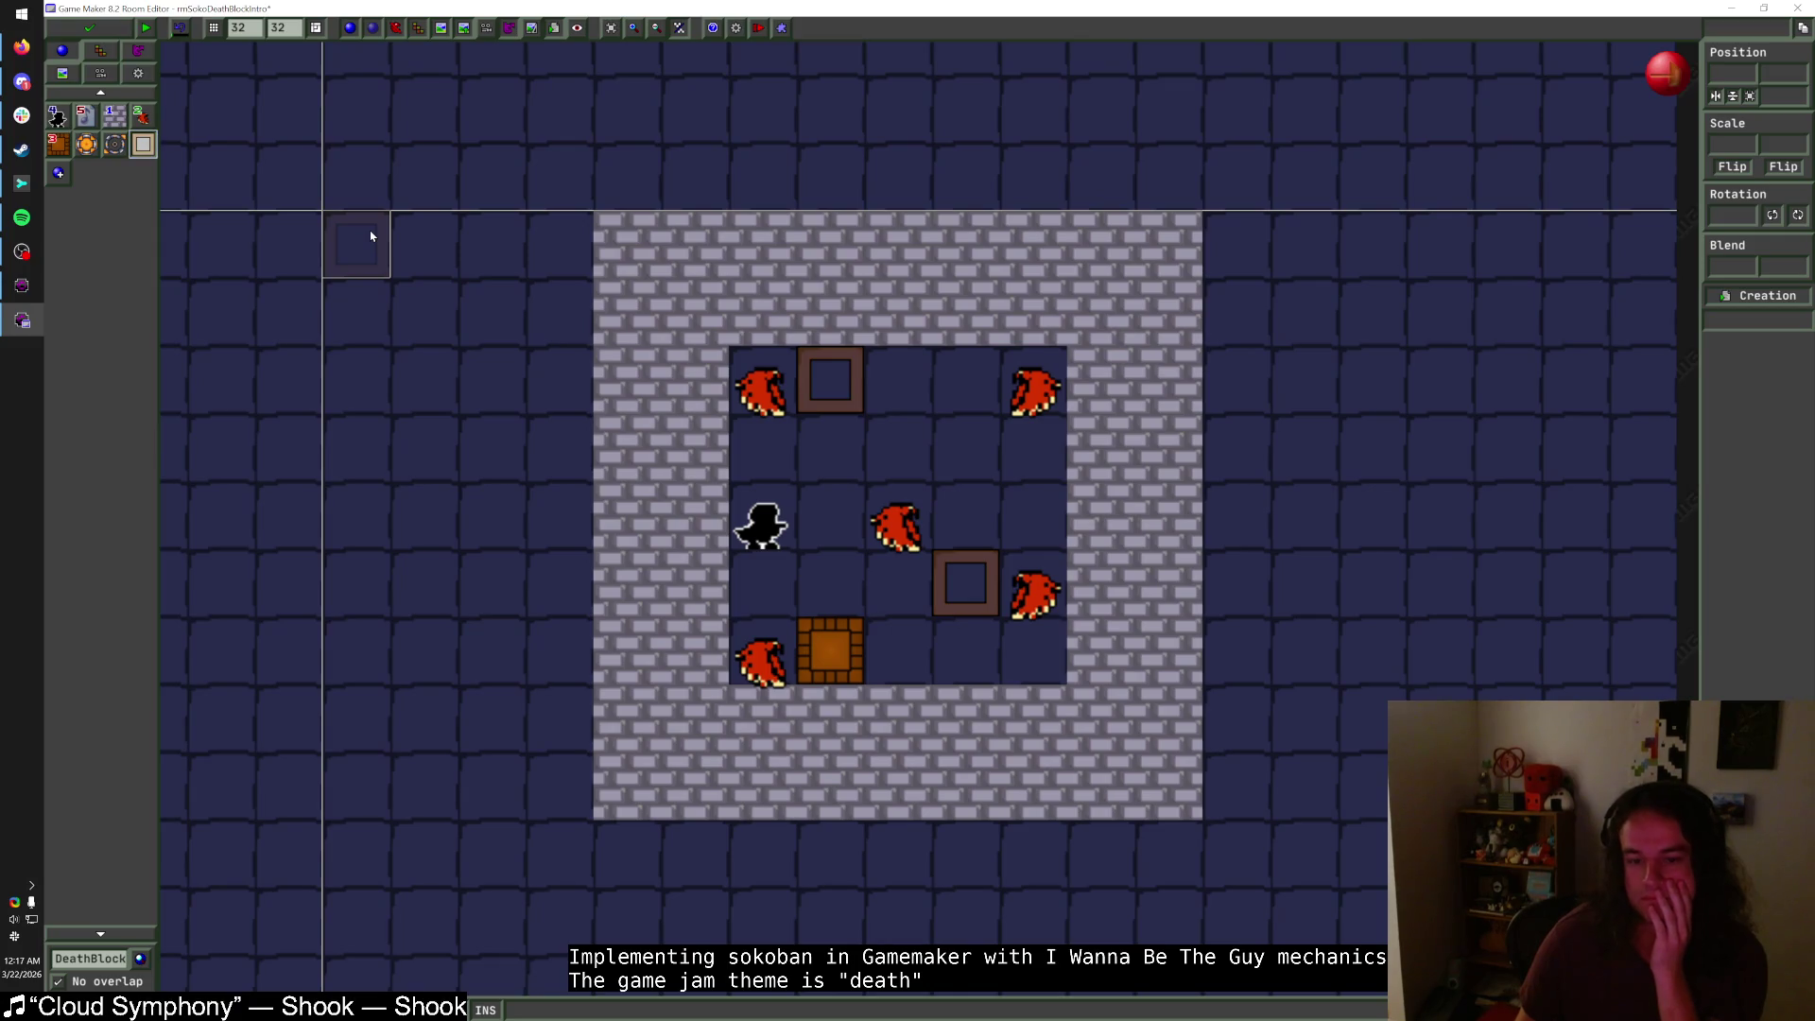
Delete the orange DeathBlock and central hawk, and place a requirement-3 DeathBlockInv in the bottom row
{"action": "right_click", "coordinate": [834, 650]}
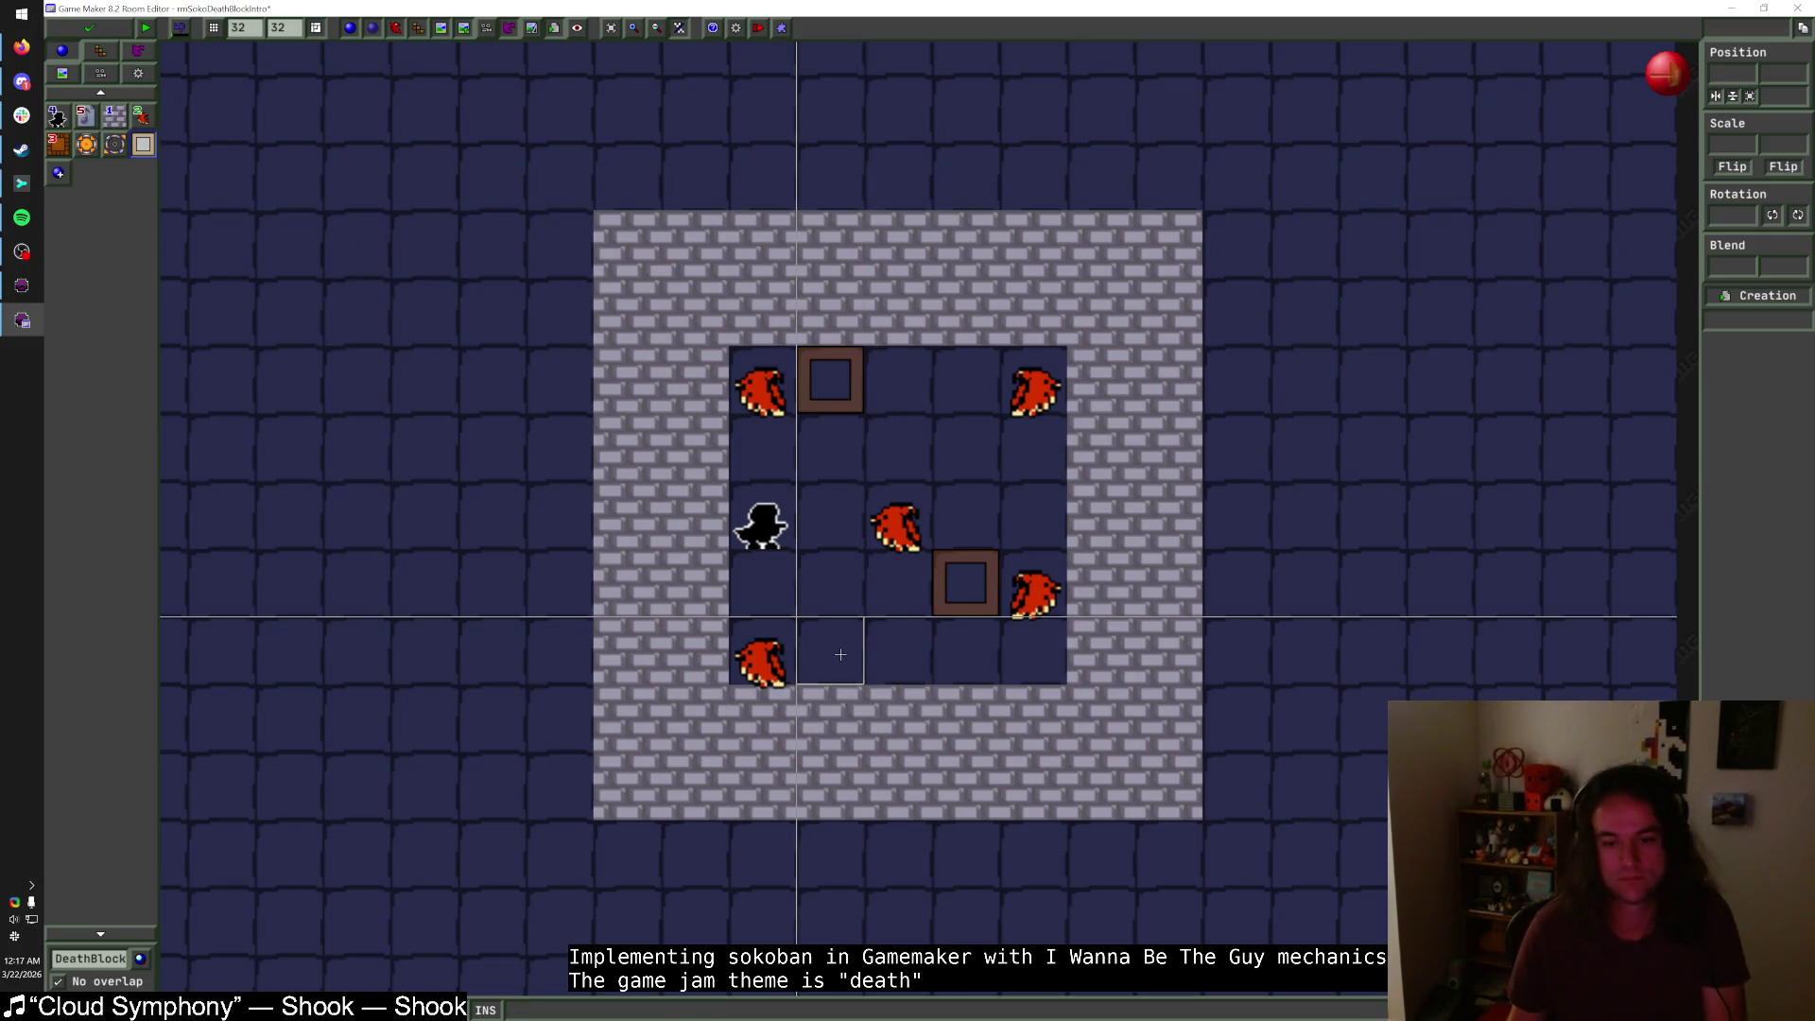
{"action": "right_click", "coordinate": [926, 547]}
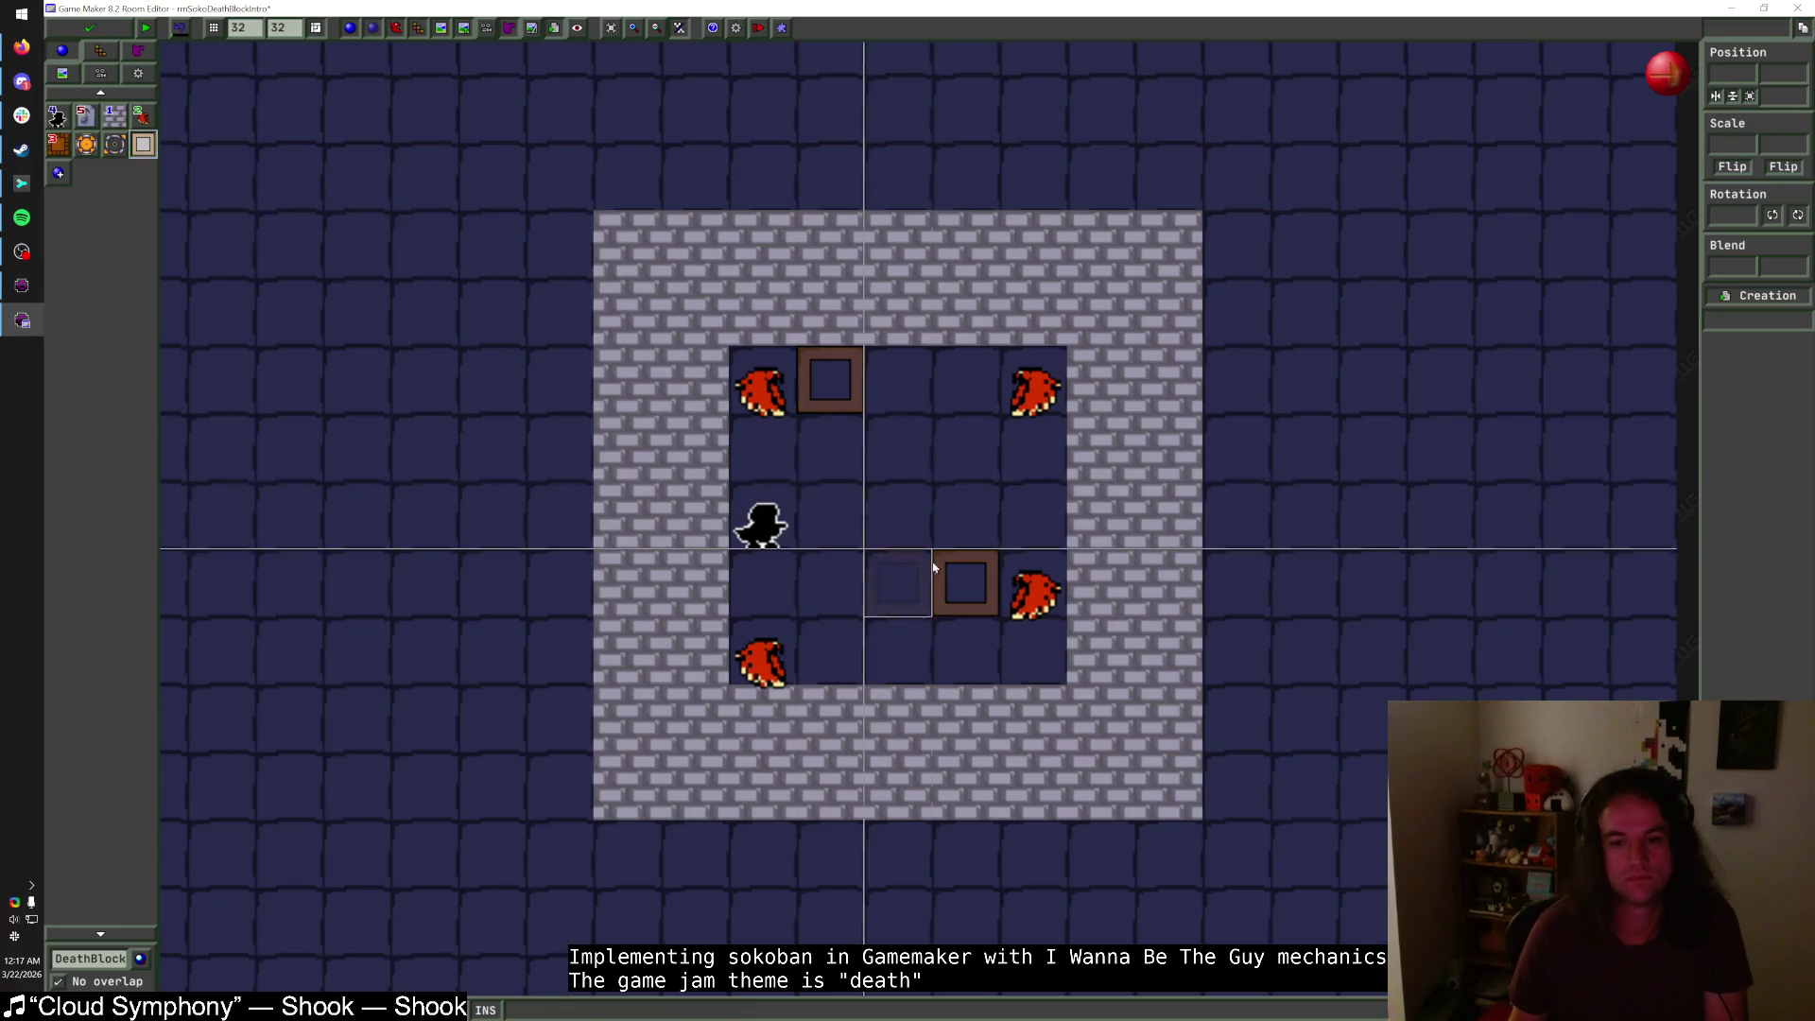
{"action": "mouse_move", "coordinate": [977, 567]}
{"action": "left_mouse_down"}
{"action": "mouse_move", "coordinate": [855, 612]}
{"action": "mouse_move", "coordinate": [851, 652]}
{"action": "left_mouse_up"}
{"action": "right_click", "coordinate": [851, 652]}
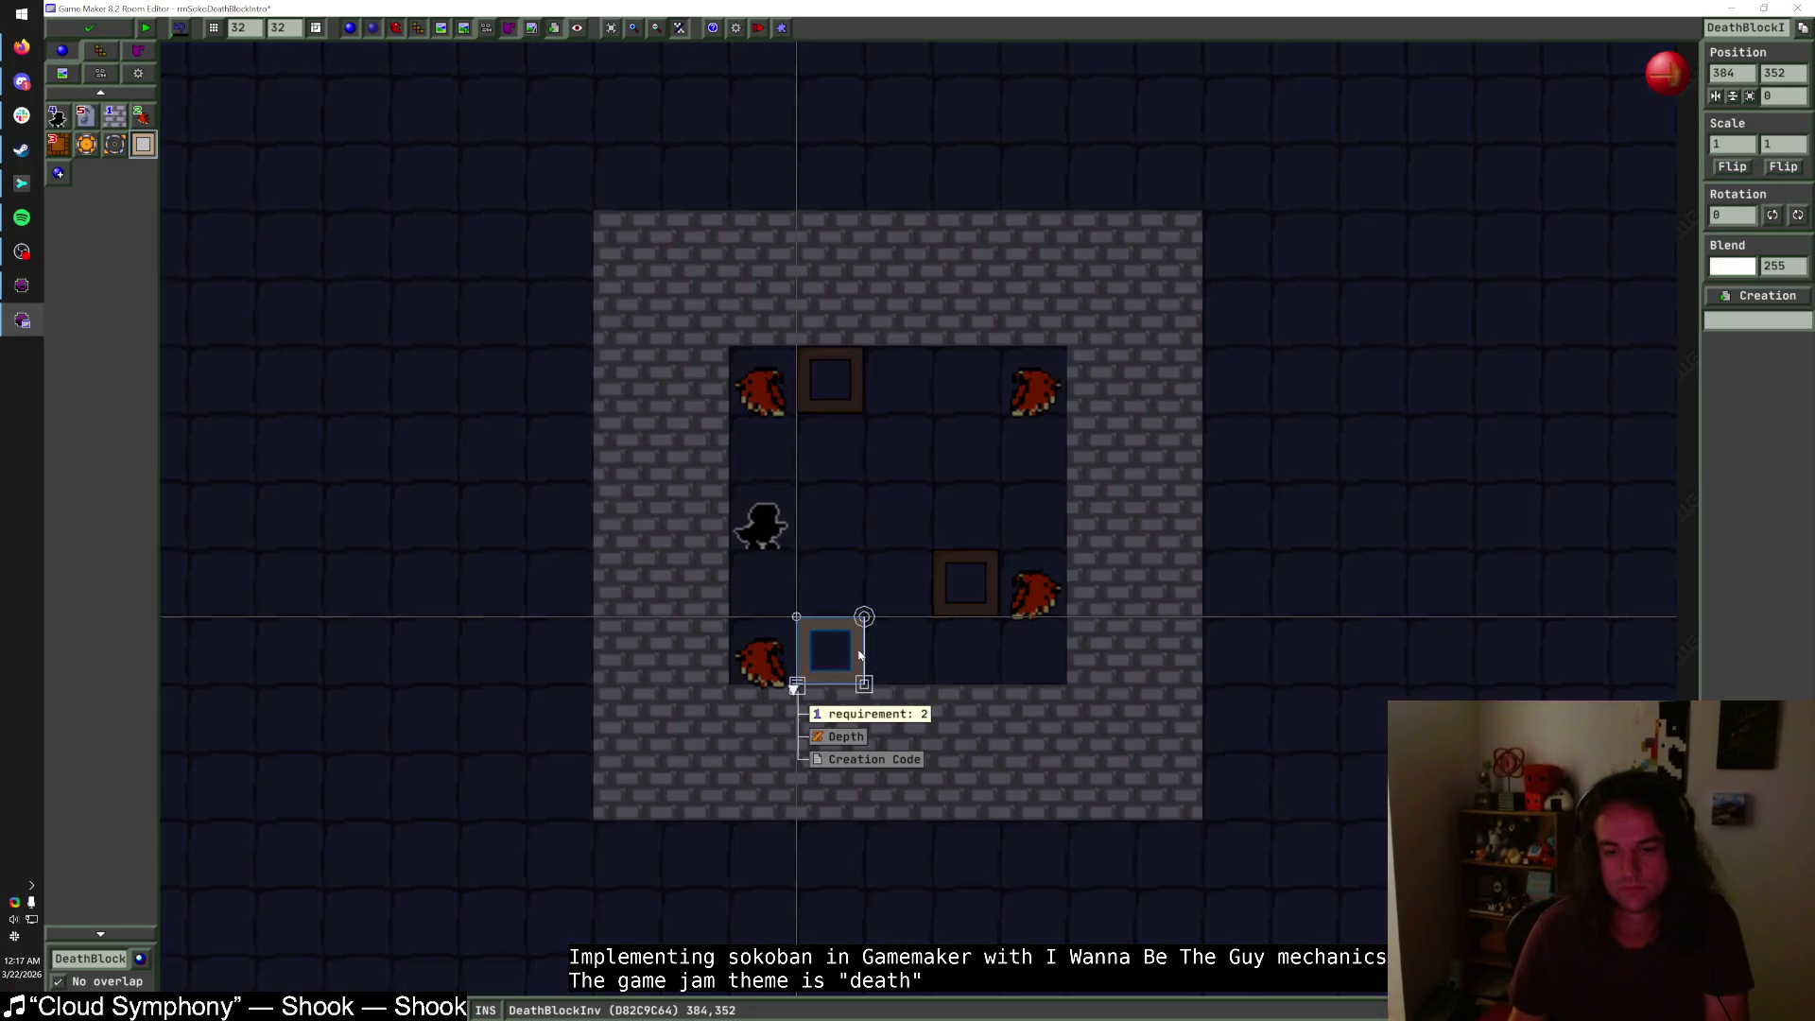
{"action": "left_click", "coordinate": [917, 719]}
{"action": "type", "text": "3"}
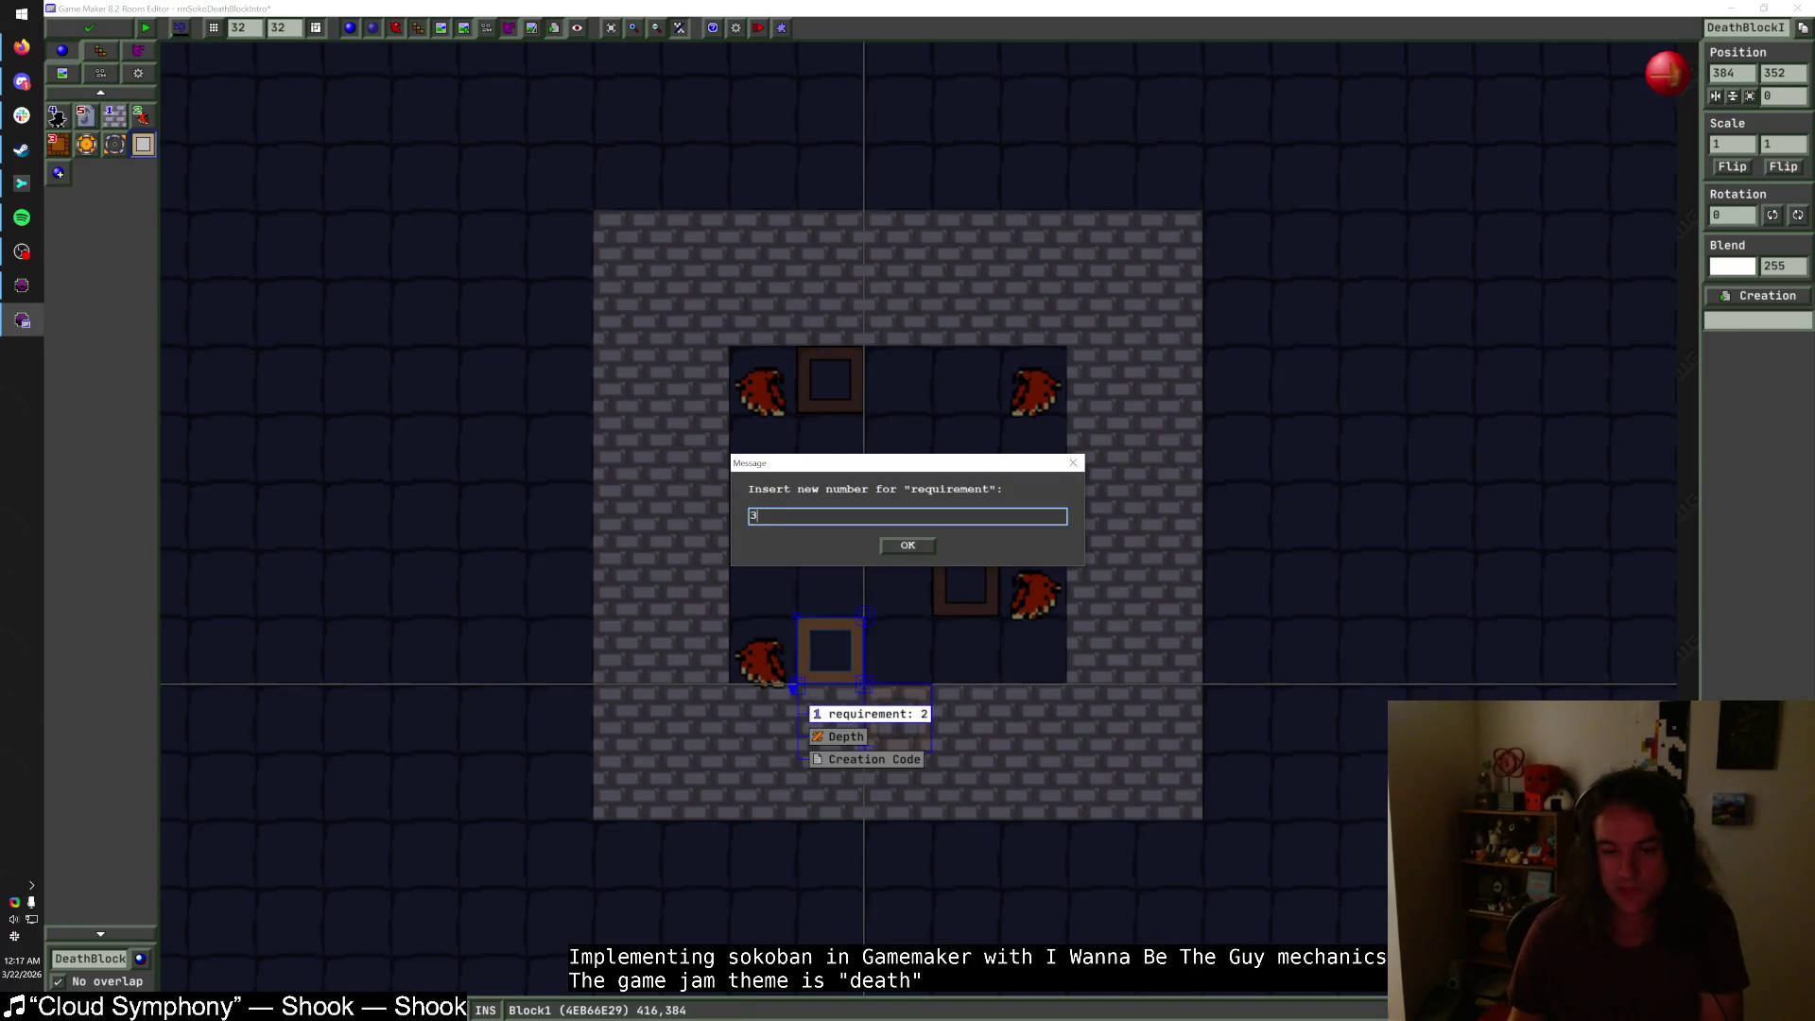
{"action": "key", "text": "Return"}
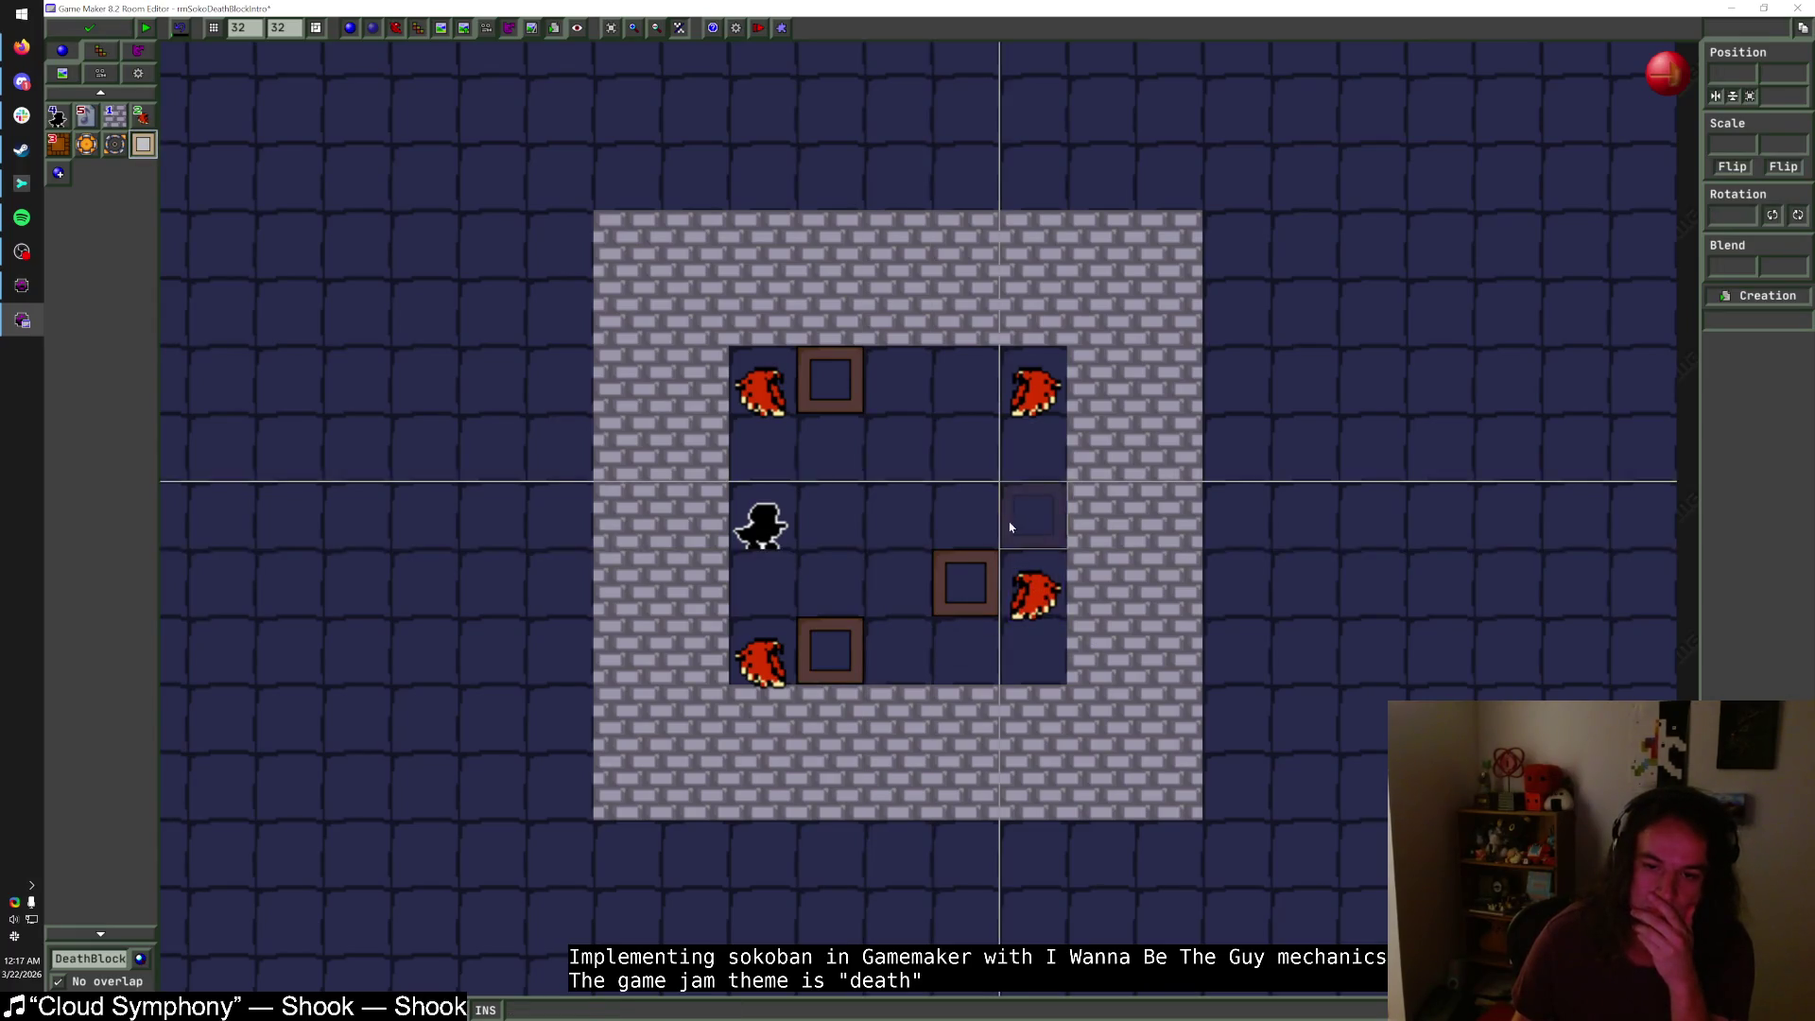
{"action": "left_click_drag", "start_coordinate": [804, 645], "coordinate": [872, 645]}
{"action": "key", "text": "ctrl+z"}
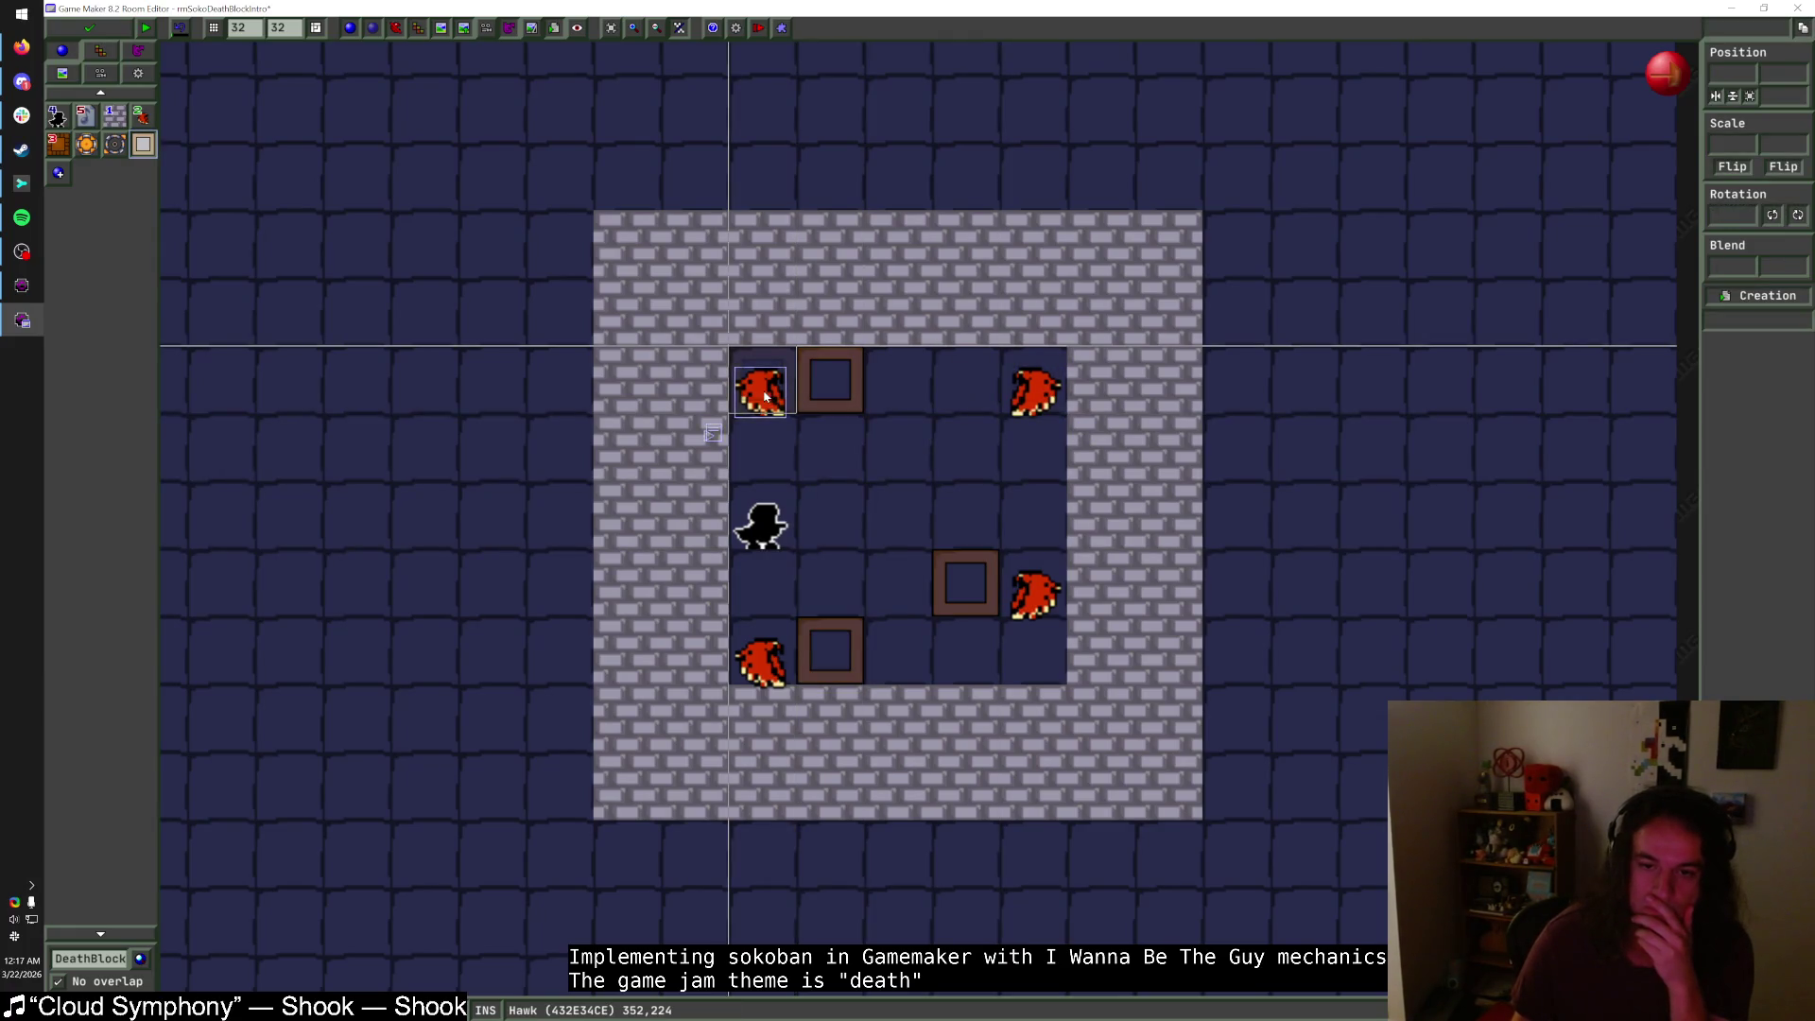
Move the hawks down the right column and the requirement-2 box into the bottom row
{"action": "mouse_move", "coordinate": [742, 513]}
{"action": "left_mouse_down"}
{"action": "mouse_move", "coordinate": [872, 578]}
{"action": "mouse_move", "coordinate": [943, 648]}
{"action": "mouse_move", "coordinate": [761, 614]}
{"action": "mouse_move", "coordinate": [763, 547]}
{"action": "left_mouse_up"}
{"action": "left_click", "coordinate": [872, 528]}
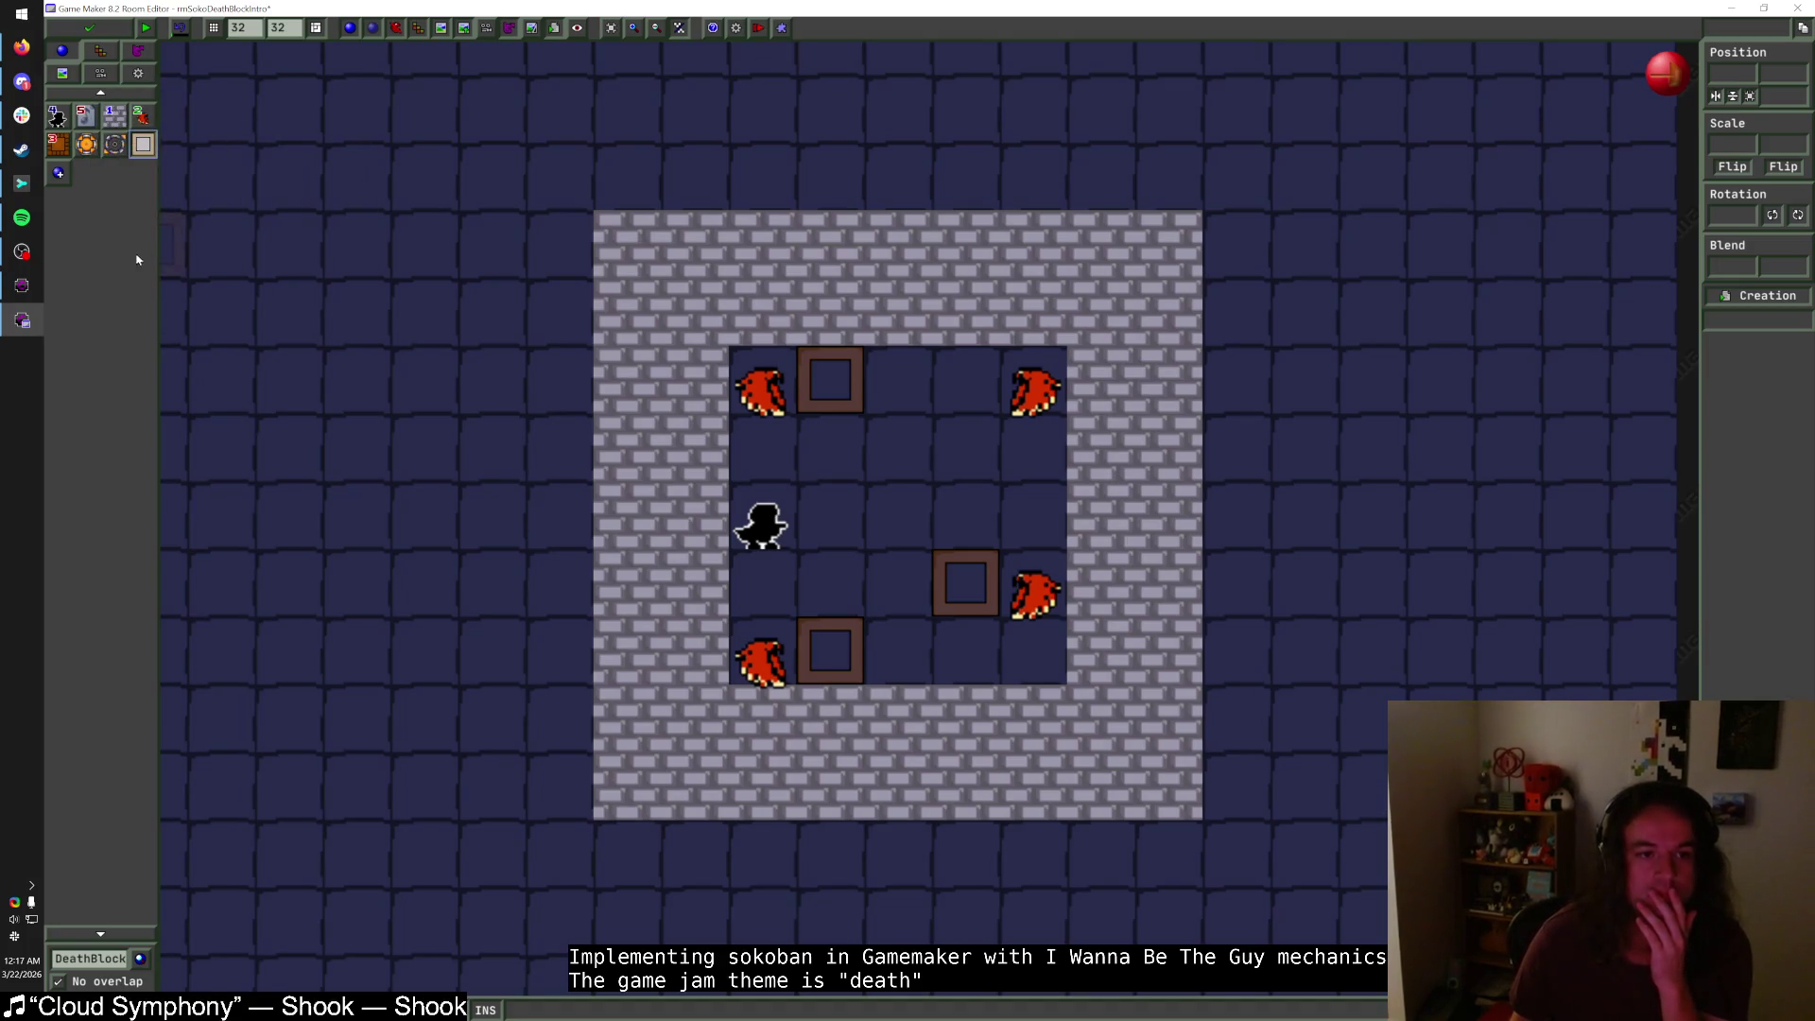
{"action": "left_click", "coordinate": [107, 959]}
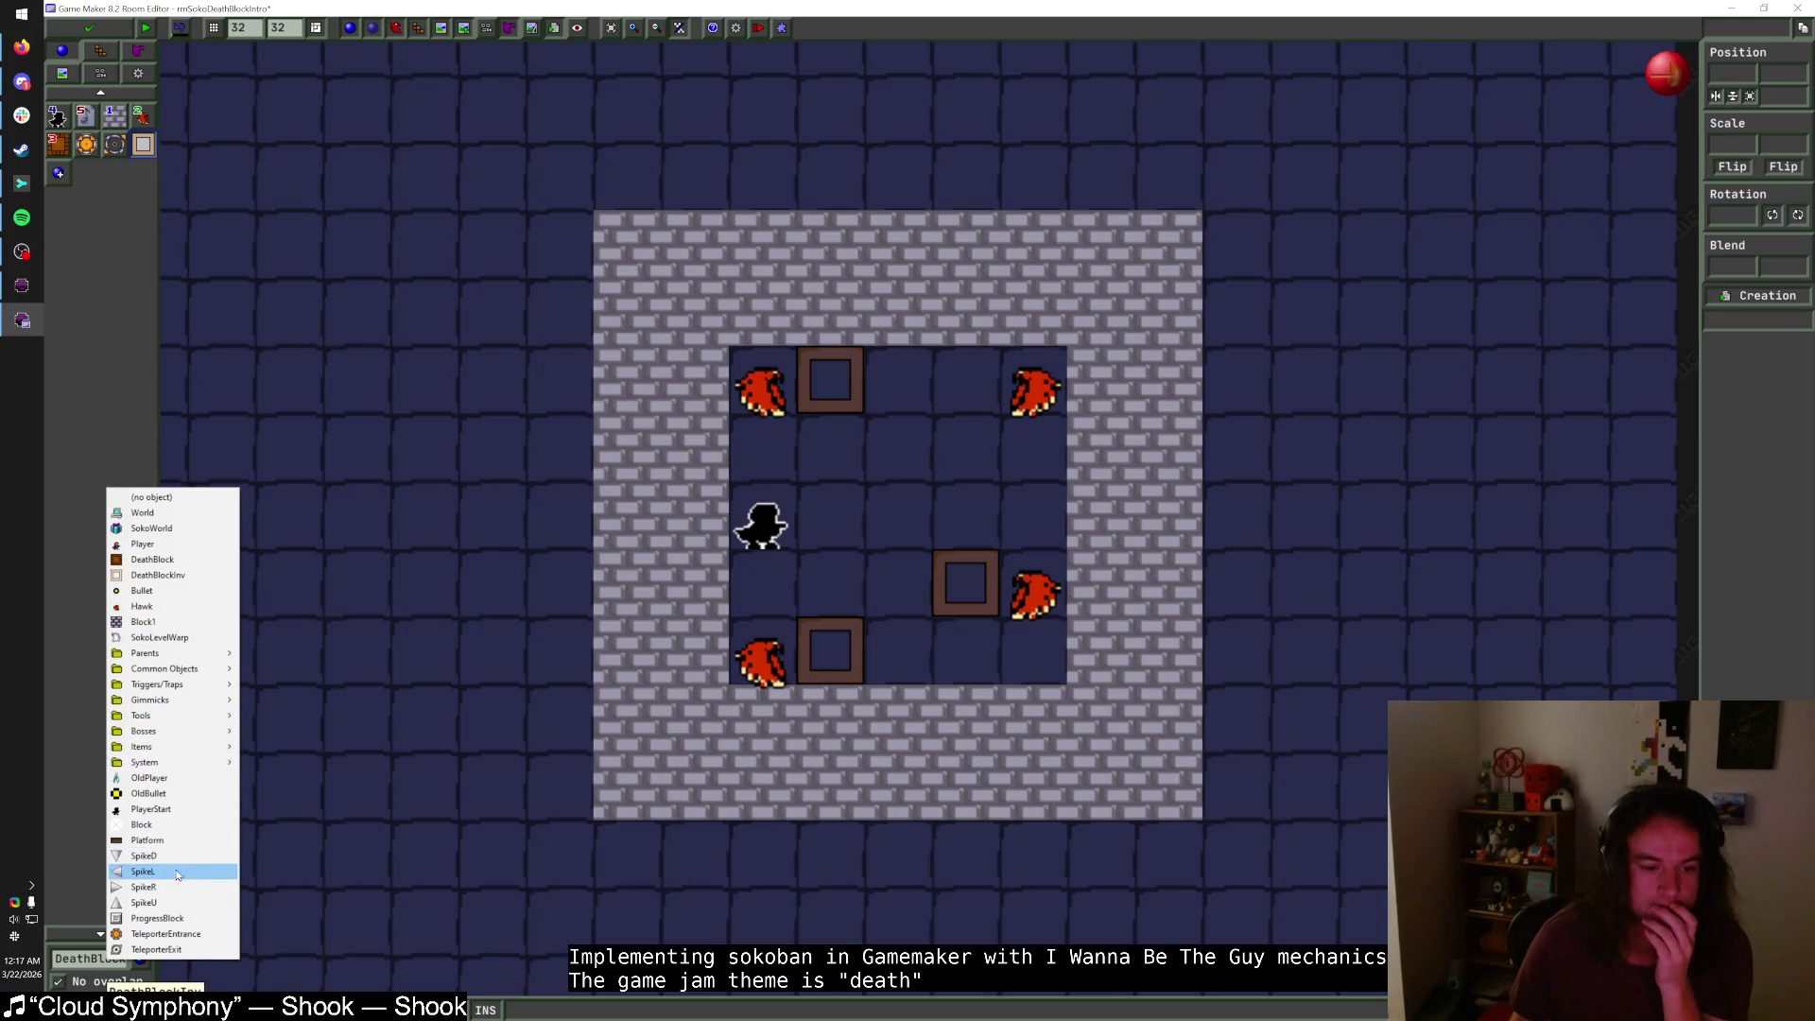
{"action": "left_click", "coordinate": [143, 903]}
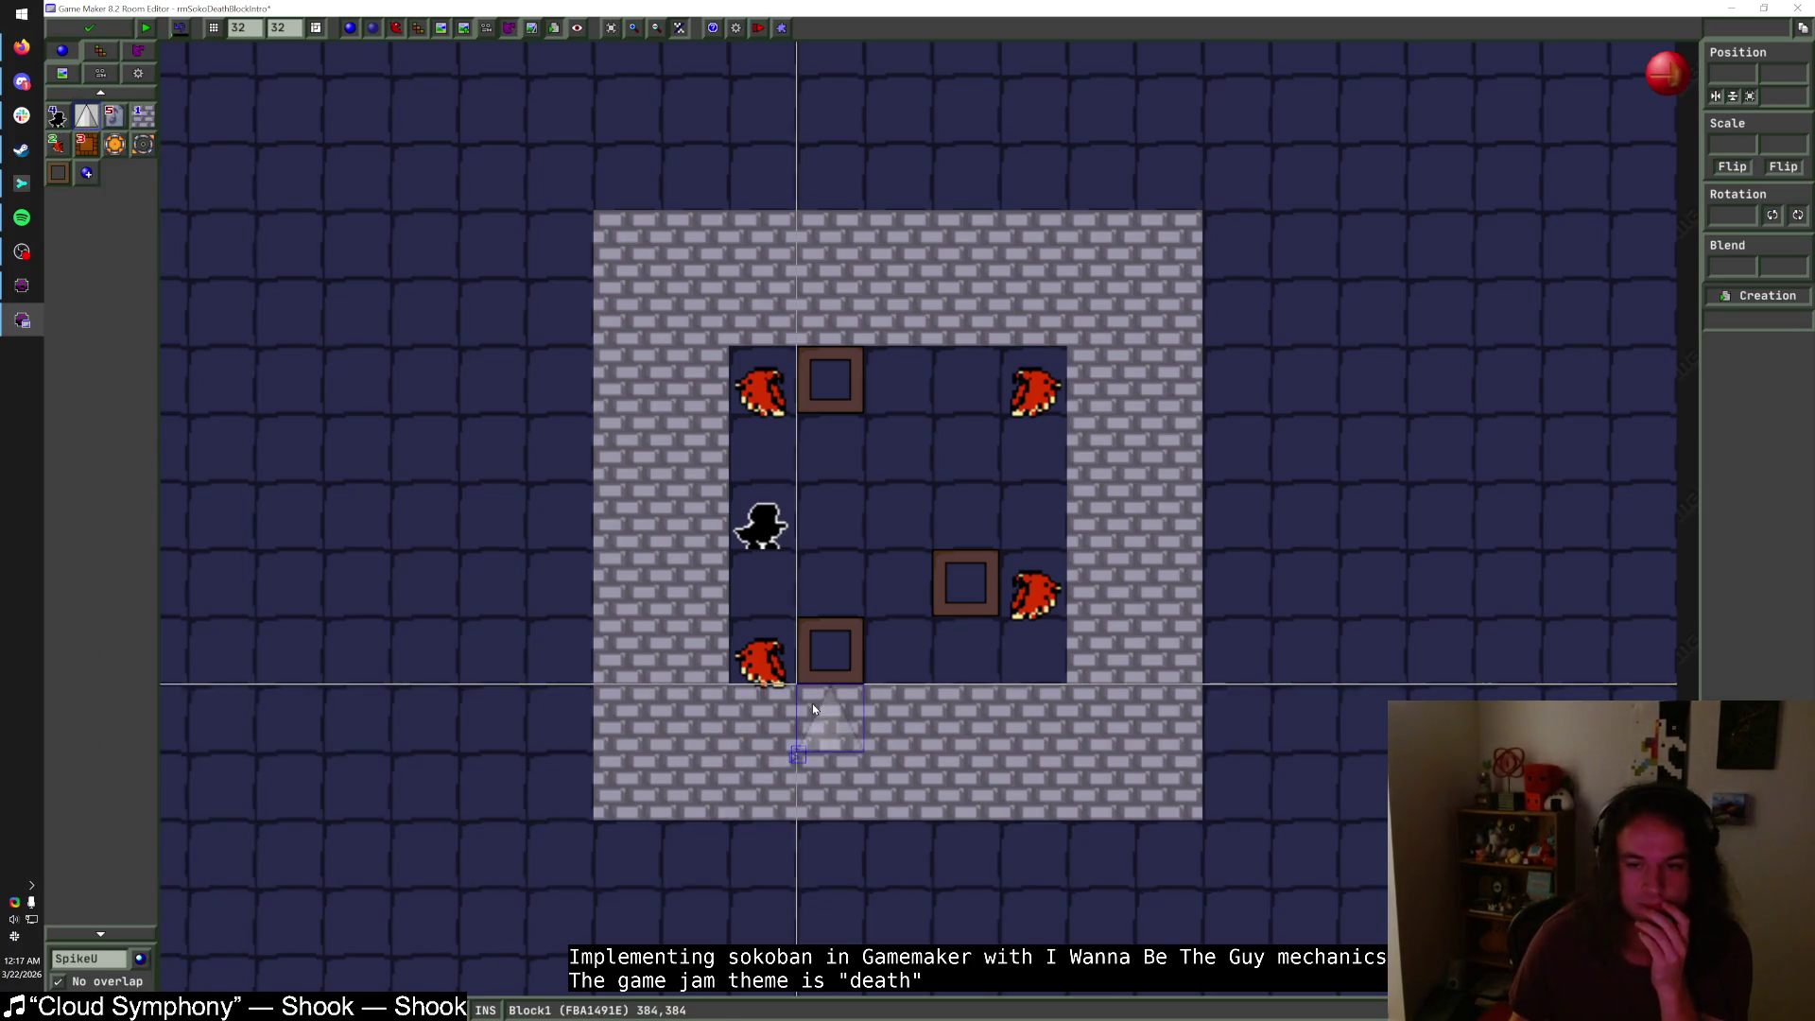
{"action": "left_click_drag", "start_coordinate": [1040, 593], "coordinate": [1038, 652]}
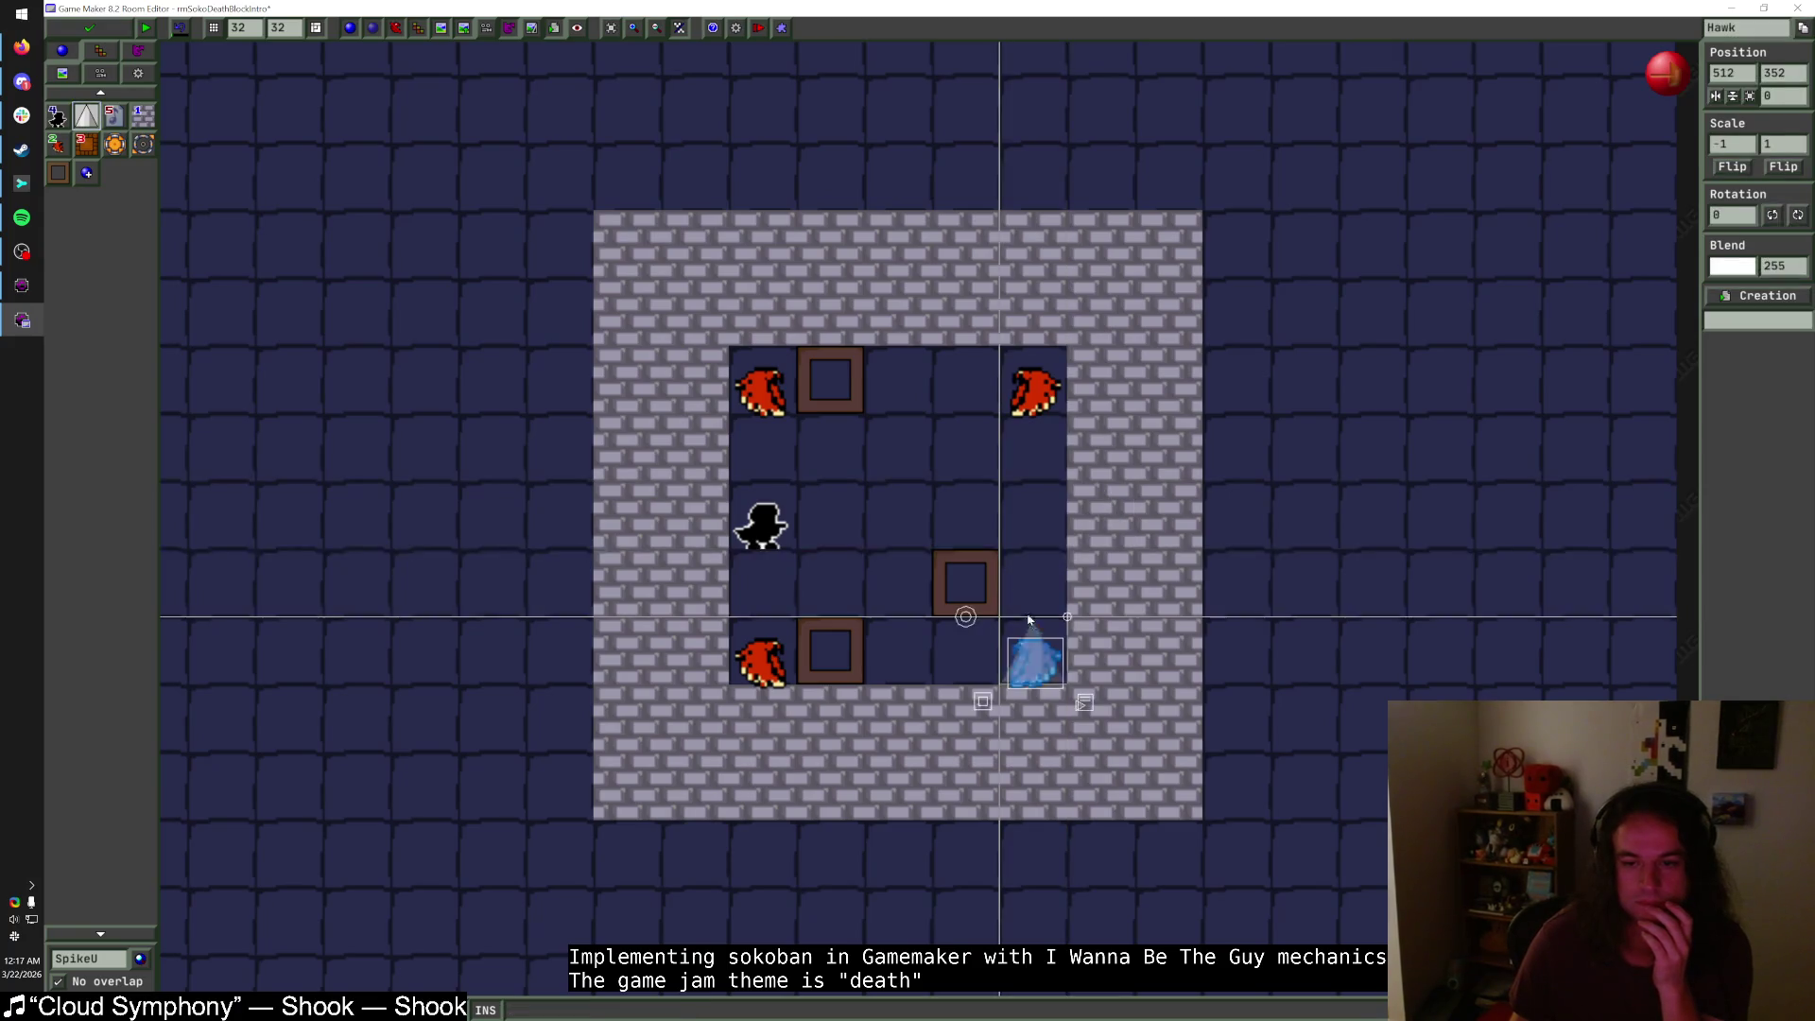
{"action": "left_click", "coordinate": [965, 652]}
{"action": "key", "text": "ctrl+z"}
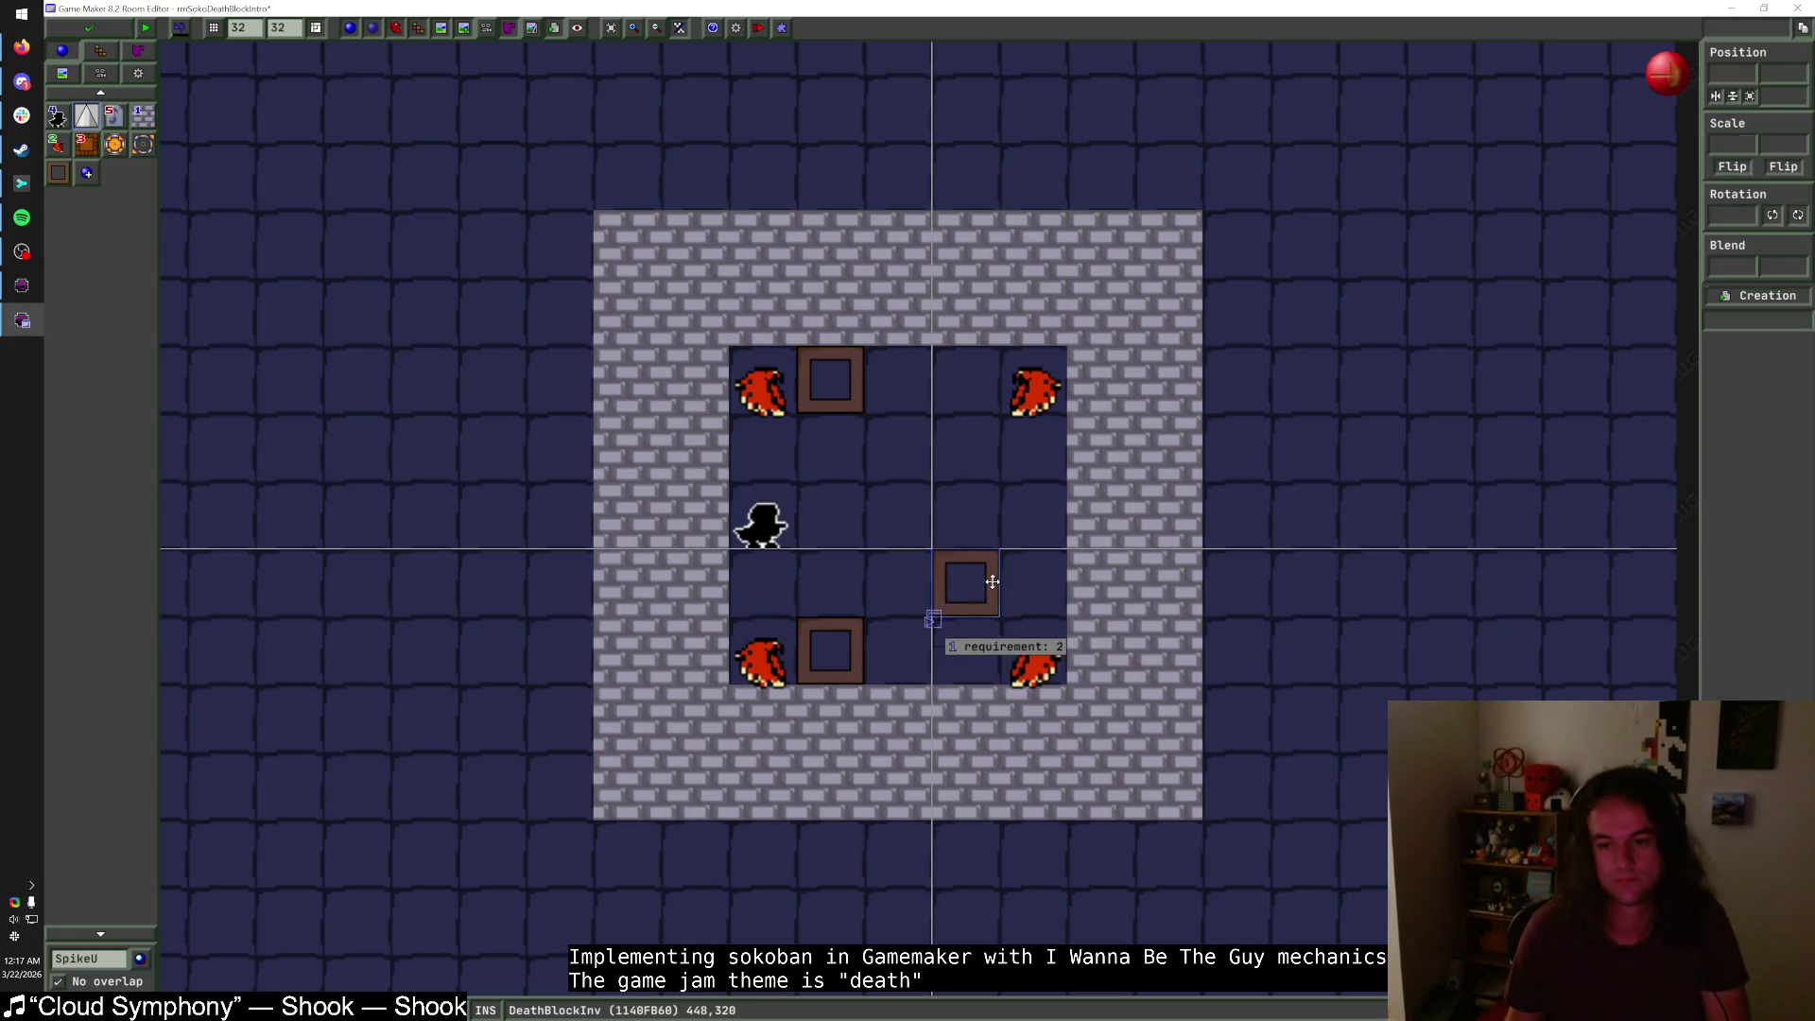
{"action": "left_click", "coordinate": [993, 590]}
{"action": "left_click_drag", "start_coordinate": [994, 590], "coordinate": [992, 620]}
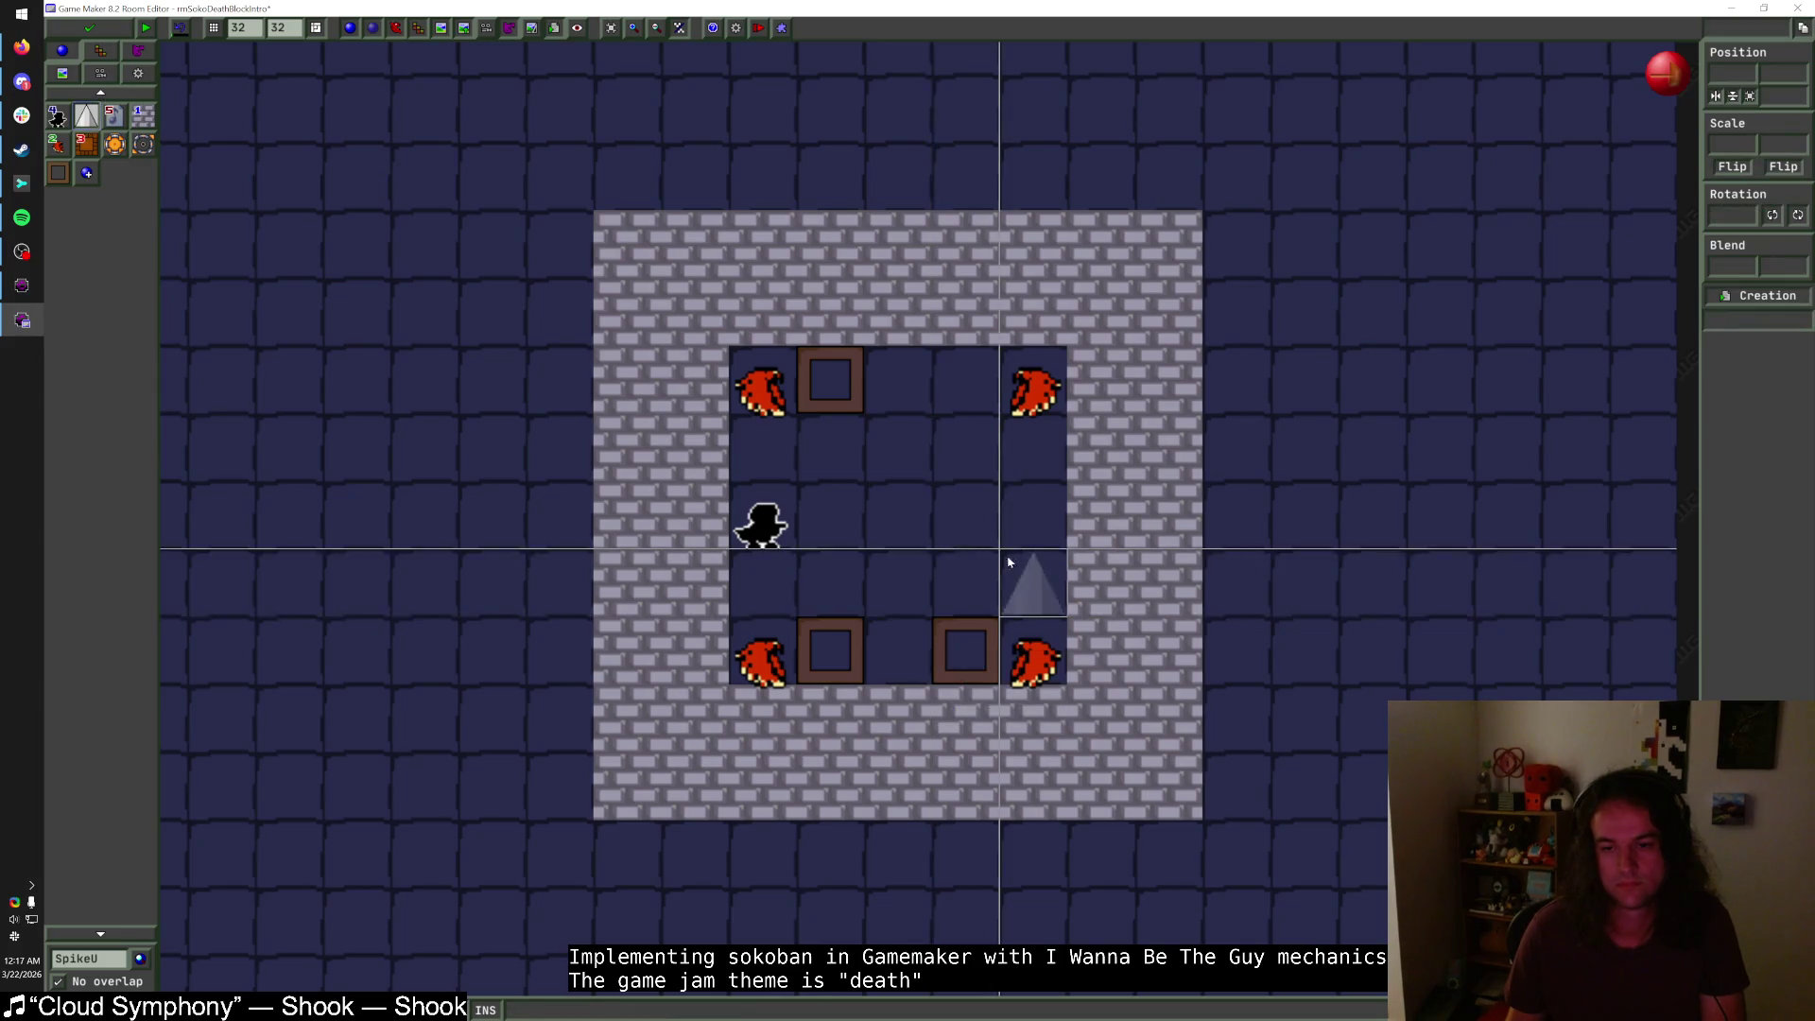
{"action": "left_click_drag", "start_coordinate": [1037, 392], "coordinate": [1037, 526]}
{"action": "left_click", "coordinate": [1038, 425]}
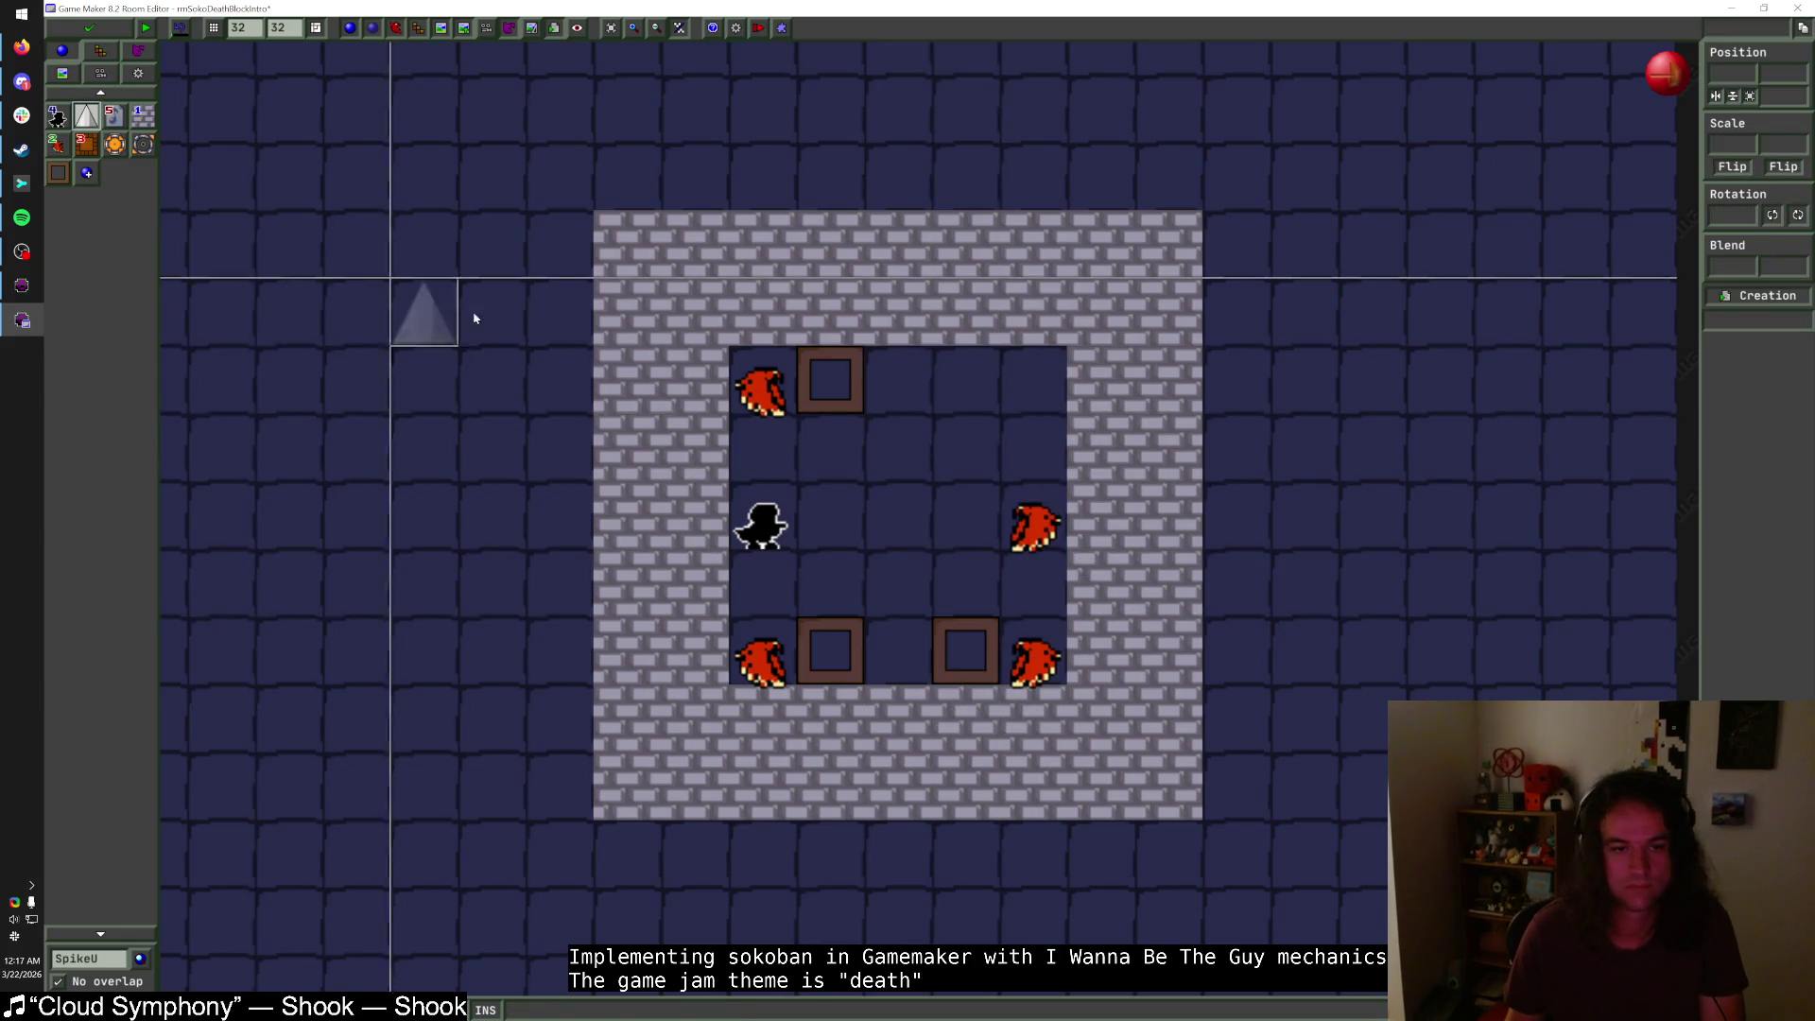
Place a left-facing SpikeL spike in the top-right cell and start a test run
{"action": "left_click", "coordinate": [81, 959]}
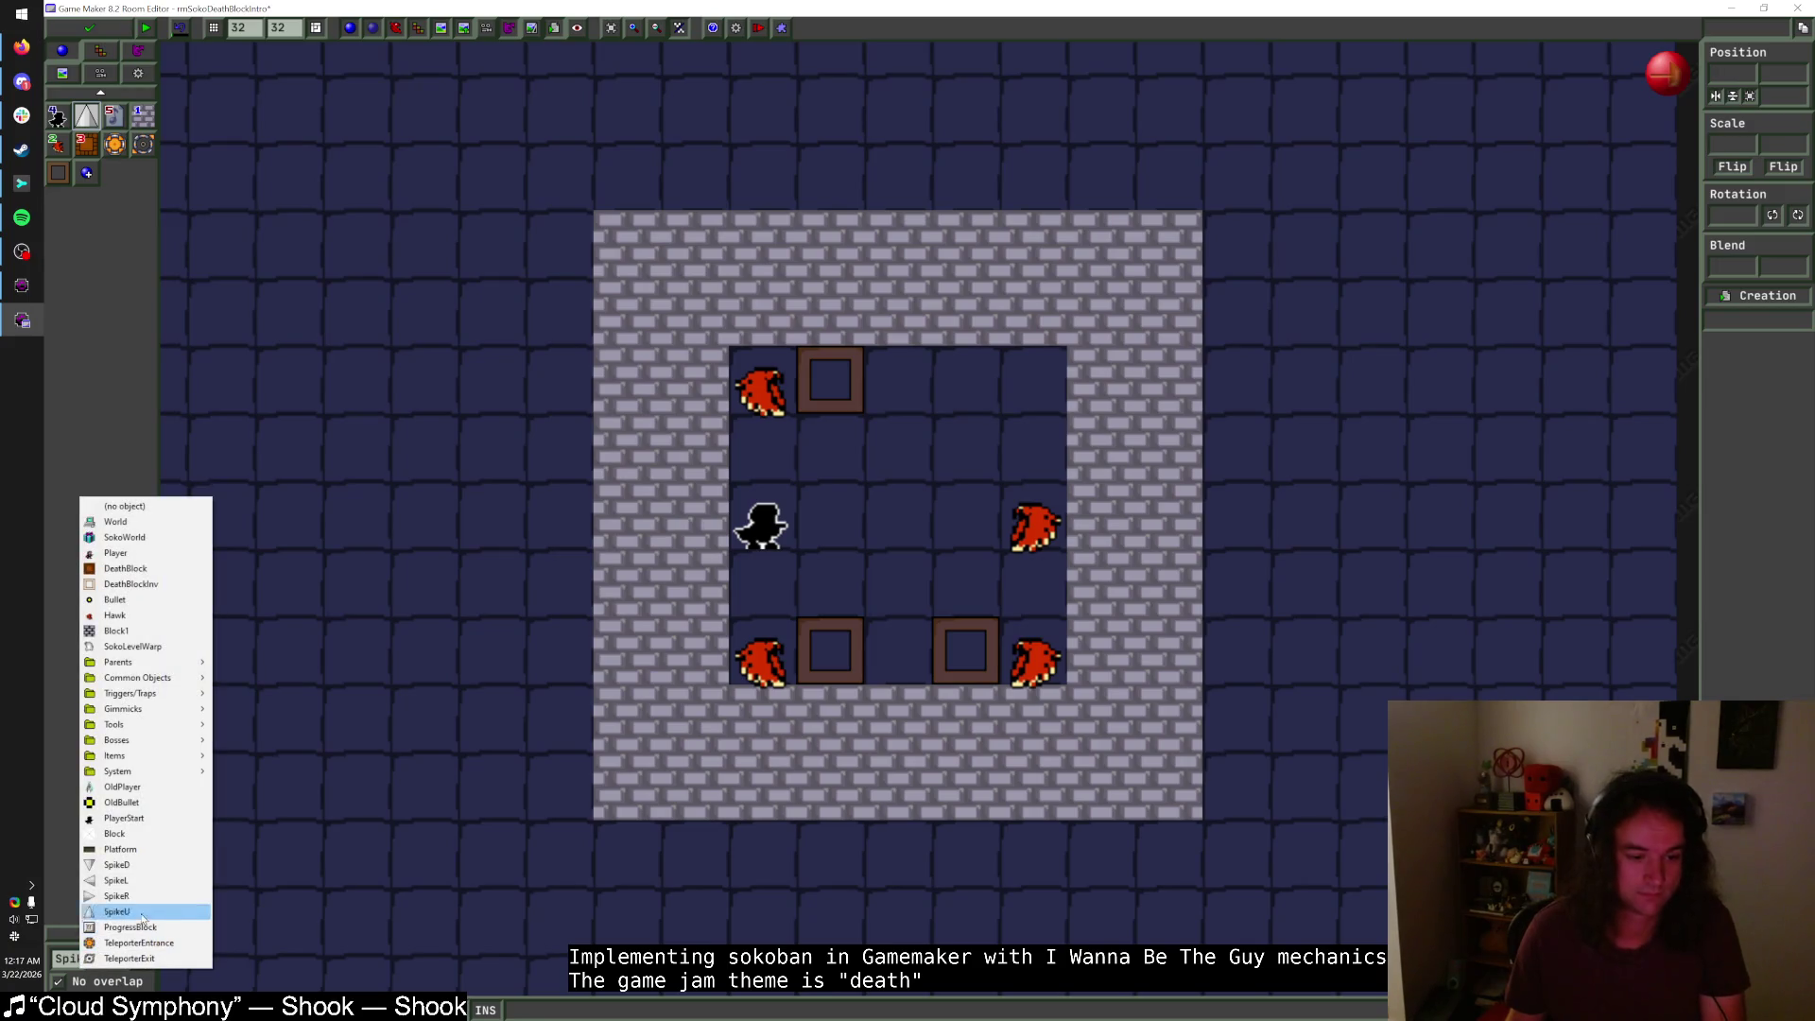
{"action": "left_click", "coordinate": [149, 885]}
{"action": "left_click", "coordinate": [1066, 365]}
{"action": "left_click", "coordinate": [1065, 430]}
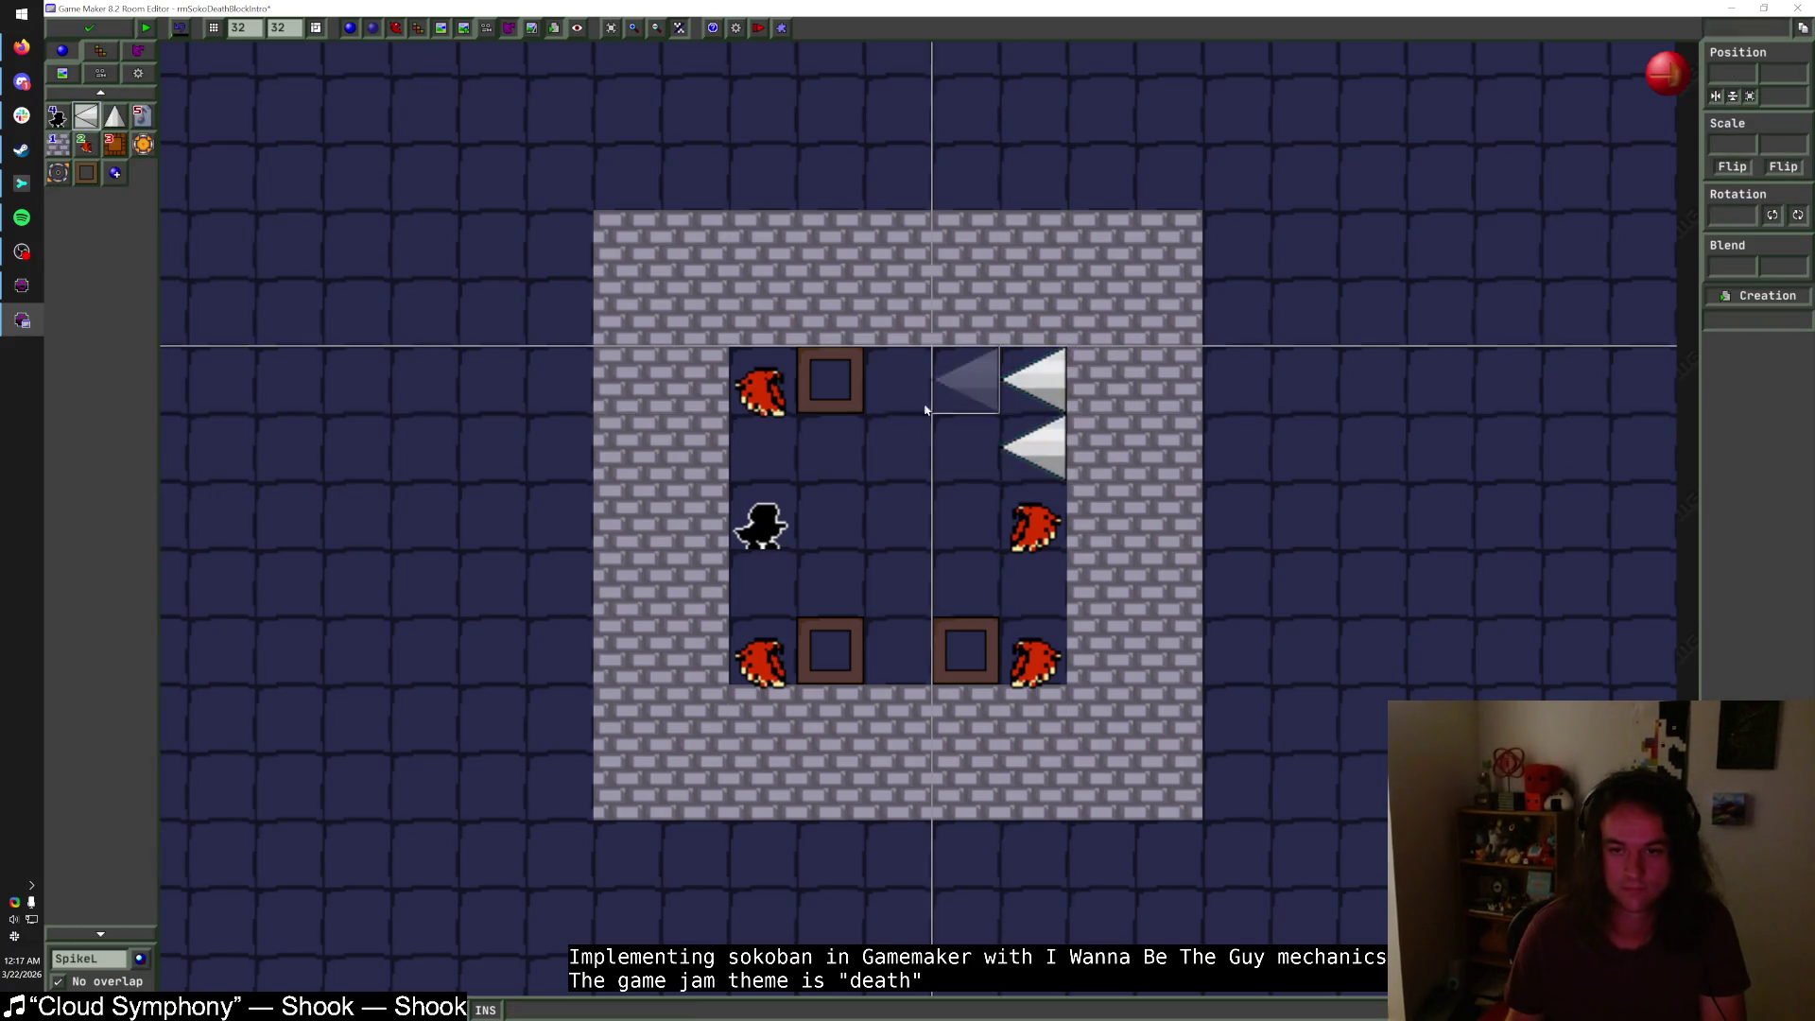
{"action": "right_click", "coordinate": [1040, 452]}
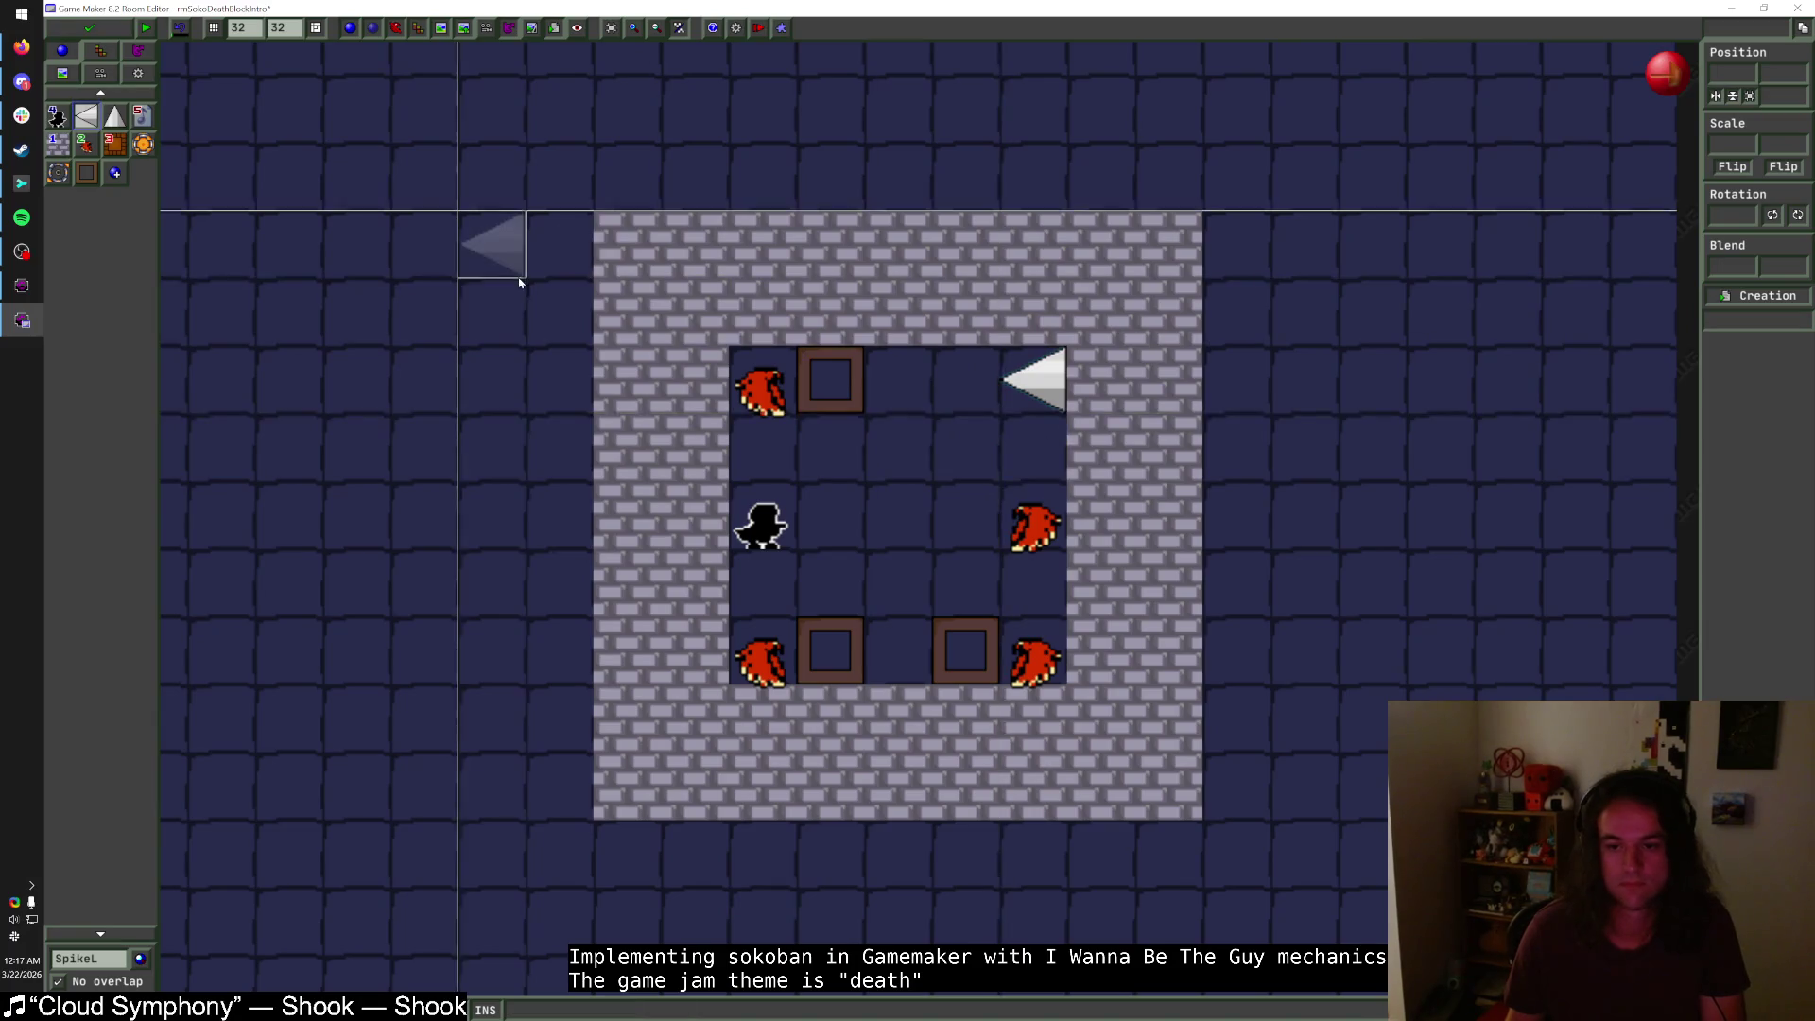
{"action": "key", "text": "F5"}
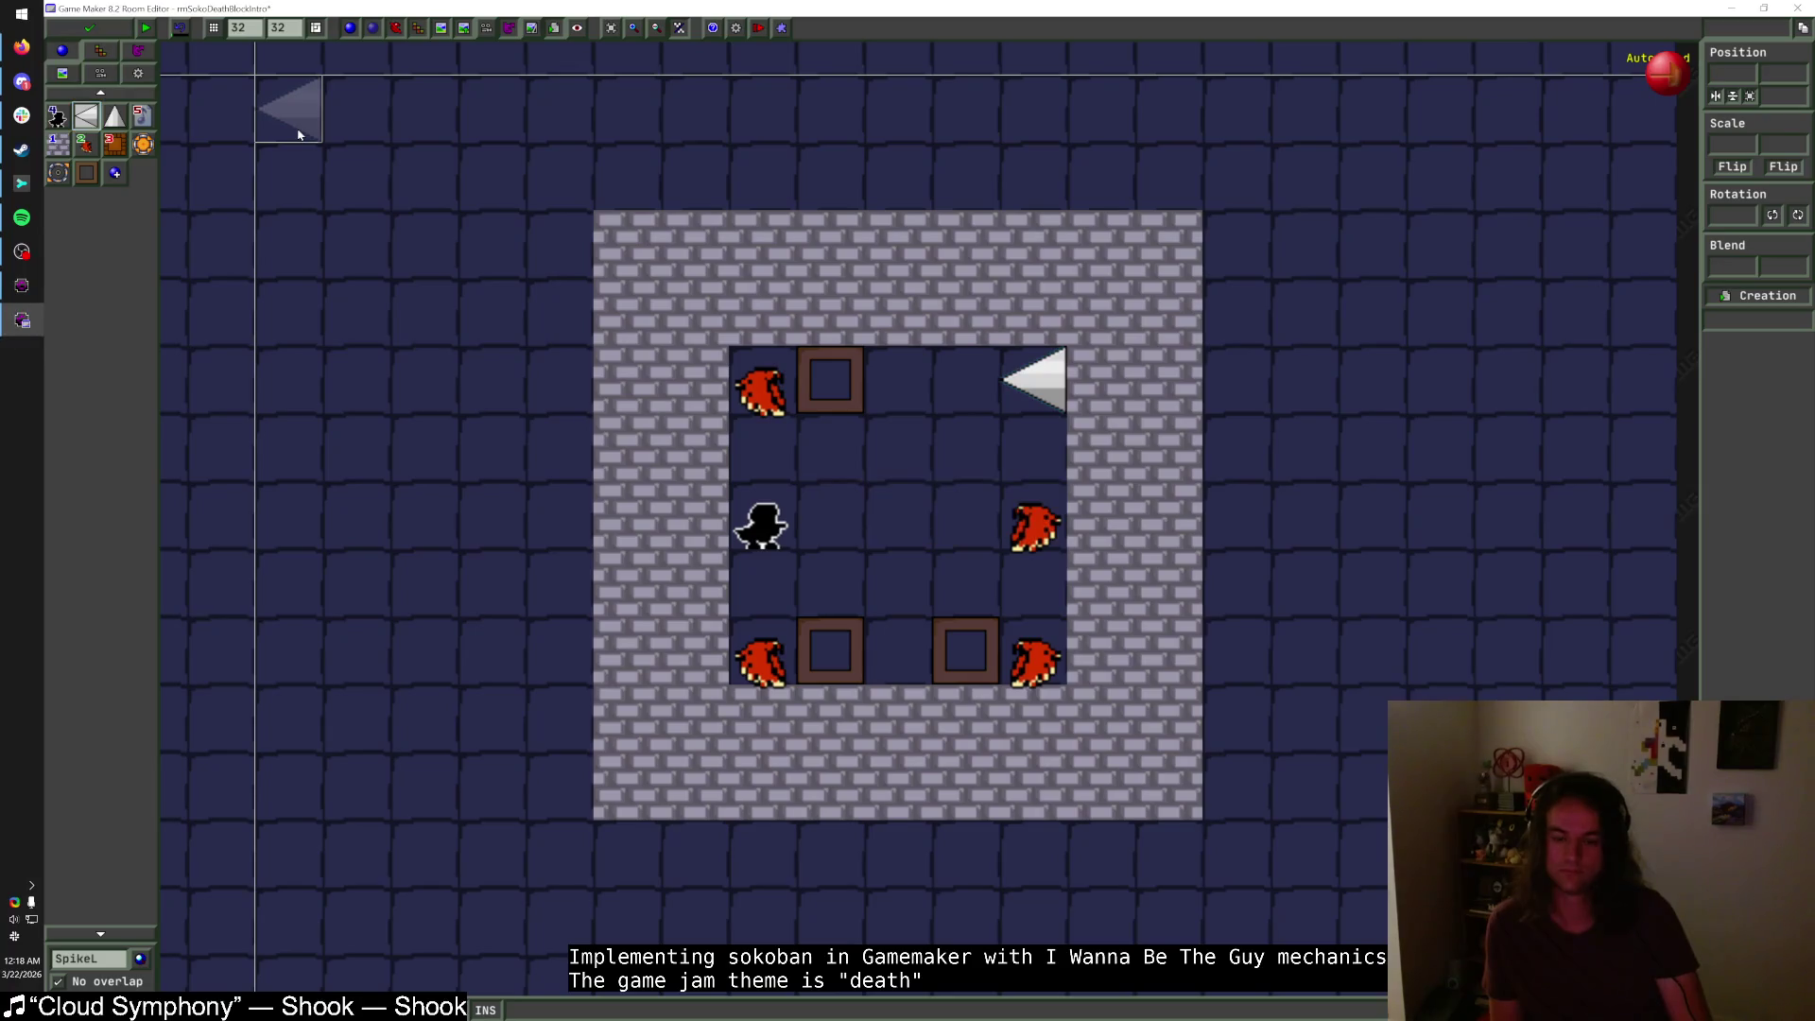
Start the level and walk toward box 1, shooting hawks until the player dies
{"action": "key", "text": "shift"}
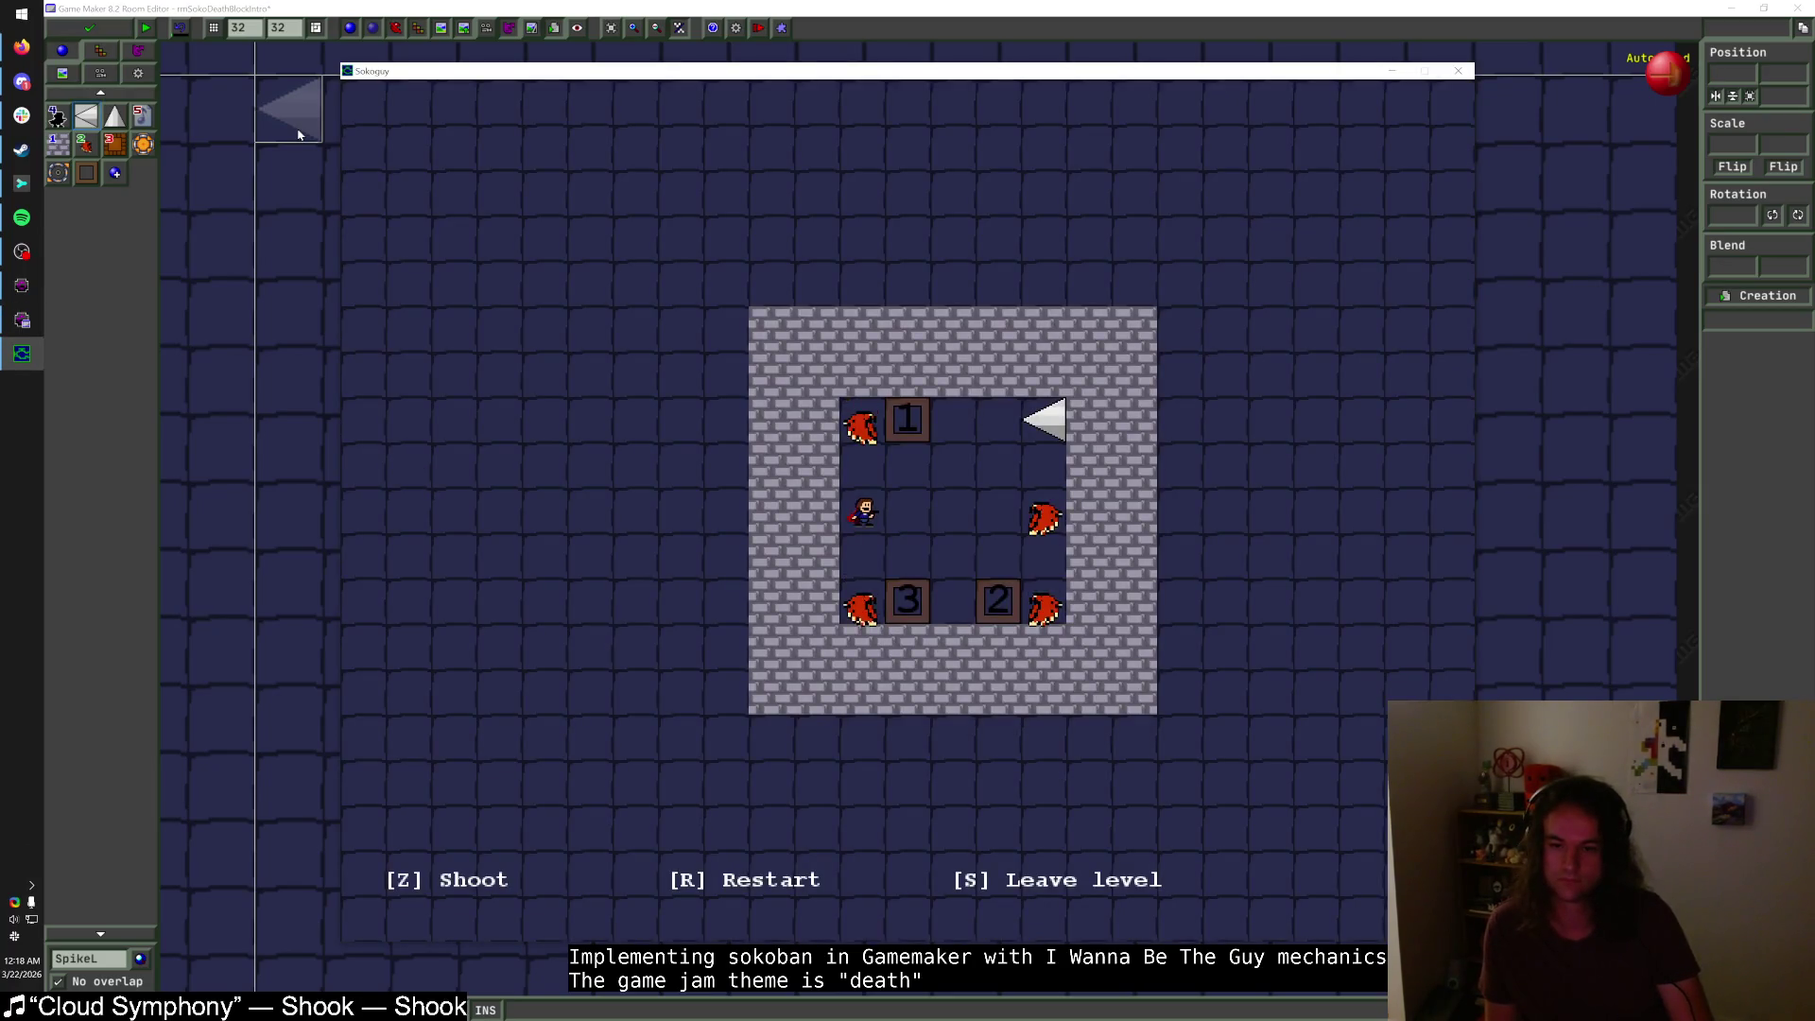
{"action": "key", "text": "Right"}
{"action": "key", "text": "Right"}
{"action": "key", "text": "Down"}
{"action": "key", "text": "Down"}
{"action": "key", "text": "Up"}
{"action": "key", "text": "Up"}
{"action": "key", "text": "Up"}
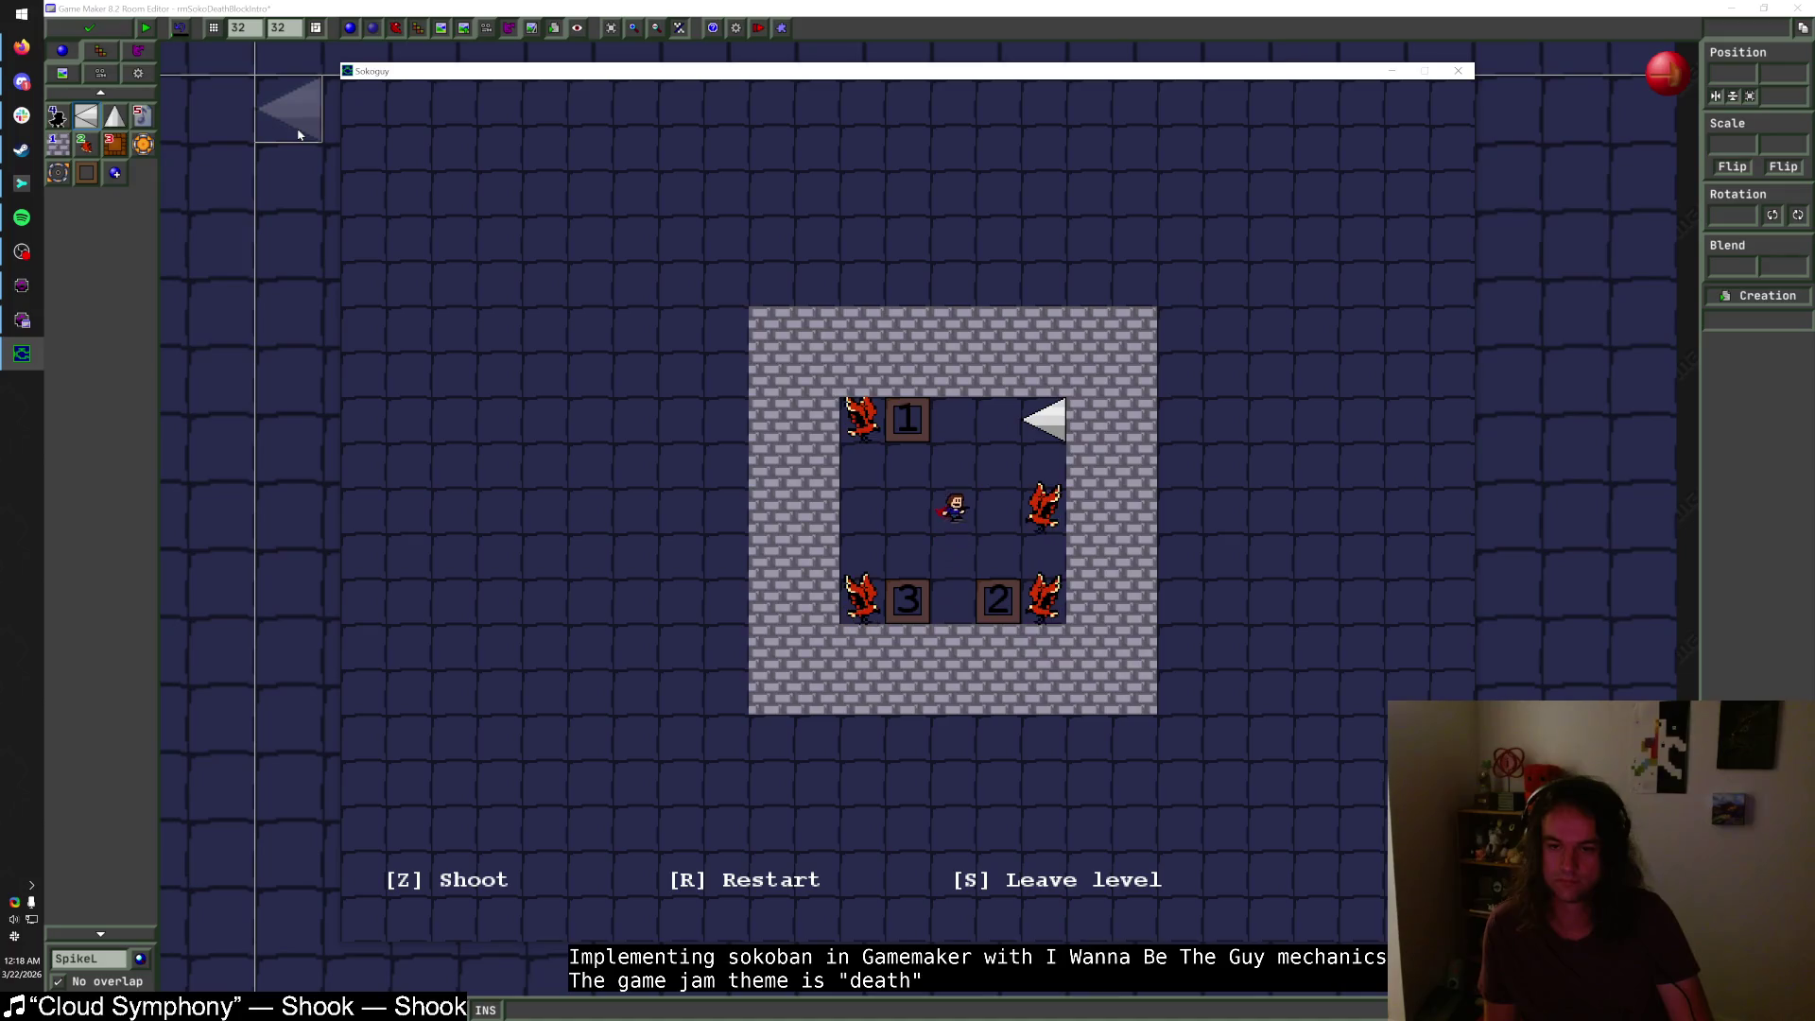
{"action": "key", "text": "z"}
{"action": "key", "text": "Down"}
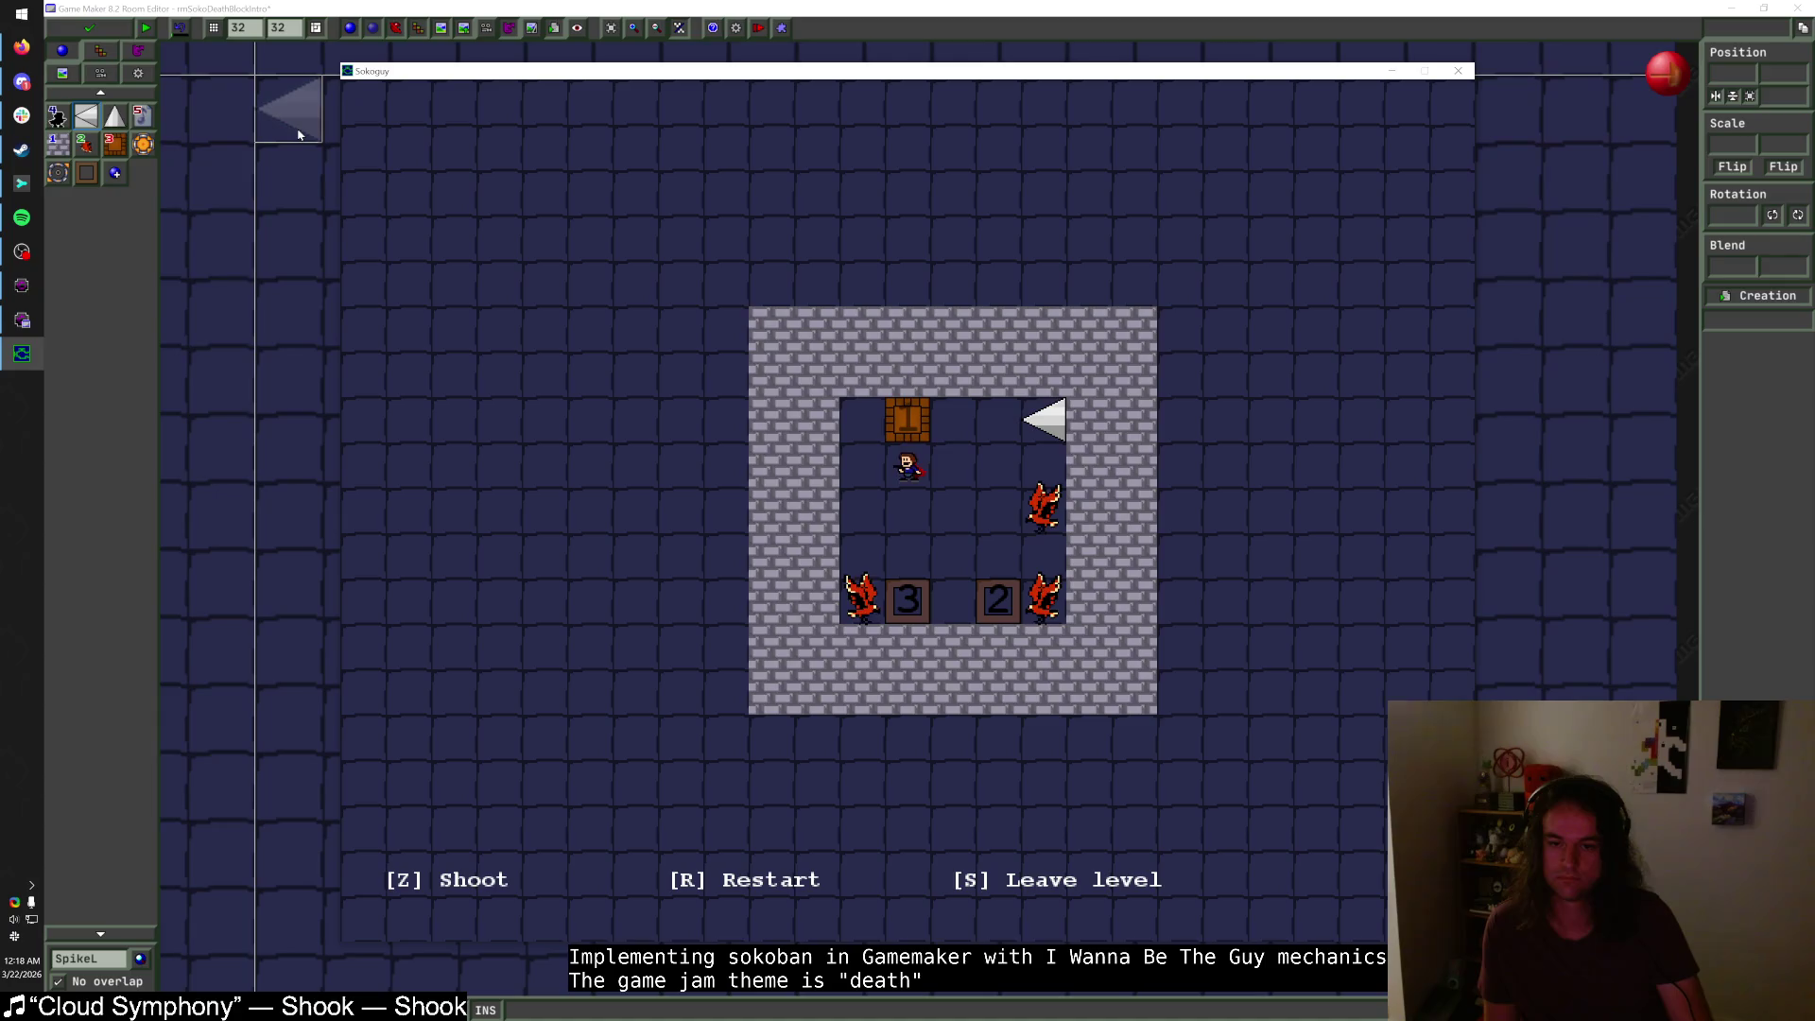
{"action": "key", "text": "Down"}
{"action": "key", "text": "z"}
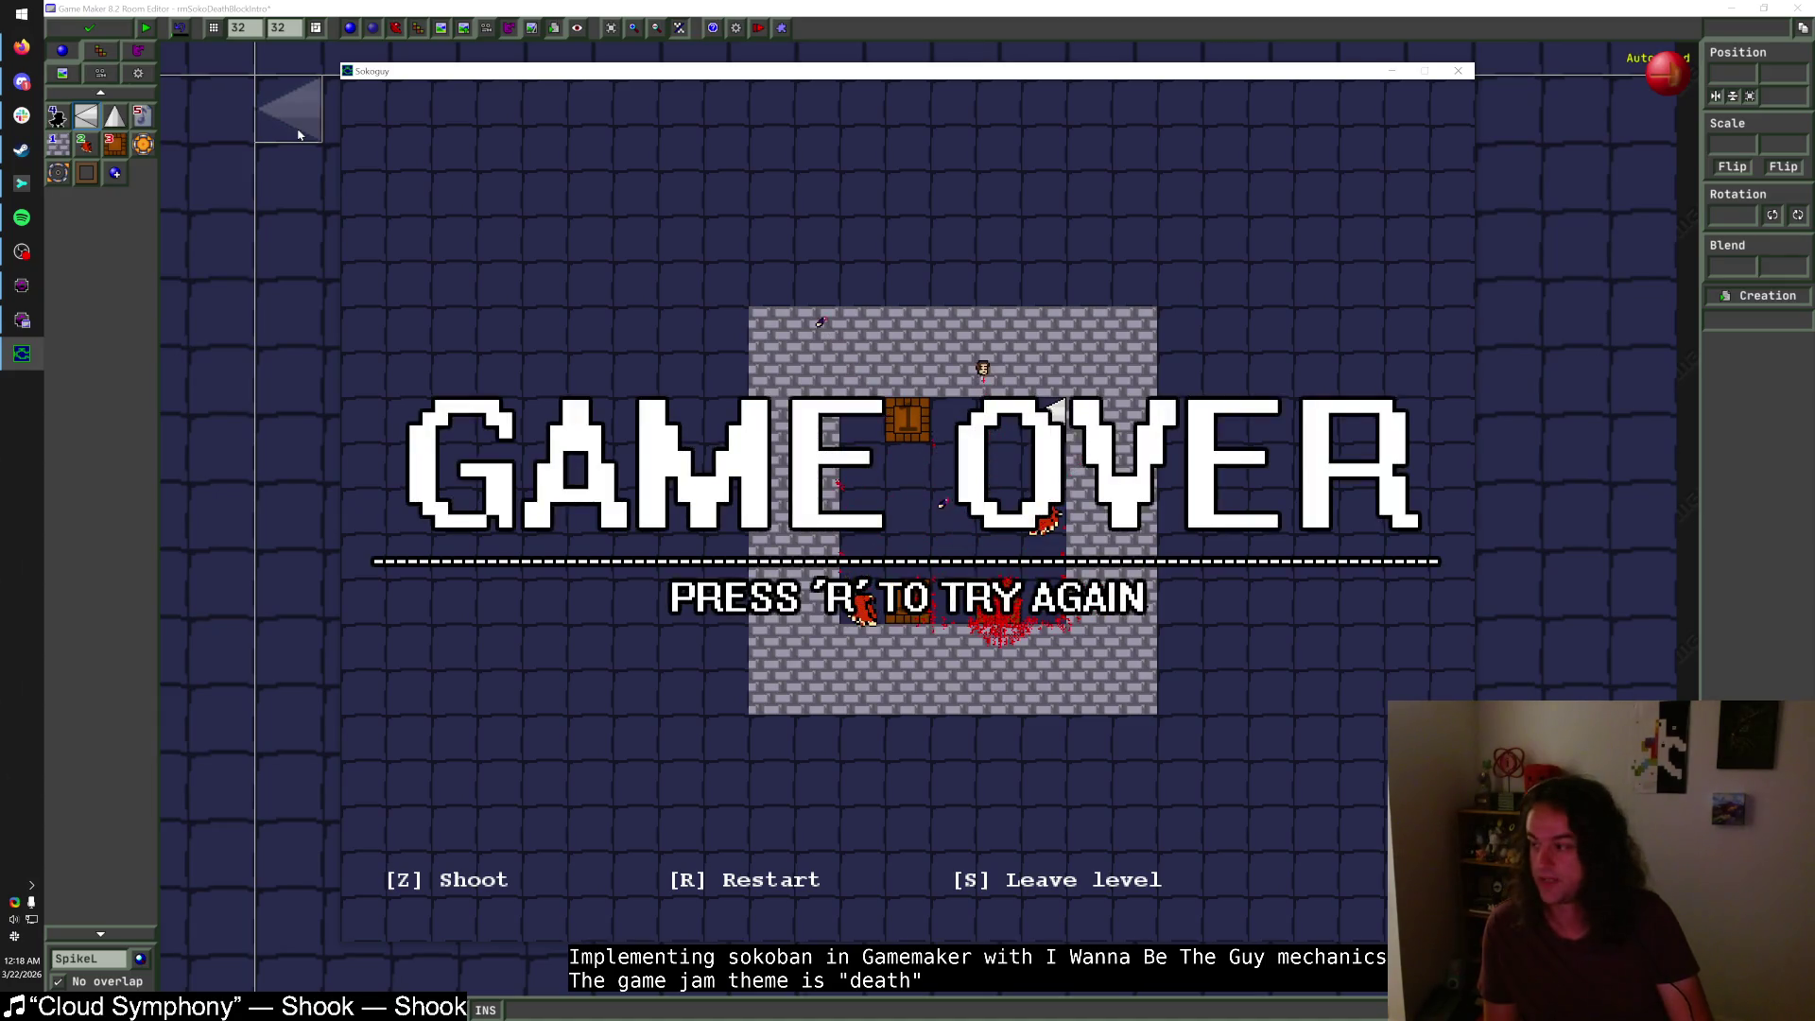
Restart with R and replay, shooting the hawks beside blocks 1, 2 and 3
{"action": "key", "text": "r"}
{"action": "key", "text": "Right"}
{"action": "key", "text": "Up"}
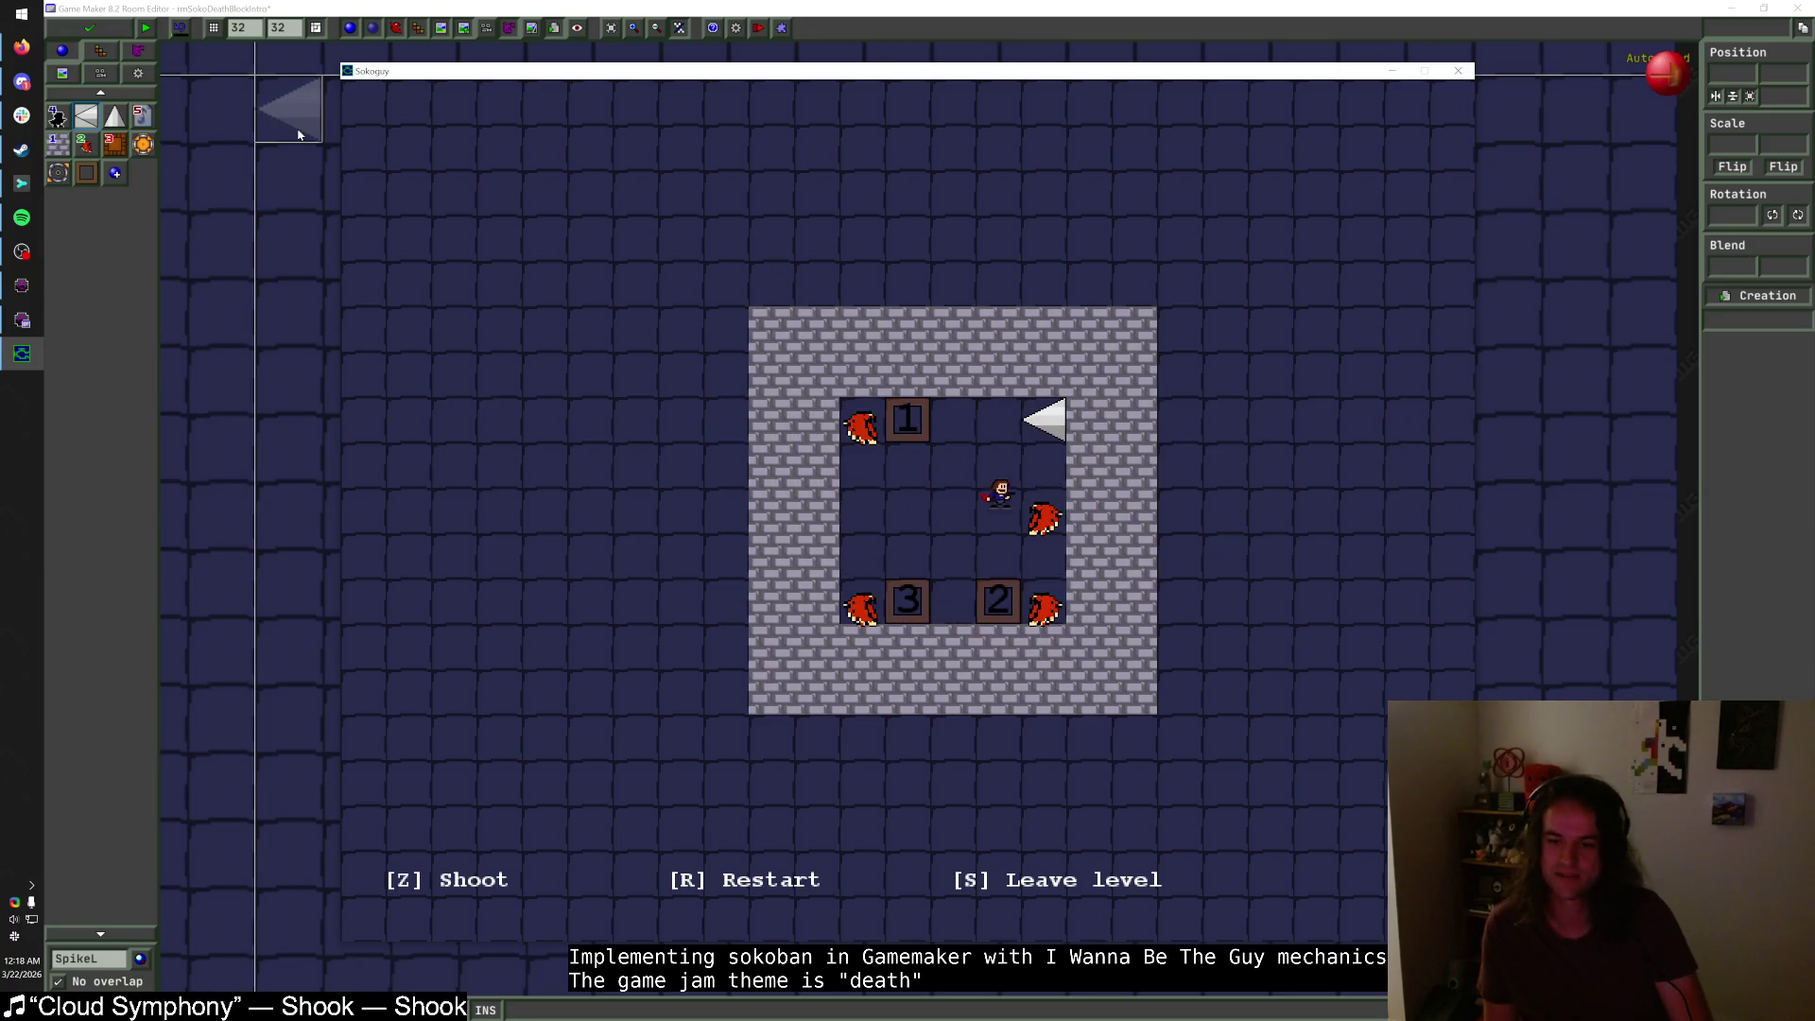
{"action": "key", "text": "Up"}
{"action": "key", "text": "Left"}
{"action": "key", "text": "z"}
{"action": "key", "text": "Down"}
{"action": "key", "text": "Down"}
{"action": "key", "text": "Down"}
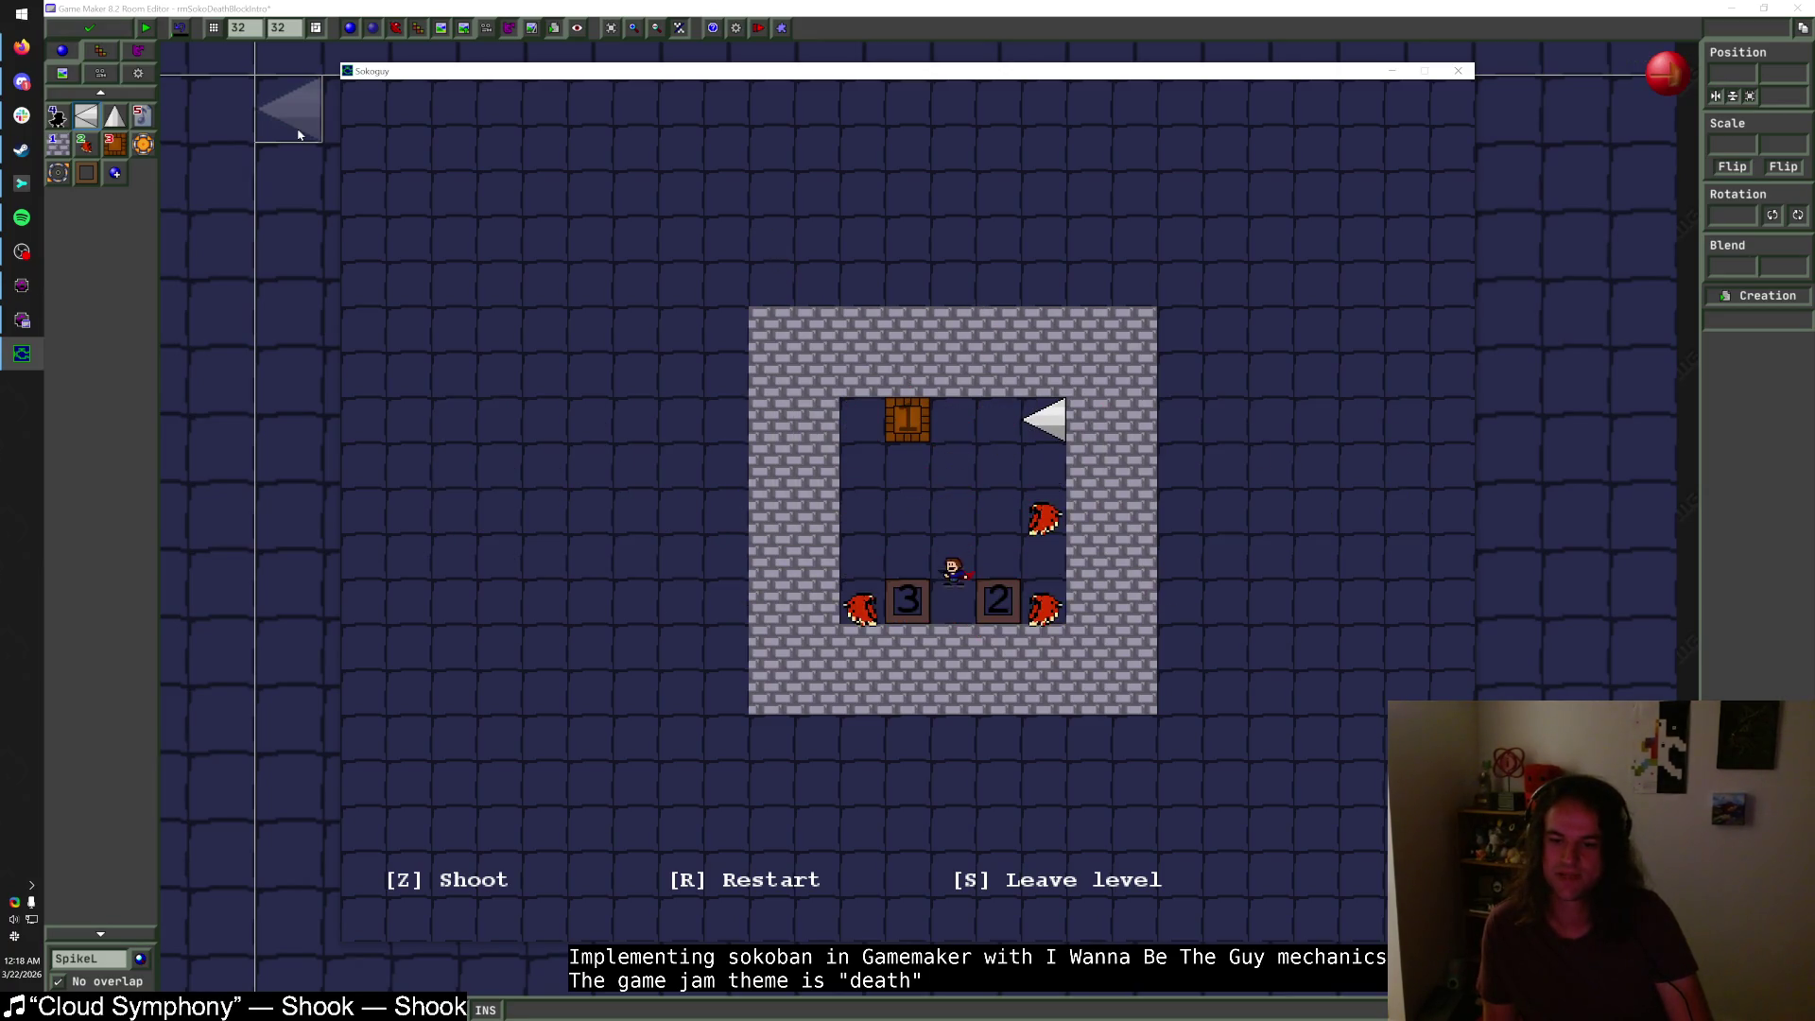
{"action": "key", "text": "Down"}
{"action": "key", "text": "z"}
{"action": "key", "text": "Up"}
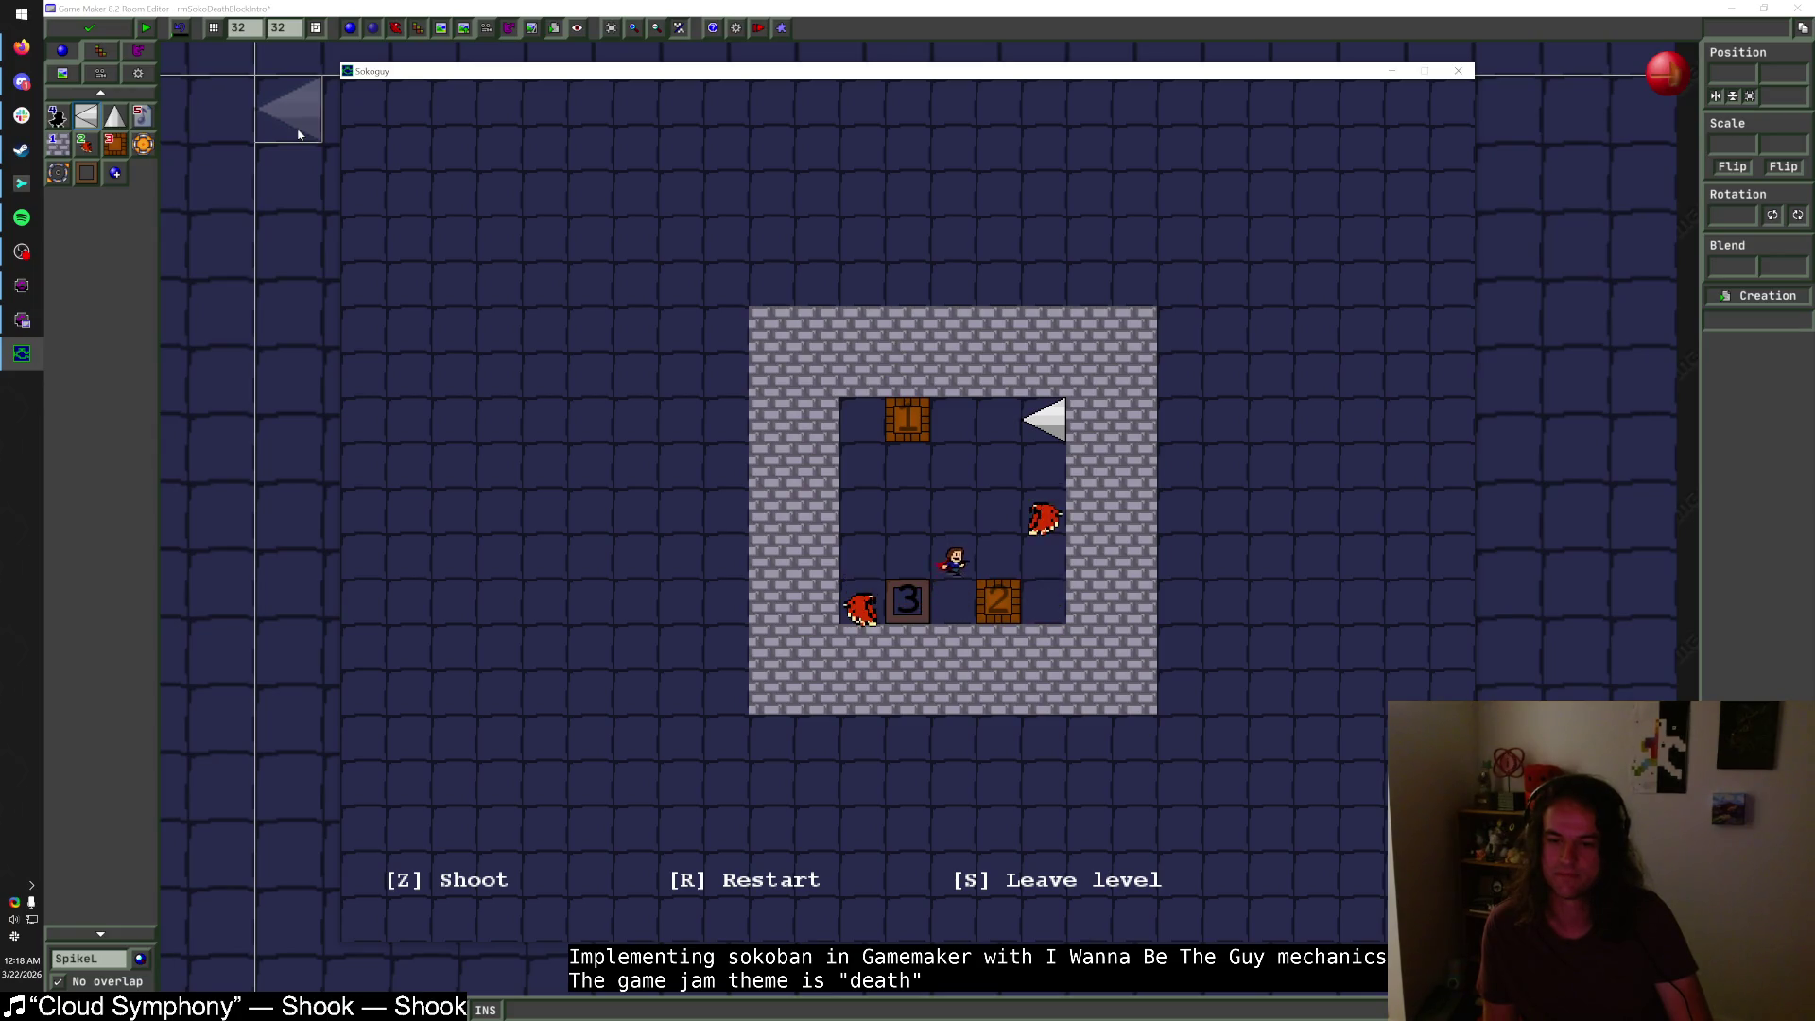
{"action": "key", "text": "Down"}
{"action": "key", "text": "Left"}
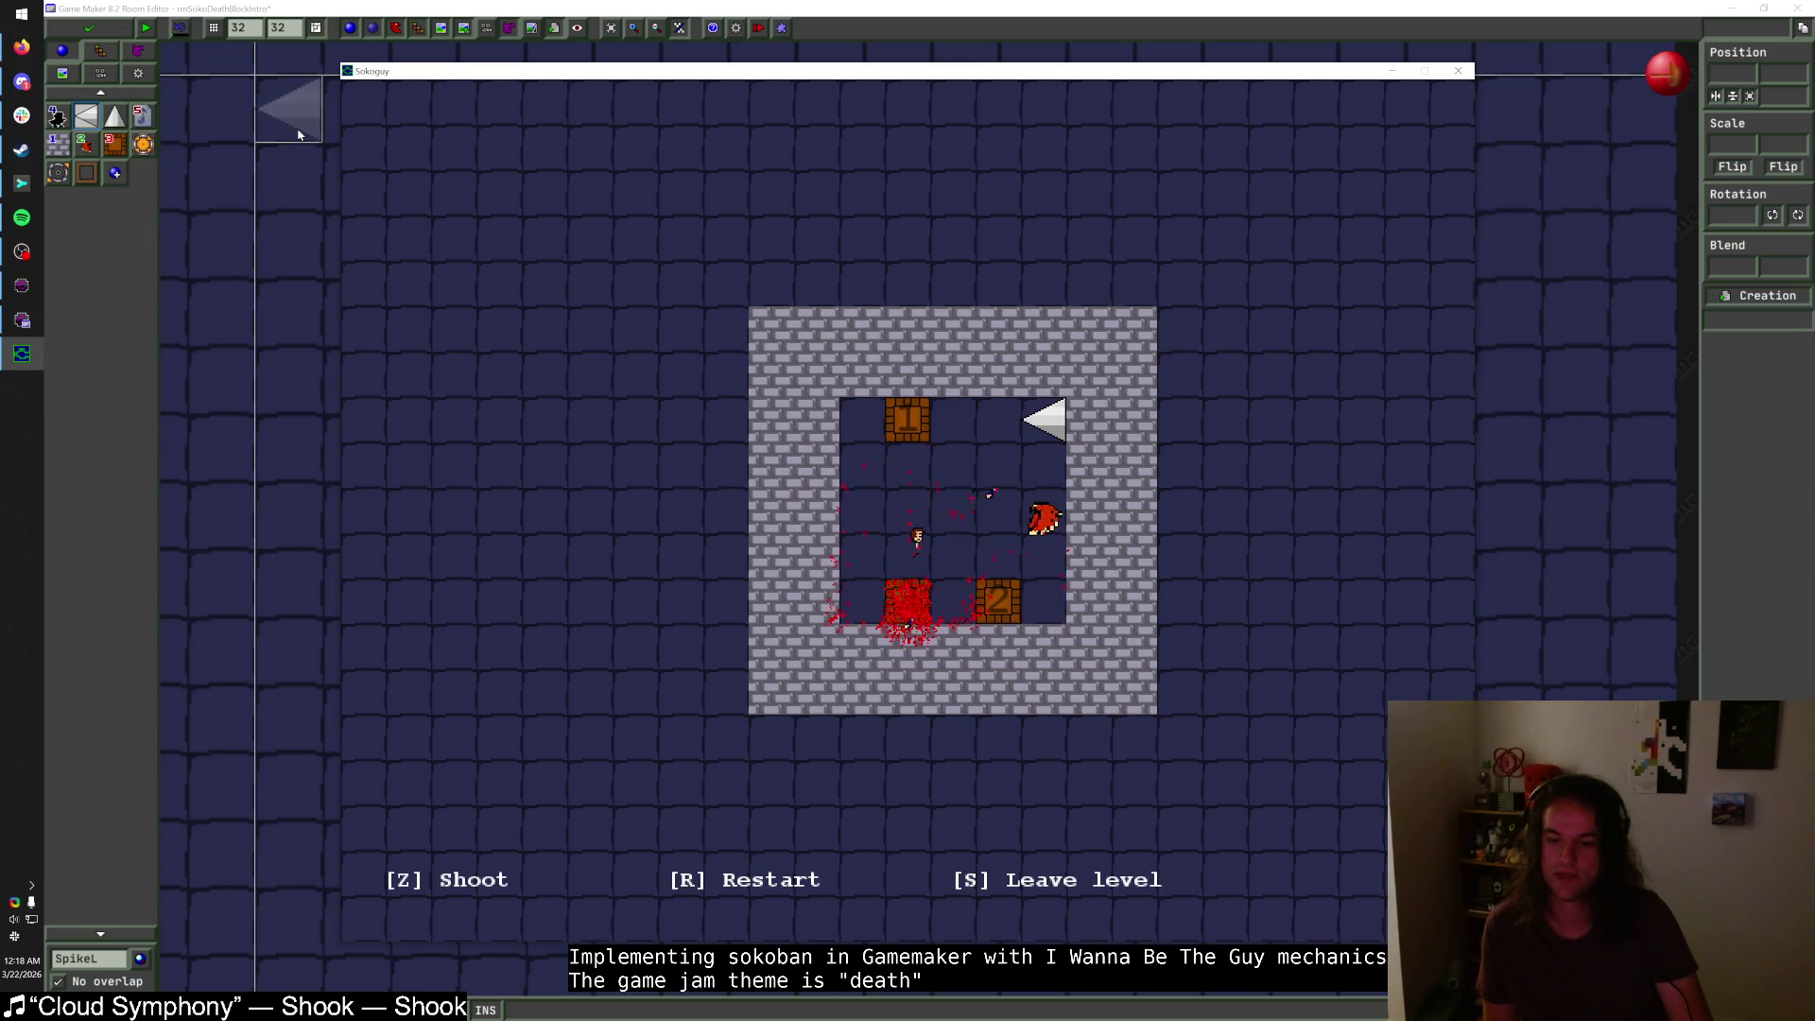
Exit the playtest and move the lower-right box and its hawk up one tile
{"action": "key", "text": "r"}
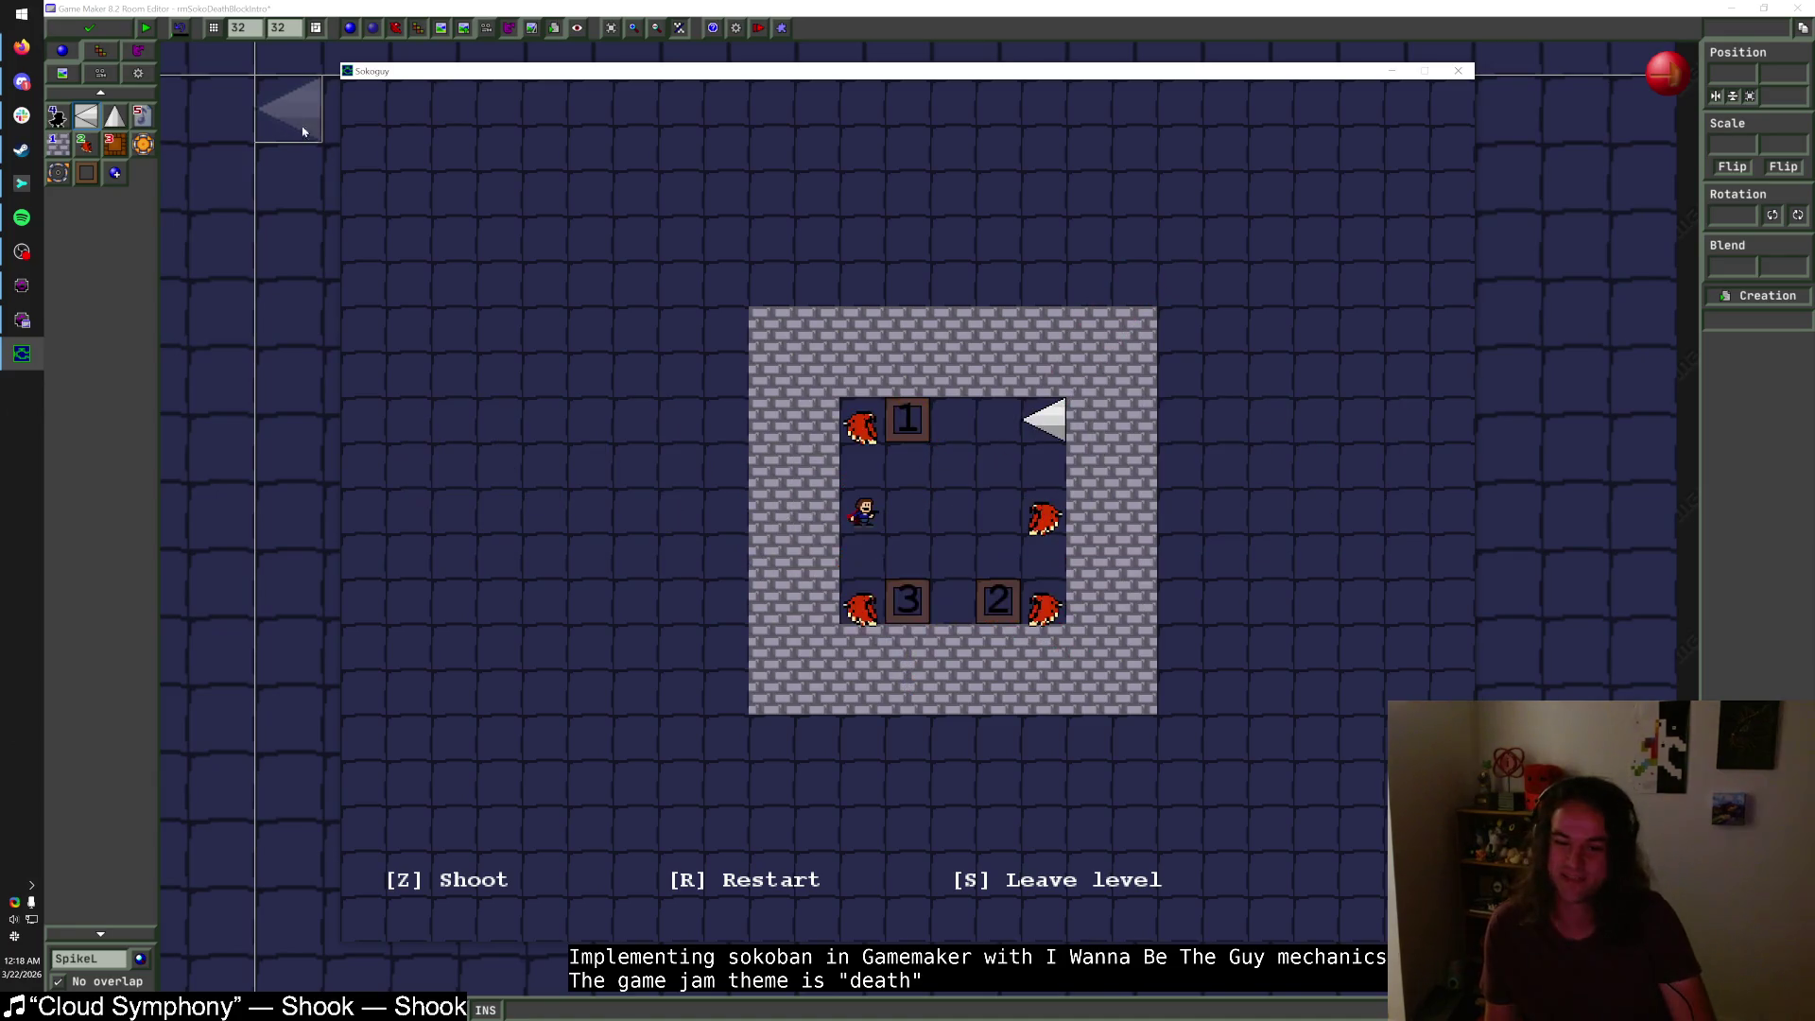
{"action": "key", "text": "Escape"}
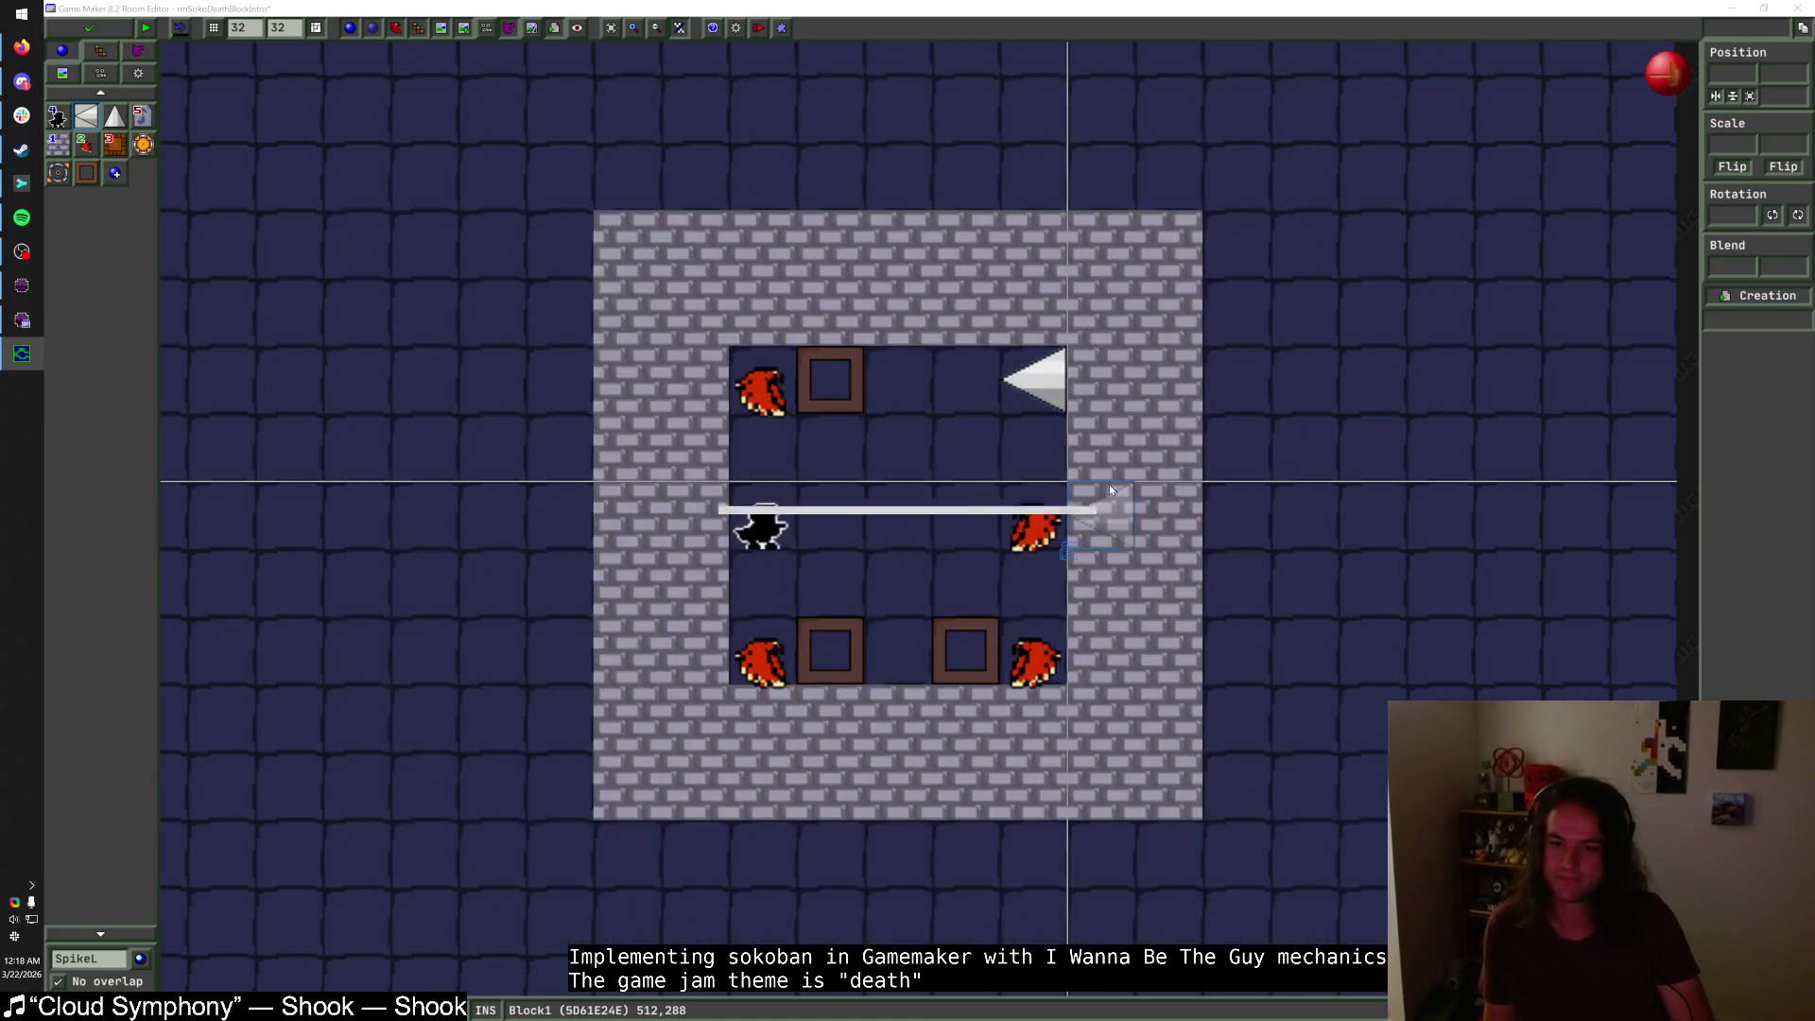
{"action": "left_click", "coordinate": [988, 636]}
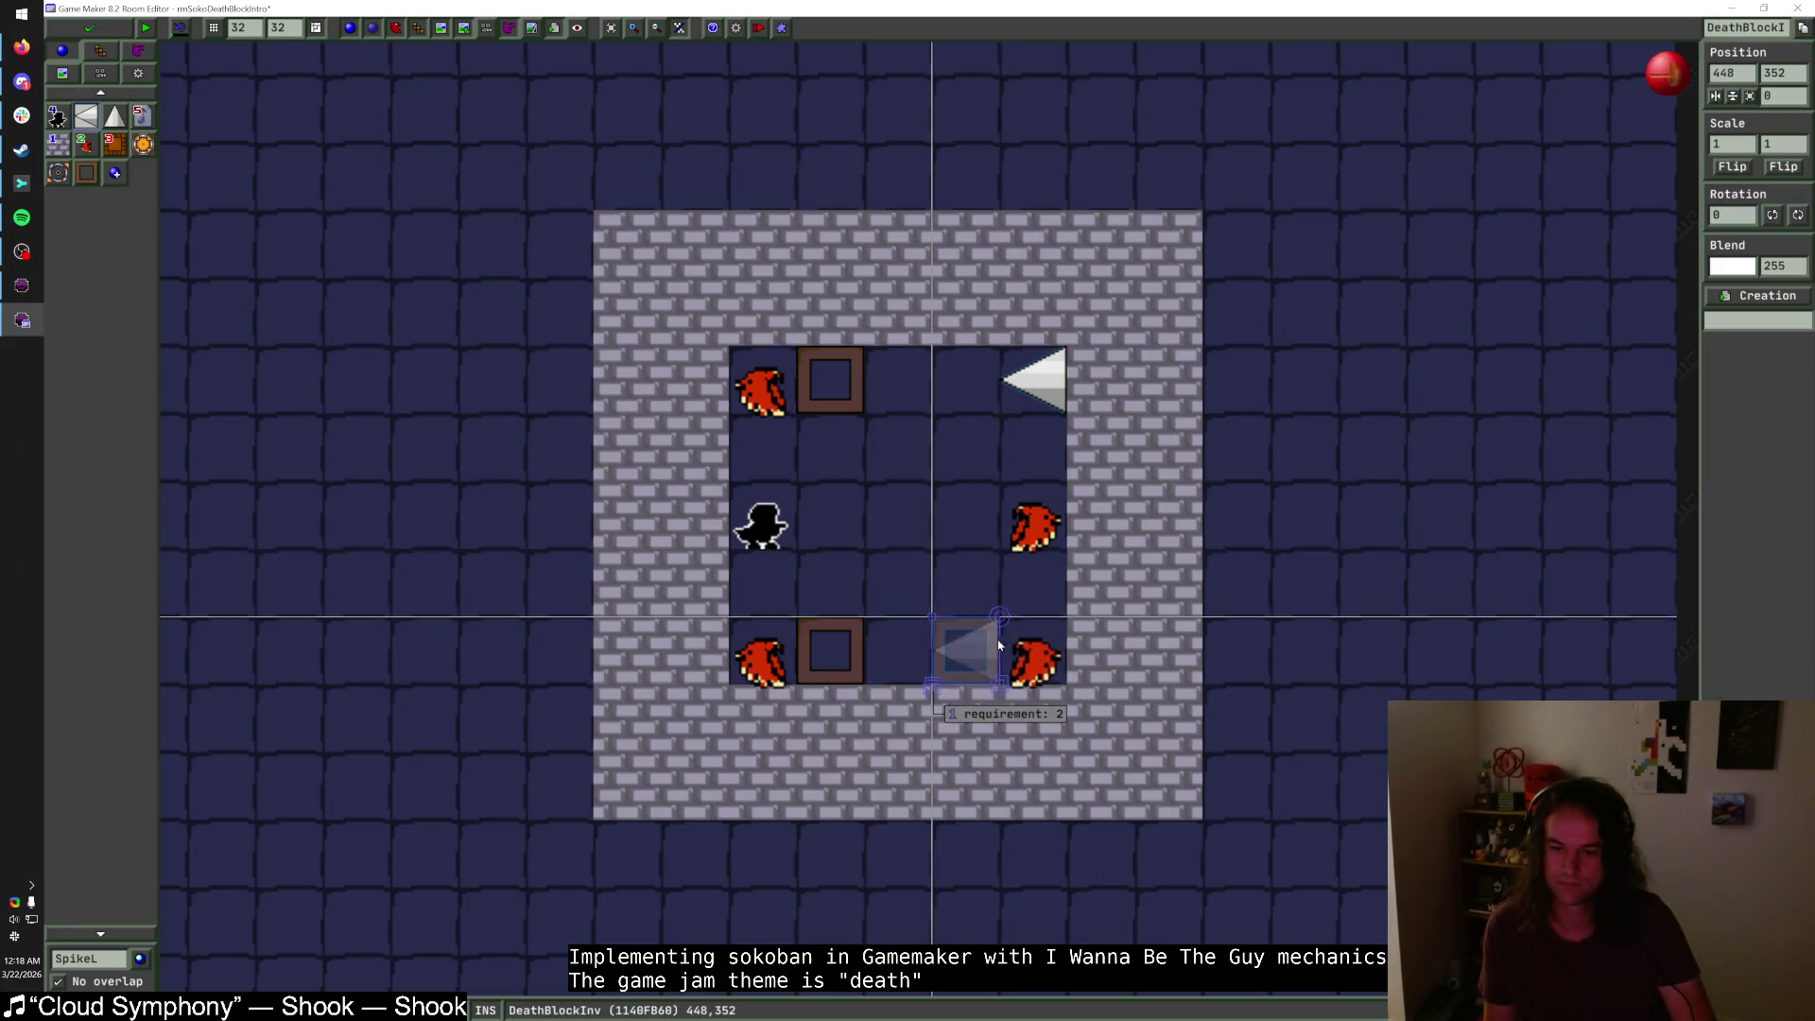
{"action": "left_click_drag", "start_coordinate": [966, 651], "coordinate": [966, 583]}
{"action": "left_click", "coordinate": [1035, 658]}
{"action": "left_click_drag", "start_coordinate": [1035, 658], "coordinate": [1034, 591]}
Place a hawk beside the player start, lower the start one row, and test-run the game
{"action": "left_click_drag", "start_coordinate": [1034, 519], "coordinate": [898, 525]}
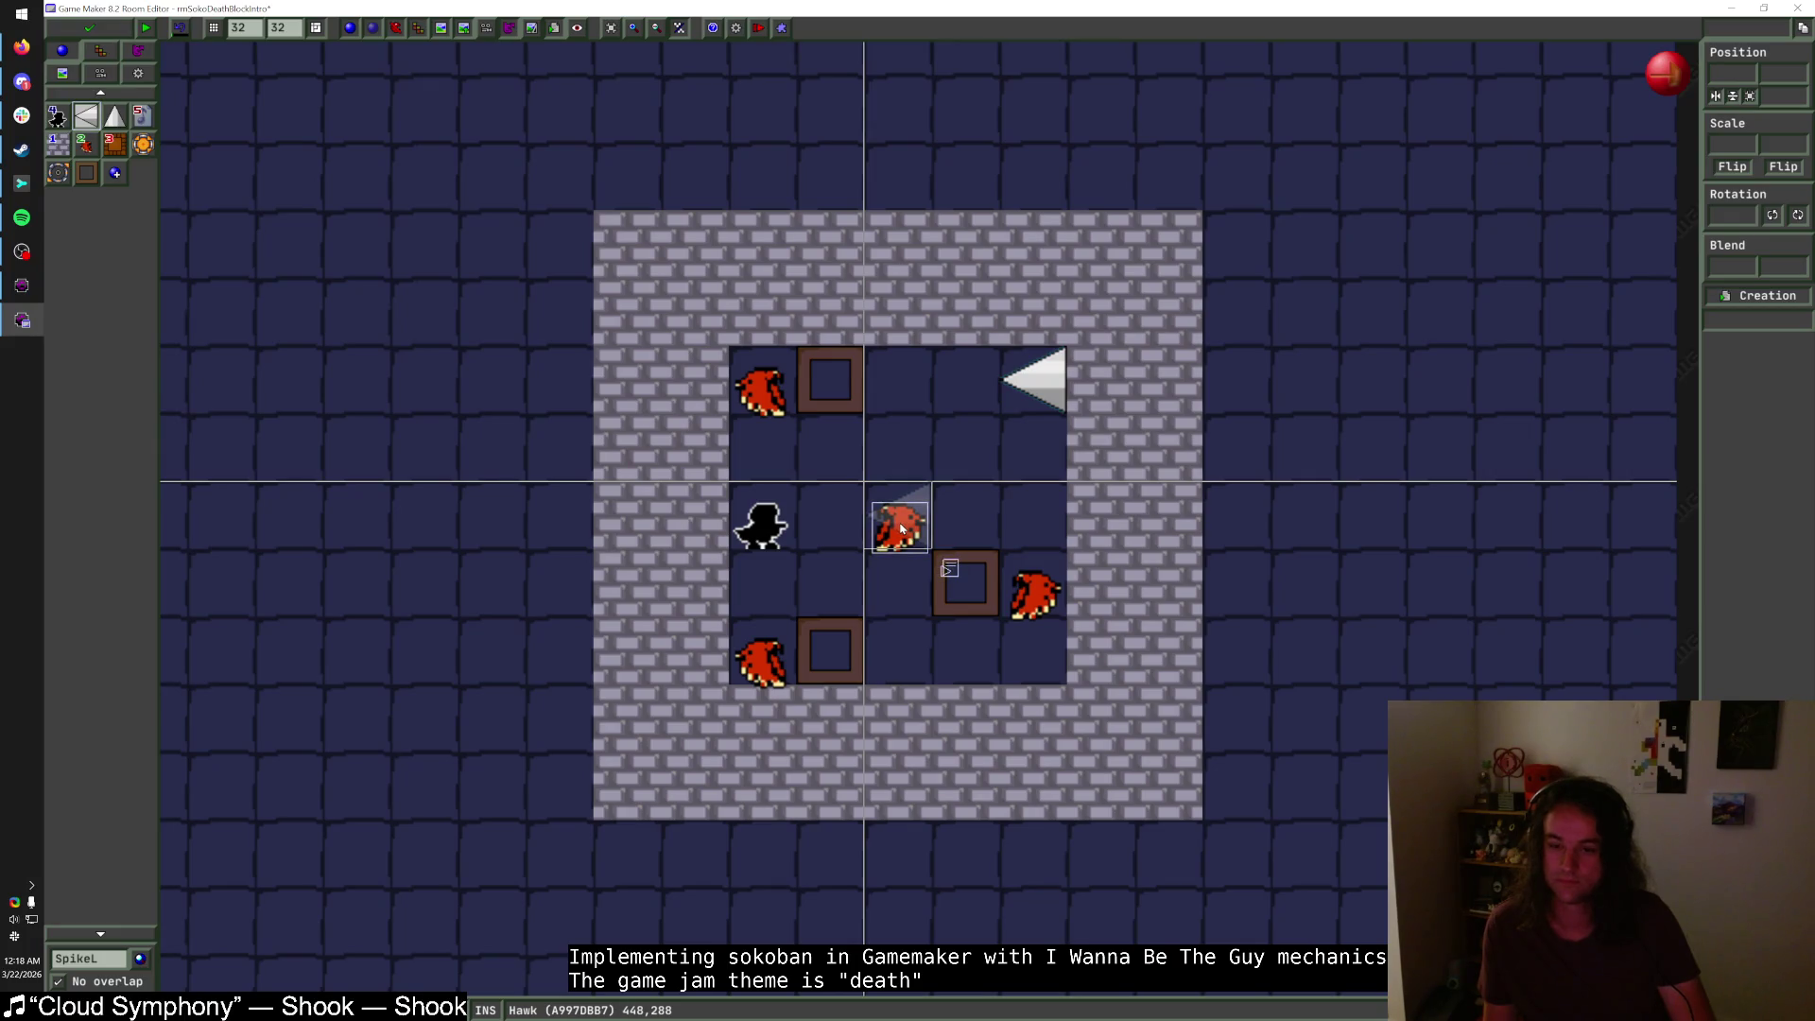
{"action": "left_click_drag", "start_coordinate": [901, 529], "coordinate": [966, 460]}
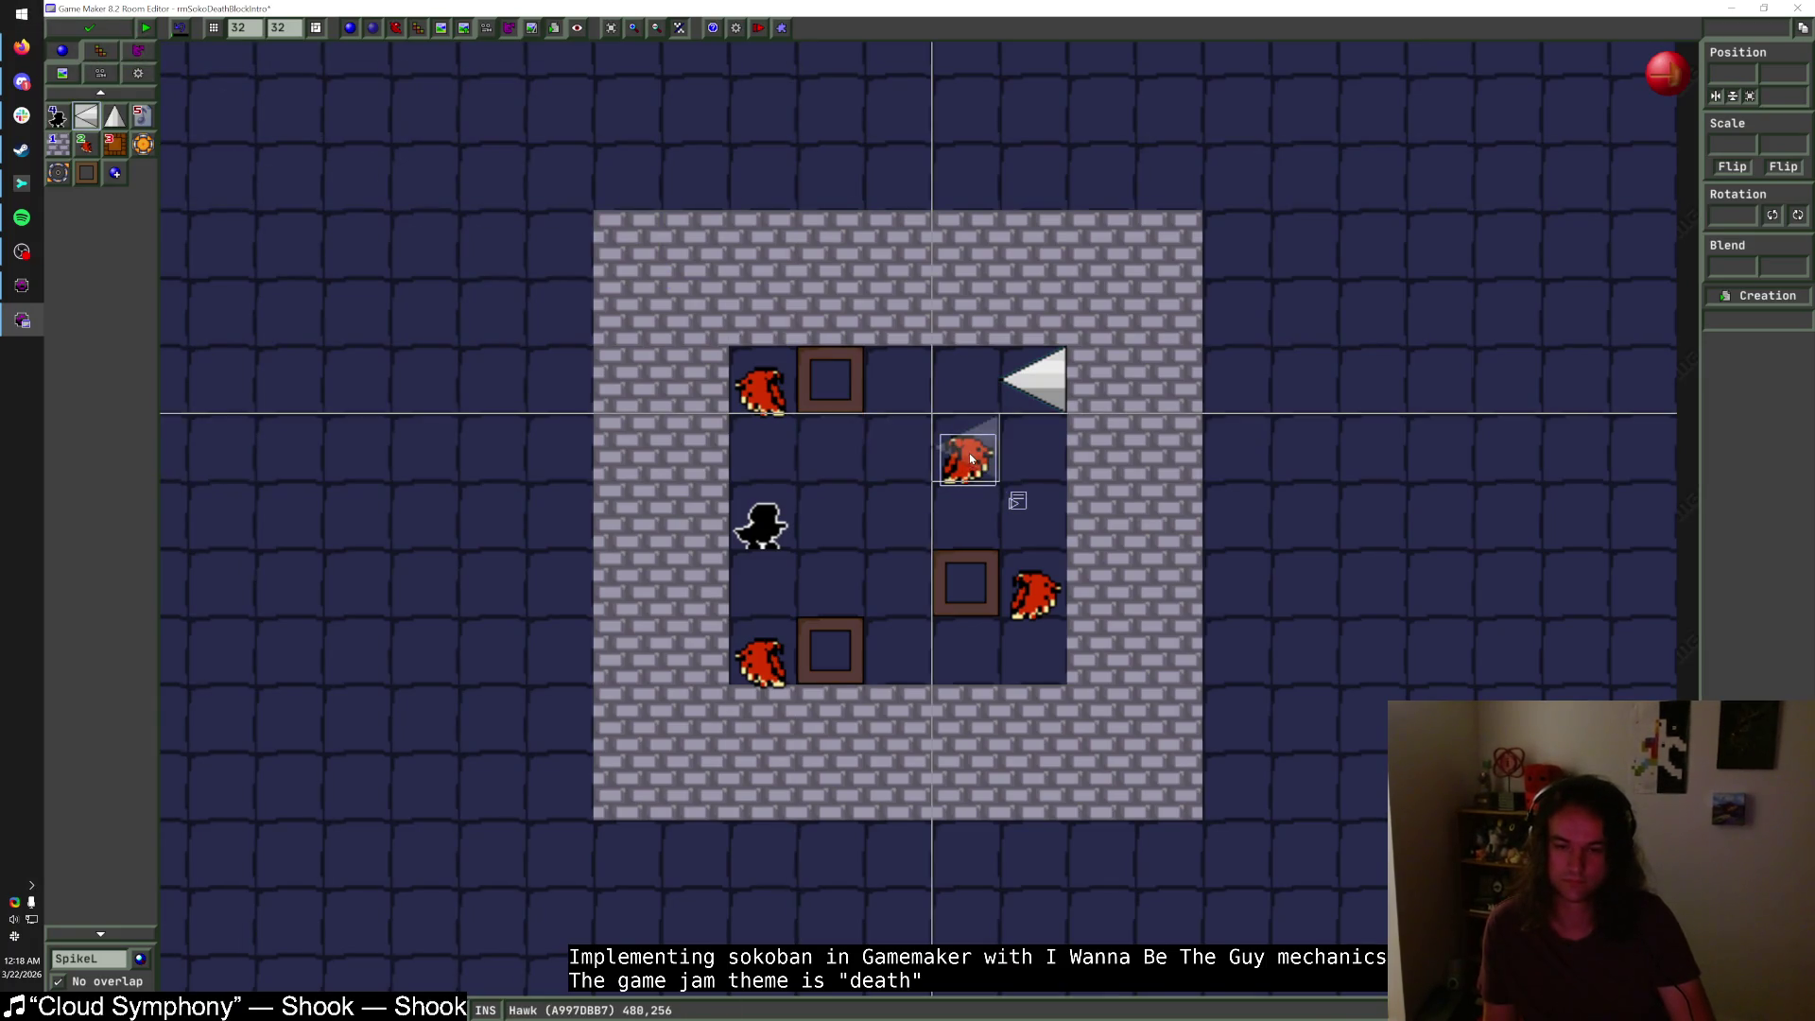
{"action": "left_click", "coordinate": [955, 476]}
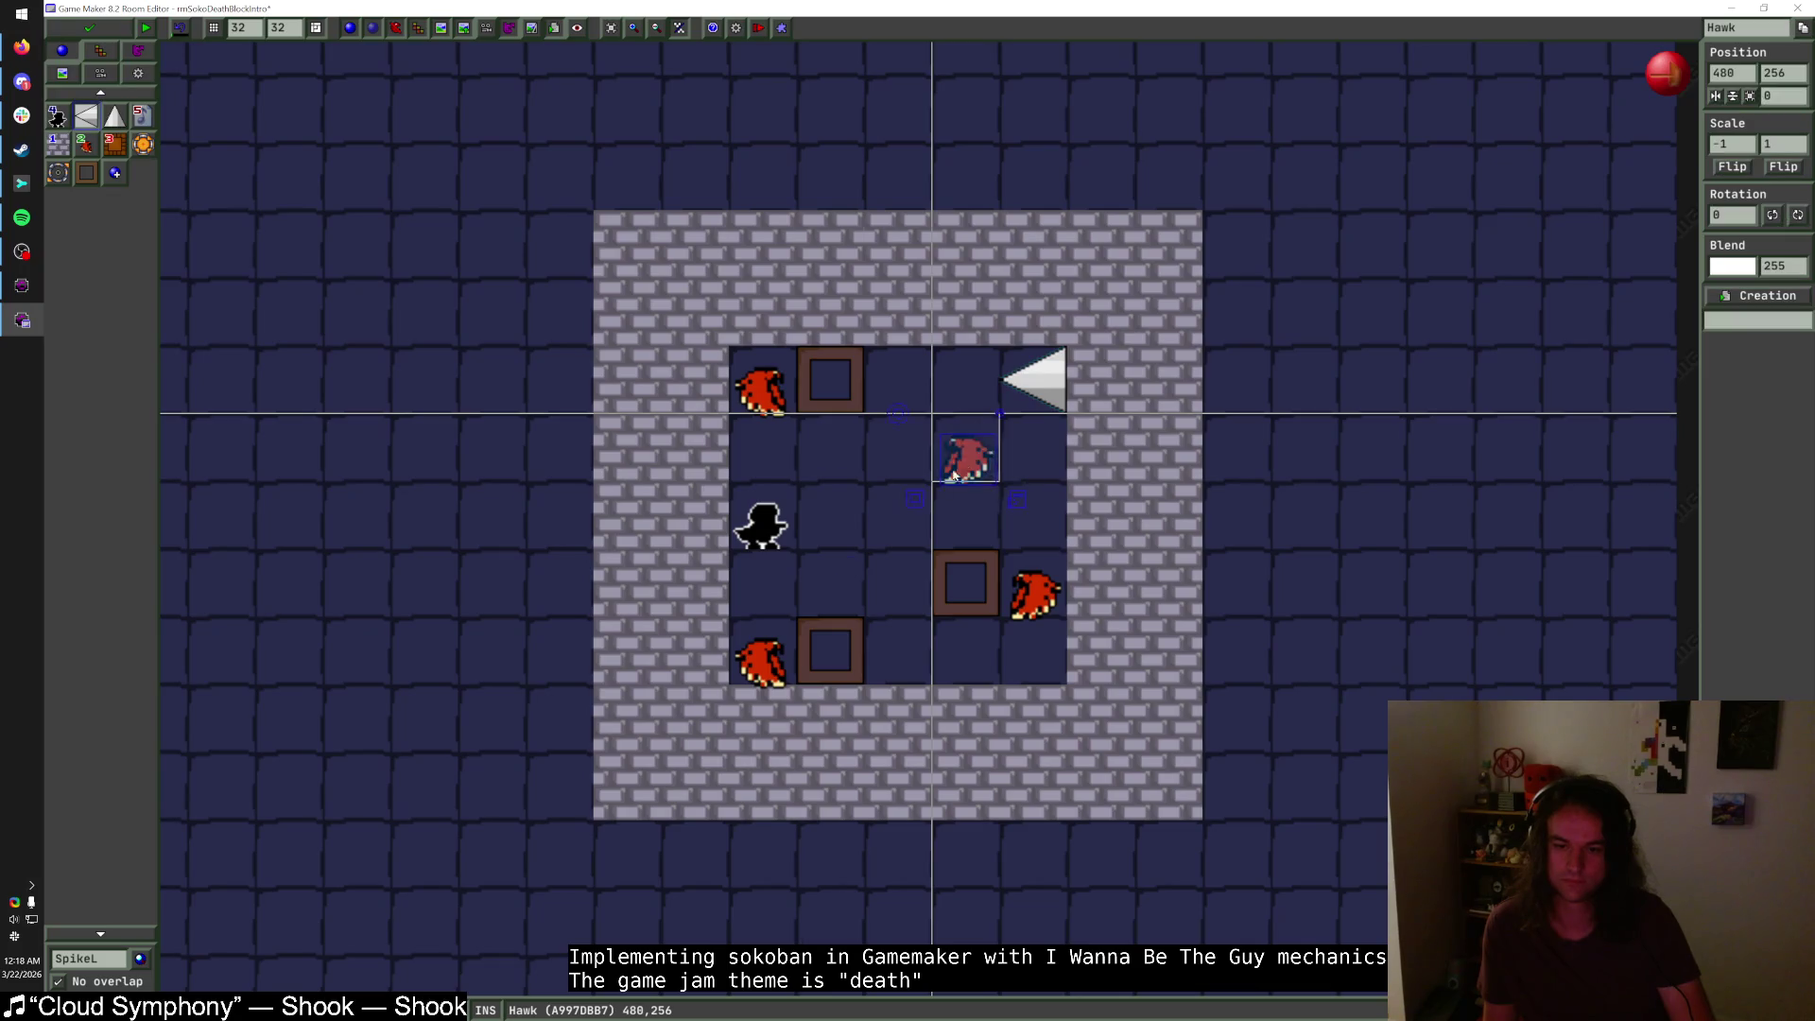
{"action": "mouse_move", "coordinate": [955, 476]}
{"action": "left_mouse_down"}
{"action": "mouse_move", "coordinate": [840, 530]}
{"action": "mouse_move", "coordinate": [838, 588]}
{"action": "left_mouse_up"}
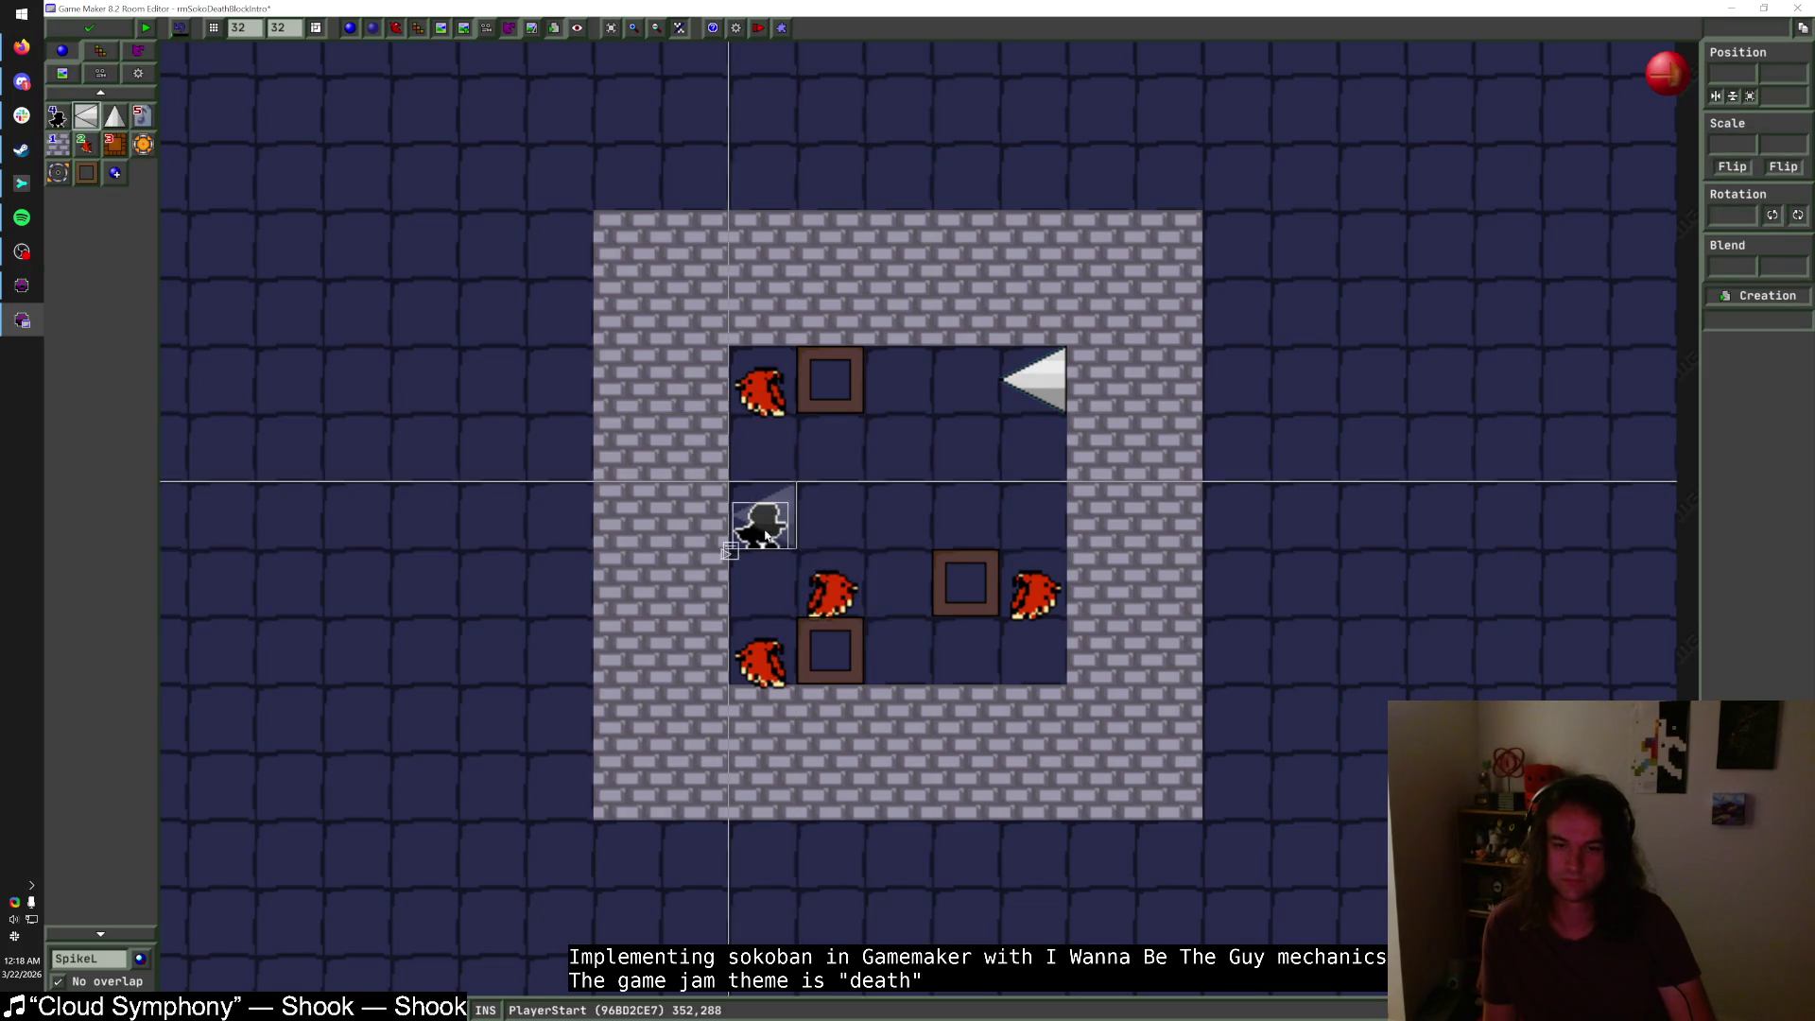
{"action": "left_click_drag", "start_coordinate": [762, 520], "coordinate": [768, 668]}
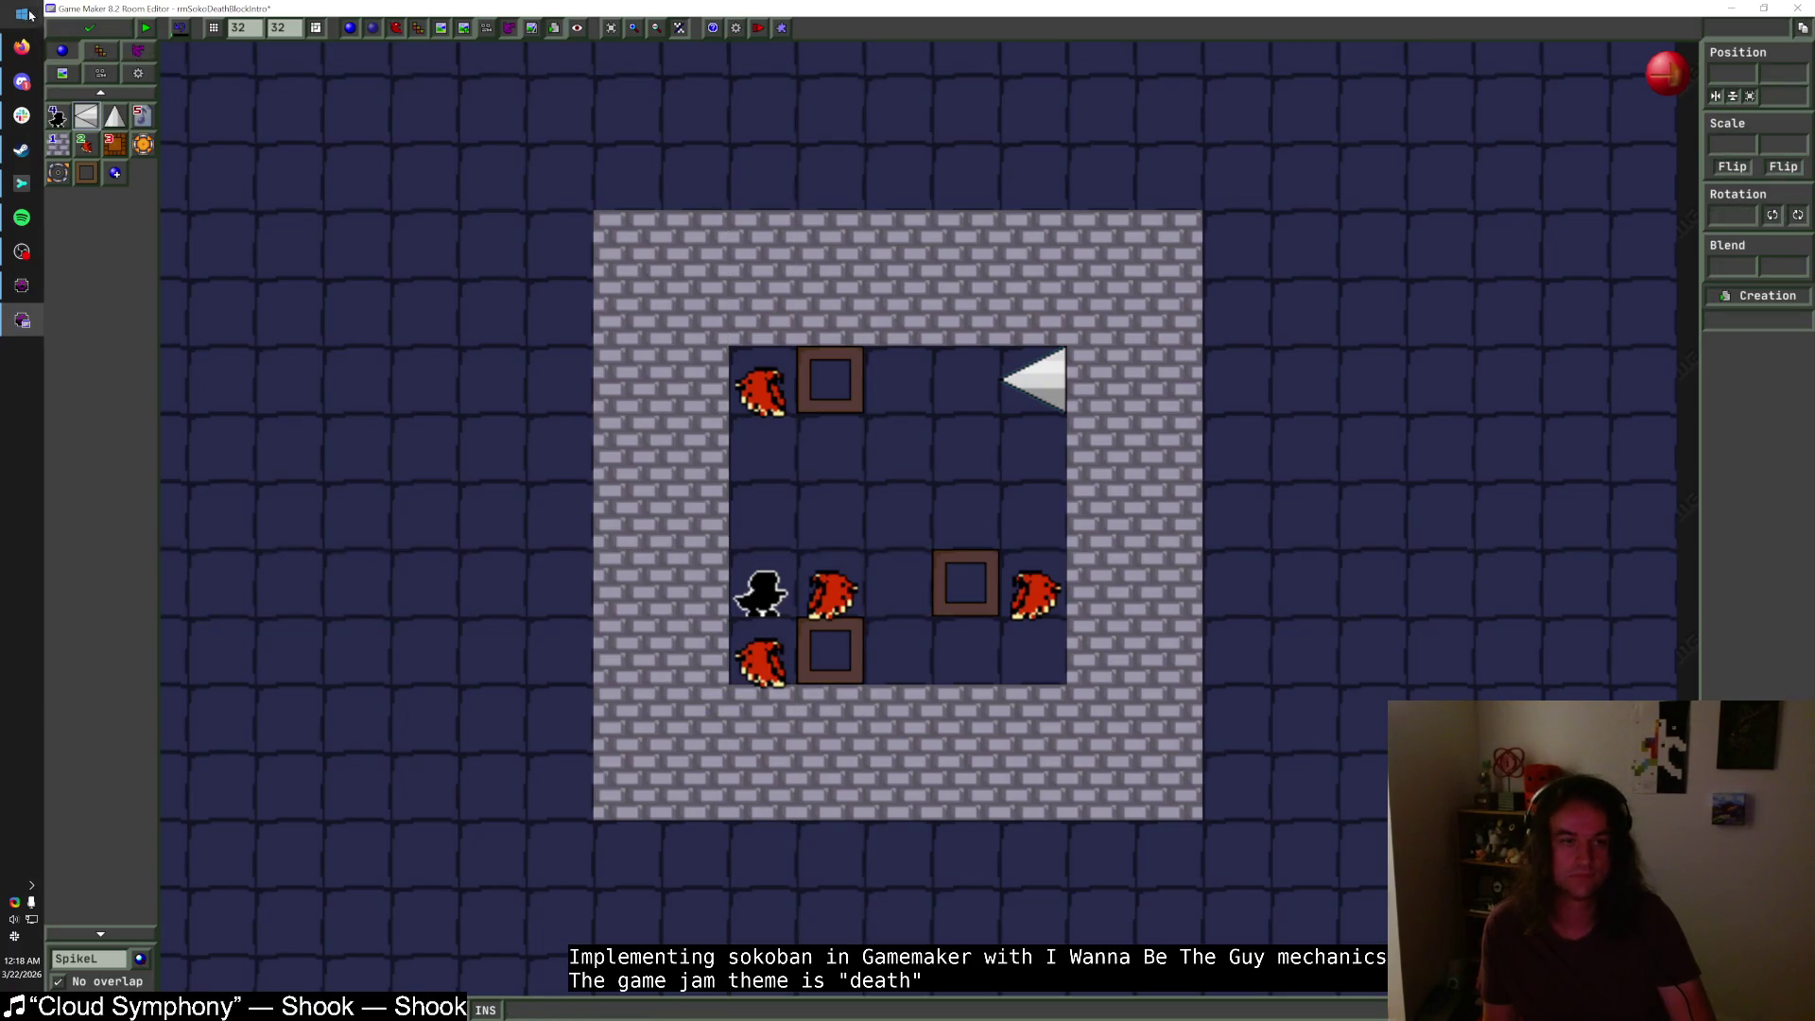
{"action": "left_click", "coordinate": [146, 29]}
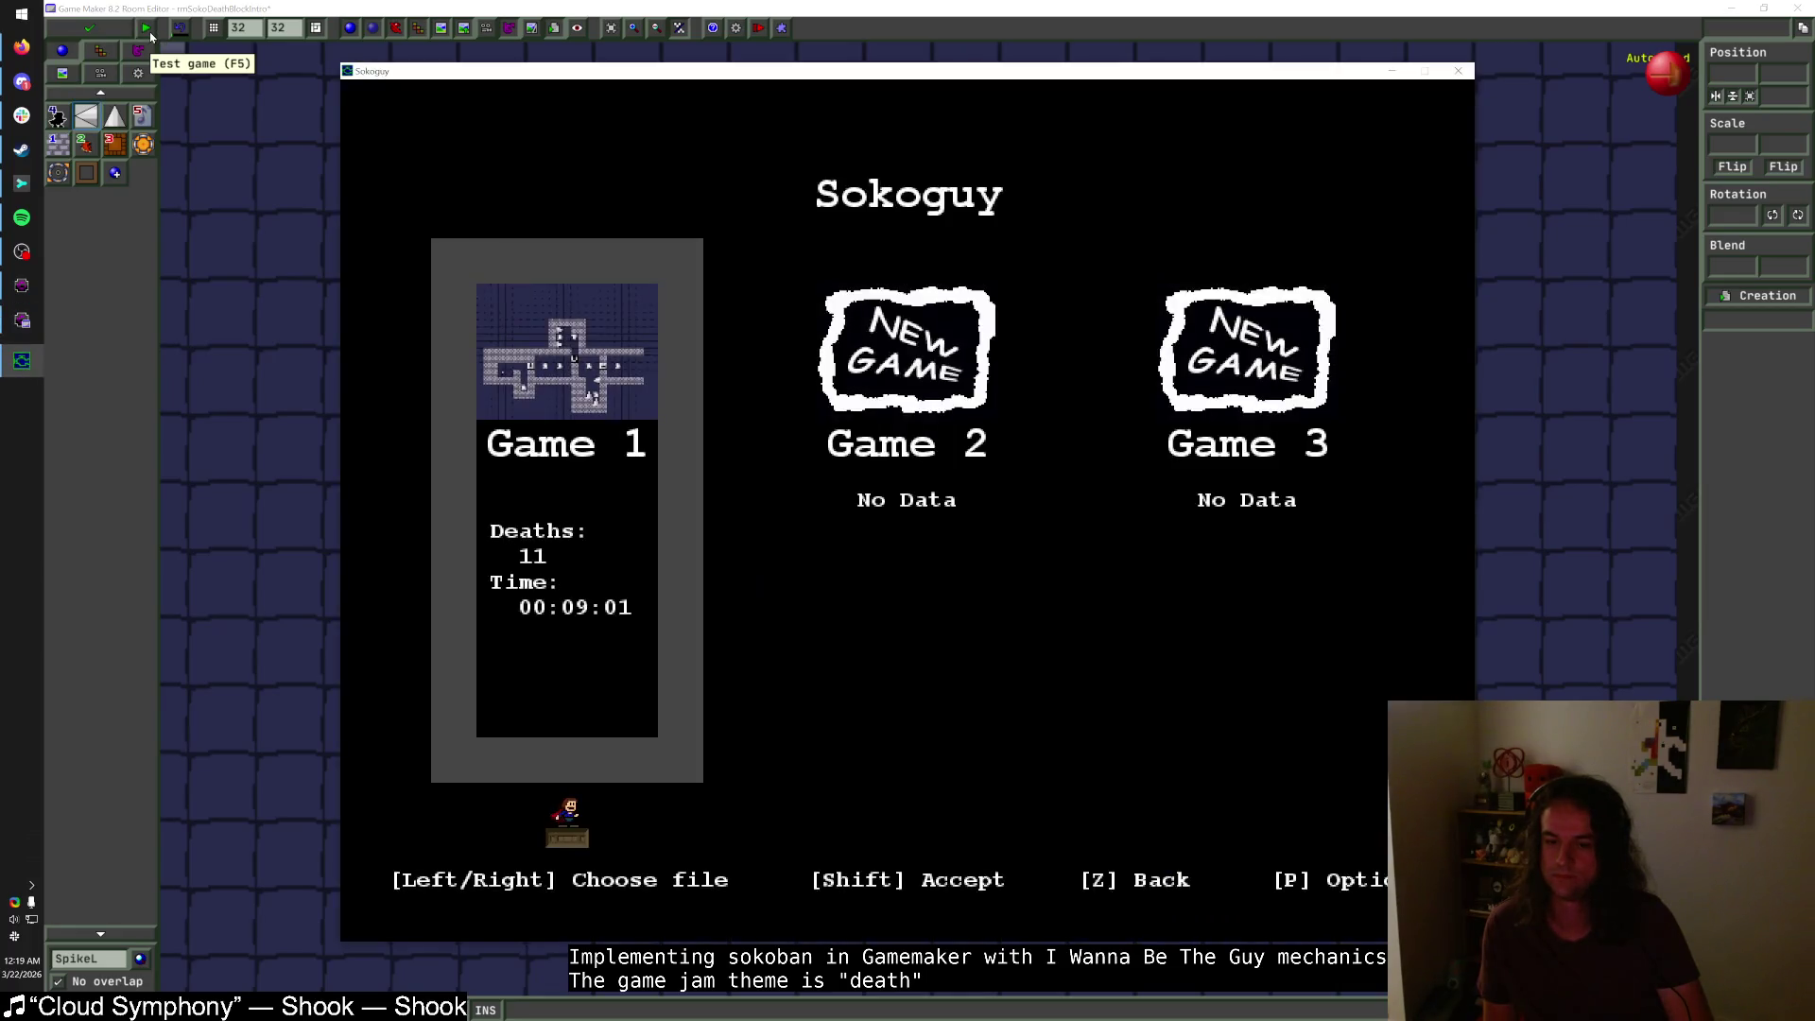
Choose the first save file, enter the level, and shoot the hawks beside blocks 1 and 2
{"action": "key", "text": "shift"}
{"action": "key", "text": "Up"}
{"action": "key", "text": "Right"}
{"action": "key", "text": "Right"}
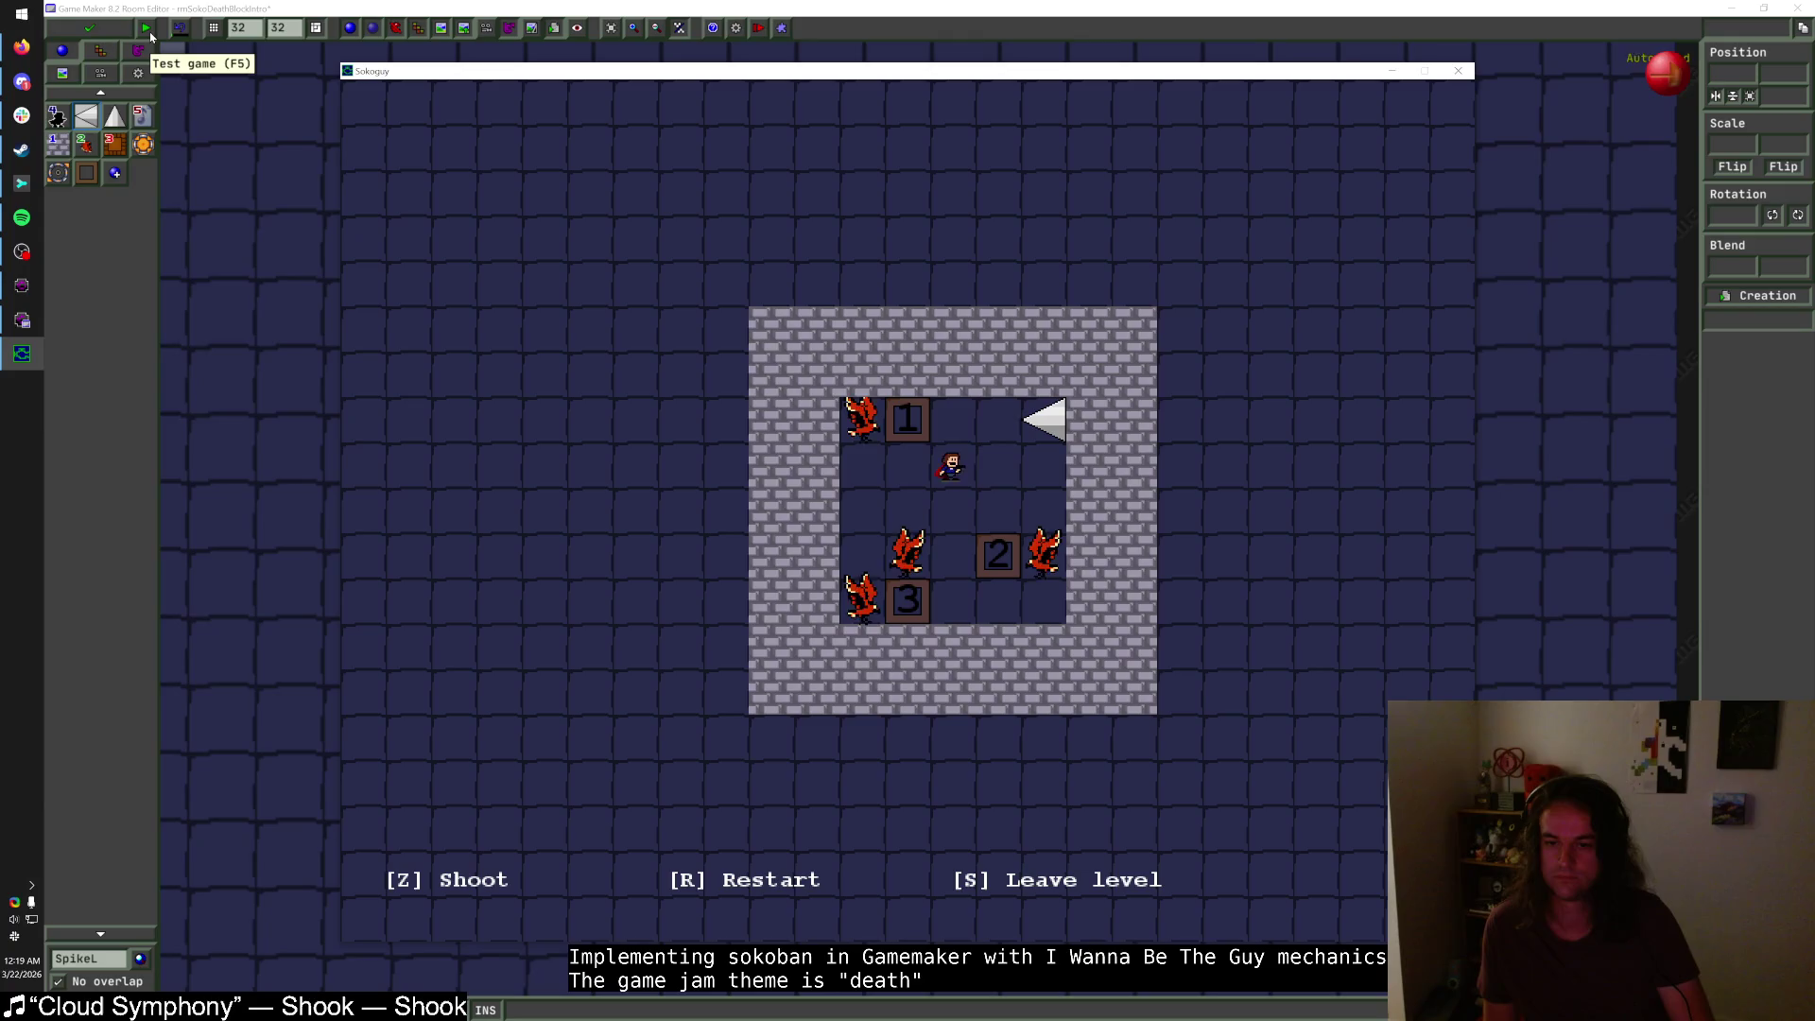
{"action": "key", "text": "Right"}
{"action": "key", "text": "Up"}
{"action": "key", "text": "Left"}
{"action": "key", "text": "z"}
{"action": "key", "text": "Down"}
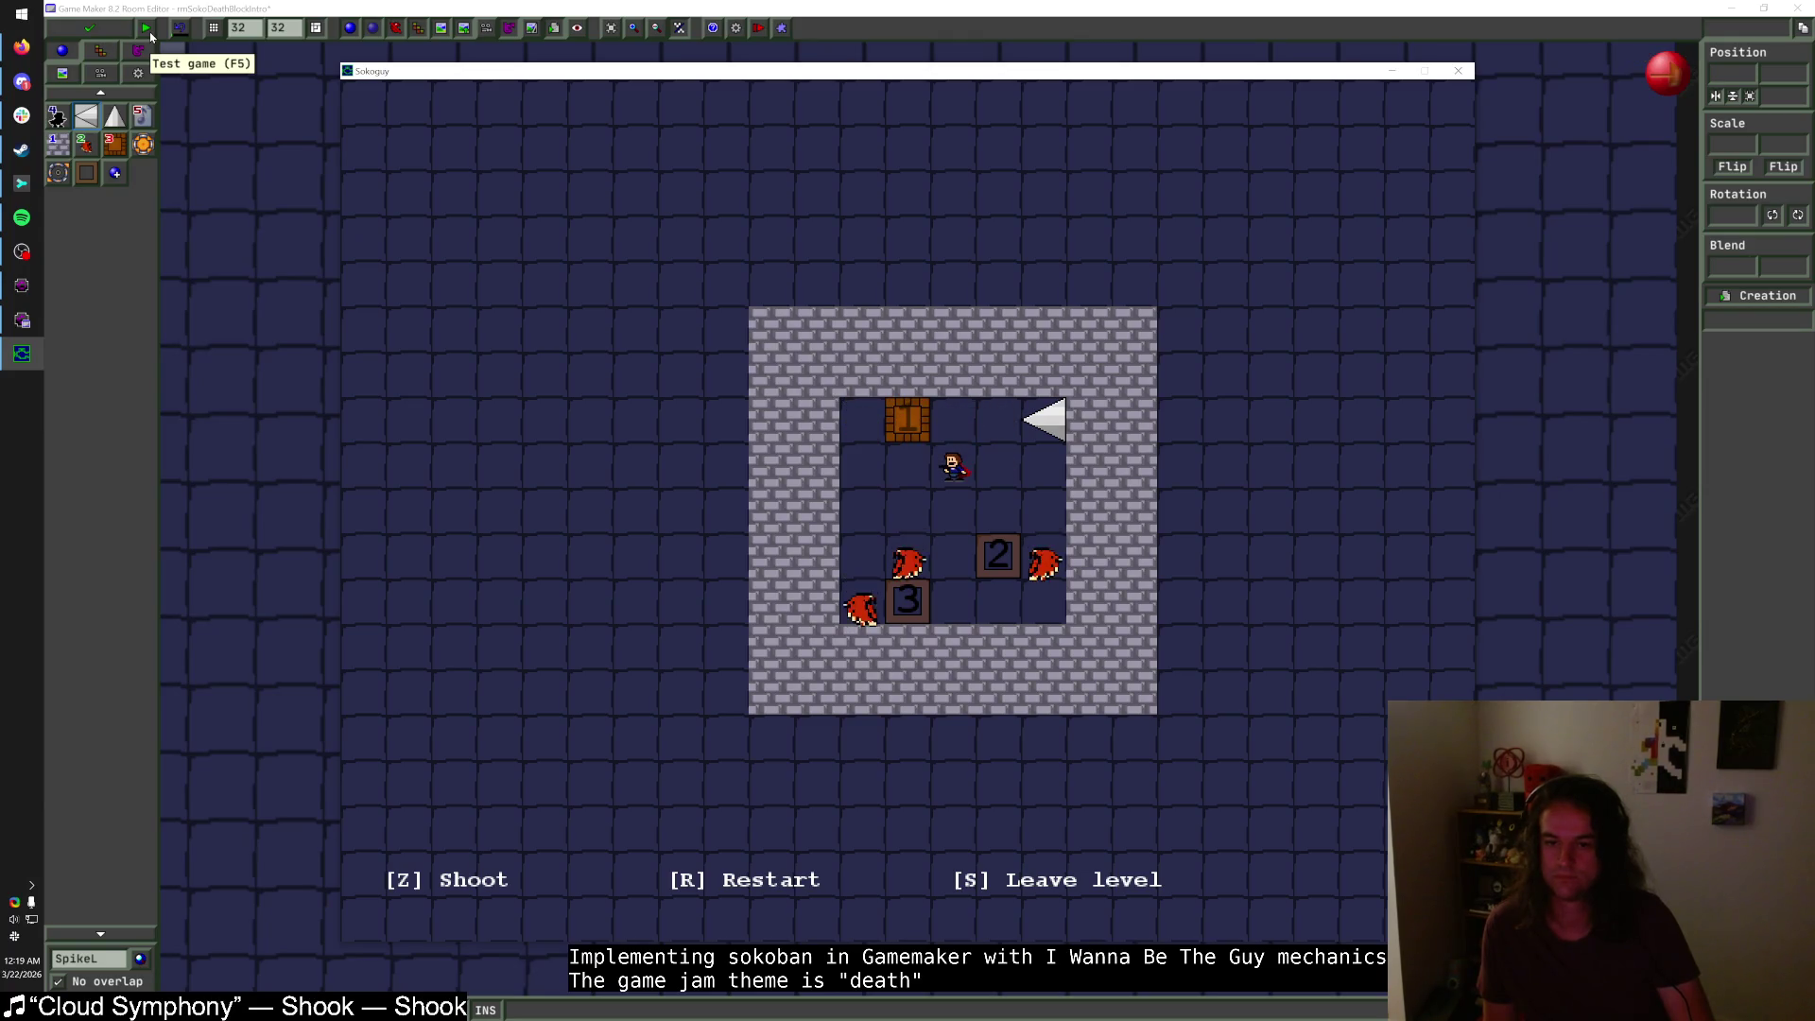
{"action": "key", "text": "Down"}
{"action": "key", "text": "Down"}
{"action": "key", "text": "z"}
Shoot the hawk beside block 3, walk into the spike, and close the game
{"action": "key", "text": "Up"}
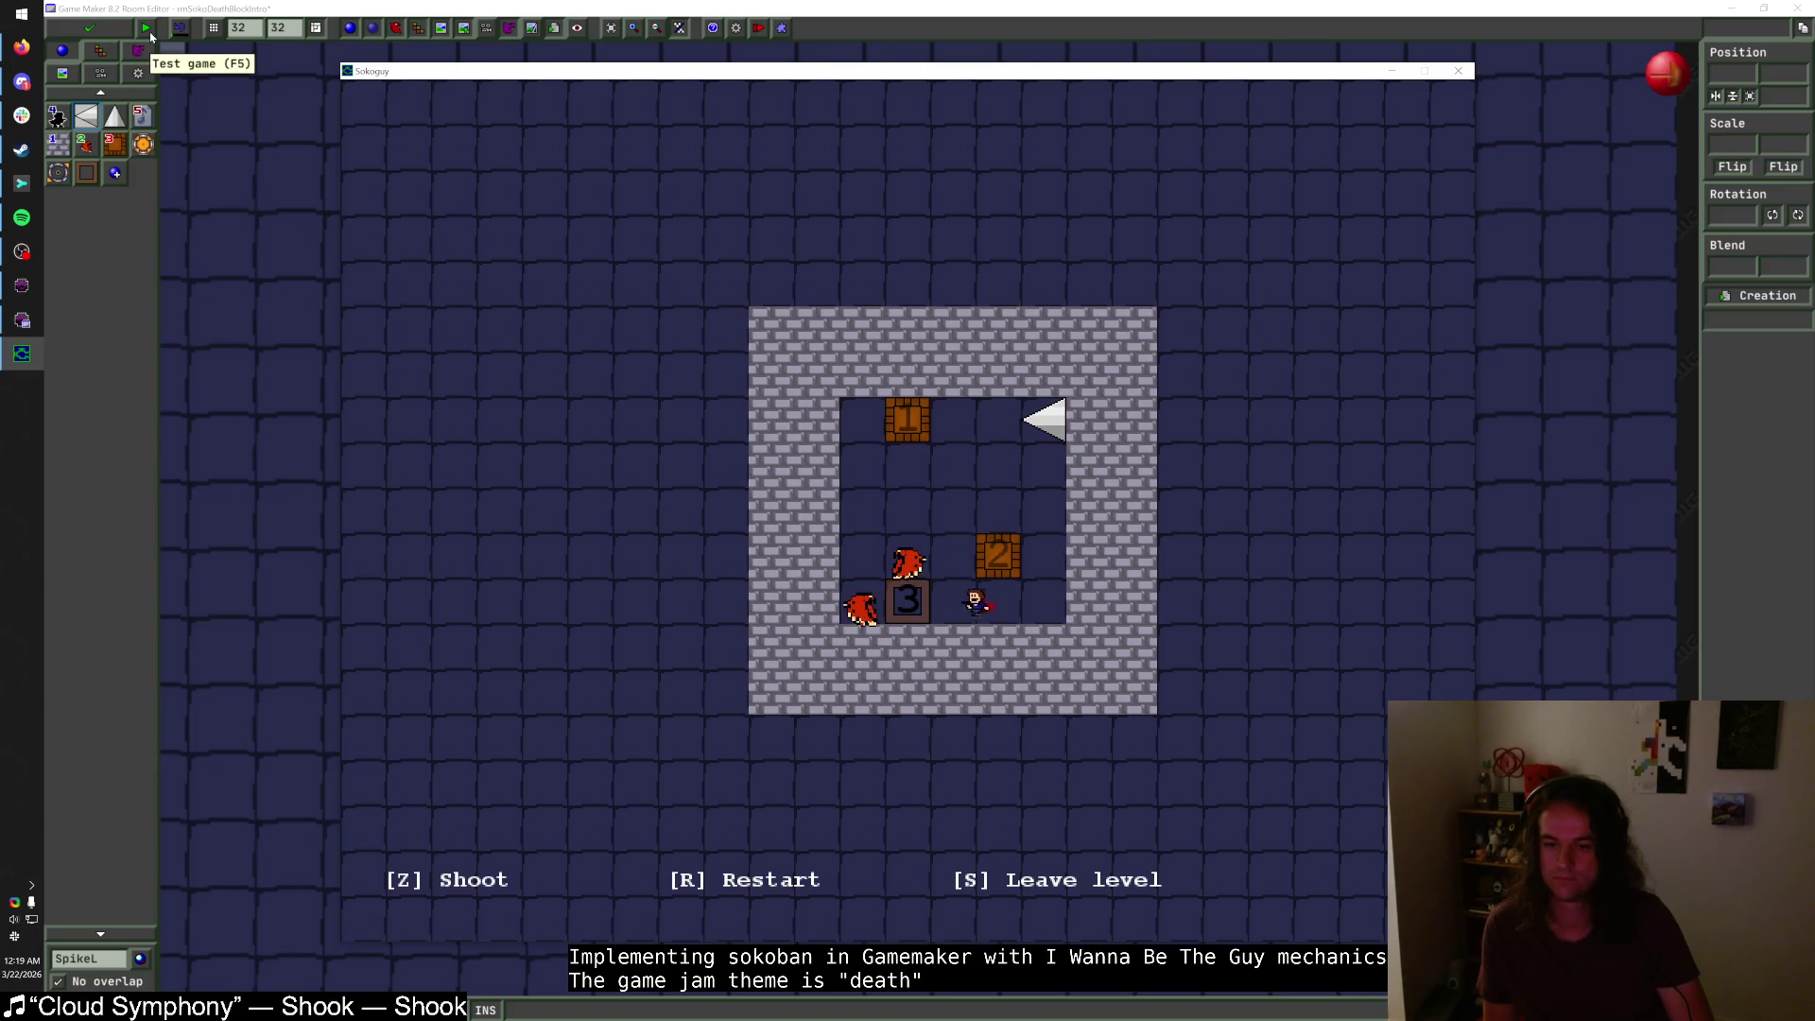
{"action": "key", "text": "Up"}
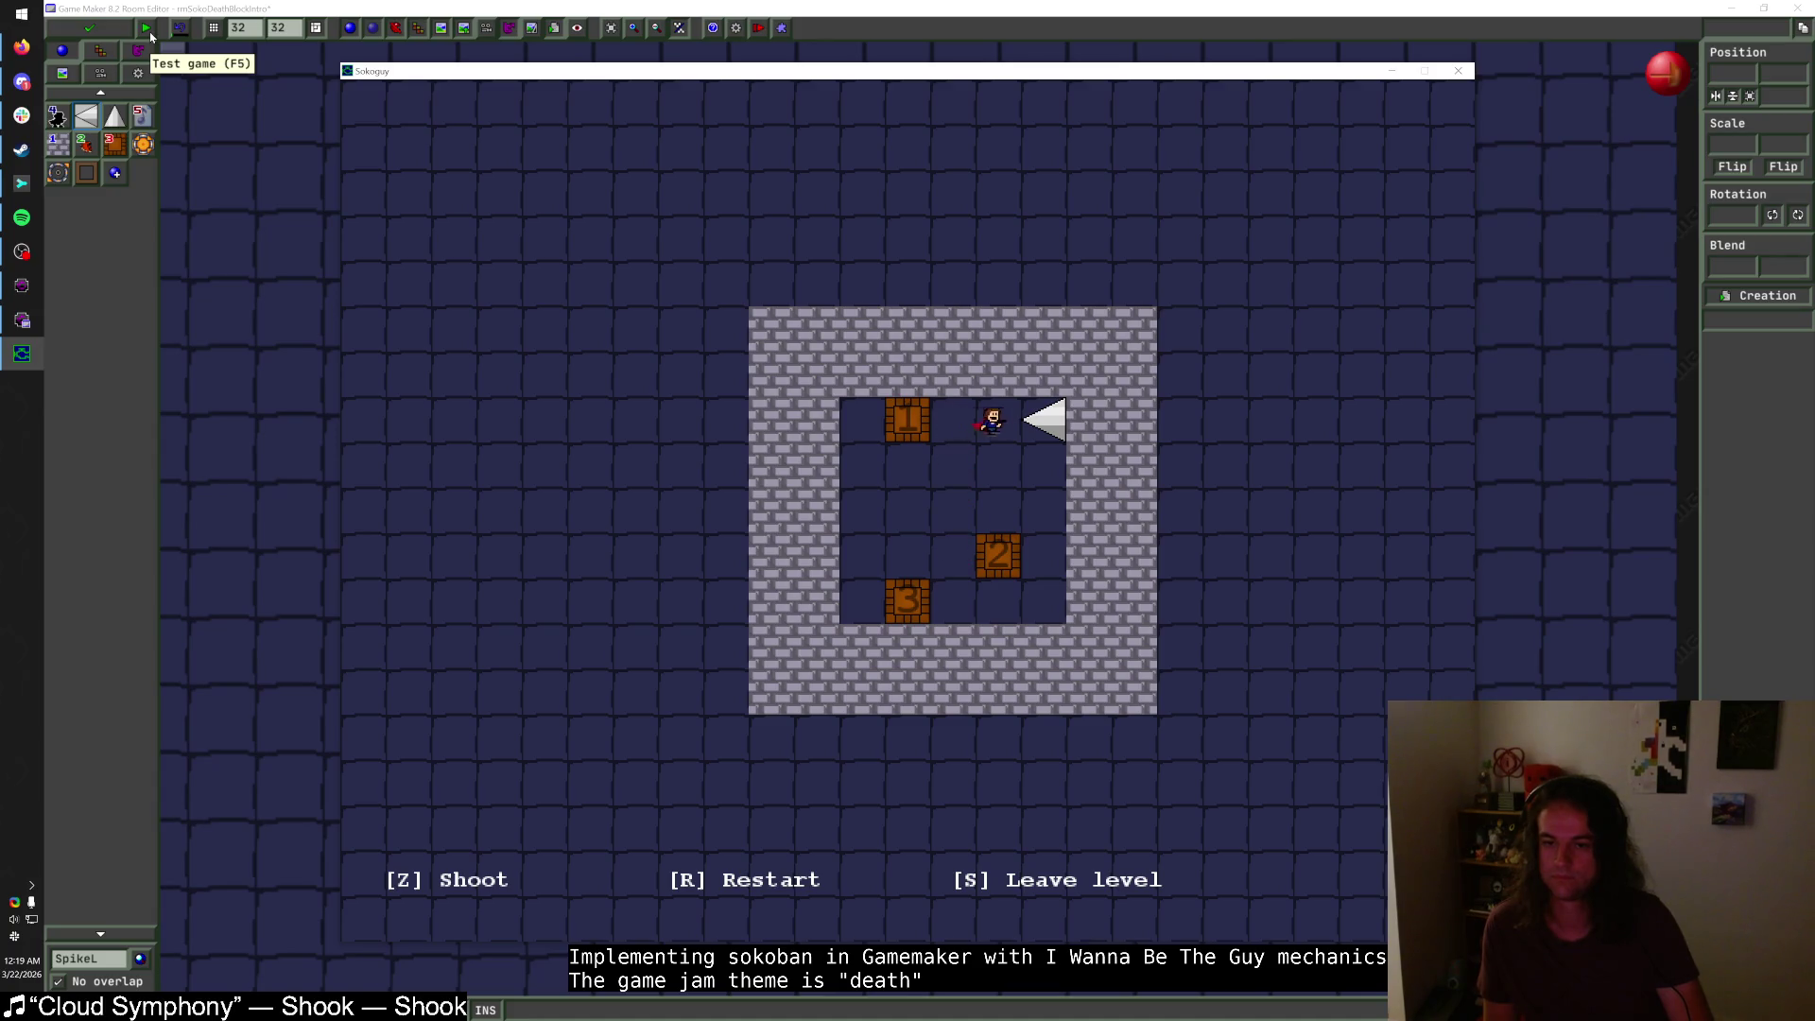
{"action": "key", "text": "Right"}
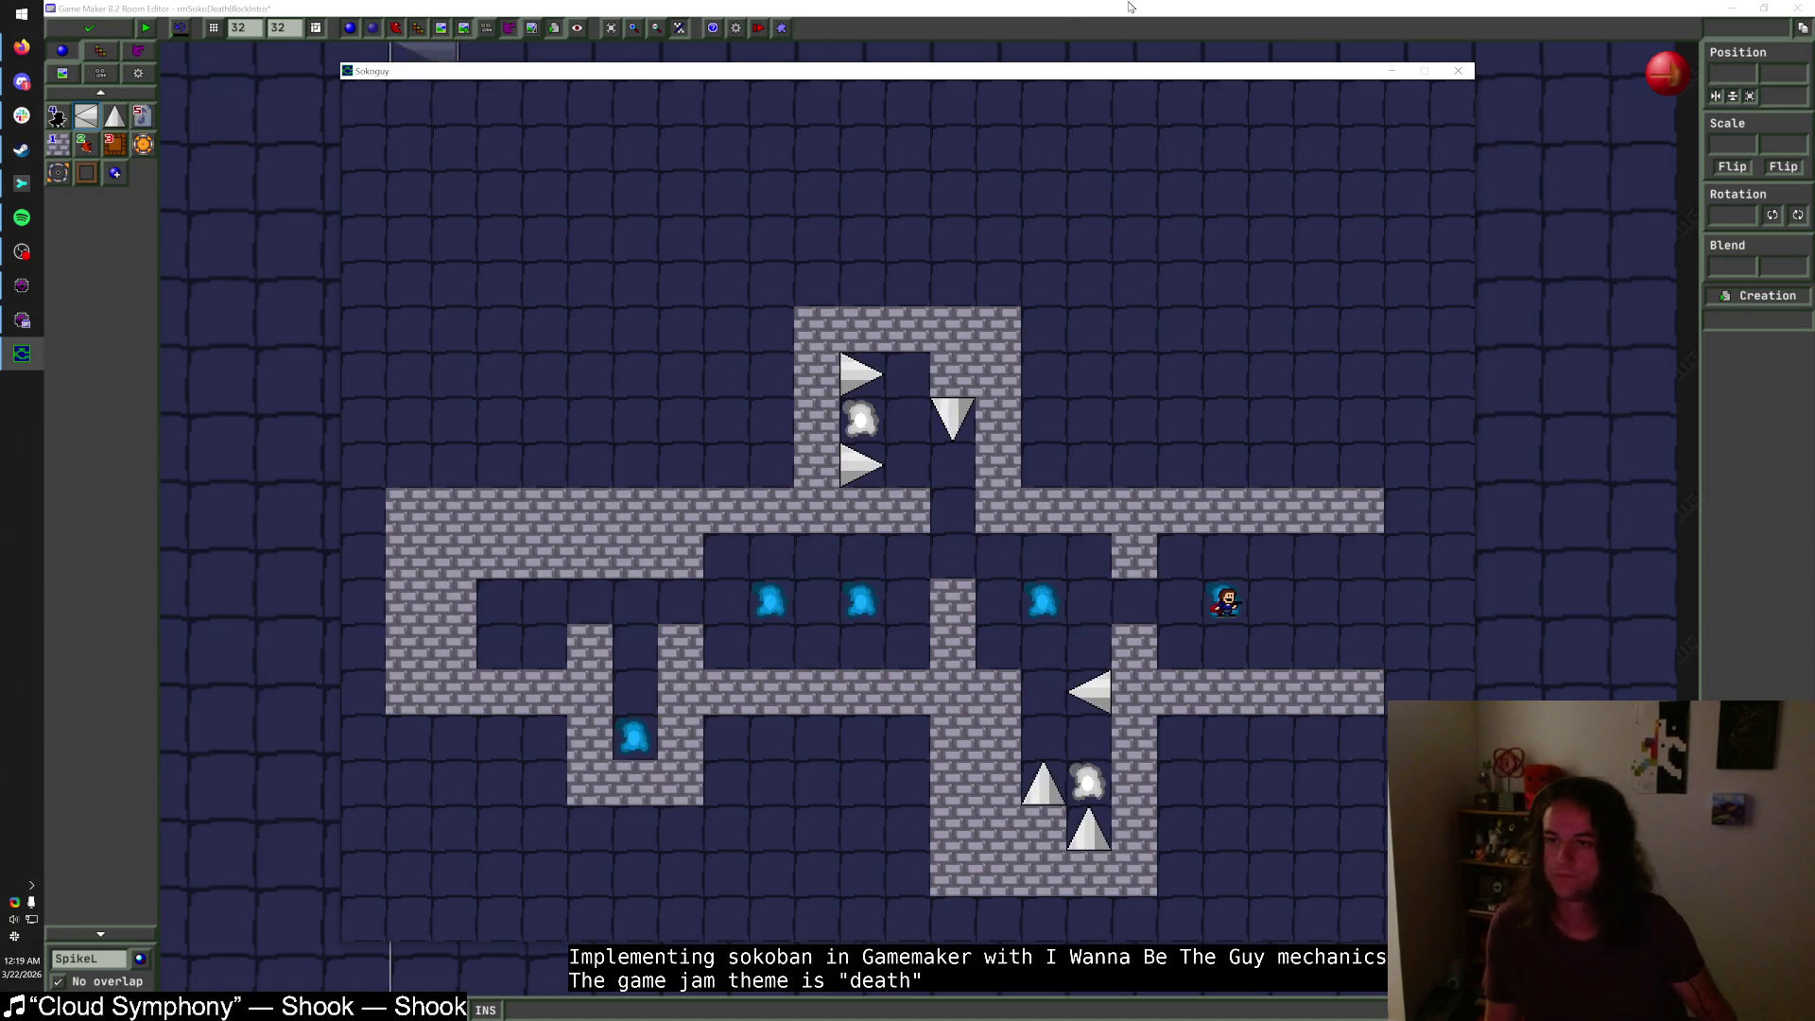
{"action": "left_click", "coordinate": [1460, 81]}
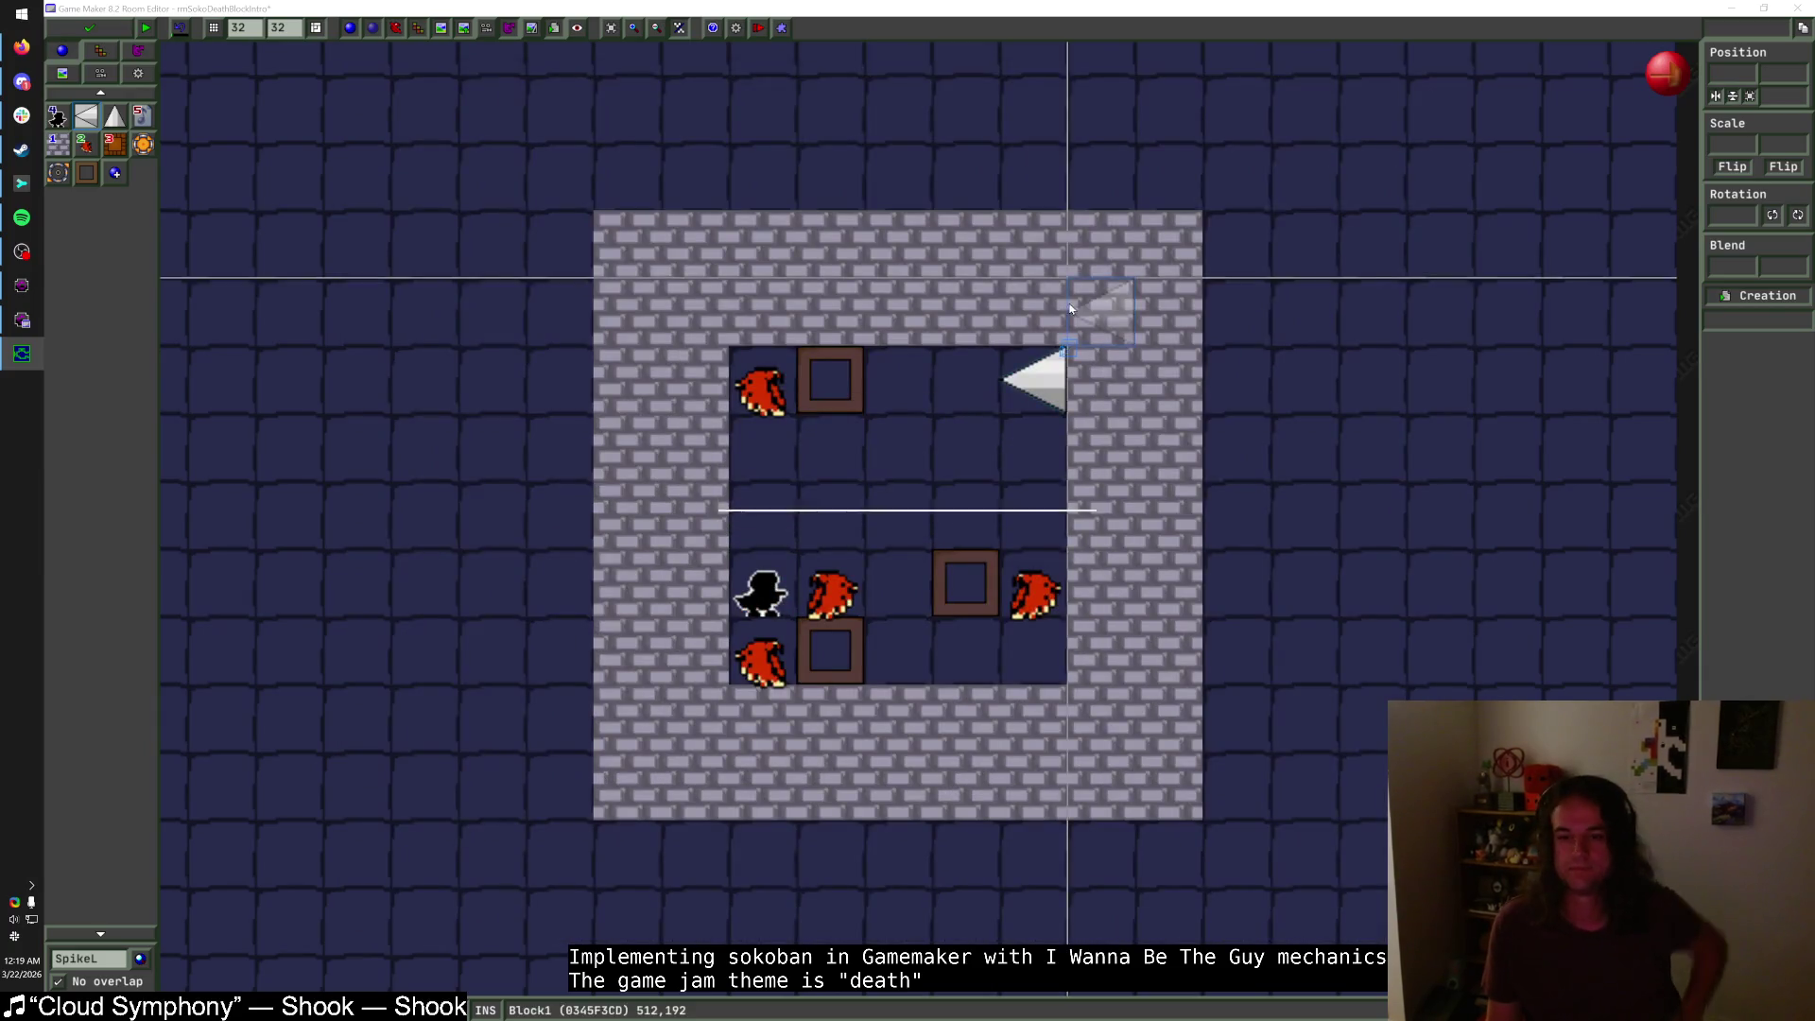
Save and close the room editor, then insert a new room under unfinished_levels
{"action": "left_click", "coordinate": [89, 28]}
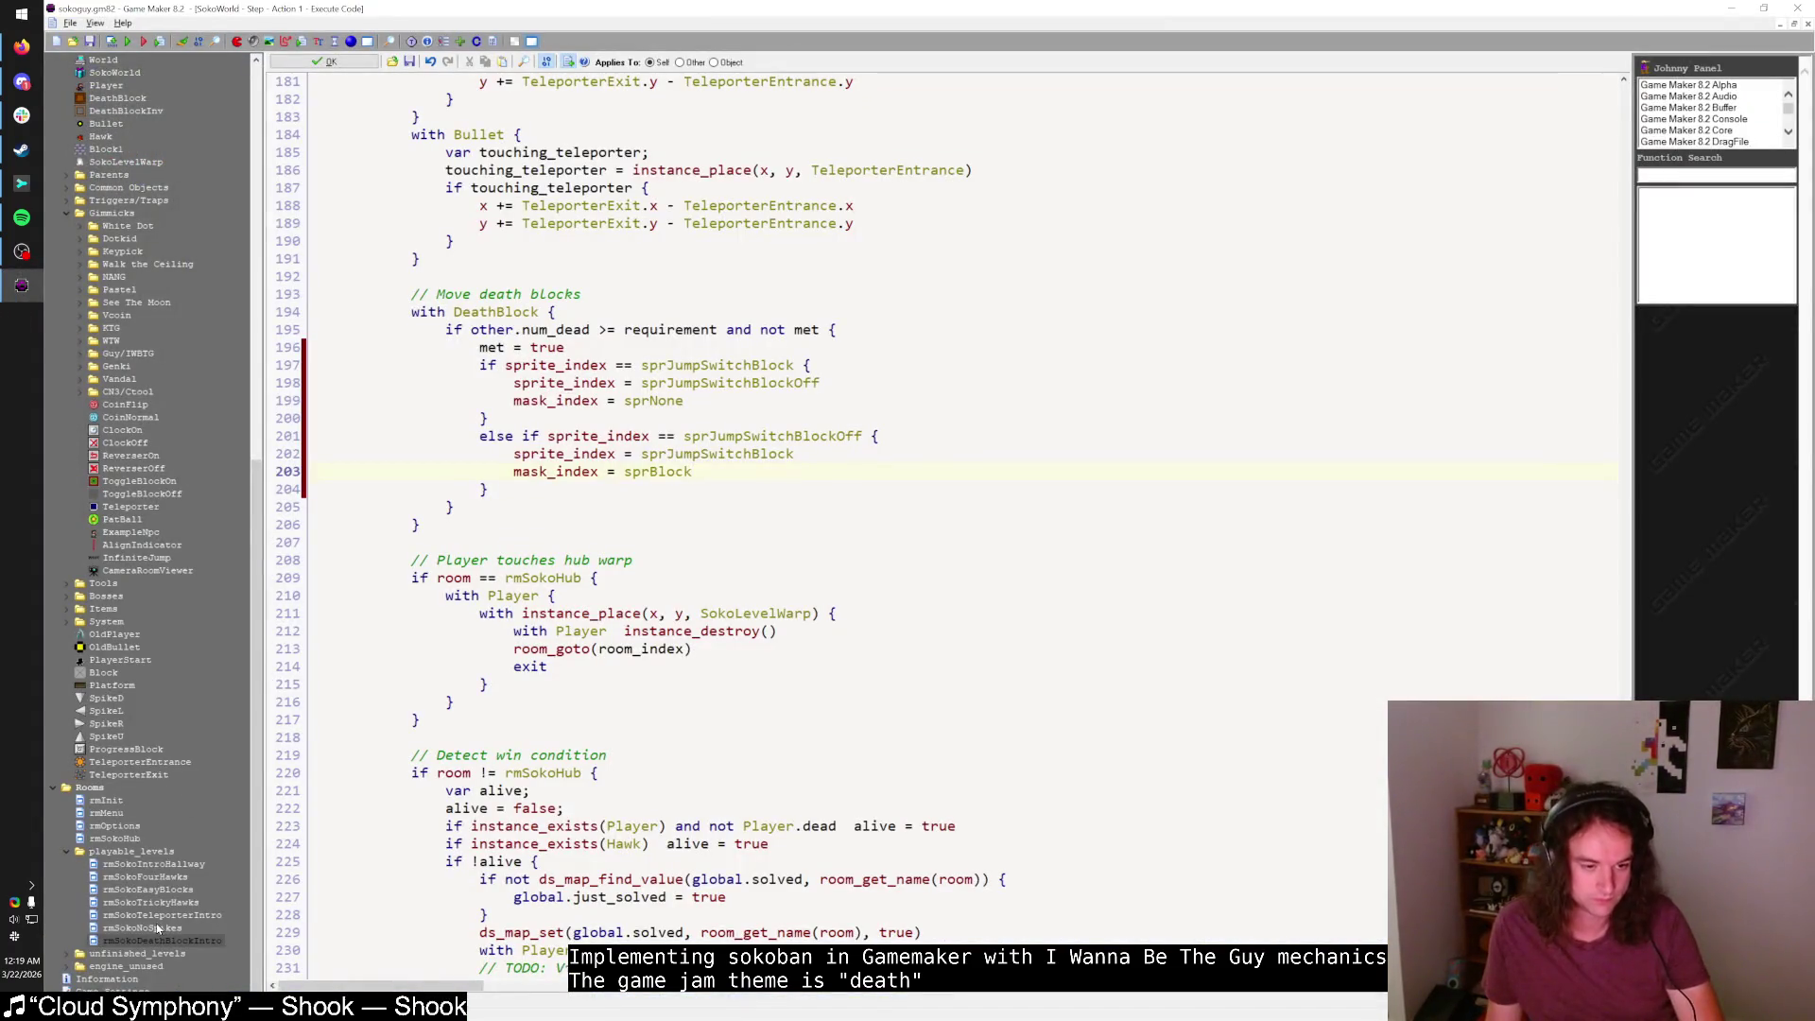
{"action": "left_click", "coordinate": [151, 902]}
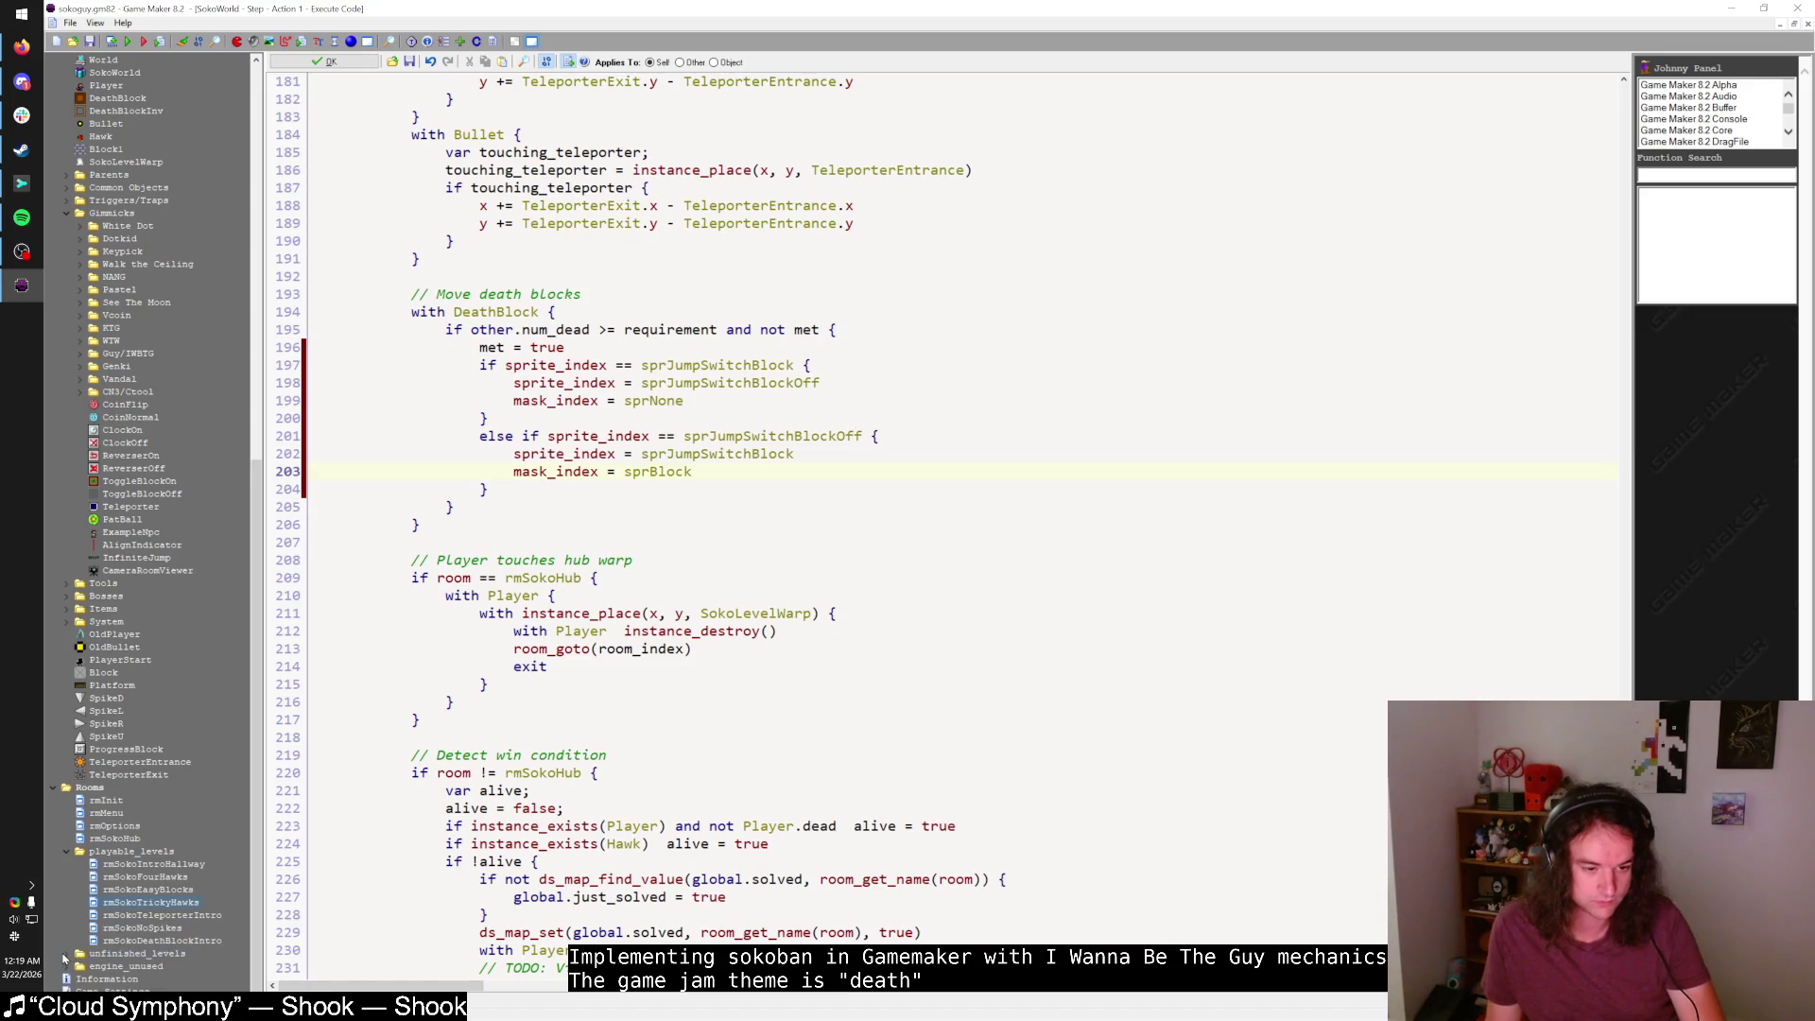
{"action": "right_click", "coordinate": [156, 974]}
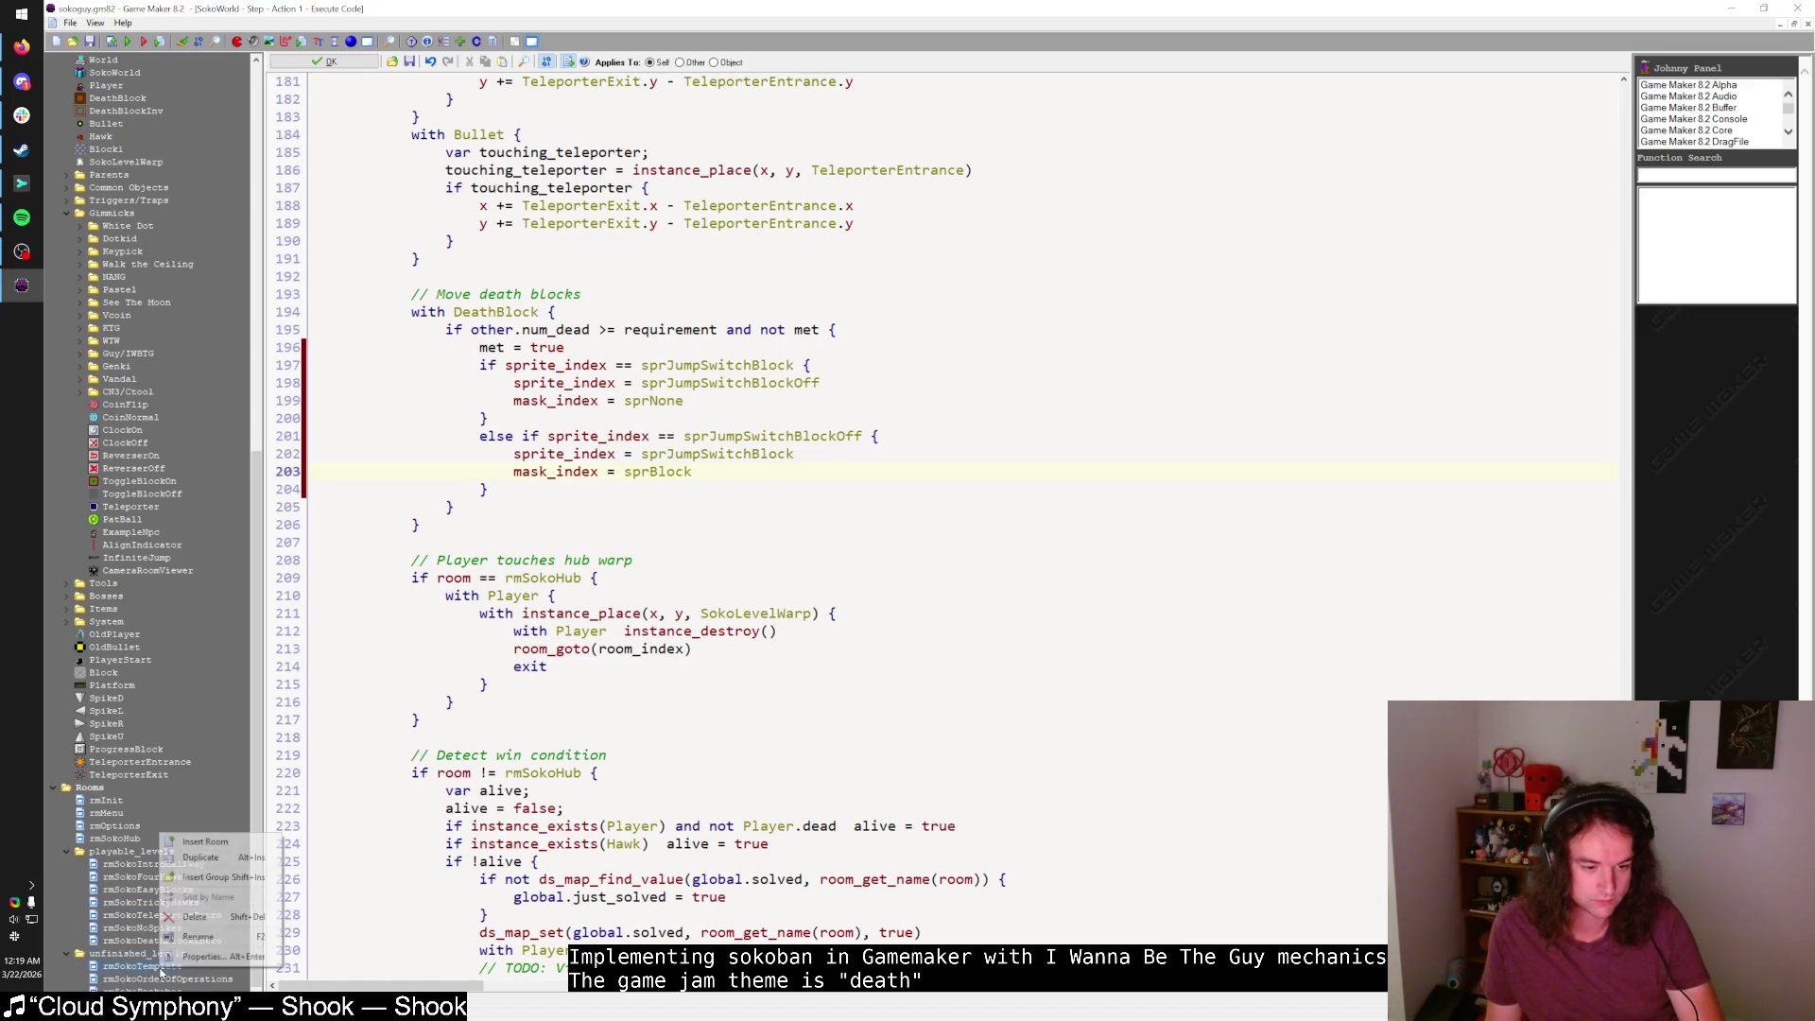
{"action": "left_click", "coordinate": [223, 849]}
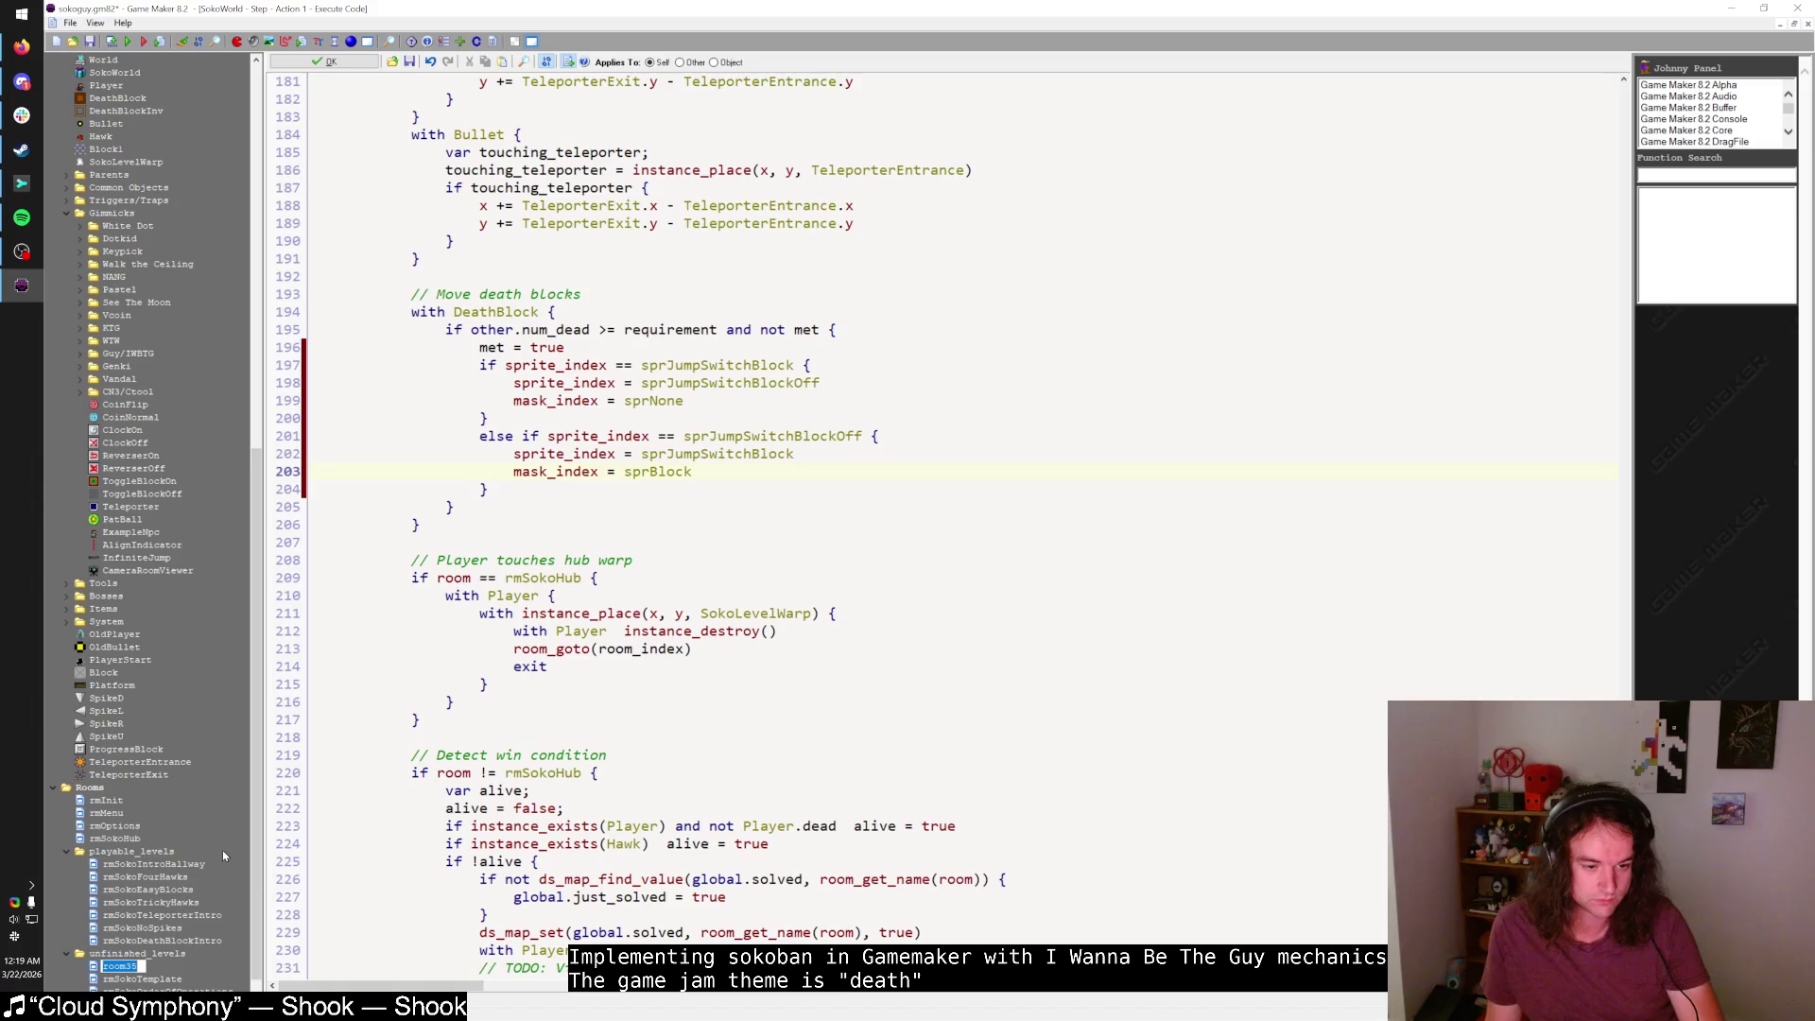
Delete the inserted room35 and duplicate rmSokoTemplate instead
{"action": "right_click", "coordinate": [131, 972]}
{"action": "left_click", "coordinate": [196, 917]}
{"action": "key", "text": "Return"}
{"action": "right_click", "coordinate": [161, 966]}
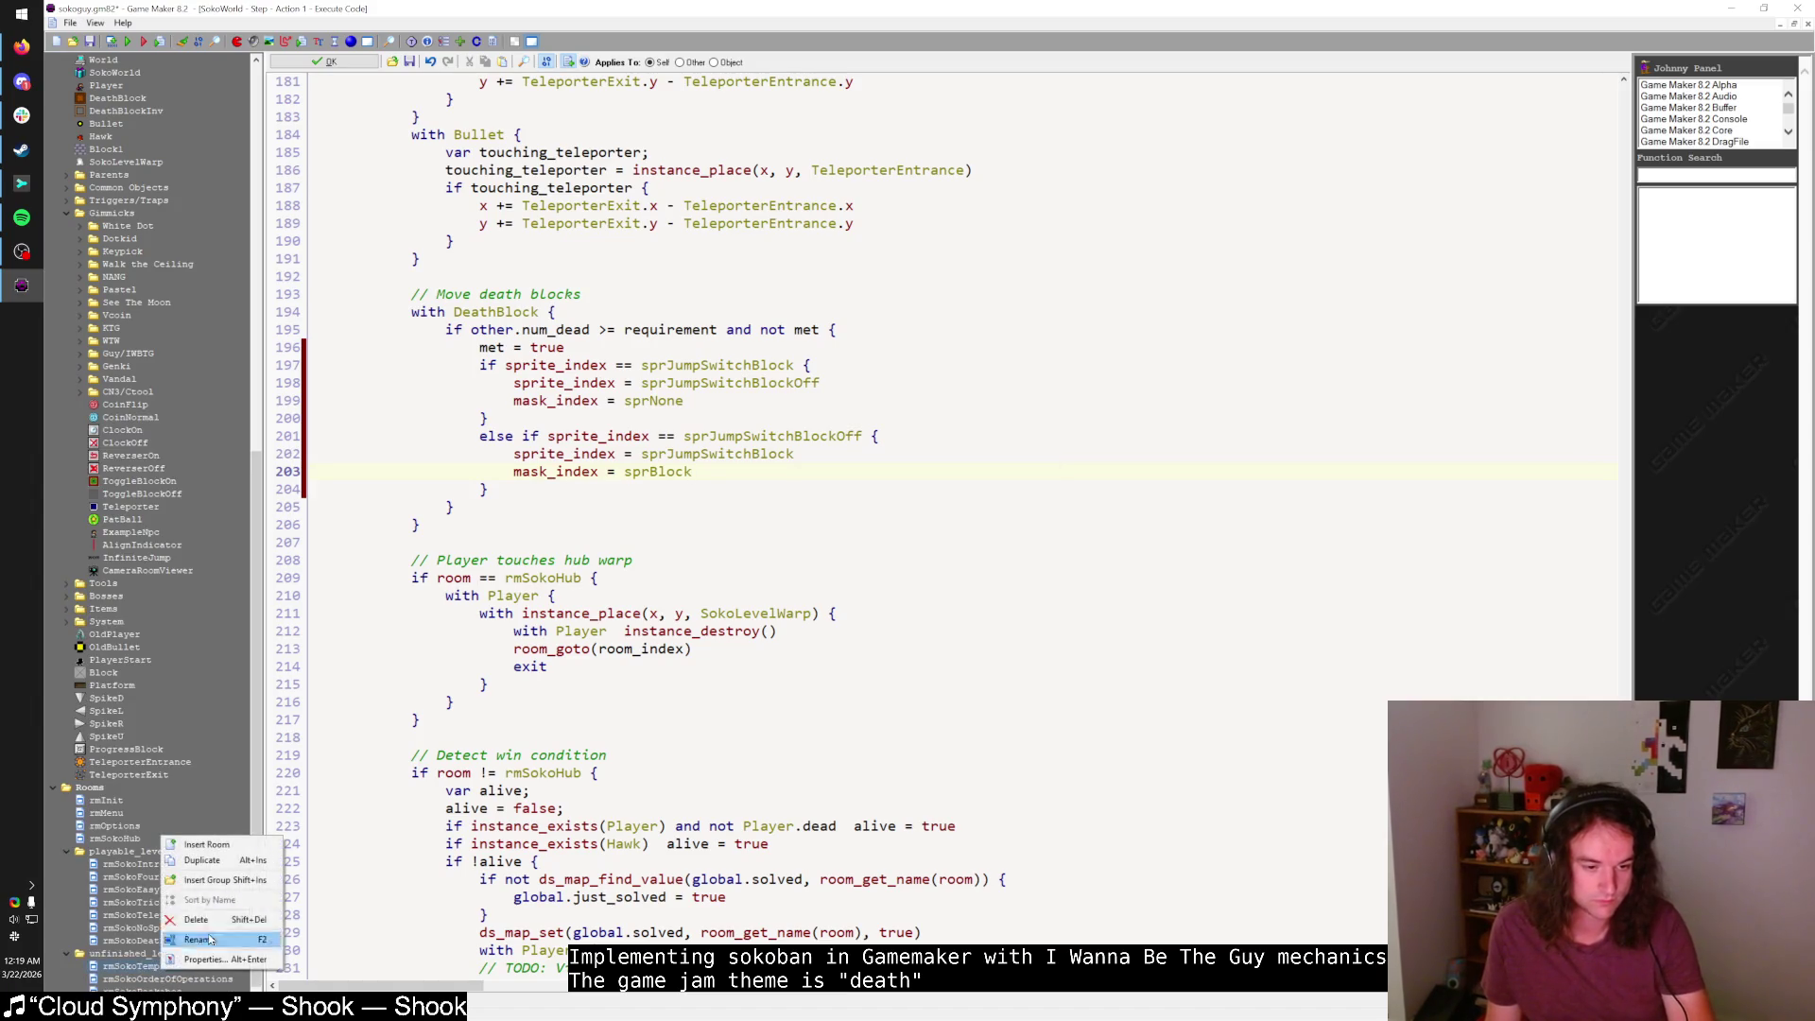
{"action": "left_click", "coordinate": [225, 865]}
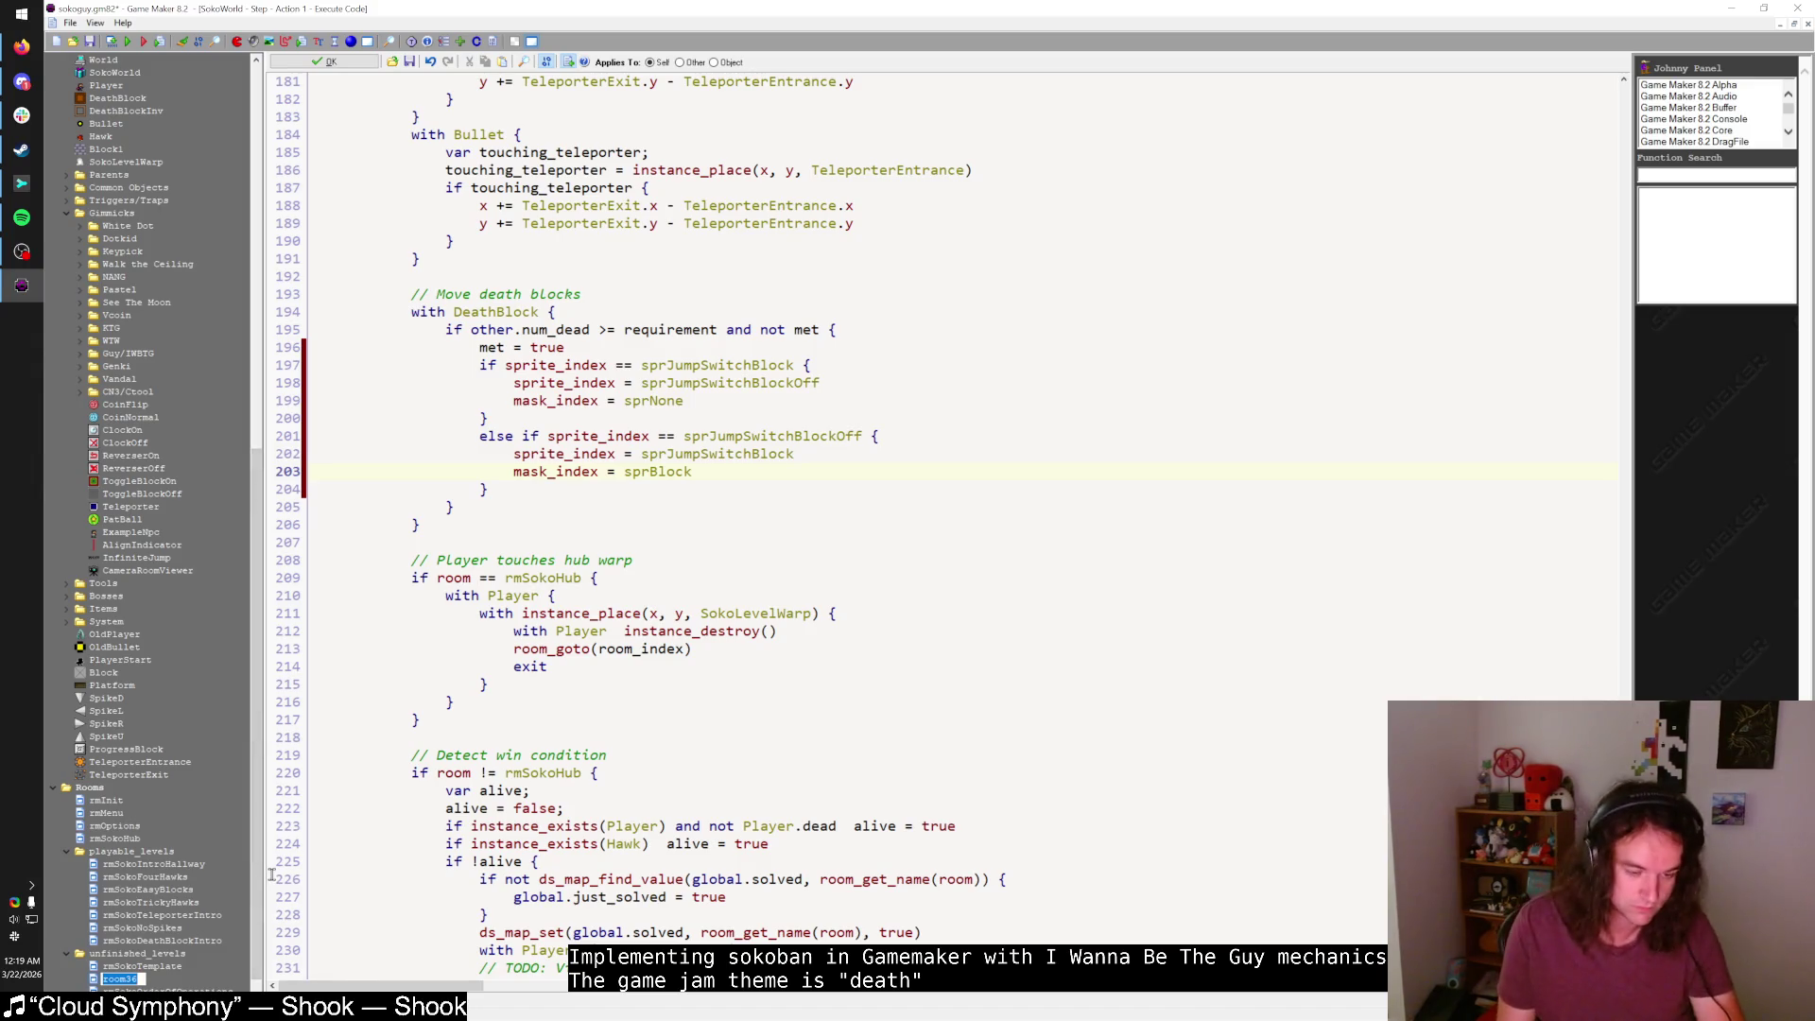
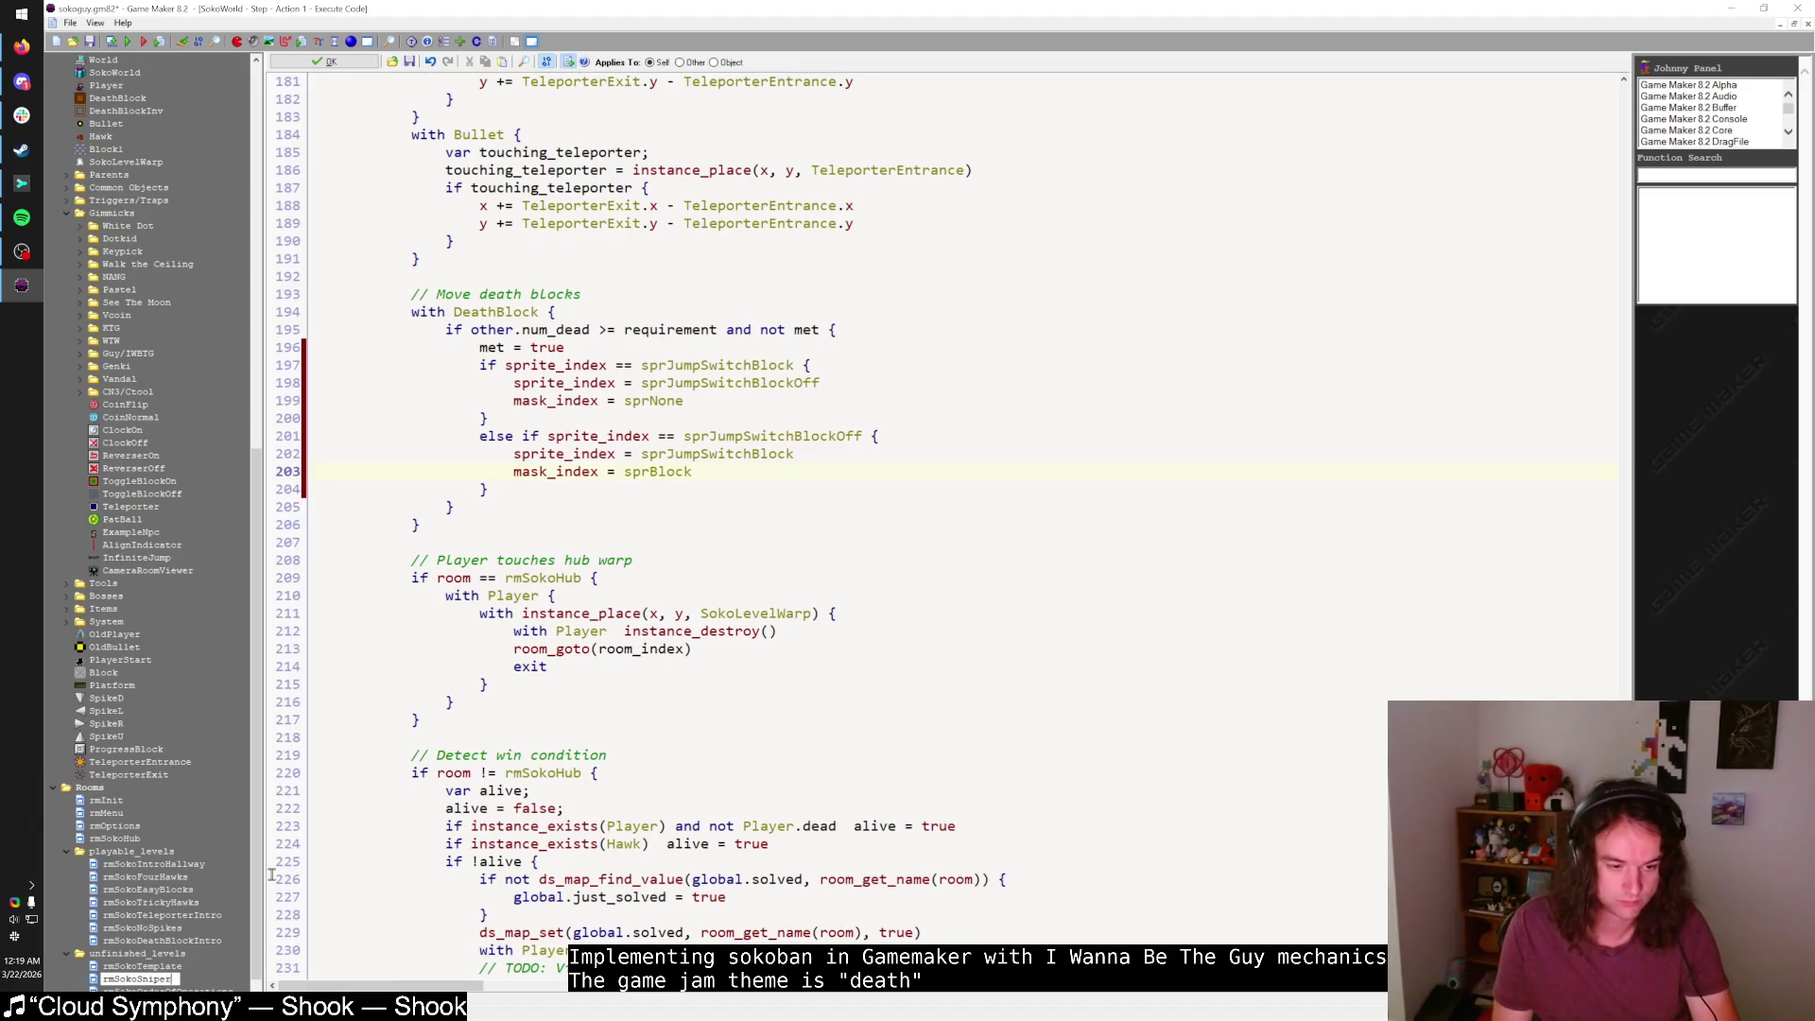
Move rmSokoSniper into the unfinished_levels group and open it in the Room Editor
{"action": "mouse_move", "coordinate": [133, 978]}
{"action": "left_mouse_down"}
{"action": "mouse_move", "coordinate": [120, 963]}
{"action": "mouse_move", "coordinate": [159, 955]}
{"action": "left_mouse_up"}
{"action": "double_click", "coordinate": [156, 959]}
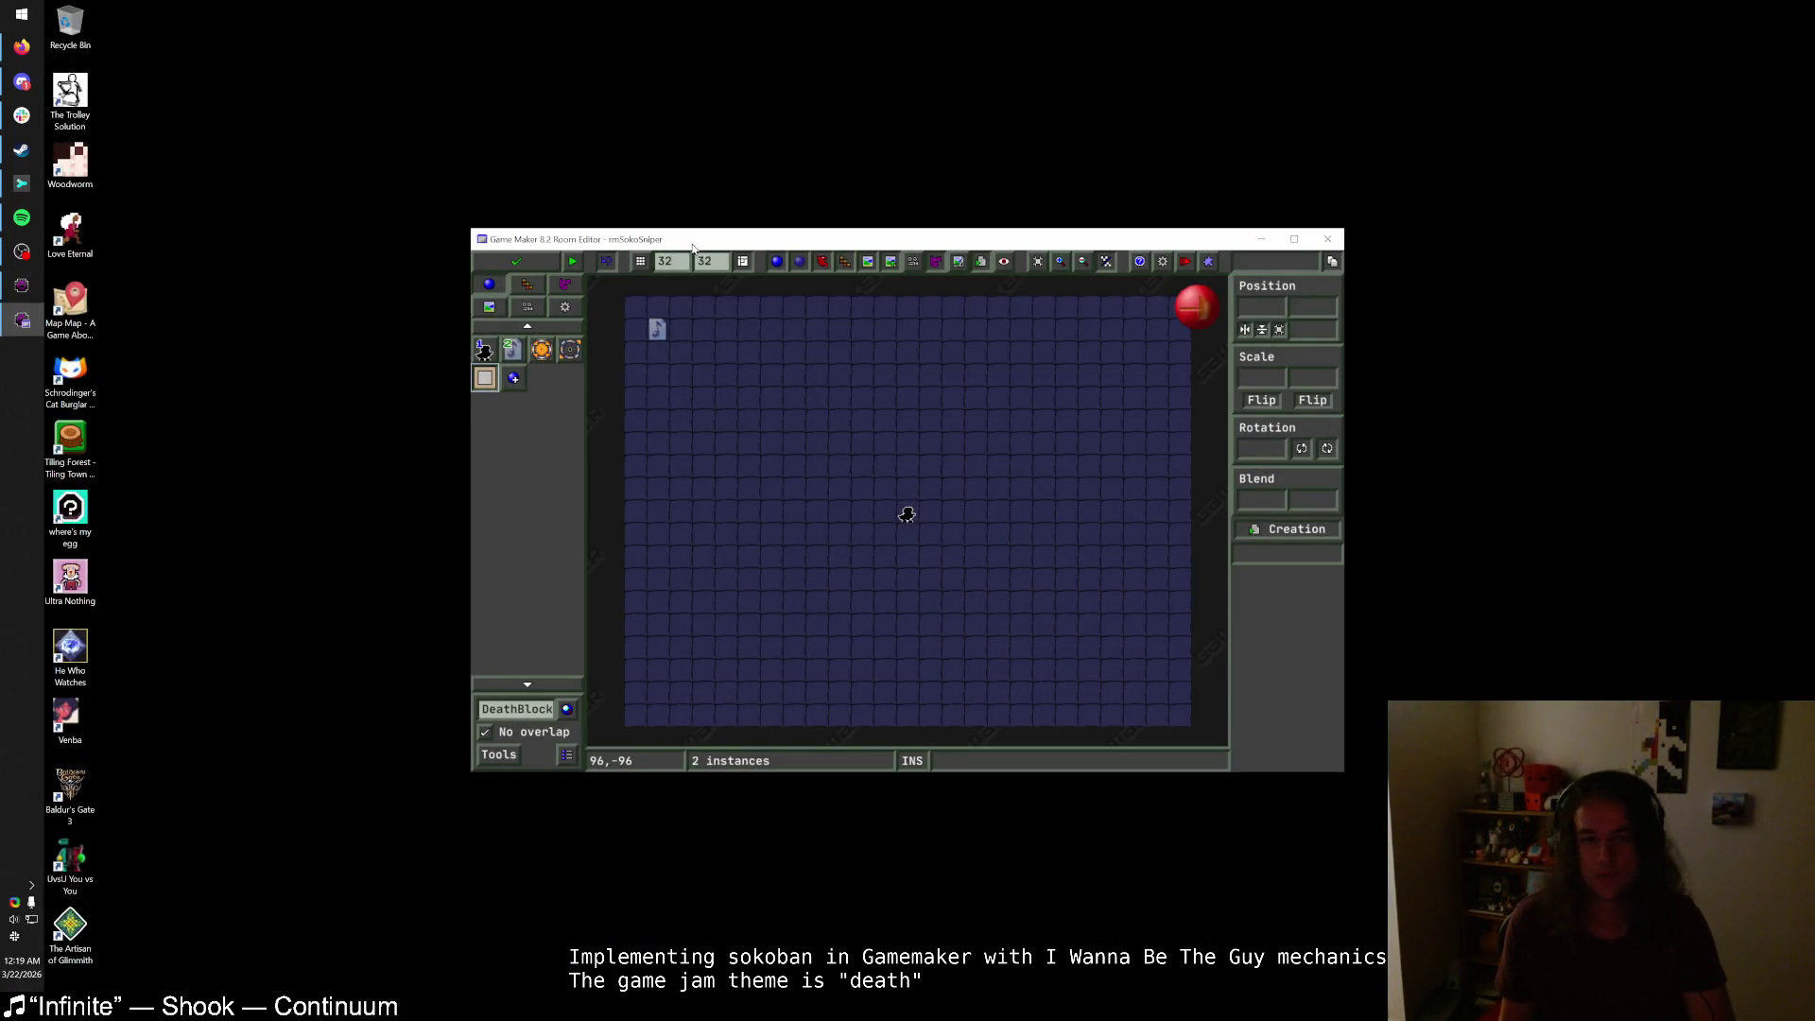
Maximize the Room Editor and place an orange DeathBlock right of the room centre
{"action": "double_click", "coordinate": [693, 249]}
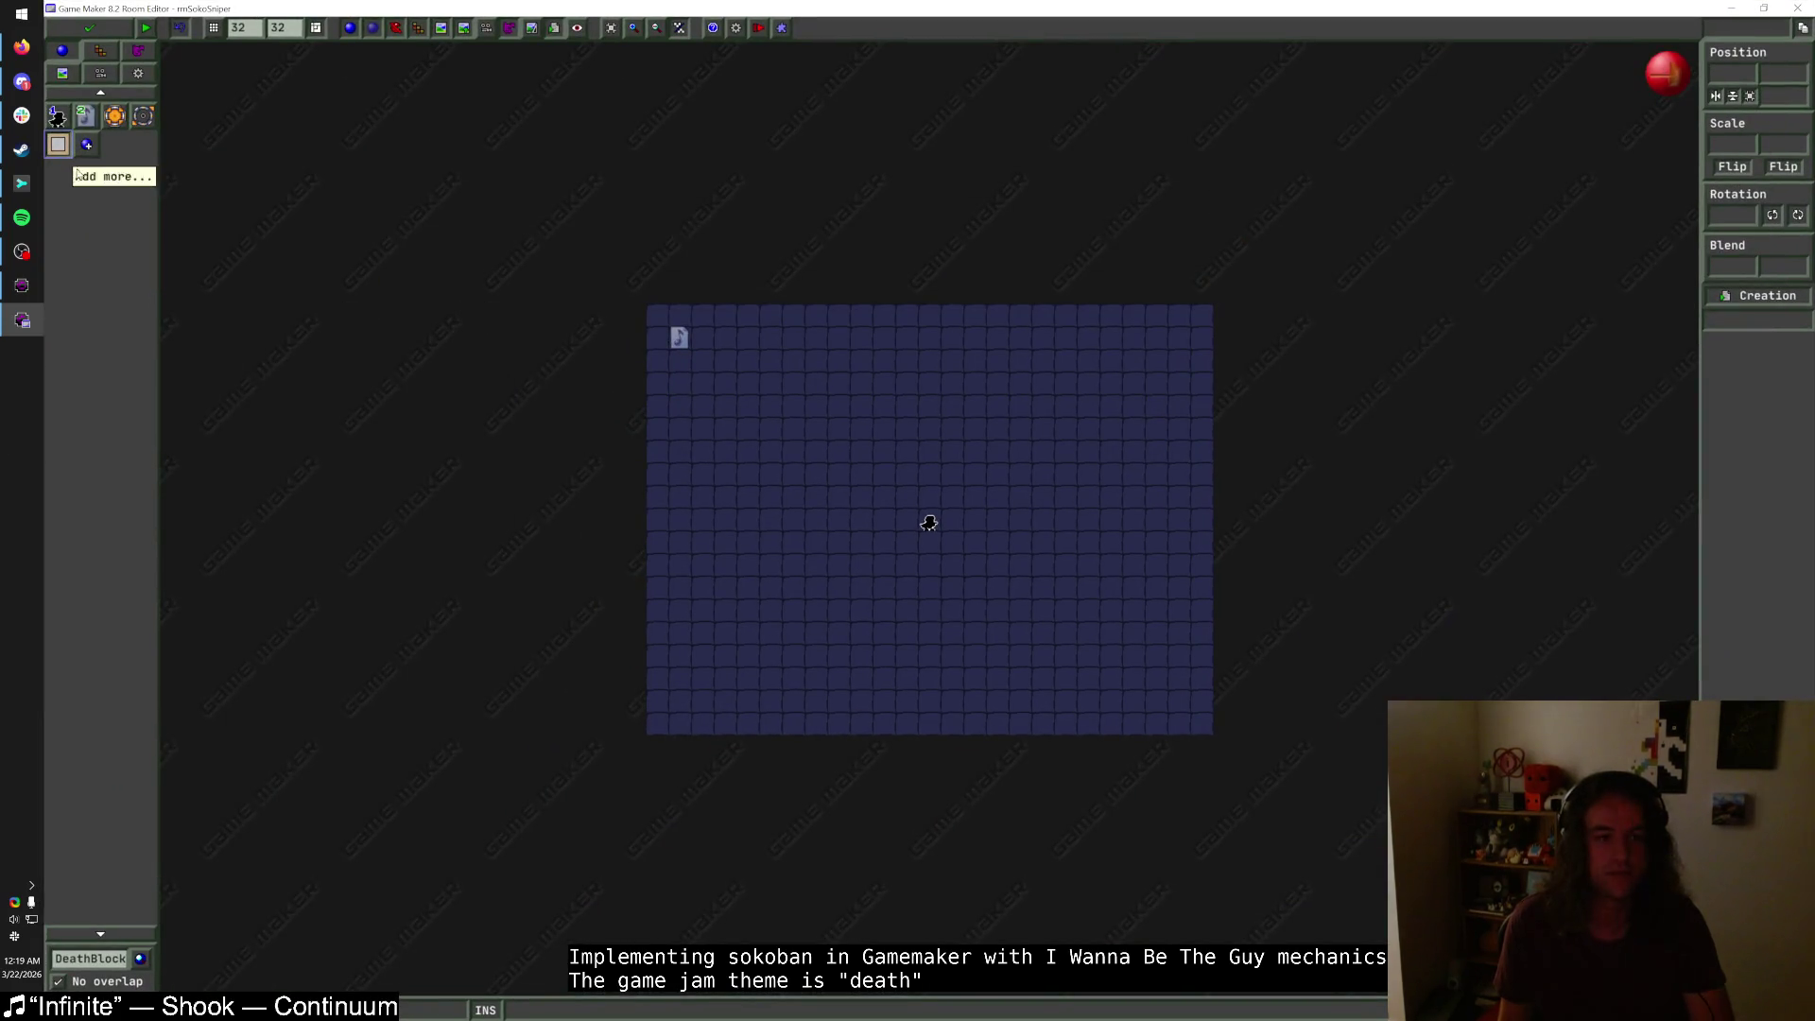
{"action": "left_click", "coordinate": [90, 959]}
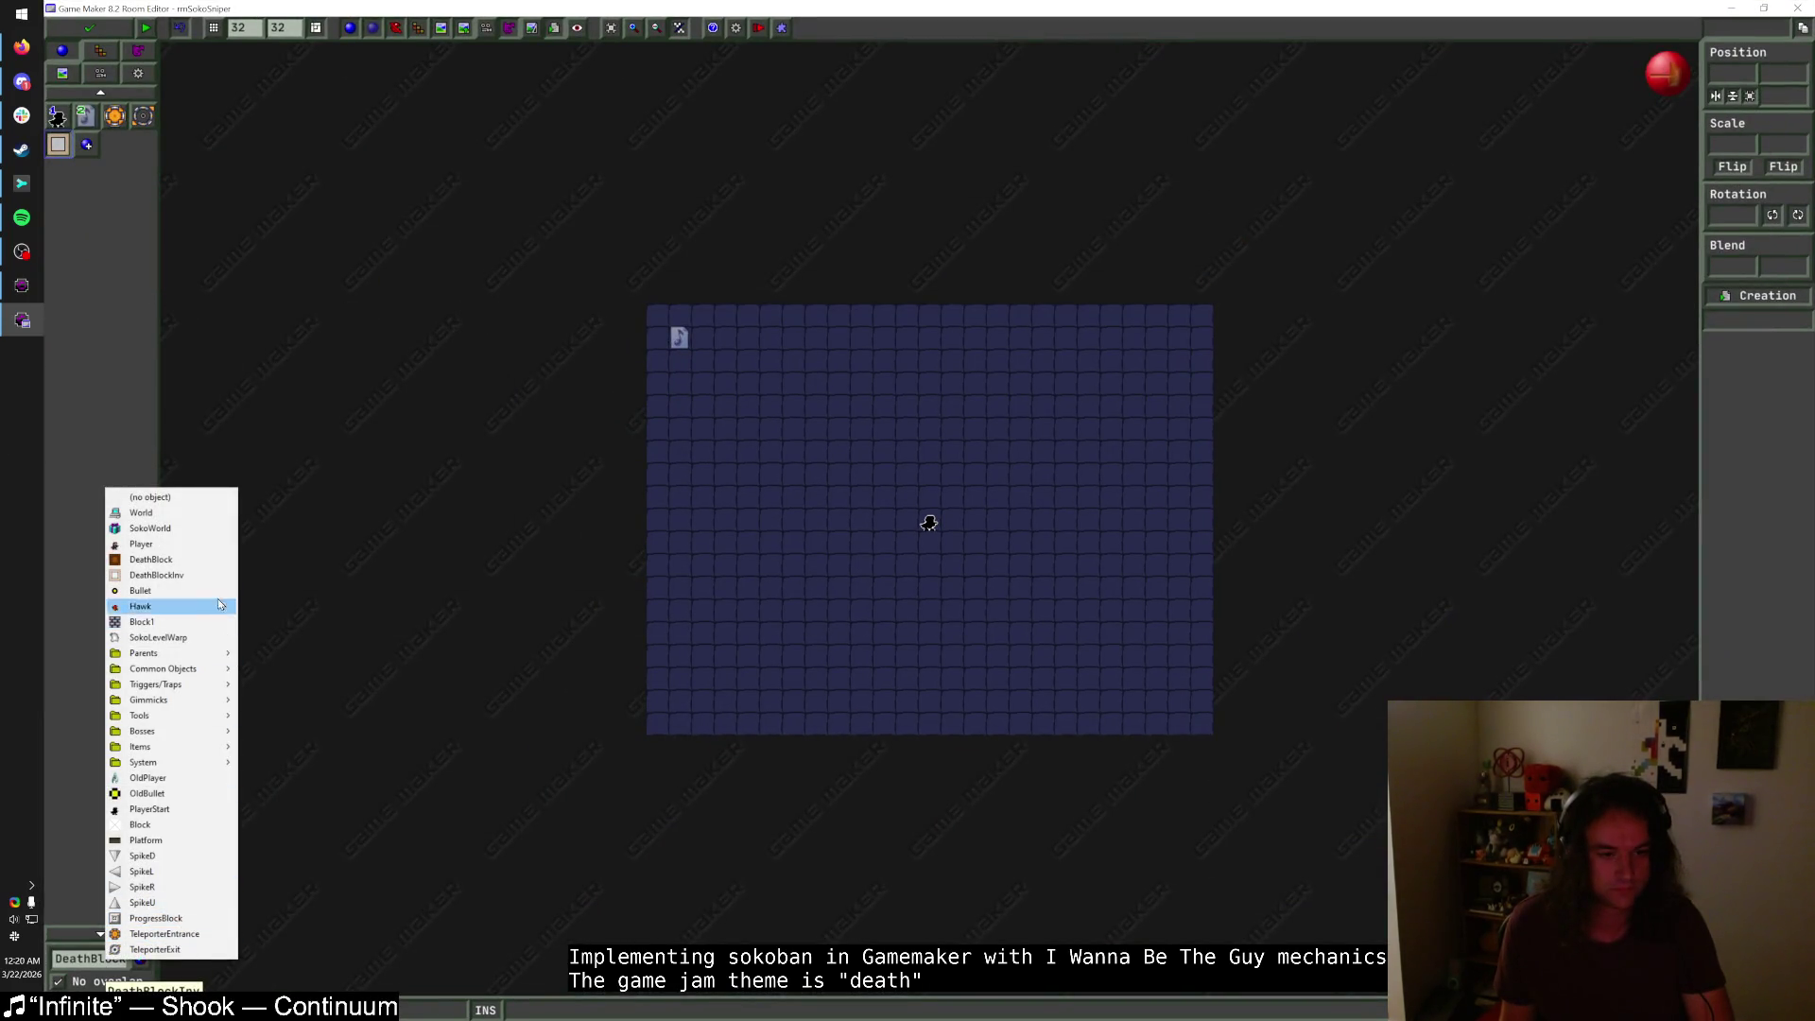
{"action": "left_click", "coordinate": [205, 566]}
{"action": "scroll", "coordinate": [851, 510], "scroll_direction": "up", "scroll_amount": 2}
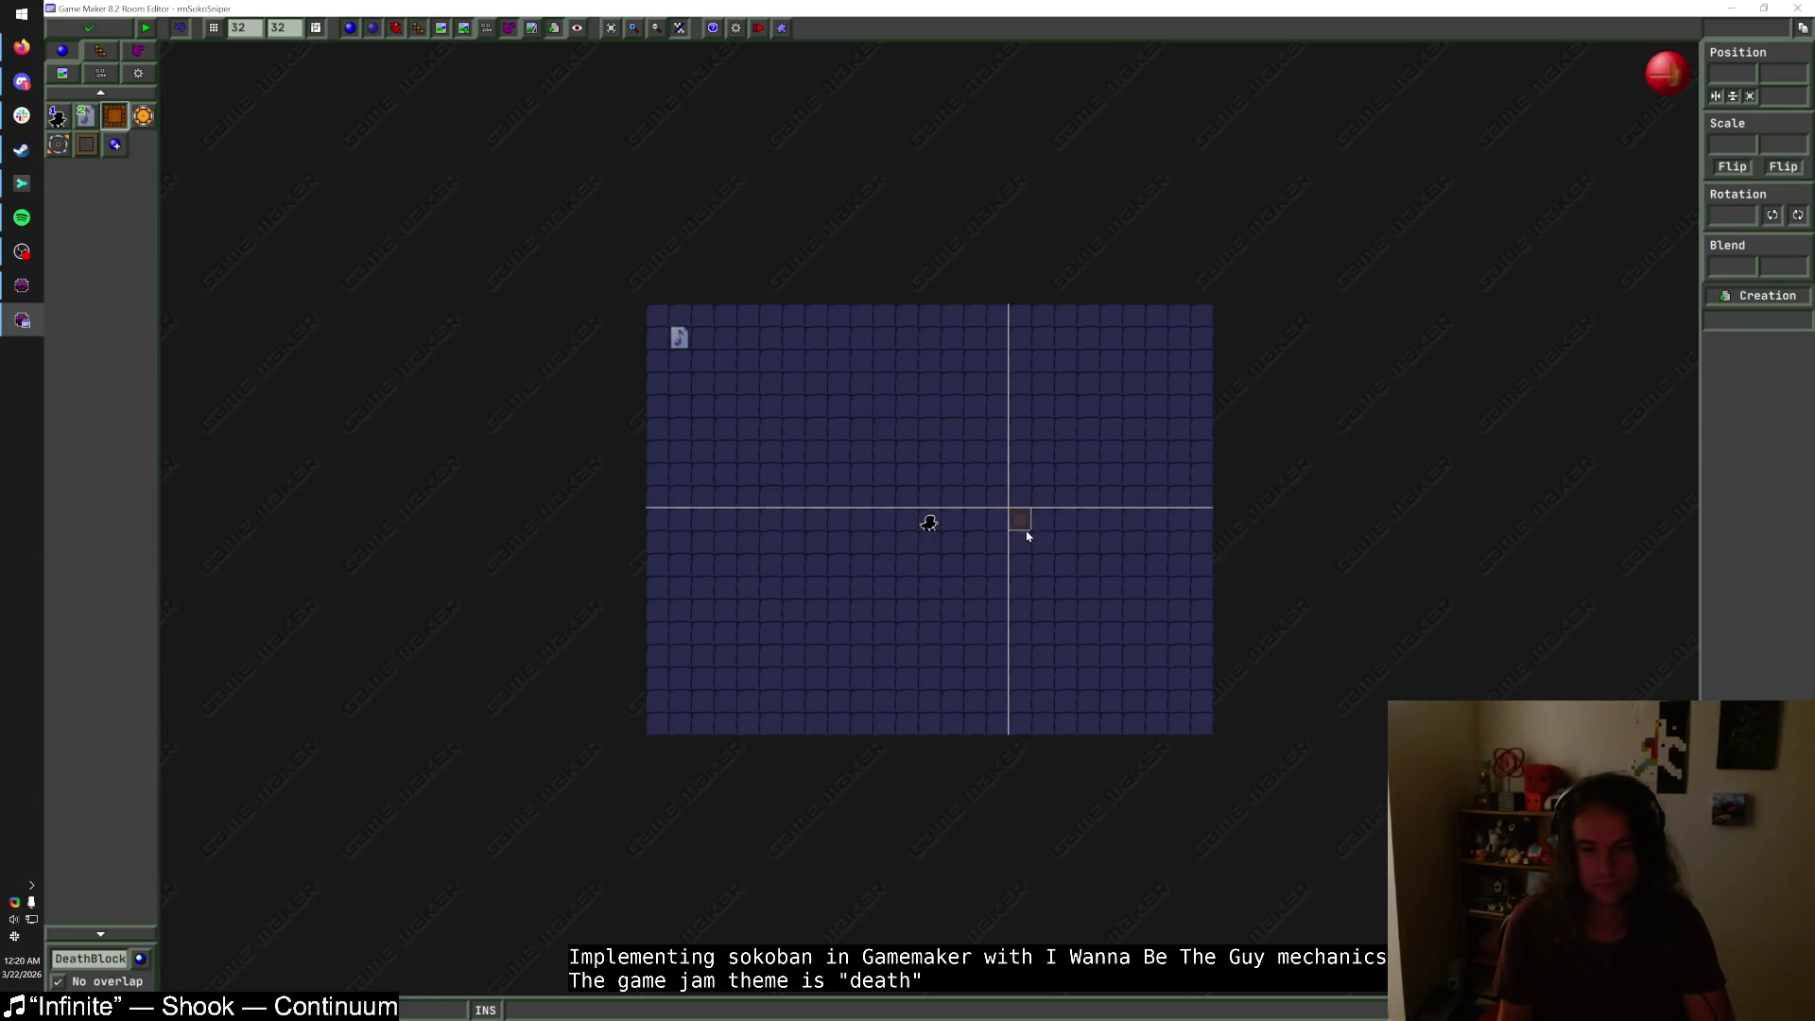
{"action": "left_click", "coordinate": [1039, 459]}
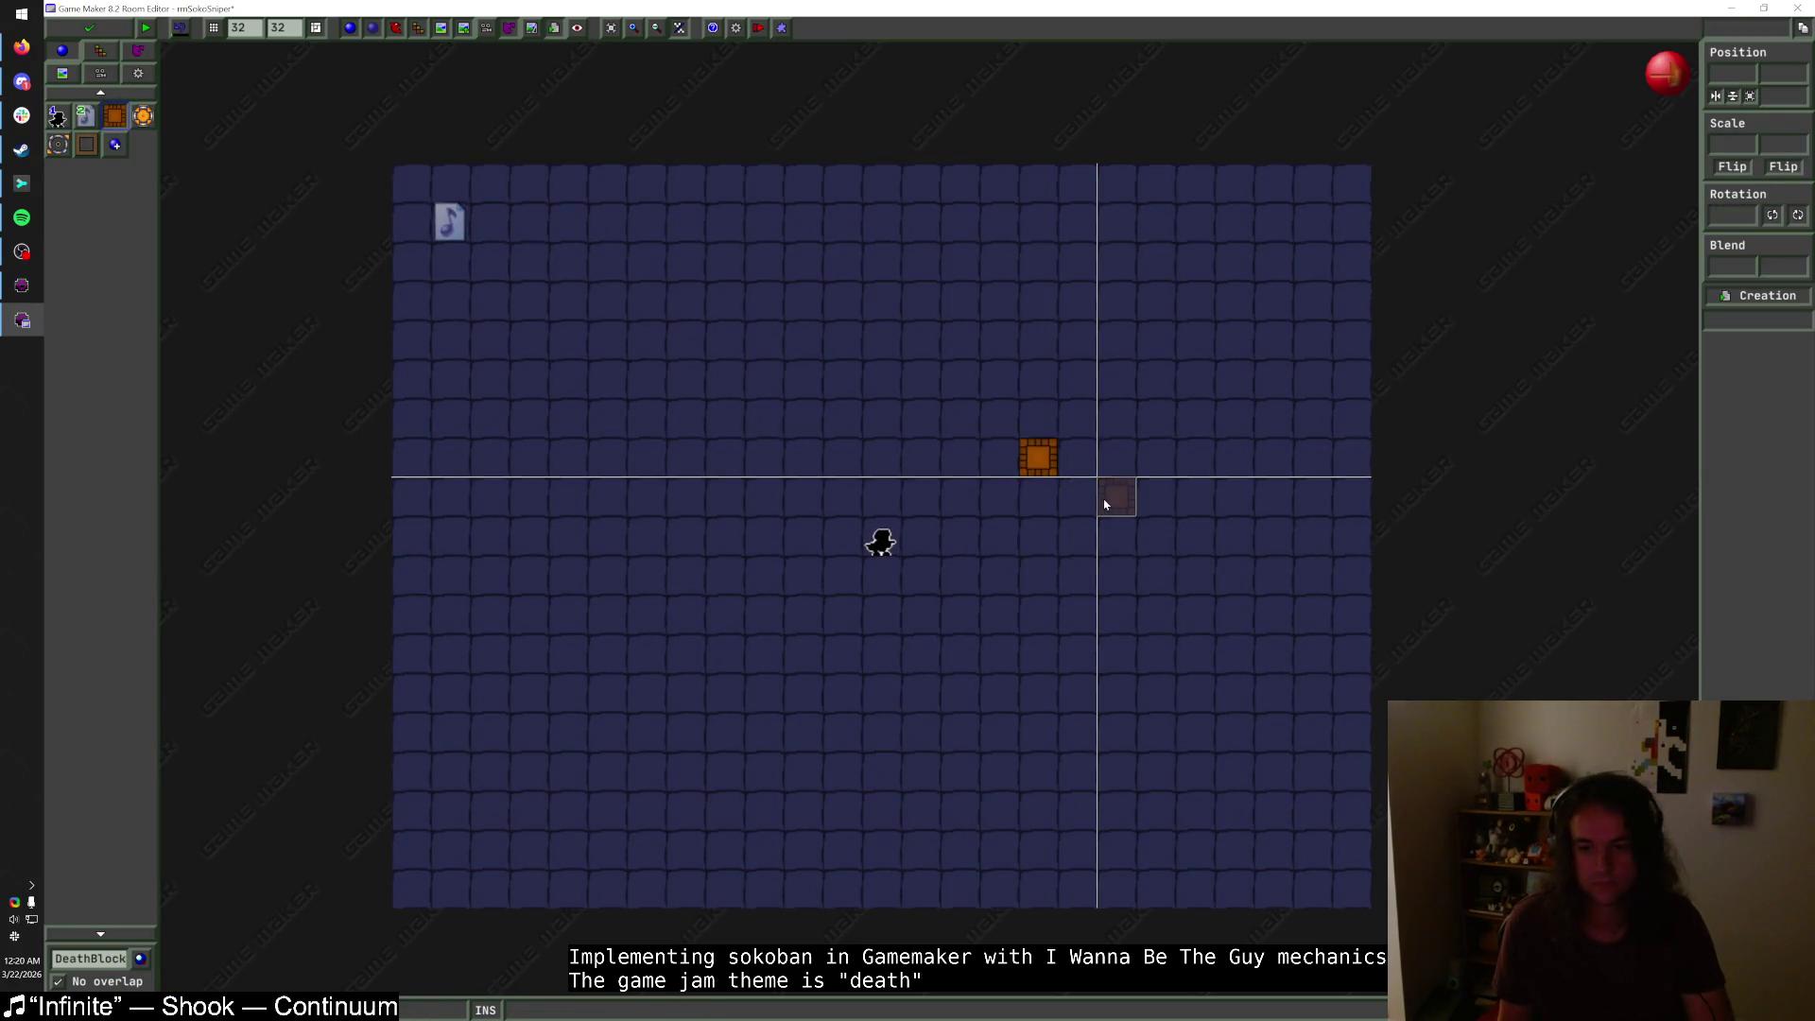
{"action": "left_click", "coordinate": [1039, 470]}
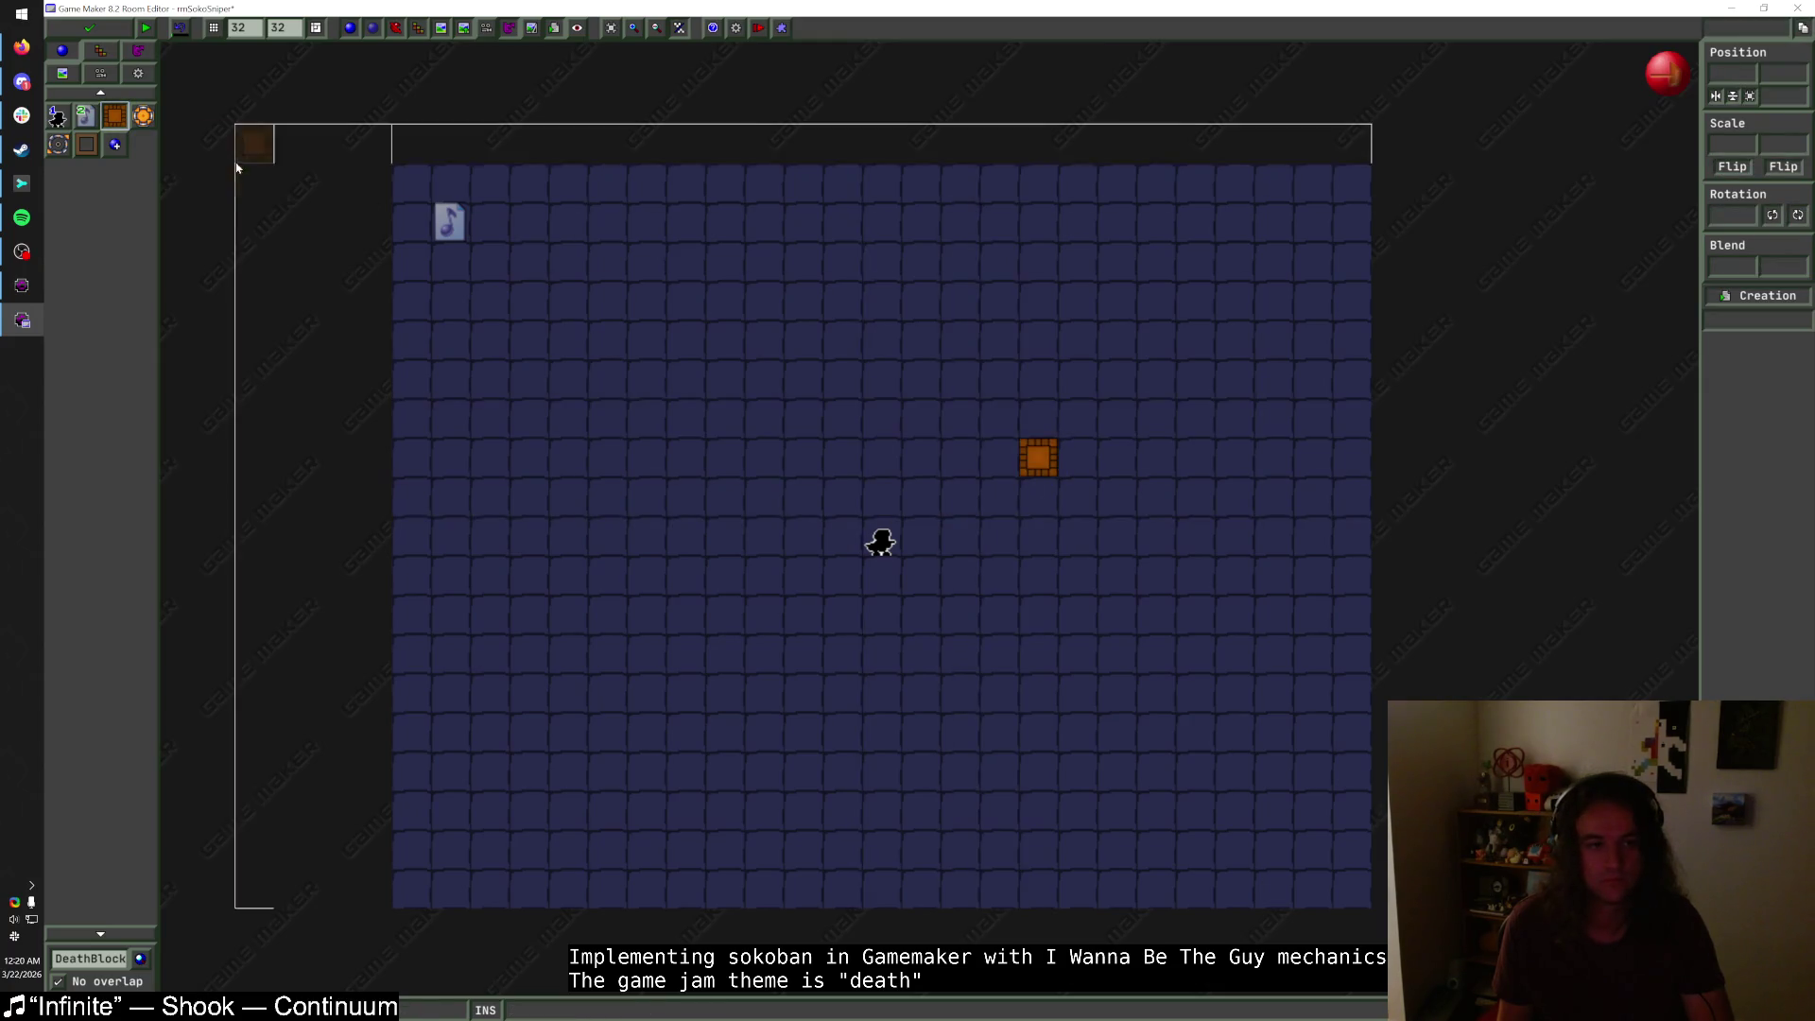
{"action": "right_click", "coordinate": [1051, 473]}
{"action": "left_click", "coordinate": [1086, 513]}
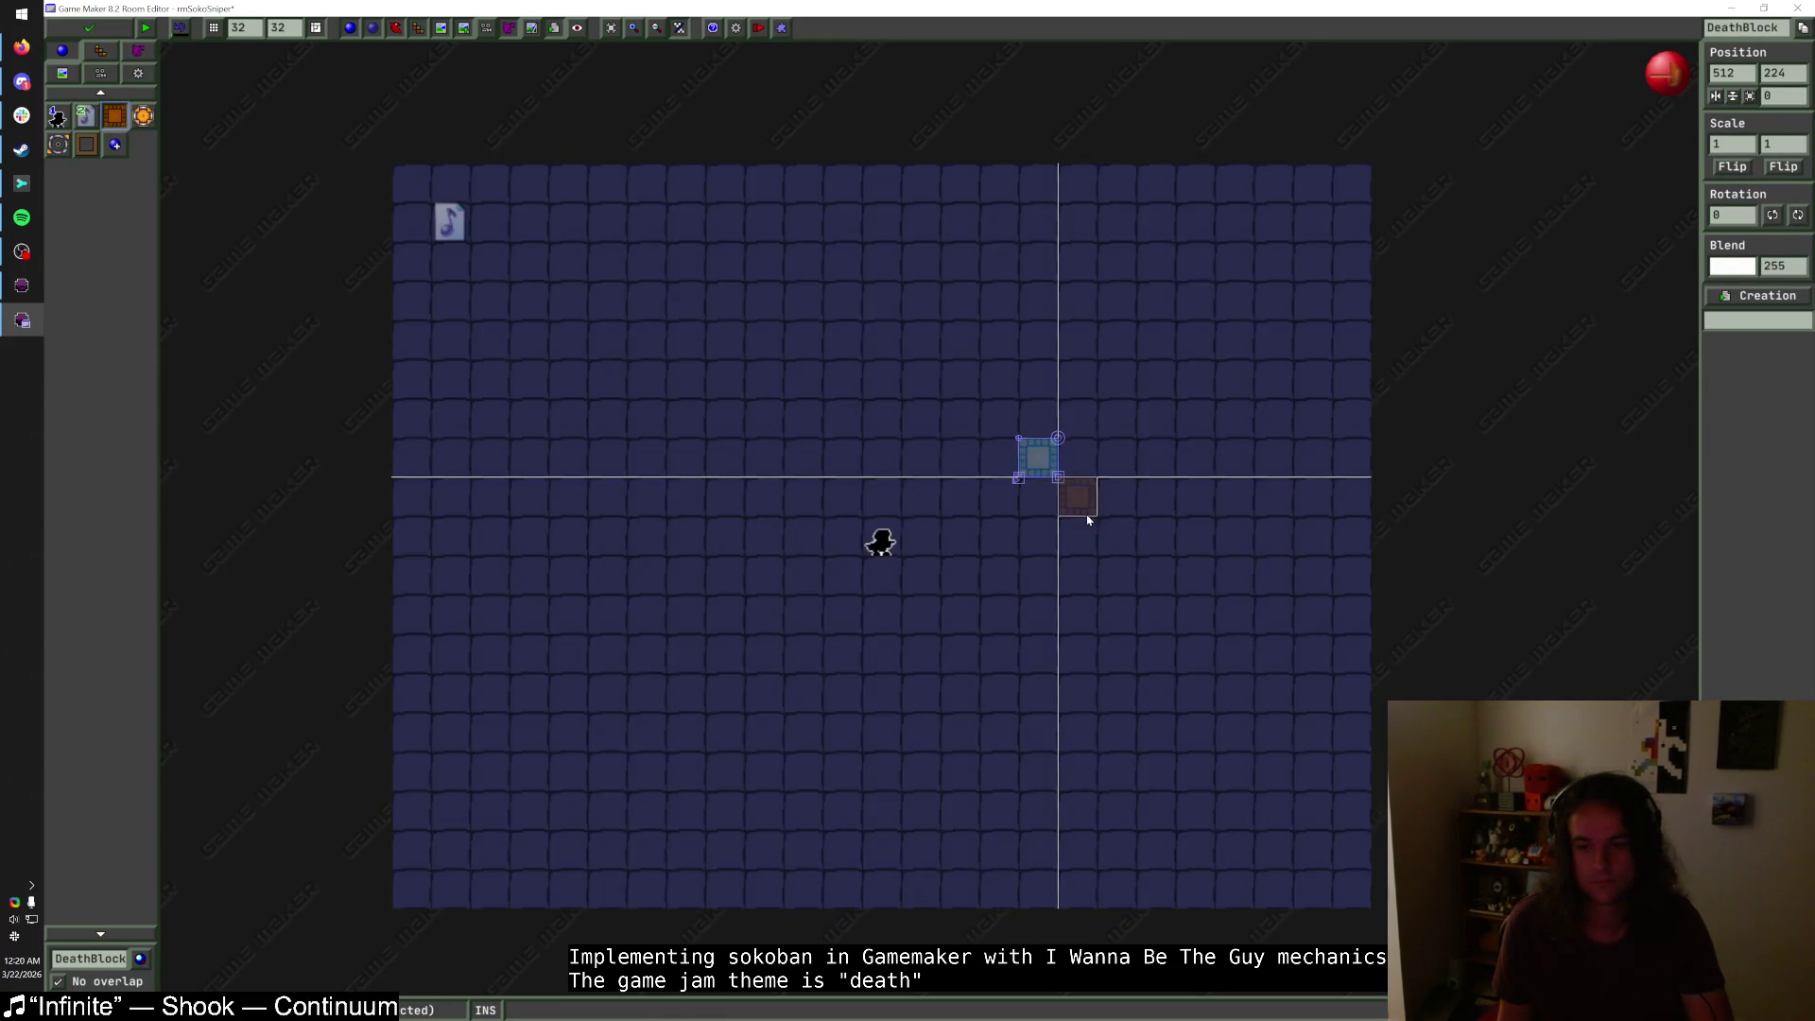
{"action": "left_click", "coordinate": [1048, 470]}
{"action": "left_click", "coordinate": [1092, 505]}
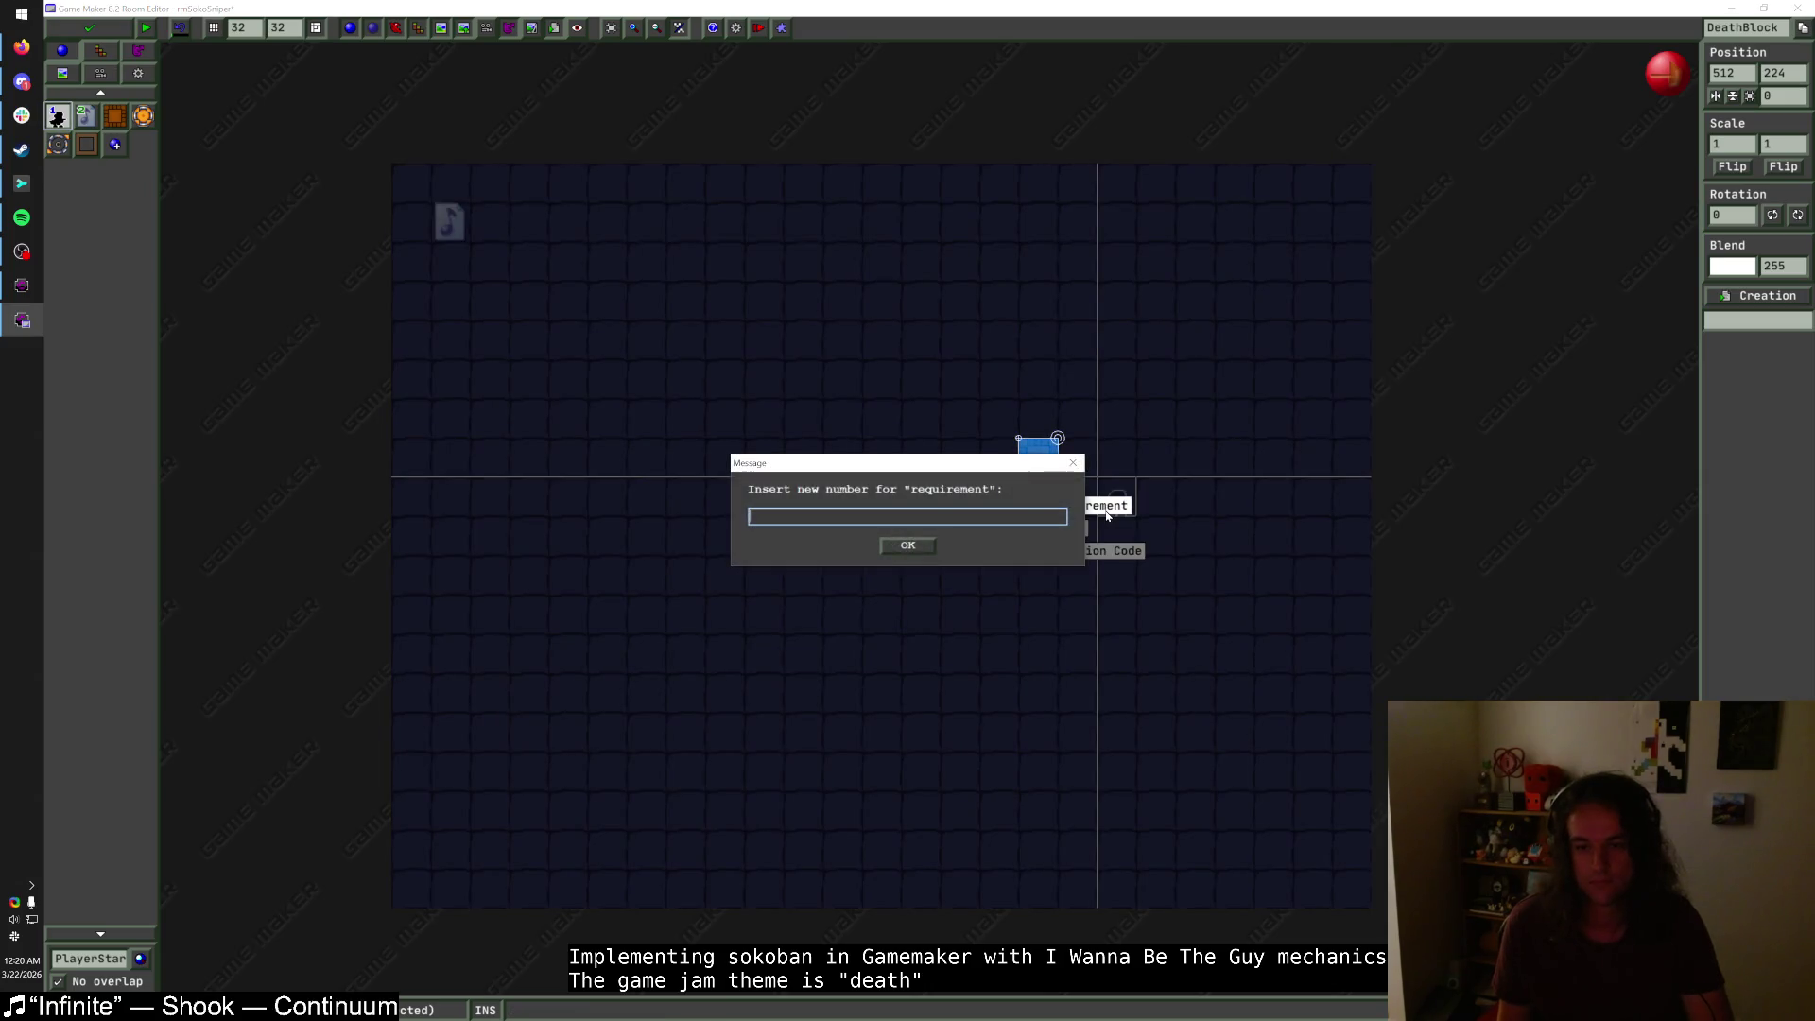
{"action": "key", "text": "Return"}
{"action": "left_click", "coordinate": [114, 116]}
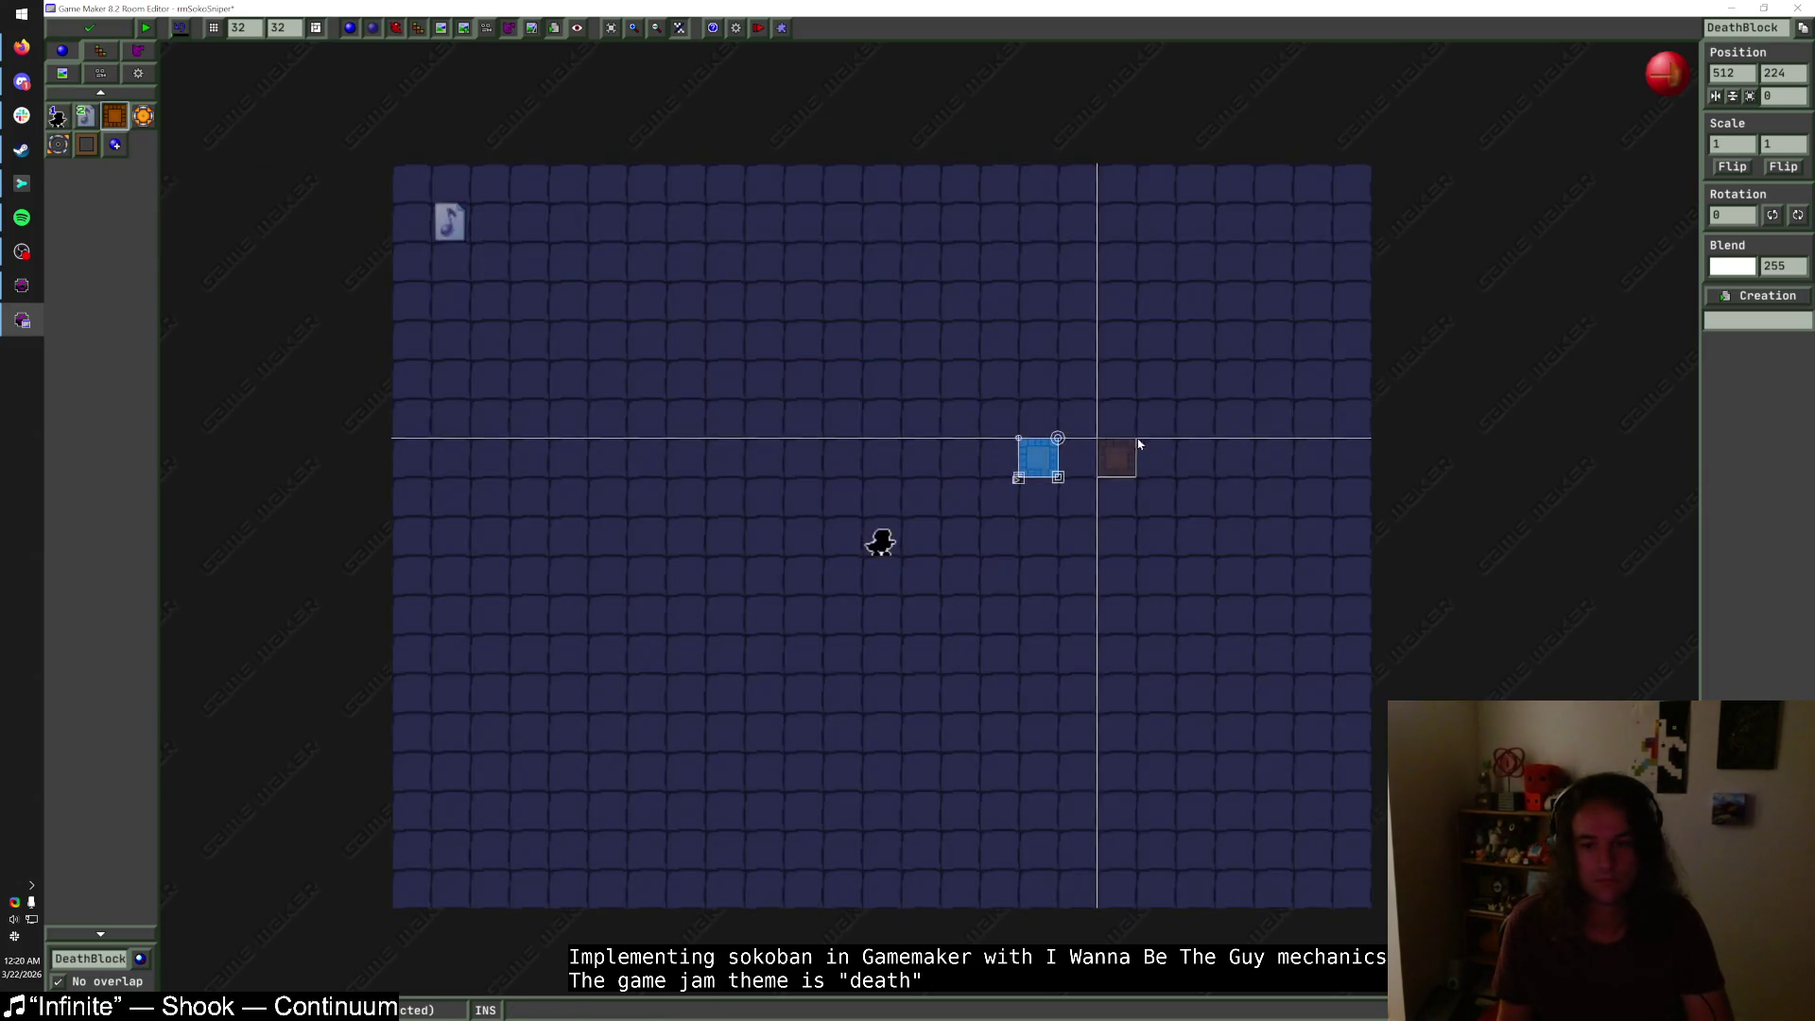
Place a hollow DeathBlockInv left of it with requirement 1, then shift both blocks one cell right
{"action": "left_click", "coordinate": [86, 144]}
{"action": "left_click", "coordinate": [959, 458]}
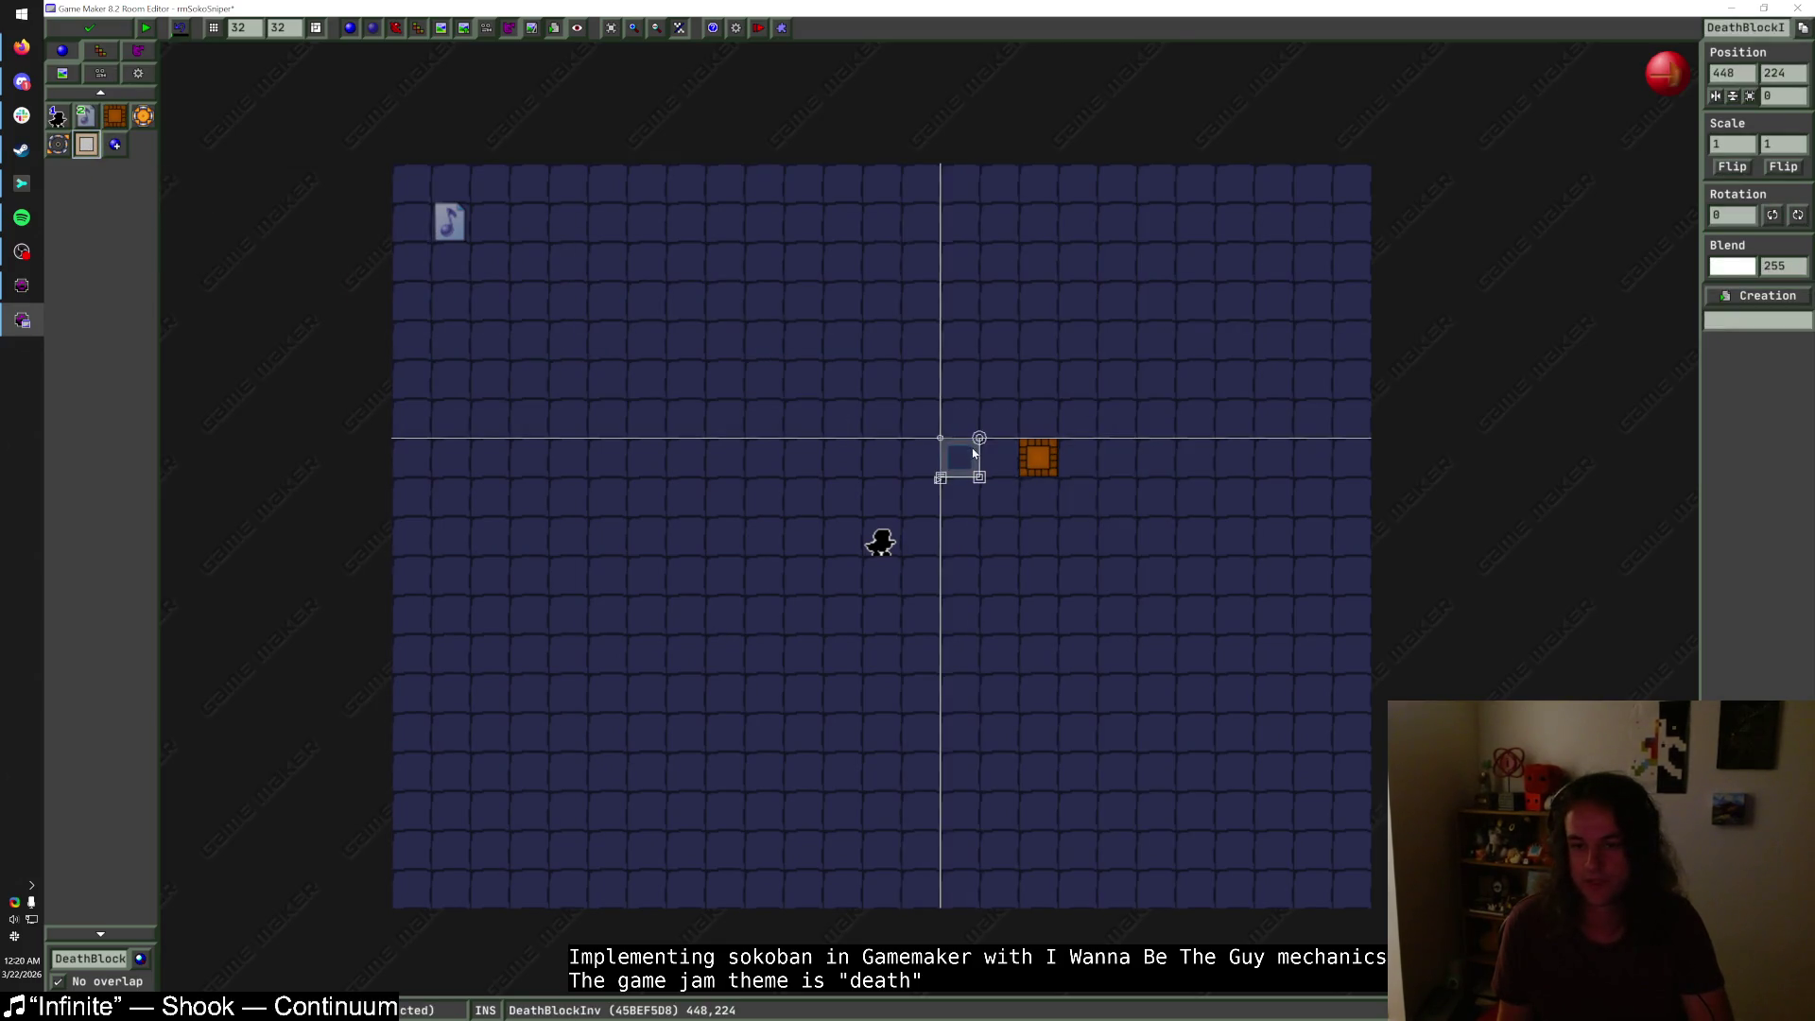
{"action": "left_click", "coordinate": [1010, 505]}
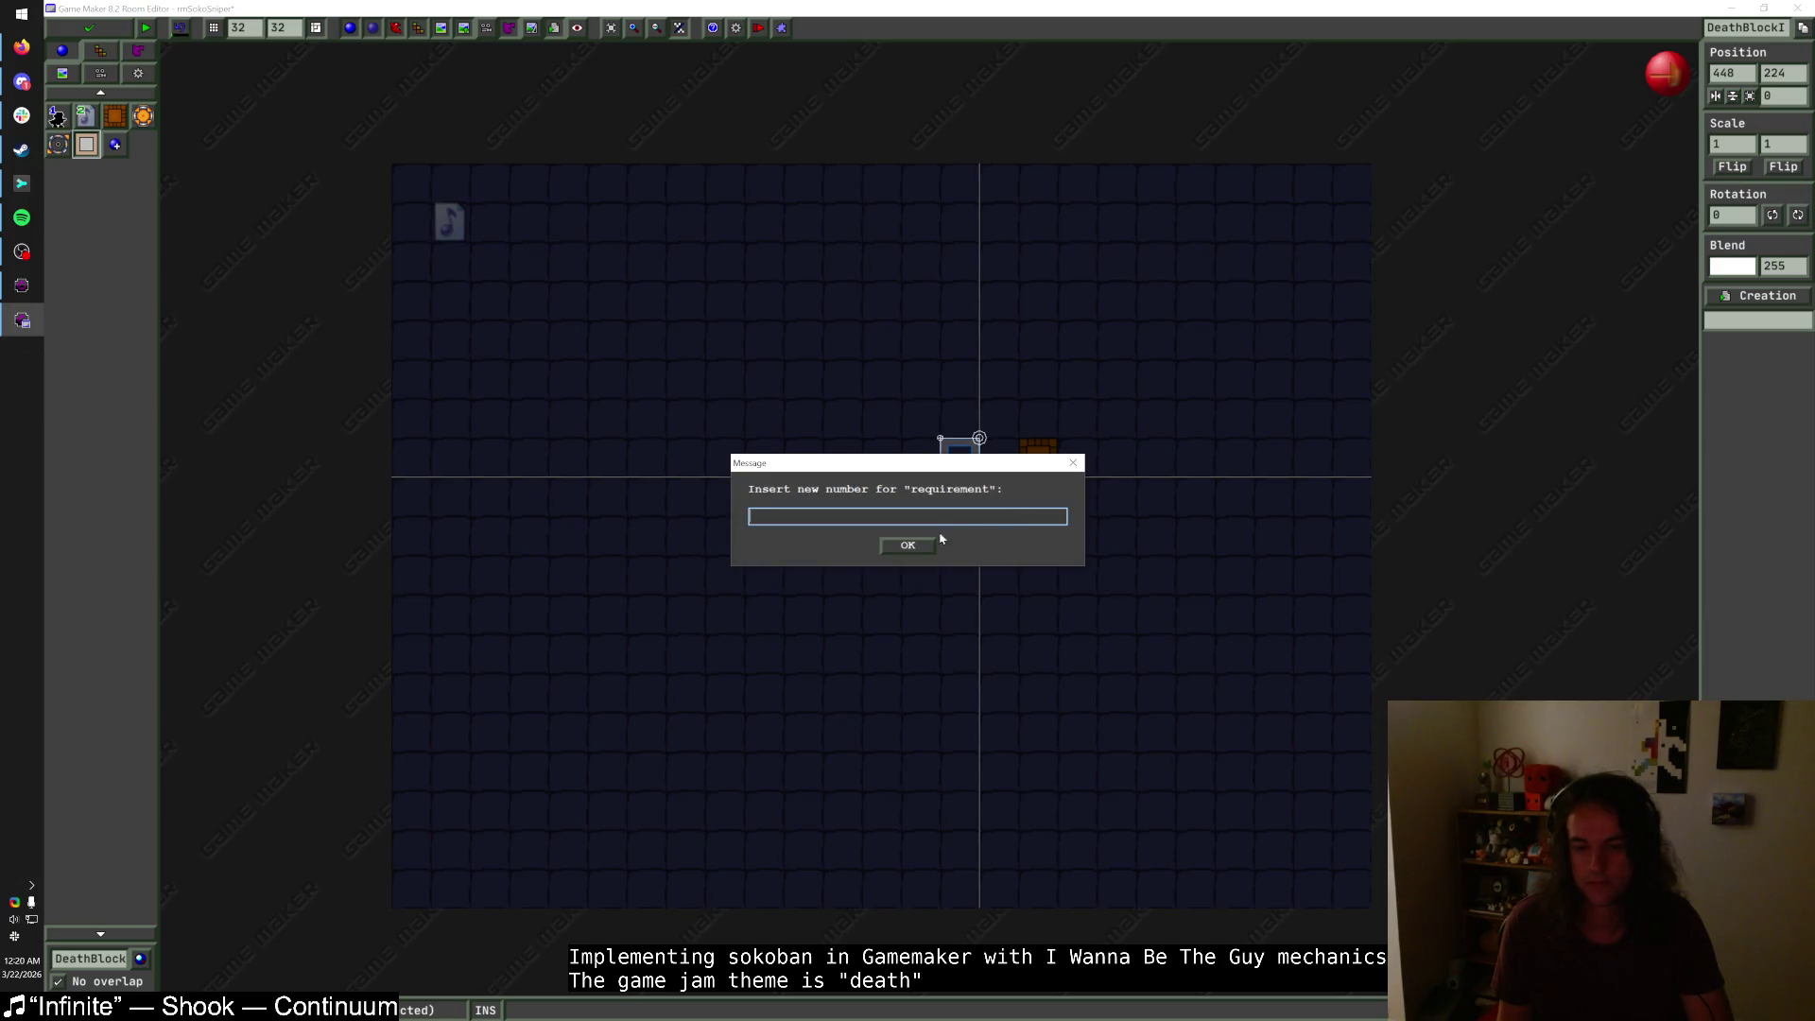
{"action": "type", "text": "1"}
{"action": "left_click", "coordinate": [919, 553]}
{"action": "left_click_drag", "start_coordinate": [1039, 458], "coordinate": [1077, 462]}
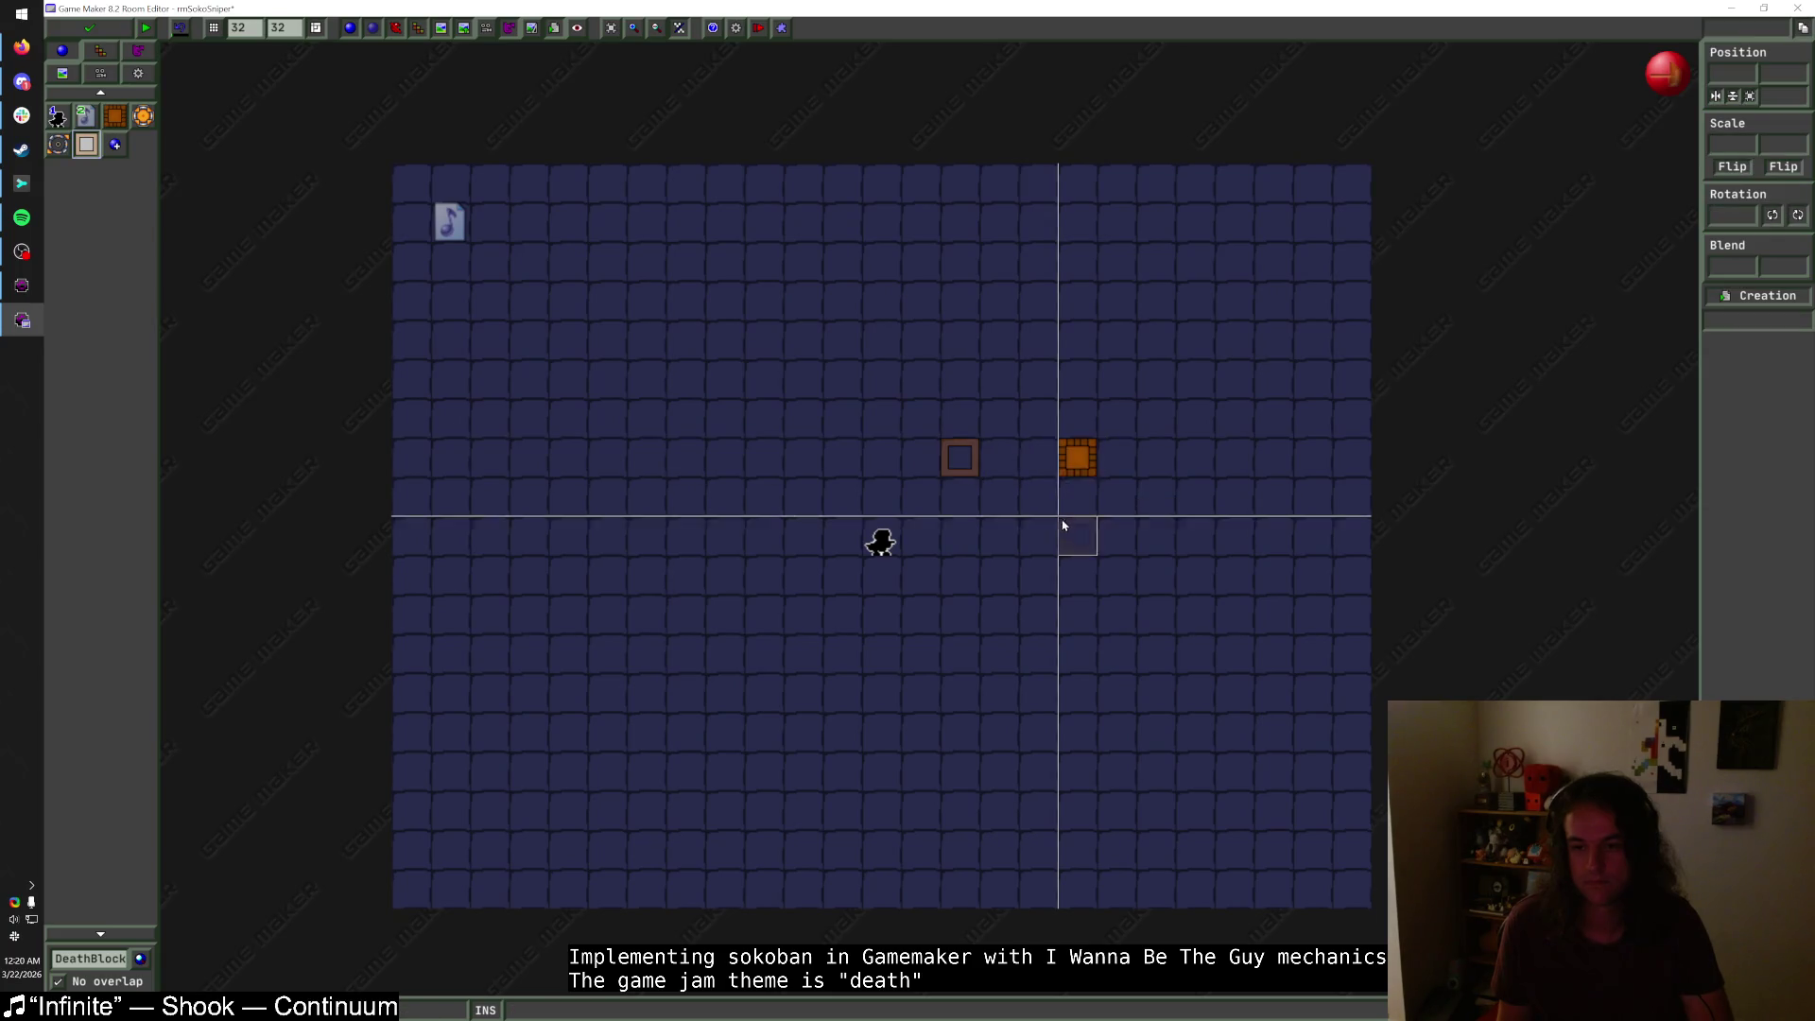
{"action": "left_click_drag", "start_coordinate": [960, 458], "coordinate": [1000, 457]}
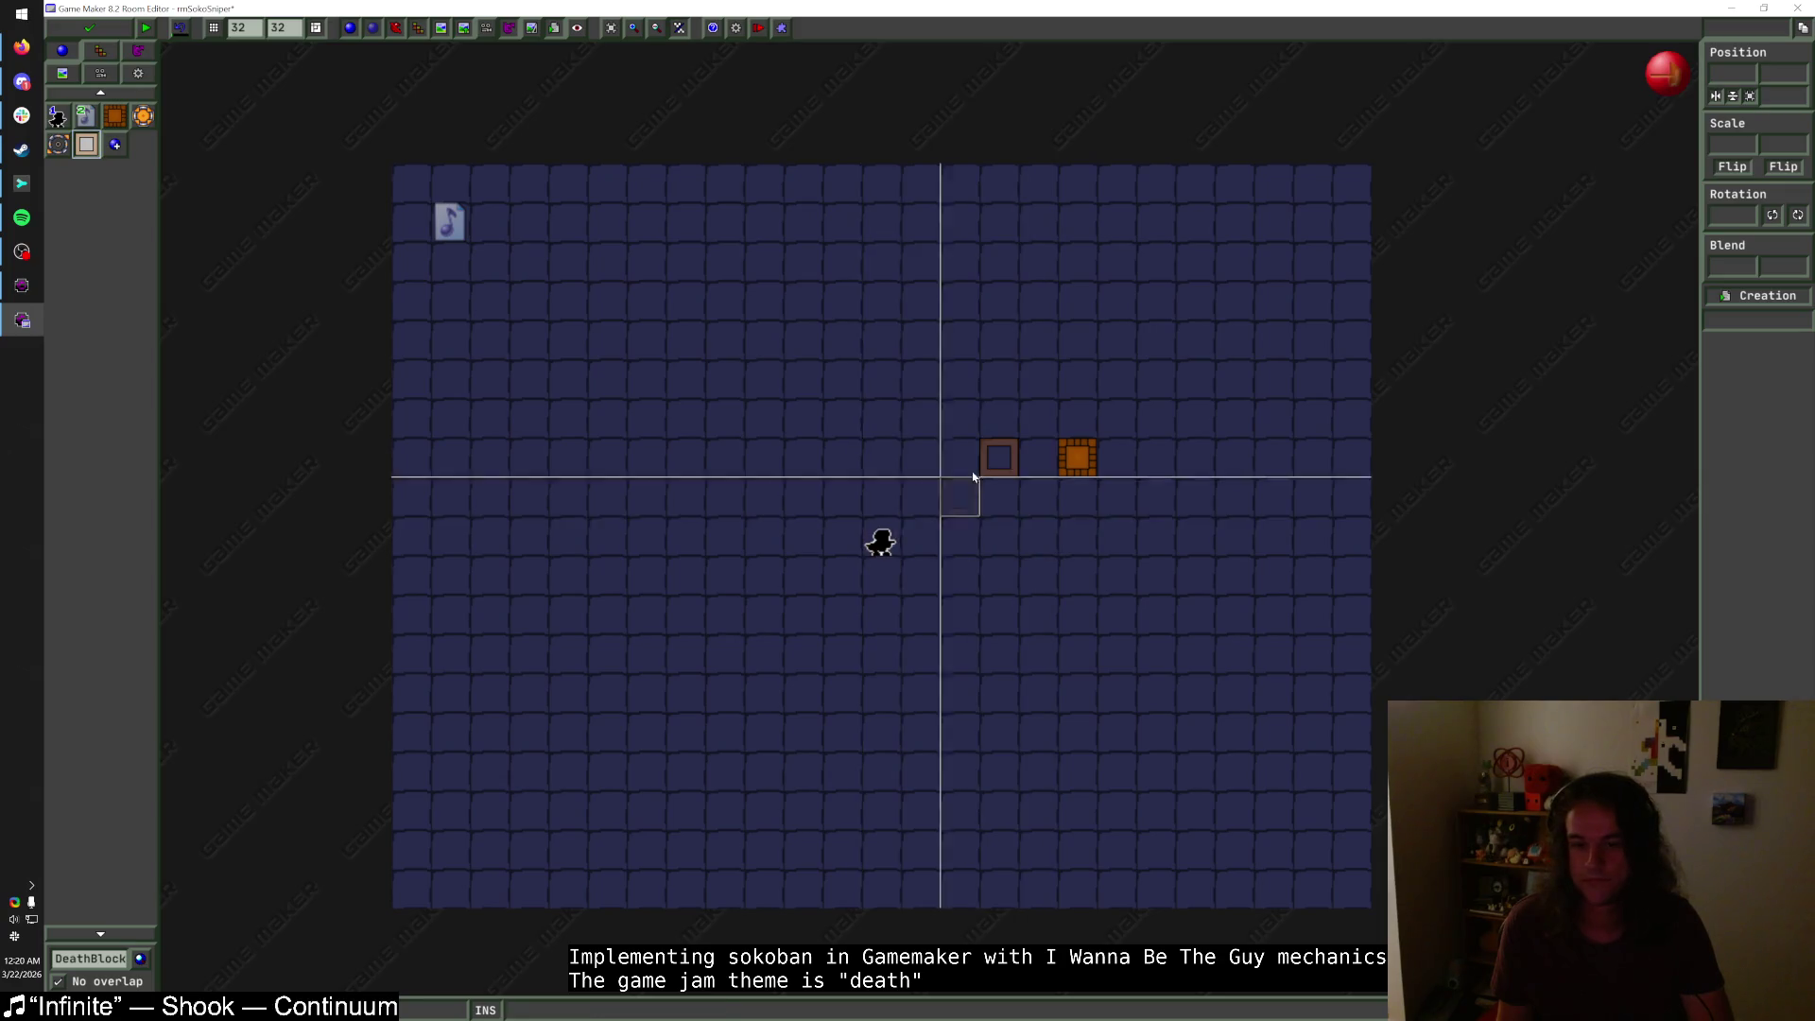
Move the two blocks down a cell and lay Block1 brick rows above and below them
{"action": "left_click", "coordinate": [90, 958]}
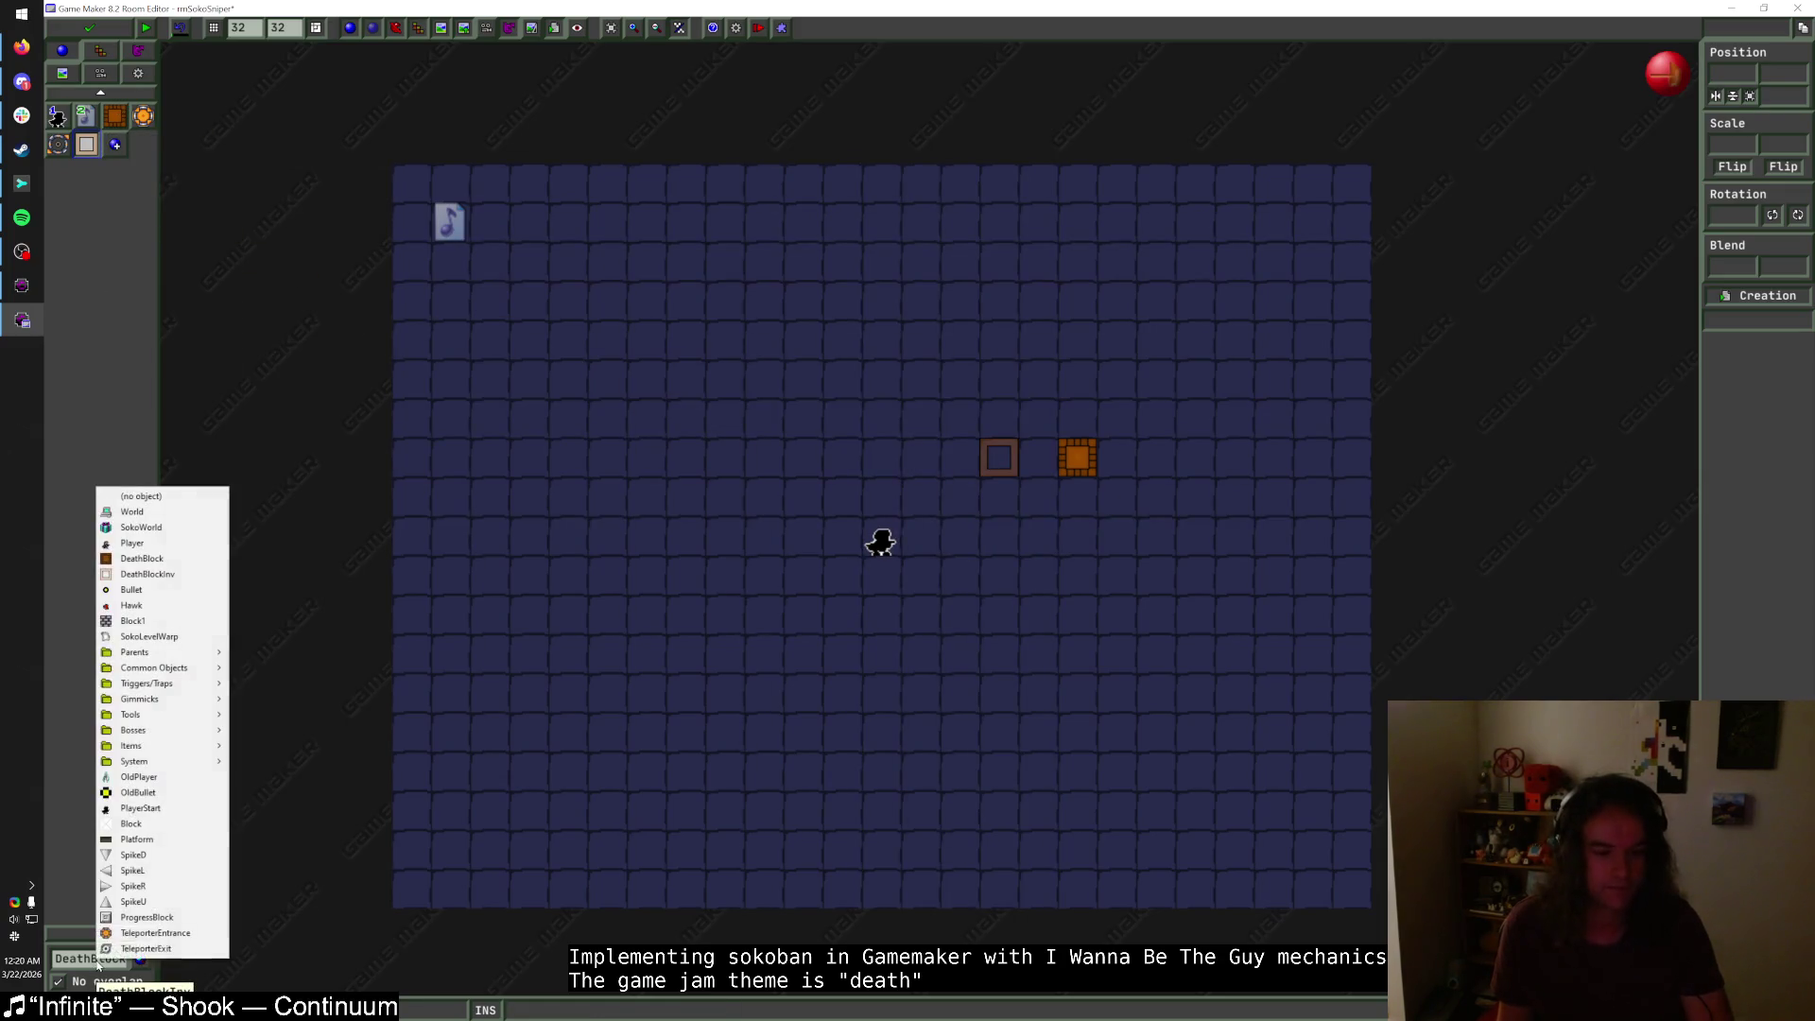
{"action": "left_click", "coordinate": [171, 624]}
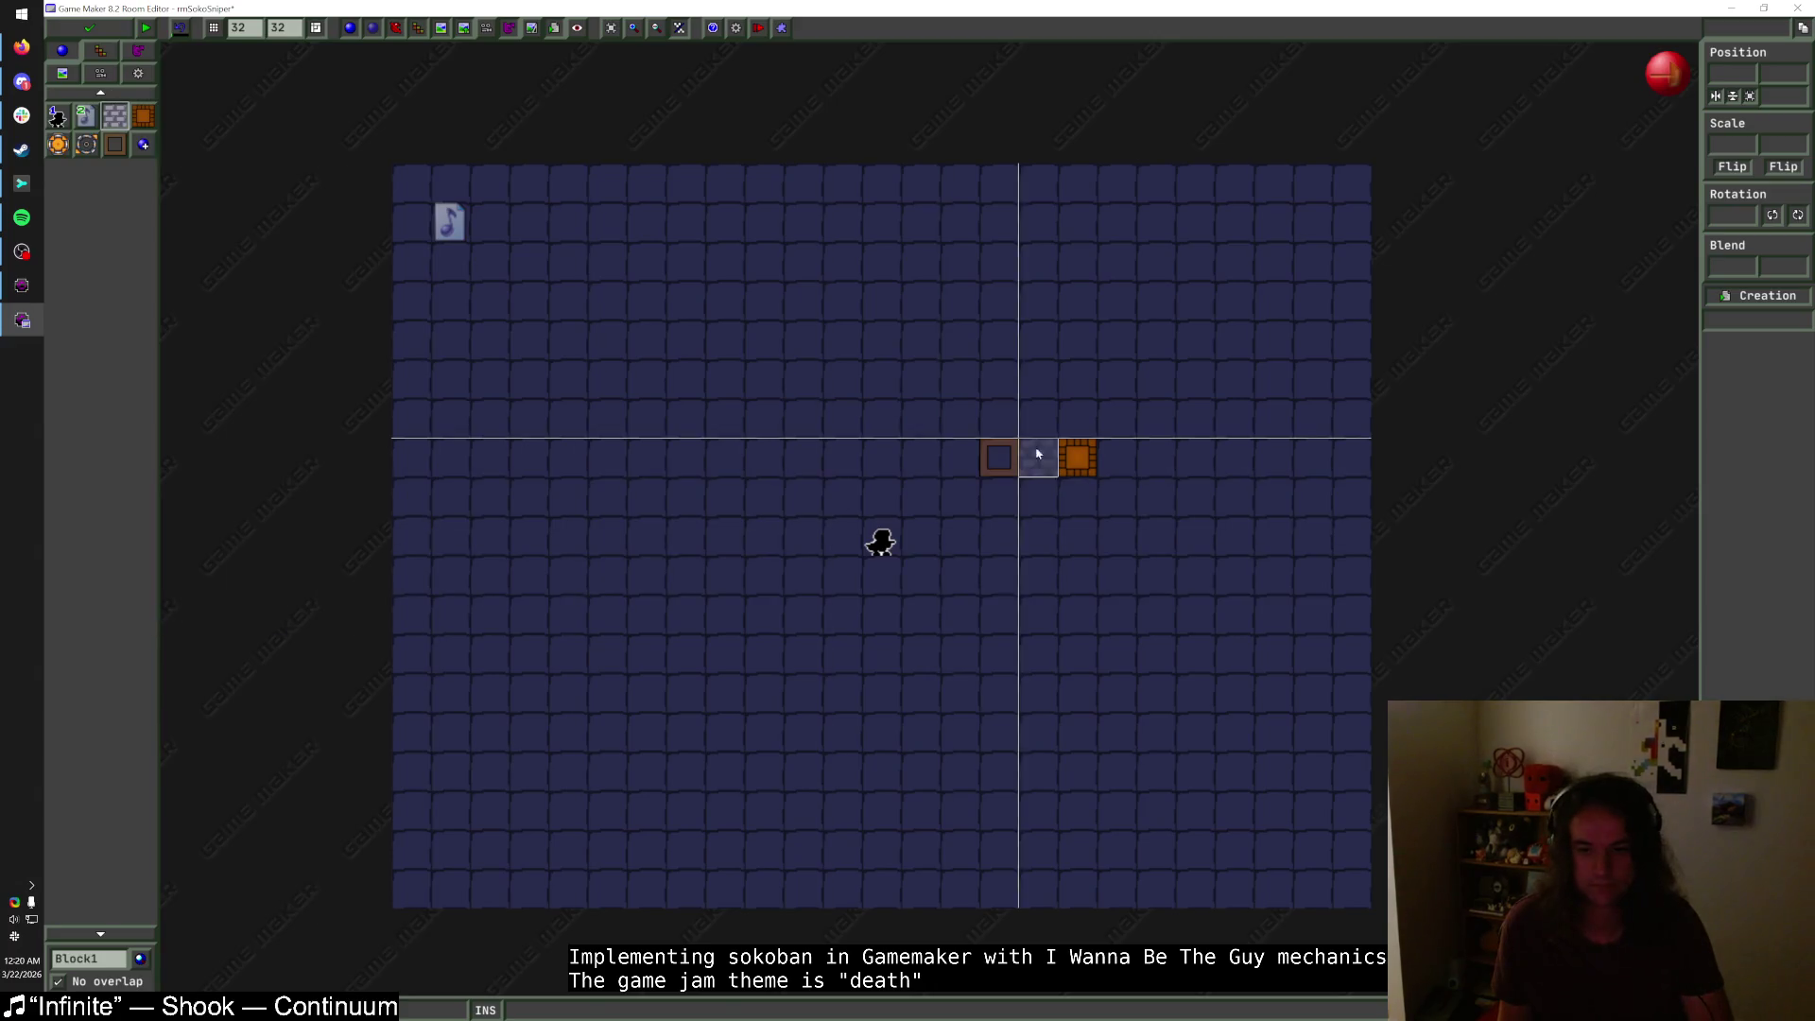
{"action": "mouse_move", "coordinate": [1002, 468]}
{"action": "left_mouse_down"}
{"action": "mouse_move", "coordinate": [1002, 508]}
{"action": "mouse_move", "coordinate": [1078, 536]}
{"action": "left_mouse_up"}
{"action": "left_click_drag", "start_coordinate": [998, 456], "coordinate": [1078, 457]}
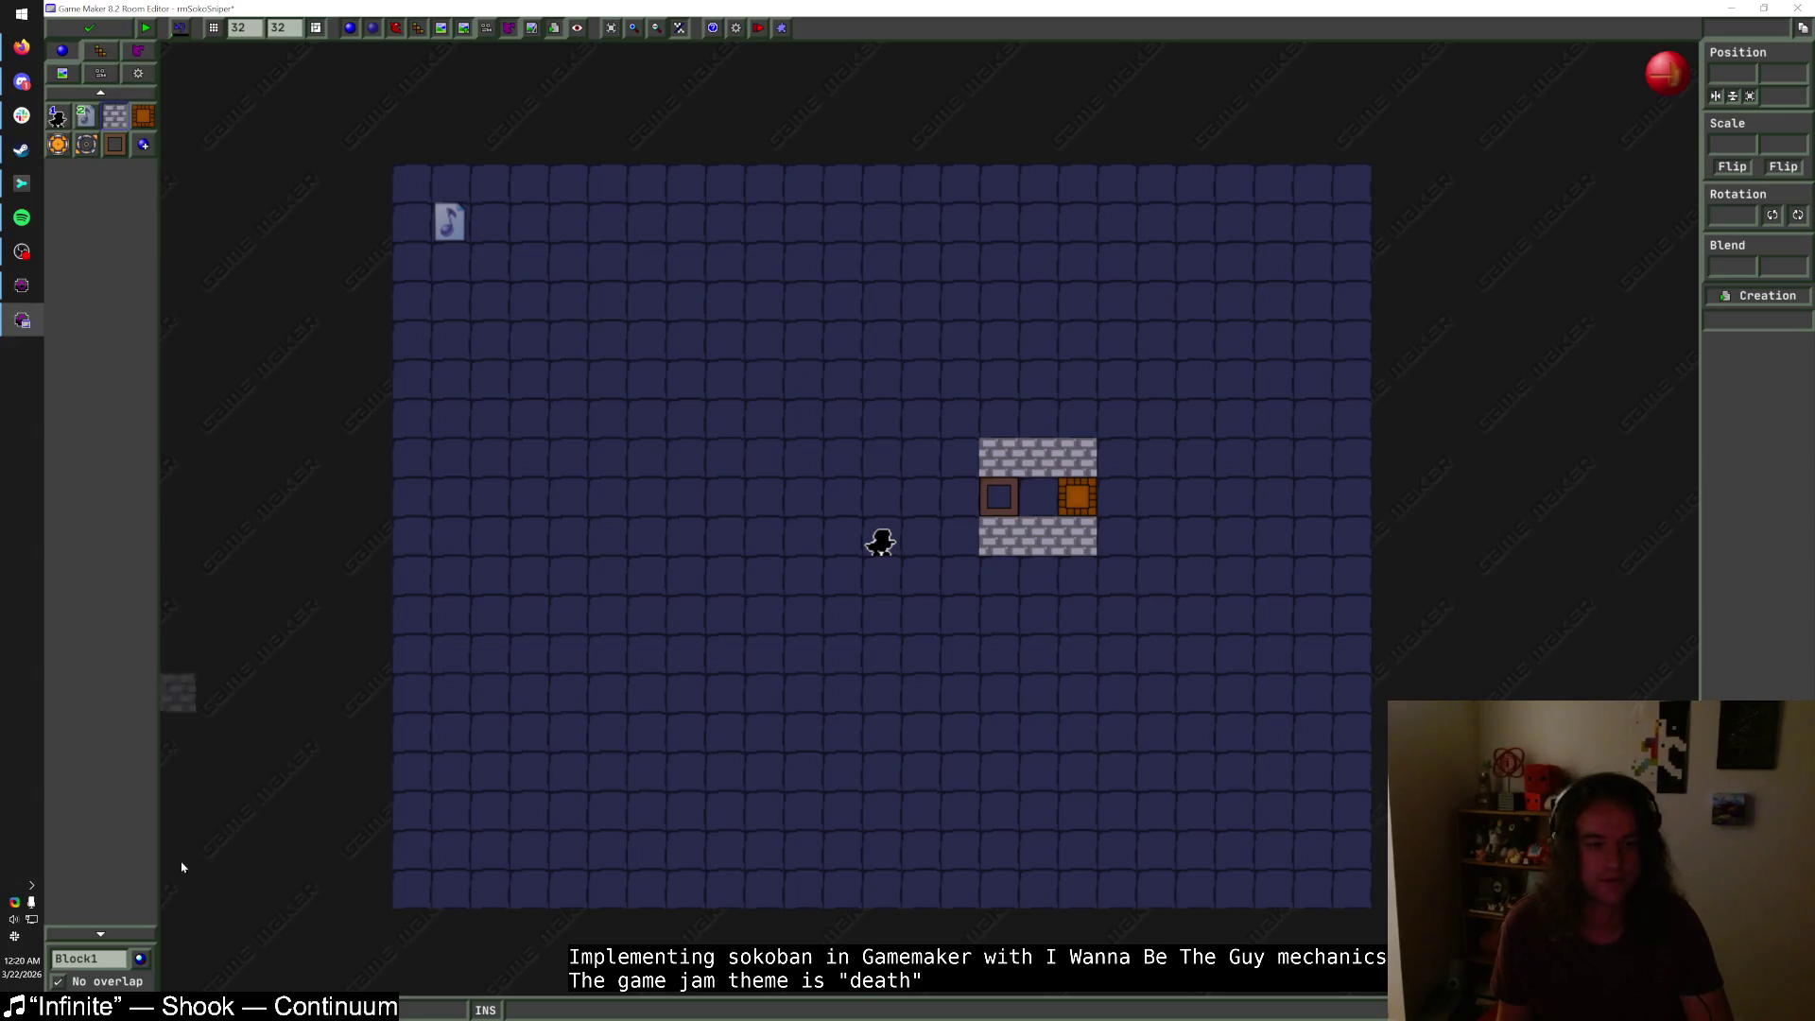
Place a Hawk right of the brick rows, mirrored with horizontal scale -1
{"action": "left_click", "coordinate": [100, 961]}
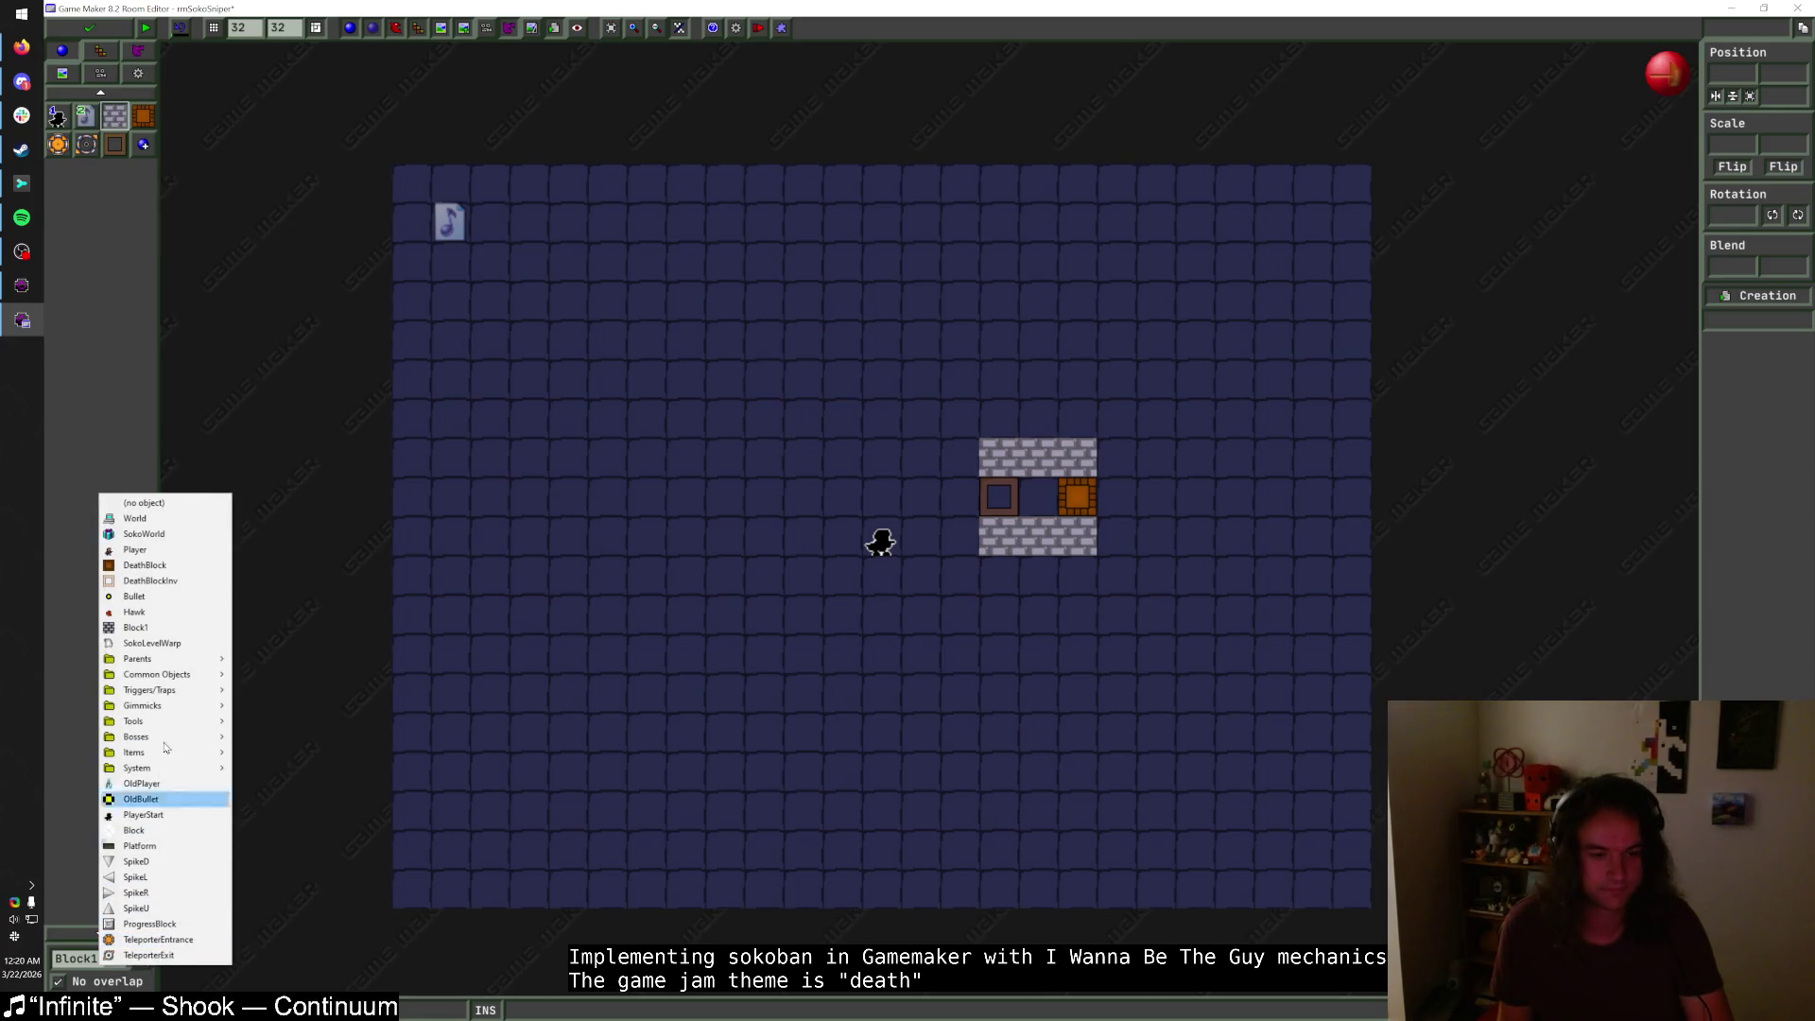
{"action": "left_click", "coordinate": [174, 613]}
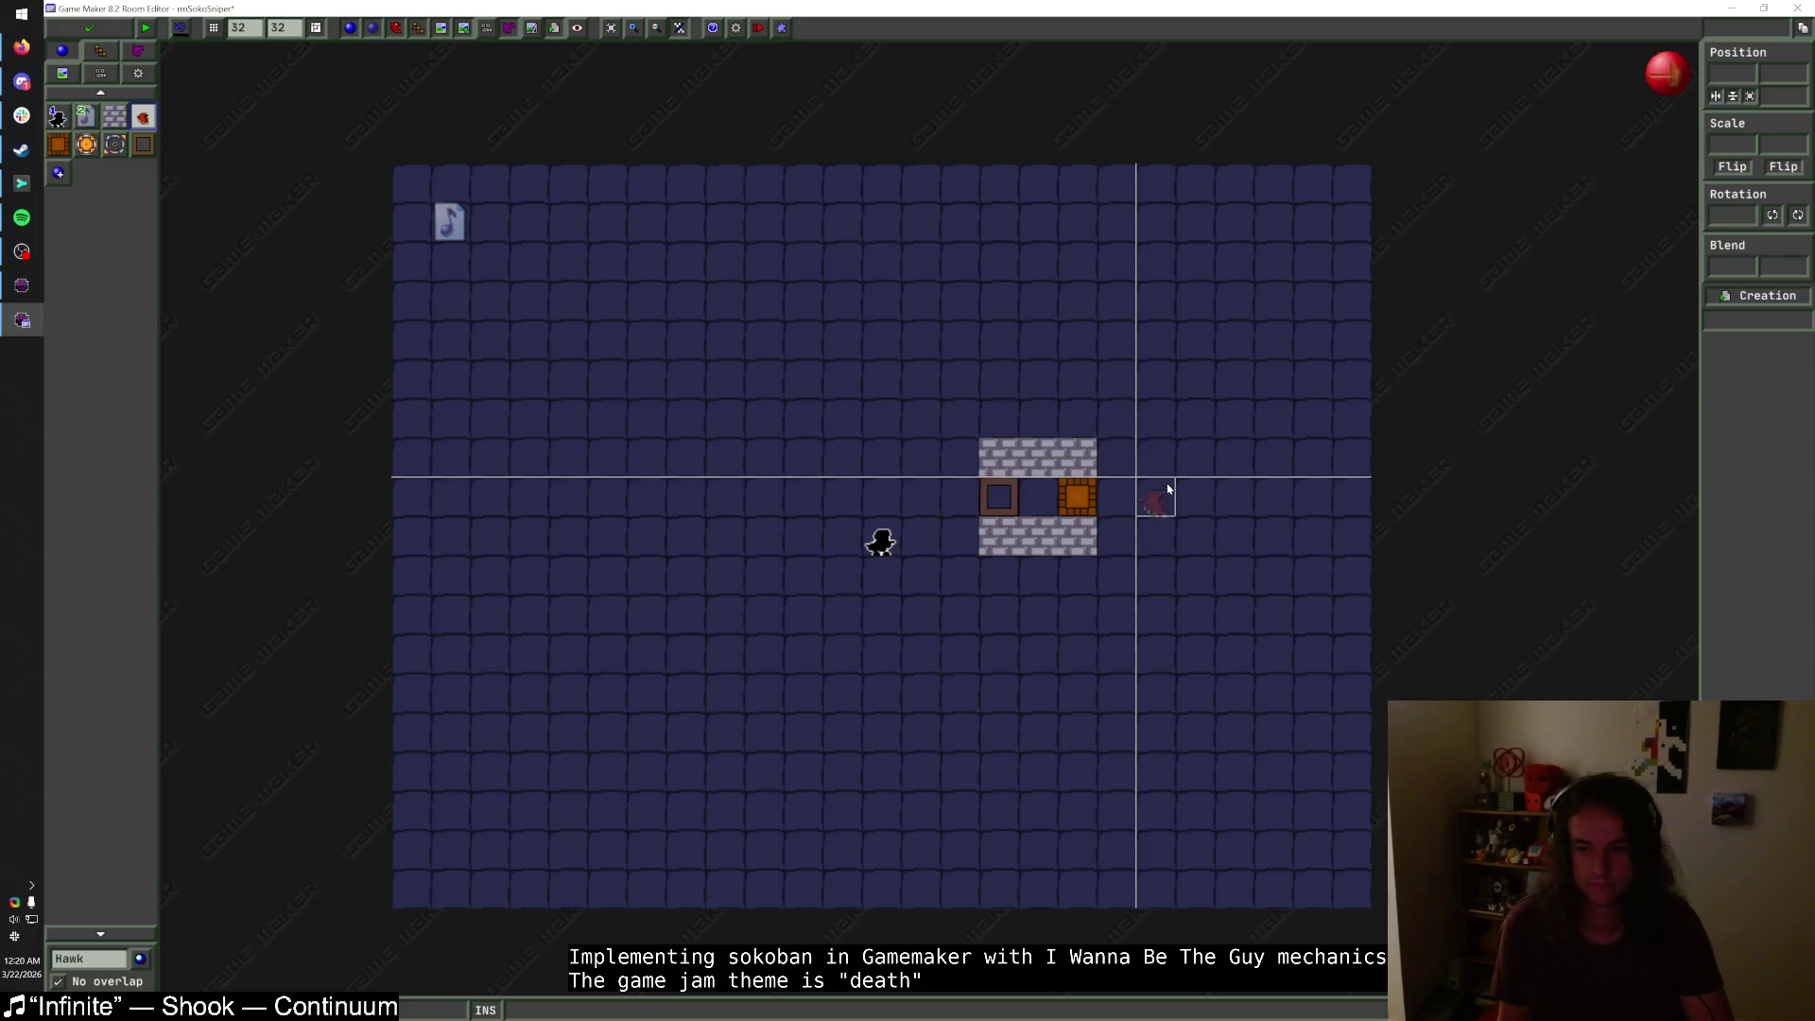
{"action": "left_click", "coordinate": [1194, 498]}
{"action": "double_click", "coordinate": [1740, 143]}
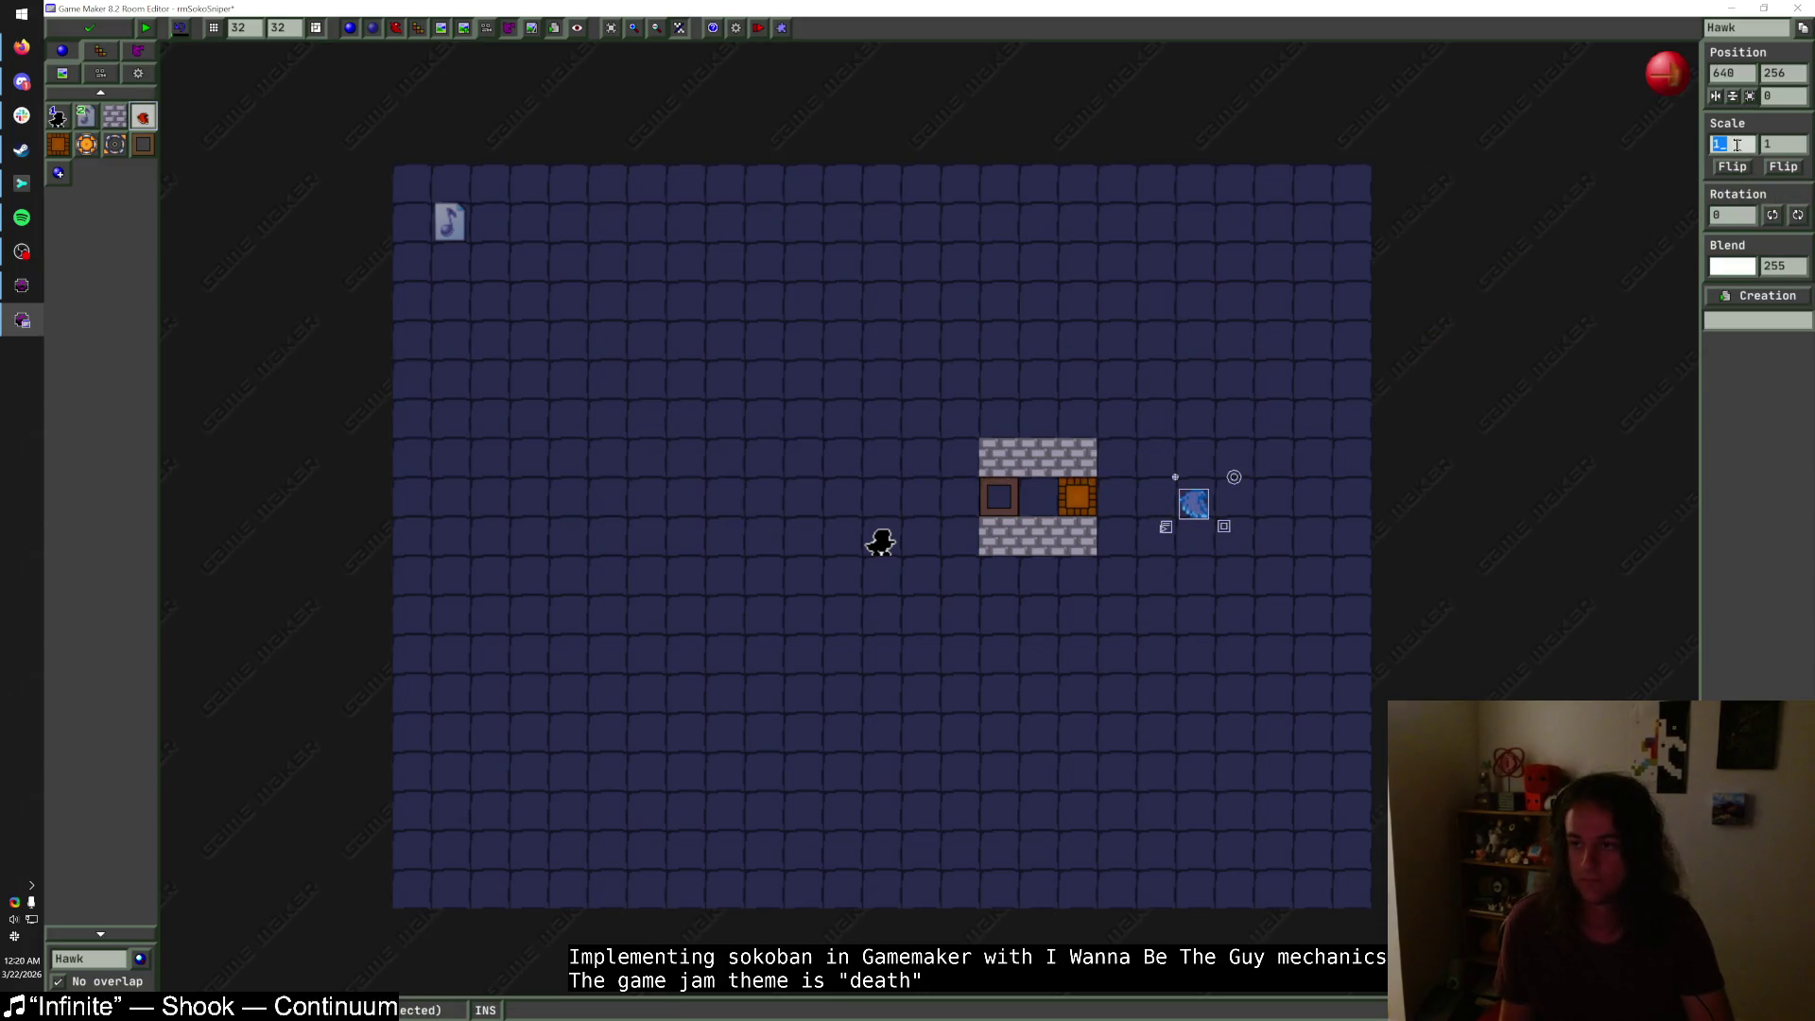
{"action": "type", "text": "-1"}
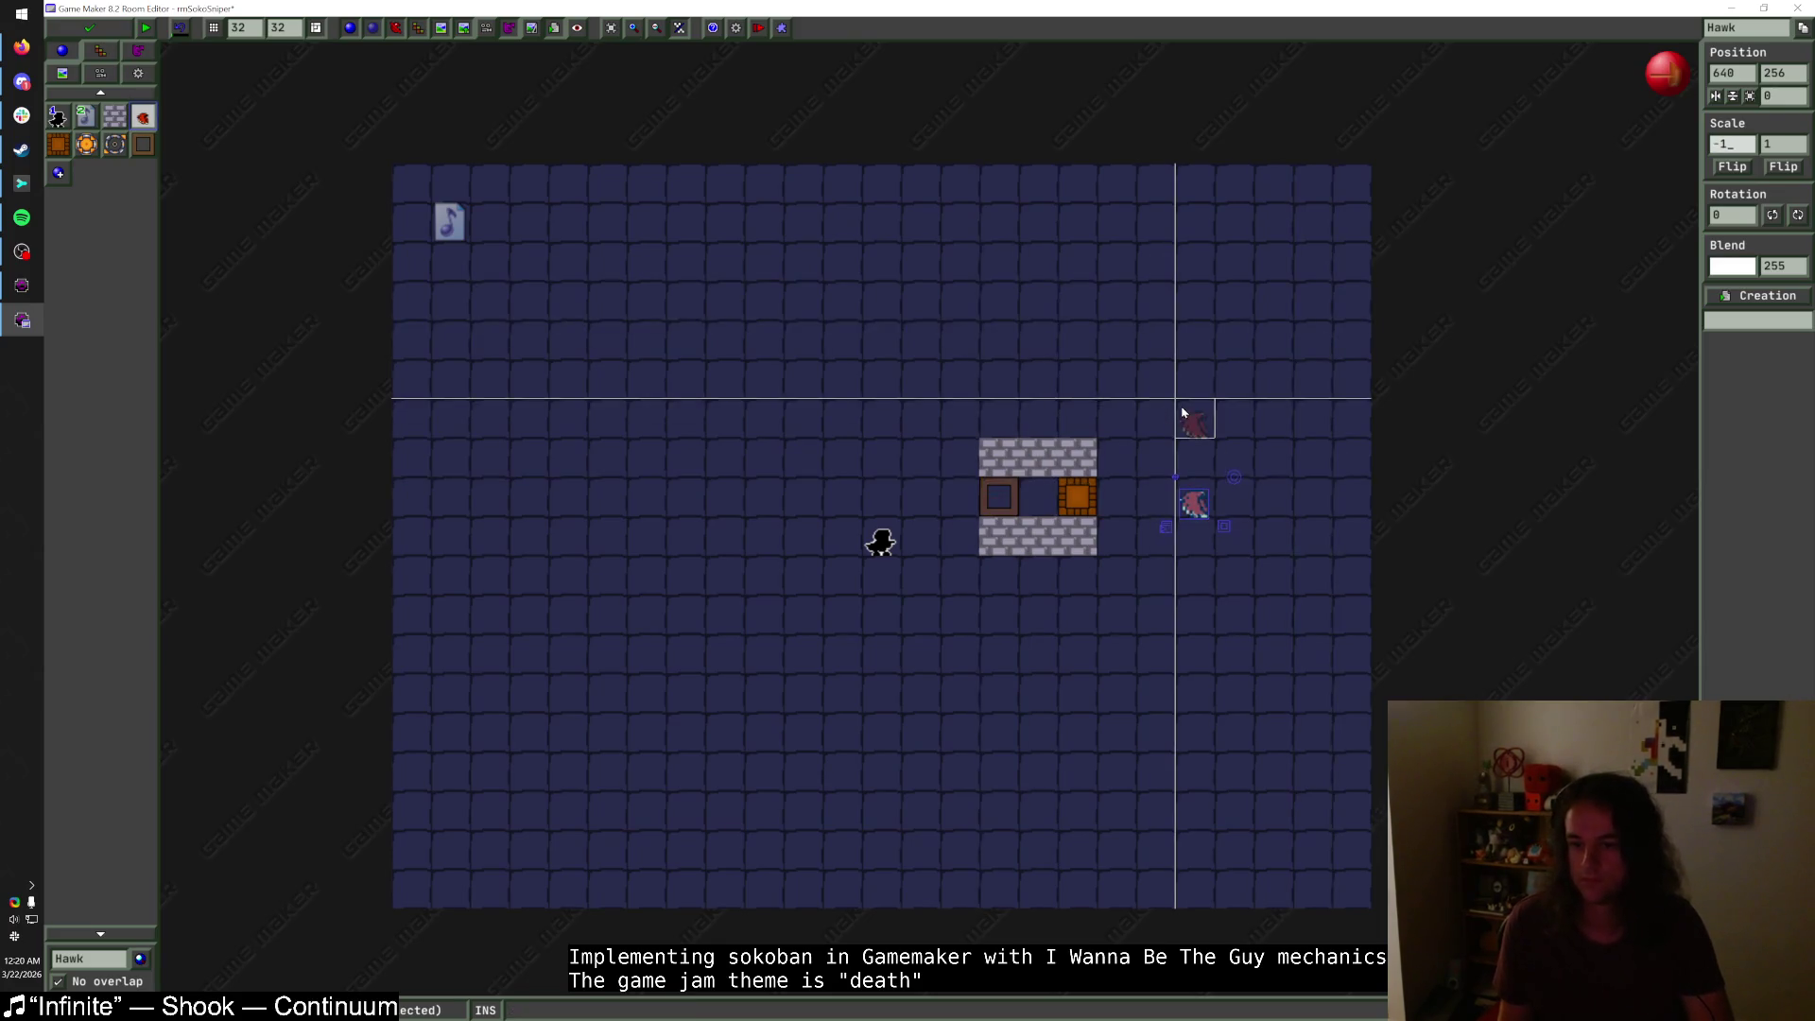
{"action": "left_click", "coordinate": [1168, 508]}
{"action": "left_click_drag", "start_coordinate": [1167, 508], "coordinate": [1209, 508]}
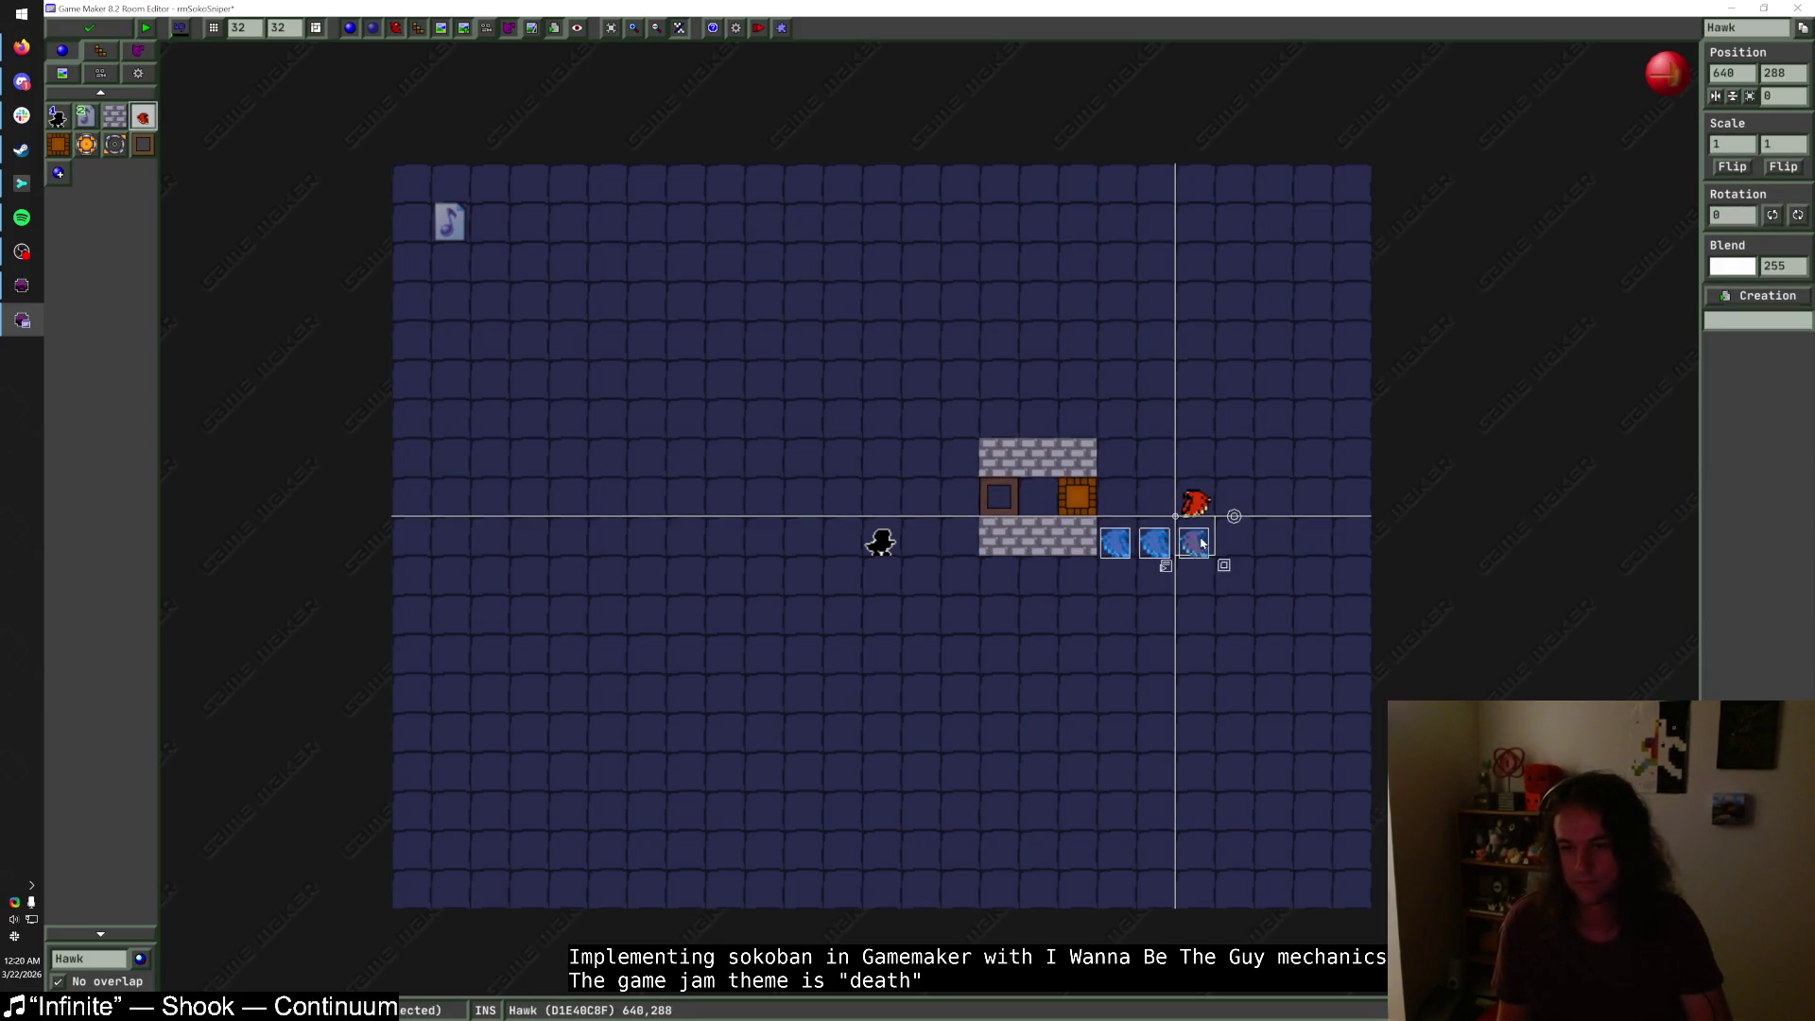
Wall in the new Hawk with Block1 bricks
{"action": "left_click", "coordinate": [115, 116]}
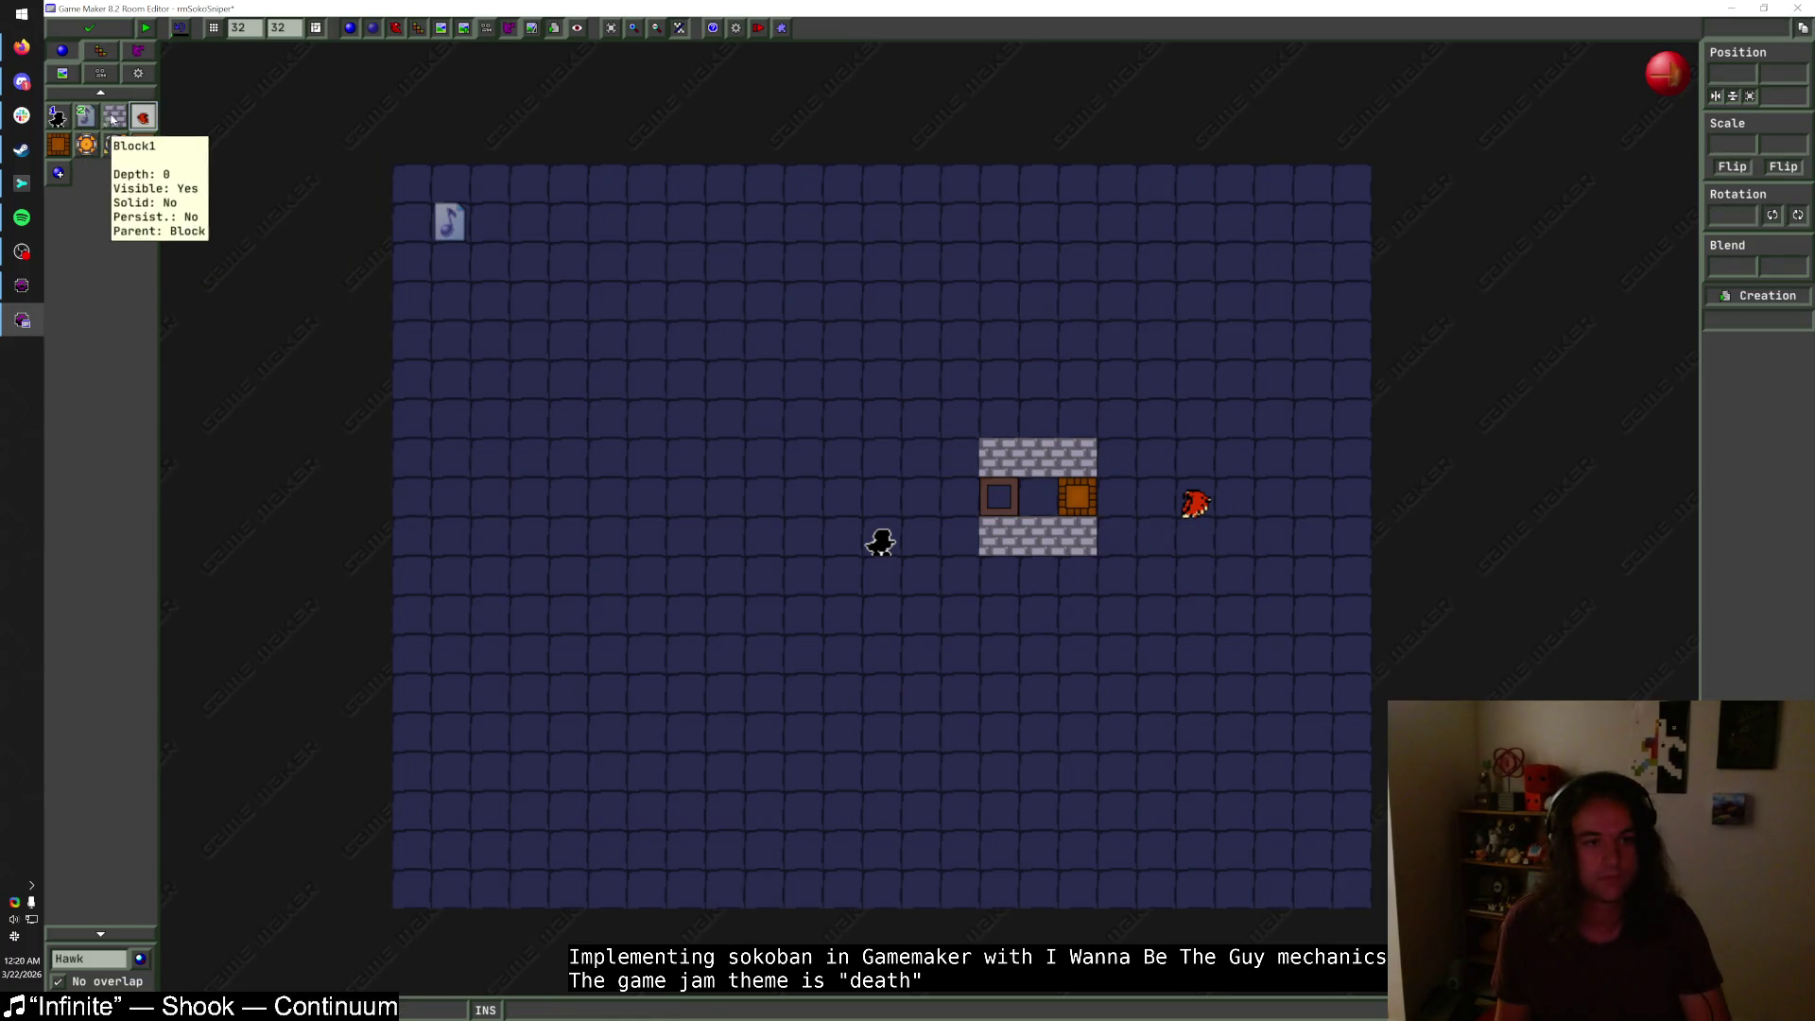
{"action": "mouse_move", "coordinate": [1113, 536]}
{"action": "left_mouse_down"}
{"action": "mouse_move", "coordinate": [1229, 535]}
{"action": "mouse_move", "coordinate": [1121, 462]}
{"action": "mouse_move", "coordinate": [1234, 496]}
{"action": "mouse_move", "coordinate": [1115, 534]}
{"action": "mouse_move", "coordinate": [1209, 594]}
{"action": "mouse_move", "coordinate": [1229, 477]}
{"action": "left_mouse_up"}
{"action": "right_click", "coordinate": [1220, 511]}
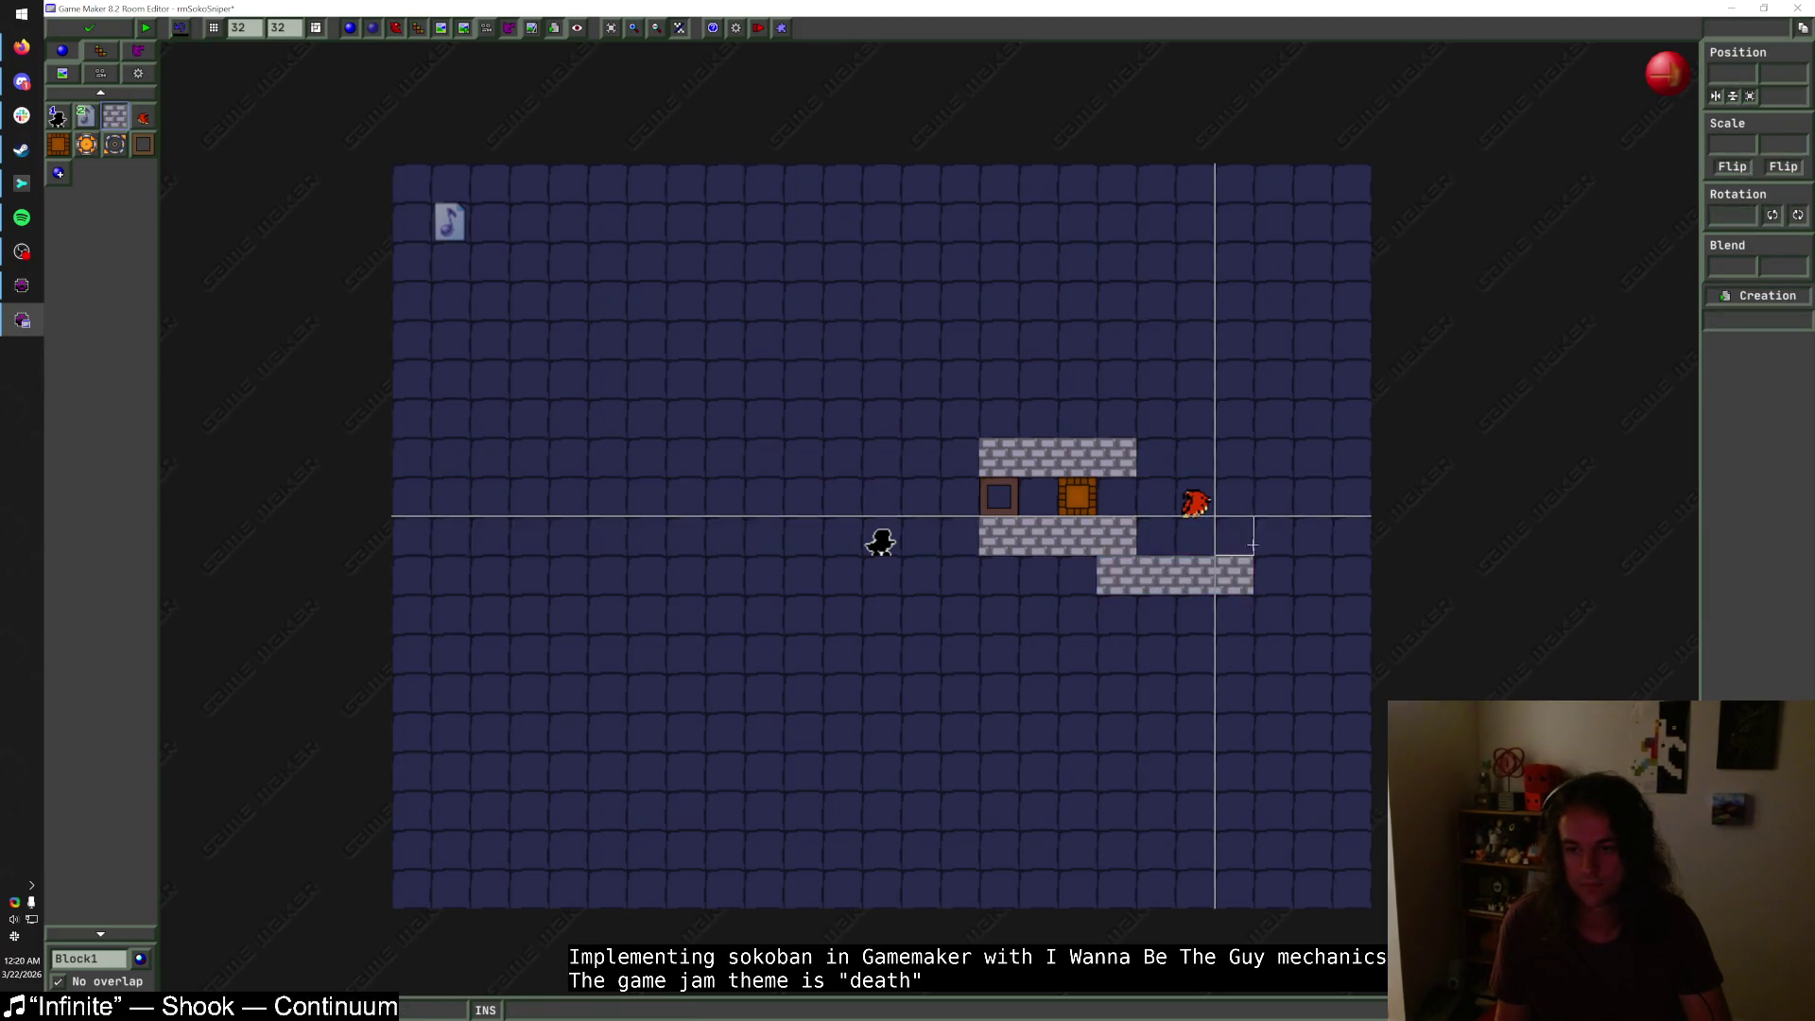
{"action": "mouse_move", "coordinate": [1272, 577]}
{"action": "left_mouse_down"}
{"action": "mouse_move", "coordinate": [1269, 445]}
{"action": "mouse_move", "coordinate": [1106, 416]}
{"action": "left_mouse_up"}
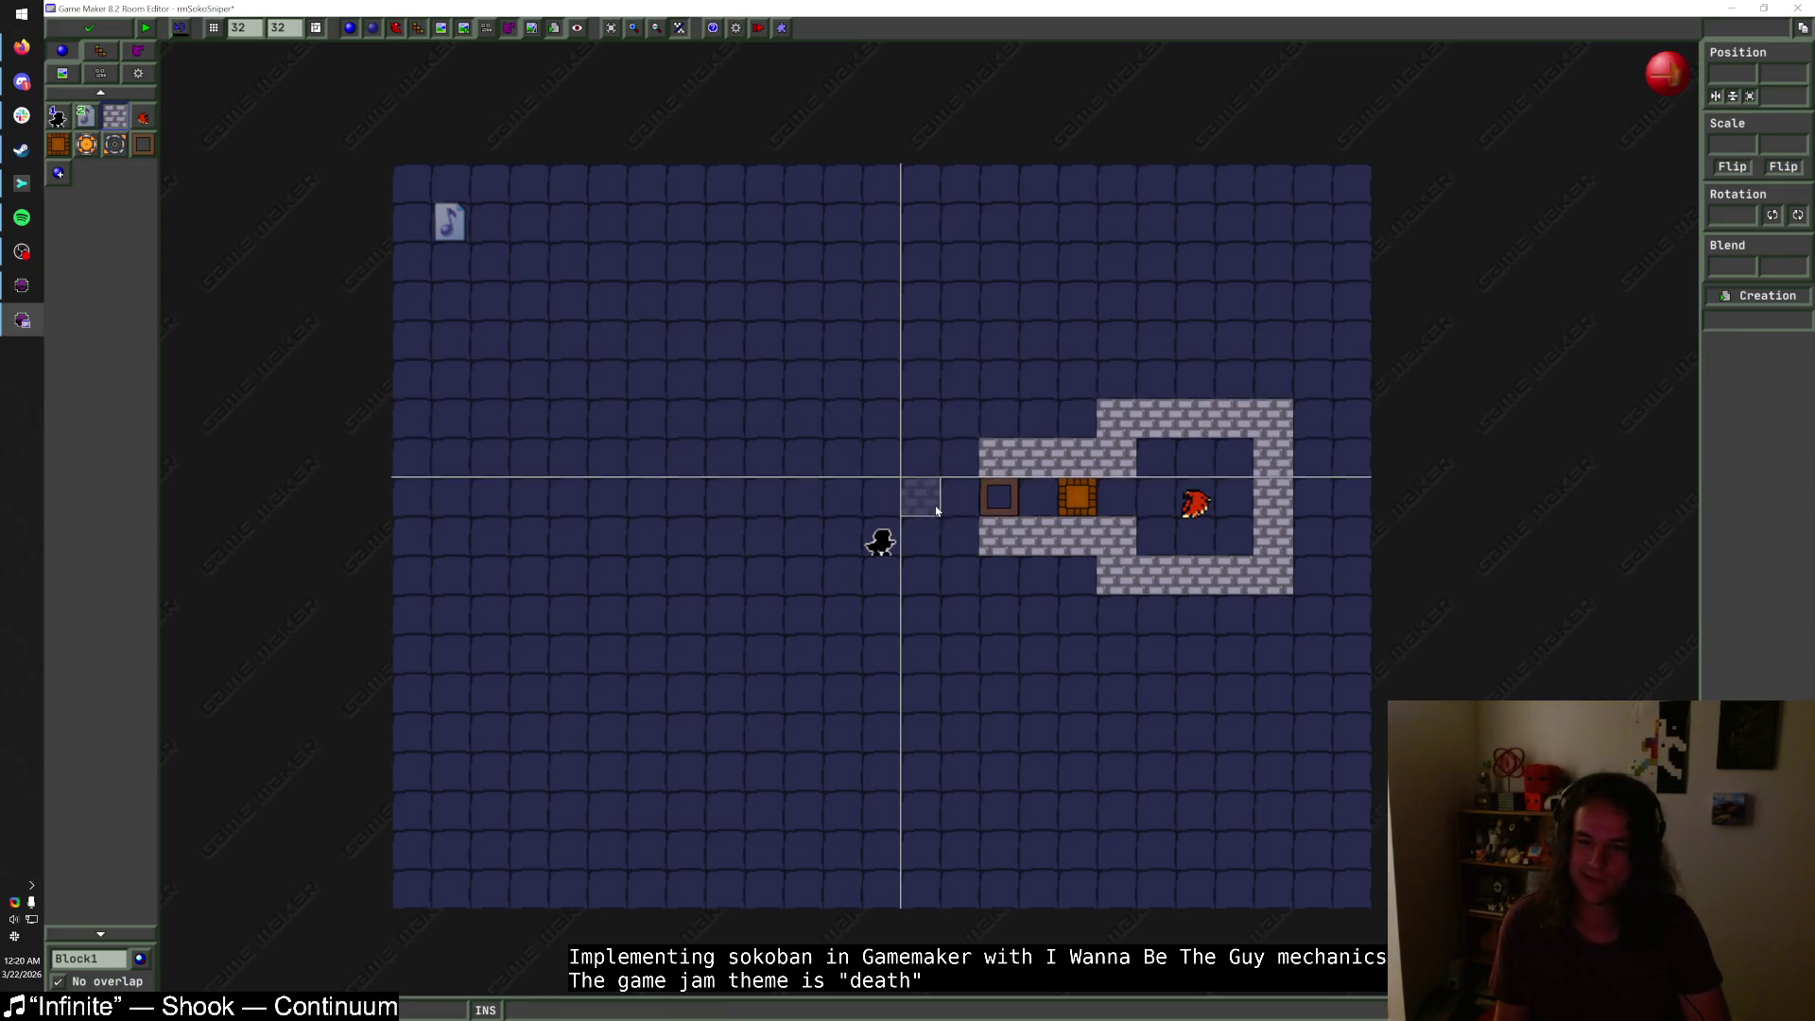
Move the player start up-left one cell and check both blocks' requirement values
{"action": "left_click_drag", "start_coordinate": [878, 540], "coordinate": [840, 518]}
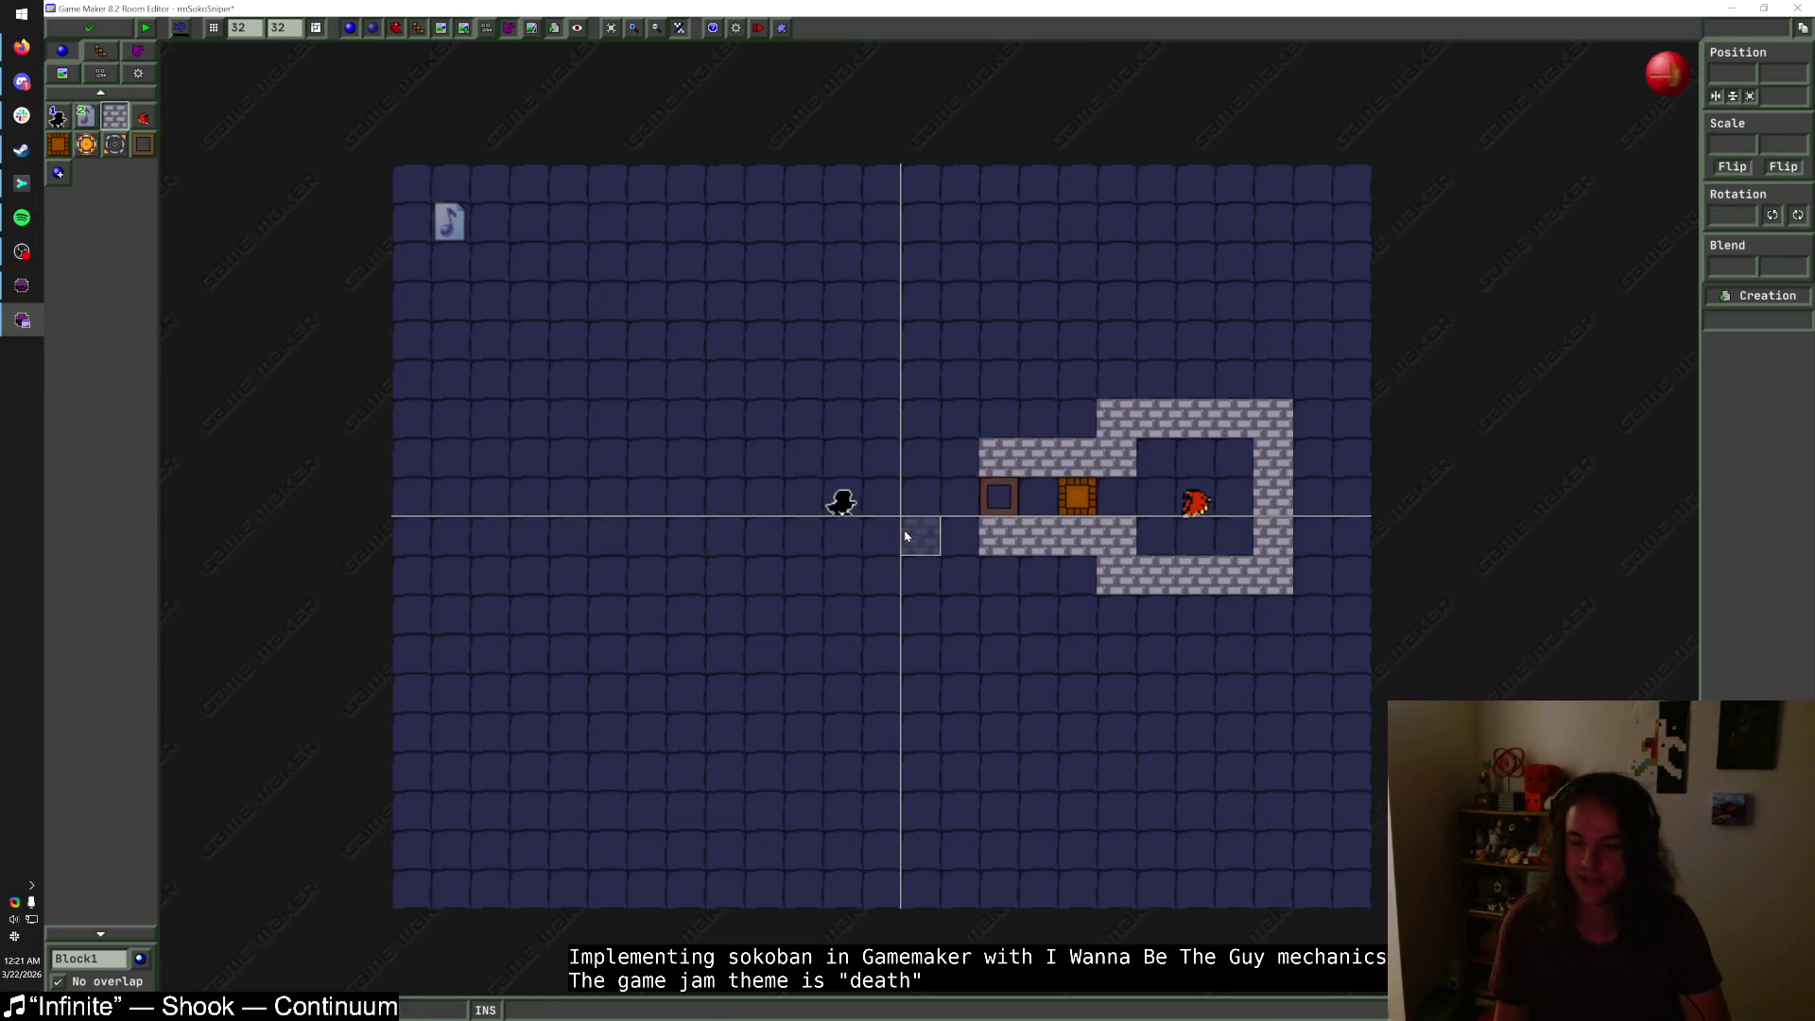
{"action": "left_click", "coordinate": [999, 499]}
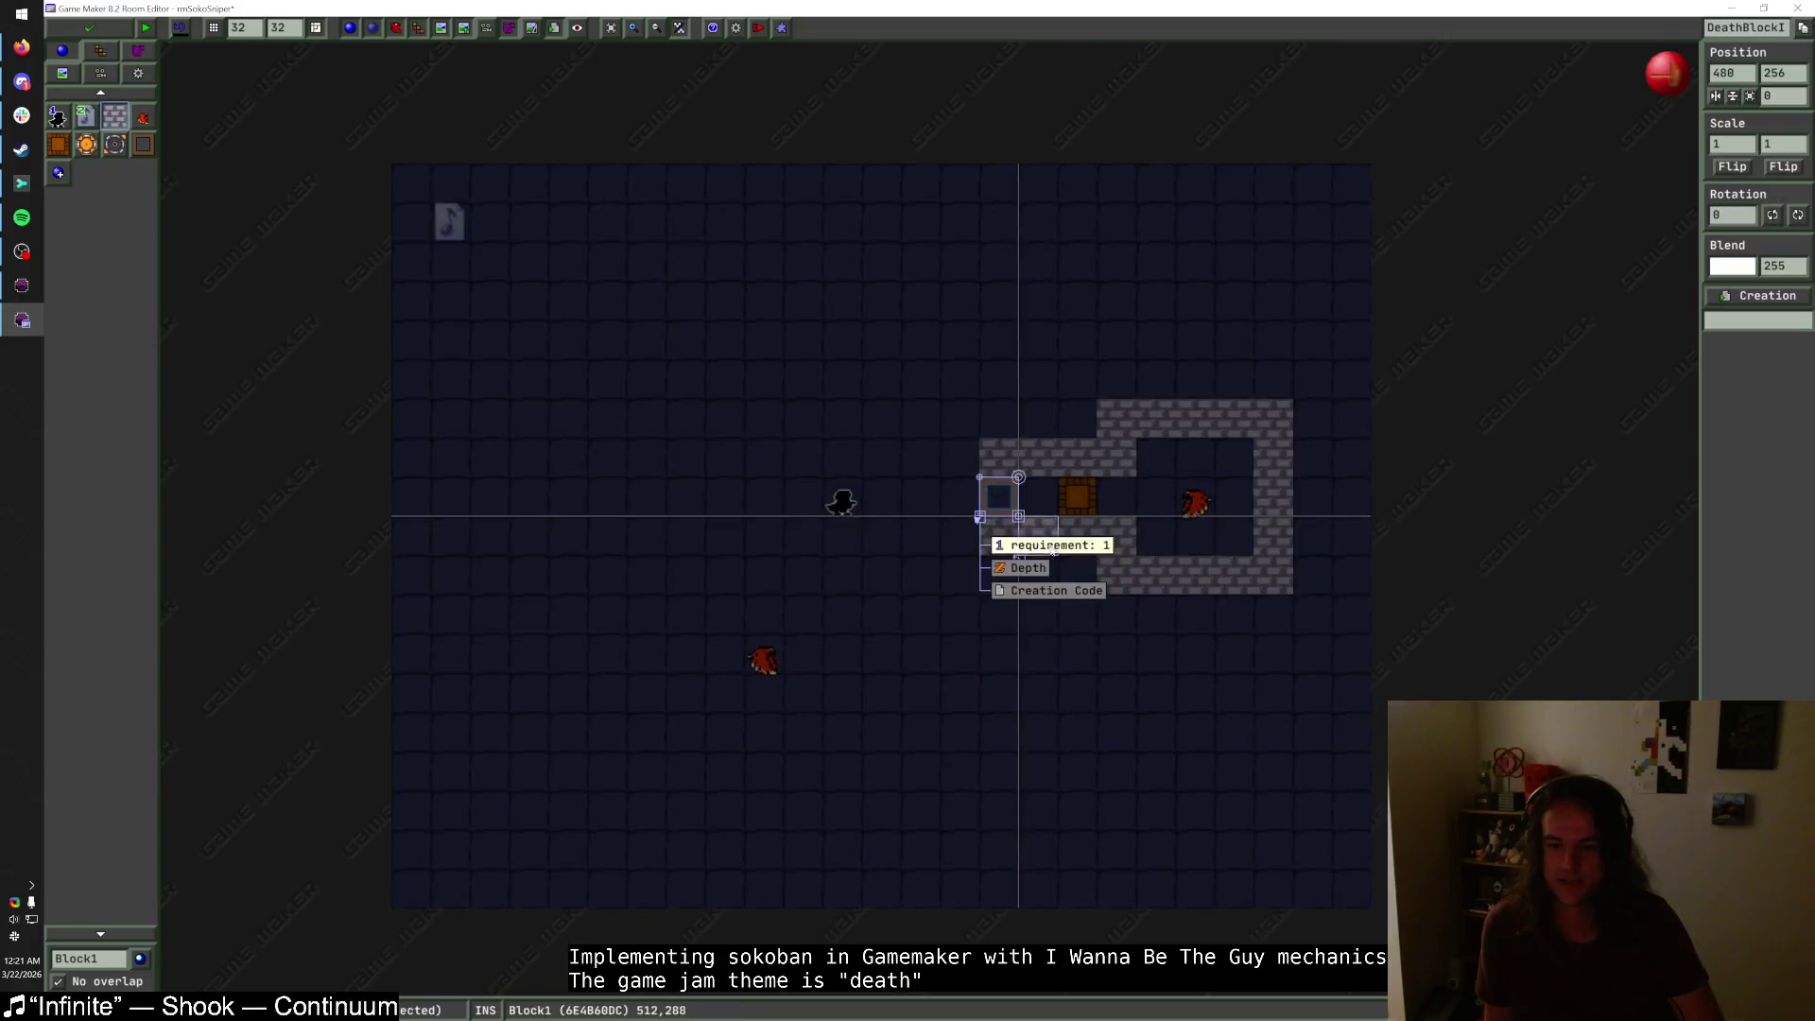
{"action": "left_click", "coordinate": [1053, 547]}
{"action": "left_click", "coordinate": [900, 551]}
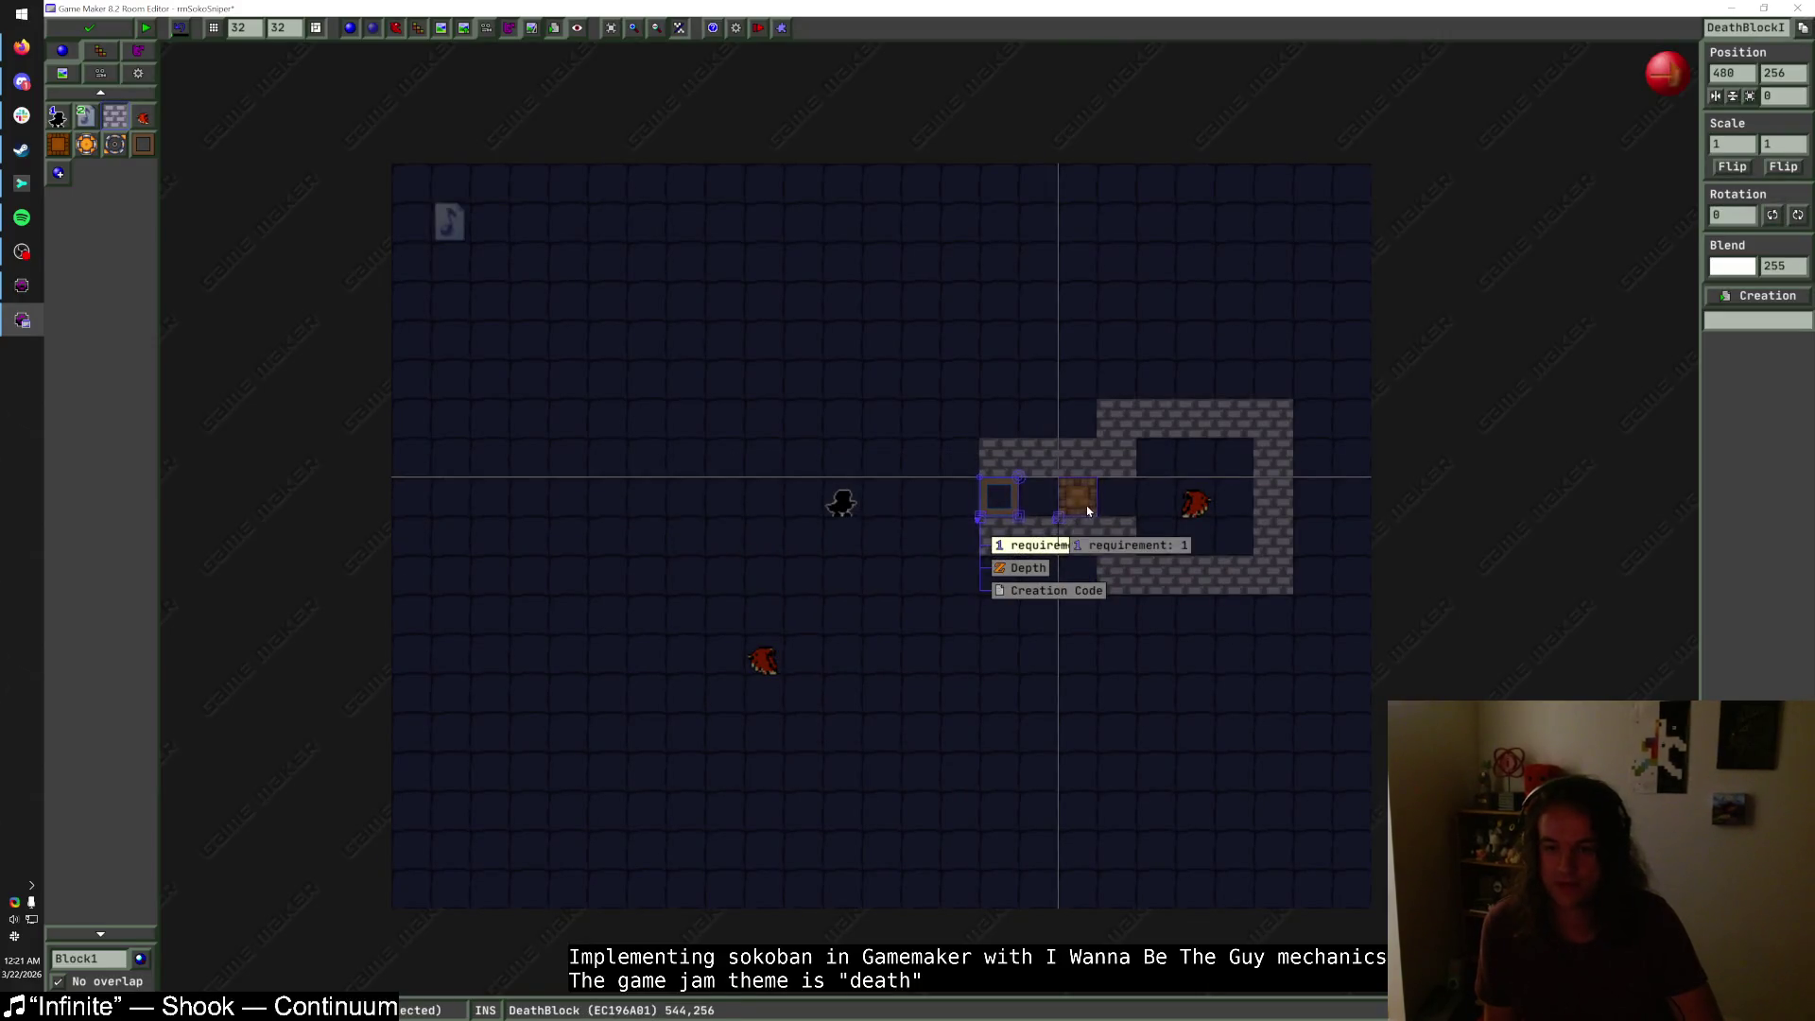
{"action": "left_click", "coordinate": [1078, 498]}
{"action": "left_click", "coordinate": [1125, 546]}
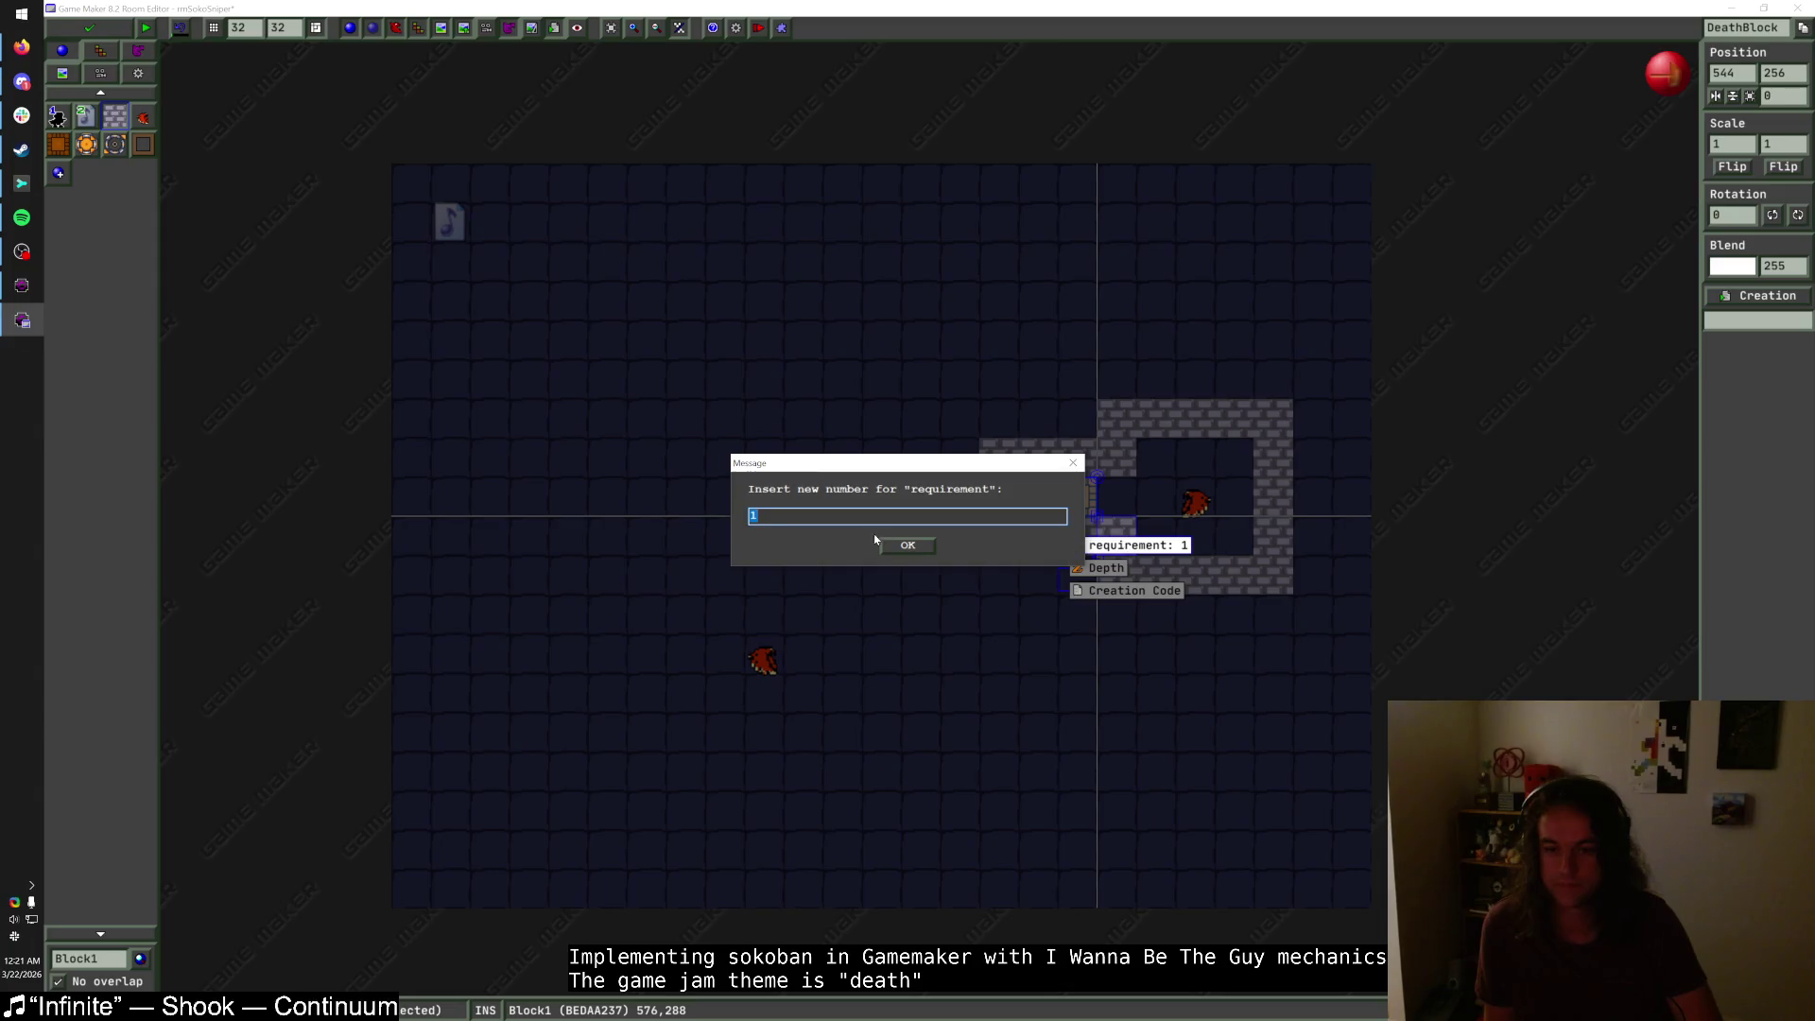
{"action": "left_click", "coordinate": [900, 552]}
Reposition the lower-left Hawk, add another Hawk below the player, and draw the enclosure's brick wall
{"action": "left_click", "coordinate": [768, 660]}
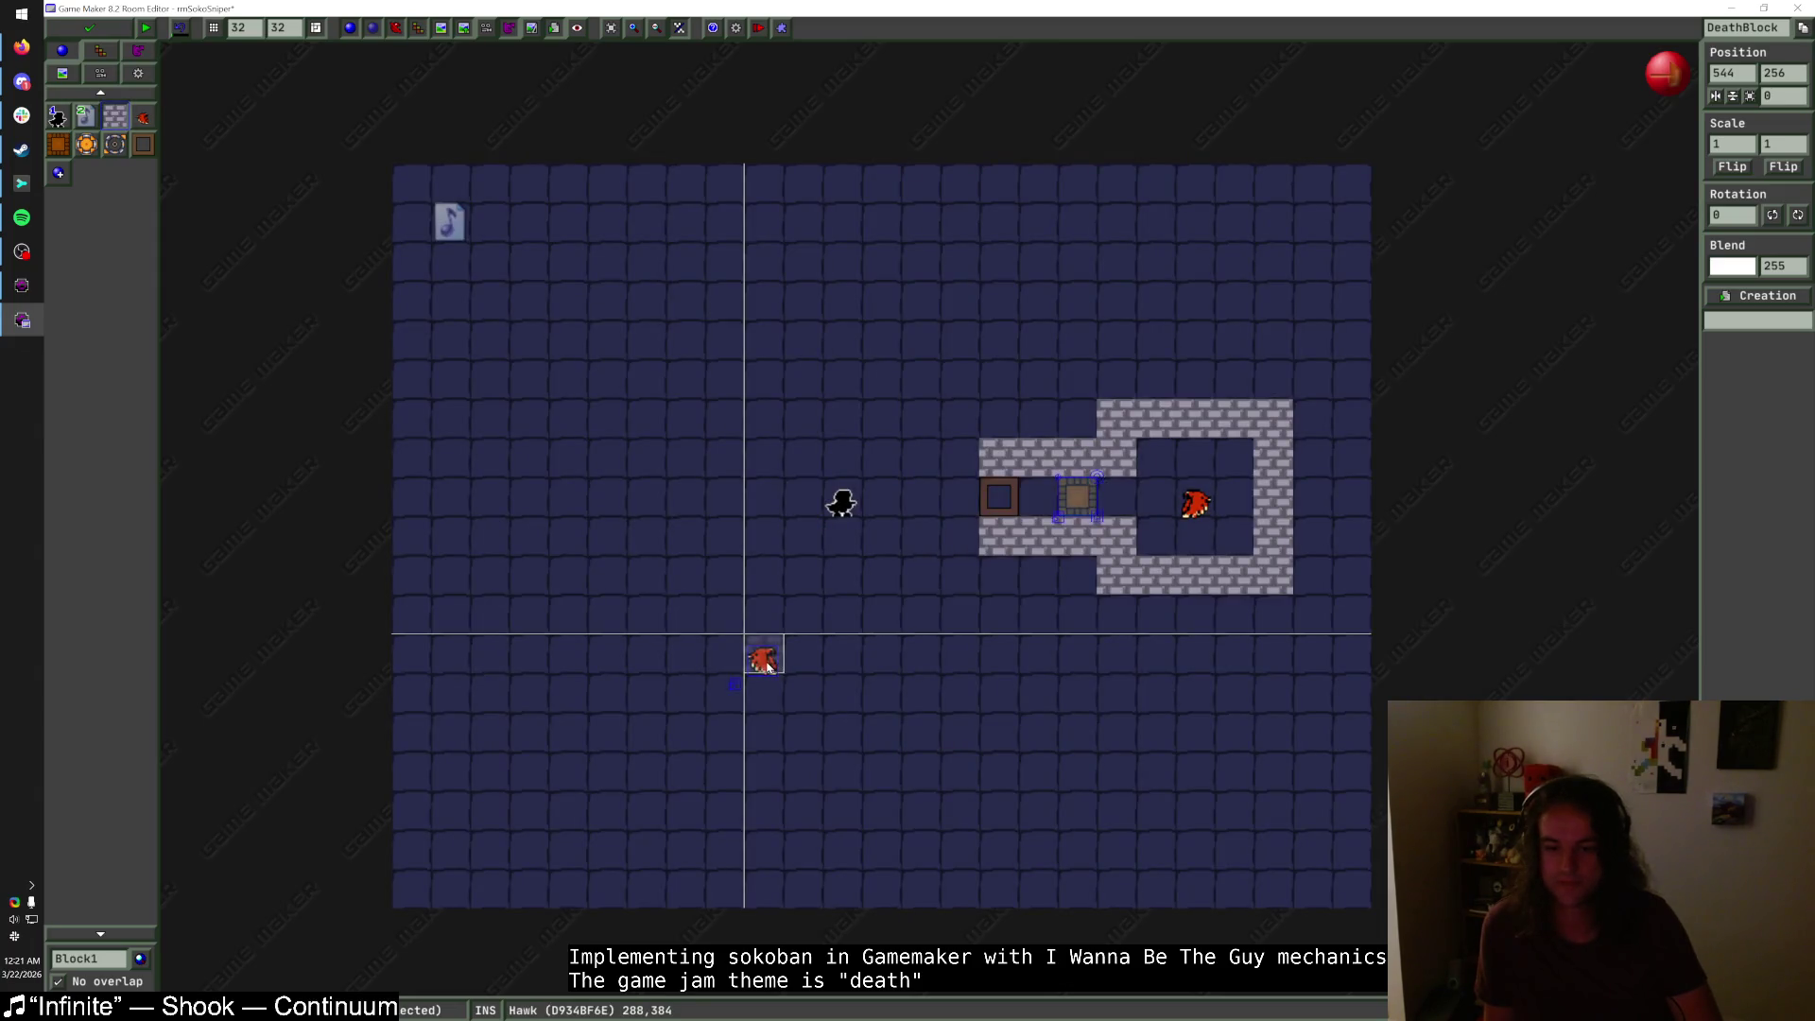
{"action": "mouse_move", "coordinate": [768, 660]}
{"action": "left_mouse_down"}
{"action": "mouse_move", "coordinate": [787, 620]}
{"action": "mouse_move", "coordinate": [826, 620]}
{"action": "mouse_move", "coordinate": [787, 620]}
{"action": "left_mouse_up"}
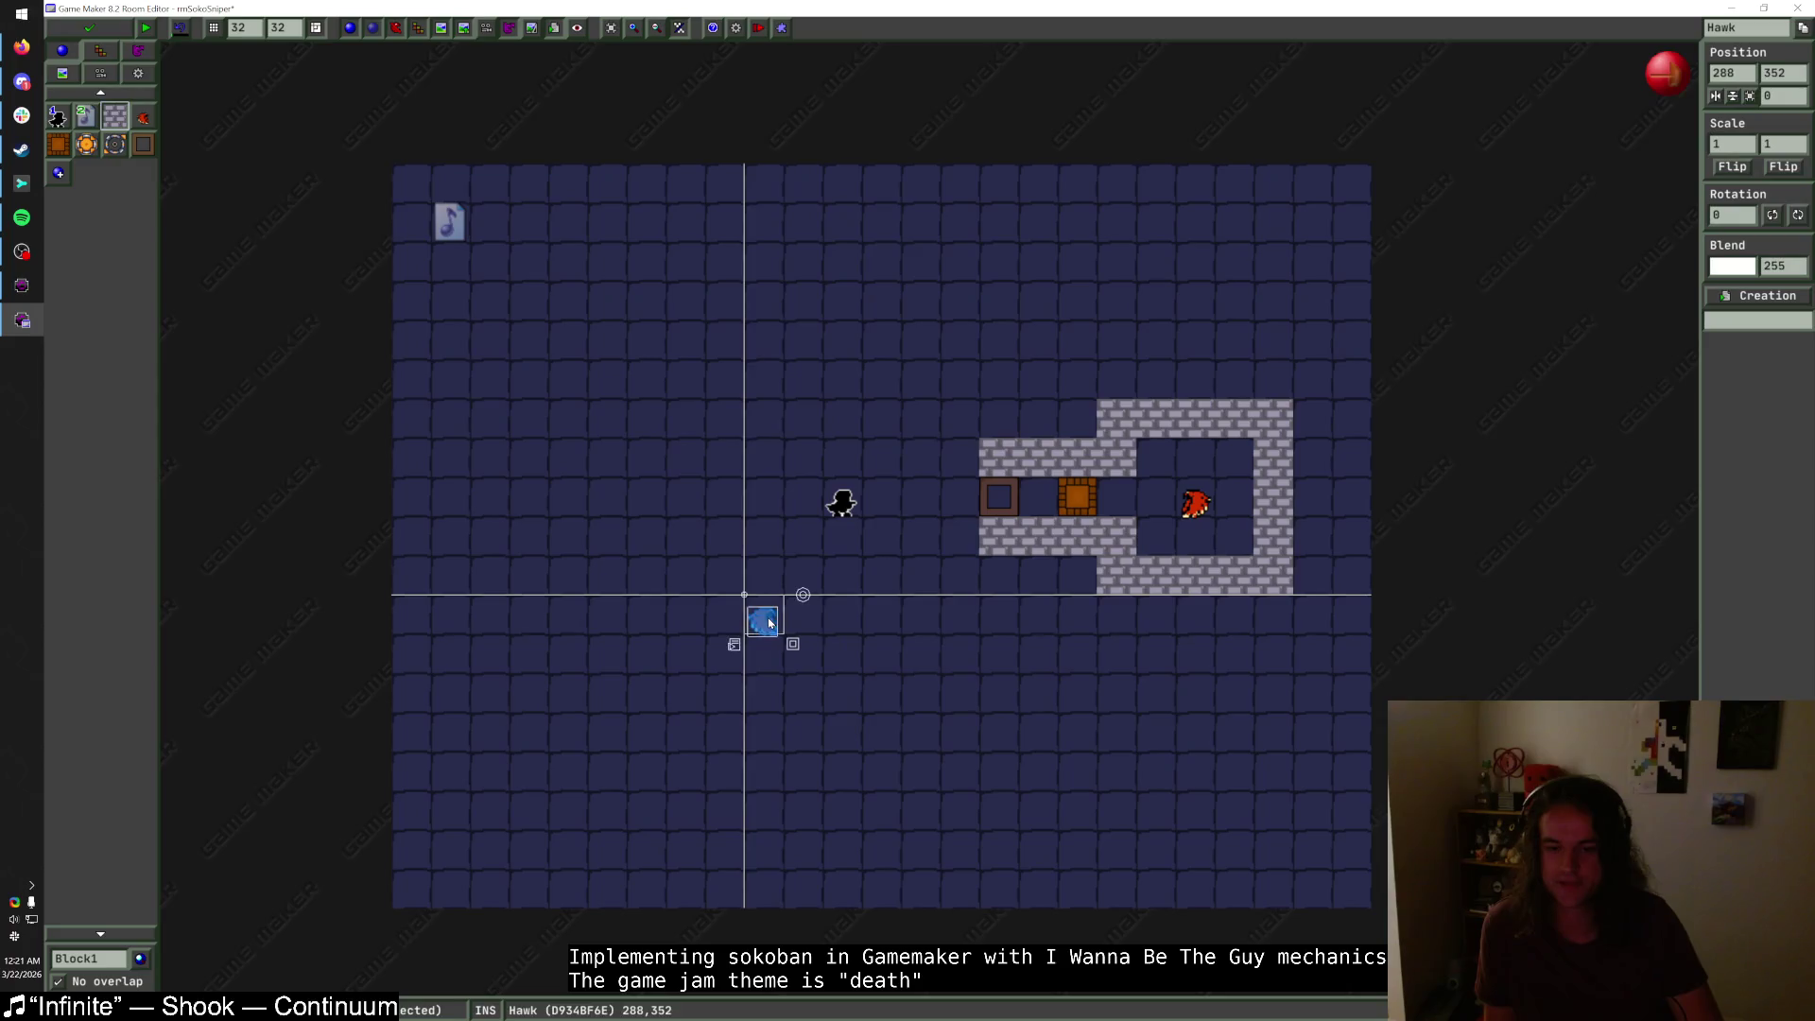
{"action": "left_click", "coordinate": [919, 621]}
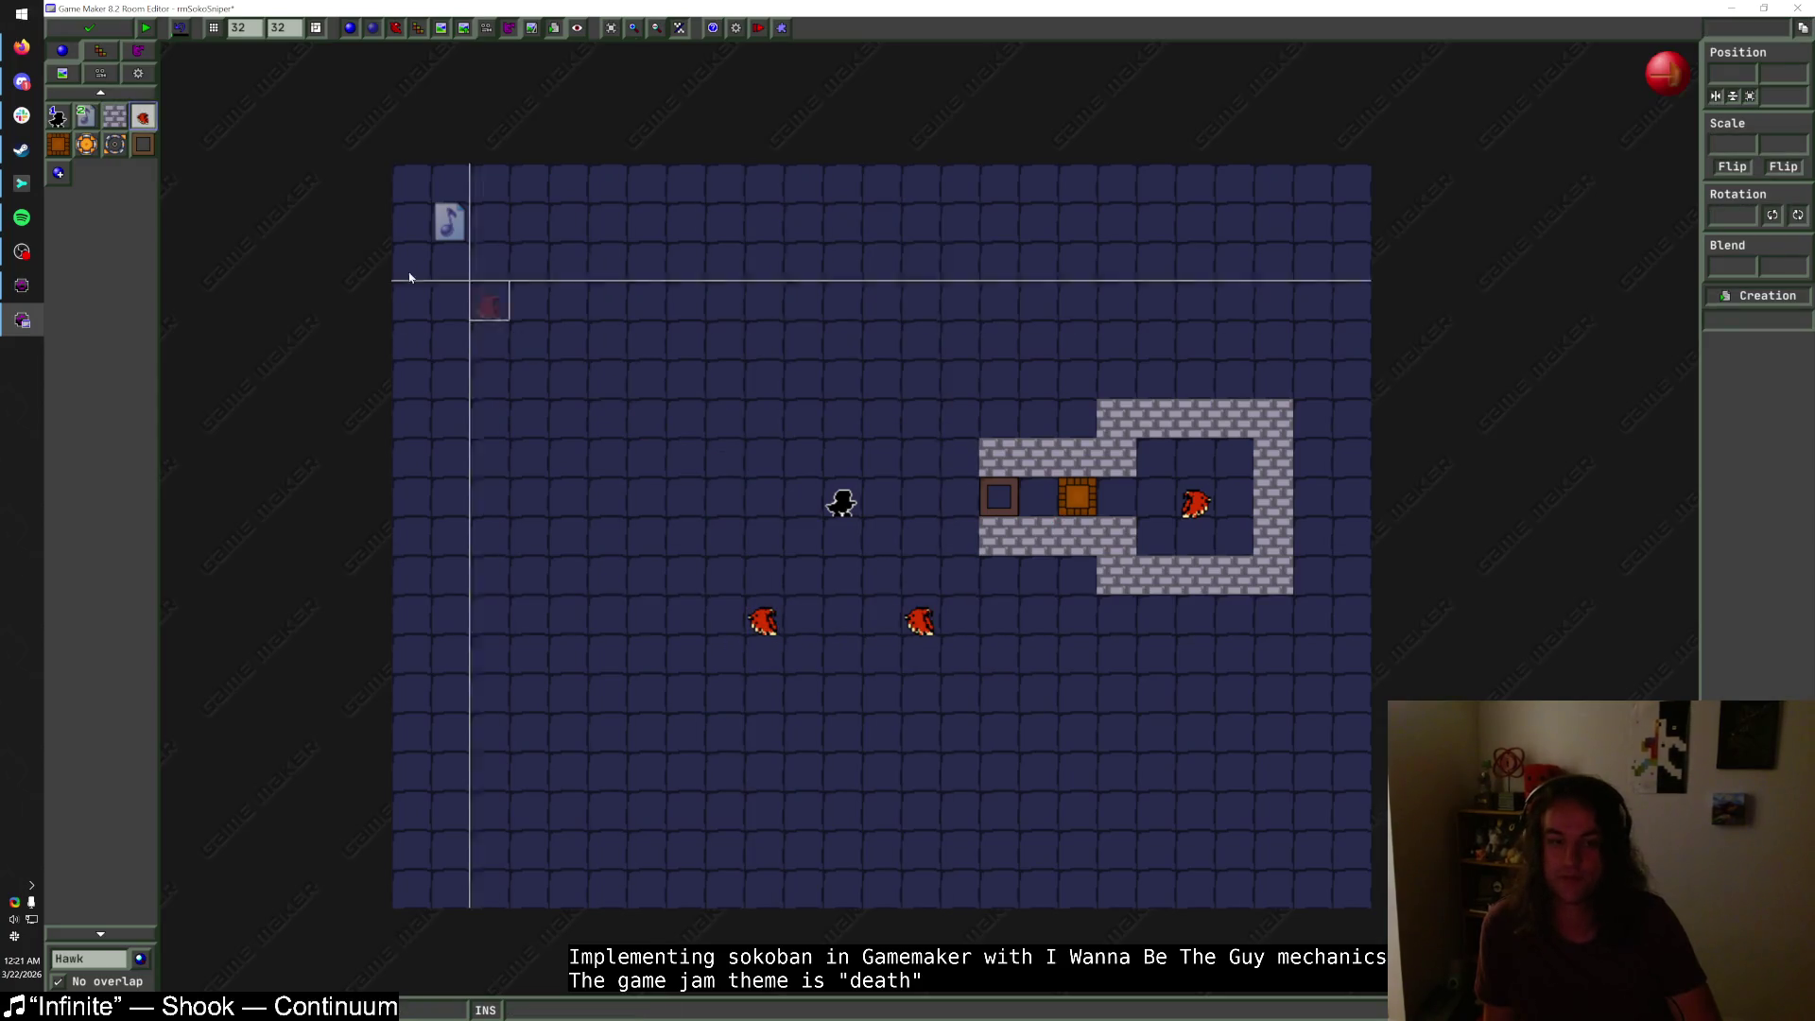
{"action": "left_click", "coordinate": [142, 118]}
{"action": "left_click", "coordinate": [115, 116]}
{"action": "left_click_drag", "start_coordinate": [921, 621], "coordinate": [960, 624]}
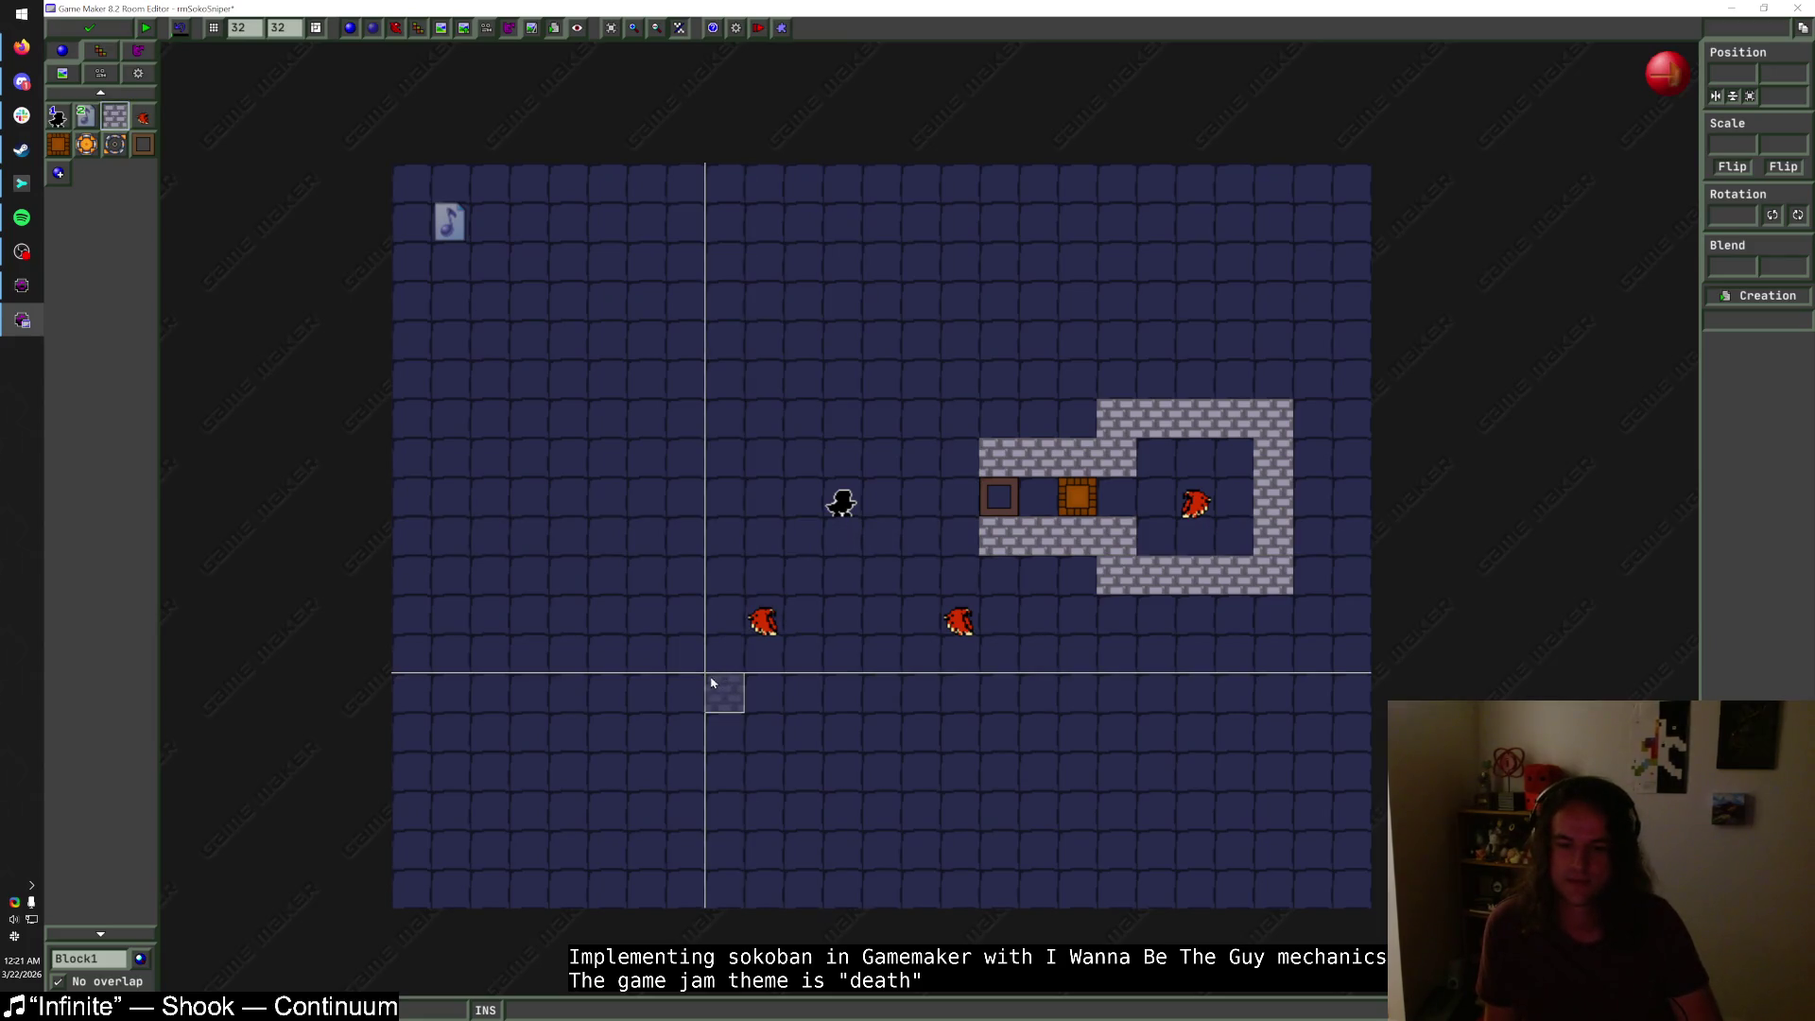
{"action": "mouse_move", "coordinate": [712, 683]}
{"action": "left_mouse_down"}
{"action": "mouse_move", "coordinate": [995, 699]}
{"action": "mouse_move", "coordinate": [1035, 635]}
{"action": "mouse_move", "coordinate": [1038, 568]}
{"action": "mouse_move", "coordinate": [685, 652]}
{"action": "mouse_move", "coordinate": [681, 371]}
{"action": "mouse_move", "coordinate": [1023, 370]}
{"action": "left_mouse_up"}
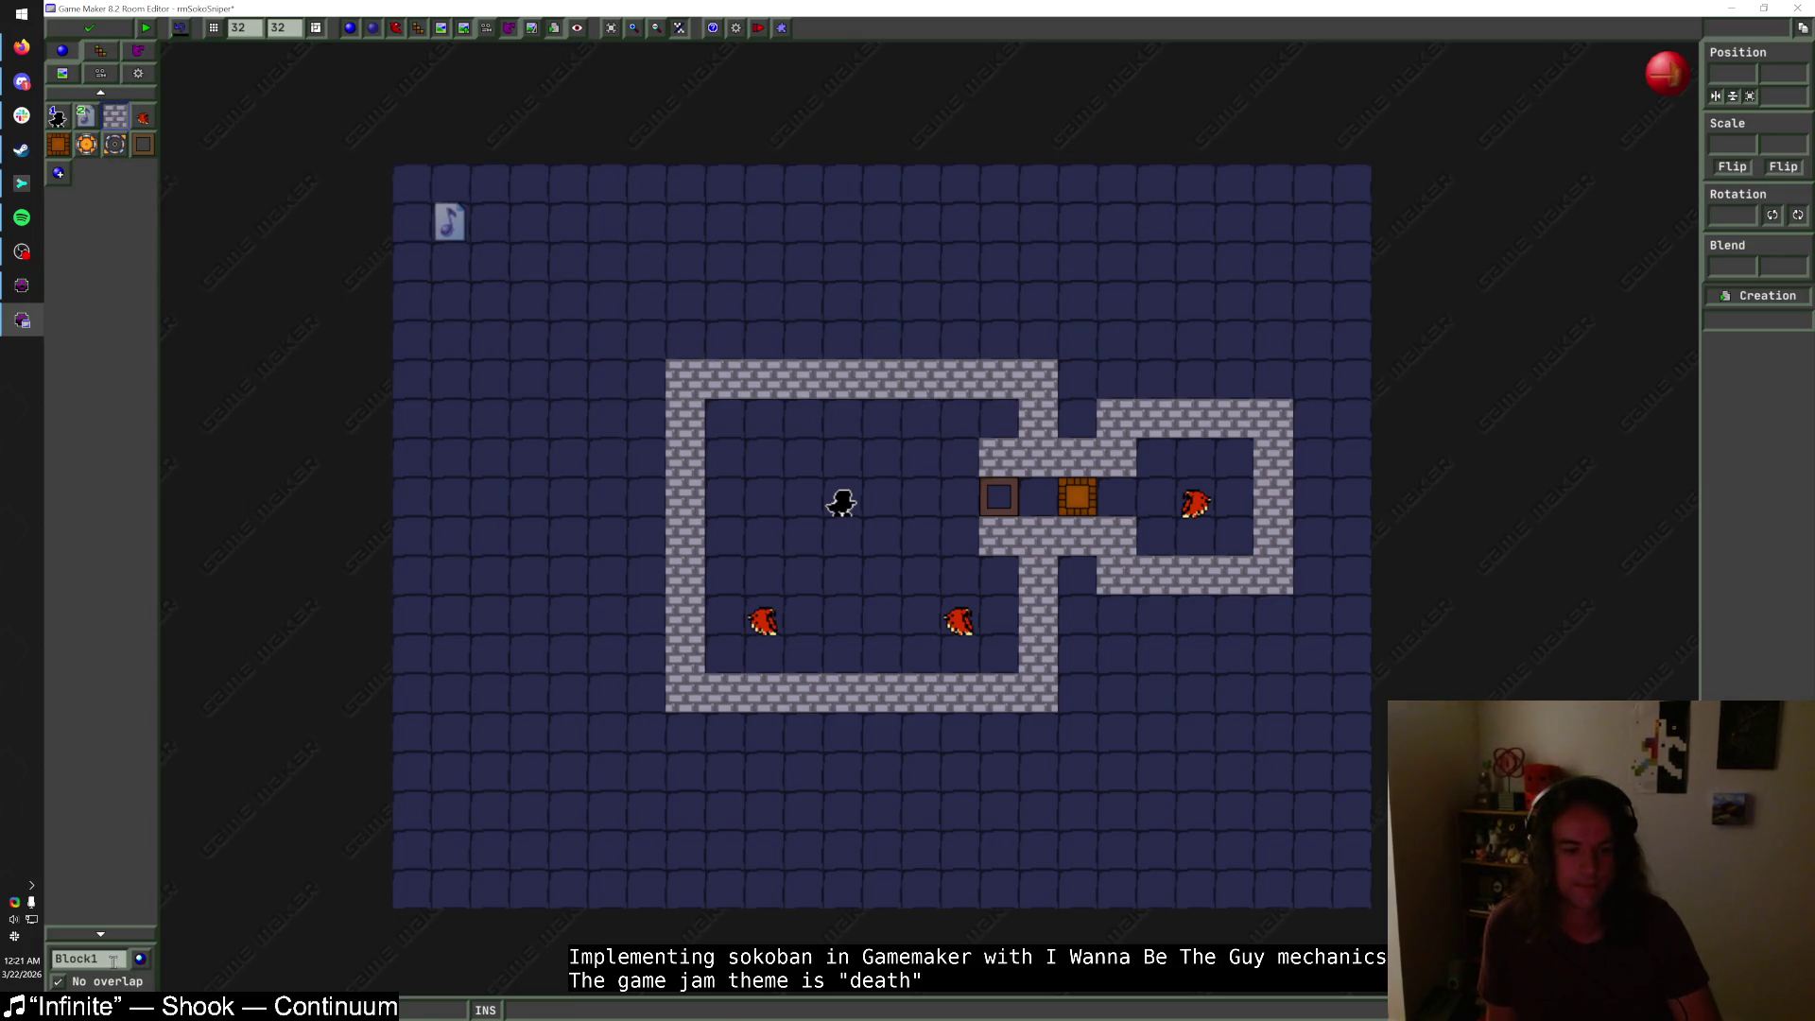
{"action": "left_click", "coordinate": [114, 960]}
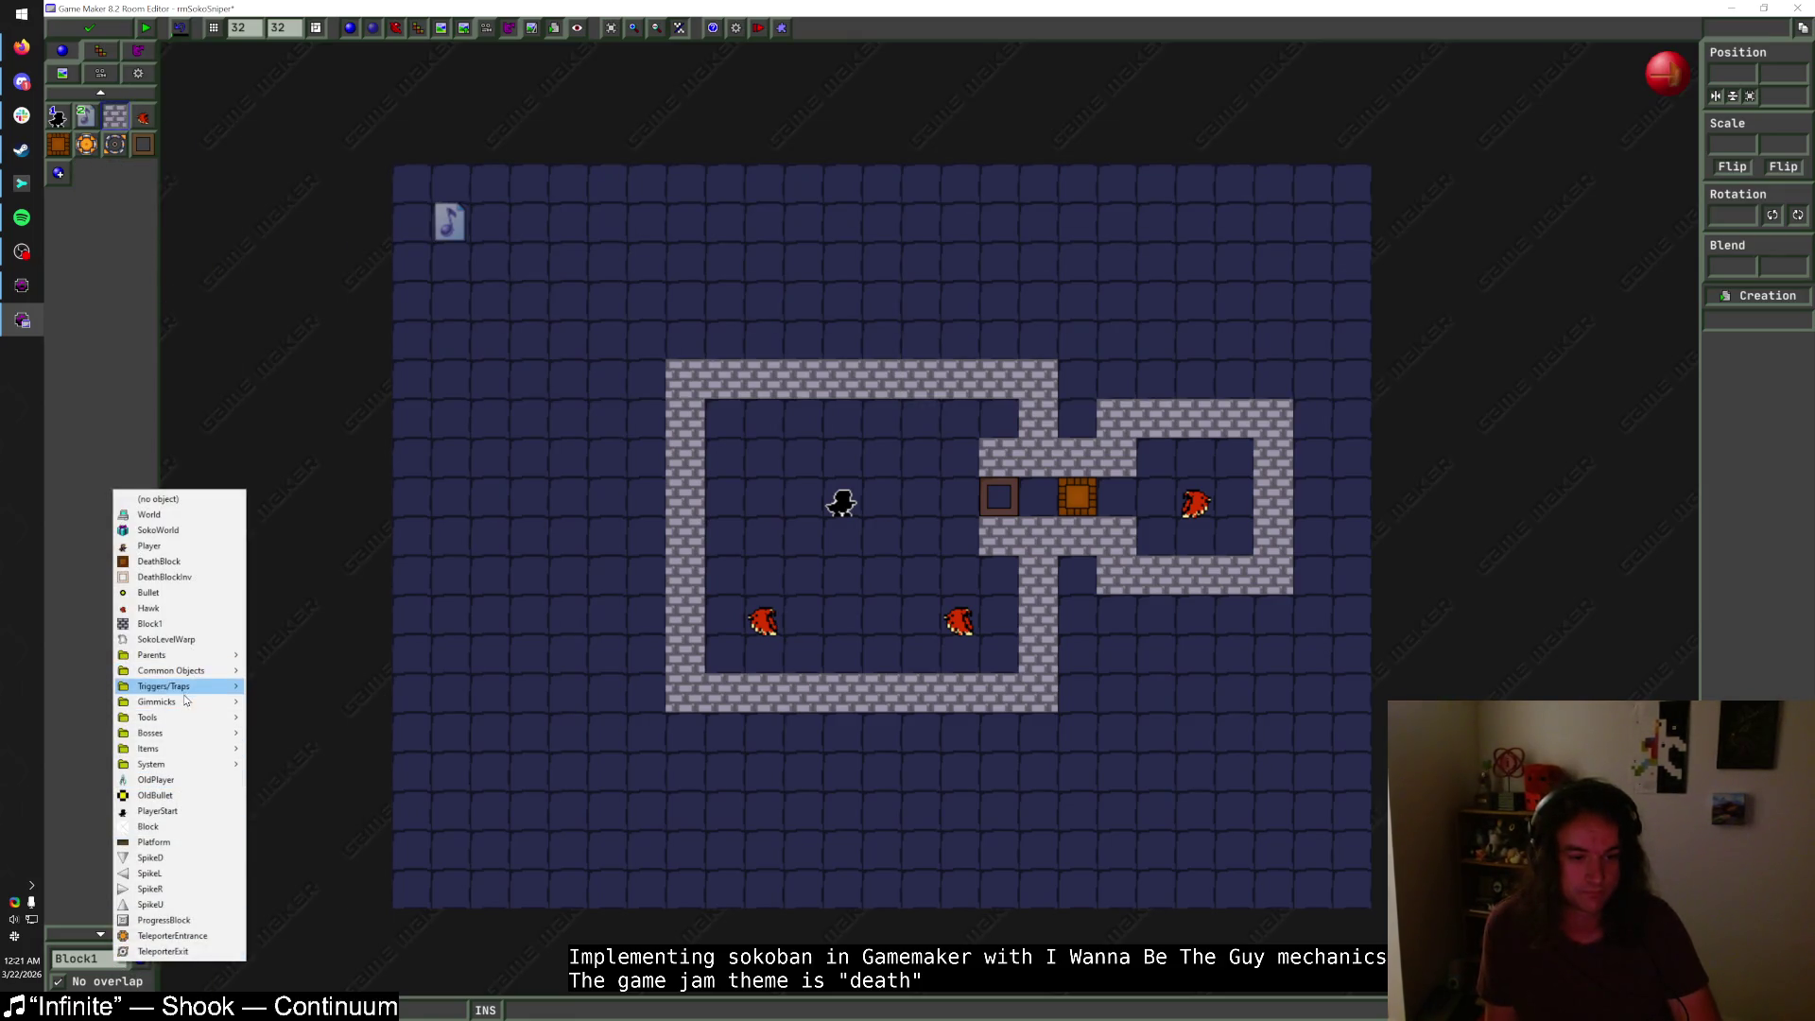
Place a single upward spike (SpikeU) on the enclosure floor
{"action": "left_click", "coordinate": [163, 905]}
{"action": "left_click_drag", "start_coordinate": [718, 662], "coordinate": [994, 665]}
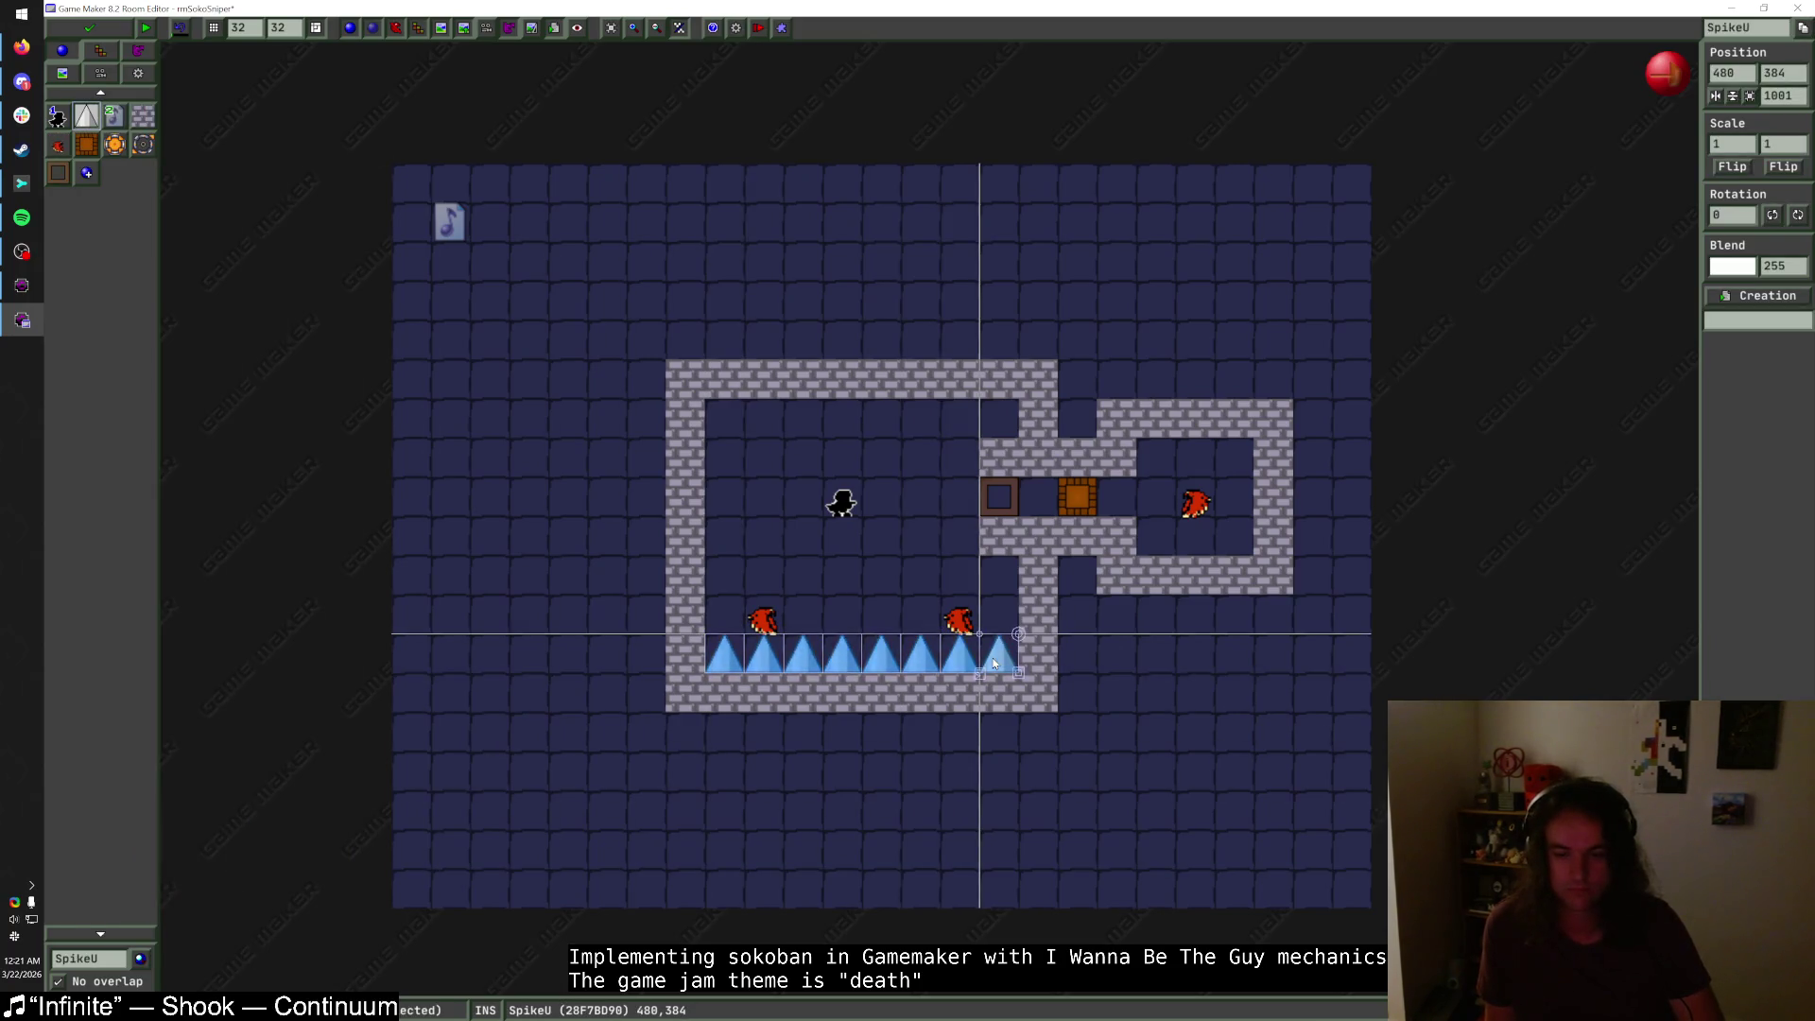
{"action": "key", "text": "ctrl+z"}
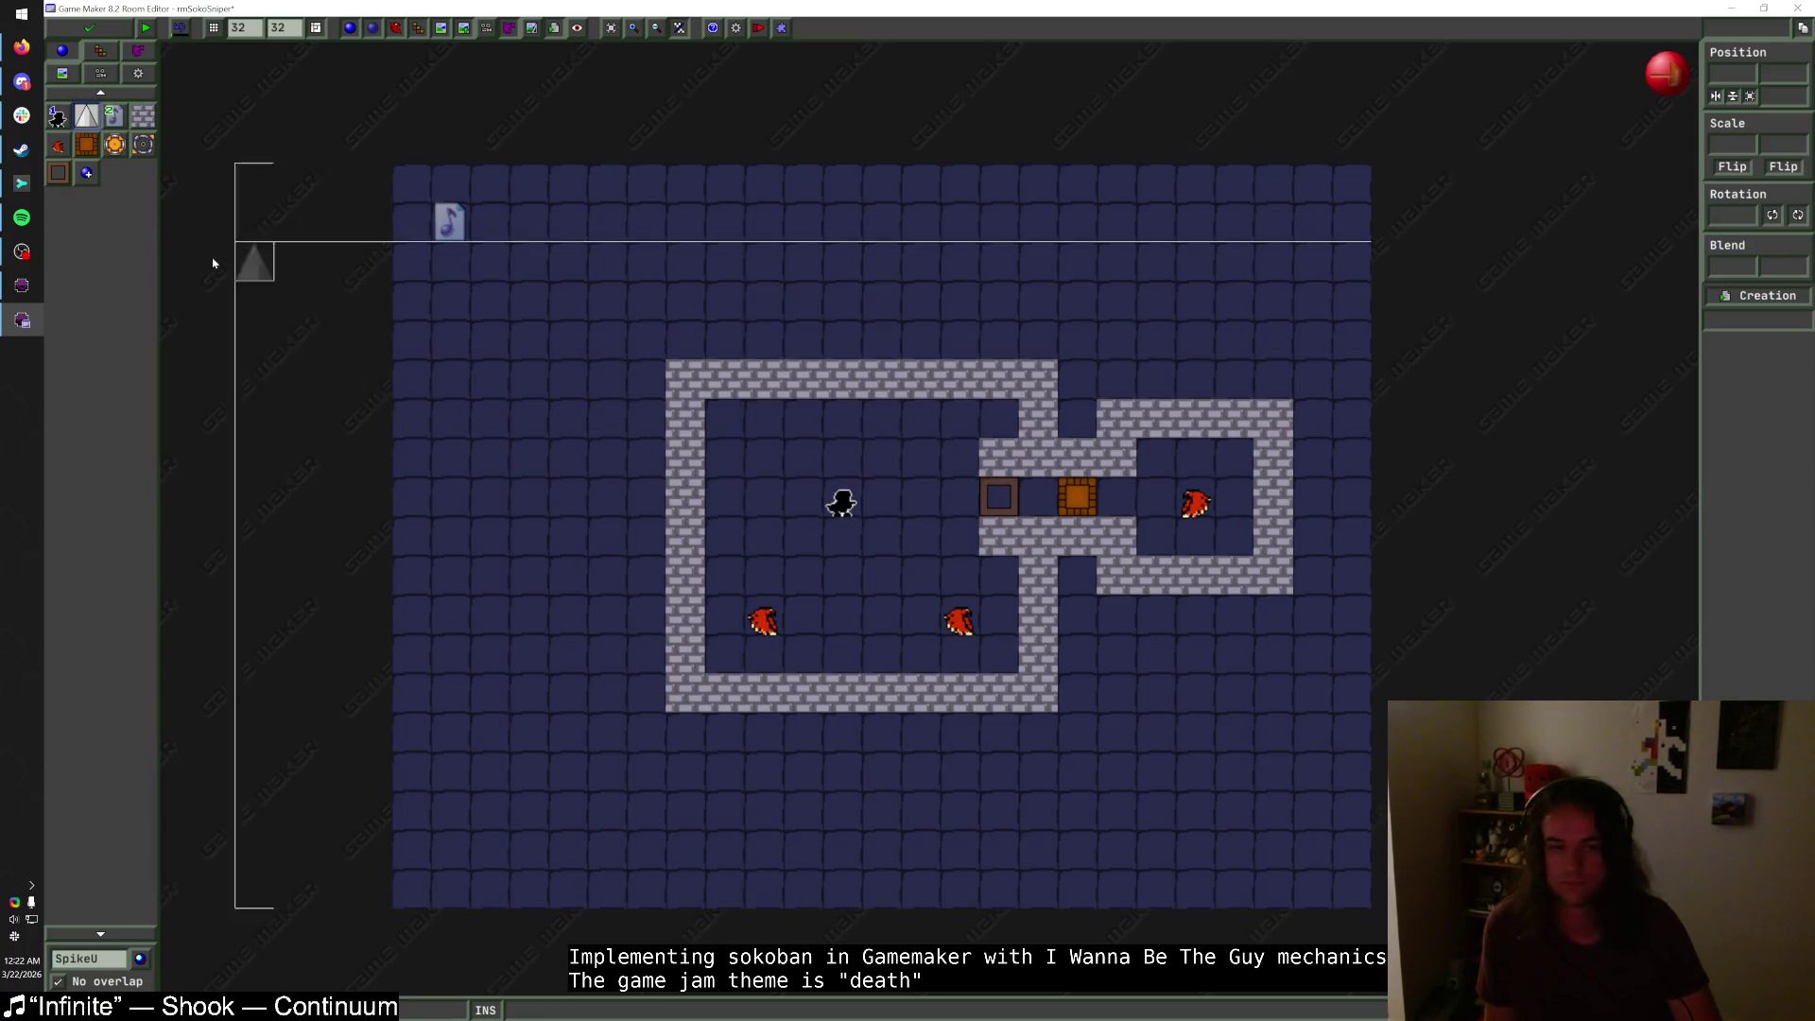
{"action": "left_click", "coordinate": [99, 962]}
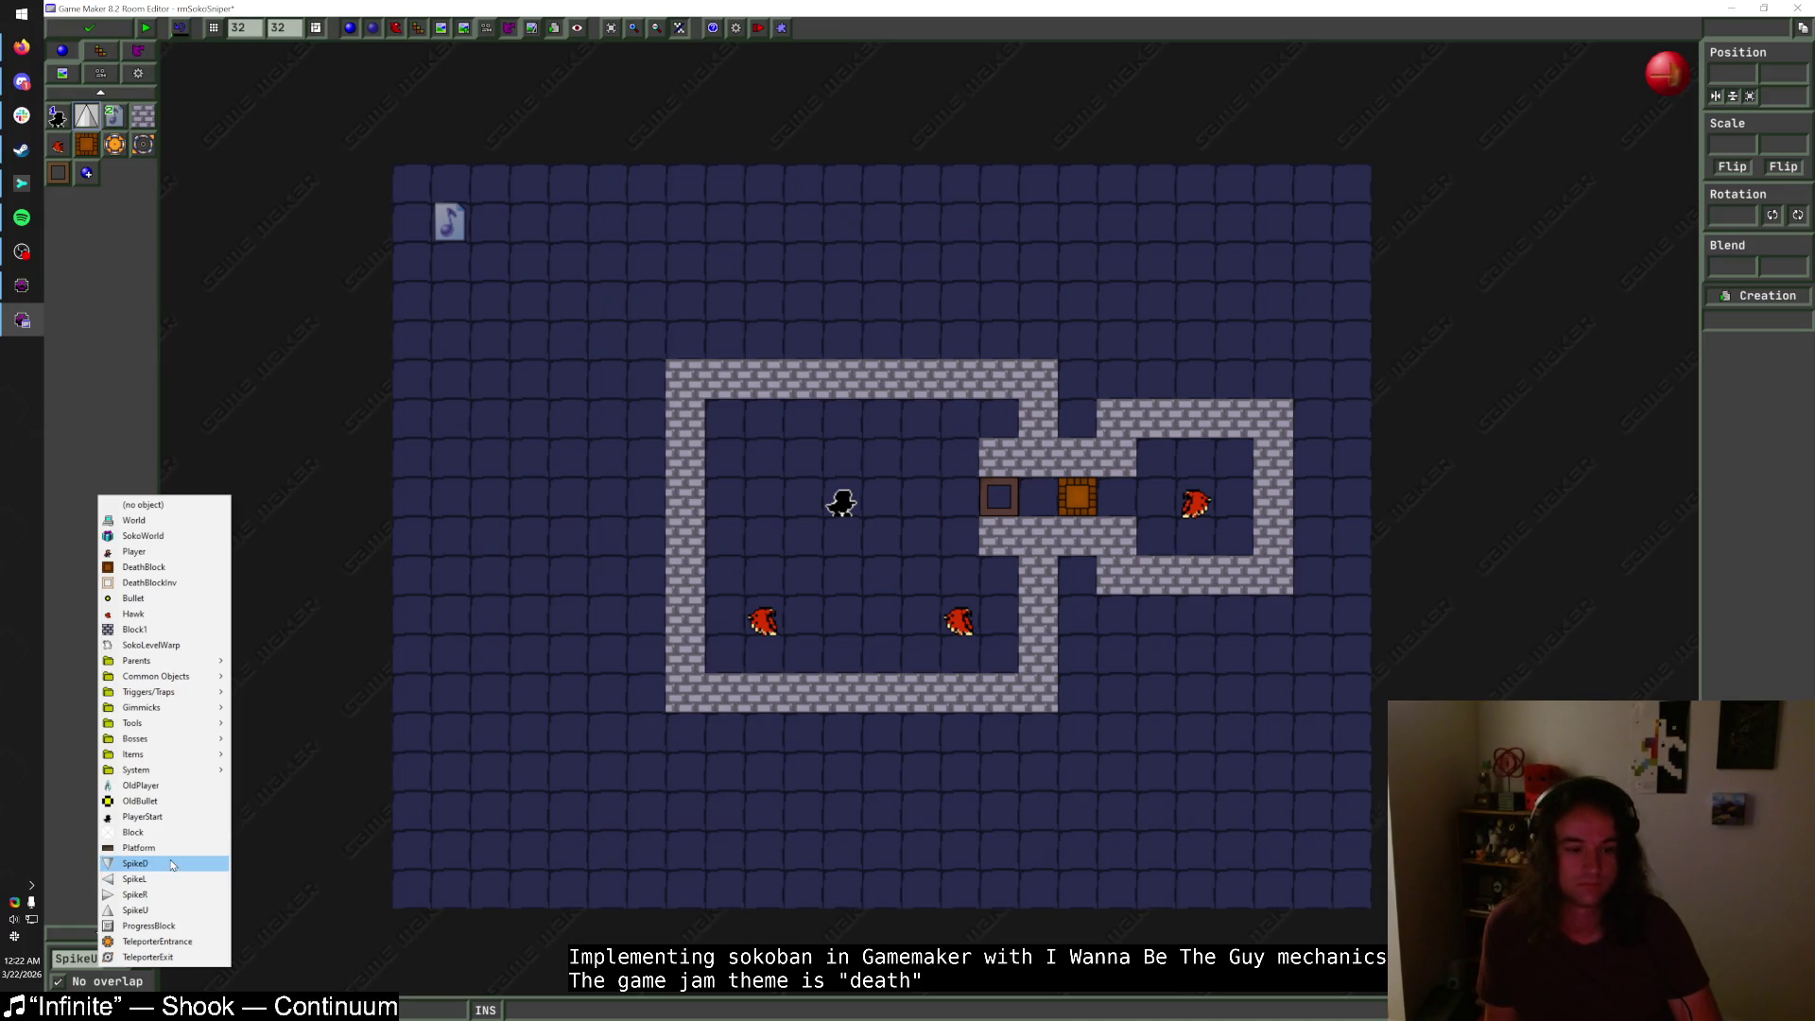
{"action": "left_click", "coordinate": [137, 909]}
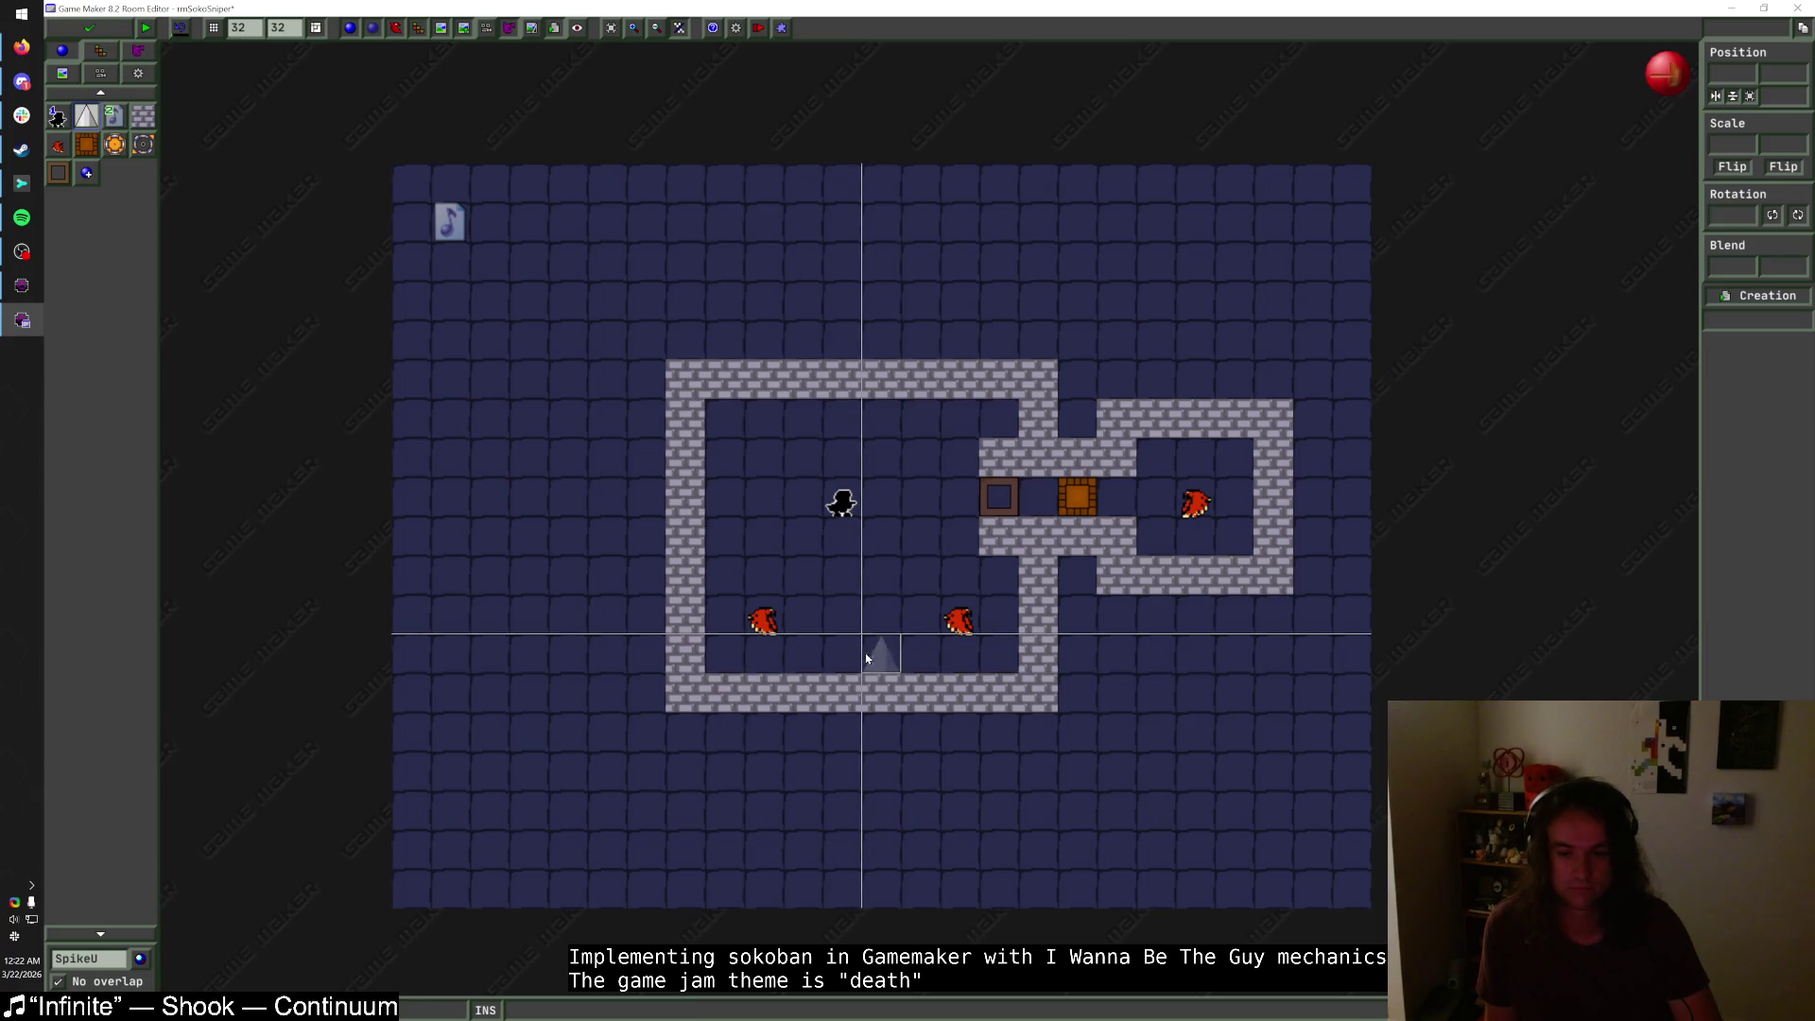
{"action": "left_click", "coordinate": [841, 657]}
{"action": "left_click", "coordinate": [868, 652]}
{"action": "right_click", "coordinate": [868, 652]}
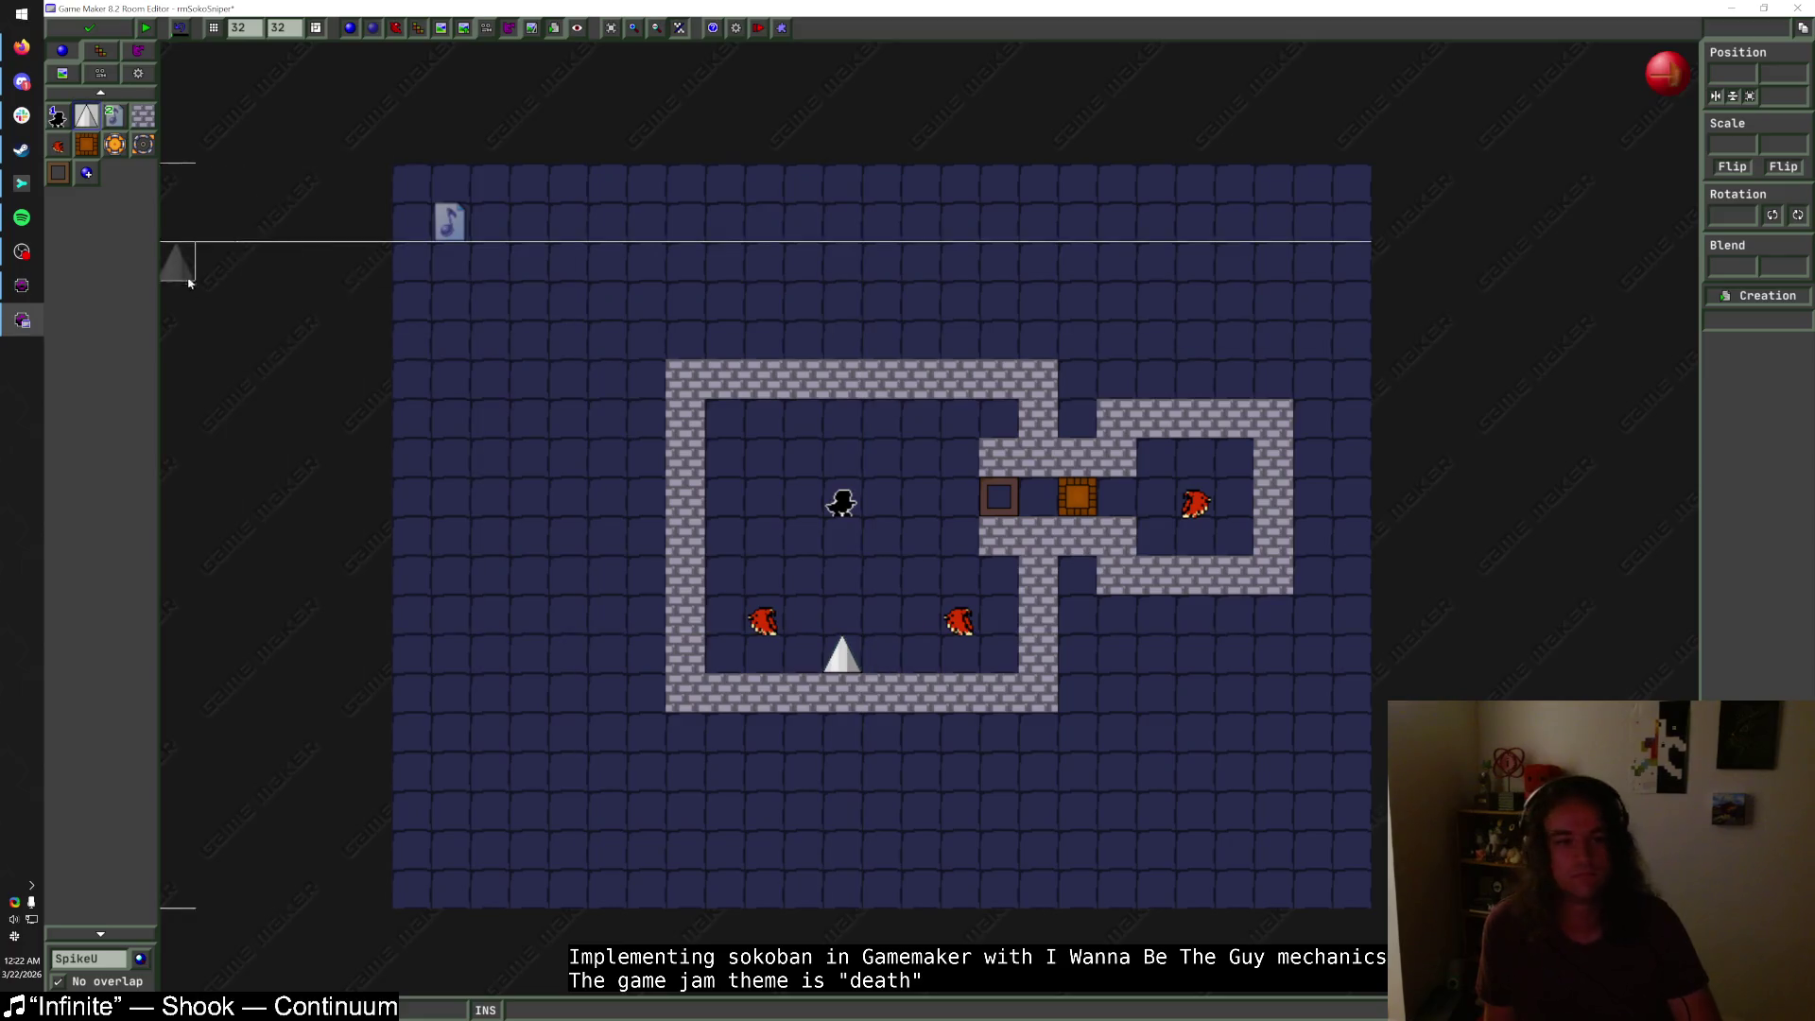
Delete both red hawks inside the new enclosure
{"action": "left_click", "coordinate": [87, 147]}
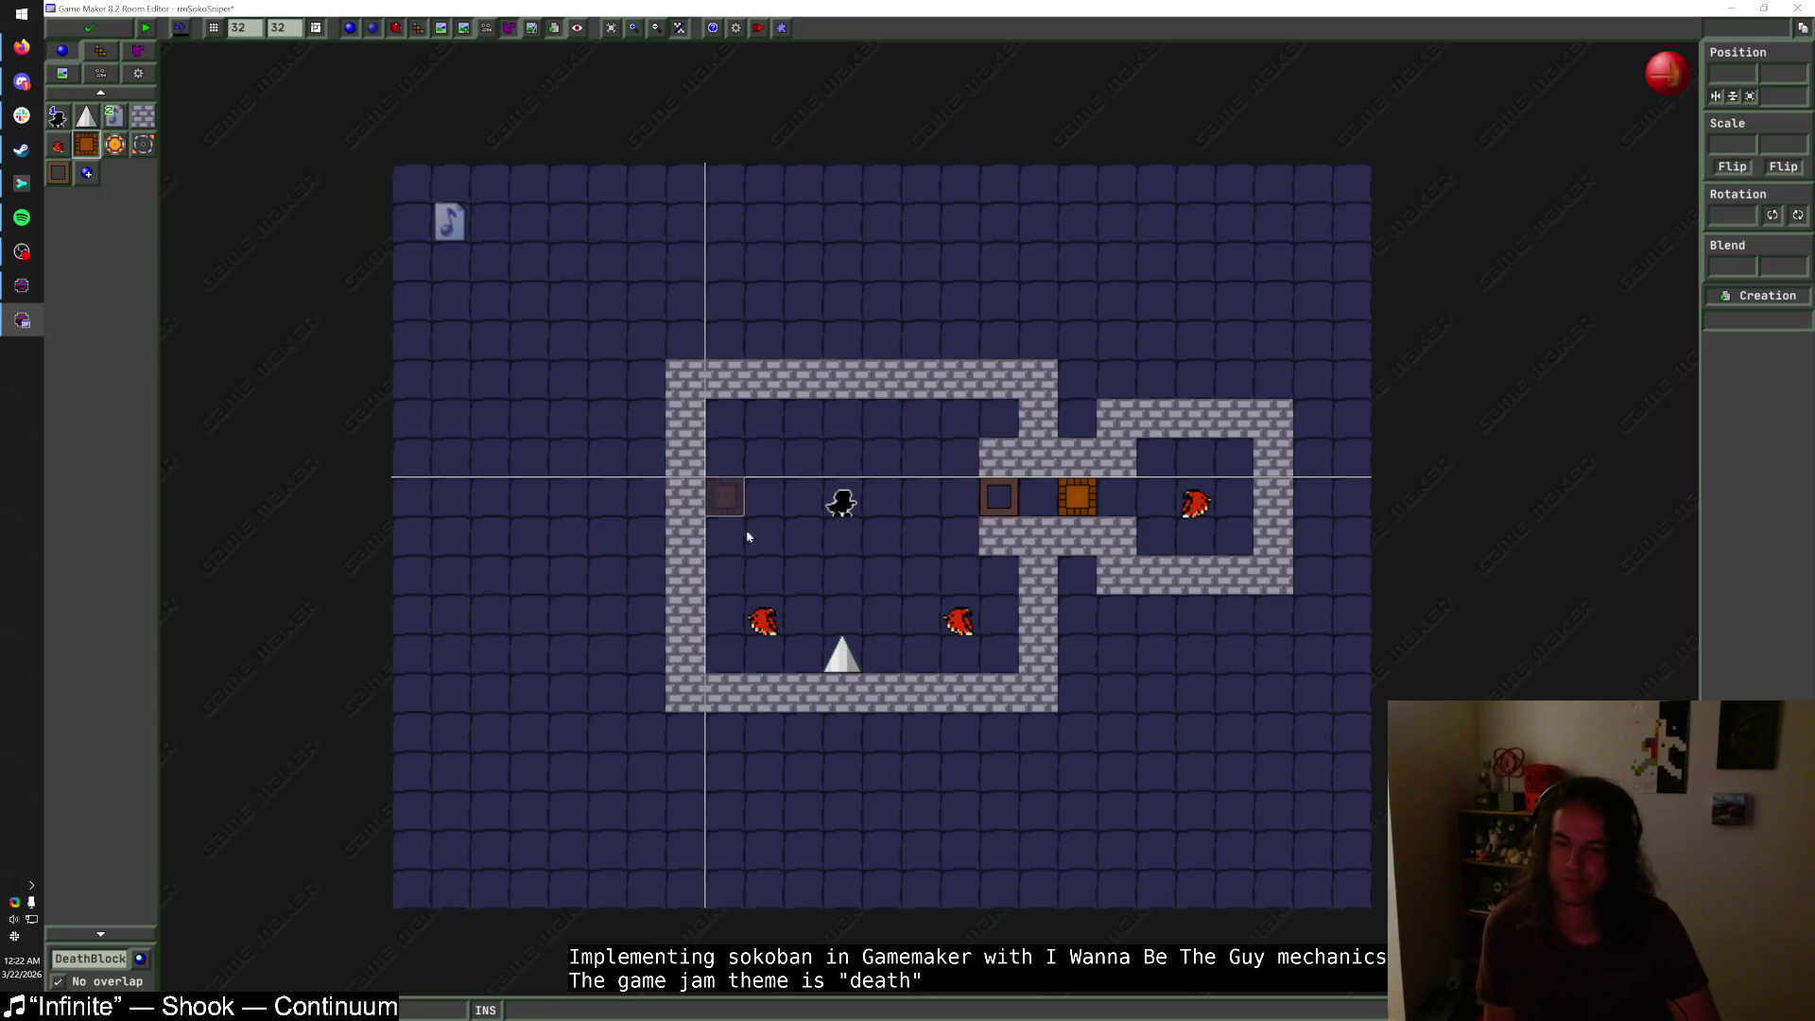
{"action": "right_click", "coordinate": [762, 621]}
{"action": "right_click", "coordinate": [960, 621]}
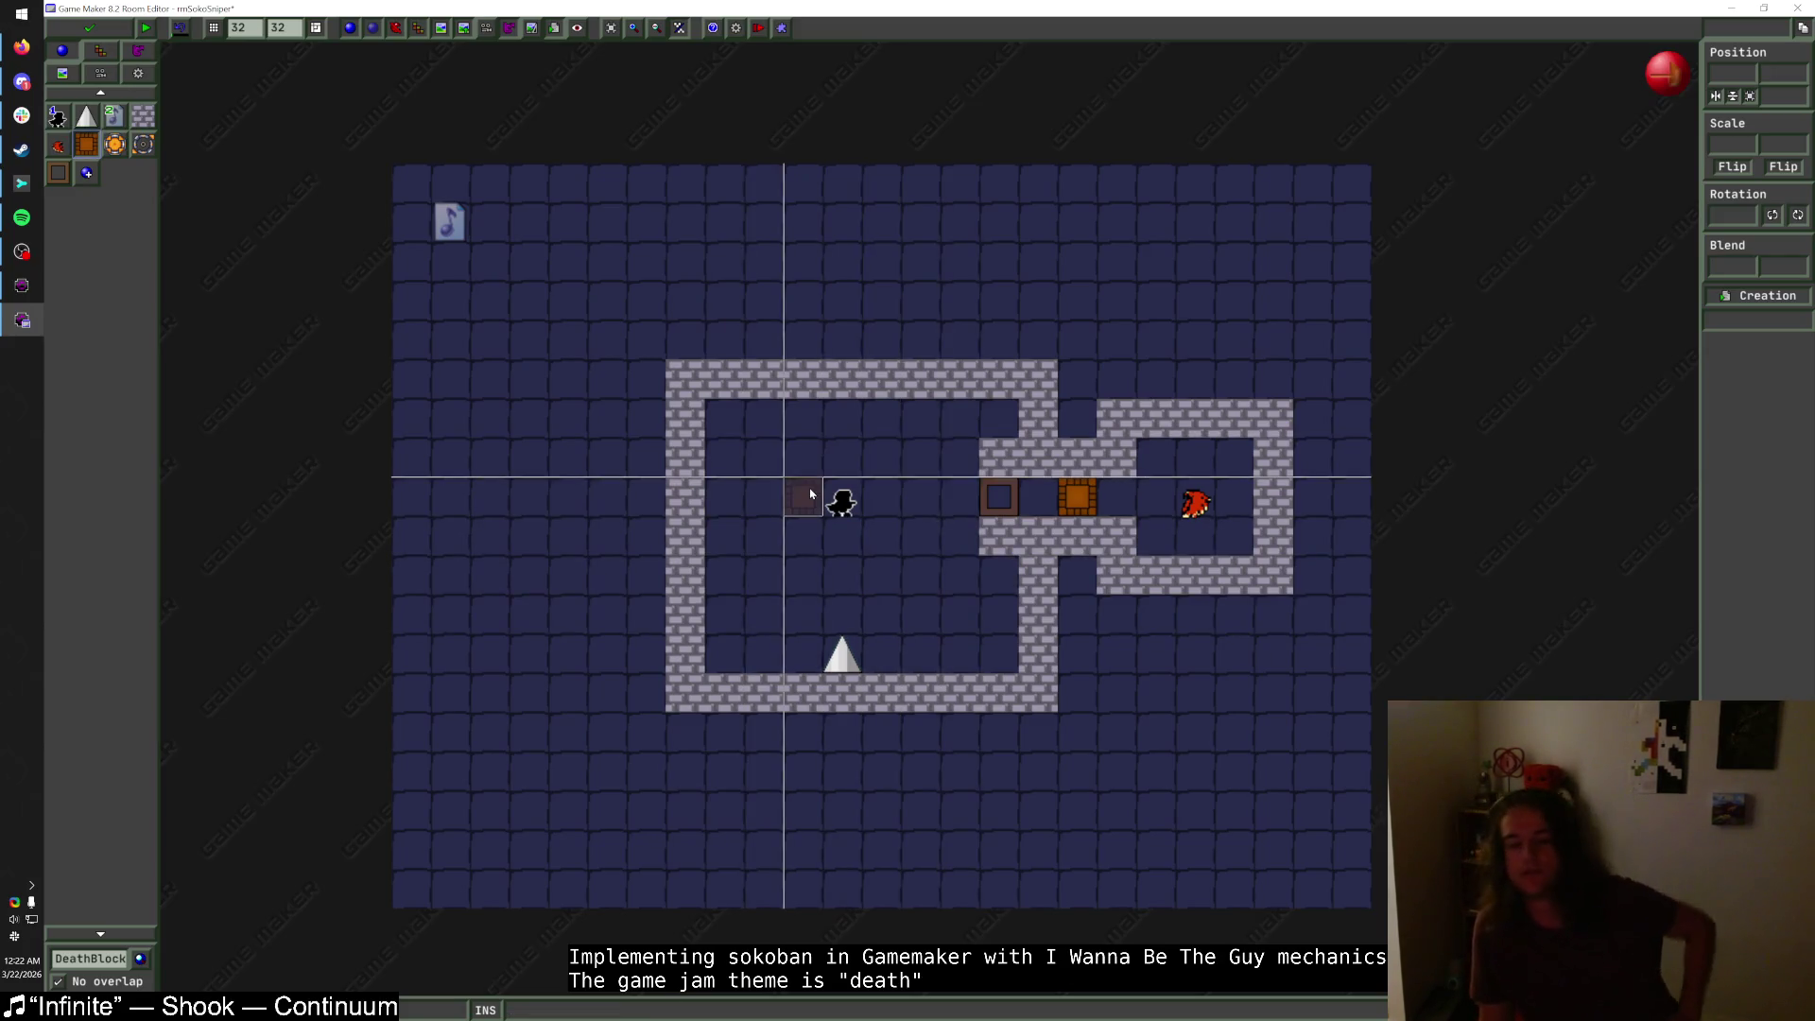
Save and close the rmSokoSniper room, then briefly search resources for 'k'
{"action": "left_click", "coordinate": [88, 31]}
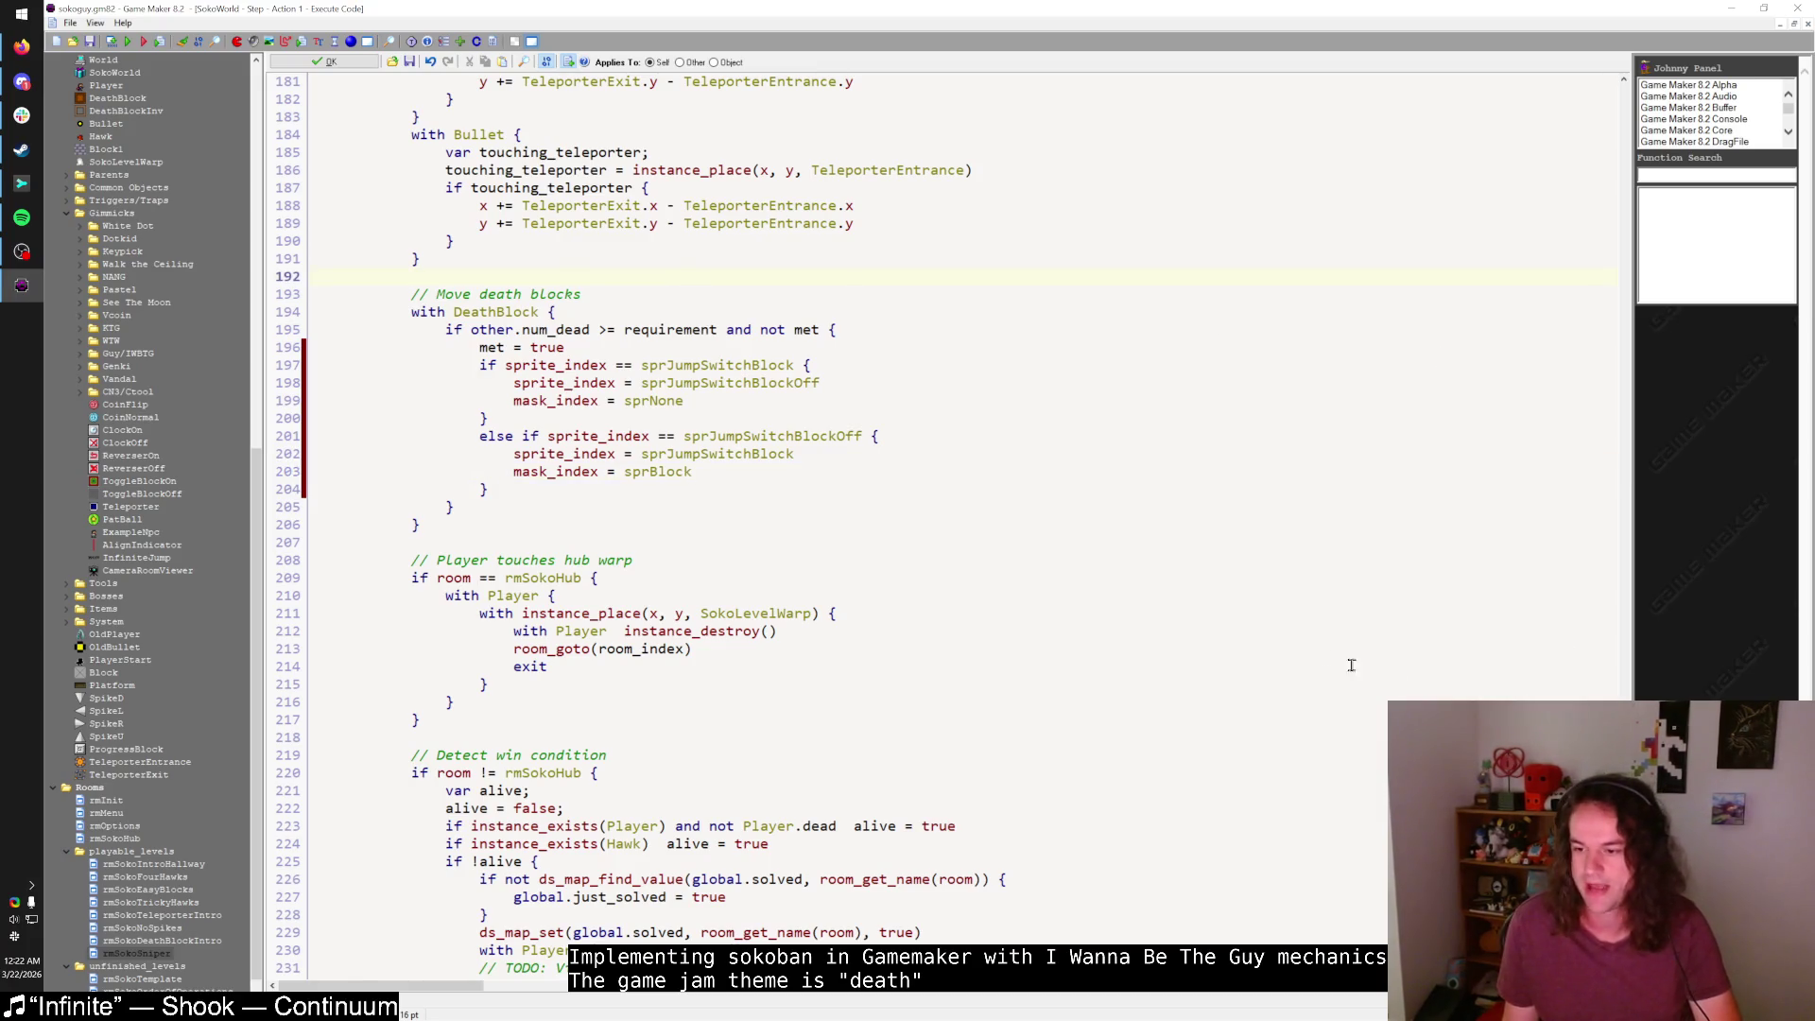
{"action": "key", "text": "ctrl+t"}
{"action": "type", "text": "kil"}
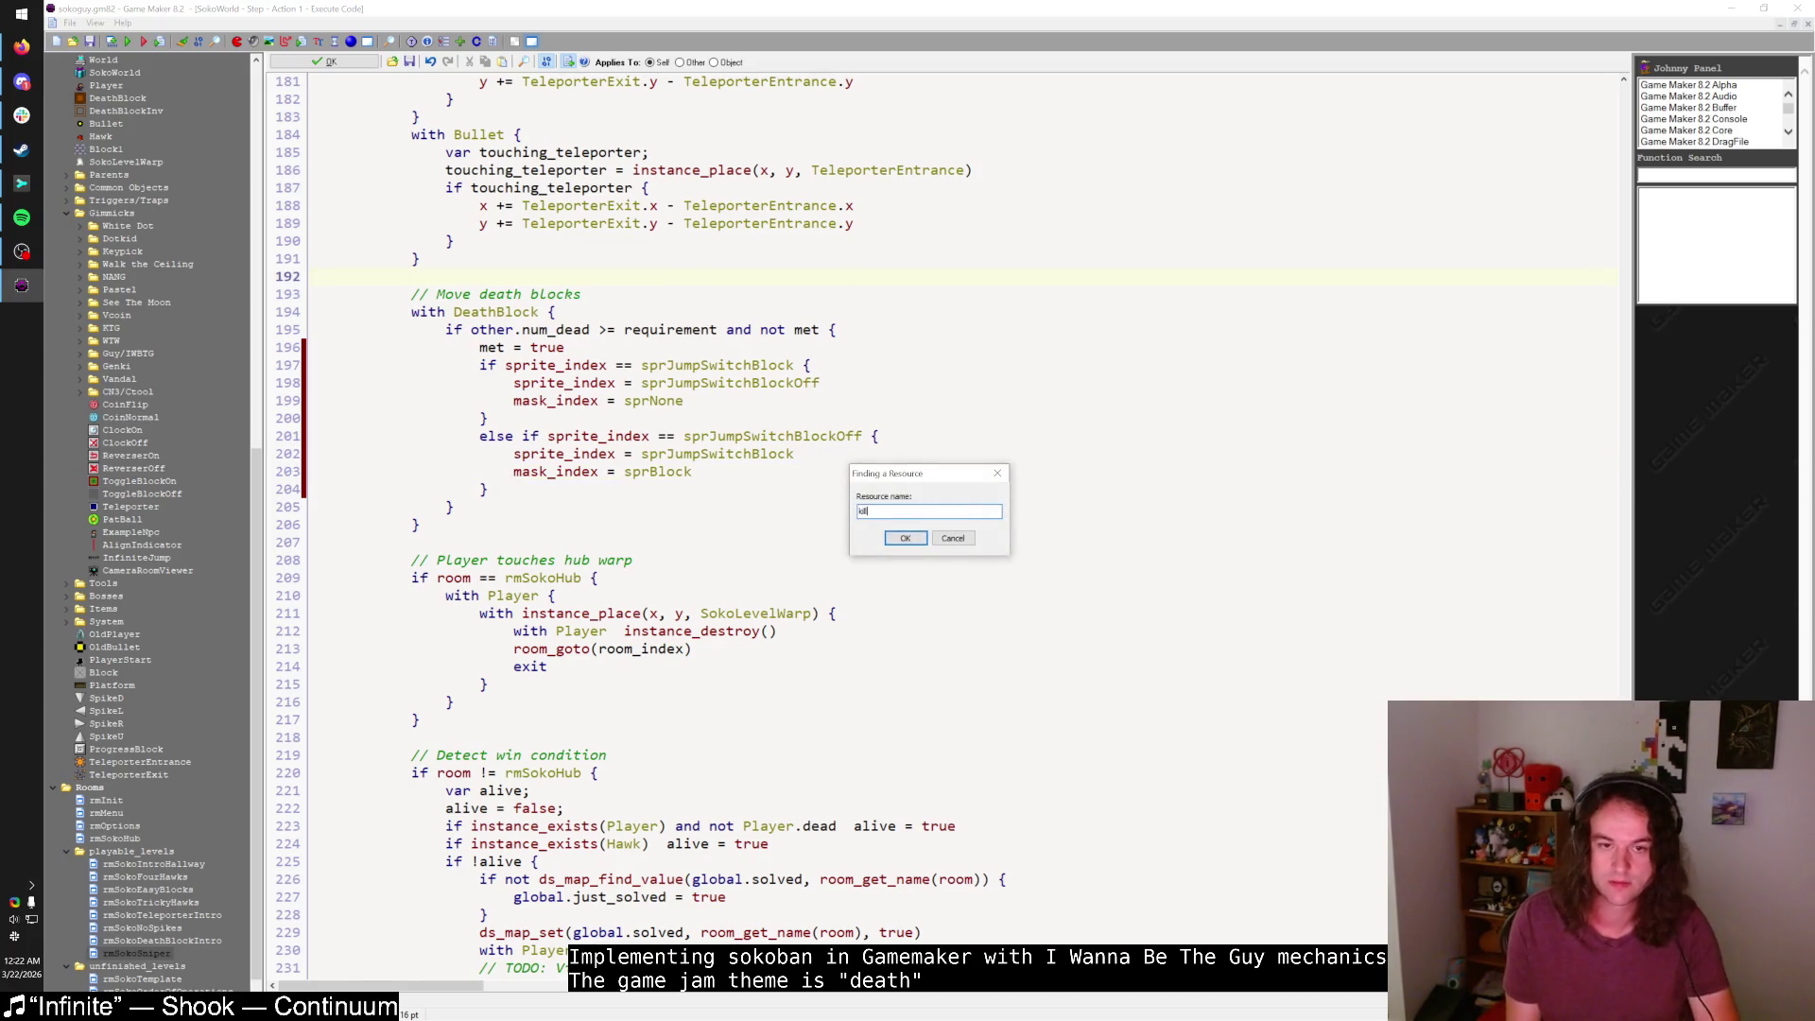
{"action": "key", "text": "Escape"}
Review SokoWorld's Step code, checking kill_player, and open a new line in the teleporter block
{"action": "scroll", "coordinate": [590, 492], "scroll_direction": "down", "scroll_amount": 2}
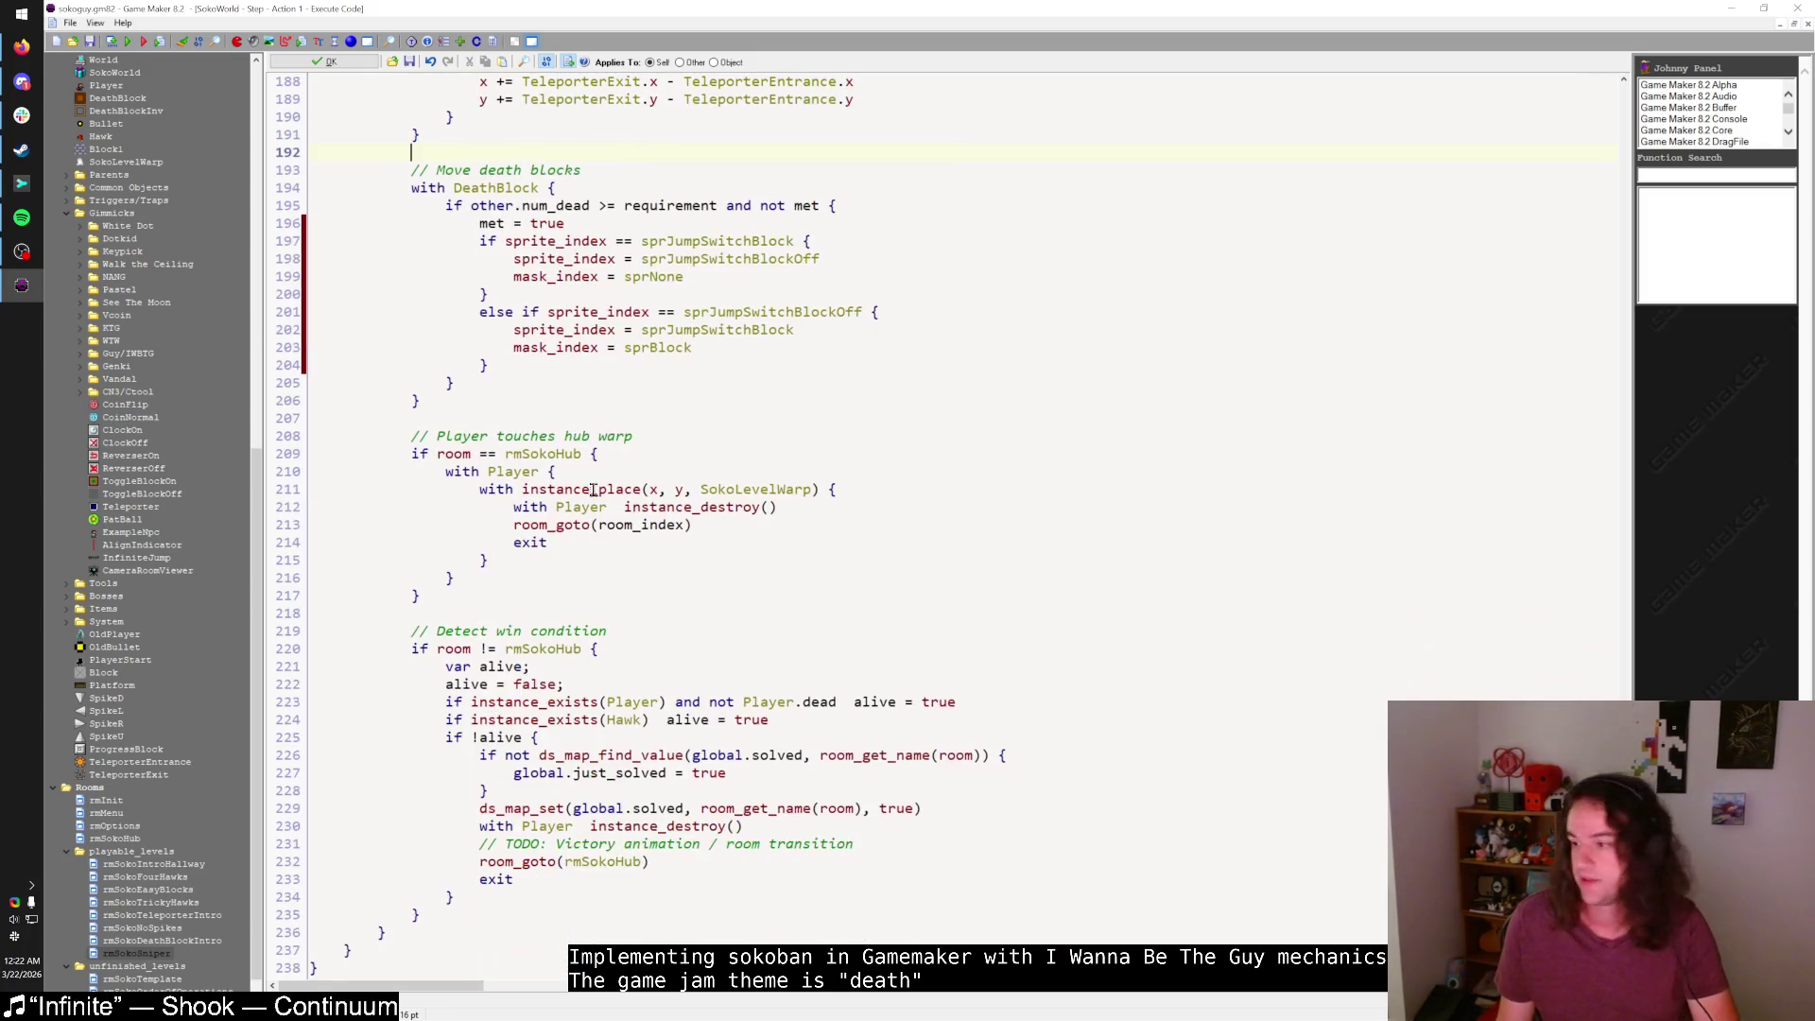
{"action": "scroll", "coordinate": [619, 744], "scroll_direction": "up", "scroll_amount": 15}
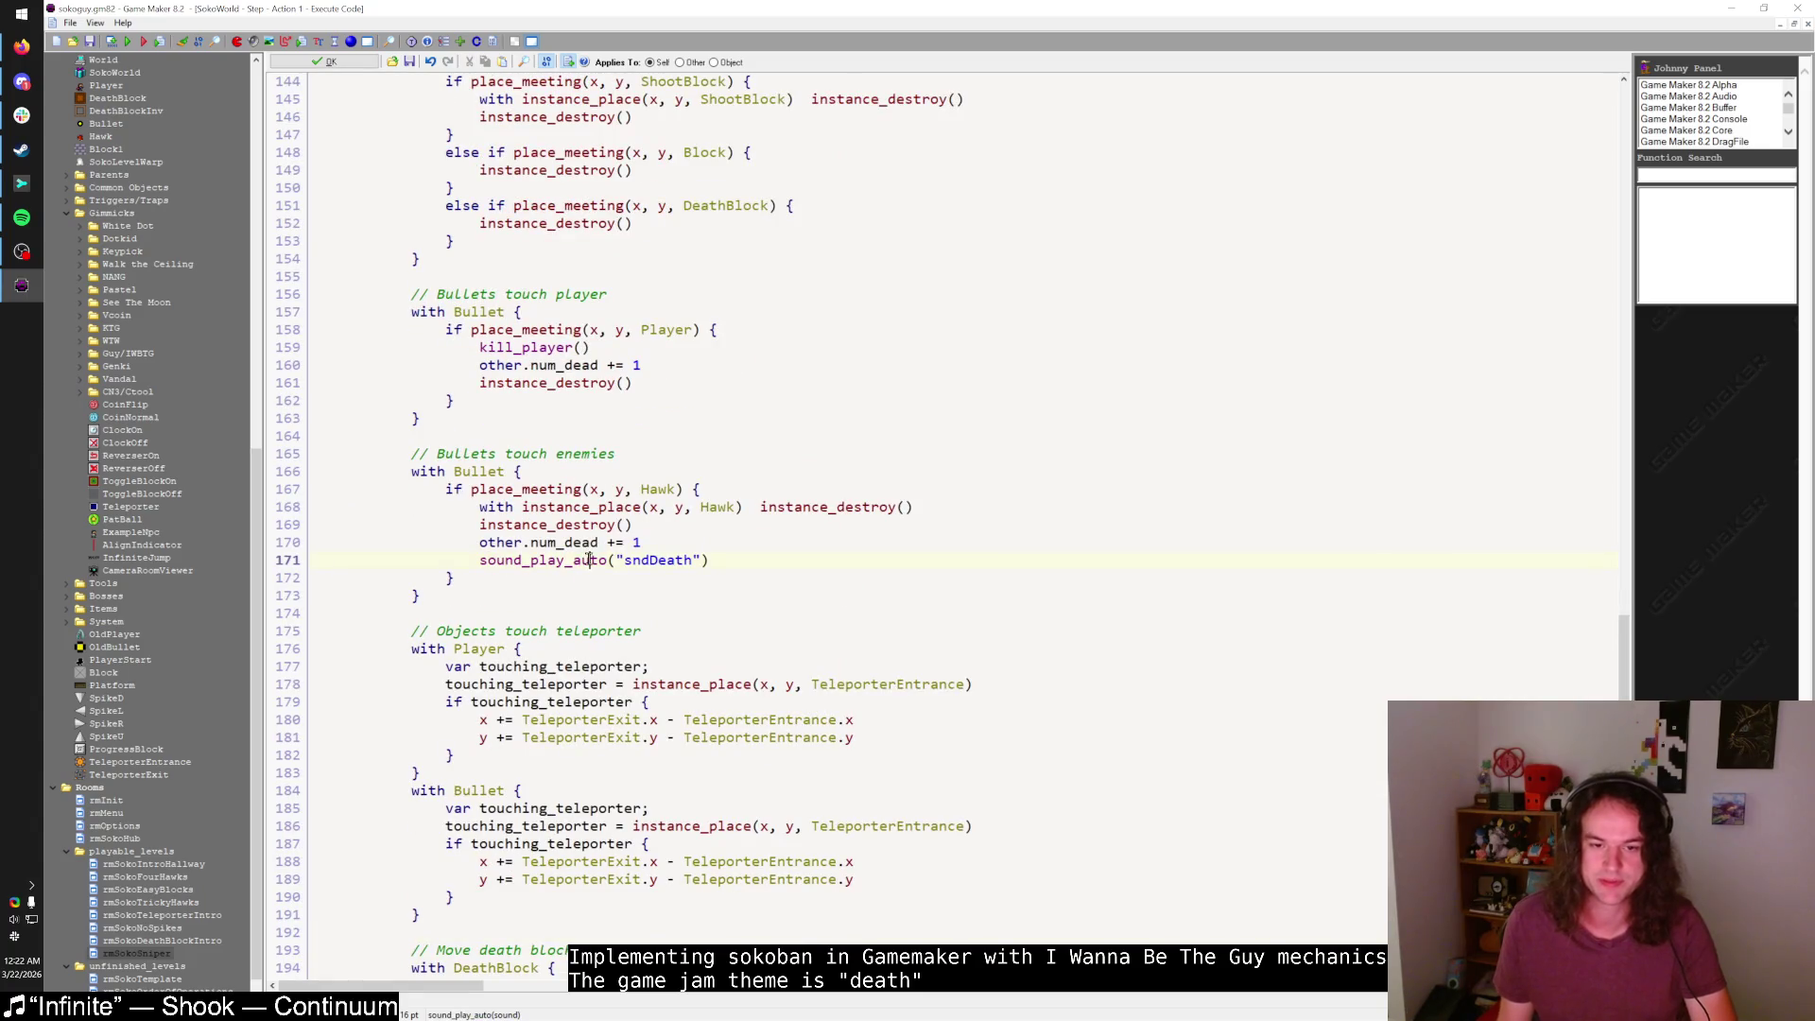
{"action": "scroll", "coordinate": [1615, 679], "scroll_direction": "up", "scroll_amount": 20}
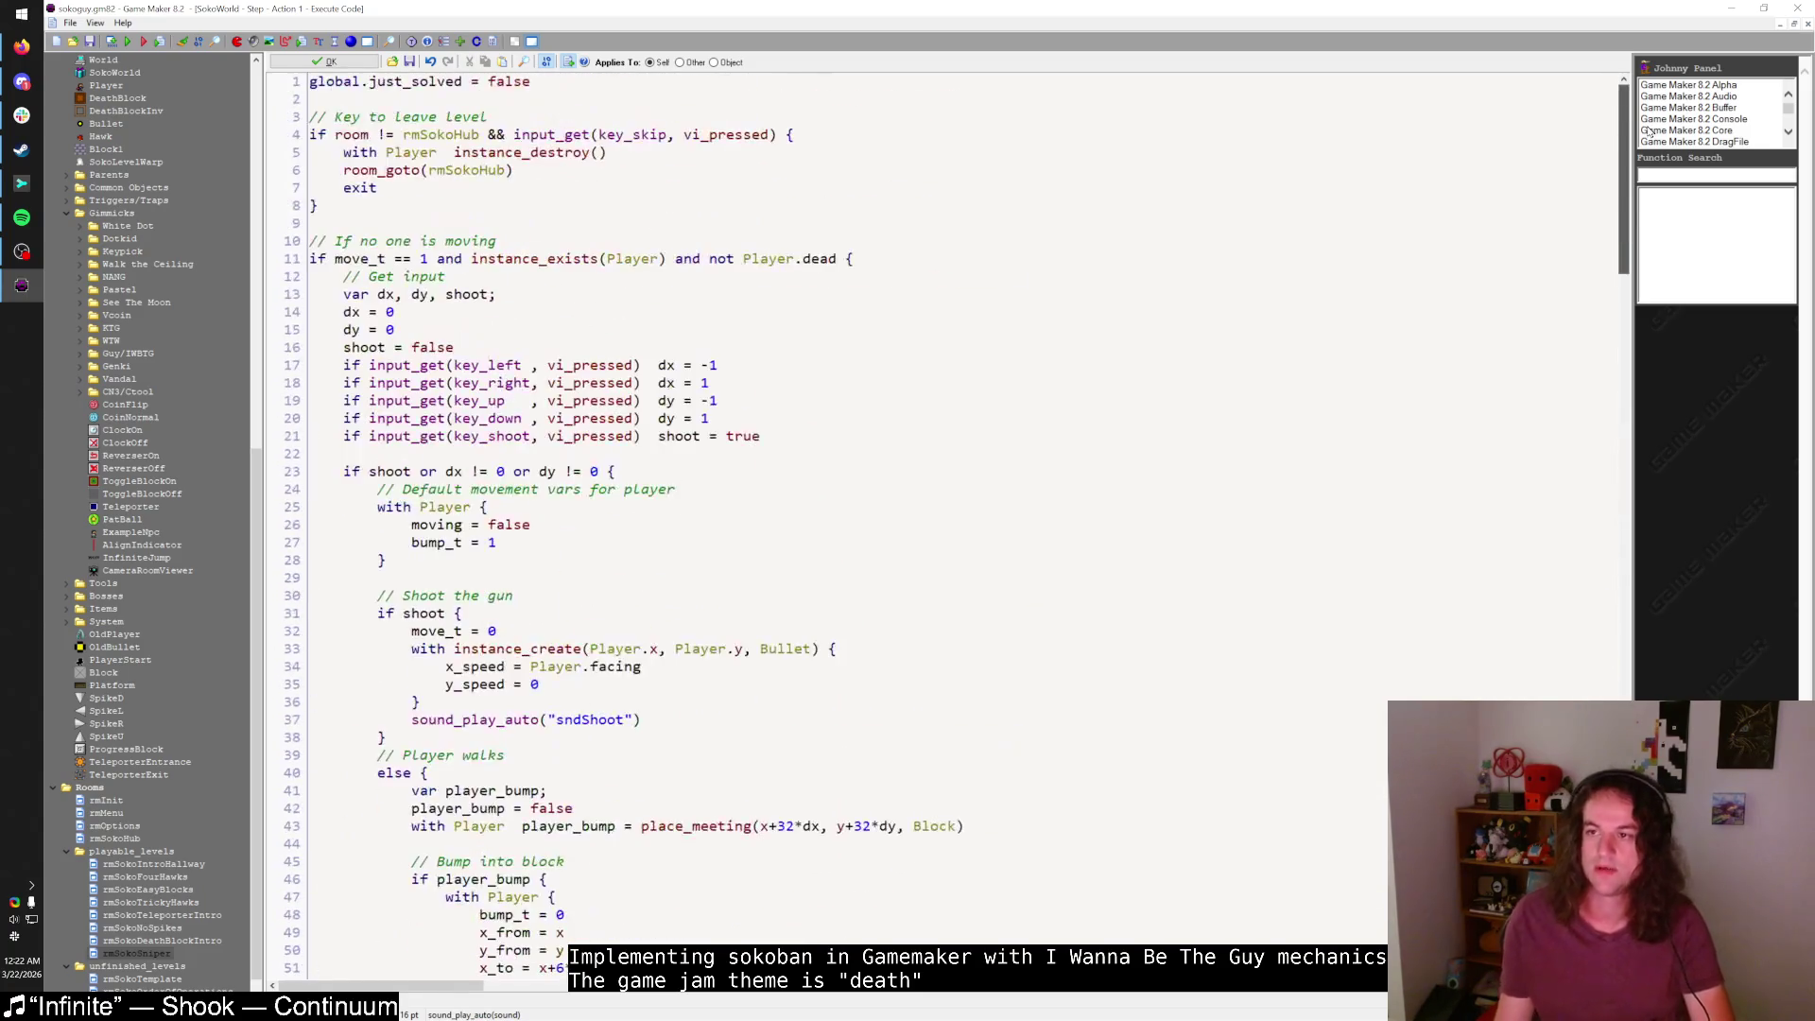
{"action": "scroll", "coordinate": [659, 468], "scroll_direction": "down", "scroll_amount": 4}
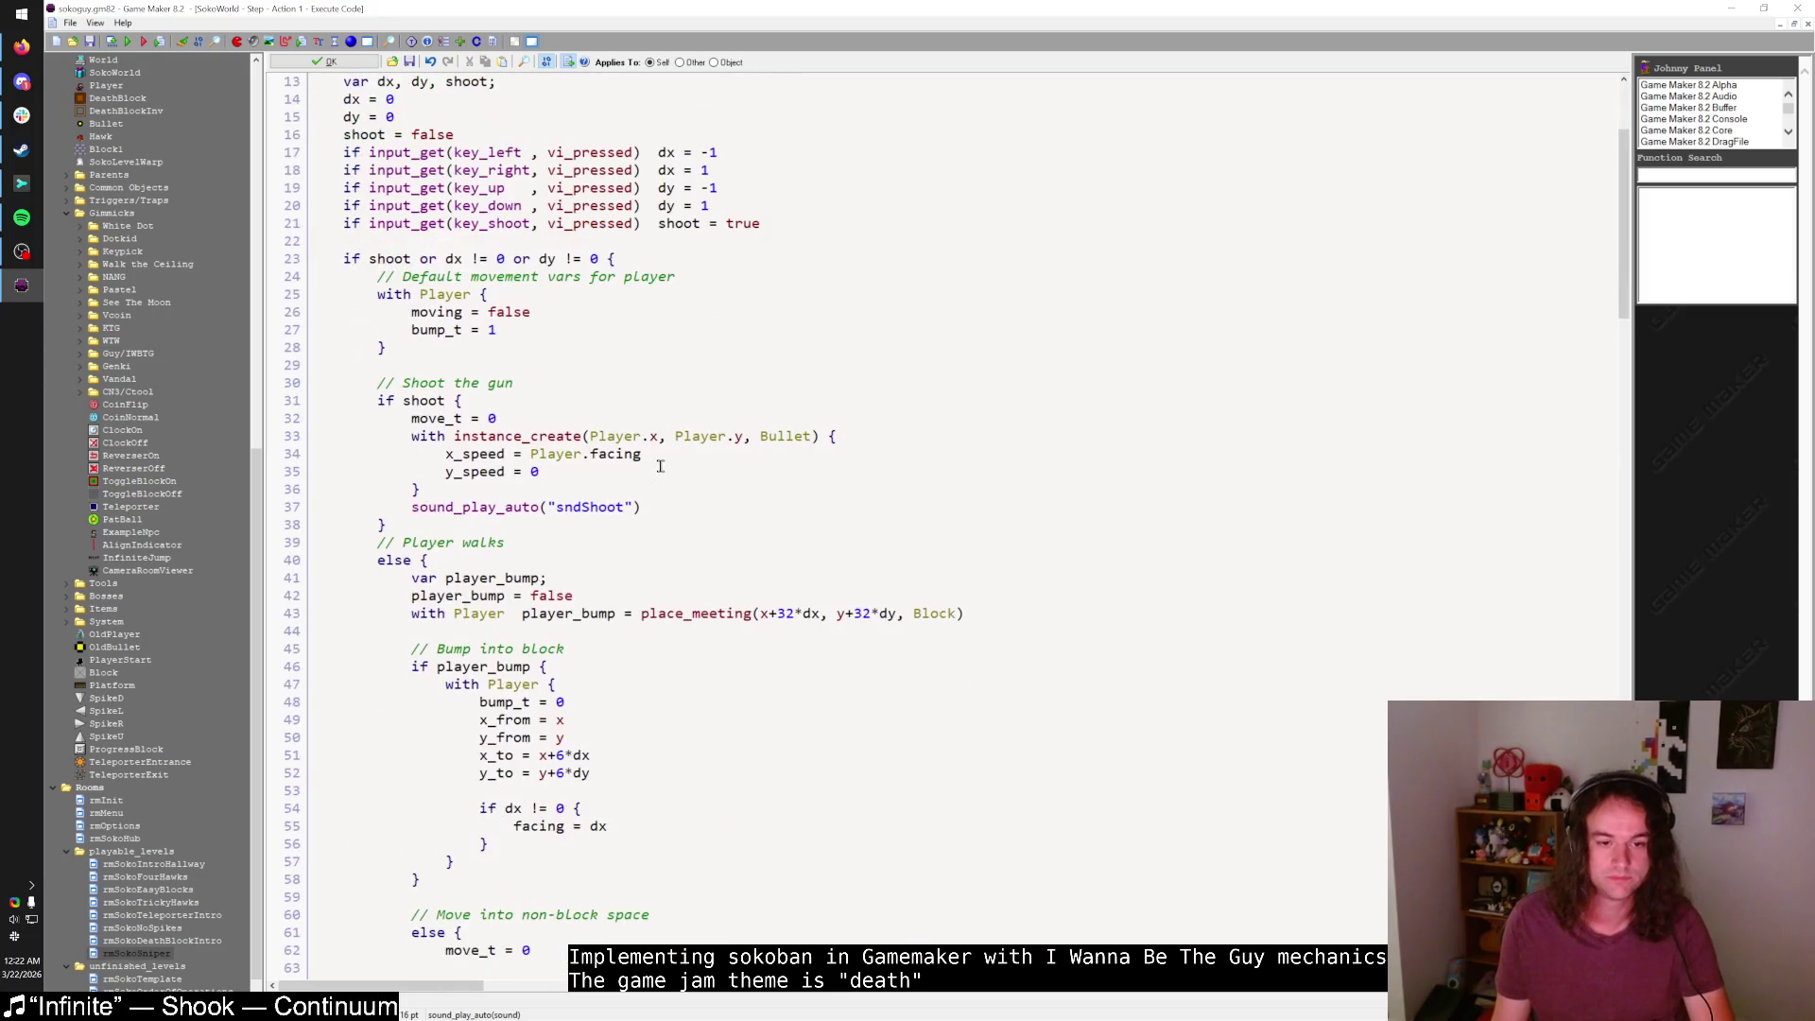
{"action": "scroll", "coordinate": [661, 465], "scroll_direction": "down", "scroll_amount": 3}
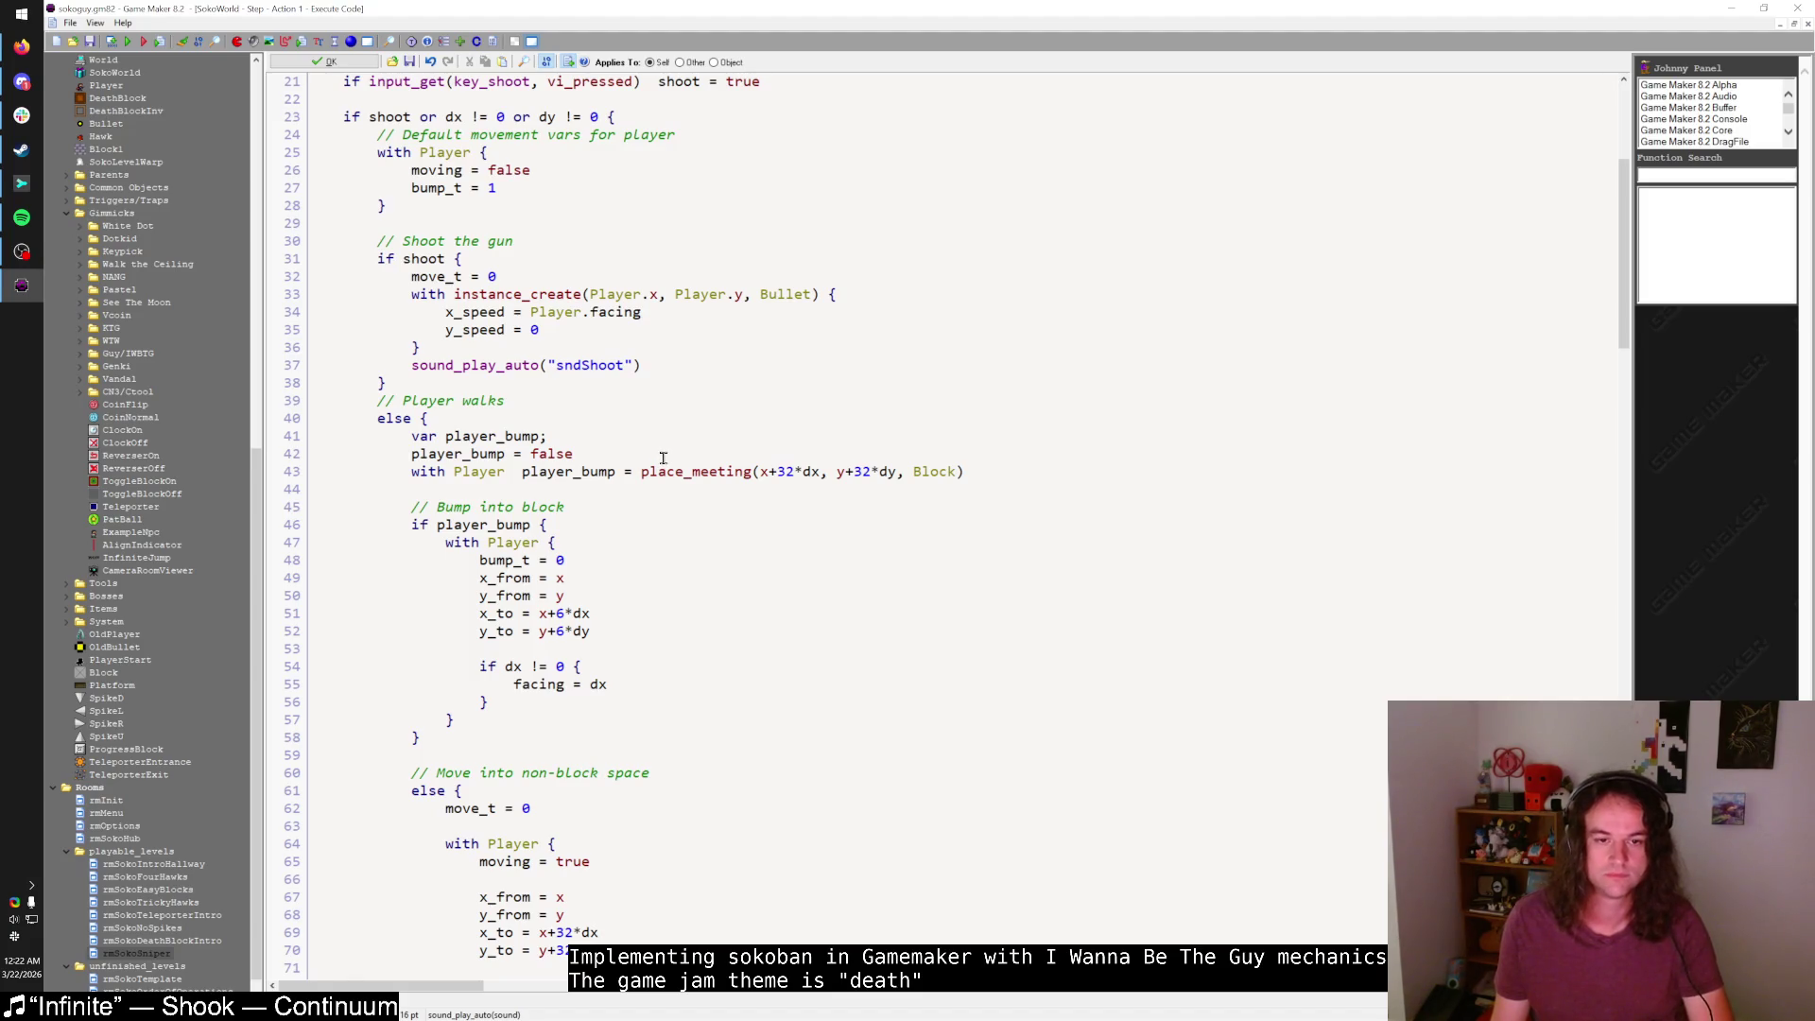
{"action": "scroll", "coordinate": [663, 459], "scroll_direction": "down", "scroll_amount": 20}
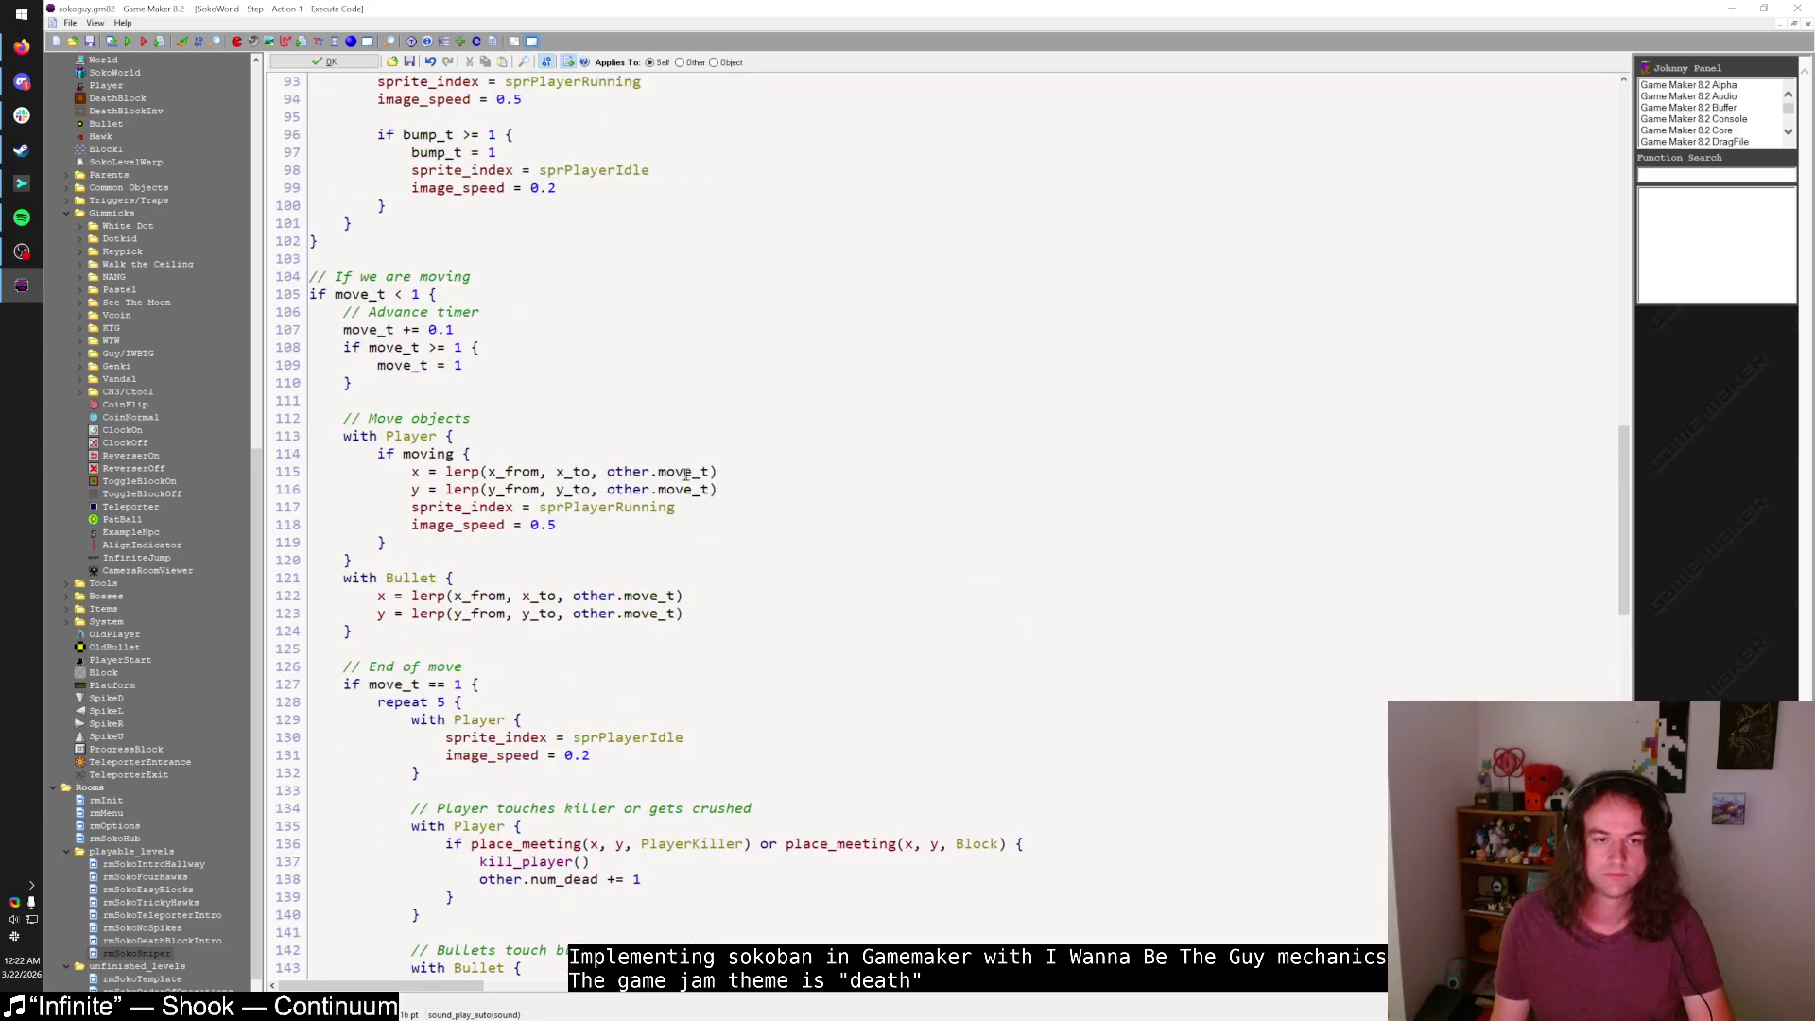
{"action": "scroll", "coordinate": [686, 473], "scroll_direction": "down", "scroll_amount": 5}
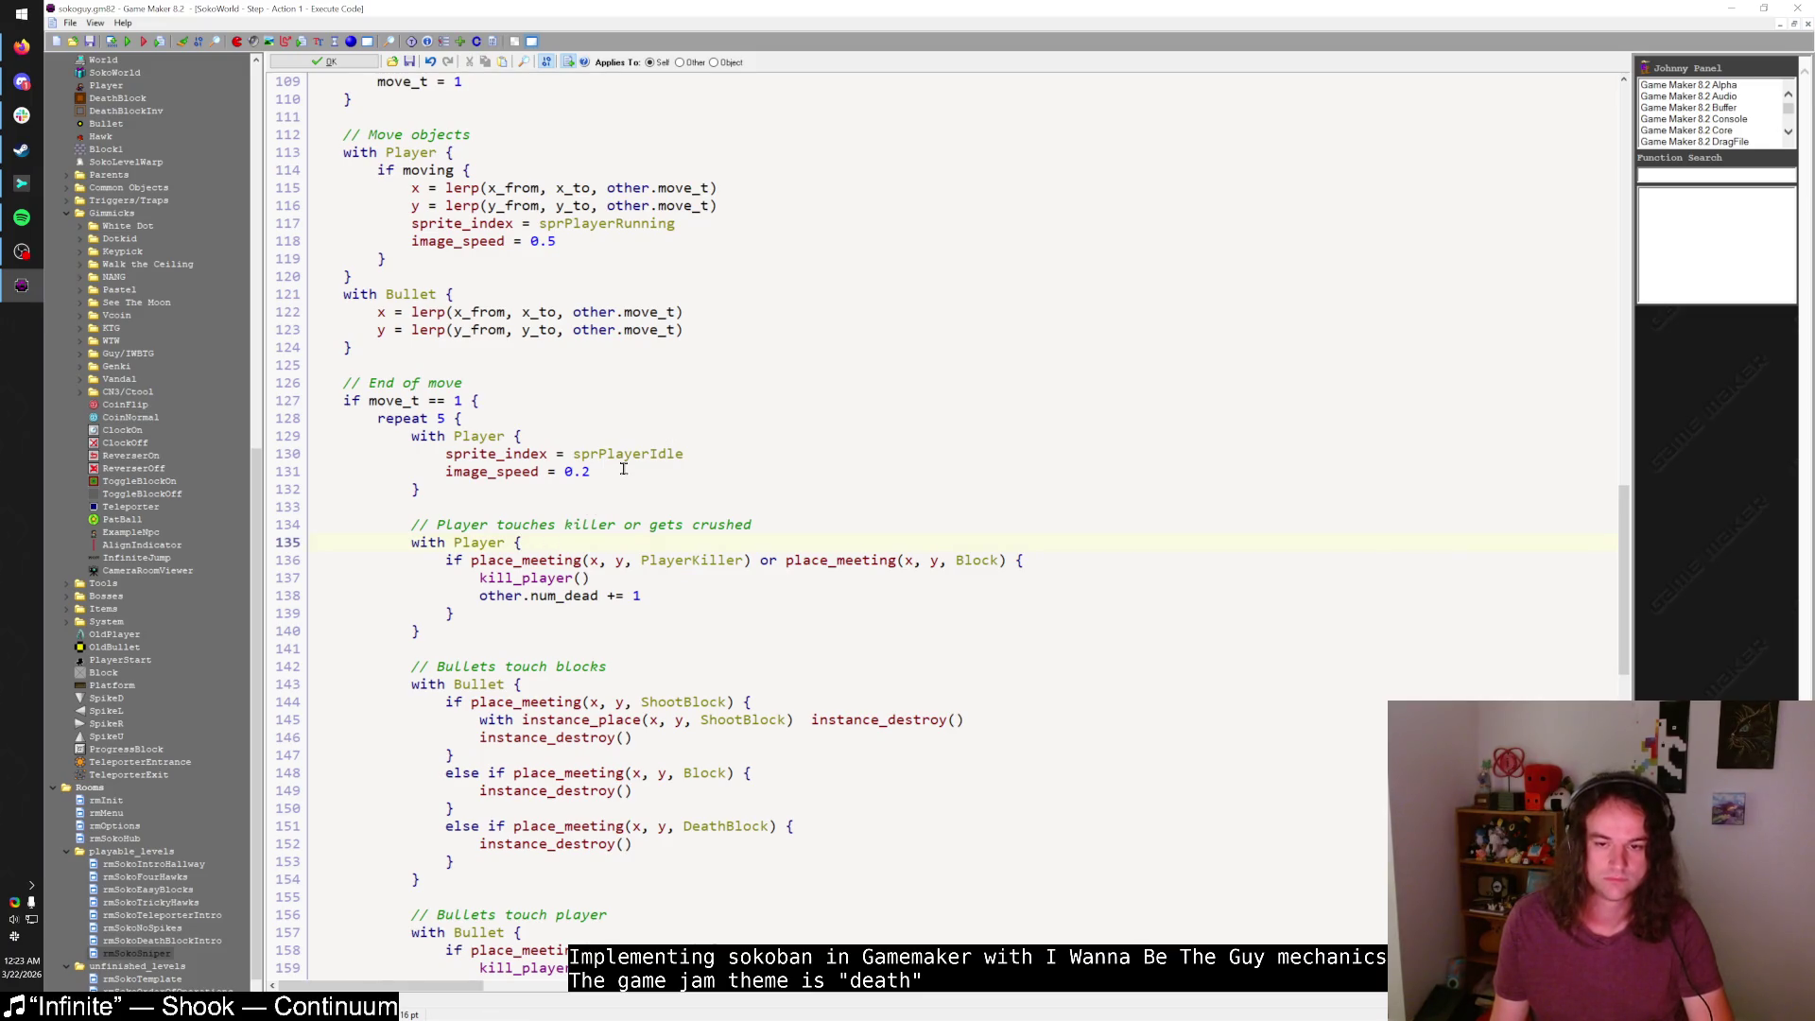
{"action": "key", "text": "F12"}
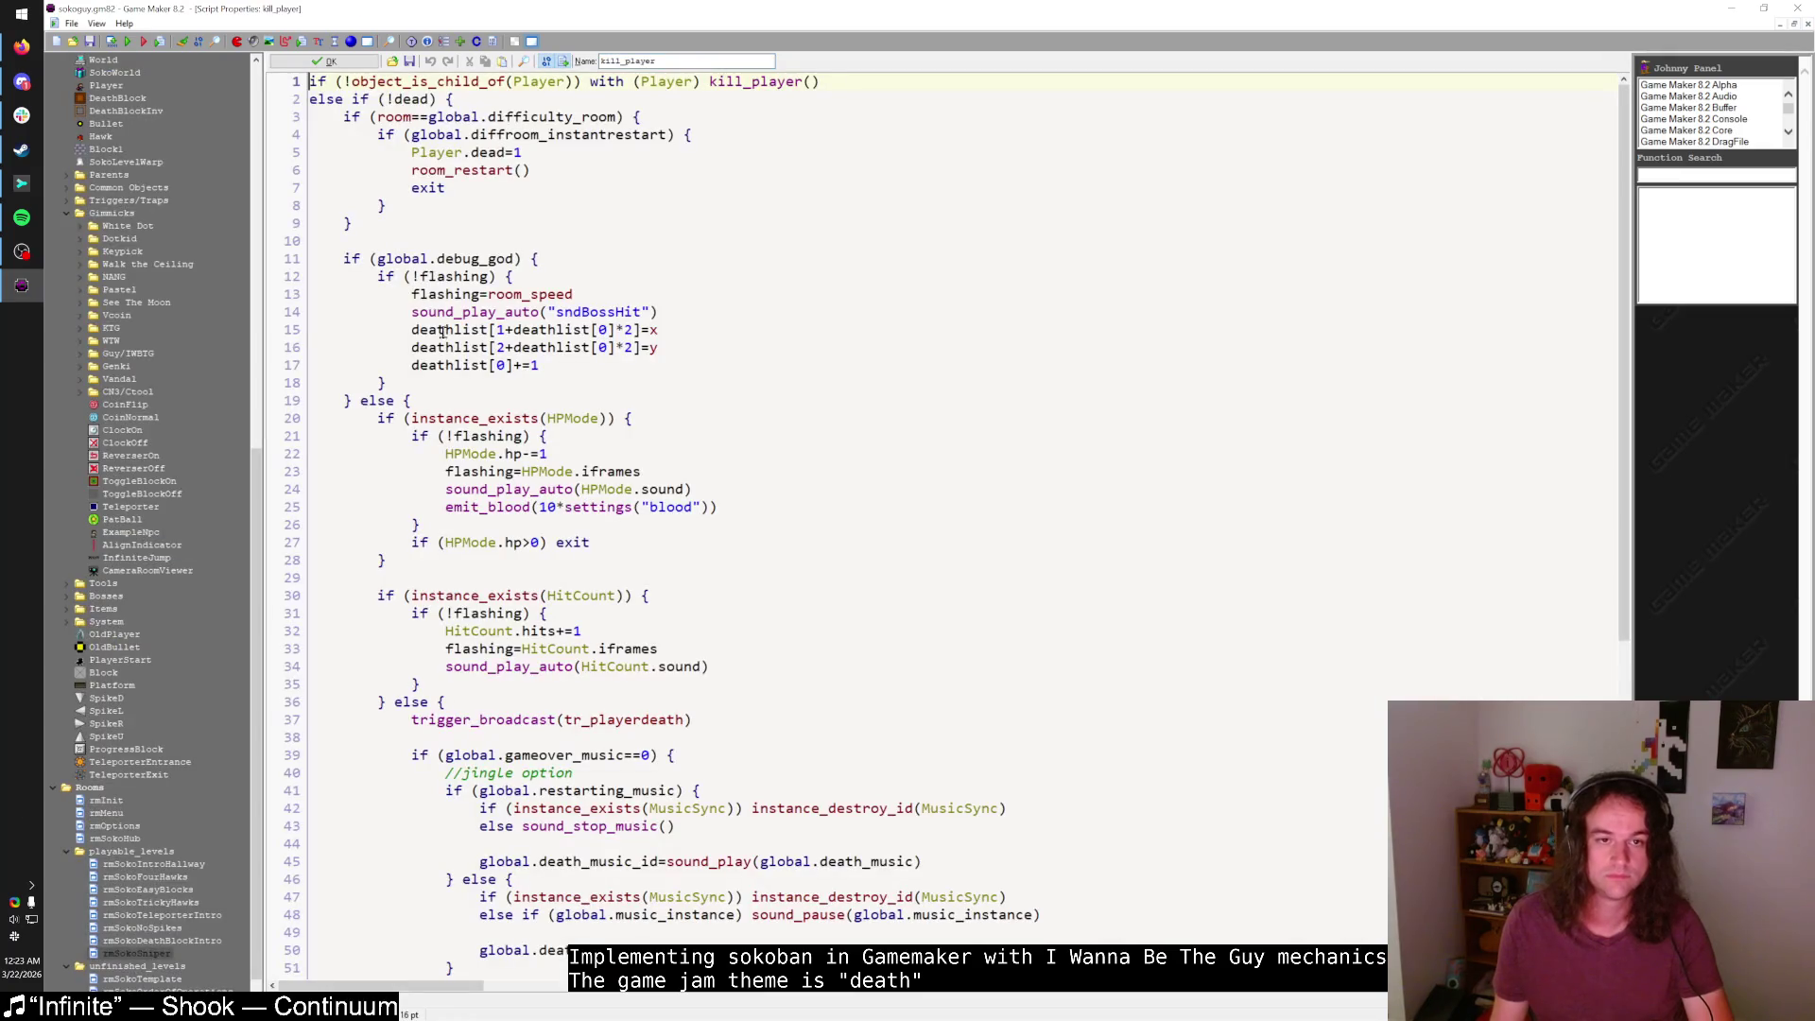
{"action": "left_click", "coordinate": [282, 64]}
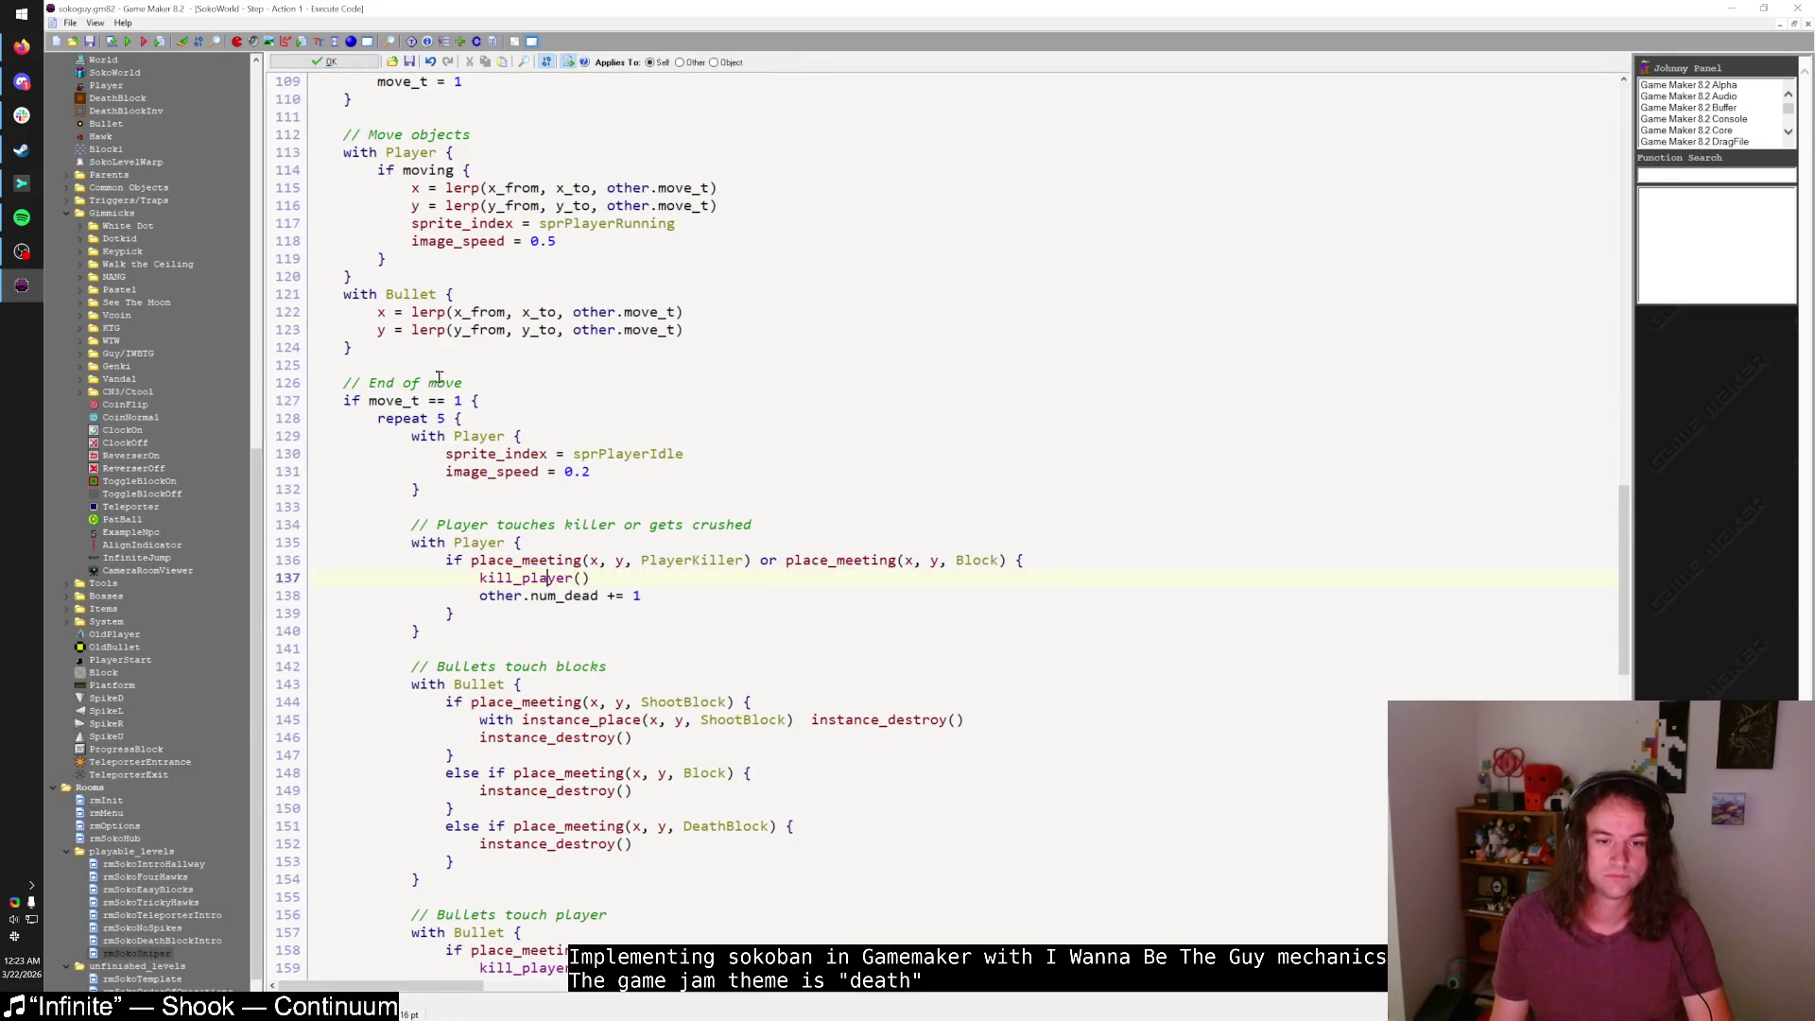
{"action": "scroll", "coordinate": [439, 378], "scroll_direction": "down", "scroll_amount": 15}
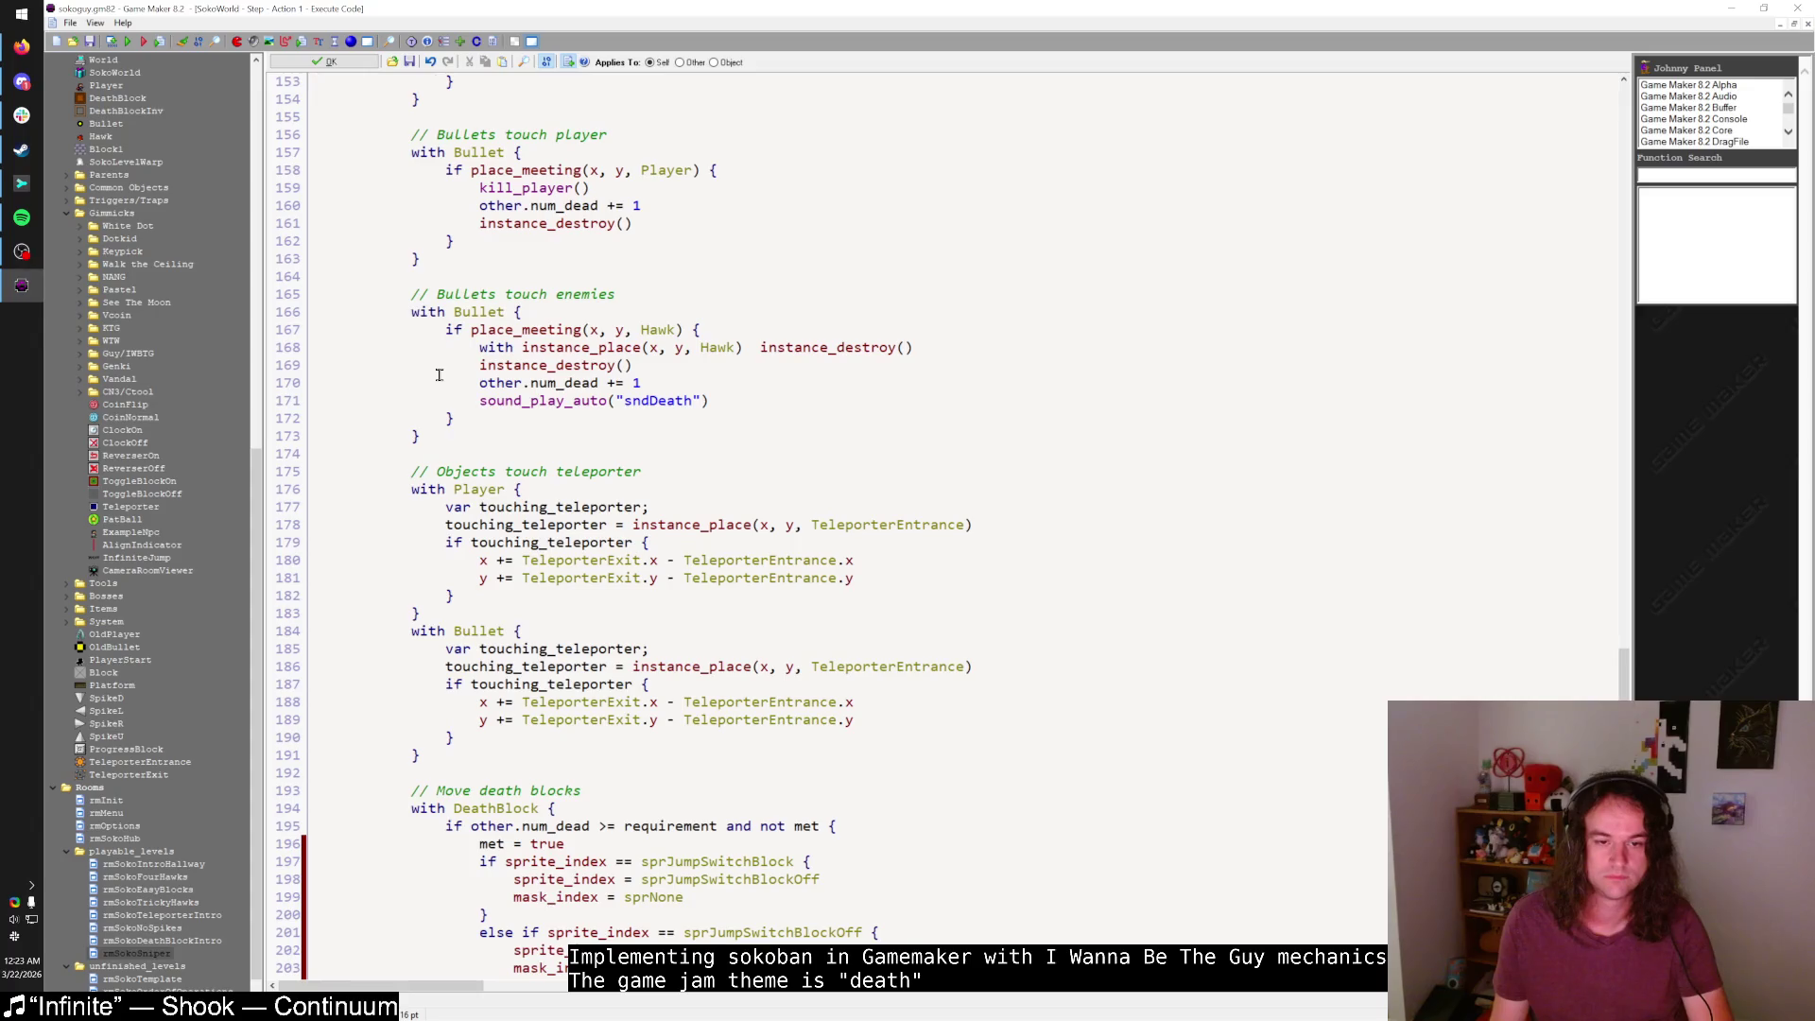
{"action": "scroll", "coordinate": [438, 375], "scroll_direction": "down", "scroll_amount": 3}
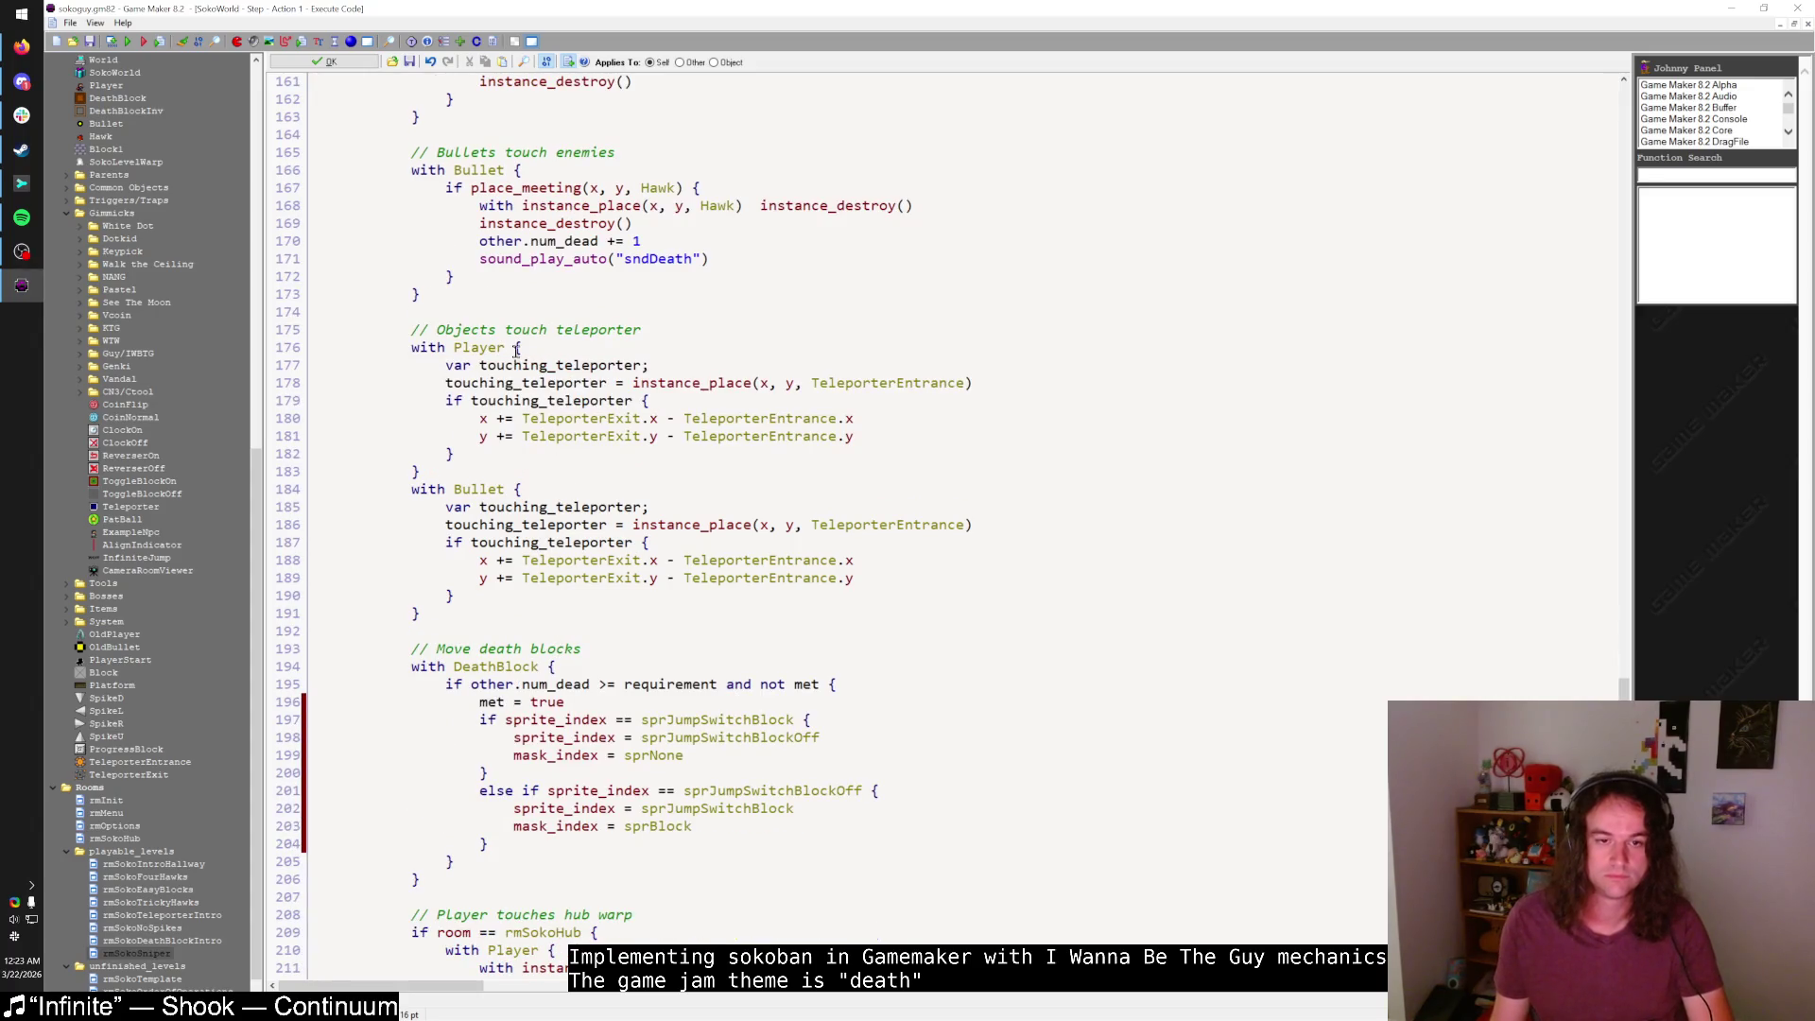
{"action": "key", "text": "Return"}
Add 'if dead continue' guards to the teleporter and hub-warp Player blocks
{"action": "type", "text": "if n"}
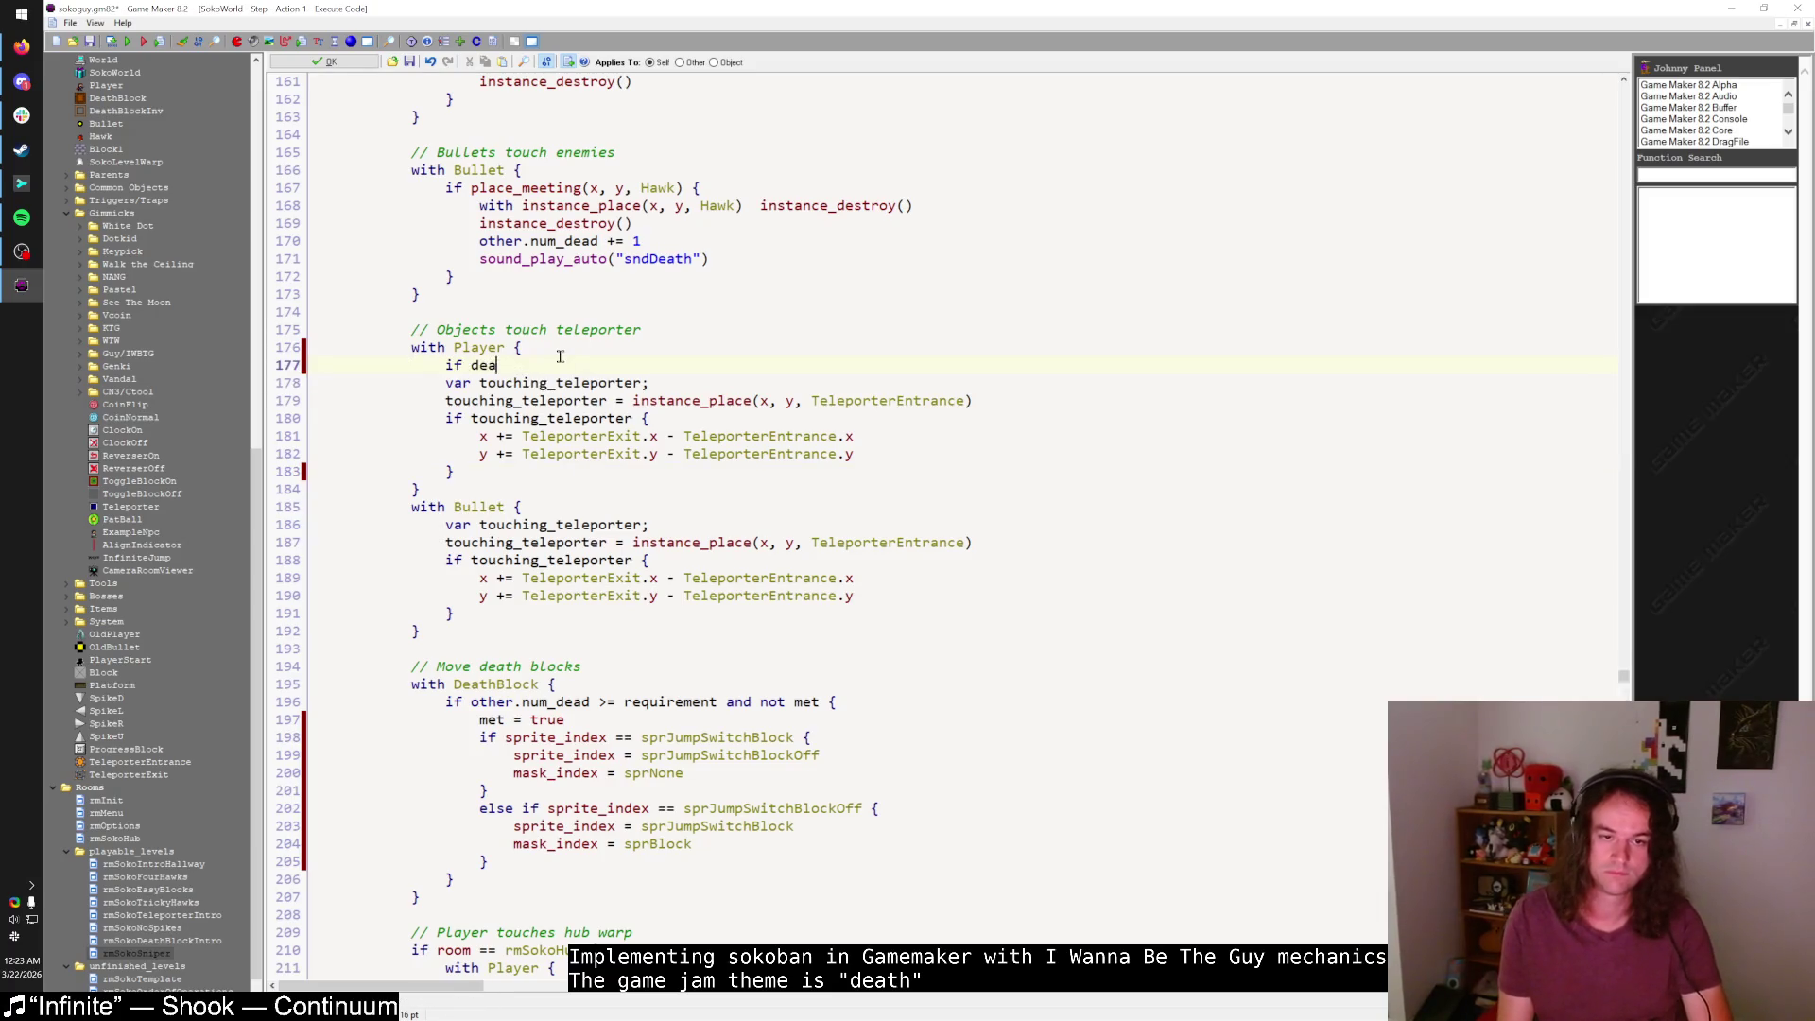
{"action": "type", "text": "continue"}
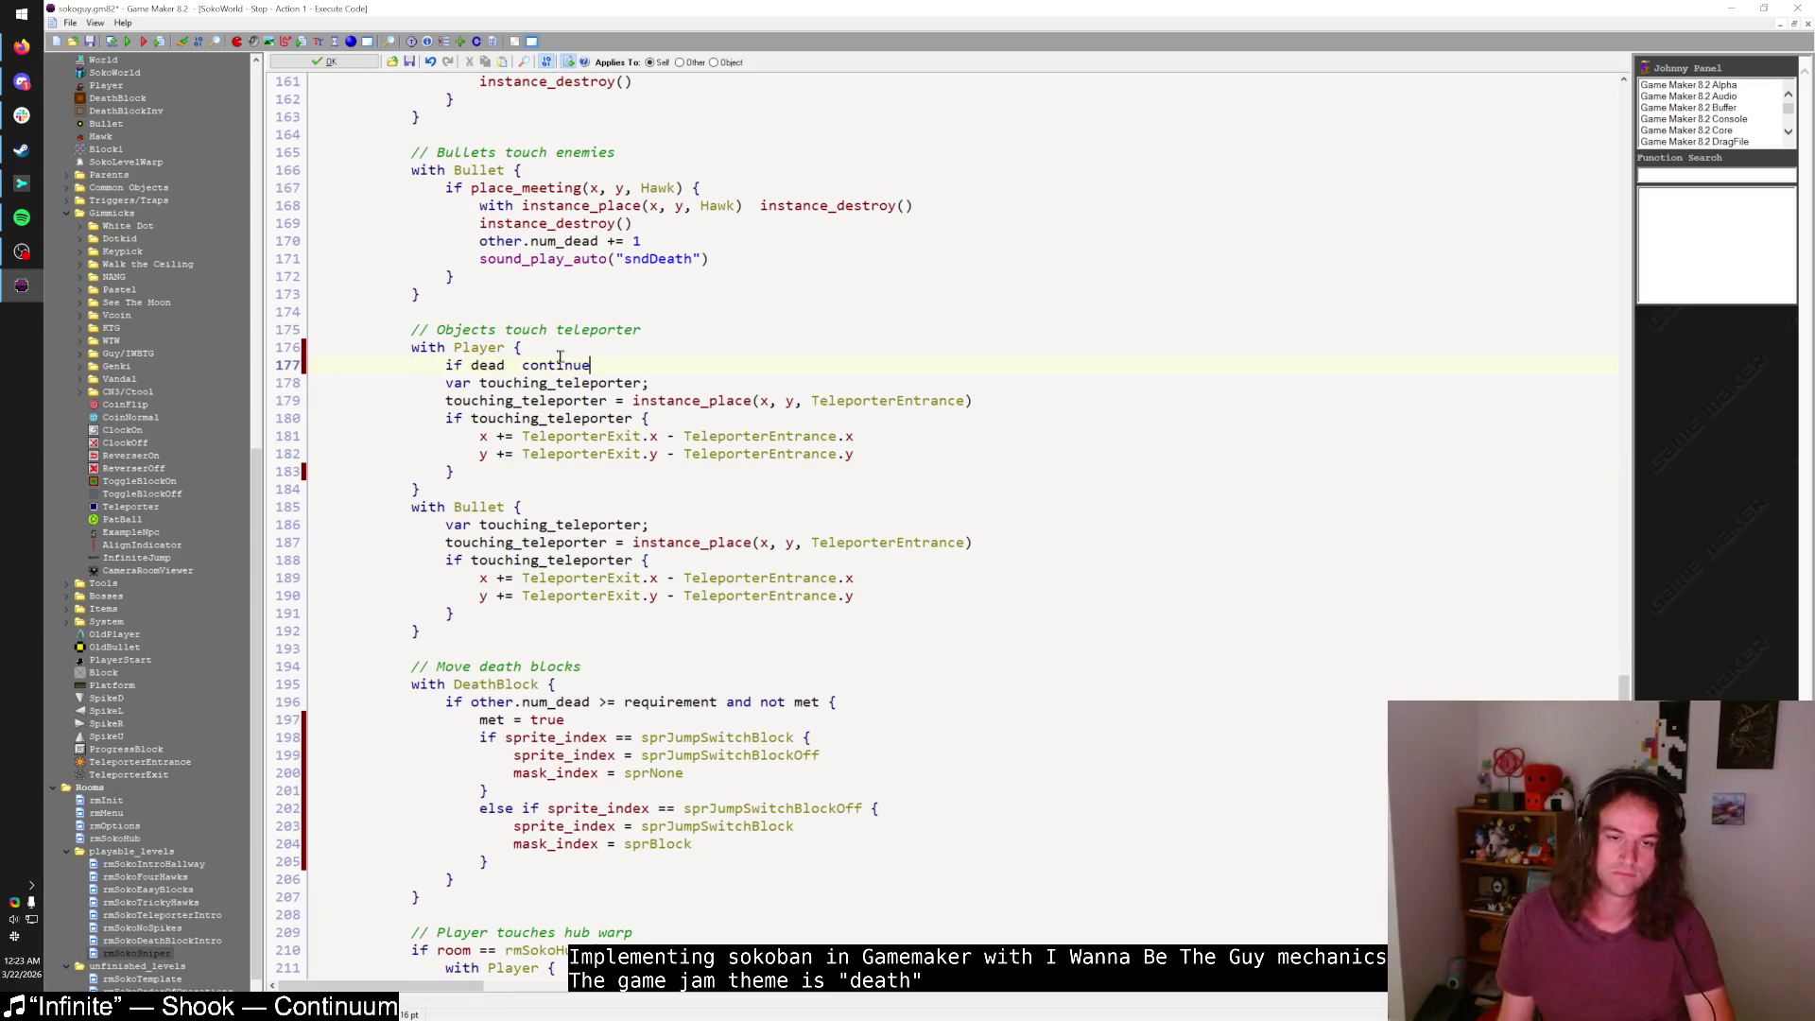
{"action": "scroll", "coordinate": [557, 473], "scroll_direction": "down", "scroll_amount": 4}
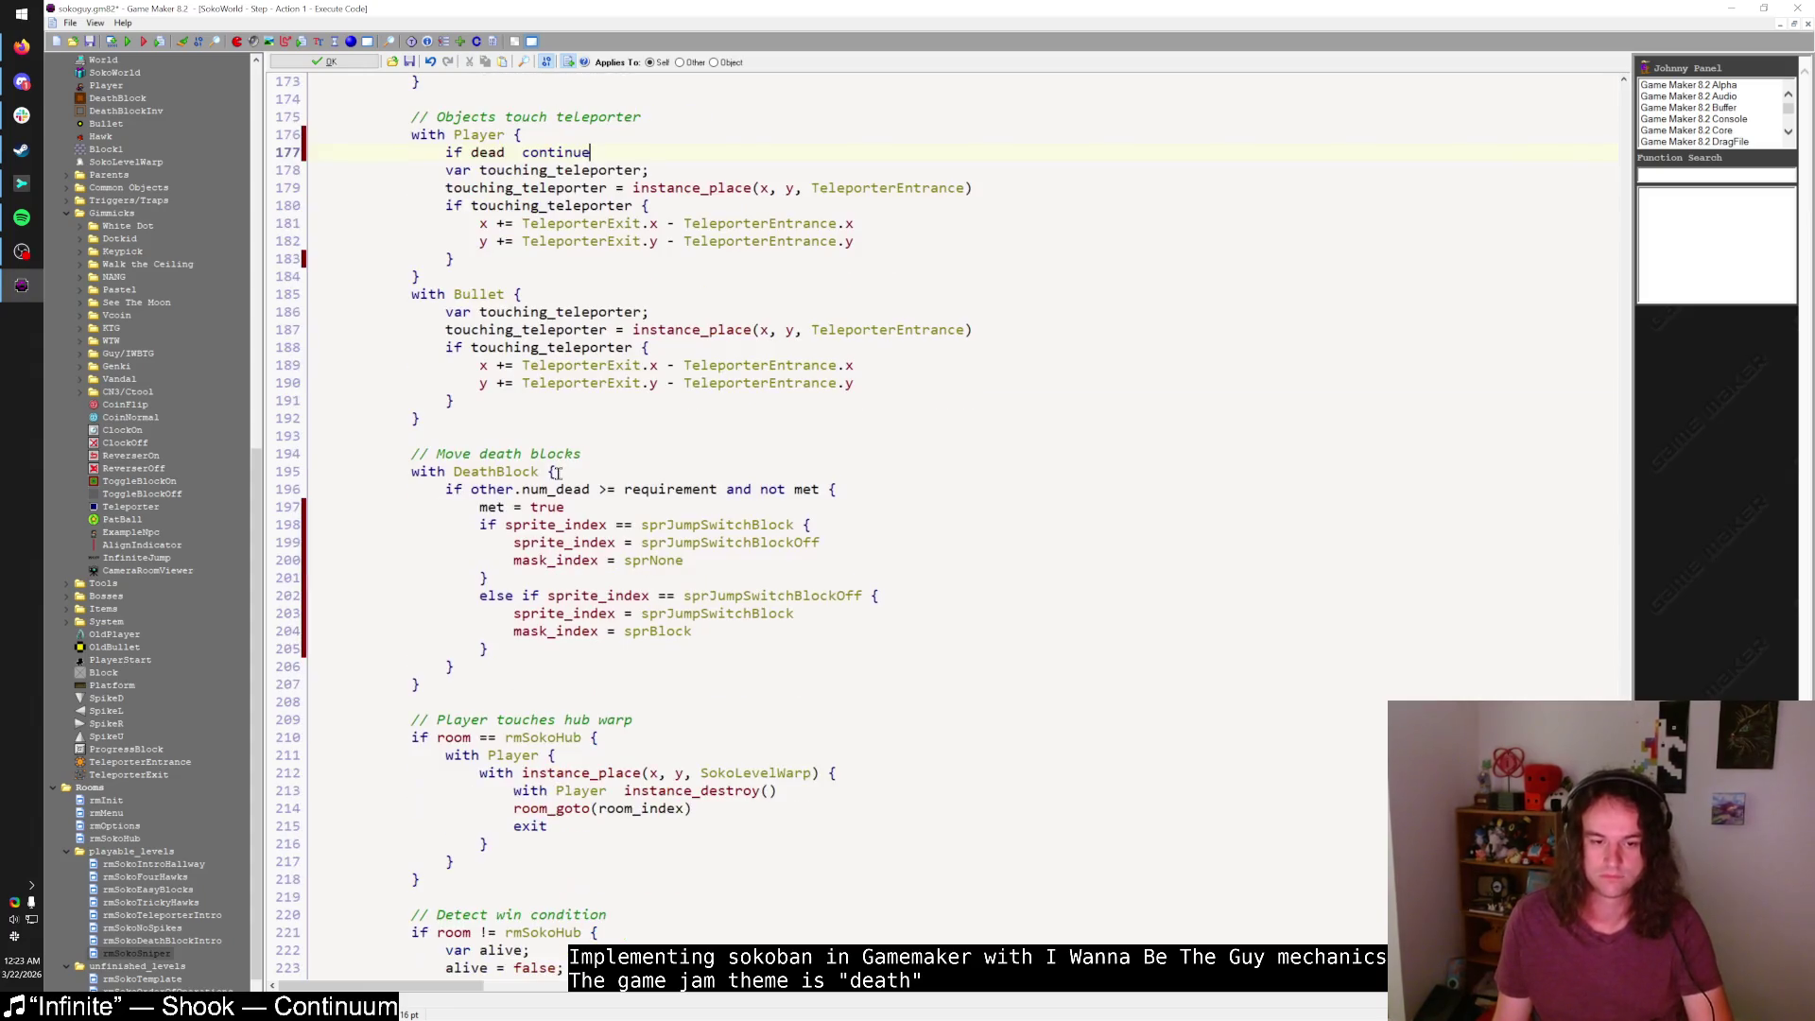
{"action": "scroll", "coordinate": [558, 472], "scroll_direction": "down", "scroll_amount": 3}
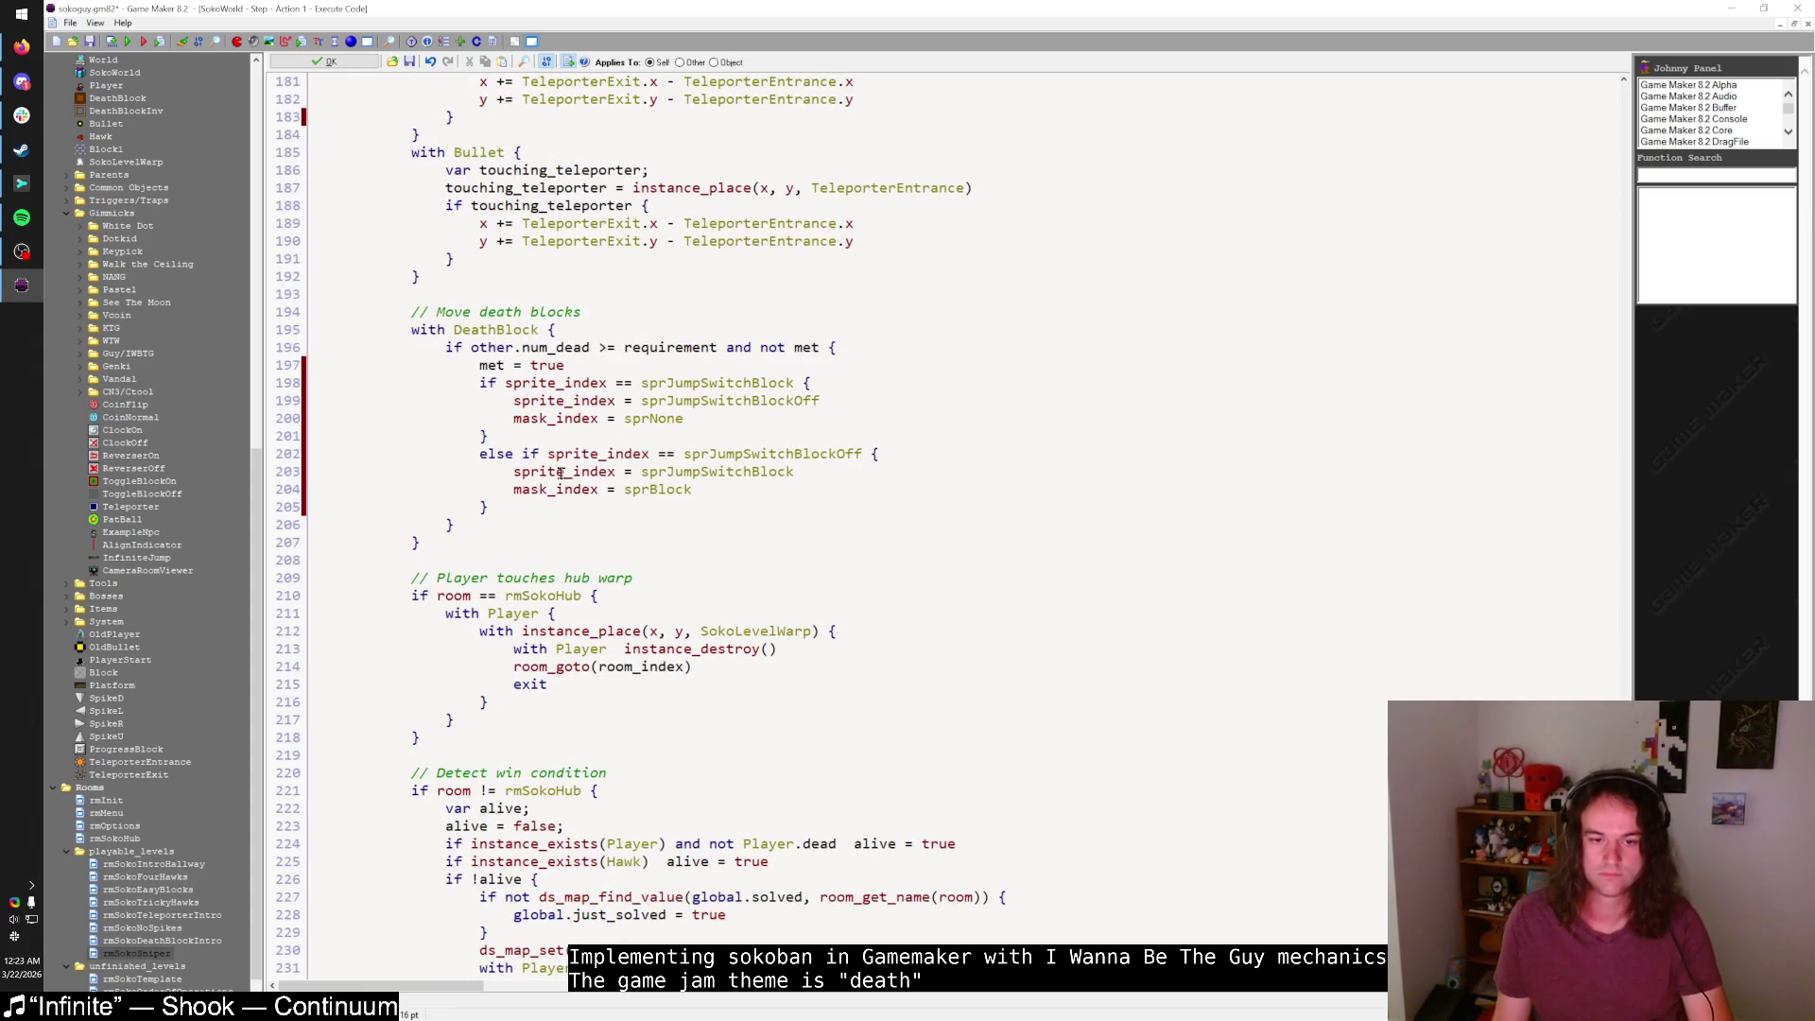
{"action": "left_click", "coordinate": [599, 615]}
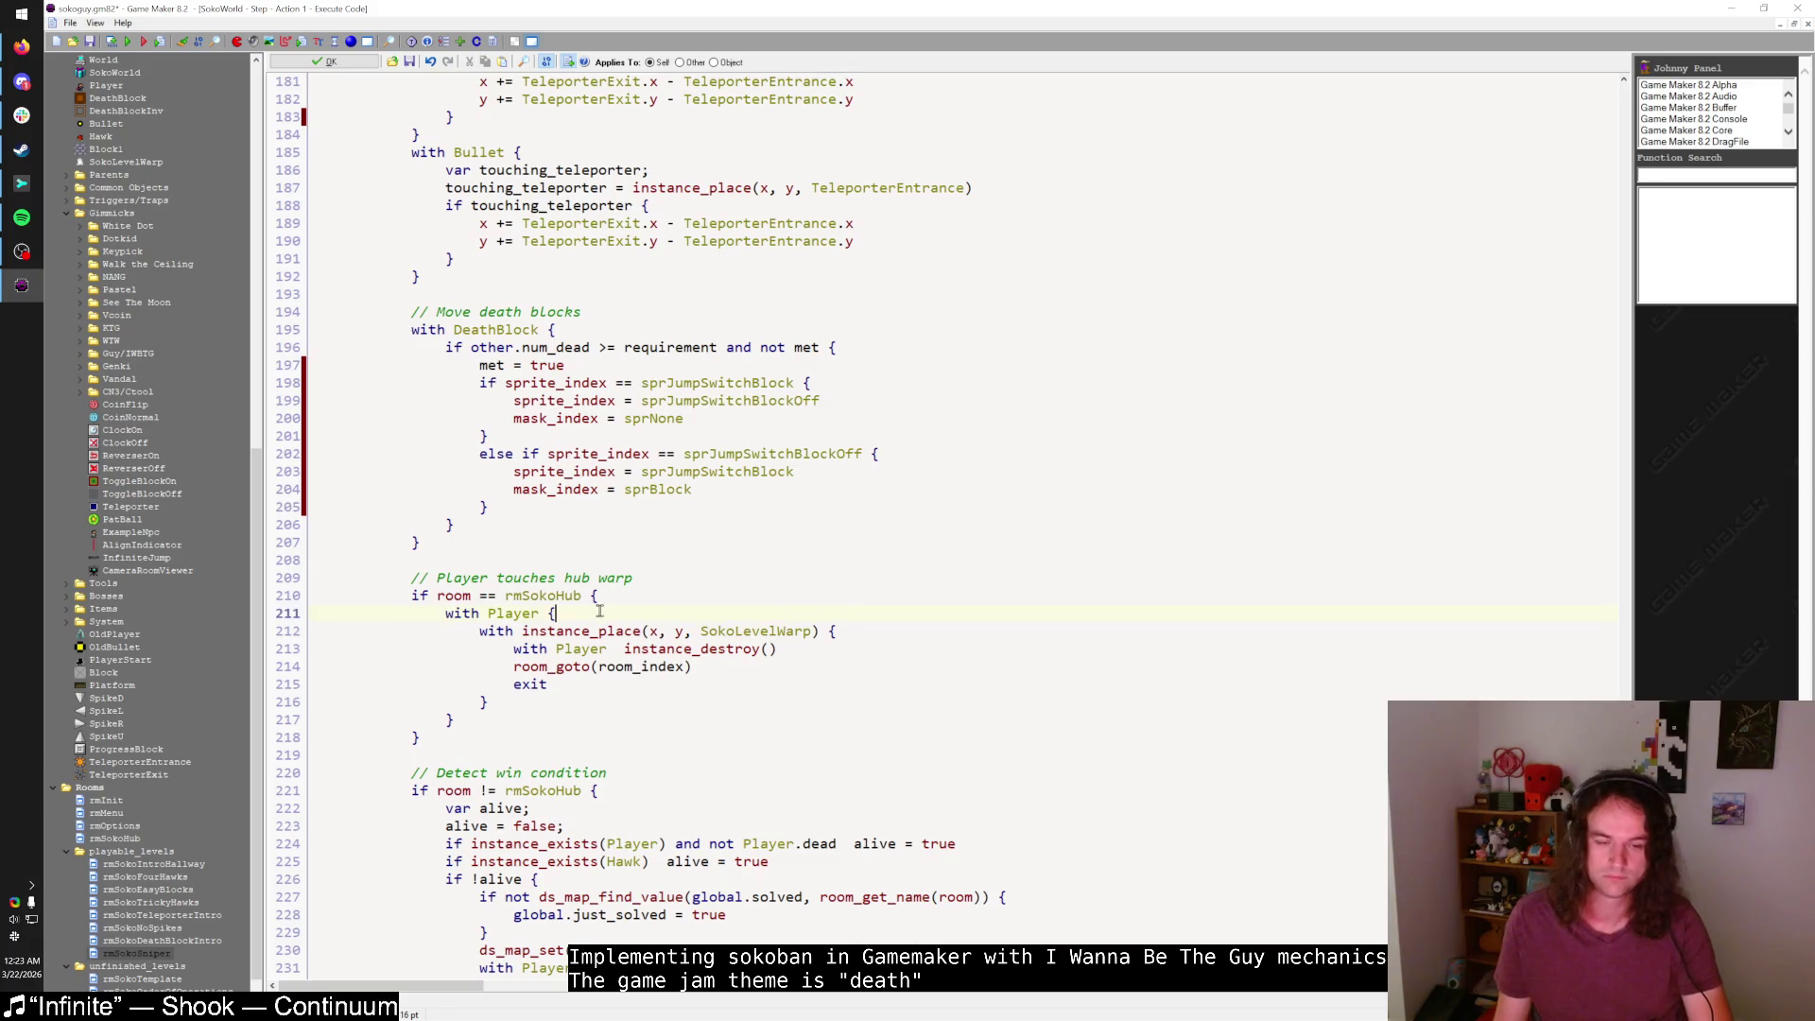
{"action": "key", "text": "Return"}
{"action": "type", "text": "if dead  continue"}
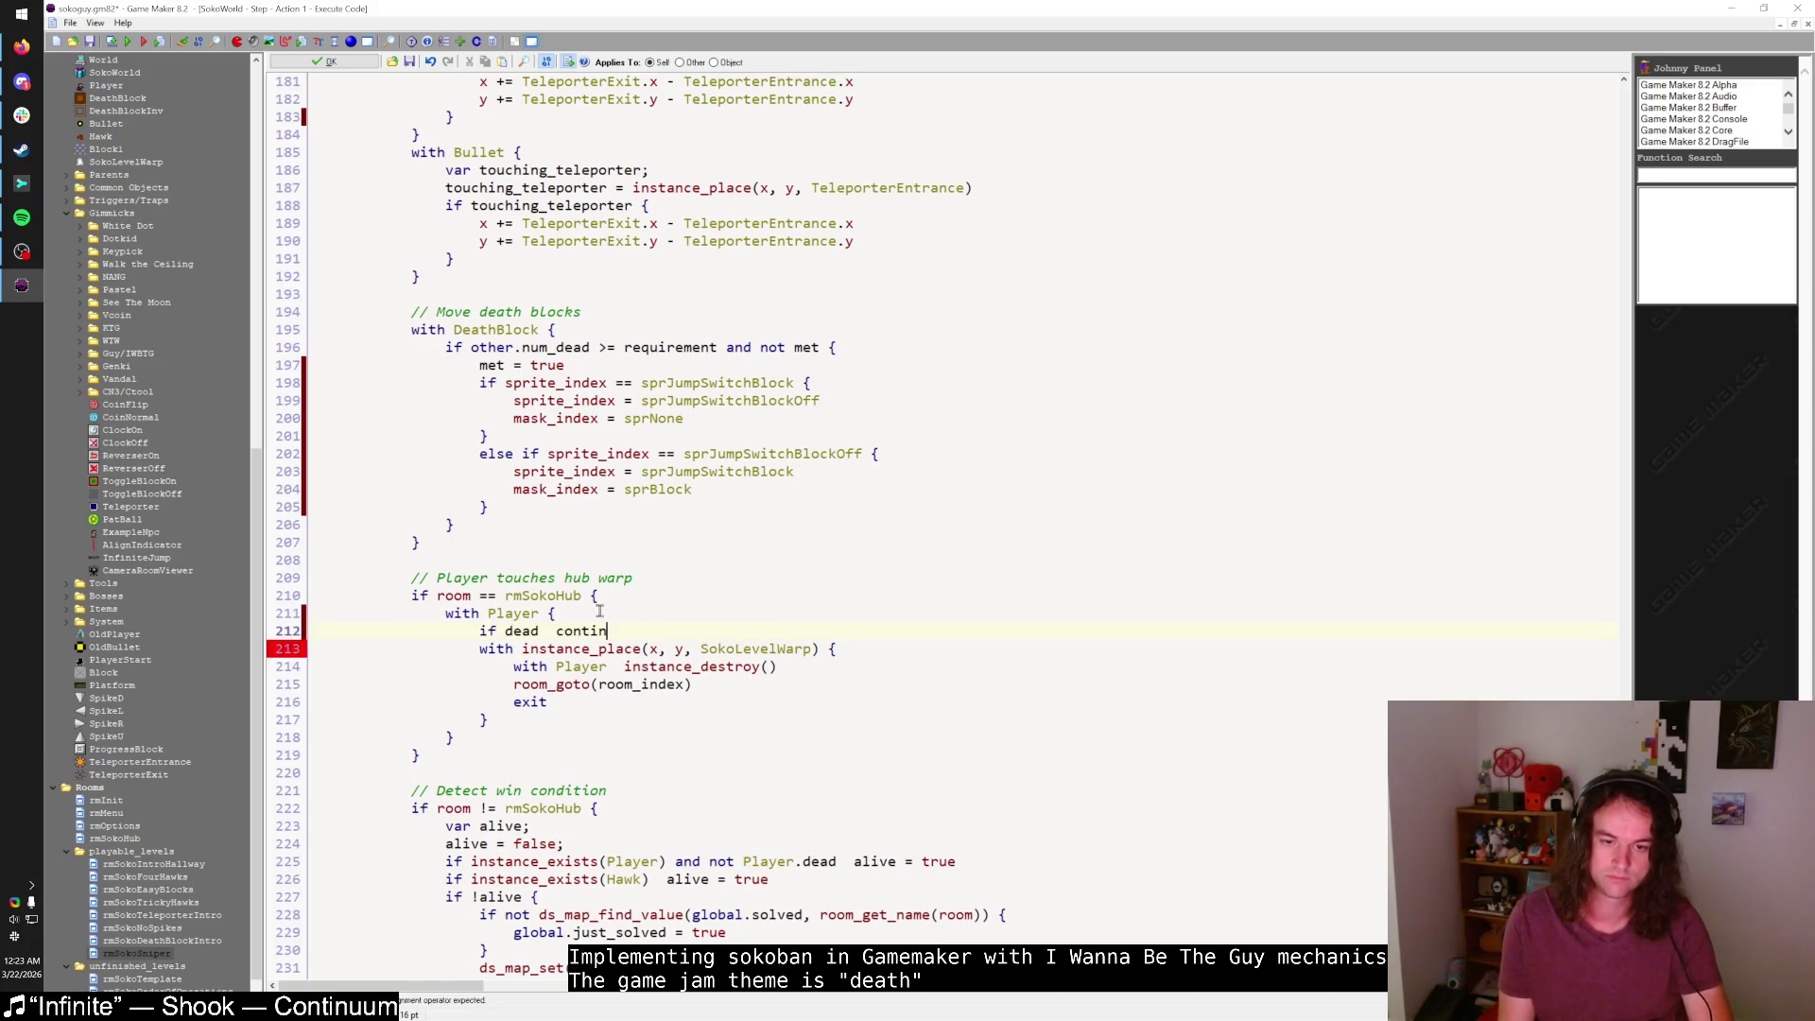
Add 'if dead continue' as the first line inside the with Player block on line 64
{"action": "scroll", "coordinate": [587, 747], "scroll_direction": "down", "scroll_amount": 3}
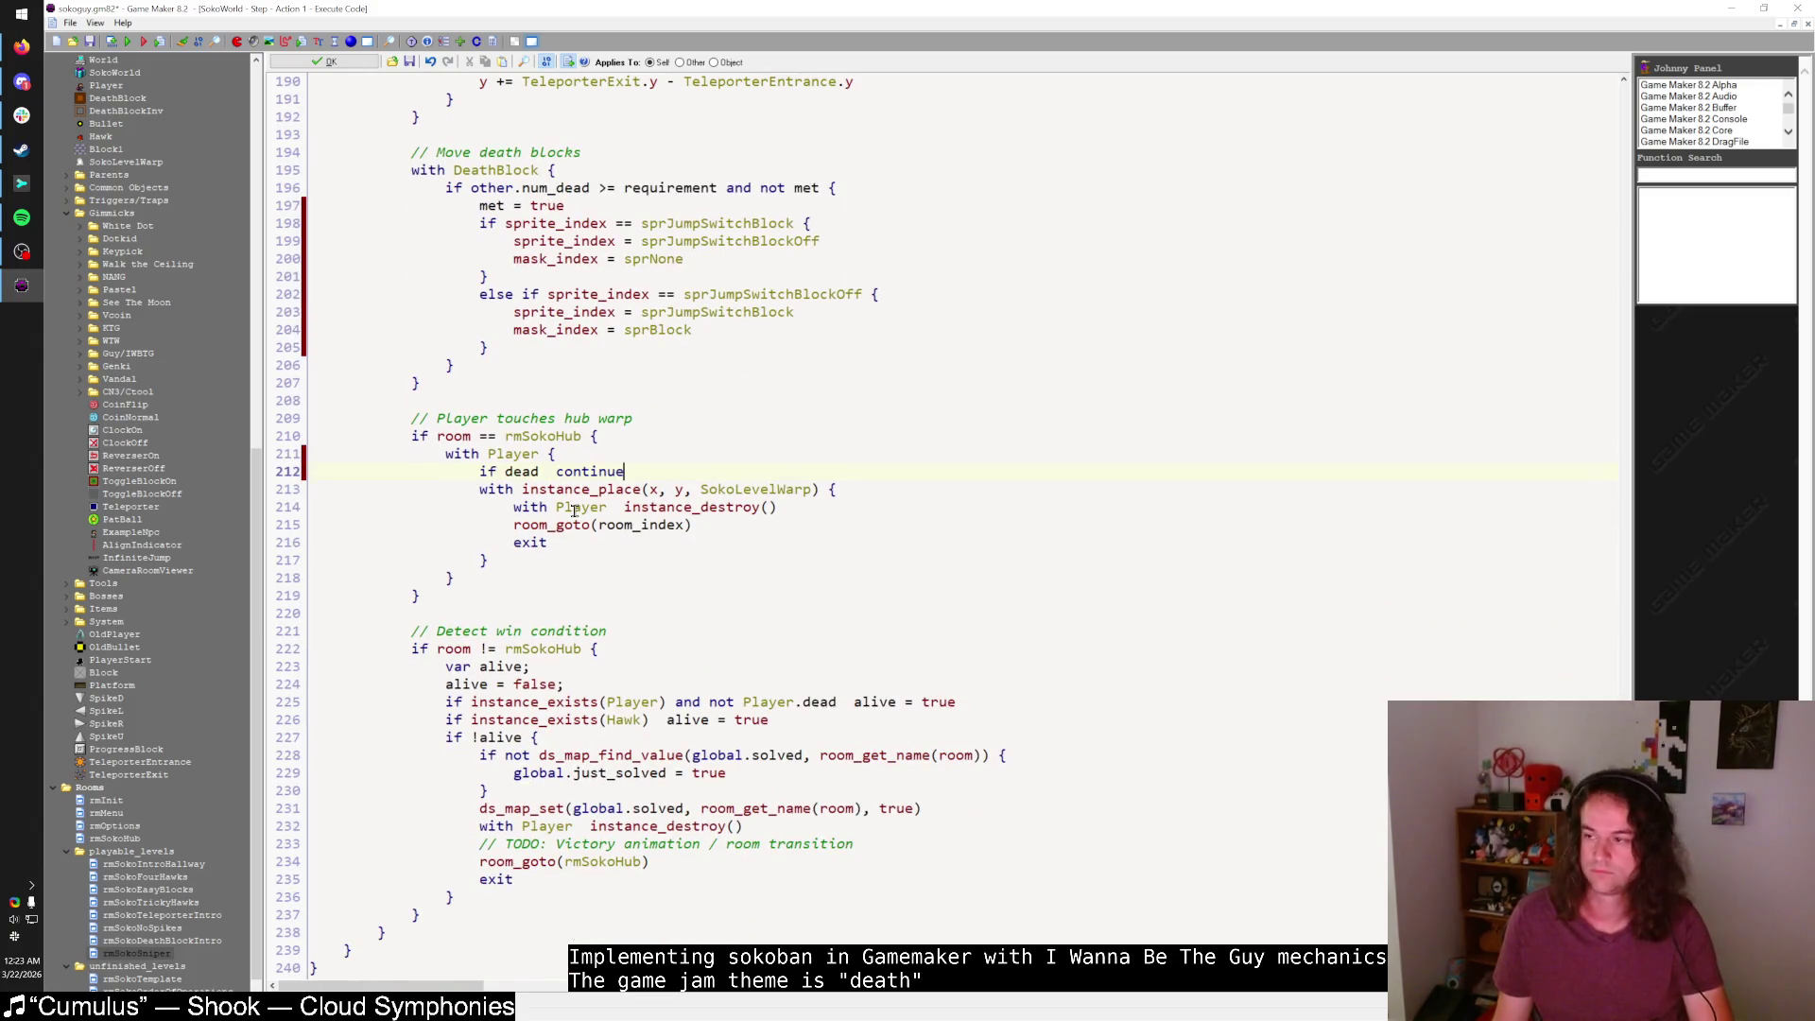
{"action": "scroll", "coordinate": [632, 494], "scroll_direction": "up", "scroll_amount": 20}
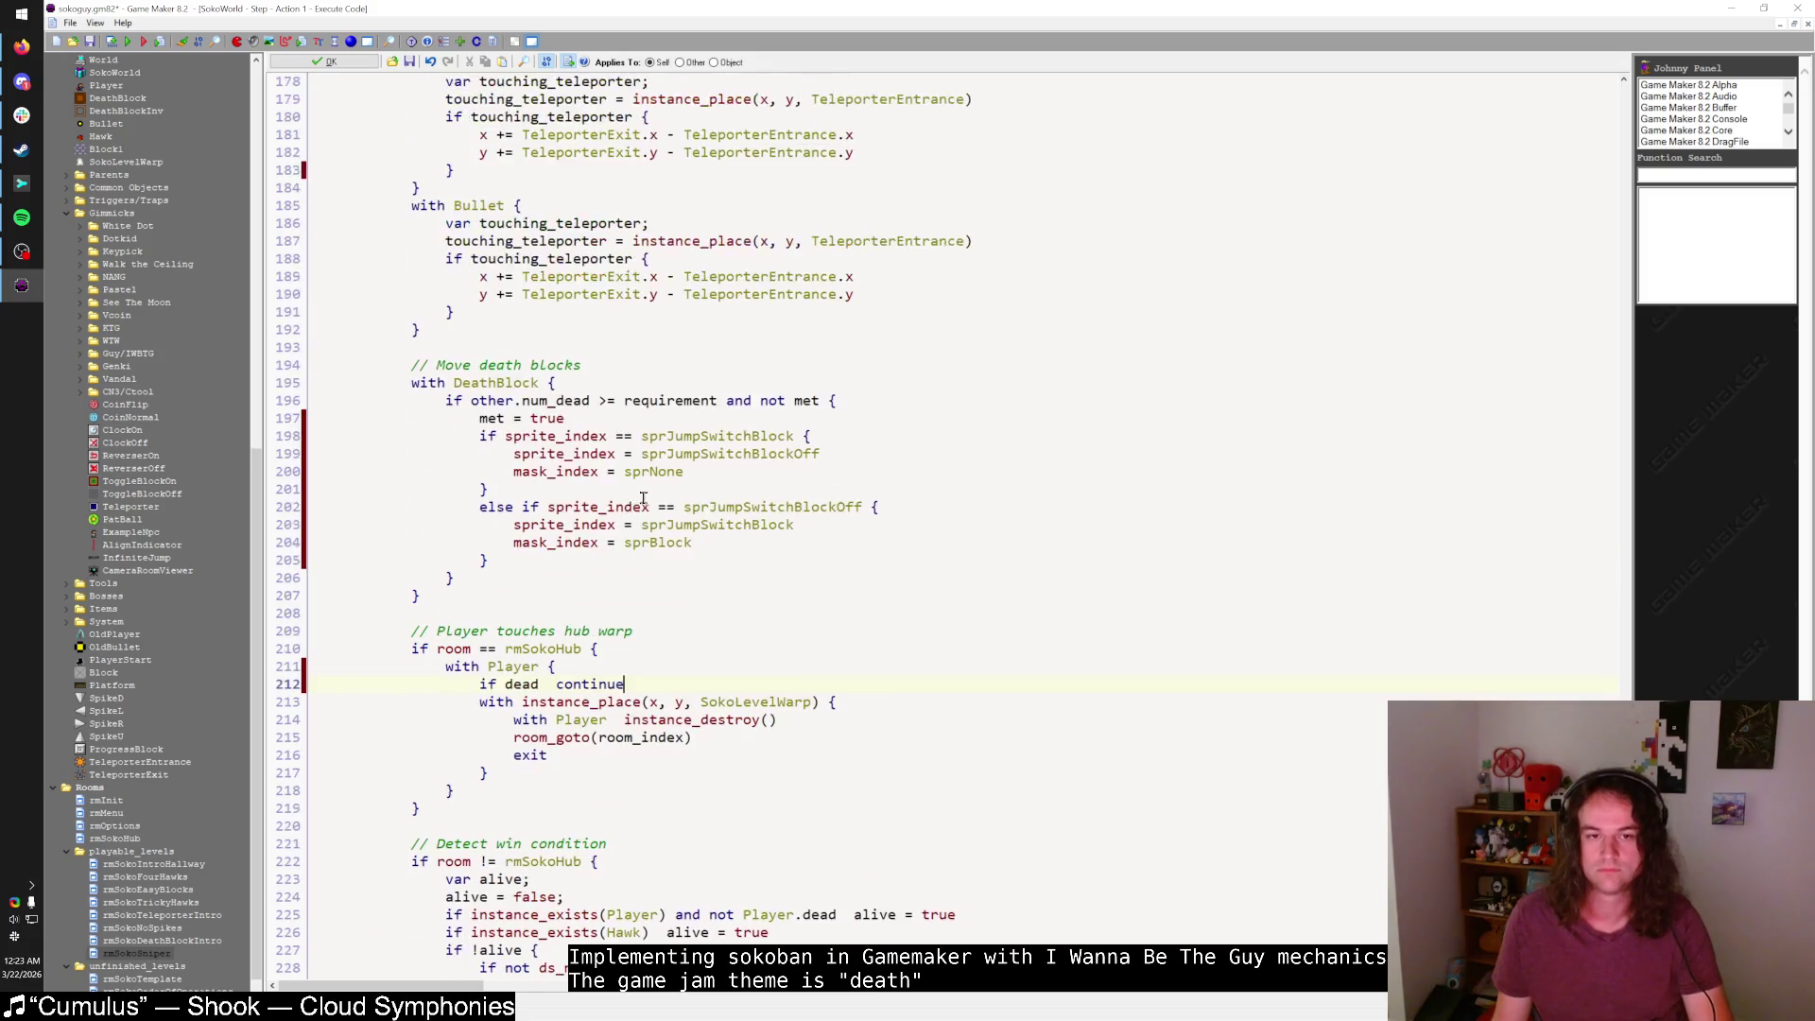
{"action": "scroll", "coordinate": [650, 497], "scroll_direction": "up", "scroll_amount": 19}
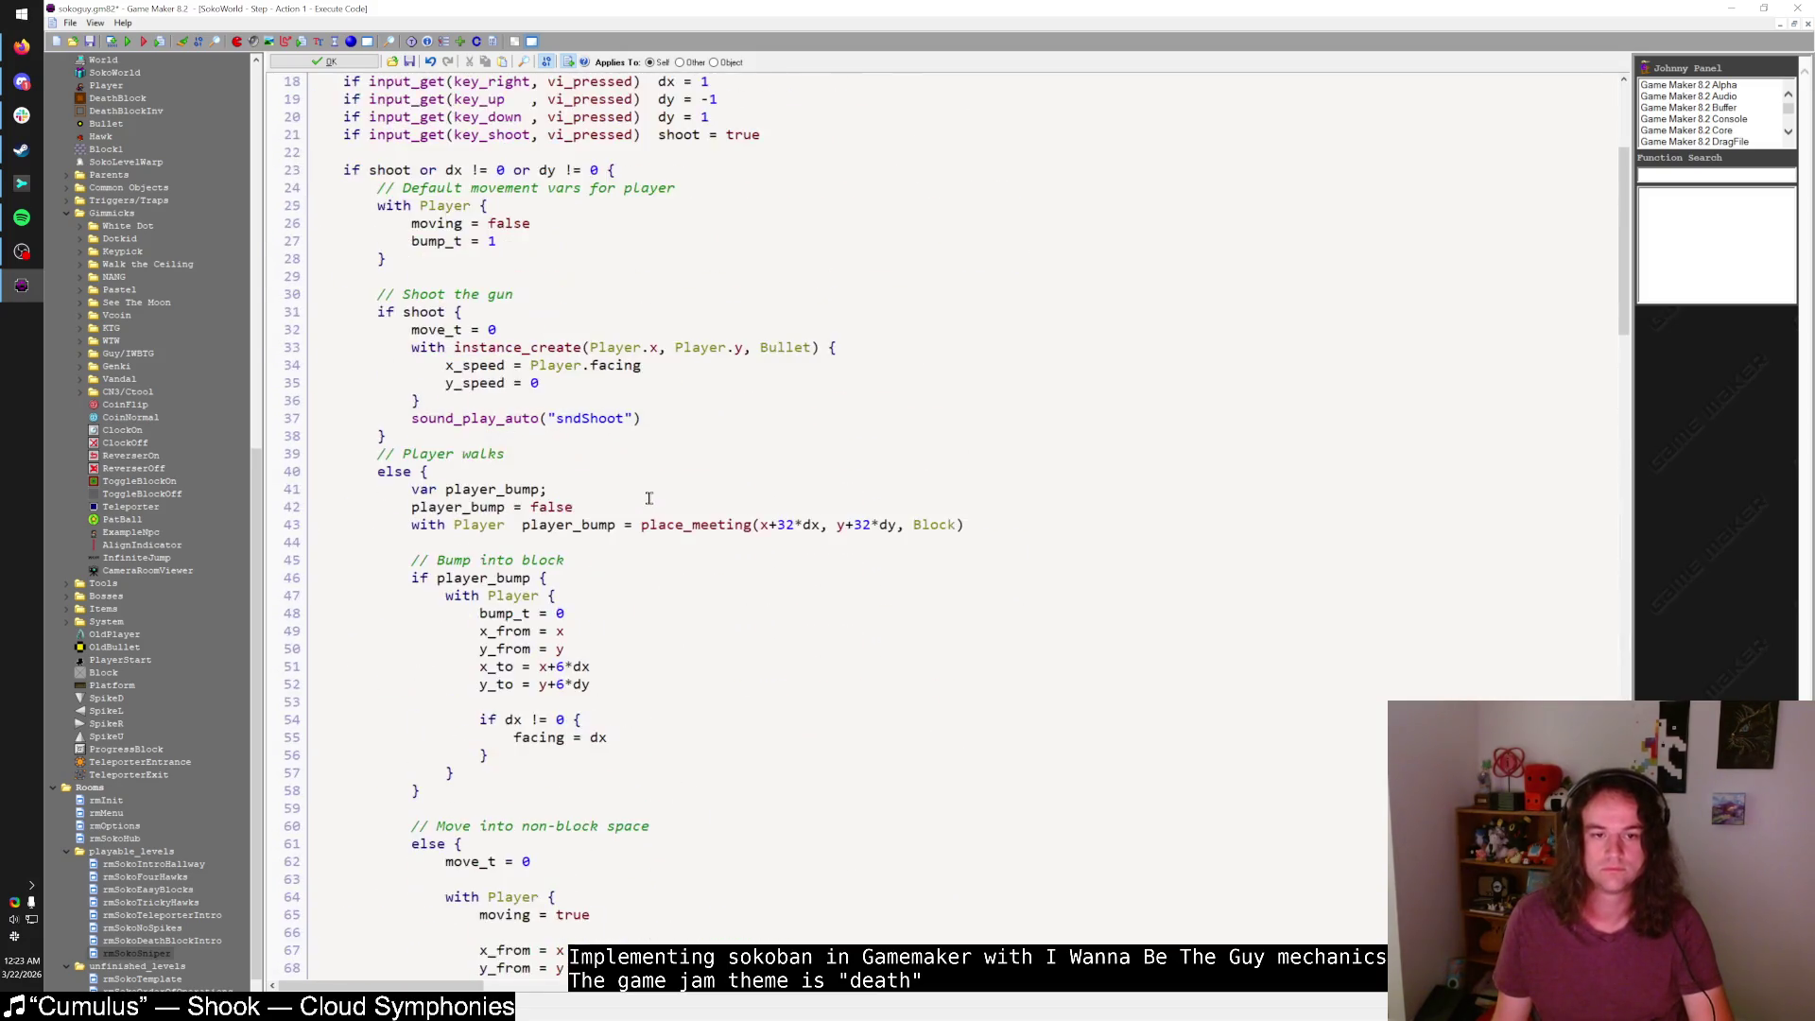
{"action": "scroll", "coordinate": [649, 497], "scroll_direction": "down", "scroll_amount": 5}
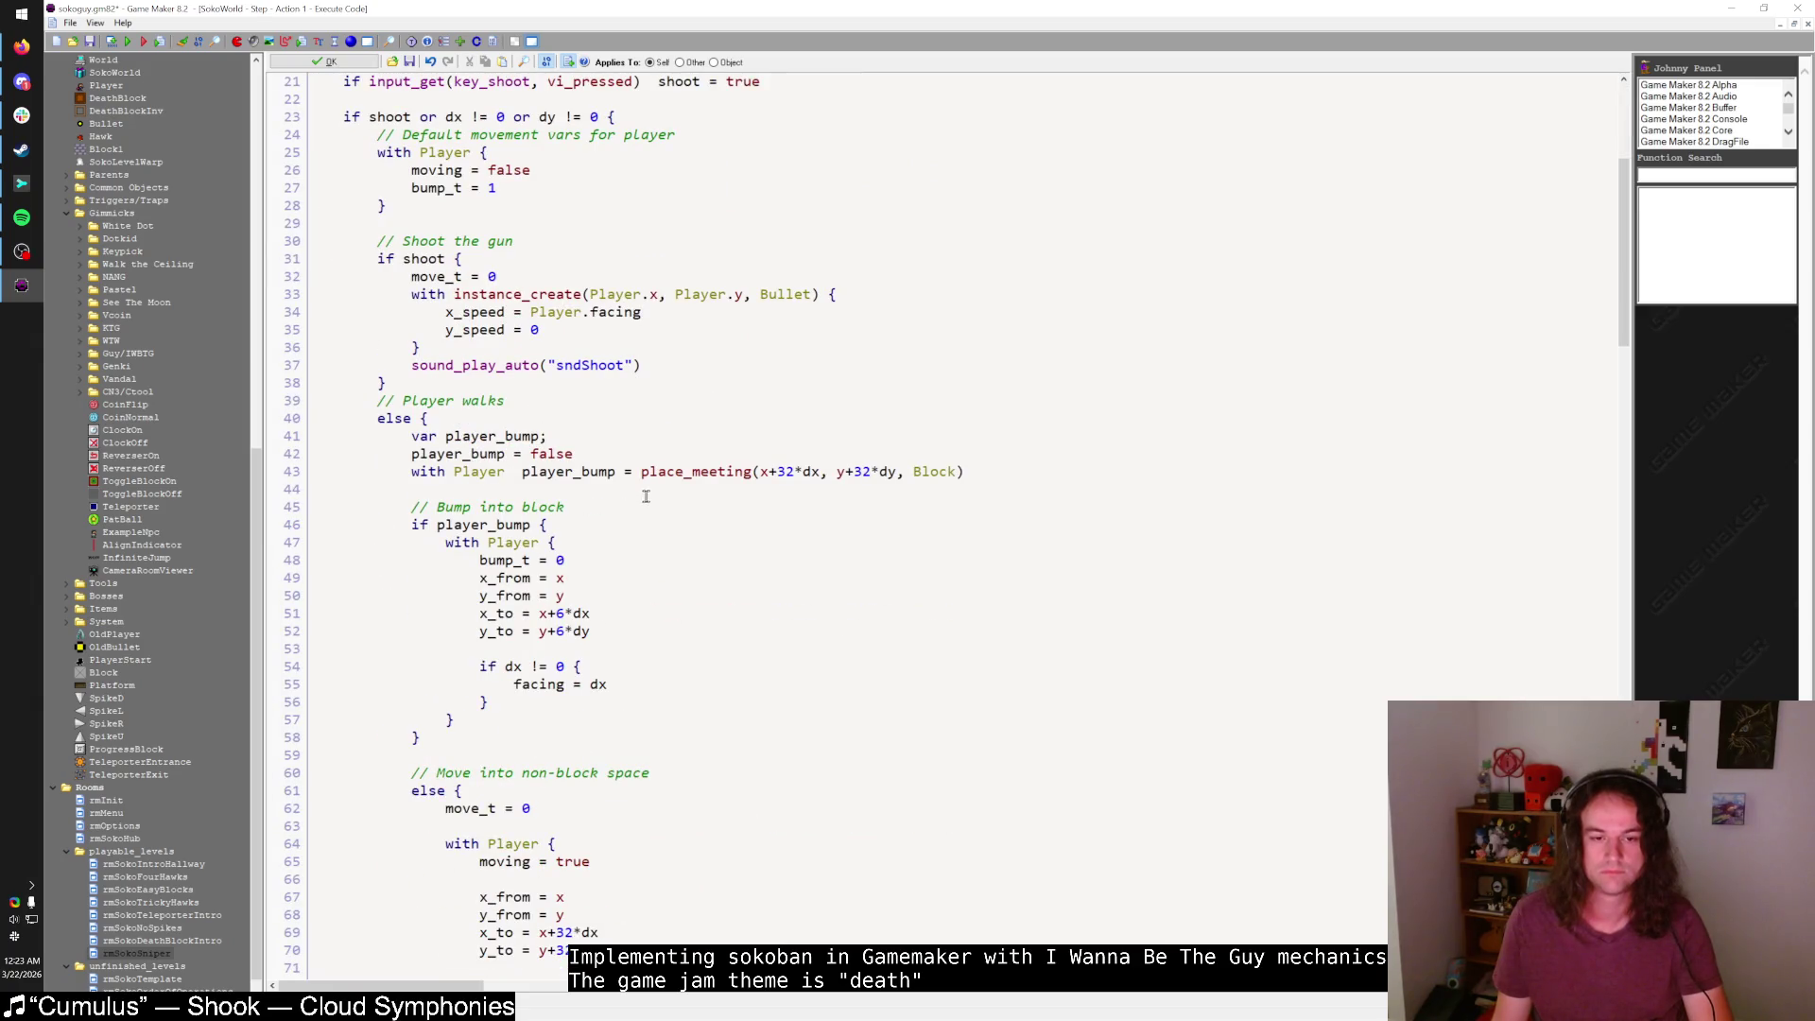
{"action": "scroll", "coordinate": [603, 542], "scroll_direction": "down", "scroll_amount": 4}
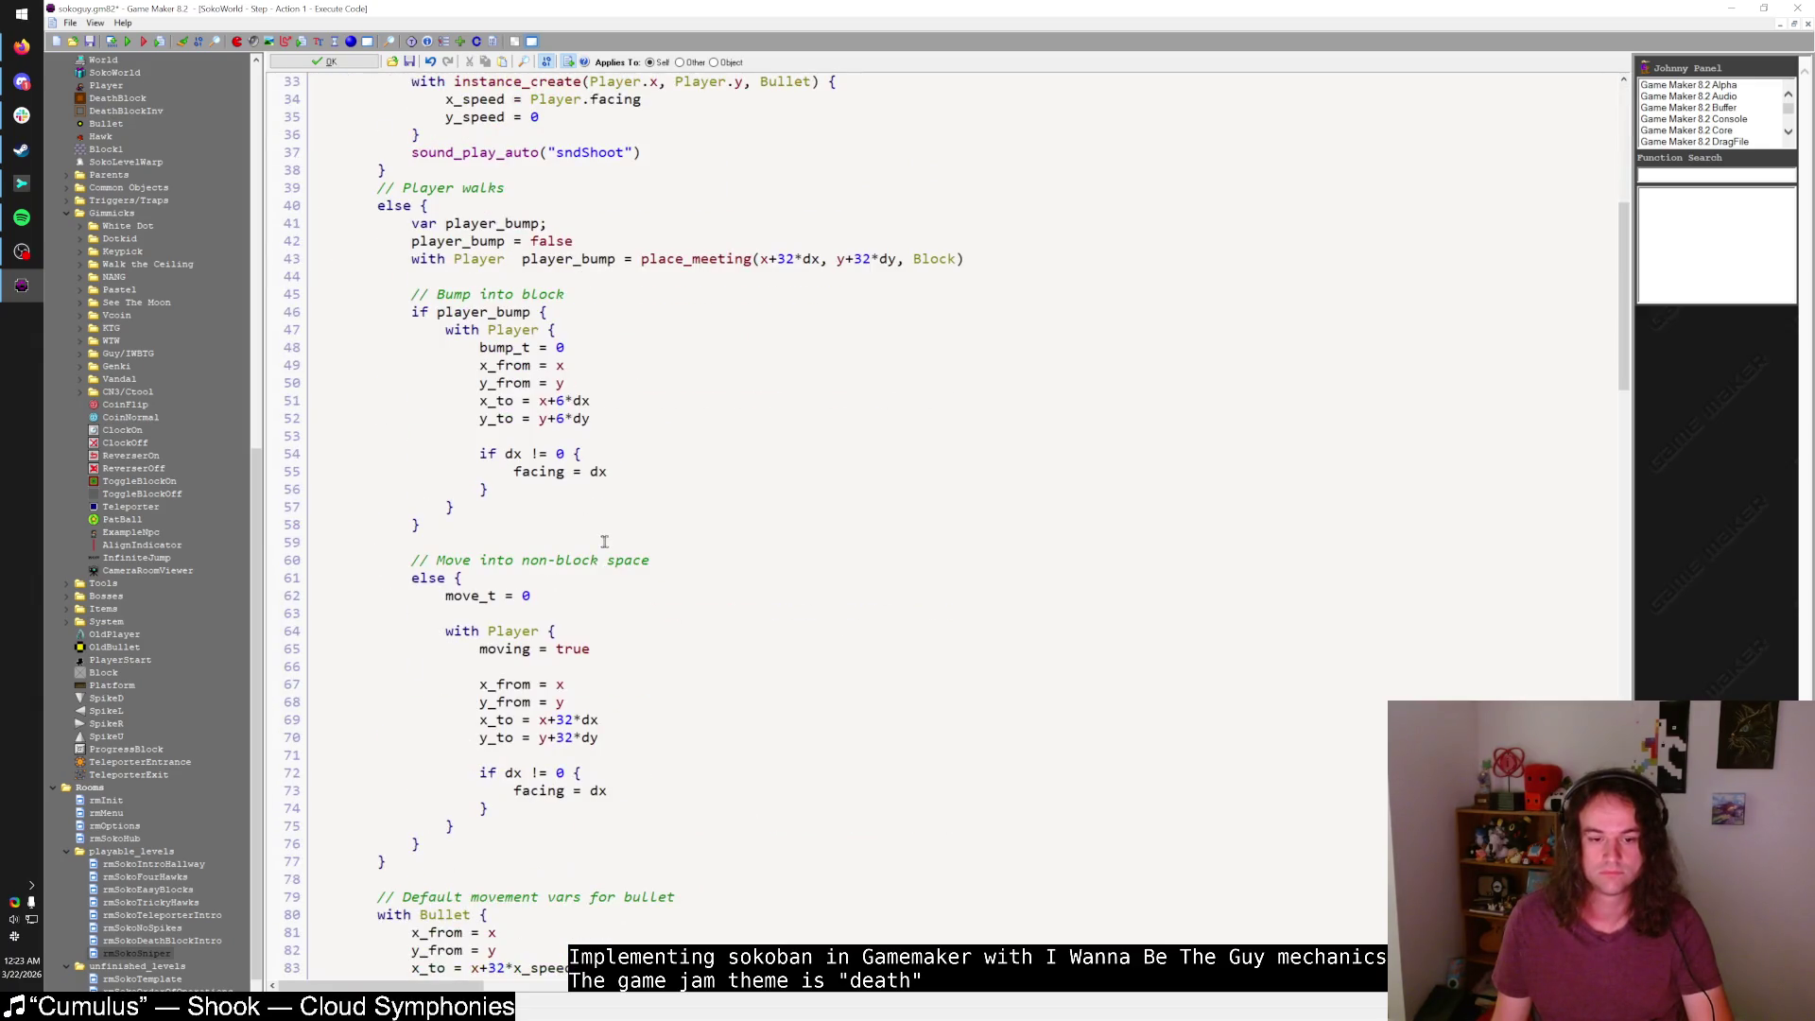
{"action": "left_click", "coordinate": [586, 632]}
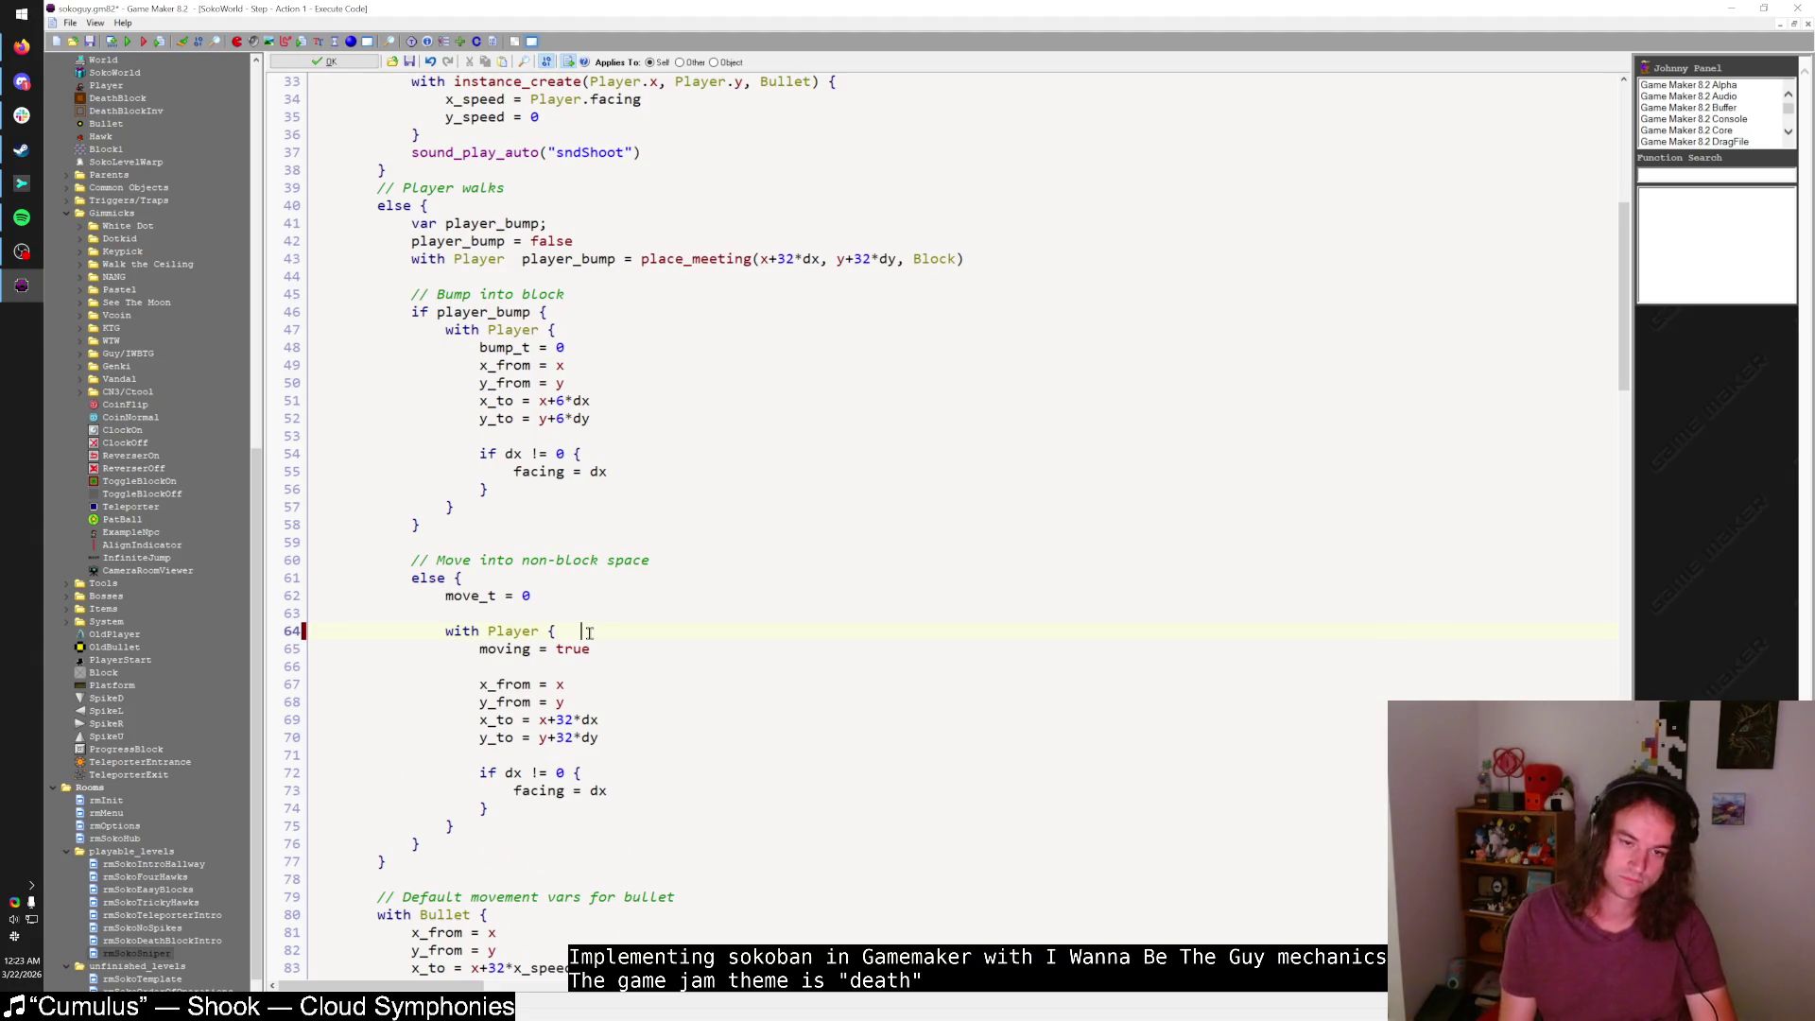
{"action": "key", "text": "Return"}
{"action": "type", "text": "if dead  c"}
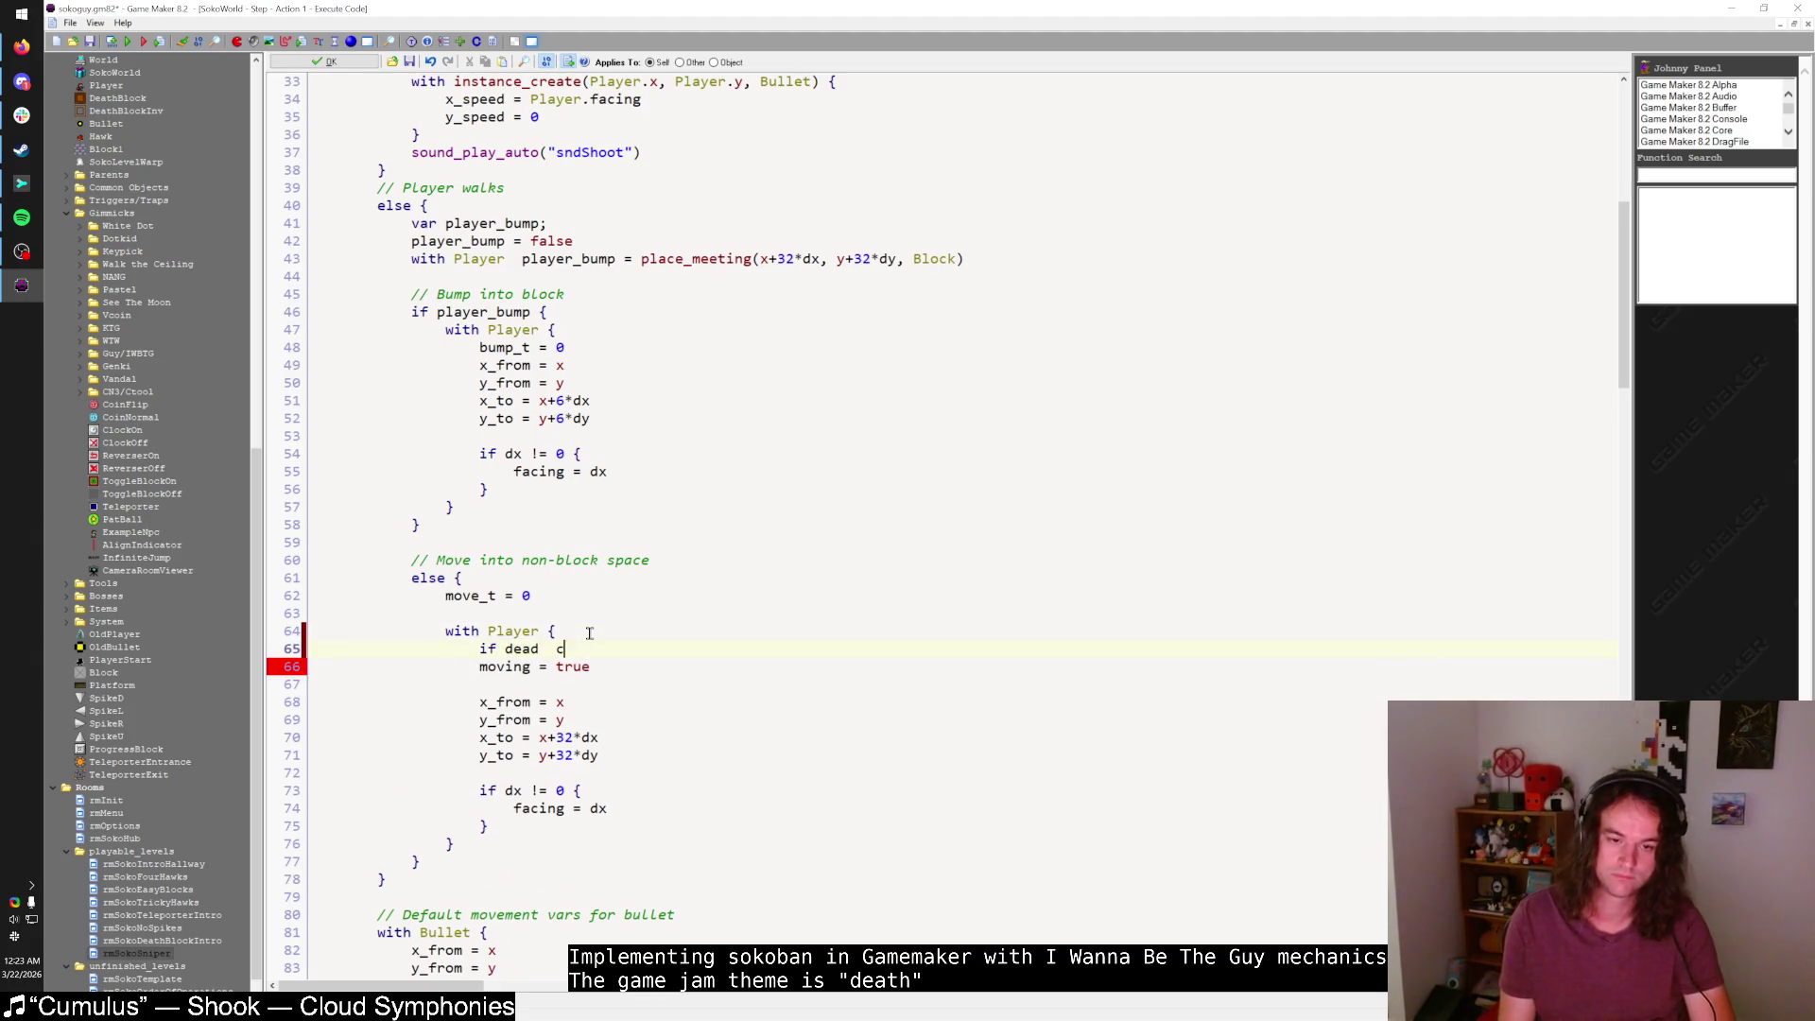
{"action": "type", "text": "ontinue"}
{"action": "scroll", "coordinate": [577, 586], "scroll_direction": "up", "scroll_amount": 5}
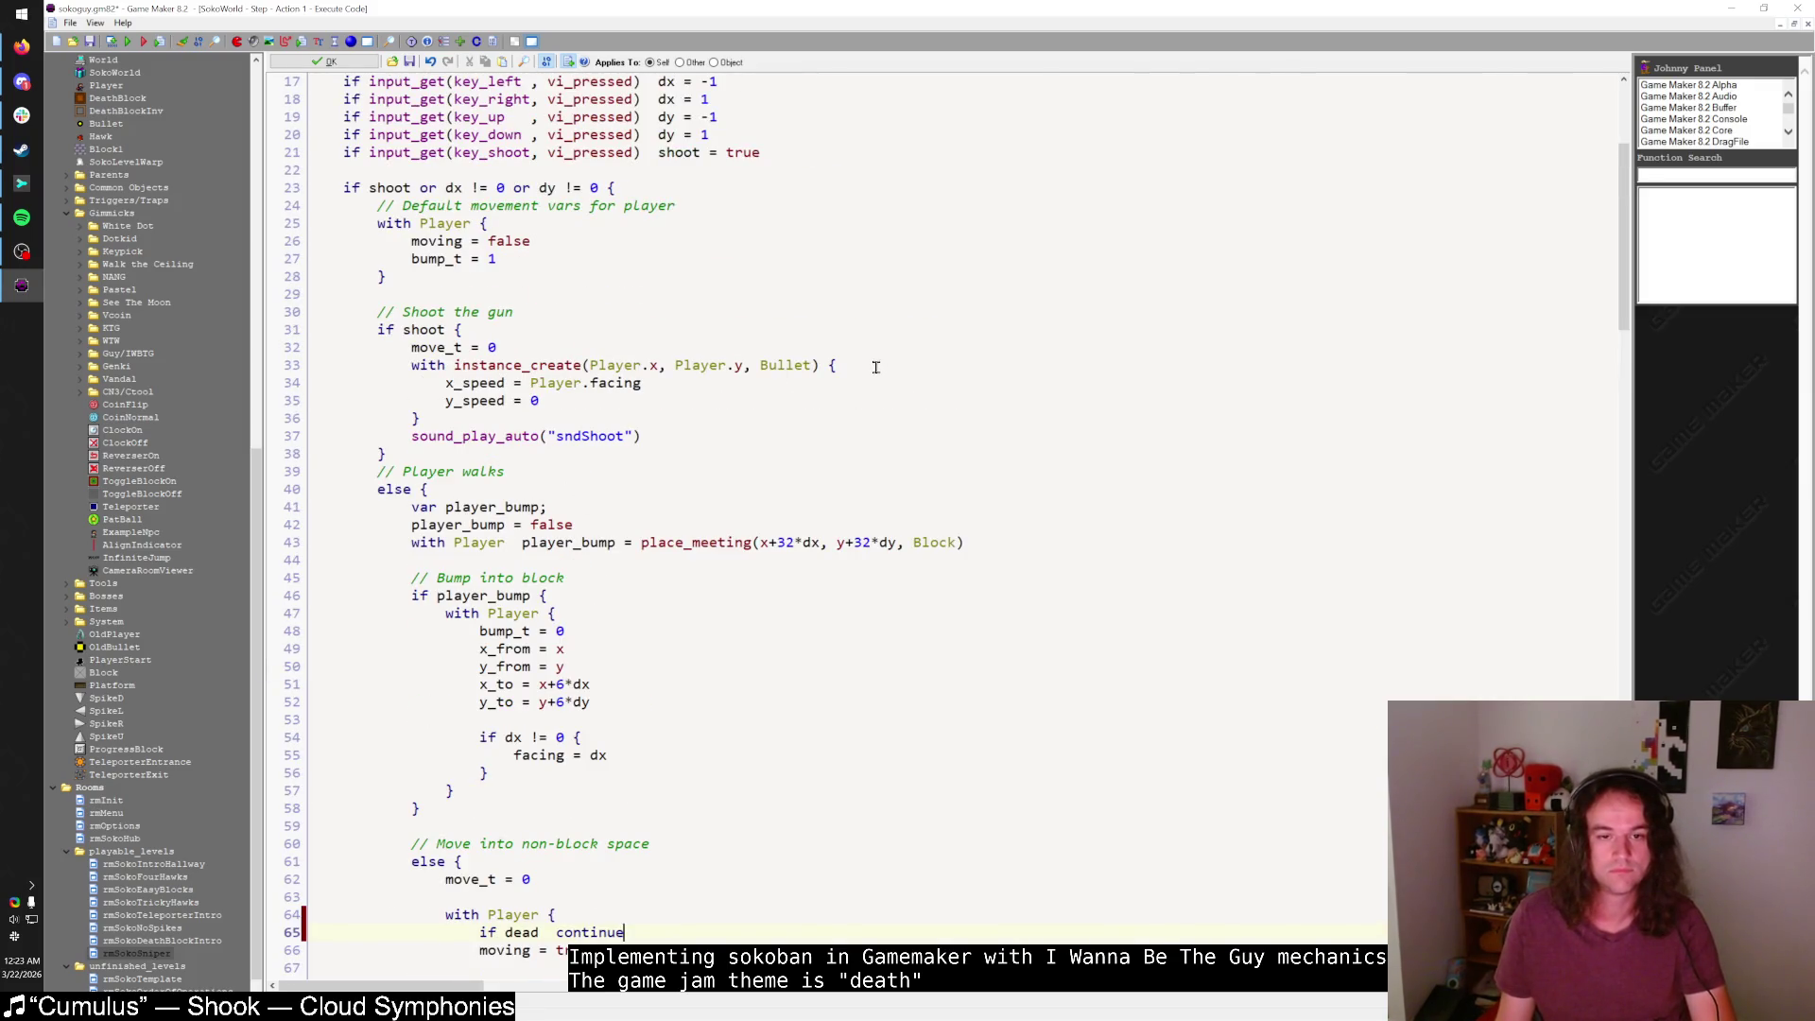
Wrap the bullet creation and sndShoot call in an 'if not Player.dead {' guard
{"action": "left_click", "coordinate": [866, 350]}
{"action": "key", "text": "Return"}
{"action": "type", "text": "if not Pl"}
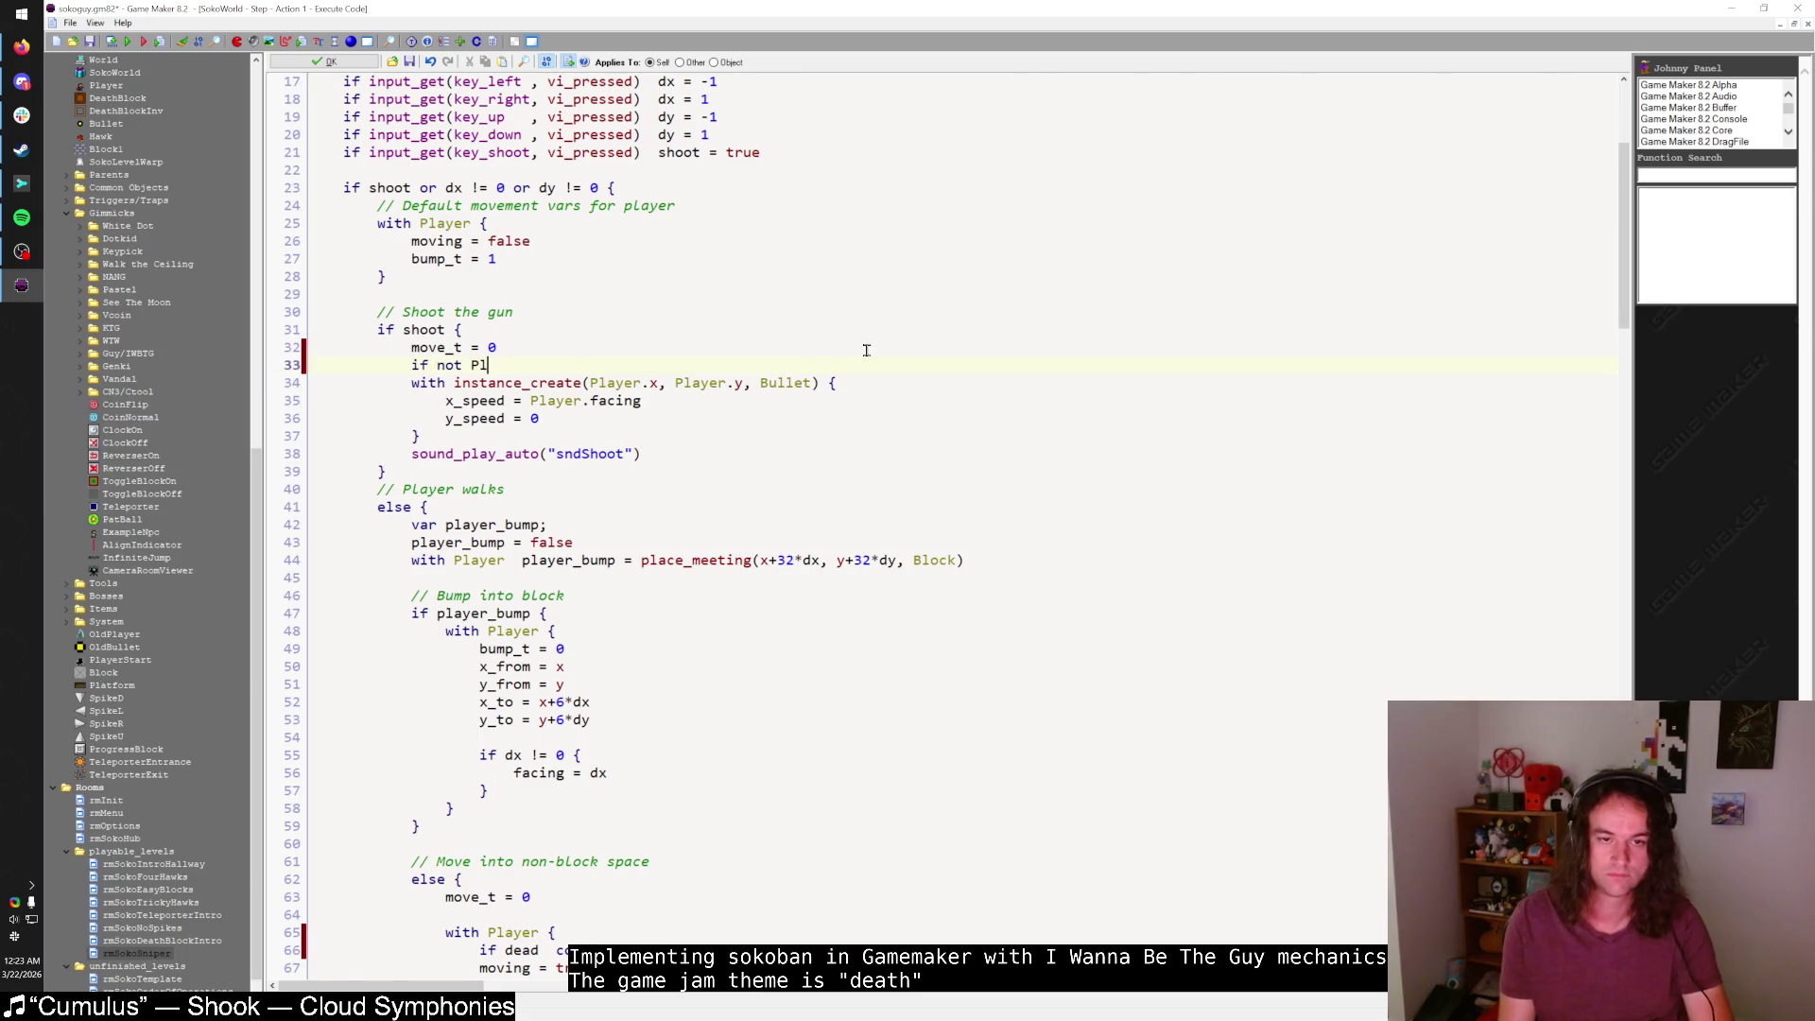
{"action": "type", "text": "ayer.dead {"}
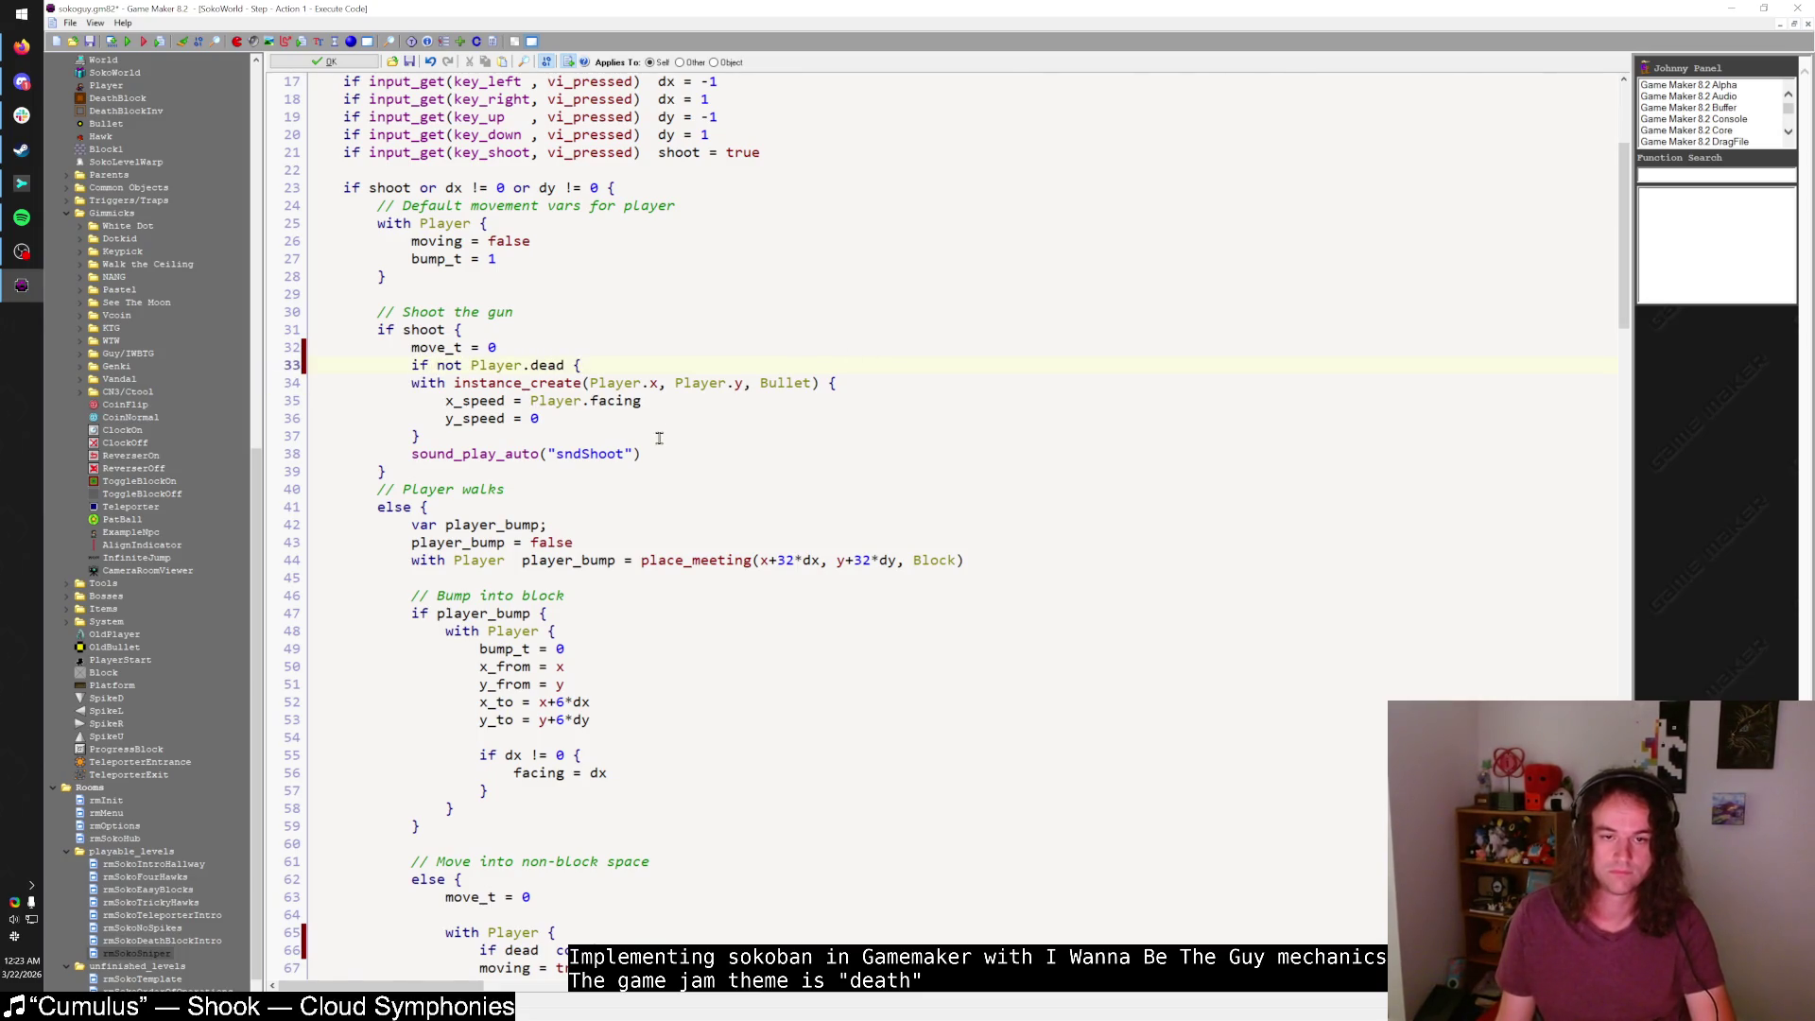
{"action": "left_click", "coordinate": [659, 438]}
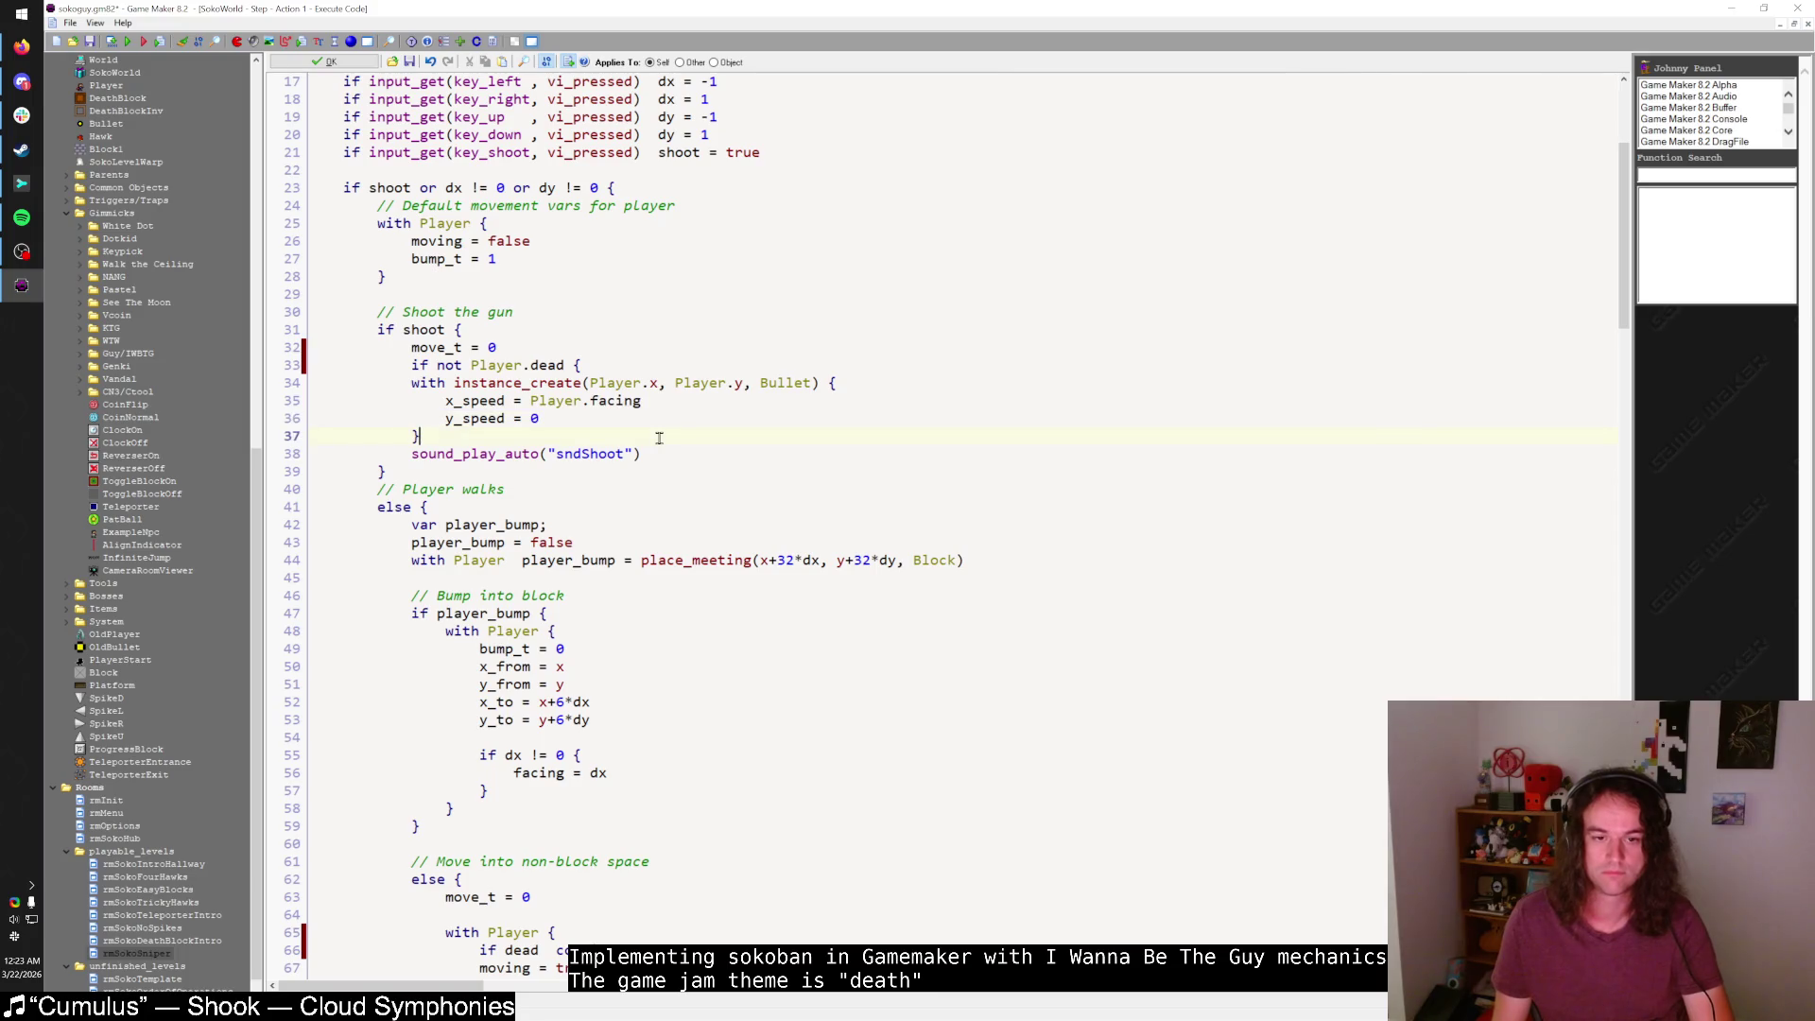
{"action": "key", "text": "Return"}
{"action": "key", "text": "BackSpace"}
{"action": "left_click", "coordinate": [672, 458]}
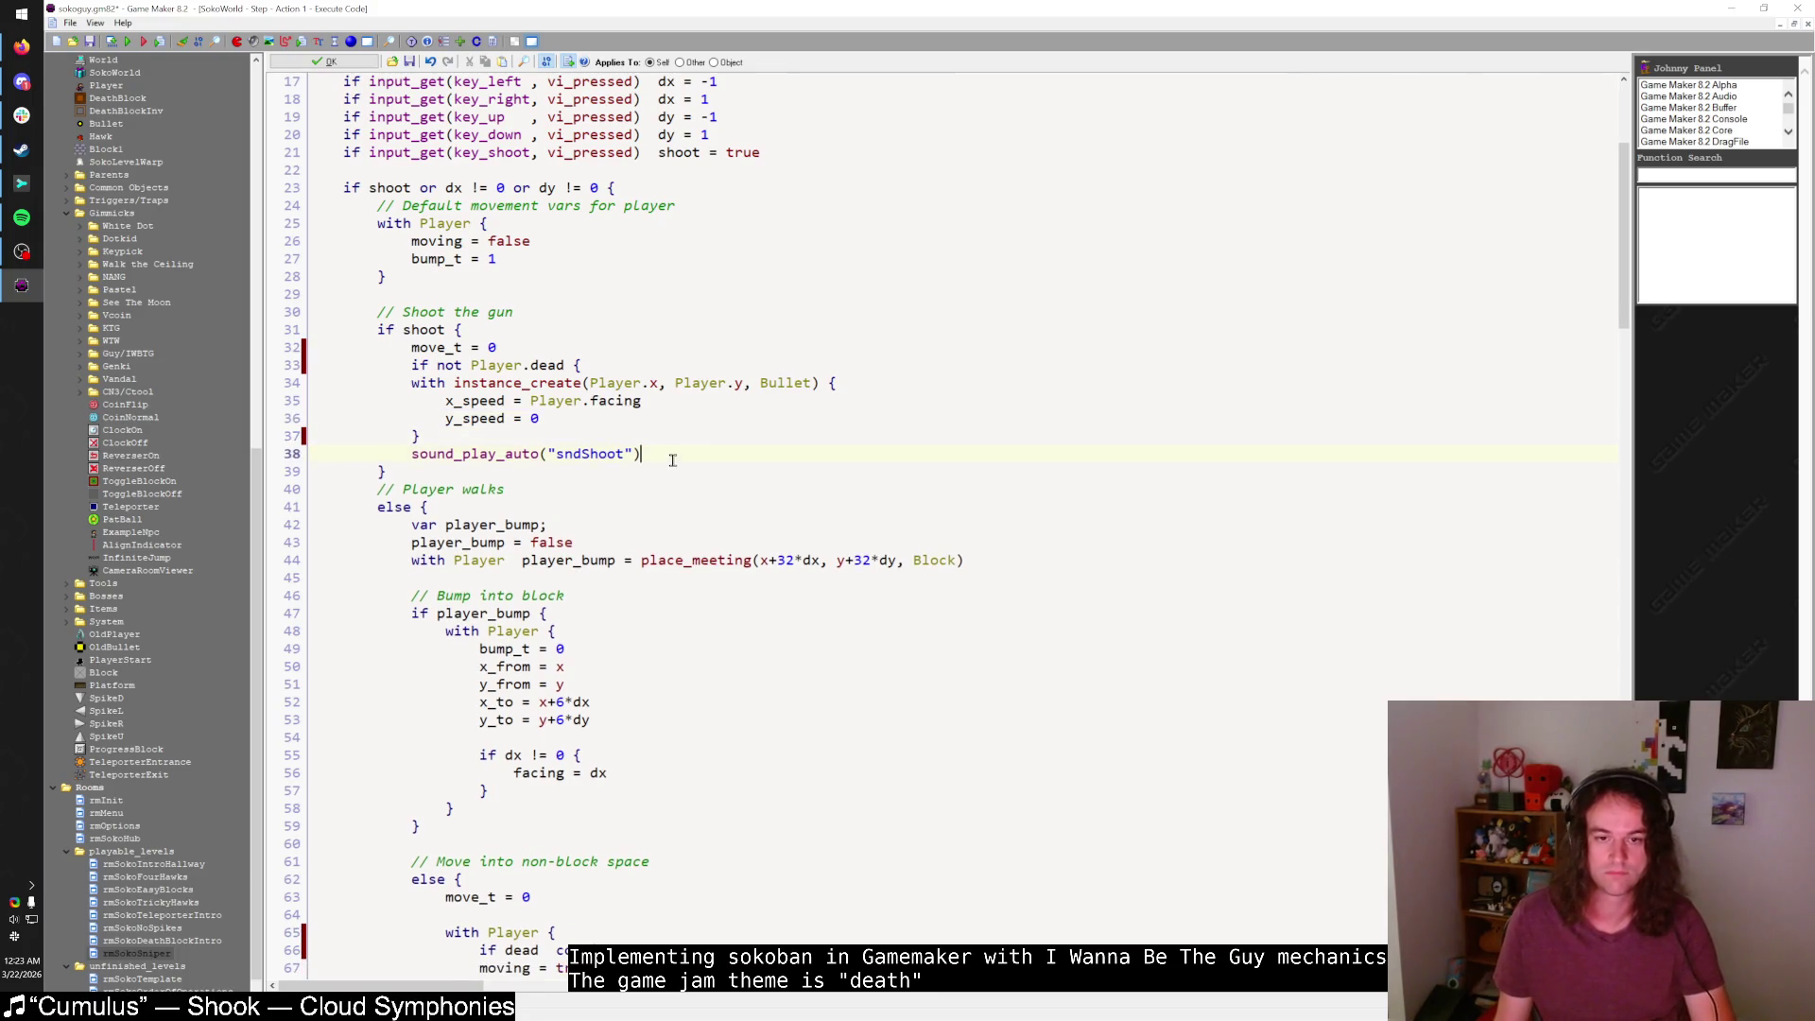
{"action": "key", "text": "Return"}
{"action": "type", "text": "}"}
{"action": "left_click_drag", "start_coordinate": [672, 458], "coordinate": [266, 360]}
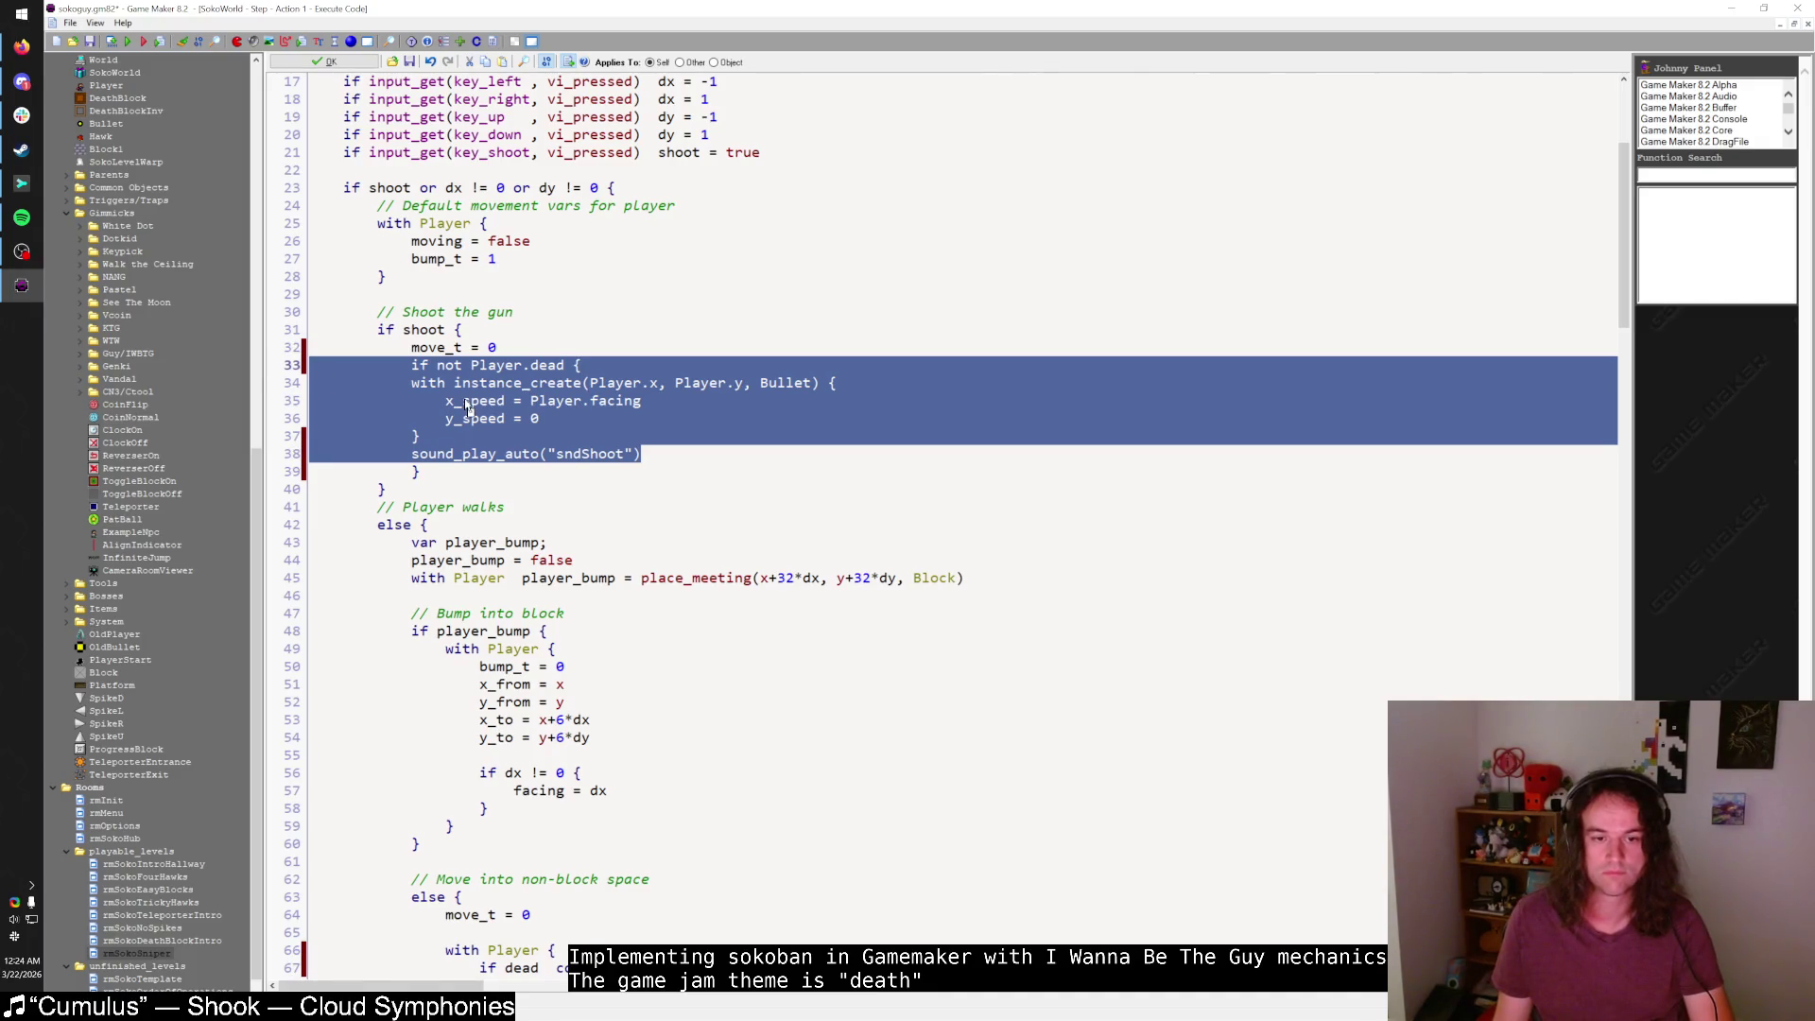
Undo the bullet guard and the 'if dead continue' line
{"action": "key", "text": "ctrl+z"}
{"action": "key", "text": "ctrl+z"}
{"action": "key", "text": "ctrl+z"}
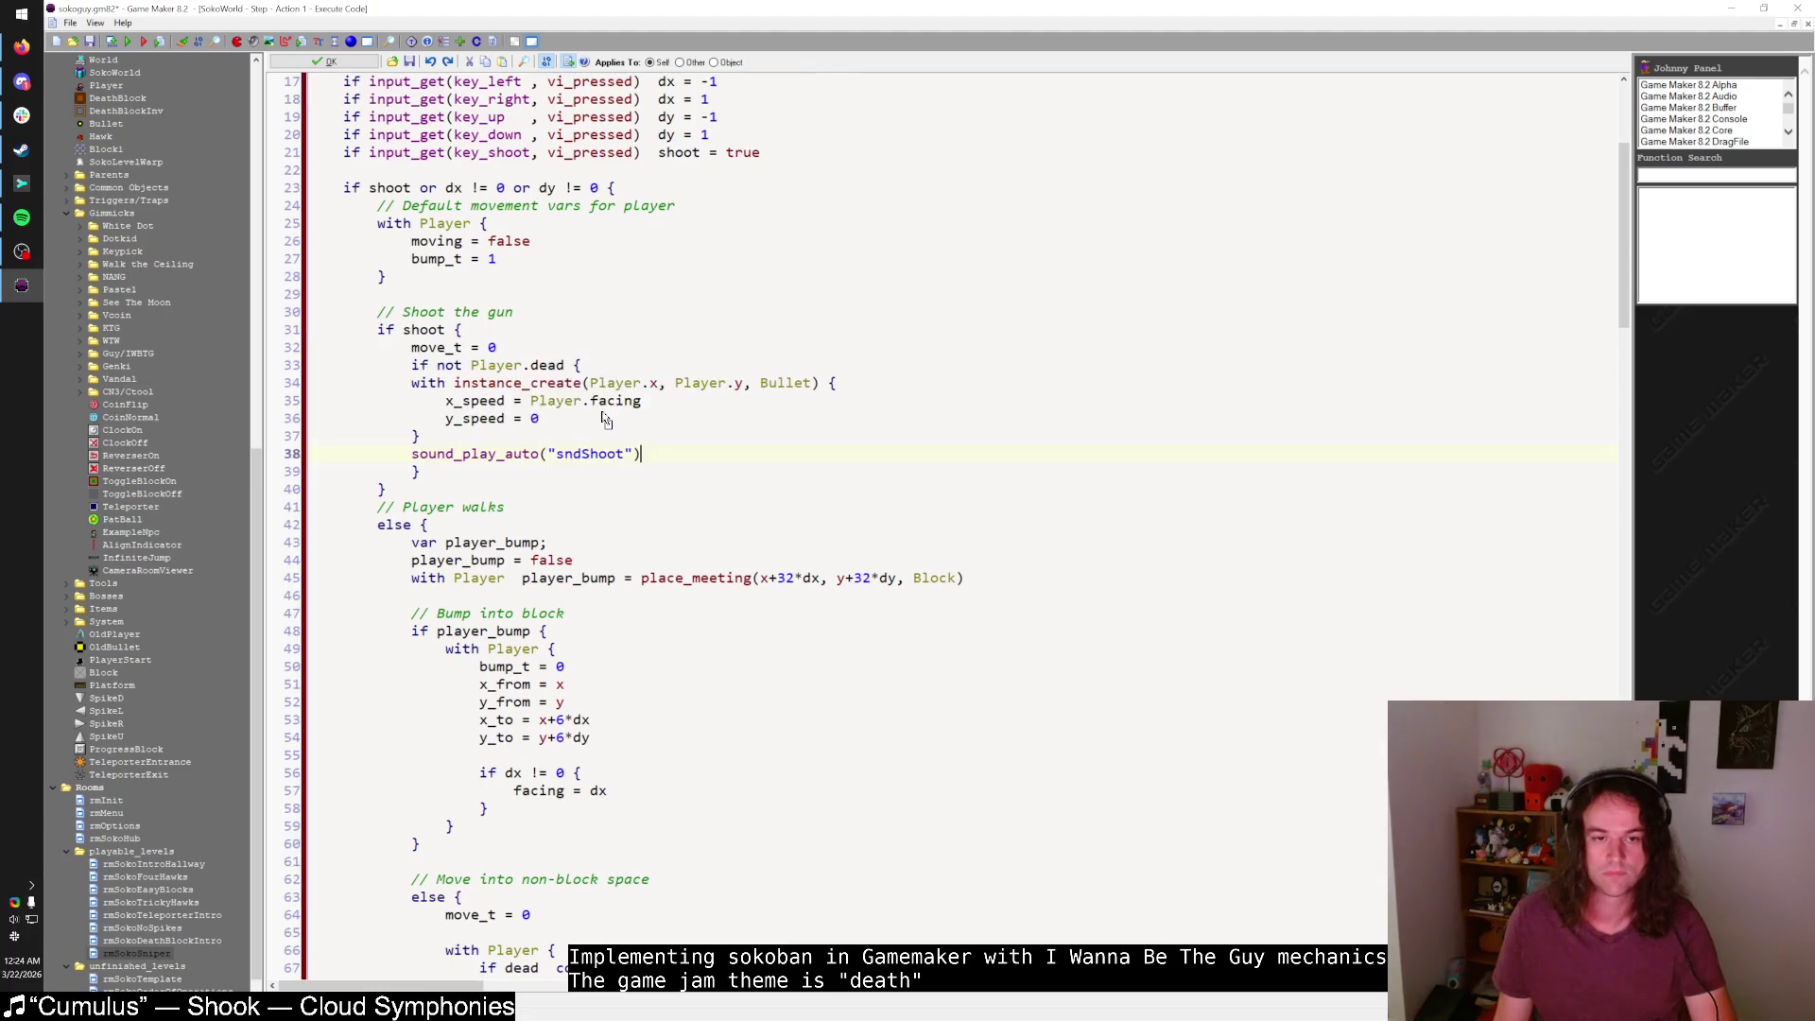
{"action": "key", "text": "ctrl+z"}
{"action": "key", "text": "ctrl+z"}
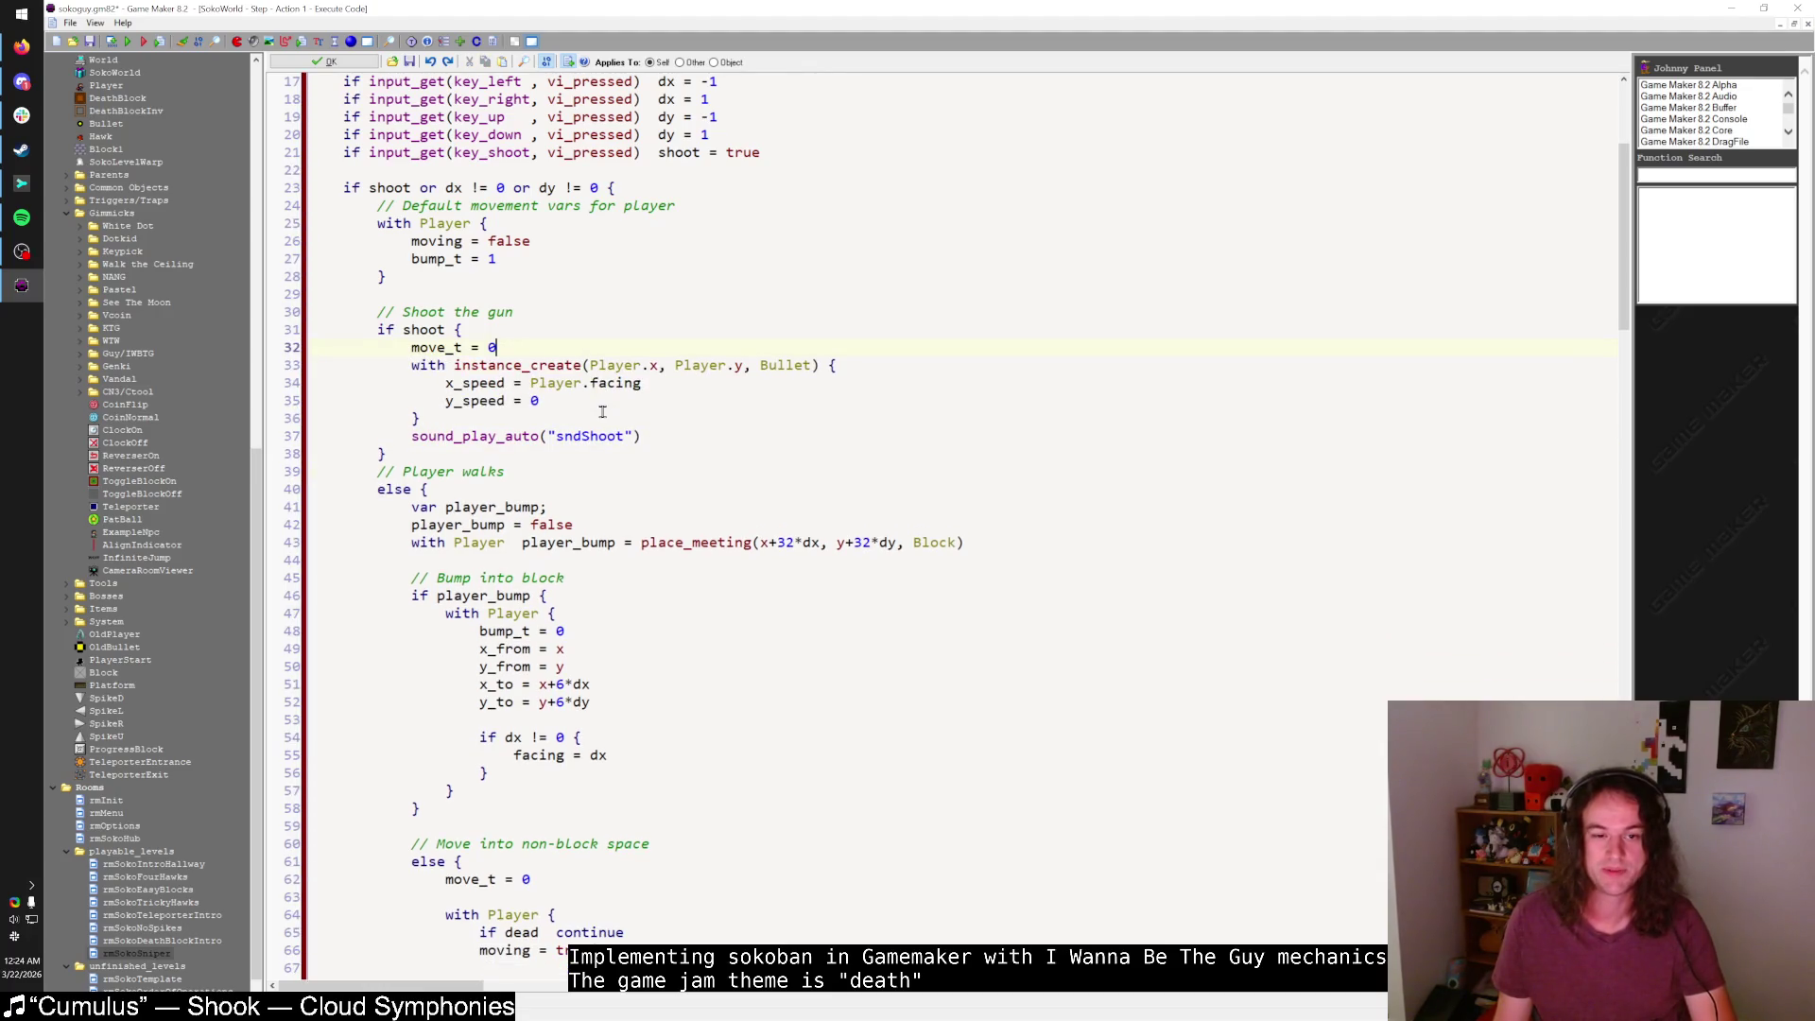
{"action": "scroll", "coordinate": [602, 411], "scroll_direction": "down", "scroll_amount": 6}
{"action": "scroll", "coordinate": [602, 411], "scroll_direction": "up", "scroll_amount": 6}
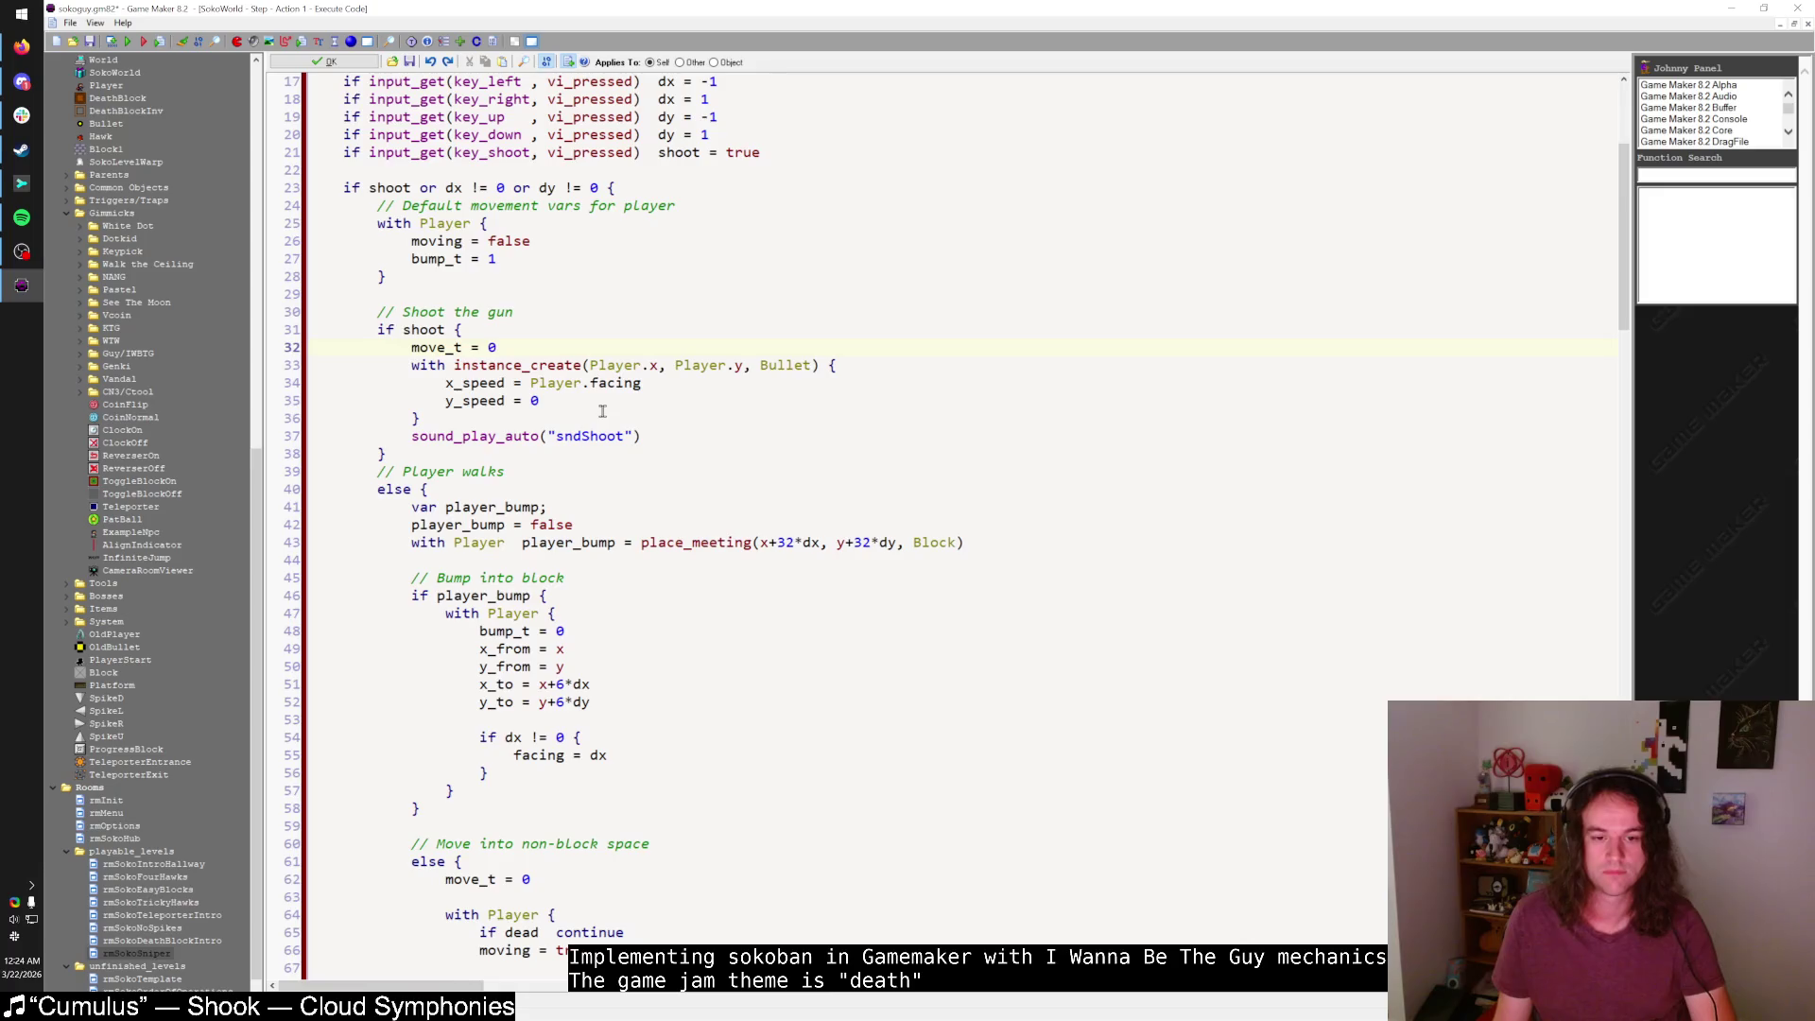
{"action": "key", "text": "ctrl+z"}
{"action": "key", "text": "ctrl+z"}
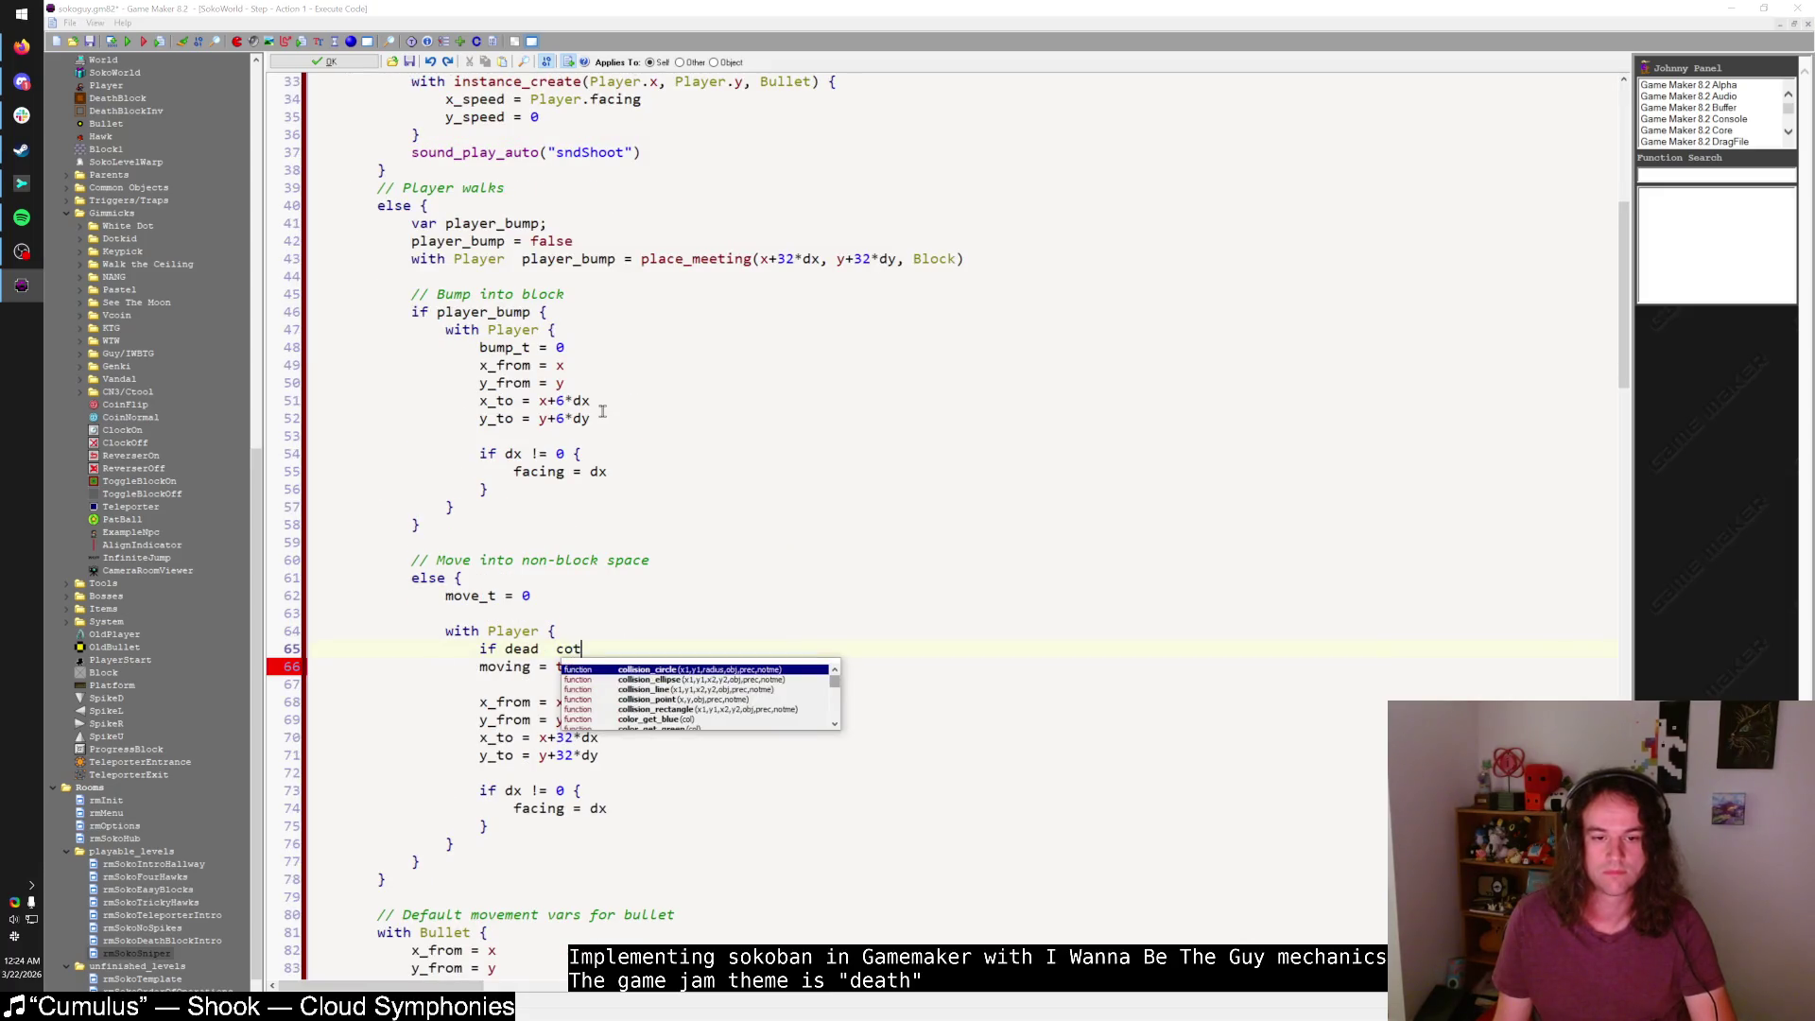
{"action": "key", "text": "ctrl+z"}
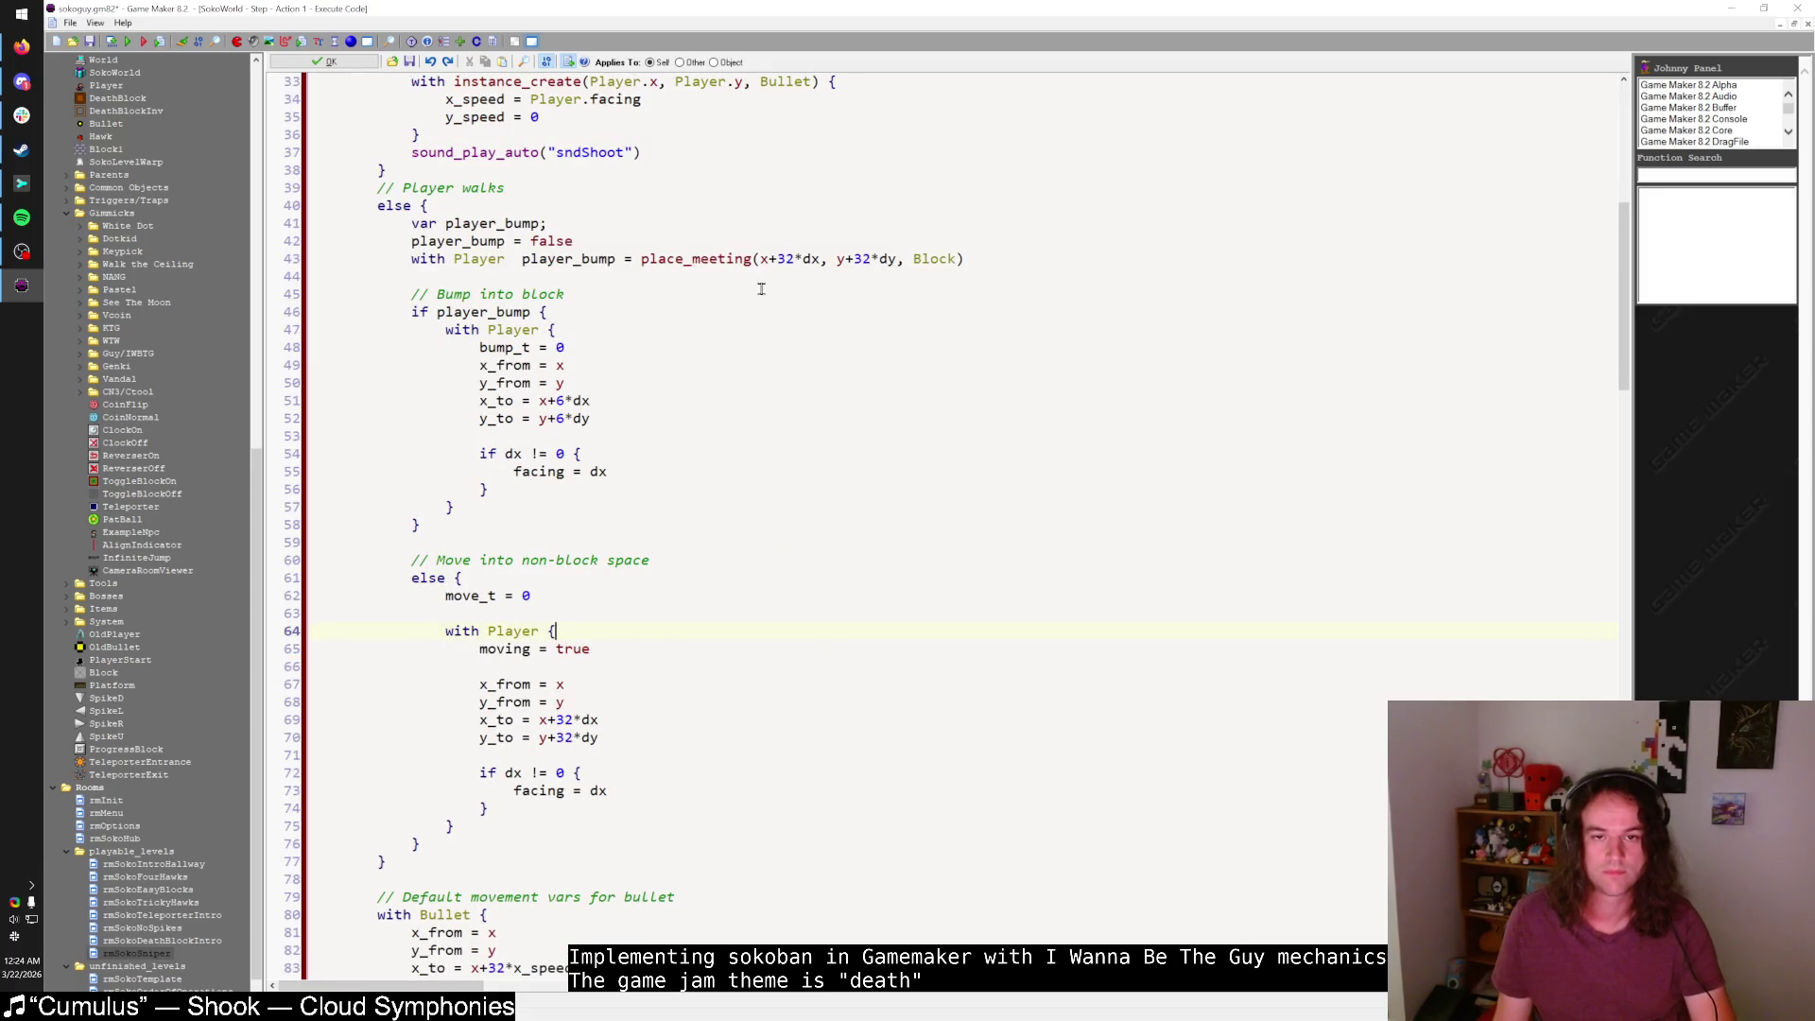
Insert an empty 'if Player.dead { }' block and an 'else {' after the place_meeting line 43
{"action": "left_click", "coordinate": [1029, 260]}
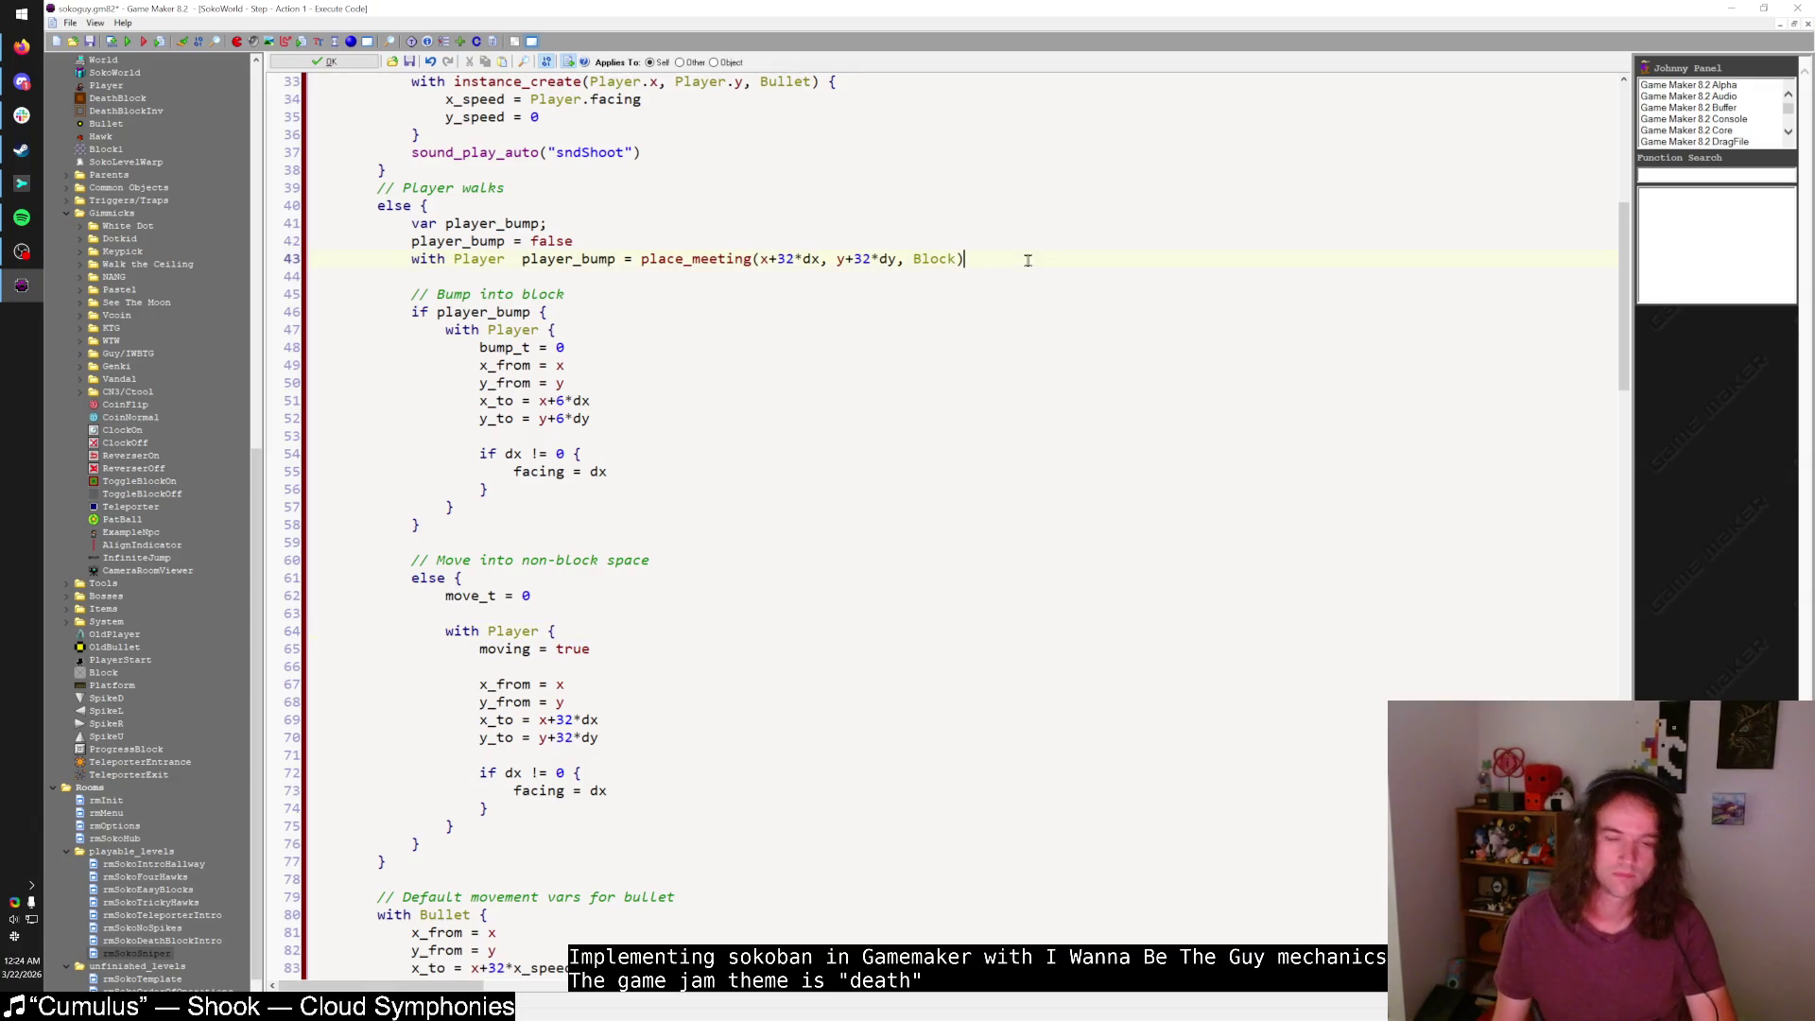
{"action": "key", "text": "Return"}
{"action": "key", "text": "Return"}
{"action": "type", "text": "if Player.dead {"}
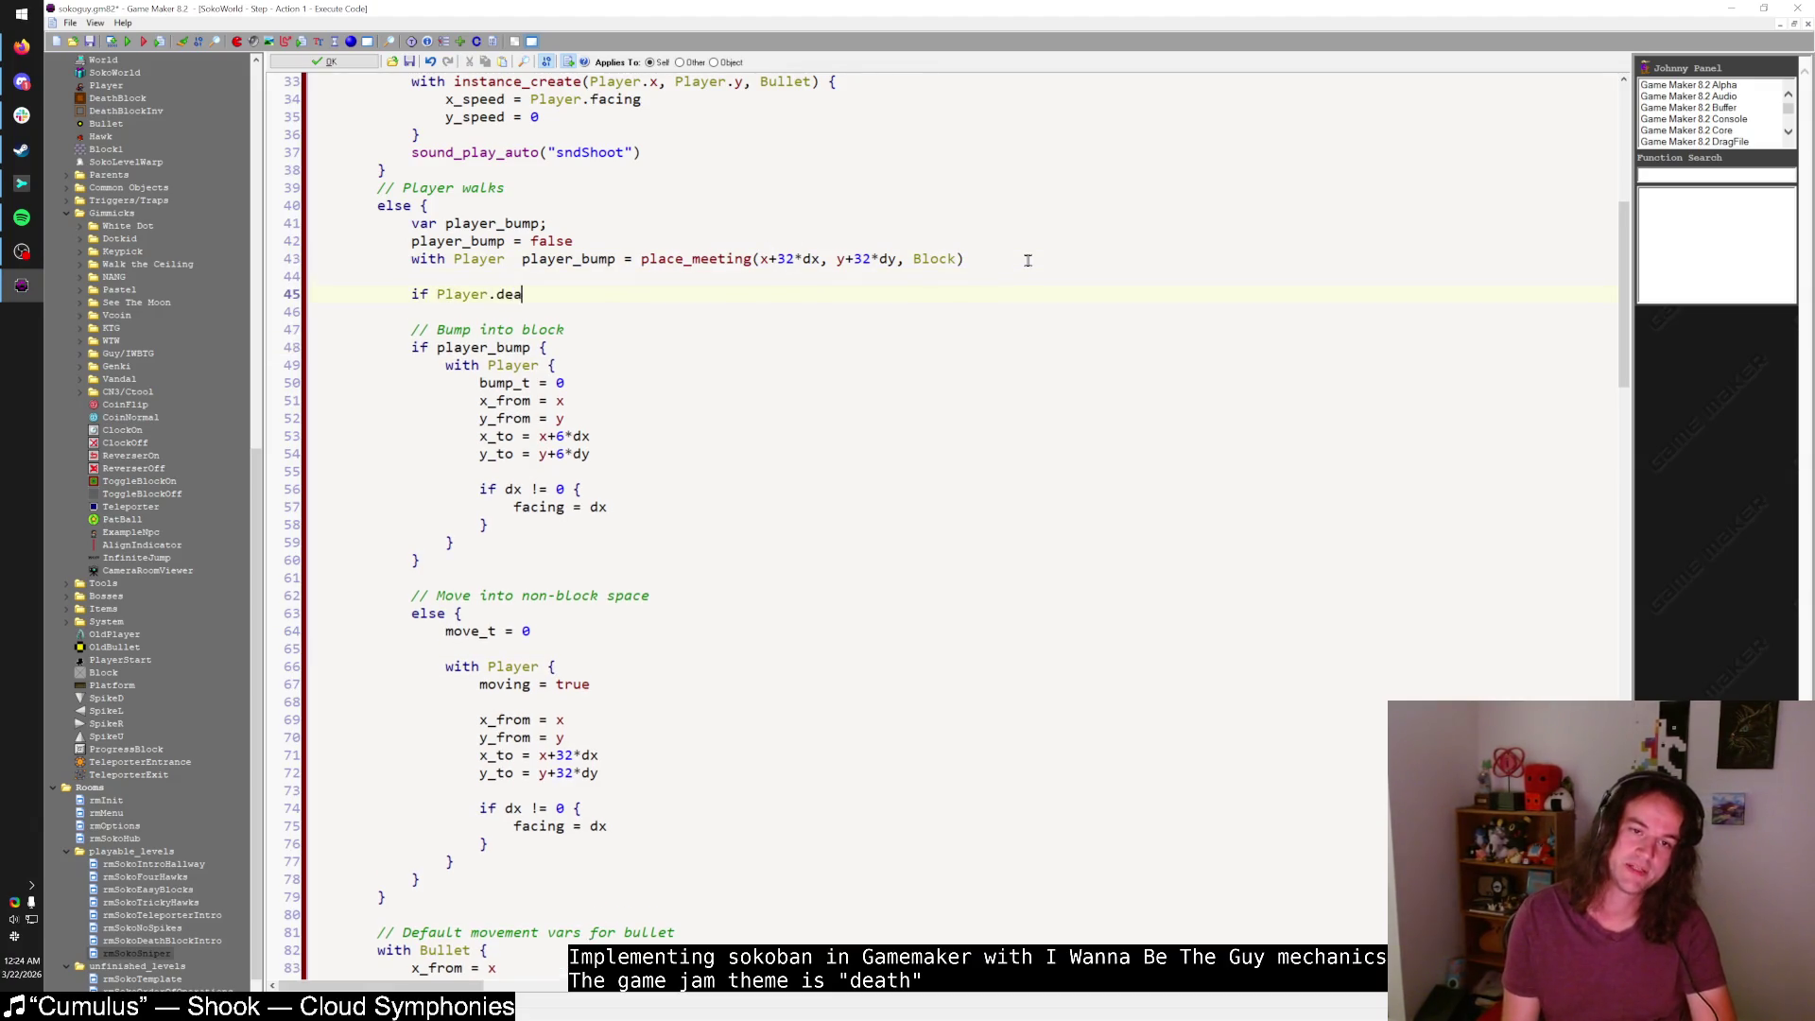
{"action": "key", "text": "Return"}
{"action": "type", "text": "}"}
Add a closing brace after line 80 and indent the bump and move code under the else
{"action": "key", "text": "Return"}
{"action": "type", "text": "else {"}
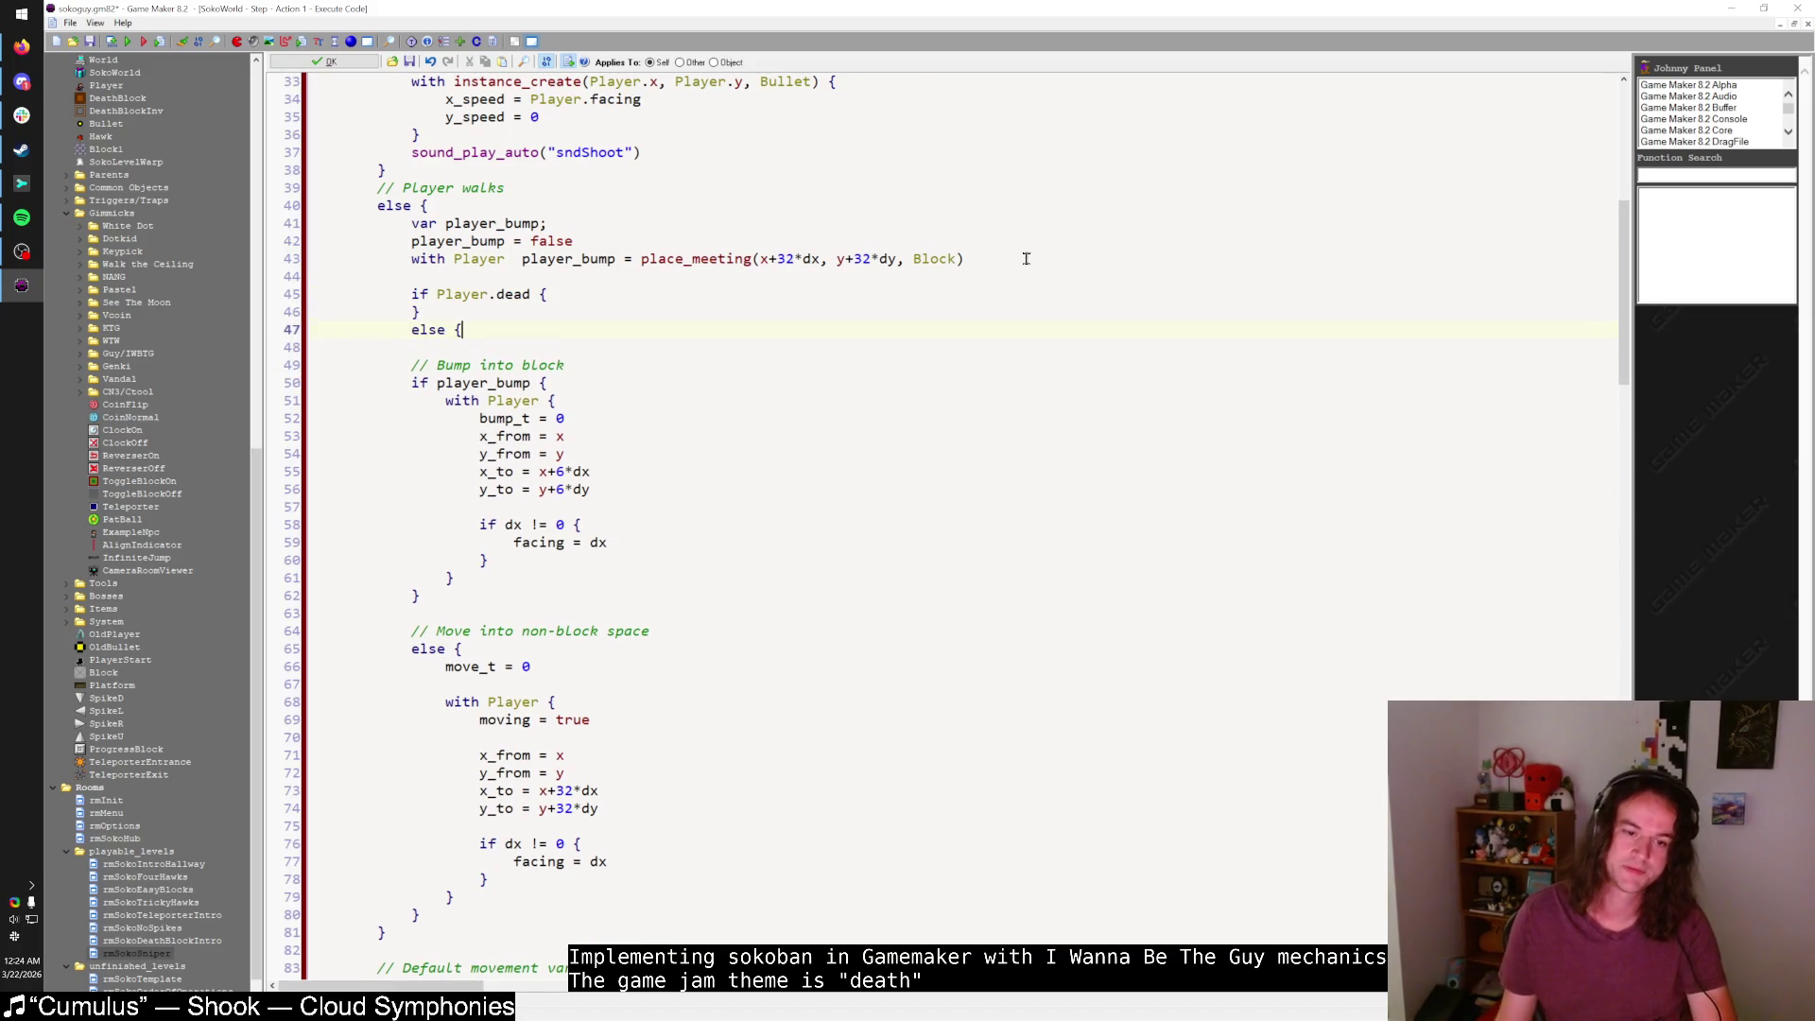
{"action": "left_click", "coordinate": [447, 930]}
{"action": "left_click", "coordinate": [465, 916]}
{"action": "key", "text": "Return"}
{"action": "key", "text": "Return"}
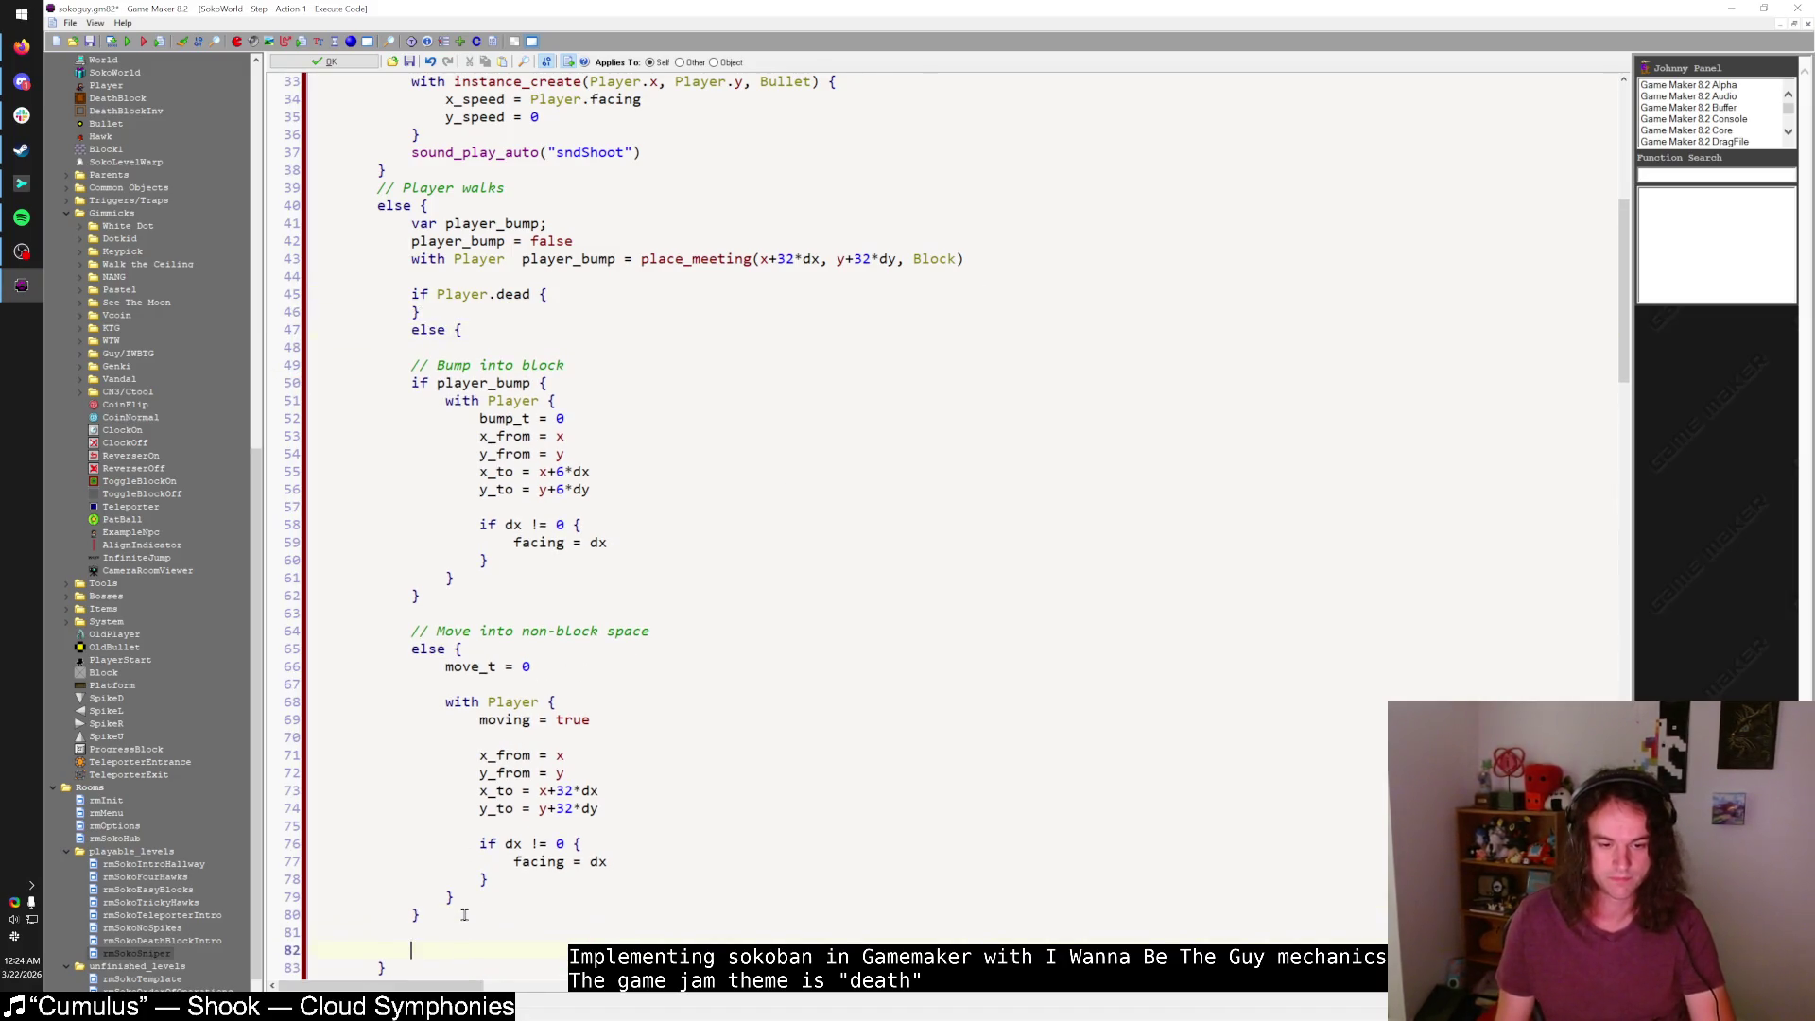
{"action": "type", "text": "}"}
{"action": "mouse_move", "coordinate": [465, 916]}
{"action": "left_mouse_down"}
{"action": "mouse_move", "coordinate": [447, 882]}
{"action": "mouse_move", "coordinate": [511, 348]}
{"action": "left_mouse_up"}
{"action": "key", "text": "Tab"}
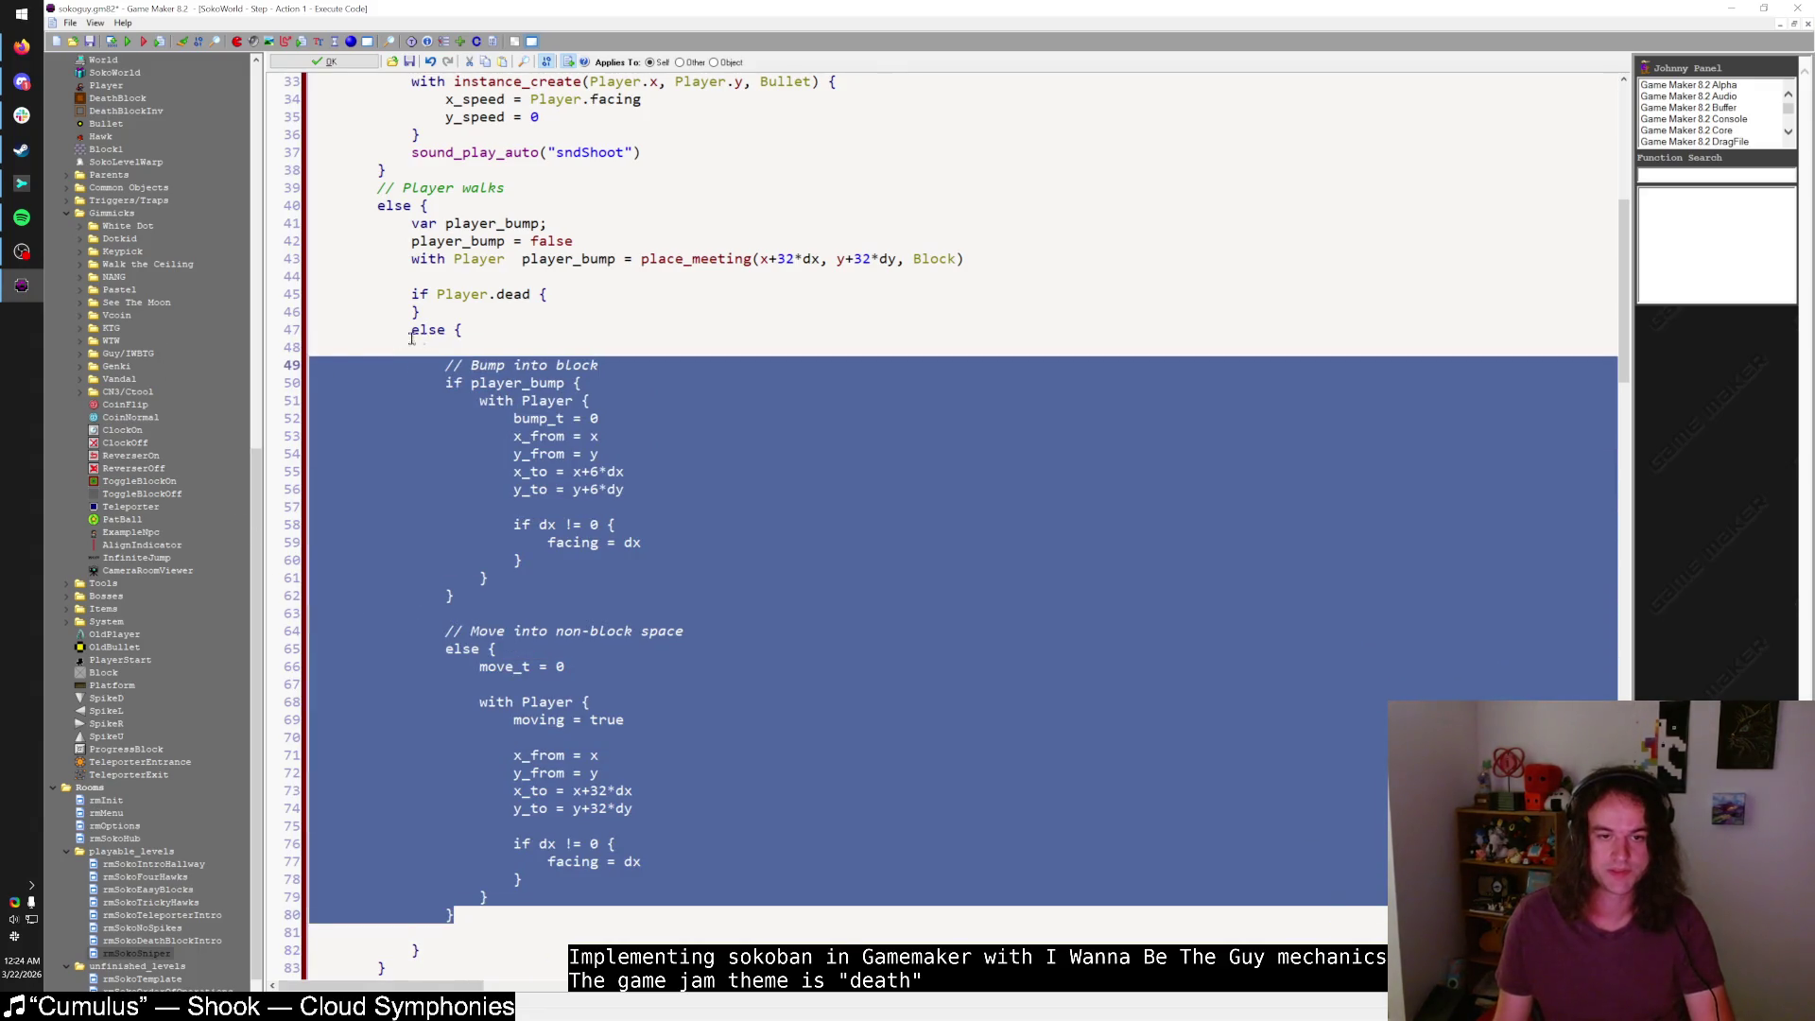
{"action": "left_click", "coordinate": [514, 328]}
Add a '// Just move everyone' comment inside the if Player.dead block and remove the surplus brace
{"action": "left_click", "coordinate": [593, 299]}
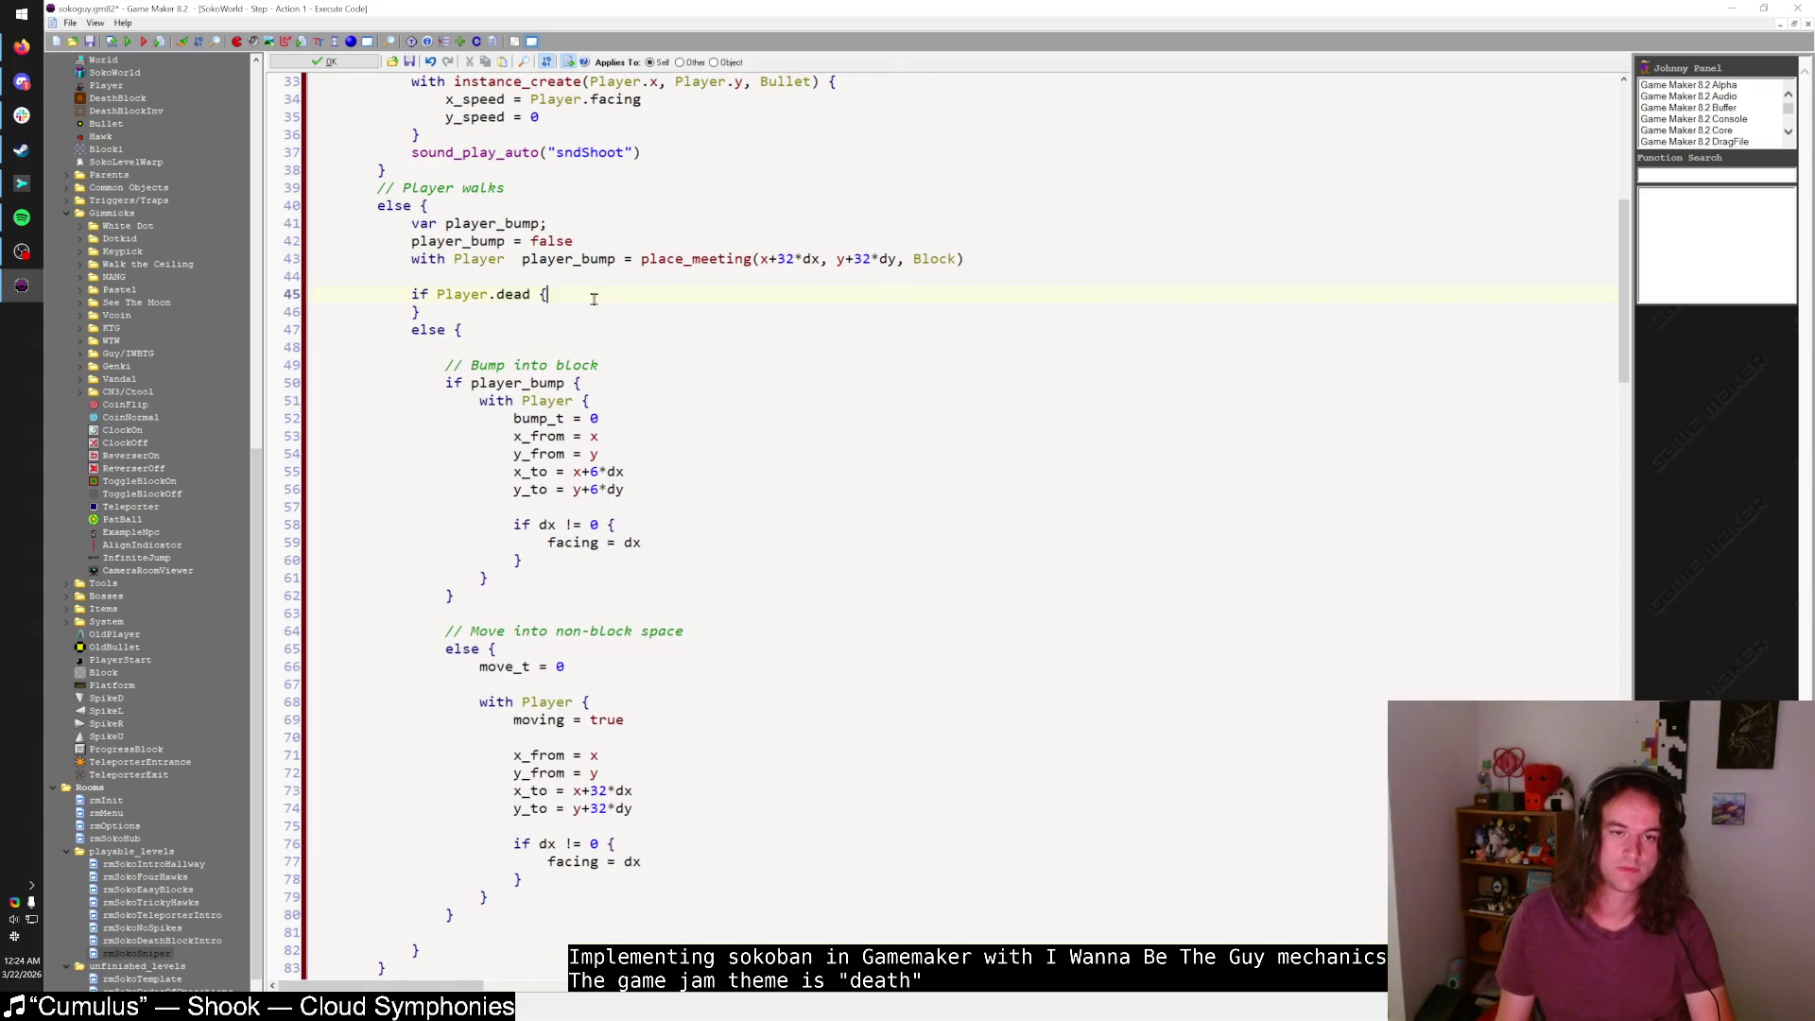
{"action": "key", "text": "Return"}
{"action": "type", "text": "// Just move everyone"}
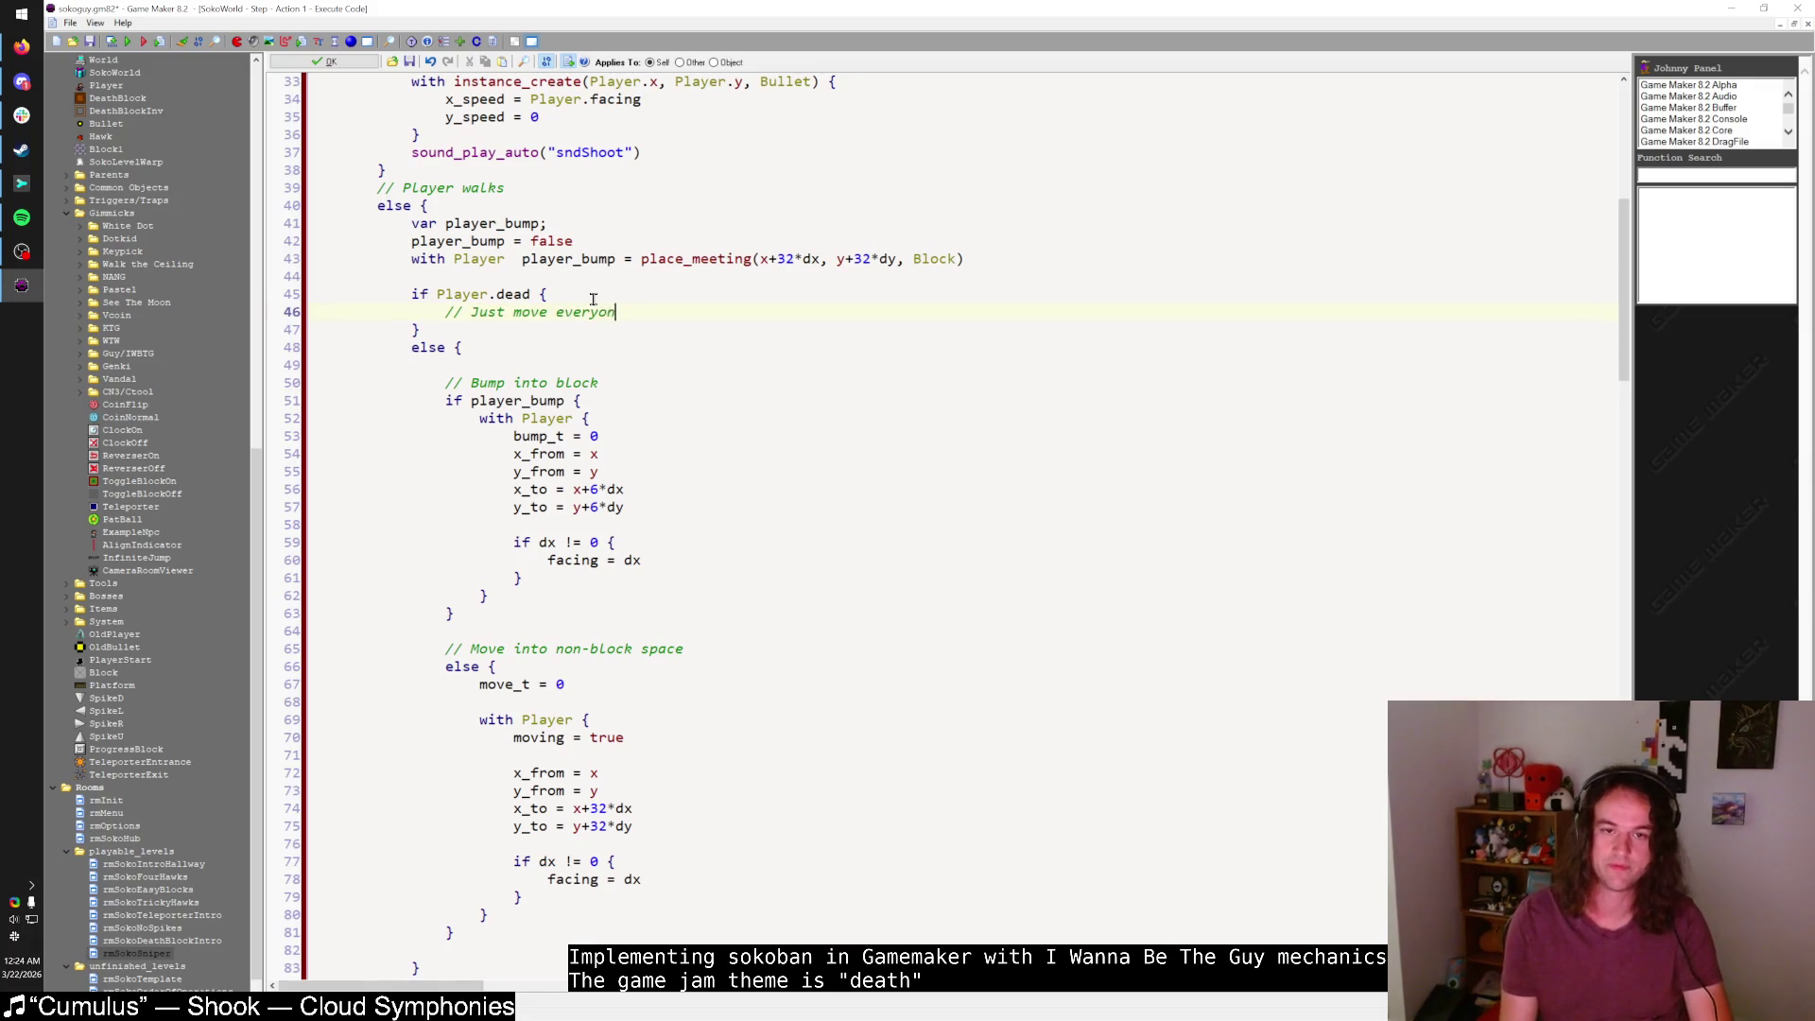
{"action": "left_click", "coordinate": [469, 939]}
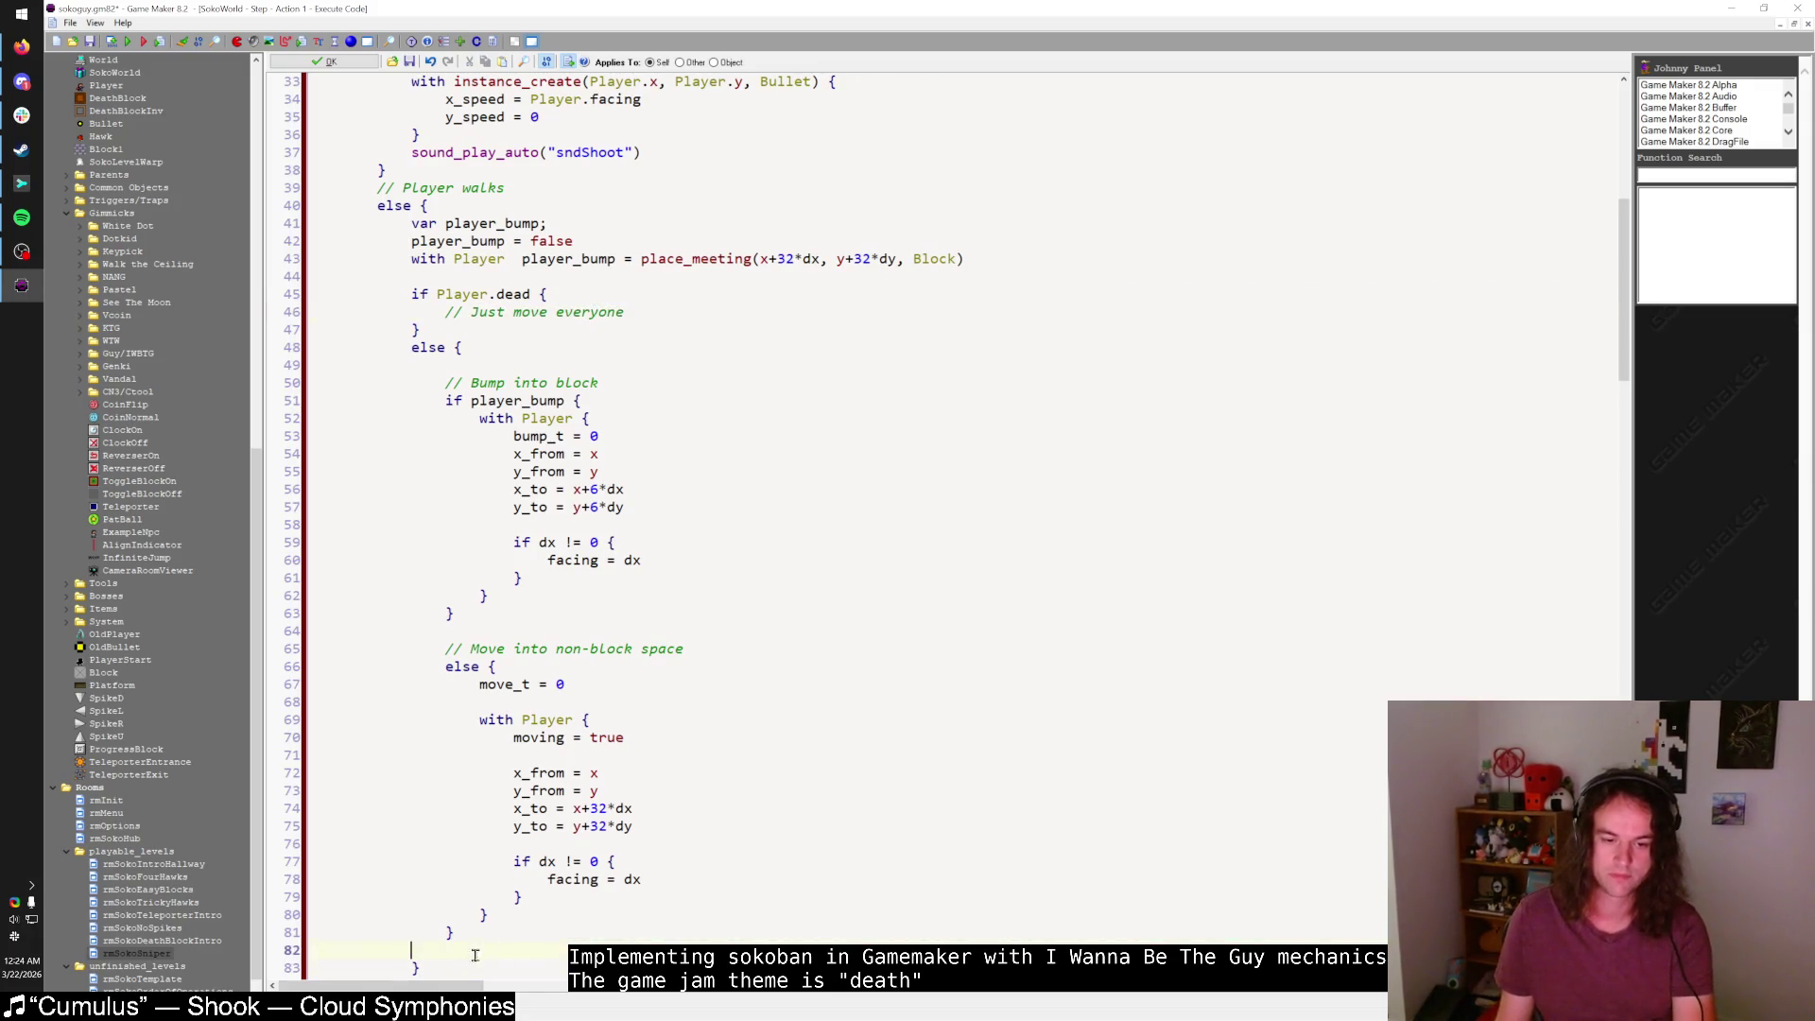
{"action": "key", "text": "BackSpace"}
{"action": "key", "text": "BackSpace"}
{"action": "key", "text": "BackSpace"}
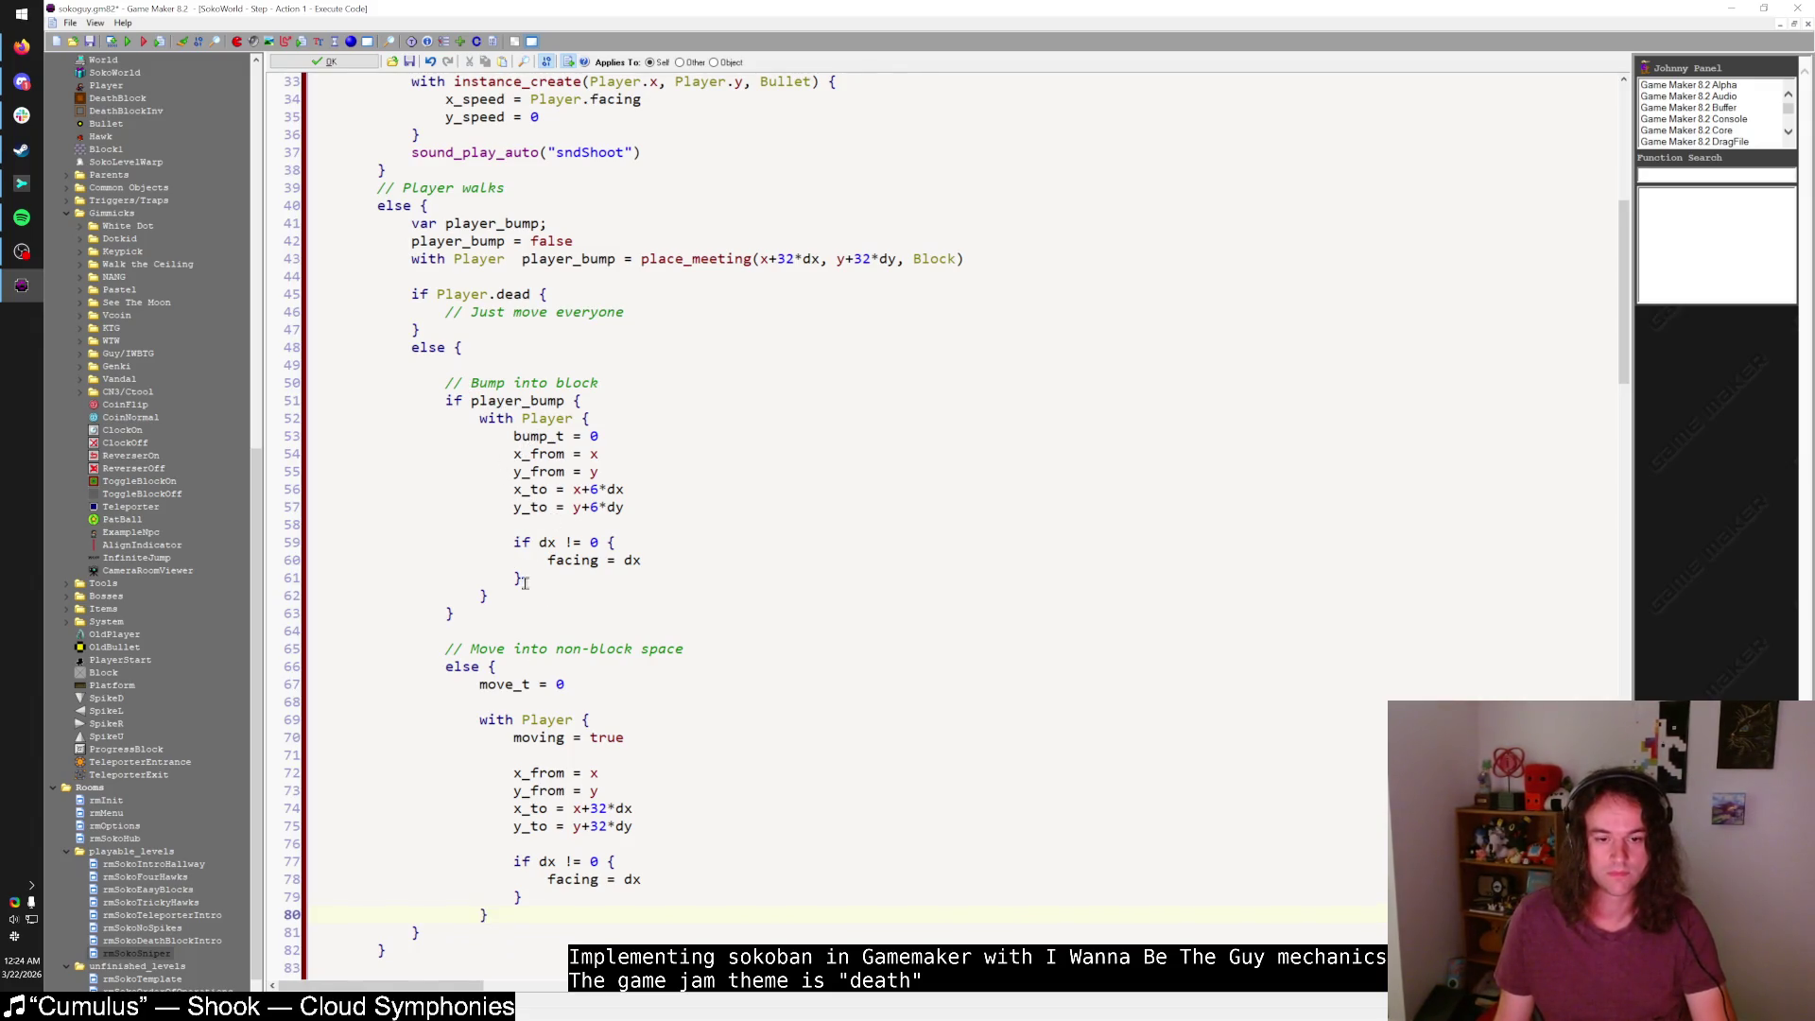
Copy the move_t = 0 statement from the move branch to below the comment
{"action": "left_click_drag", "start_coordinate": [479, 684], "coordinate": [584, 683]}
{"action": "key", "text": "ctrl+c"}
{"action": "left_click", "coordinate": [619, 312]}
{"action": "key", "text": "Return"}
{"action": "key", "text": "ctrl+v"}
Move the if Player.dead block to just after the player defaults and un-indent it one level
{"action": "scroll", "coordinate": [633, 398], "scroll_direction": "up", "scroll_amount": 5}
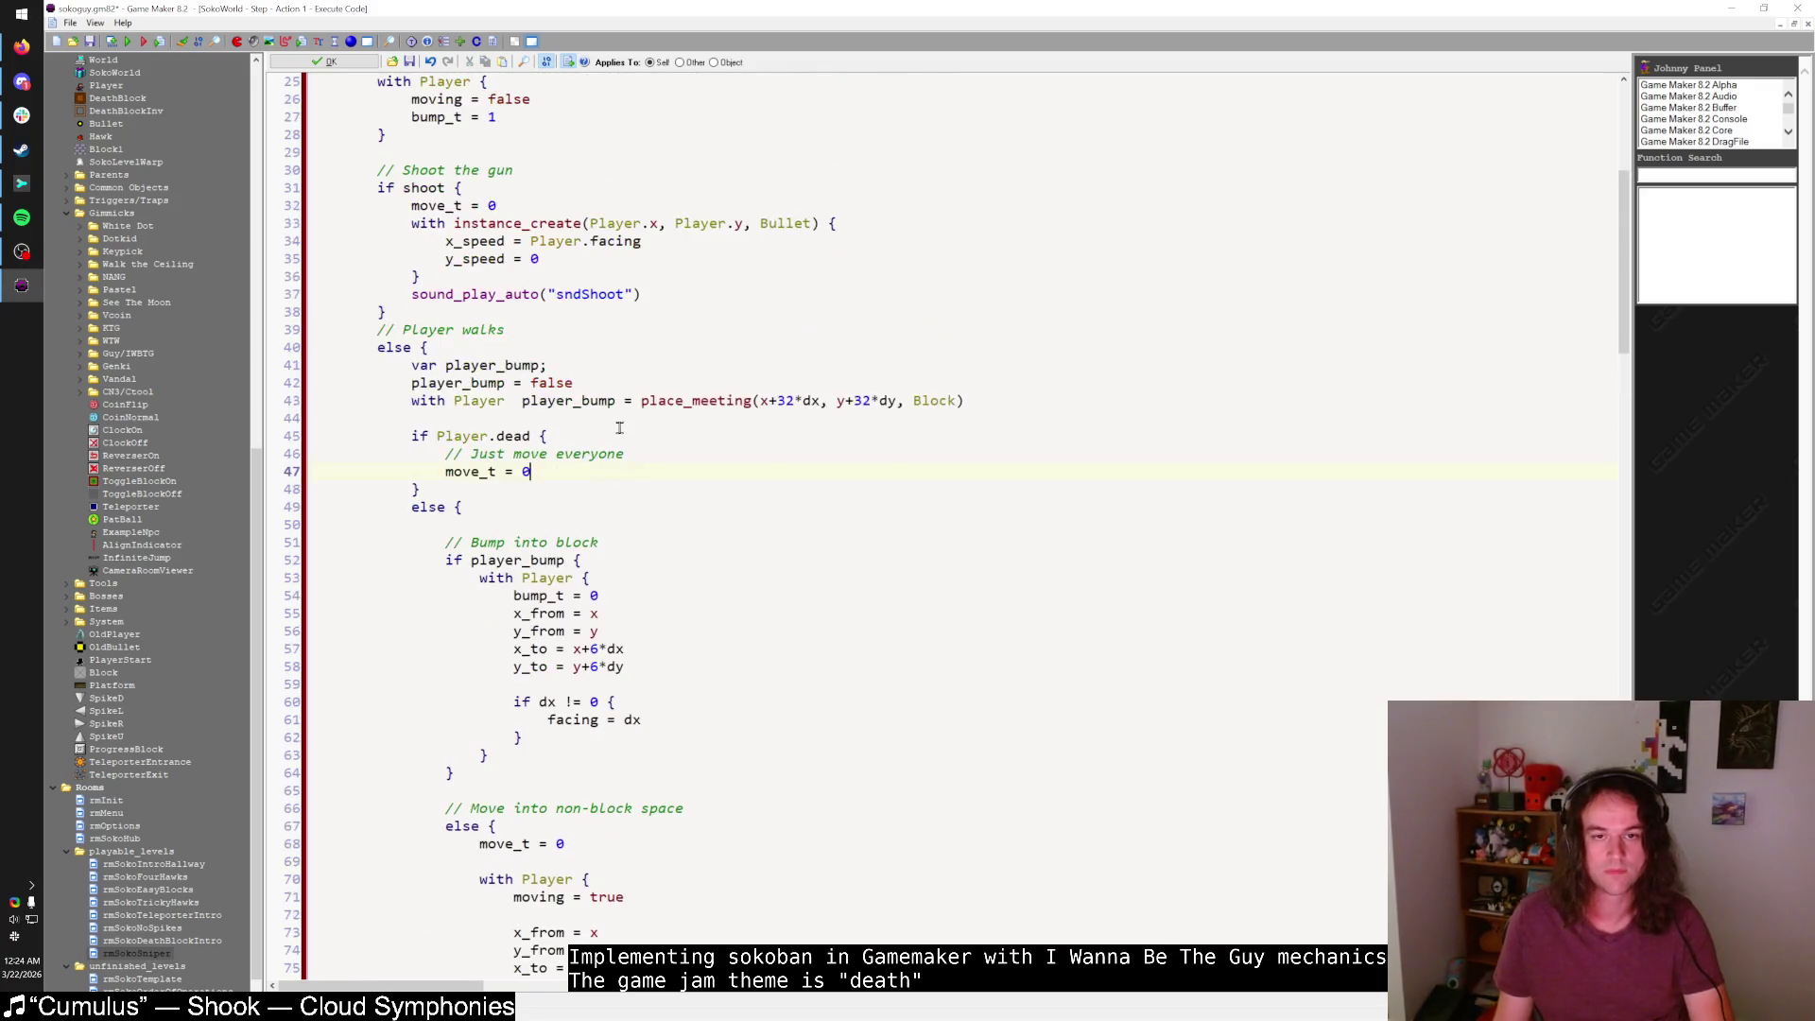
{"action": "left_click_drag", "start_coordinate": [411, 578], "coordinate": [440, 628]}
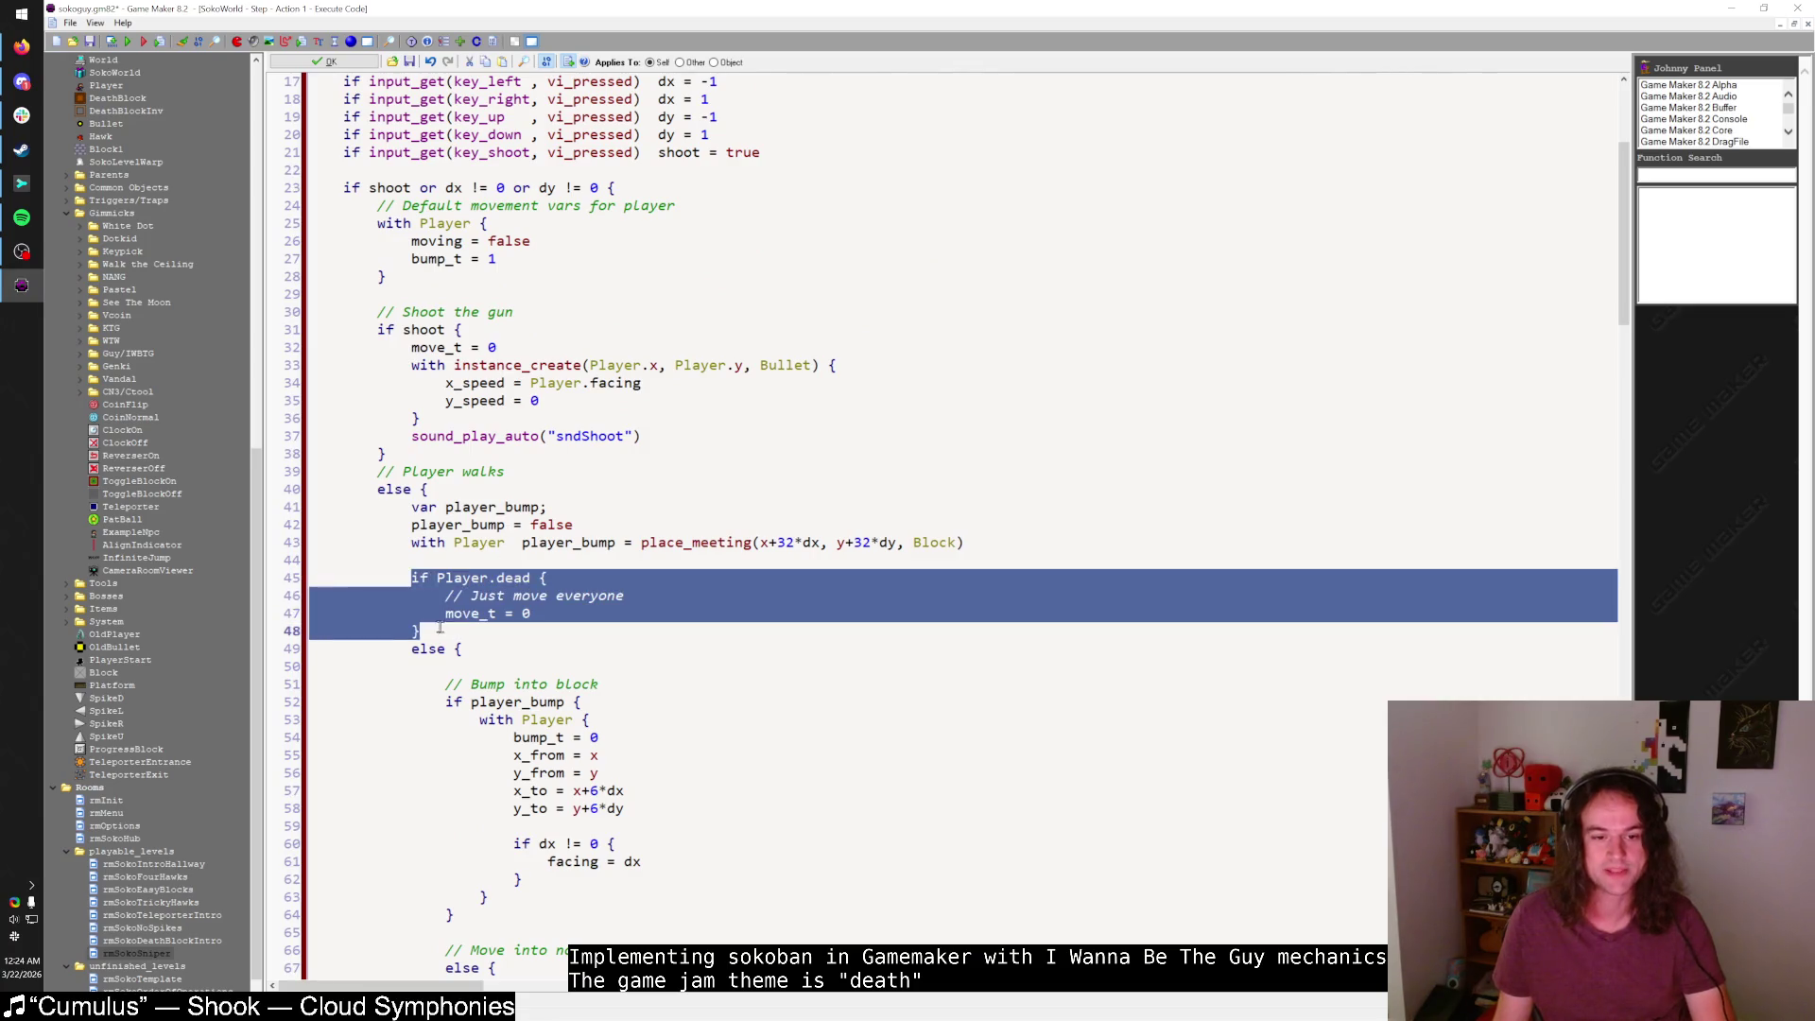
{"action": "key", "text": "Delete"}
{"action": "left_click", "coordinate": [491, 282]}
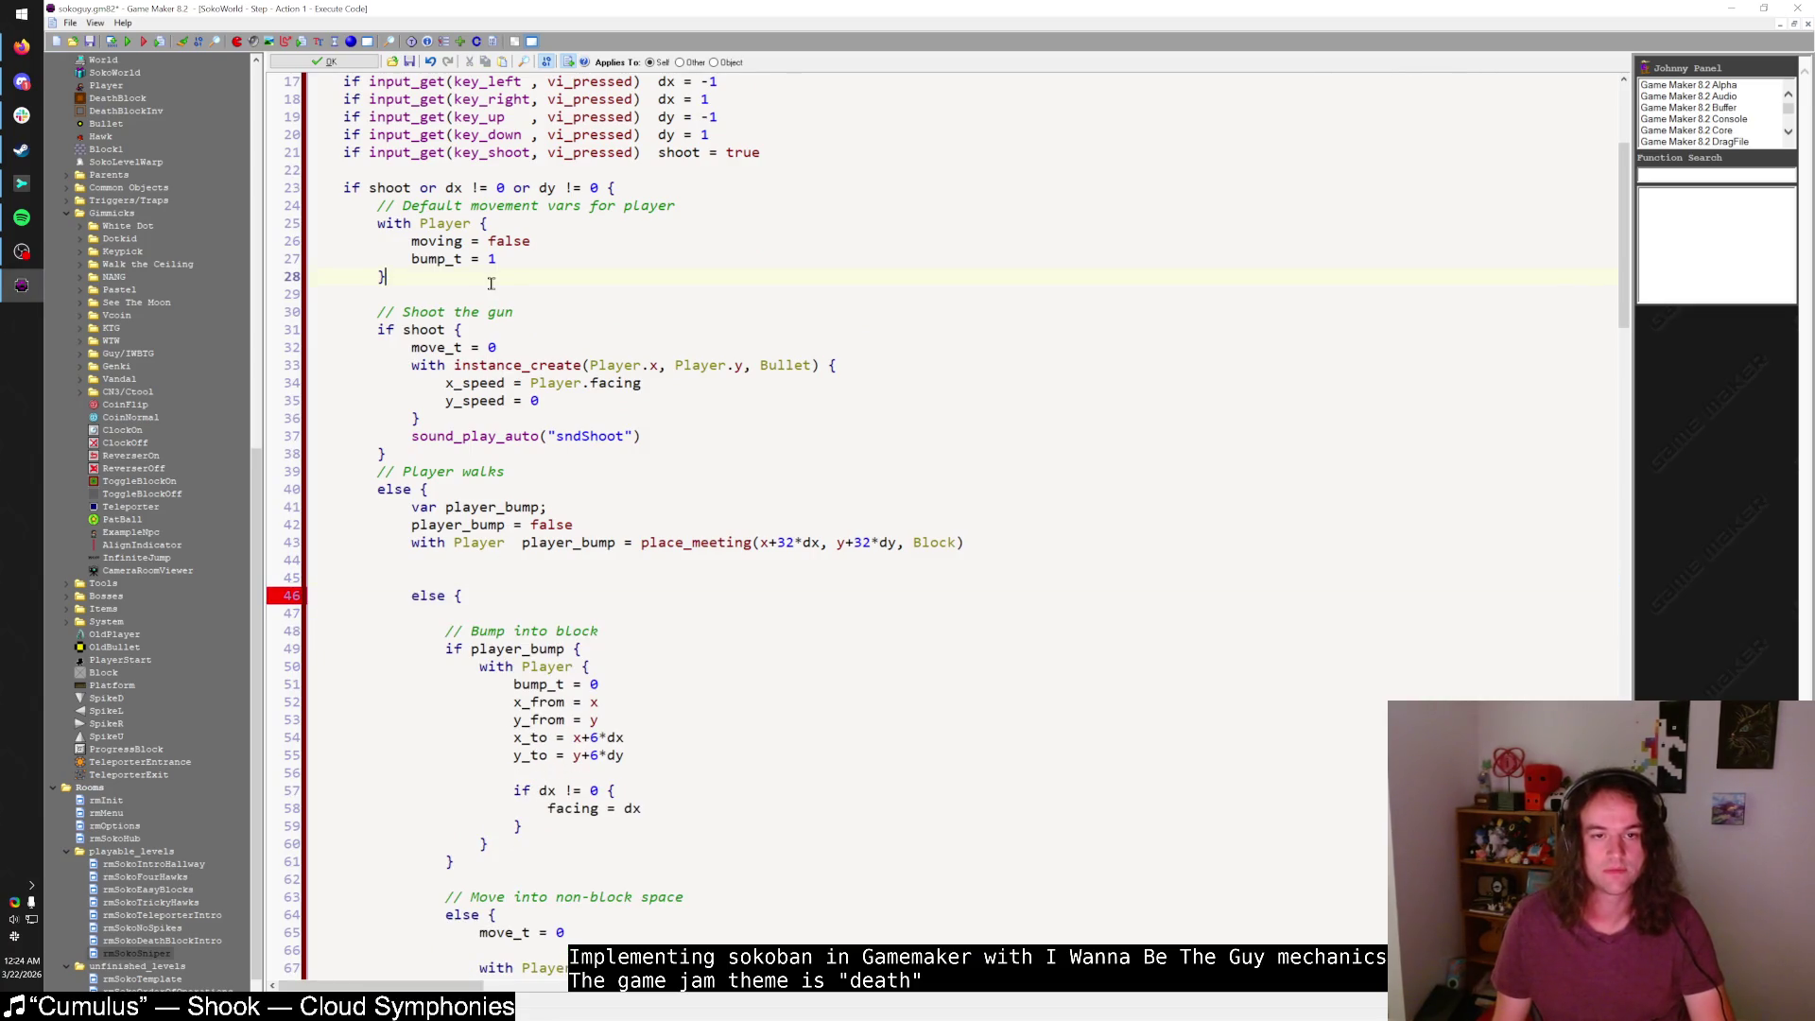
{"action": "key", "text": "Return"}
{"action": "key", "text": "Return"}
{"action": "key", "text": "ctrl+v"}
{"action": "key", "text": "shift+Up"}
{"action": "key", "text": "shift+Up"}
{"action": "key", "text": "shift+Tab"}
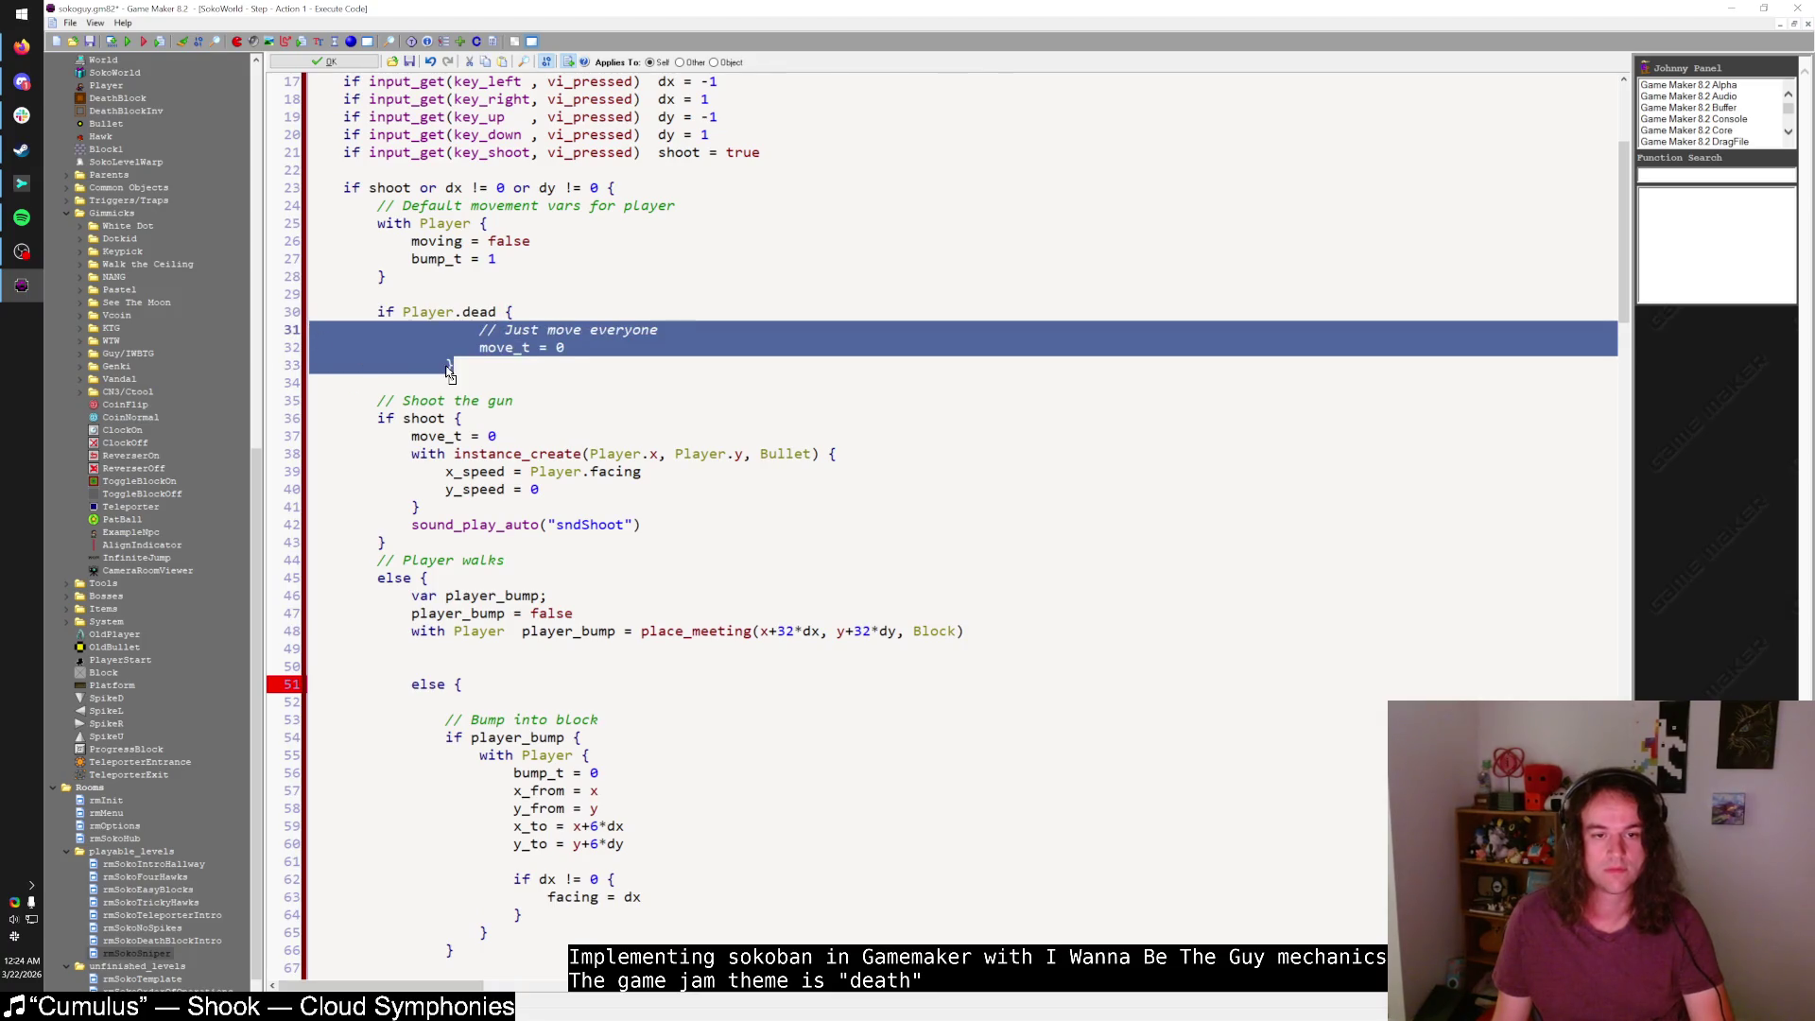
Add an 'else {' after the relocated block and delete the leftover else and blank lines
{"action": "left_click", "coordinate": [428, 369]}
{"action": "key", "text": "Return"}
{"action": "type", "text": "el"}
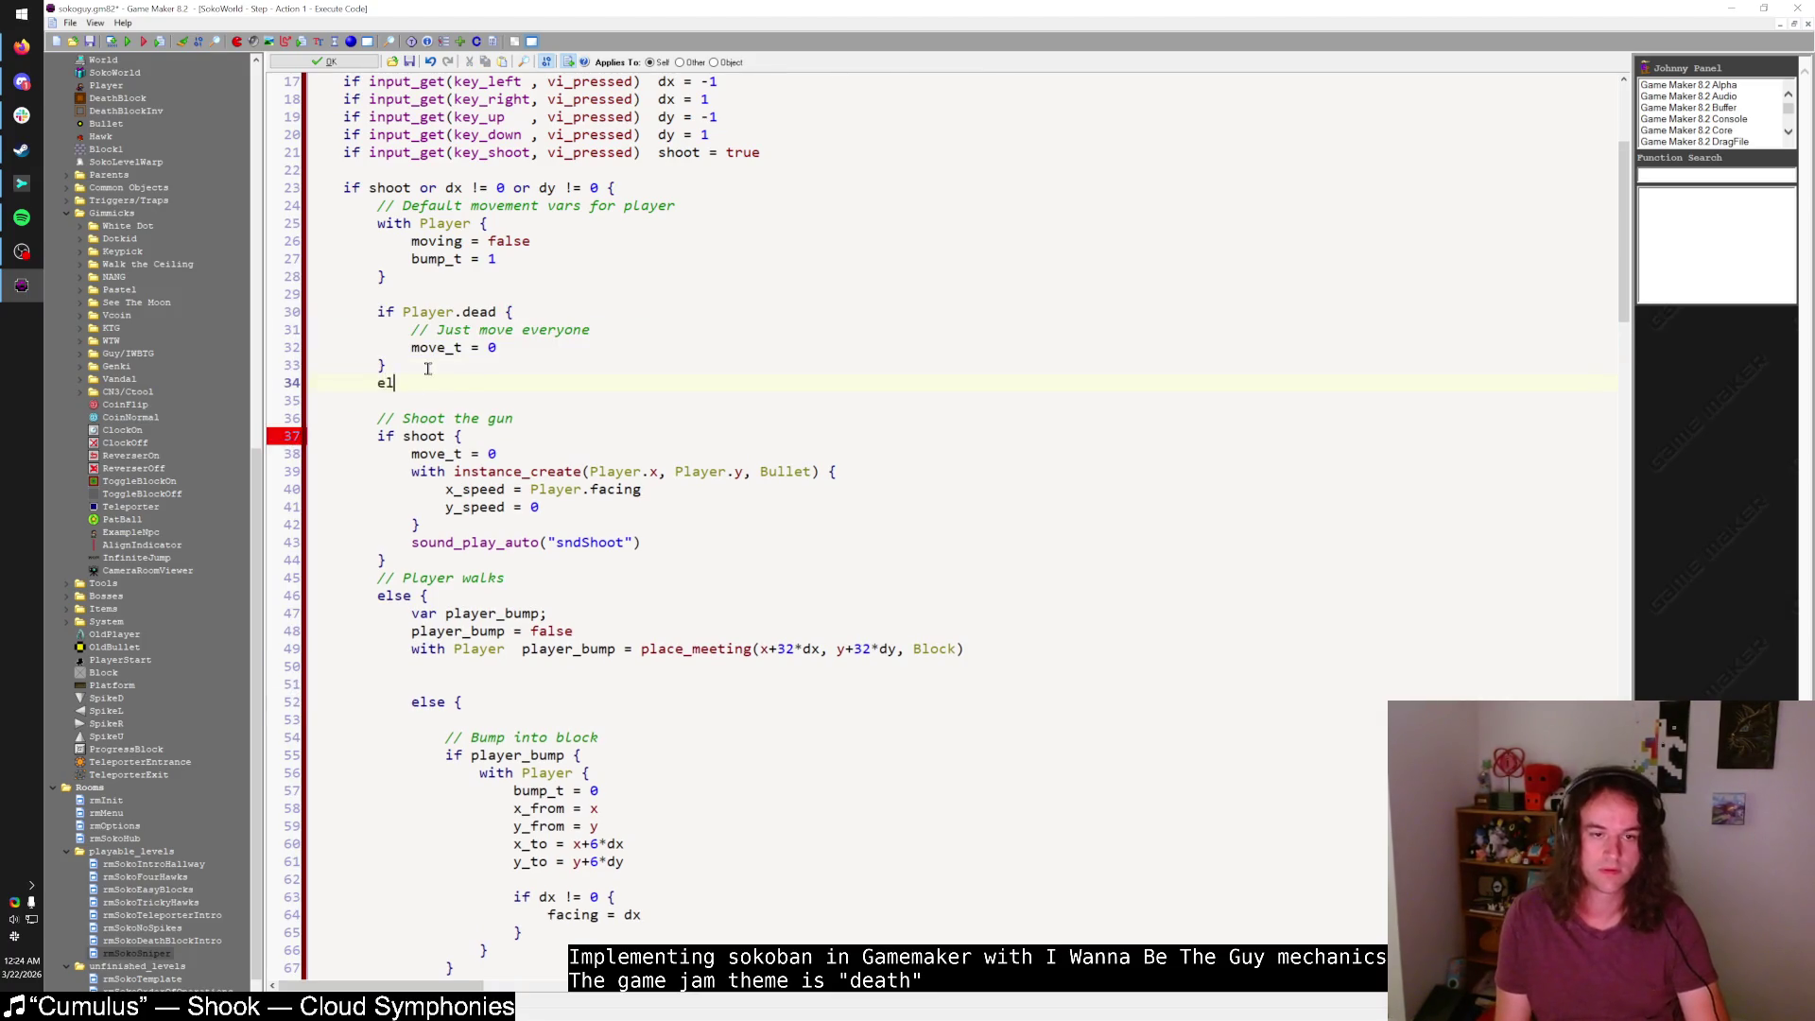
{"action": "type", "text": "se {"}
{"action": "scroll", "coordinate": [433, 435], "scroll_direction": "down", "scroll_amount": 4}
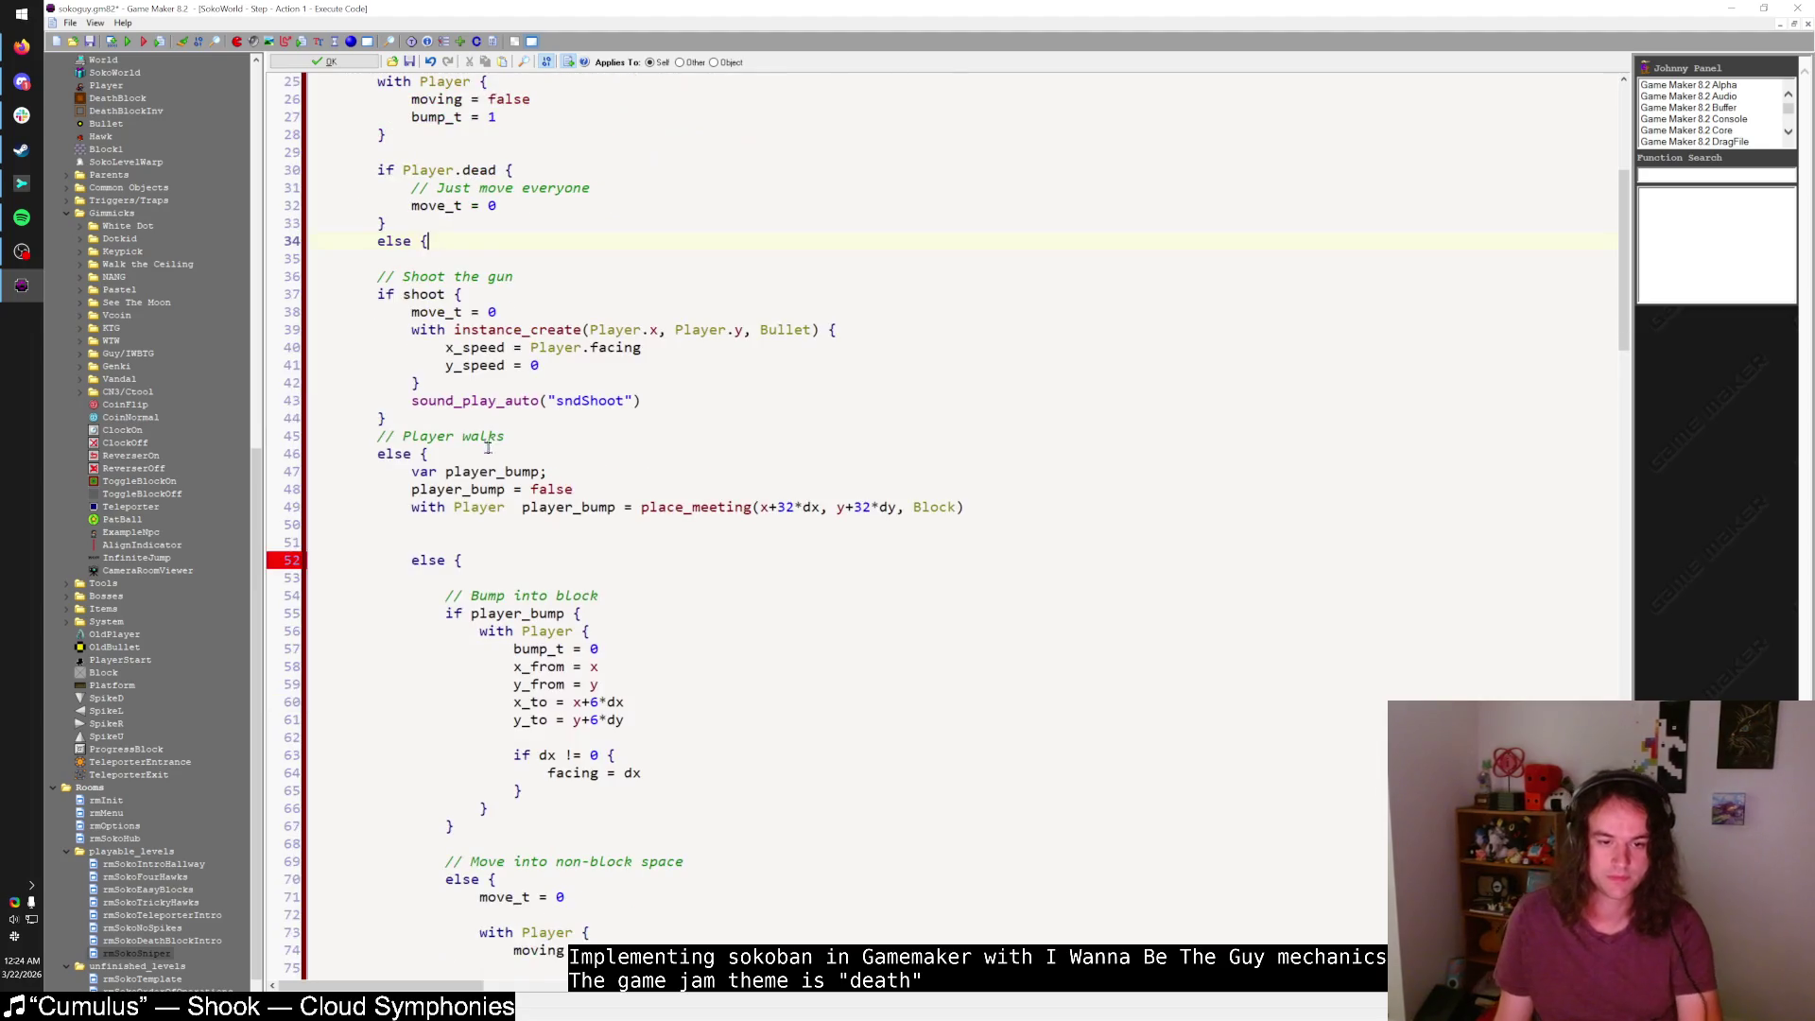
{"action": "left_click", "coordinate": [437, 508]}
{"action": "key", "text": "shift+Up"}
{"action": "key", "text": "shift+Up"}
{"action": "key", "text": "BackSpace"}
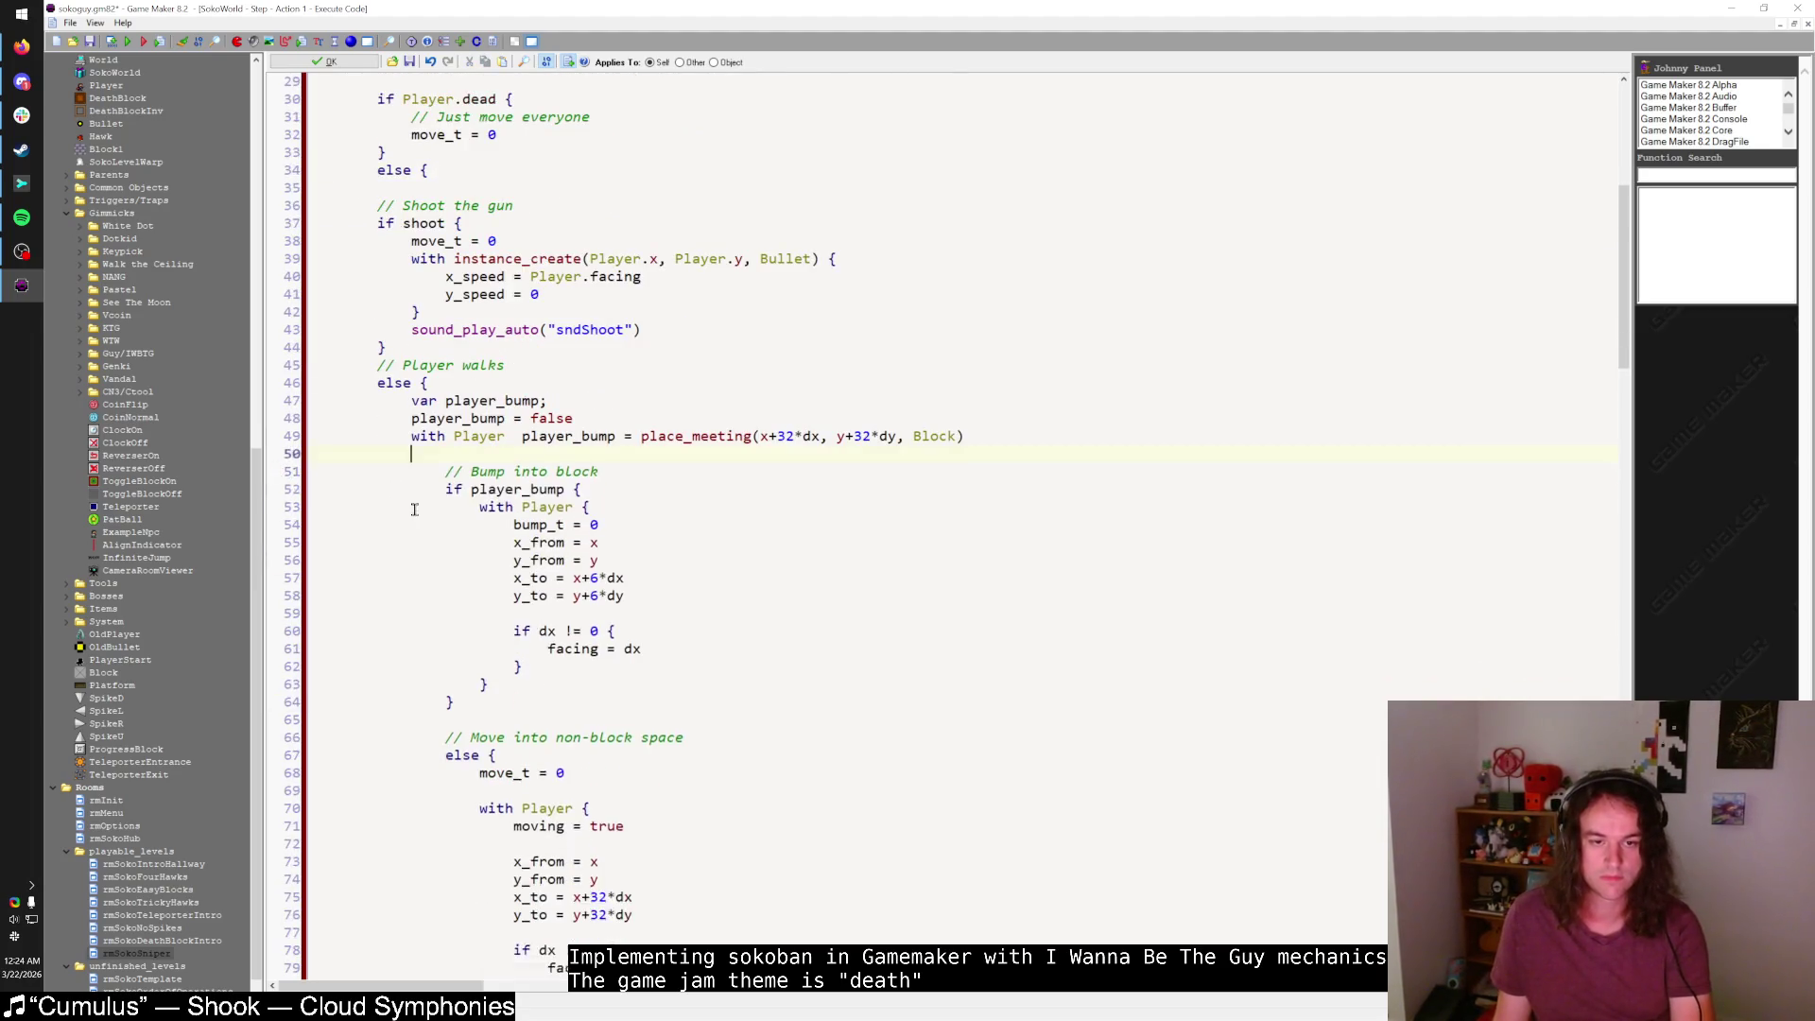
Outdent the player-walk code on lines 52–81 and check which blocks the braces close
{"action": "scroll", "coordinate": [451, 561], "scroll_direction": "down", "scroll_amount": 4}
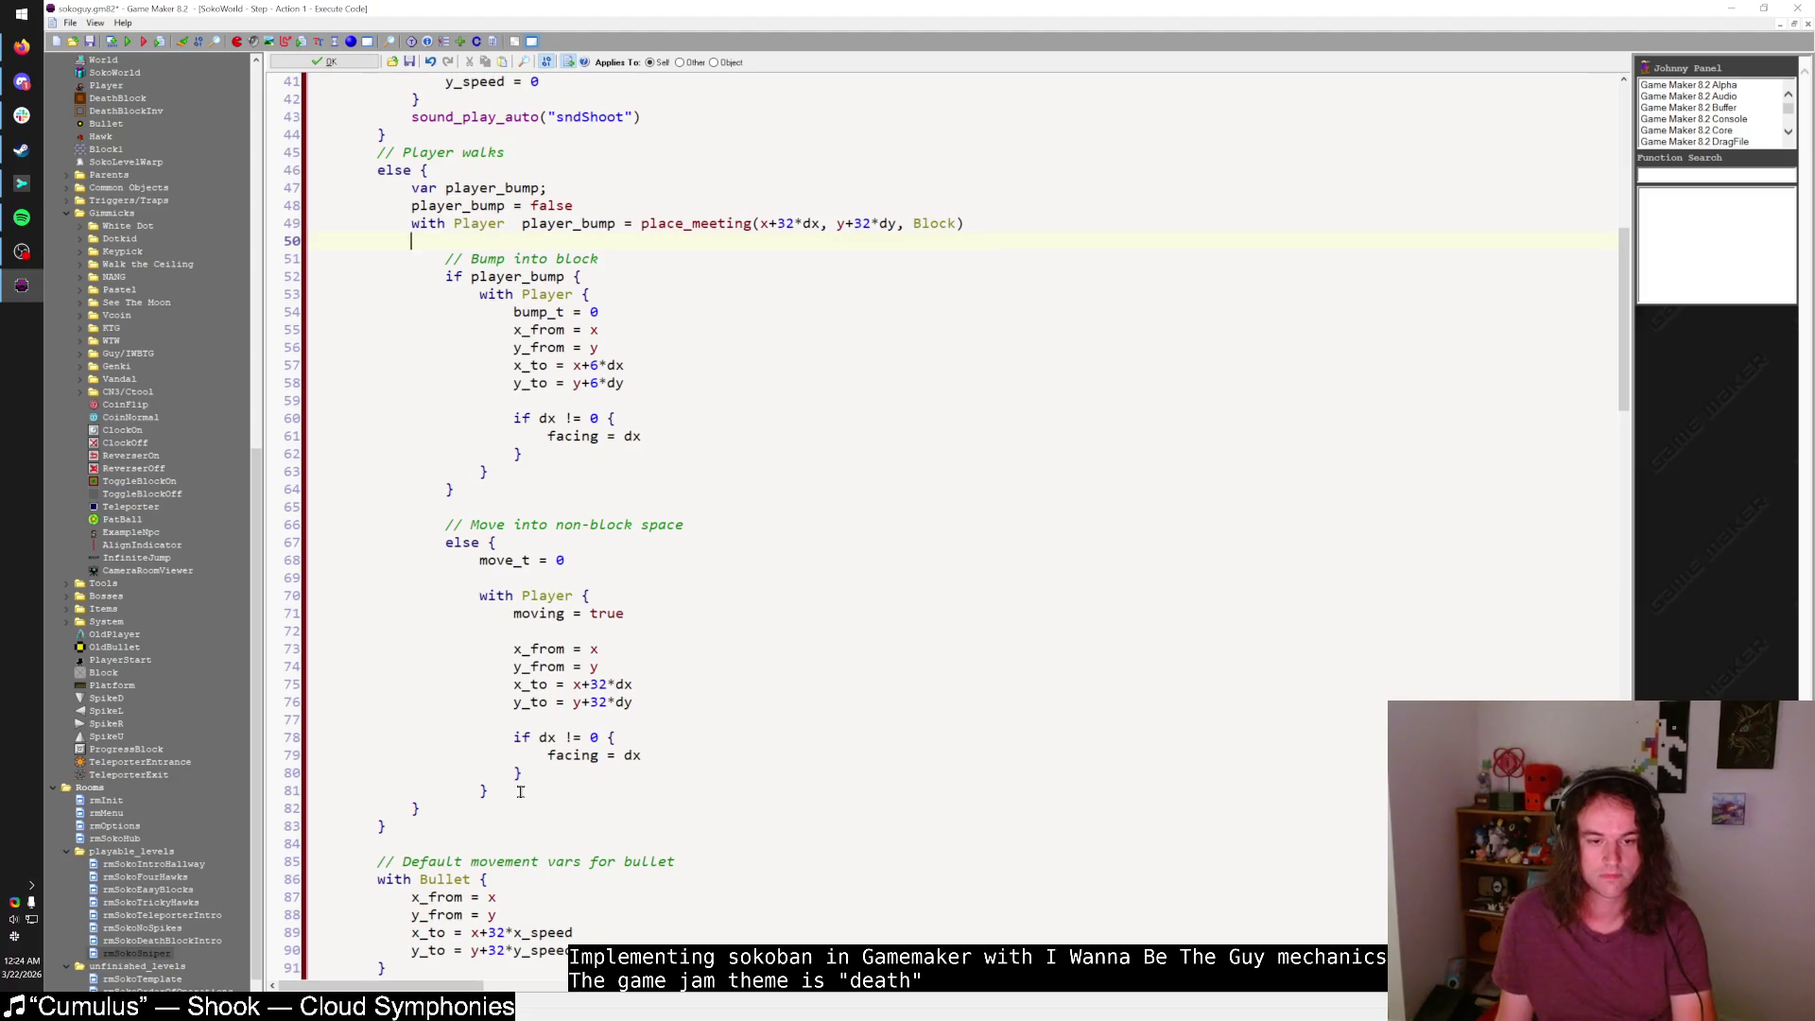
{"action": "mouse_move", "coordinate": [489, 790]}
{"action": "left_mouse_down"}
{"action": "mouse_move", "coordinate": [284, 397]}
{"action": "mouse_move", "coordinate": [172, 274]}
{"action": "left_mouse_up"}
{"action": "key", "text": "shift+Tab"}
{"action": "left_click", "coordinate": [475, 808]}
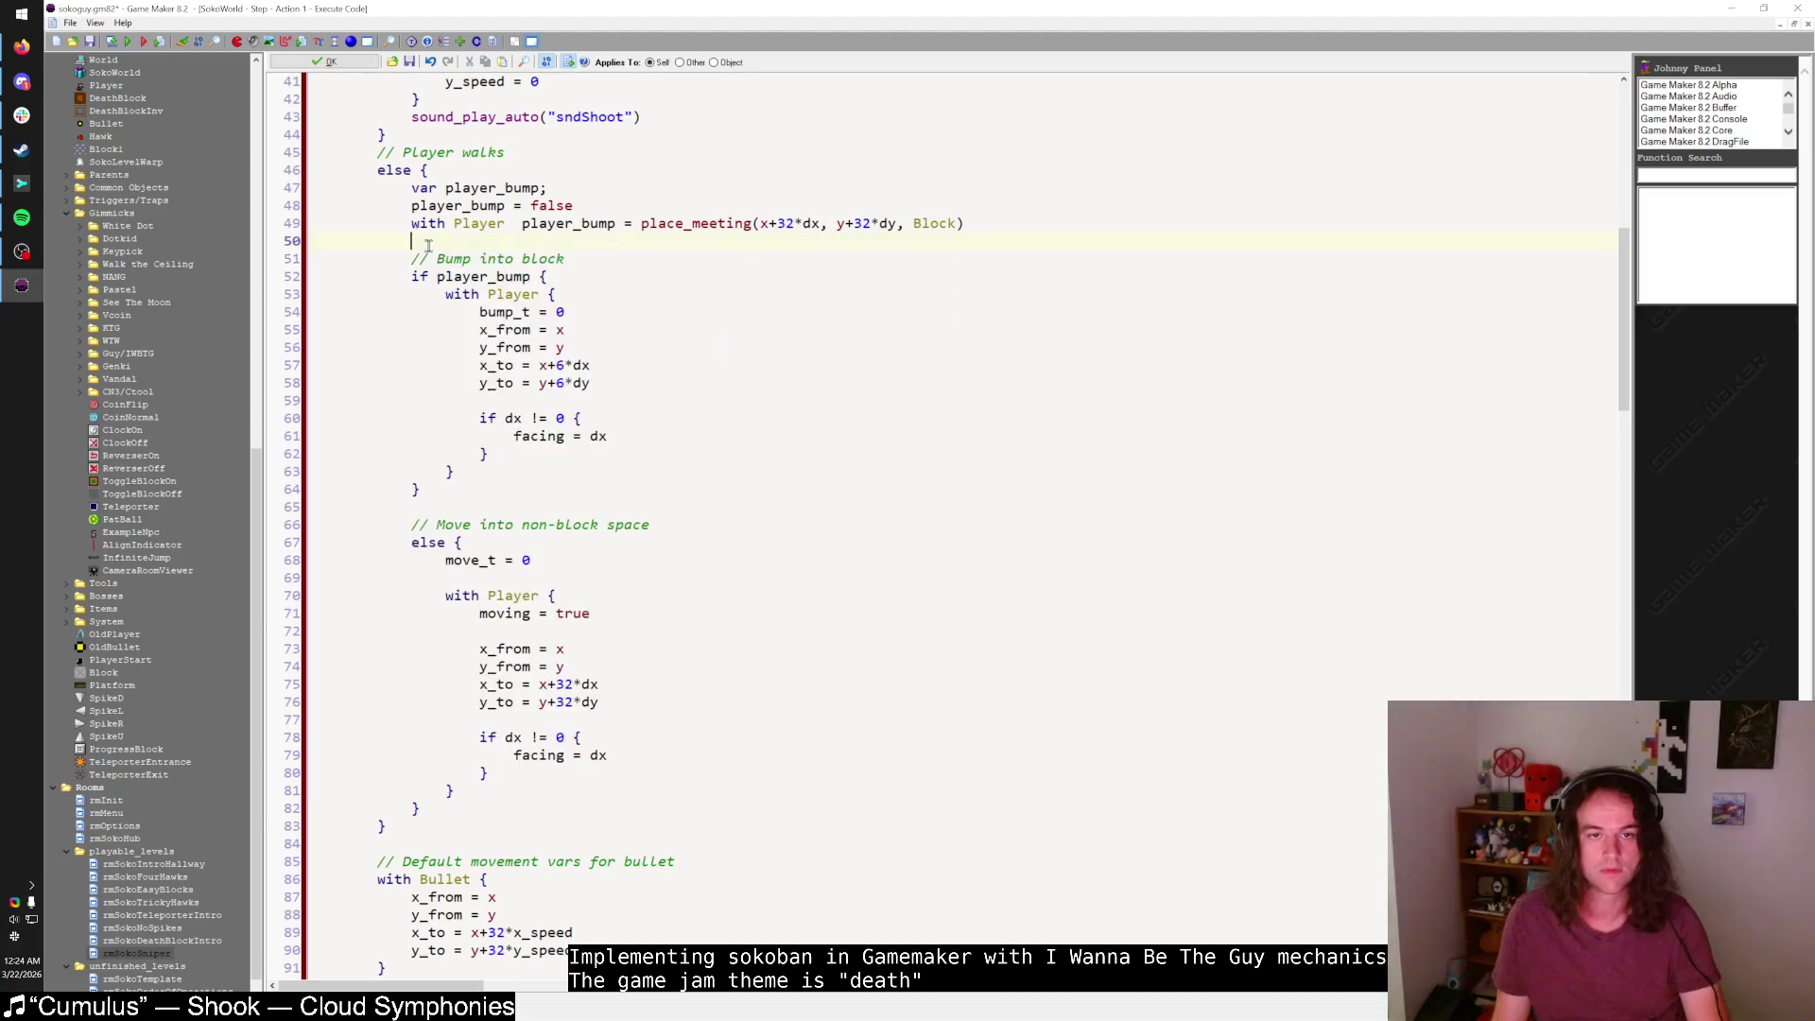
{"action": "scroll", "coordinate": [475, 670], "scroll_direction": "down", "scroll_amount": 3}
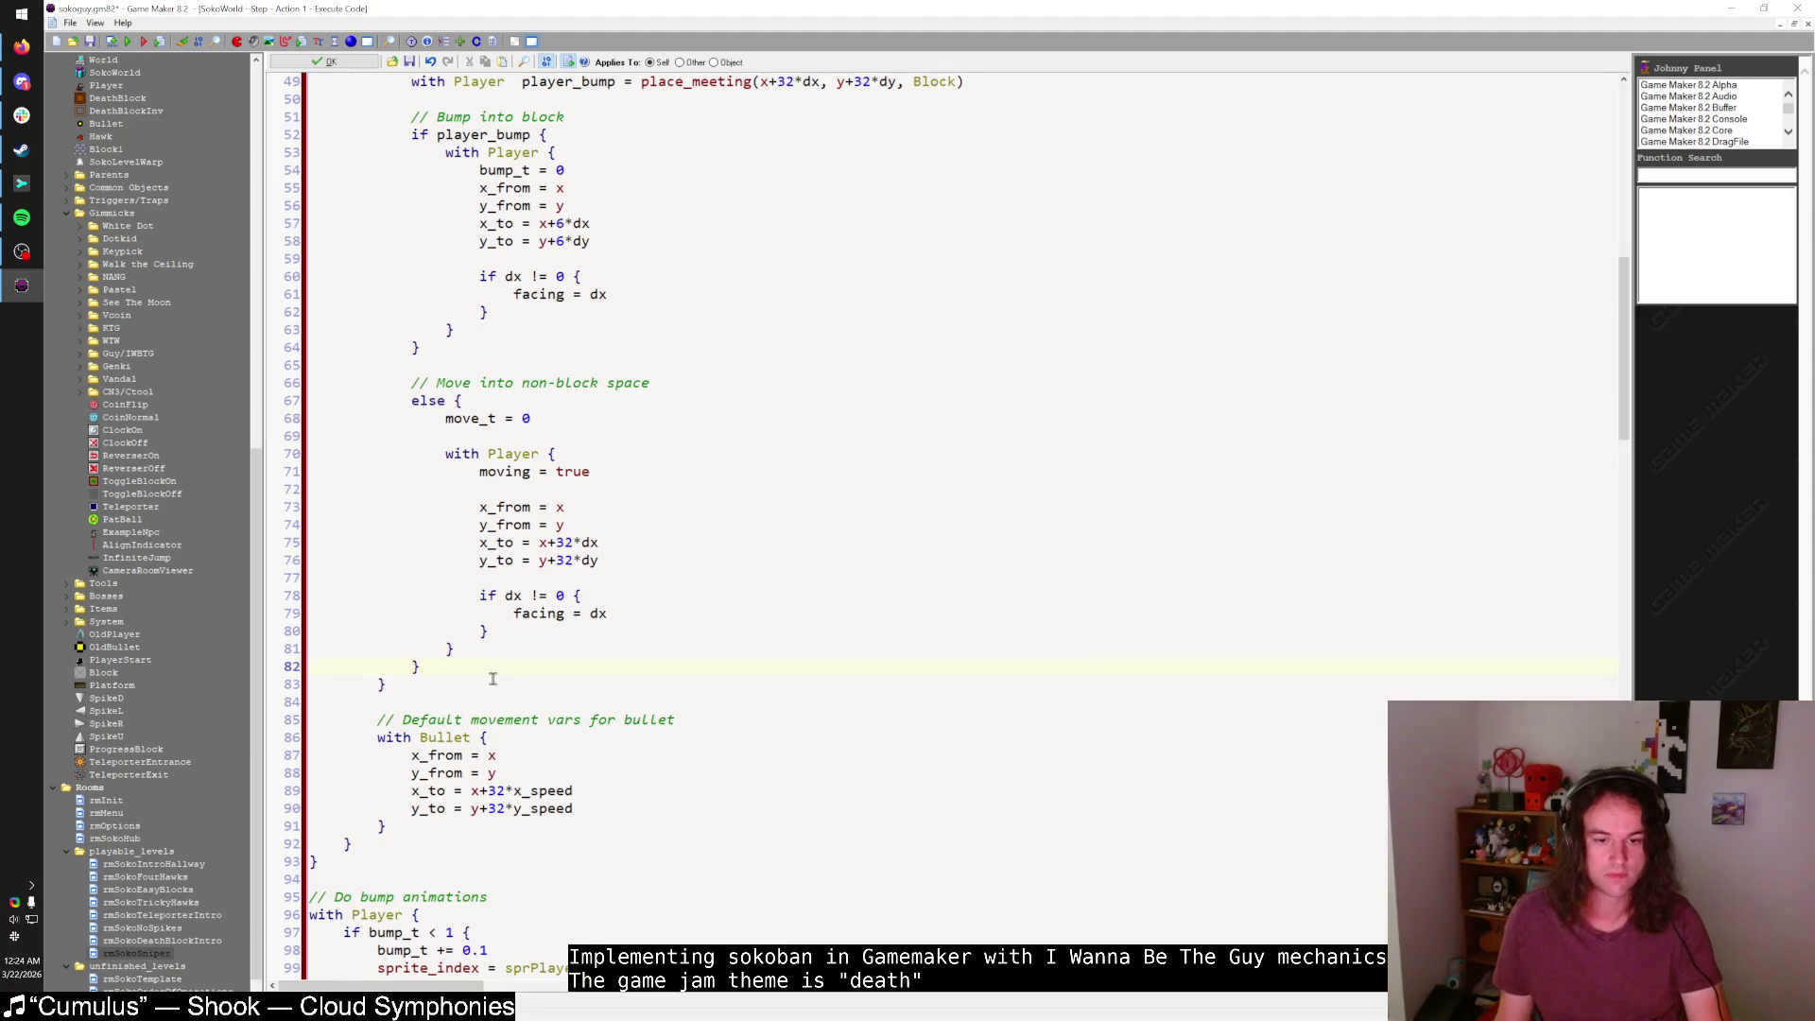
{"action": "left_click", "coordinate": [481, 683]}
{"action": "scroll", "coordinate": [479, 631], "scroll_direction": "up", "scroll_amount": 7}
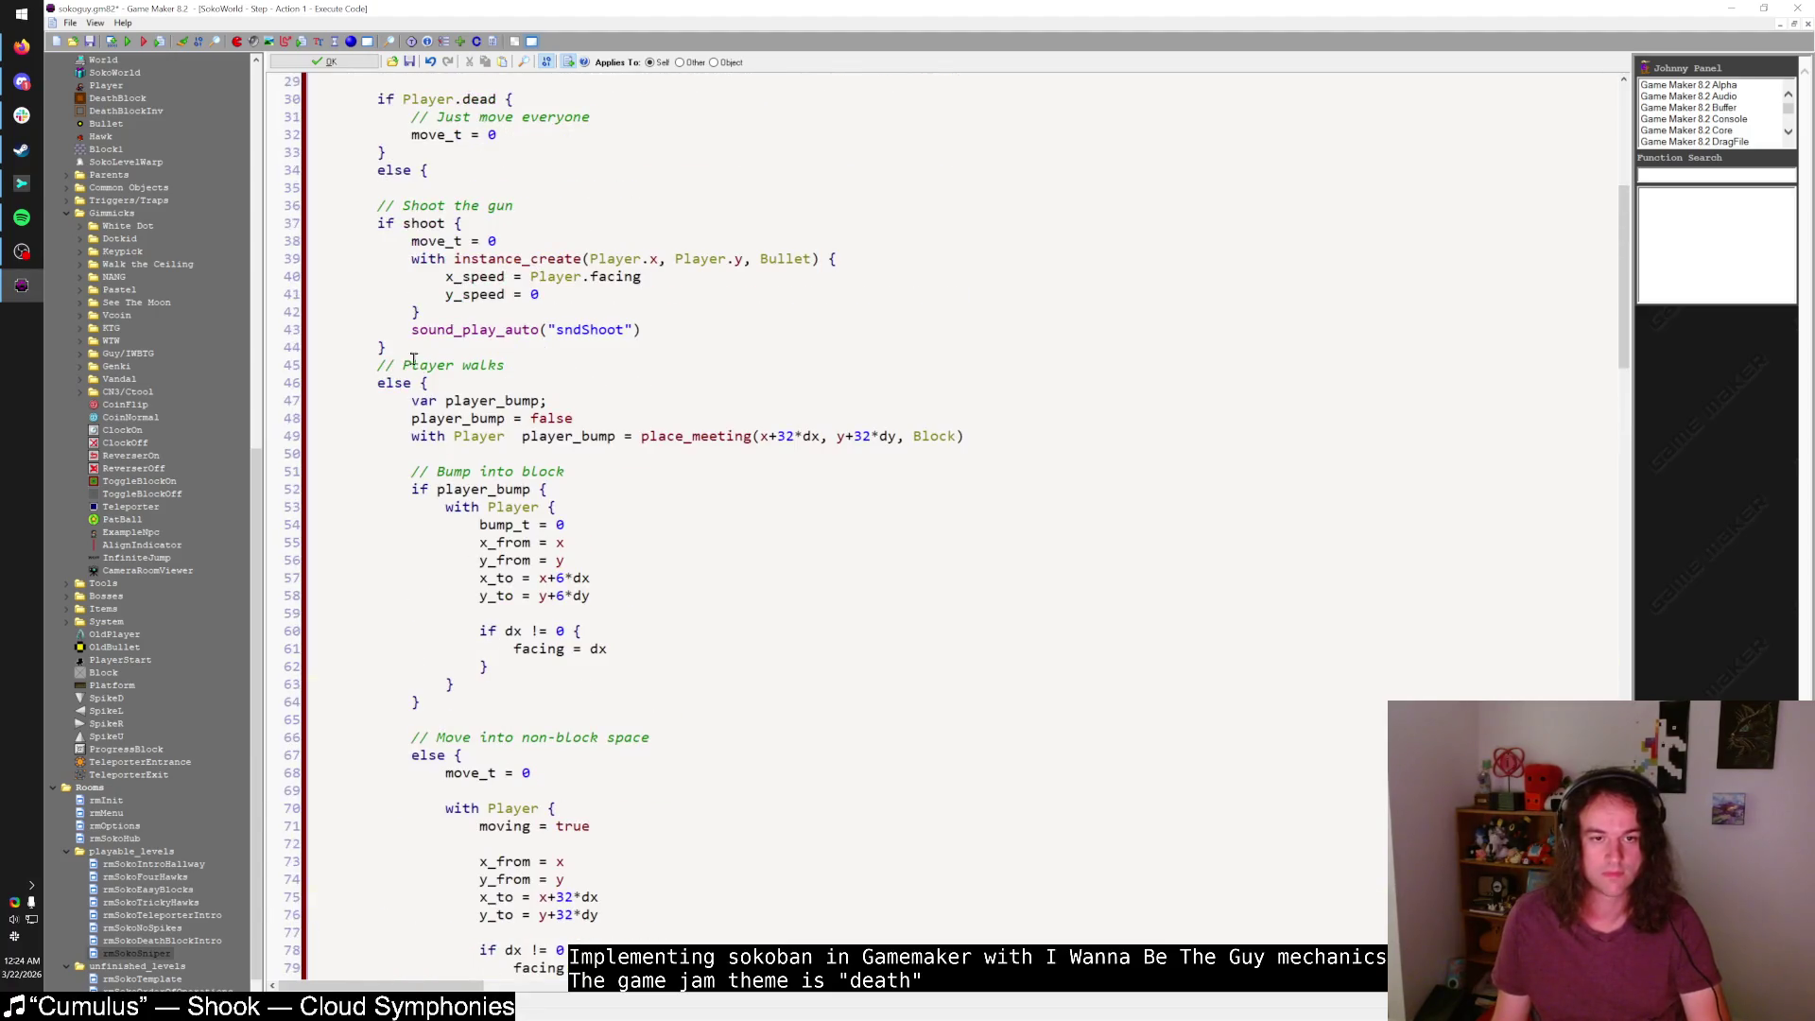
{"action": "left_click", "coordinate": [408, 313]}
{"action": "scroll", "coordinate": [412, 356], "scroll_direction": "up", "scroll_amount": 1}
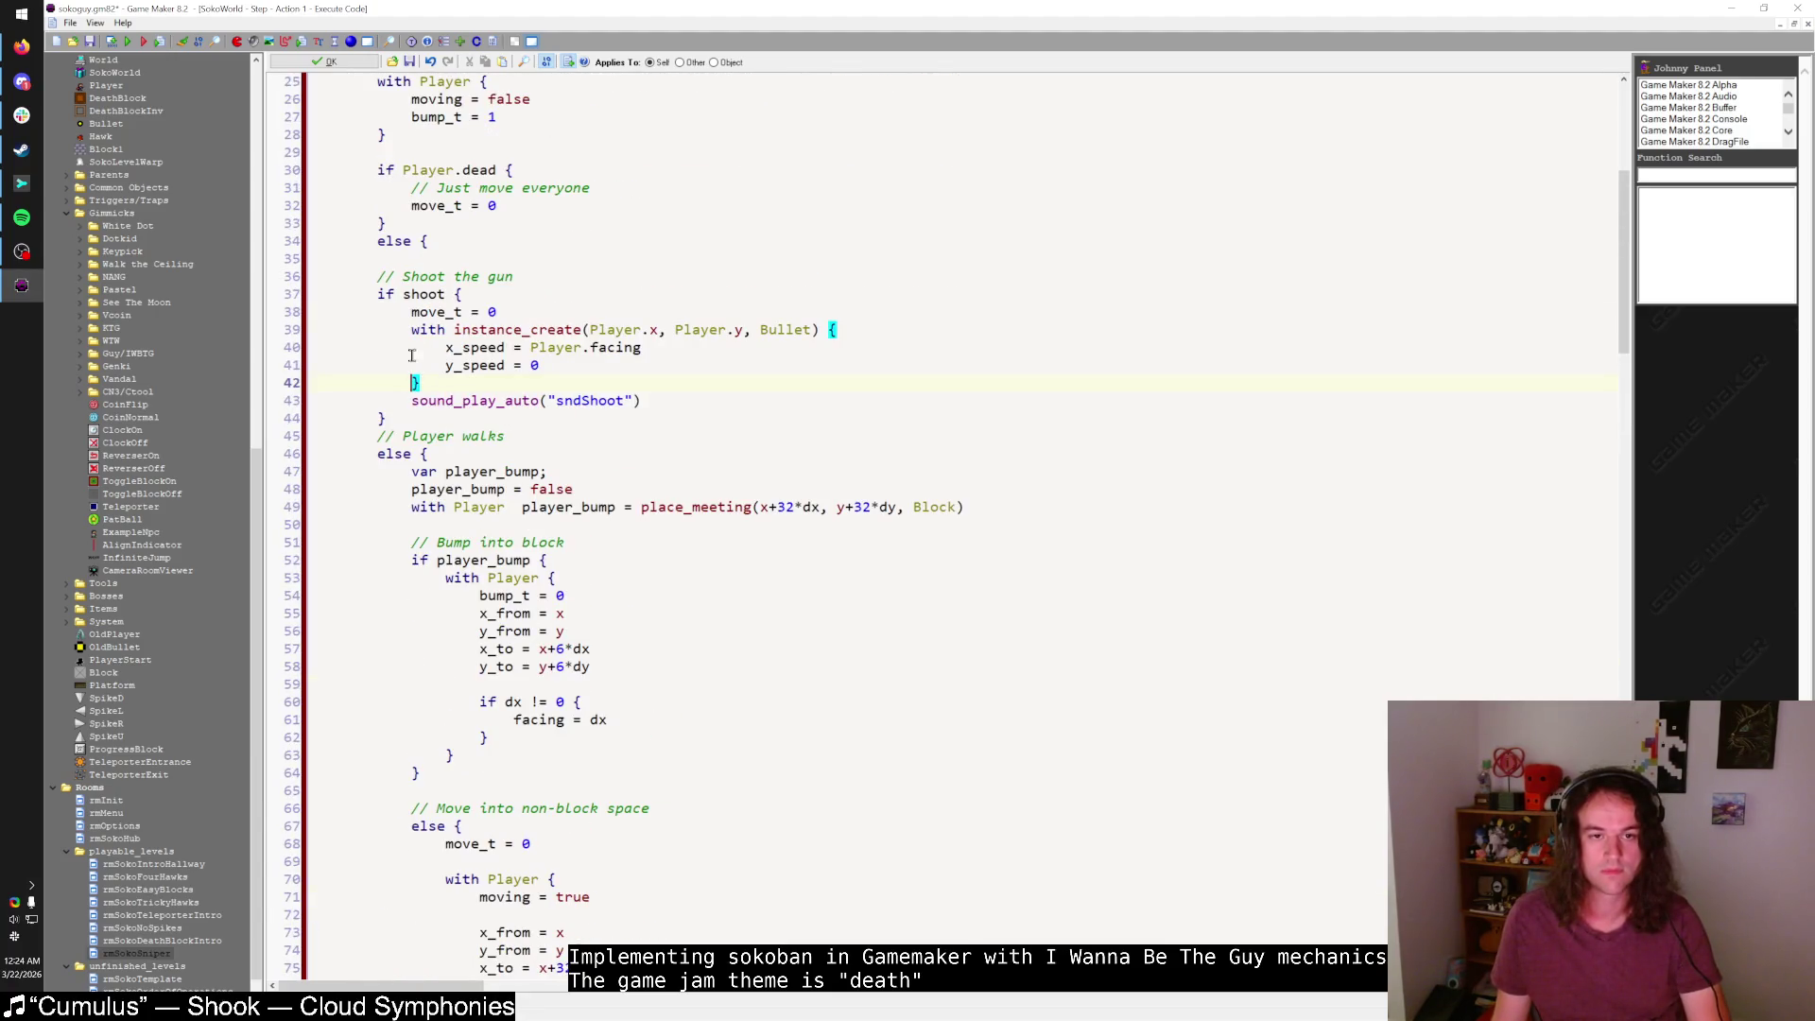
{"action": "left_click", "coordinate": [422, 243]}
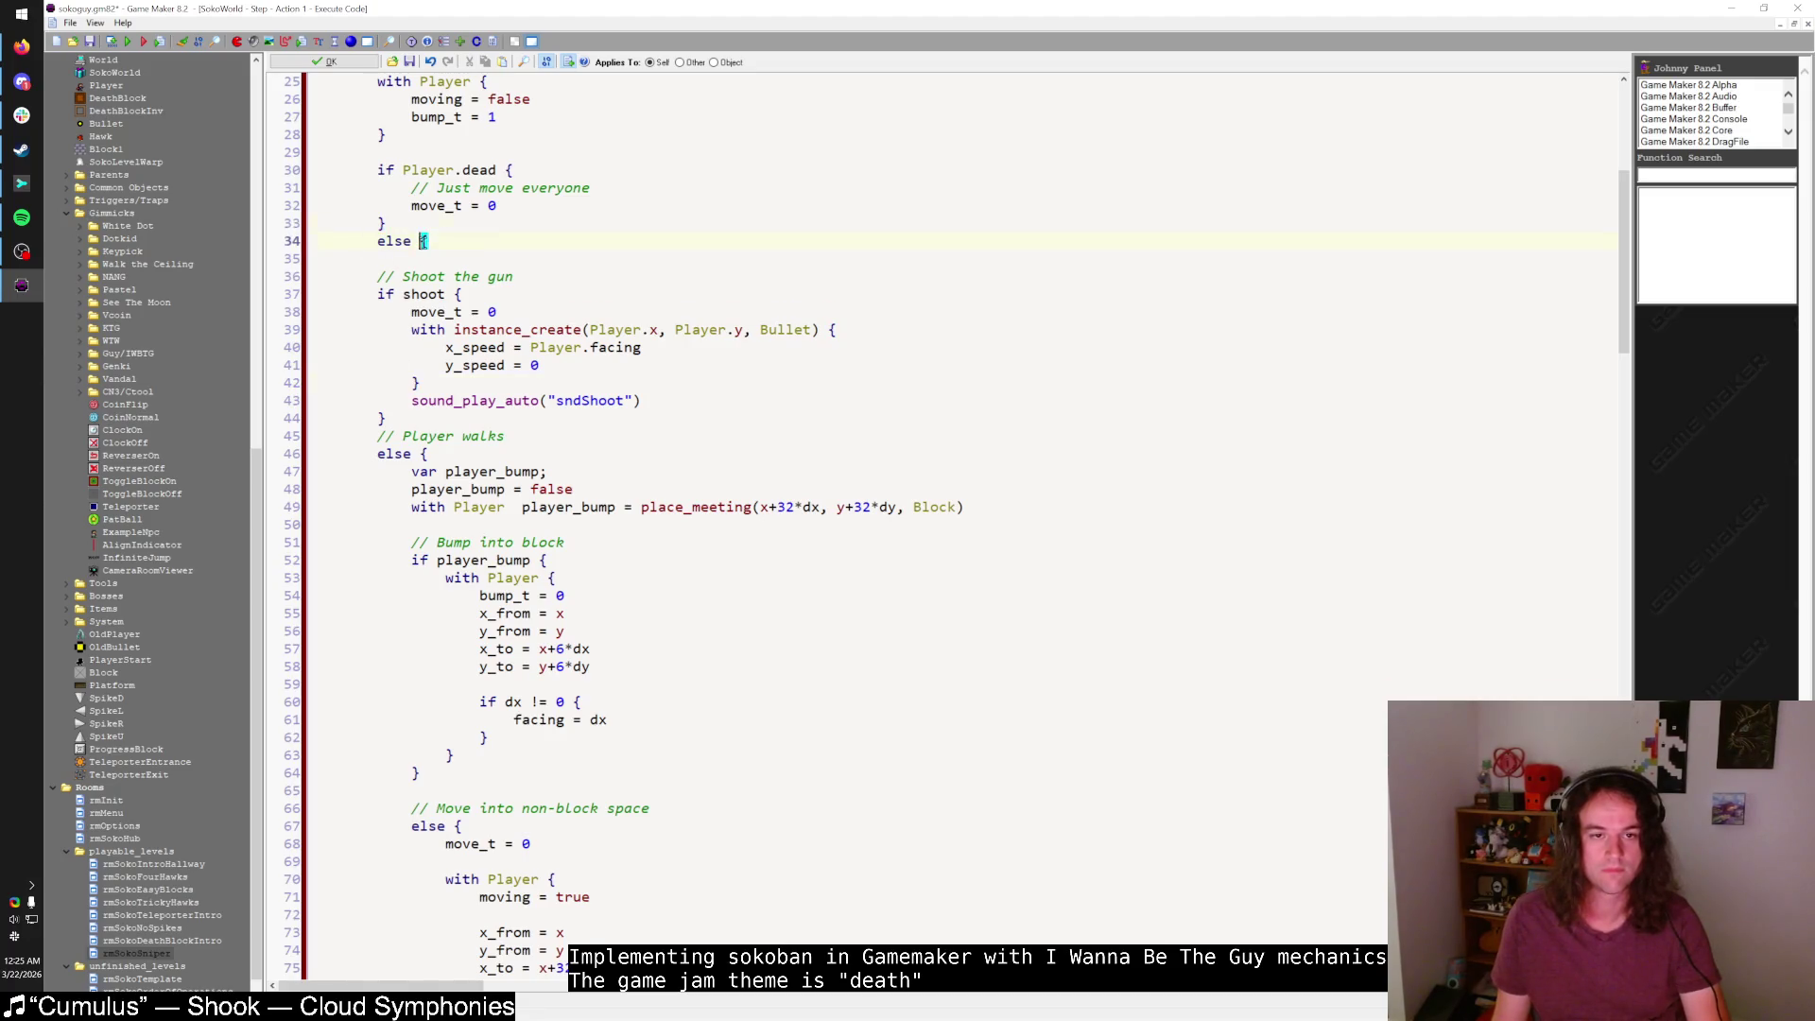
{"action": "scroll", "coordinate": [398, 700], "scroll_direction": "down", "scroll_amount": 11}
Put an extra closing brace on its own indented line after the Bullet movement block
{"action": "left_click", "coordinate": [407, 685]}
{"action": "key", "text": "Return"}
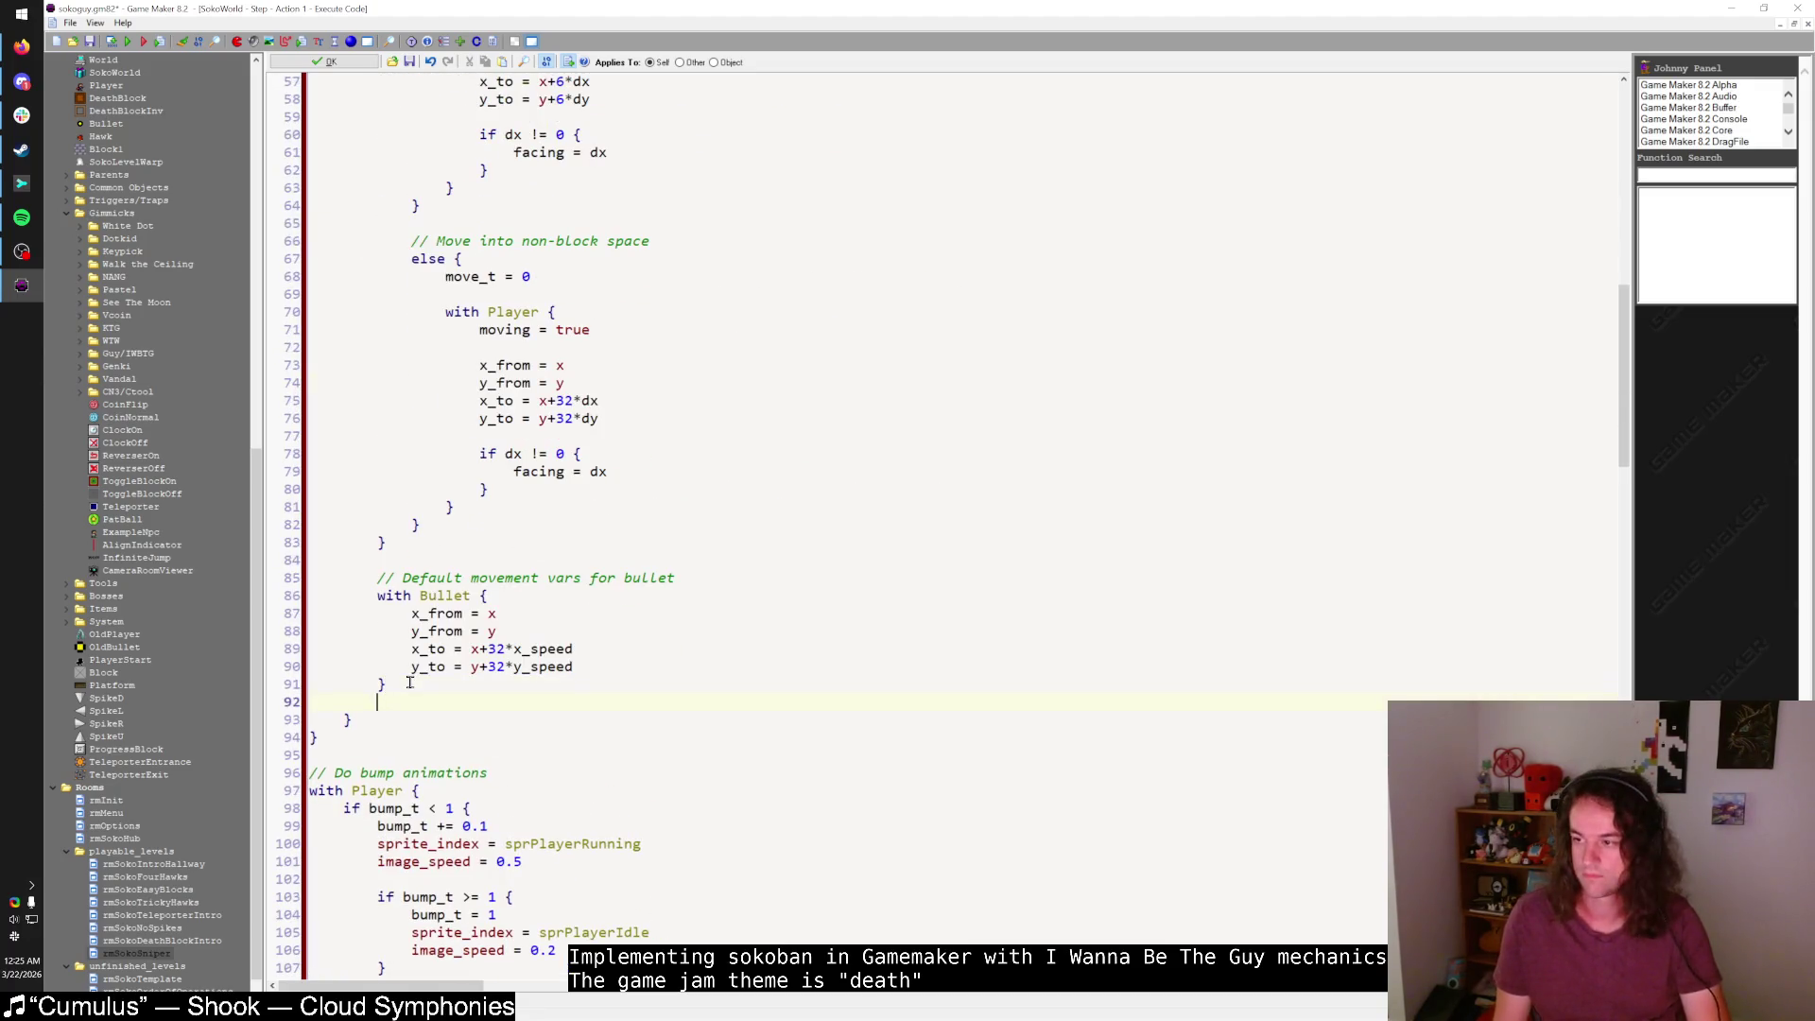
{"action": "type", "text": "}"}
{"action": "key", "text": "Home"}
{"action": "key", "text": "BackSpace"}
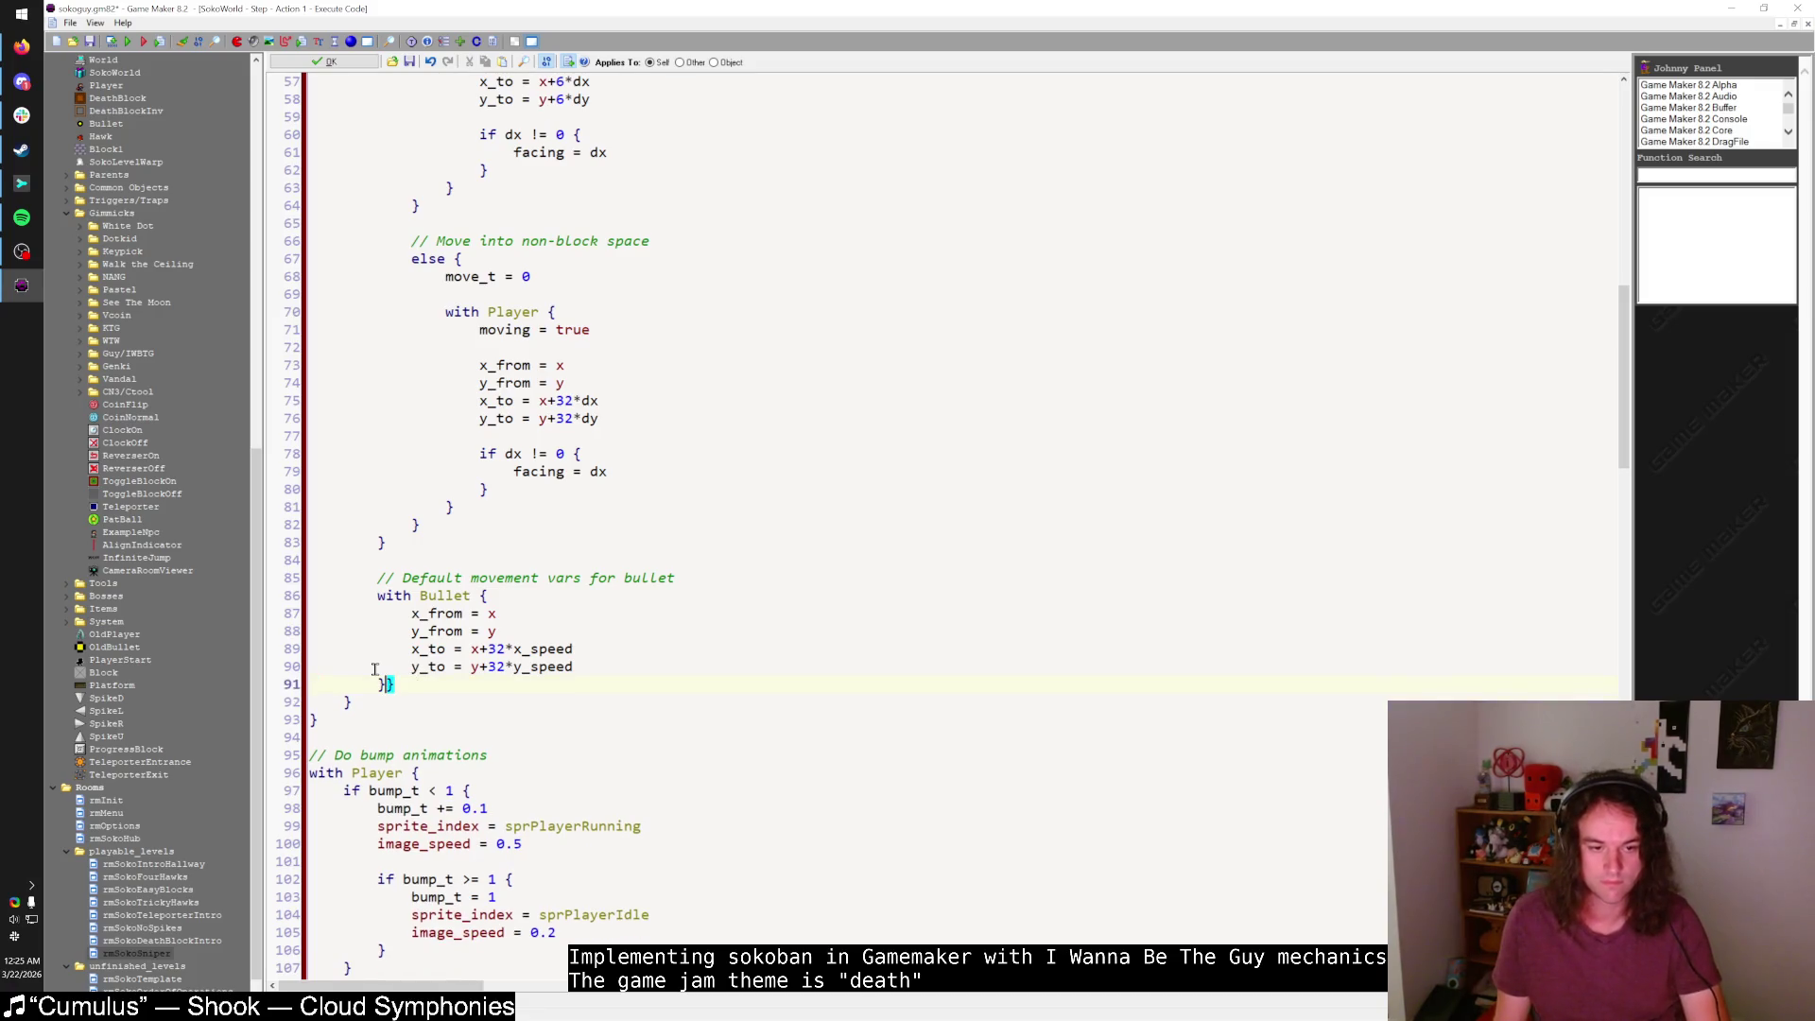
{"action": "type", "text": "}"}
{"action": "key", "text": "Return"}
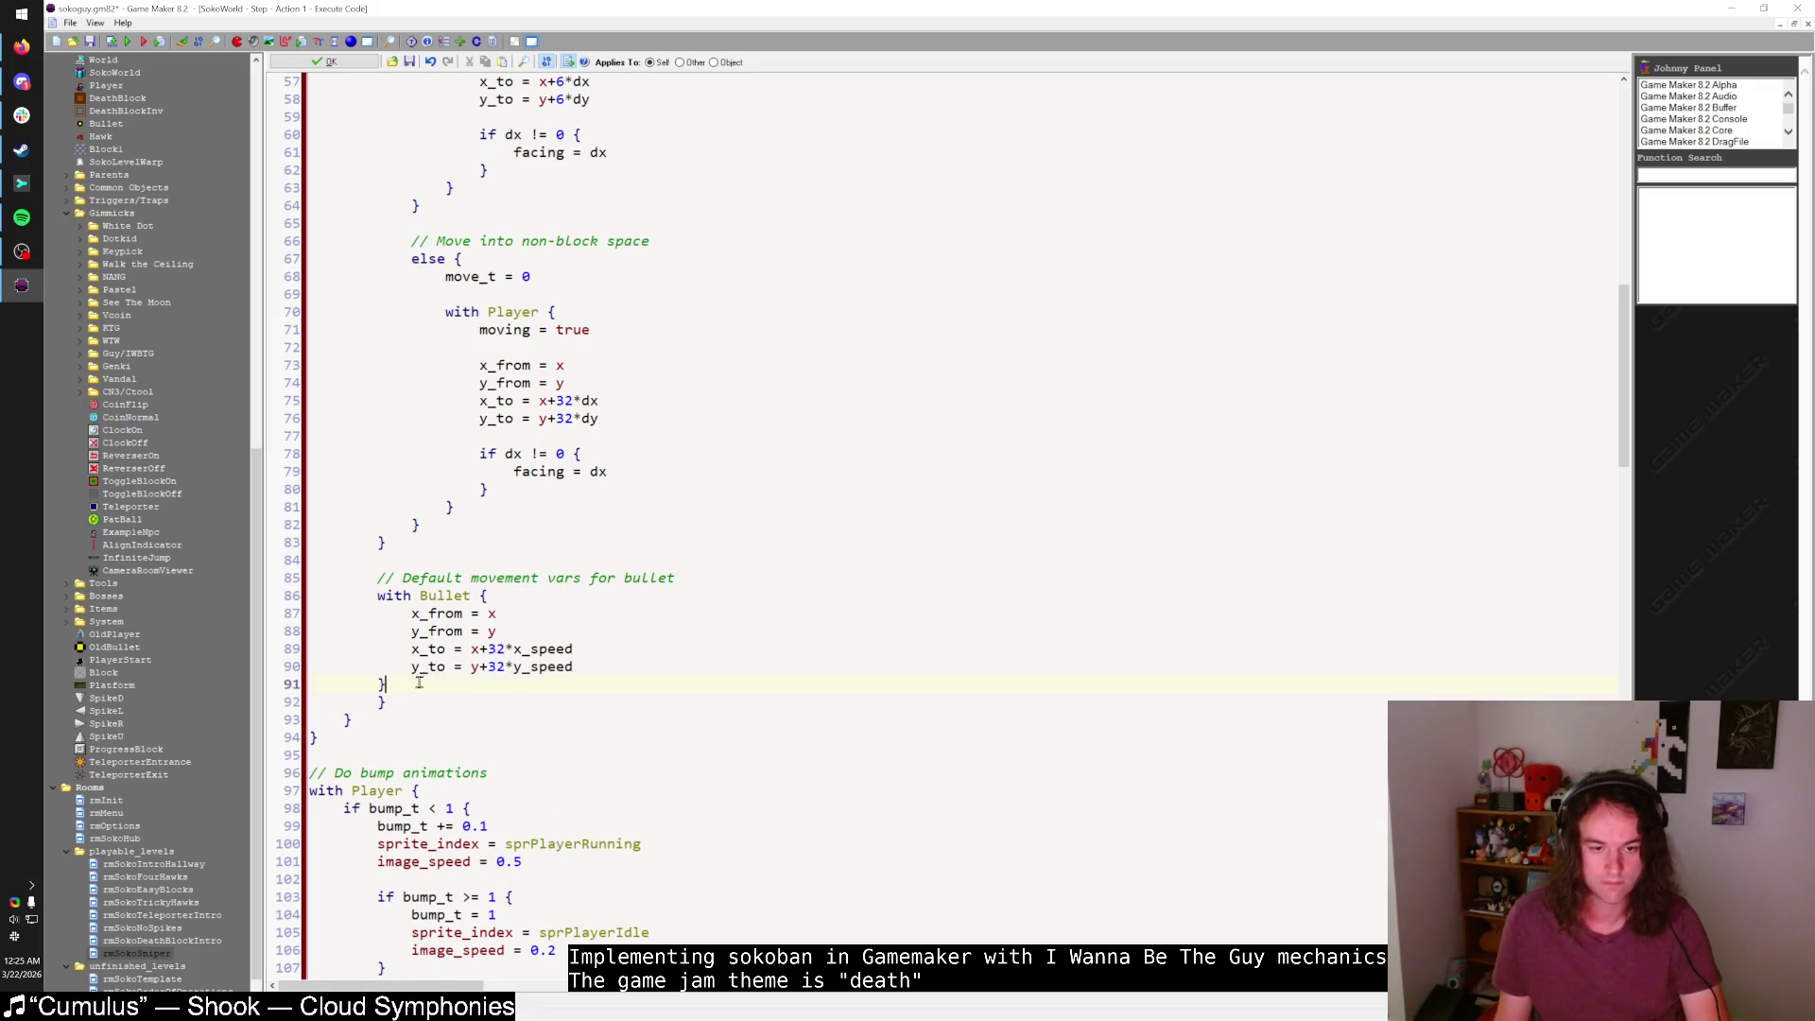
{"action": "mouse_move", "coordinate": [385, 685]}
{"action": "left_mouse_down"}
{"action": "mouse_move", "coordinate": [330, 638]}
{"action": "mouse_move", "coordinate": [326, 761]}
{"action": "mouse_move", "coordinate": [320, 418]}
{"action": "left_mouse_up"}
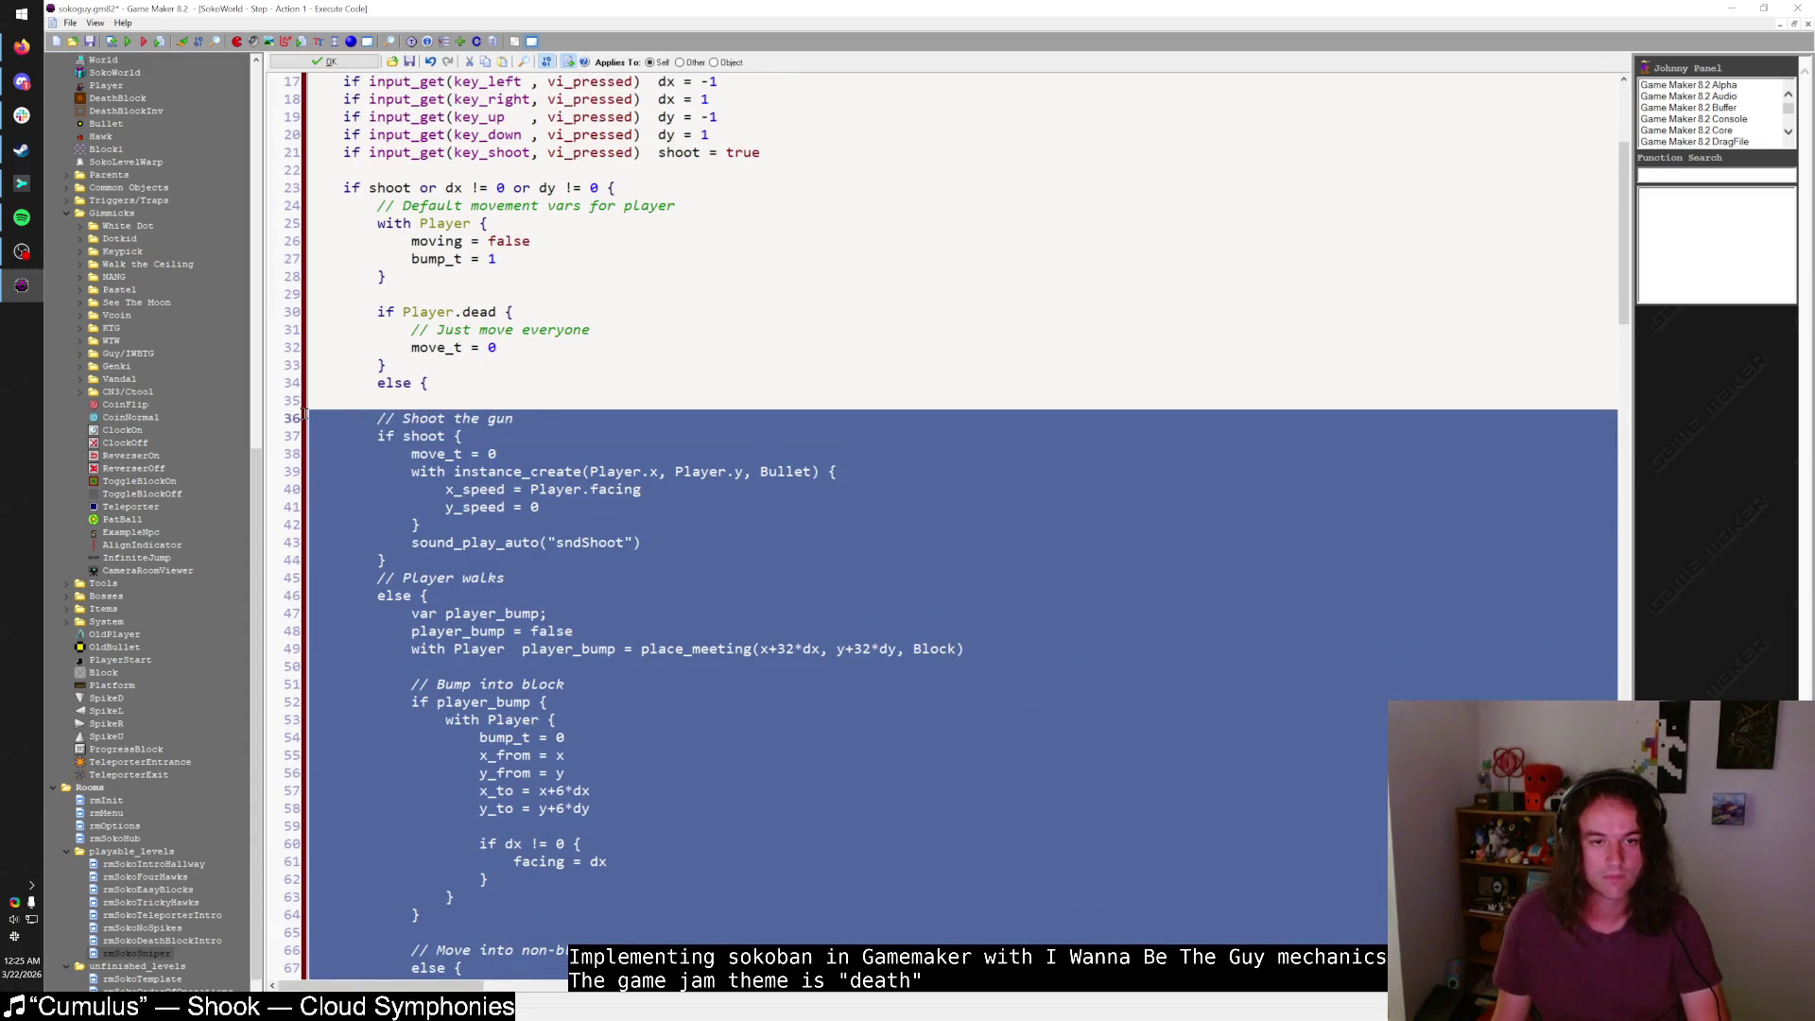
Indent the Shoot the gun and player-walks code one level and remove the blank line after else
{"action": "key", "text": "Tab"}
{"action": "left_click", "coordinate": [458, 405]}
{"action": "key", "text": "BackSpace"}
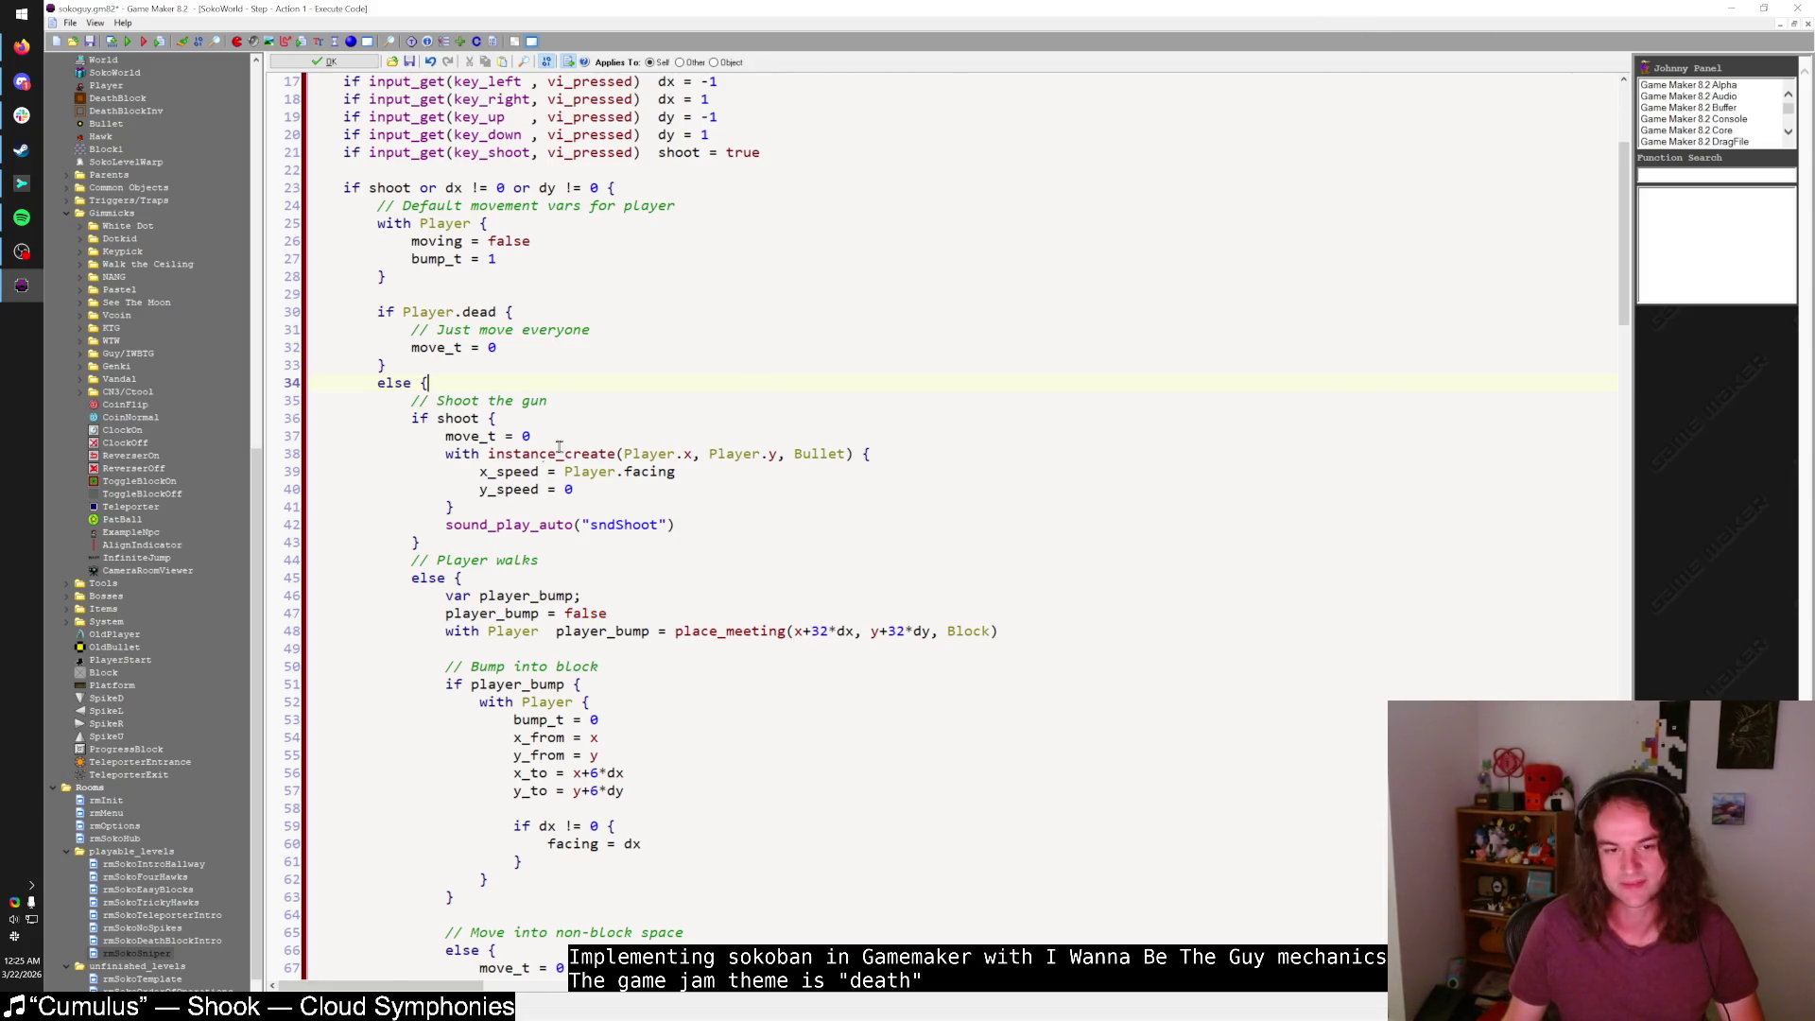
Check the brace pairing of the dead, shoot and player-walks branches
{"action": "left_click", "coordinate": [538, 418]}
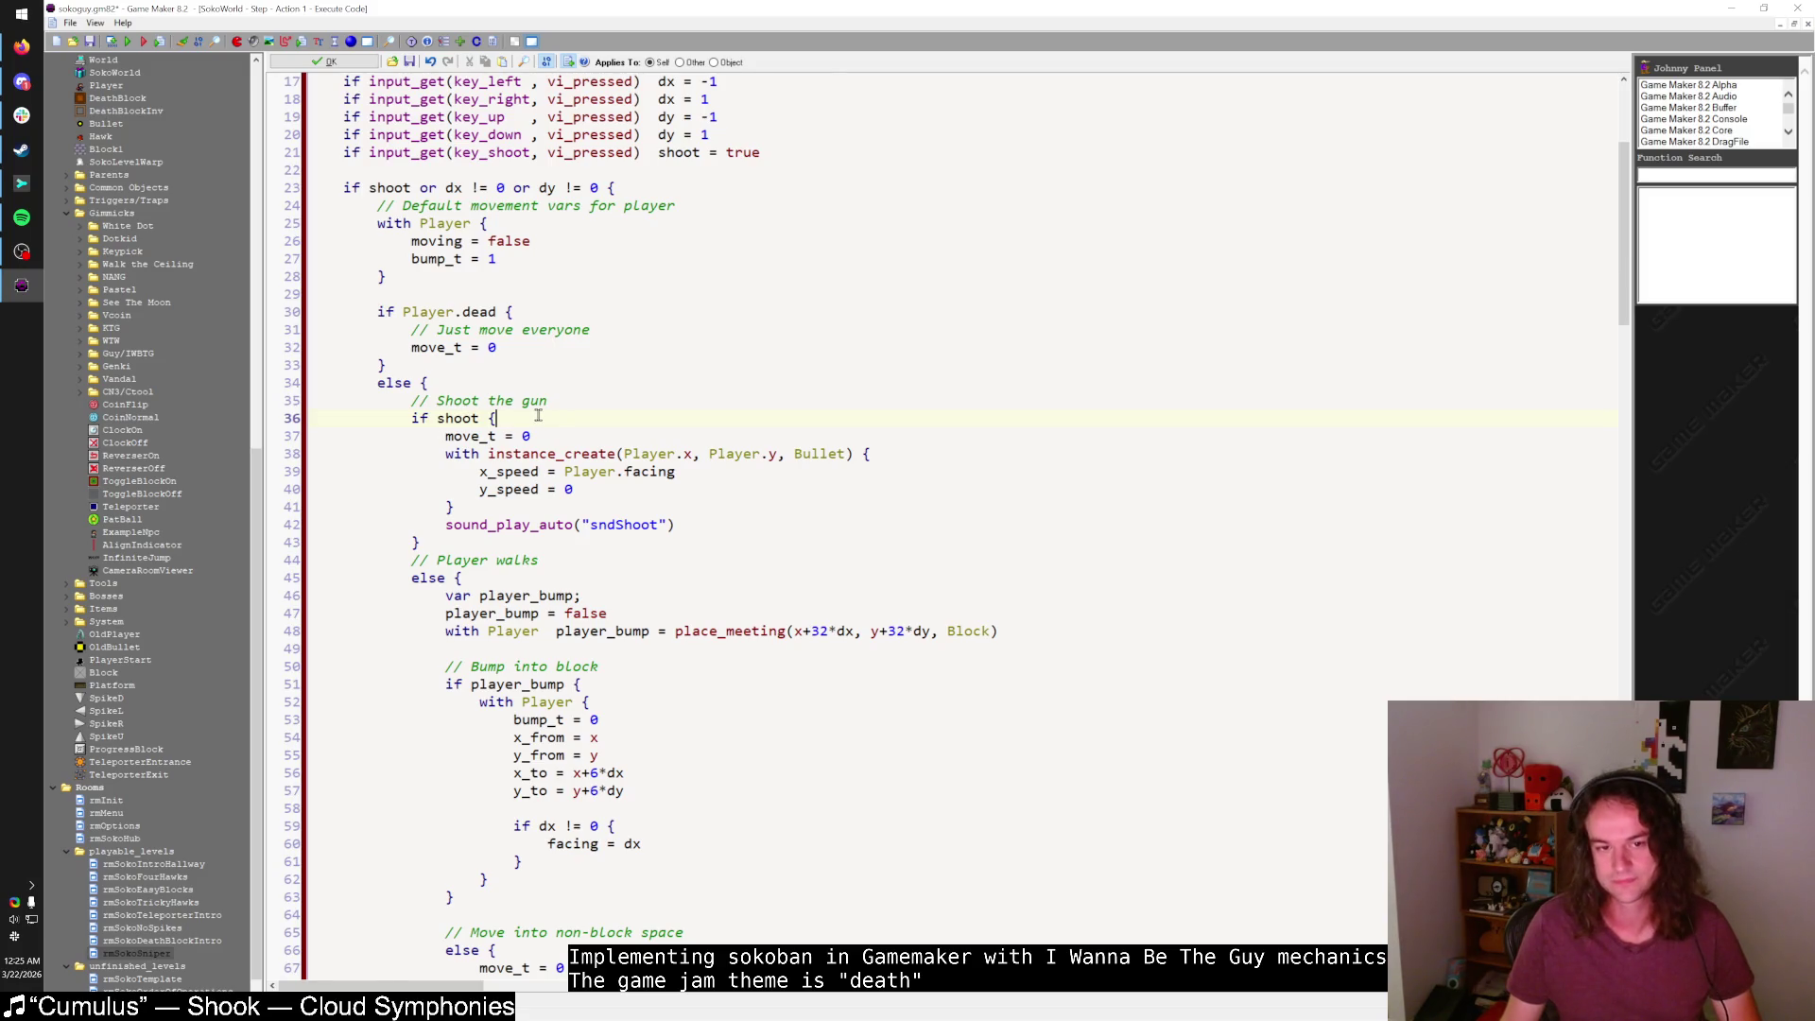
{"action": "left_click", "coordinate": [510, 363]}
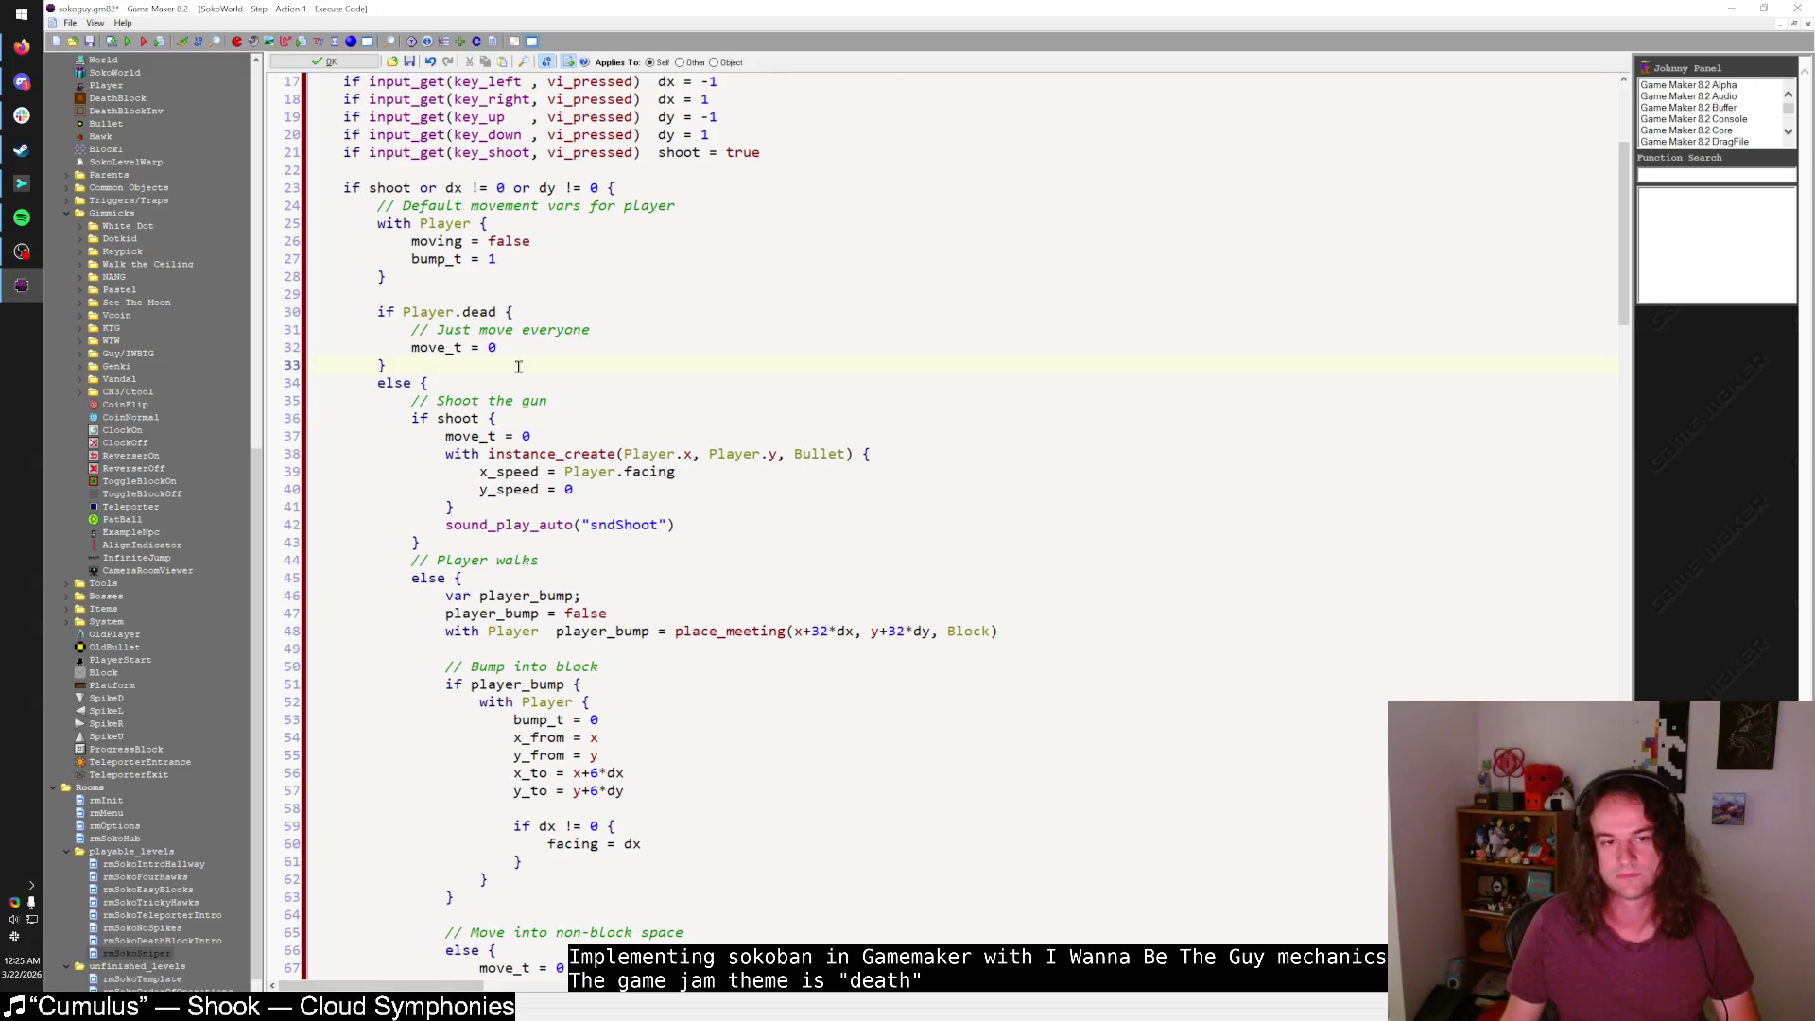
{"action": "scroll", "coordinate": [518, 367], "scroll_direction": "down", "scroll_amount": 3}
{"action": "left_click", "coordinate": [483, 400]}
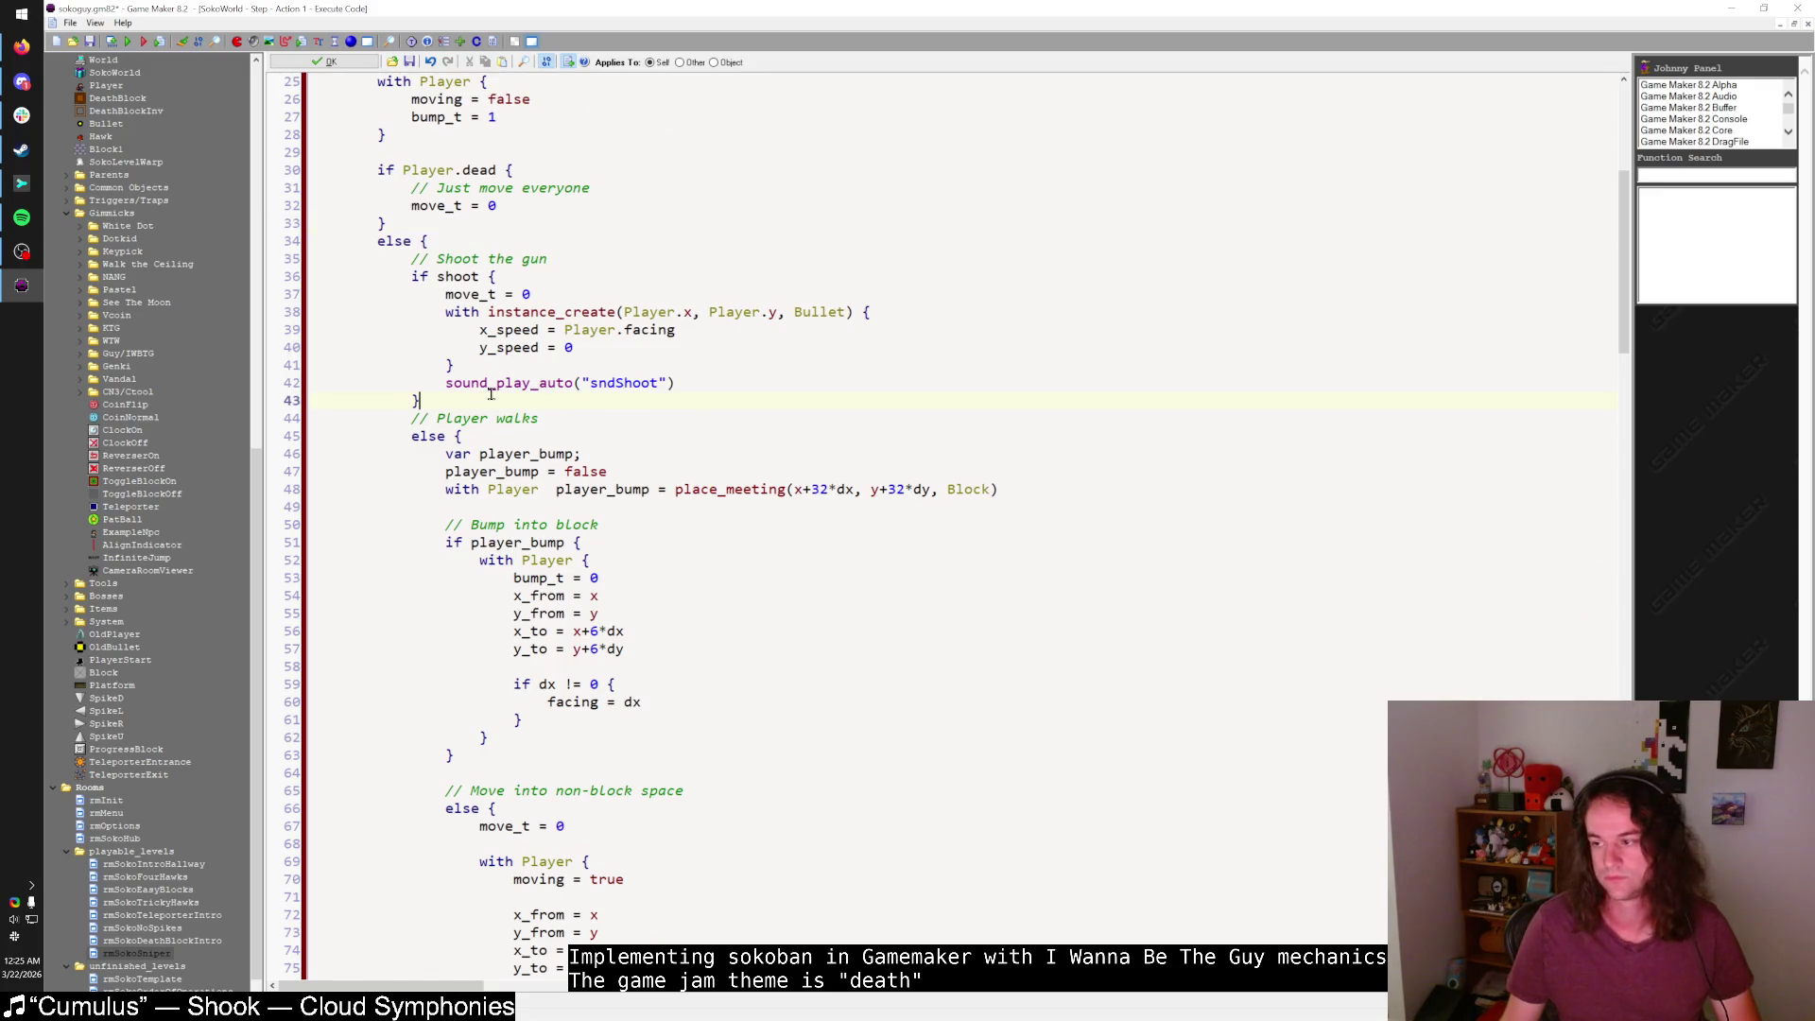
{"action": "scroll", "coordinate": [490, 393], "scroll_direction": "up", "scroll_amount": 4}
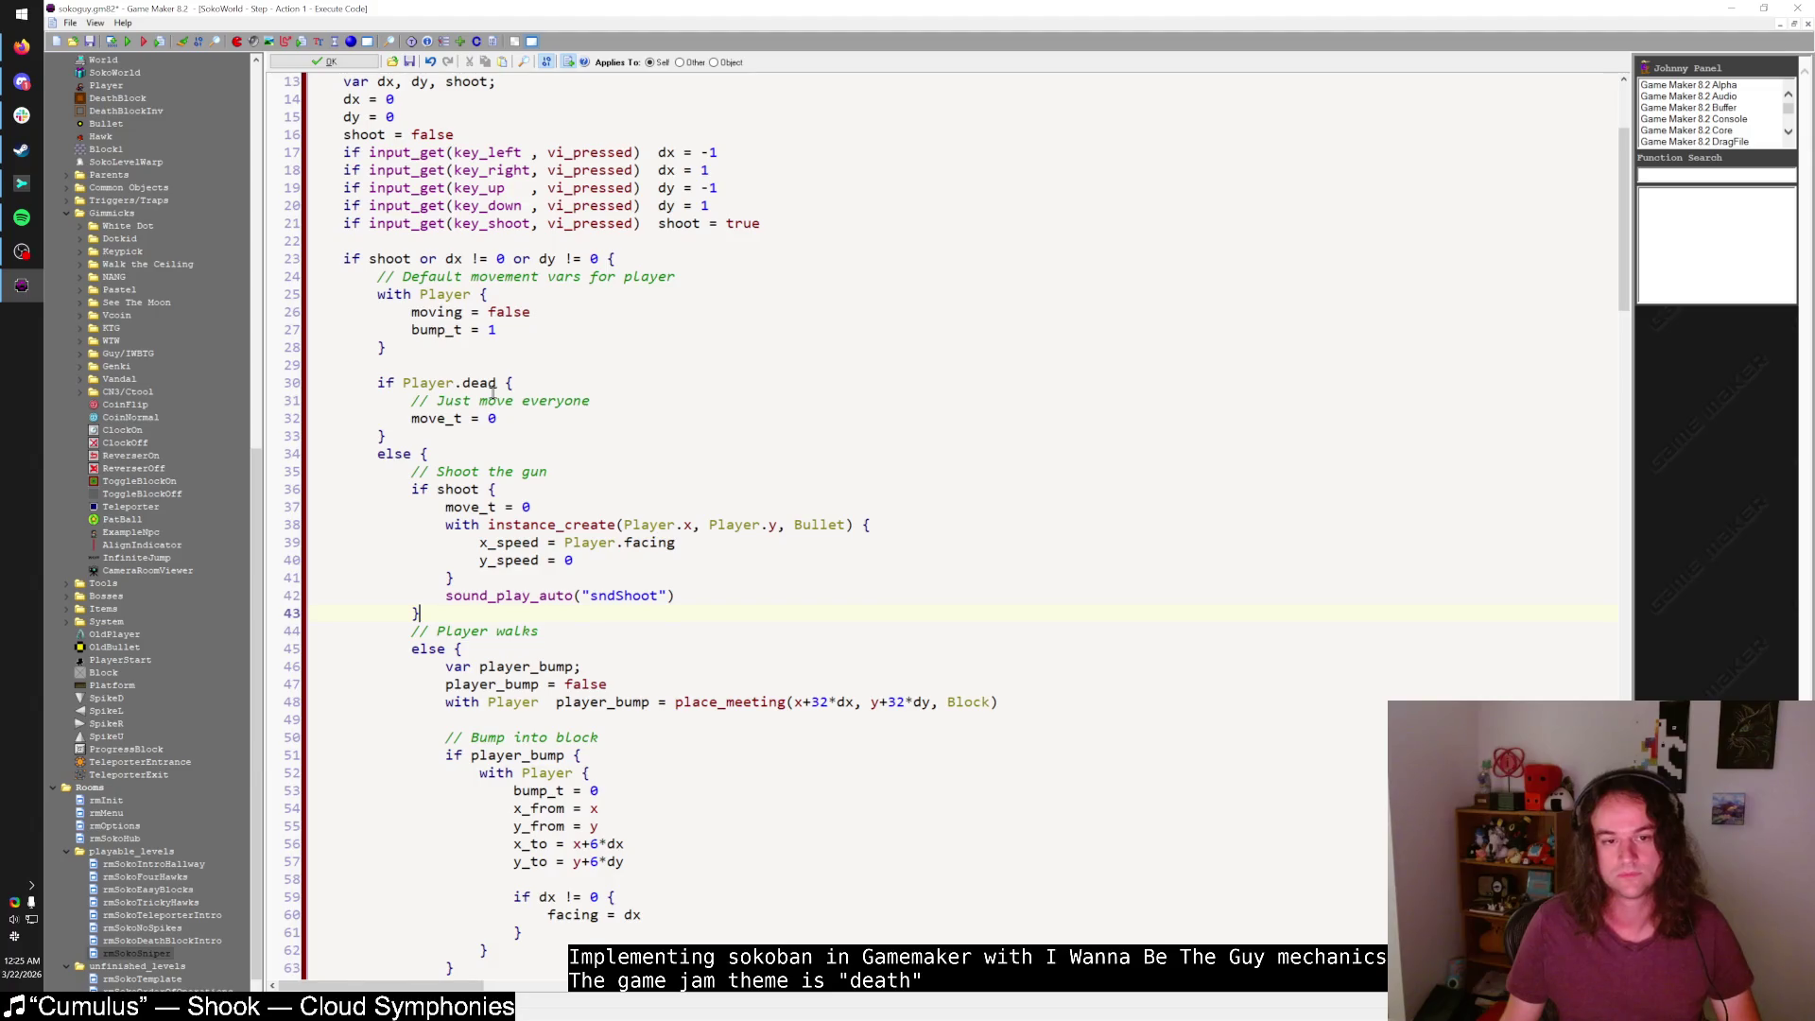
{"action": "scroll", "coordinate": [493, 393], "scroll_direction": "down", "scroll_amount": 7}
{"action": "scroll", "coordinate": [504, 396], "scroll_direction": "up", "scroll_amount": 4}
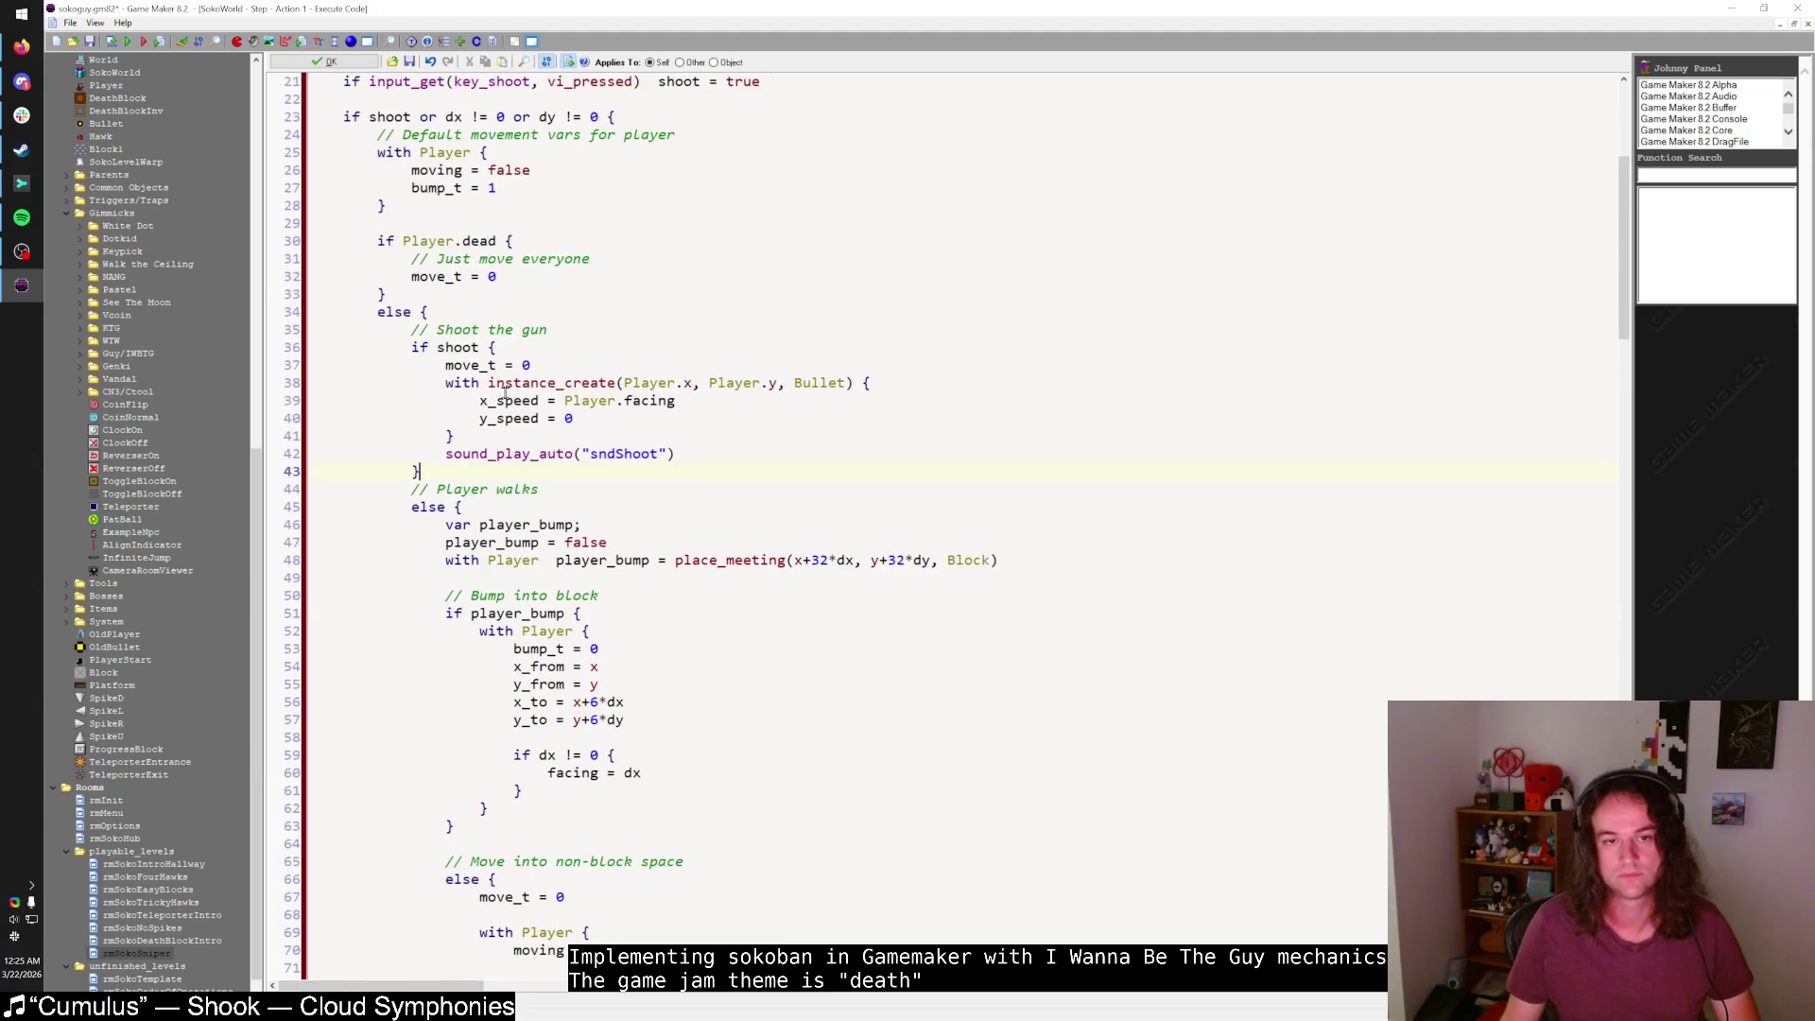
{"action": "scroll", "coordinate": [504, 395], "scroll_direction": "down", "scroll_amount": 3}
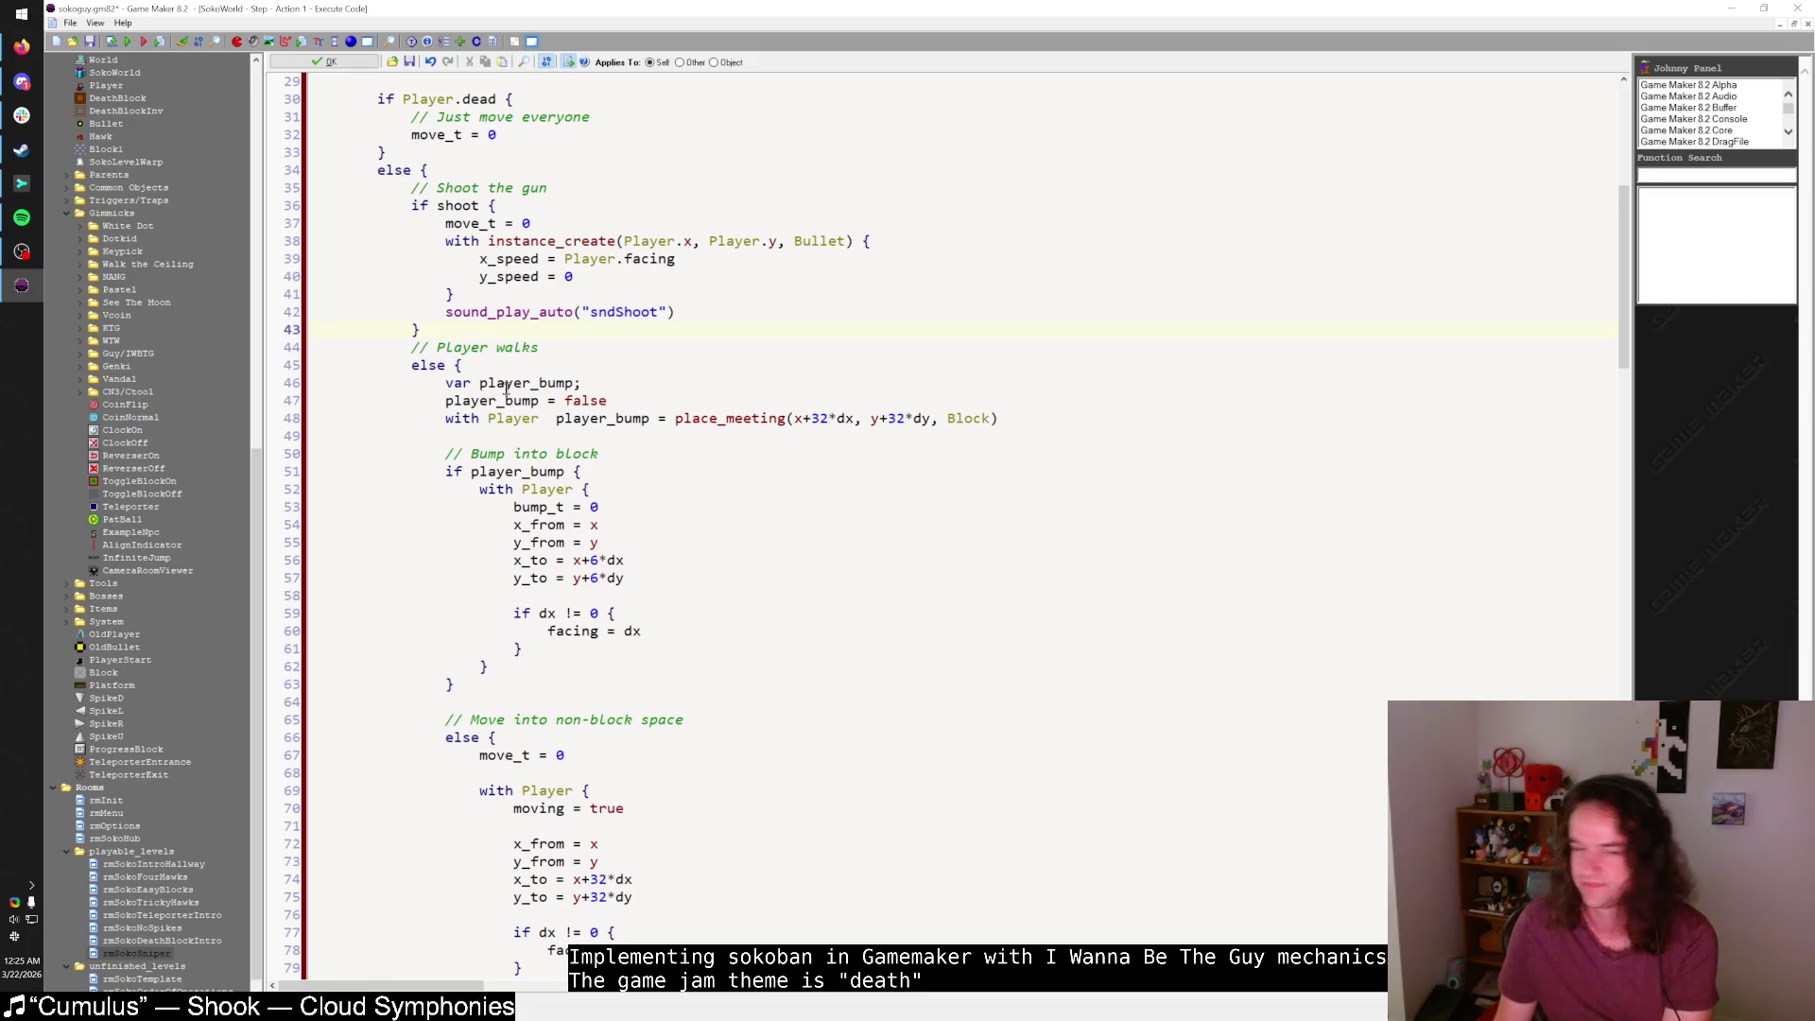
{"action": "left_click", "coordinate": [461, 366]}
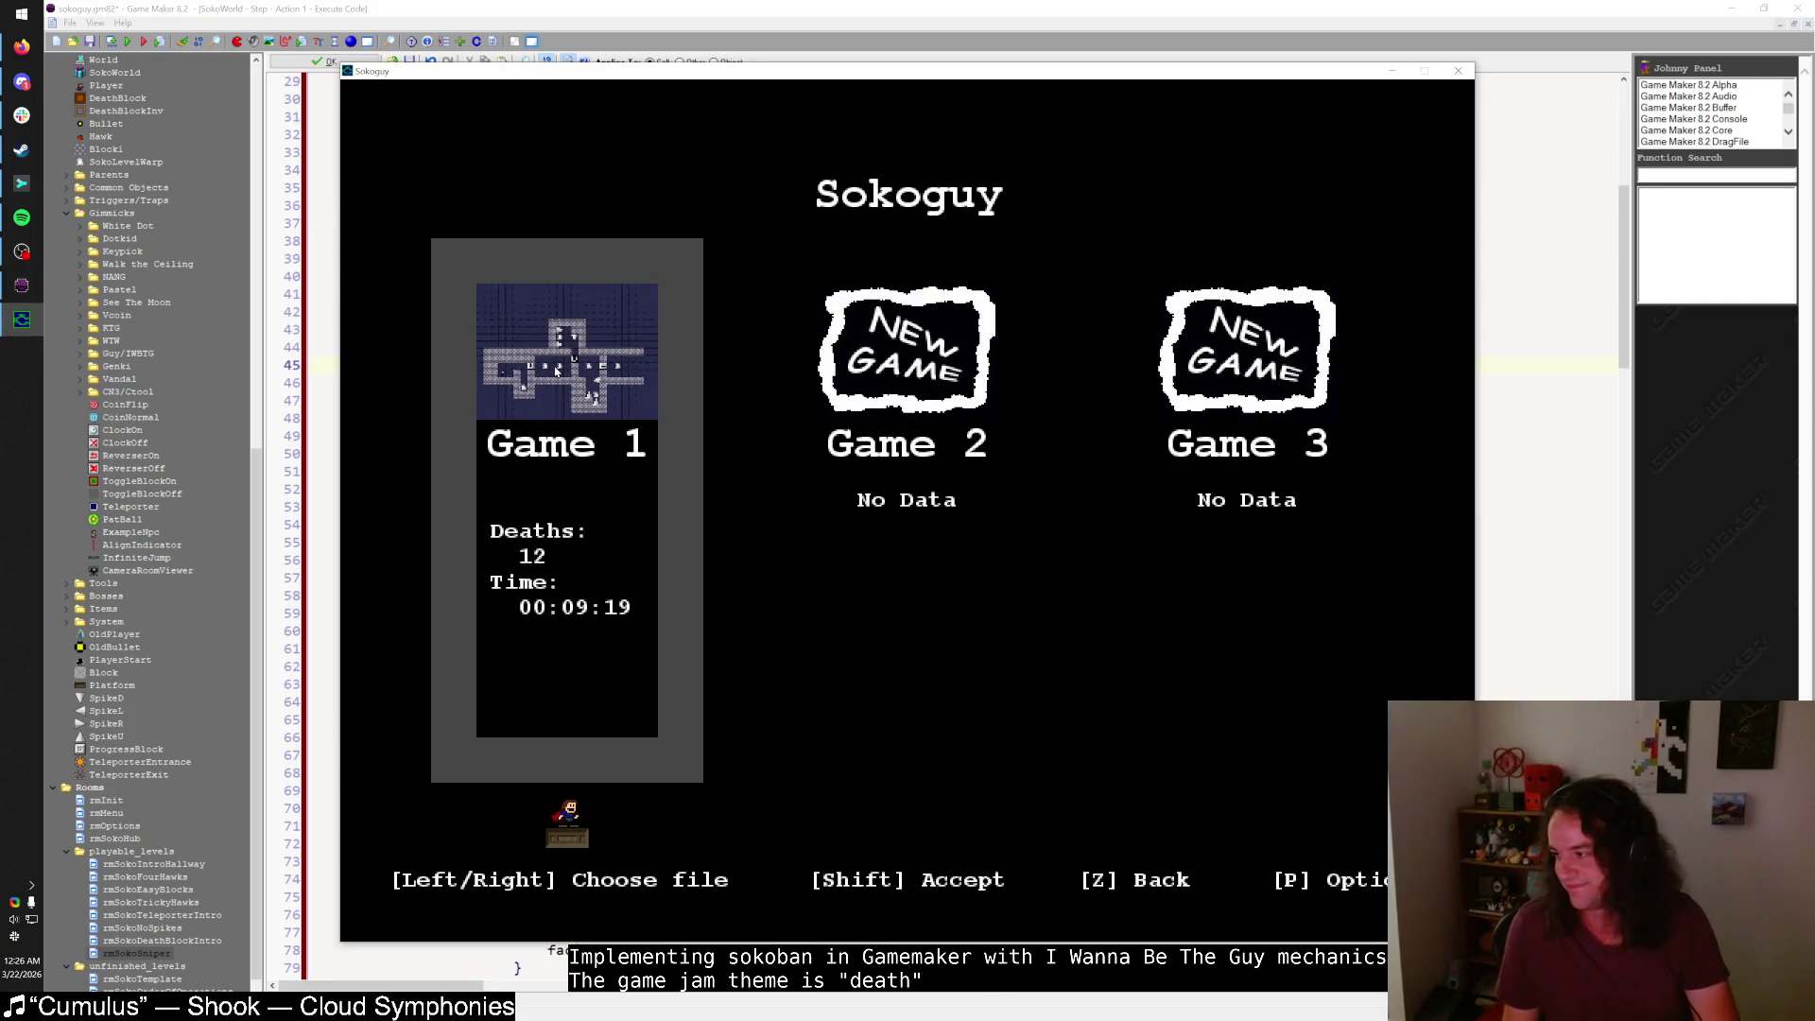
{"action": "key", "text": "shift"}
{"action": "key", "text": "shift"}
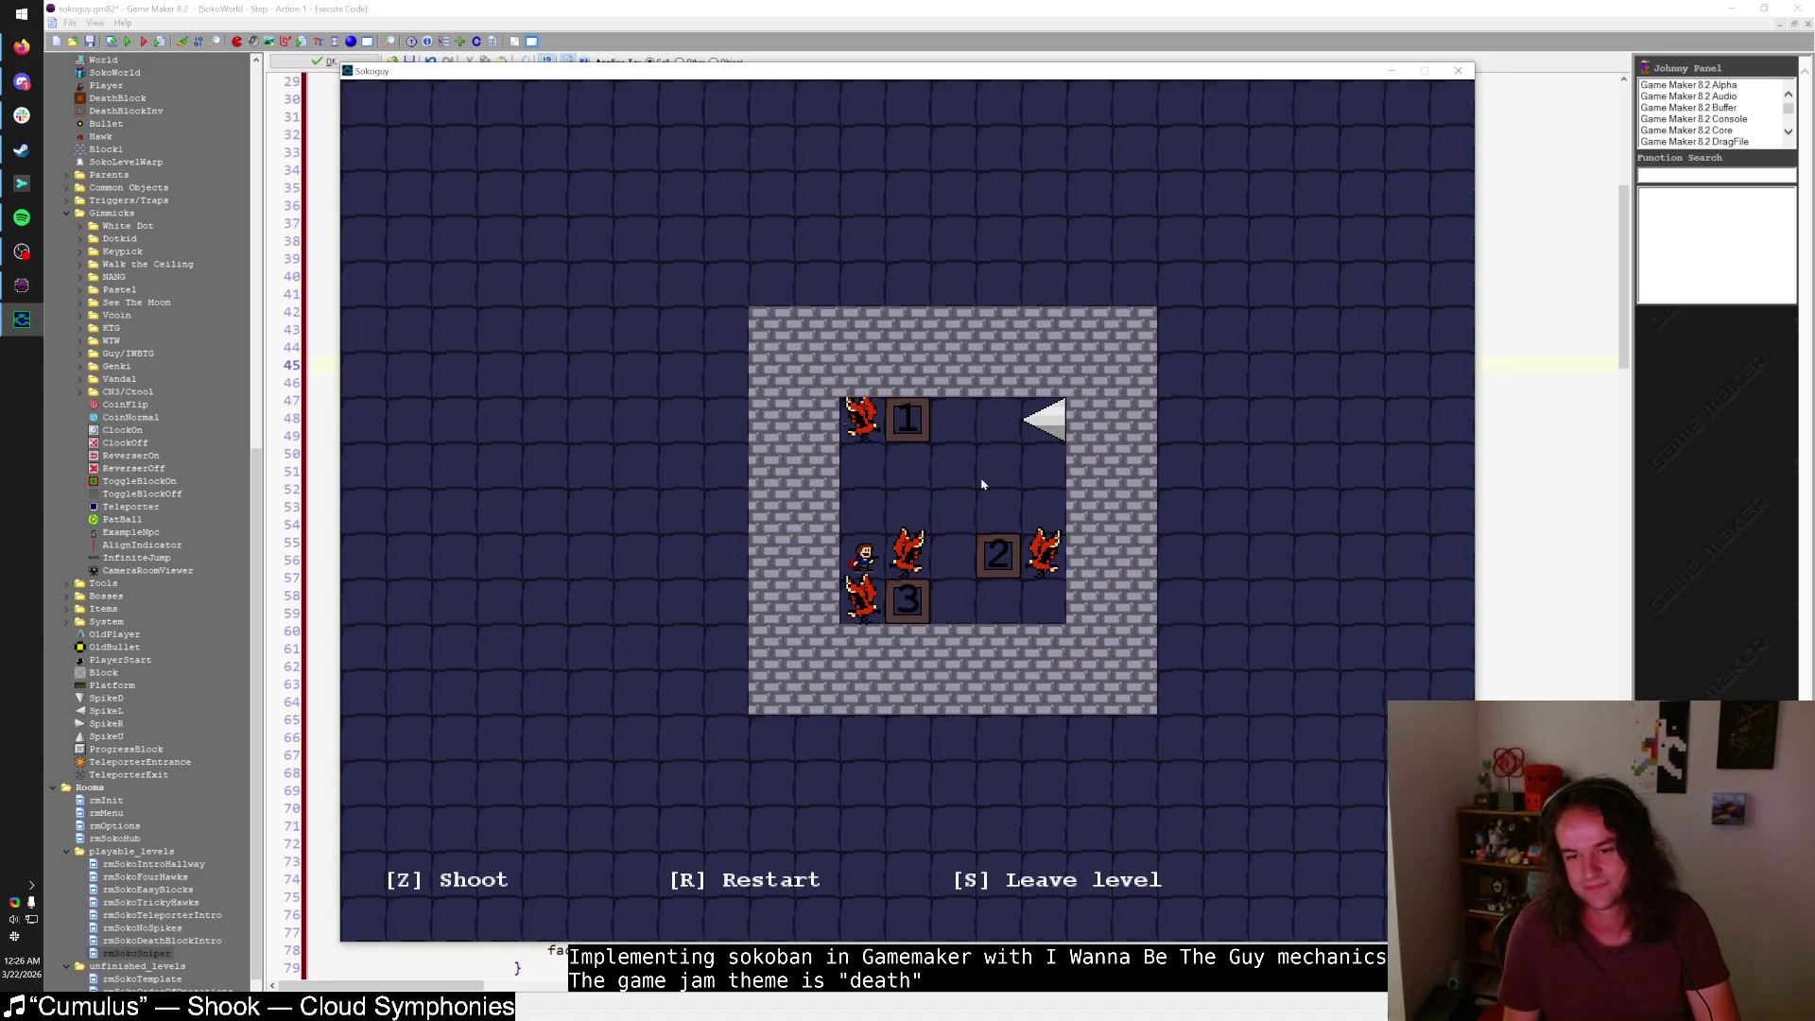
{"action": "key", "text": "Up"}
{"action": "key", "text": "Right"}
{"action": "key", "text": "Right"}
{"action": "key", "text": "Right"}
{"action": "key", "text": "Up"}
{"action": "key", "text": "Up"}
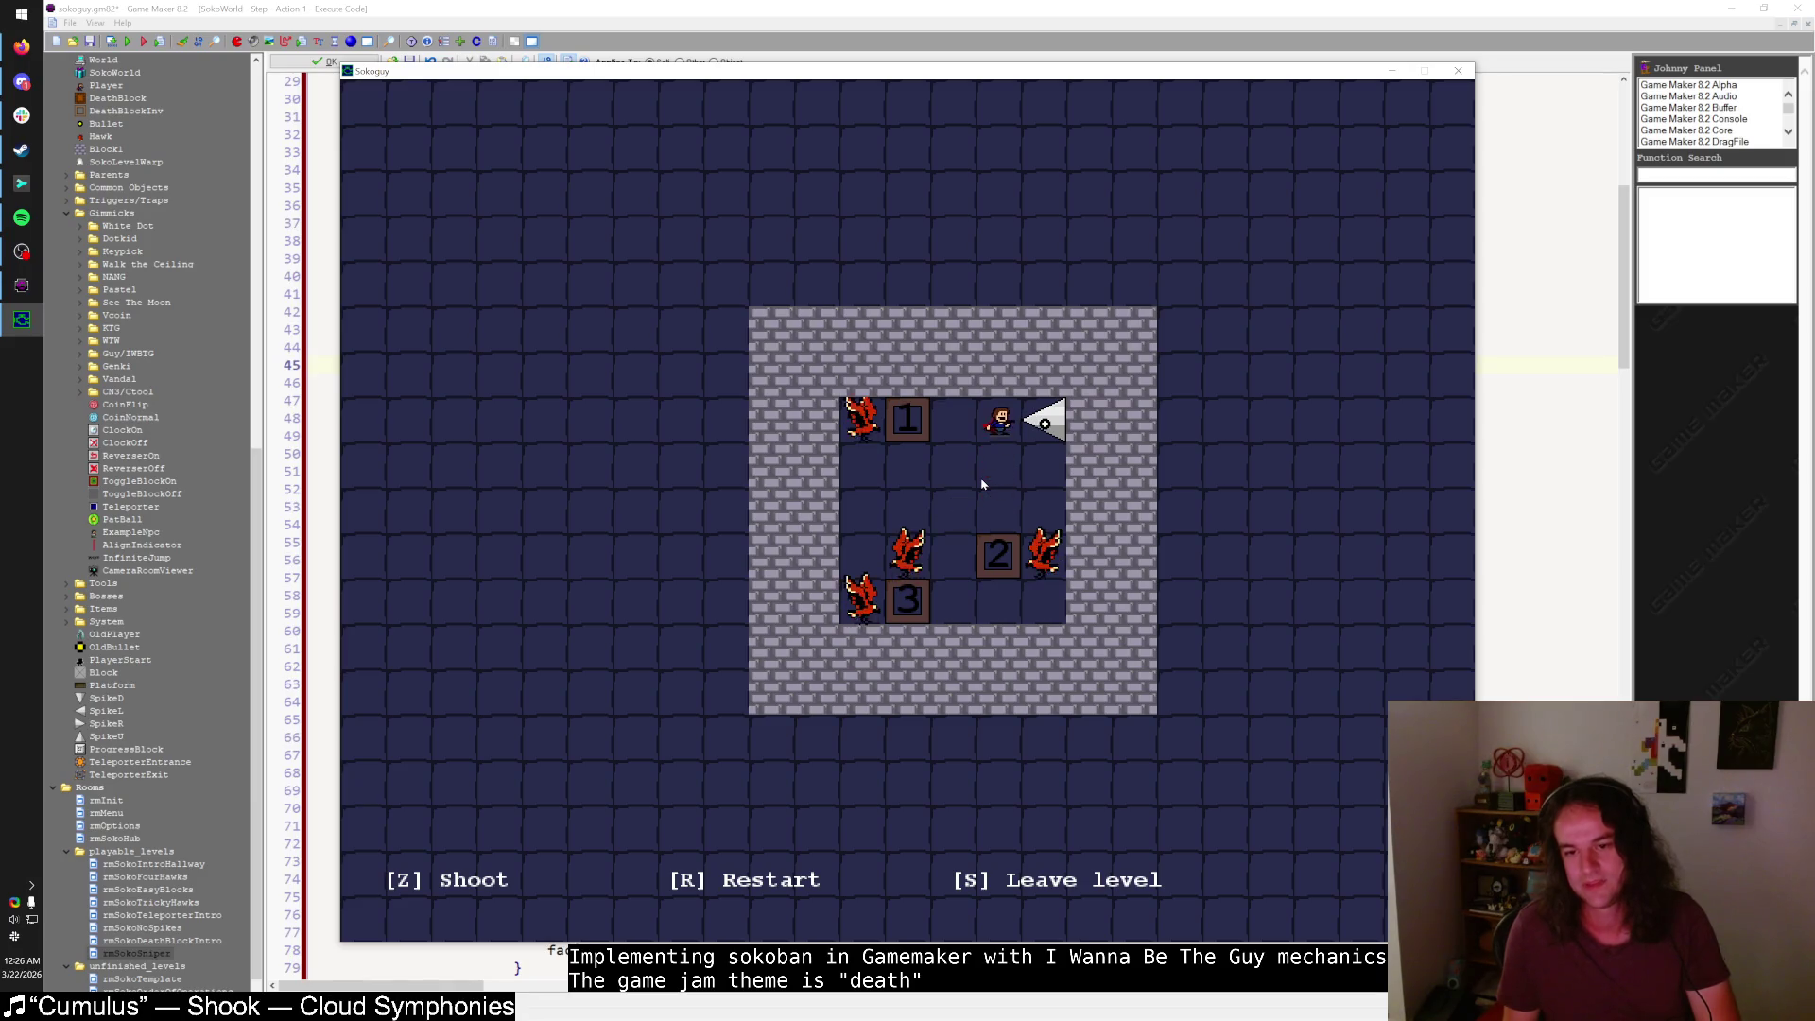
{"action": "key", "text": "Left"}
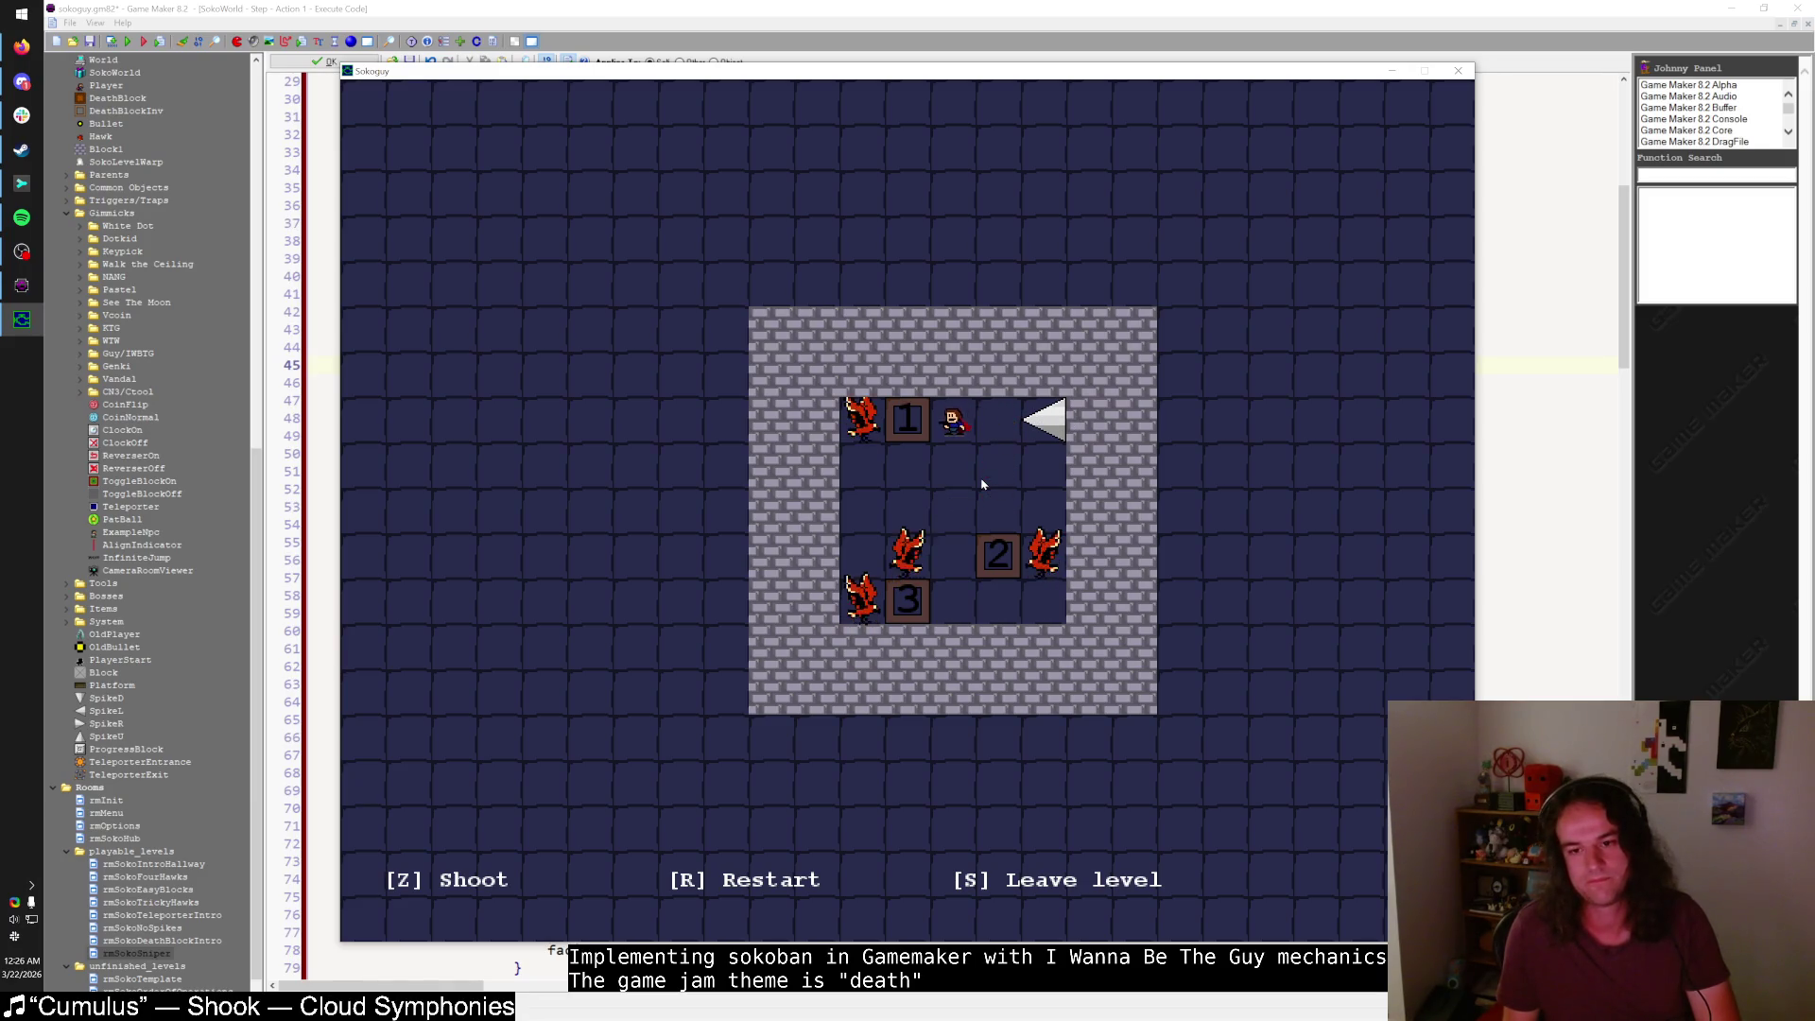
{"action": "key", "text": "z"}
{"action": "key", "text": "Right"}
{"action": "key", "text": "Right"}
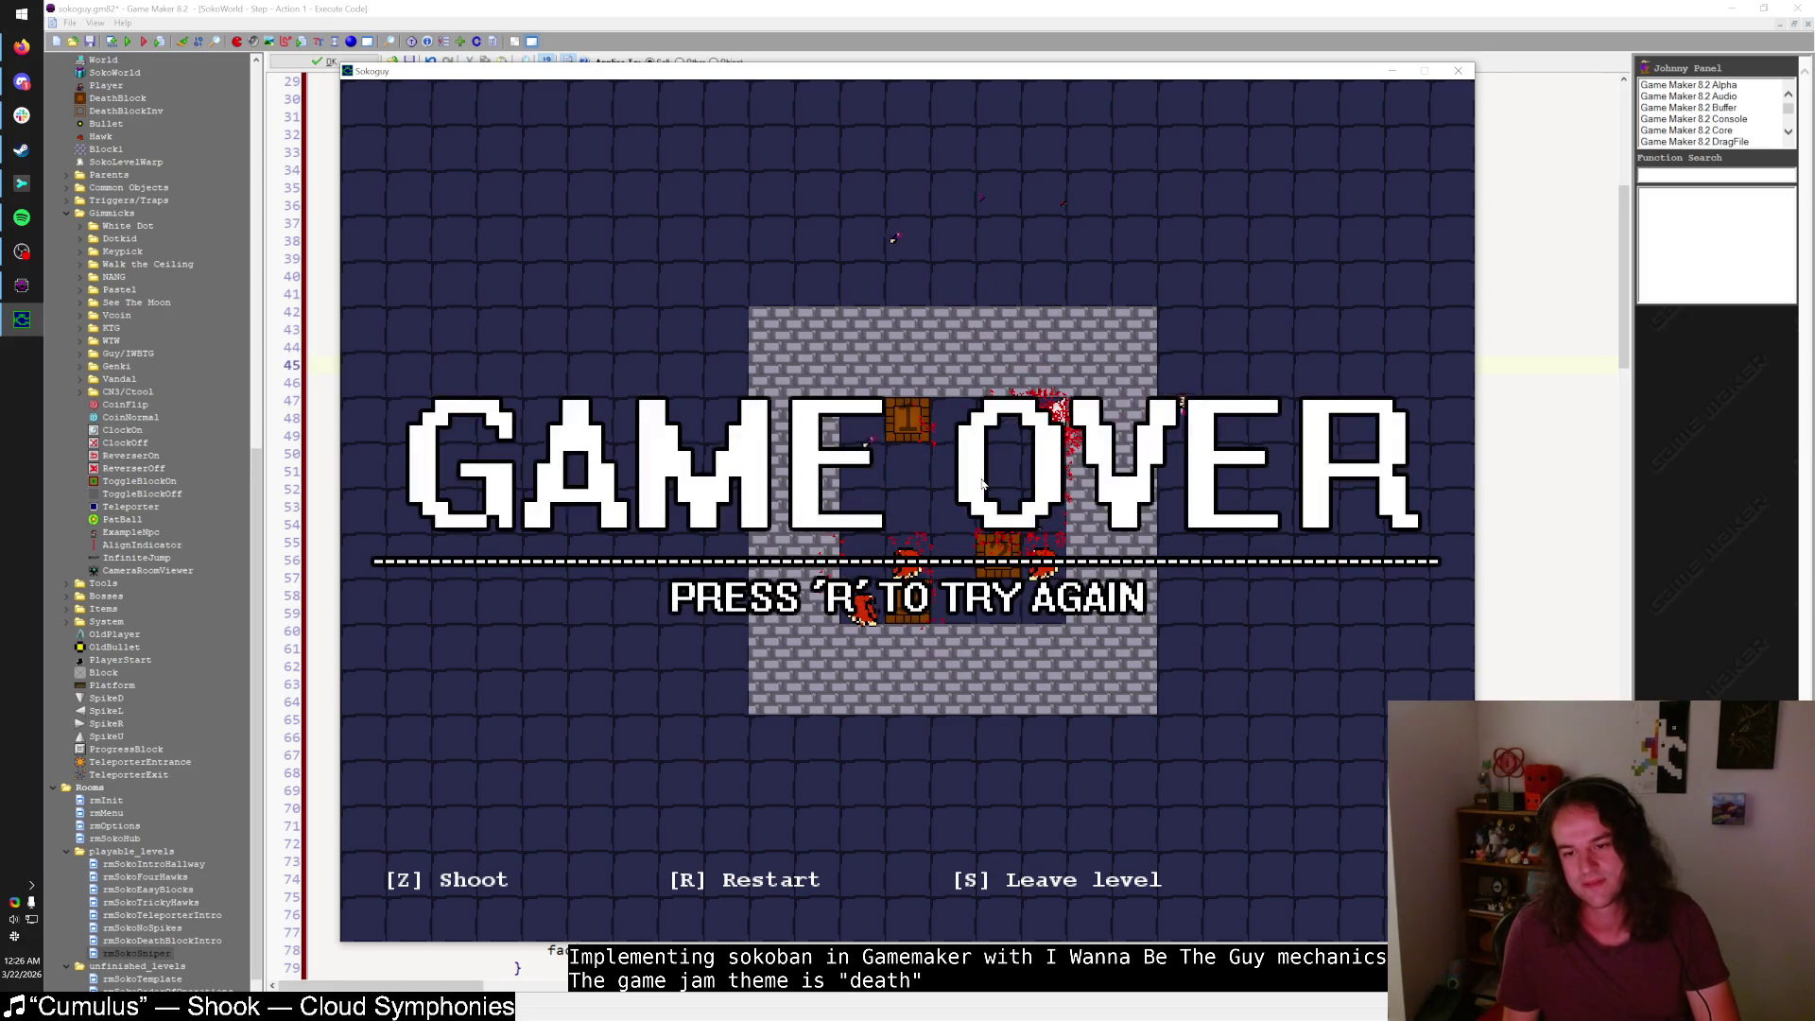
{"action": "key", "text": "r"}
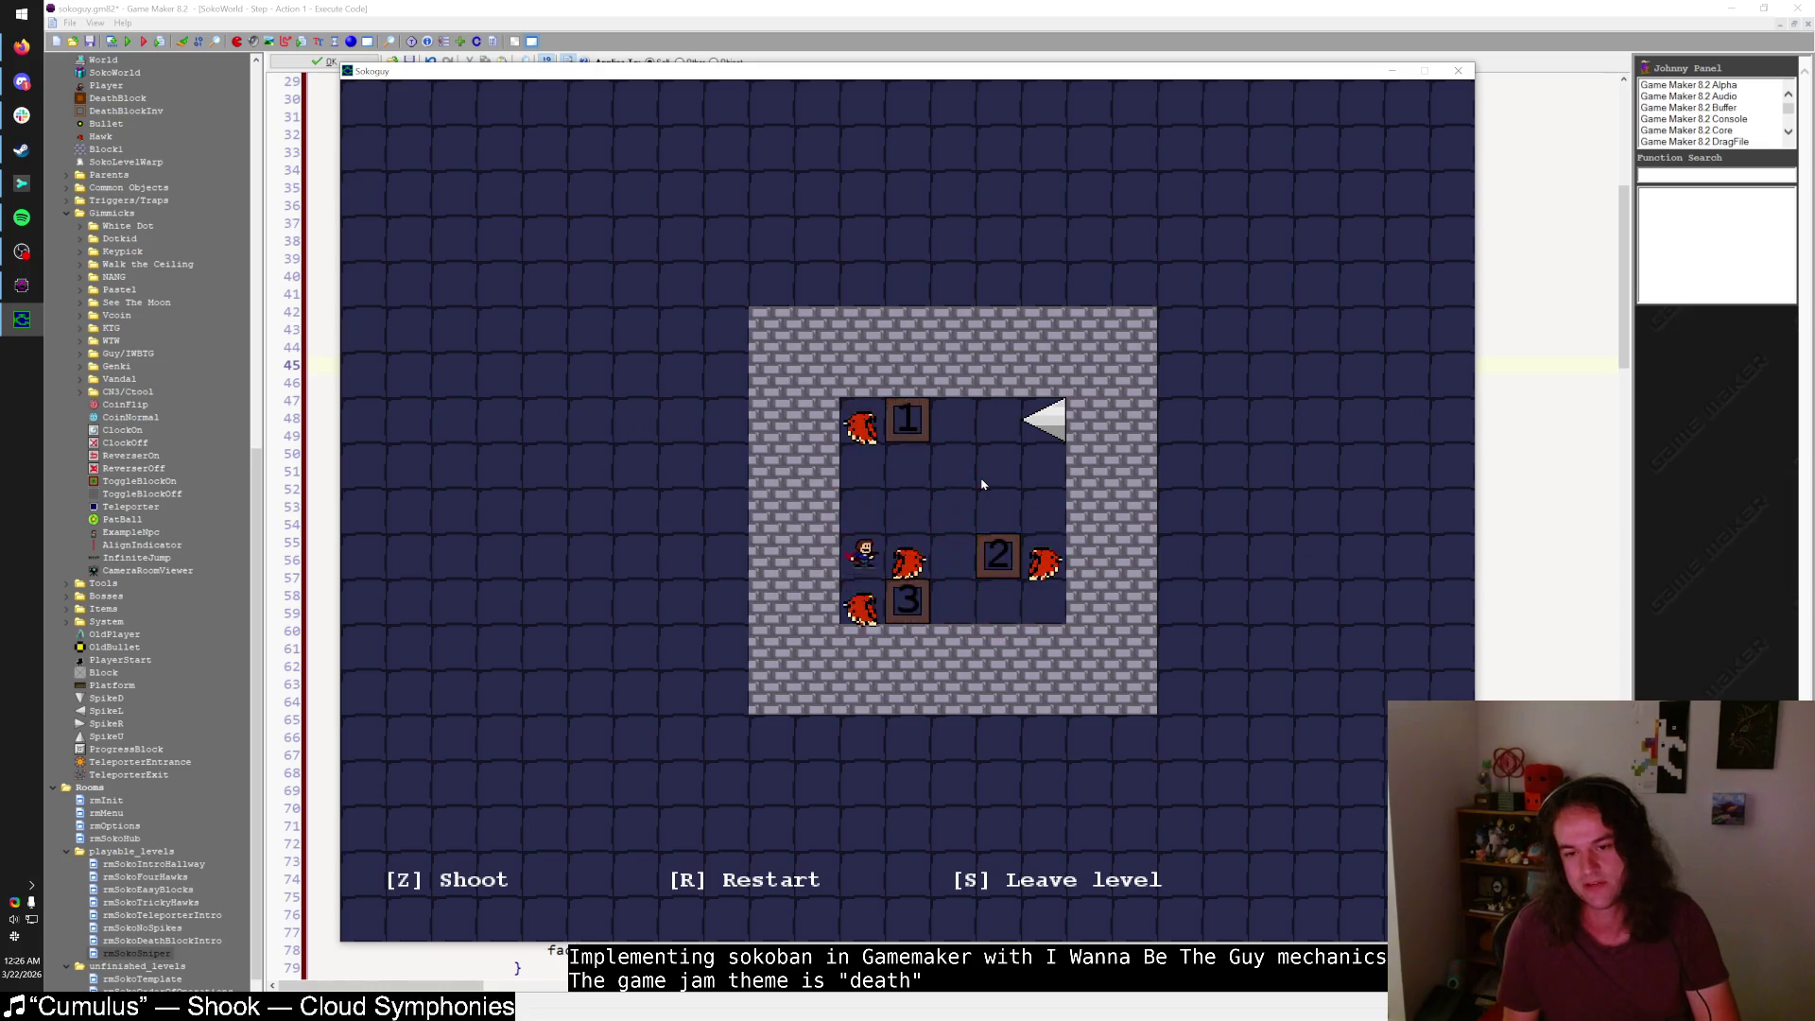
{"action": "key", "text": "Right"}
{"action": "key", "text": "Up"}
{"action": "key", "text": "z"}
{"action": "key", "text": "Right"}
{"action": "key", "text": "Right"}
{"action": "key", "text": "Up"}
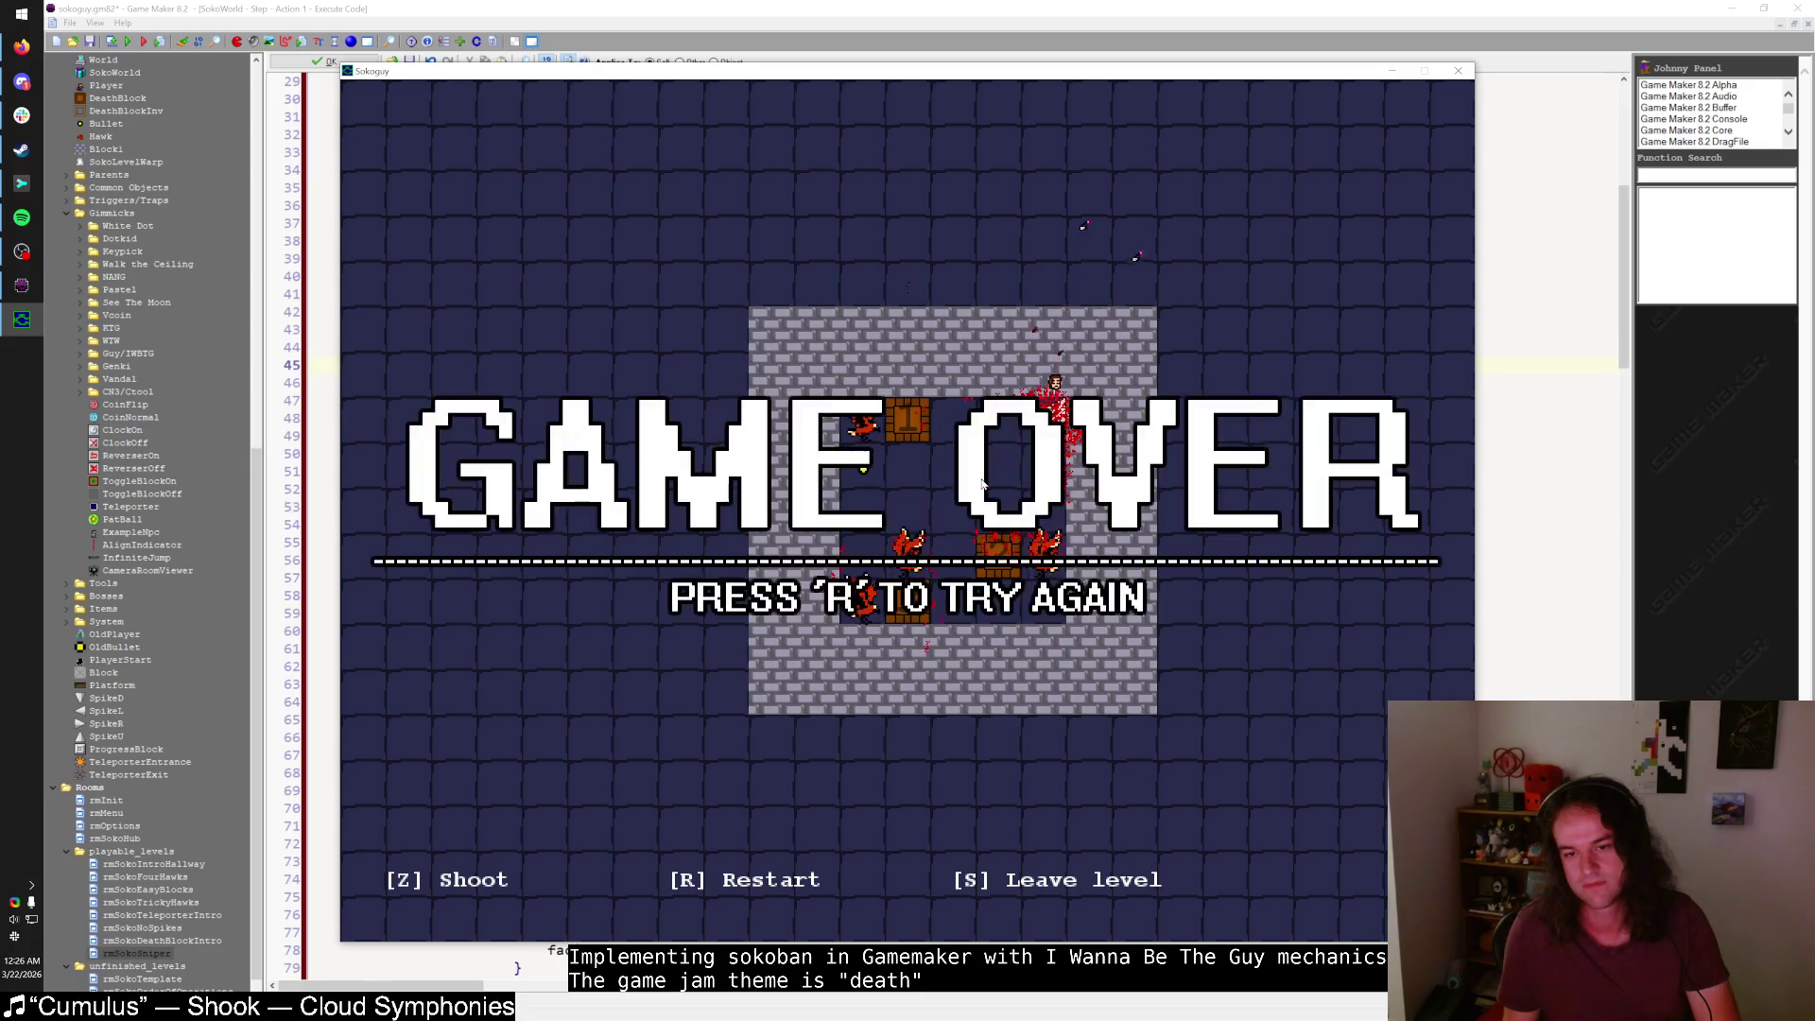
{"action": "key", "text": "r"}
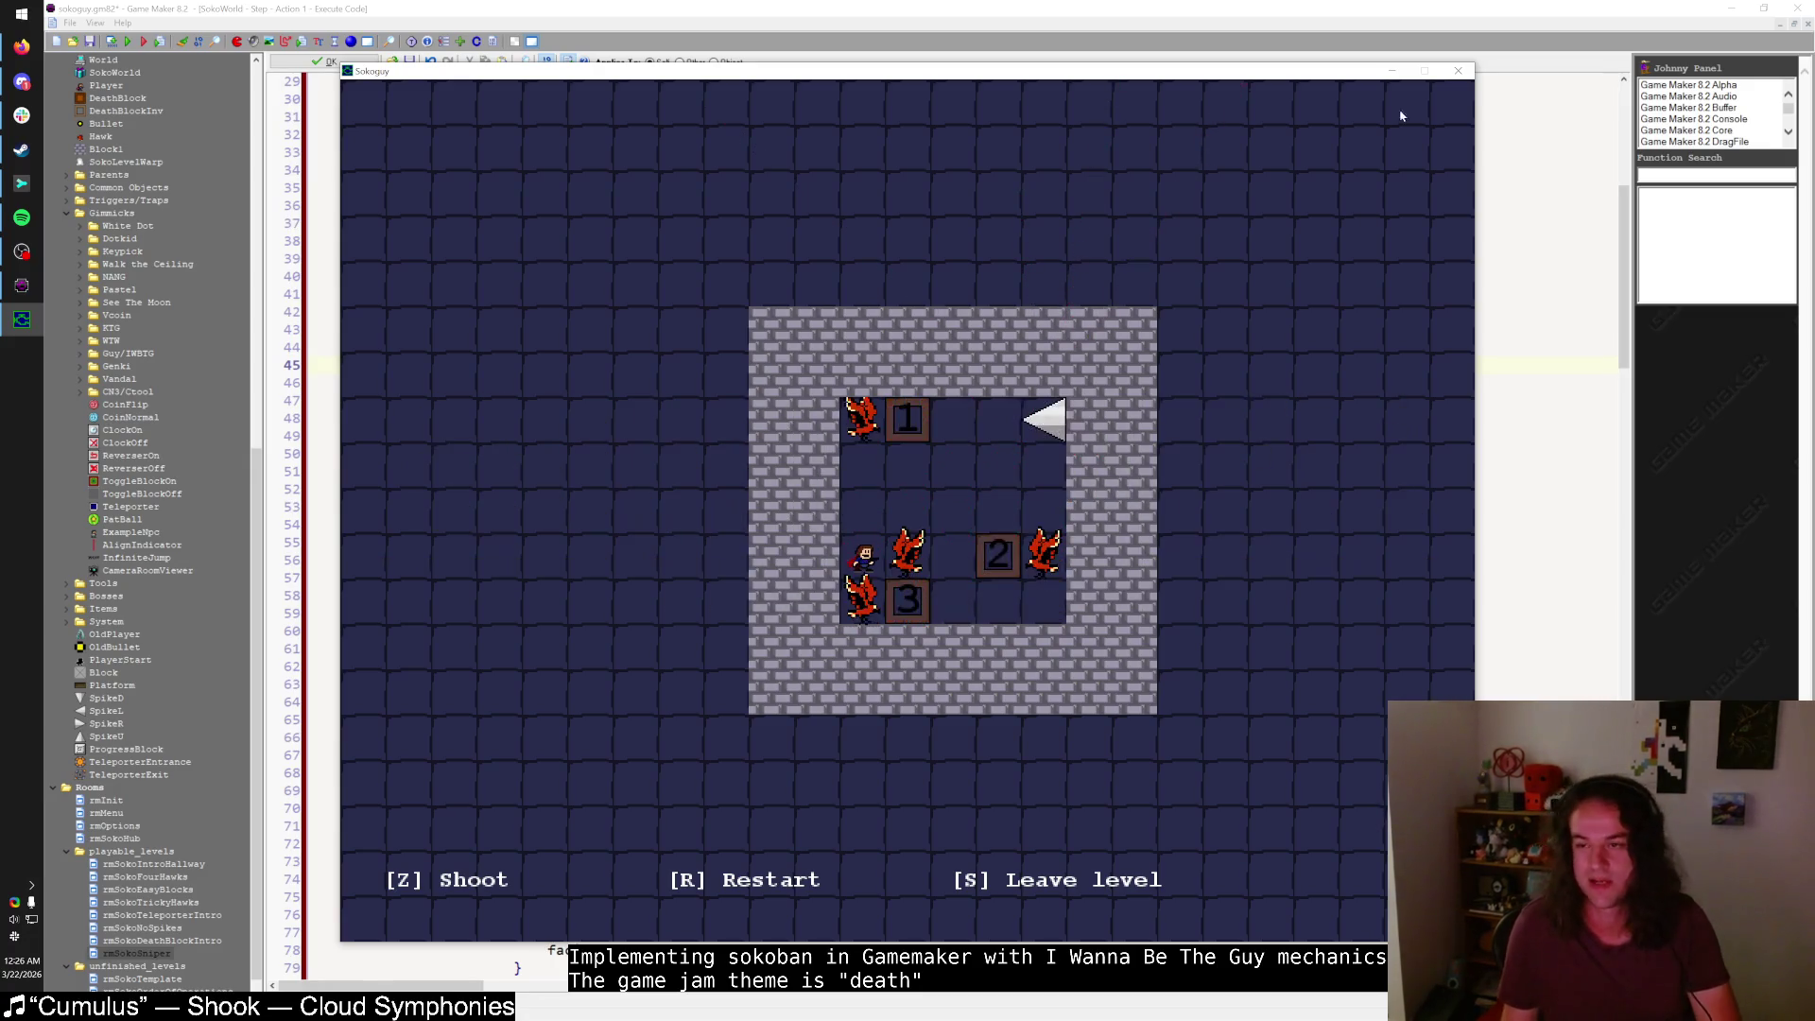
{"action": "left_click", "coordinate": [1456, 73]}
{"action": "scroll", "coordinate": [546, 132], "scroll_direction": "up", "scroll_amount": 9}
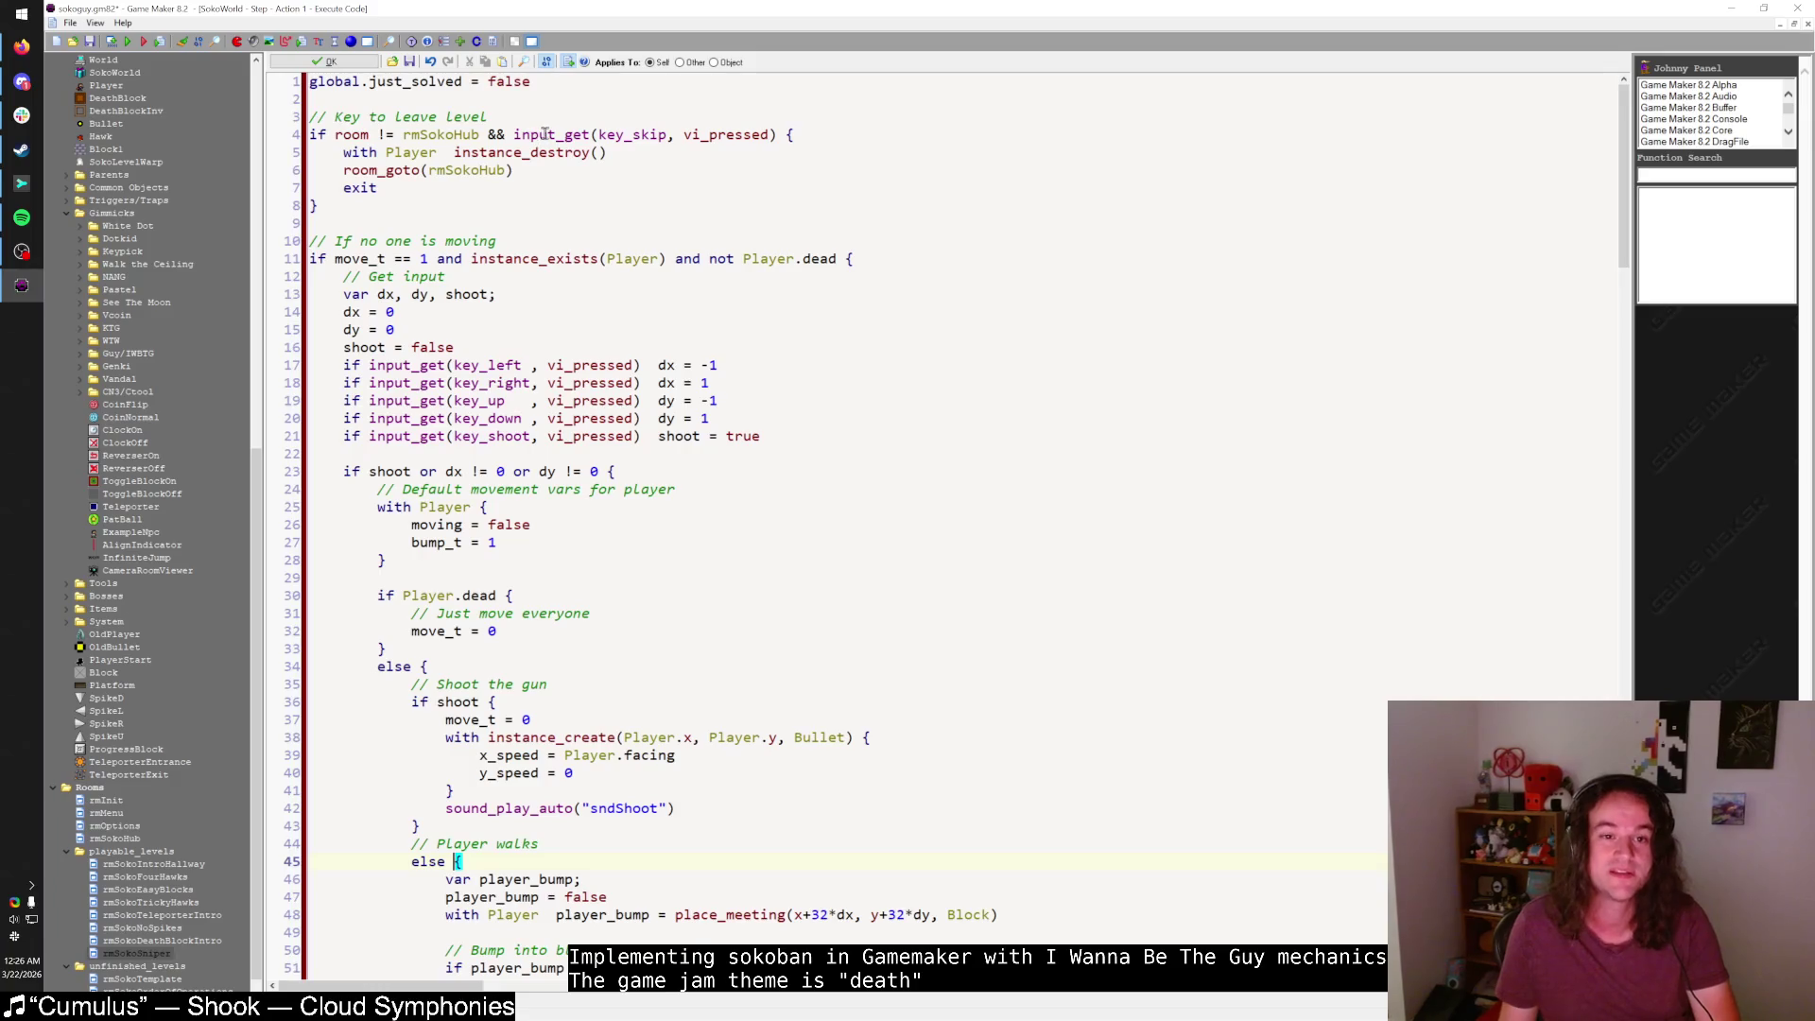
Wrap 'and not Player.dead' in line 11's movement condition in /* */ comment markers
{"action": "left_click", "coordinate": [667, 260]}
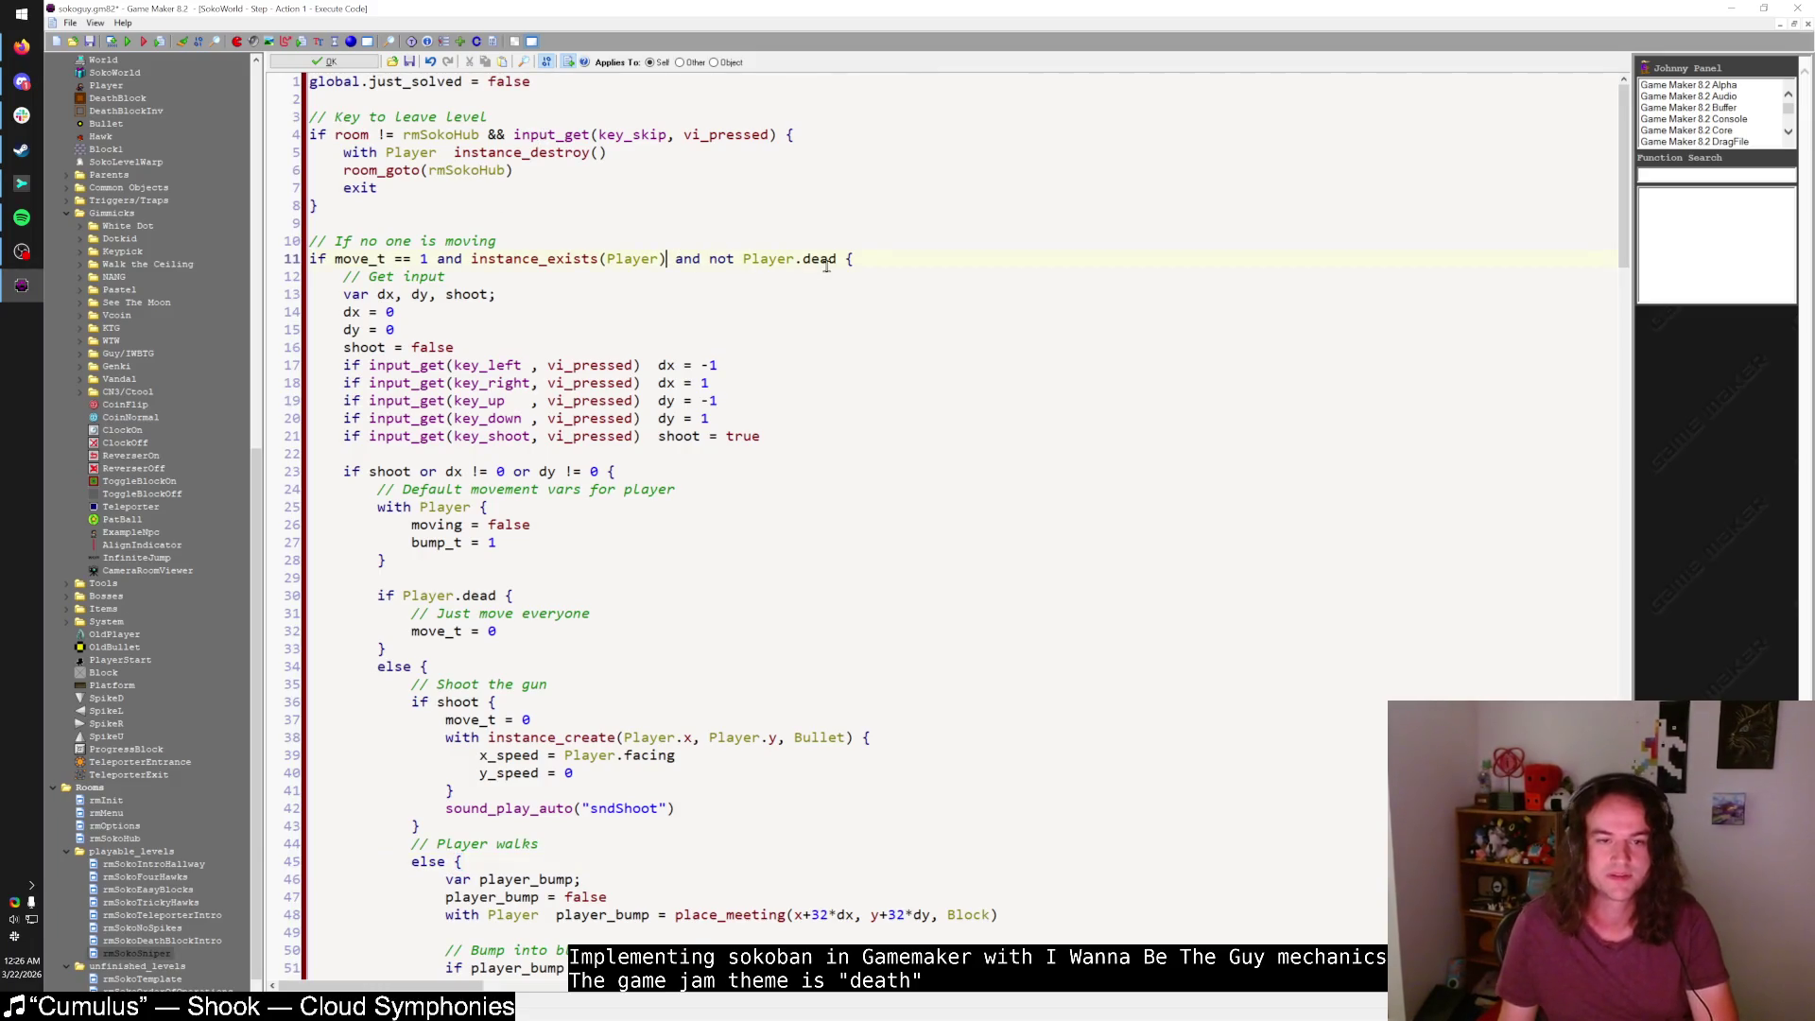
{"action": "type", "text": "/*"}
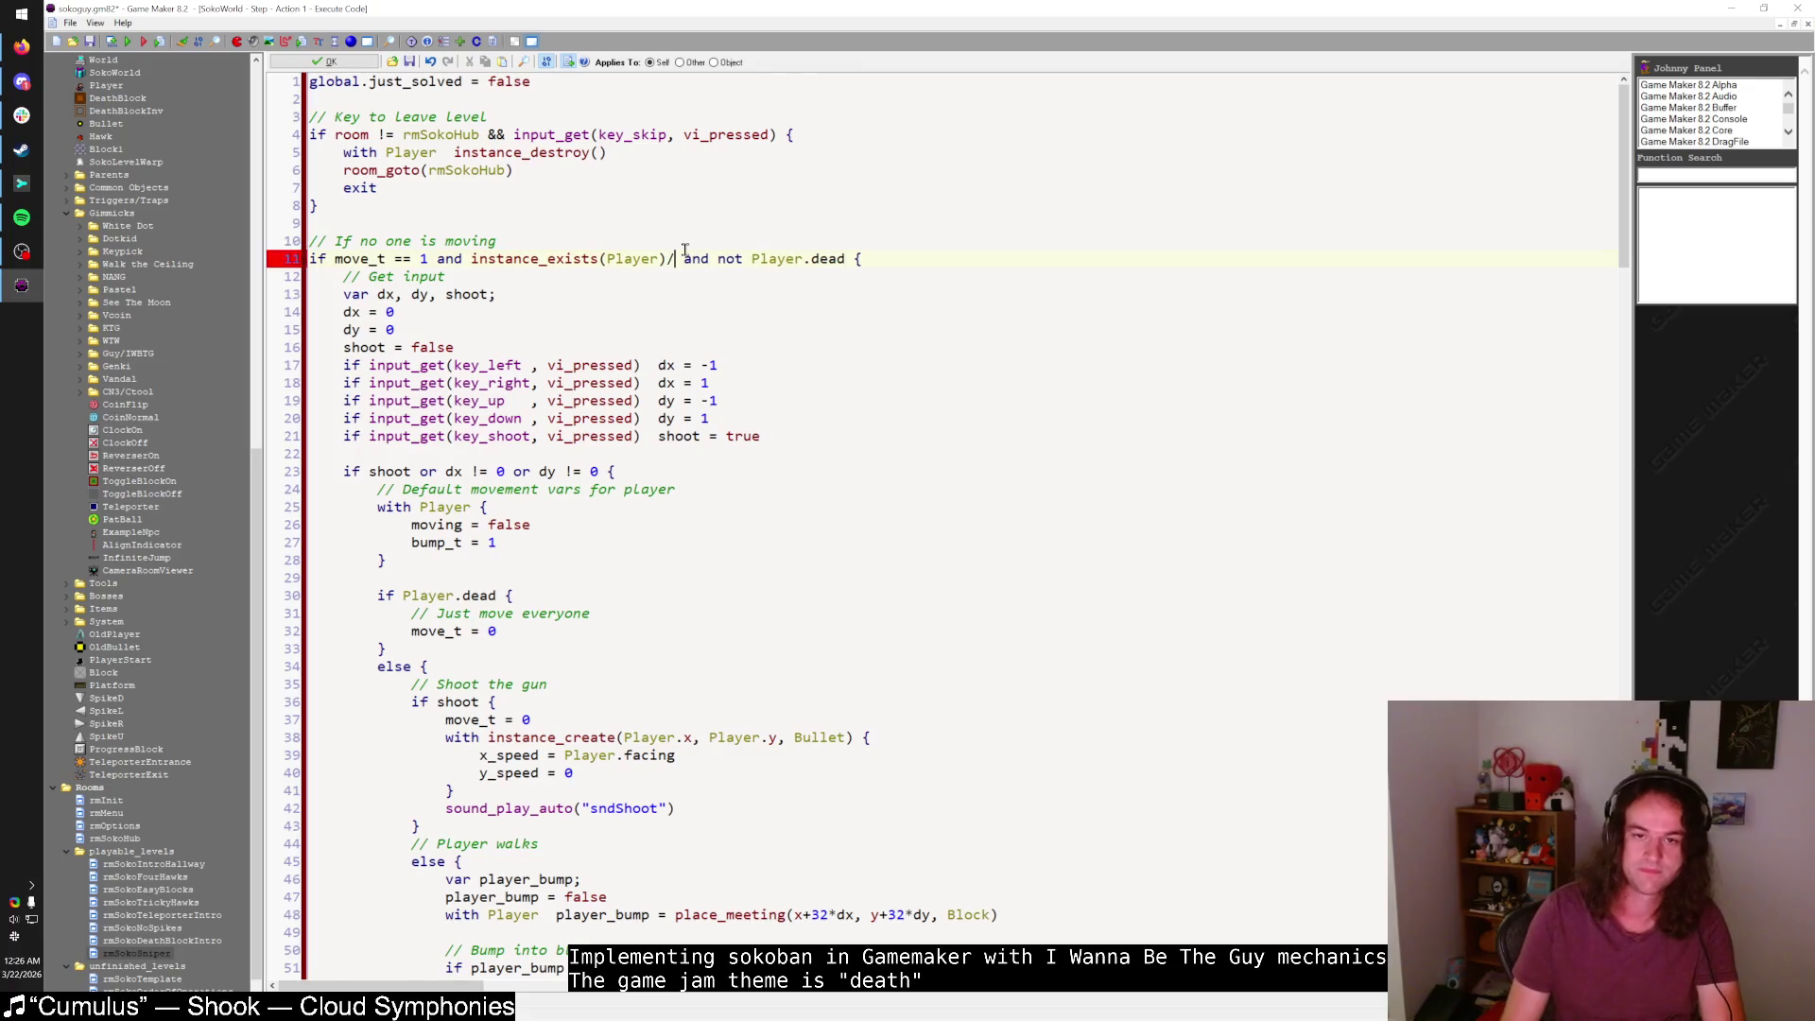
{"action": "left_click", "coordinate": [861, 259]}
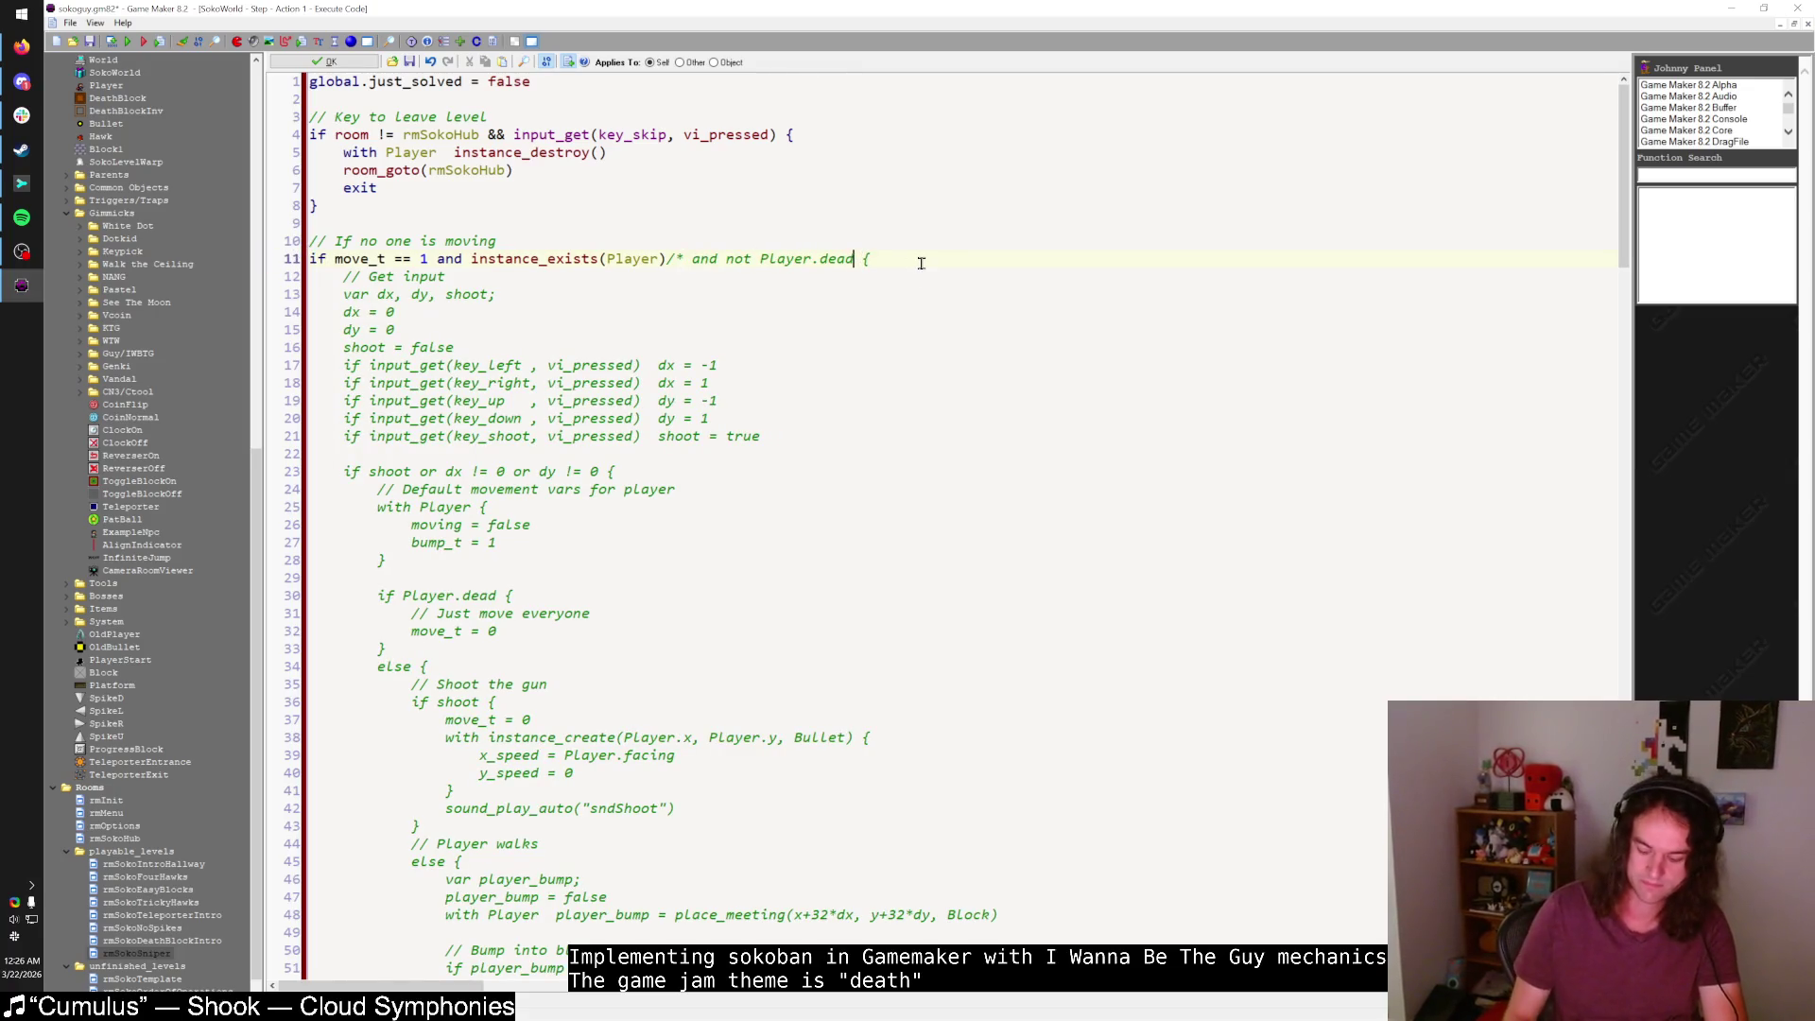
{"action": "type", "text": "*/"}
{"action": "left_click", "coordinate": [653, 296]}
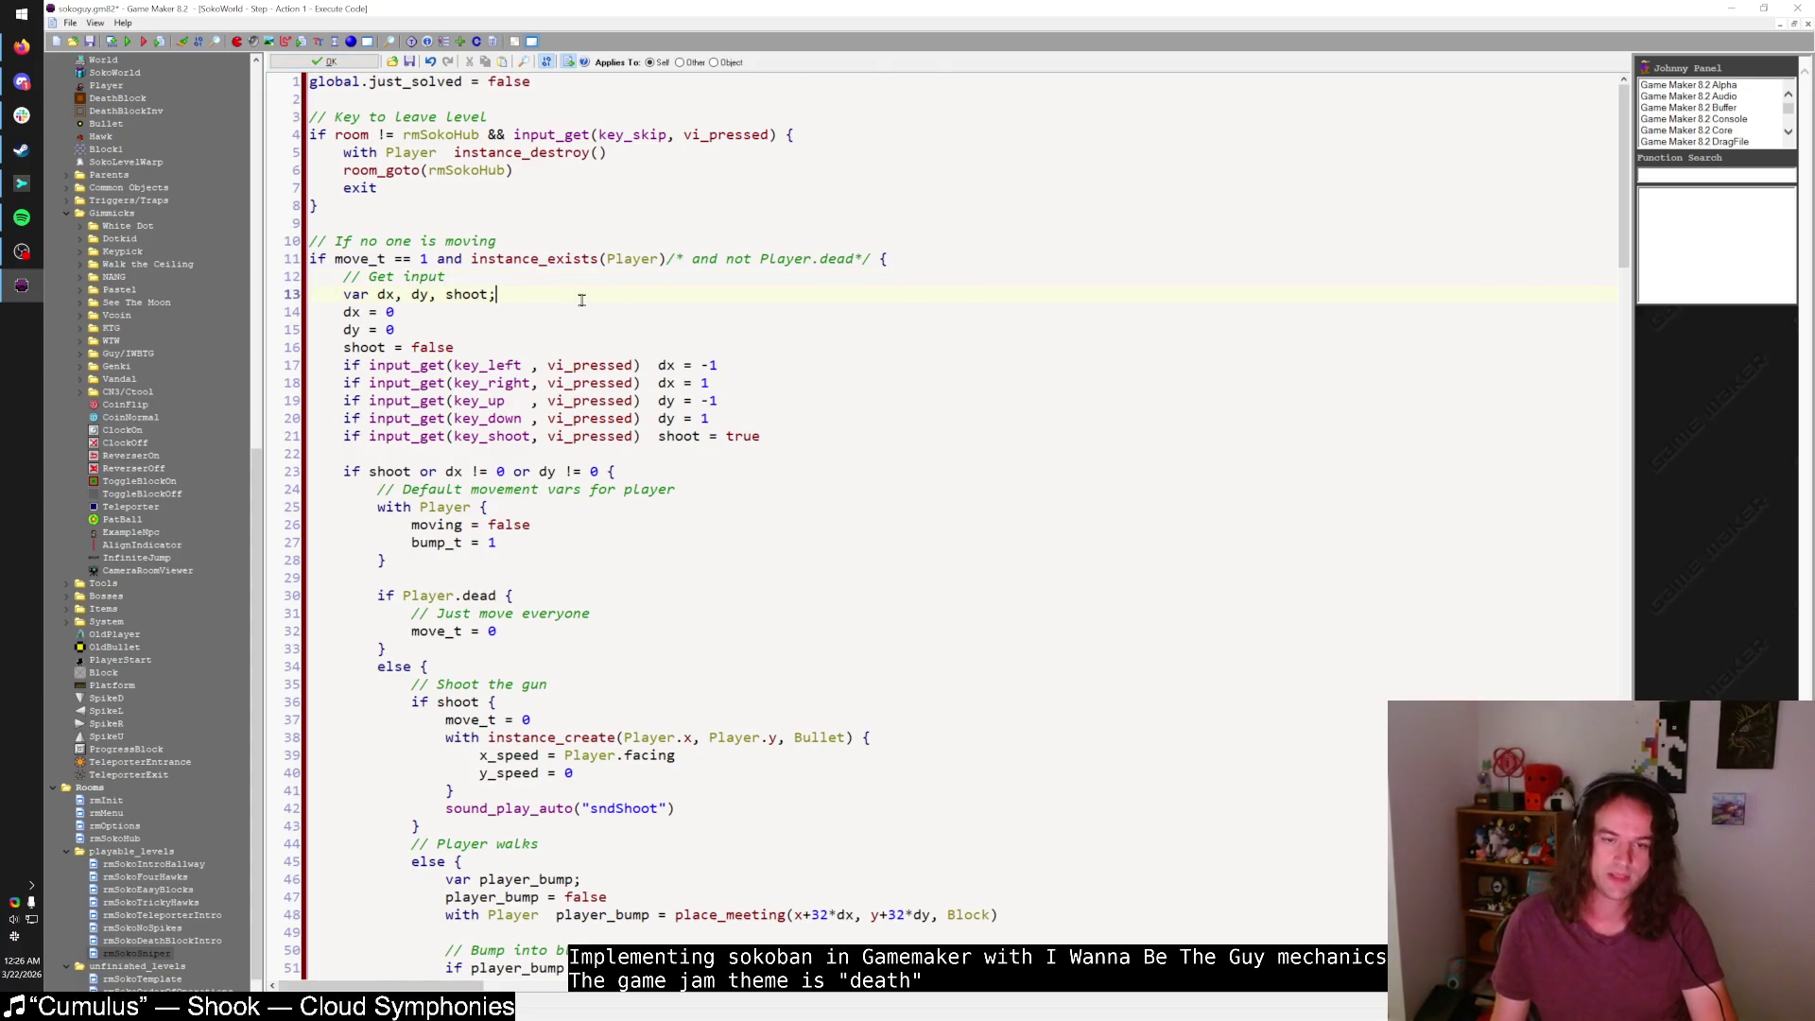
{"action": "scroll", "coordinate": [622, 296], "scroll_direction": "down", "scroll_amount": 20}
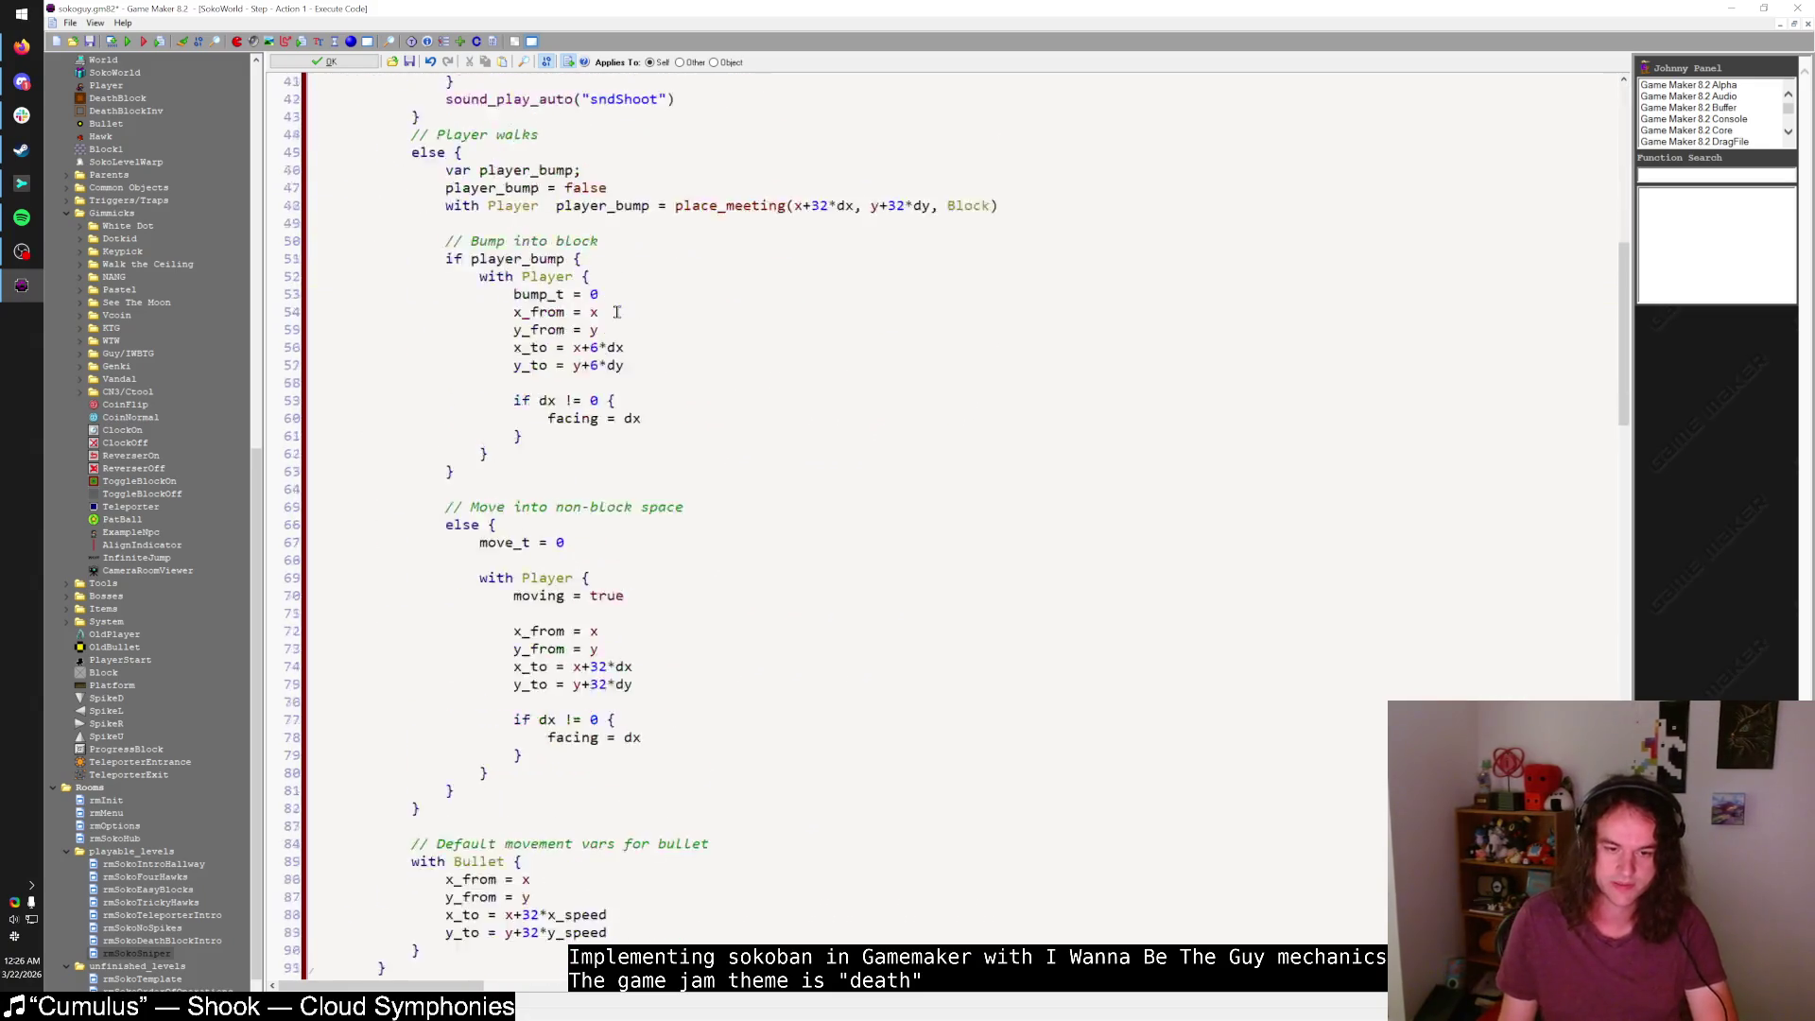
{"action": "scroll", "coordinate": [580, 382], "scroll_direction": "down", "scroll_amount": 7}
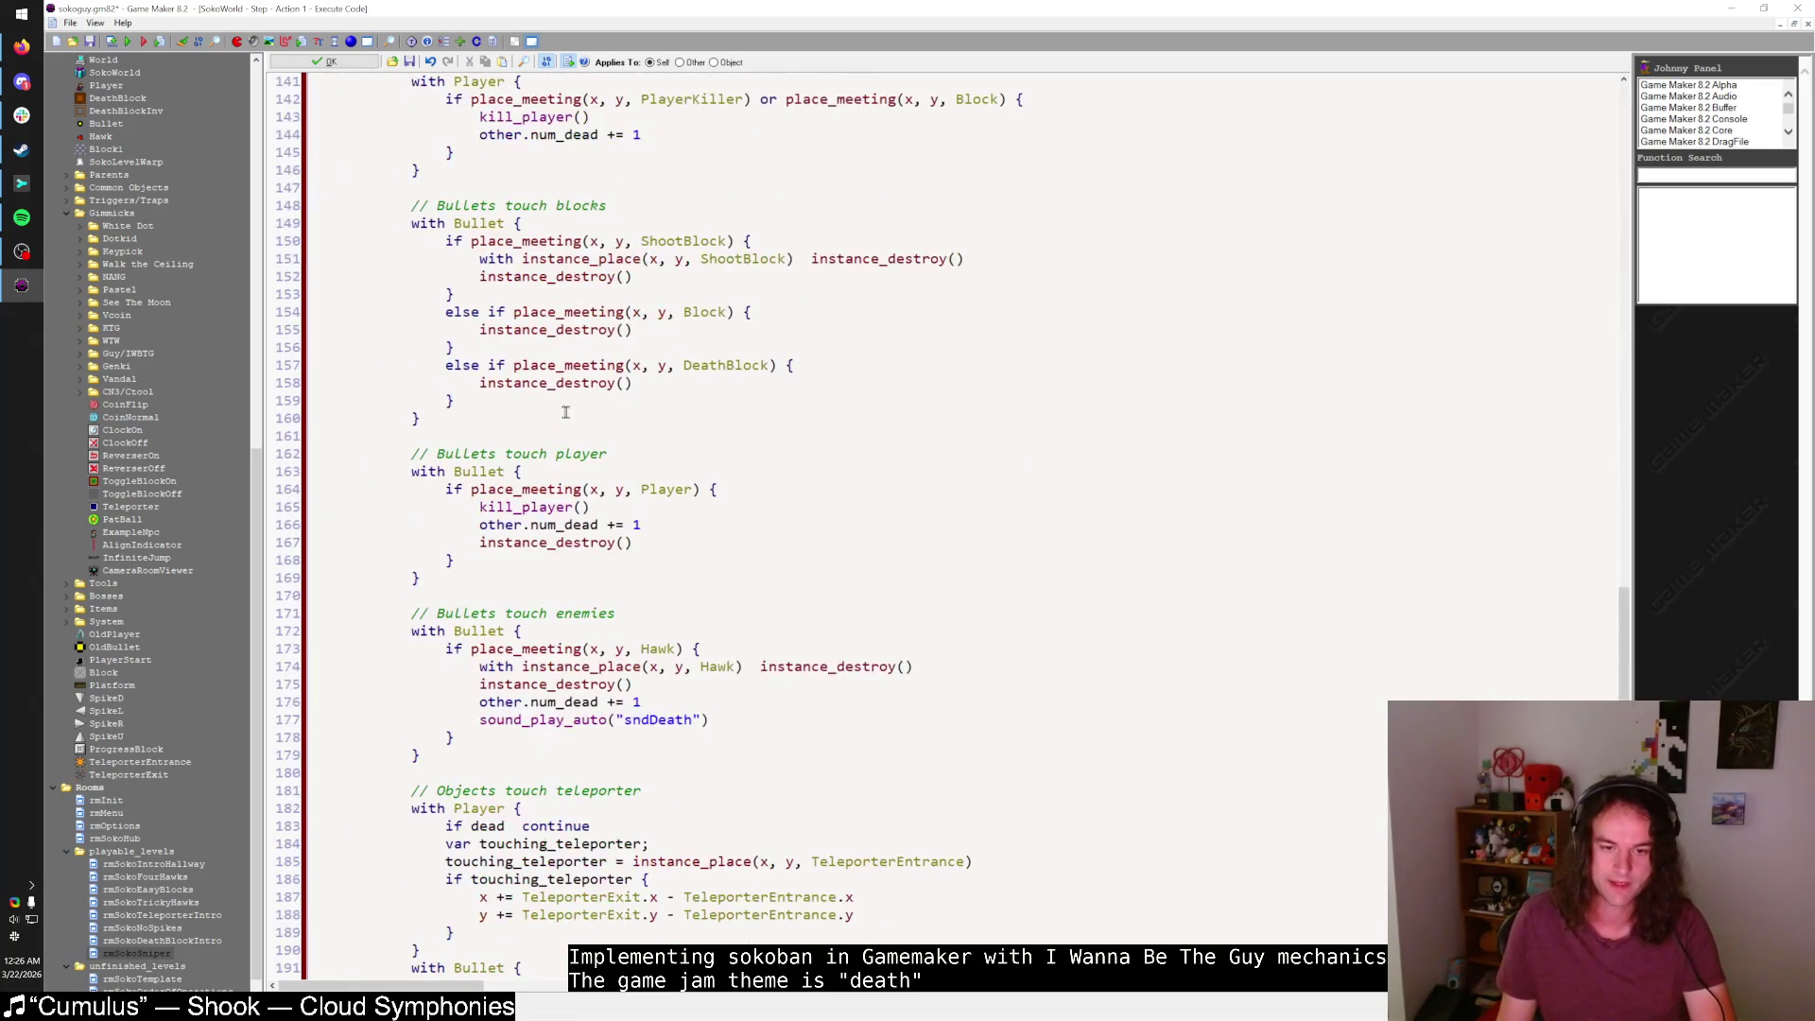
{"action": "scroll", "coordinate": [552, 695], "scroll_direction": "down", "scroll_amount": 11}
{"action": "scroll", "coordinate": [535, 350], "scroll_direction": "up", "scroll_amount": 7}
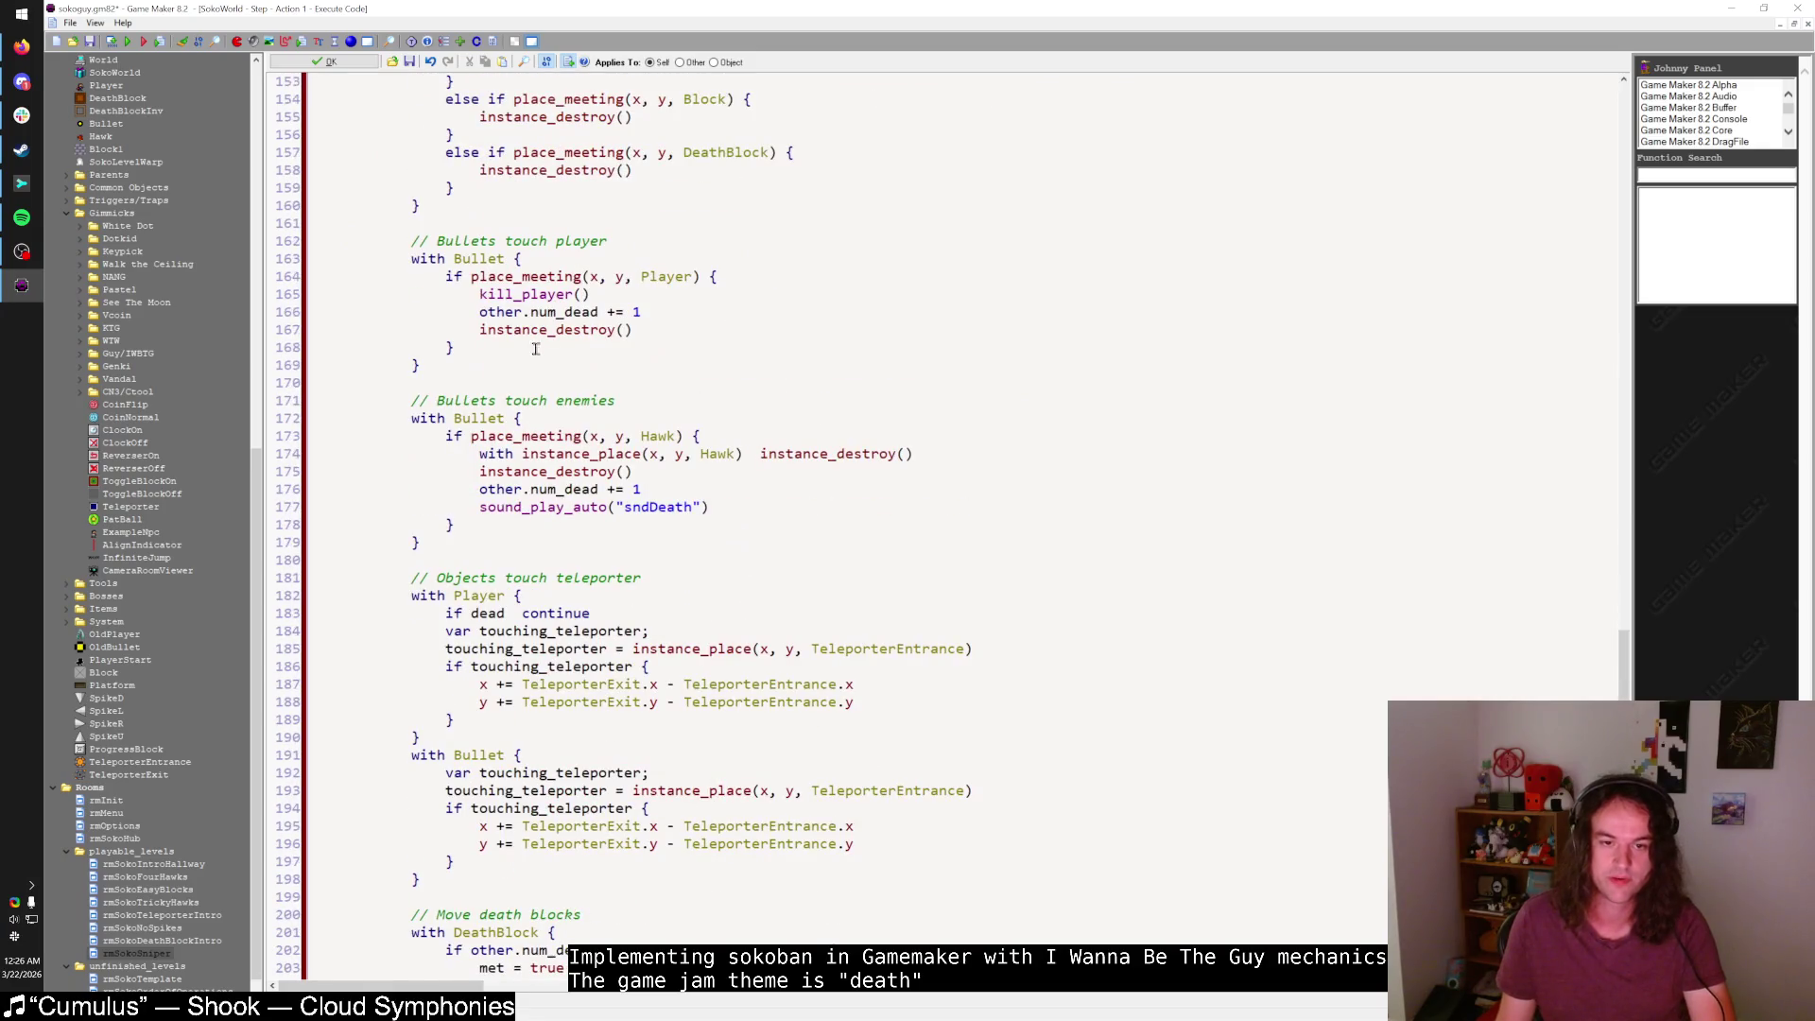
Comment out the GameOver instance_create on line 72 of kill_player with // and run the game
{"action": "middle_click", "coordinate": [539, 294]}
{"action": "scroll", "coordinate": [580, 430], "scroll_direction": "down", "scroll_amount": 7}
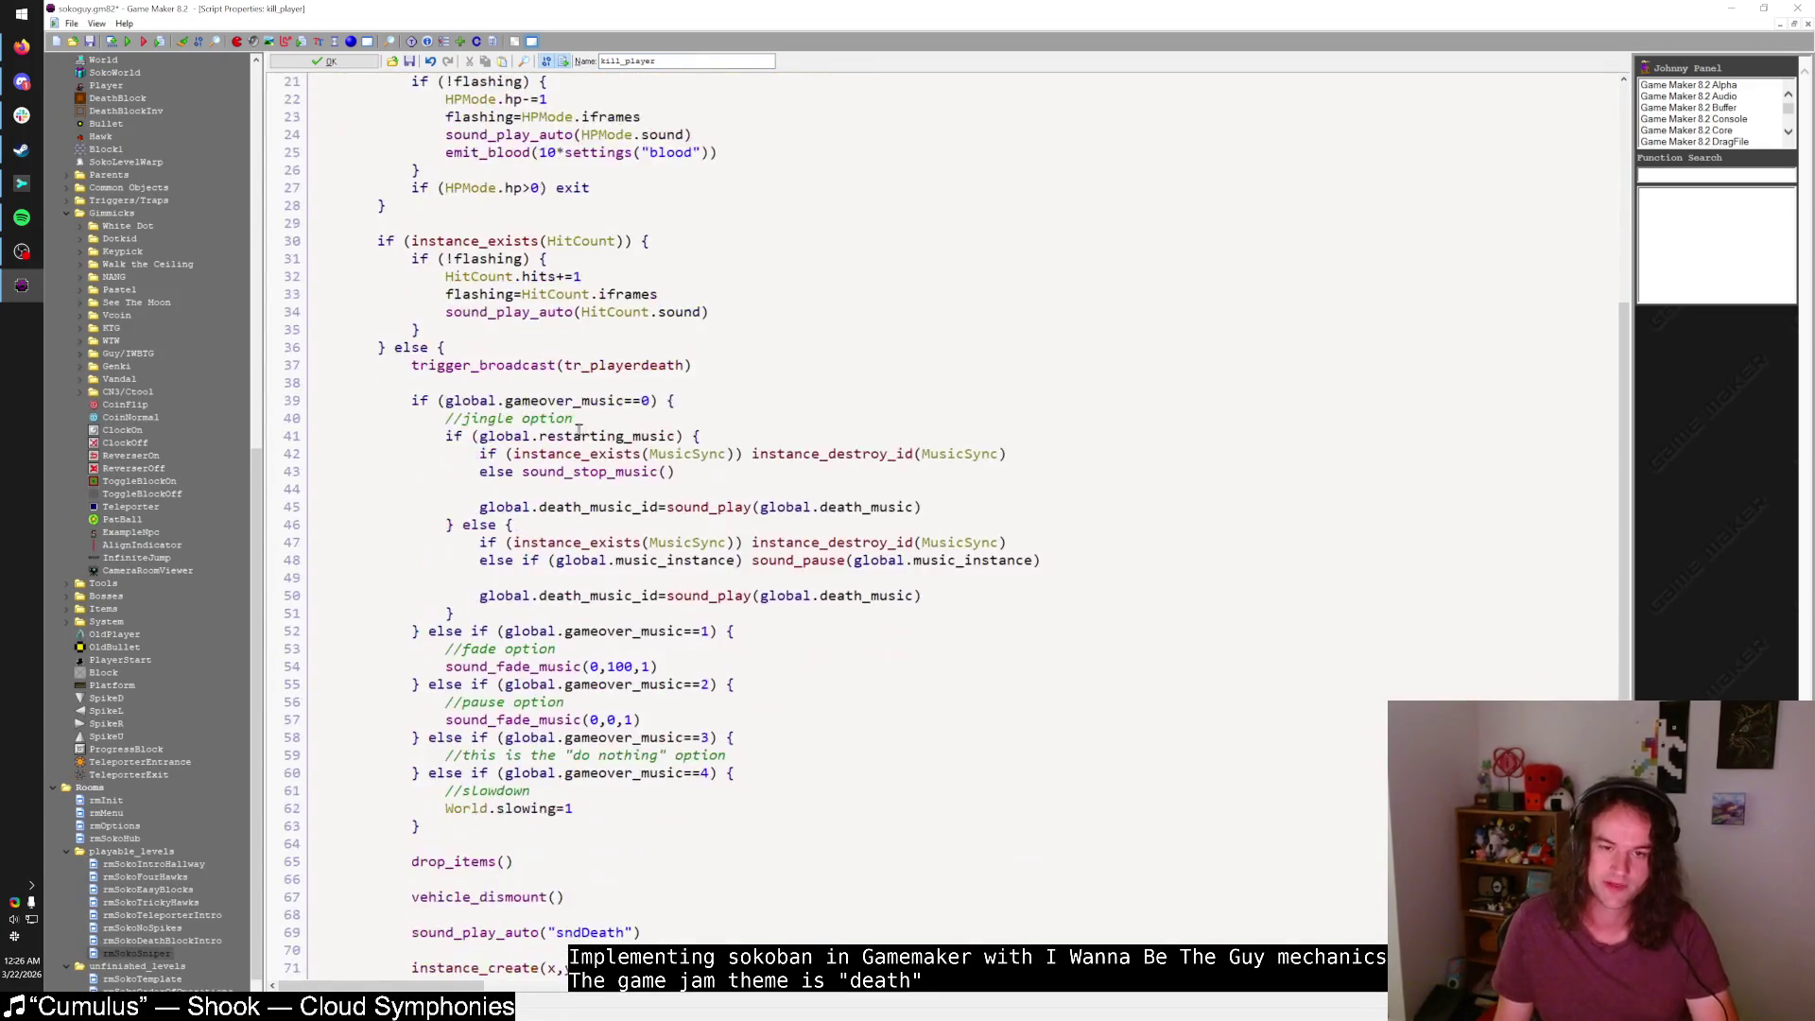
{"action": "scroll", "coordinate": [580, 430], "scroll_direction": "down", "scroll_amount": 3}
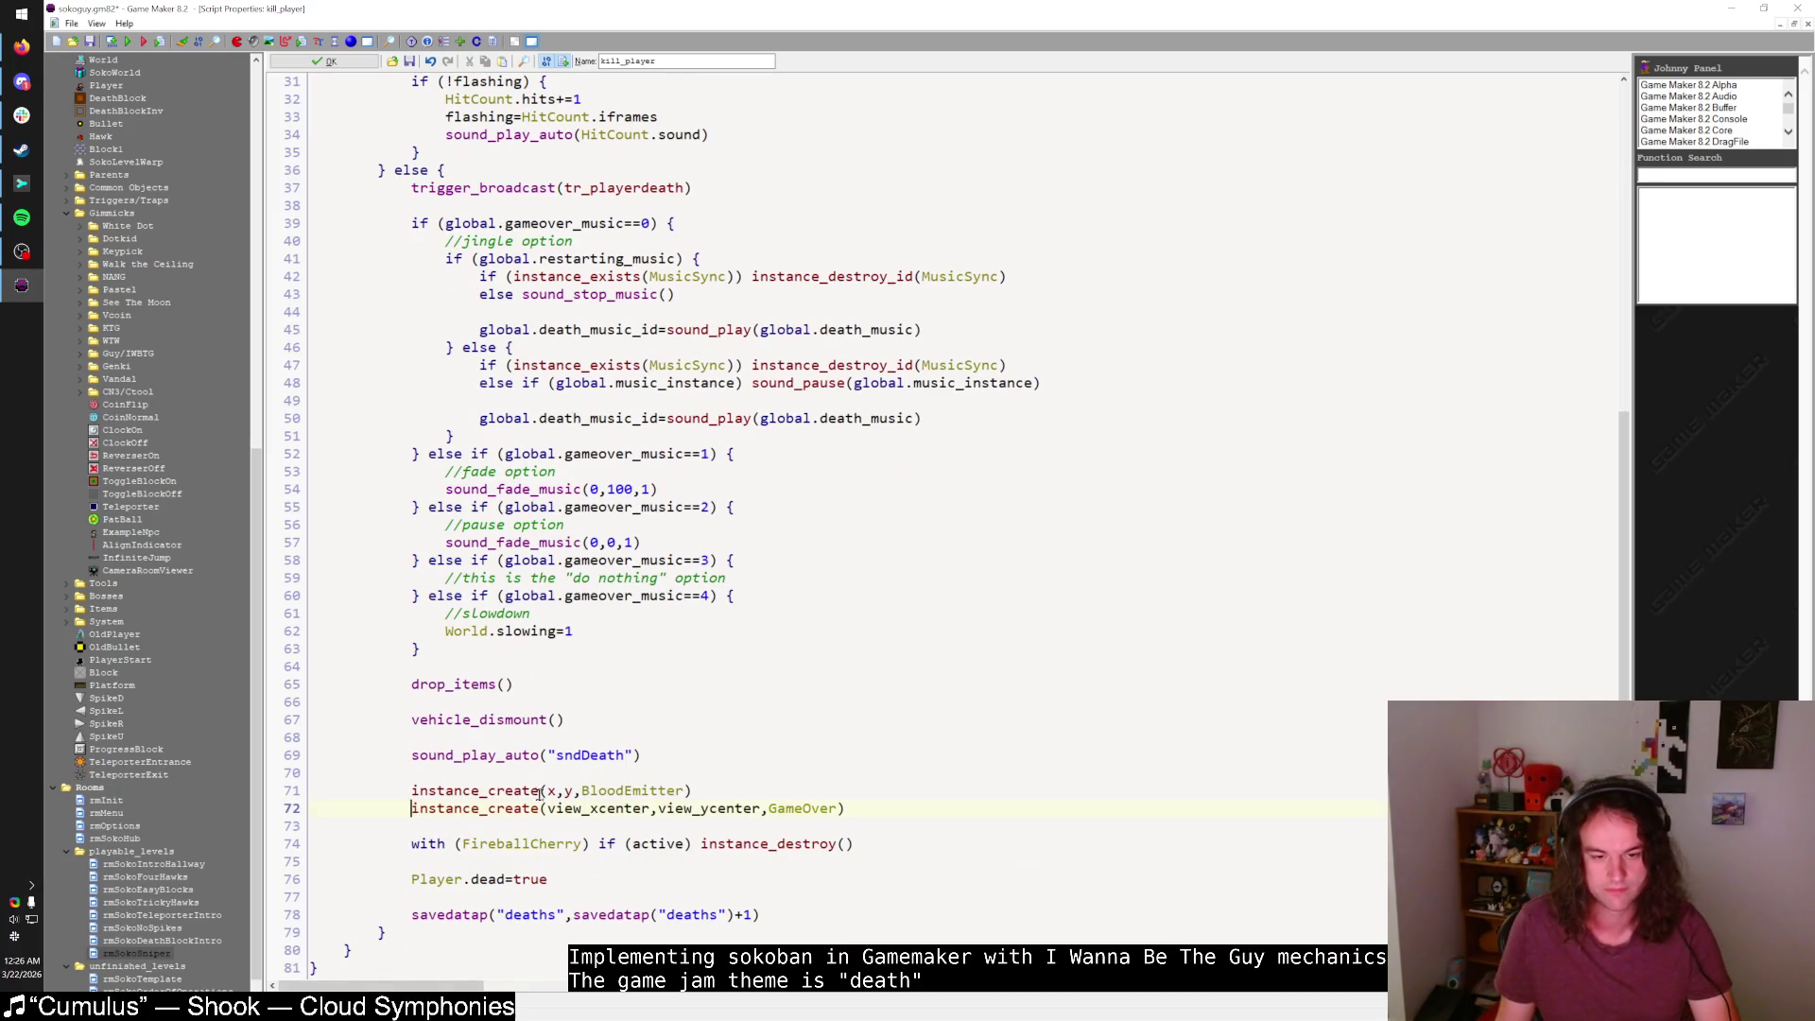
{"action": "type", "text": "//"}
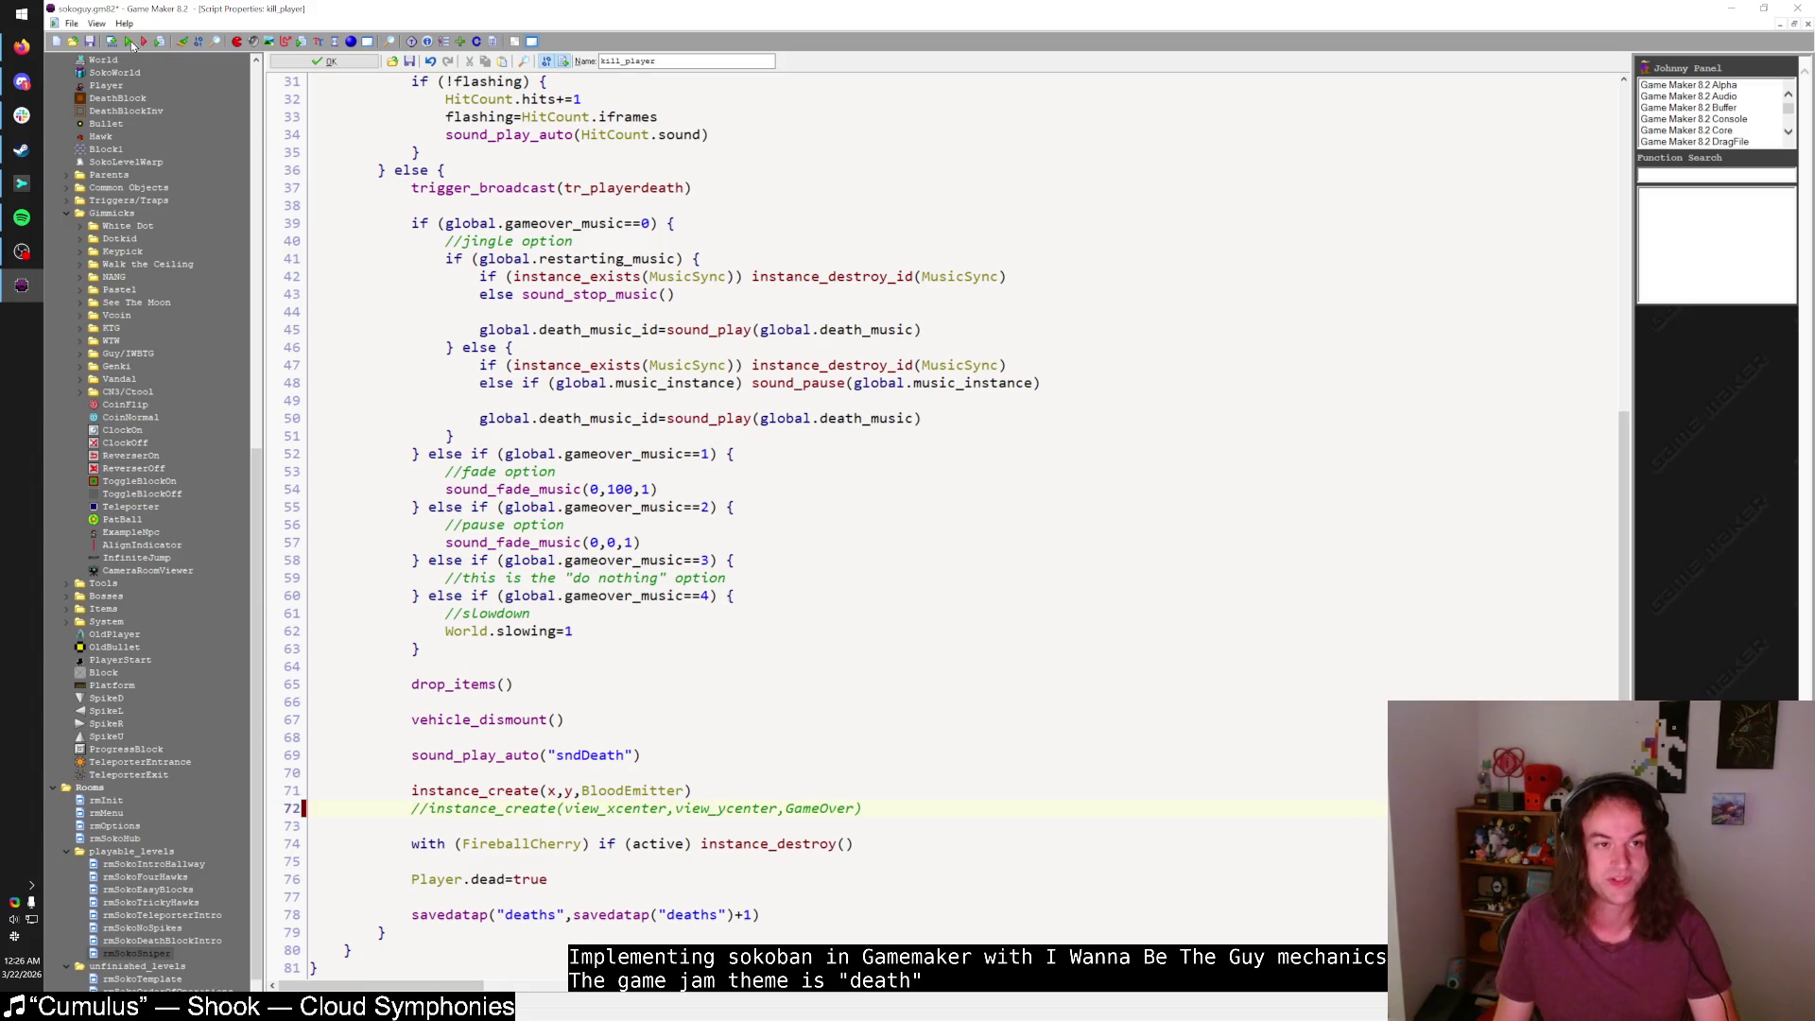
{"action": "left_click", "coordinate": [131, 42]}
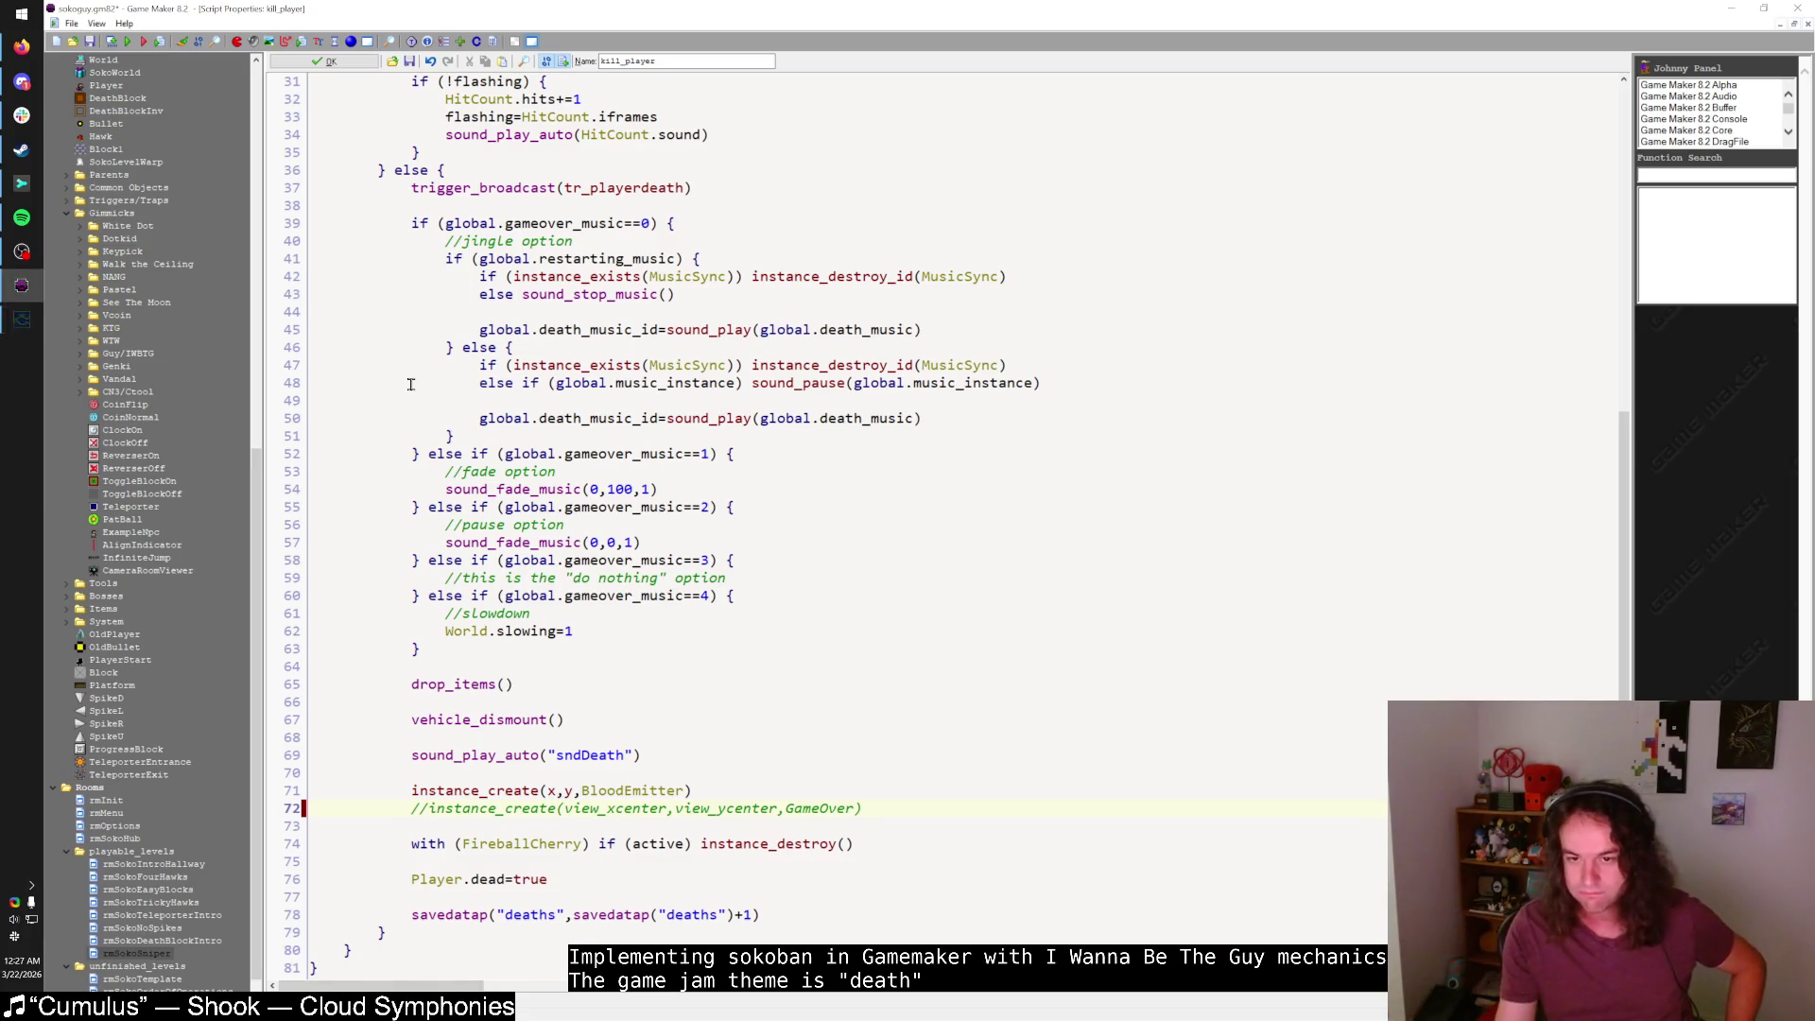
{"action": "key", "text": "shift"}
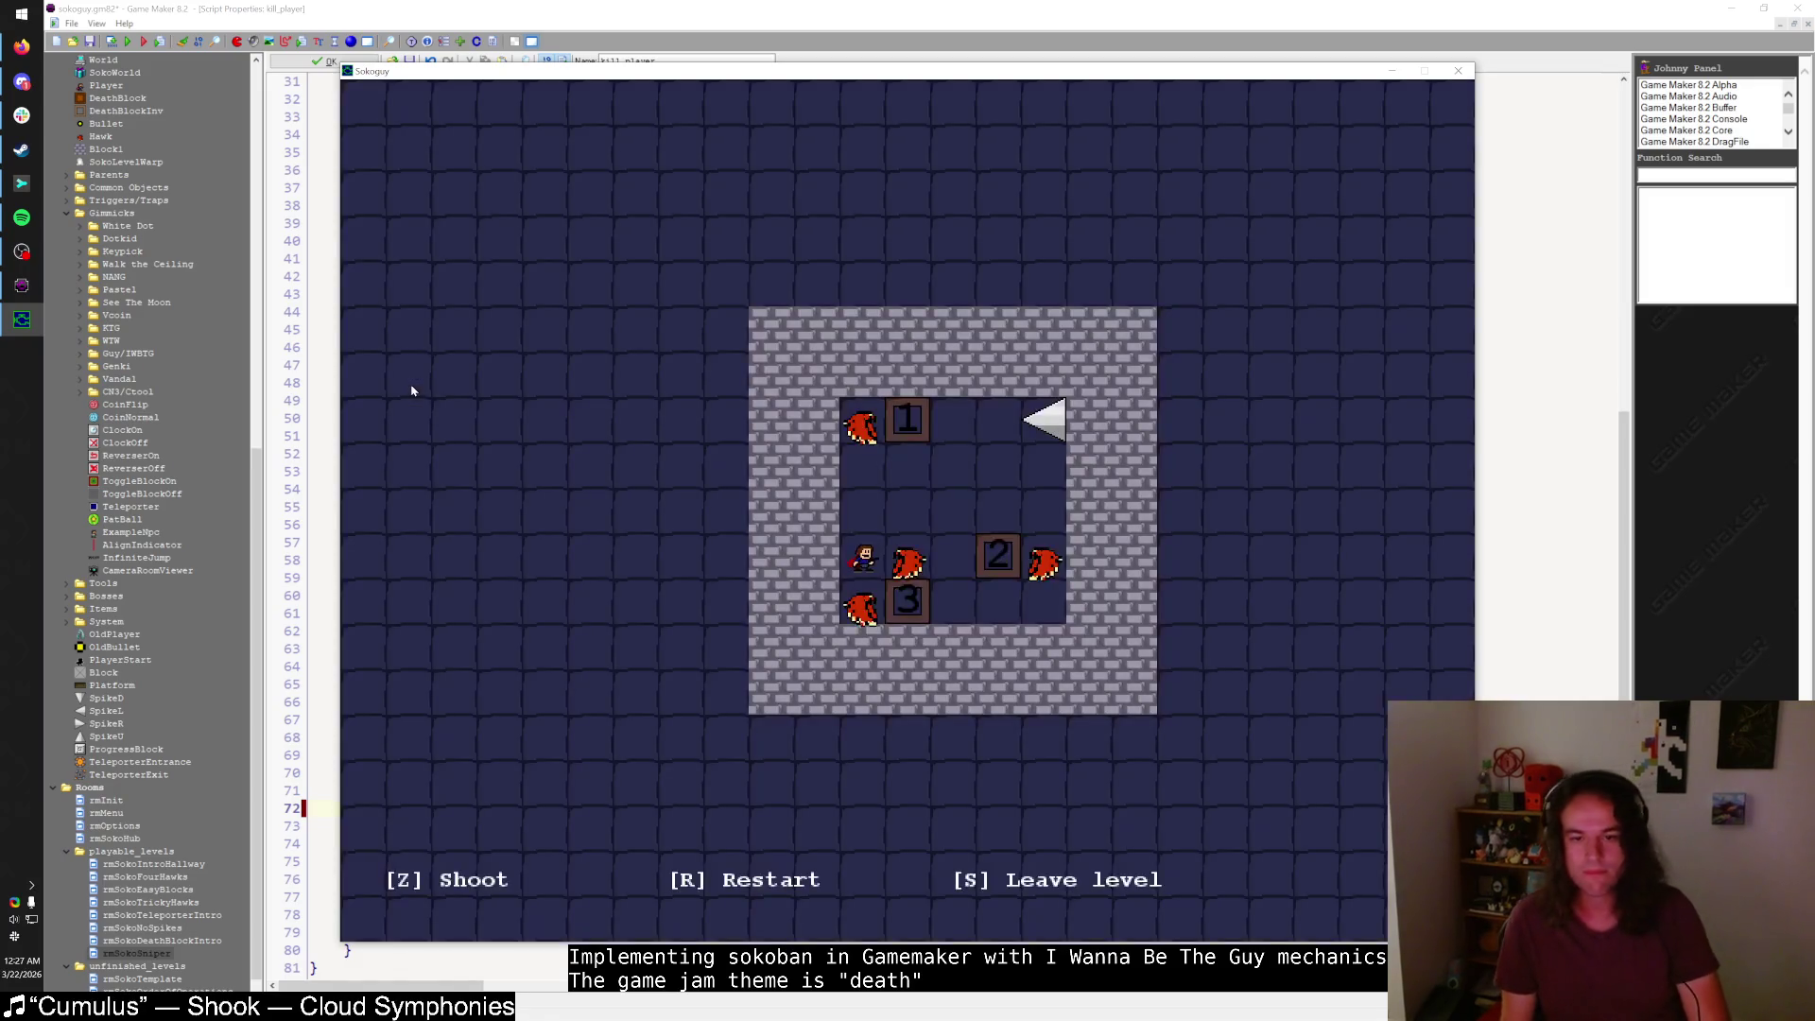
{"action": "key", "text": "Up"}
{"action": "key", "text": "Right"}
{"action": "key", "text": "Right"}
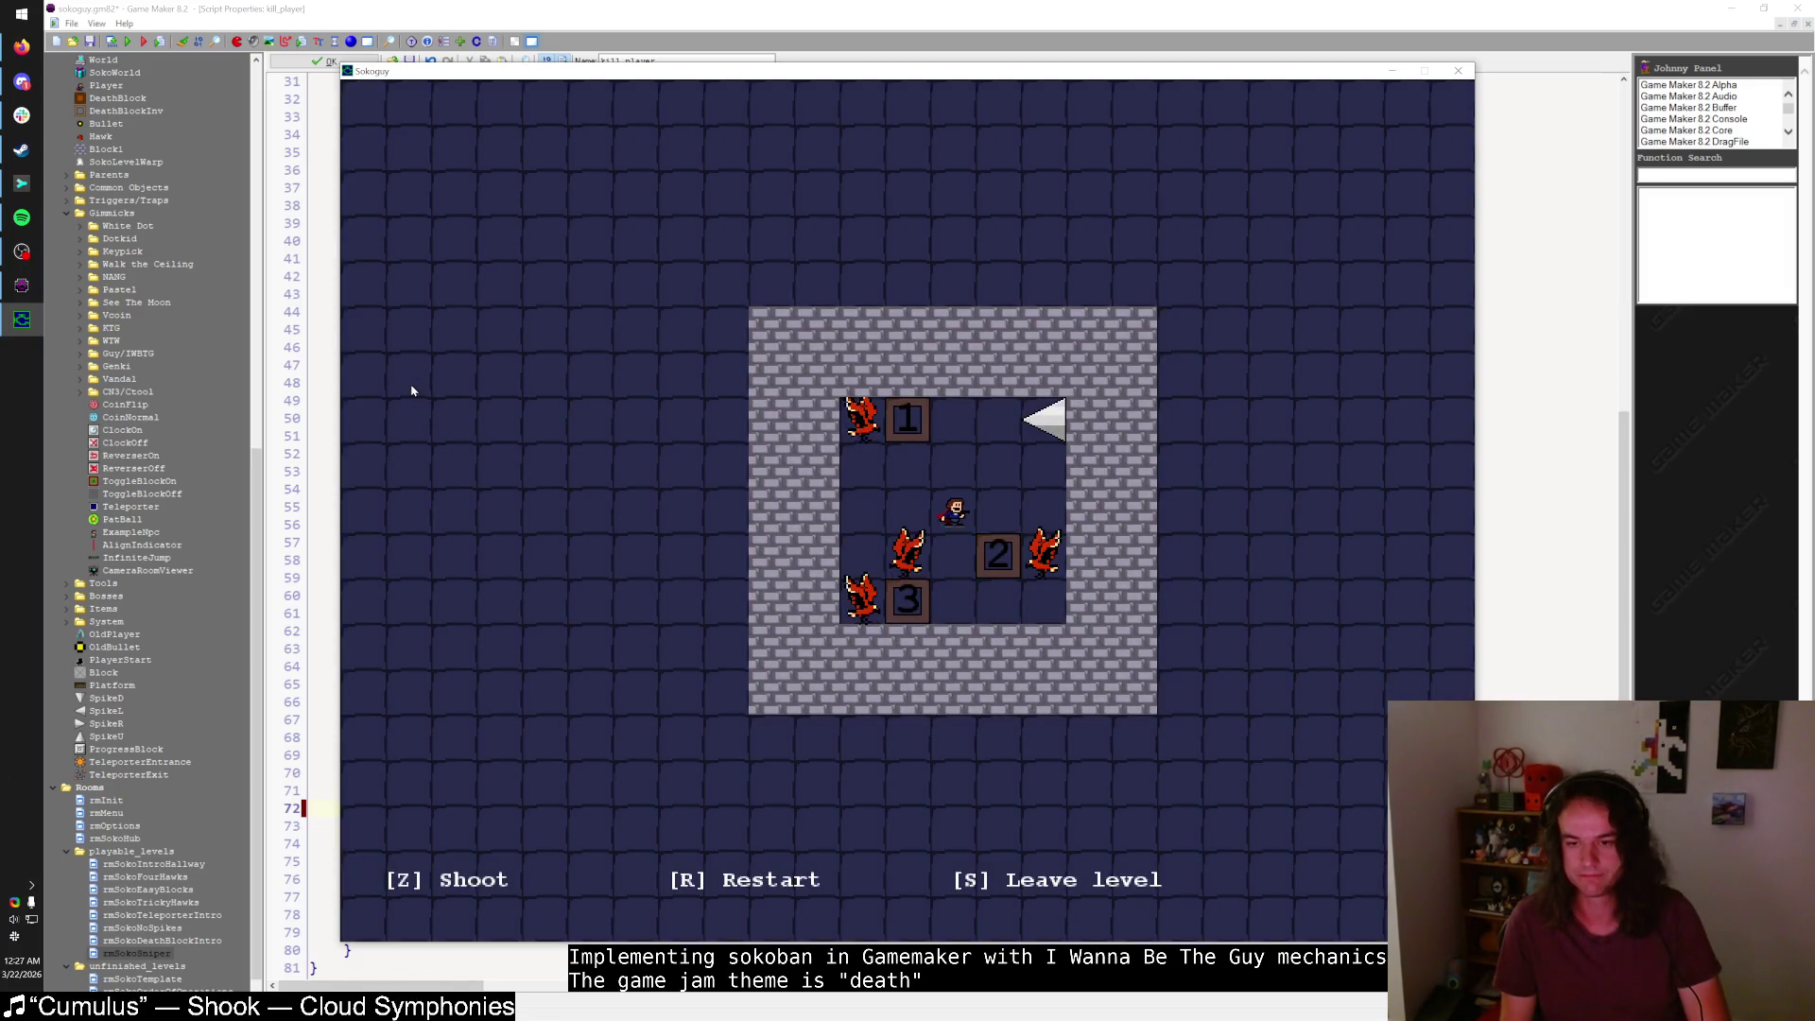
{"action": "key", "text": "Right"}
{"action": "key", "text": "Up"}
{"action": "key", "text": "z"}
{"action": "key", "text": "Right"}
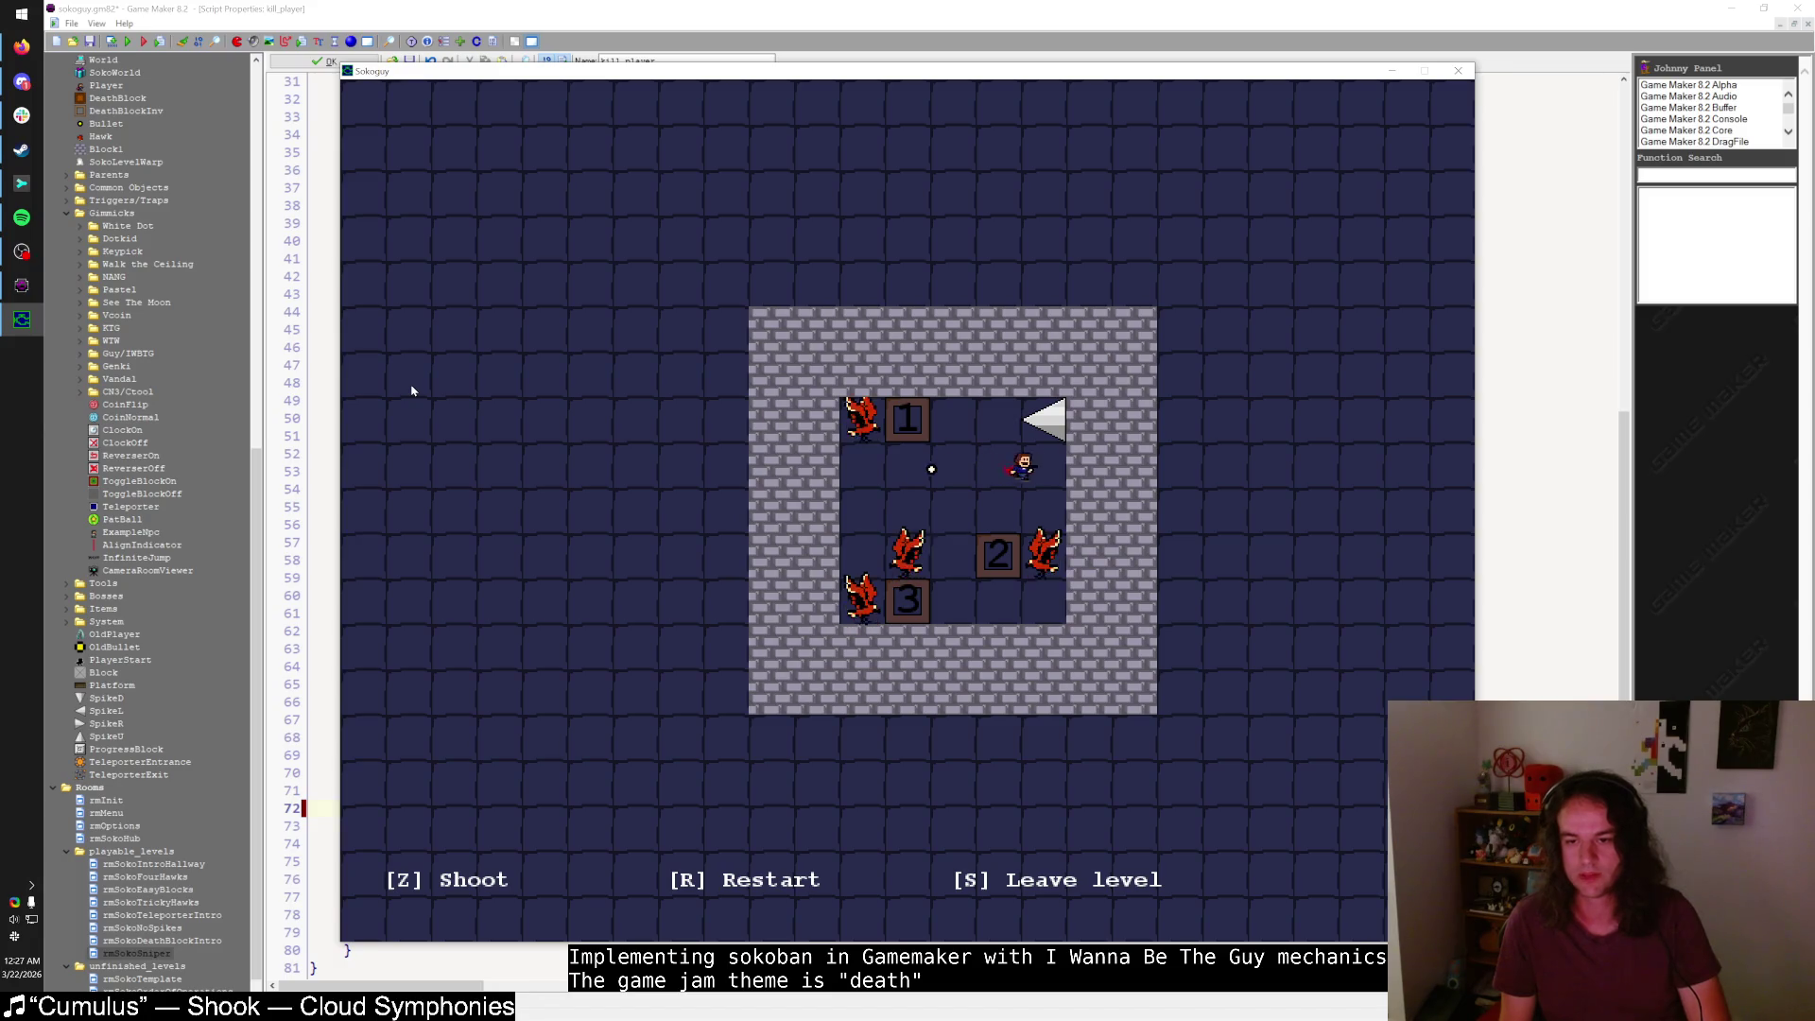
{"action": "key", "text": "Down"}
{"action": "key", "text": "Left"}
{"action": "key", "text": "Left"}
{"action": "key", "text": "Left"}
{"action": "key", "text": "Down"}
{"action": "key", "text": "Up"}
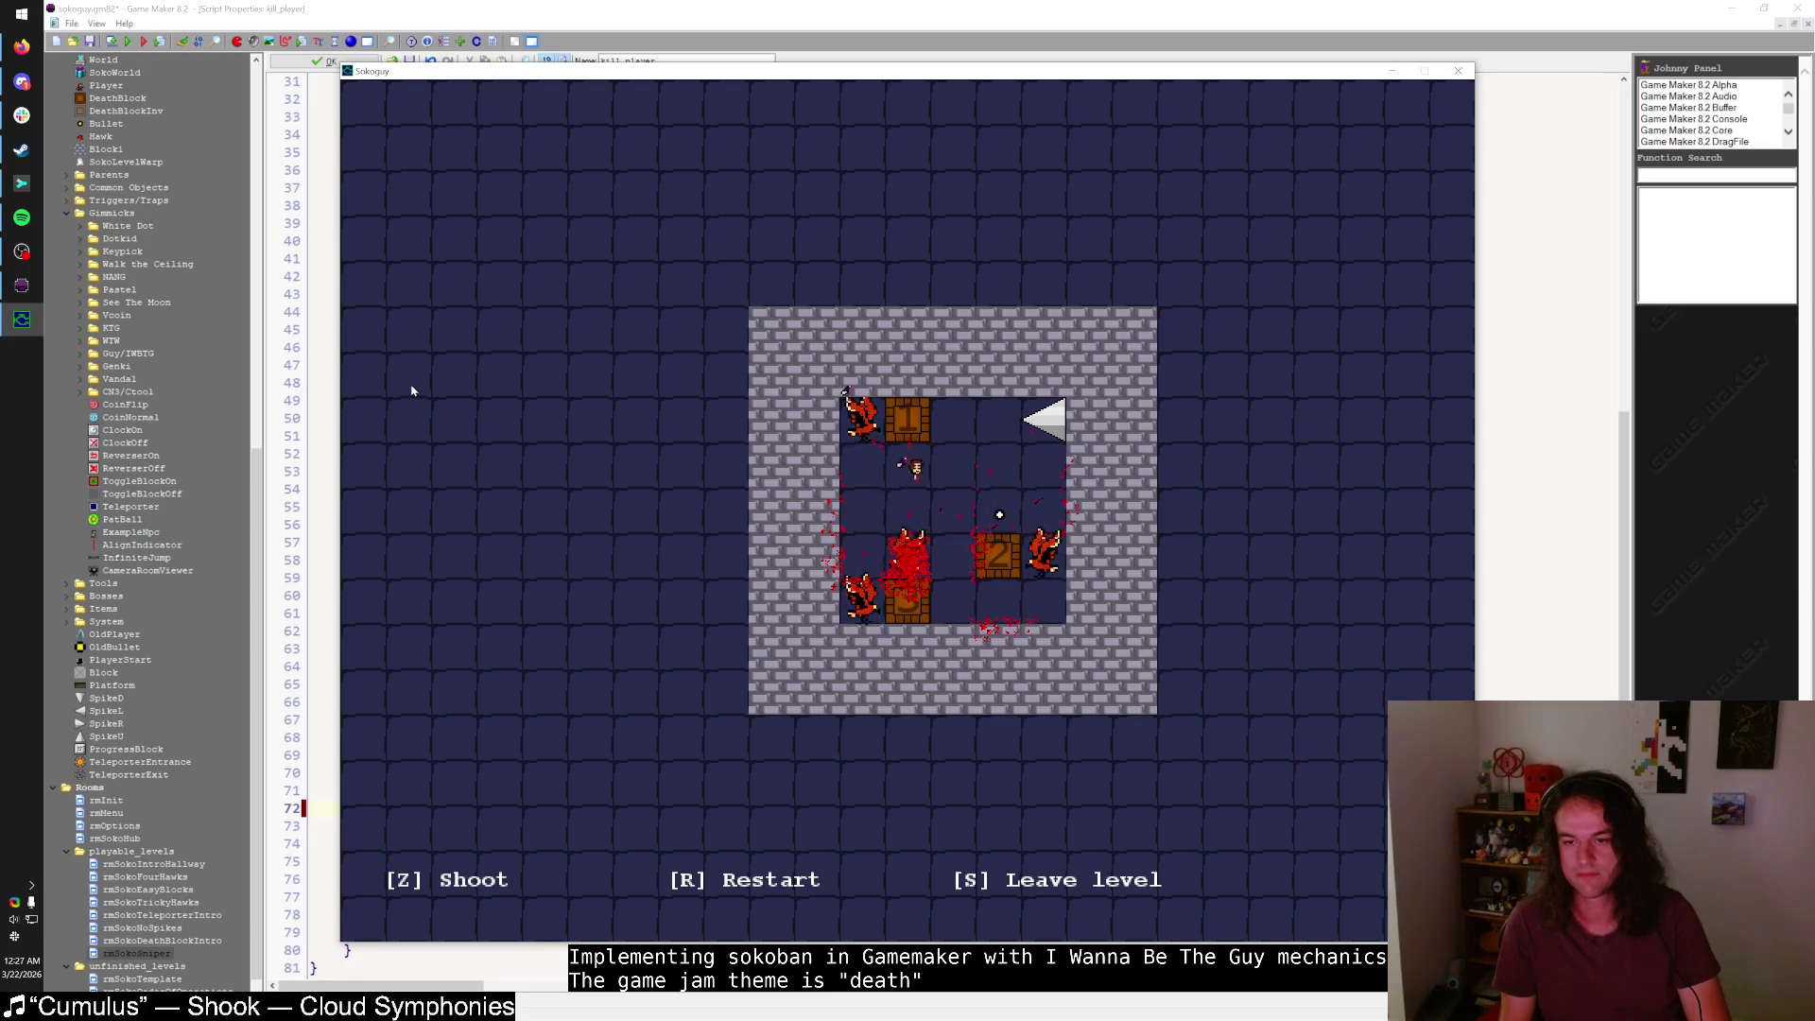
{"action": "key", "text": "Up"}
{"action": "key", "text": "Up"}
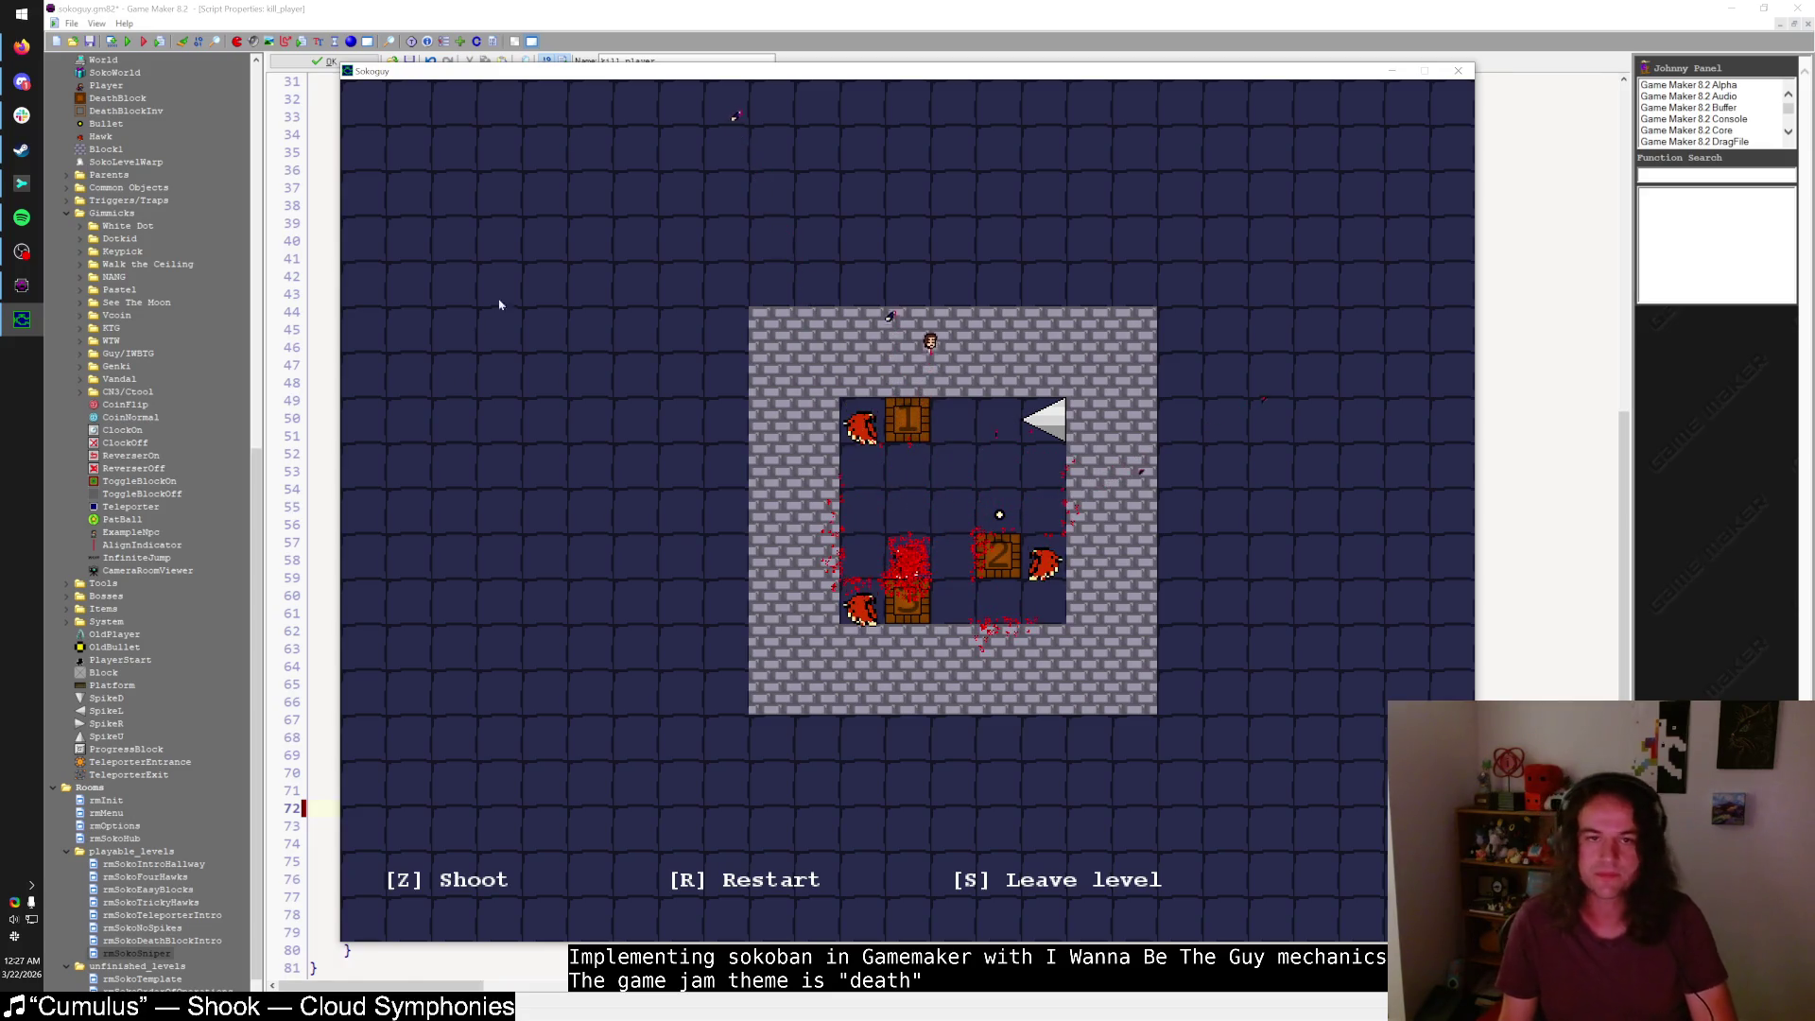
{"action": "key", "text": "Escape"}
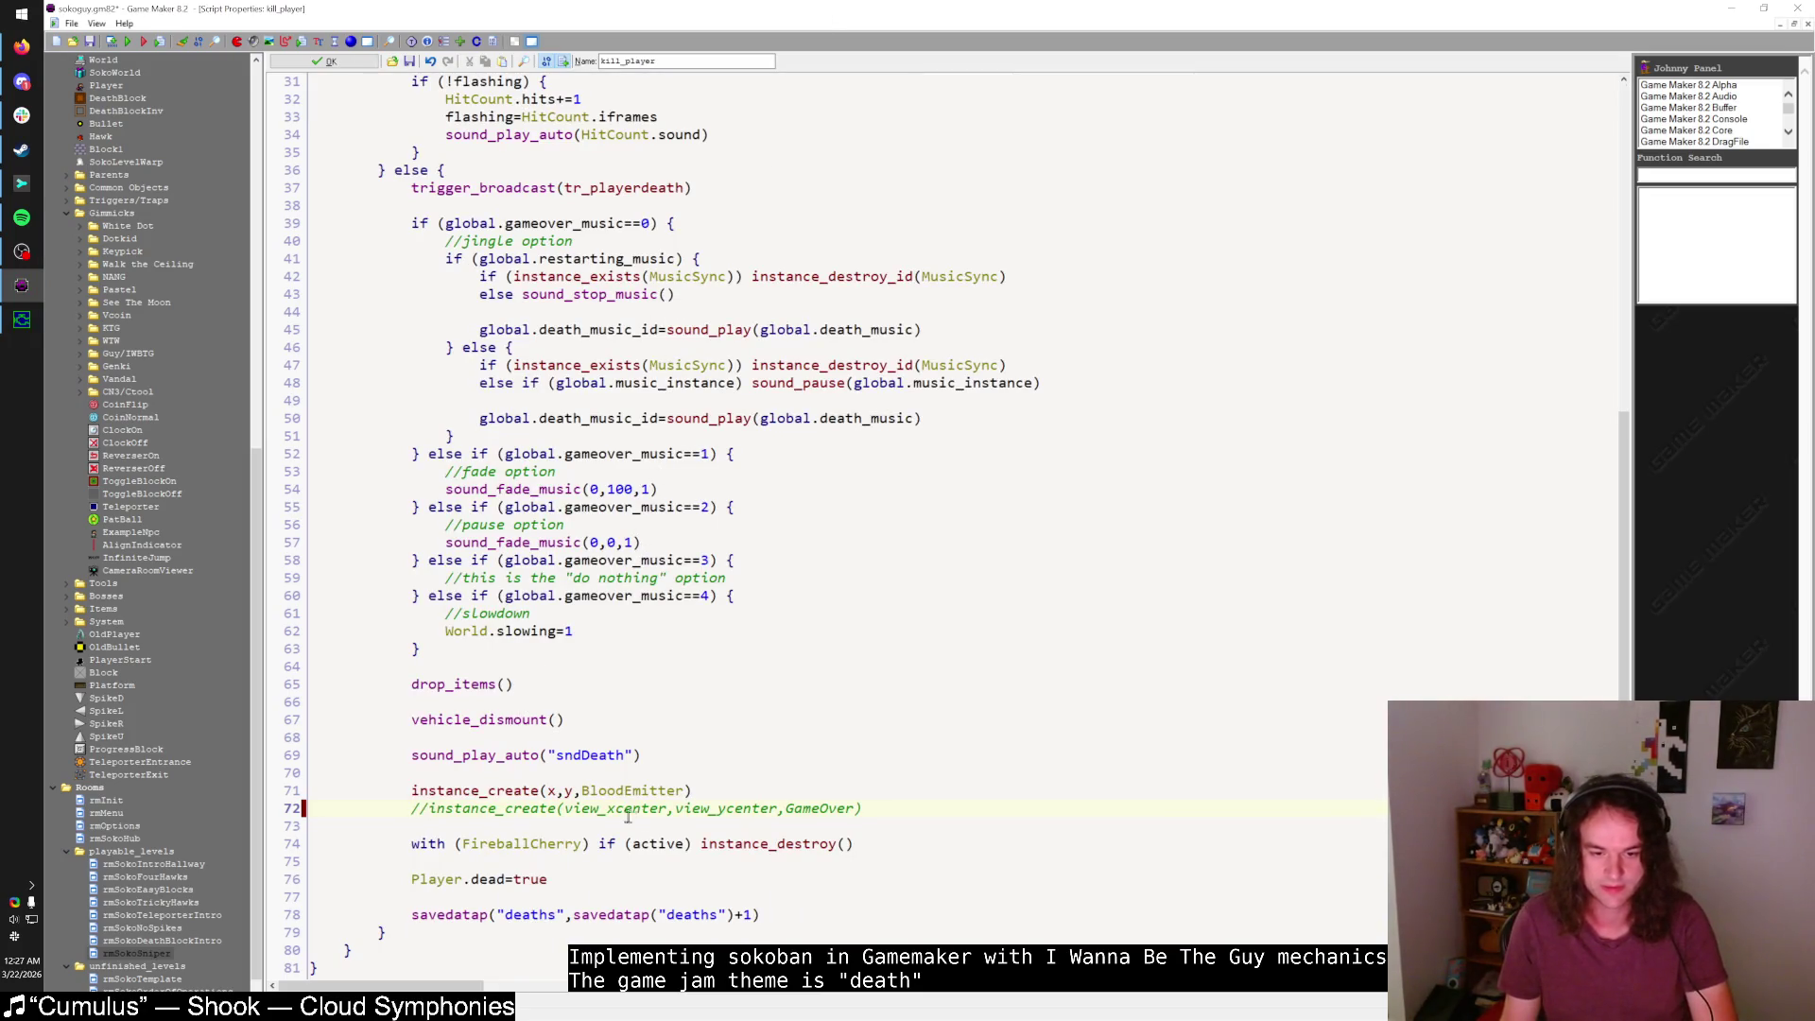
Open the BloodEmitter Create code and inspect the line 2 and line 44 blood settings
{"action": "scroll", "coordinate": [628, 815], "scroll_direction": "up", "scroll_amount": 7}
{"action": "key", "text": "ctrl+alt+f"}
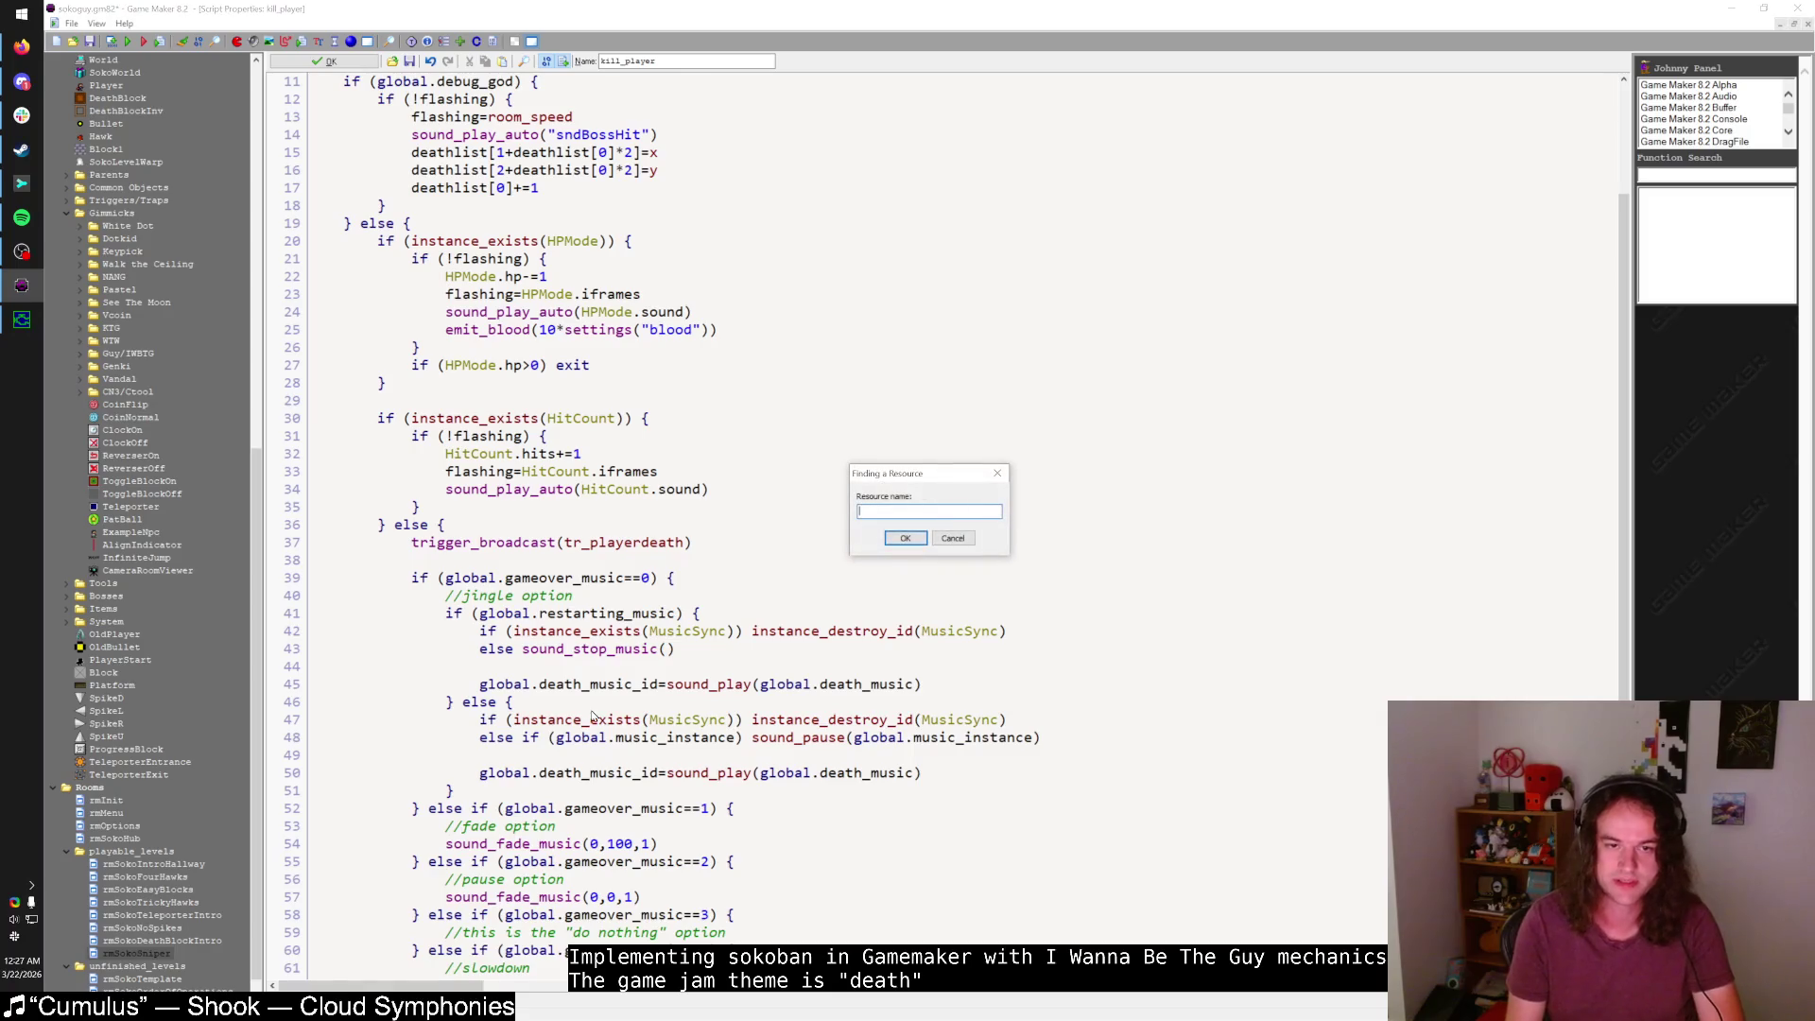
{"action": "type", "text": "BloodEmitter"}
{"action": "key", "text": "Return"}
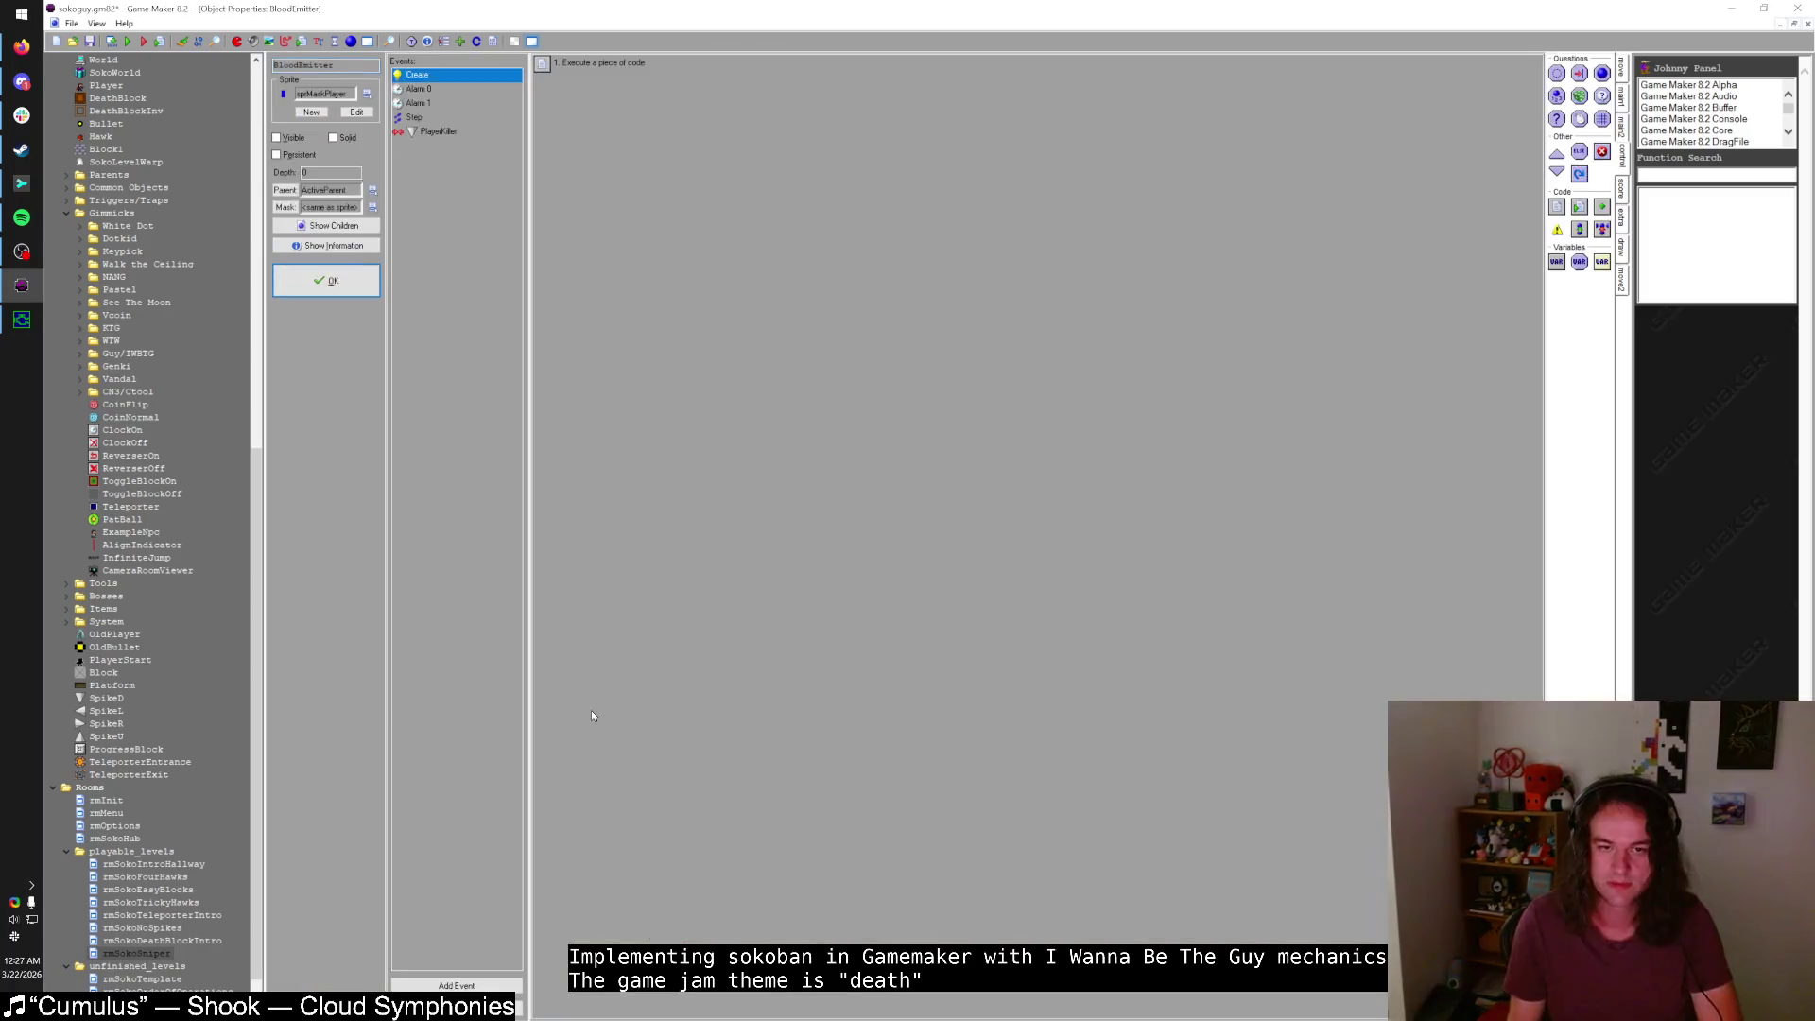
{"action": "double_click", "coordinate": [597, 64]}
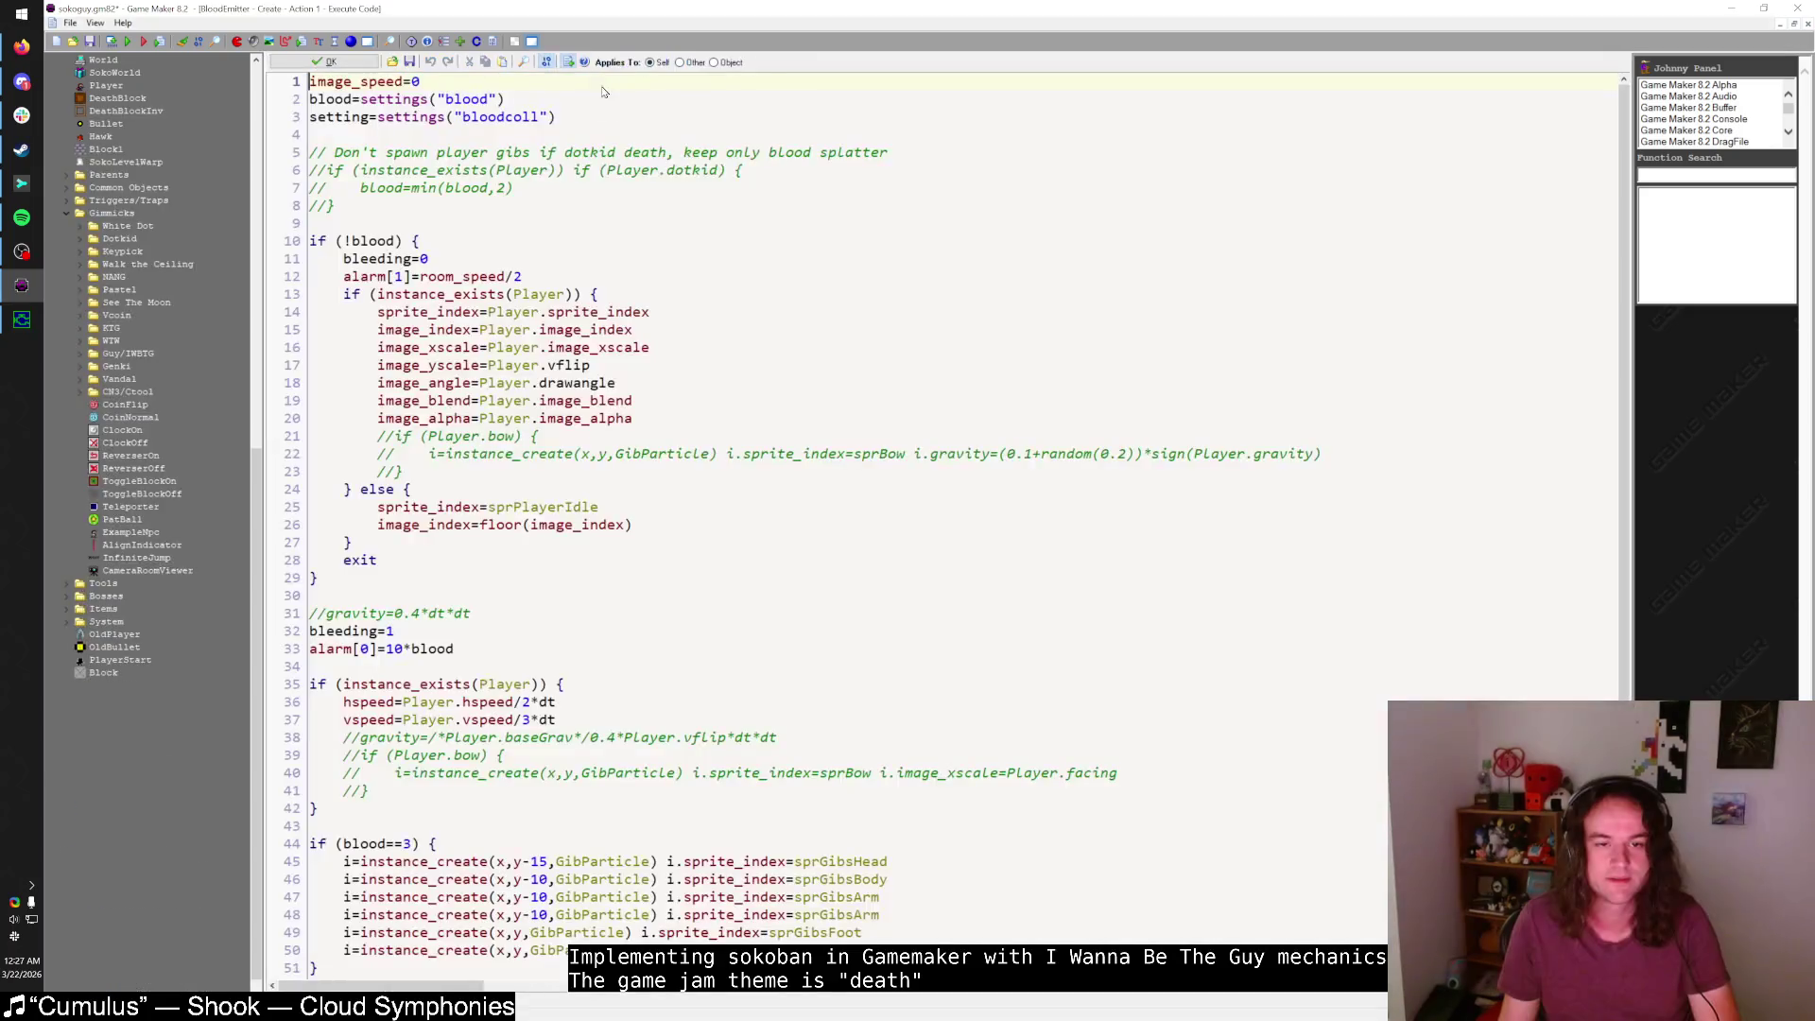
{"action": "scroll", "coordinate": [568, 301], "scroll_direction": "down", "scroll_amount": 6}
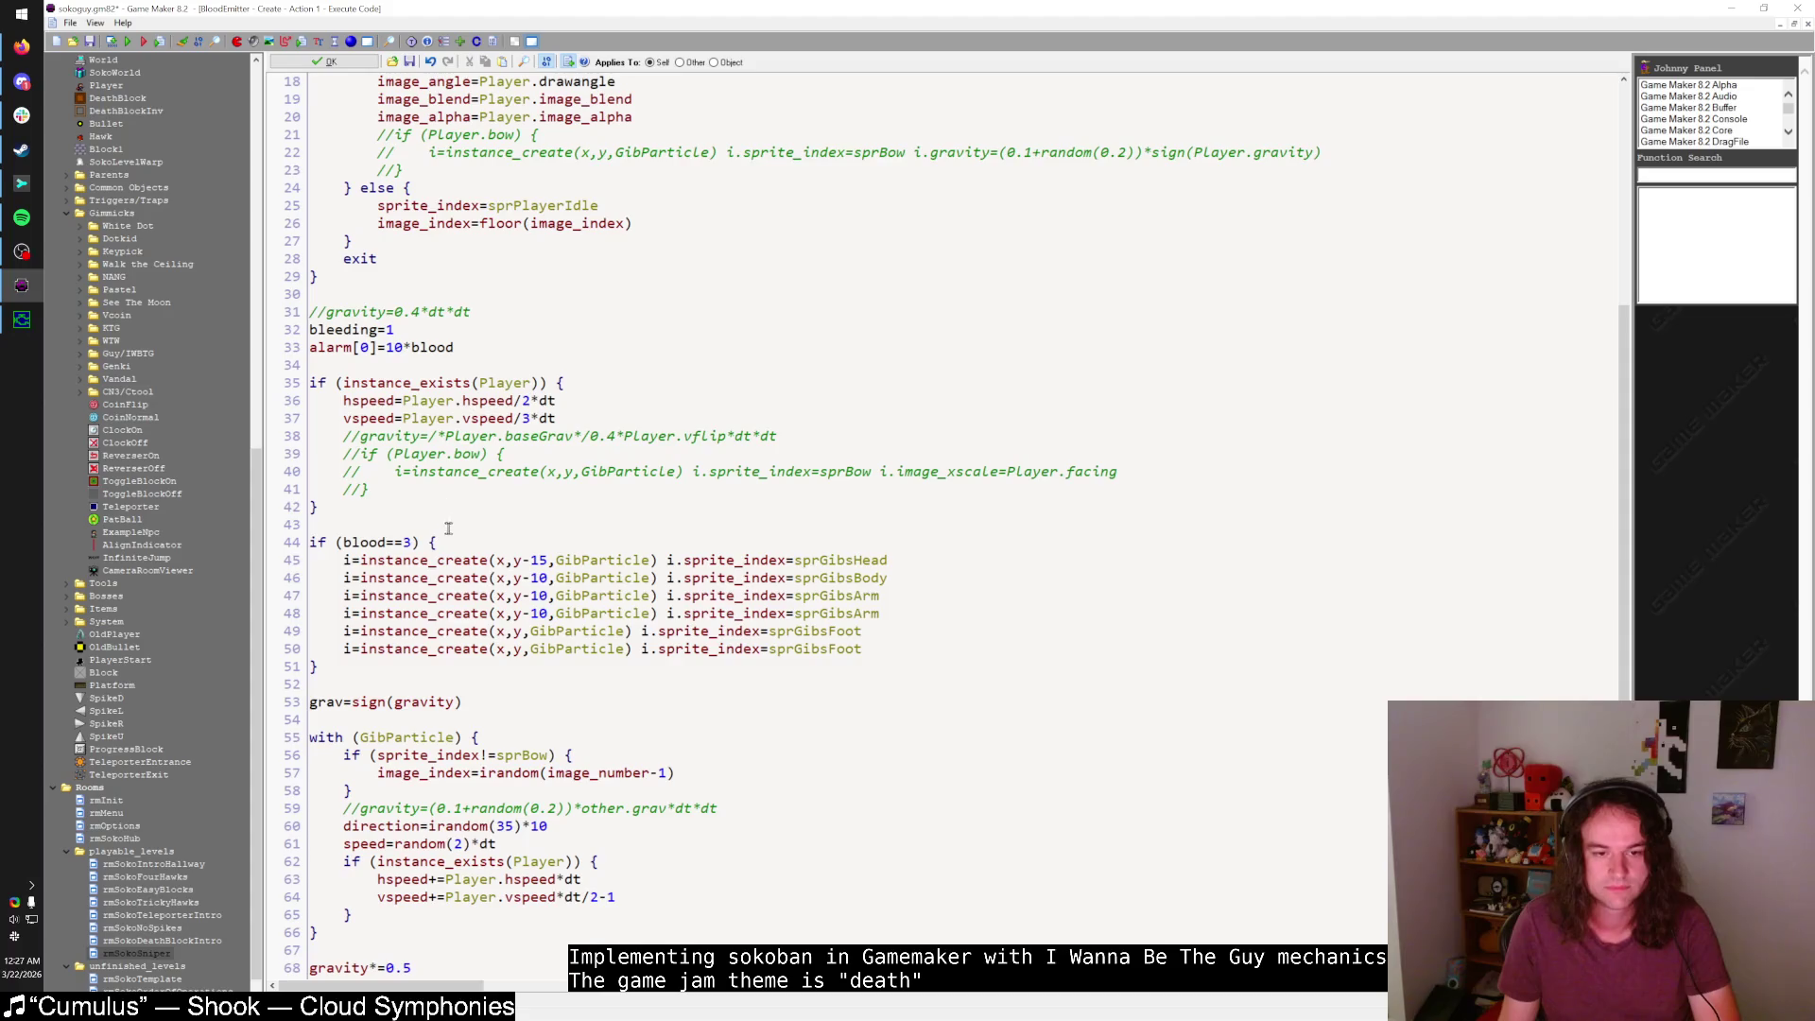
{"action": "double_click", "coordinate": [369, 545]}
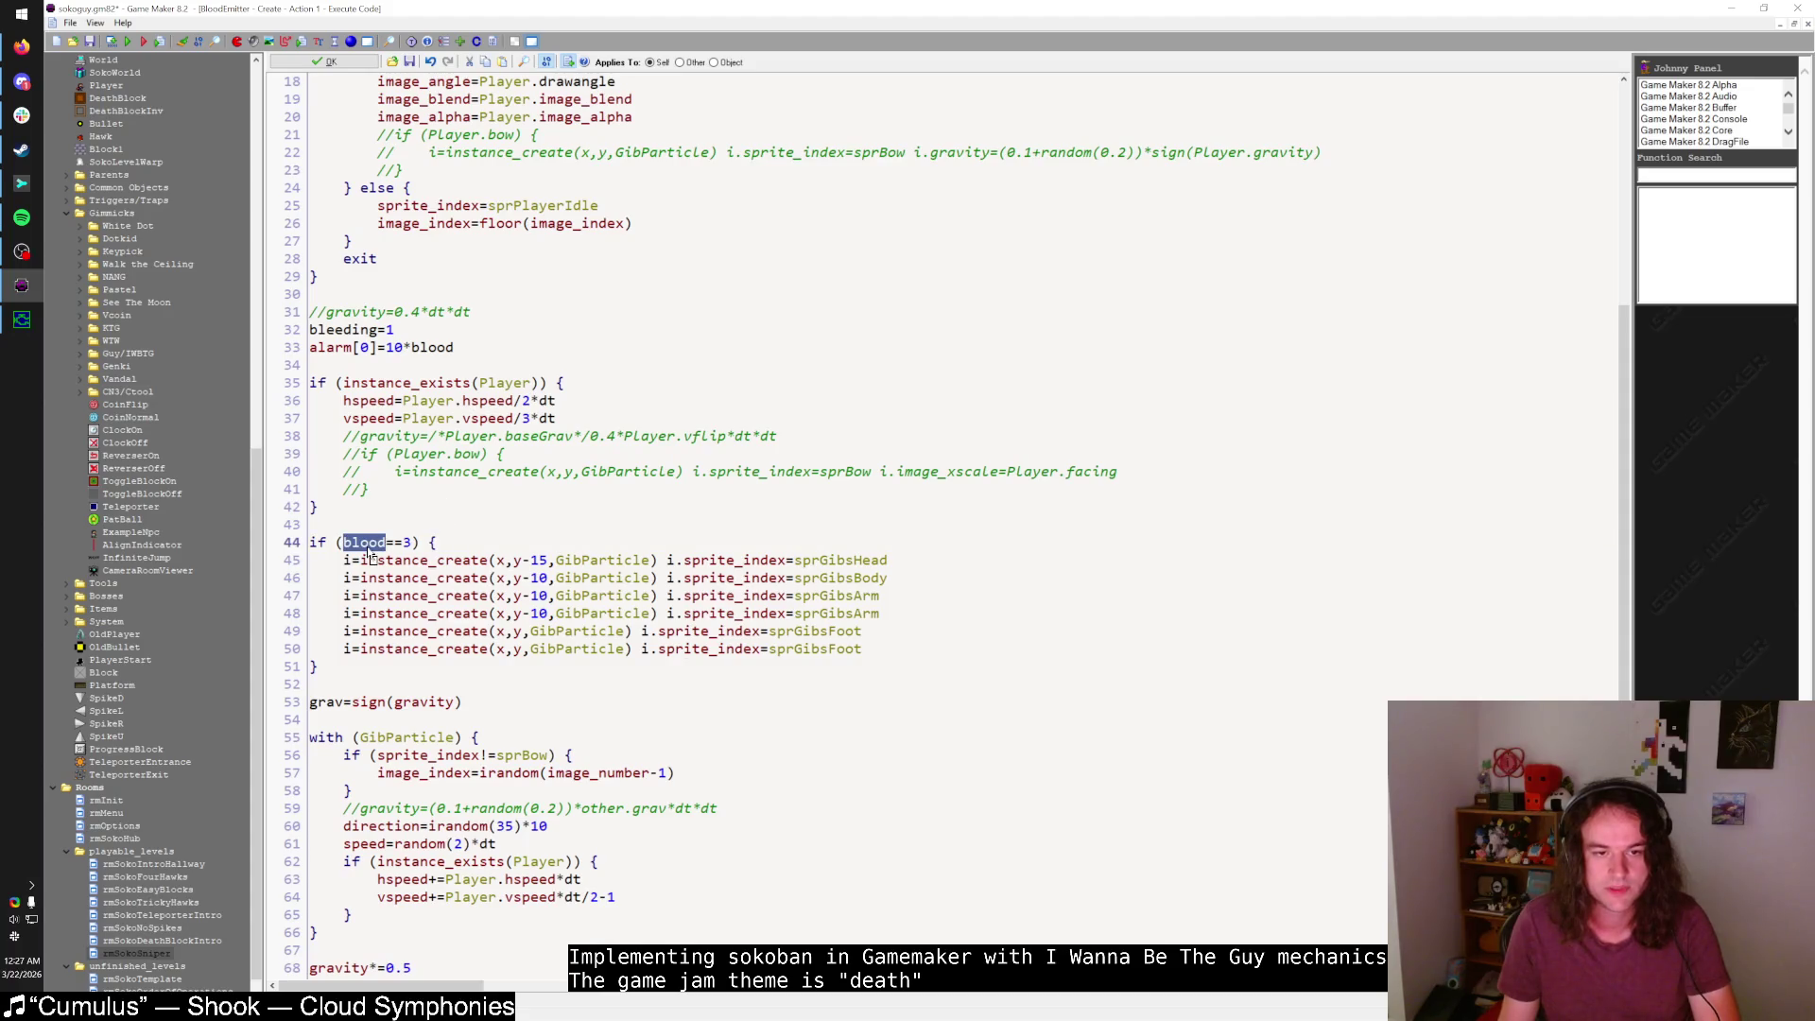
{"action": "left_click", "coordinate": [457, 544]}
{"action": "scroll", "coordinate": [459, 546], "scroll_direction": "up", "scroll_amount": 6}
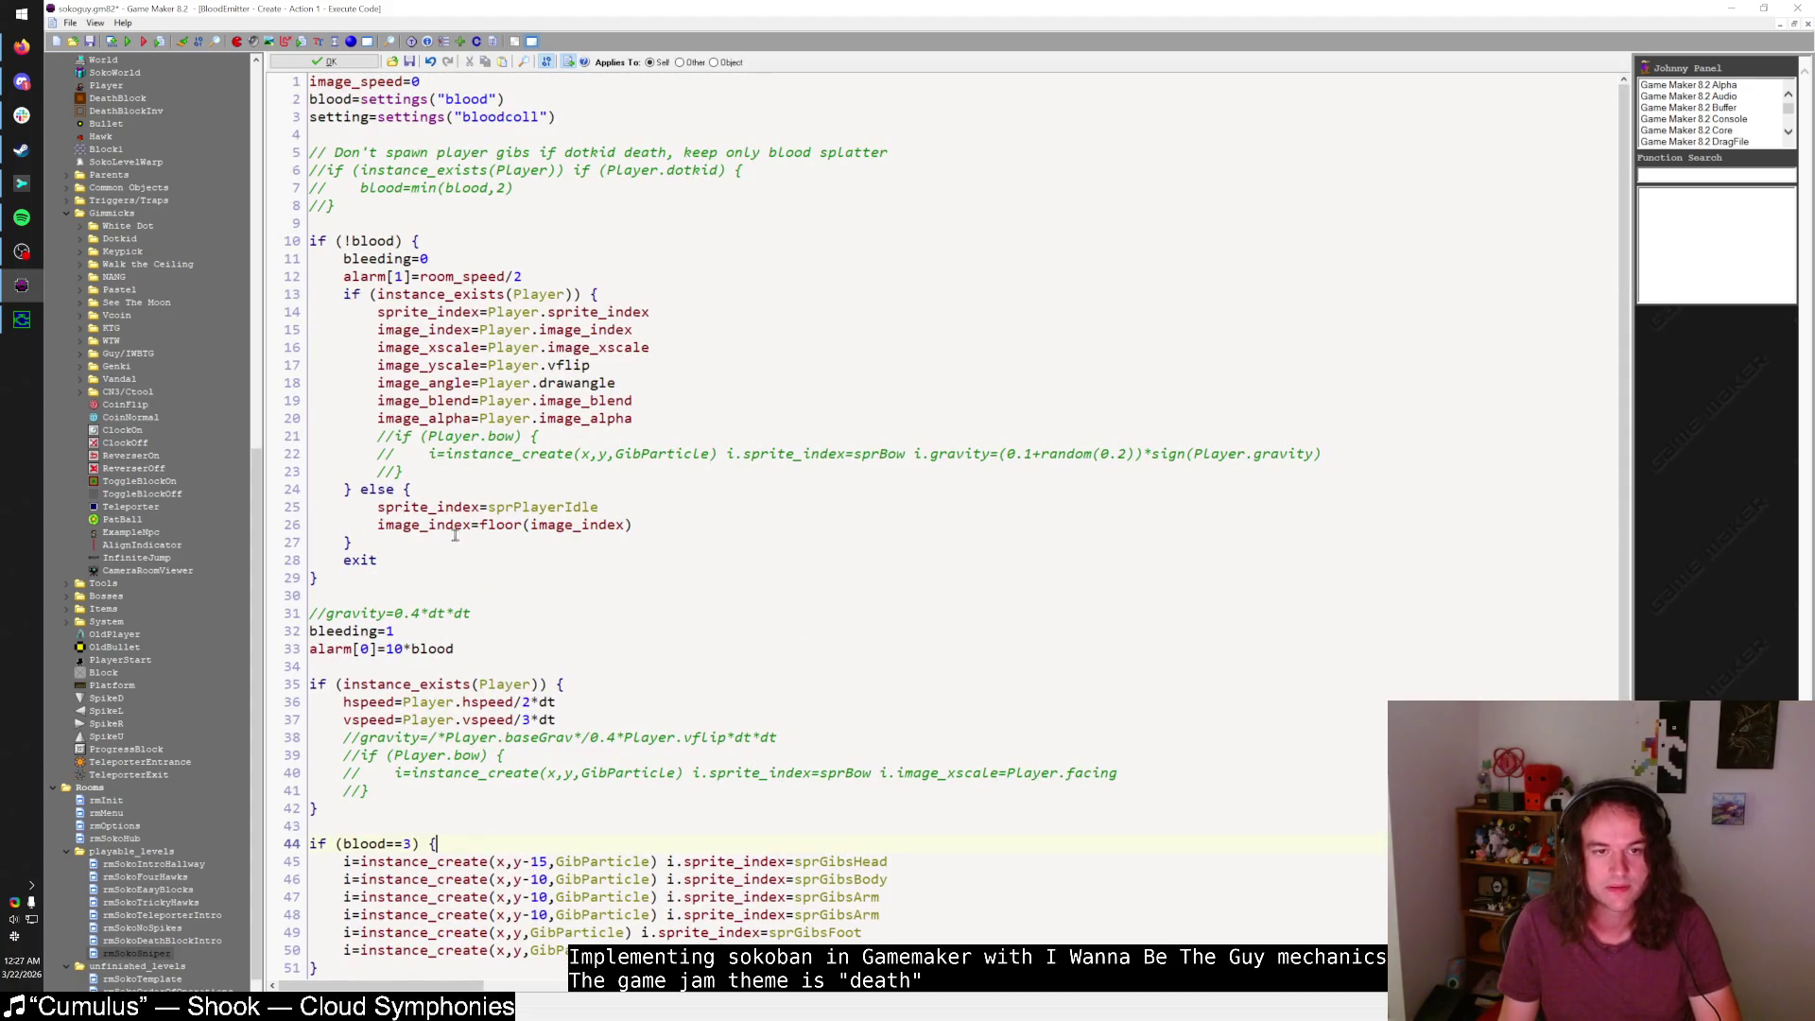
{"action": "left_click", "coordinate": [419, 98]}
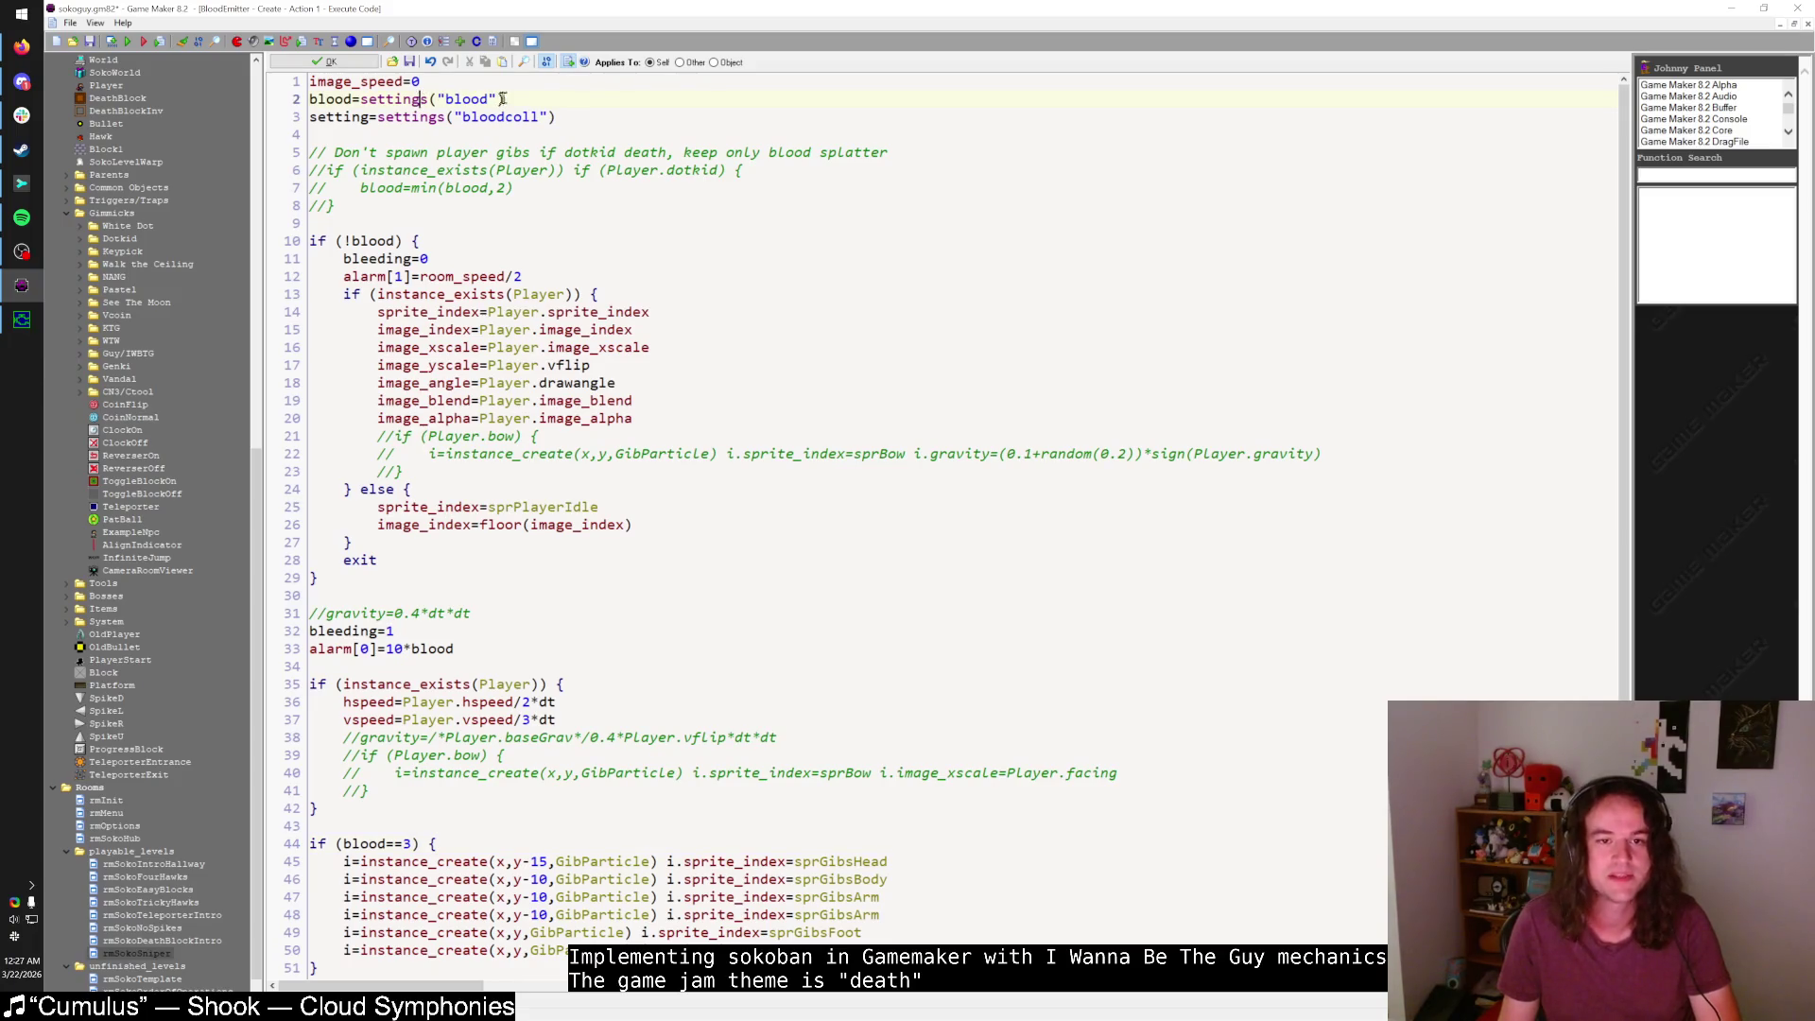
{"action": "key", "text": "F5"}
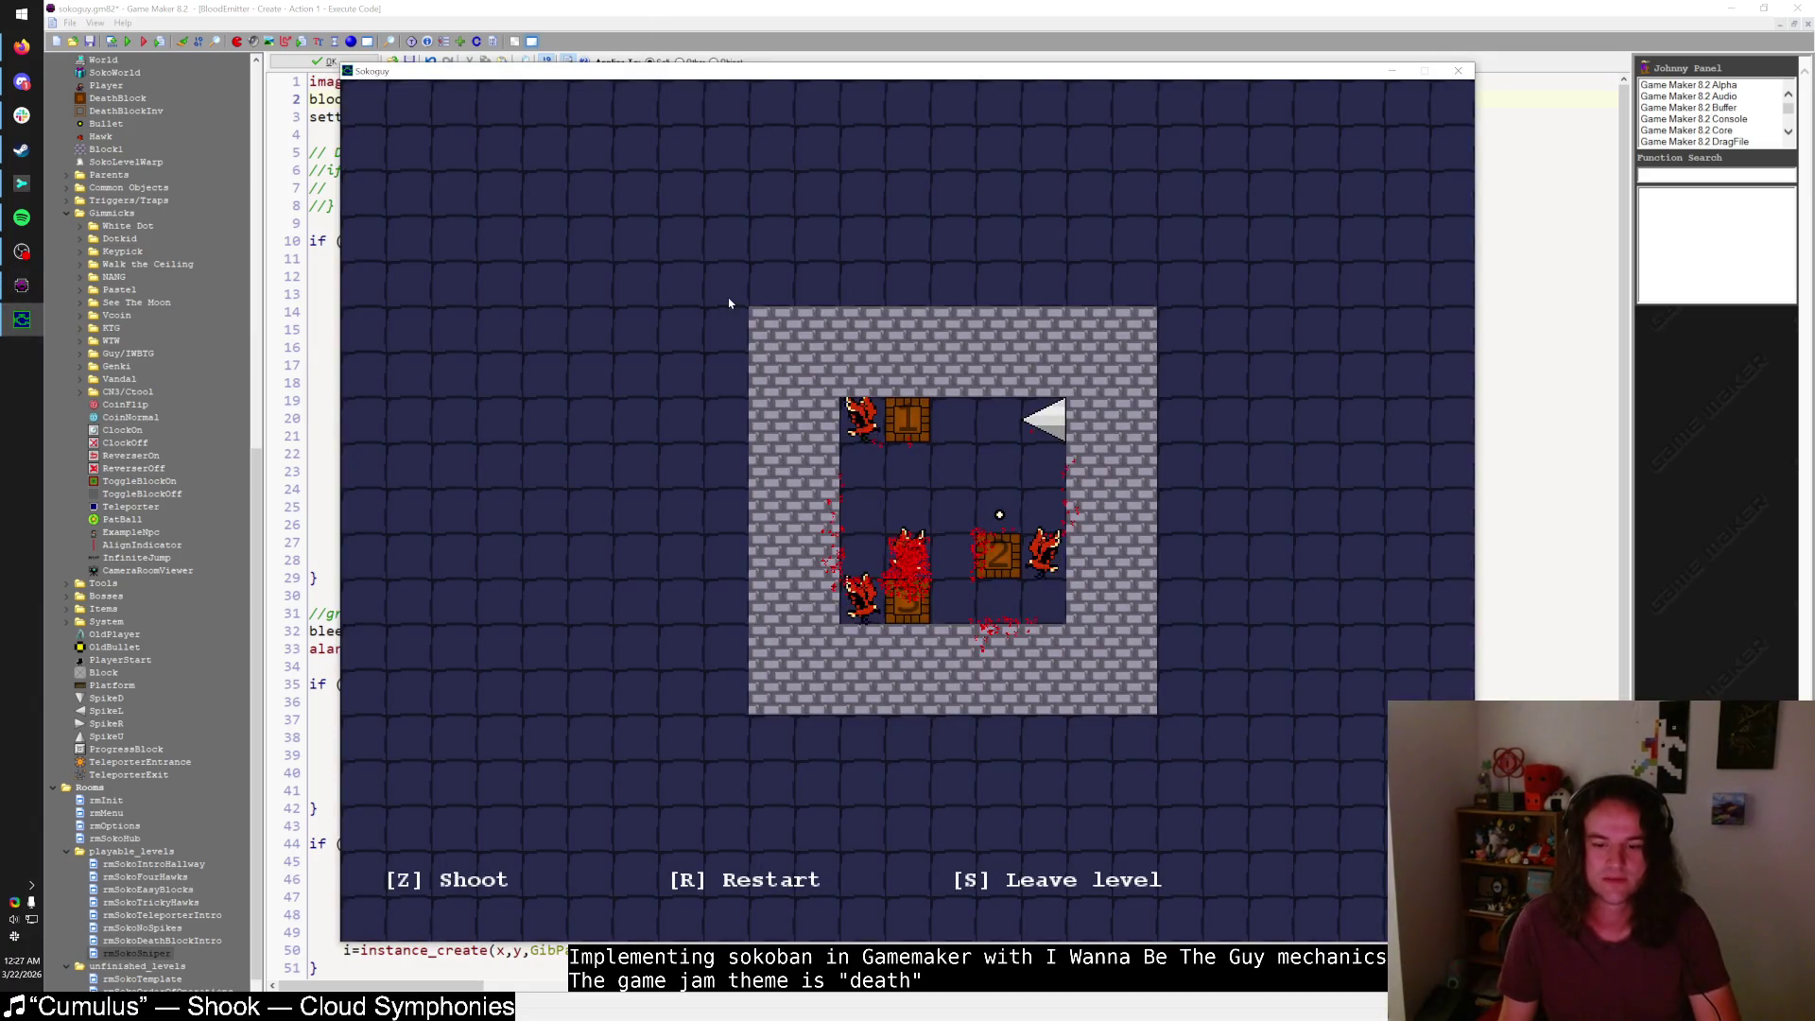
In the paused game's options, toggle Blood Amount to Low and back to High, then close the game
{"action": "key", "text": "p"}
{"action": "key", "text": "shift"}
{"action": "key", "text": "Down"}
{"action": "key", "text": "Down"}
{"action": "key", "text": "Down"}
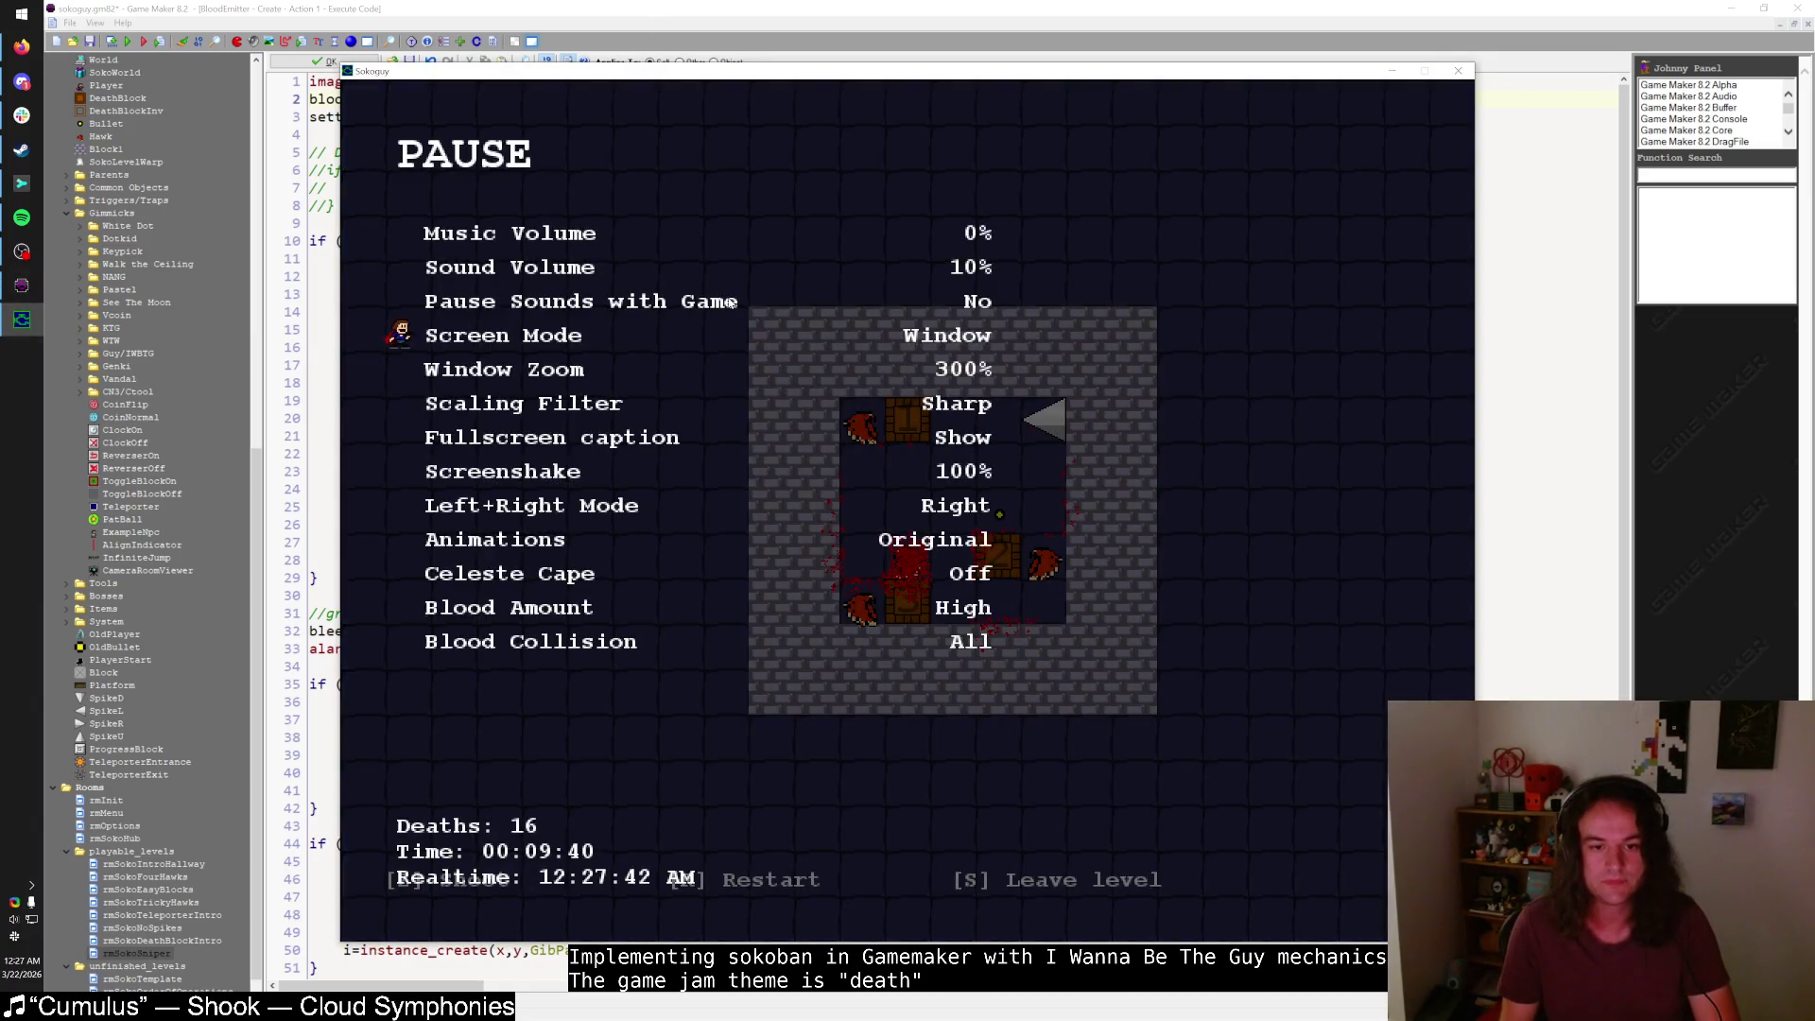
{"action": "key", "text": "Down"}
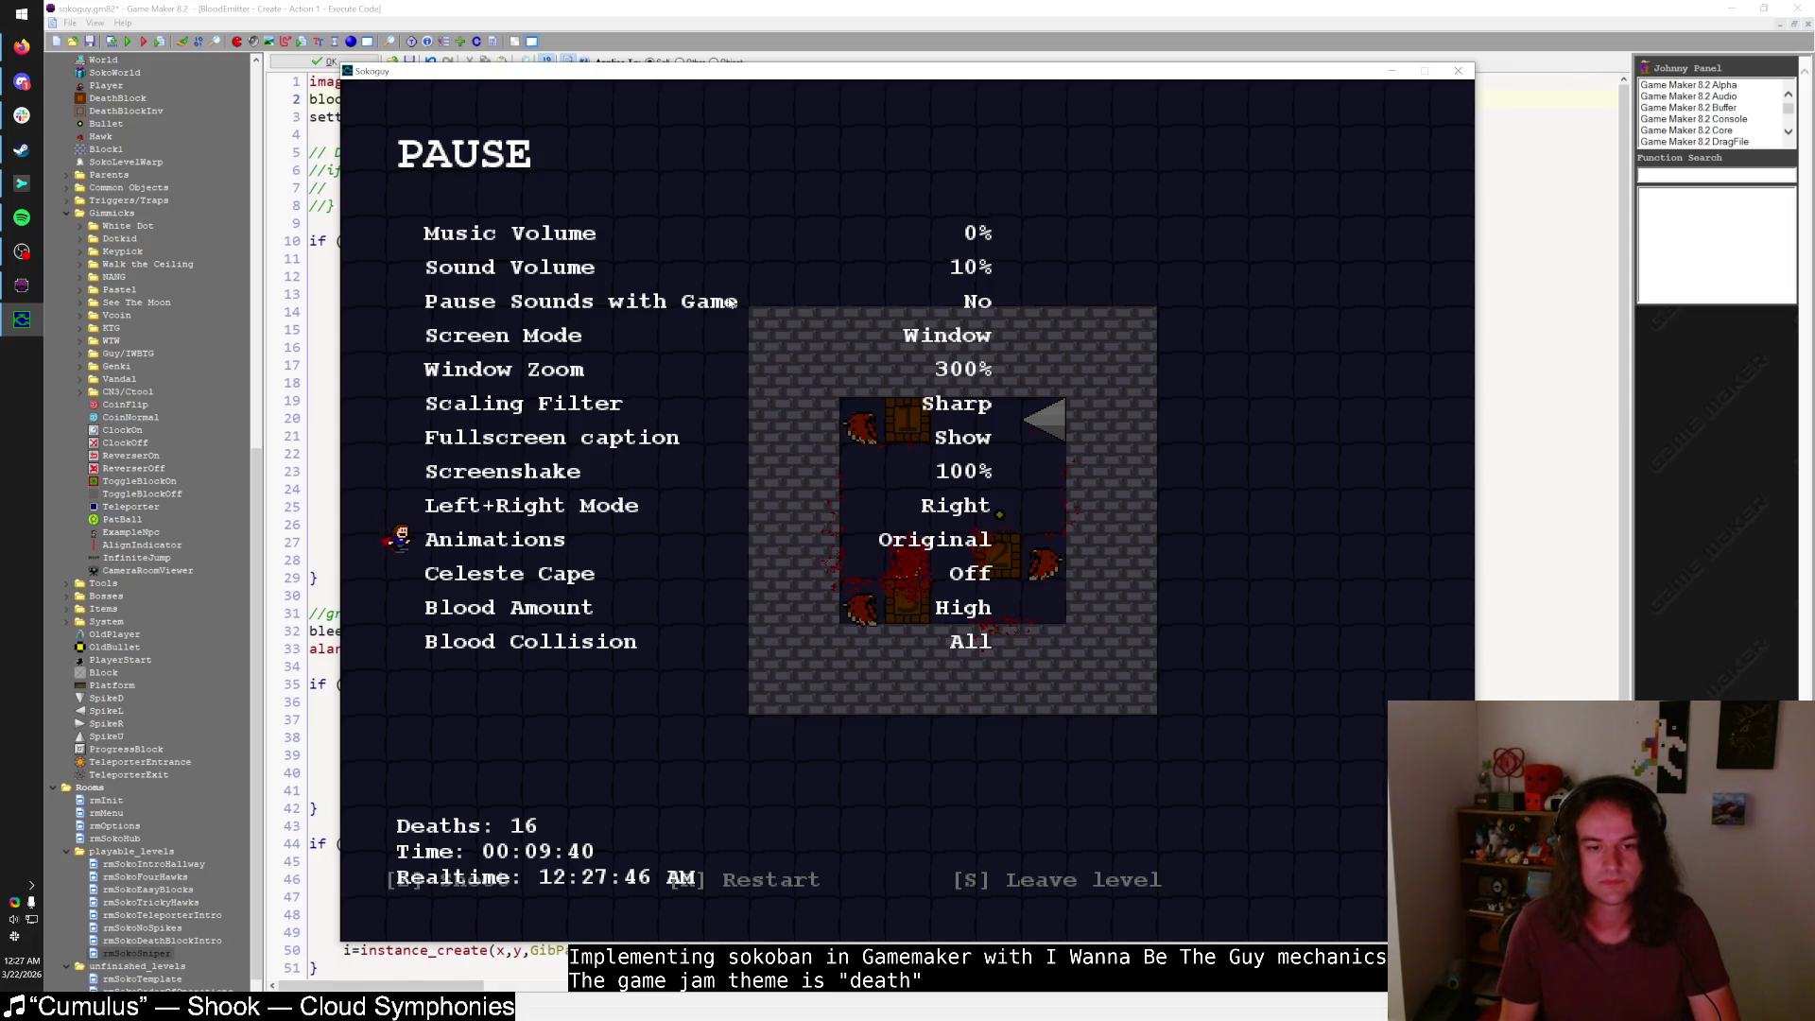
{"action": "key", "text": "Down"}
{"action": "key", "text": "Down"}
{"action": "key", "text": "Left"}
{"action": "key", "text": "Left"}
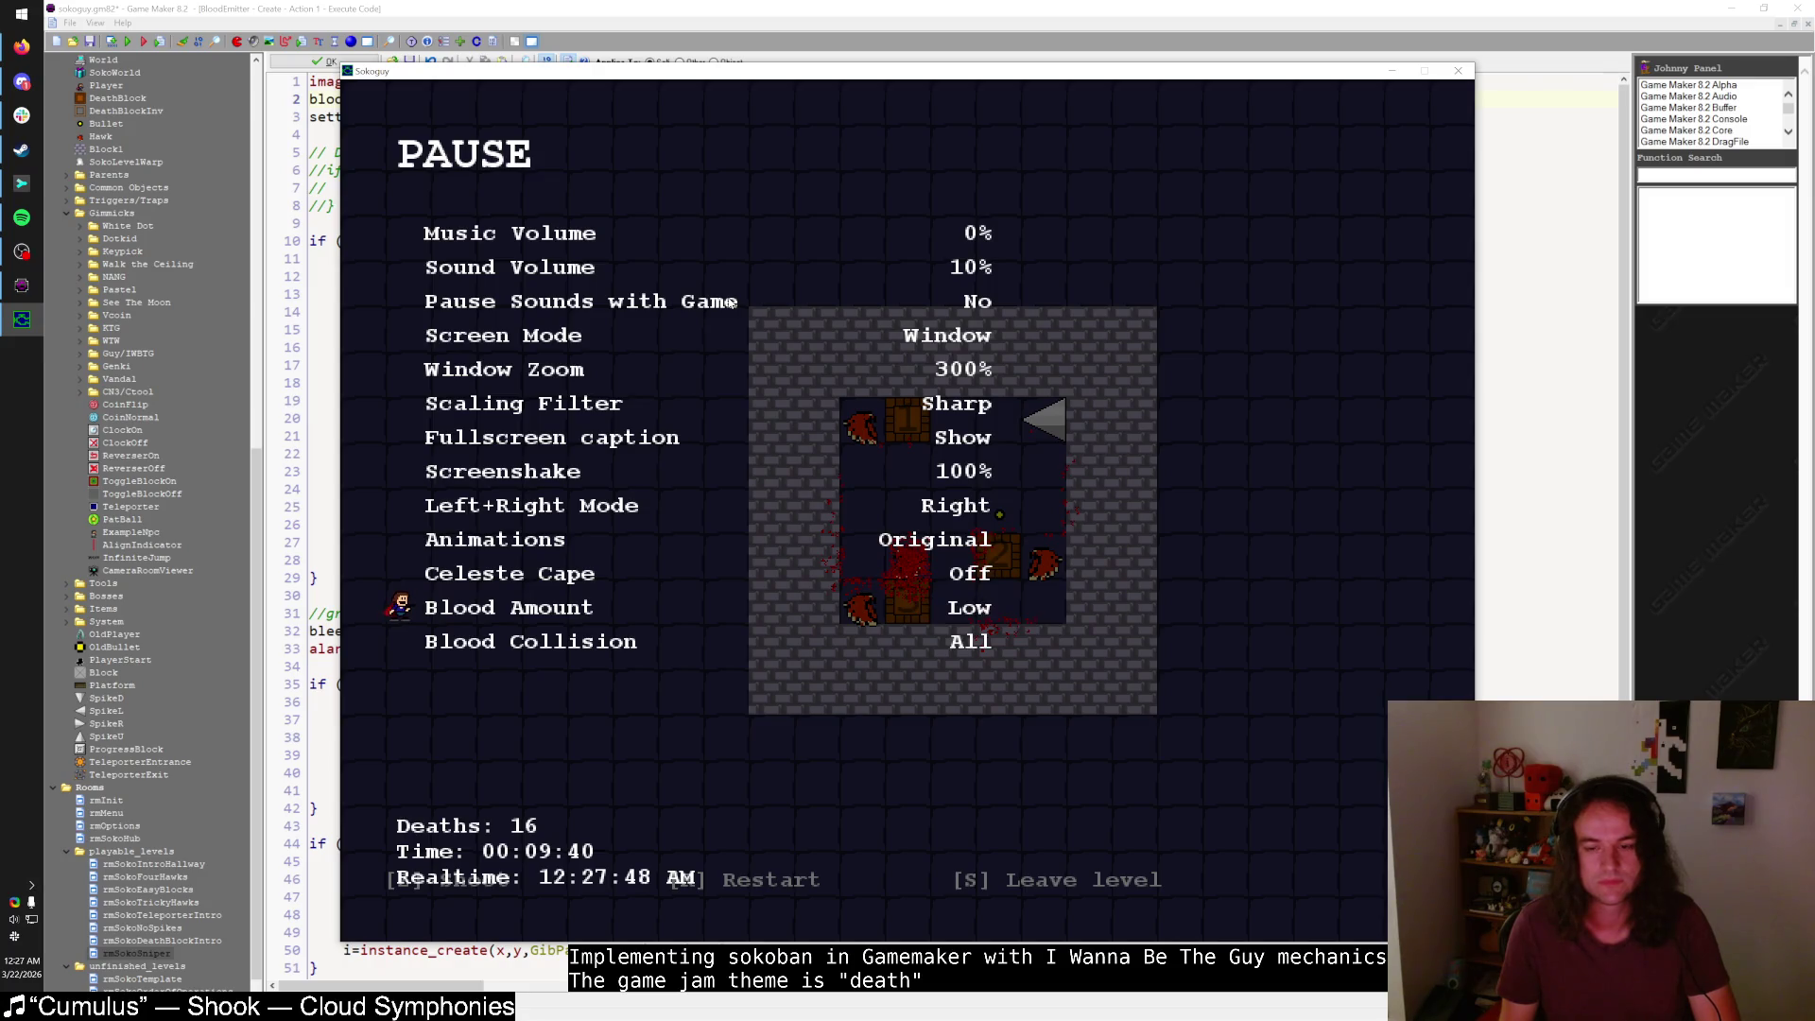
{"action": "key", "text": "Right"}
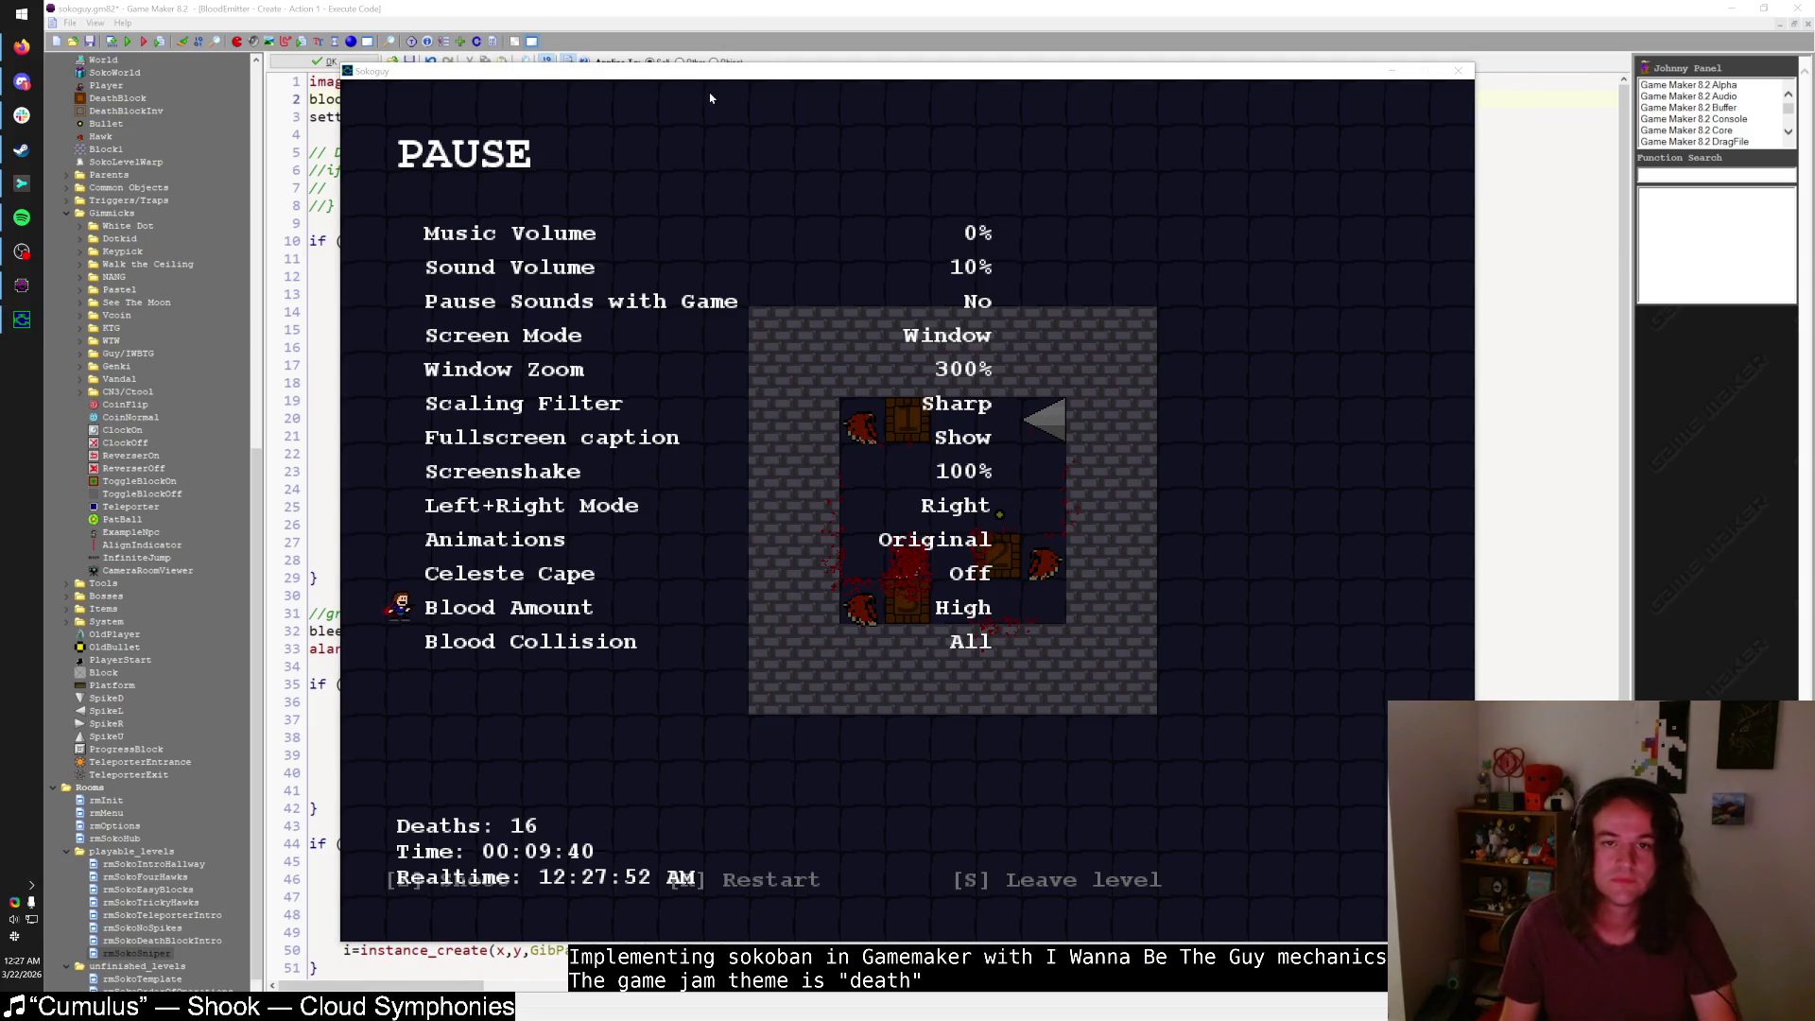
{"action": "key", "text": "Escape"}
{"action": "key", "text": "ctrl+shift+f"}
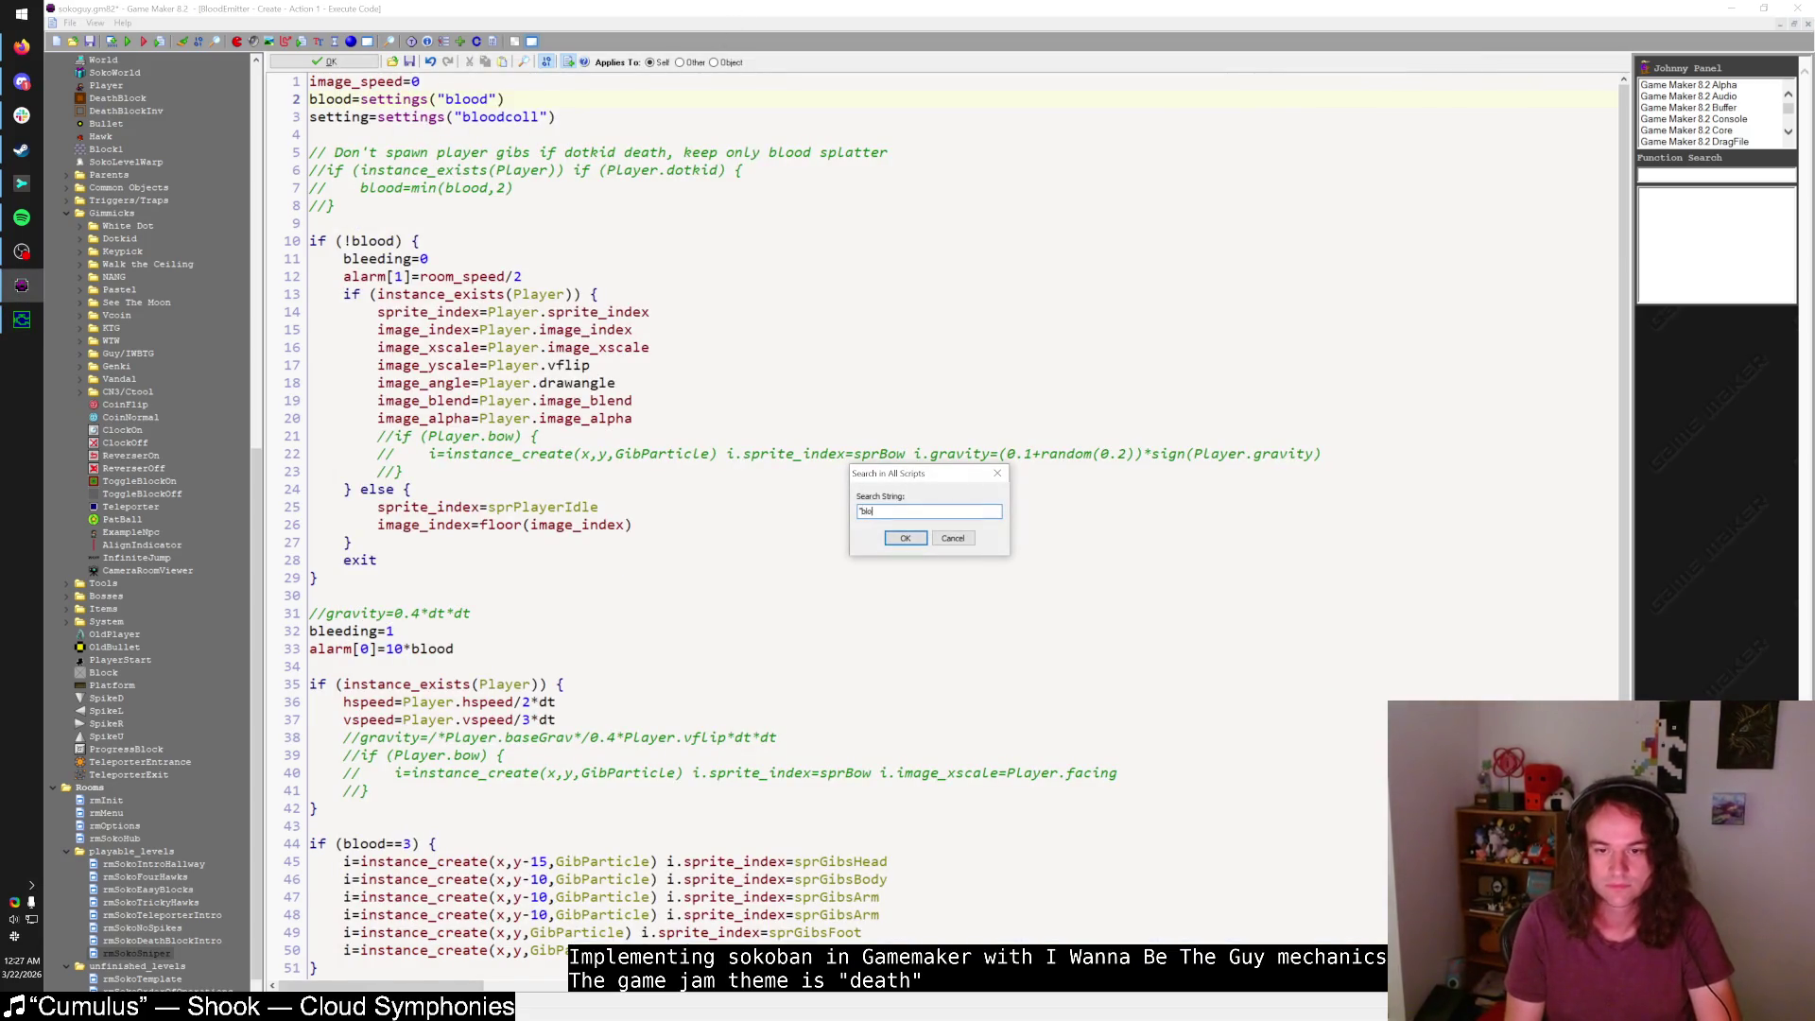
Search all scripts for 'blood' and change the settings_default blood value from 3 to 1
{"action": "key", "text": "Return"}
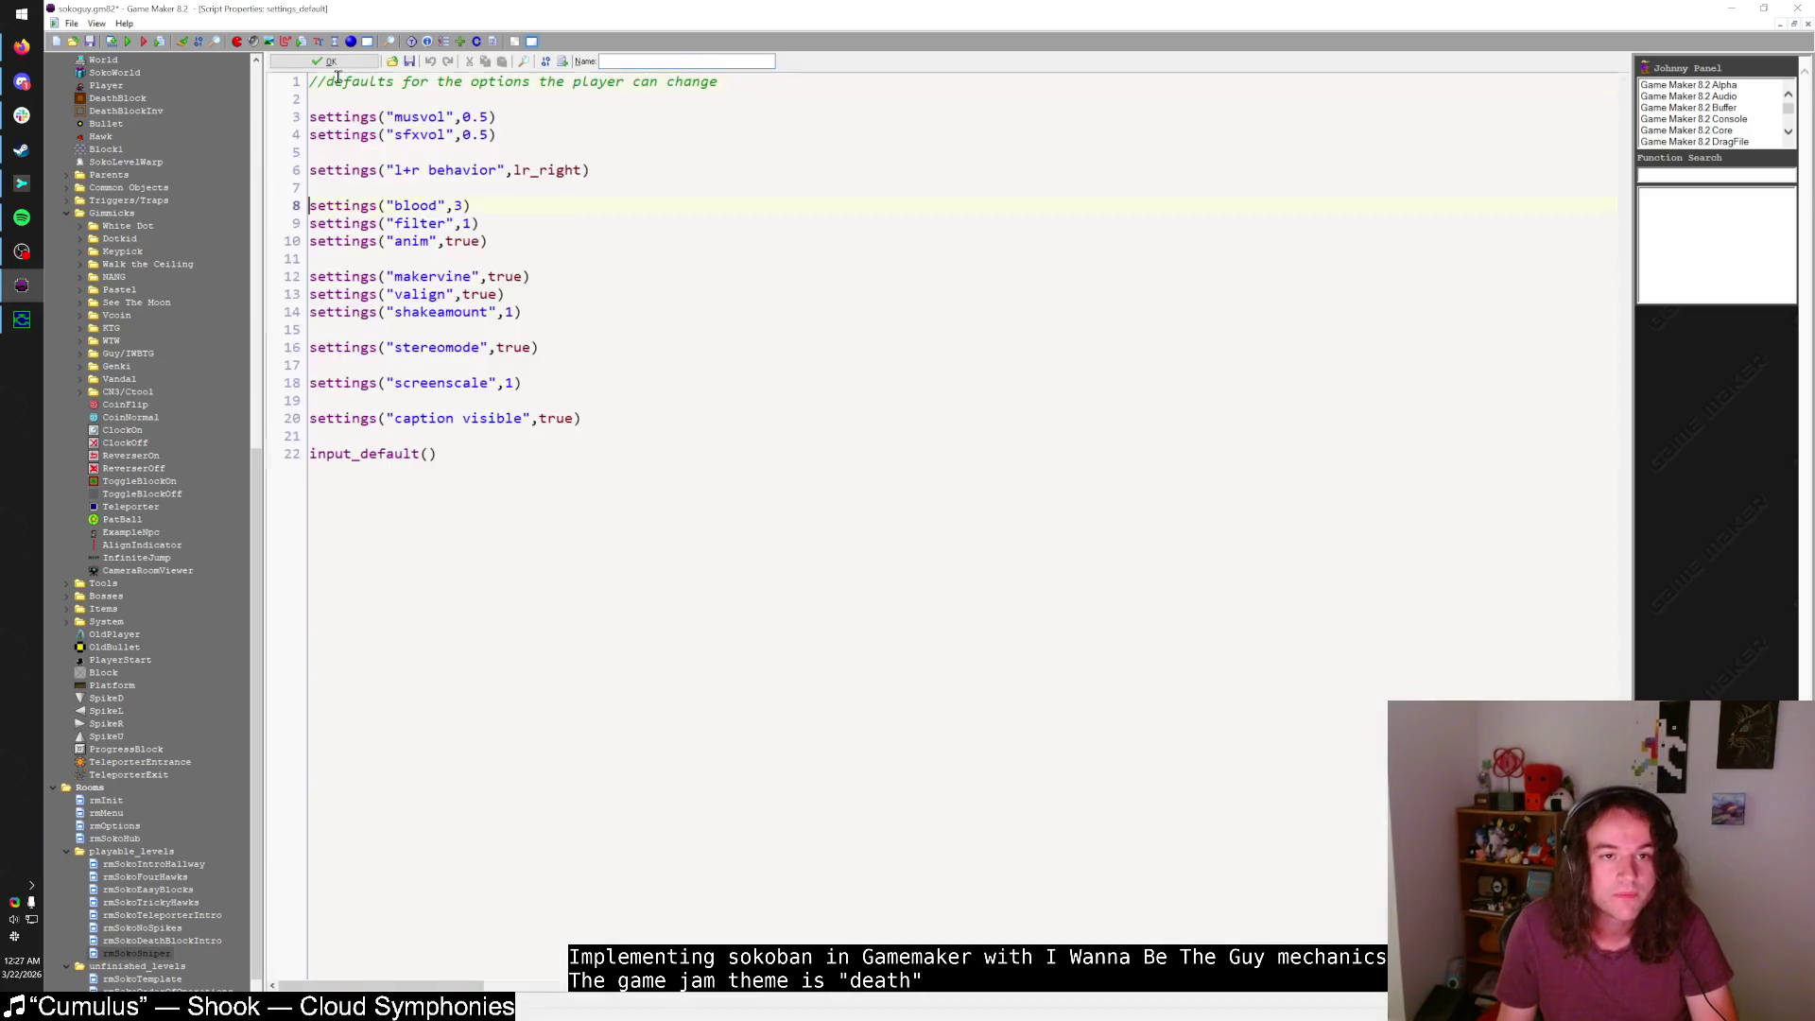
{"action": "double_click", "coordinate": [321, 79]}
{"action": "double_click", "coordinate": [459, 205]}
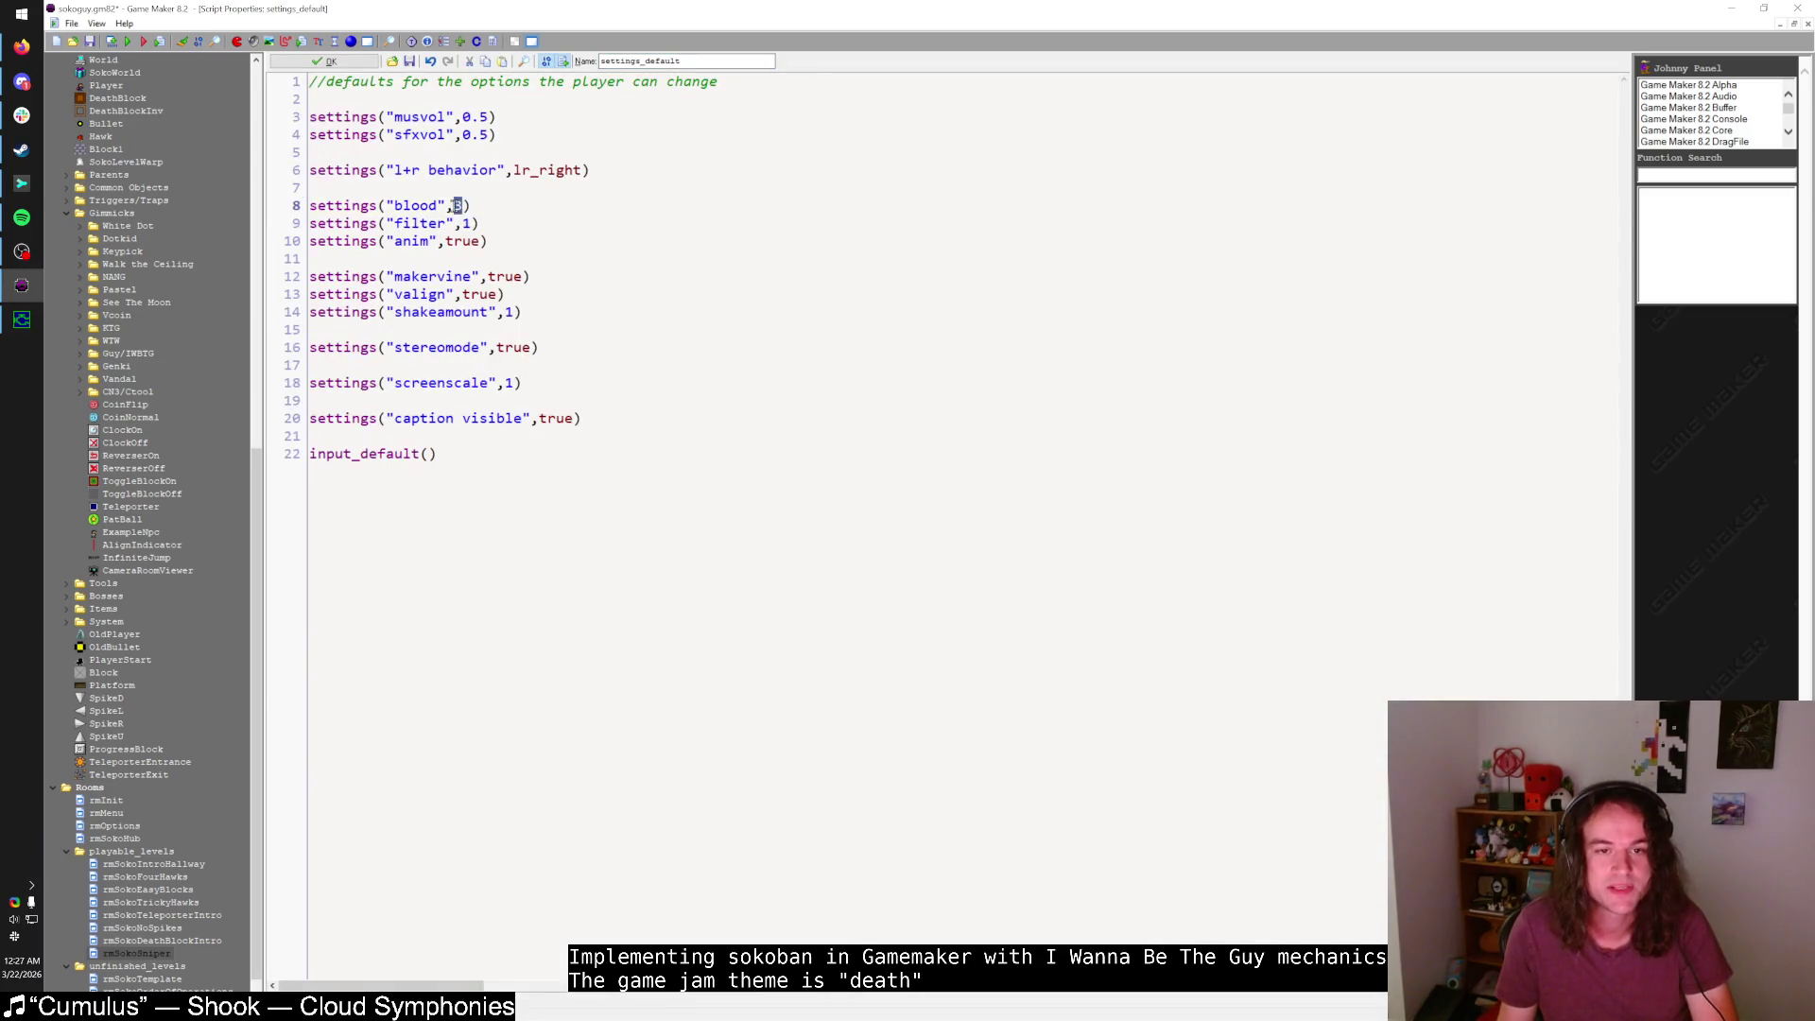
{"action": "type", "text": "1"}
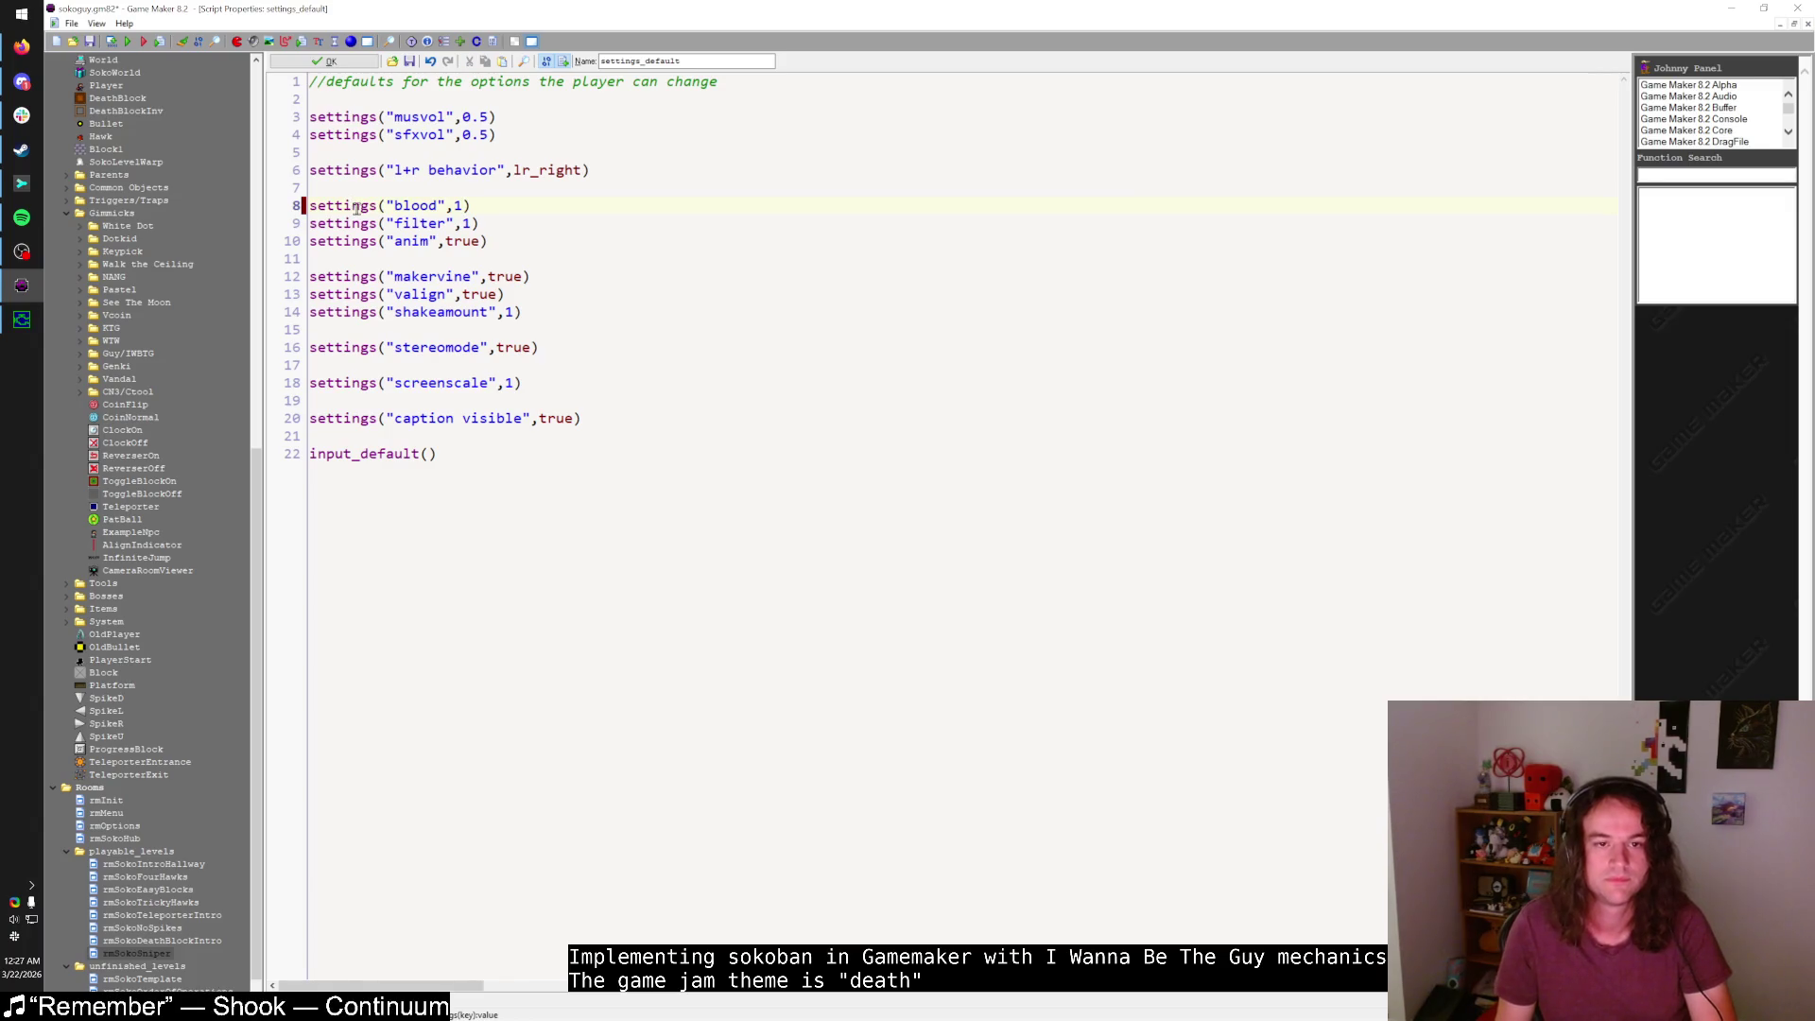
Return the game's Blood Amount to High, save settings_default, and reopen the BloodEmitter Create code
{"action": "key", "text": "alt+Tab"}
{"action": "key", "text": "Left"}
{"action": "key", "text": "Right"}
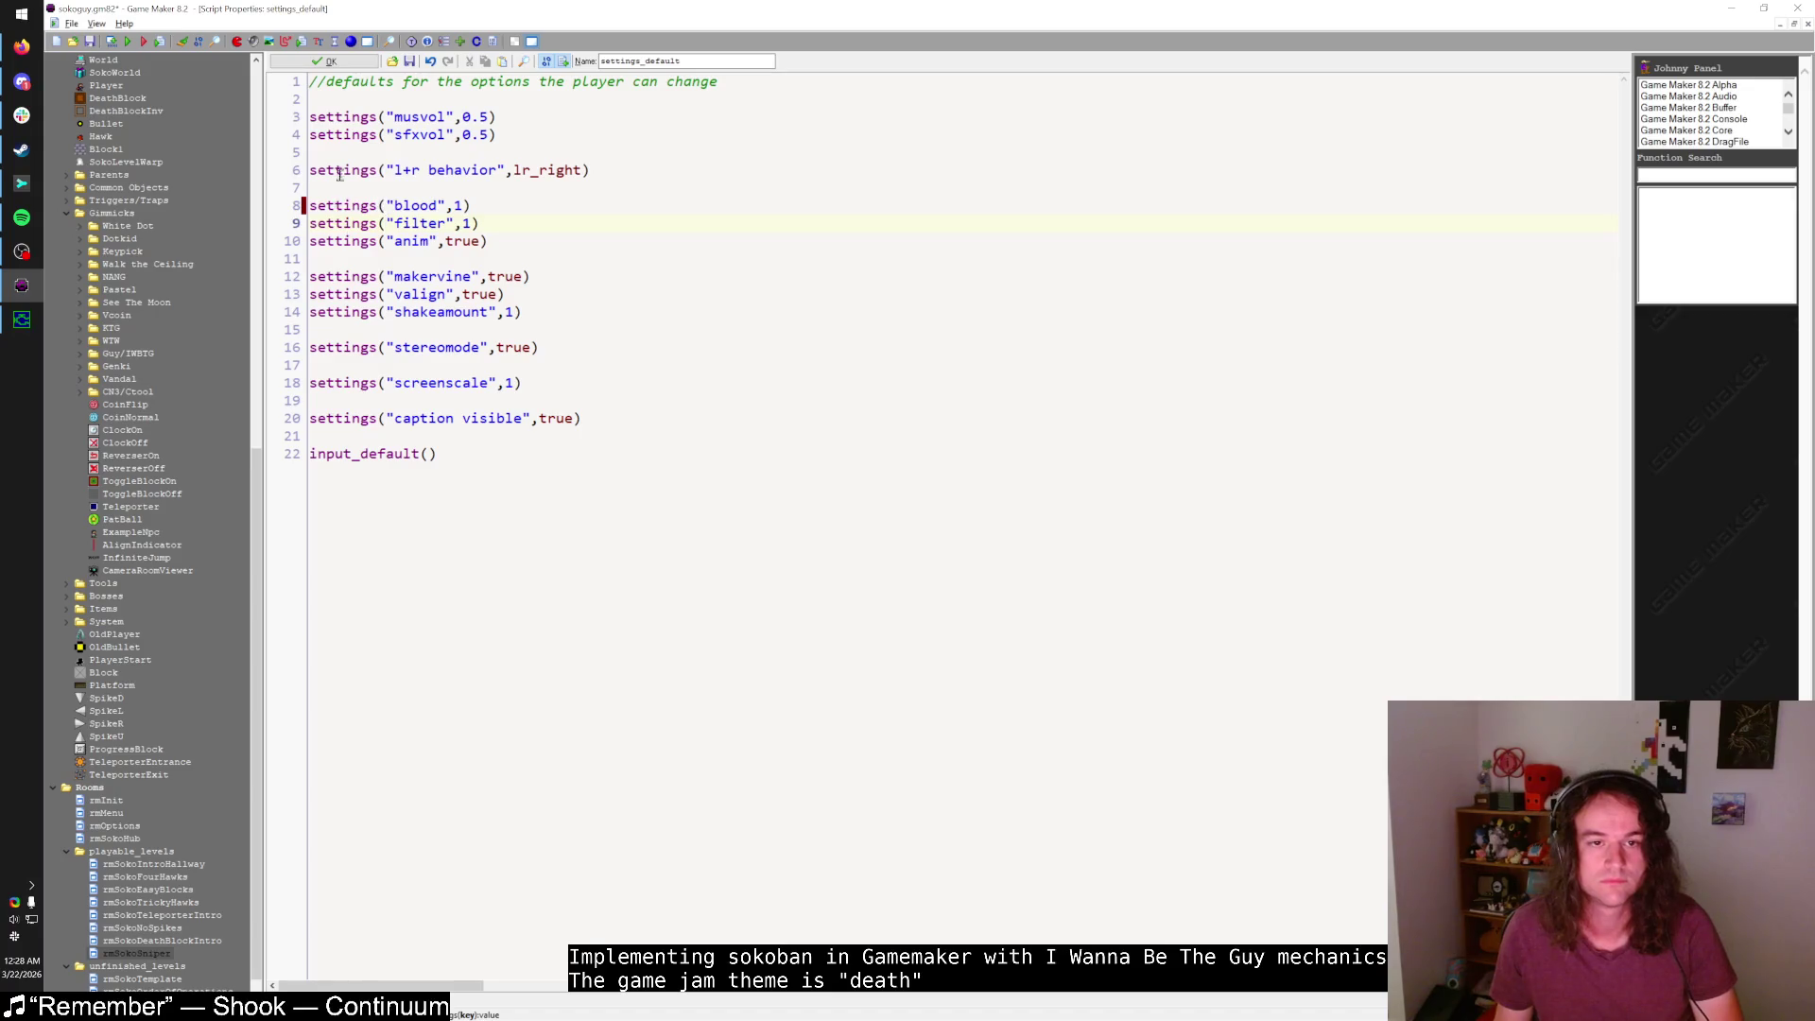
{"action": "left_click", "coordinate": [297, 60]}
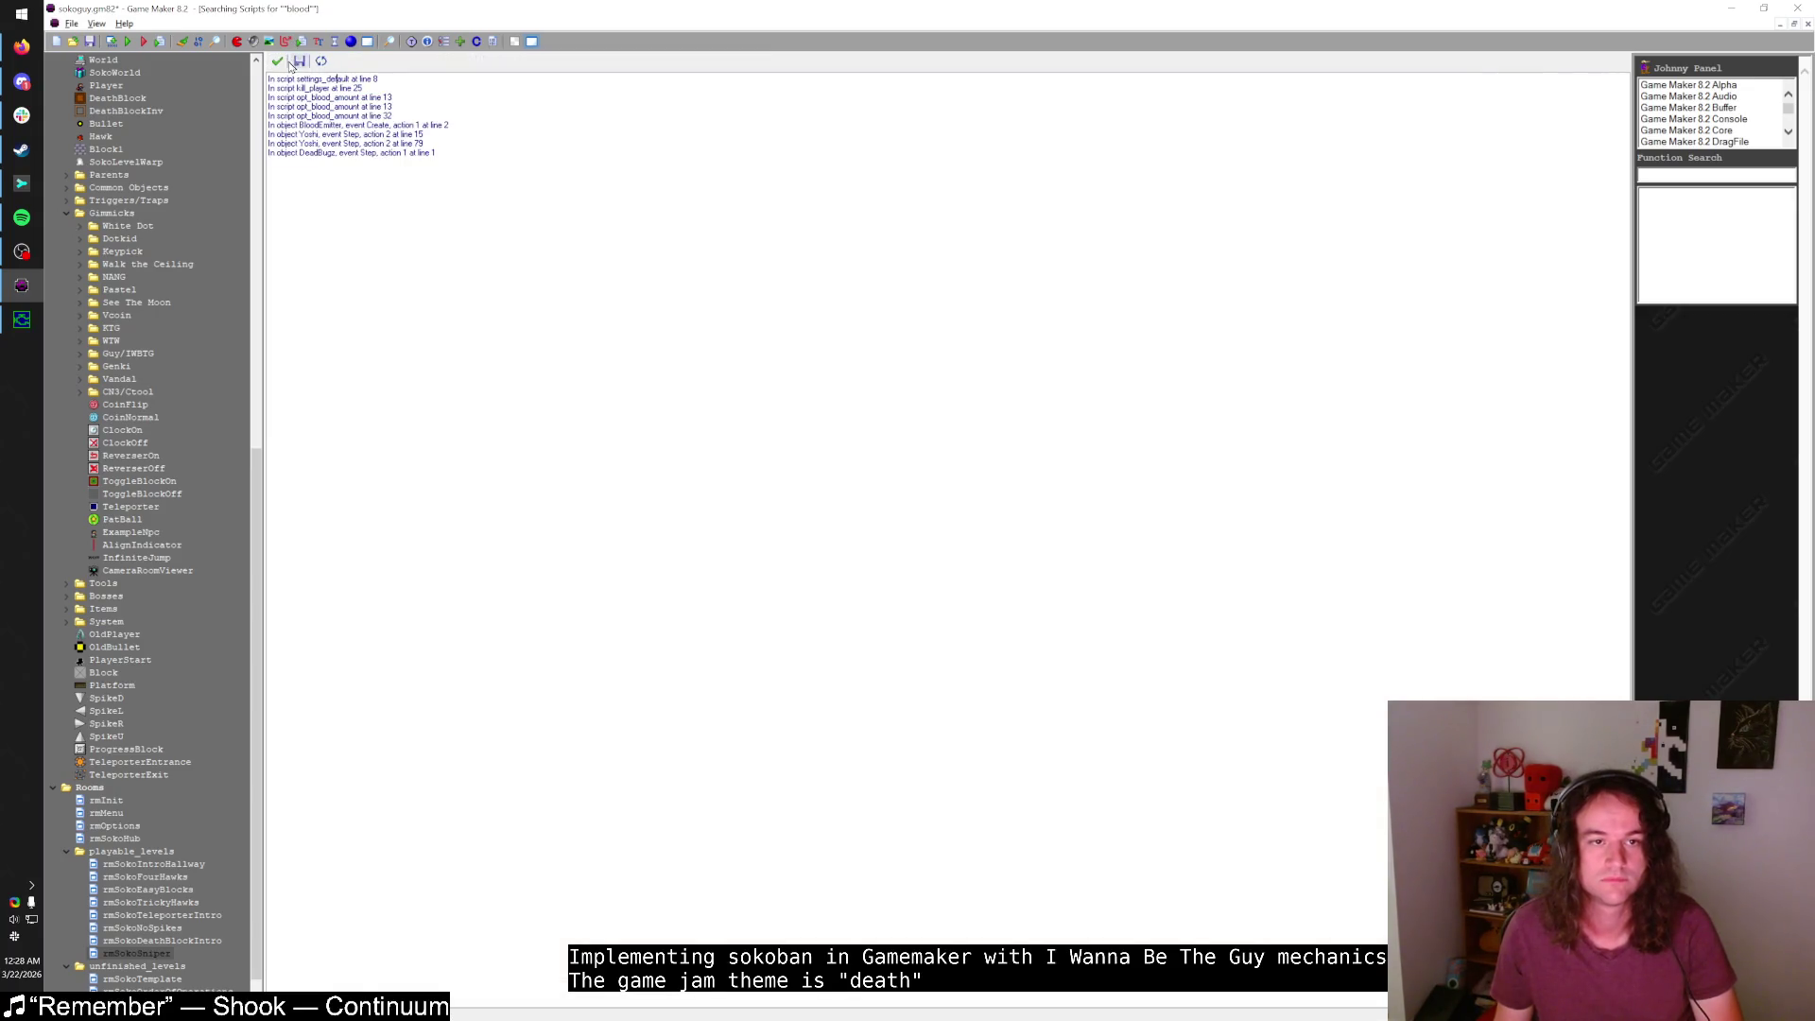
{"action": "double_click", "coordinate": [312, 125]}
{"action": "scroll", "coordinate": [371, 370], "scroll_direction": "down", "scroll_amount": 6}
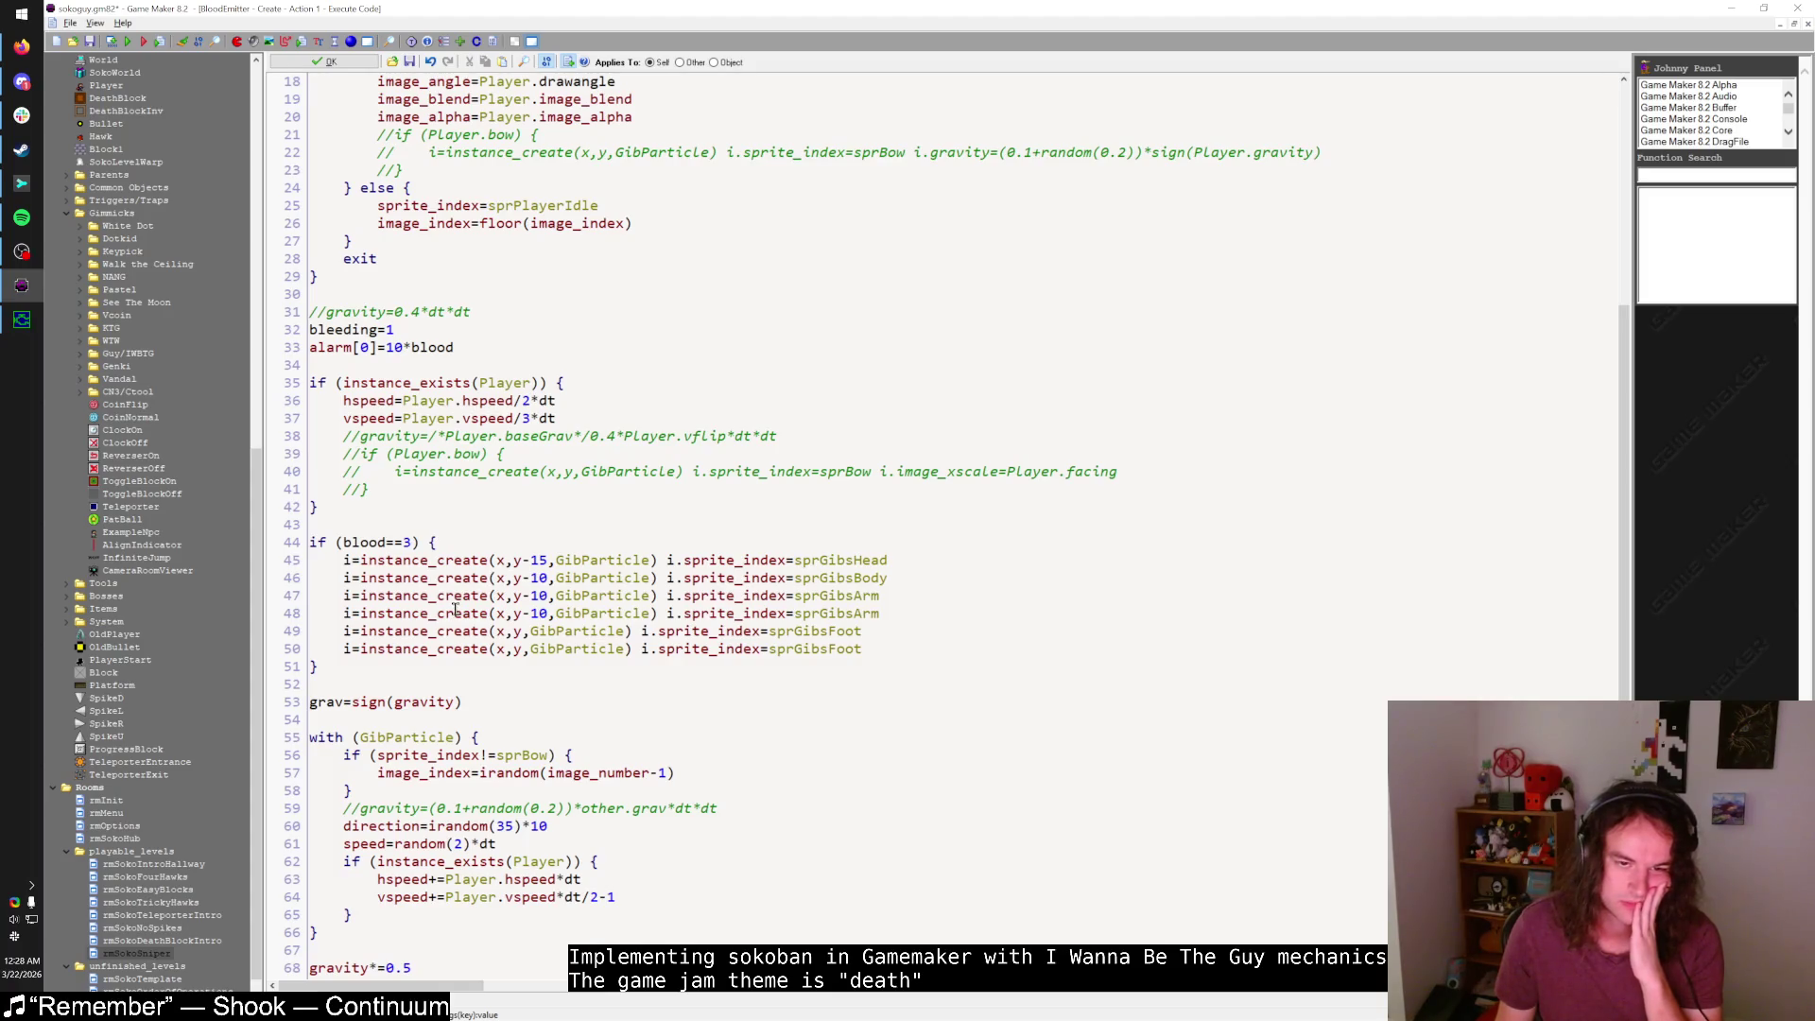
Find the image_angle line in the BloodEmitter Create code and comment it out with //
{"action": "left_click", "coordinate": [453, 599]}
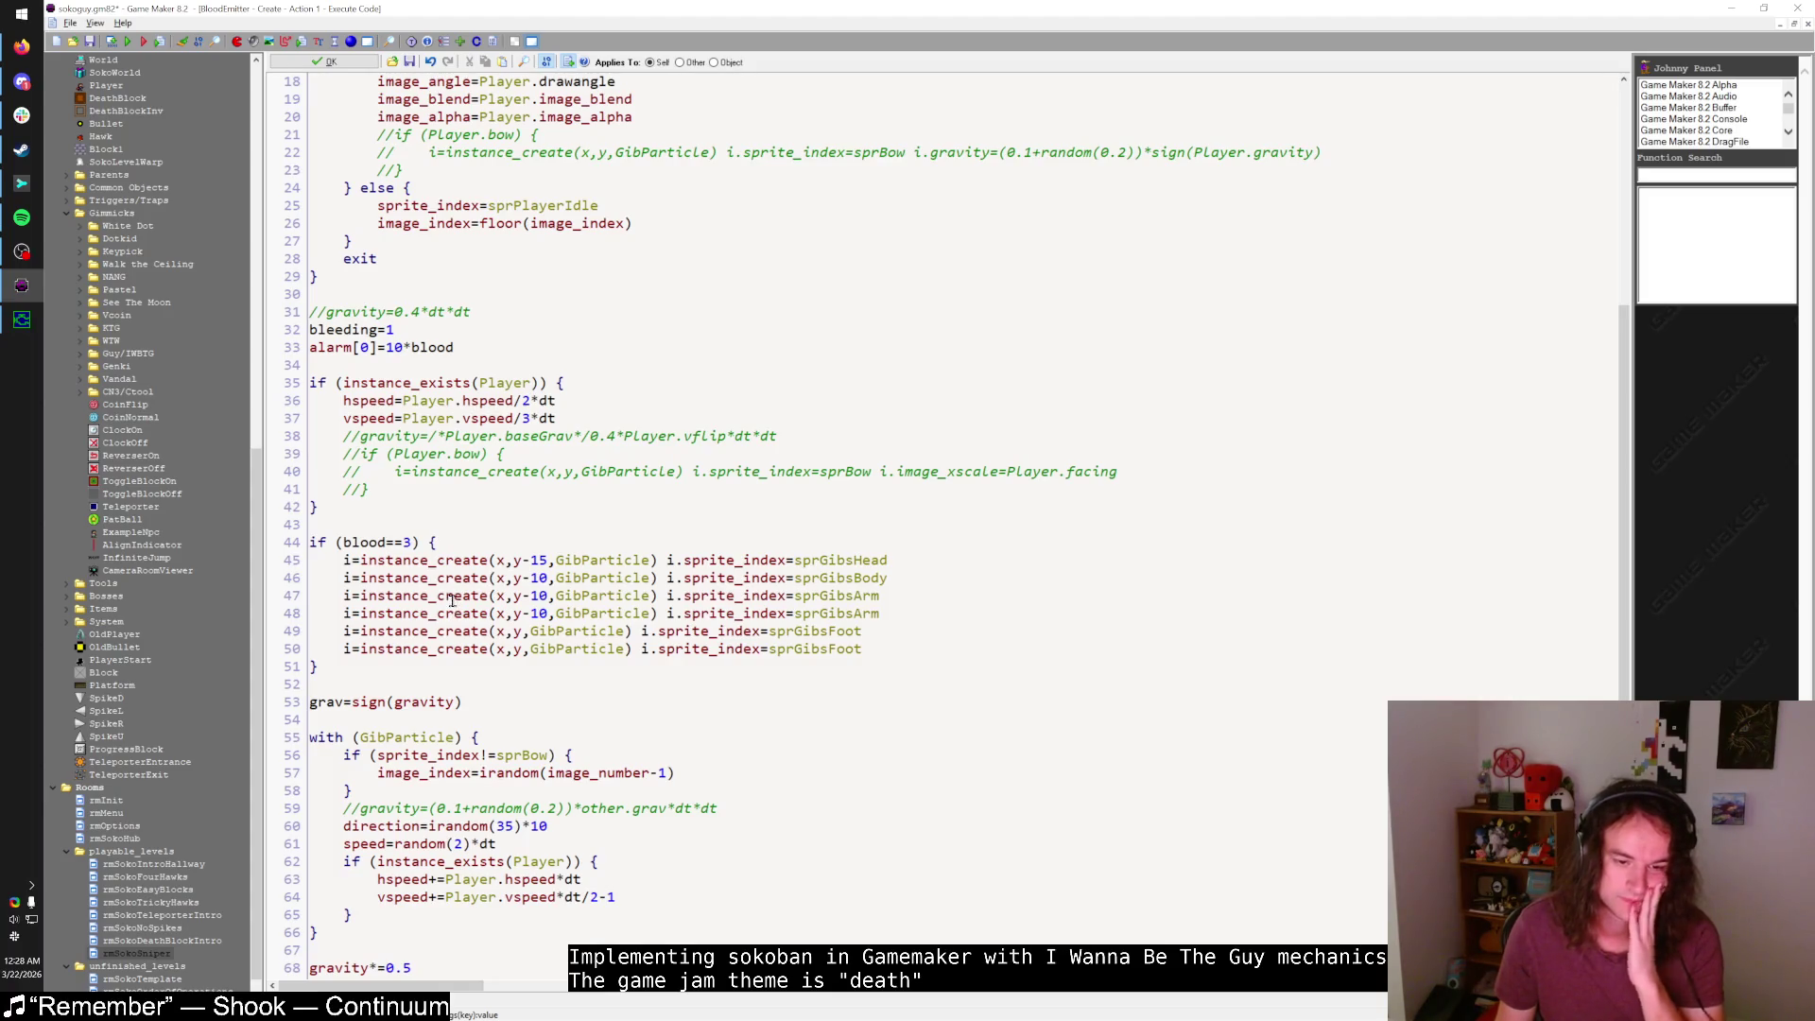
{"action": "key", "text": "ctrl+f"}
{"action": "type", "text": "angle"}
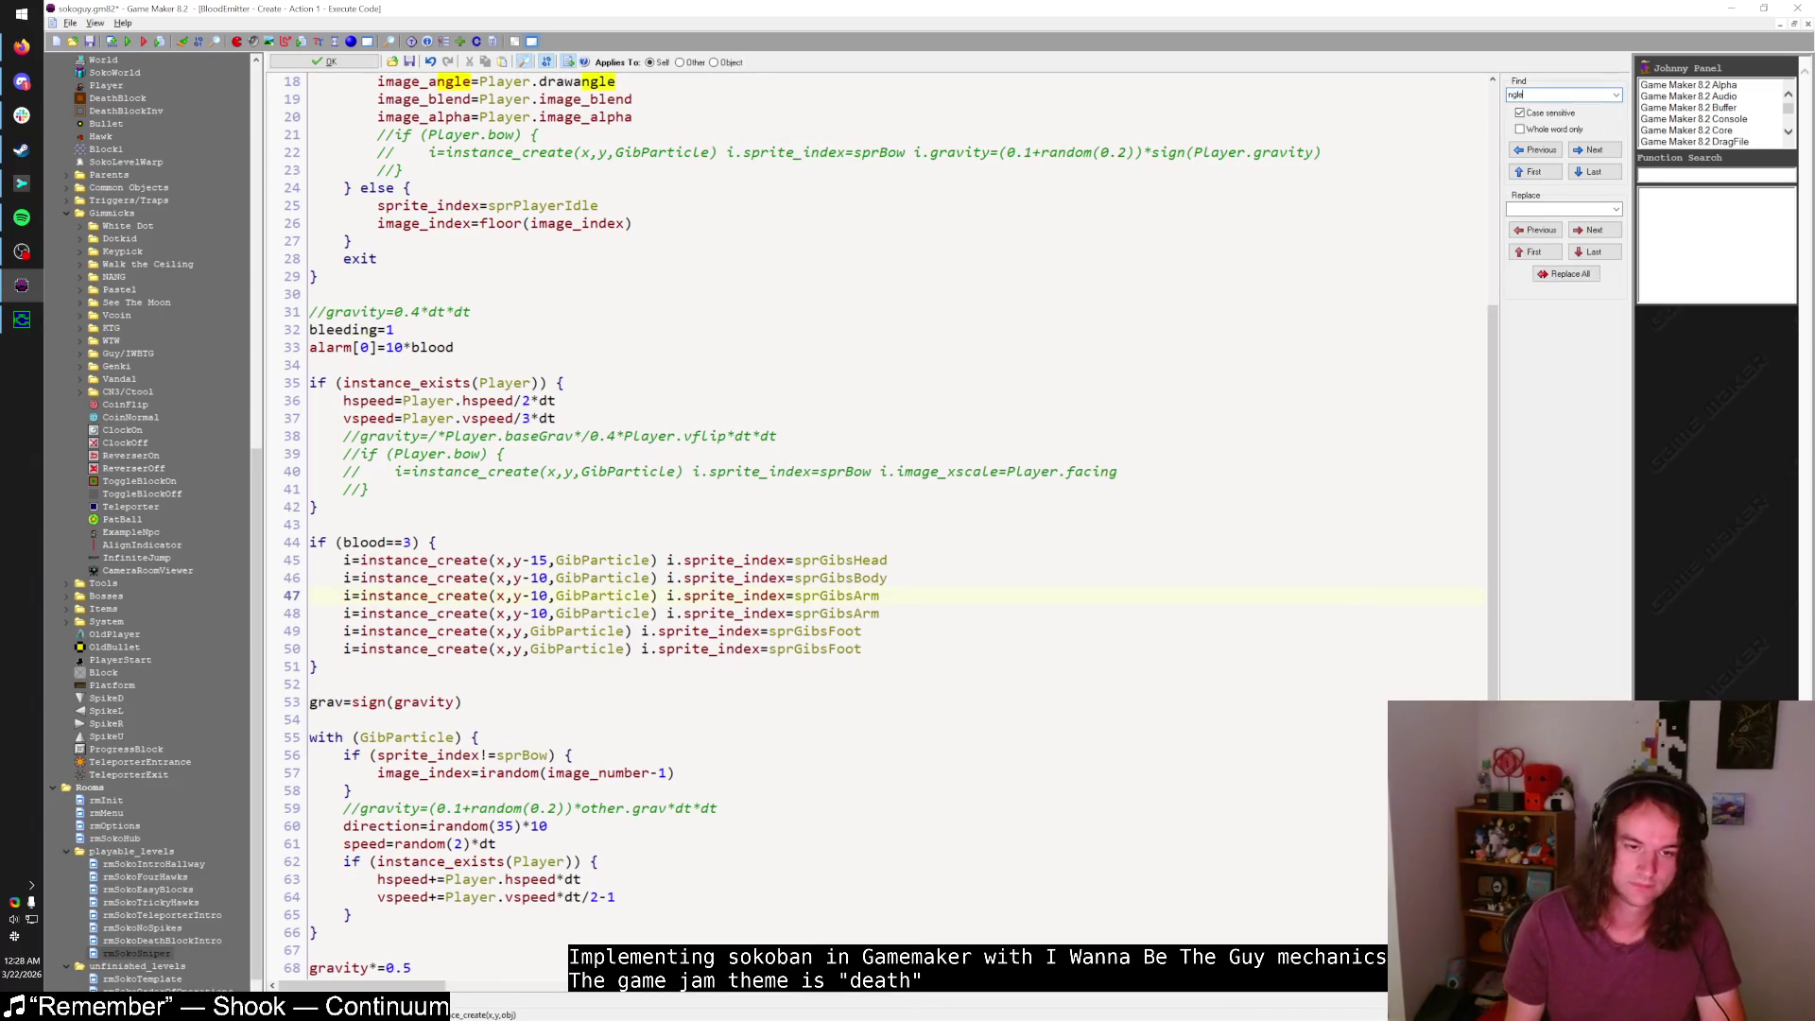
{"action": "left_click", "coordinate": [458, 565]}
{"action": "scroll", "coordinate": [451, 567], "scroll_direction": "up", "scroll_amount": 6}
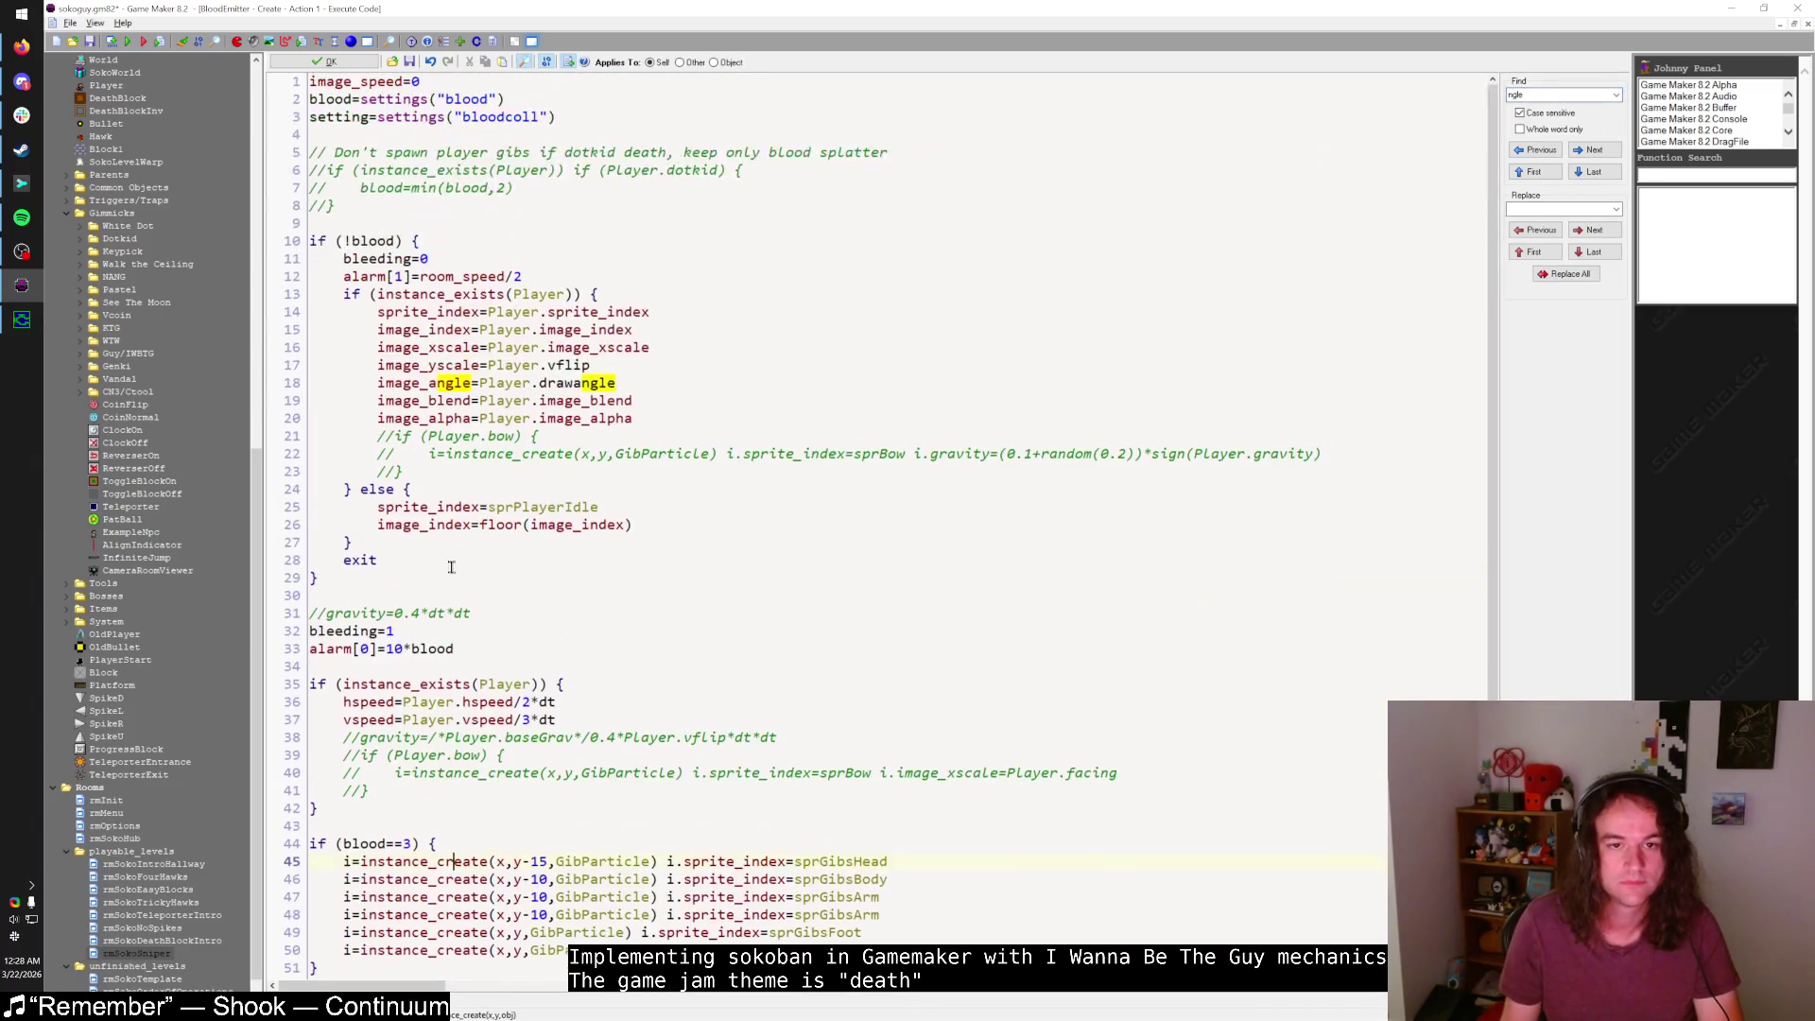
{"action": "left_click", "coordinate": [378, 383]}
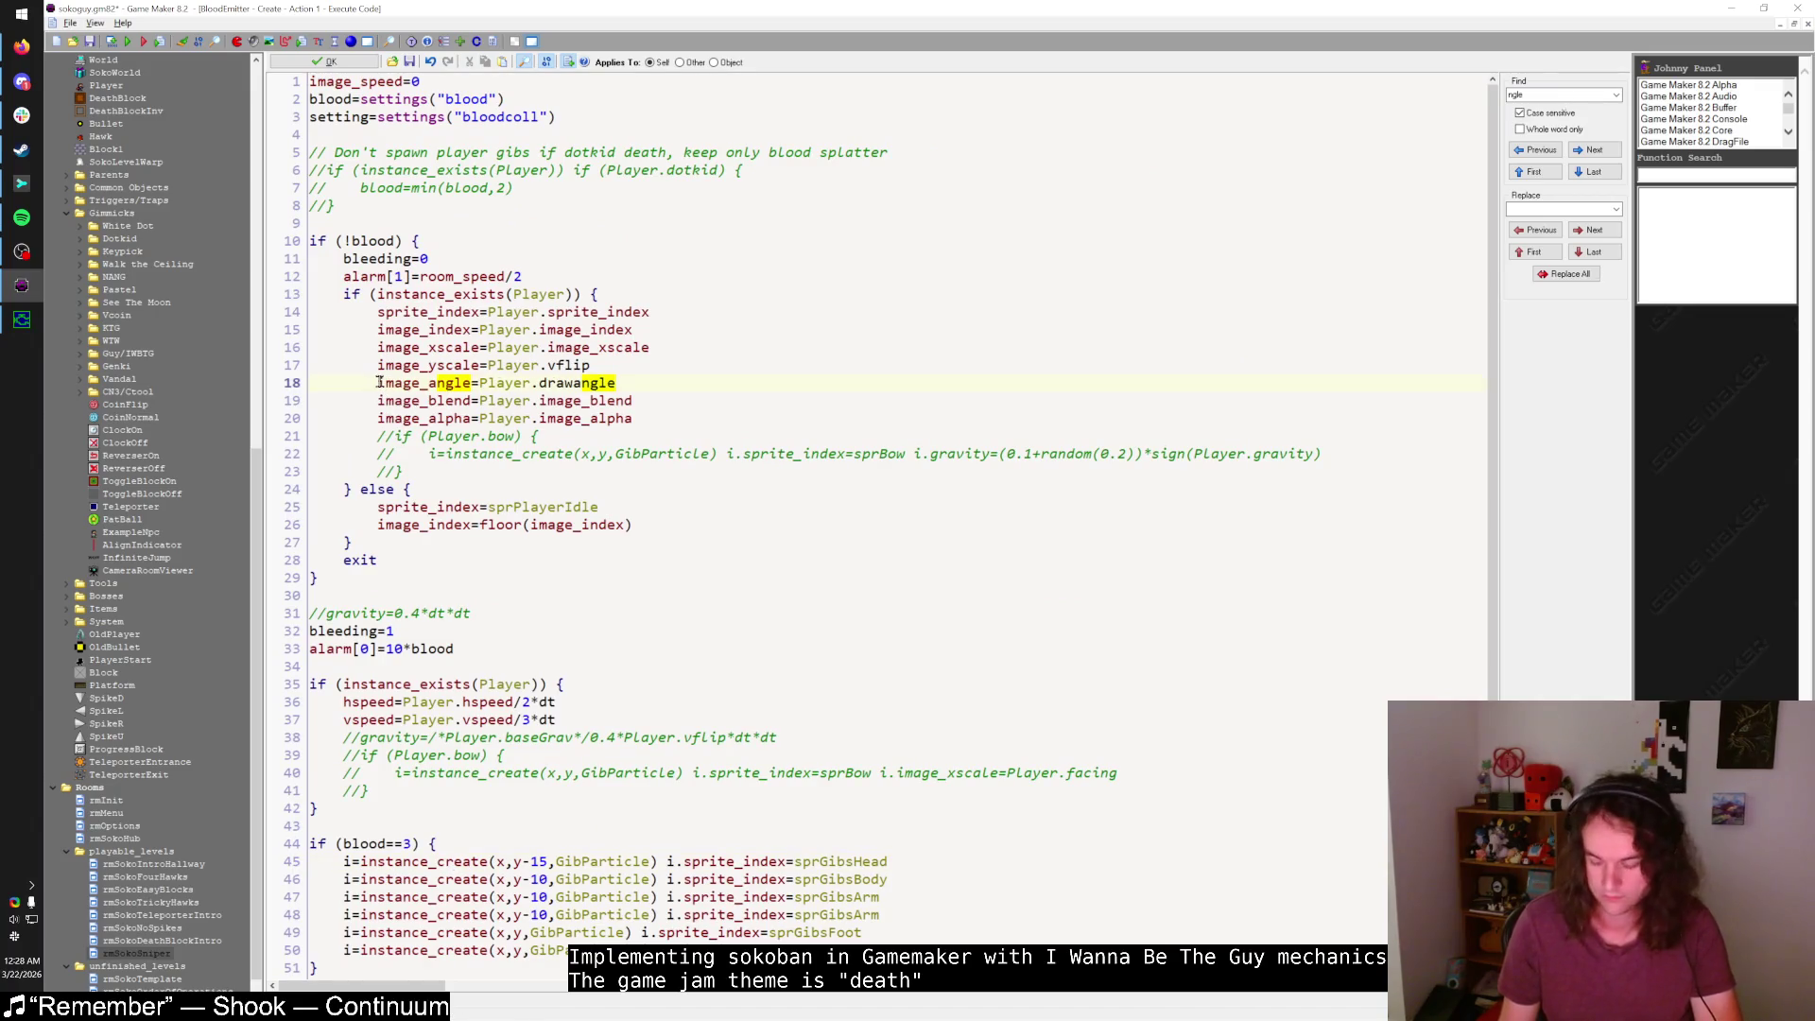
{"action": "type", "text": "//"}
{"action": "scroll", "coordinate": [408, 504], "scroll_direction": "down", "scroll_amount": 6}
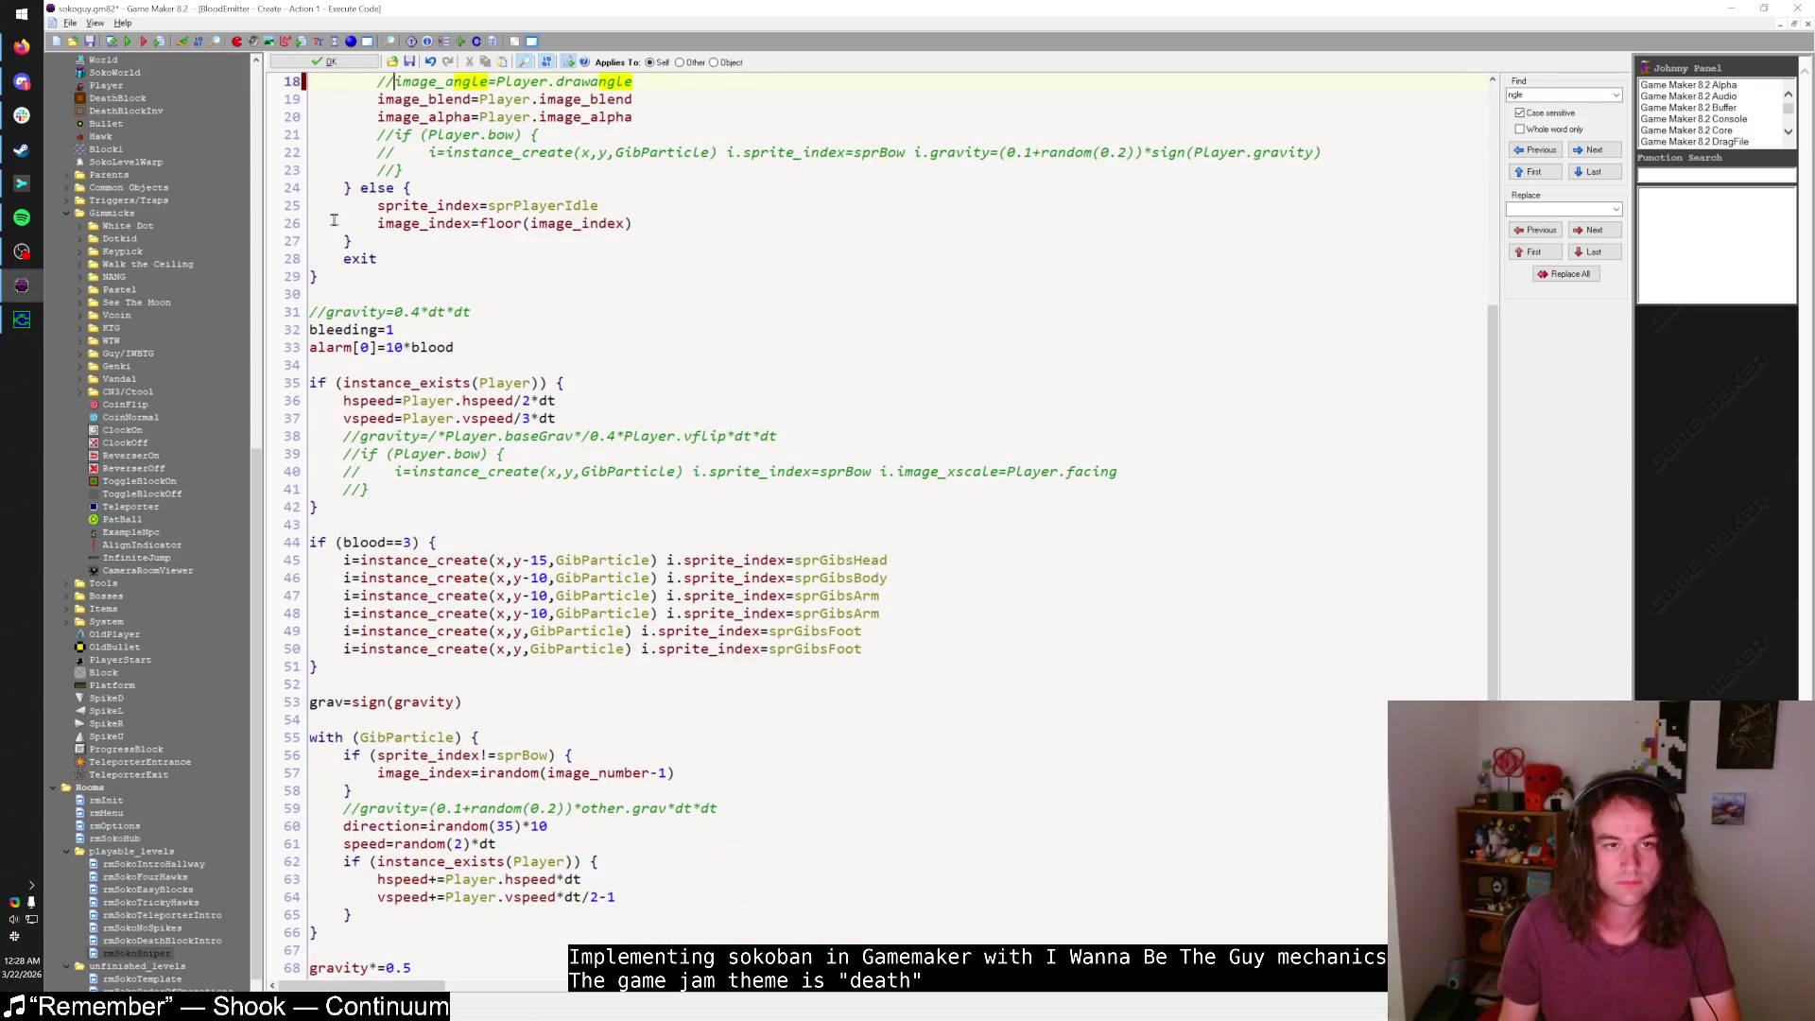
{"action": "left_click", "coordinate": [333, 62]}
Review the Alarm 0, Alarm 1 and Step code, marking the Step event's emit_blood(7*blood) bleeding check
{"action": "left_click", "coordinate": [473, 89]}
{"action": "double_click", "coordinate": [588, 70]}
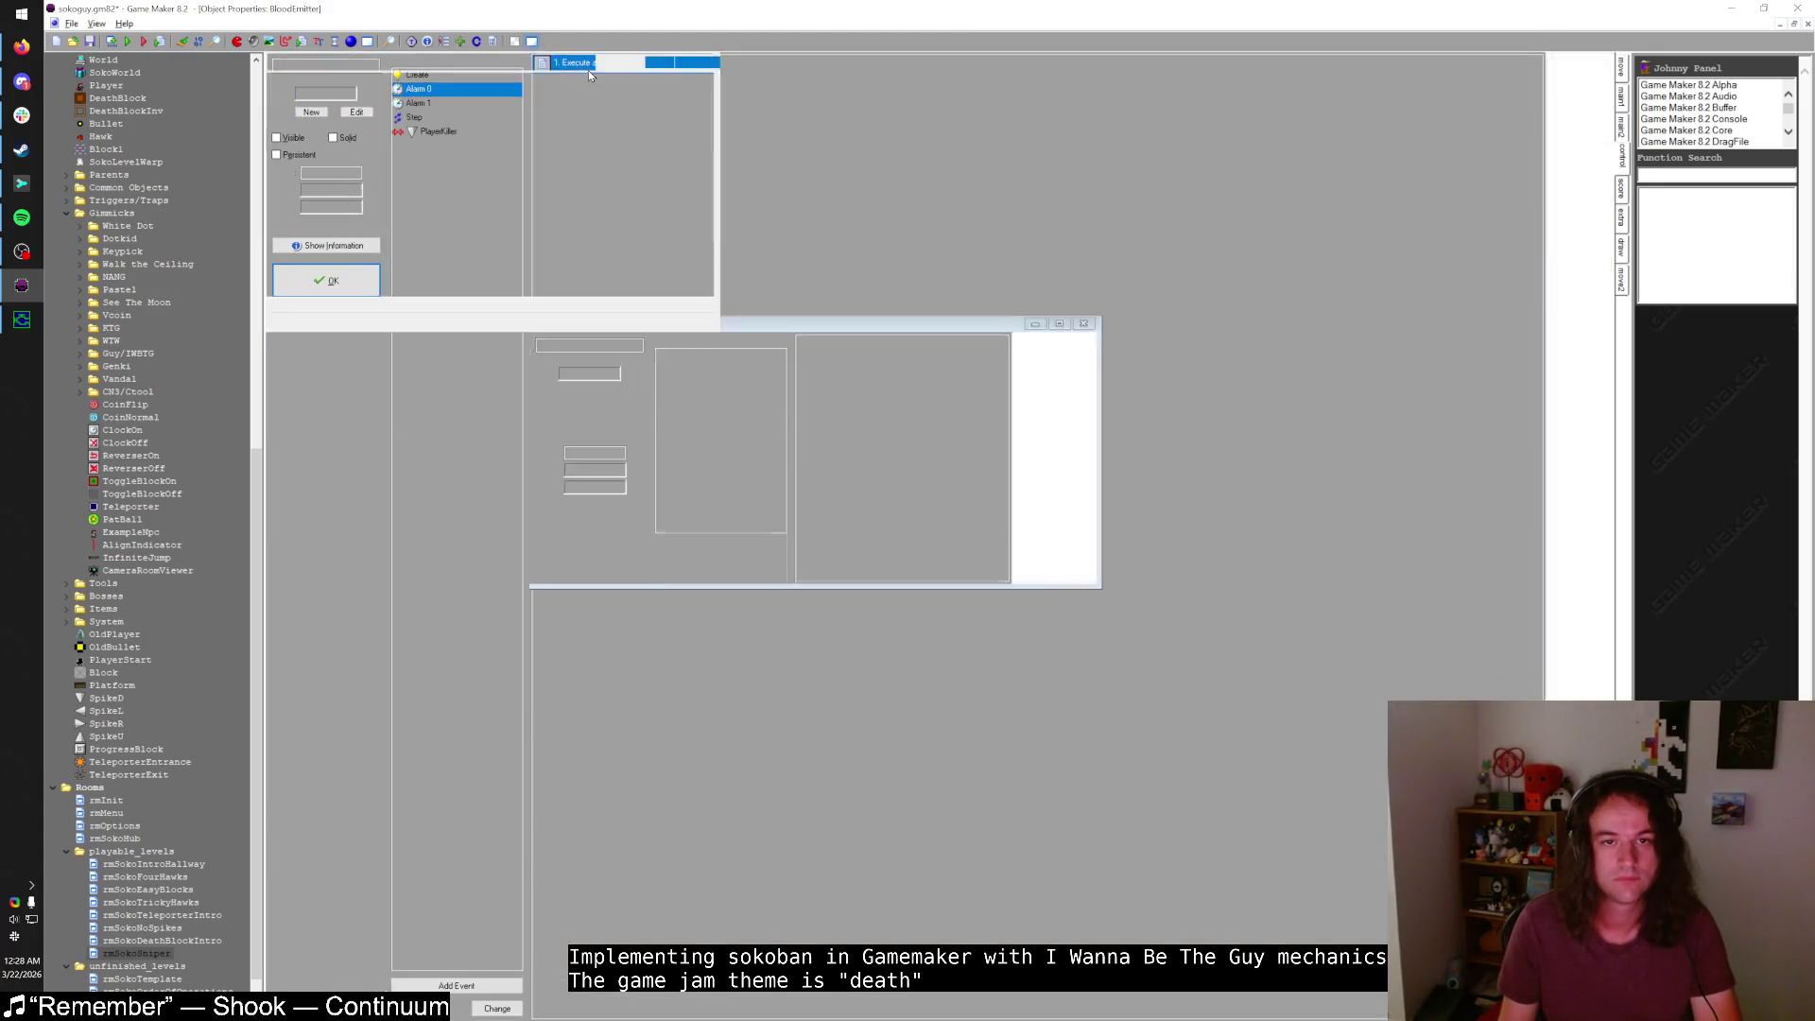
{"action": "left_click", "coordinate": [331, 63]}
{"action": "left_click", "coordinate": [472, 102]}
{"action": "double_click", "coordinate": [588, 70]}
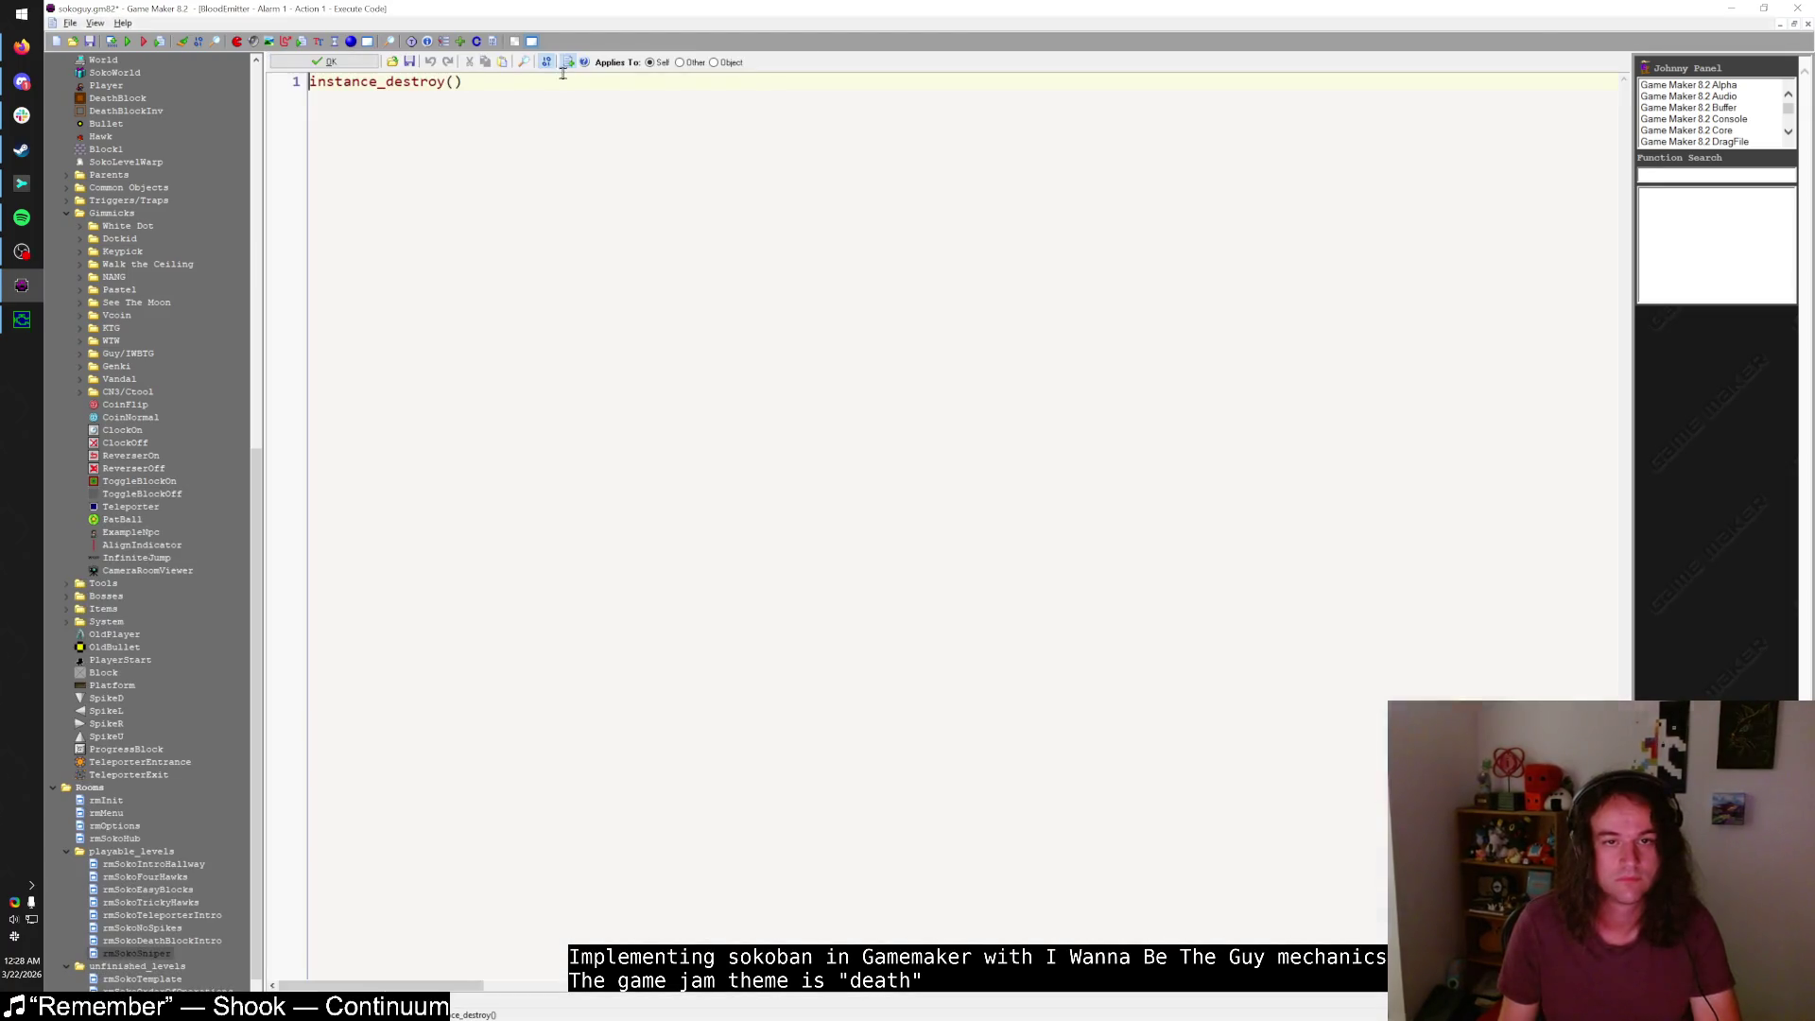
{"action": "left_click", "coordinate": [287, 62]}
{"action": "left_click", "coordinate": [473, 115]}
{"action": "double_click", "coordinate": [588, 70]}
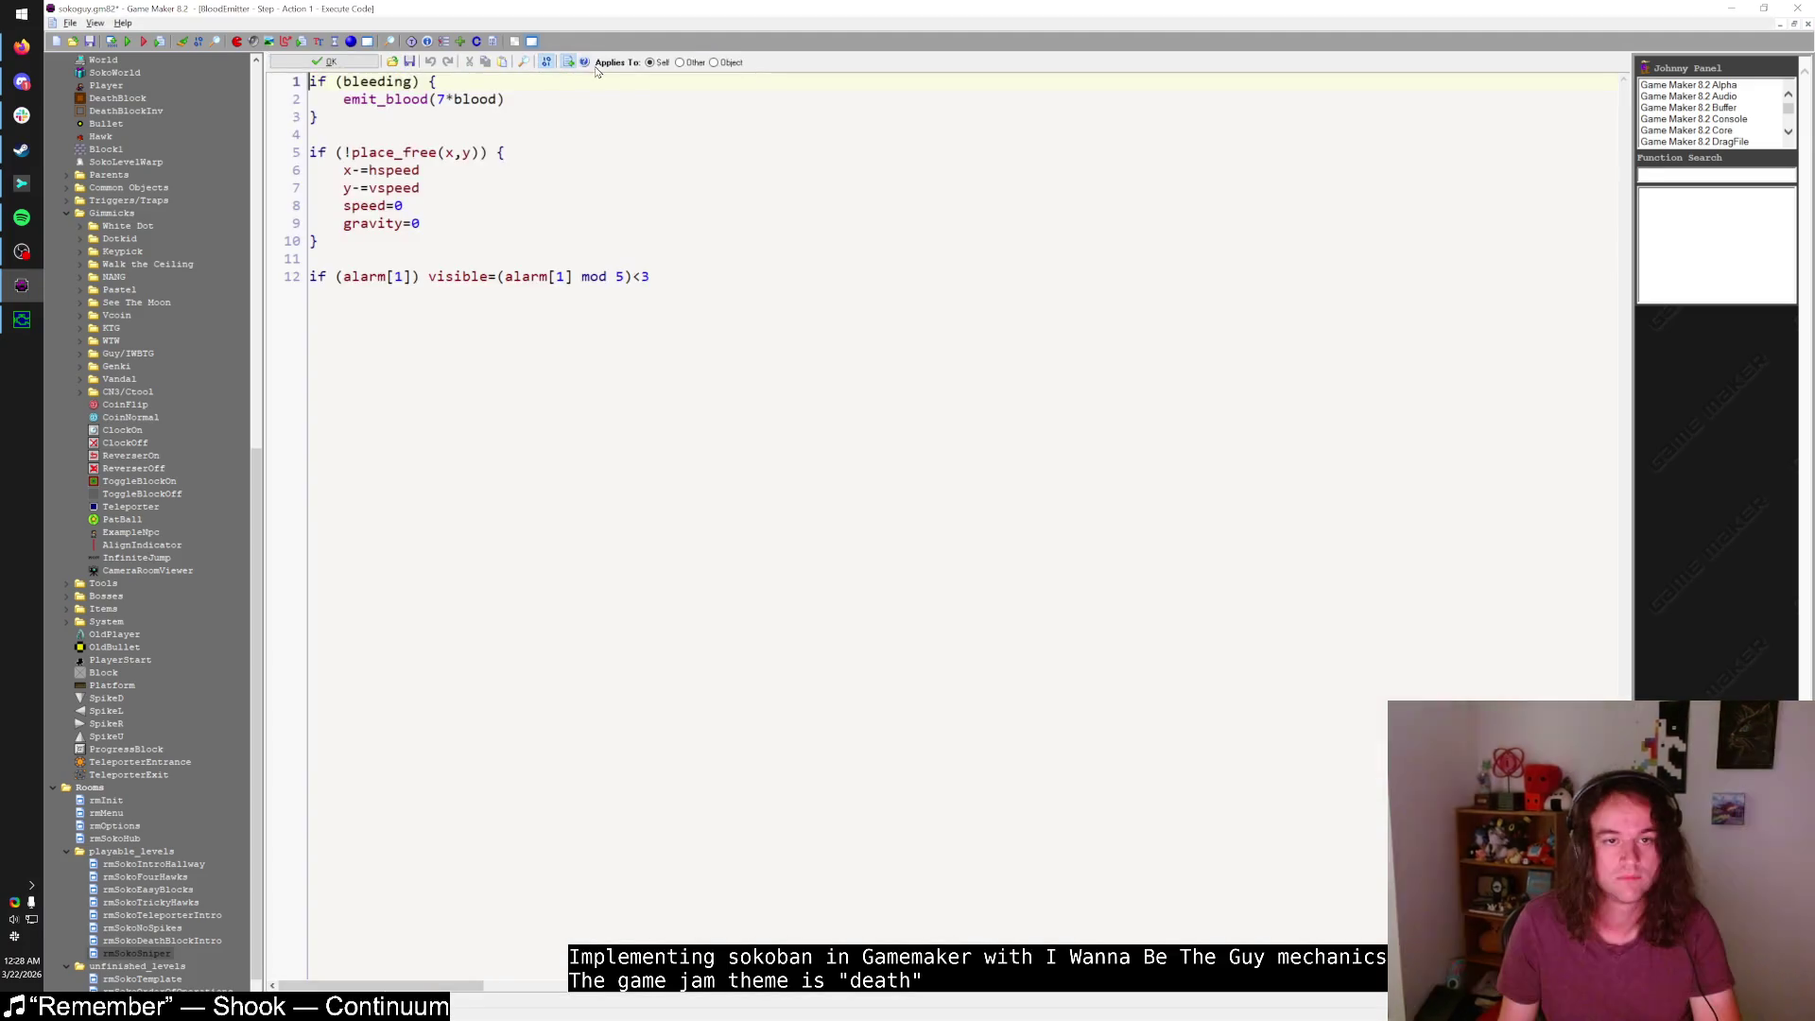
{"action": "left_click_drag", "start_coordinate": [397, 87], "coordinate": [410, 98]}
{"action": "left_click", "coordinate": [410, 98]}
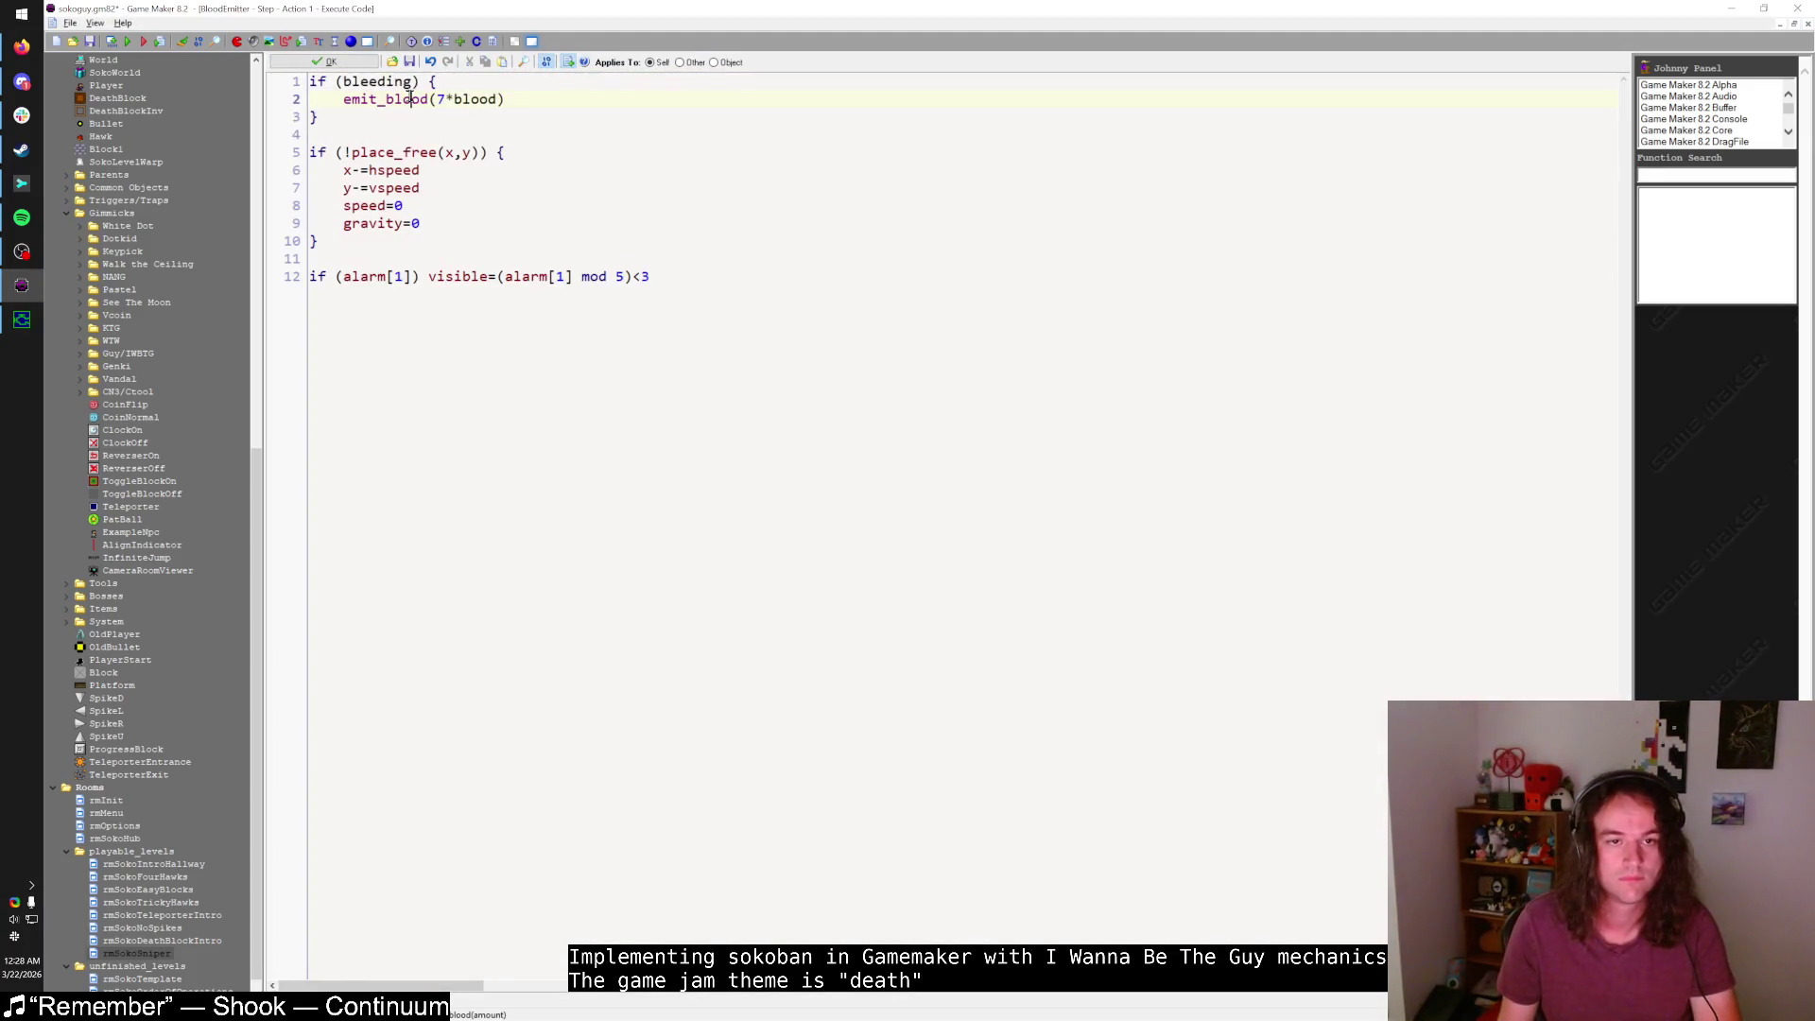
Open emit_blood and comment out the vflip and gravity lines in its else branch
{"action": "middle_click", "coordinate": [410, 99]}
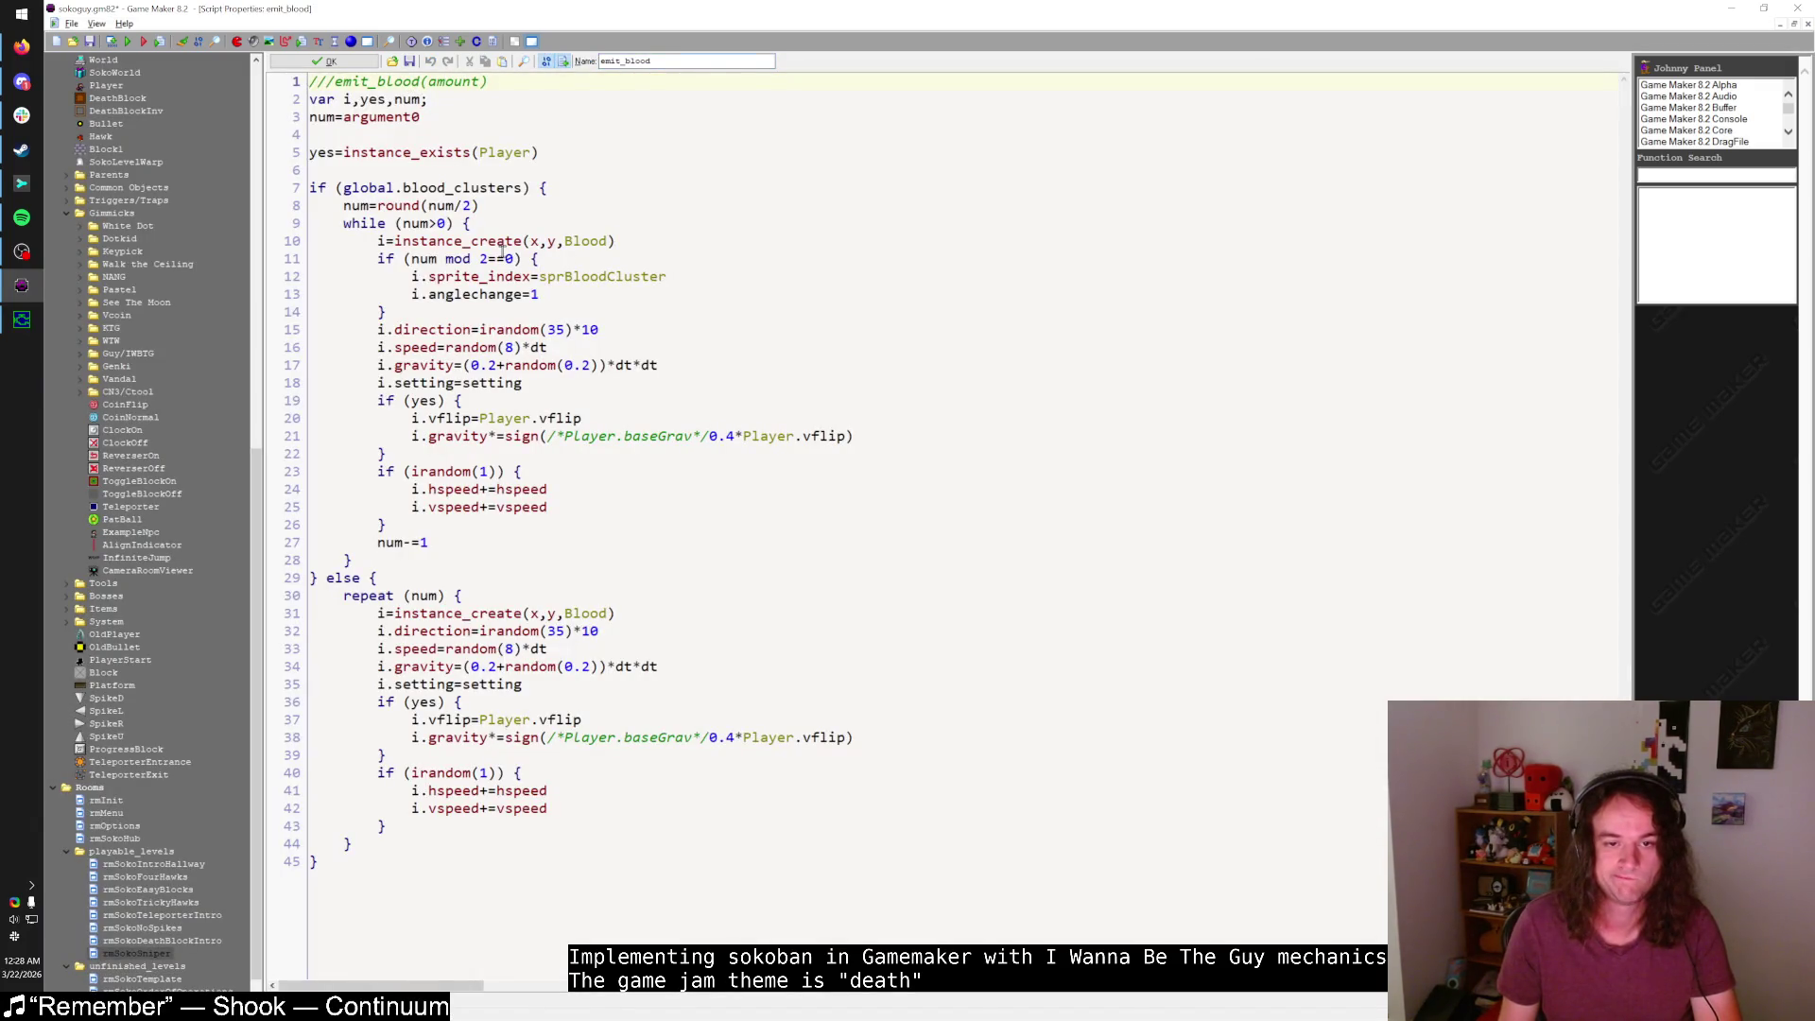
{"action": "type", "text": "//"}
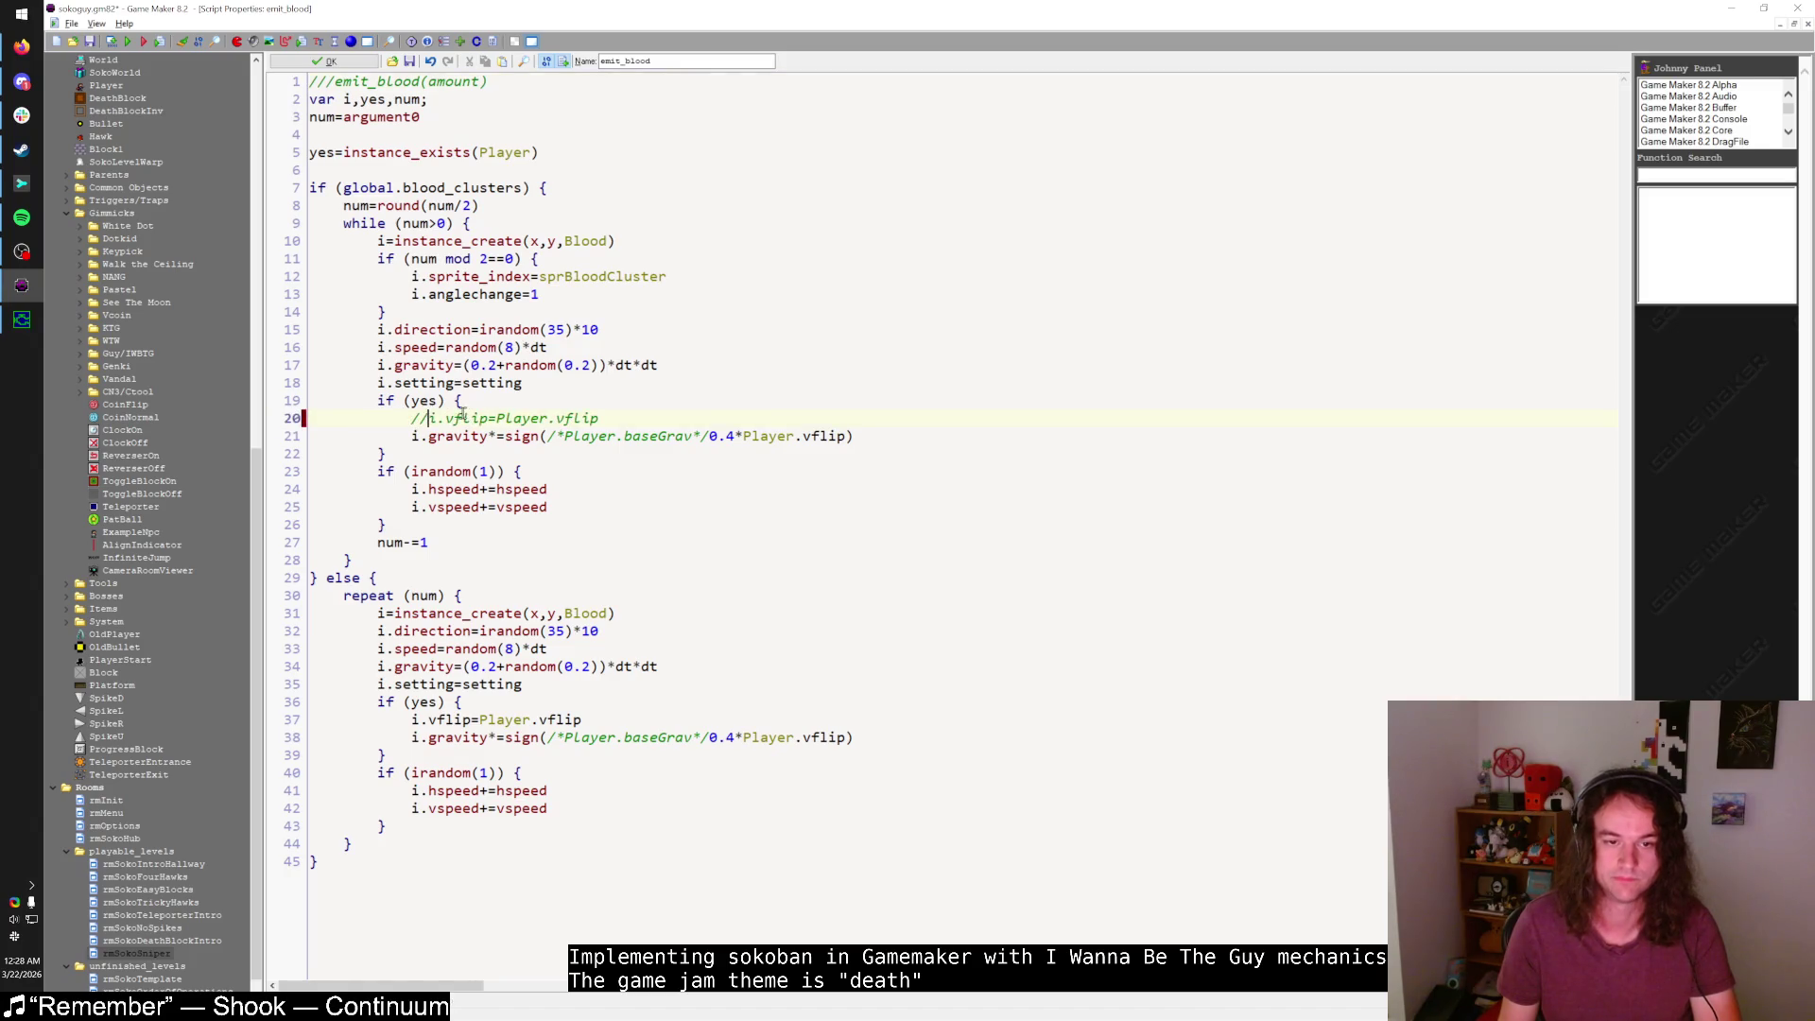
{"action": "left_click", "coordinate": [411, 720]}
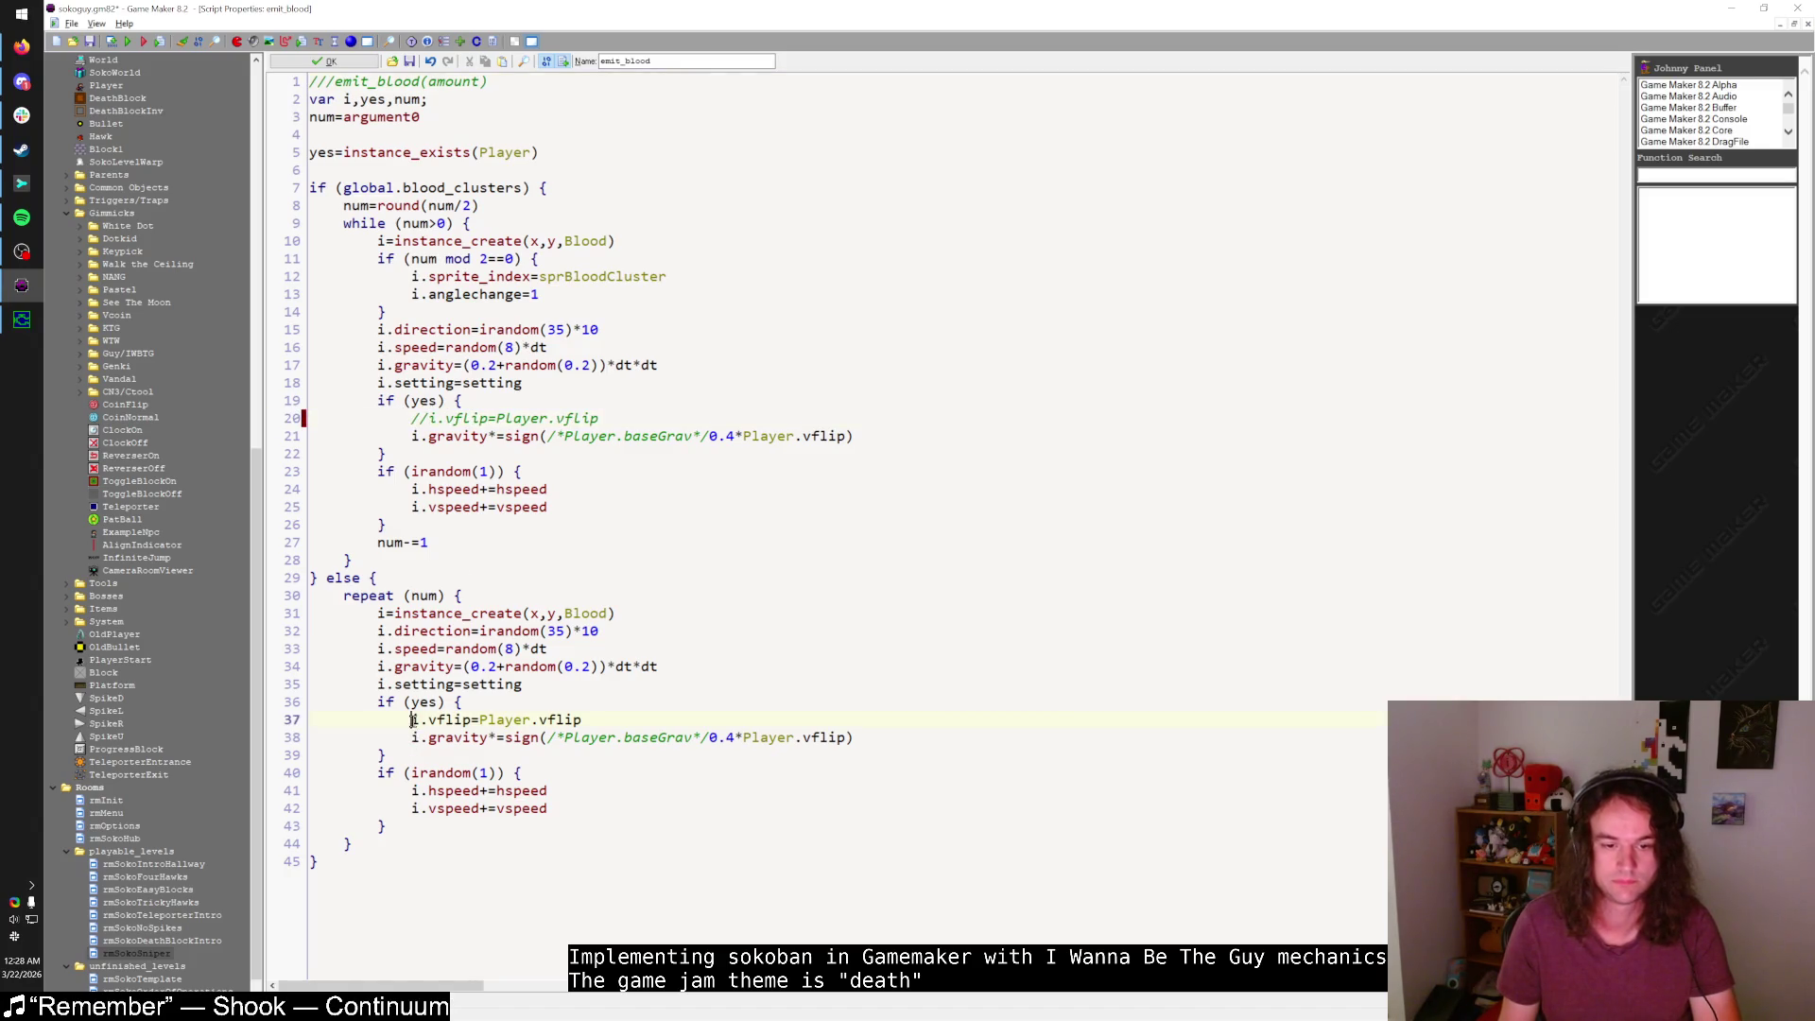
{"action": "type", "text": "//"}
{"action": "left_click", "coordinate": [413, 738]}
{"action": "type", "text": "//"}
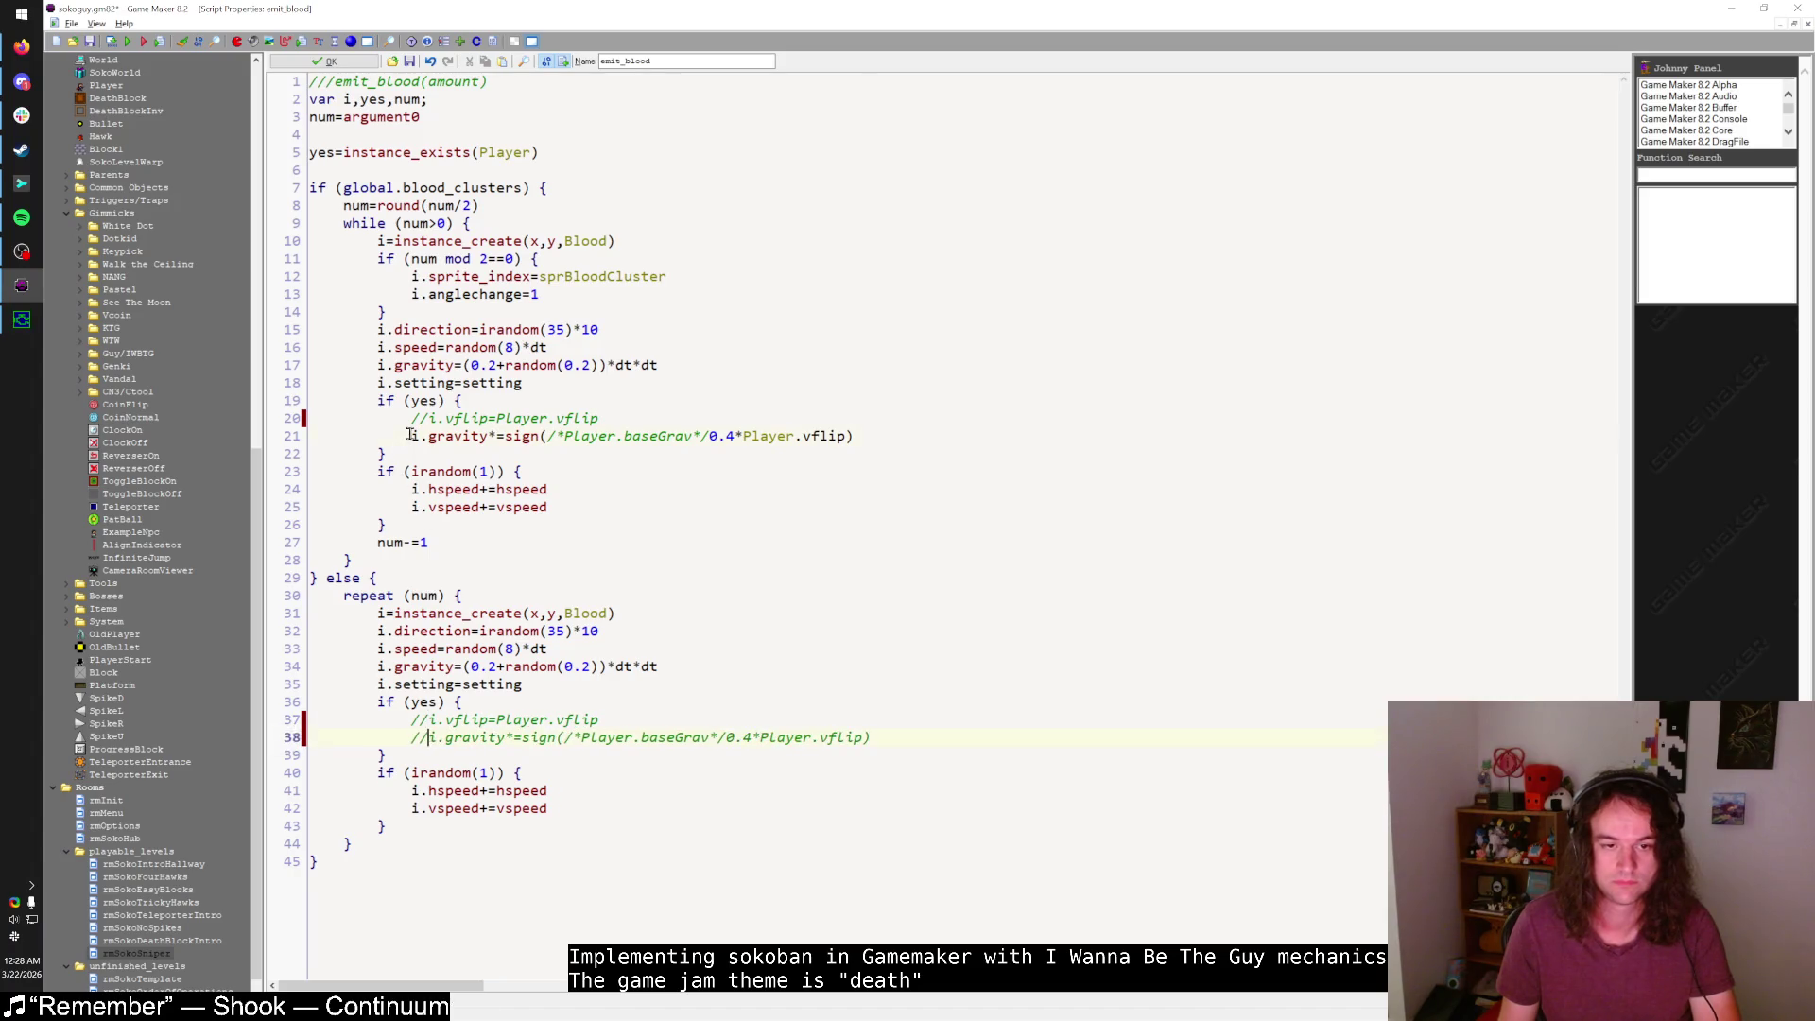
Comment out the remaining gravity lines, including lines 17 and 34, and save the script
{"action": "left_click", "coordinate": [410, 434]}
{"action": "type", "text": "//"}
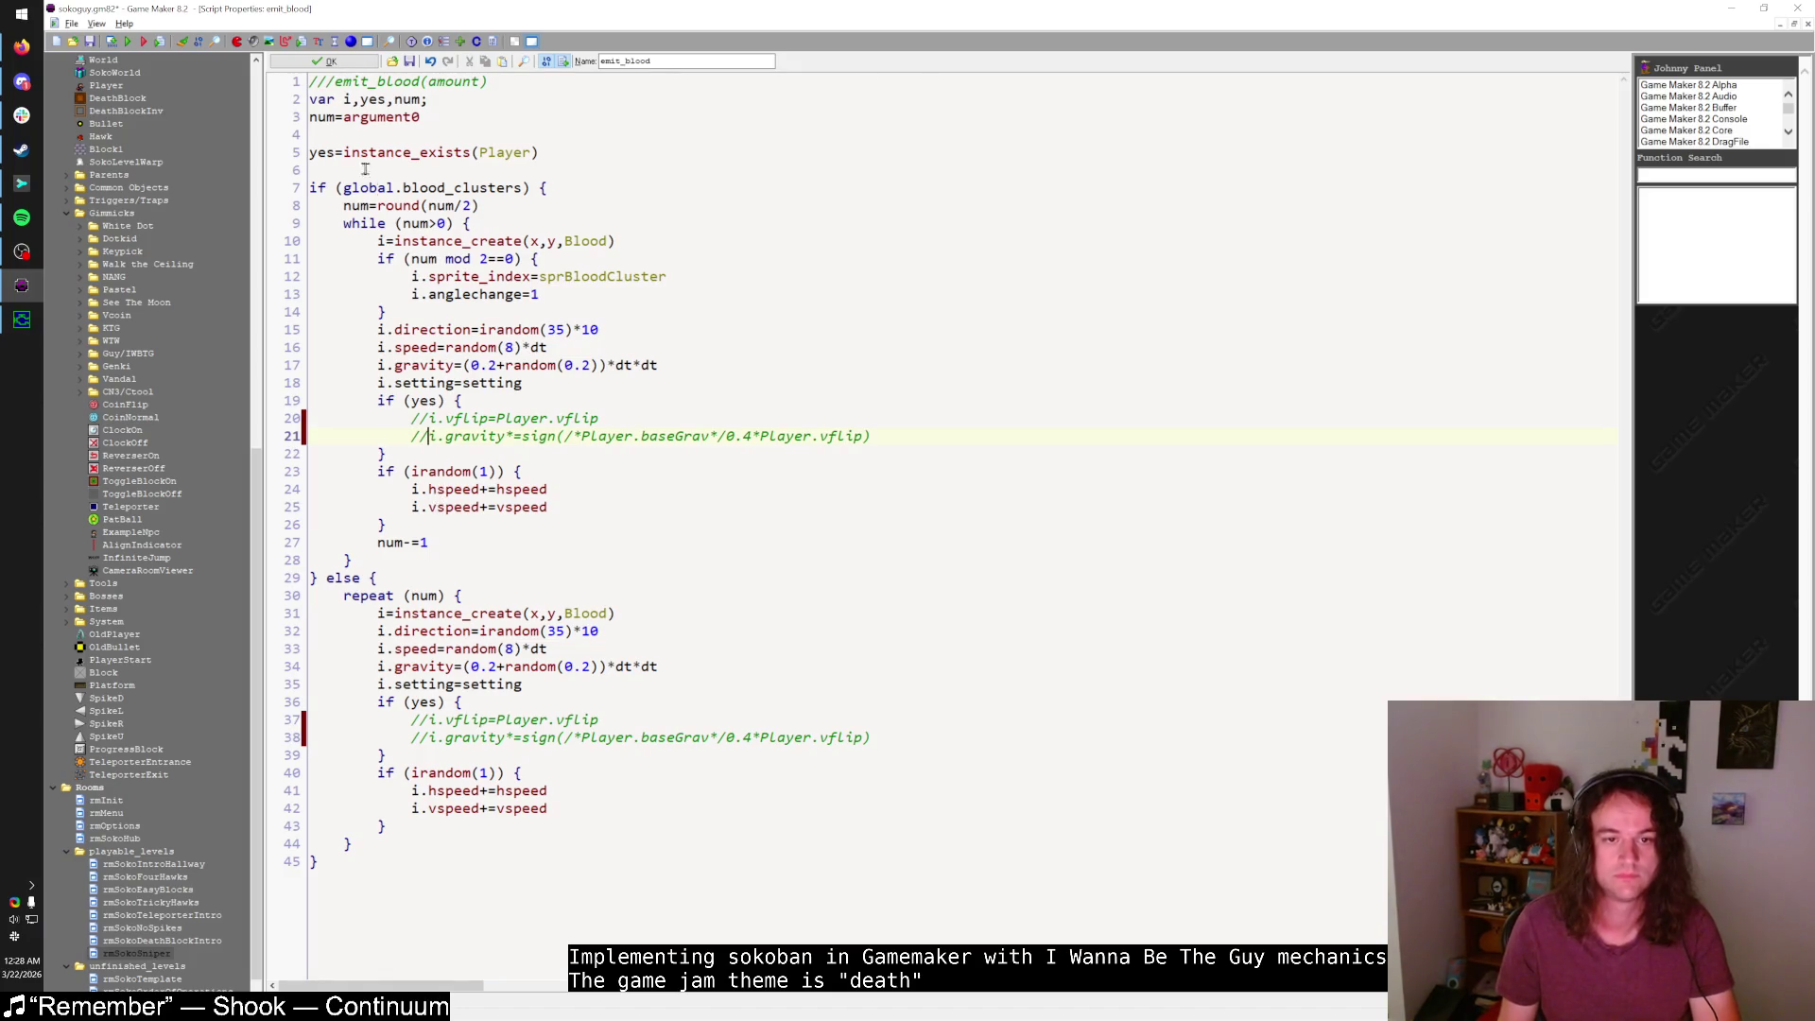
{"action": "left_click", "coordinate": [378, 365]}
{"action": "type", "text": "//"}
{"action": "left_click", "coordinate": [379, 666]}
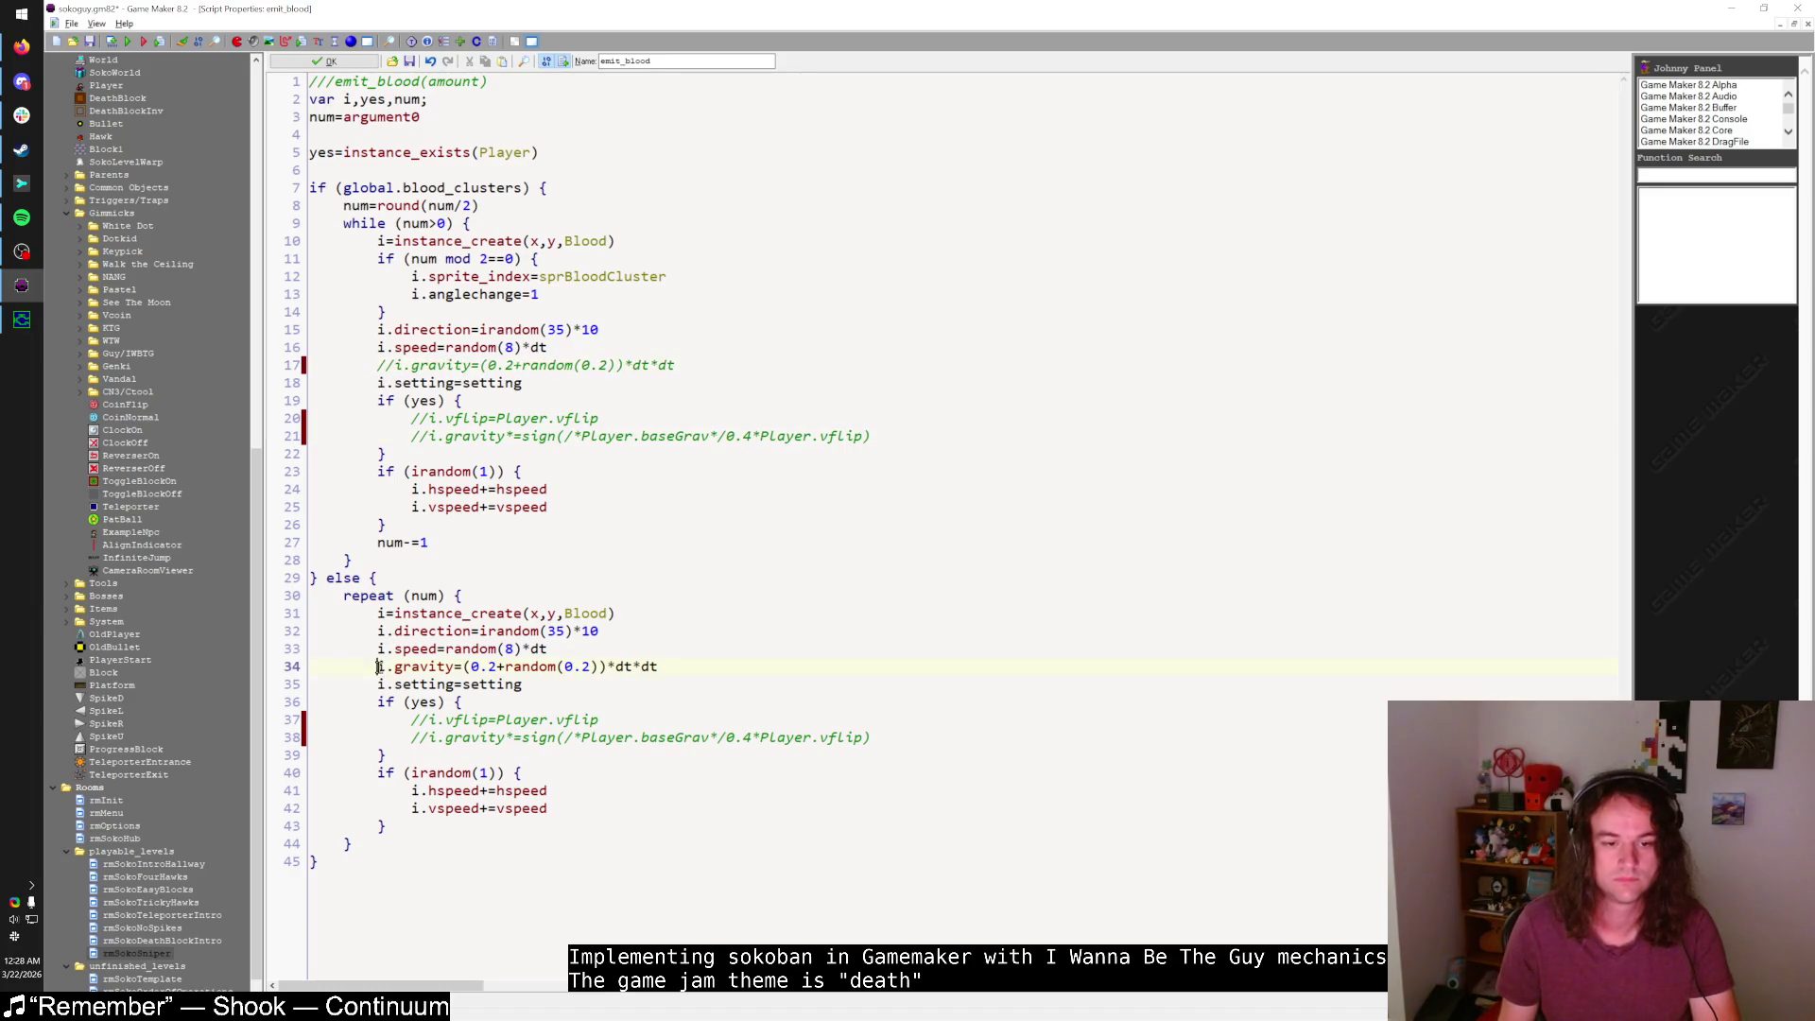
{"action": "type", "text": "//"}
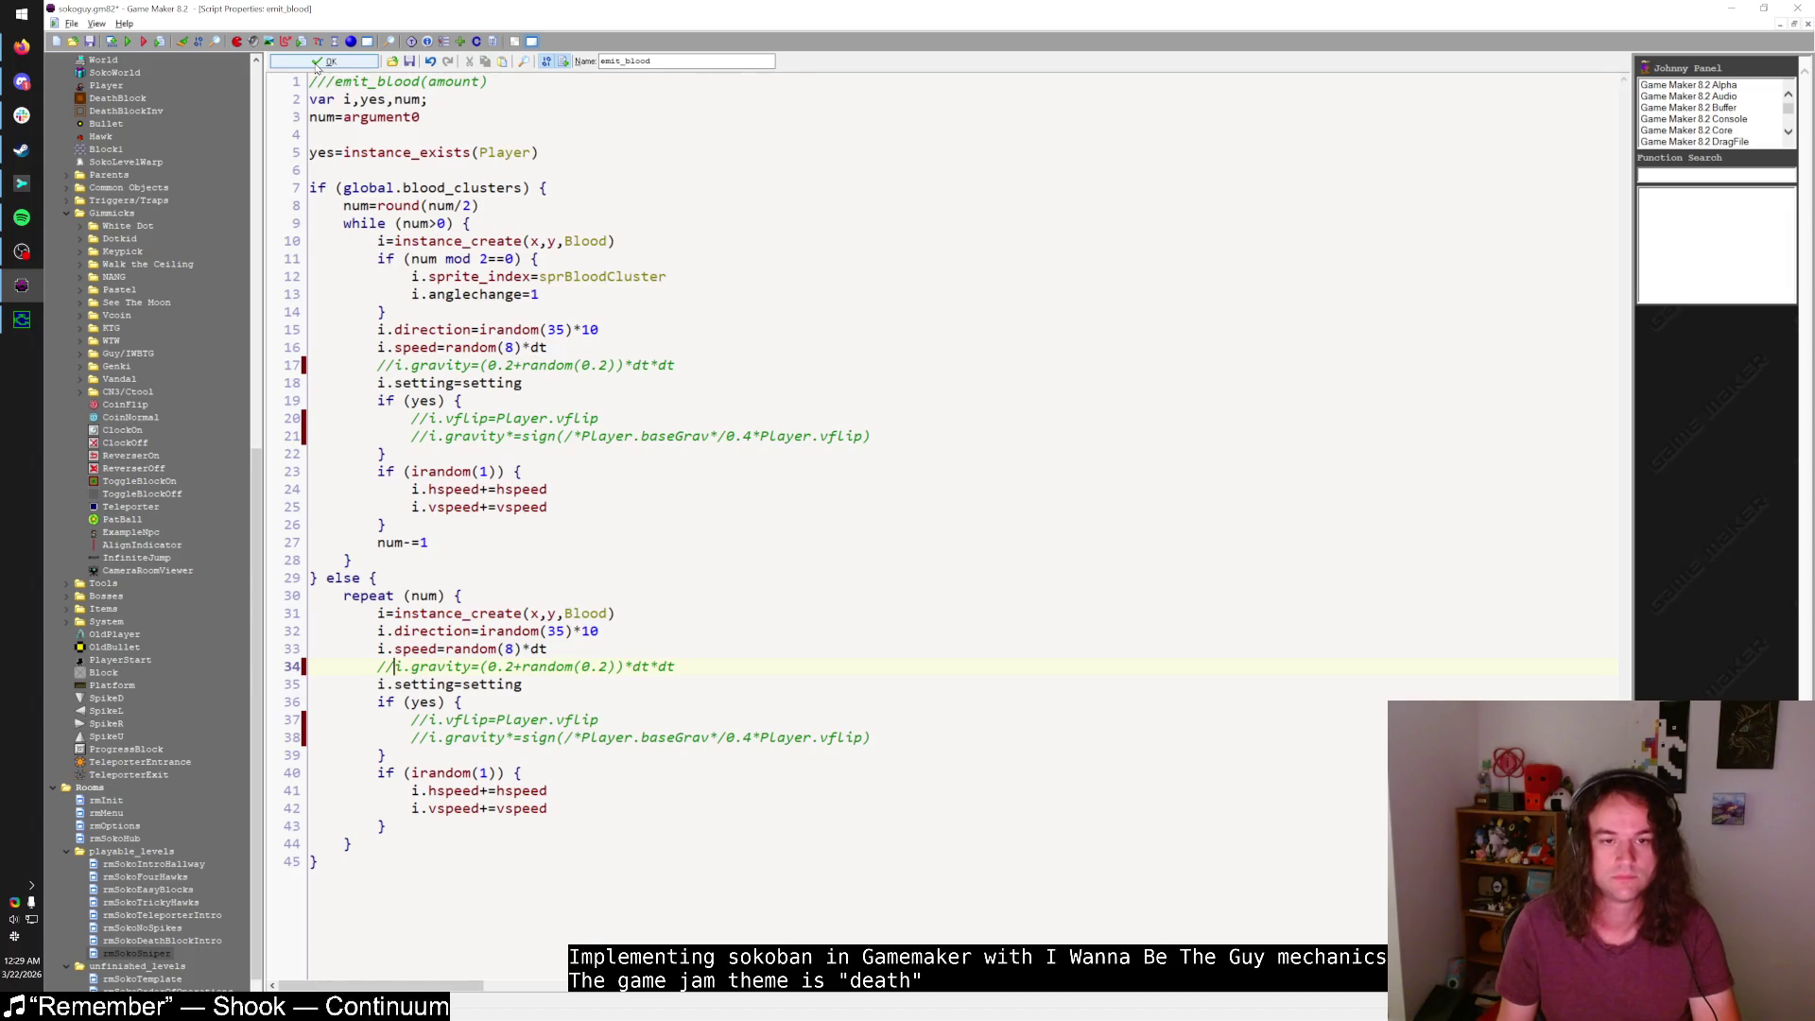
{"action": "left_click", "coordinate": [318, 61]}
Close the Step code, glance at BloodEmitter's PlayerKiller collision code, and close BloodEmitter
{"action": "left_click", "coordinate": [318, 61]}
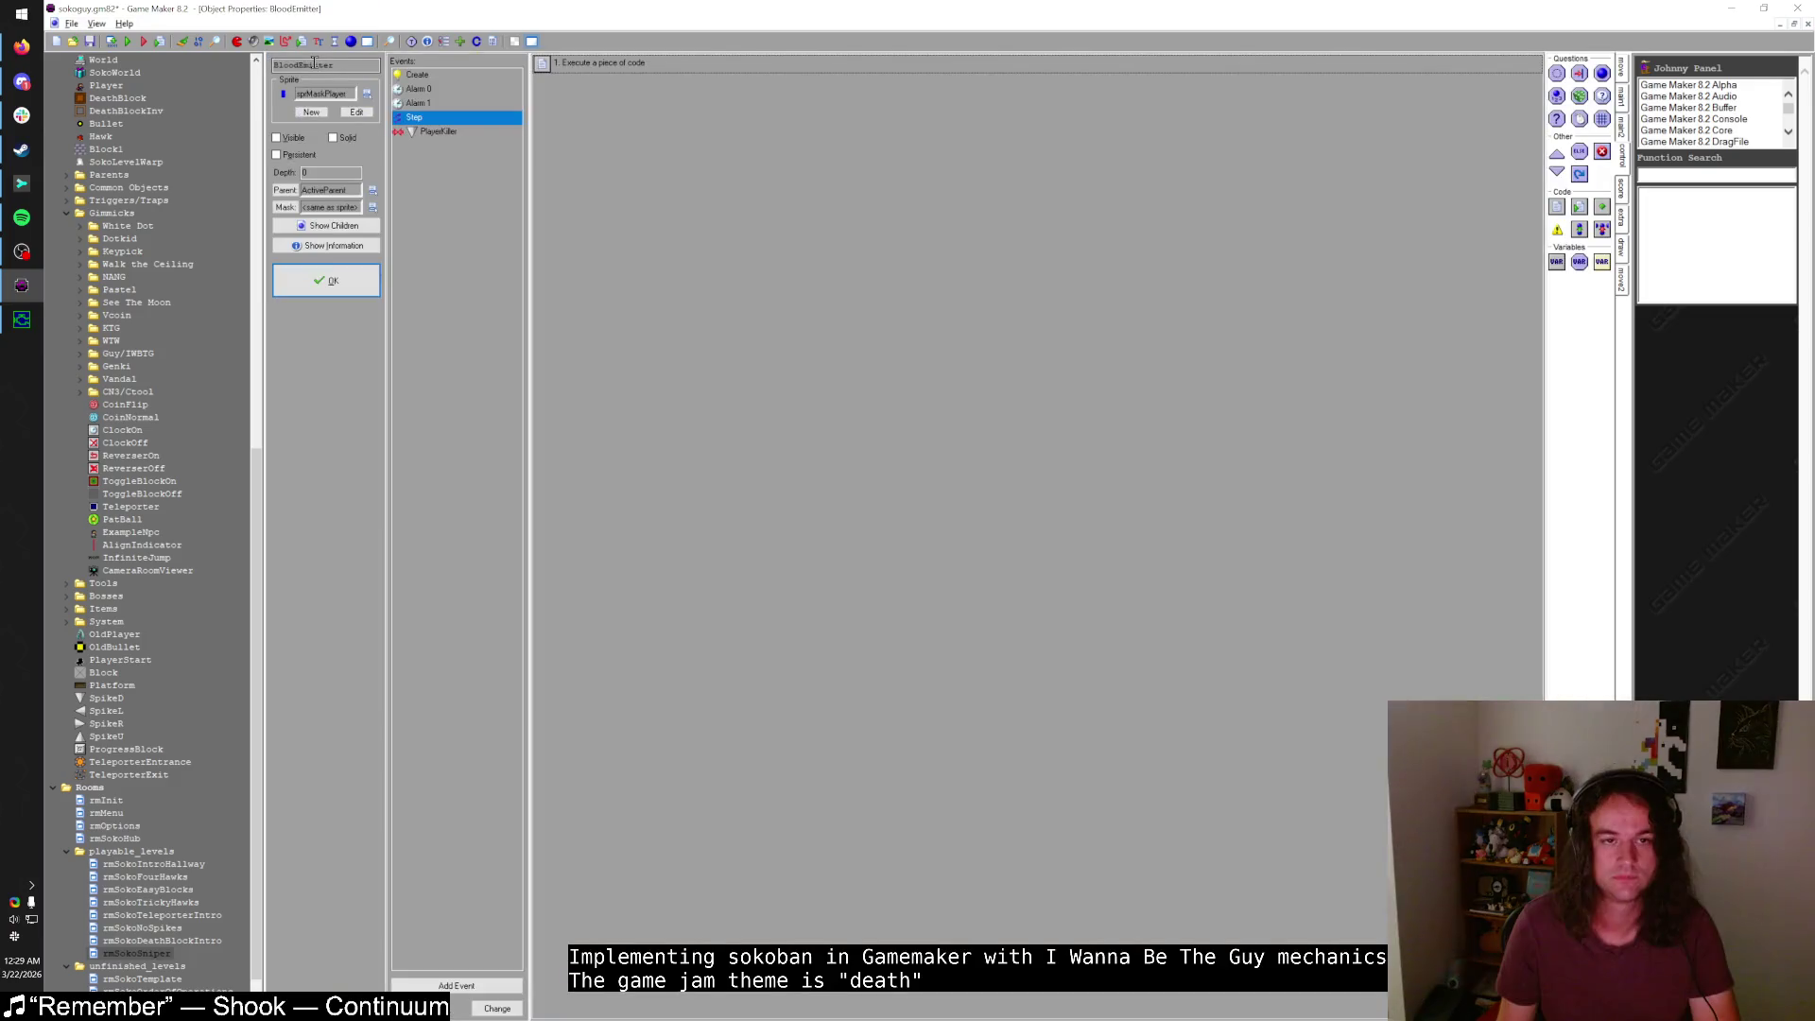
{"action": "left_click", "coordinate": [445, 132]}
{"action": "double_click", "coordinate": [543, 68]}
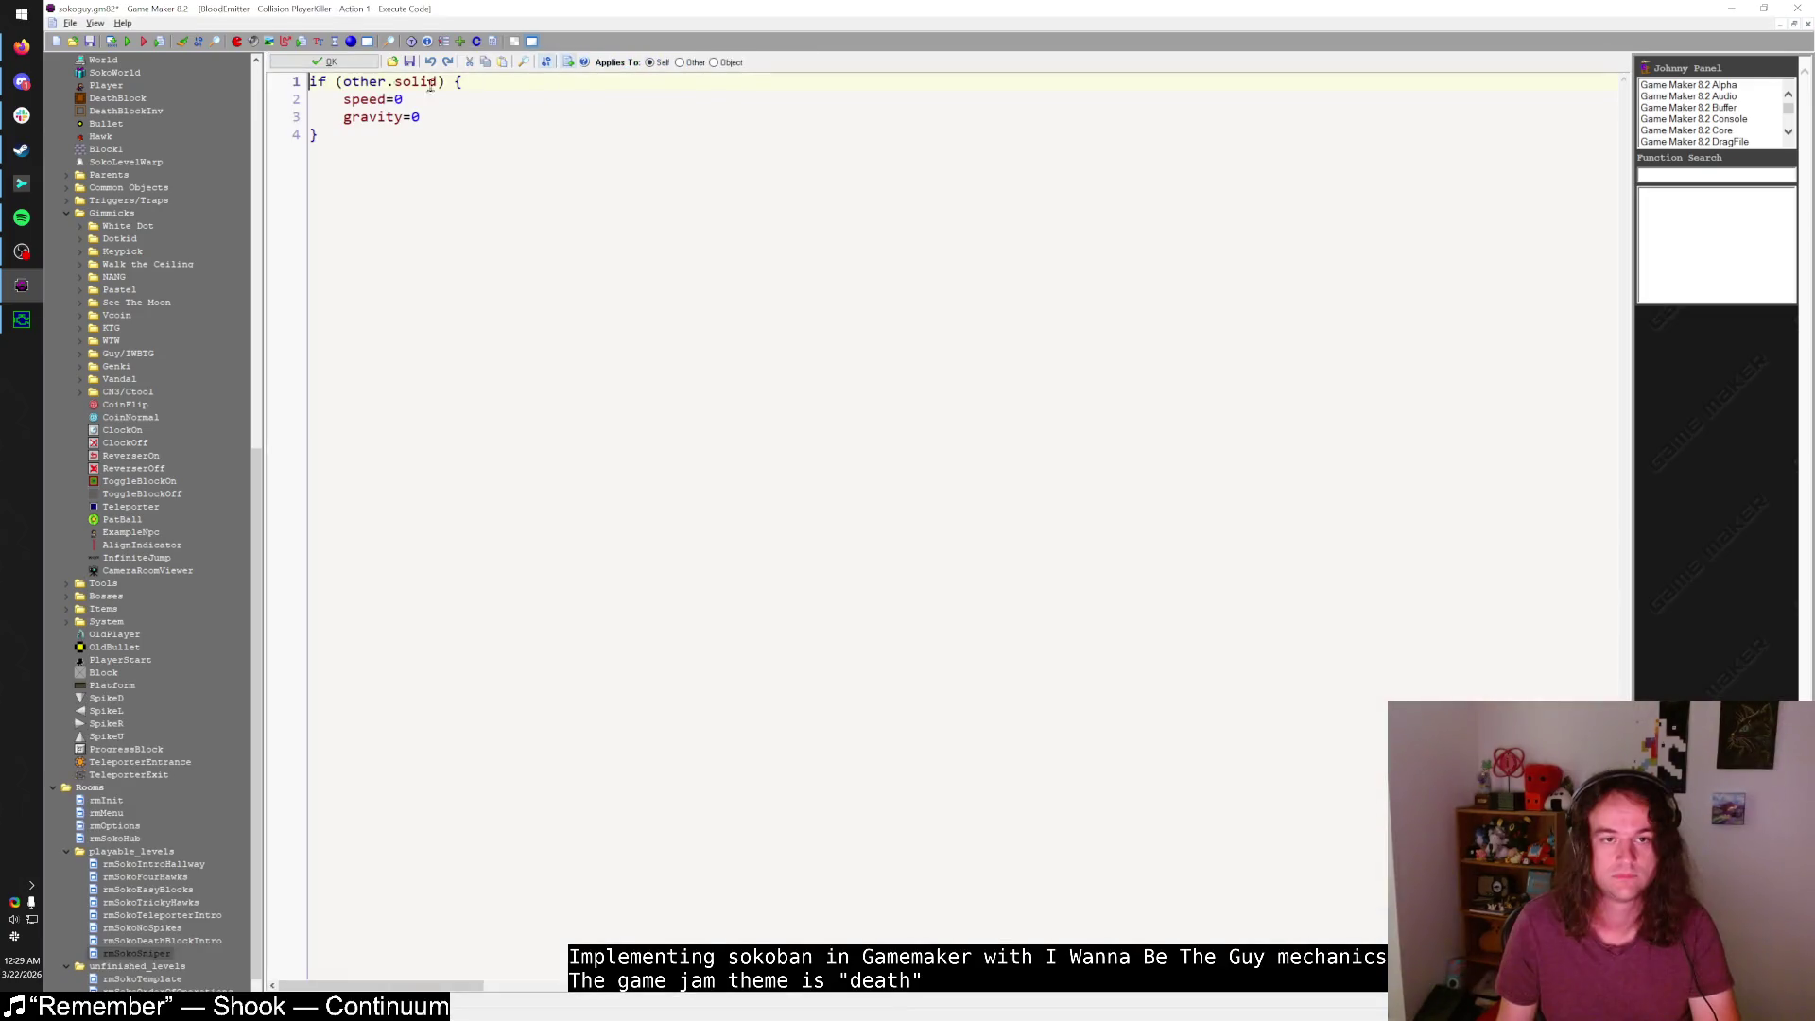
{"action": "left_click", "coordinate": [314, 66]}
{"action": "left_click", "coordinate": [352, 287]}
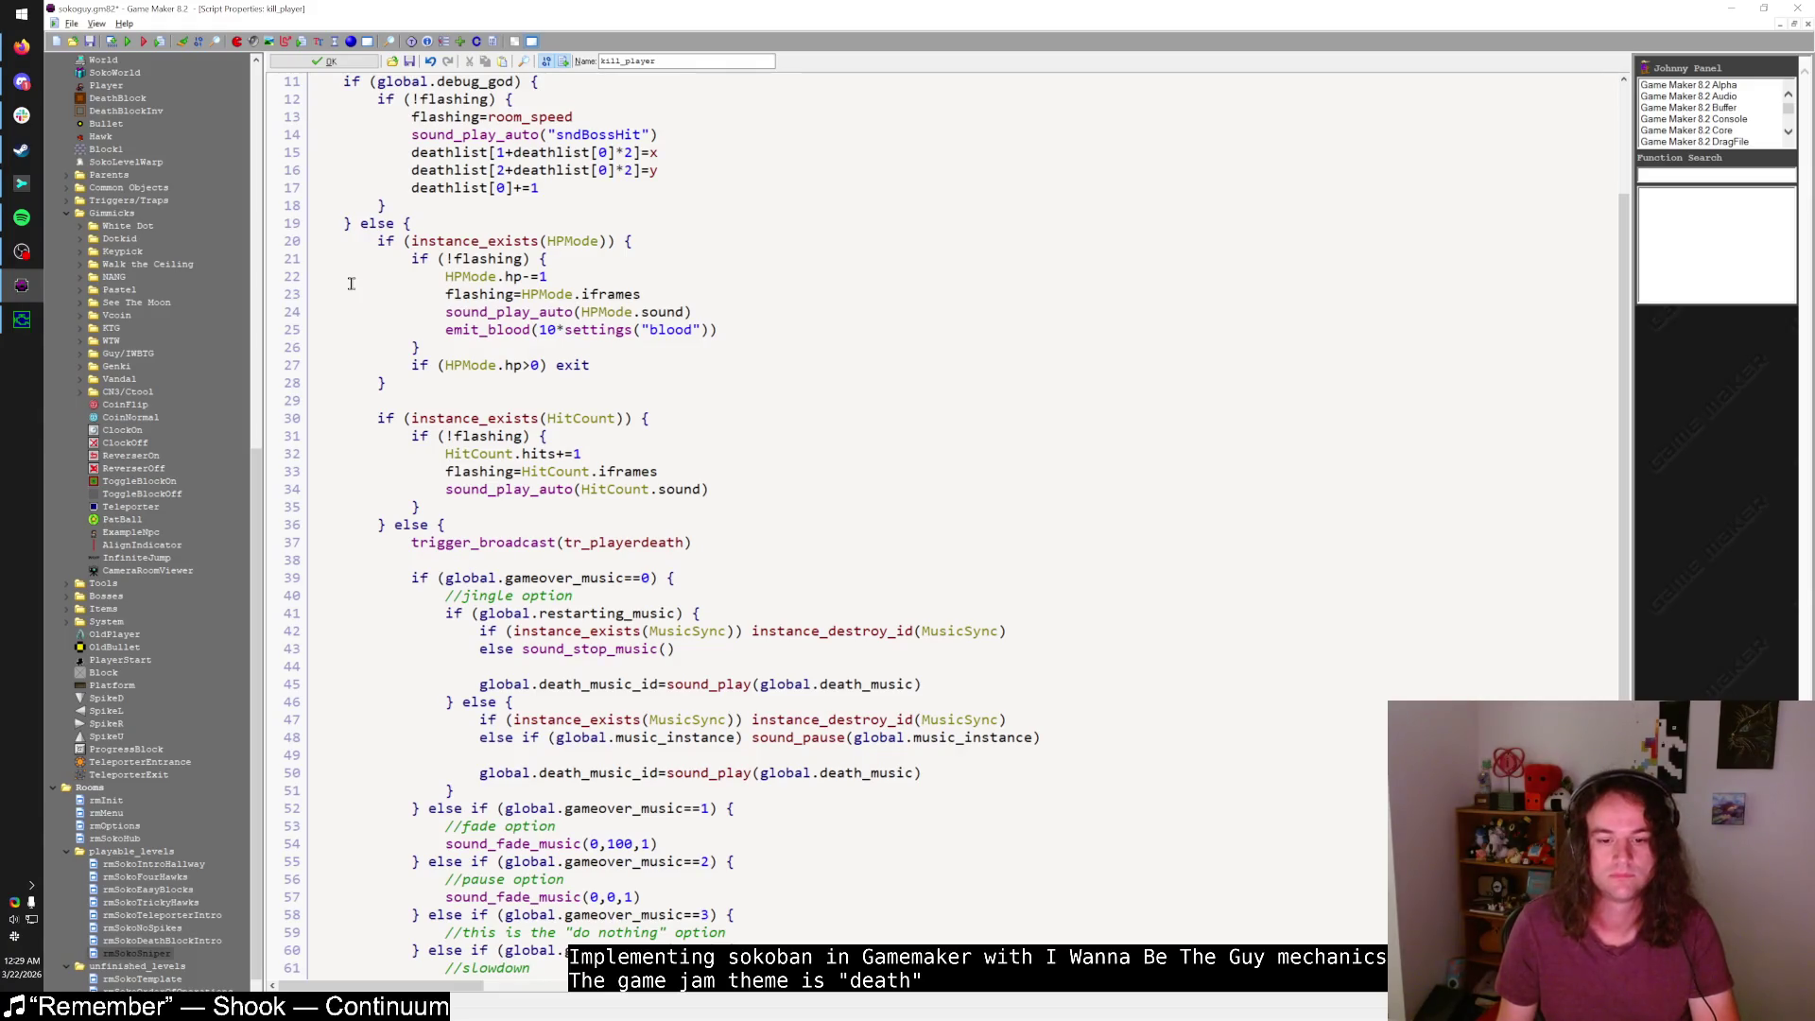
Look over and close the kill_player script, then return to the paused Sokoguy game
{"action": "scroll", "coordinate": [434, 382], "scroll_direction": "up", "scroll_amount": 4}
{"action": "scroll", "coordinate": [438, 375], "scroll_direction": "down", "scroll_amount": 5}
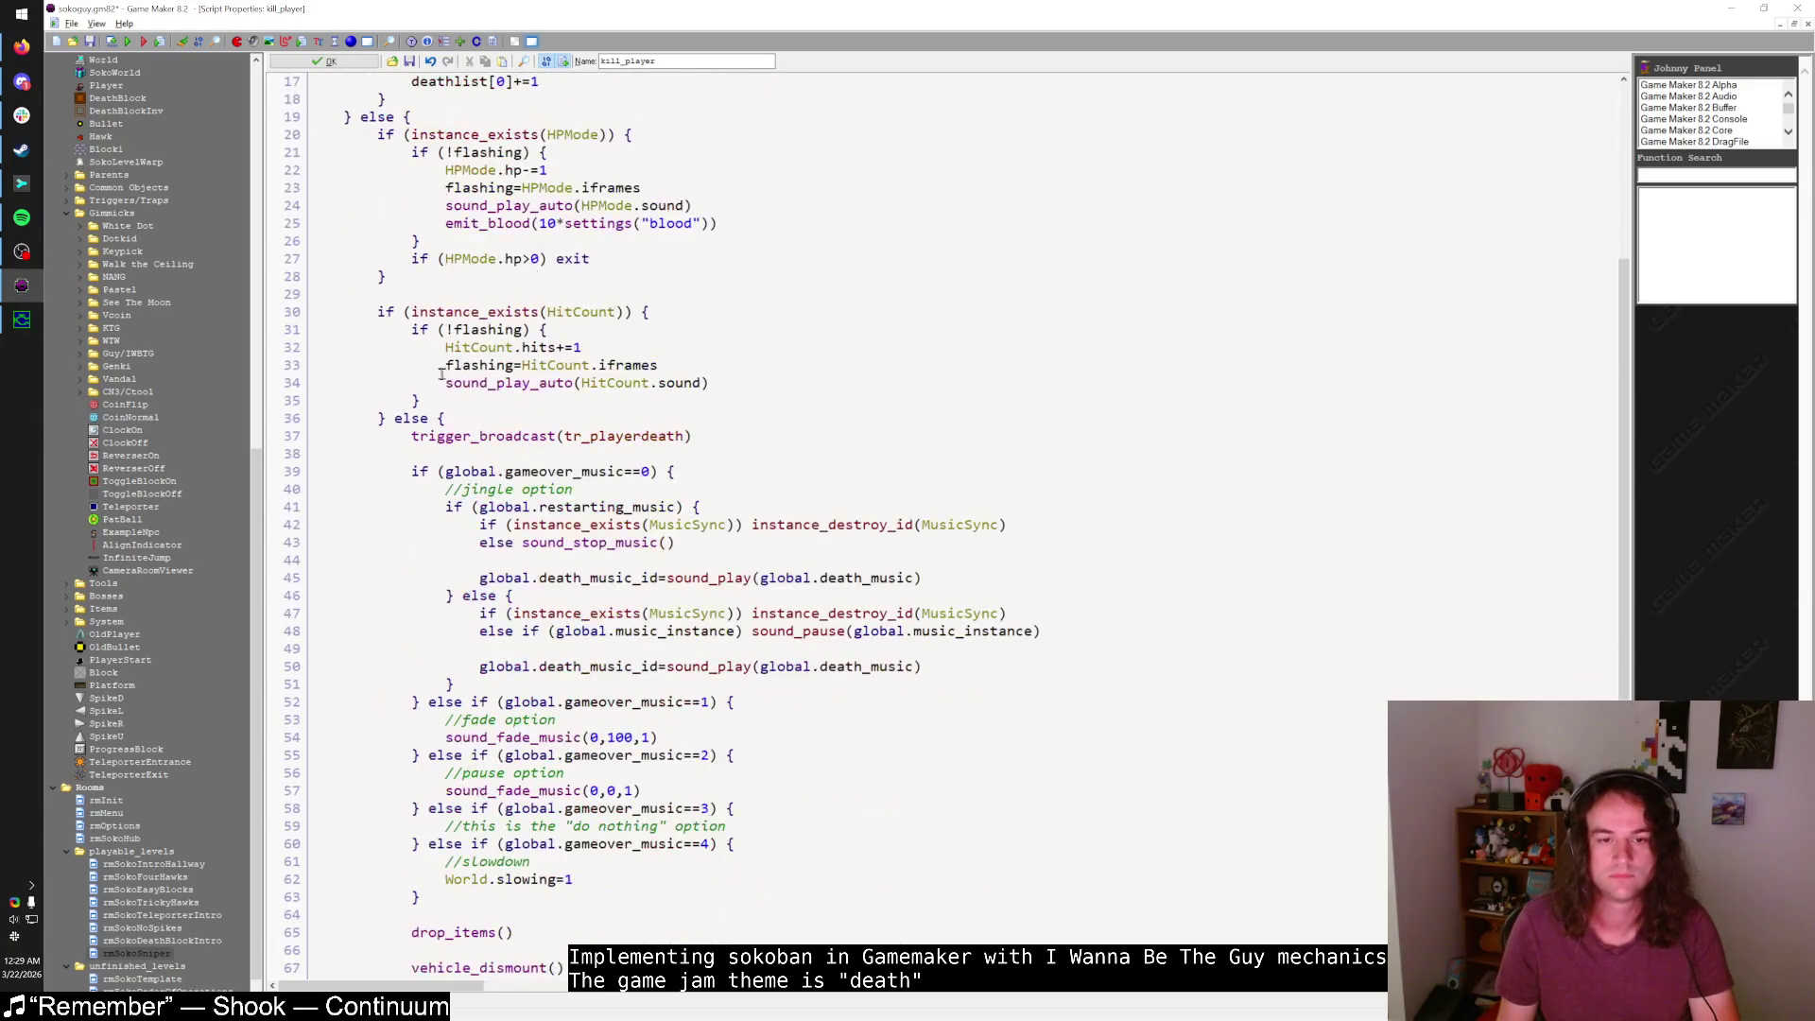
{"action": "scroll", "coordinate": [441, 375], "scroll_direction": "up", "scroll_amount": 5}
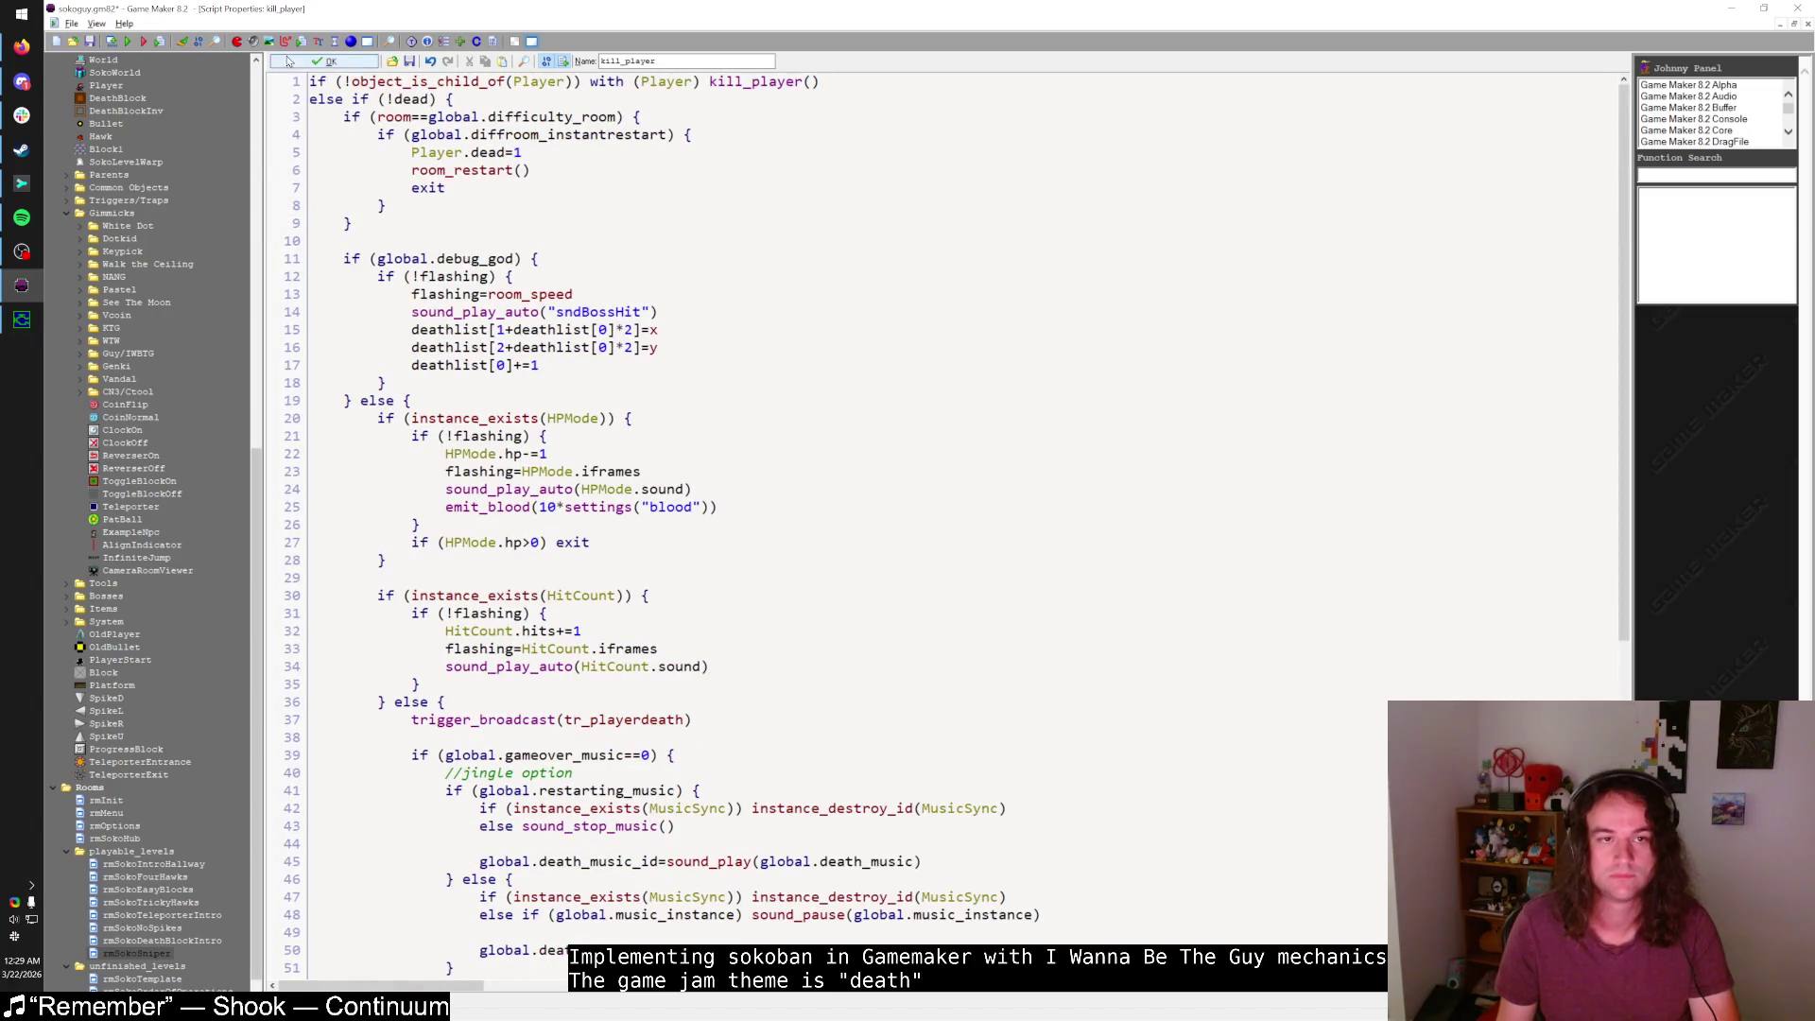
{"action": "left_click", "coordinate": [324, 60]}
{"action": "left_click", "coordinate": [31, 323]}
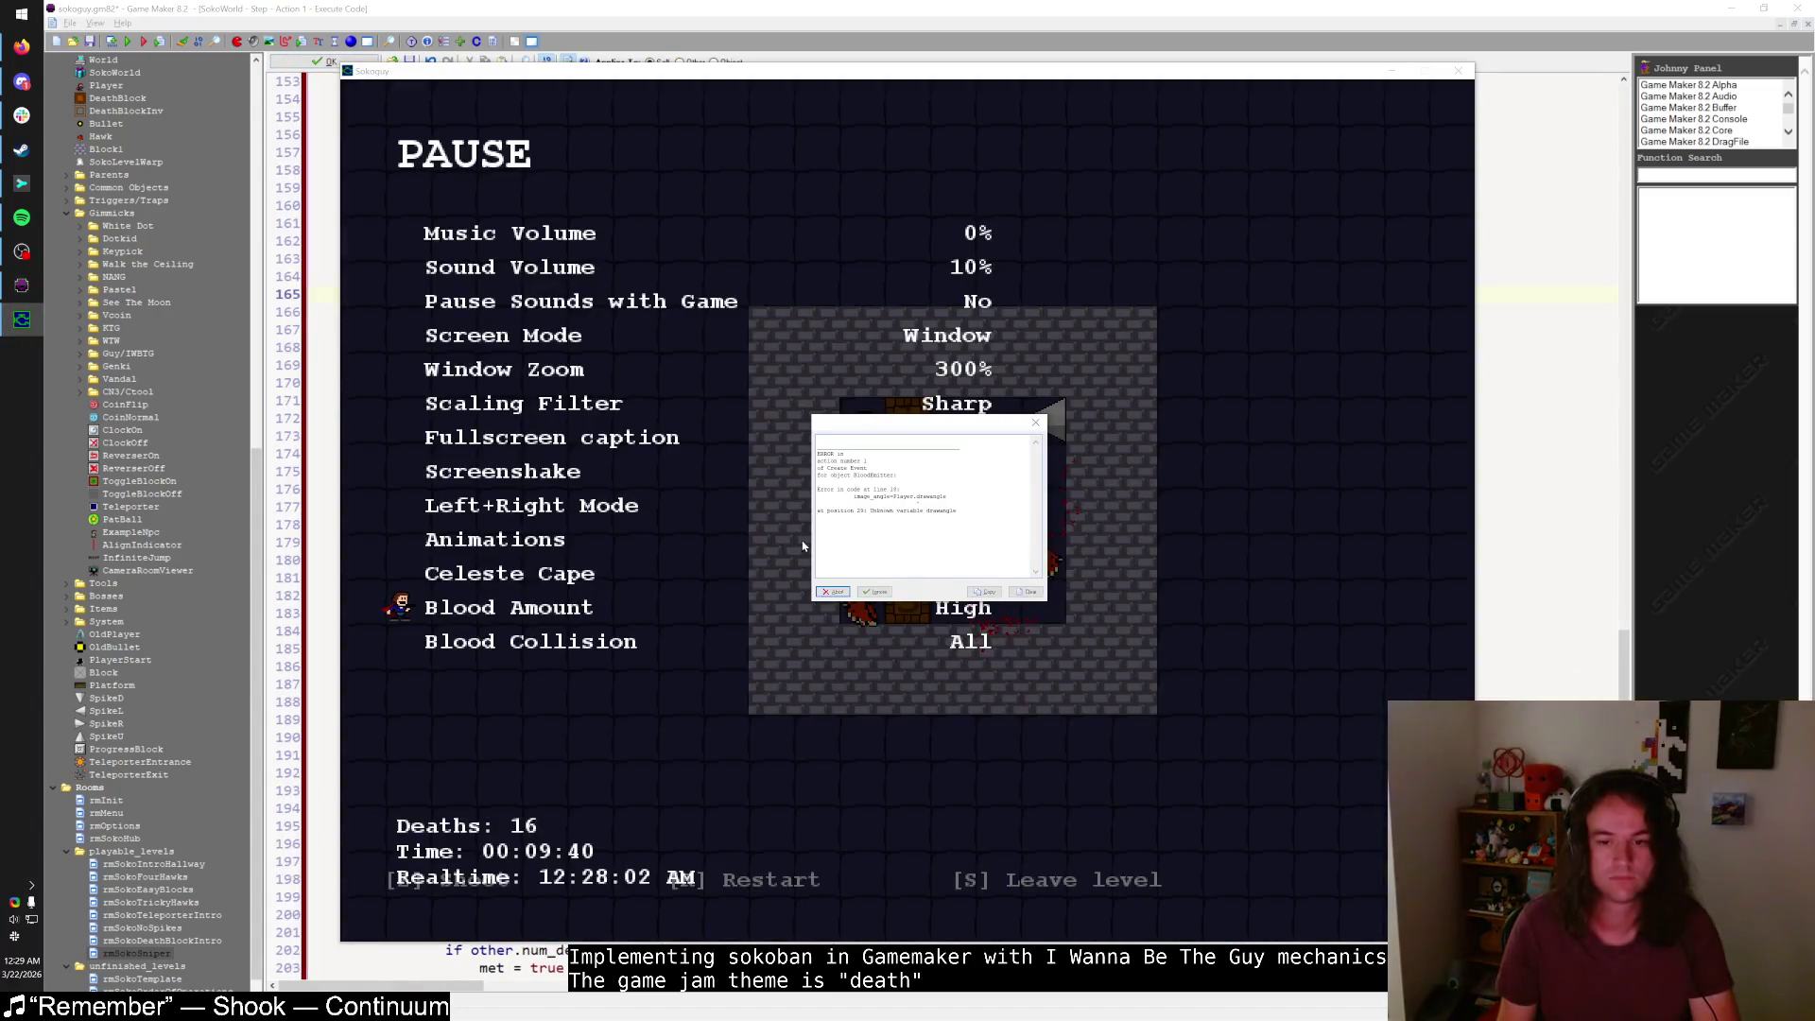
Abort the errored game and launch a fresh test build of Sokoguy
{"action": "left_click", "coordinate": [832, 592]}
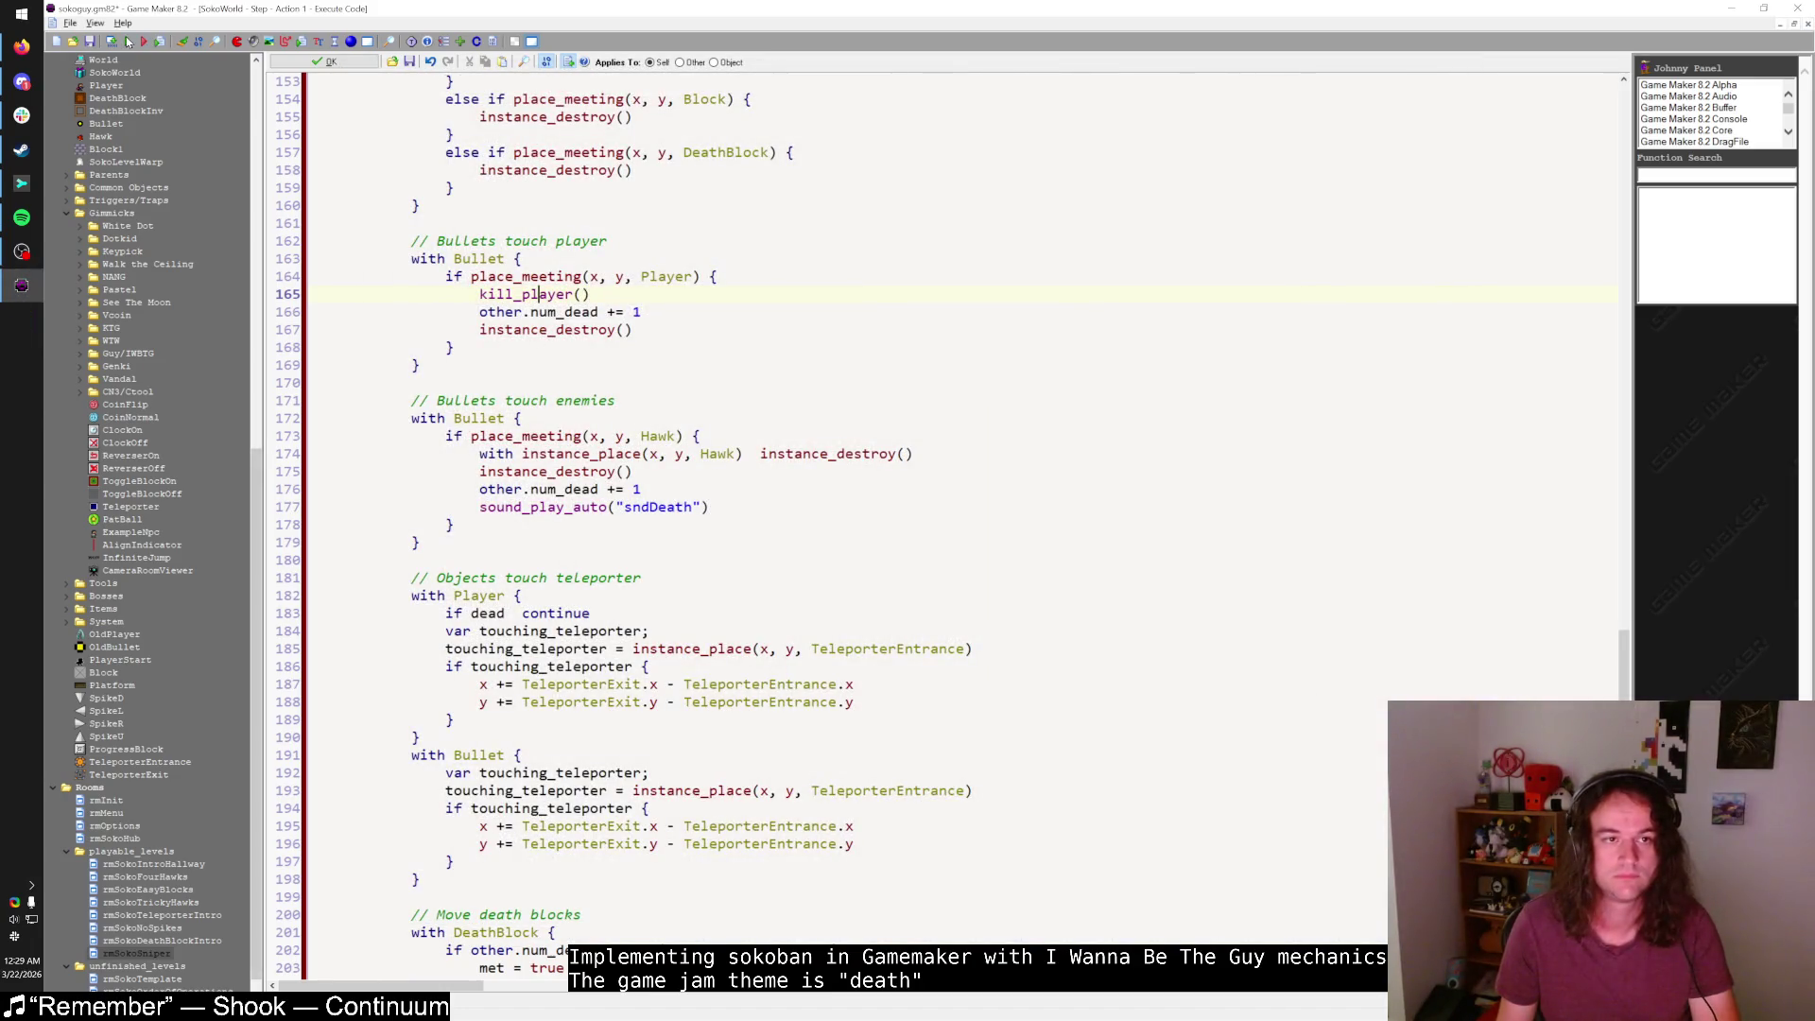
{"action": "left_click", "coordinate": [129, 44]}
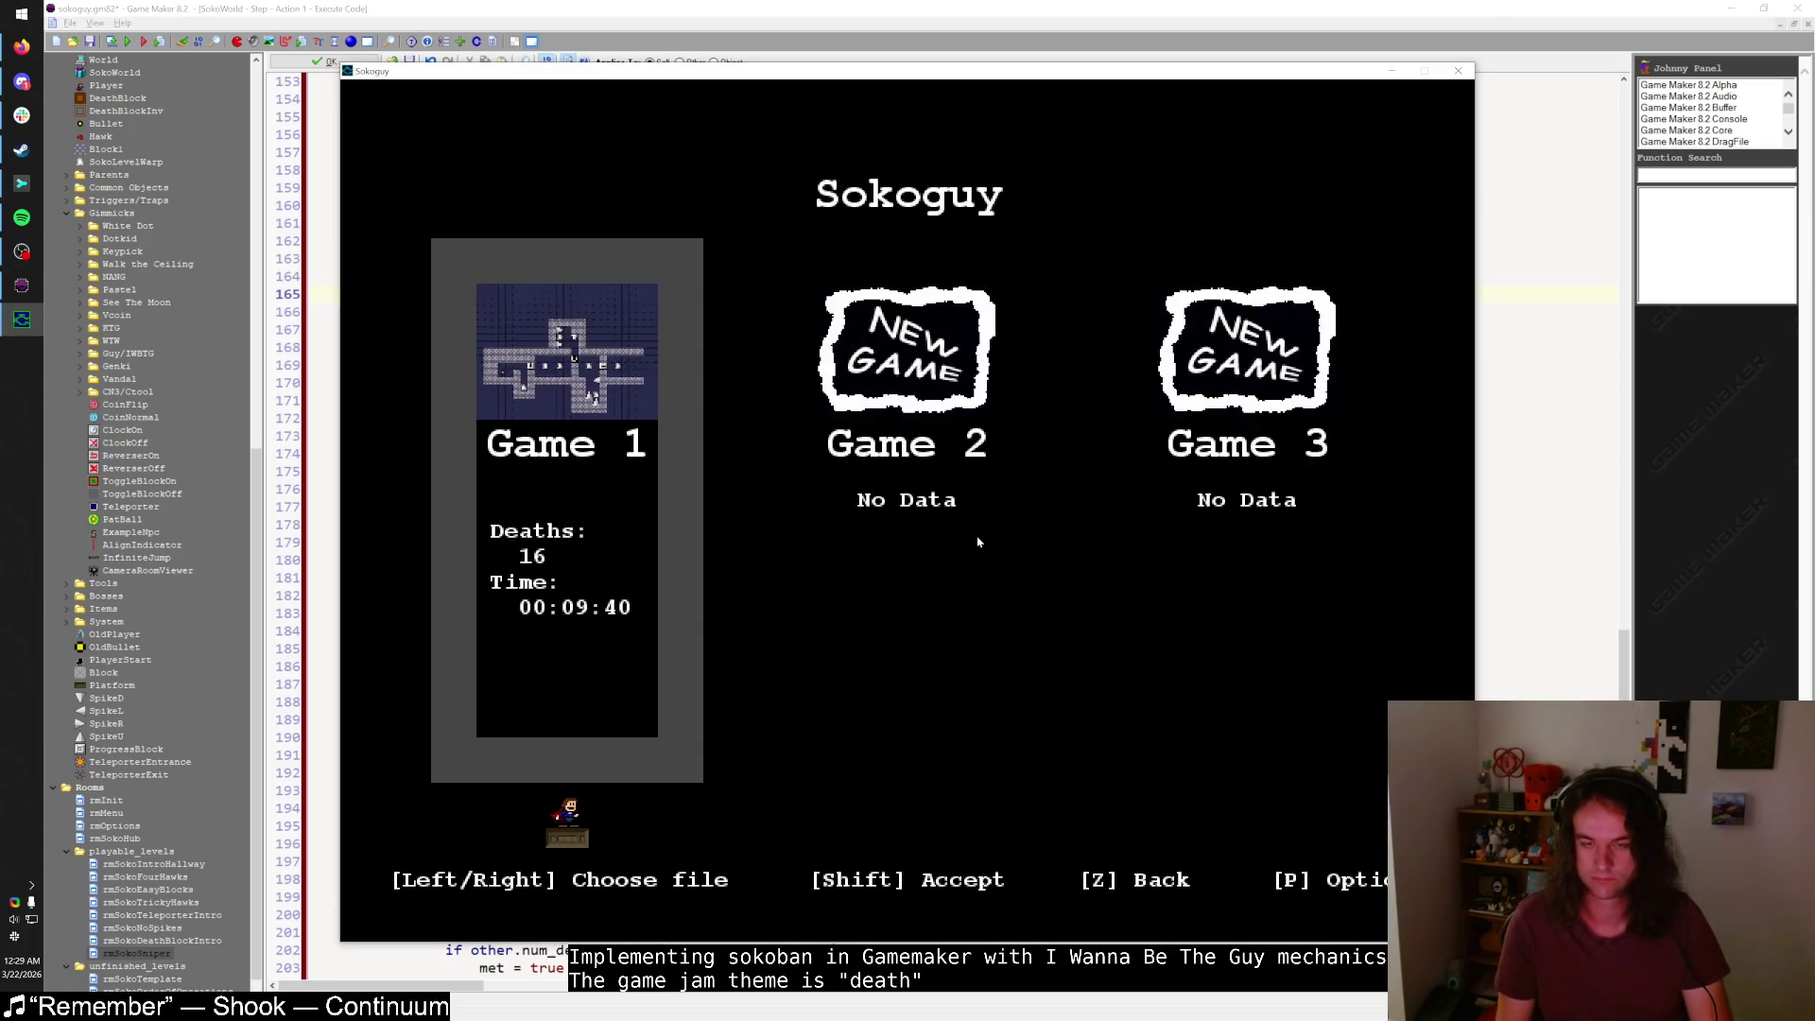
In the game's Options, cycle Blood Amount through Off, Low and Normal, ending on High
{"action": "key", "text": "p"}
{"action": "key", "text": "Down"}
{"action": "key", "text": "Down"}
{"action": "key", "text": "Down"}
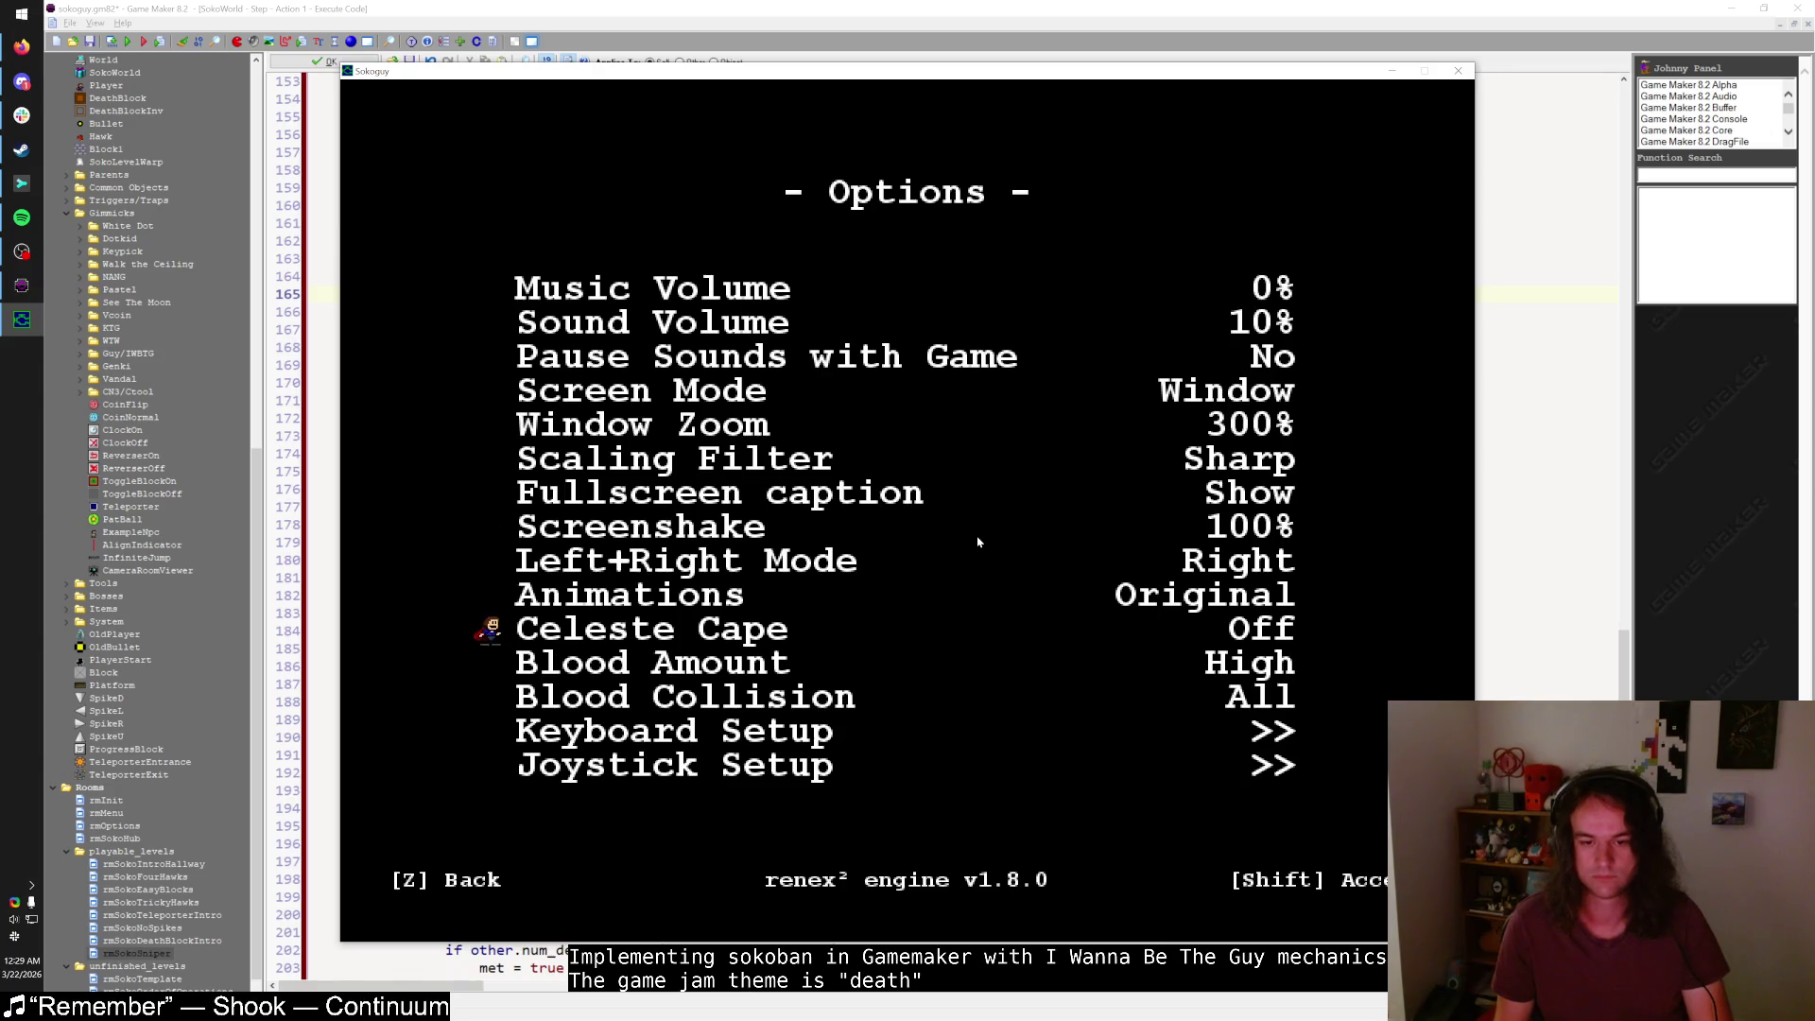
{"action": "key", "text": "Left"}
{"action": "key", "text": "Left"}
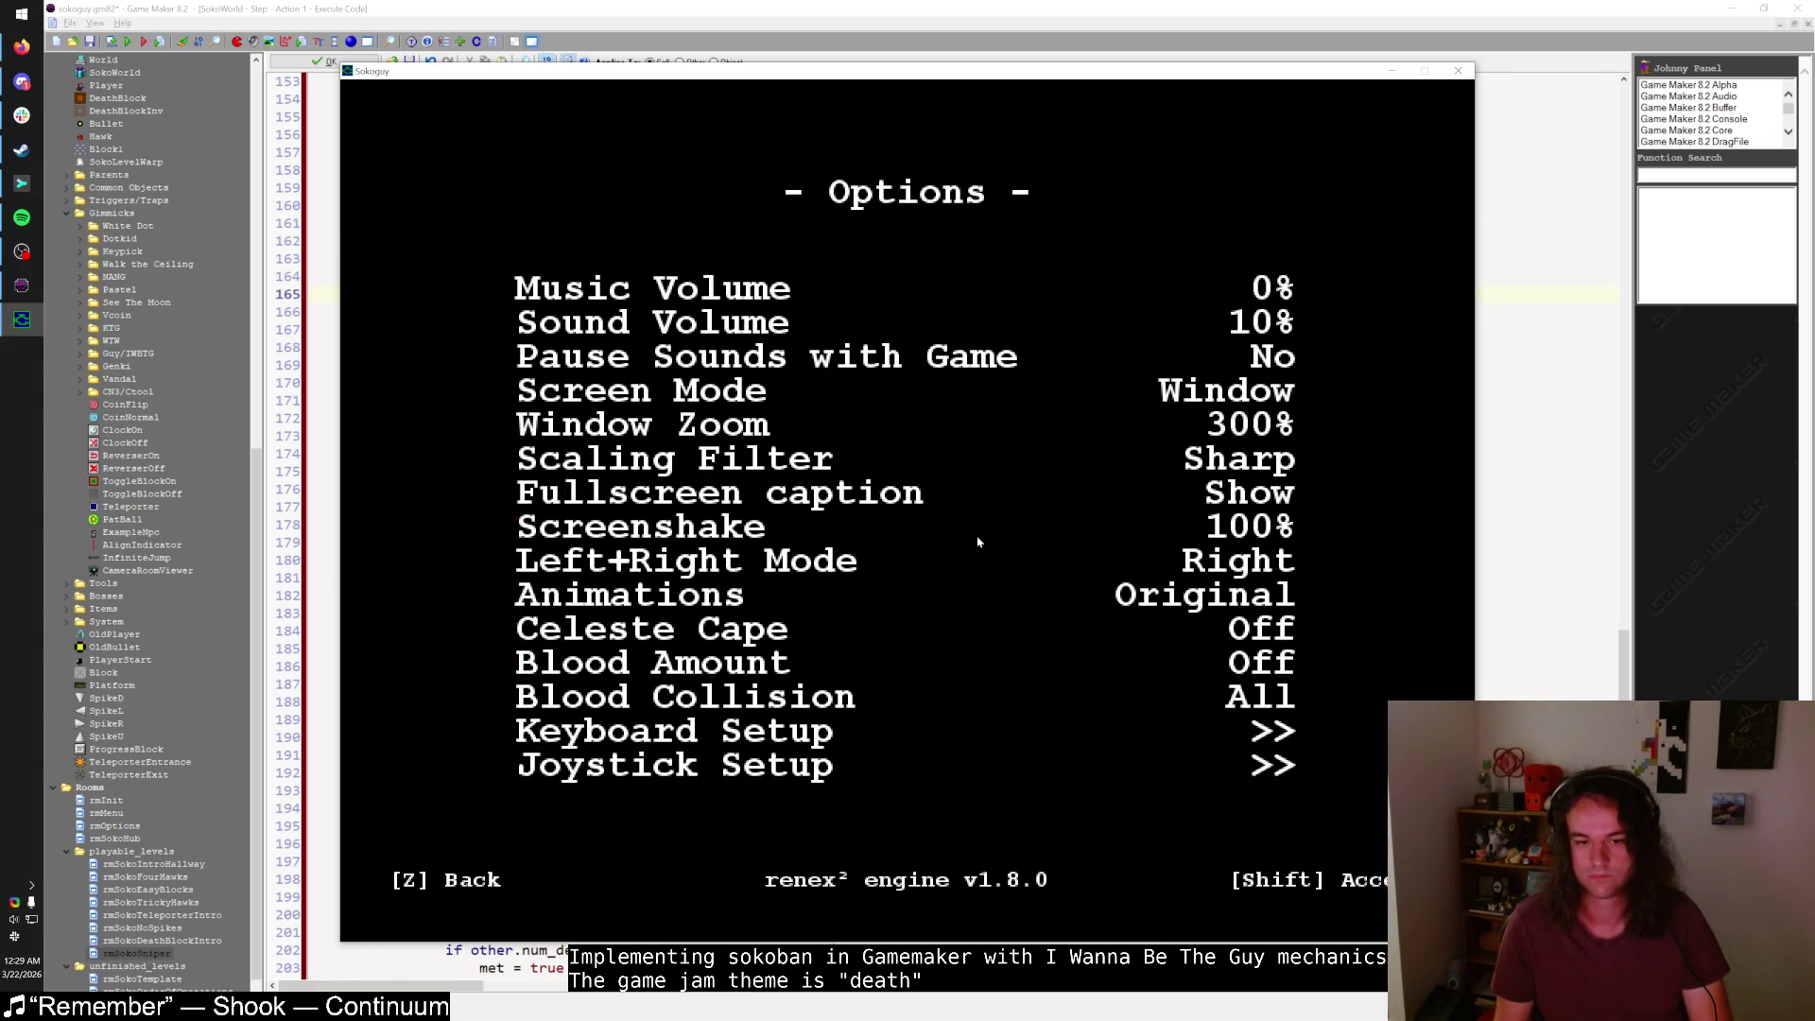
{"action": "key", "text": "Right"}
{"action": "key", "text": "Left"}
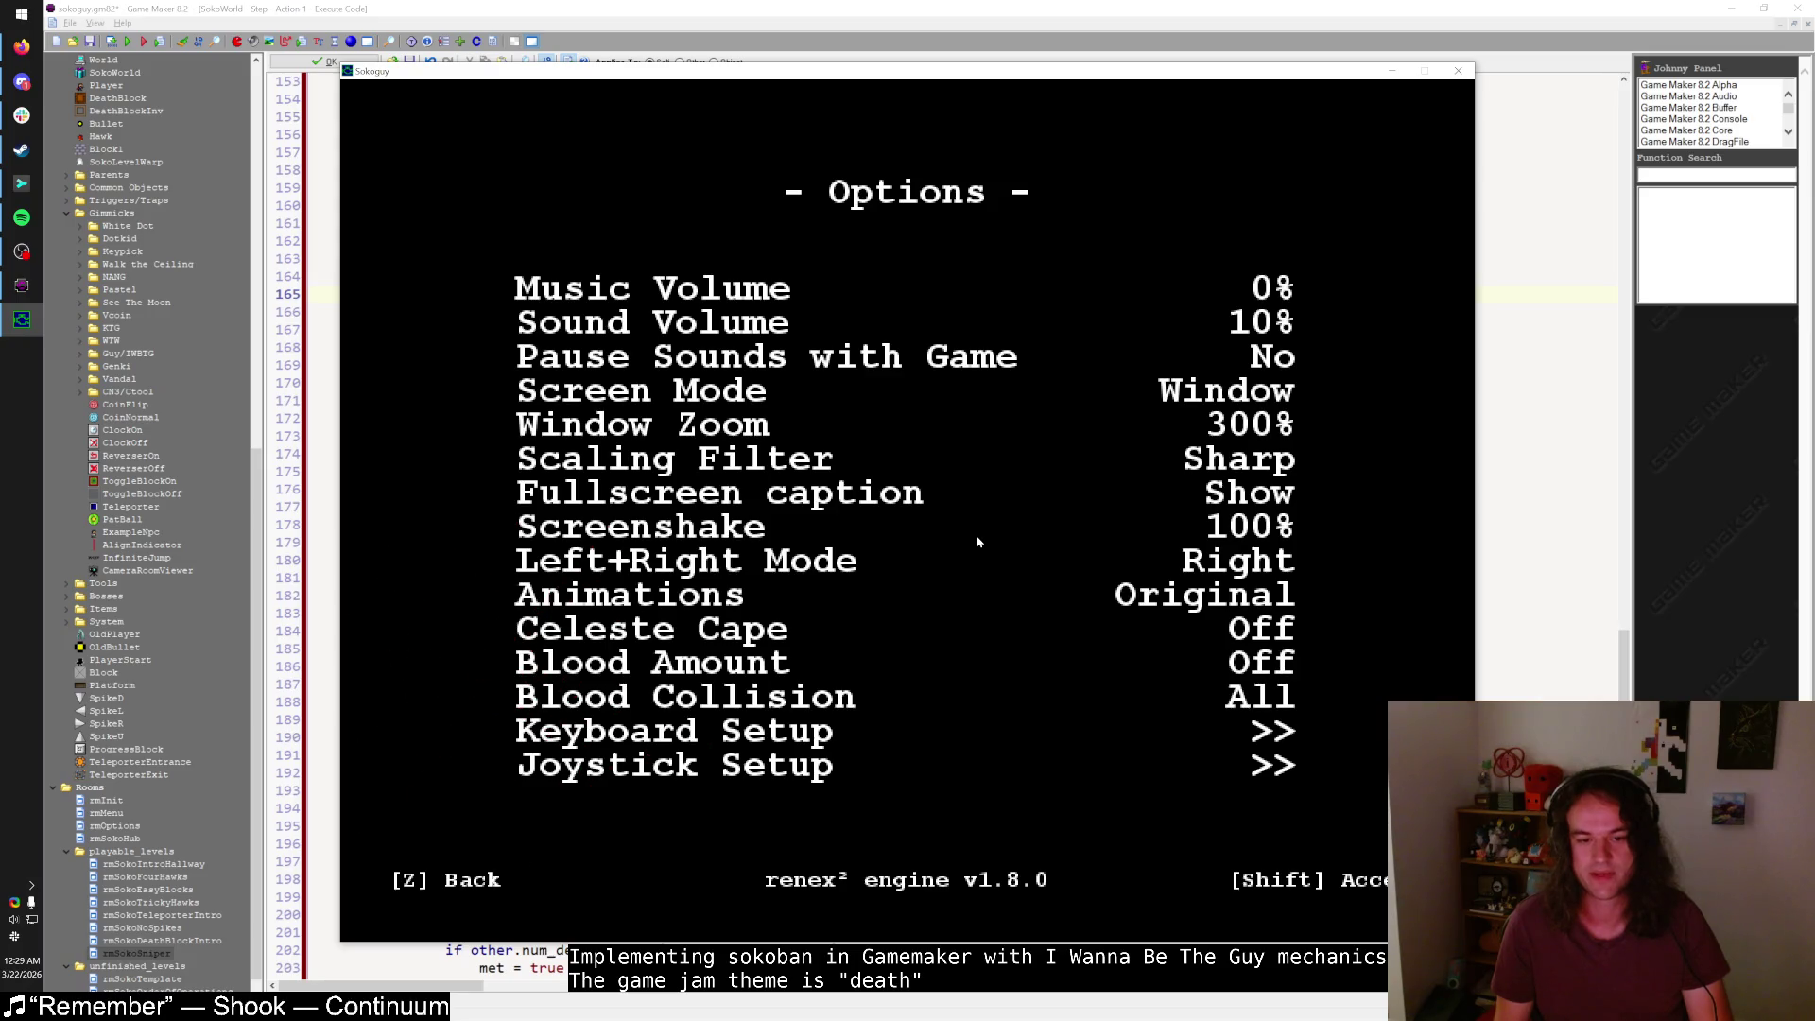
{"action": "key", "text": "Right"}
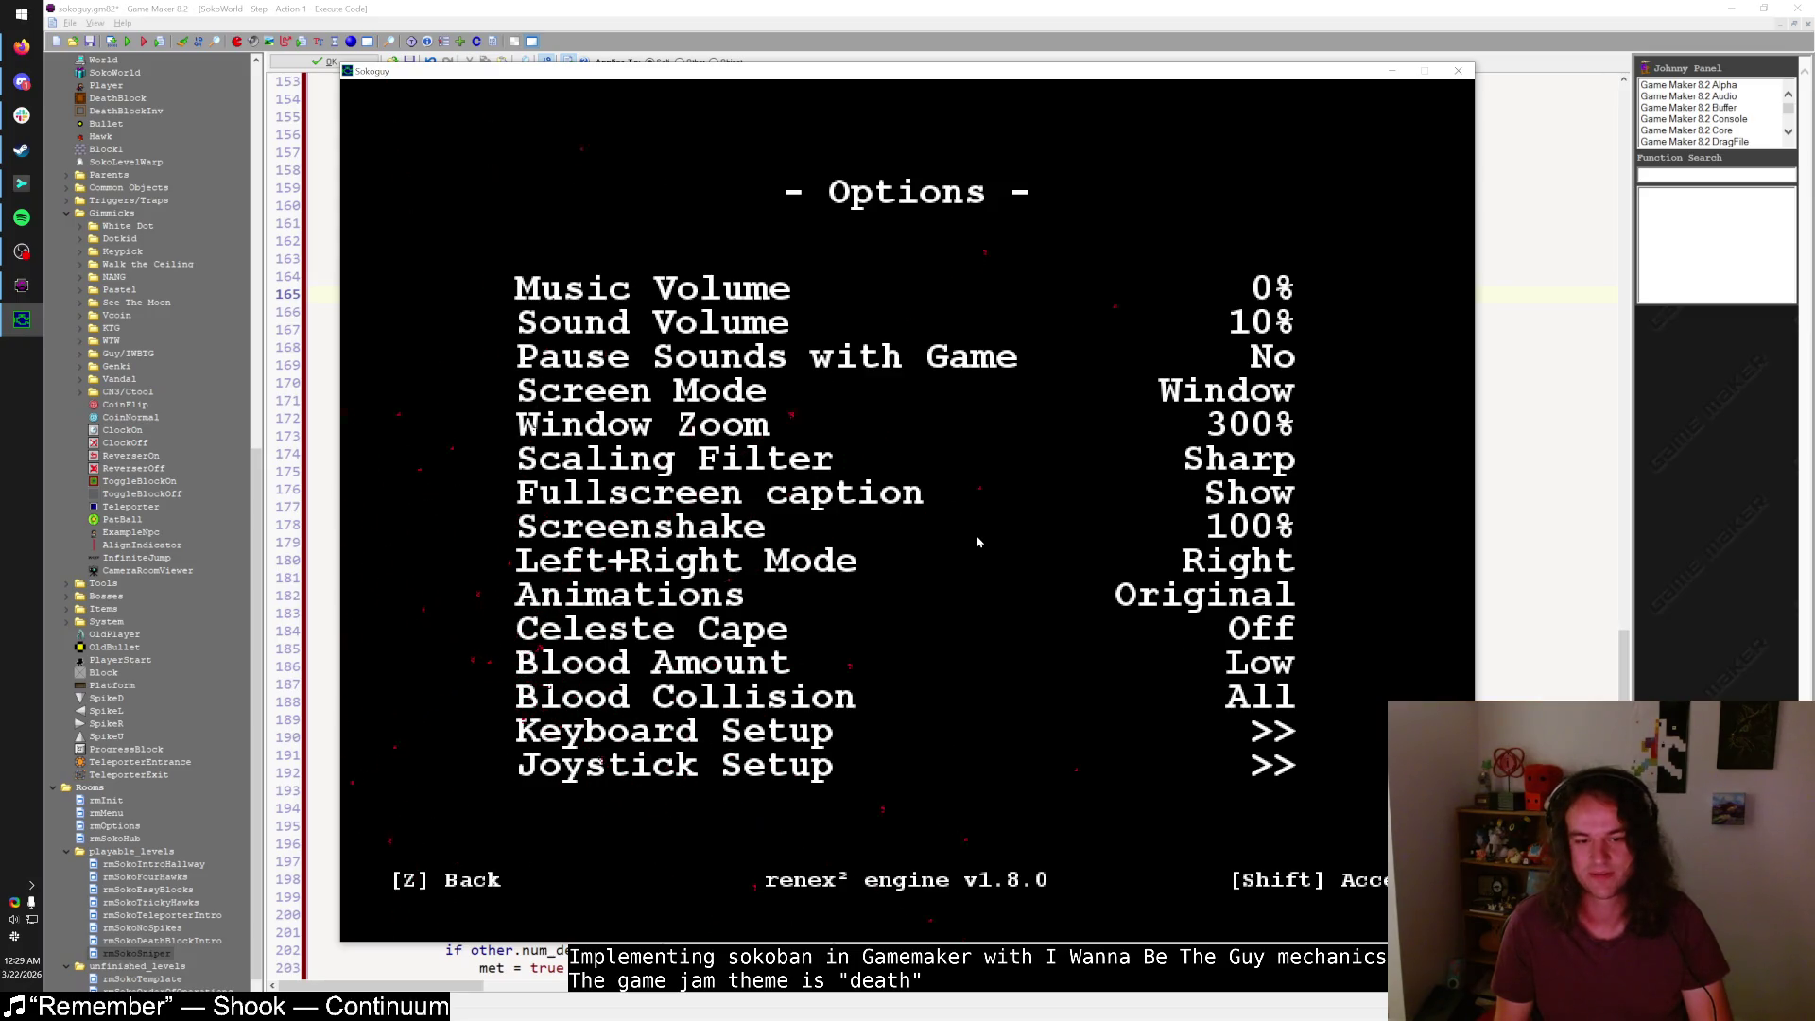
{"action": "key", "text": "Right"}
{"action": "key", "text": "Right"}
{"action": "key", "text": "Right"}
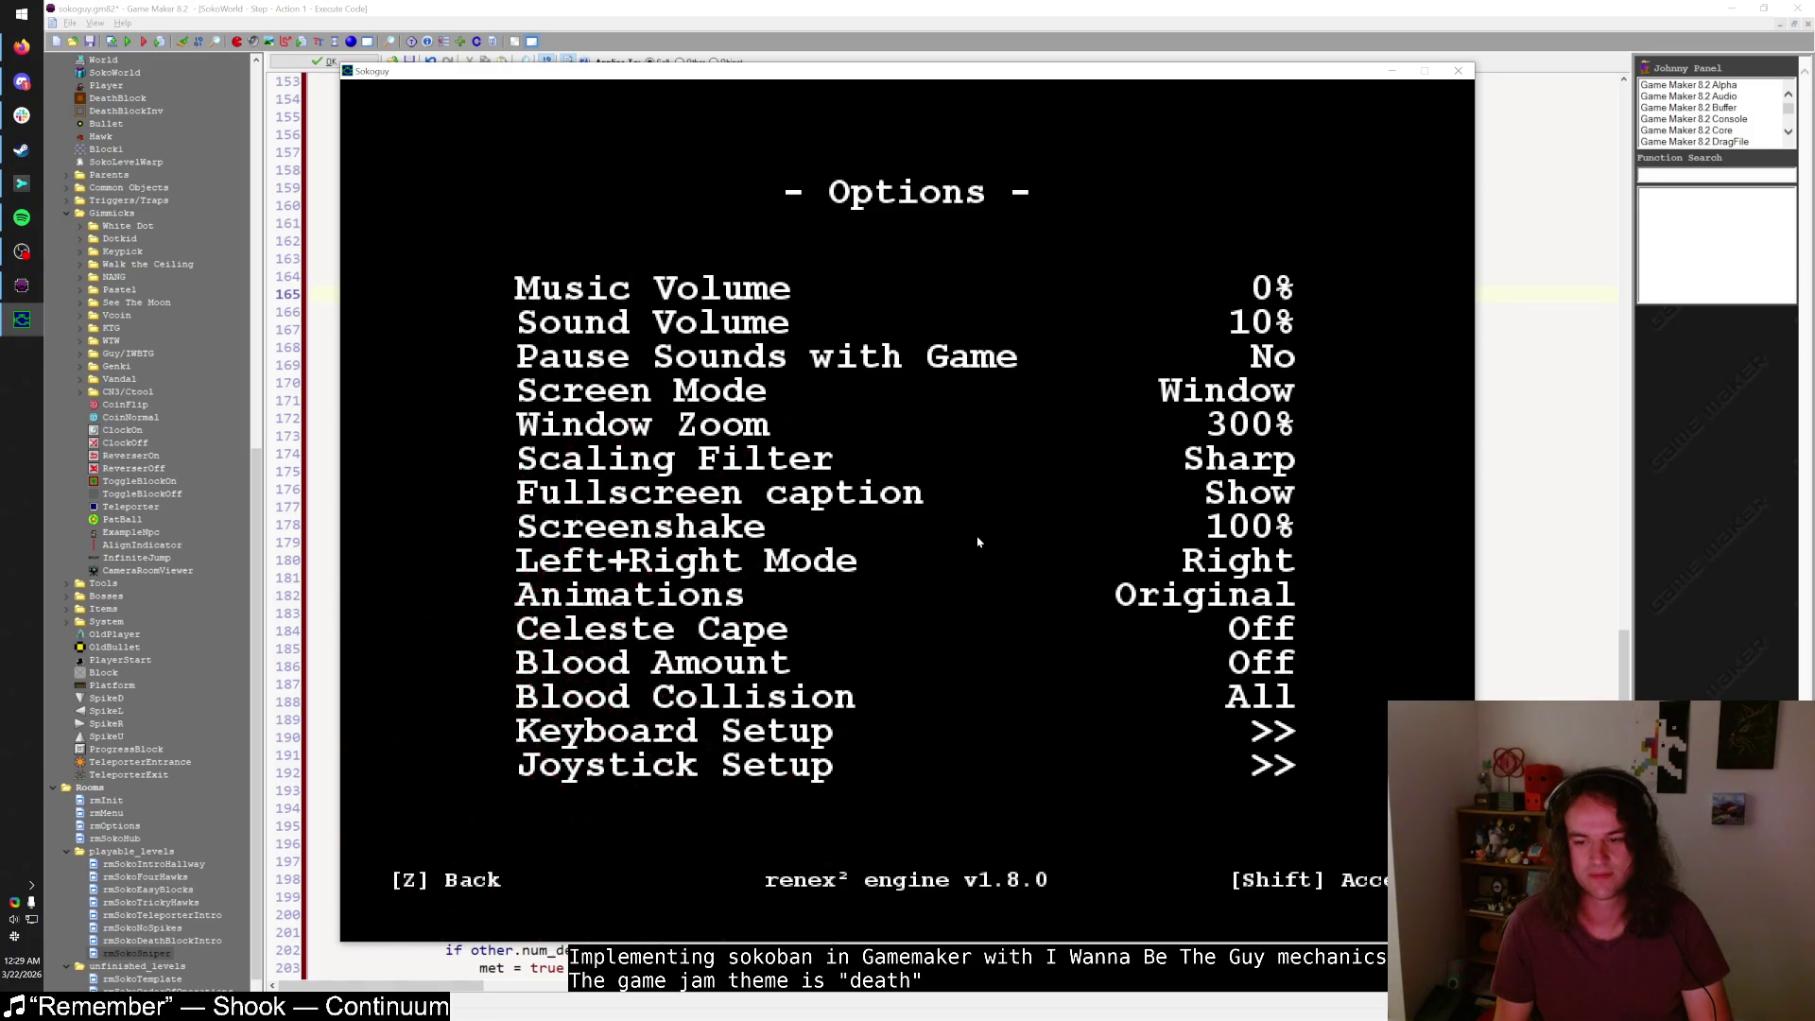
{"action": "key", "text": "Left"}
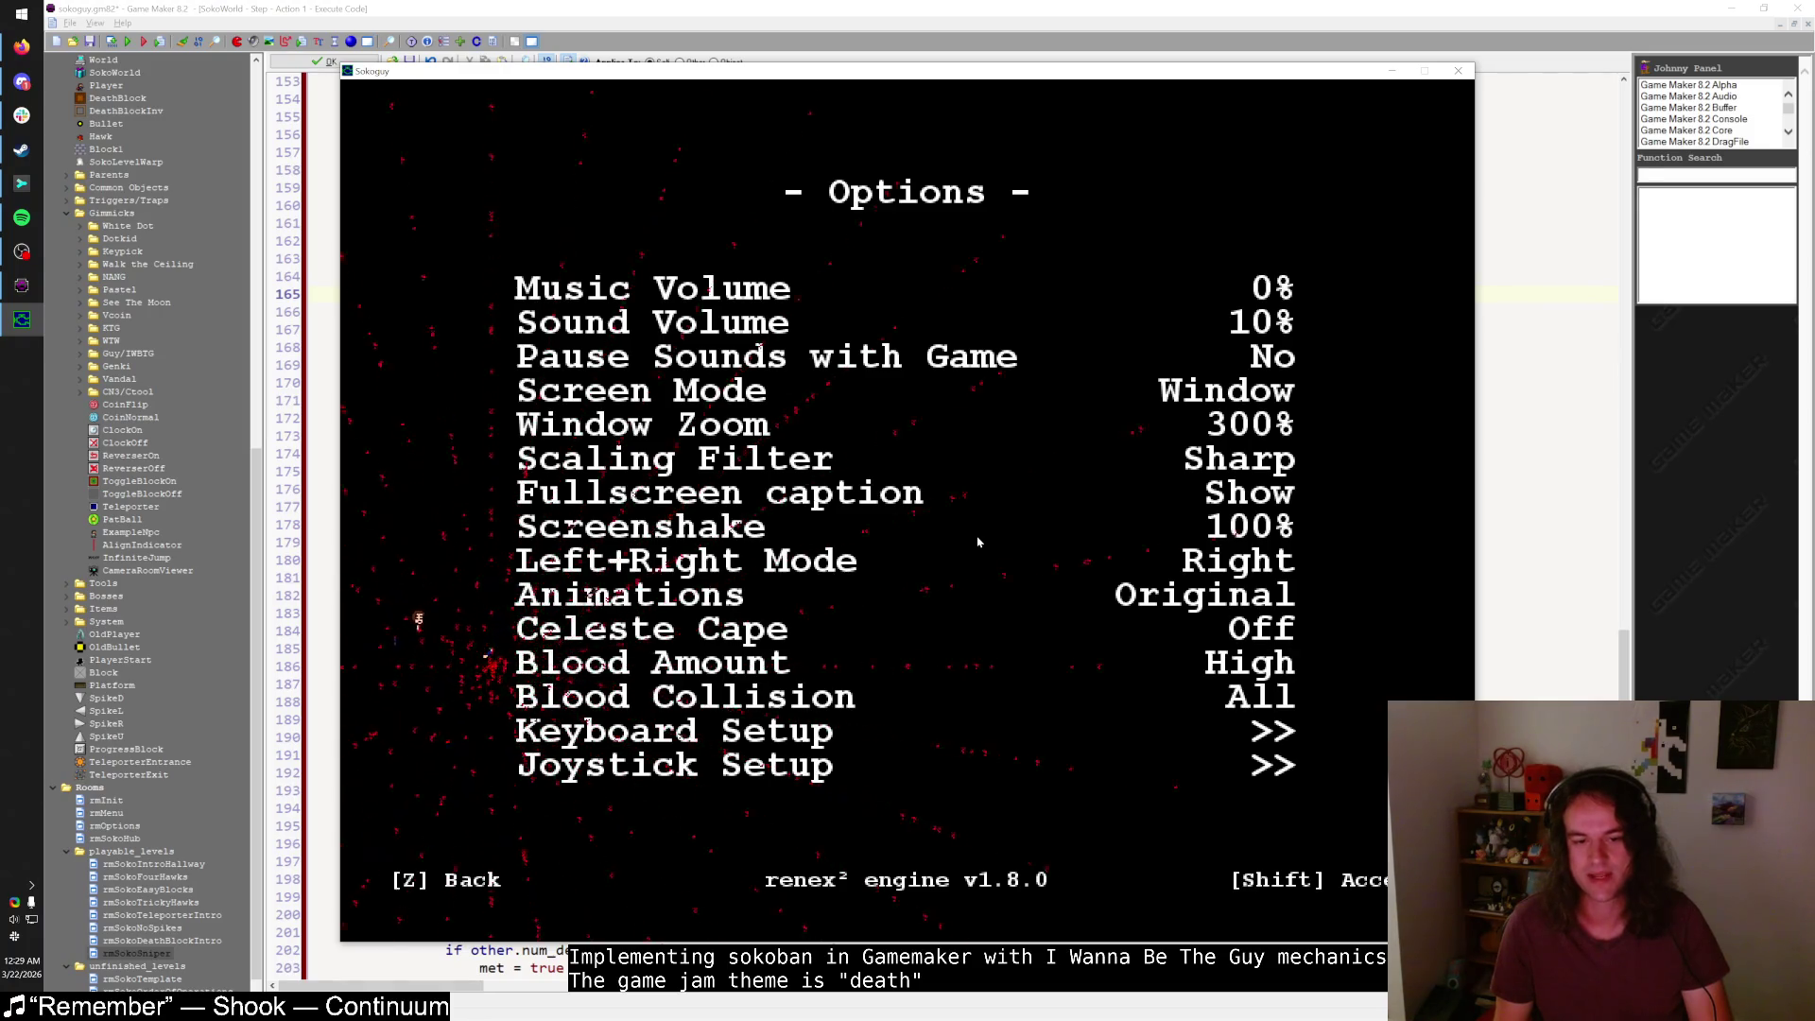
{"action": "key", "text": "Left"}
{"action": "key", "text": "Left"}
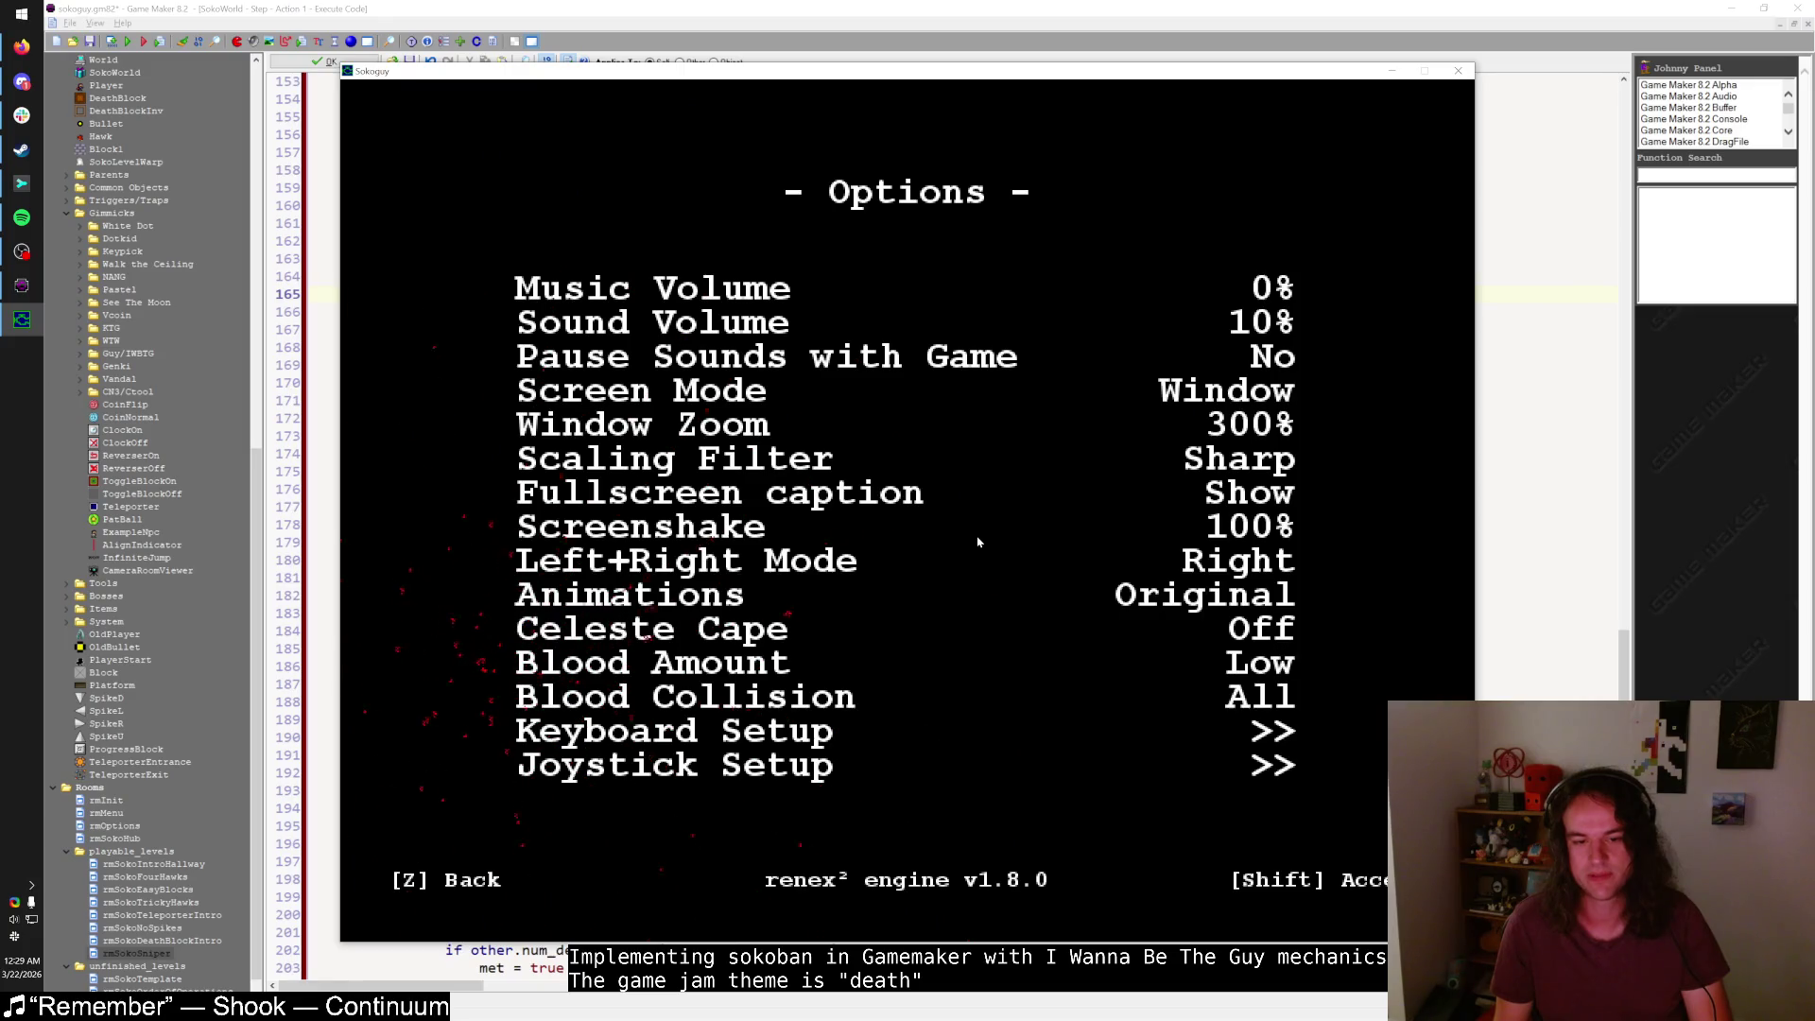
{"action": "key", "text": "Right"}
{"action": "key", "text": "Left"}
{"action": "key", "text": "Right"}
{"action": "key", "text": "Right"}
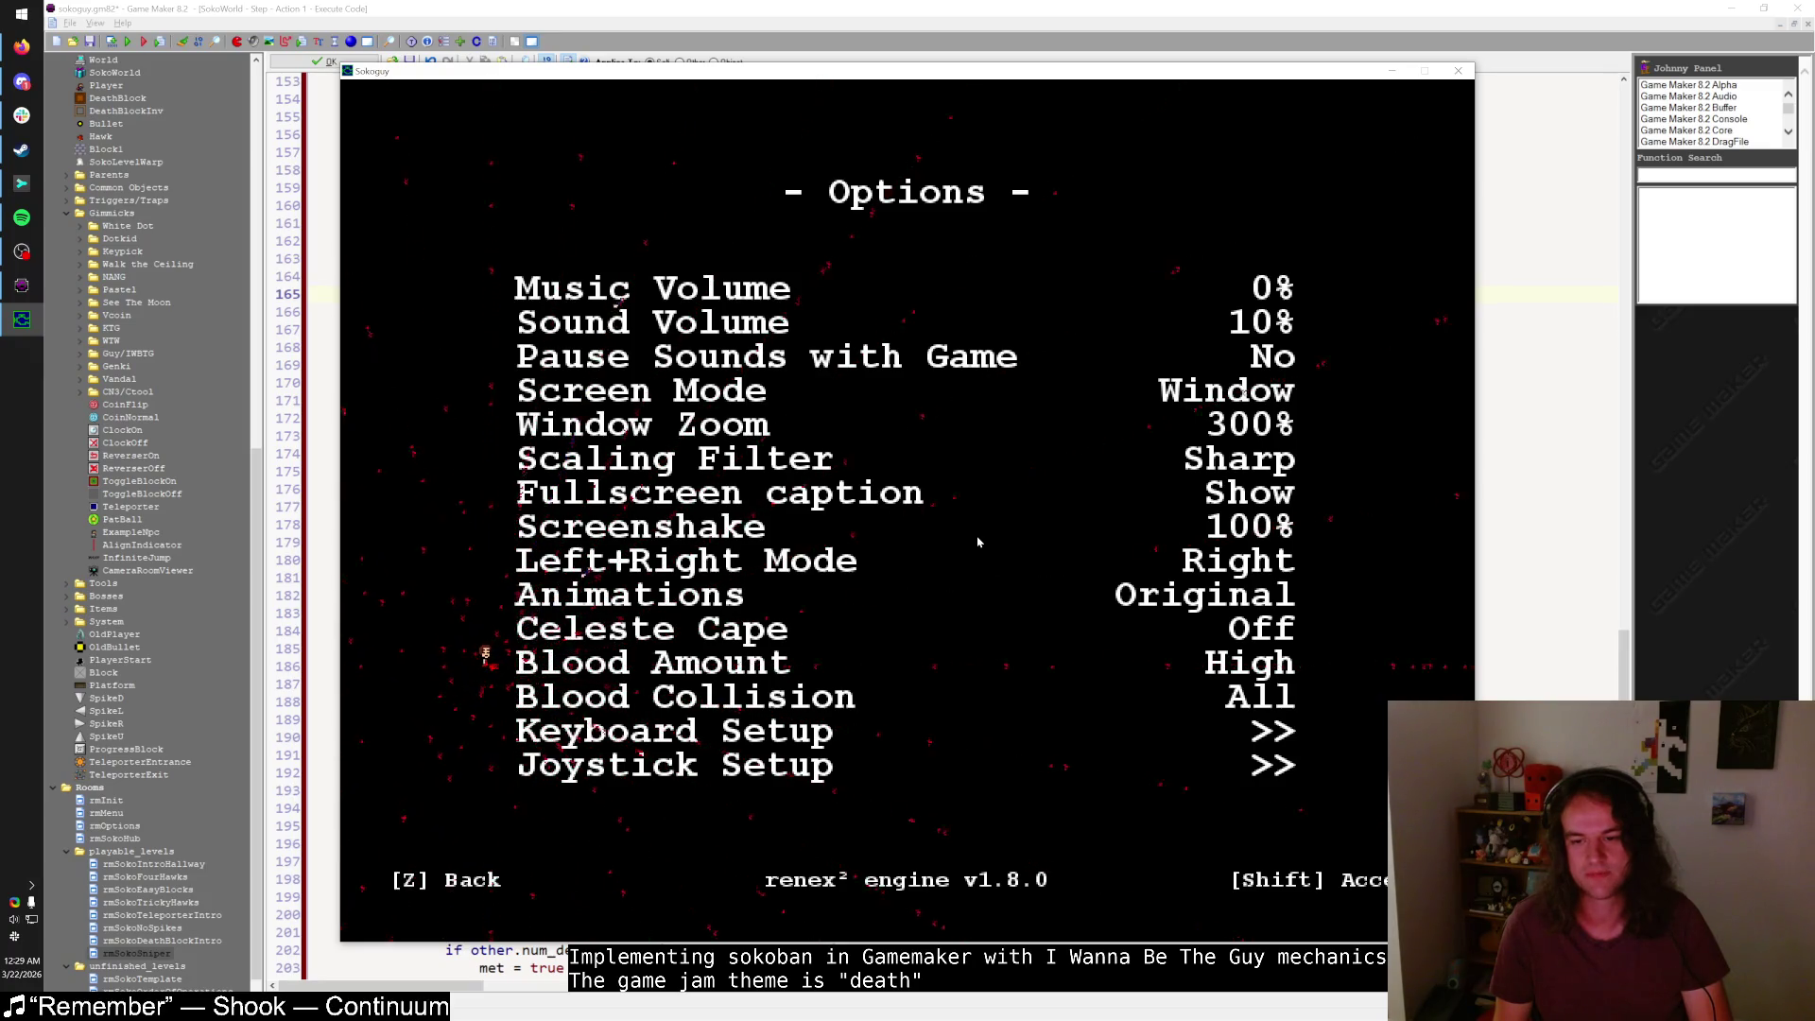
{"action": "key", "text": "Left"}
{"action": "key", "text": "Left"}
Exit the test game, briefly open the Blood object, then close it and SokoWorld's Step code
{"action": "key", "text": "z"}
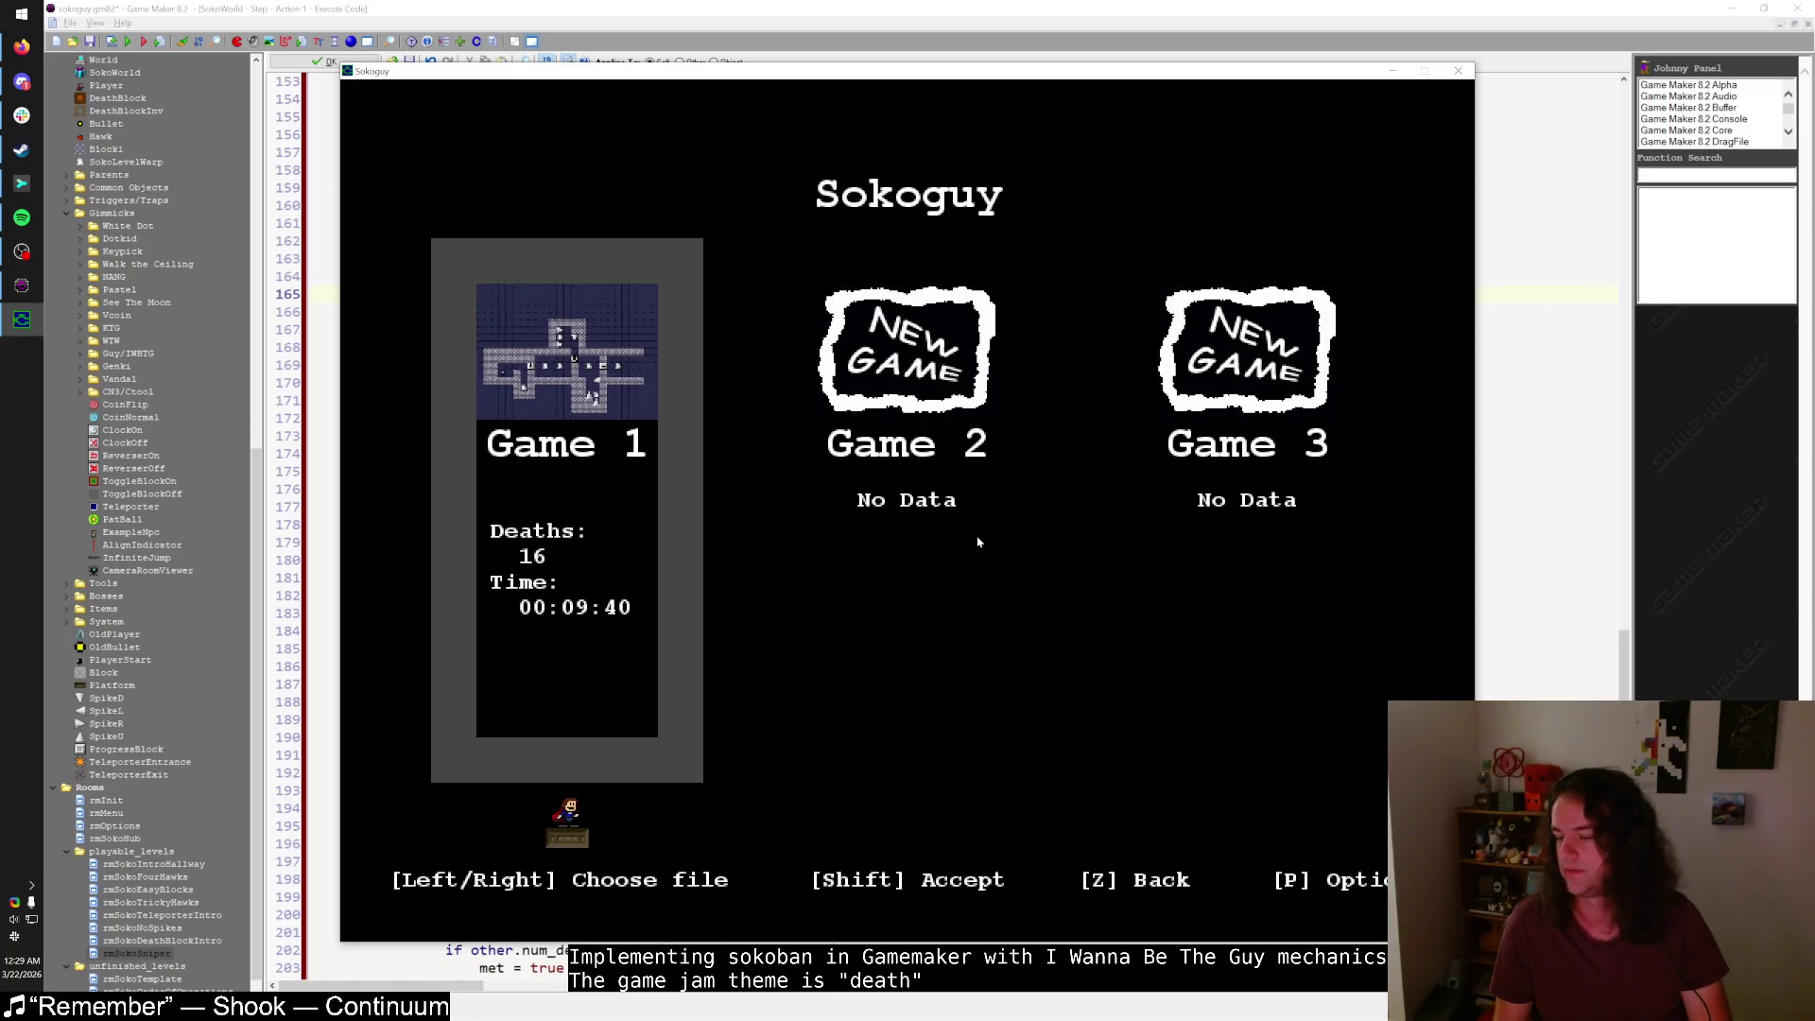
{"action": "key", "text": "Escape"}
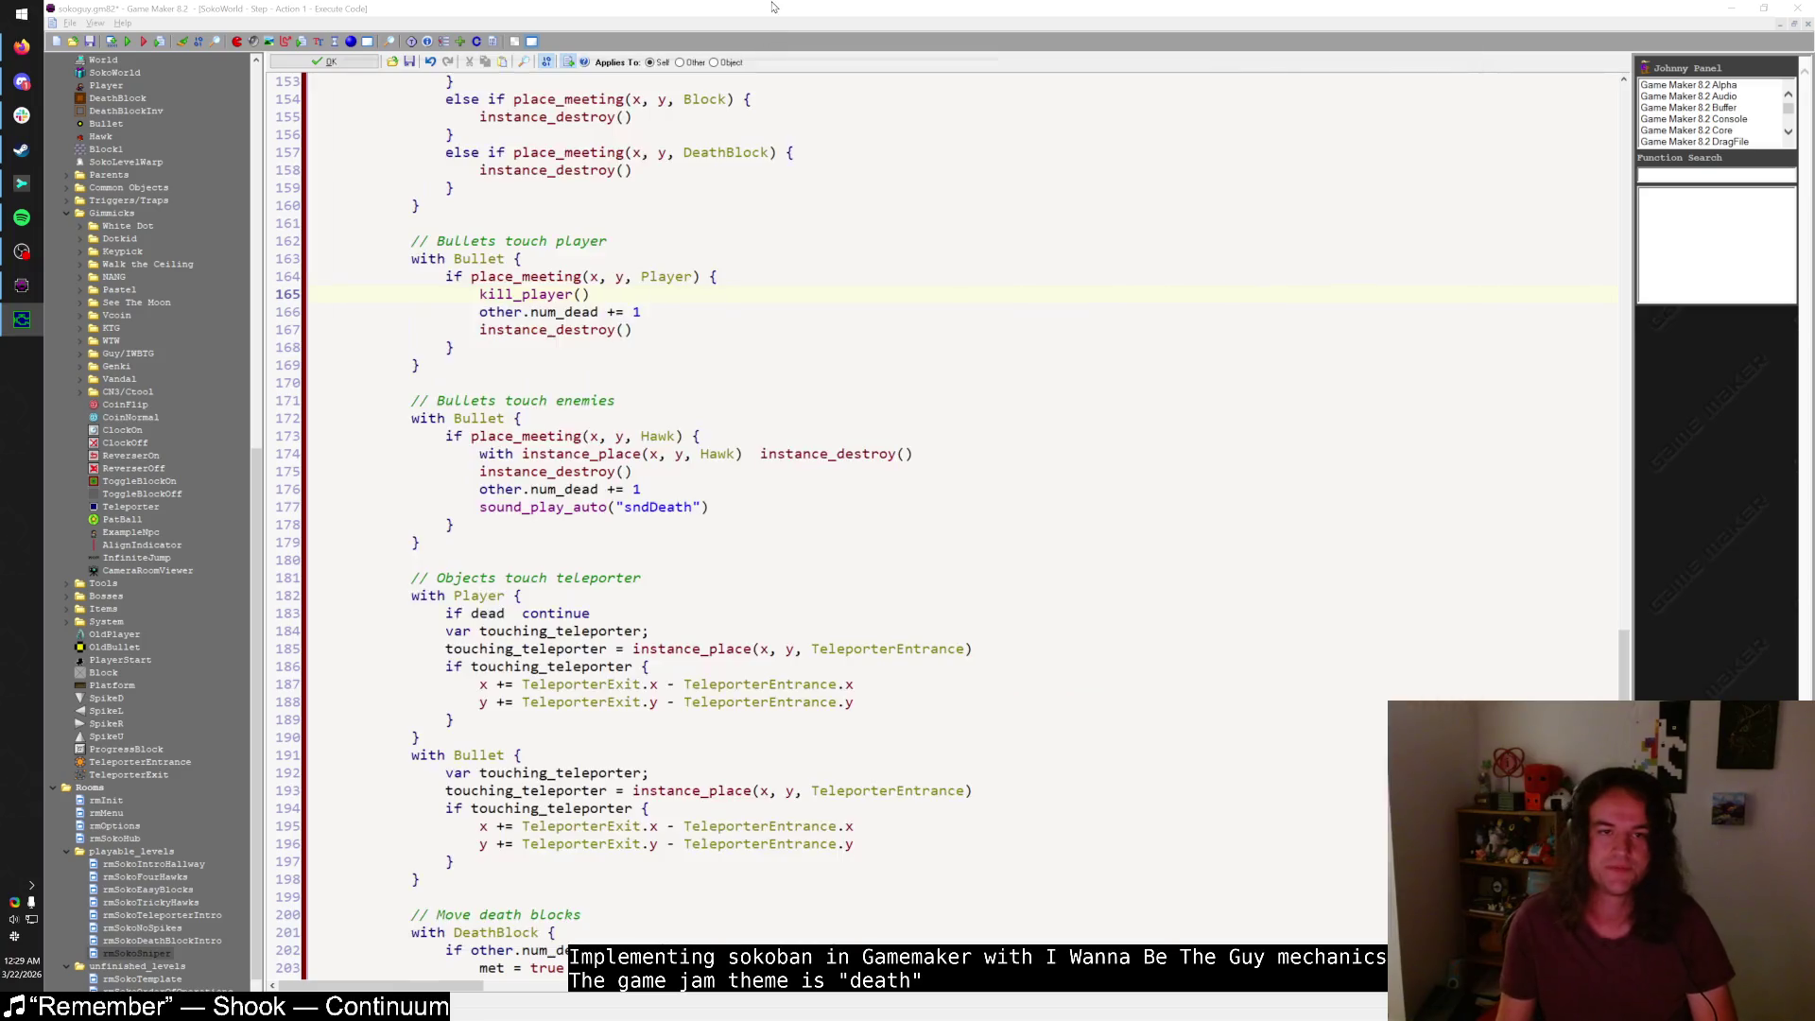
{"action": "left_click", "coordinate": [643, 311]}
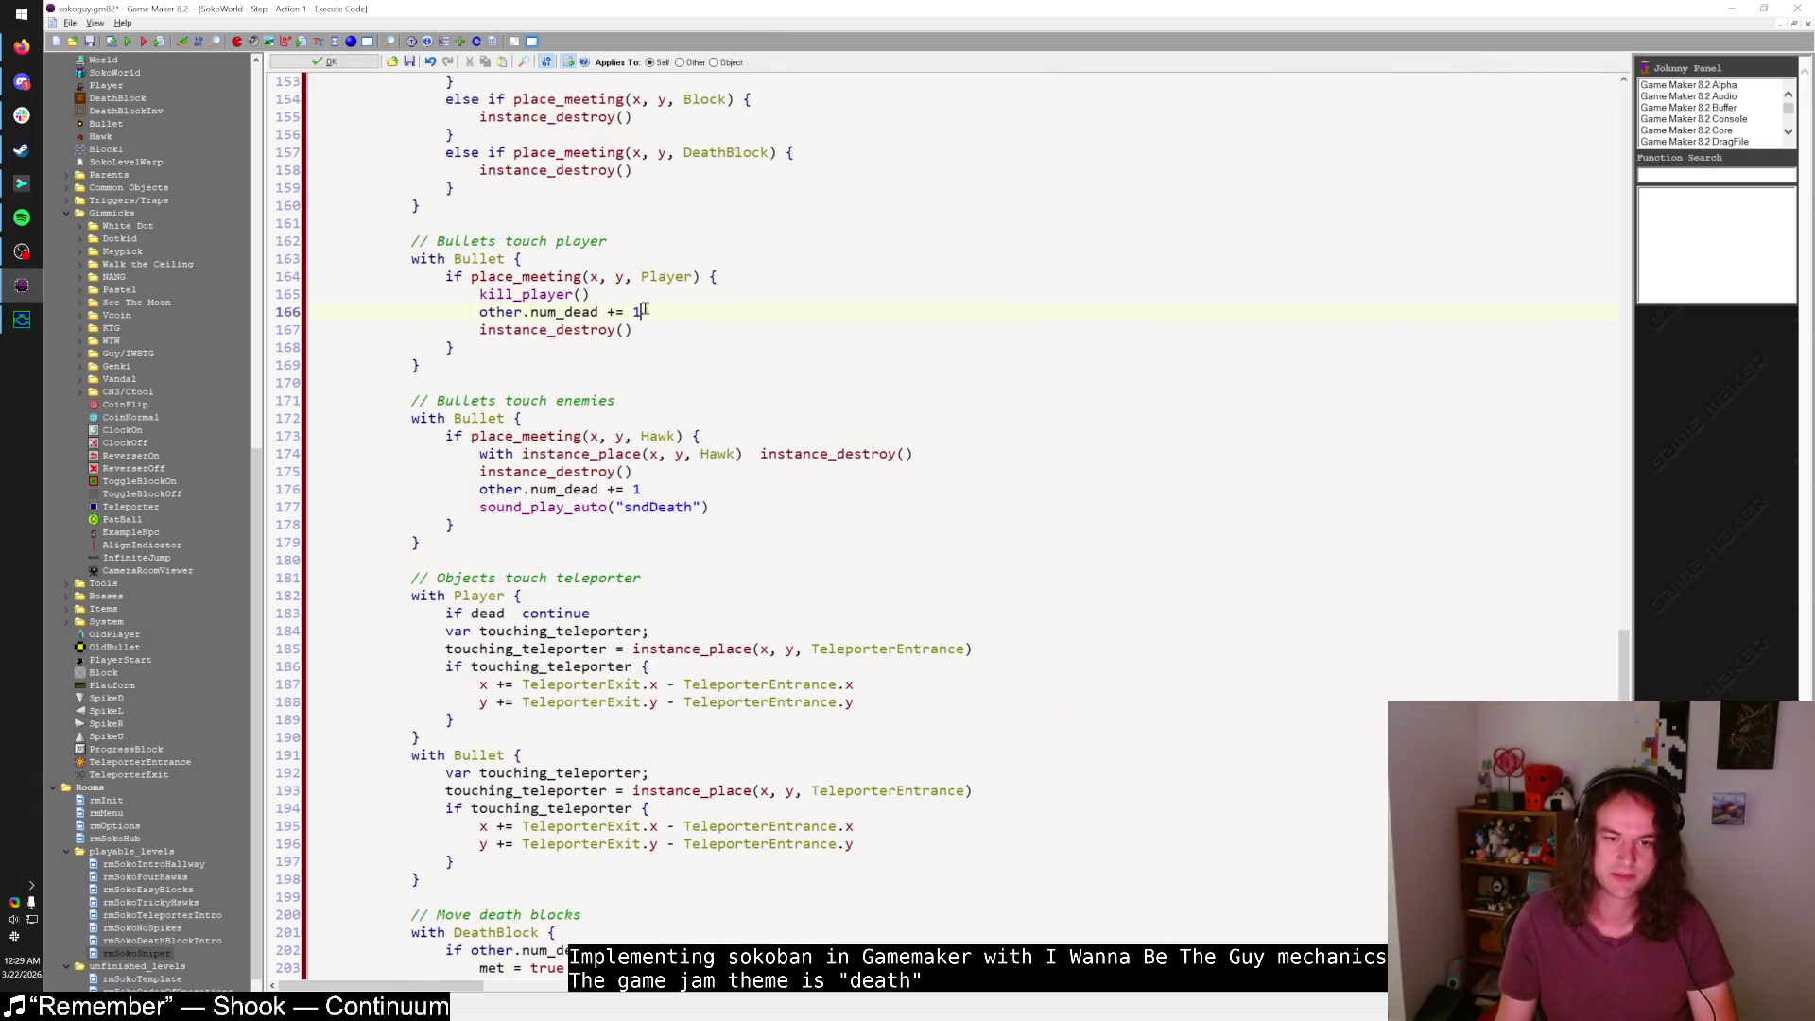
{"action": "scroll", "coordinate": [643, 311], "scroll_direction": "up", "scroll_amount": 4}
{"action": "key", "text": "ctrl+t"}
{"action": "type", "text": "Blood"}
{"action": "key", "text": "Return"}
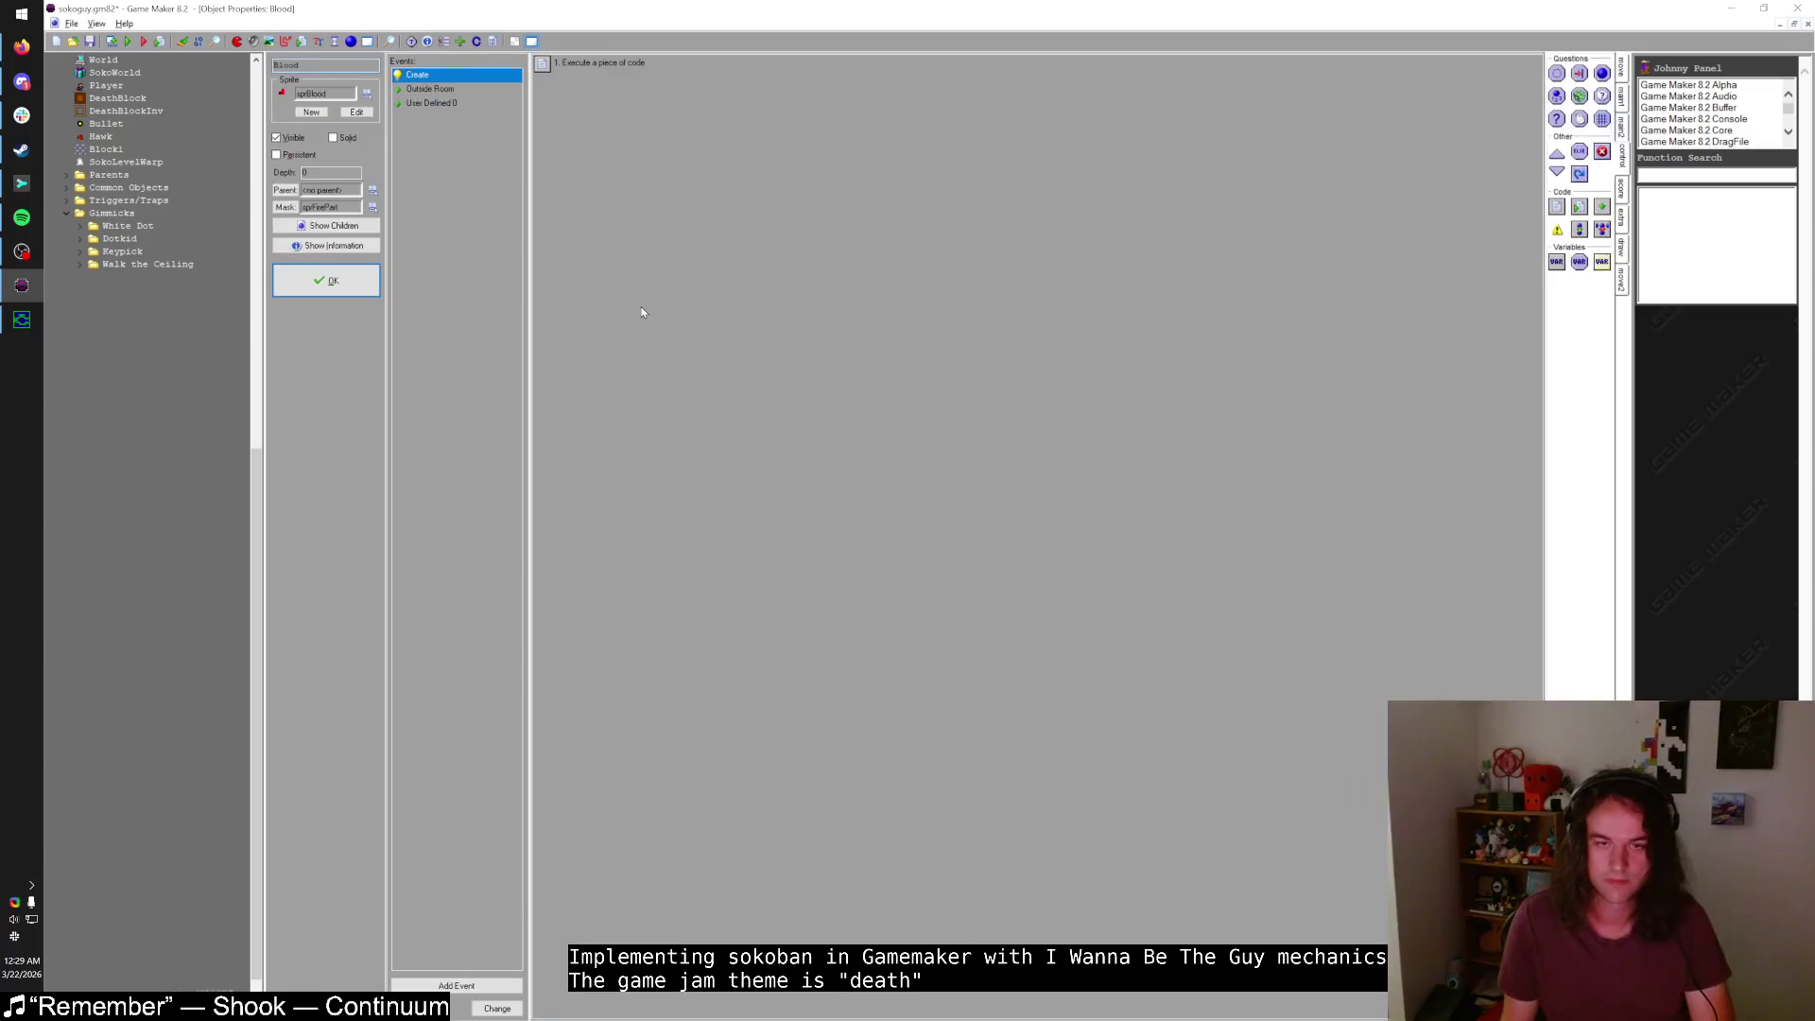
{"action": "left_click", "coordinate": [352, 291]}
{"action": "left_click", "coordinate": [350, 63]}
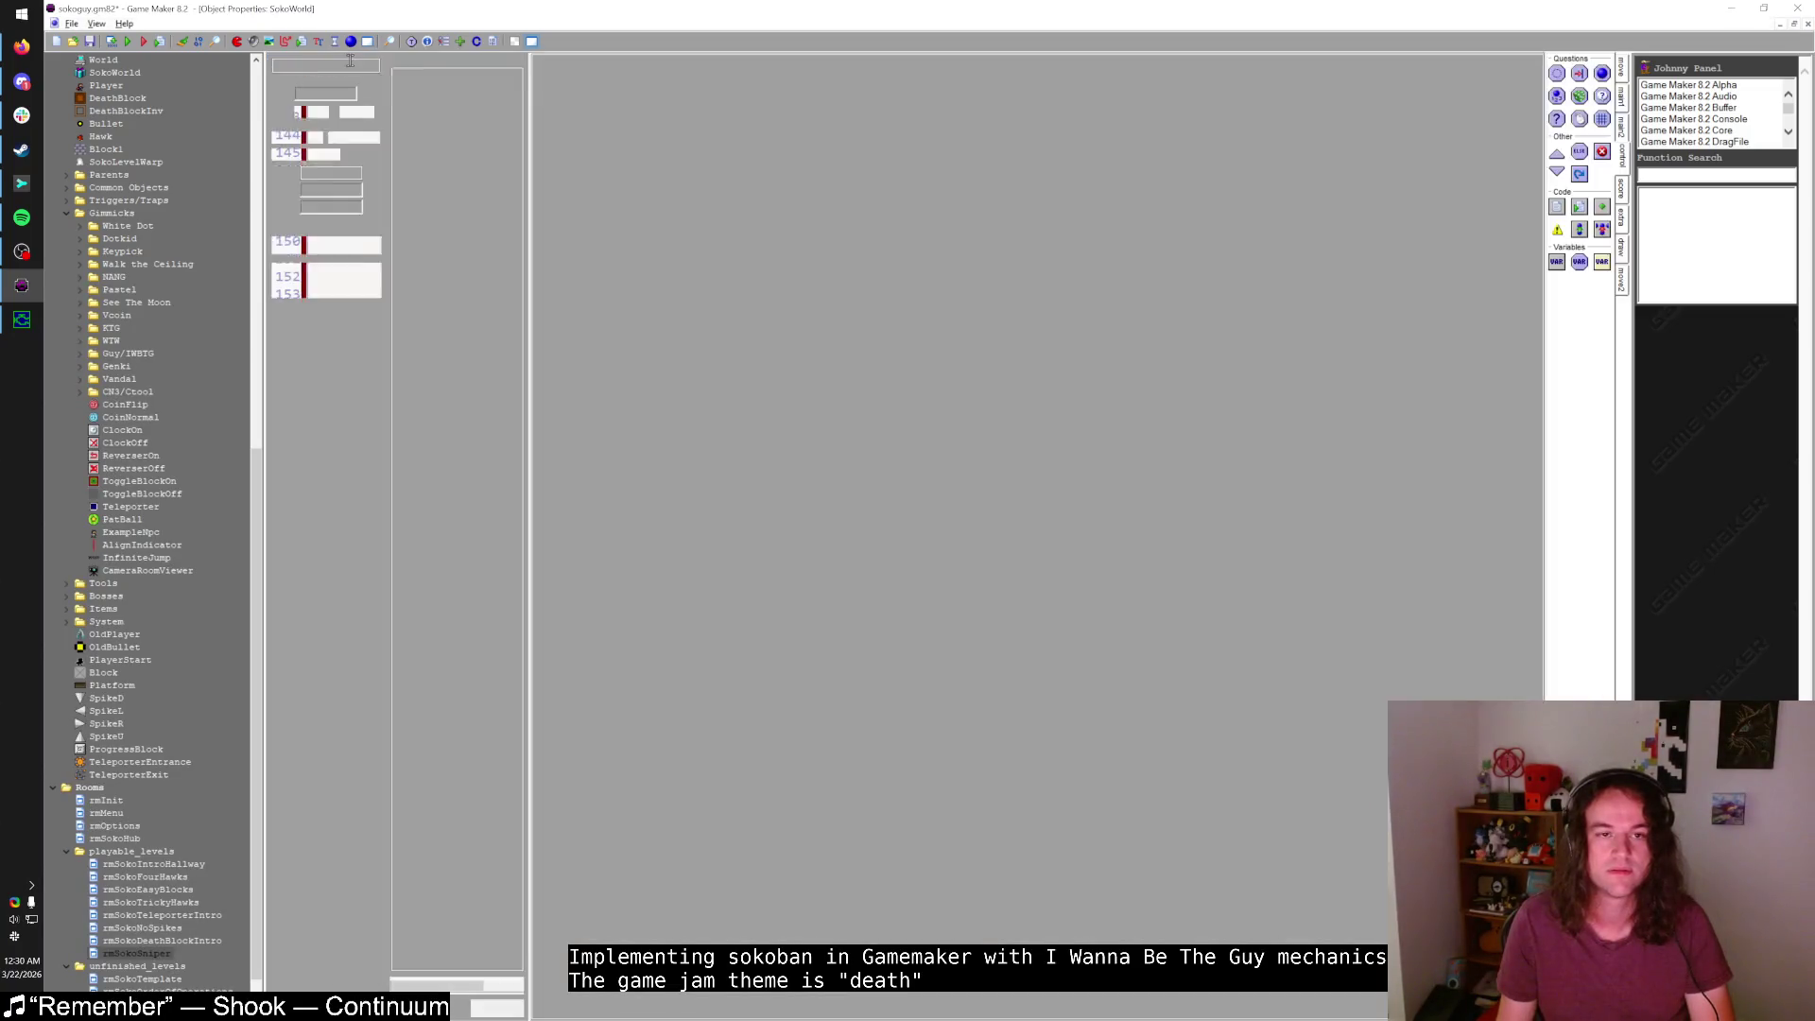
Find the BloodEmitter object and review its Step event code in a maximised editor
{"action": "key", "text": "ctrl+alt+f"}
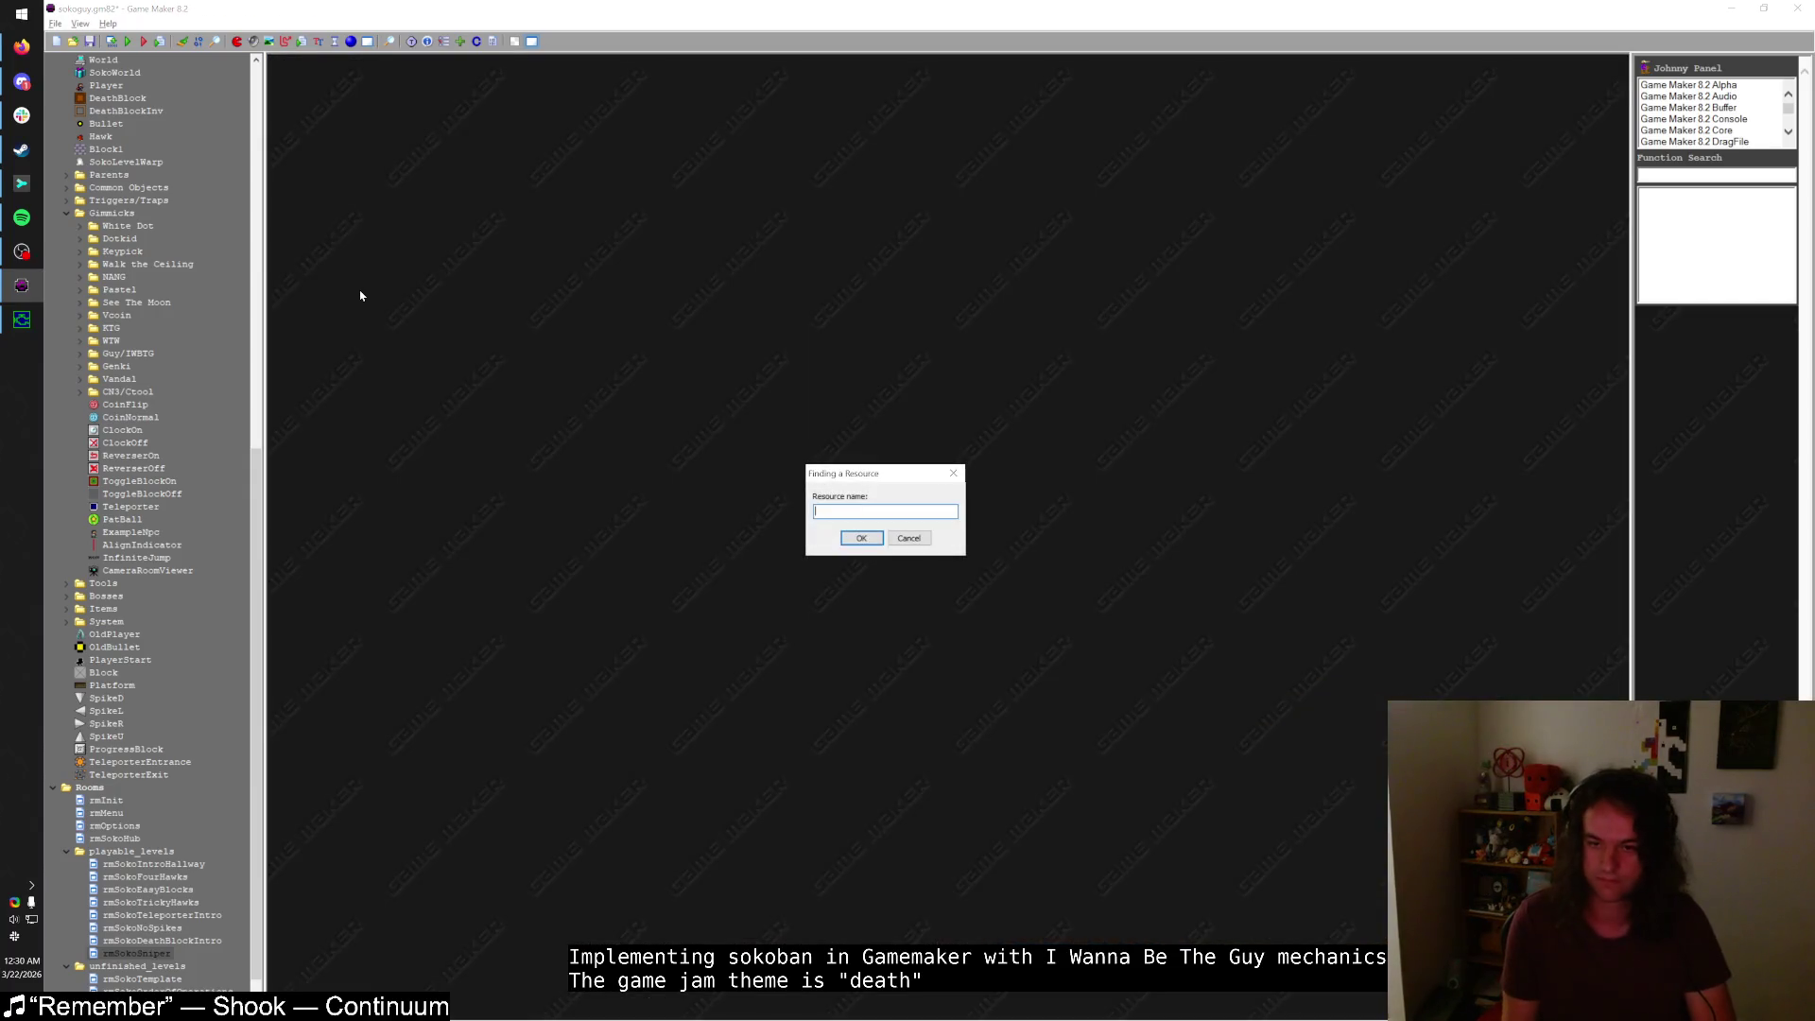
{"action": "type", "text": "BloodEmit"}
{"action": "key", "text": "Return"}
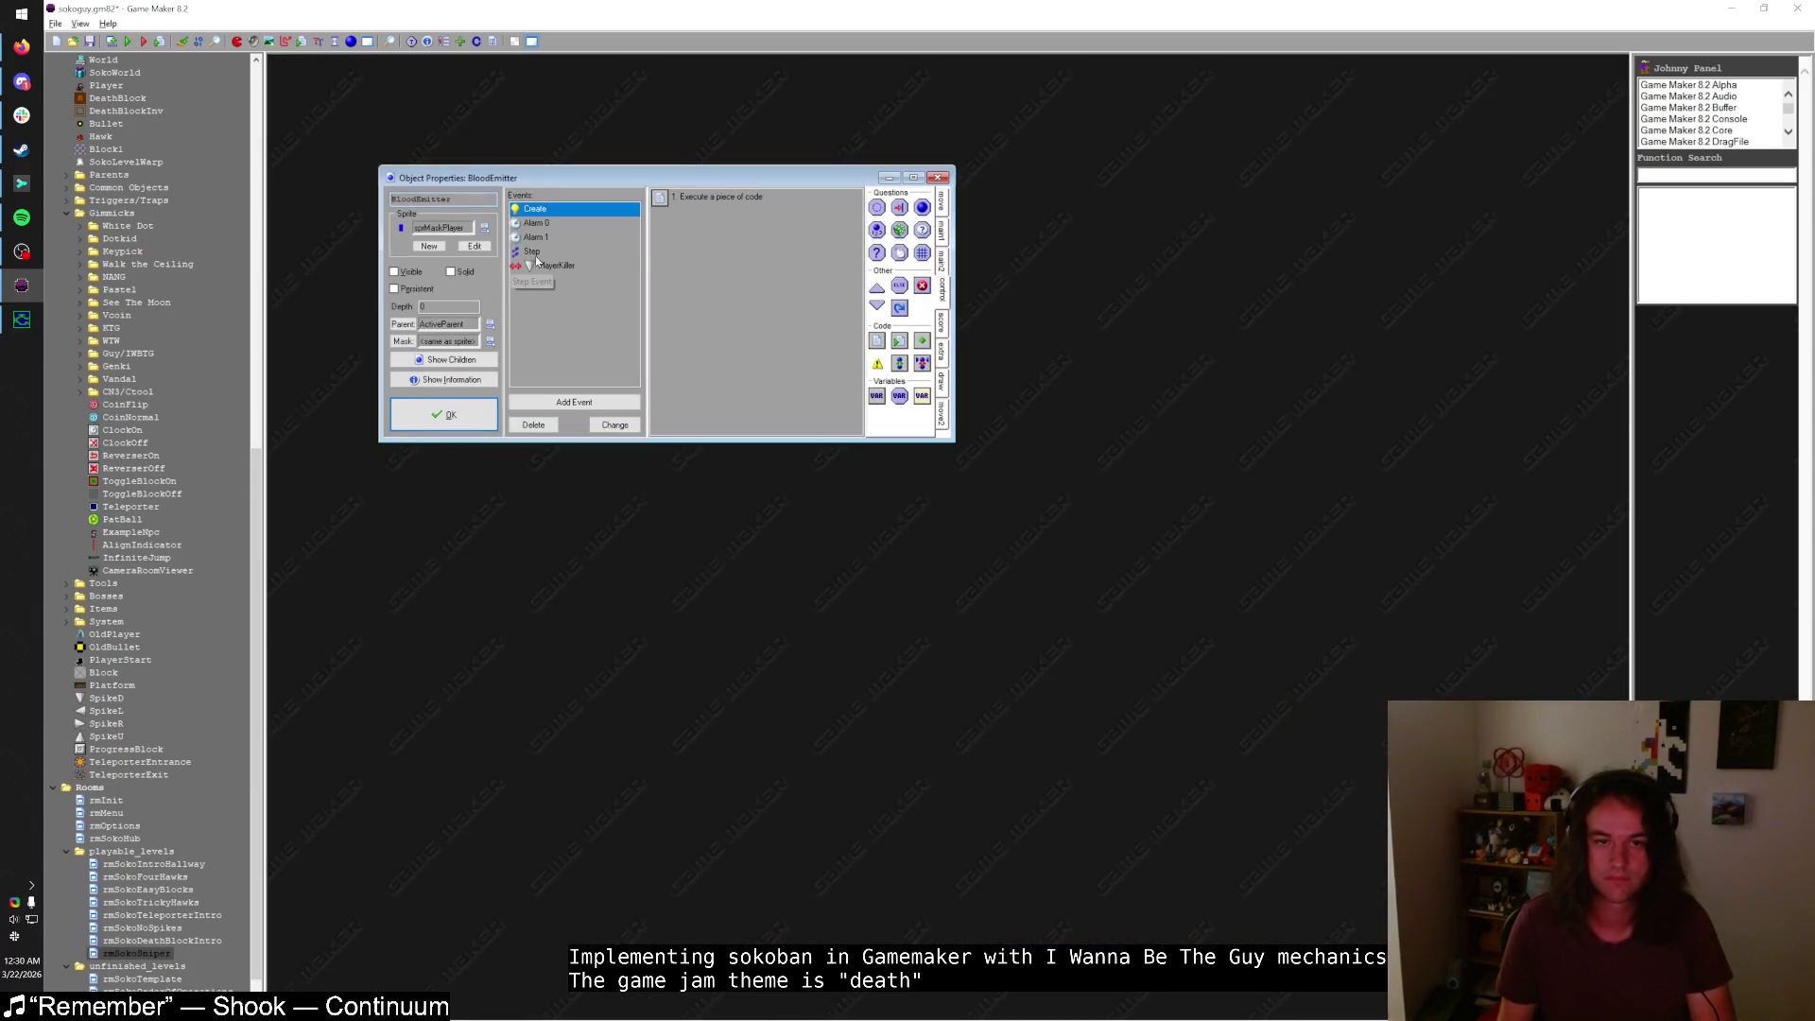
{"action": "double_click", "coordinate": [662, 197]}
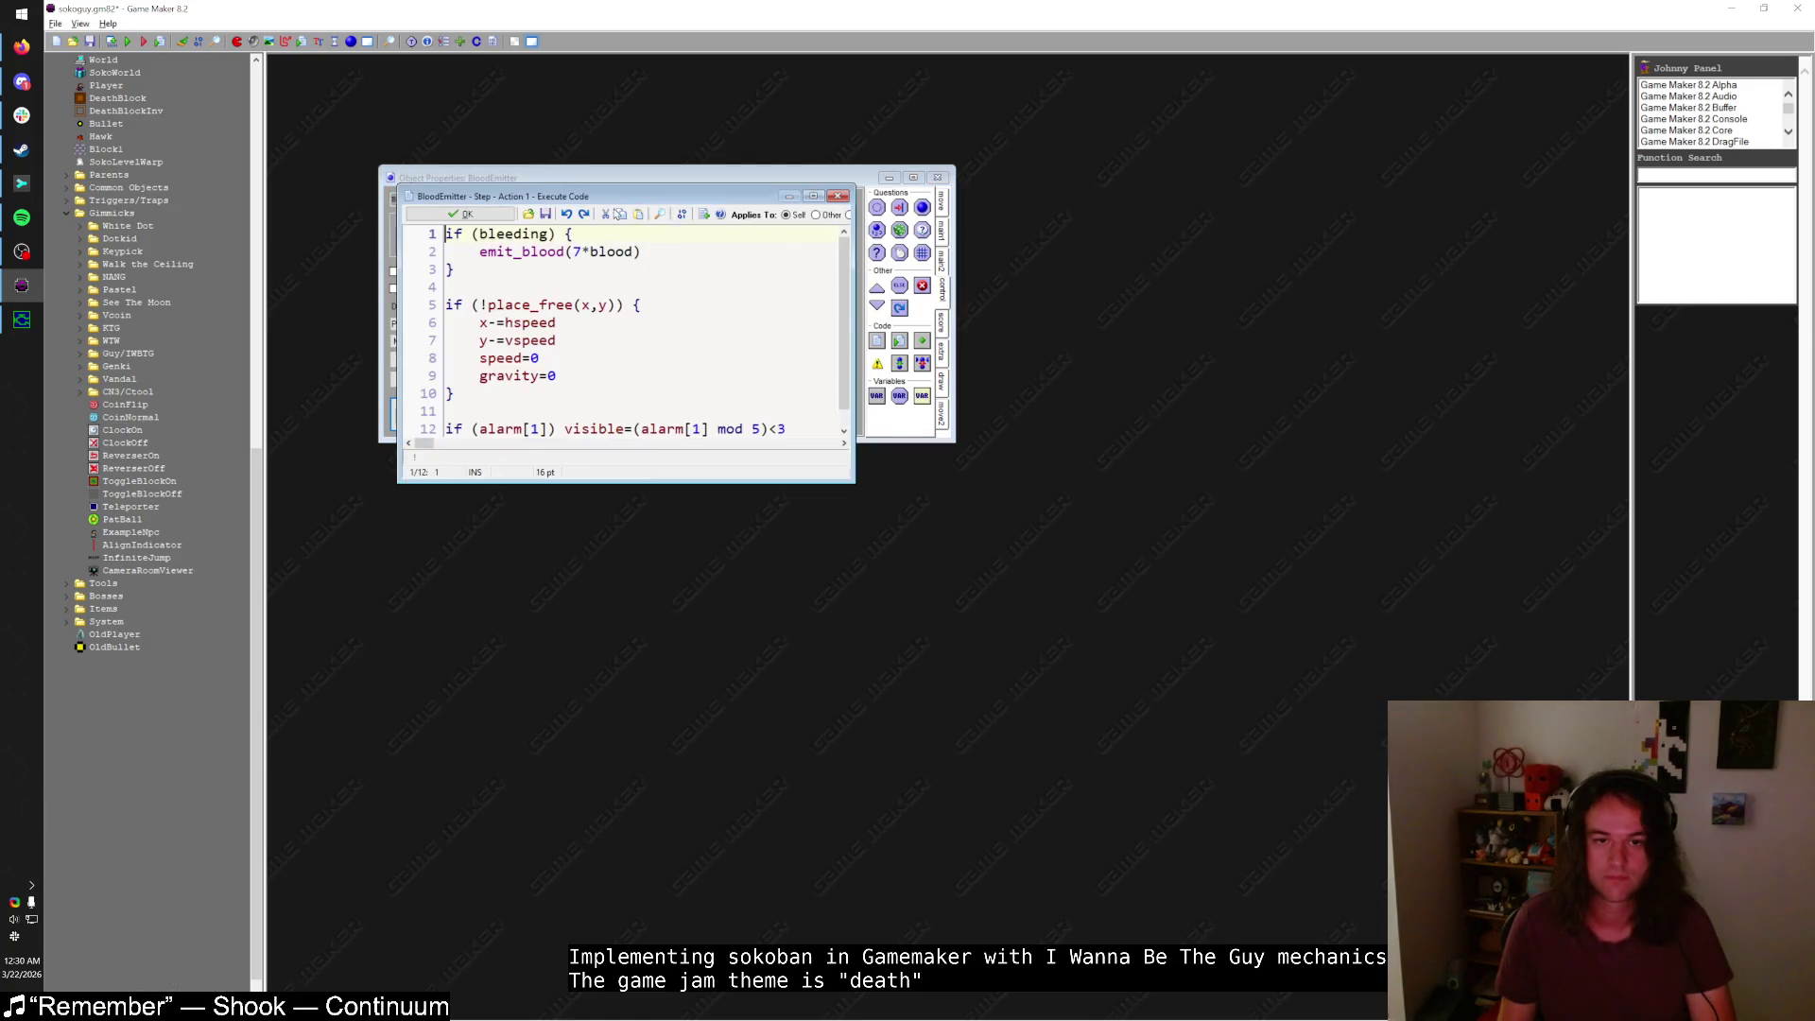
{"action": "double_click", "coordinate": [511, 198]}
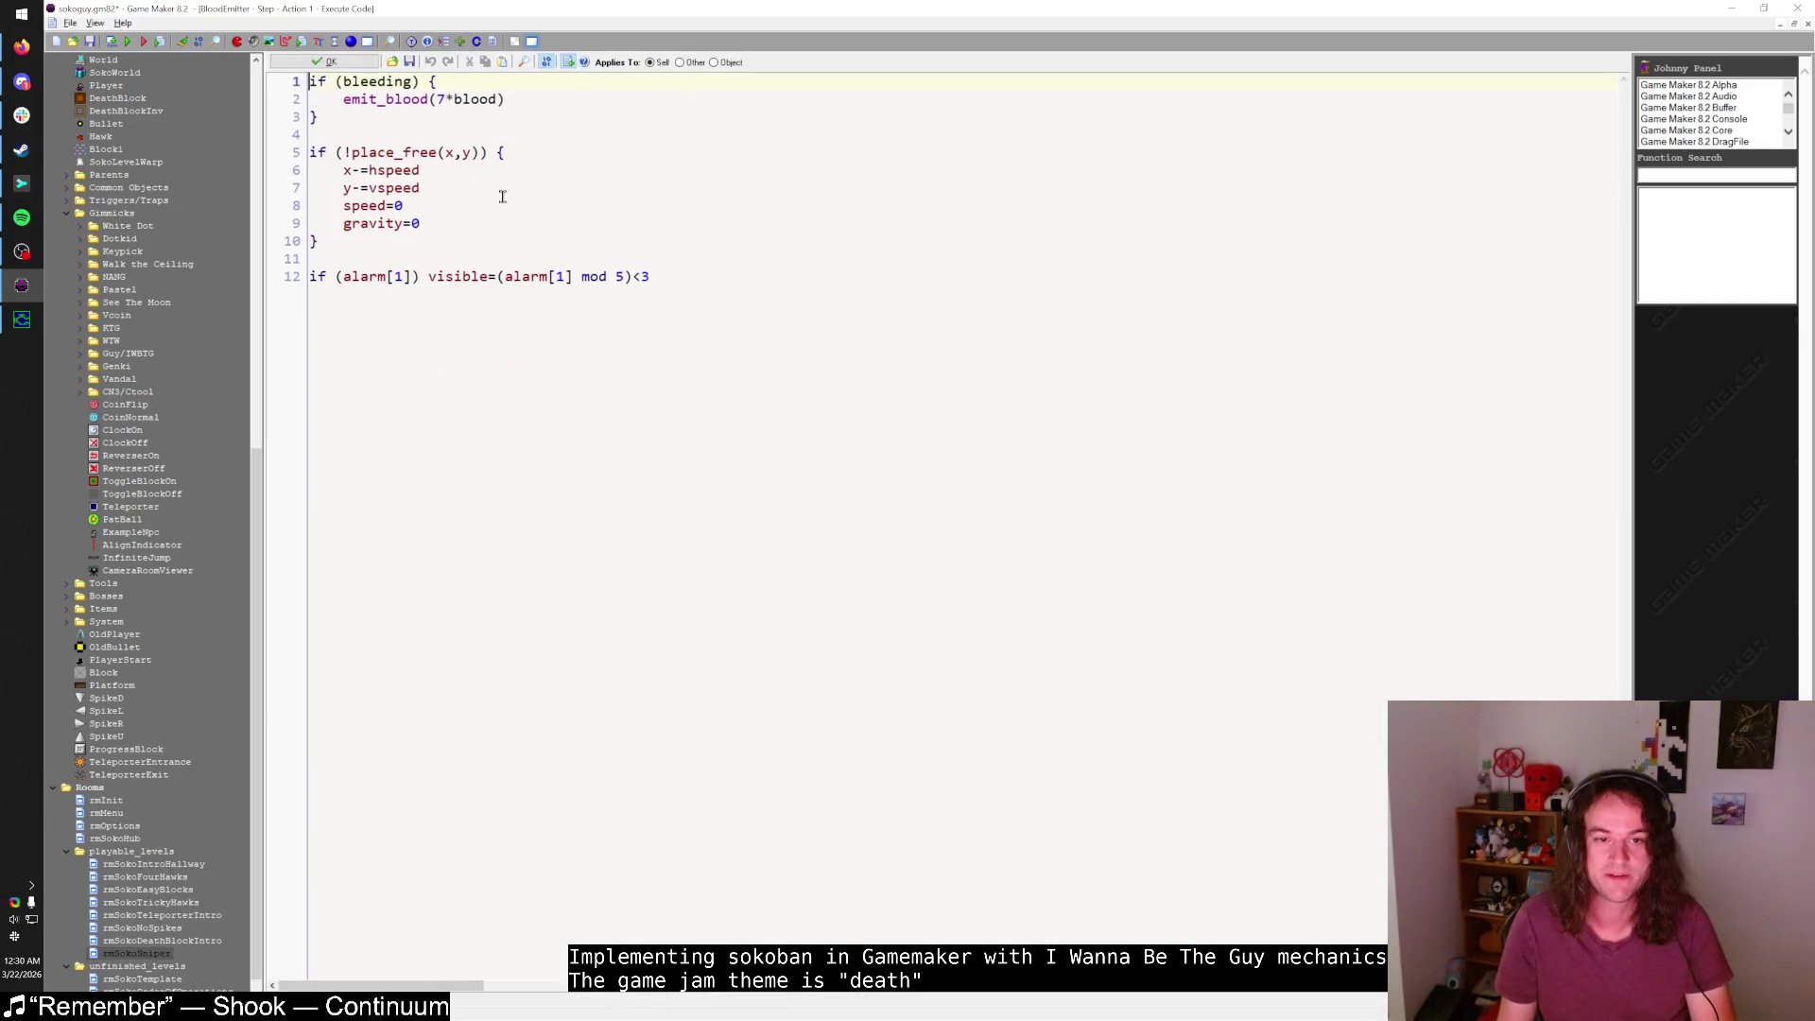
{"action": "left_click", "coordinate": [289, 61]}
Review BloodEmitter's Create event code, then close its properties
{"action": "left_click", "coordinate": [417, 75]}
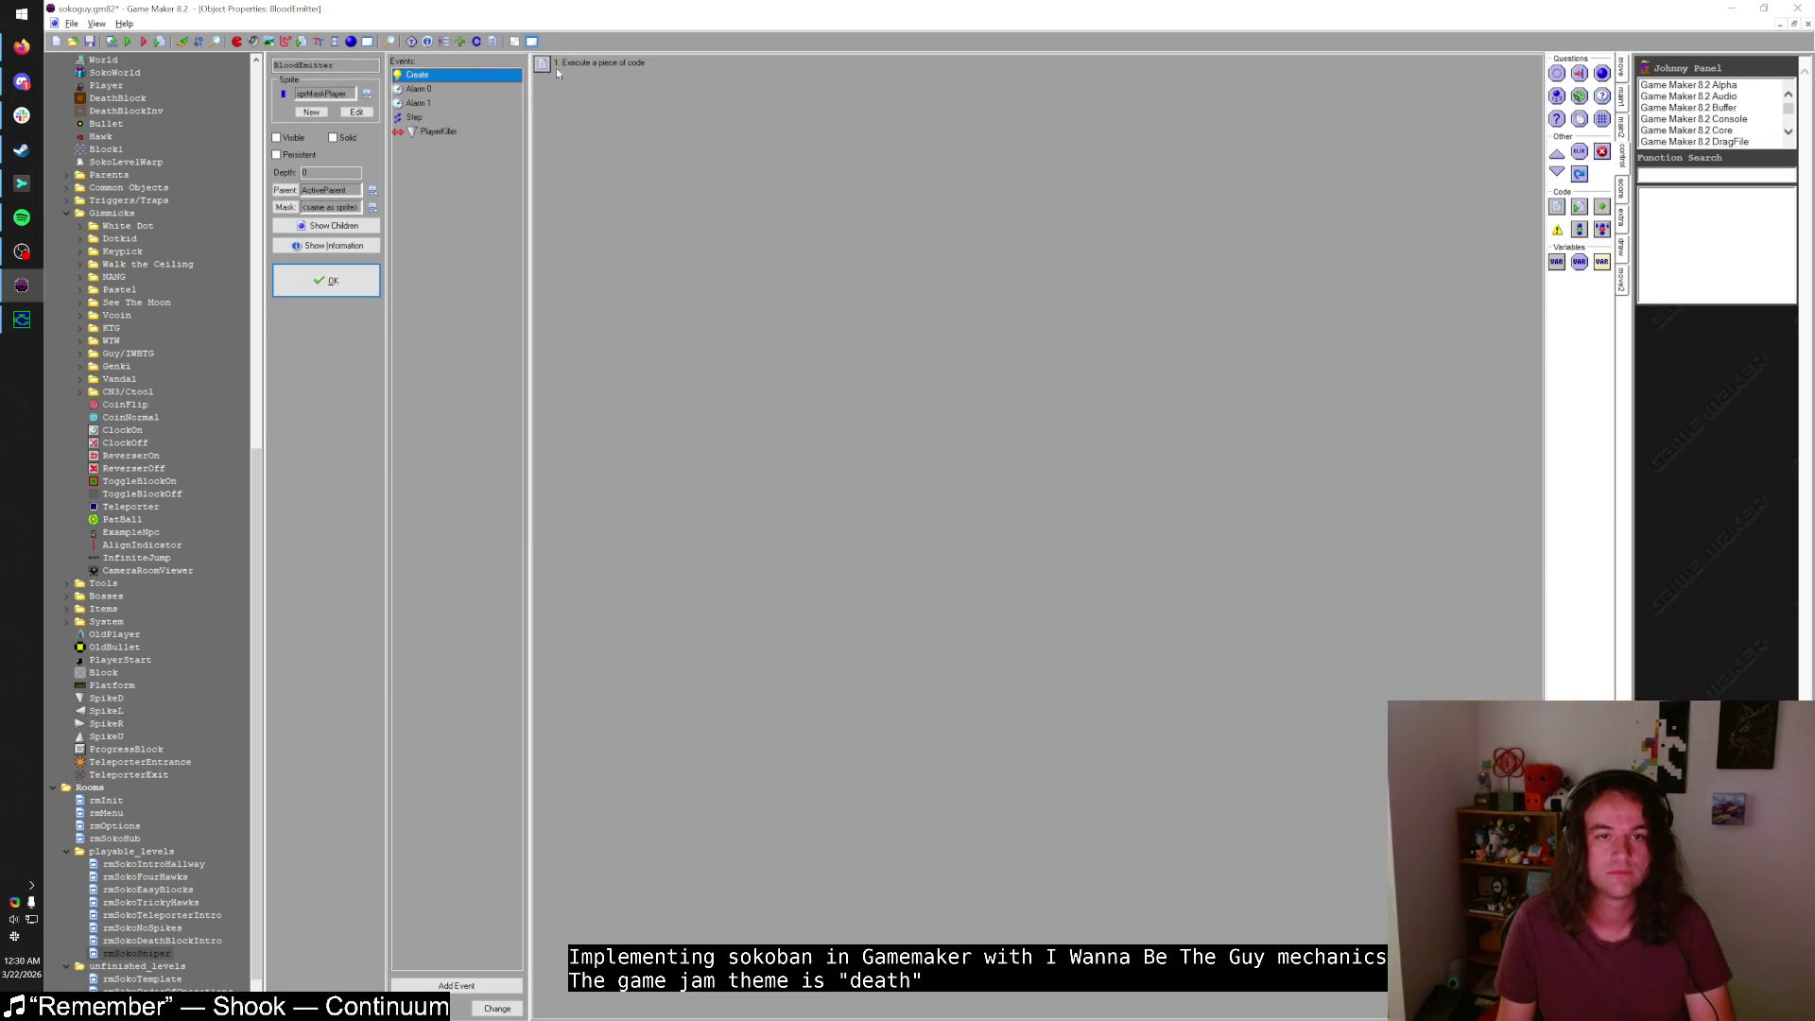
{"action": "double_click", "coordinate": [558, 63]}
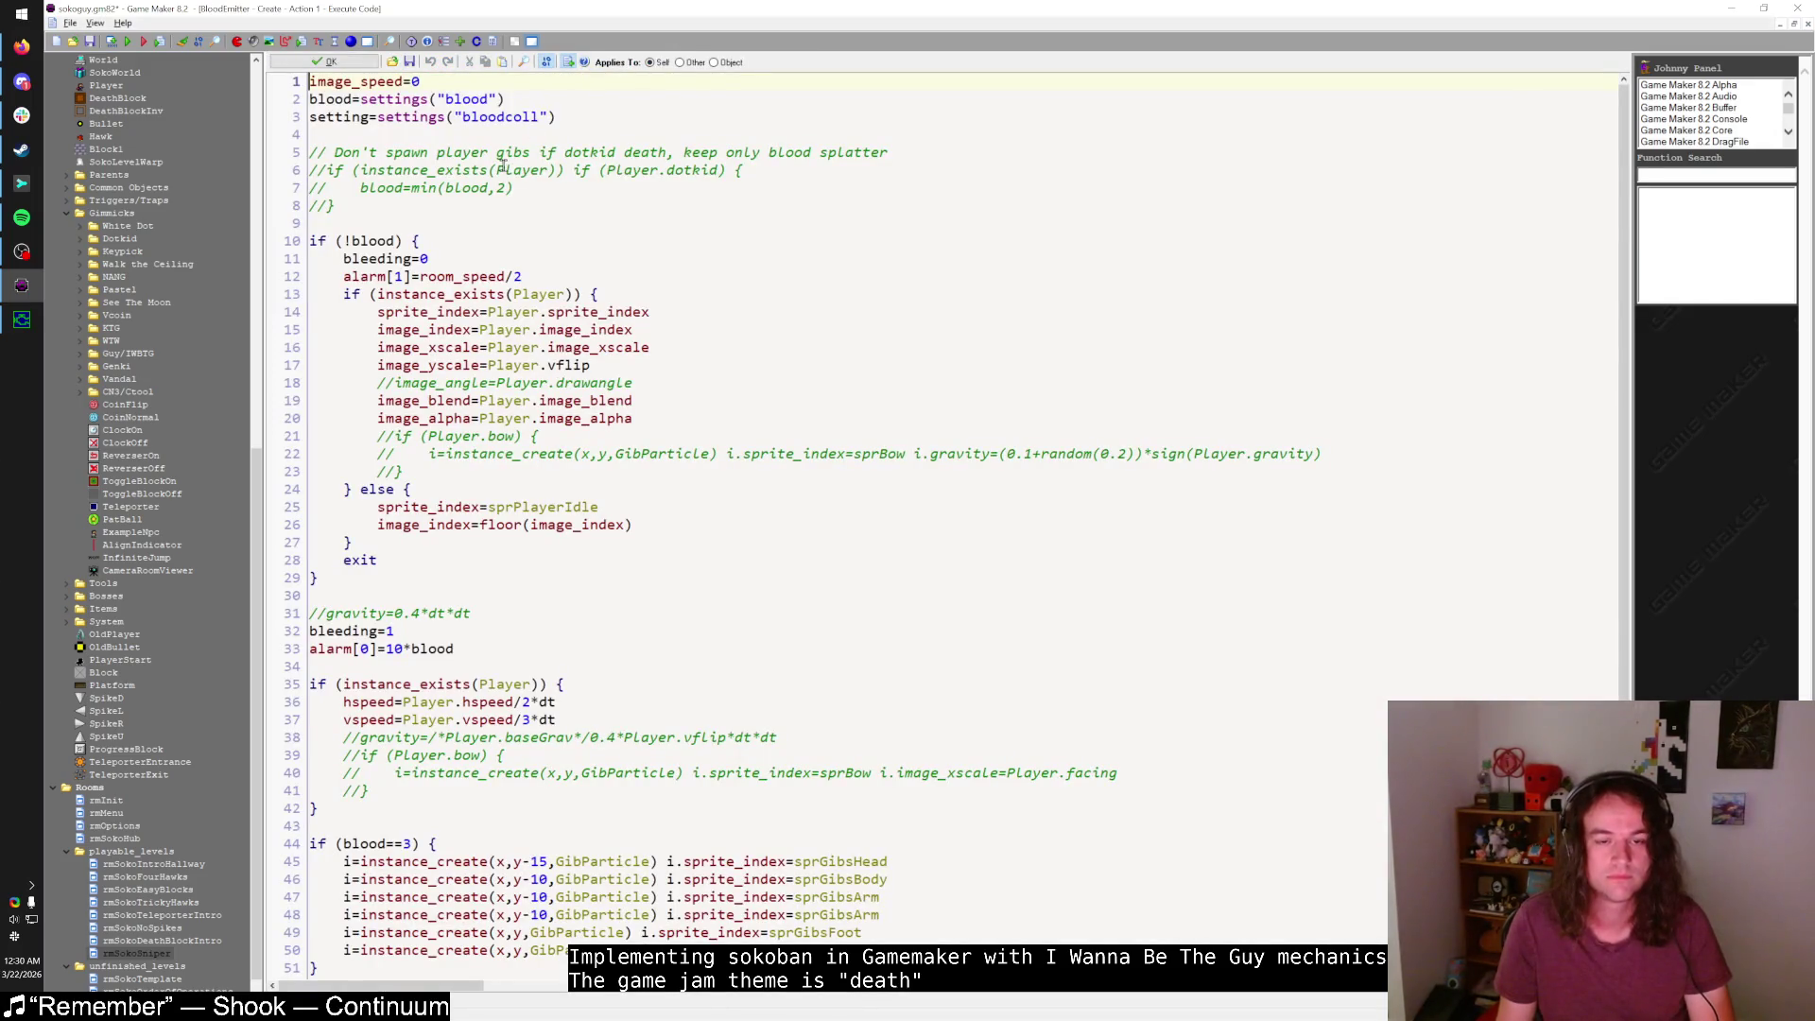
{"action": "scroll", "coordinate": [501, 190], "scroll_direction": "down", "scroll_amount": 6}
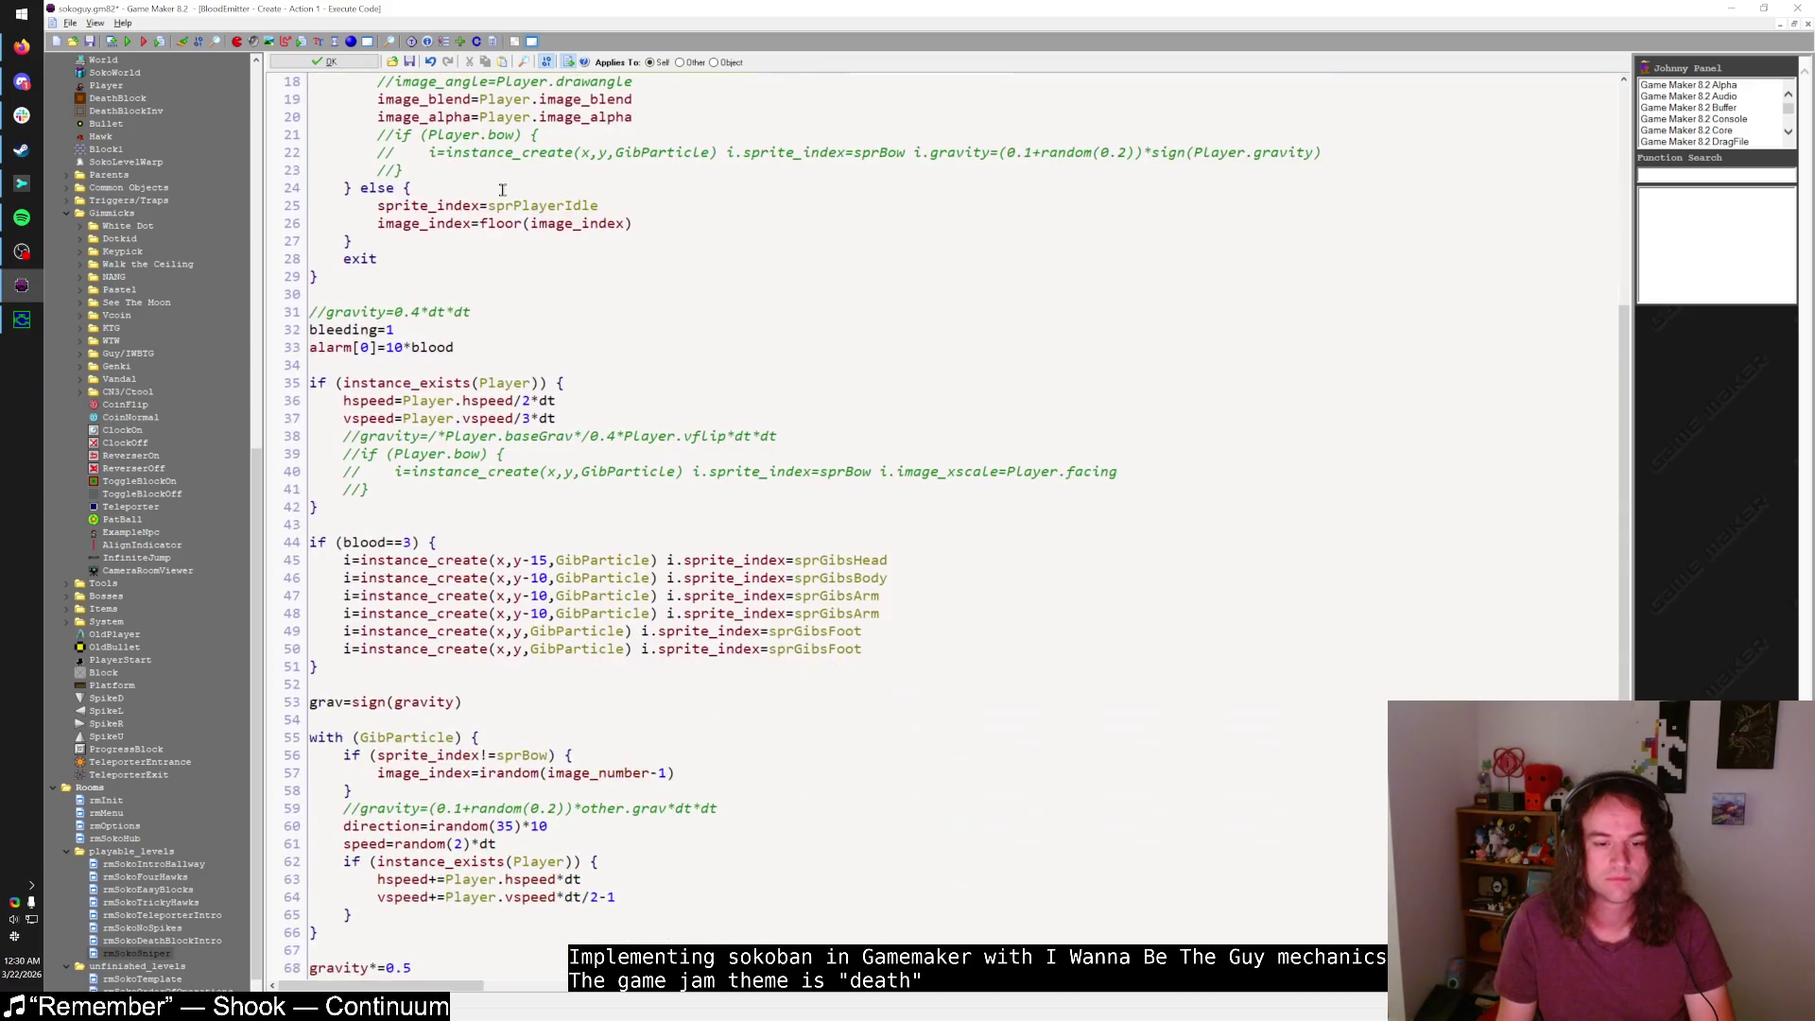
{"action": "left_click", "coordinate": [322, 62]}
{"action": "left_click", "coordinate": [342, 290]}
Give the Blood object a new Step event with an Execute Code action
{"action": "key", "text": "ctrl+alt+f"}
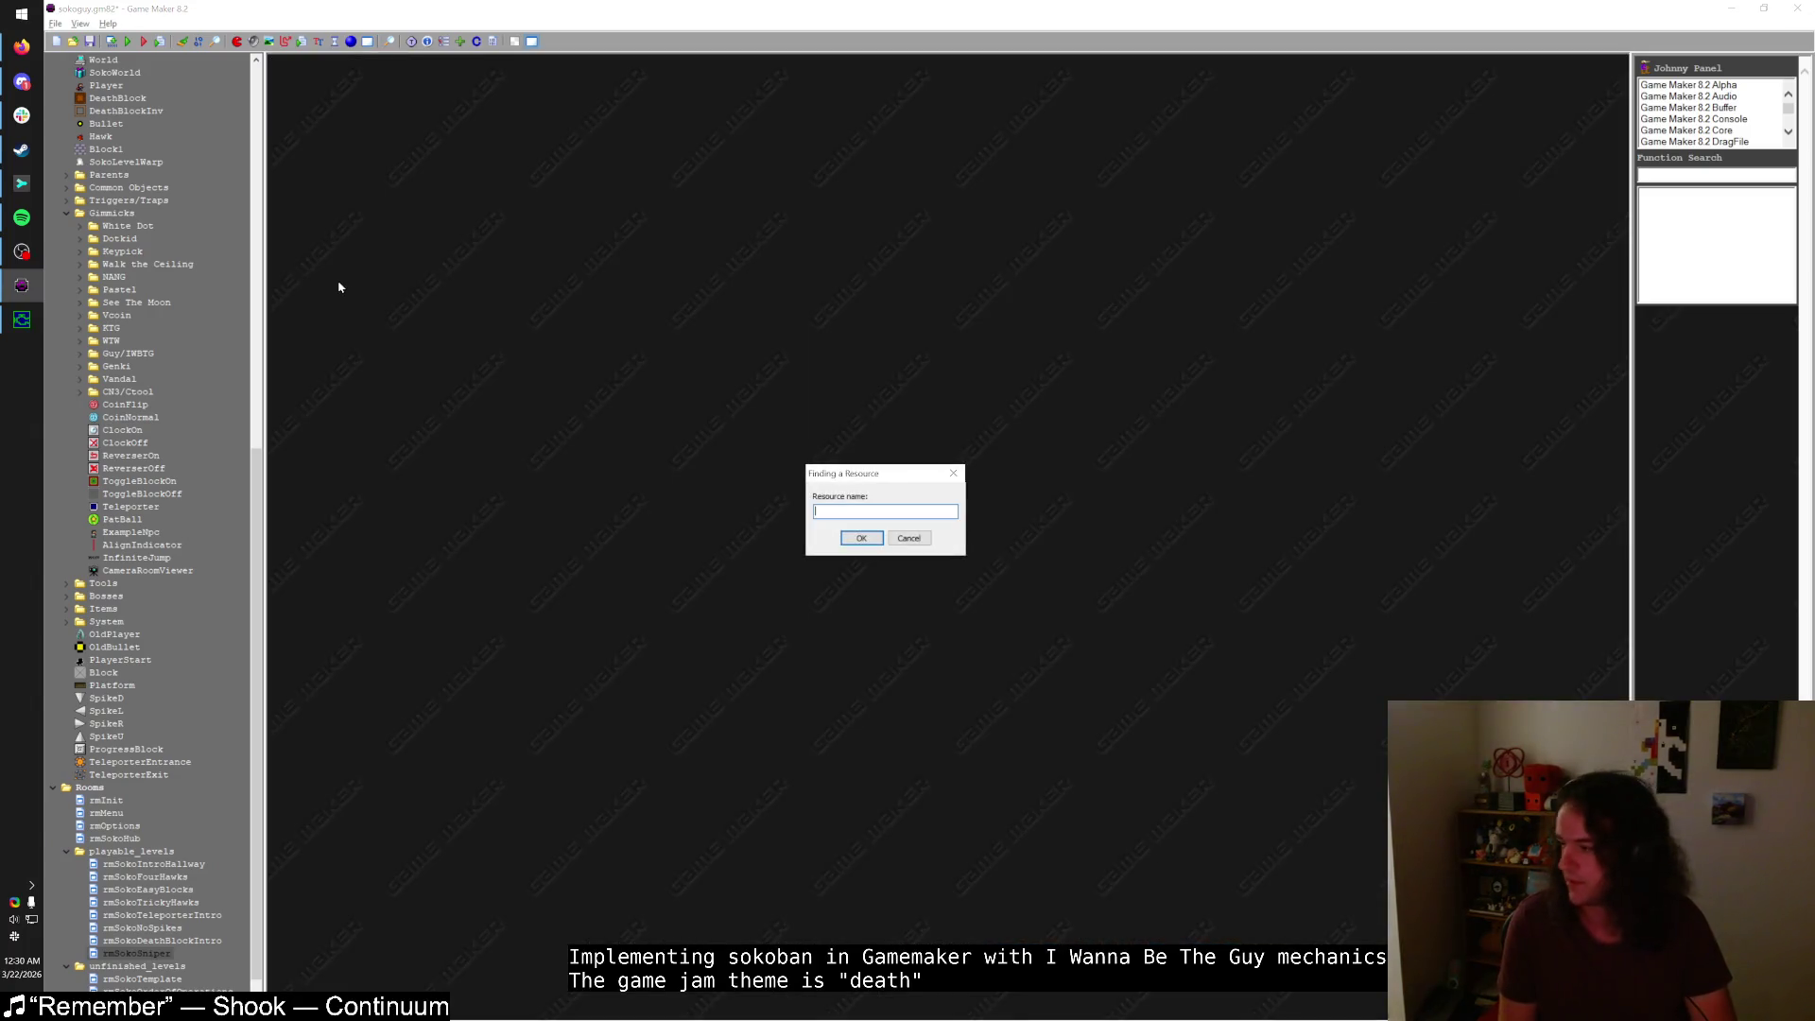
{"action": "type", "text": "Blod"}
{"action": "key", "text": "Return"}
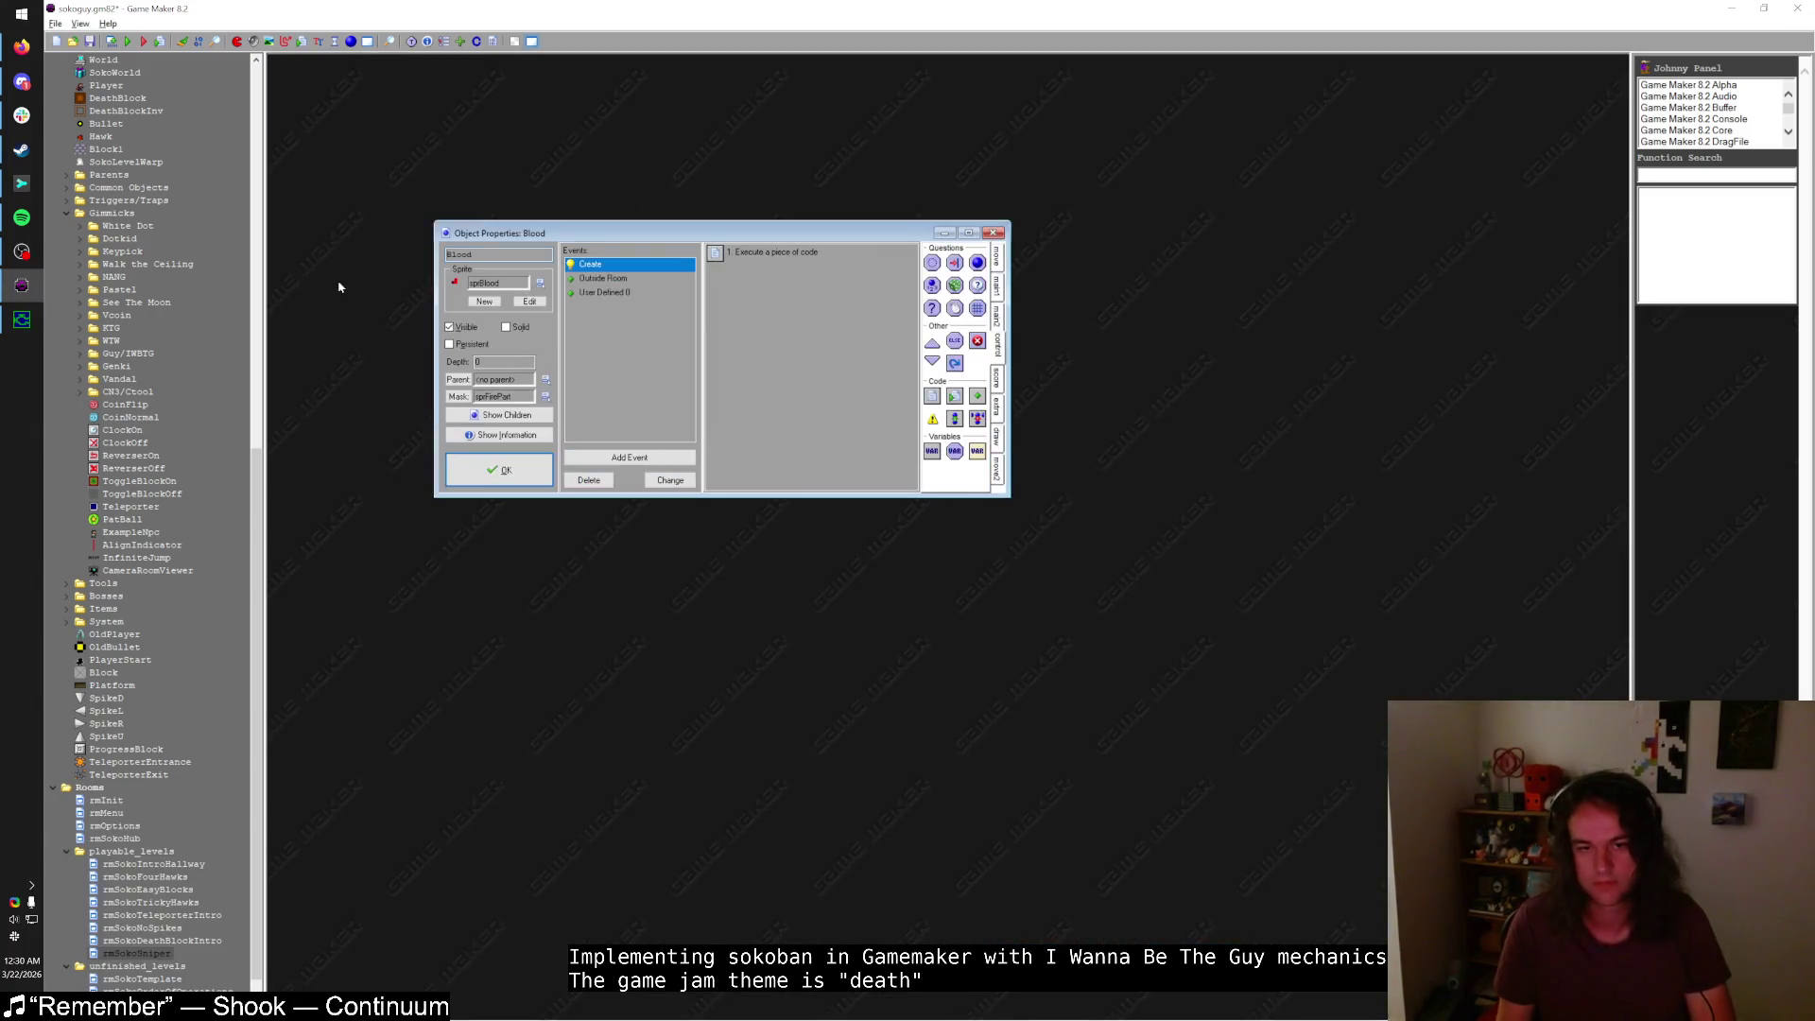
{"action": "left_click", "coordinate": [630, 458]}
{"action": "left_click", "coordinate": [887, 448]}
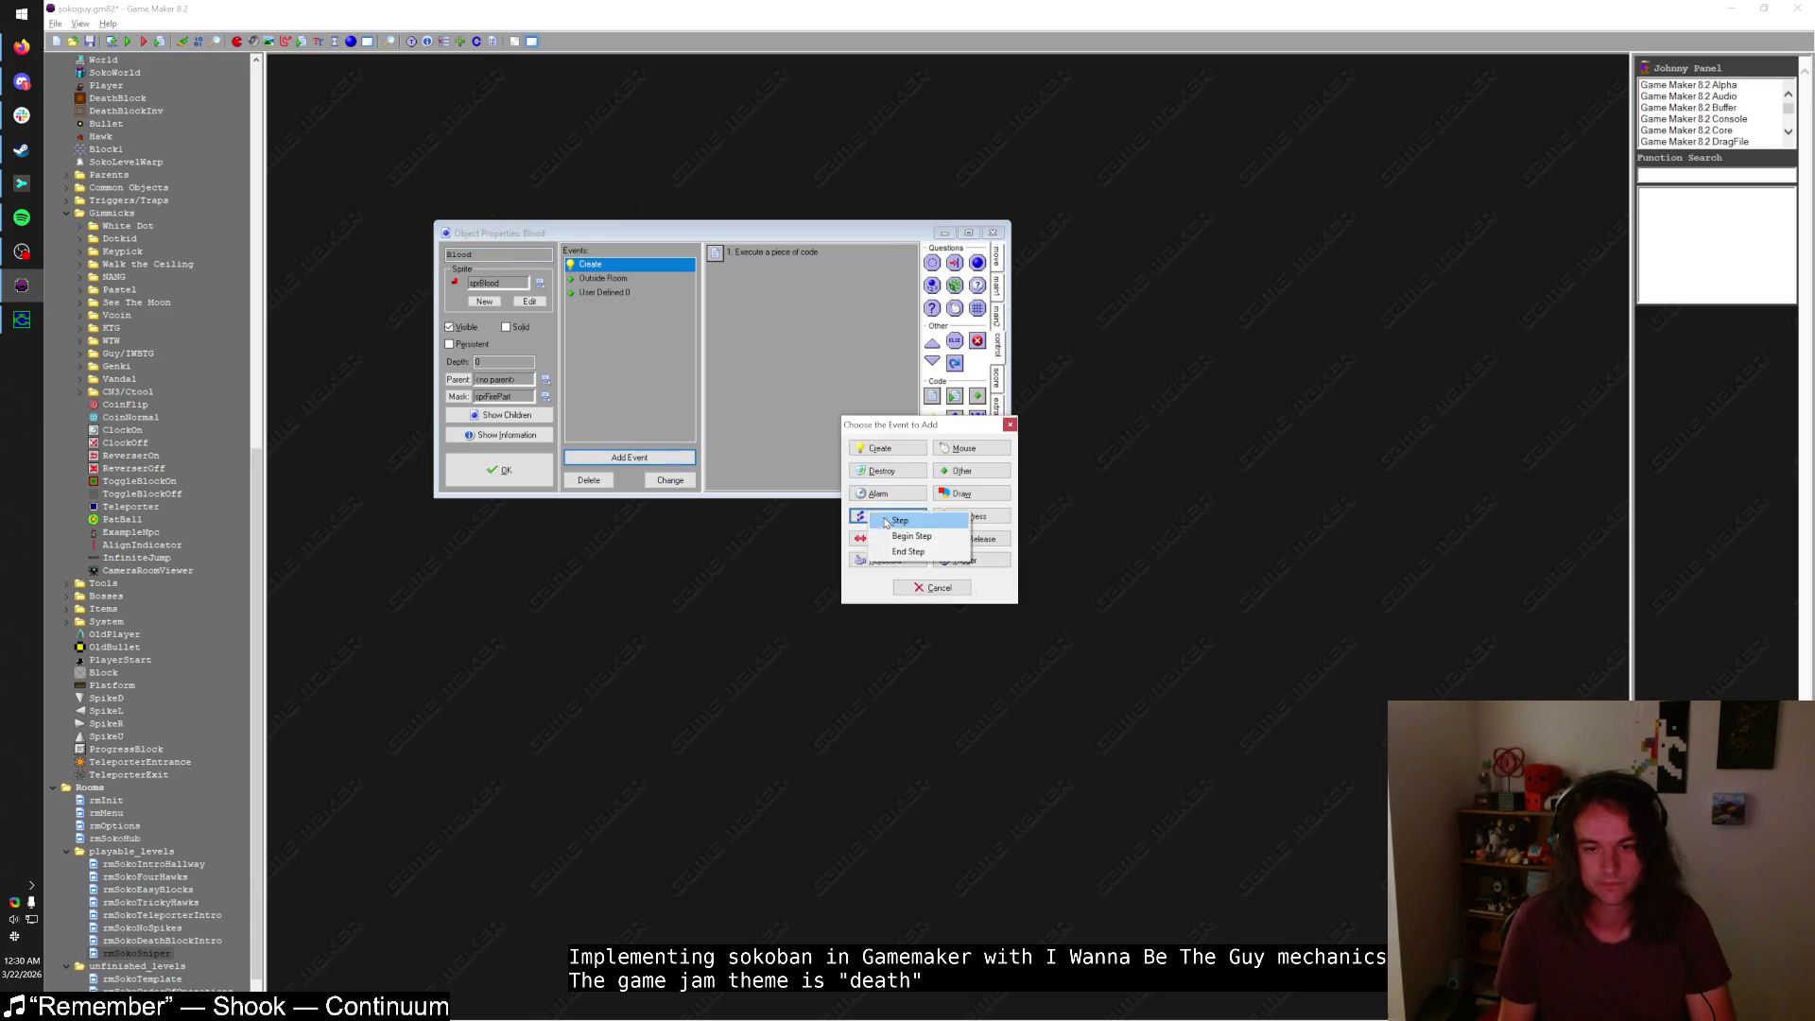
{"action": "left_click", "coordinate": [899, 515]}
{"action": "left_click_drag", "start_coordinate": [932, 397], "coordinate": [852, 389]}
Write code that lowers speed by 0.05 each step, clamping it at 0, and run the game
{"action": "type", "text": "s"}
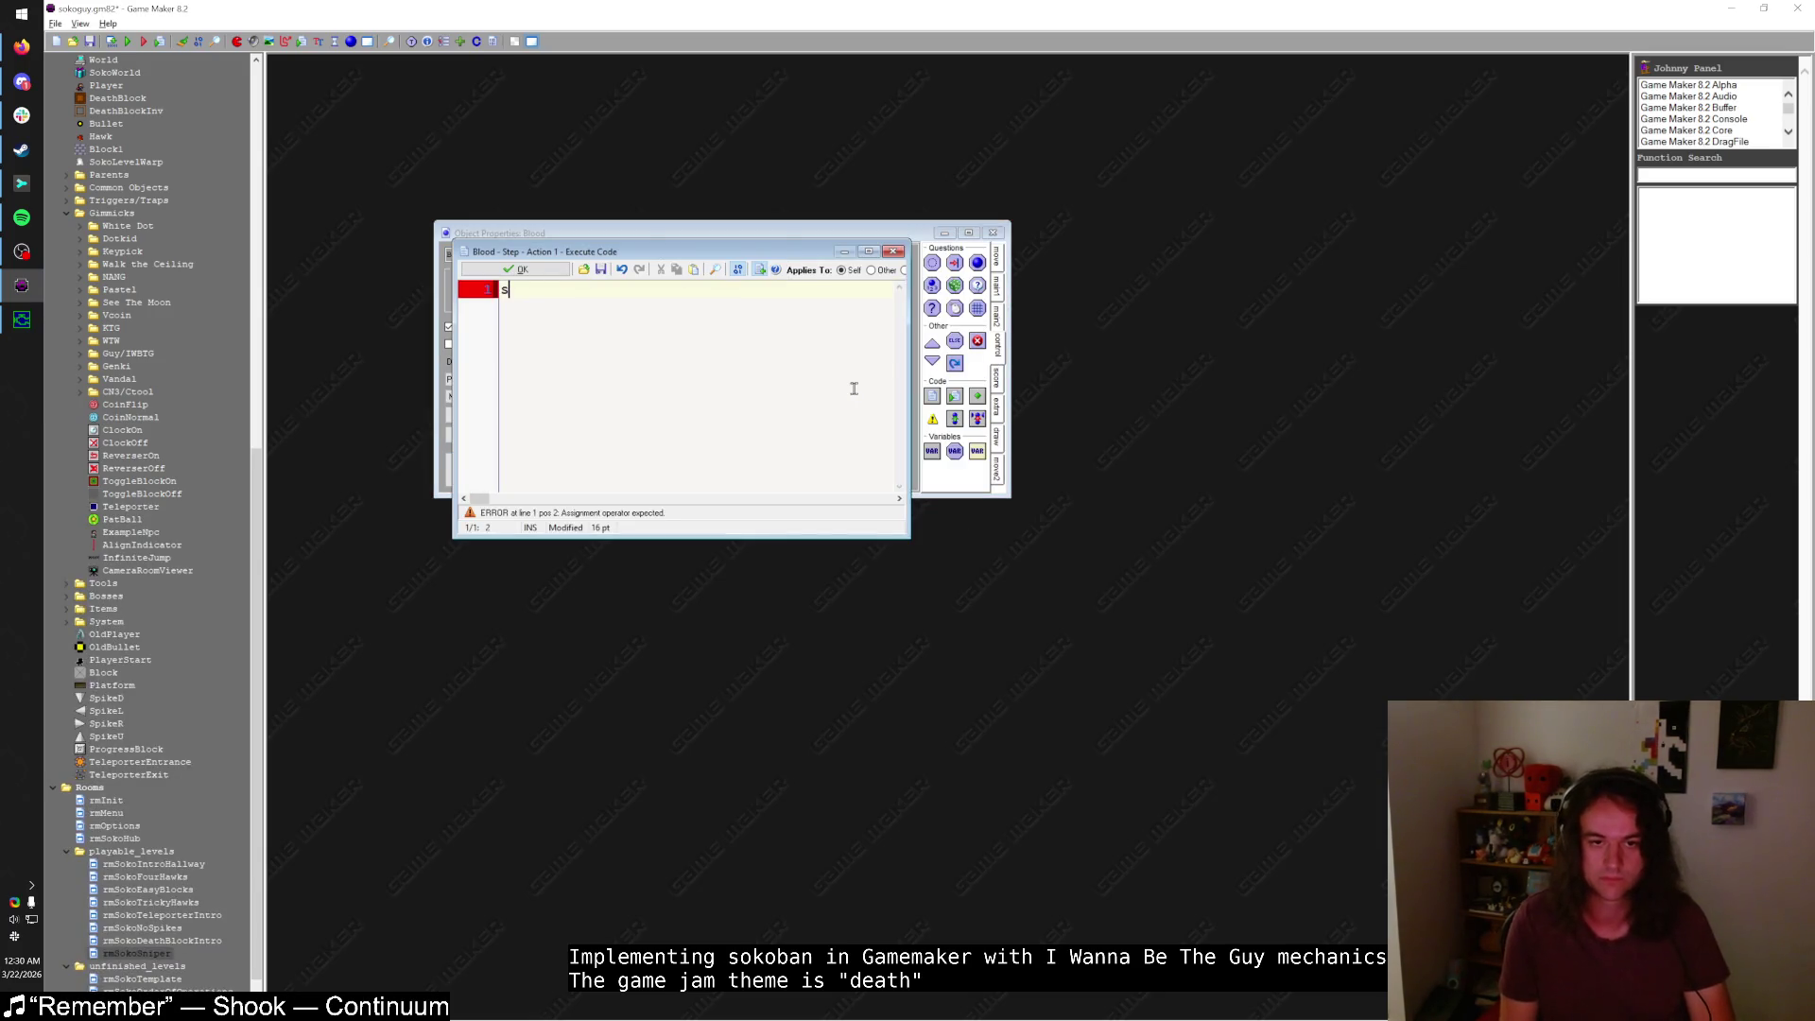
{"action": "type", "text": "0.98"}
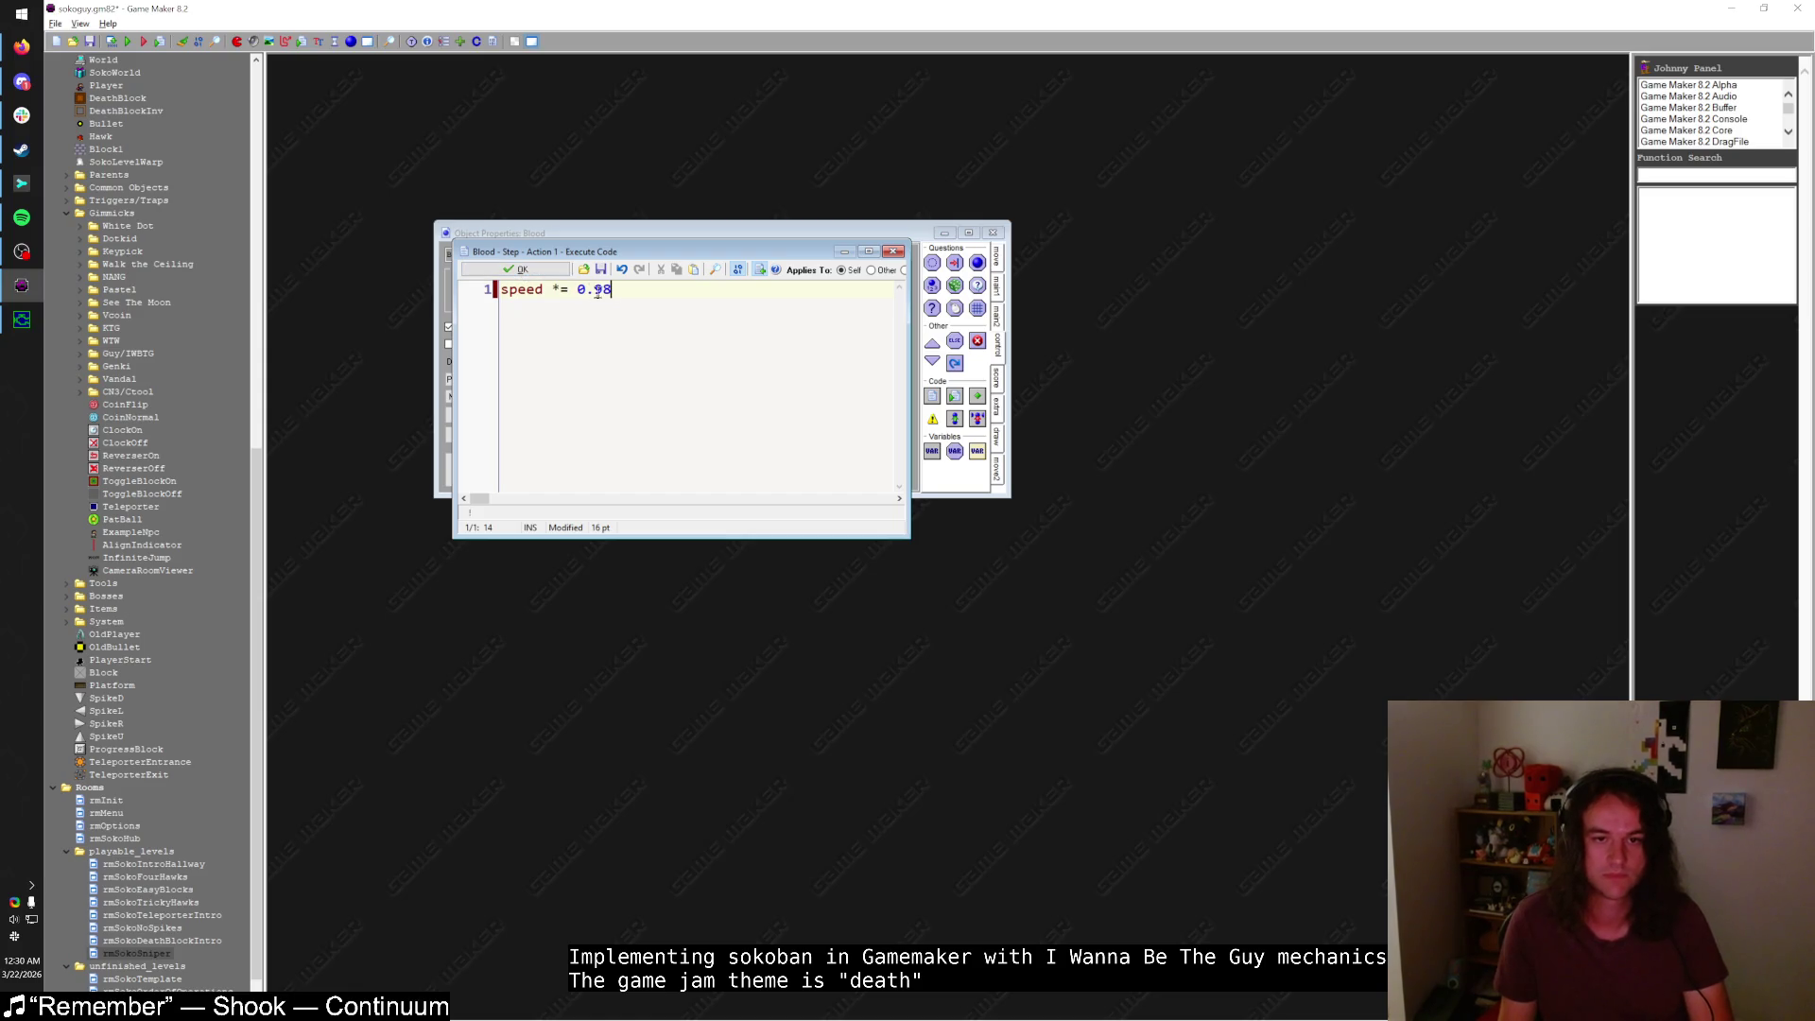
{"action": "key", "text": "shift+Home"}
{"action": "type", "text": "speed"}
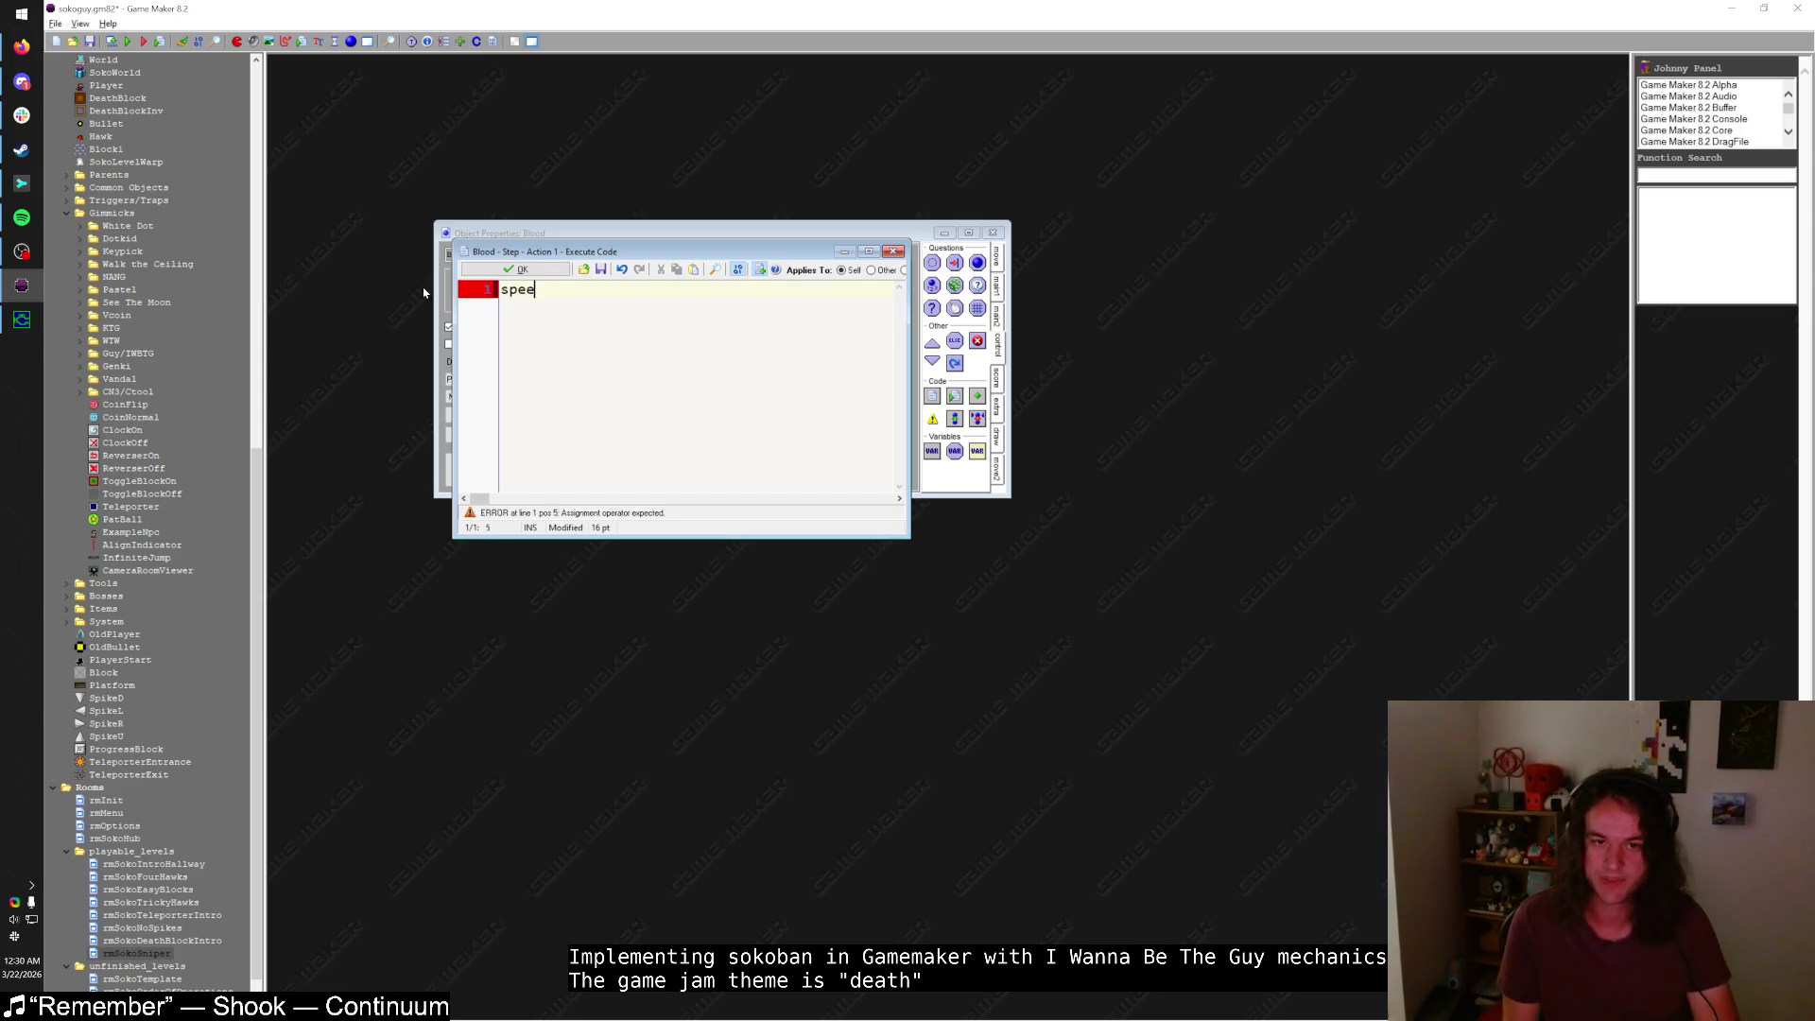
{"action": "key", "text": "ctrl+a"}
{"action": "type", "text": "speed"}
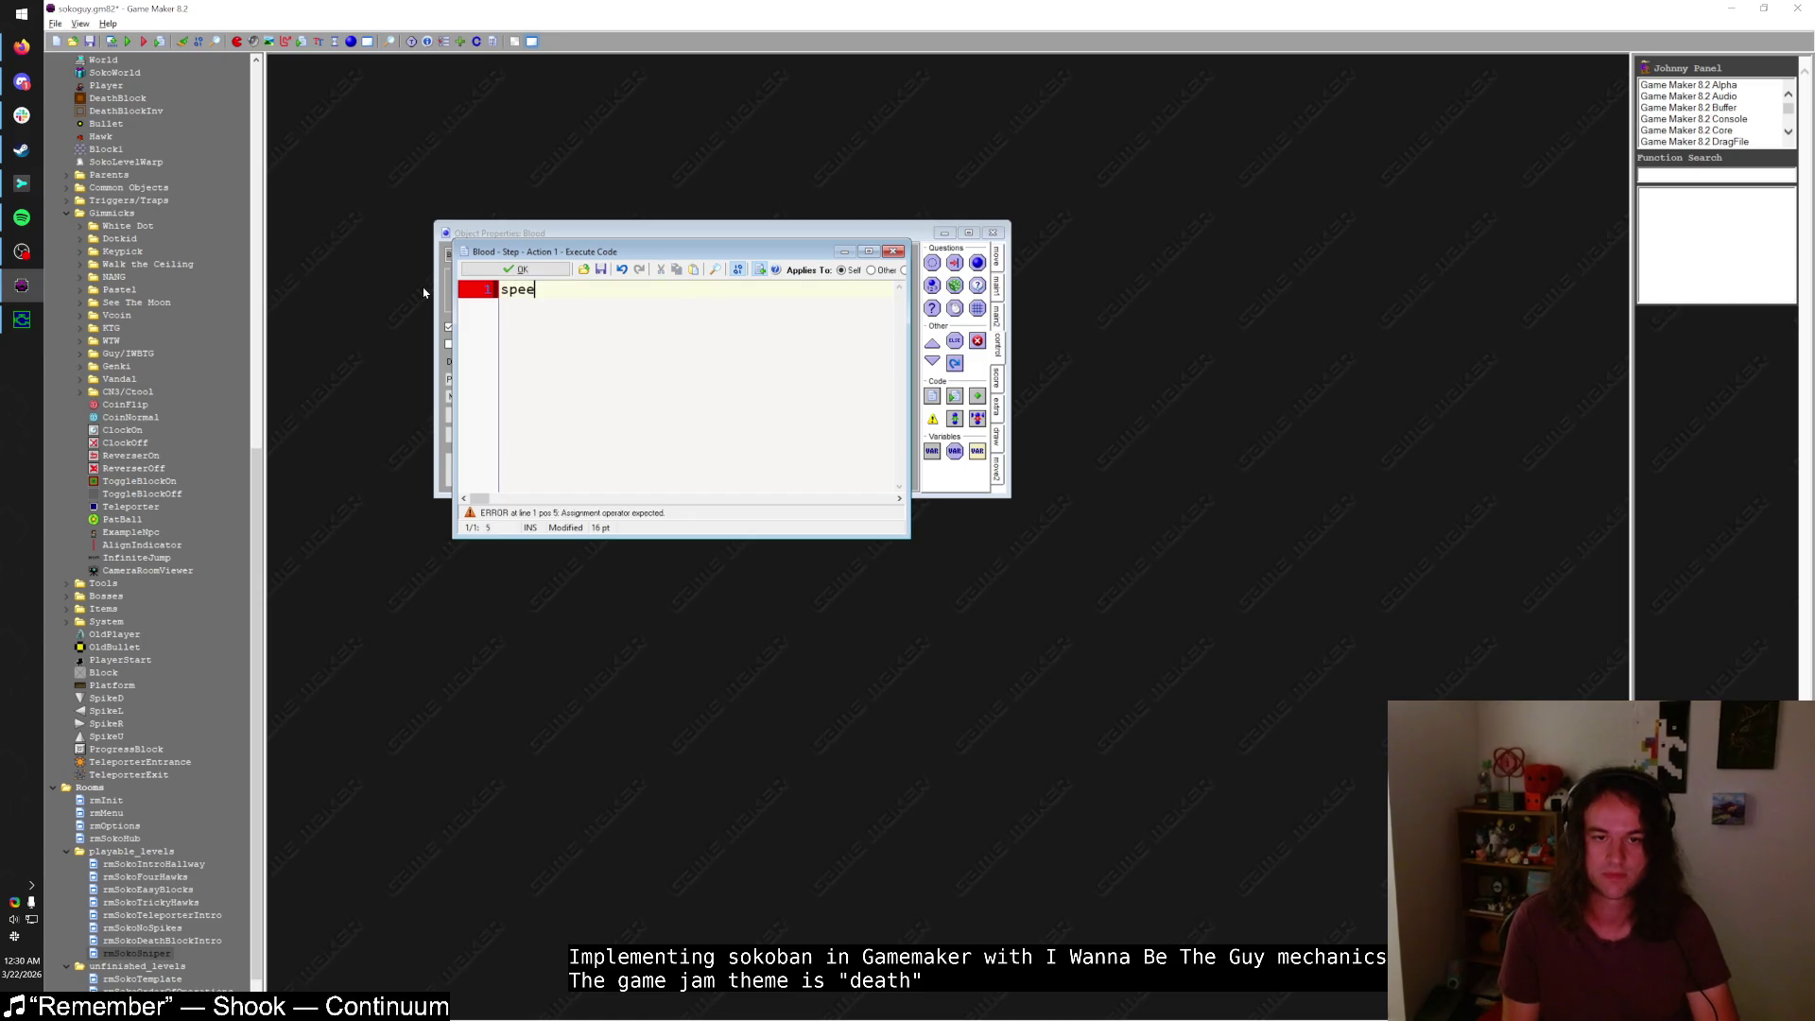
{"action": "type", "text": " -= 0.1 if sp"}
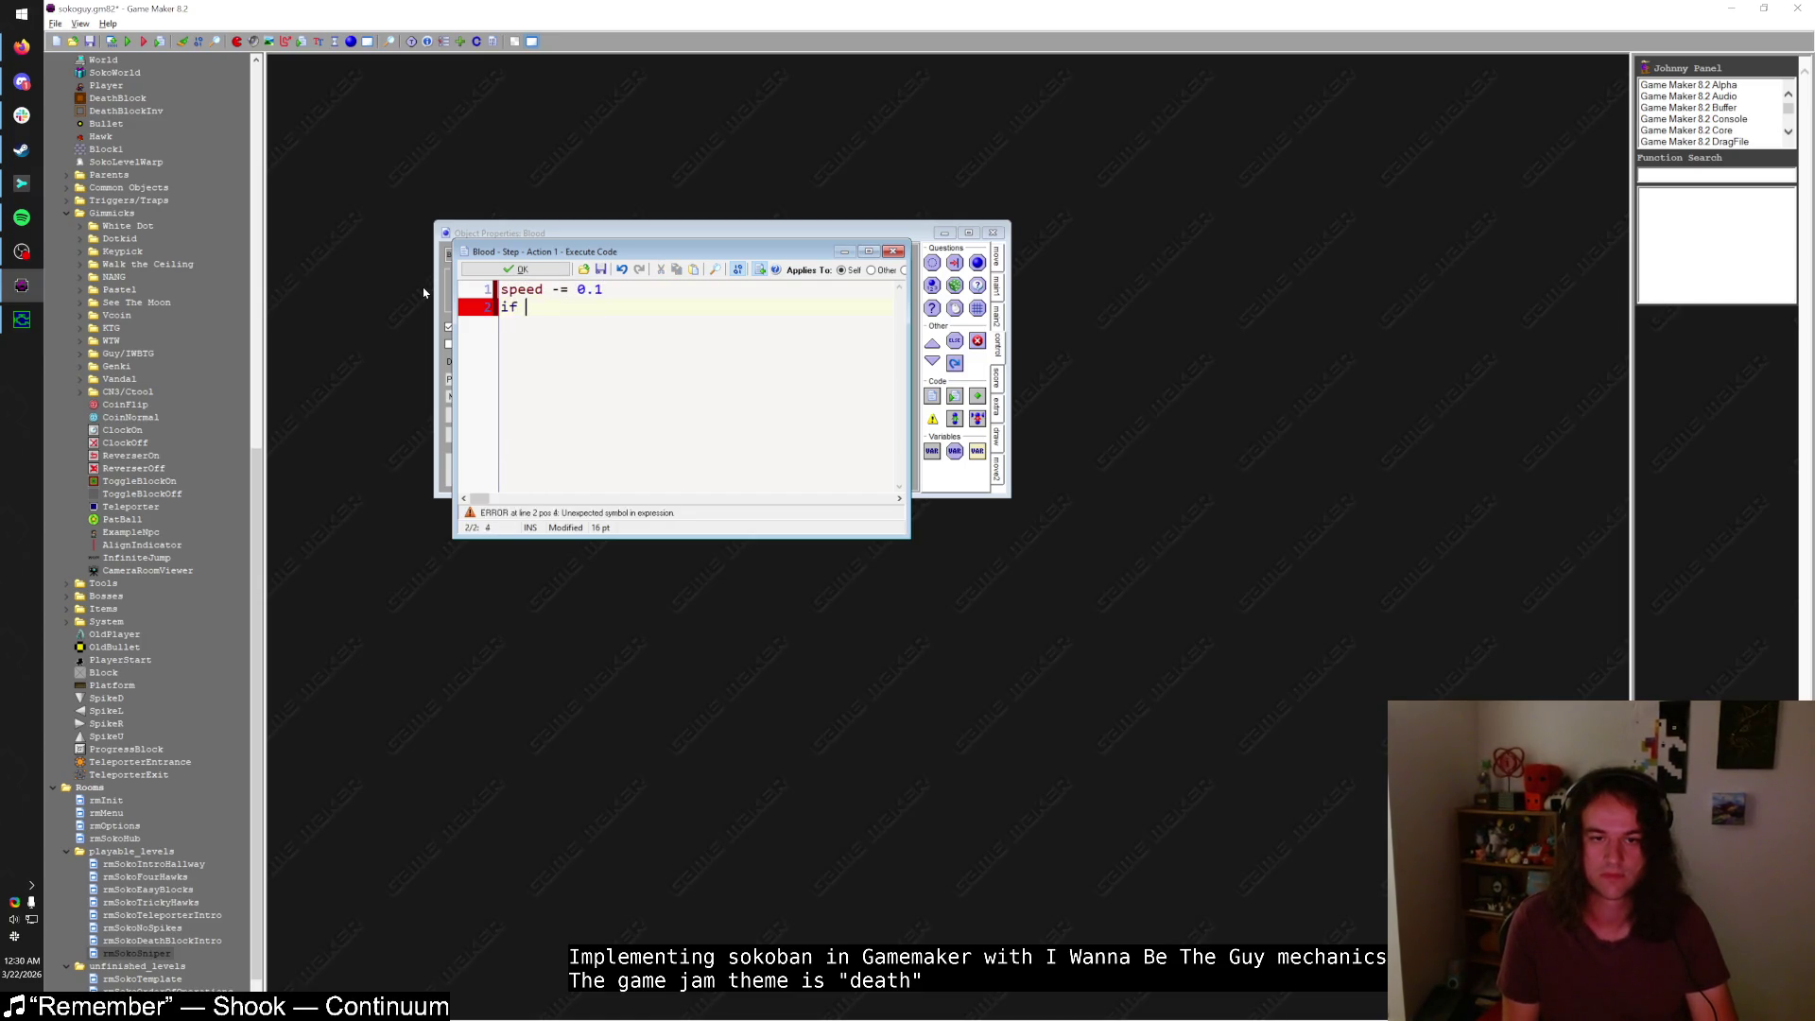
{"action": "type", "text": "eed < 0  speed = 0"}
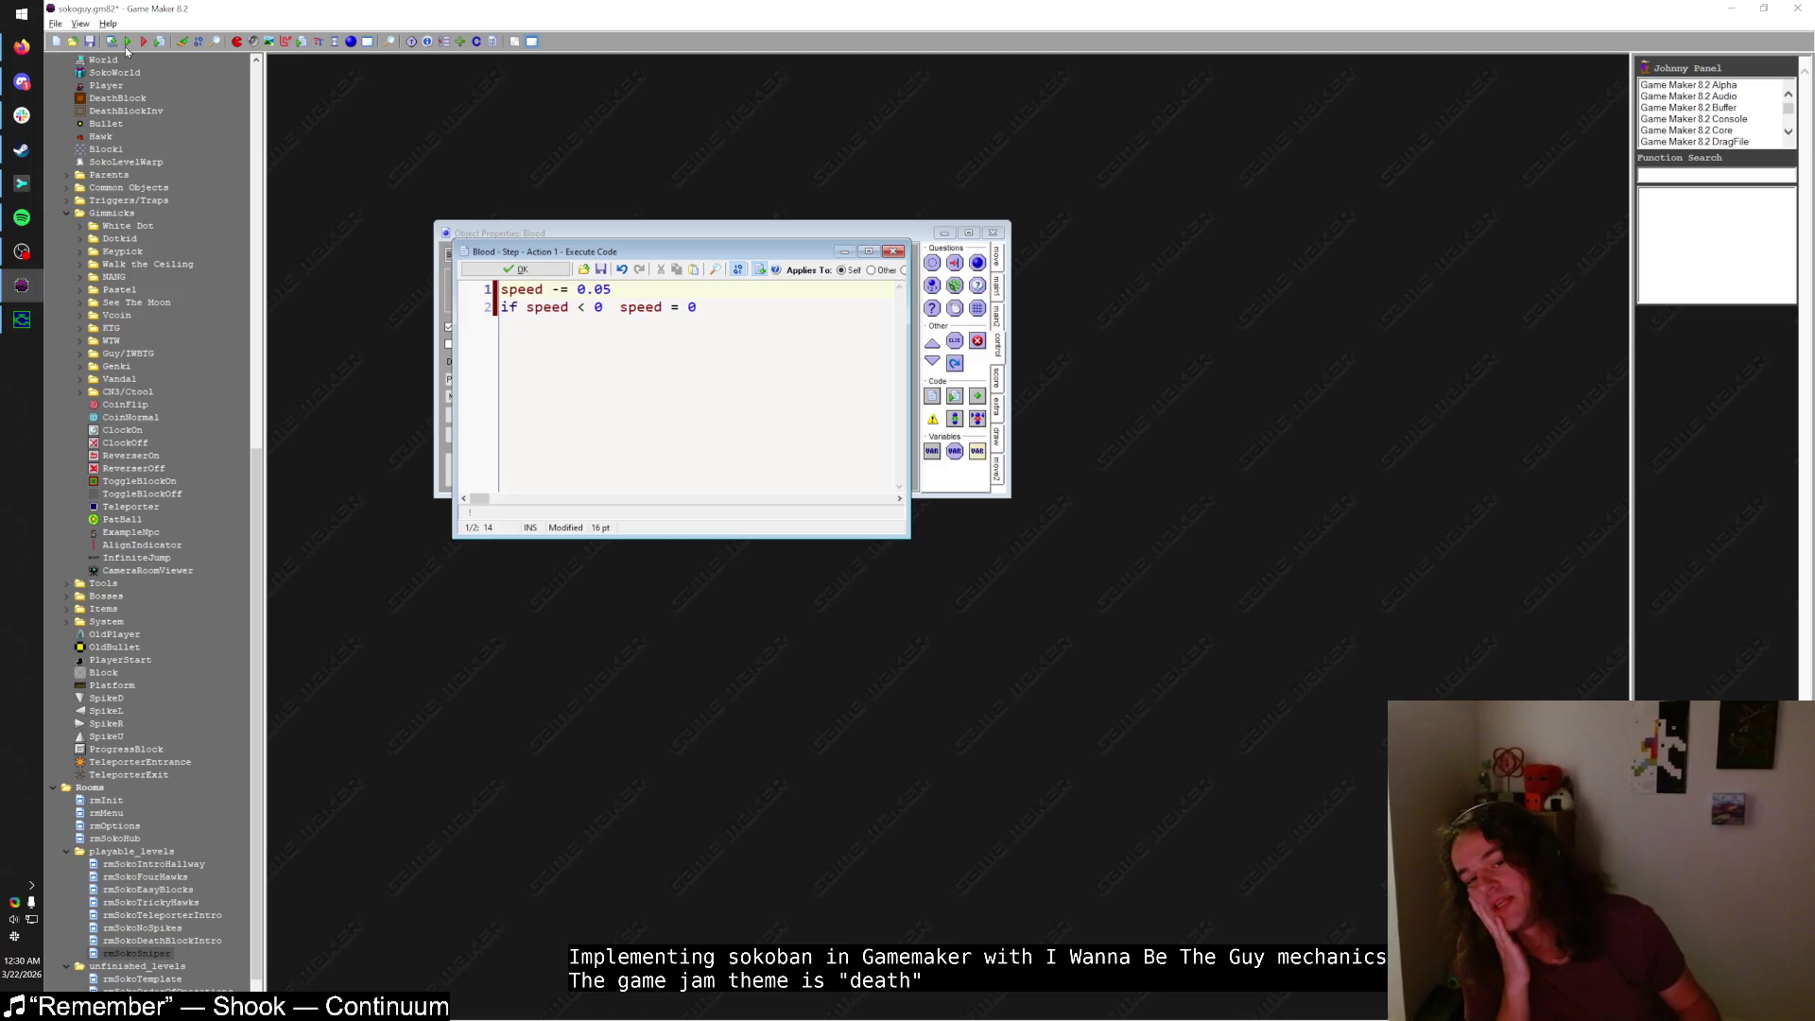
{"action": "left_click", "coordinate": [125, 47]}
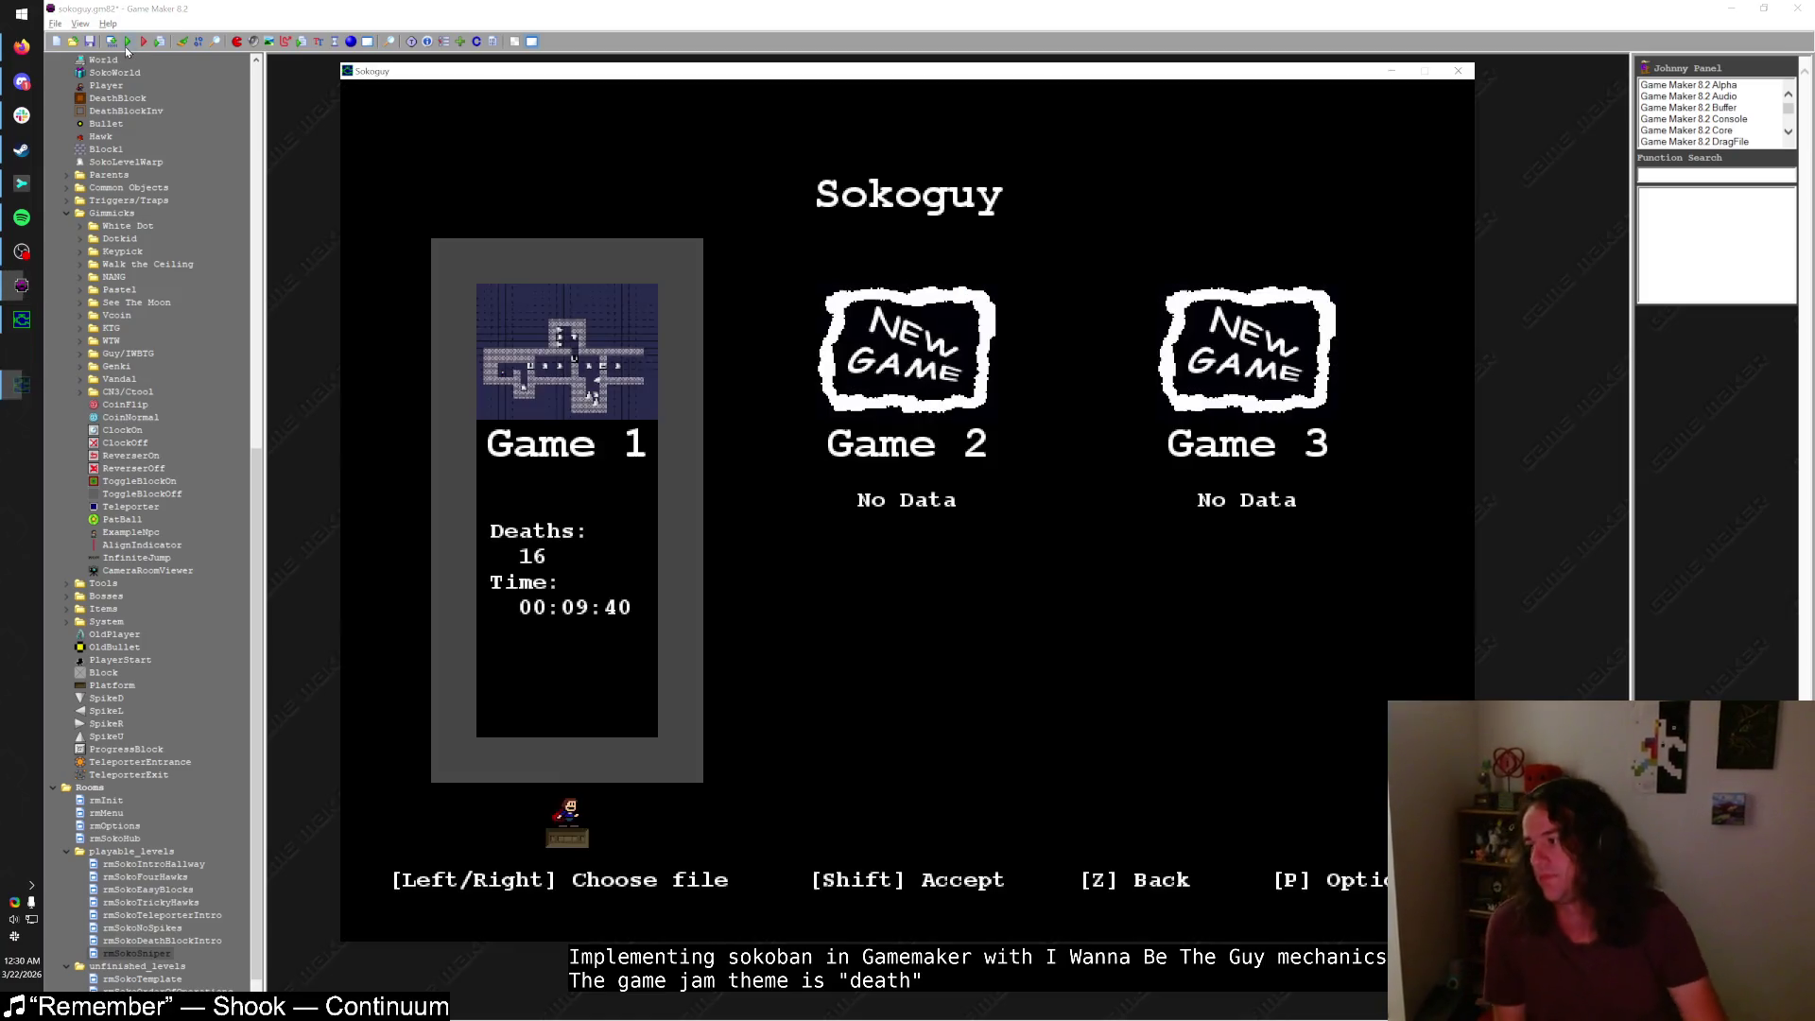
Load Game 1 and walk the player into the hawk twice to watch the blood spray
{"action": "key", "text": "shift"}
{"action": "key", "text": "shift"}
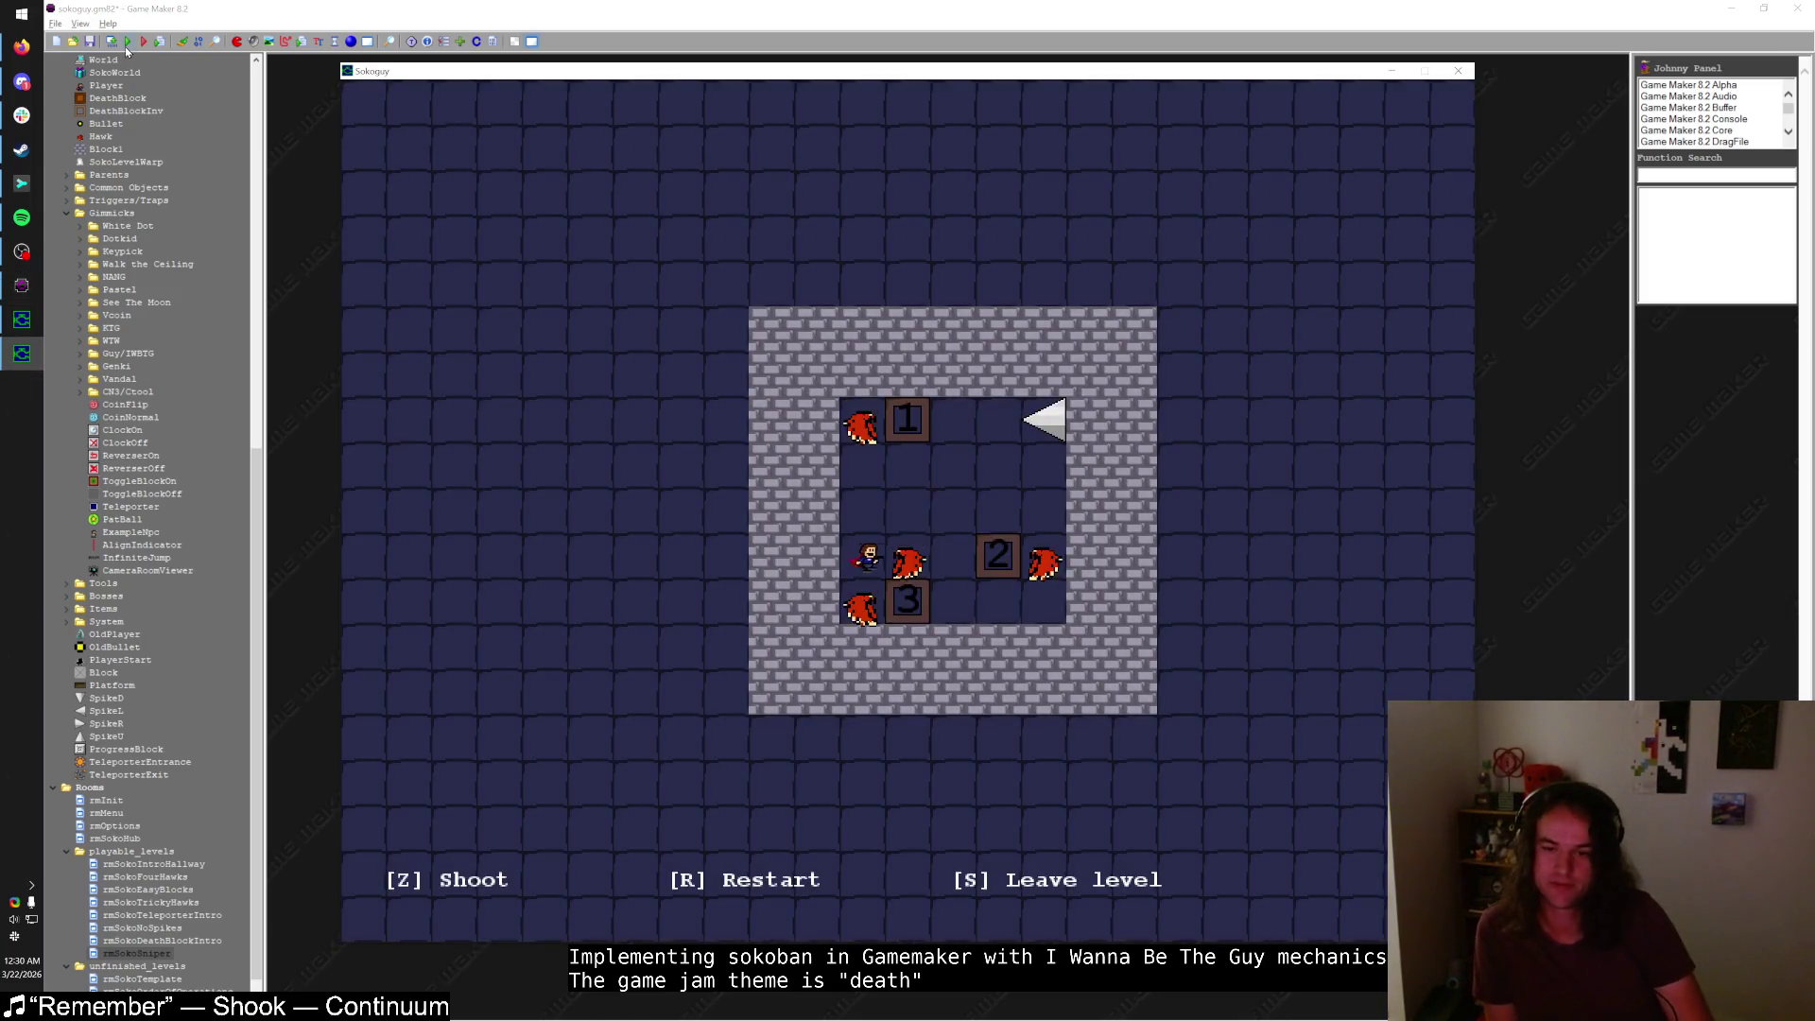
{"action": "key", "text": "Right"}
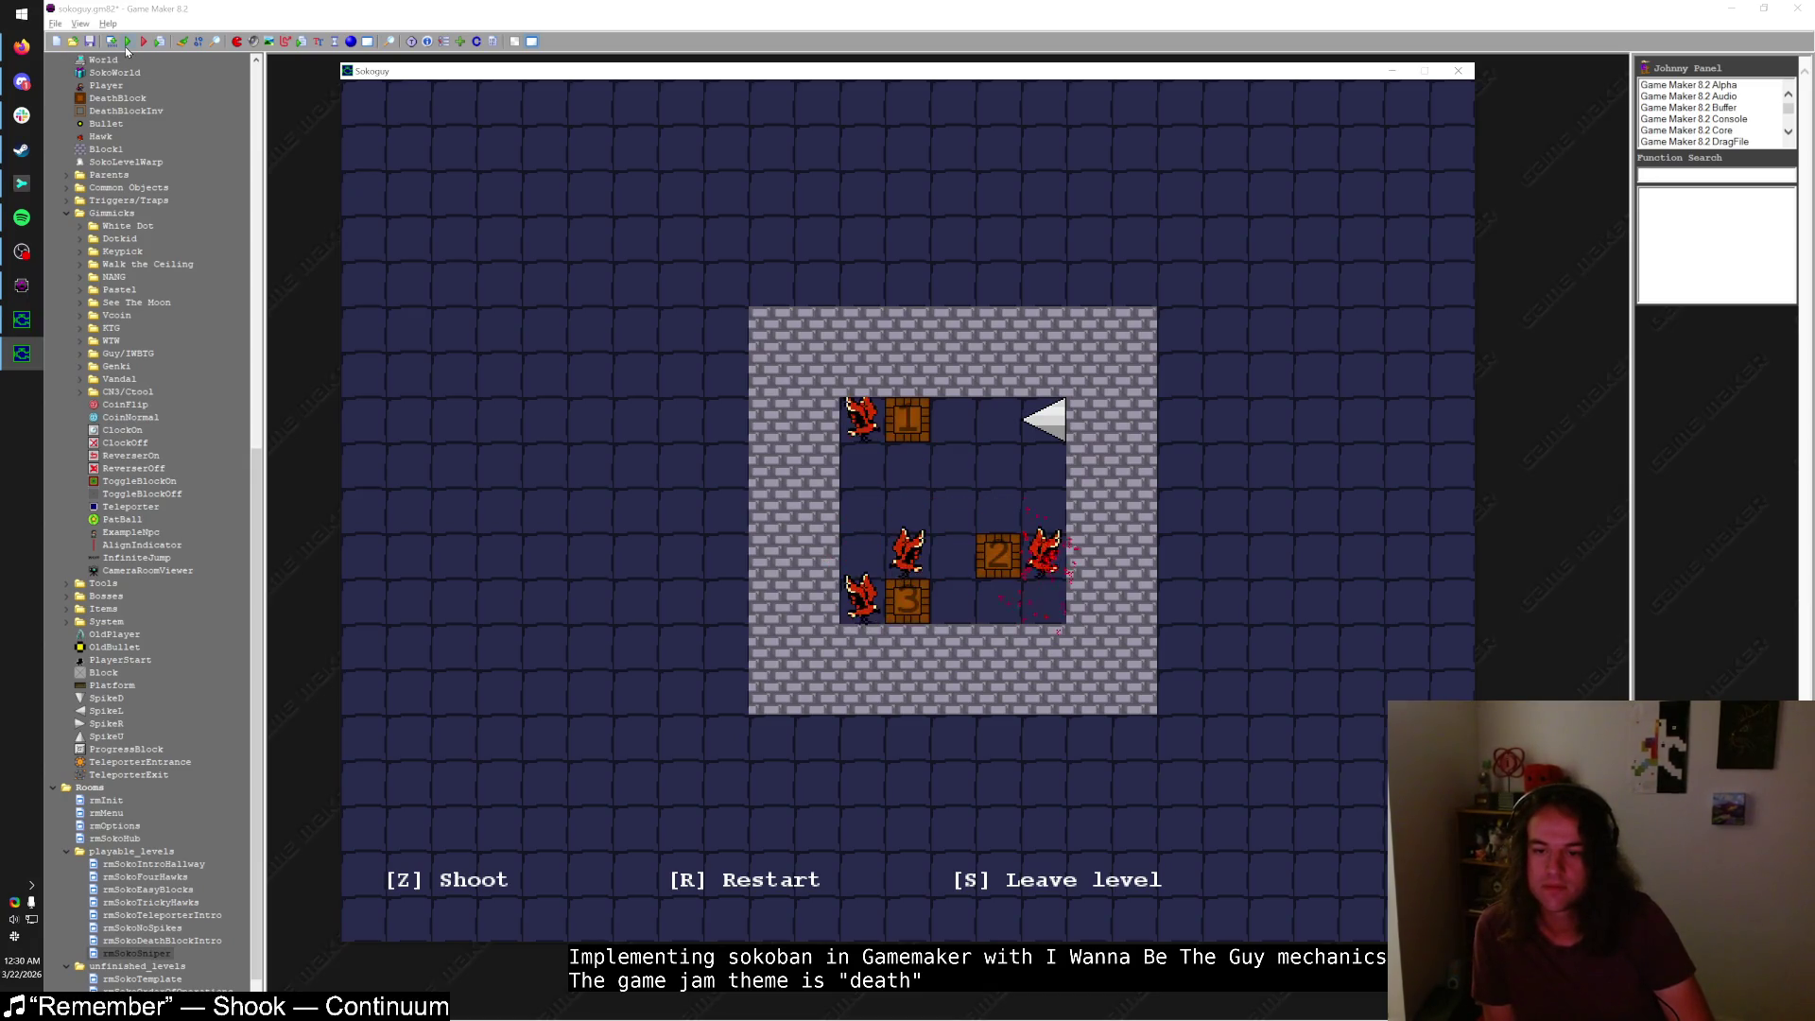
{"action": "key", "text": "r"}
{"action": "key", "text": "Up"}
{"action": "key", "text": "Right"}
{"action": "key", "text": "Down"}
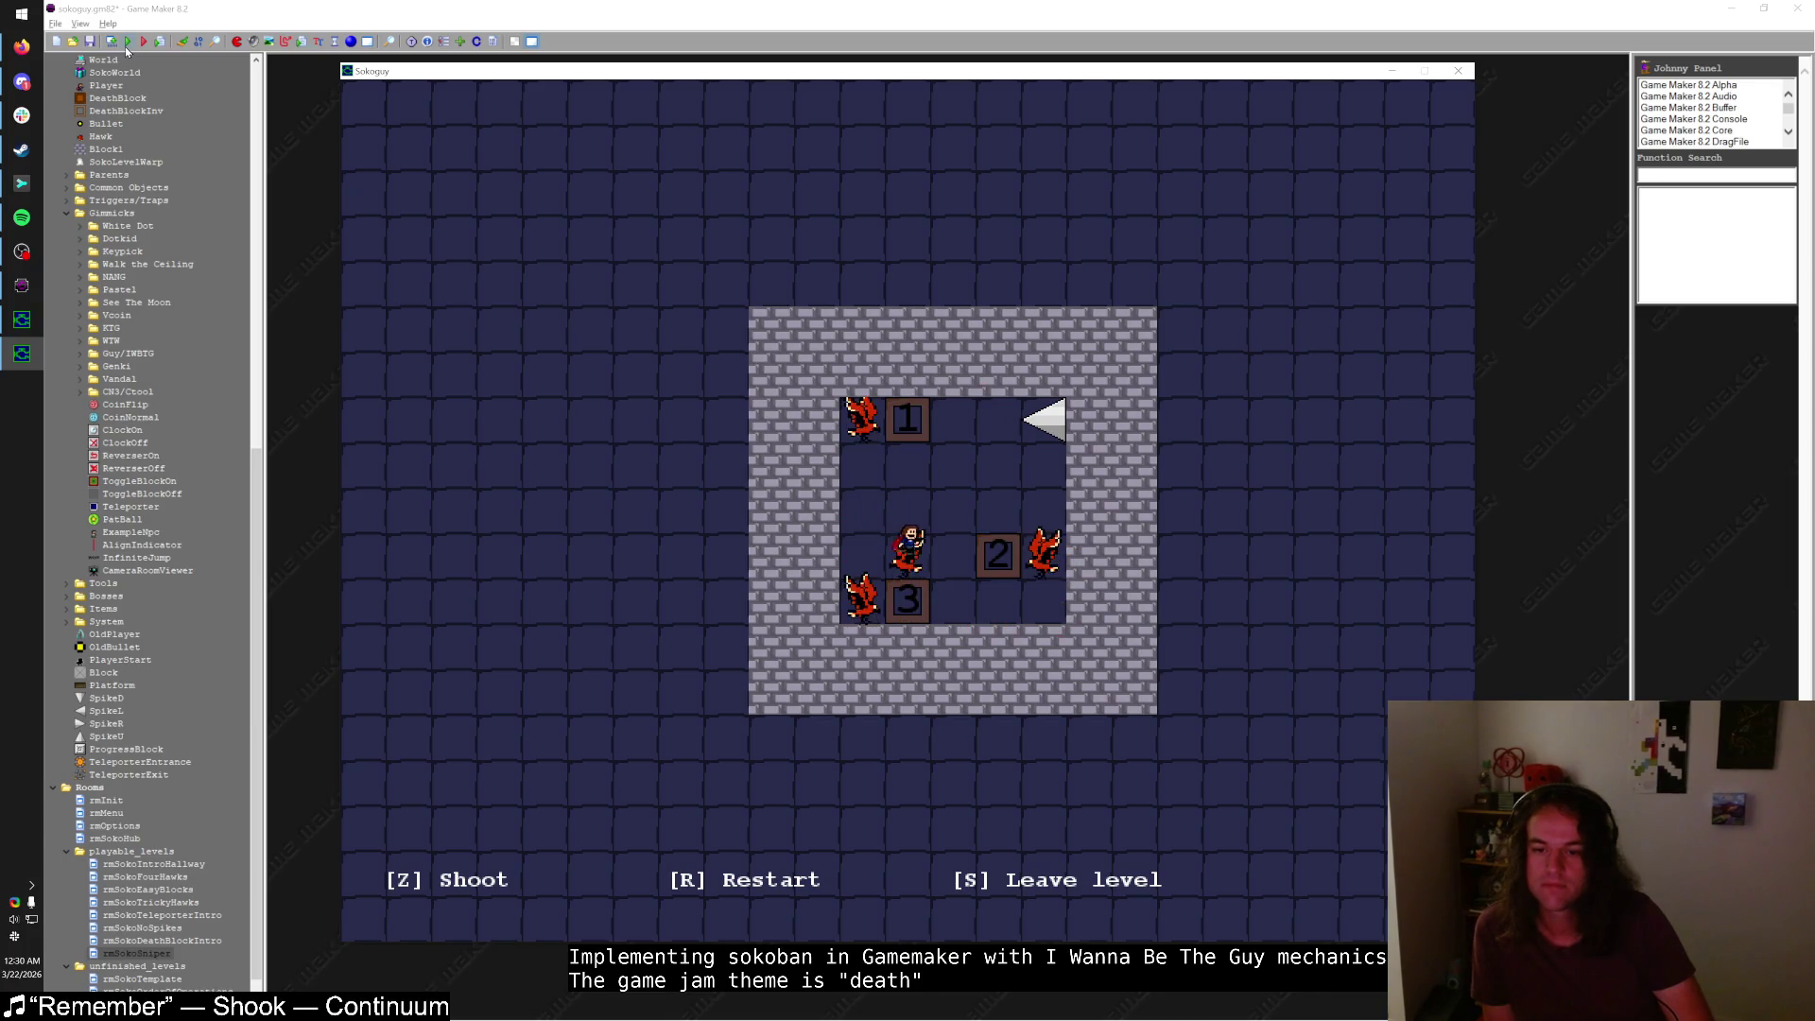
{"action": "key", "text": "r"}
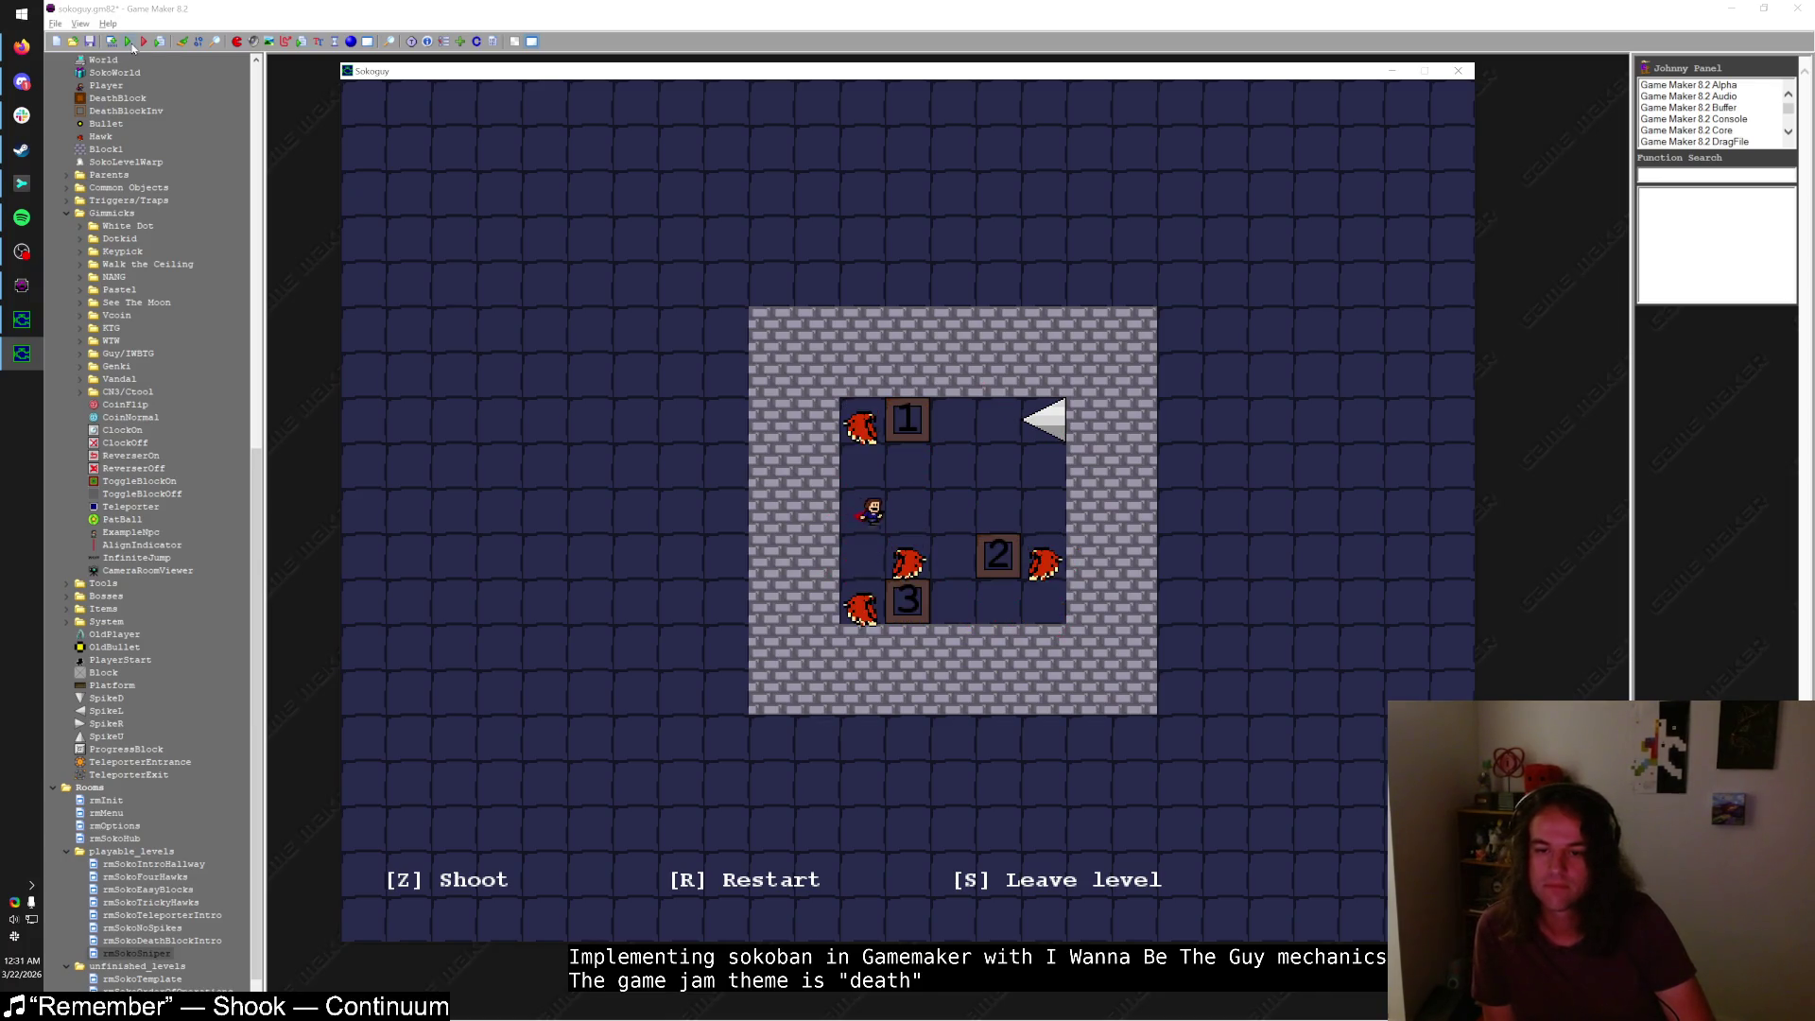
Check the pause options, die again to watch the blood, and close the game
{"action": "key", "text": "p"}
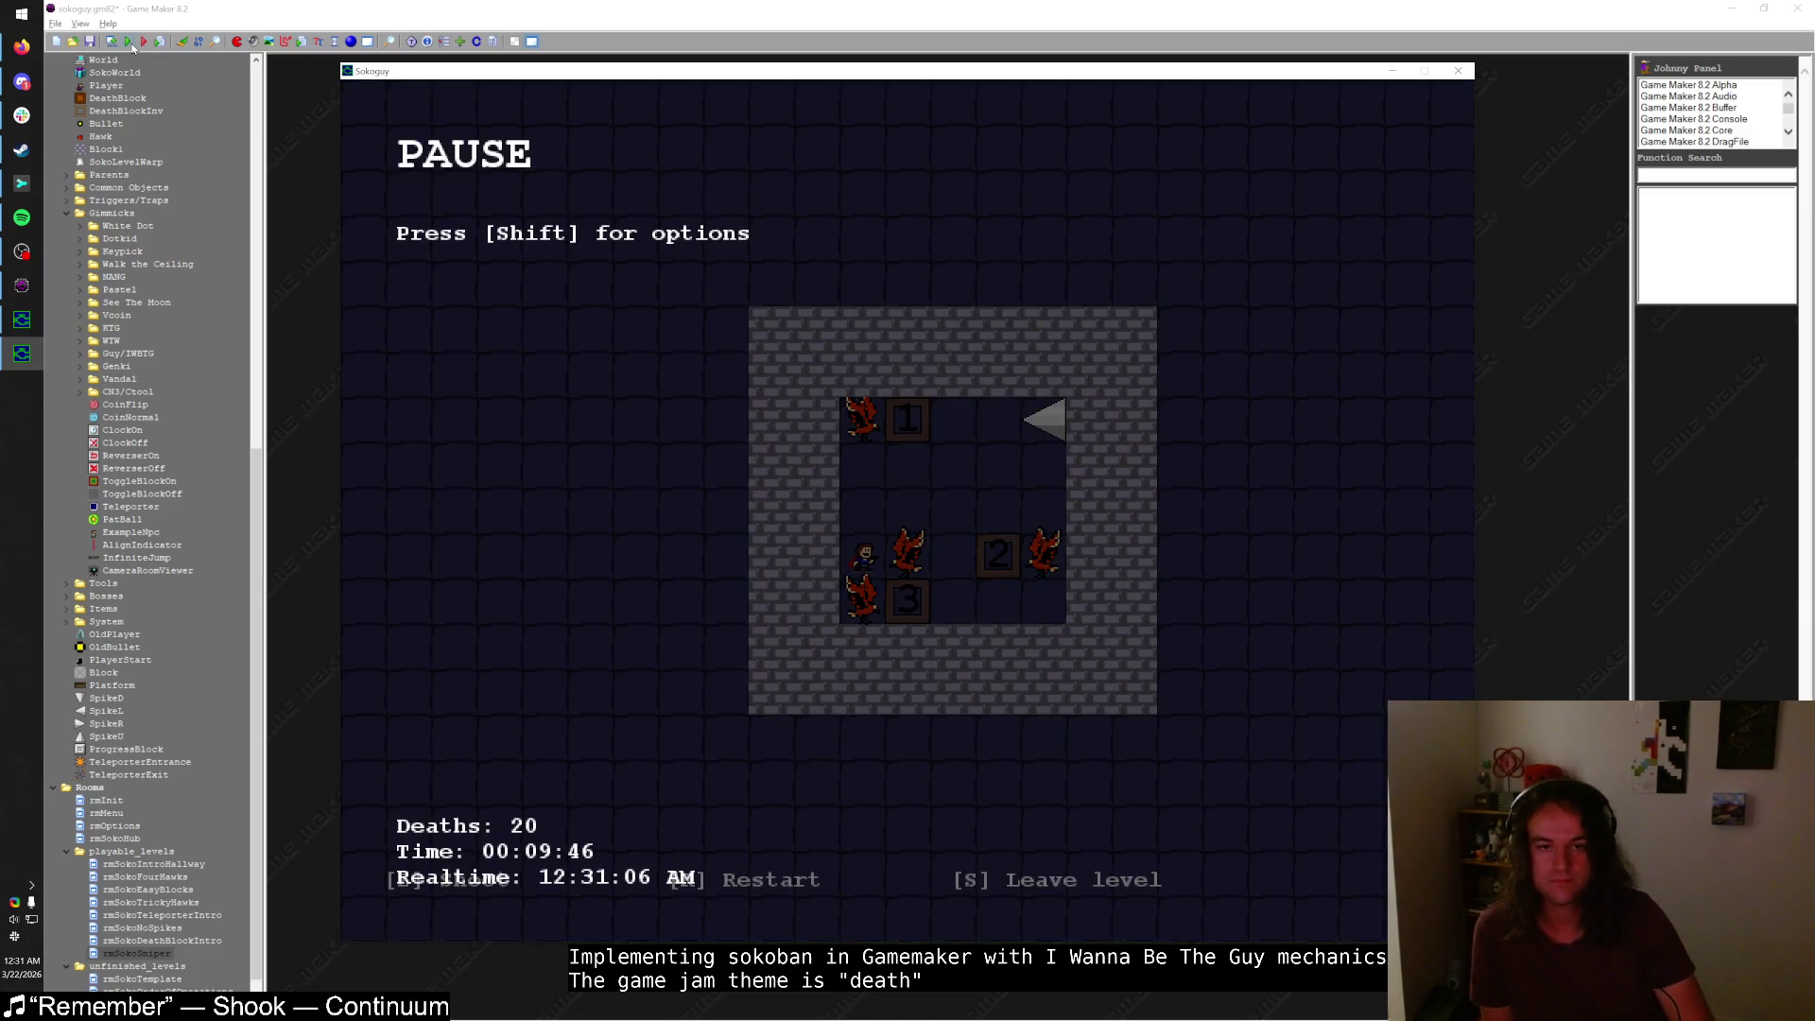
{"action": "key", "text": "shift"}
{"action": "key", "text": "Down"}
{"action": "key", "text": "Down"}
{"action": "key", "text": "Down"}
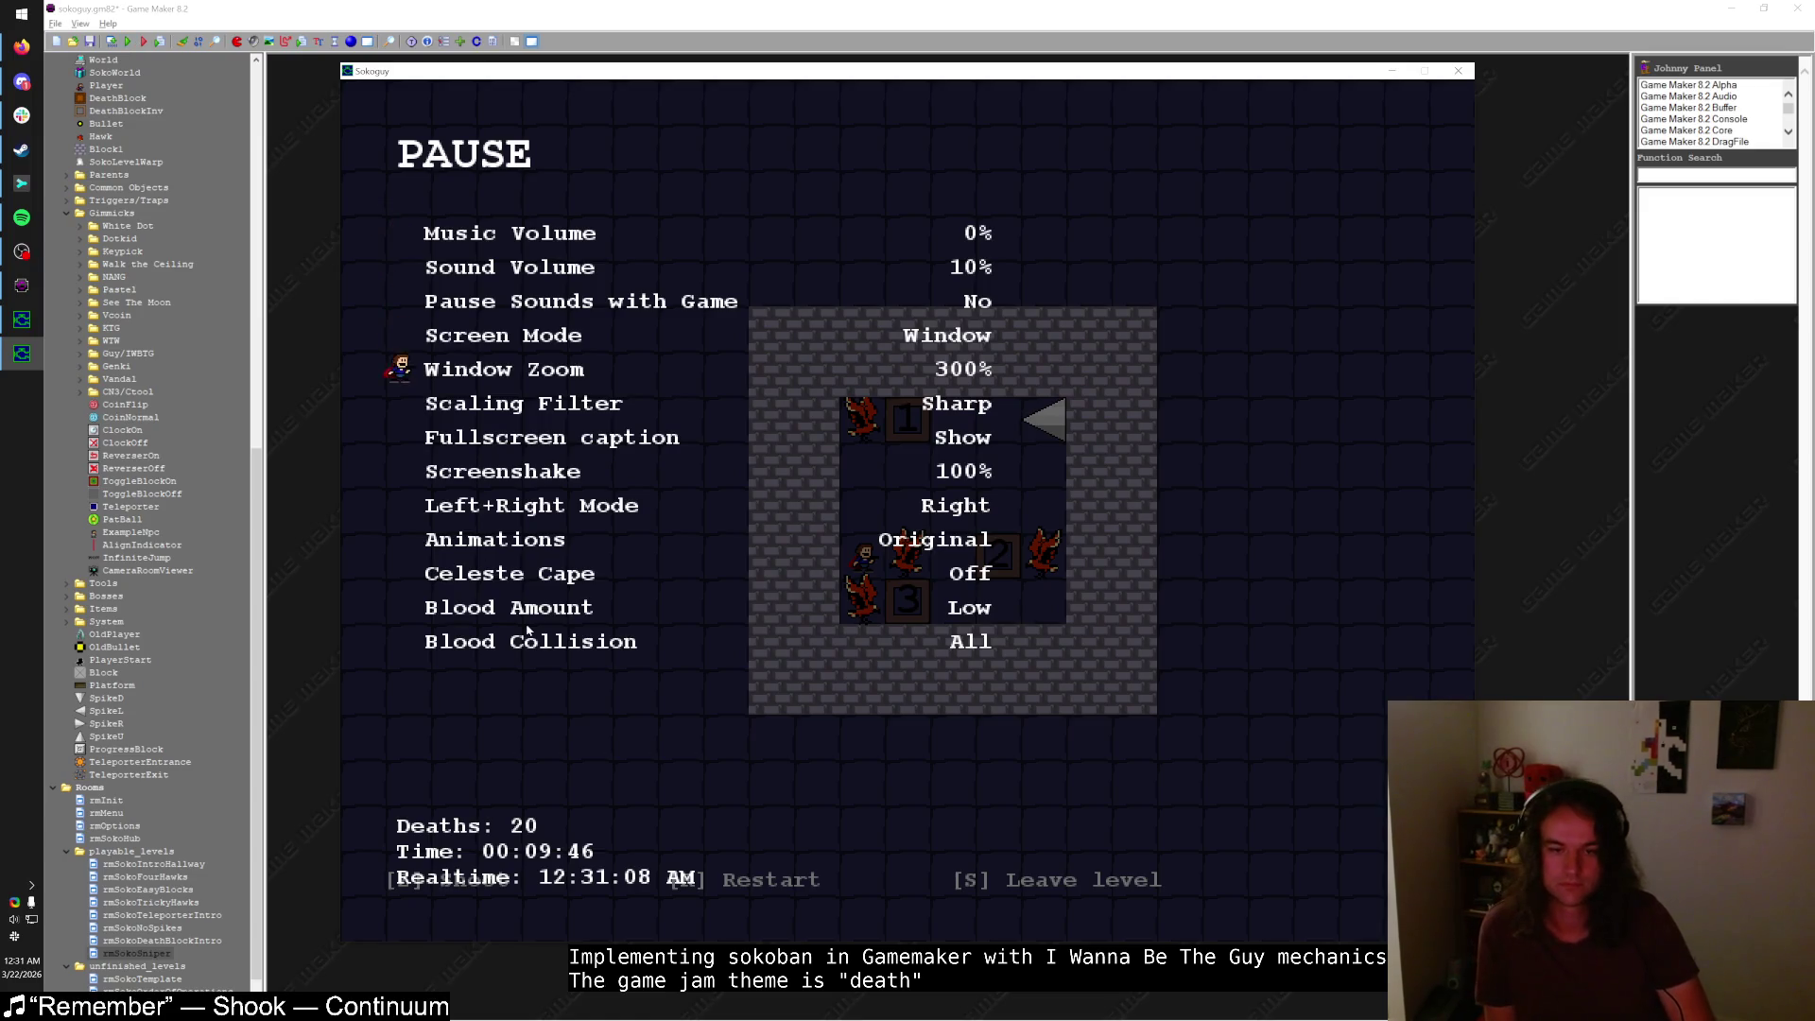
{"action": "key", "text": "shift"}
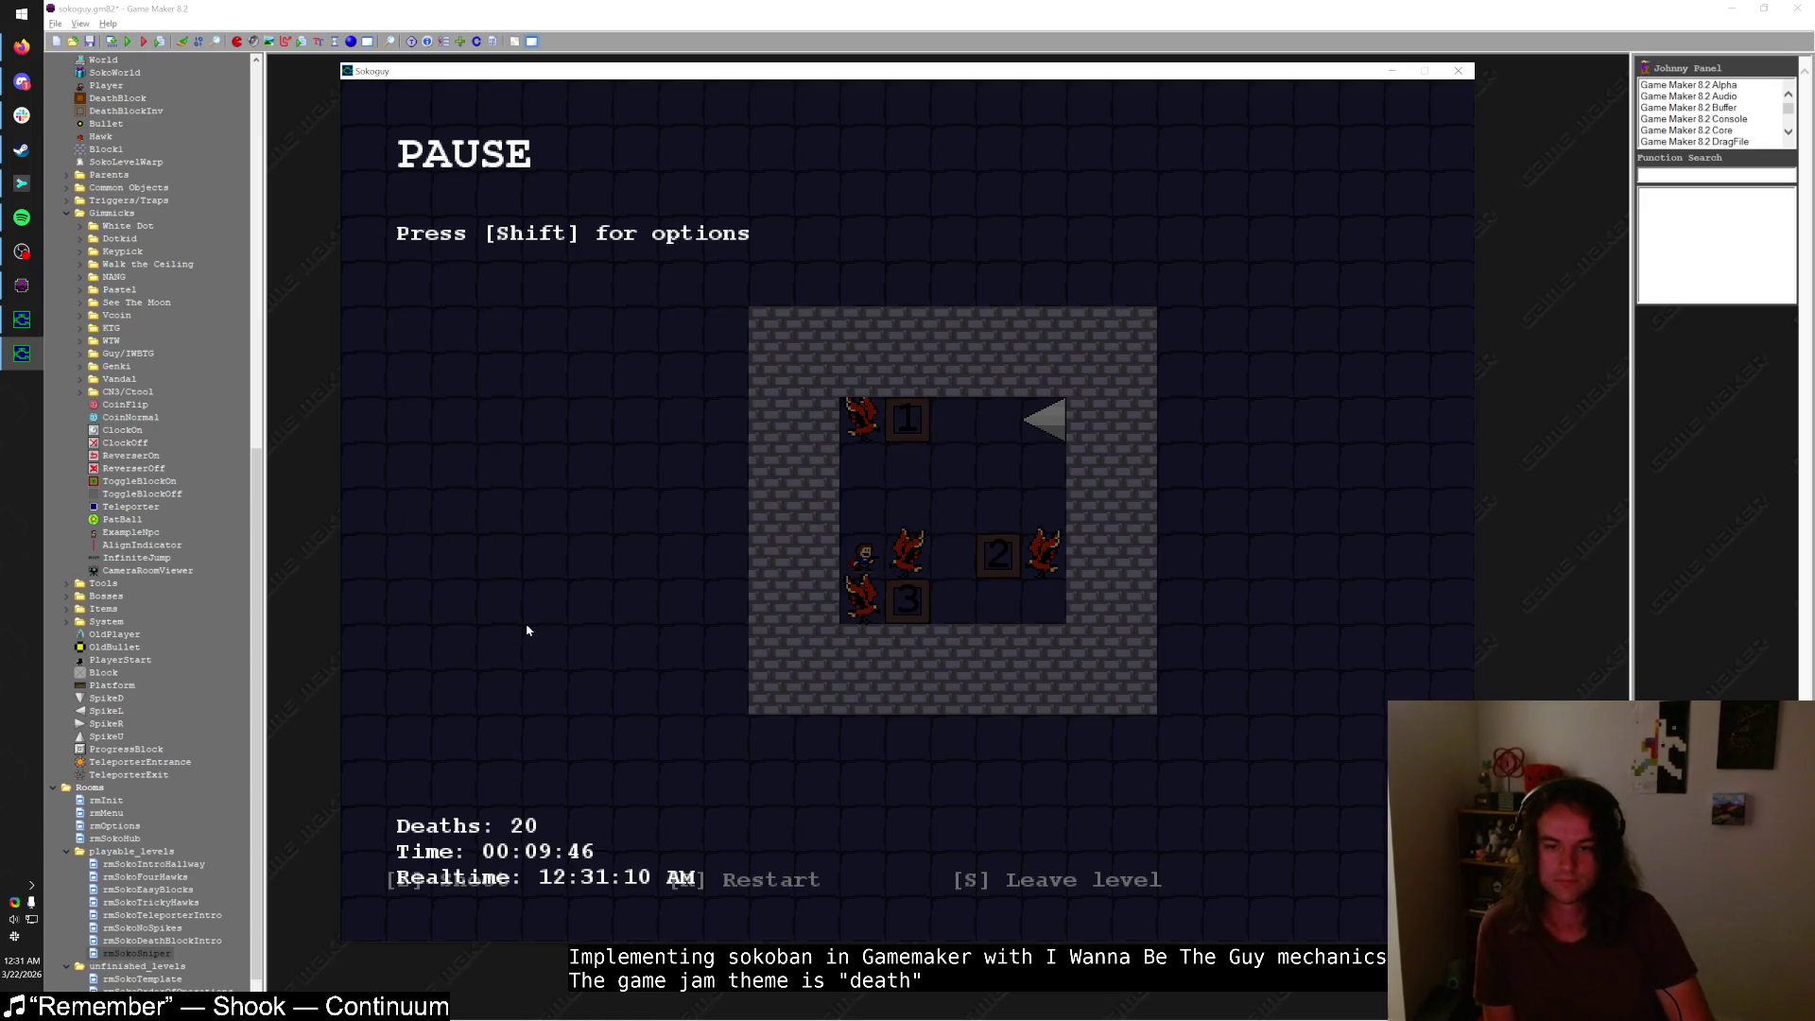
{"action": "key", "text": "shift"}
{"action": "key", "text": "shift"}
{"action": "key", "text": "p"}
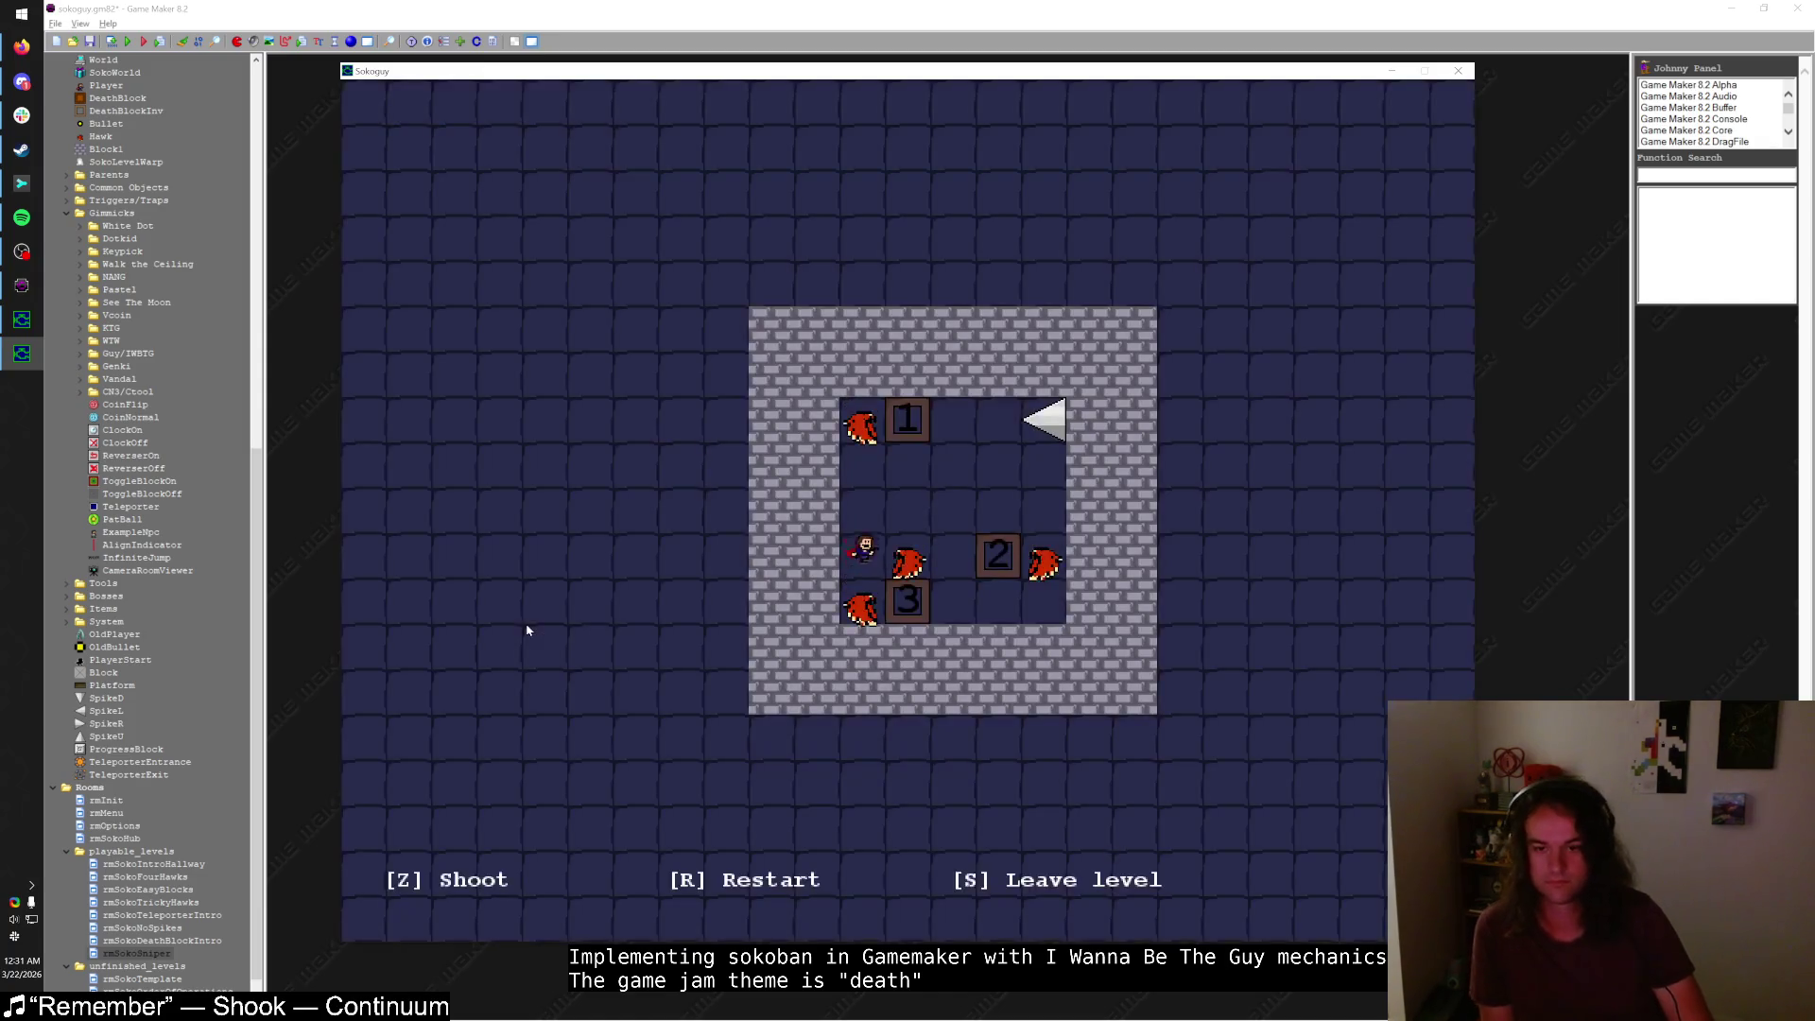
{"action": "key", "text": "Right"}
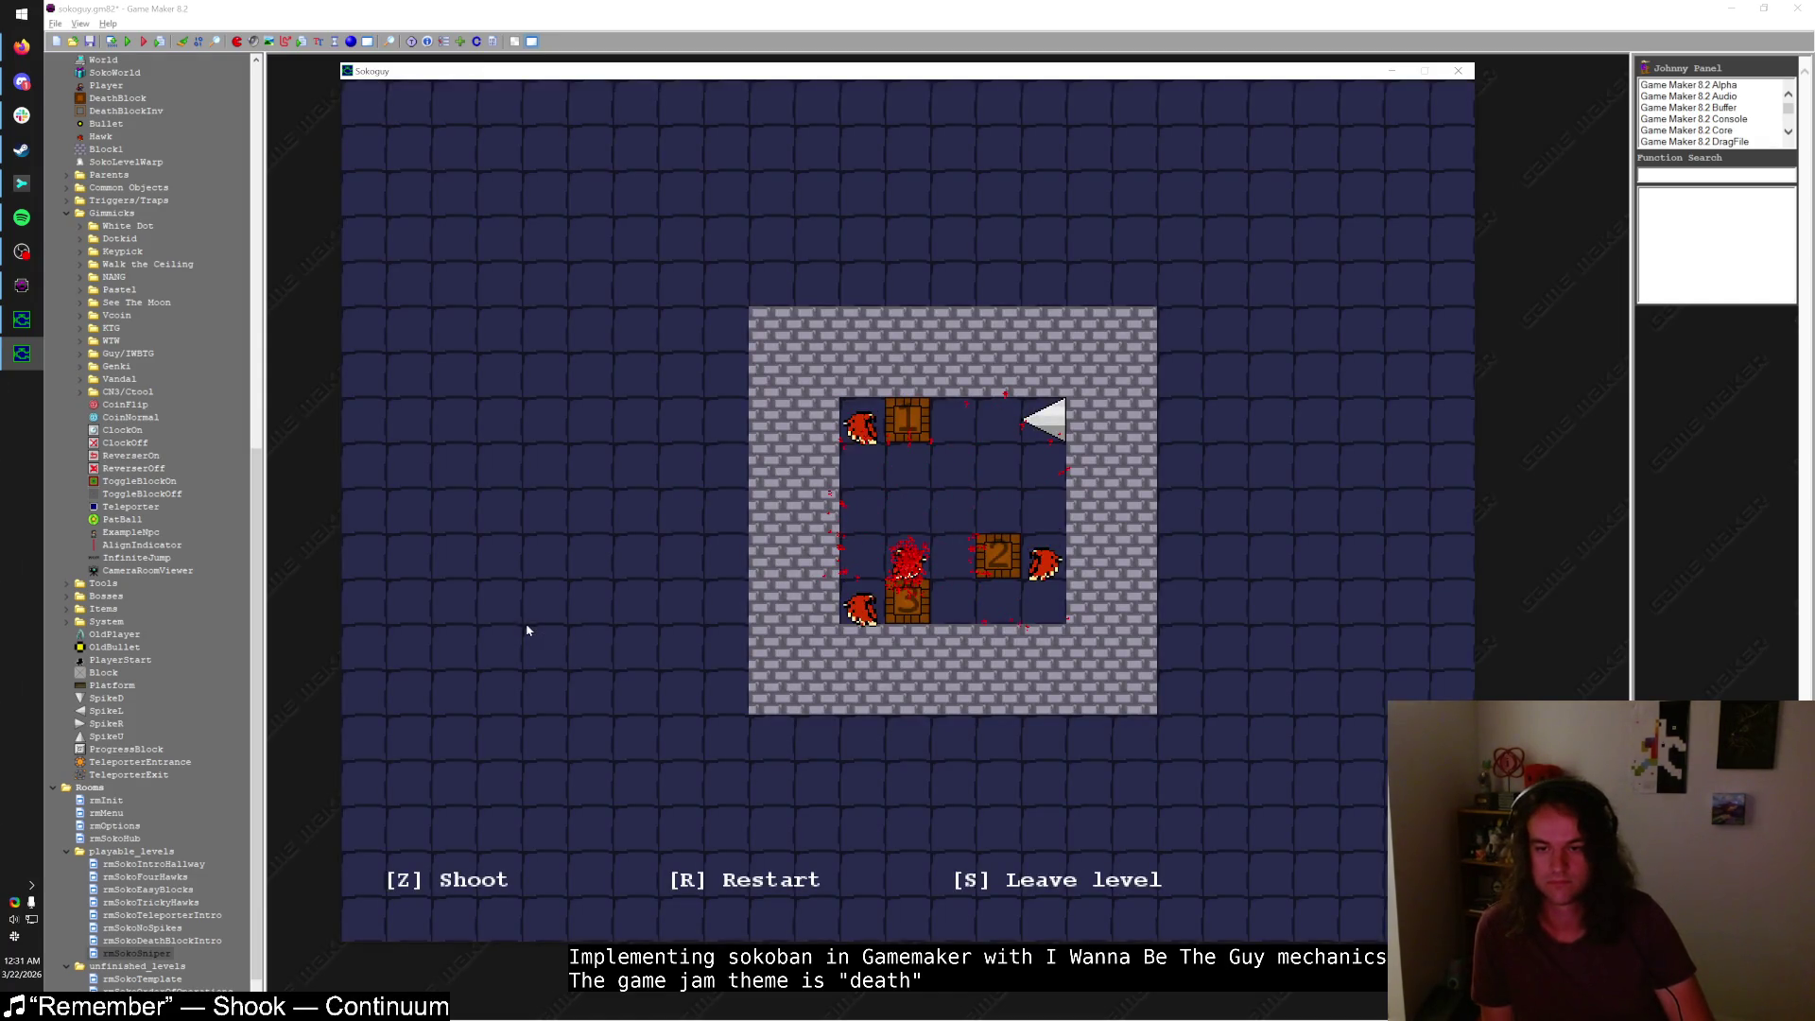
{"action": "left_click", "coordinate": [1458, 71]}
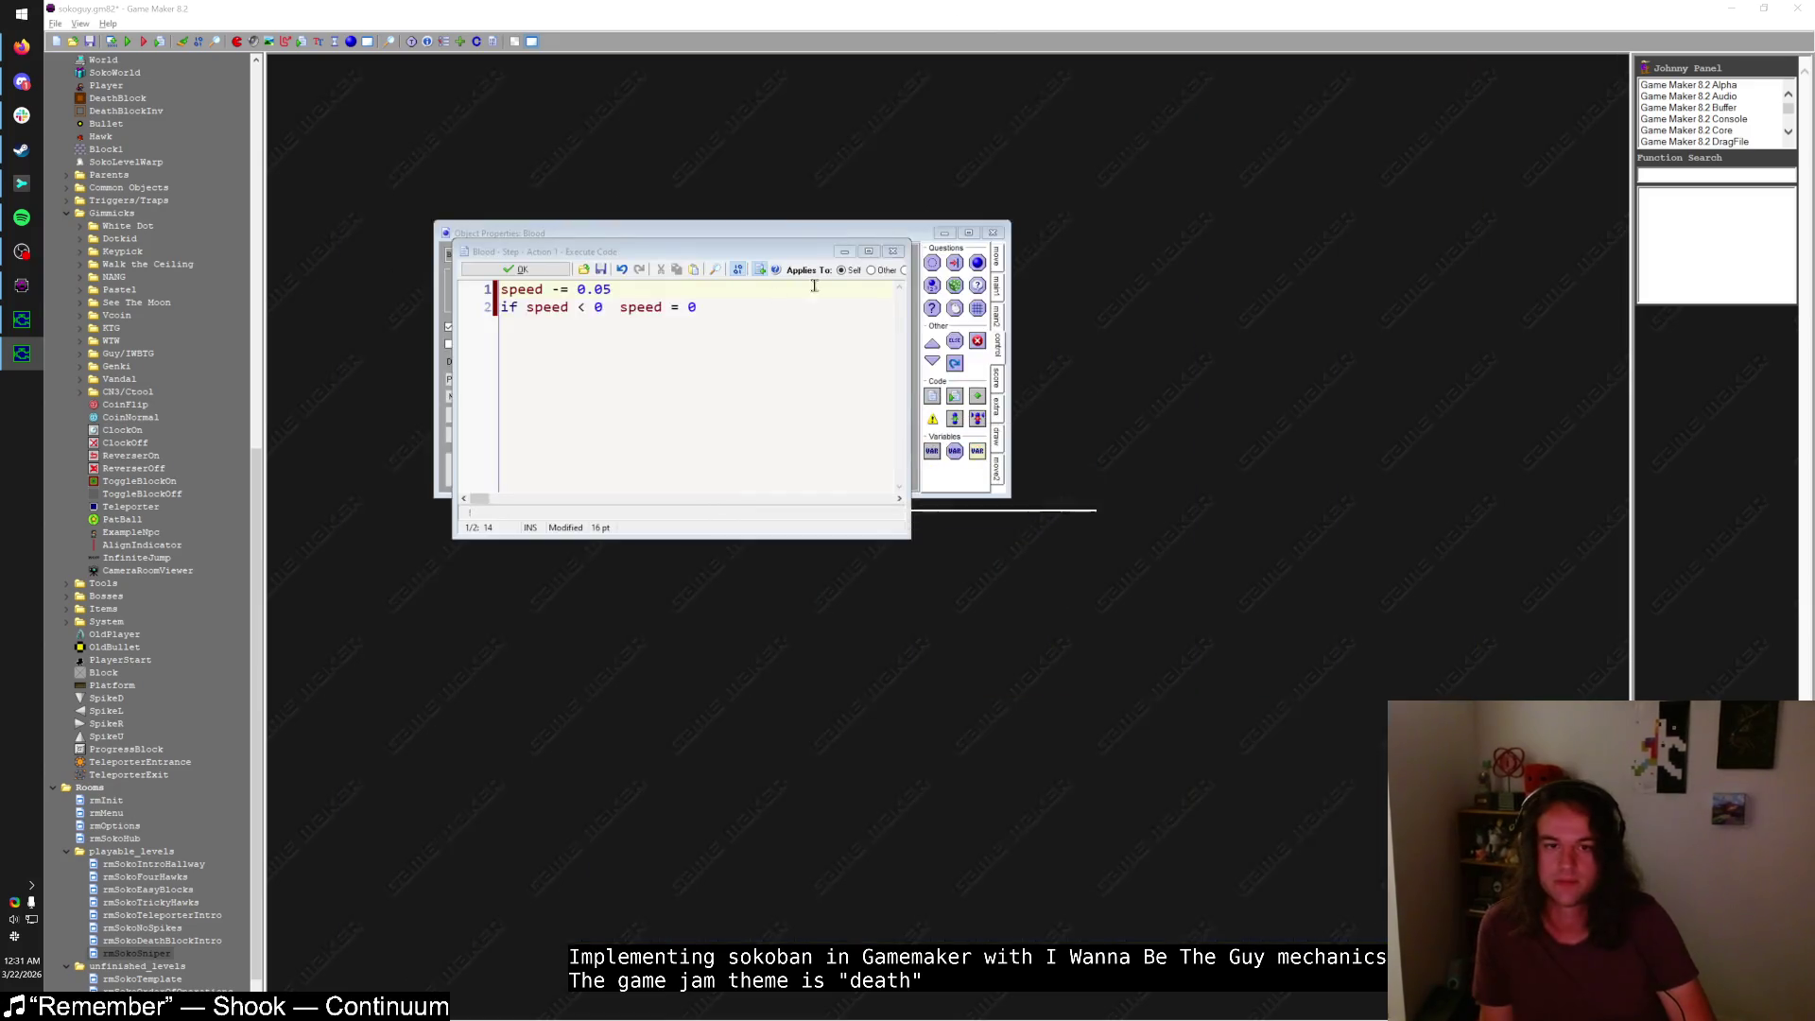
Search the scripts for the blood setting, change settings_default's default blood from 1 to 2, and run
{"action": "left_click", "coordinate": [674, 235]}
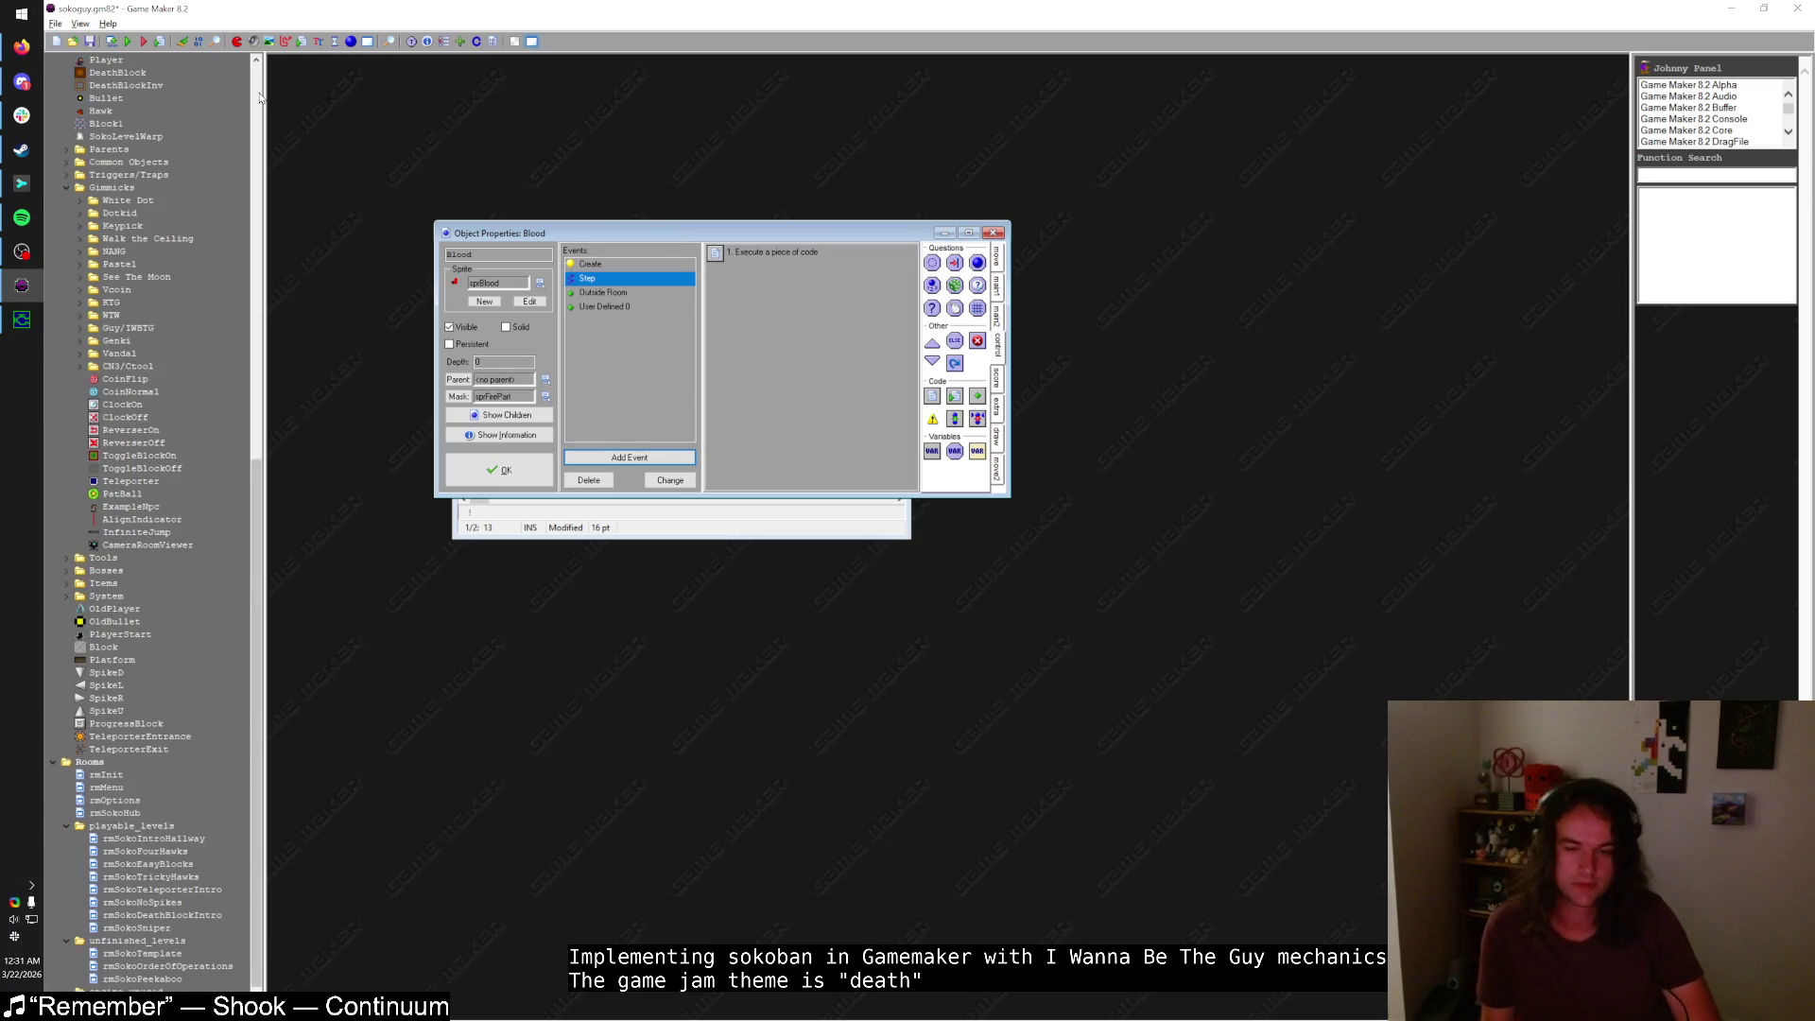
{"action": "scroll", "coordinate": [260, 96], "scroll_direction": "down", "scroll_amount": 1}
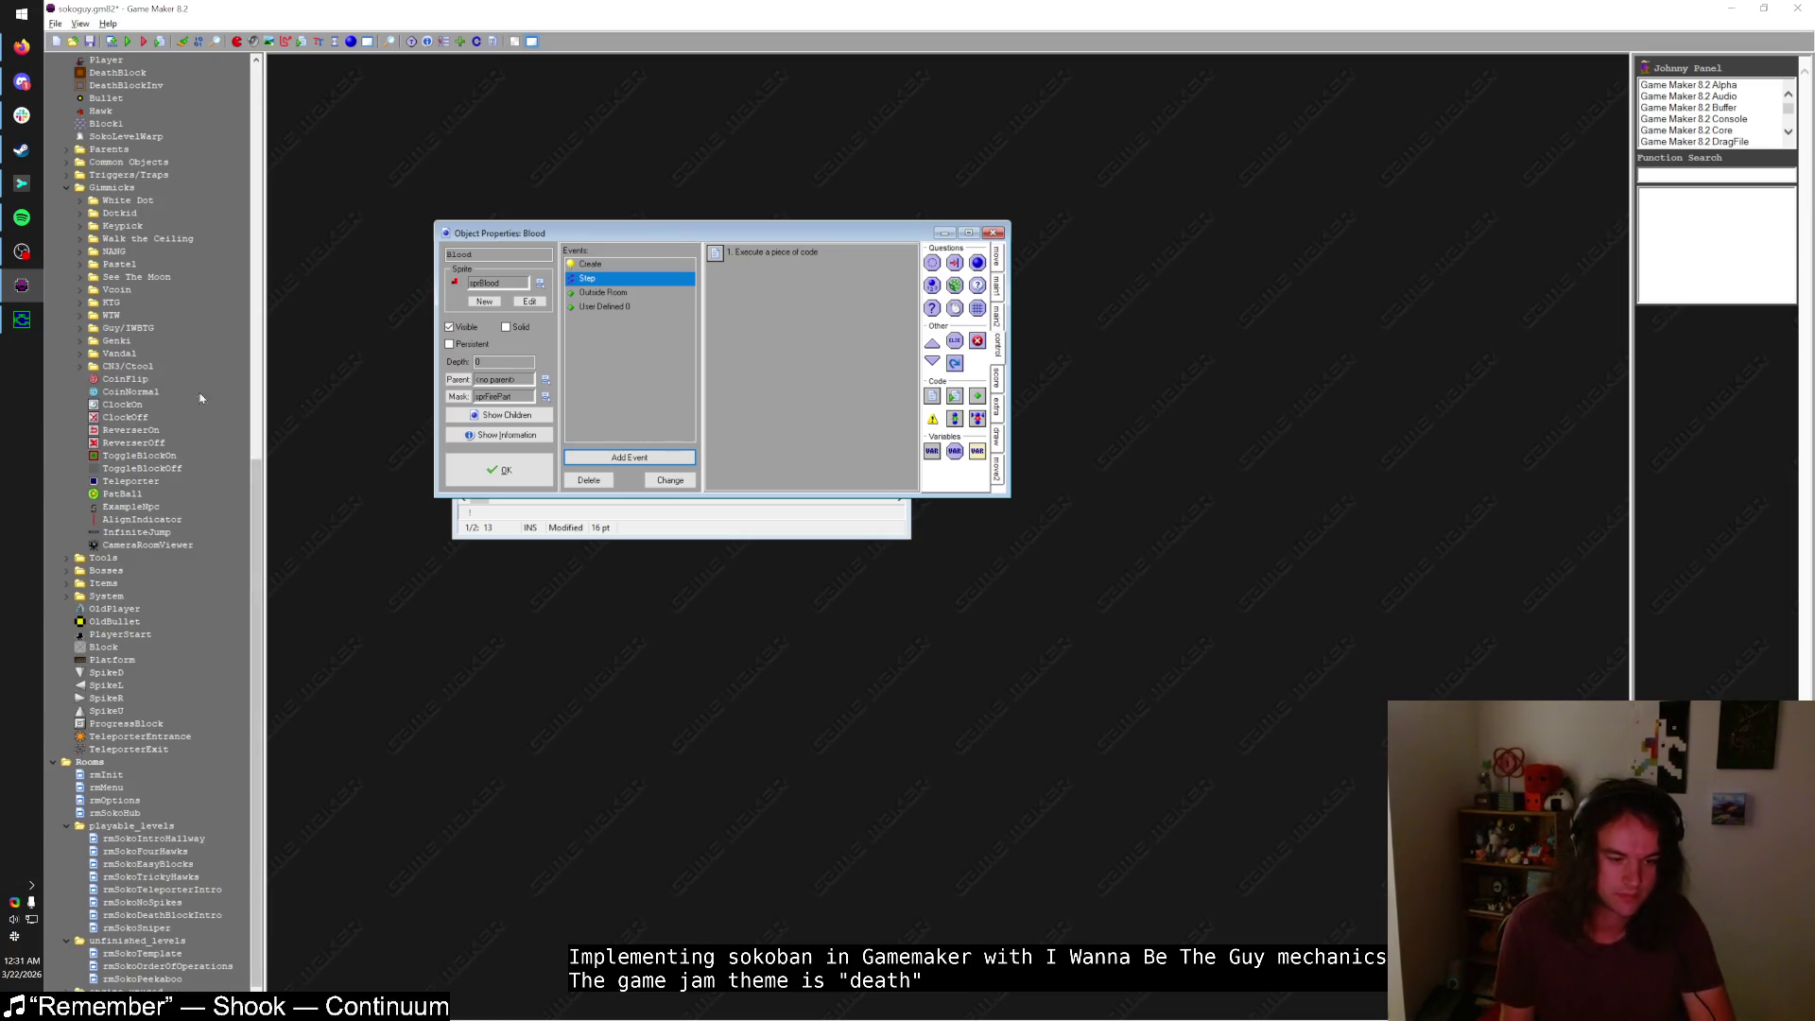
{"action": "right_click", "coordinate": [118, 988]}
{"action": "left_click", "coordinate": [162, 951]}
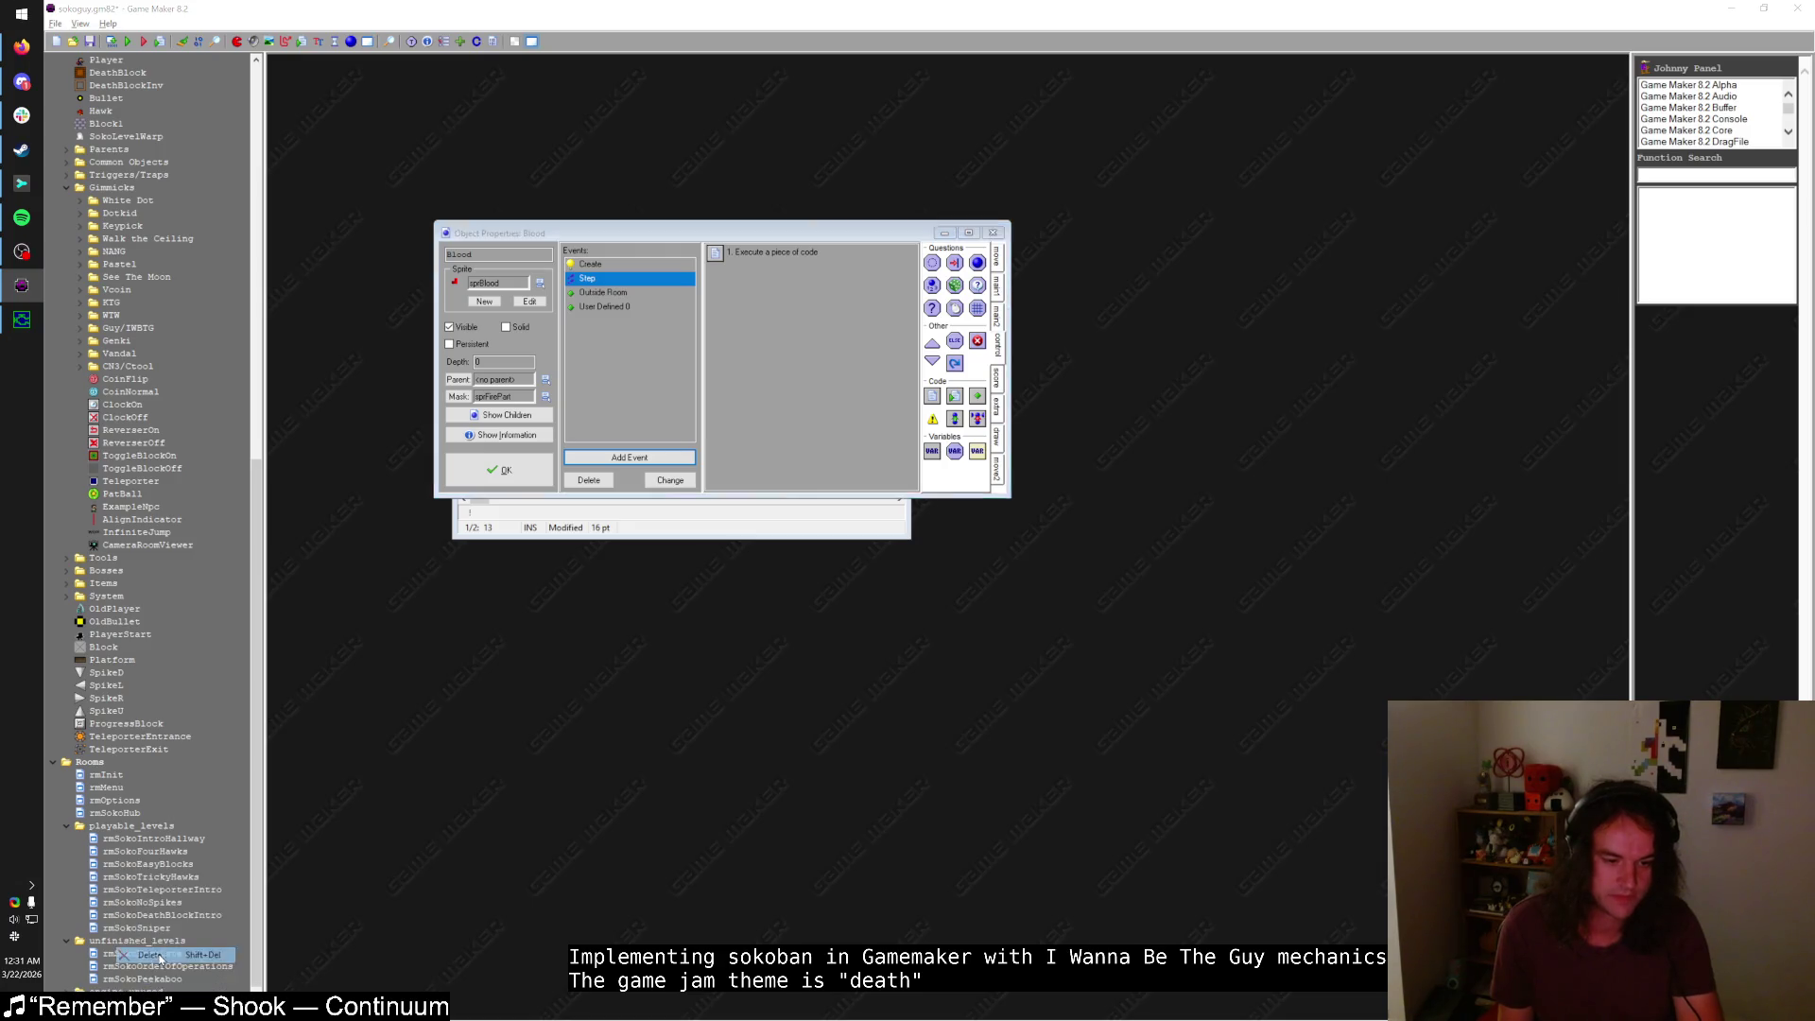
{"action": "type", "text": "1"}
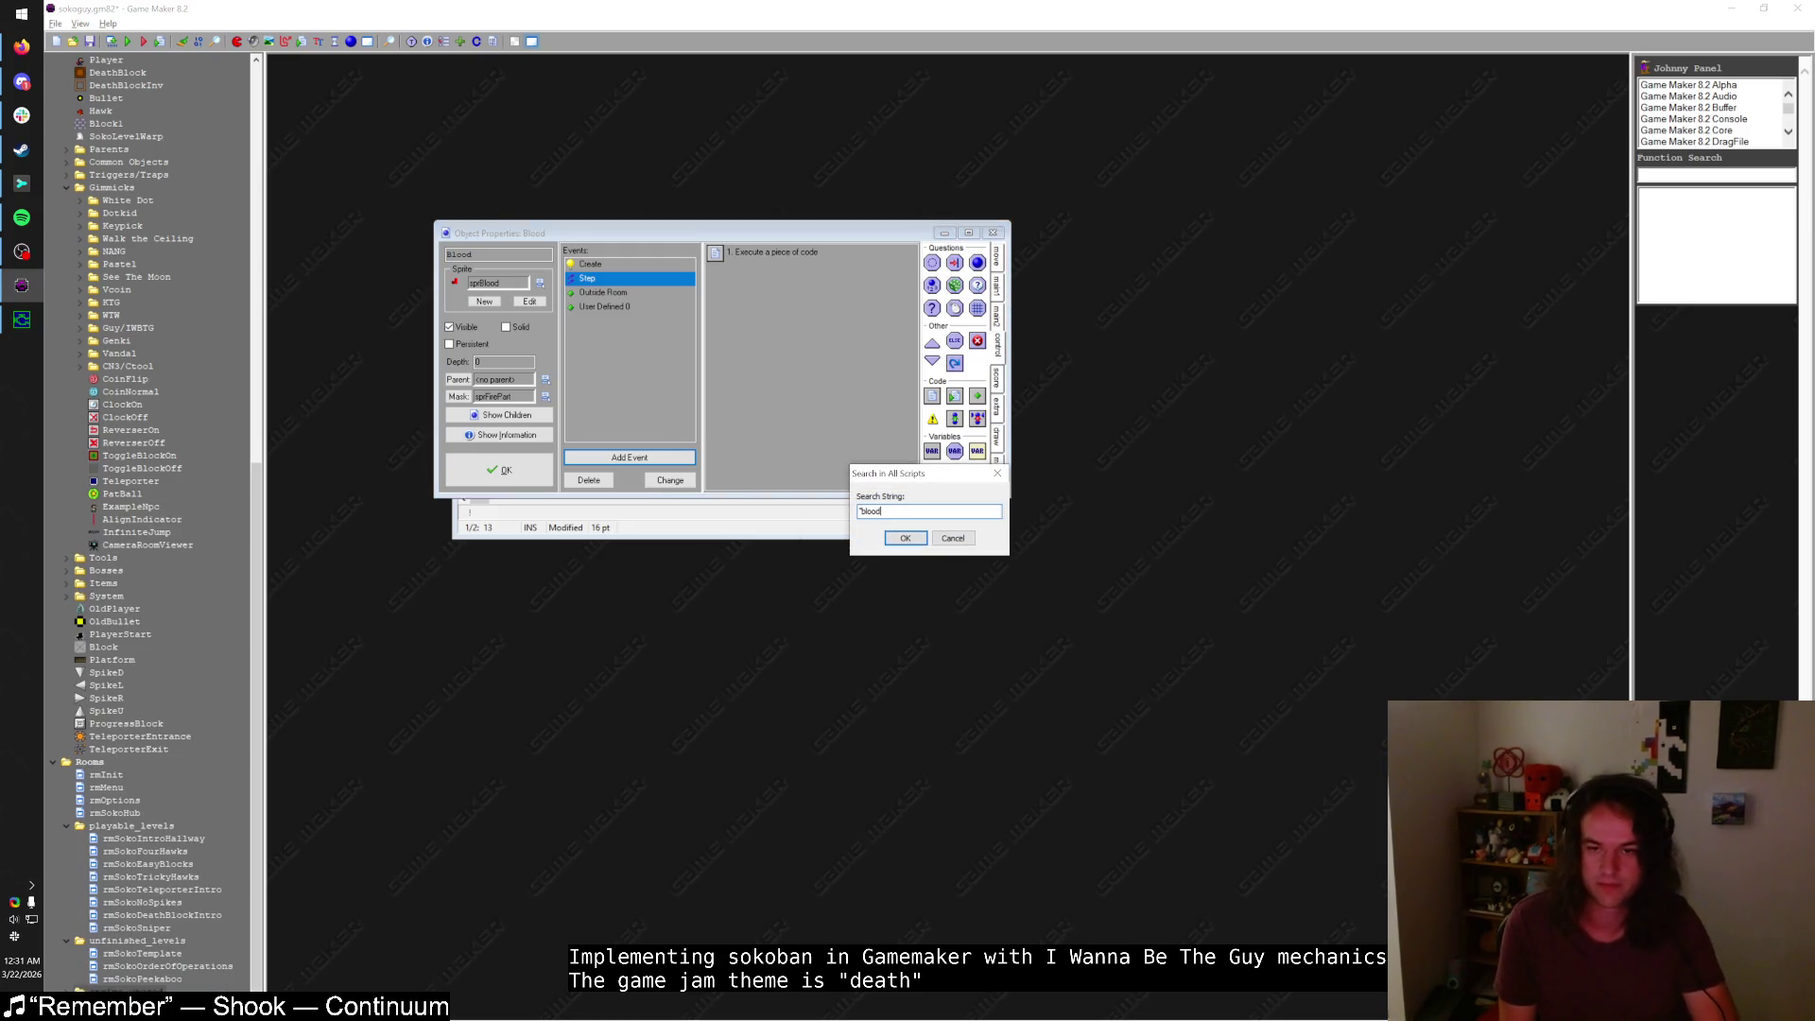
{"action": "key", "text": "Return"}
{"action": "left_click", "coordinate": [567, 306]}
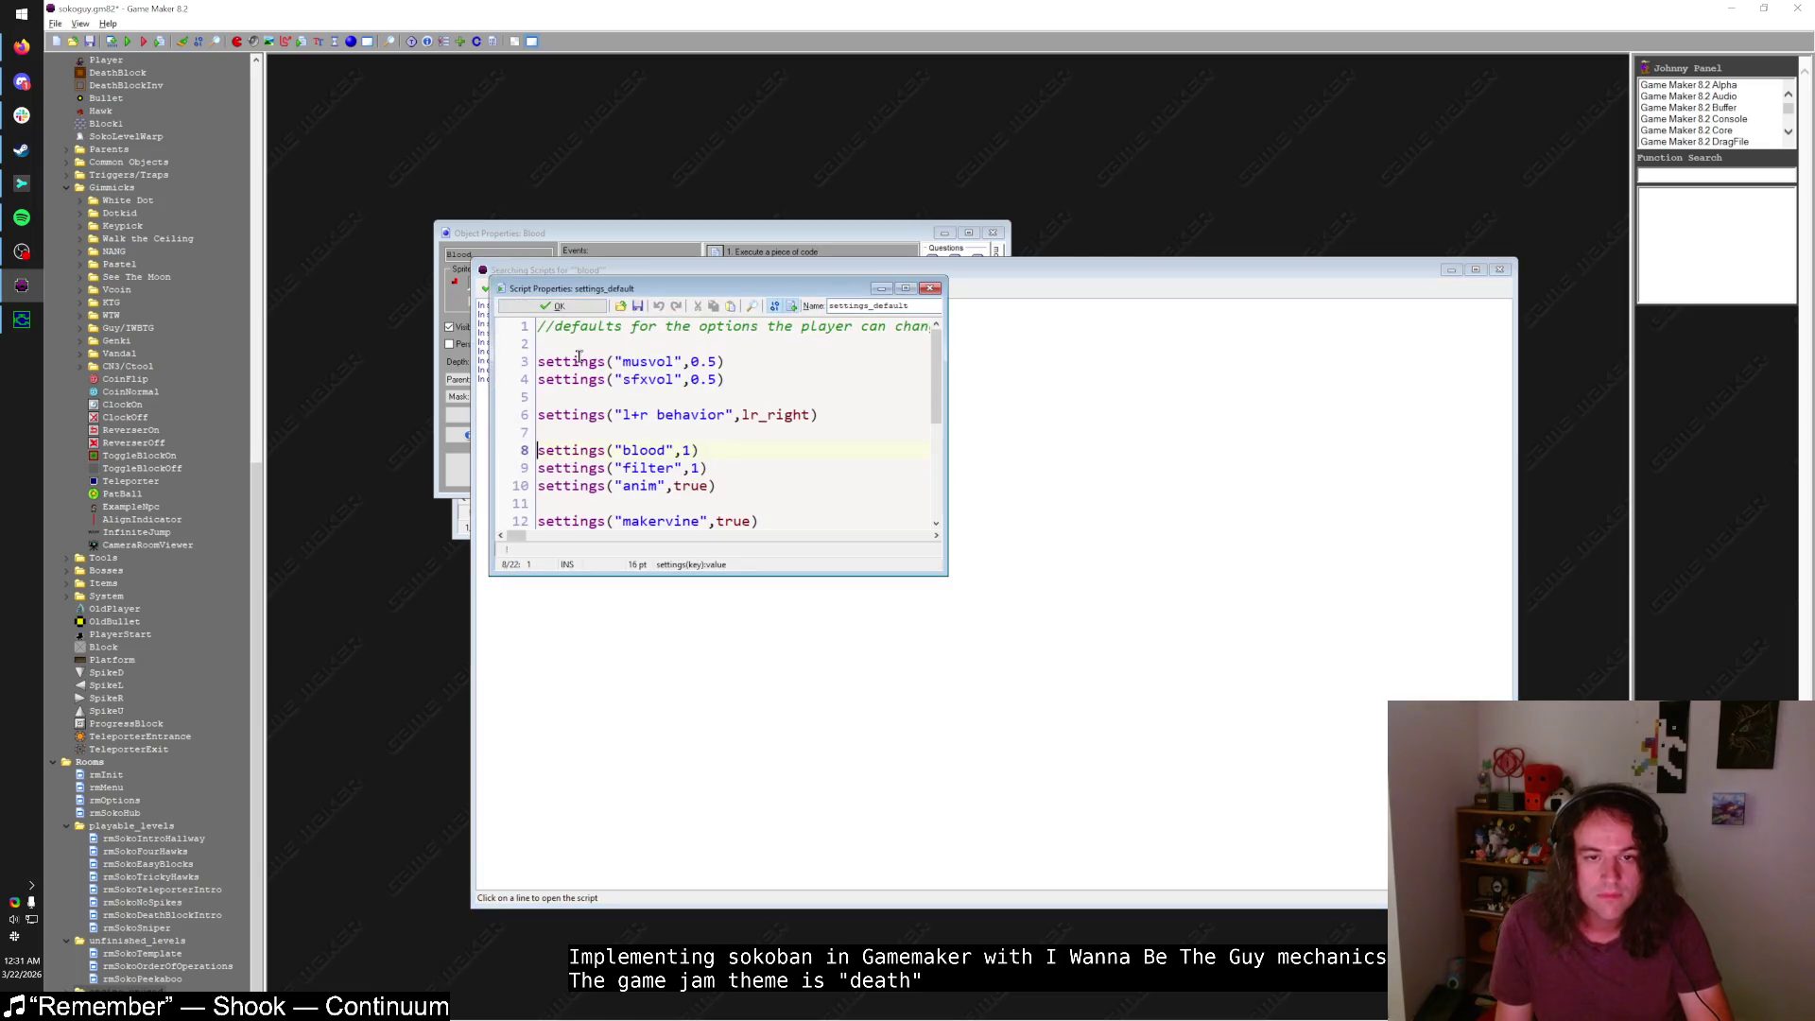
{"action": "type", "text": "2"}
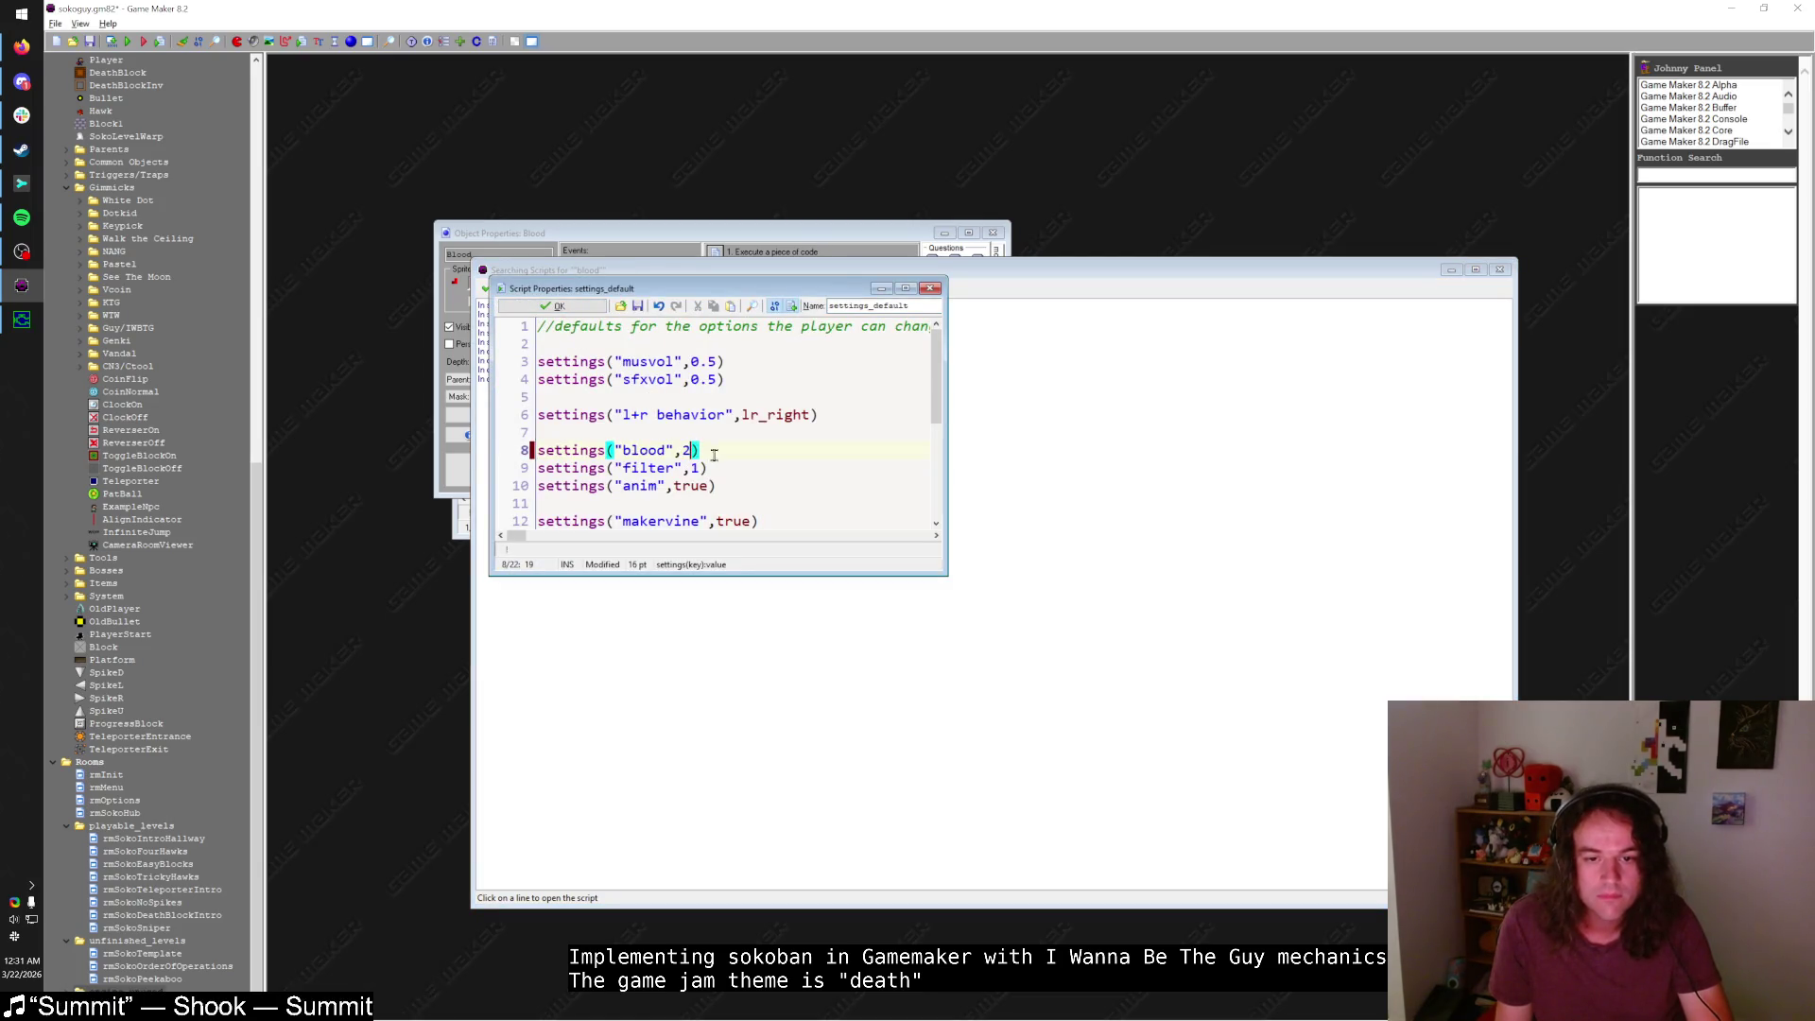
{"action": "left_click", "coordinate": [128, 42]}
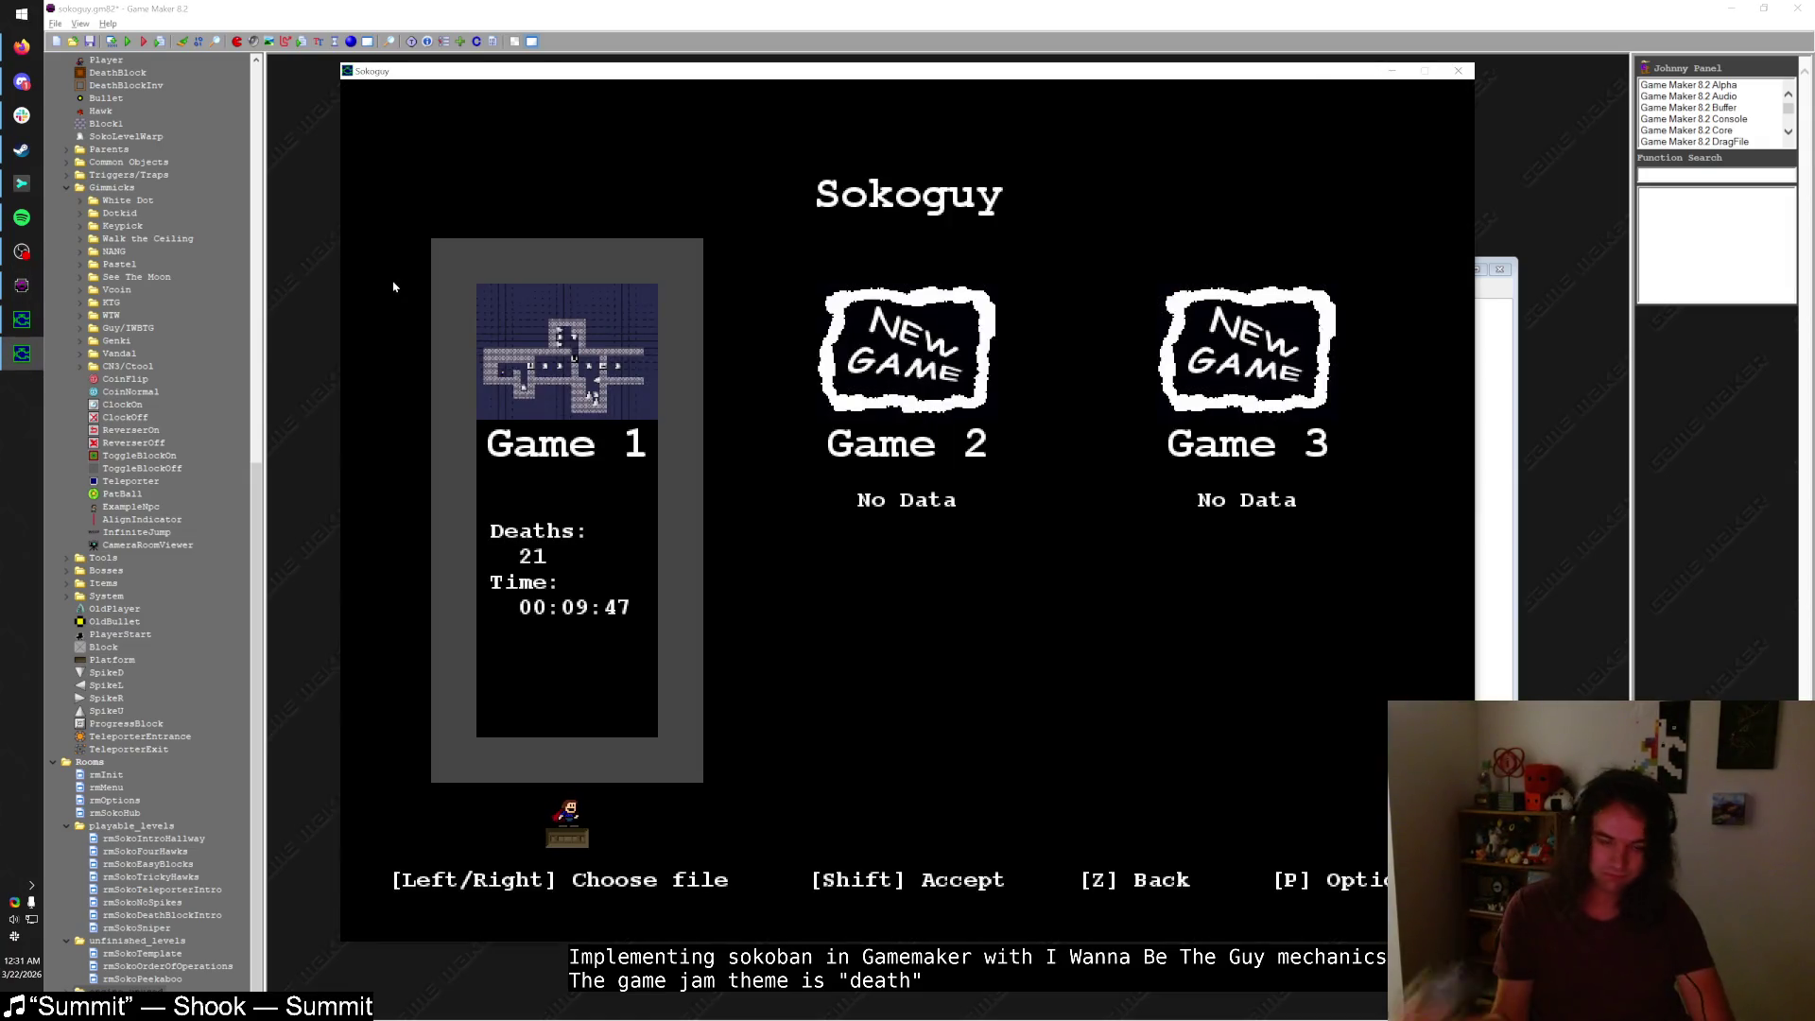
Continue Game 1, die against the hawk to check the blood, then close and rerun the game
{"action": "key", "text": "shift"}
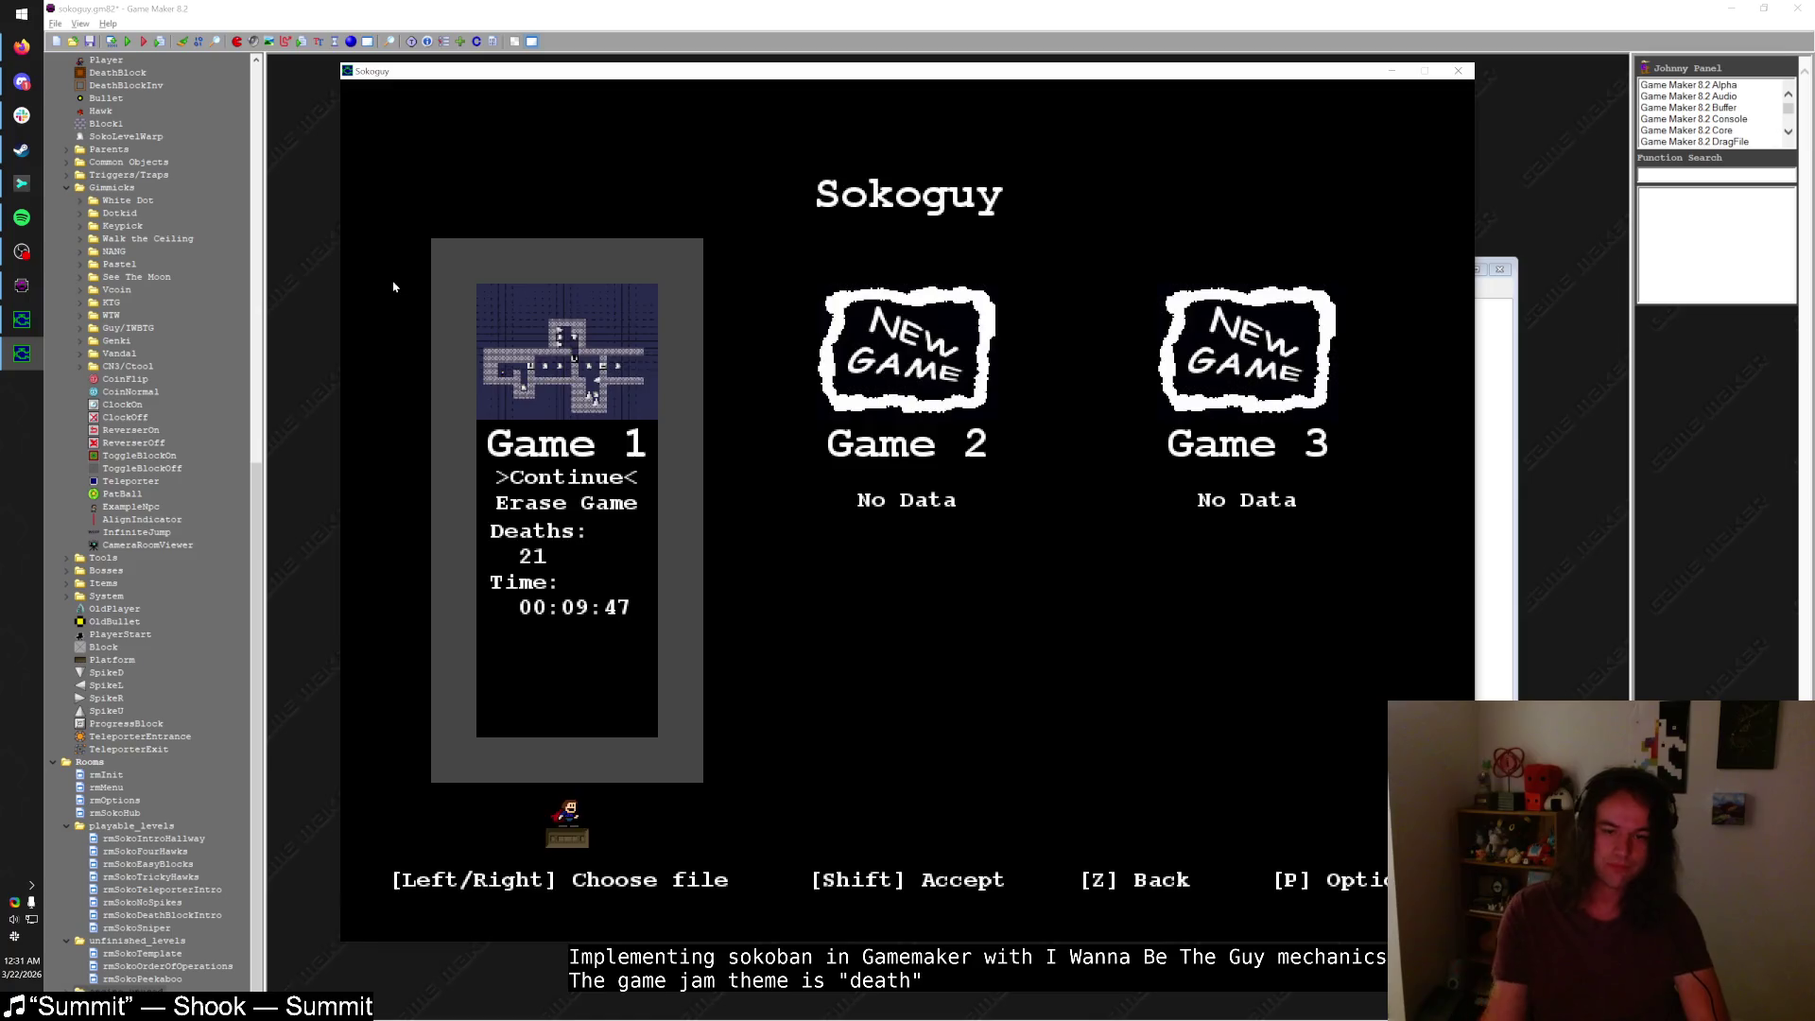
{"action": "key", "text": "shift"}
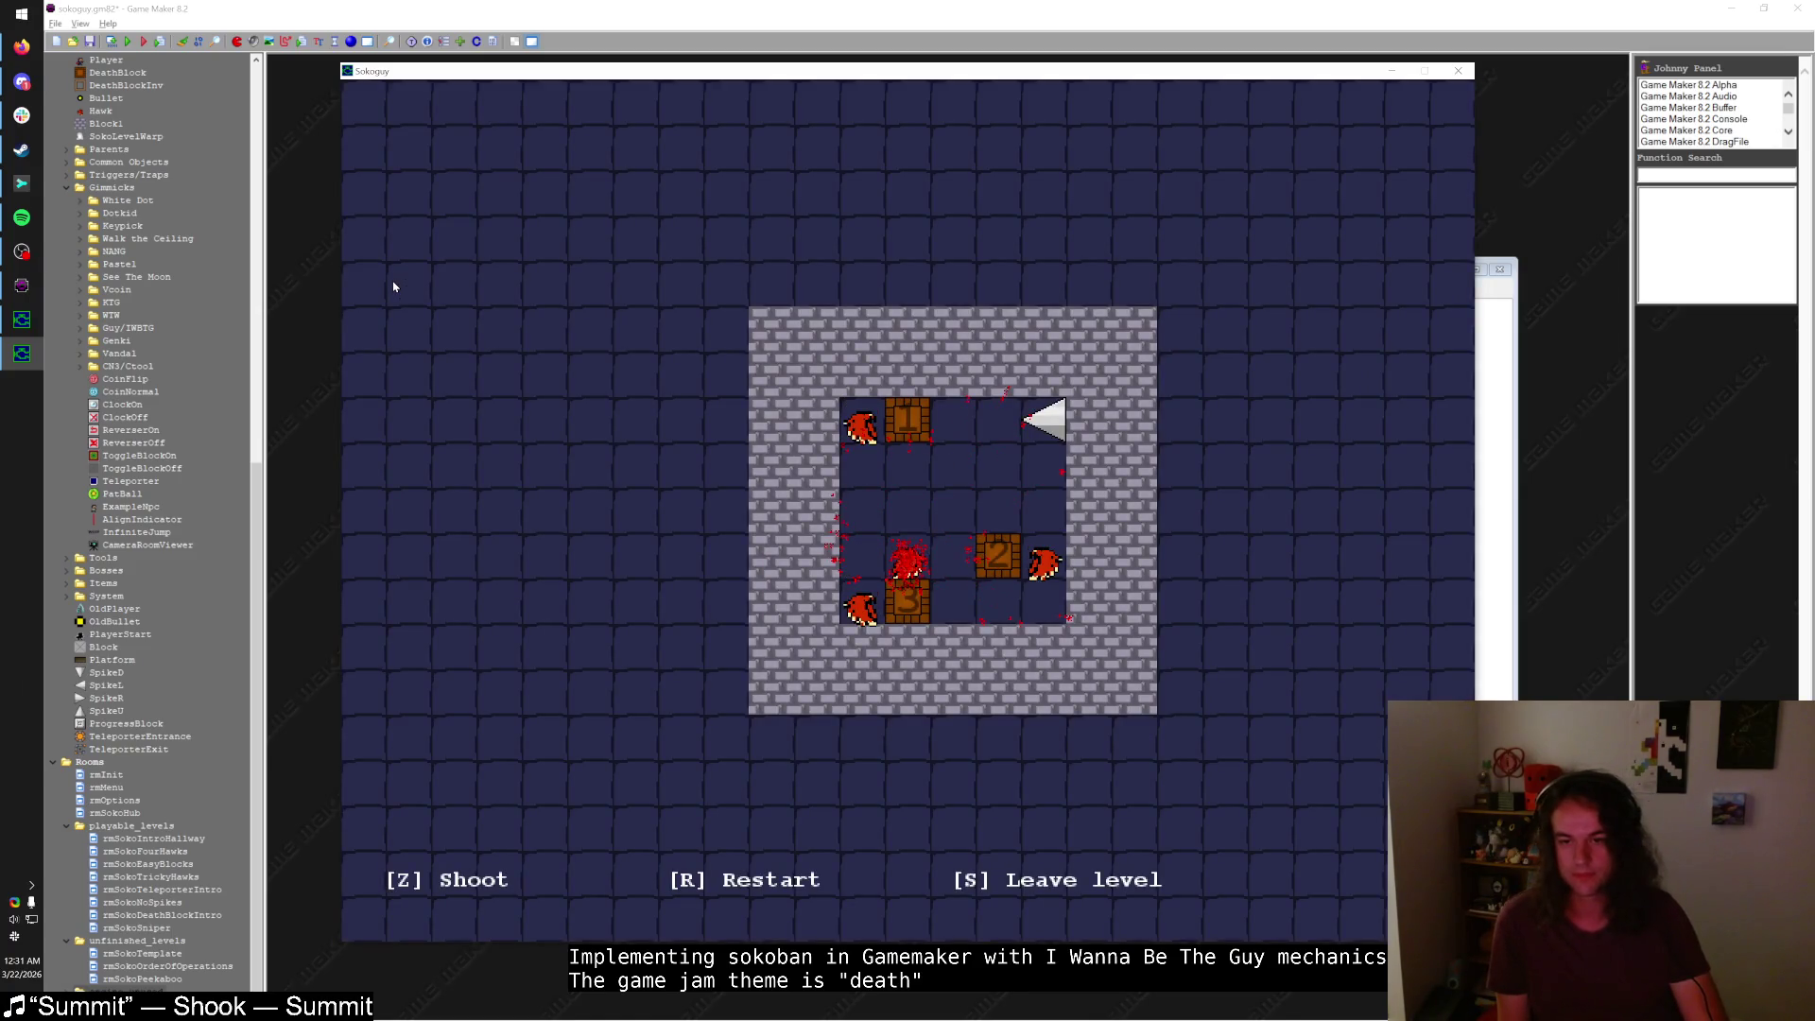
{"action": "key", "text": "r"}
{"action": "key", "text": "Right"}
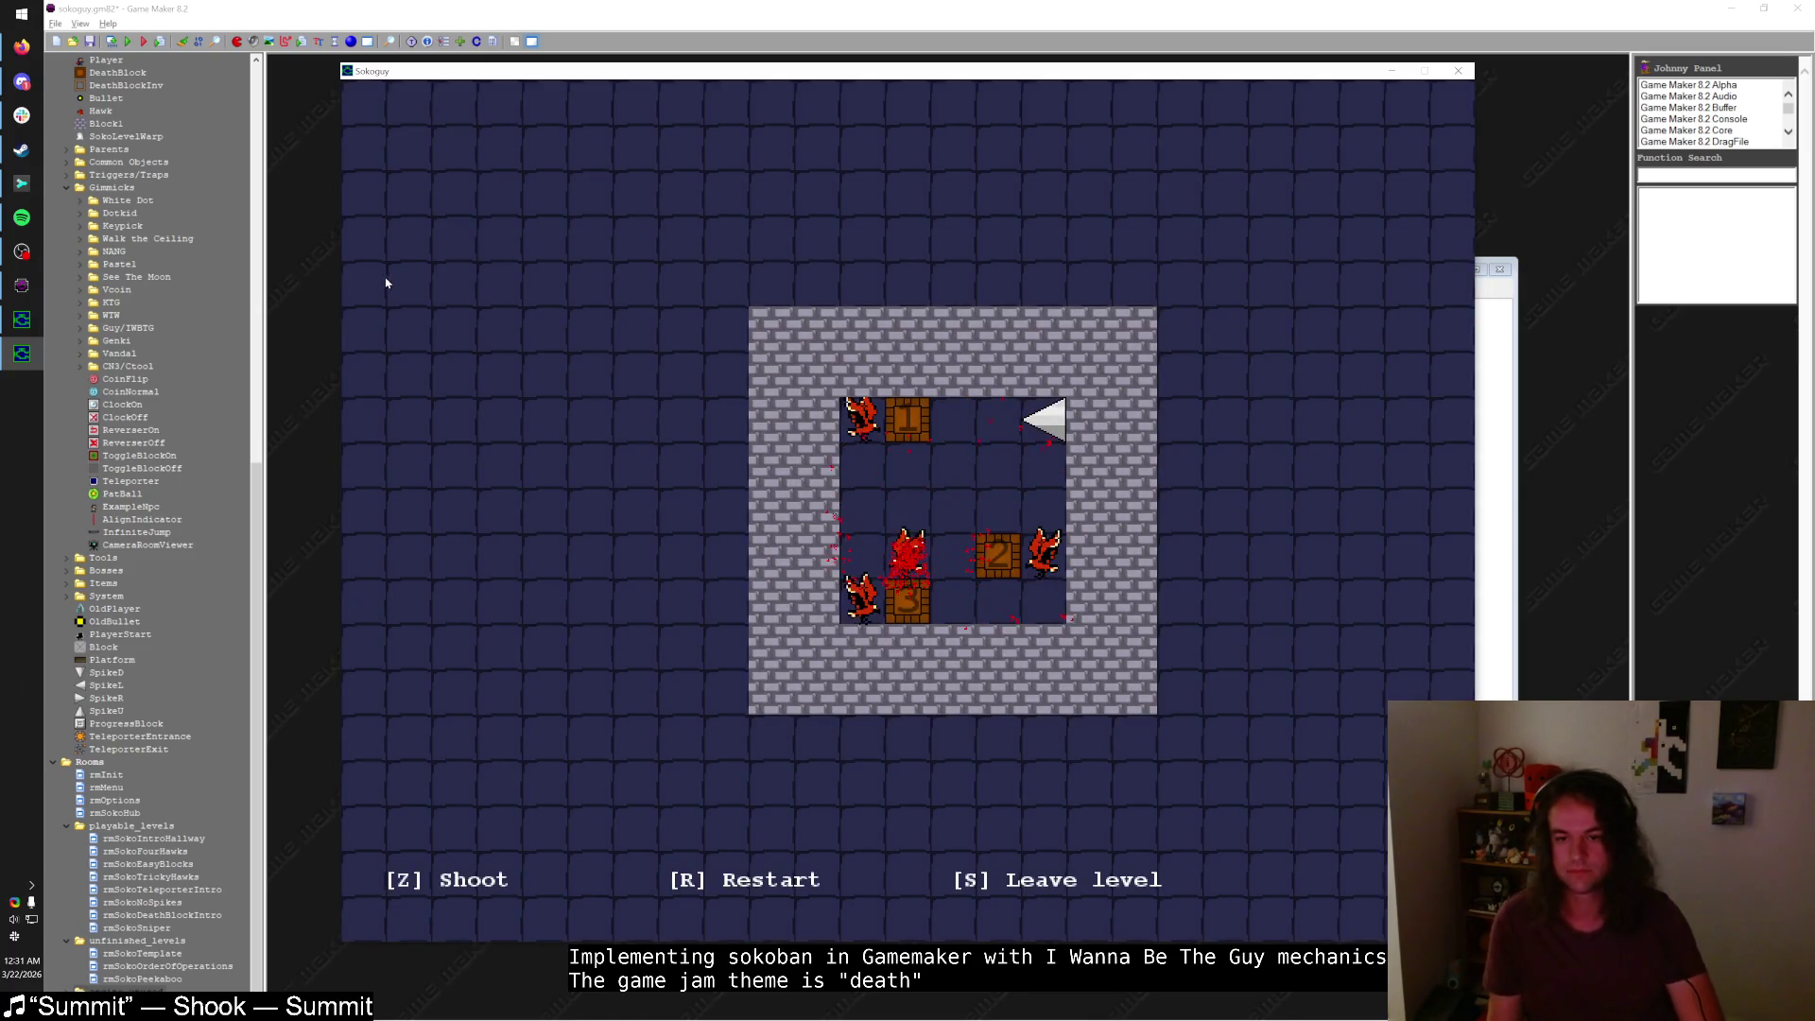
{"action": "key", "text": "Escape"}
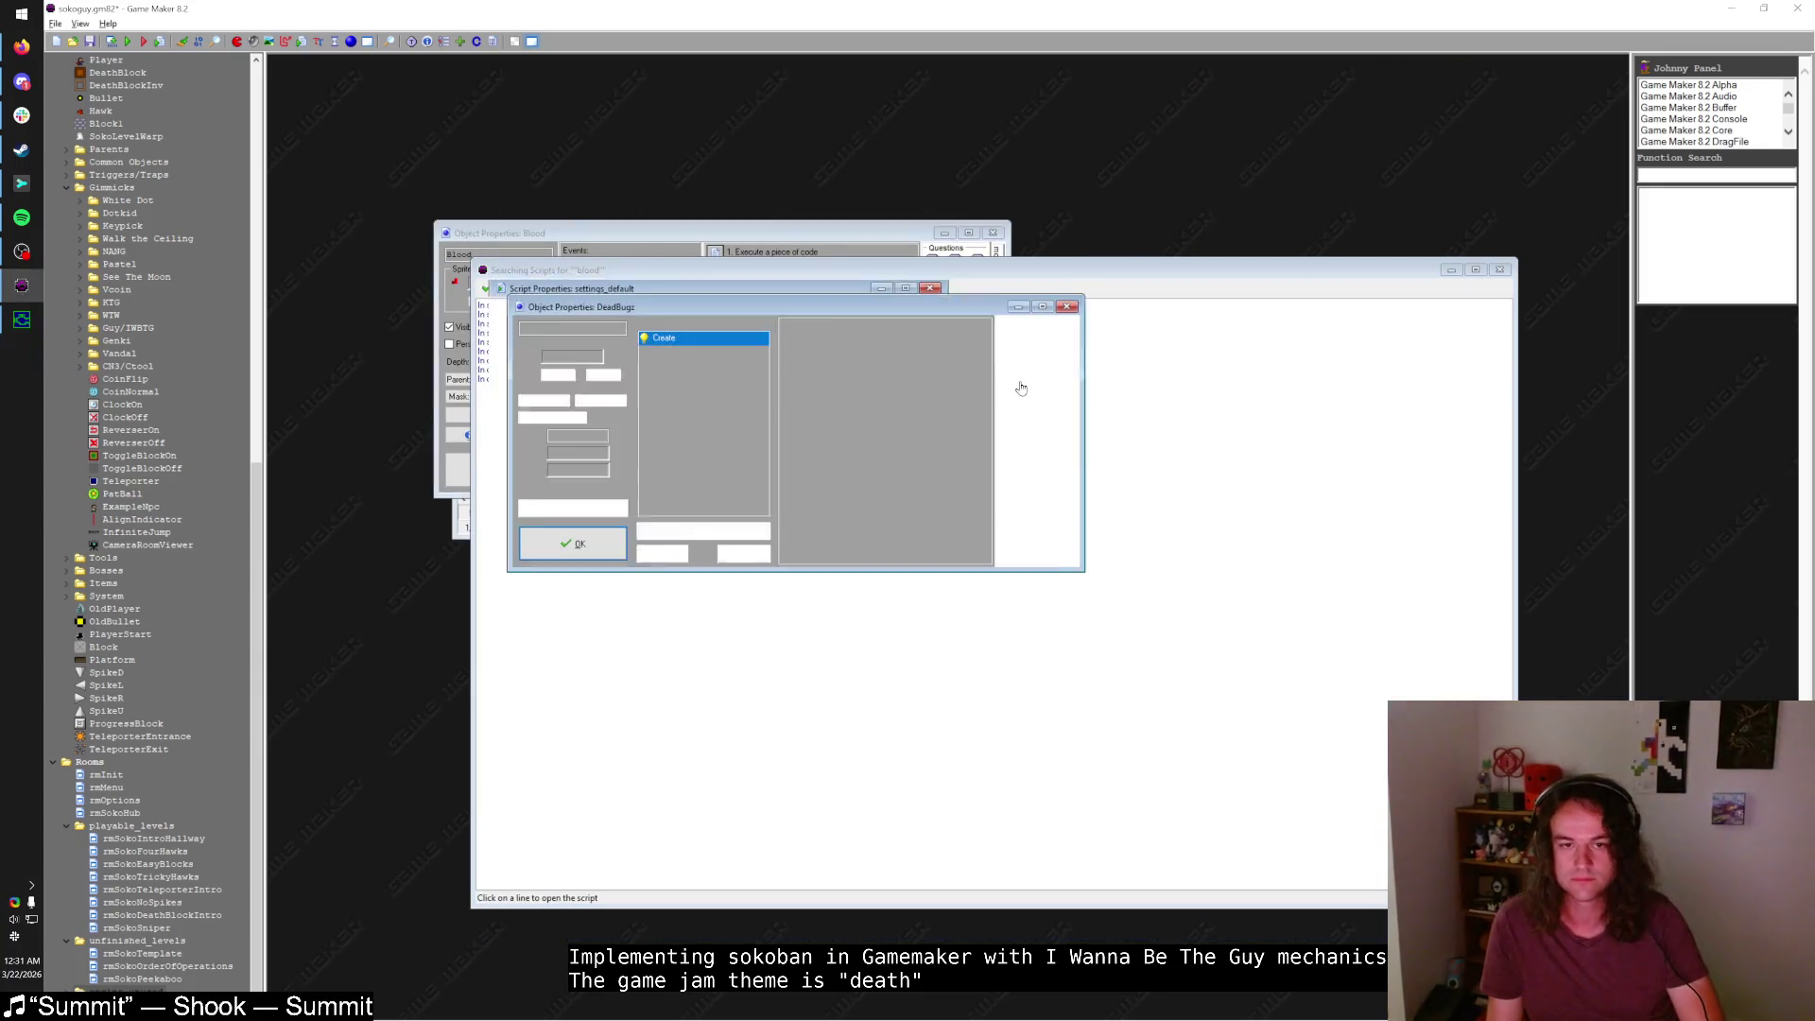
{"action": "left_click", "coordinate": [707, 236]}
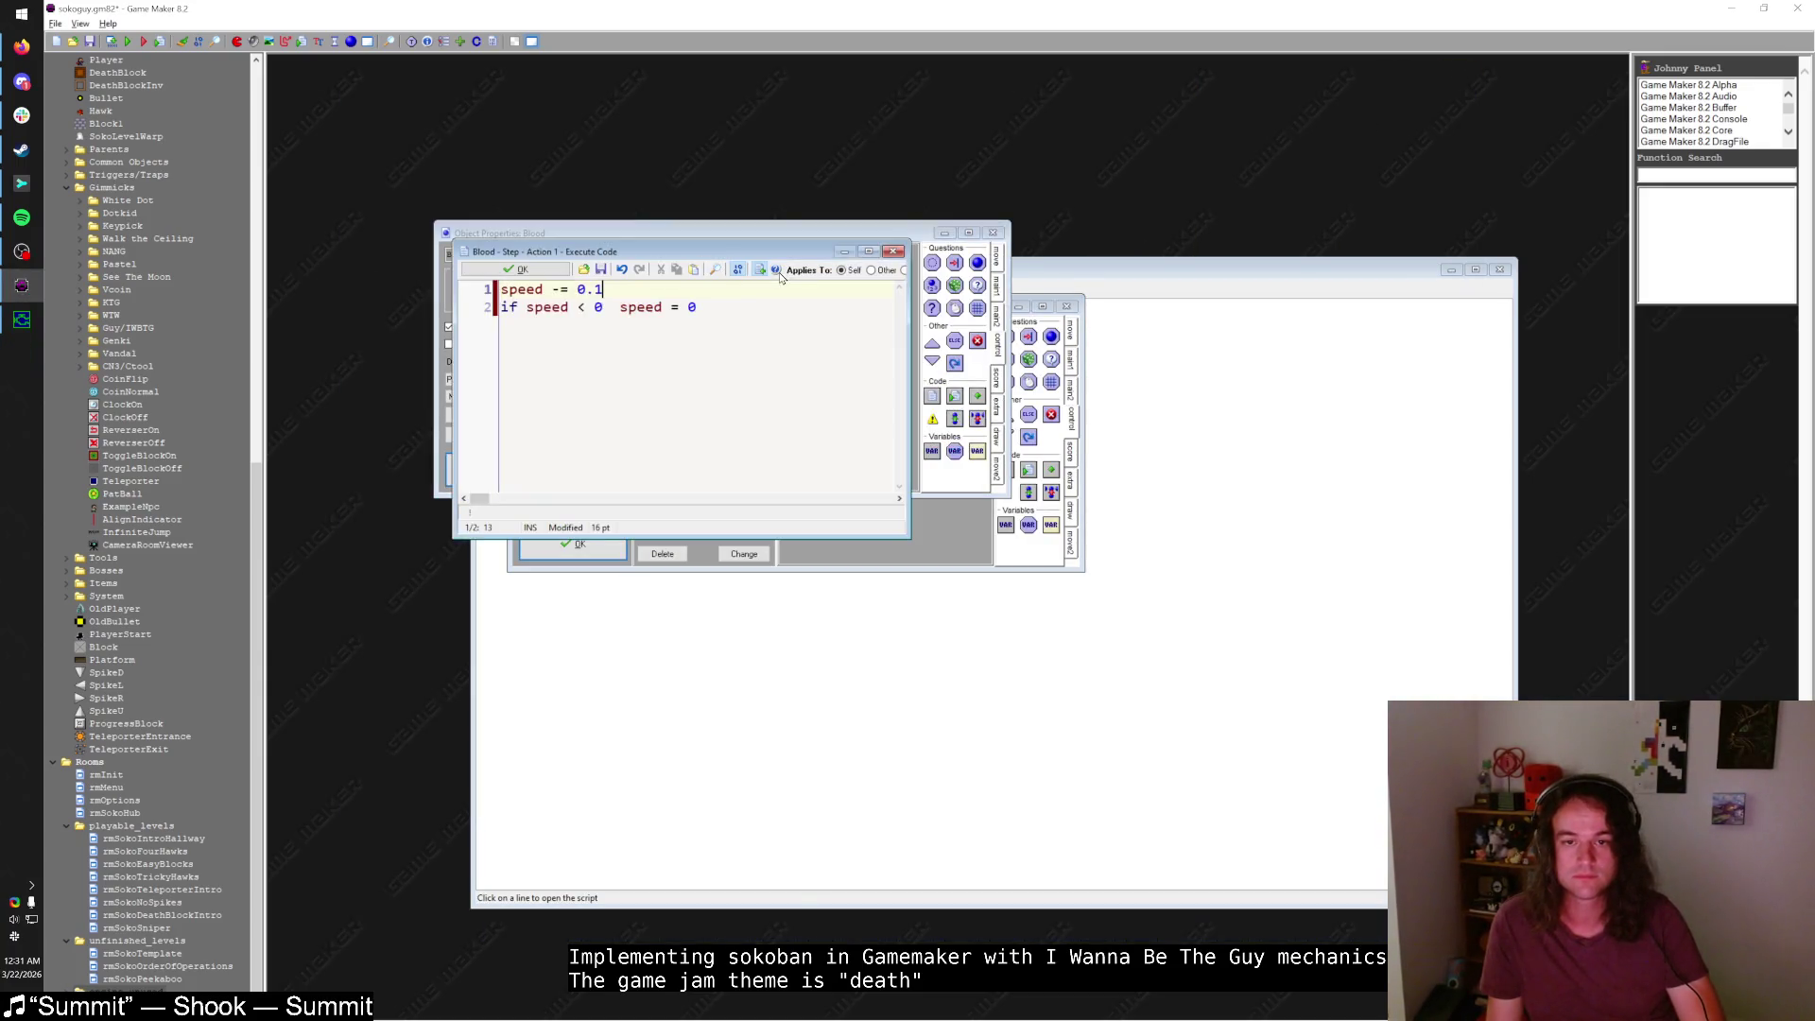
{"action": "left_click", "coordinate": [126, 41]}
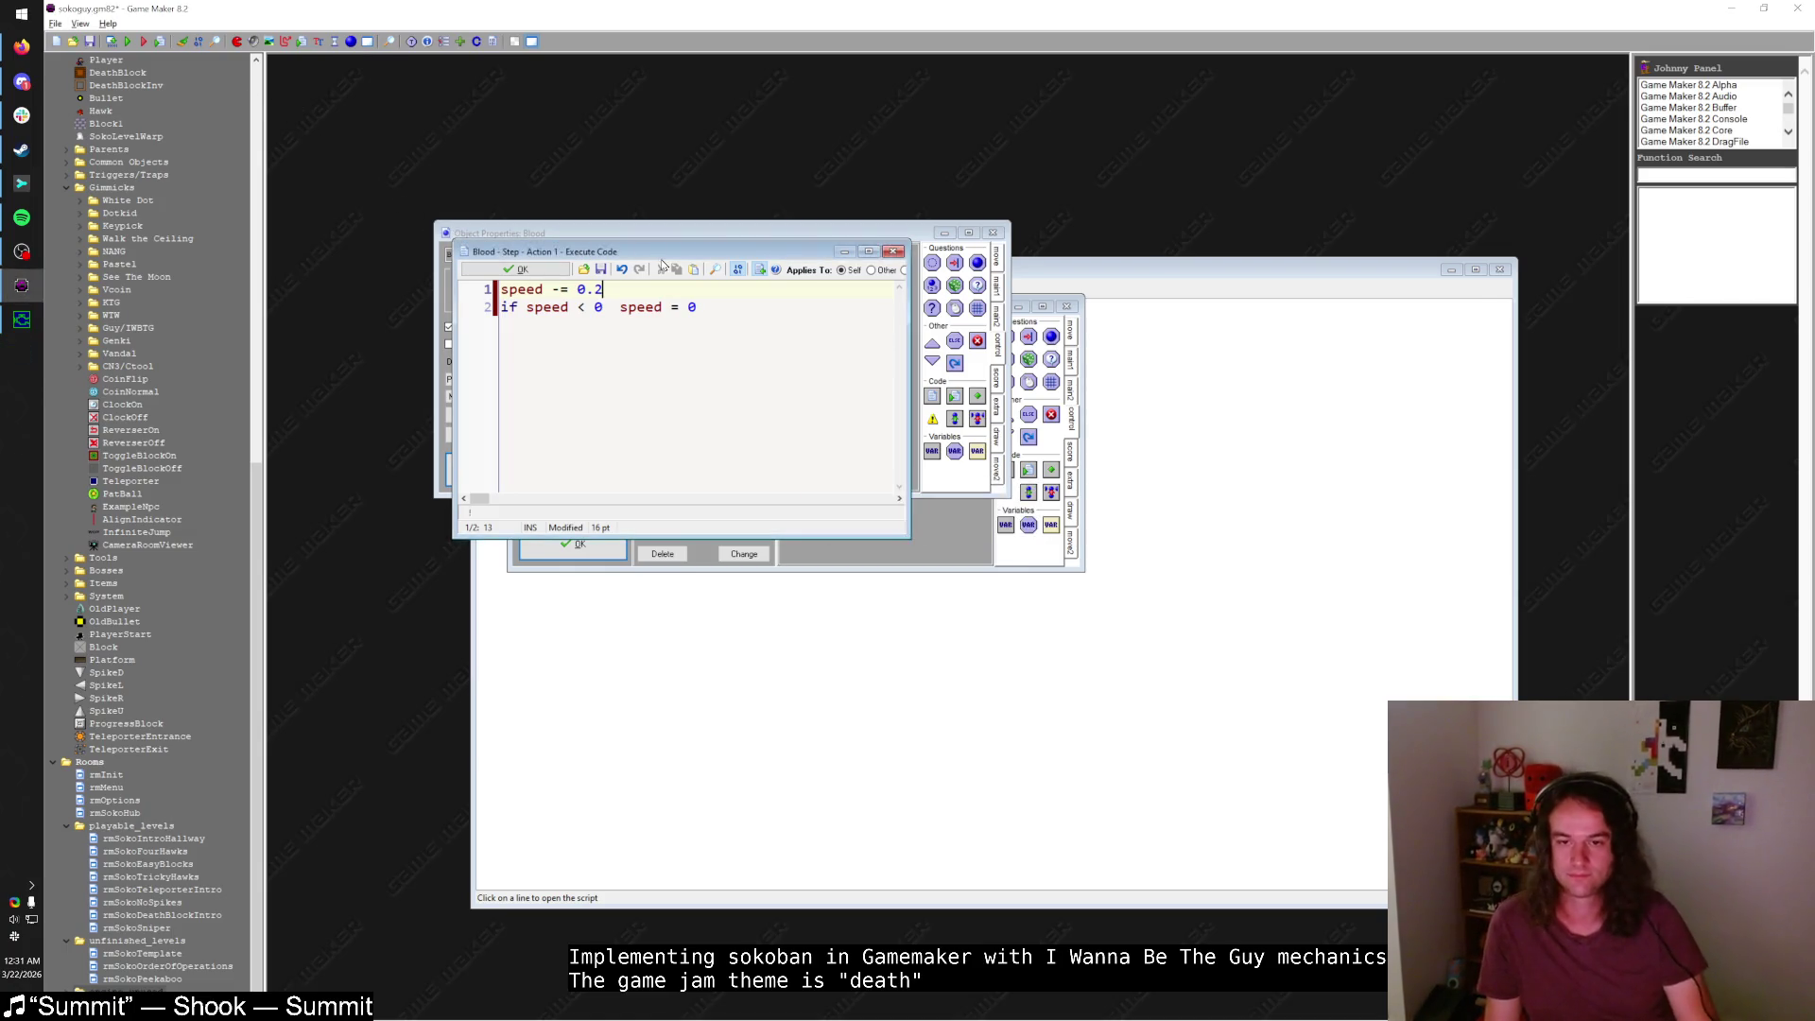
Load the level and repeatedly walk into the hawks, restarting, to watch the slower blood particles
{"action": "key", "text": "shift"}
{"action": "key", "text": "shift"}
{"action": "key", "text": "Right"}
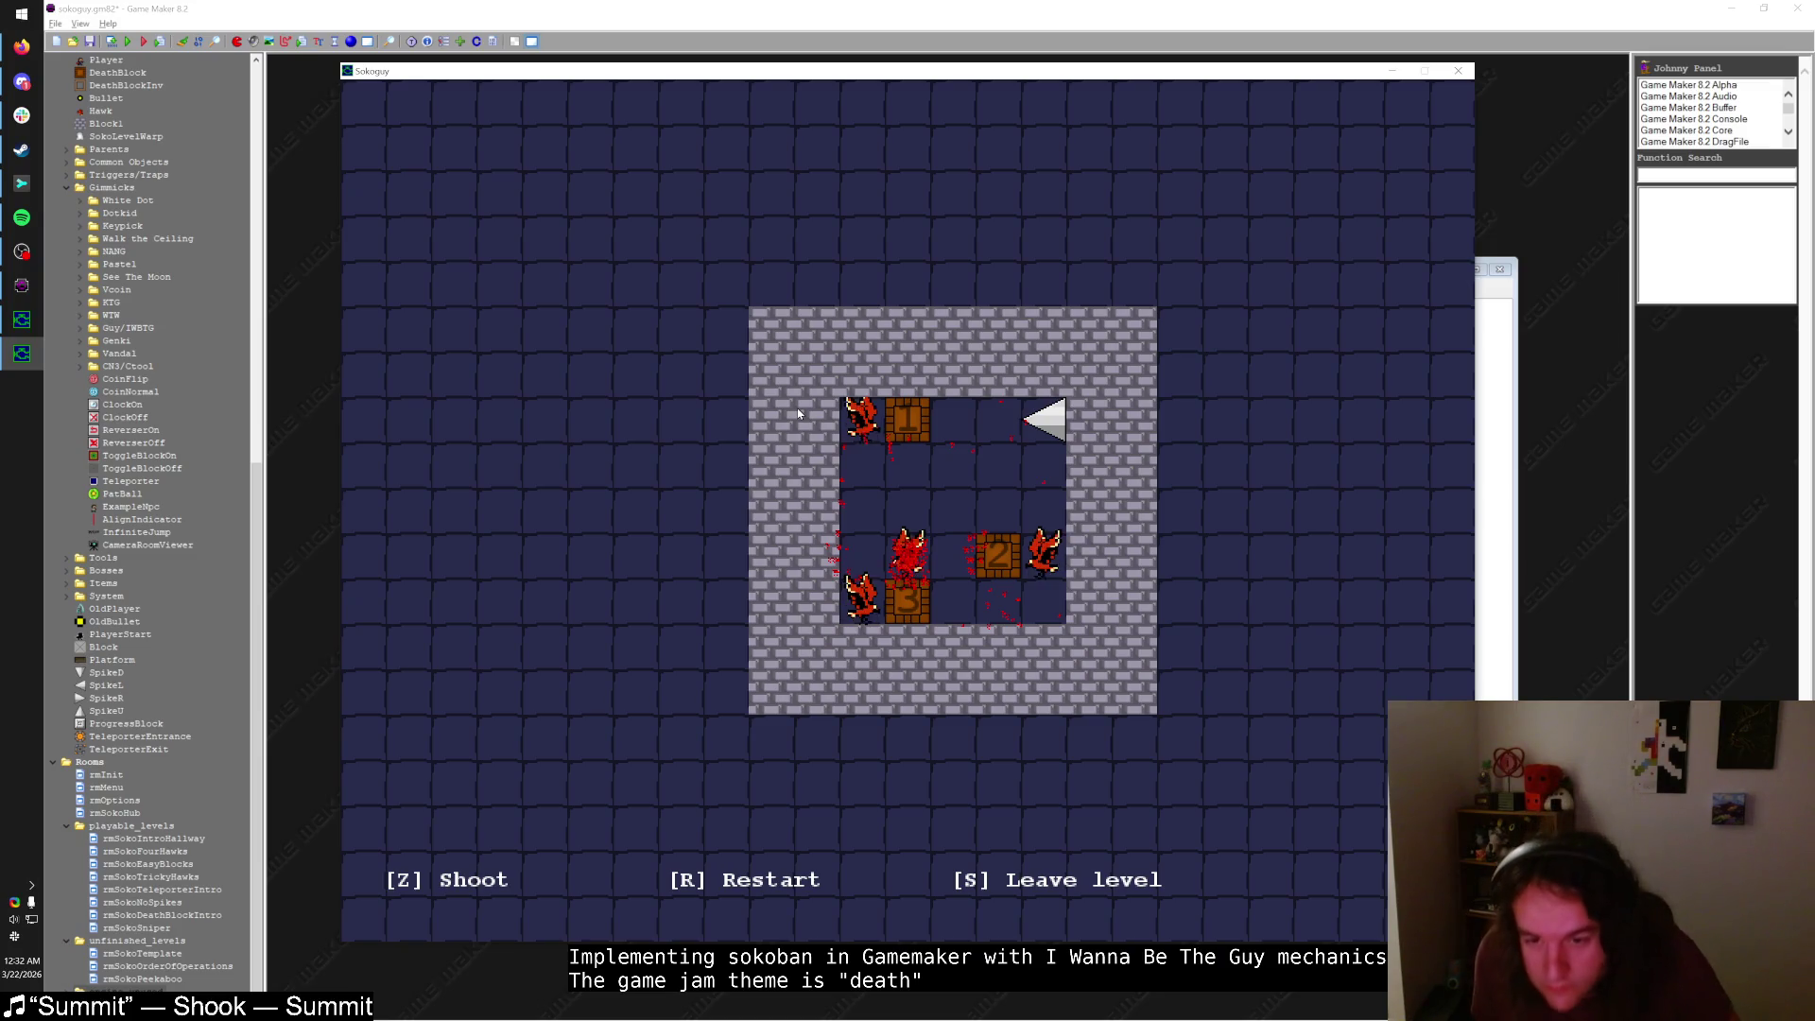
{"action": "key", "text": "r"}
{"action": "key", "text": "Right"}
{"action": "key", "text": "Right"}
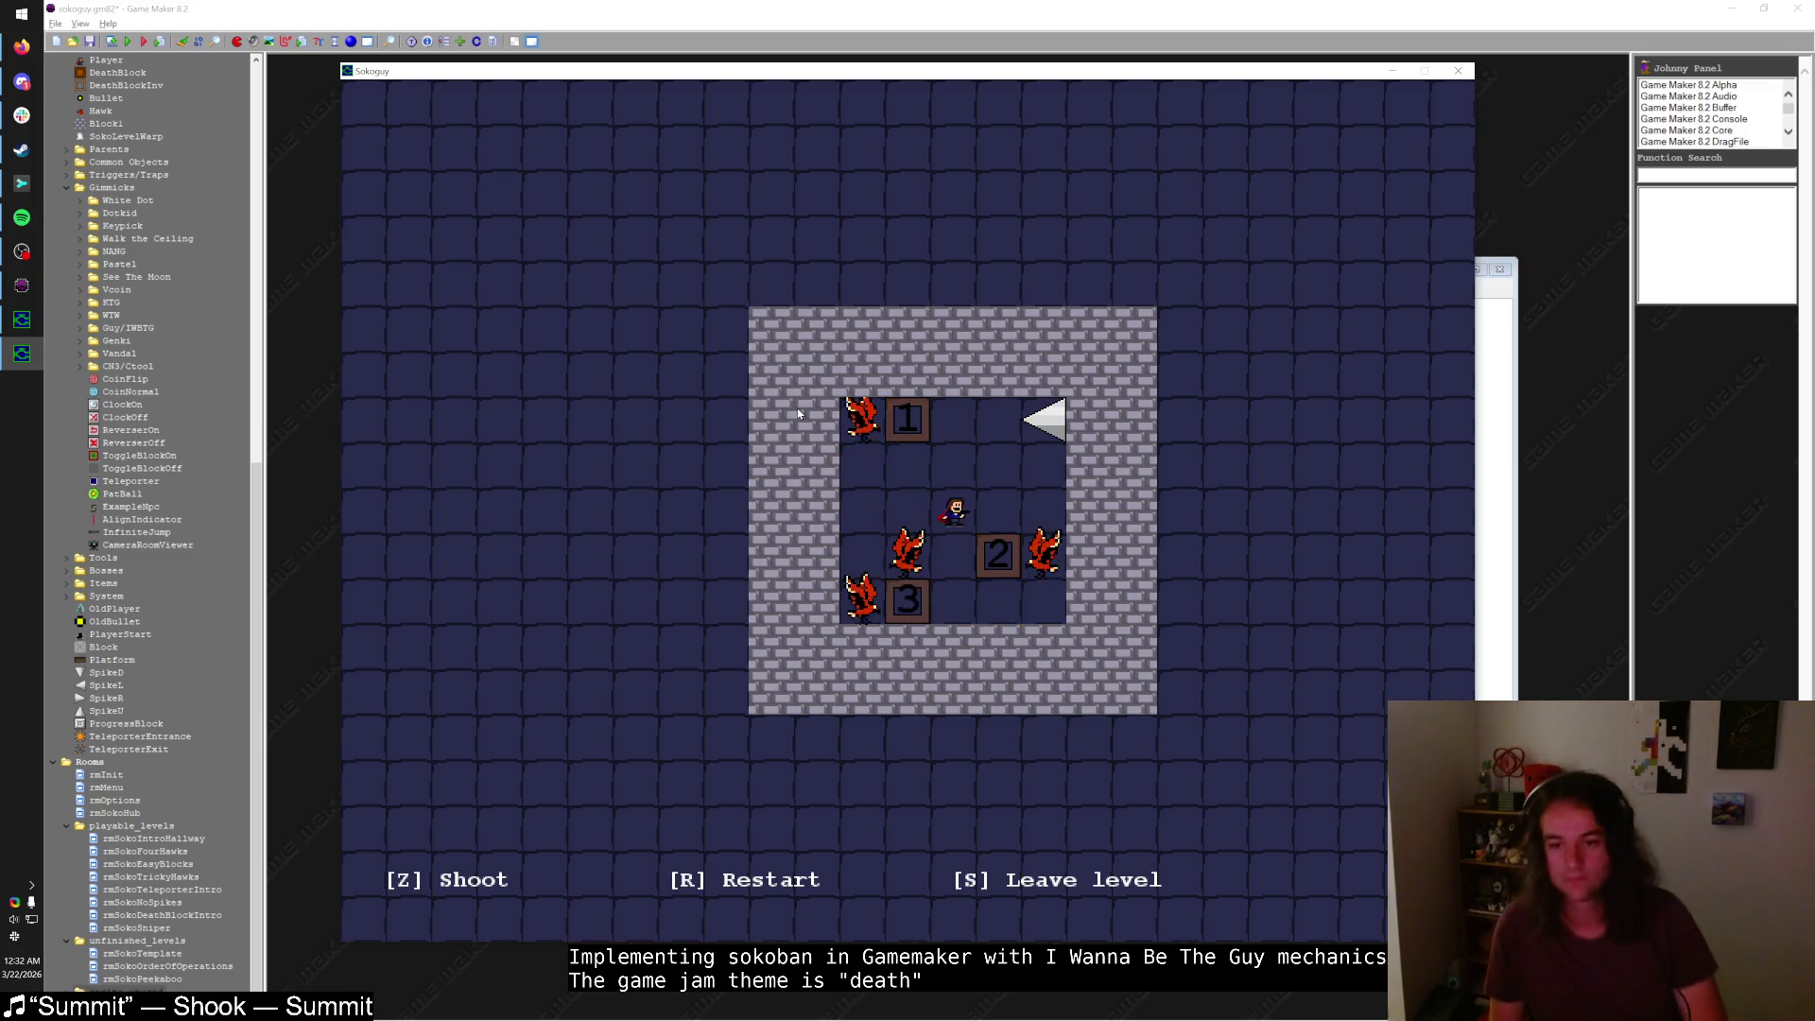
{"action": "key", "text": "Down"}
{"action": "key", "text": "Left"}
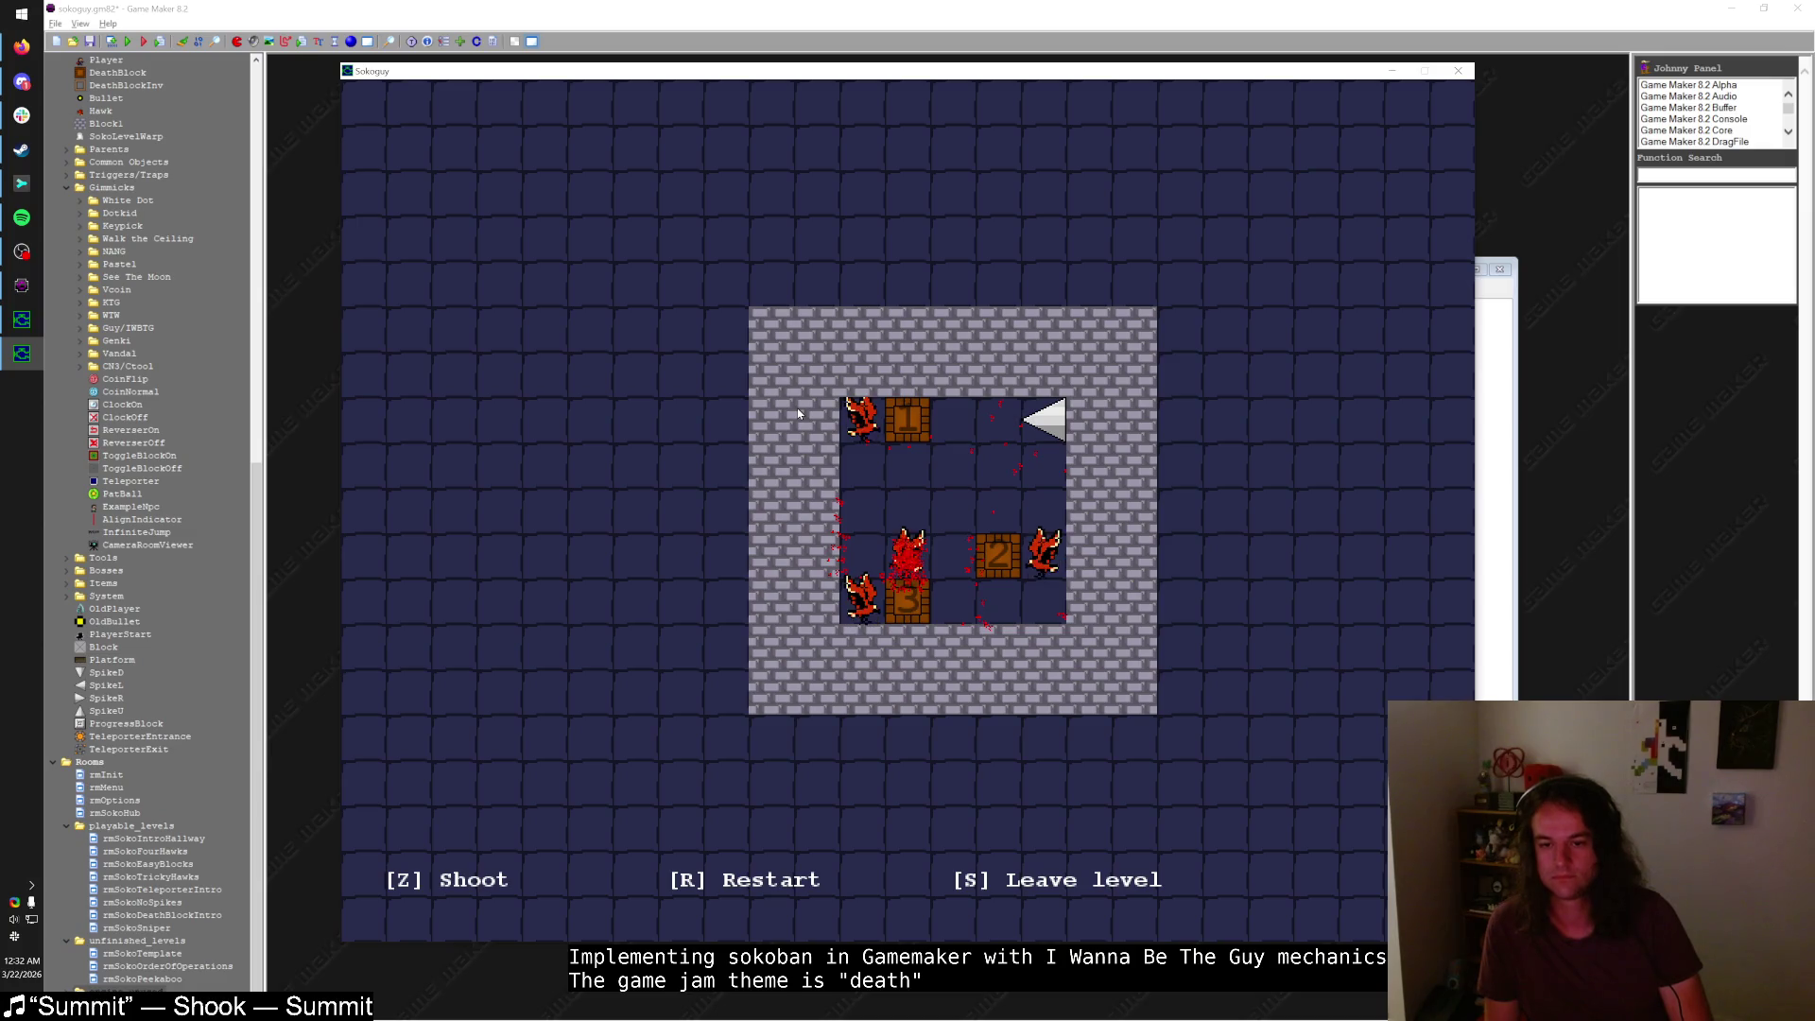
{"action": "key", "text": "r"}
{"action": "key", "text": "Right"}
{"action": "key", "text": "Right"}
{"action": "key", "text": "Right"}
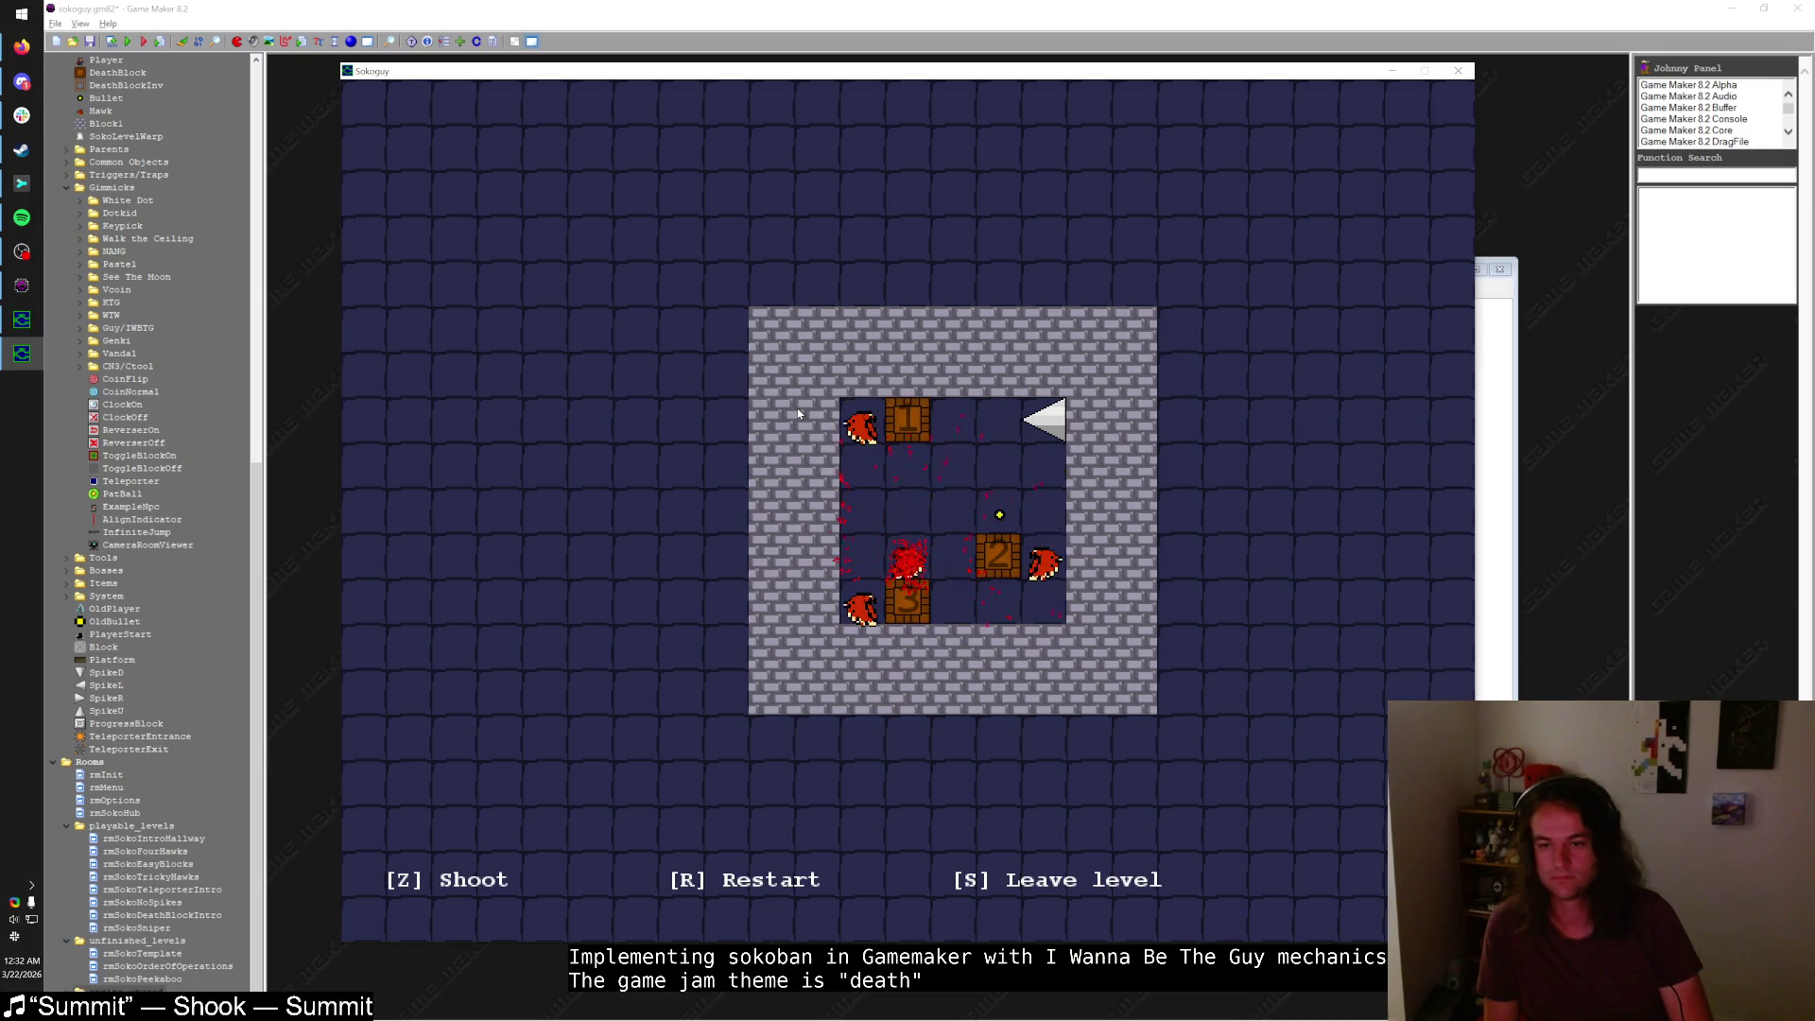
{"action": "key", "text": "Left"}
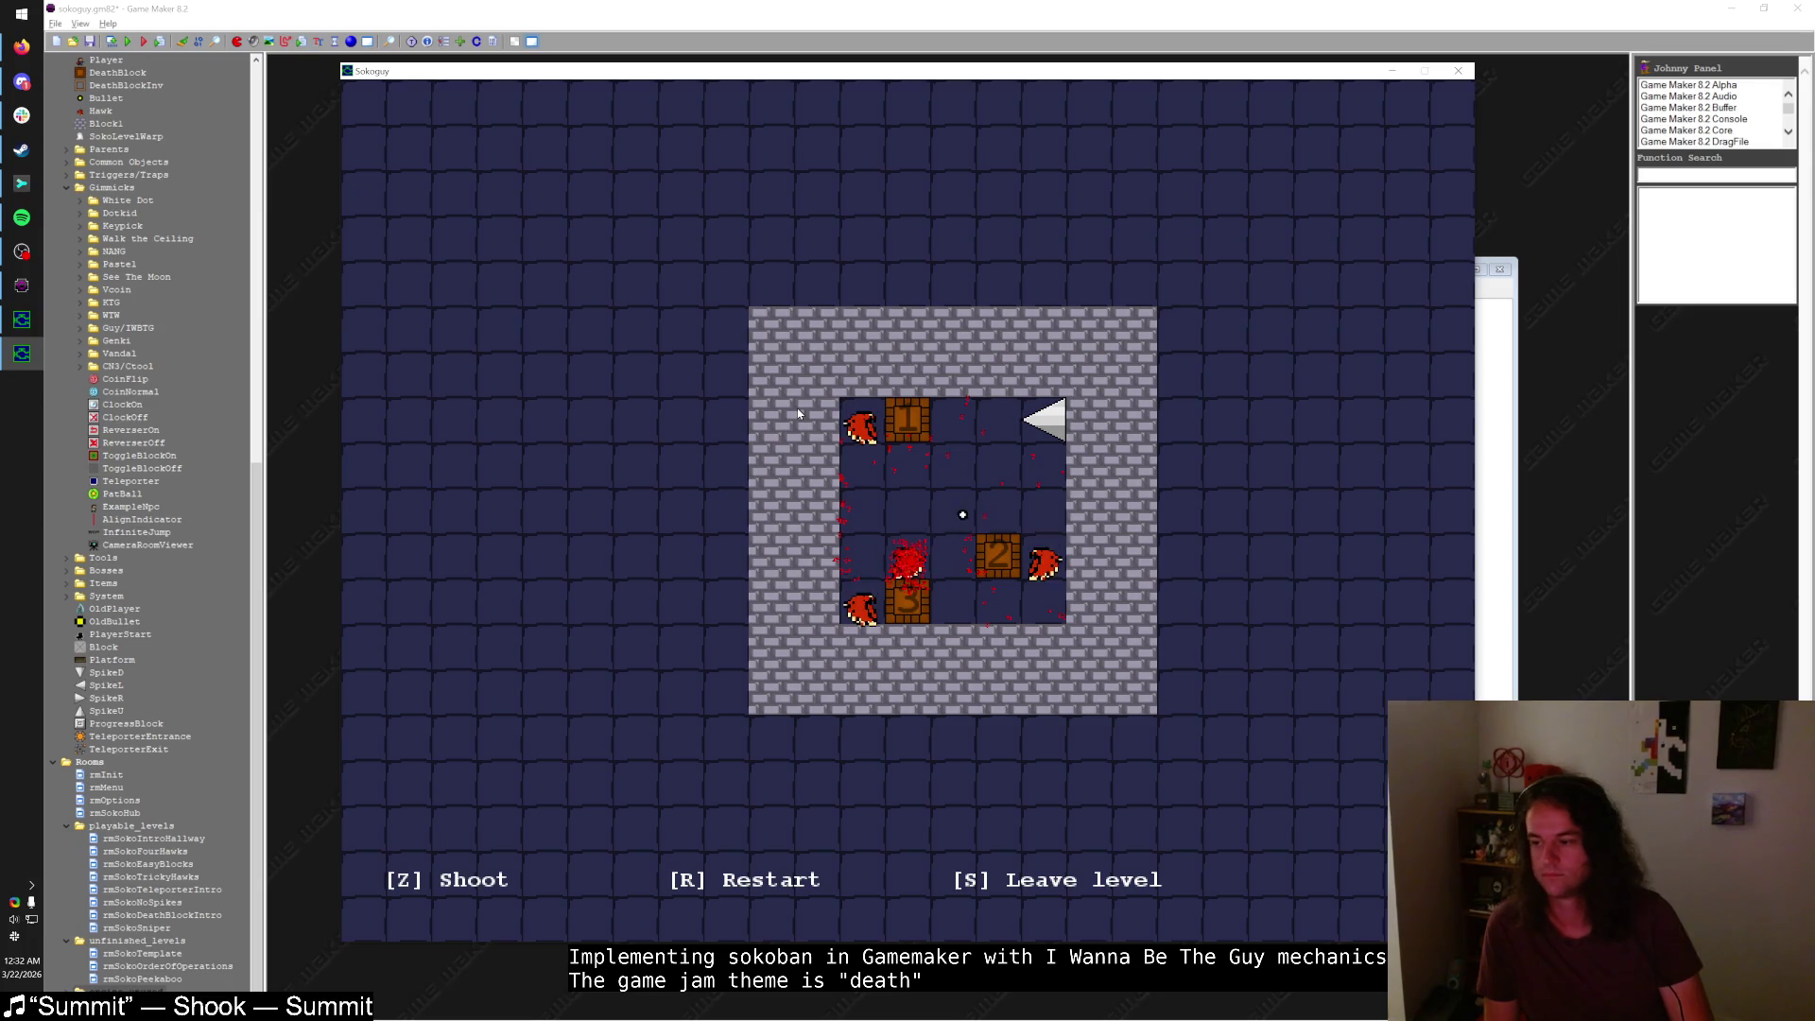
{"action": "key", "text": "Right"}
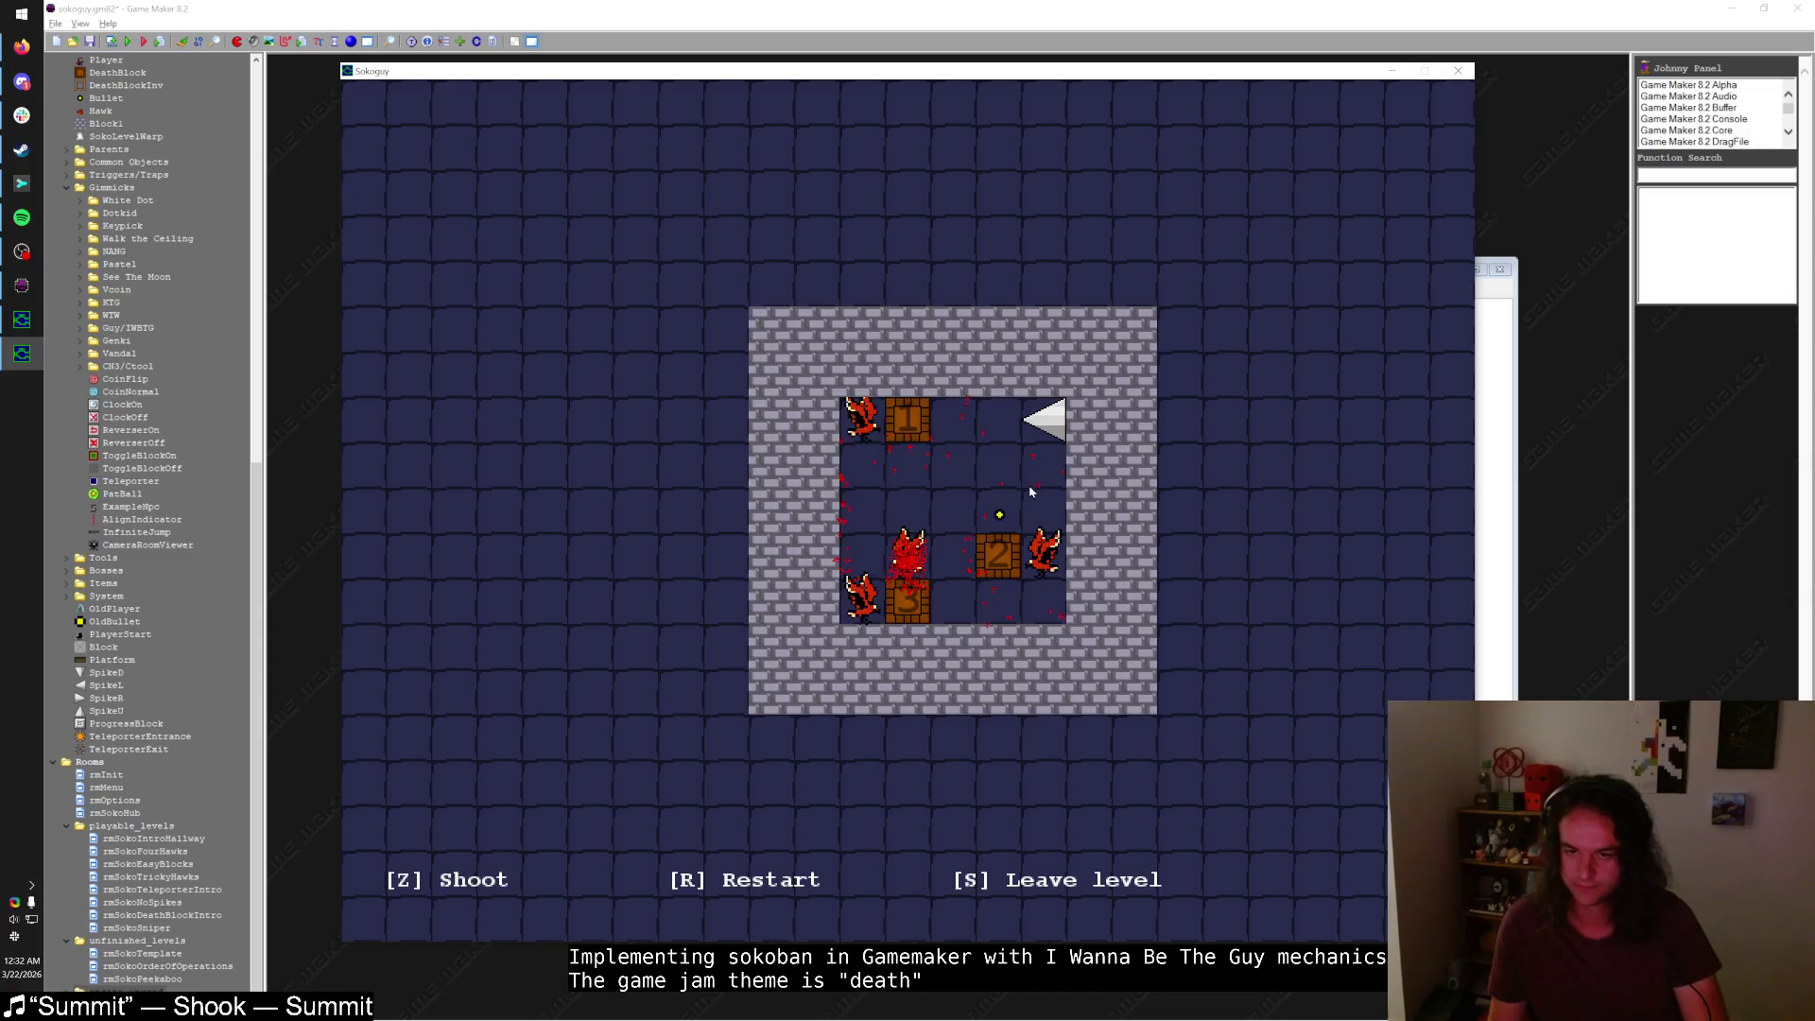
{"action": "key", "text": "Left"}
{"action": "key", "text": "Right"}
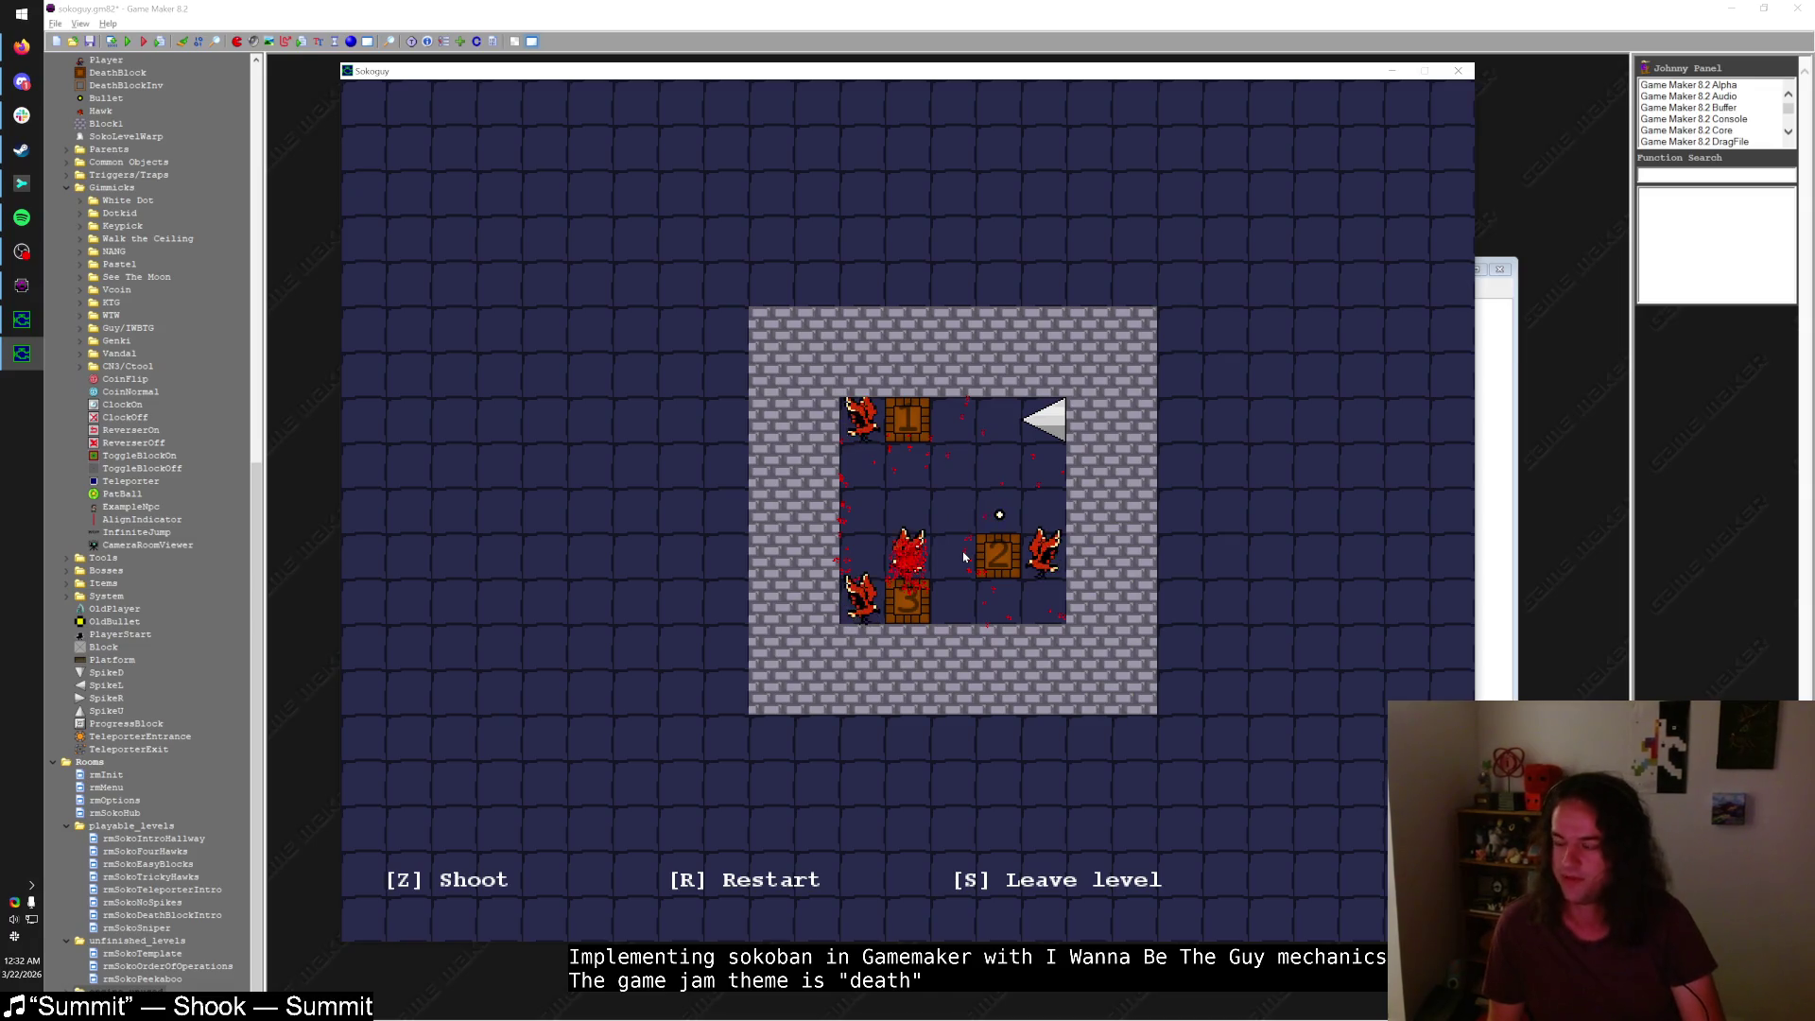
{"action": "key", "text": "Left"}
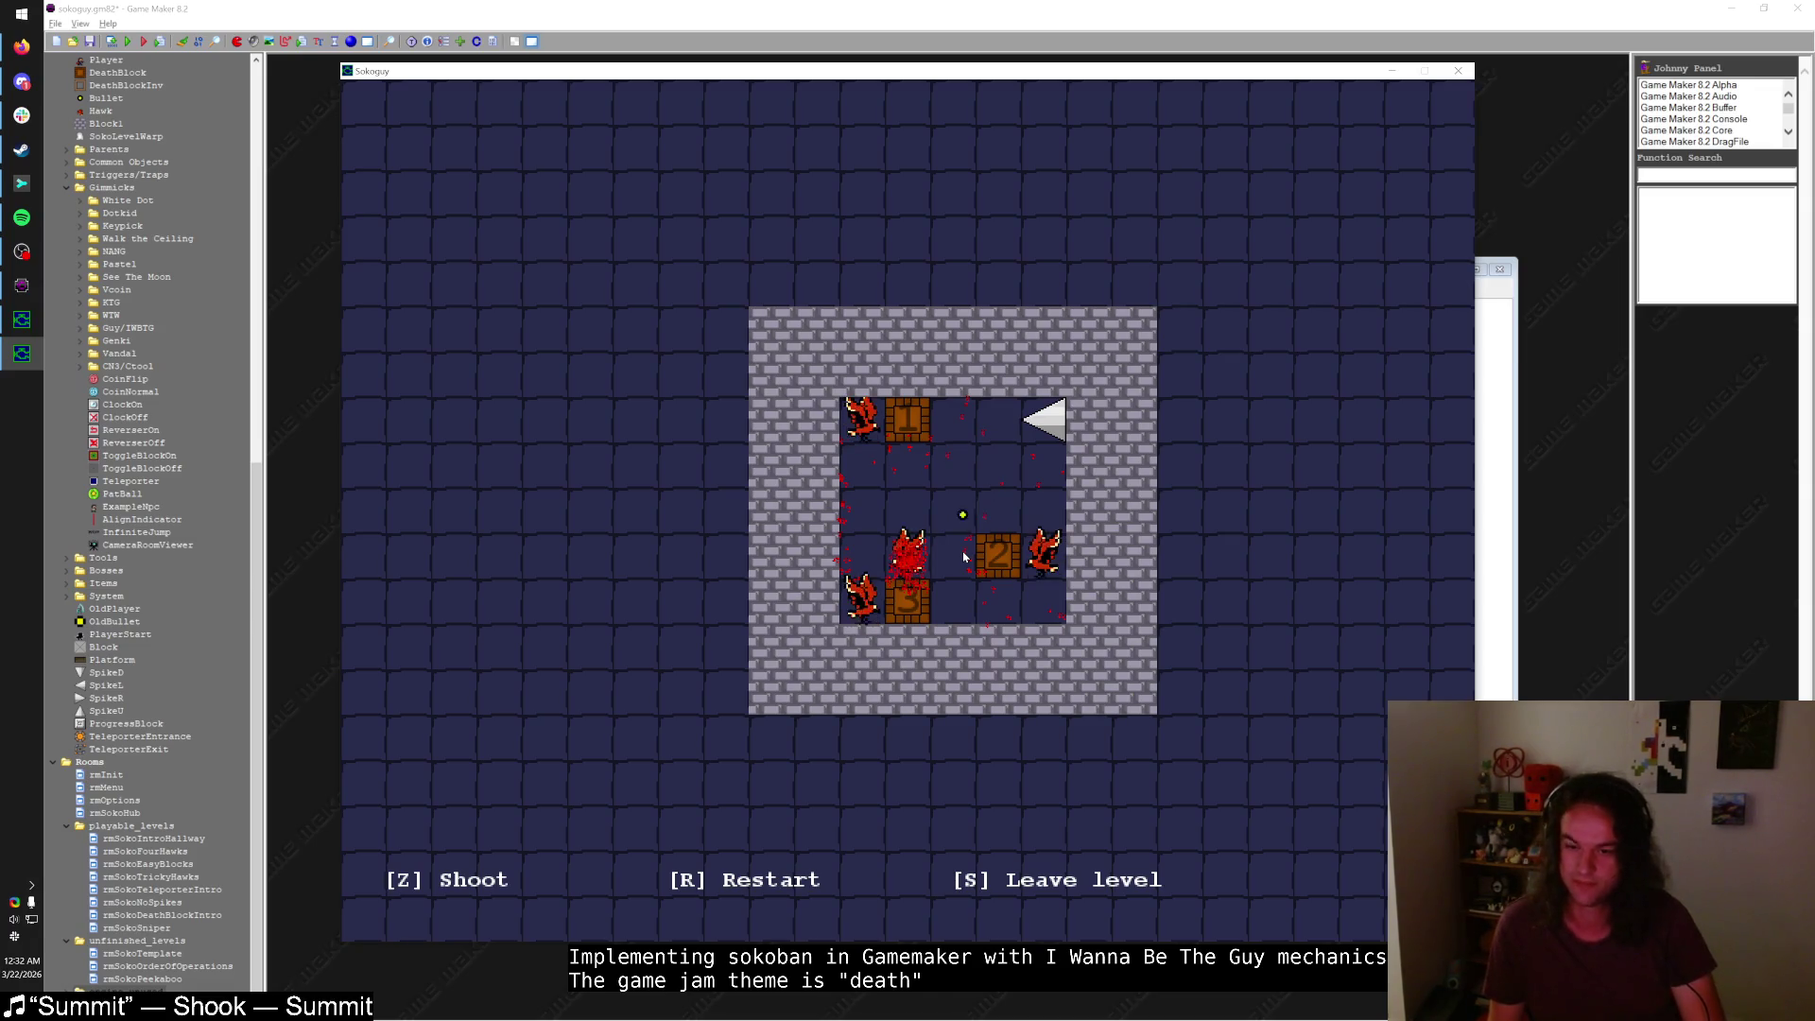
Close the test game, the Blood code and object windows, and the settings_default script
{"action": "key", "text": "r"}
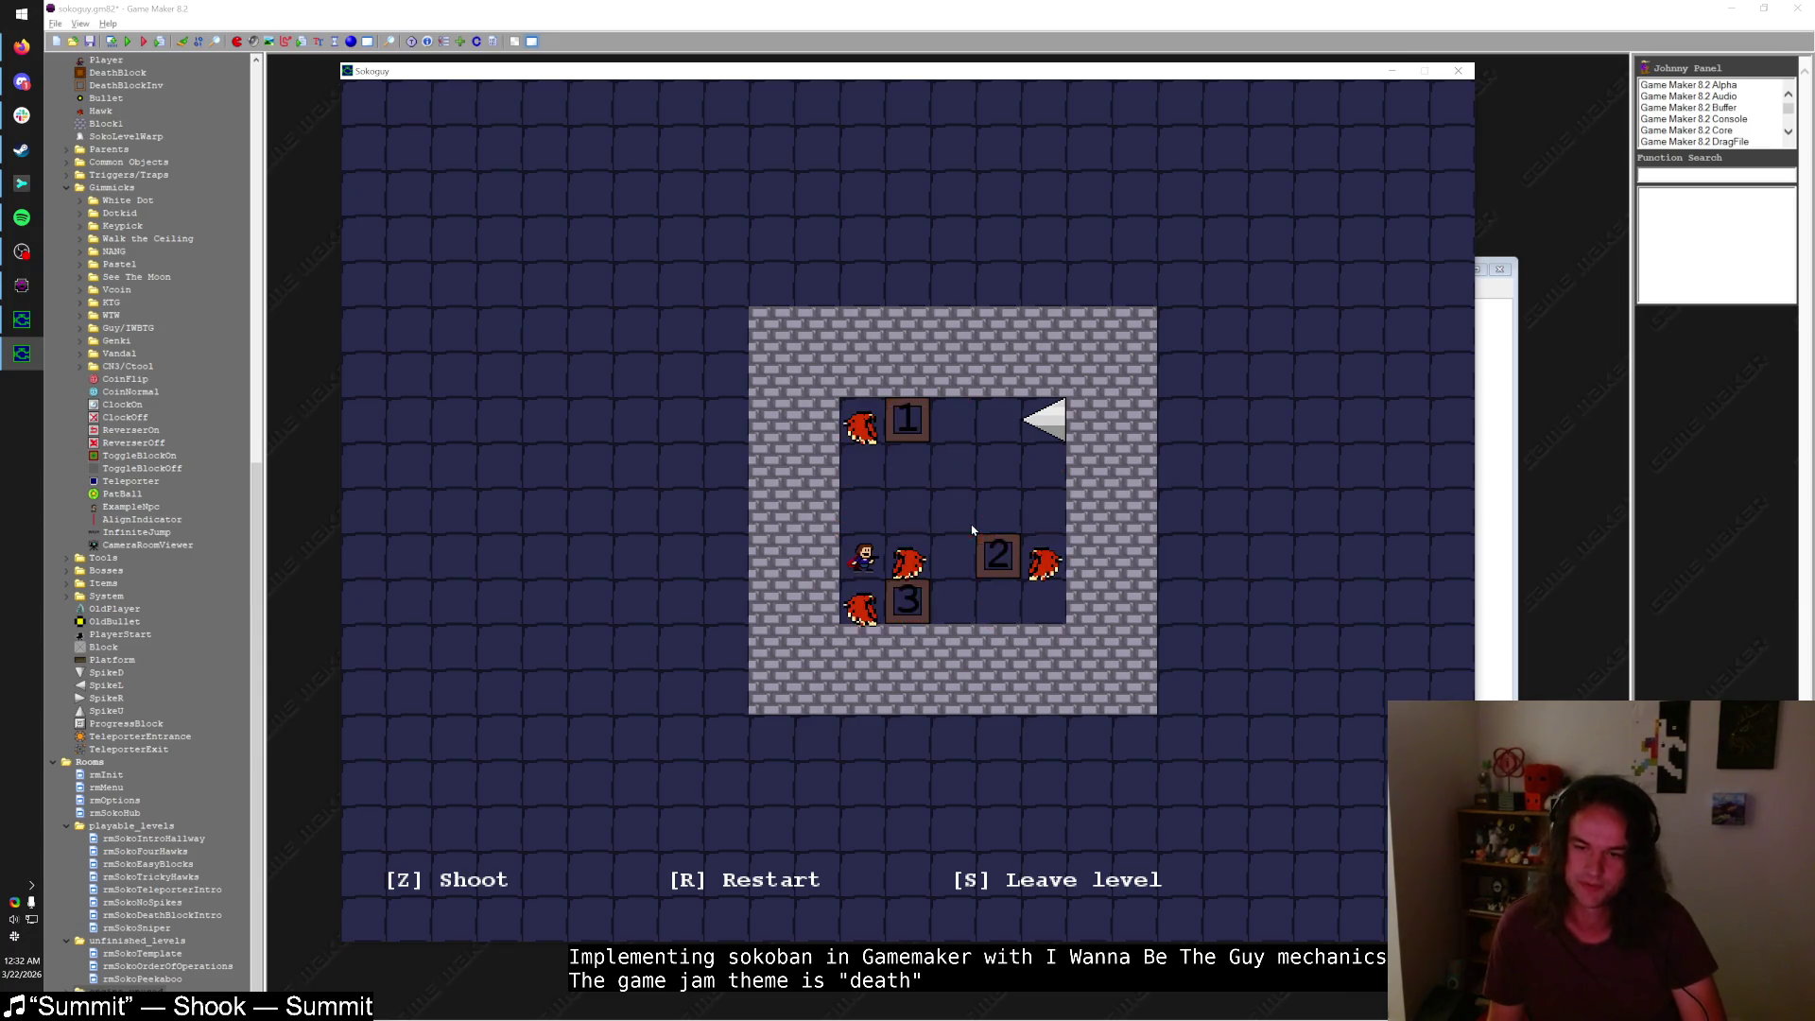
{"action": "left_click", "coordinate": [1458, 71]}
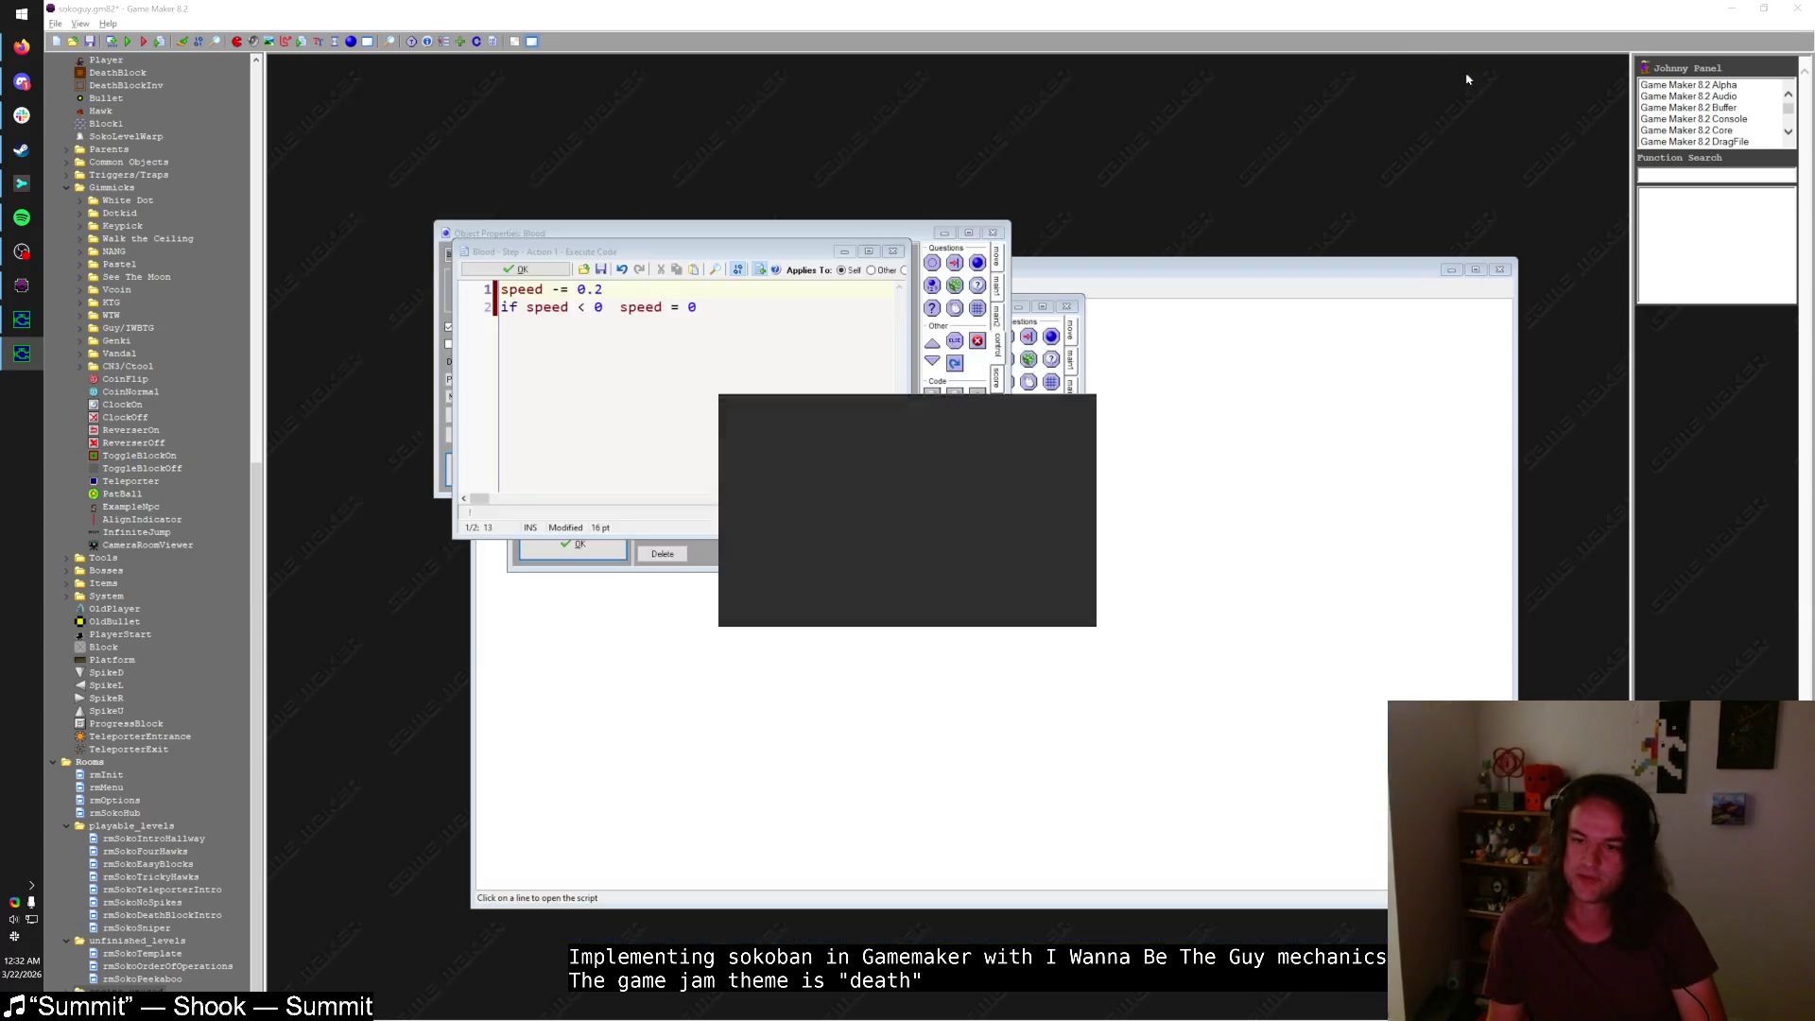
{"action": "left_click", "coordinate": [511, 270]}
{"action": "left_click", "coordinate": [499, 470]}
{"action": "left_click", "coordinate": [577, 546]}
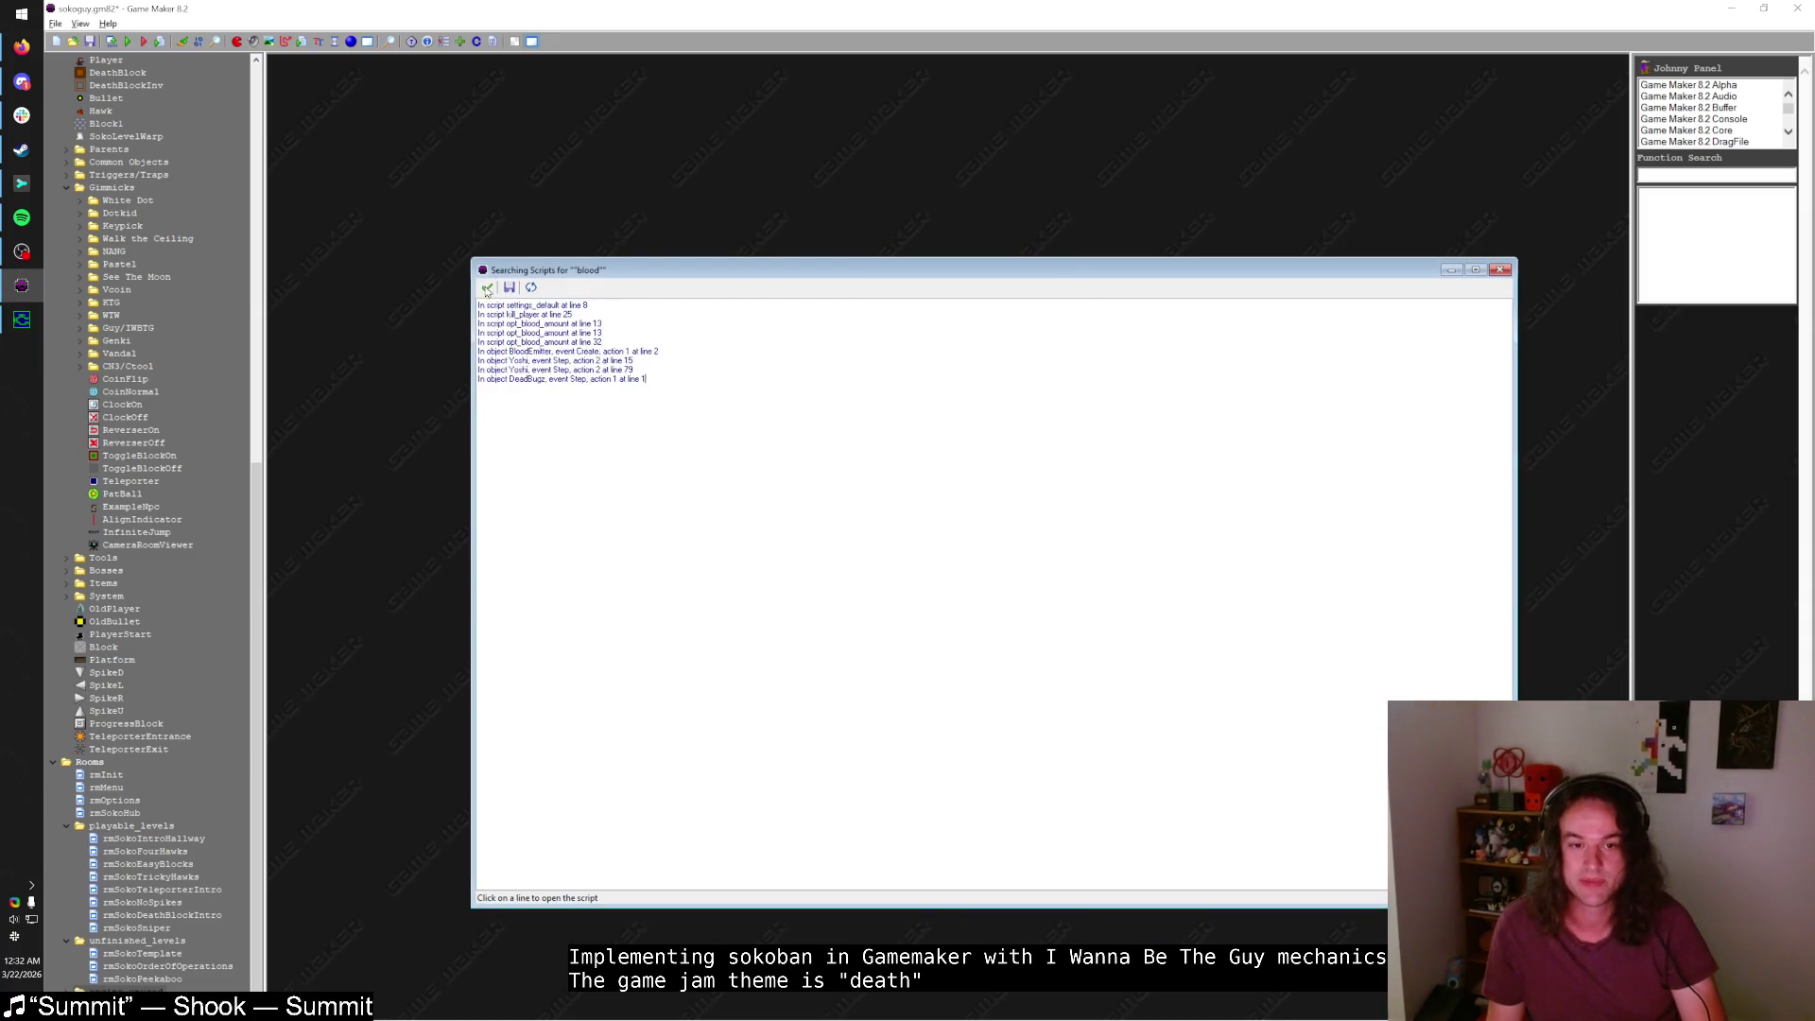
{"action": "right_click", "coordinate": [485, 289]}
{"action": "left_click", "coordinate": [554, 306]}
{"action": "left_click", "coordinate": [553, 305]}
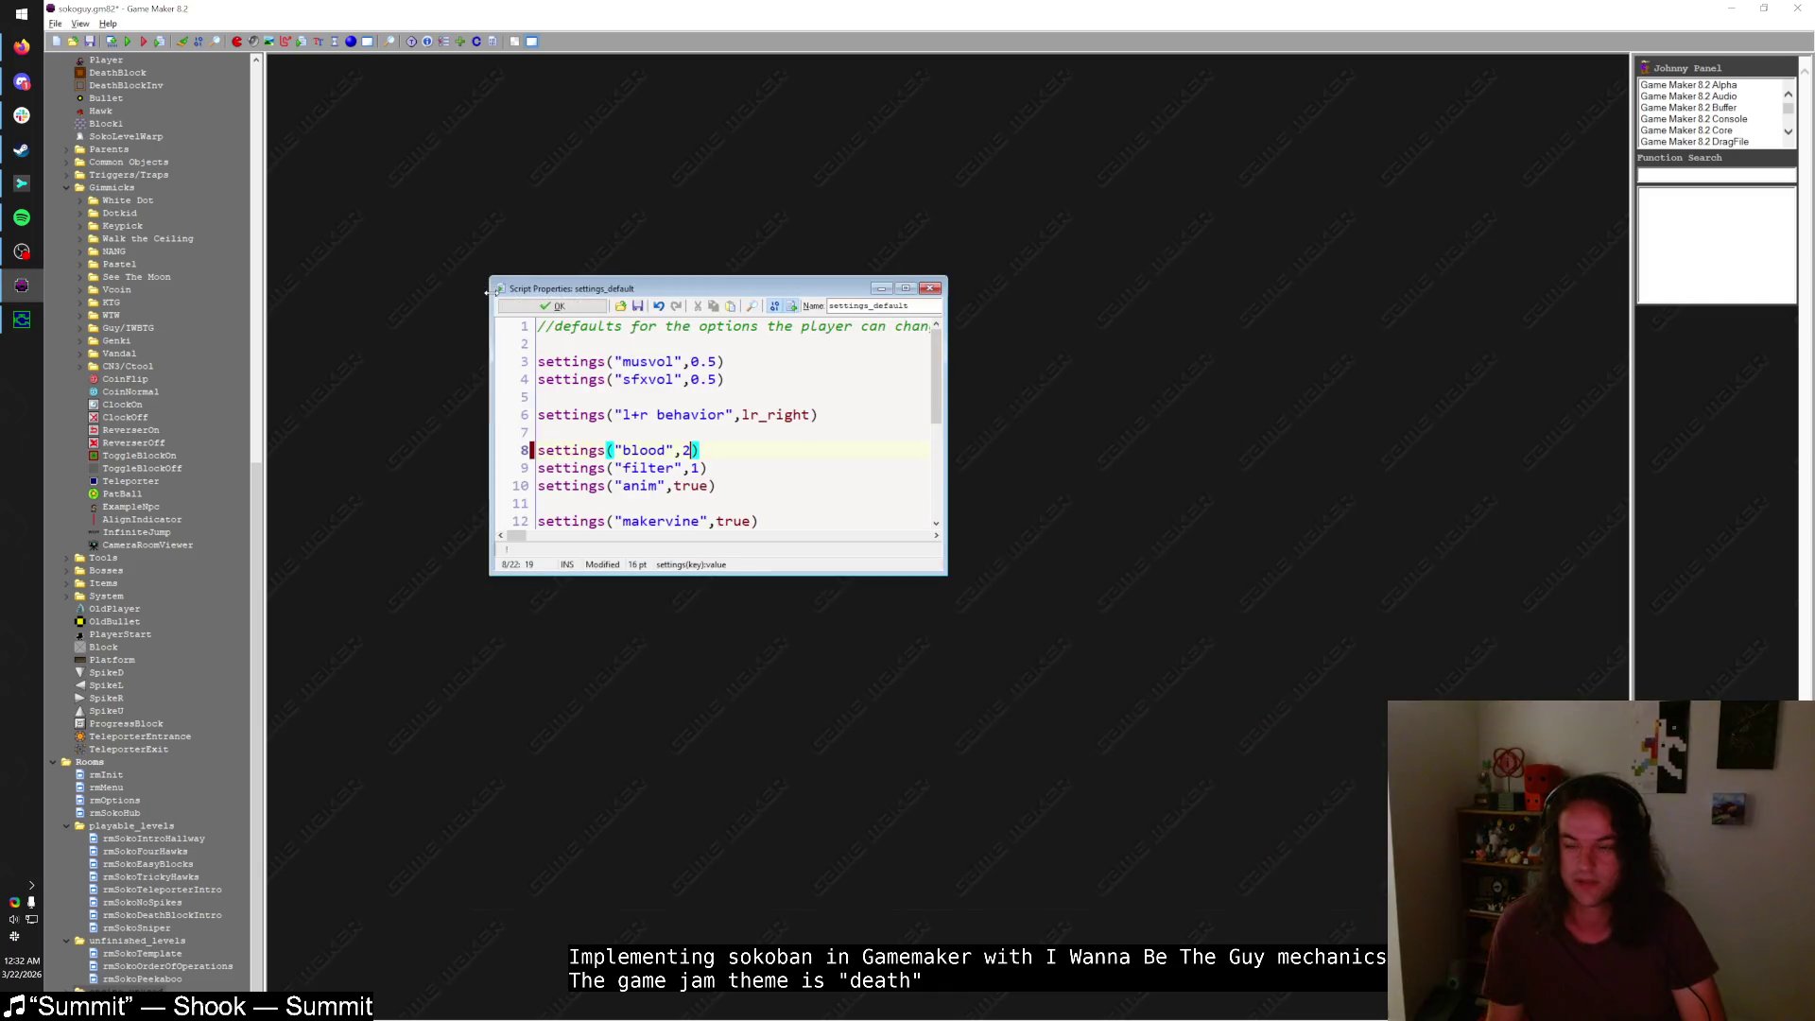
{"action": "left_click", "coordinate": [570, 309]}
Find SokoWorld and open its Step event code in a maximised editor
{"action": "key", "text": "ctrl+alt+f"}
{"action": "type", "text": "So"}
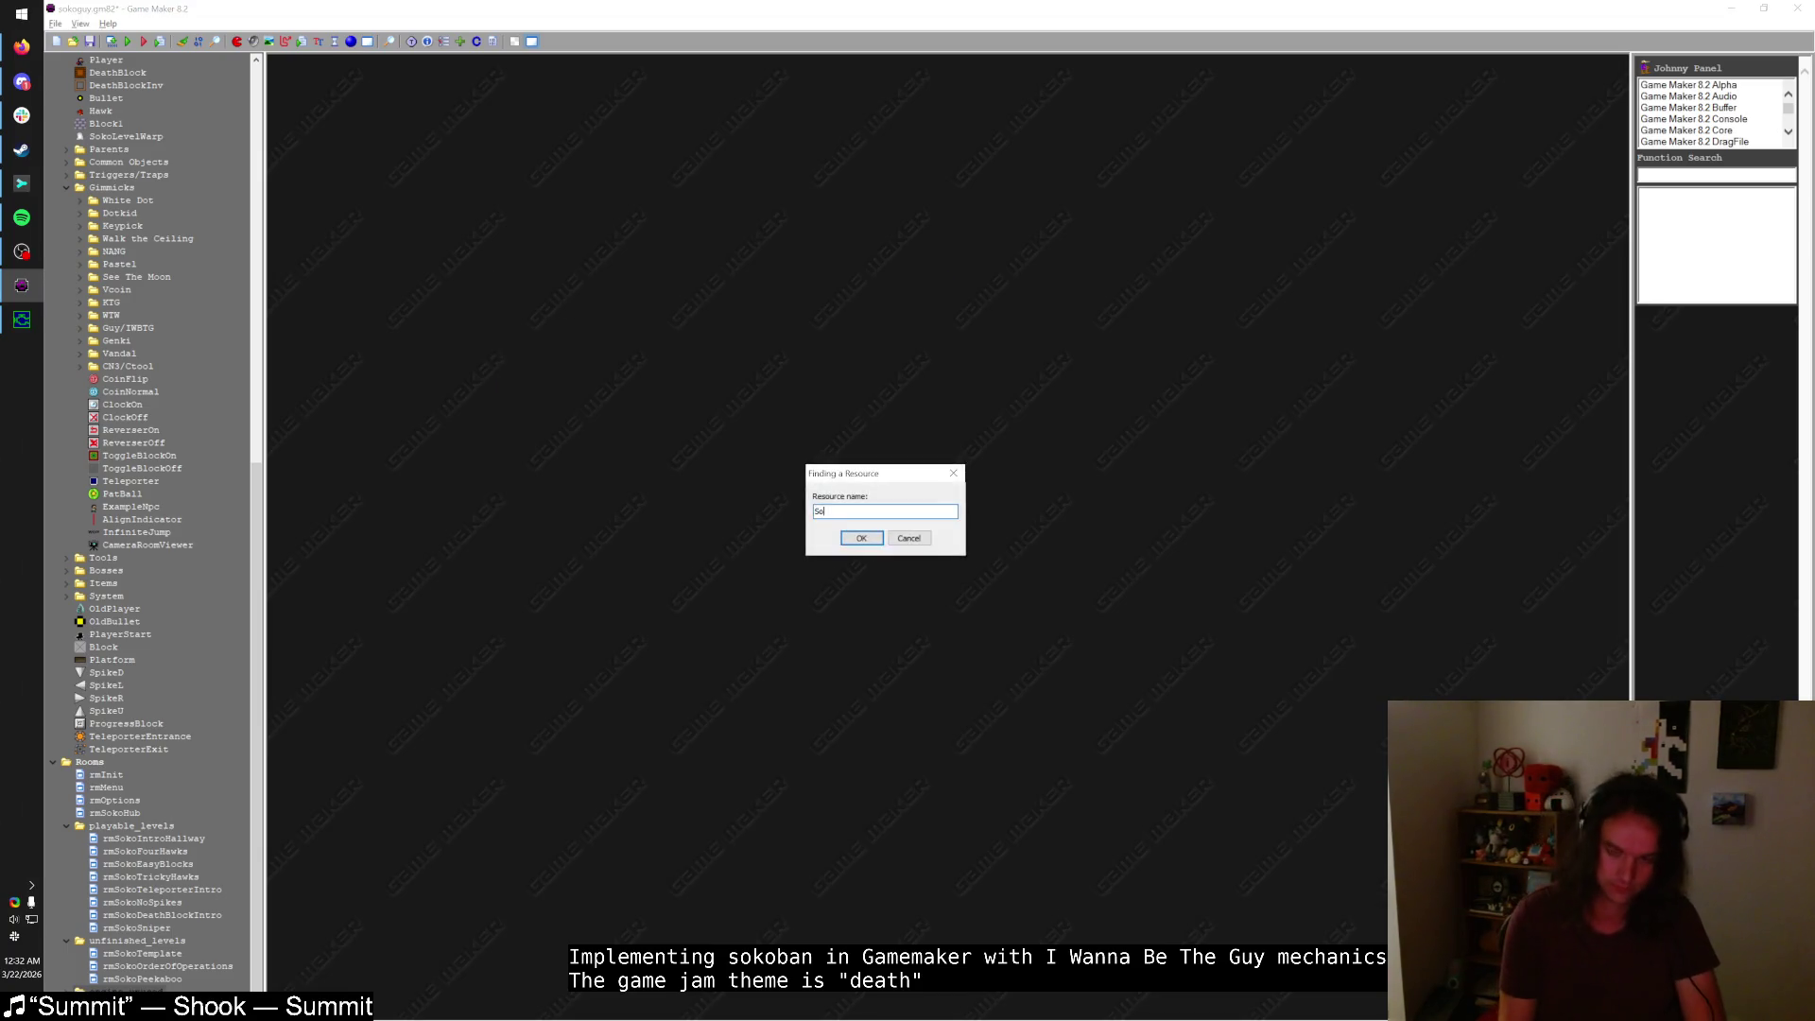
{"action": "type", "text": "ld"}
{"action": "key", "text": "Return"}
{"action": "left_click", "coordinate": [718, 368]}
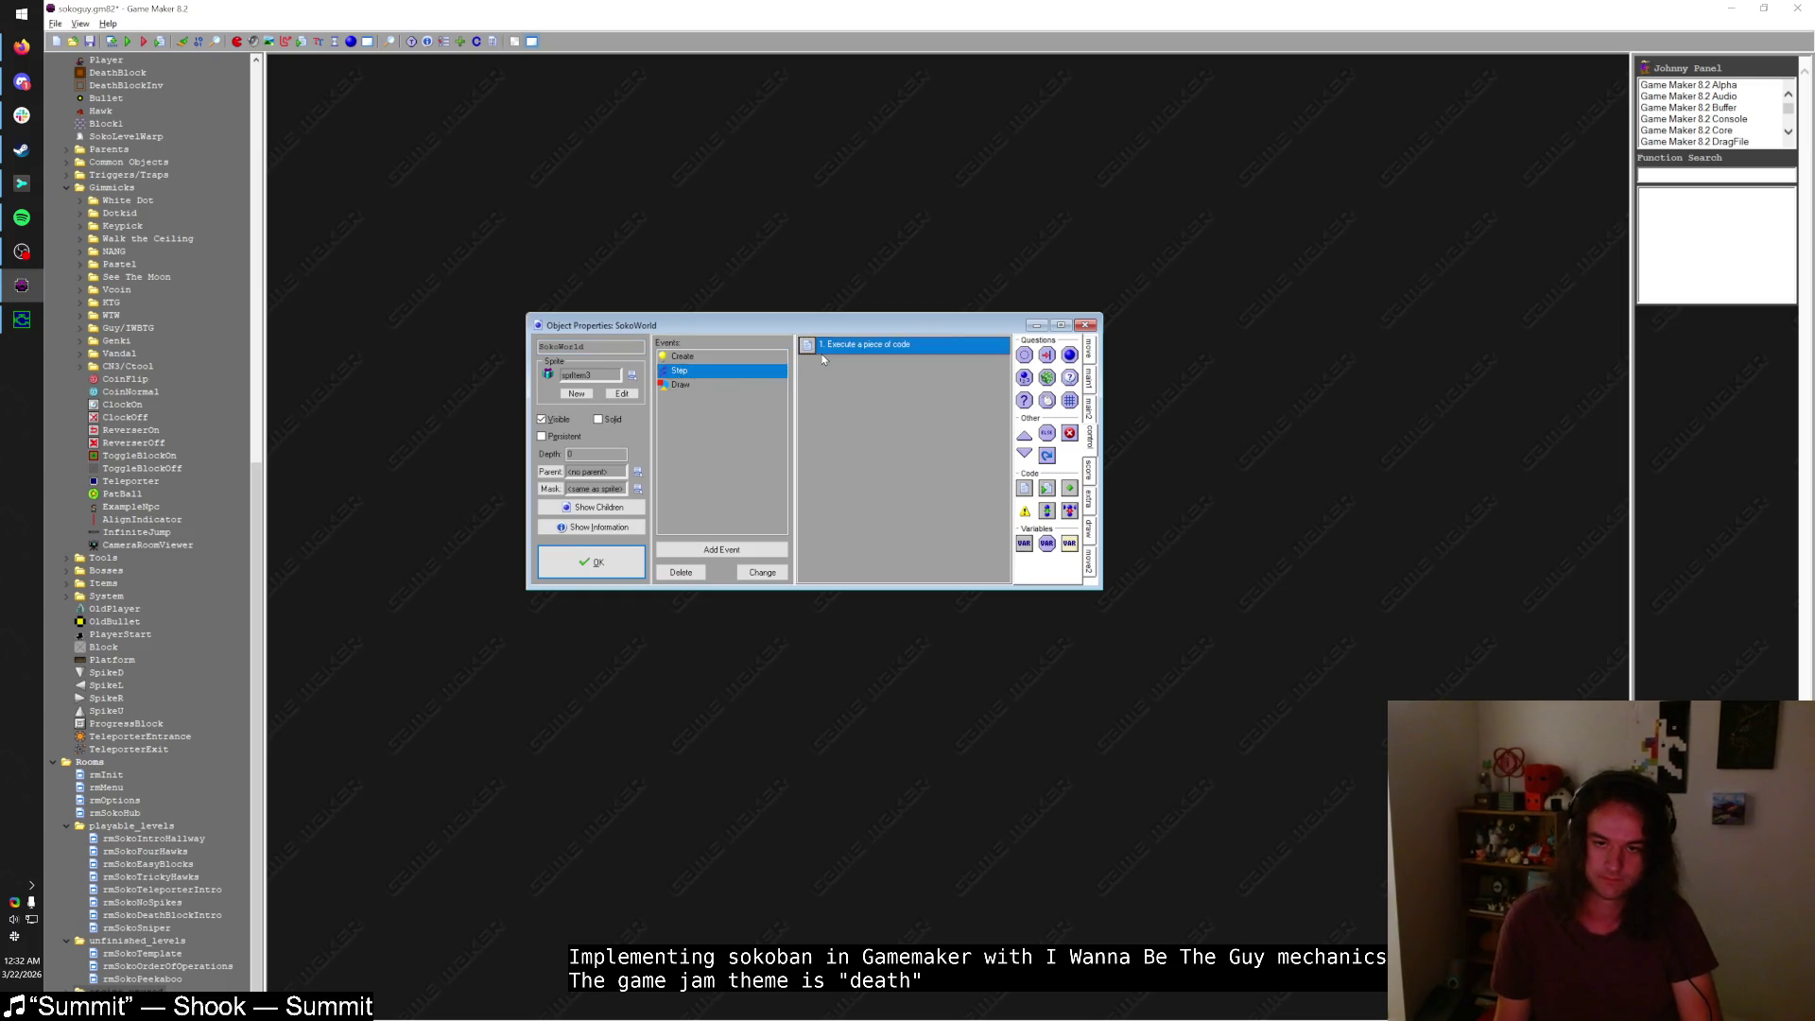
{"action": "double_click", "coordinate": [827, 352]}
{"action": "double_click", "coordinate": [827, 346]}
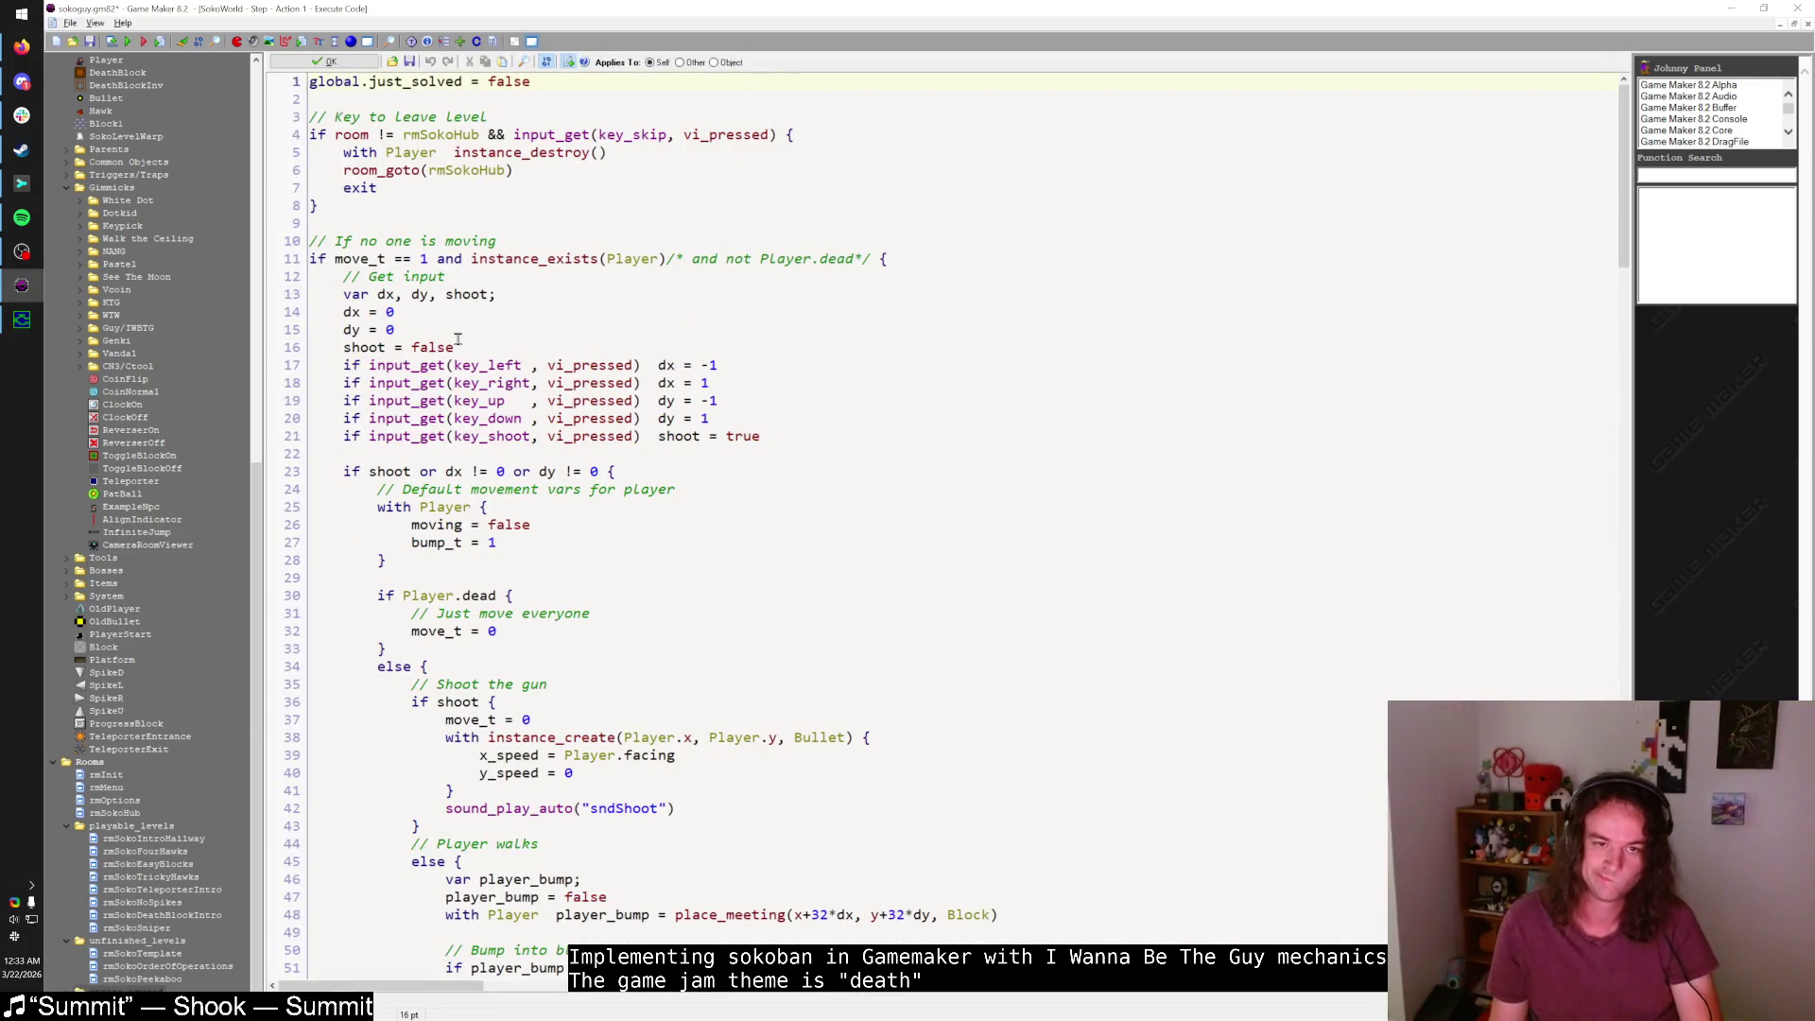
{"action": "scroll", "coordinate": [491, 350], "scroll_direction": "down", "scroll_amount": 7}
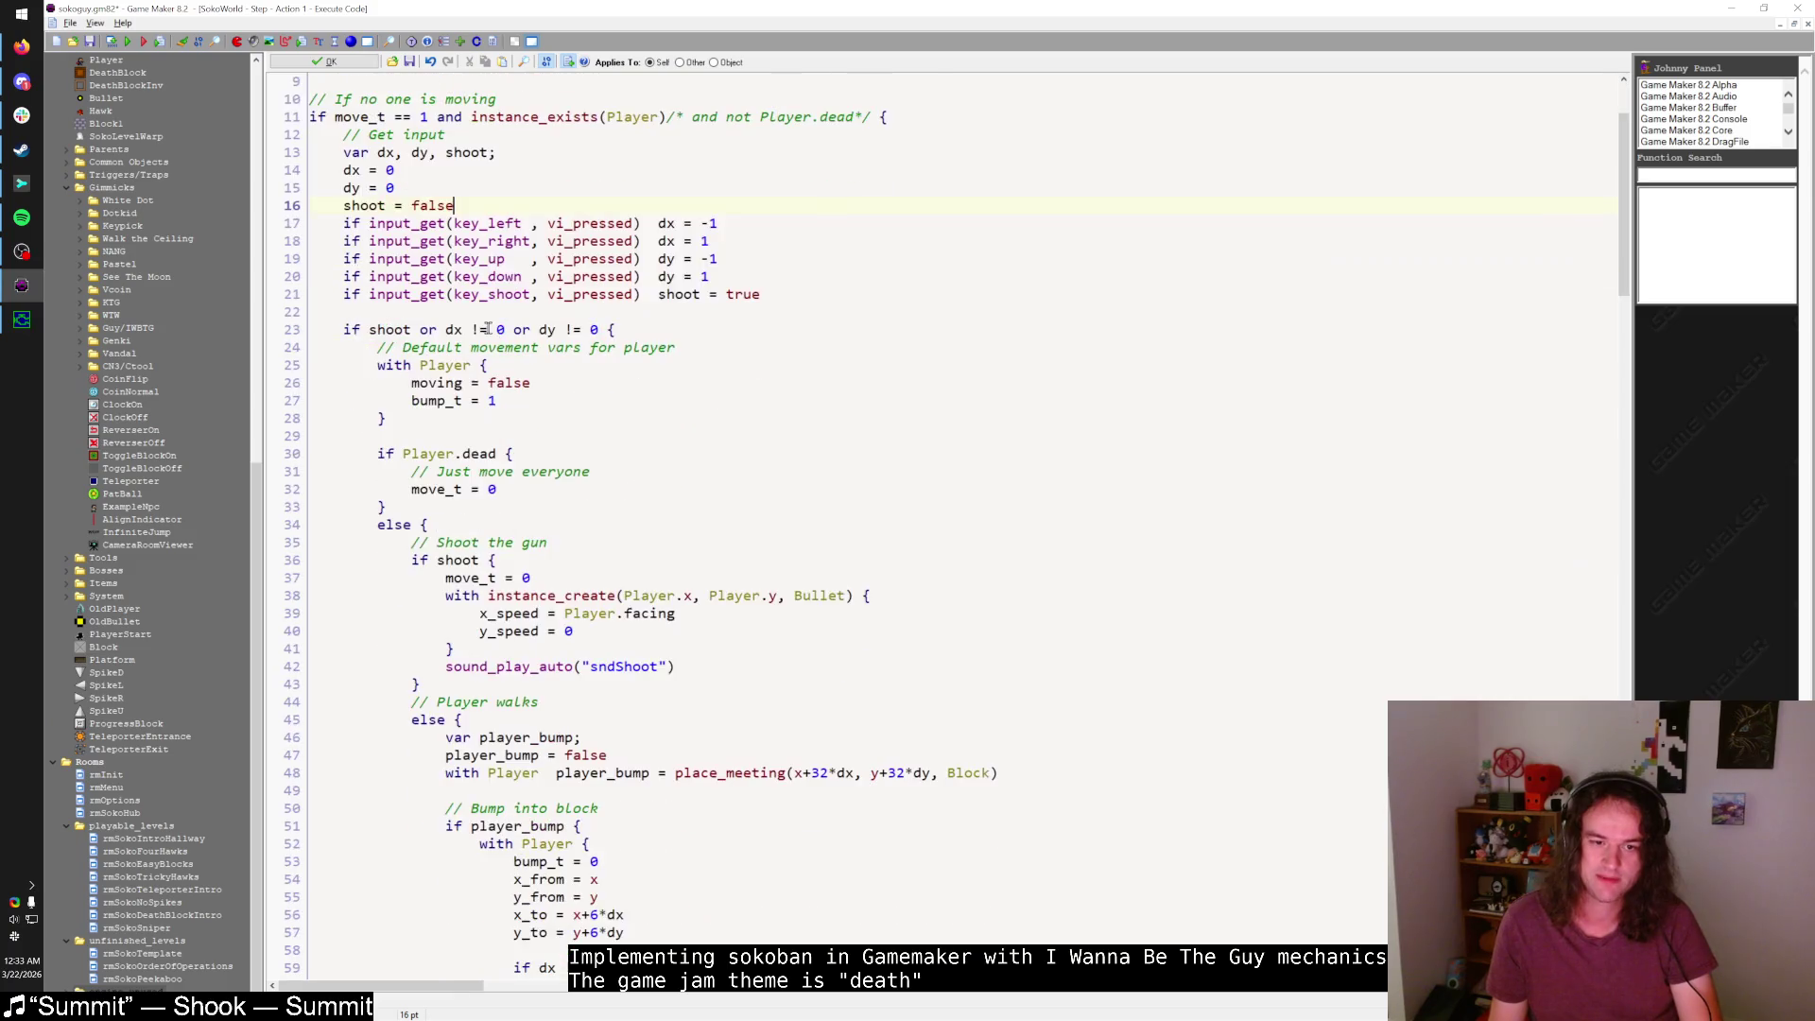
{"action": "scroll", "coordinate": [482, 331], "scroll_direction": "up", "scroll_amount": 7}
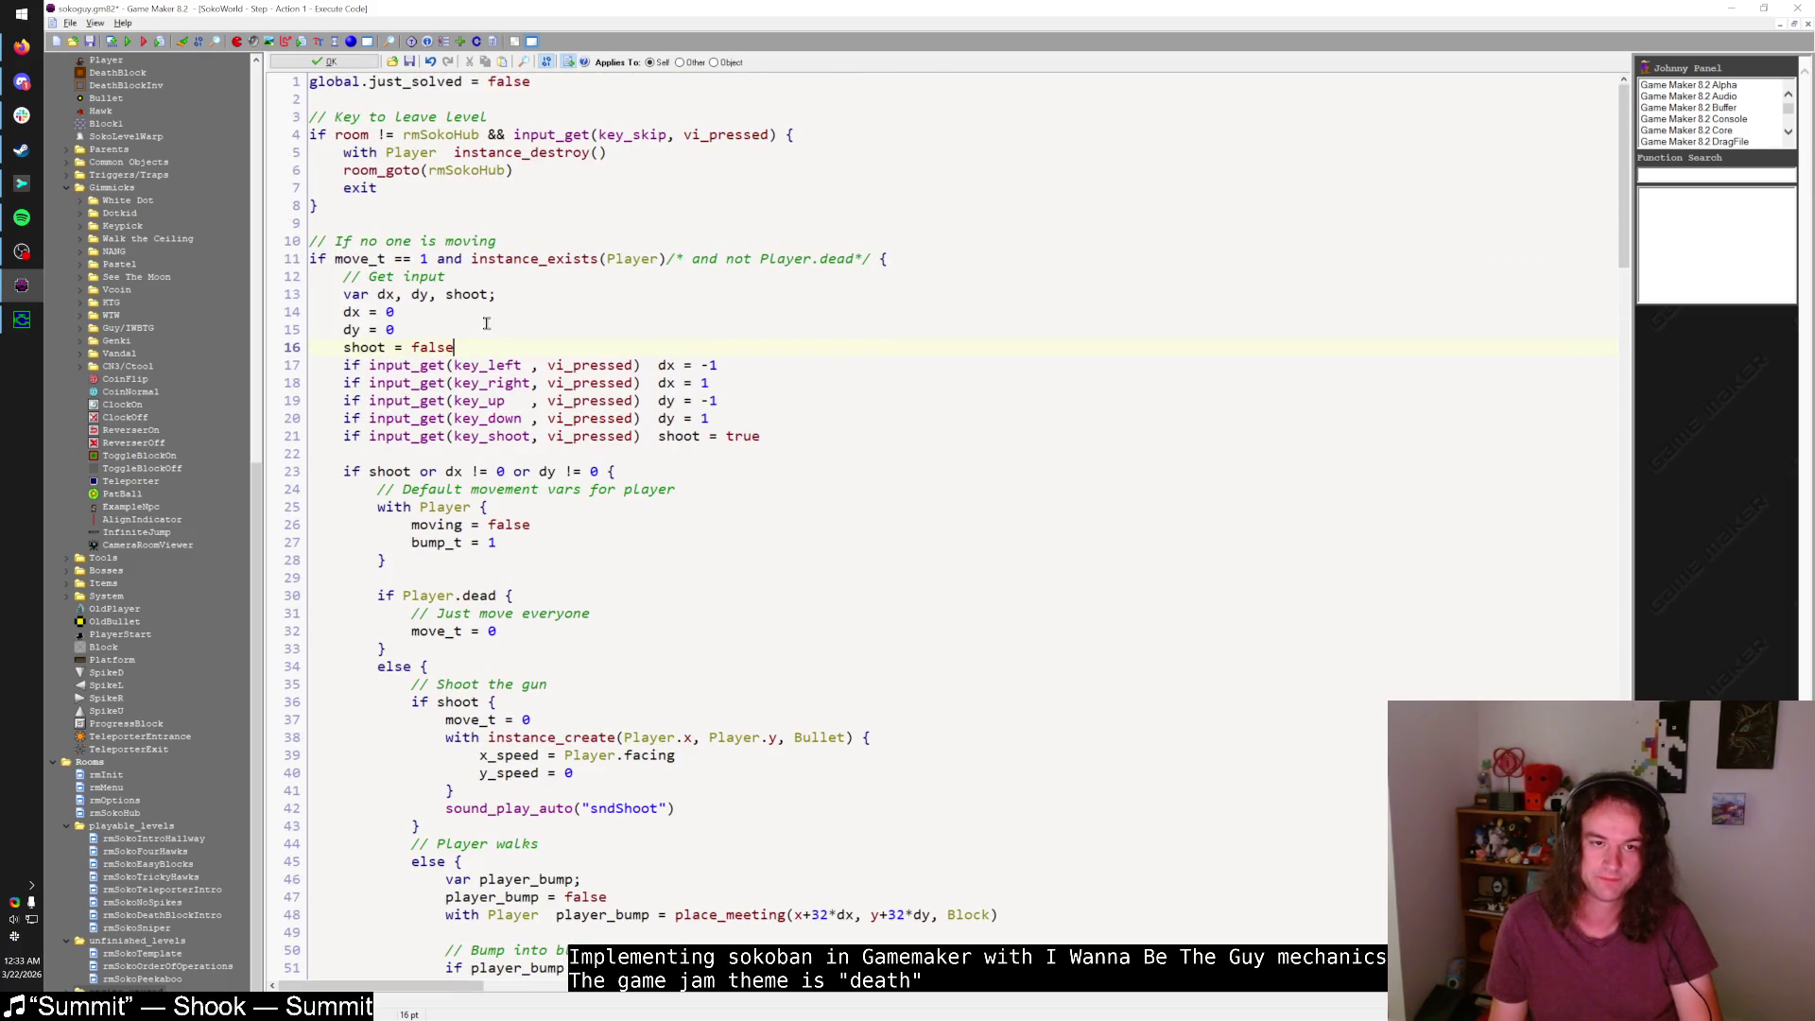
{"action": "scroll", "coordinate": [487, 323], "scroll_direction": "down", "scroll_amount": 3}
{"action": "scroll", "coordinate": [480, 363], "scroll_direction": "down", "scroll_amount": 3}
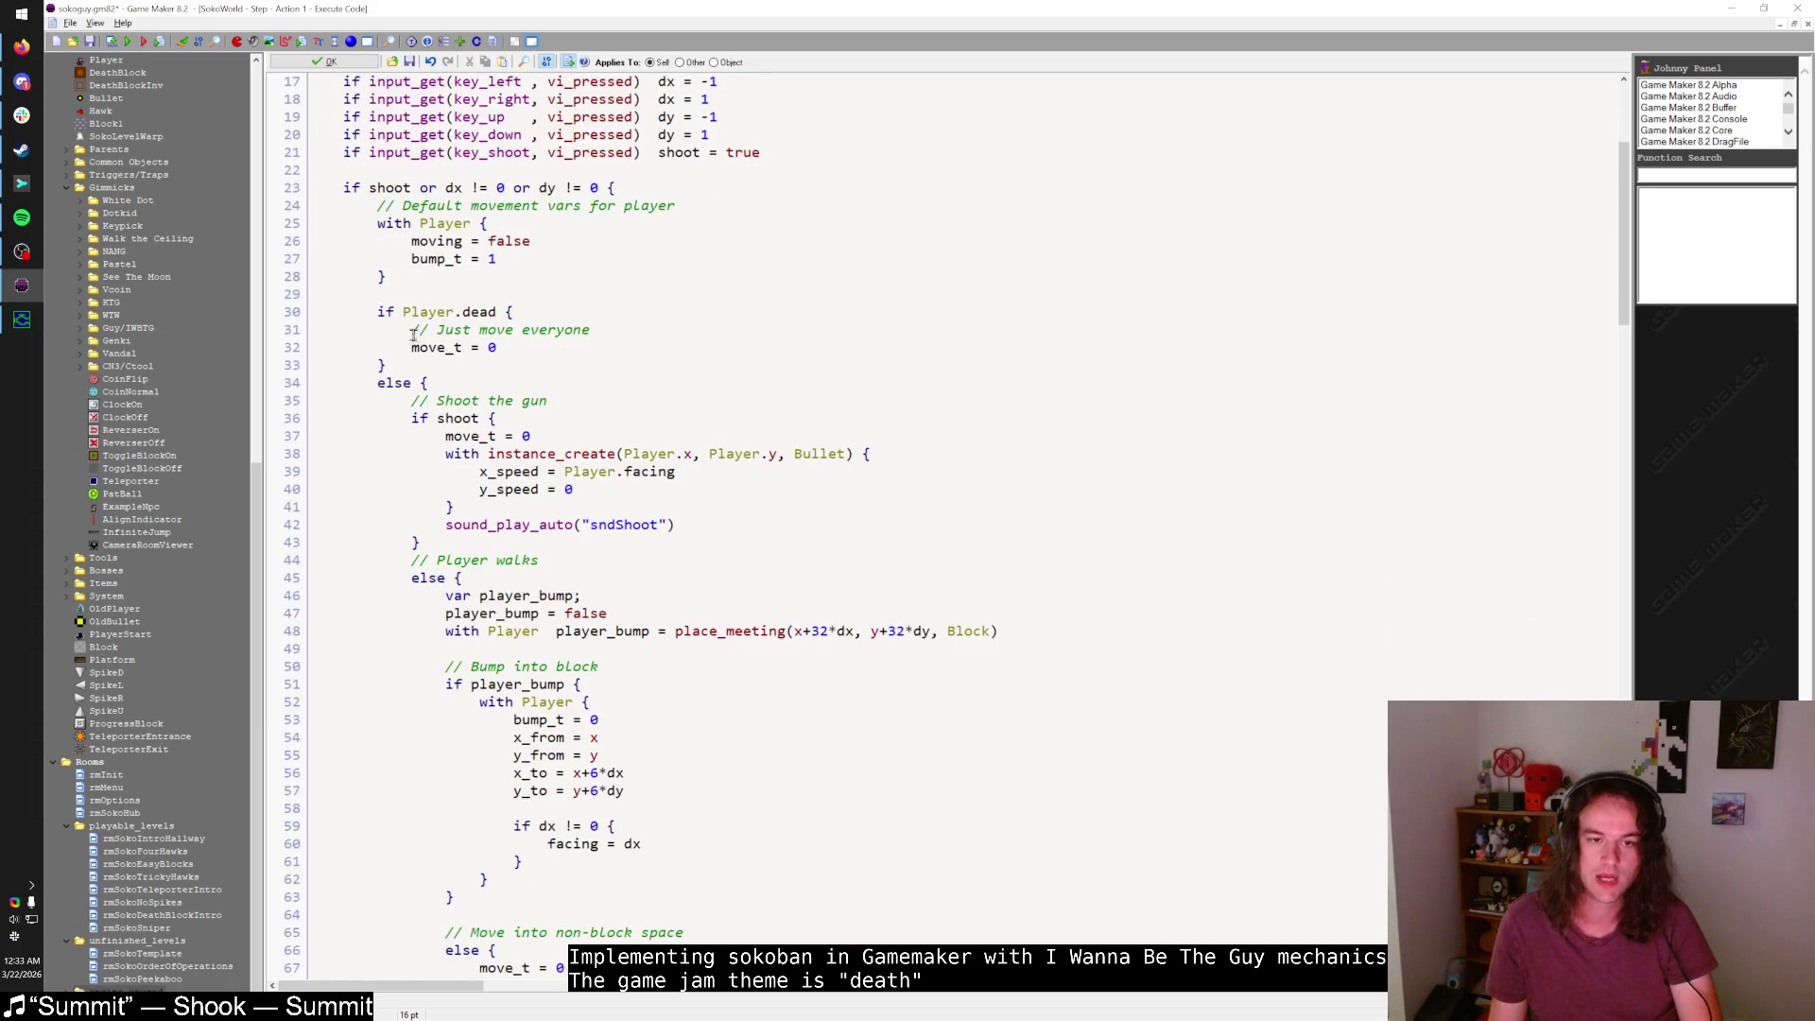
{"action": "scroll", "coordinate": [508, 362], "scroll_direction": "down", "scroll_amount": 12}
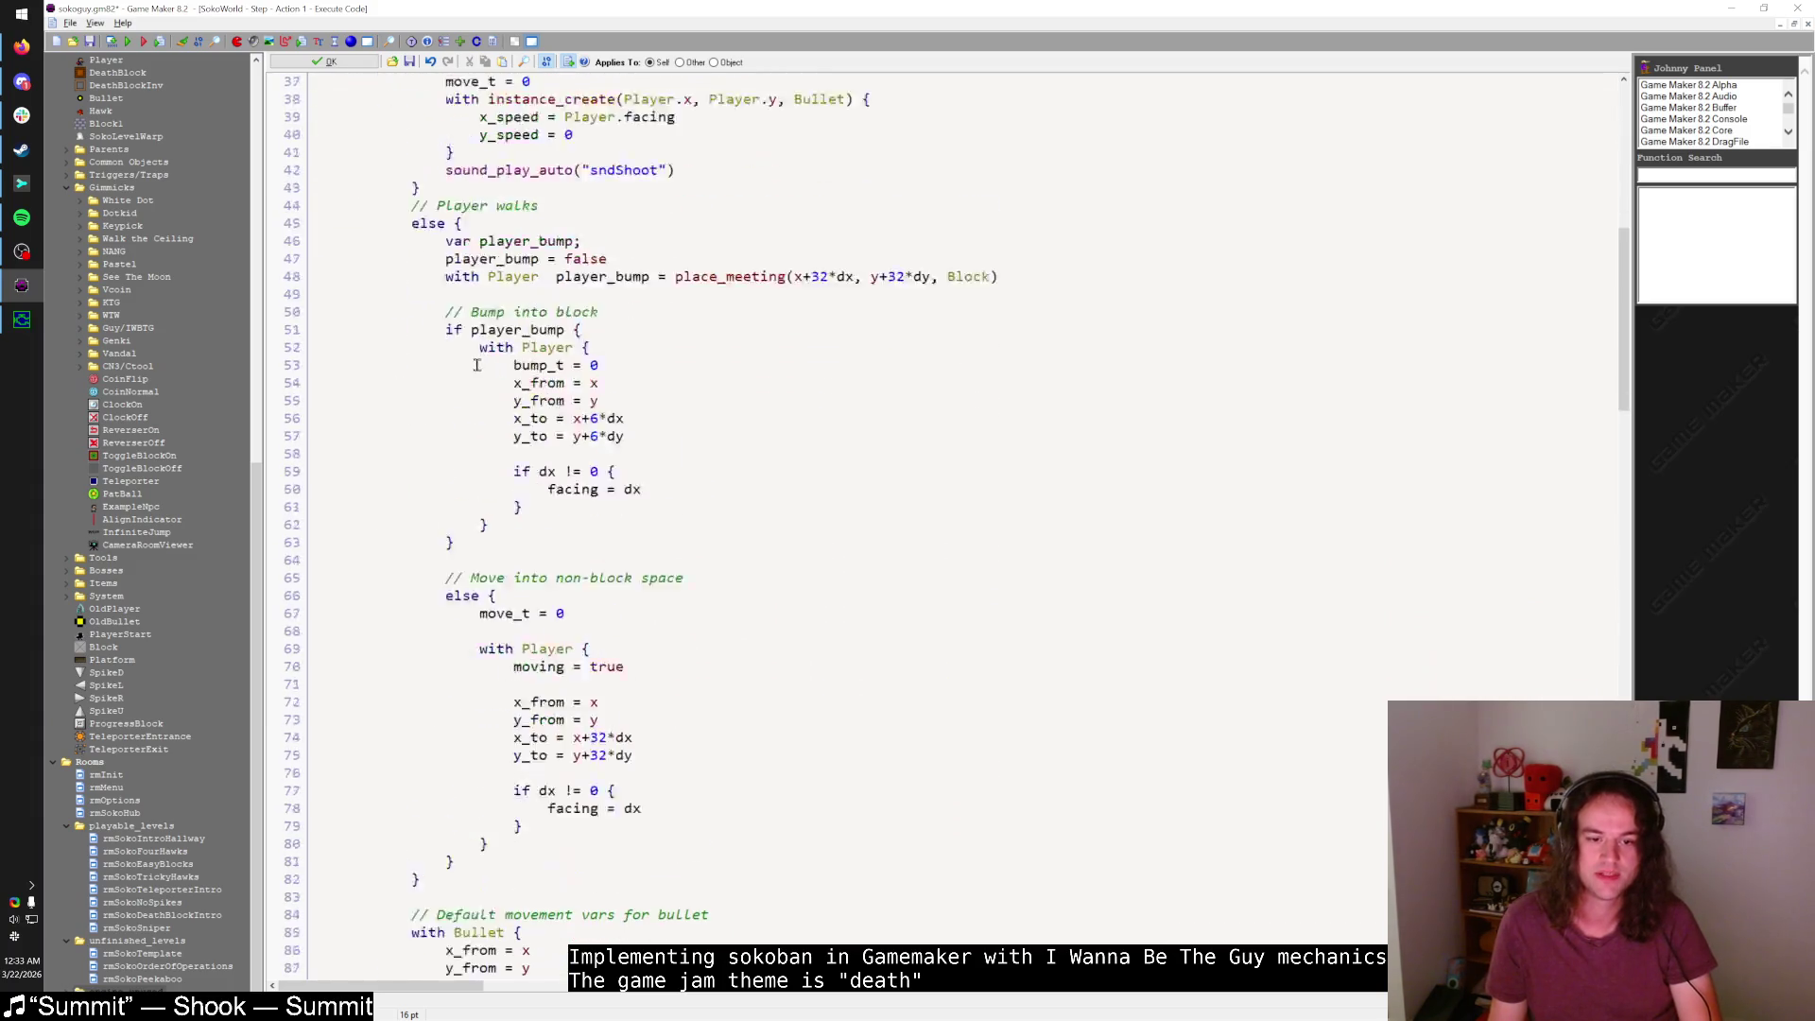
{"action": "mouse_move", "coordinate": [437, 740]}
{"action": "left_mouse_down"}
{"action": "mouse_move", "coordinate": [292, 650]}
{"action": "mouse_move", "coordinate": [411, 630]}
{"action": "left_mouse_up"}
{"action": "key", "text": "ctrl+c"}
{"action": "scroll", "coordinate": [470, 613], "scroll_direction": "up", "scroll_amount": 8}
{"action": "scroll", "coordinate": [470, 612], "scroll_direction": "up", "scroll_amount": 3}
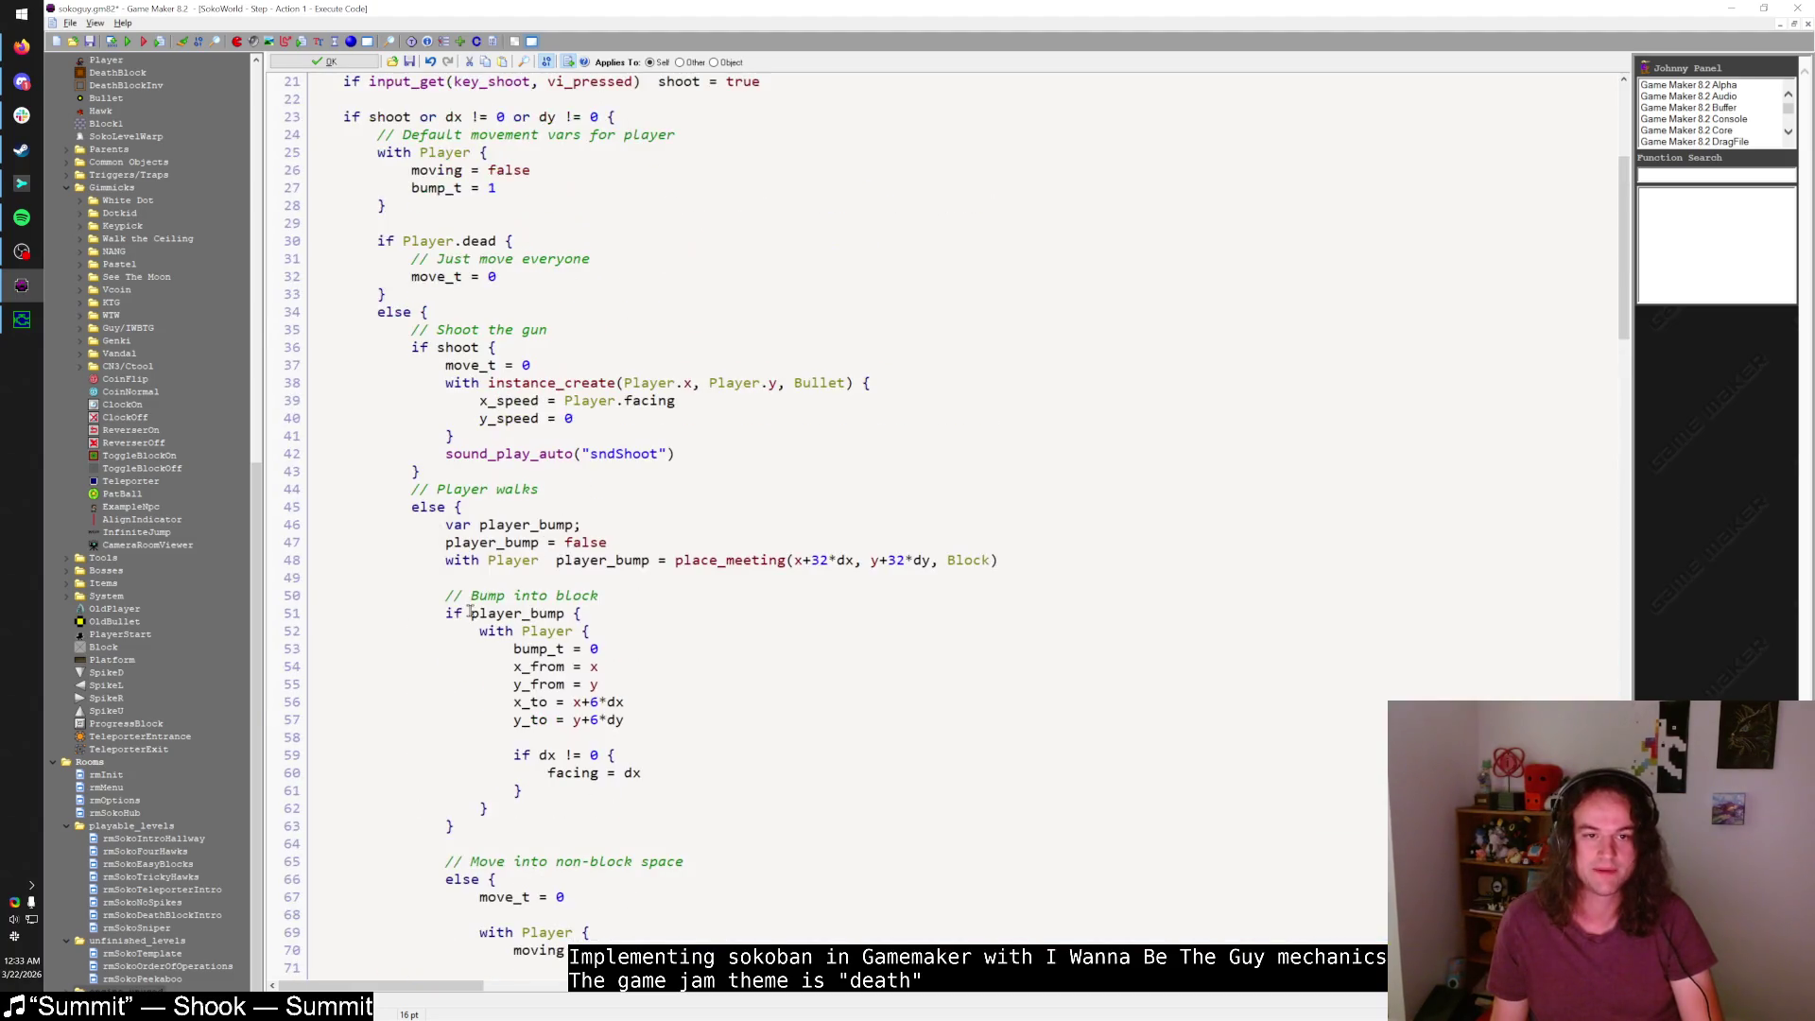
{"action": "scroll", "coordinate": [471, 661], "scroll_direction": "down", "scroll_amount": 10}
{"action": "key", "text": "BackSpace"}
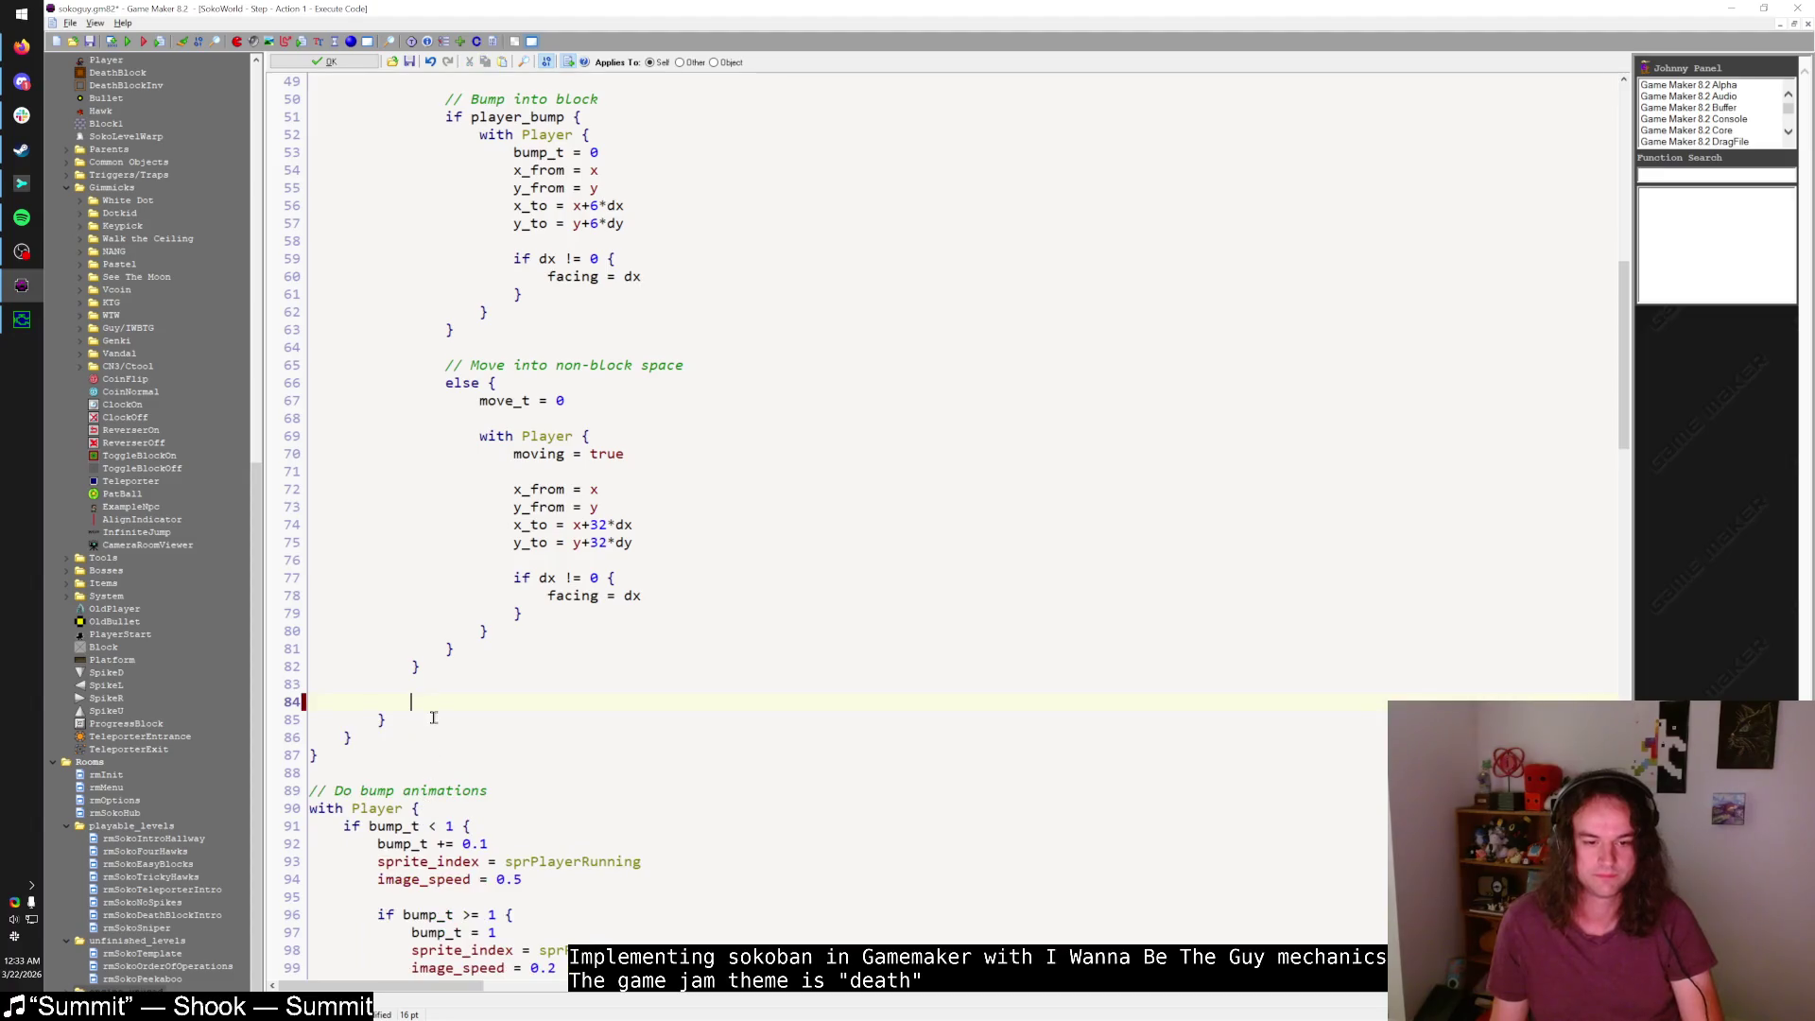
{"action": "key", "text": "shift+Home"}
{"action": "key", "text": "BackSpace"}
{"action": "key", "text": "BackSpace"}
{"action": "left_click", "coordinate": [396, 687]}
{"action": "key", "text": "Return"}
{"action": "key", "text": "Return"}
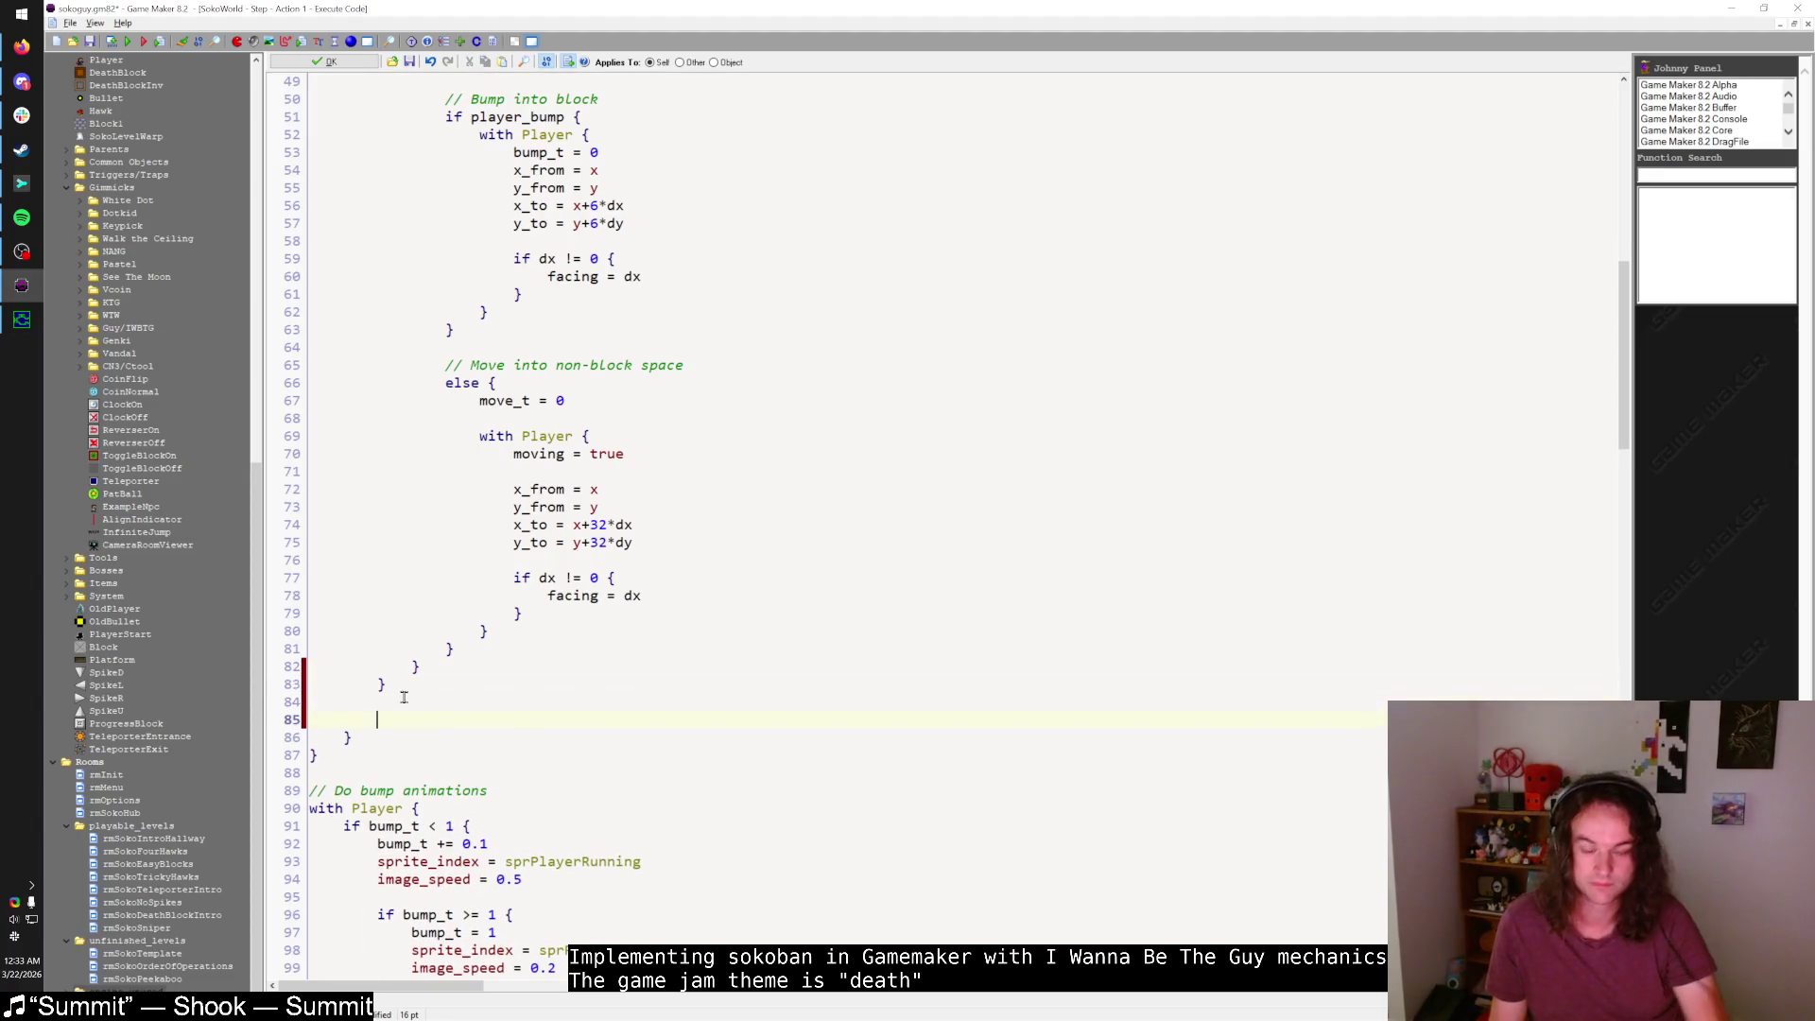
{"action": "key", "text": "ctrl+v"}
{"action": "left_click_drag", "start_coordinate": [444, 827], "coordinate": [296, 737]}
{"action": "key", "text": "shift+Tab"}
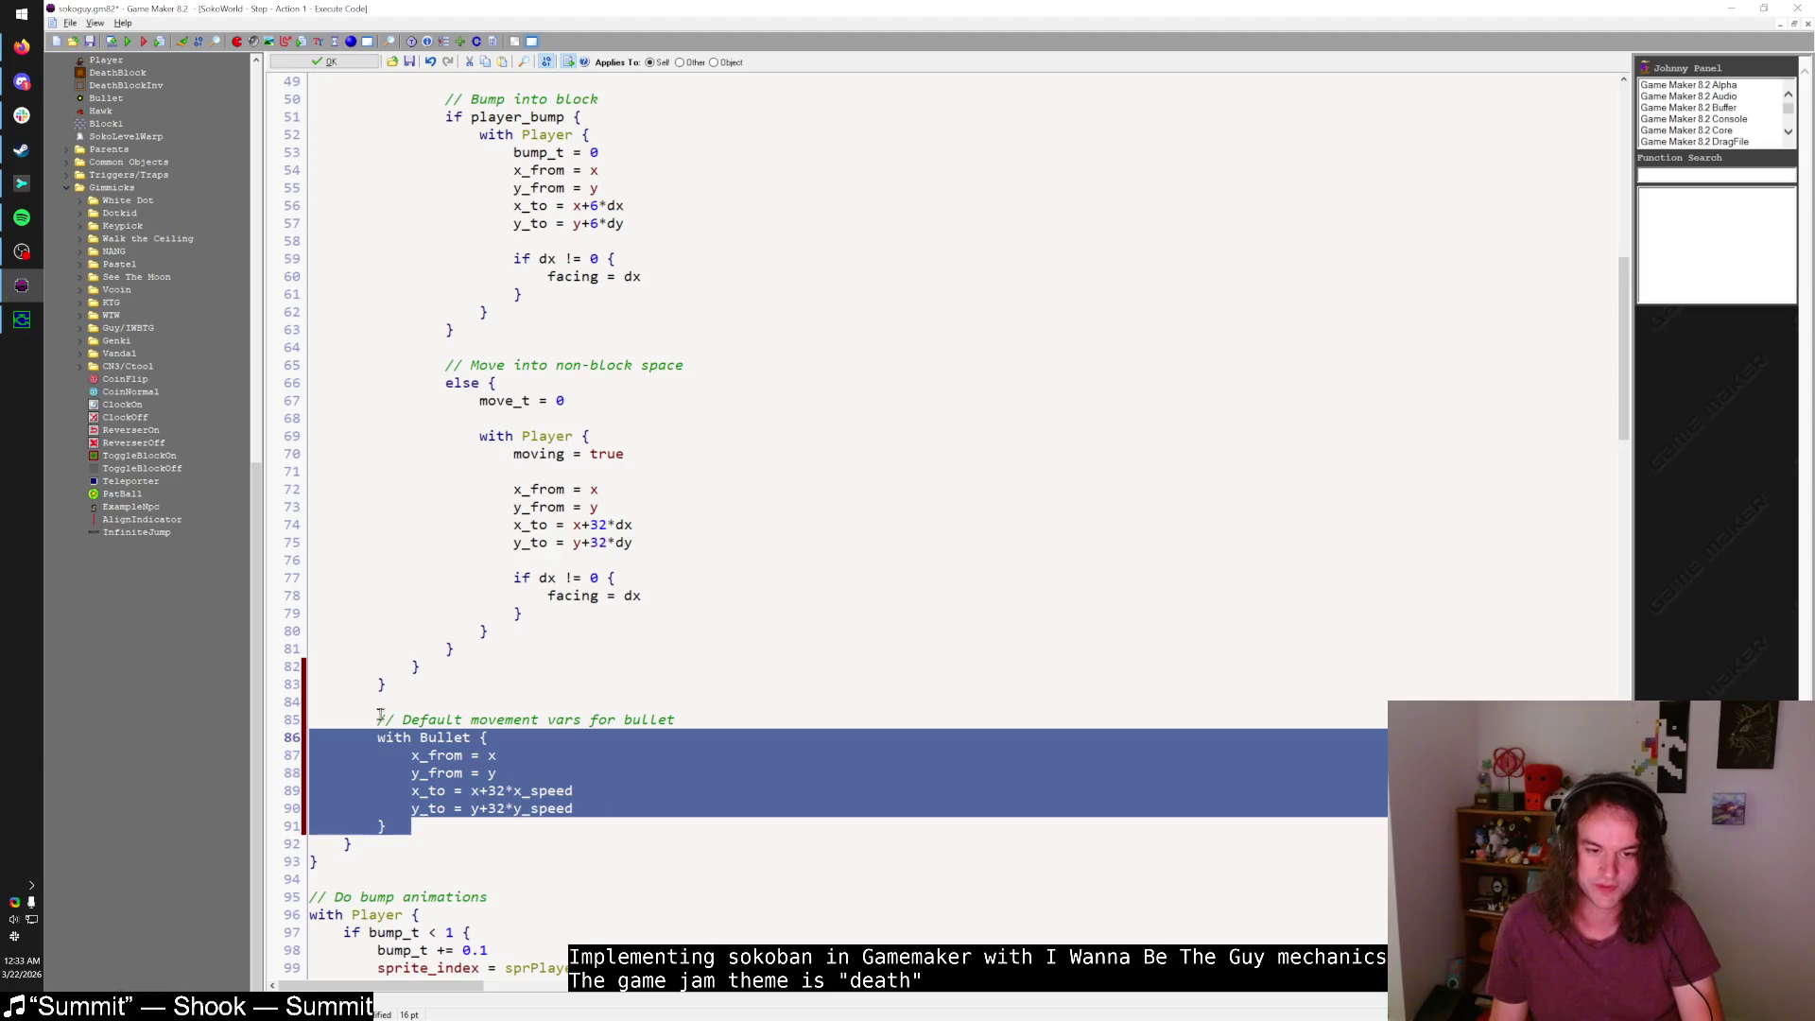
{"action": "left_click", "coordinate": [380, 685]}
{"action": "scroll", "coordinate": [383, 764], "scroll_direction": "up", "scroll_amount": 12}
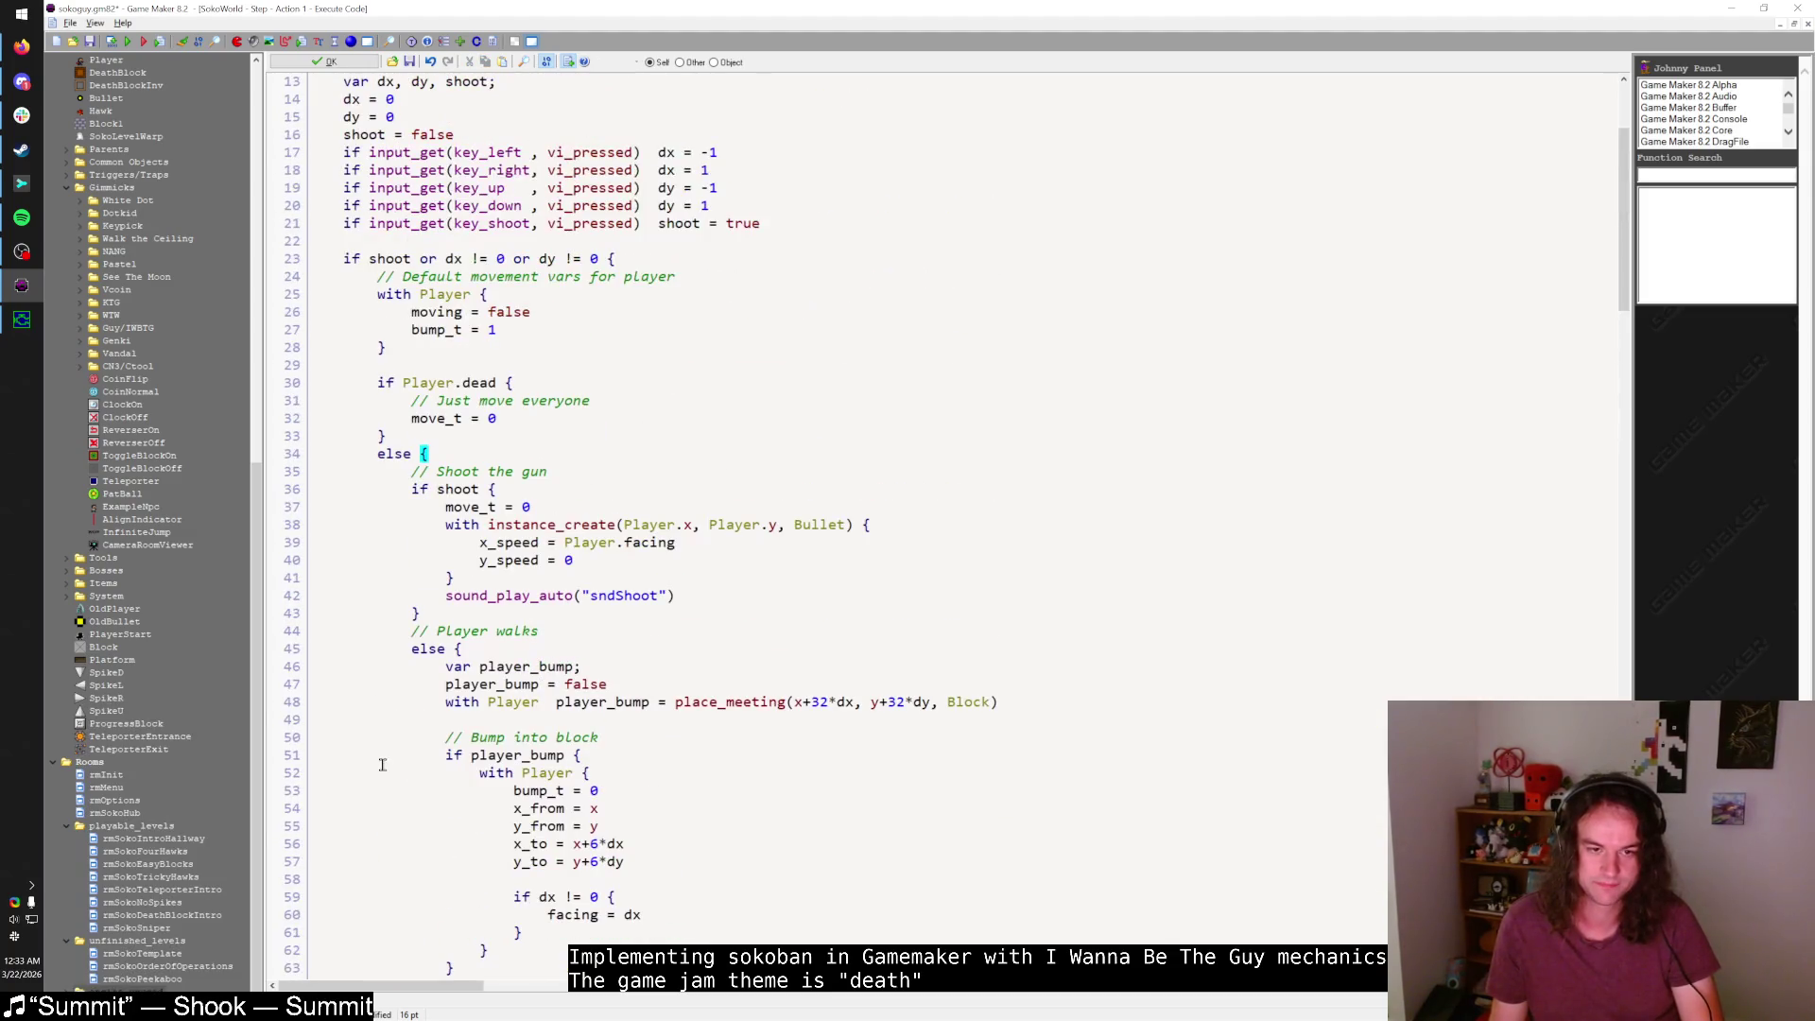
{"action": "scroll", "coordinate": [384, 761], "scroll_direction": "down", "scroll_amount": 11}
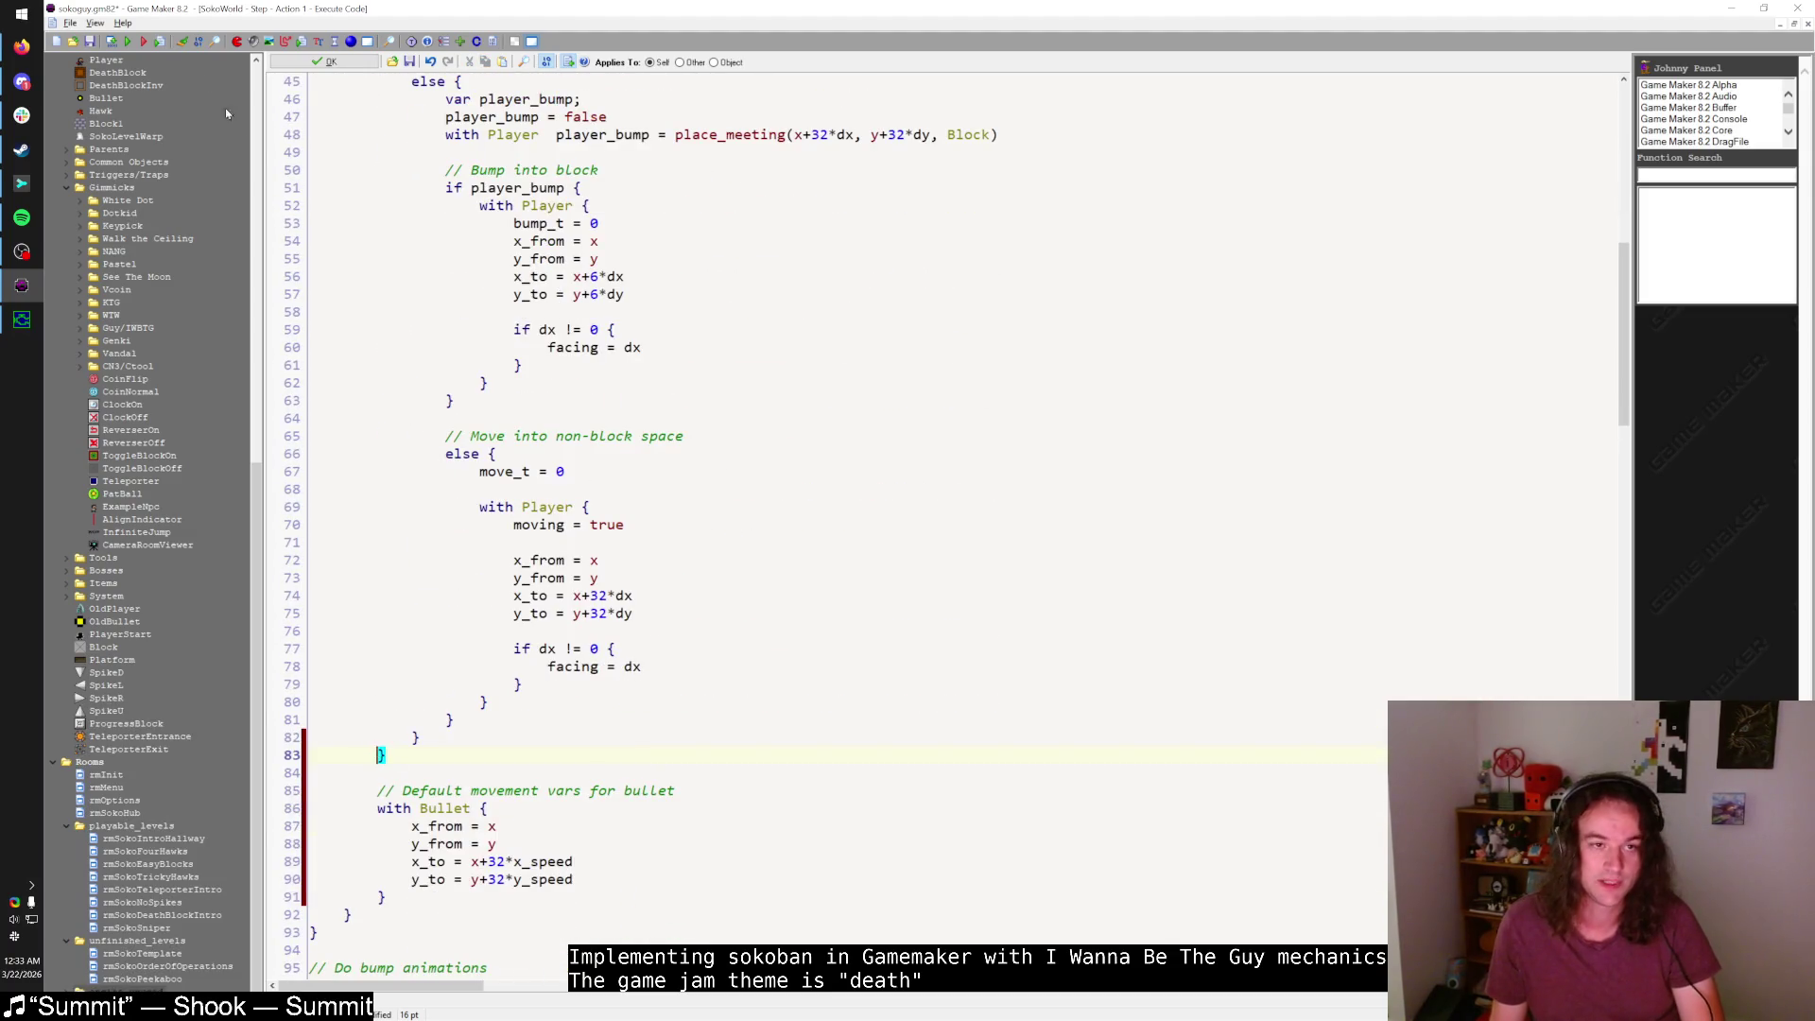
{"action": "scroll", "coordinate": [156, 903], "scroll_direction": "down", "scroll_amount": 1}
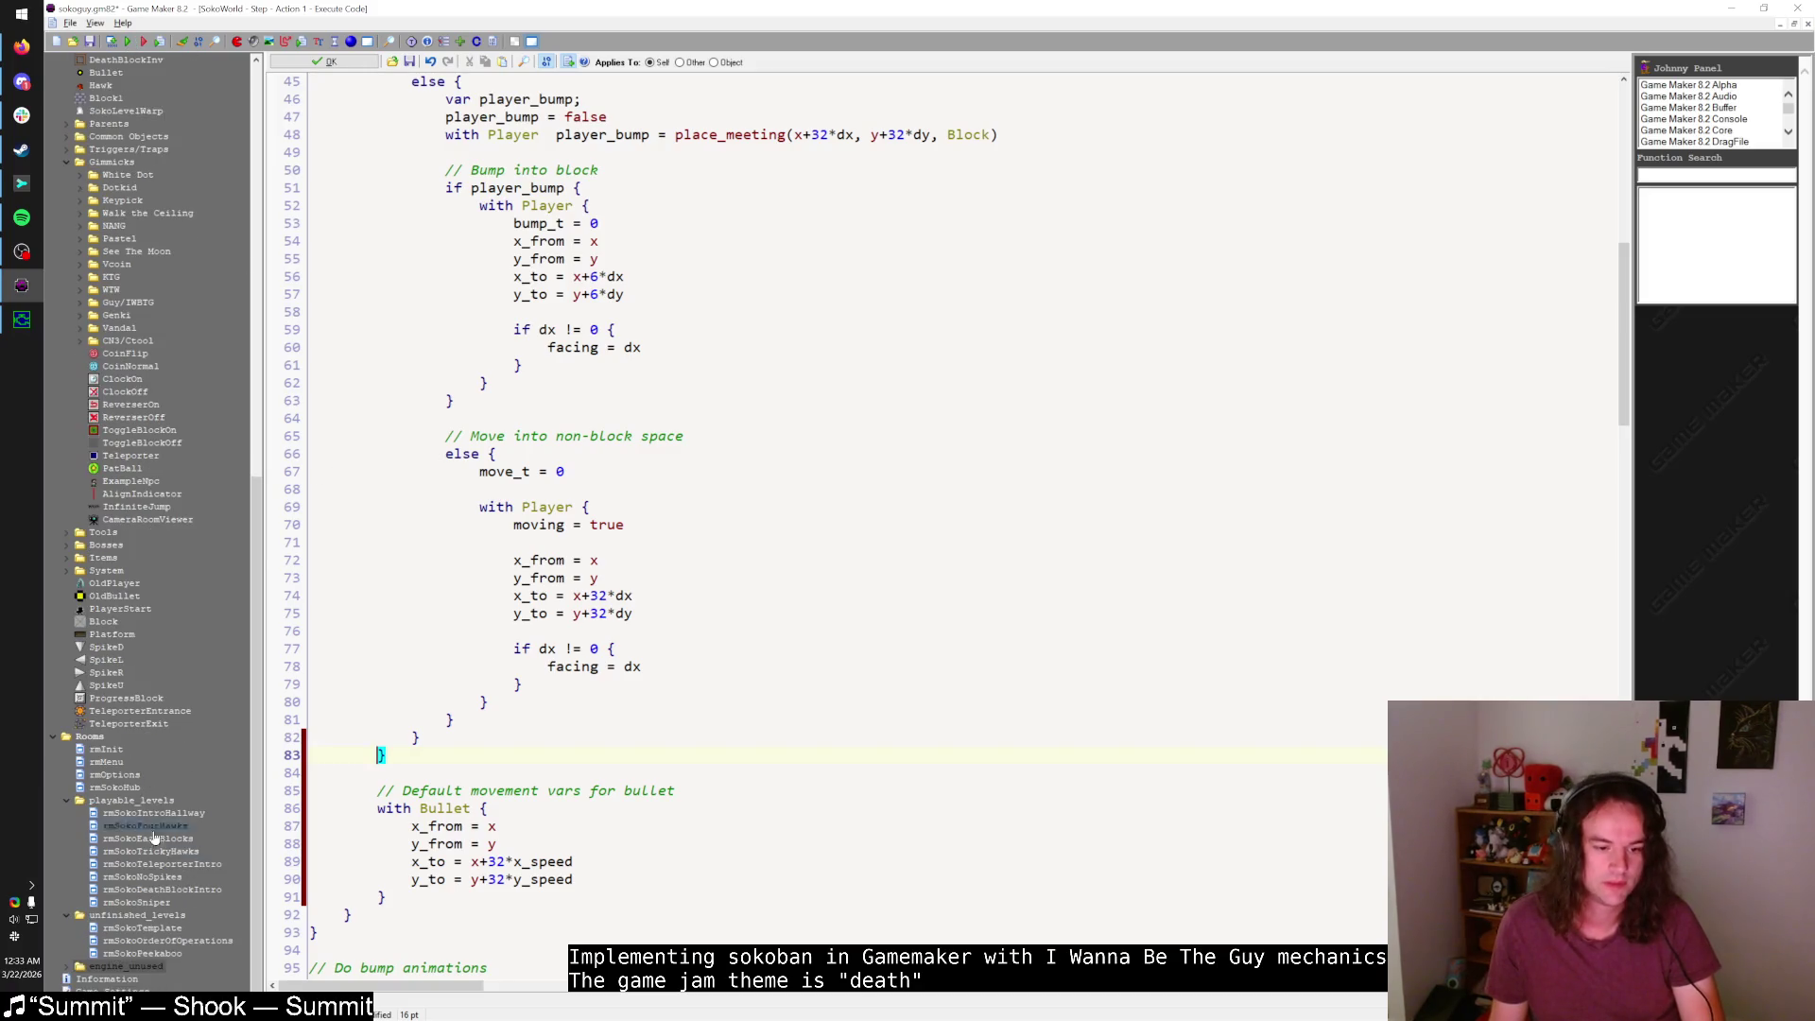
{"action": "double_click", "coordinate": [137, 903]}
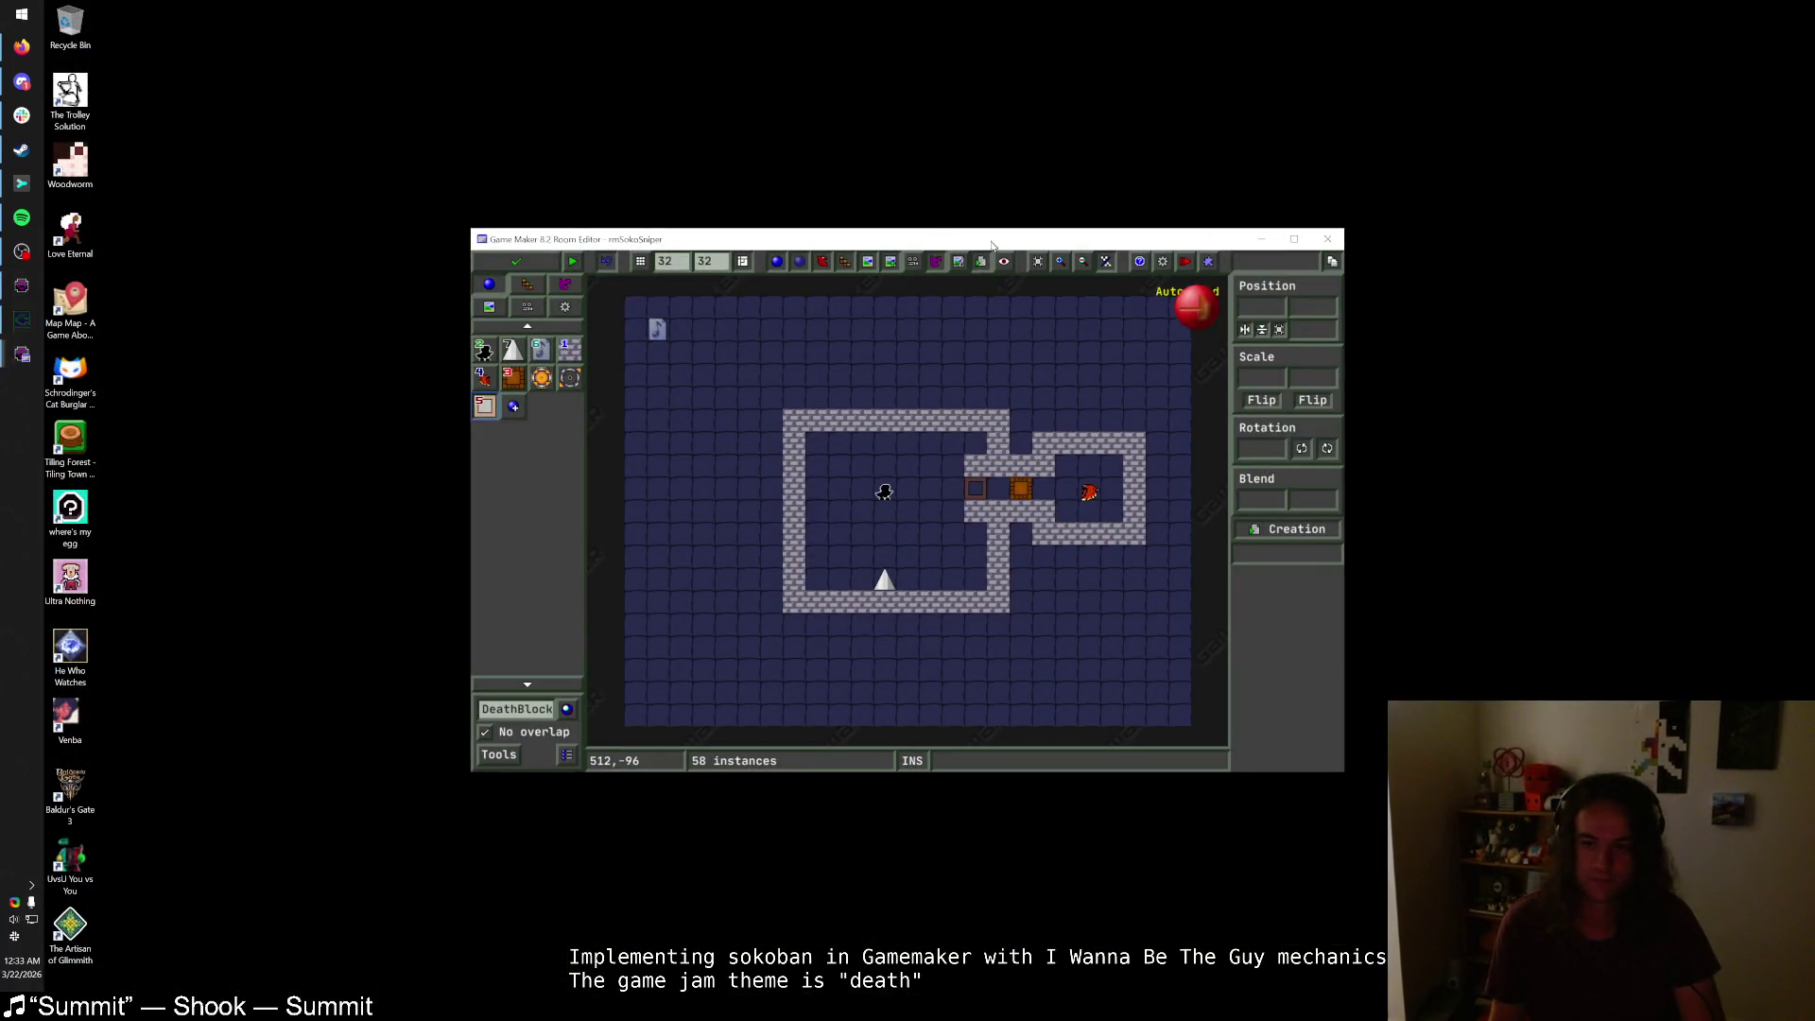
{"action": "scroll", "coordinate": [956, 498], "scroll_direction": "up", "scroll_amount": 3}
{"action": "scroll", "coordinate": [963, 498], "scroll_direction": "down", "scroll_amount": 2}
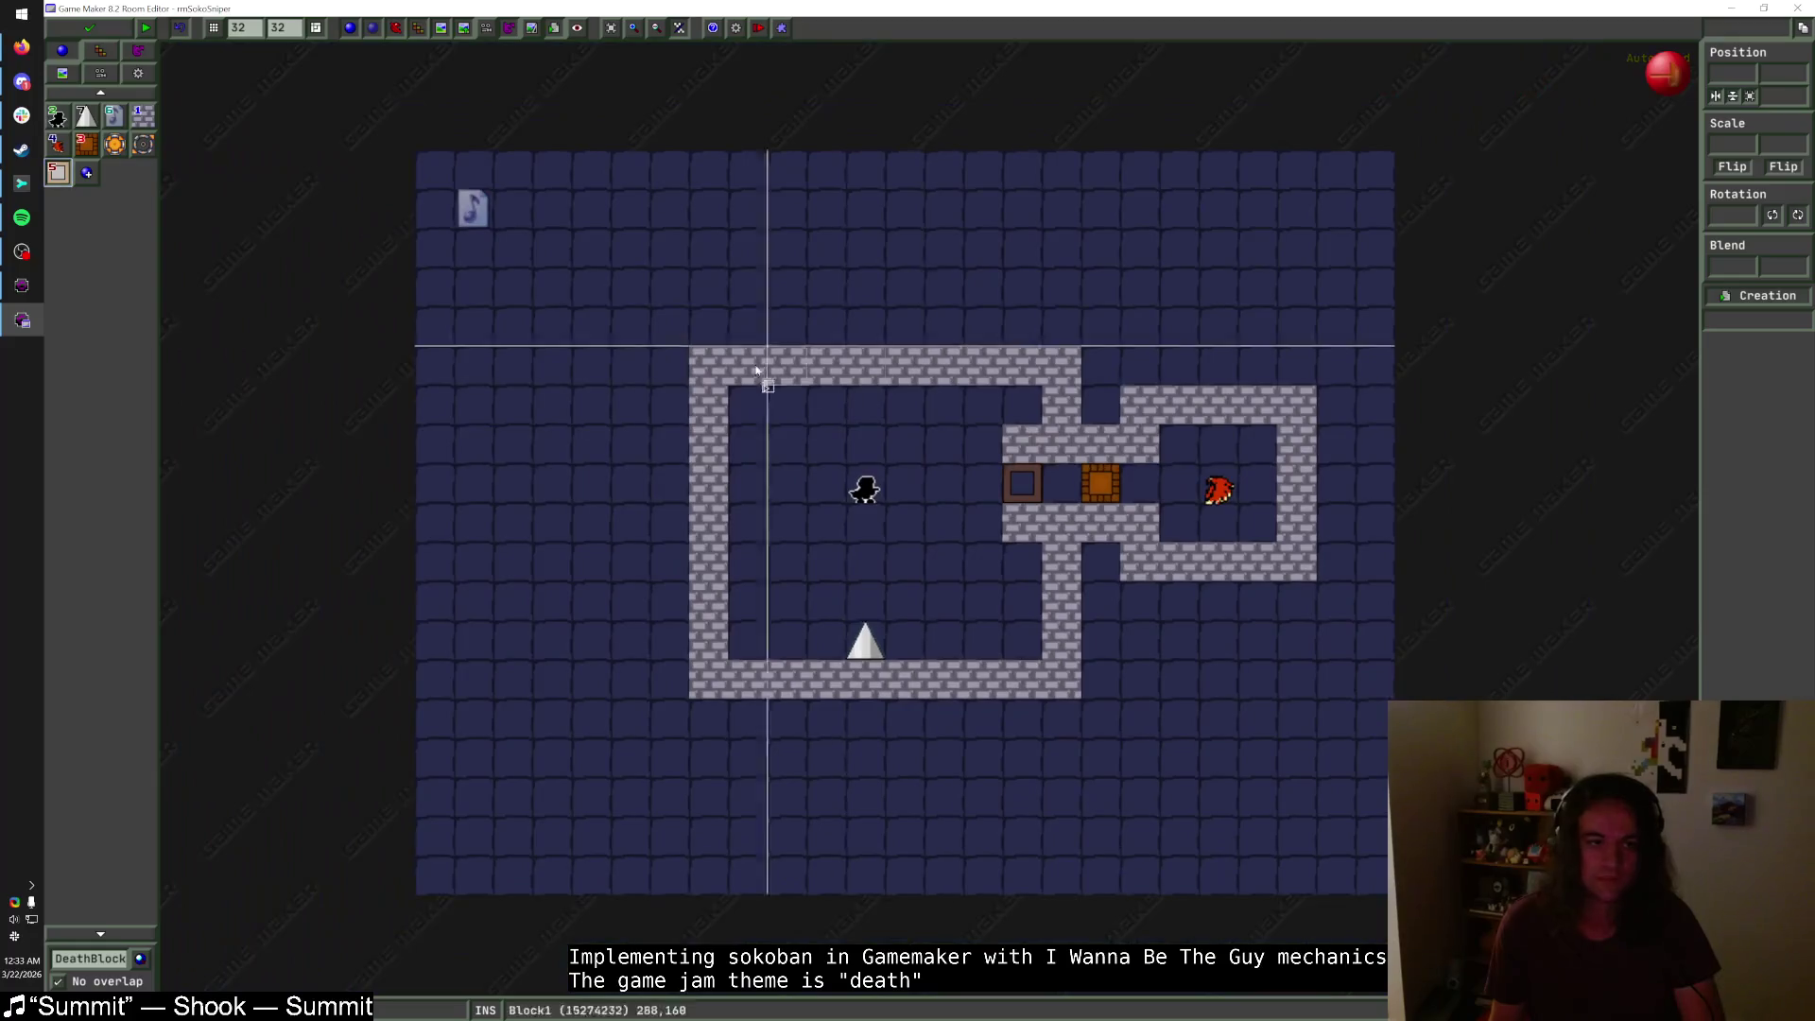
{"action": "left_click", "coordinate": [87, 118]}
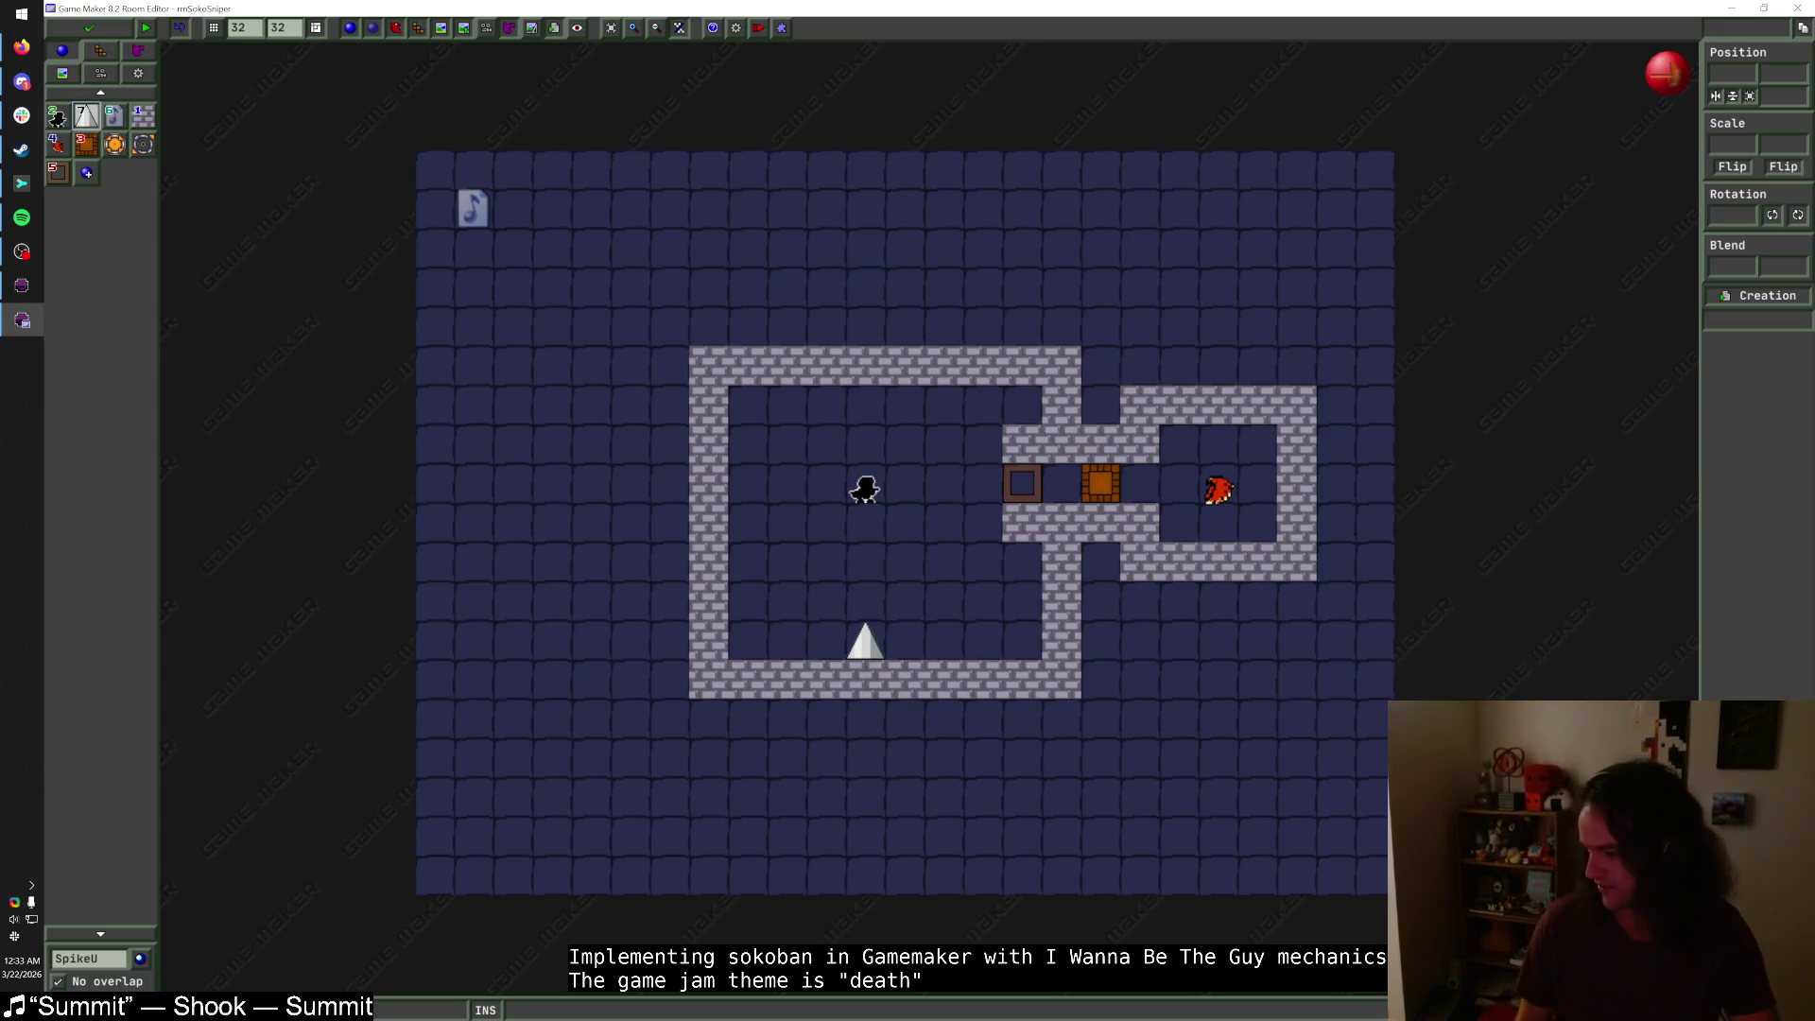
{"action": "key", "text": "XF86AudioLowerVolume"}
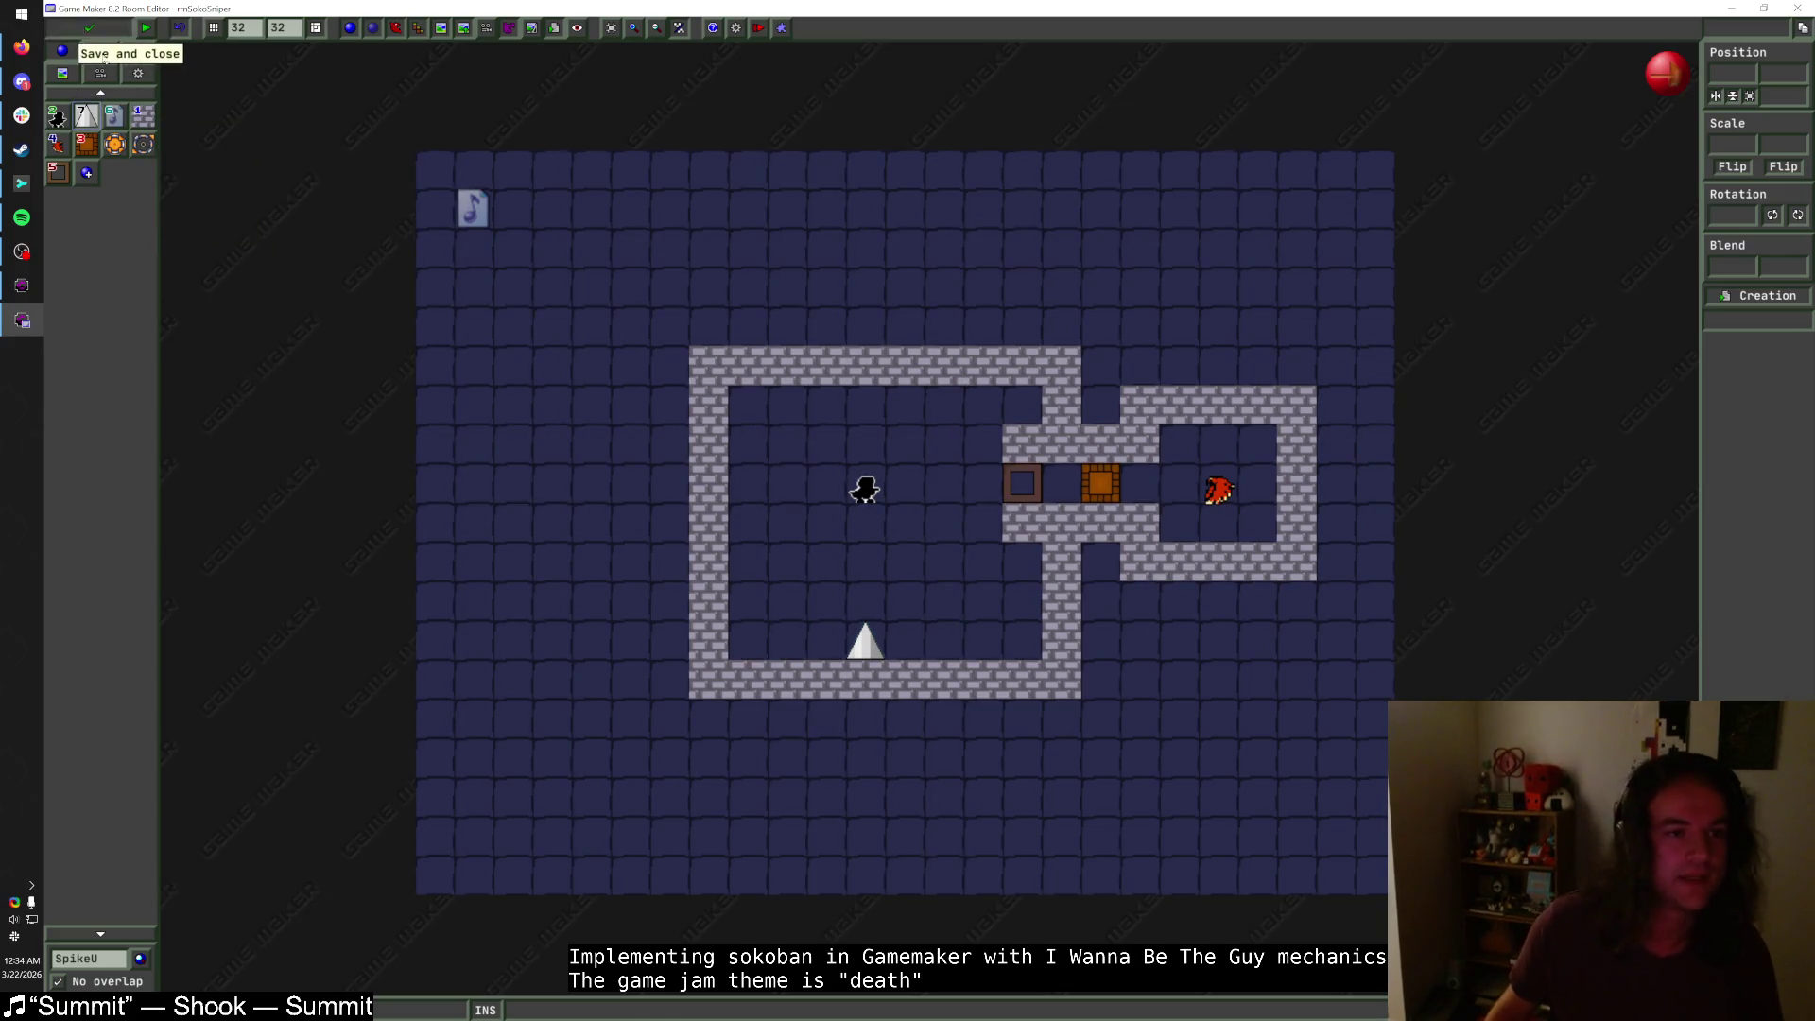
{"action": "left_click", "coordinate": [89, 28]}
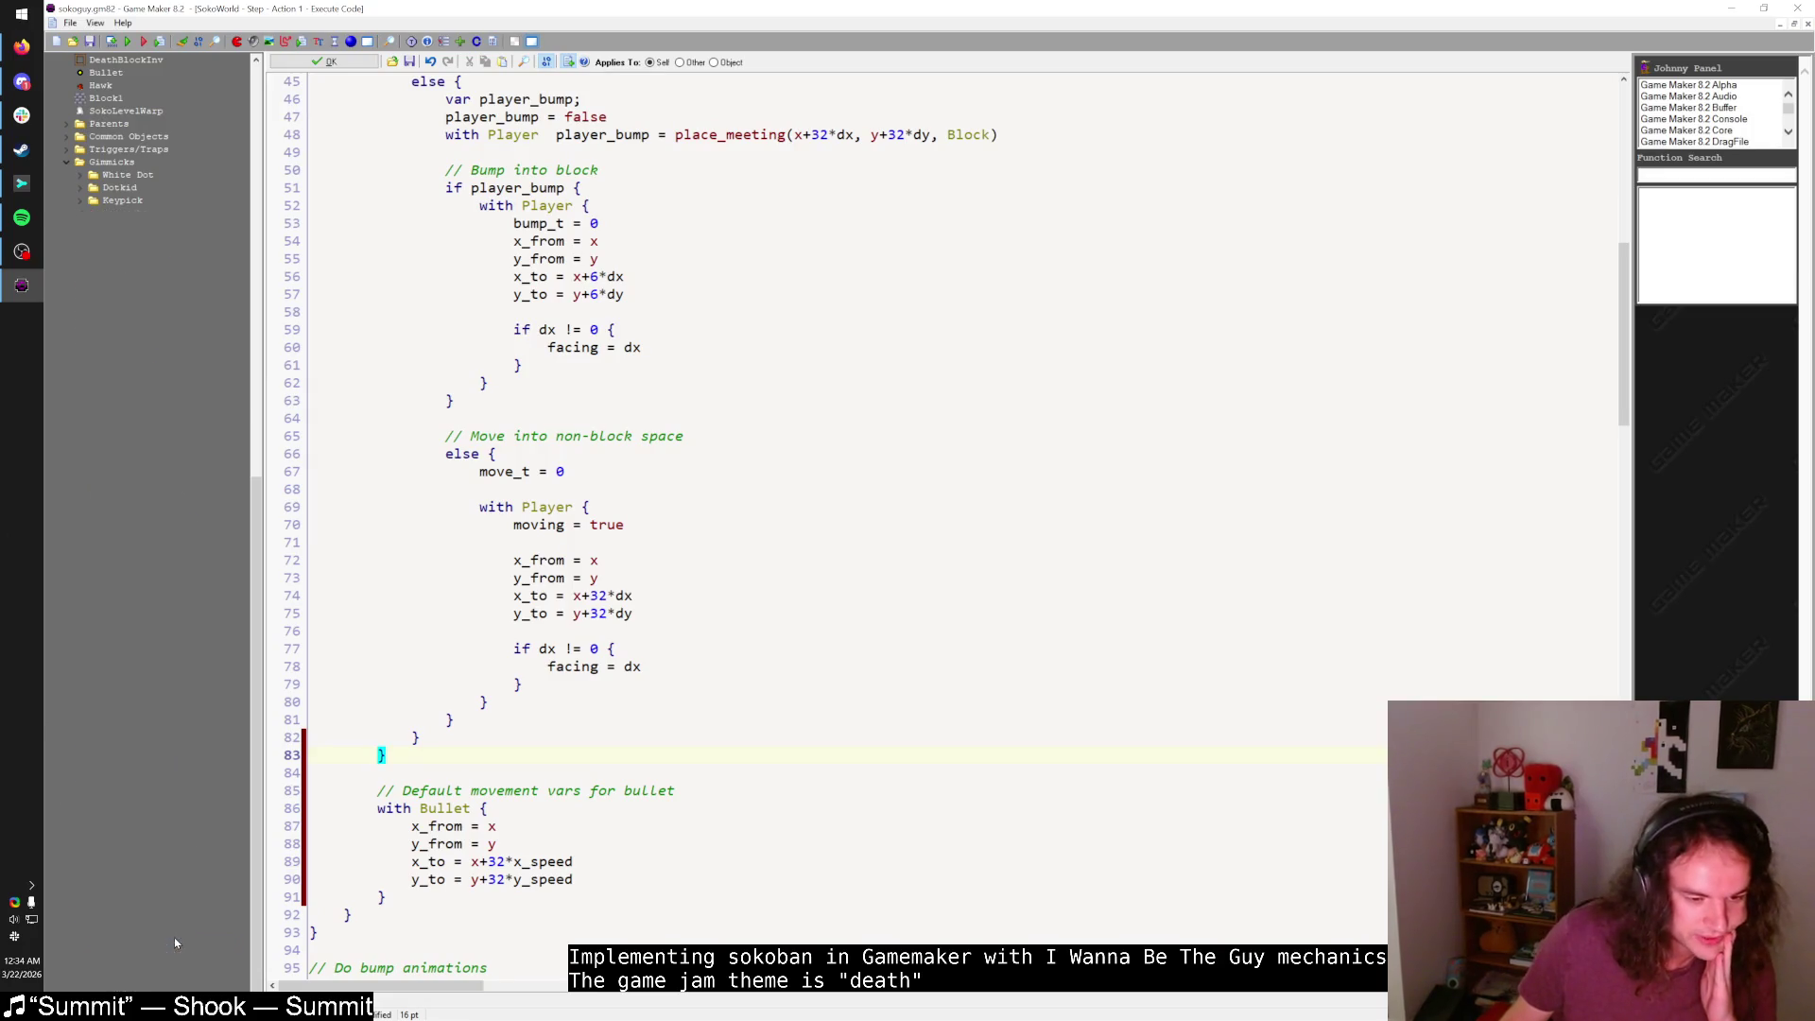
Duplicate the rmSokoTemplate room and name the copy rmSokoPlayerDeathIntro
{"action": "right_click", "coordinate": [172, 928]}
{"action": "left_click", "coordinate": [216, 823]}
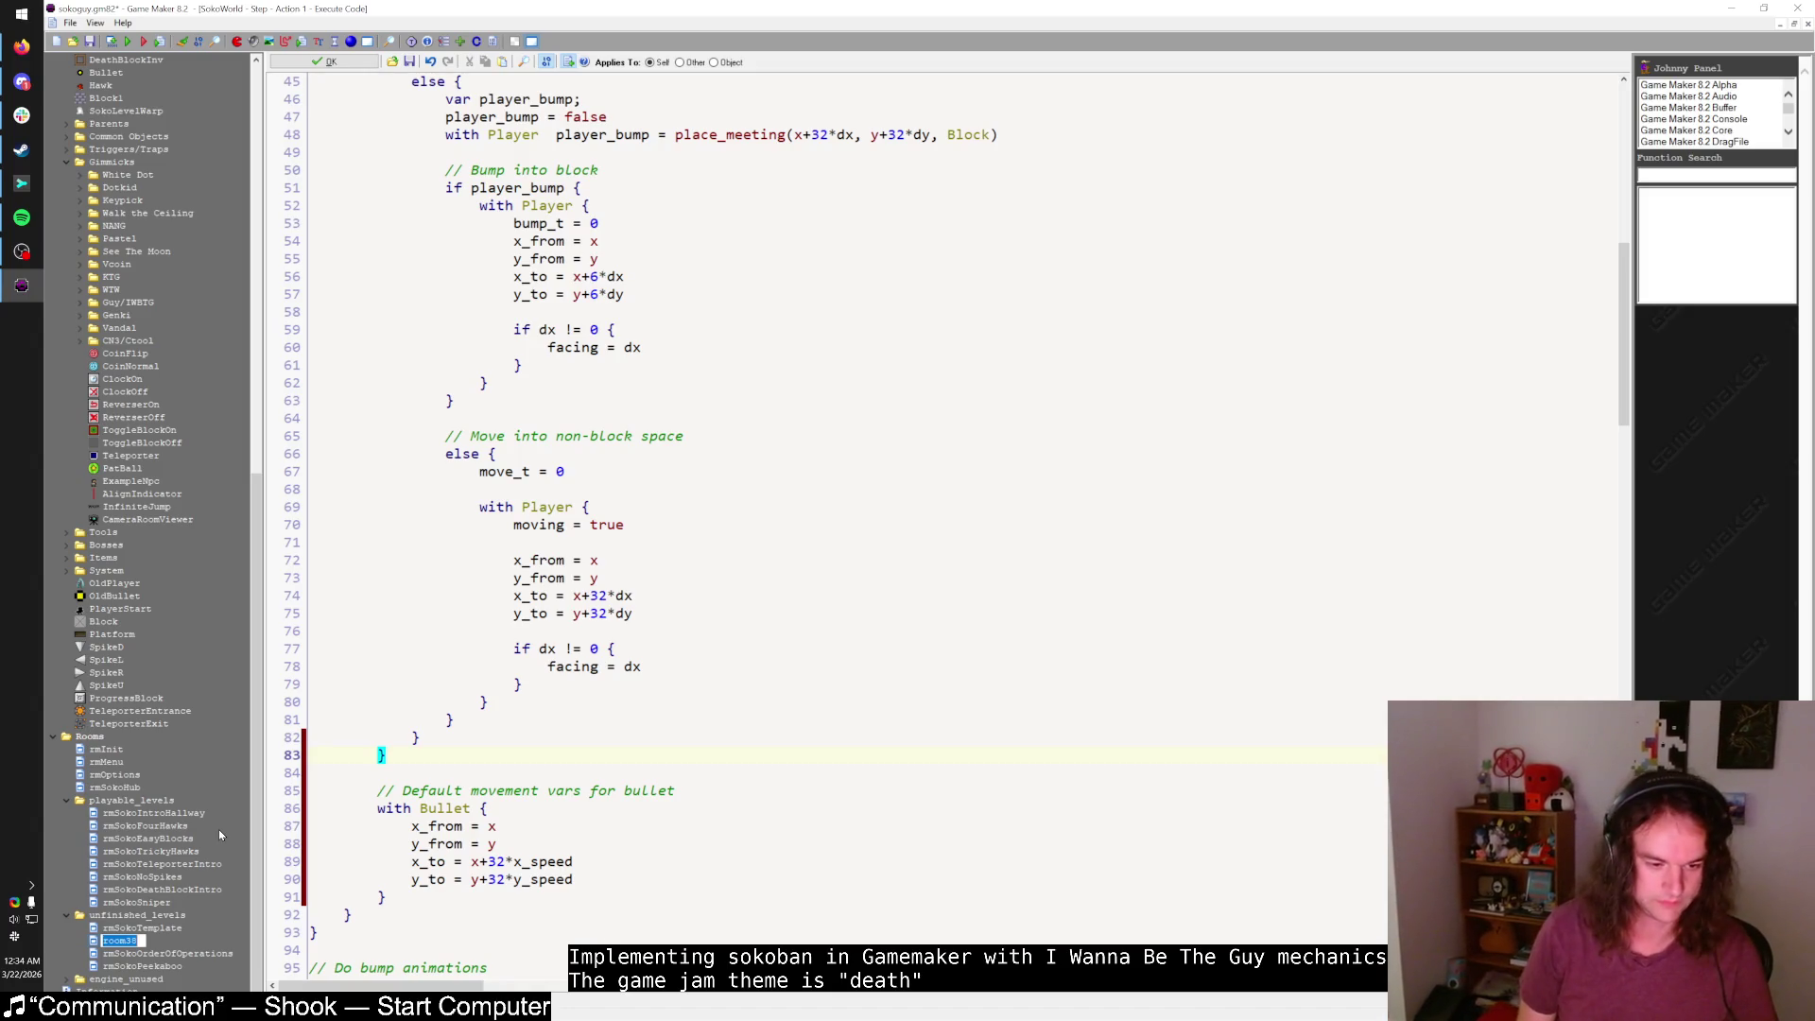
{"action": "type", "text": "rmSoko"}
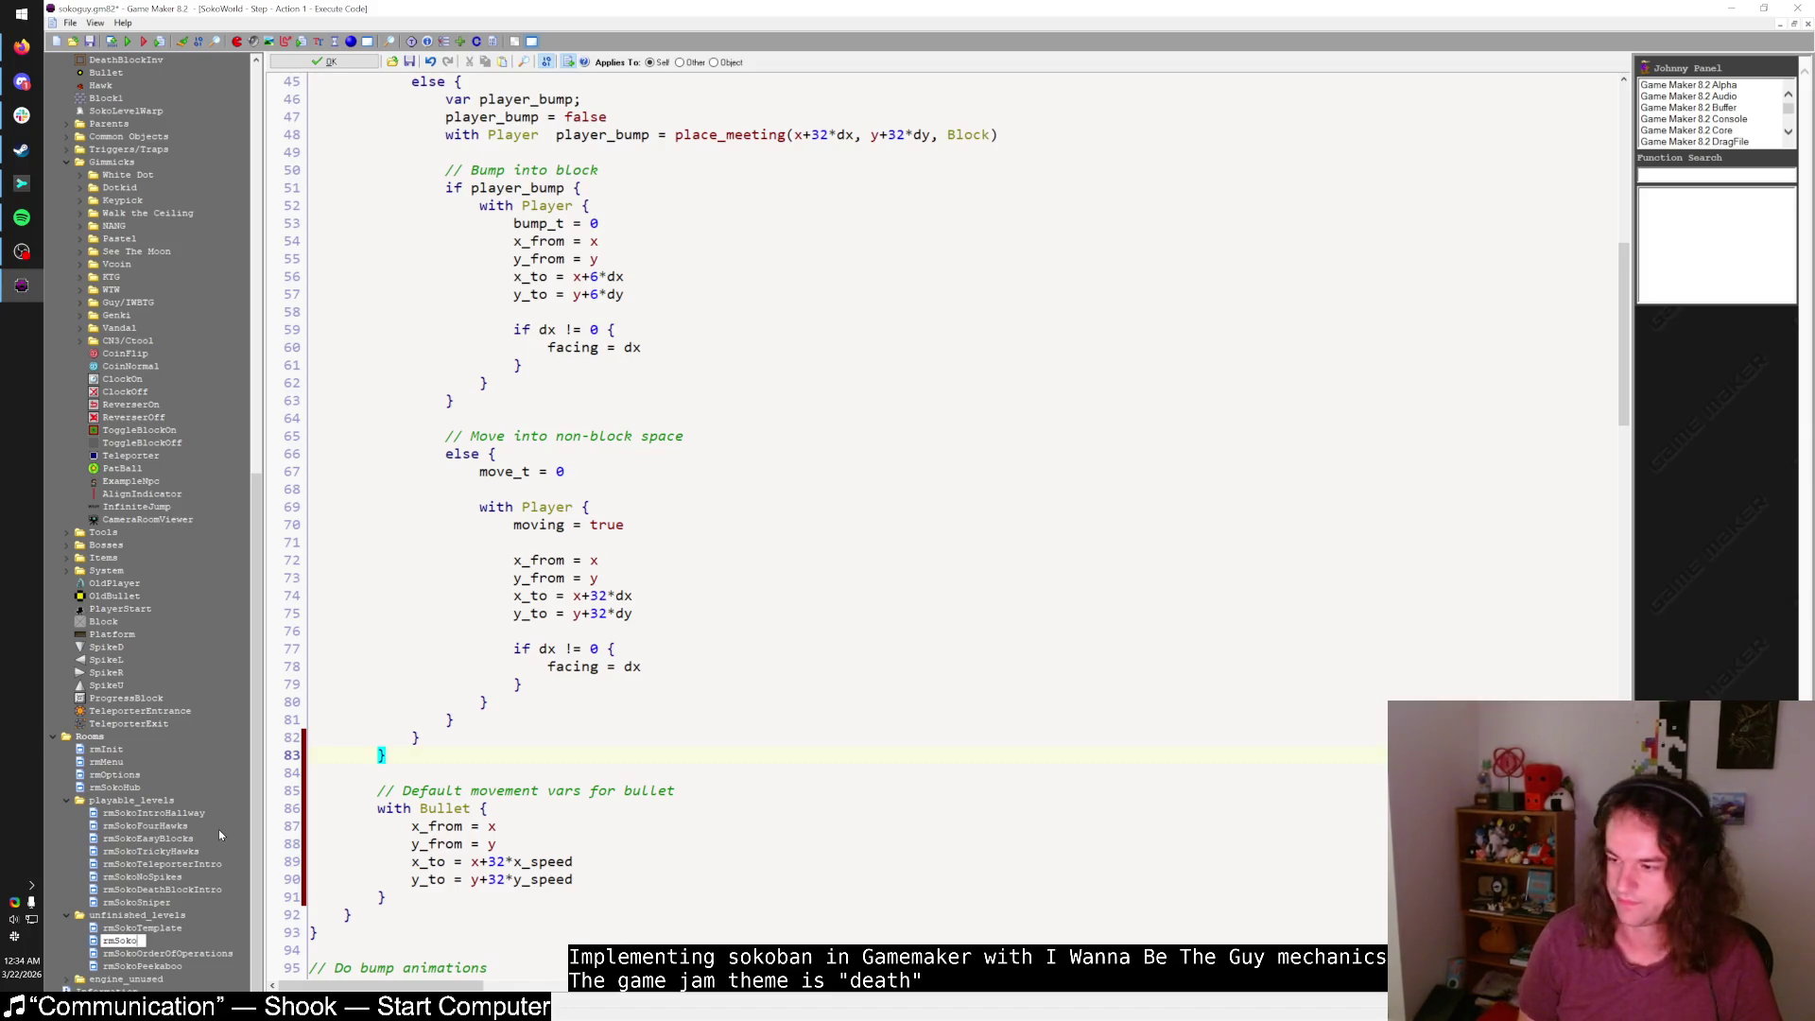
{"action": "type", "text": "PlayerDeat"}
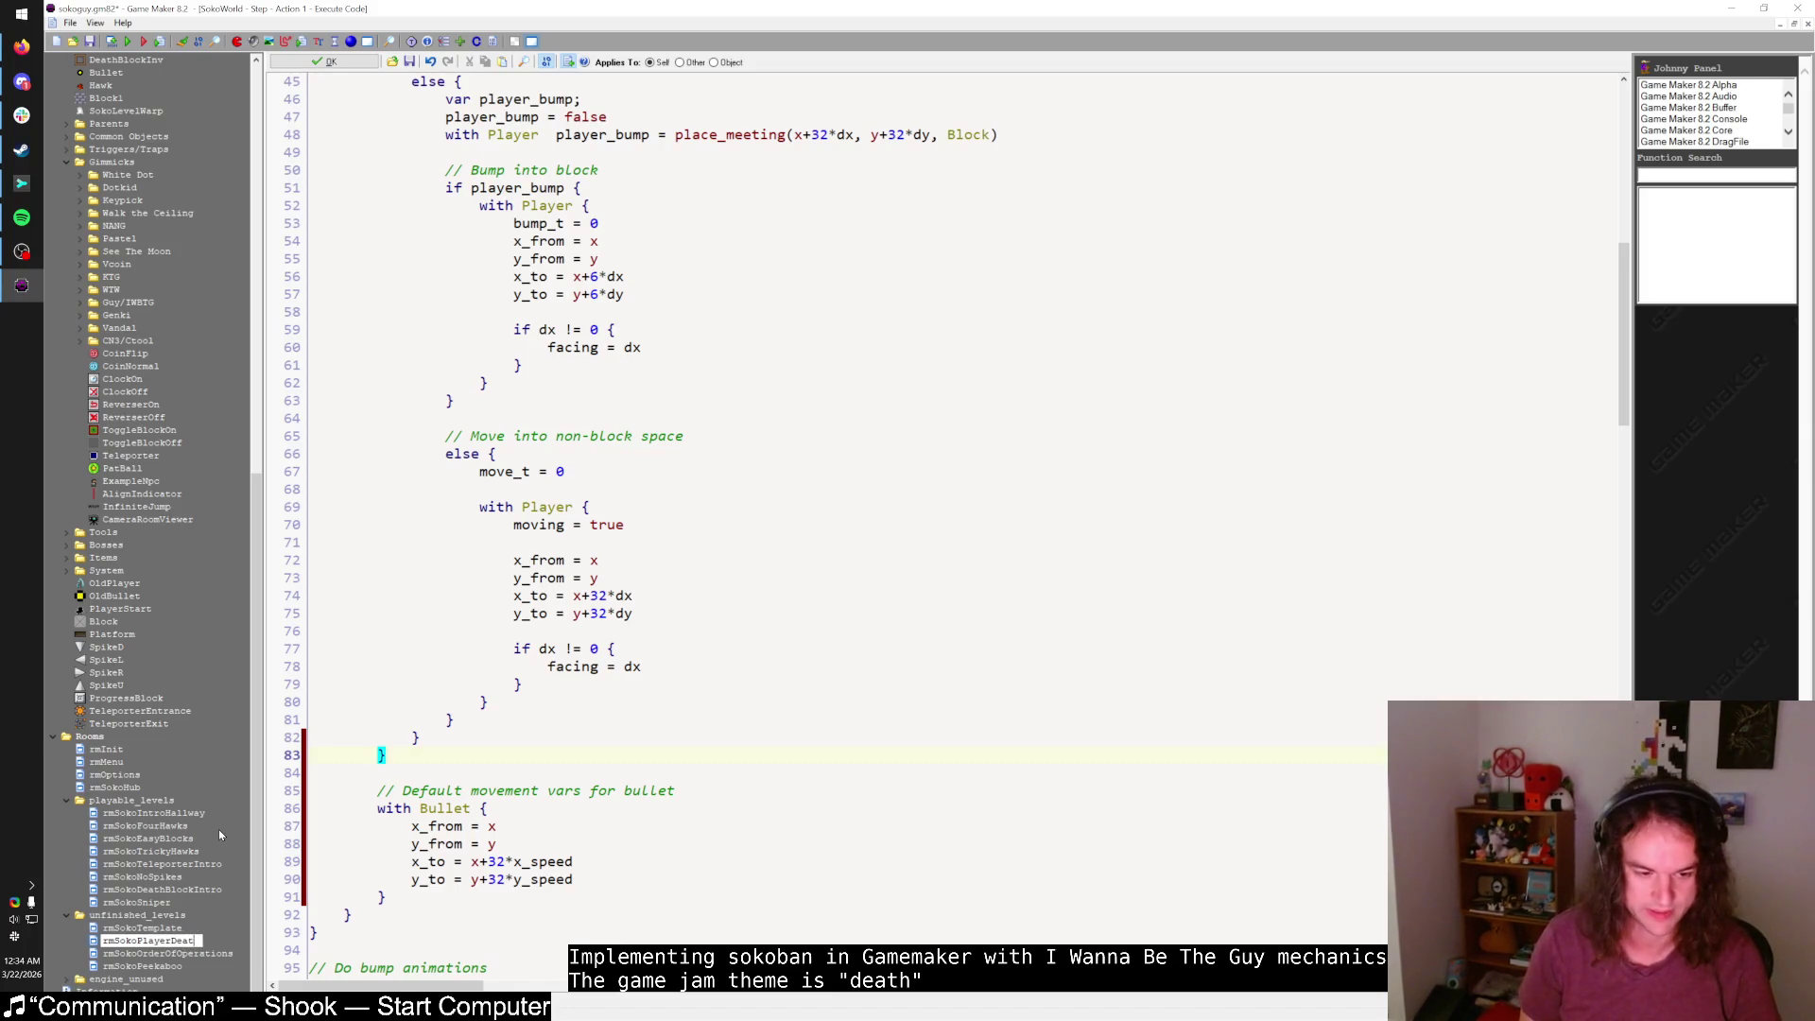
{"action": "type", "text": "hIntro"}
{"action": "key", "text": "Return"}
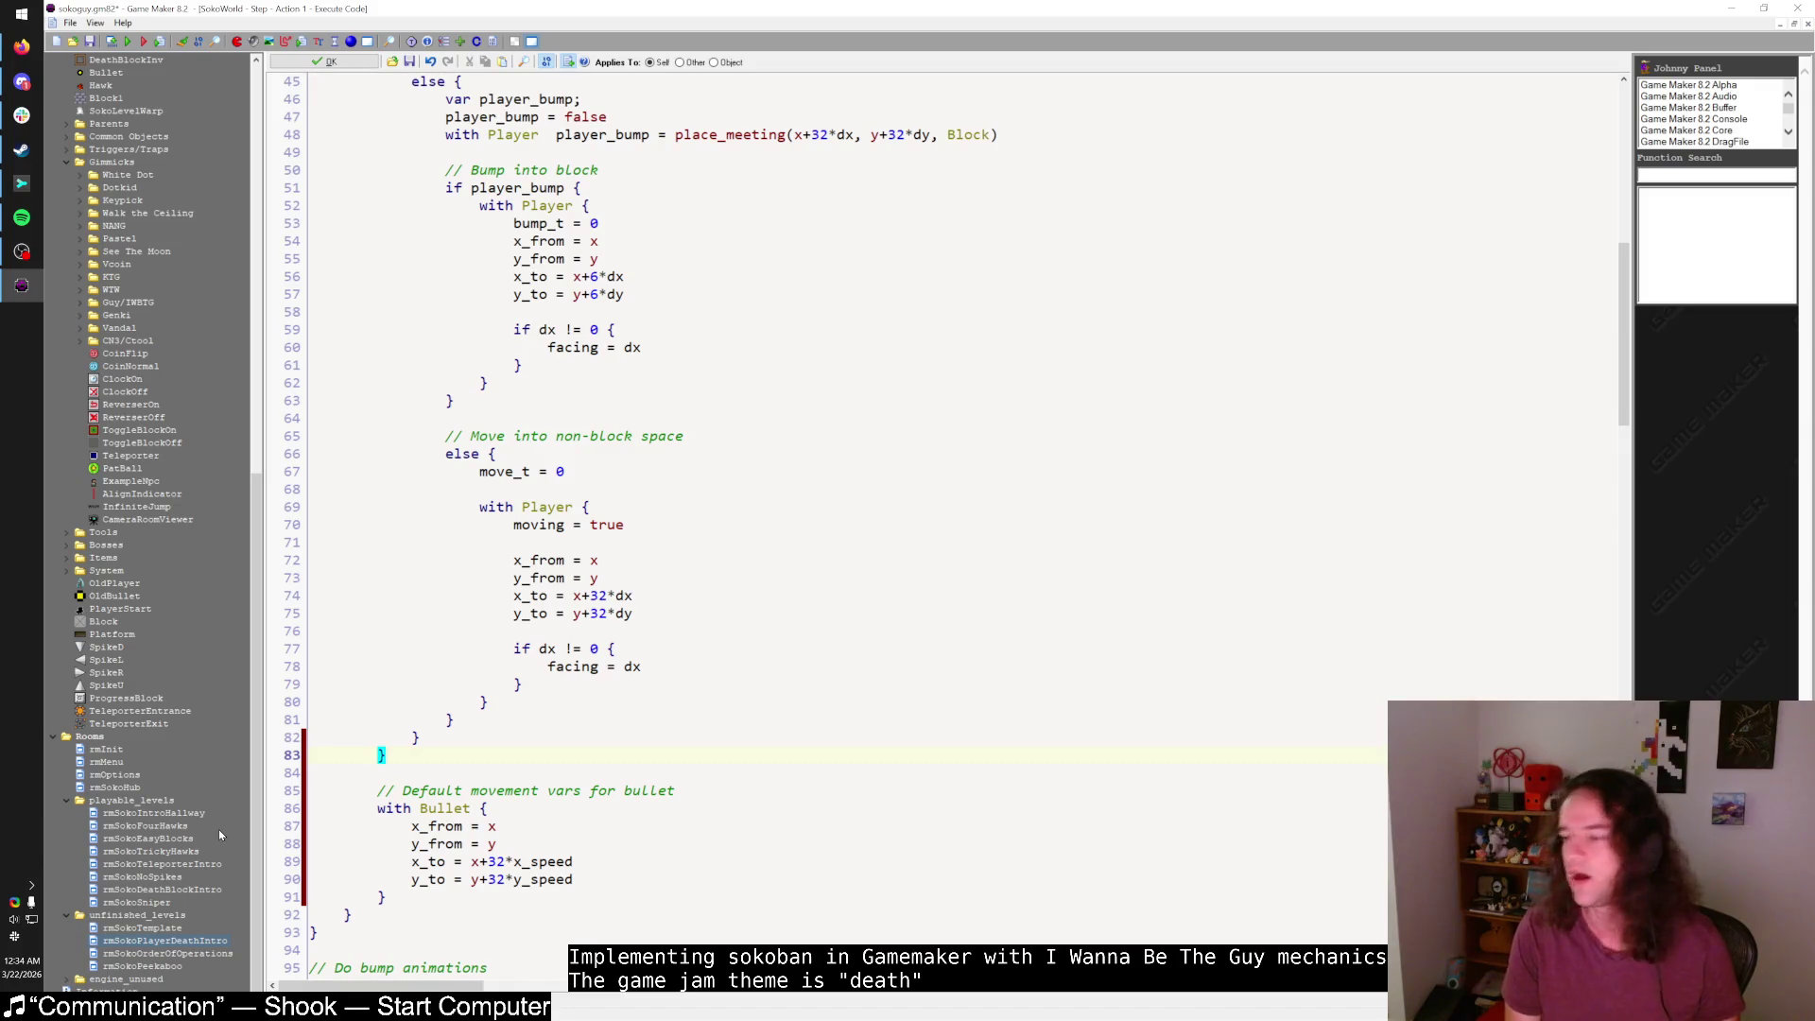
Open Windows Night light settings via a 'night' search and set the strength to 75
{"action": "key", "text": "super"}
{"action": "type", "text": "night l"}
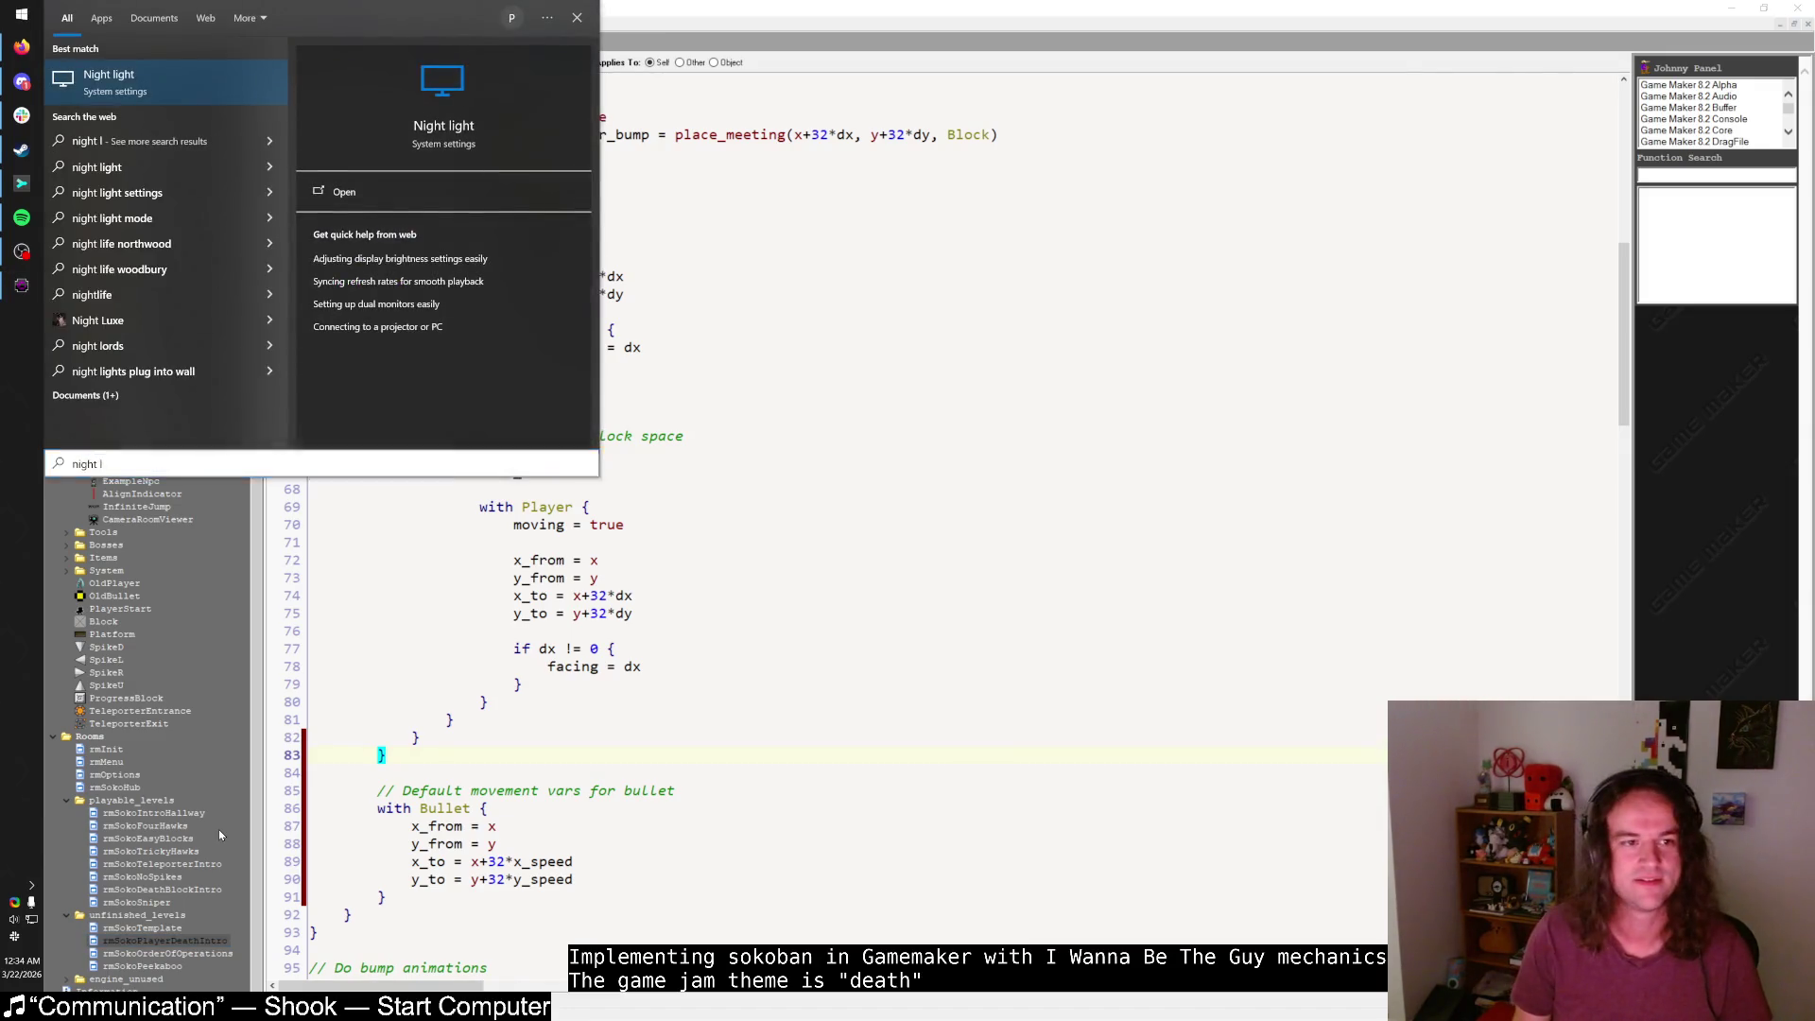
{"action": "key", "text": "Return"}
{"action": "mouse_move", "coordinate": [432, 357]}
{"action": "left_mouse_down"}
{"action": "mouse_move", "coordinate": [508, 360]}
{"action": "mouse_move", "coordinate": [493, 361]}
{"action": "left_mouse_up"}
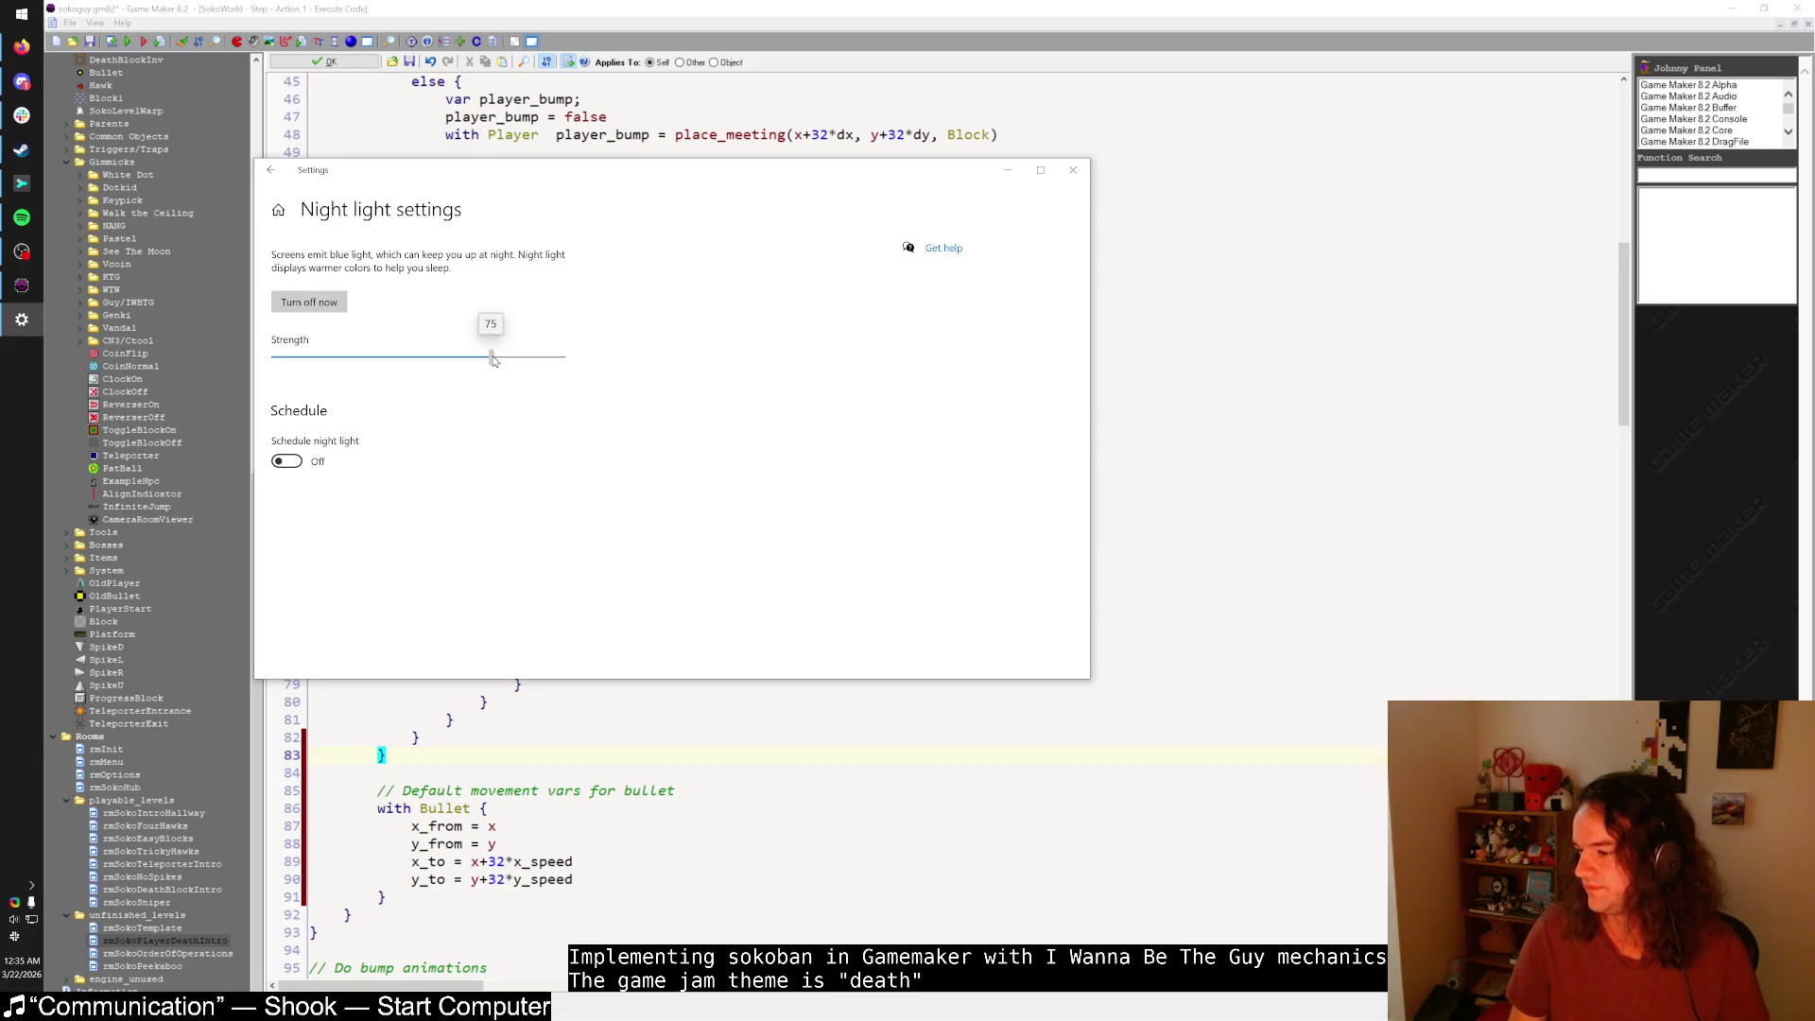
{"action": "left_click_drag", "start_coordinate": [493, 360], "coordinate": [492, 362]}
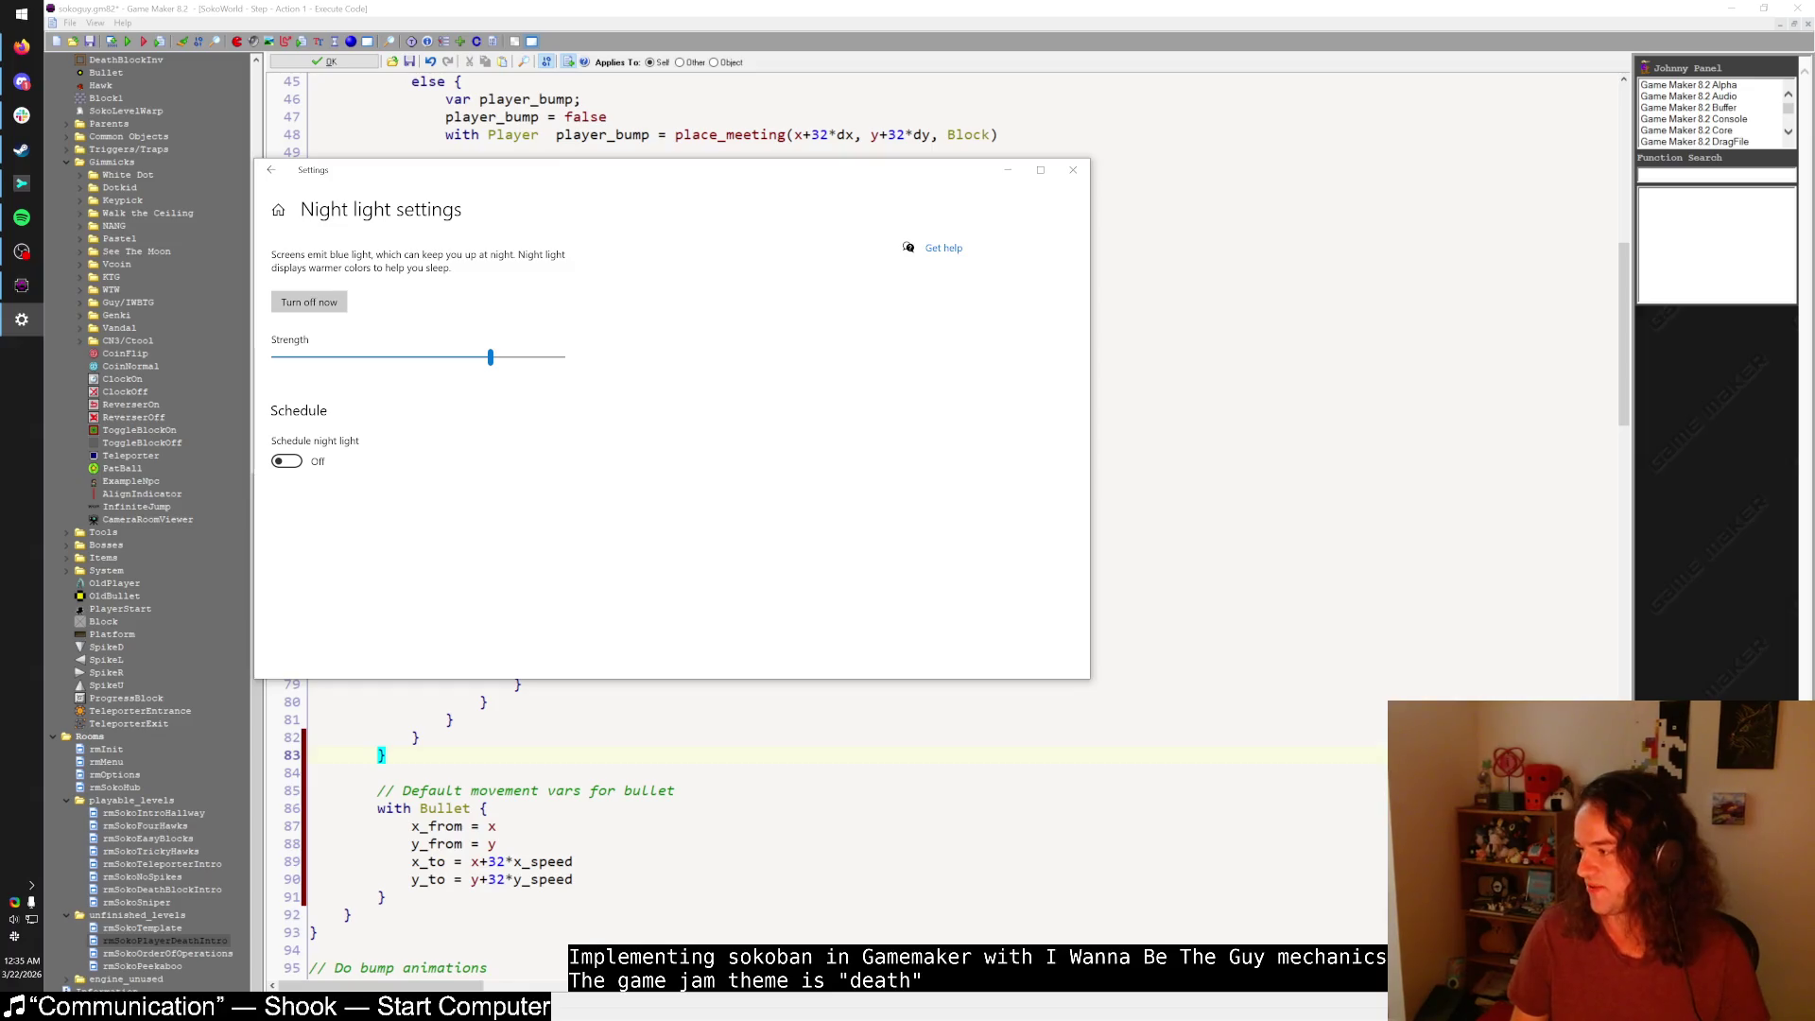
Return to Night light settings and try a slightly weaker strength, ending around 74
{"action": "key", "text": "alt+Tab"}
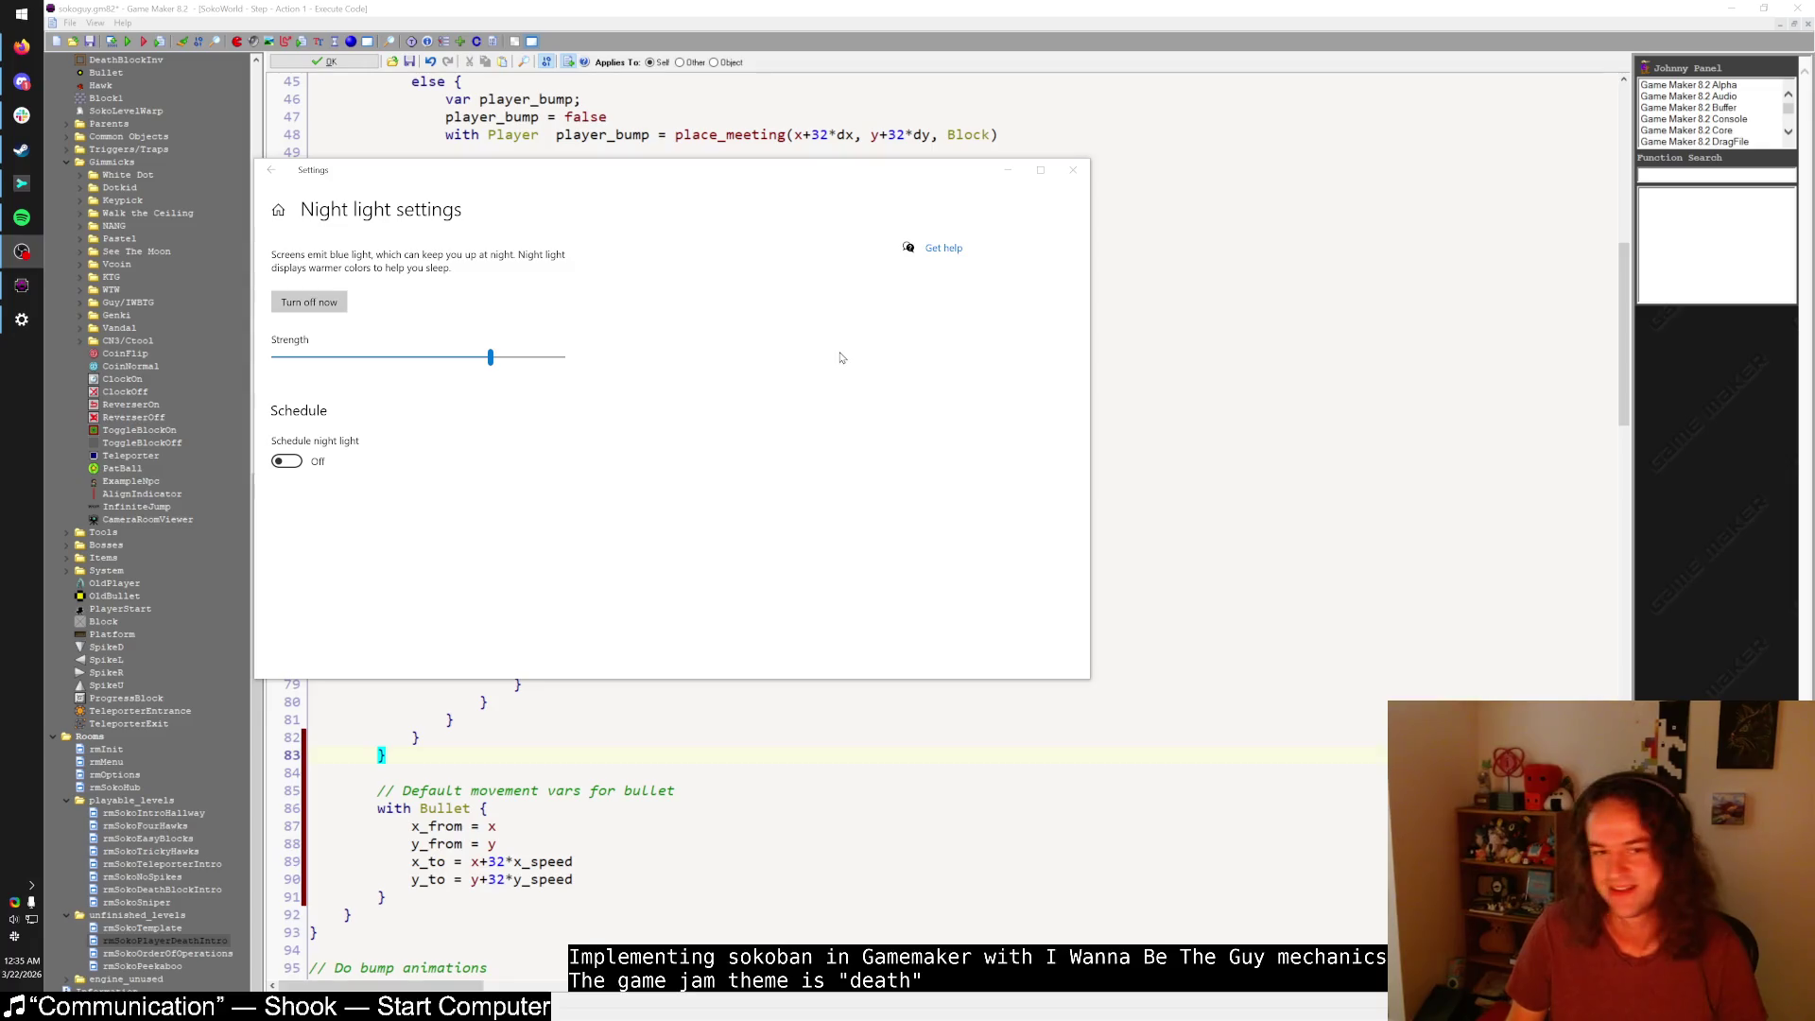
{"action": "left_click", "coordinate": [755, 182]}
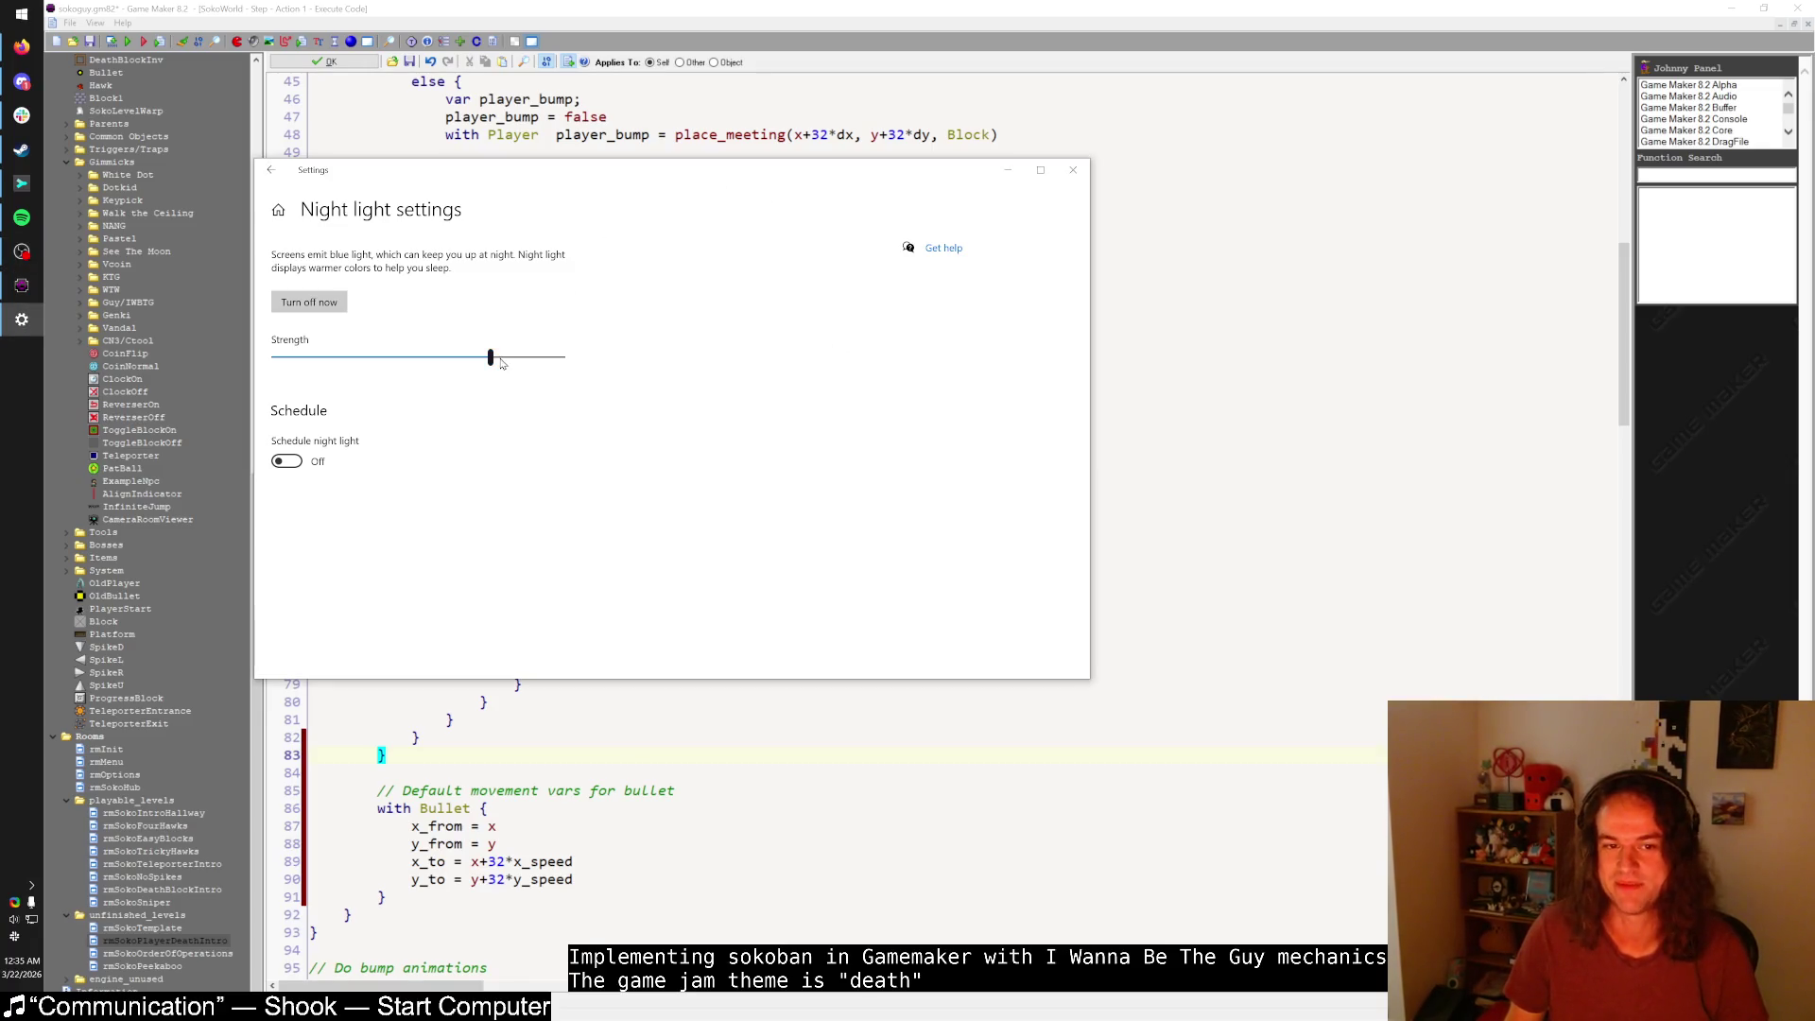
{"action": "mouse_move", "coordinate": [492, 362]}
{"action": "left_mouse_down"}
{"action": "mouse_move", "coordinate": [406, 367]}
{"action": "mouse_move", "coordinate": [530, 365]}
{"action": "mouse_move", "coordinate": [401, 367]}
{"action": "mouse_move", "coordinate": [578, 368]}
{"action": "mouse_move", "coordinate": [492, 366]}
{"action": "left_mouse_up"}
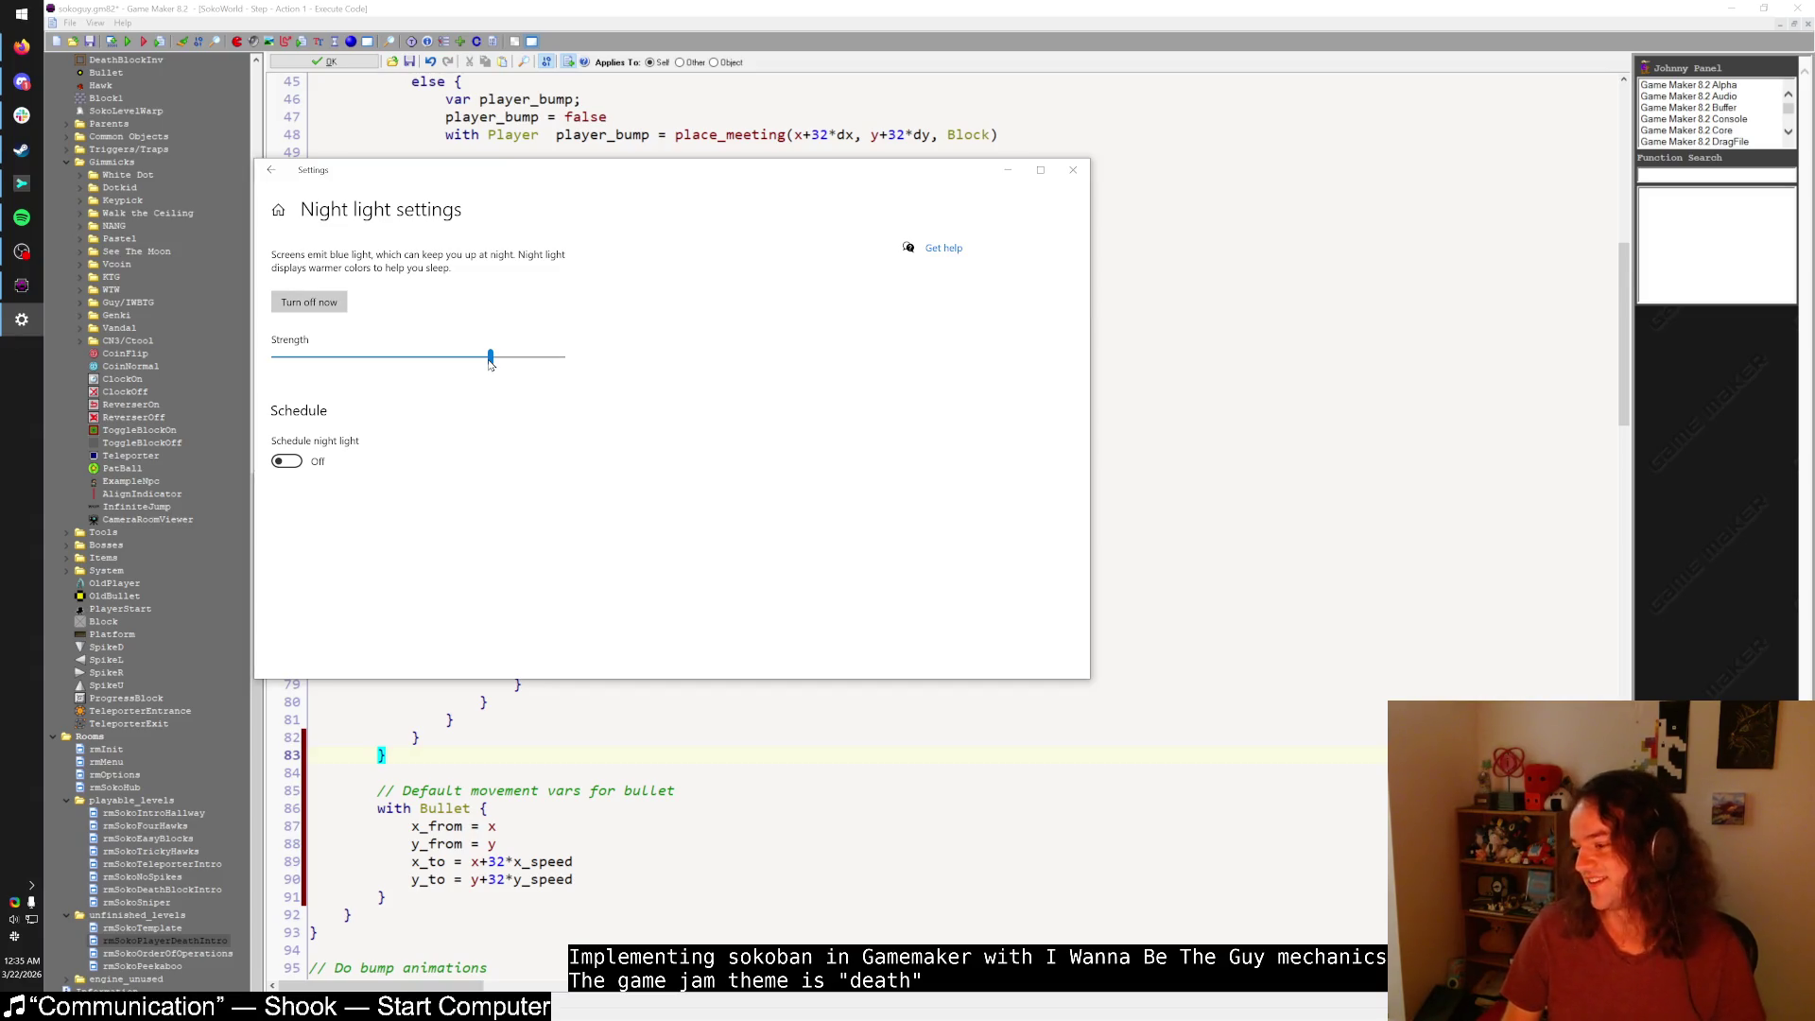
{"action": "mouse_move", "coordinate": [491, 365]}
{"action": "left_mouse_down"}
{"action": "mouse_move", "coordinate": [336, 367]}
{"action": "mouse_move", "coordinate": [571, 361]}
{"action": "mouse_move", "coordinate": [279, 368]}
{"action": "mouse_move", "coordinate": [491, 365]}
{"action": "left_mouse_up"}
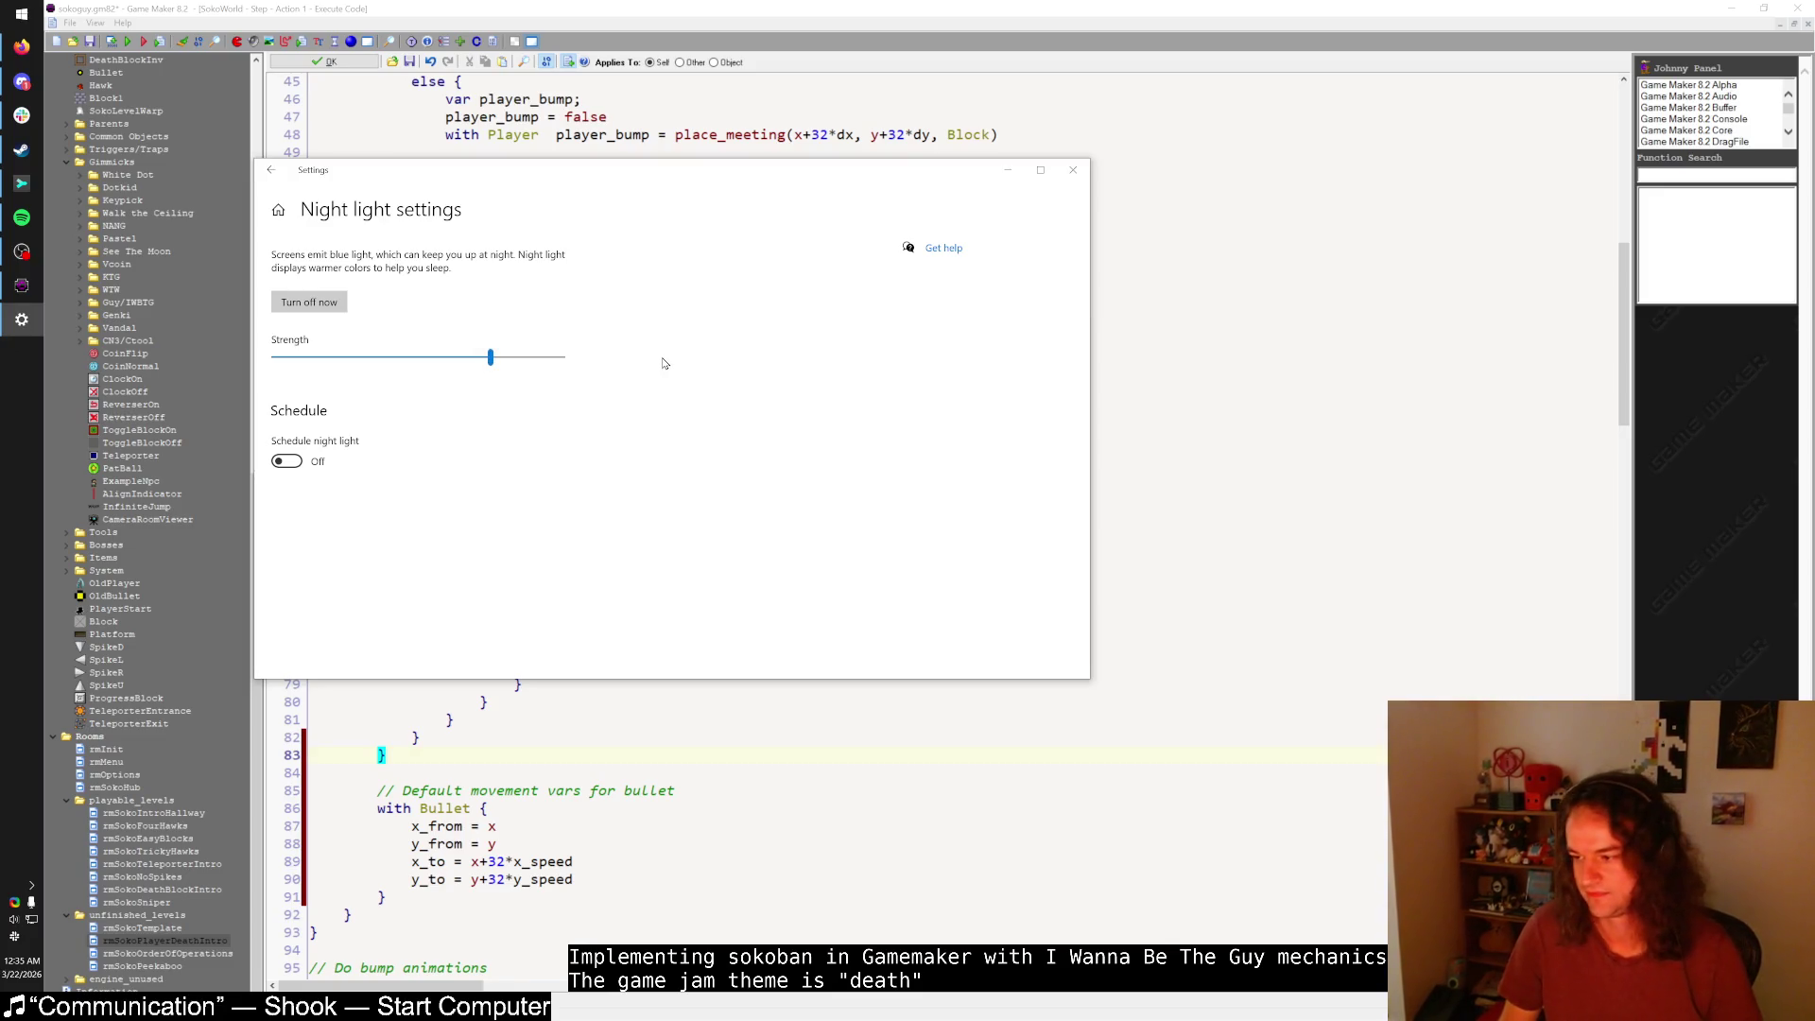
Close Night light settings and check the matching braces on lines 81 and 83 in SokoWorld's Step code
{"action": "left_click", "coordinate": [1071, 171]}
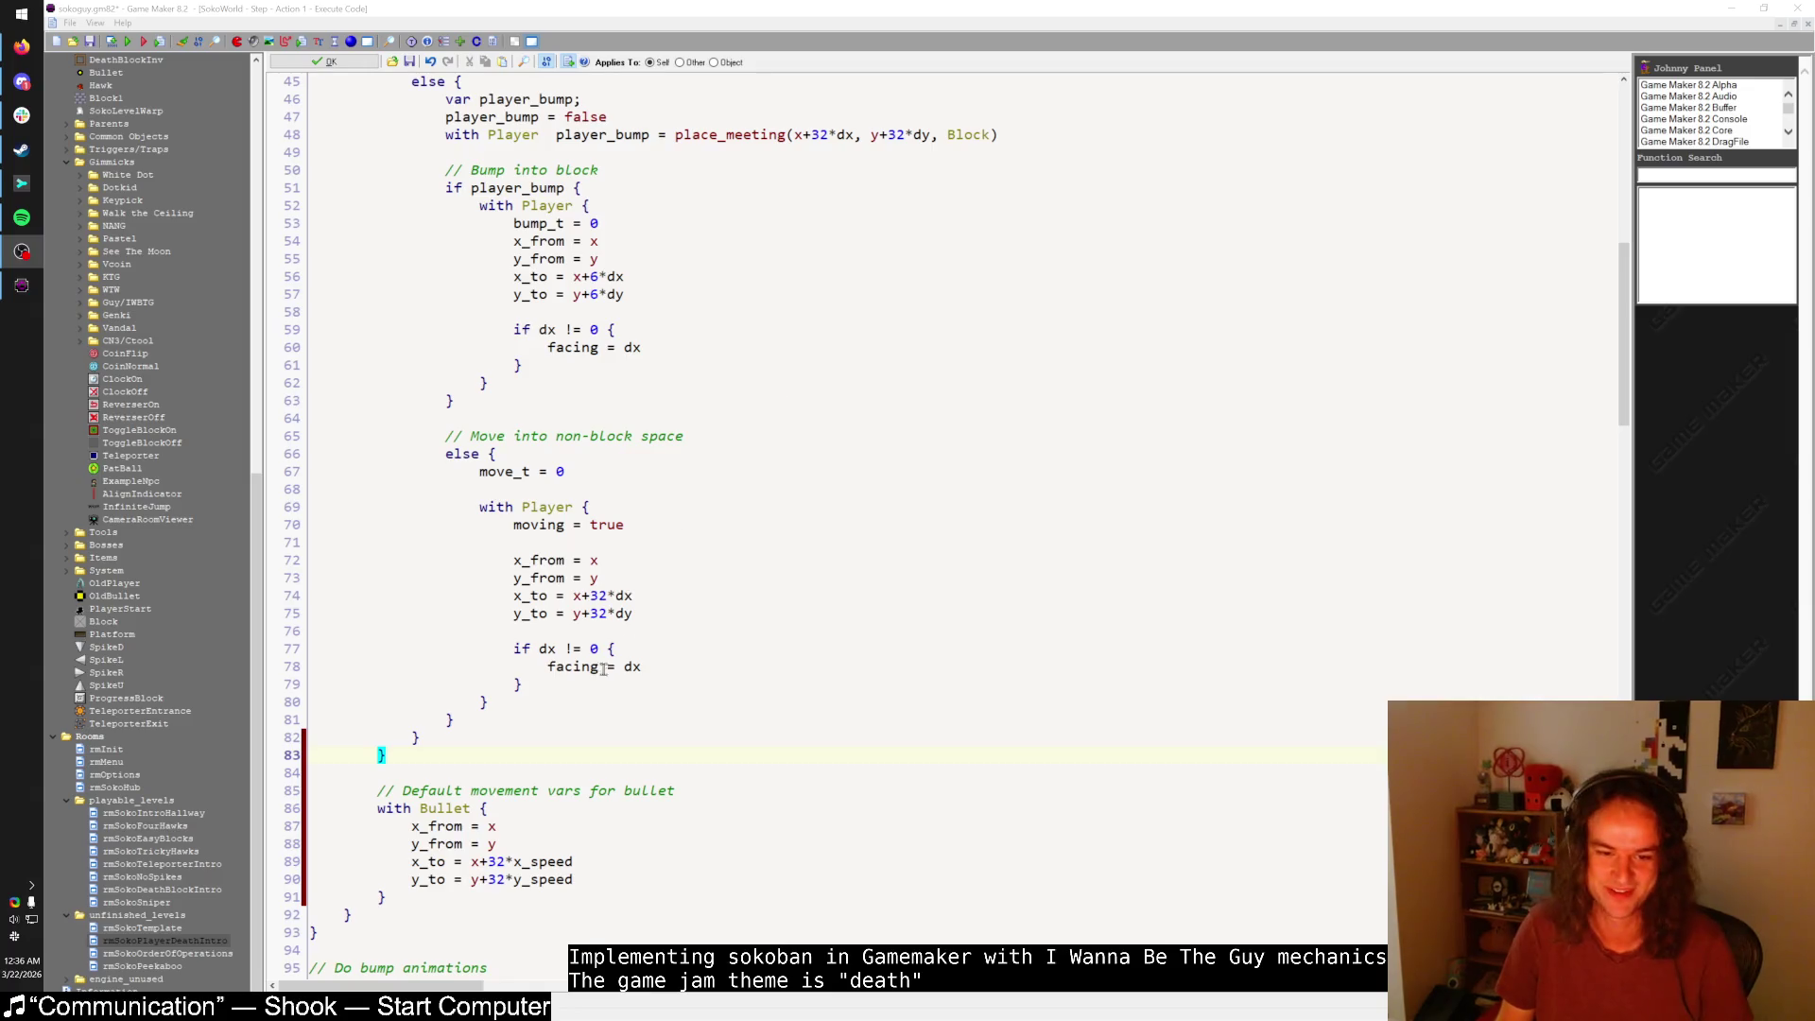
{"action": "left_click", "coordinate": [443, 722]}
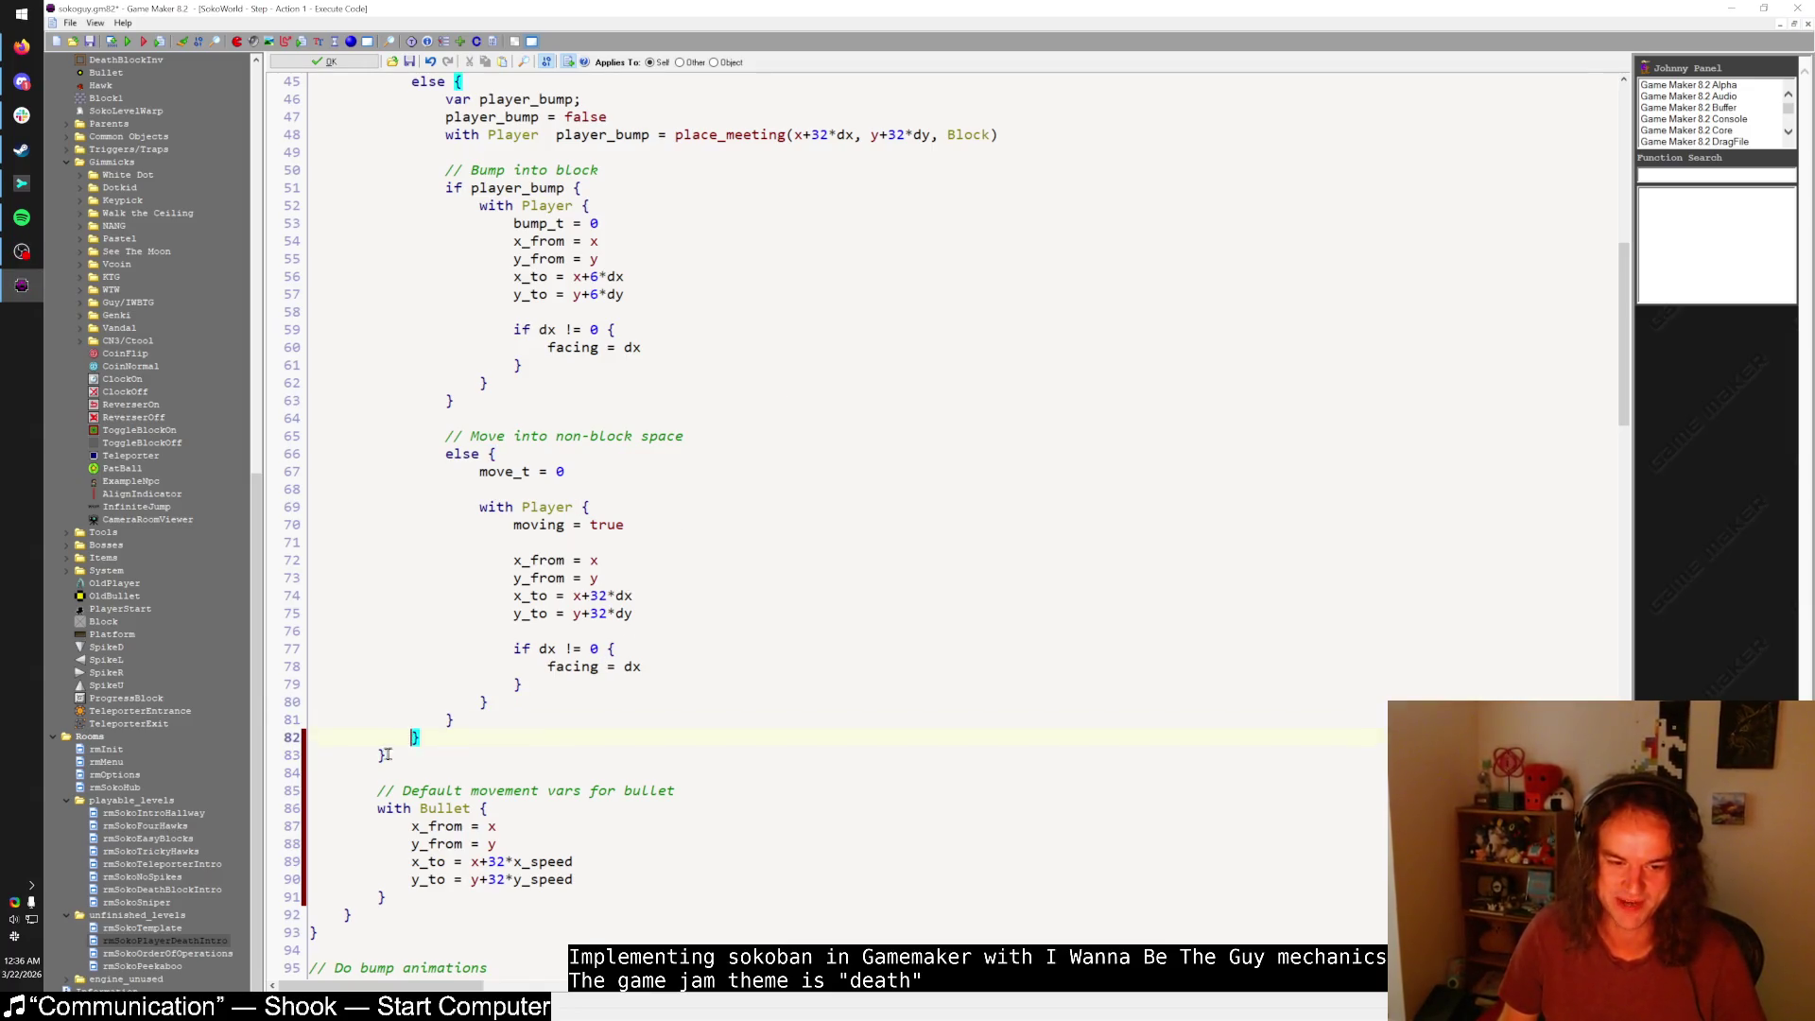
{"action": "left_click", "coordinate": [414, 754]}
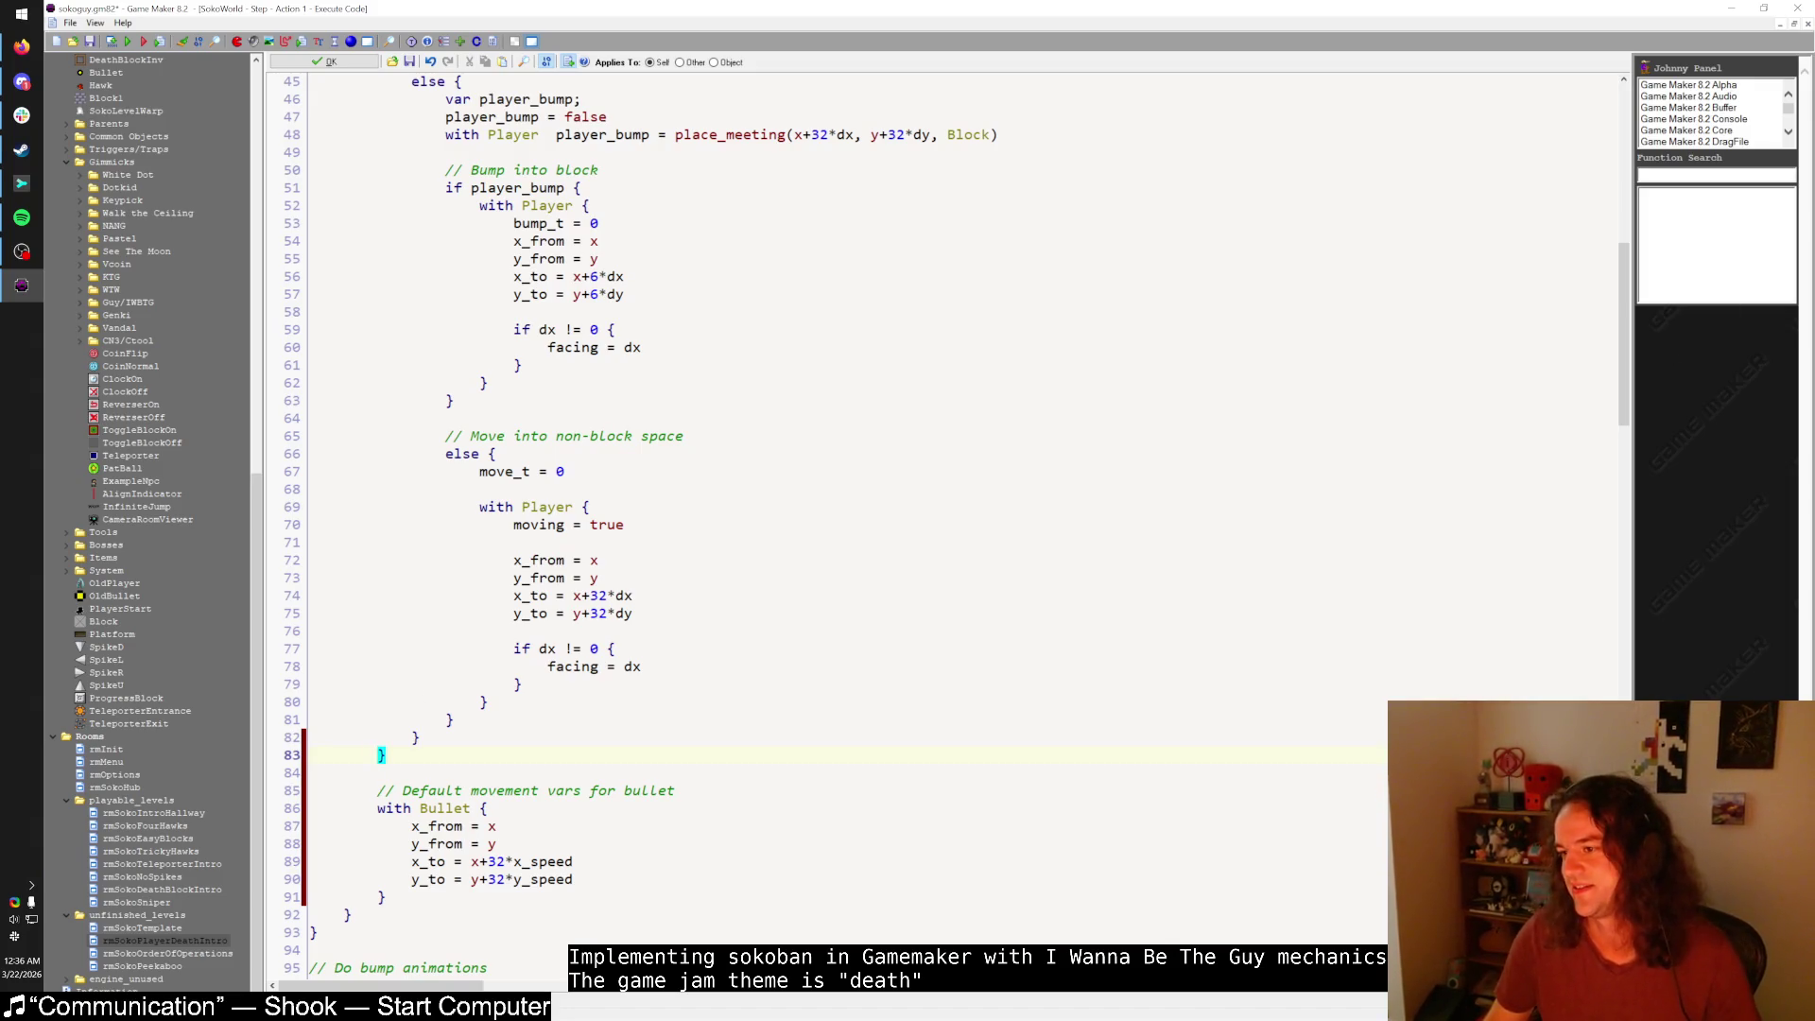
{"action": "key", "text": "alt+Tab"}
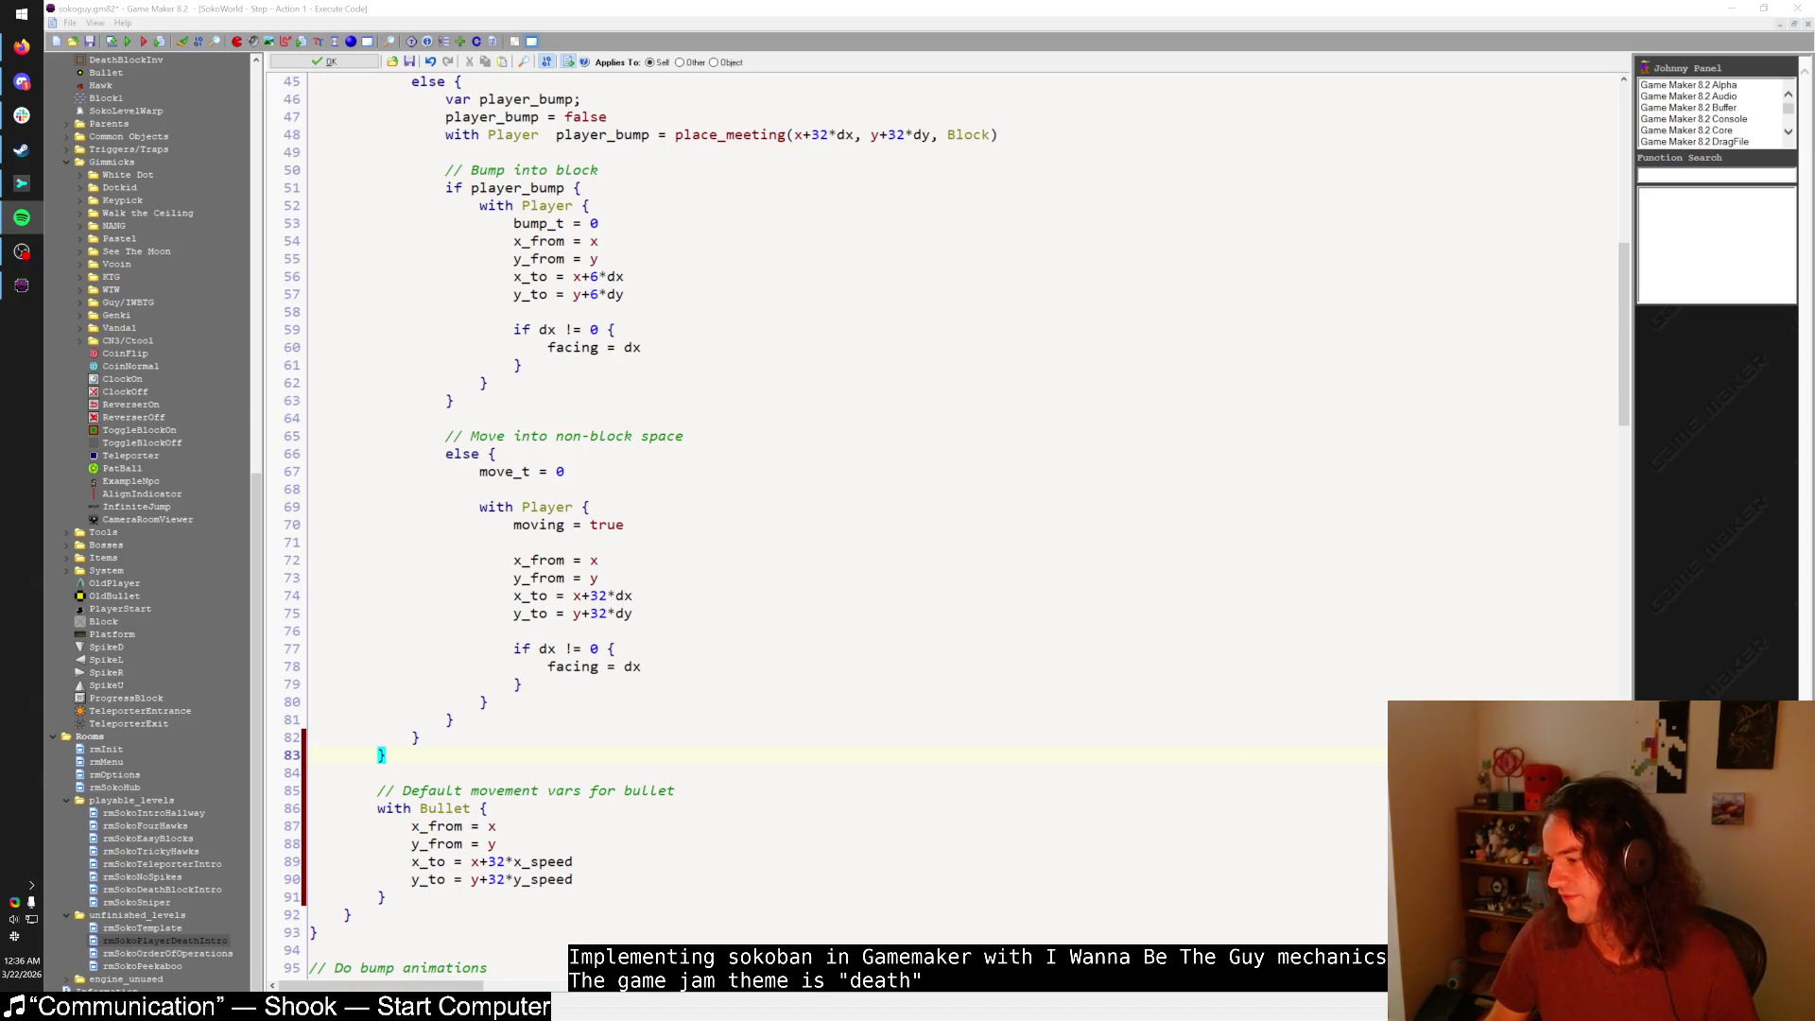
{"action": "key", "text": "alt+Tab"}
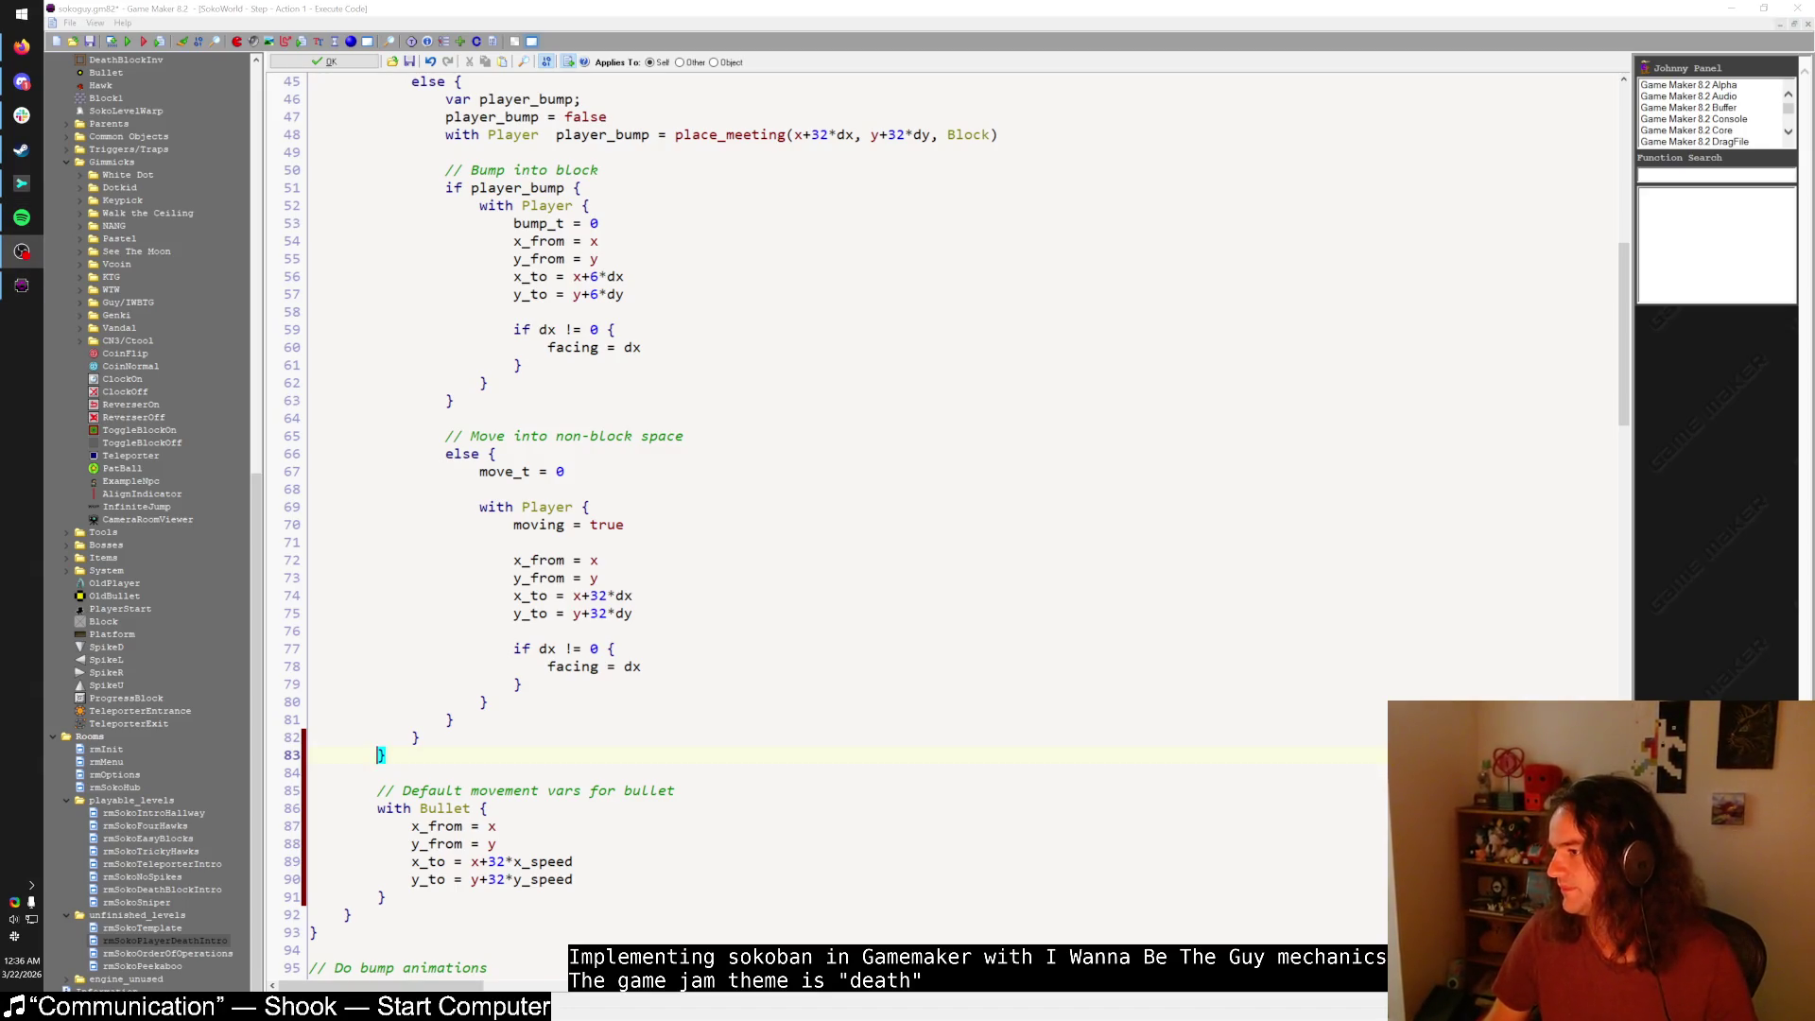
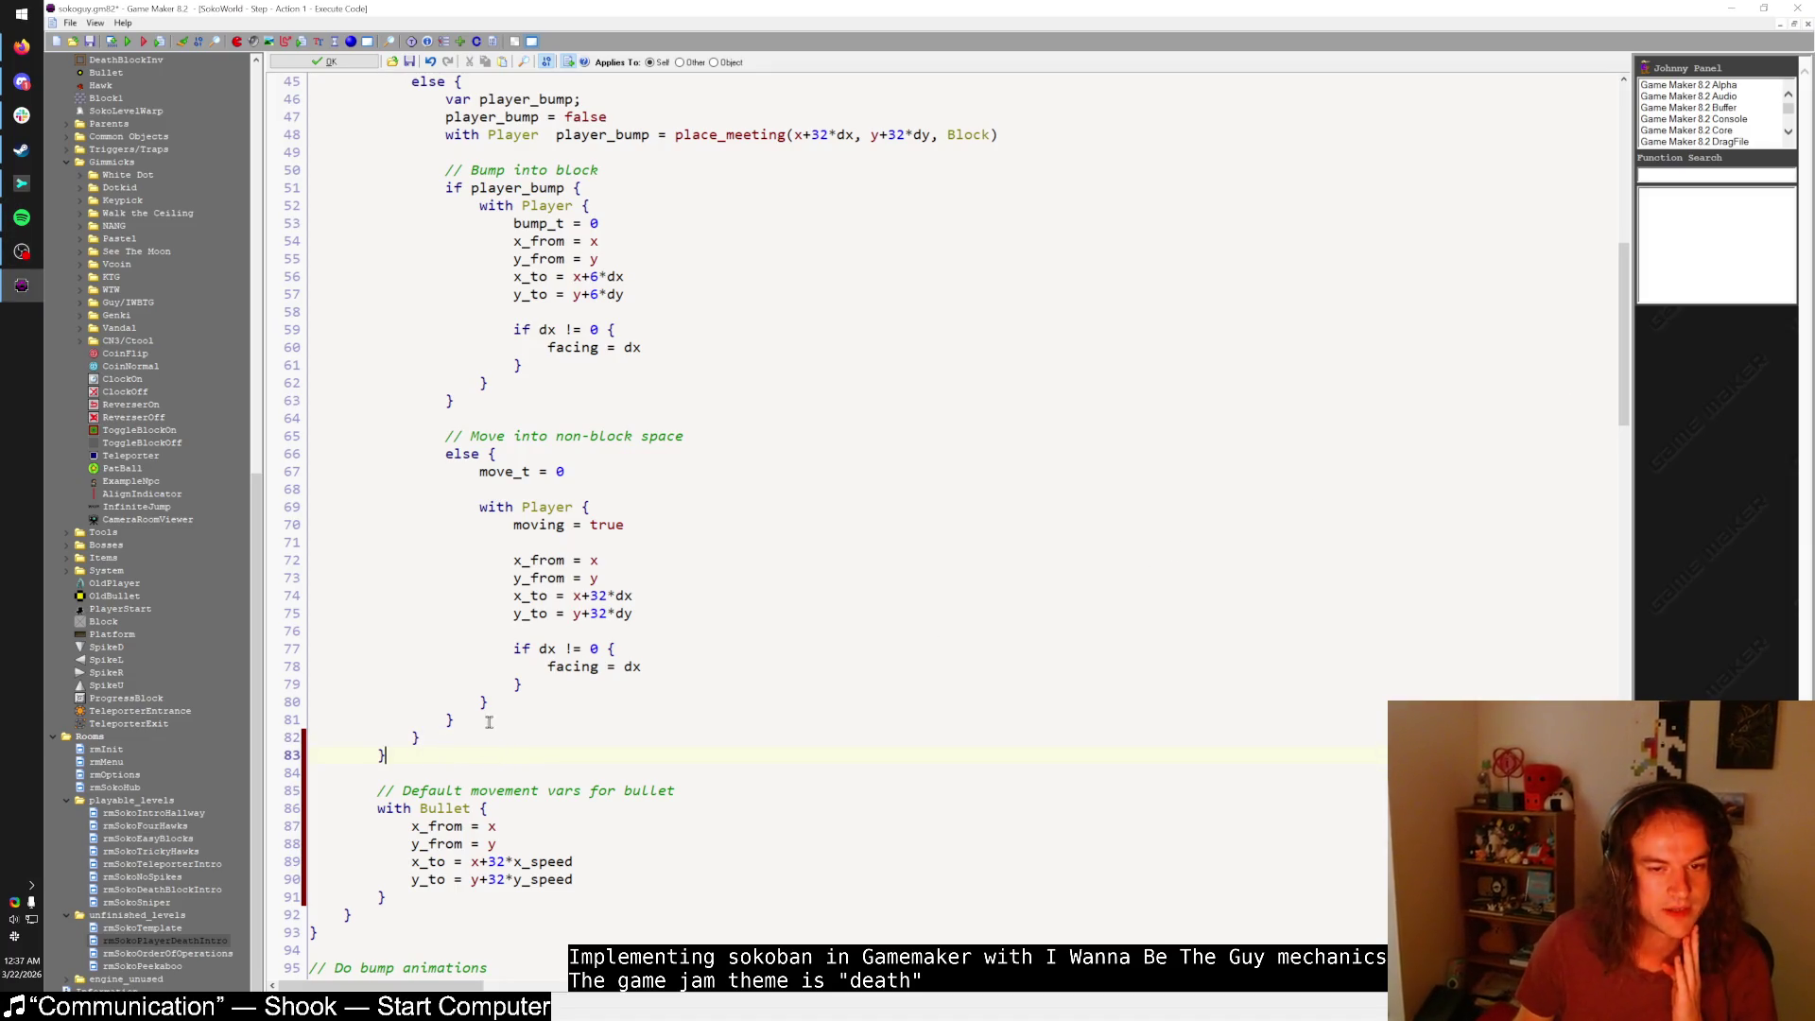
Close the code editor, move rmSokoPlayerDeathIntro into playable_levels, and save the project
{"action": "left_click", "coordinate": [116, 394]}
{"action": "left_click", "coordinate": [327, 61]}
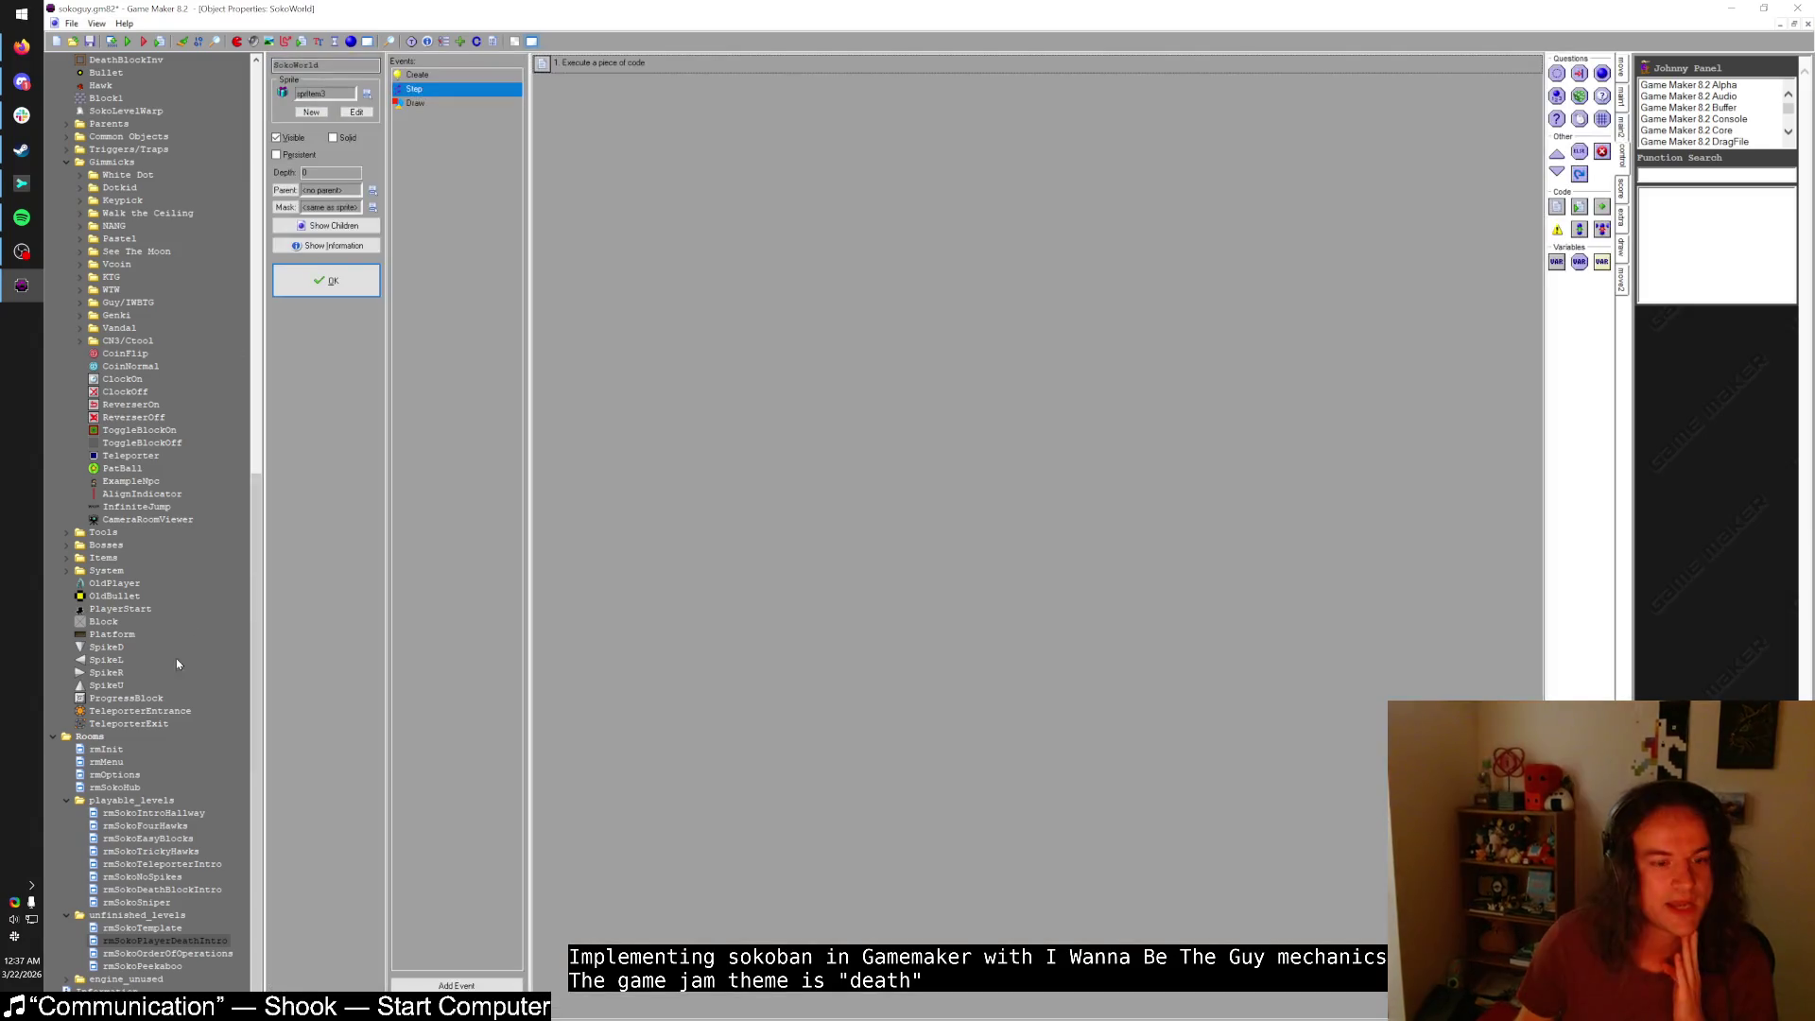
{"action": "left_click_drag", "start_coordinate": [165, 941], "coordinate": [164, 900]}
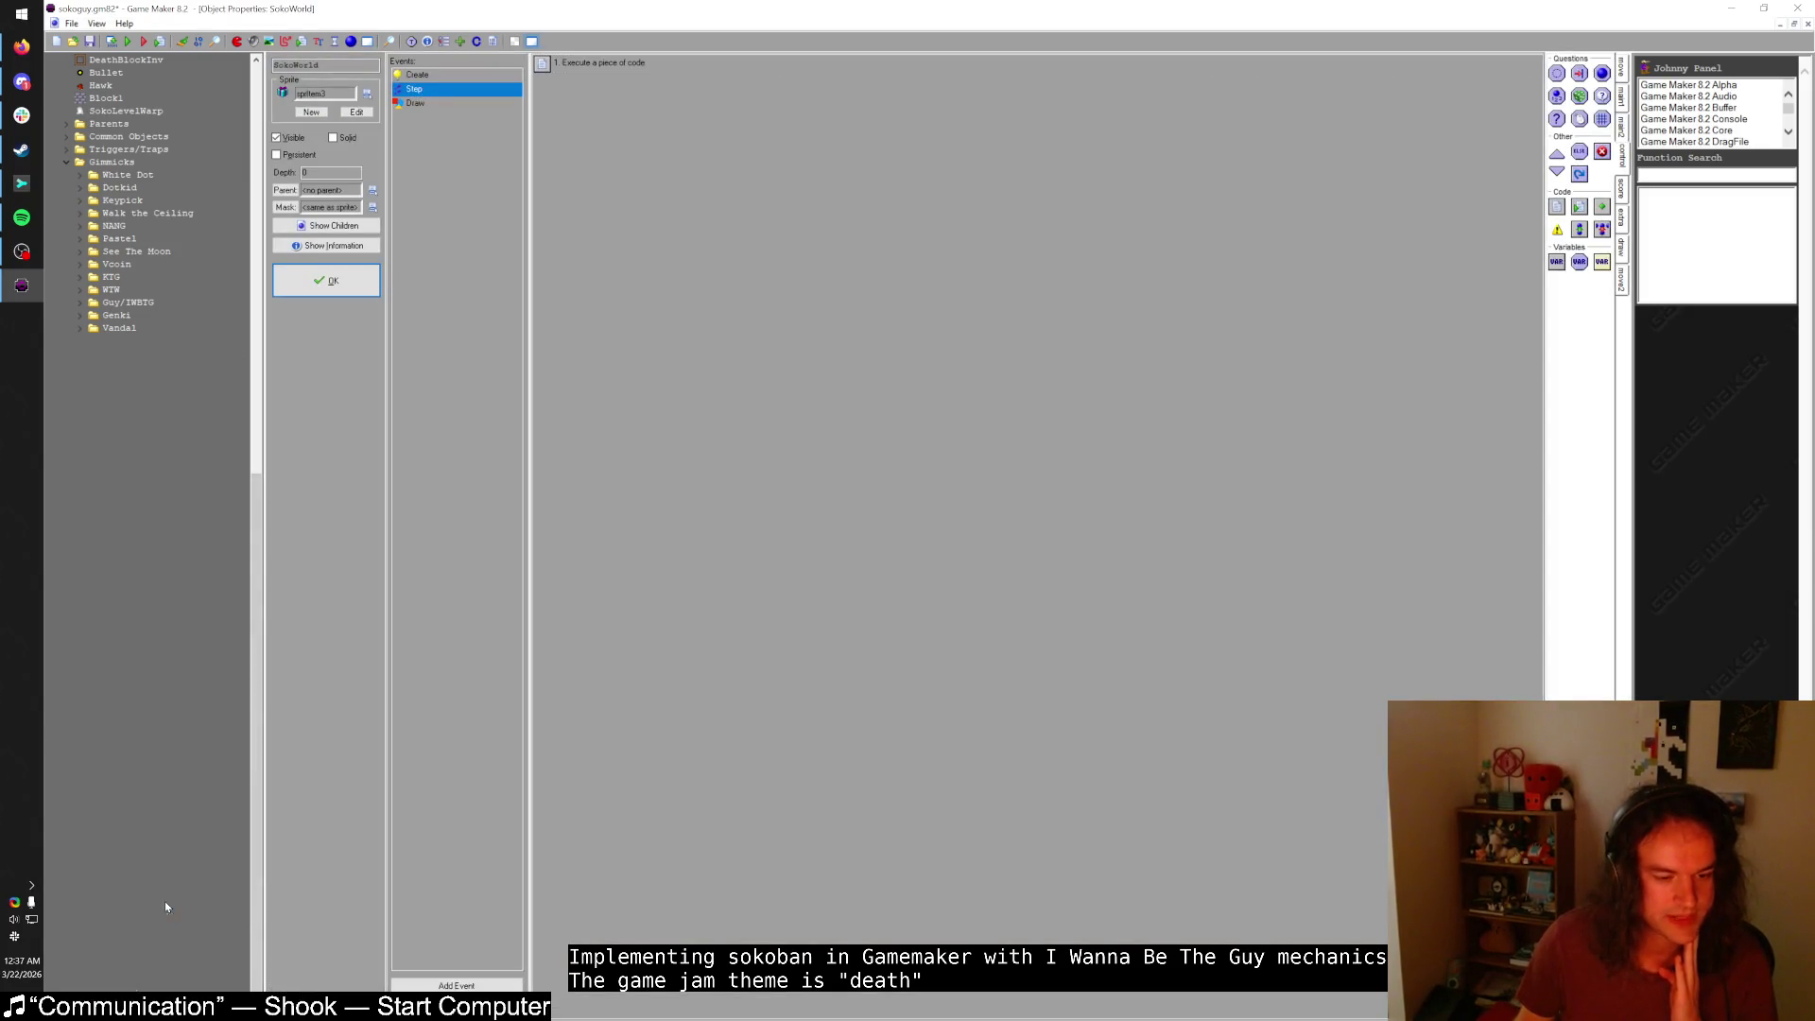
{"action": "key", "text": "ctrl+s"}
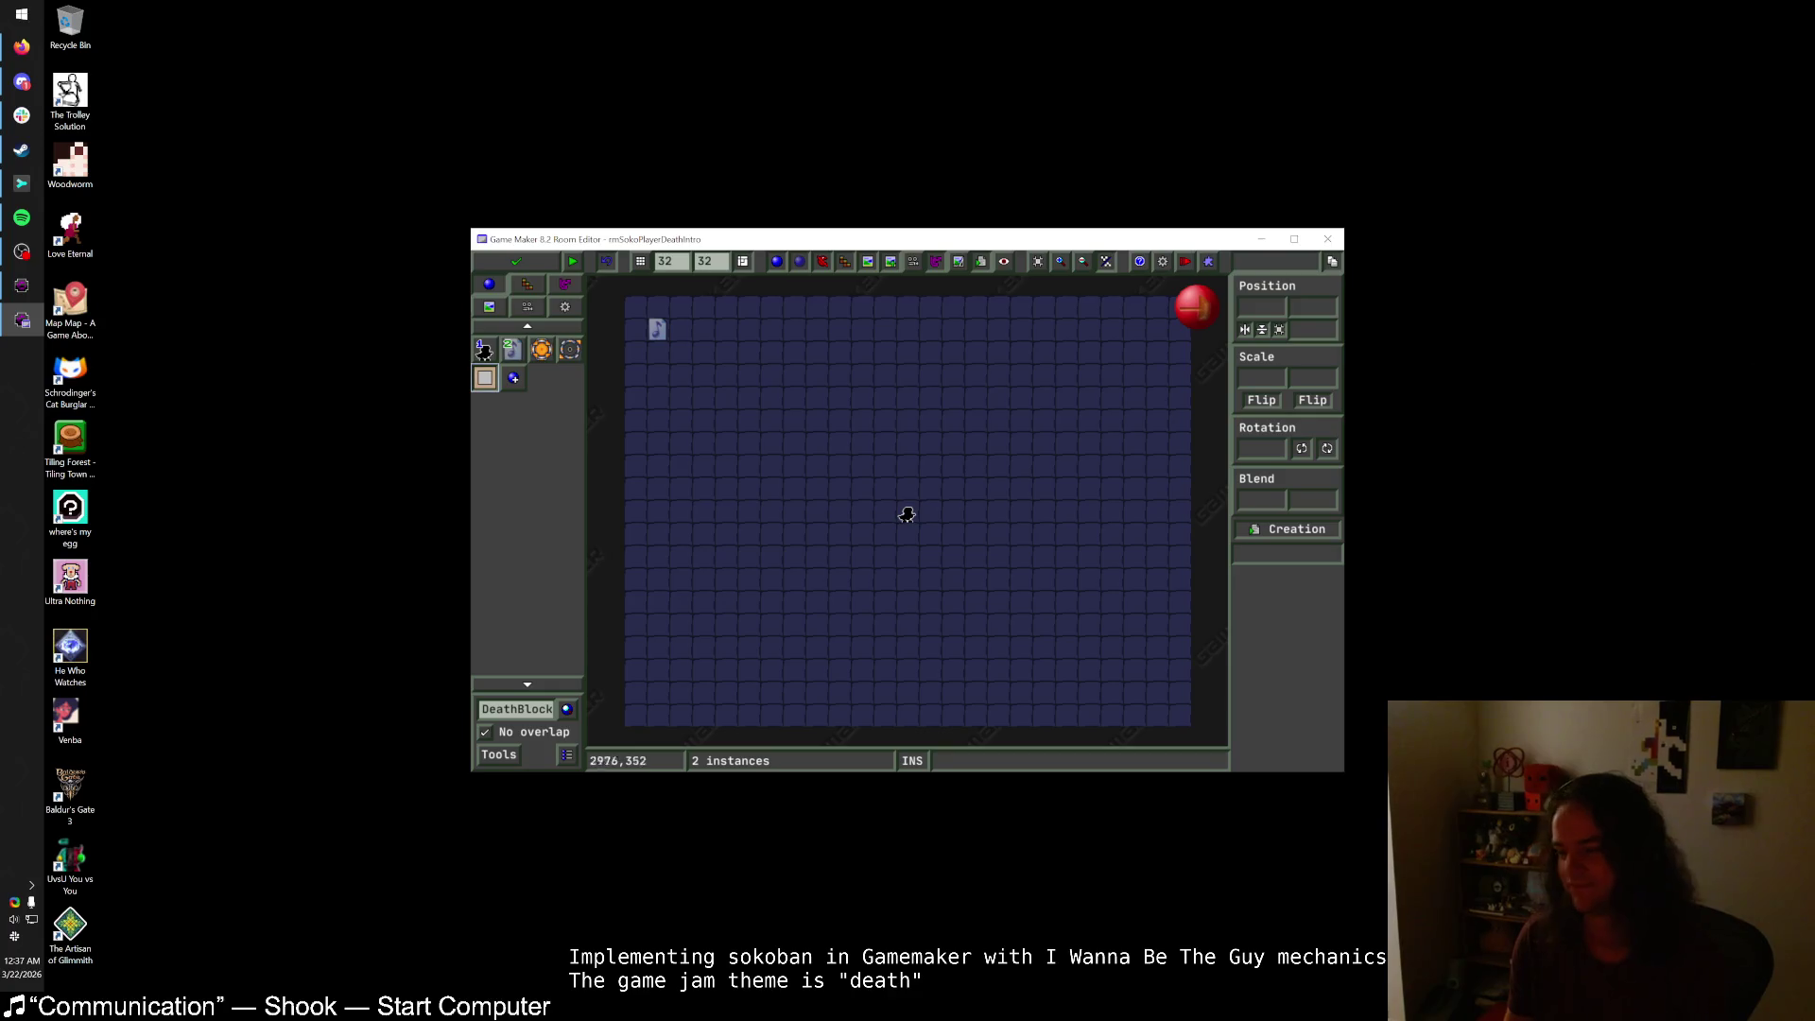
Maximize the rmSokoPlayerDeathIntro room editor and zoom in, toggling the grid on then off
{"action": "double_click", "coordinate": [1037, 242]}
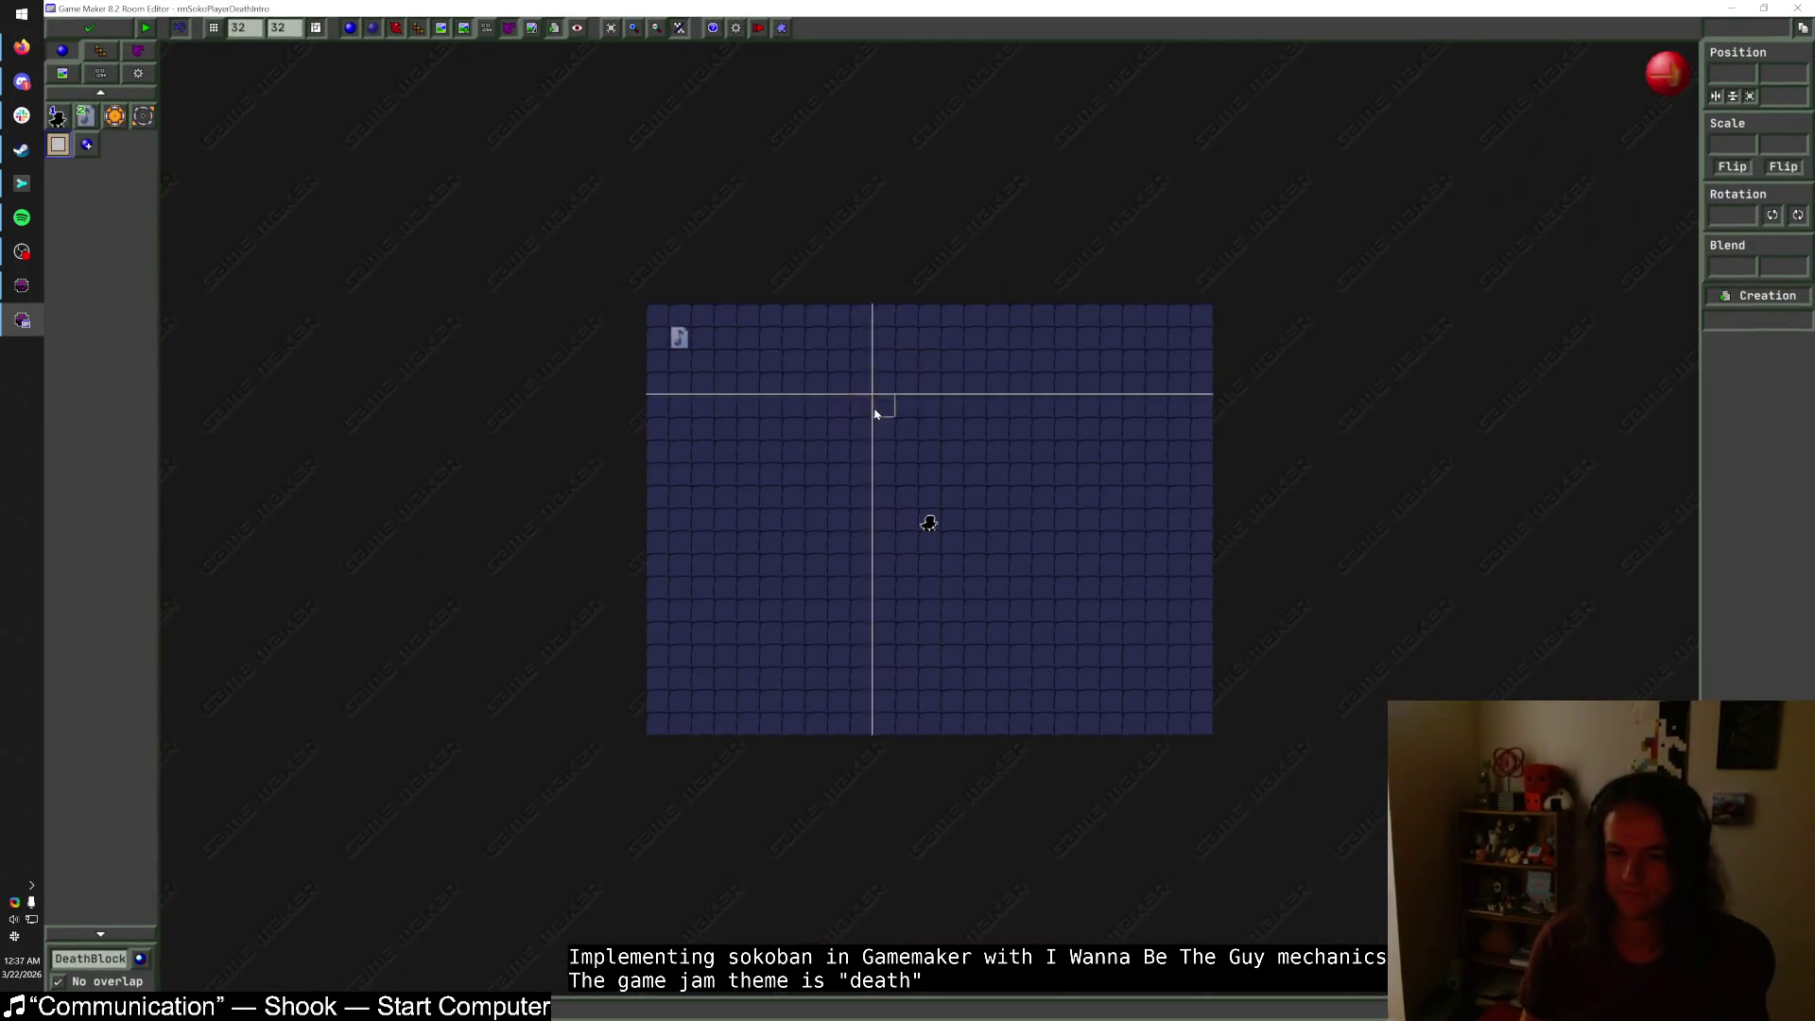
{"action": "scroll", "coordinate": [742, 445], "scroll_direction": "up", "scroll_amount": 1}
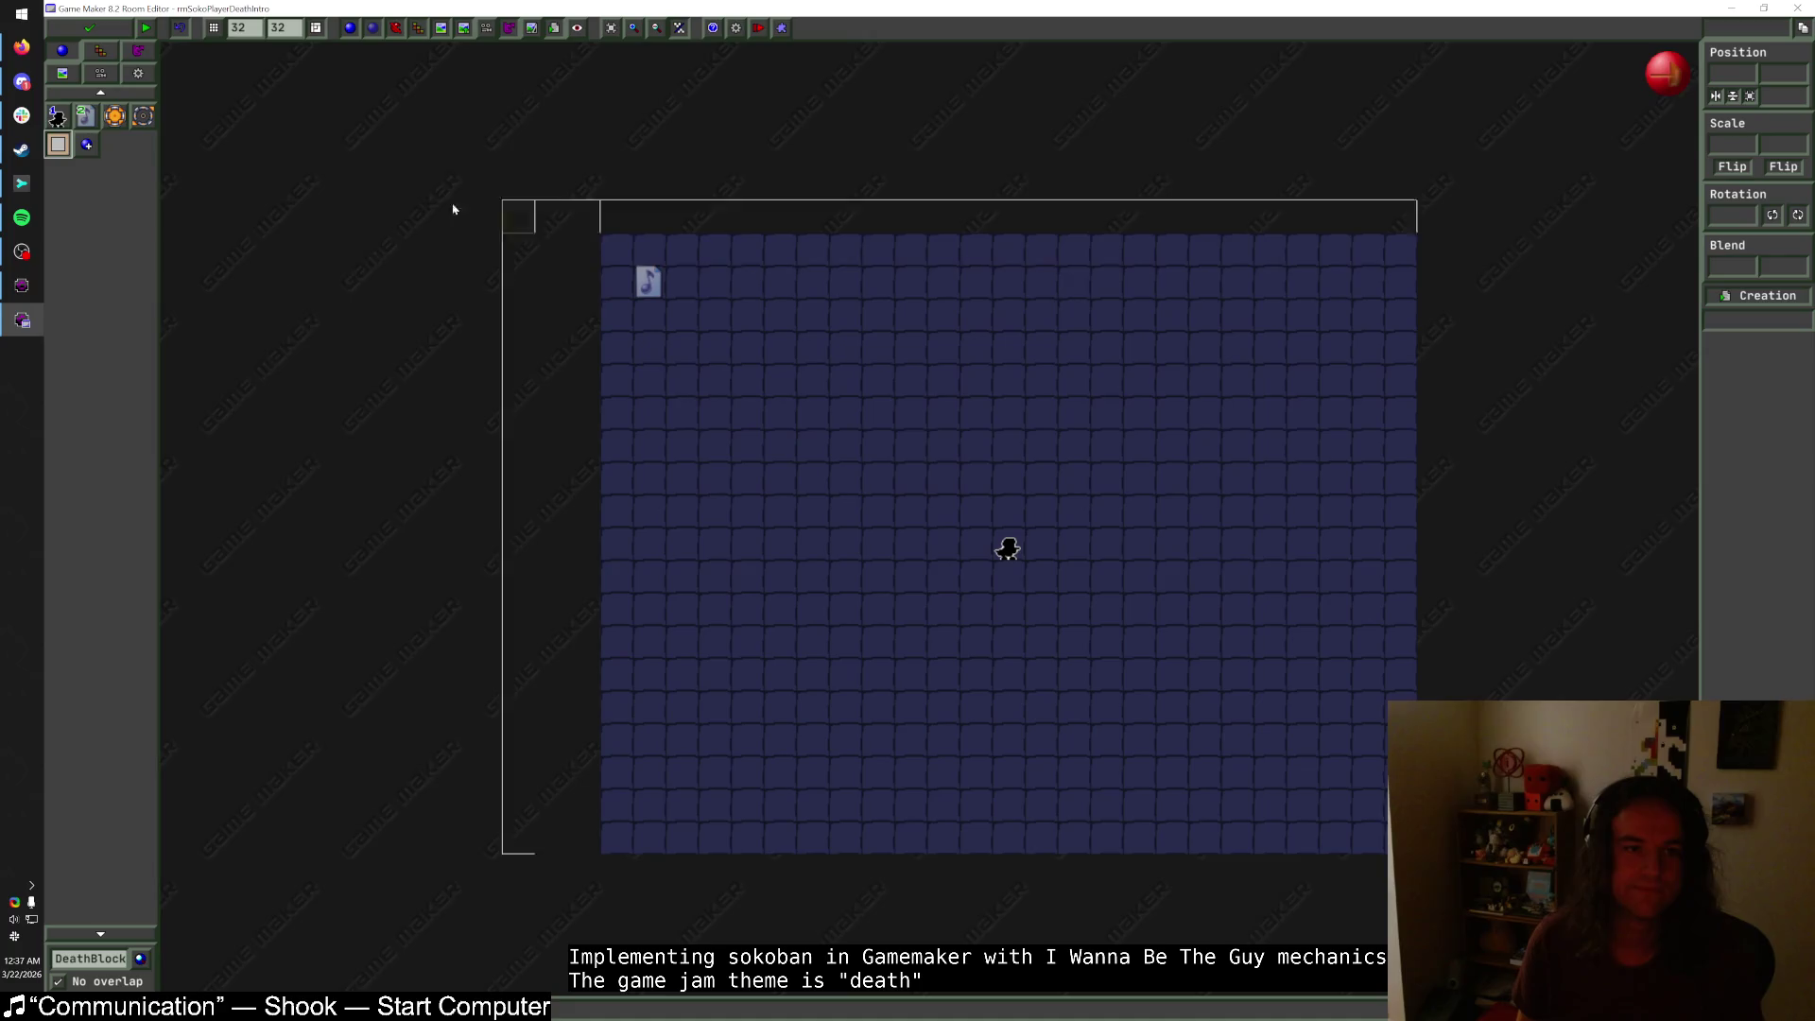
{"action": "left_click", "coordinate": [214, 27]}
{"action": "left_click", "coordinate": [214, 28]}
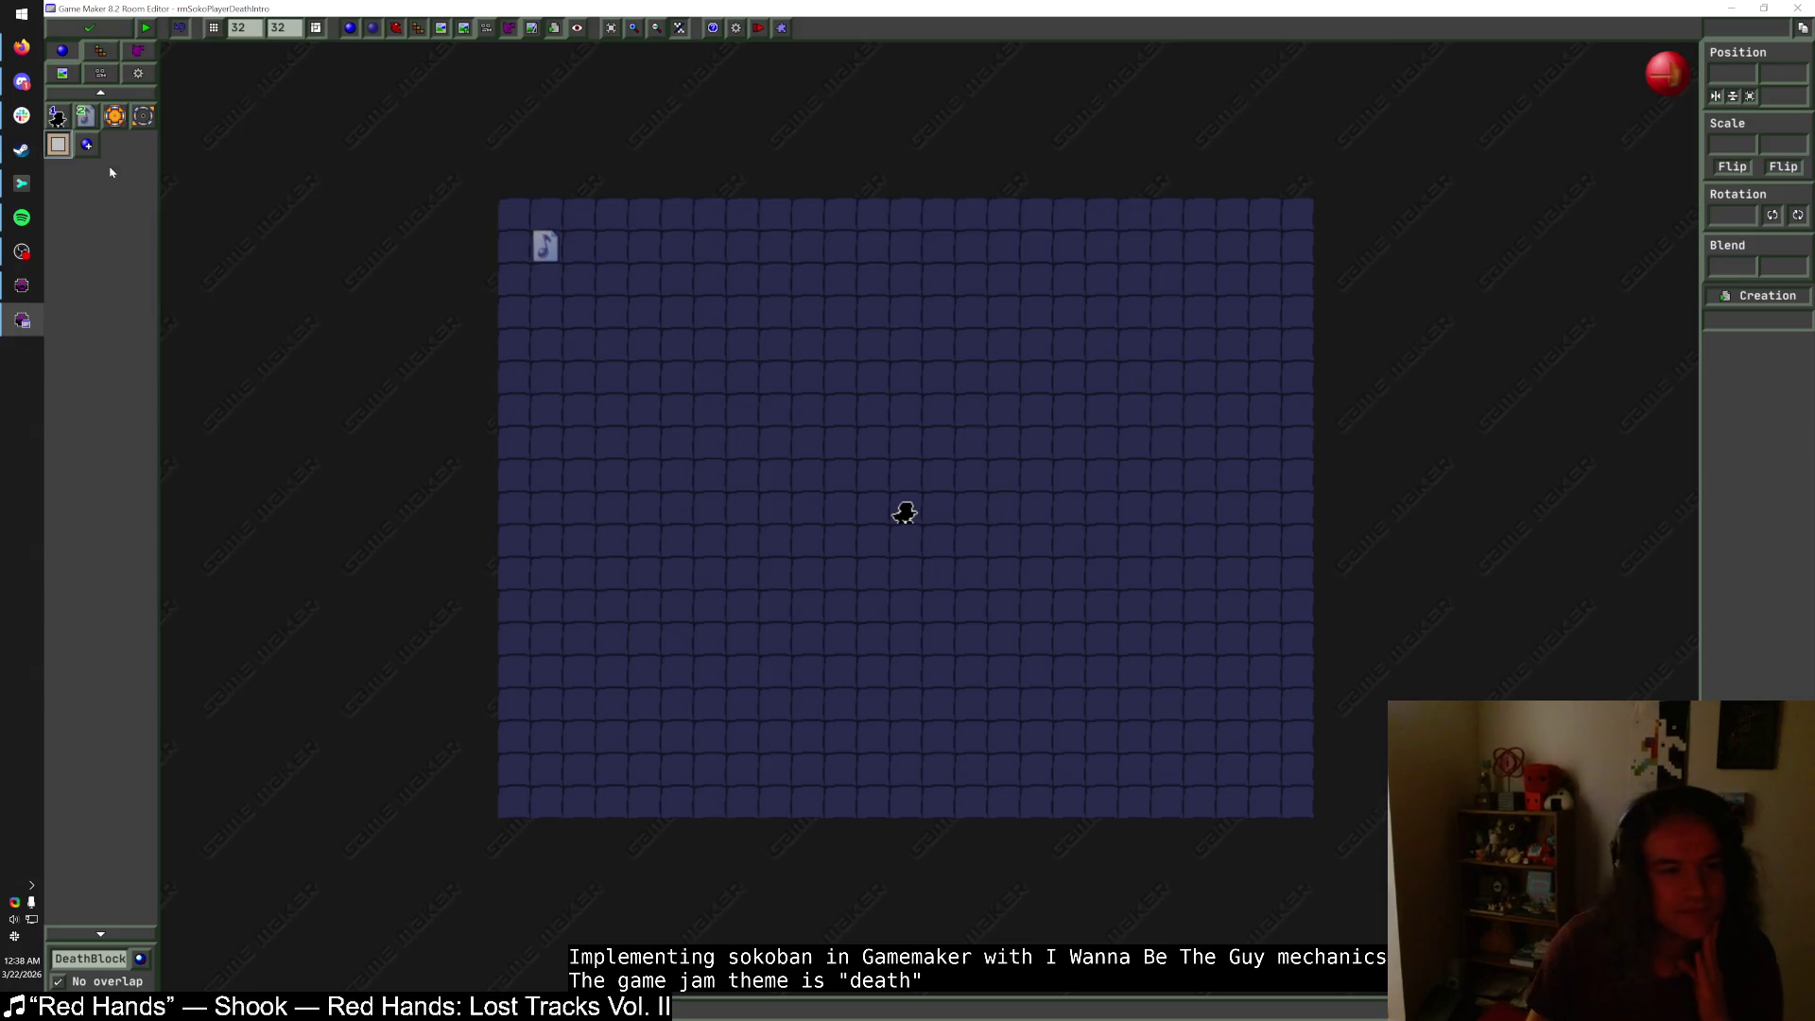
Try a Block1, remove it, and place a DeathBlockInv left of the player
{"action": "left_click", "coordinate": [102, 958]}
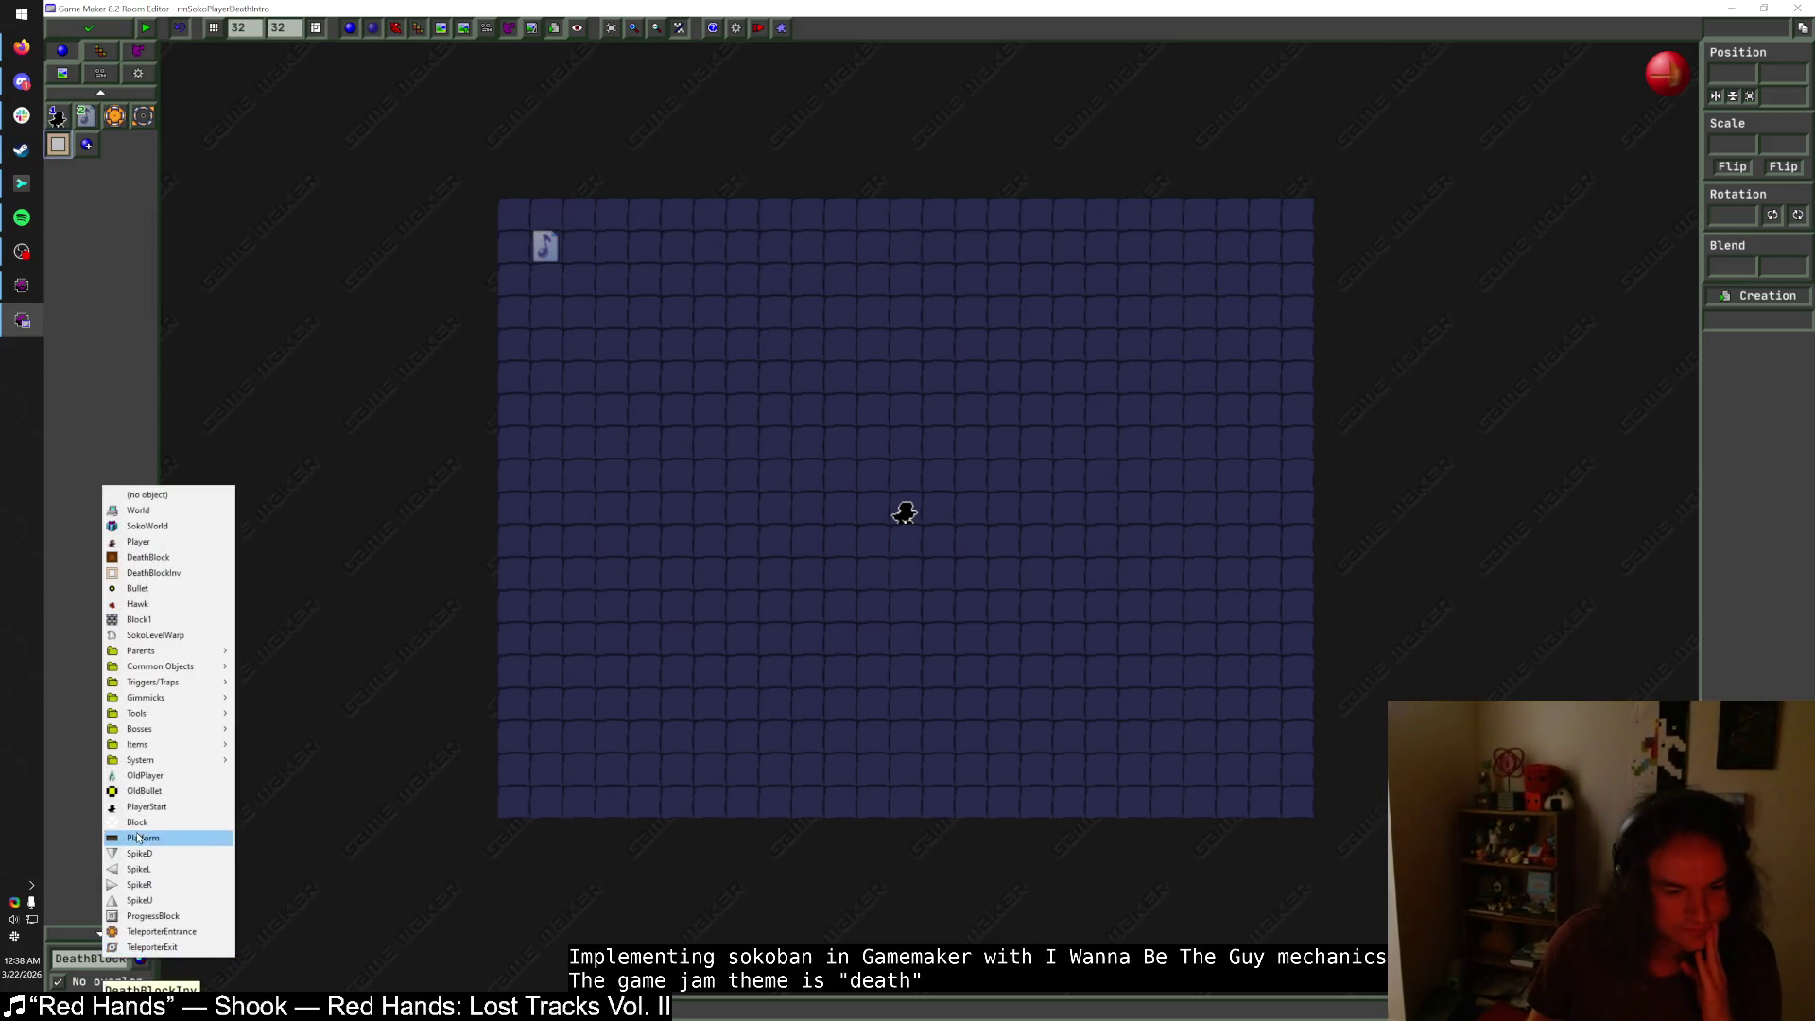
{"action": "left_click", "coordinate": [142, 619]}
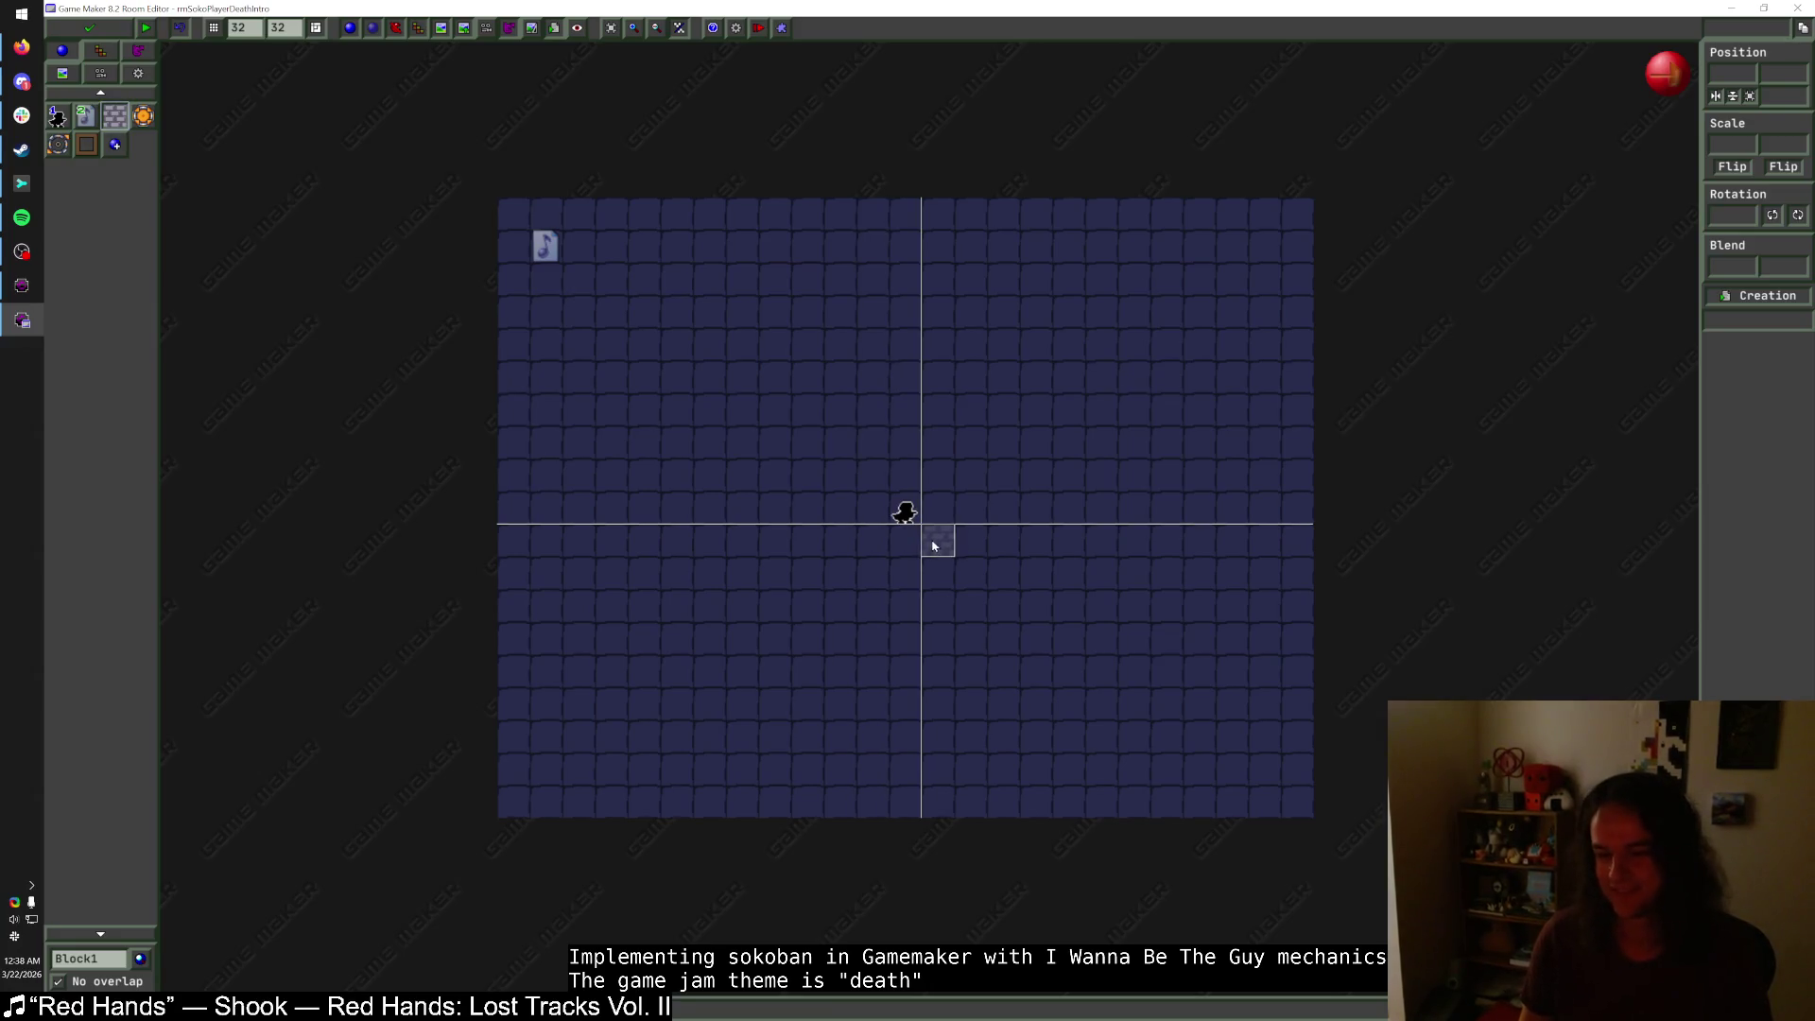
{"action": "left_click", "coordinate": [933, 442]}
{"action": "right_click", "coordinate": [932, 443]}
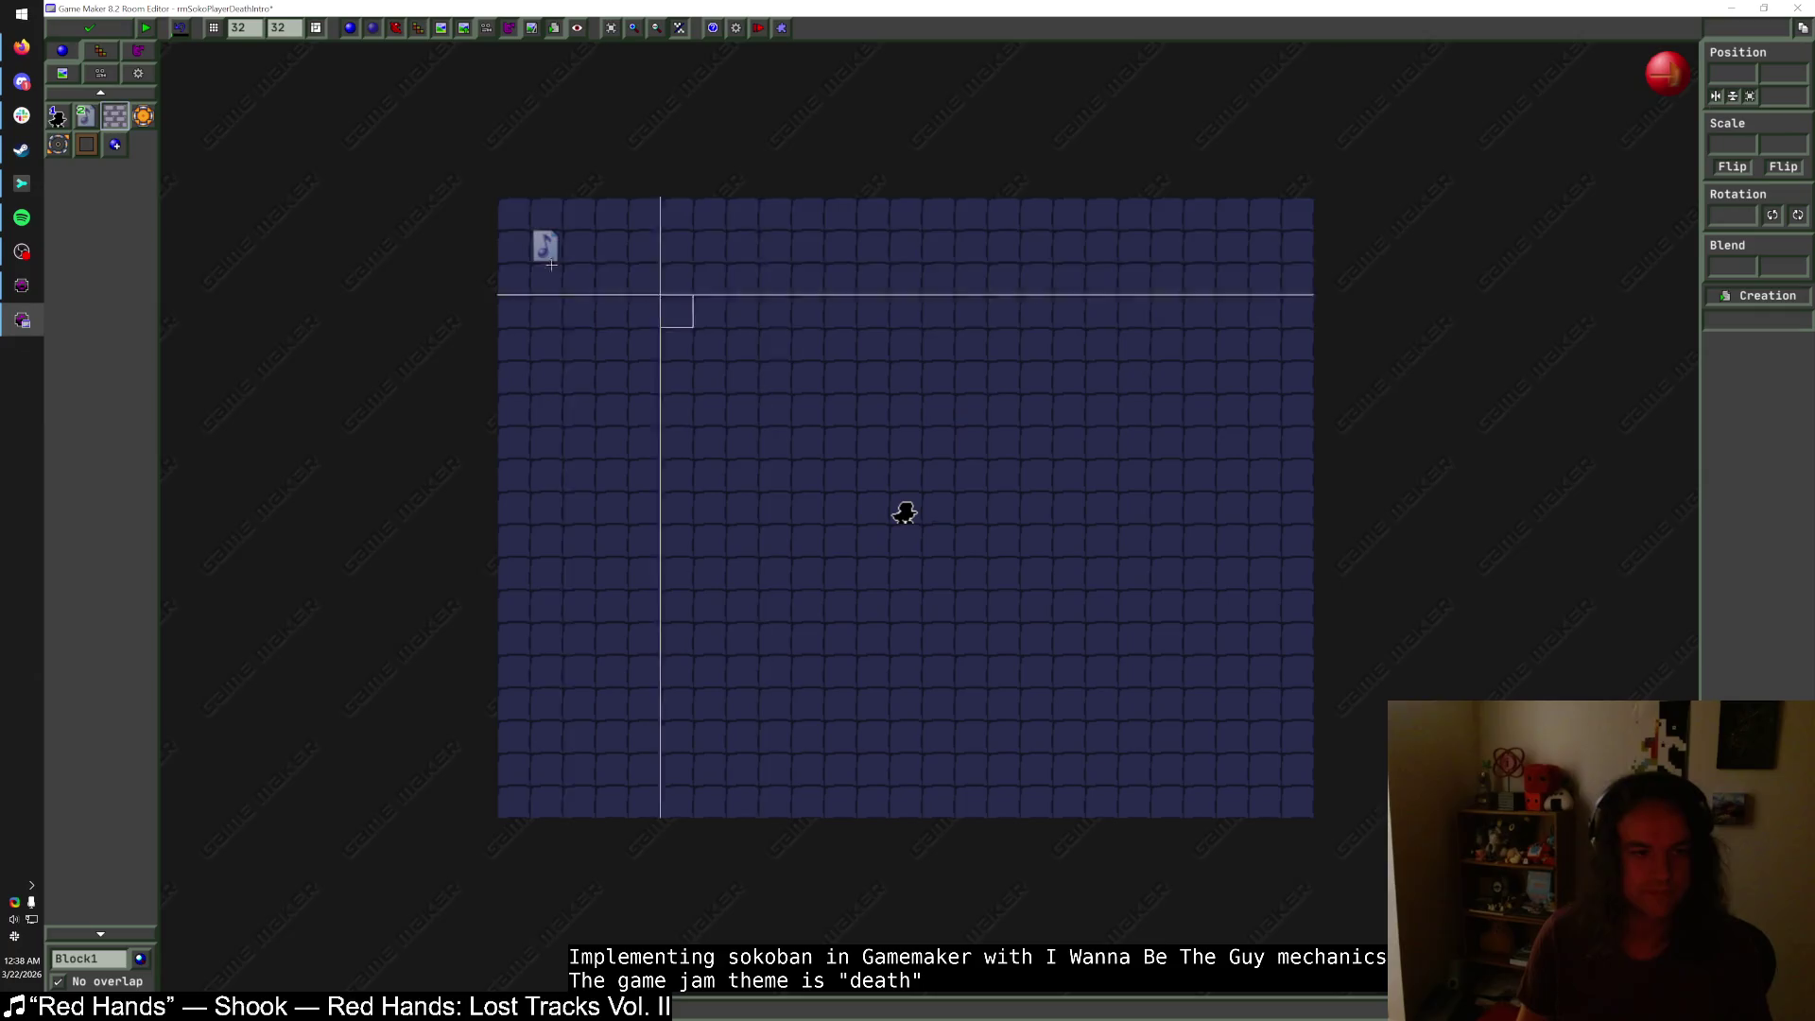
{"action": "left_click", "coordinate": [86, 143]}
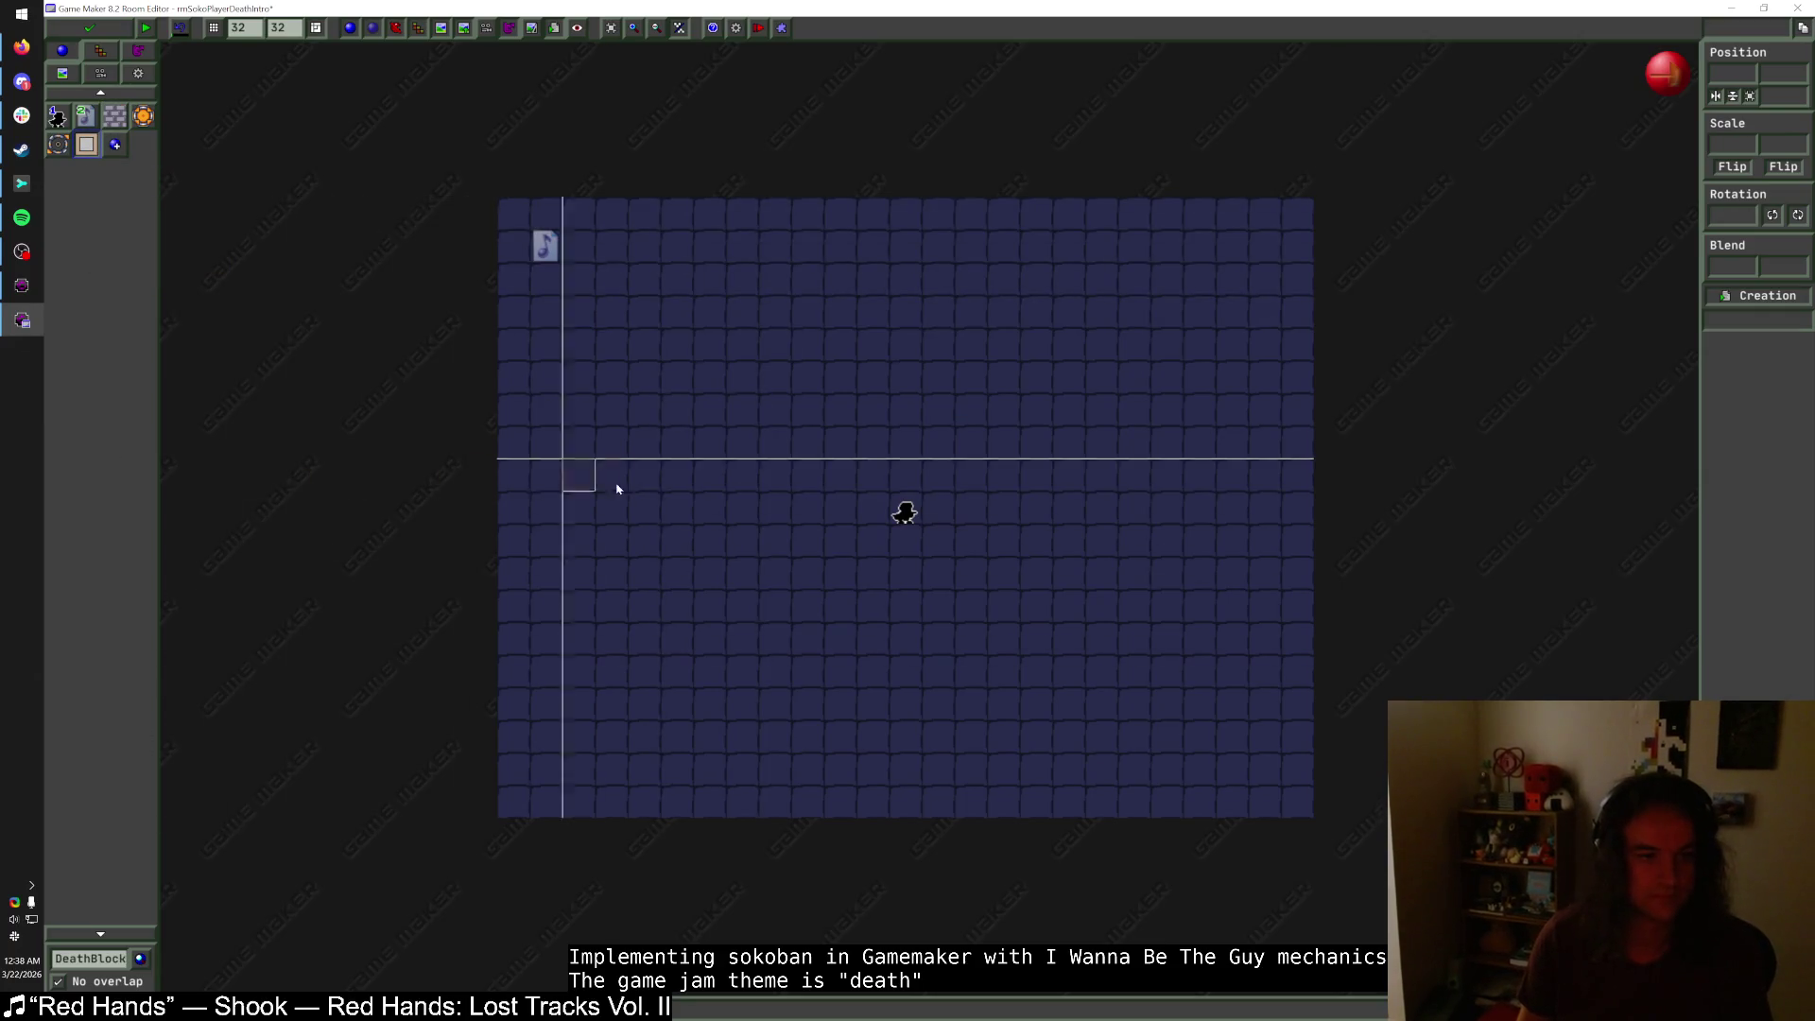
{"action": "left_click", "coordinate": [643, 474]}
Place a DeathBlock and reposition it beside the player
{"action": "left_click", "coordinate": [90, 957]}
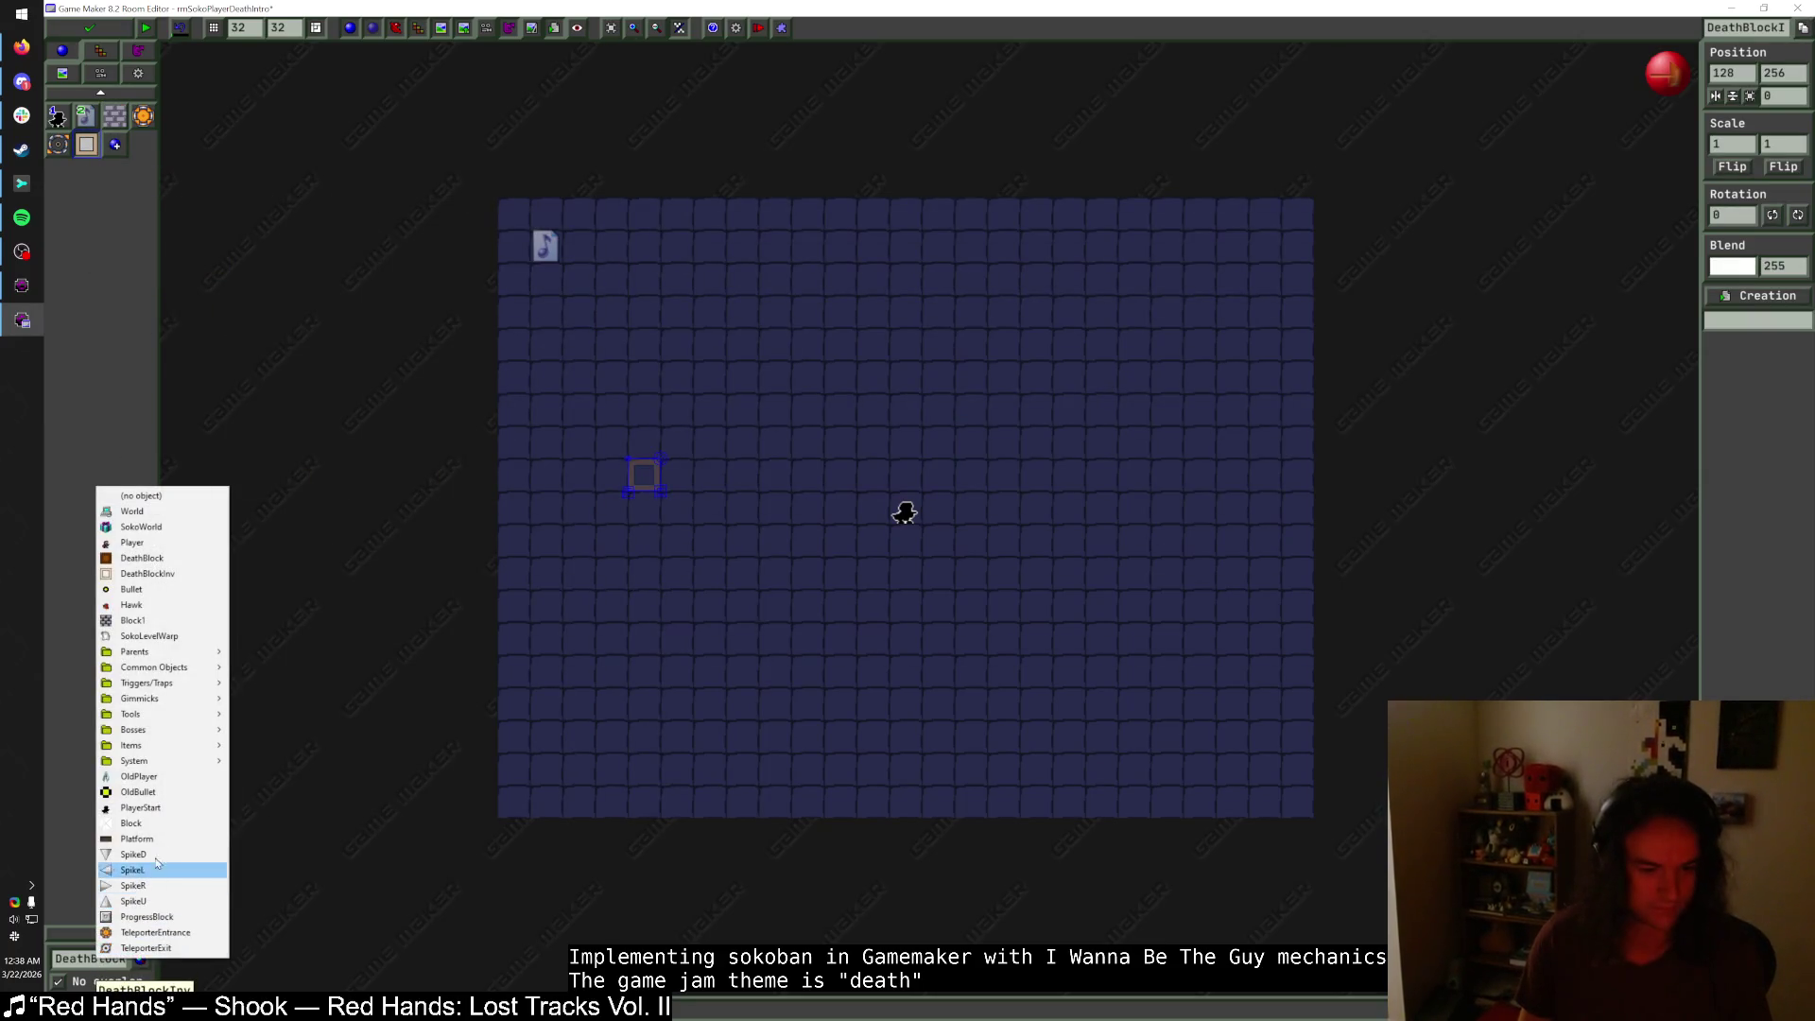
{"action": "left_click", "coordinate": [141, 558]}
{"action": "left_click", "coordinate": [775, 441]}
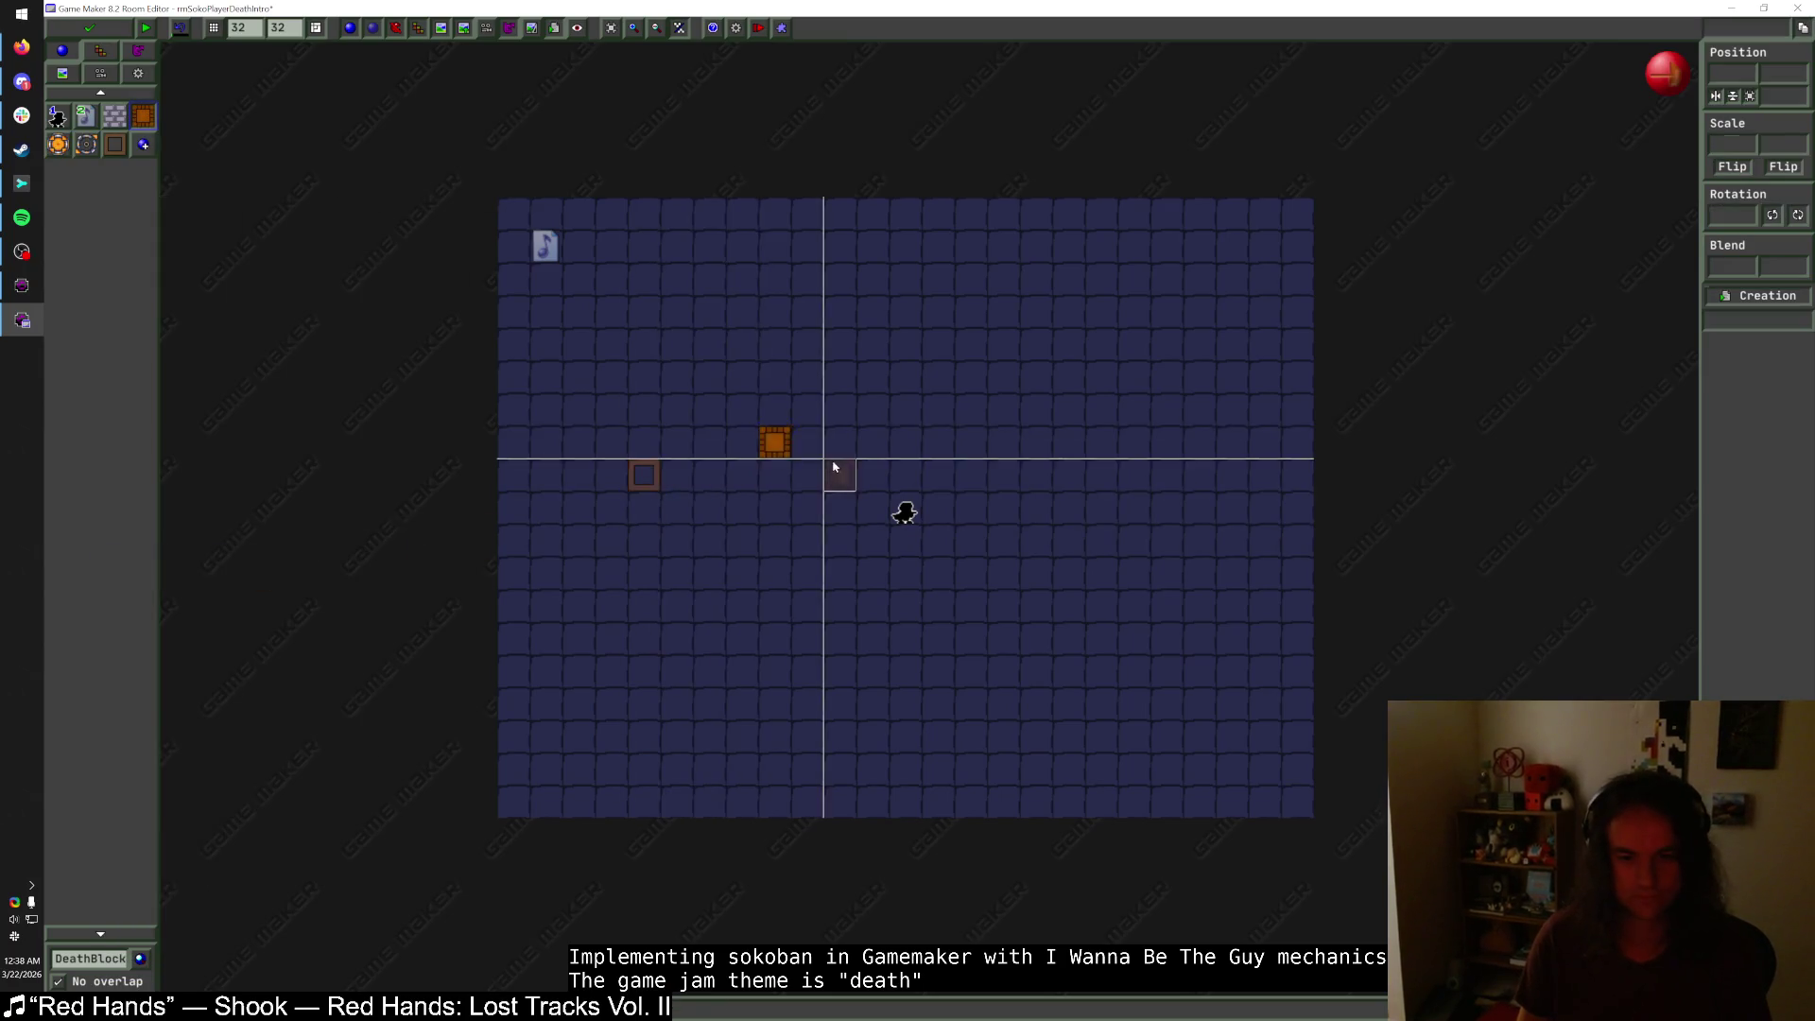
{"action": "left_click_drag", "start_coordinate": [773, 442], "coordinate": [1033, 473]}
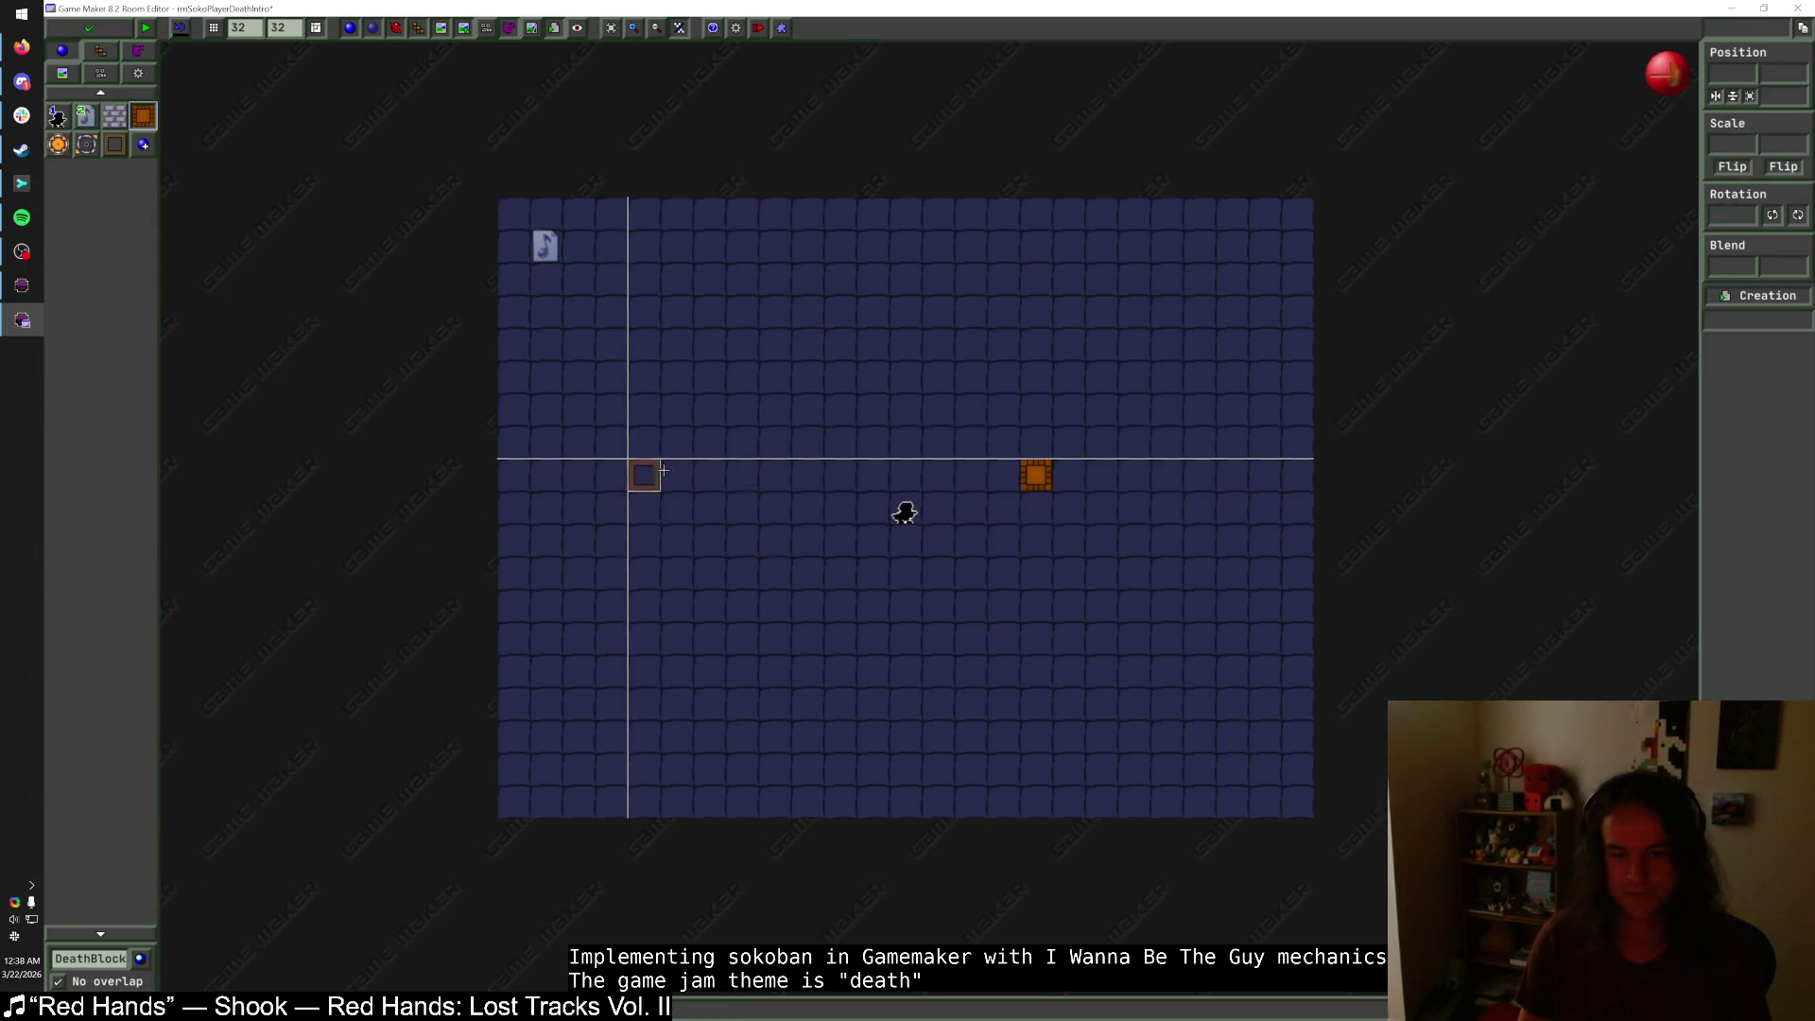
{"action": "left_click_drag", "start_coordinate": [664, 470], "coordinate": [1035, 475]}
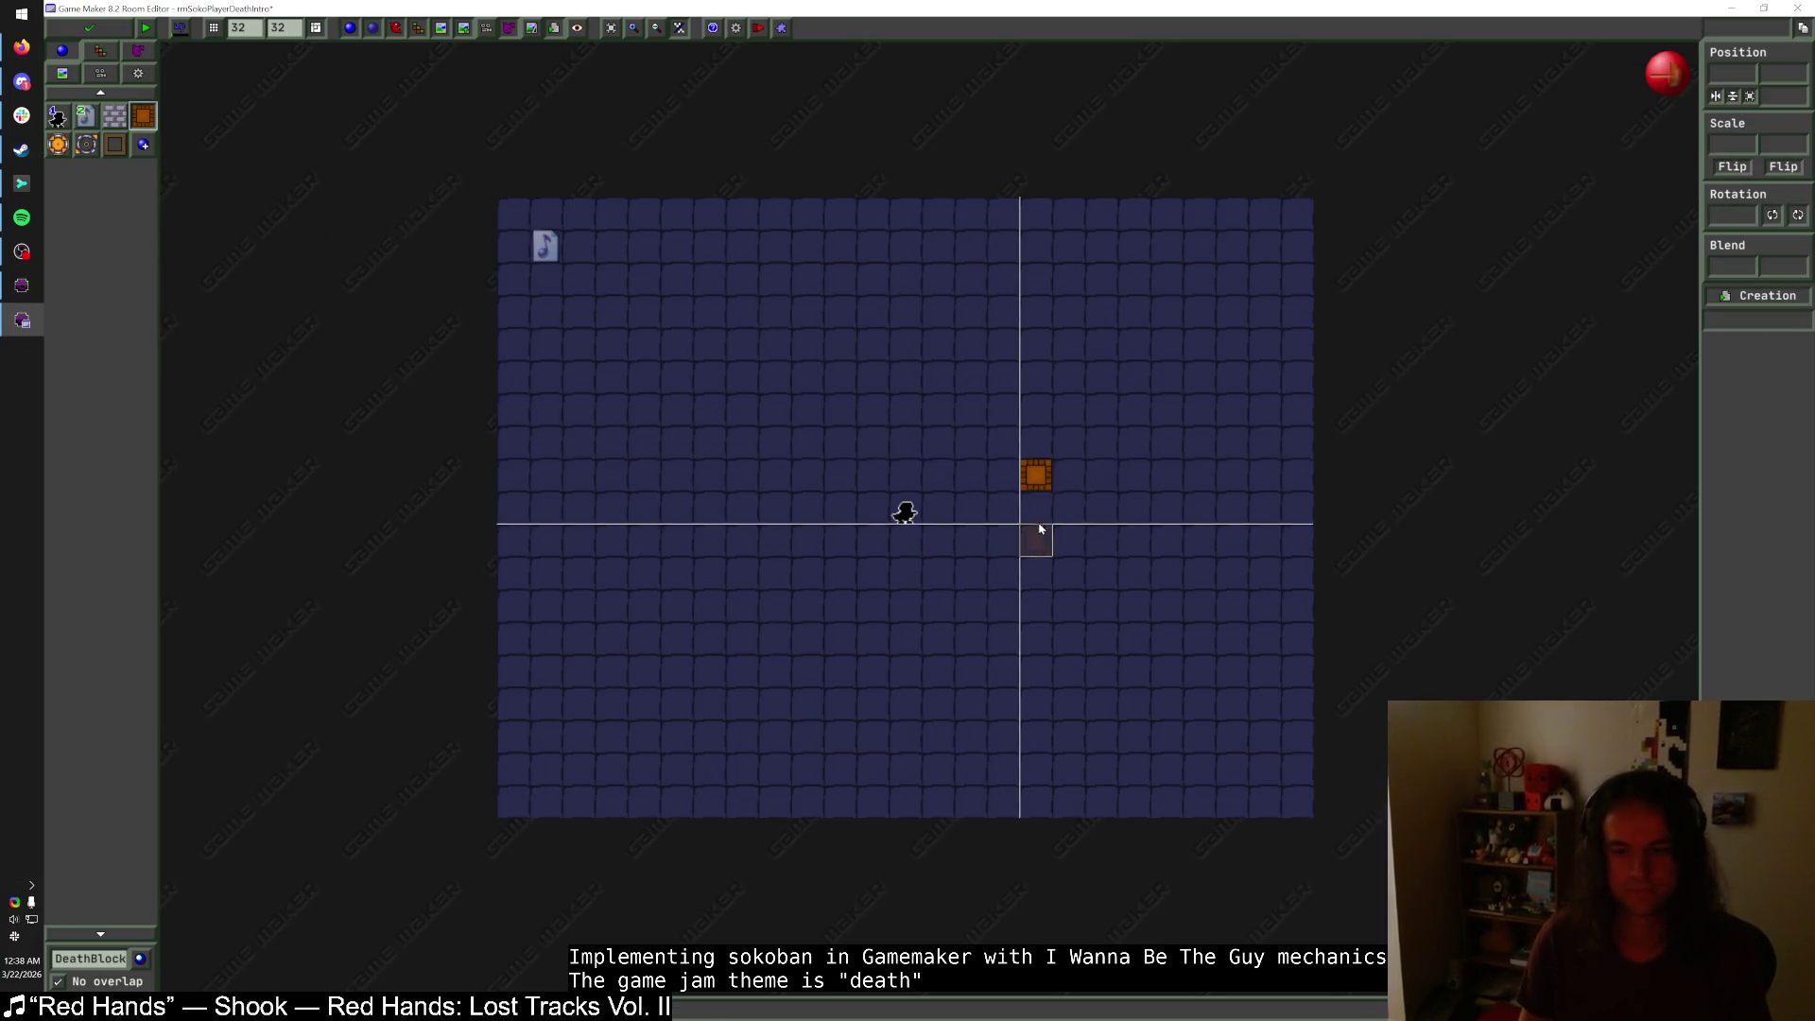
Move the DeathBlock back left of the player and place a Hawk beside it
{"action": "right_click", "coordinate": [134, 616]}
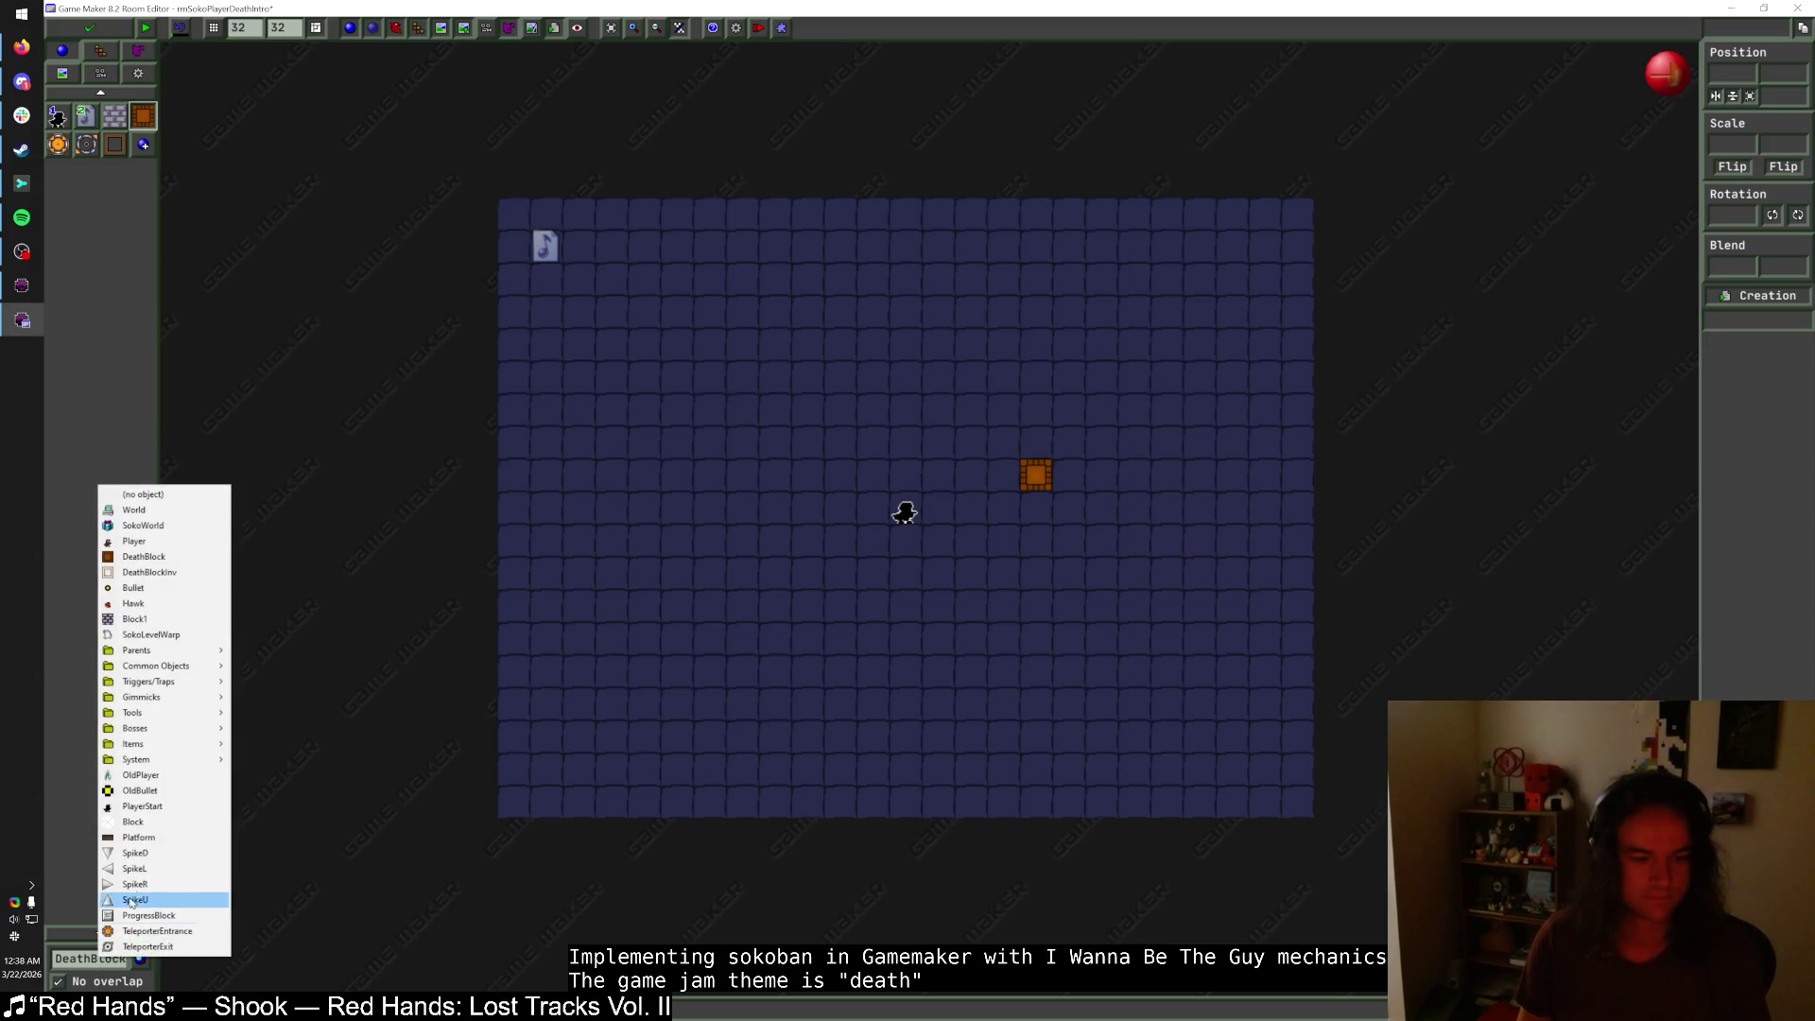
{"action": "left_click", "coordinate": [165, 614]}
{"action": "mouse_move", "coordinate": [1035, 476]}
{"action": "left_mouse_down"}
{"action": "mouse_move", "coordinate": [769, 477]}
{"action": "mouse_move", "coordinate": [808, 478]}
{"action": "left_mouse_up"}
{"action": "left_click", "coordinate": [774, 480]}
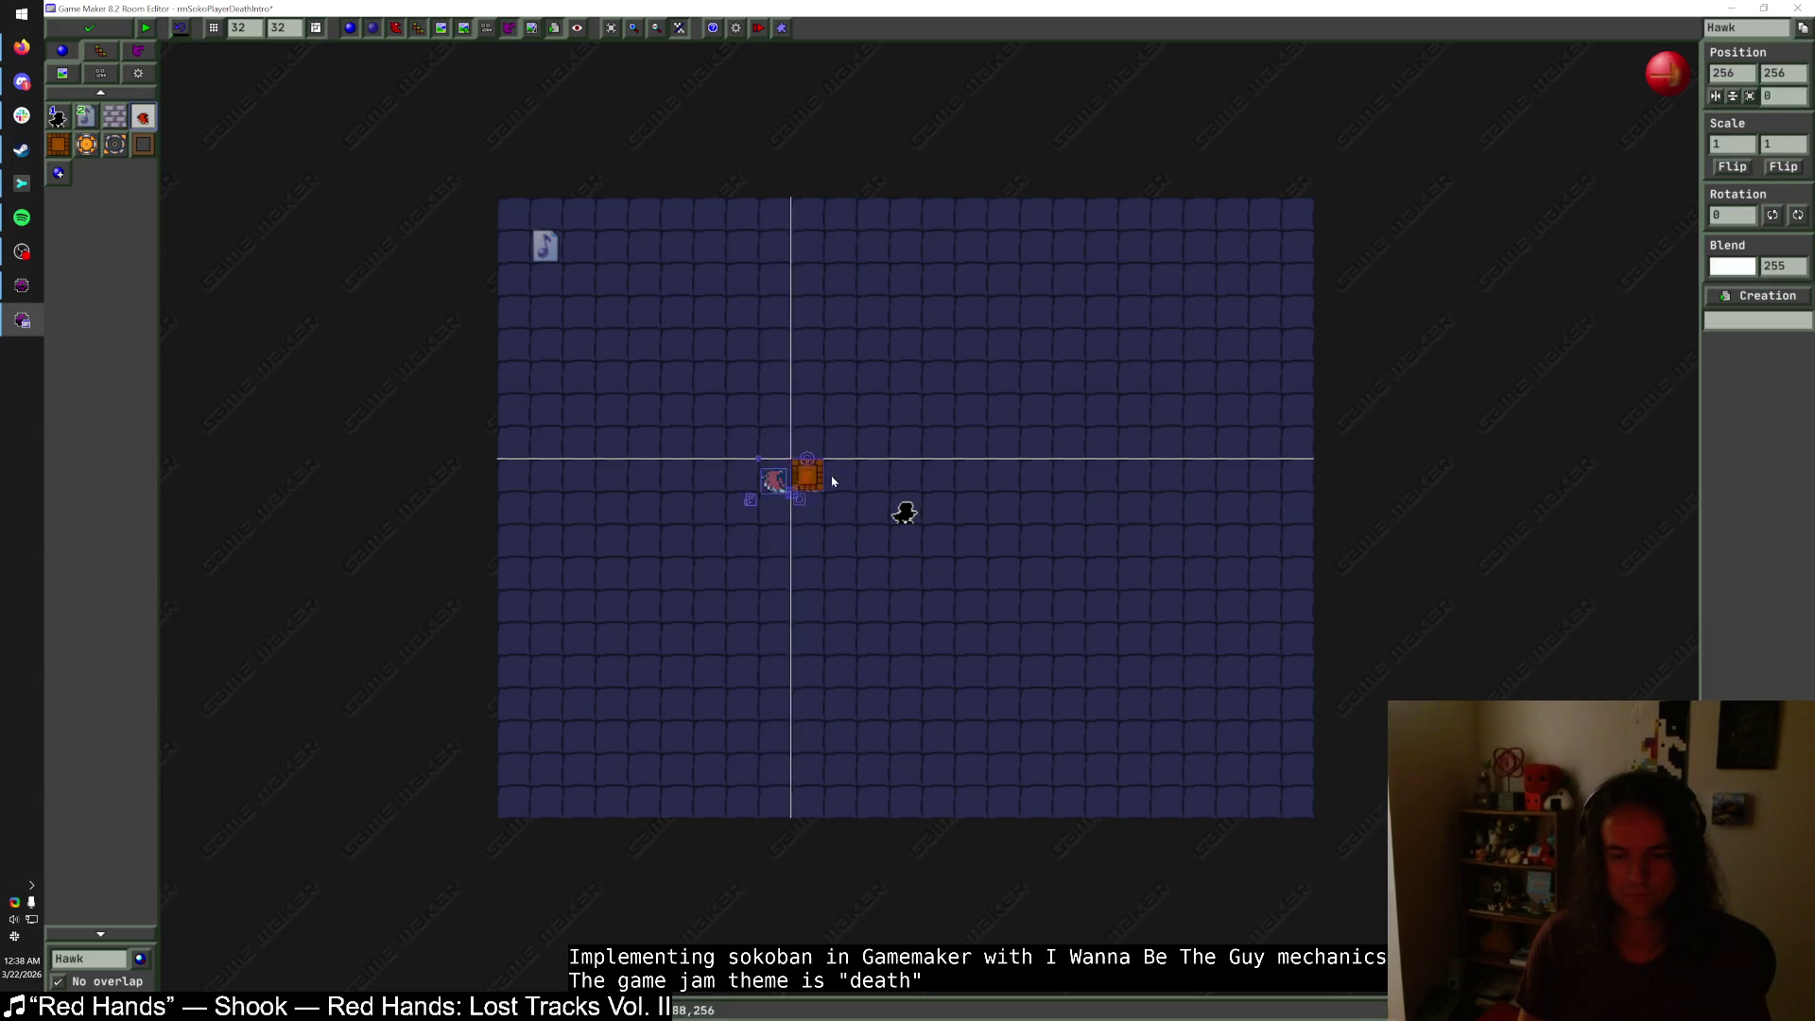
Save the room, test-run, shift rmSokoIntroHallway's player start up-right, and reopen rmSokoPlayerDeathIntro
{"action": "left_click", "coordinate": [89, 28]}
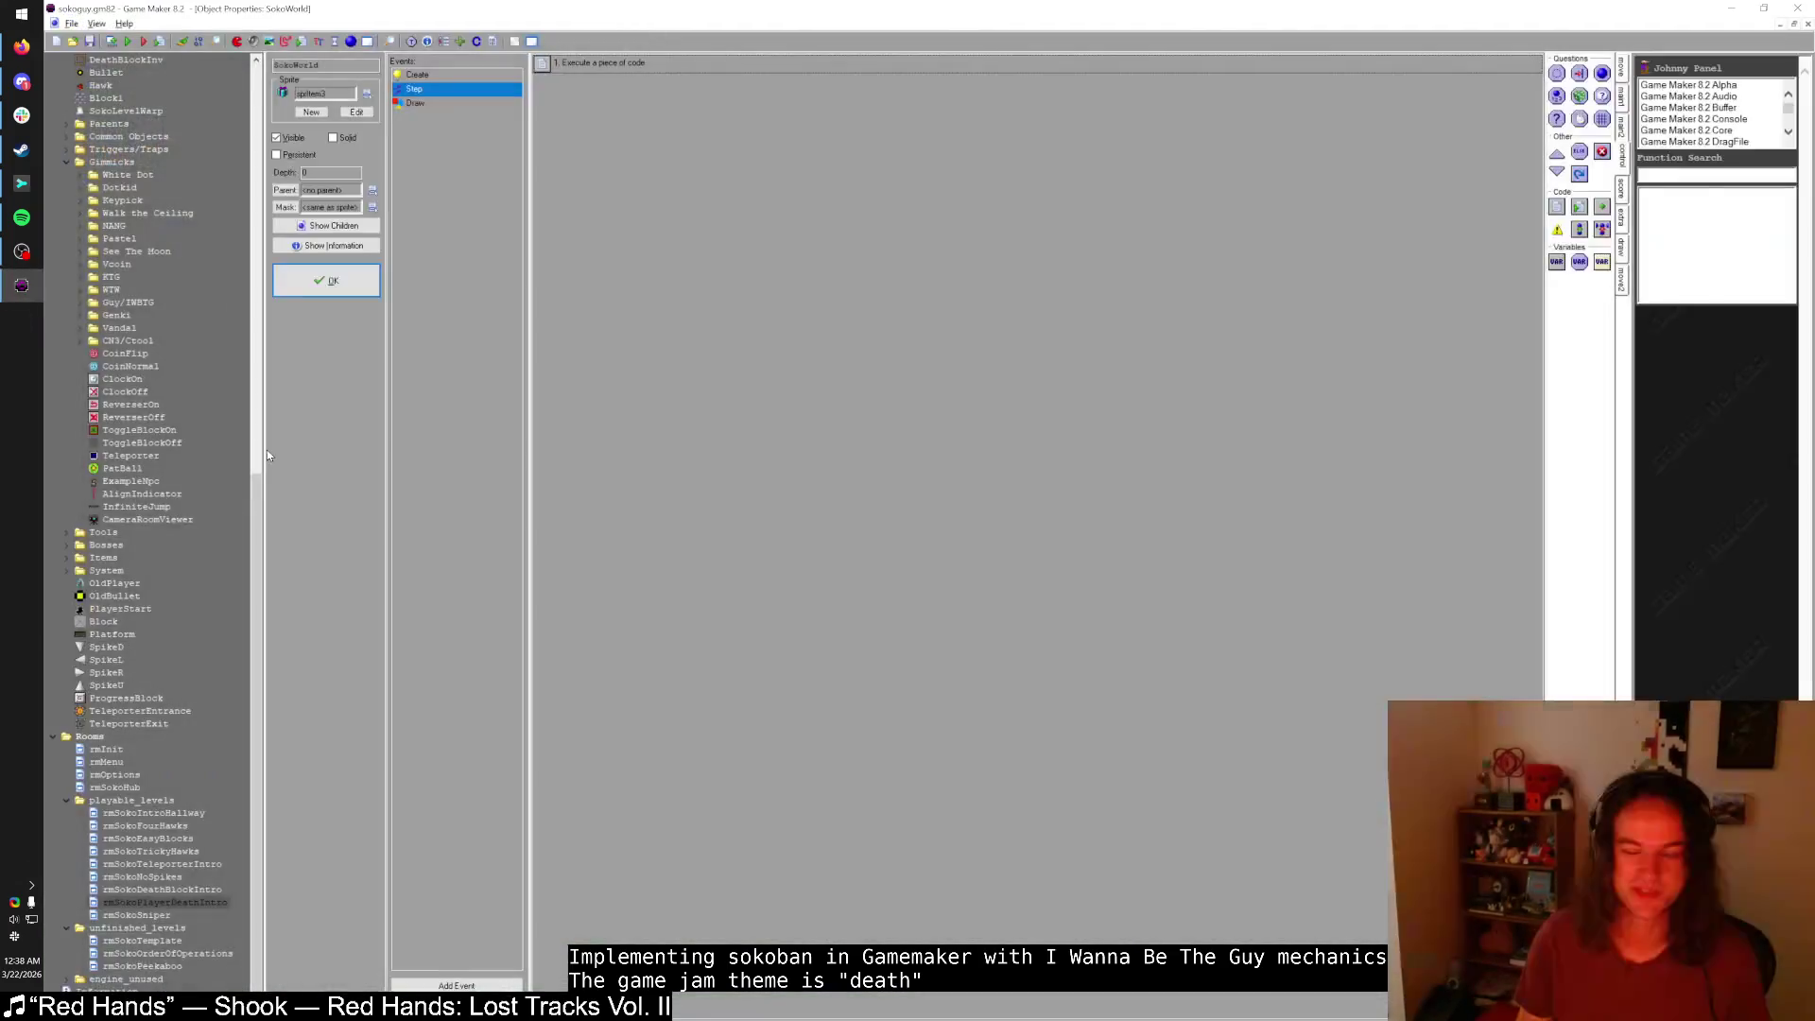
{"action": "key", "text": "F5"}
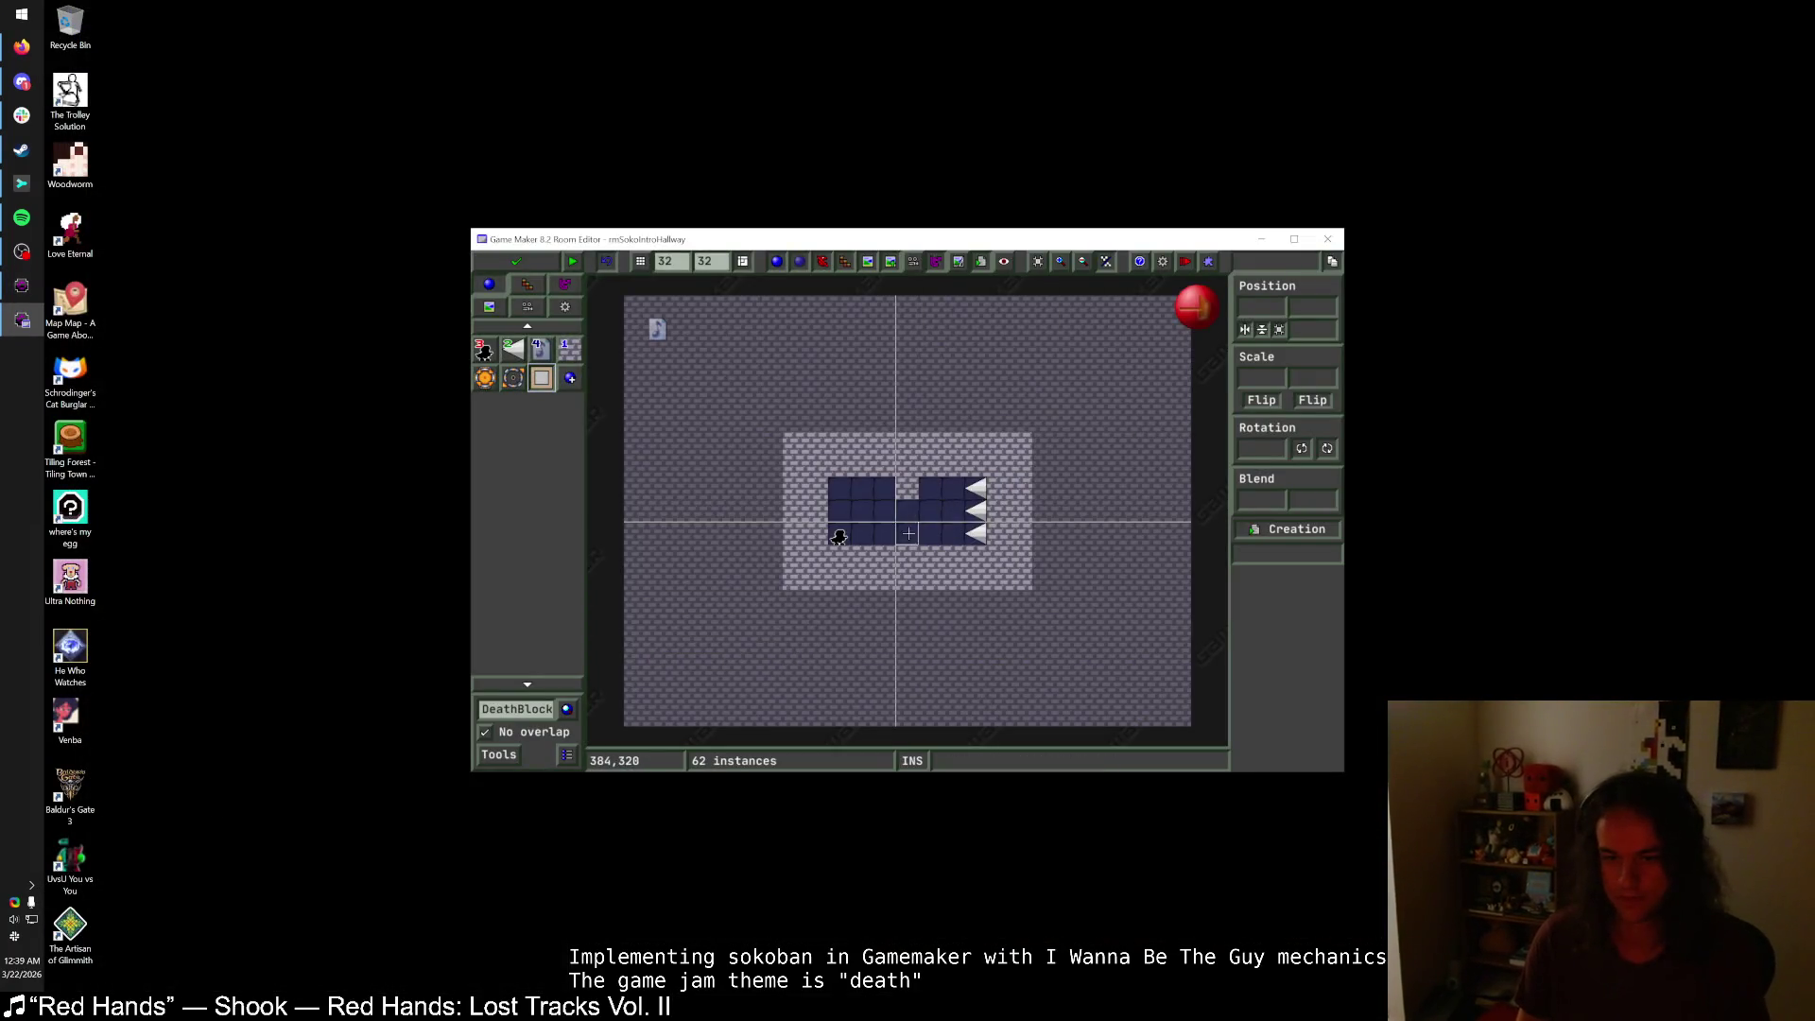
{"action": "left_click_drag", "start_coordinate": [840, 537], "coordinate": [861, 514]}
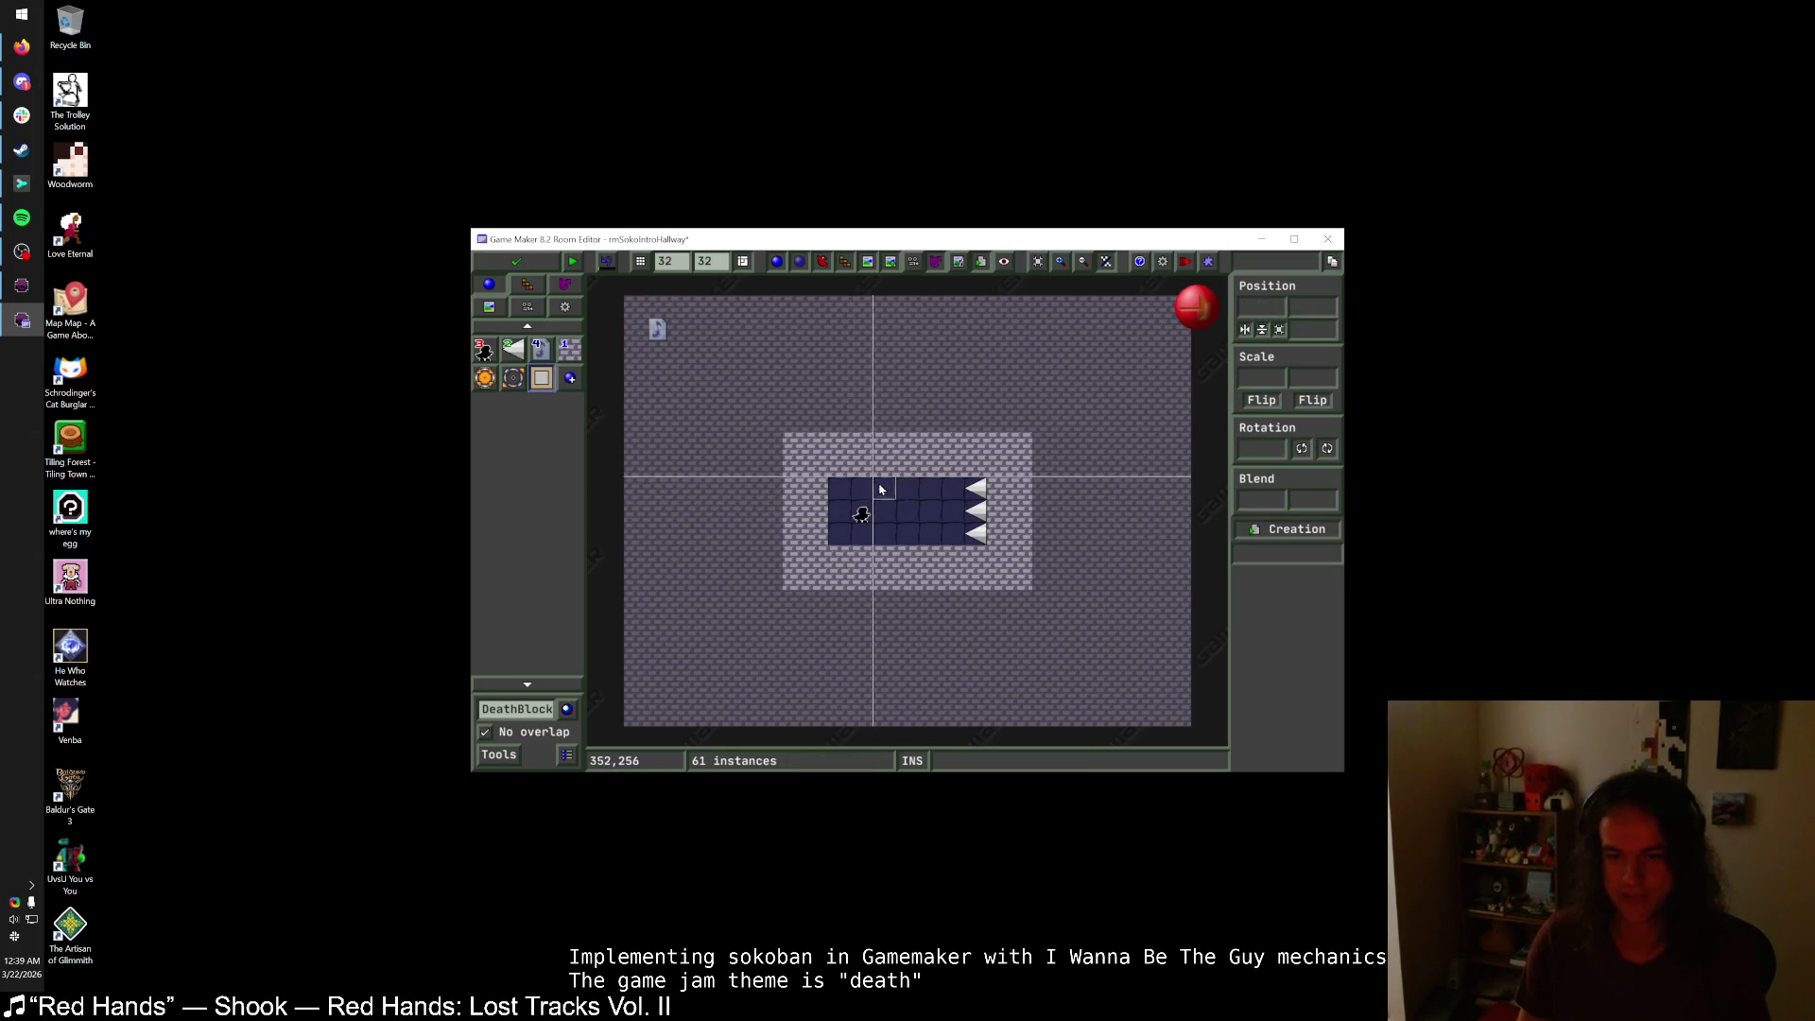
{"action": "left_click", "coordinate": [493, 268]}
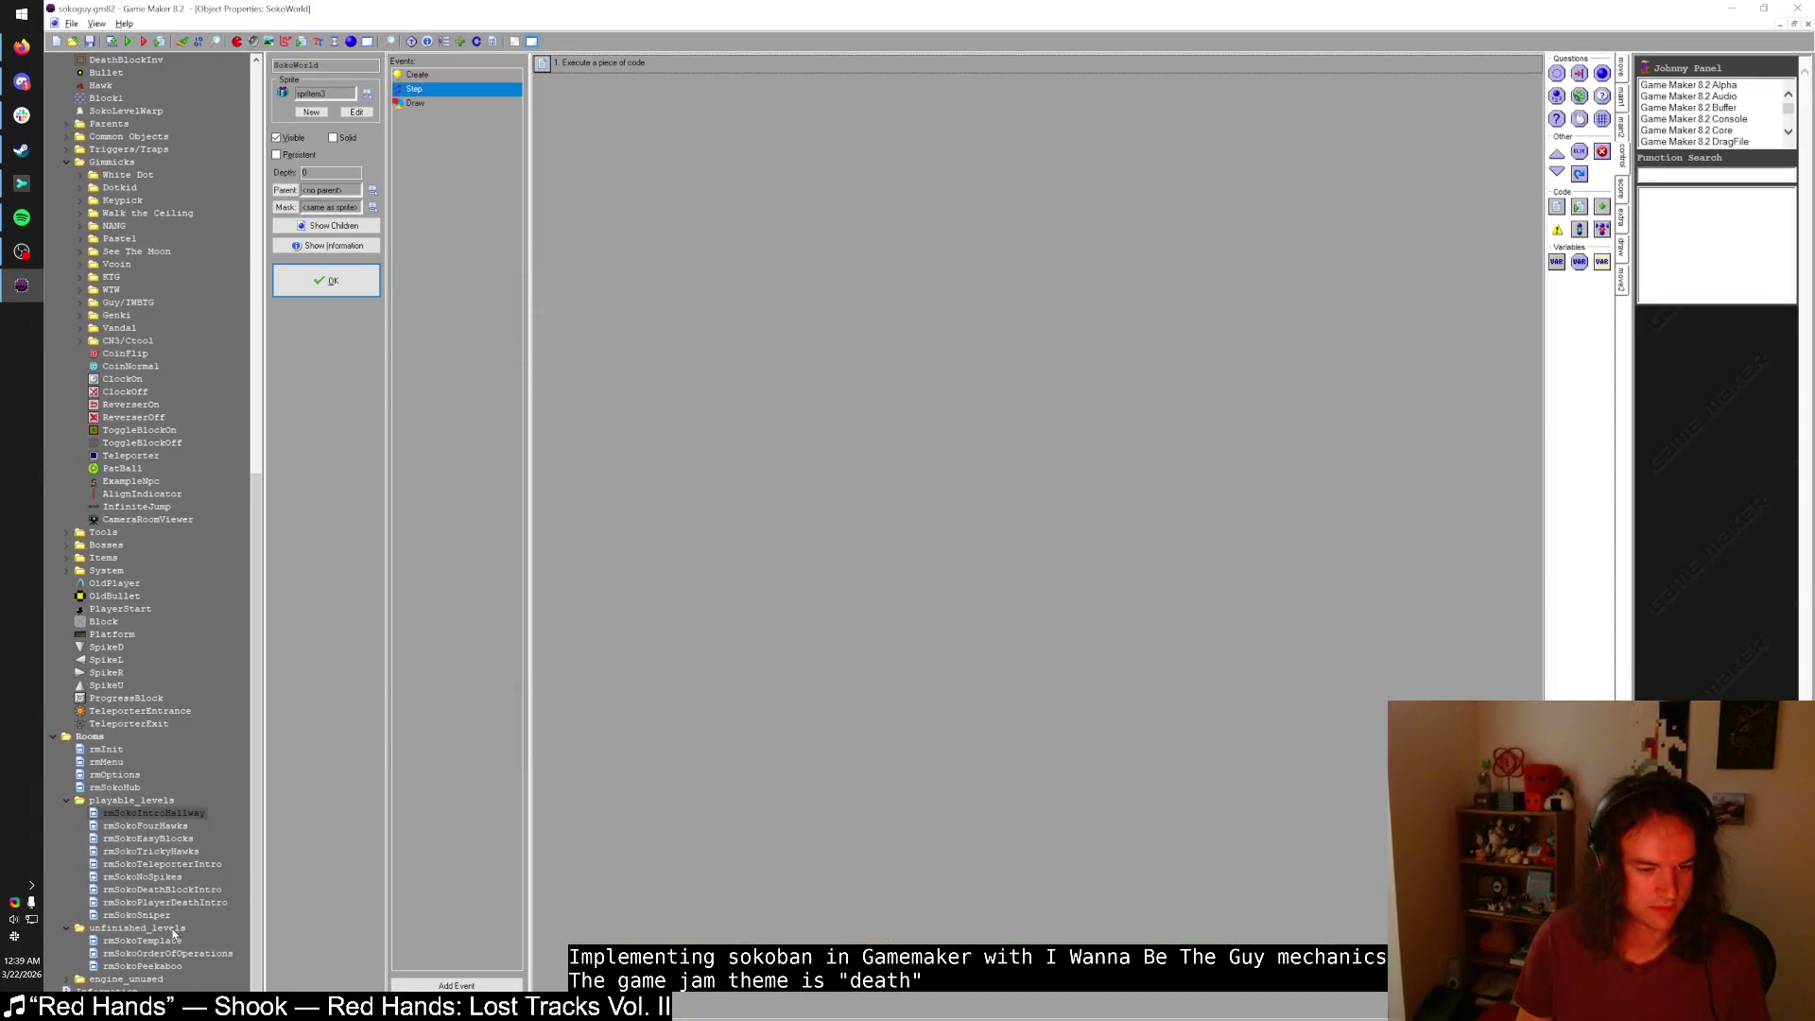
{"action": "double_click", "coordinate": [163, 902]}
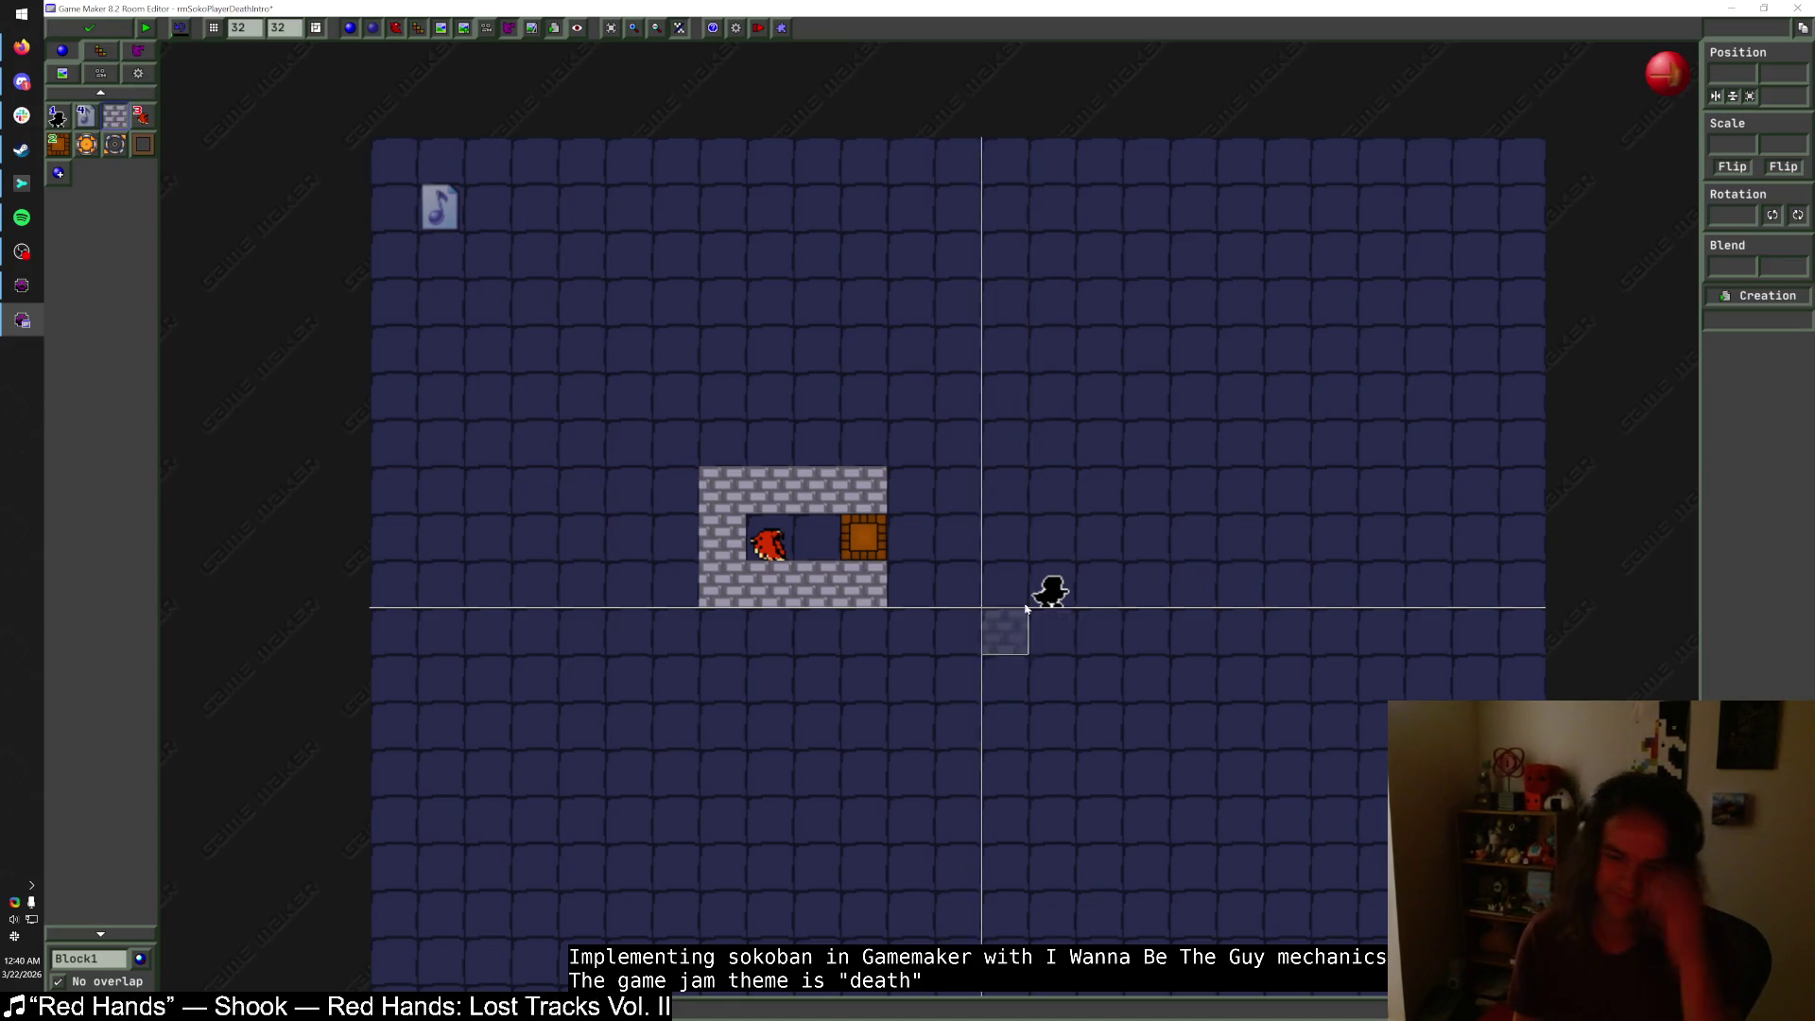
Lower the player start one cell and rebuild the lower Block1 wall one row lower
{"action": "left_click_drag", "start_coordinate": [1048, 593], "coordinate": [1052, 634]}
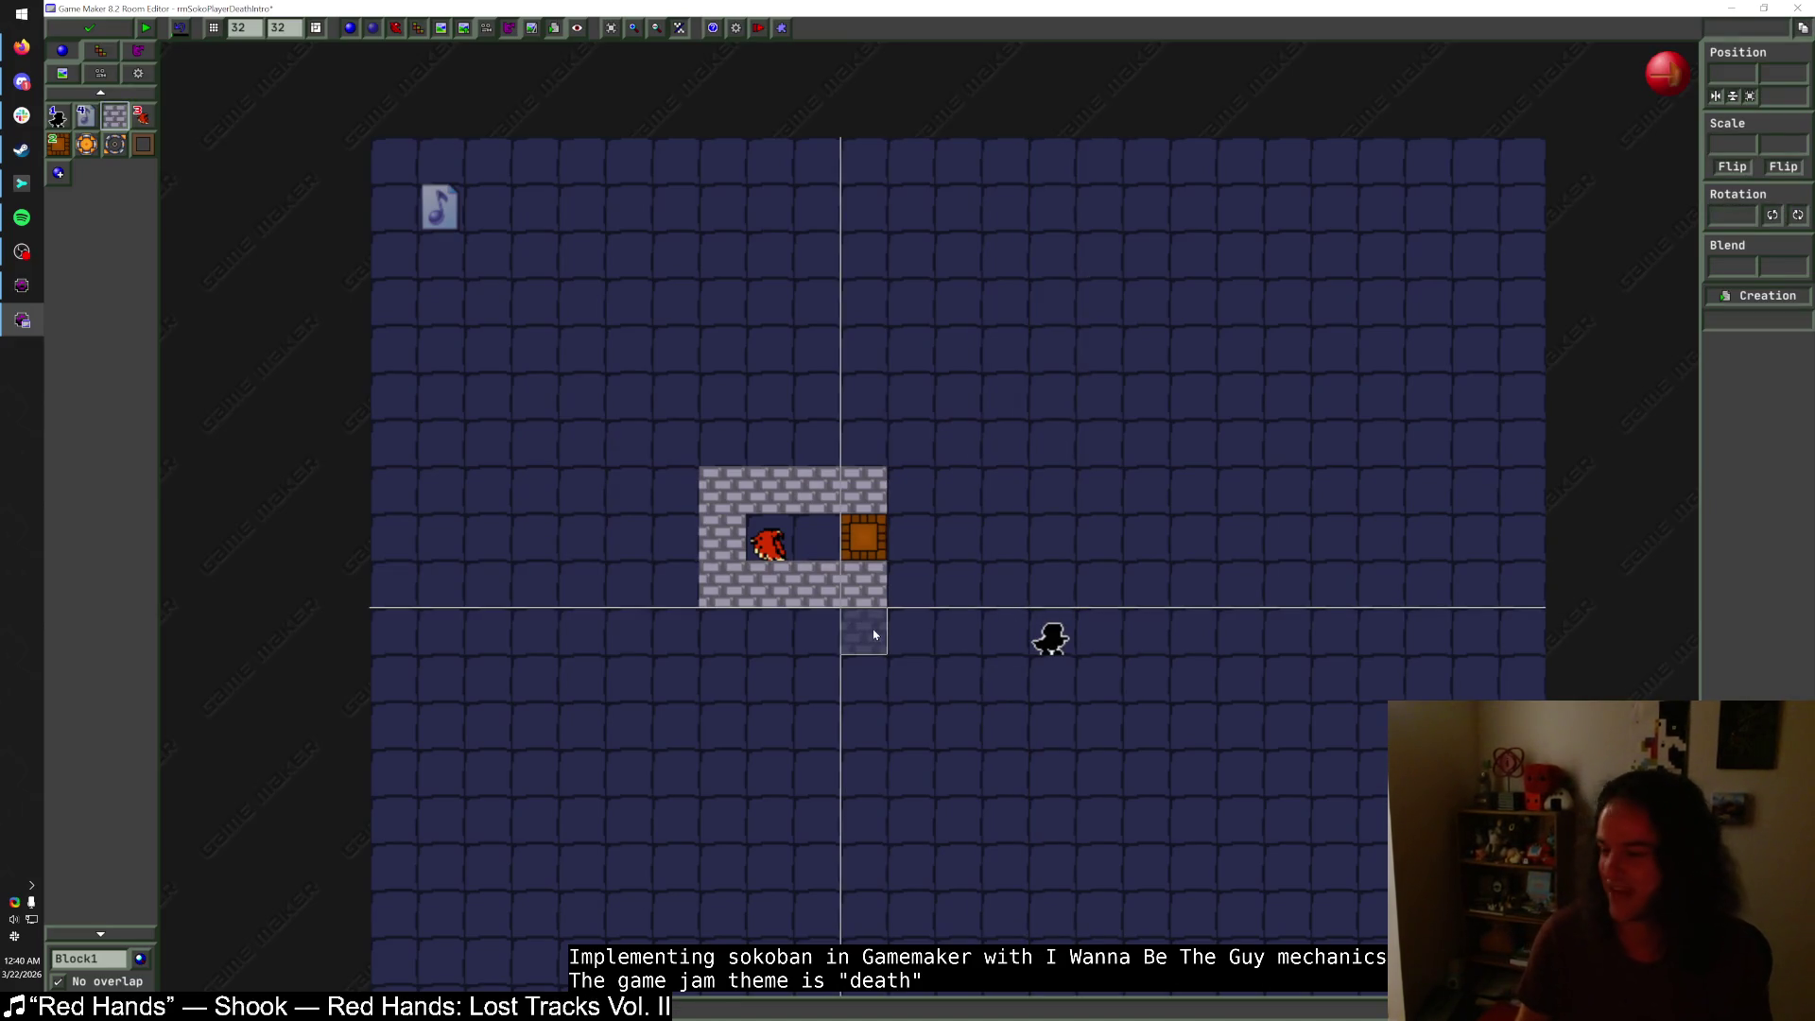
{"action": "mouse_move", "coordinate": [867, 634]}
{"action": "left_mouse_down"}
{"action": "mouse_move", "coordinate": [1101, 679]}
{"action": "mouse_move", "coordinate": [1054, 621]}
{"action": "left_mouse_up"}
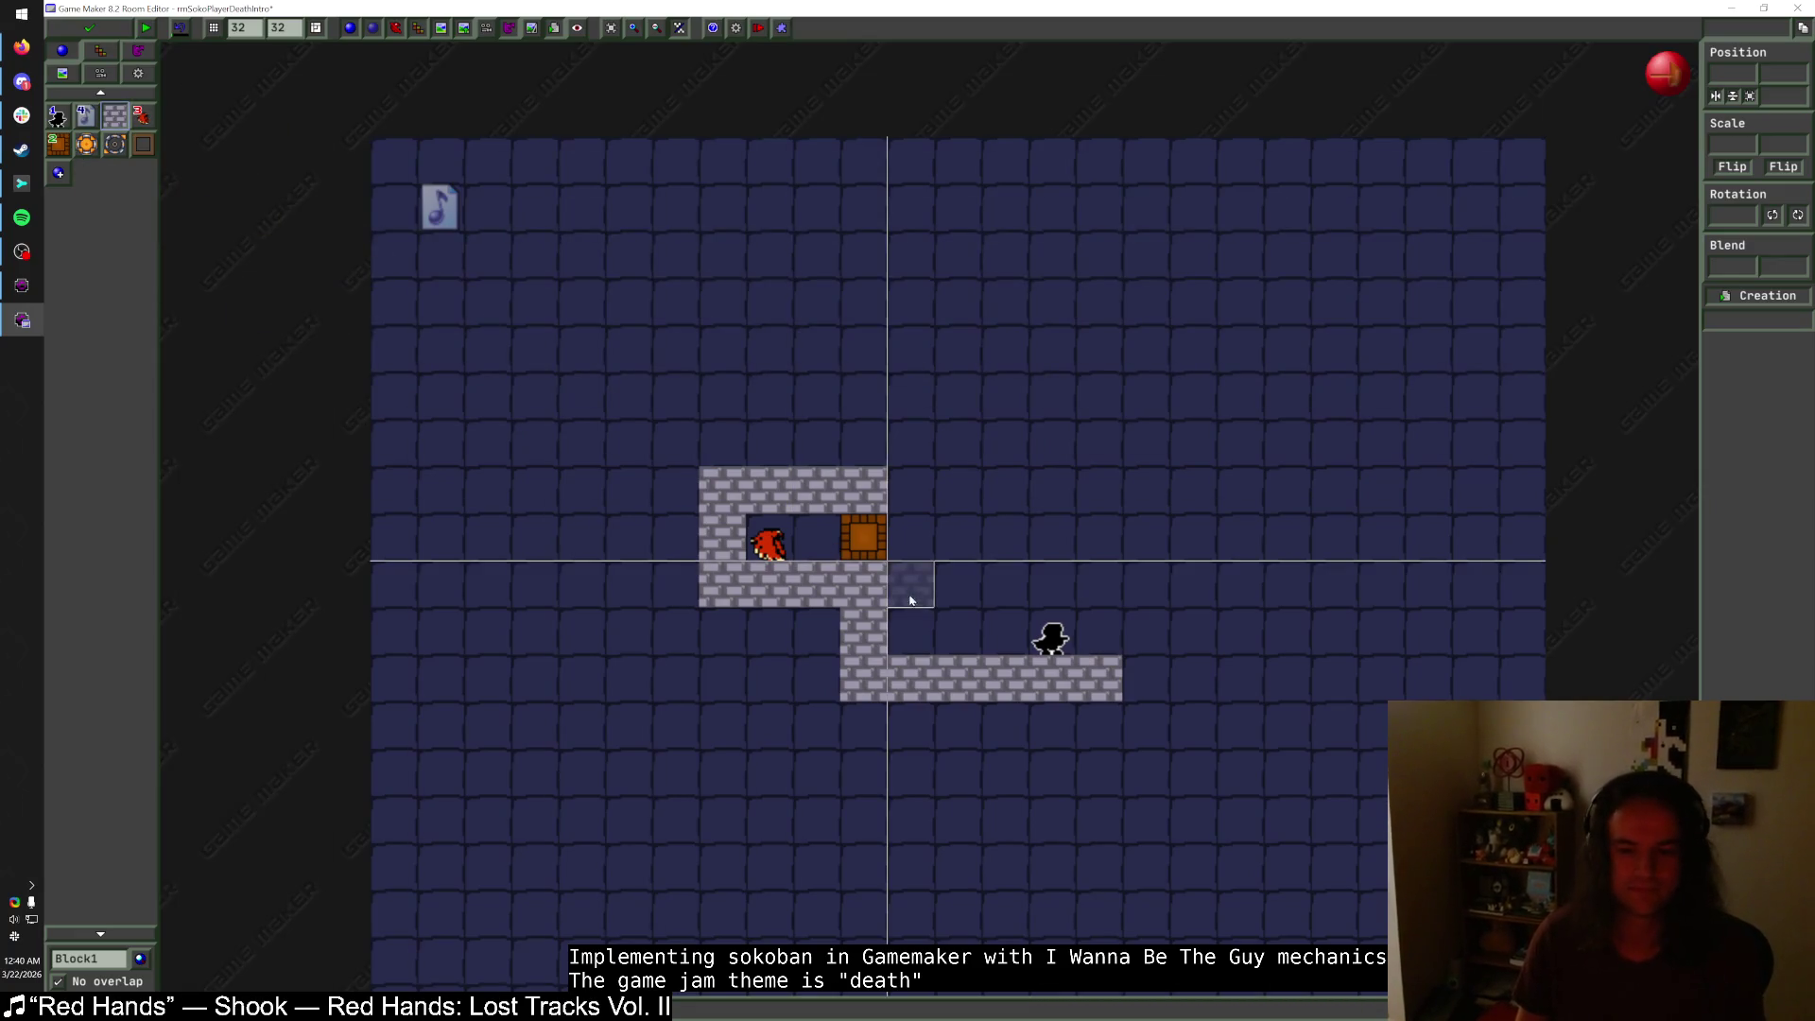
{"action": "right_click", "coordinate": [818, 586]}
{"action": "right_click", "coordinate": [771, 586]}
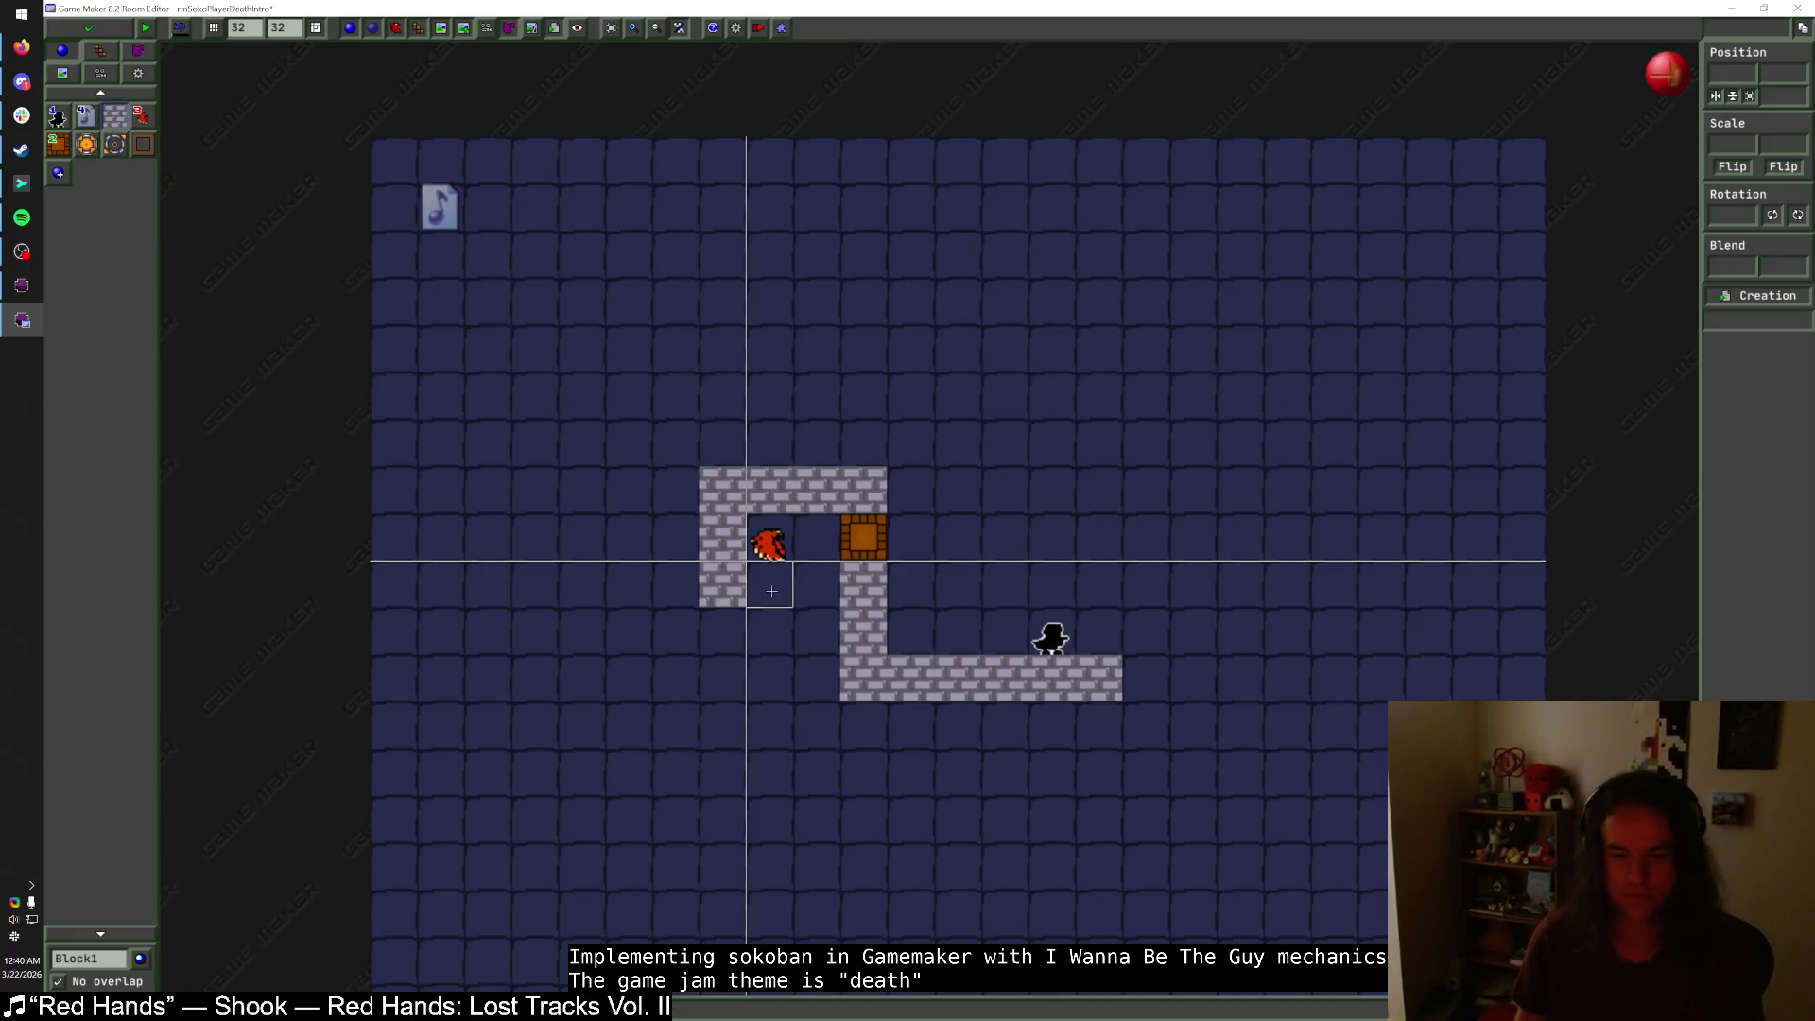
{"action": "left_click_drag", "start_coordinate": [723, 631], "coordinate": [818, 632]}
Raise the top Block1 wall one row and add its corner stone
{"action": "right_click", "coordinate": [818, 492]}
{"action": "right_click", "coordinate": [771, 491]}
{"action": "left_click_drag", "start_coordinate": [723, 442], "coordinate": [818, 442]}
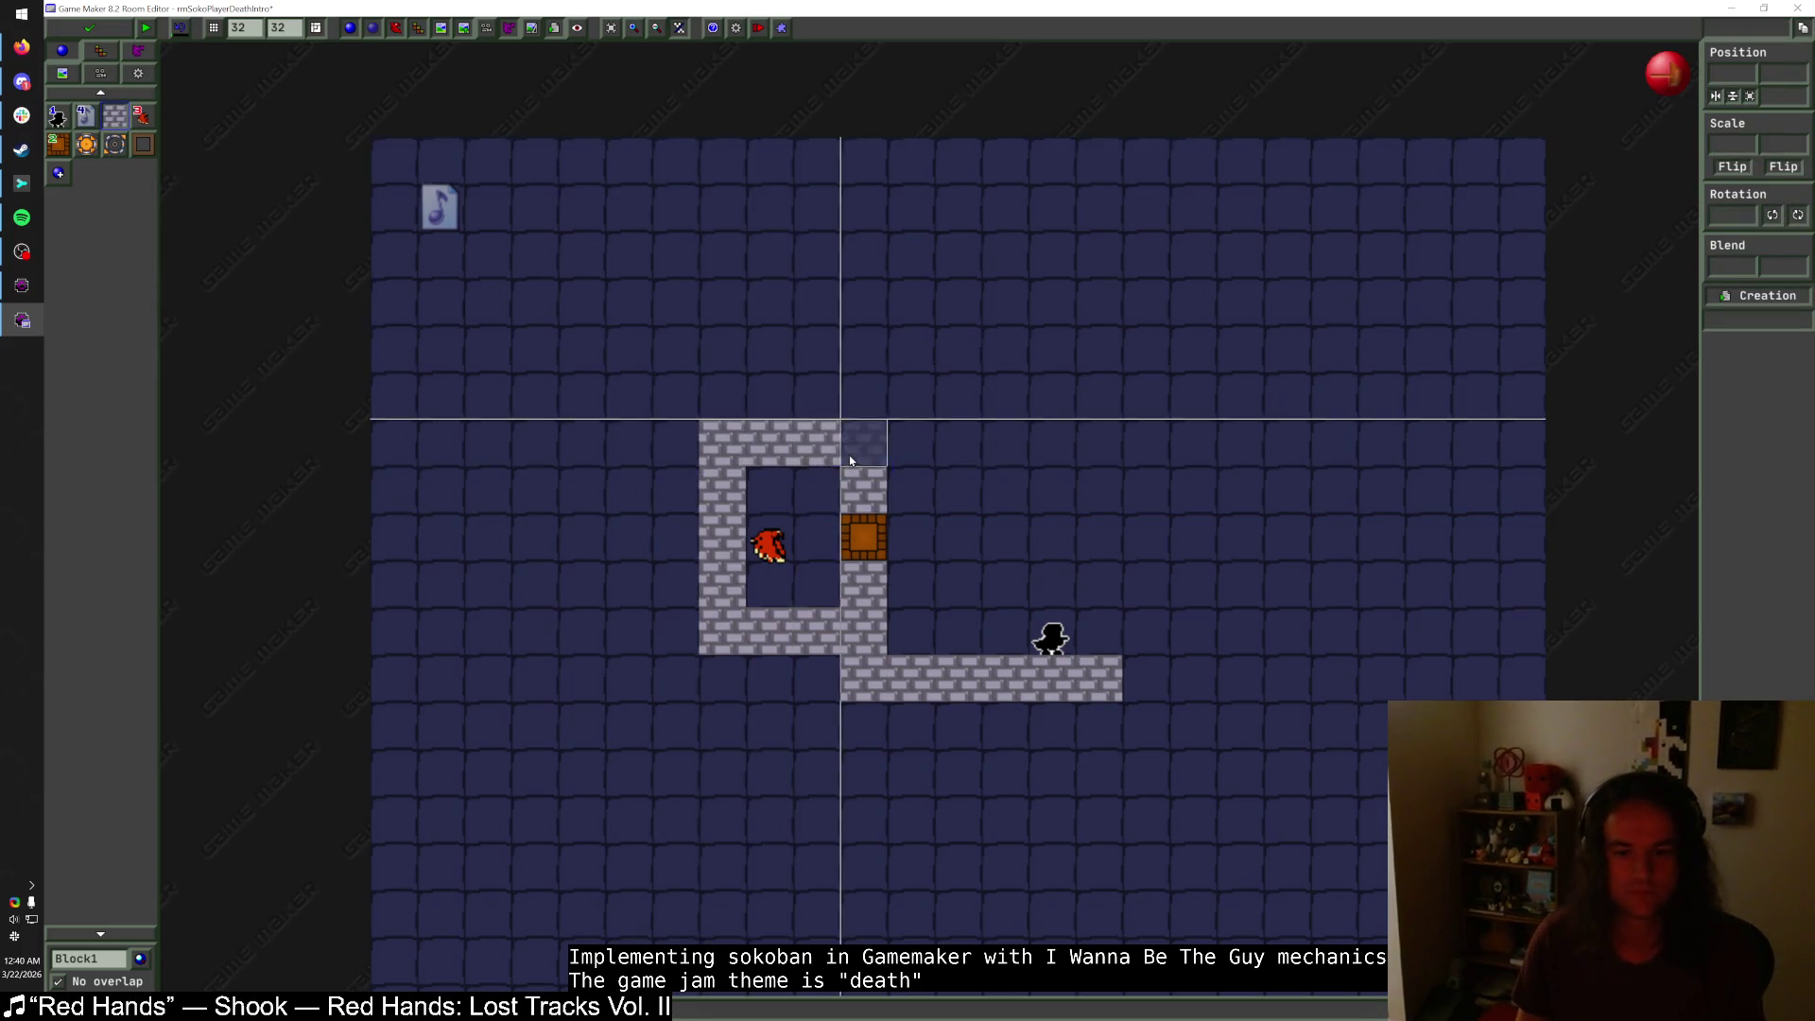
{"action": "left_click", "coordinate": [863, 444]}
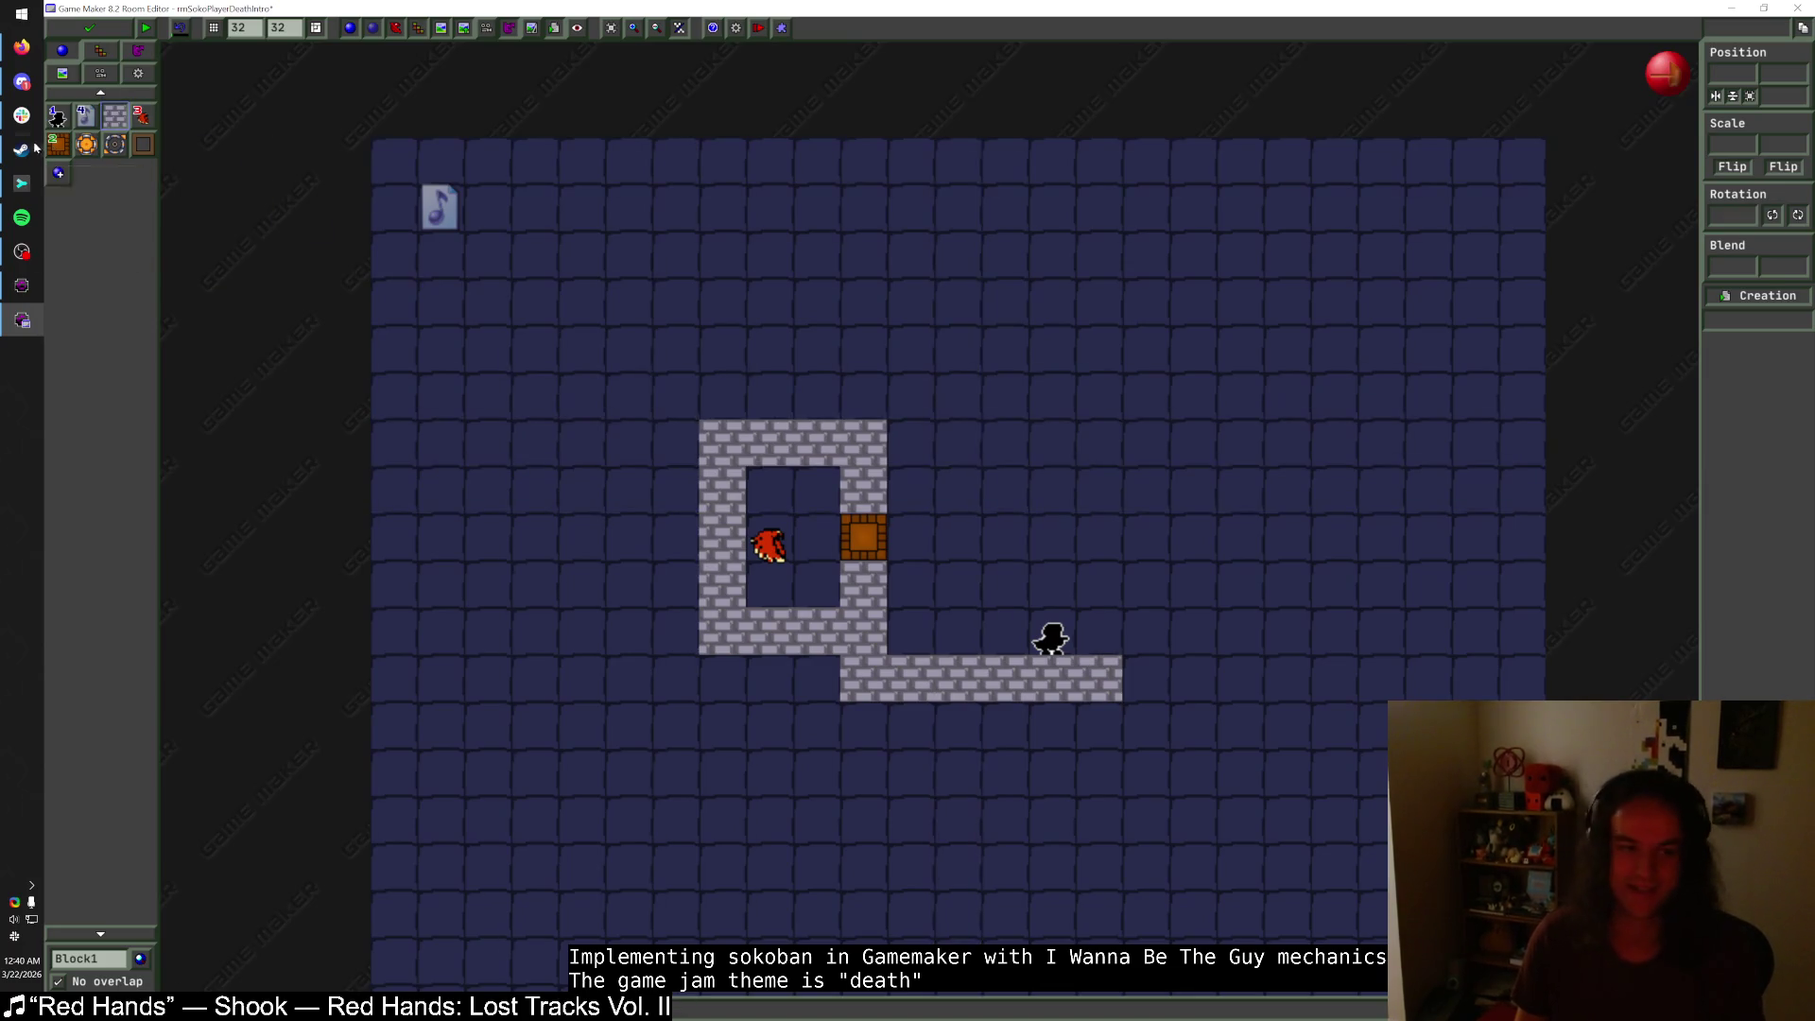
{"action": "left_click", "coordinate": [90, 959]}
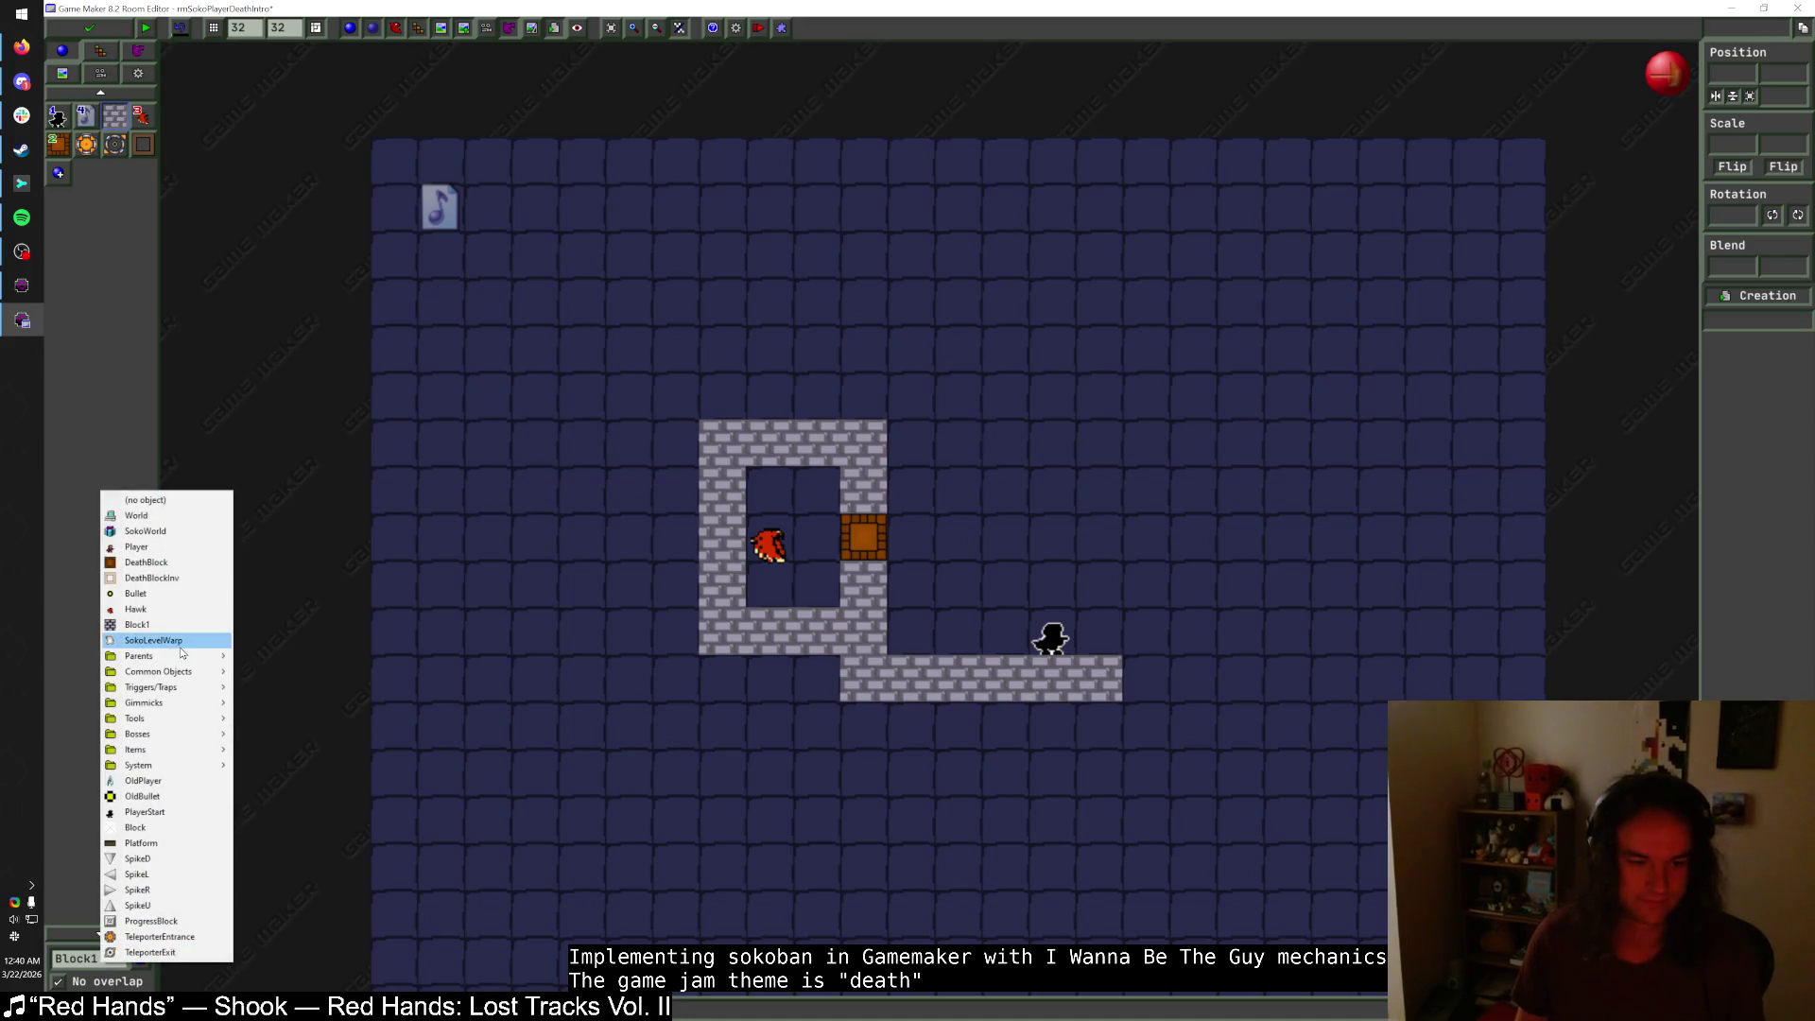
Move the player start two cells right and place a column of five SpikeL spikes
{"action": "mouse_move", "coordinate": [172, 739]}
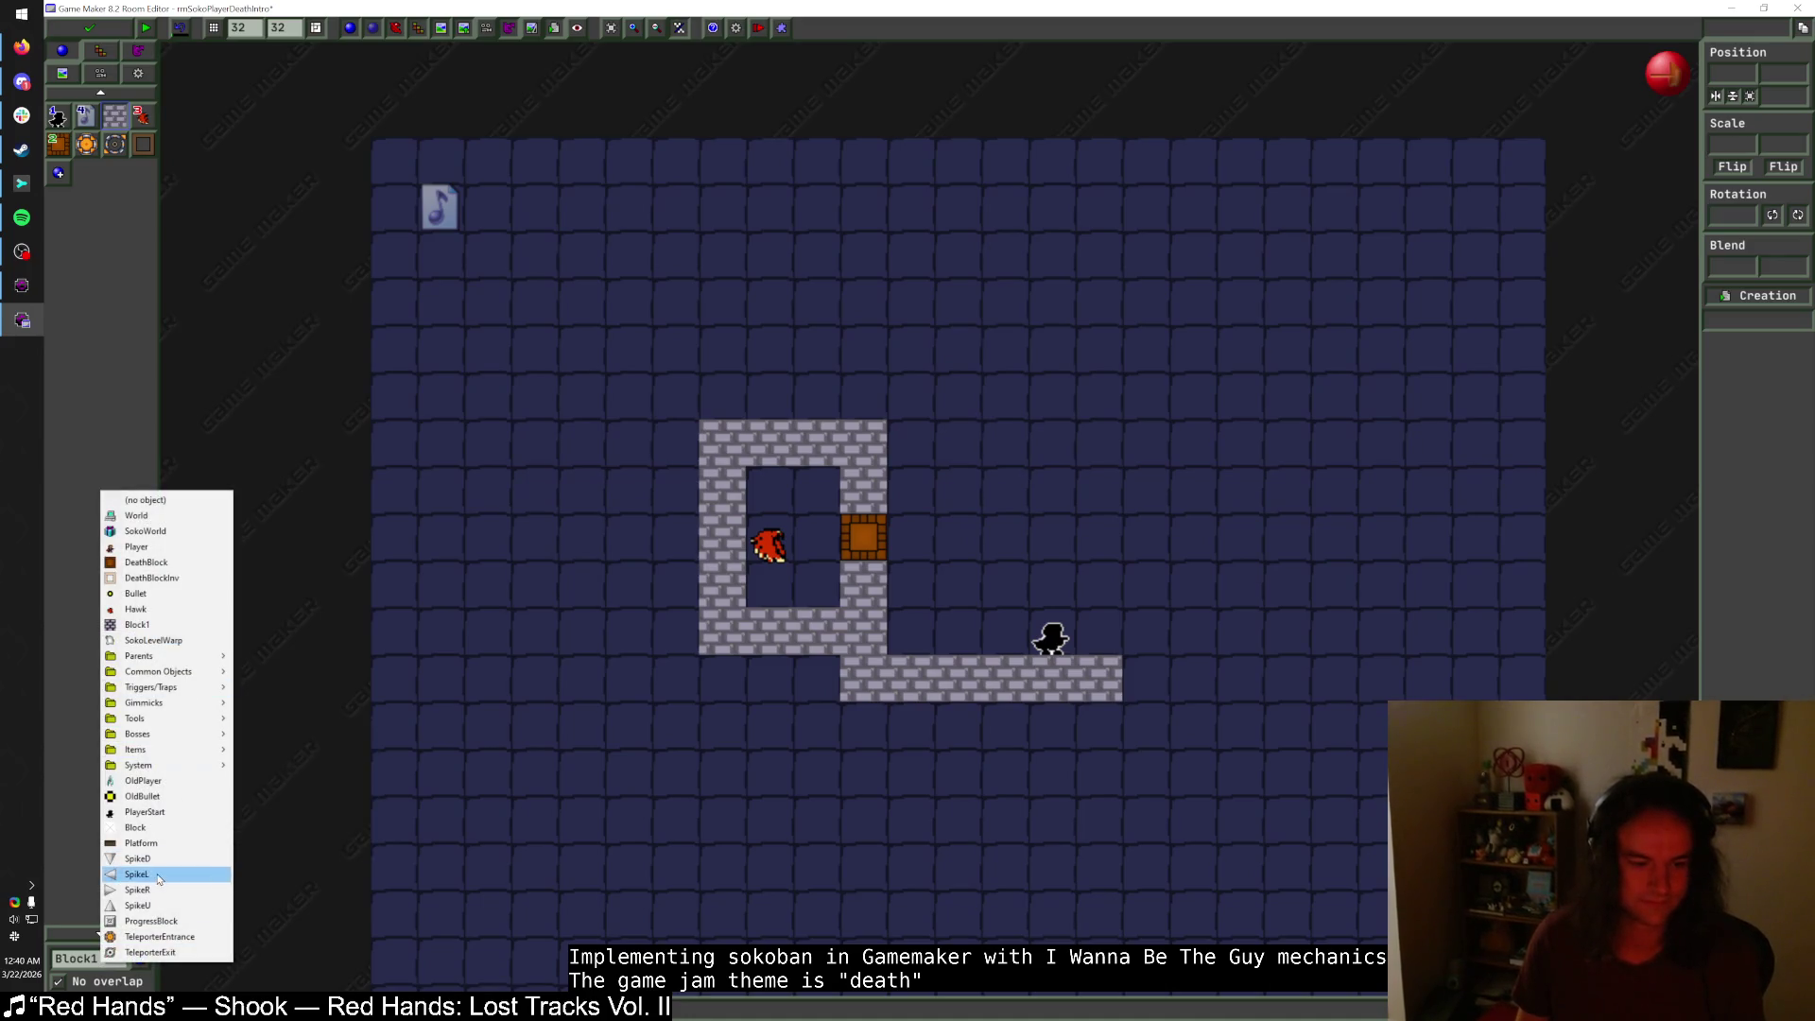
{"action": "left_click", "coordinate": [137, 906]}
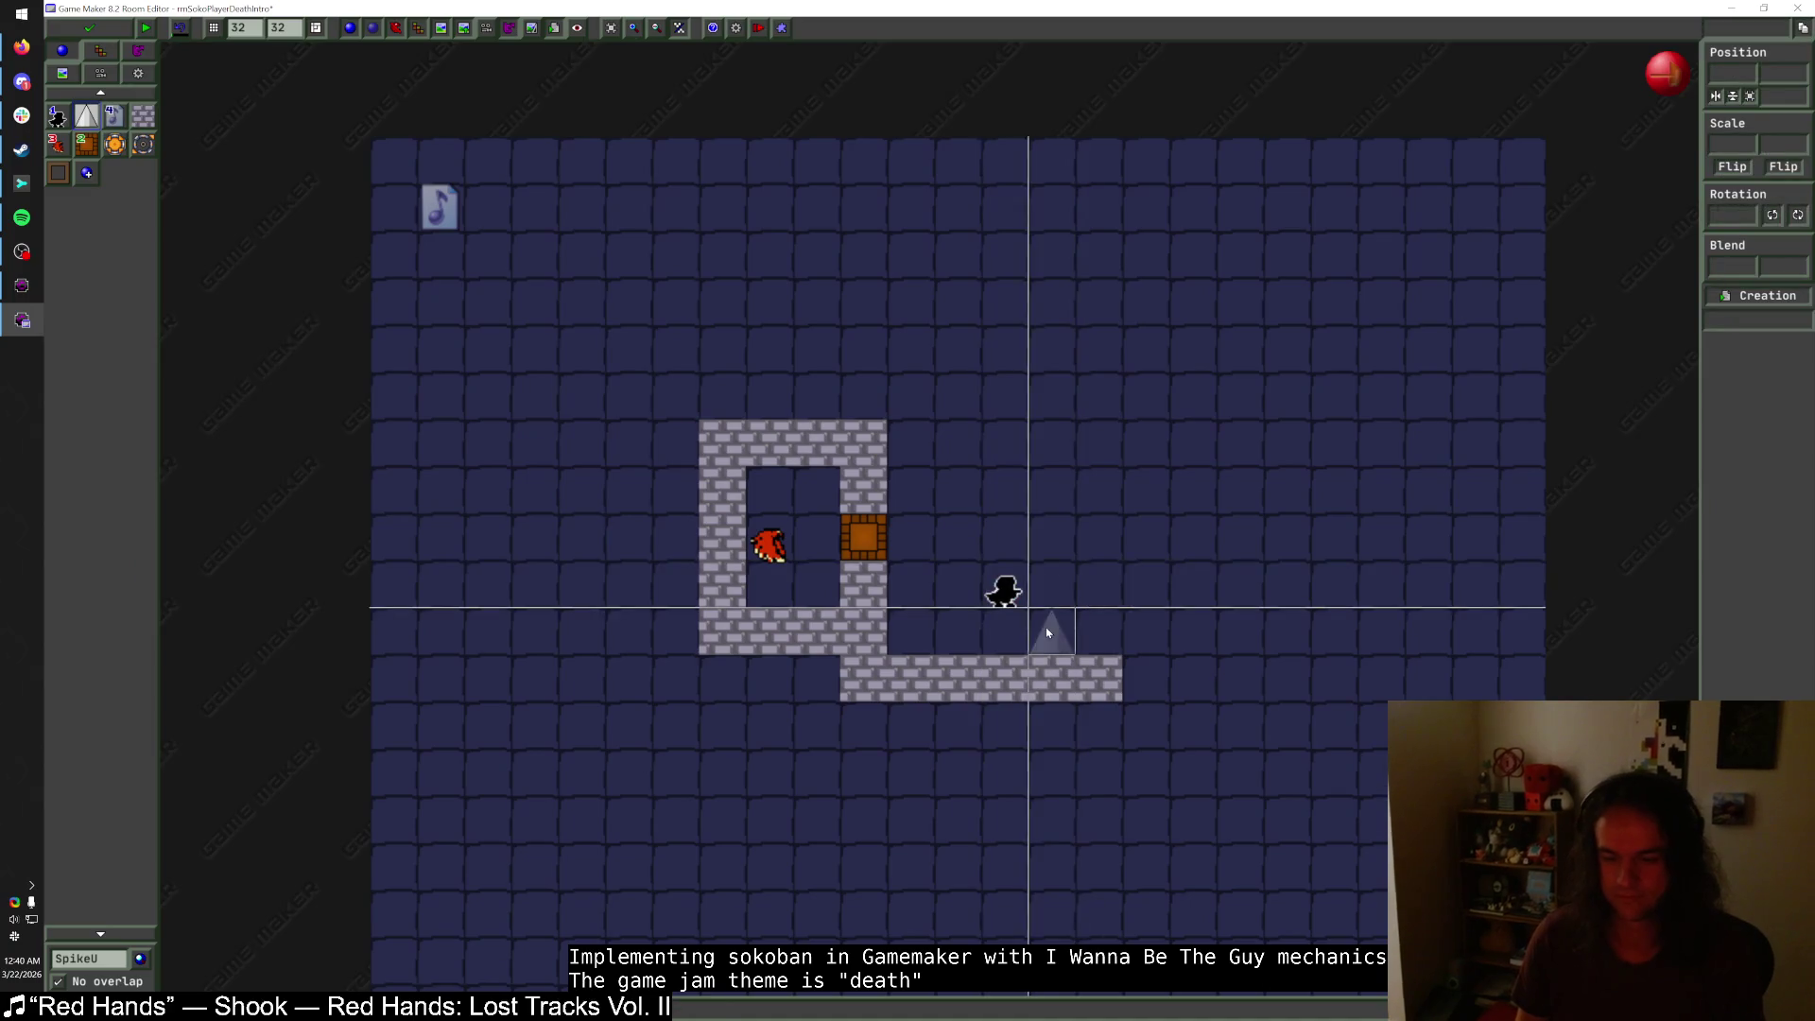
{"action": "mouse_move", "coordinate": [1002, 584]}
{"action": "left_mouse_down"}
{"action": "mouse_move", "coordinate": [1098, 580]}
{"action": "mouse_move", "coordinate": [1051, 533]}
{"action": "left_mouse_up"}
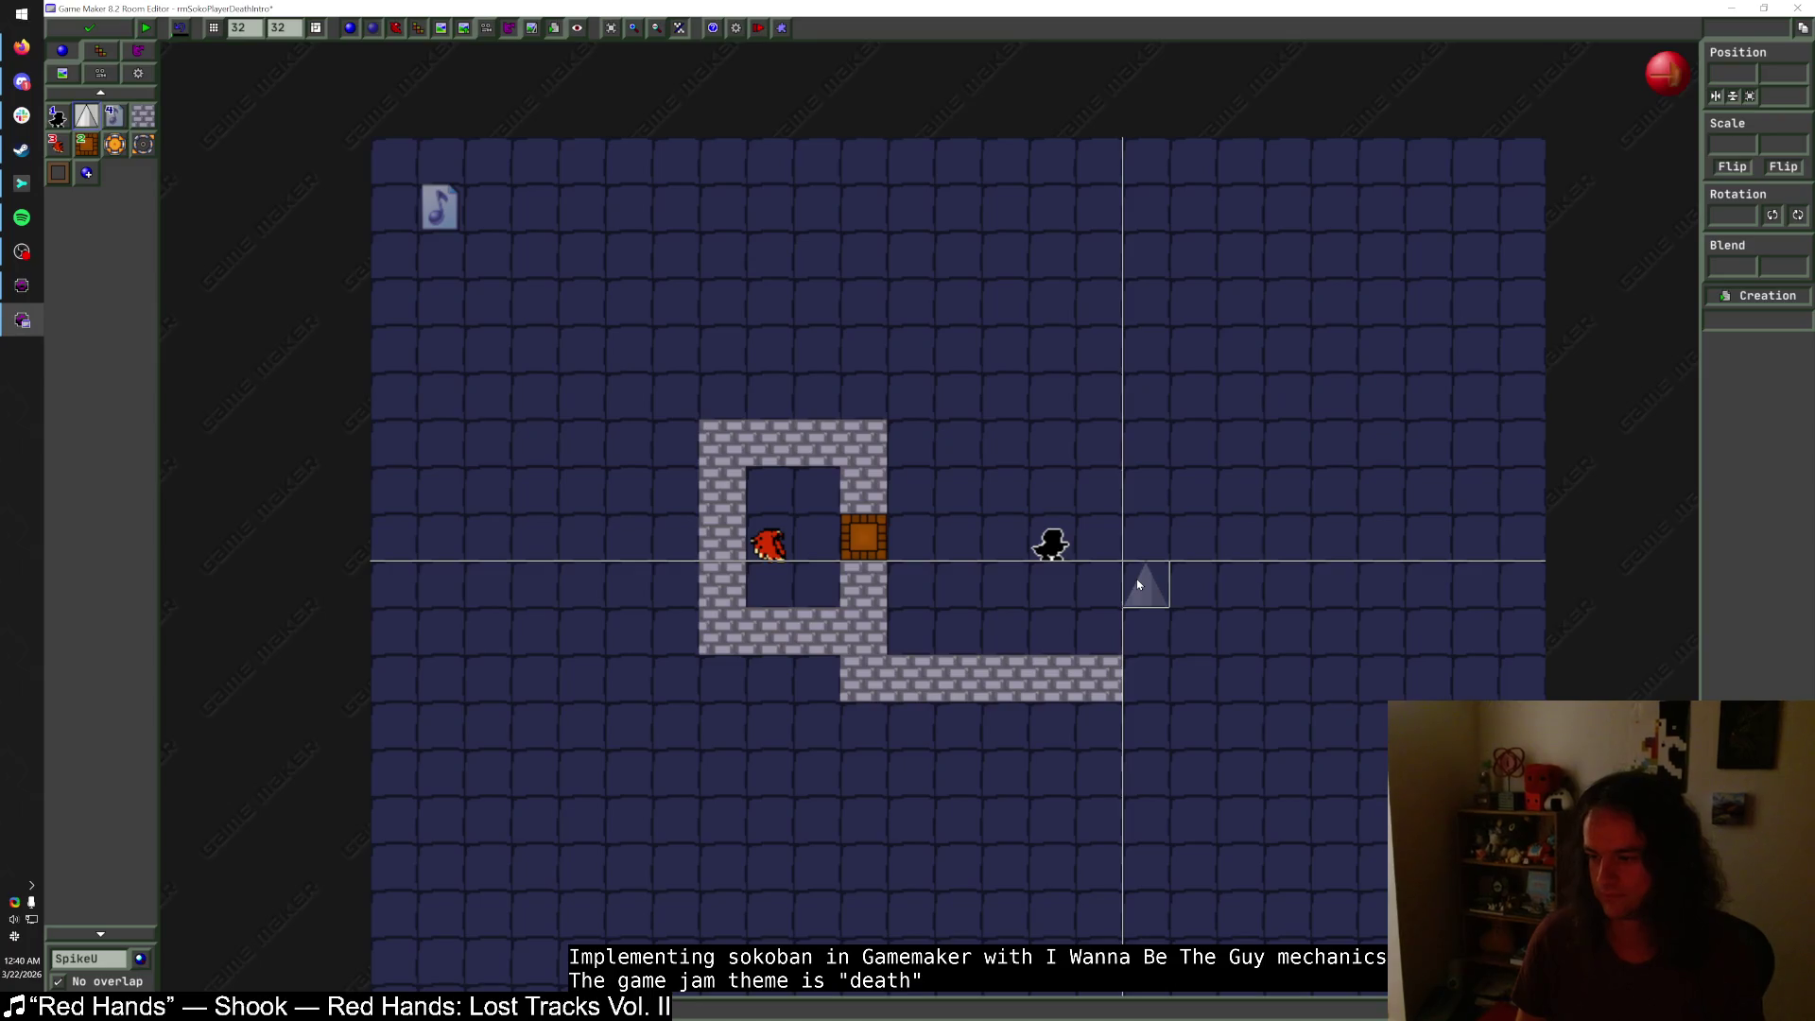
{"action": "left_click", "coordinate": [101, 960]}
{"action": "left_click", "coordinate": [175, 879]}
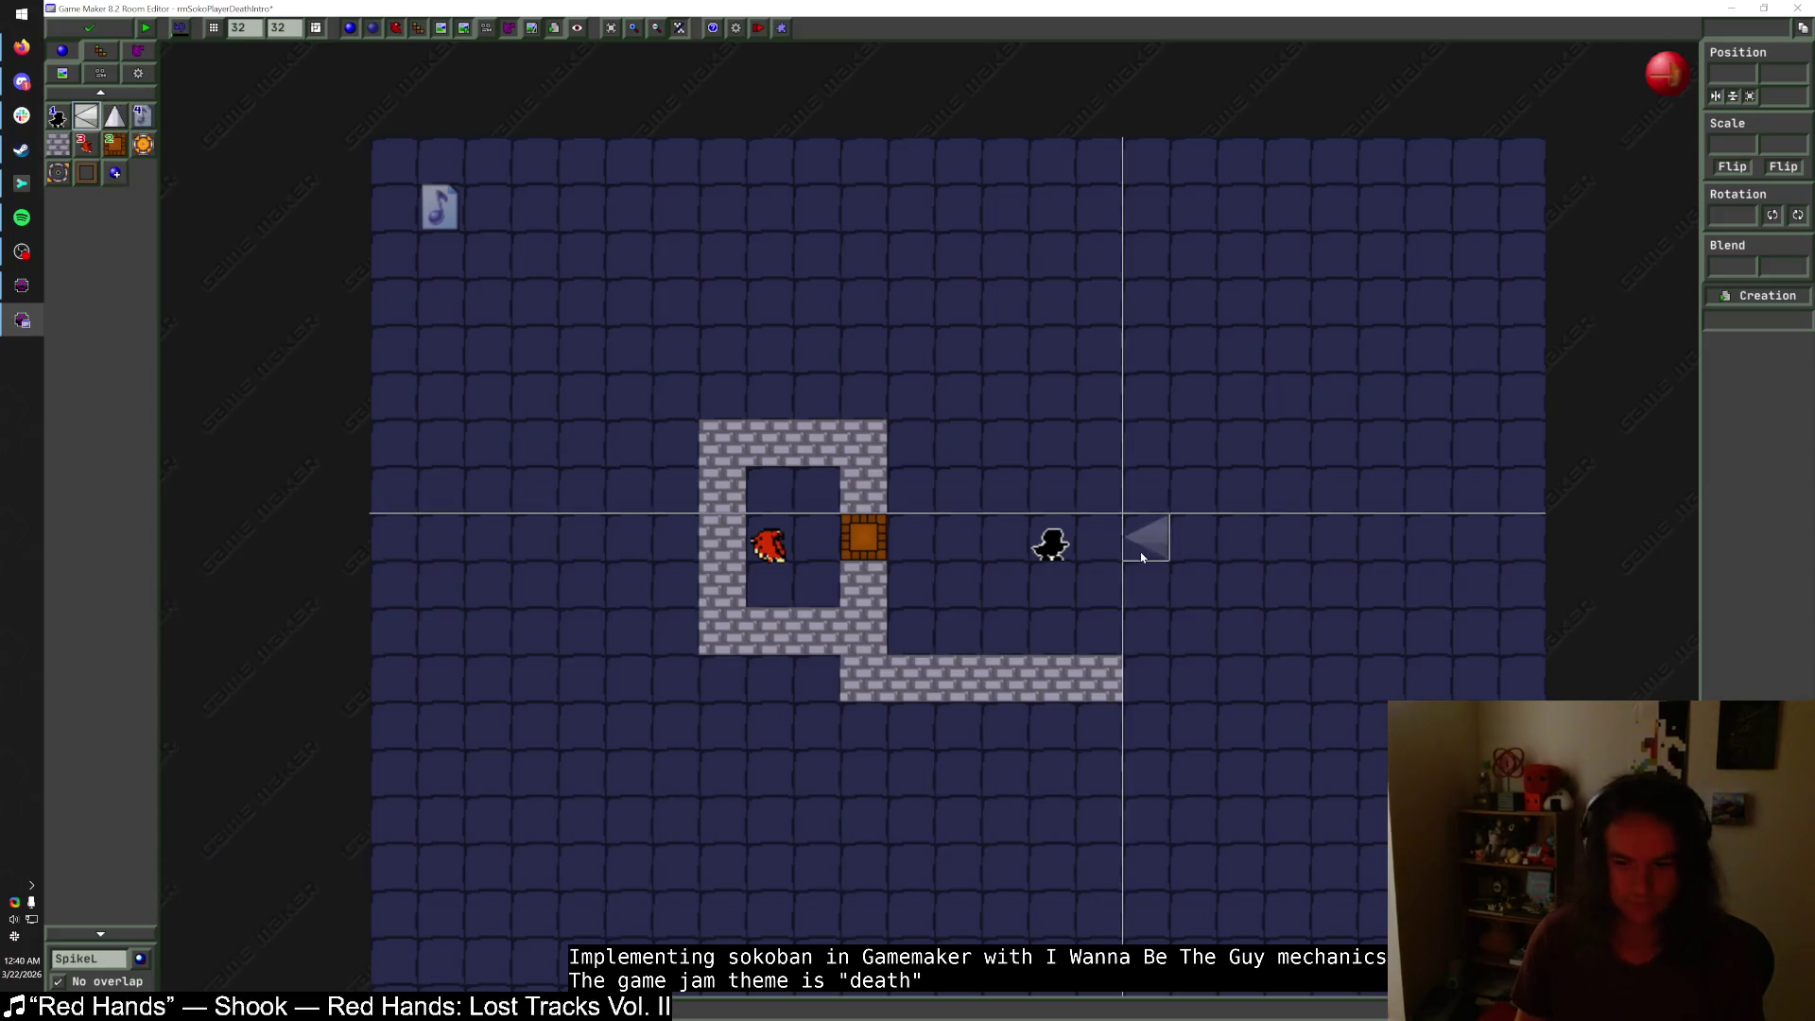
{"action": "left_click_drag", "start_coordinate": [1146, 631], "coordinate": [1144, 457]}
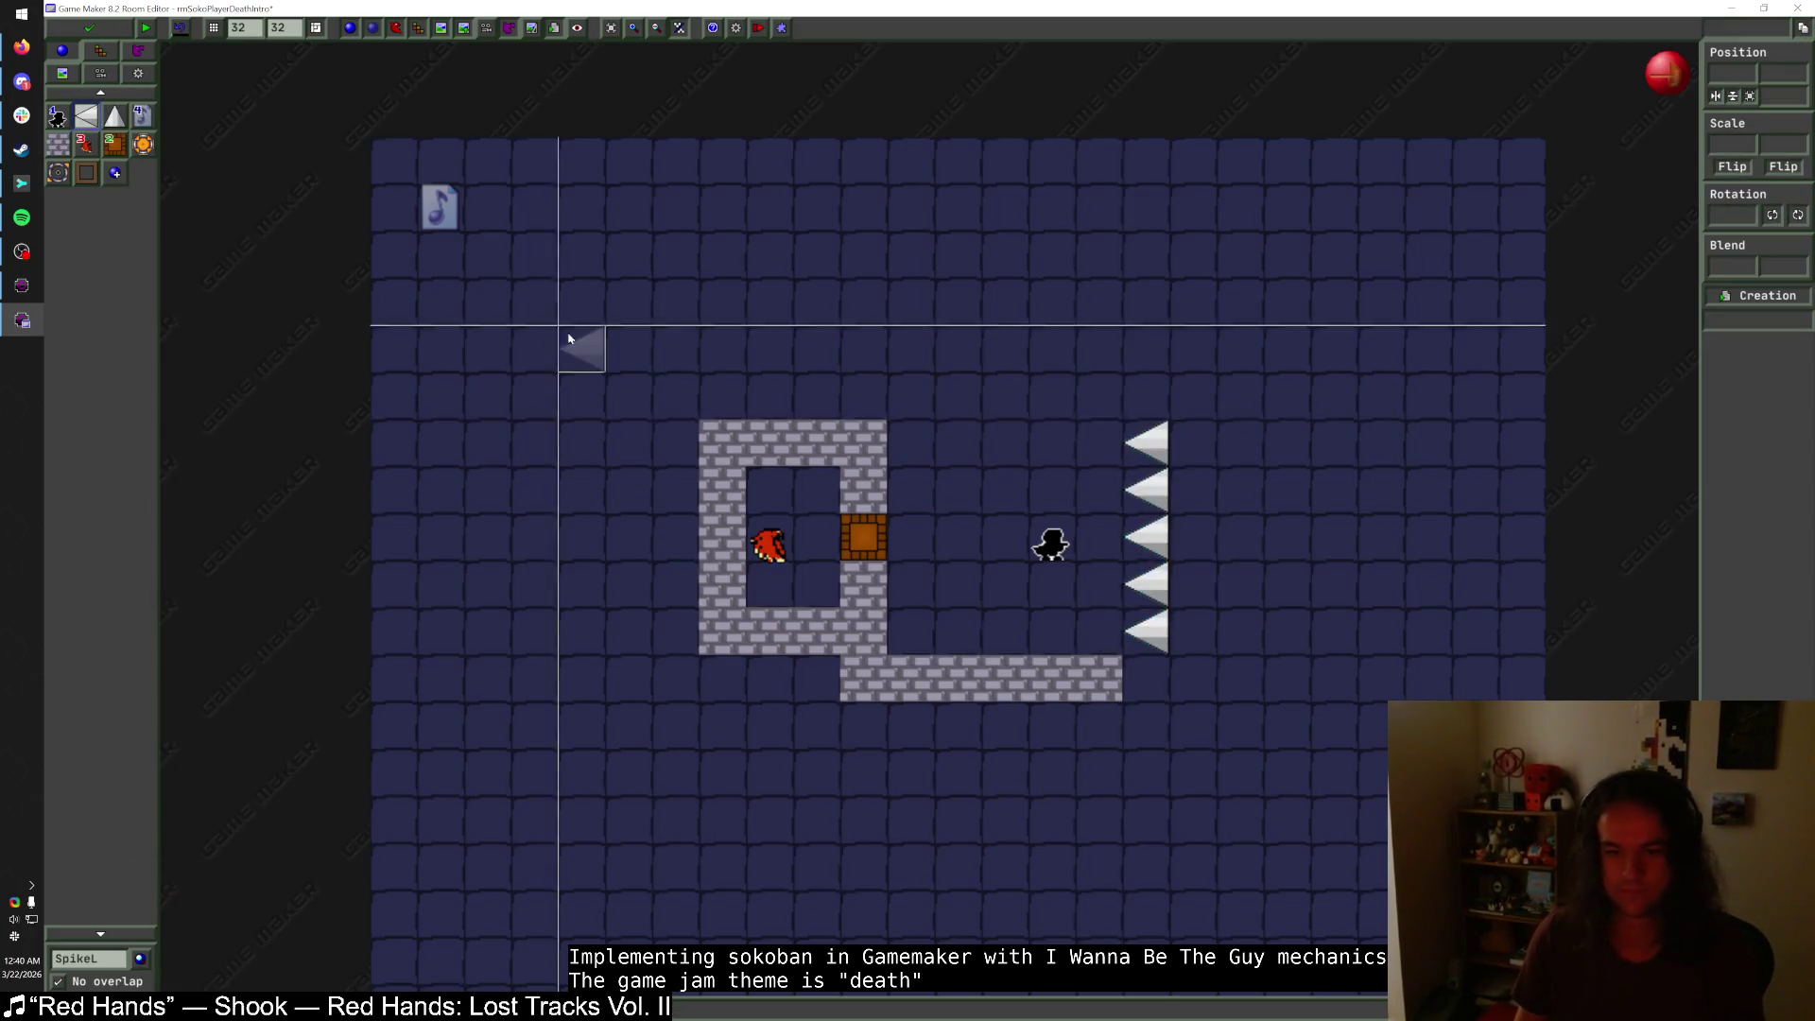
Paint Block1 walls around the spike column, extending the top wall left
{"action": "left_click", "coordinate": [58, 143]}
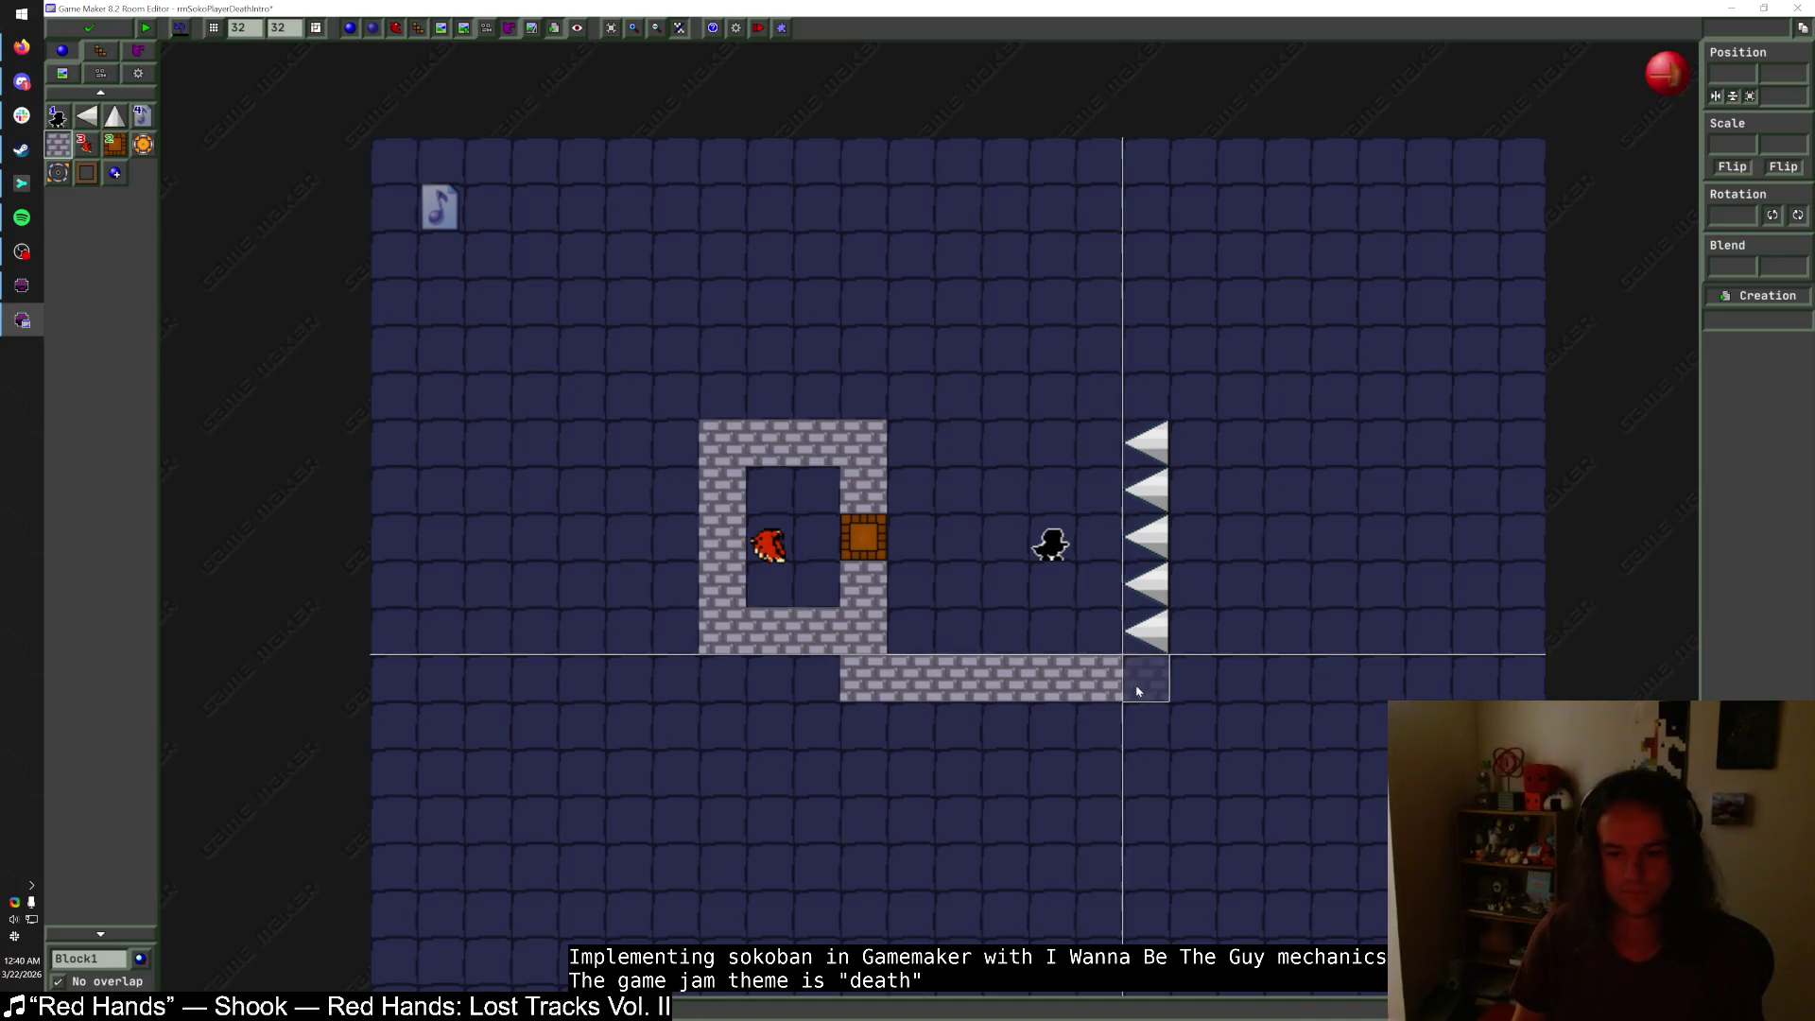
{"action": "mouse_move", "coordinate": [1134, 672]}
{"action": "left_mouse_down"}
{"action": "mouse_move", "coordinate": [1182, 614]}
{"action": "mouse_move", "coordinate": [1182, 426]}
{"action": "mouse_move", "coordinate": [851, 395]}
{"action": "left_mouse_up"}
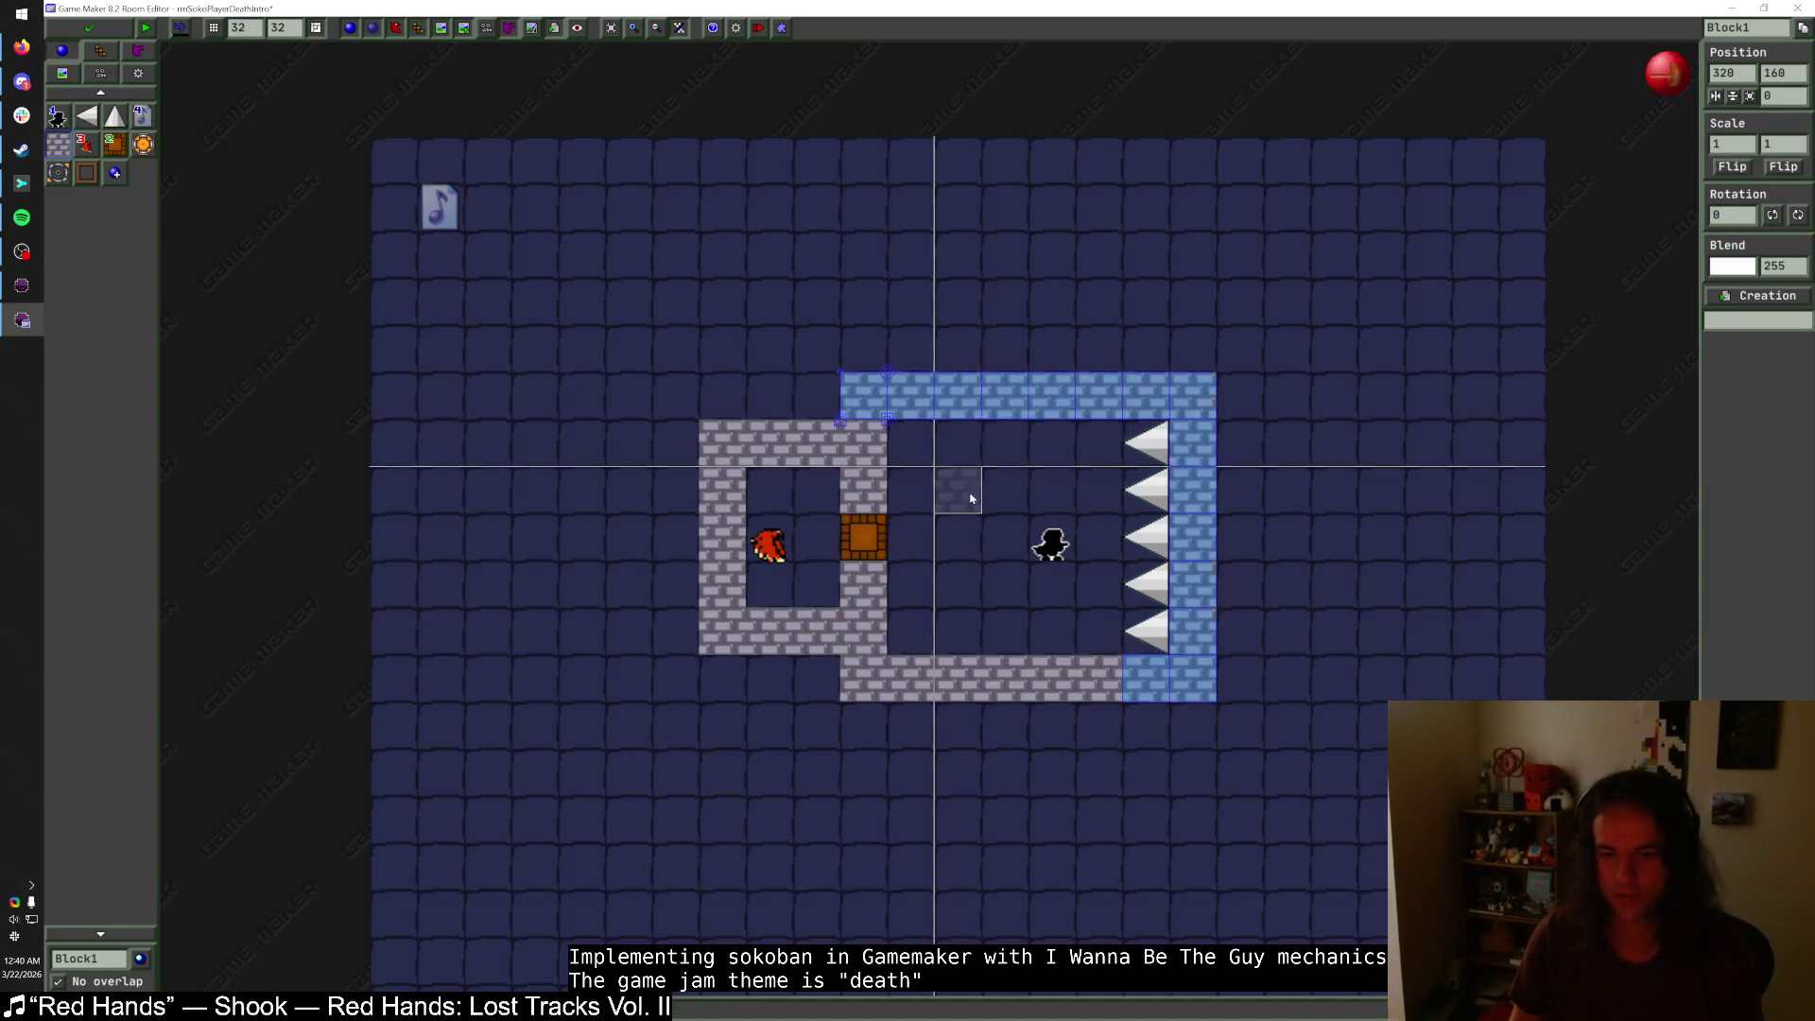
{"action": "left_click_drag", "start_coordinate": [1046, 537], "coordinate": [999, 440]}
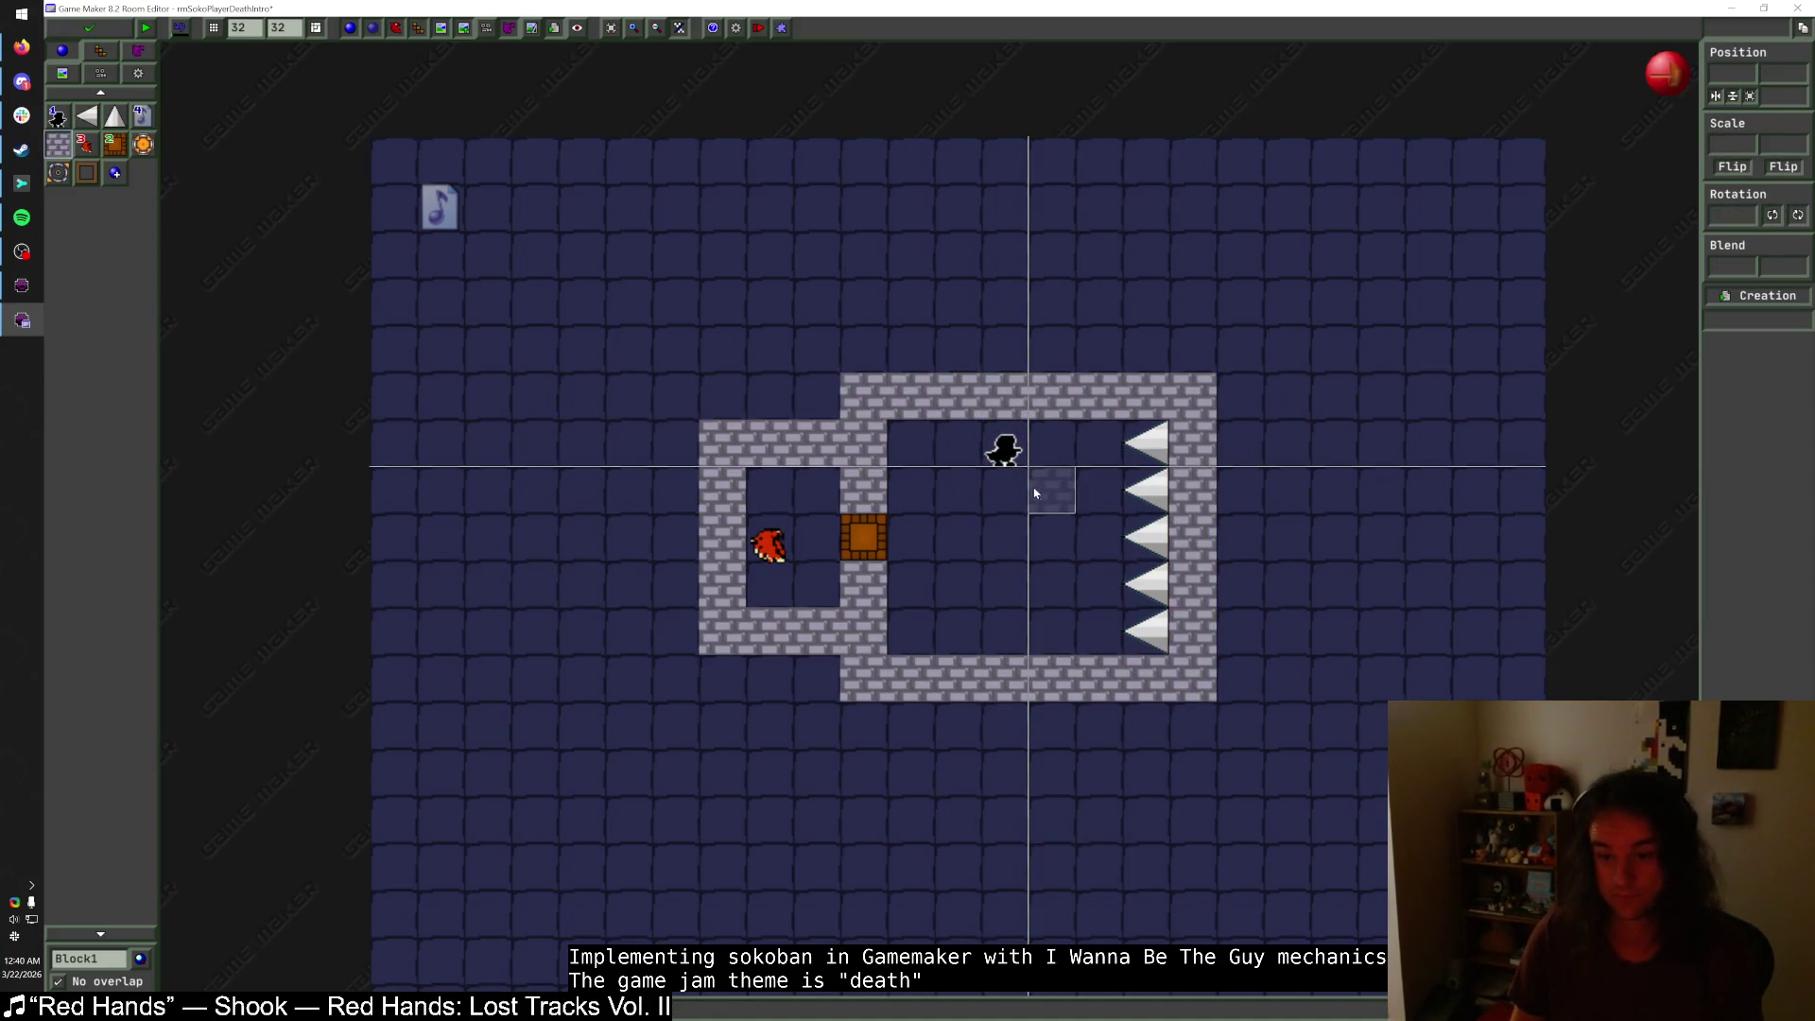
Shift the spikes one cell left, then move them back against the right wall
{"action": "left_click", "coordinate": [1146, 442]}
{"action": "left_click_drag", "start_coordinate": [1146, 443], "coordinate": [1098, 442]}
{"action": "mouse_move", "coordinate": [1146, 490]}
{"action": "left_mouse_down"}
{"action": "mouse_move", "coordinate": [1099, 490]}
{"action": "mouse_move", "coordinate": [1098, 632]}
{"action": "left_mouse_up"}
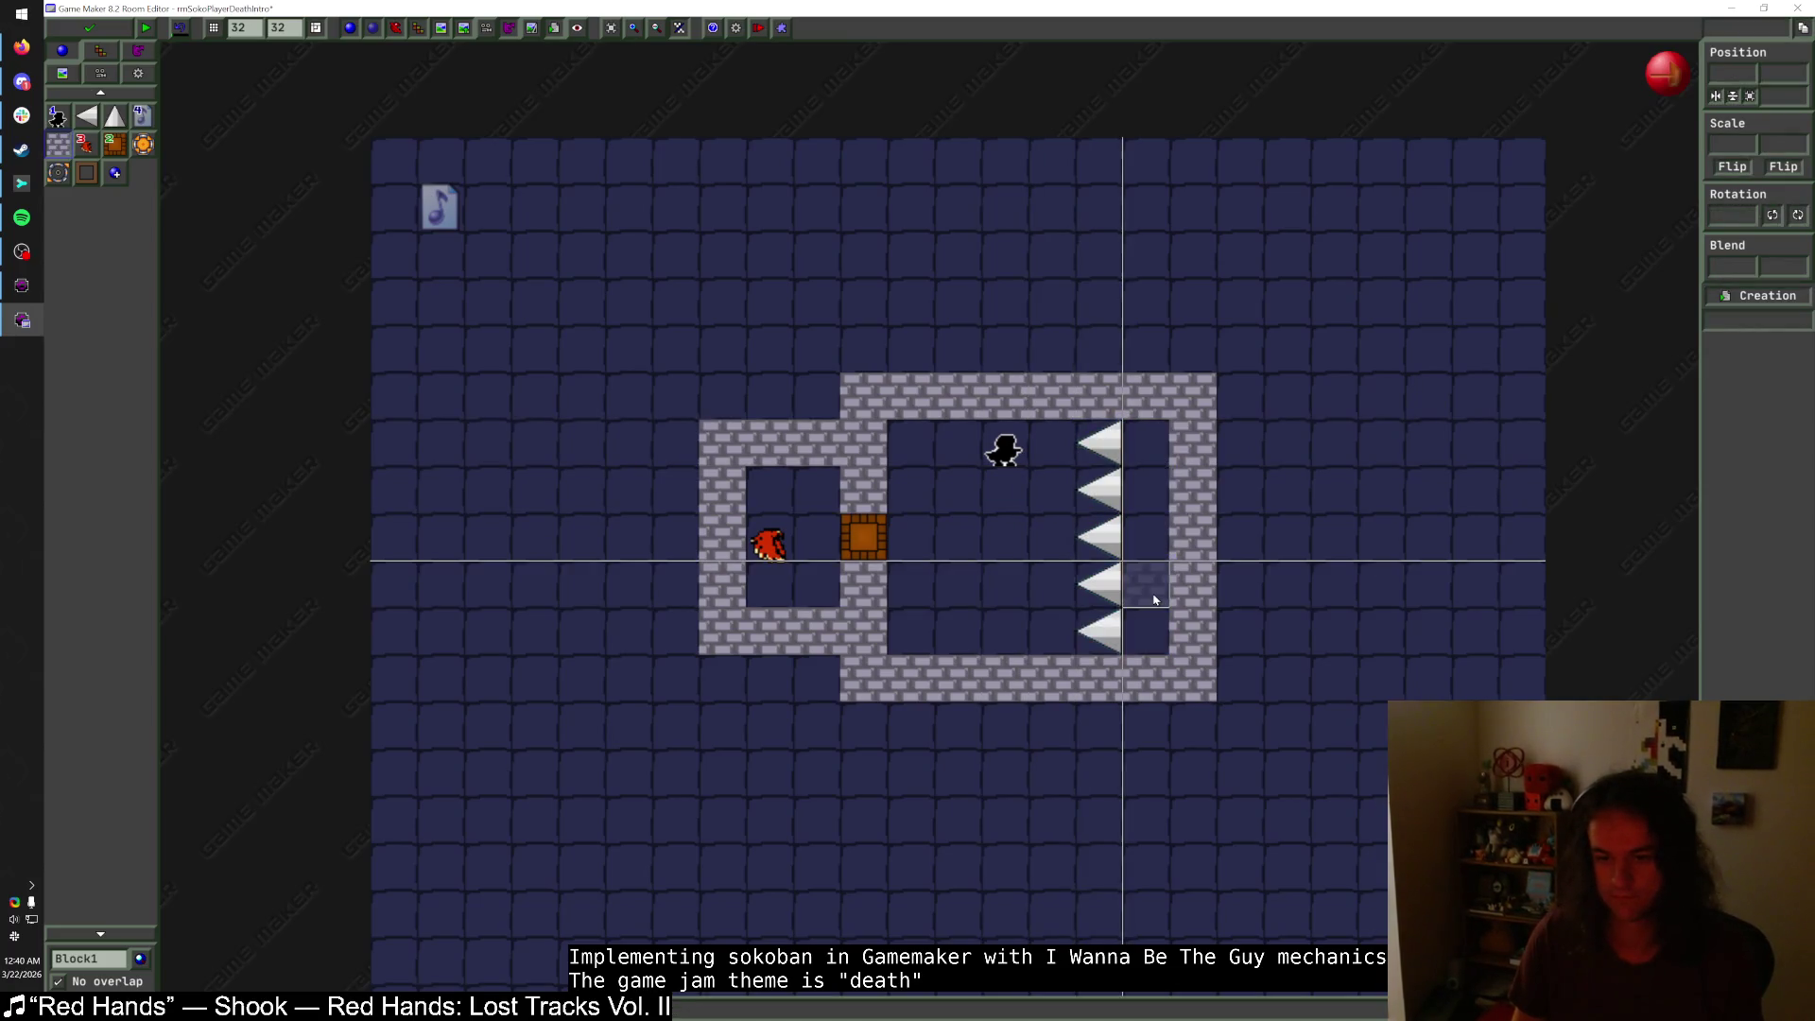
{"action": "mouse_move", "coordinate": [1099, 443]}
{"action": "left_mouse_down"}
{"action": "mouse_move", "coordinate": [1146, 442]}
{"action": "mouse_move", "coordinate": [1163, 529]}
{"action": "left_mouse_up"}
{"action": "left_click_drag", "start_coordinate": [1098, 584], "coordinate": [1146, 584]}
{"action": "left_click_drag", "start_coordinate": [1099, 632], "coordinate": [1146, 631]}
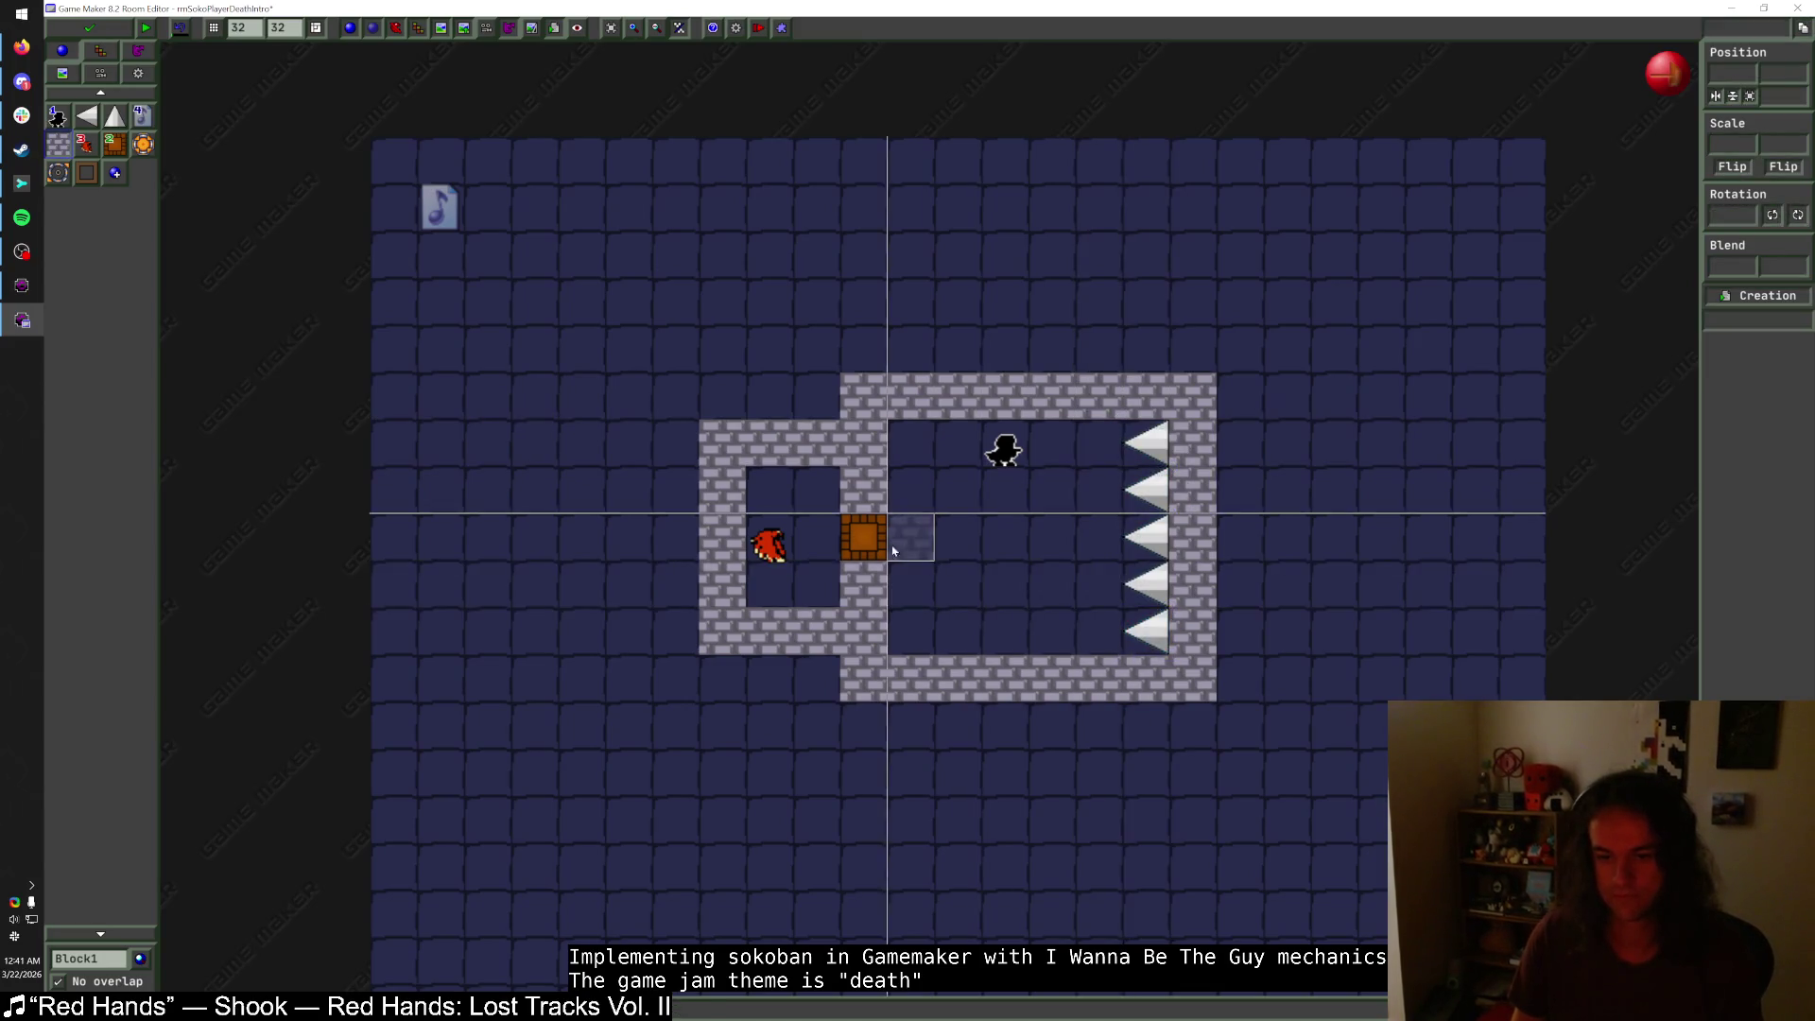
Move the crate one cell left and rearrange the left room's walls inward
{"action": "left_click_drag", "start_coordinate": [888, 516], "coordinate": [815, 496]}
{"action": "left_click", "coordinate": [864, 494]}
{"action": "left_click_drag", "start_coordinate": [872, 585], "coordinate": [775, 598]}
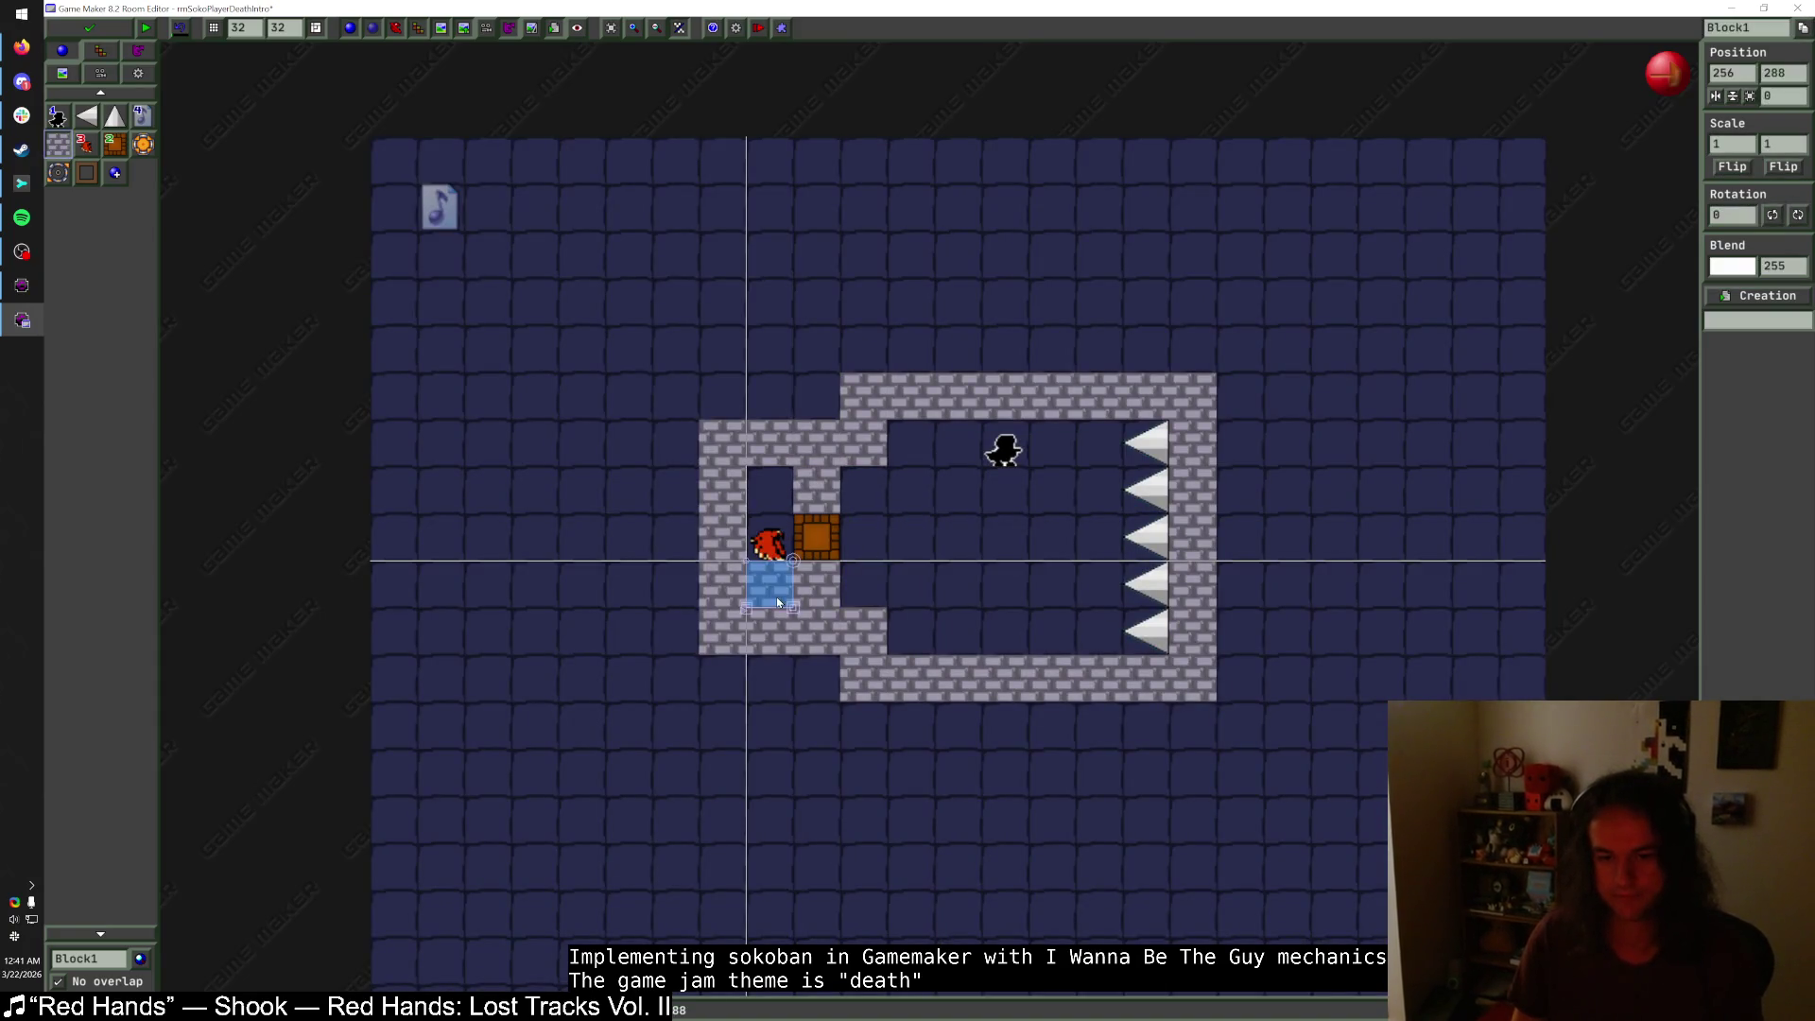
{"action": "left_click", "coordinate": [908, 629]}
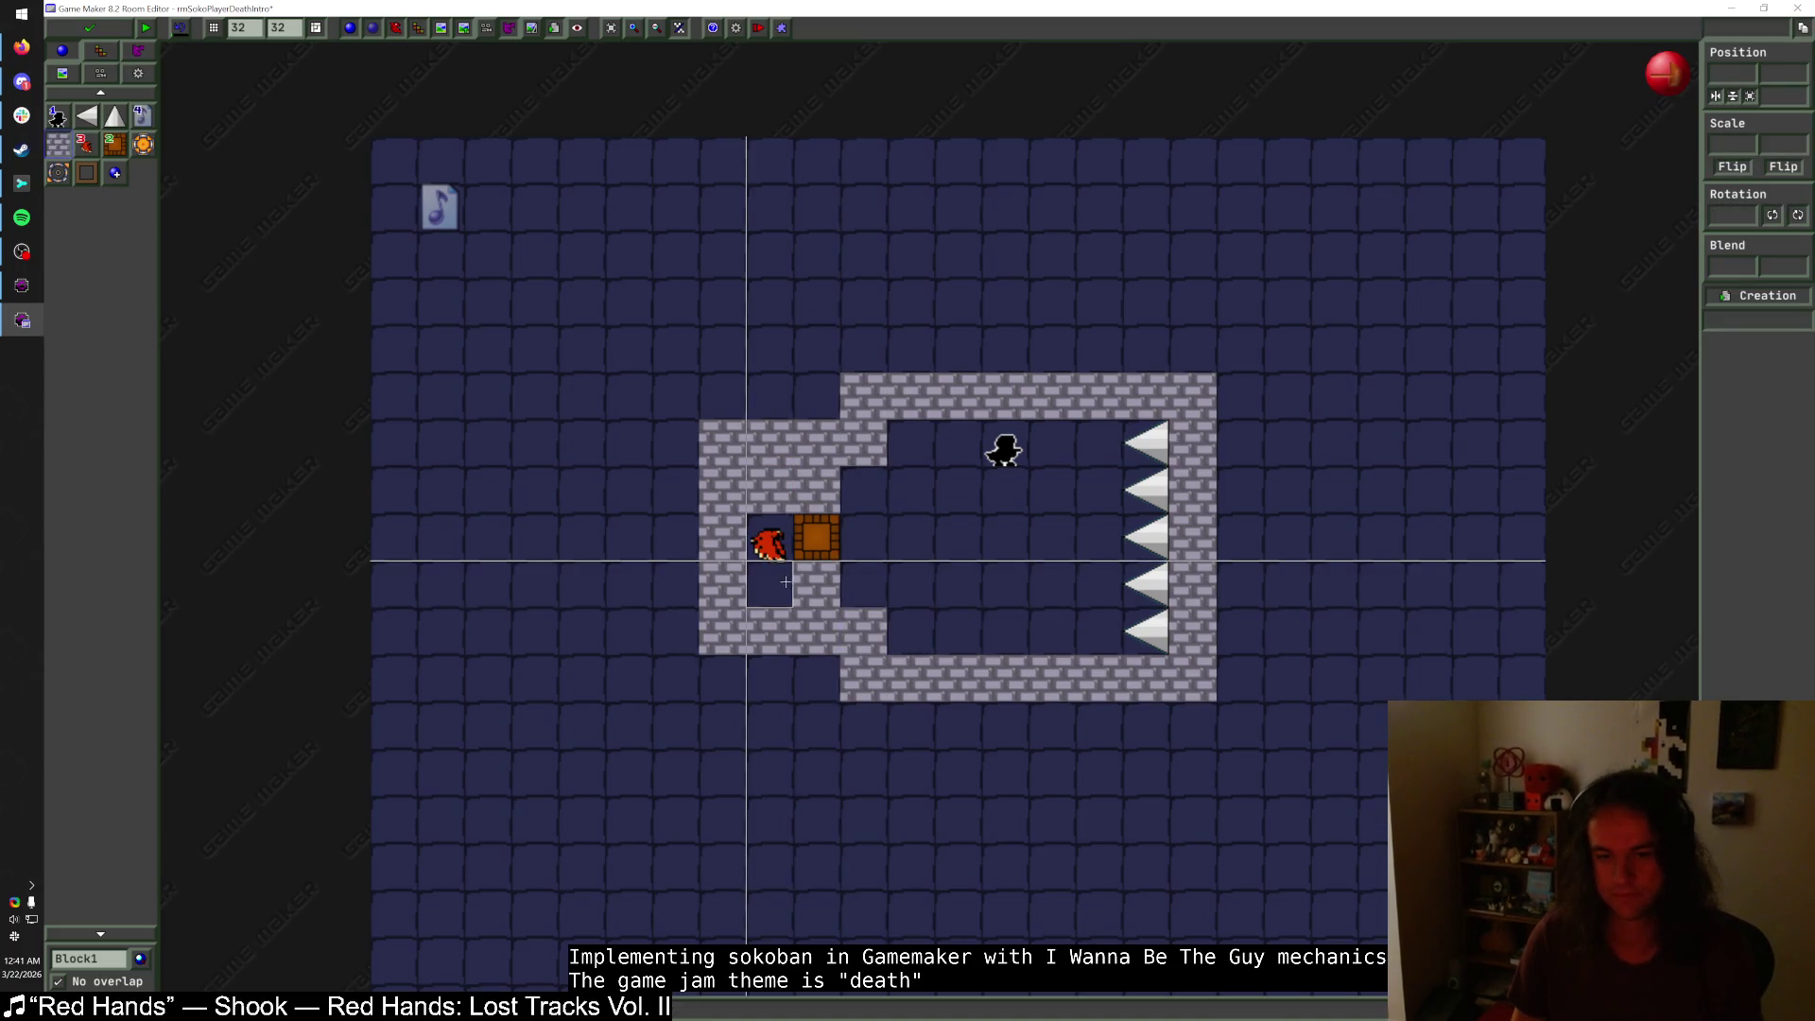
{"action": "right_click", "coordinate": [769, 490]}
{"action": "left_click", "coordinate": [863, 629]}
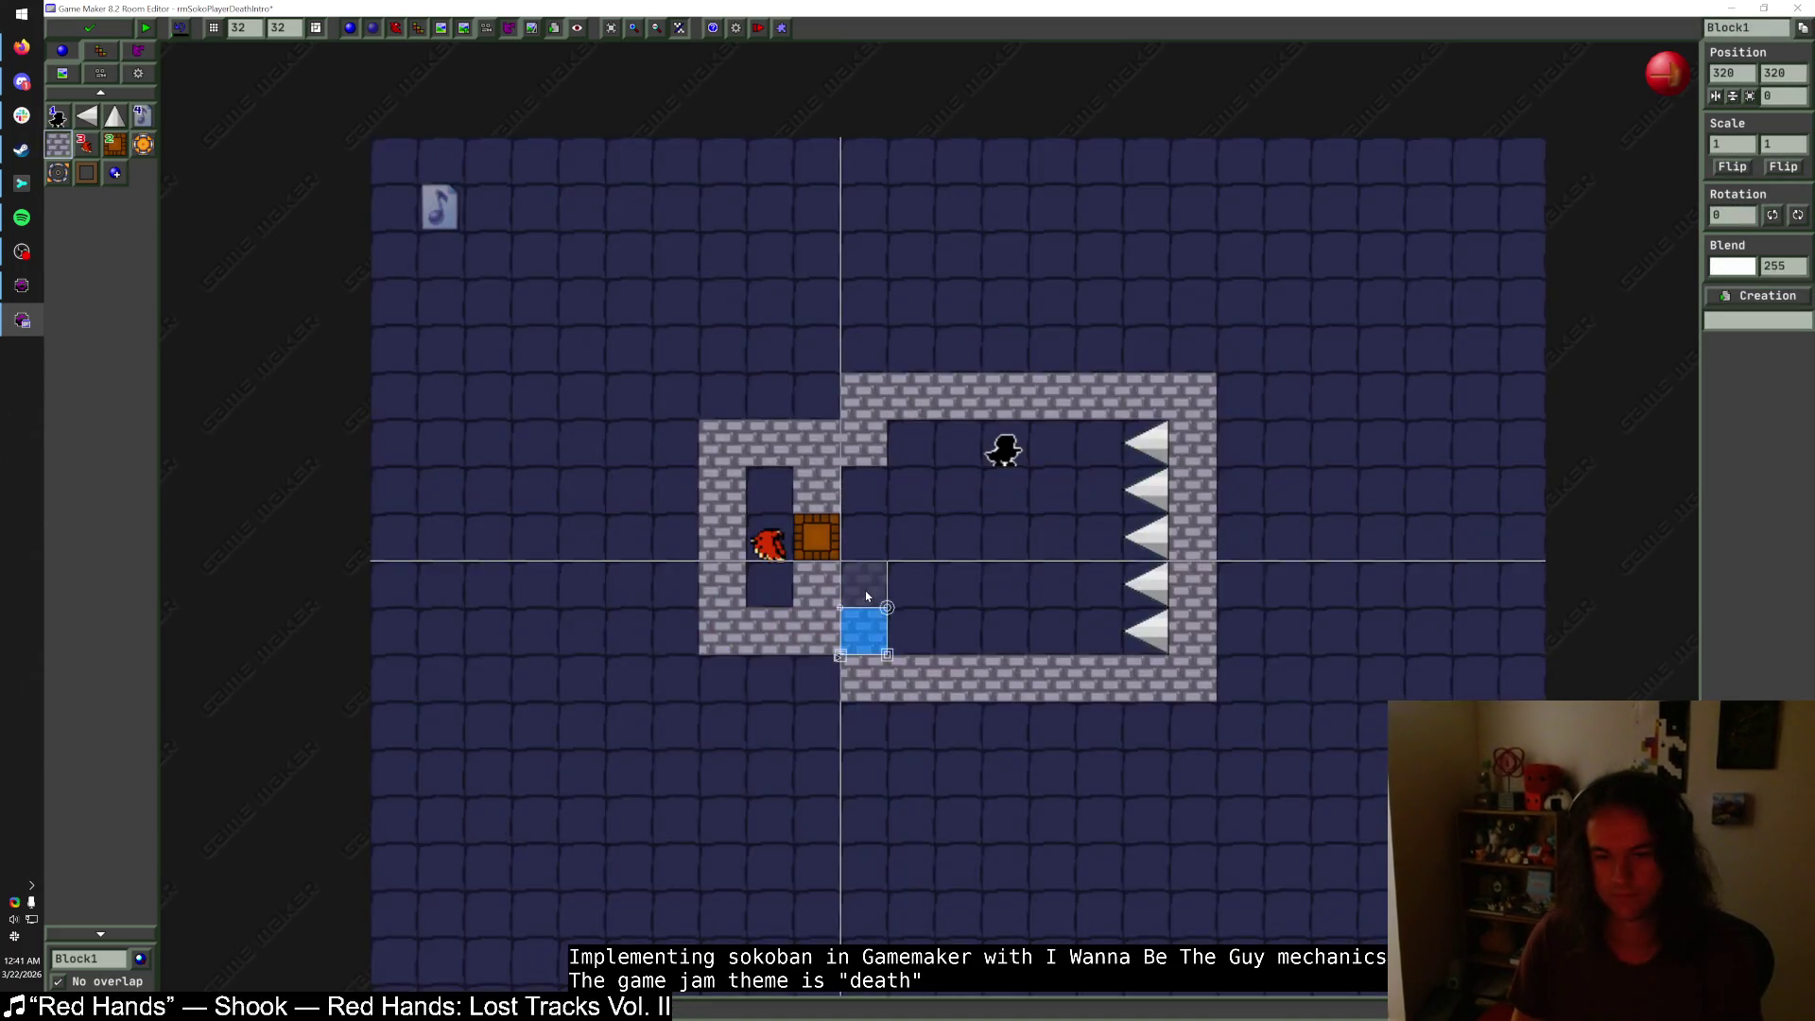
Delete the five left-pointing spikes from the right wall
{"action": "left_click", "coordinate": [964, 535]}
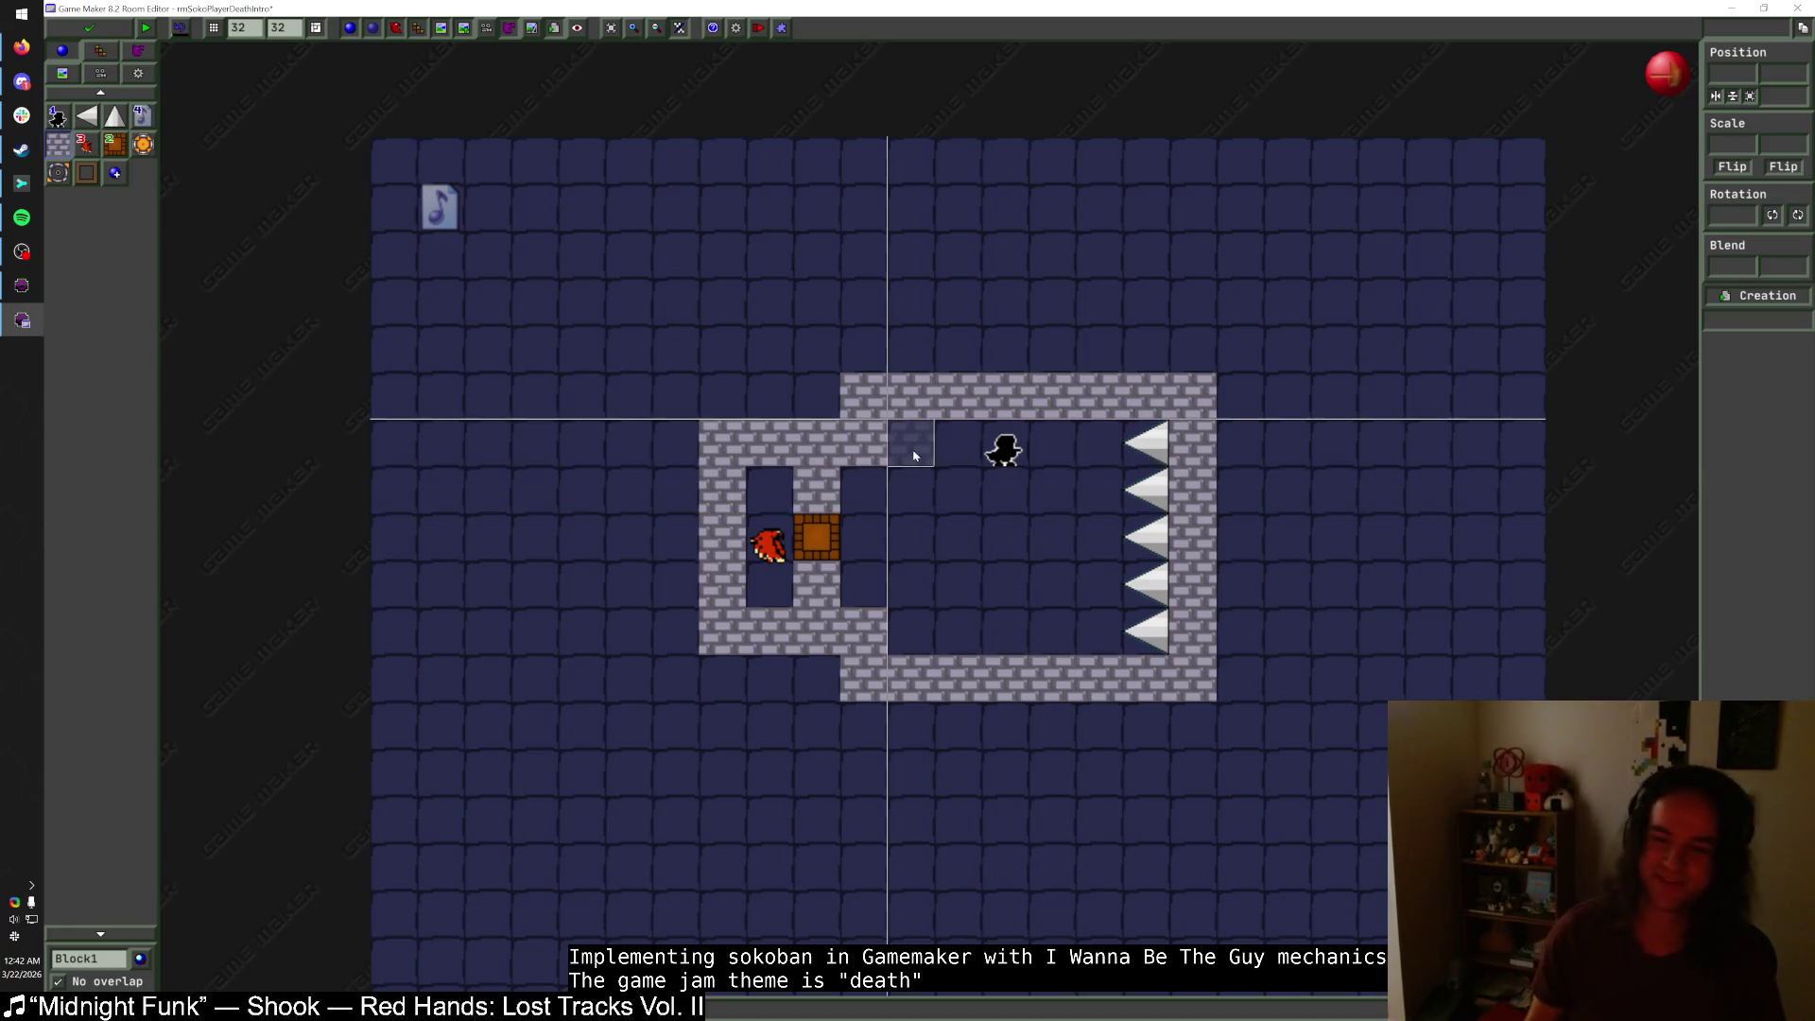
{"action": "left_click", "coordinate": [114, 114]}
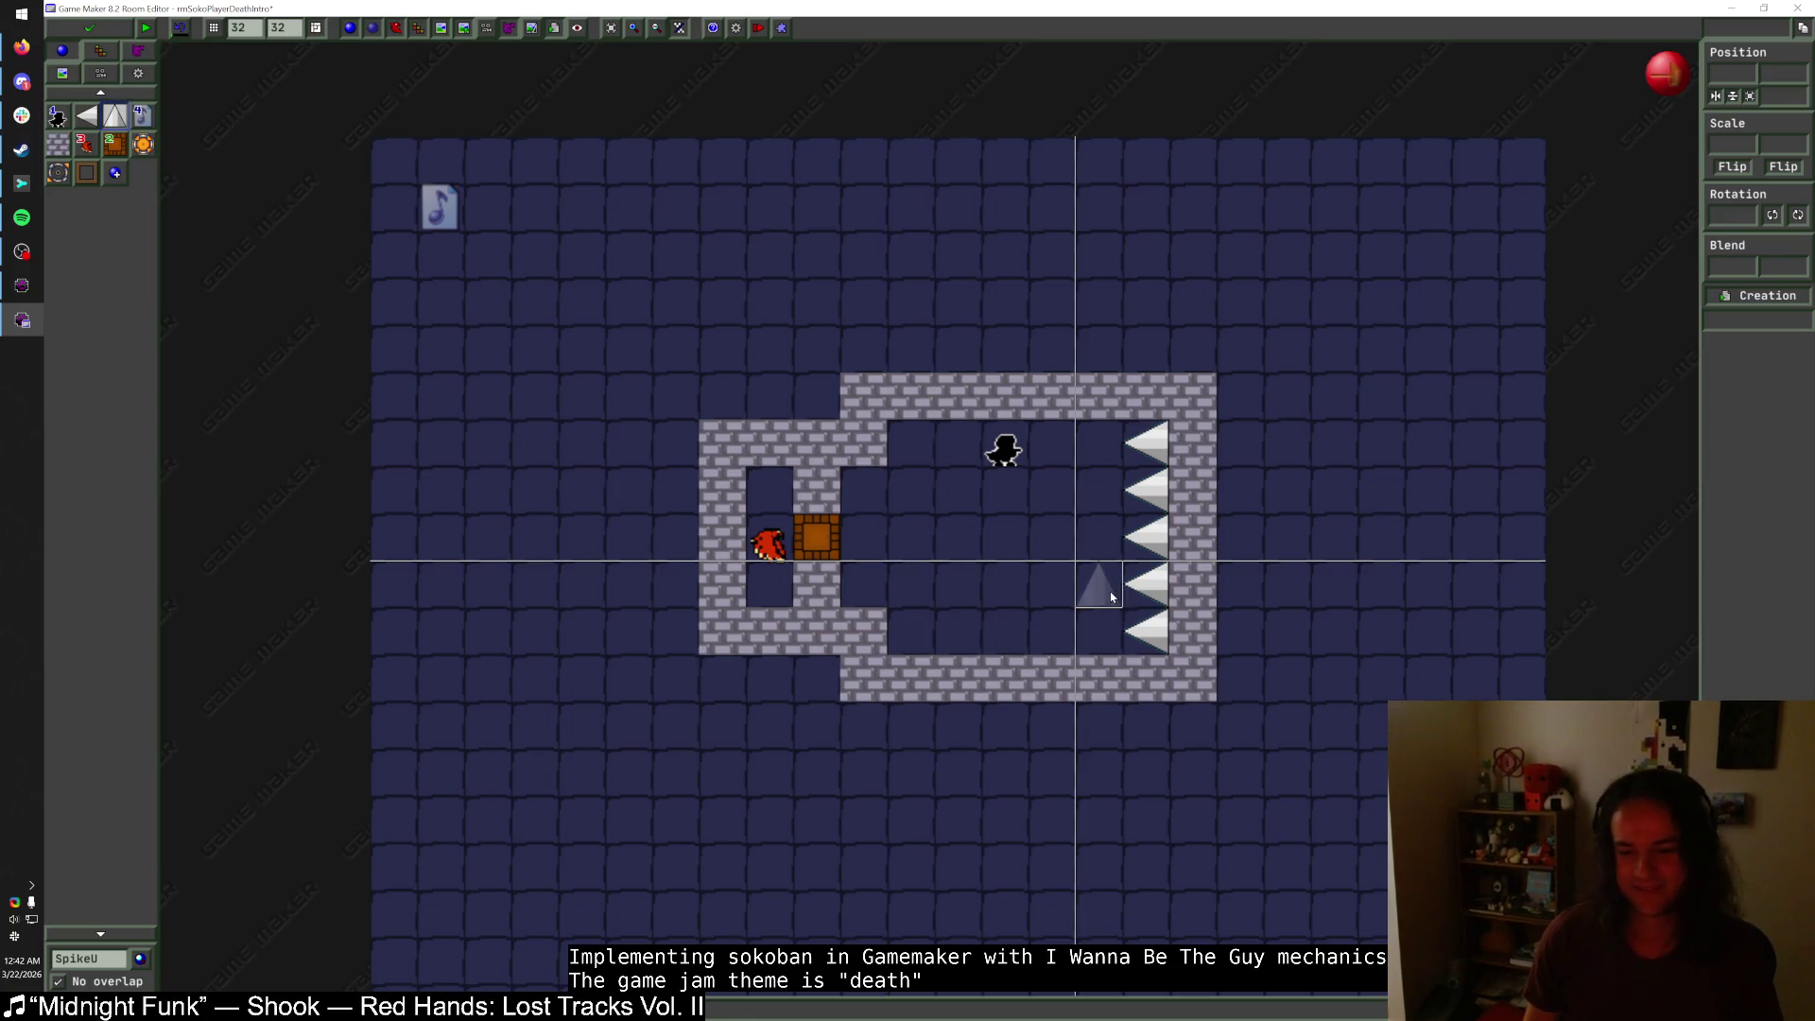
{"action": "right_click", "coordinate": [1147, 586]}
{"action": "right_click", "coordinate": [1147, 539]}
{"action": "right_click", "coordinate": [1146, 491]}
{"action": "right_click", "coordinate": [1147, 445]}
{"action": "right_click", "coordinate": [1147, 631]}
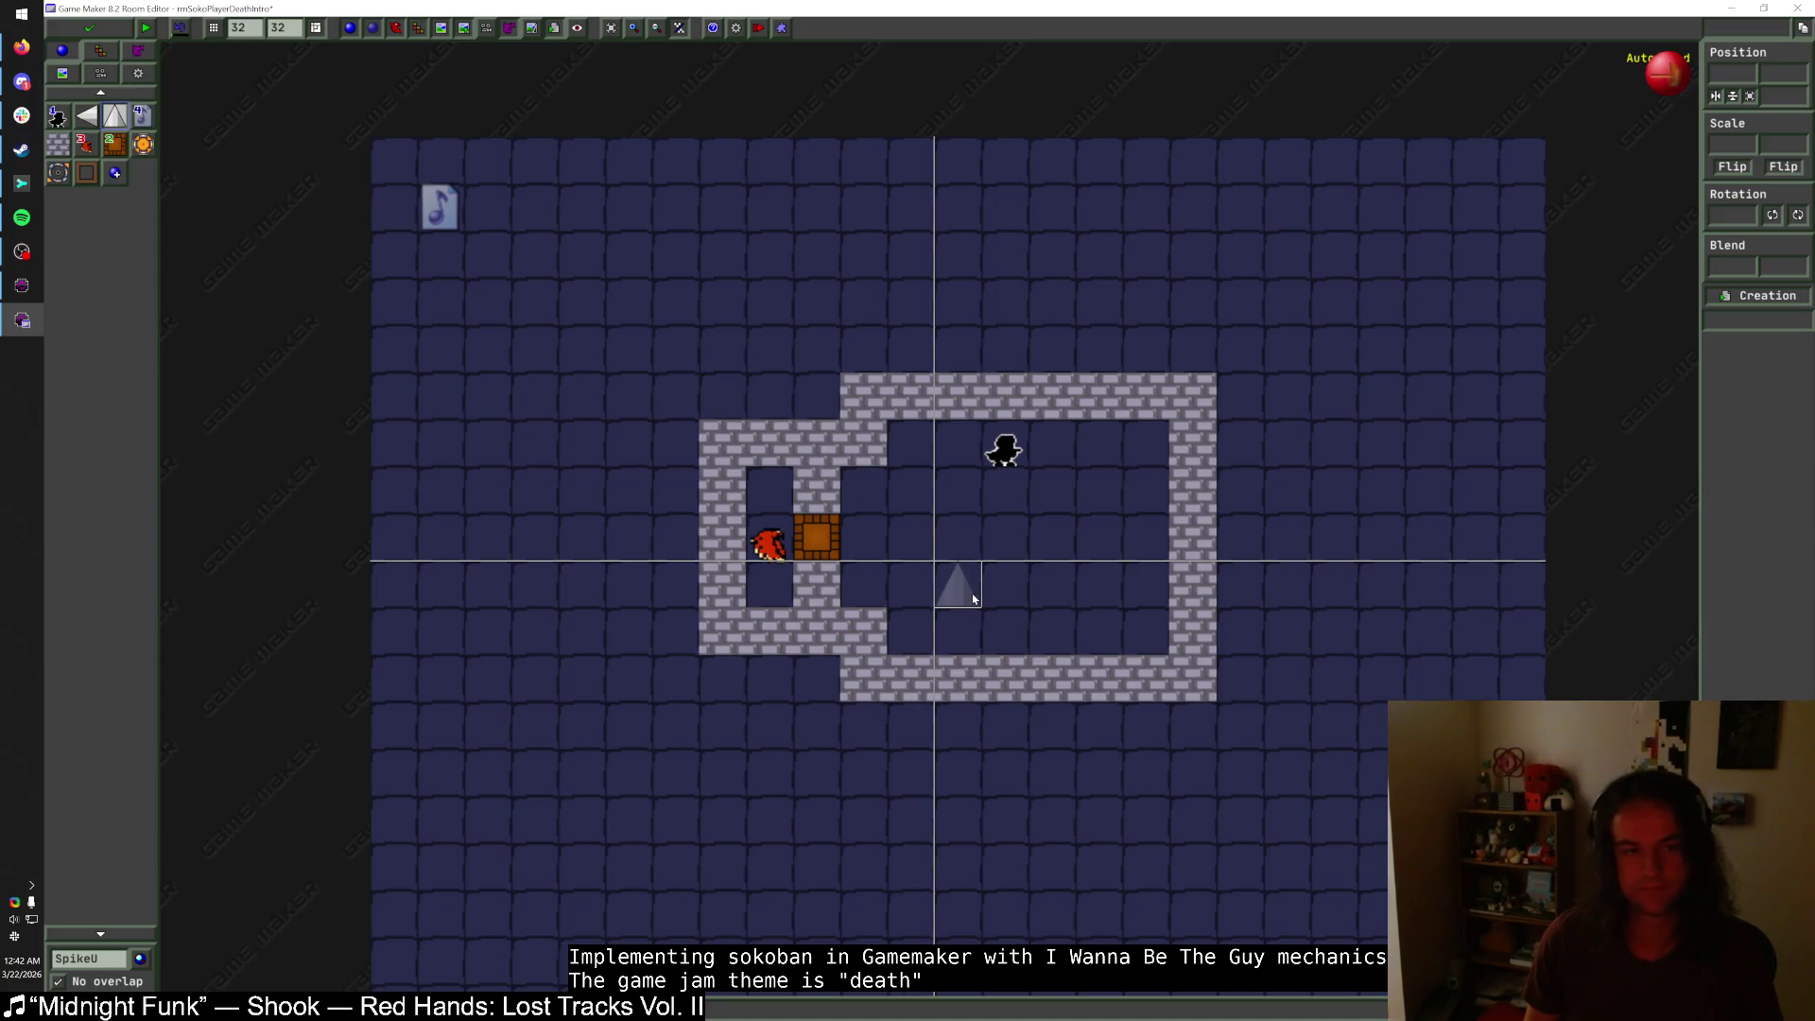
Move the player start four cells down and line the ceiling with seven SpikeD spikes
{"action": "left_click", "coordinate": [83, 958]}
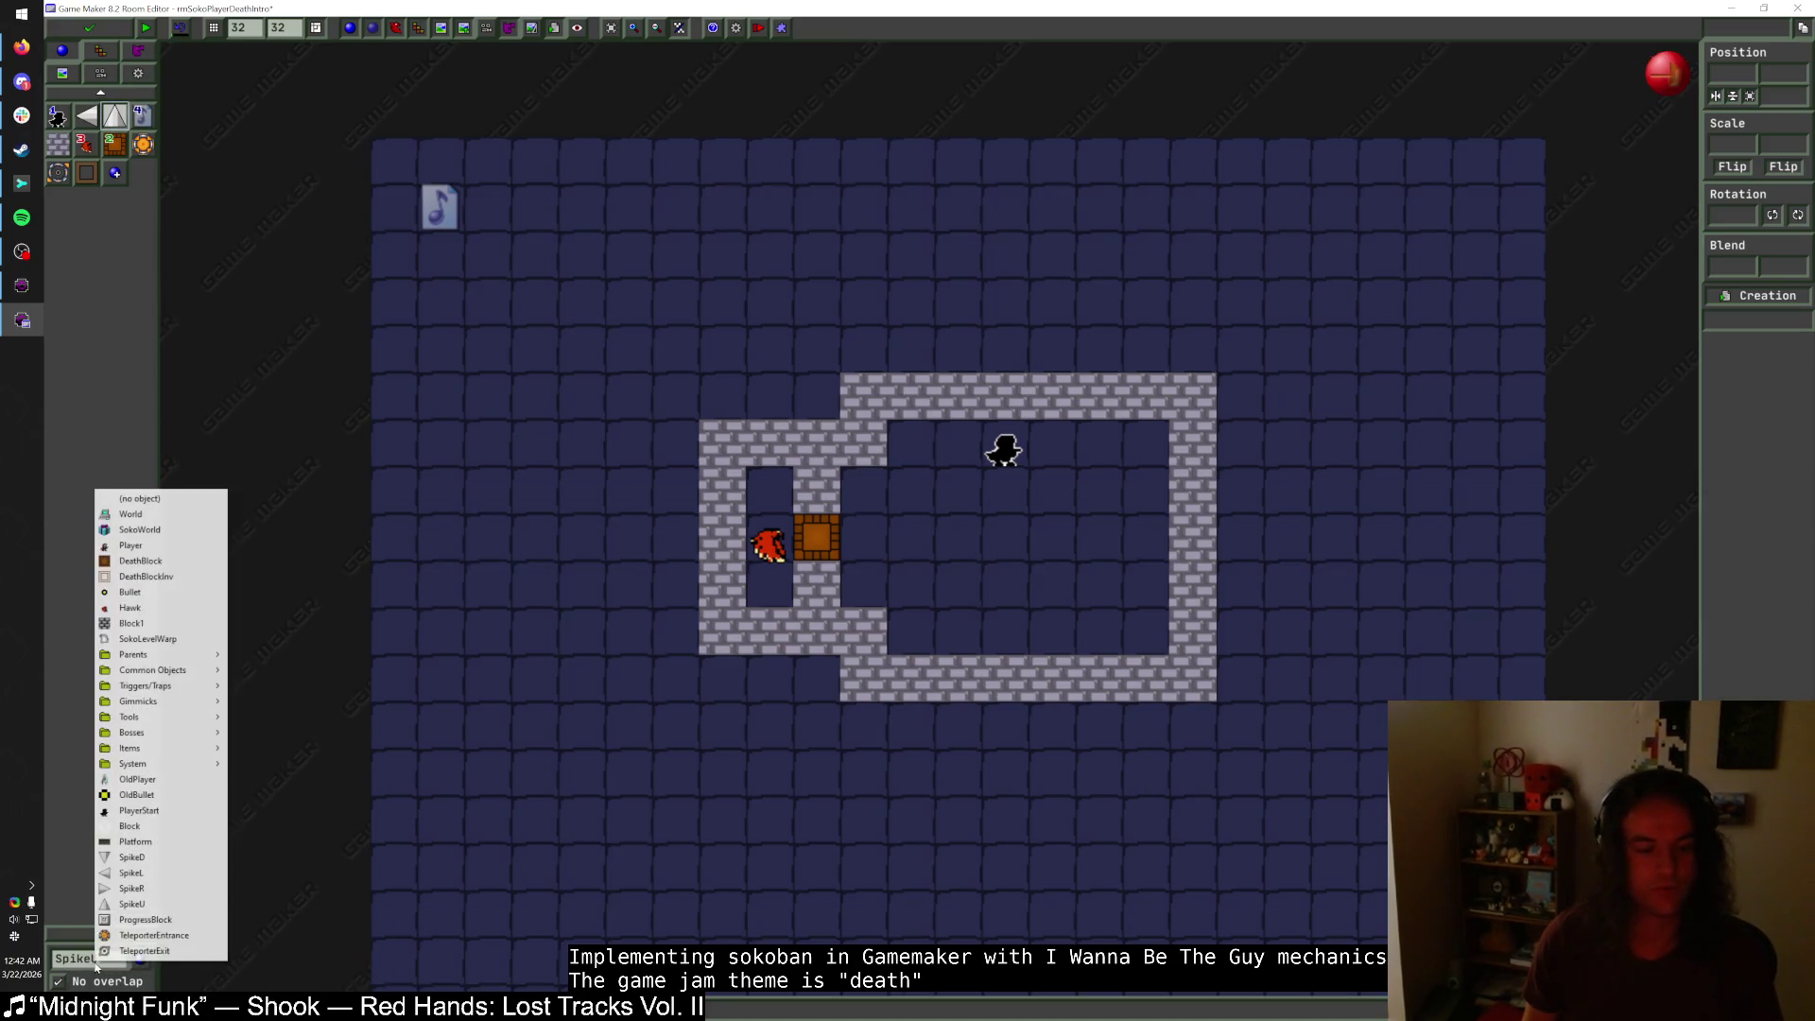
{"action": "left_click", "coordinate": [161, 857]}
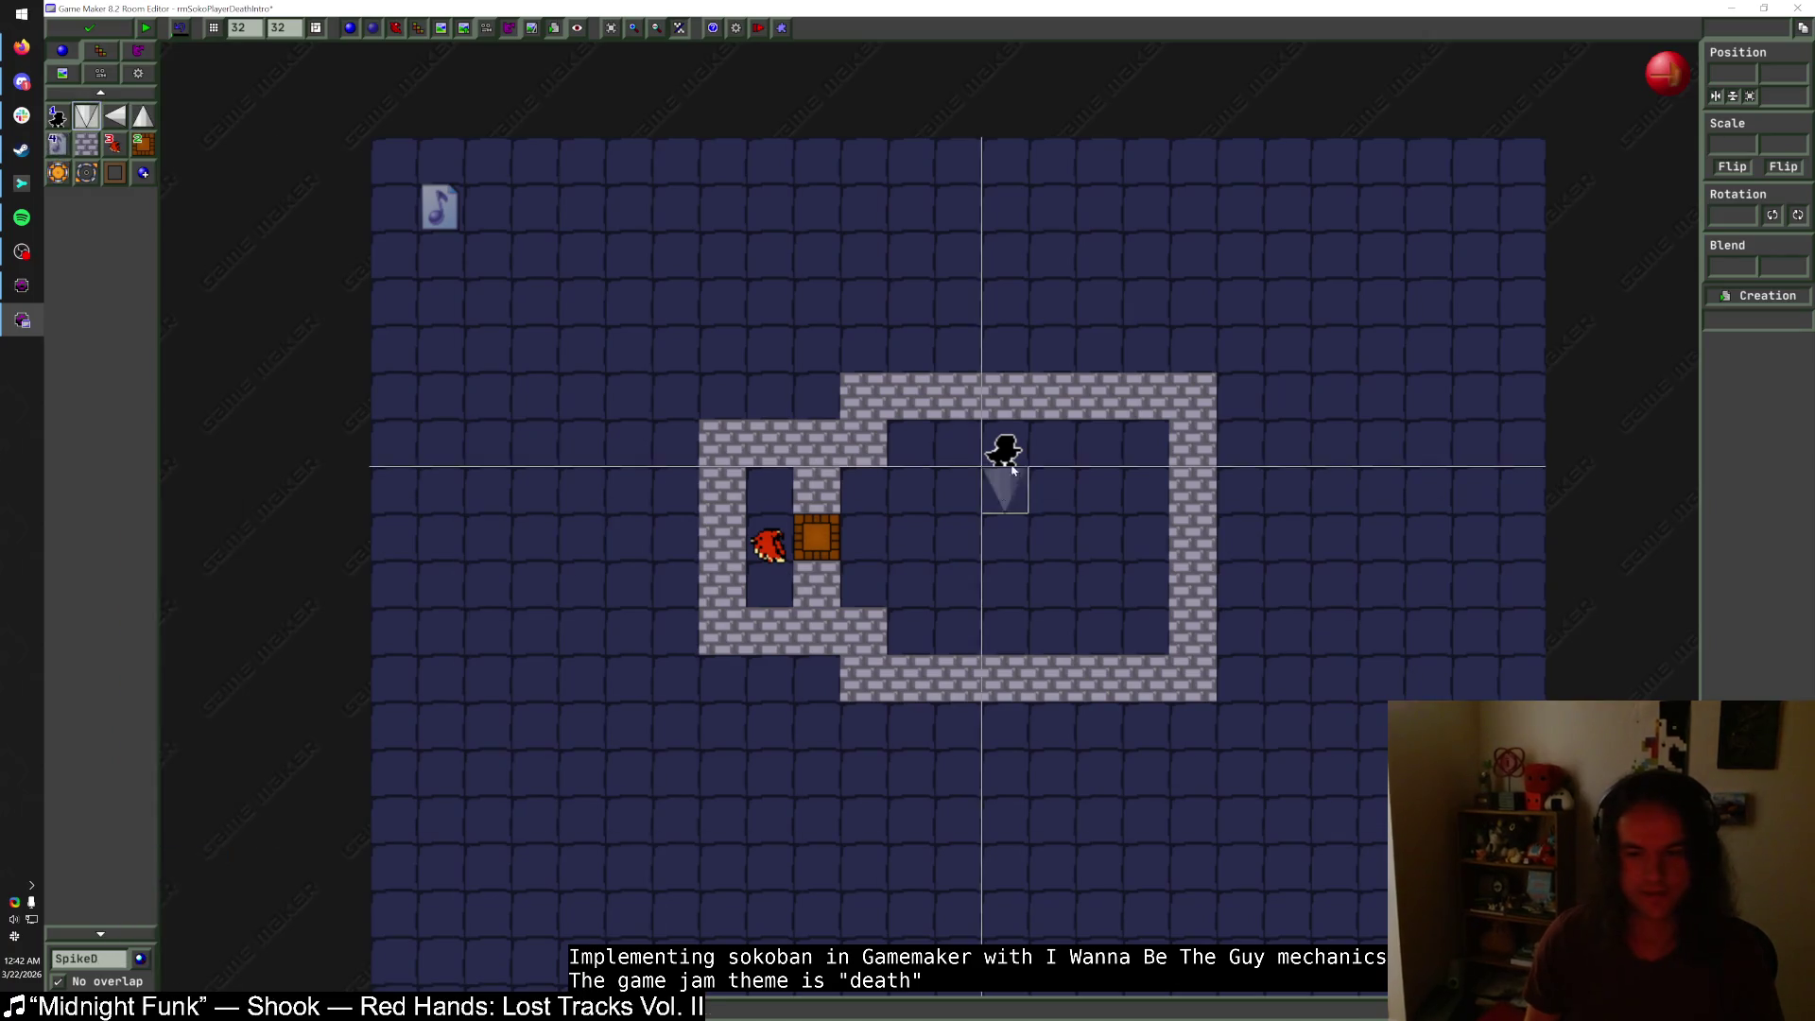
{"action": "left_click_drag", "start_coordinate": [1002, 454], "coordinate": [1002, 639]}
{"action": "left_click_drag", "start_coordinate": [884, 491], "coordinate": [1146, 491]}
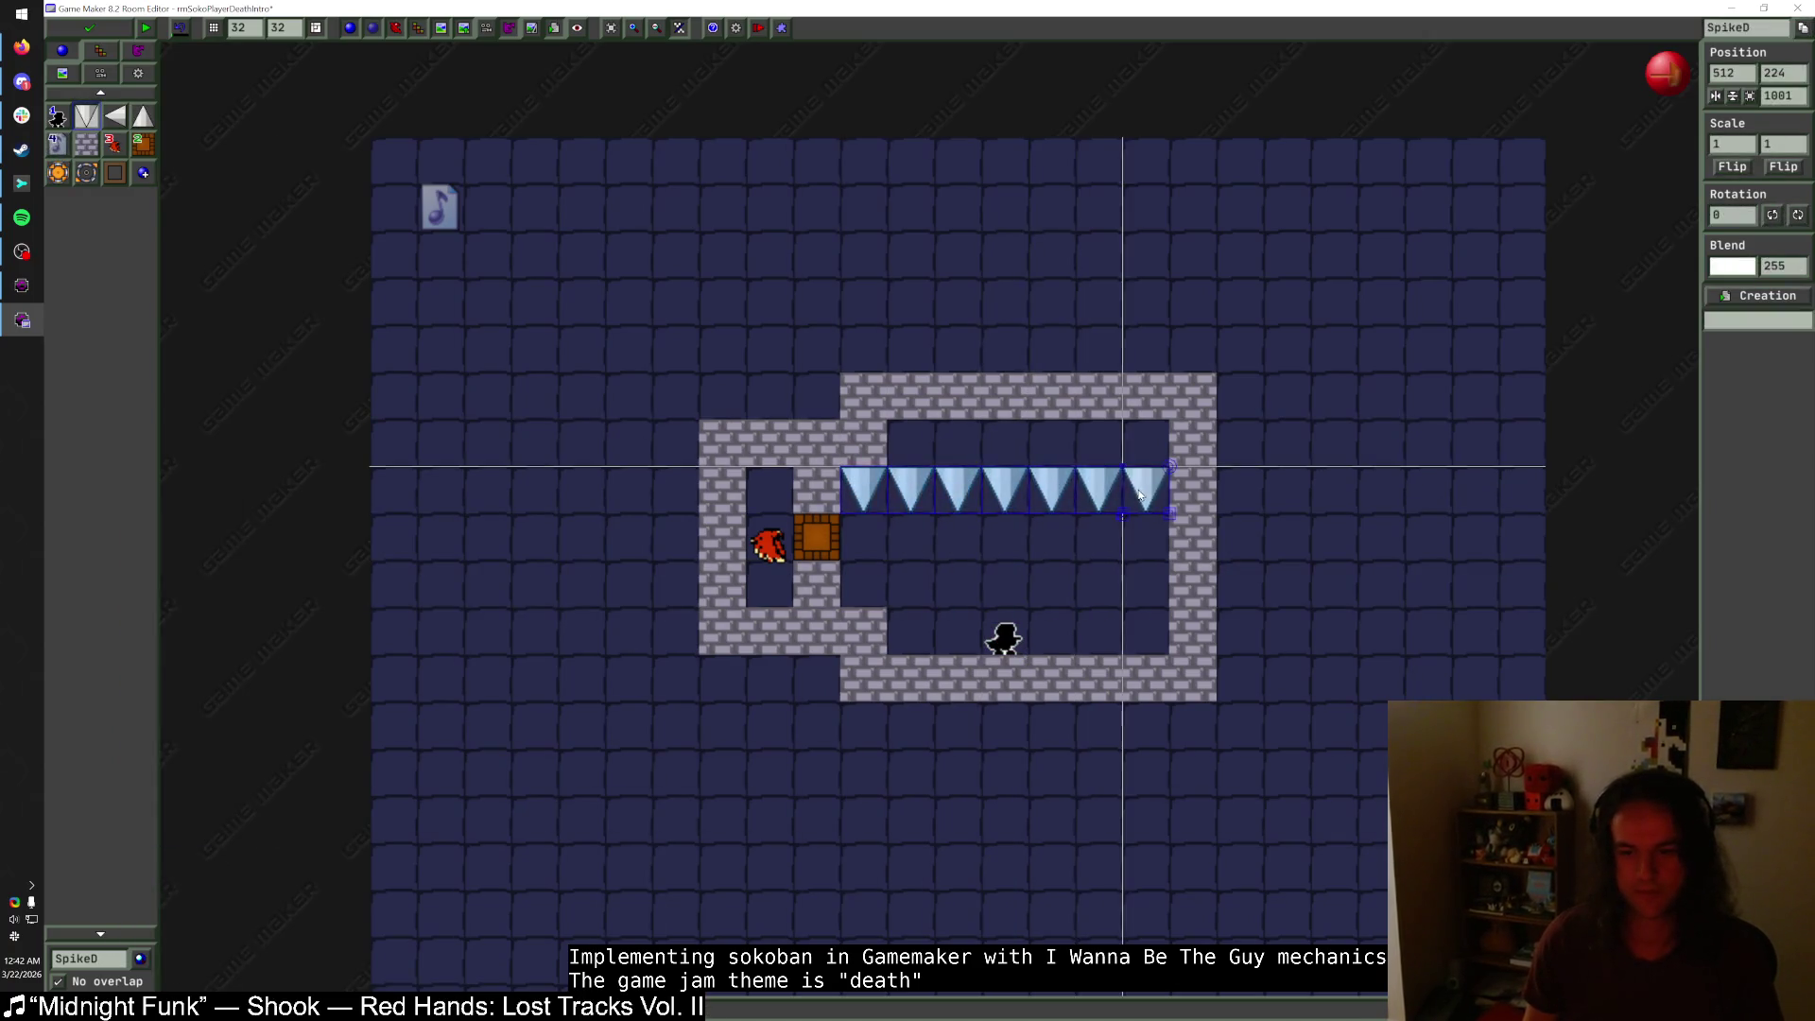
Rebuild the top Block1 wall one row lower and fill its top-right corner
{"action": "left_click", "coordinate": [86, 143]}
{"action": "mouse_move", "coordinate": [912, 443]}
{"action": "left_mouse_down"}
{"action": "mouse_move", "coordinate": [1099, 442]}
{"action": "mouse_move", "coordinate": [862, 397]}
{"action": "left_mouse_up"}
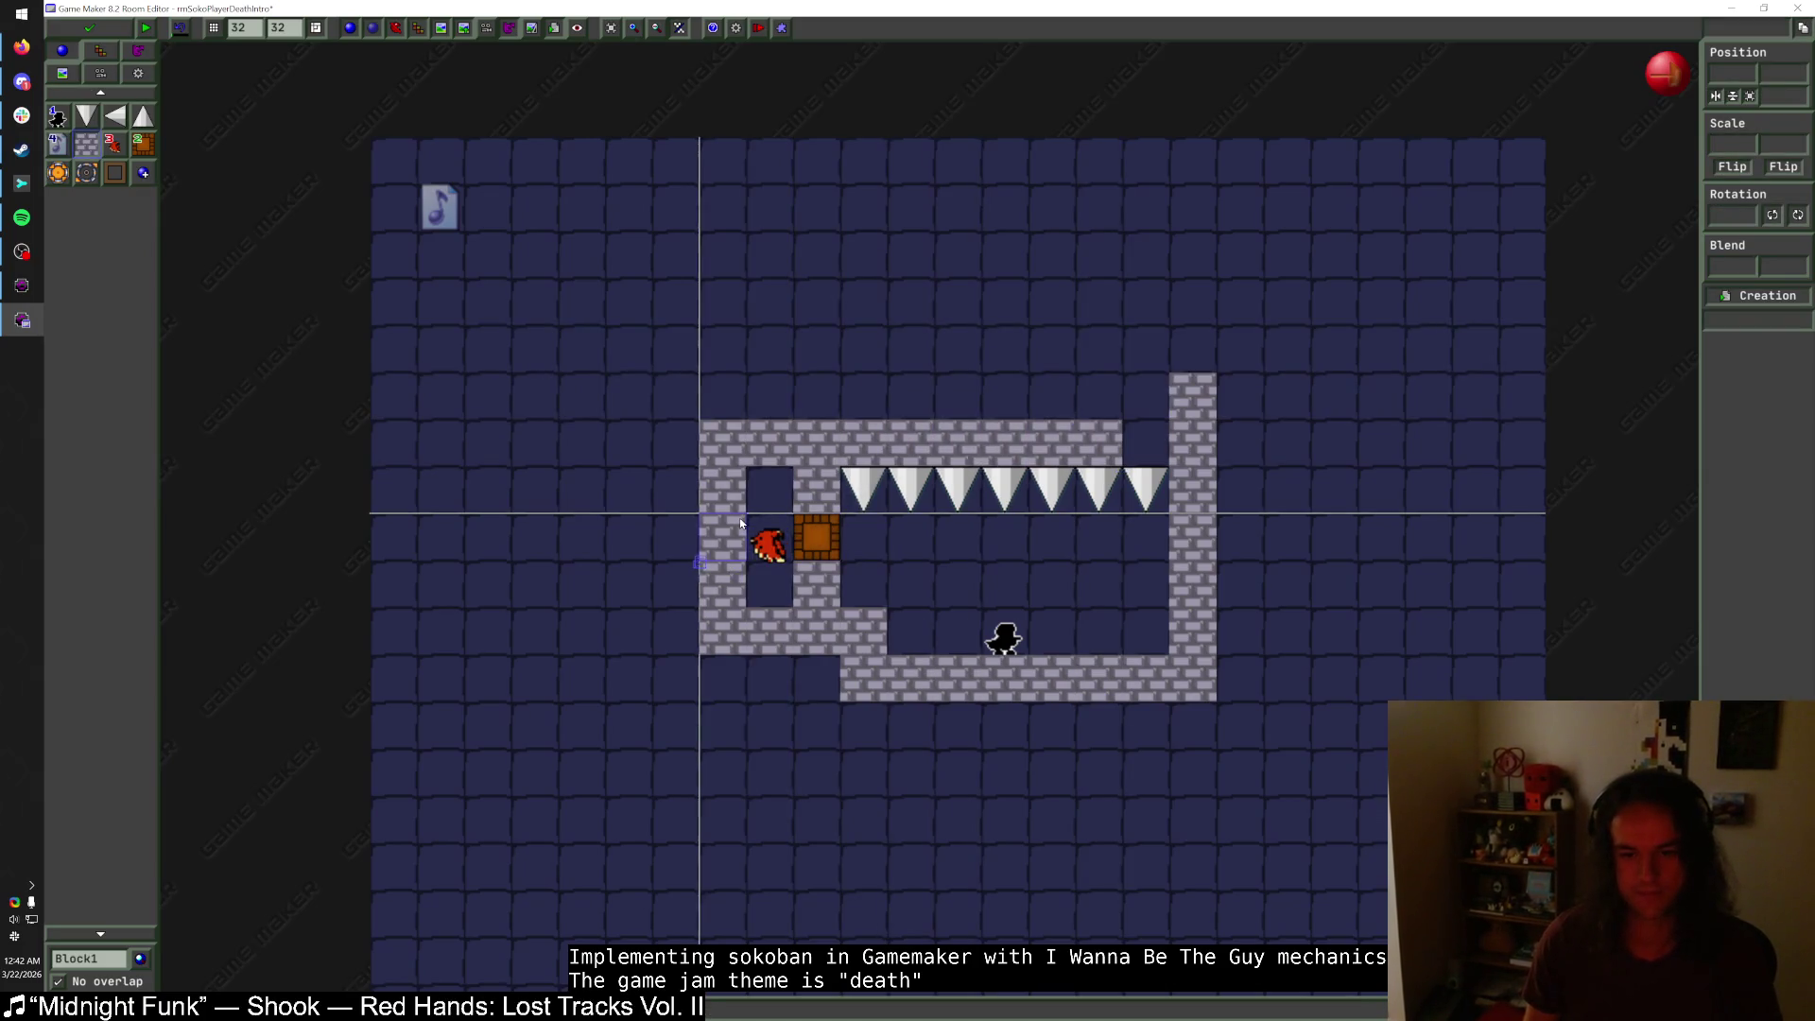
{"action": "left_click", "coordinate": [1144, 443]}
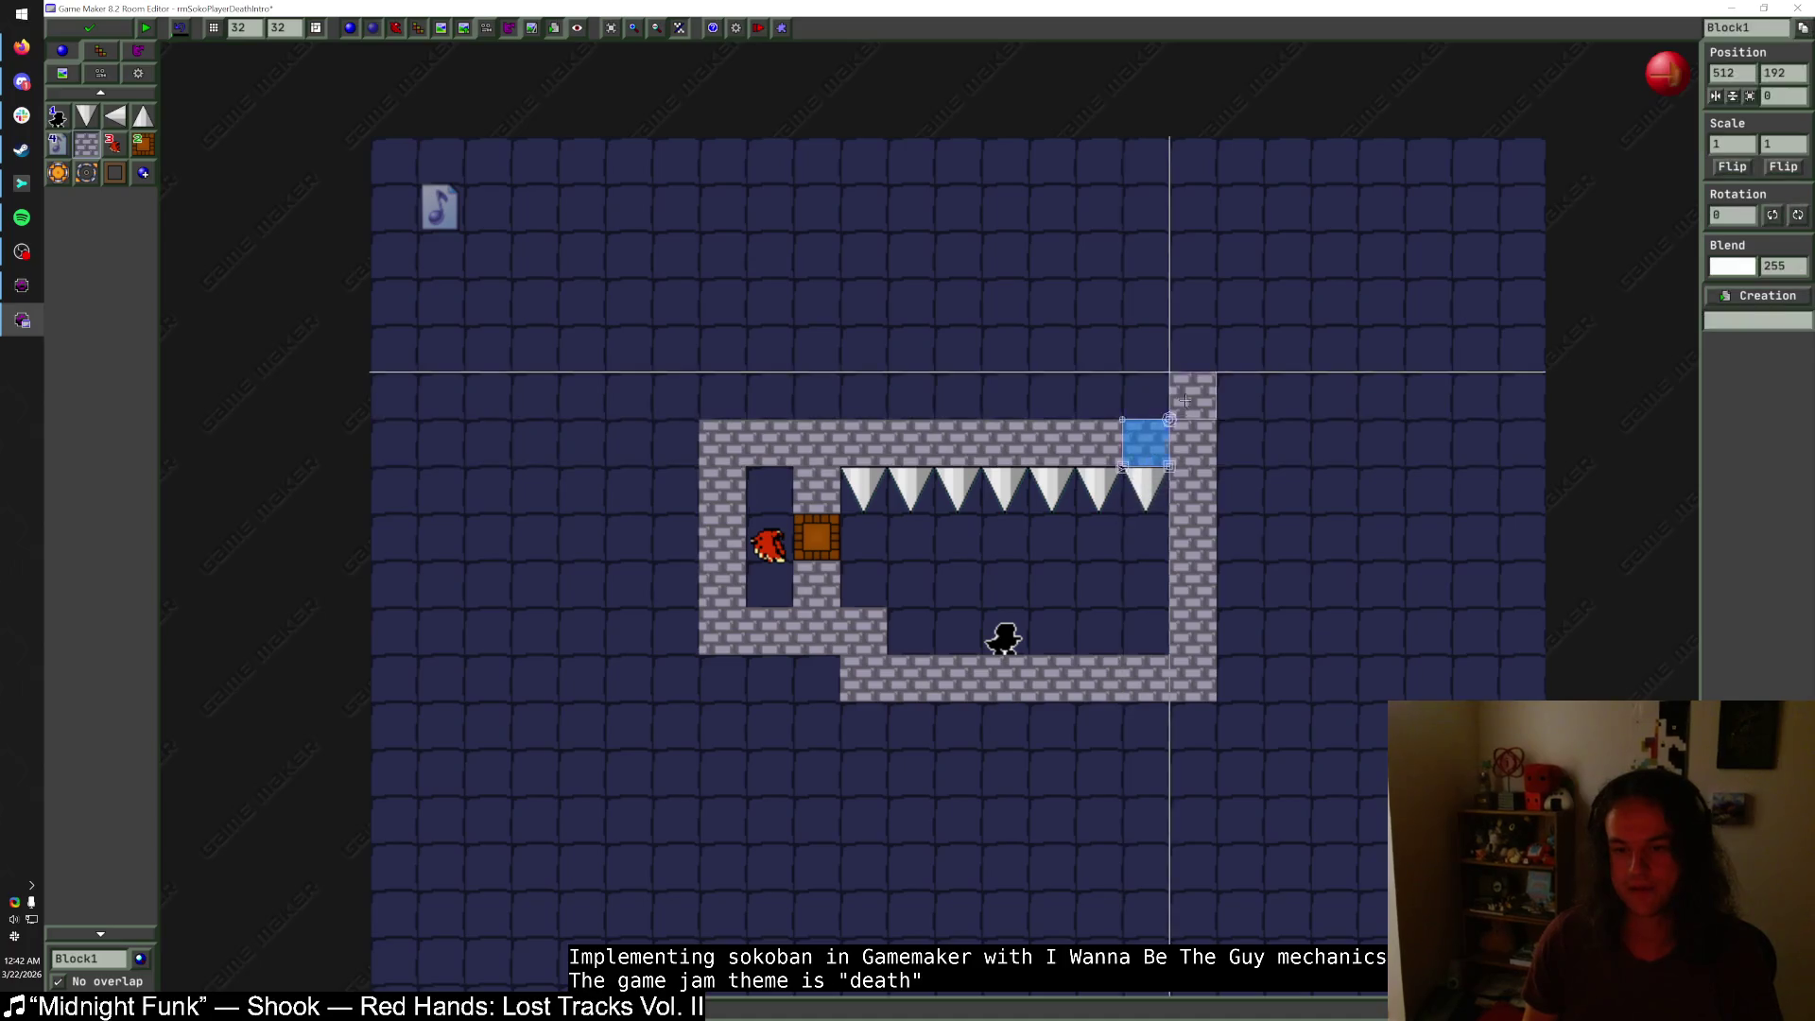
{"action": "right_click", "coordinate": [1193, 397]}
{"action": "left_click_drag", "start_coordinate": [863, 584], "coordinate": [910, 584]}
{"action": "left_click", "coordinate": [915, 633]}
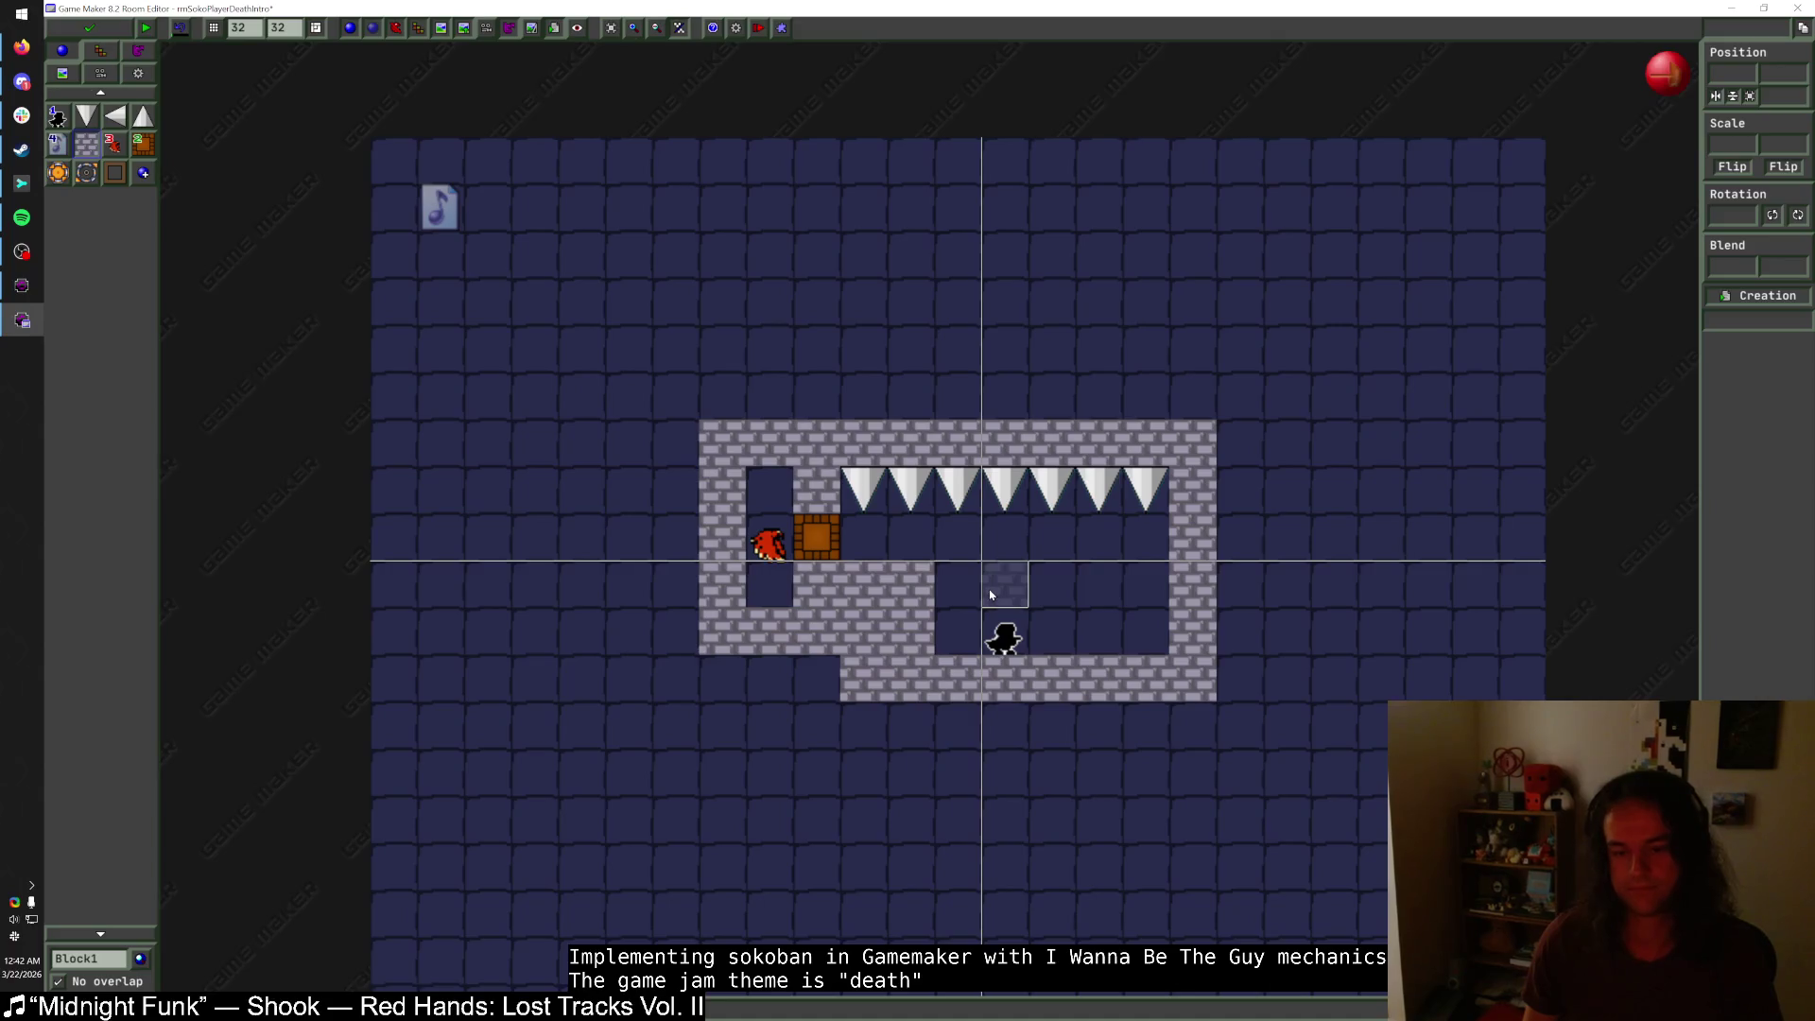
{"action": "right_click", "coordinate": [911, 584]}
{"action": "right_click", "coordinate": [910, 631]}
{"action": "right_click", "coordinate": [886, 629]}
{"action": "right_click", "coordinate": [863, 584]}
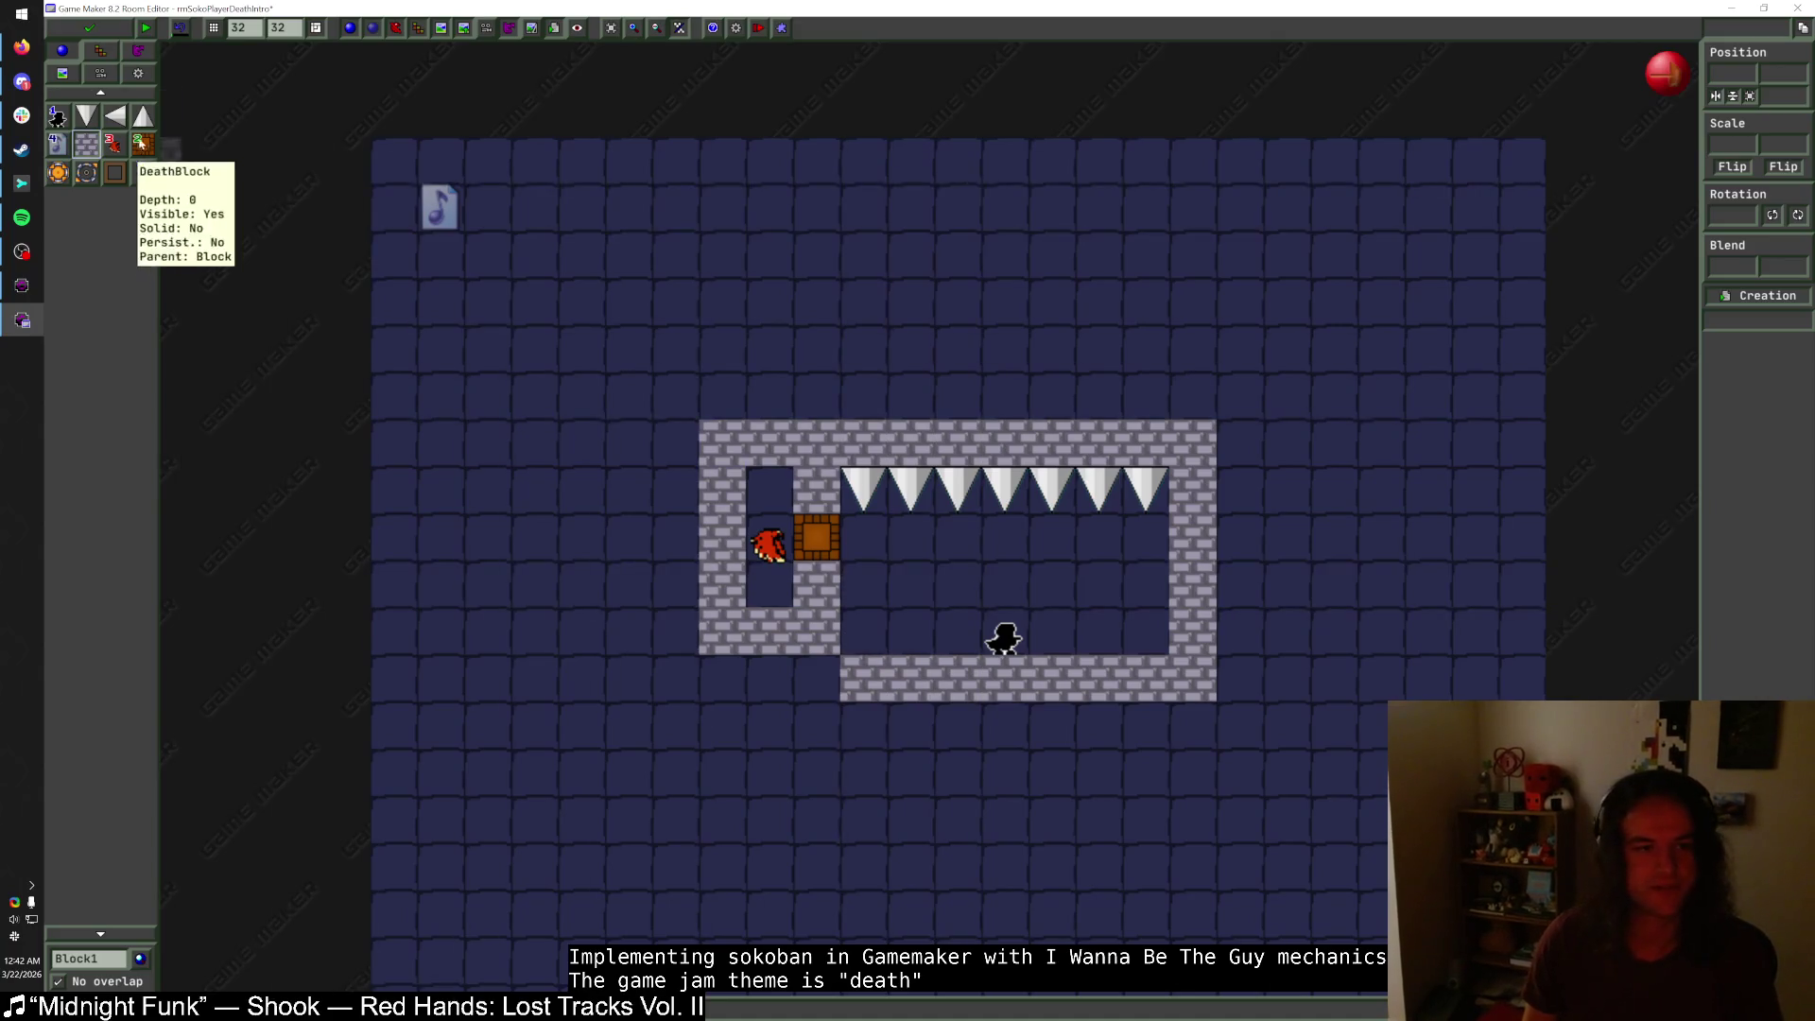
Place a lone upward spike below the ceiling row with two bricks beneath it
{"action": "left_click", "coordinate": [143, 115]}
{"action": "left_click", "coordinate": [974, 548]}
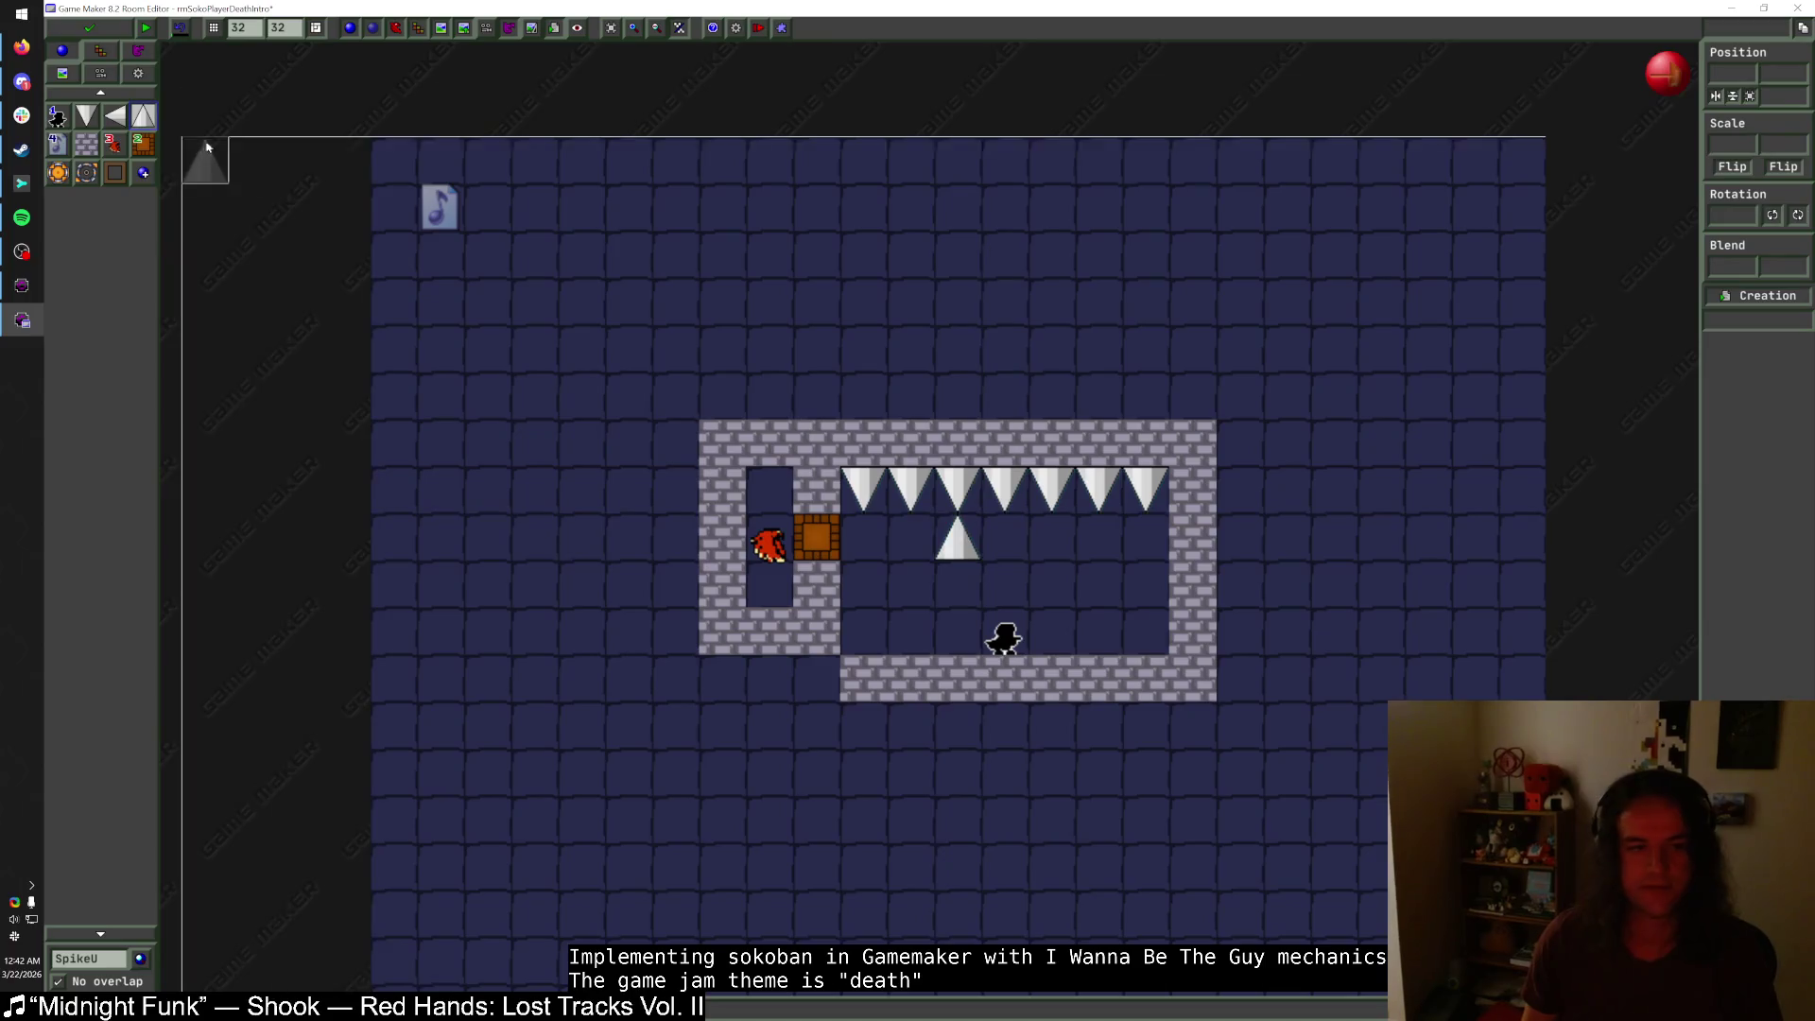
{"action": "left_click", "coordinate": [86, 143]}
{"action": "left_click", "coordinate": [958, 584]}
{"action": "left_click", "coordinate": [958, 631]}
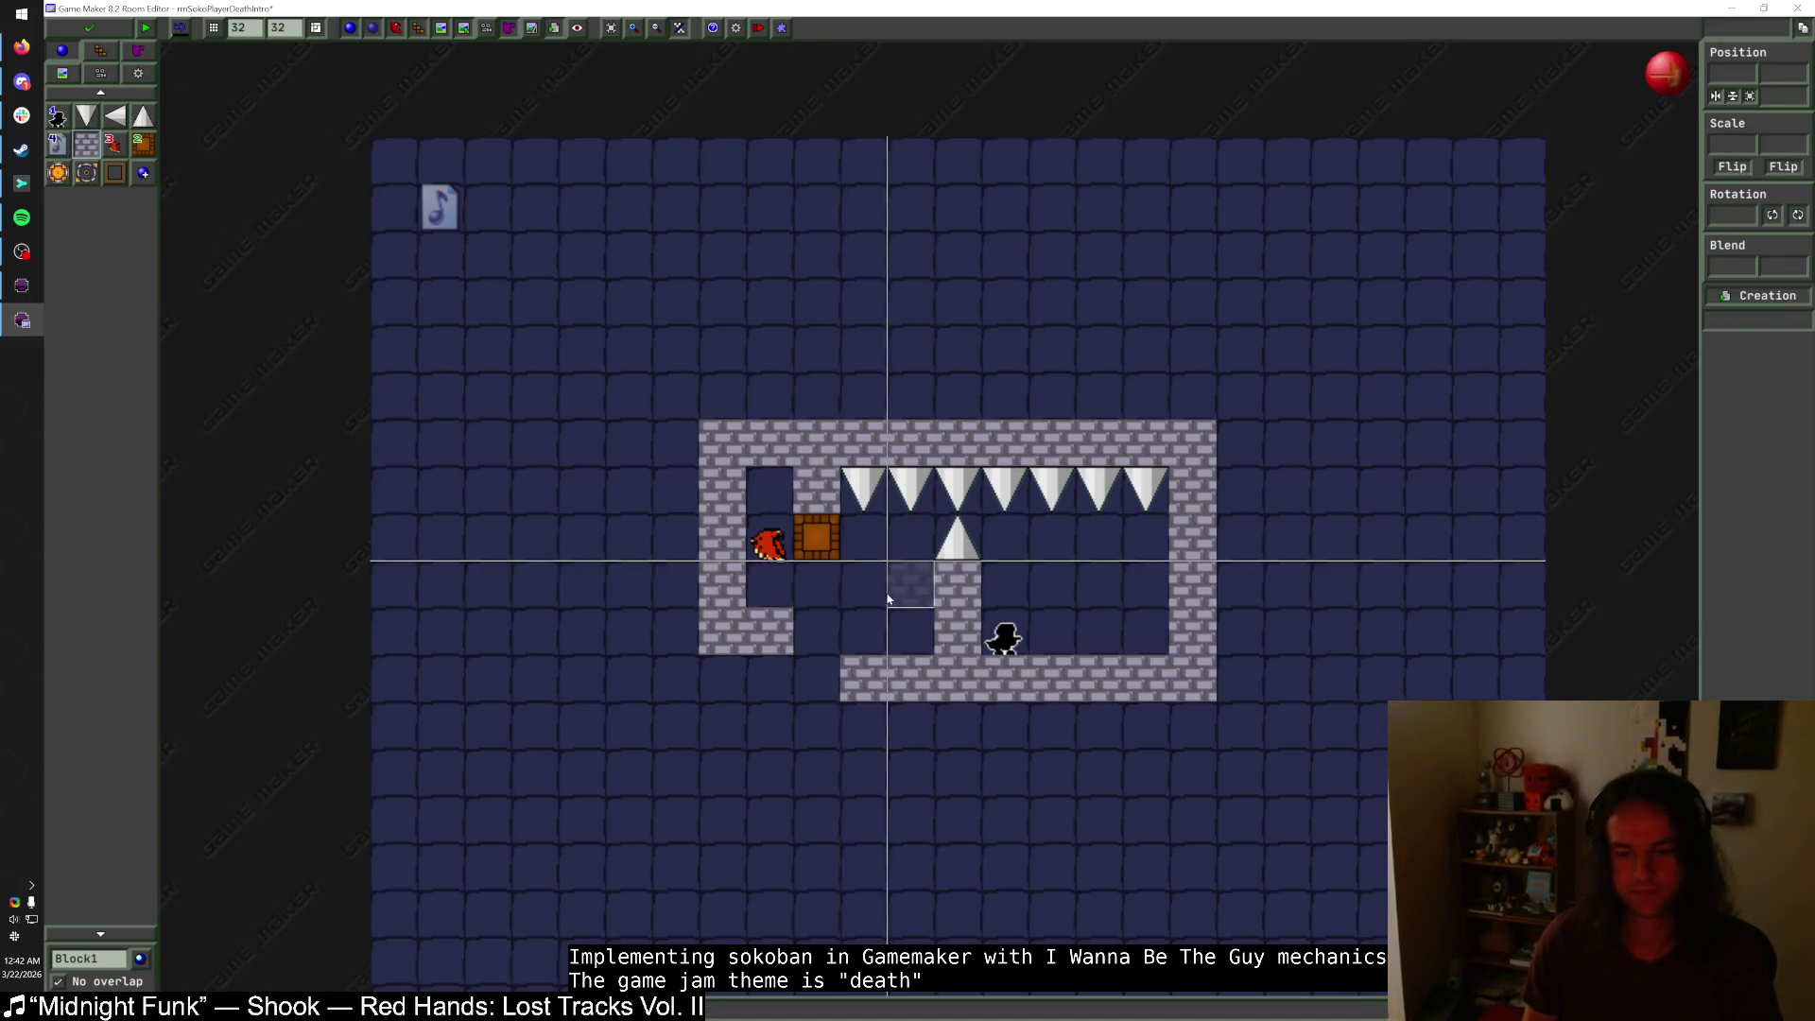
Fill the lower-left corner with bricks, shift the player start right, and clear the spike's bricks
{"action": "left_click", "coordinate": [819, 594]}
{"action": "mouse_move", "coordinate": [818, 594]}
{"action": "left_mouse_down"}
{"action": "mouse_move", "coordinate": [771, 679]}
{"action": "mouse_move", "coordinate": [723, 679]}
{"action": "left_mouse_up"}
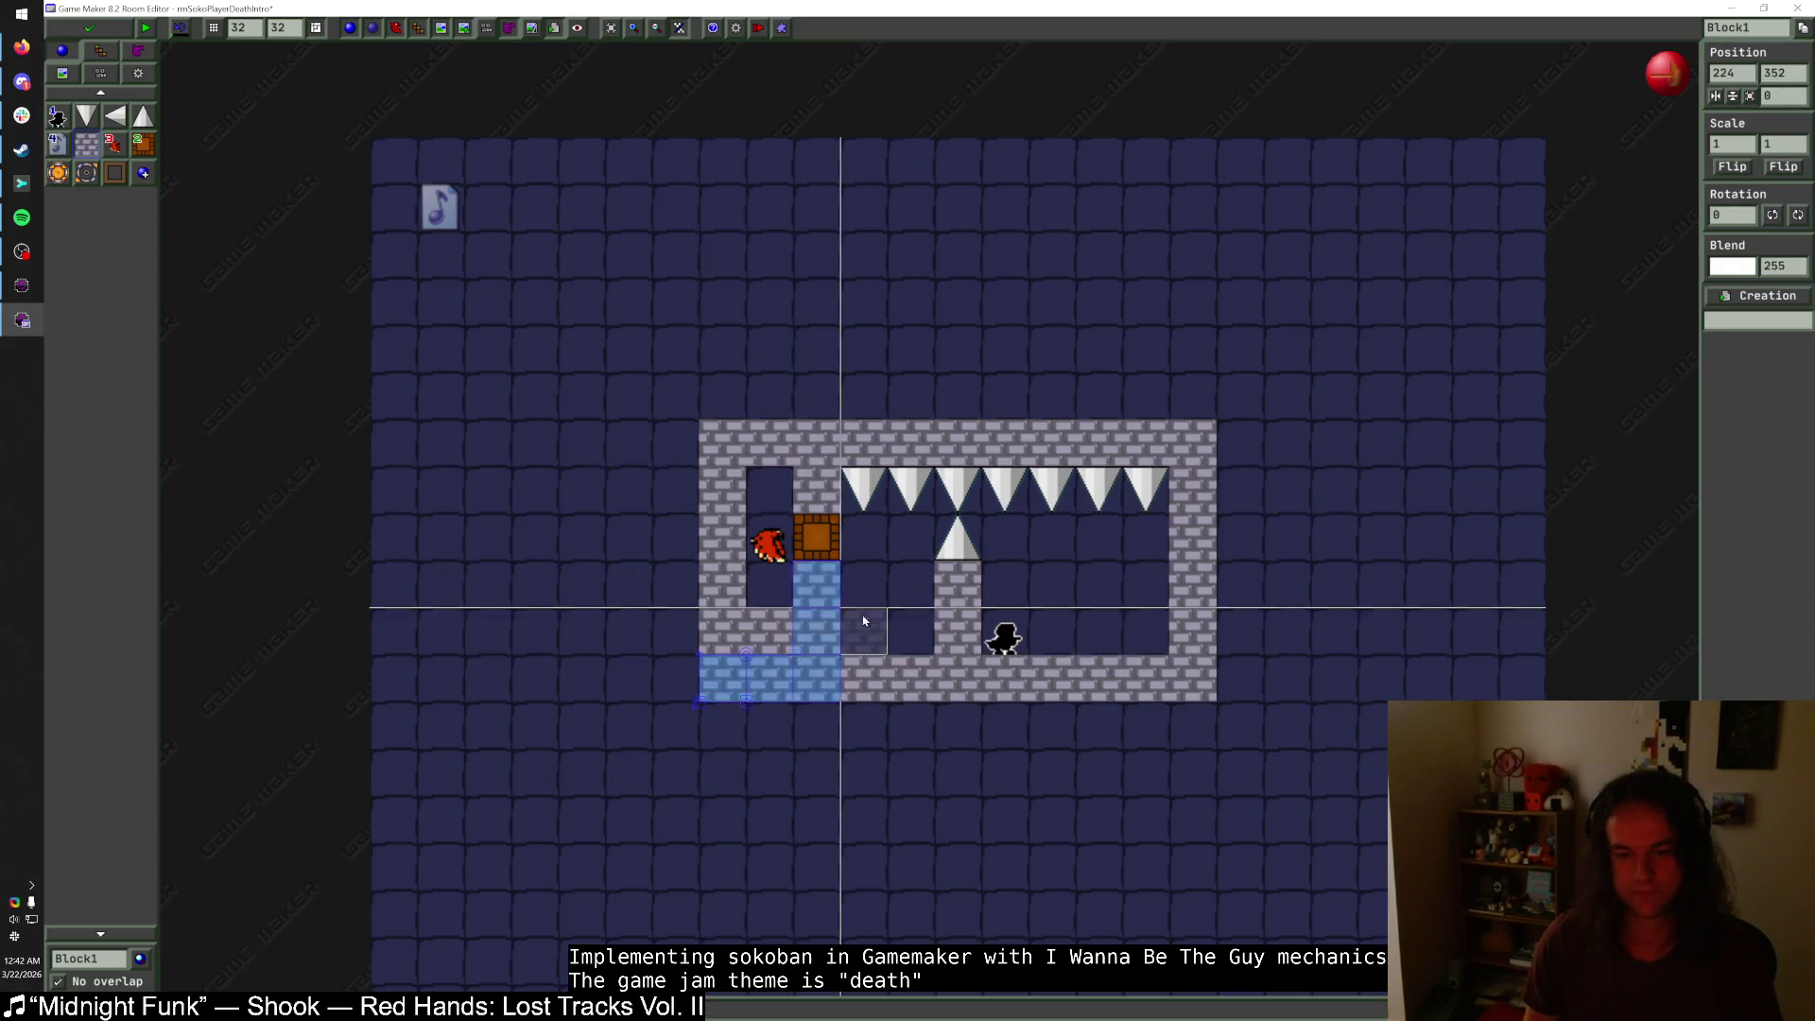
{"action": "left_click_drag", "start_coordinate": [1001, 641], "coordinate": [1050, 641]}
{"action": "right_click", "coordinate": [958, 630]}
{"action": "right_click", "coordinate": [958, 585]}
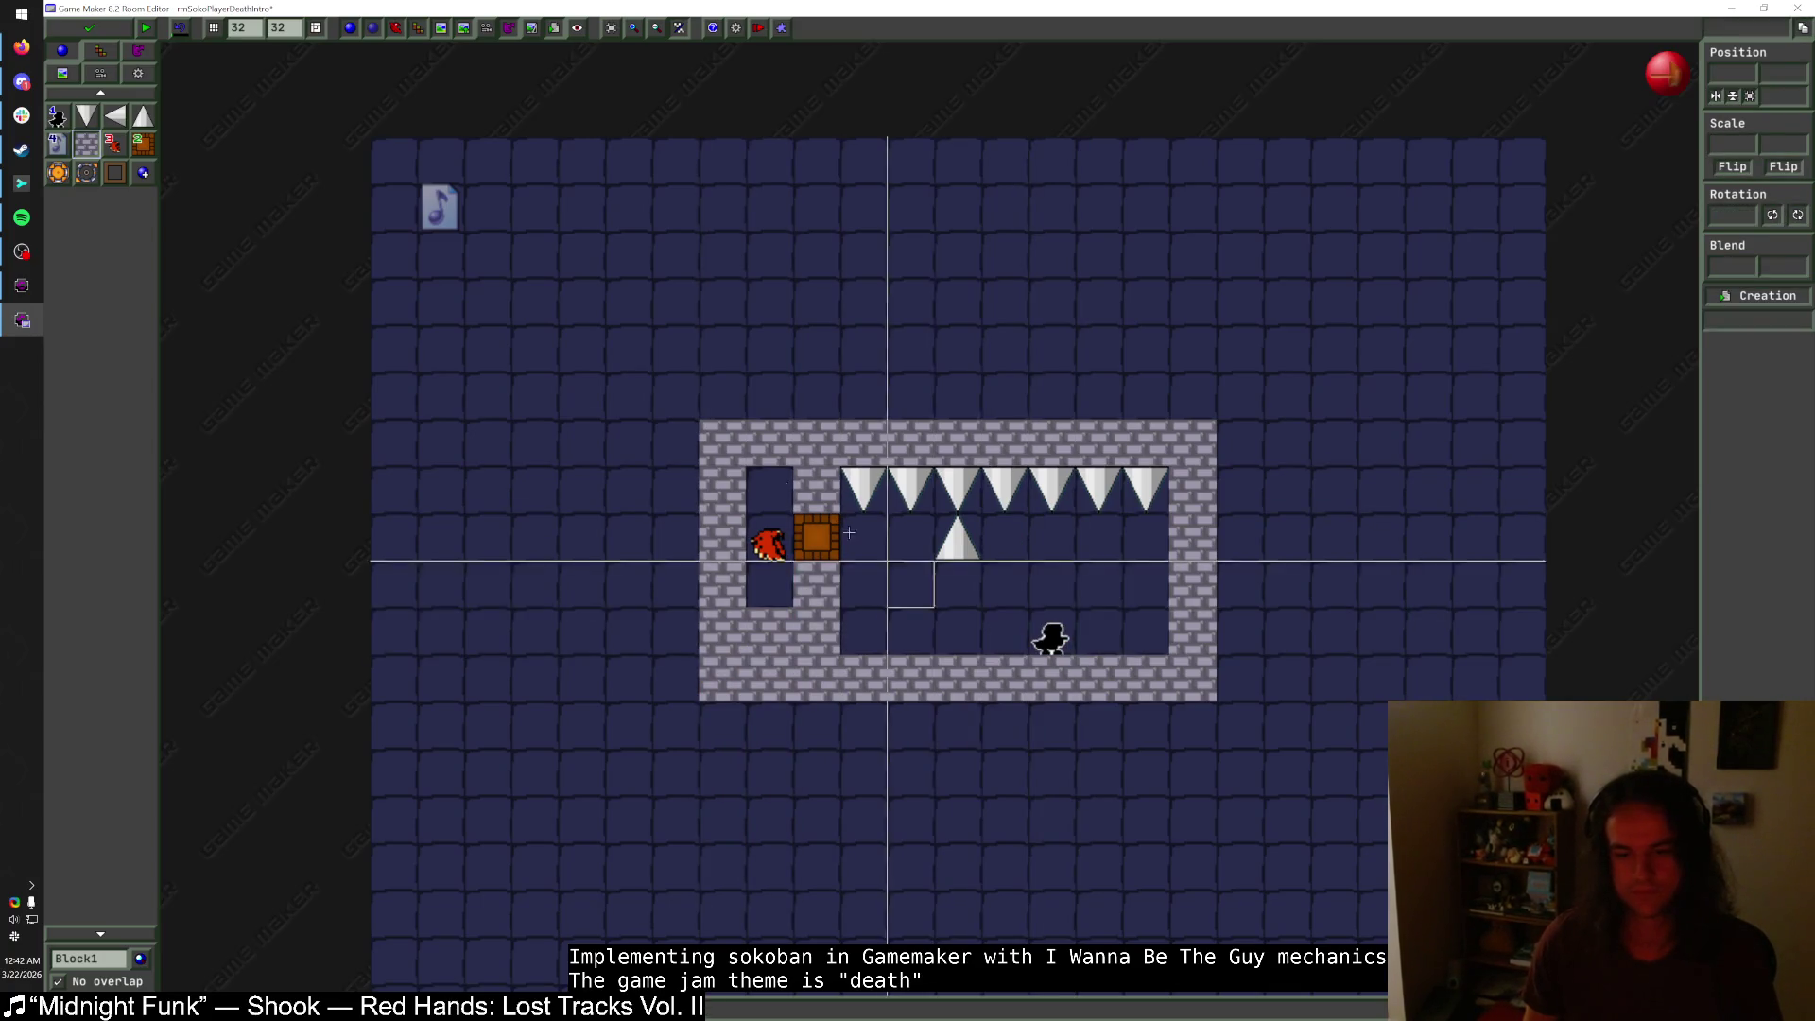
Add a downward spike and an upward spike under the lone spike, forming a three-spike column
{"action": "left_click", "coordinate": [86, 116]}
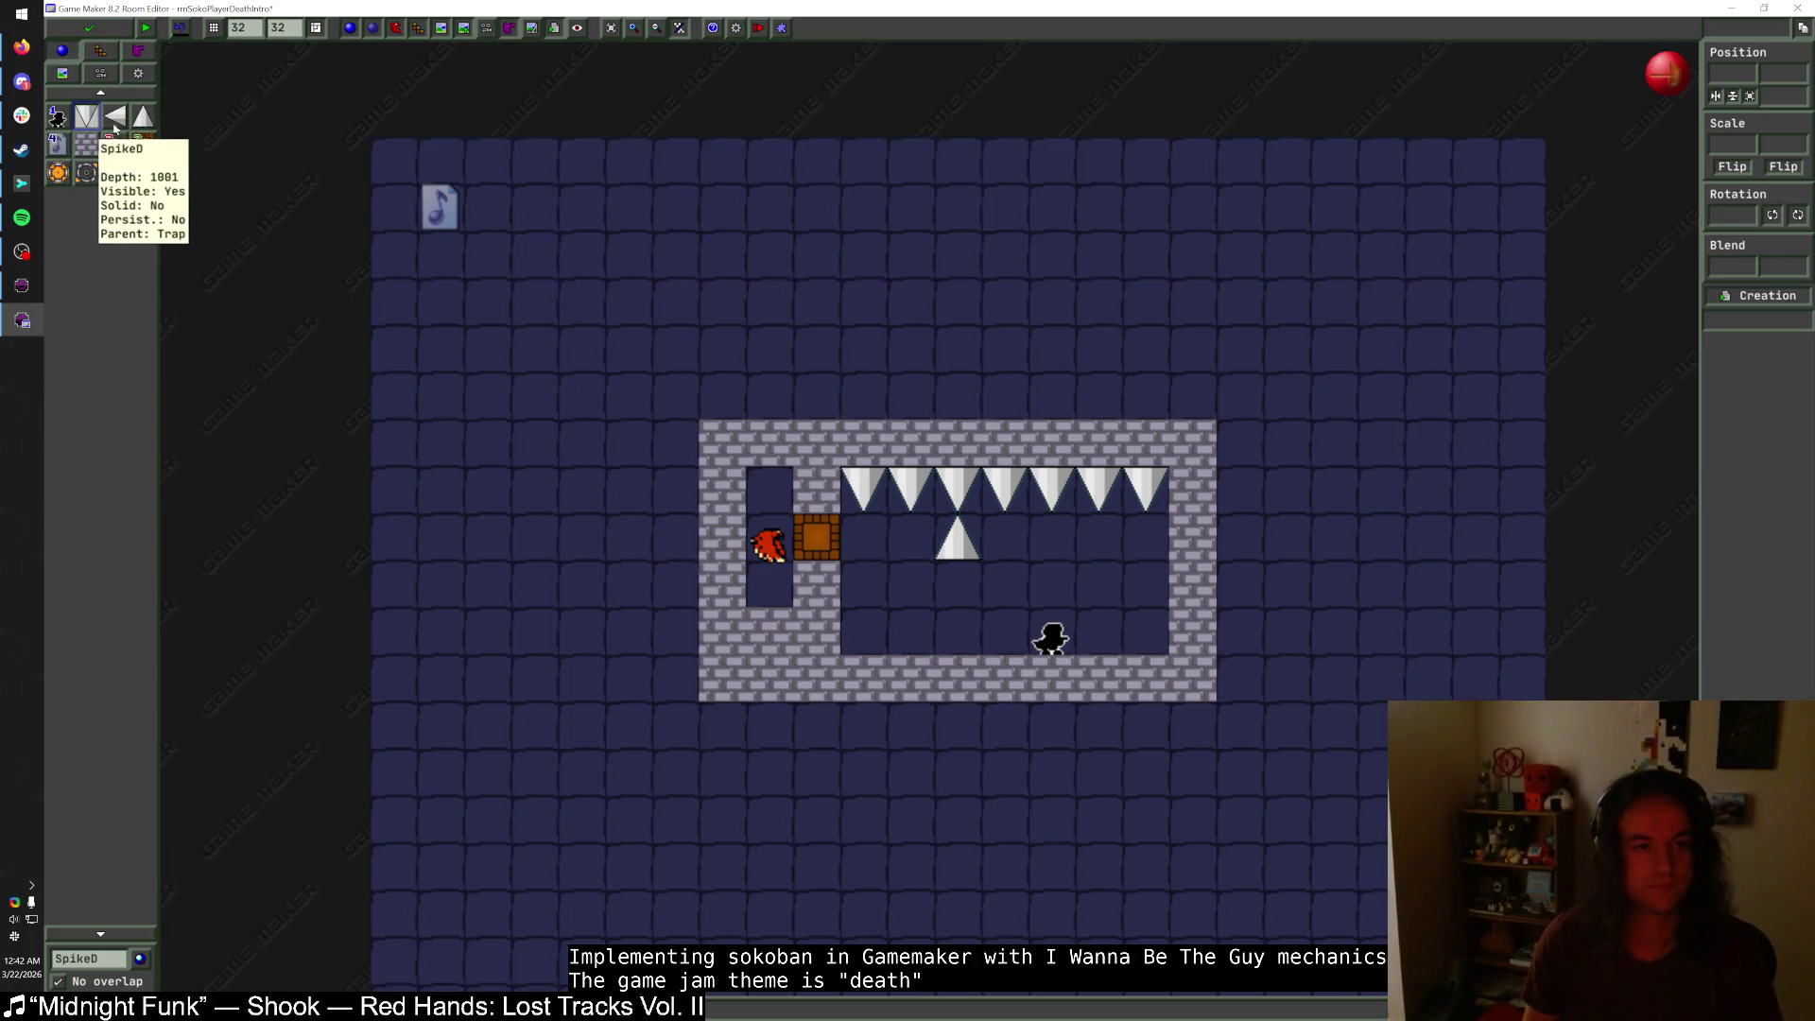
{"action": "left_click", "coordinate": [958, 585]}
{"action": "left_click", "coordinate": [142, 116]}
{"action": "left_click", "coordinate": [958, 631]}
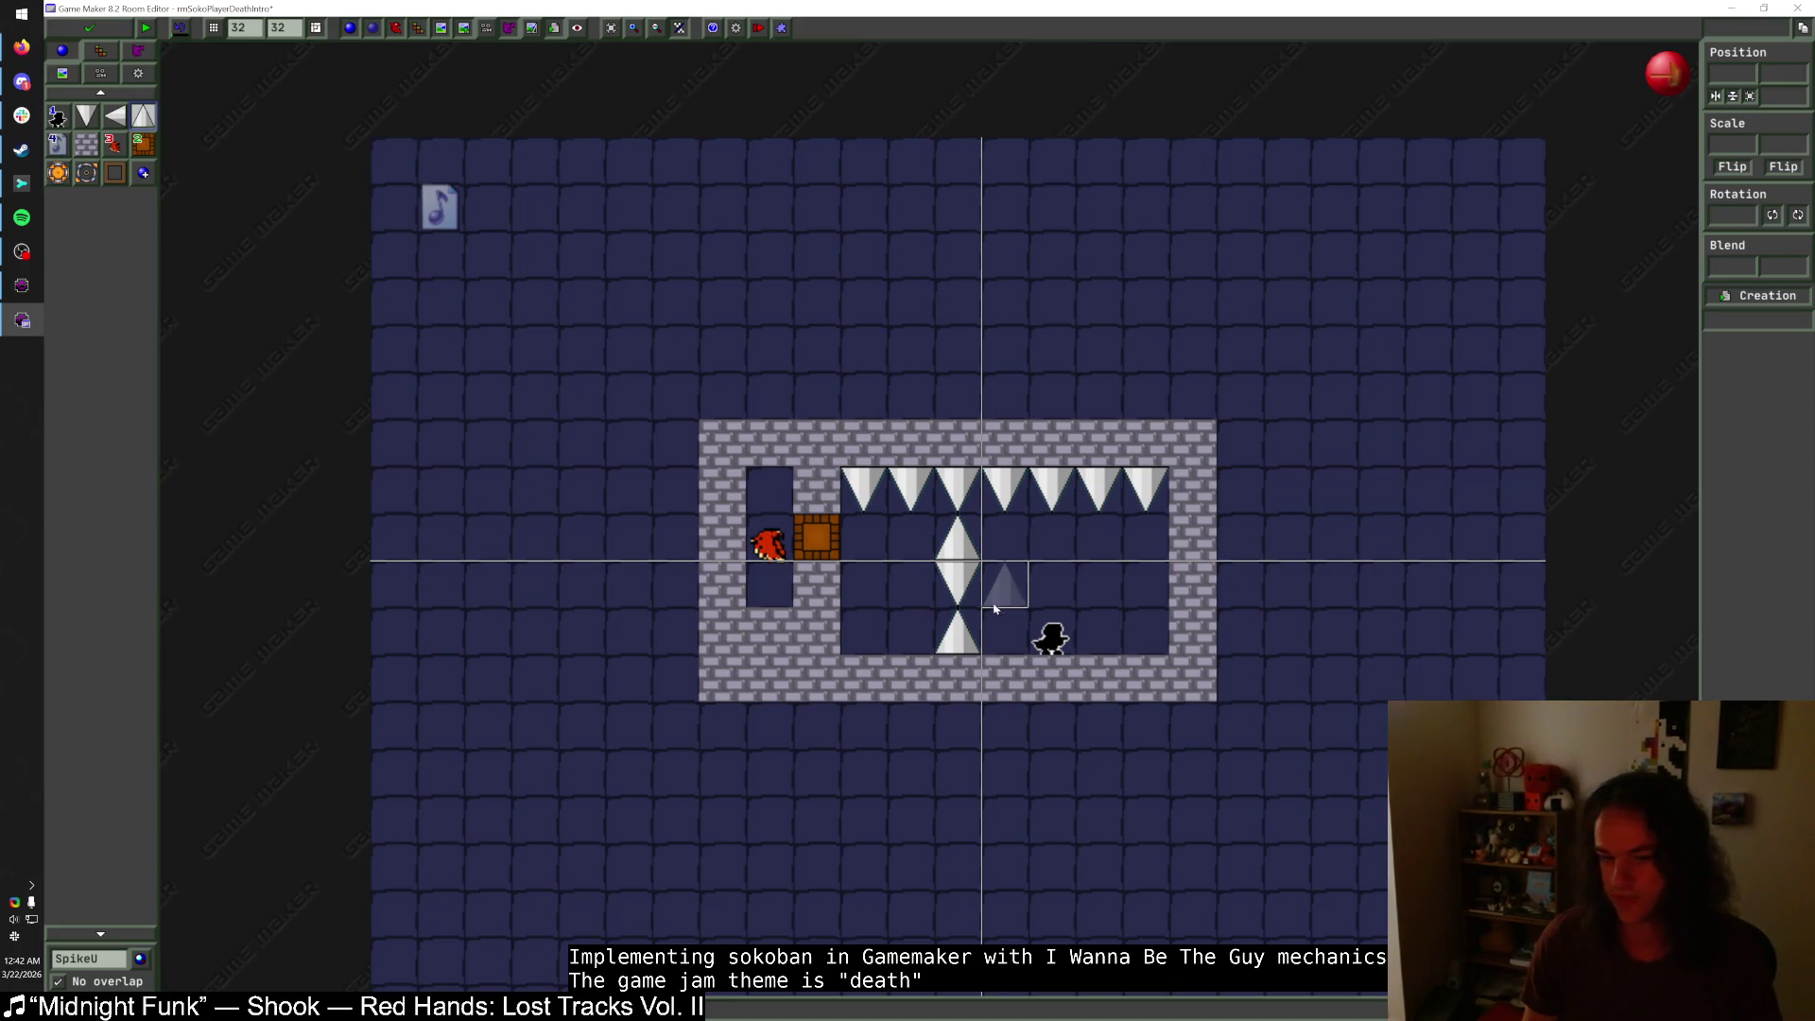
Move the Hawk one cell left and rebuild the left wall further left, closing the corner
{"action": "left_click", "coordinate": [86, 144]}
{"action": "right_click", "coordinate": [722, 490]}
{"action": "right_click", "coordinate": [735, 537]}
{"action": "right_click", "coordinate": [723, 584]}
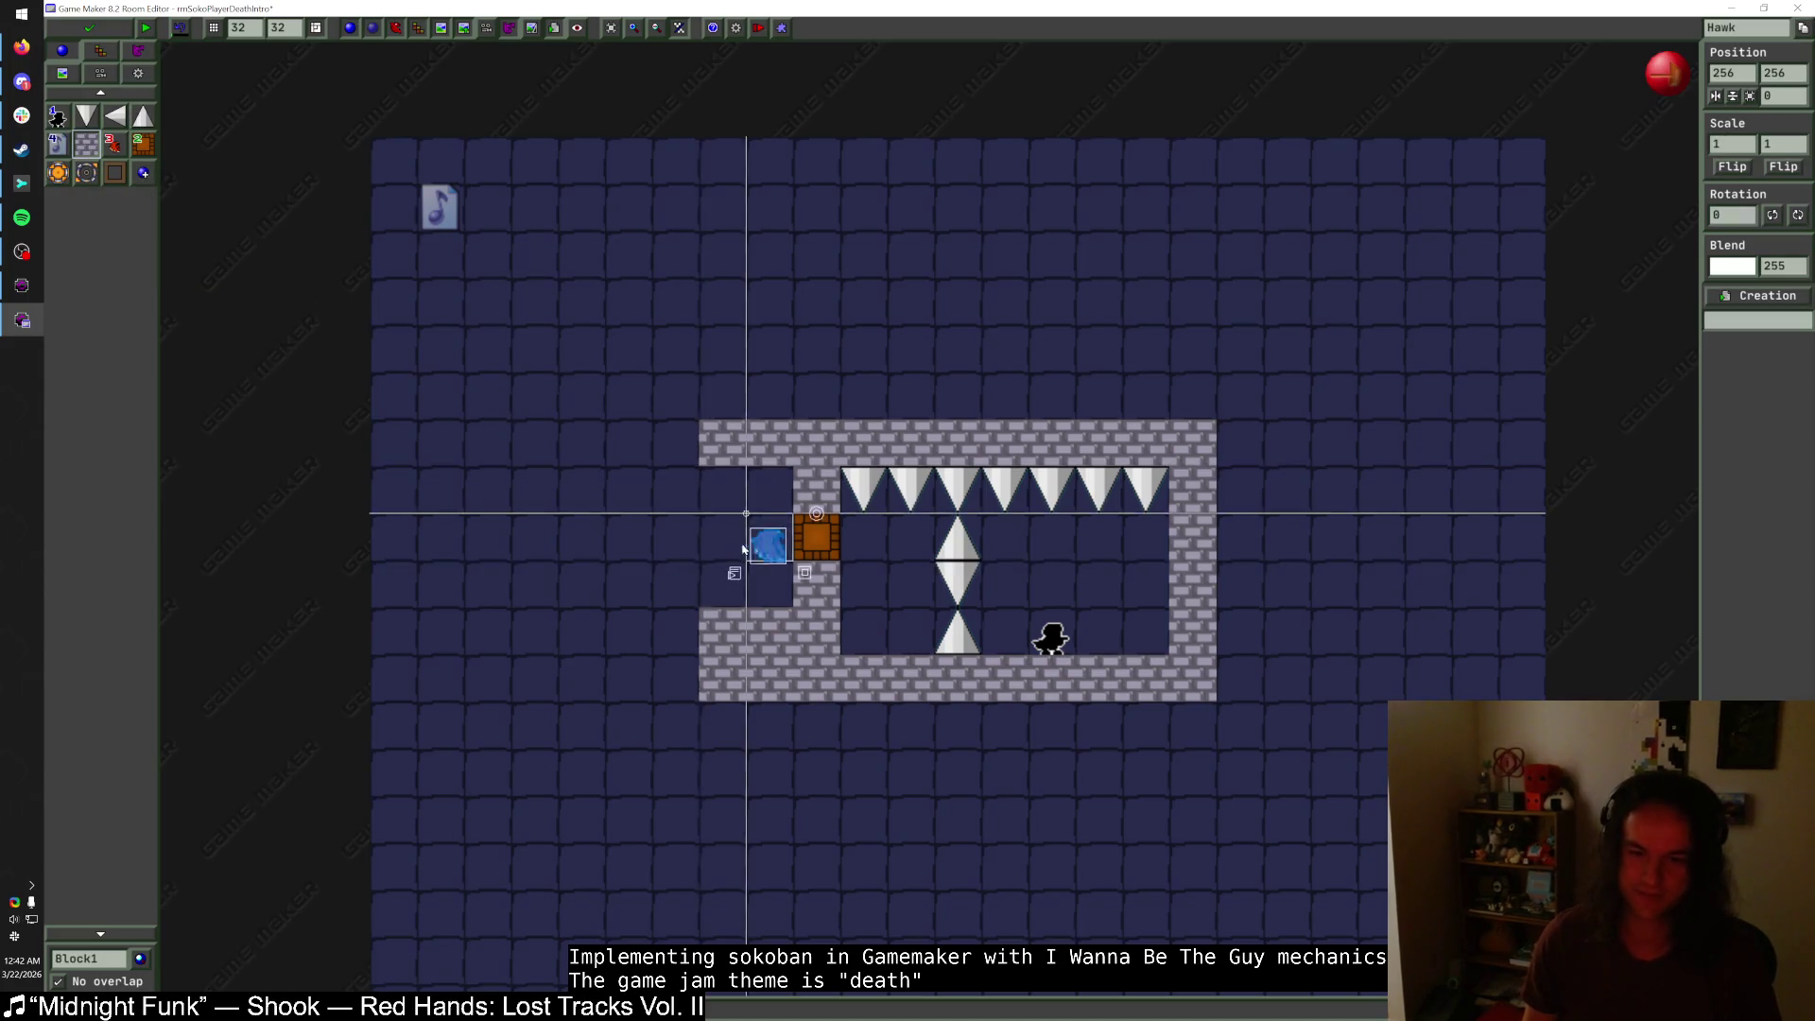
{"action": "left_click_drag", "start_coordinate": [768, 546], "coordinate": [722, 545]}
{"action": "left_click_drag", "start_coordinate": [676, 443], "coordinate": [683, 628]}
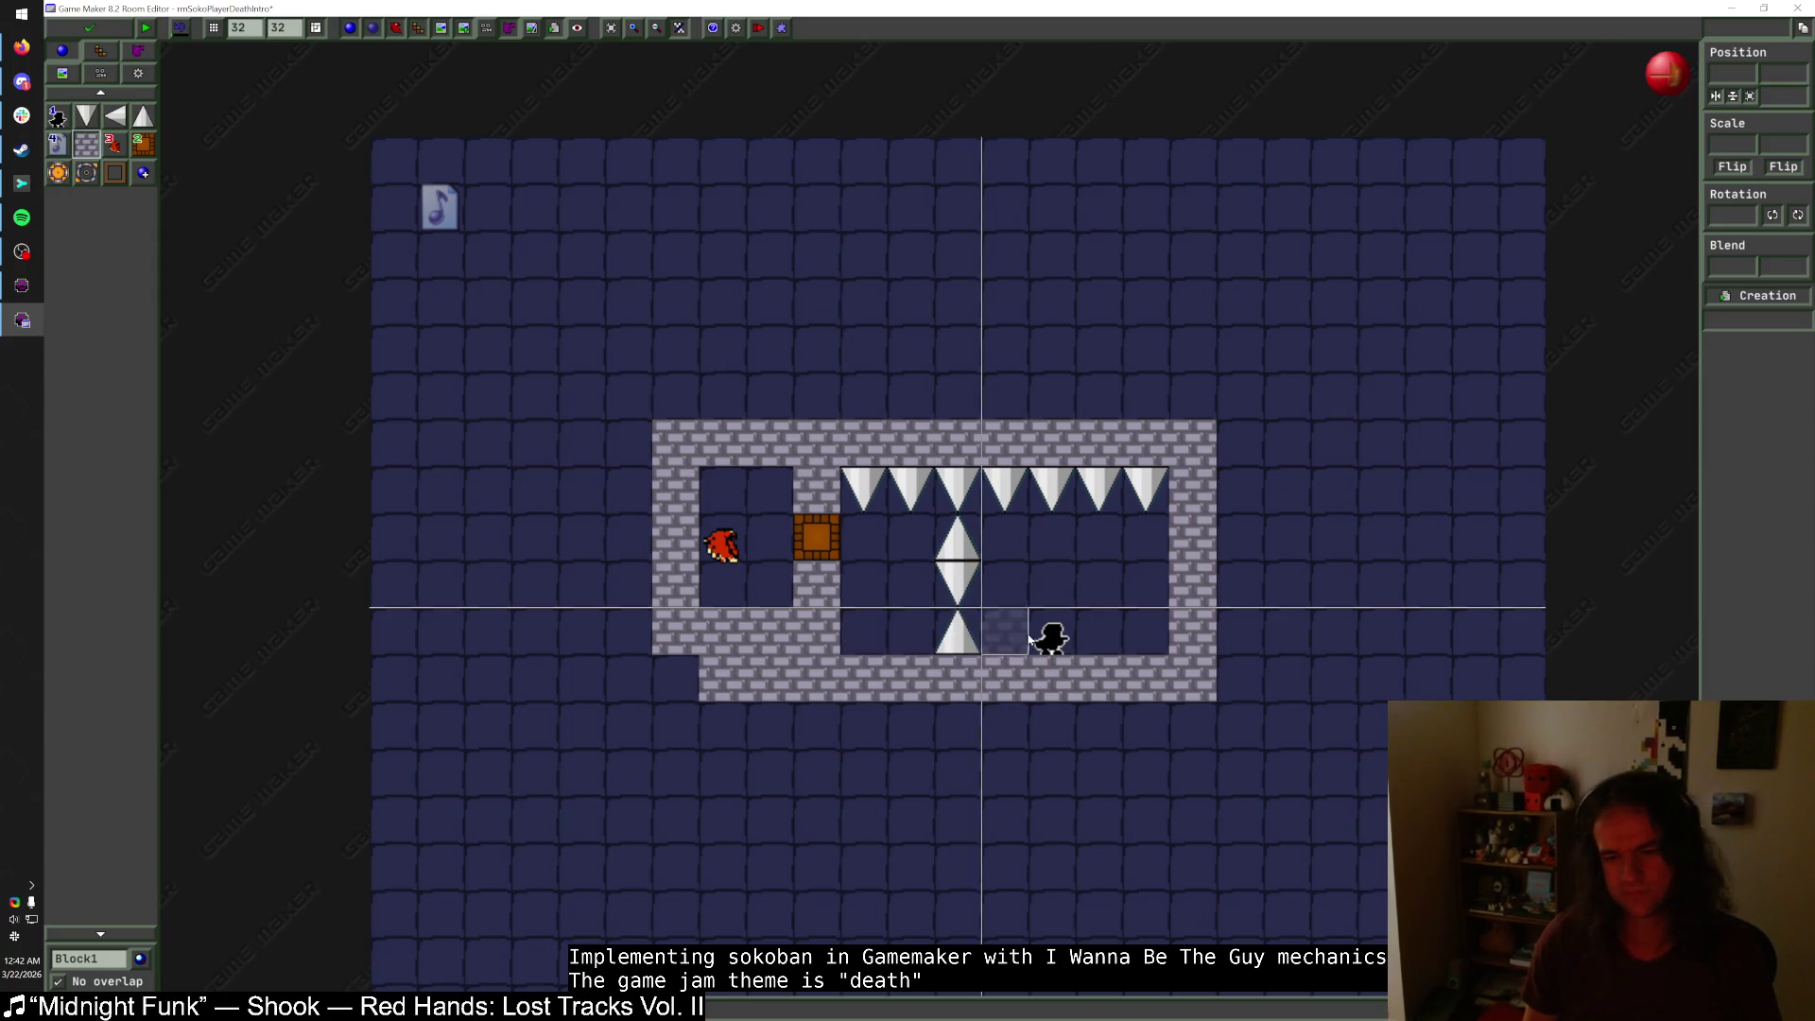
{"action": "left_click", "coordinate": [679, 677]}
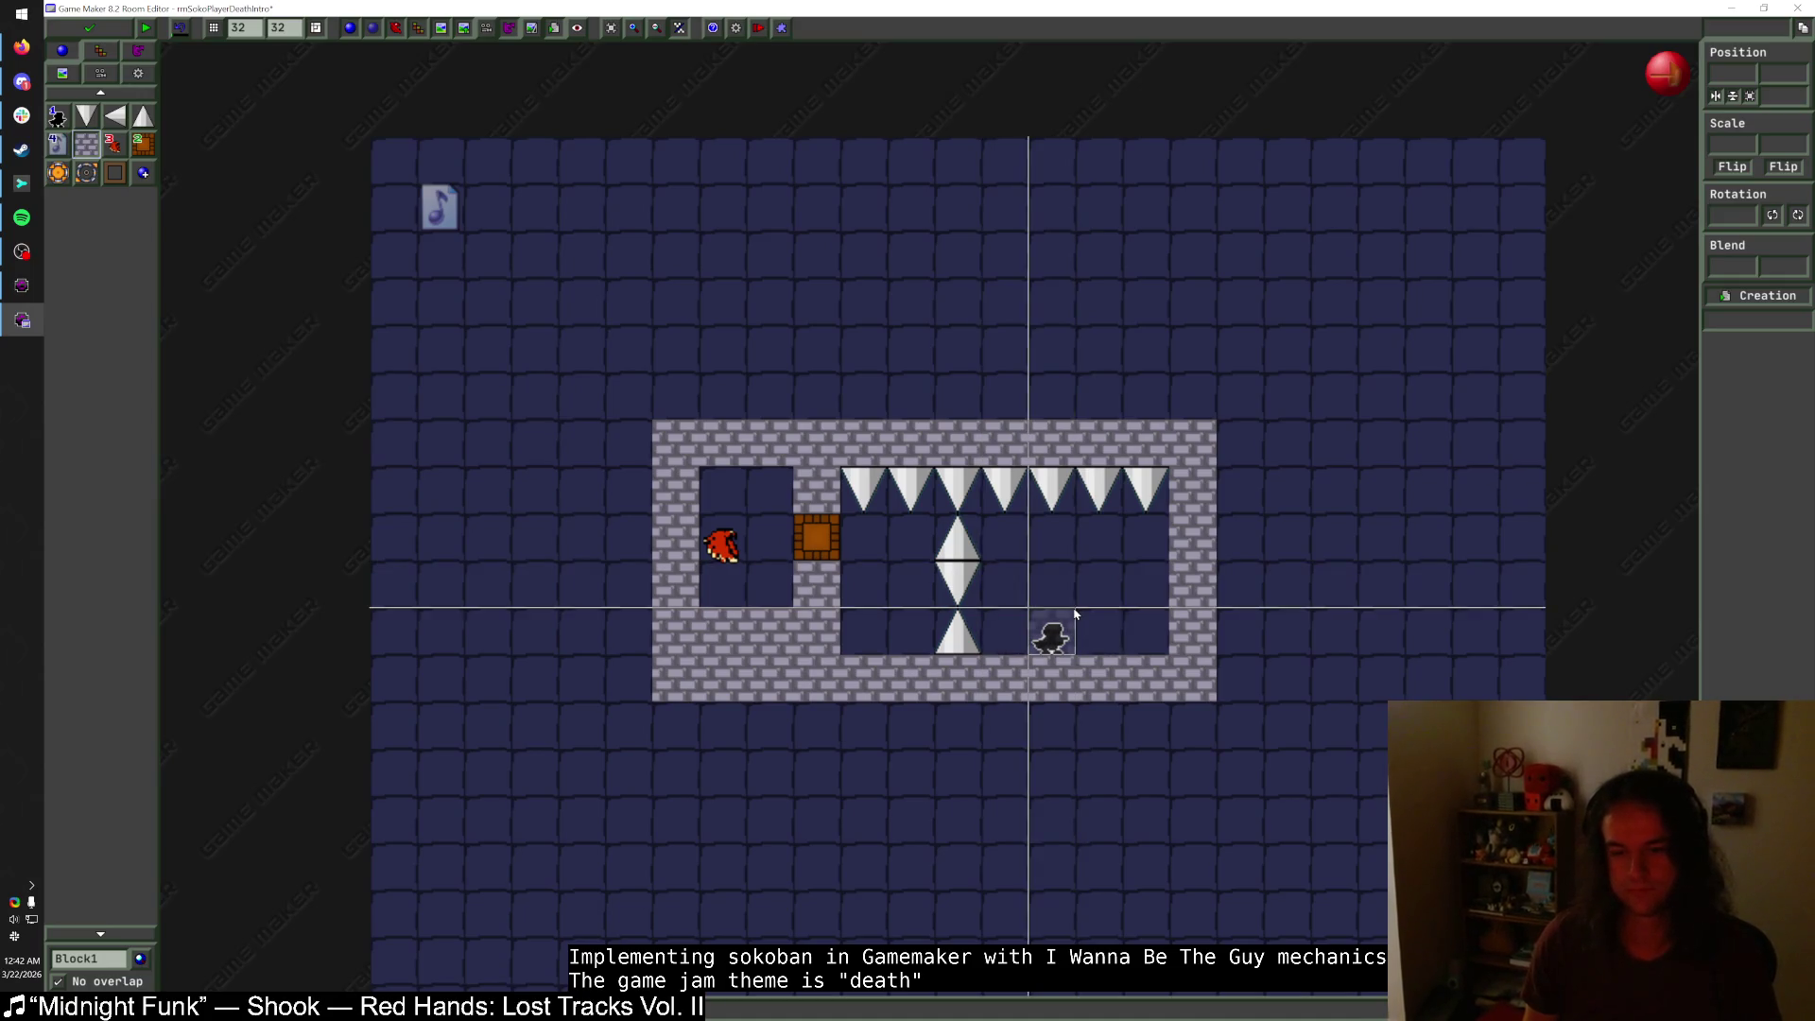
Delete the three spikes of the middle column
{"action": "right_click", "coordinate": [960, 536]}
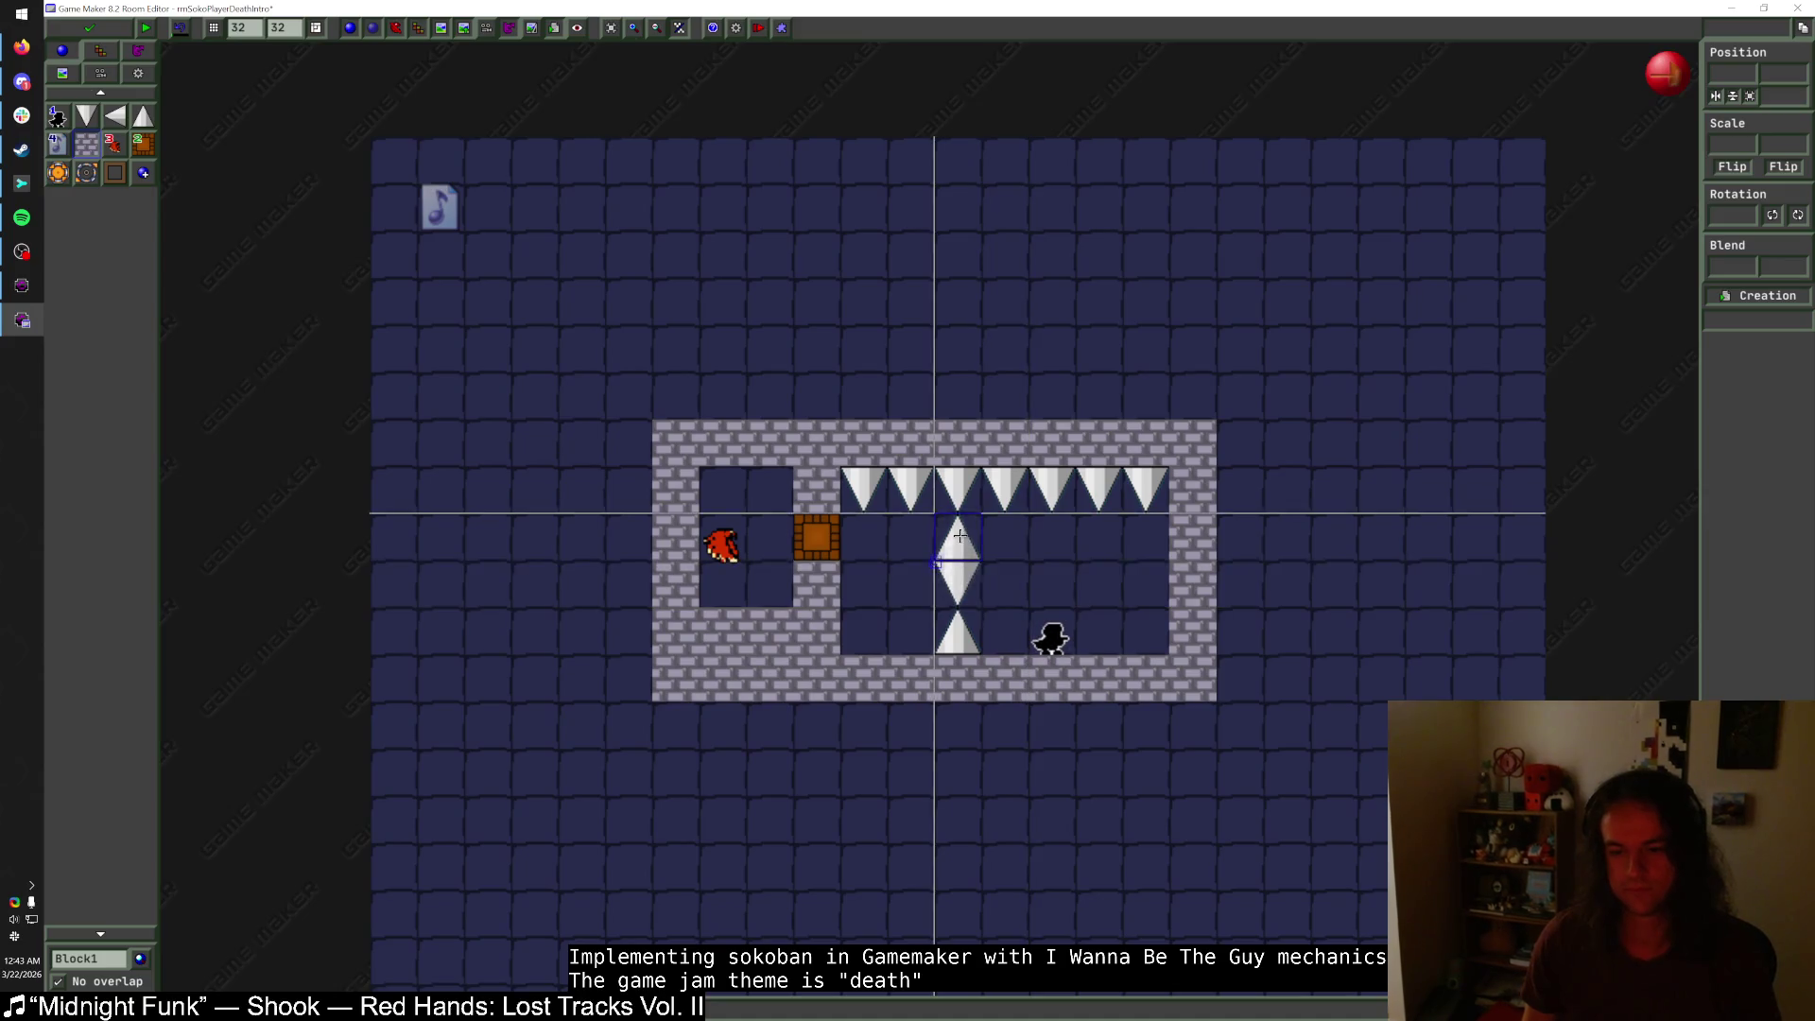
{"action": "right_click", "coordinate": [960, 583]}
{"action": "right_click", "coordinate": [960, 631]}
Restore the deleted spikes and add a Block1 border along the bottom, right and top
{"action": "key", "text": "ctrl+z"}
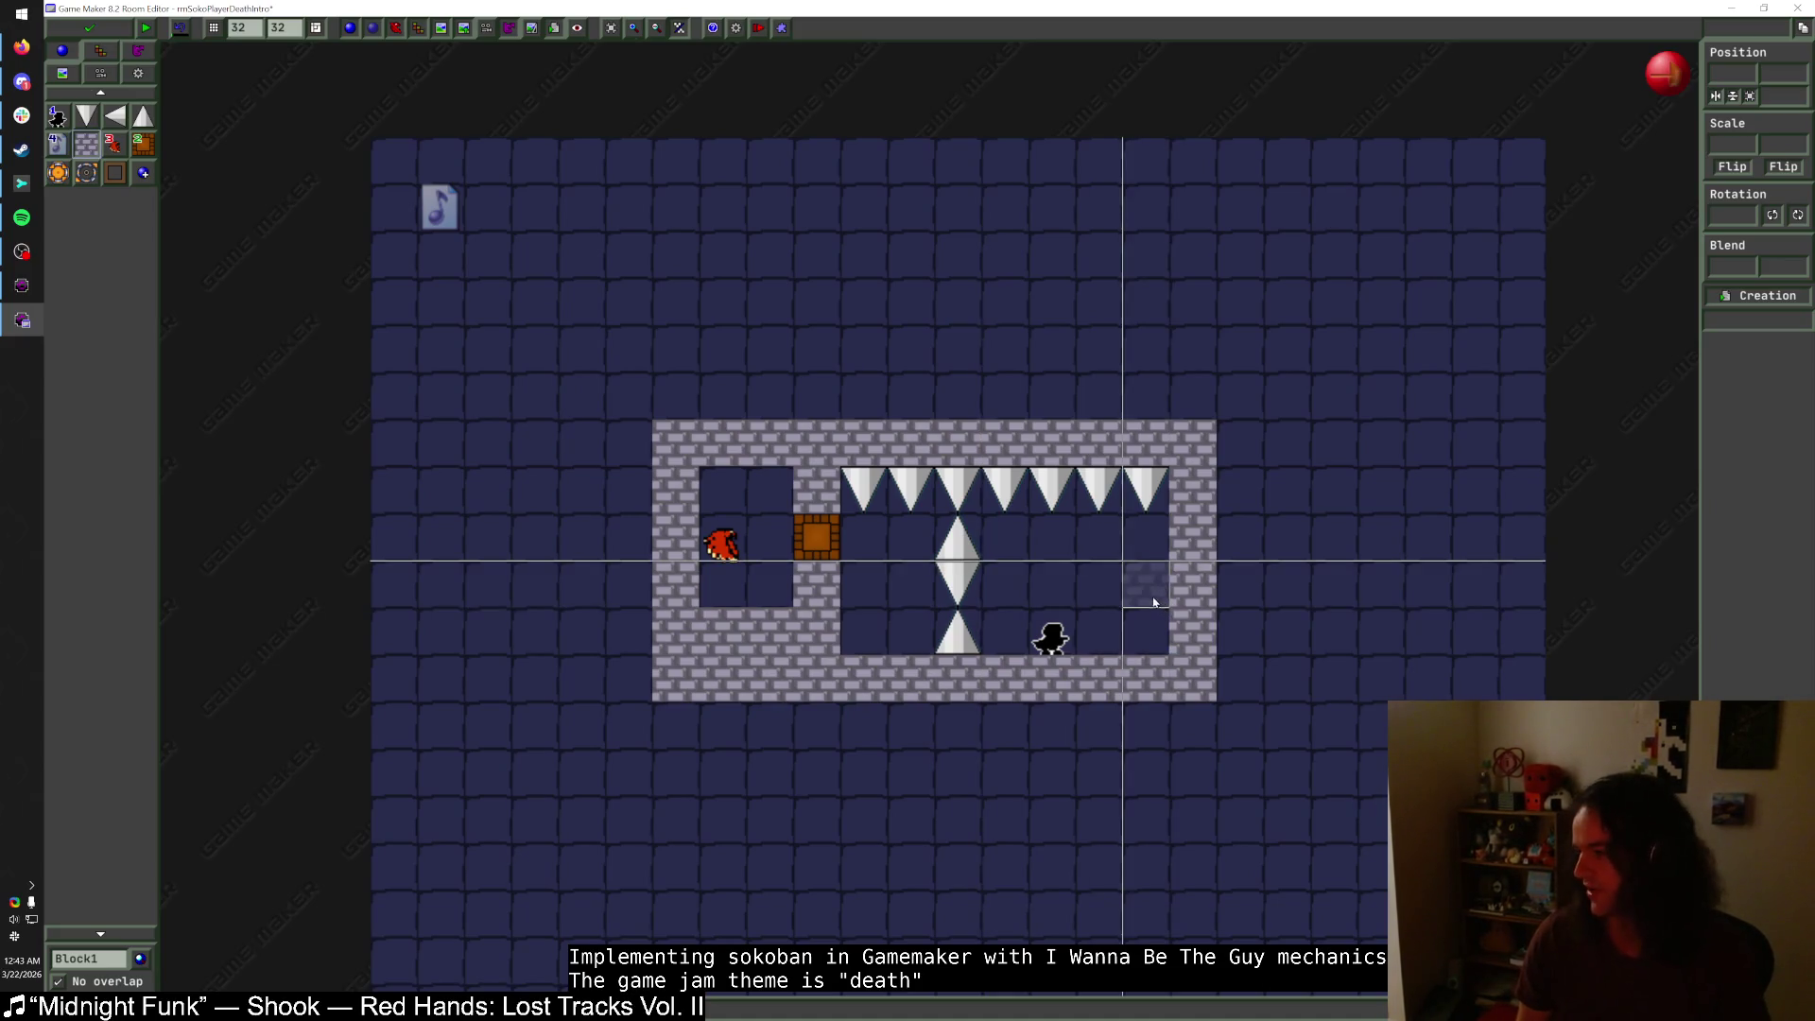
{"action": "mouse_move", "coordinate": [693, 729]}
{"action": "left_mouse_down"}
{"action": "mouse_move", "coordinate": [1169, 728]}
{"action": "mouse_move", "coordinate": [912, 721]}
{"action": "left_mouse_up"}
{"action": "mouse_move", "coordinate": [1230, 726]}
{"action": "left_mouse_down"}
{"action": "mouse_move", "coordinate": [1227, 399]}
{"action": "mouse_move", "coordinate": [813, 396]}
{"action": "mouse_move", "coordinate": [634, 412]}
{"action": "mouse_move", "coordinate": [624, 733]}
{"action": "left_mouse_up"}
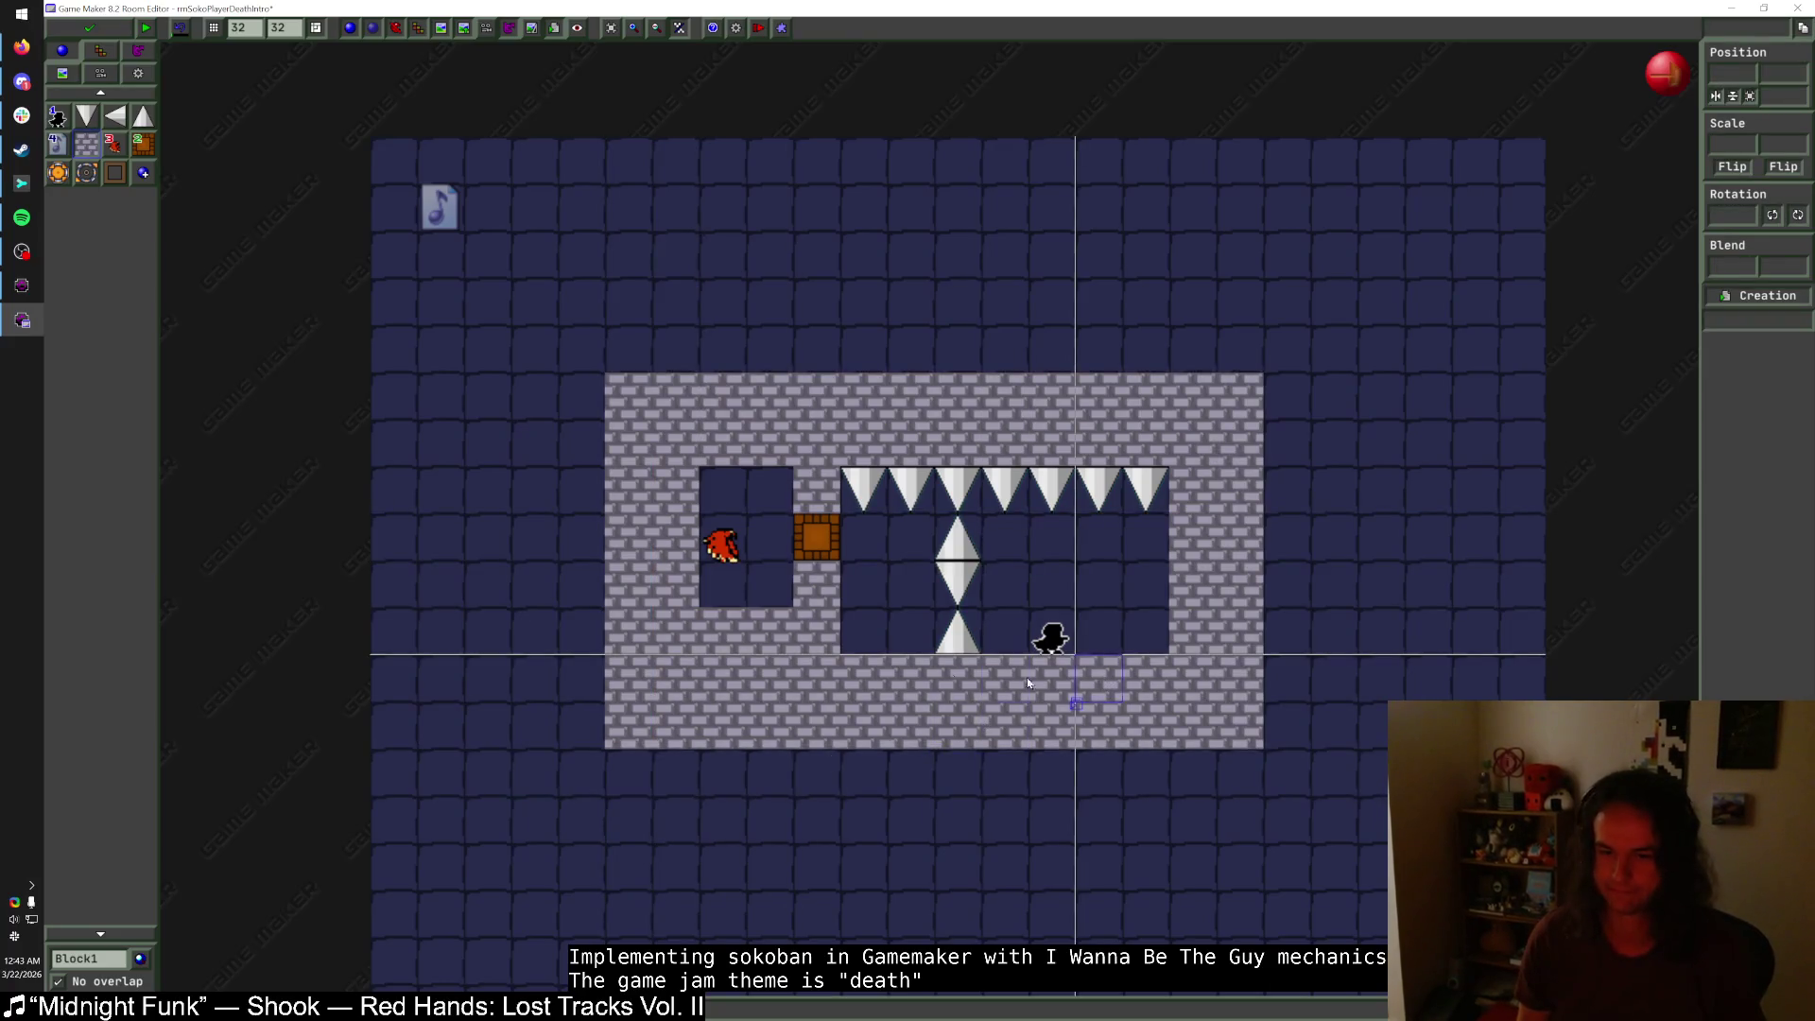
Rearrange the wall blocks below and inside the left pit
{"action": "right_click", "coordinate": [766, 638]}
{"action": "right_click", "coordinate": [729, 636]}
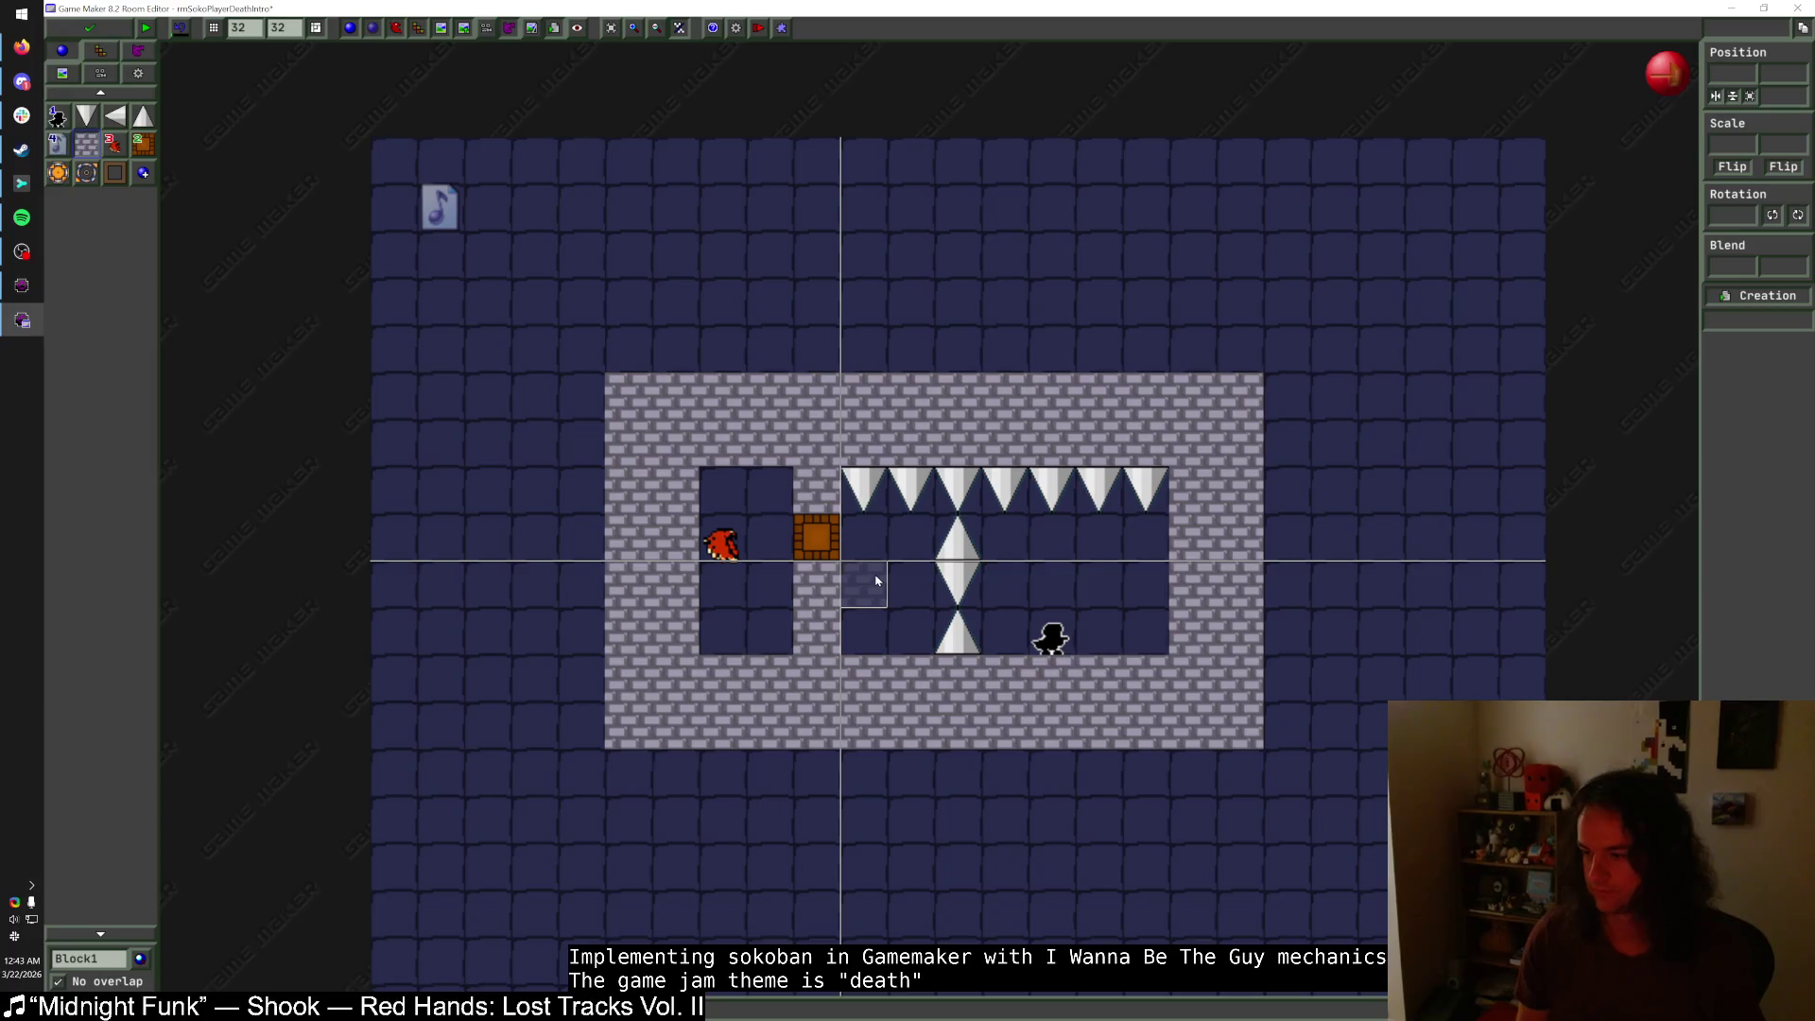
{"action": "left_click_drag", "start_coordinate": [771, 583], "coordinate": [770, 631]}
{"action": "left_click", "coordinate": [770, 490]}
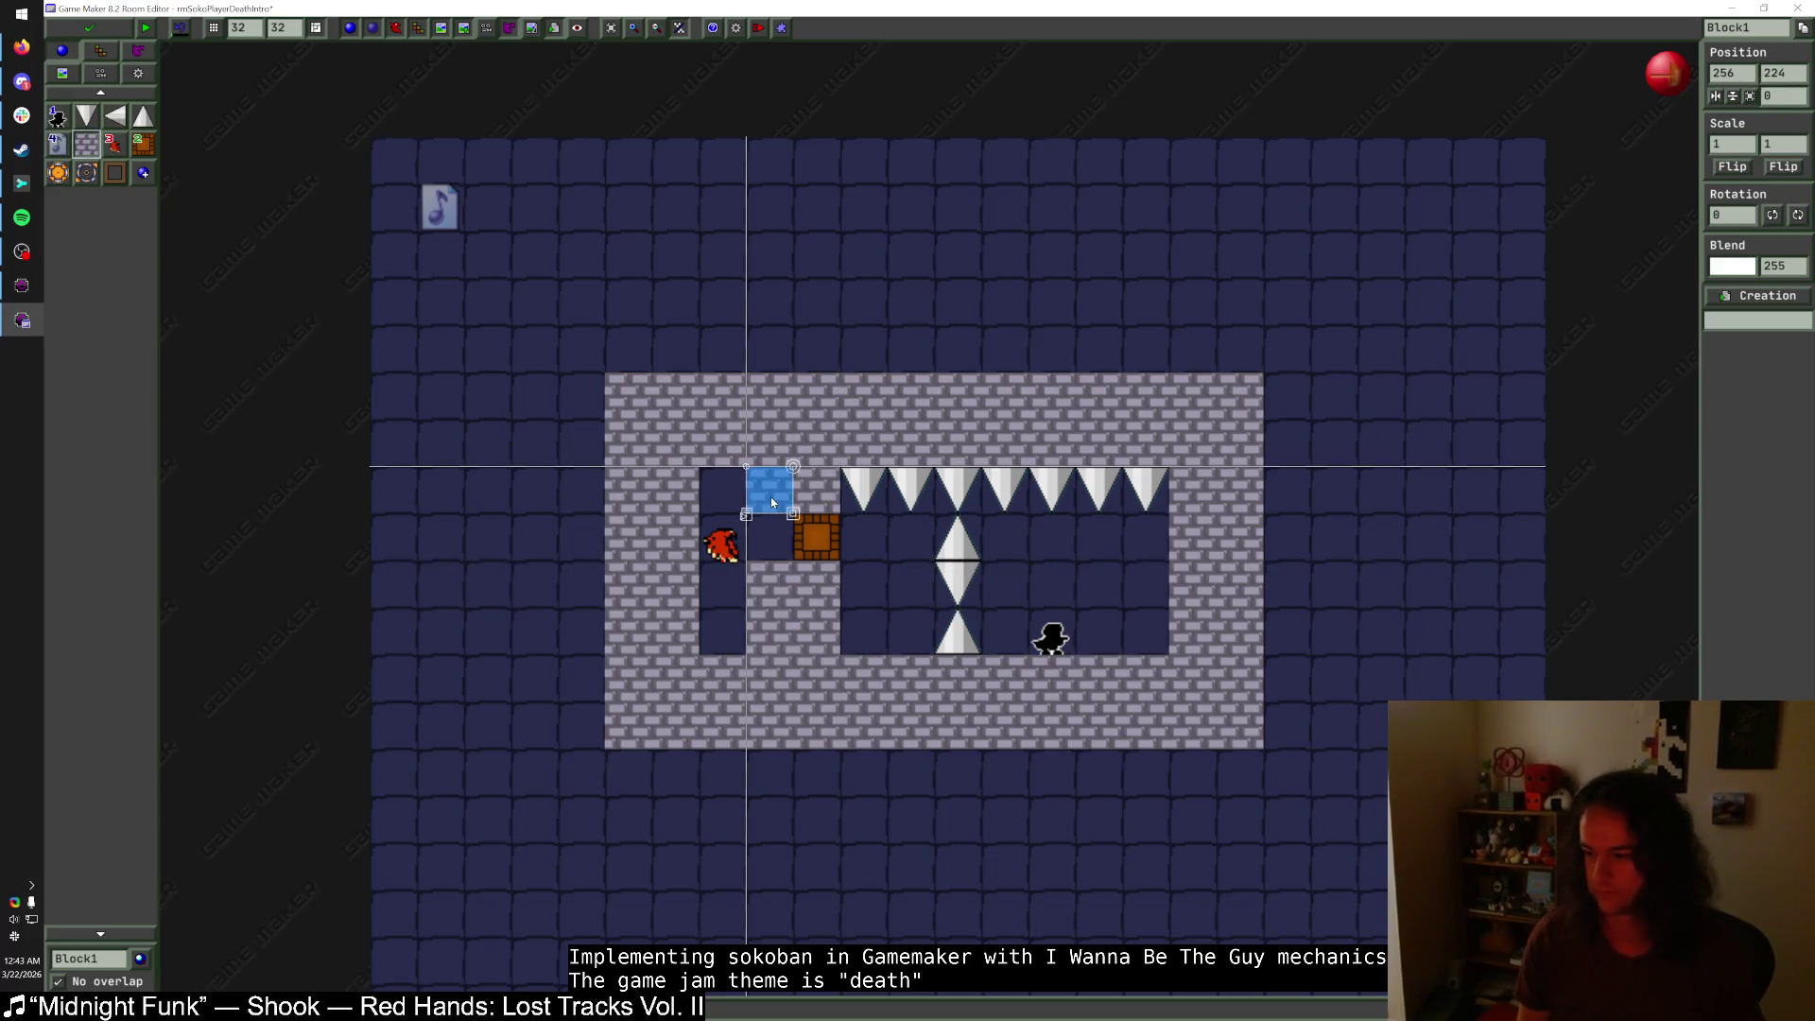
{"action": "left_click", "coordinate": [724, 631]}
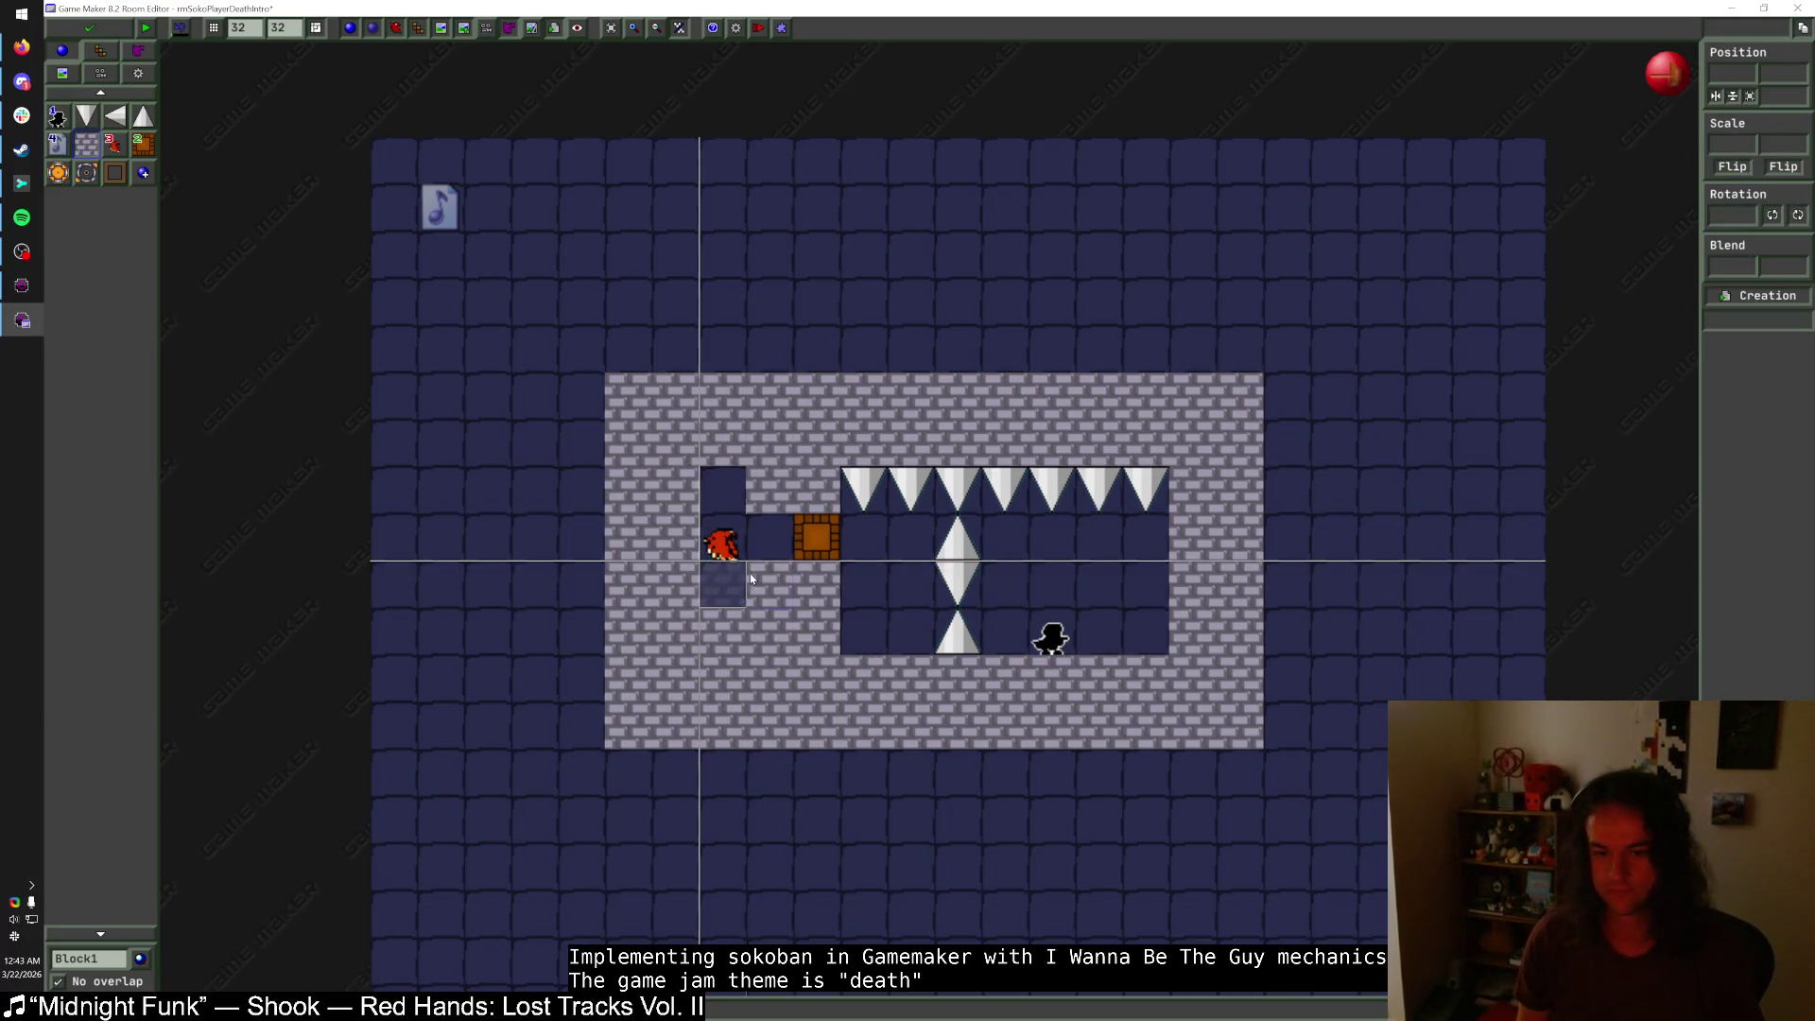
{"action": "right_click", "coordinate": [723, 584]}
{"action": "right_click", "coordinate": [770, 585]}
Try wall blocks on the pit's right side, remove them, and nudge the crate
{"action": "right_click", "coordinate": [771, 490]}
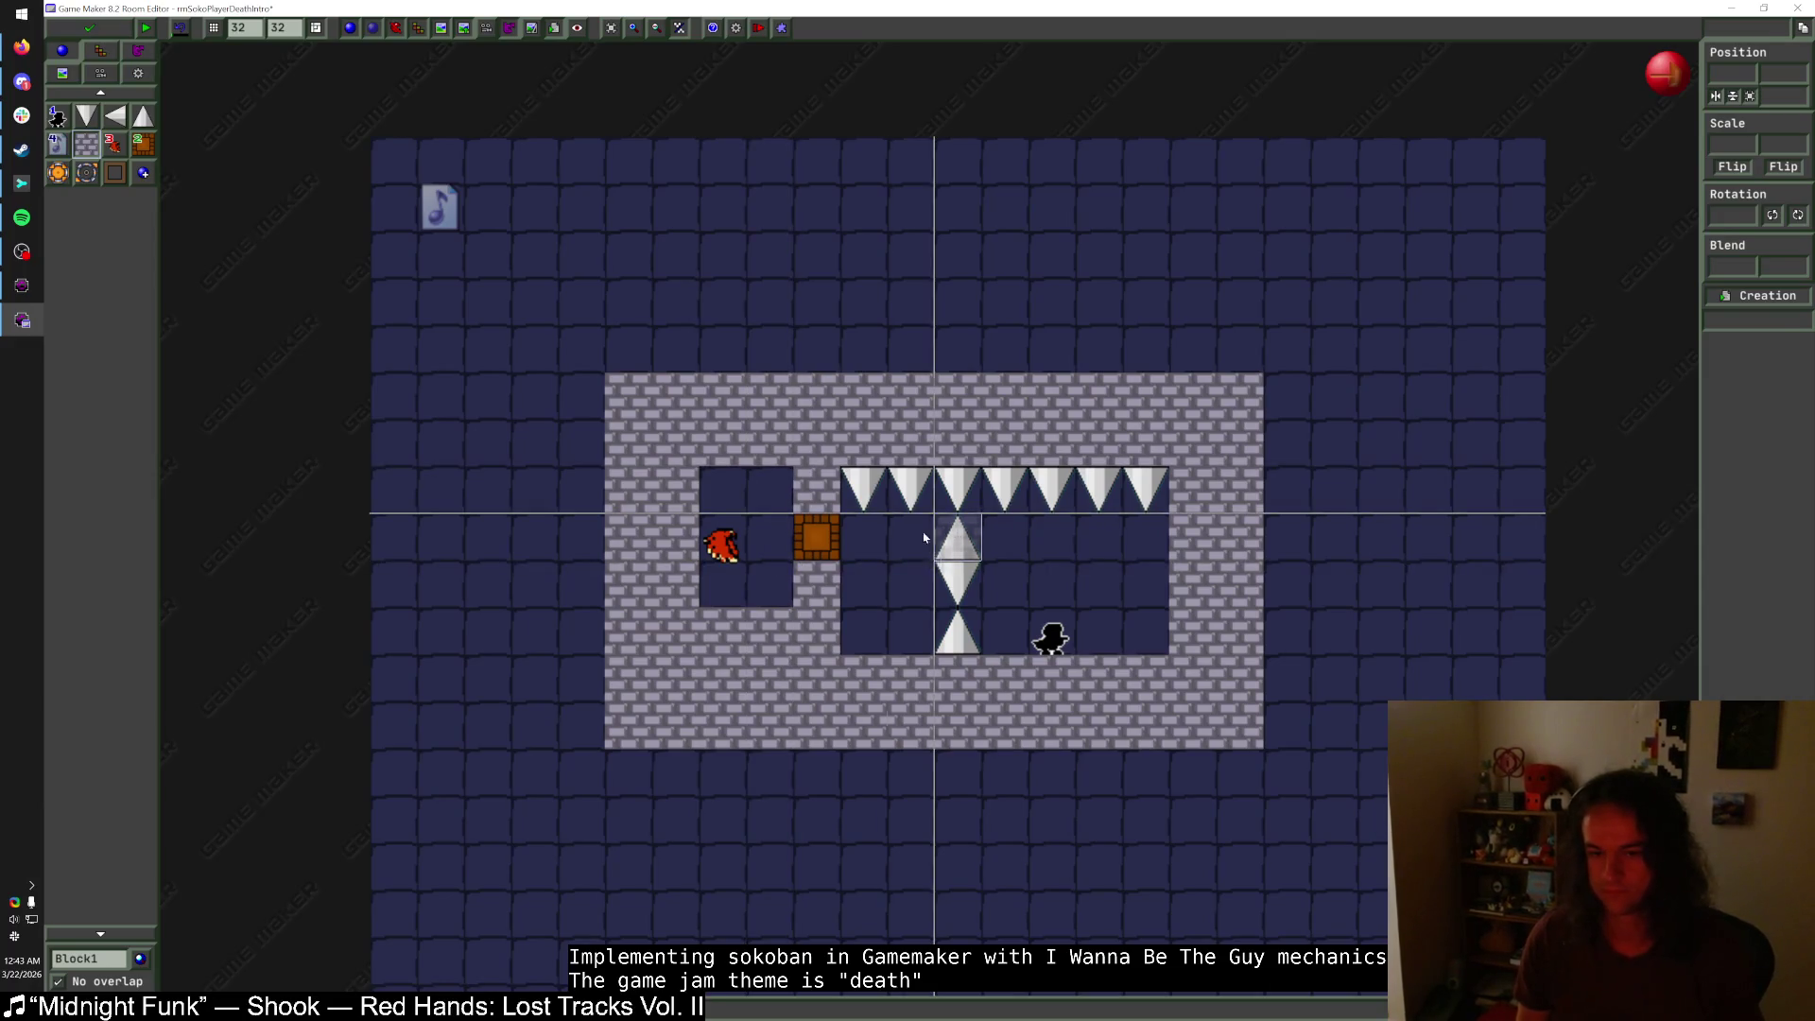
{"action": "left_click", "coordinate": [771, 490]}
{"action": "left_click", "coordinate": [770, 585]}
{"action": "mouse_move", "coordinate": [818, 539]}
{"action": "left_mouse_down"}
{"action": "mouse_move", "coordinate": [770, 539]}
{"action": "mouse_move", "coordinate": [818, 539]}
{"action": "left_mouse_up"}
{"action": "right_click", "coordinate": [771, 490]}
{"action": "right_click", "coordinate": [771, 584]}
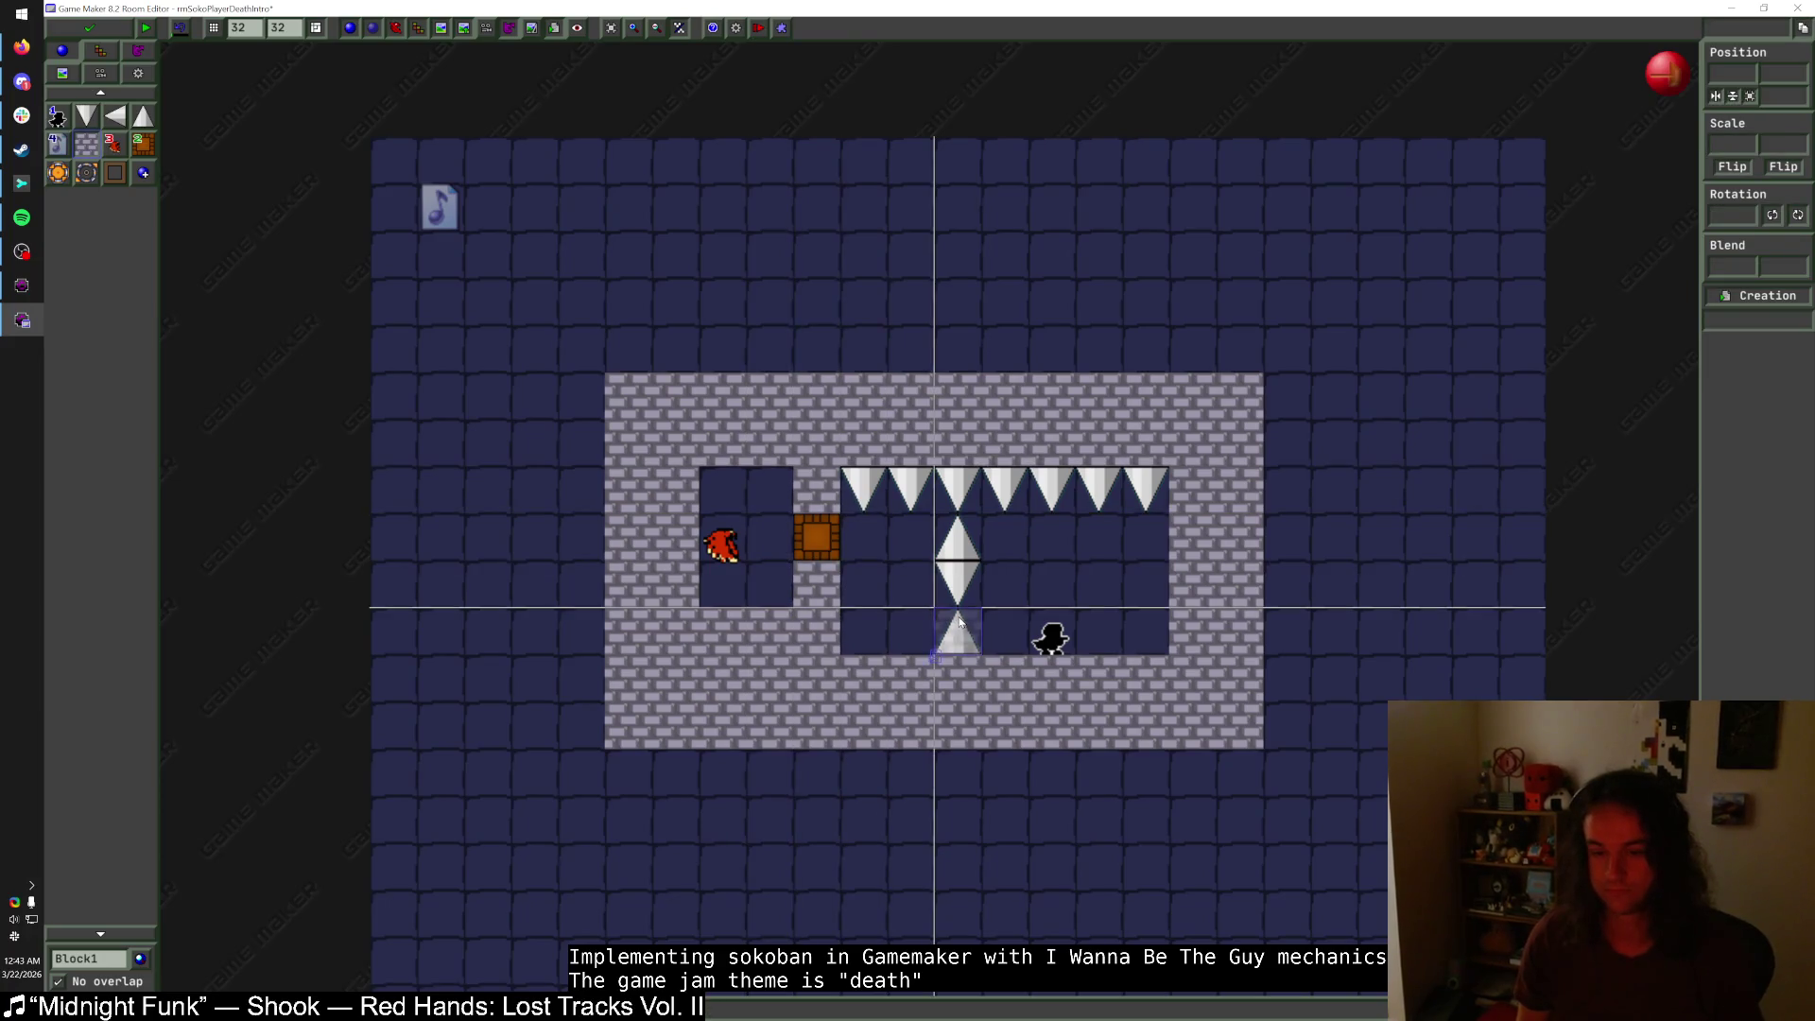
{"action": "left_click", "coordinate": [970, 546]}
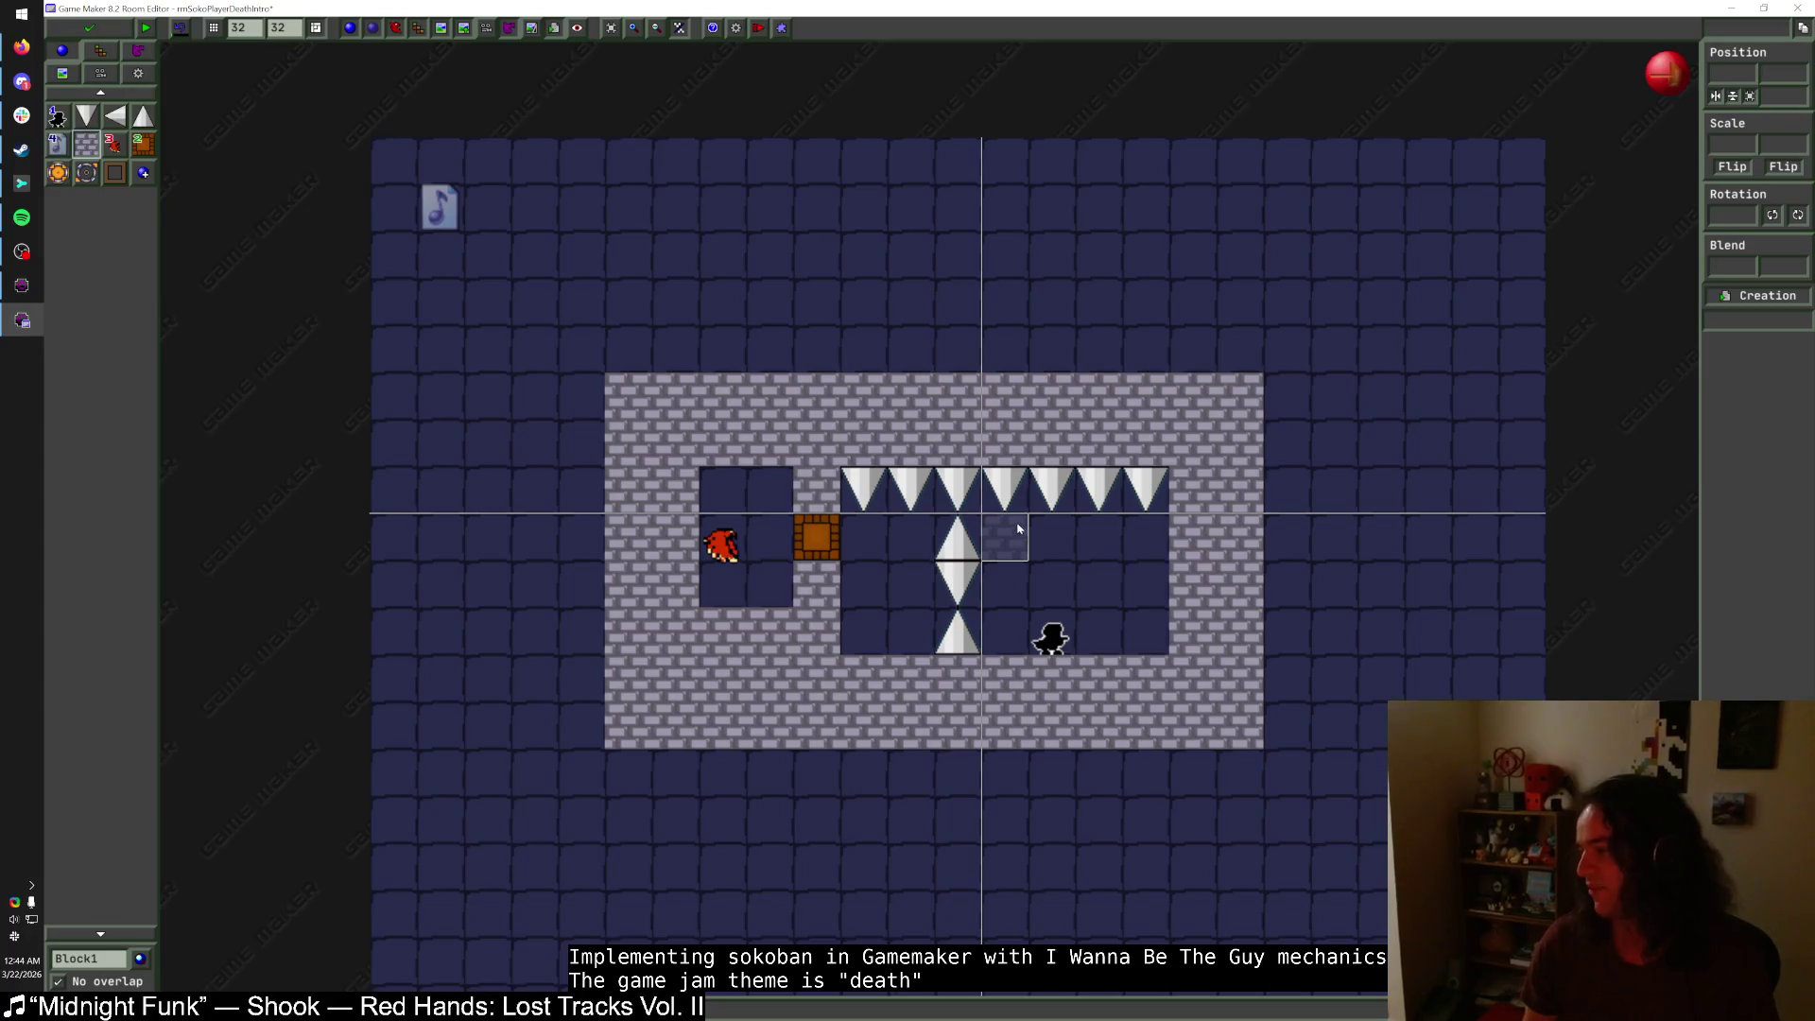
Choose the SpikeU up-spike object for placing, then switch away from Game Maker
{"action": "left_click", "coordinate": [142, 116]}
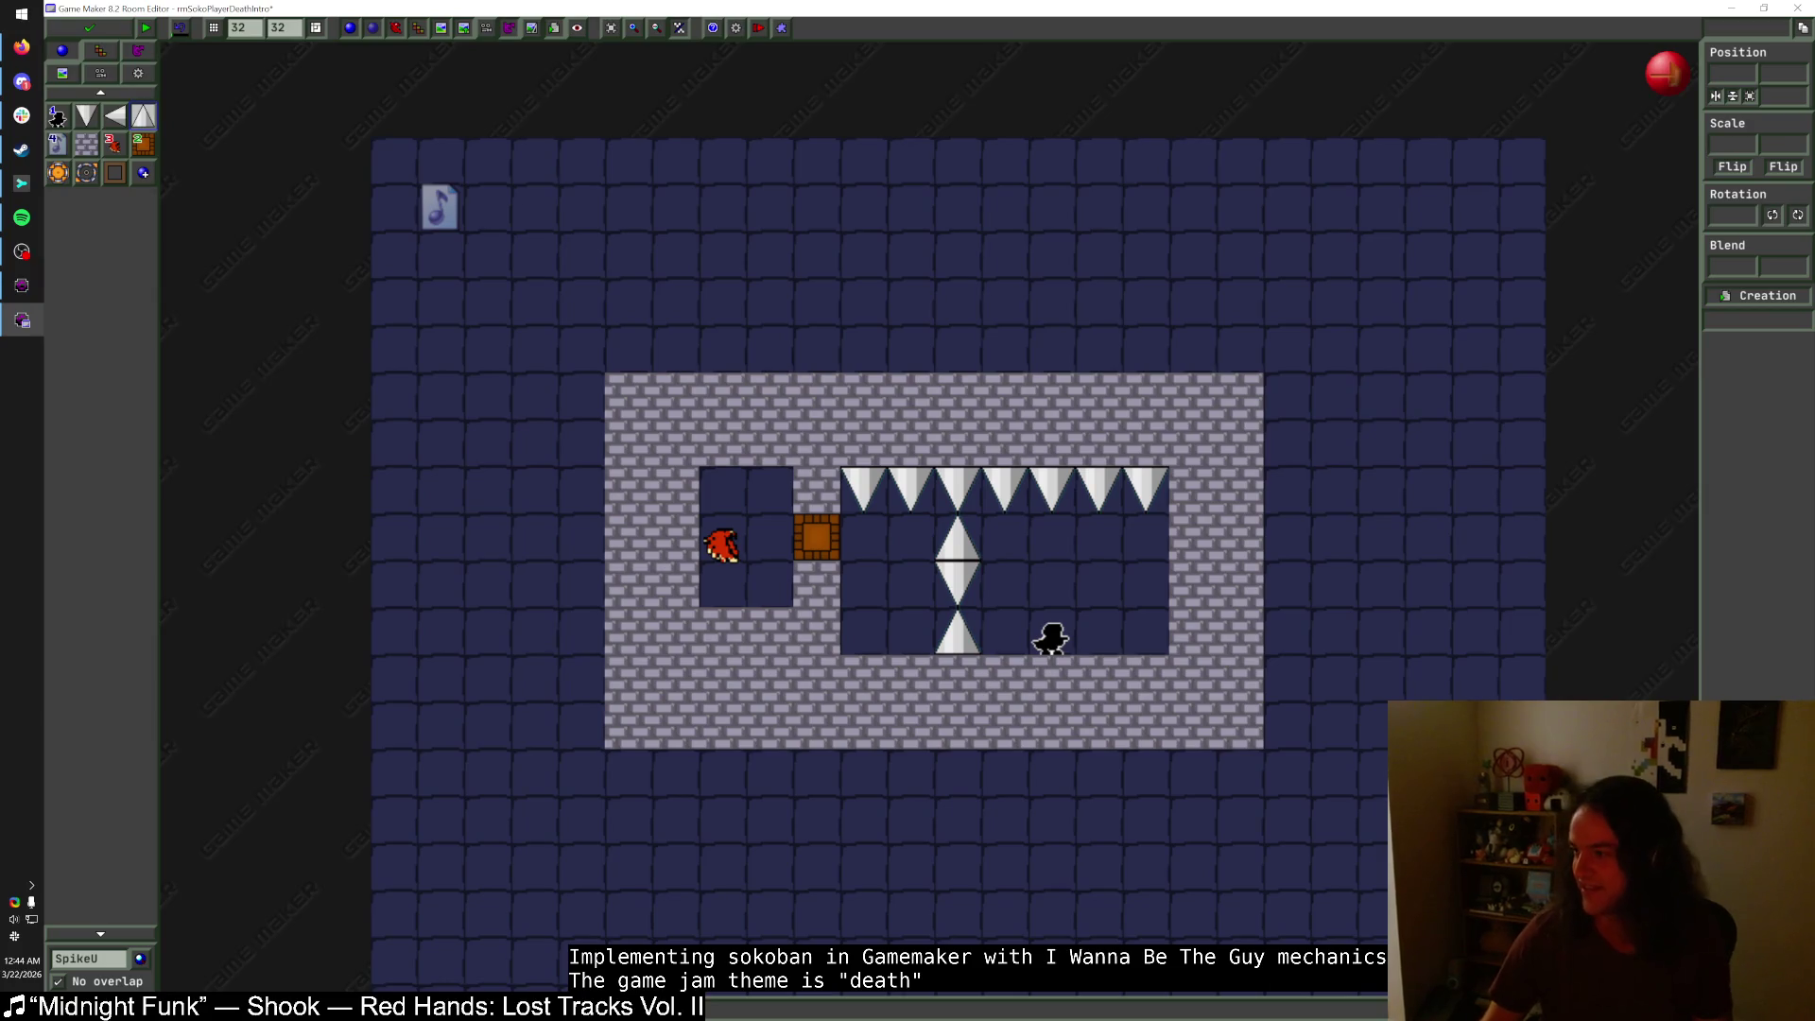
{"action": "key", "text": "alt+Tab"}
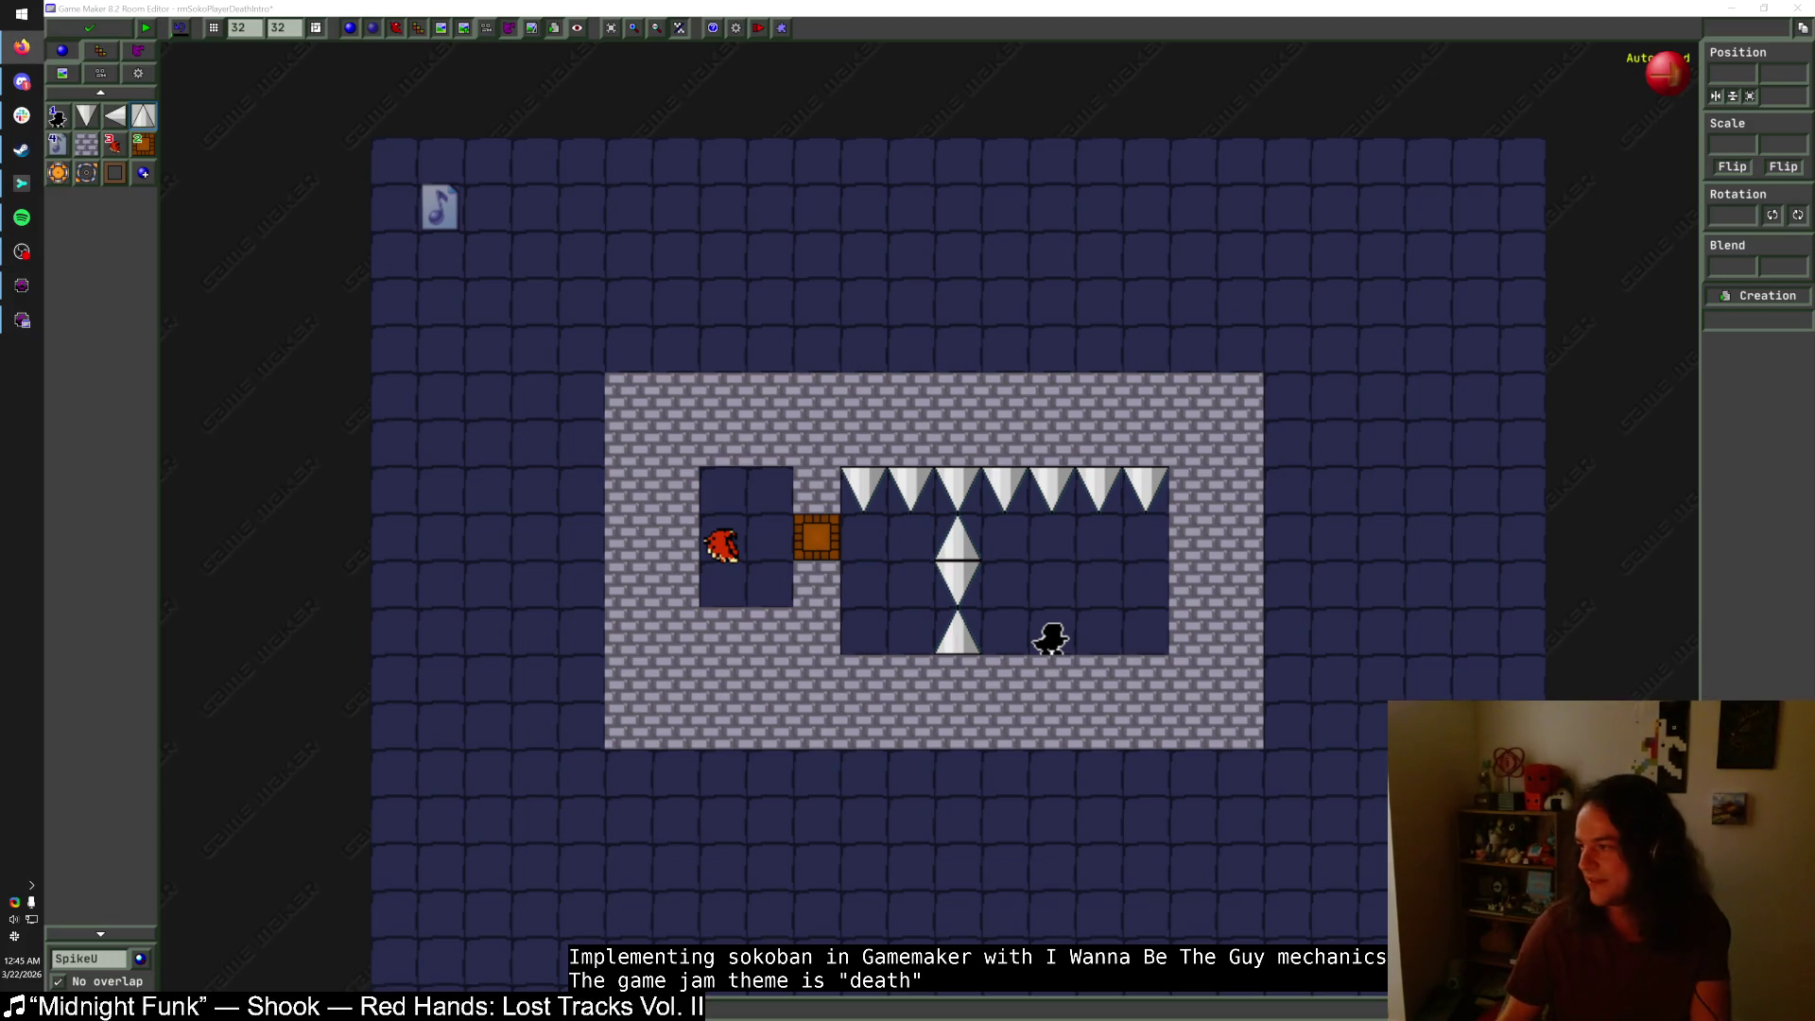
Switch to the GDC 2026 crossword PDF in Firefox and scroll through its grid and clues
{"action": "key", "text": "alt+Tab"}
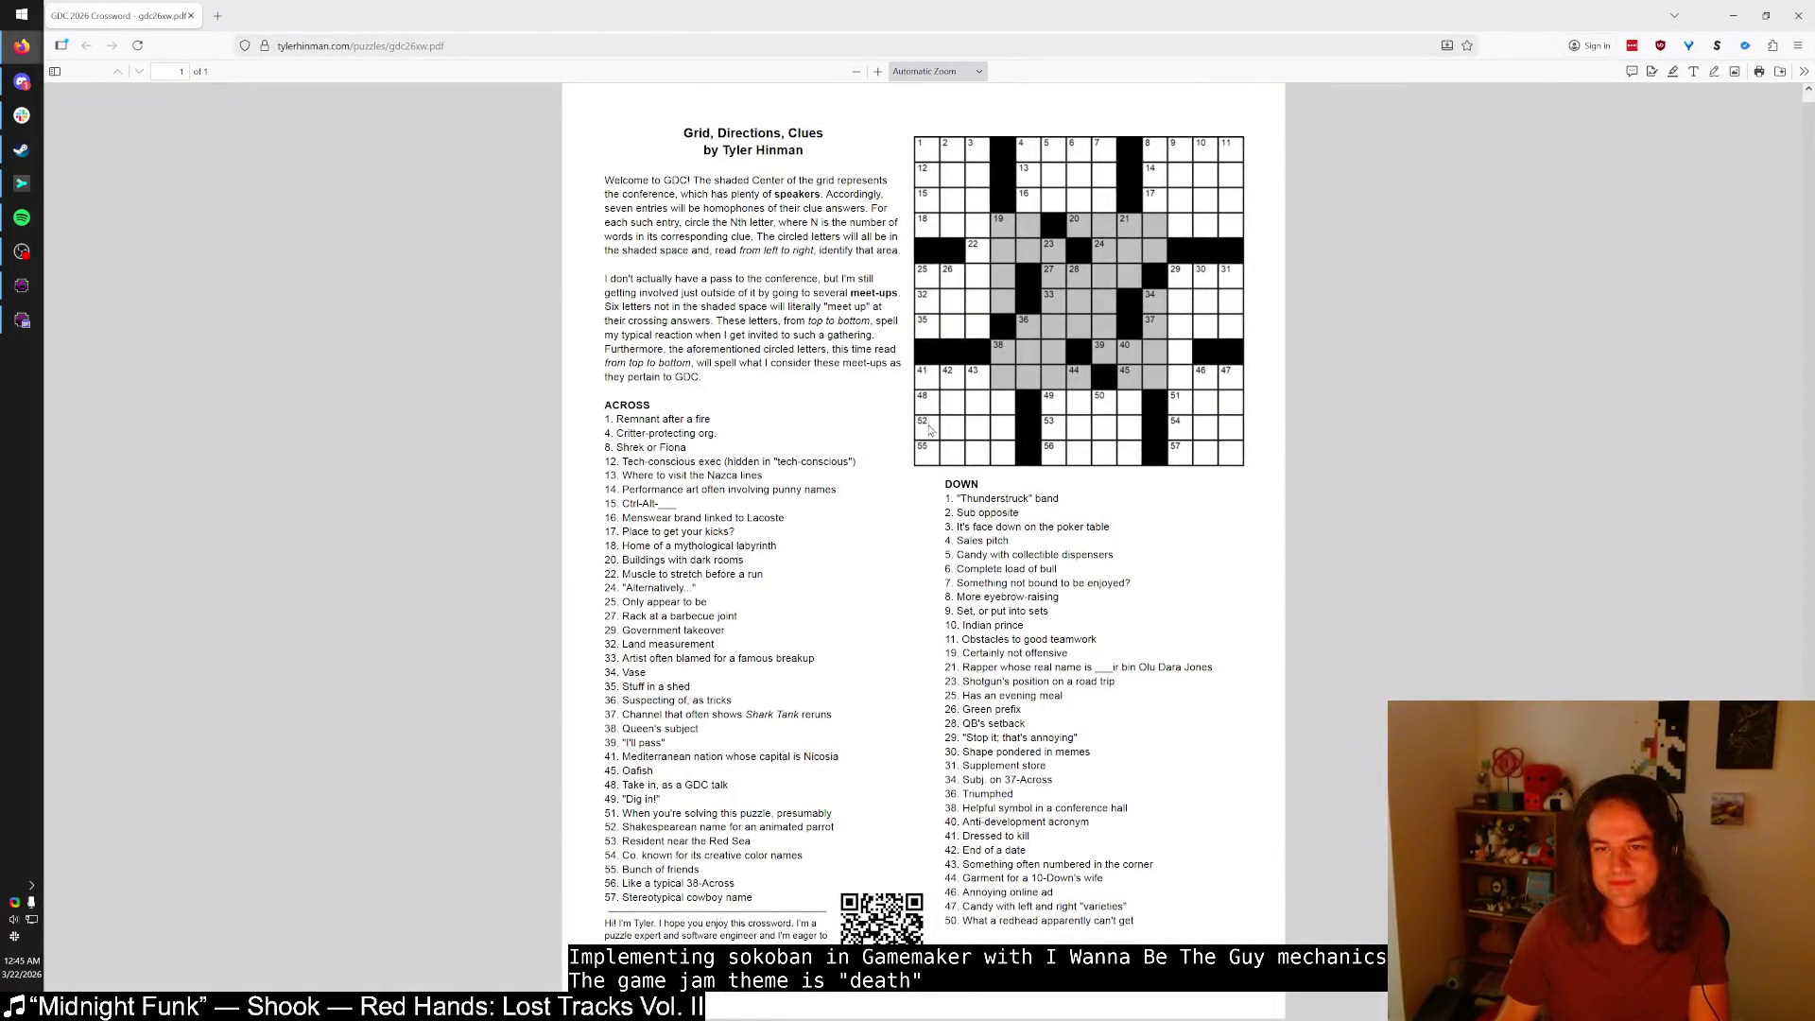
{"action": "scroll", "coordinate": [984, 380], "scroll_direction": "up", "scroll_amount": 5, "text": "ctrl"}
{"action": "scroll", "coordinate": [662, 331], "scroll_direction": "up", "scroll_amount": 3}
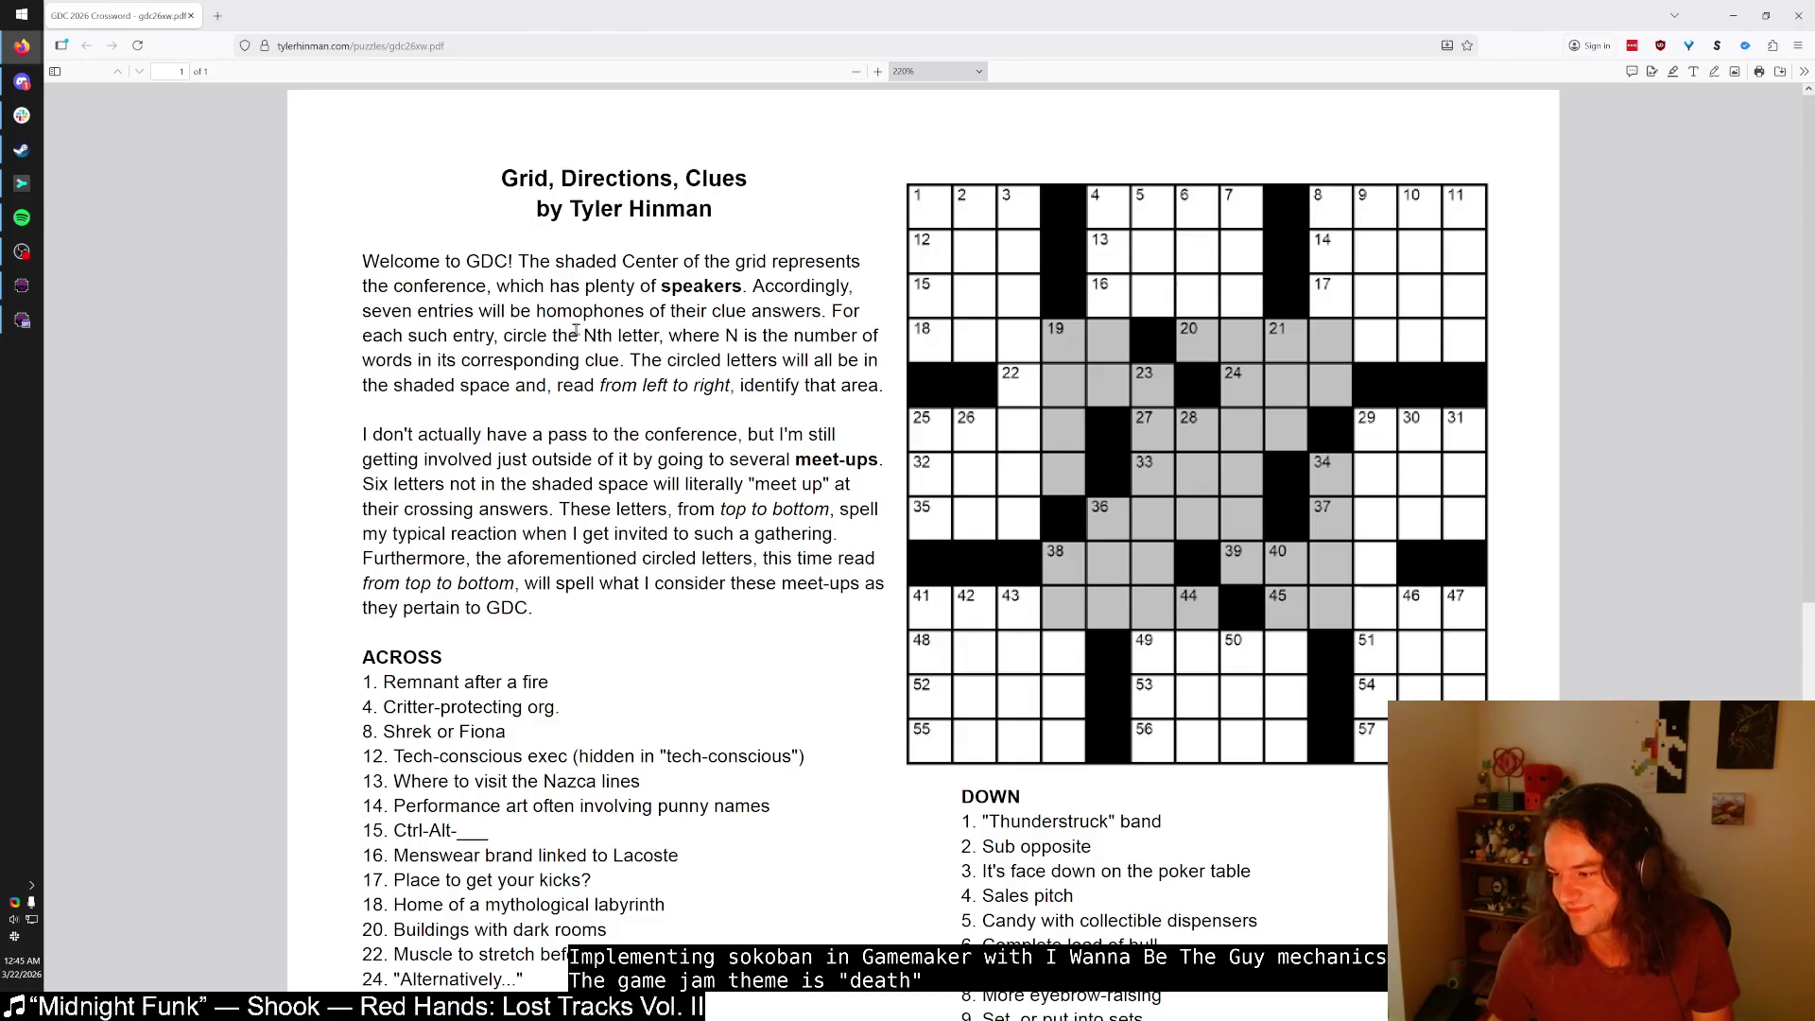
{"action": "scroll", "coordinate": [576, 333], "scroll_direction": "down", "scroll_amount": 1, "text": "ctrl"}
{"action": "scroll", "coordinate": [576, 333], "scroll_direction": "down", "scroll_amount": 1, "text": "ctrl"}
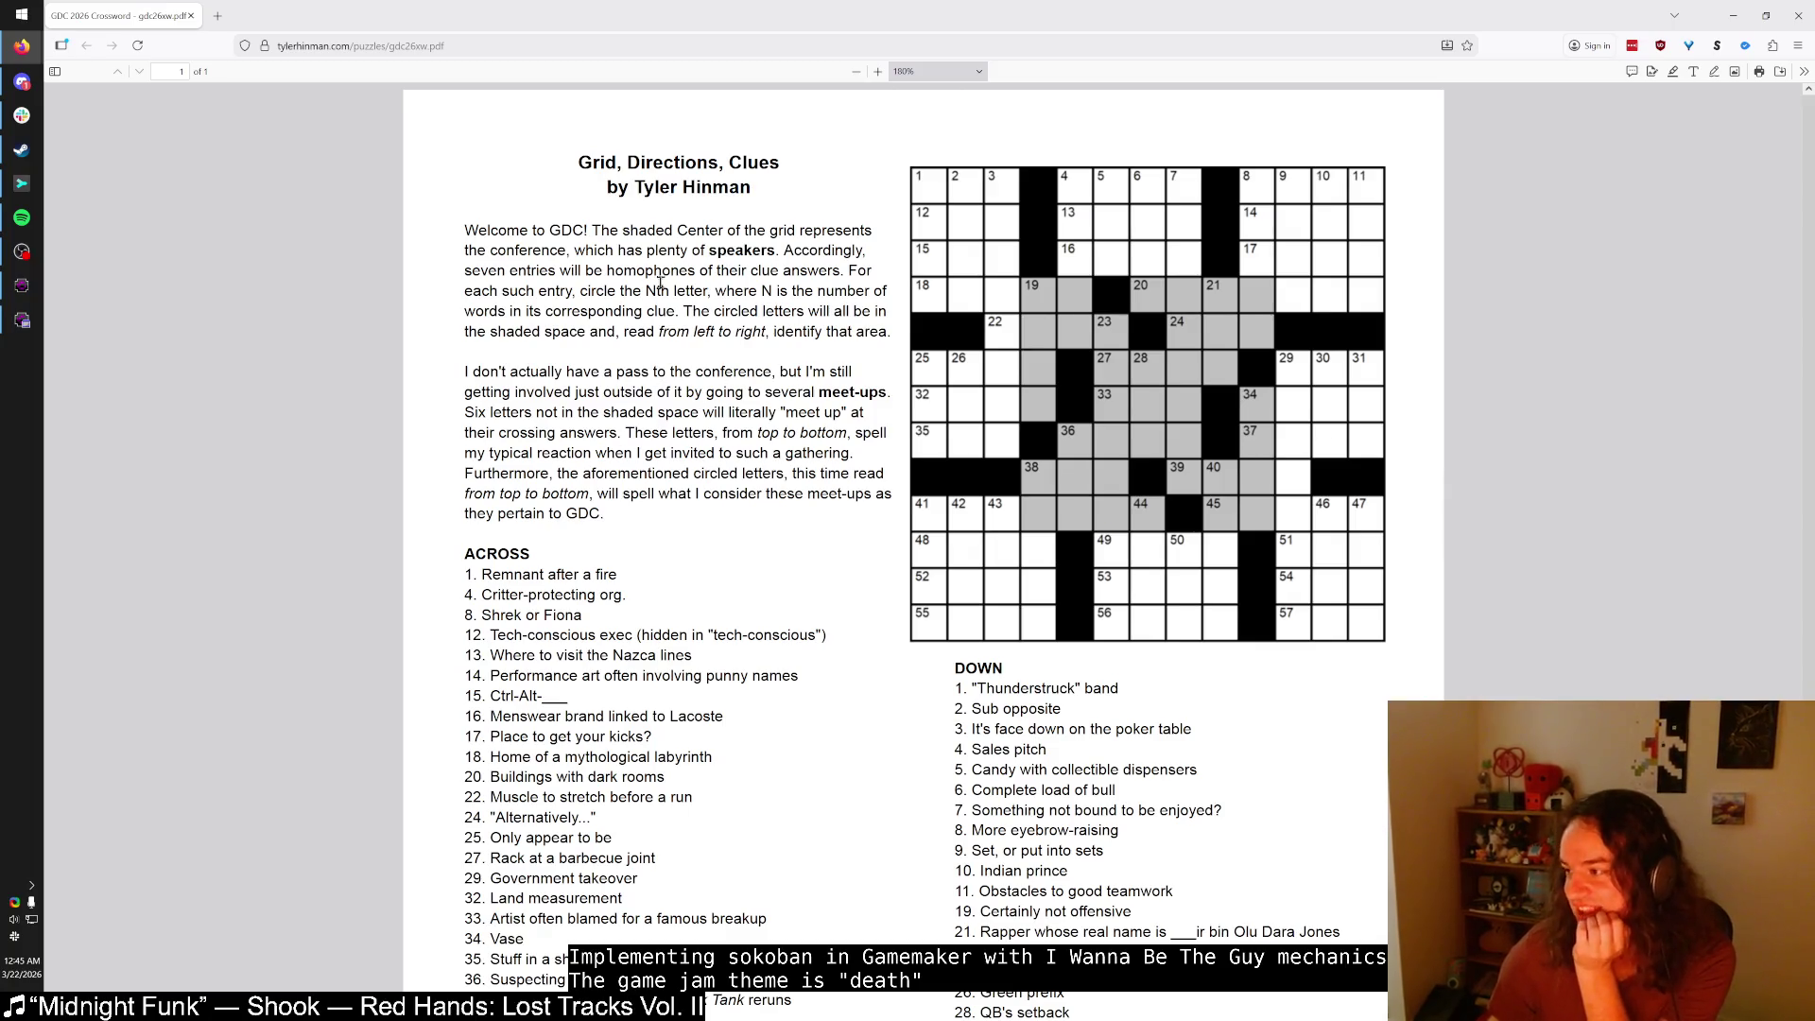
{"action": "scroll", "coordinate": [666, 333], "scroll_direction": "down", "scroll_amount": 5}
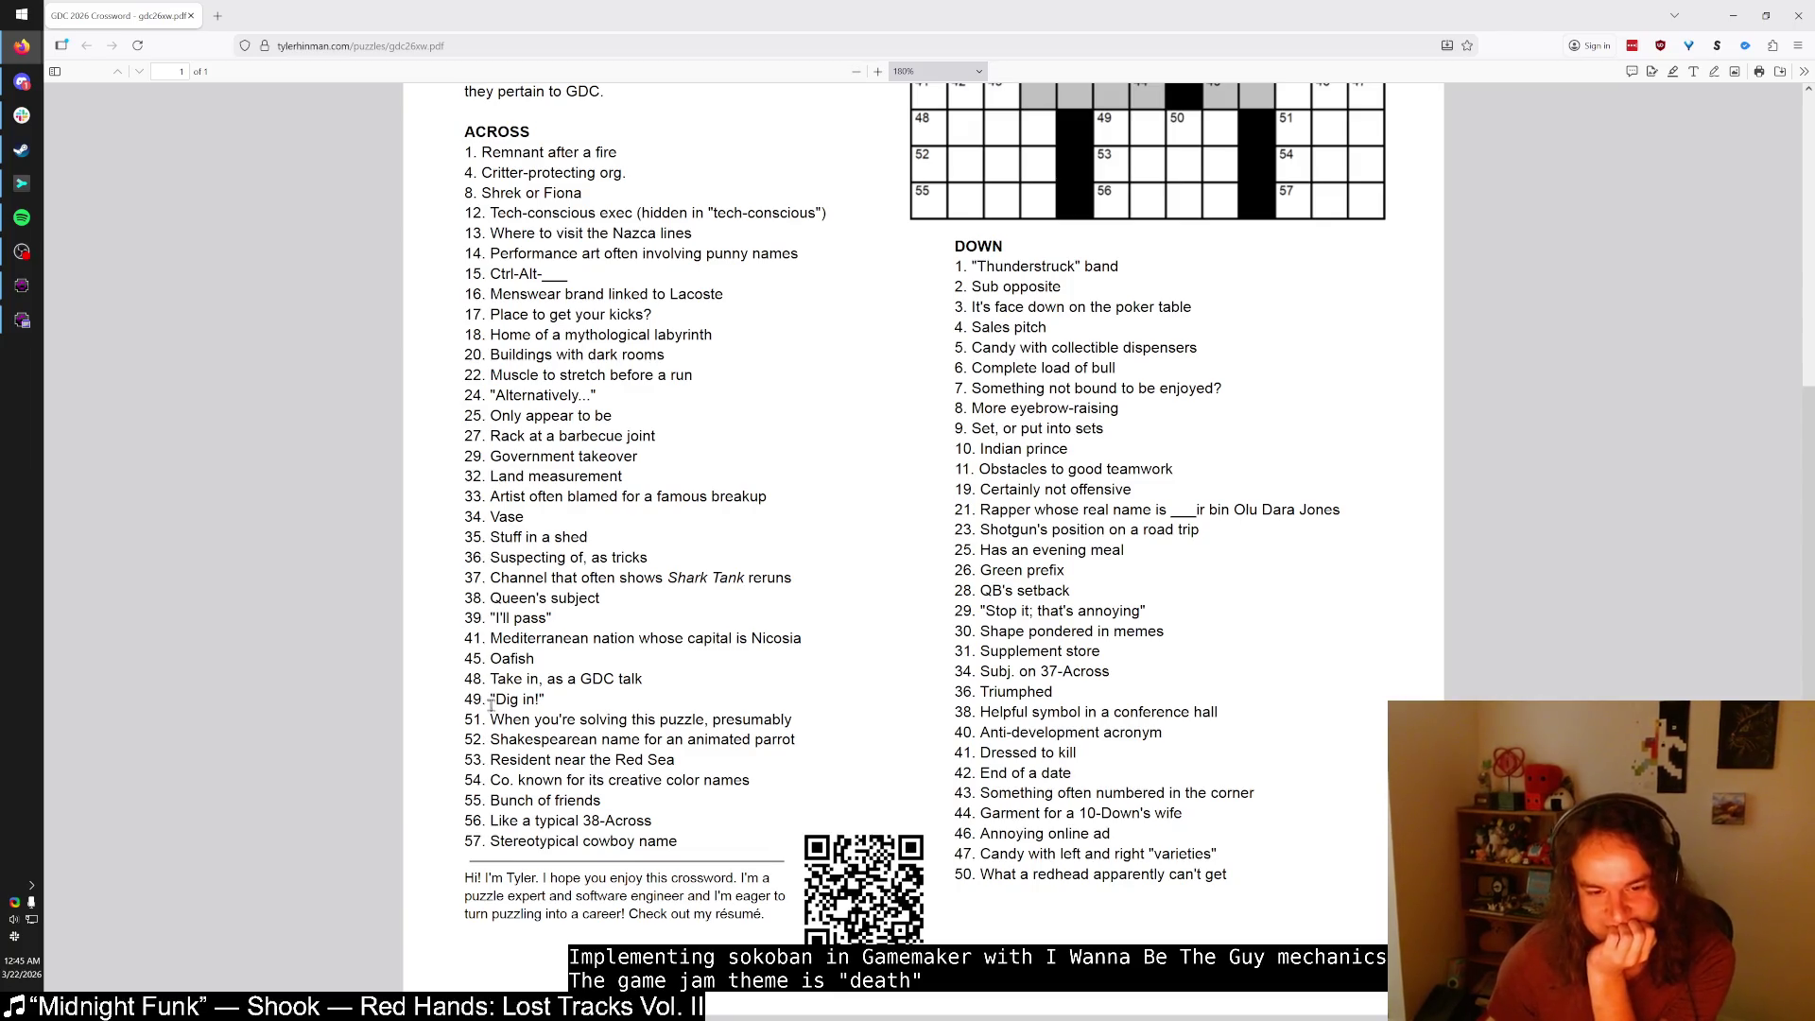
Highlight clue 49 'Dig in!', clear the selection, and scroll the clue lists again
{"action": "left_click_drag", "start_coordinate": [491, 704], "coordinate": [561, 705]}
{"action": "left_click", "coordinate": [561, 707]}
{"action": "left_click", "coordinate": [561, 705]}
{"action": "scroll", "coordinate": [504, 727], "scroll_direction": "up", "scroll_amount": 2}
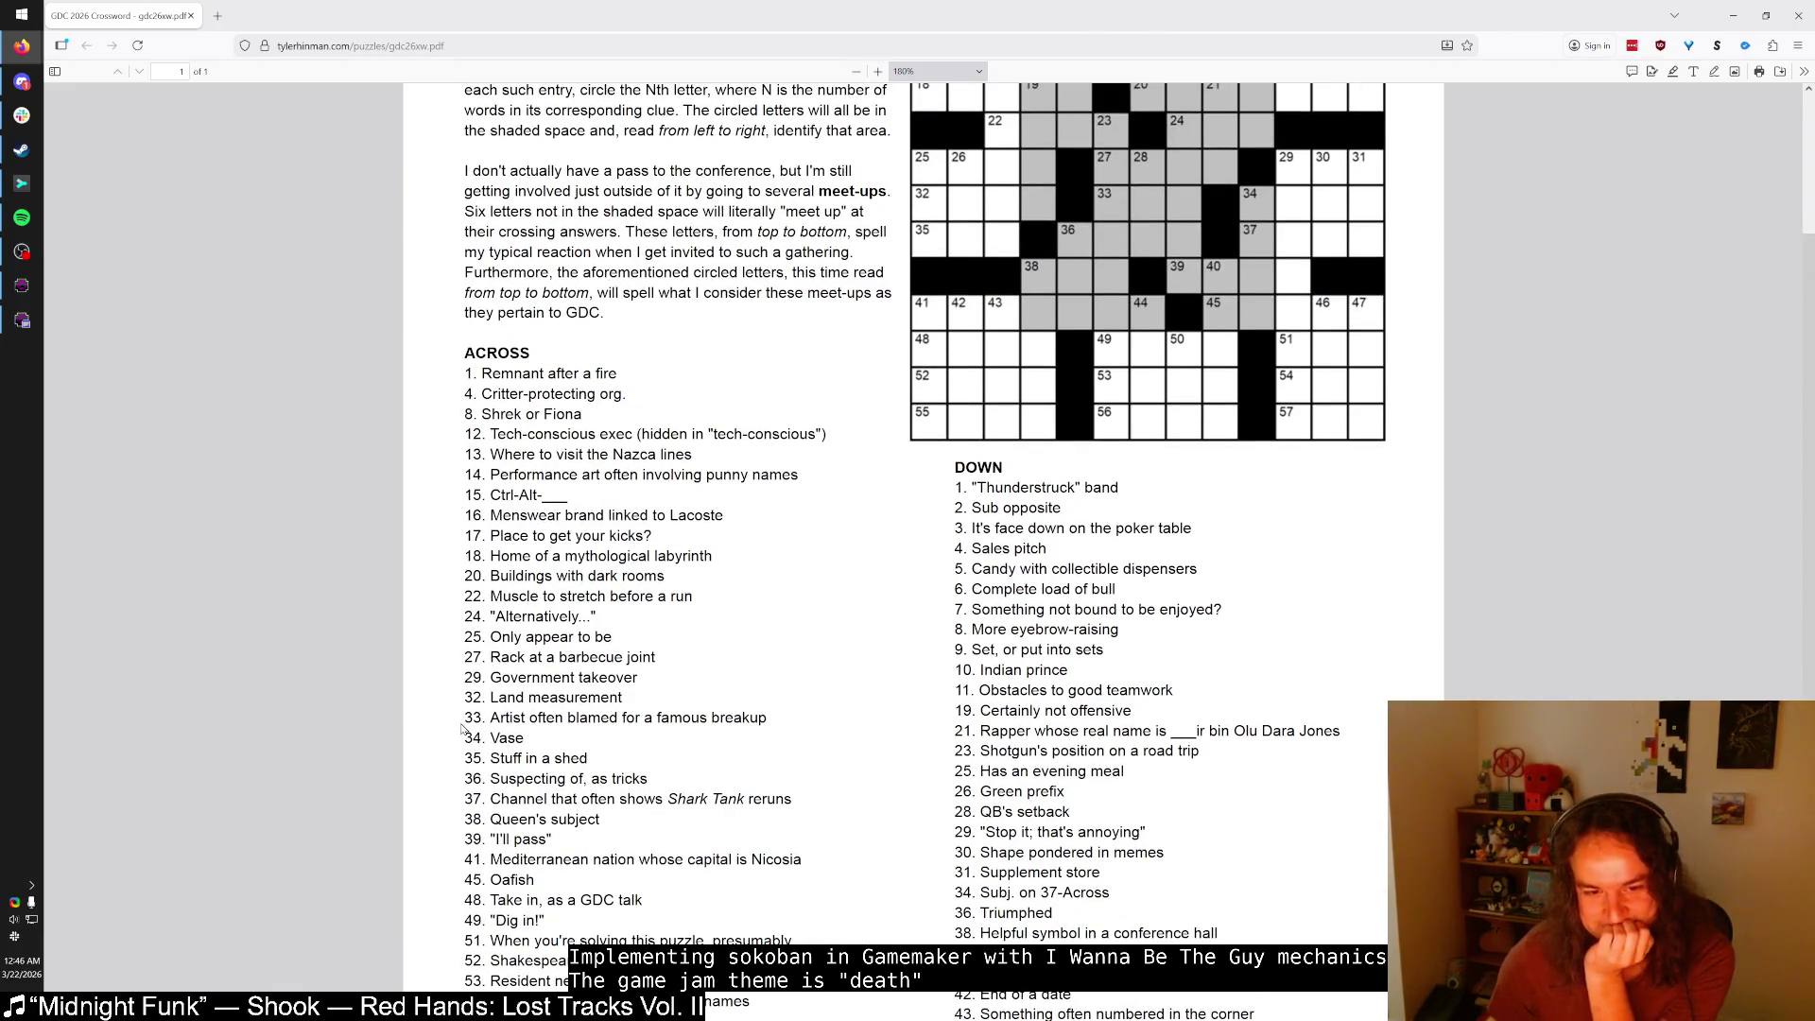
{"action": "scroll", "coordinate": [462, 729], "scroll_direction": "up", "scroll_amount": 1}
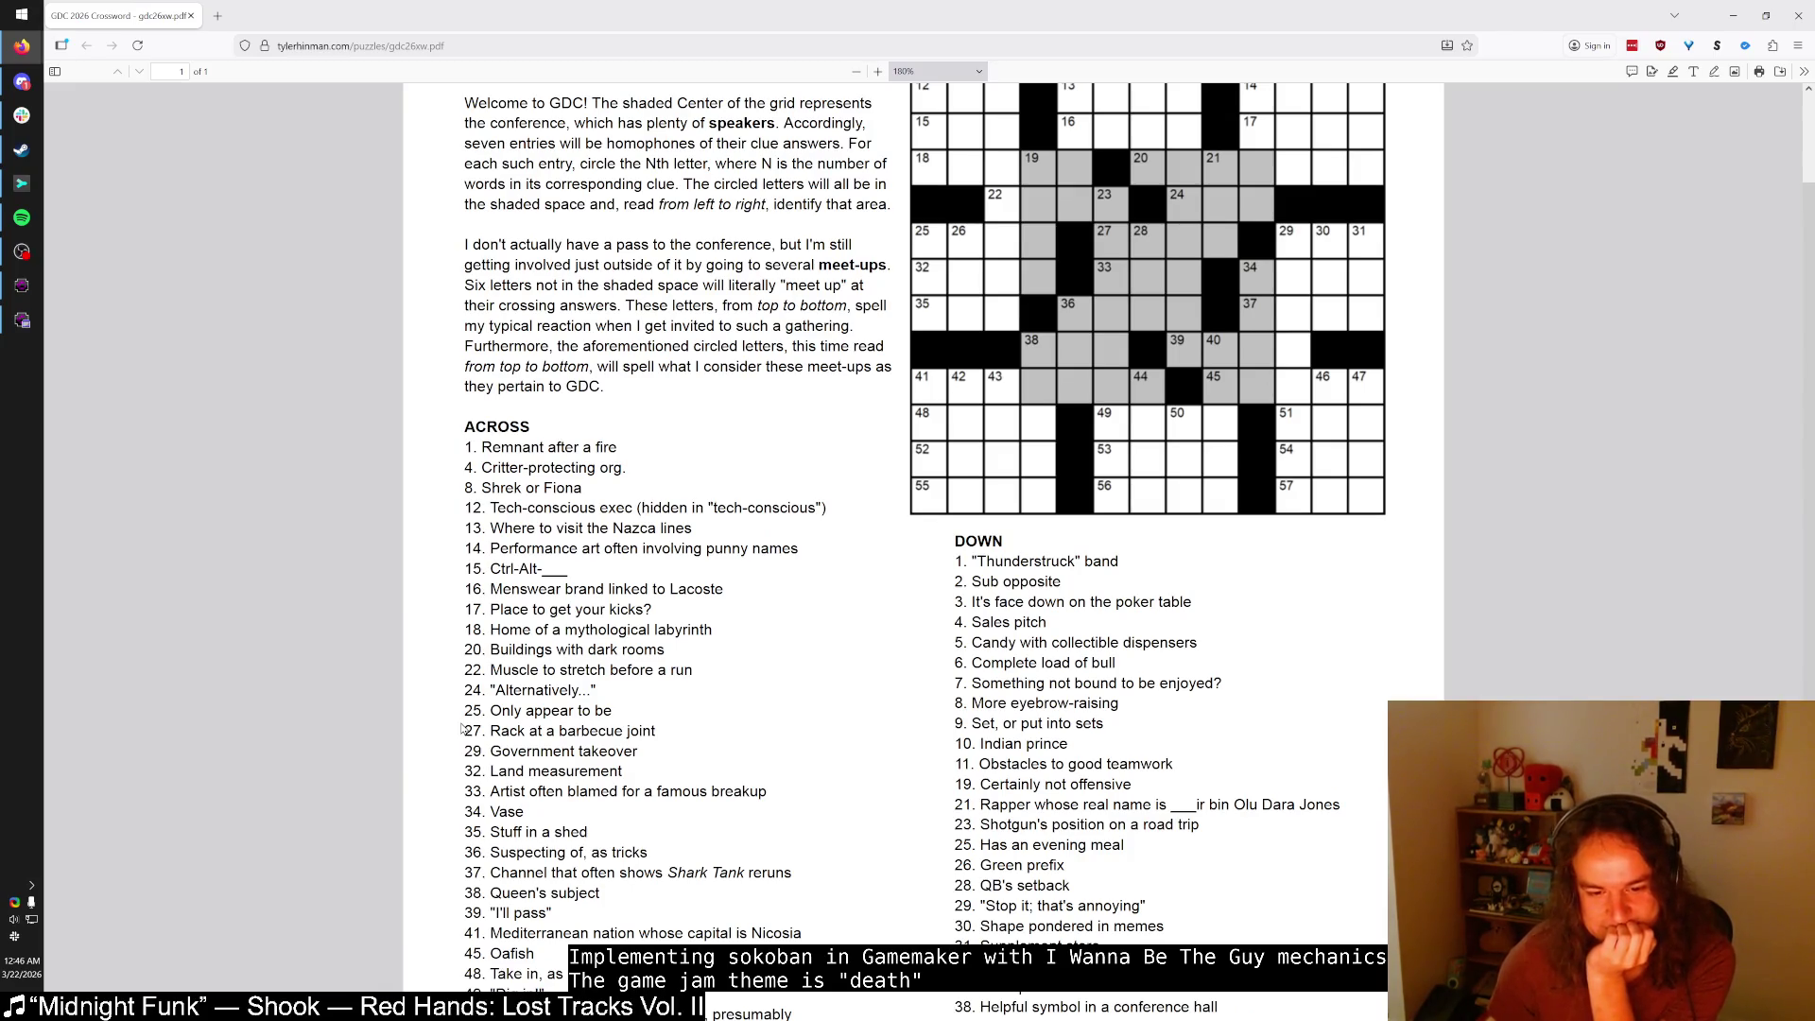
{"action": "scroll", "coordinate": [562, 567], "scroll_direction": "down", "scroll_amount": 2}
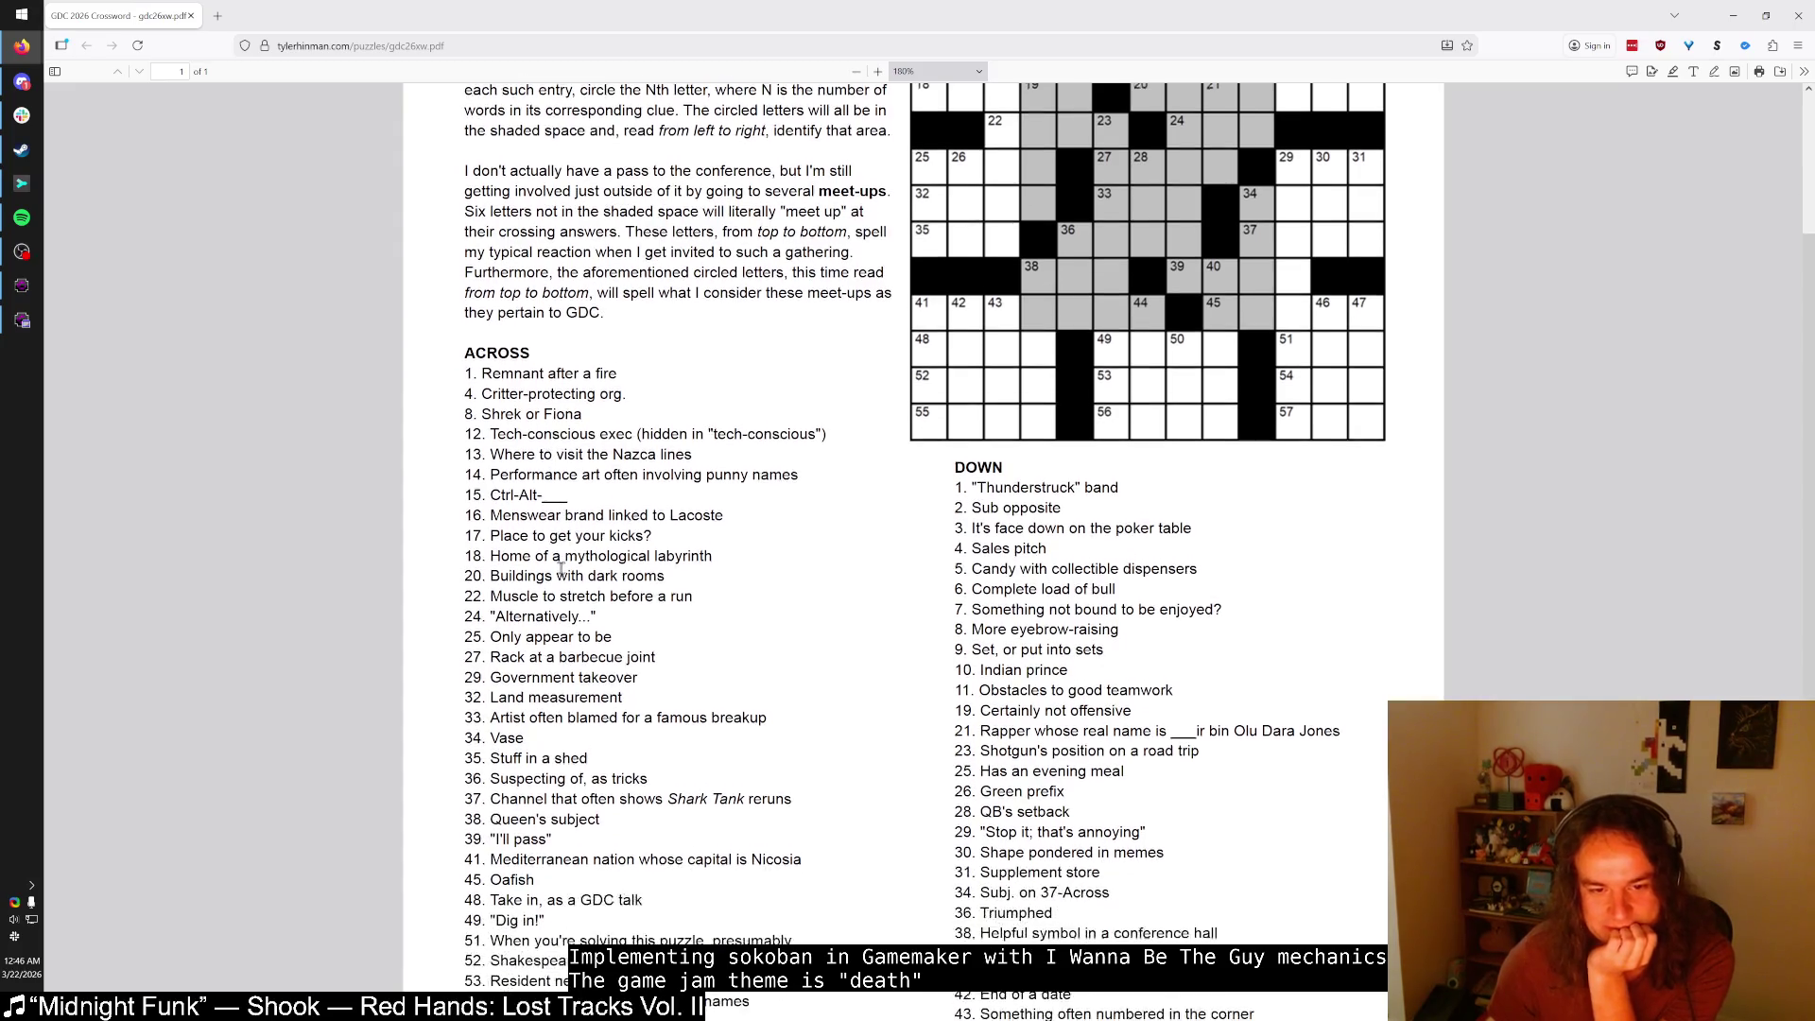
{"action": "scroll", "coordinate": [562, 568], "scroll_direction": "down", "scroll_amount": 1}
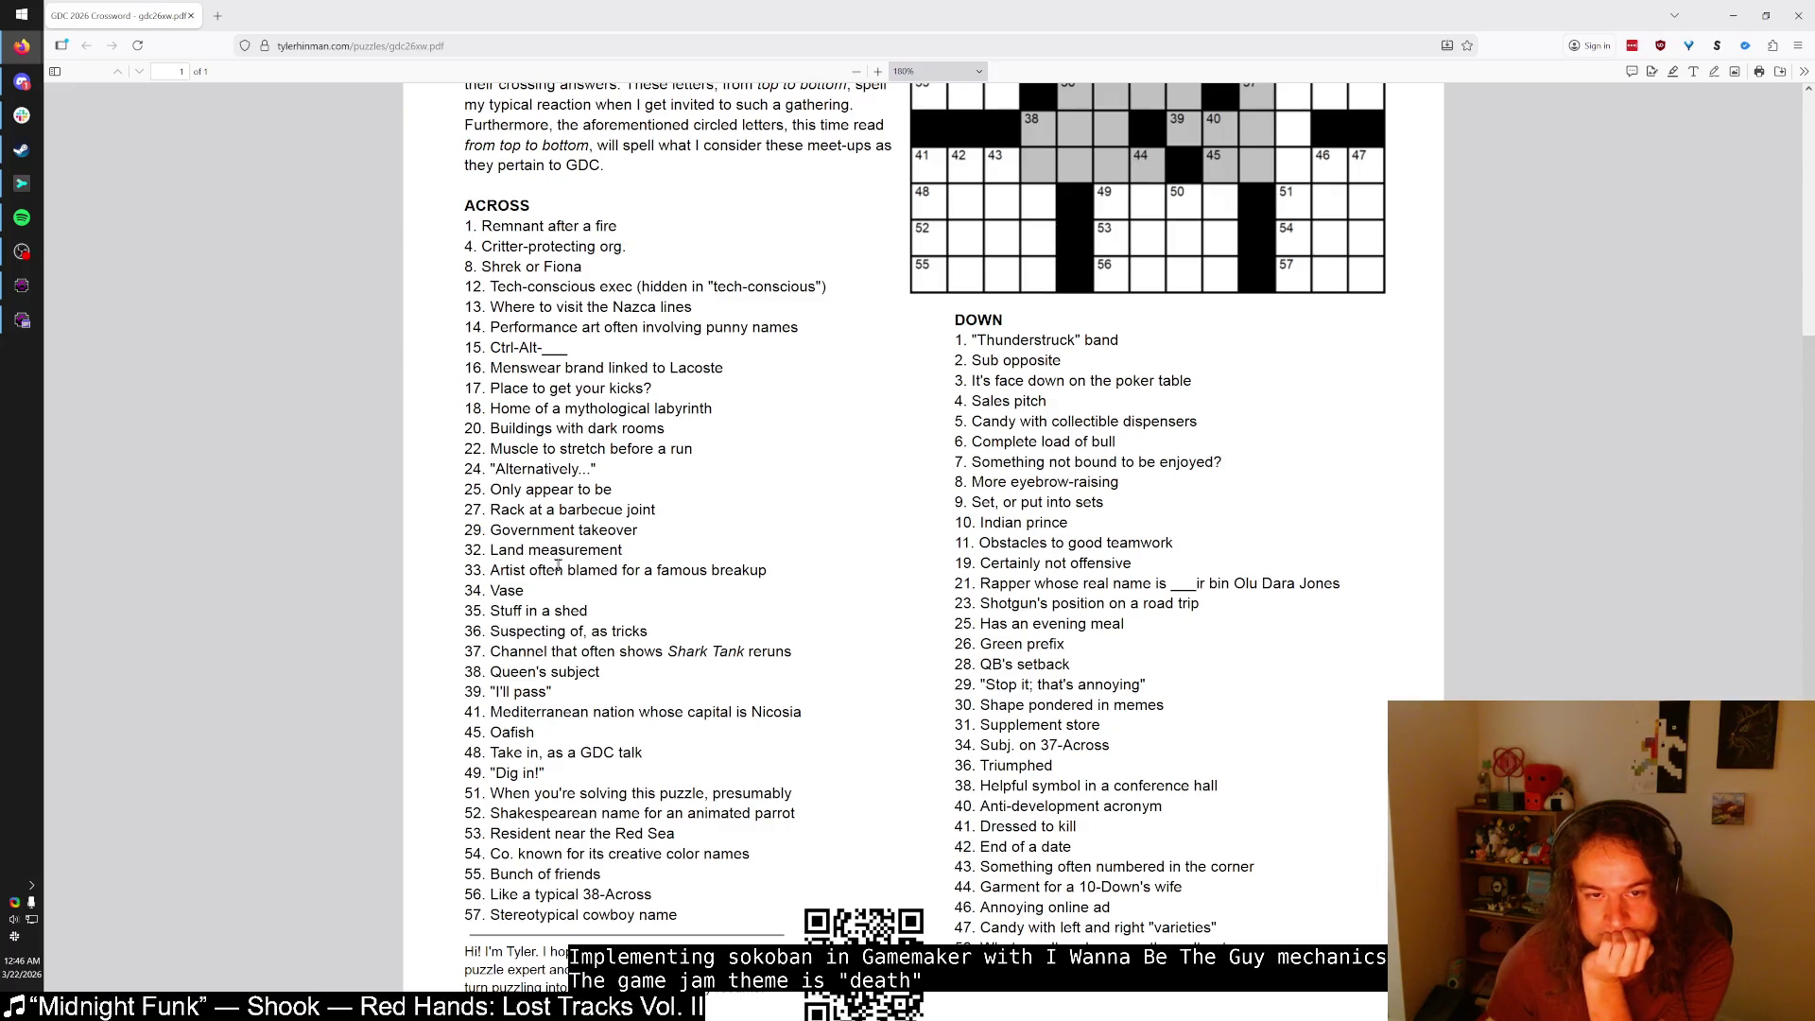
{"action": "scroll", "coordinate": [560, 568], "scroll_direction": "up", "scroll_amount": 4}
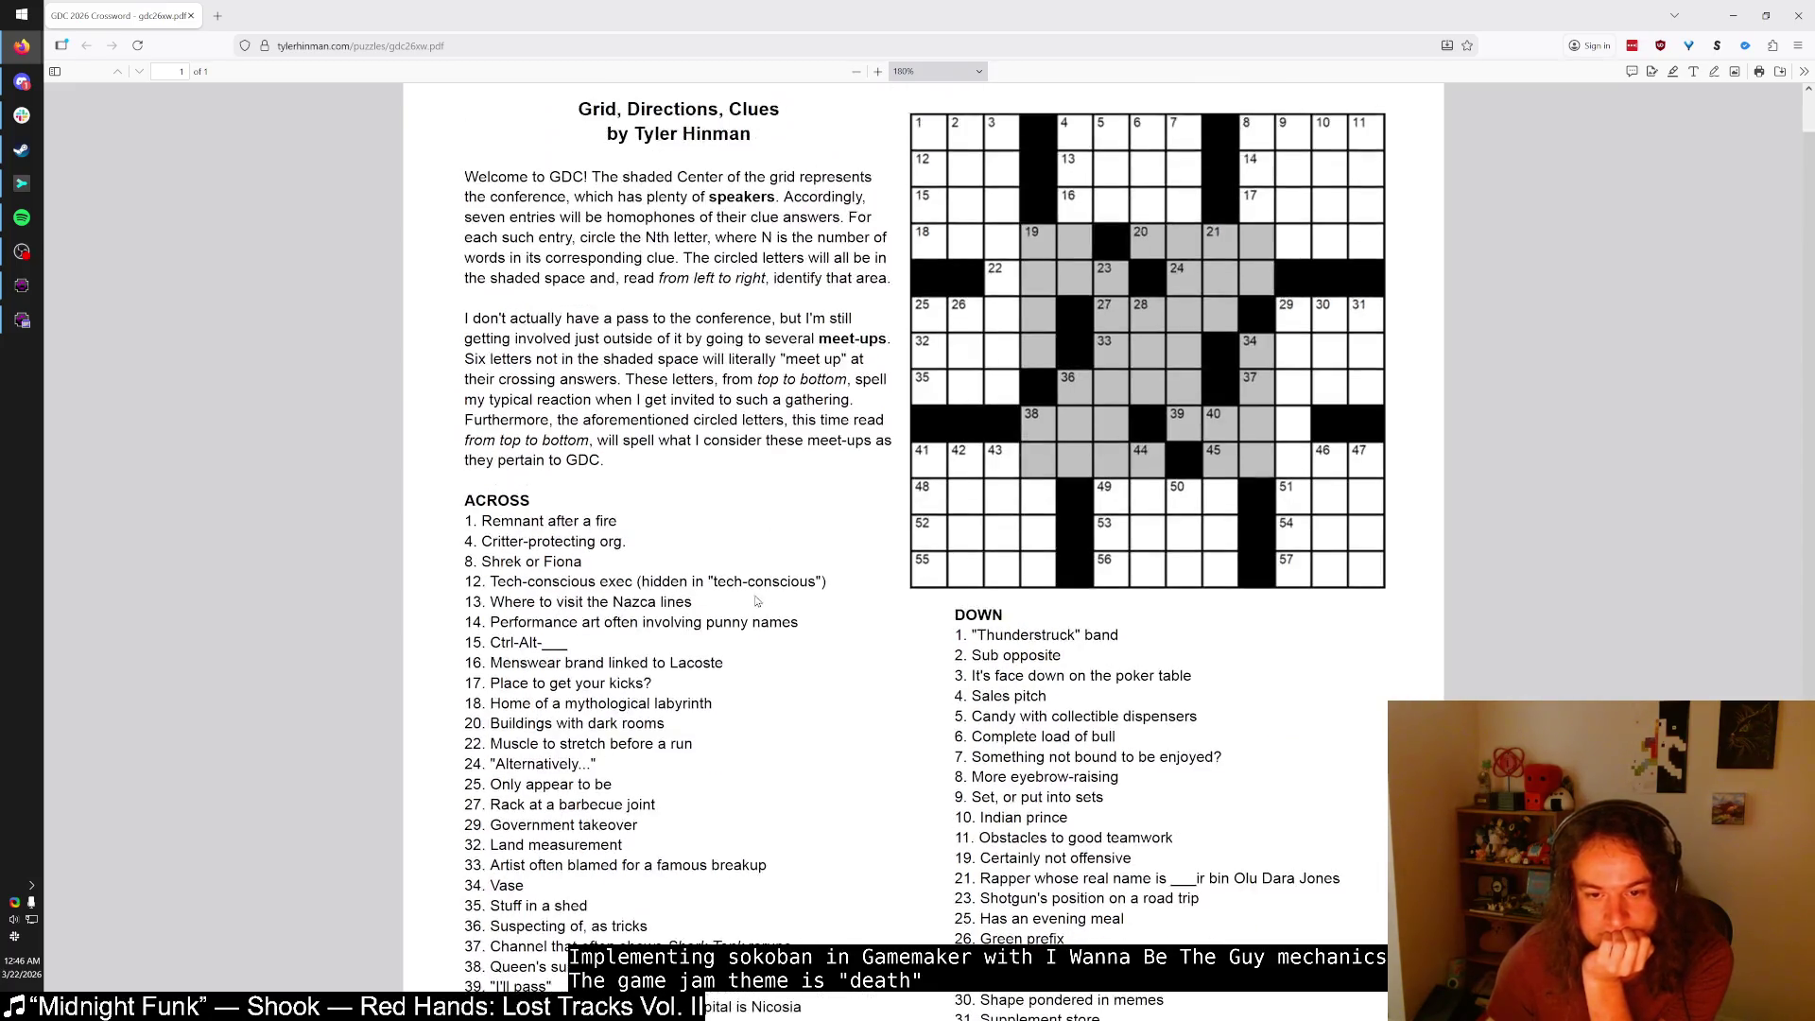
{"action": "mouse_move", "coordinate": [846, 584]}
{"action": "left_mouse_down"}
{"action": "mouse_move", "coordinate": [488, 584]}
{"action": "mouse_move", "coordinate": [848, 589]}
{"action": "left_mouse_up"}
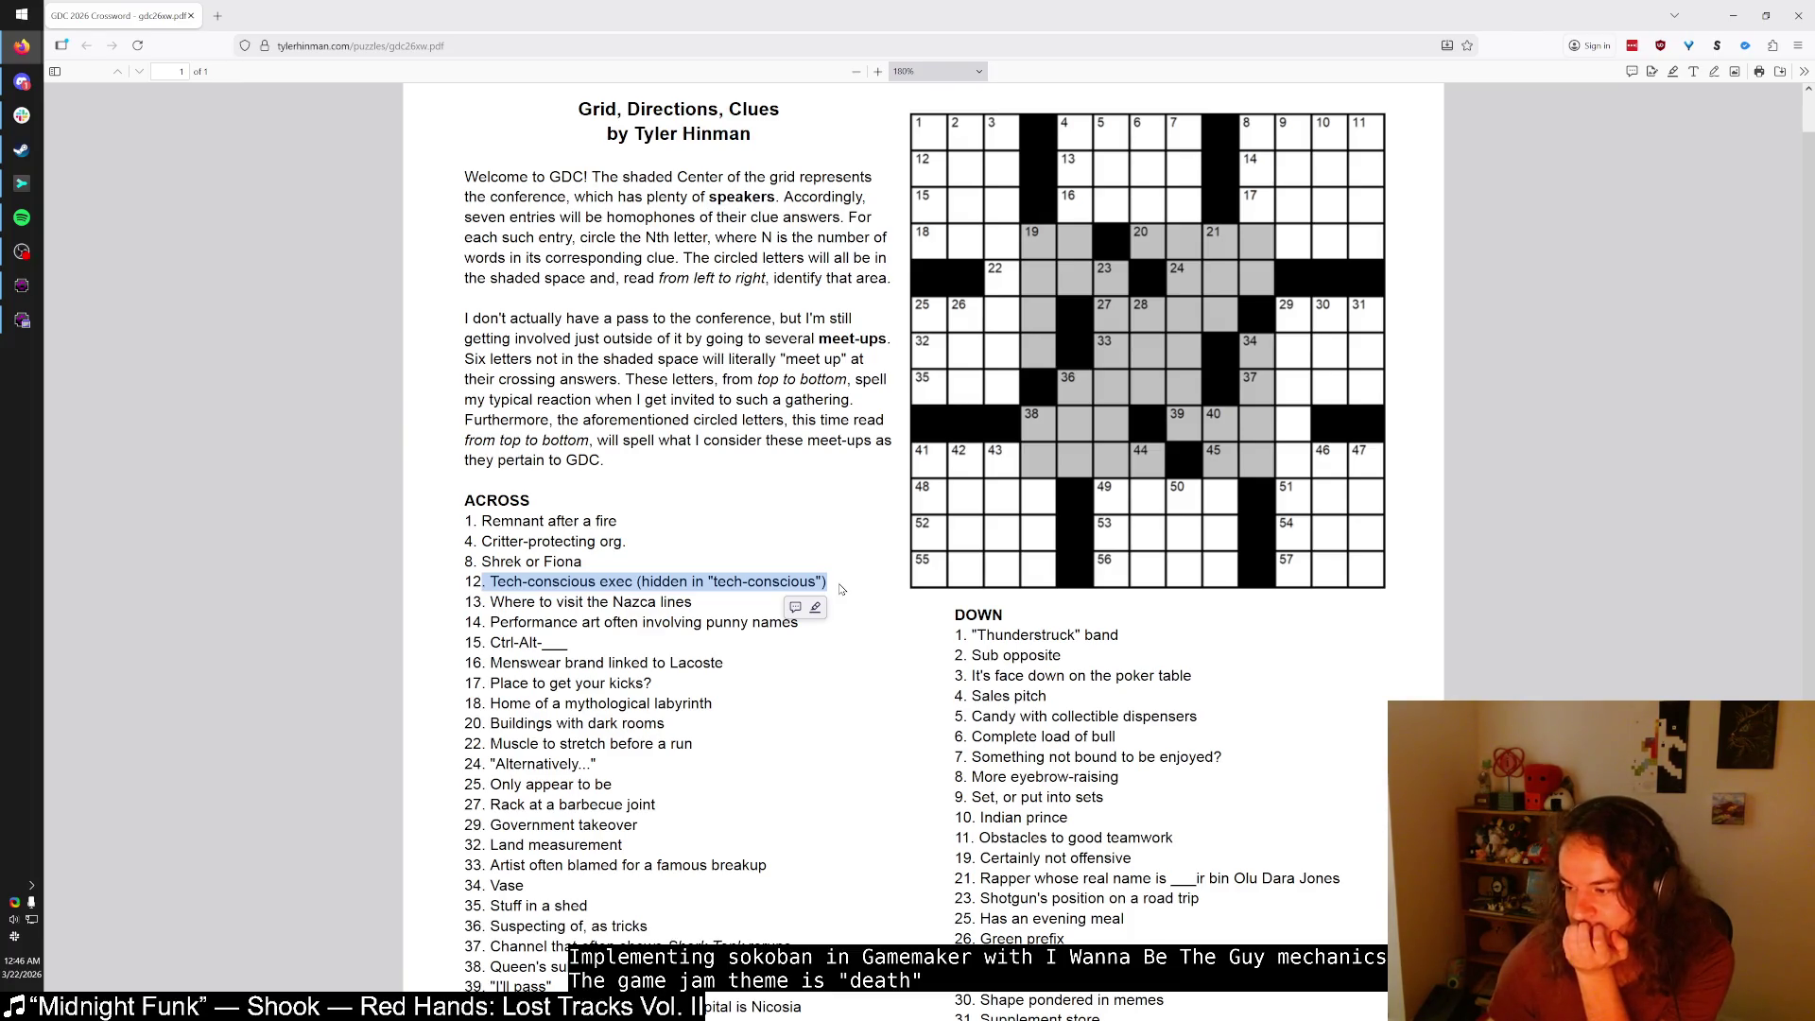
{"action": "left_click", "coordinate": [841, 589]}
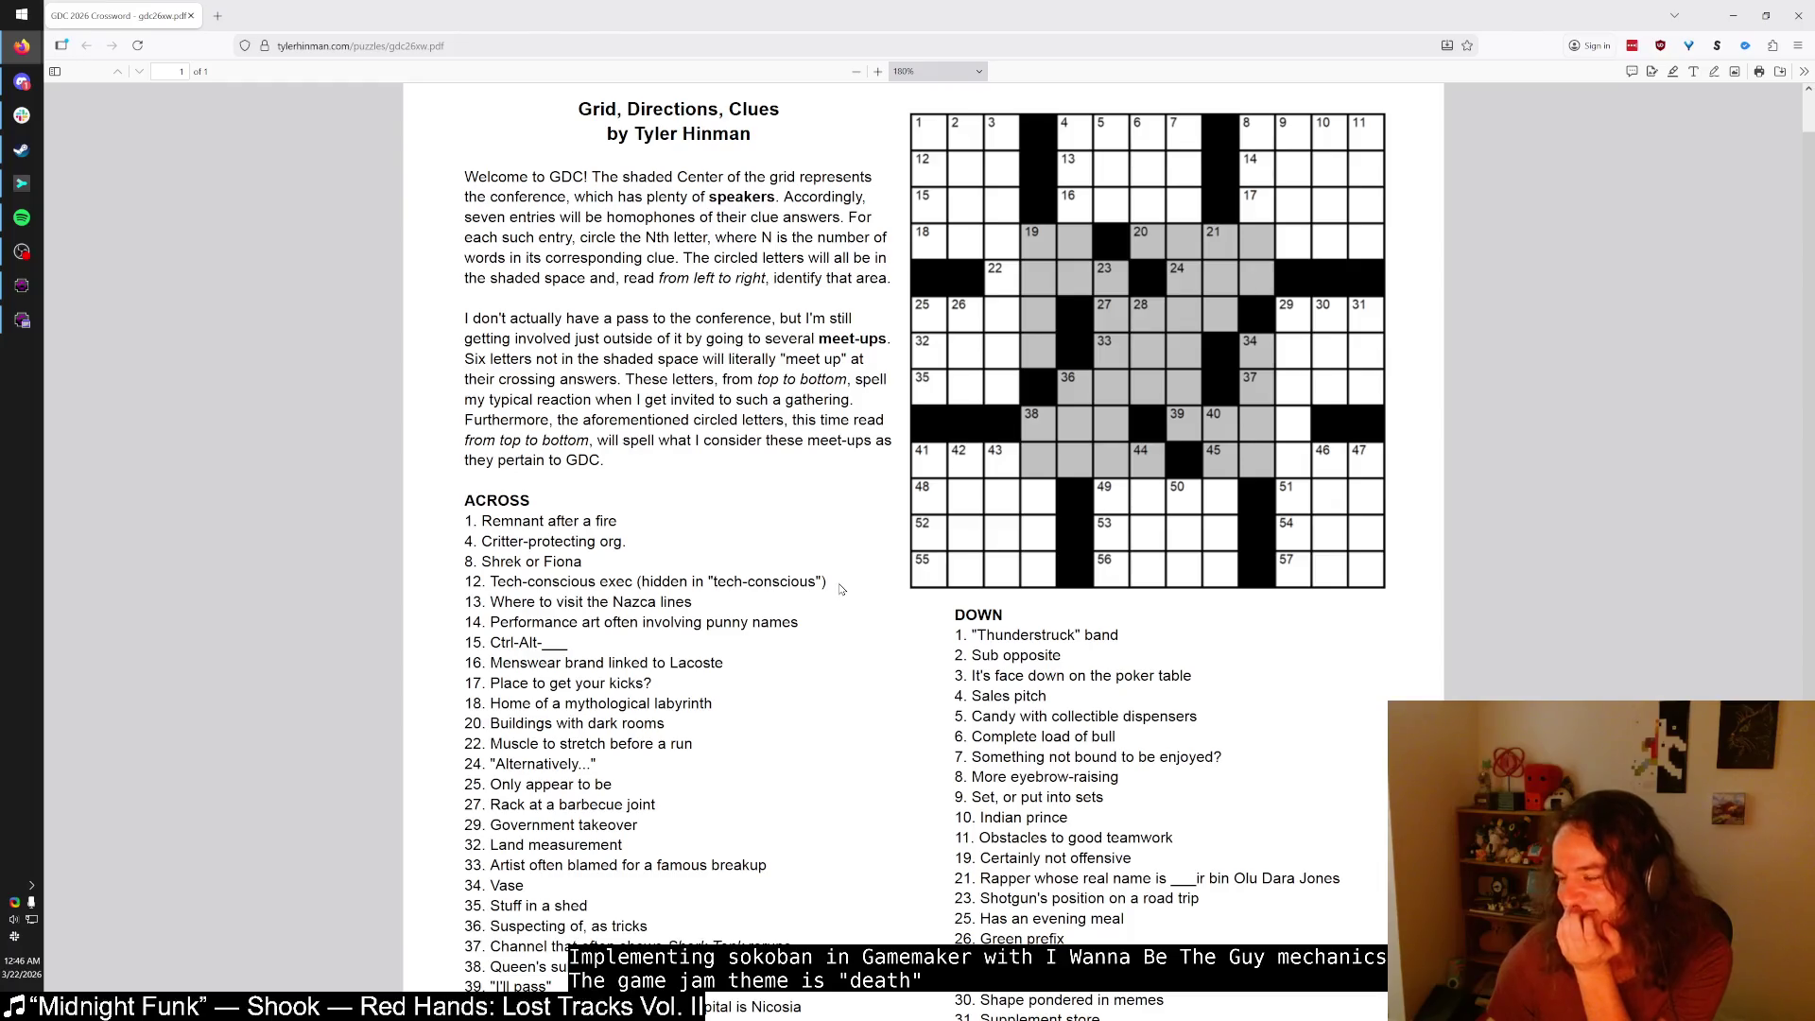
{"action": "mouse_move", "coordinate": [592, 581]}
{"action": "left_mouse_down"}
{"action": "mouse_move", "coordinate": [464, 607]}
{"action": "mouse_move", "coordinate": [472, 582]}
{"action": "mouse_move", "coordinate": [827, 582]}
{"action": "left_mouse_up"}
{"action": "left_click", "coordinate": [824, 580]}
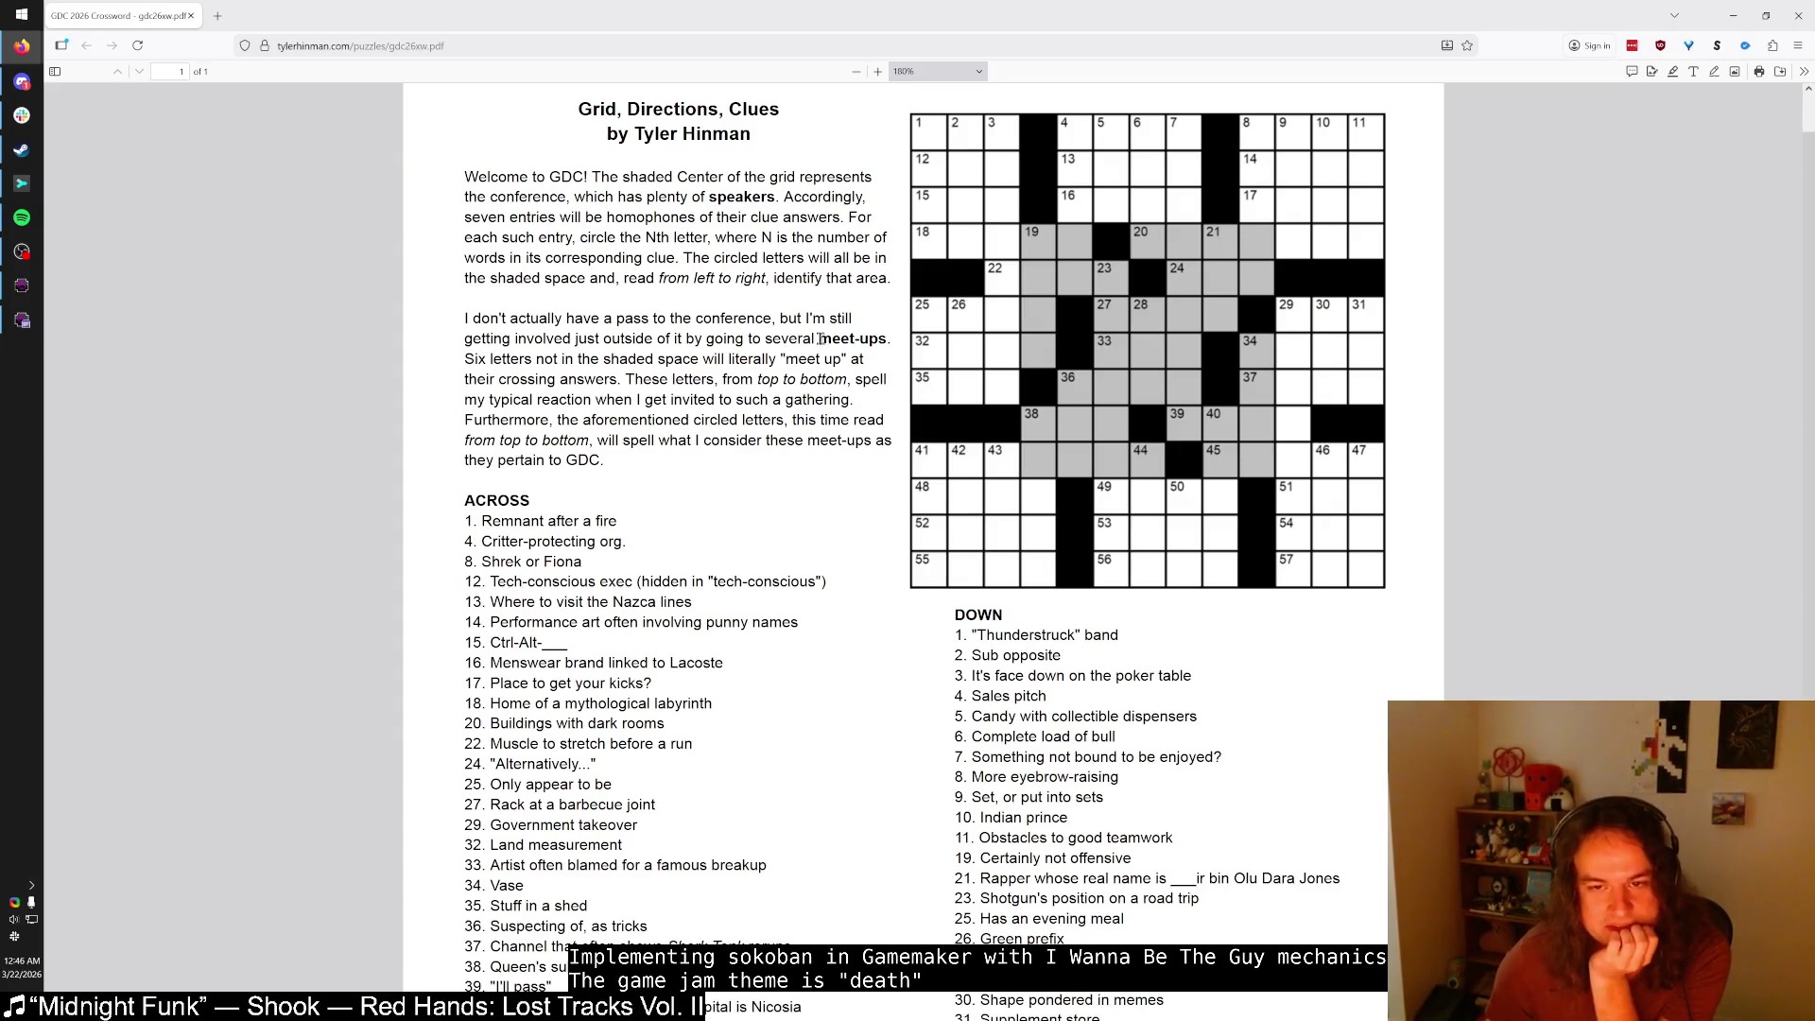
{"action": "left_click_drag", "start_coordinate": [819, 340], "coordinate": [619, 382]}
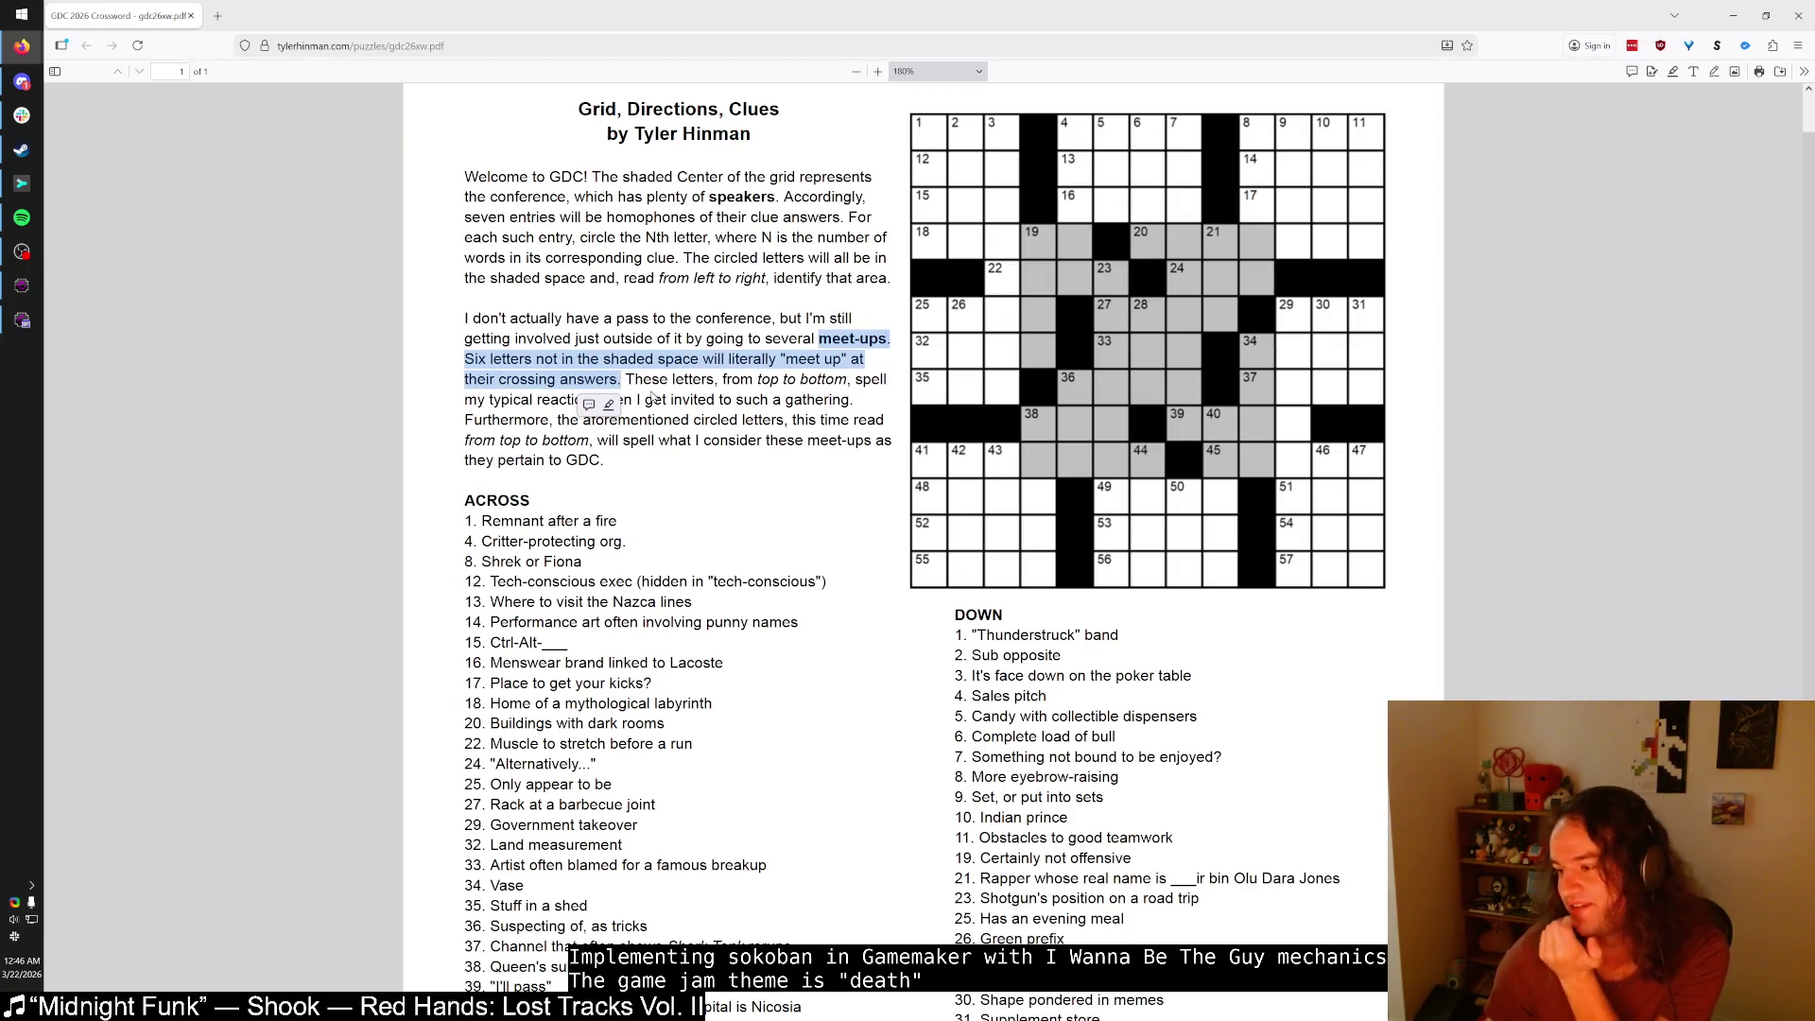
{"action": "left_click", "coordinate": [835, 340]}
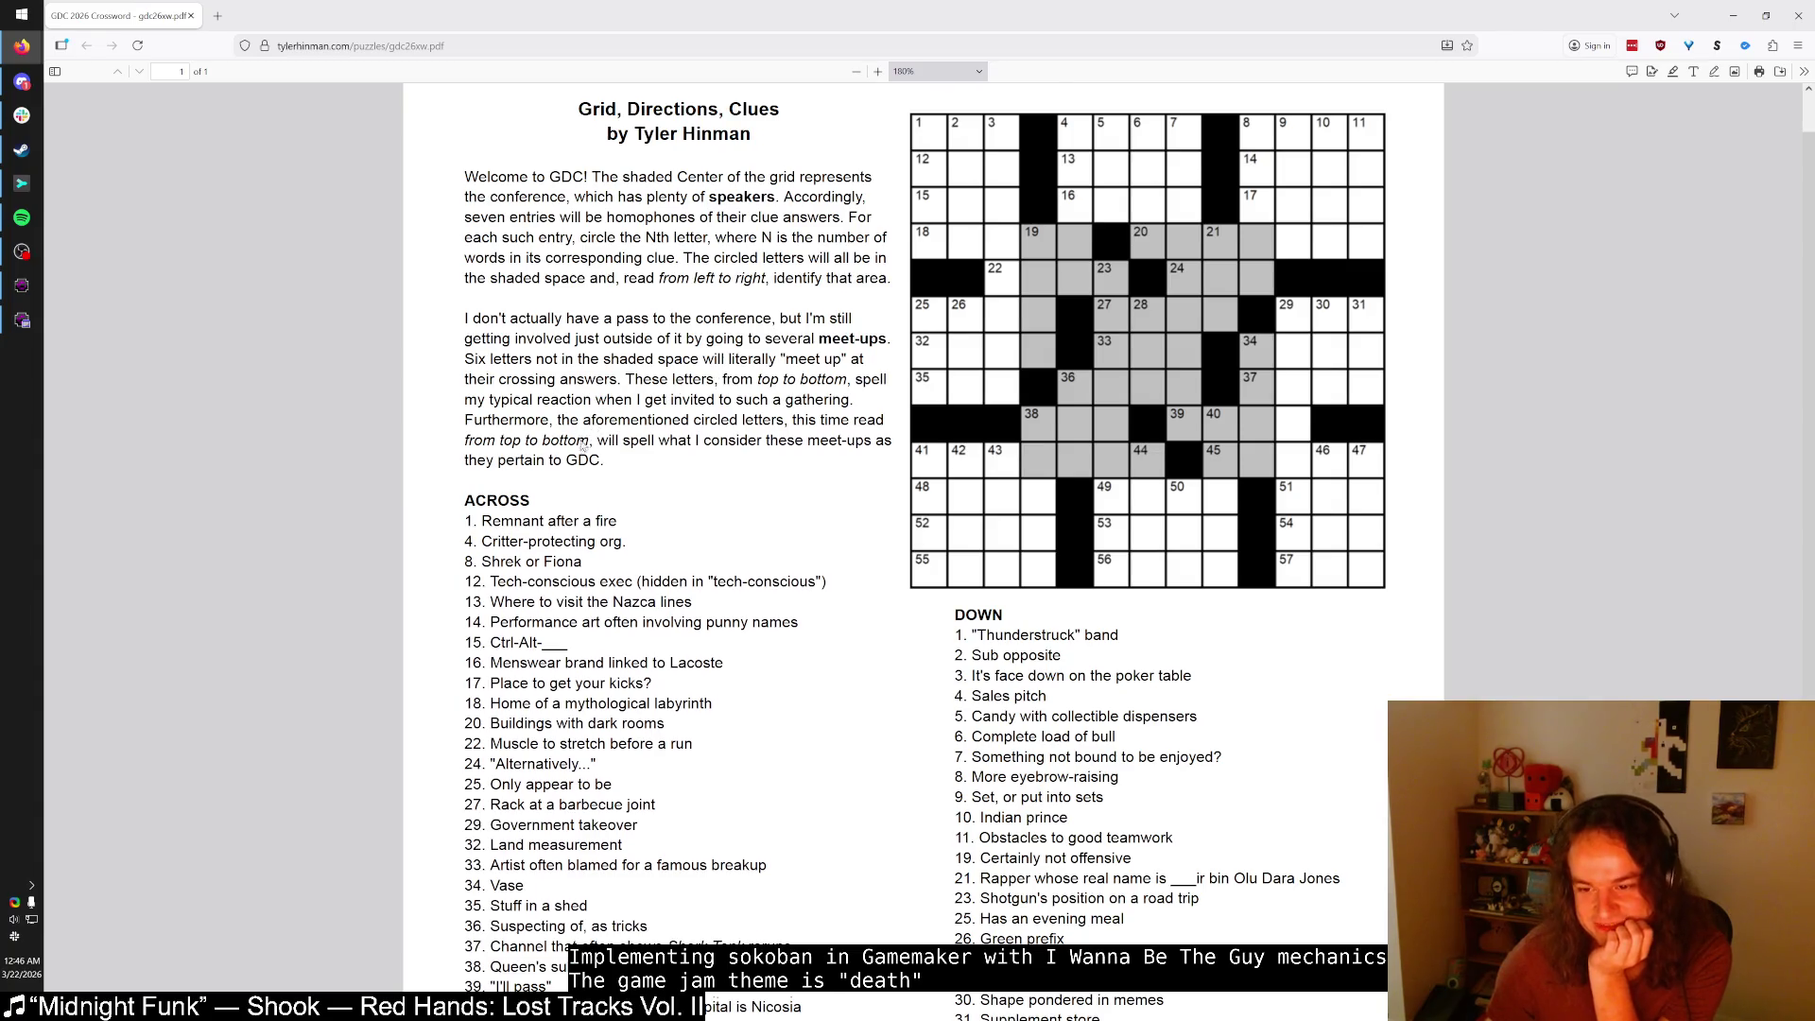
{"action": "scroll", "coordinate": [586, 427], "scroll_direction": "down", "scroll_amount": 5}
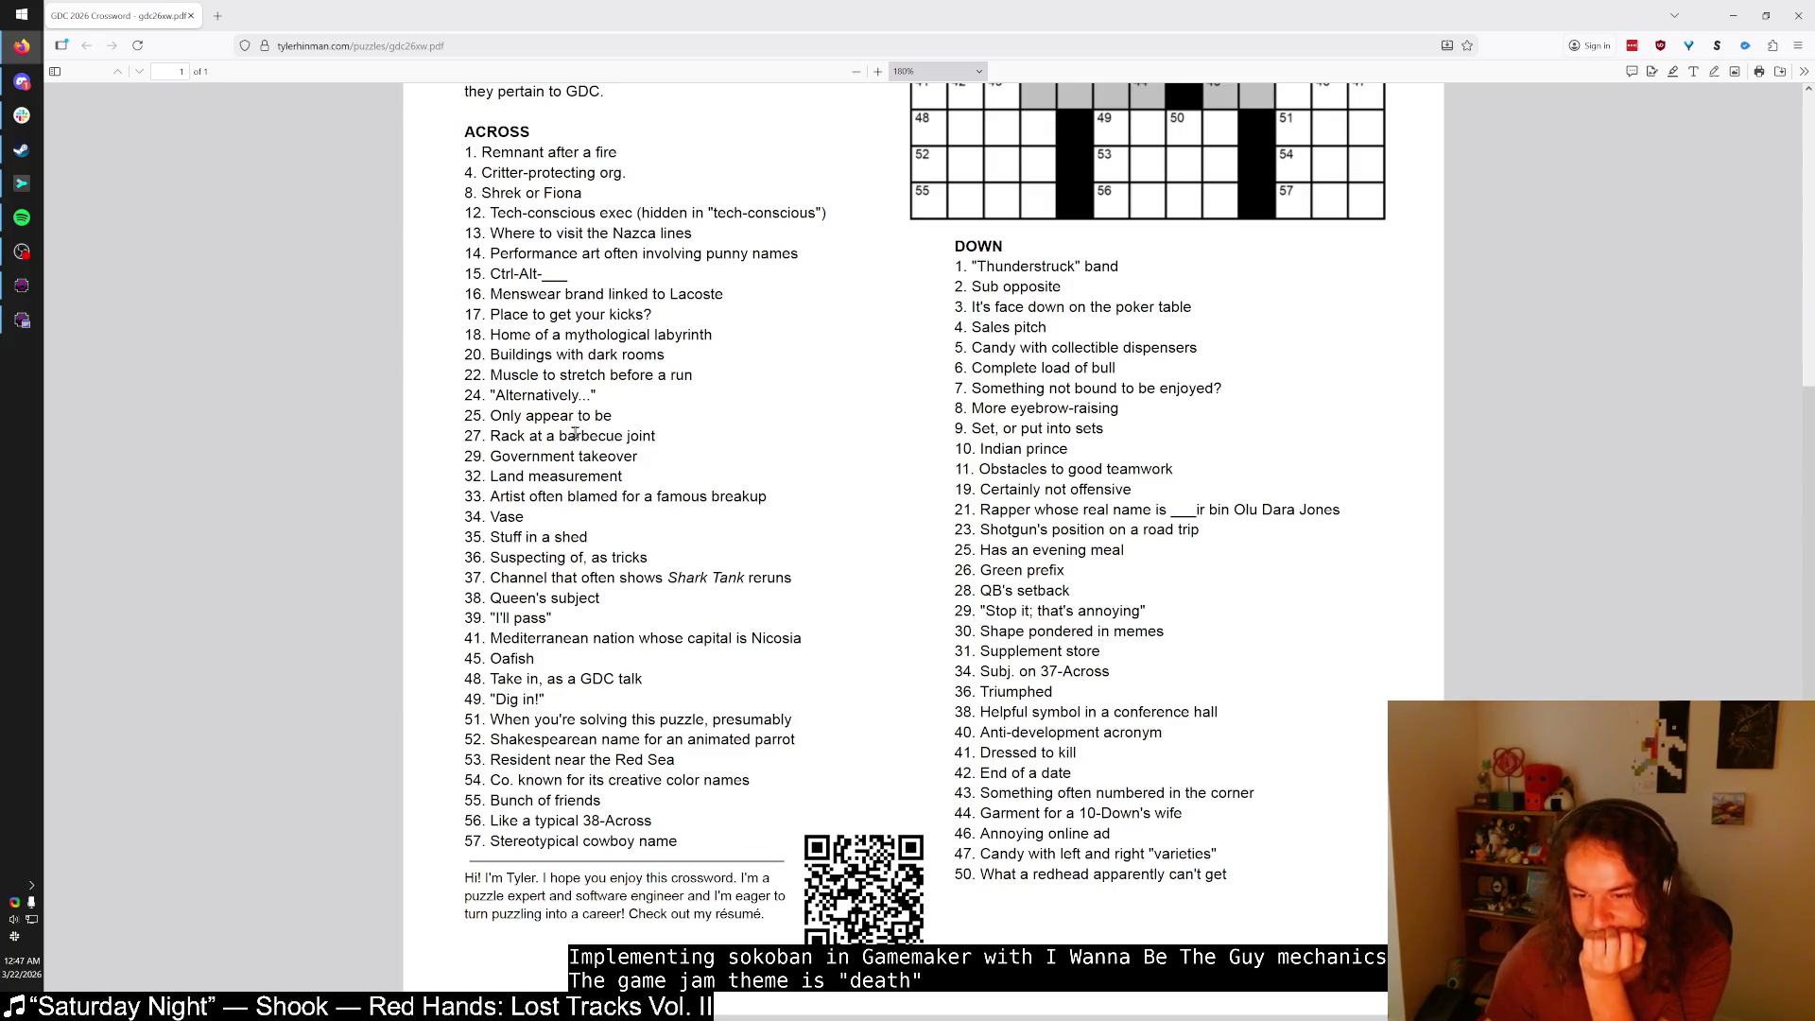
{"action": "scroll", "coordinate": [574, 431], "scroll_direction": "up", "scroll_amount": 4}
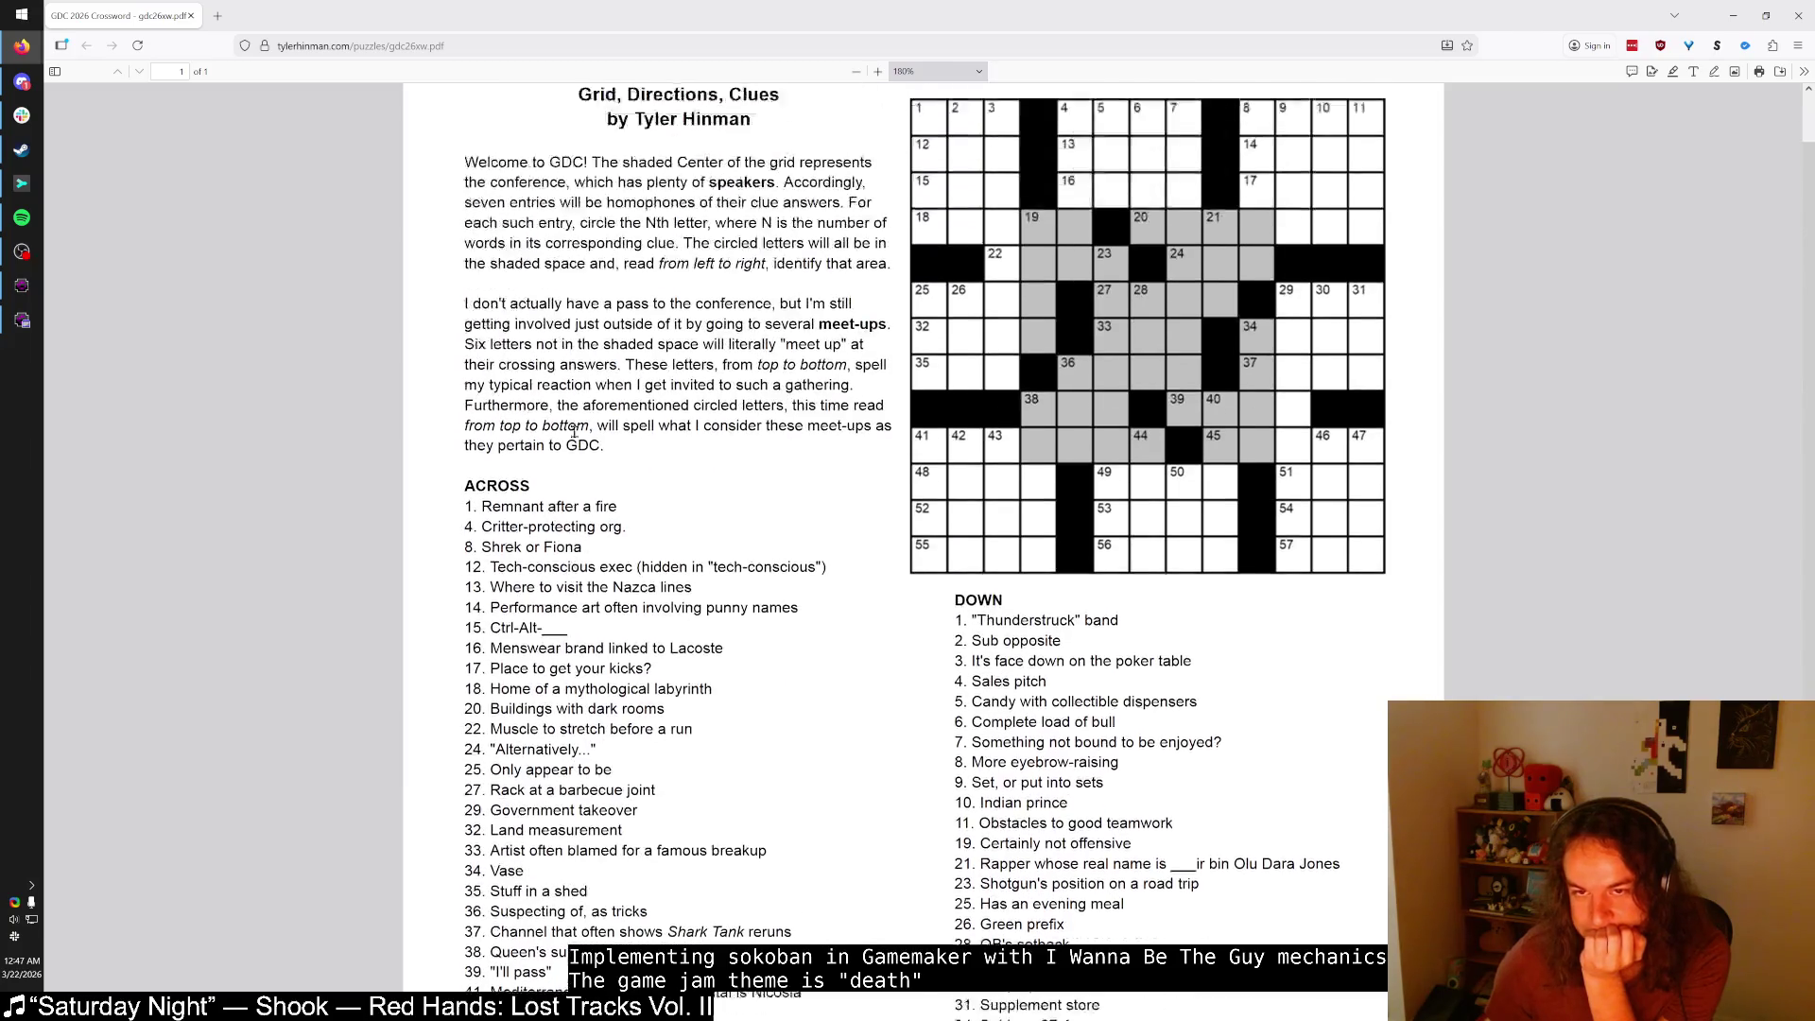
{"action": "scroll", "coordinate": [574, 431], "scroll_direction": "down", "scroll_amount": 2}
{"action": "scroll", "coordinate": [574, 431], "scroll_direction": "down", "scroll_amount": 2}
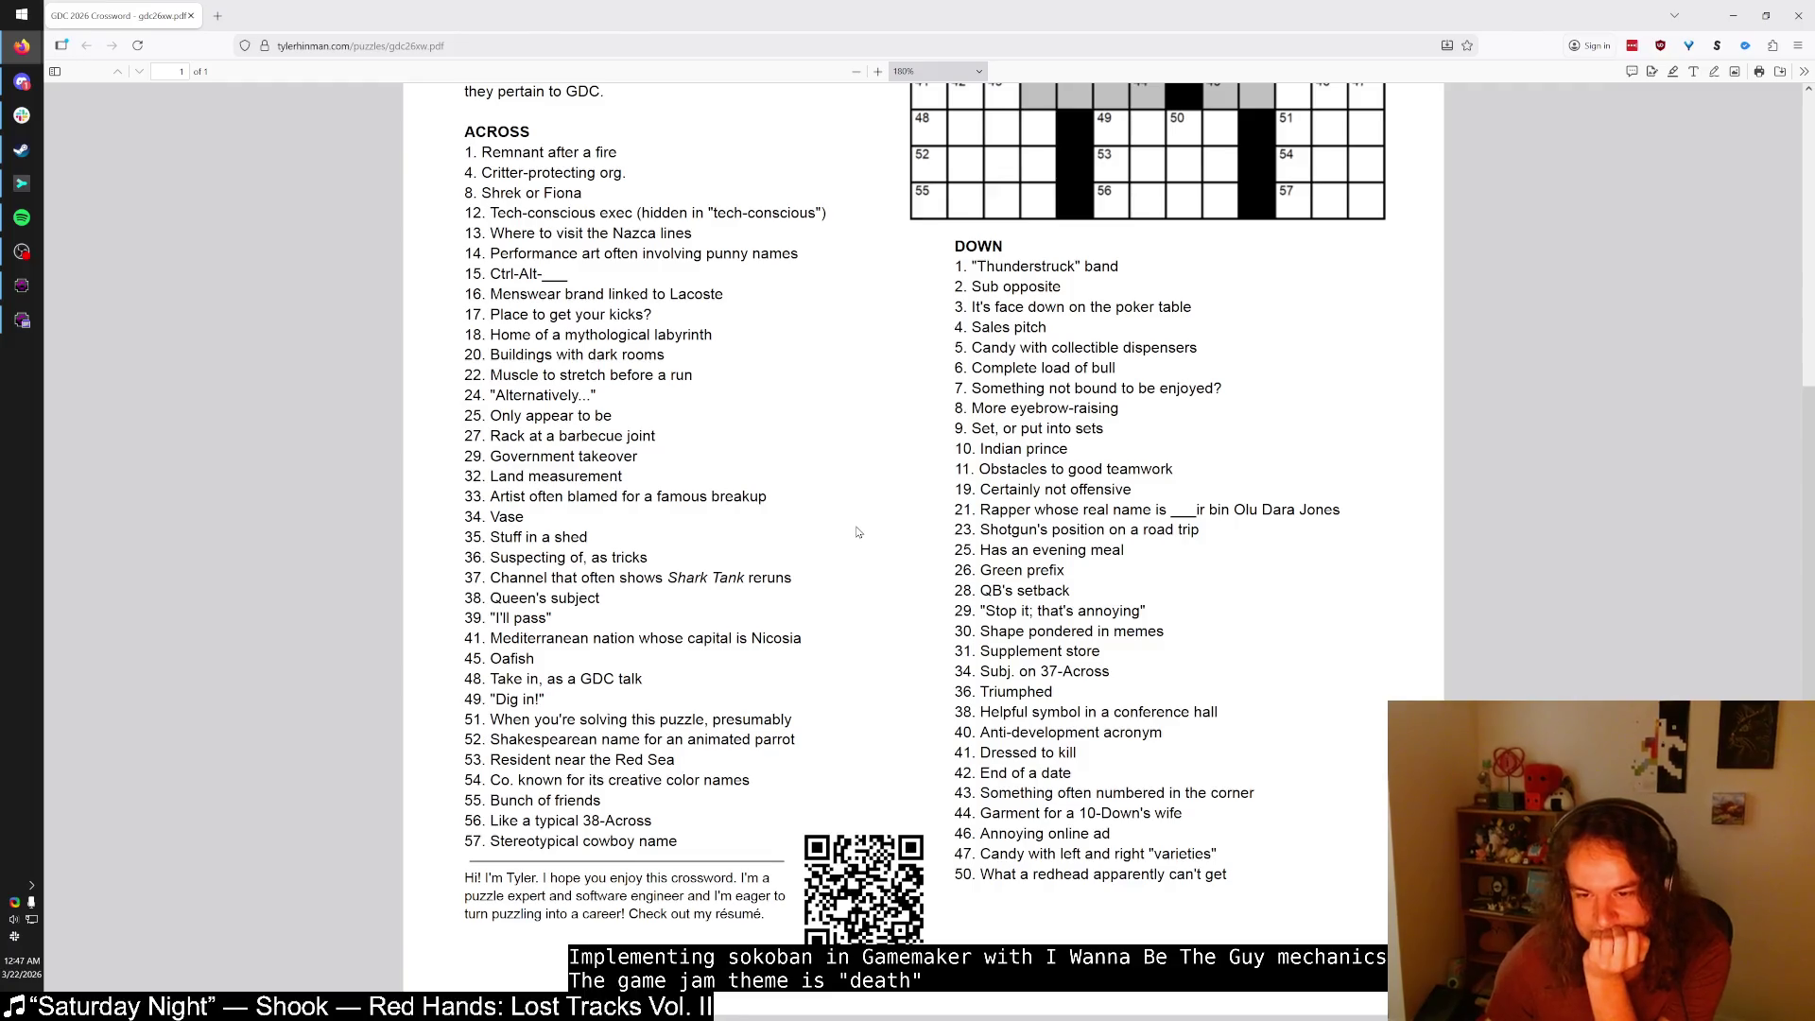
{"action": "scroll", "coordinate": [842, 534], "scroll_direction": "up", "scroll_amount": 2}
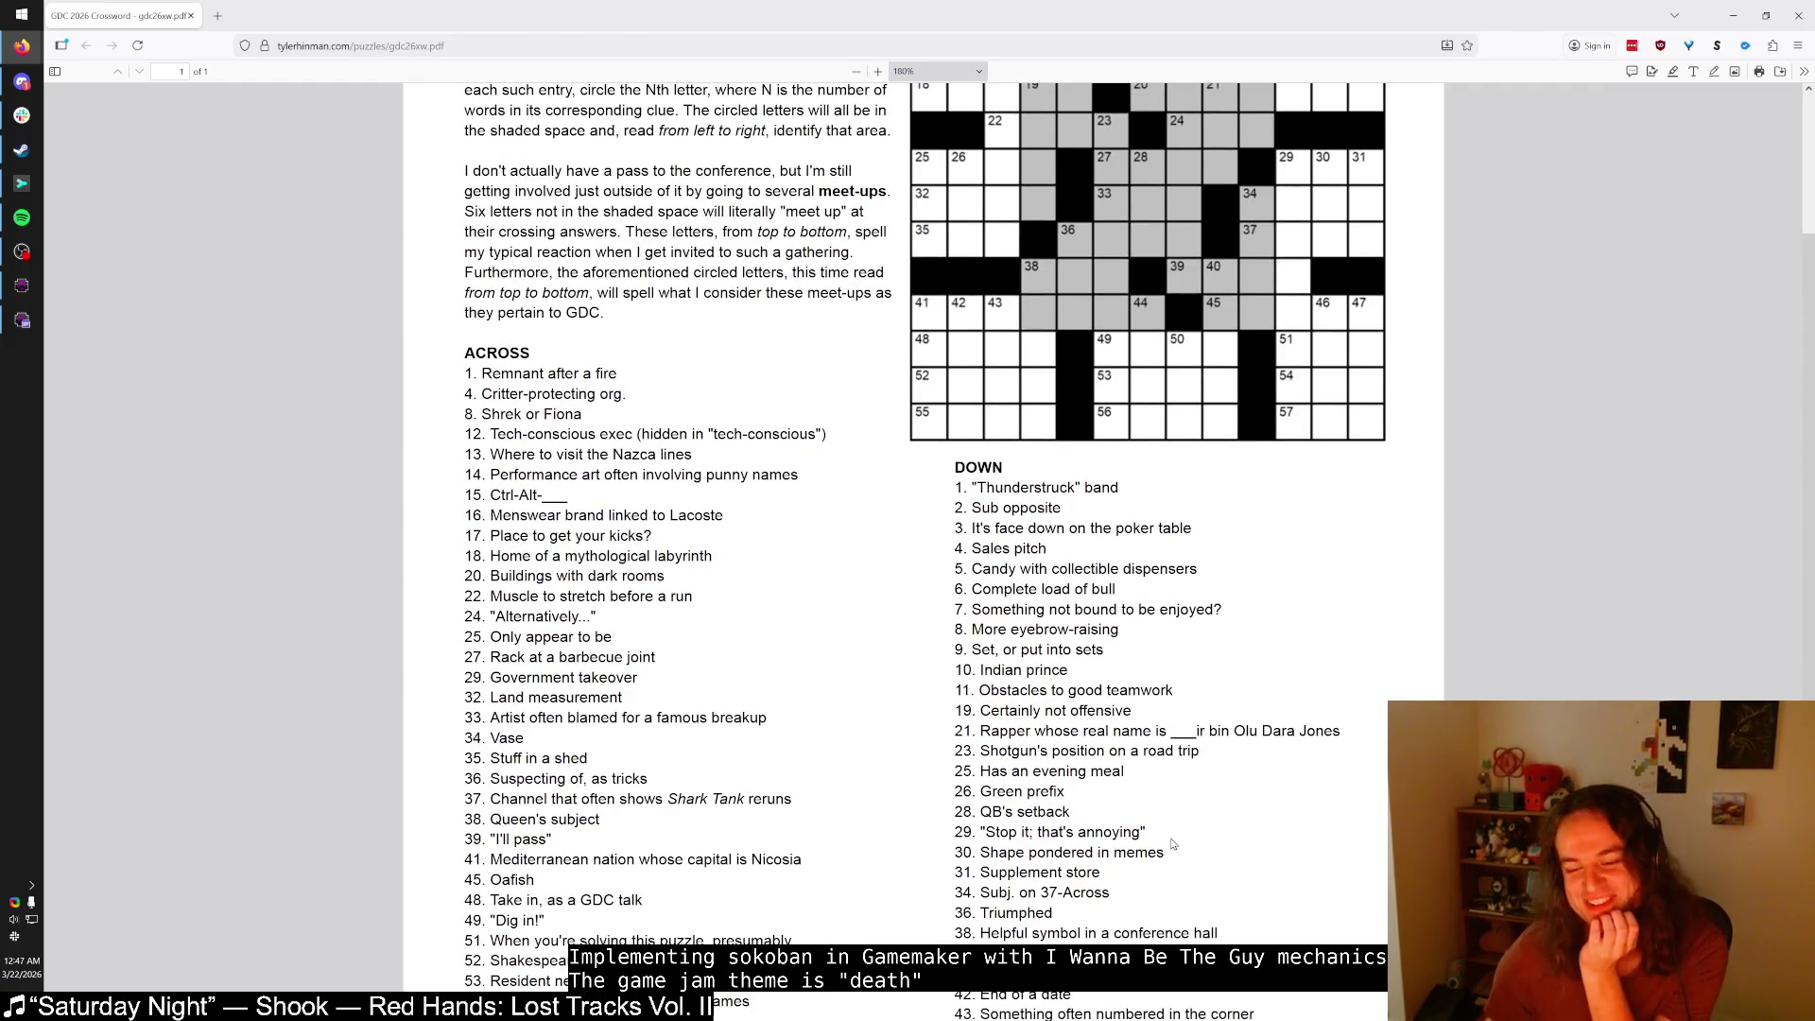
{"action": "triple_click", "coordinate": [1157, 840]}
{"action": "left_click_drag", "start_coordinate": [952, 833], "coordinate": [1147, 836]}
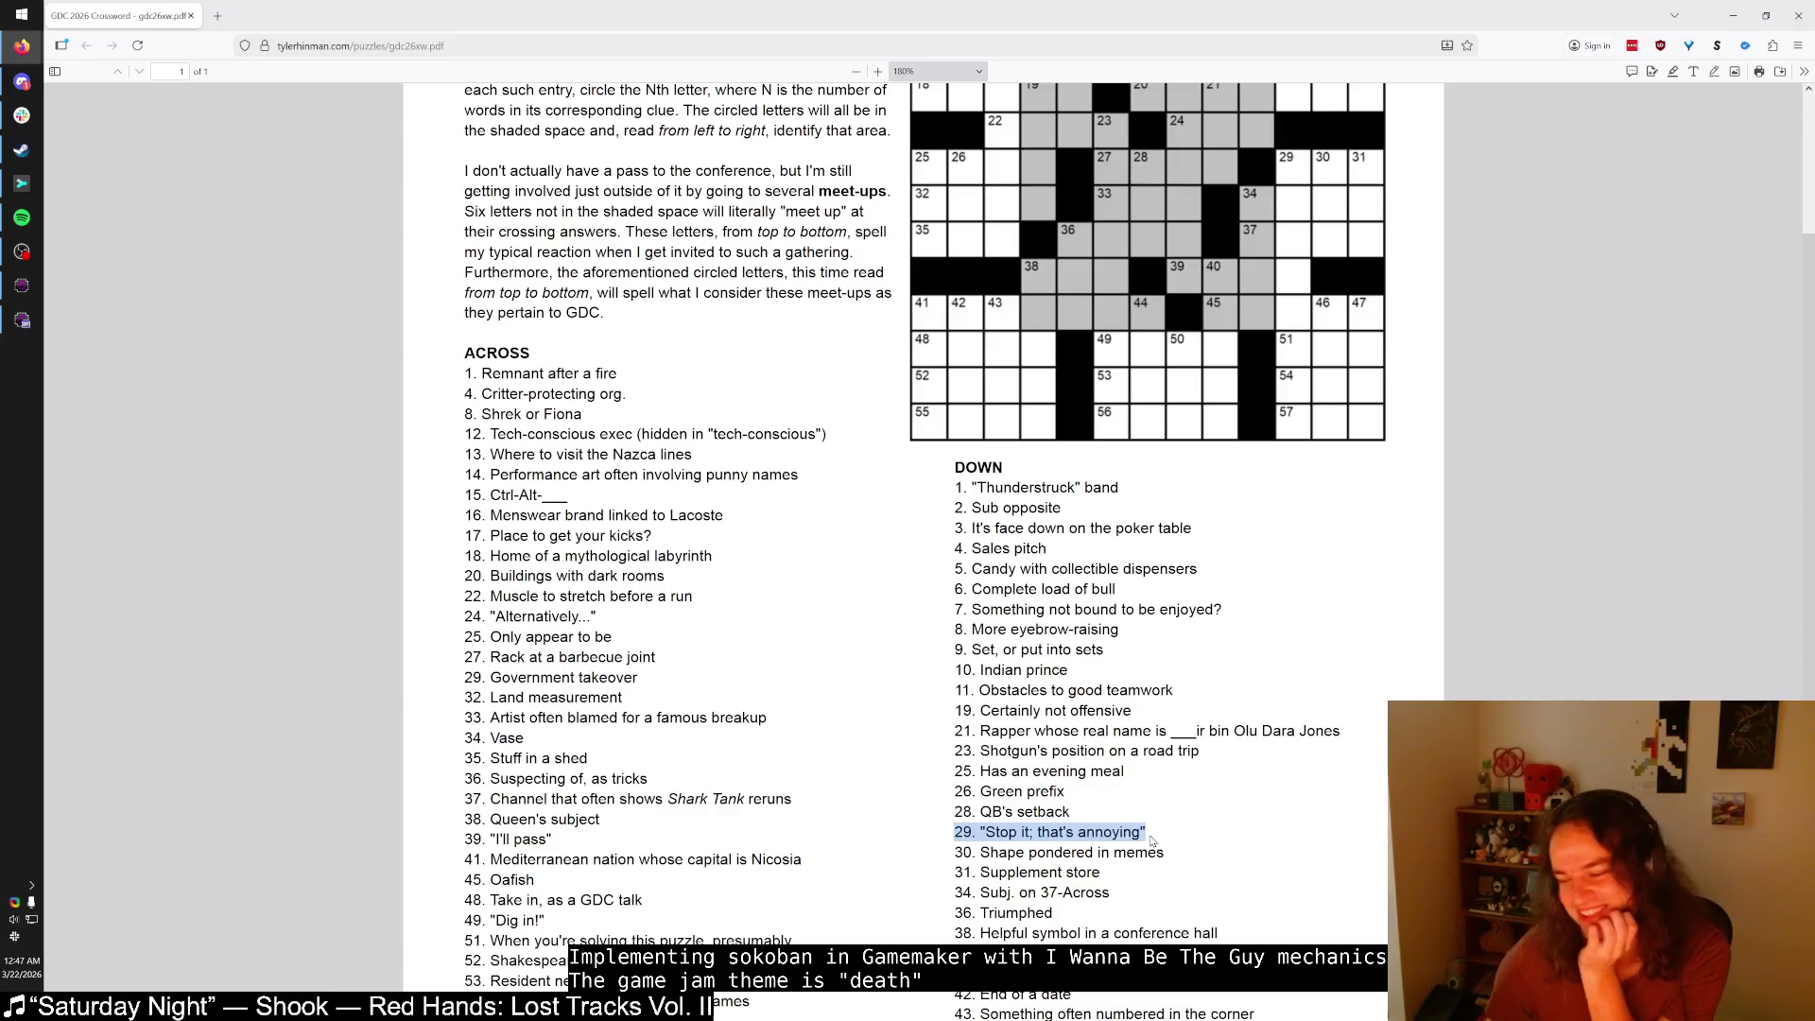
{"action": "left_click", "coordinate": [1124, 856]}
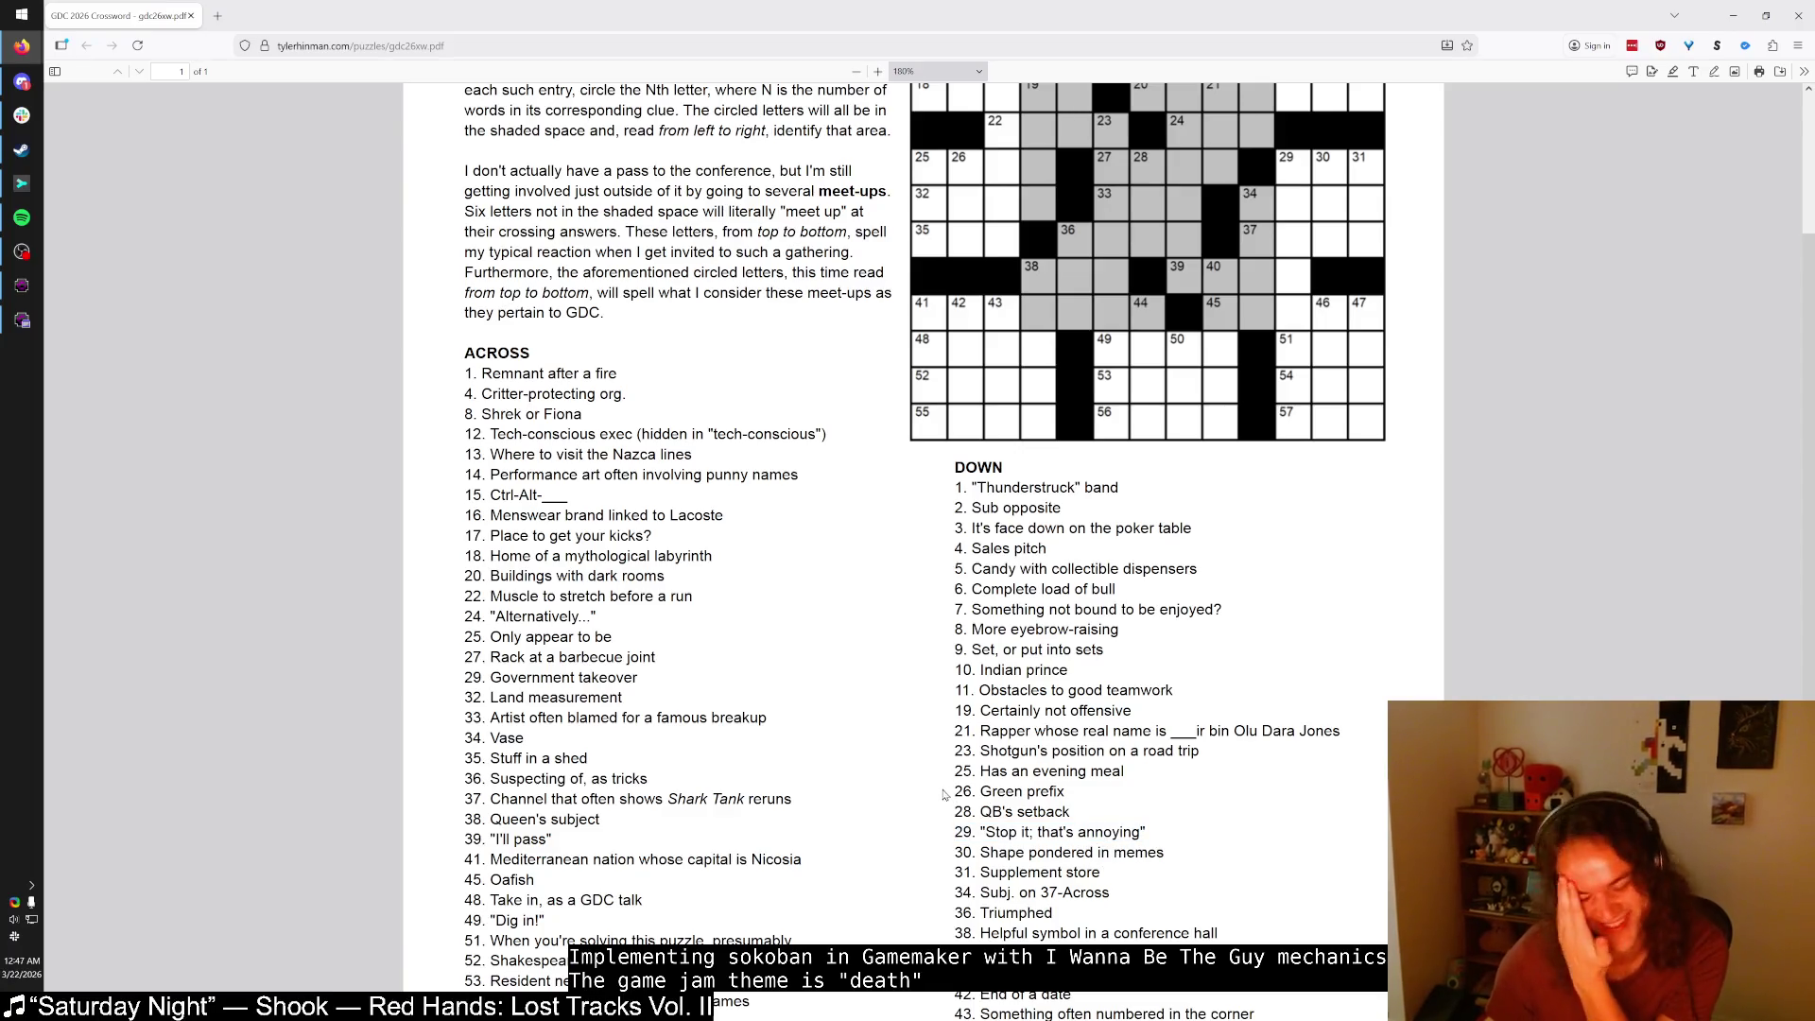
{"action": "scroll", "coordinate": [943, 792], "scroll_direction": "down", "scroll_amount": 3}
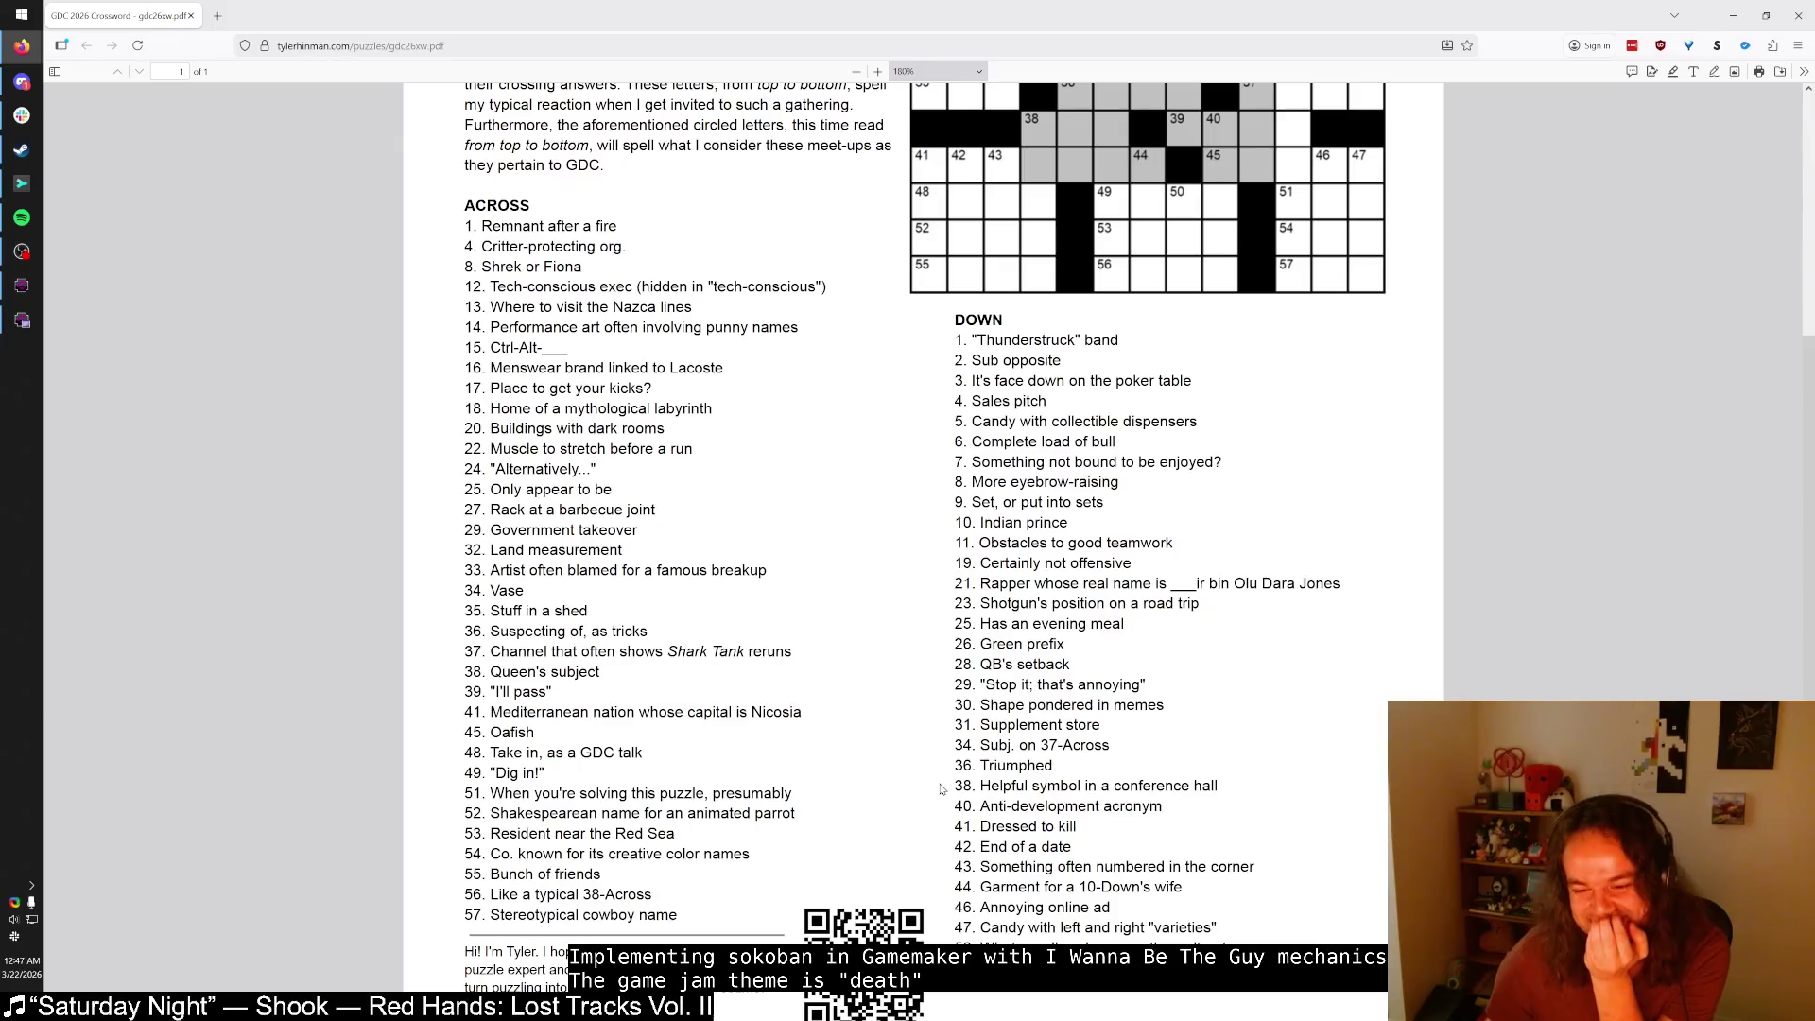
{"action": "scroll", "coordinate": [952, 813], "scroll_direction": "down", "scroll_amount": 2}
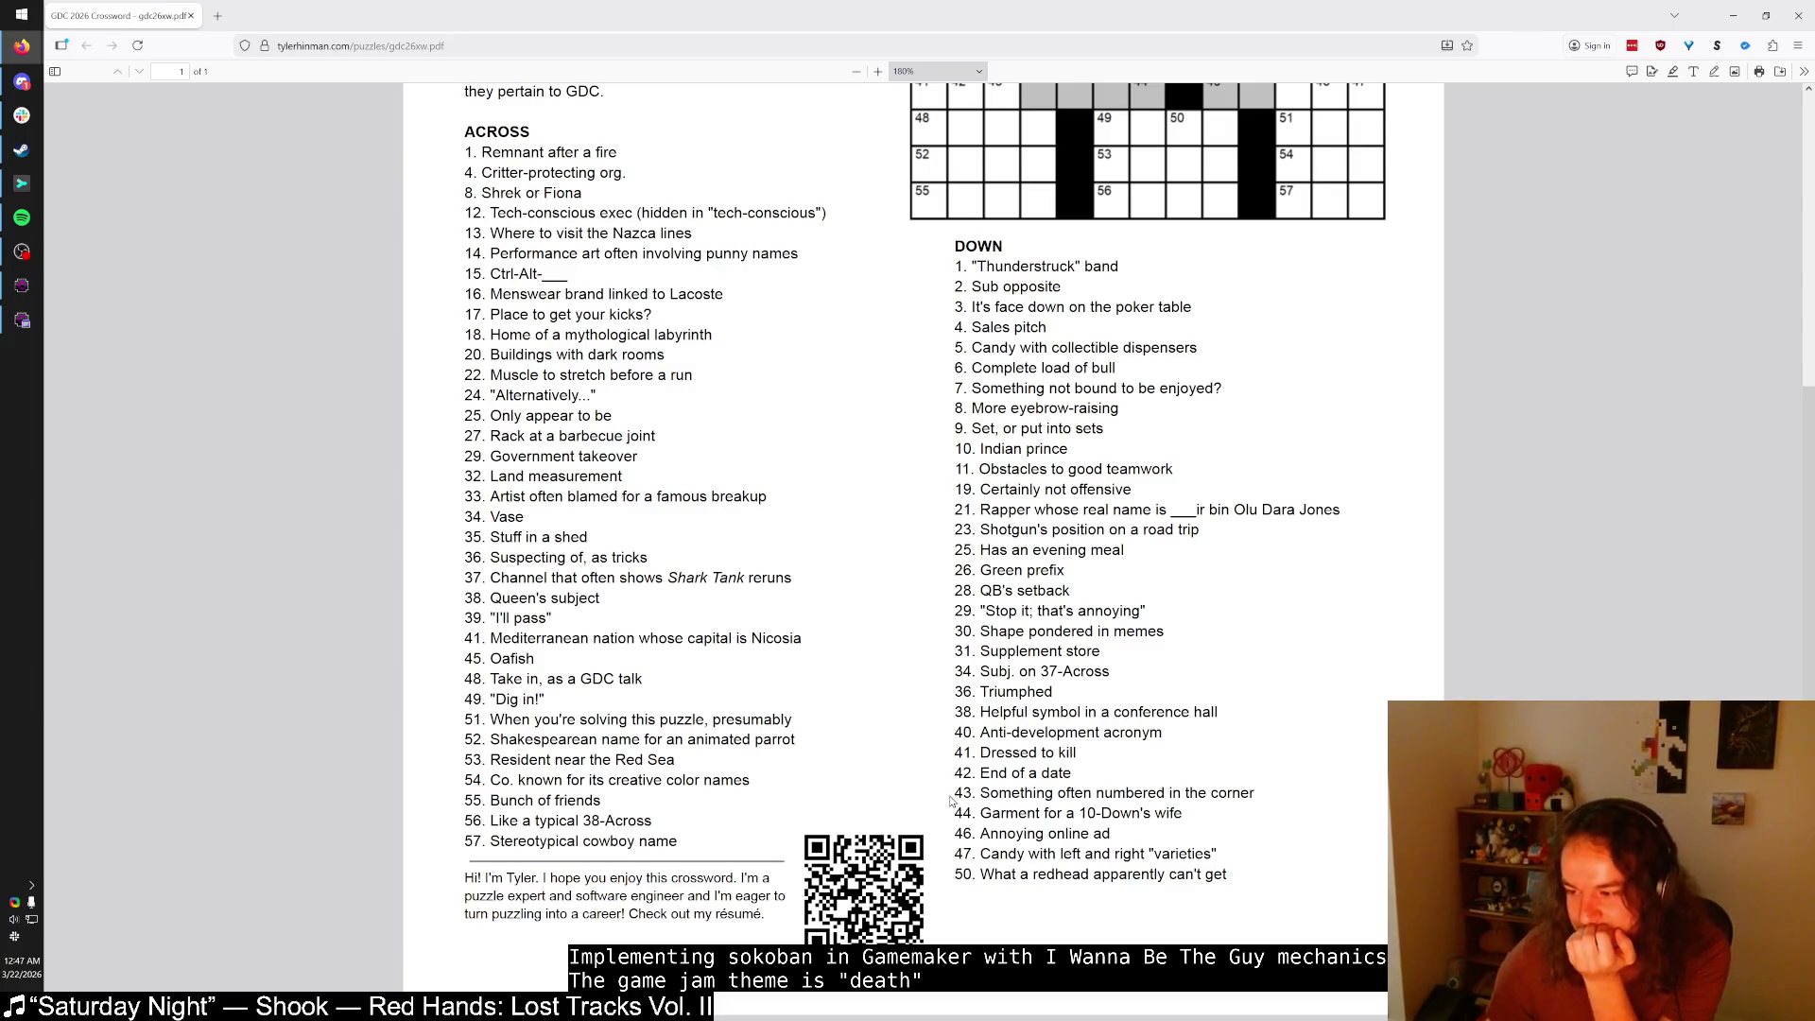
{"action": "scroll", "coordinate": [936, 801], "scroll_direction": "up", "scroll_amount": 9}
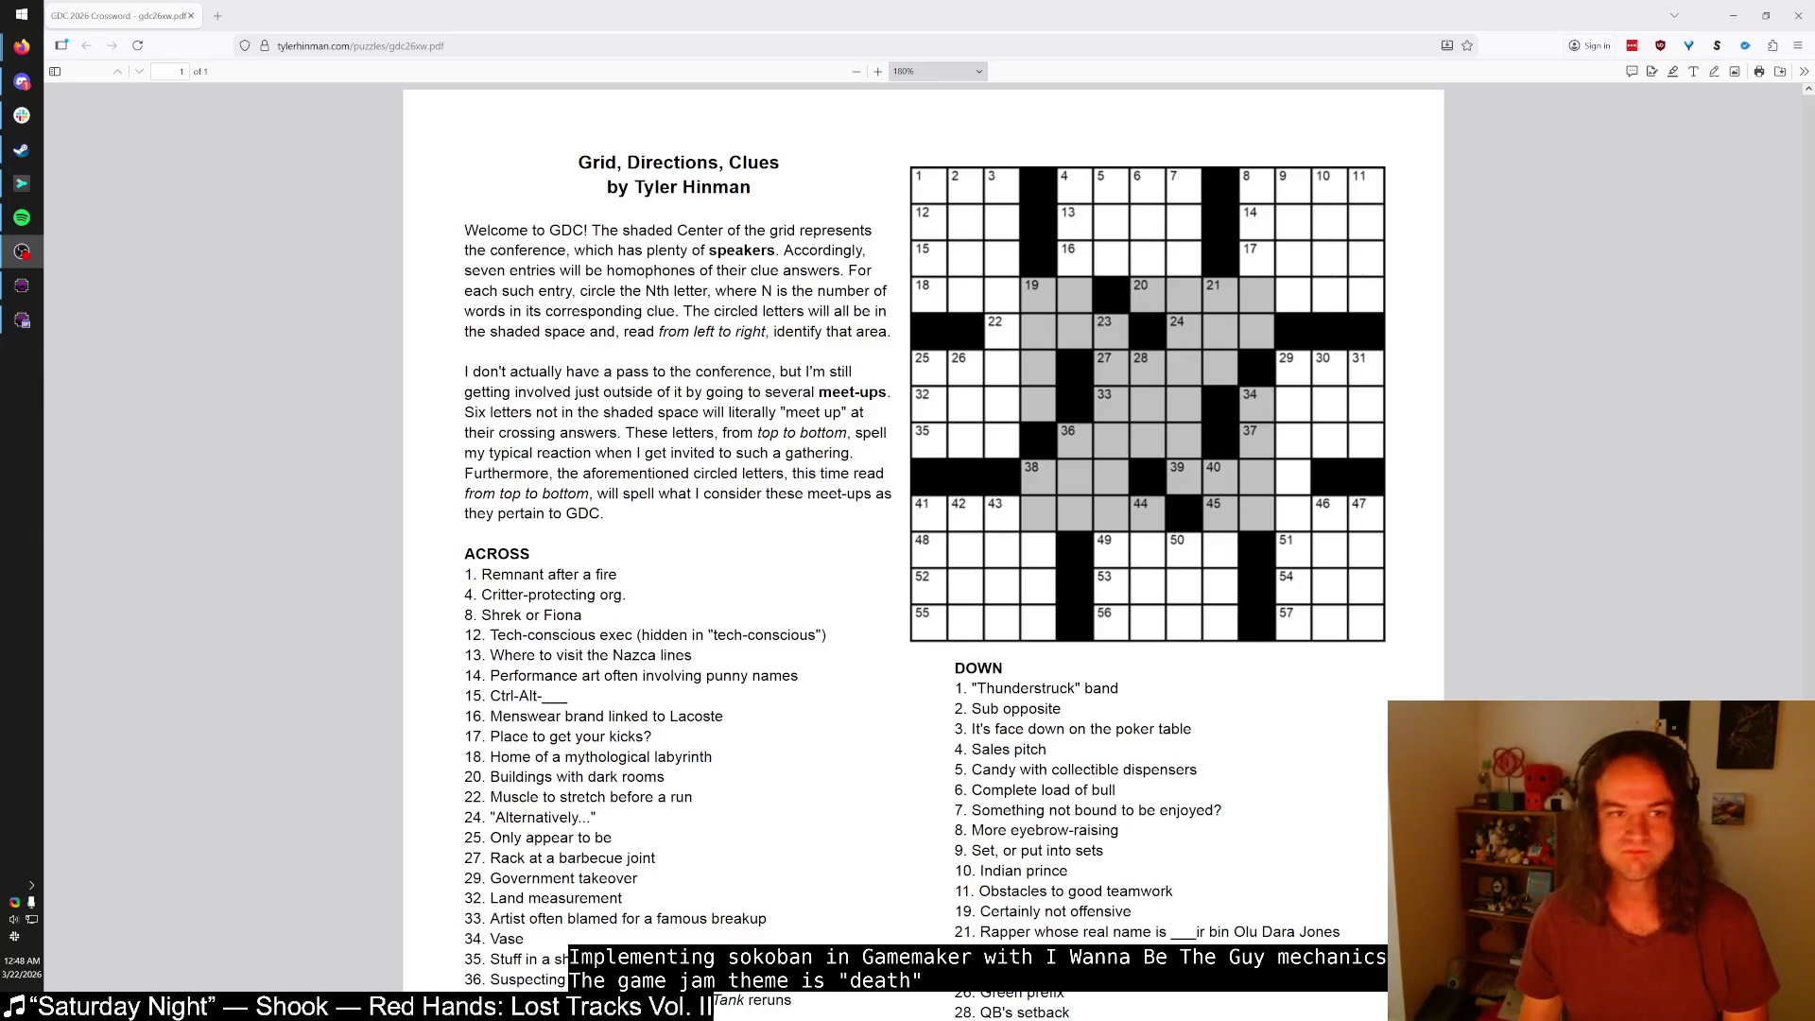
Wall the spike chamber's right side one column inward with Block1 and move the player start one cell right
{"action": "key", "text": "alt+Tab"}
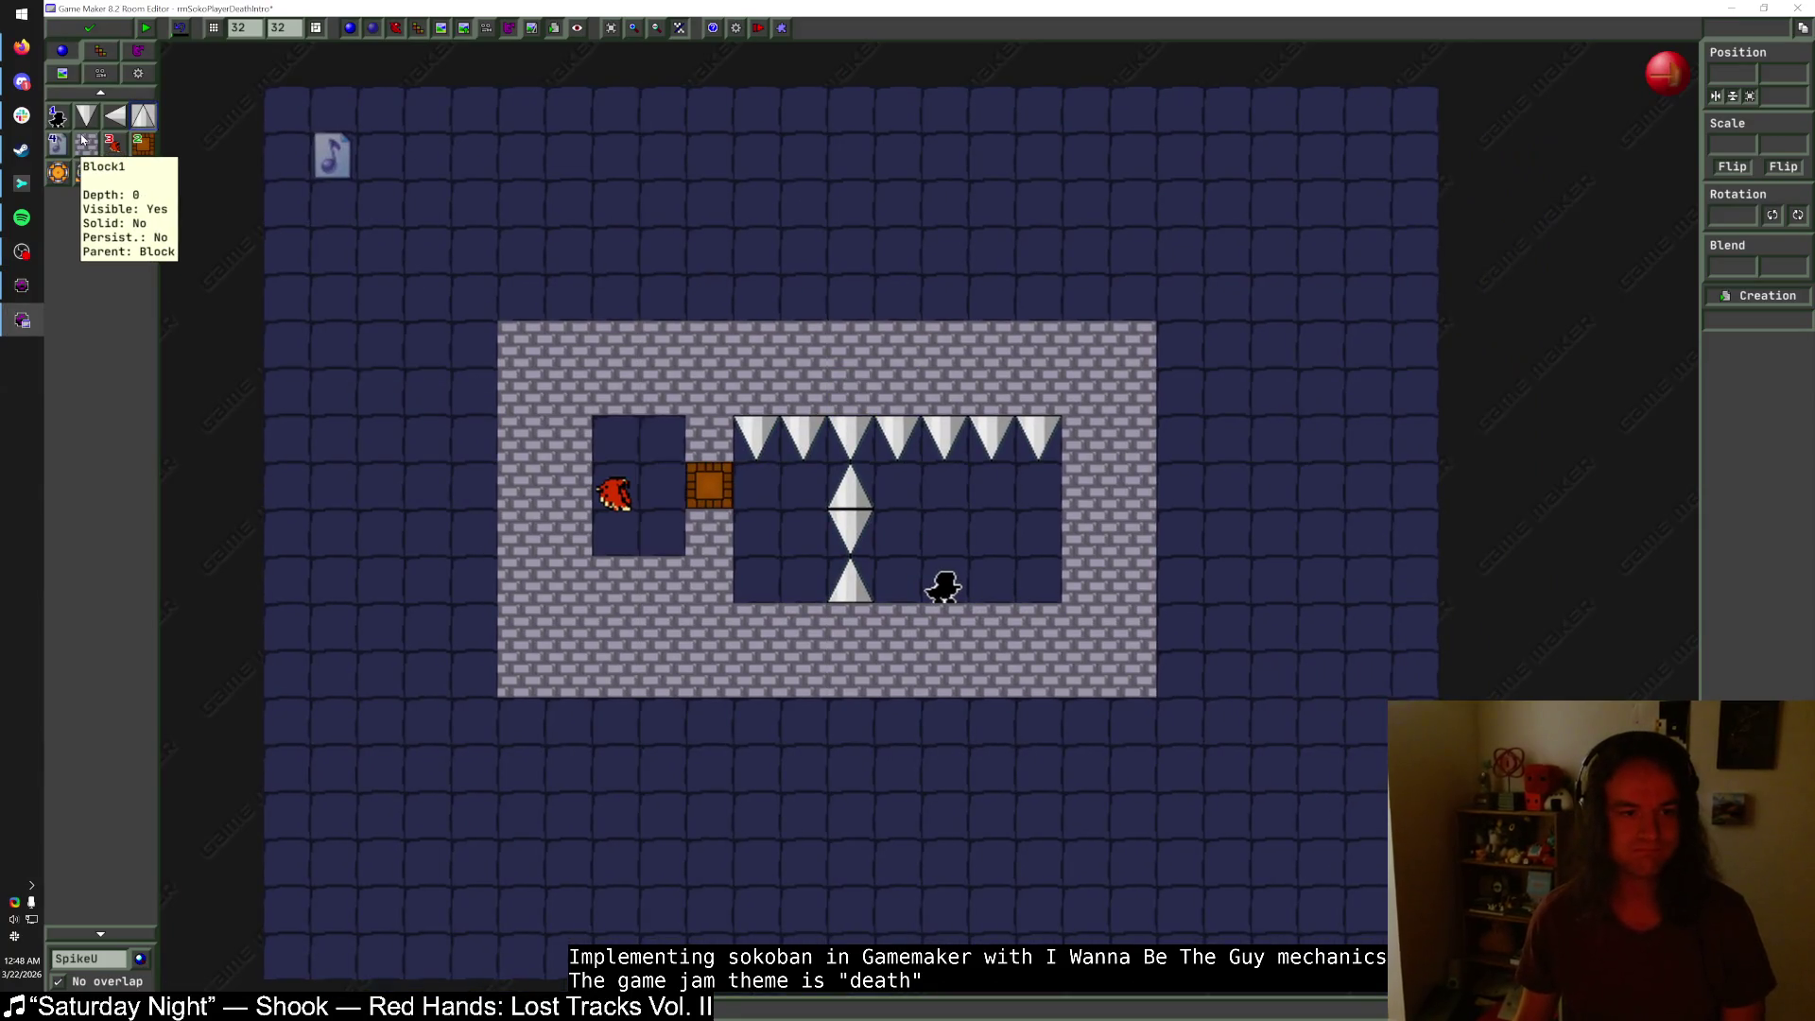
{"action": "left_click", "coordinate": [84, 142]}
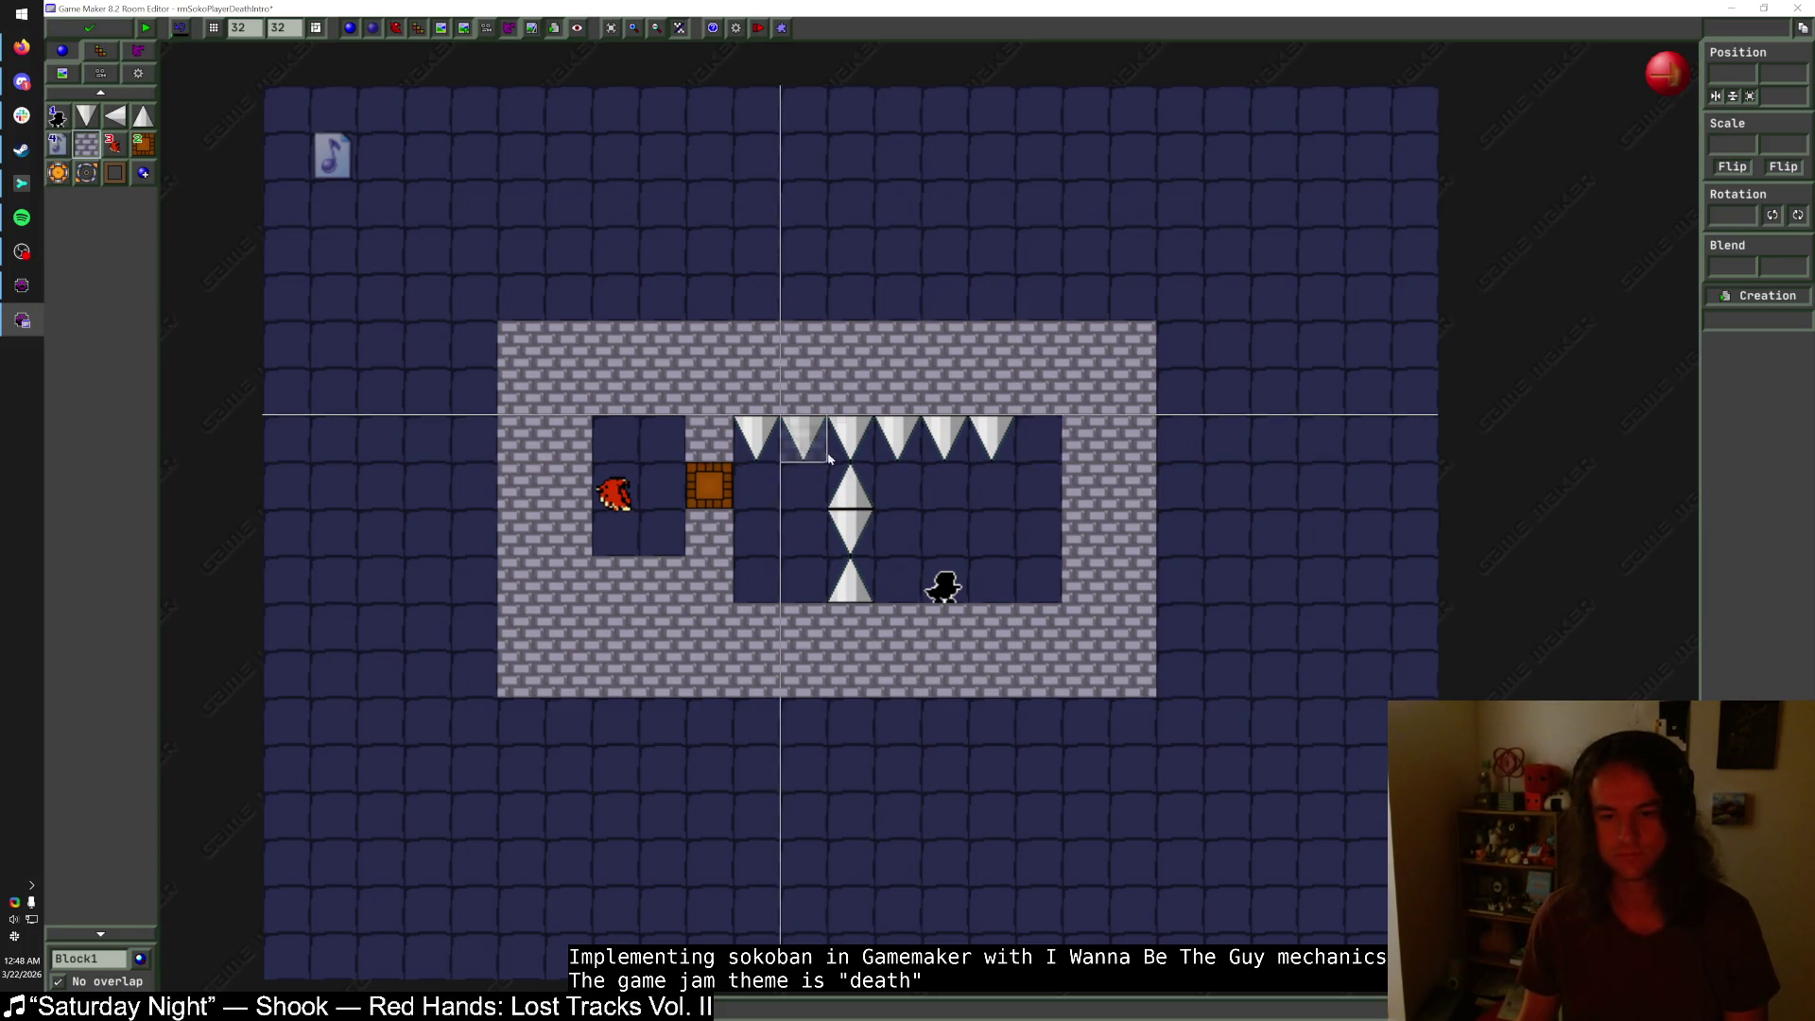
{"action": "mouse_move", "coordinate": [1032, 436]}
{"action": "left_mouse_down"}
{"action": "mouse_move", "coordinate": [1038, 586]}
{"action": "mouse_move", "coordinate": [1127, 669]}
{"action": "mouse_move", "coordinate": [1139, 304]}
{"action": "left_mouse_up"}
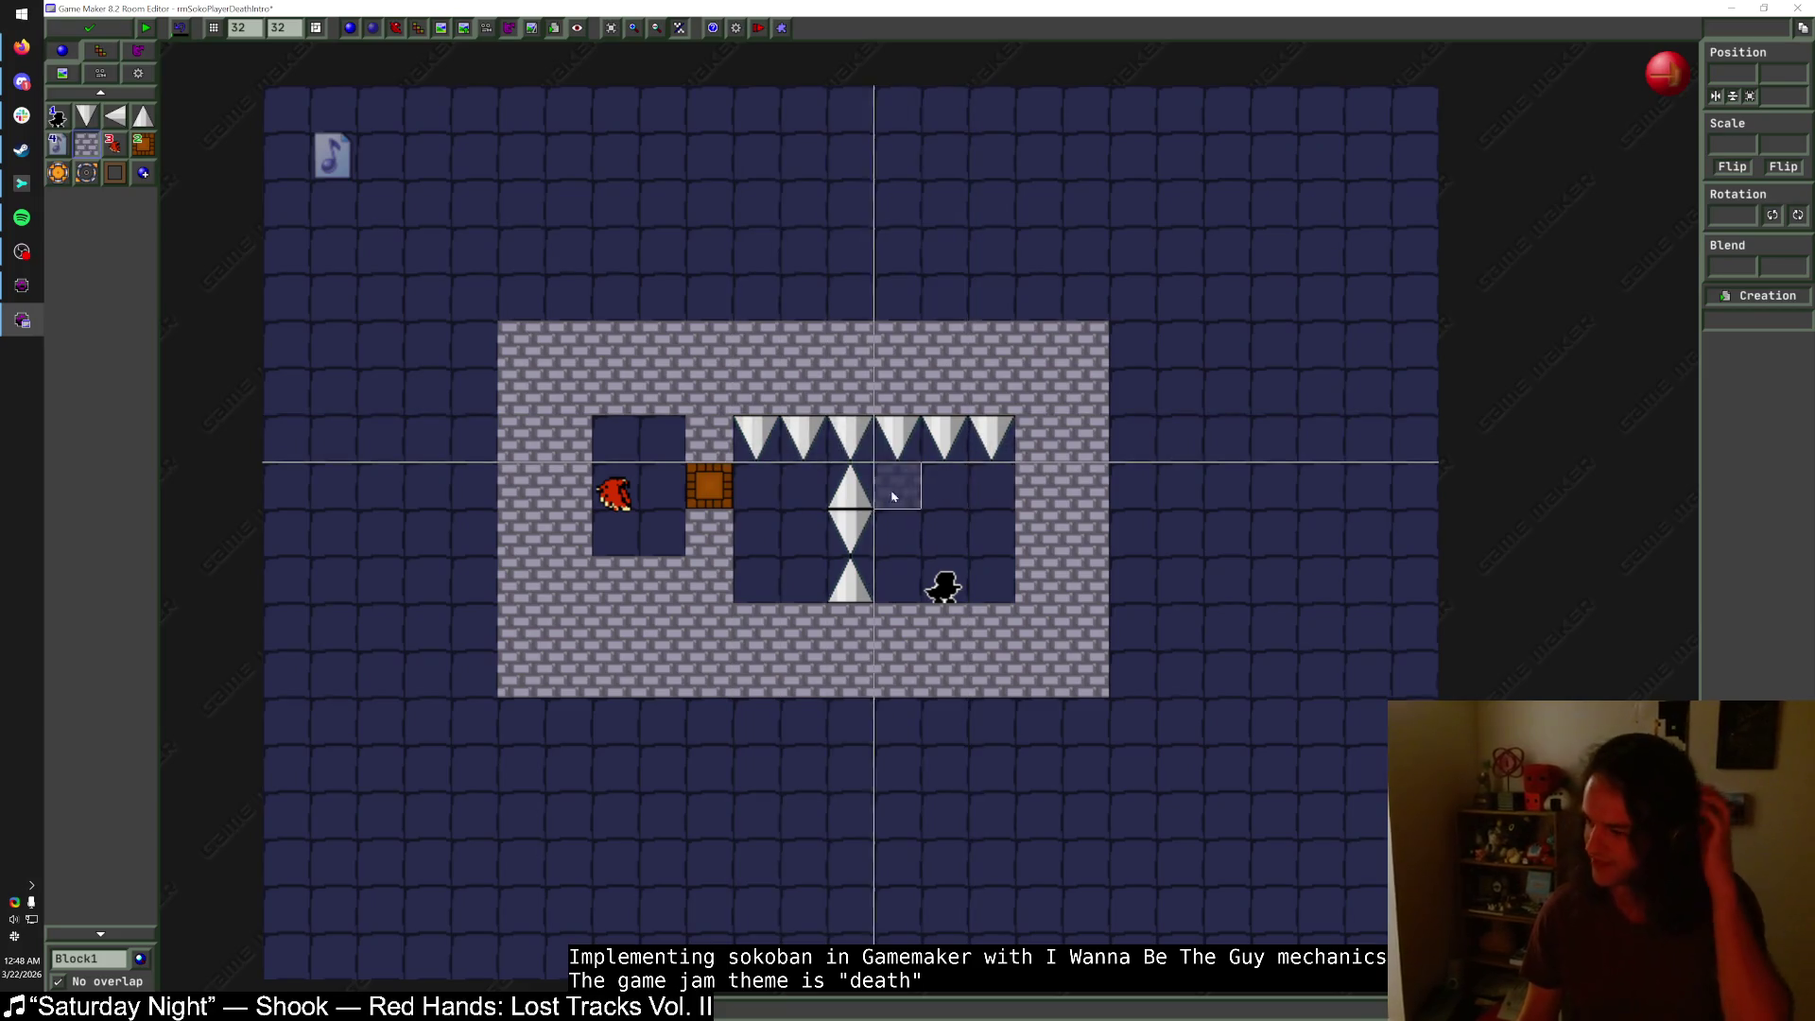
{"action": "left_click_drag", "start_coordinate": [968, 572], "coordinate": [1013, 574]}
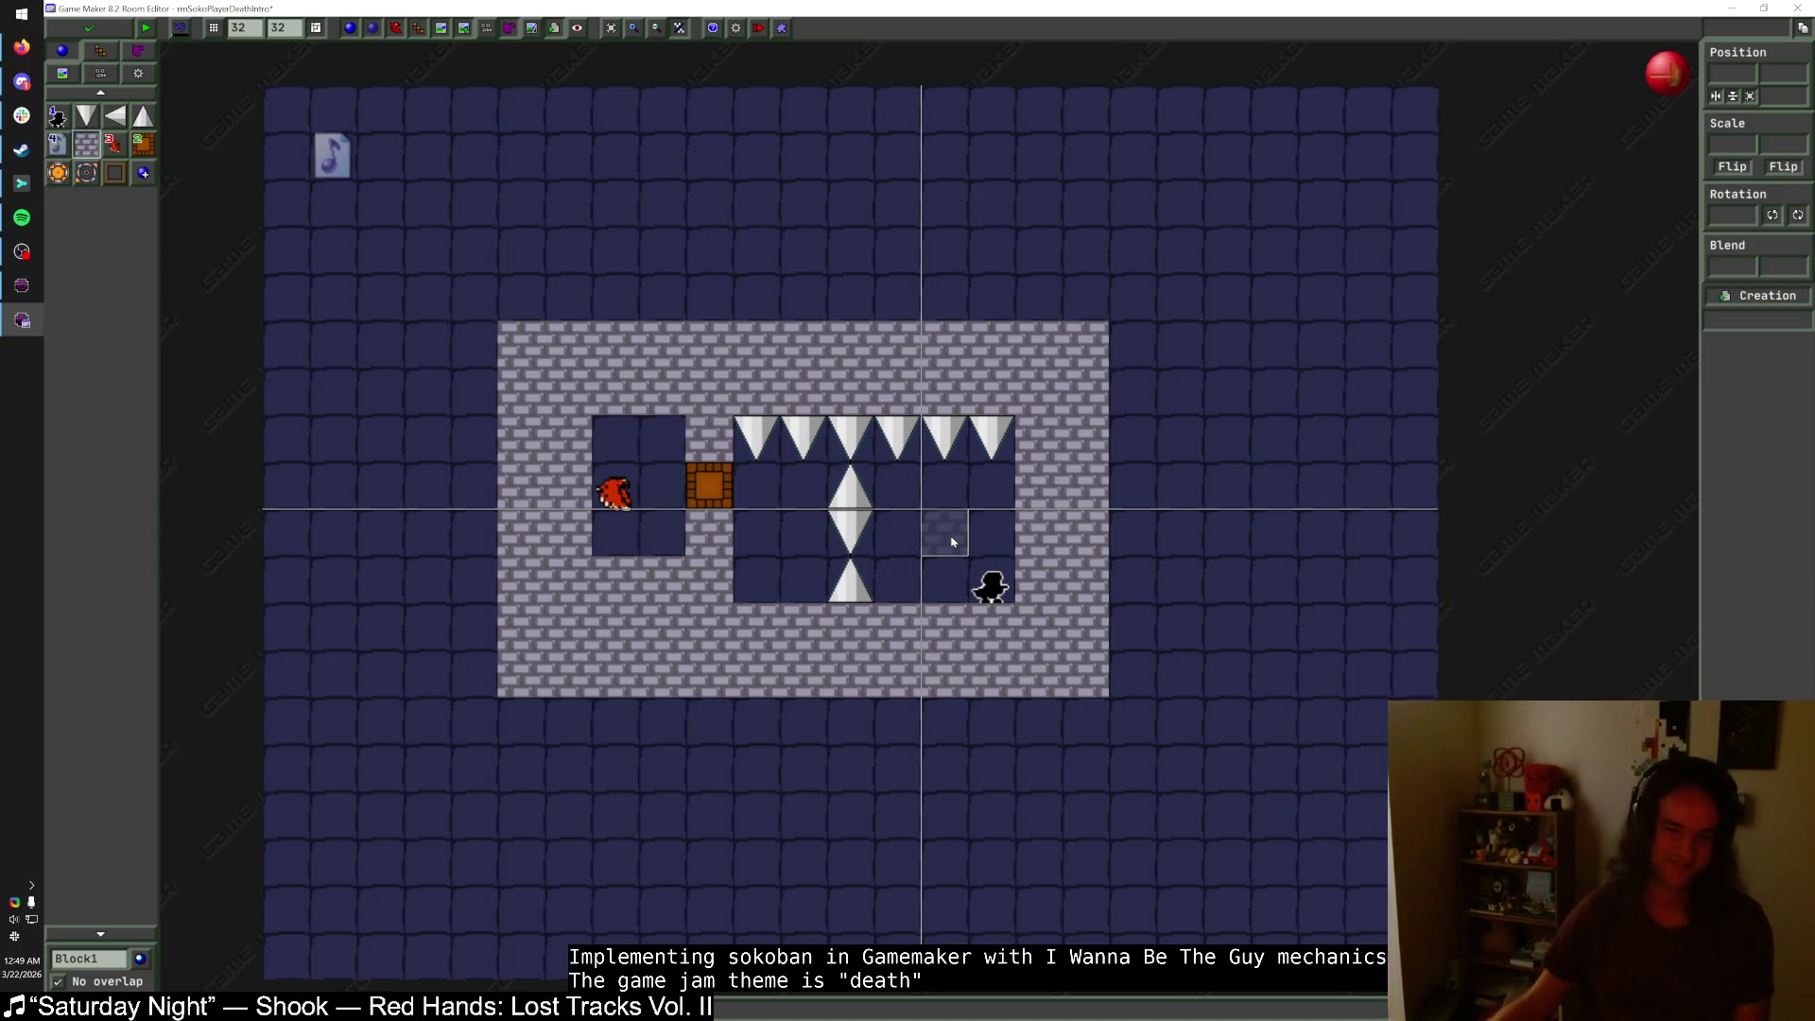
Try the bottom-row up spike one cell left, put it back, and save and close the room
{"action": "left_click", "coordinate": [143, 116]}
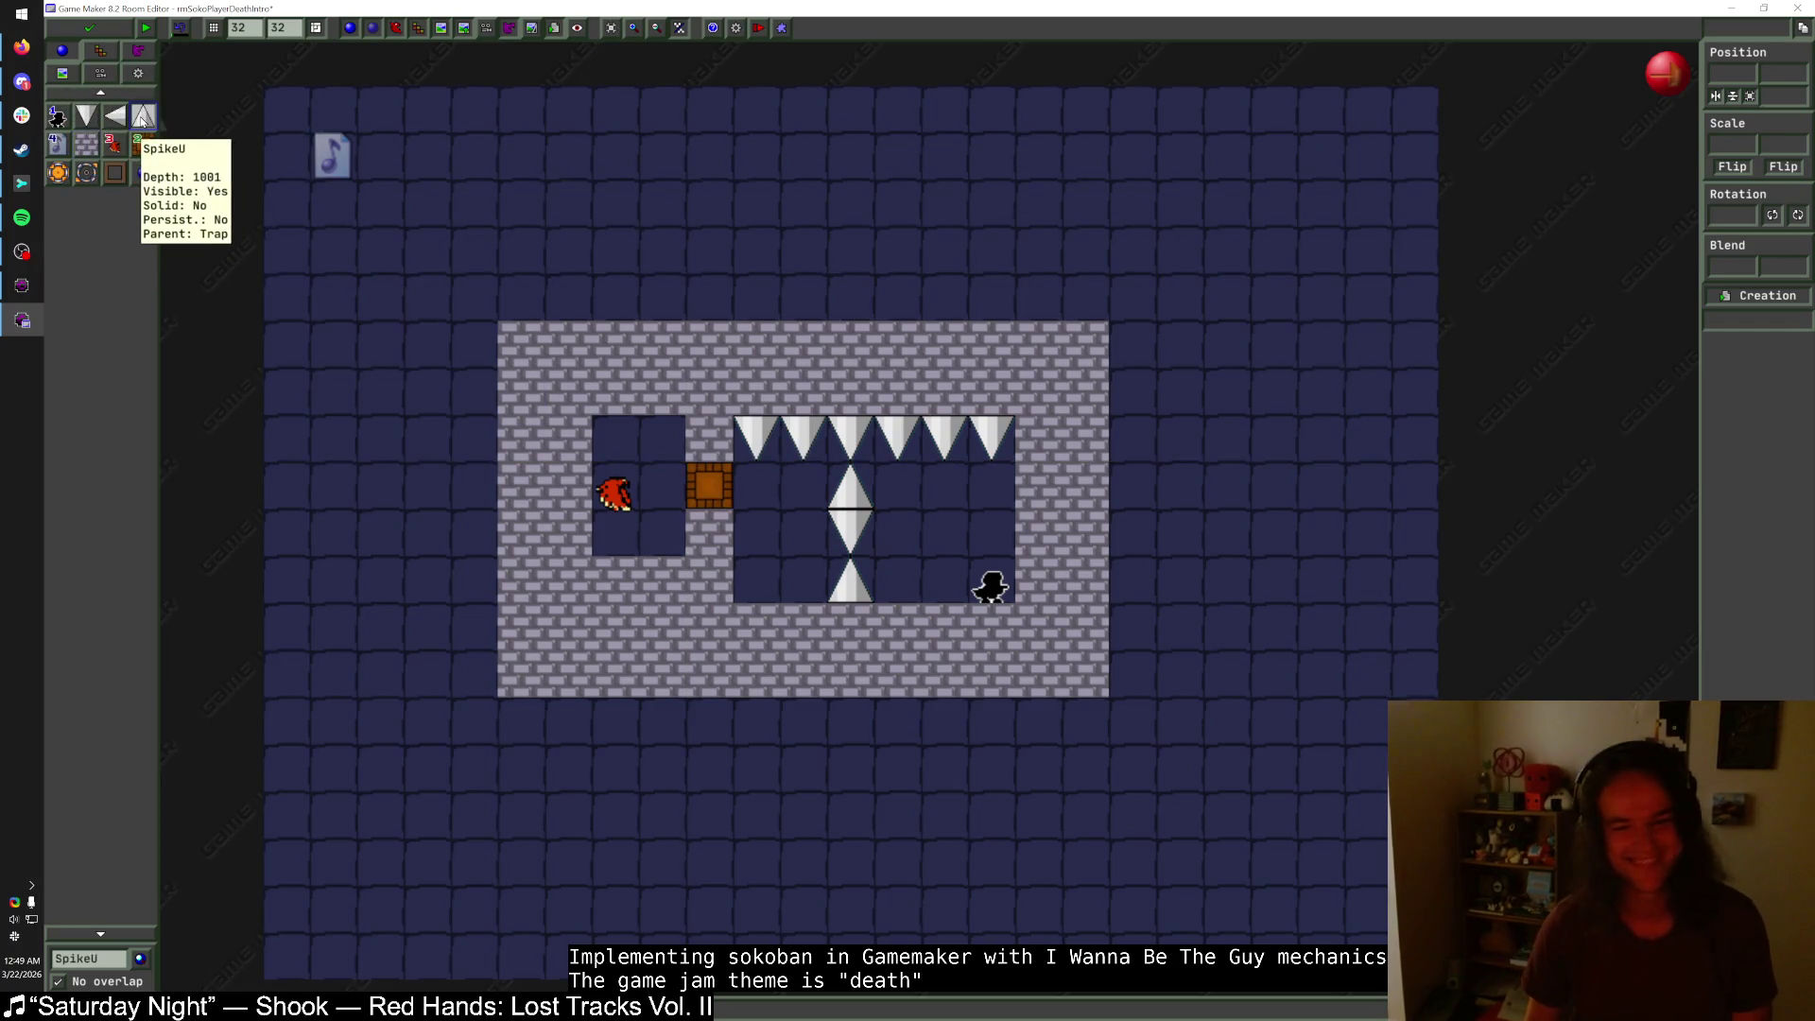
{"action": "right_click", "coordinate": [851, 581]}
{"action": "left_click", "coordinate": [804, 581]}
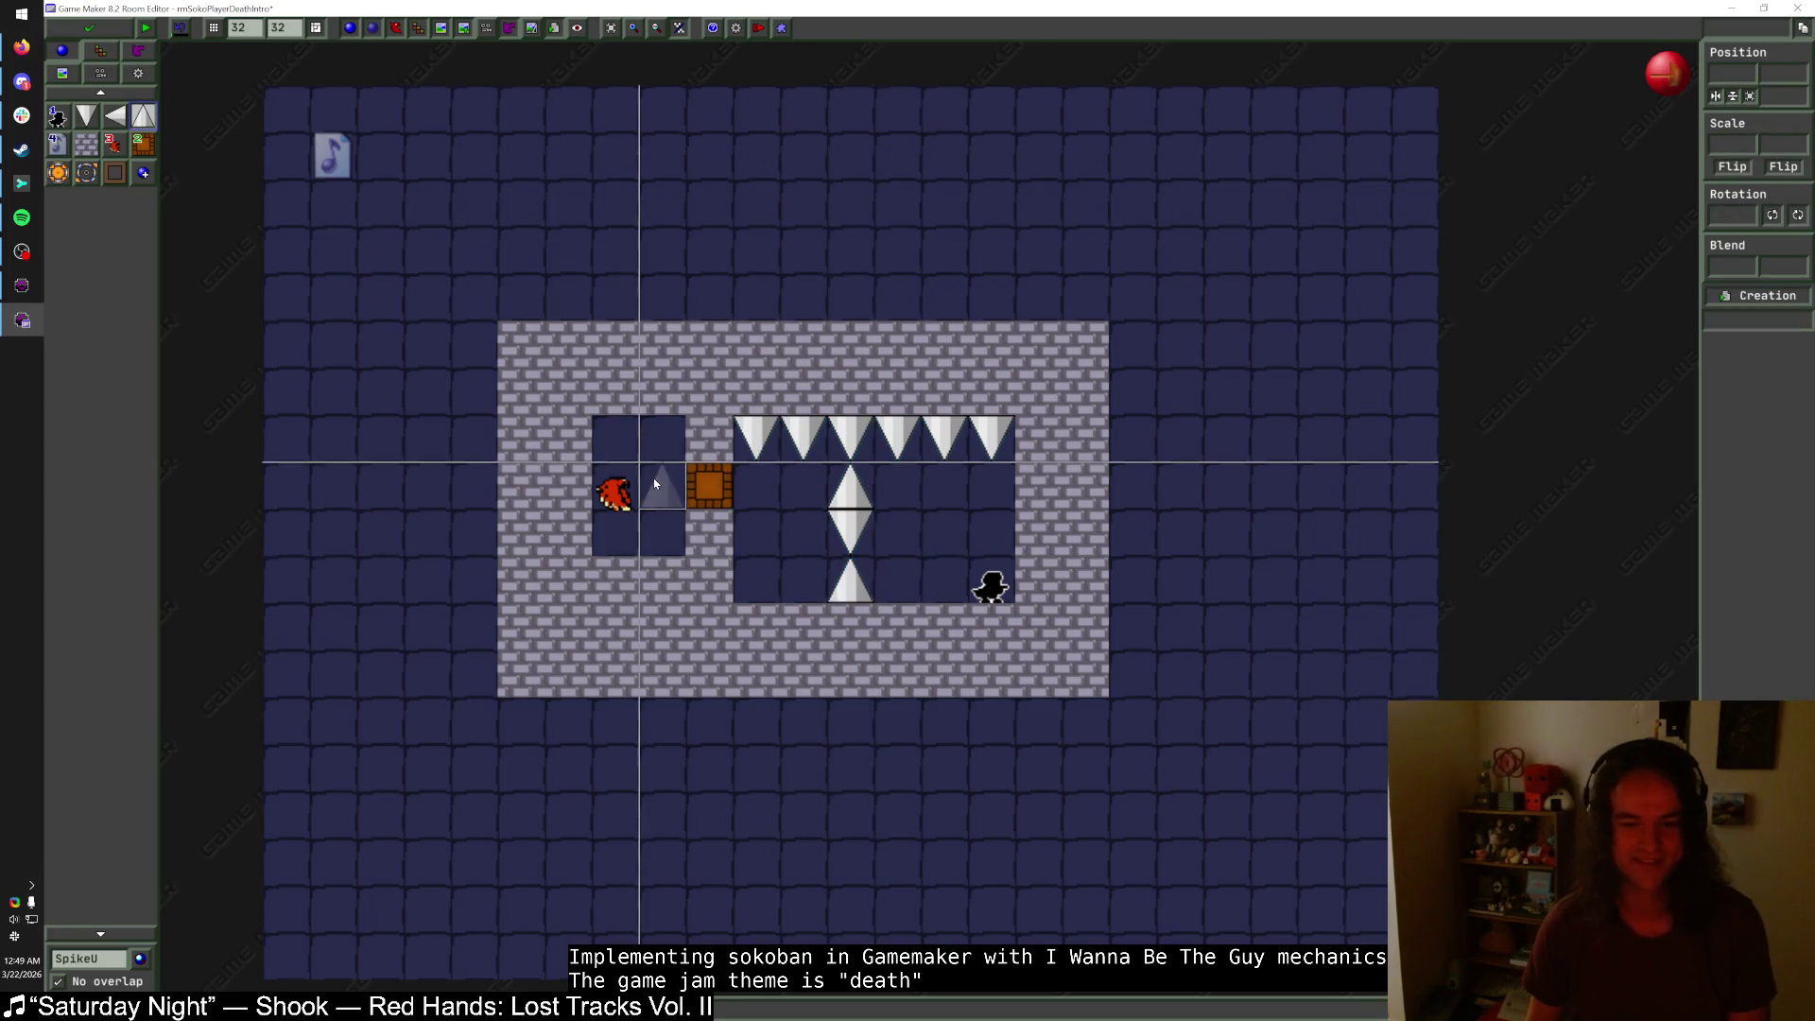
{"action": "left_click", "coordinate": [803, 580]}
{"action": "right_click", "coordinate": [804, 580]}
{"action": "left_click", "coordinate": [851, 580]}
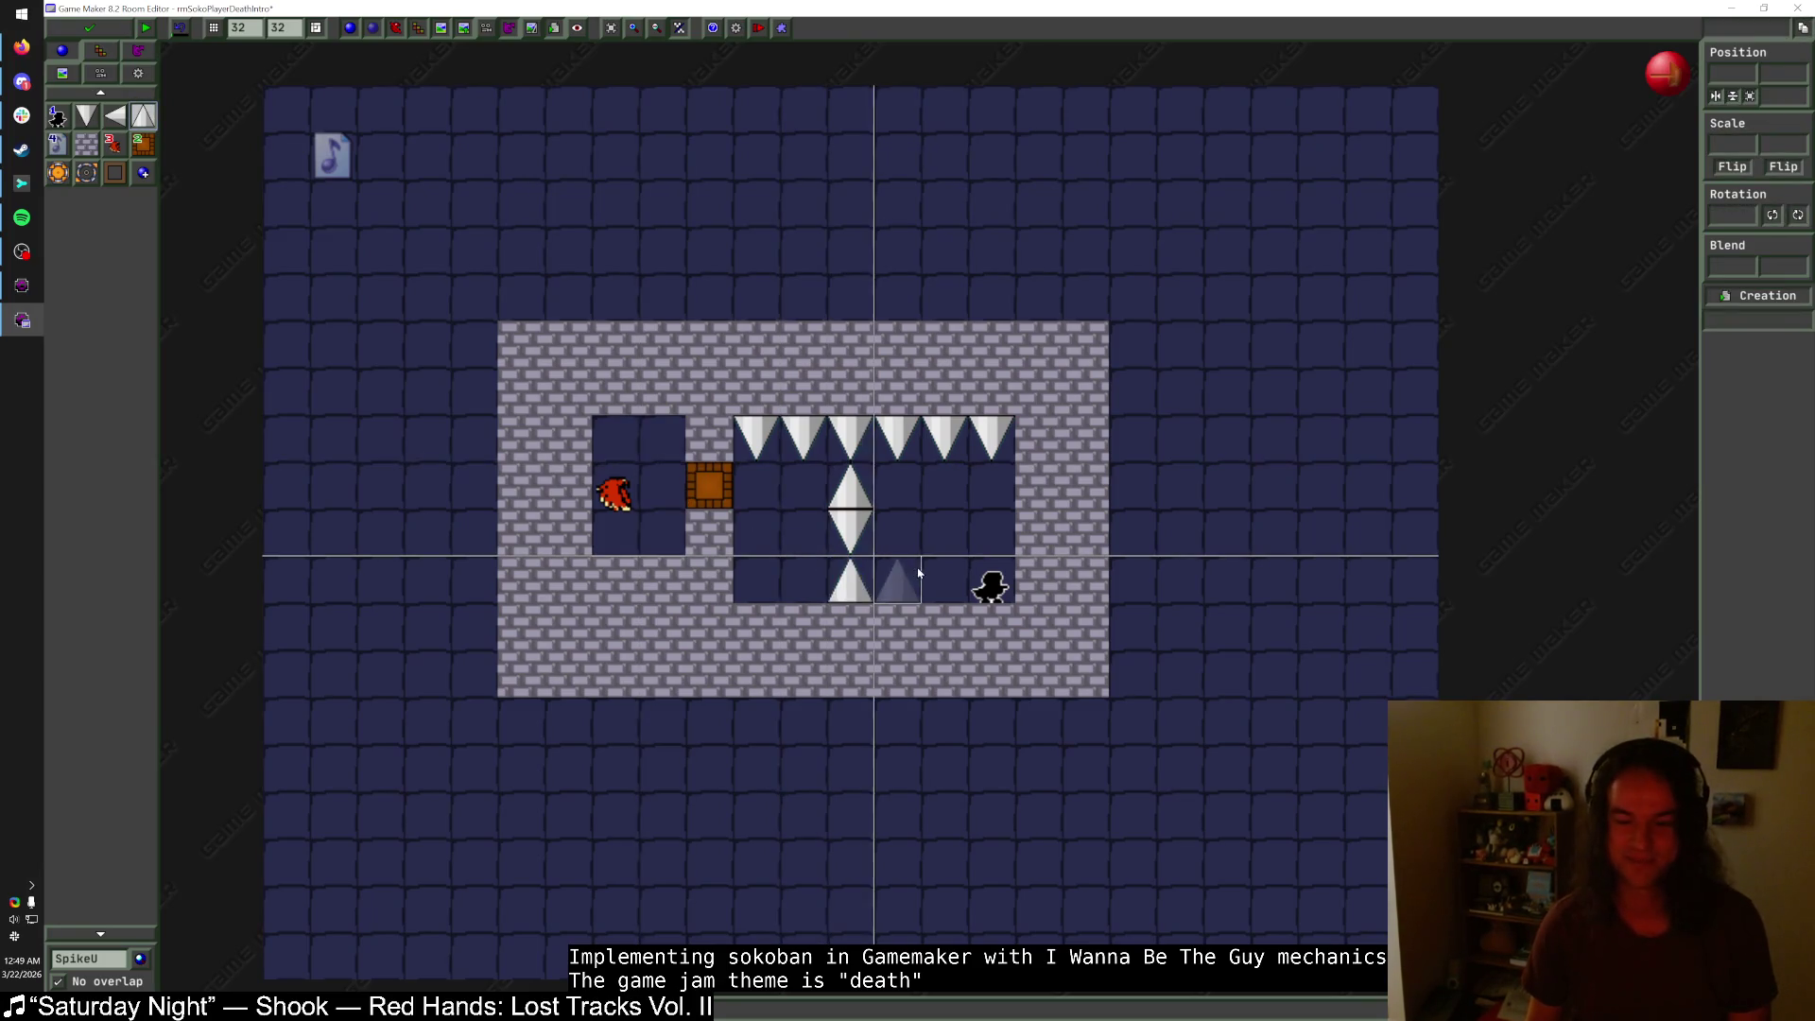
{"action": "left_click", "coordinate": [88, 27]}
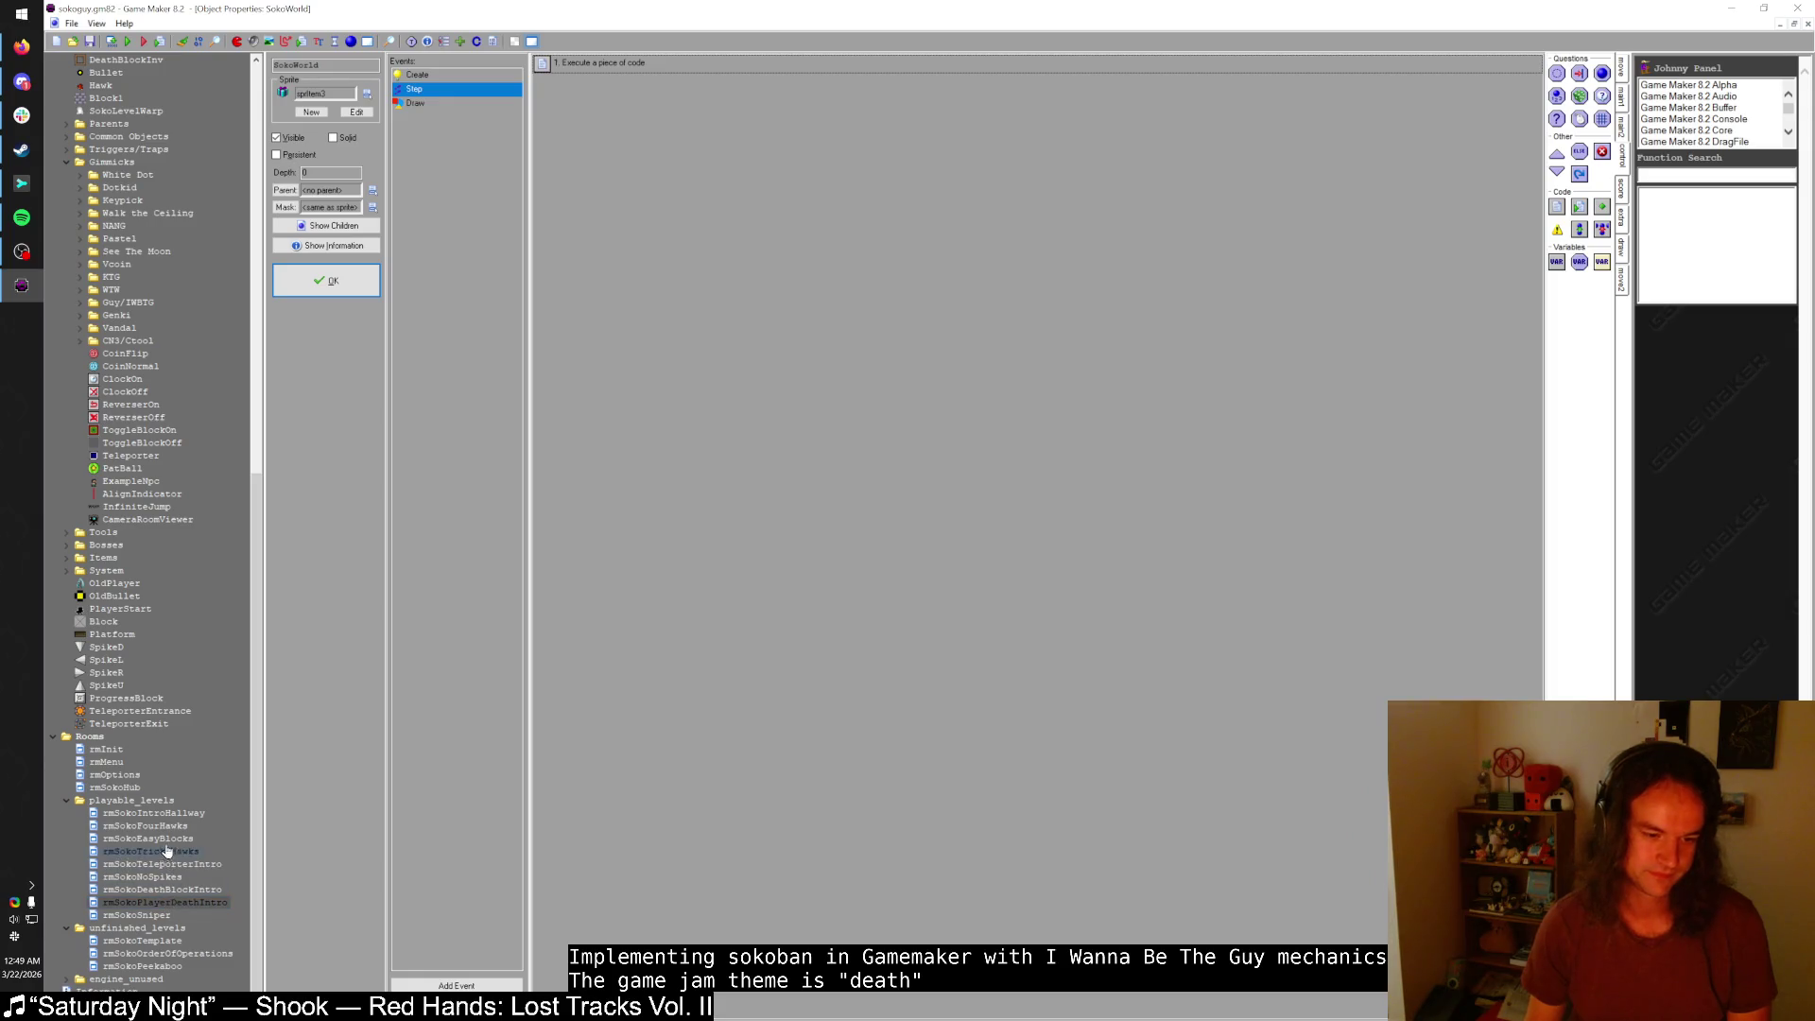
Review and close rmSokoEasyBlocks, rmSokoTrickyHawks, rmSokoTeleporterIntro, rmSokoDeathBlockIntro and rmSokoSniper
{"action": "key", "text": "F5"}
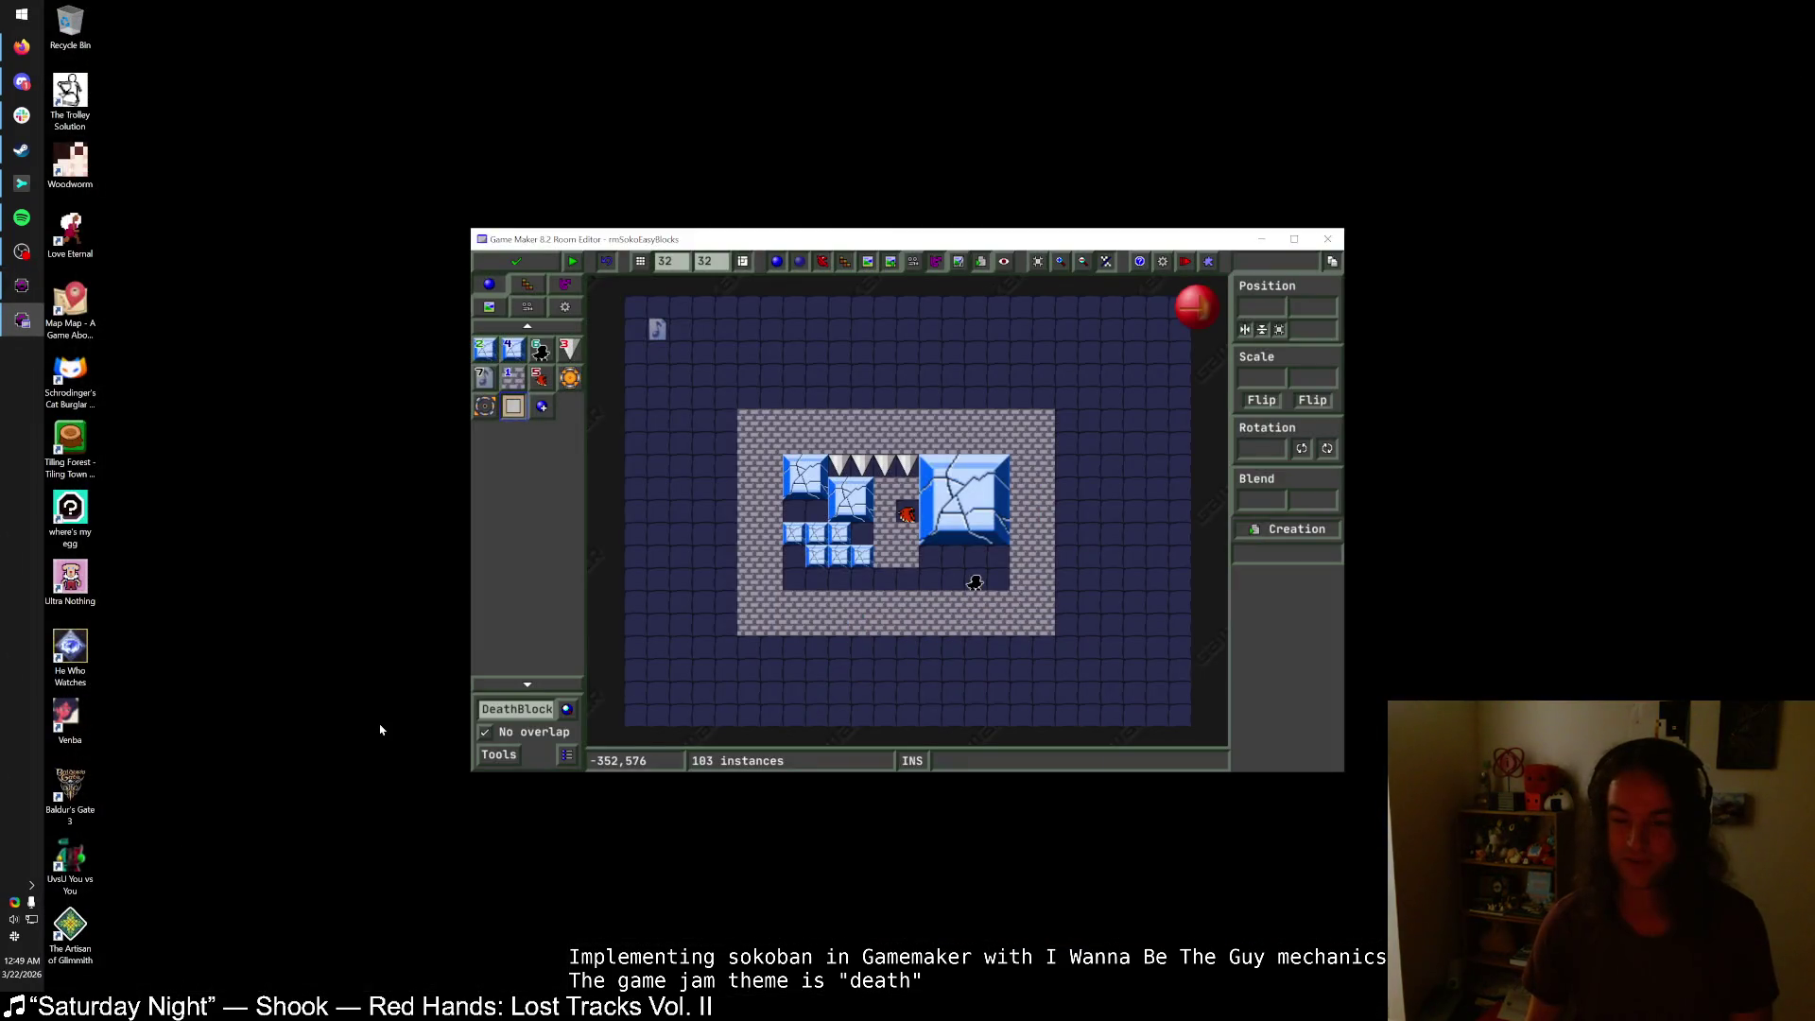
{"action": "left_click", "coordinate": [510, 263]}
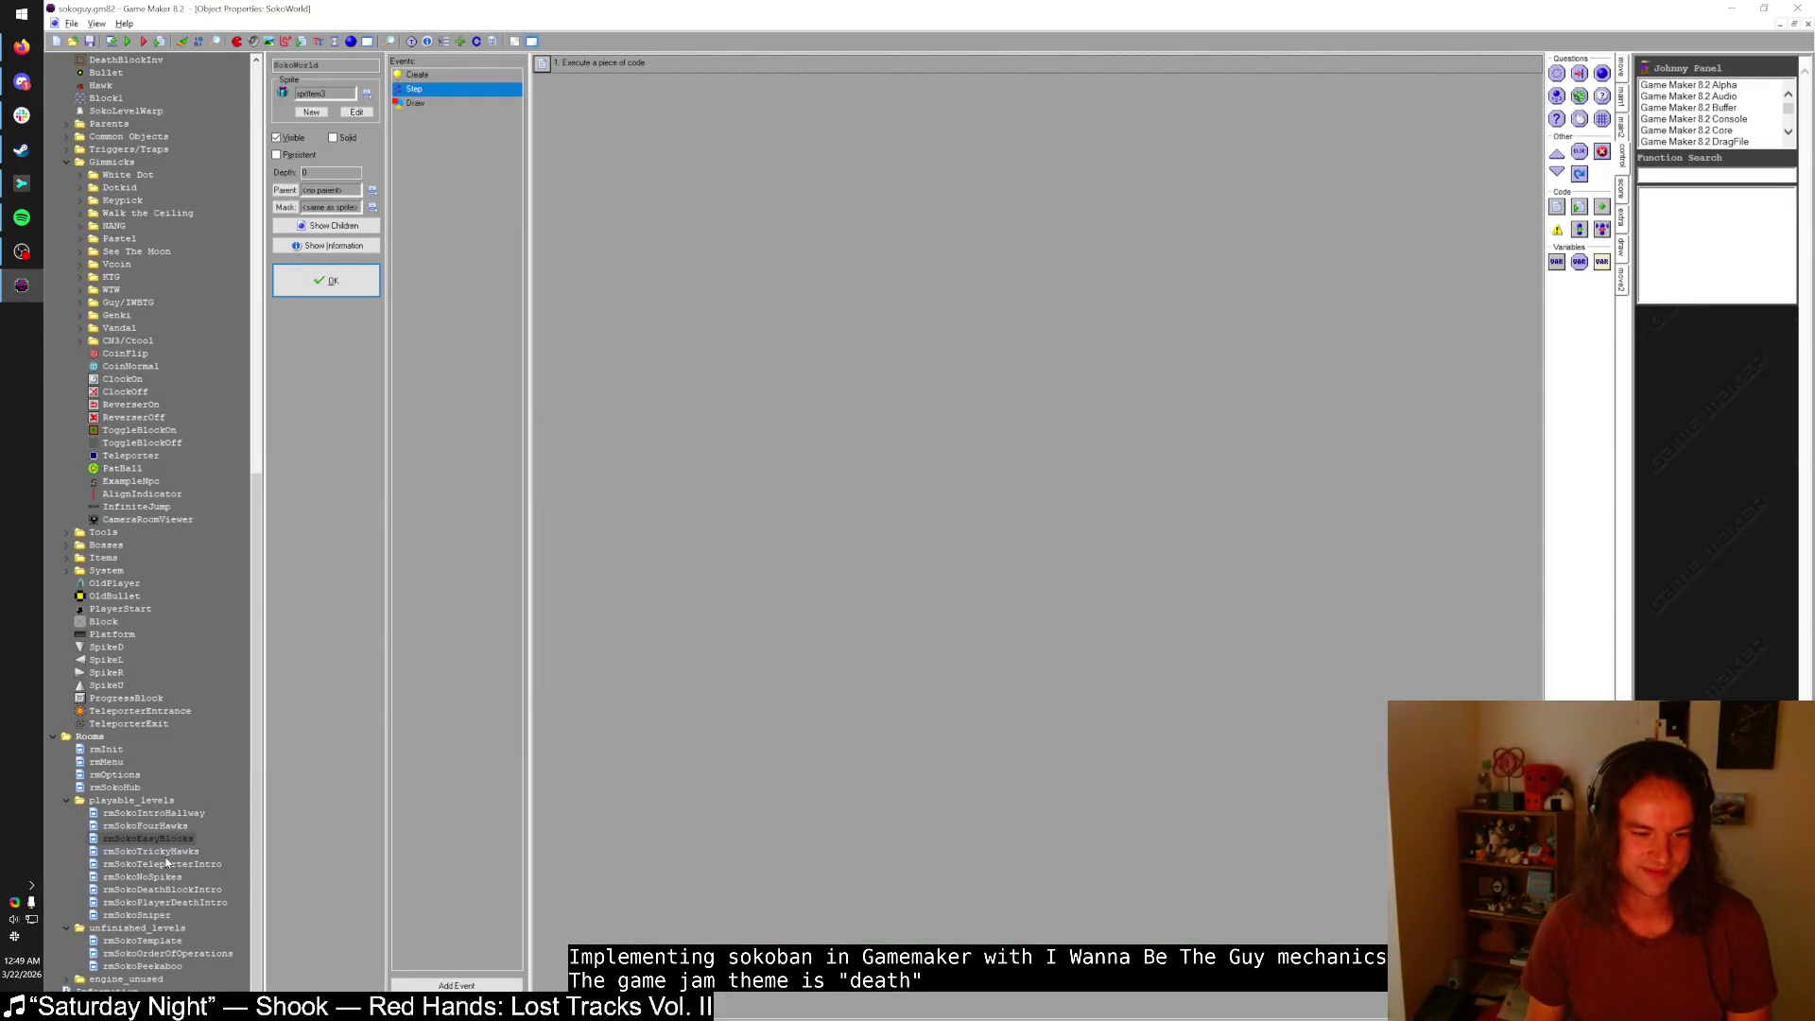
{"action": "double_click", "coordinate": [166, 853]}
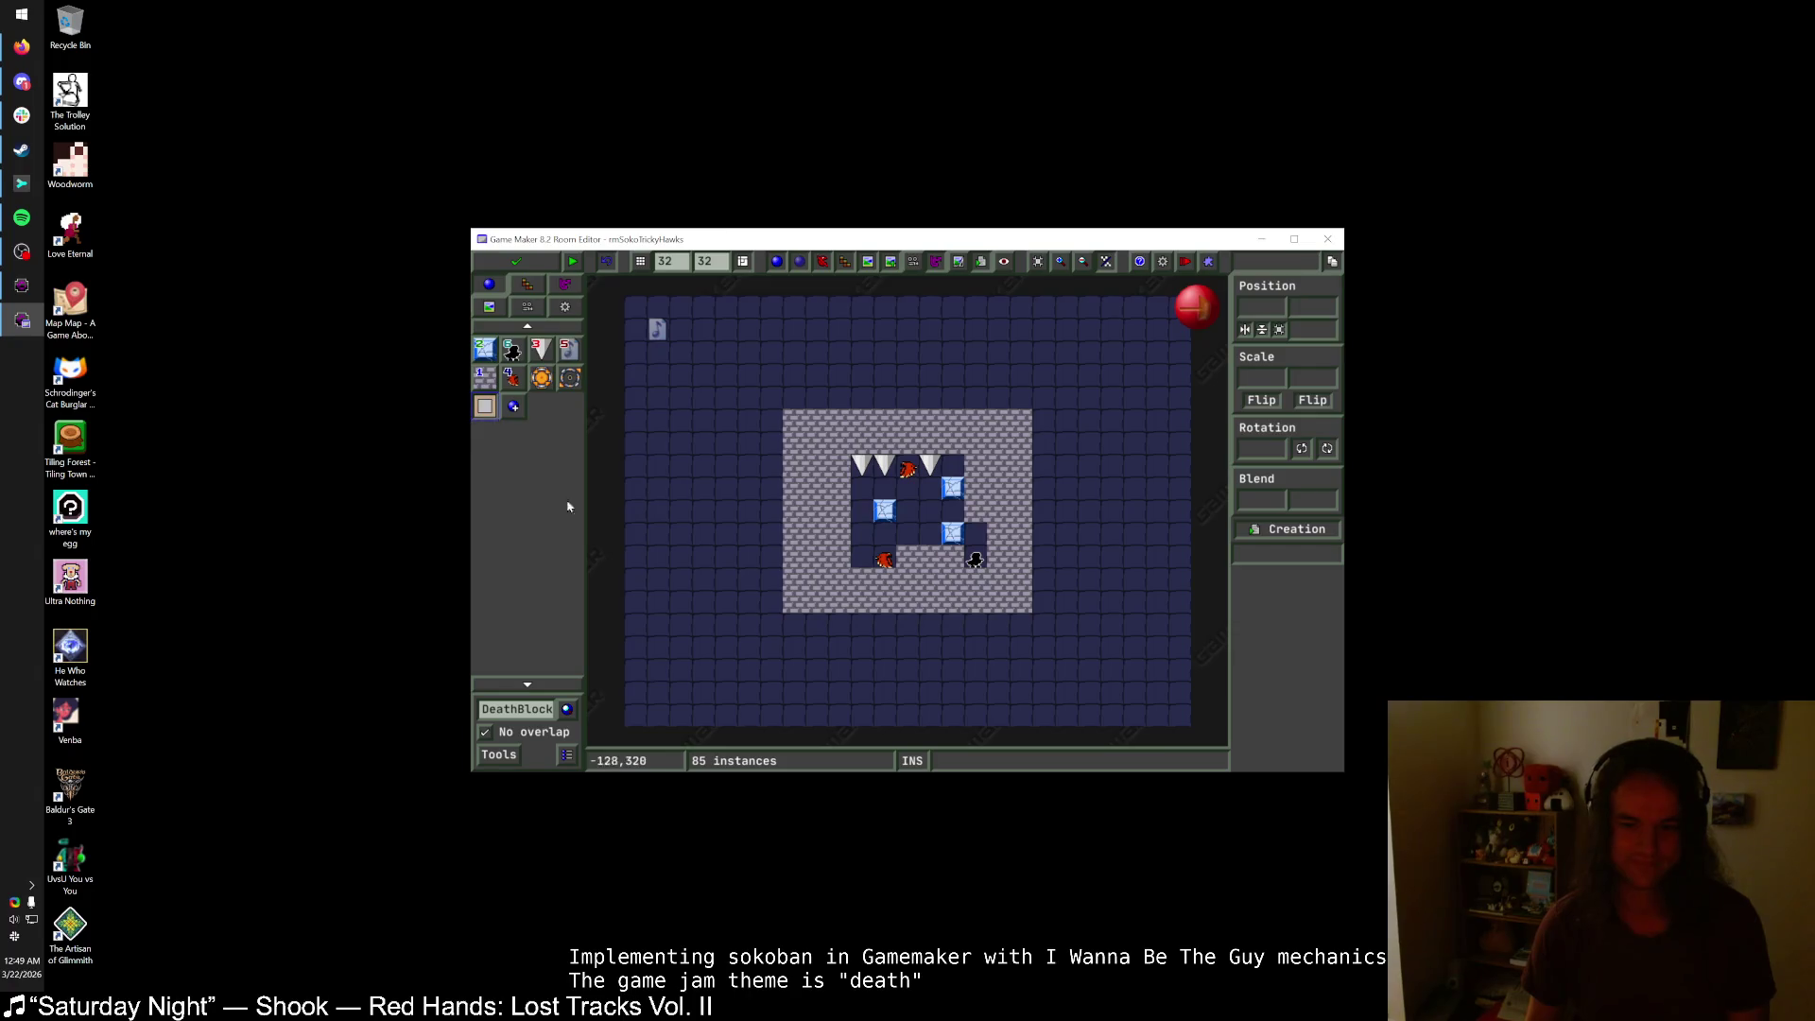
{"action": "left_click", "coordinate": [516, 262]}
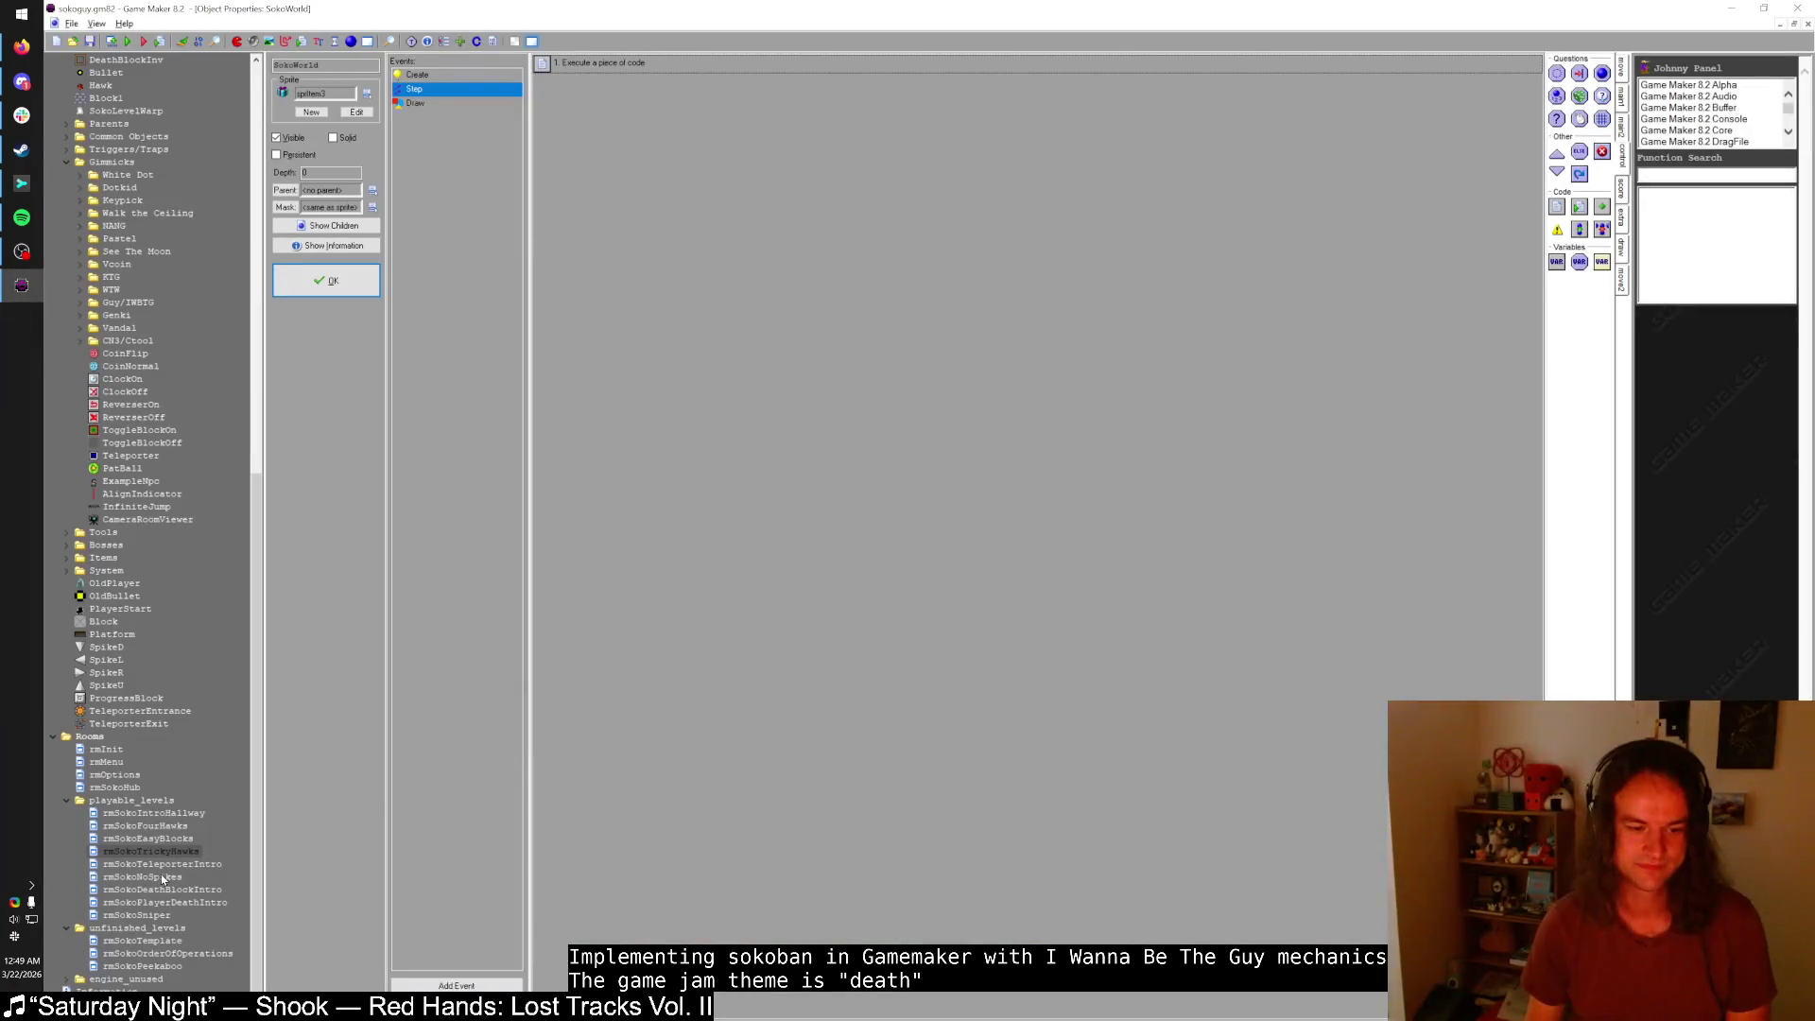
{"action": "double_click", "coordinate": [165, 854]}
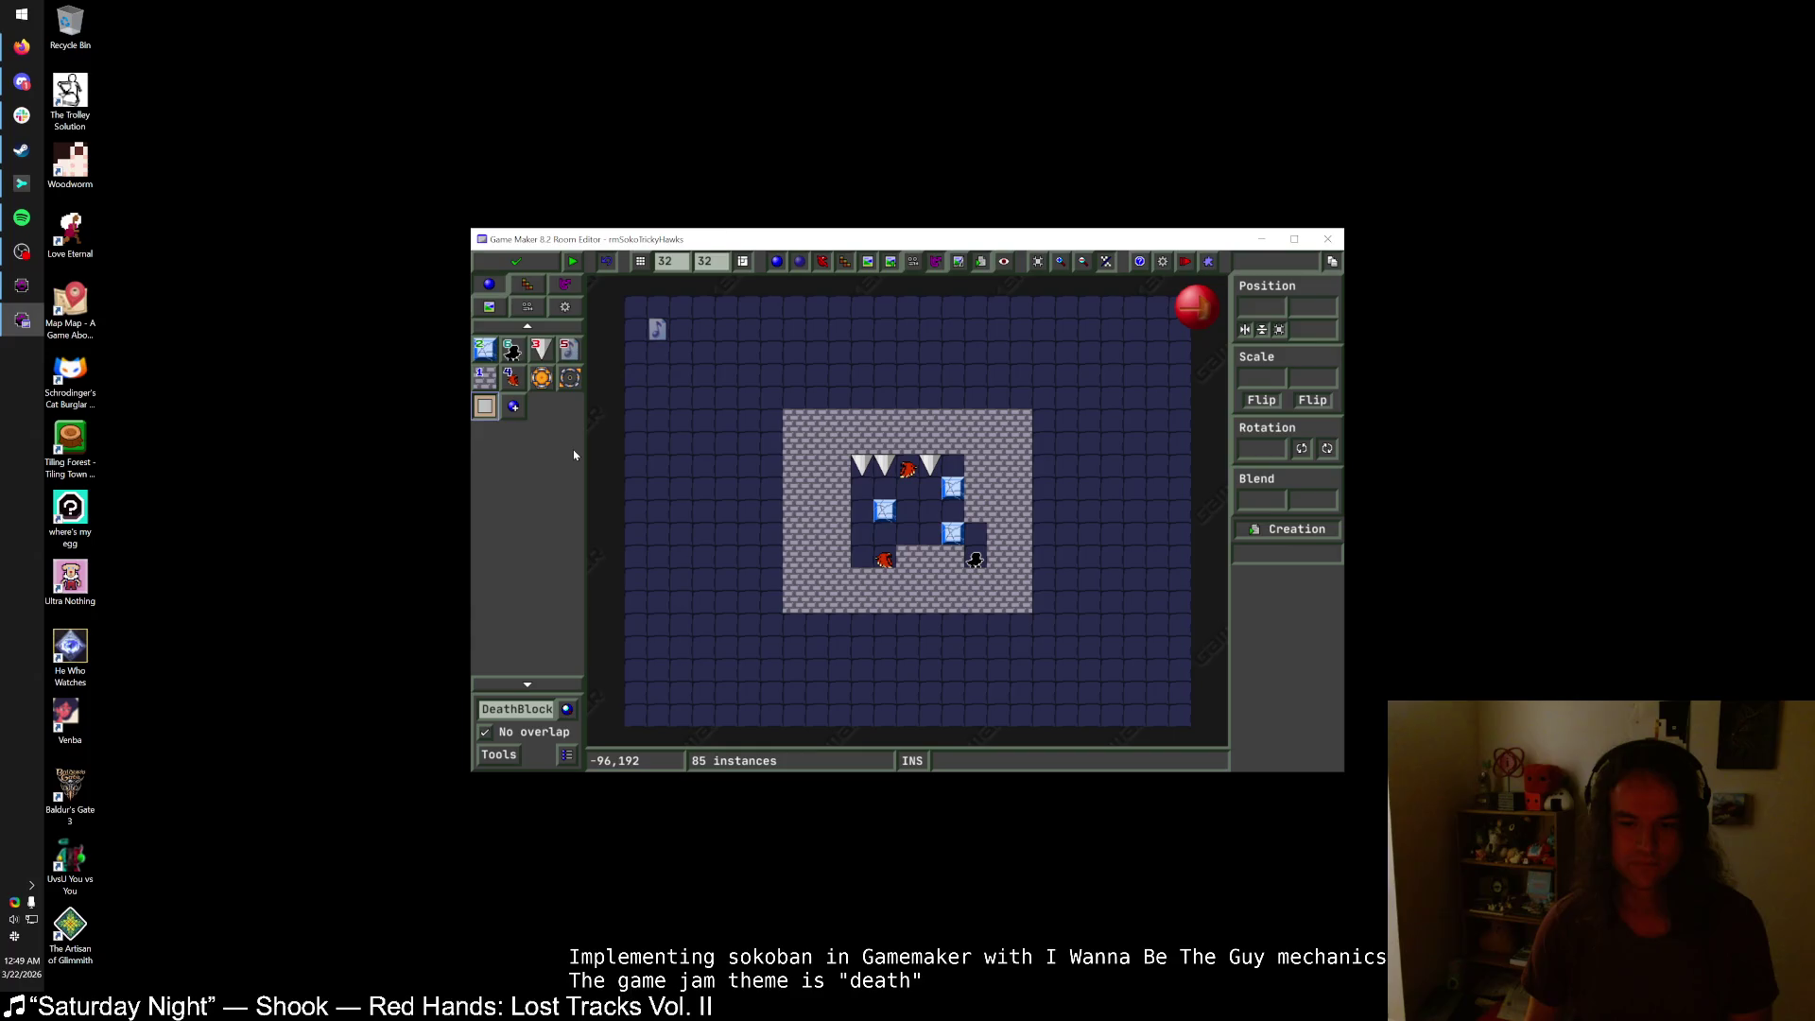
{"action": "left_click", "coordinate": [515, 262]}
{"action": "double_click", "coordinate": [166, 864]}
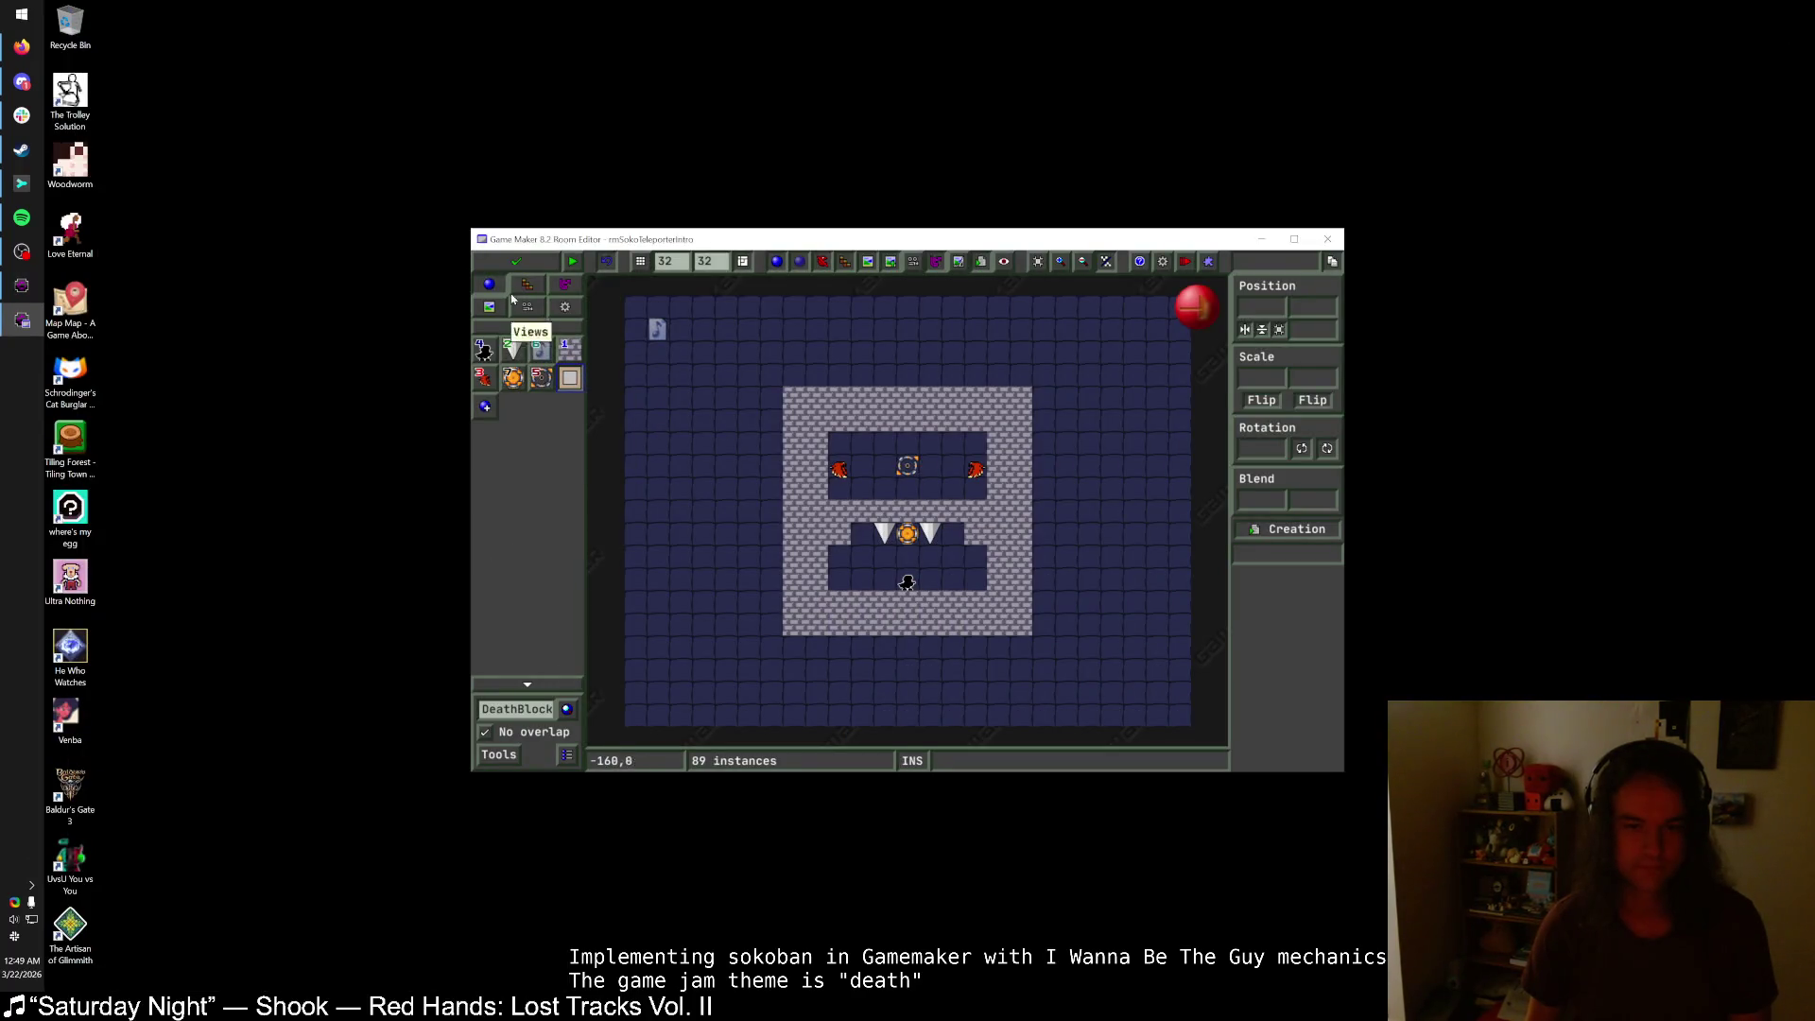
{"action": "left_click", "coordinate": [515, 262]}
{"action": "double_click", "coordinate": [168, 893]}
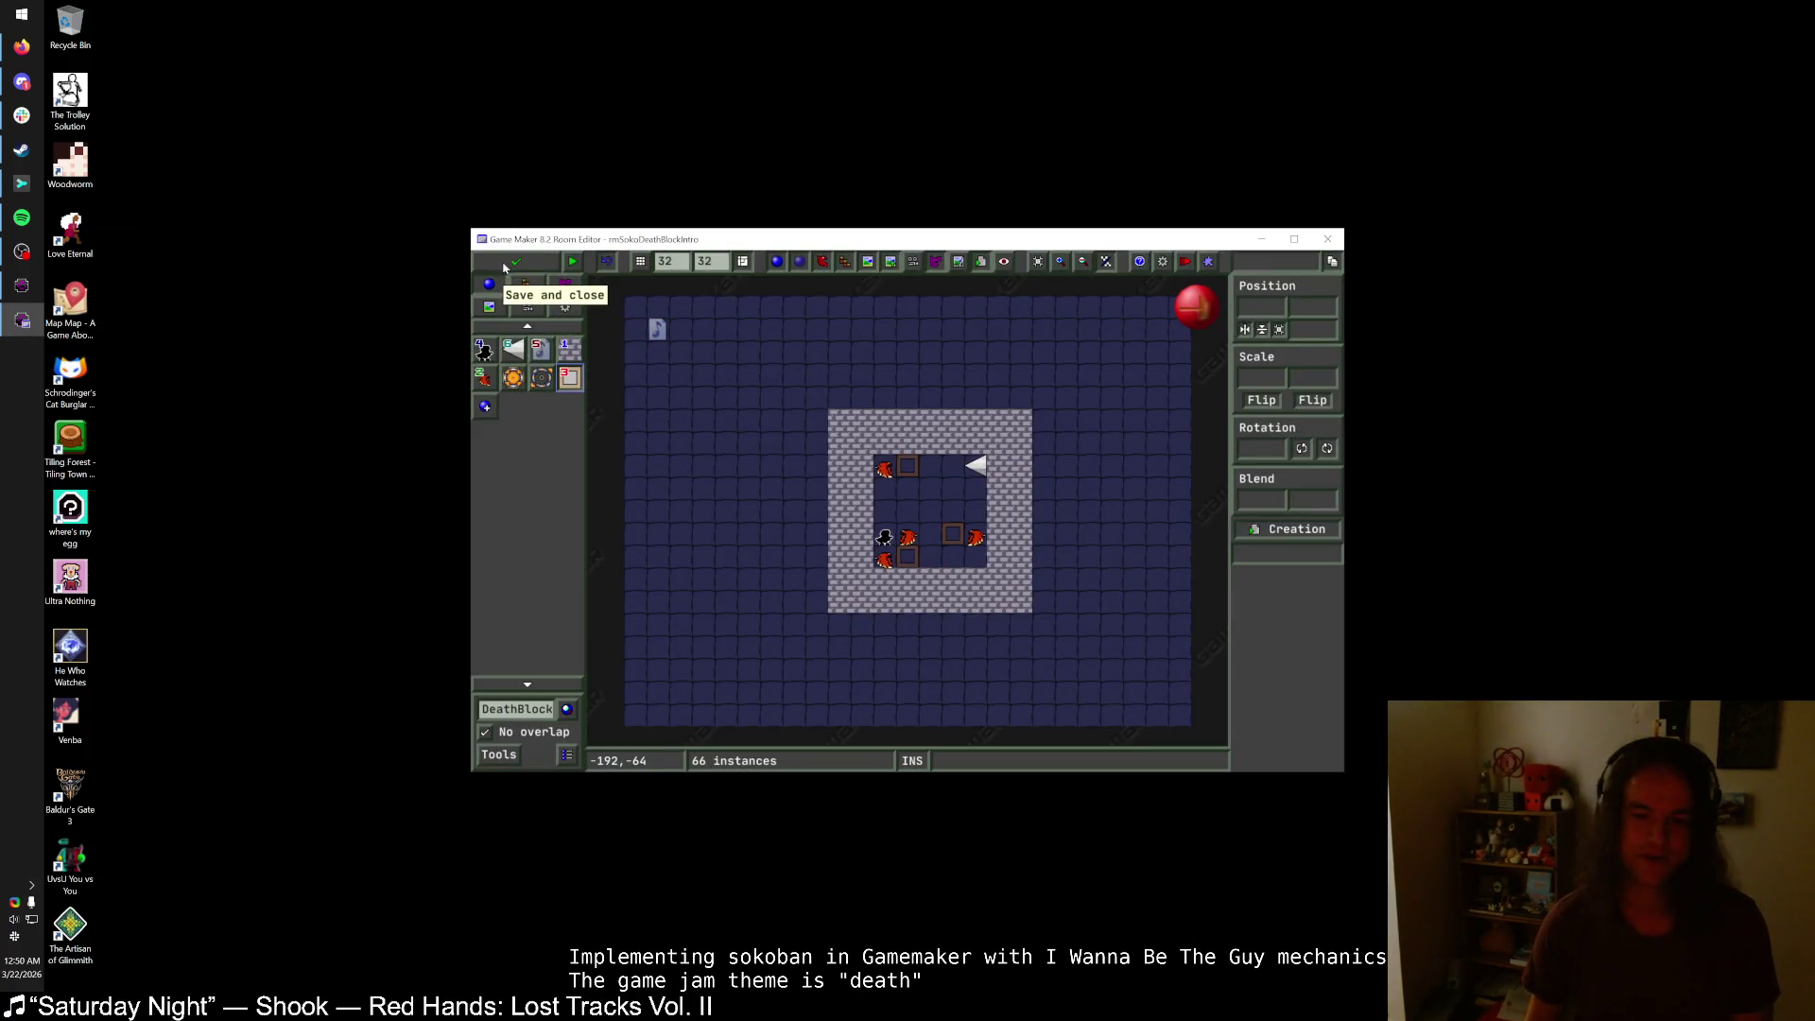
{"action": "left_click", "coordinate": [515, 262]}
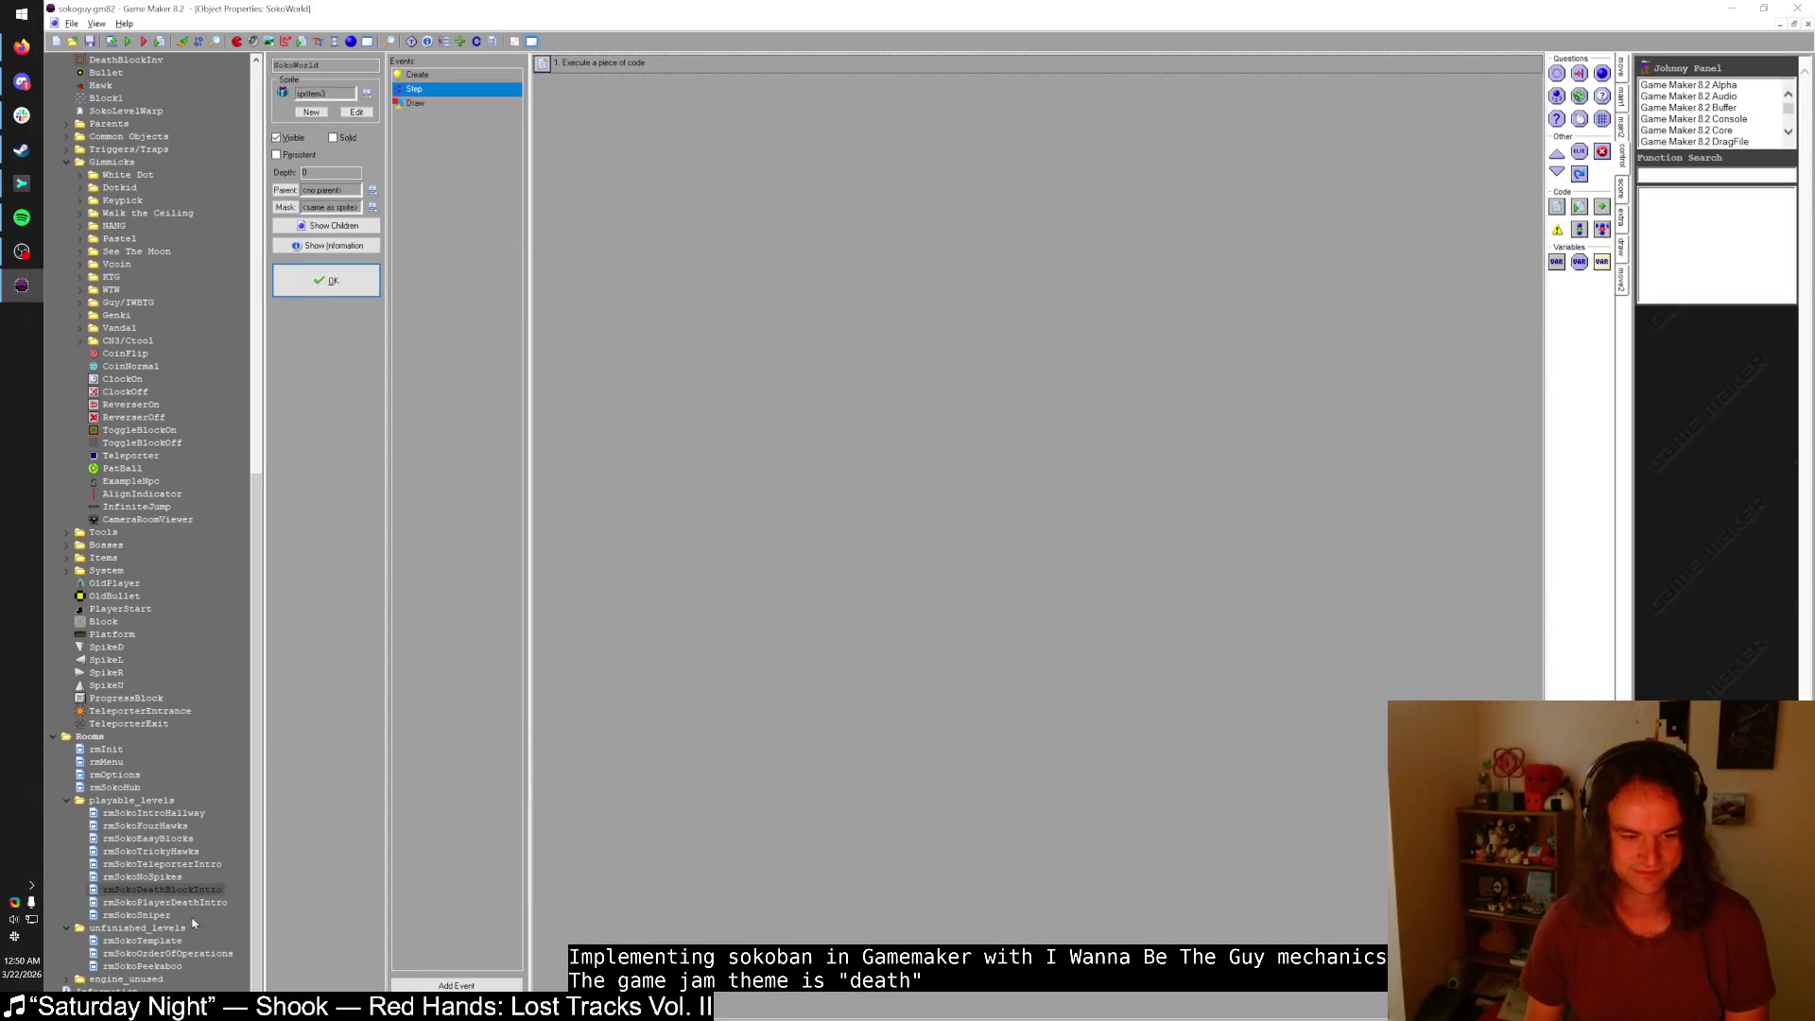
{"action": "double_click", "coordinate": [191, 917]}
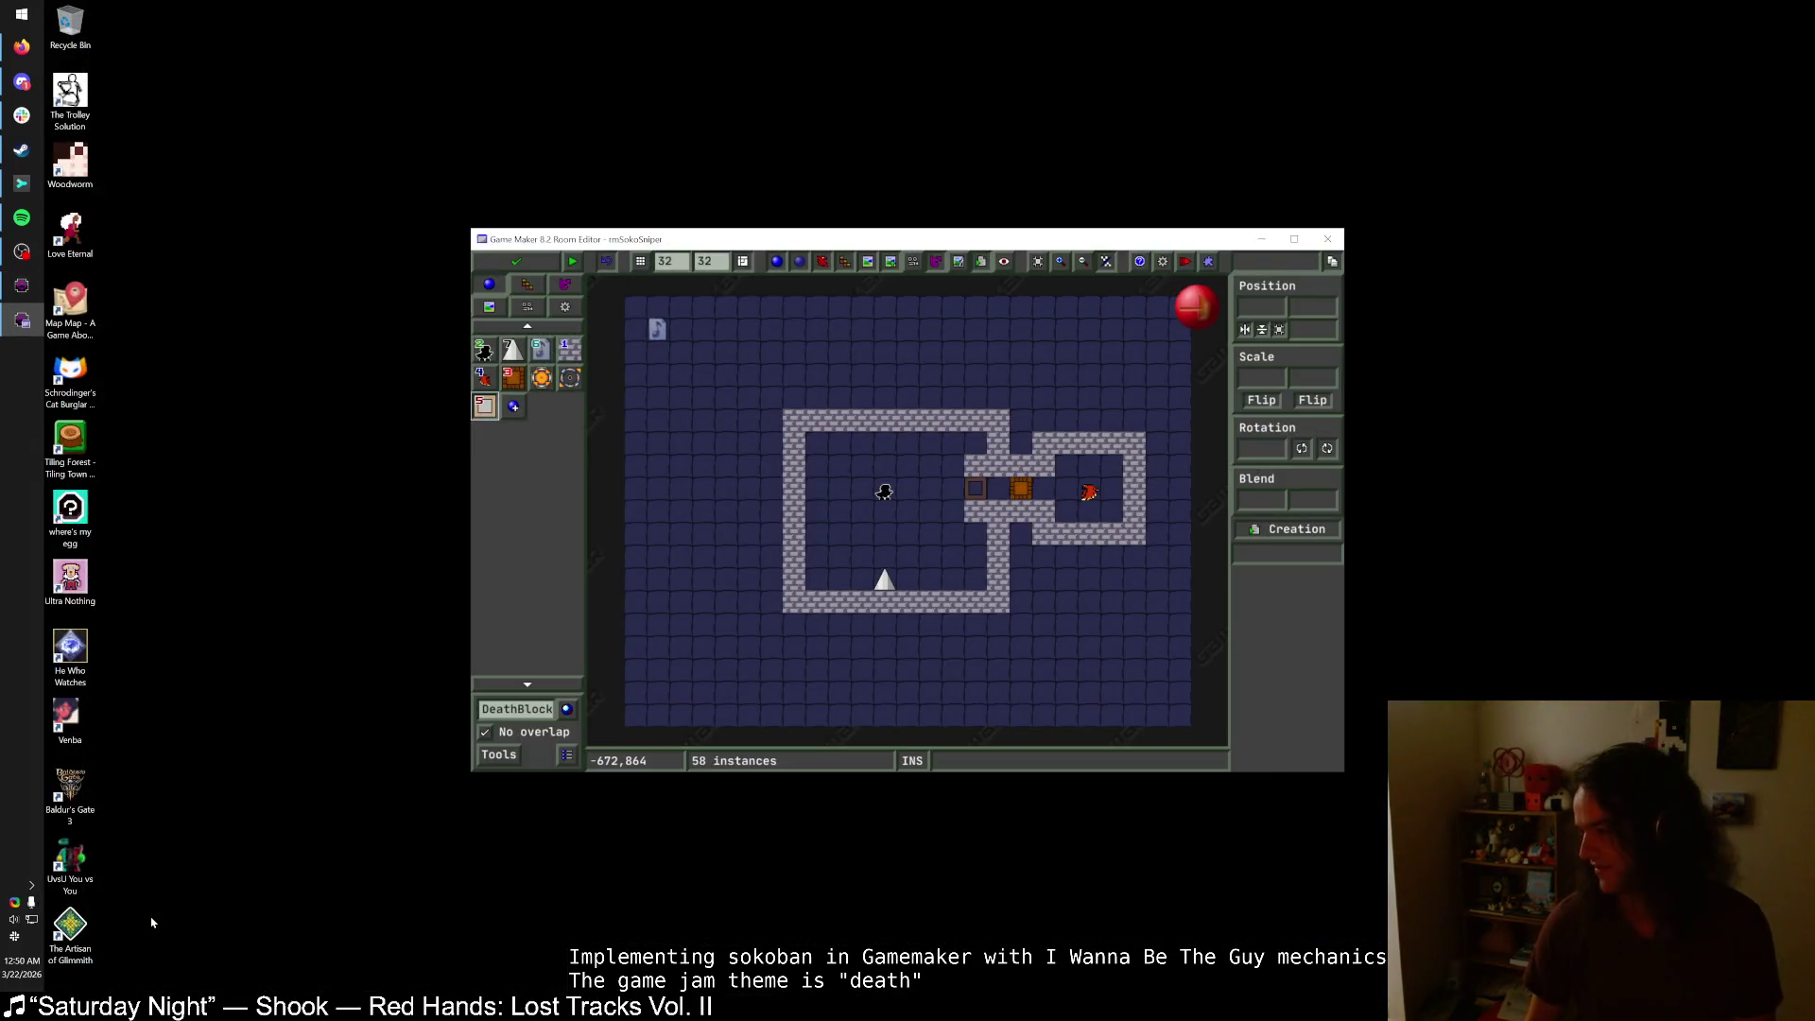
{"action": "left_click", "coordinate": [482, 274]}
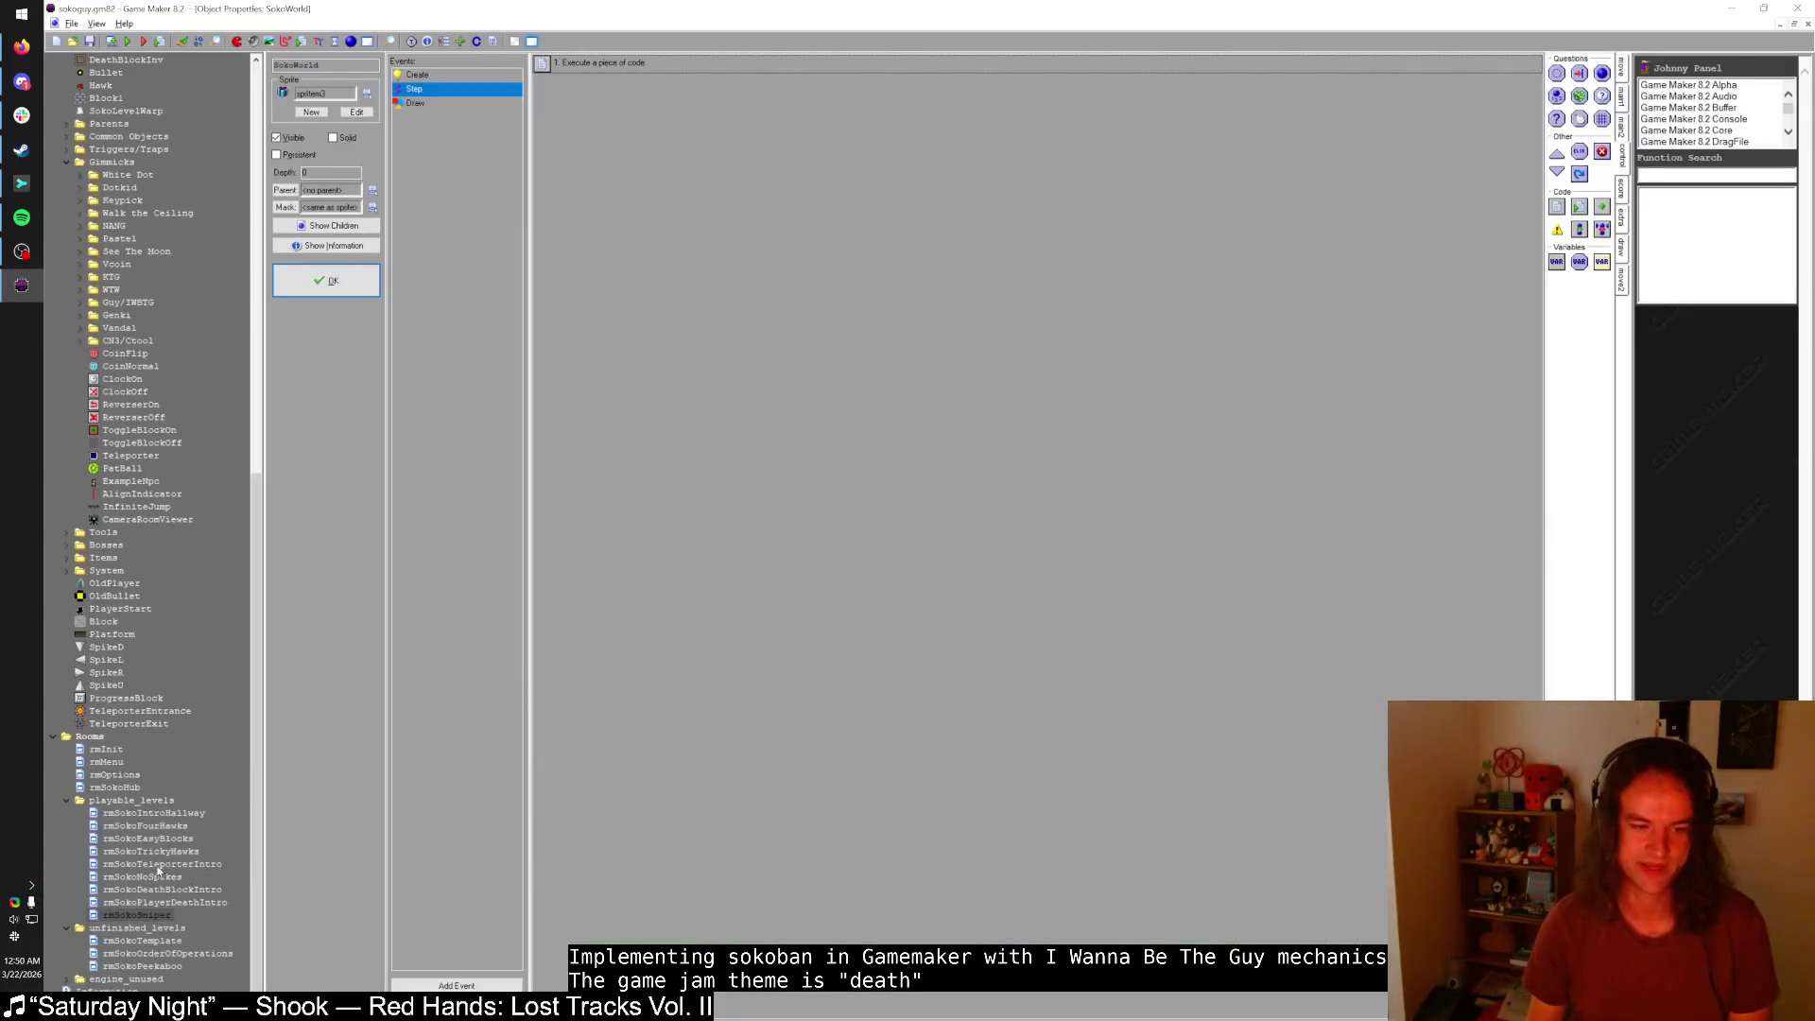
Reopen rmSokoPlayerDeathIntro and maximize its room editor to fill the screen
{"action": "double_click", "coordinate": [161, 907]}
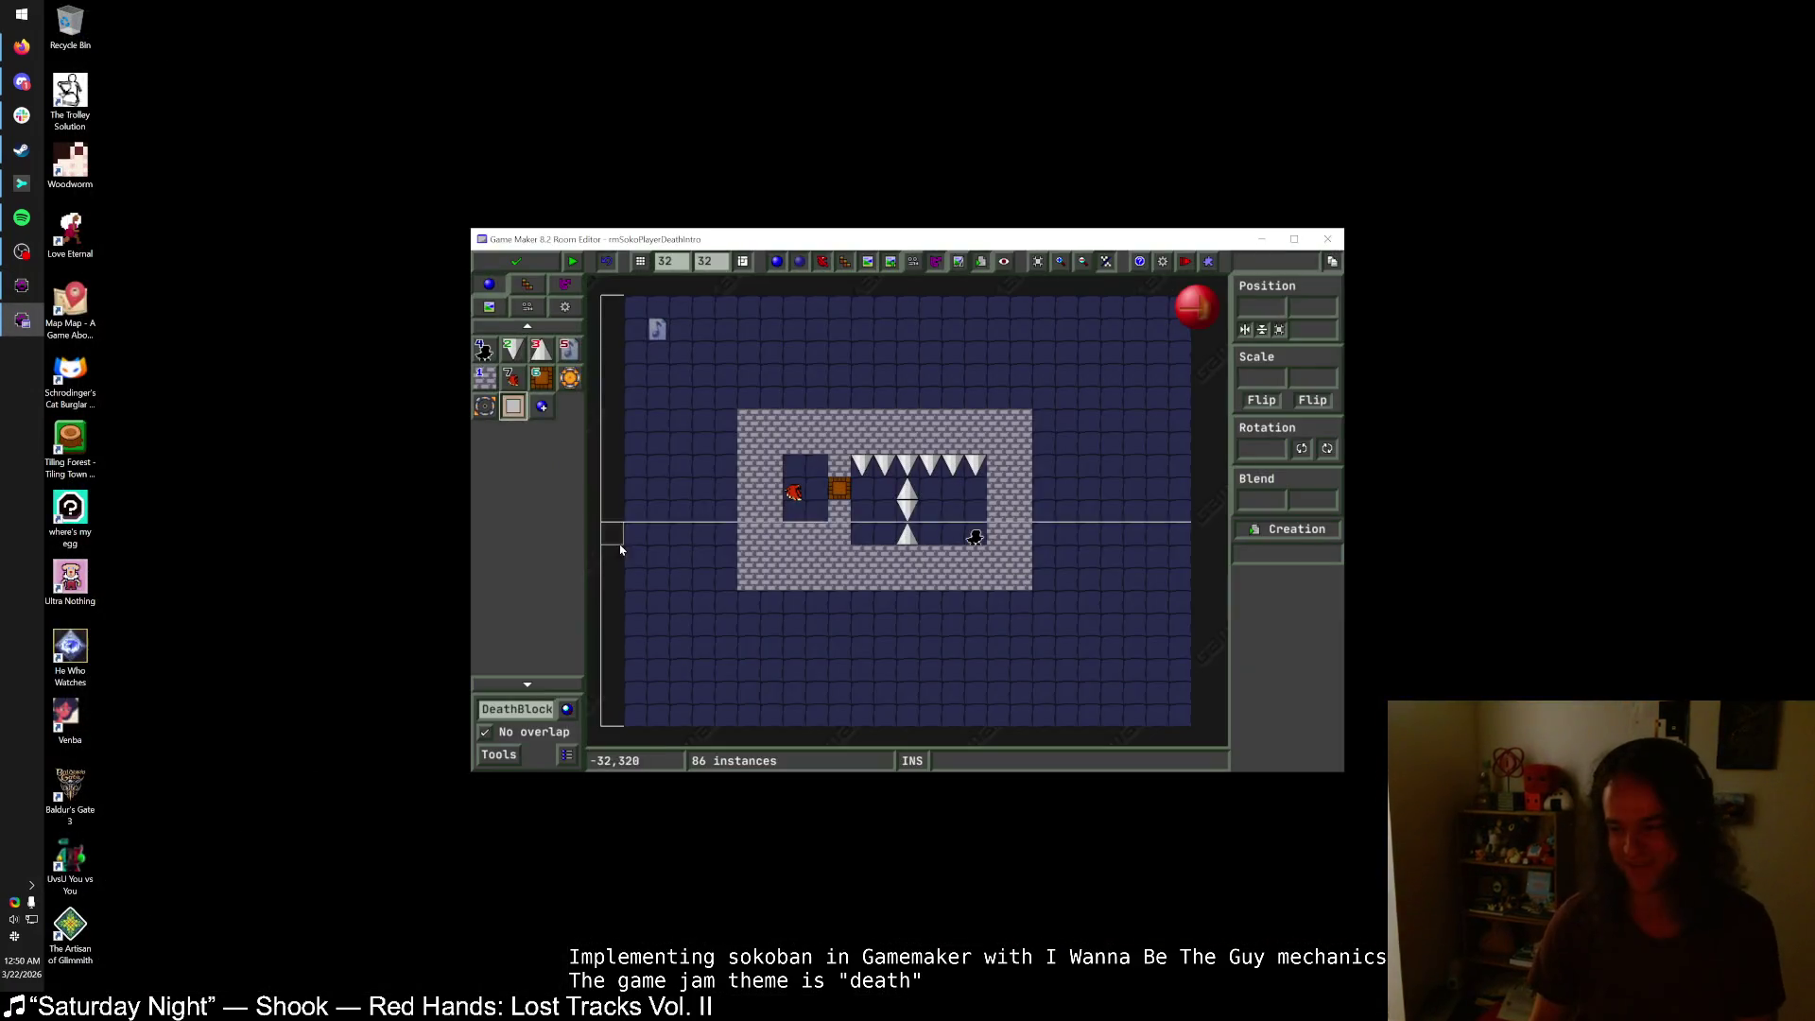
{"action": "double_click", "coordinate": [745, 225]}
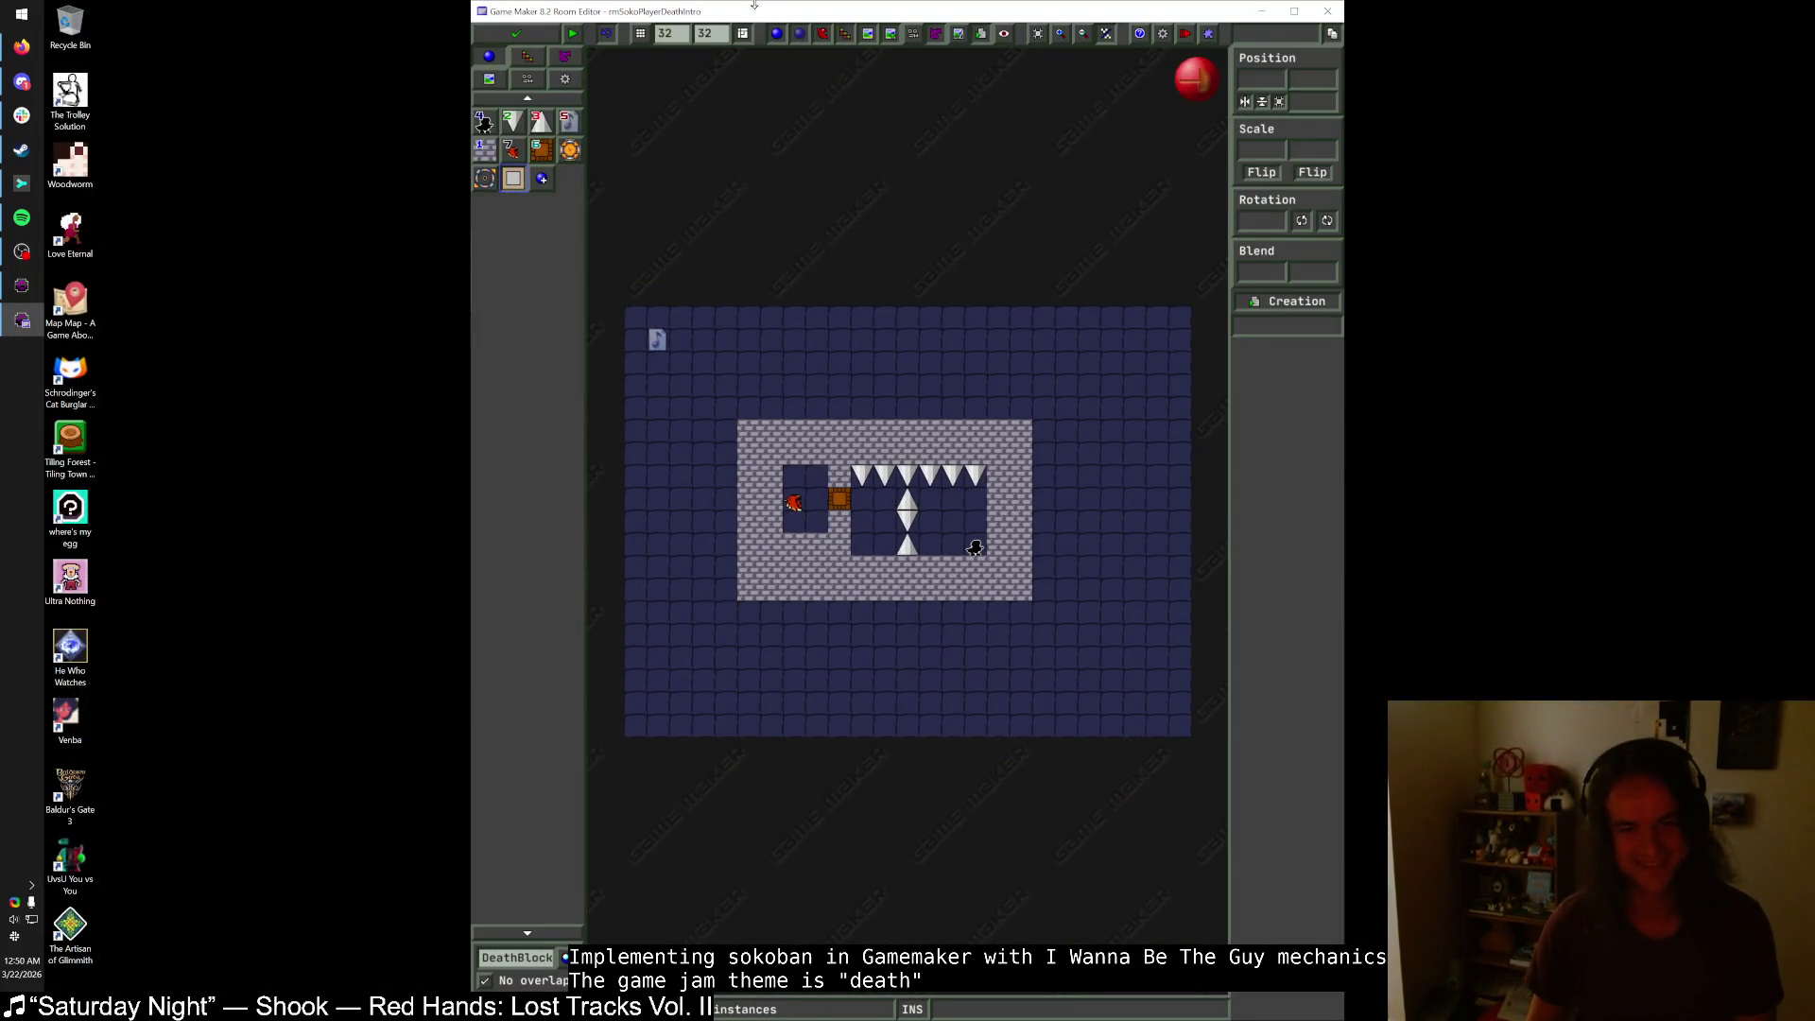
{"action": "left_click_drag", "start_coordinate": [757, 11], "coordinate": [770, 223]}
{"action": "double_click", "coordinate": [770, 227]}
Move the middle spike column one cell left in the spike chamber
{"action": "left_click", "coordinate": [113, 115]}
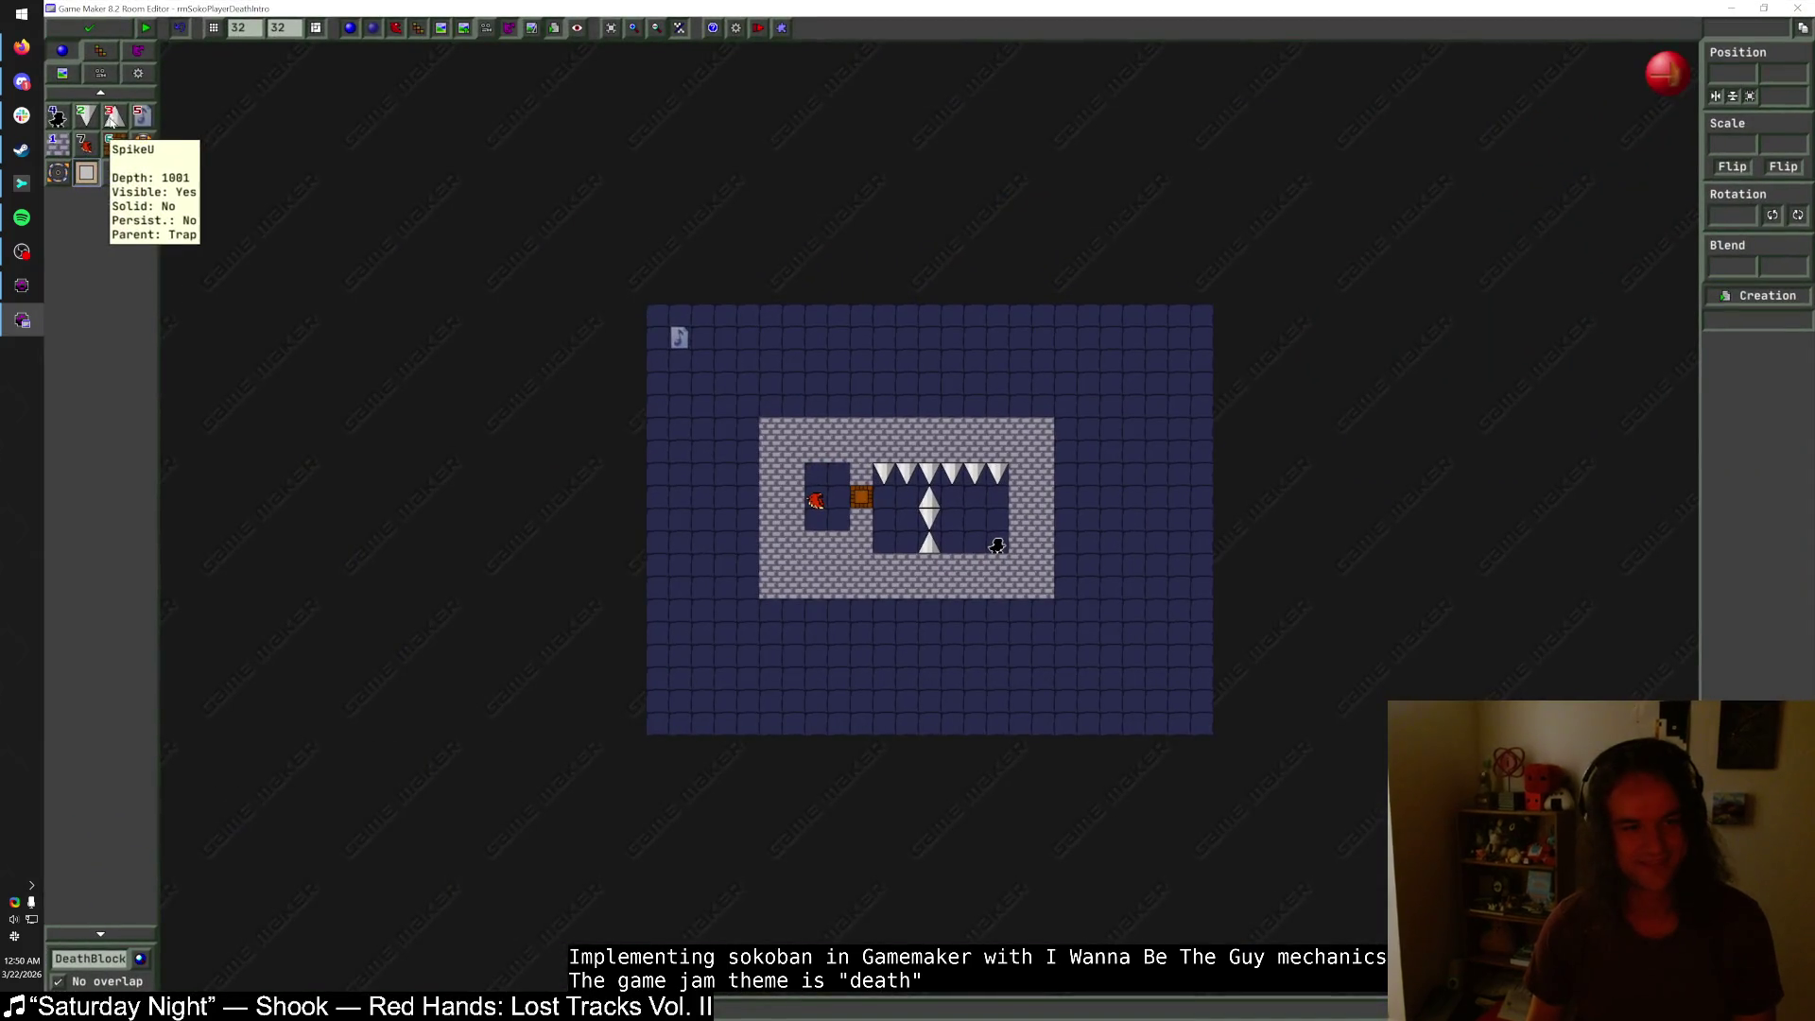
{"action": "scroll", "coordinate": [945, 501], "scroll_direction": "up", "scroll_amount": 2}
{"action": "left_click_drag", "start_coordinate": [940, 524], "coordinate": [810, 507]}
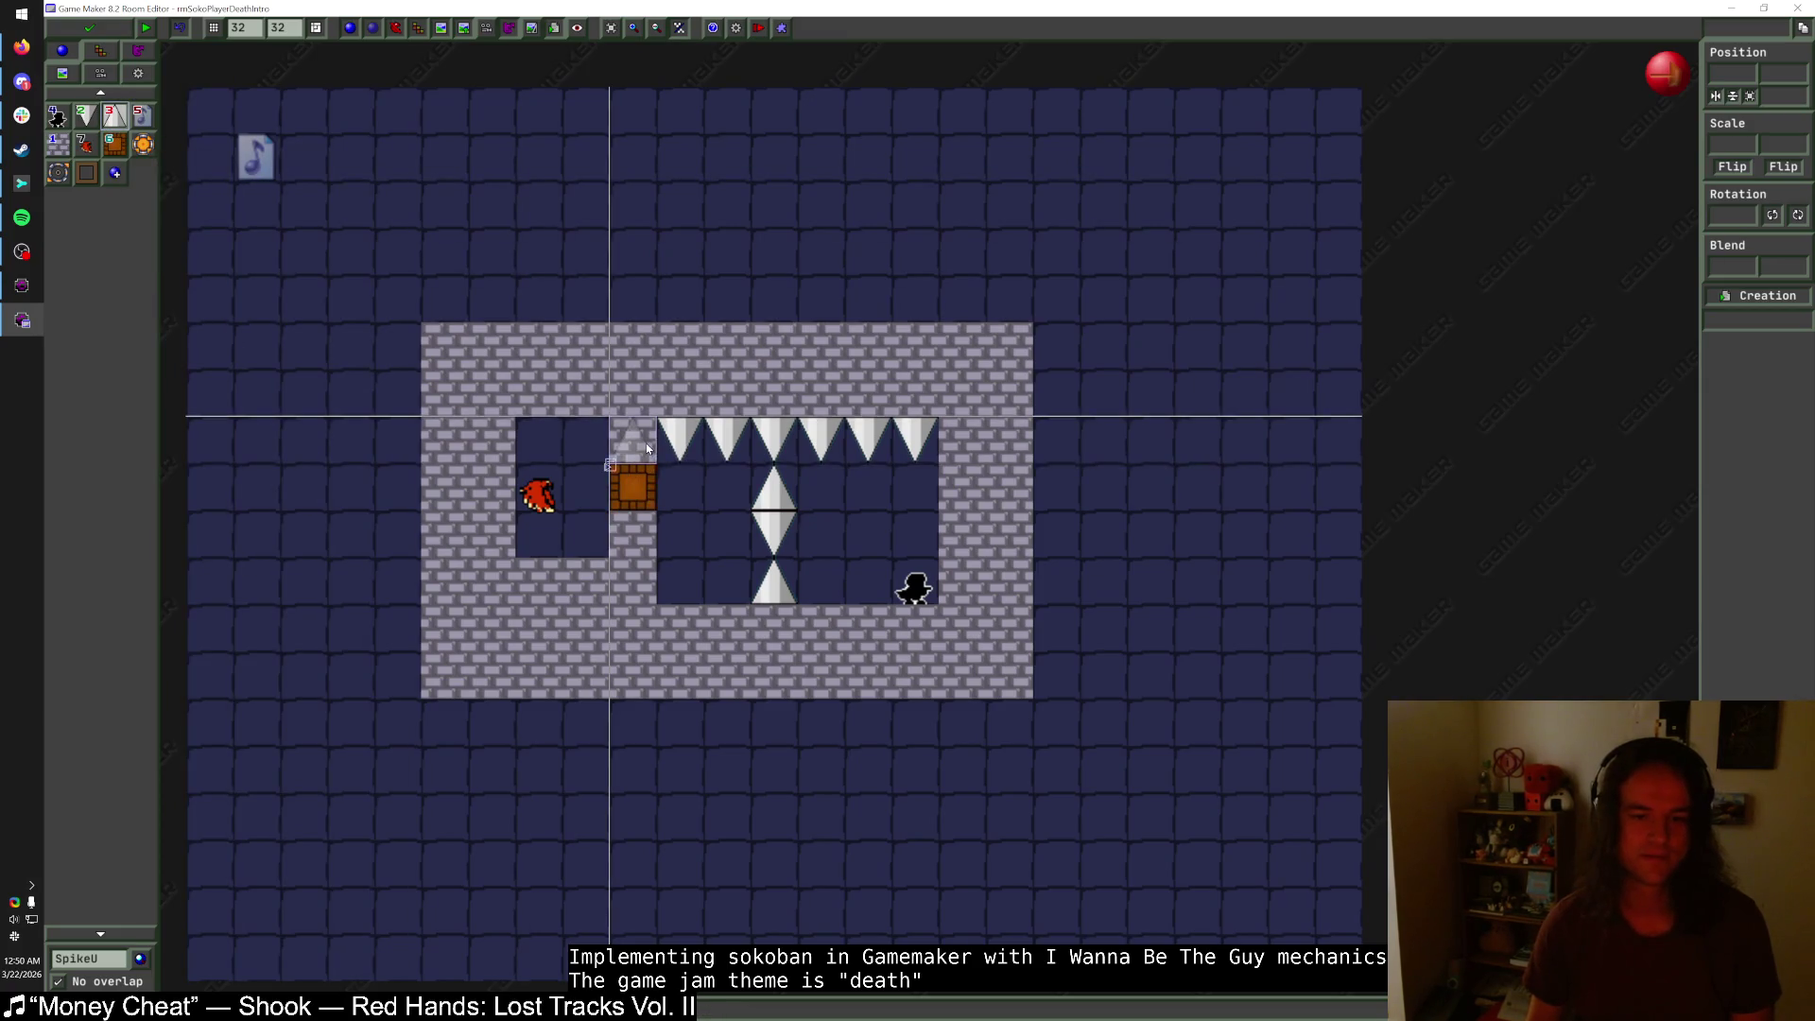
{"action": "left_click", "coordinate": [60, 144]}
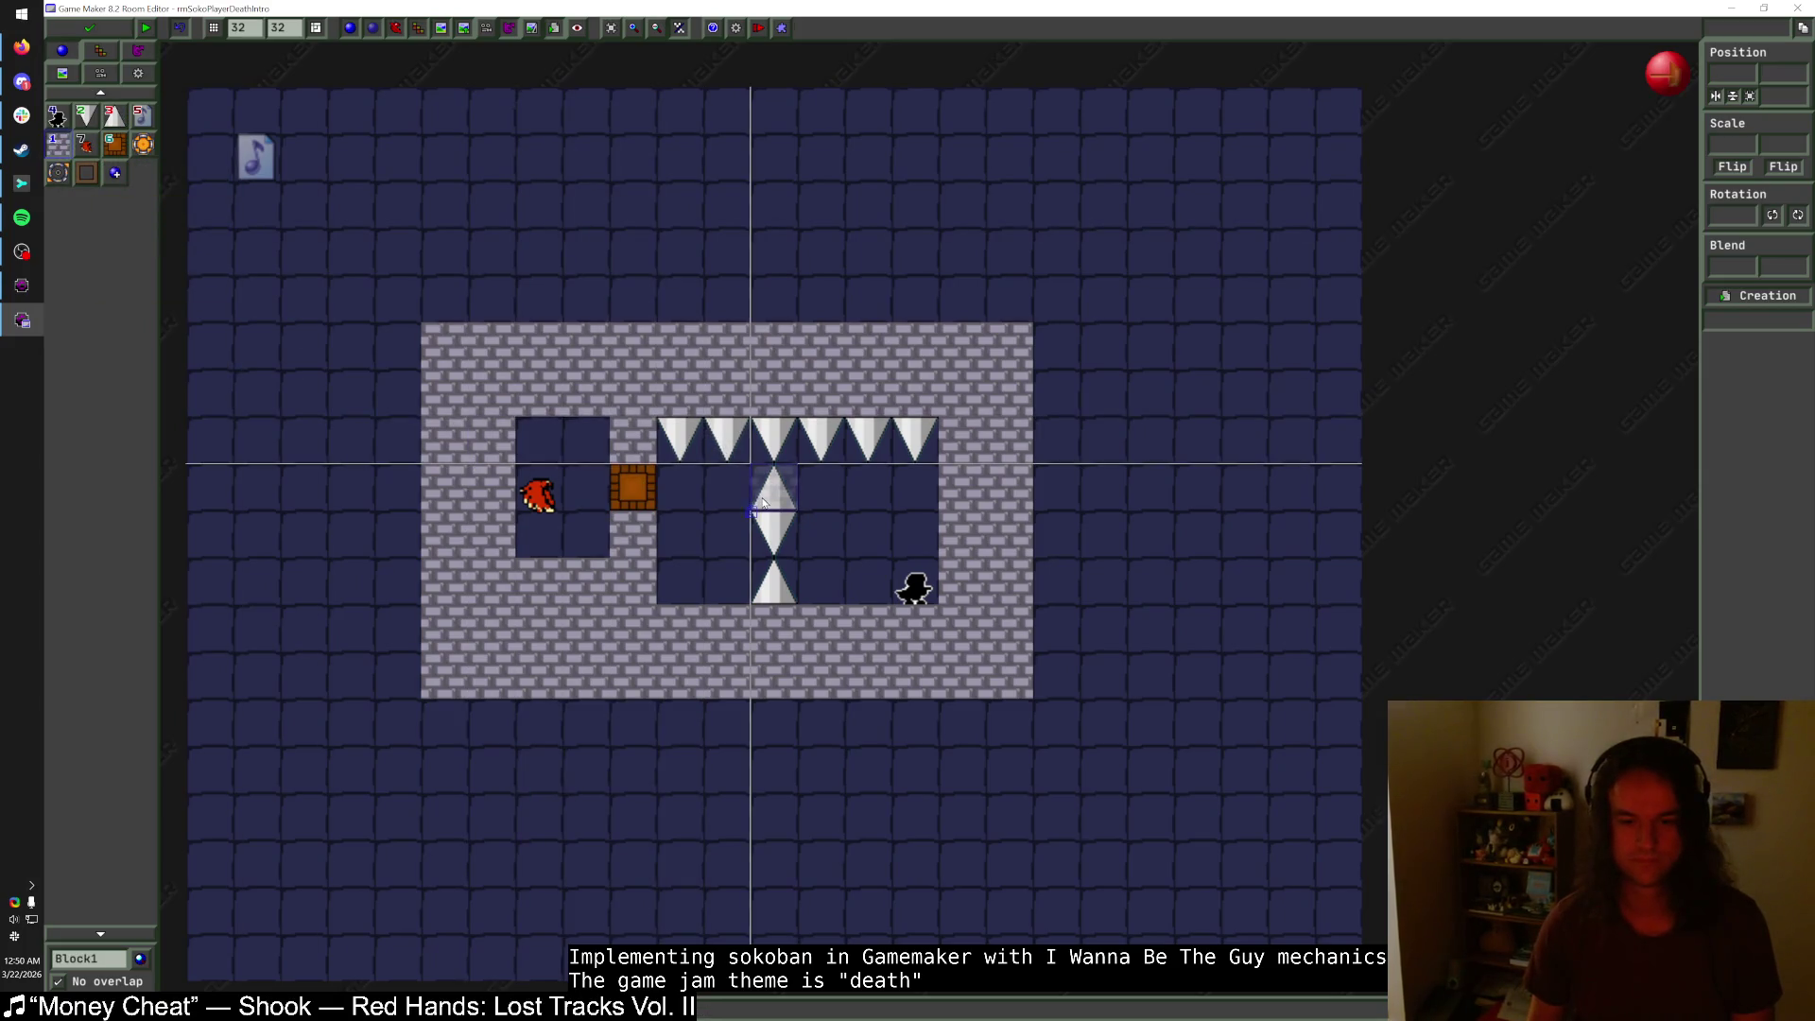
{"action": "left_click_drag", "start_coordinate": [763, 503], "coordinate": [716, 503]}
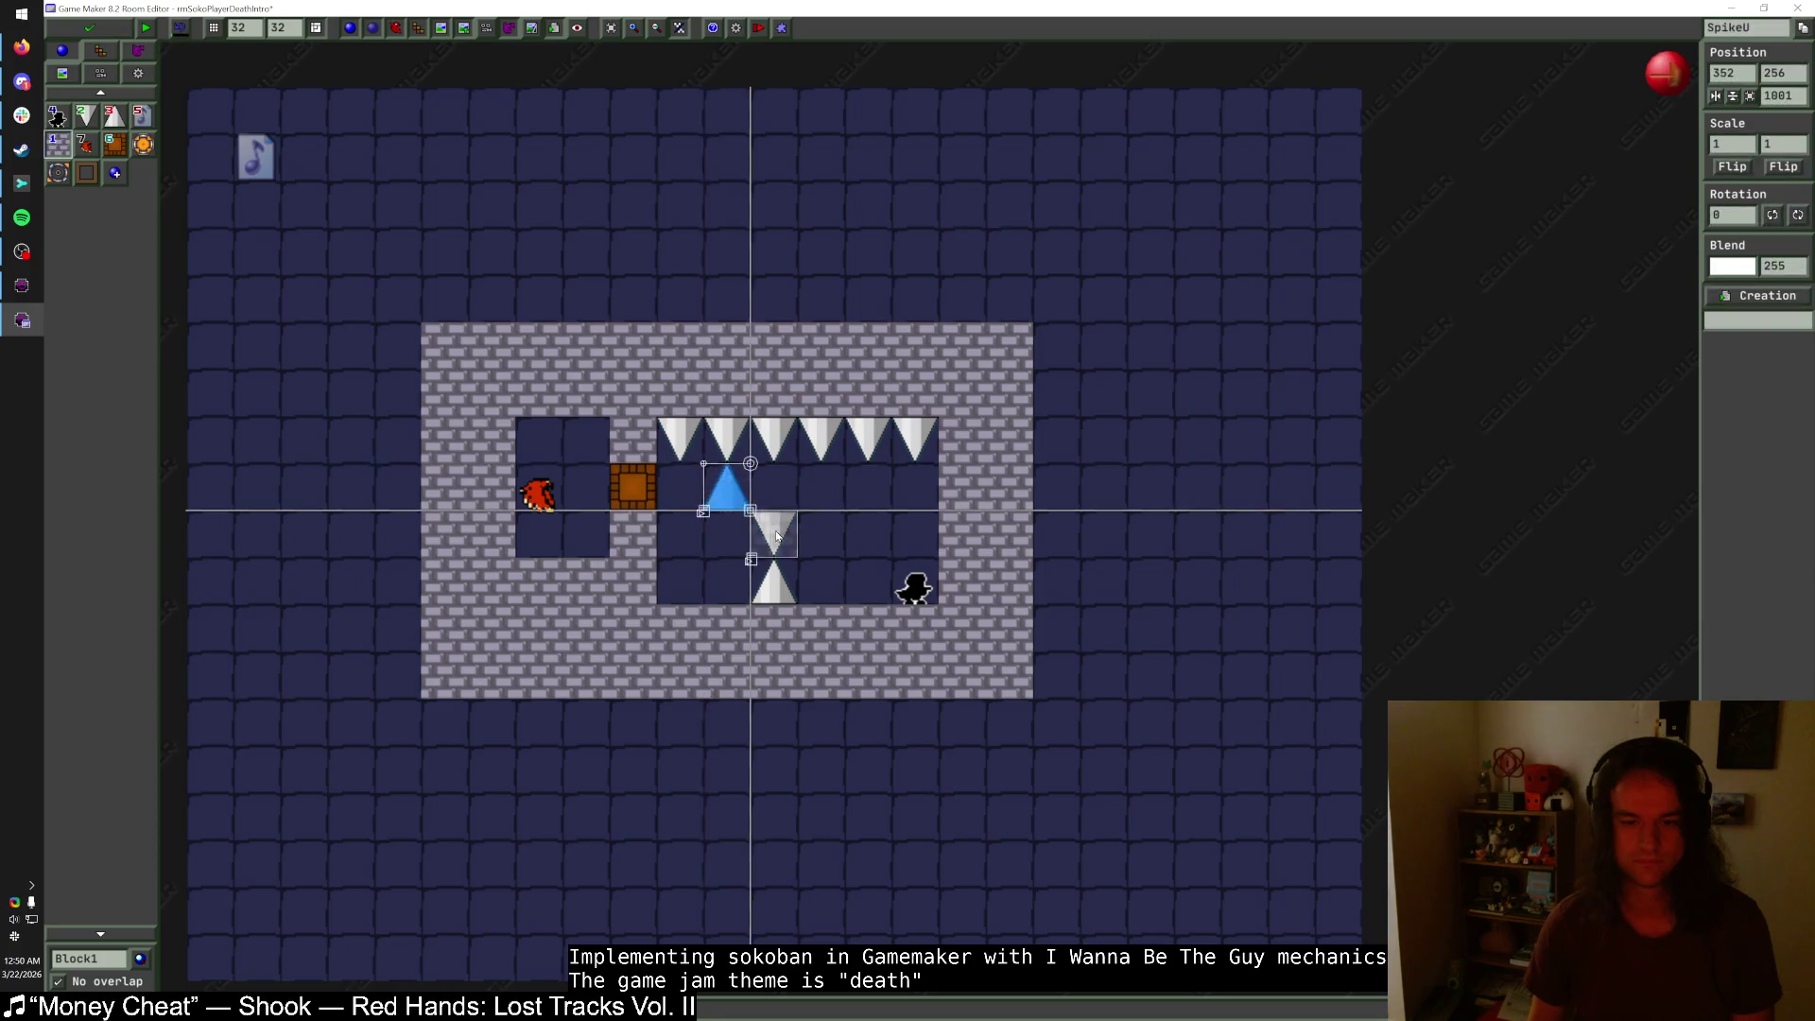
{"action": "mouse_move", "coordinate": [791, 554]}
{"action": "left_mouse_down"}
{"action": "mouse_move", "coordinate": [743, 554]}
{"action": "mouse_move", "coordinate": [743, 579]}
{"action": "left_mouse_up"}
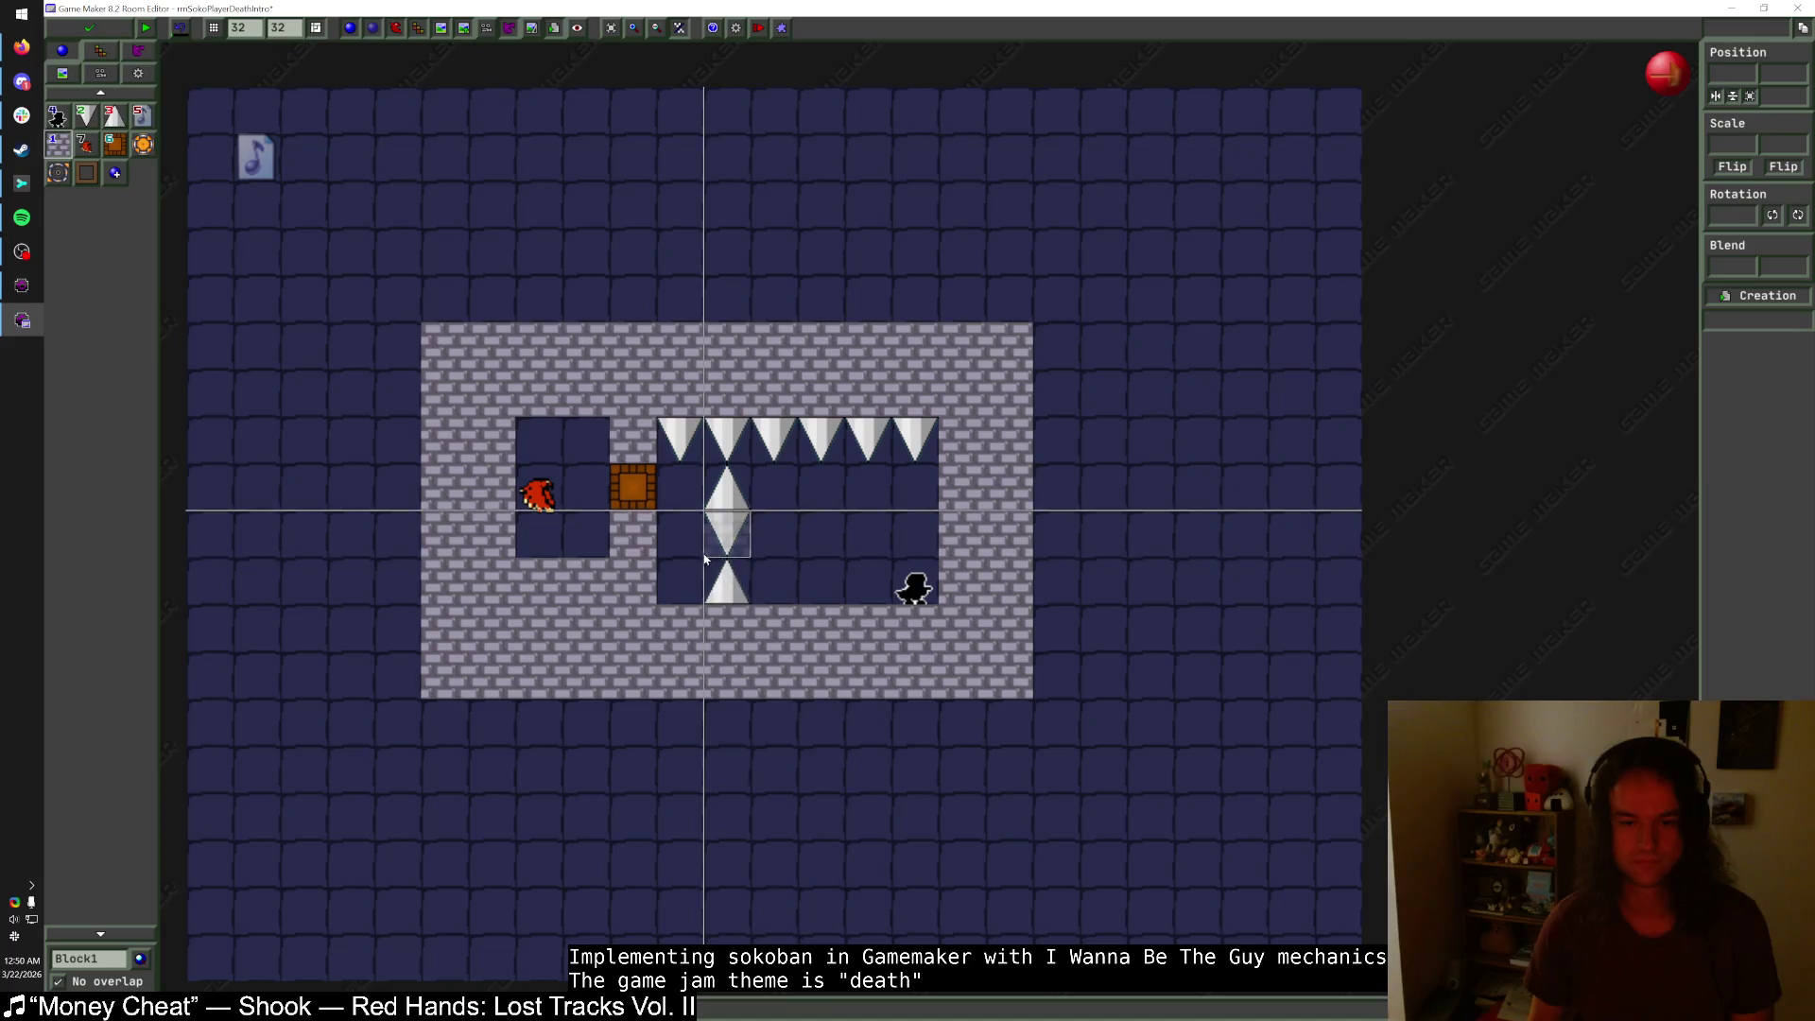
Delete the column's lower spikes and fill the cells below with Block1 walls
{"action": "right_click", "coordinate": [728, 581]}
{"action": "right_click", "coordinate": [728, 534]}
{"action": "mouse_move", "coordinate": [677, 544]}
{"action": "left_mouse_down"}
{"action": "mouse_move", "coordinate": [690, 596]}
{"action": "mouse_move", "coordinate": [728, 568]}
{"action": "left_mouse_up"}
{"action": "left_click", "coordinate": [679, 440]}
{"action": "key", "text": "Delete"}
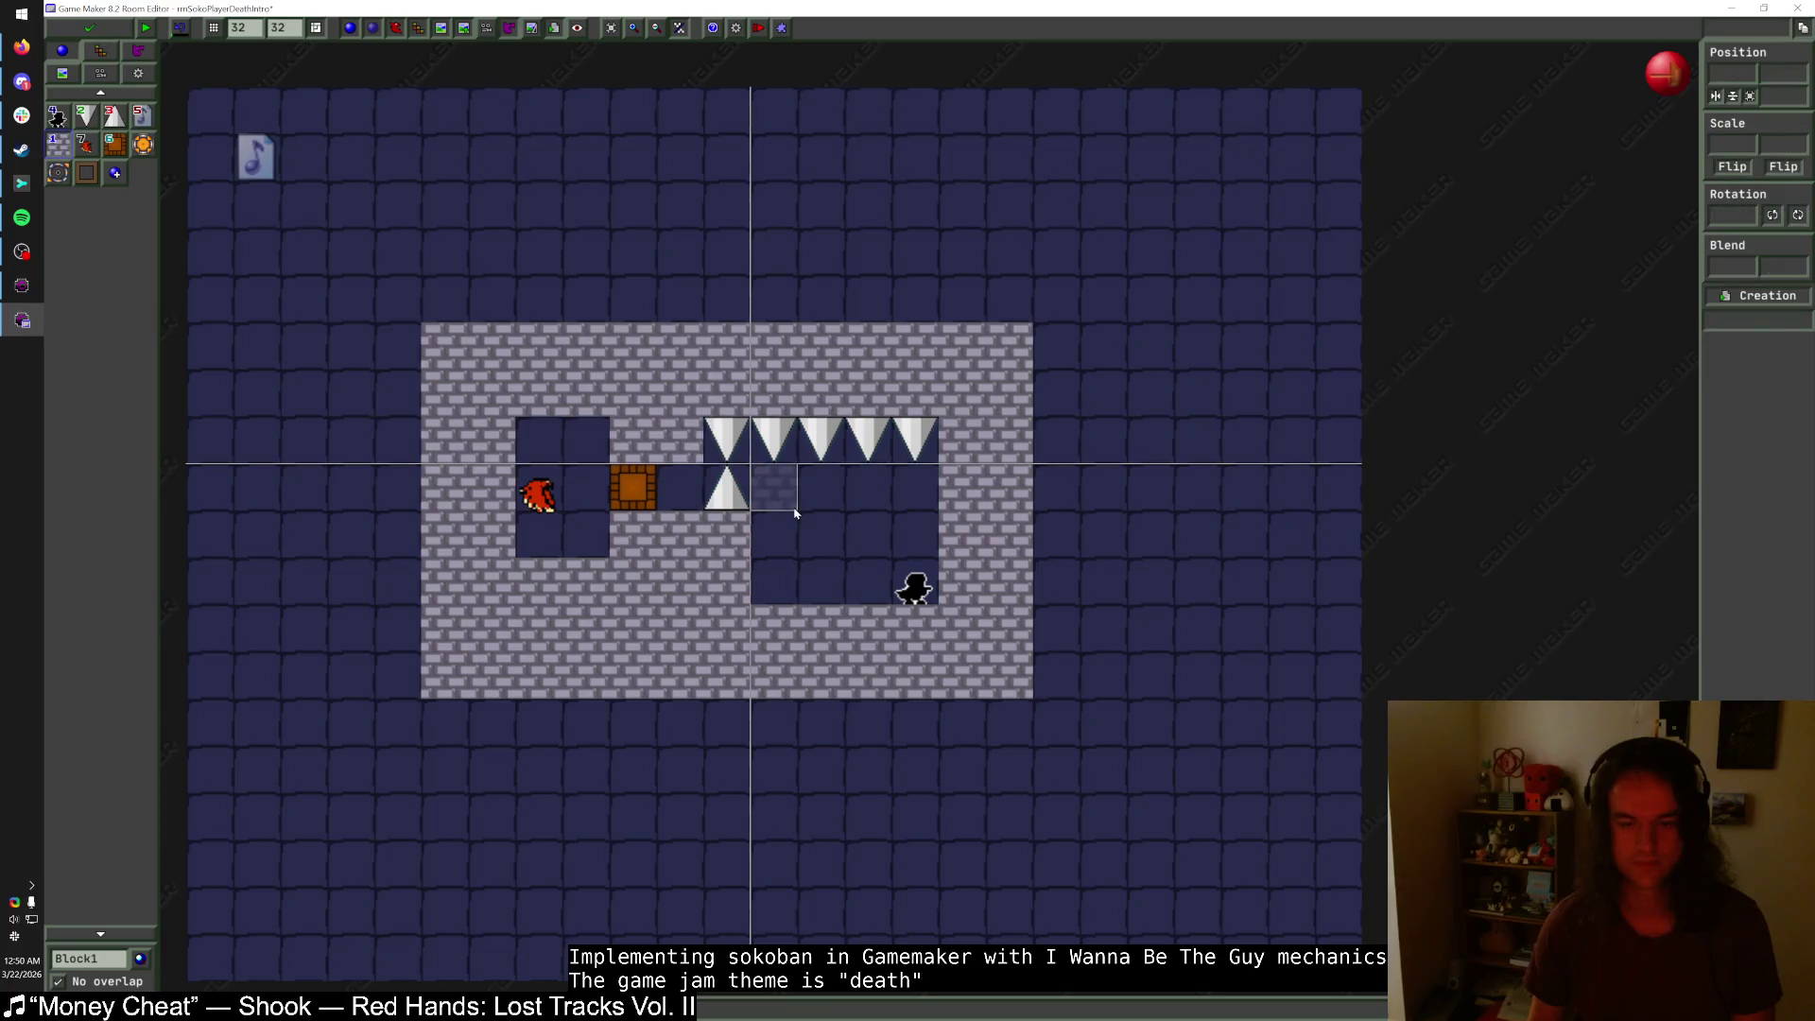
{"action": "mouse_move", "coordinate": [750, 486]}
{"action": "left_mouse_down"}
{"action": "mouse_move", "coordinate": [771, 487]}
{"action": "mouse_move", "coordinate": [303, 294]}
{"action": "mouse_move", "coordinate": [586, 435]}
{"action": "mouse_move", "coordinate": [856, 532]}
{"action": "left_mouse_up"}
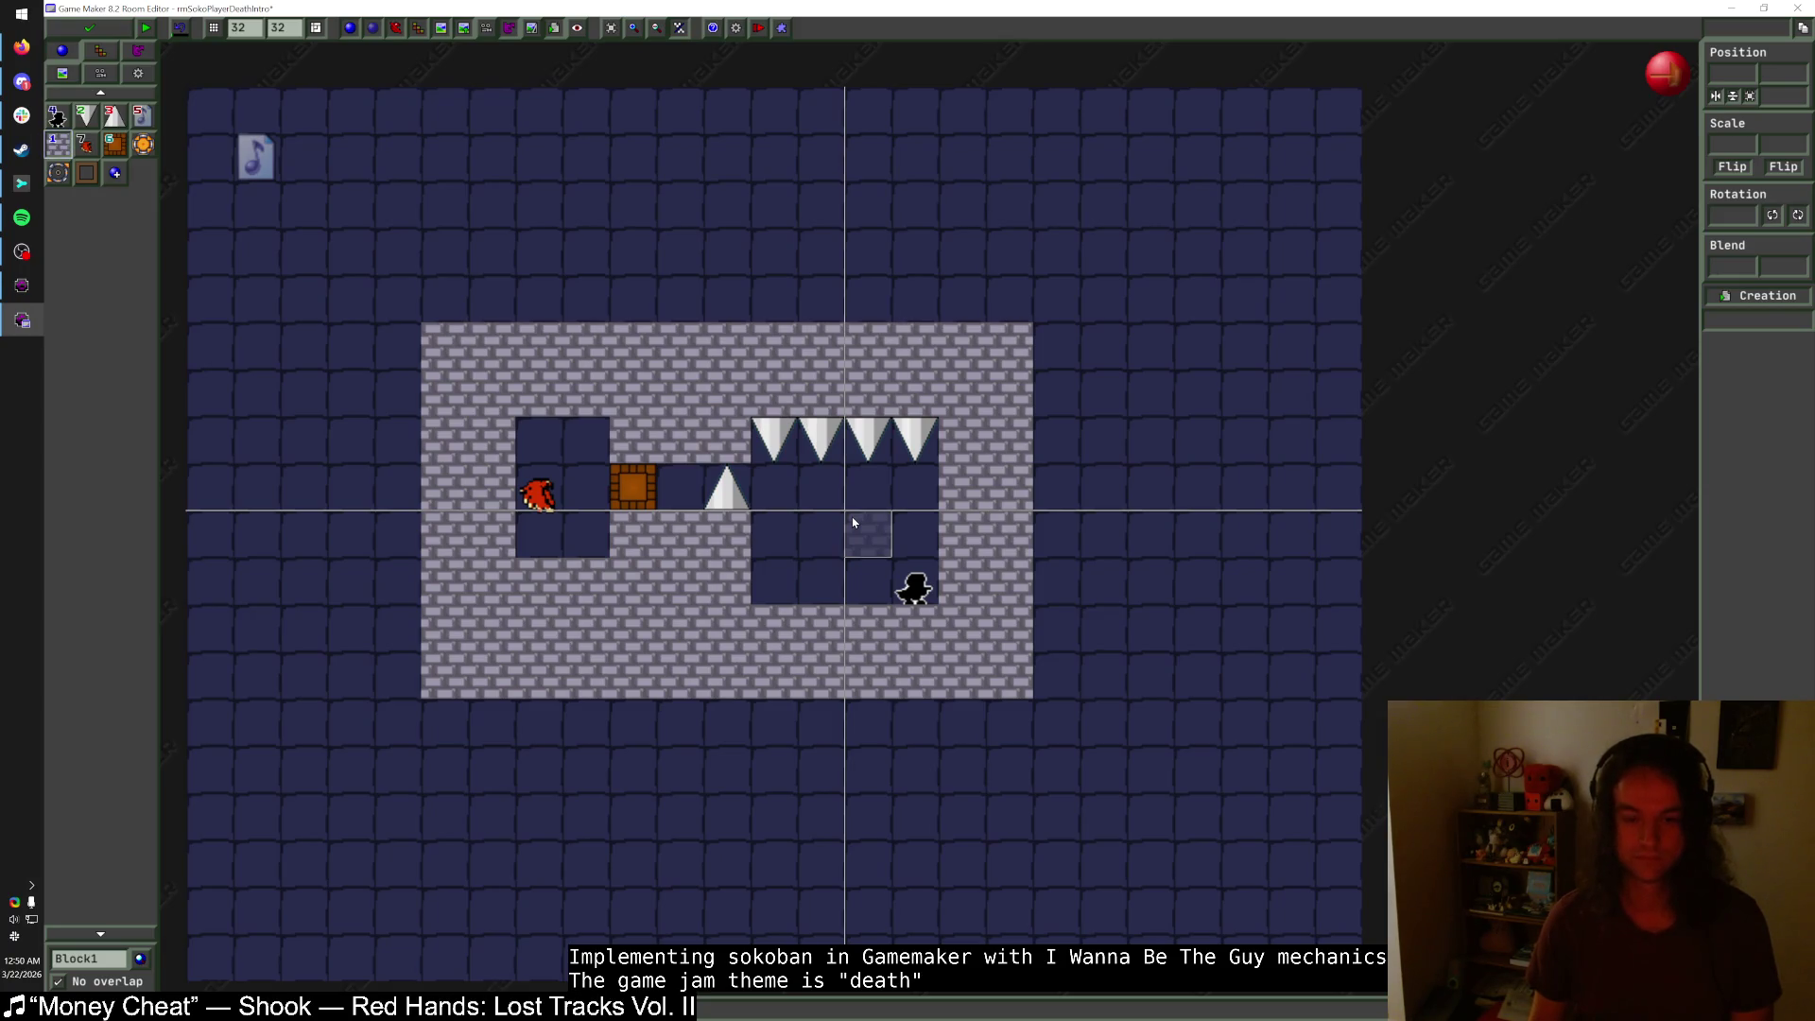
{"action": "mouse_move", "coordinate": [853, 522]}
{"action": "left_mouse_down"}
{"action": "mouse_move", "coordinate": [918, 539]}
{"action": "mouse_move", "coordinate": [924, 445]}
{"action": "mouse_move", "coordinate": [923, 539]}
{"action": "mouse_move", "coordinate": [839, 535]}
{"action": "mouse_move", "coordinate": [924, 588]}
{"action": "mouse_move", "coordinate": [915, 444]}
{"action": "mouse_move", "coordinate": [915, 492]}
{"action": "mouse_move", "coordinate": [492, 113]}
{"action": "mouse_move", "coordinate": [541, 498]}
{"action": "mouse_move", "coordinate": [492, 498]}
{"action": "mouse_move", "coordinate": [764, 514]}
{"action": "mouse_move", "coordinate": [915, 492]}
{"action": "mouse_move", "coordinate": [915, 451]}
{"action": "mouse_move", "coordinate": [839, 539]}
{"action": "mouse_move", "coordinate": [915, 580]}
{"action": "mouse_move", "coordinate": [845, 532]}
{"action": "mouse_move", "coordinate": [894, 579]}
{"action": "mouse_move", "coordinate": [860, 527]}
{"action": "mouse_move", "coordinate": [934, 542]}
{"action": "mouse_move", "coordinate": [856, 568]}
{"action": "mouse_move", "coordinate": [869, 589]}
{"action": "mouse_move", "coordinate": [473, 579]}
{"action": "left_mouse_up"}
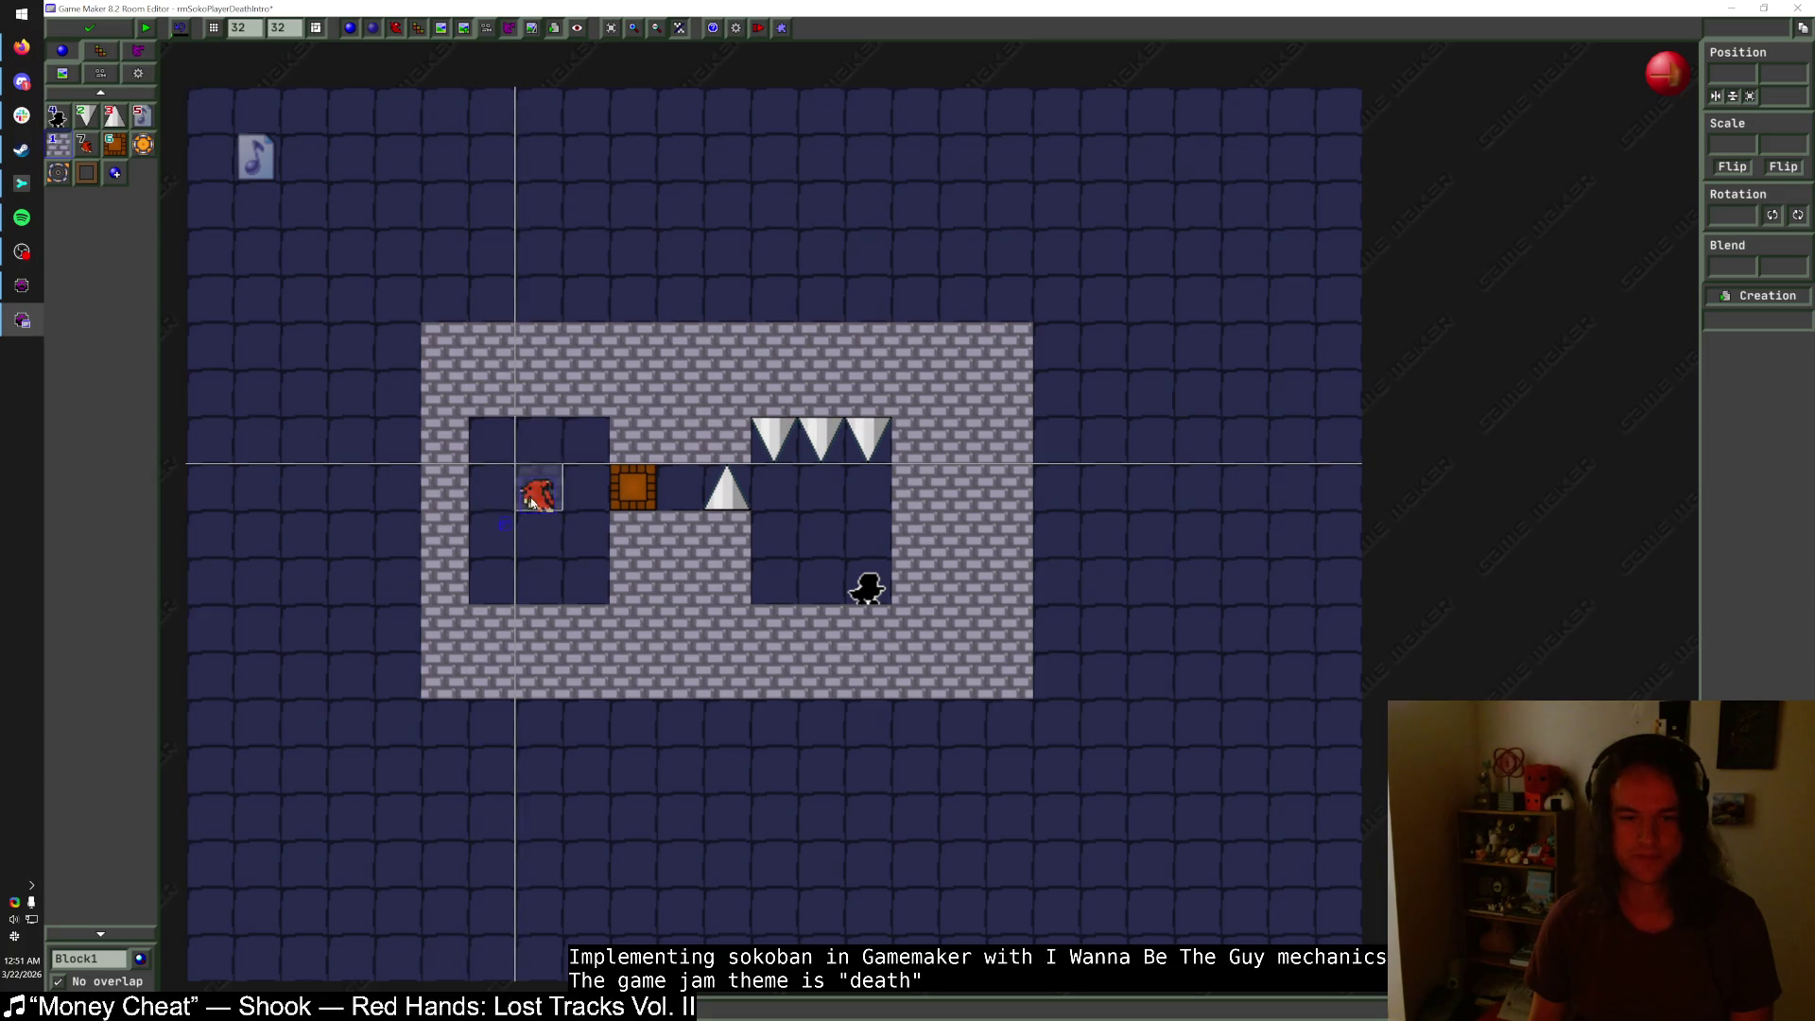
Move the red hawk one cell left, wall around the corridor, and clear the wall column right of the spikes
{"action": "left_click_drag", "start_coordinate": [533, 501], "coordinate": [491, 494]}
{"action": "left_click", "coordinate": [586, 440]}
{"action": "left_click_drag", "start_coordinate": [591, 535], "coordinate": [571, 554]}
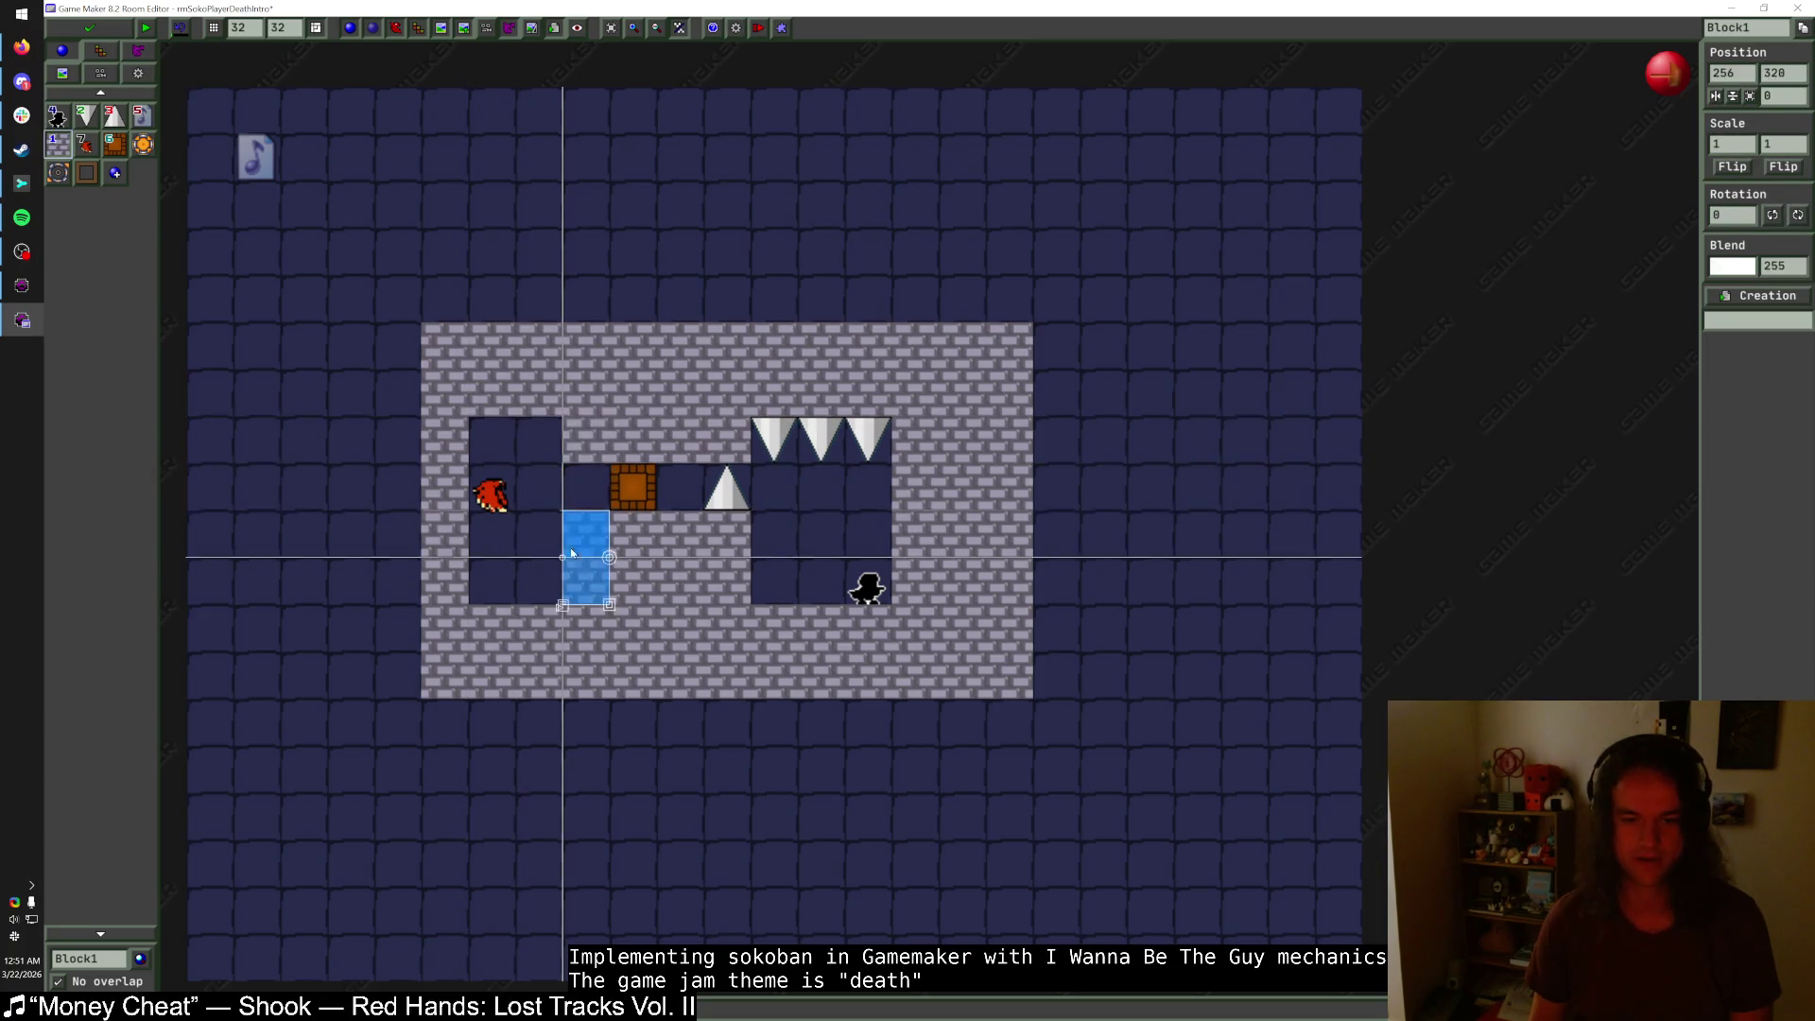
{"action": "right_click", "coordinate": [915, 439]}
{"action": "right_click", "coordinate": [915, 487]}
{"action": "right_click", "coordinate": [915, 534]}
{"action": "right_click", "coordinate": [915, 581]}
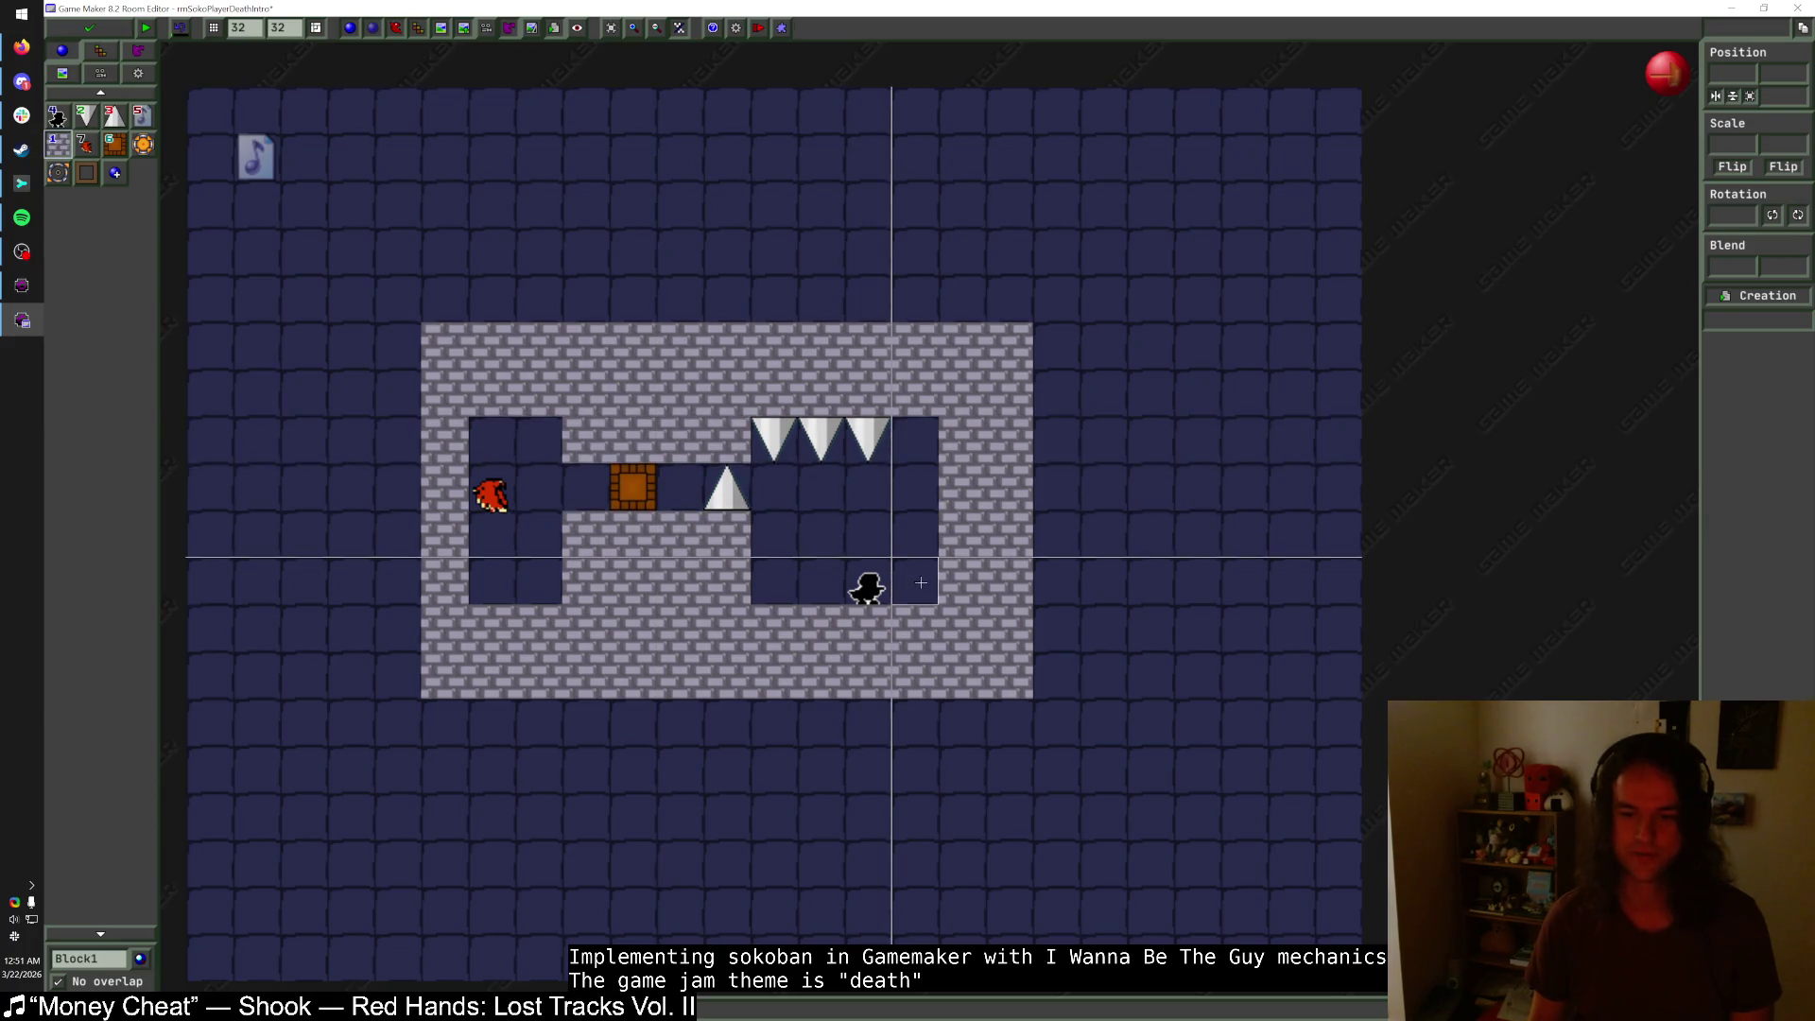
Add a down spike in the cleared column, move the up spike one cell right over walls, and delete the leftmost down spike
{"action": "left_click", "coordinate": [86, 116]}
{"action": "left_click", "coordinate": [915, 443]}
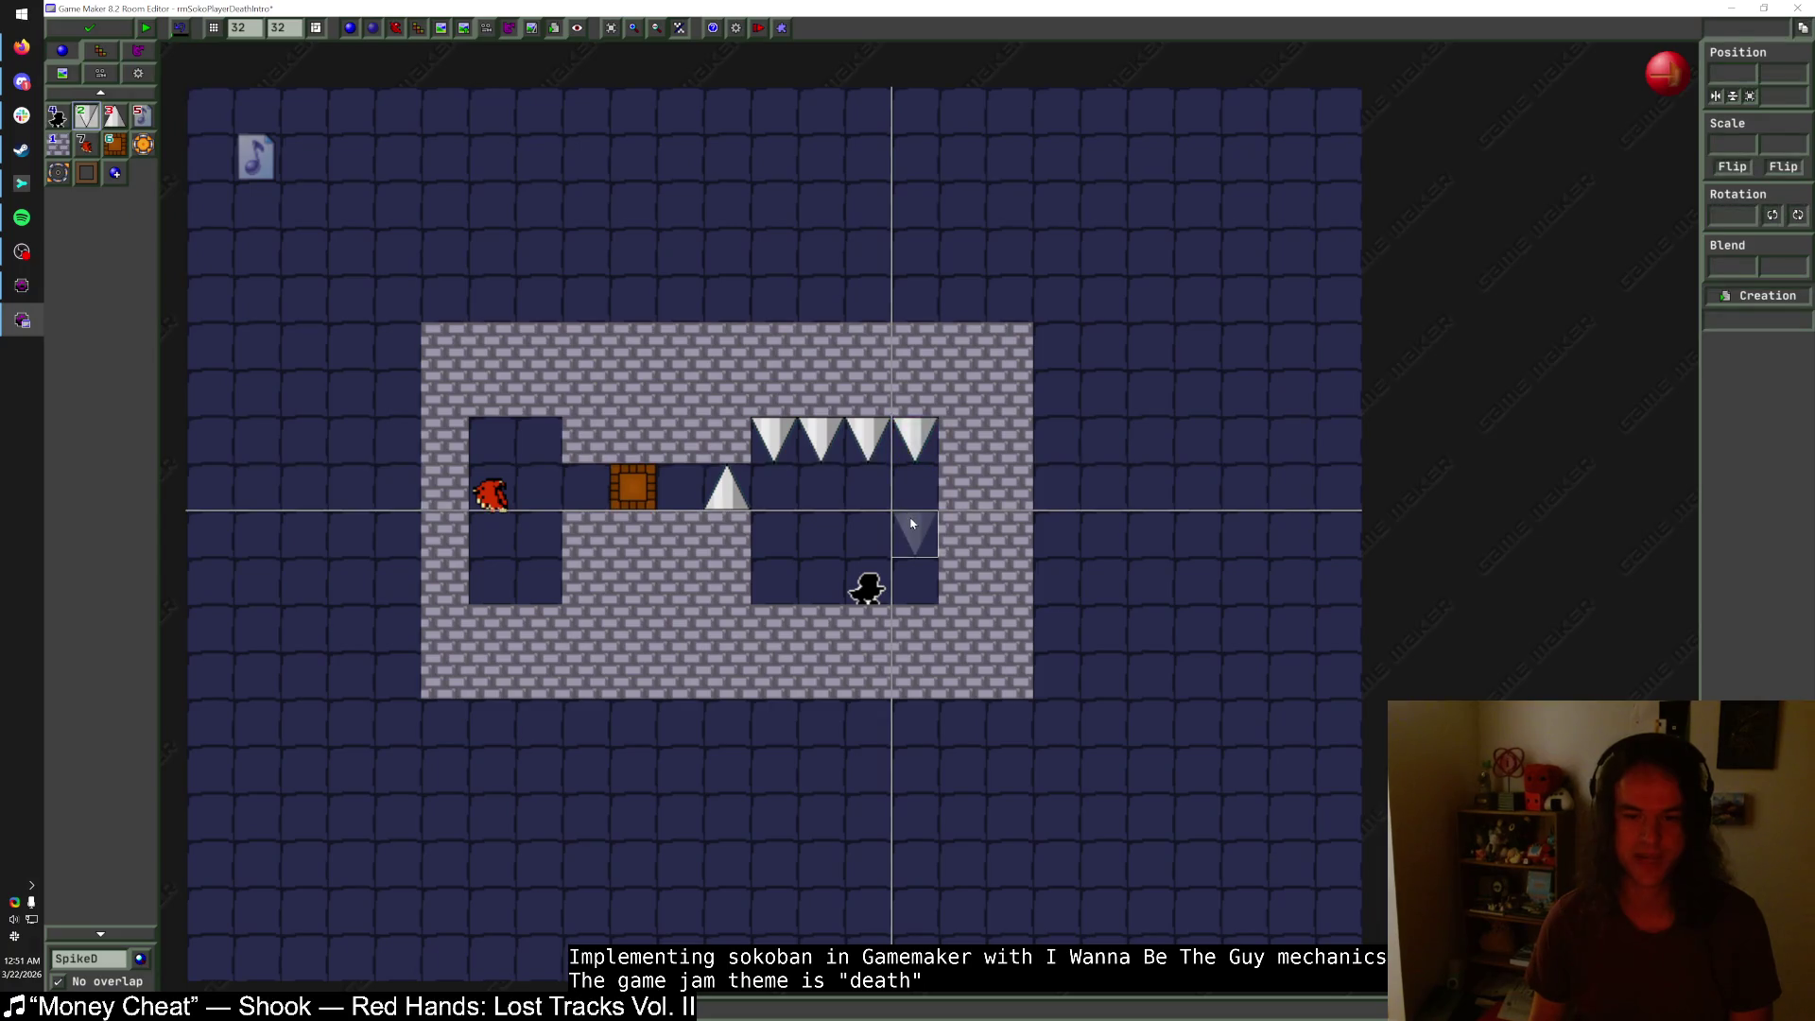
{"action": "left_click", "coordinate": [117, 146]}
{"action": "left_click", "coordinate": [774, 484]}
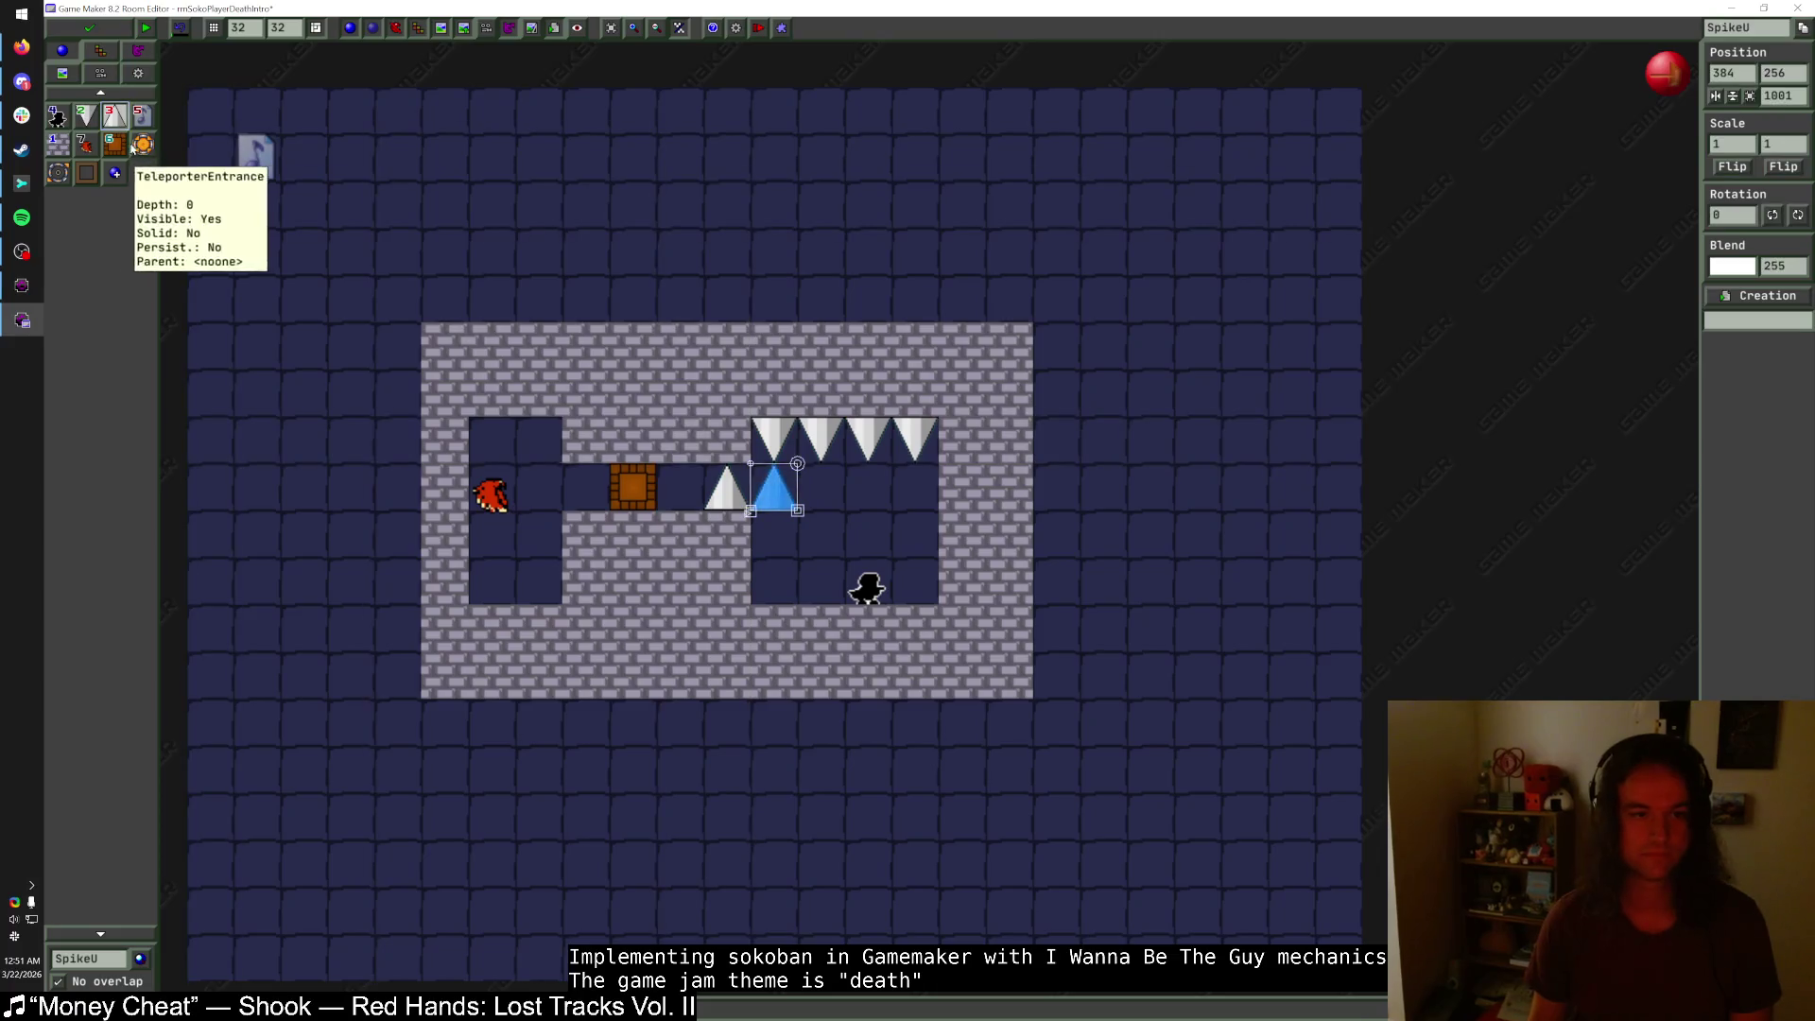
{"action": "left_click", "coordinate": [775, 534]}
{"action": "right_click", "coordinate": [728, 487]}
{"action": "left_click", "coordinate": [774, 581]}
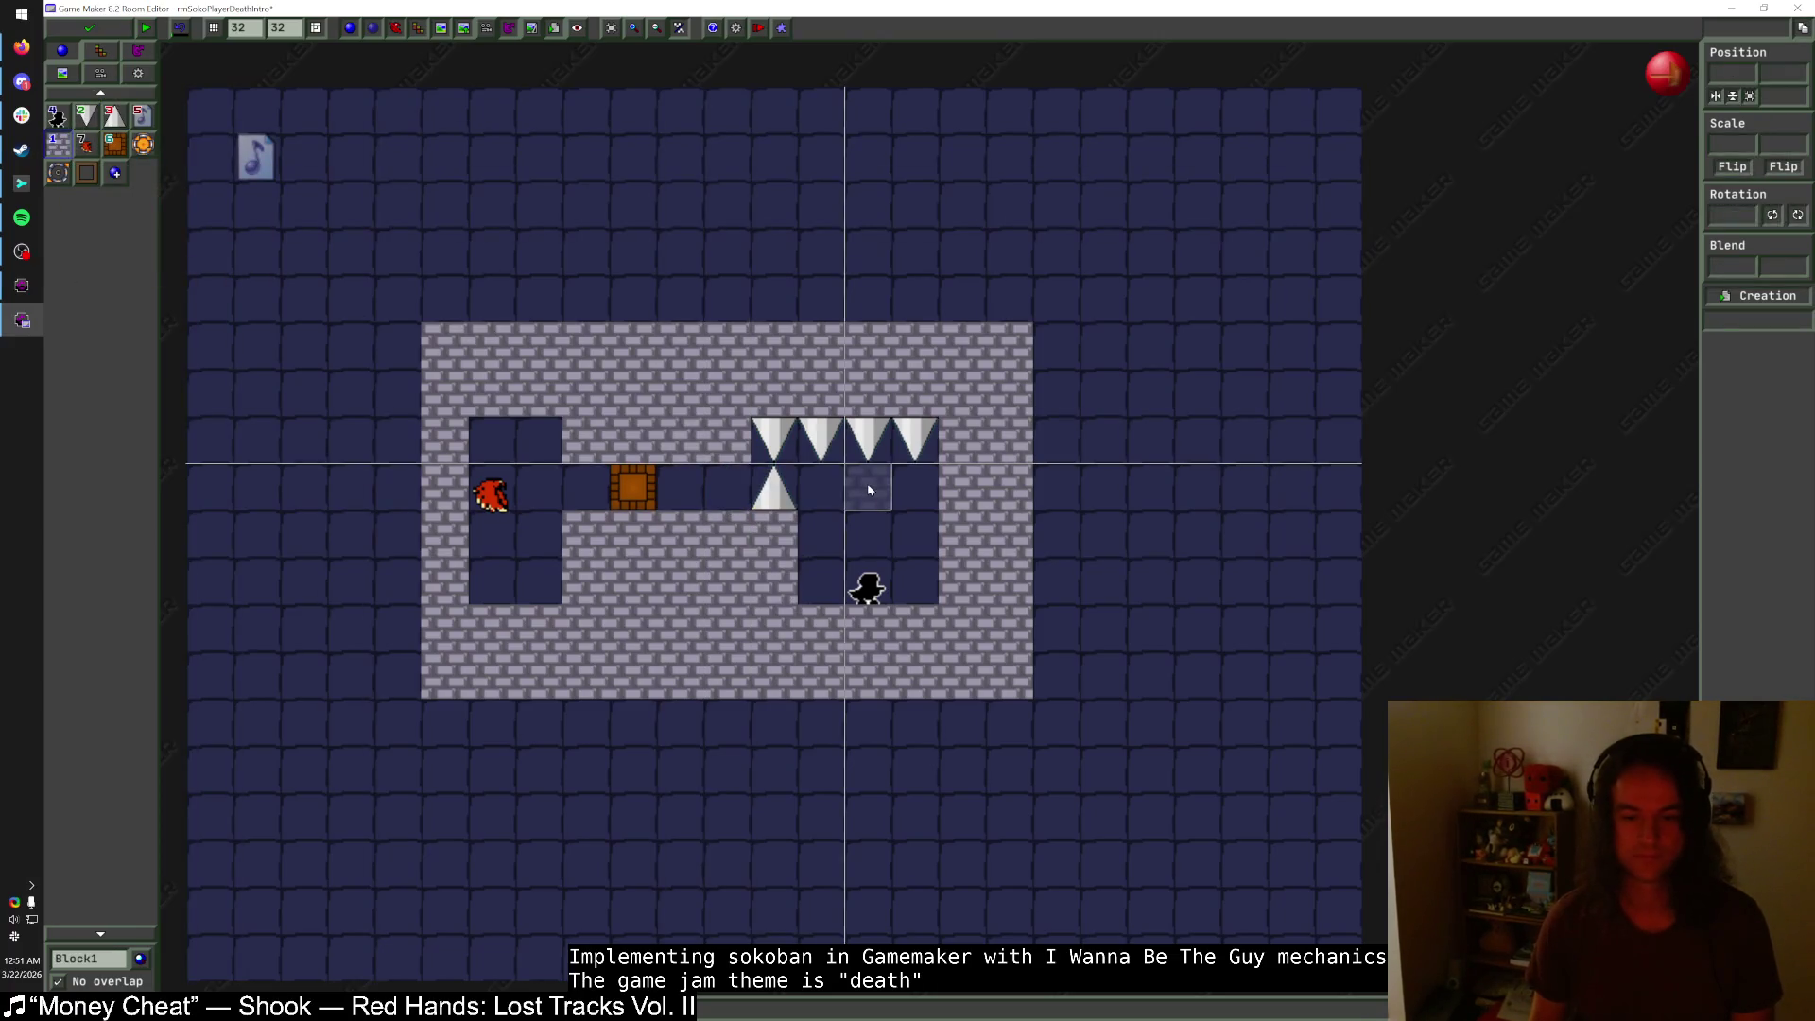
{"action": "left_click", "coordinate": [774, 440]}
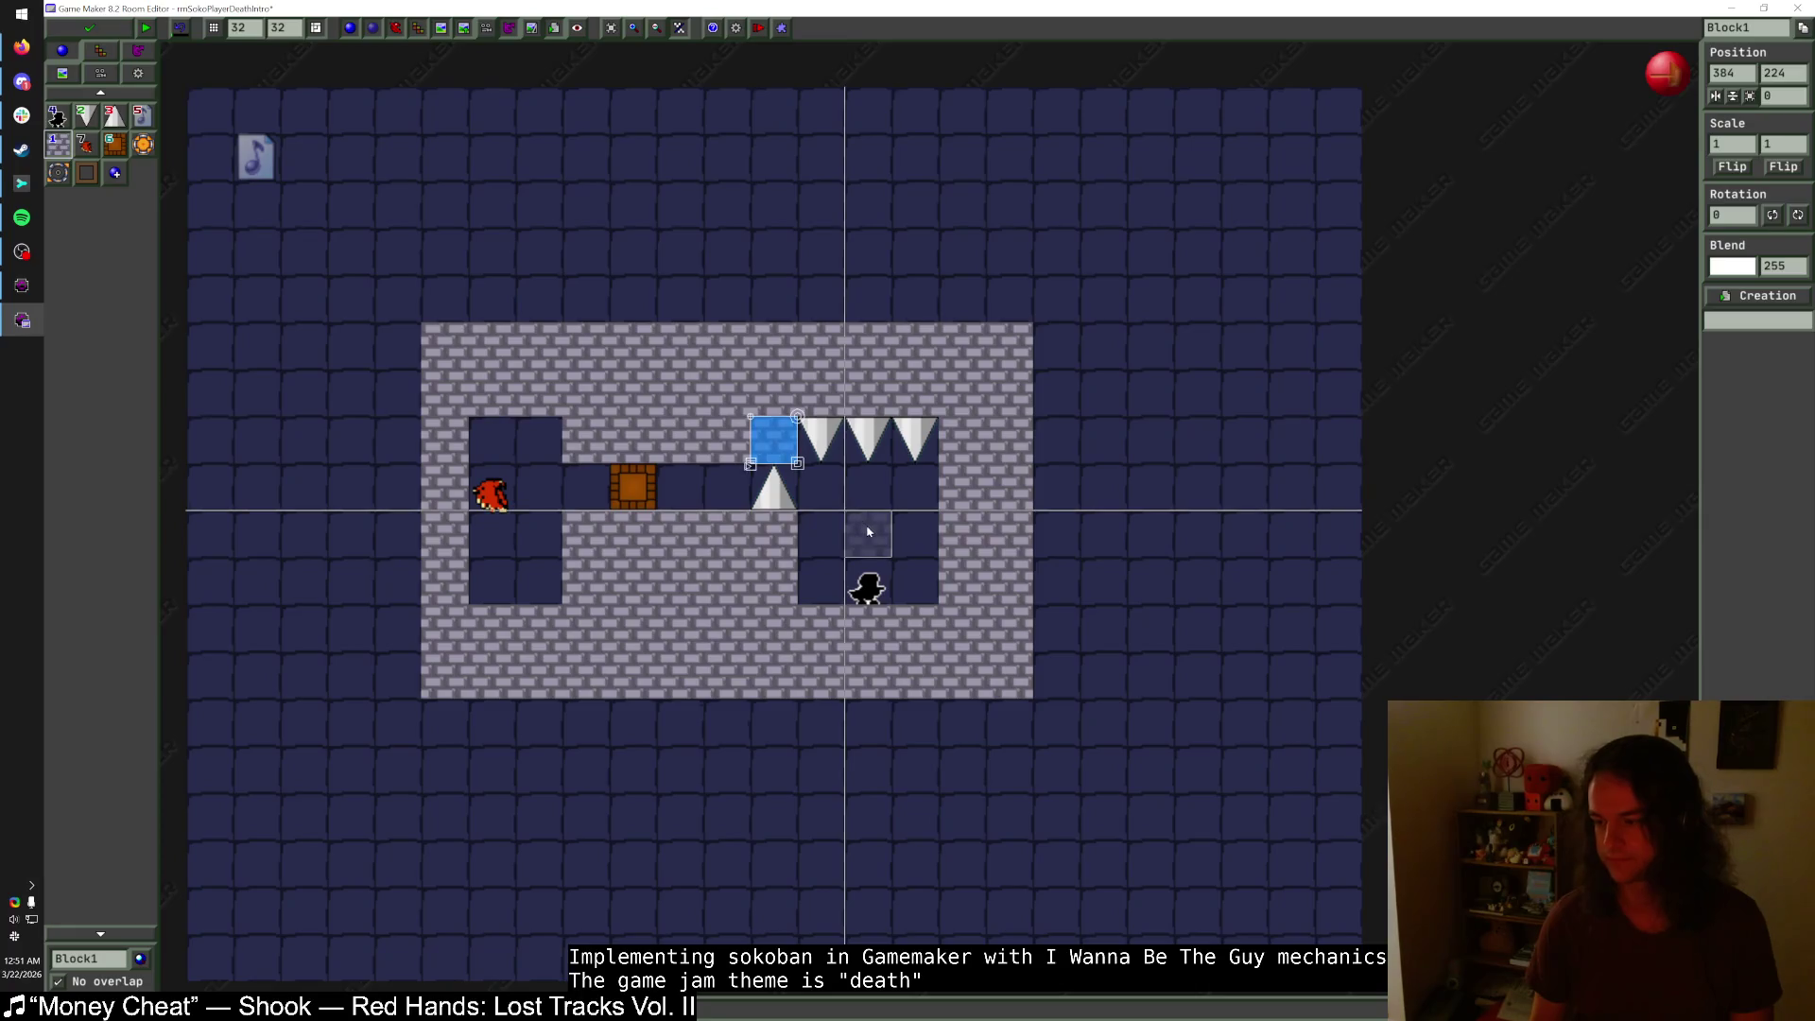
{"action": "key", "text": "Delete"}
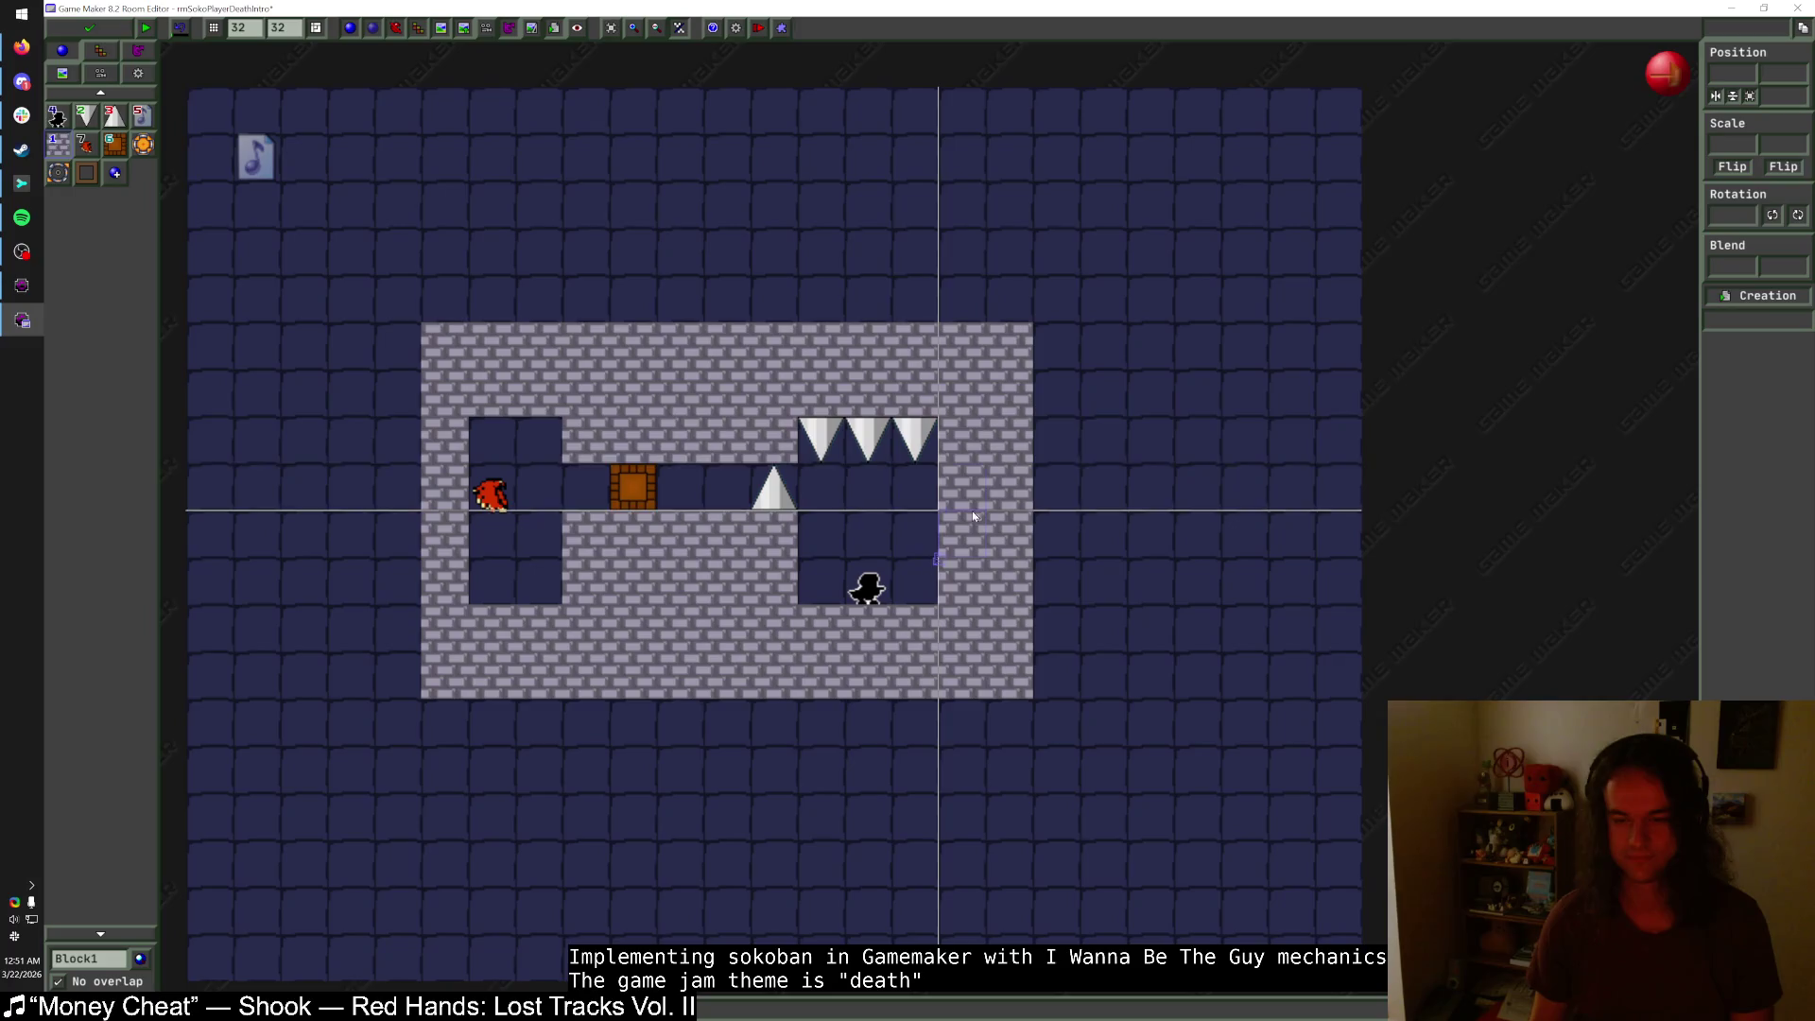
Clear and restore the right chamber's wall column, then fill the left room's bottom row with wall
{"action": "right_click", "coordinate": [962, 487]}
{"action": "right_click", "coordinate": [963, 440]}
{"action": "right_click", "coordinate": [962, 534]}
{"action": "right_click", "coordinate": [963, 581]}
{"action": "key", "text": "ctrl+z"}
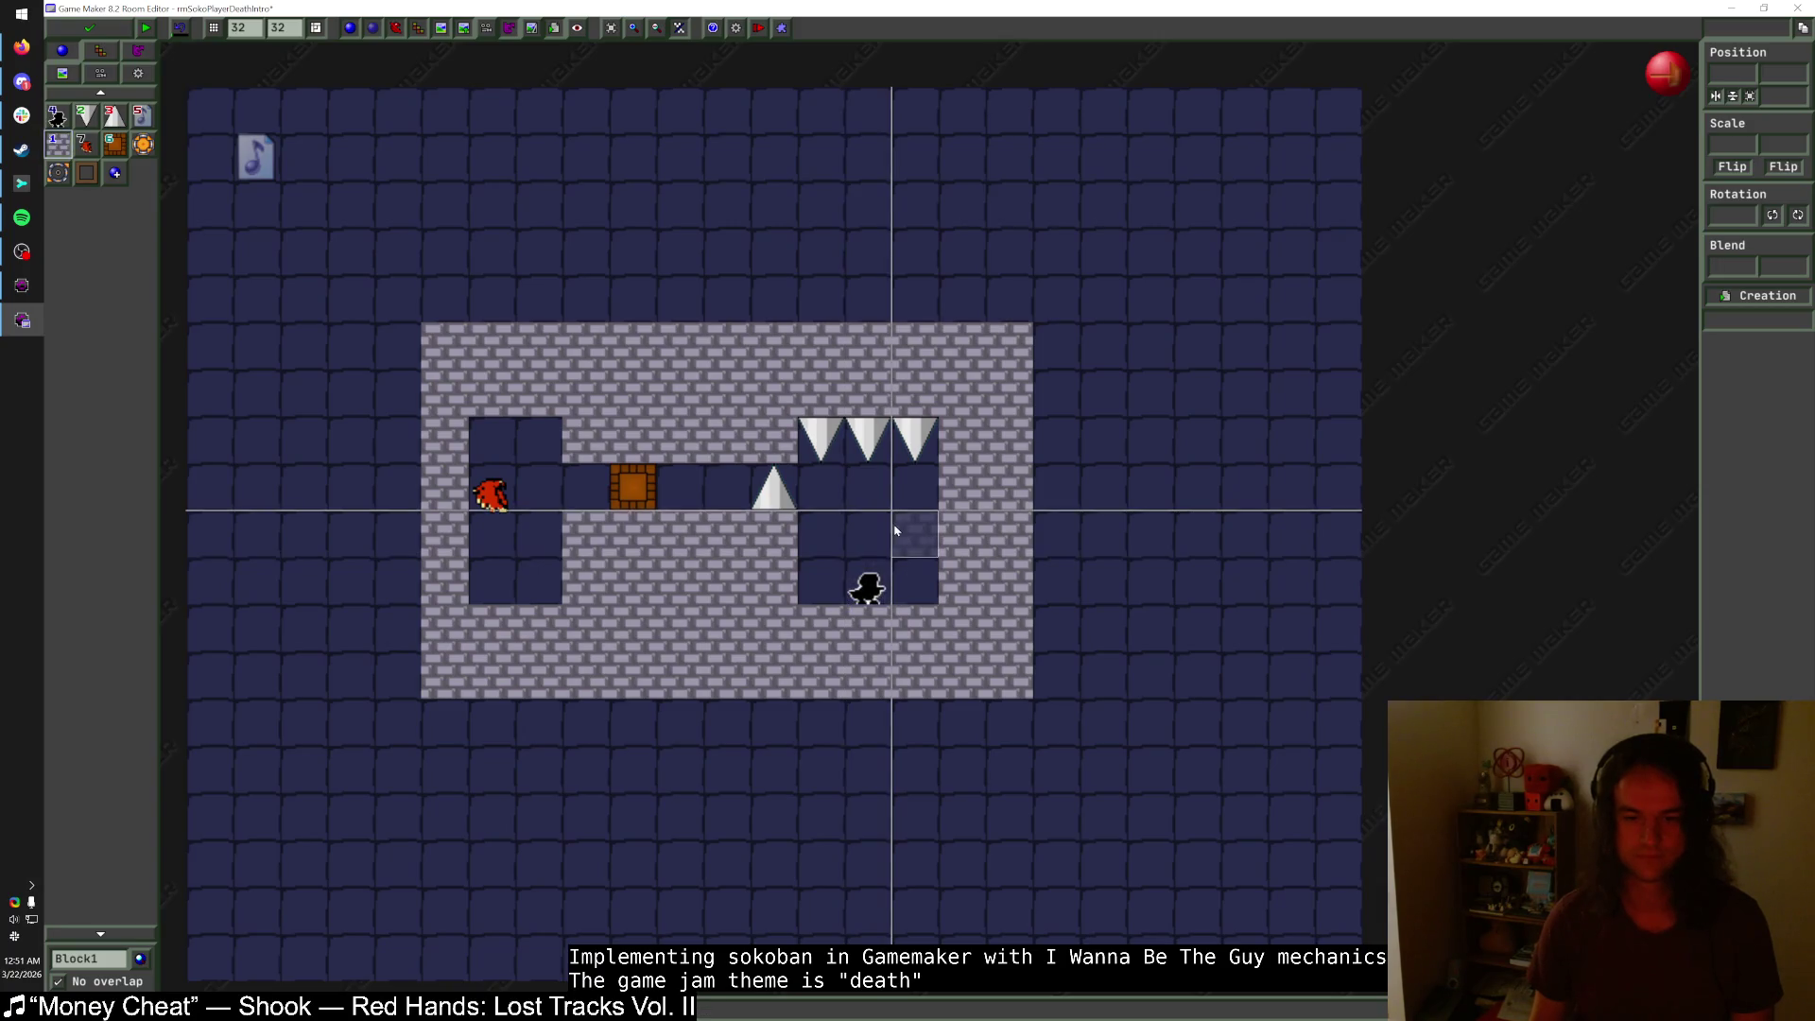
{"action": "left_click", "coordinate": [493, 581]}
{"action": "left_click", "coordinate": [539, 582]}
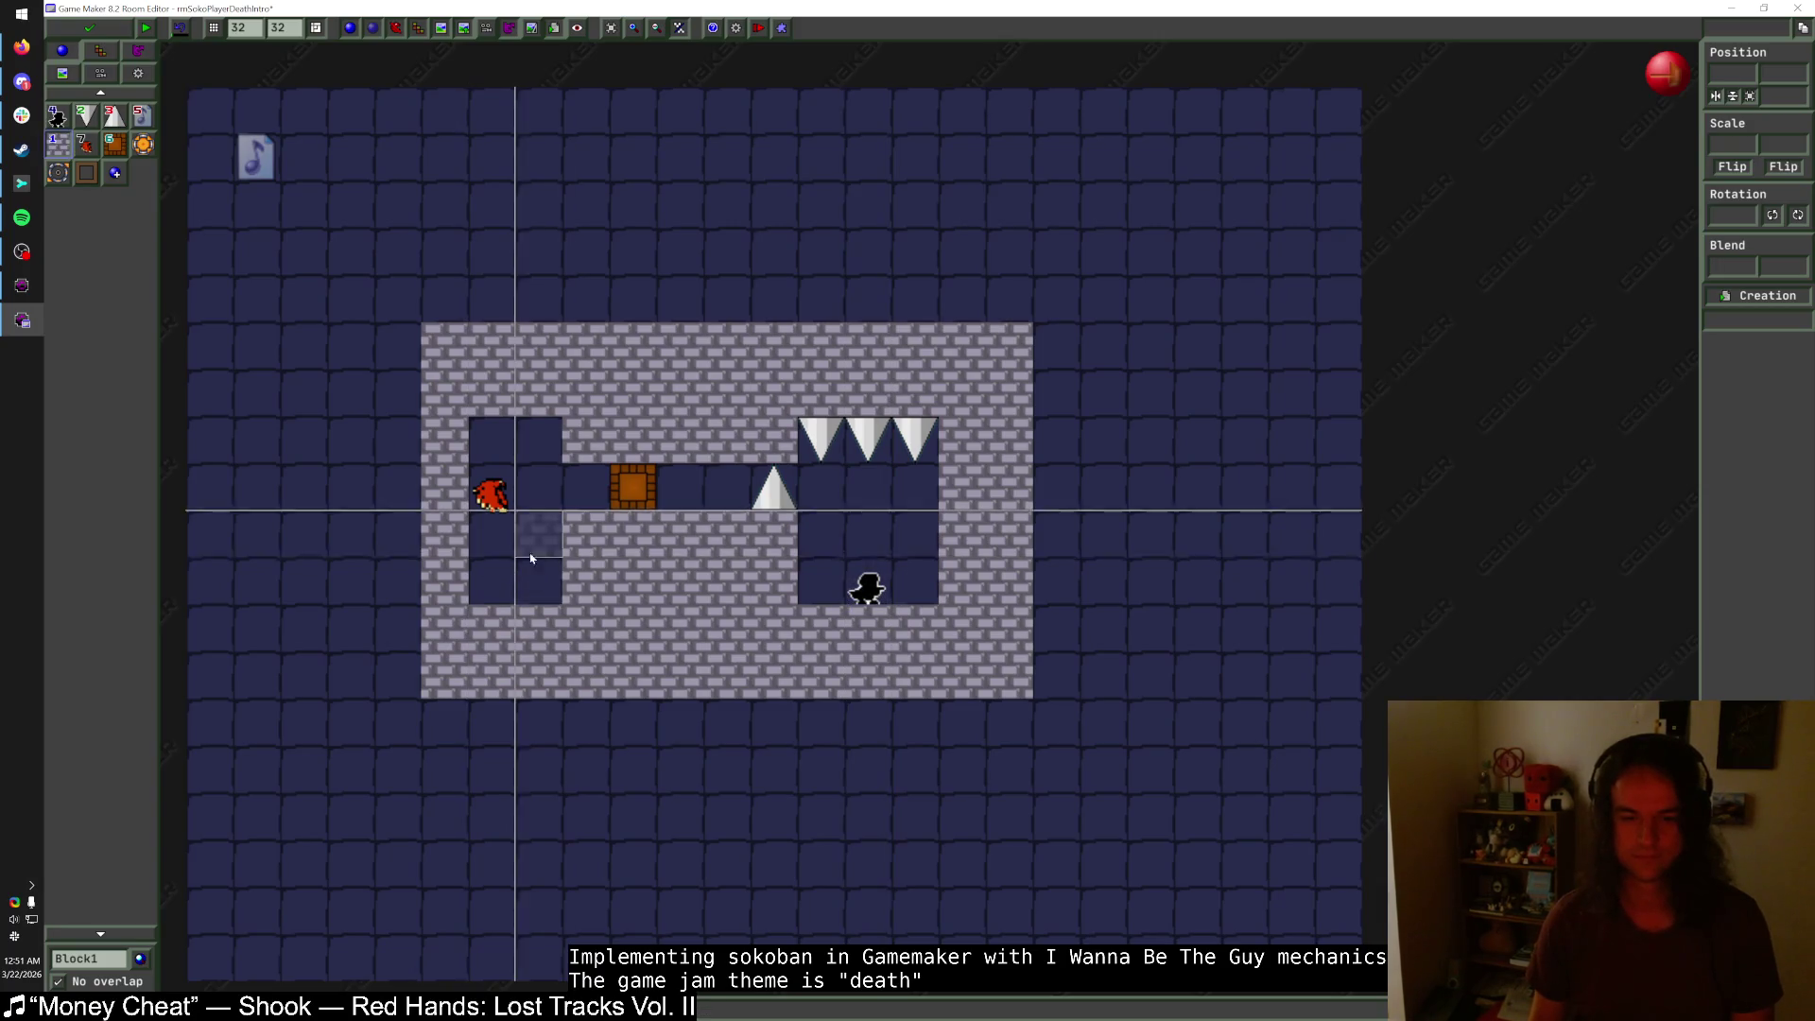
{"action": "scroll", "coordinate": [914, 572], "scroll_direction": "down", "scroll_amount": 1}
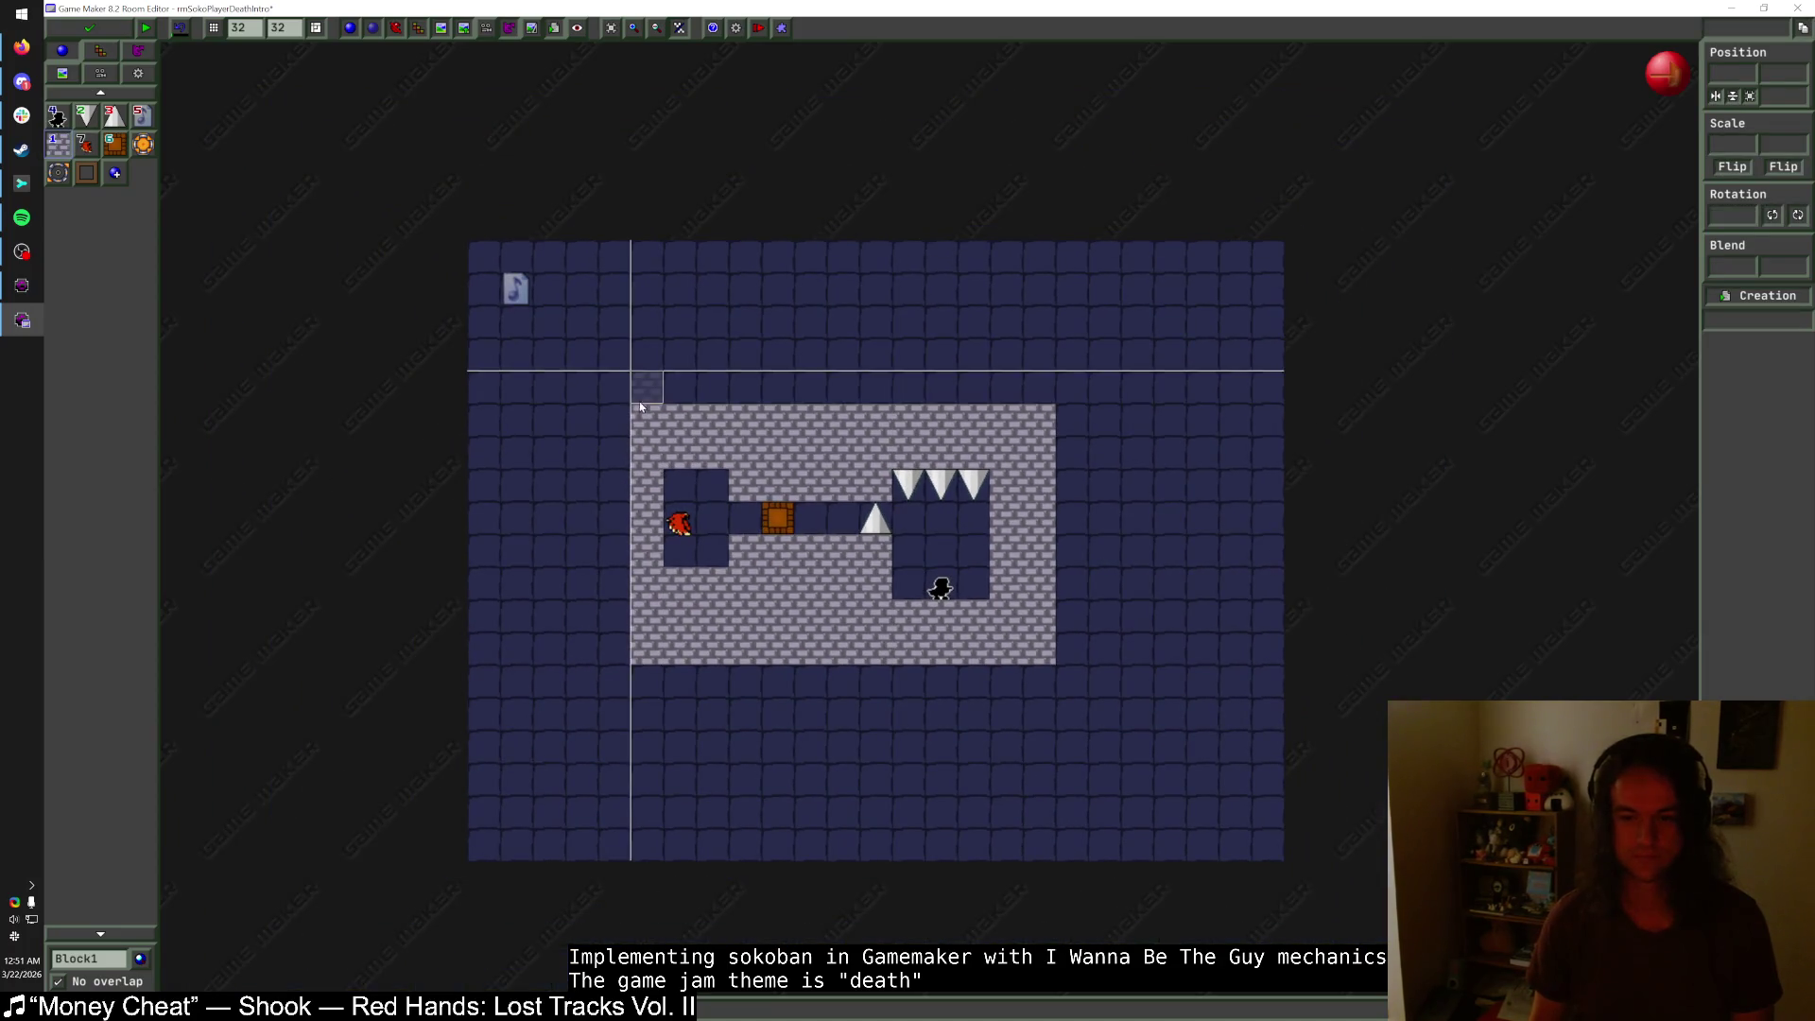
Shift the whole death intro level layout one cell right
{"action": "left_click_drag", "start_coordinate": [612, 378], "coordinate": [1161, 702]}
{"action": "key", "text": "Right"}
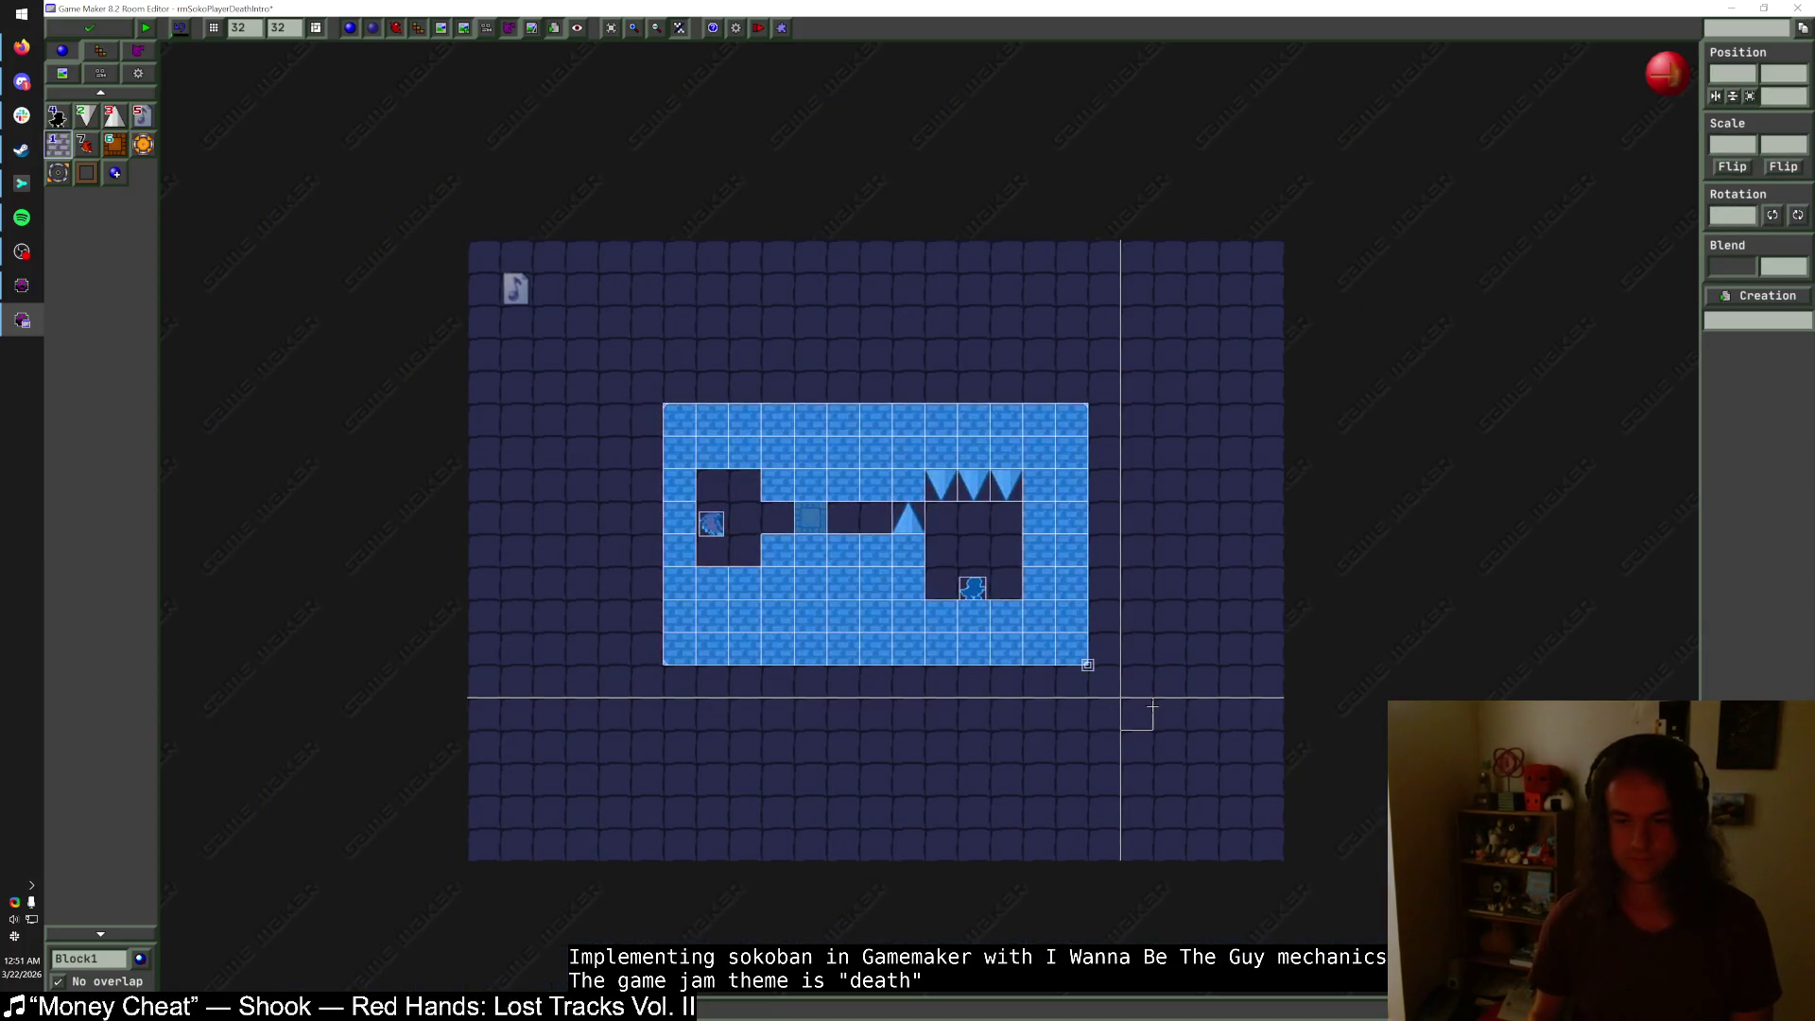
{"action": "key", "text": "Down"}
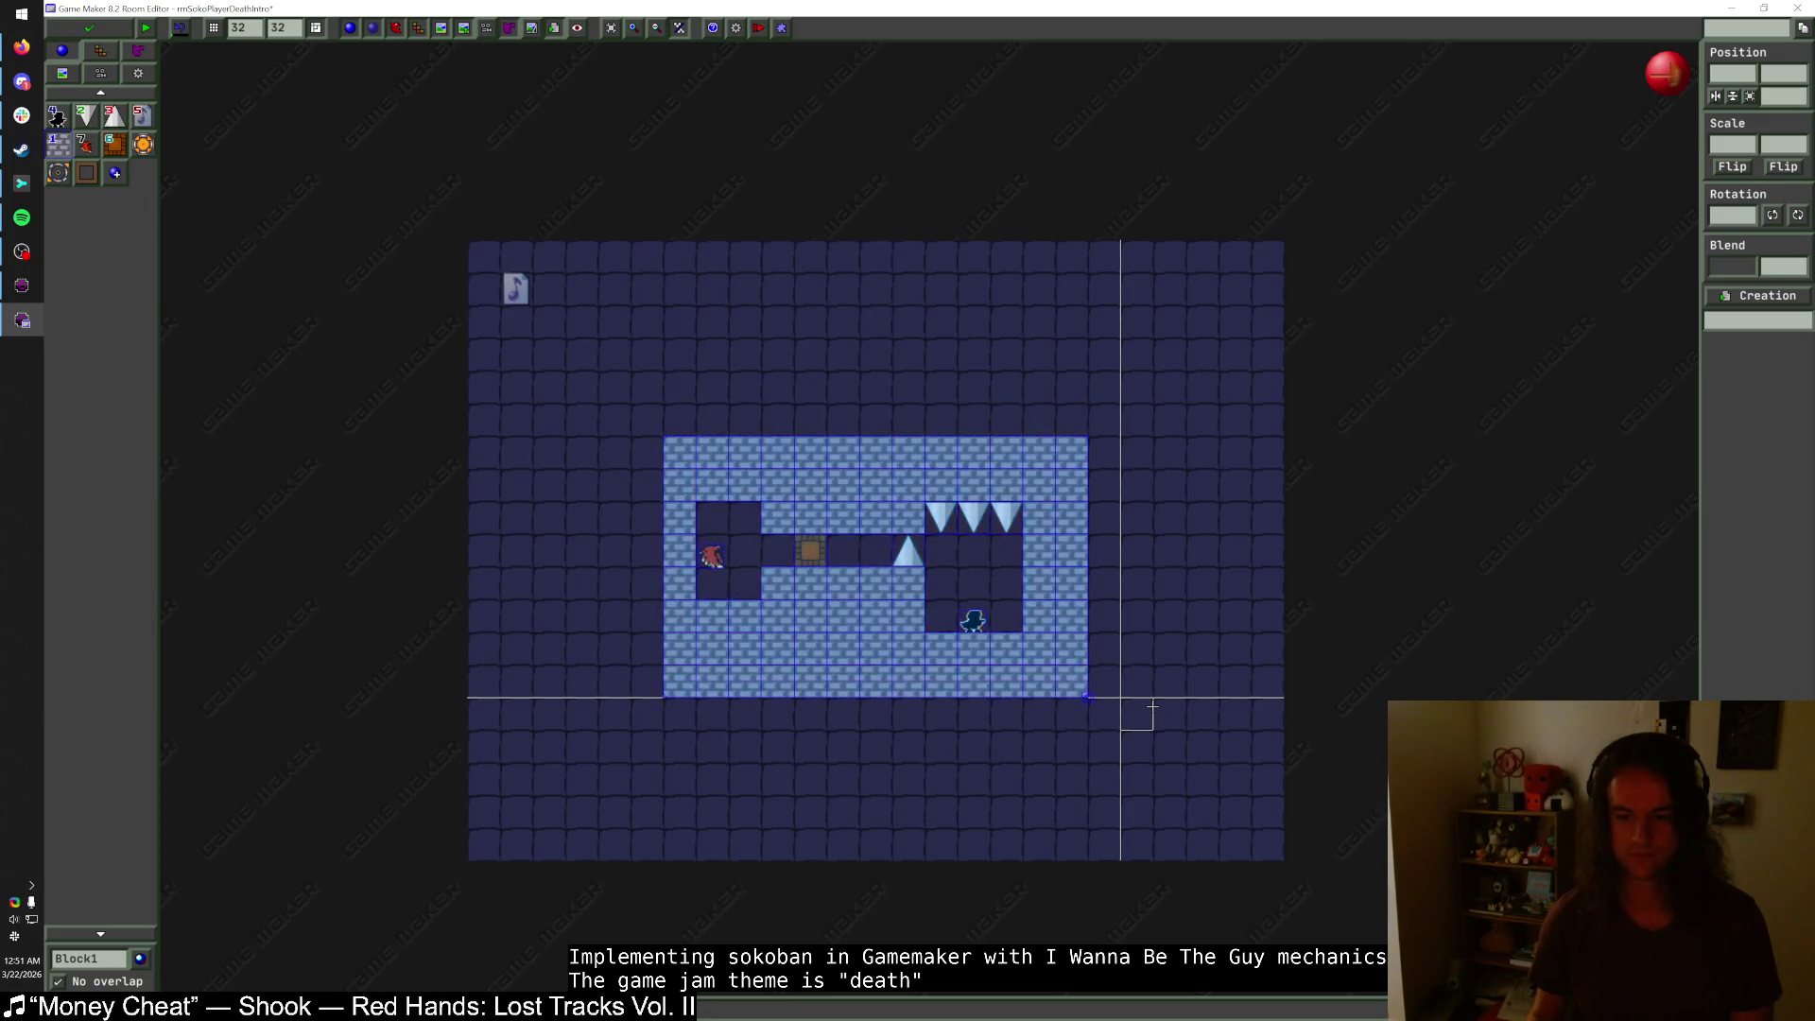
{"action": "key", "text": "Up"}
{"action": "left_click", "coordinate": [1155, 706]}
Save and close the rmSokoPlayerDeathIntro room, then open the rmSokoHub room
{"action": "scroll", "coordinate": [1261, 558], "scroll_direction": "down", "scroll_amount": 1}
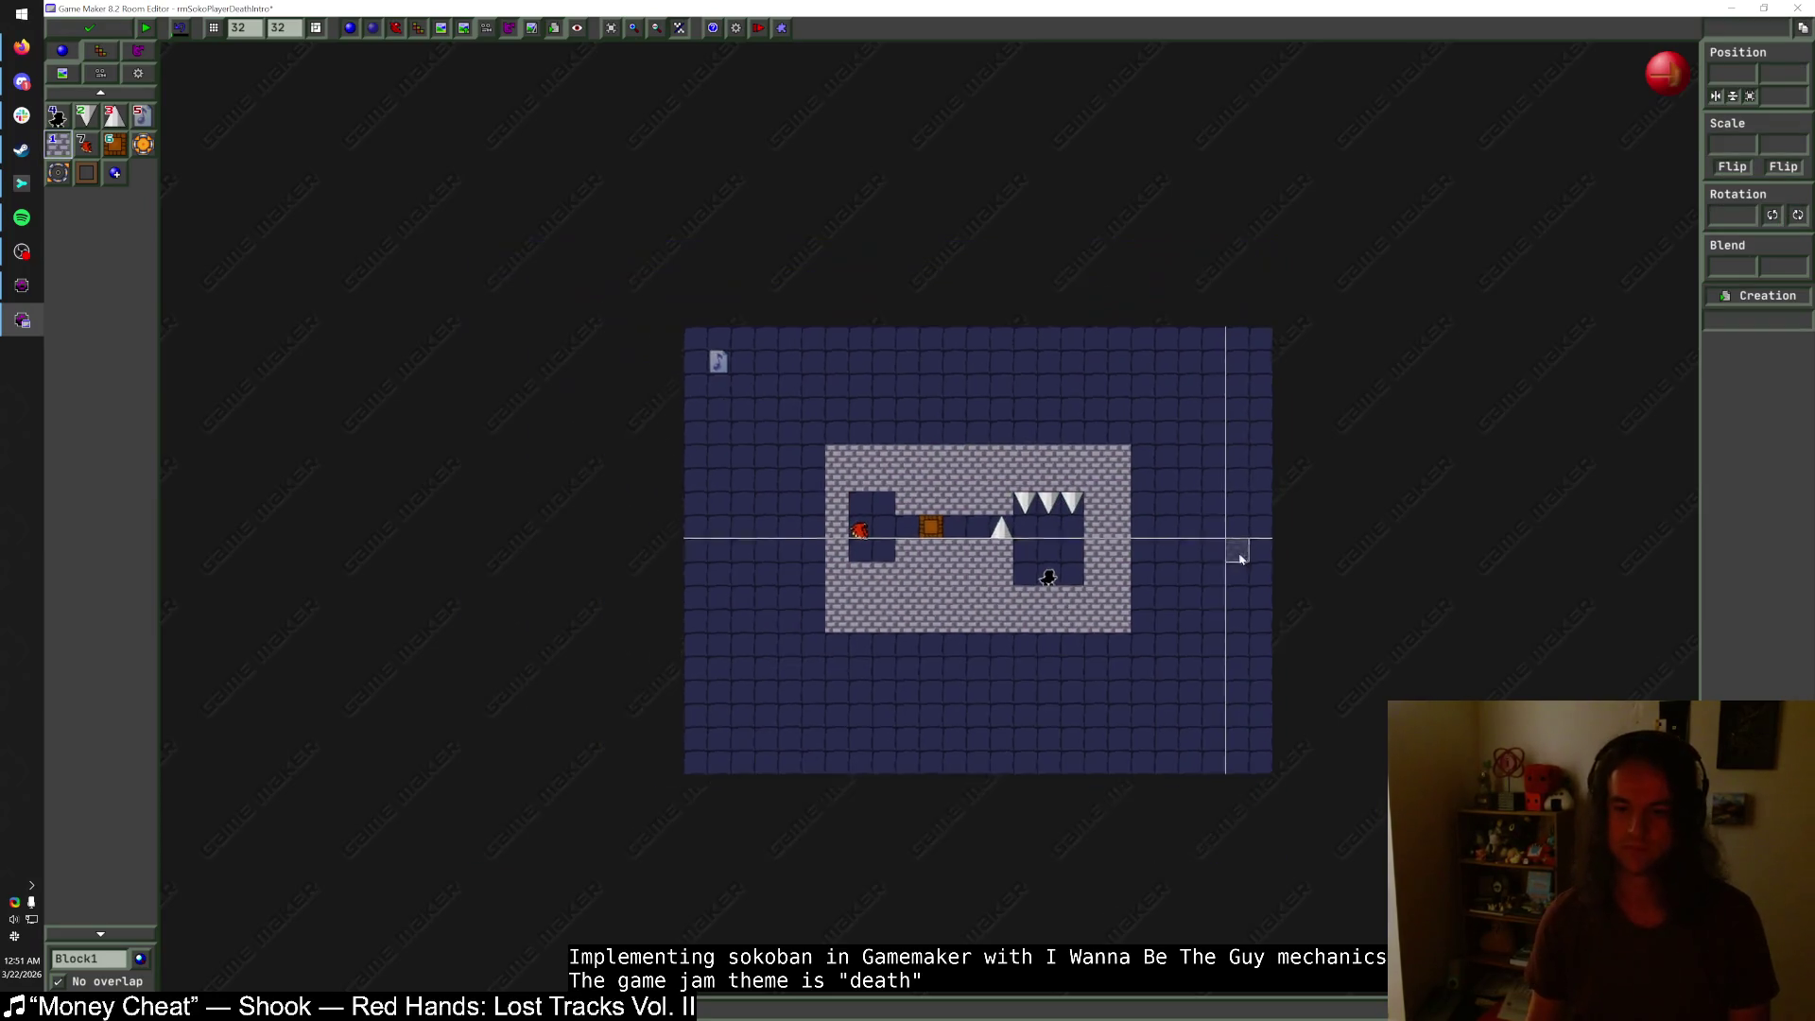
{"action": "scroll", "coordinate": [1239, 555], "scroll_direction": "up", "scroll_amount": 1}
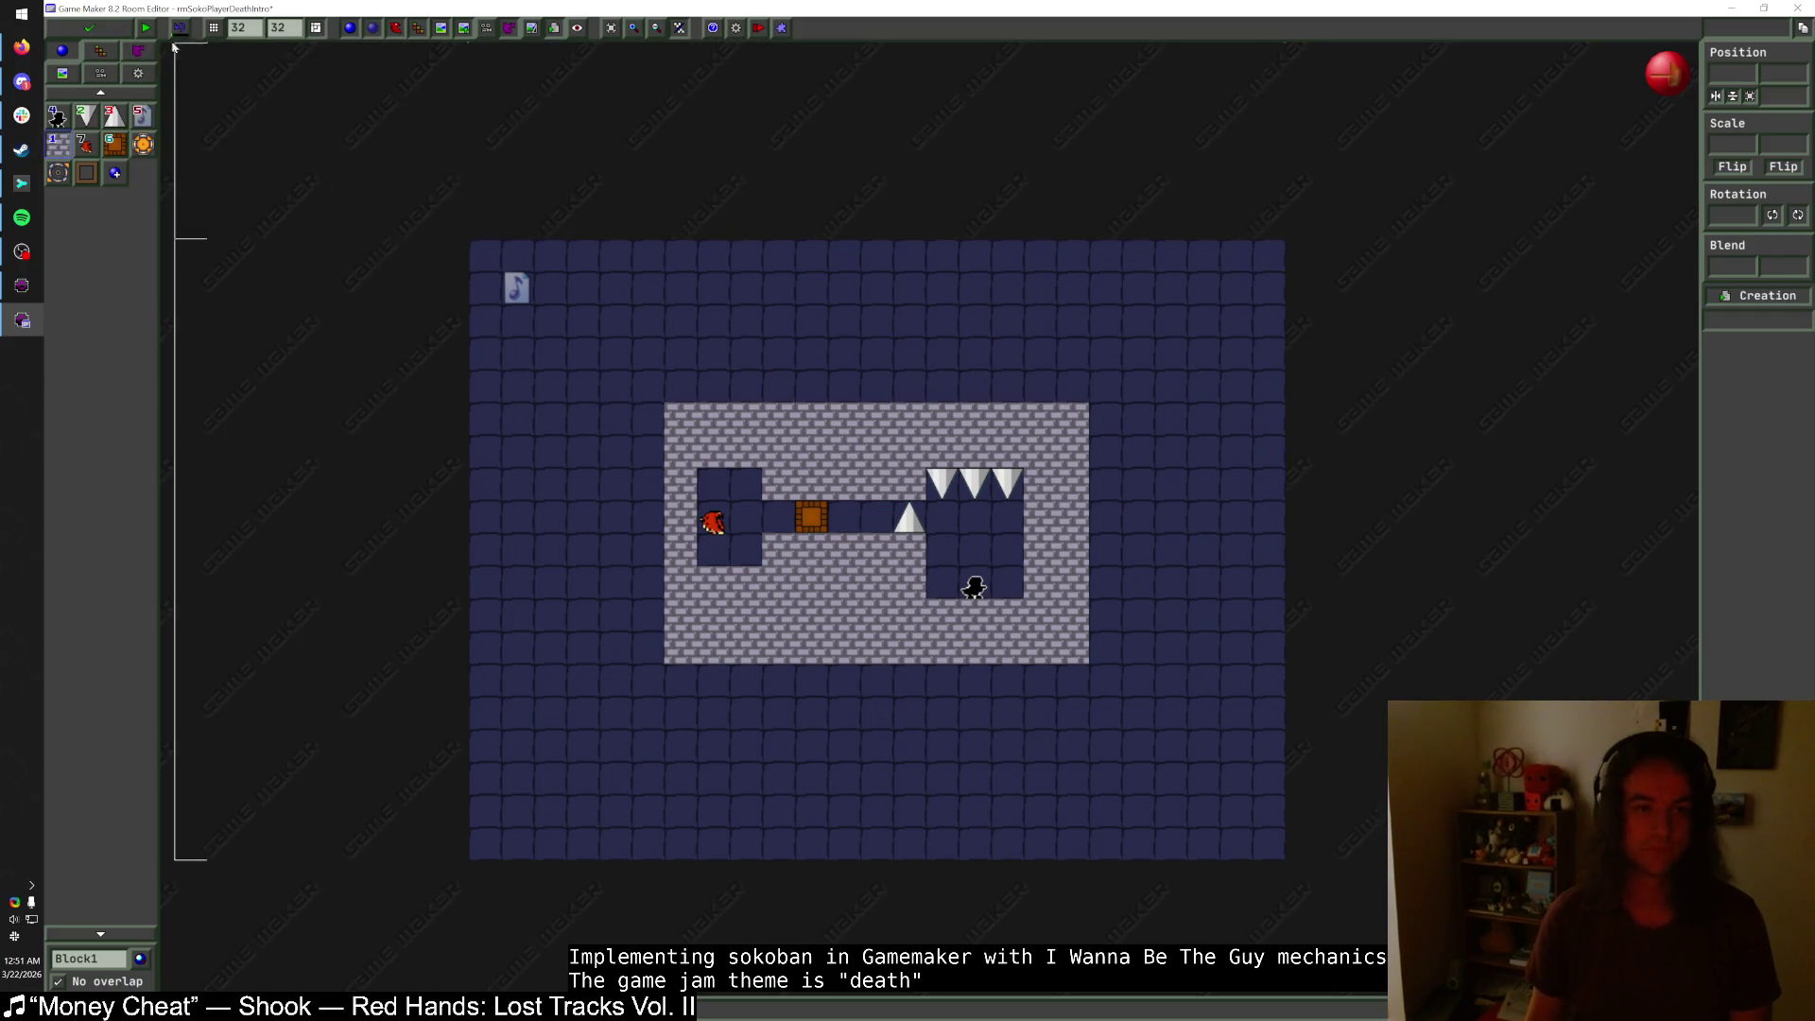
{"action": "left_click", "coordinate": [109, 34]}
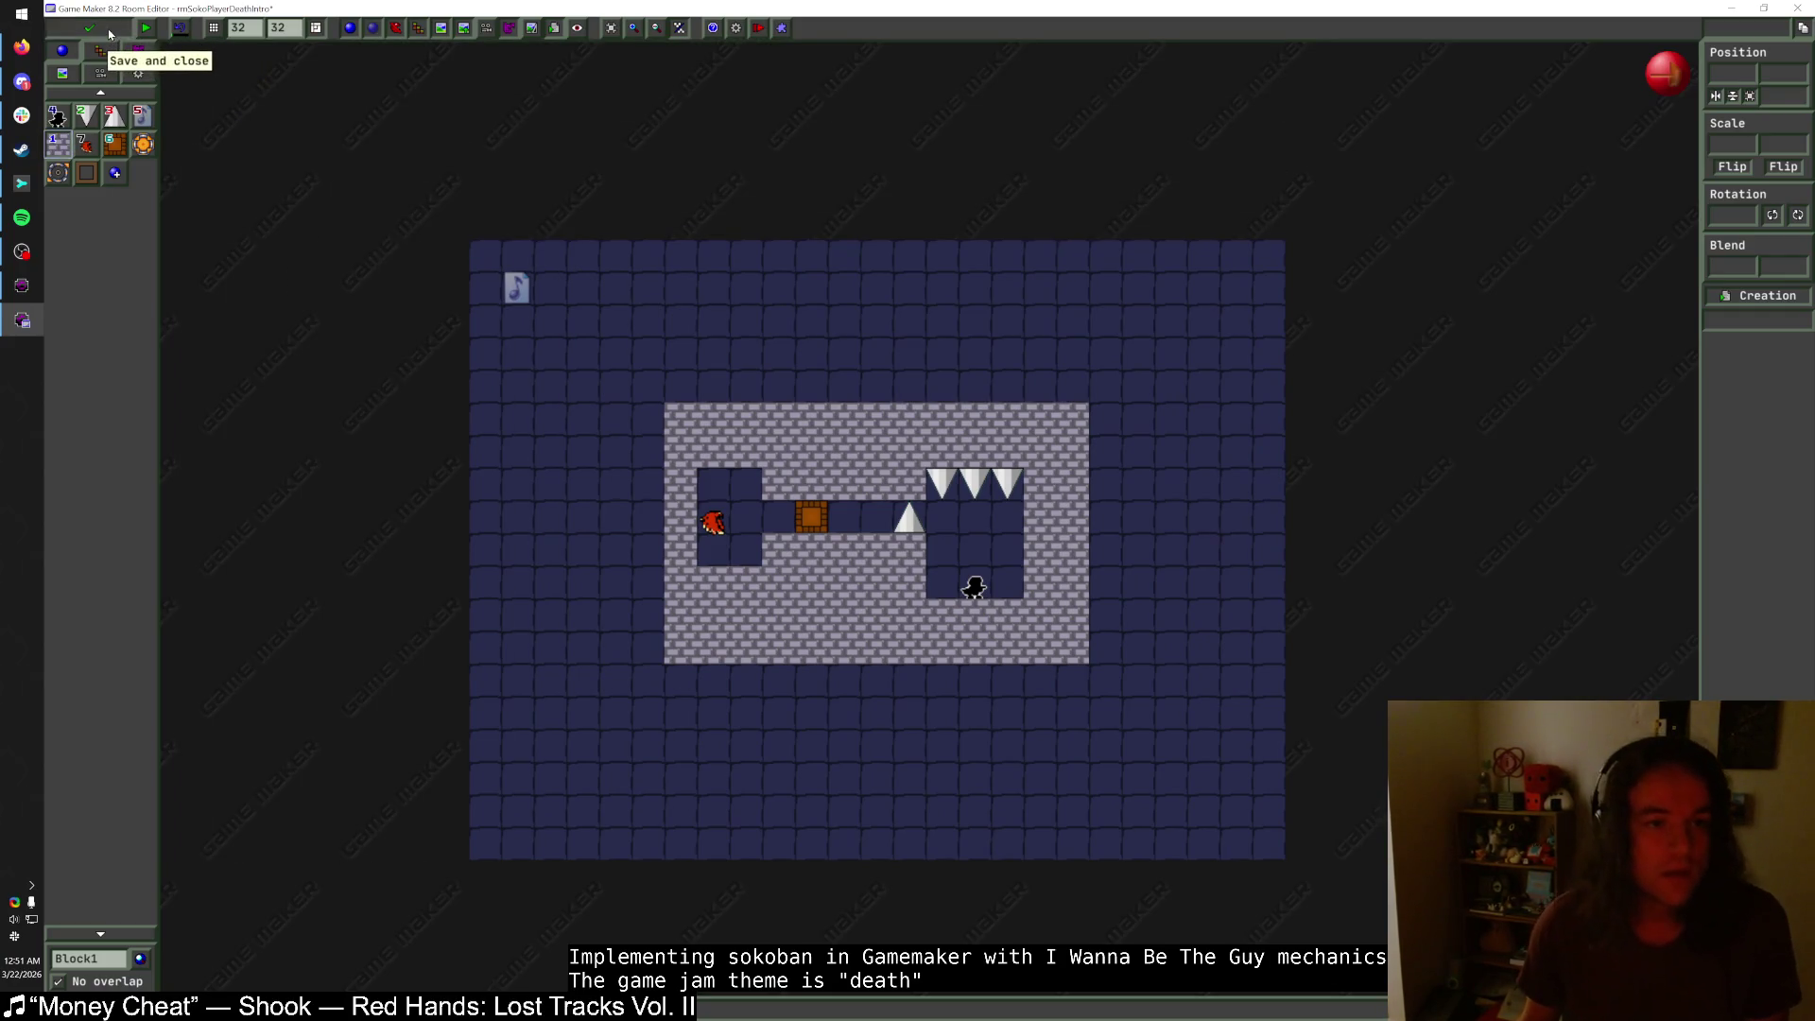
{"action": "left_click", "coordinate": [195, 904]}
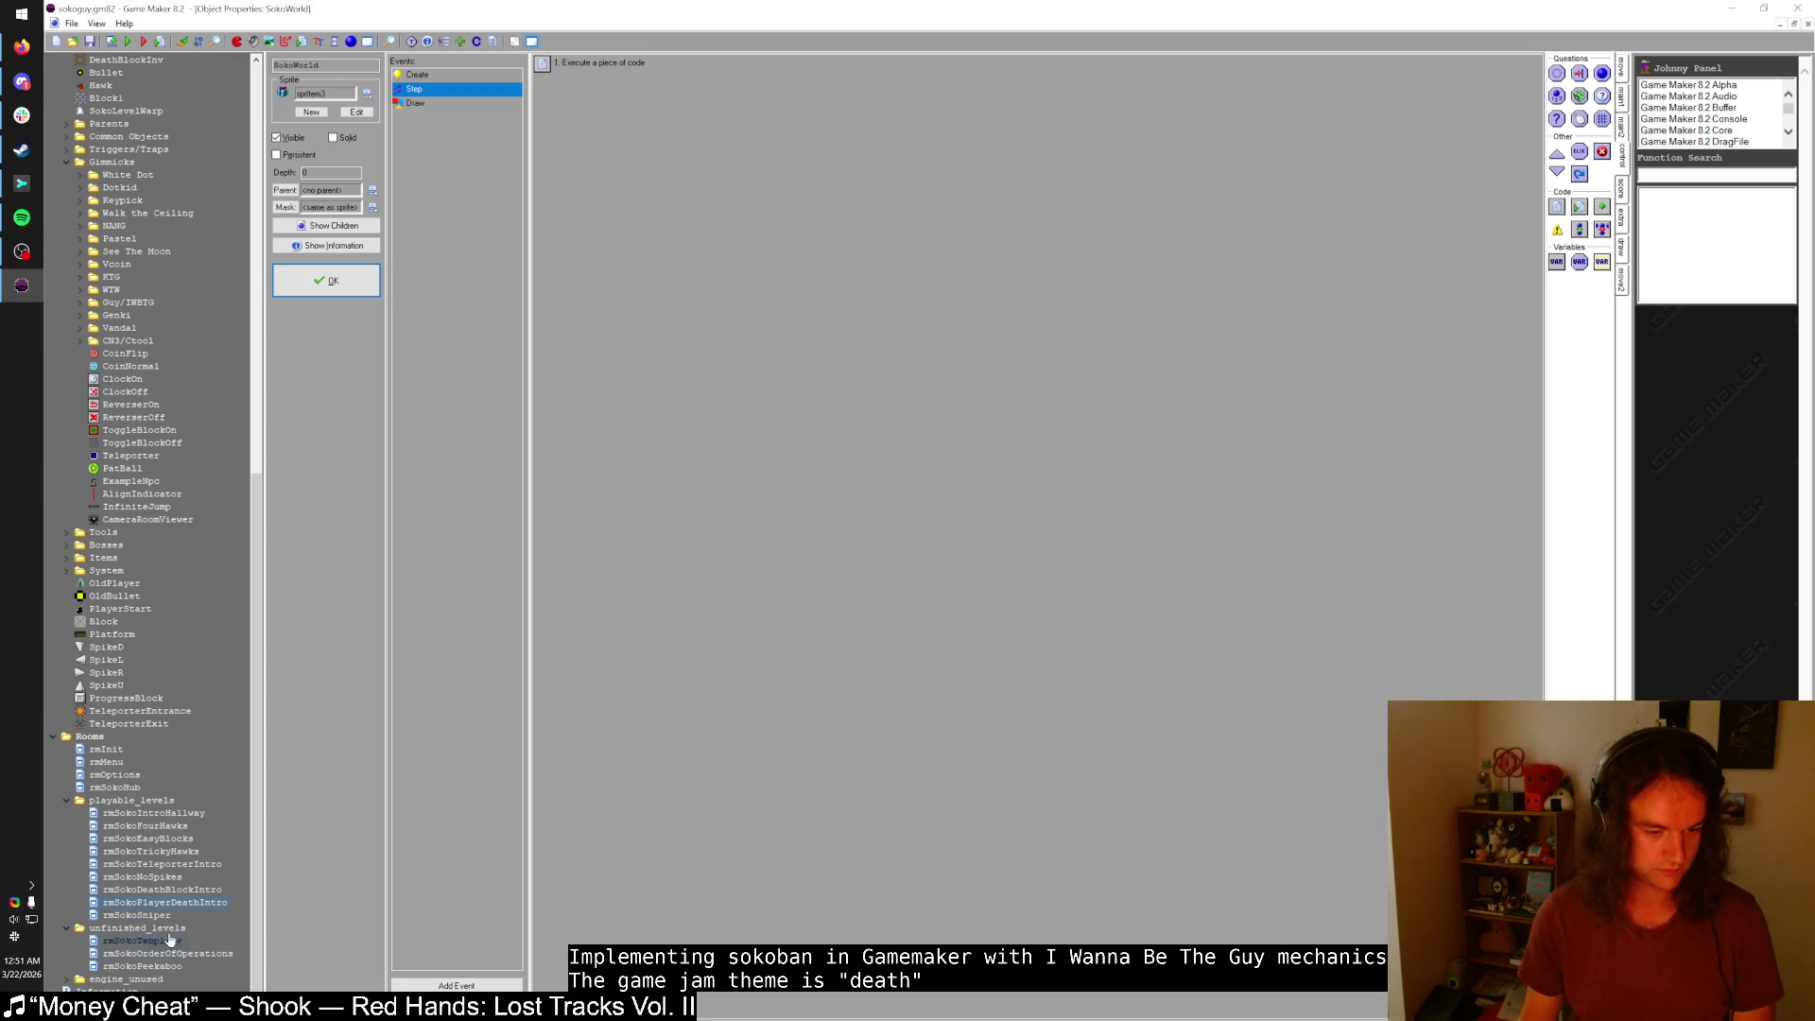
{"action": "double_click", "coordinate": [126, 793]}
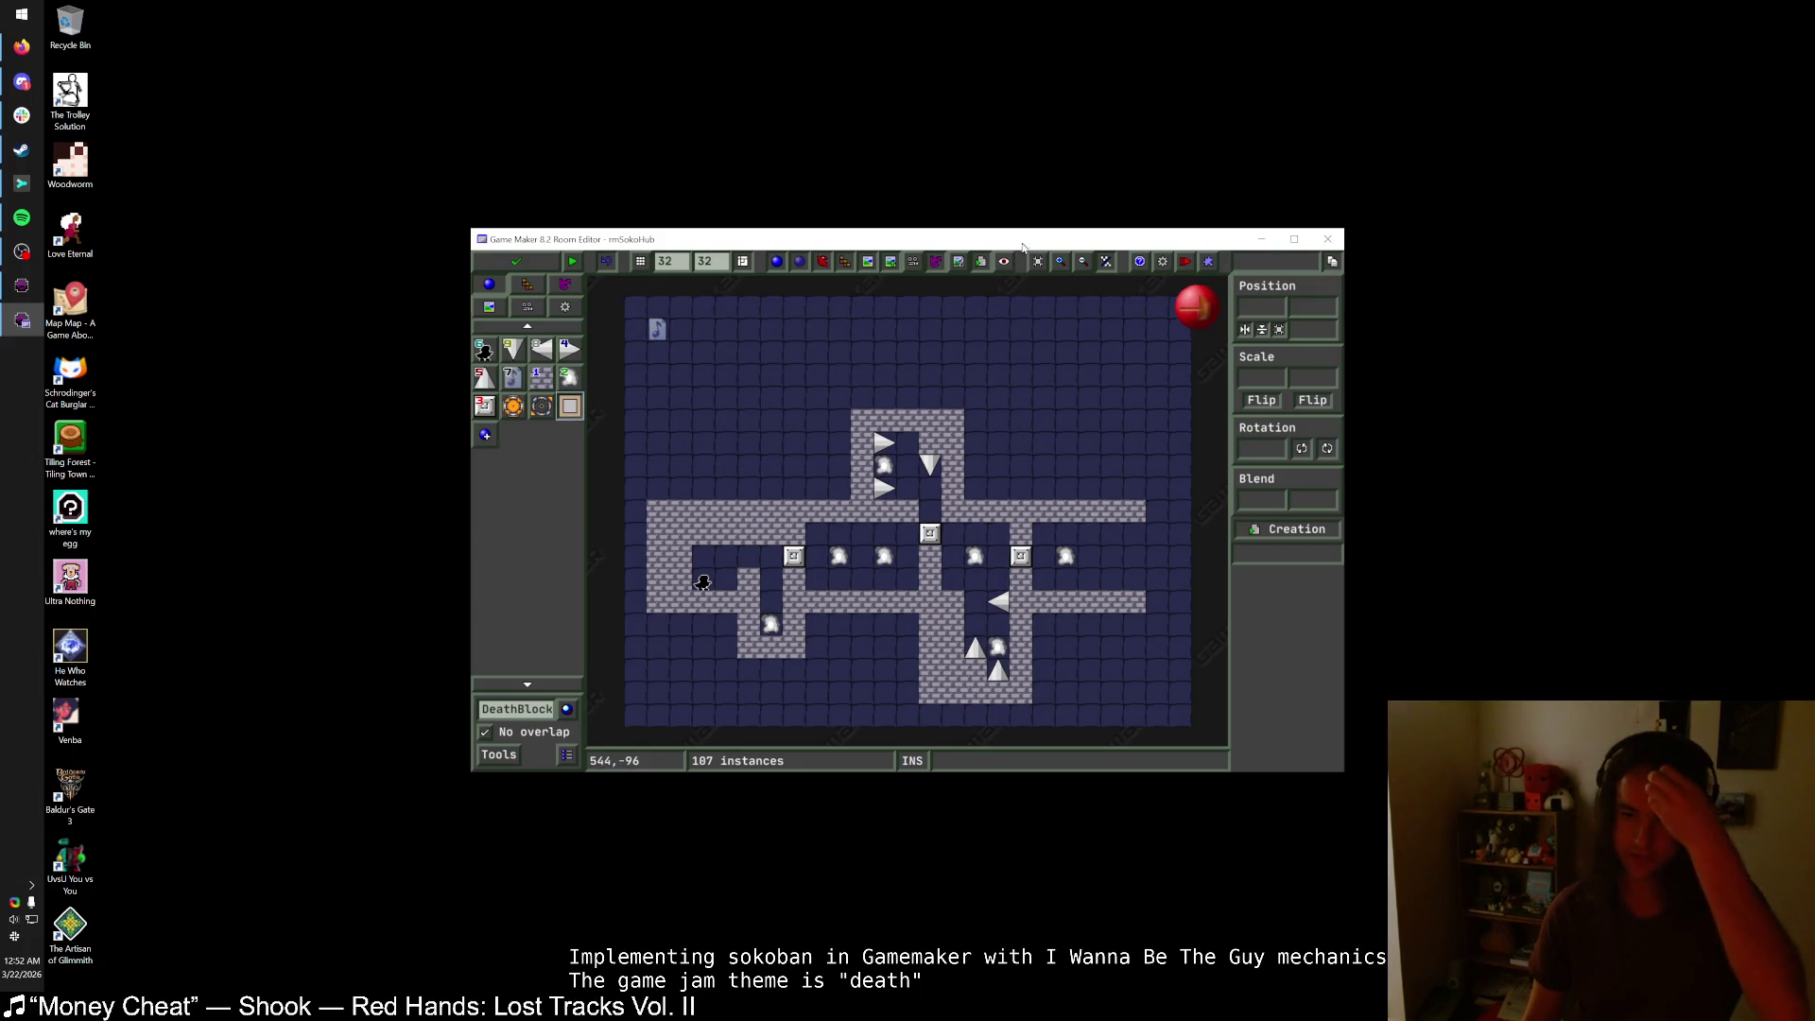
Copy the rmSokoDeathBlockIntro warp one cell right and point the copy to rmSokoPlayerDeathIntro
{"action": "scroll", "coordinate": [1086, 561], "scroll_direction": "up", "scroll_amount": 2}
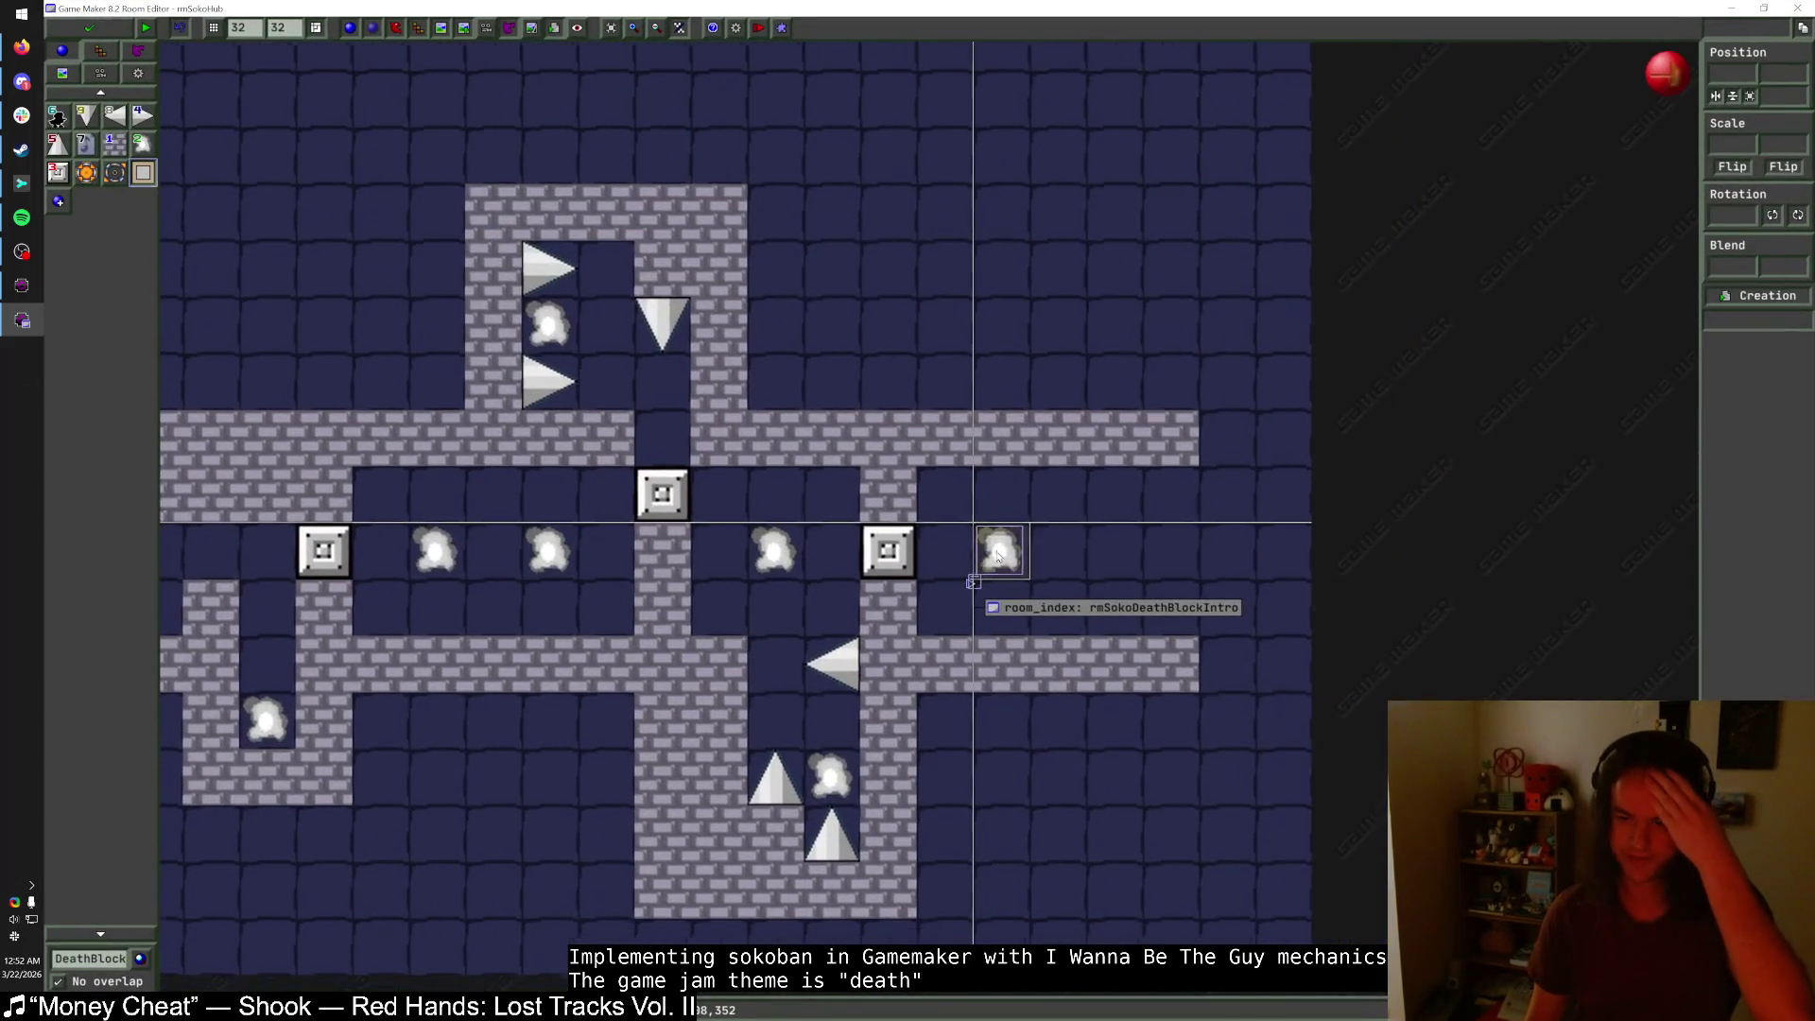
{"action": "left_click", "coordinate": [996, 556]}
{"action": "left_click_drag", "start_coordinate": [996, 556], "coordinate": [1126, 567]}
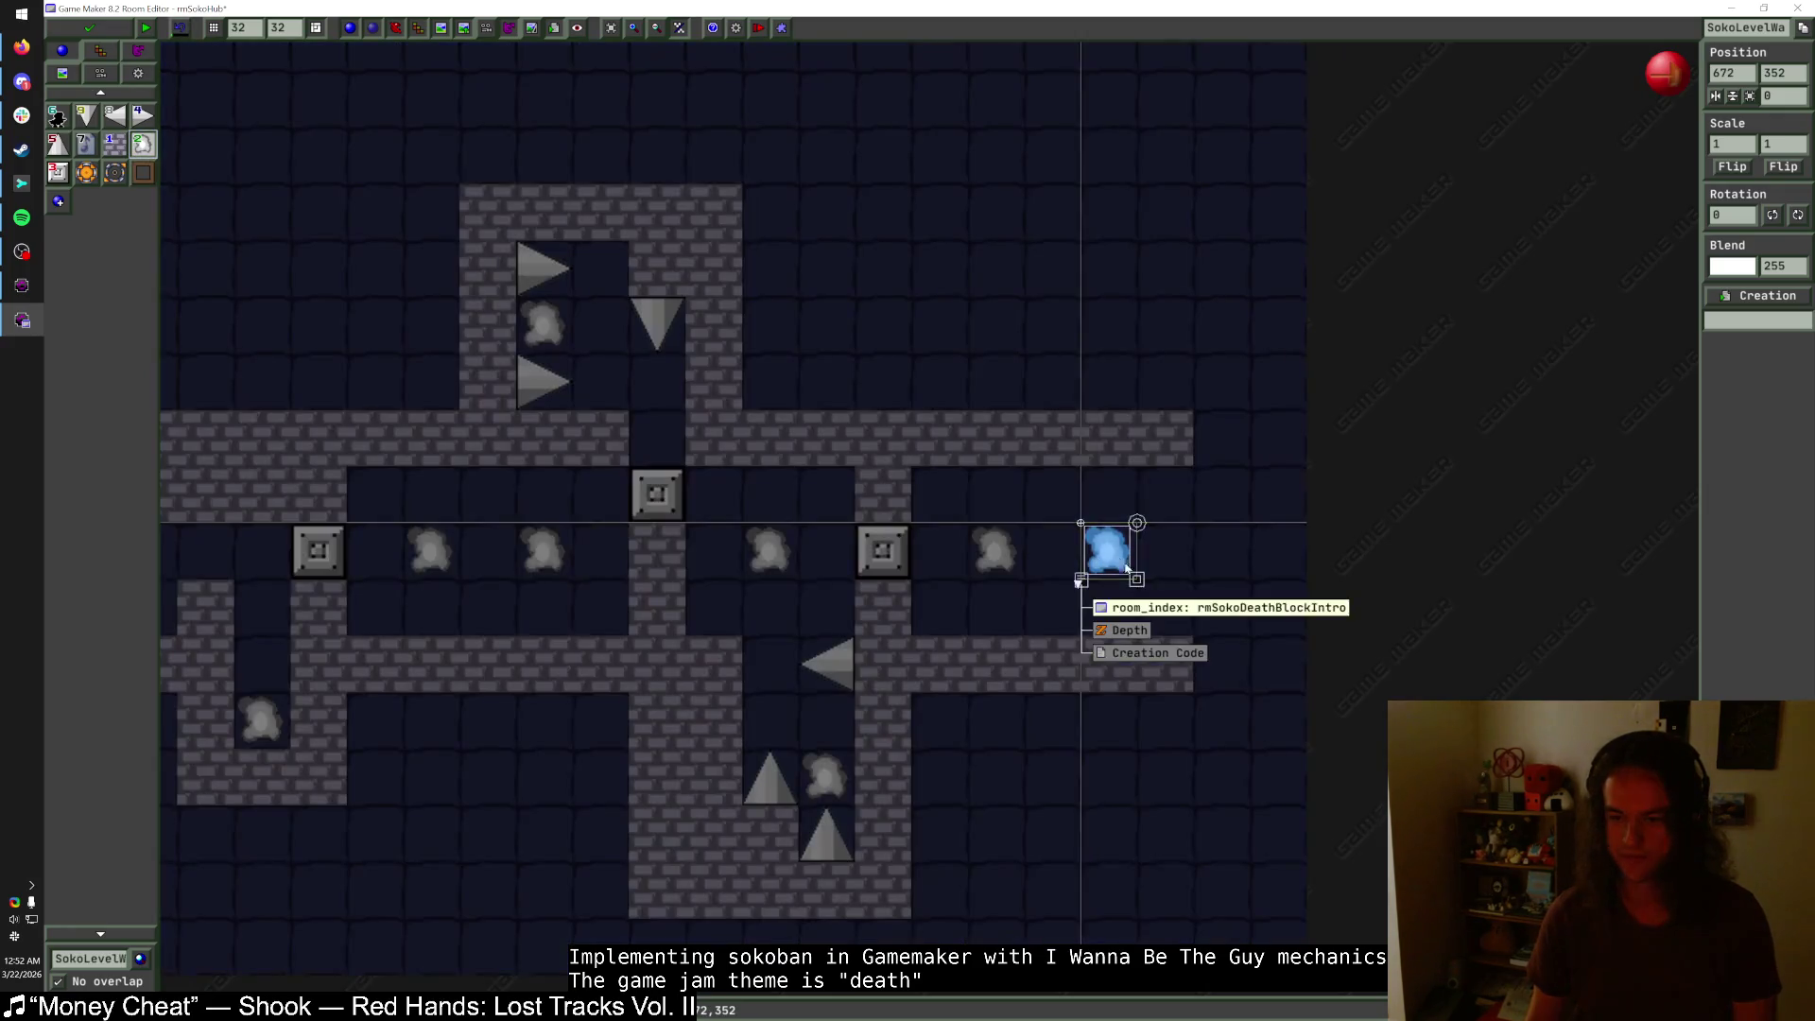
{"action": "left_click", "coordinate": [1170, 611]}
{"action": "mouse_move", "coordinate": [1223, 698]}
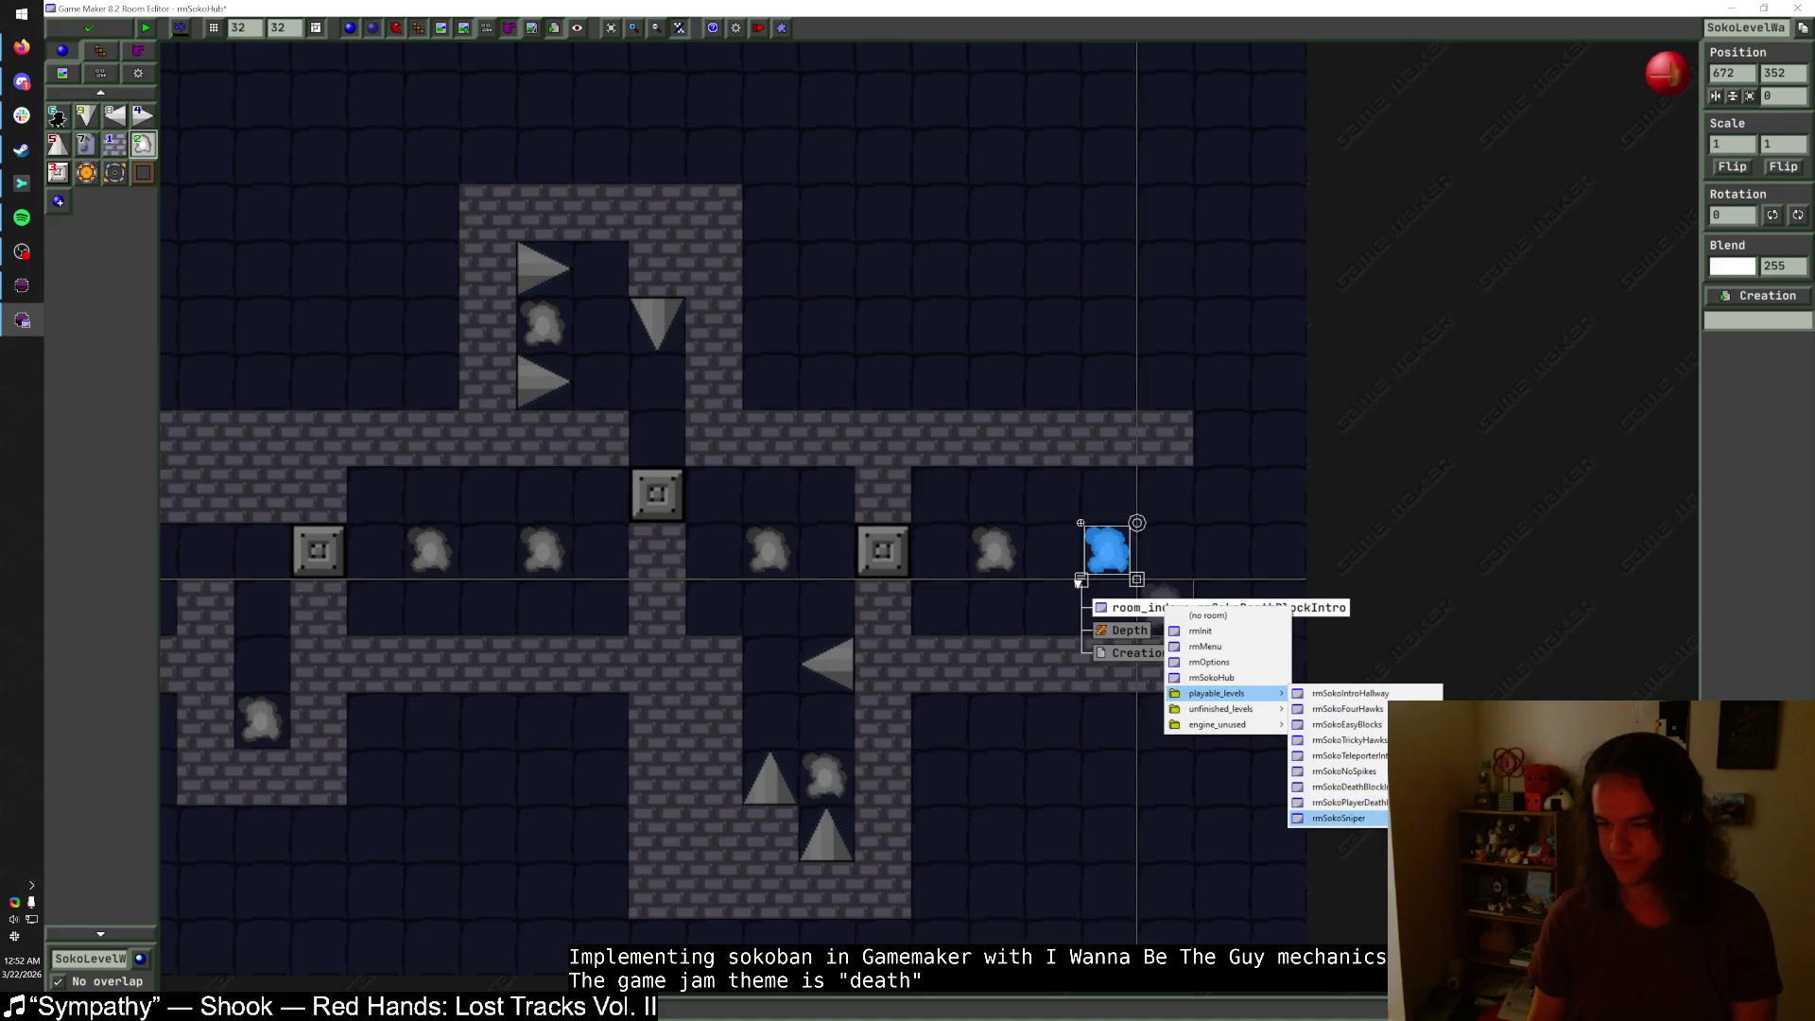
{"action": "left_click", "coordinate": [1373, 803]}
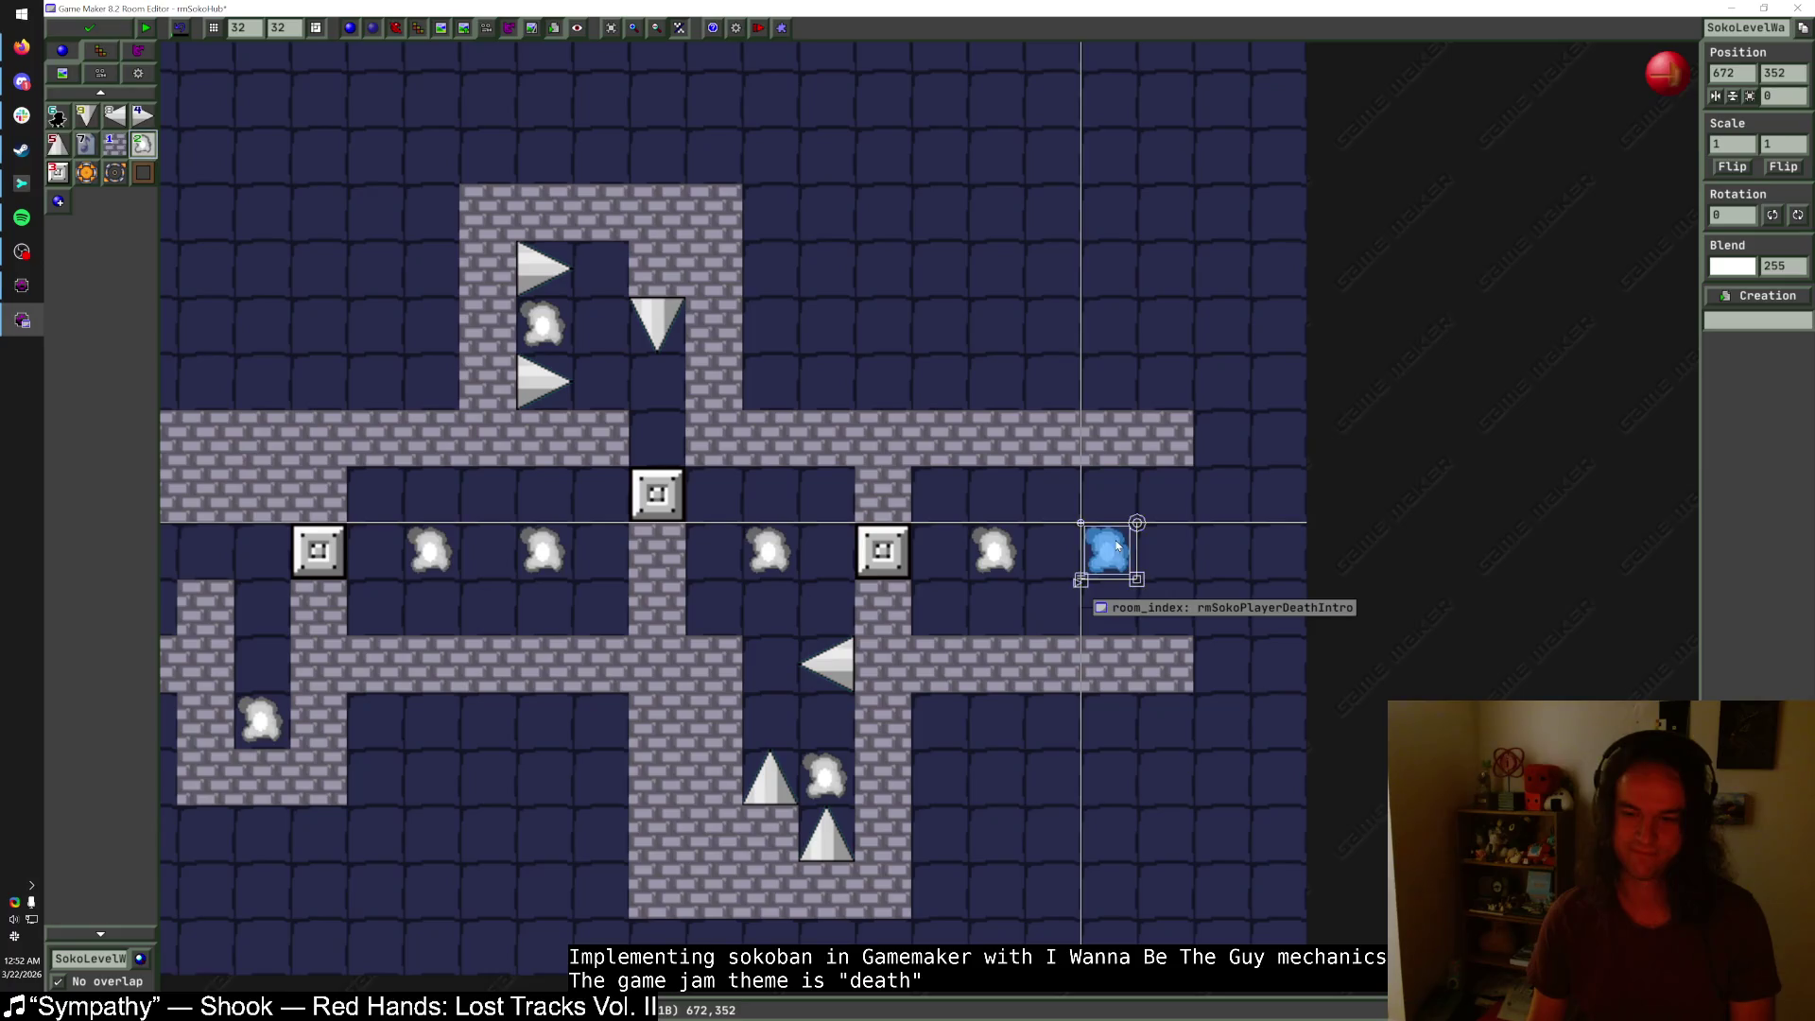
Reselect the original rmSokoDeathBlockIntro warp, leave it in place, and save and close the hub room
{"action": "left_click", "coordinate": [1000, 554]}
{"action": "left_click", "coordinate": [1002, 556]}
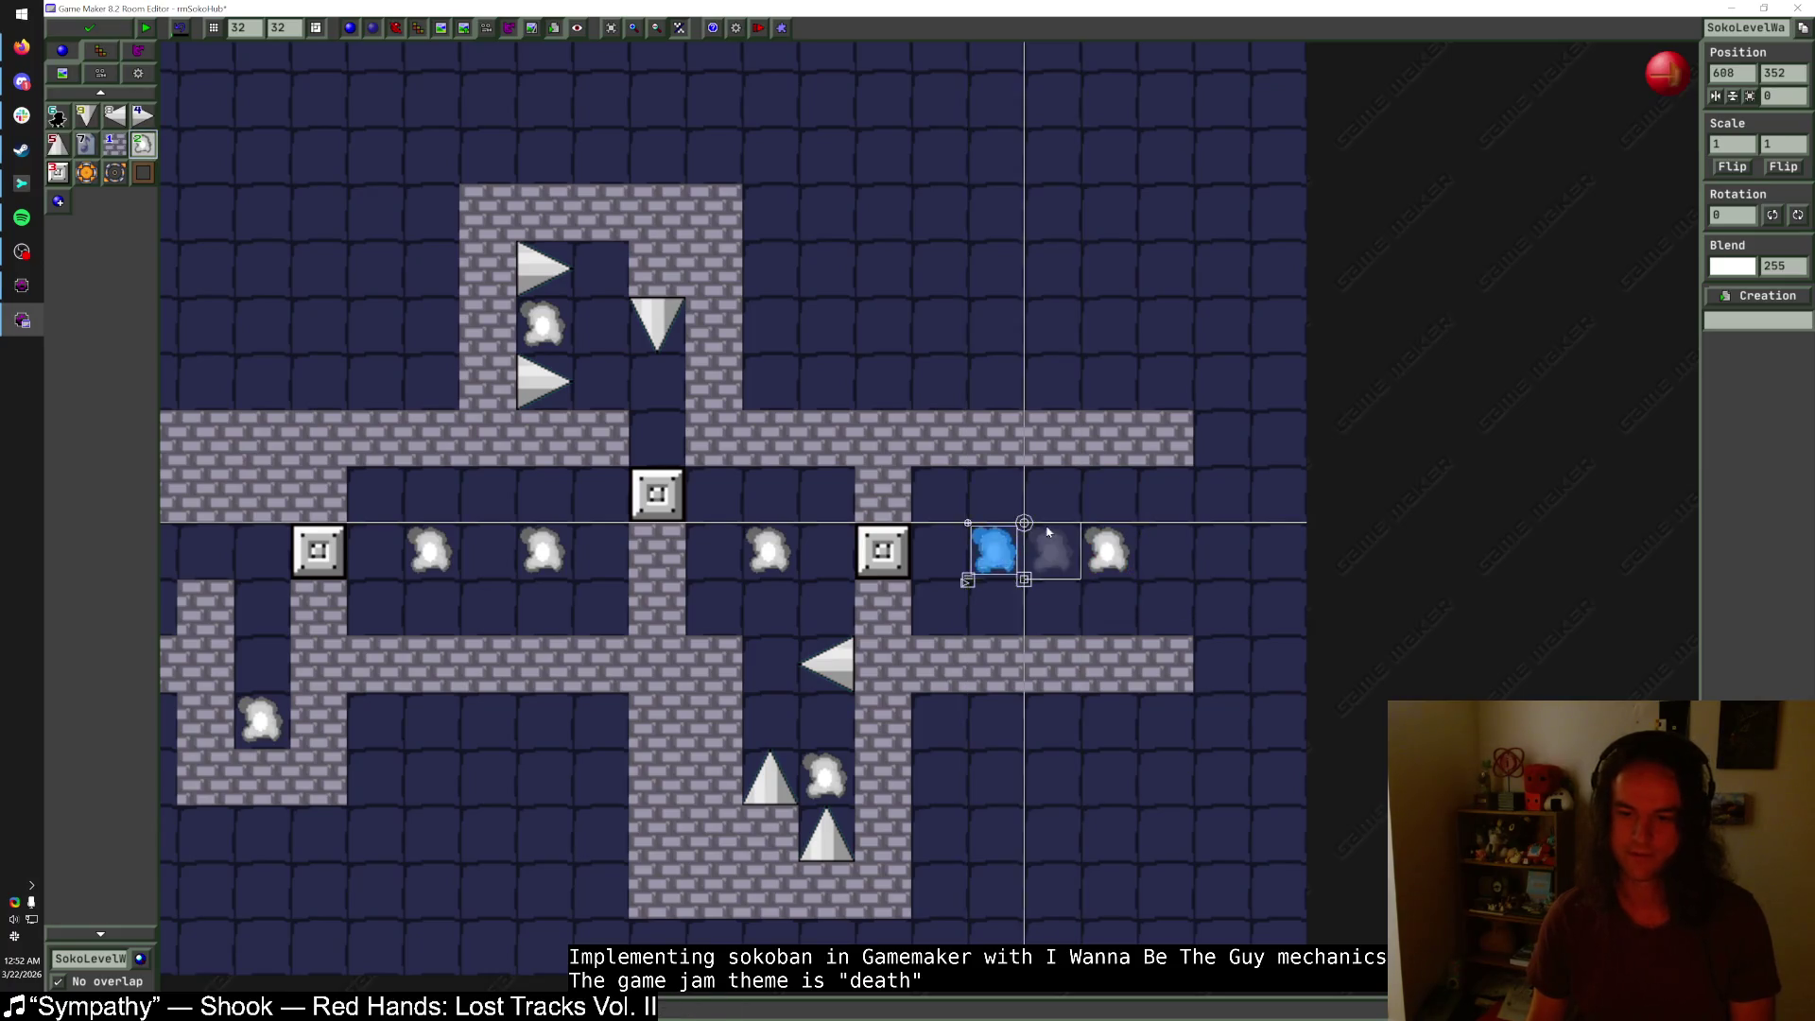
{"action": "left_click", "coordinate": [1000, 554]}
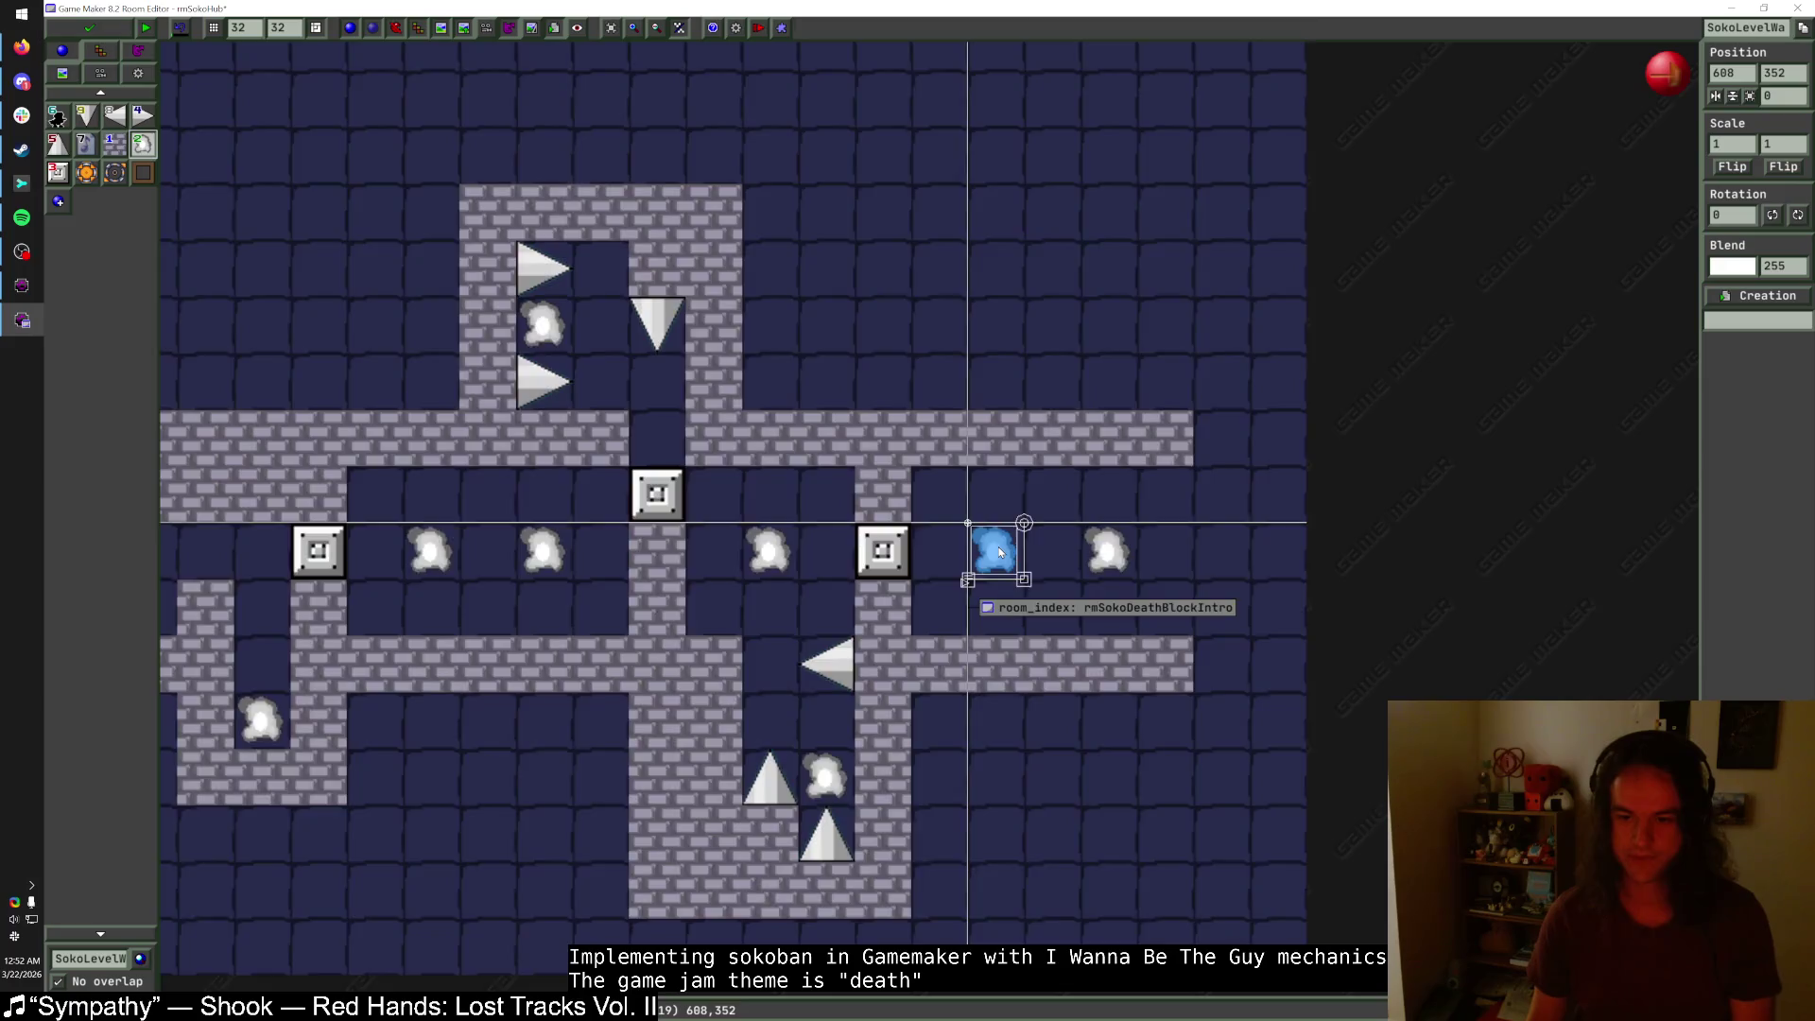
{"action": "mouse_move", "coordinate": [1000, 554]}
{"action": "left_mouse_down"}
{"action": "mouse_move", "coordinate": [1049, 555]}
{"action": "mouse_move", "coordinate": [999, 552]}
{"action": "left_mouse_up"}
{"action": "left_click_drag", "start_coordinate": [591, 7], "coordinate": [592, 121]}
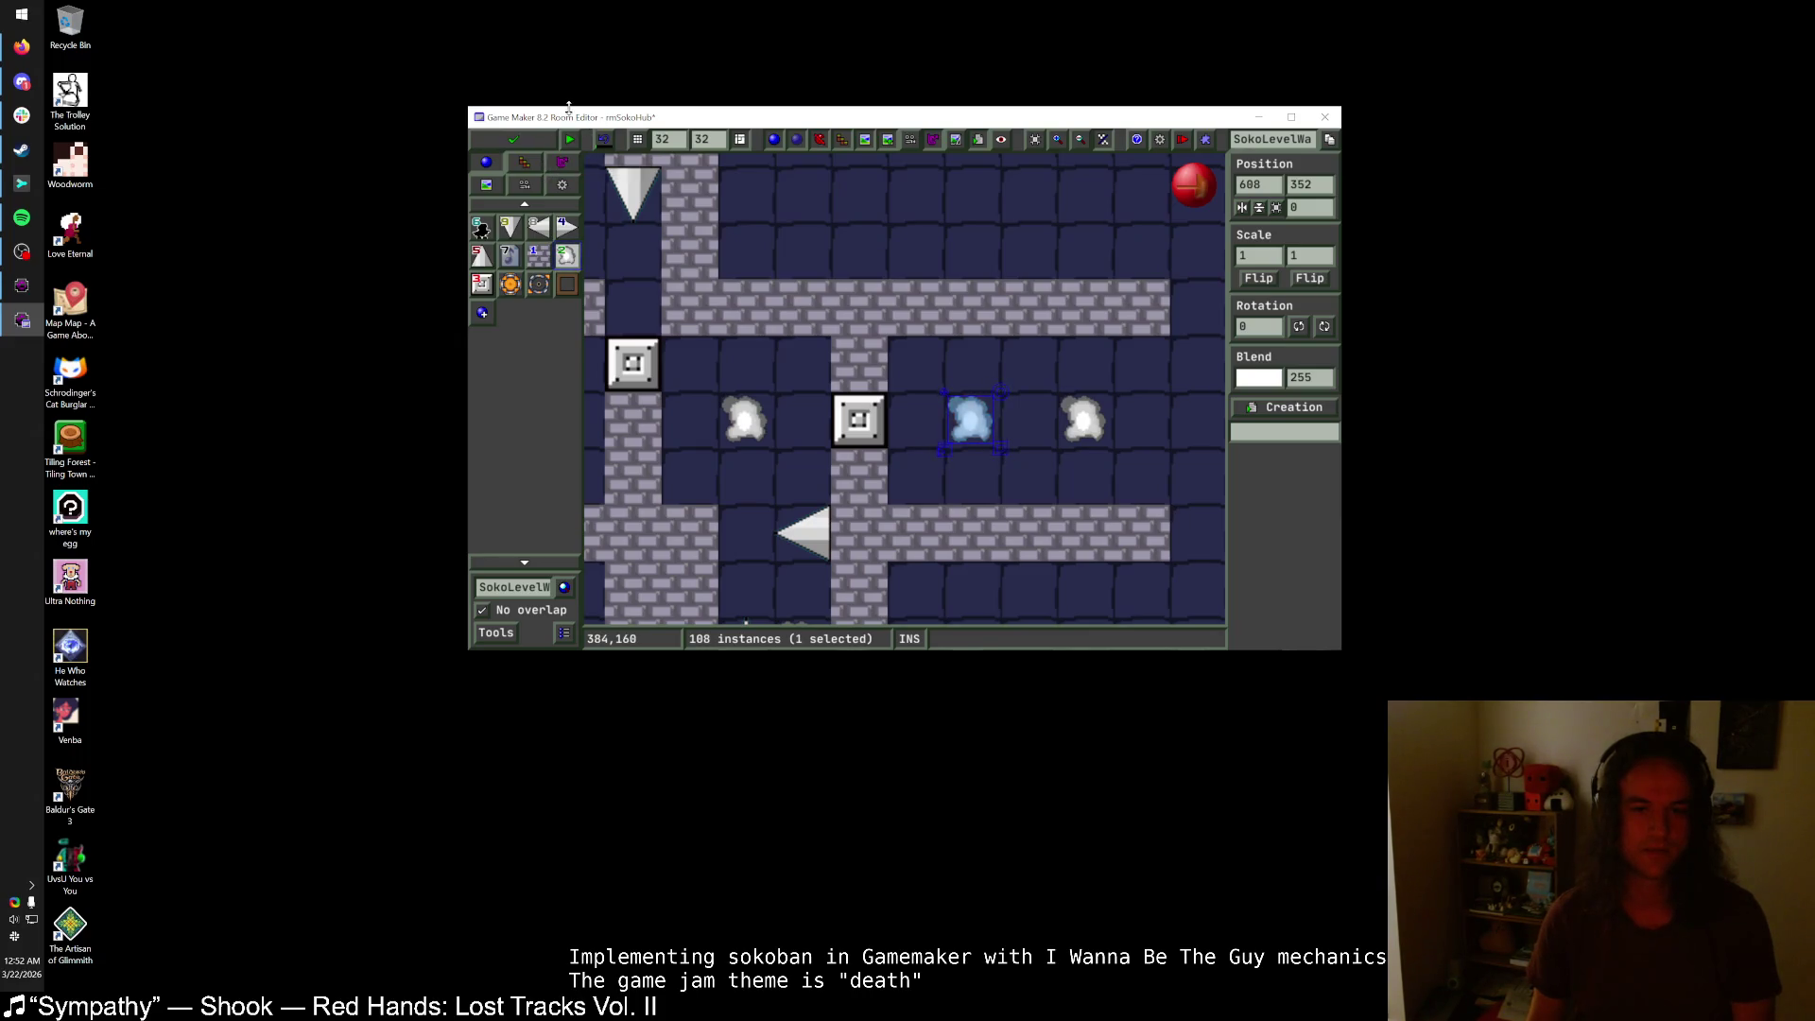
{"action": "left_click", "coordinate": [514, 139]}
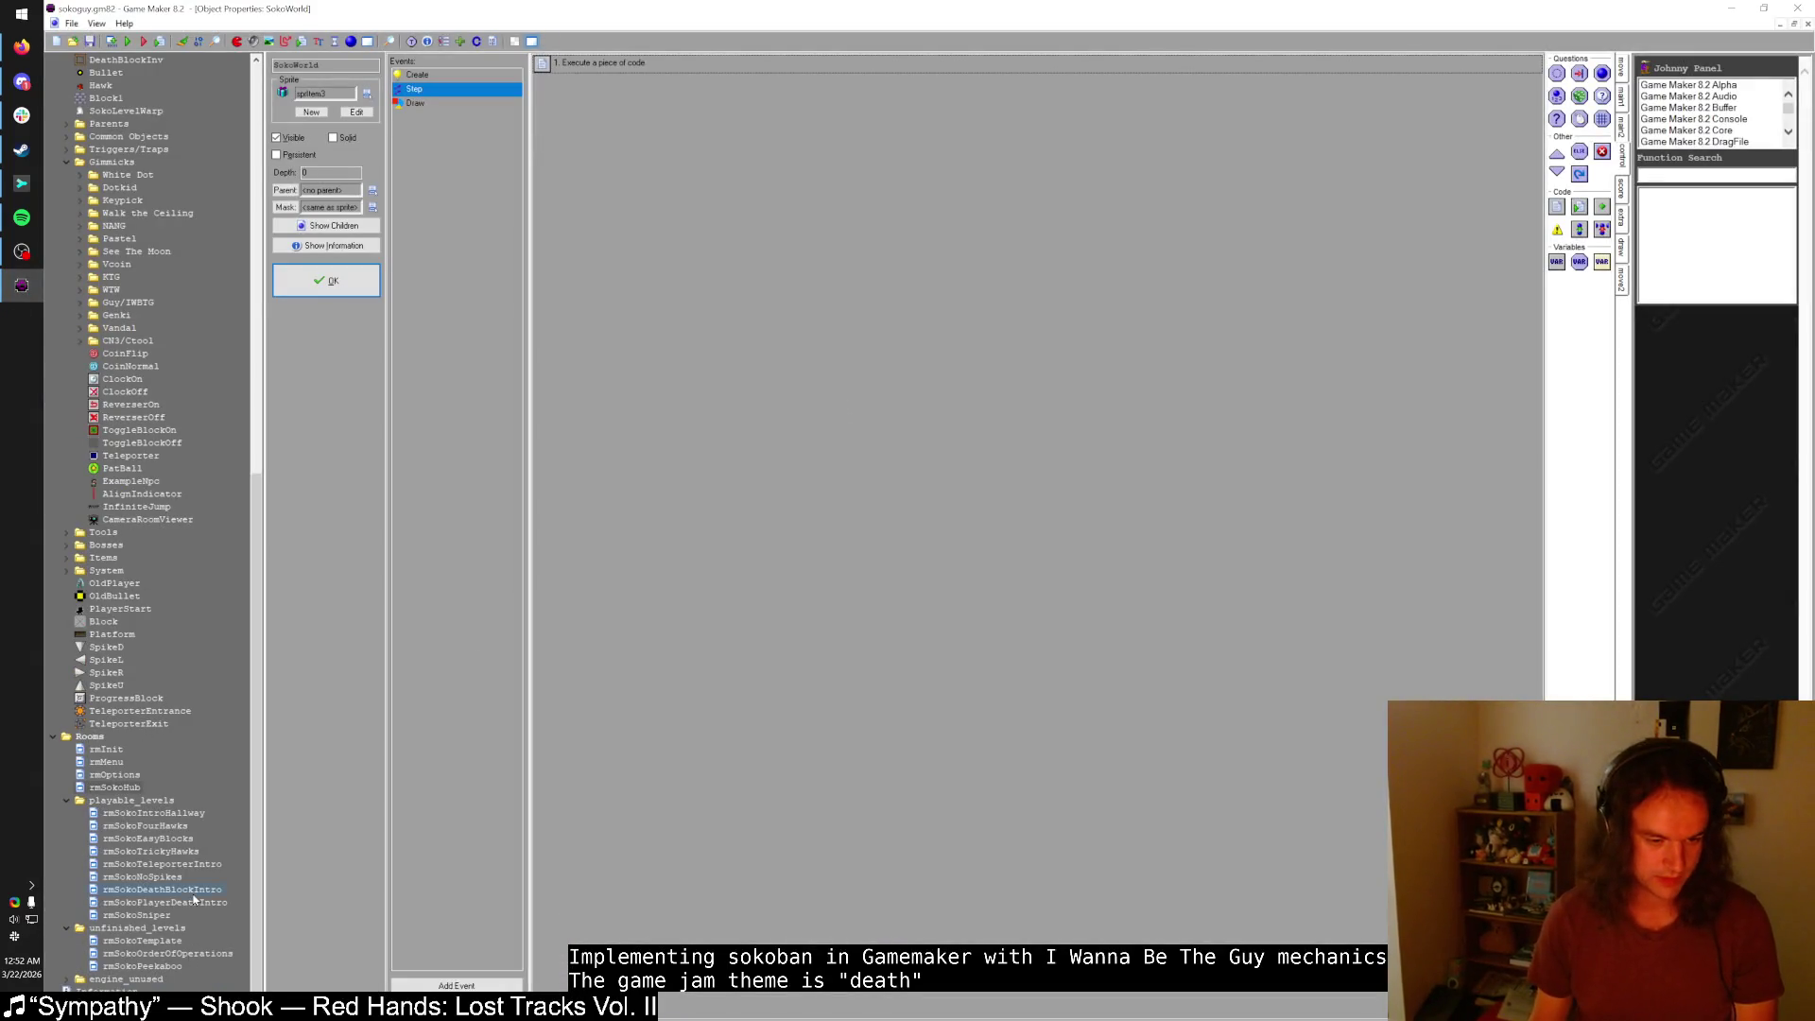
Open rmSokoDeathBlockIntro full-screen, choose DeathBlockInv, and inspect its blocks
{"action": "key", "text": "F5"}
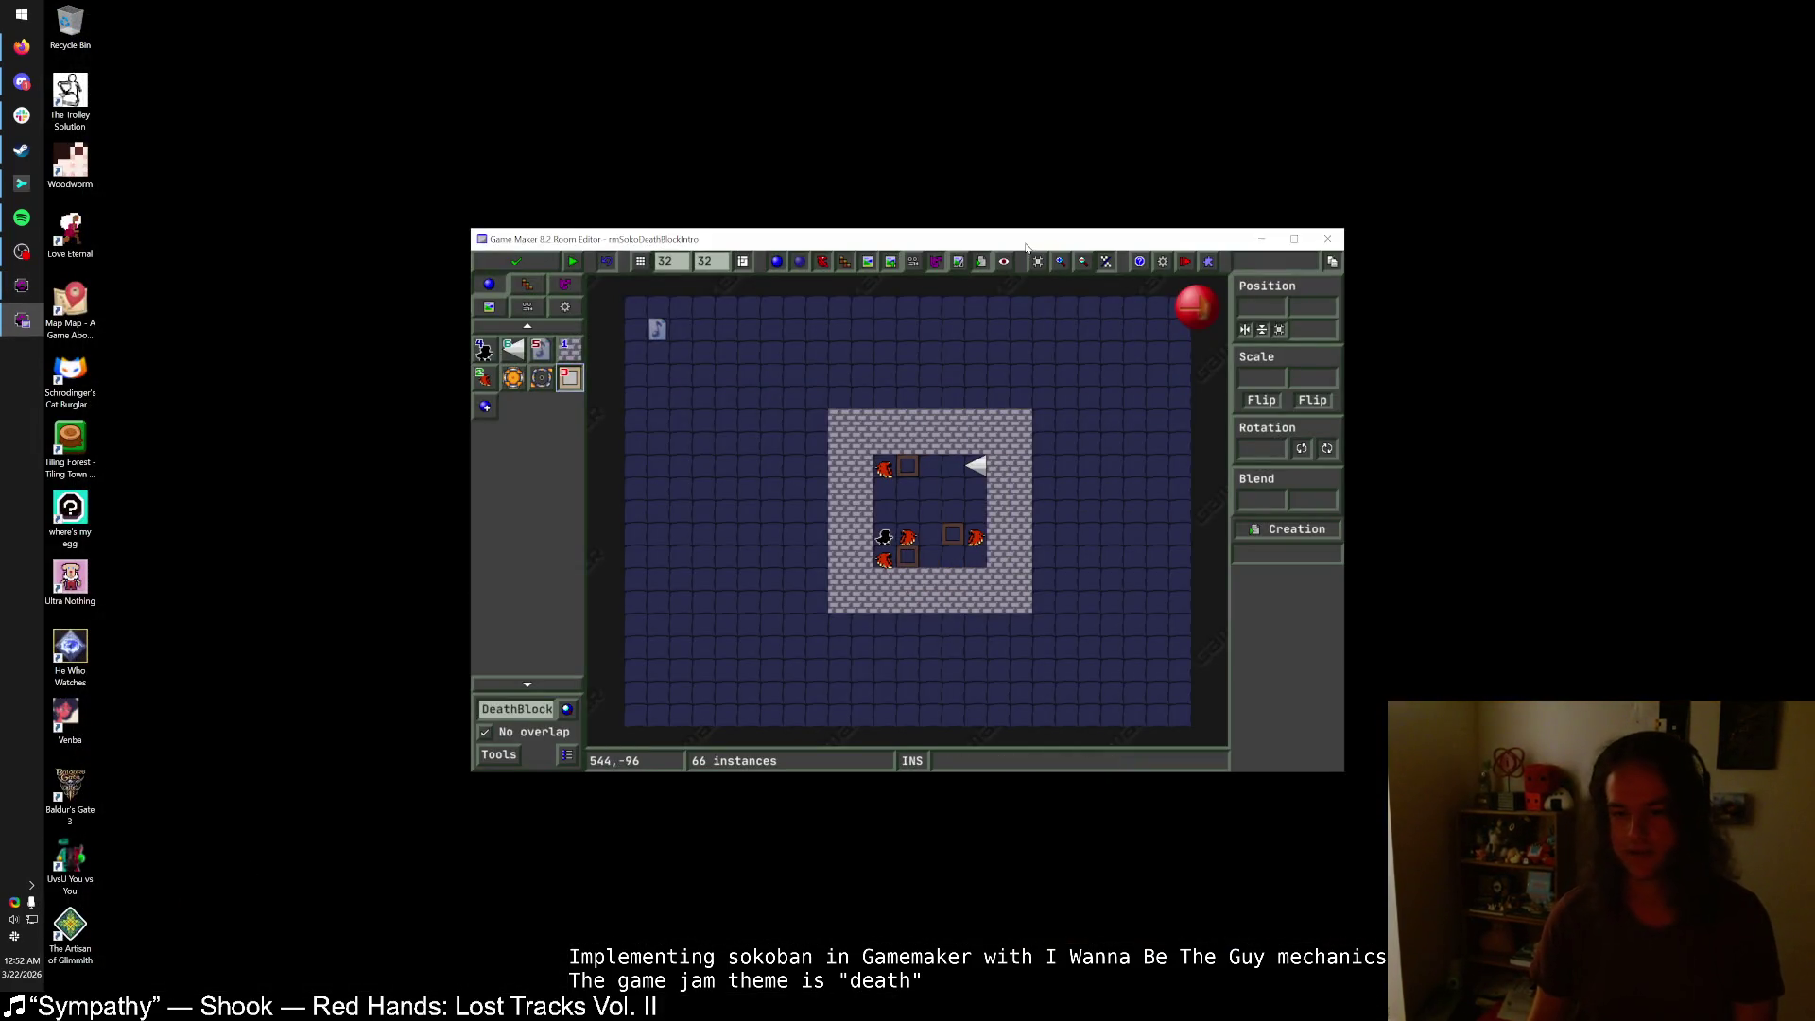
{"action": "double_click", "coordinate": [1026, 248]}
{"action": "scroll", "coordinate": [677, 561], "scroll_direction": "up", "scroll_amount": 3}
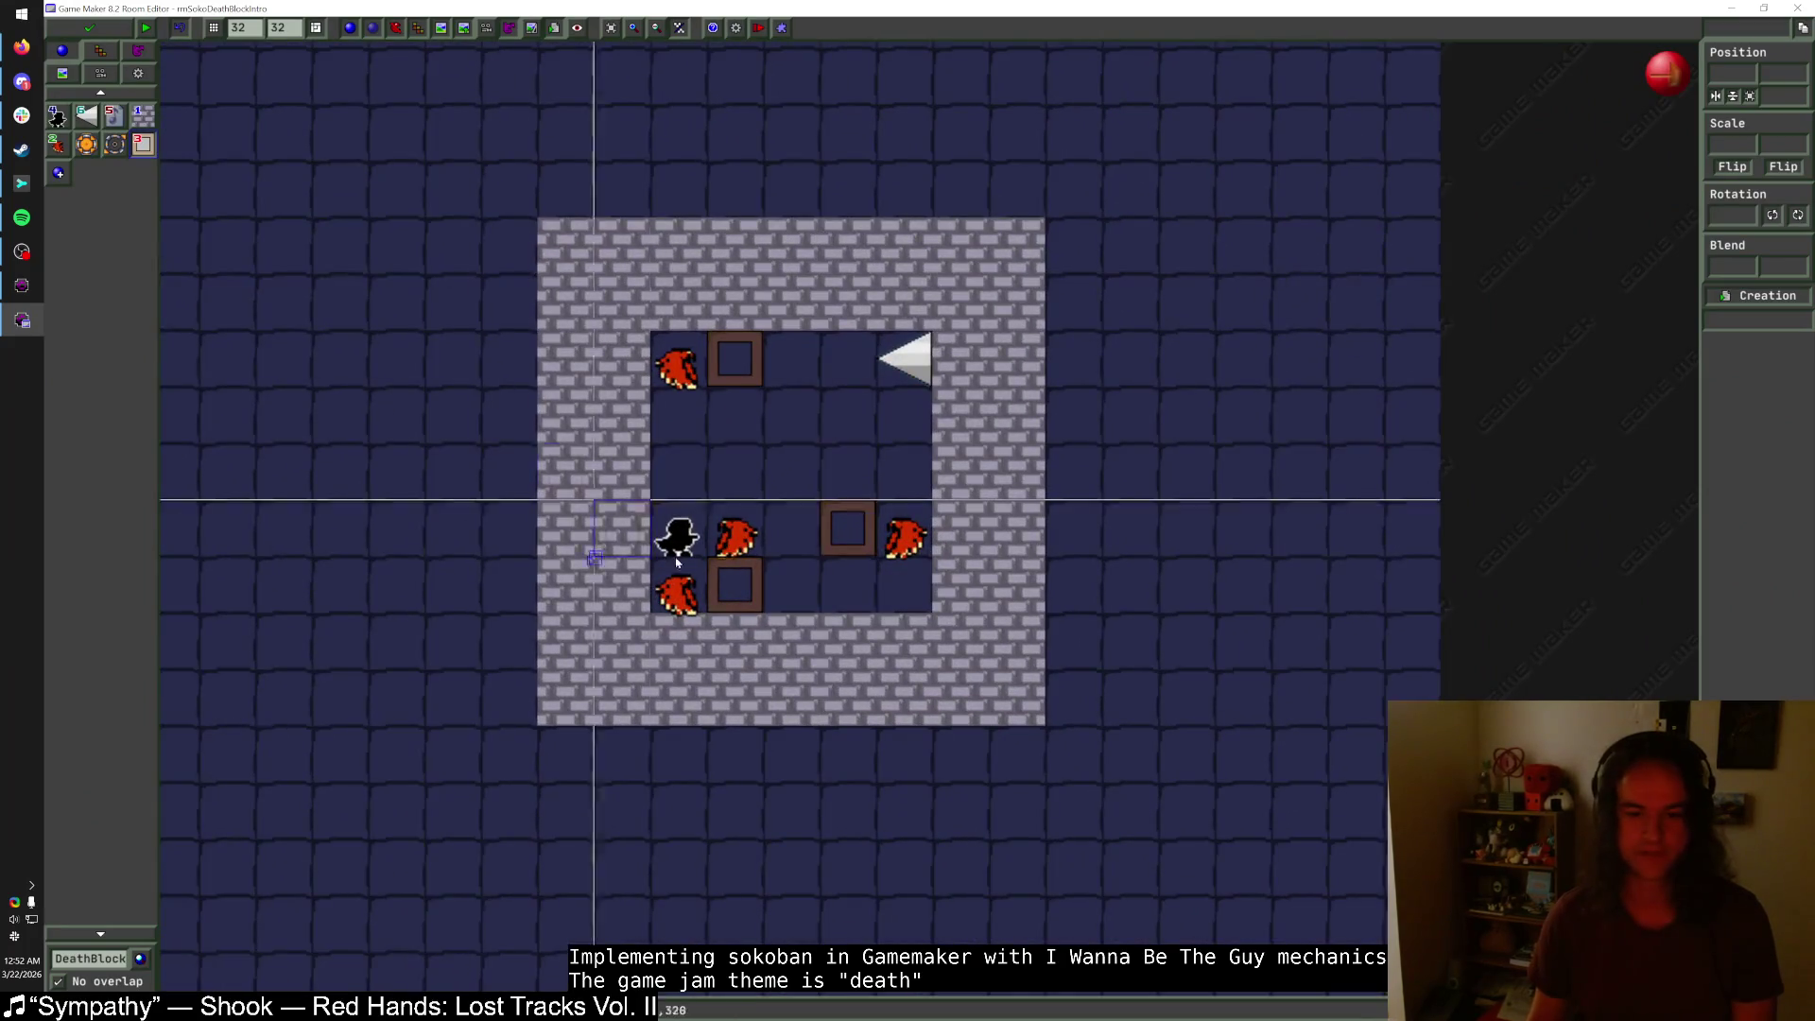
{"action": "left_click", "coordinate": [143, 144]}
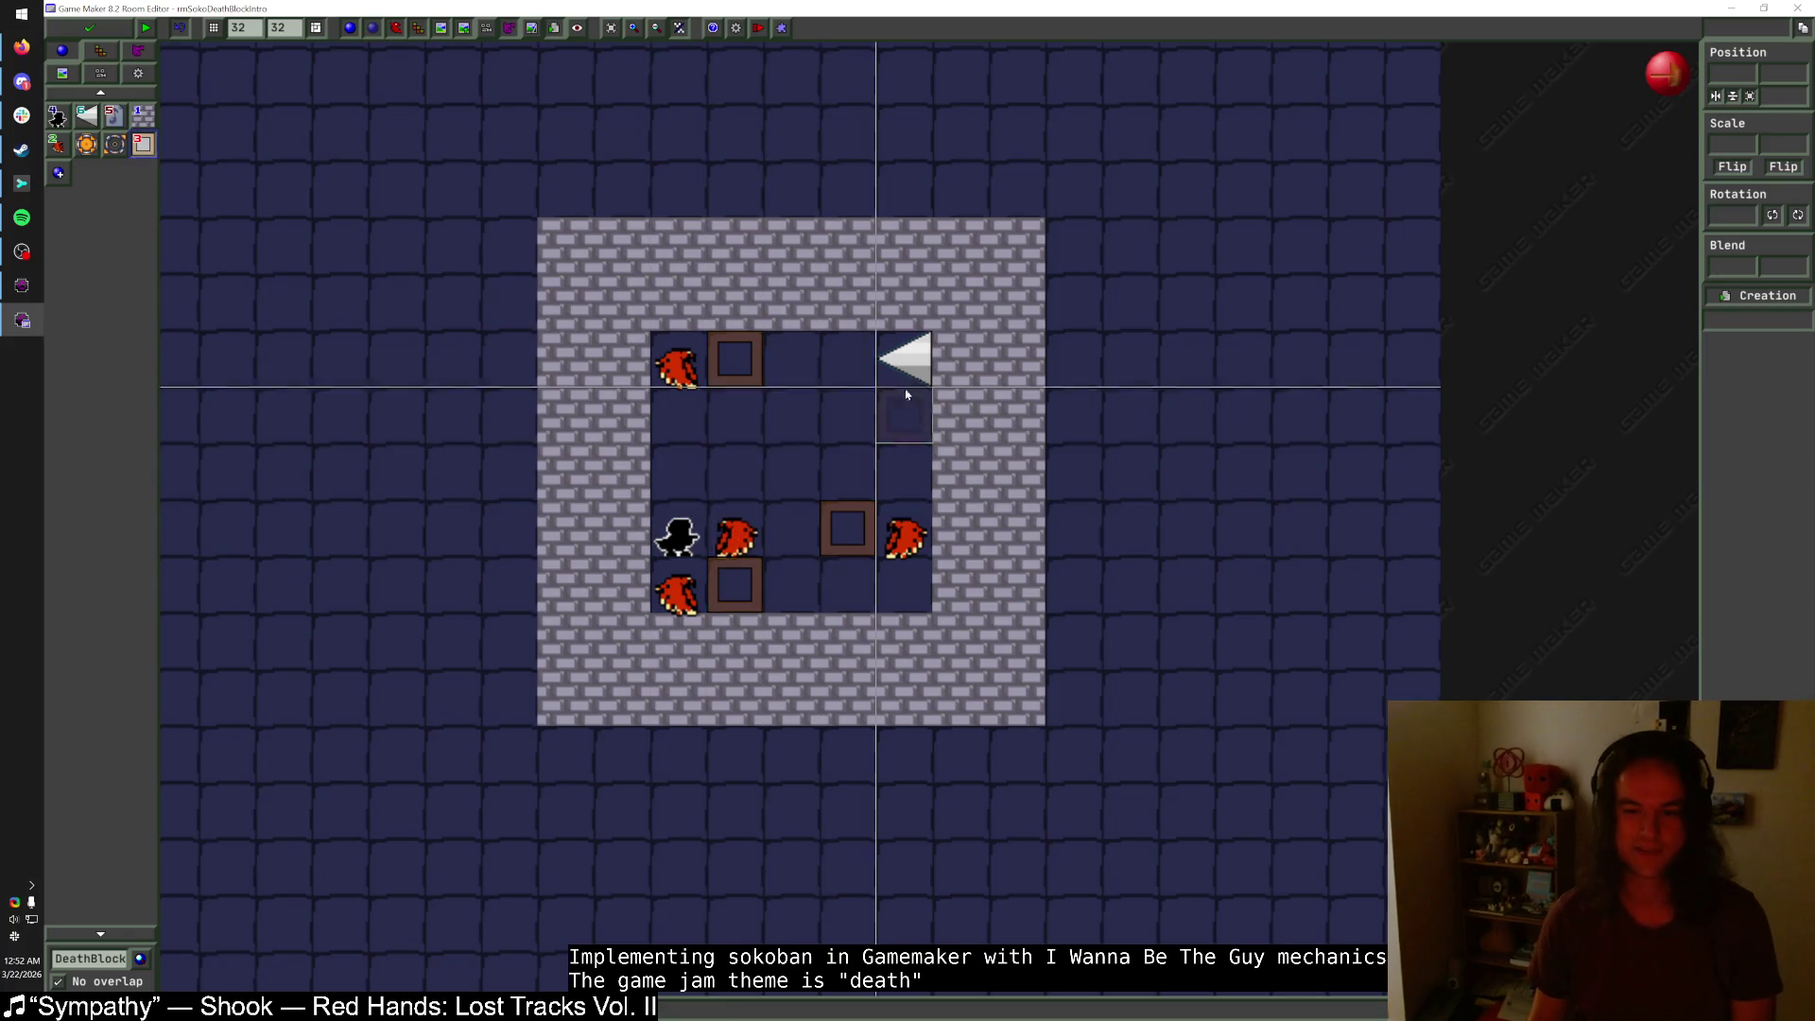
{"action": "scroll", "coordinate": [666, 329], "scroll_direction": "down", "scroll_amount": 1}
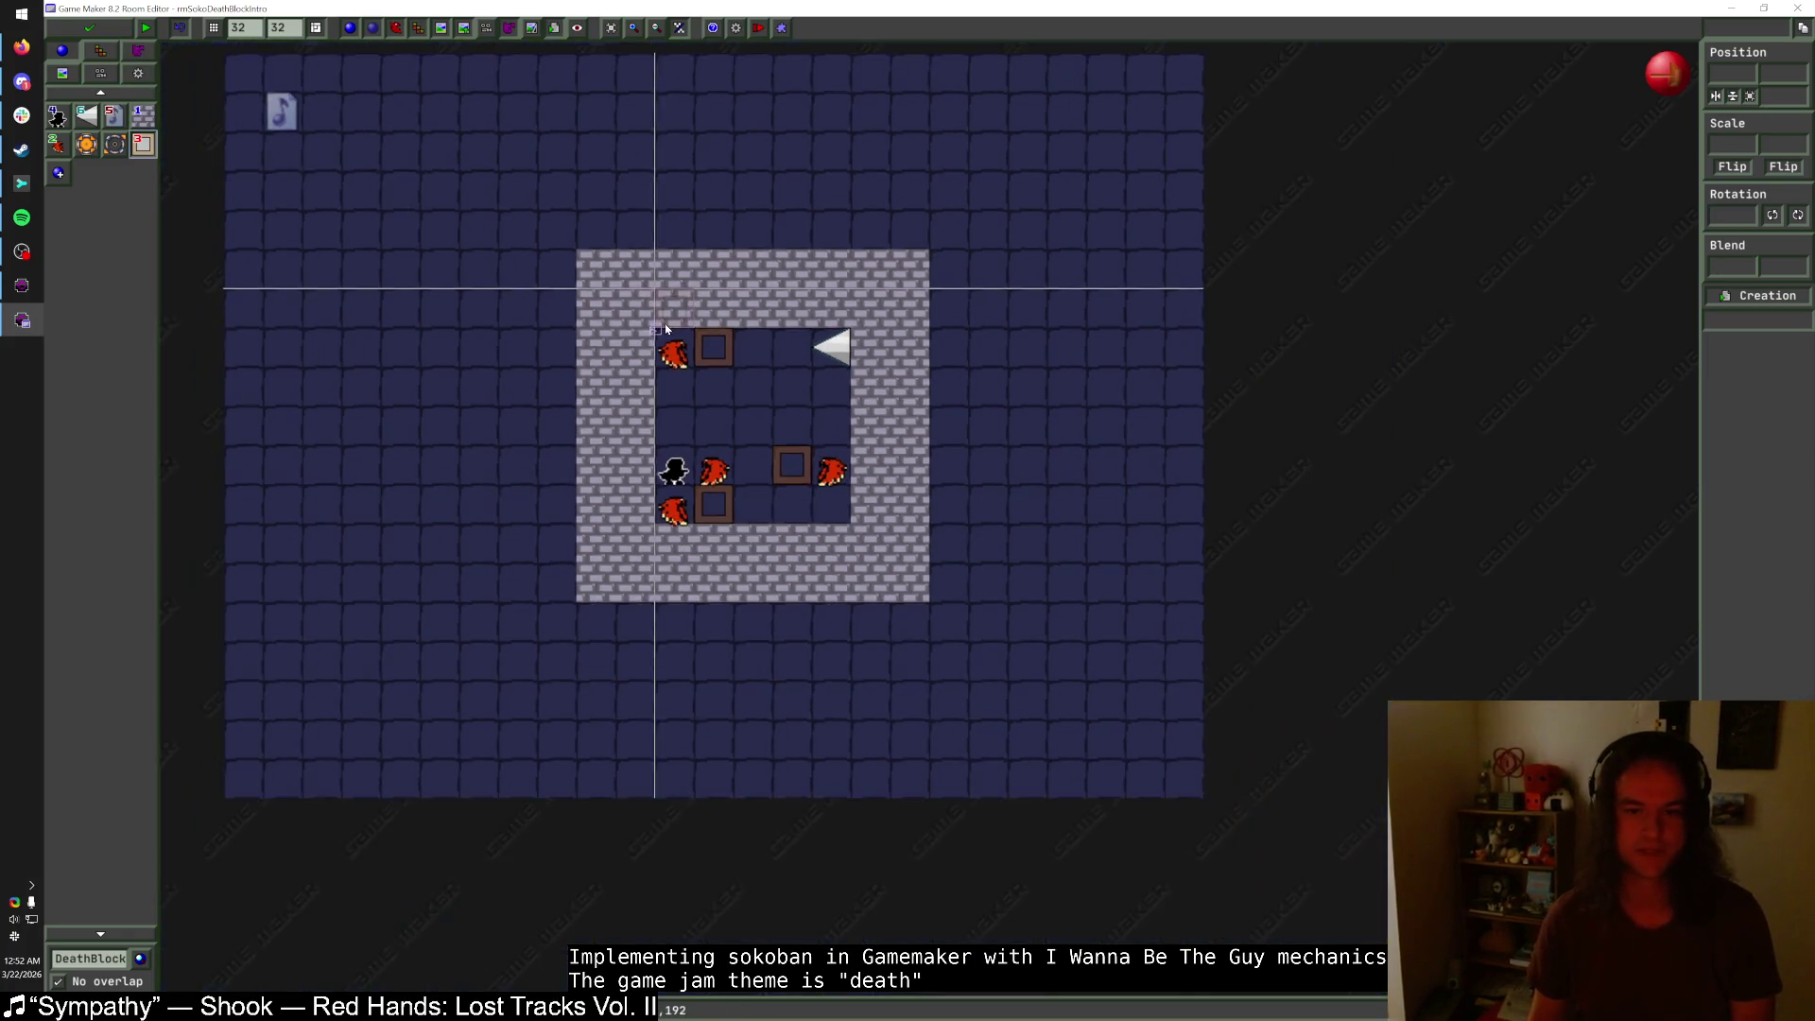
{"action": "mouse_move", "coordinate": [712, 504]}
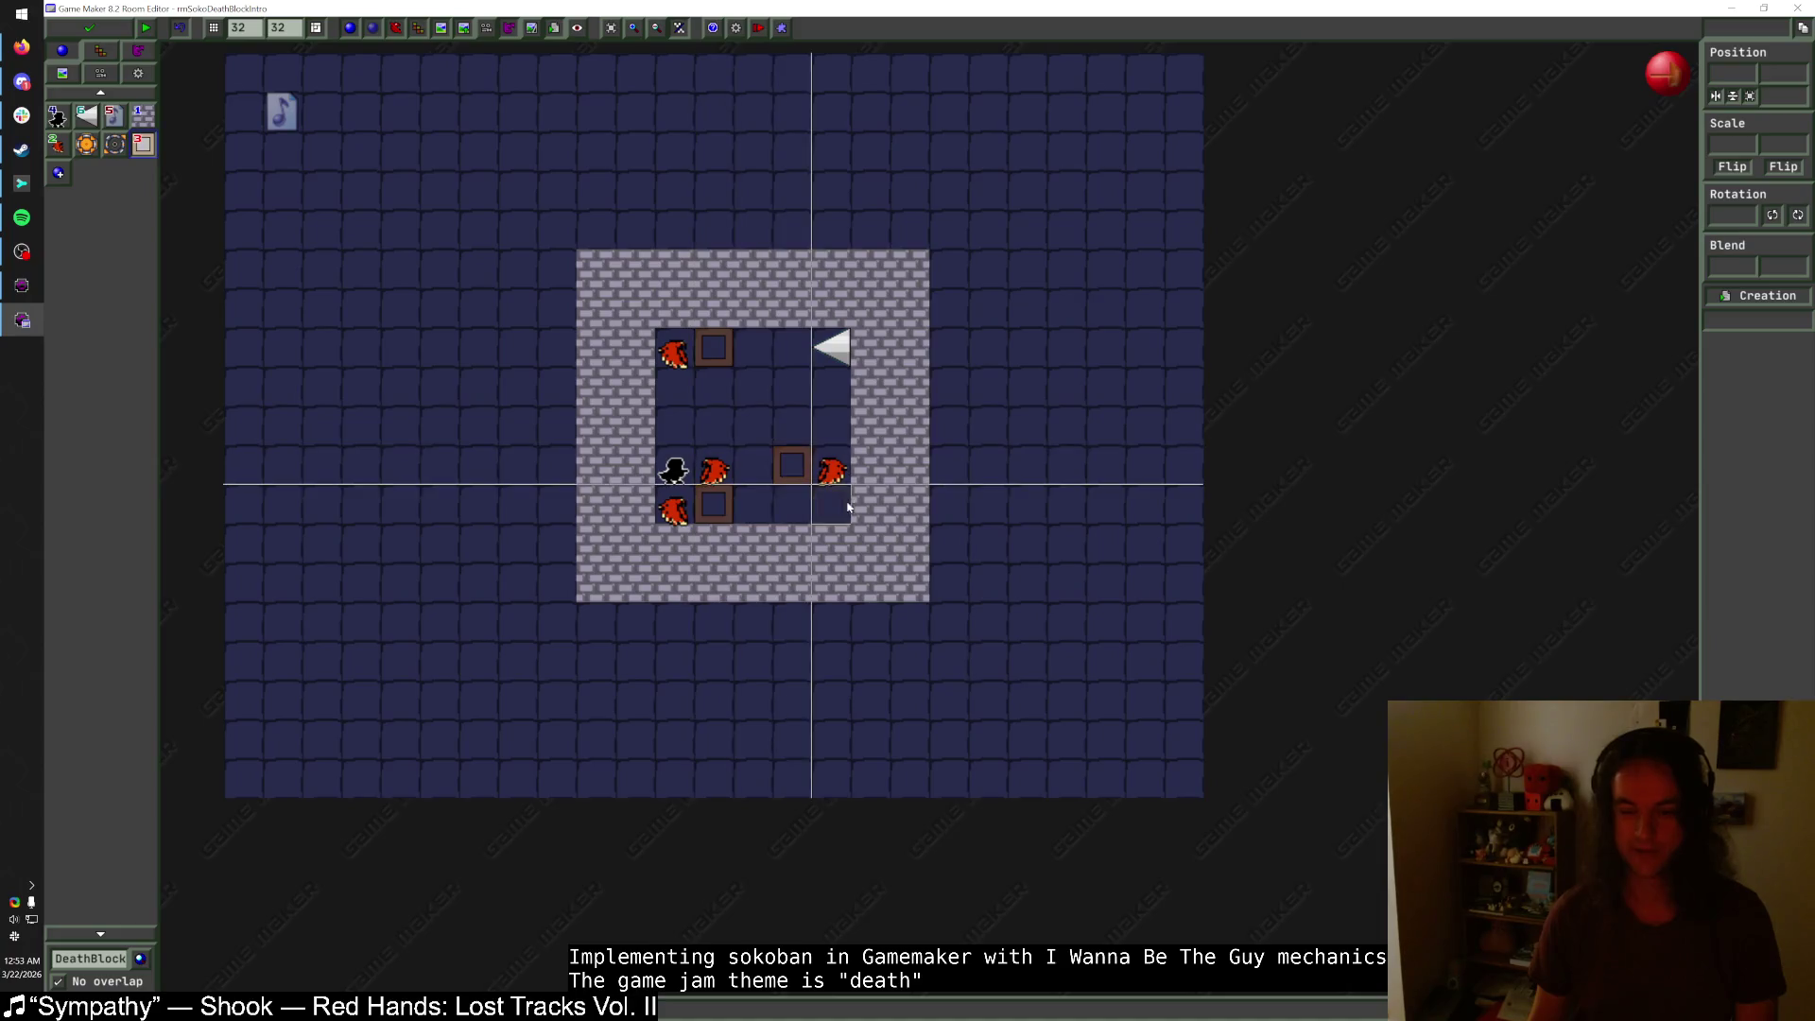
Close the room, review and close another level's room, and run the game
{"action": "left_click", "coordinate": [88, 28]}
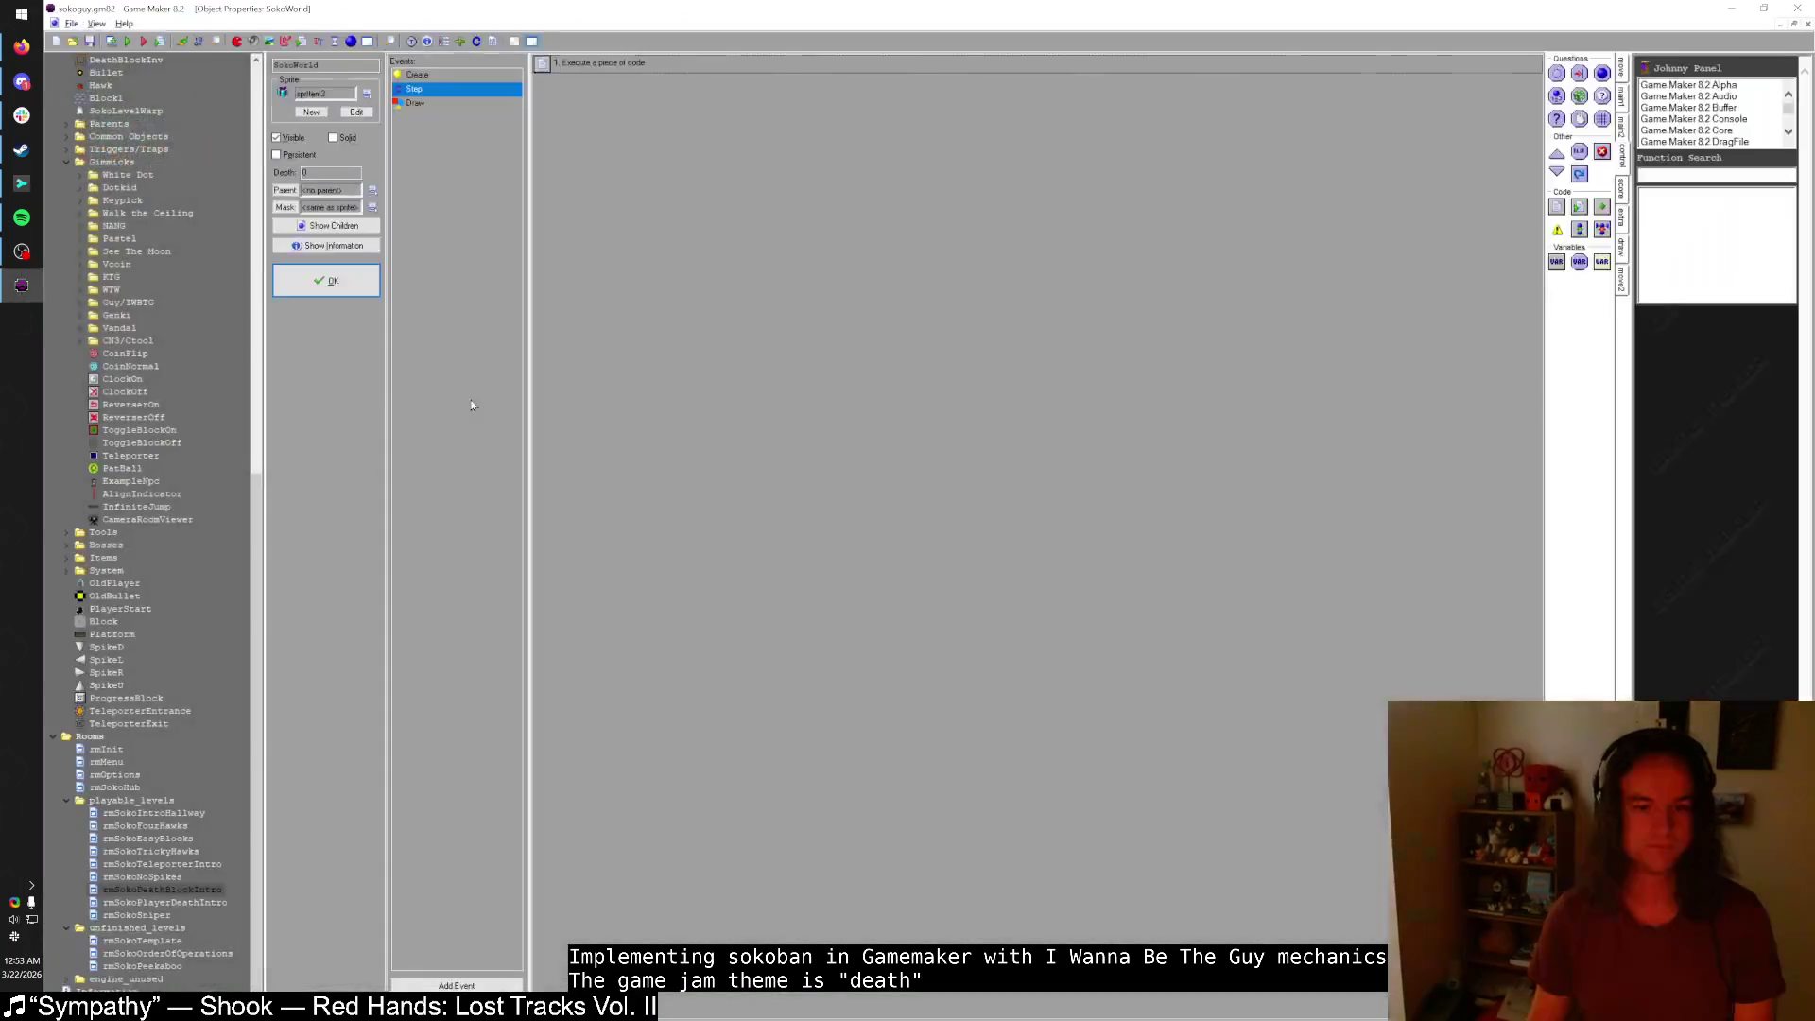
{"action": "double_click", "coordinate": [194, 909]}
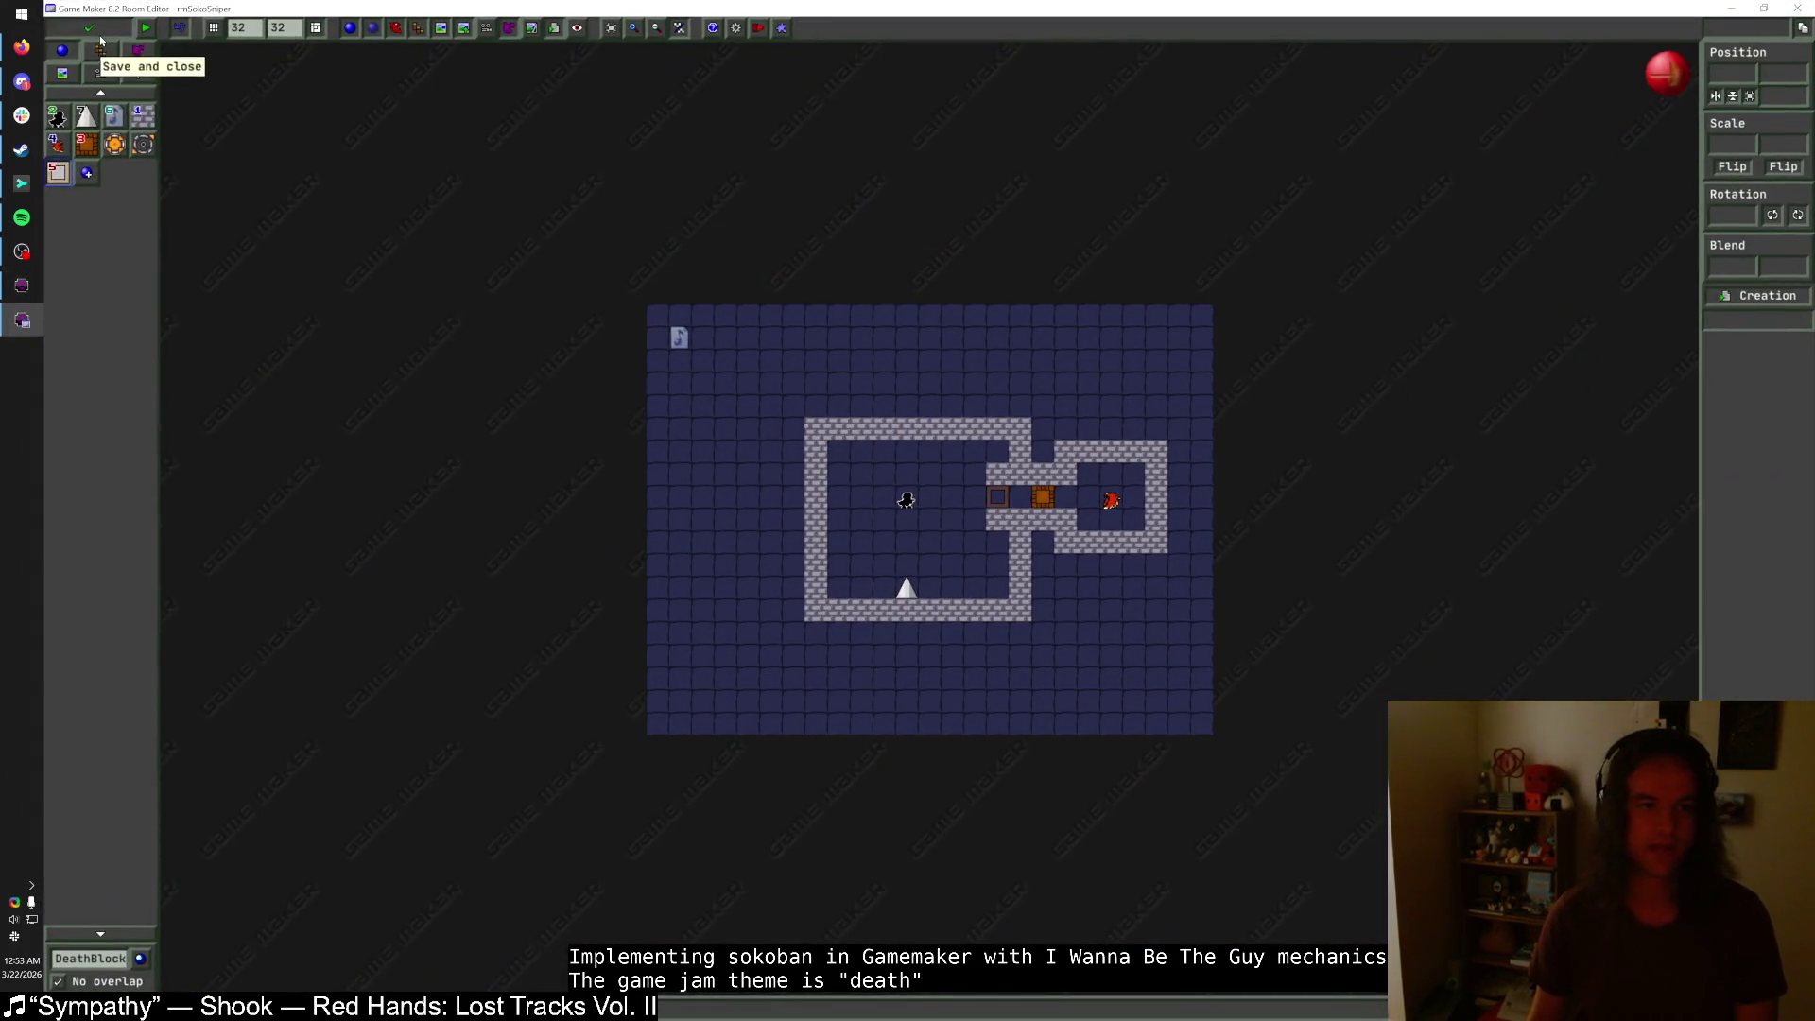
{"action": "left_click", "coordinate": [89, 27]}
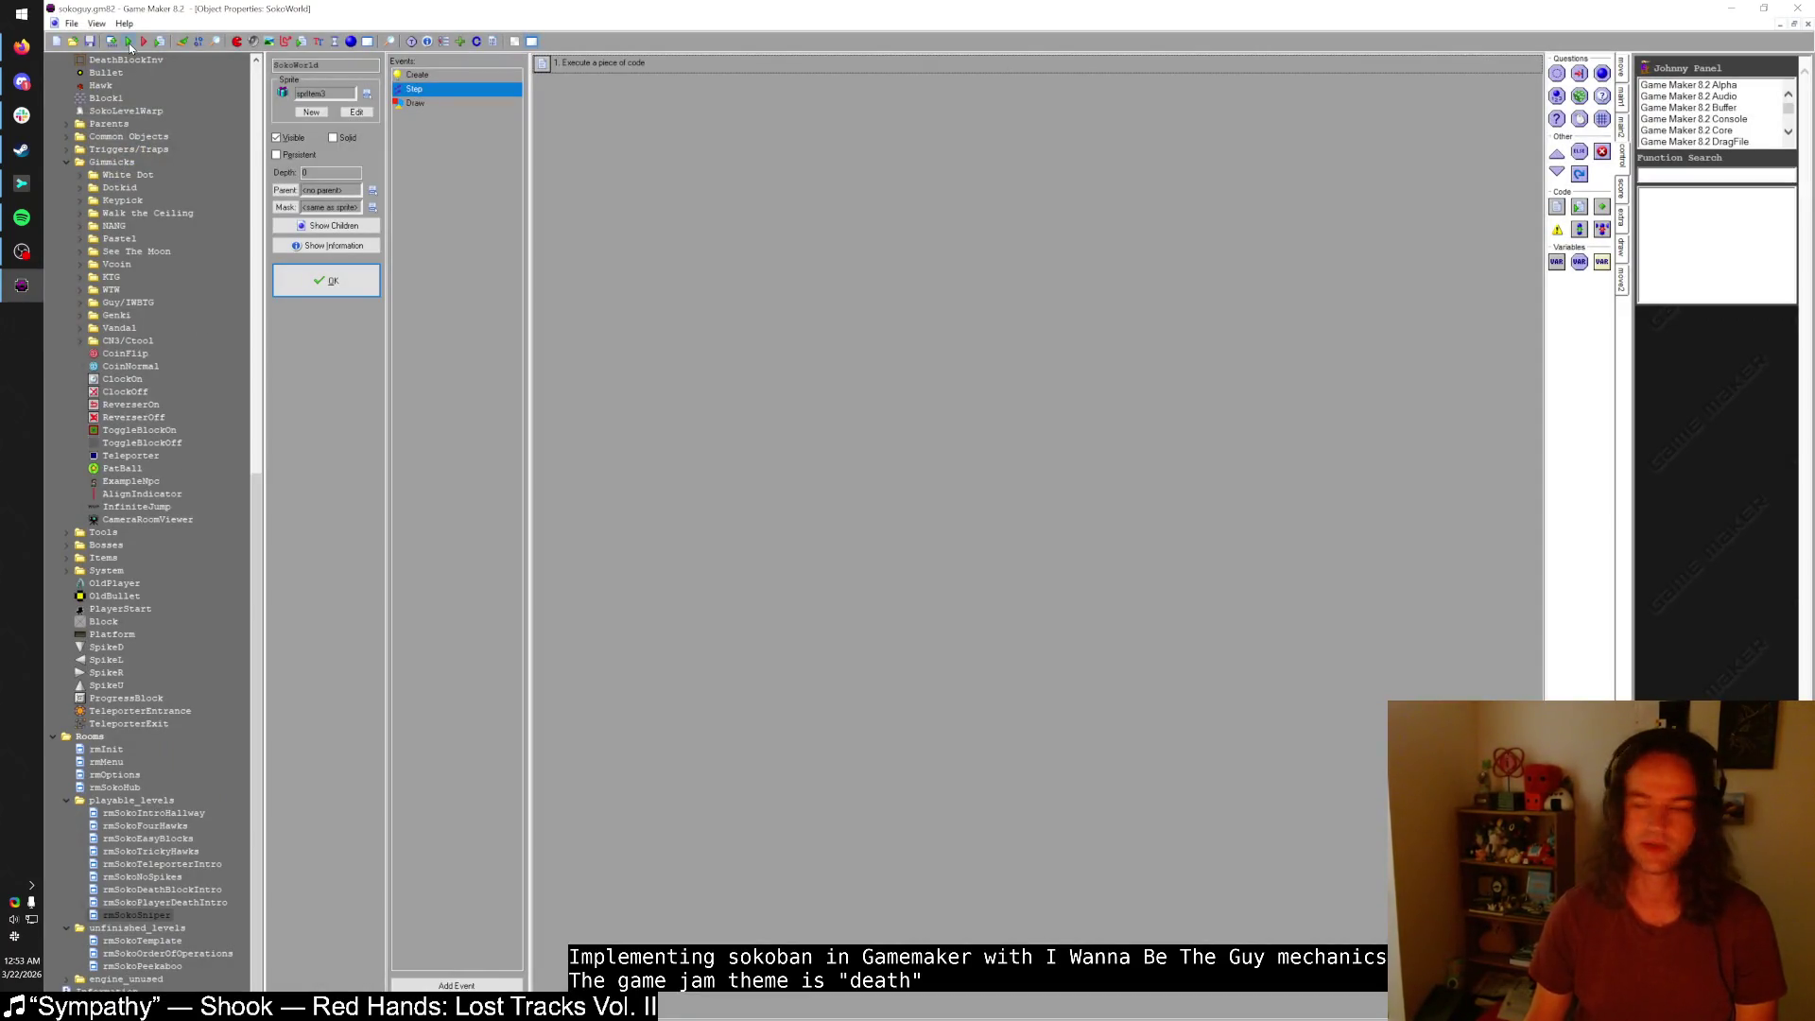
{"action": "left_click", "coordinate": [129, 43]}
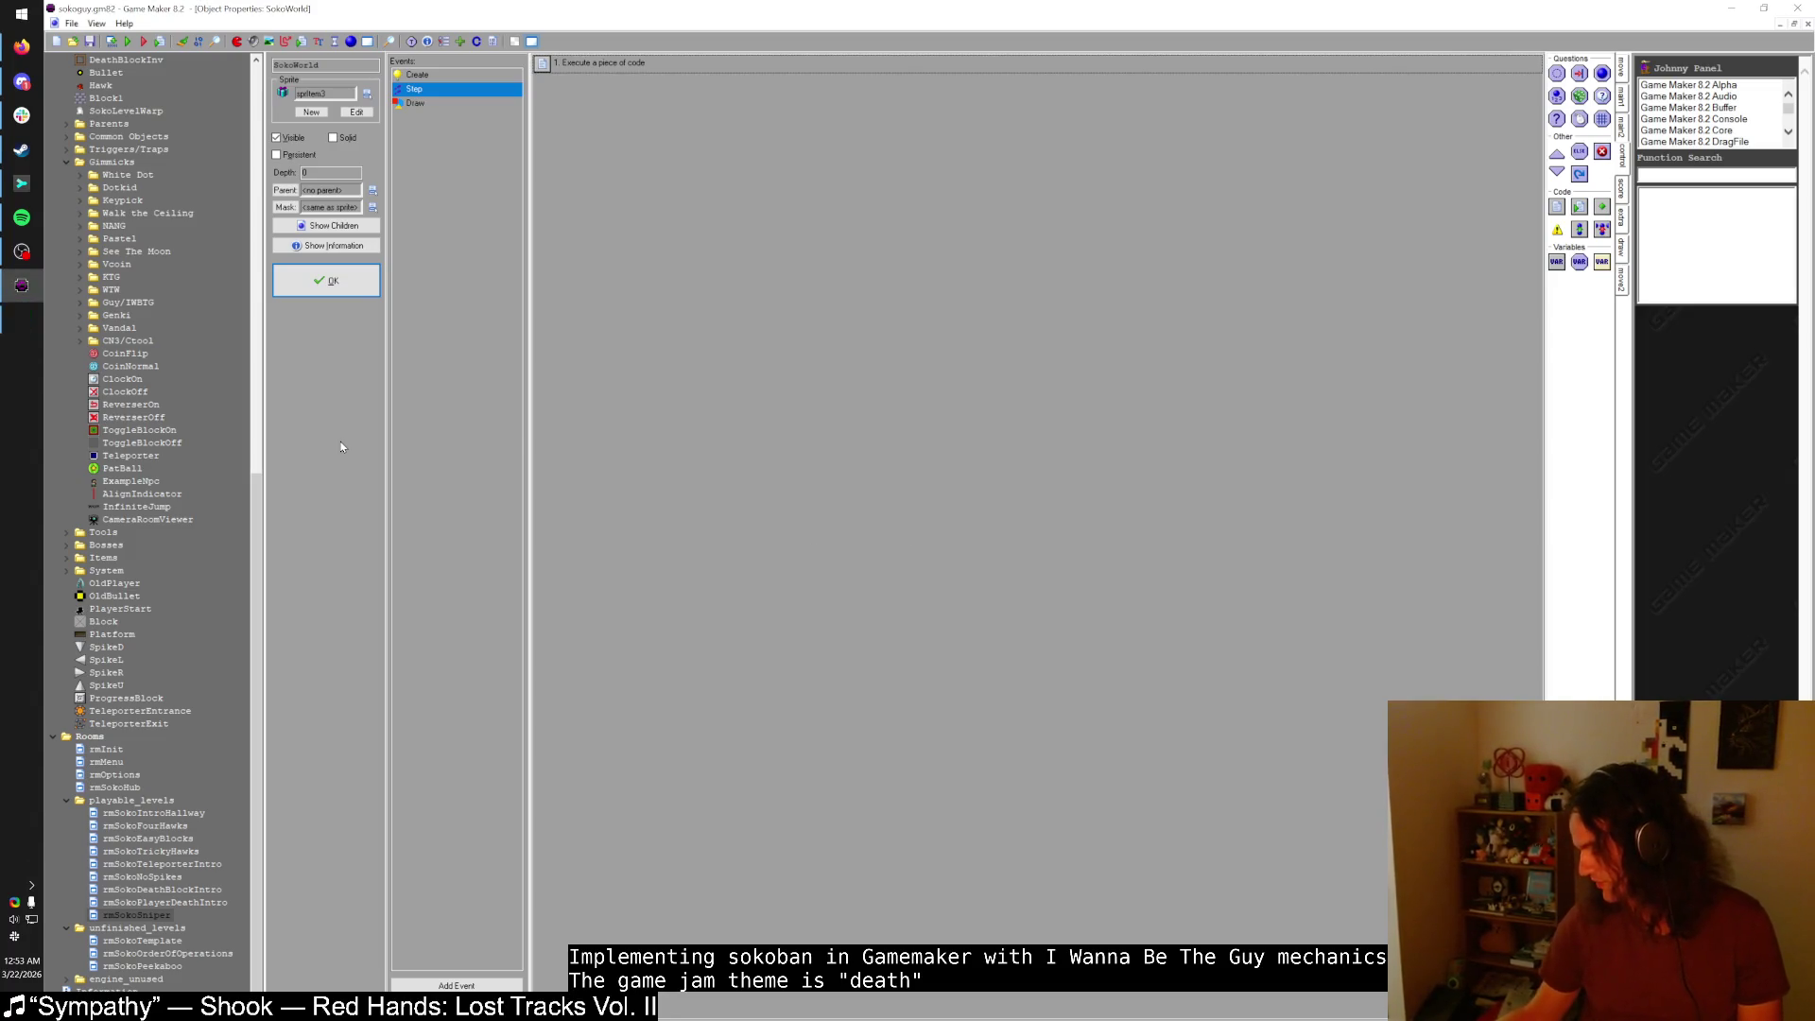
Quit the test, add 'if dead continue' after 'with Player {' at Step line 142, and rerun
{"action": "key", "text": "shift"}
{"action": "key", "text": "shift"}
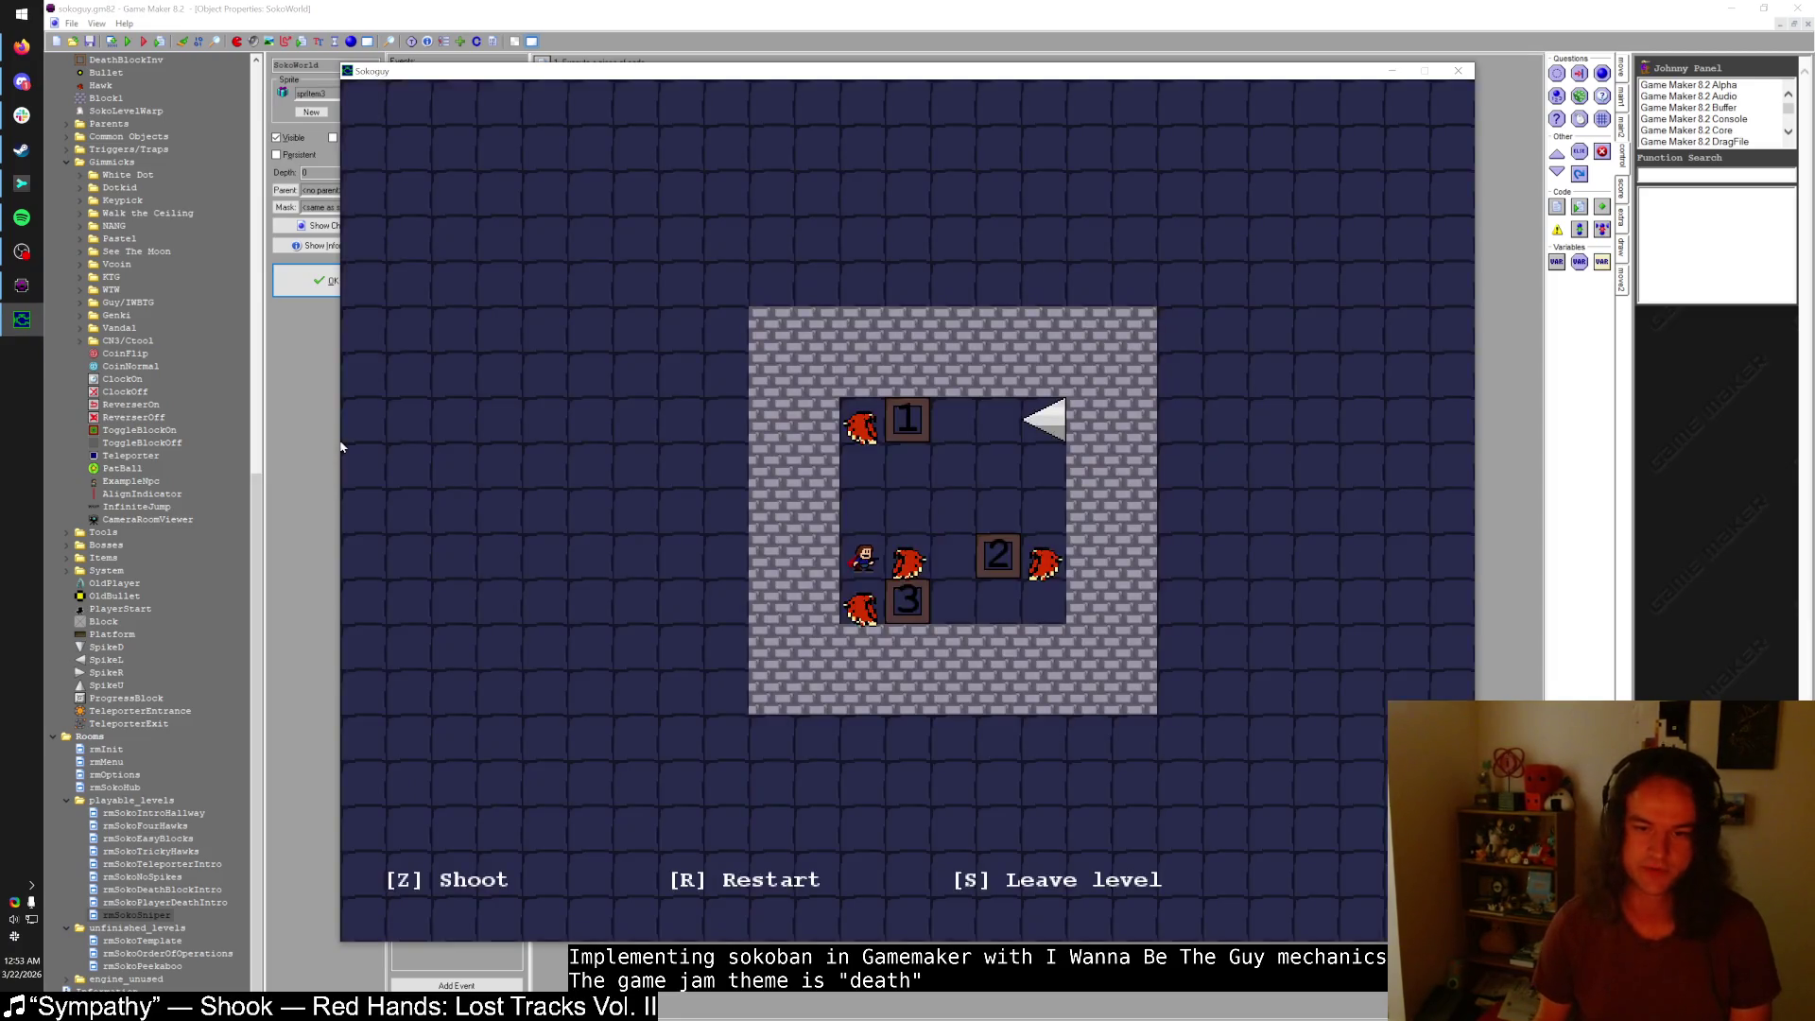
{"action": "key", "text": "Escape"}
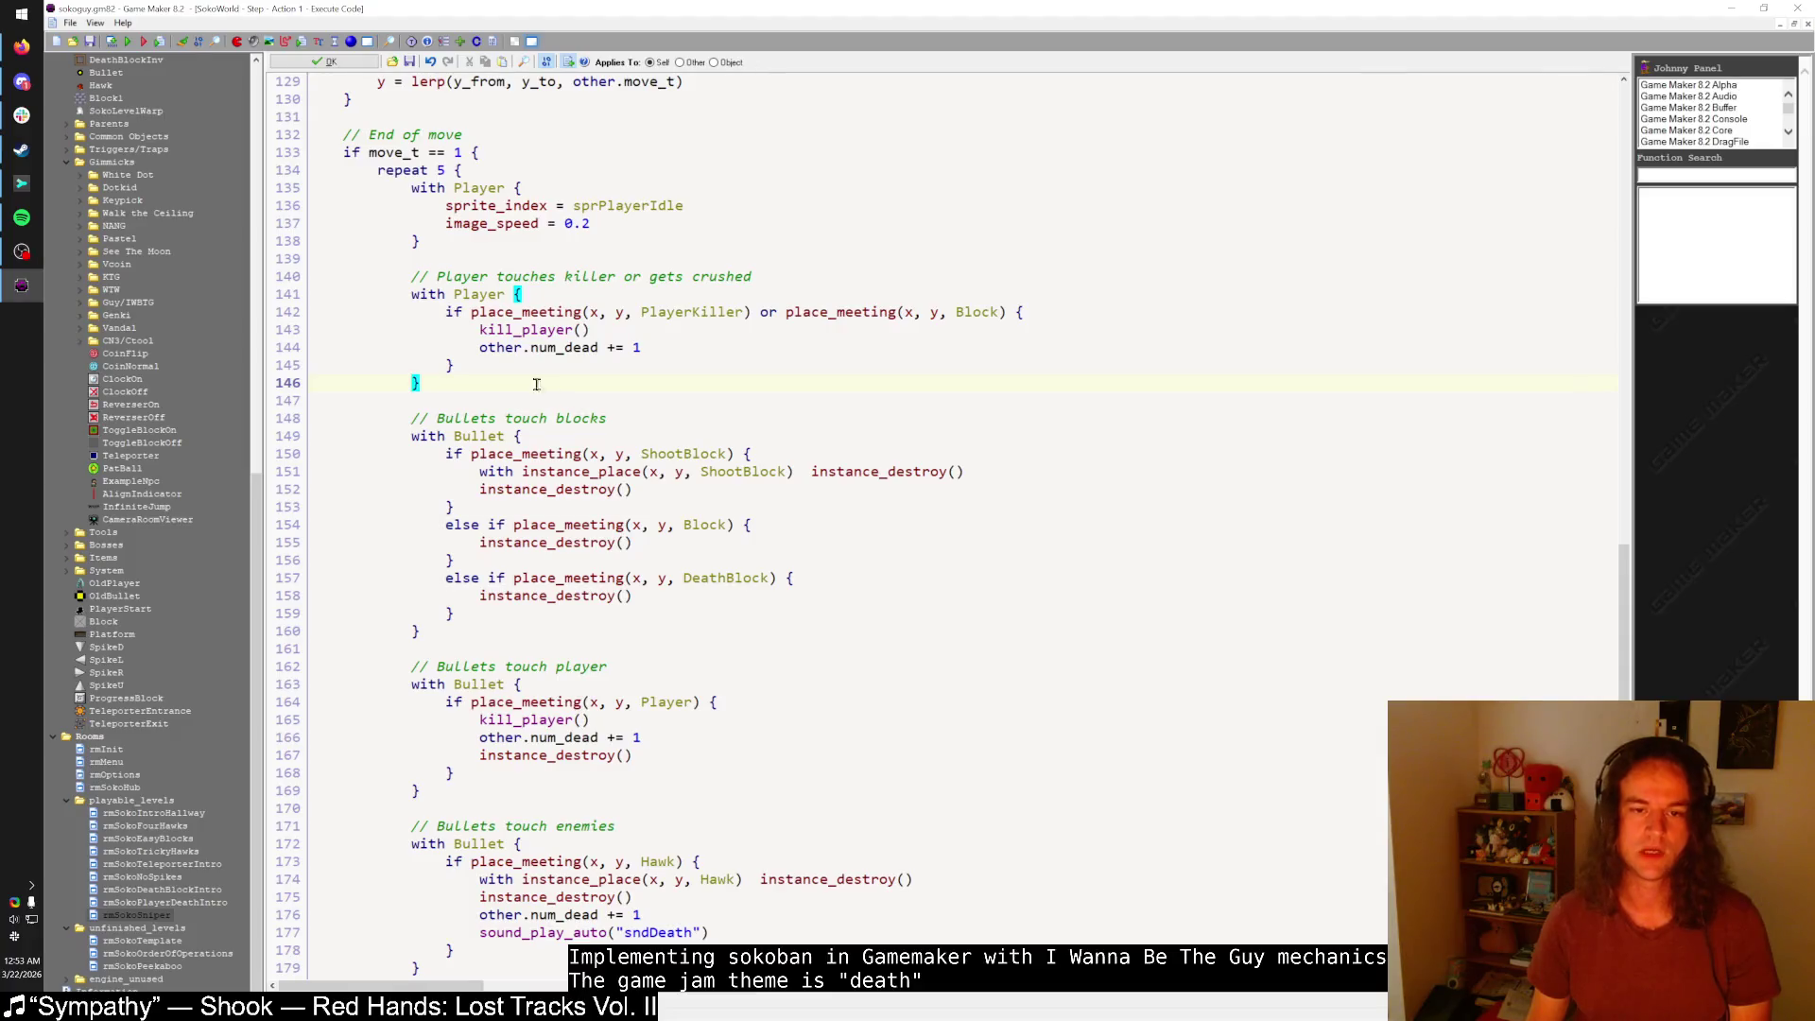
{"action": "key", "text": "Return"}
{"action": "type", "text": "if dead  continue"}
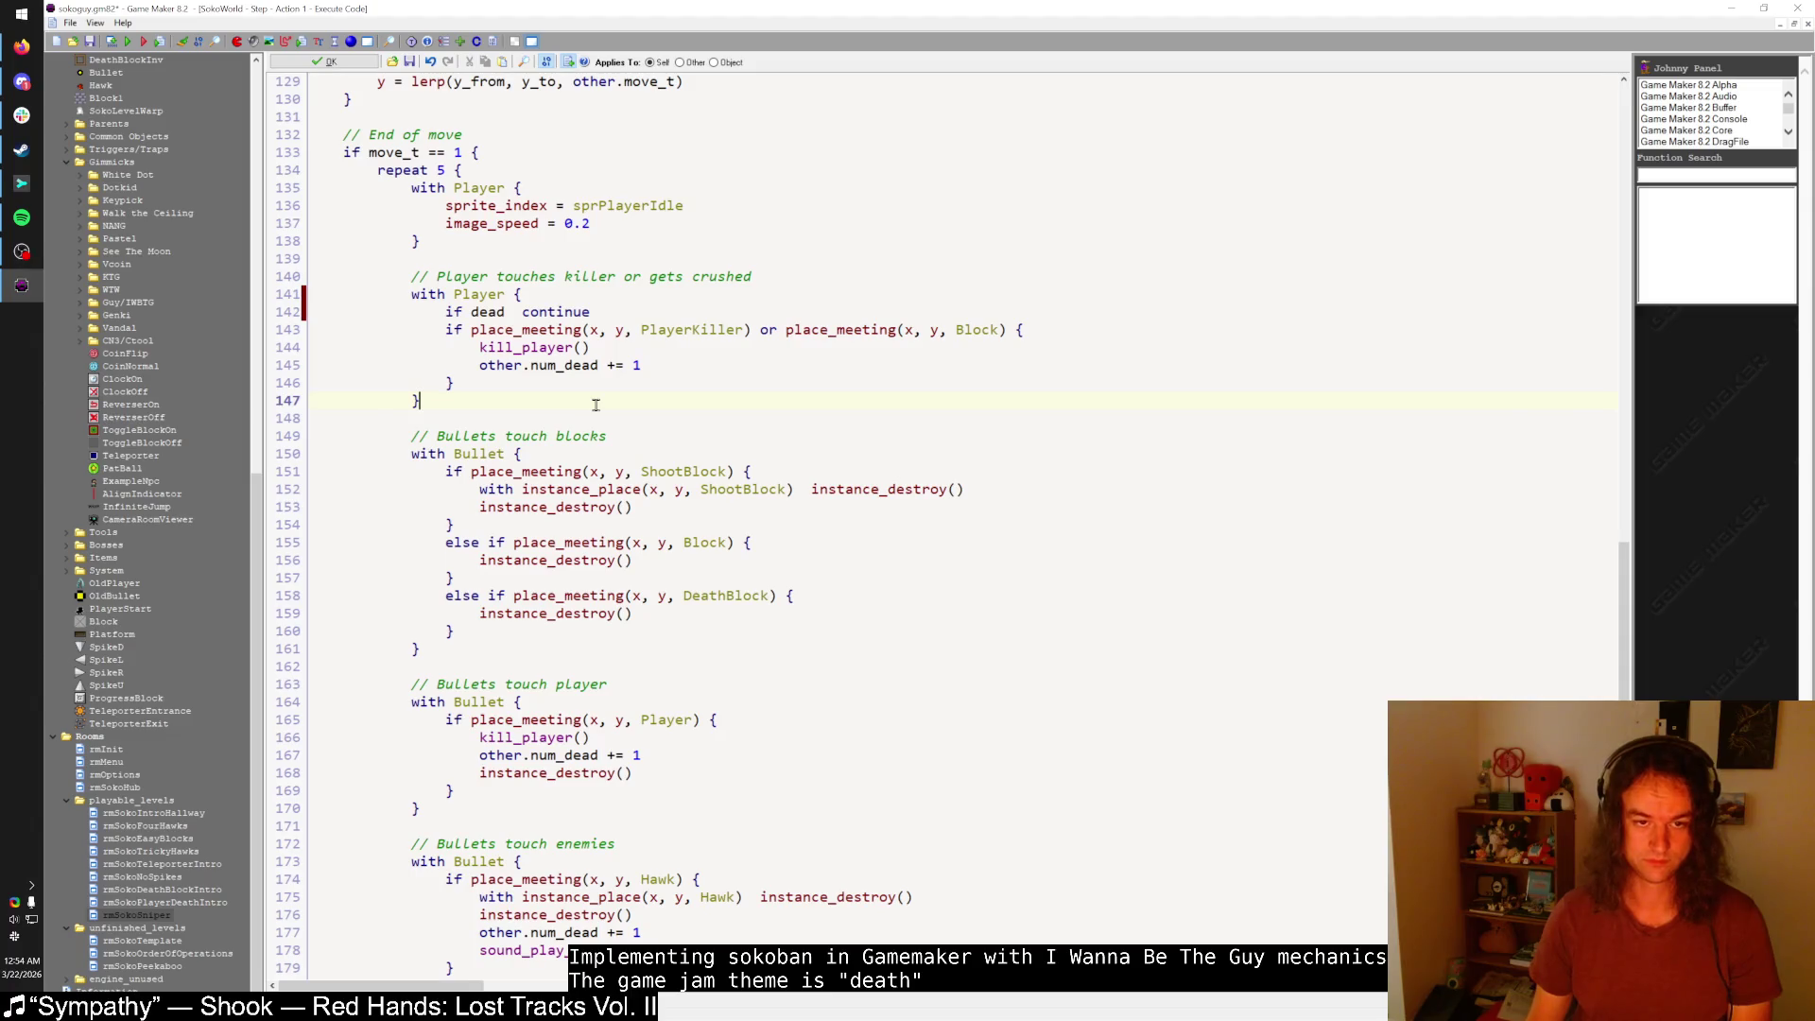
{"action": "scroll", "coordinate": [596, 405], "scroll_direction": "down", "scroll_amount": 12}
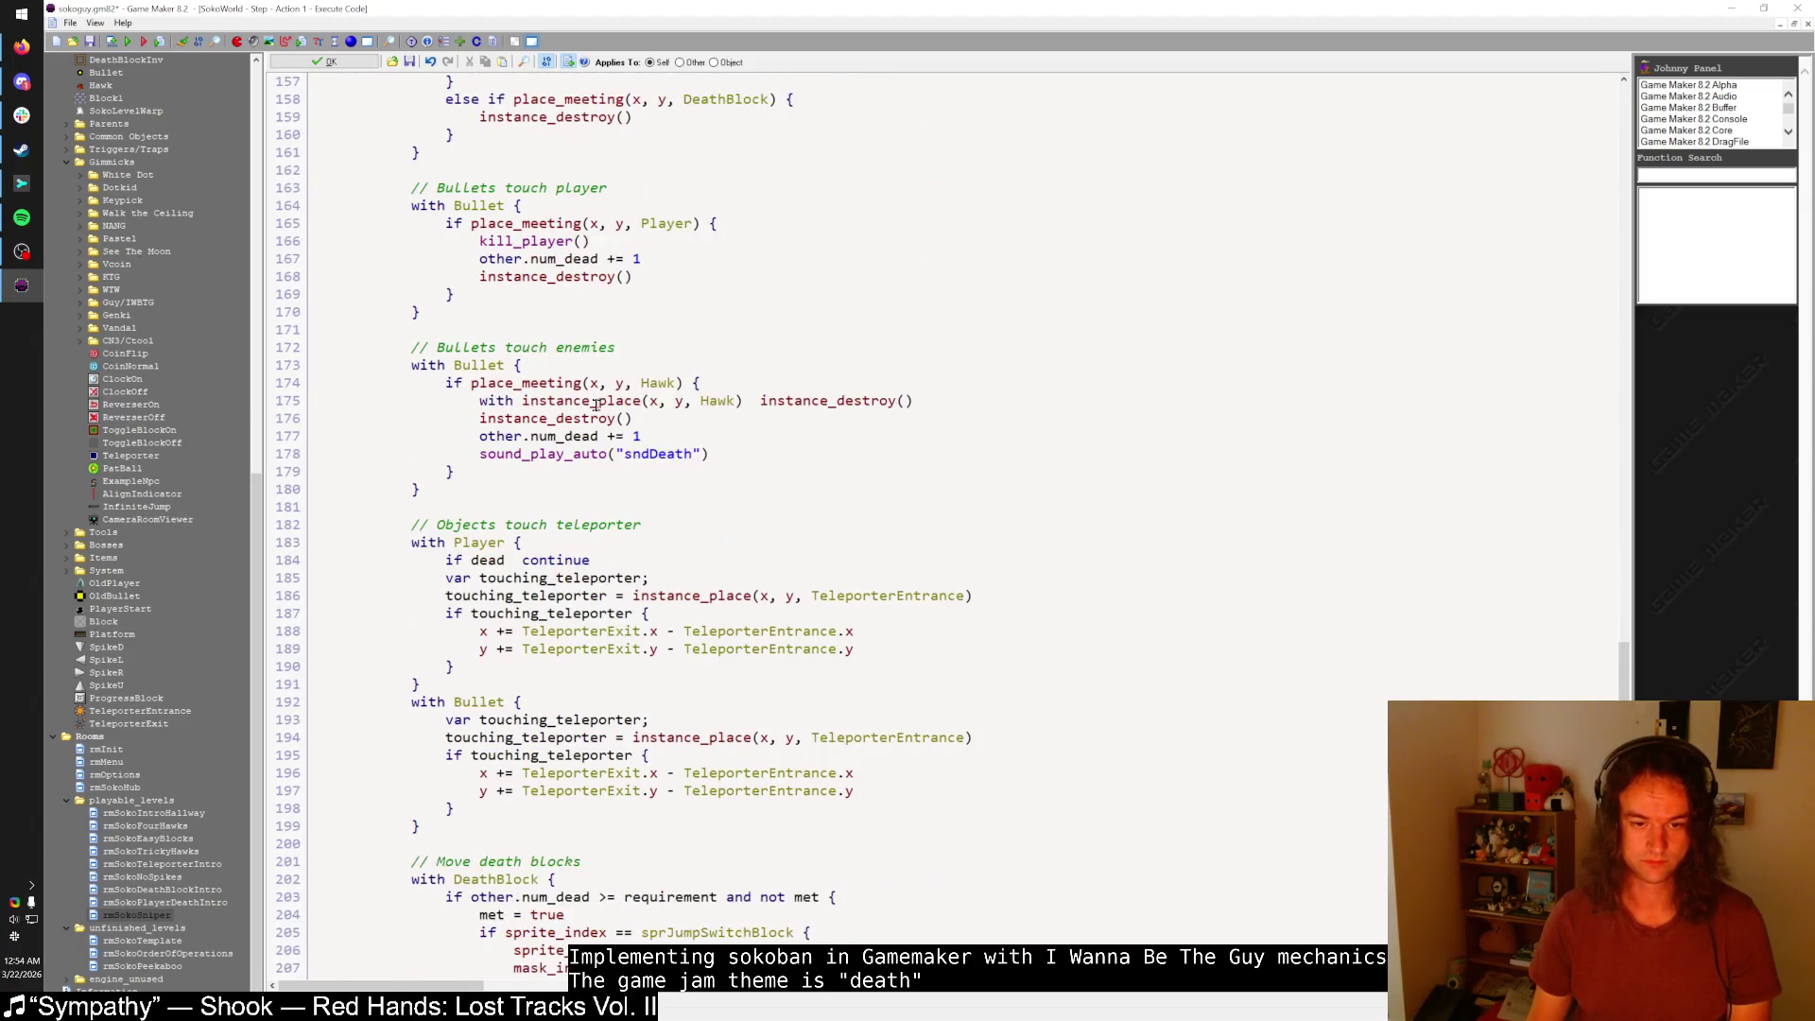
{"action": "scroll", "coordinate": [596, 404], "scroll_direction": "down", "scroll_amount": 11}
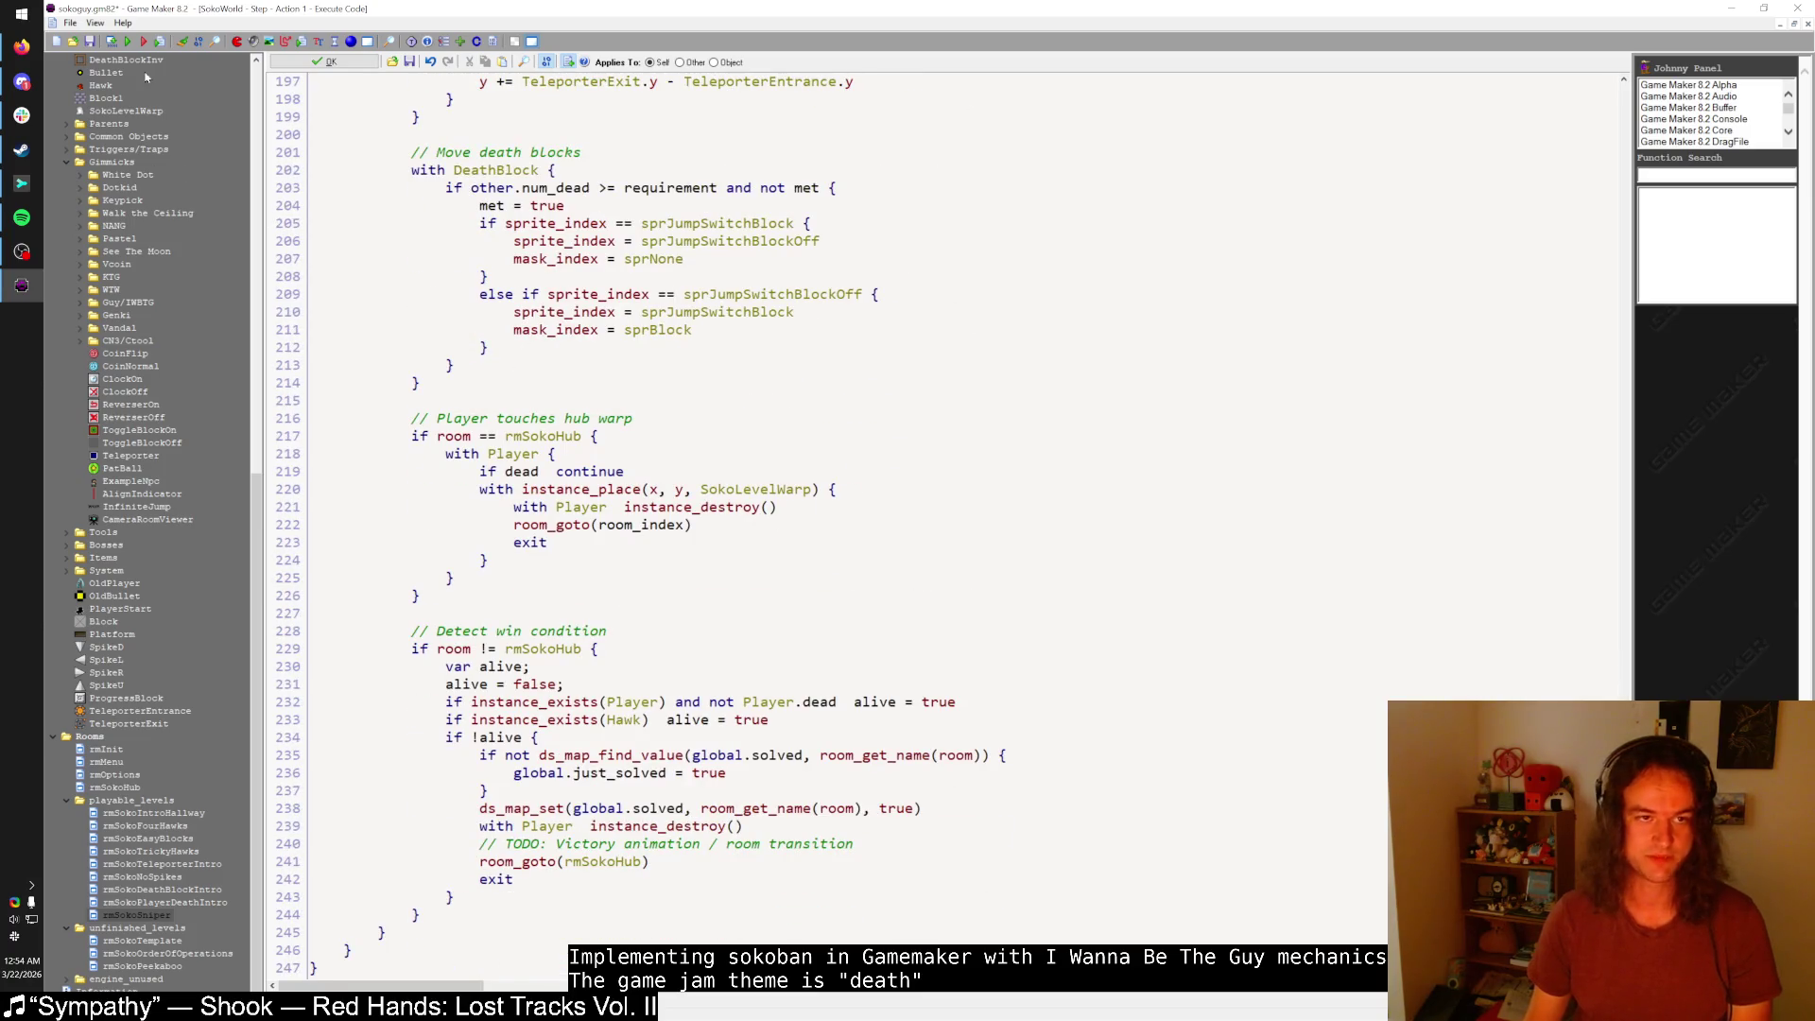
{"action": "key", "text": "F5"}
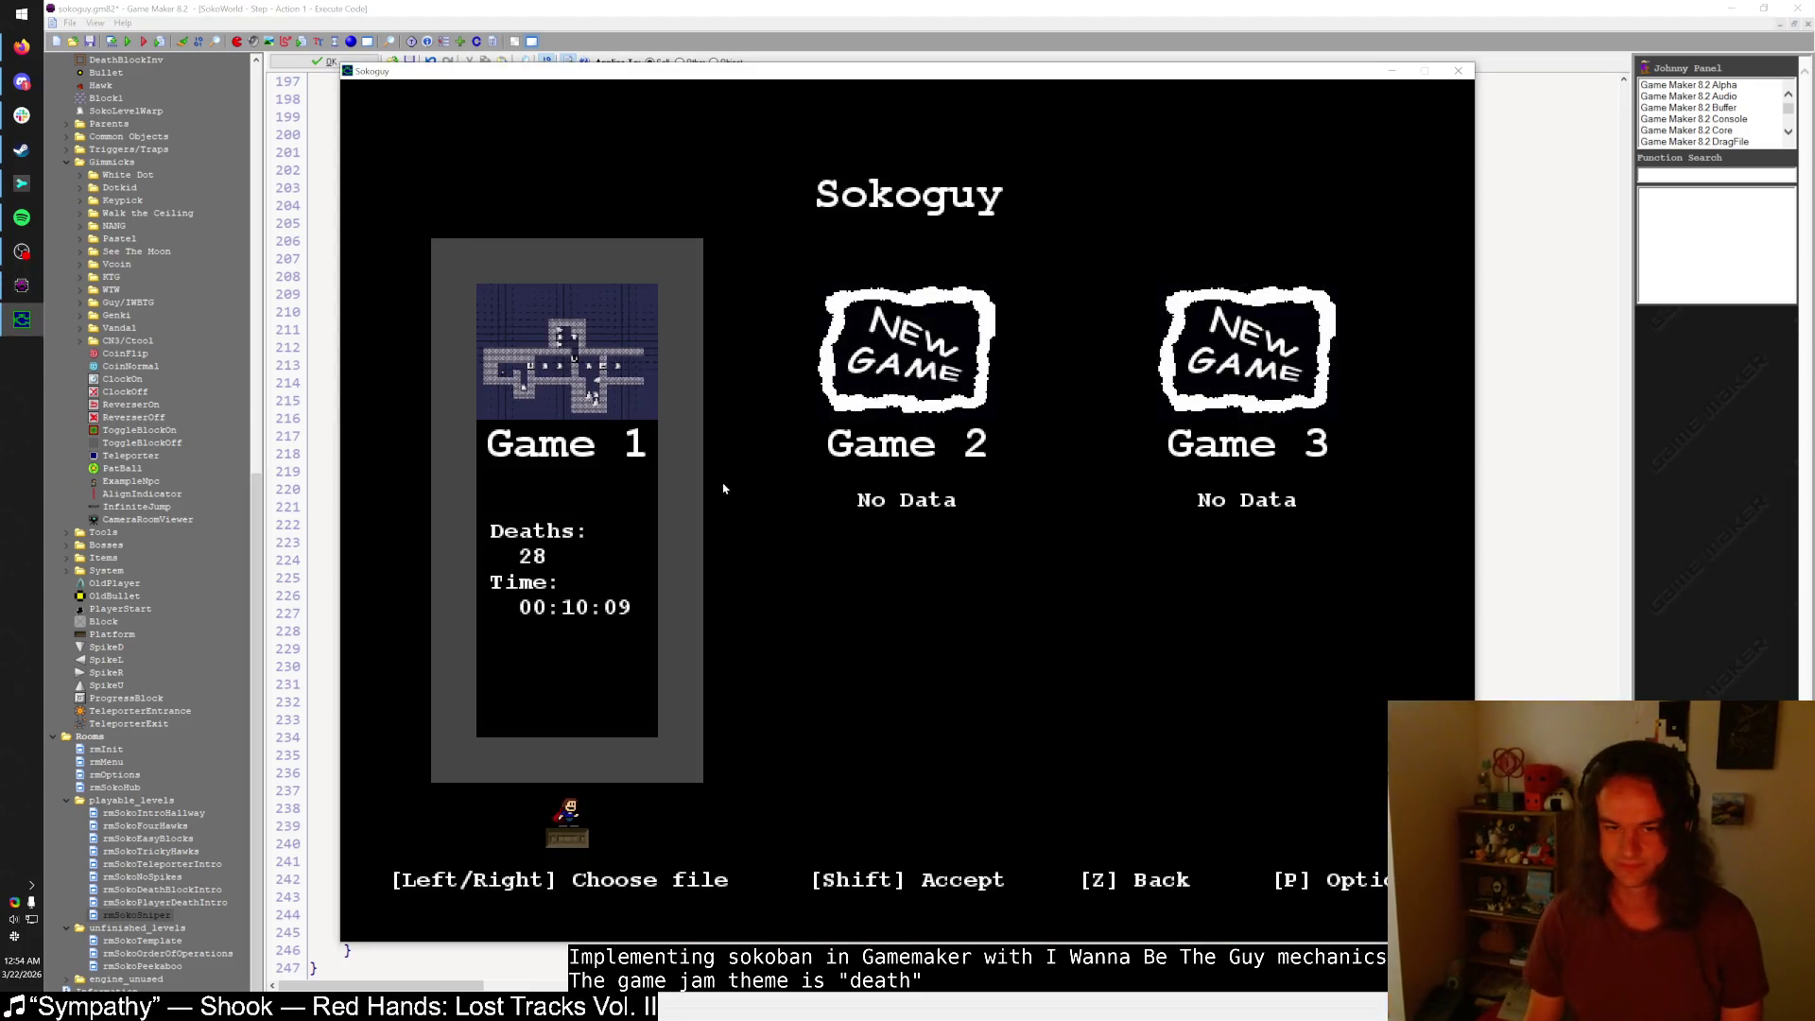
Load the saved game, walk the player onto block 1's tile, and shoot the hawk beside it
{"action": "key", "text": "shift"}
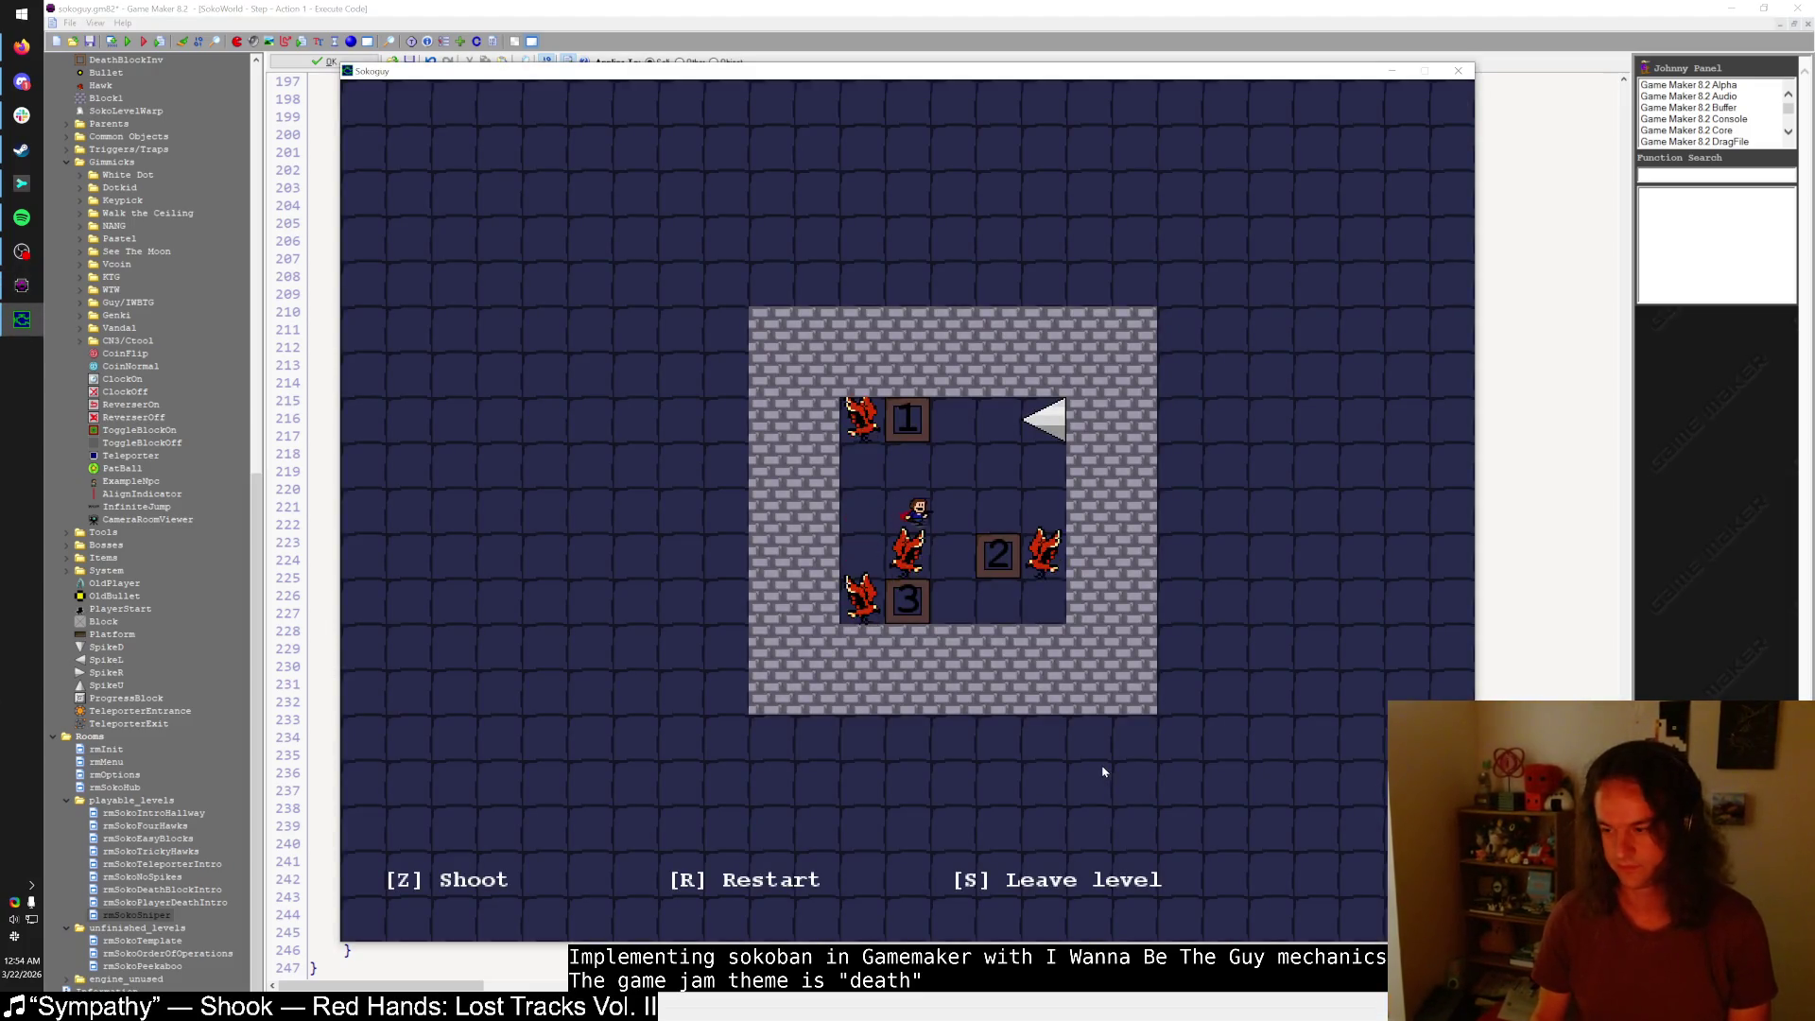
{"action": "key", "text": "Right"}
{"action": "key", "text": "Right"}
{"action": "key", "text": "Up"}
{"action": "key", "text": "Up"}
{"action": "key", "text": "Left"}
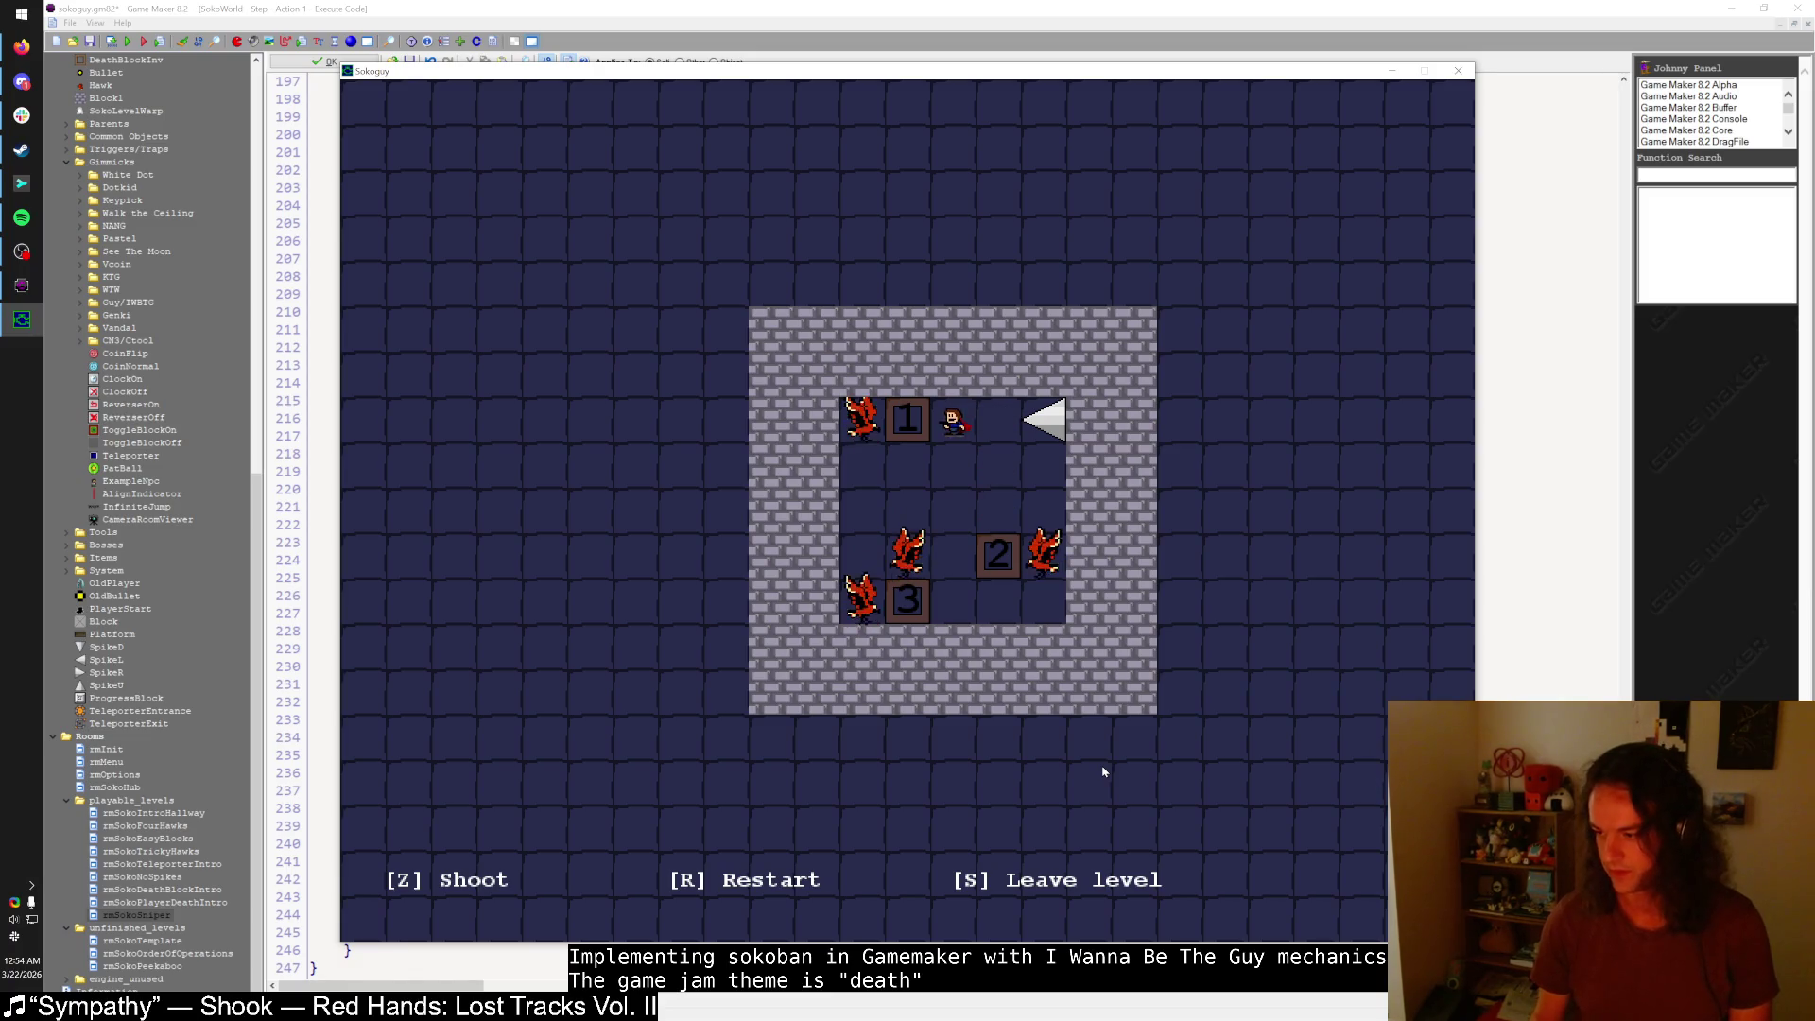
{"action": "key", "text": "Left"}
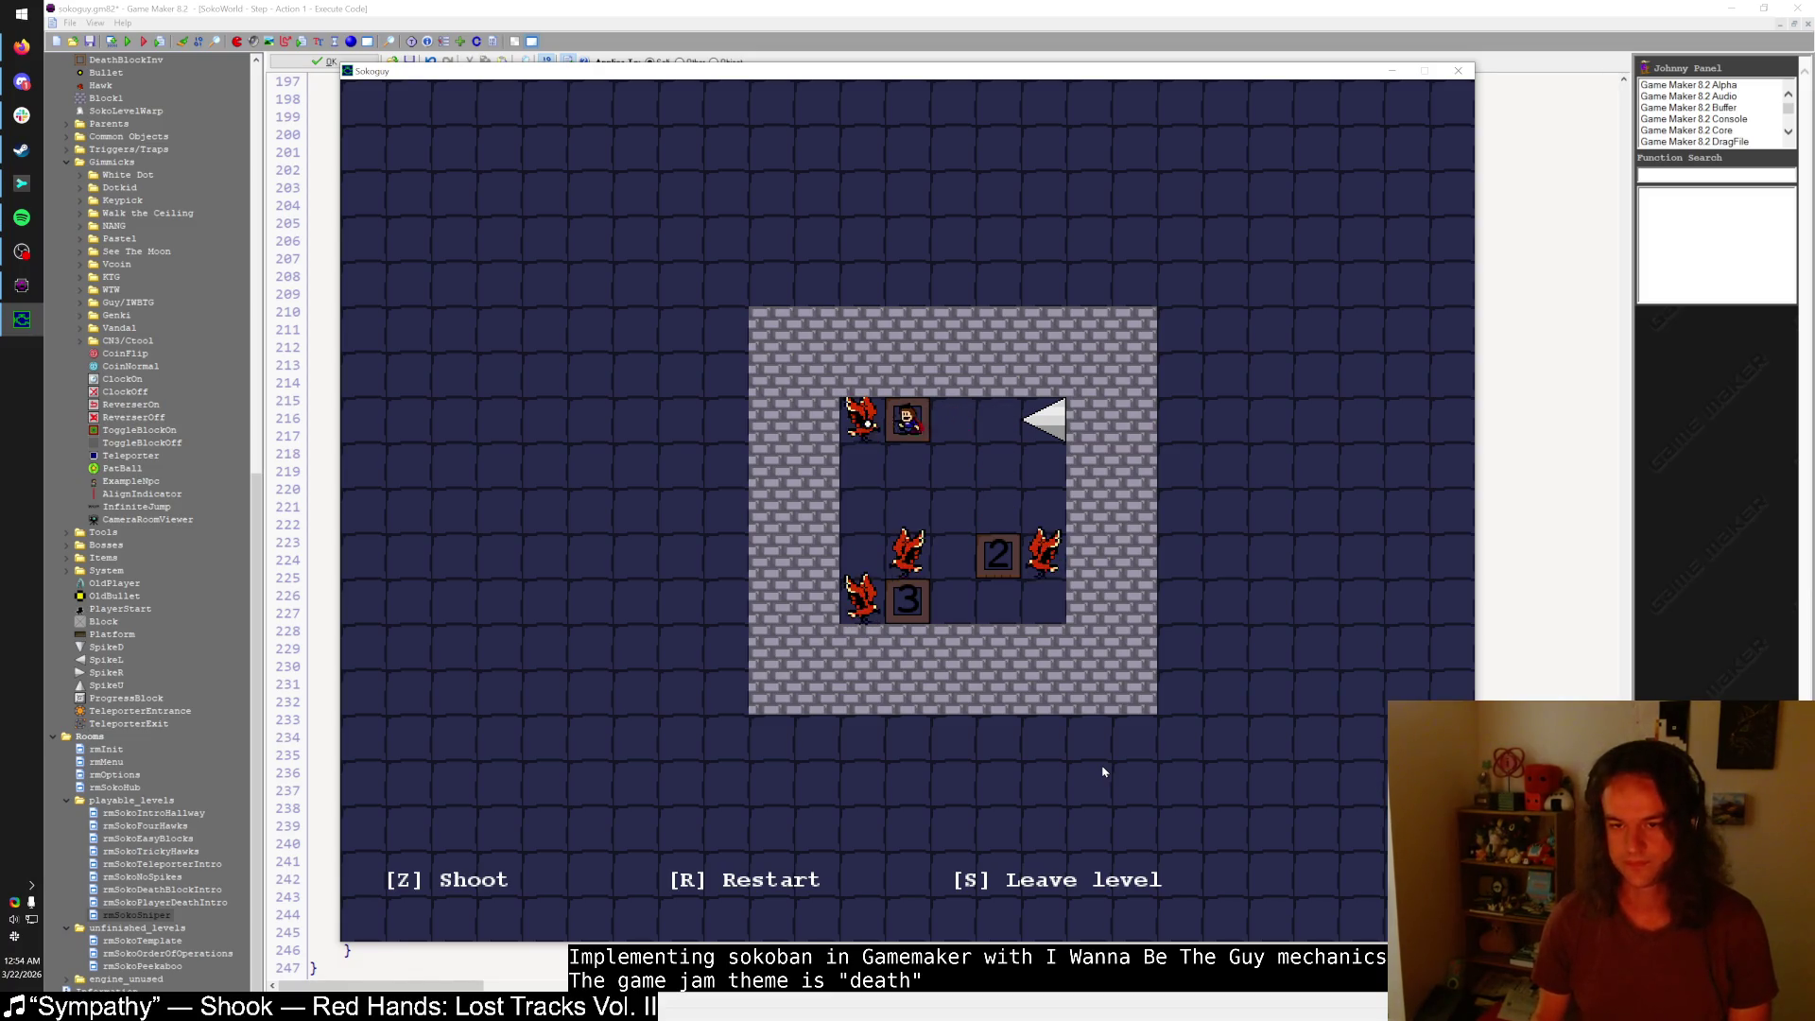
{"action": "key", "text": "Left"}
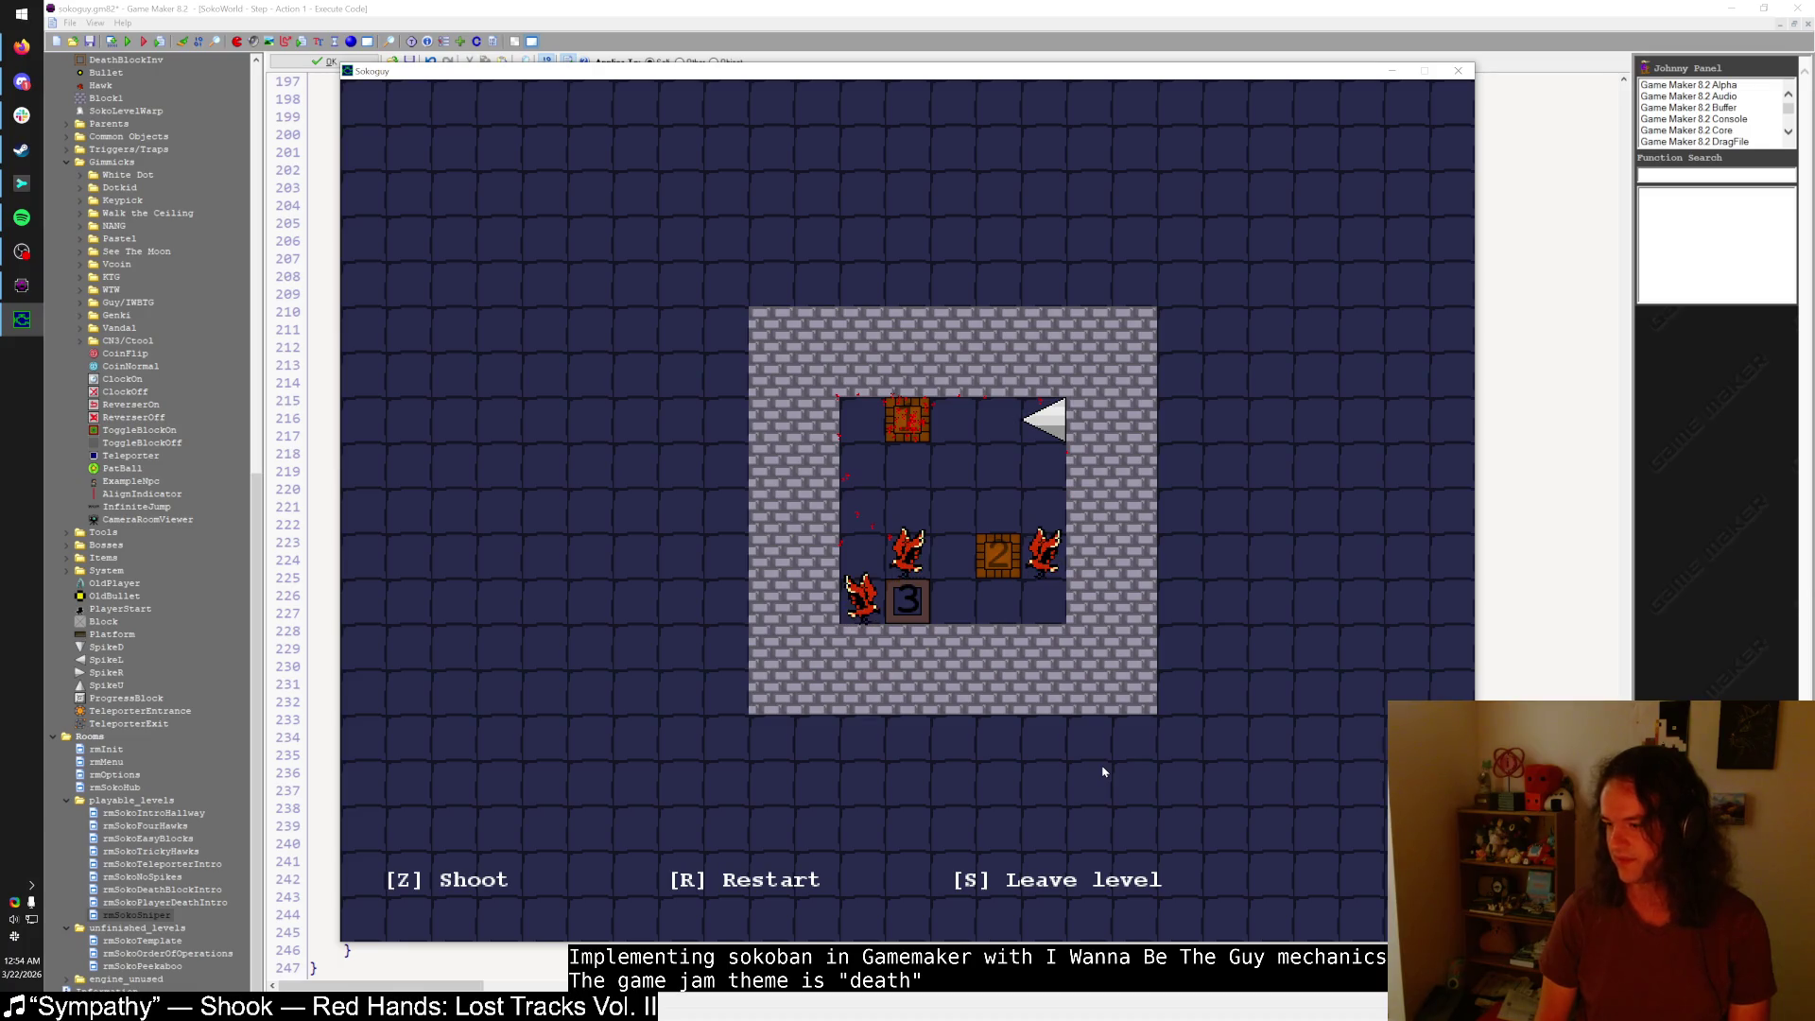
Restart the level, pause and toggle the options menu, then resume play
{"action": "key", "text": "r"}
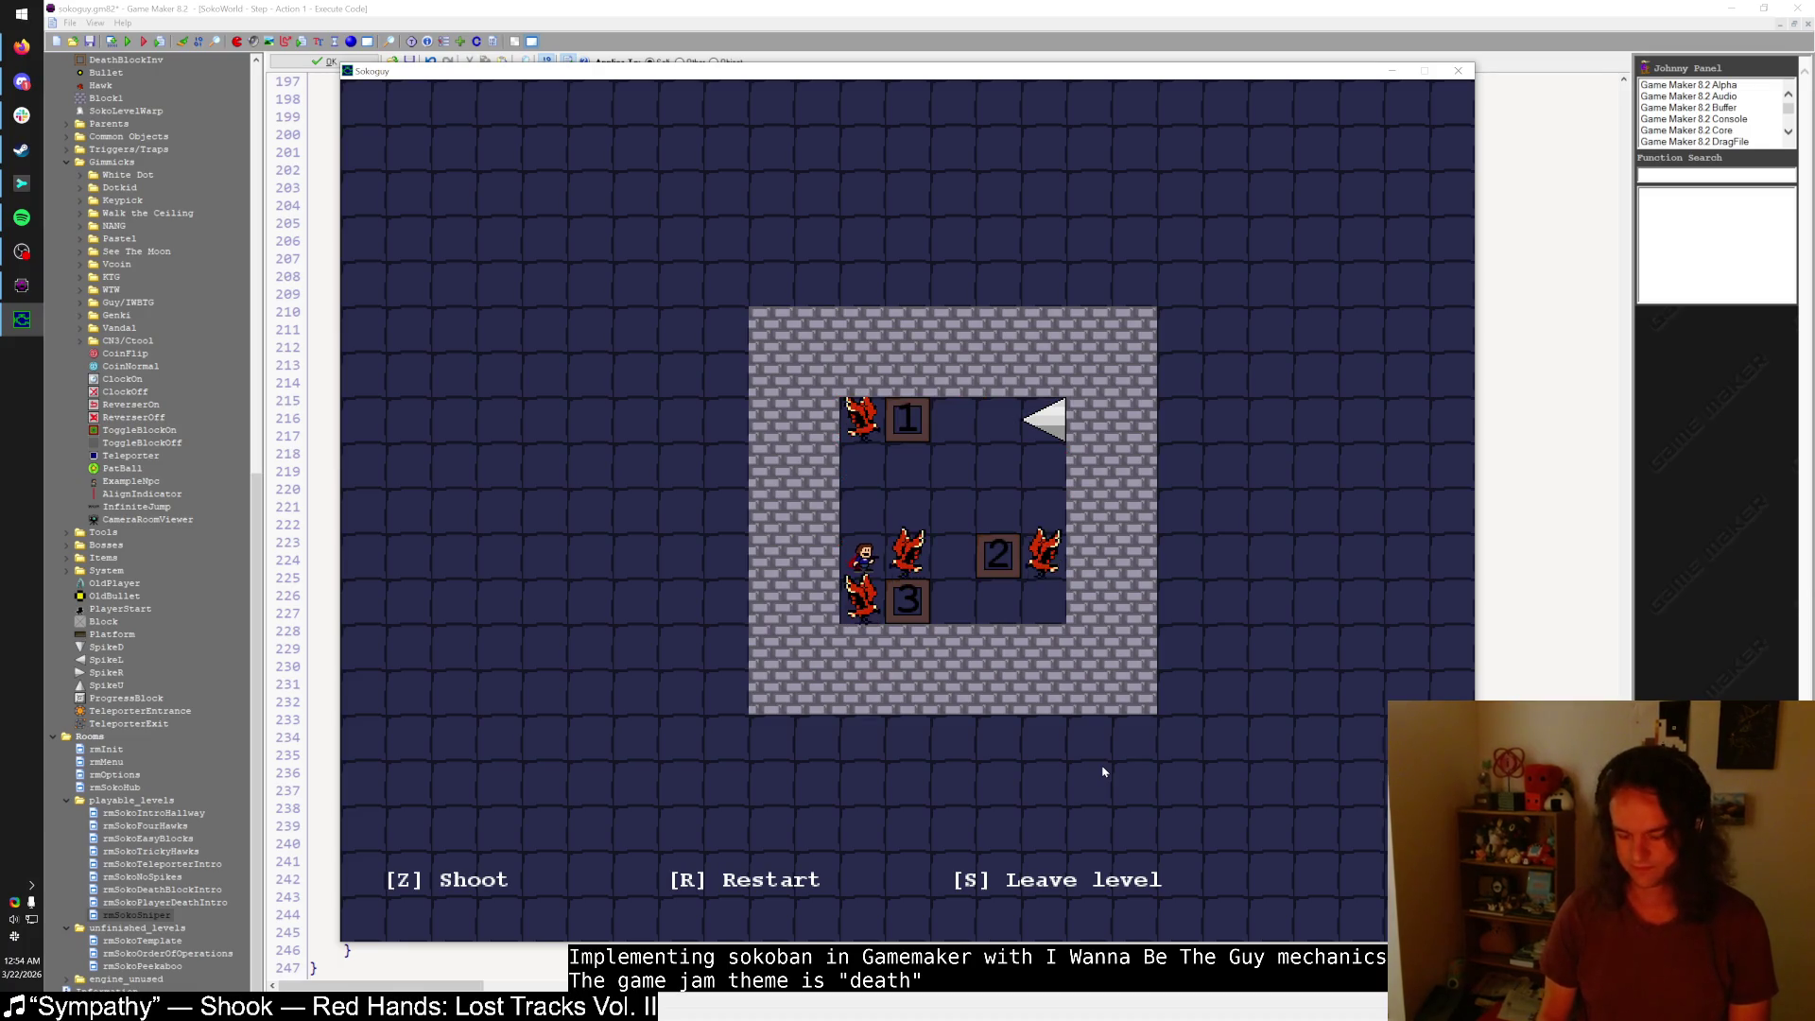
{"action": "key", "text": "p"}
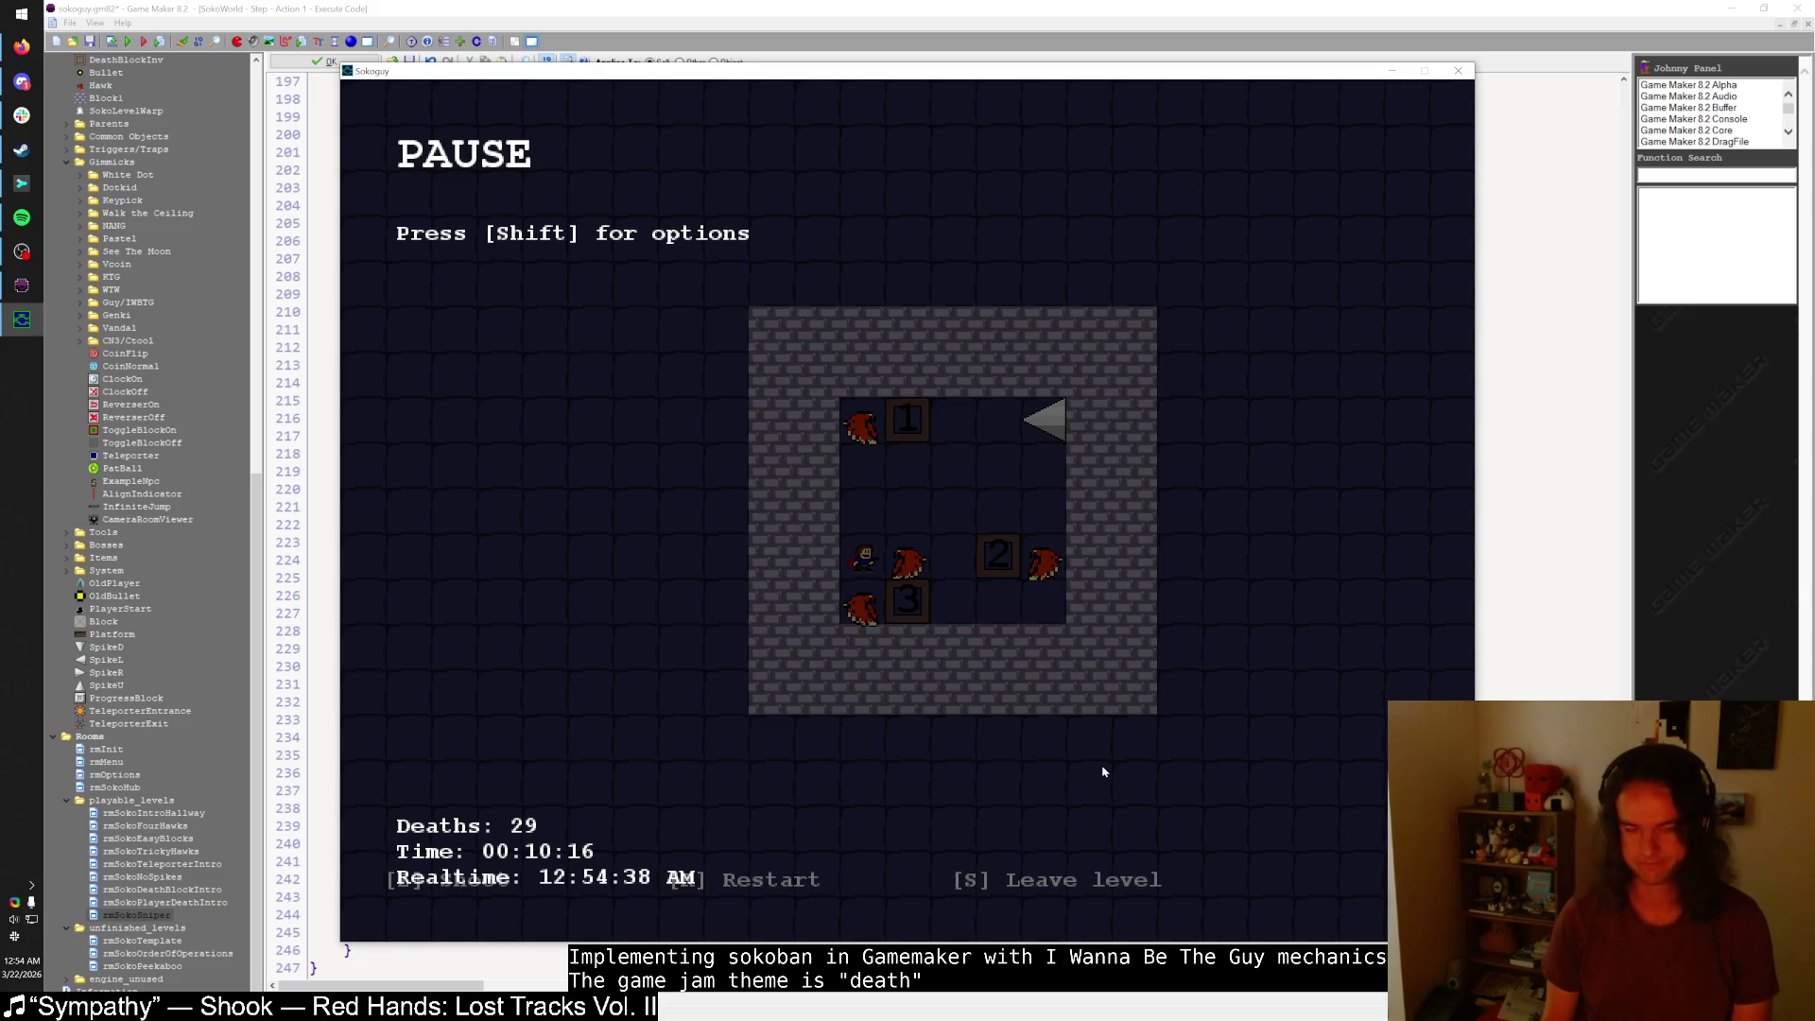
{"action": "key", "text": "shift"}
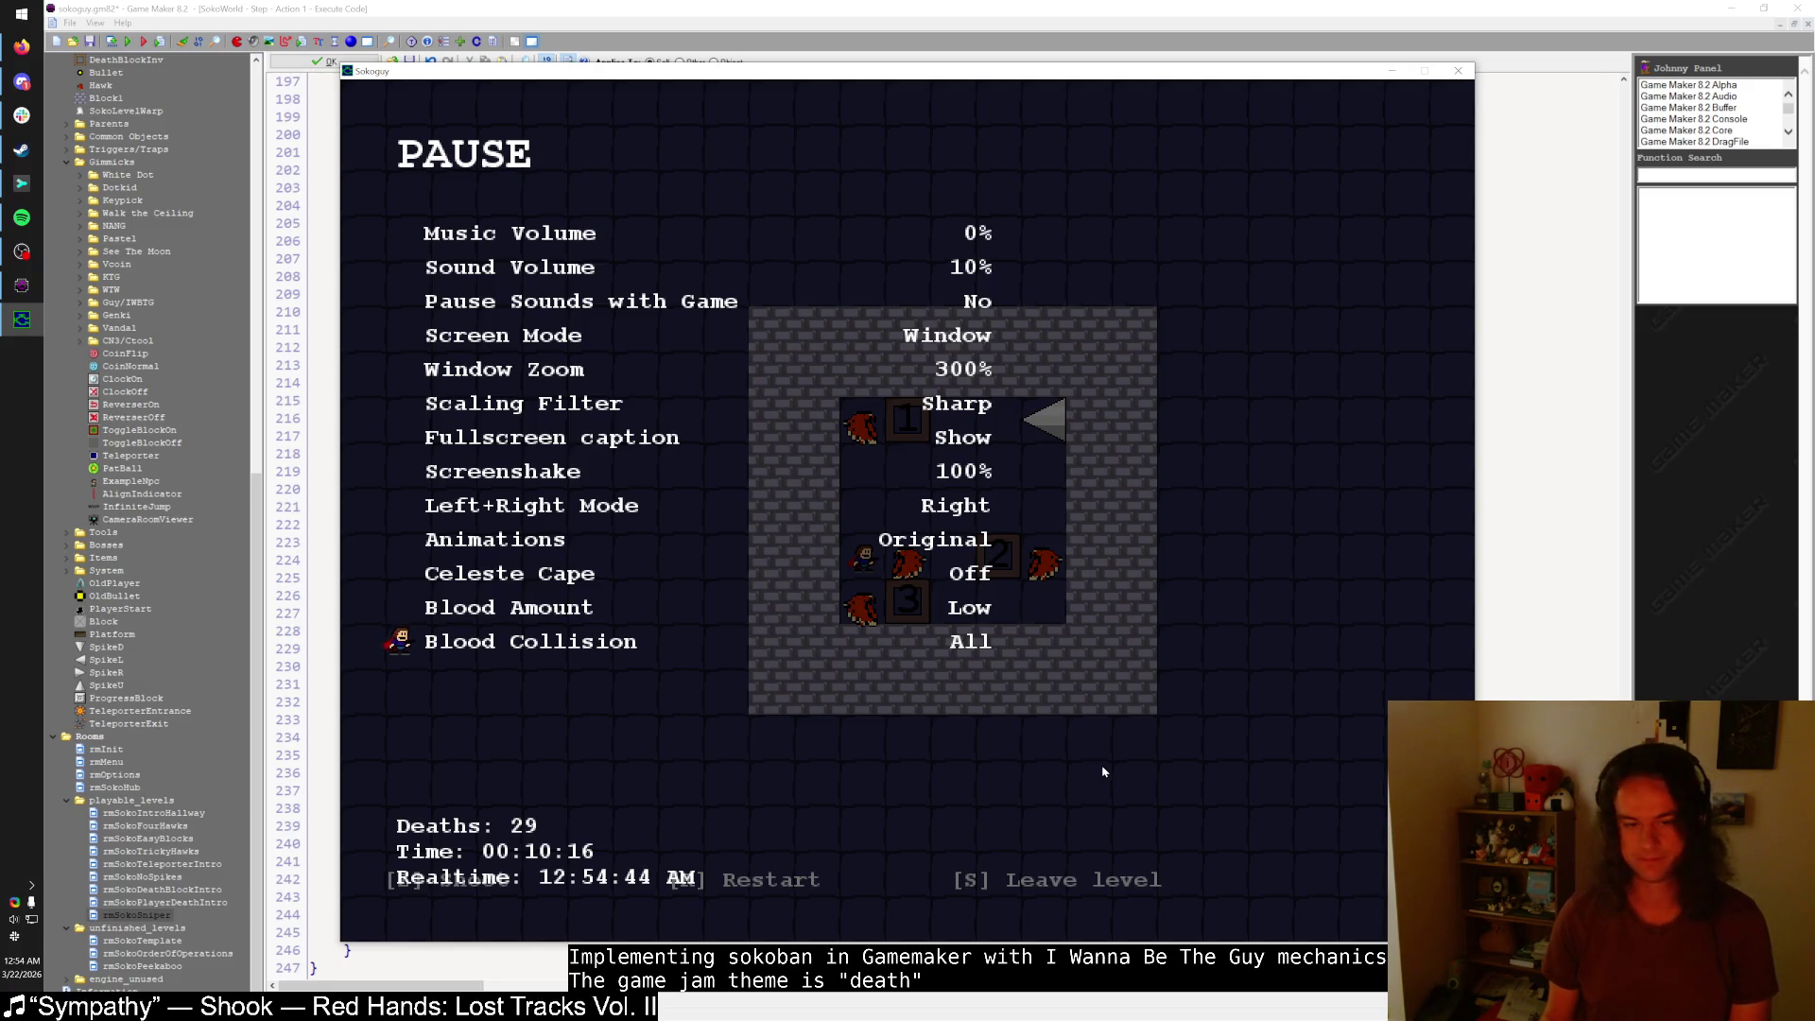
{"action": "key", "text": "shift"}
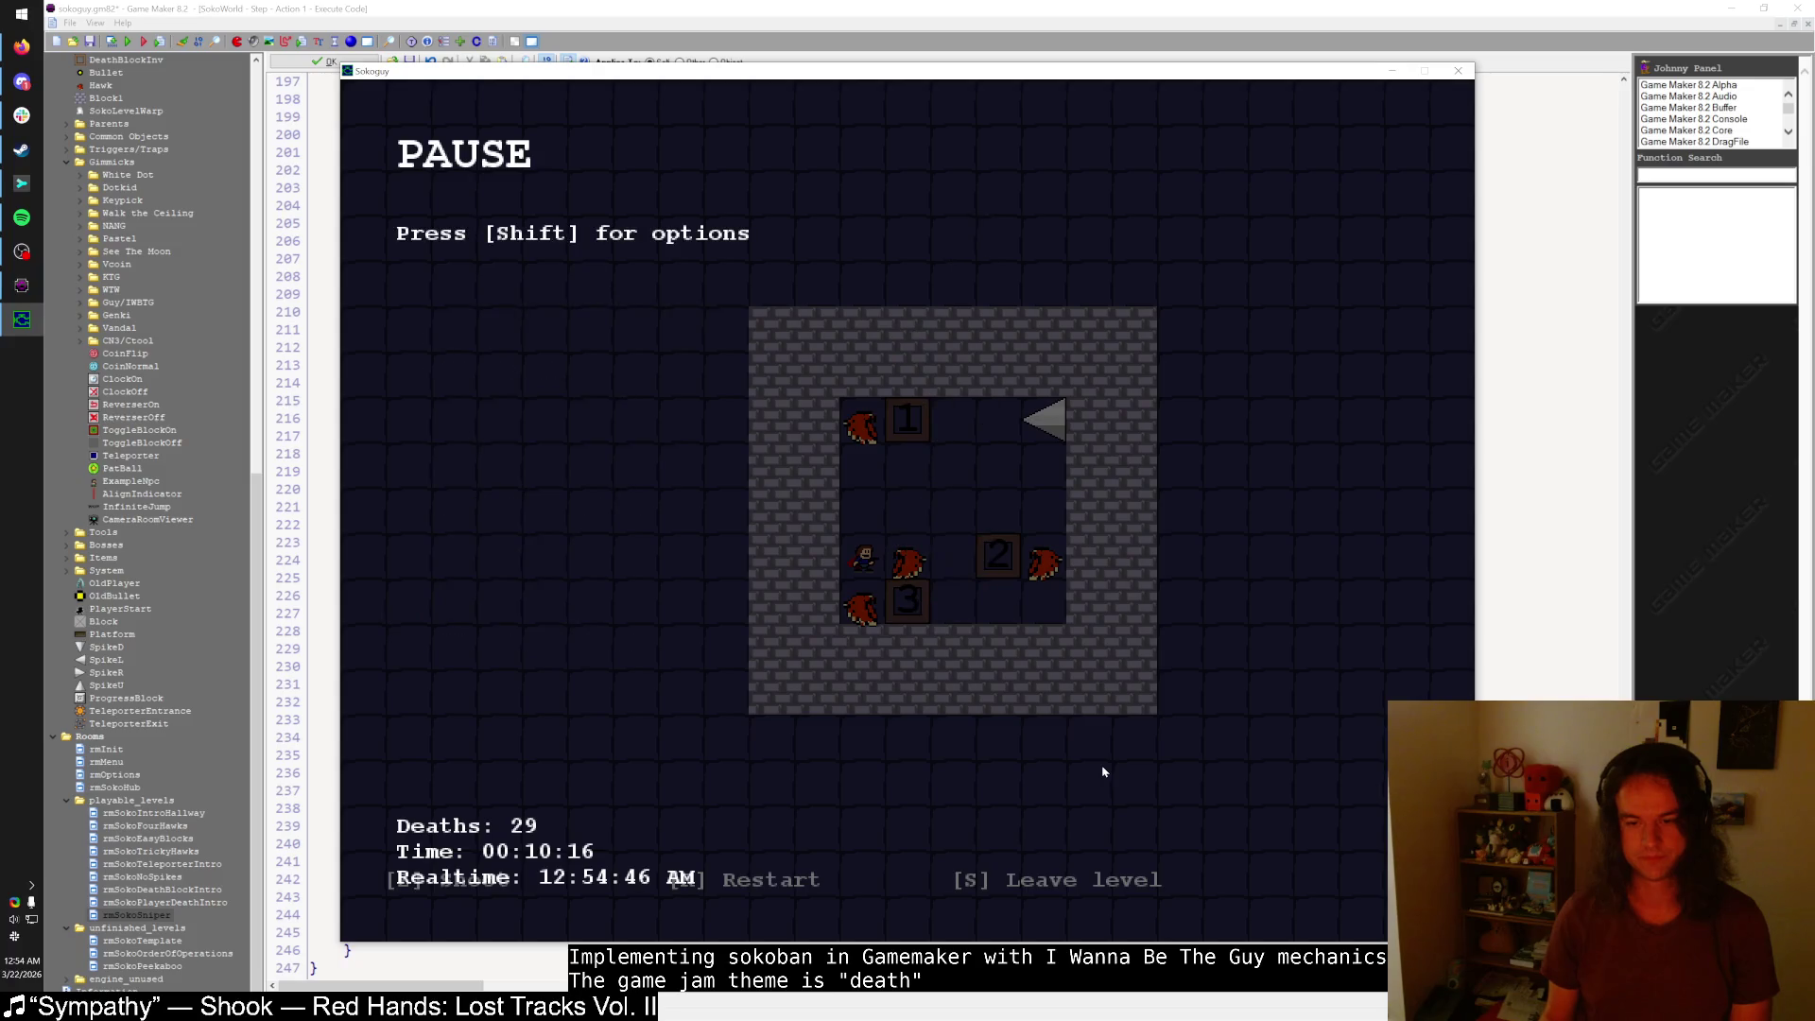
{"action": "key", "text": "shift"}
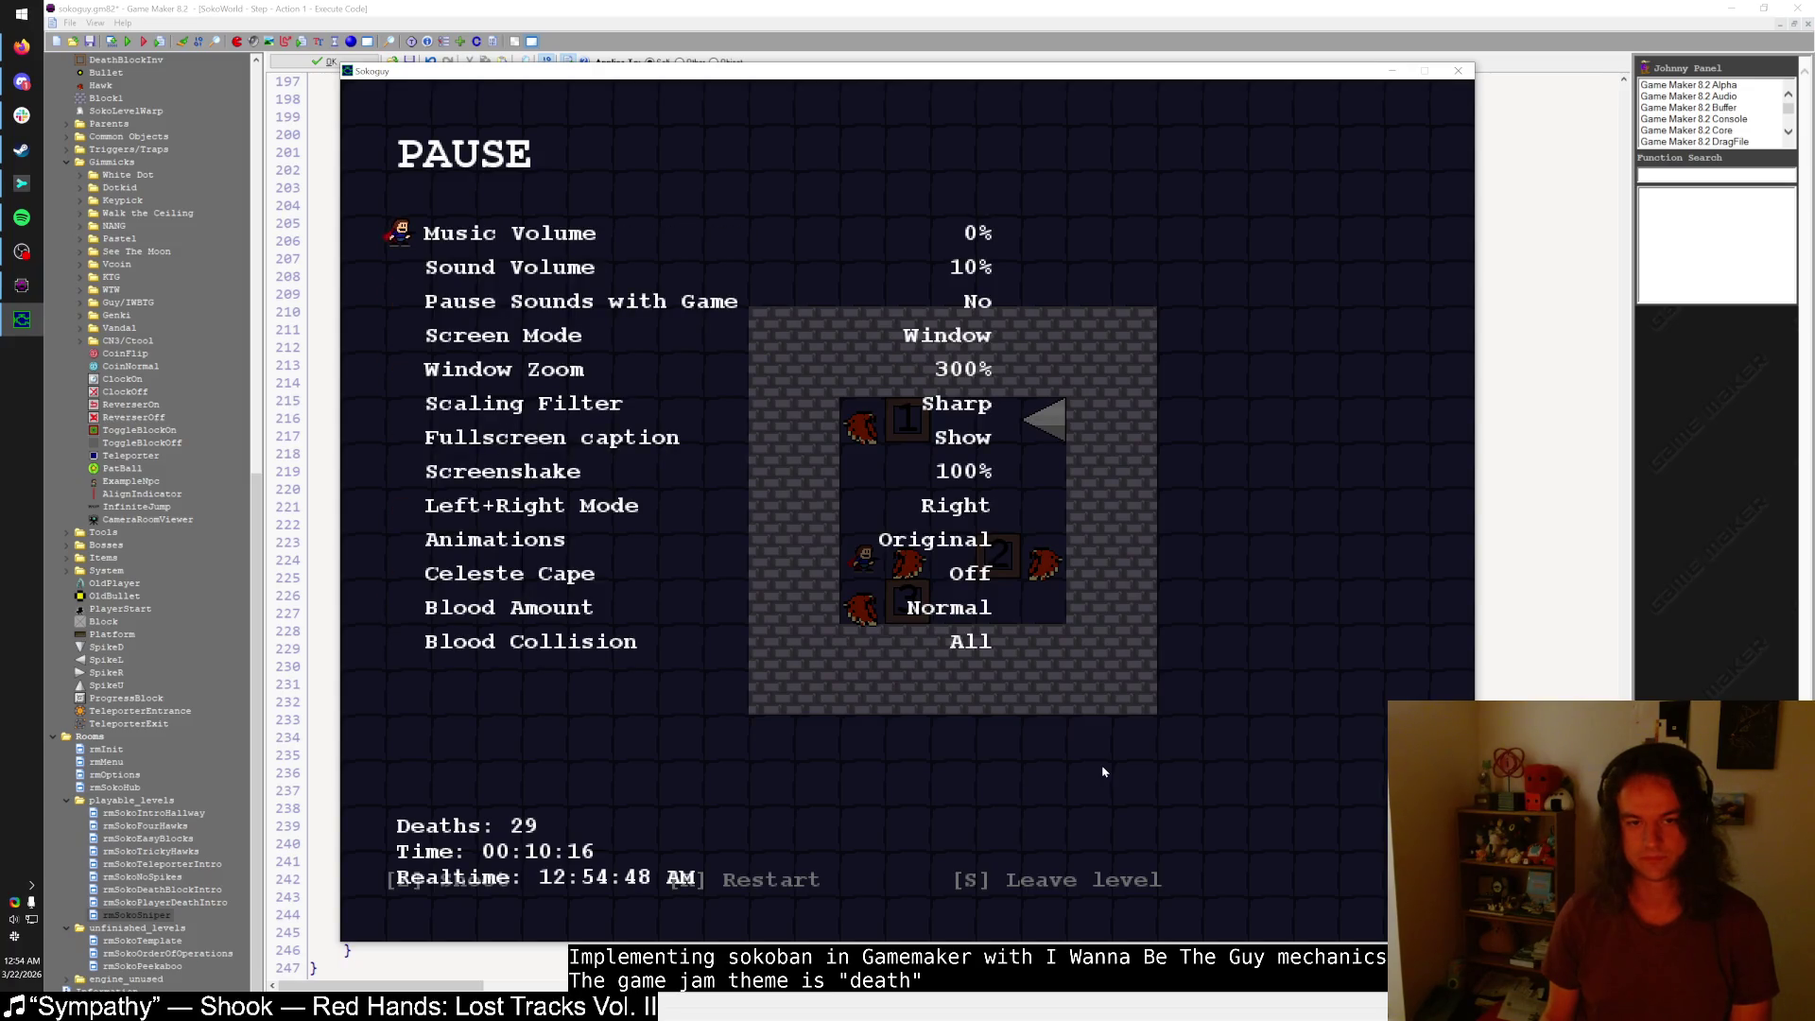
{"action": "key", "text": "shift"}
{"action": "key", "text": "shift"}
{"action": "key", "text": "p"}
{"action": "key", "text": "Right"}
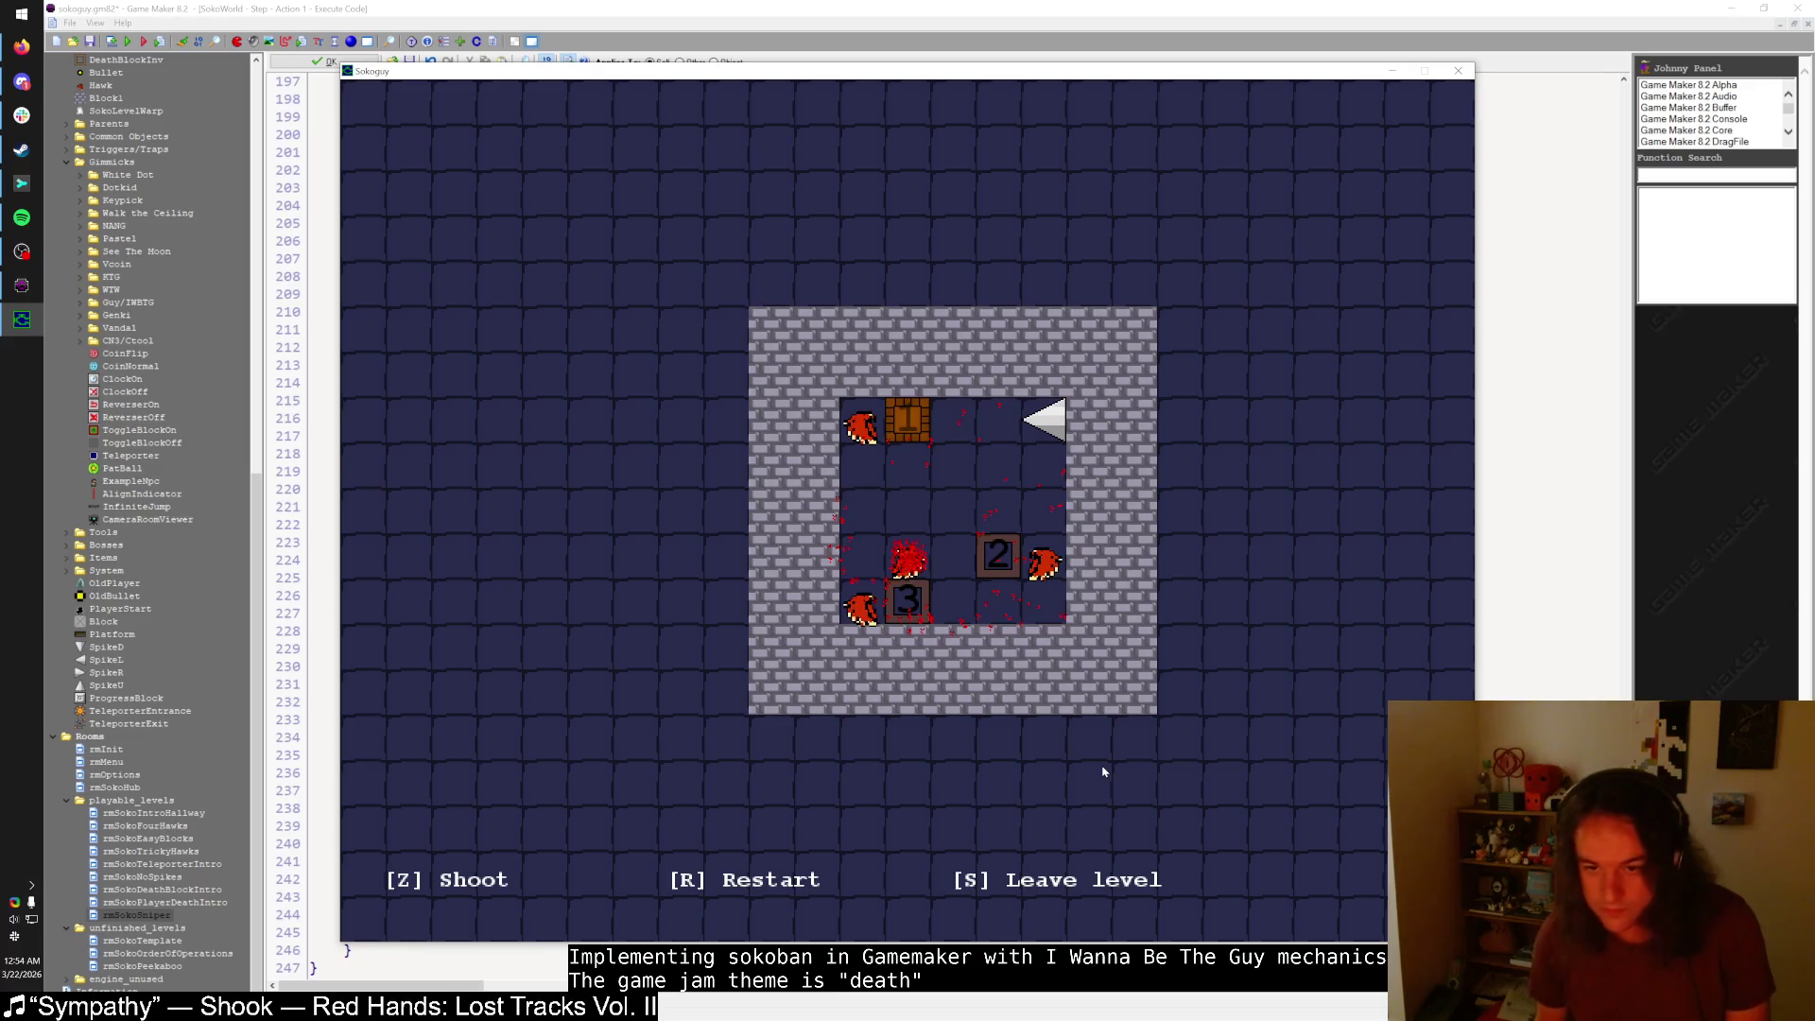
Restart, shoot the top-left and right-hand hawks near blocks 1 and 2, then head right to the spike
{"action": "key", "text": "r"}
{"action": "key", "text": "Right"}
{"action": "key", "text": "Right"}
{"action": "key", "text": "Right"}
{"action": "key", "text": "Up"}
{"action": "key", "text": "Up"}
{"action": "key", "text": "Left"}
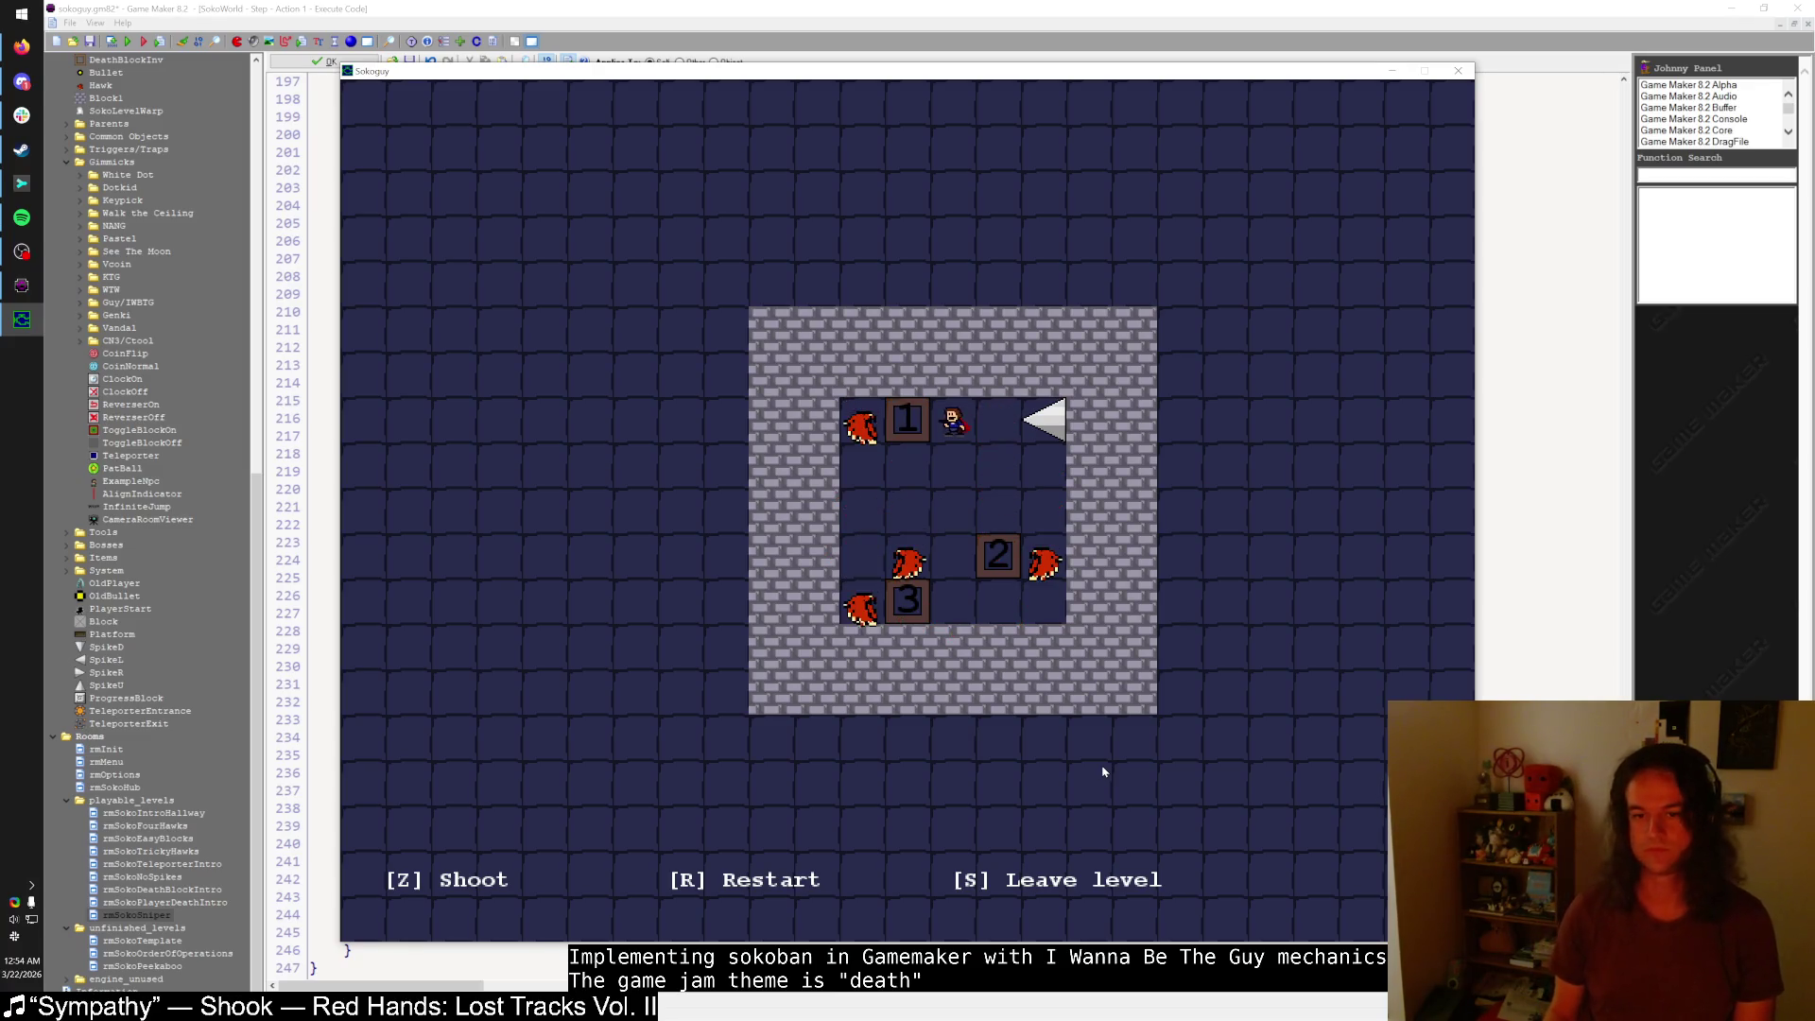
{"action": "key", "text": "z"}
{"action": "key", "text": "Down"}
{"action": "key", "text": "Left"}
{"action": "key", "text": "Right"}
{"action": "key", "text": "Down"}
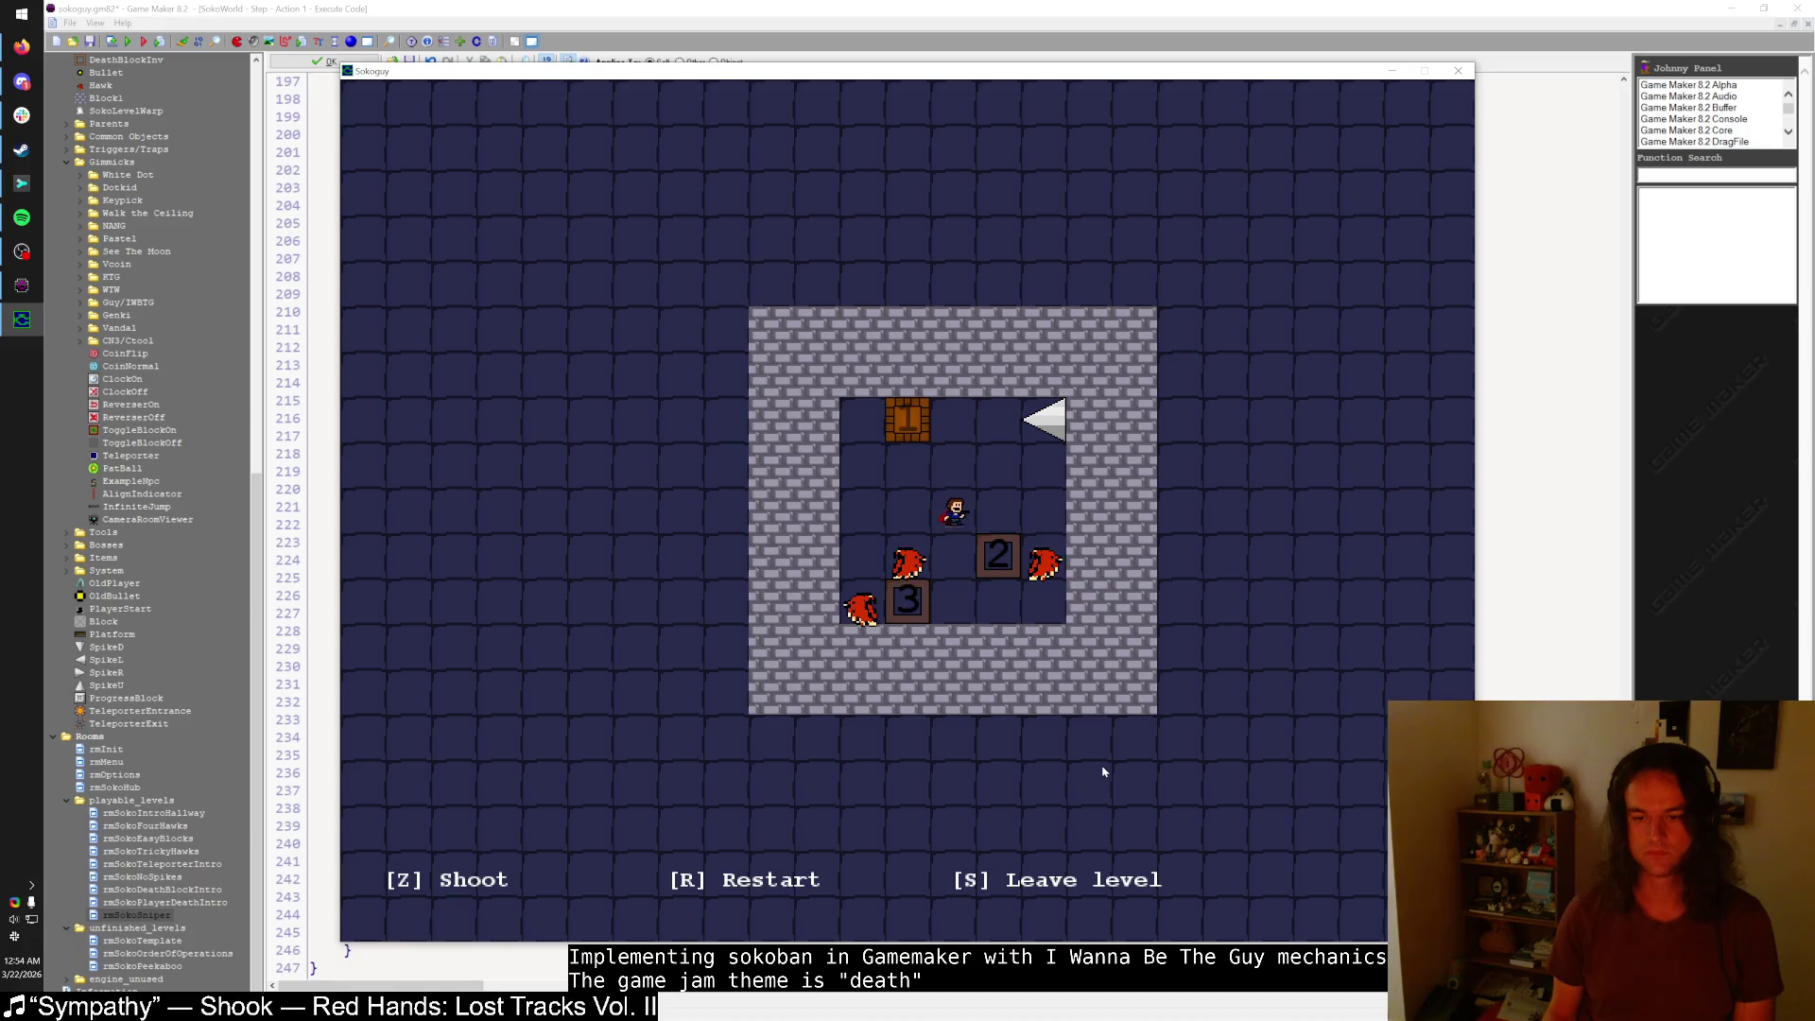
{"action": "key", "text": "Down"}
{"action": "key", "text": "z"}
{"action": "key", "text": "Up"}
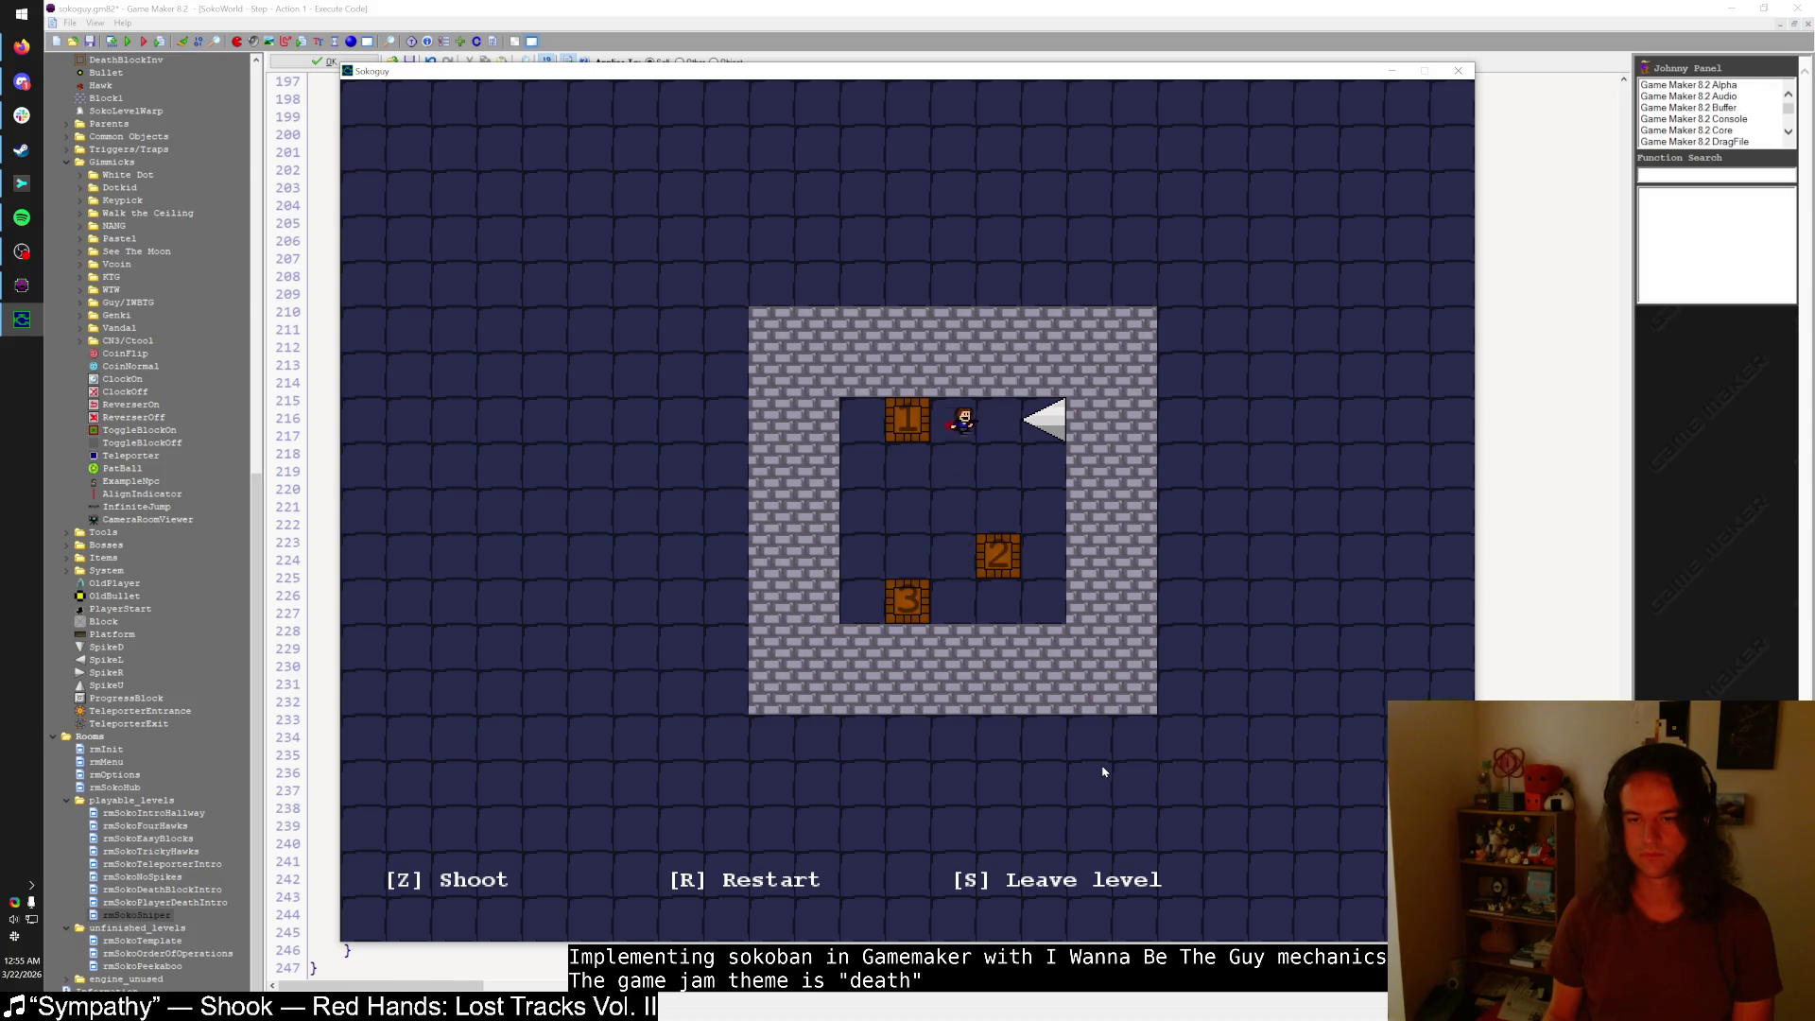
{"action": "key", "text": "Right"}
{"action": "key", "text": "Right"}
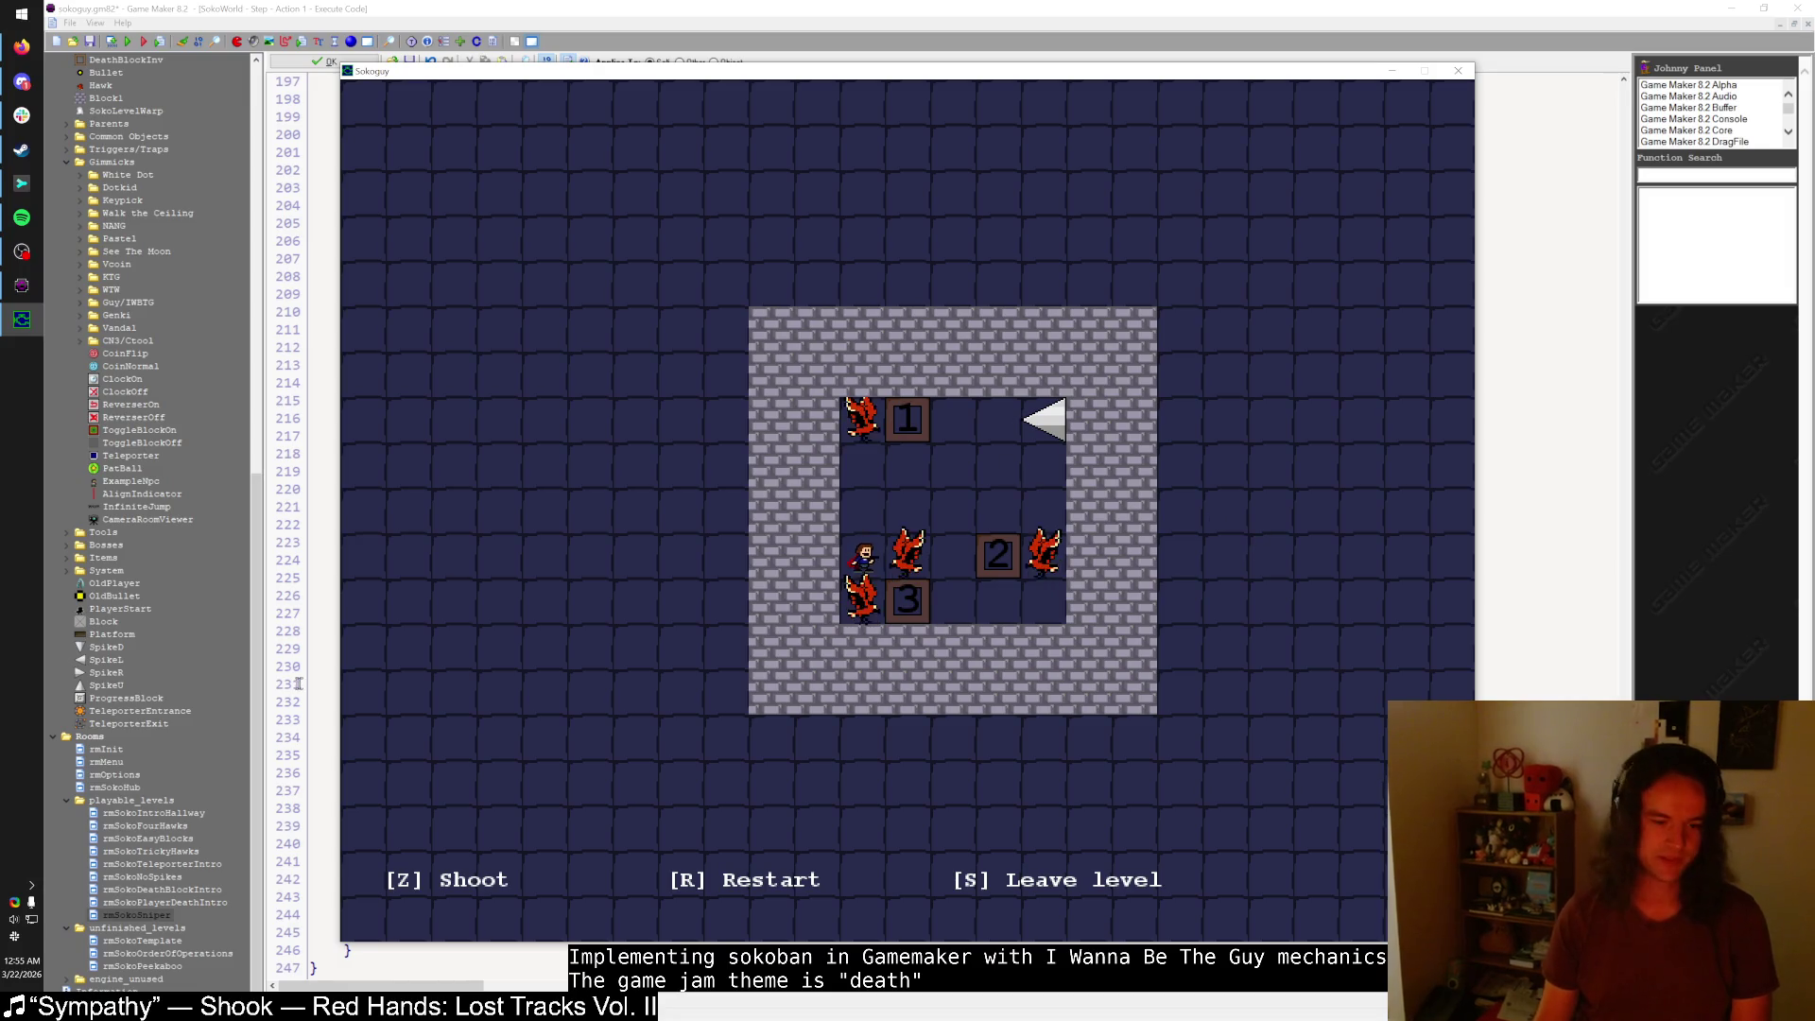
Open rmSokoDeathBlockIntro in a maximized Room Editor and move the middle hawk diagonally up one cell
{"action": "double_click", "coordinate": [162, 889]}
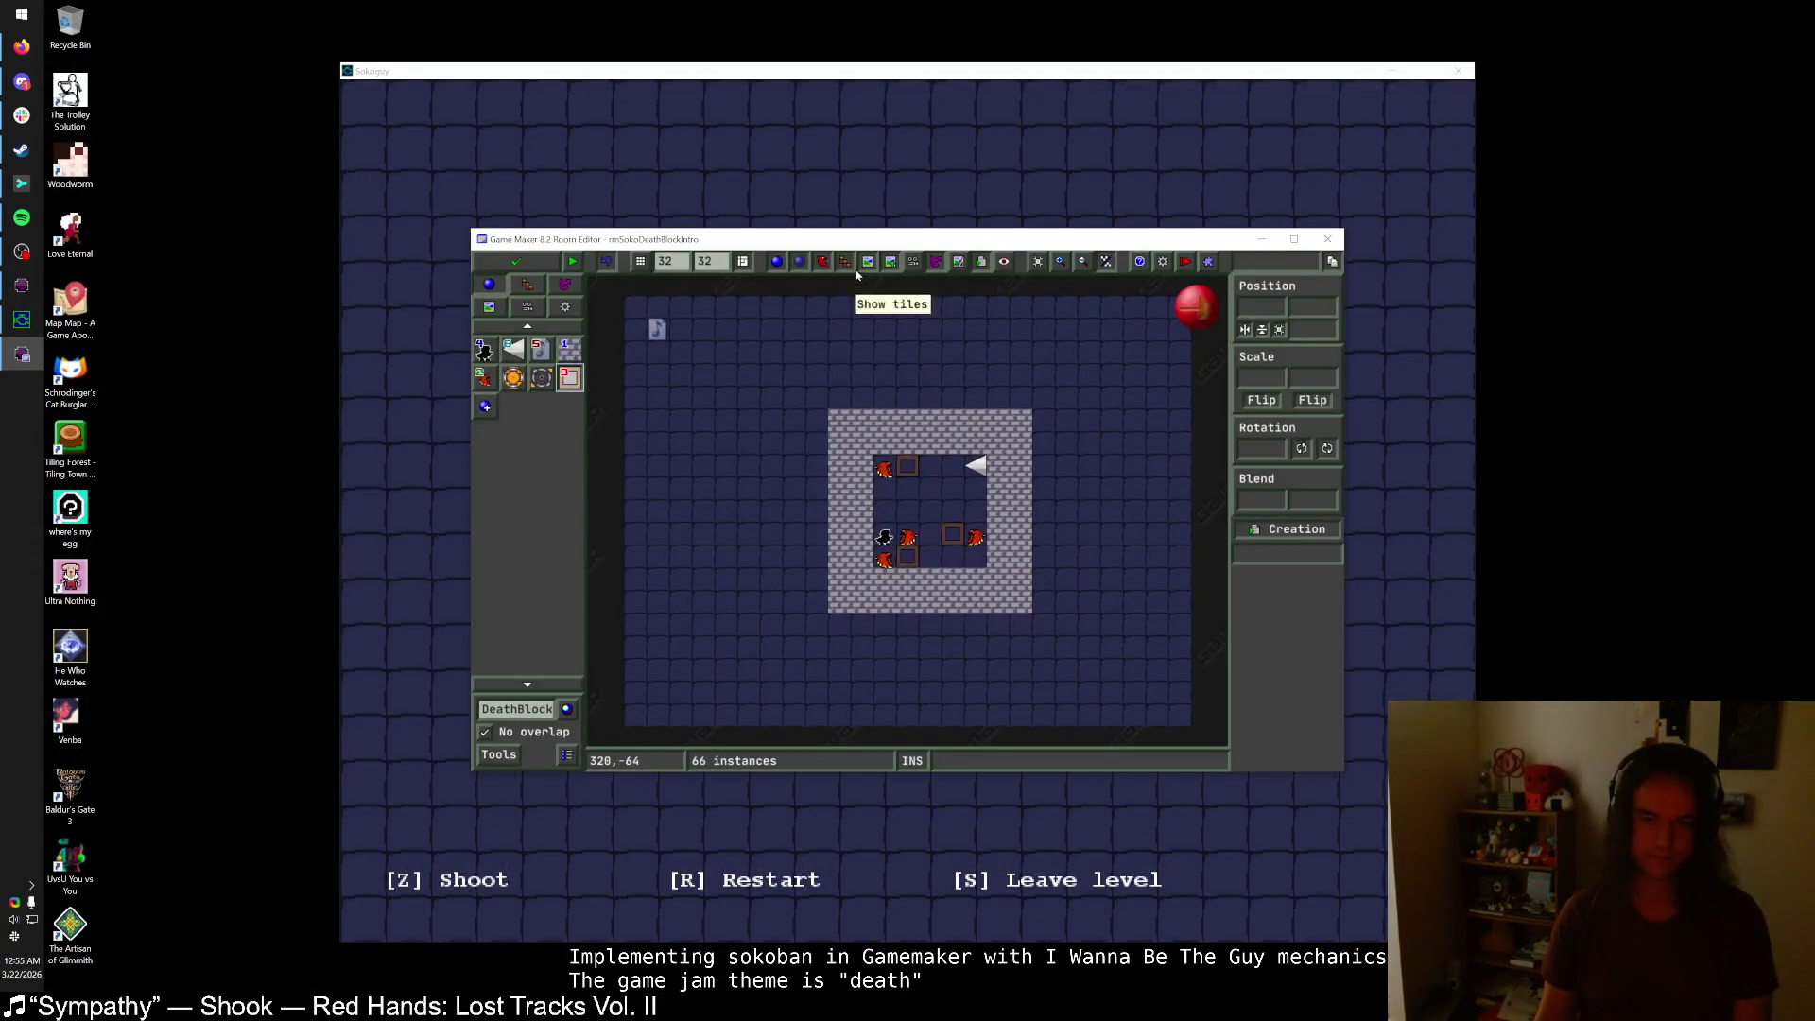
{"action": "double_click", "coordinate": [860, 239]}
{"action": "scroll", "coordinate": [1003, 493], "scroll_direction": "up", "scroll_amount": 3}
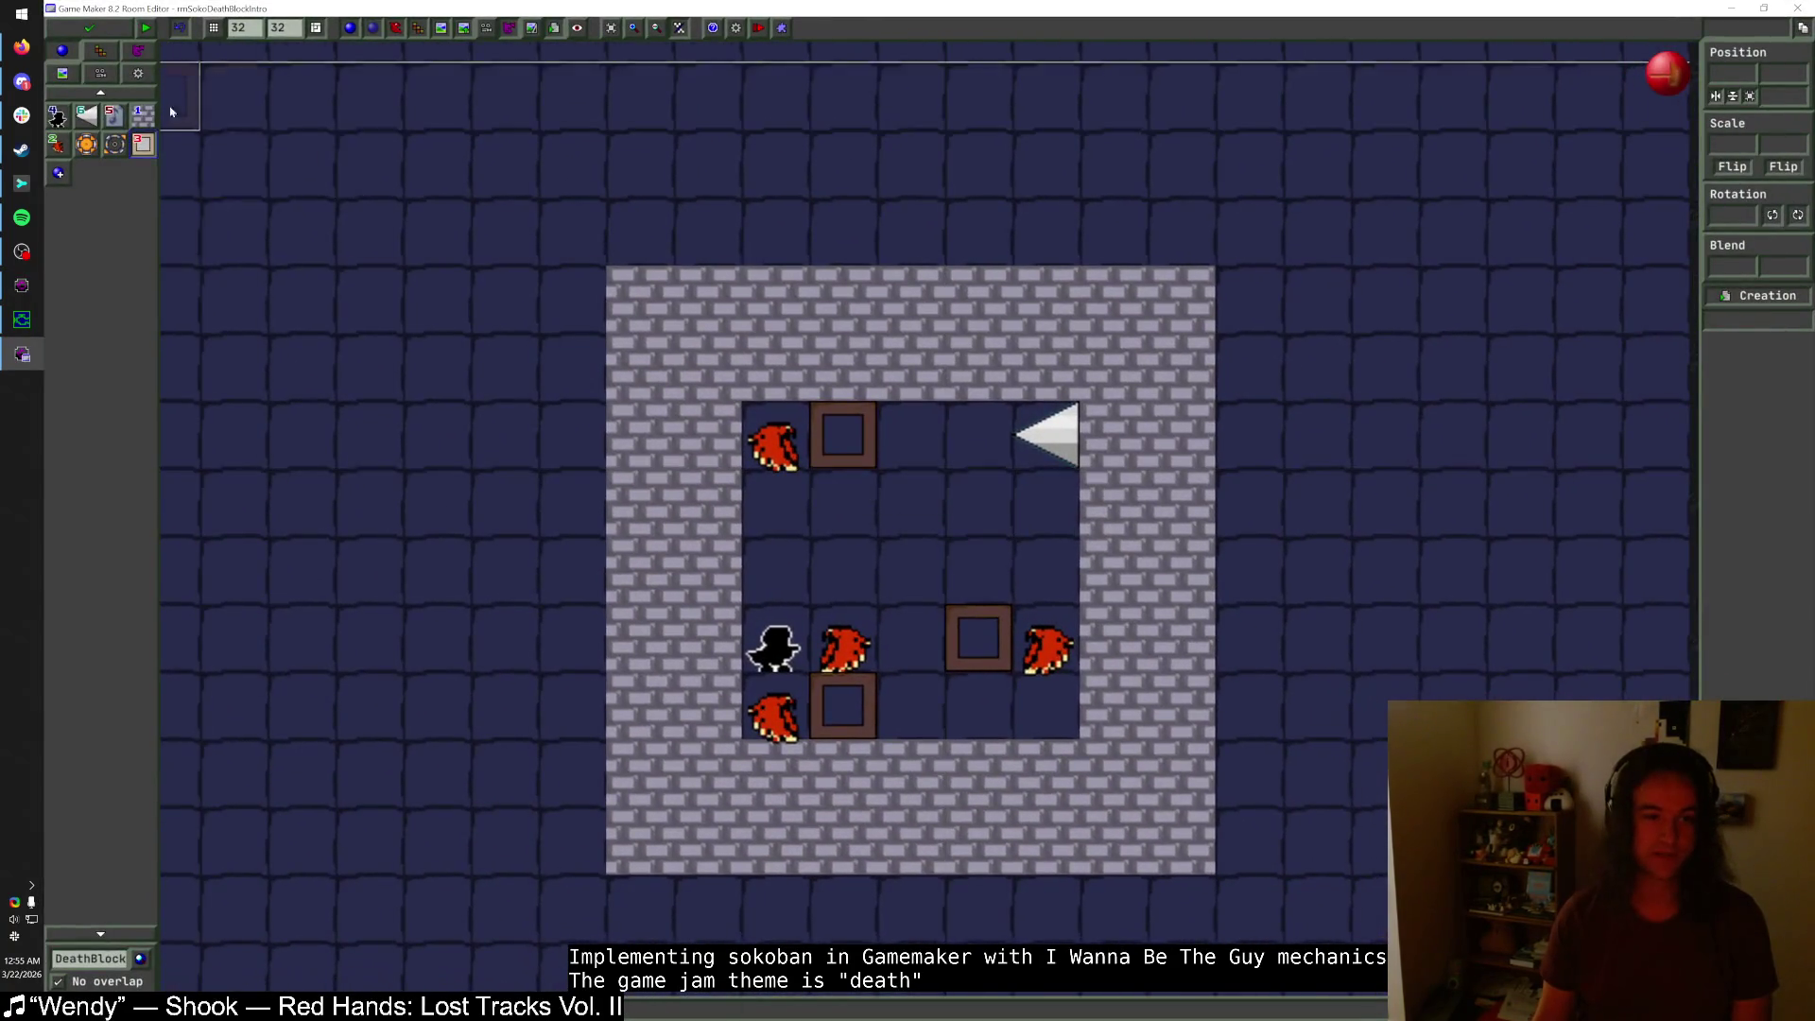
{"action": "left_click", "coordinate": [86, 115]}
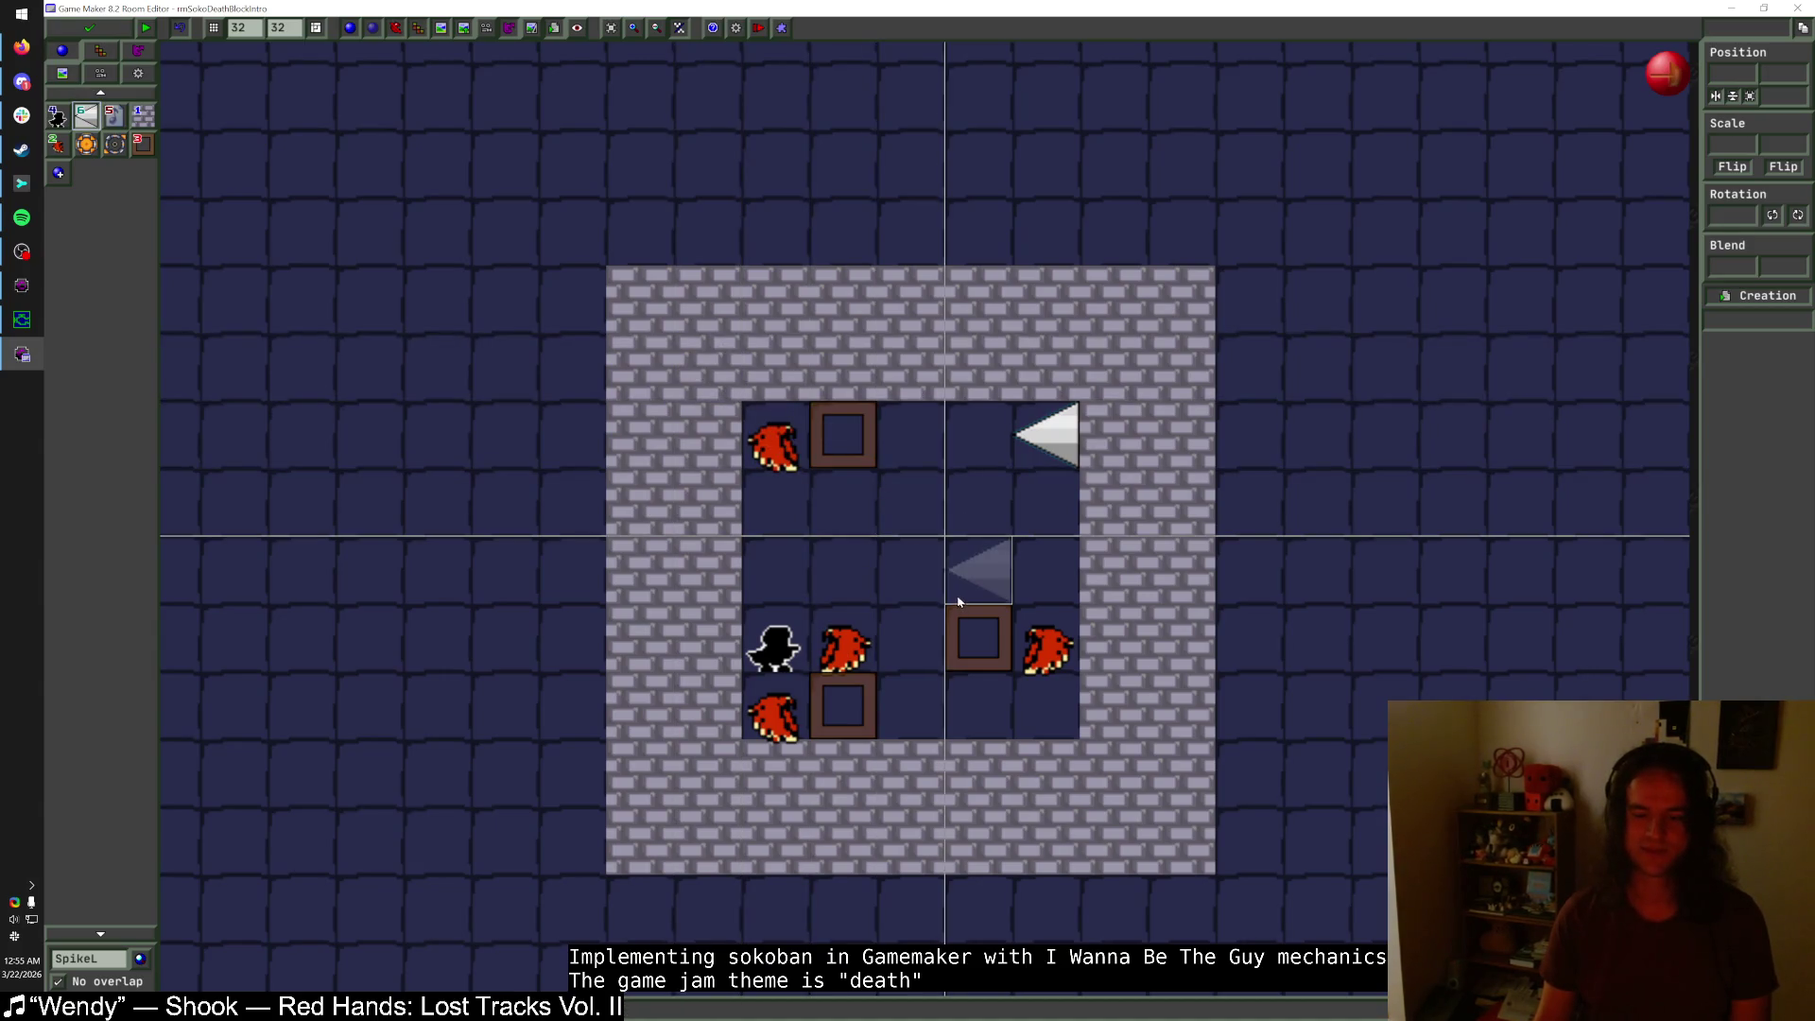
{"action": "left_click_drag", "start_coordinate": [849, 652], "coordinate": [911, 580]}
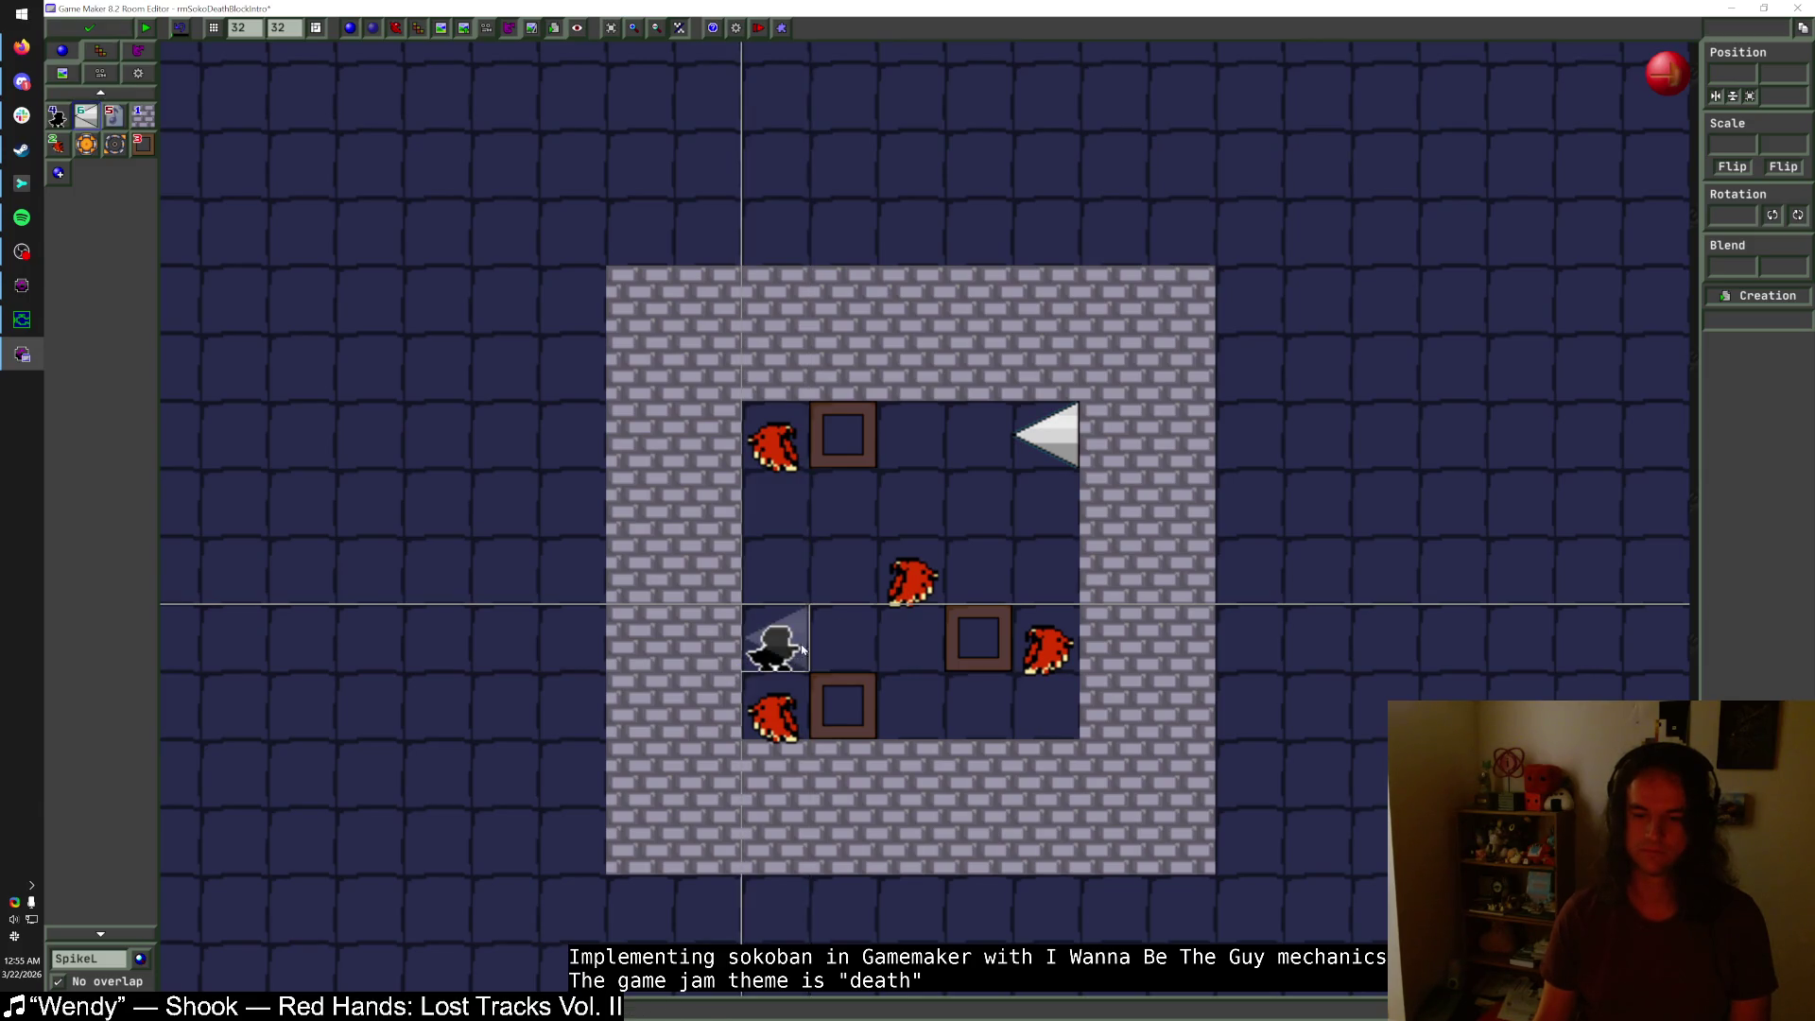
{"action": "left_click", "coordinate": [785, 652]}
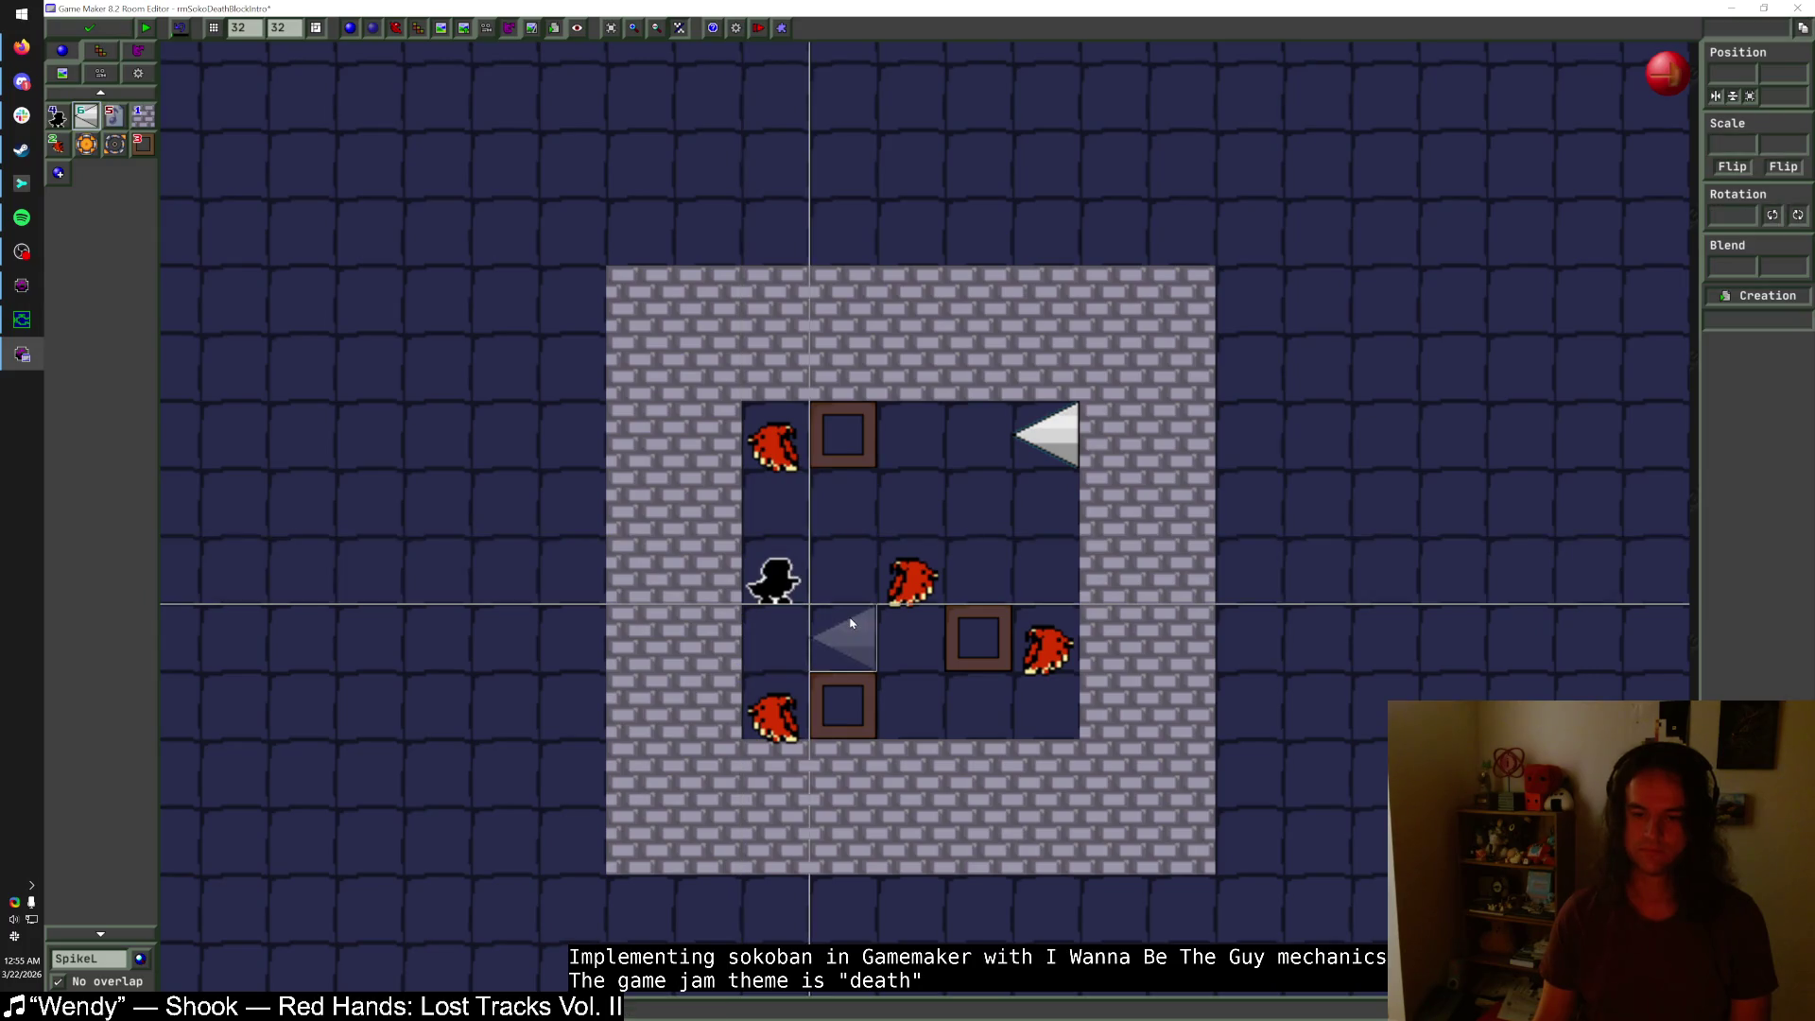
{"action": "key", "text": "Escape"}
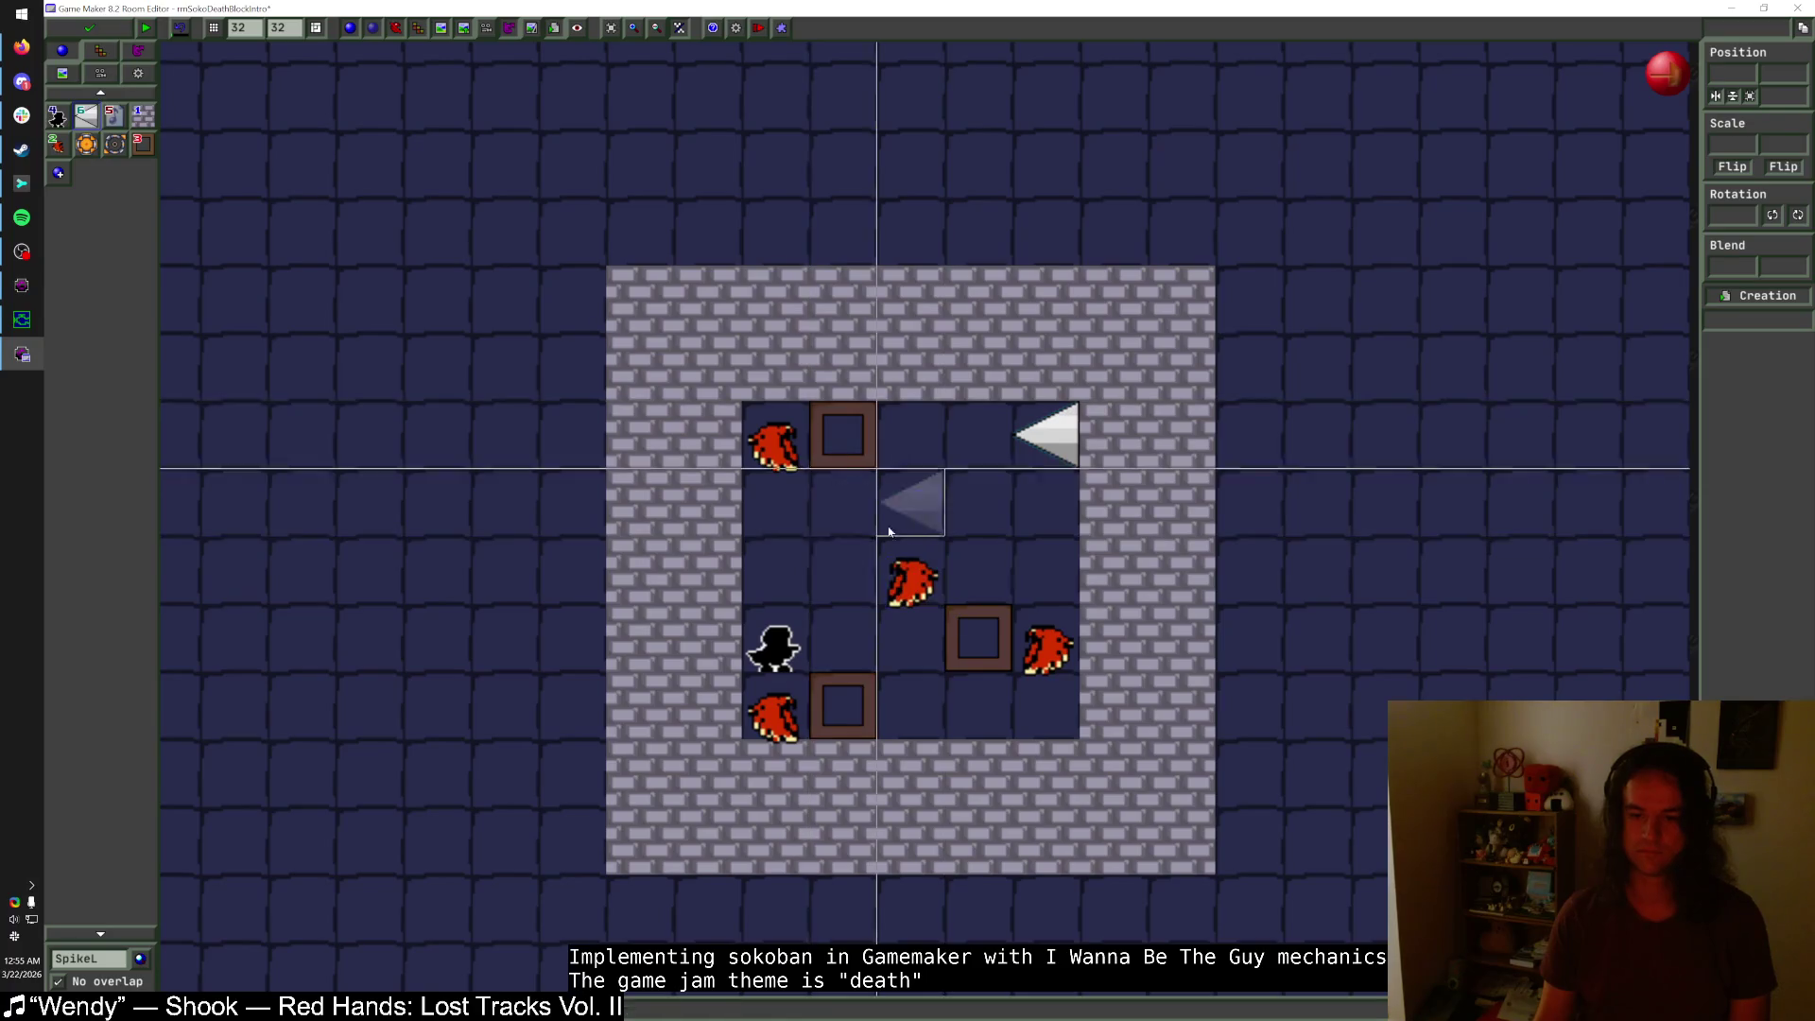
Shift the lower-right hawk and bottom-row block one cell right and move the middle hawk into the right column
{"action": "mouse_move", "coordinate": [1012, 666]}
{"action": "left_mouse_down"}
{"action": "mouse_move", "coordinate": [1009, 693]}
{"action": "mouse_move", "coordinate": [1045, 714]}
{"action": "left_mouse_up"}
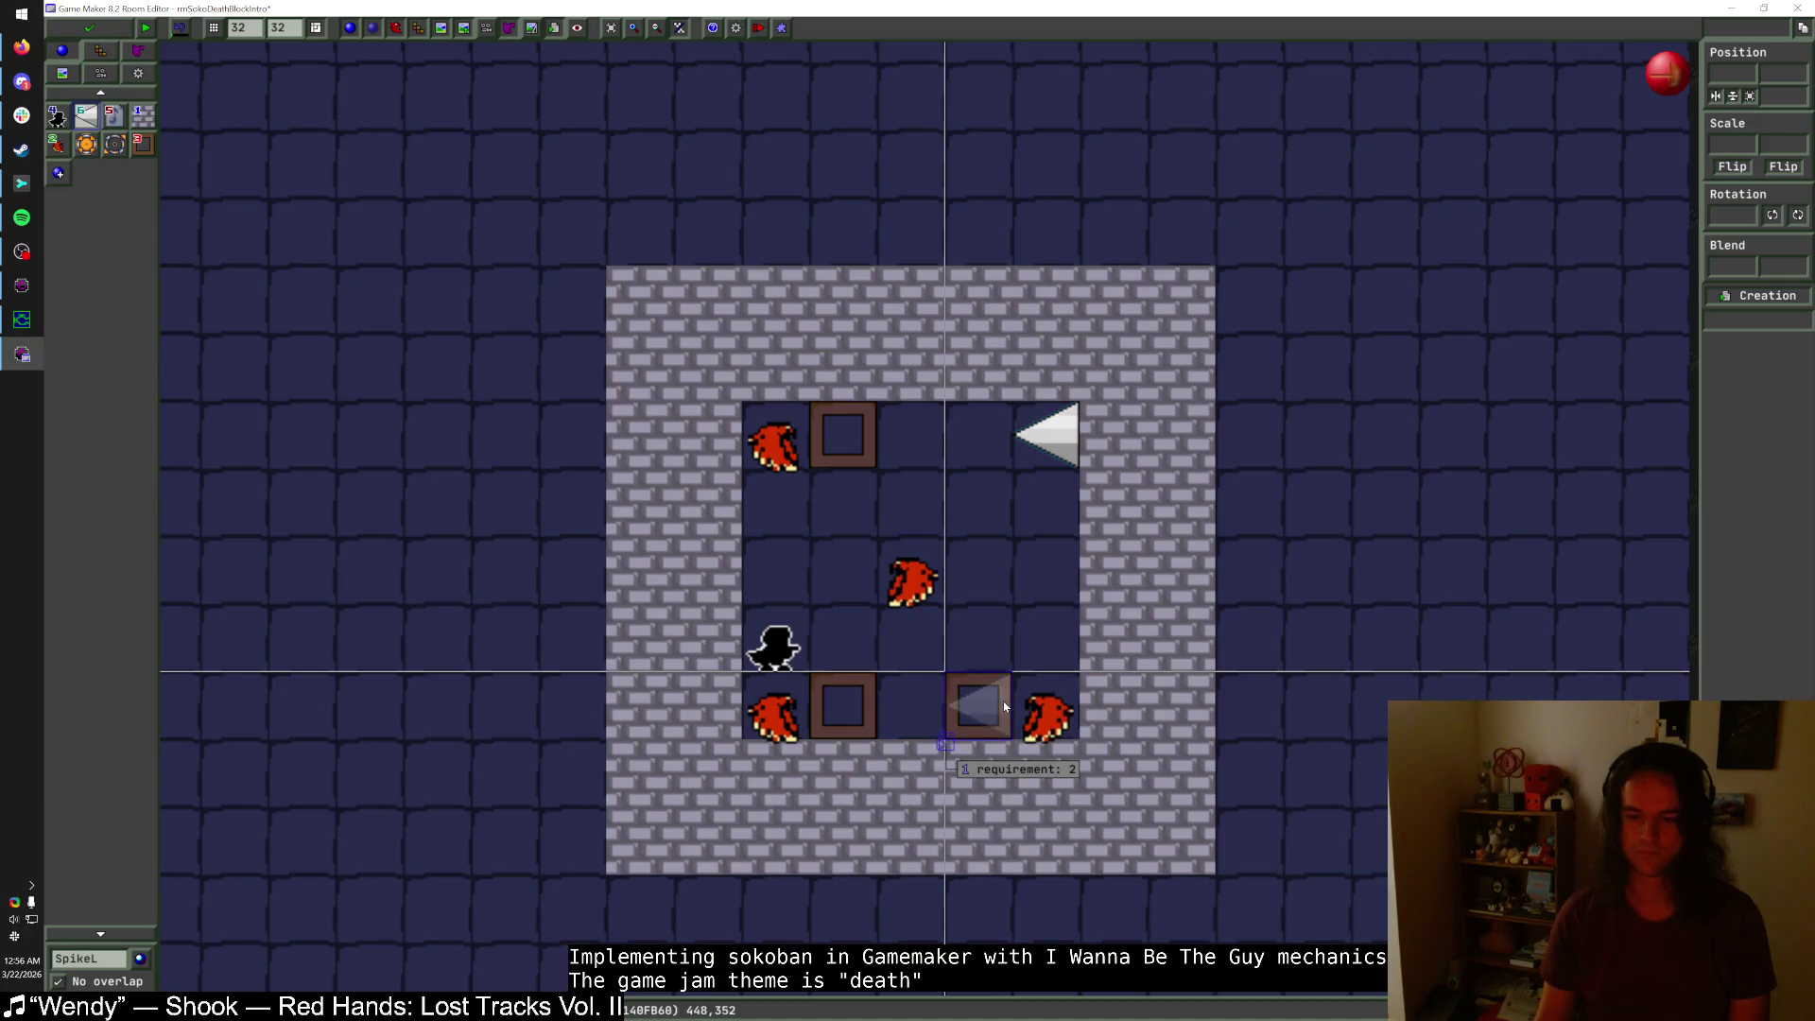
{"action": "left_click_drag", "start_coordinate": [1005, 707], "coordinate": [1005, 639]}
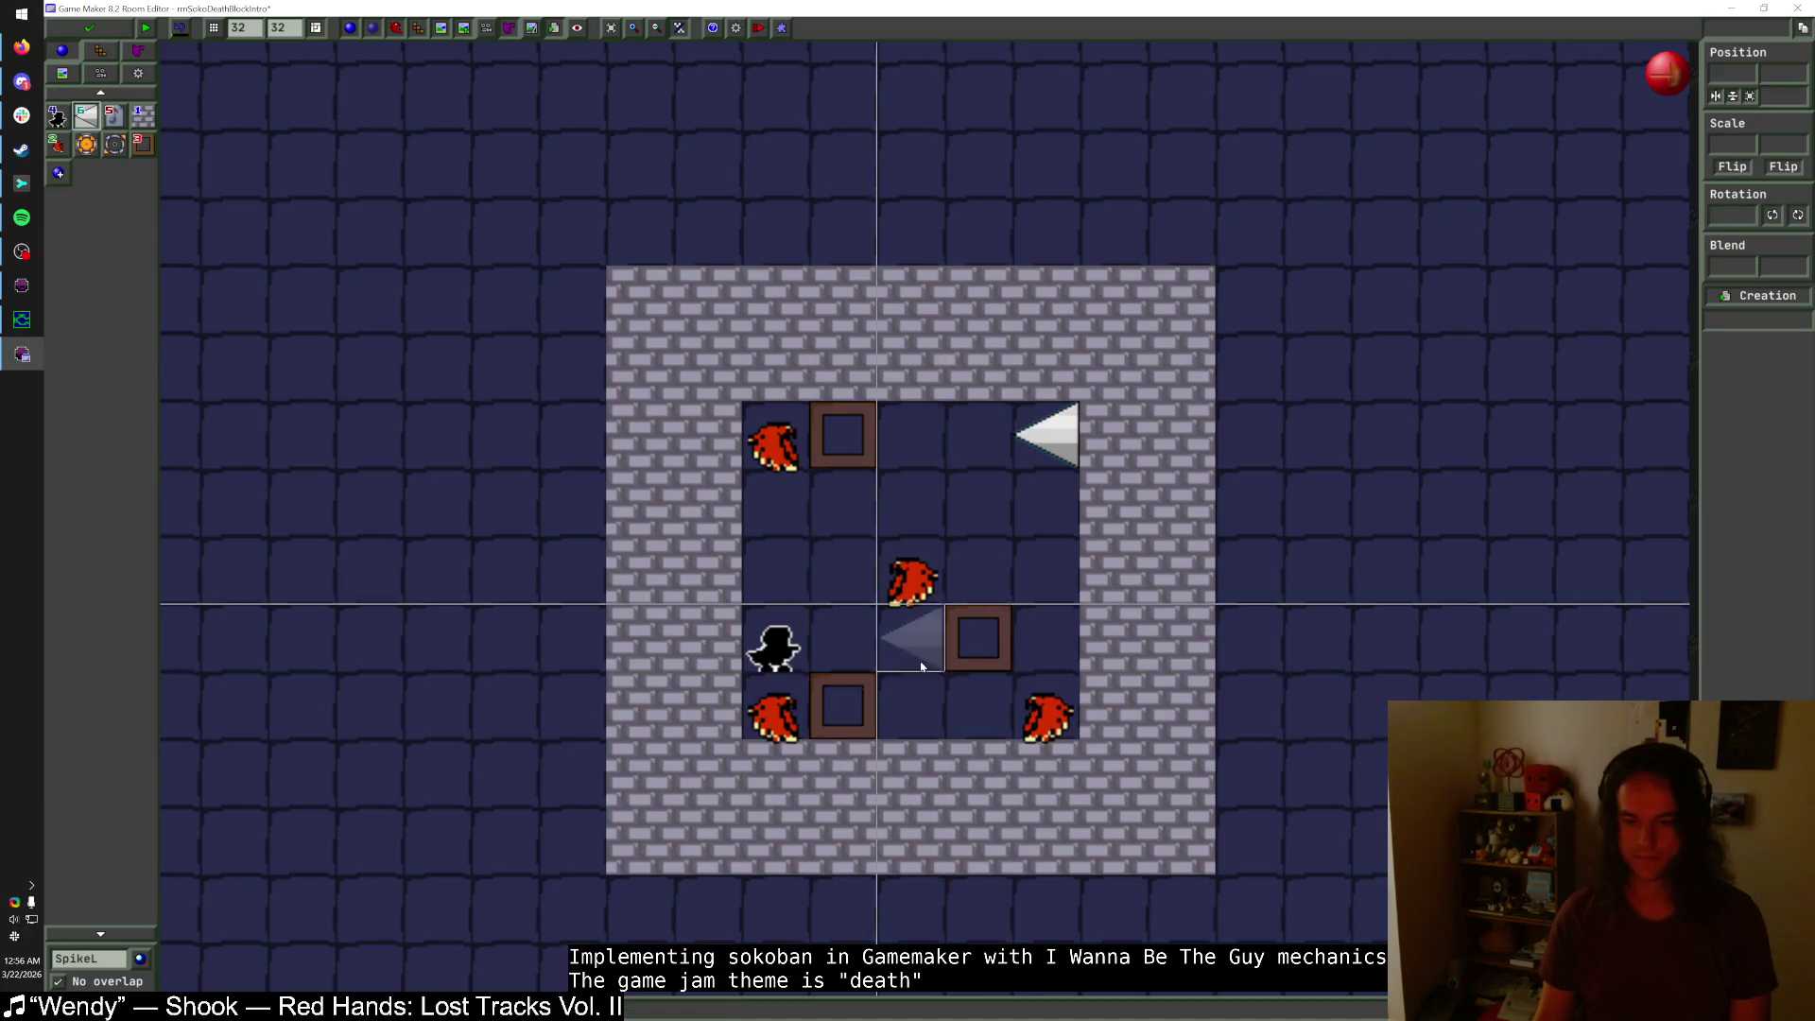
{"action": "left_click", "coordinate": [1048, 716]}
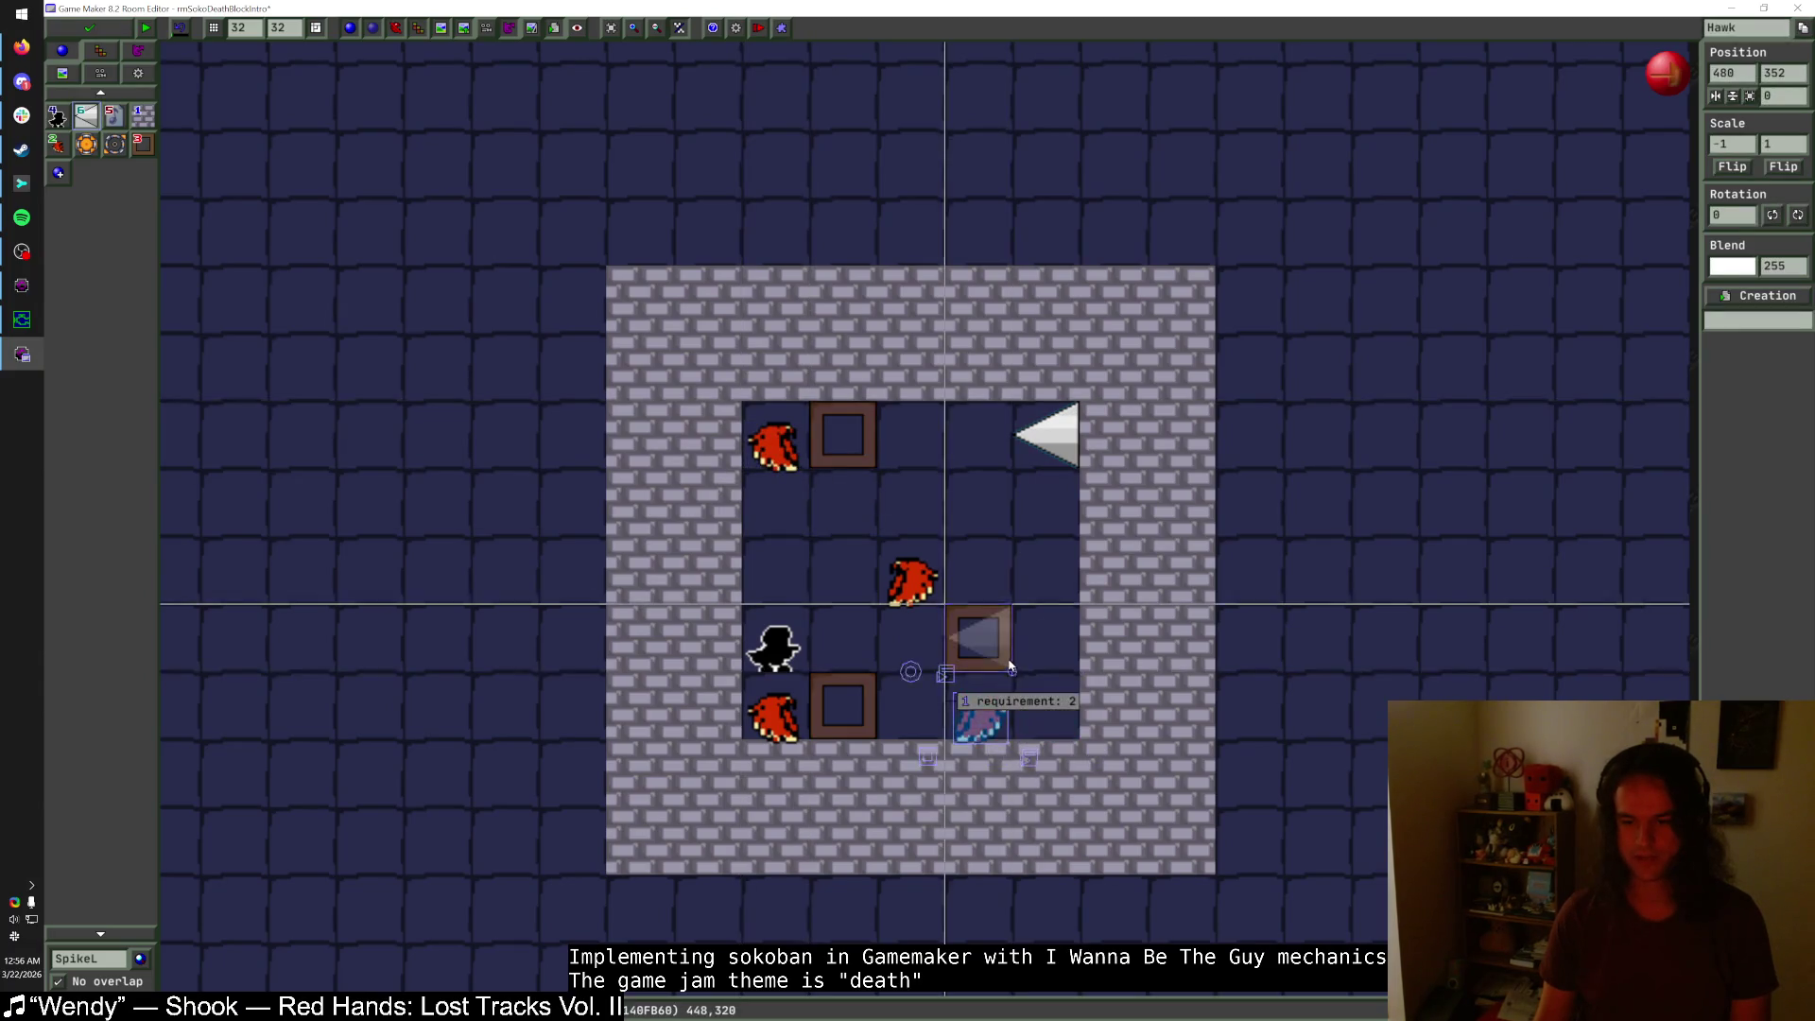
{"action": "mouse_move", "coordinate": [1010, 666]}
{"action": "left_mouse_down"}
{"action": "mouse_move", "coordinate": [942, 734]}
{"action": "mouse_move", "coordinate": [1045, 709]}
{"action": "left_mouse_up"}
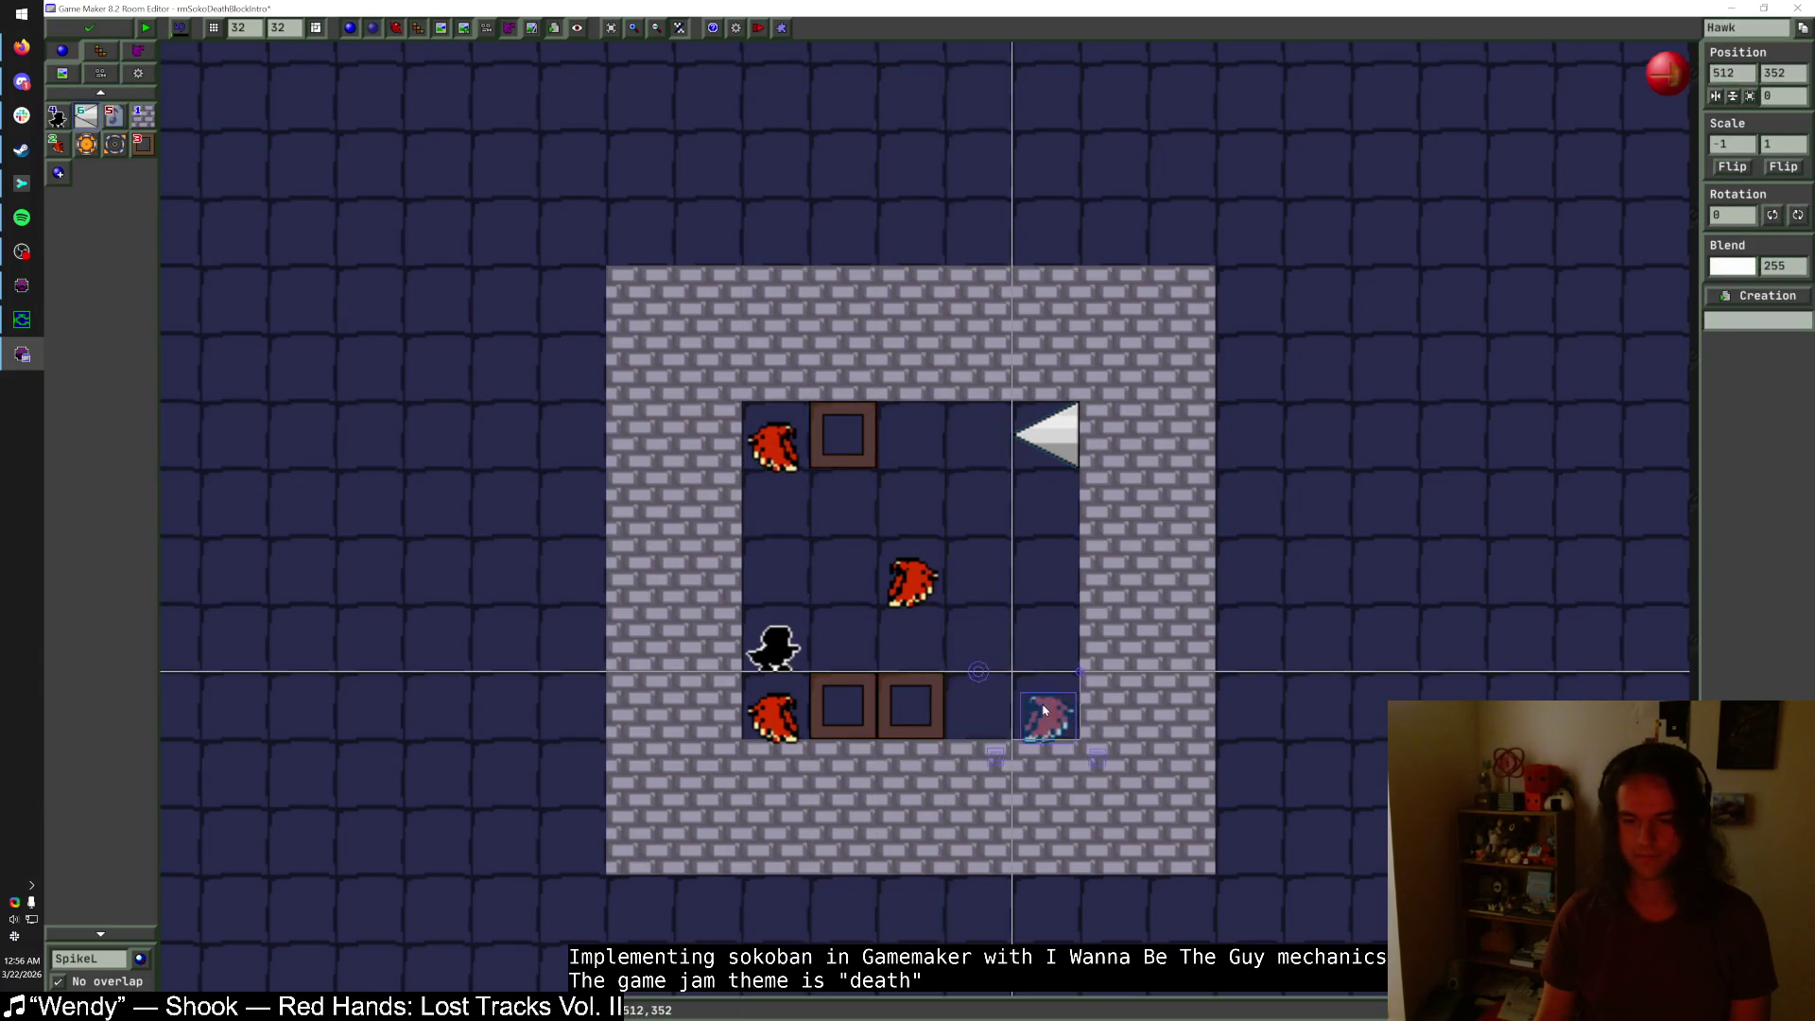
{"action": "left_click_drag", "start_coordinate": [910, 709], "coordinate": [979, 705]}
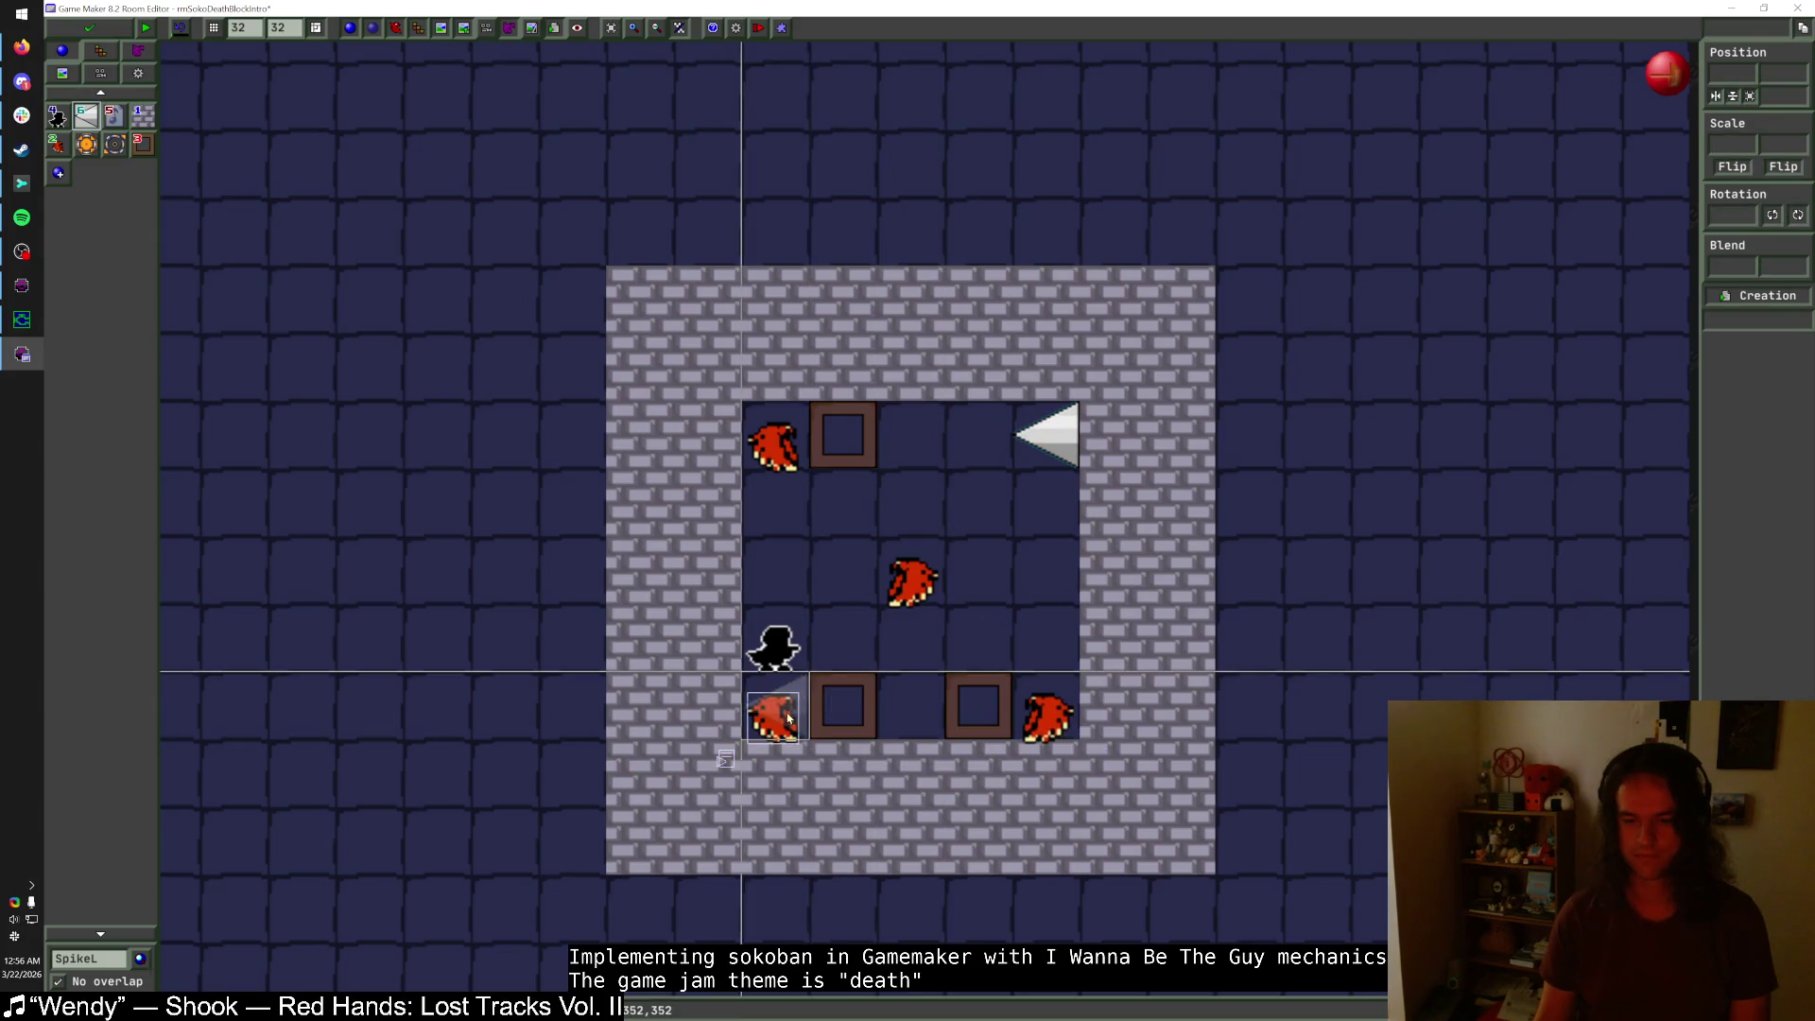
{"action": "mouse_move", "coordinate": [912, 591]}
{"action": "left_mouse_down"}
{"action": "mouse_move", "coordinate": [978, 530]}
{"action": "mouse_move", "coordinate": [1047, 593]}
{"action": "left_mouse_up"}
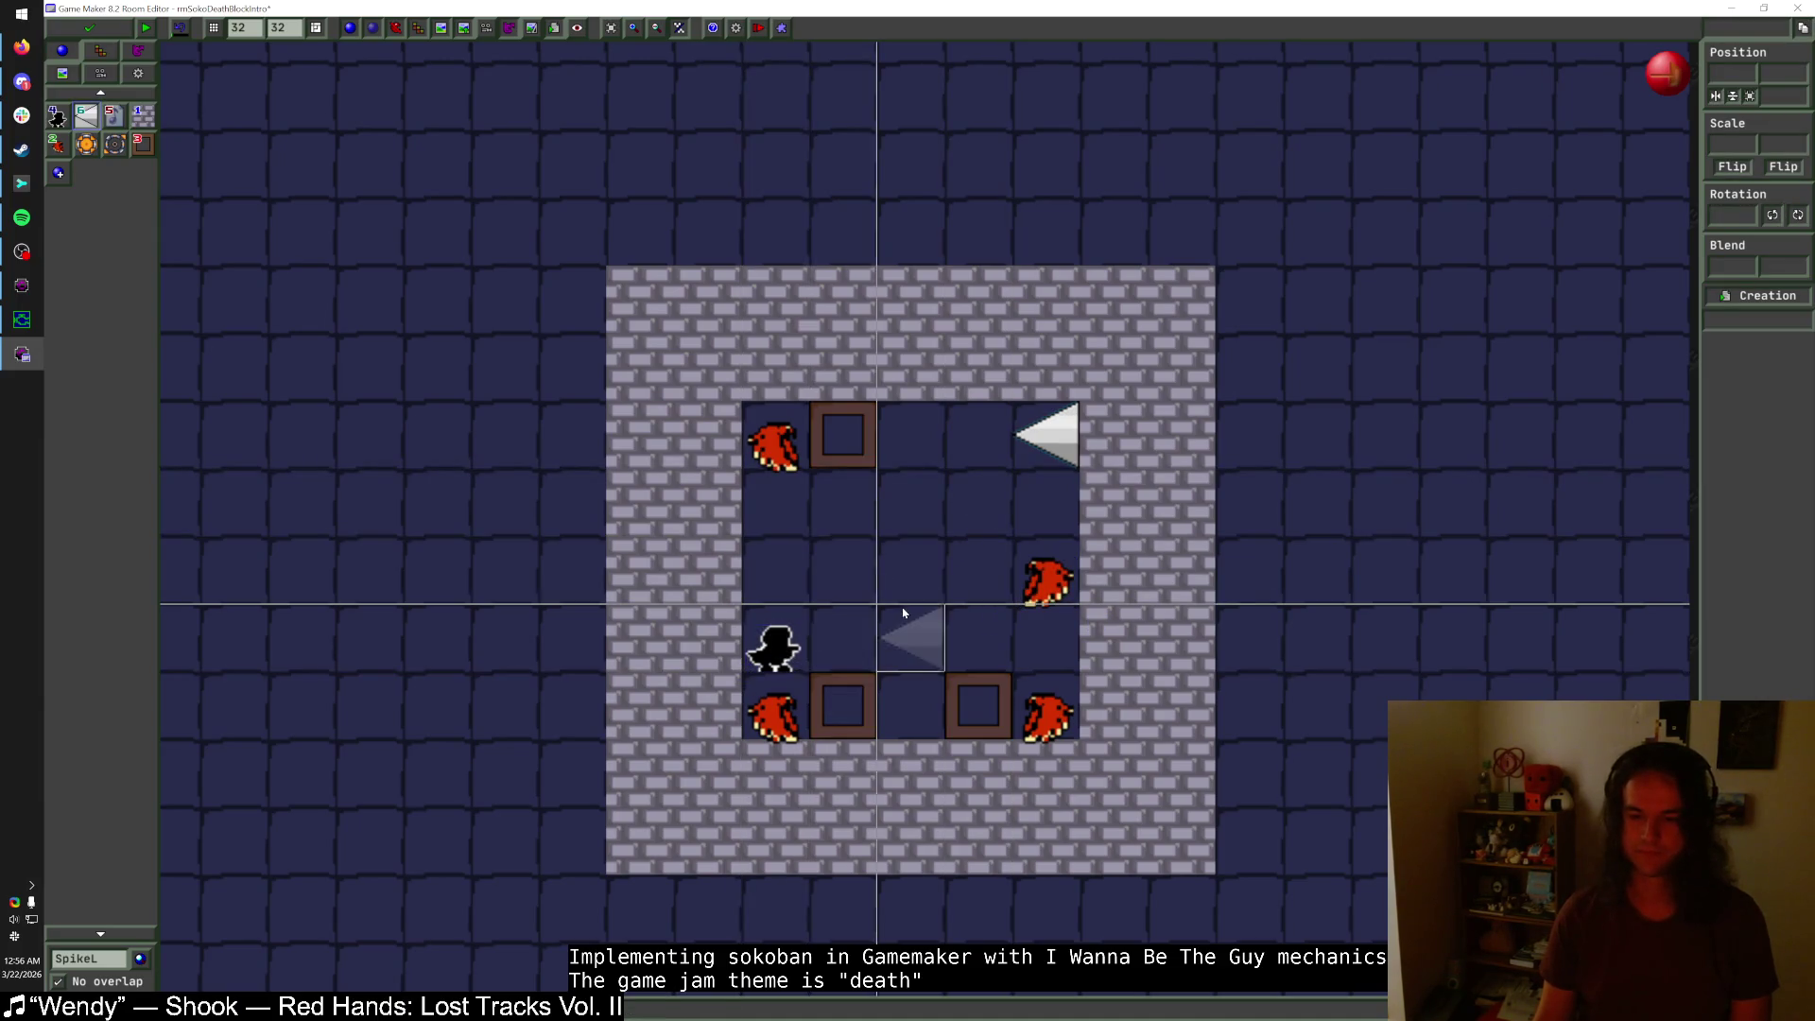
Raise the requirement-3 block and bottom-left hawk, lower the player start, and lift the right-column hawk one cell
{"action": "mouse_move", "coordinate": [868, 711]}
{"action": "left_mouse_down"}
{"action": "mouse_move", "coordinate": [871, 649]}
{"action": "mouse_move", "coordinate": [851, 697]}
{"action": "mouse_move", "coordinate": [860, 643]}
{"action": "mouse_move", "coordinate": [939, 649]}
{"action": "left_mouse_up"}
{"action": "mouse_move", "coordinate": [788, 721]}
{"action": "left_mouse_down"}
{"action": "mouse_move", "coordinate": [842, 652]}
{"action": "mouse_move", "coordinate": [841, 587]}
{"action": "left_mouse_up"}
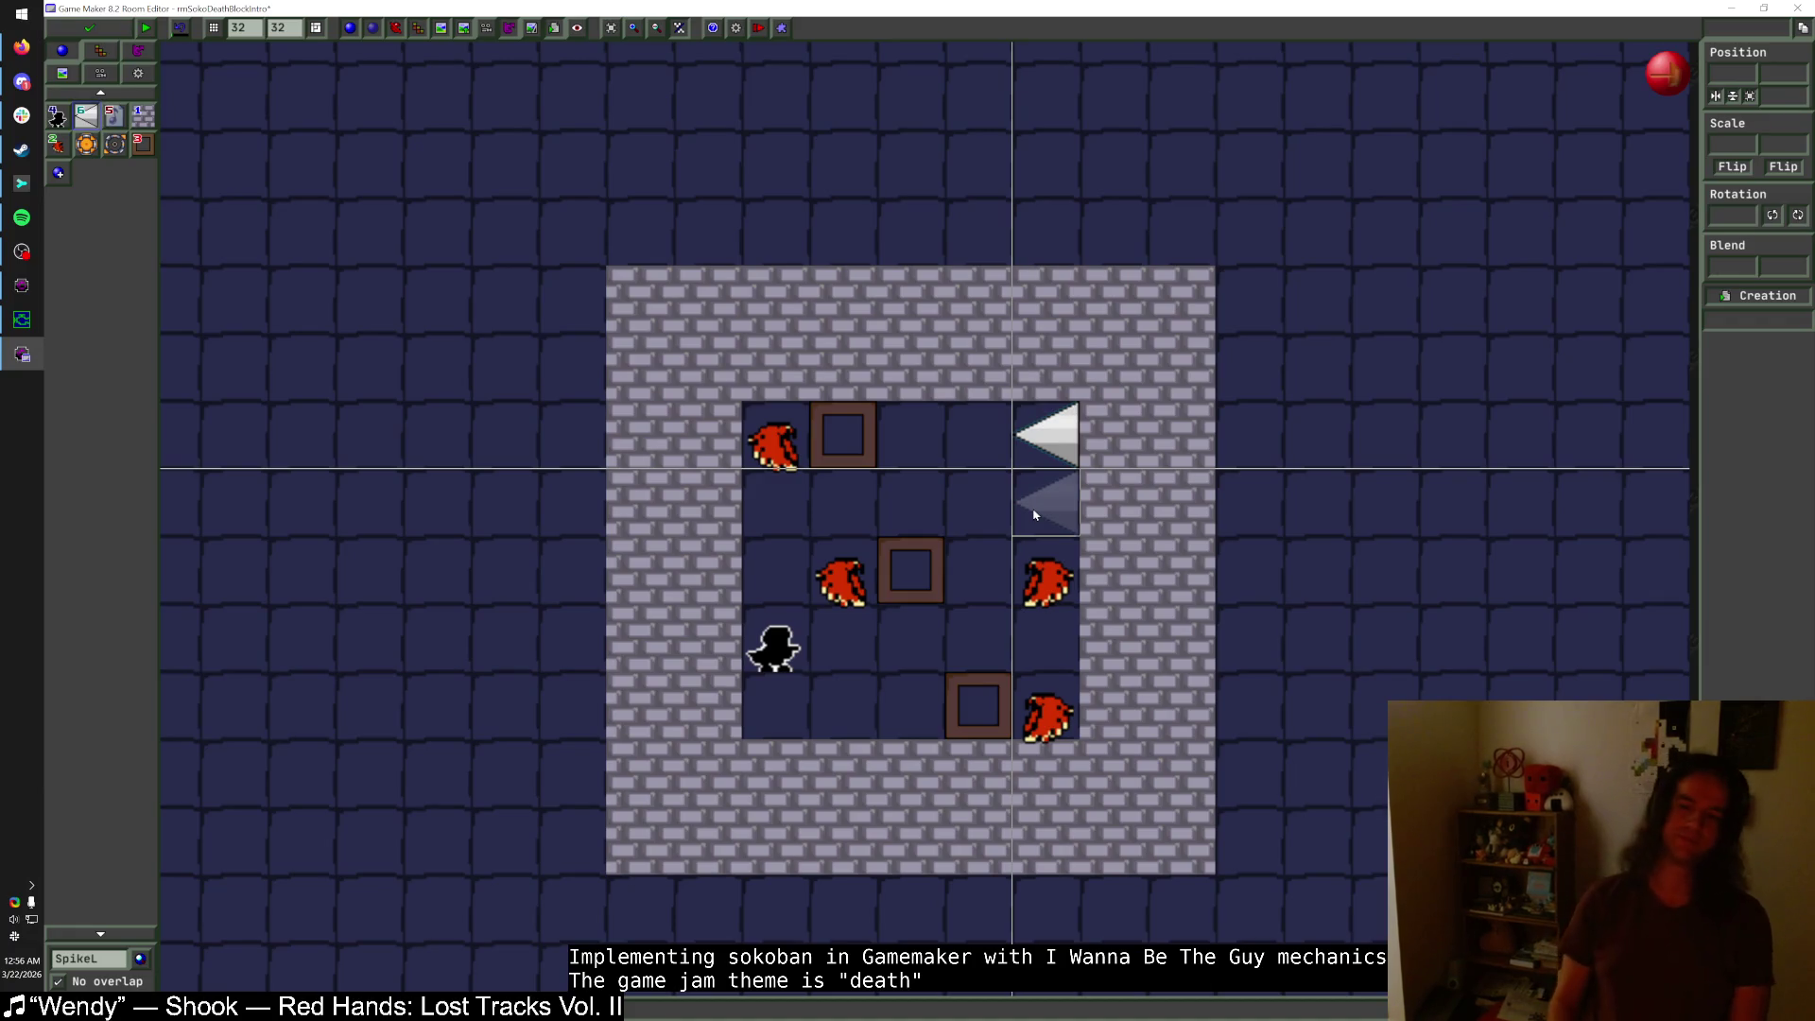
{"action": "left_click", "coordinate": [784, 650]}
{"action": "left_click_drag", "start_coordinate": [785, 650], "coordinate": [785, 716]}
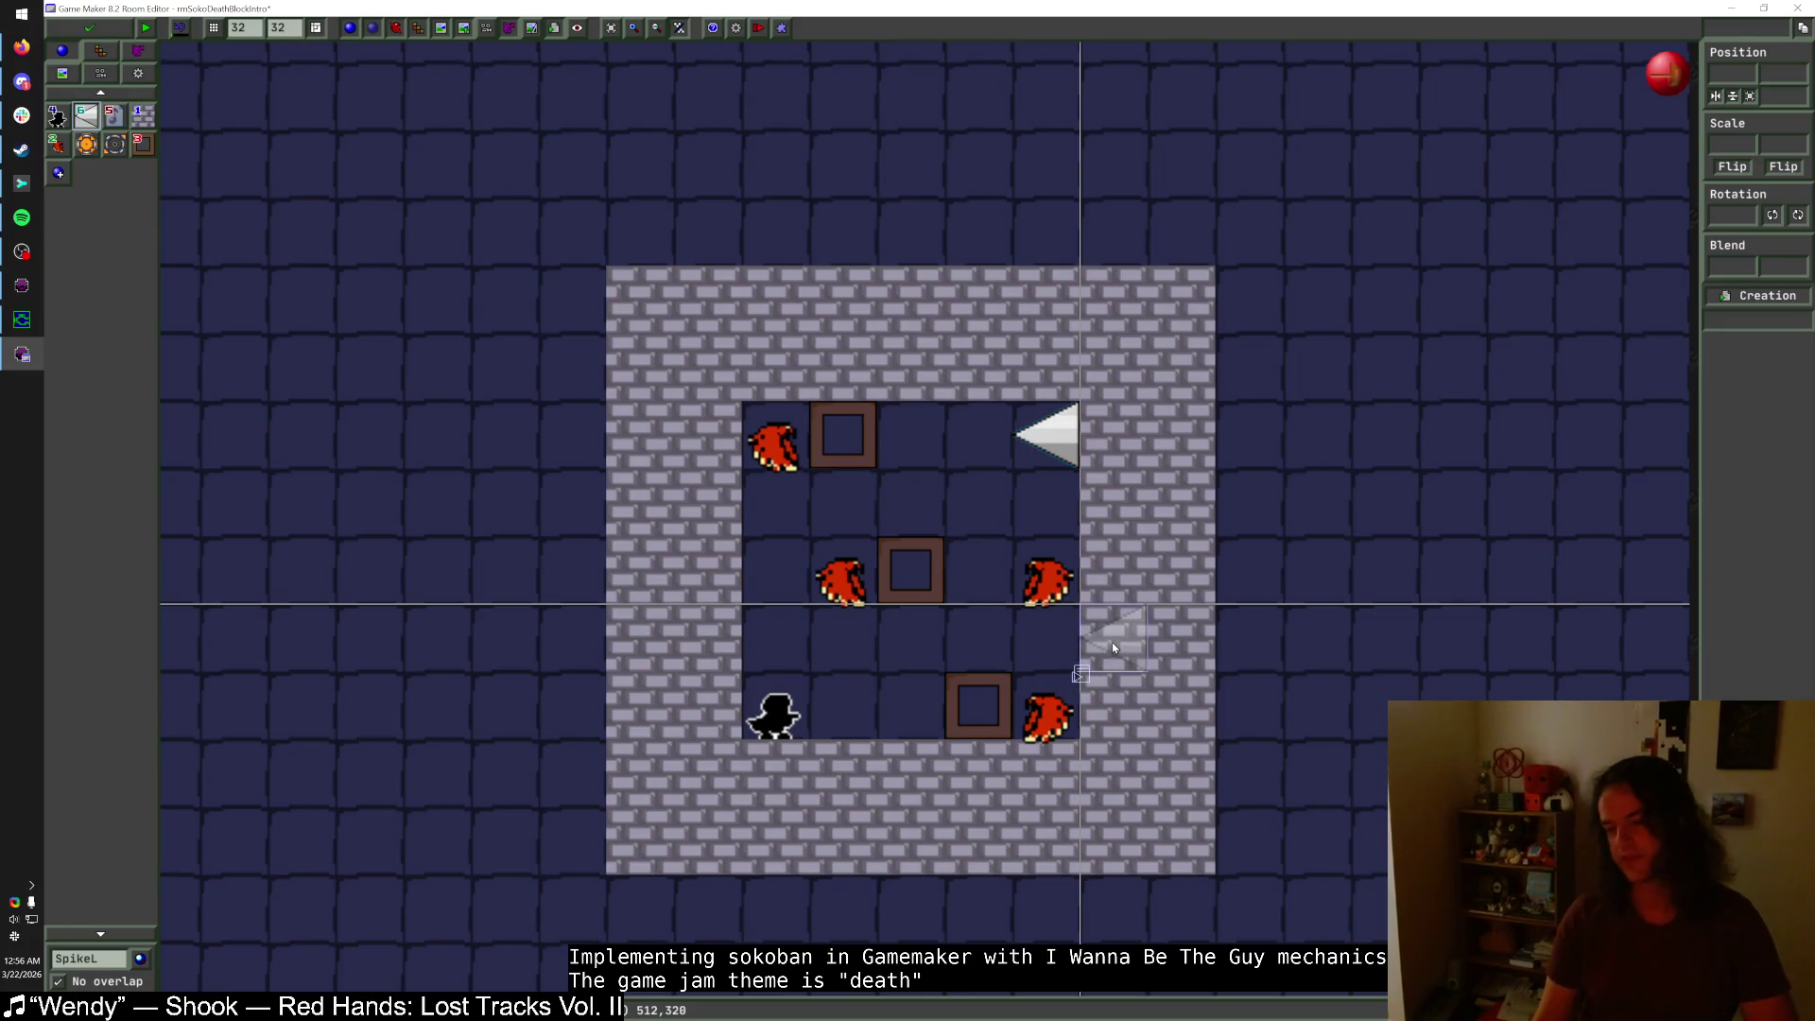
{"action": "mouse_move", "coordinate": [970, 681]}
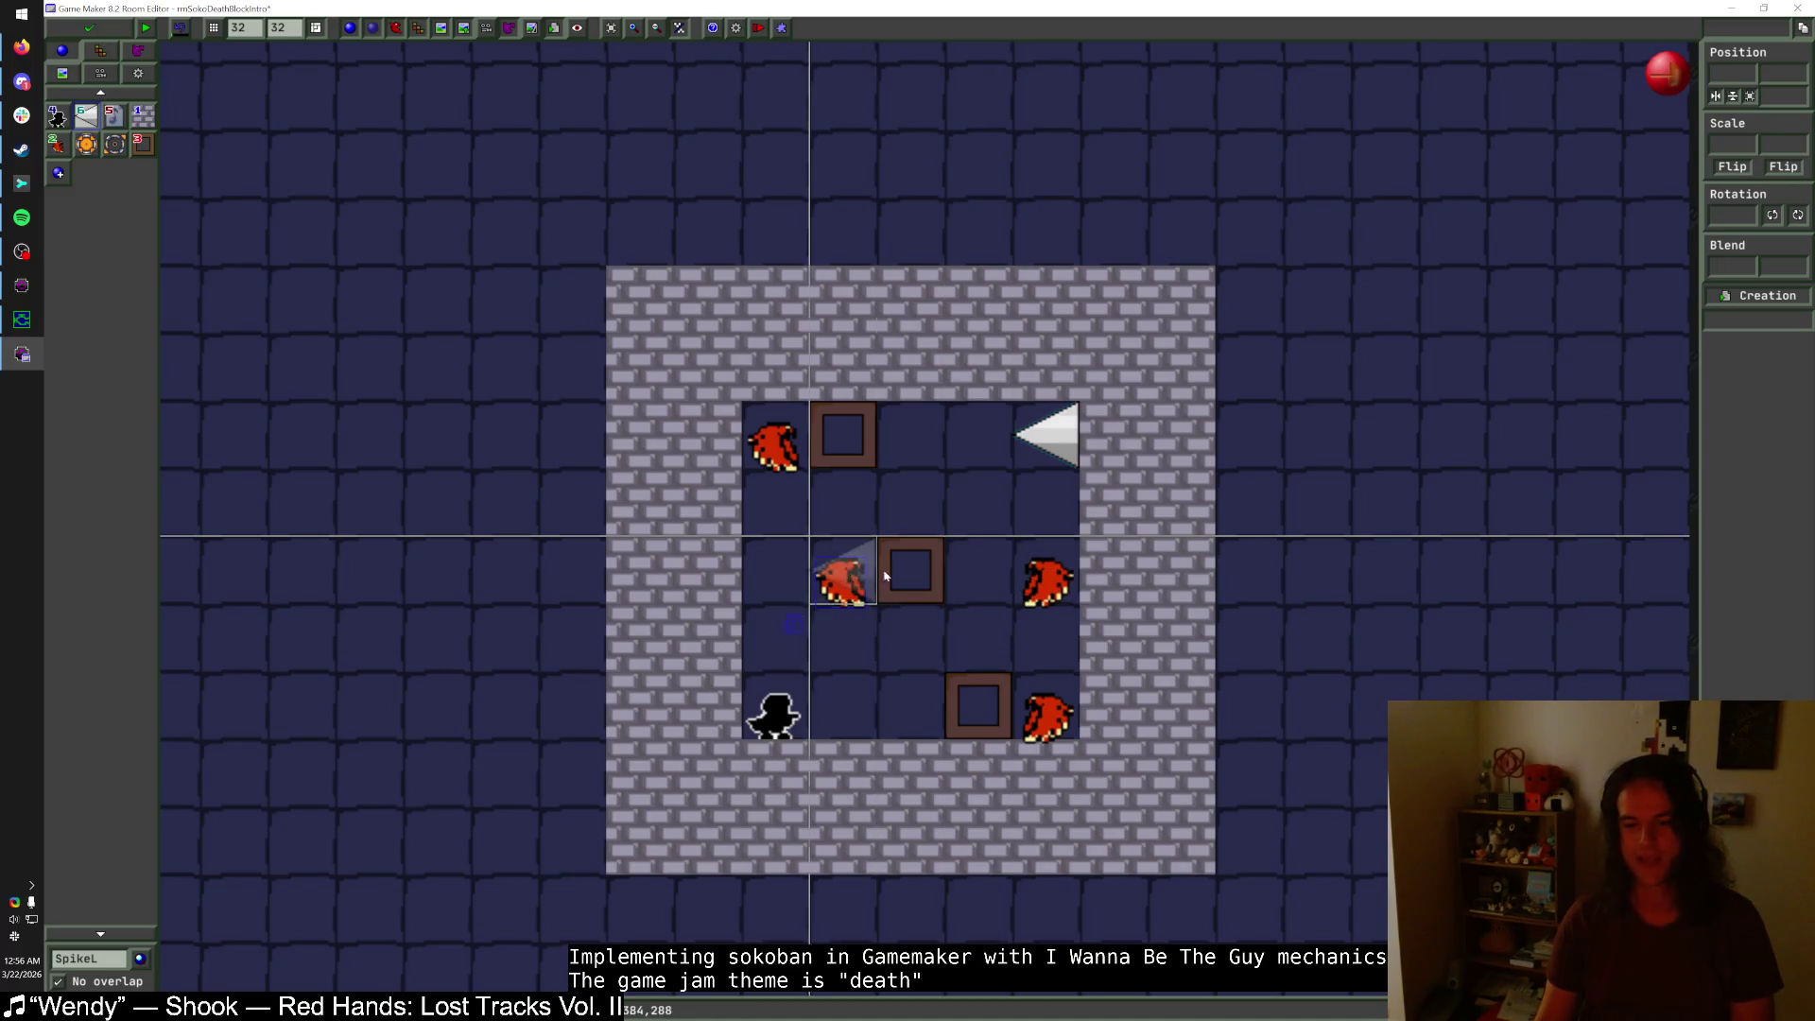
{"action": "mouse_move", "coordinate": [939, 582]}
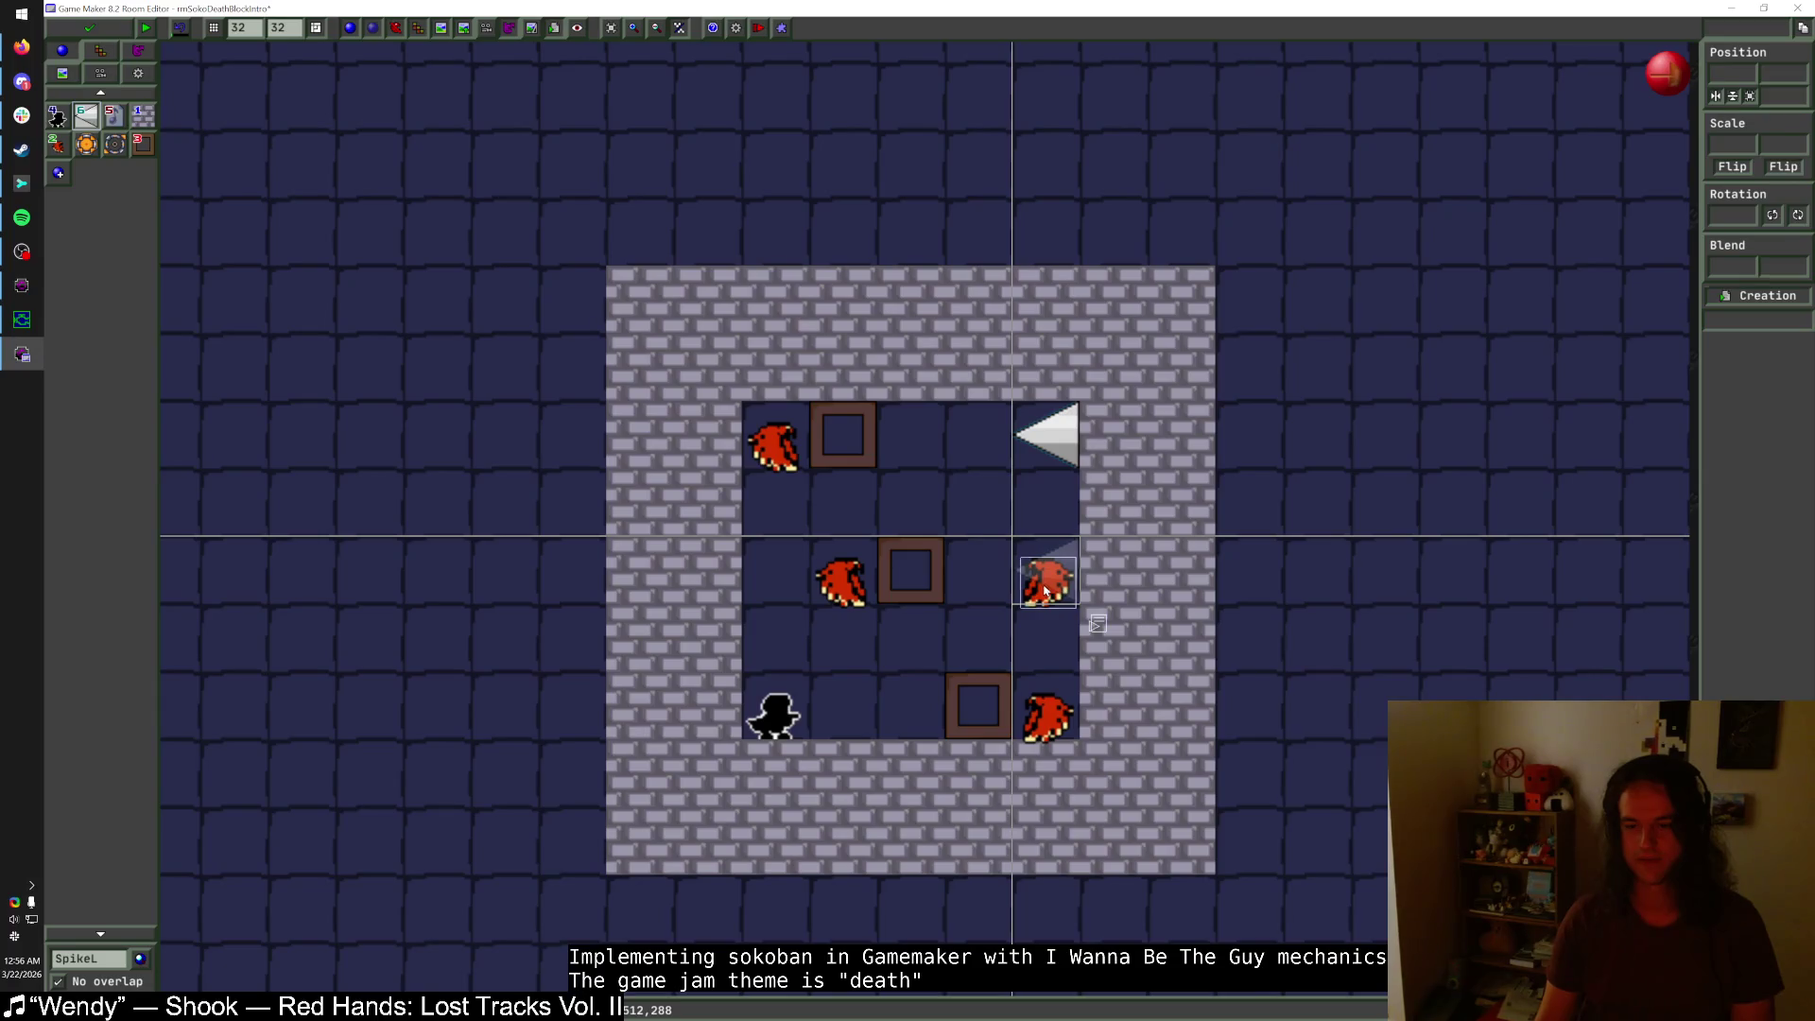
{"action": "left_click_drag", "start_coordinate": [1044, 591], "coordinate": [1013, 554]}
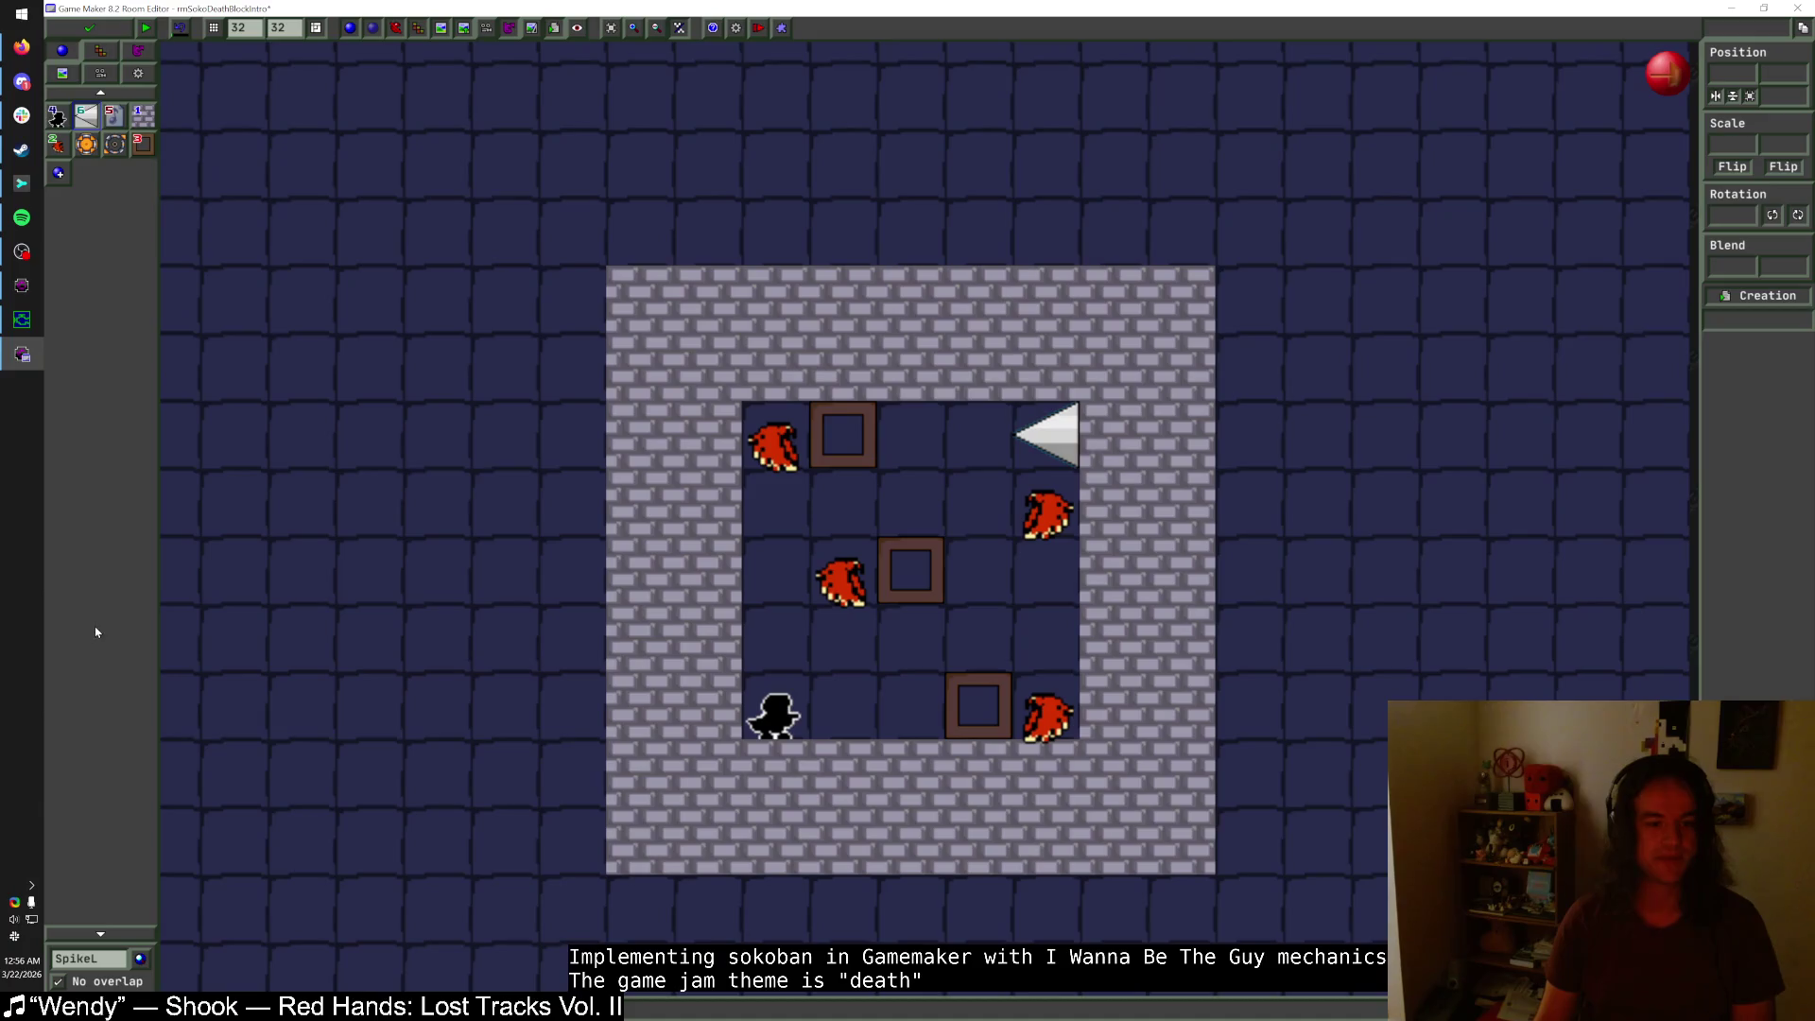
Place a SpikeR on the left side and delete the spike in the top-right corner
{"action": "left_click", "coordinate": [95, 957]}
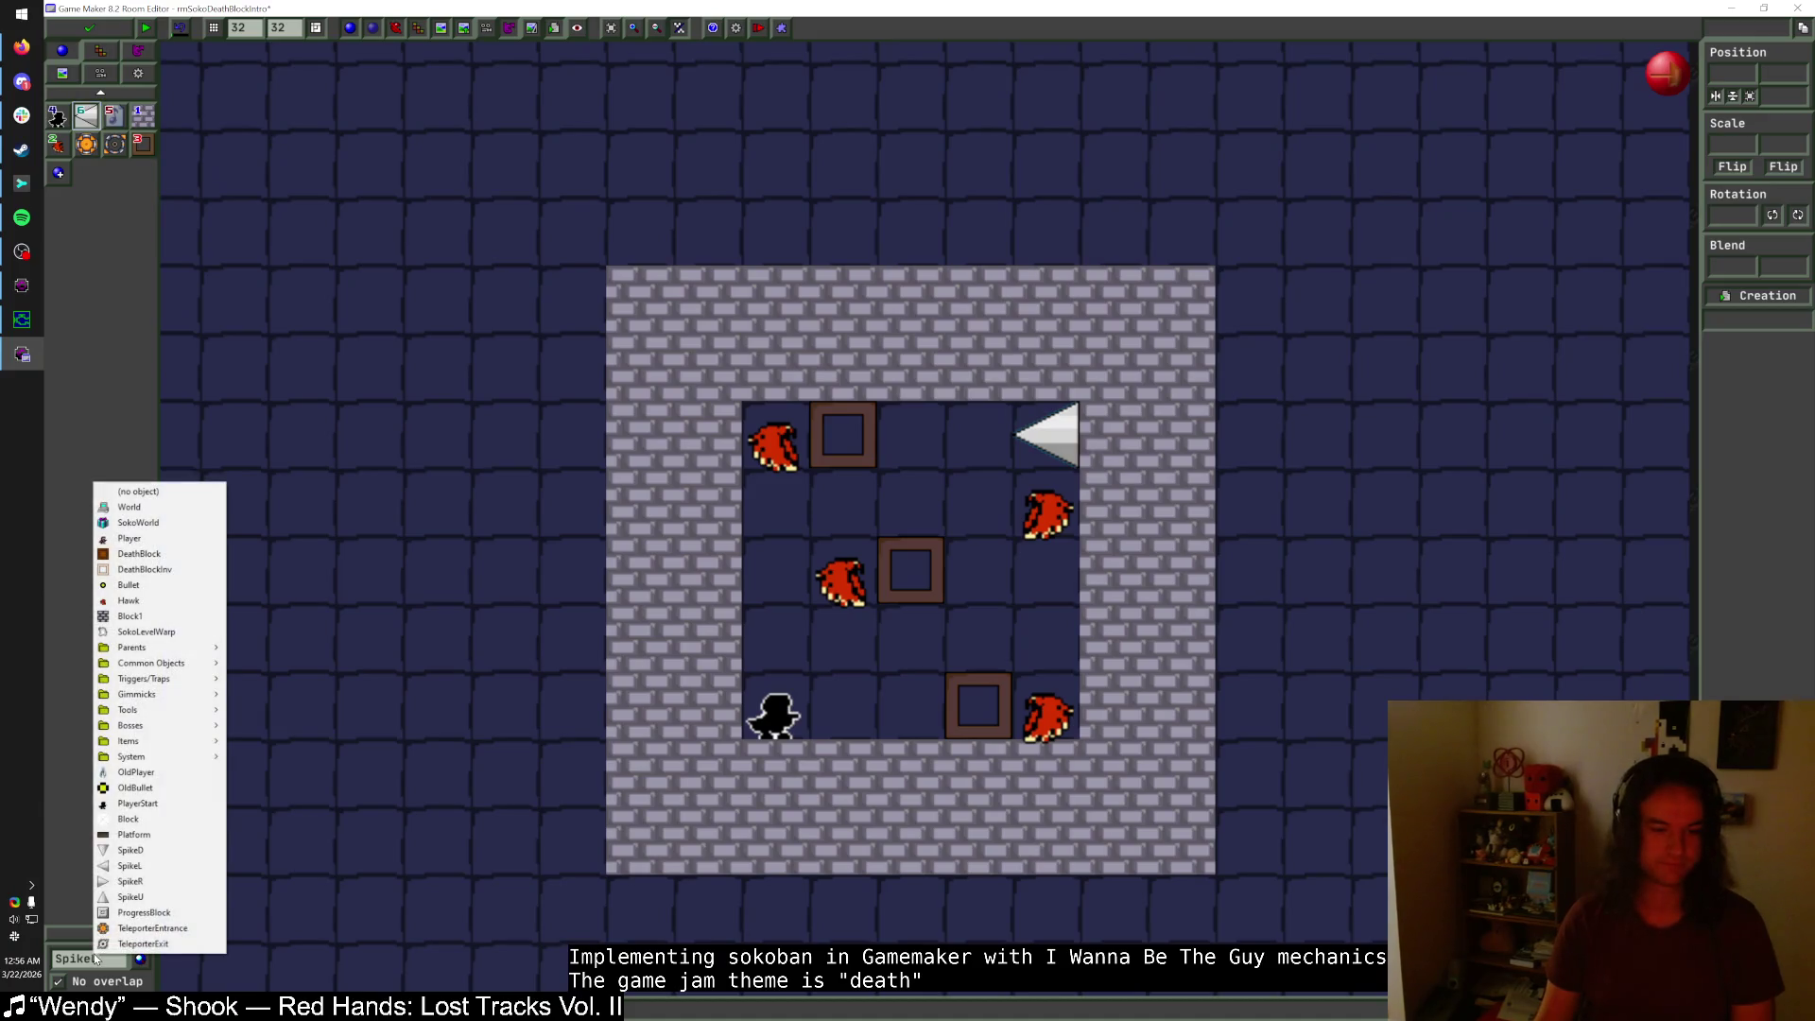
{"action": "left_click", "coordinate": [169, 885]}
{"action": "left_click", "coordinate": [773, 635]}
{"action": "right_click", "coordinate": [1045, 437]}
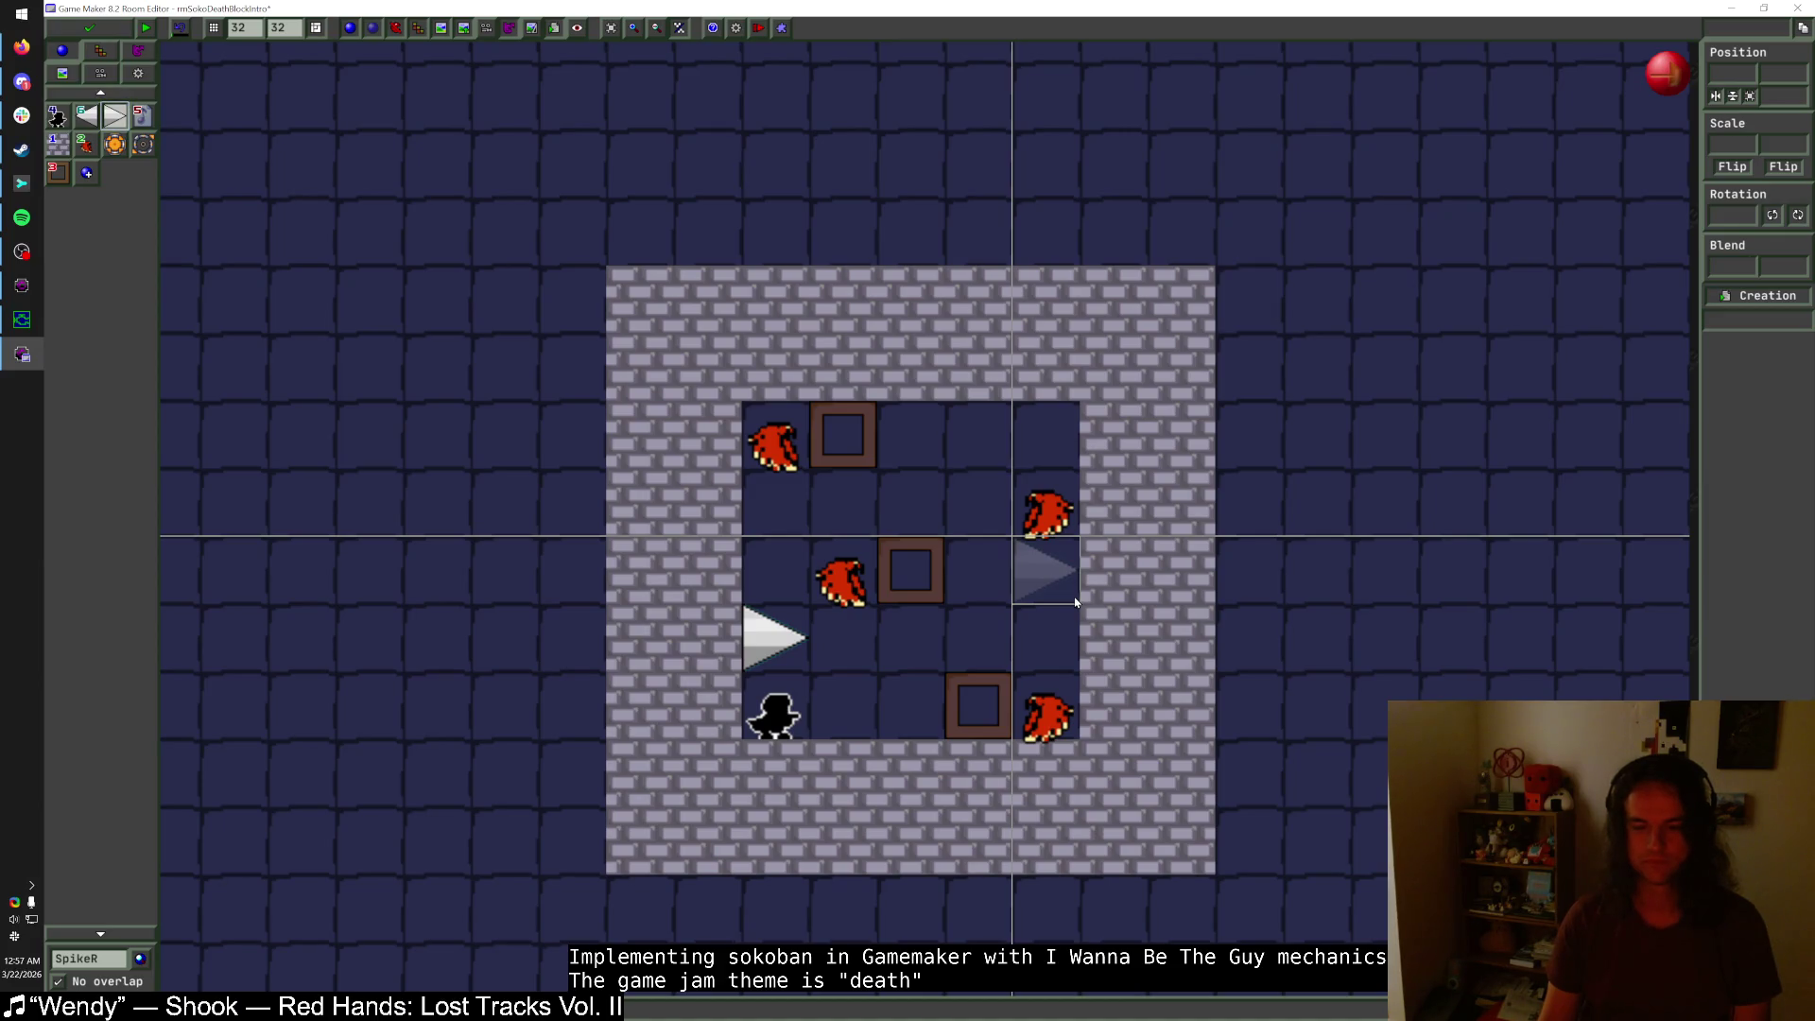
Move the bottom-row block one cell left, put a SpikeU in the bottom-right corner, and close the room
{"action": "left_click", "coordinate": [114, 960]}
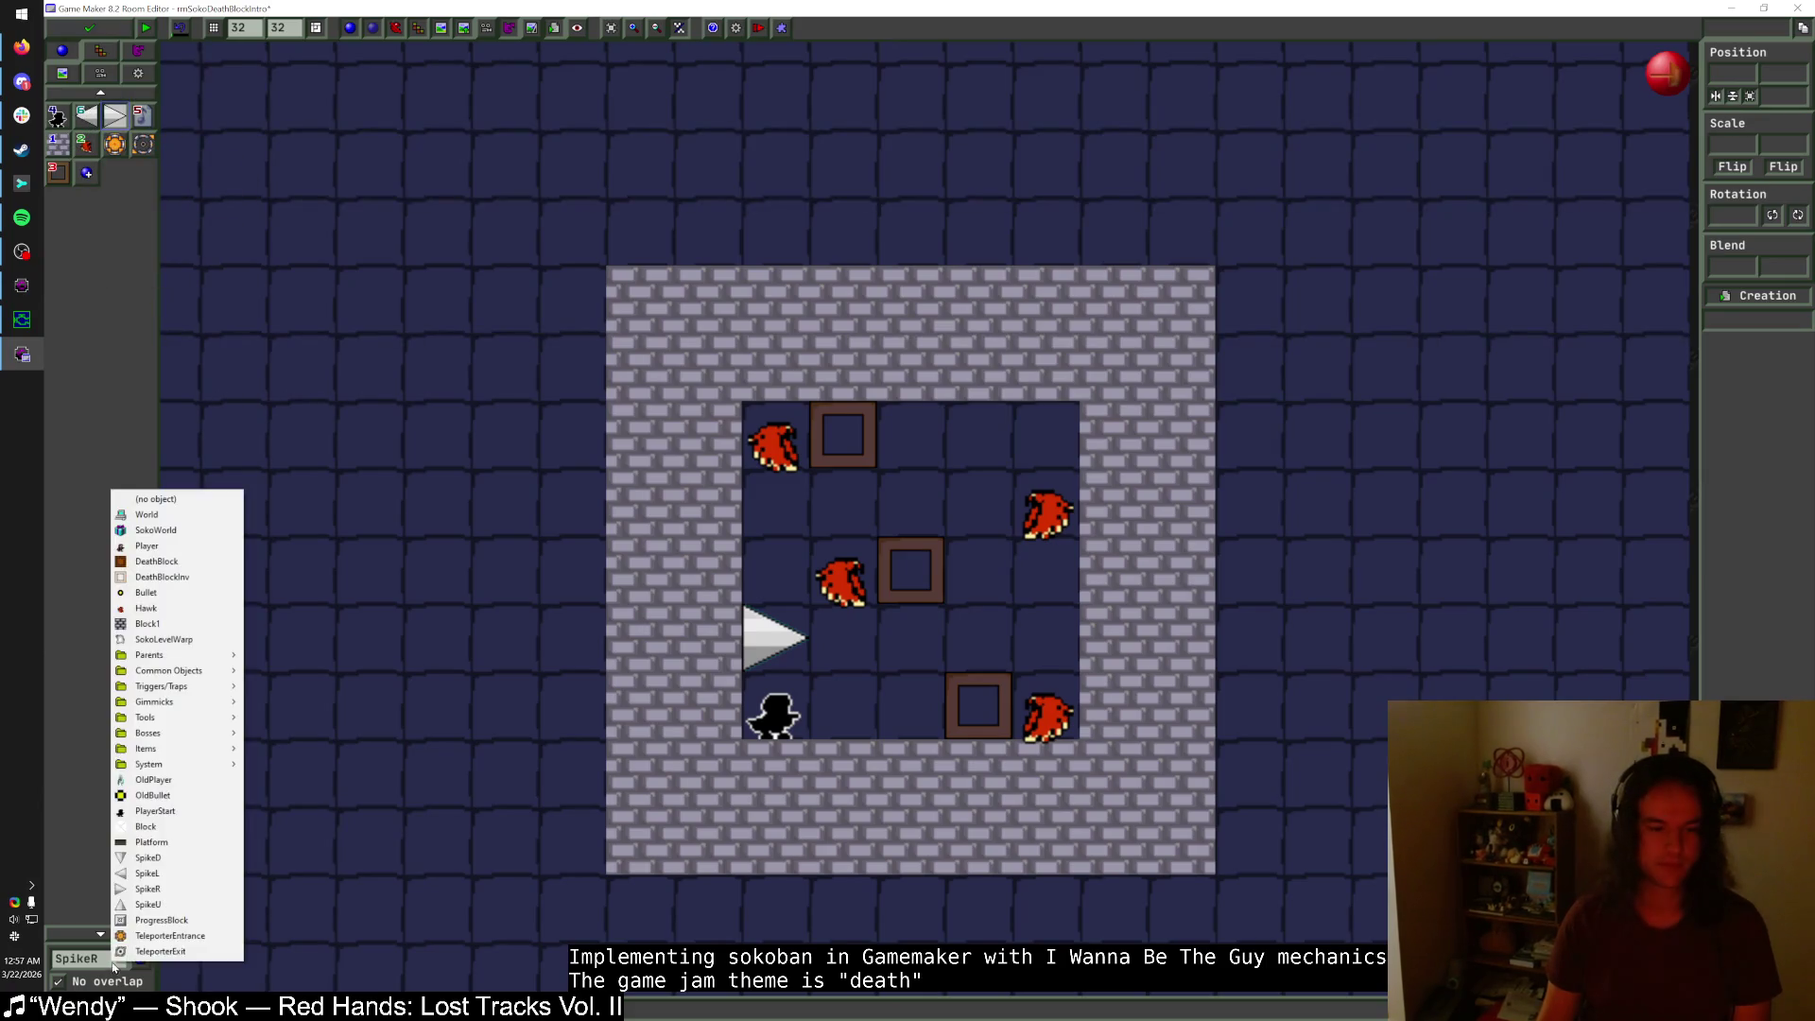
{"action": "left_click", "coordinate": [142, 904]}
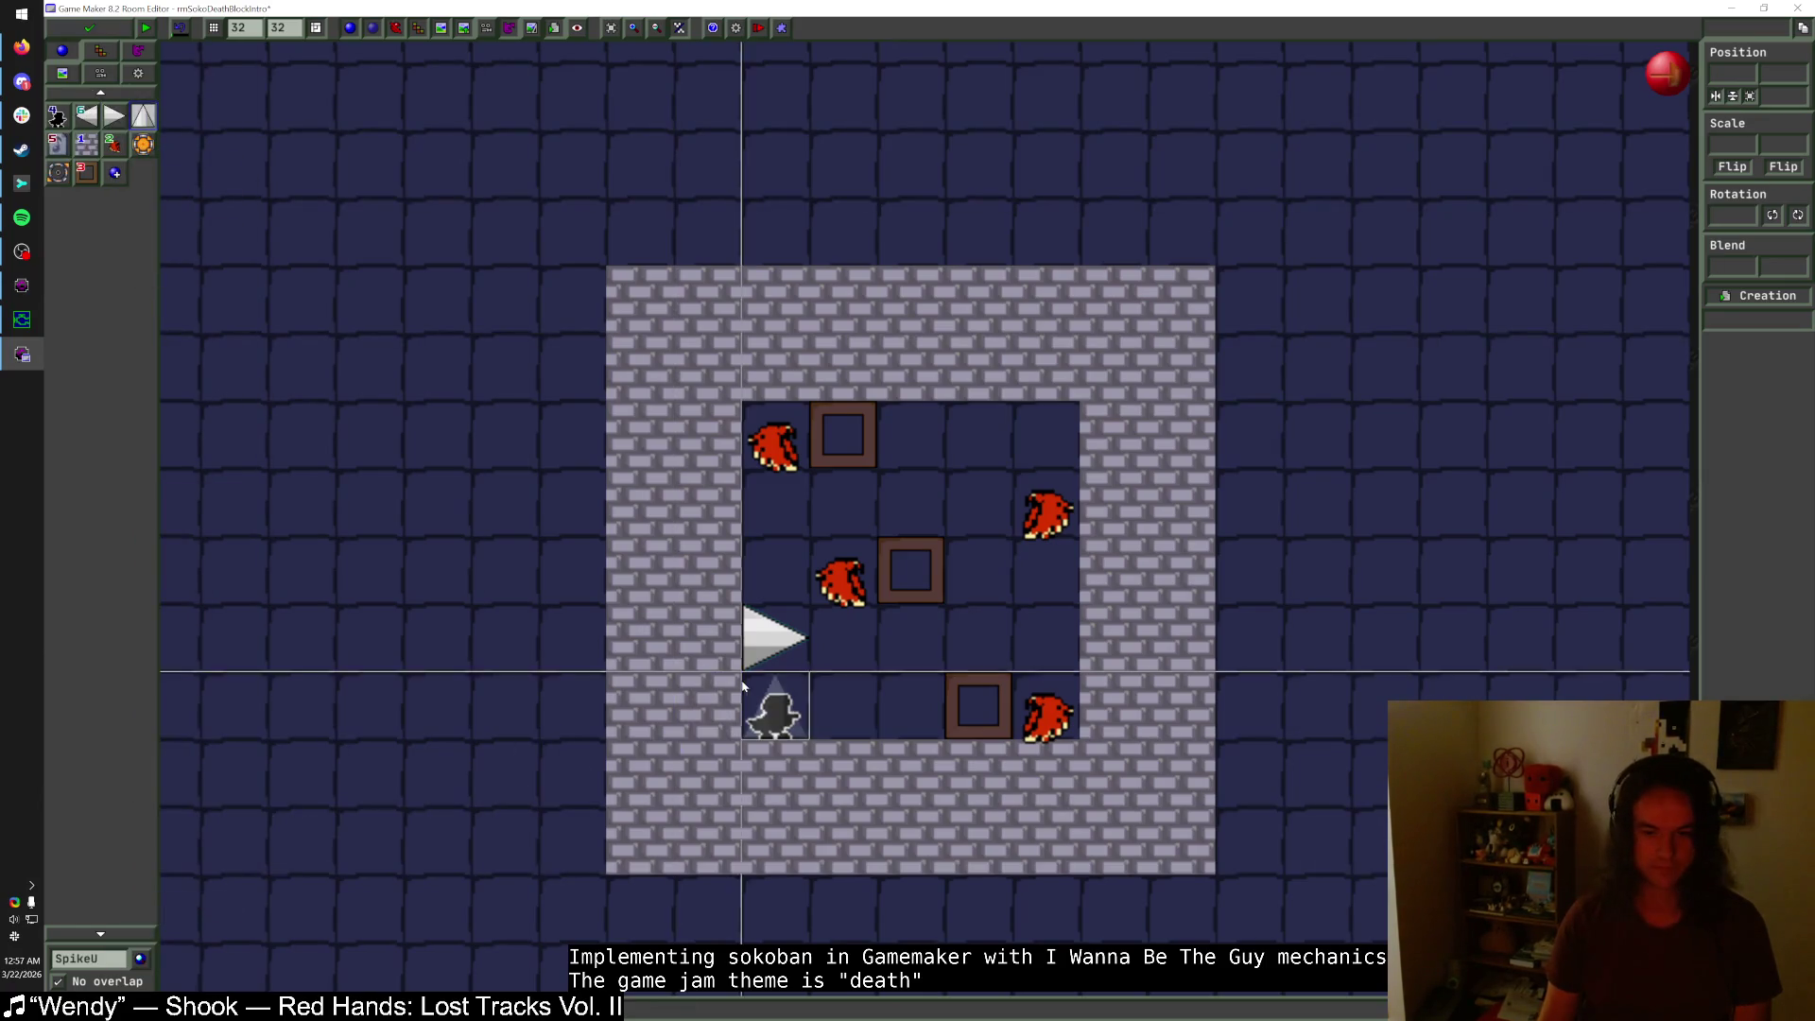
{"action": "left_click", "coordinate": [1002, 711]}
{"action": "mouse_move", "coordinate": [1004, 713]}
{"action": "left_mouse_down"}
{"action": "mouse_move", "coordinate": [959, 714]}
{"action": "mouse_move", "coordinate": [979, 714]}
{"action": "left_mouse_up"}
{"action": "left_click", "coordinate": [1045, 705]}
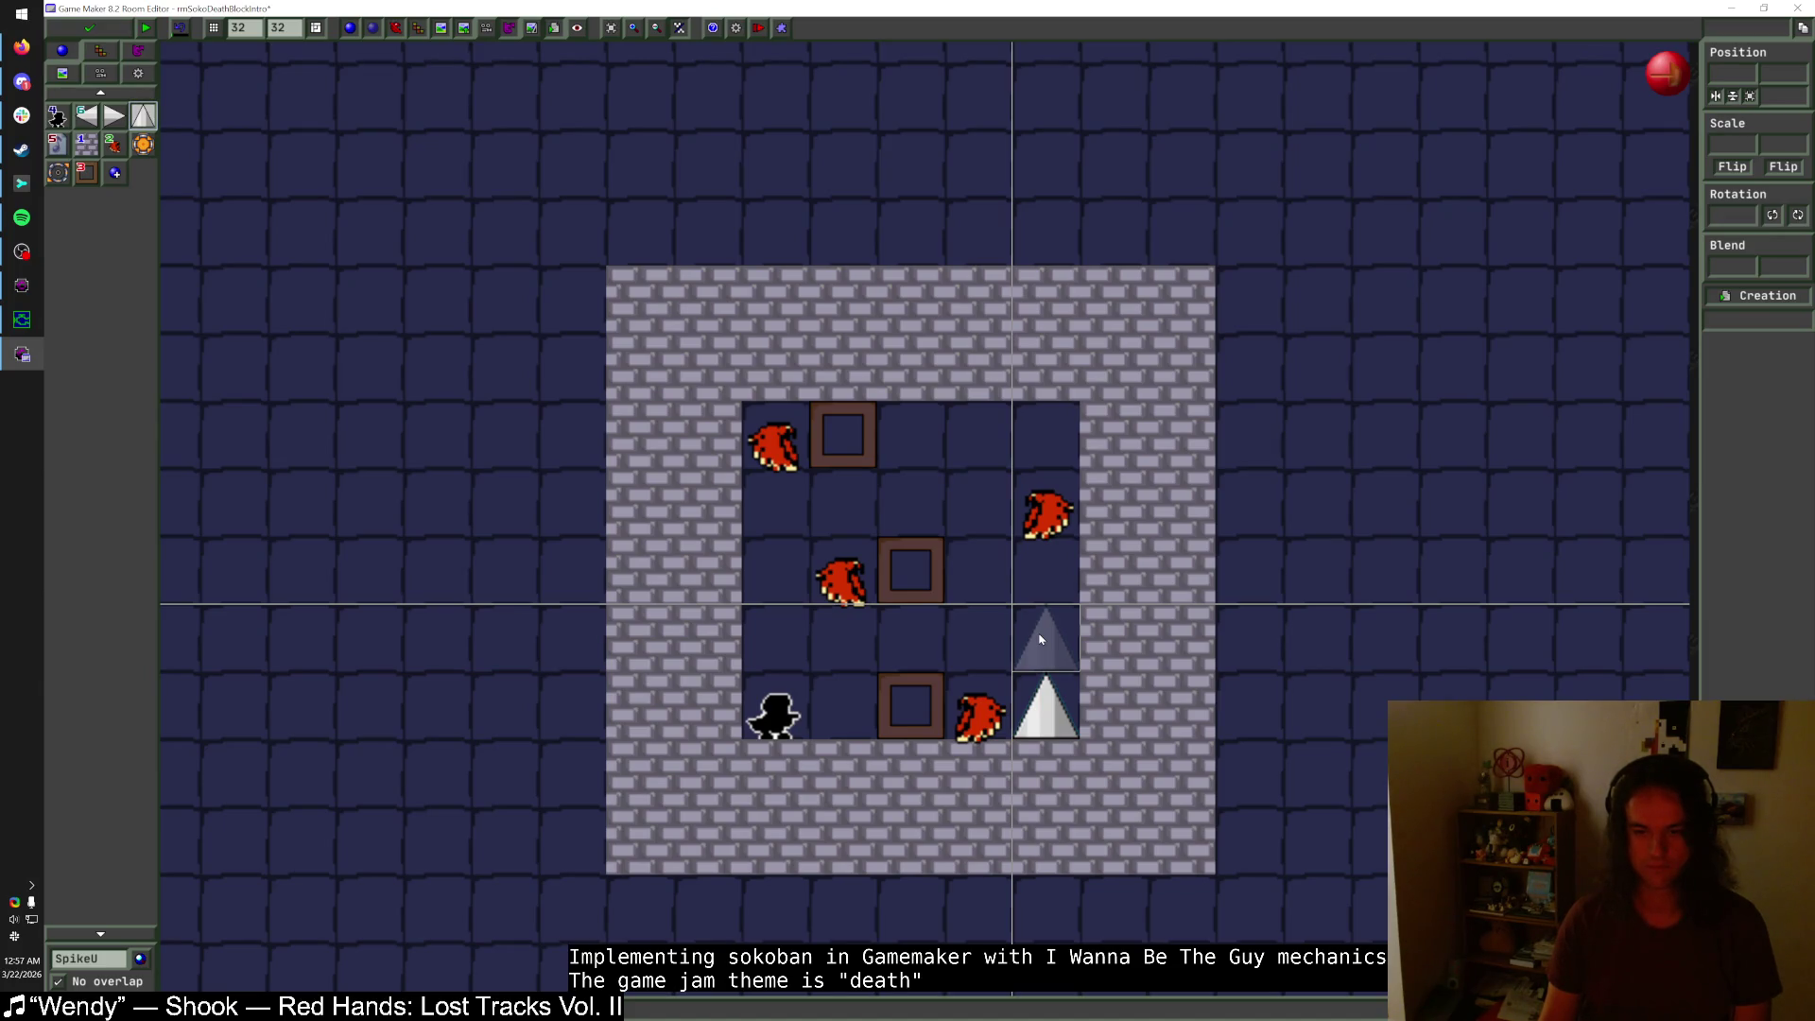
{"action": "mouse_move", "coordinate": [870, 468]}
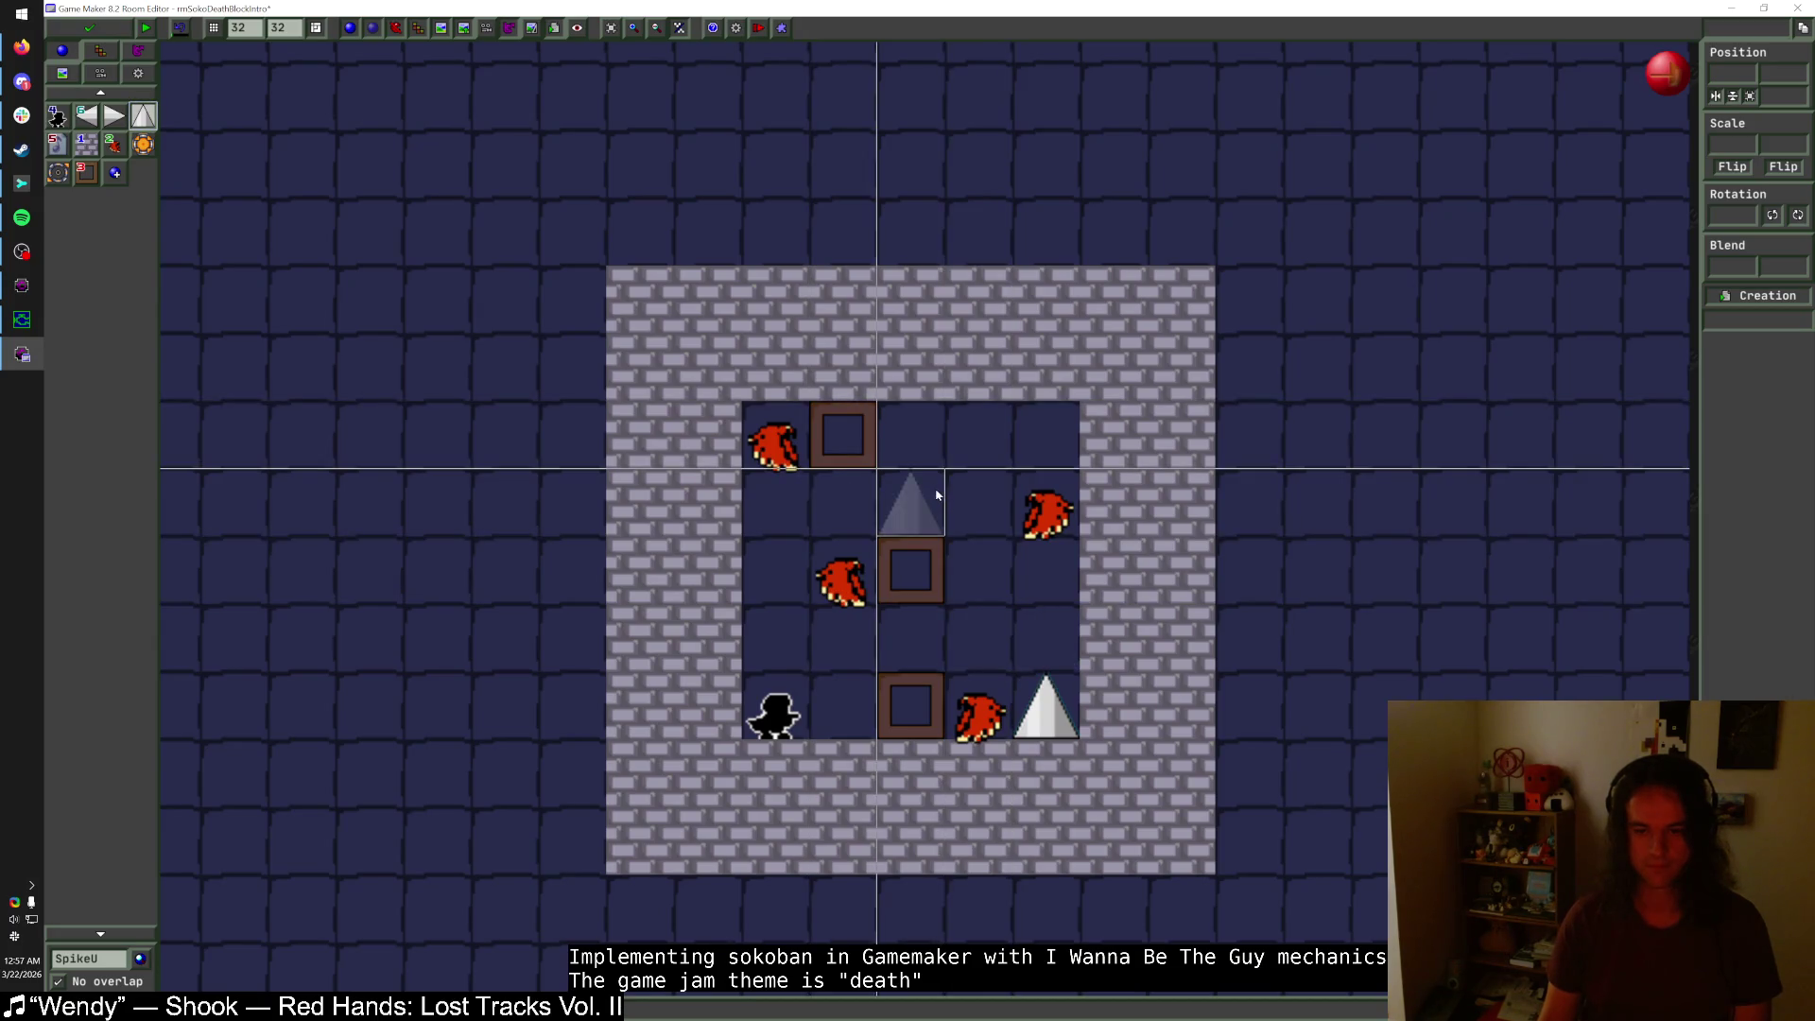
{"action": "left_click", "coordinate": [114, 27]}
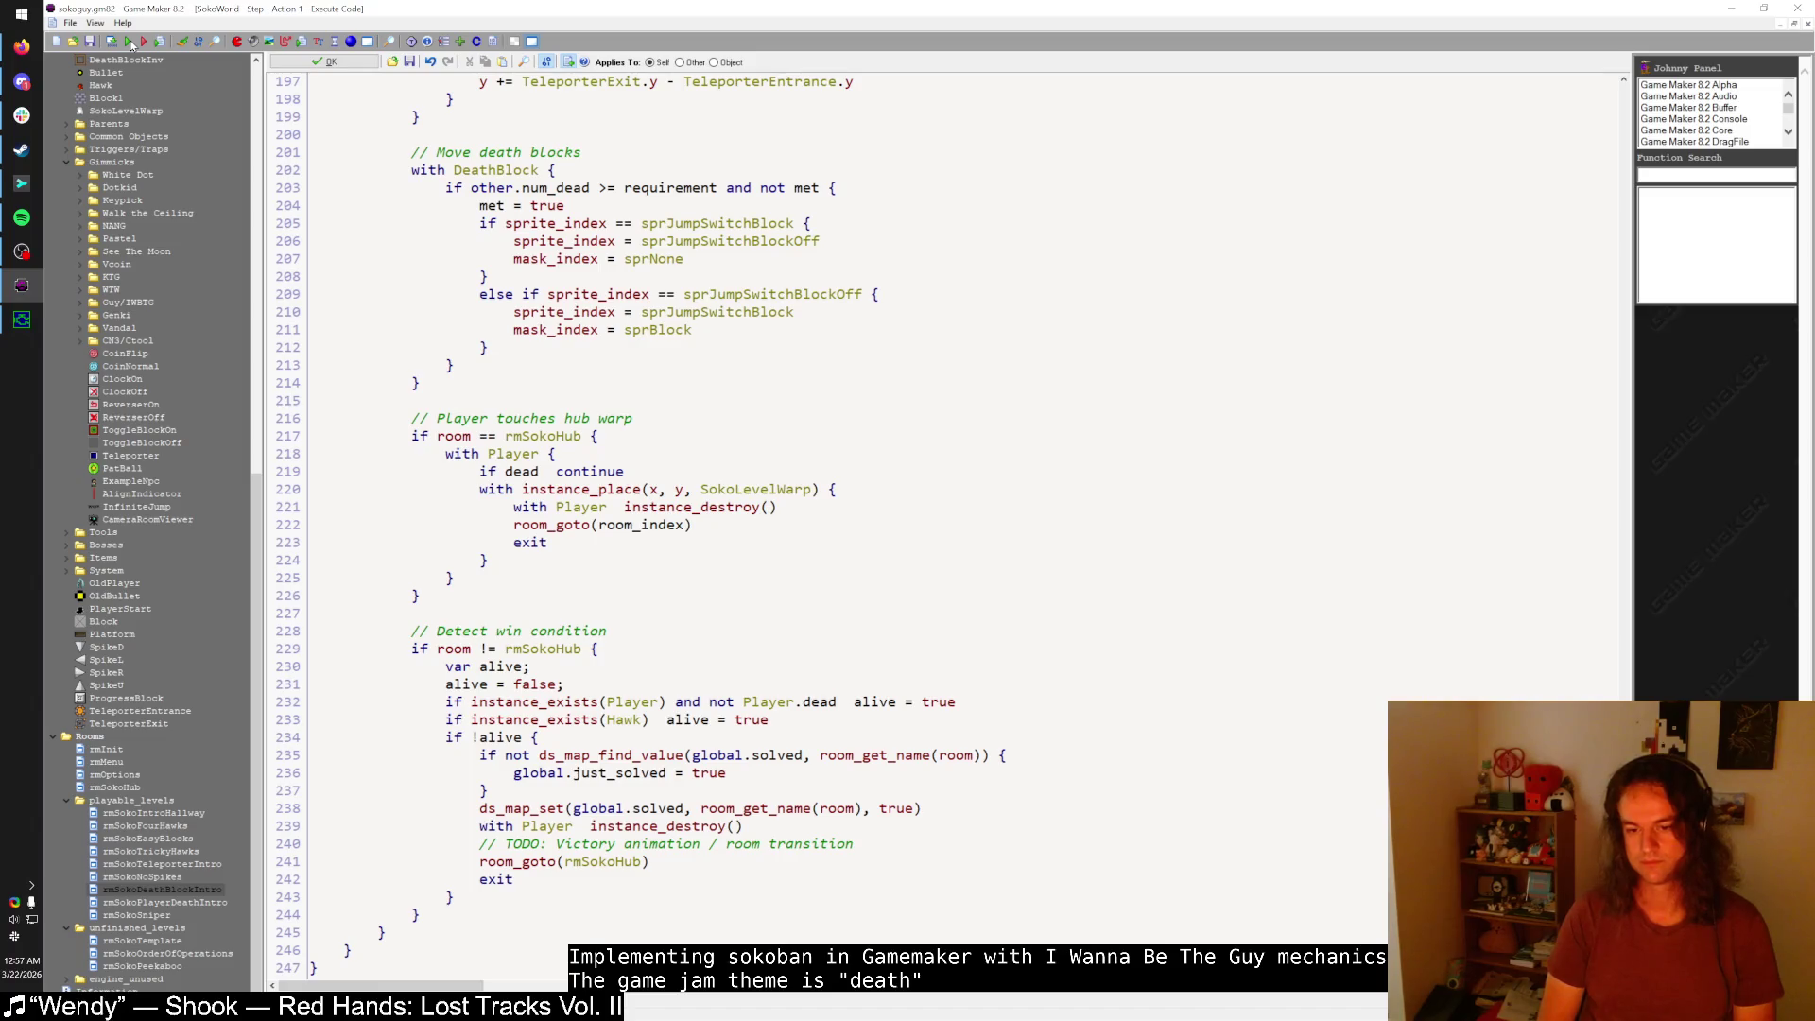
Launch the game, continue the Game 1 save, and walk the player right, up, then back down one tile
{"action": "left_click", "coordinate": [131, 45]}
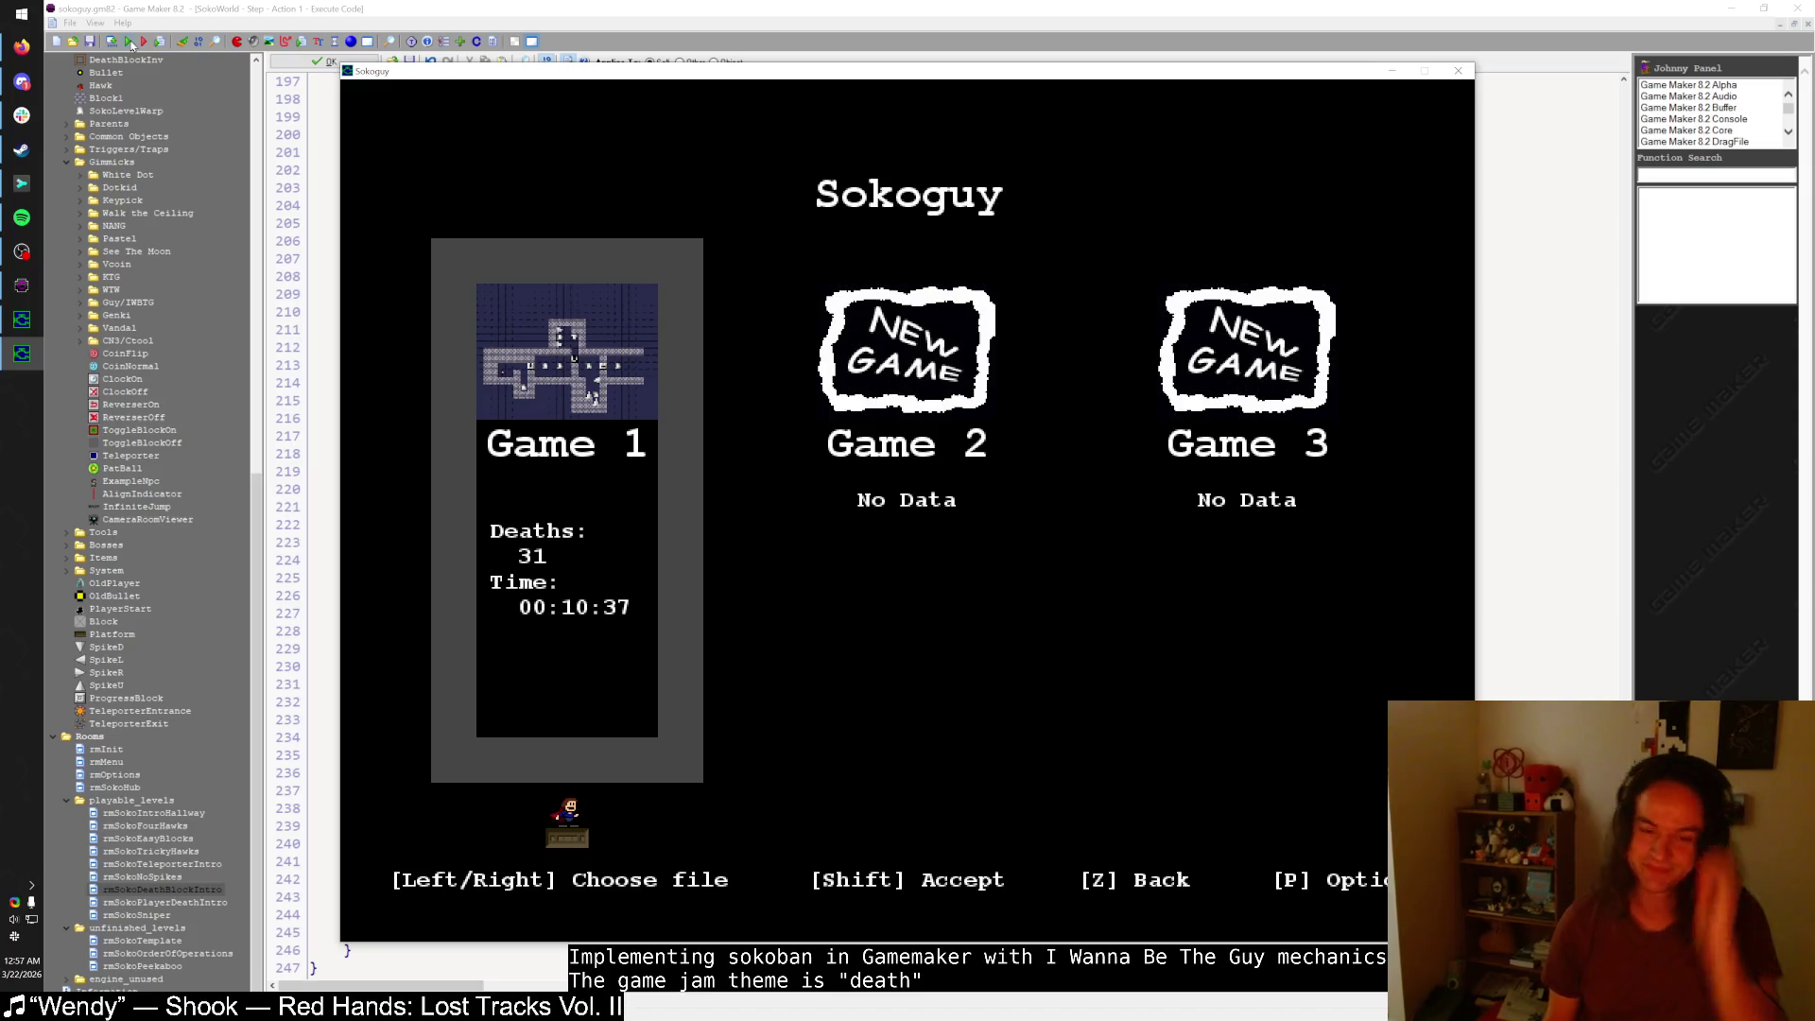
{"action": "key", "text": "shift"}
{"action": "key", "text": "shift"}
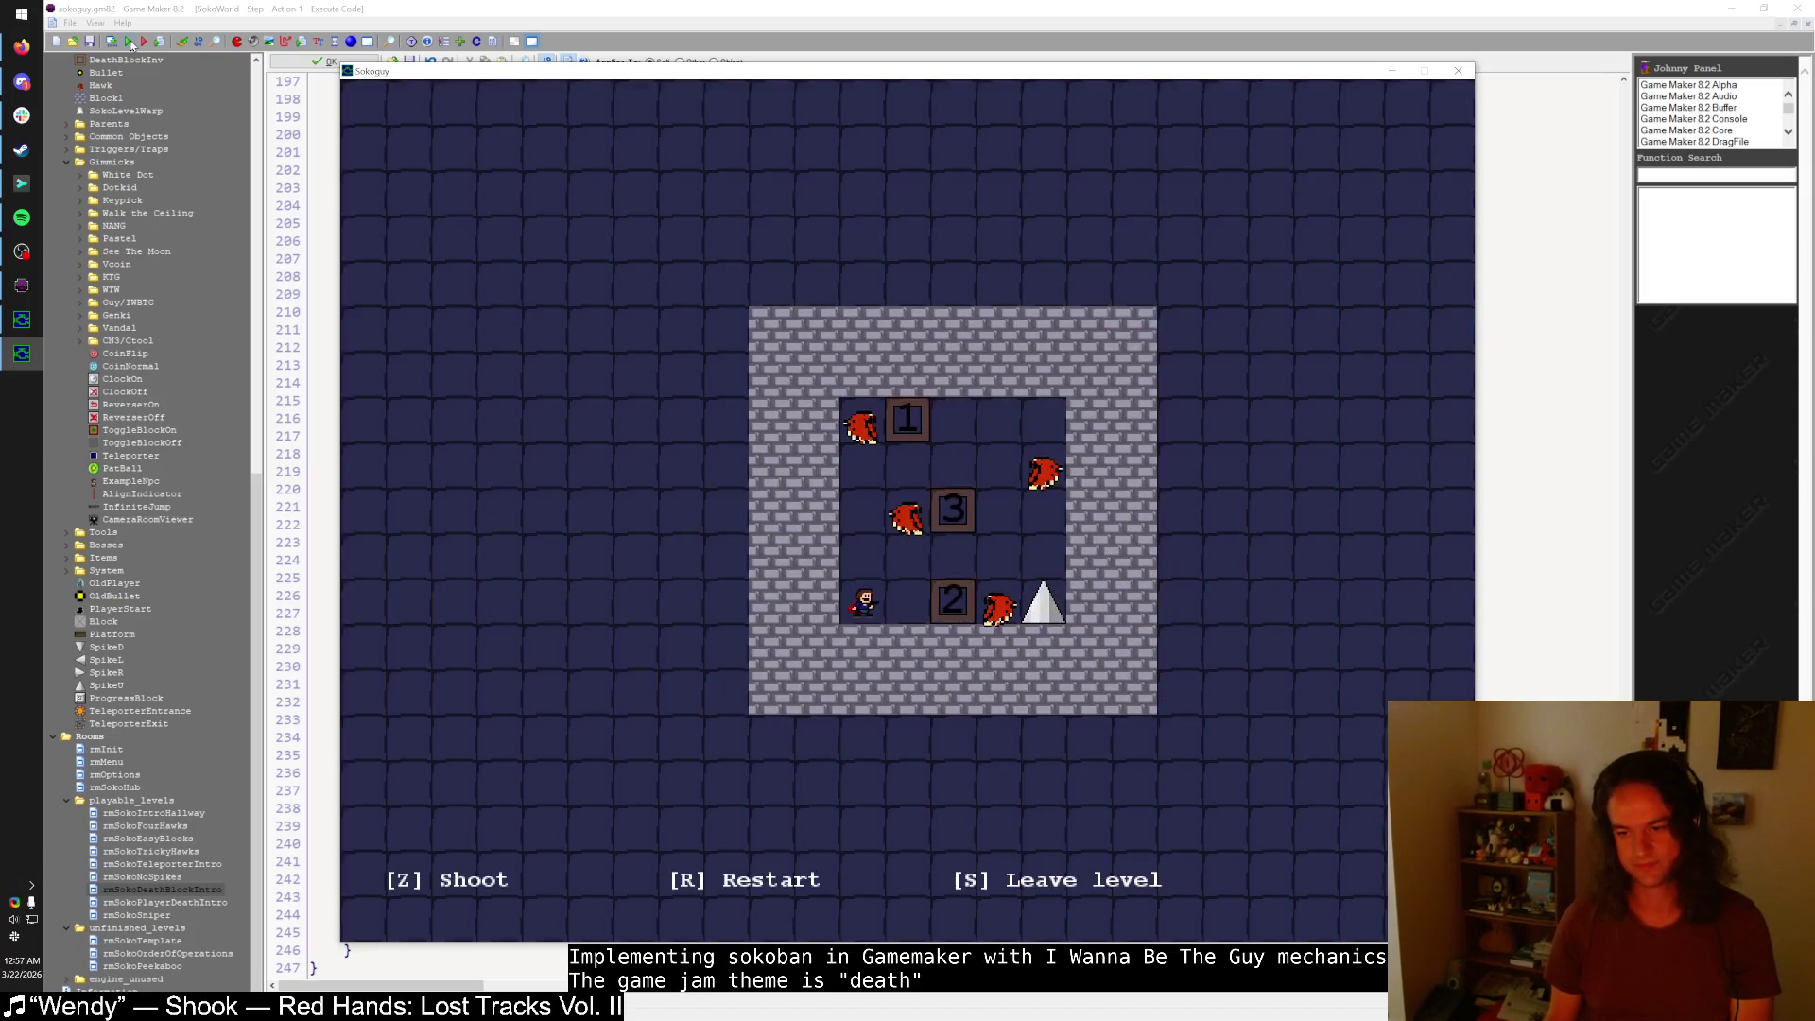
{"action": "key", "text": "Right"}
{"action": "key", "text": "Right"}
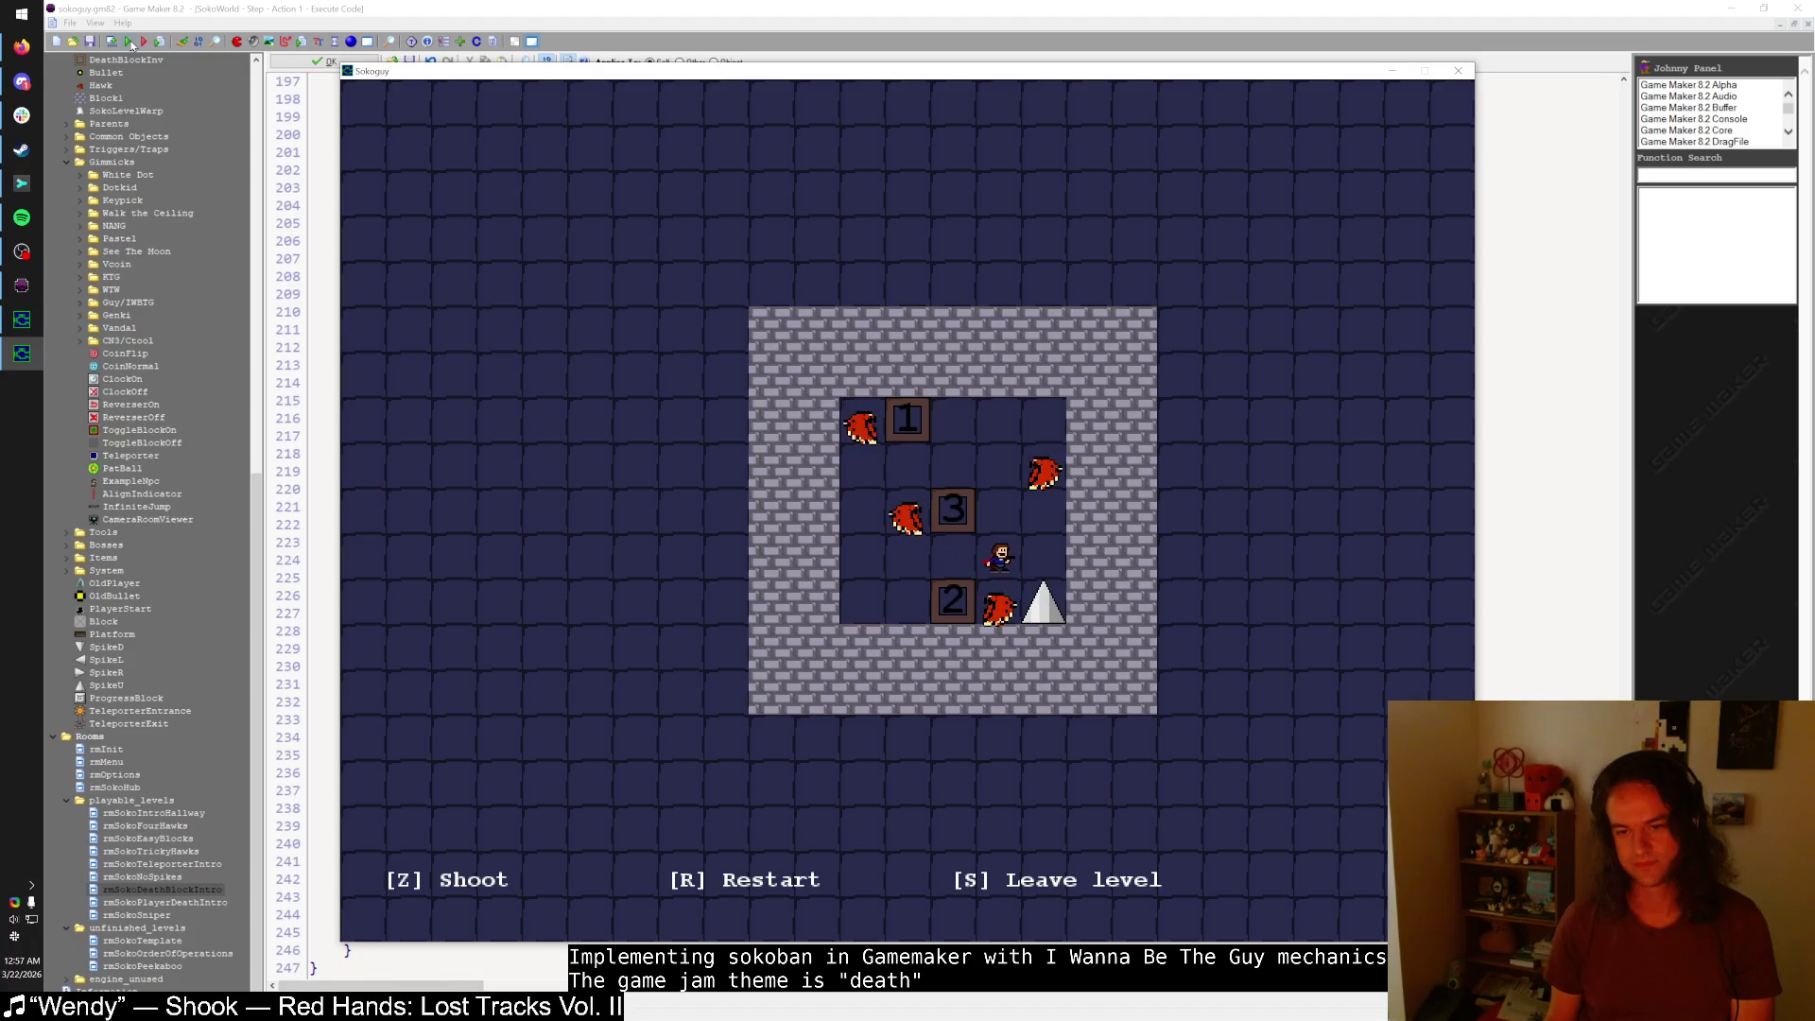
{"action": "key", "text": "Up"}
{"action": "key", "text": "Up"}
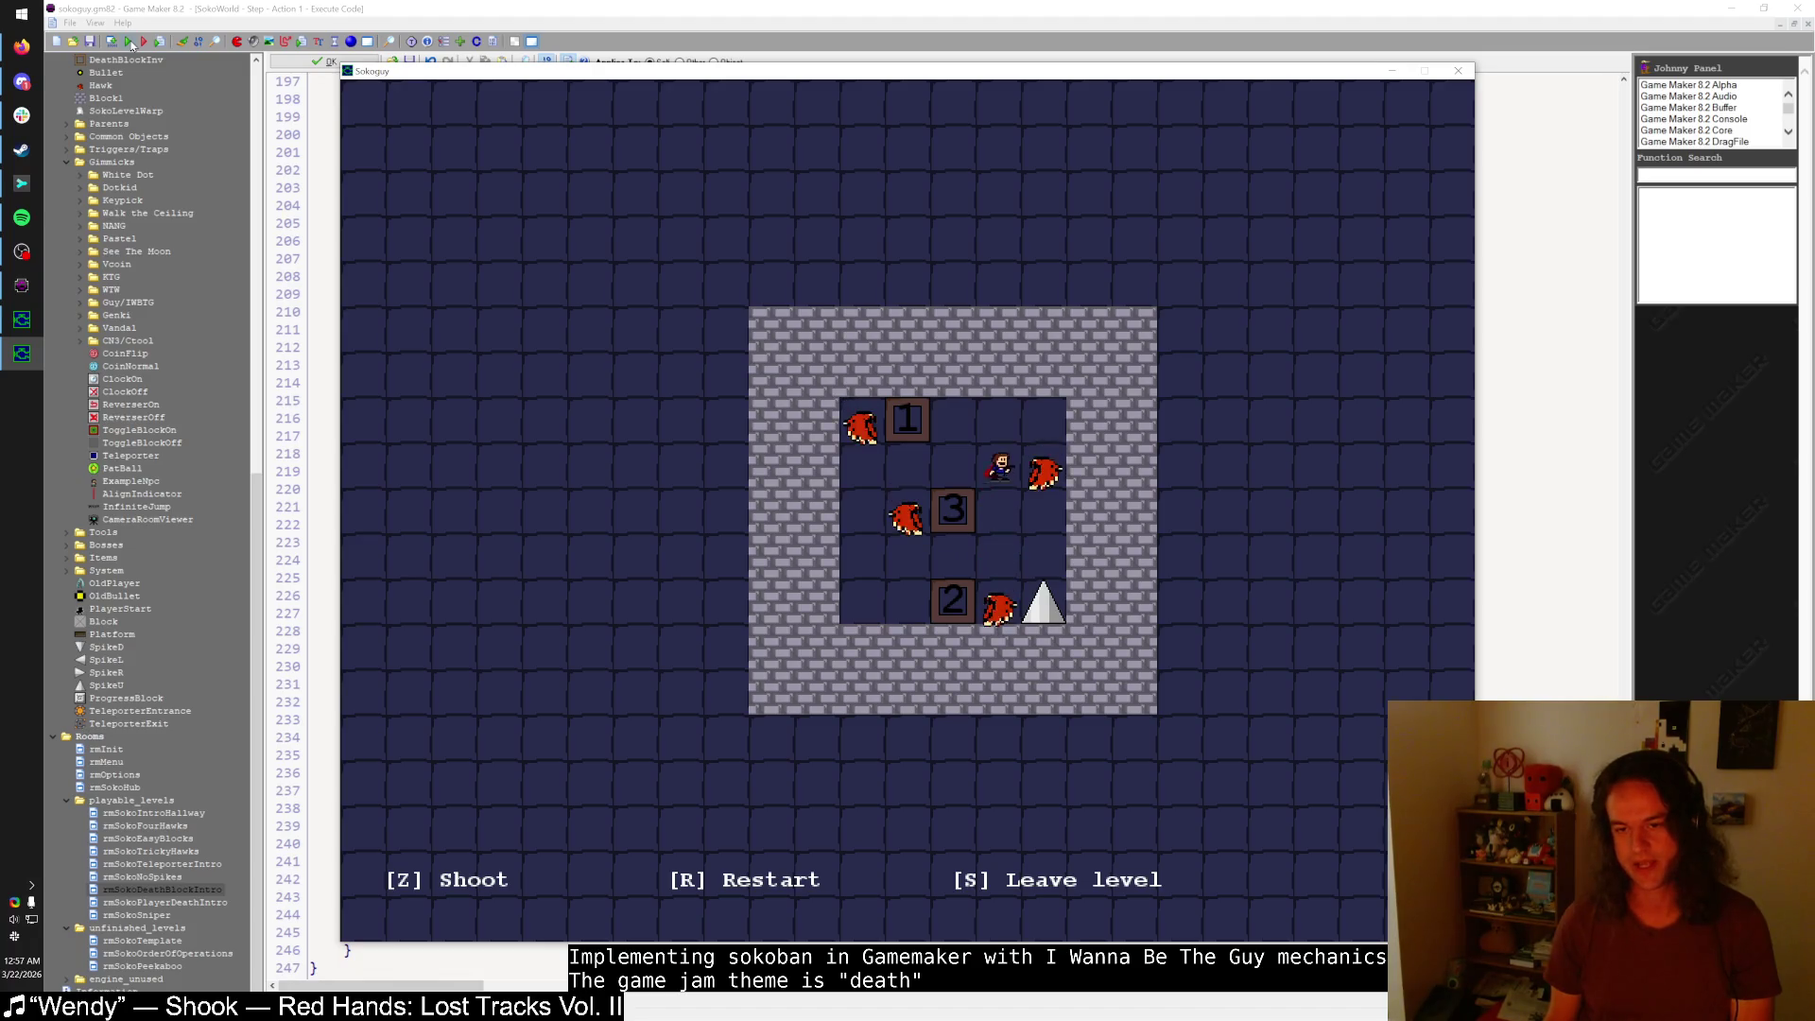
{"action": "key", "text": "Down"}
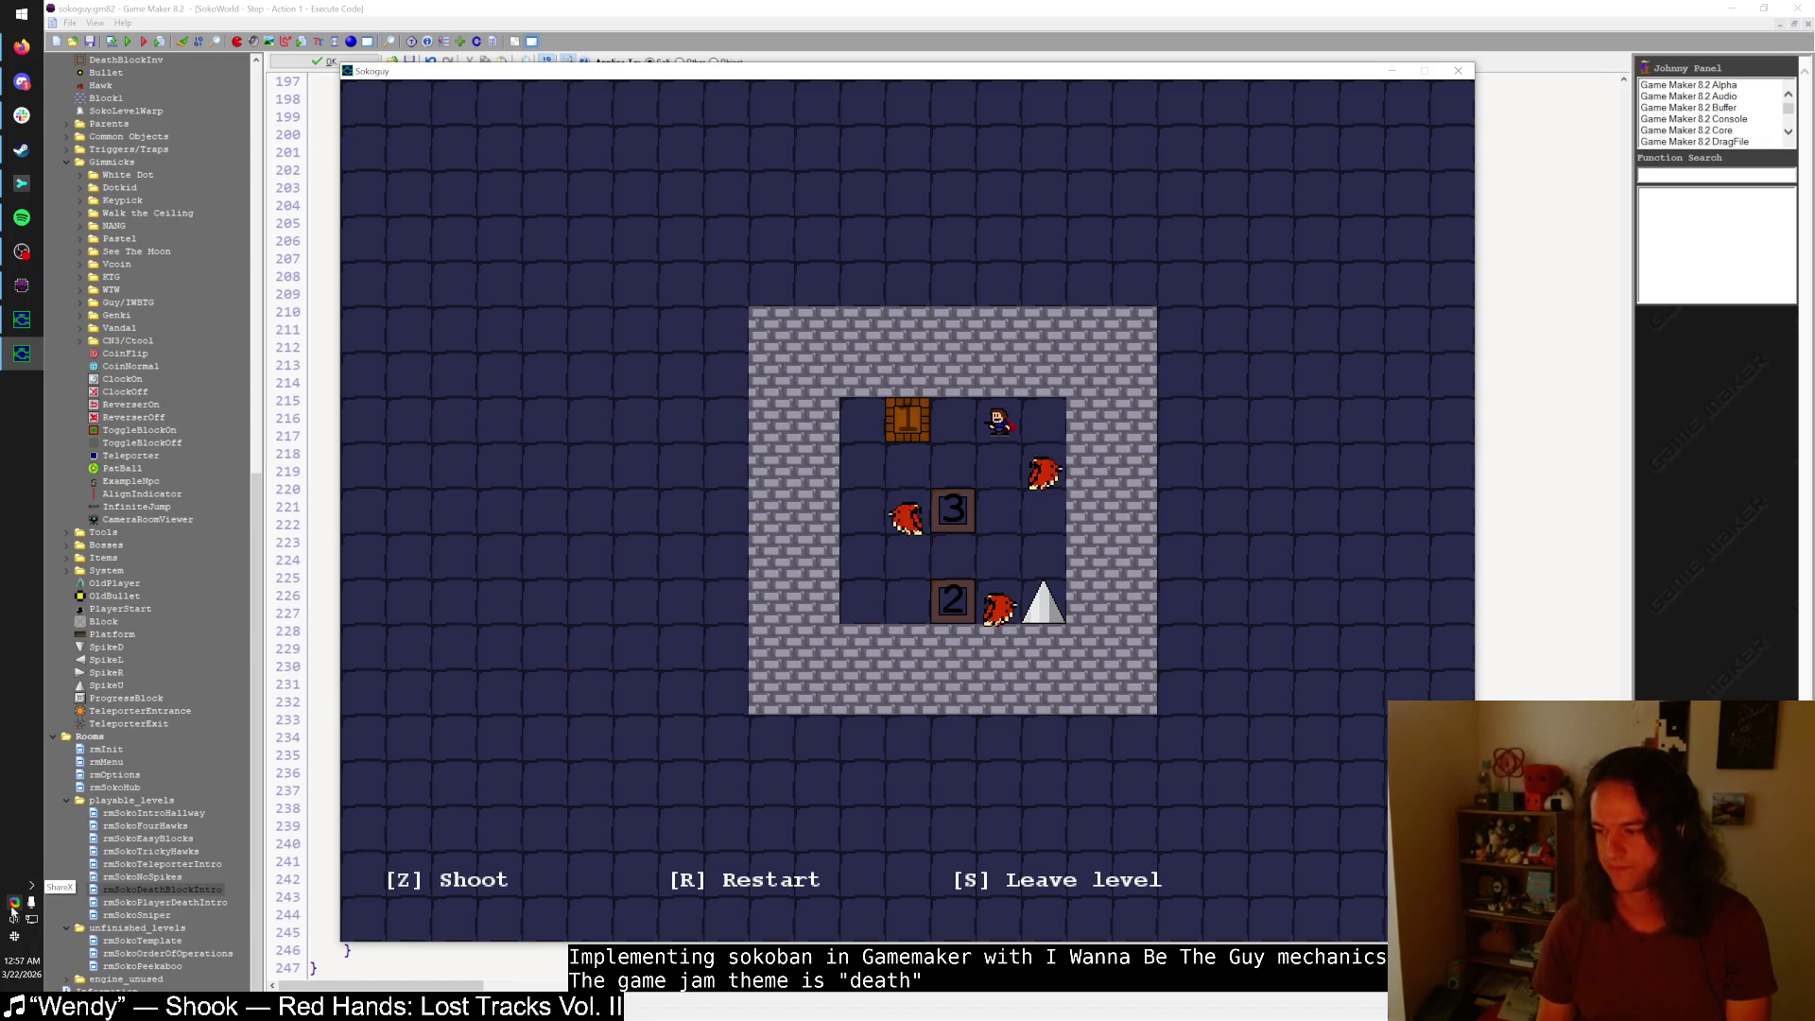
Read the Cryptic Crypt Game Jam #contest-rules channel in Discord, then return to the Sokoguy game
{"action": "left_click", "coordinate": [22, 82]}
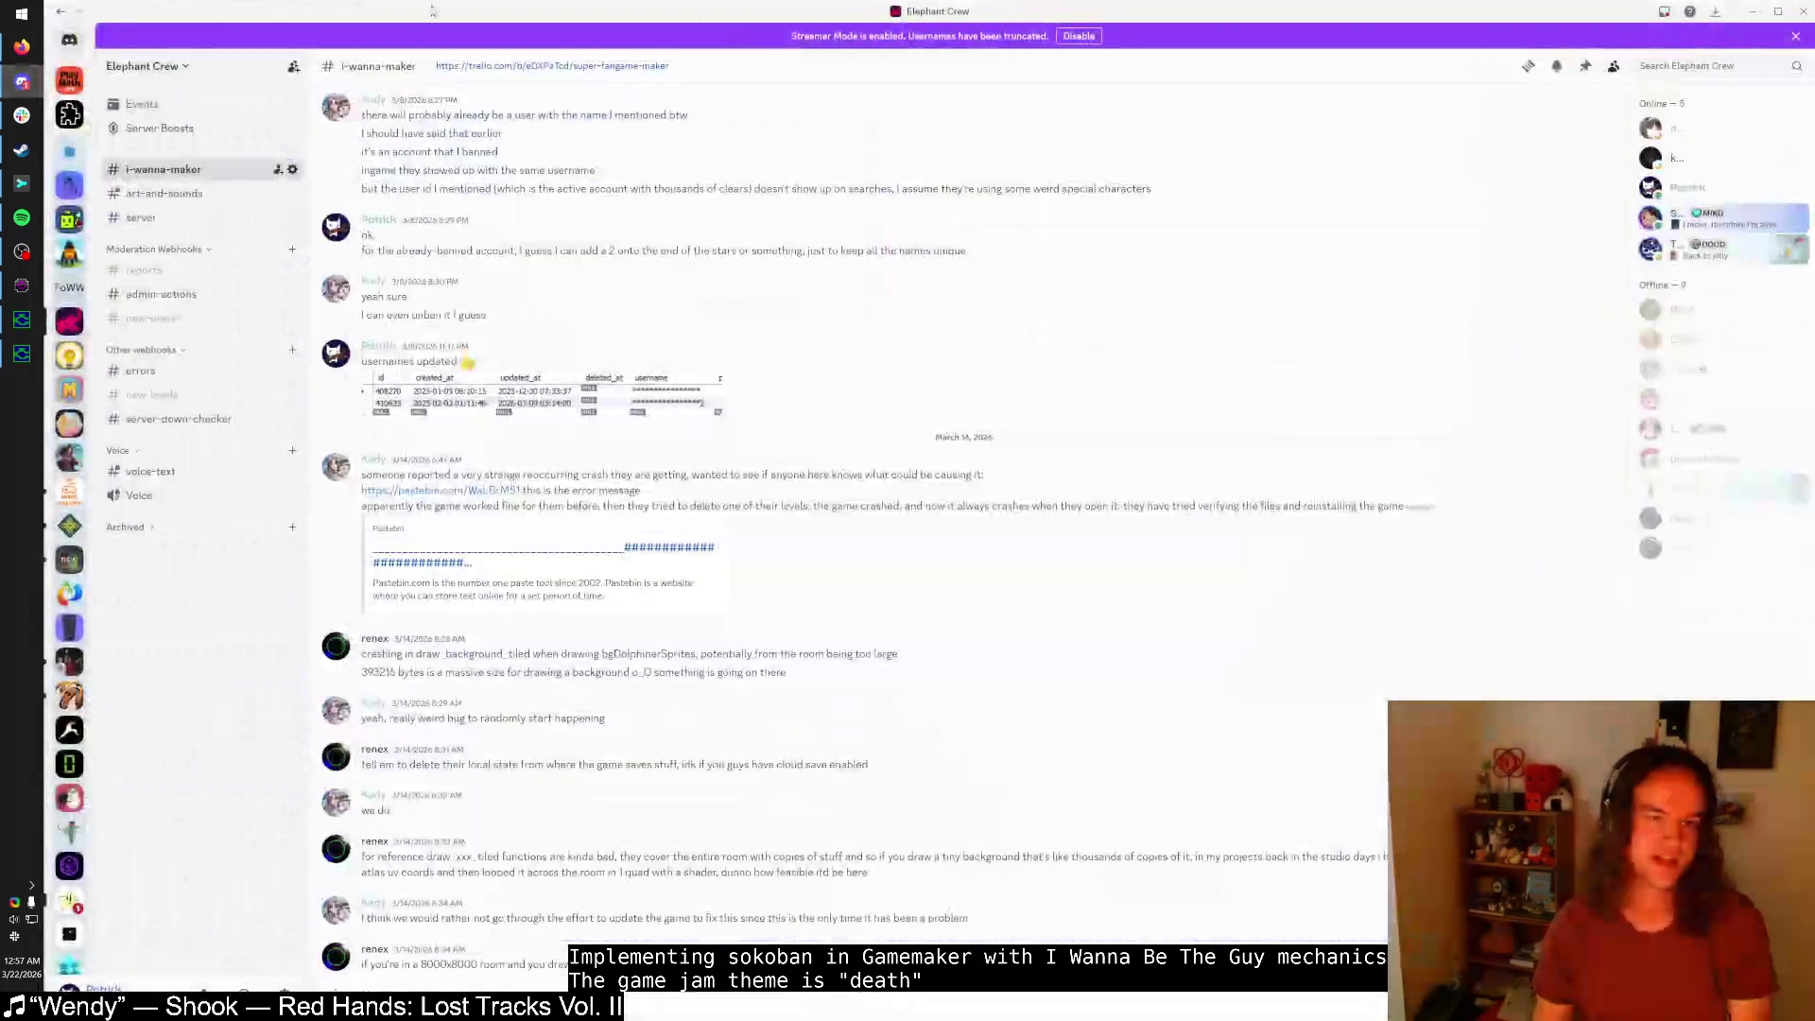
{"action": "key", "text": "alt+Tab"}
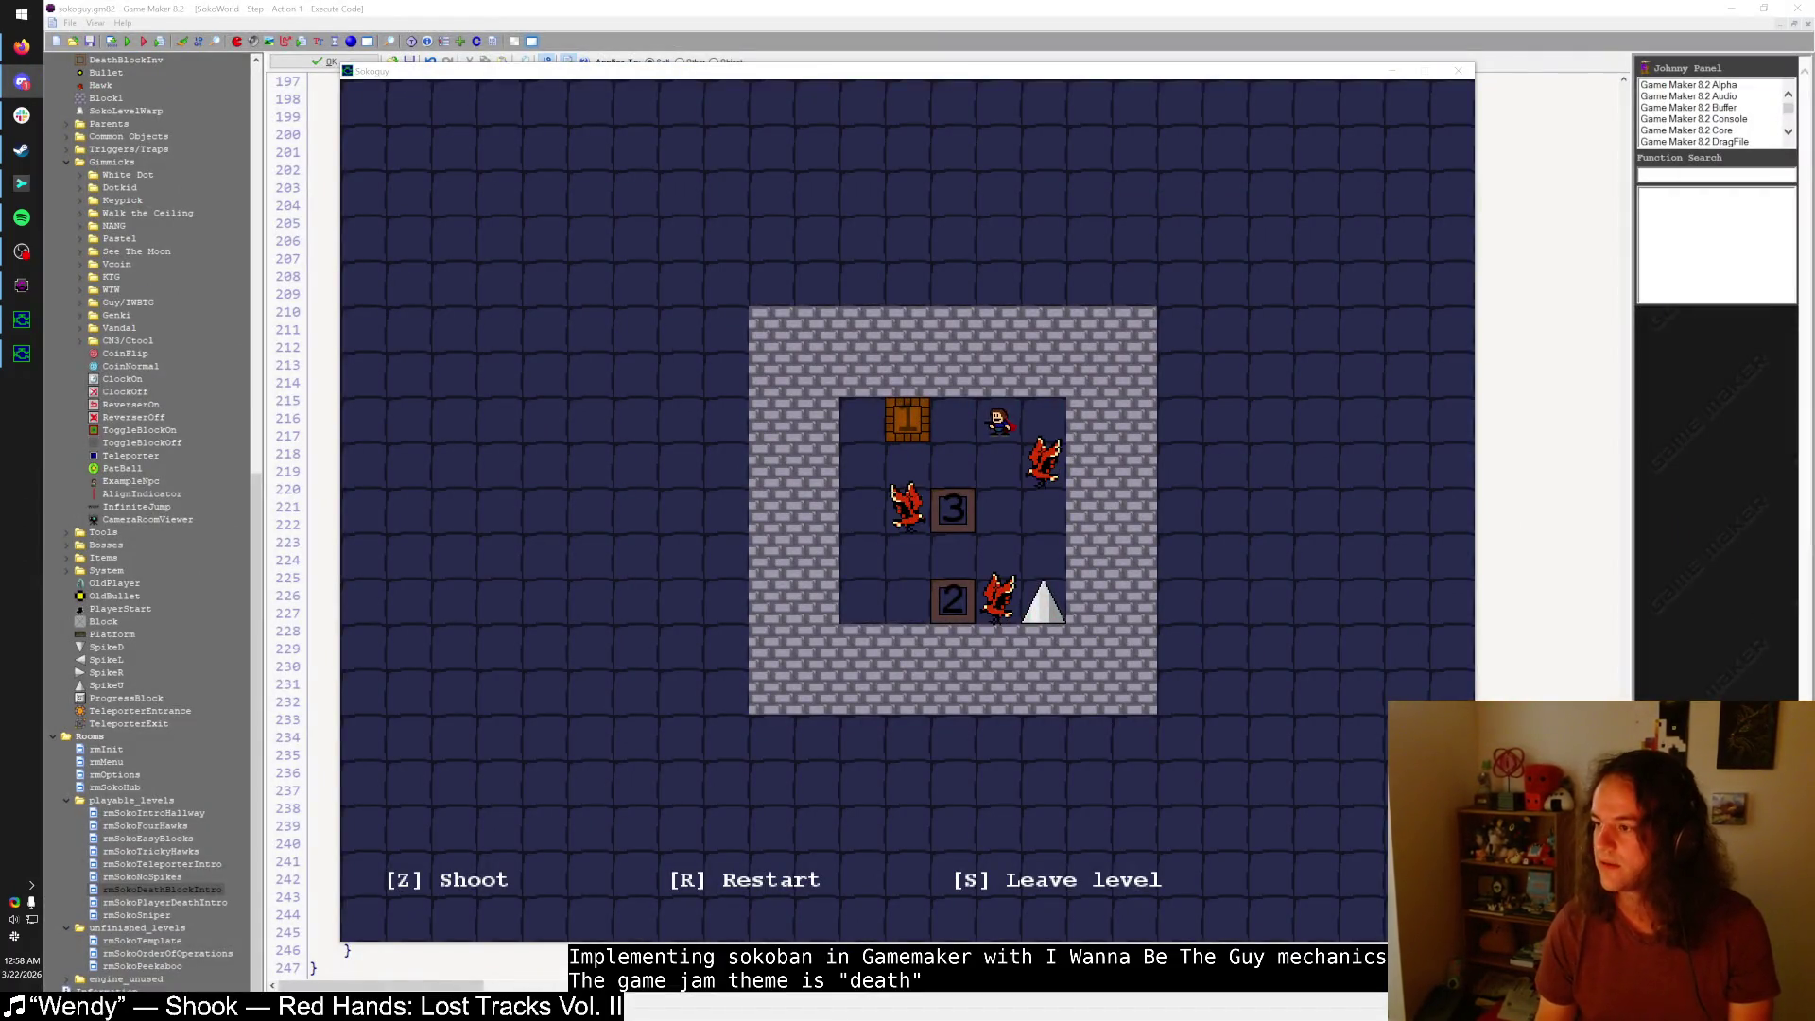
{"action": "key", "text": "alt+Tab"}
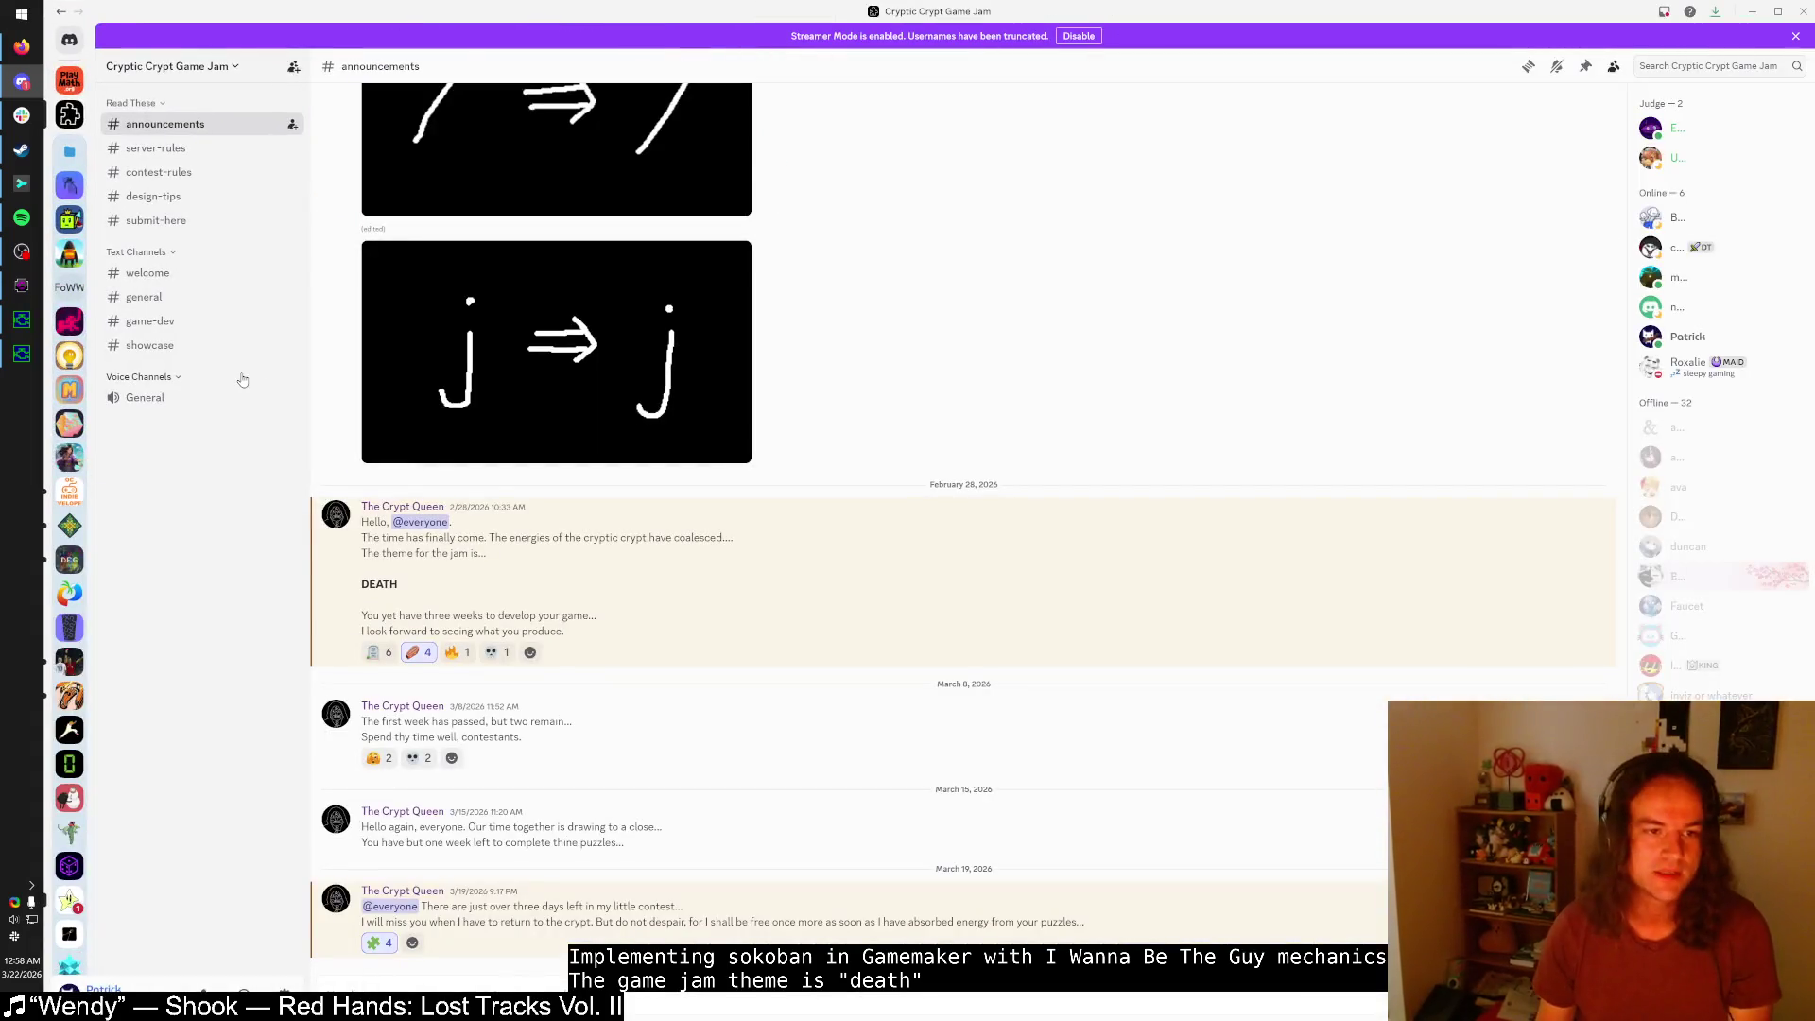
{"action": "left_click", "coordinate": [189, 172]}
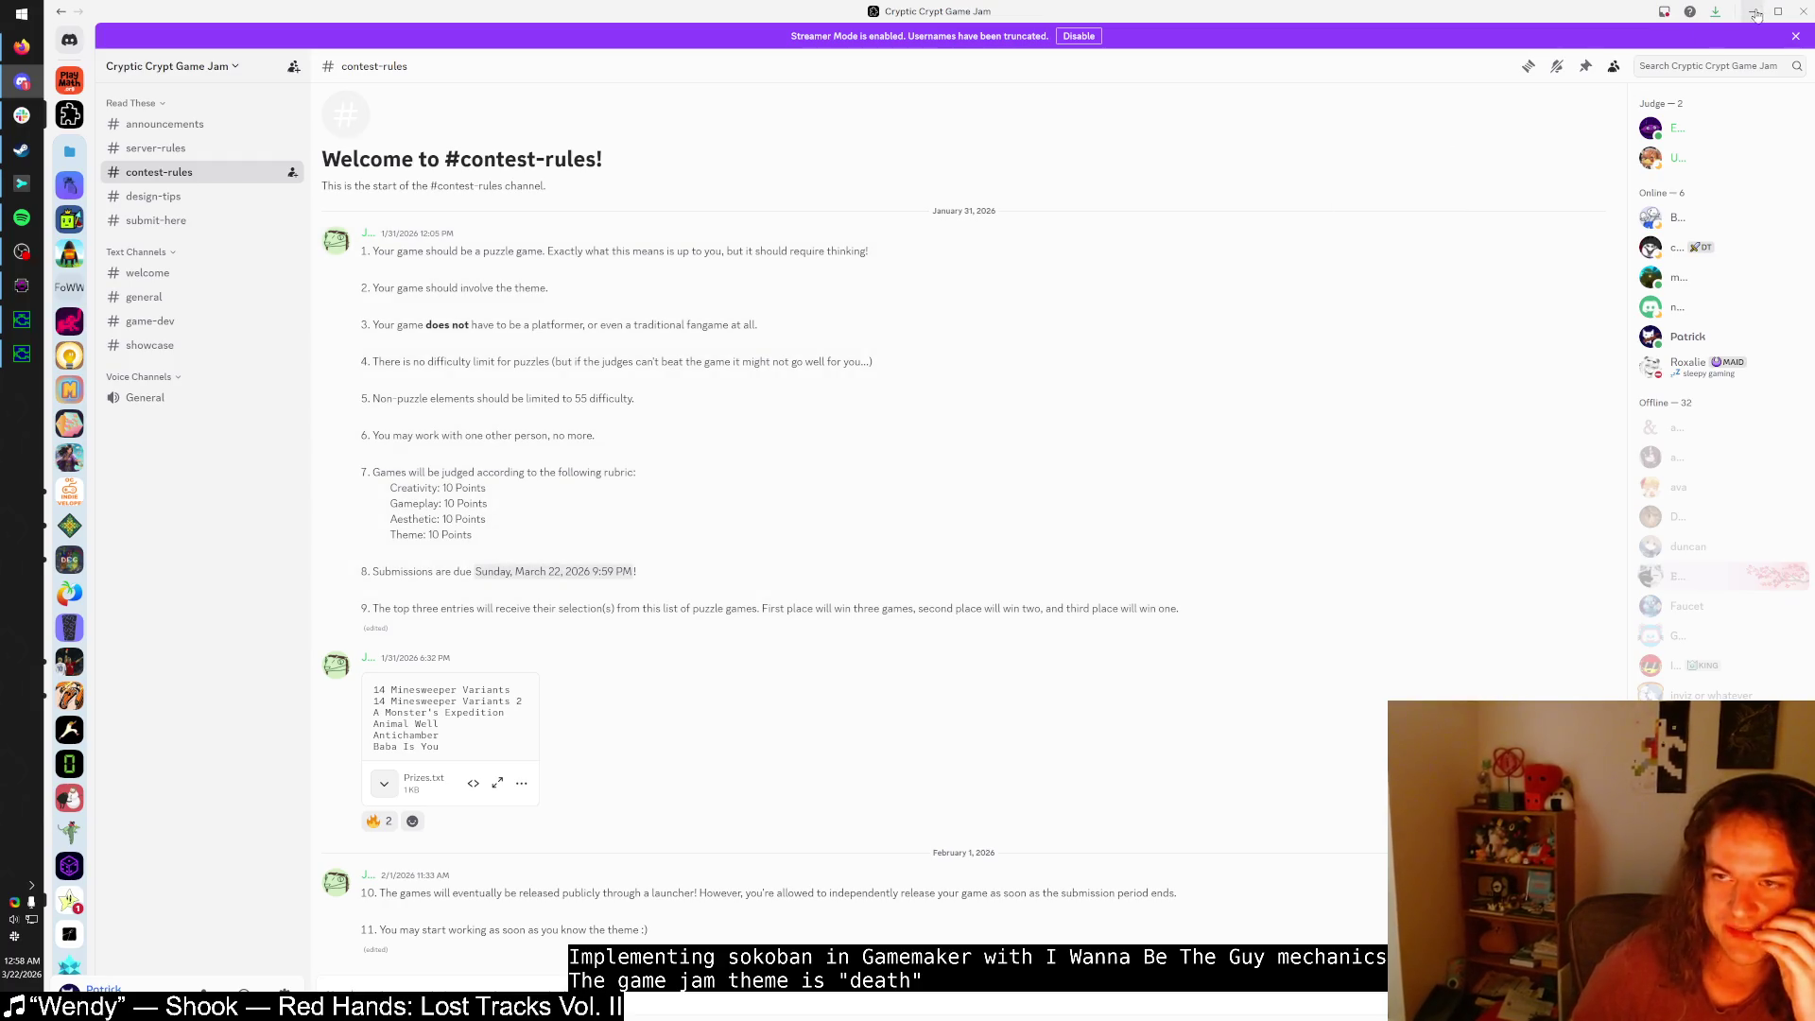
{"action": "key", "text": "alt+Tab"}
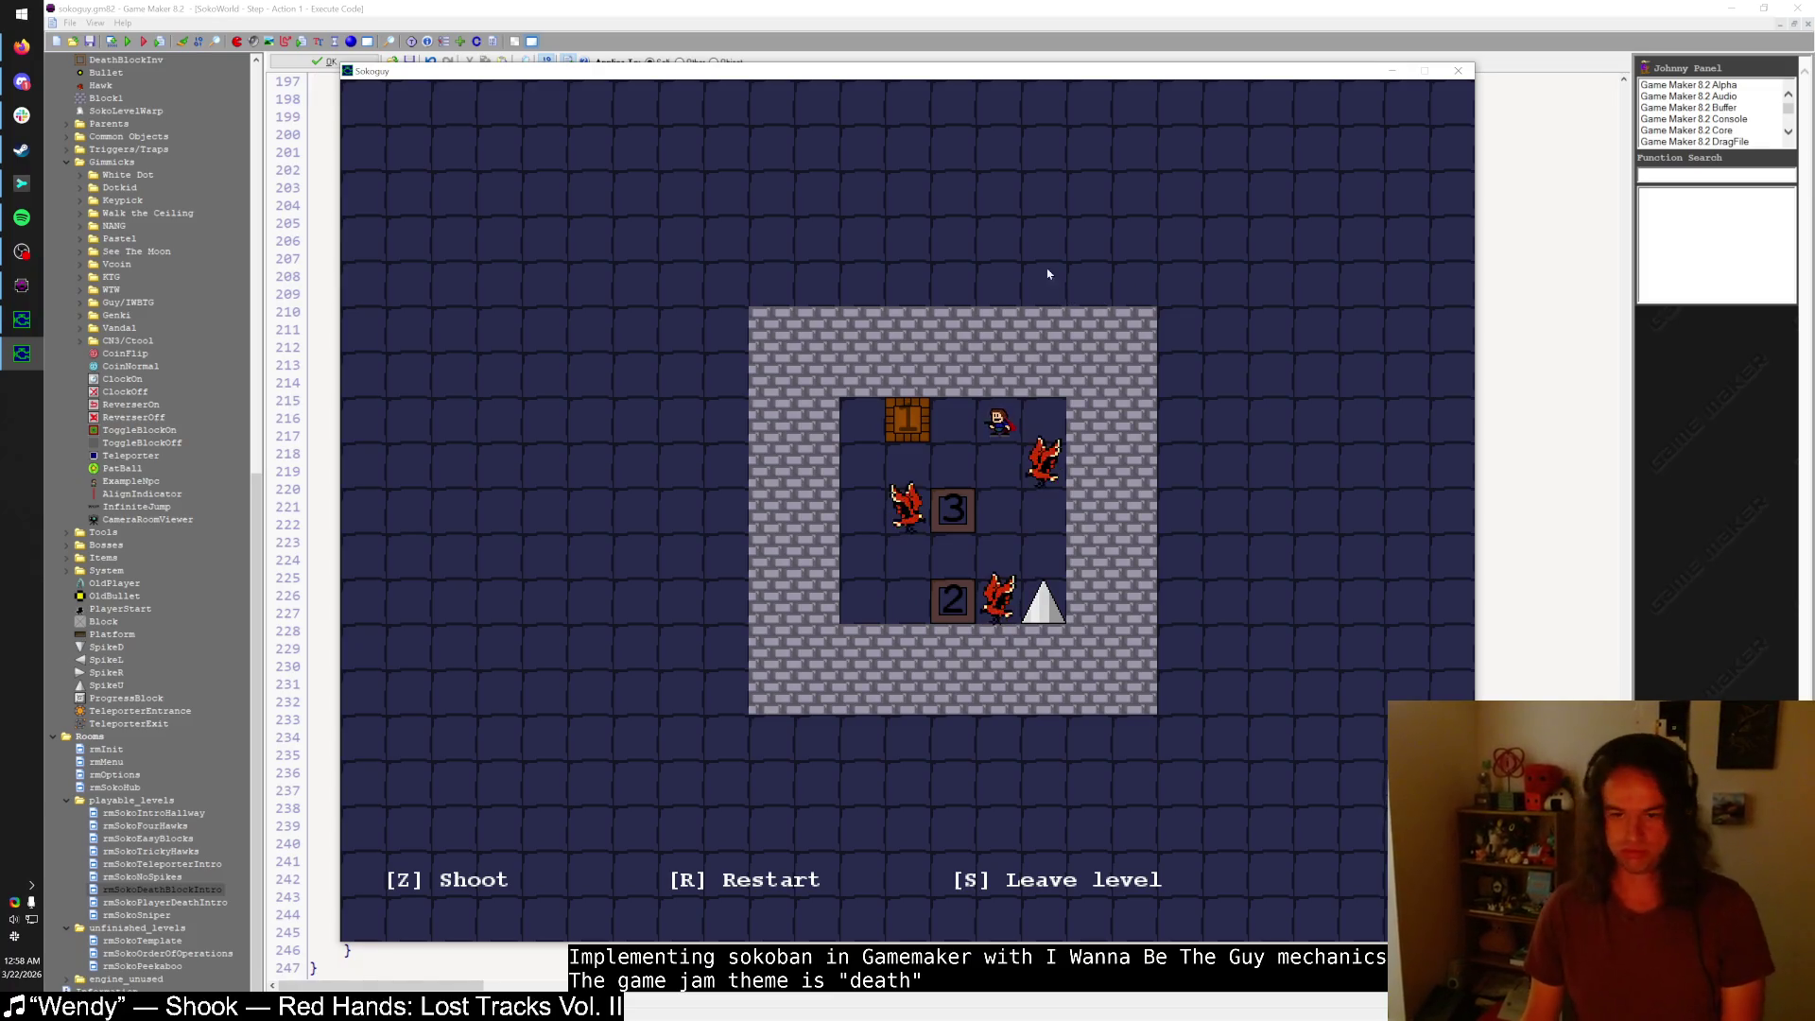
Delete the stray indentation on blank line 227 of the step code and rerun the game with F5
{"action": "key", "text": "Escape"}
{"action": "left_click", "coordinate": [665, 586]}
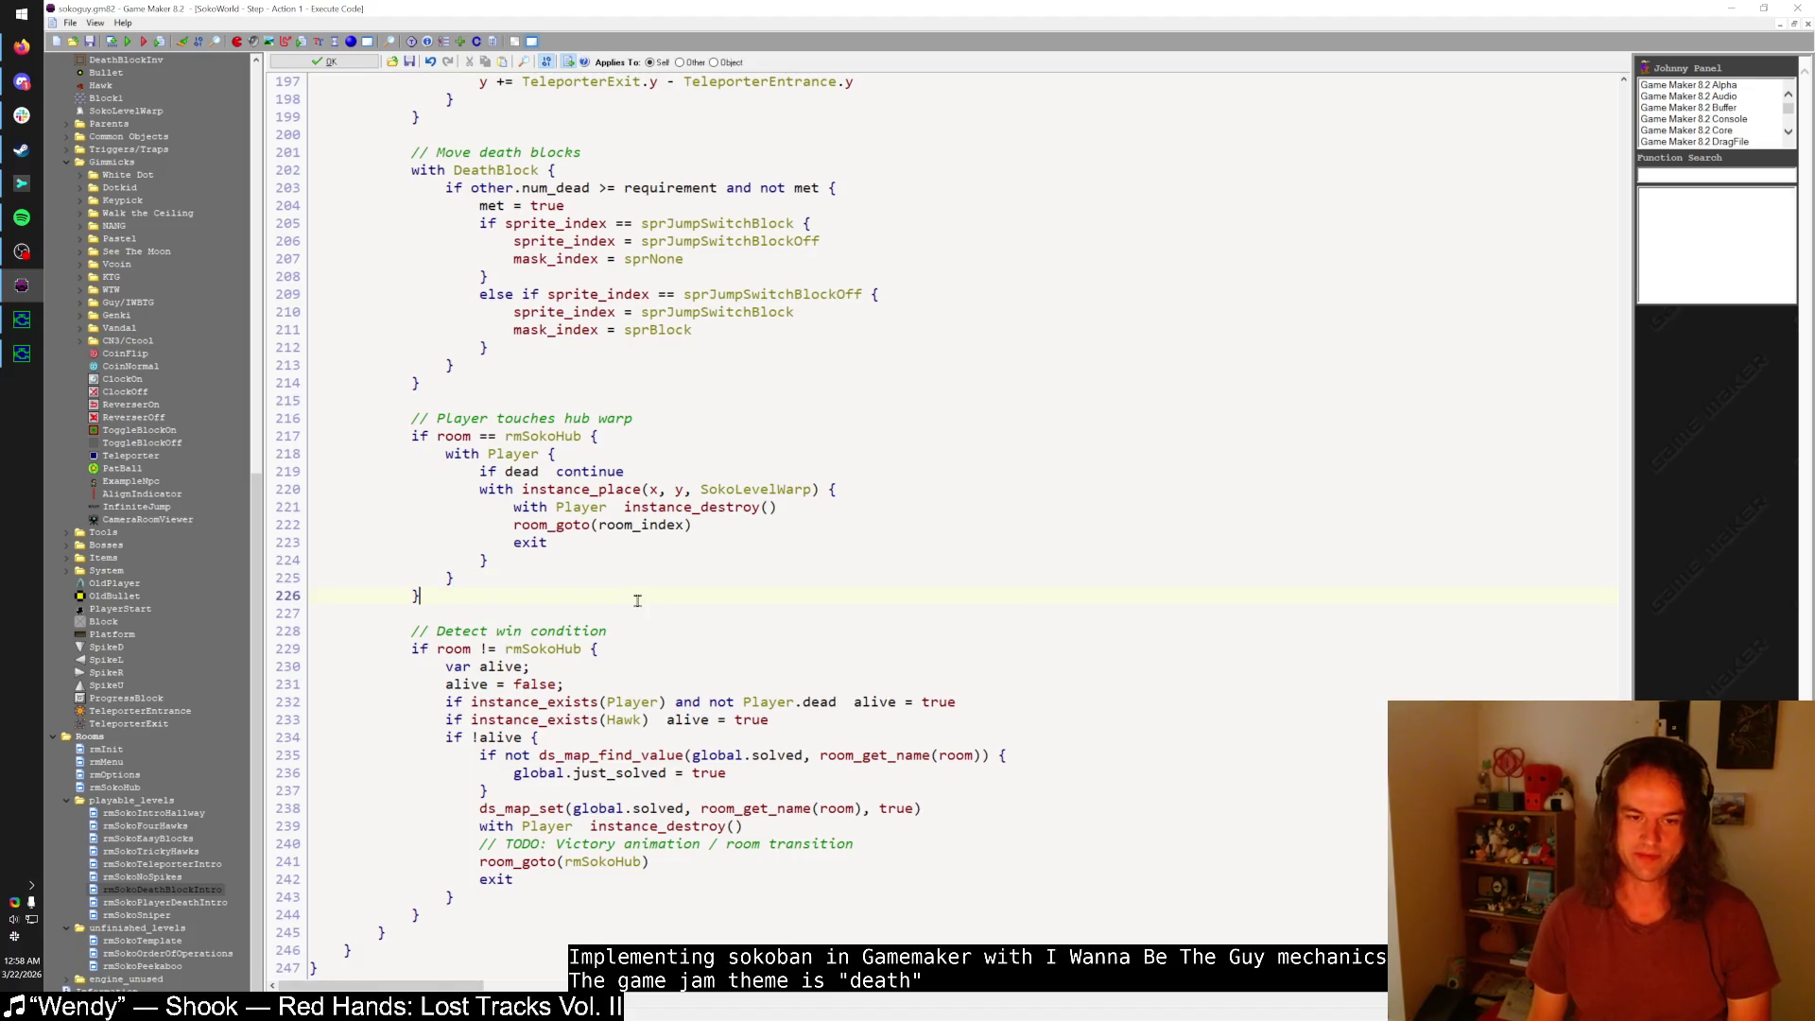
{"action": "key", "text": "Down"}
{"action": "key", "text": "F5"}
{"action": "key", "text": "Escape"}
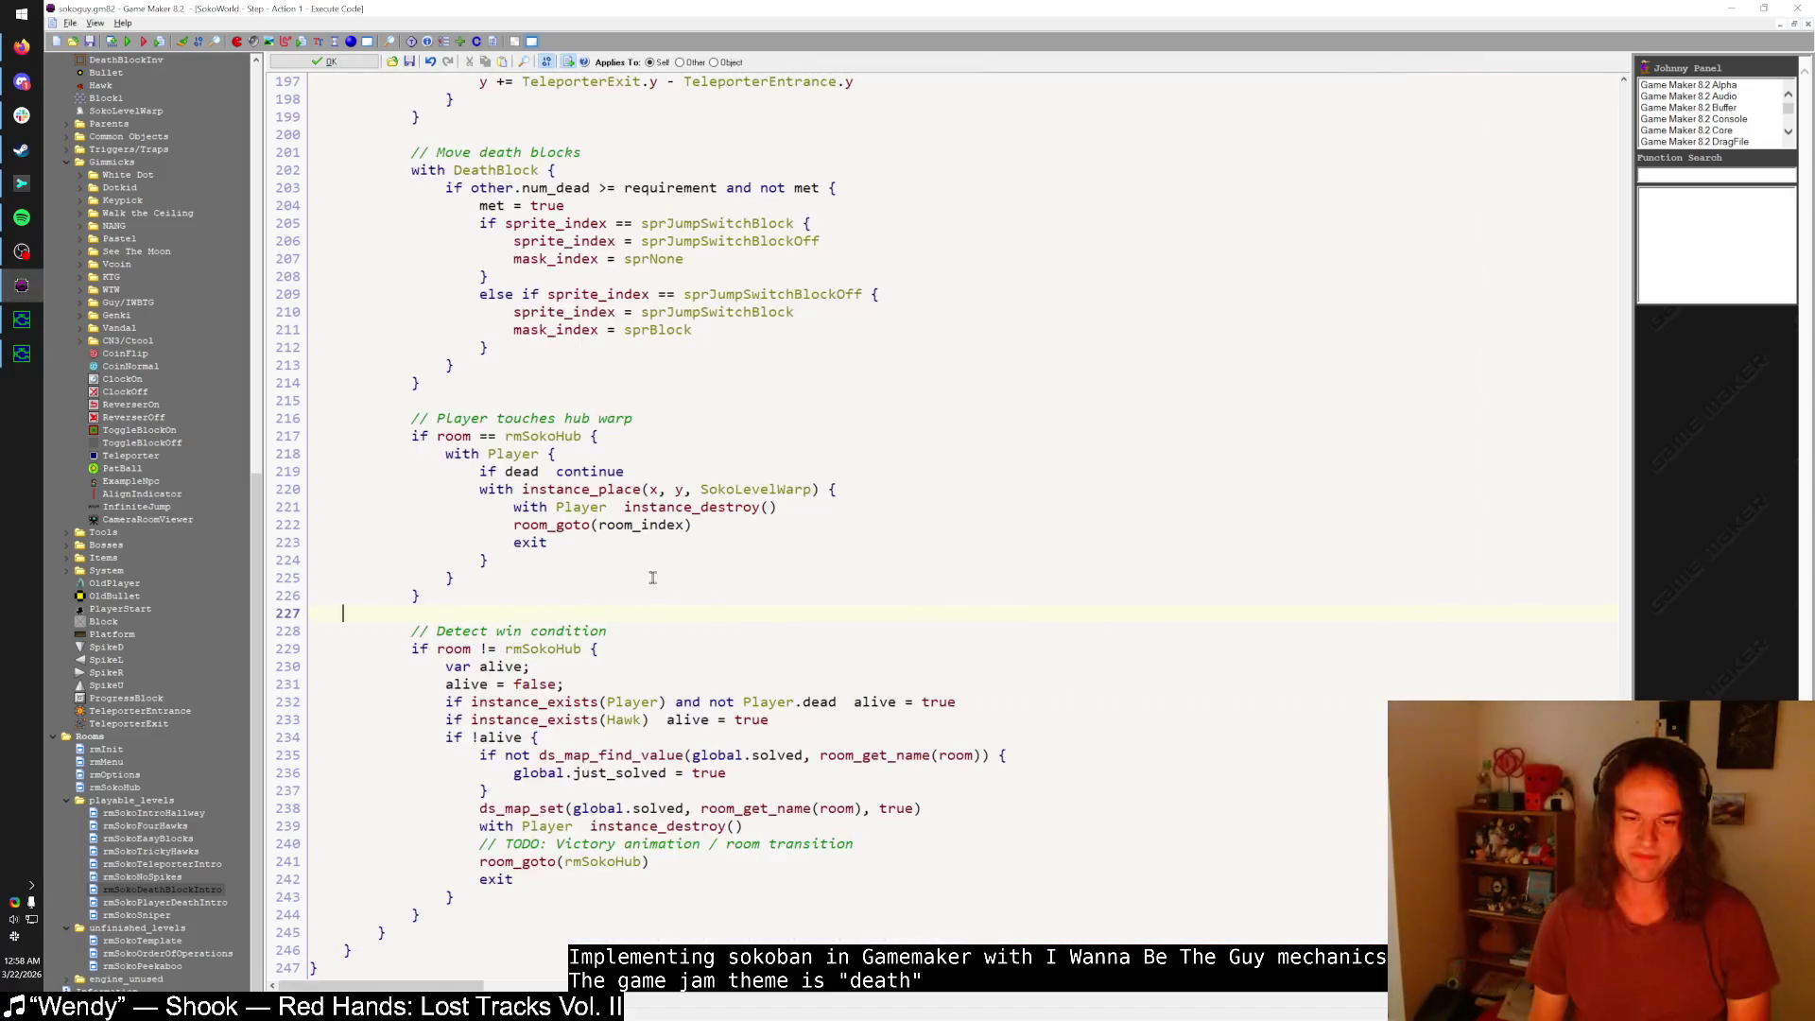
{"action": "left_click", "coordinate": [611, 596]}
{"action": "key", "text": "Down"}
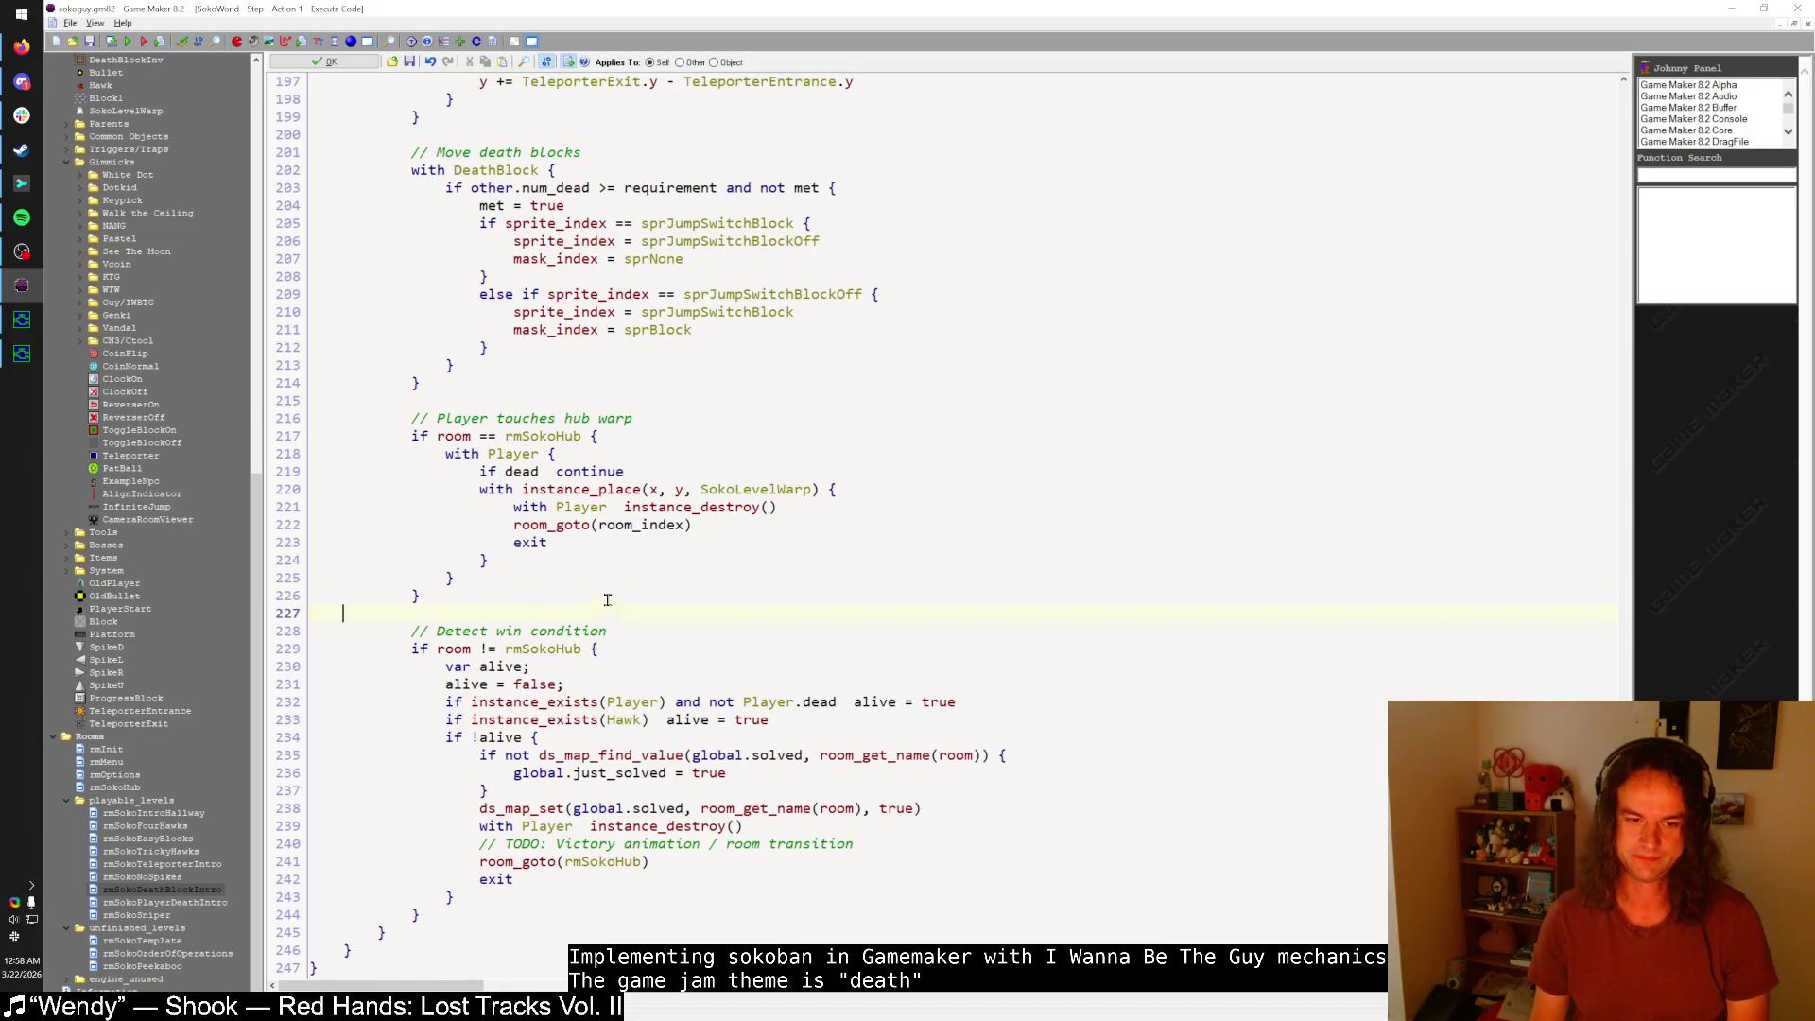
{"action": "key", "text": "BackSpace"}
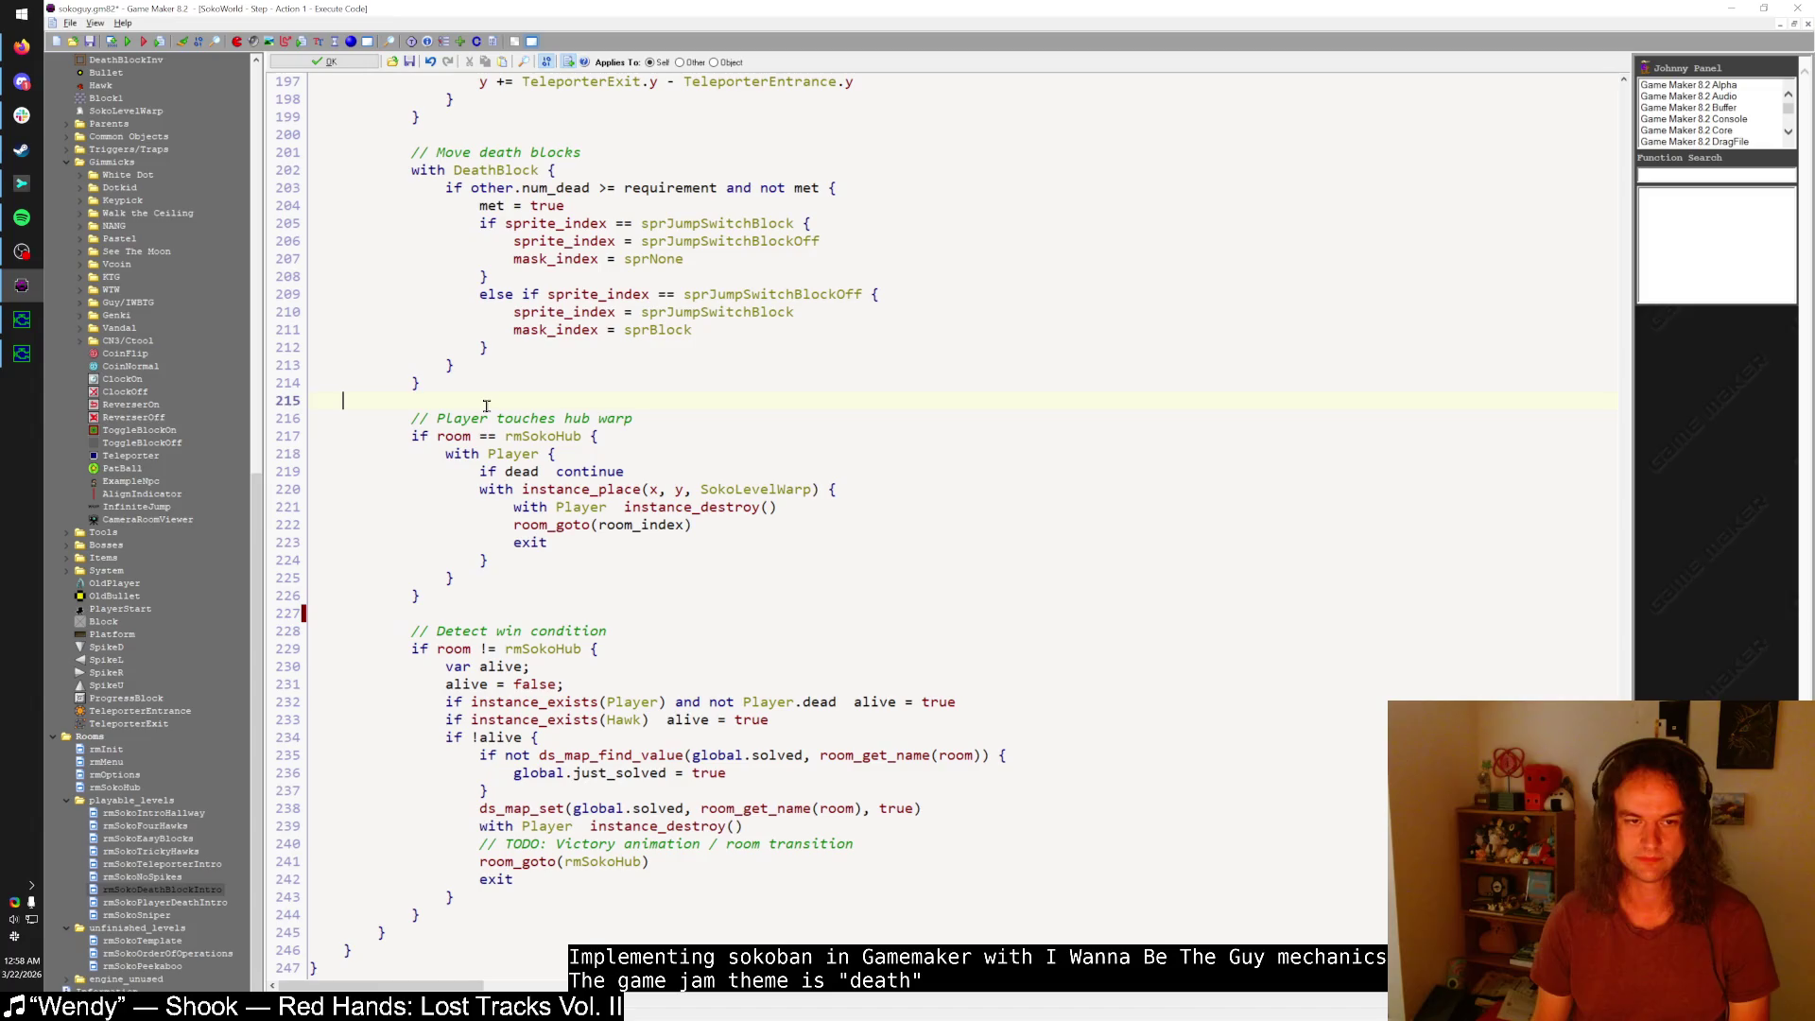
{"action": "left_click", "coordinate": [455, 611]}
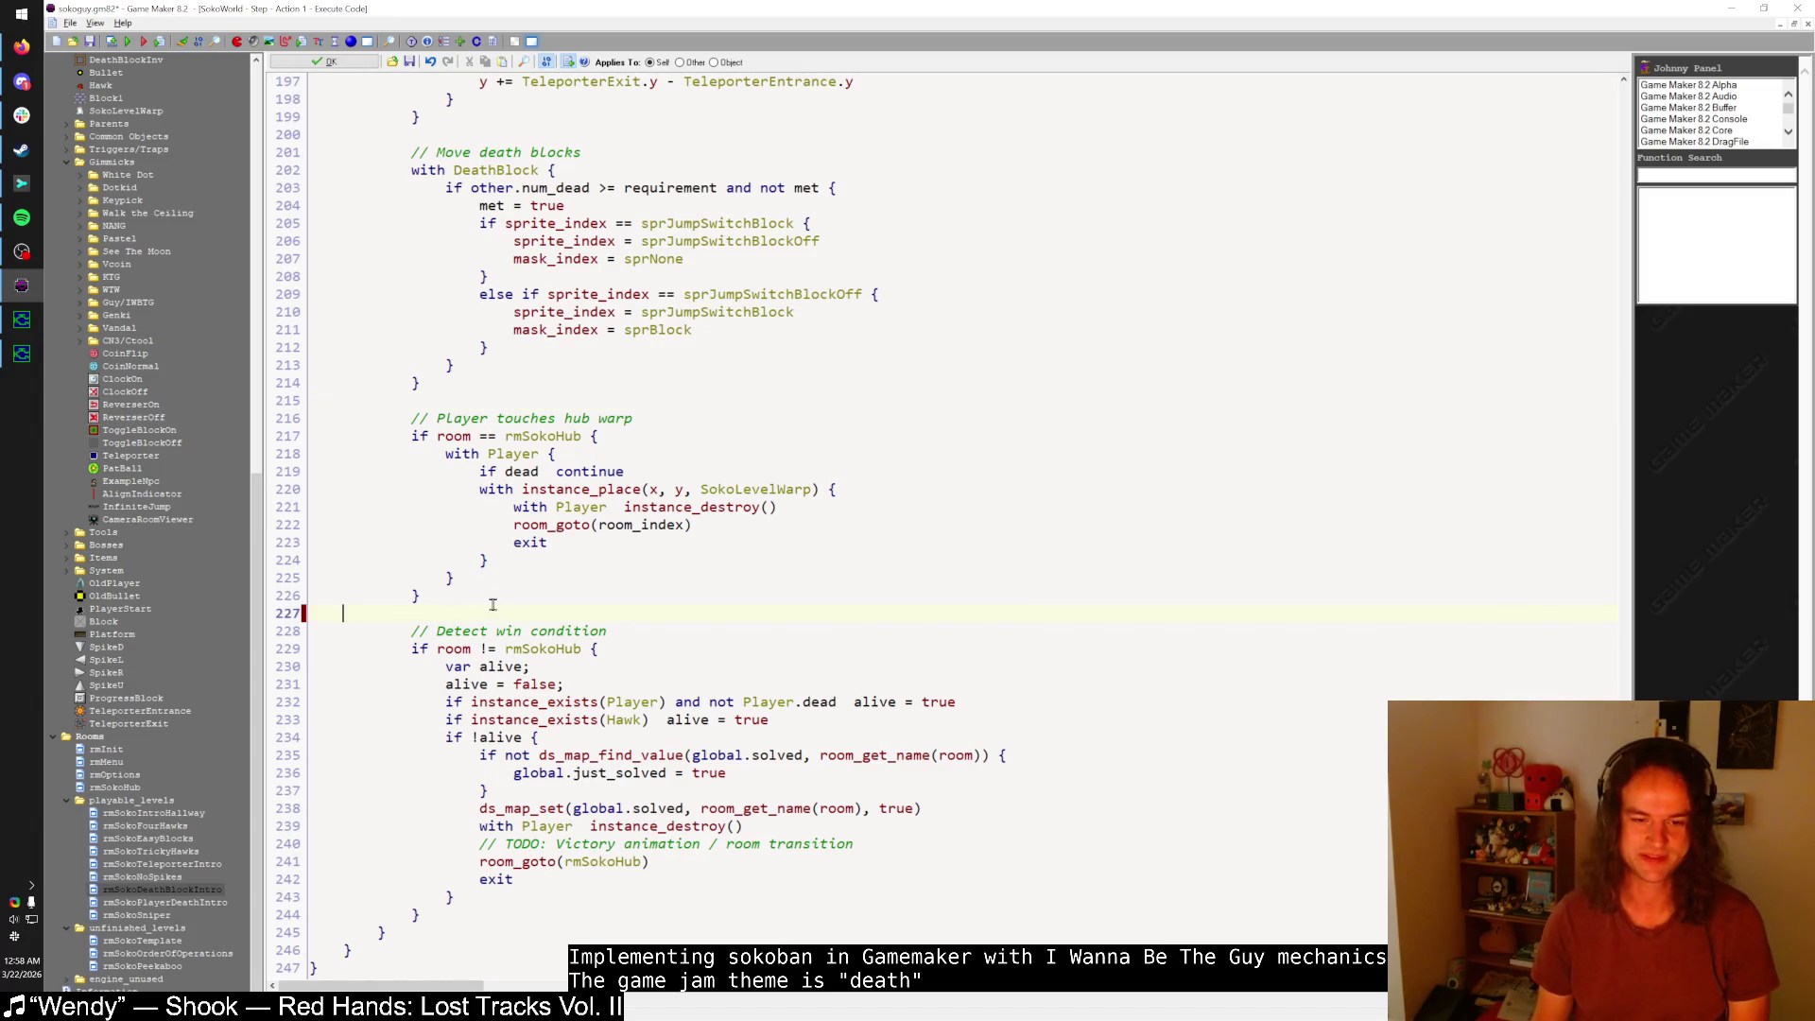
{"action": "key", "text": "F5"}
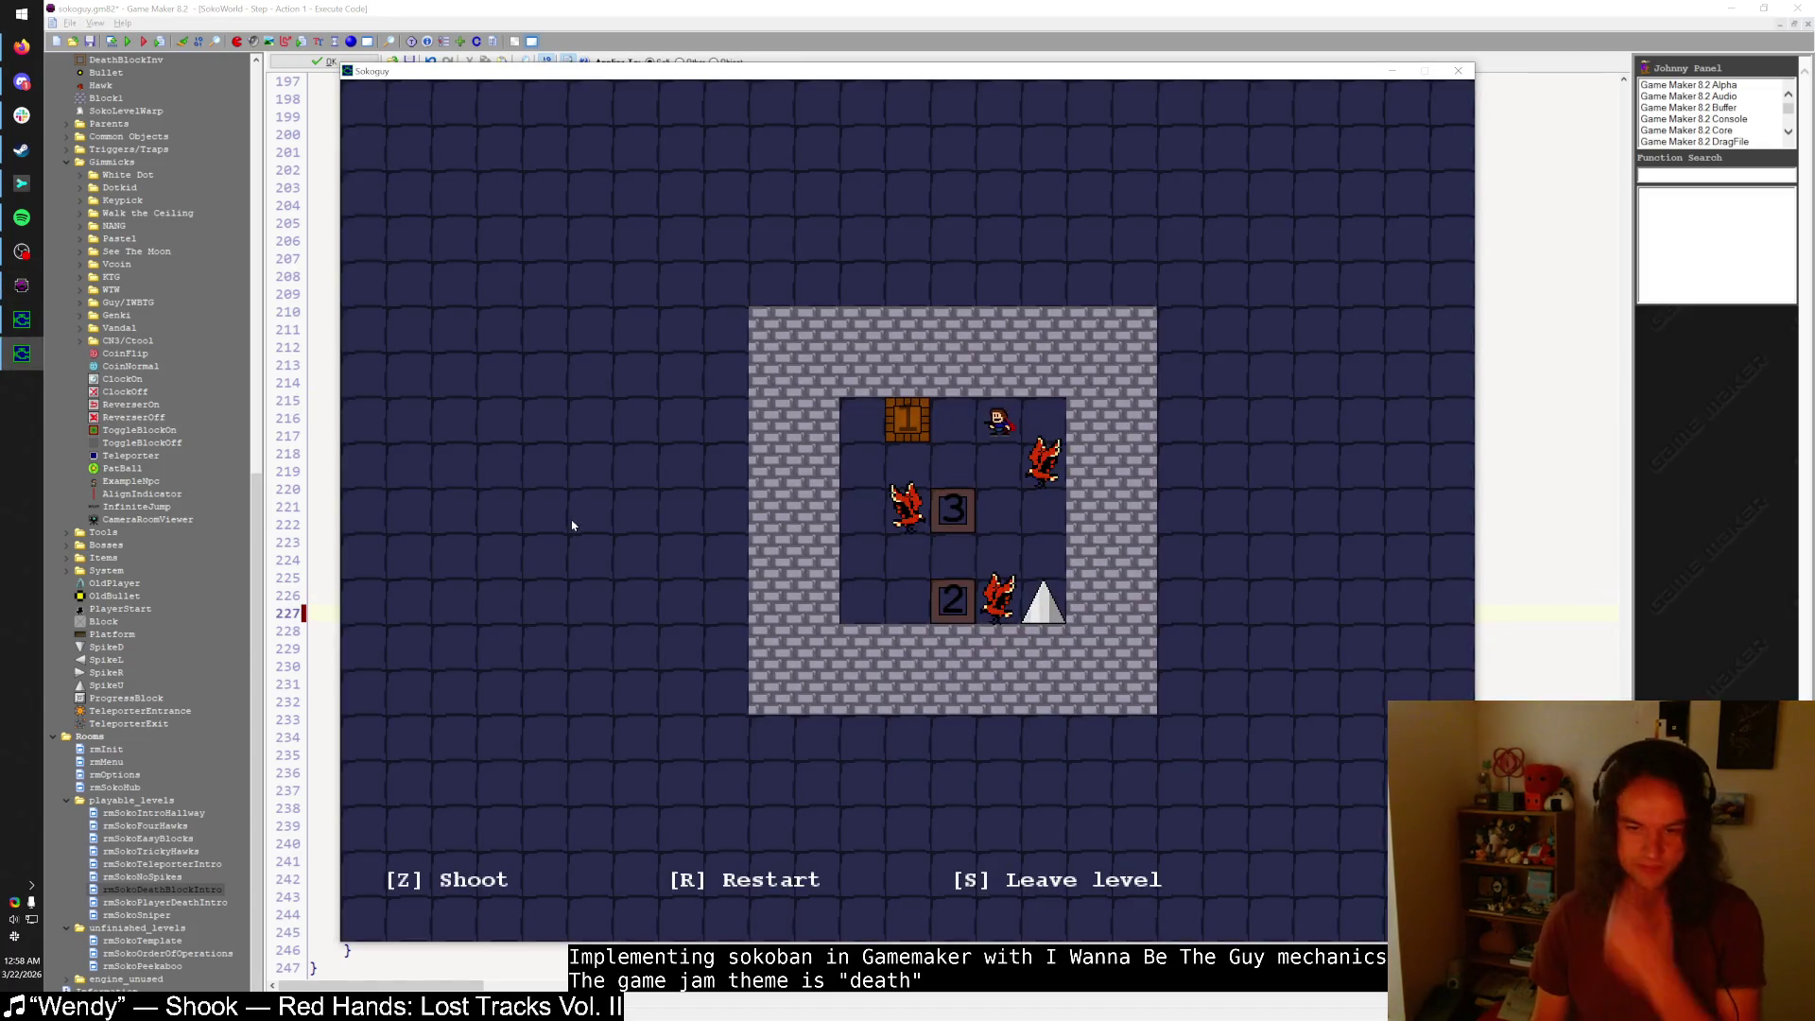
Walk the player one tile left toward block 3
{"action": "key", "text": "Left"}
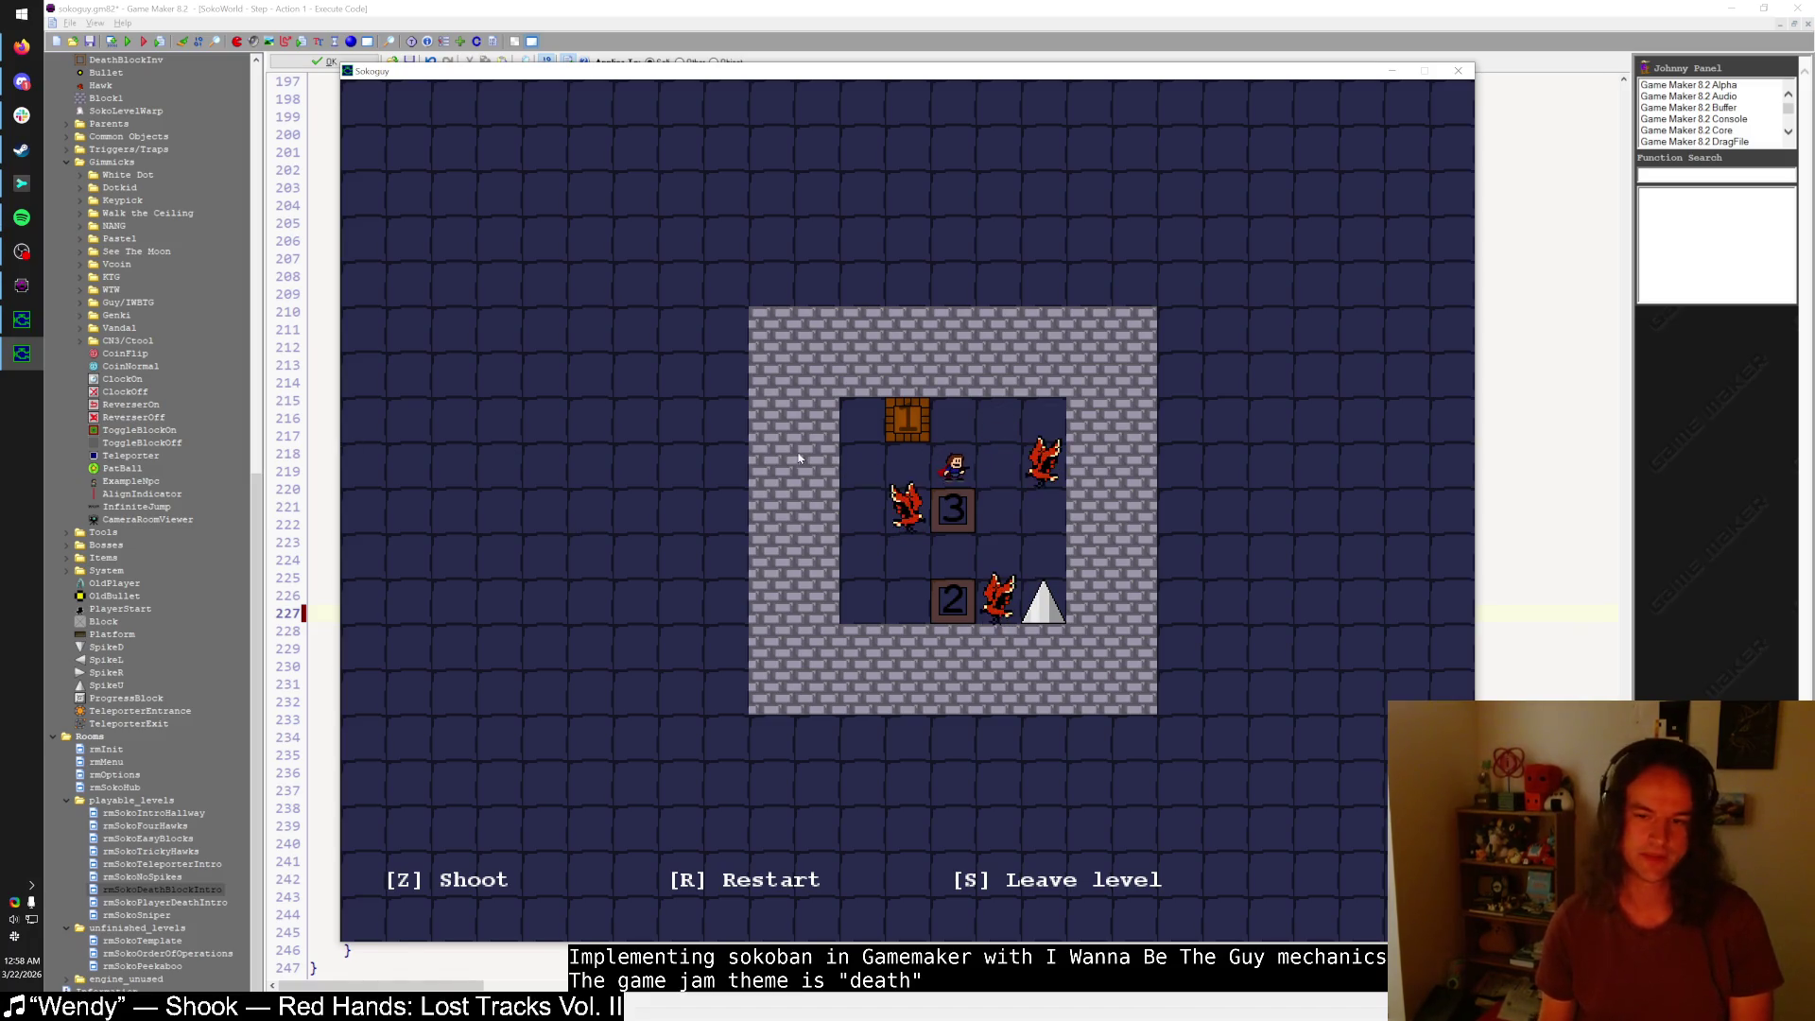
Sample block 1's brown with ShareX's Screen color picker, getting RGB 117, 57, 0 (753900)
{"action": "right_click", "coordinate": [16, 903]}
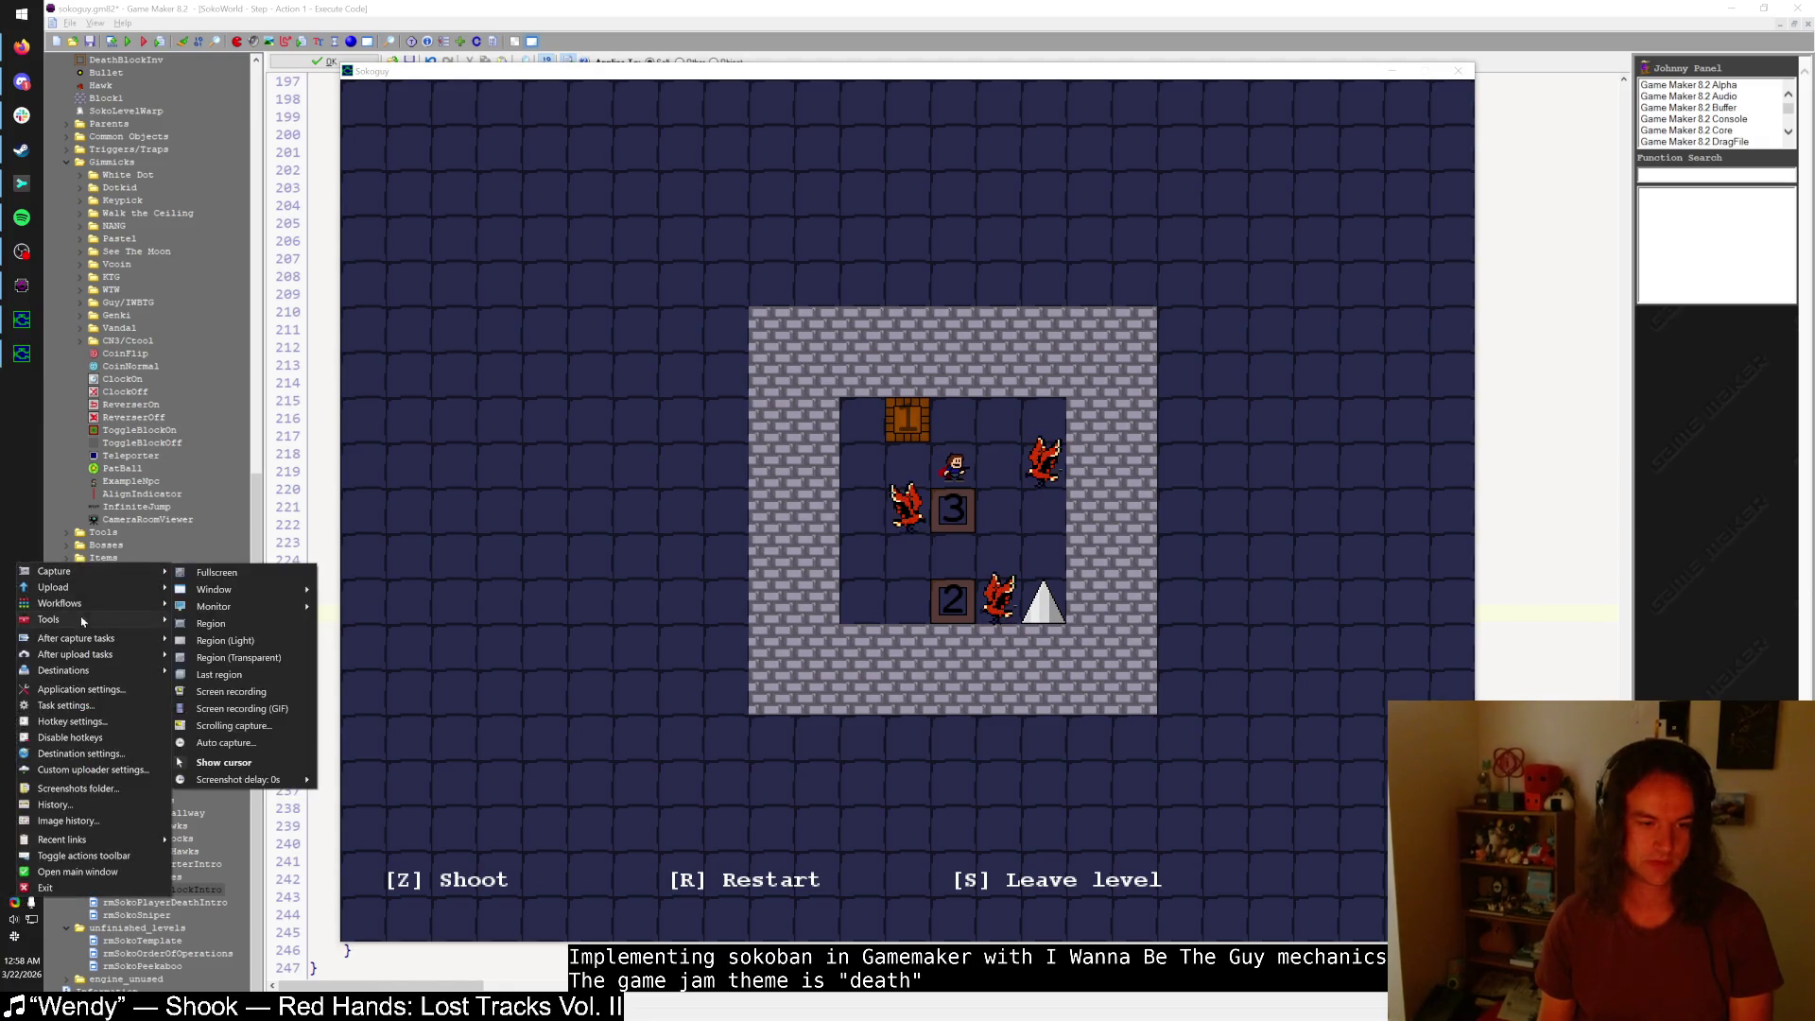
{"action": "mouse_move", "coordinate": [115, 625]}
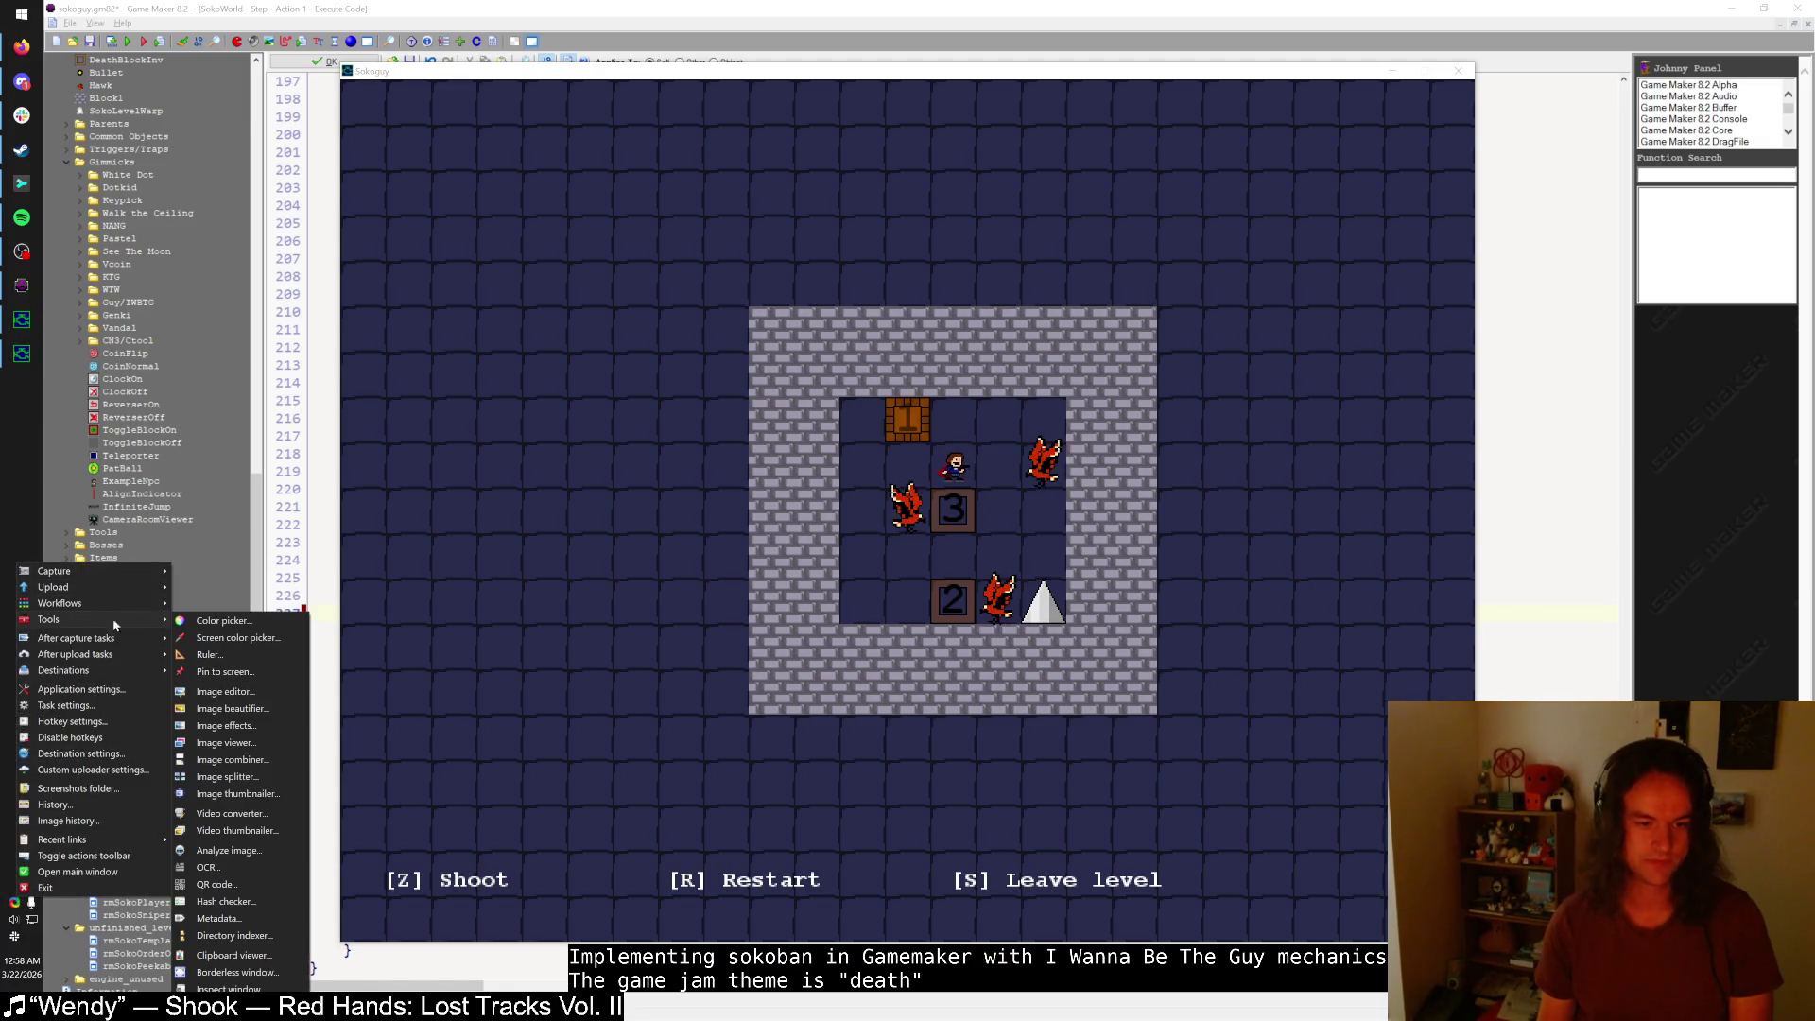
{"action": "left_click", "coordinate": [238, 638]}
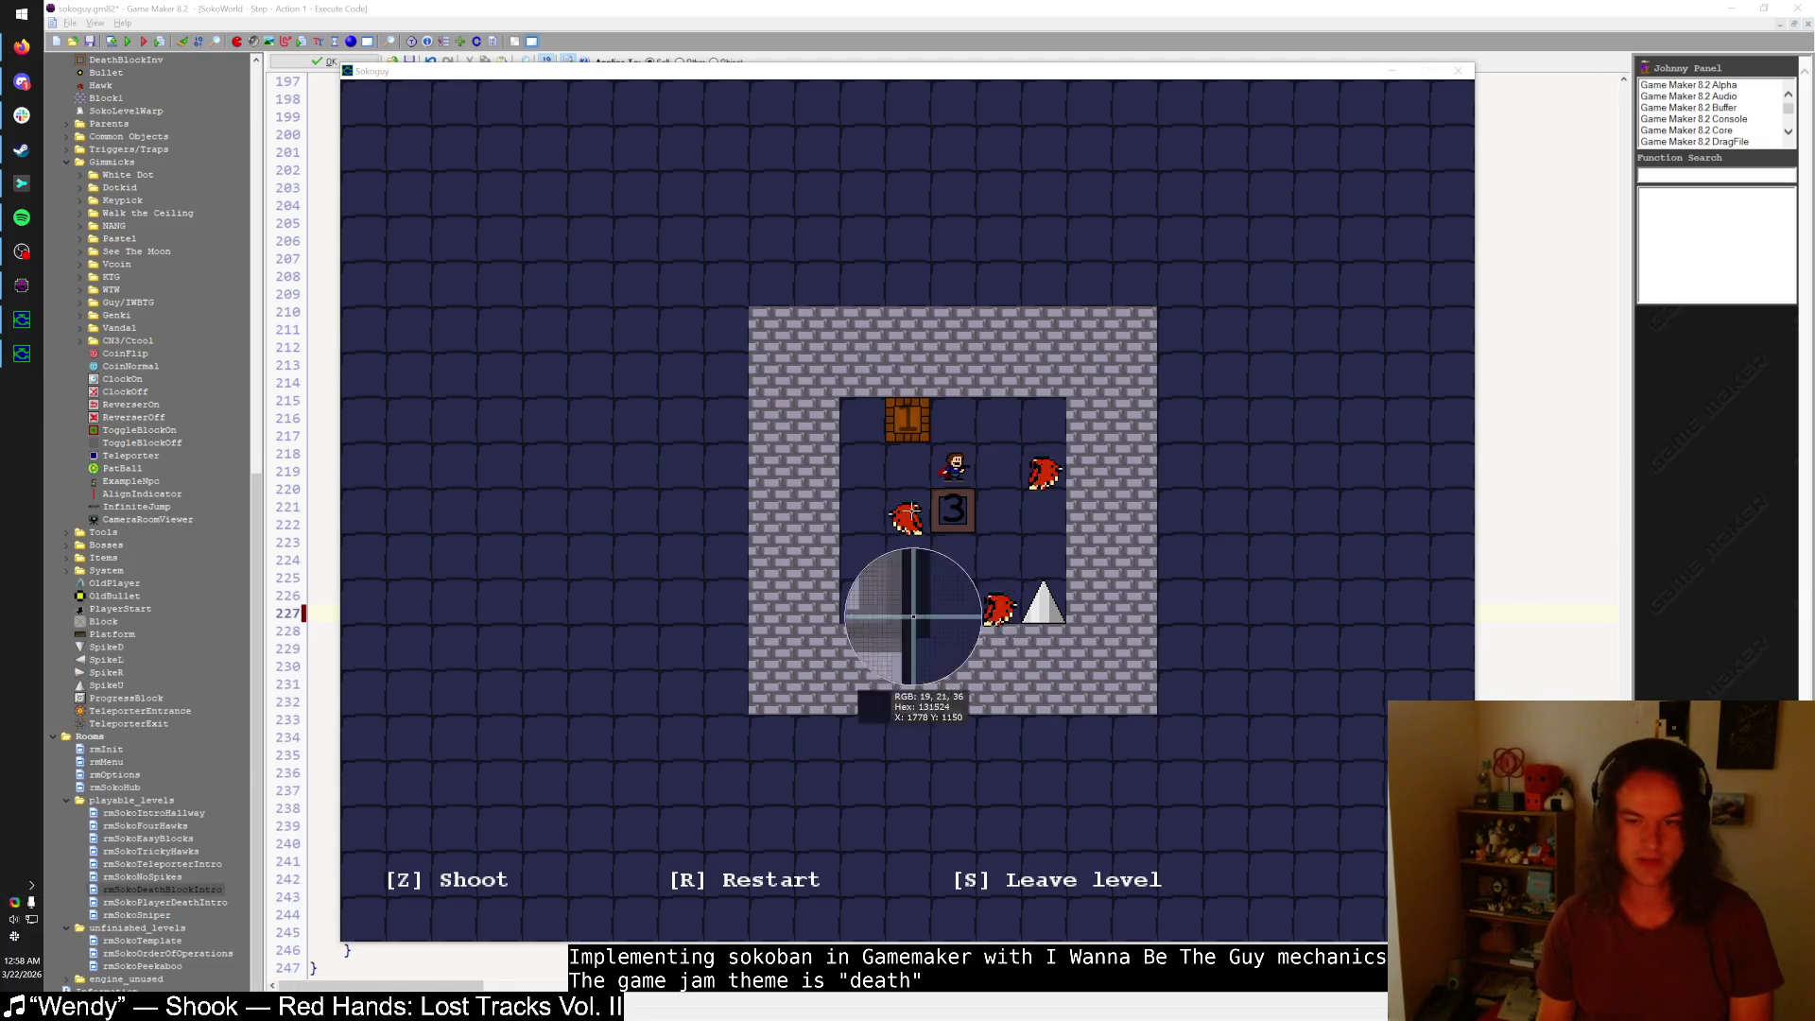
{"action": "left_click", "coordinate": [924, 428]}
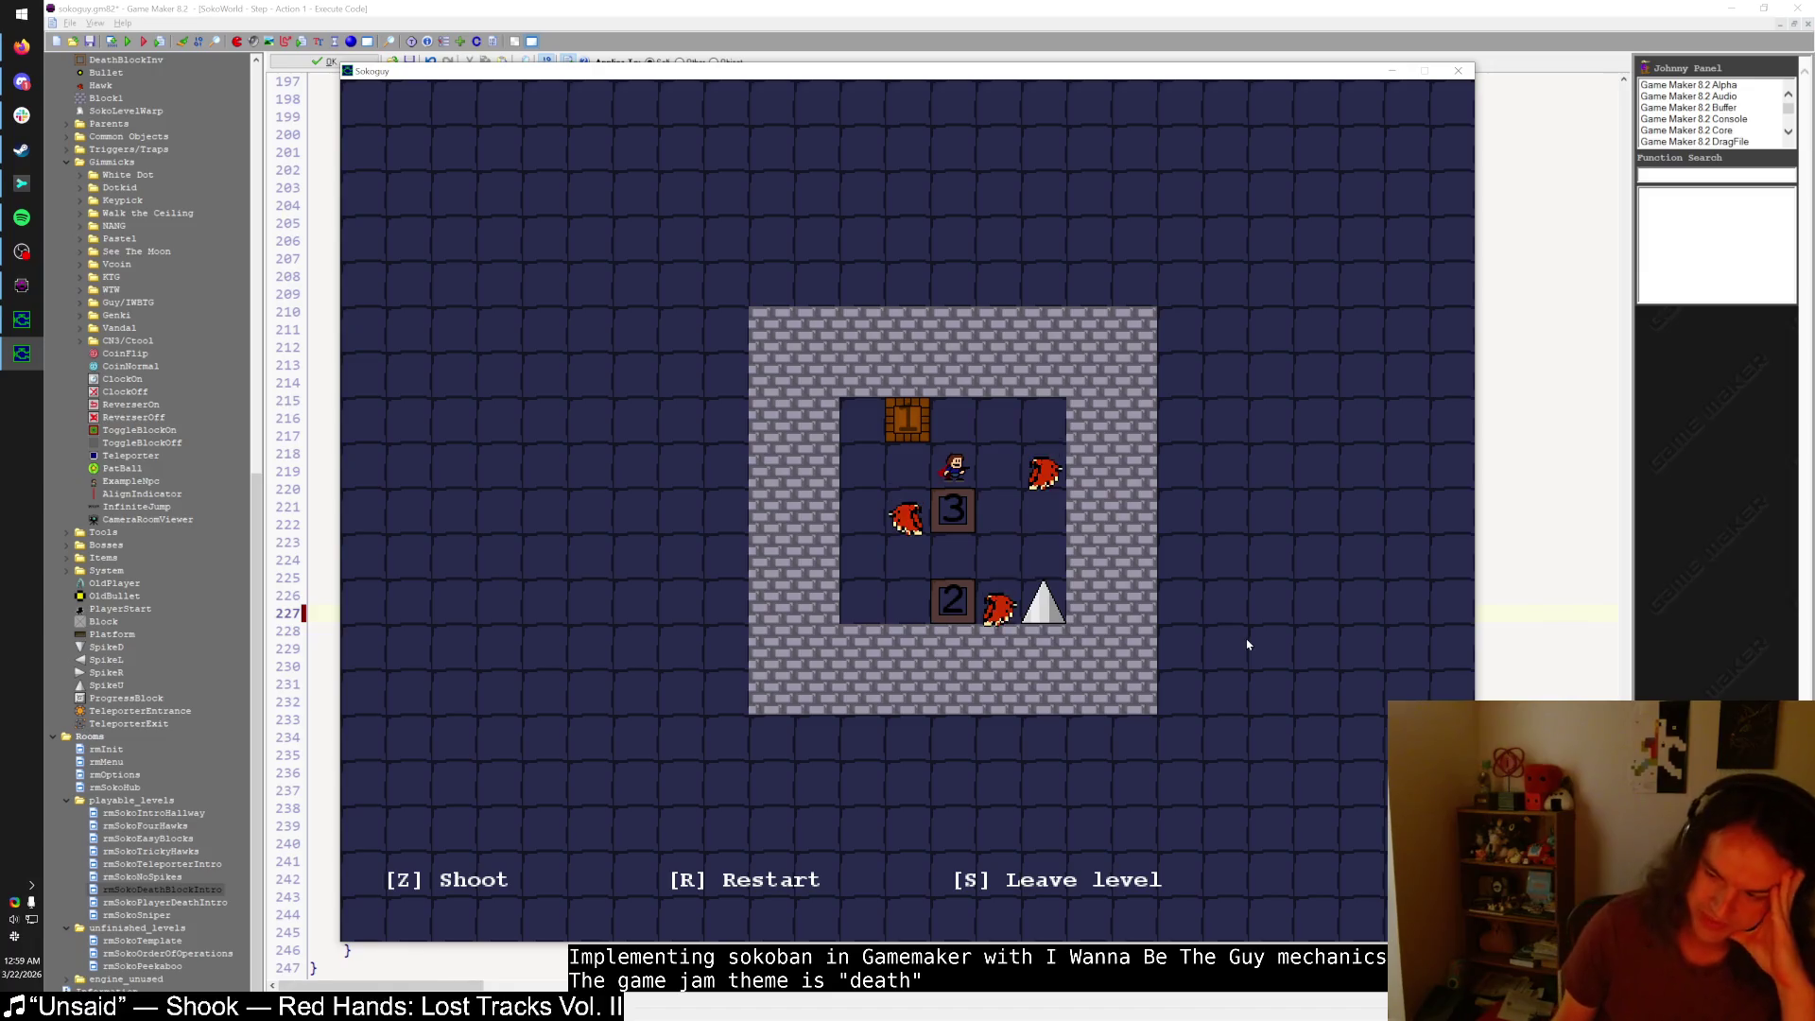
Check the date and time on the taskbar clock, then dismiss the calendar
{"action": "left_click", "coordinate": [19, 966]}
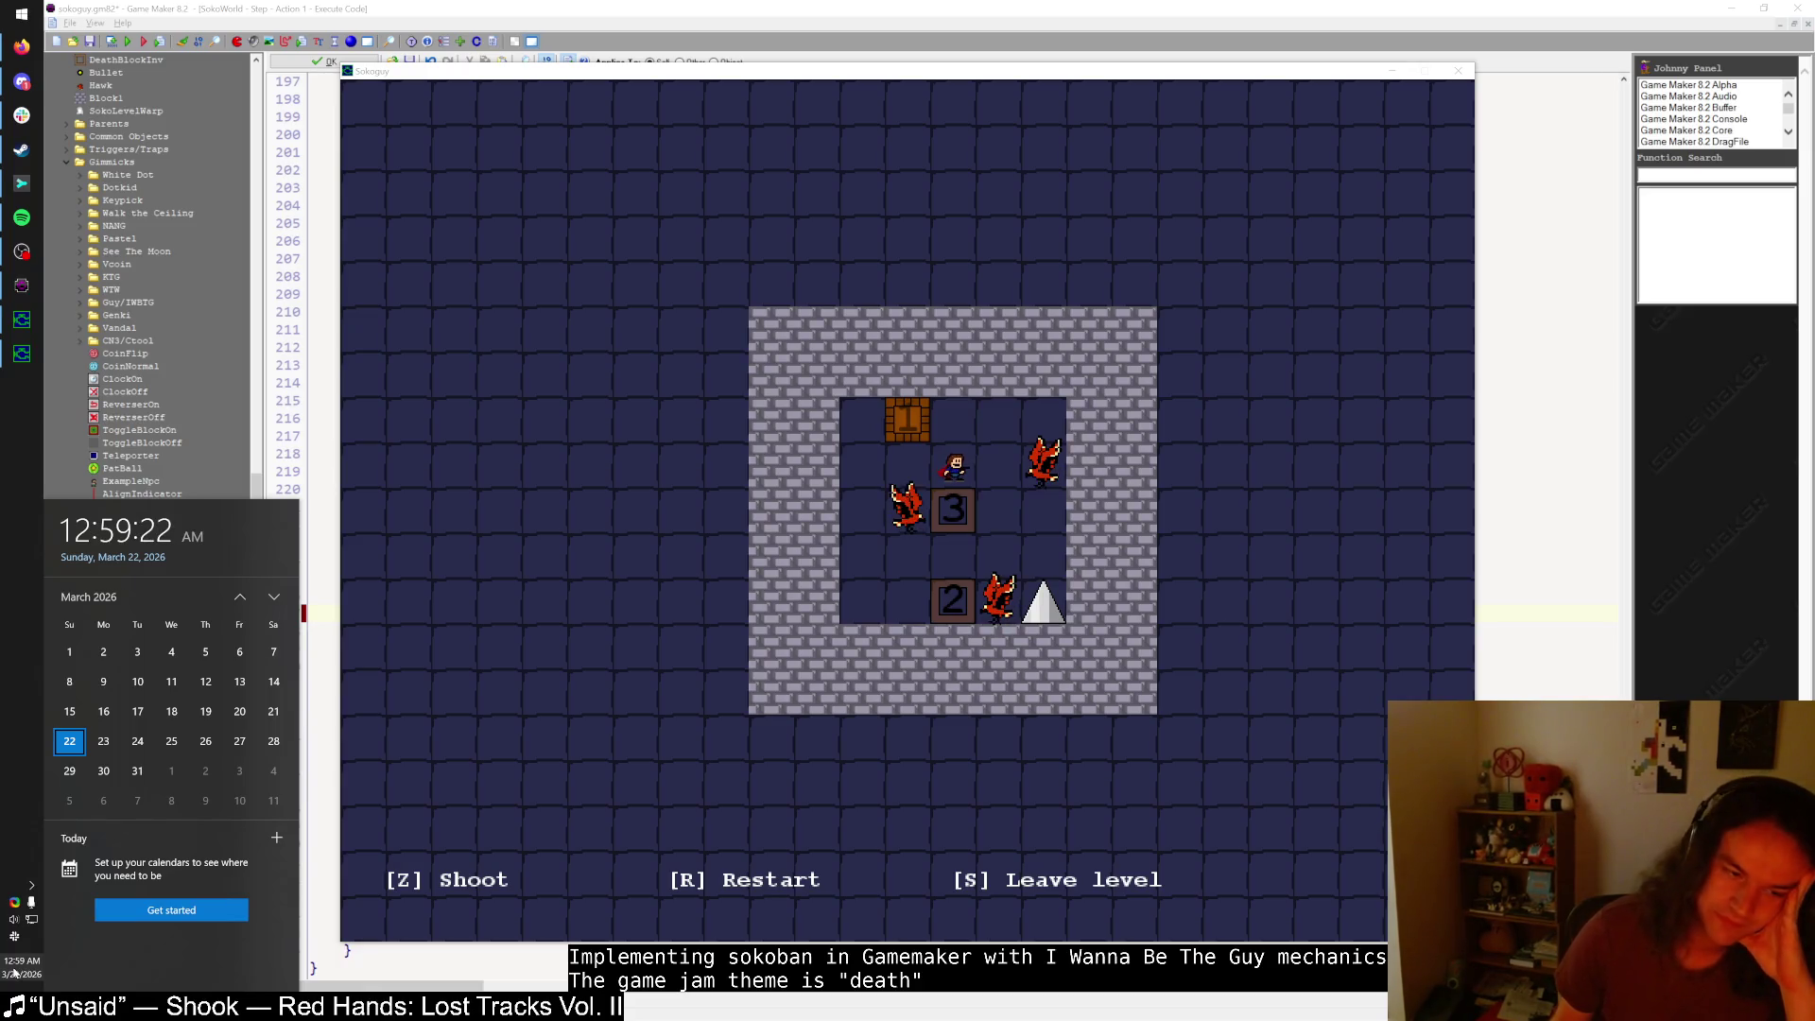
{"action": "left_click", "coordinate": [14, 972]}
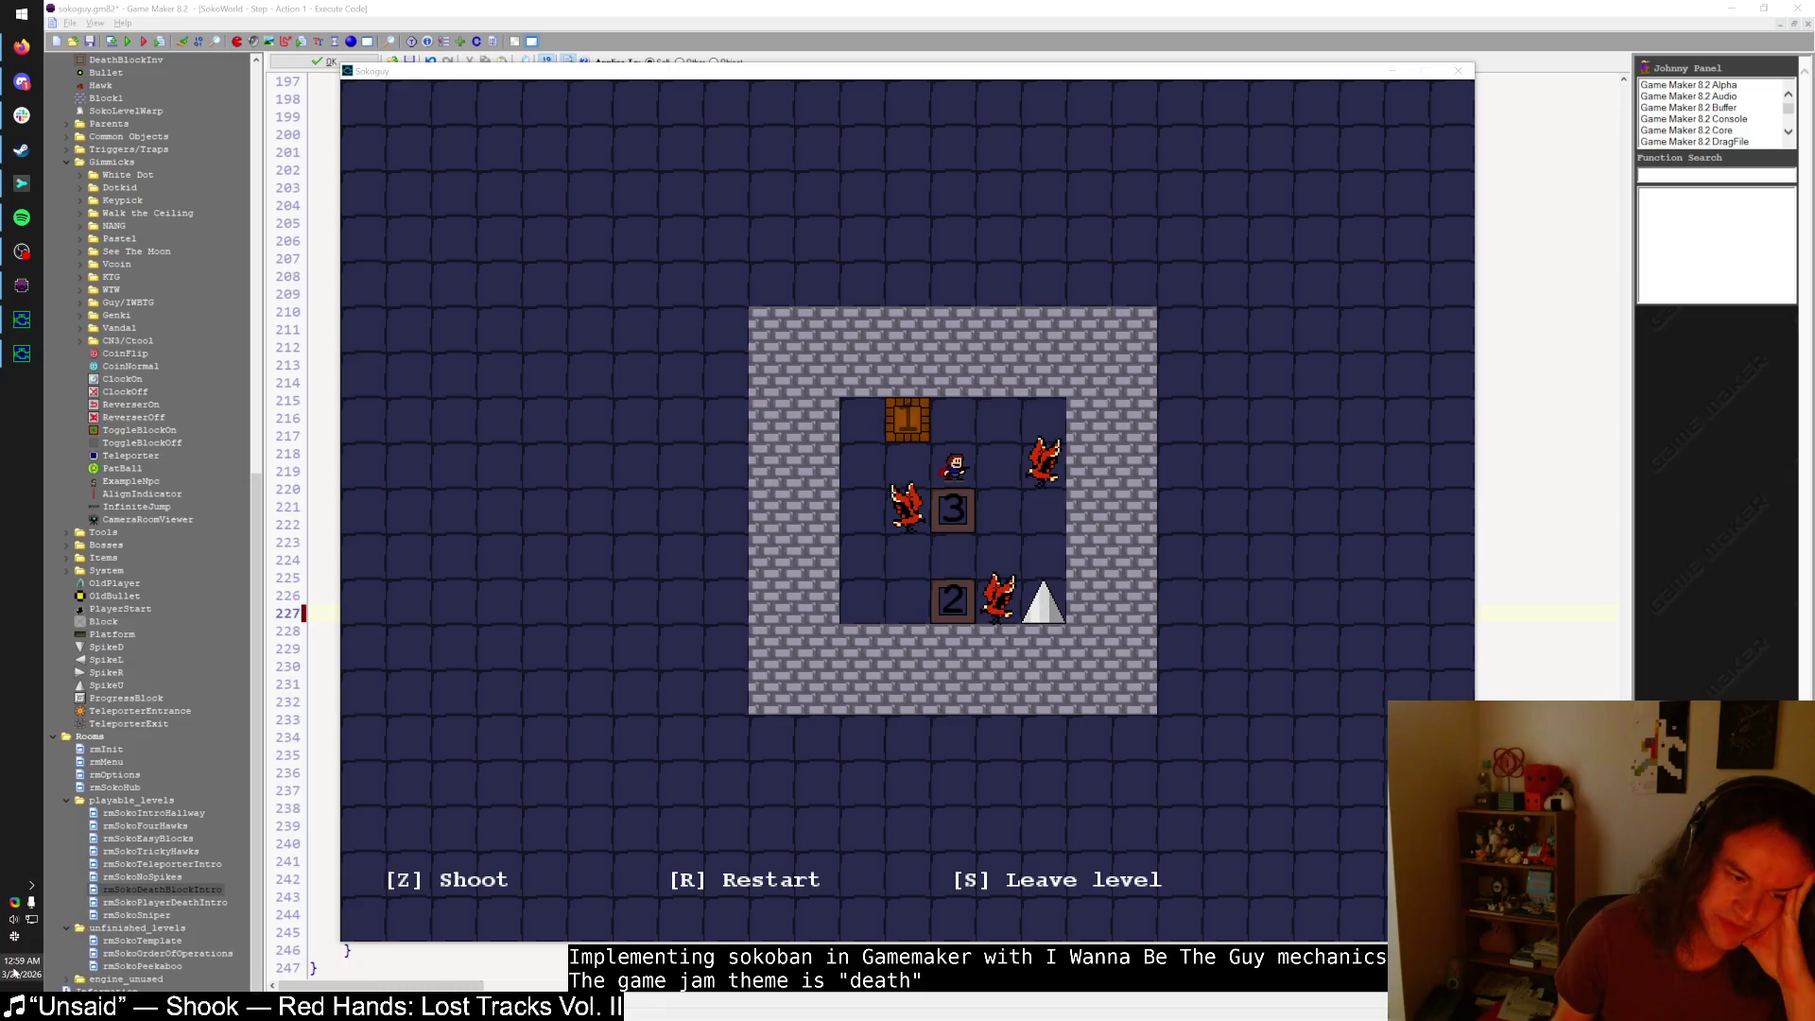
{"action": "left_click", "coordinate": [14, 972]}
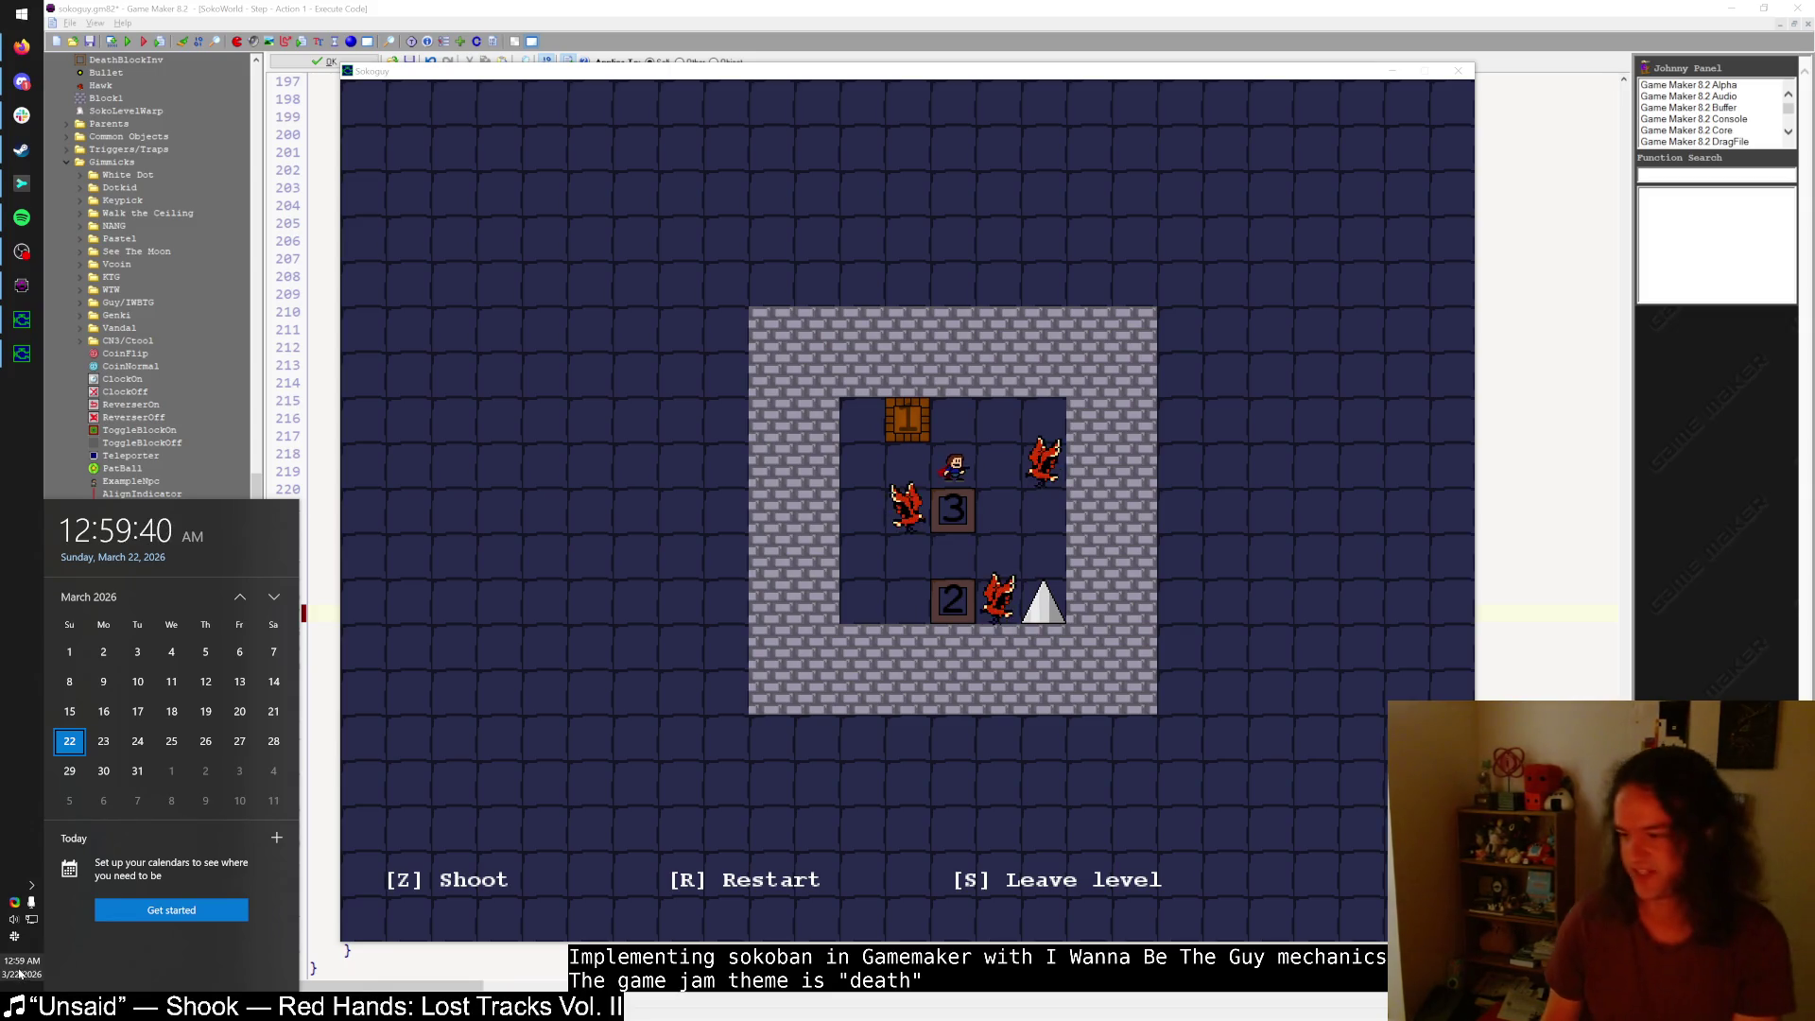
{"action": "left_click", "coordinate": [750, 783]}
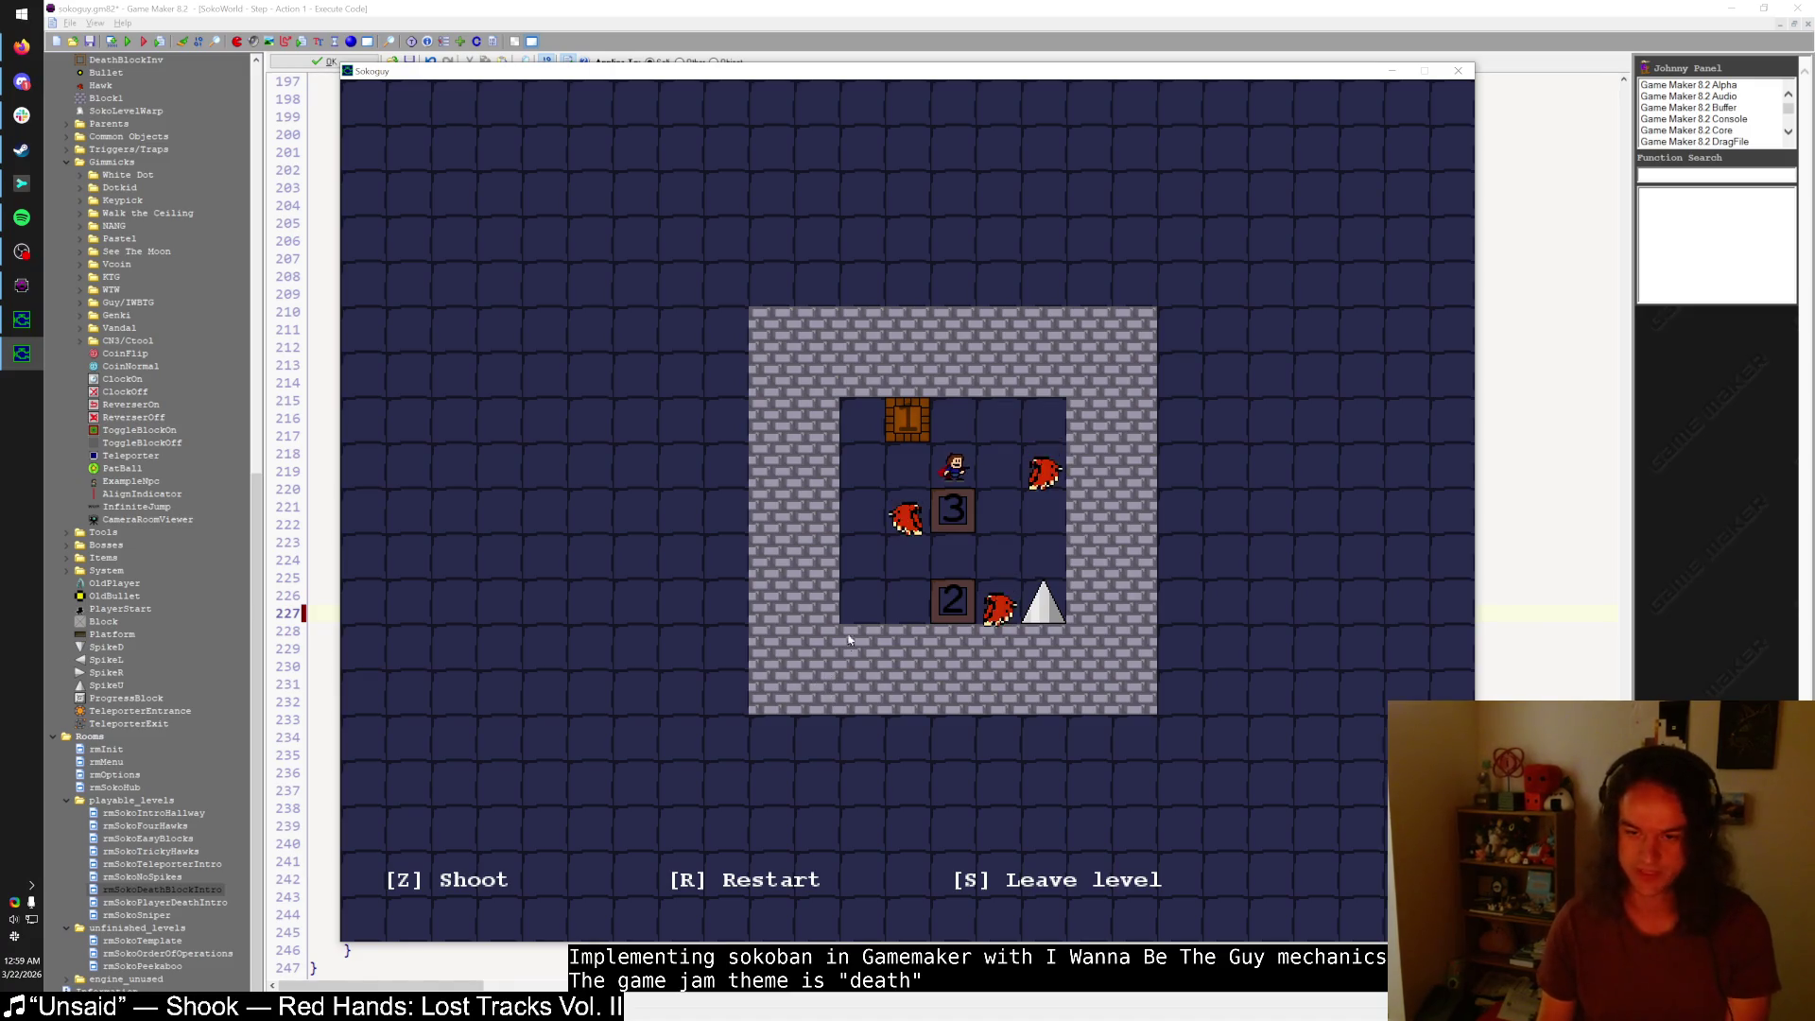
Shoot the right-hand hawk, walk down beside block 2 and fire, then restart the level
{"action": "key", "text": "z"}
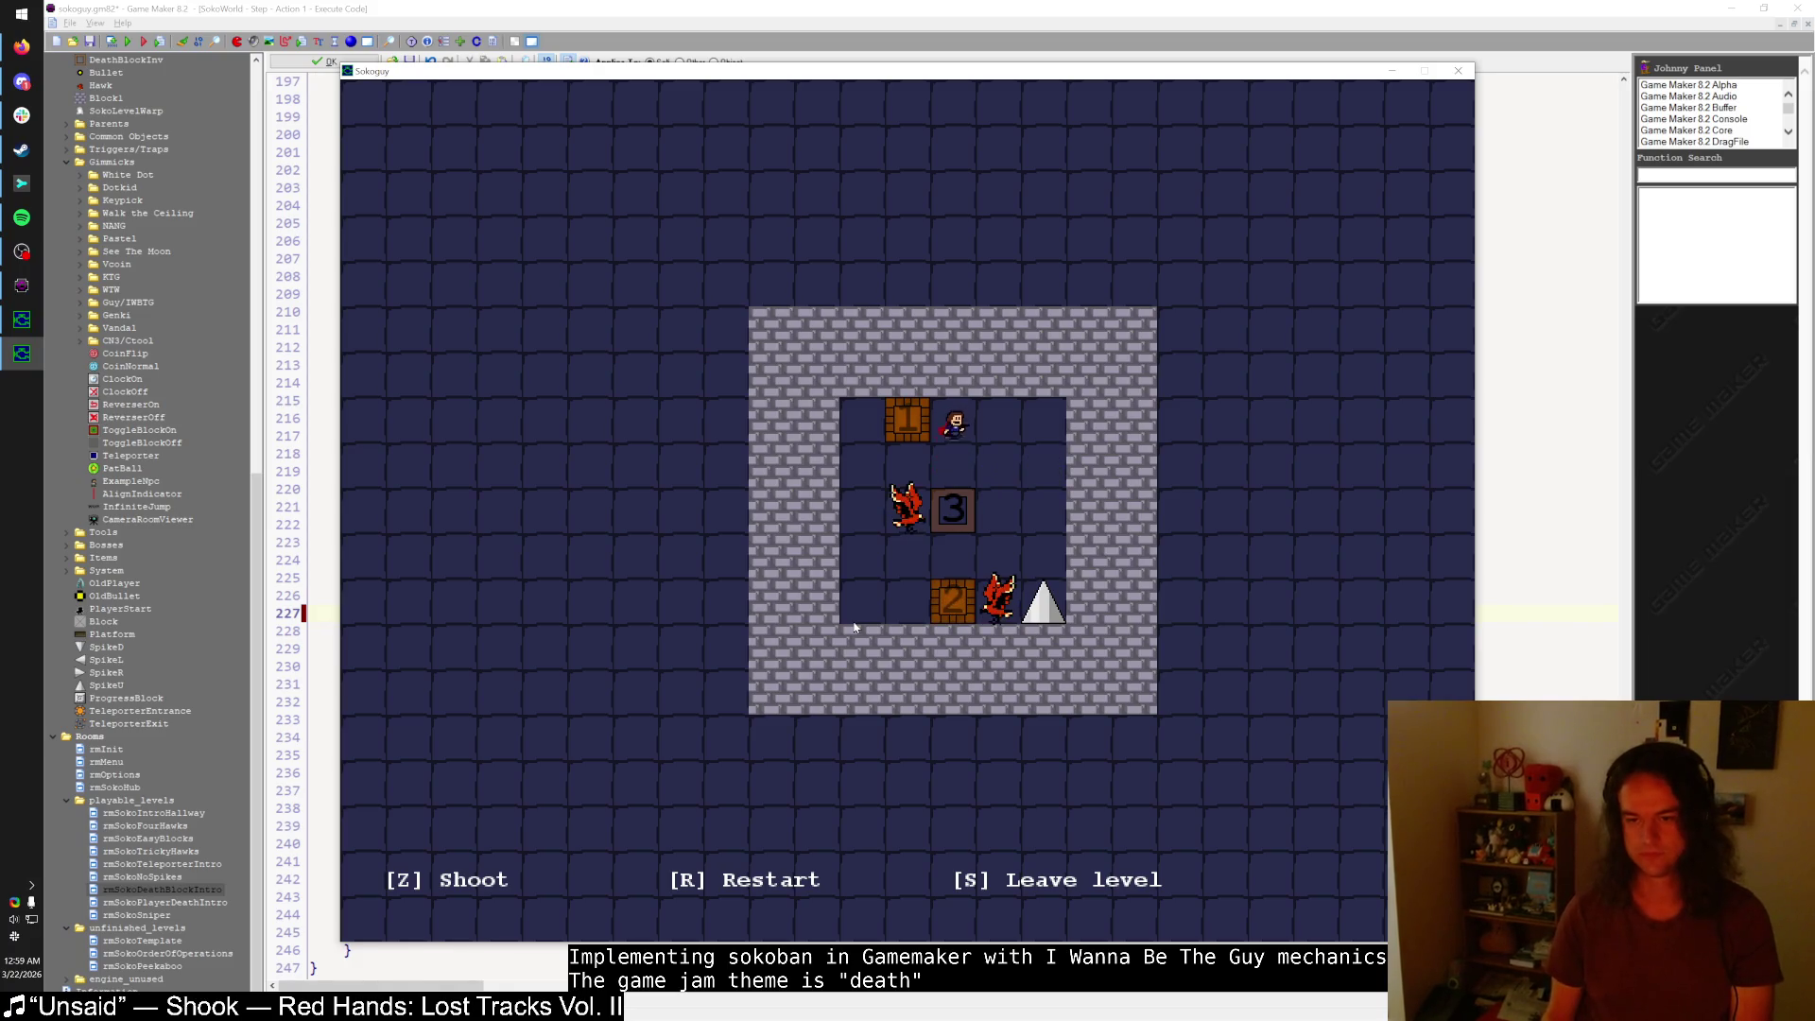
{"action": "key", "text": "Down"}
{"action": "key", "text": "Down"}
{"action": "key", "text": "Left"}
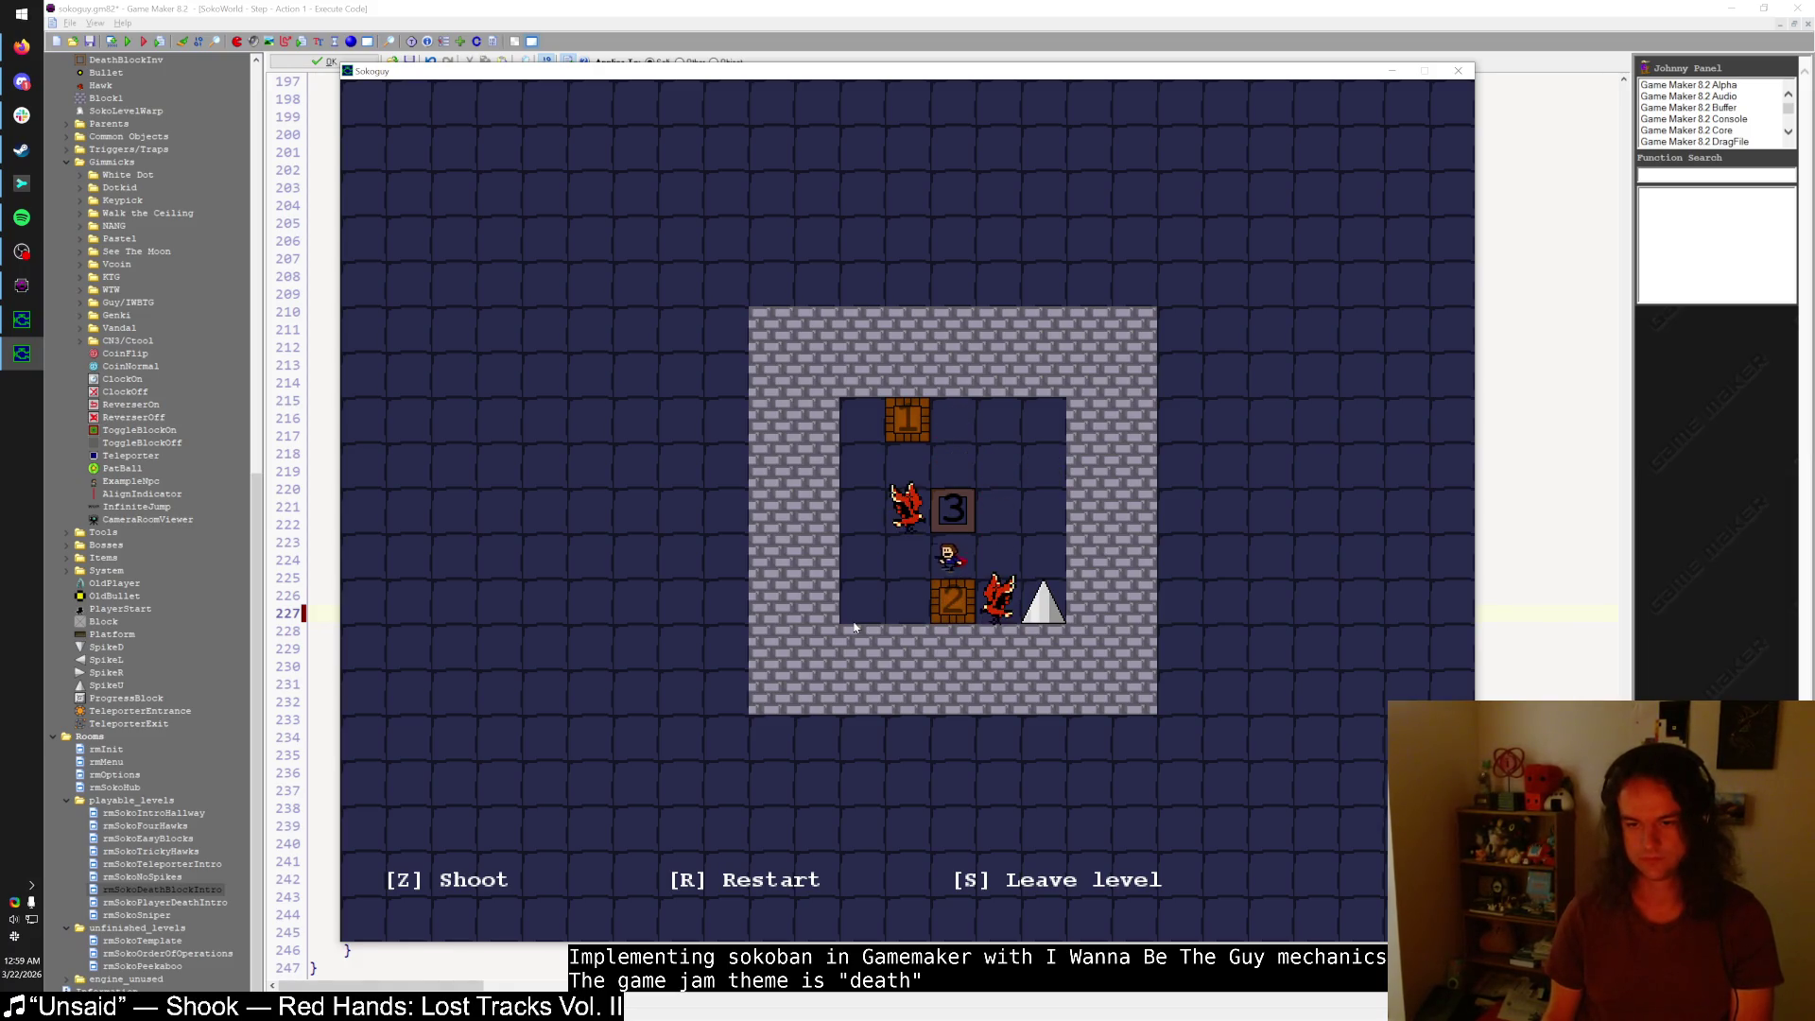
{"action": "key", "text": "Left"}
{"action": "key", "text": "Down"}
{"action": "key", "text": "z"}
{"action": "key", "text": "r"}
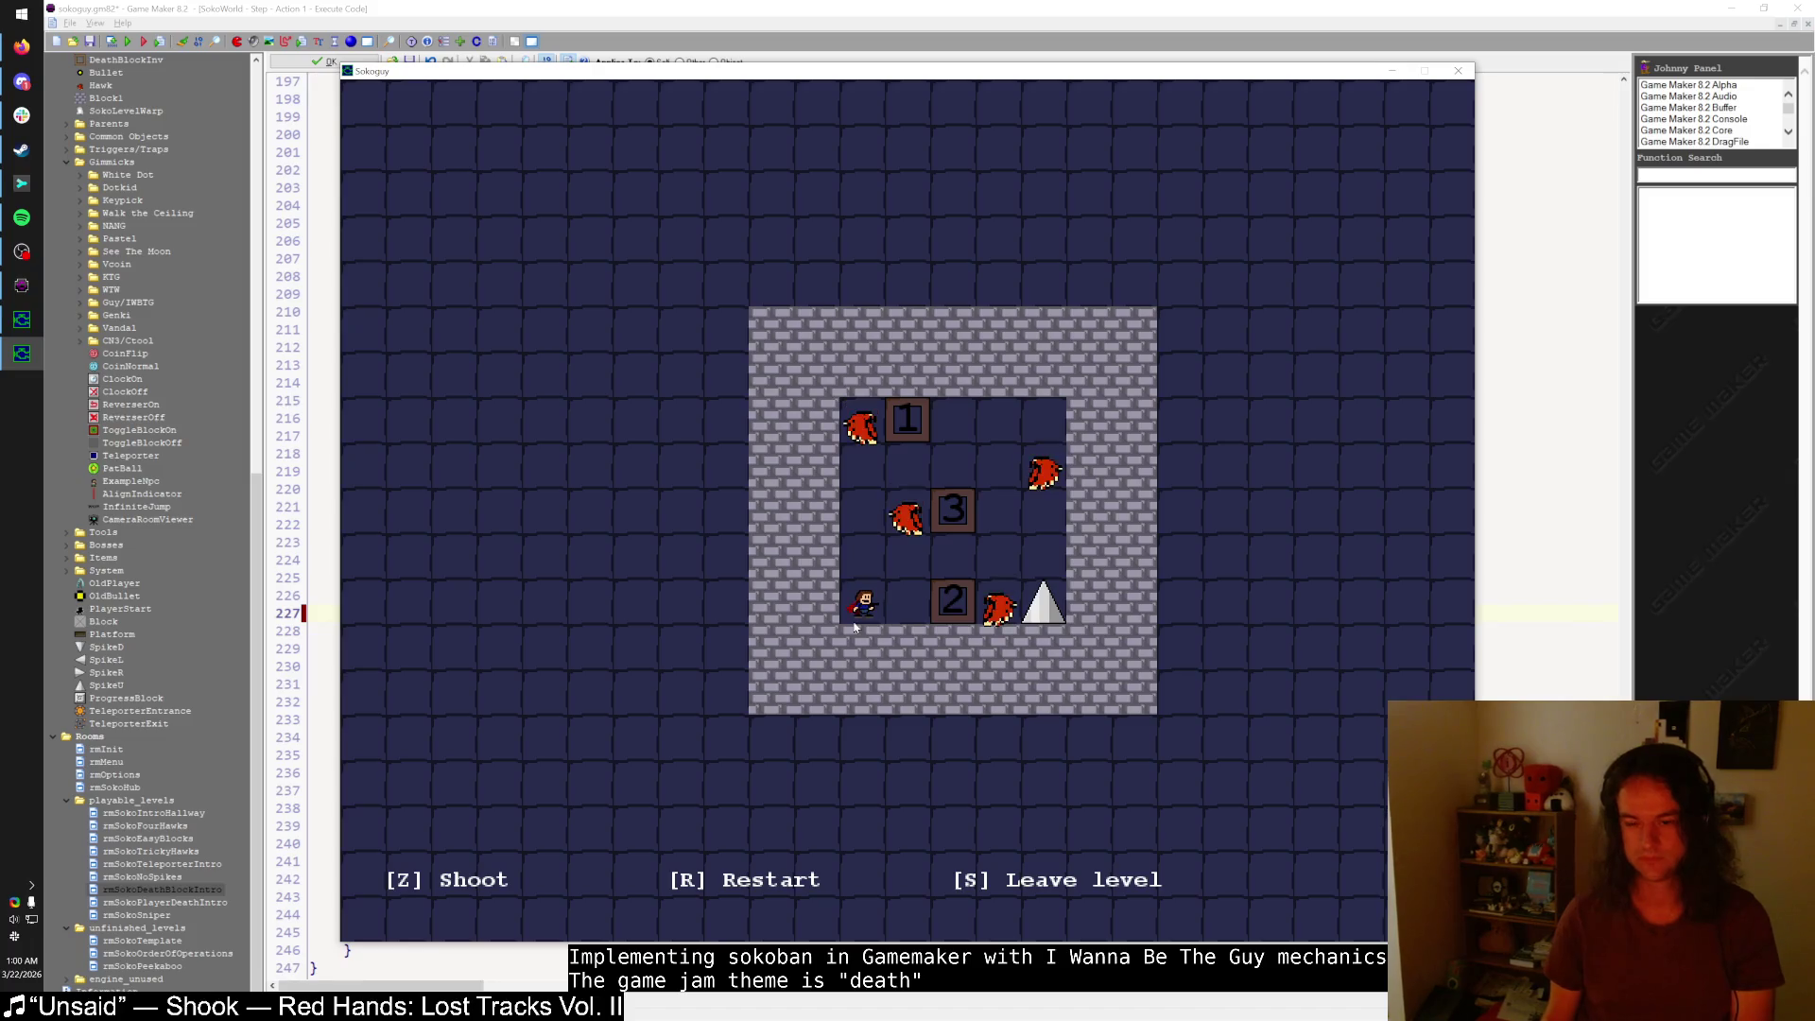
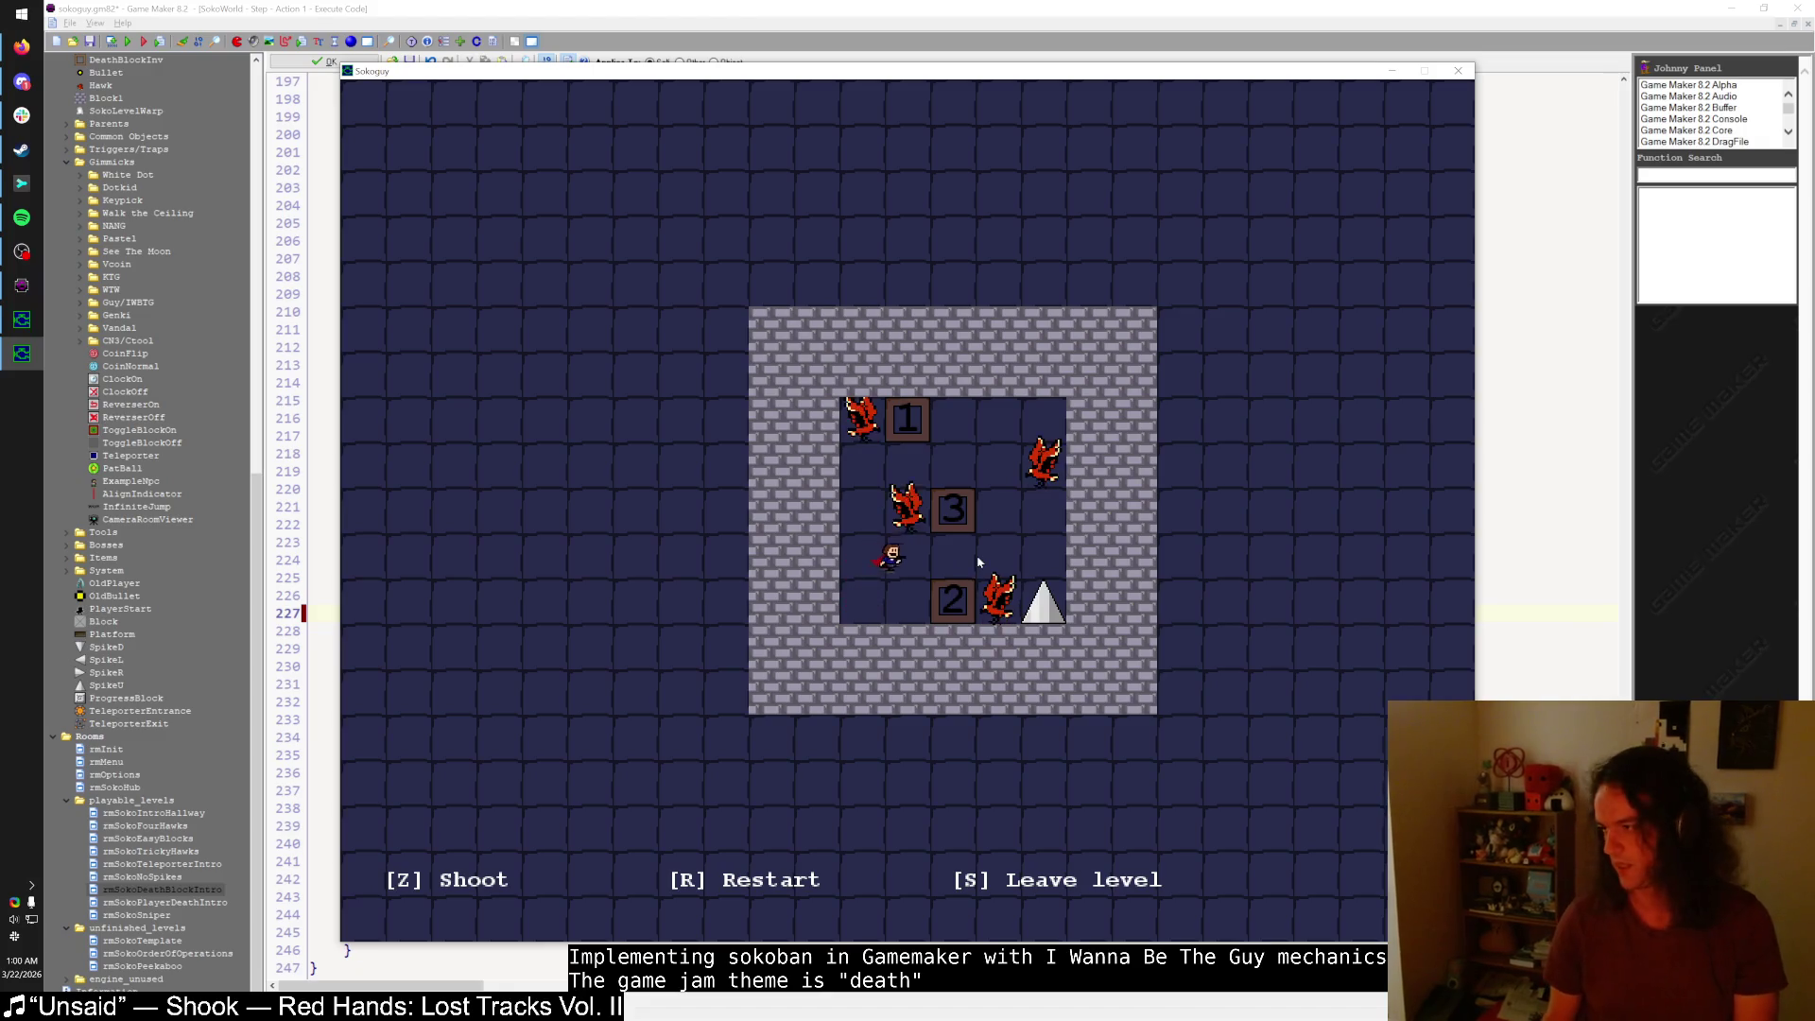
Play a first attempt, walking toward boxes 2 and 1, then restart the level with R
{"action": "key", "text": "Right"}
{"action": "key", "text": "Right"}
{"action": "key", "text": "Up"}
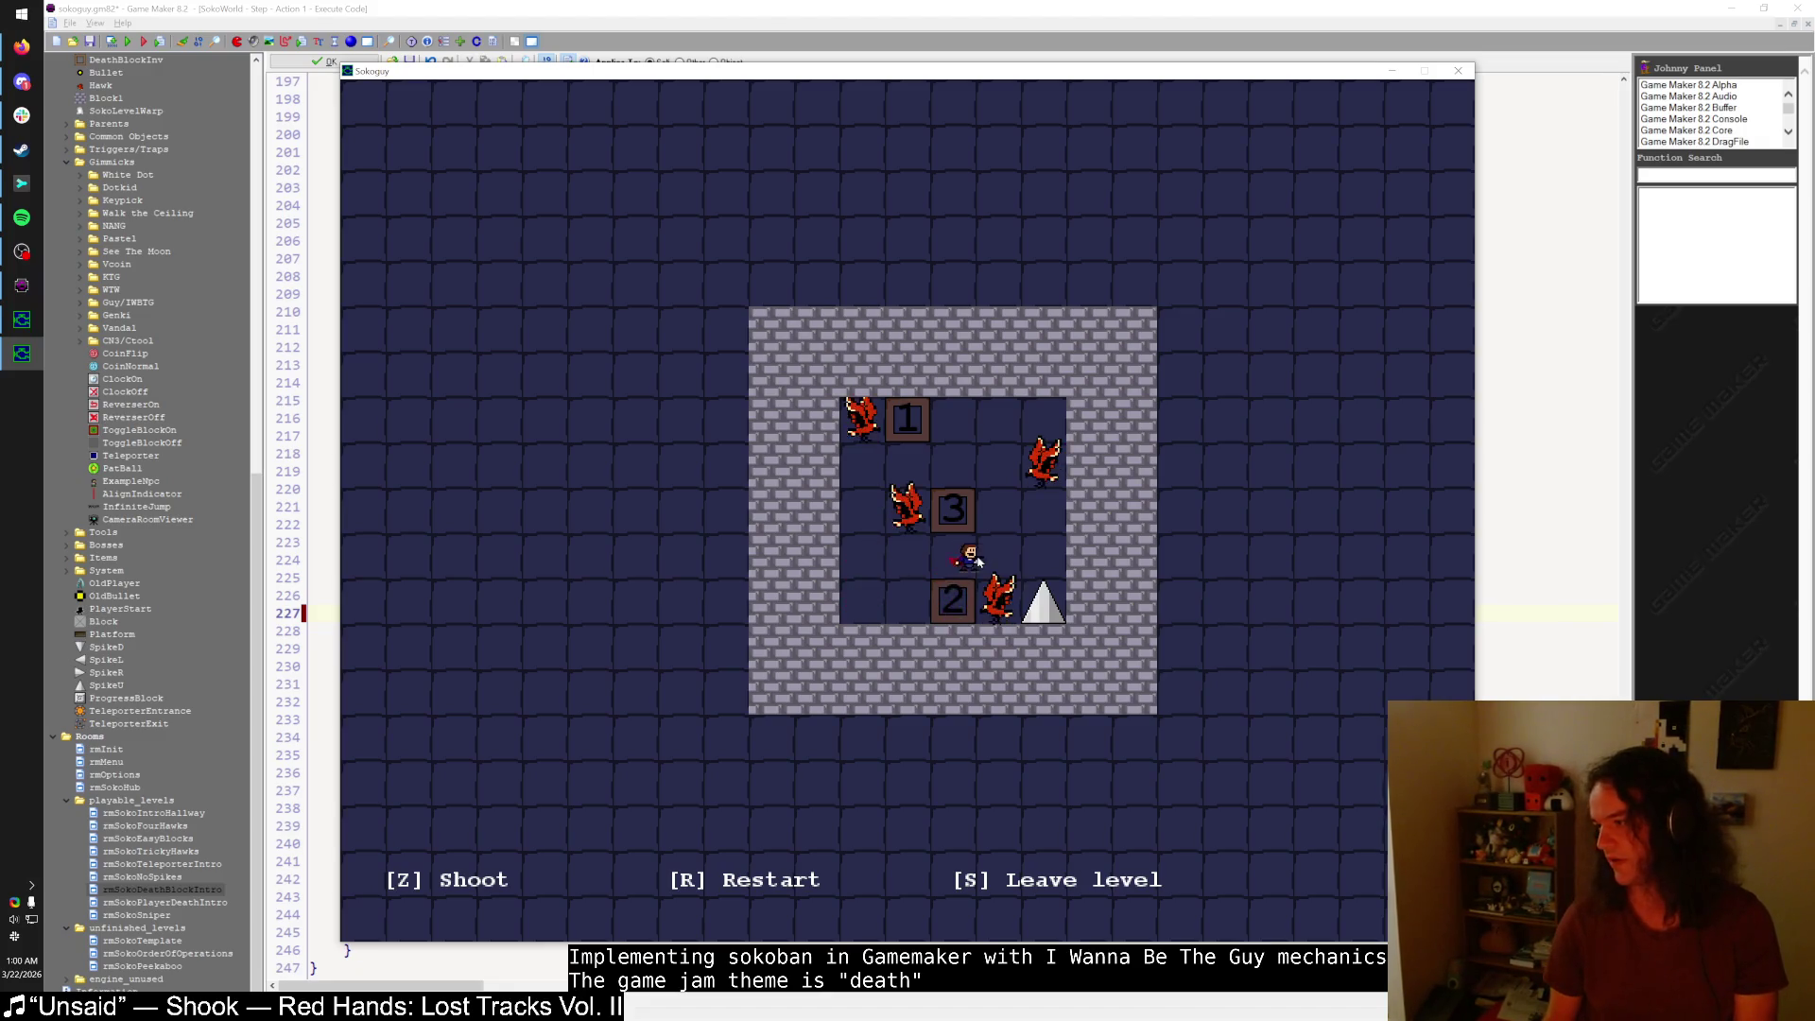
{"action": "key", "text": "Right"}
{"action": "key", "text": "Up"}
{"action": "key", "text": "Up"}
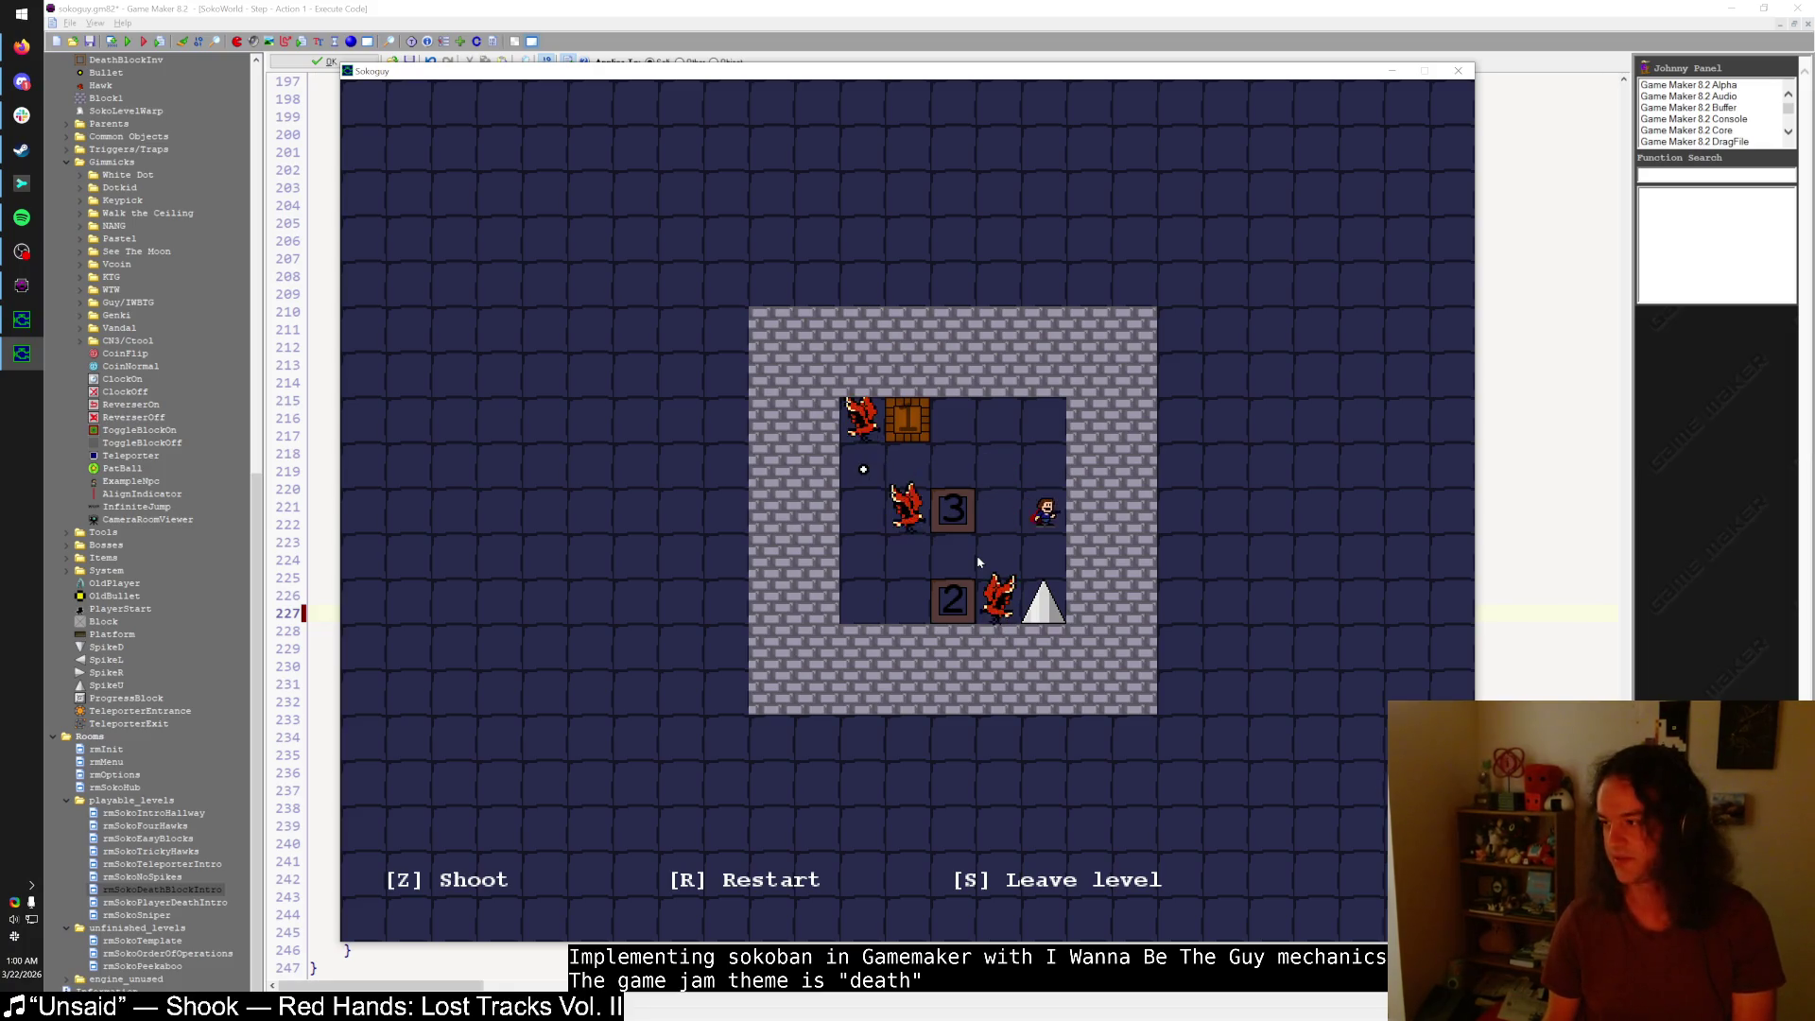
{"action": "key", "text": "Down"}
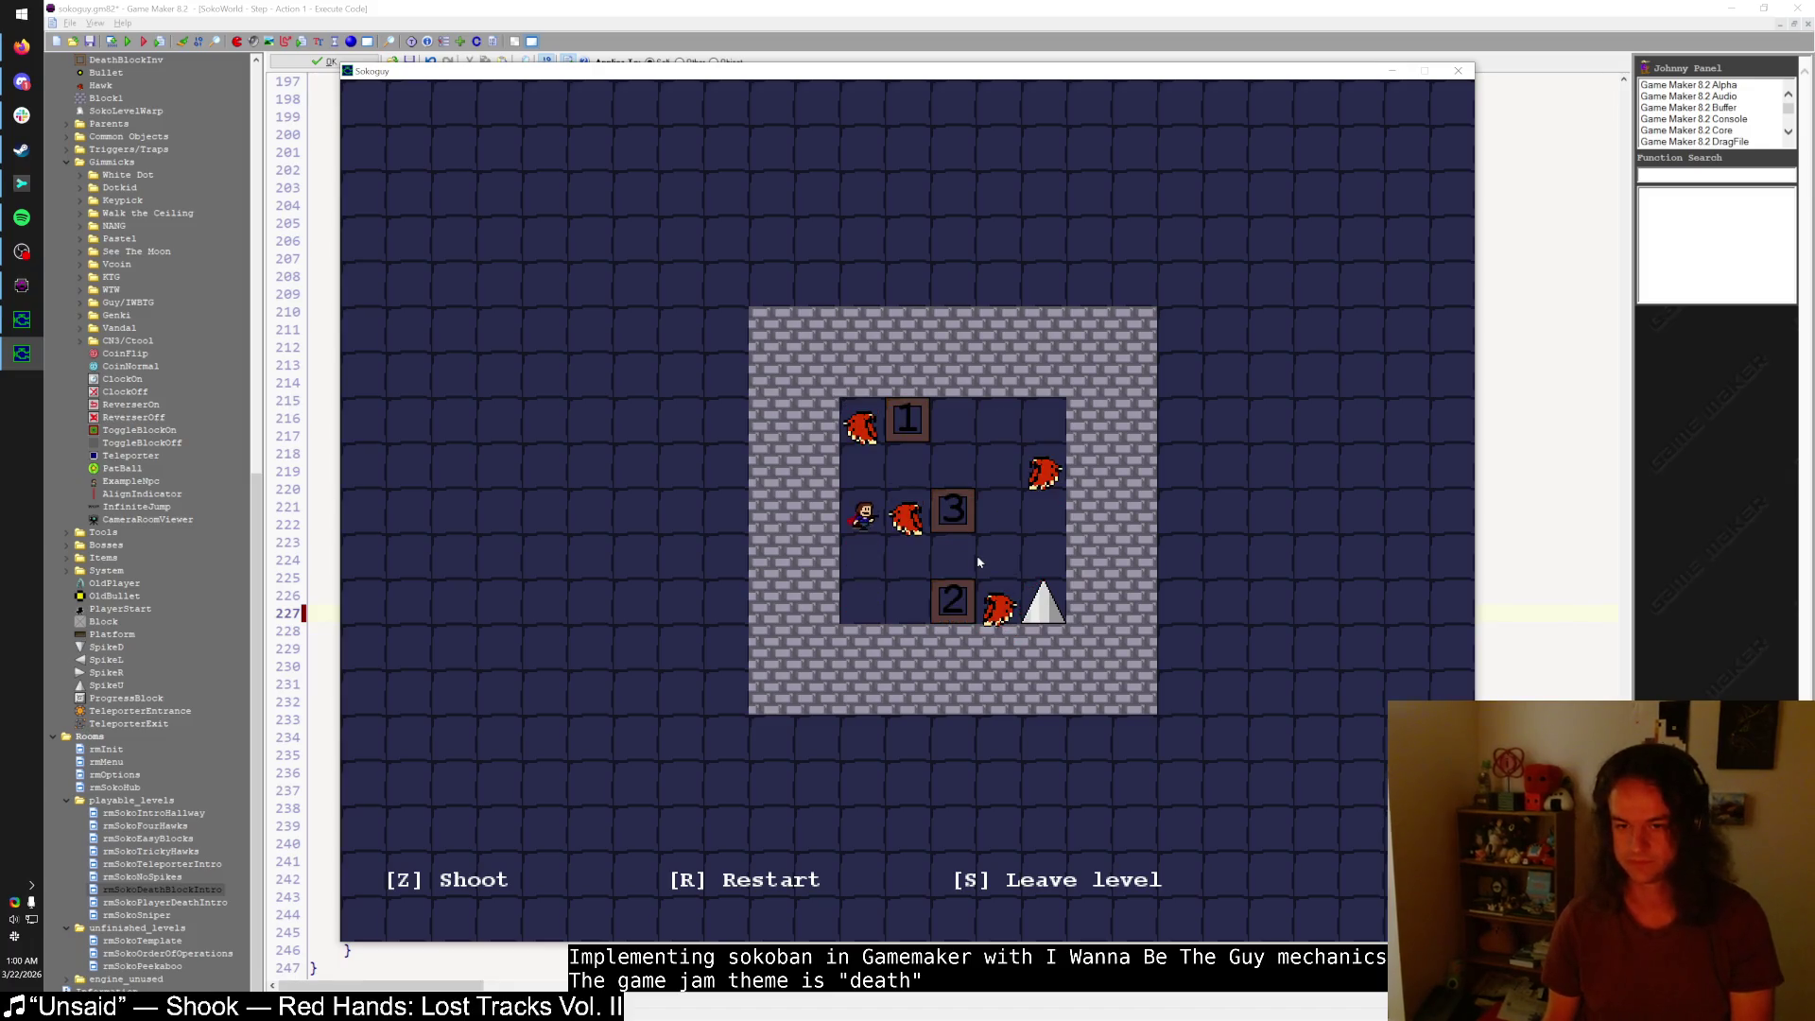
{"action": "key", "text": "Up"}
{"action": "key", "text": "Right"}
{"action": "key", "text": "Up"}
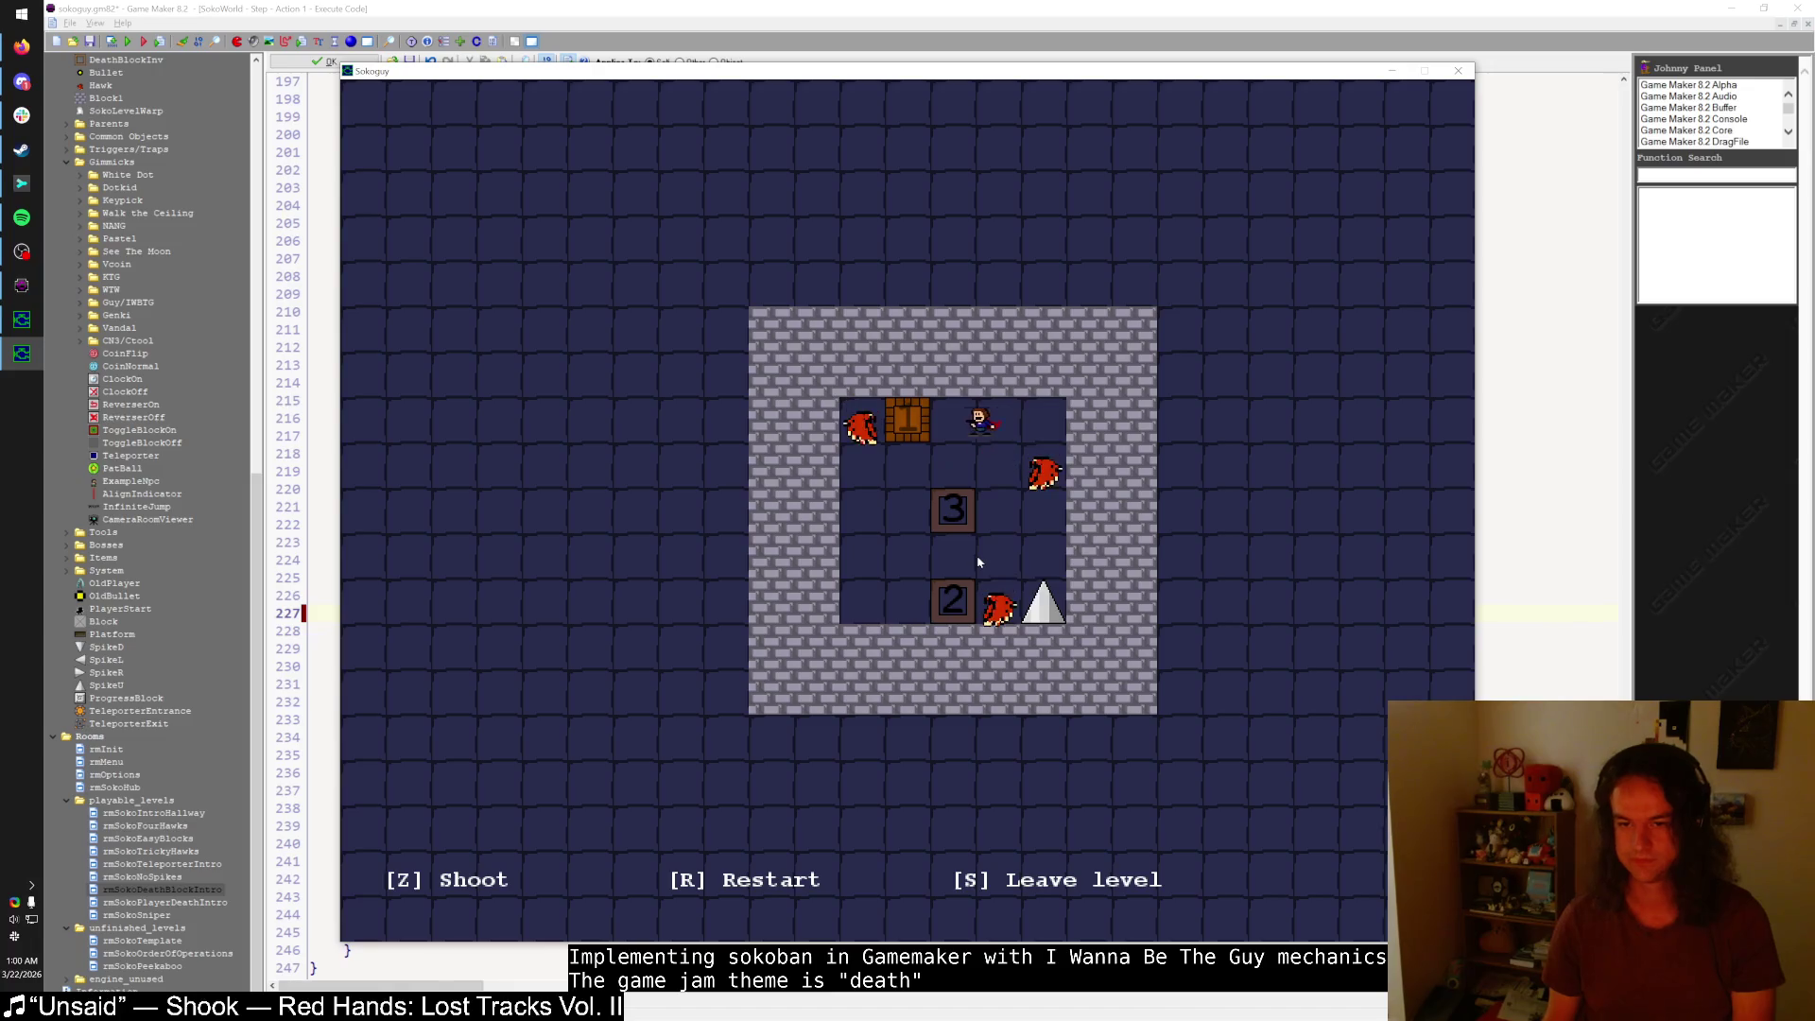
{"action": "key", "text": "Left"}
{"action": "key", "text": "Down"}
{"action": "key", "text": "r"}
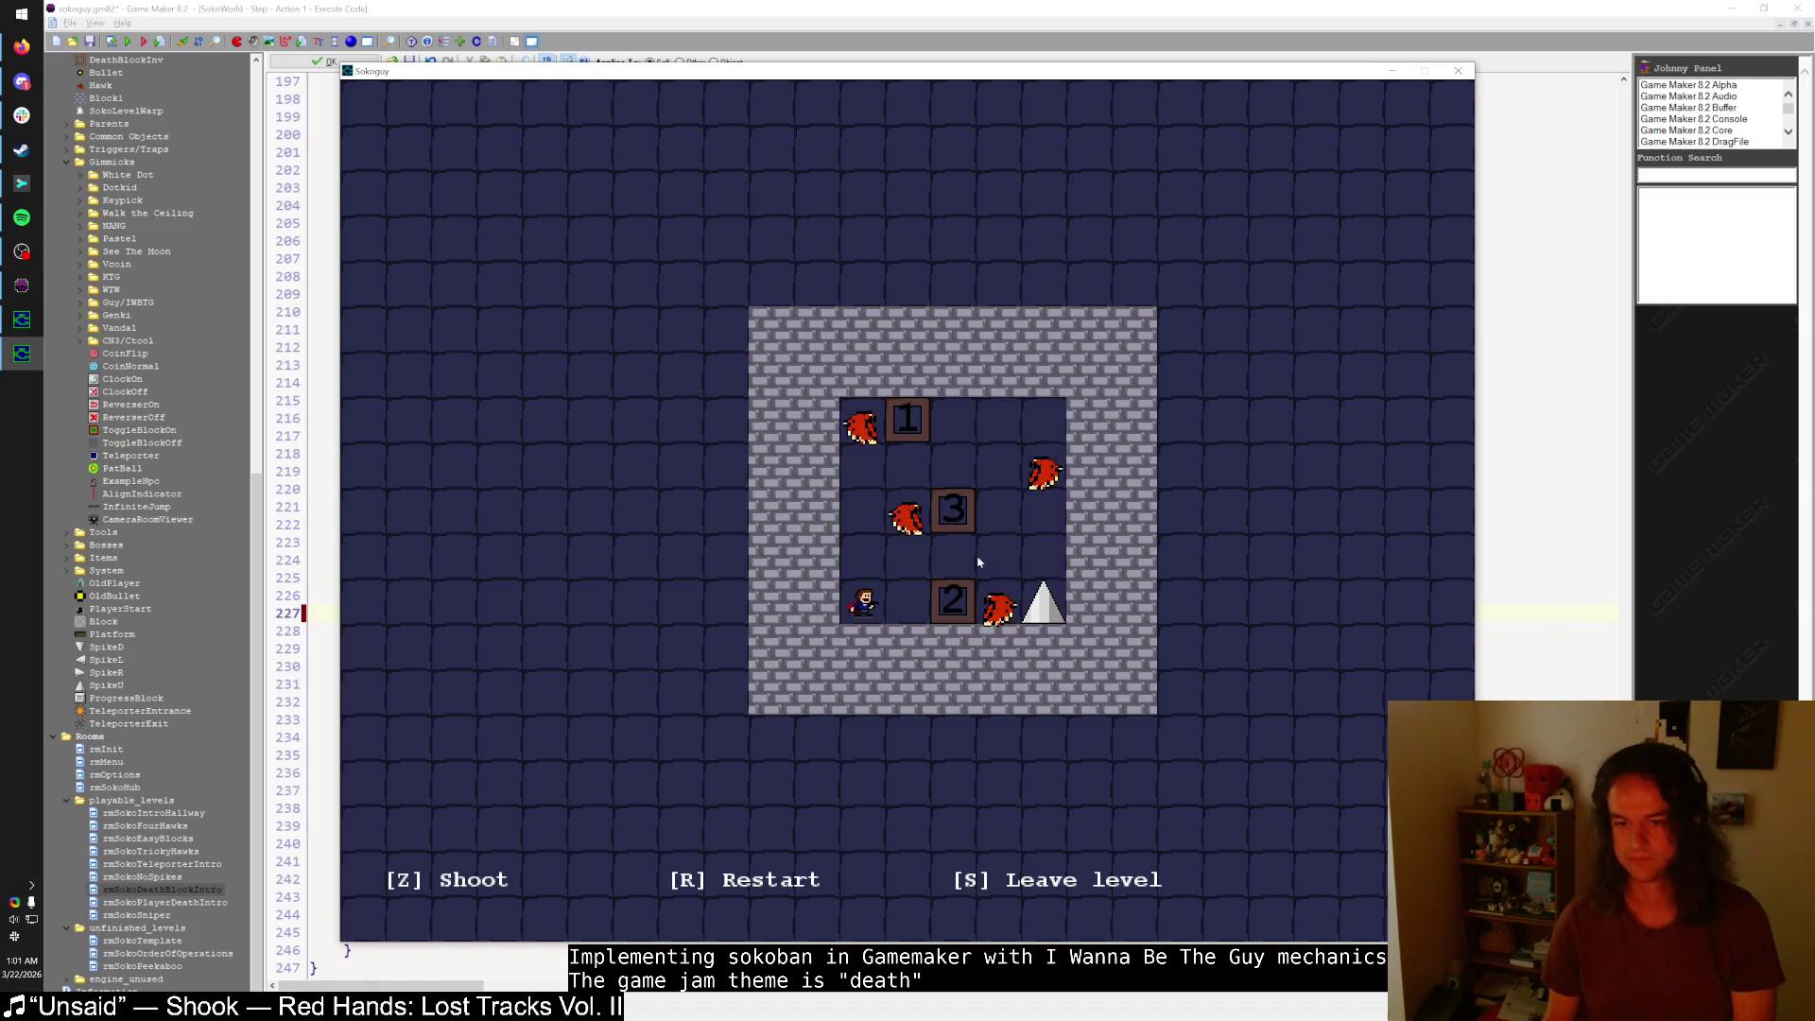
On a second attempt, shoot the hawks with Z to activate boxes 1 and 2 around box 3
{"action": "key", "text": "Up"}
{"action": "key", "text": "Right"}
{"action": "key", "text": "Right"}
{"action": "key", "text": "Right"}
{"action": "key", "text": "Right"}
{"action": "key", "text": "Up"}
{"action": "key", "text": "Left"}
{"action": "key", "text": "z"}
{"action": "key", "text": "Up"}
{"action": "key", "text": "Down"}
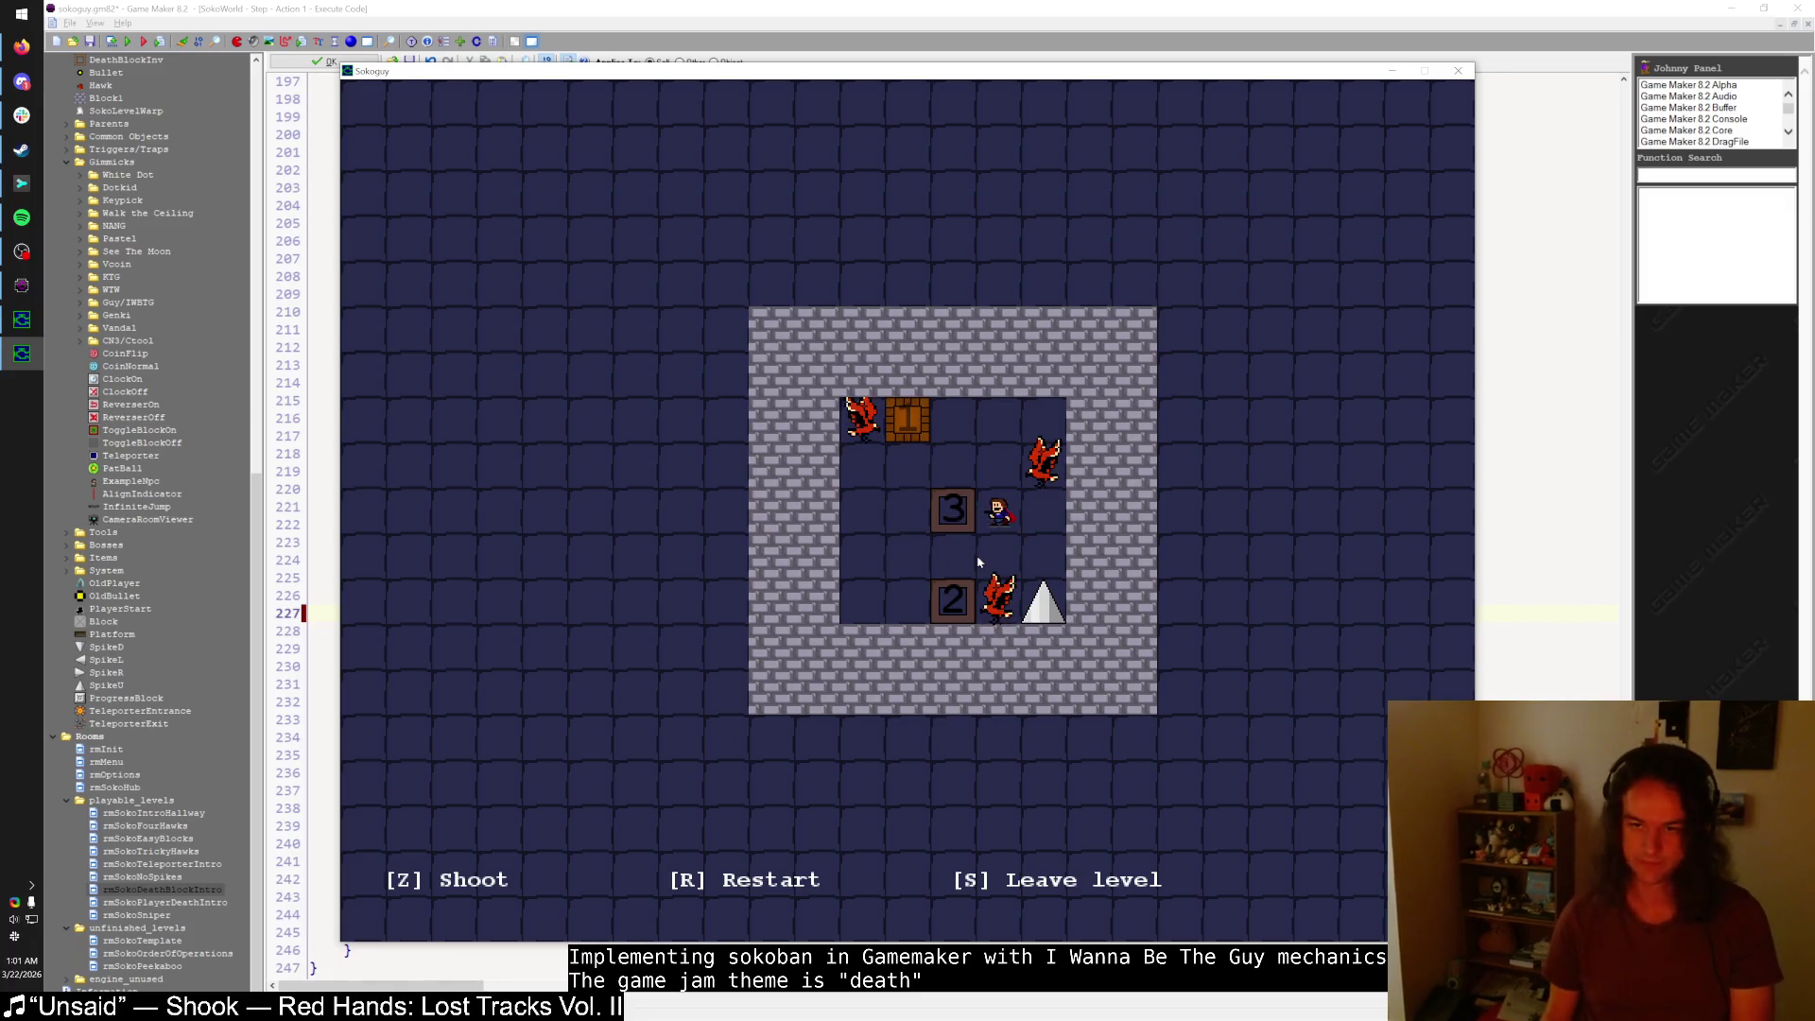
{"action": "key", "text": "Left"}
{"action": "key", "text": "Up"}
{"action": "key", "text": "Left"}
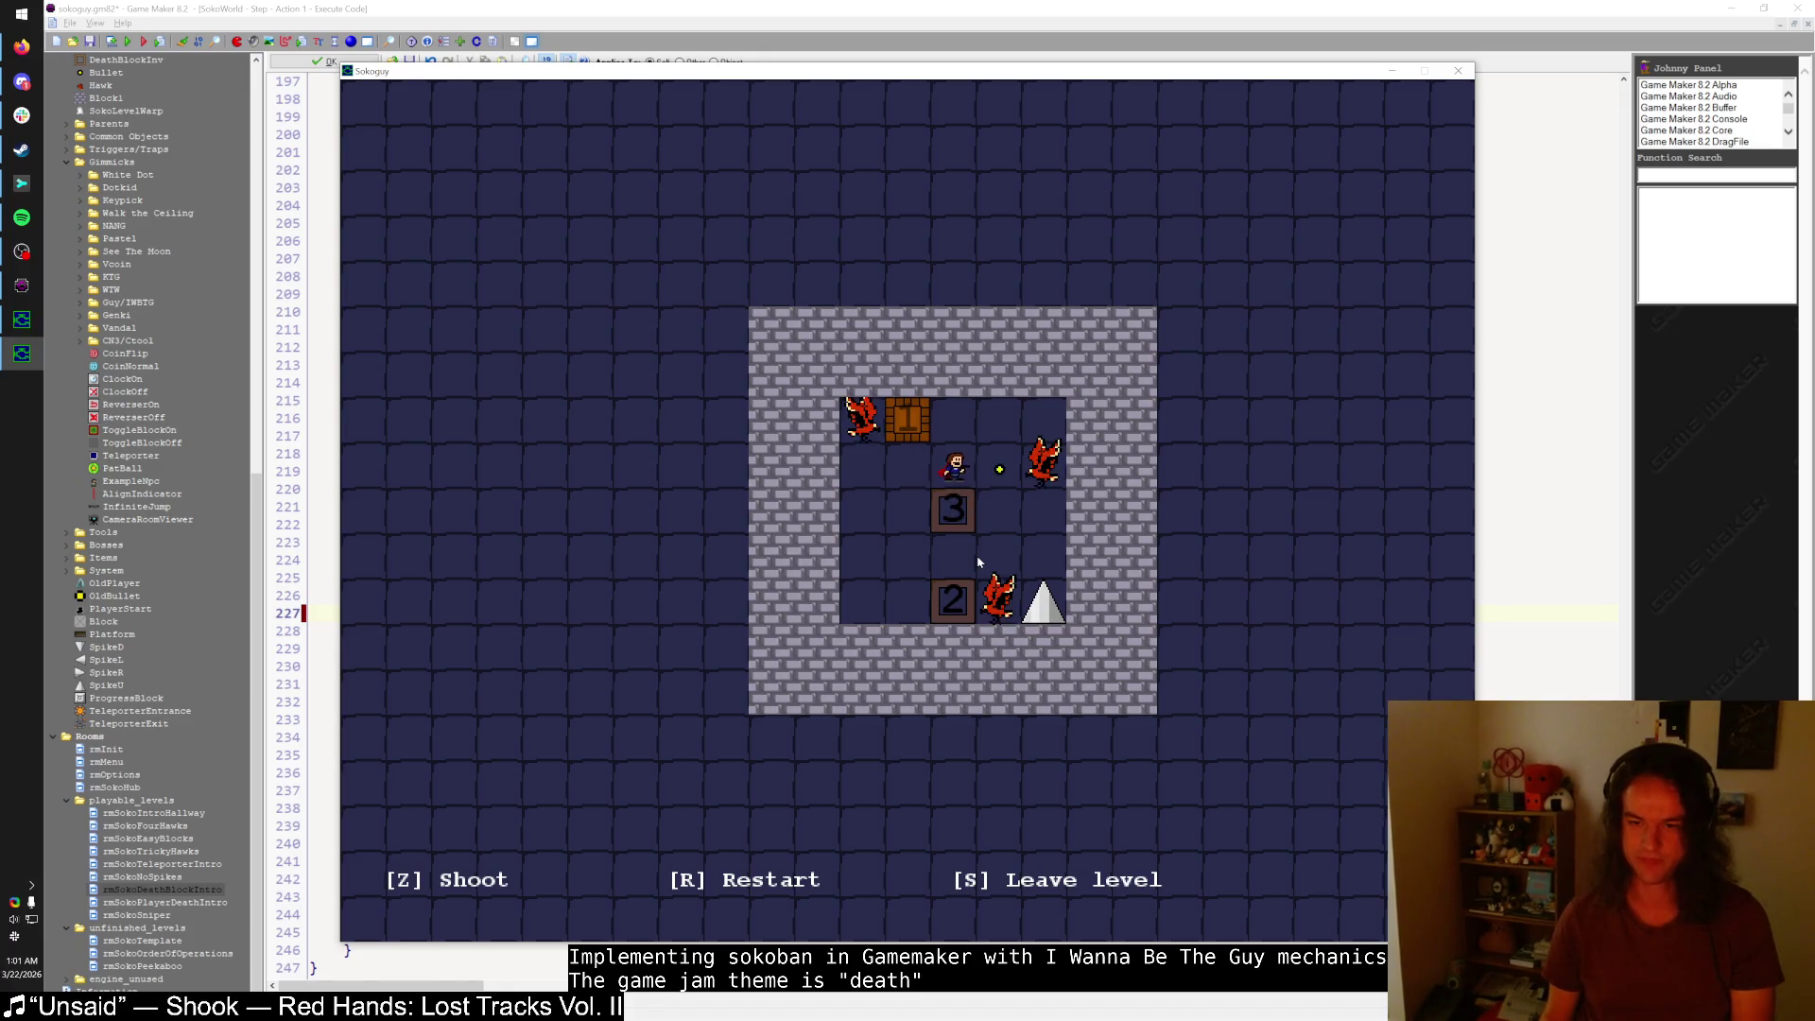
{"action": "key", "text": "Right"}
{"action": "key", "text": "Down"}
{"action": "key", "text": "Left"}
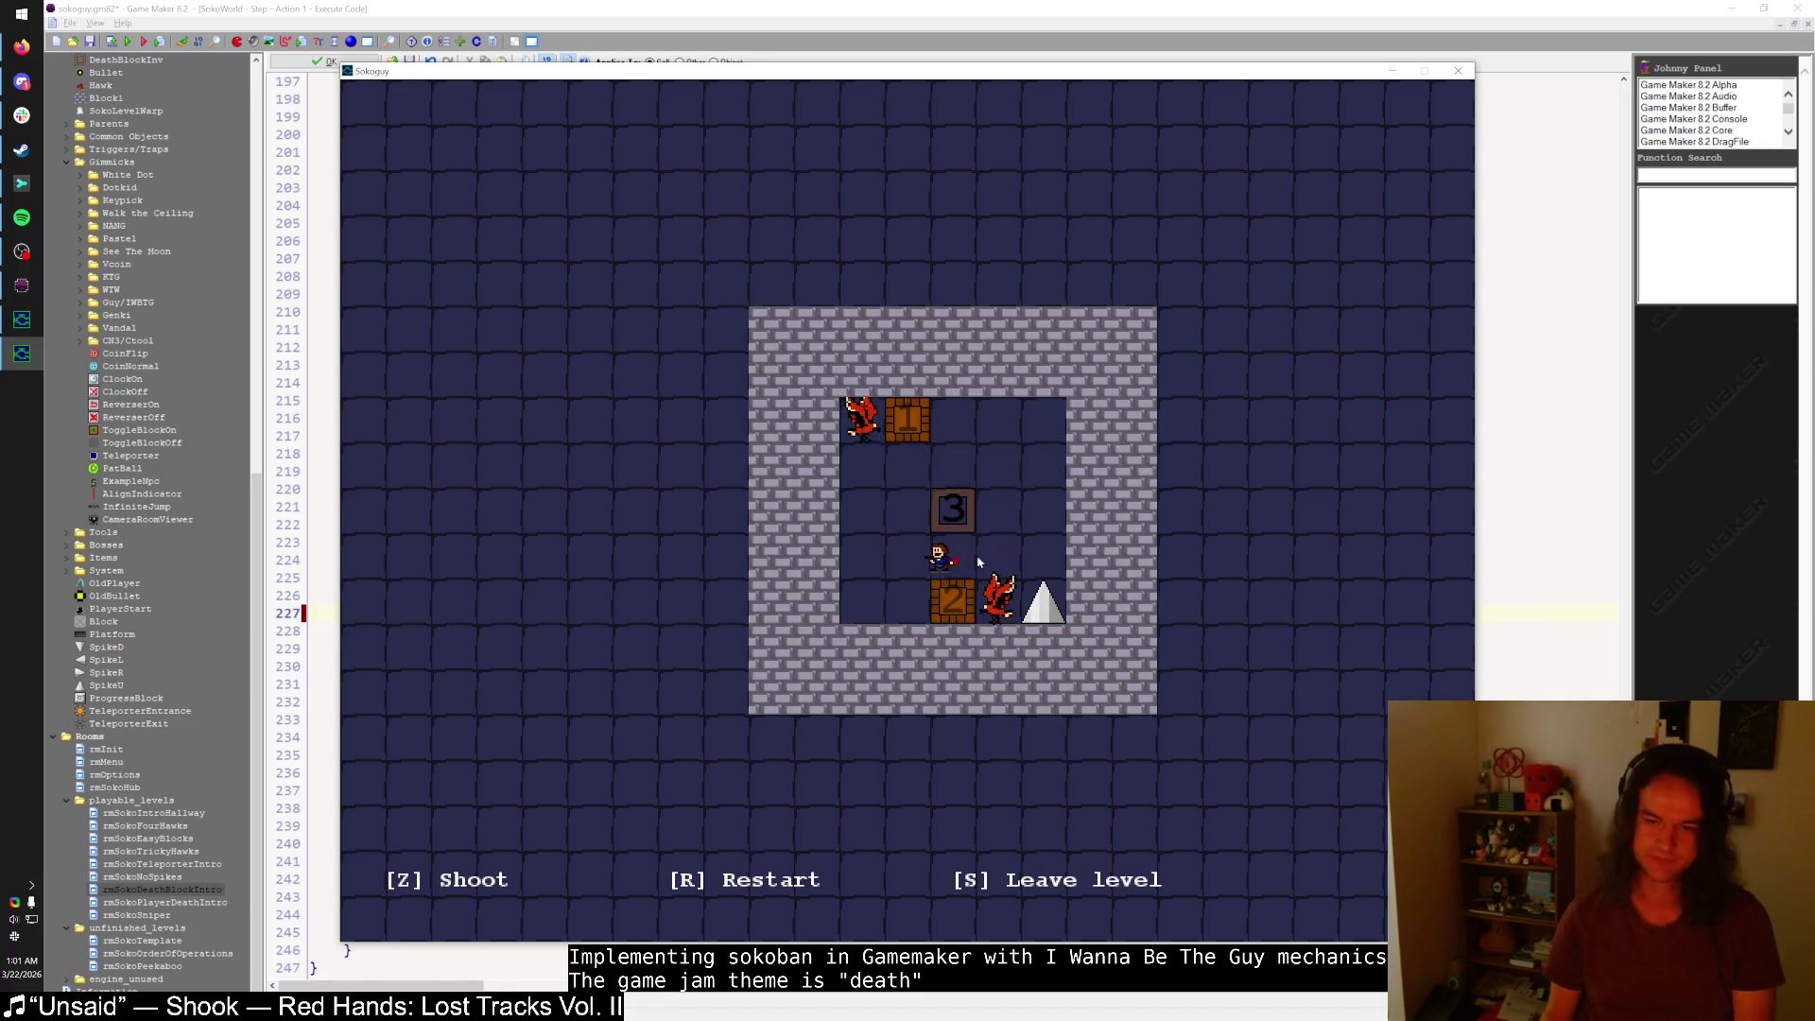
{"action": "key", "text": "Down"}
{"action": "key", "text": "Left"}
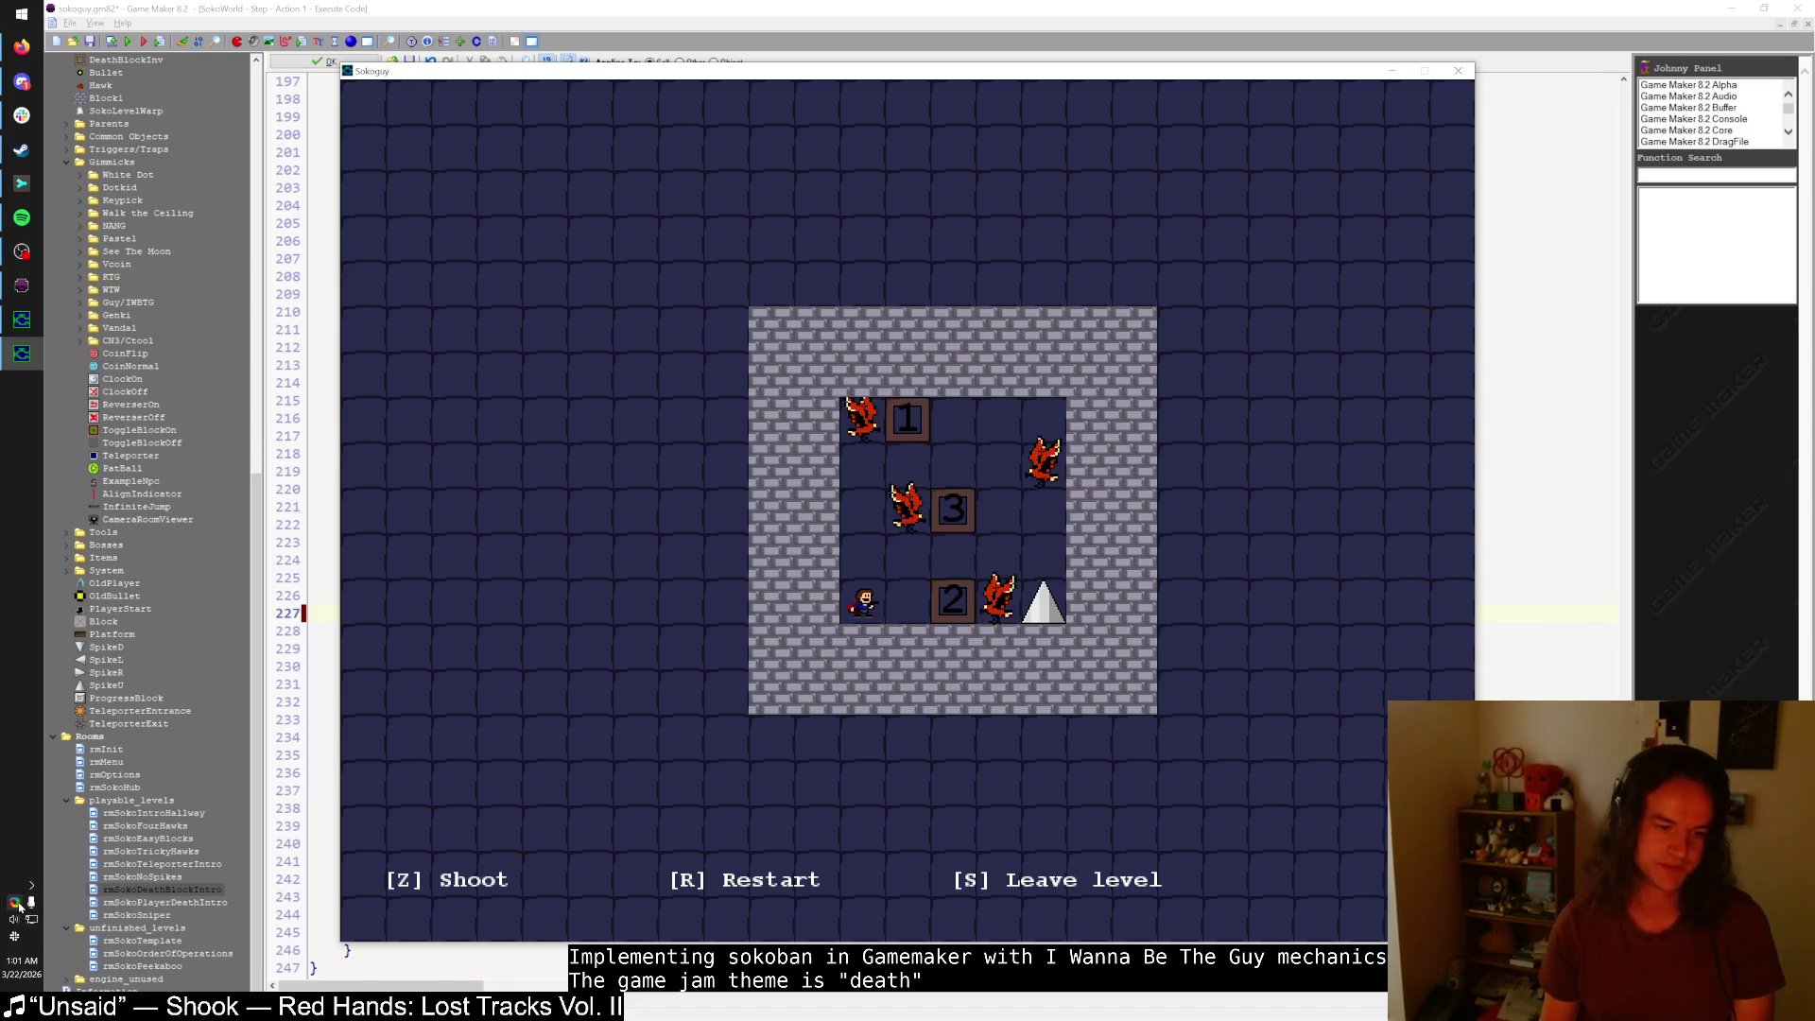
{"action": "scroll", "coordinate": [187, 597], "scroll_direction": "up", "scroll_amount": 20}
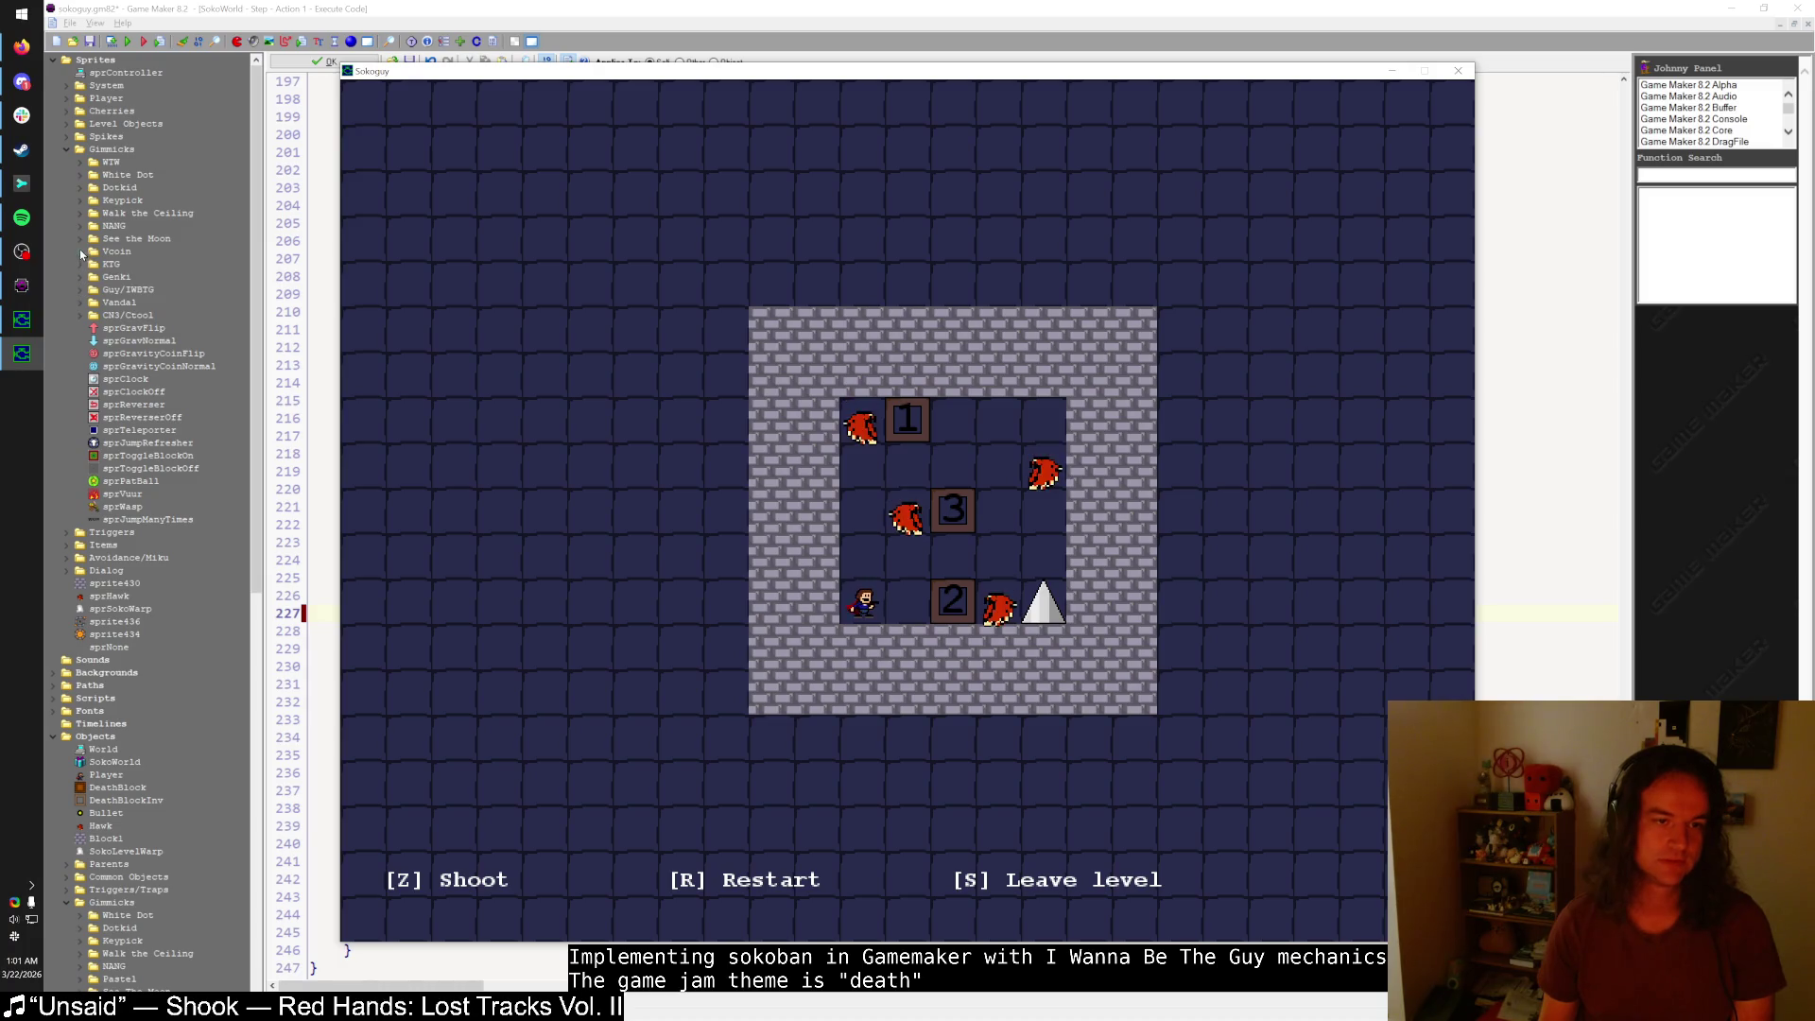
Close the game and read the brown colour values of the sprJumpSwitchBlock sprite in the Image Editor
{"action": "key", "text": "Escape"}
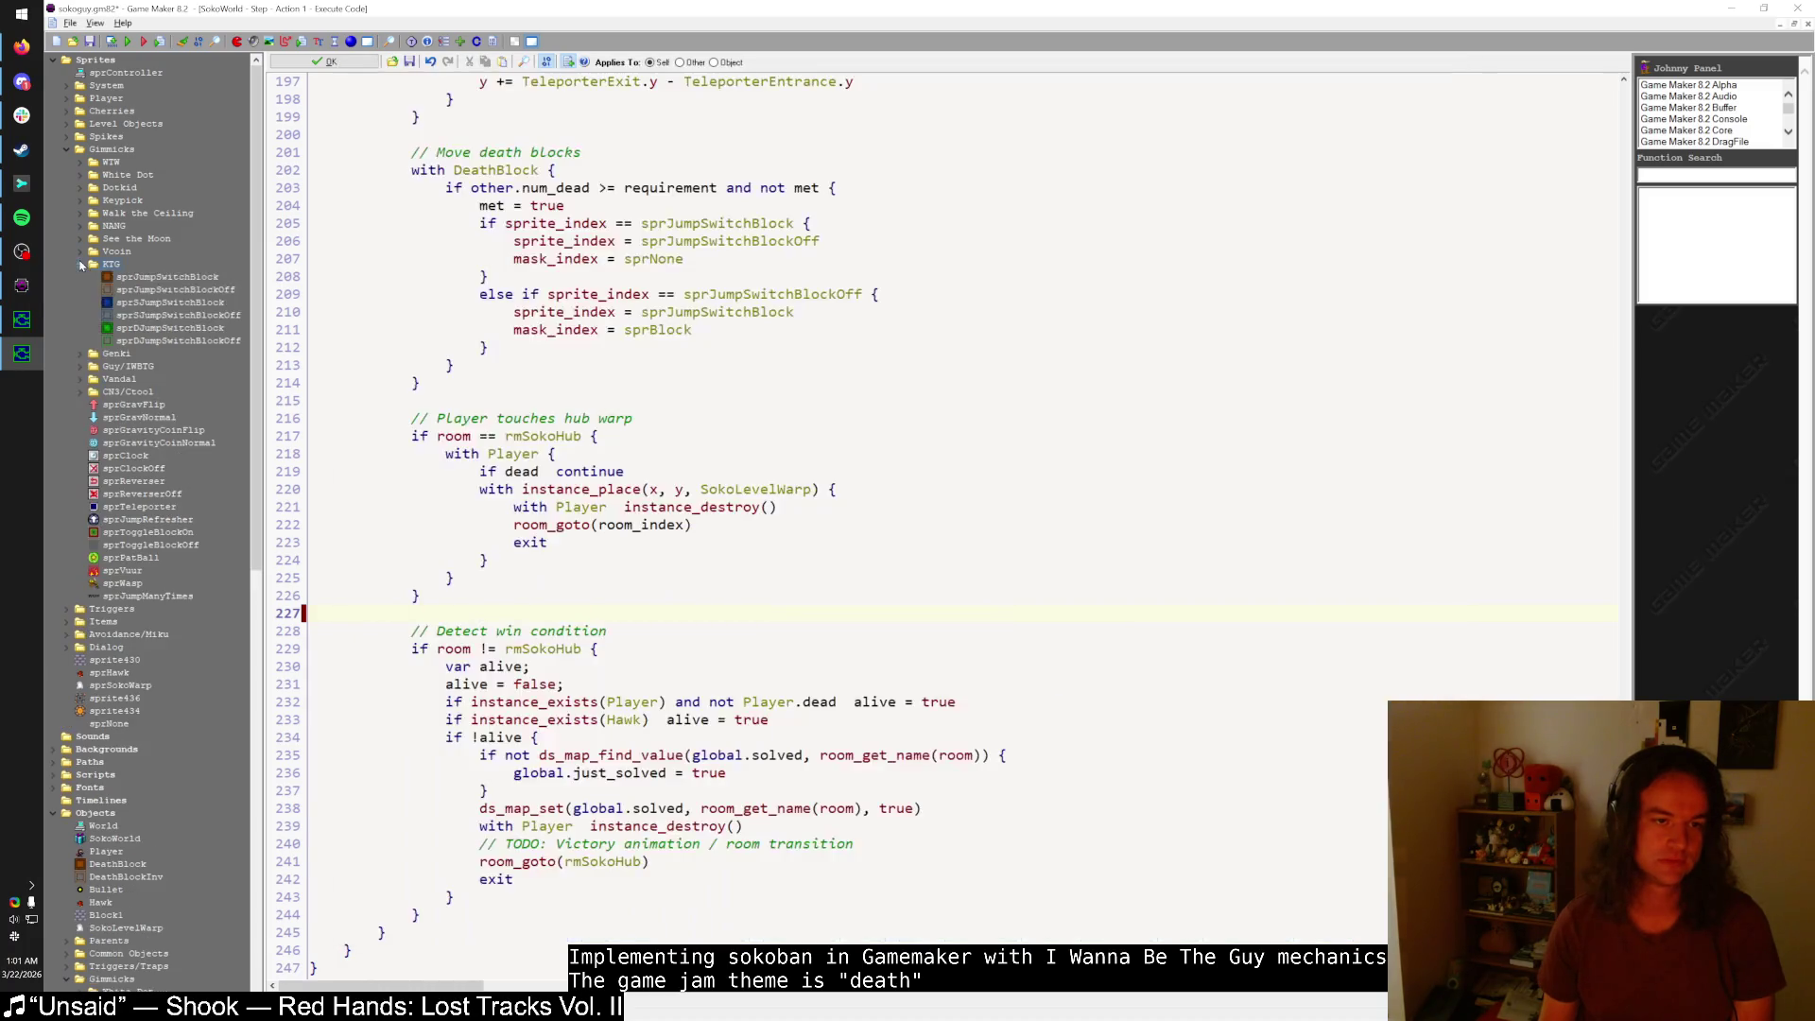
{"action": "left_click", "coordinate": [81, 264]}
{"action": "double_click", "coordinate": [167, 276]}
{"action": "left_click", "coordinate": [325, 120]}
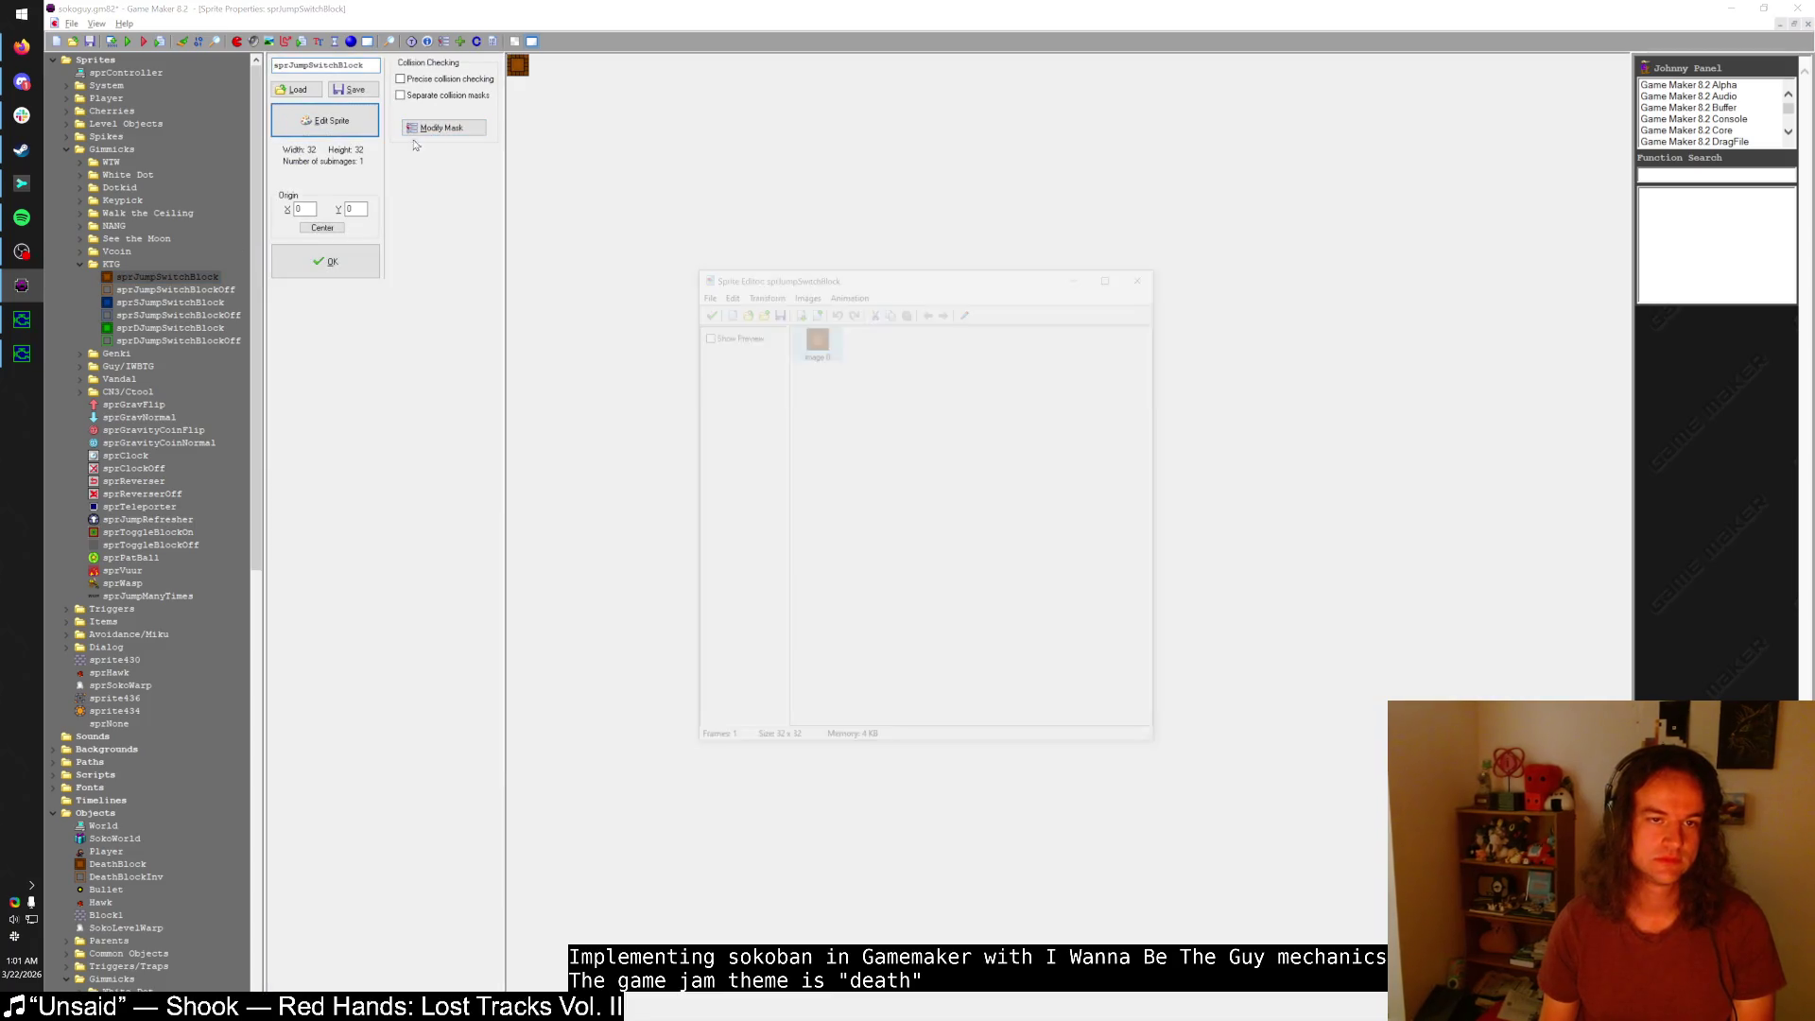
{"action": "double_click", "coordinate": [815, 341]}
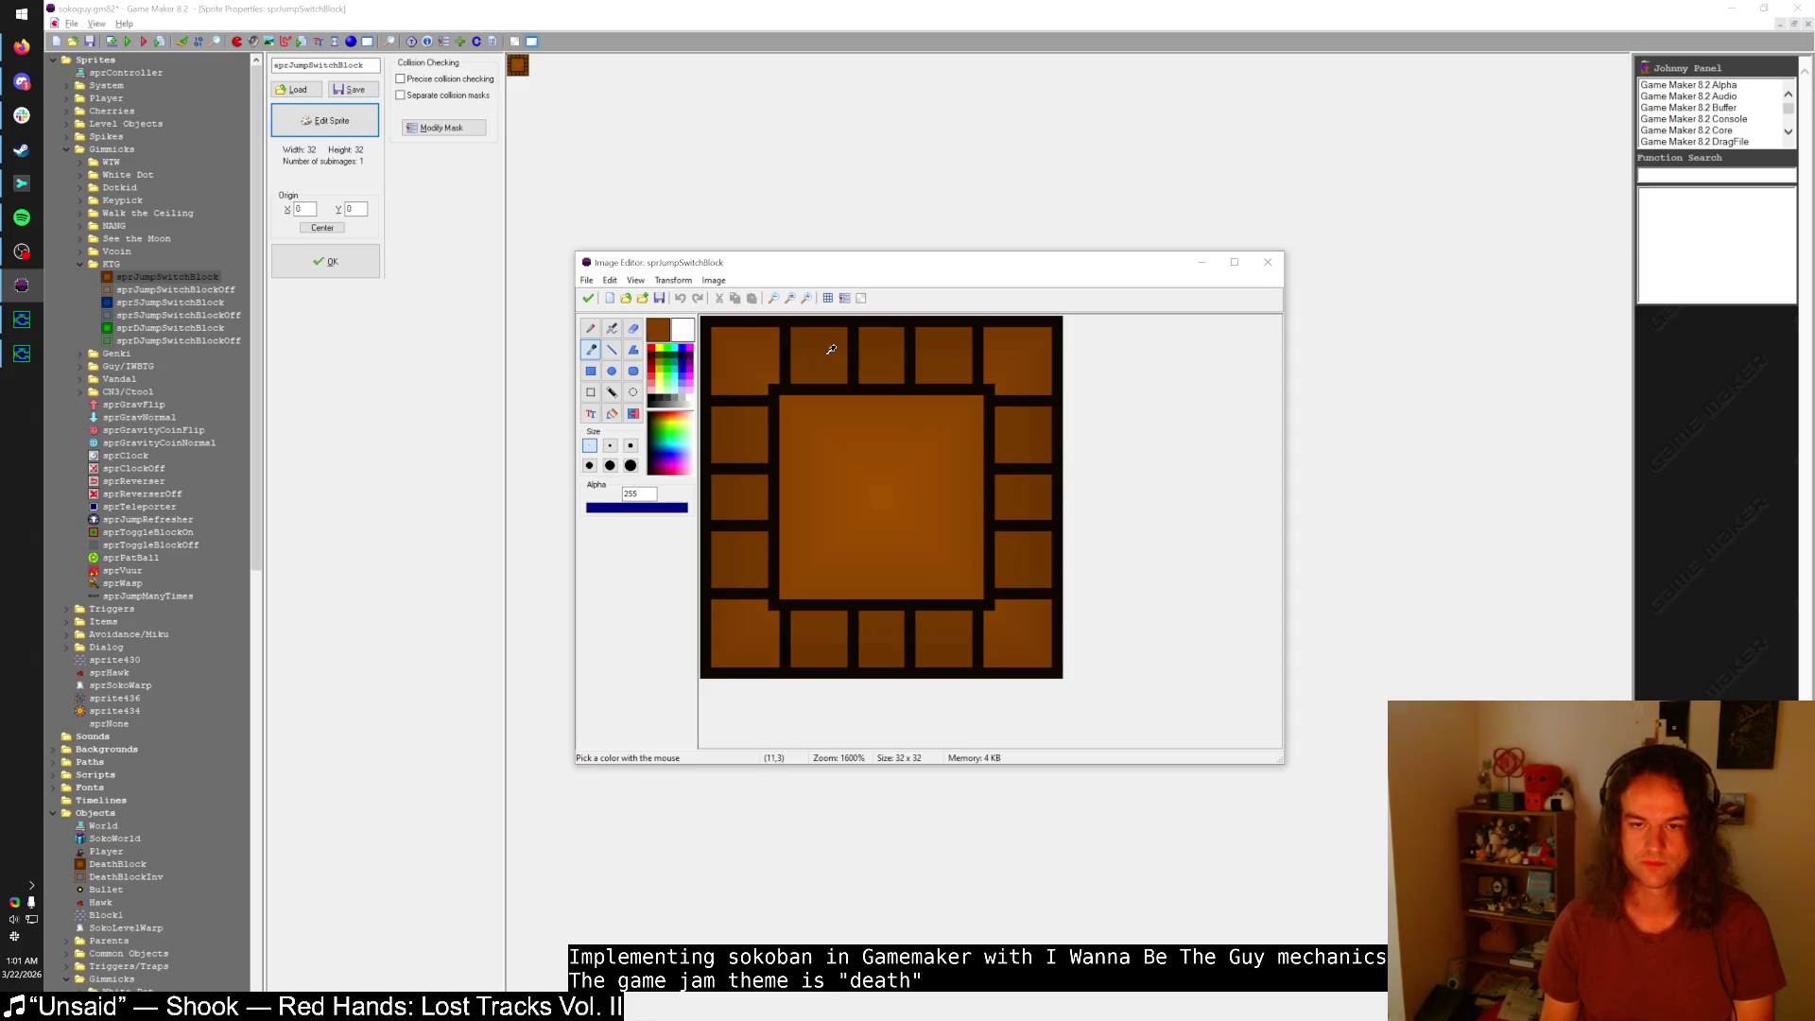
{"action": "left_click", "coordinate": [659, 330]}
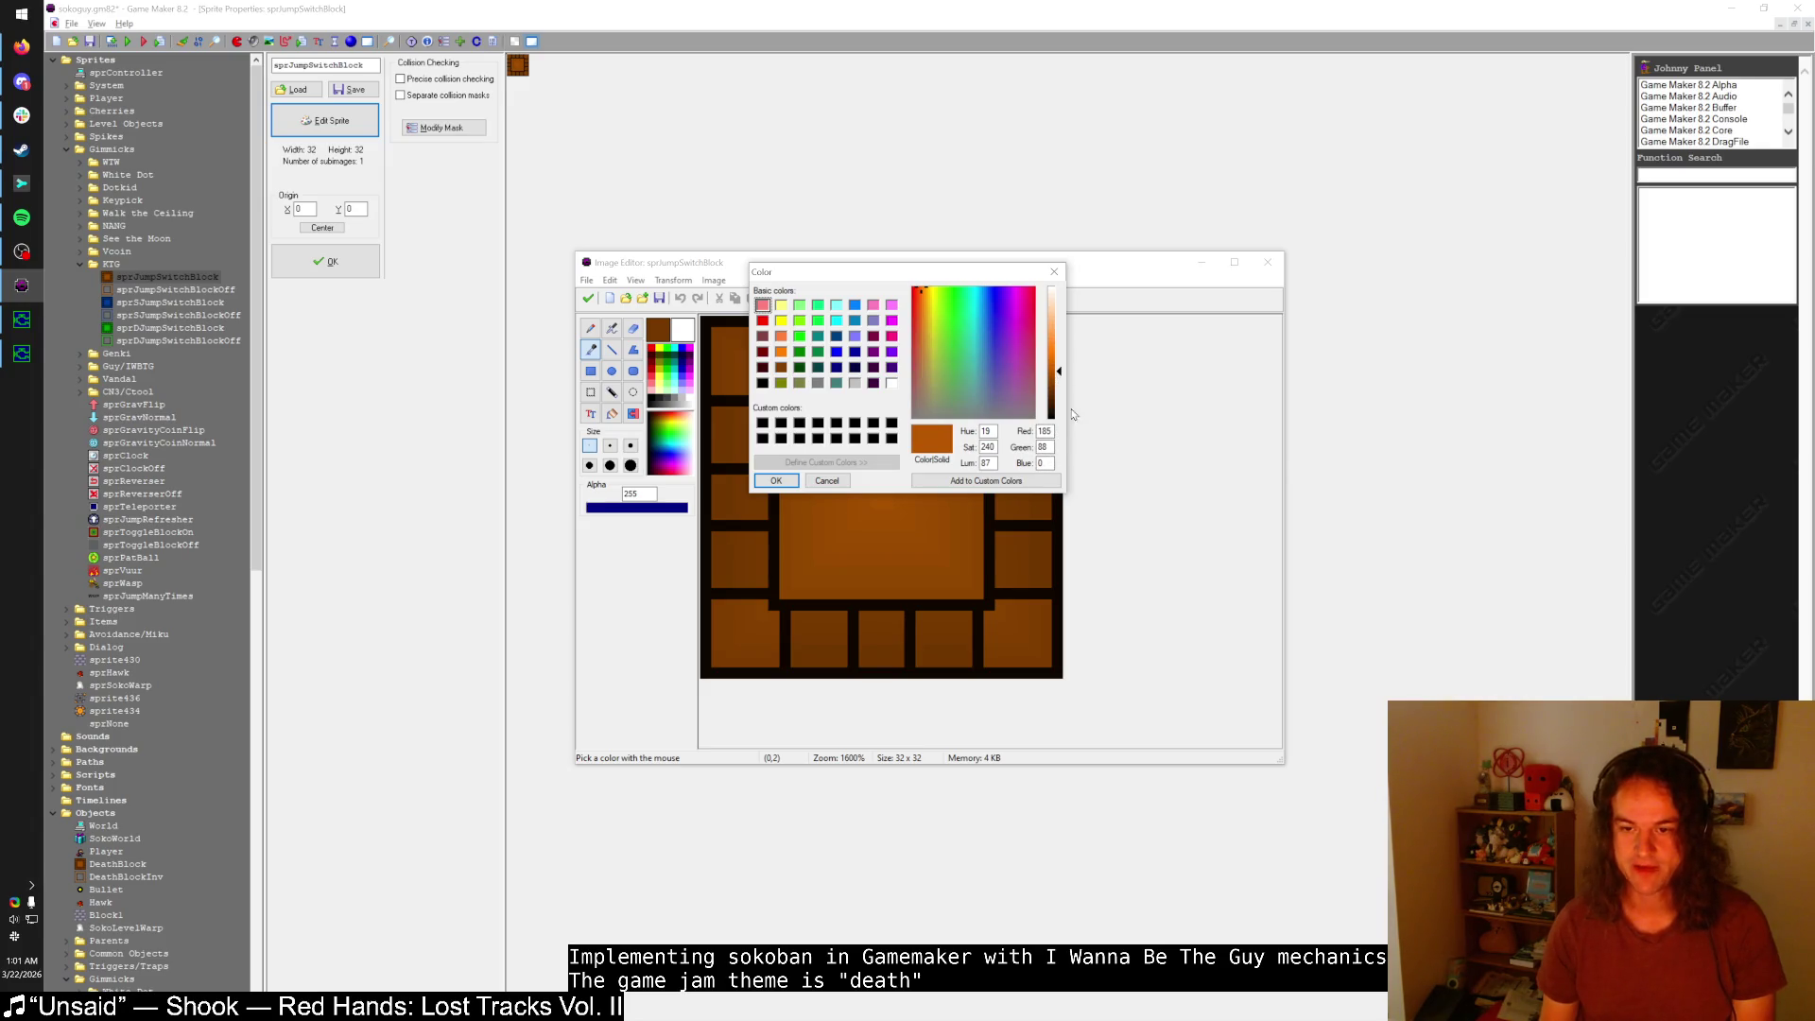
{"action": "left_click", "coordinate": [1057, 273]}
{"action": "left_click", "coordinate": [1268, 262]}
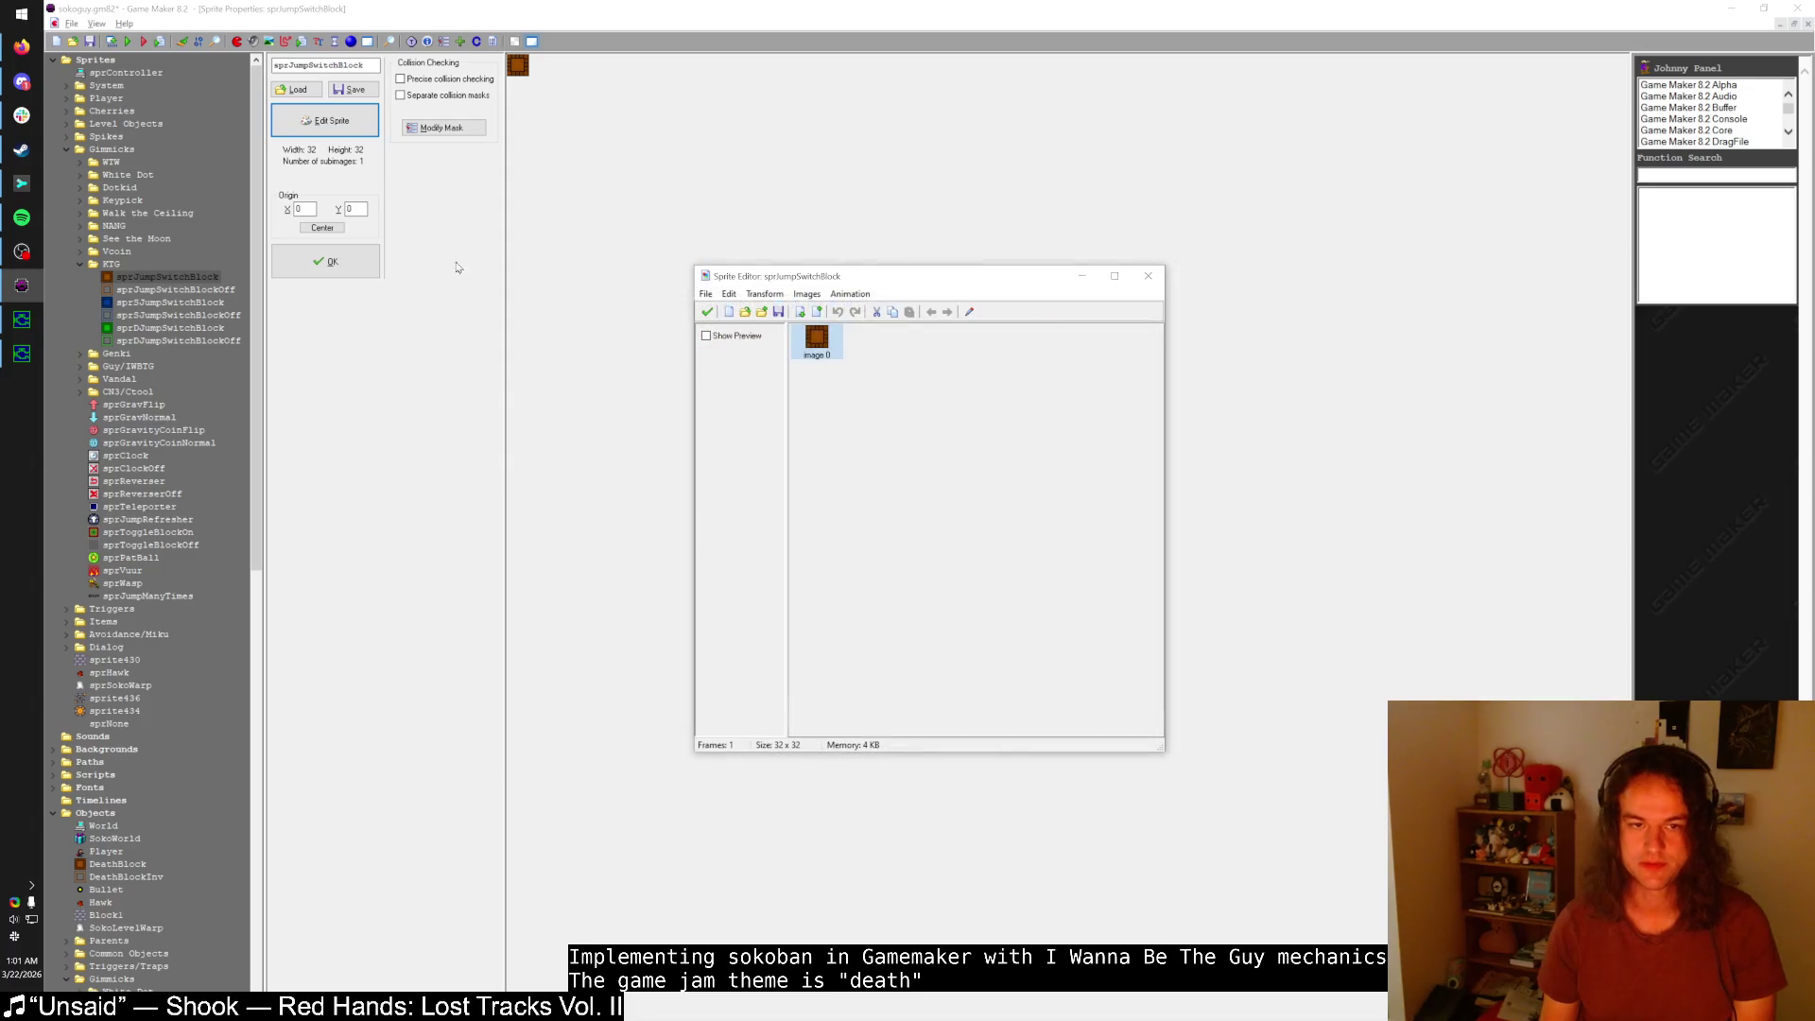
{"action": "left_click", "coordinate": [1146, 278]}
{"action": "left_click", "coordinate": [325, 261]}
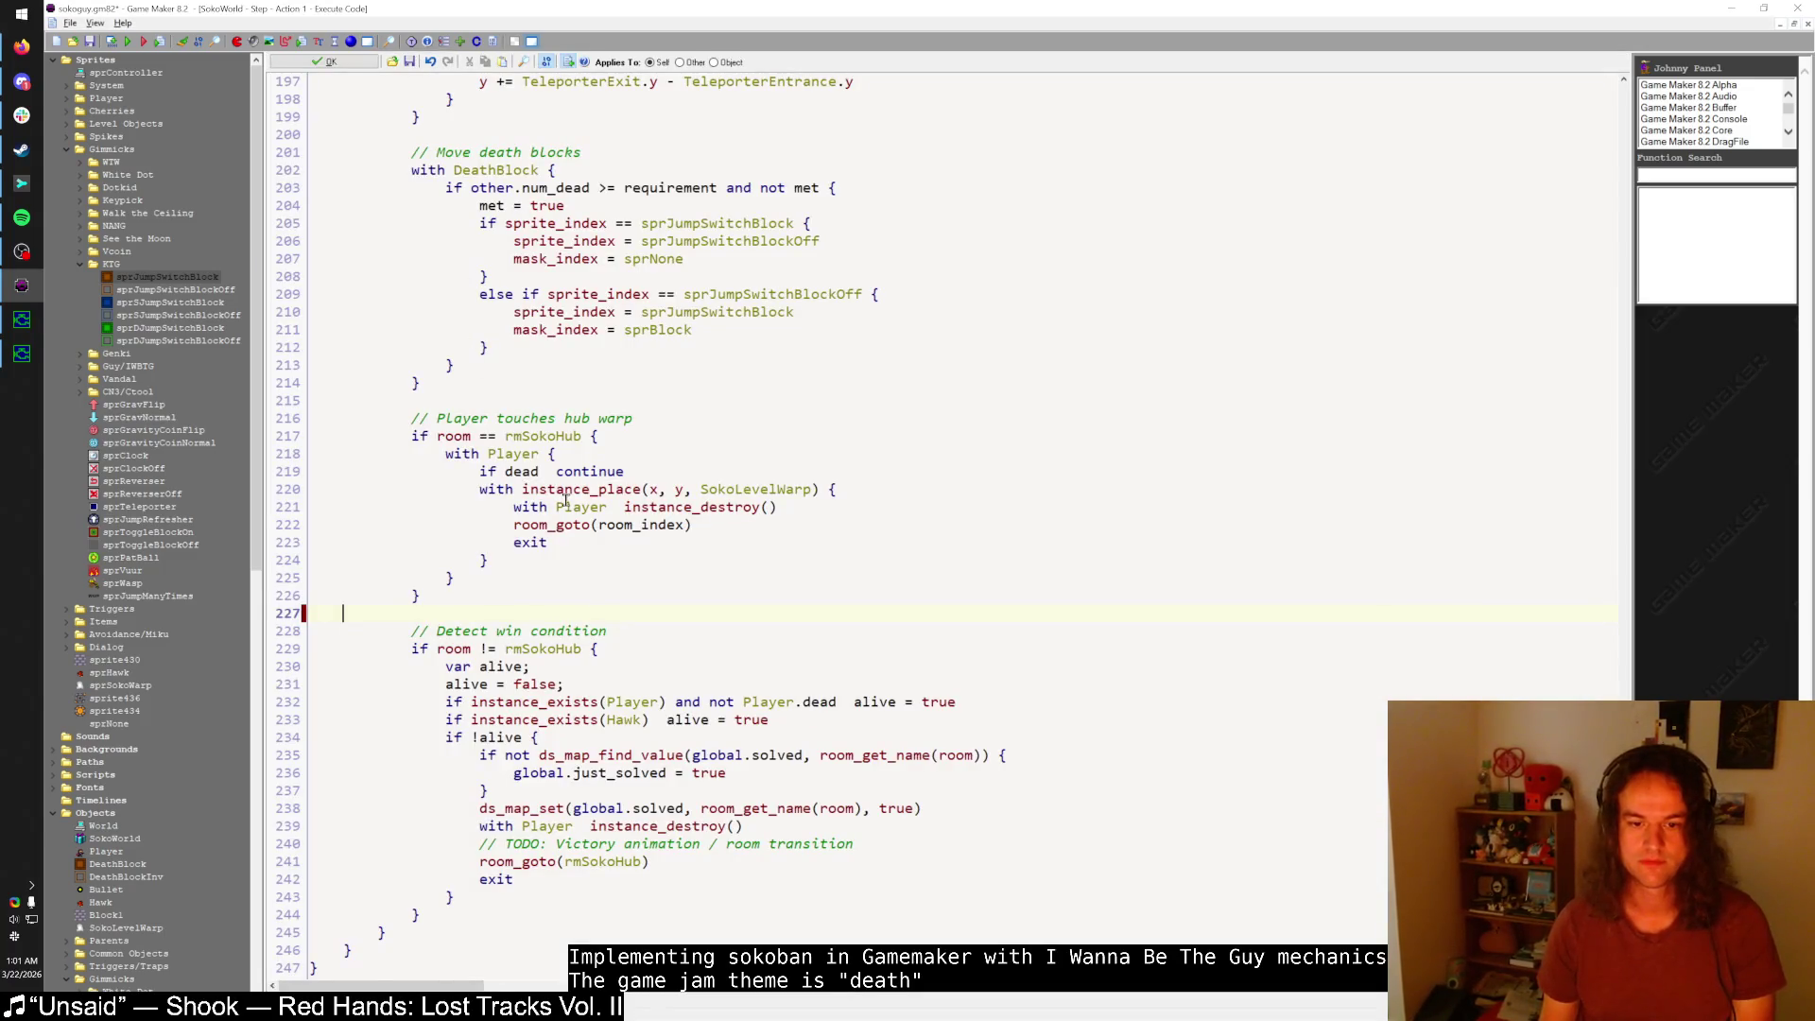
Find DeathBlock and replace c_black in its Draw code with make_color_rgb(185, 88, 0)
{"action": "key", "text": "ctrl+alt+f"}
{"action": "type", "text": "DeathBlo"}
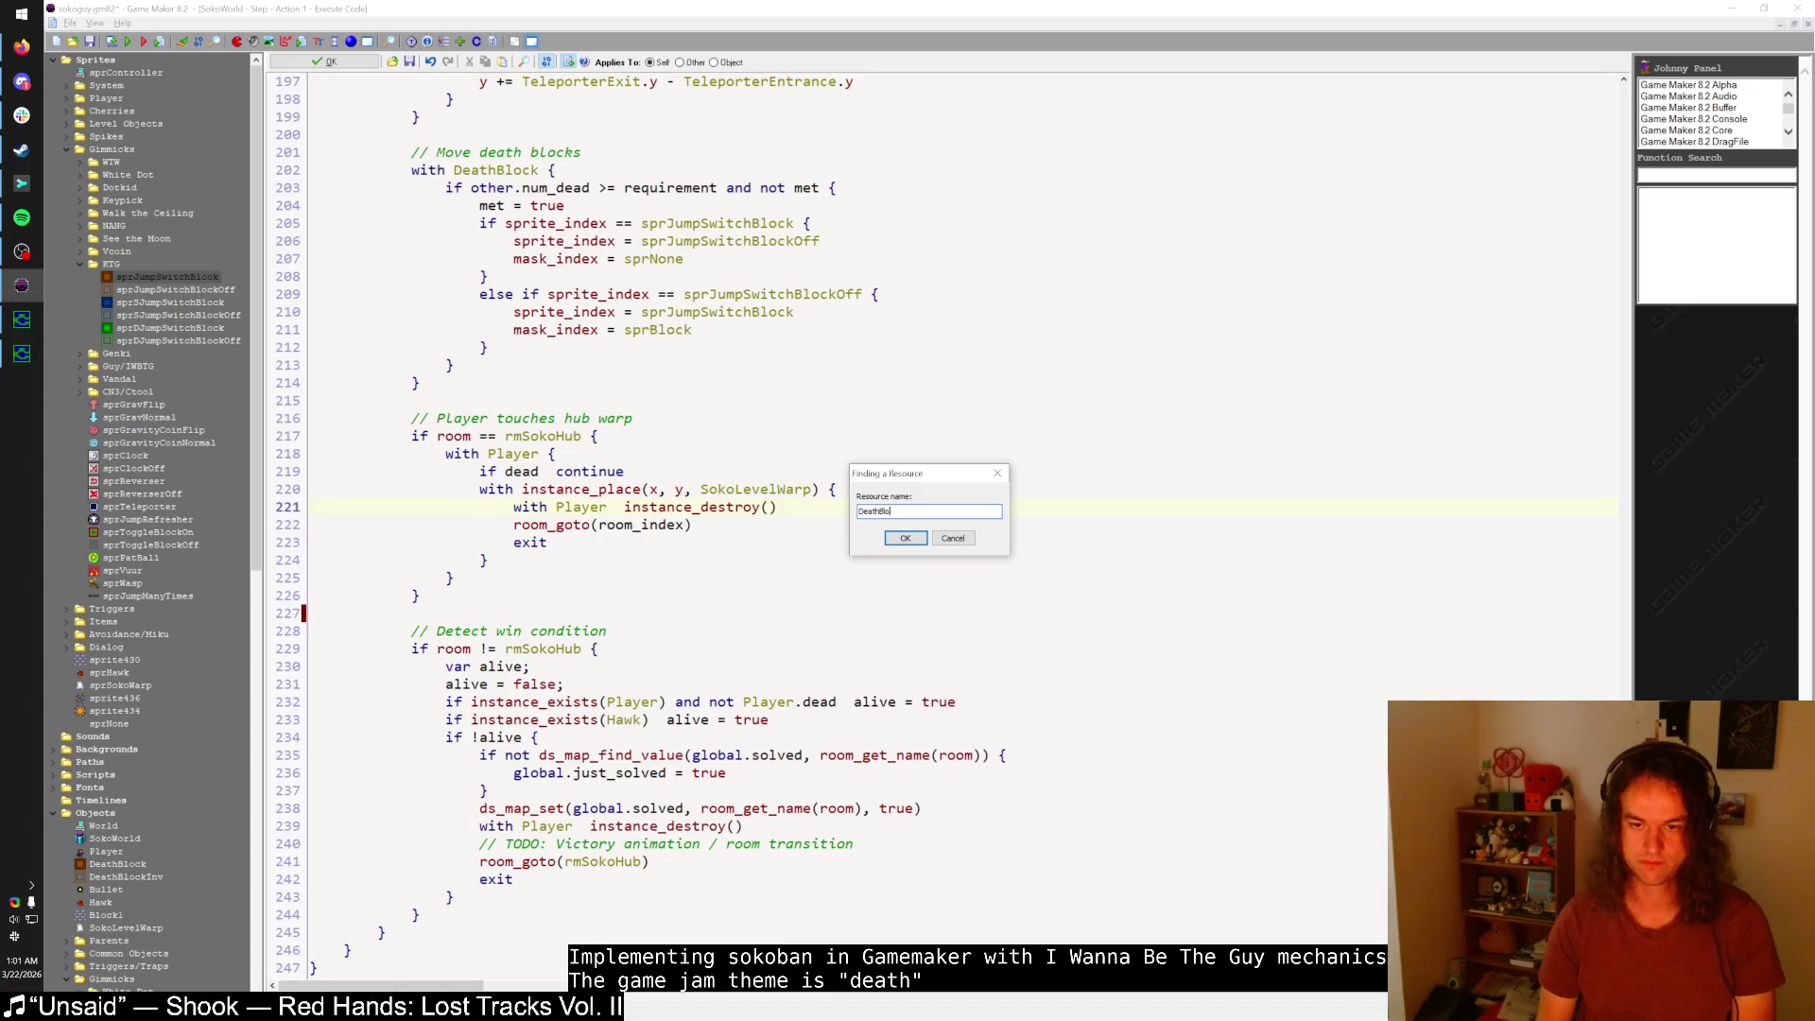
{"action": "key", "text": "Return"}
{"action": "double_click", "coordinate": [473, 104]}
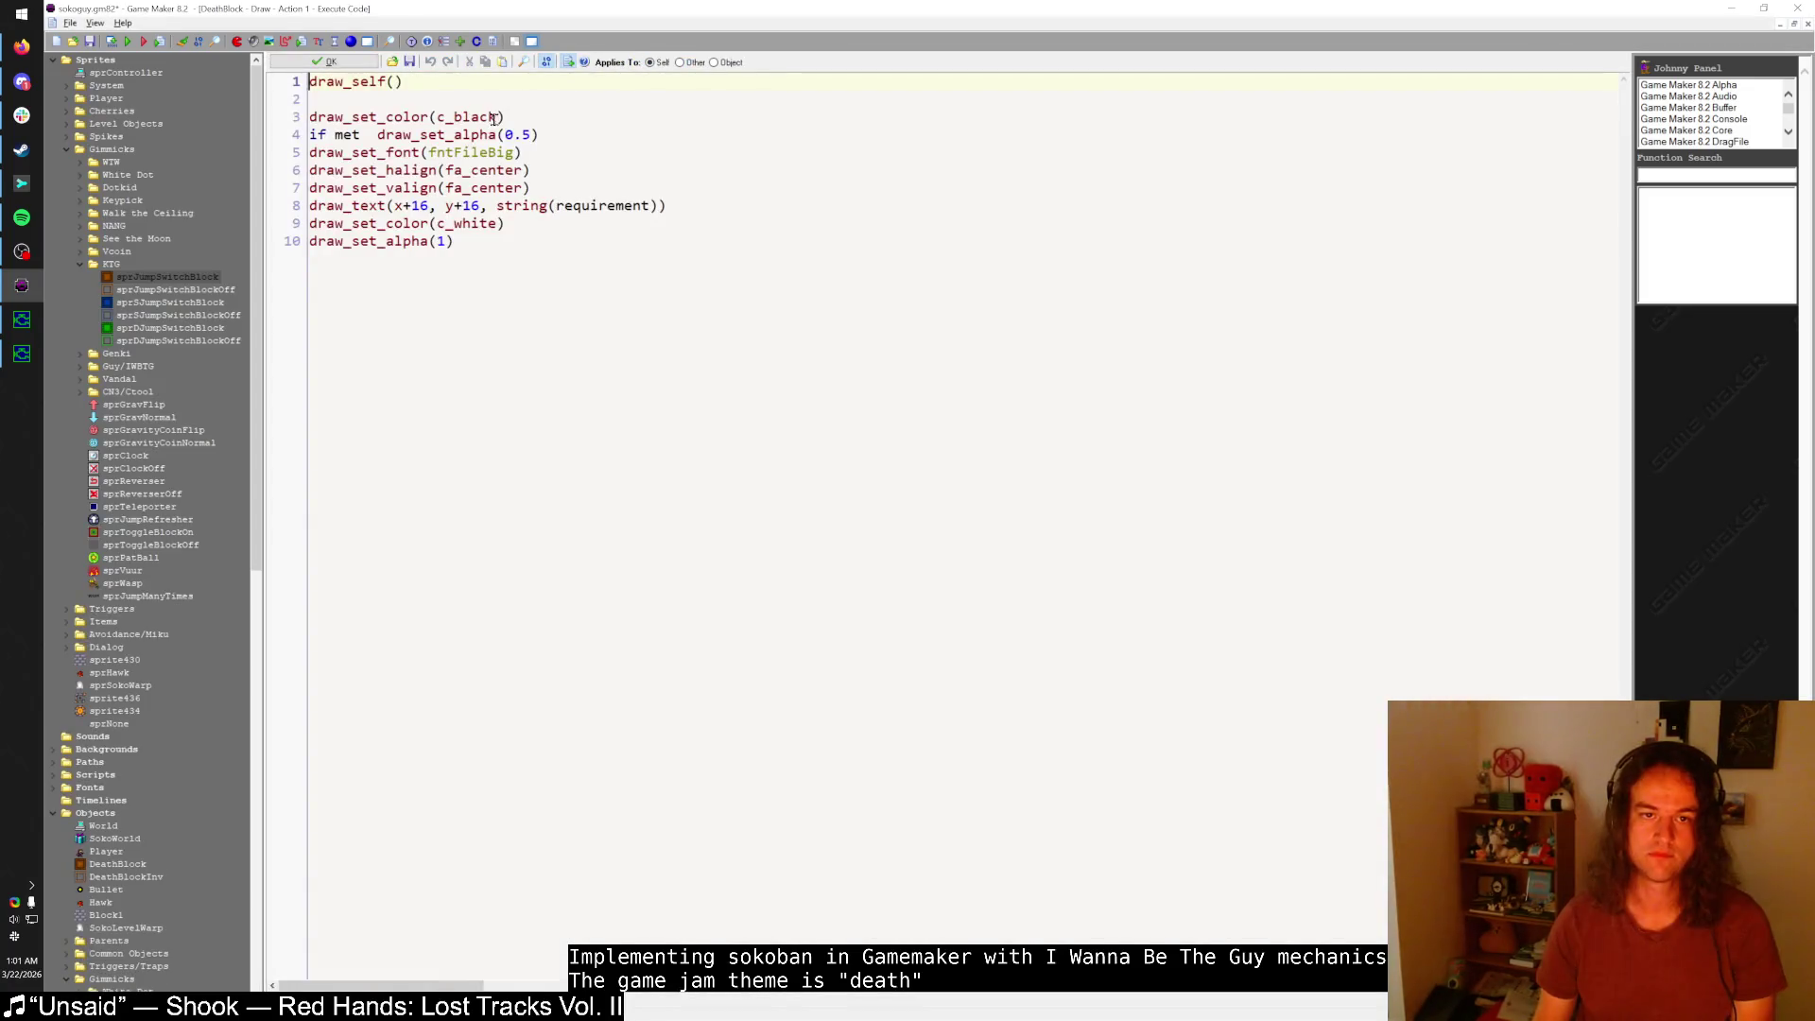
{"action": "double_click", "coordinate": [488, 118]}
{"action": "type", "text": "185, 88, 0"}
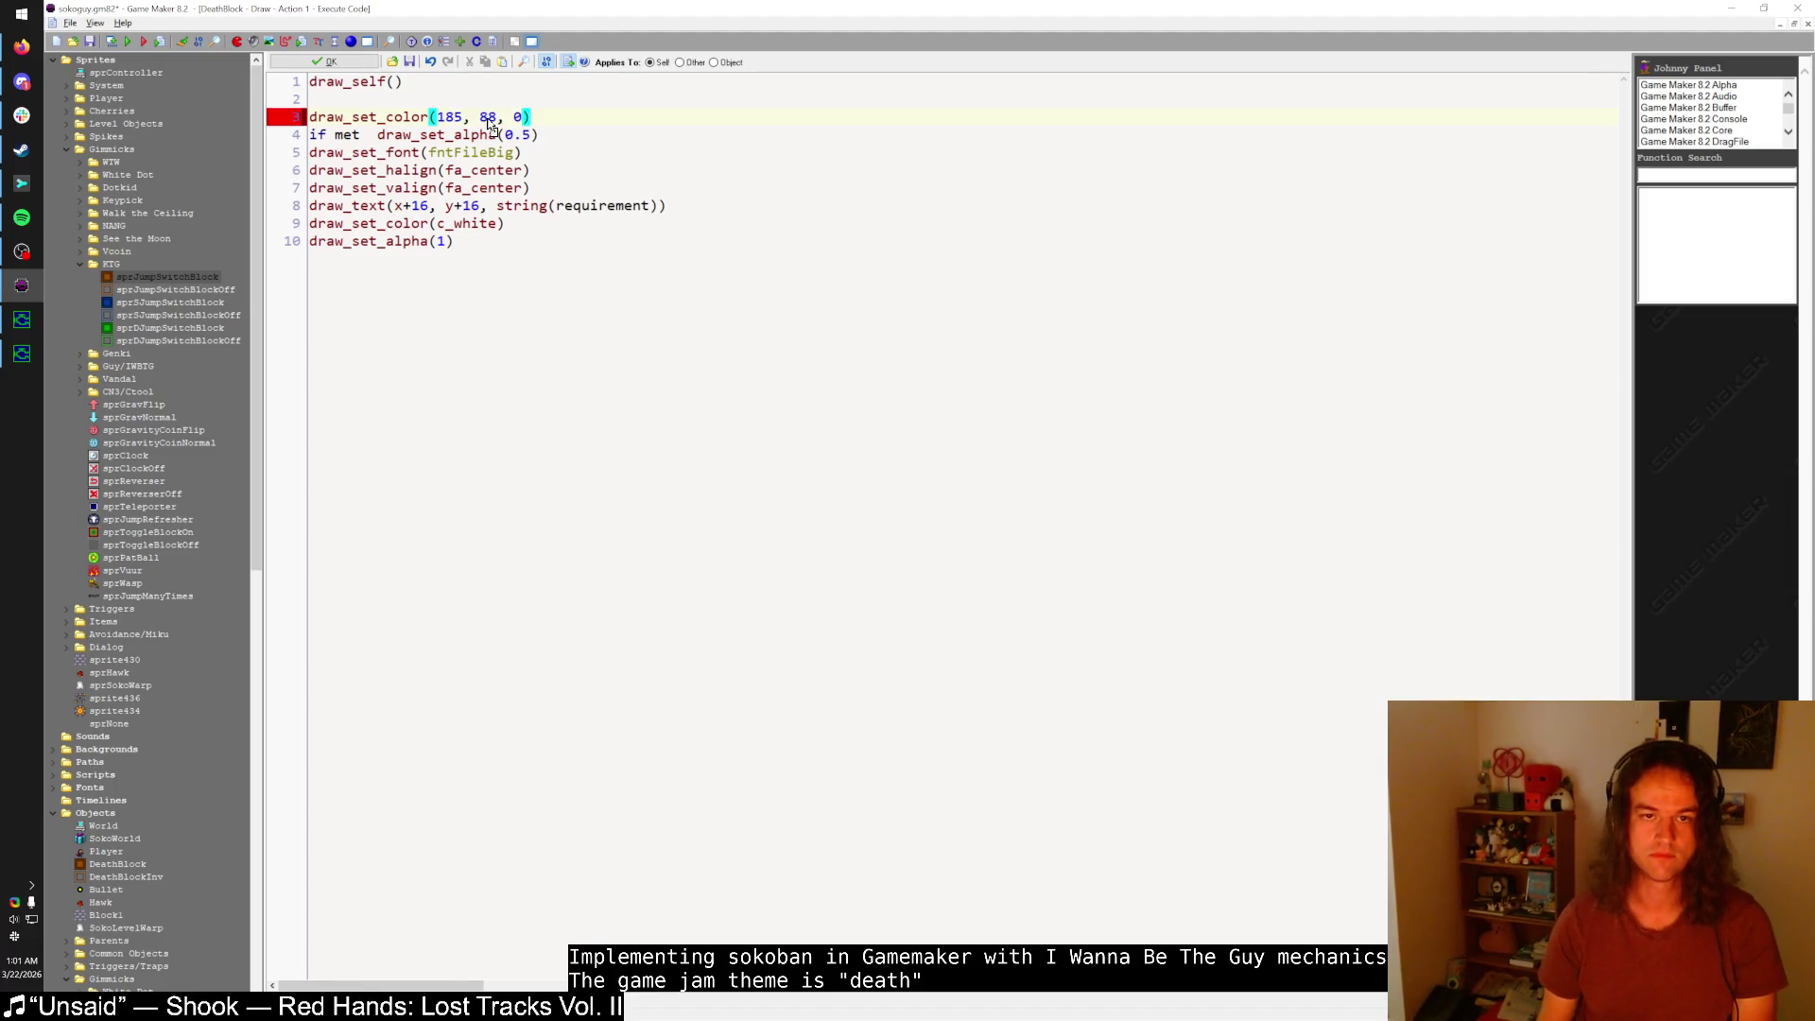
{"action": "key", "text": "End"}
{"action": "left_click", "coordinate": [441, 117]}
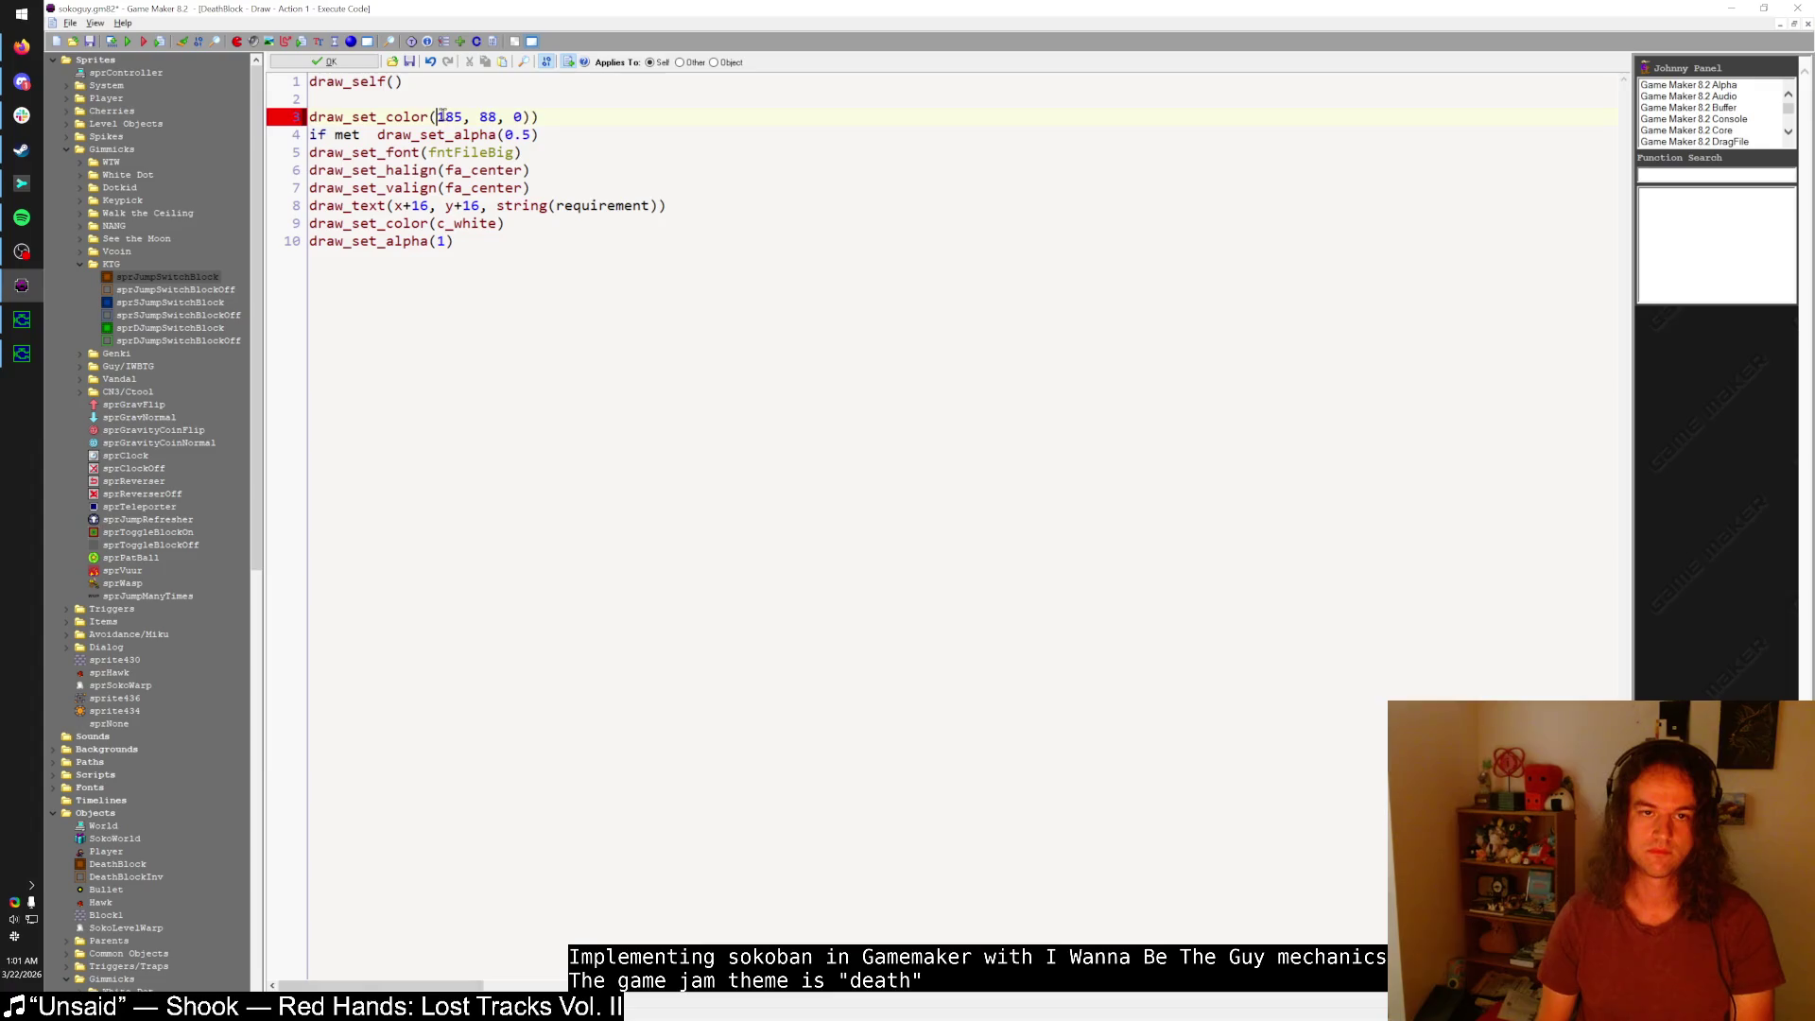
{"action": "type", "text": "make"}
{"action": "key", "text": "BackSpace"}
{"action": "type", "text": "_color_rgb("}
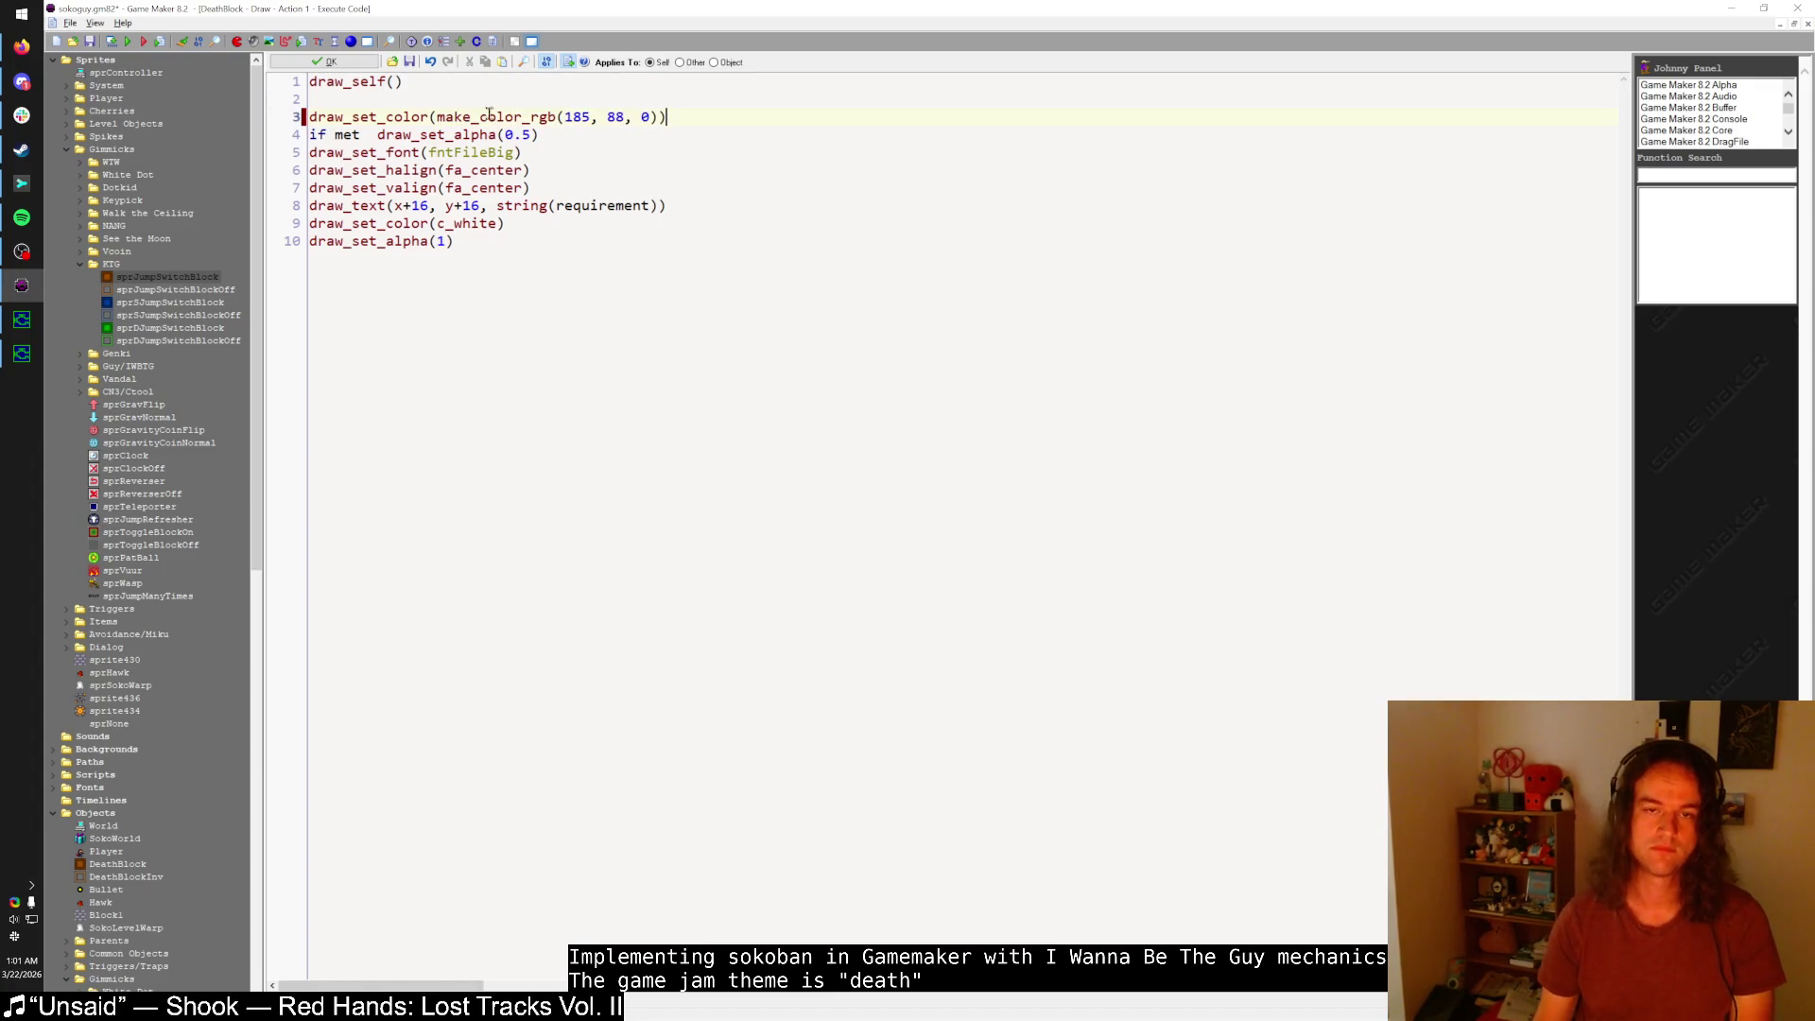
{"action": "left_click", "coordinate": [324, 61]}
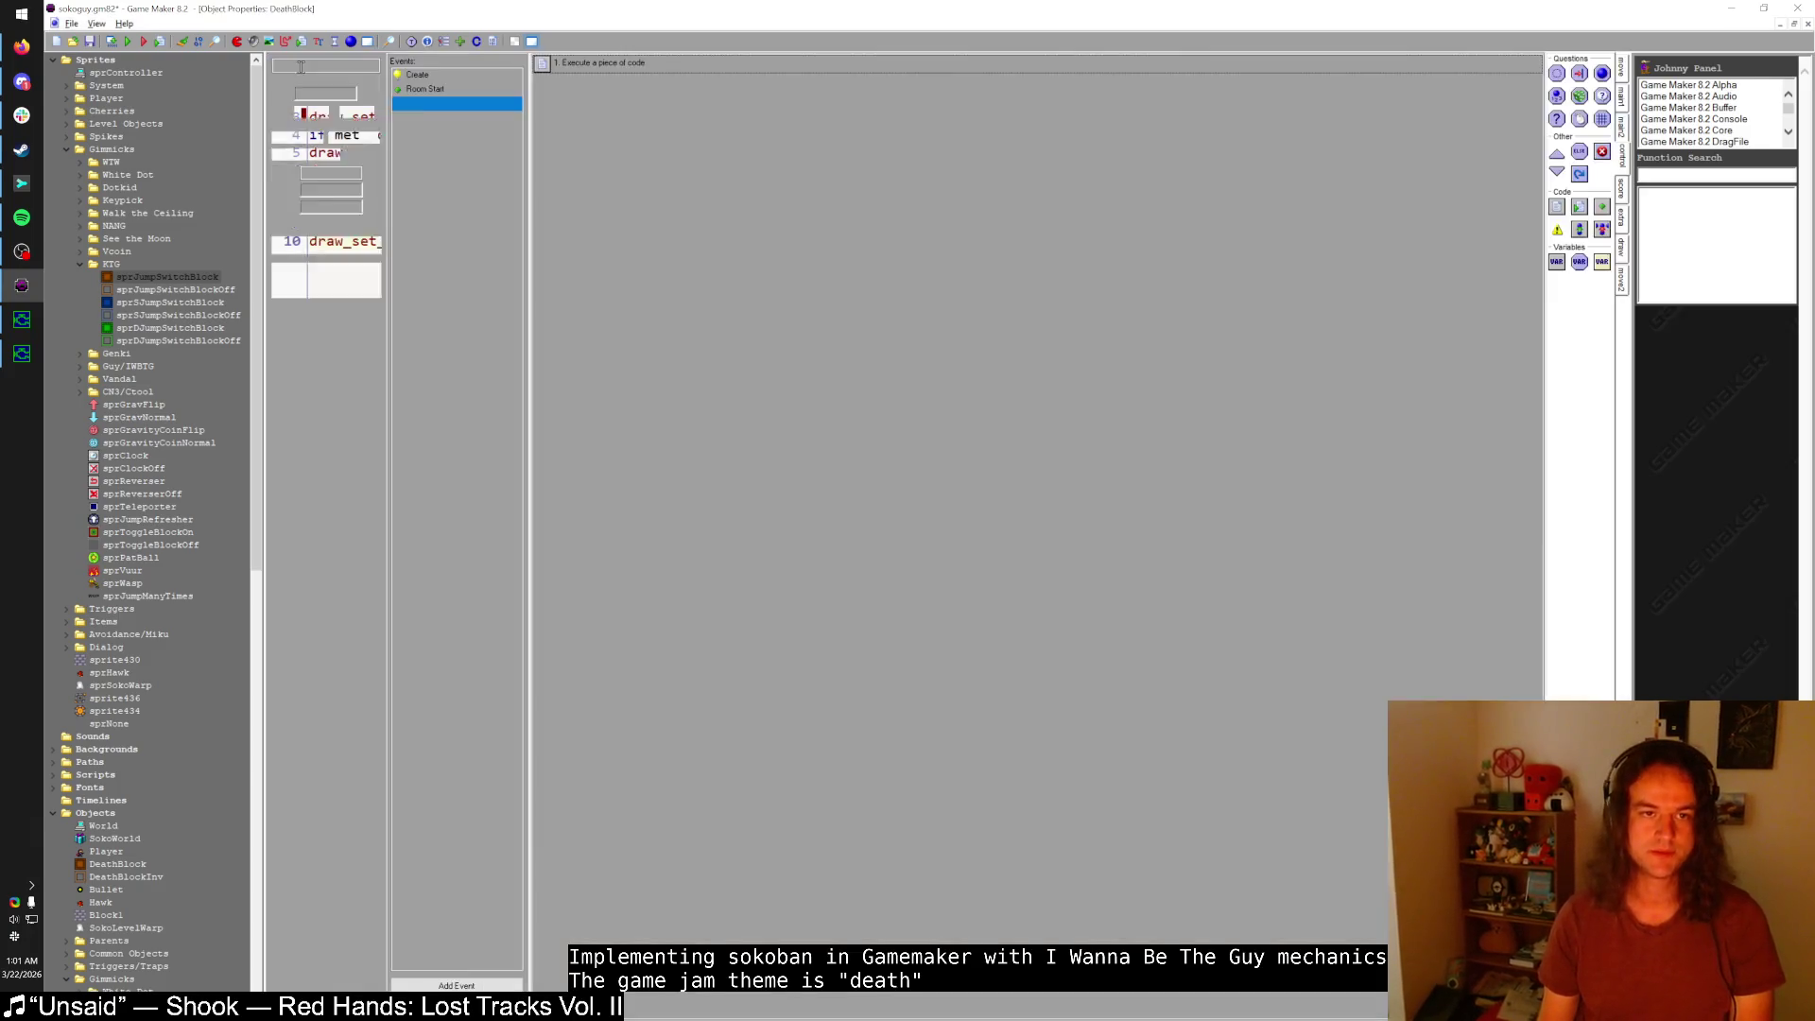
Close DeathBlock, open the rmSokoSniper room, and compare it with the running game
{"action": "left_click", "coordinate": [316, 316]}
{"action": "scroll", "coordinate": [174, 724], "scroll_direction": "down", "scroll_amount": 20}
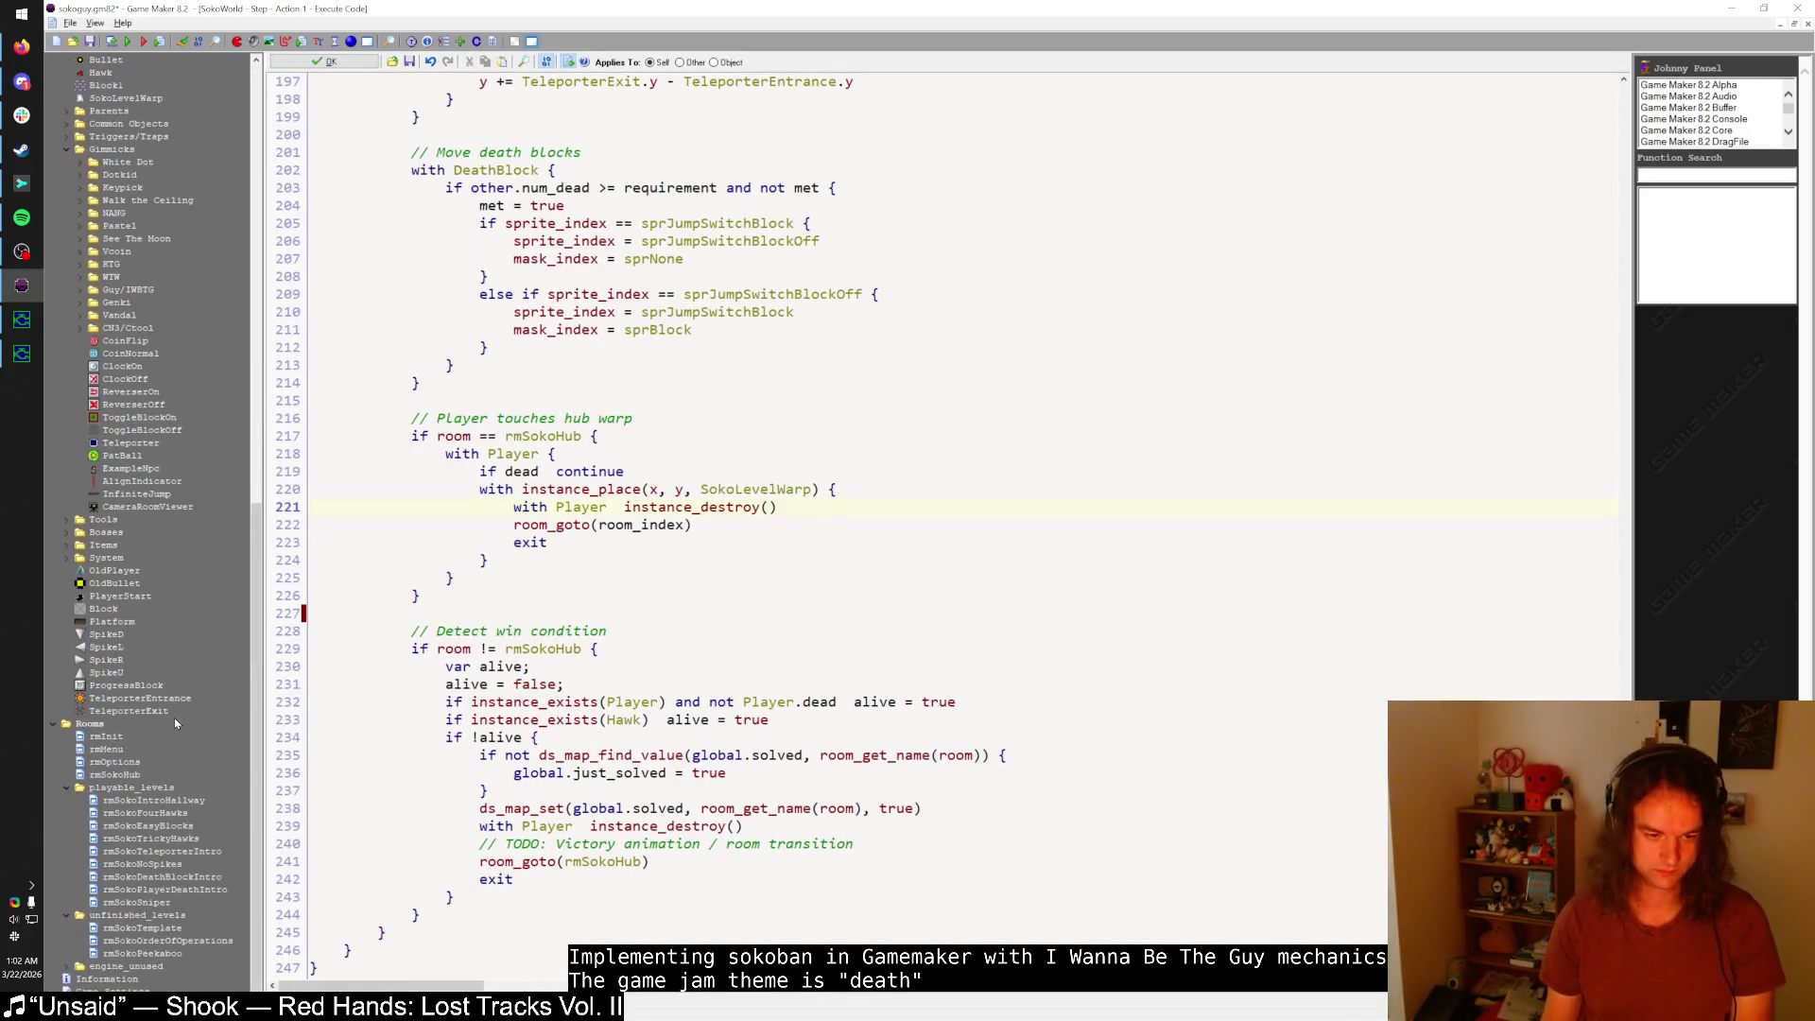
{"action": "double_click", "coordinate": [137, 902]}
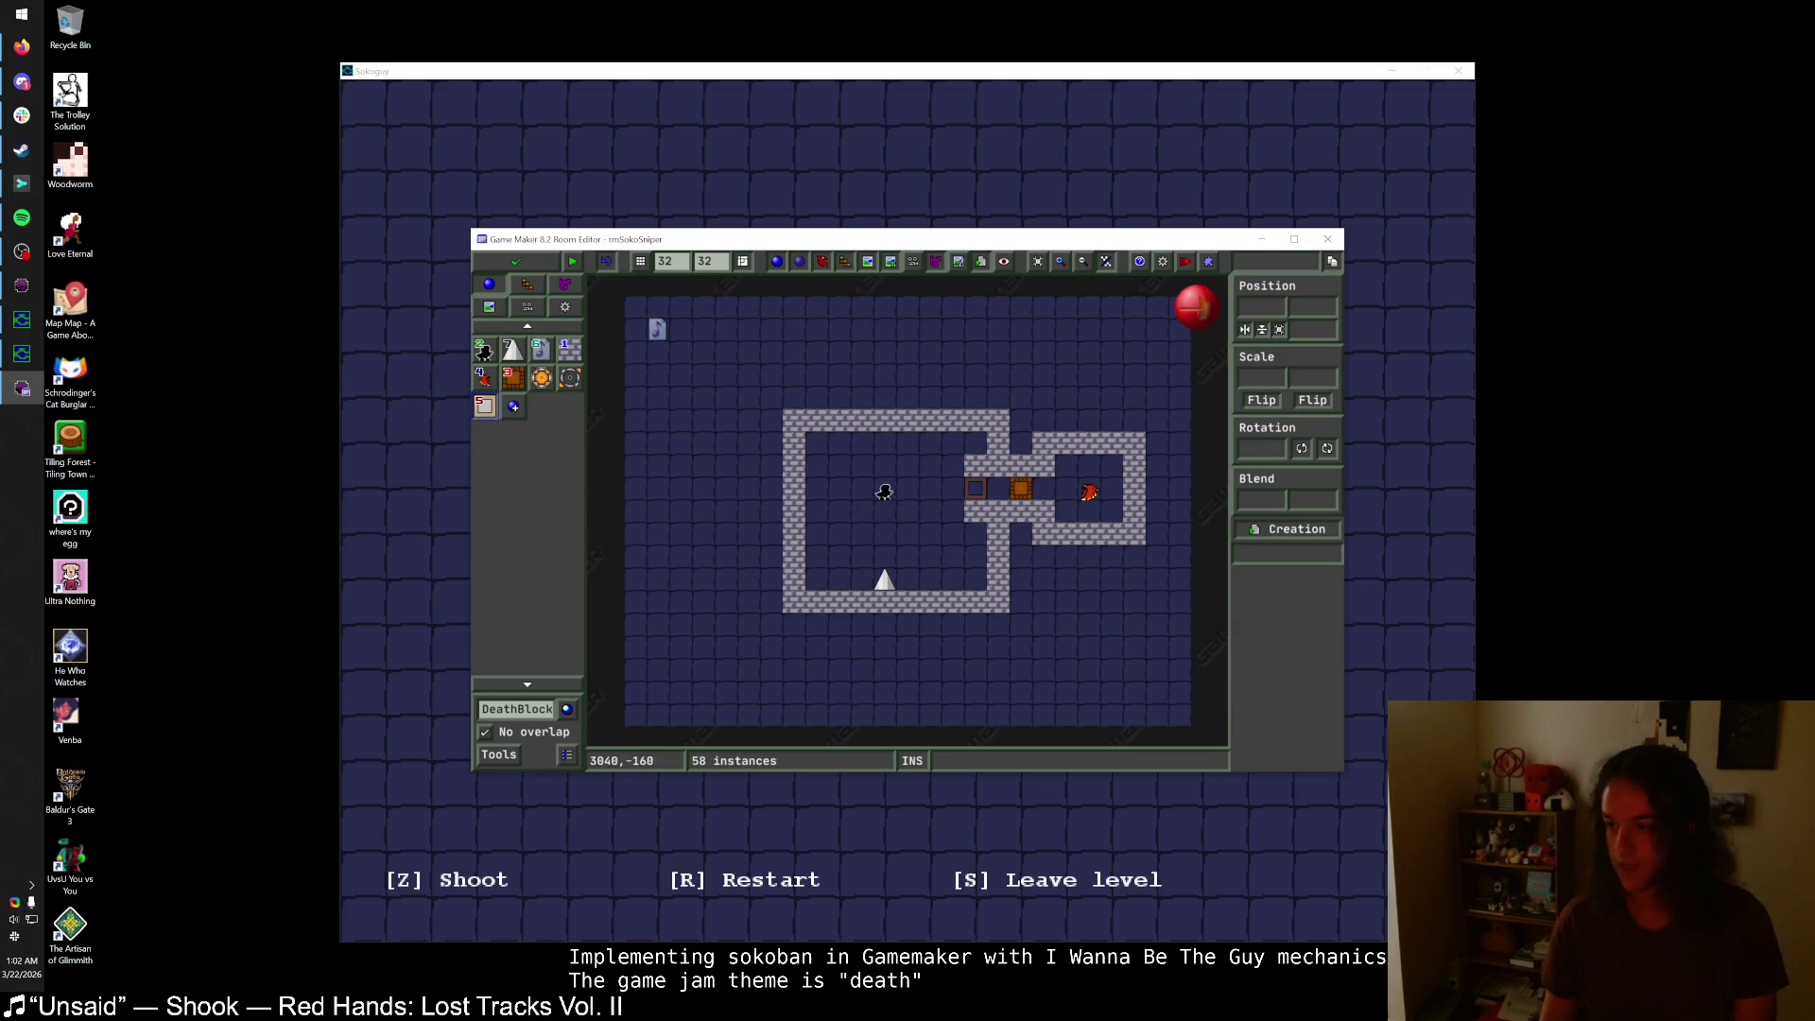
{"action": "key", "text": "alt+Tab"}
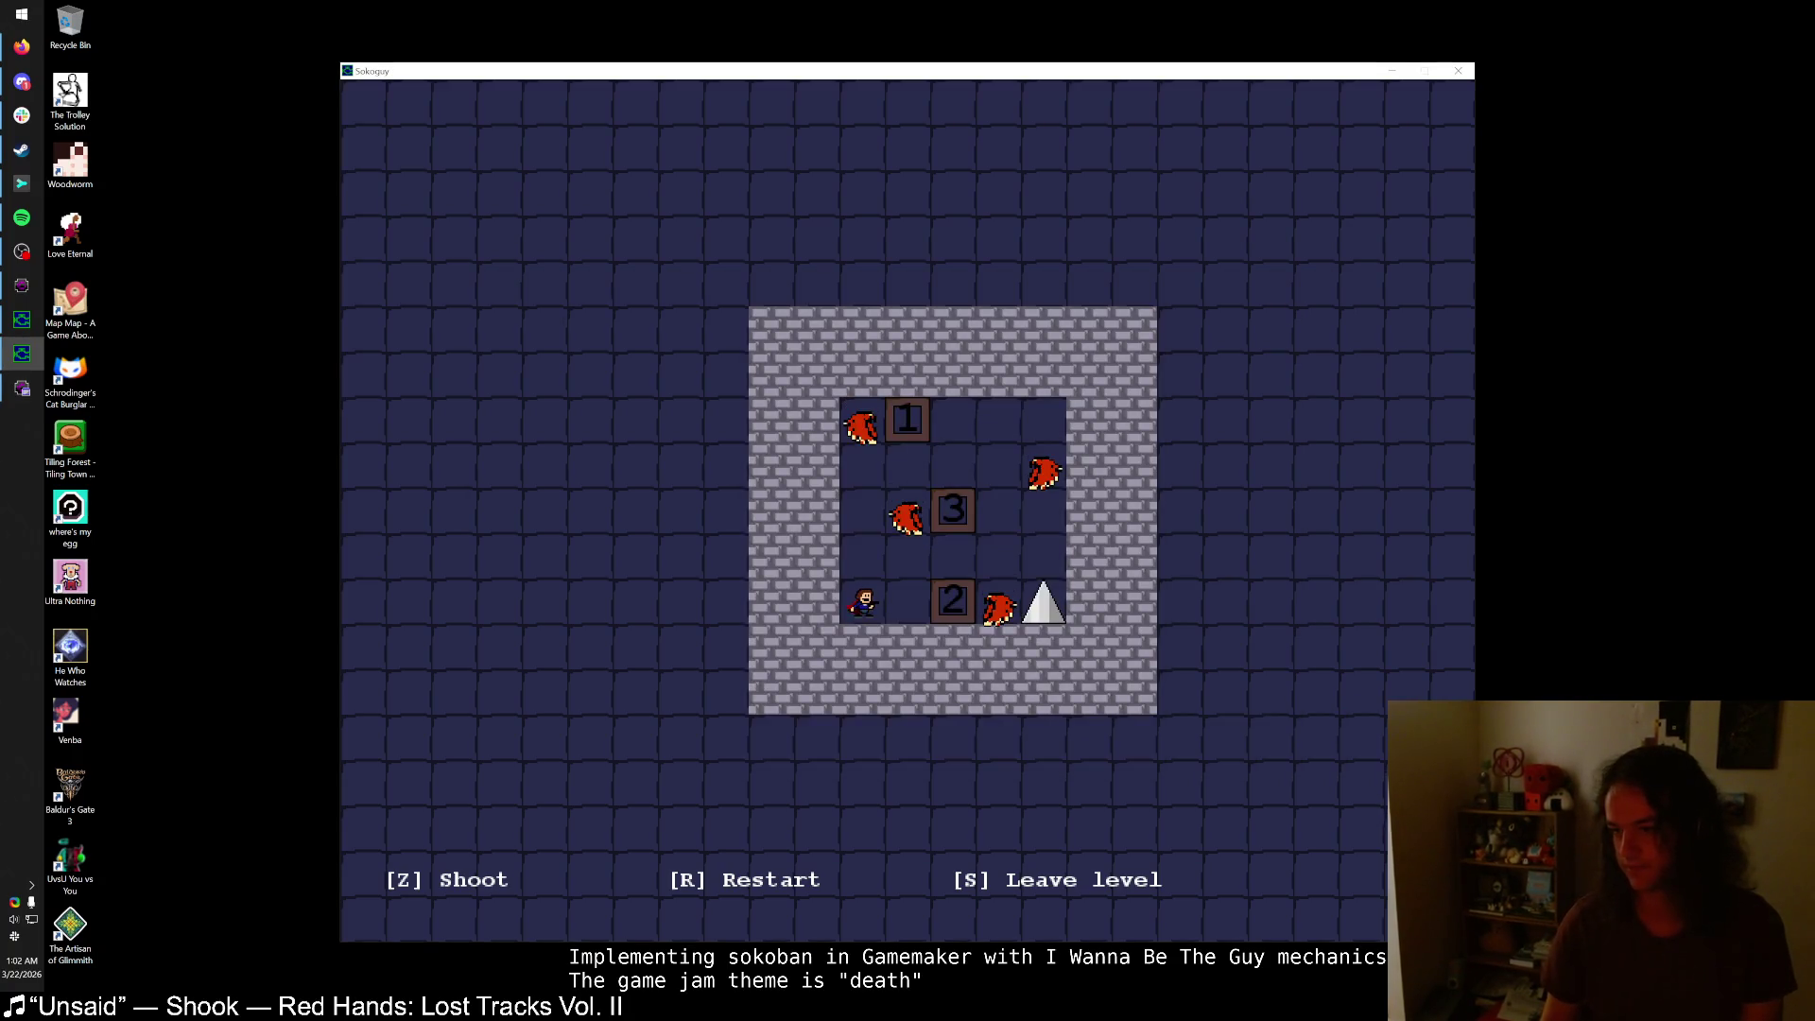
{"action": "key", "text": "alt+Tab"}
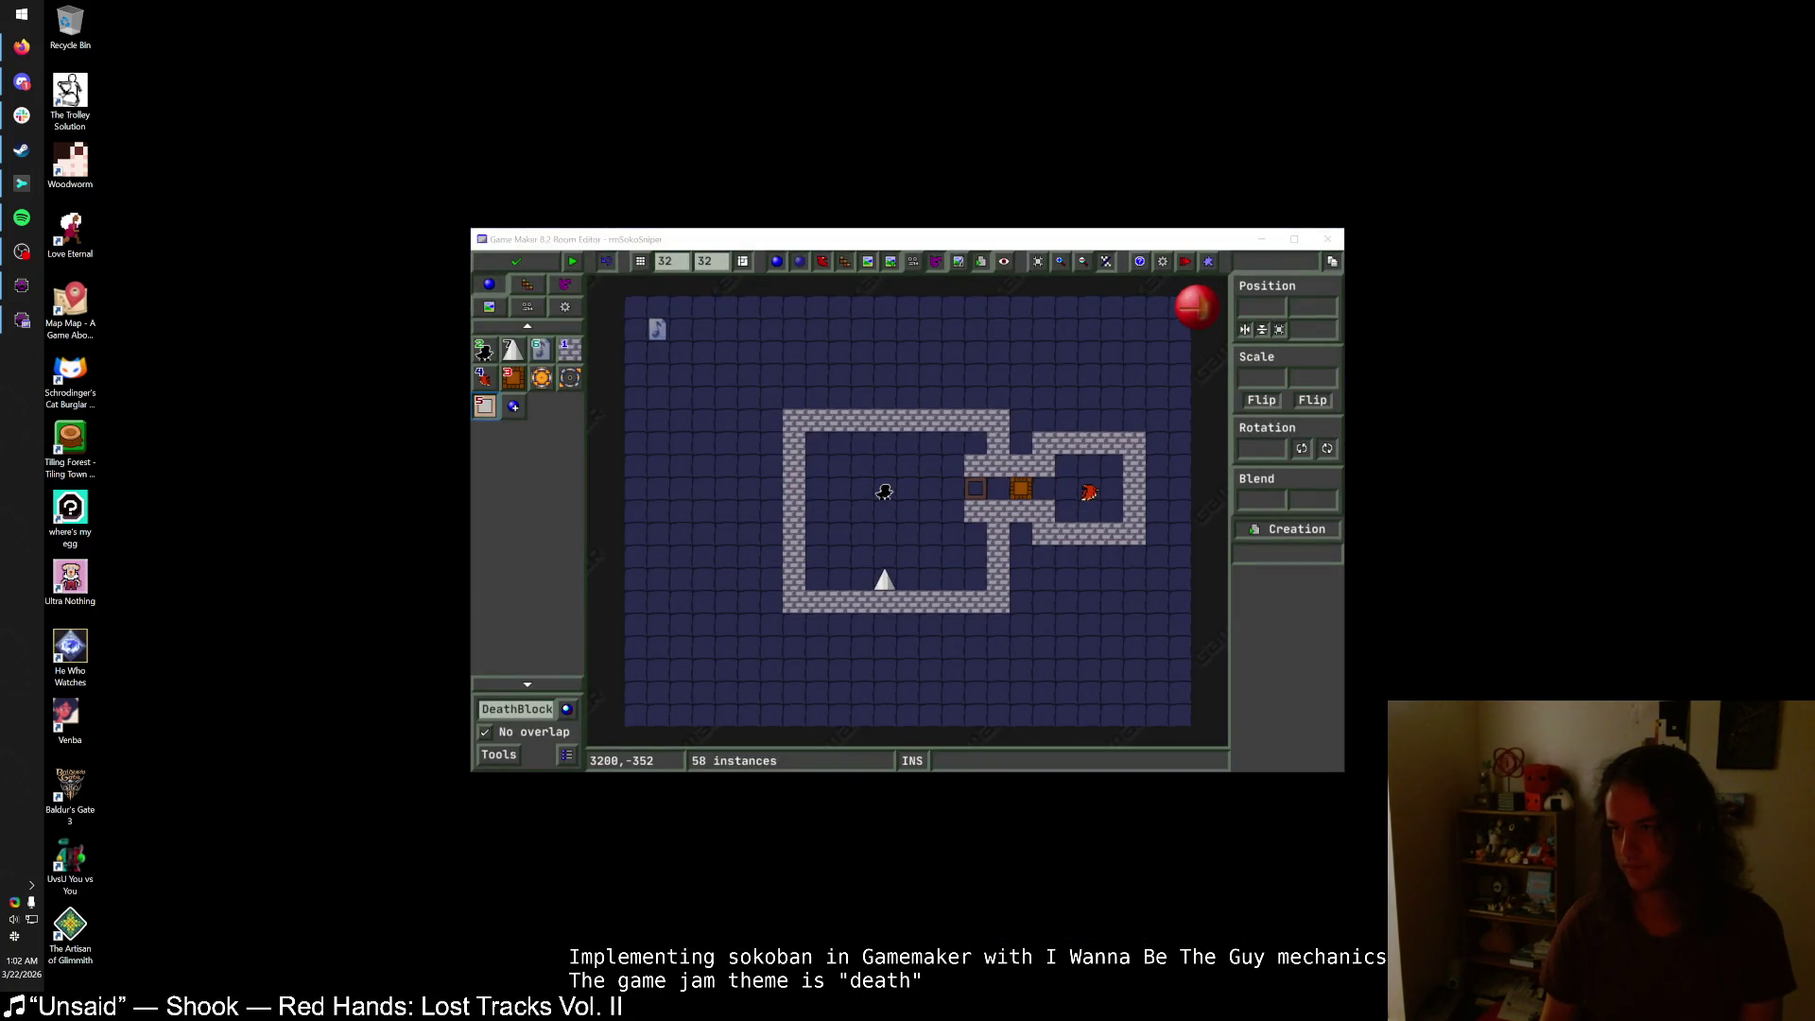
{"action": "key", "text": "alt+Tab"}
In a new centred Notepad++ tab, list four playtester names one per line, then hide Notepad++
{"action": "key", "text": "Up"}
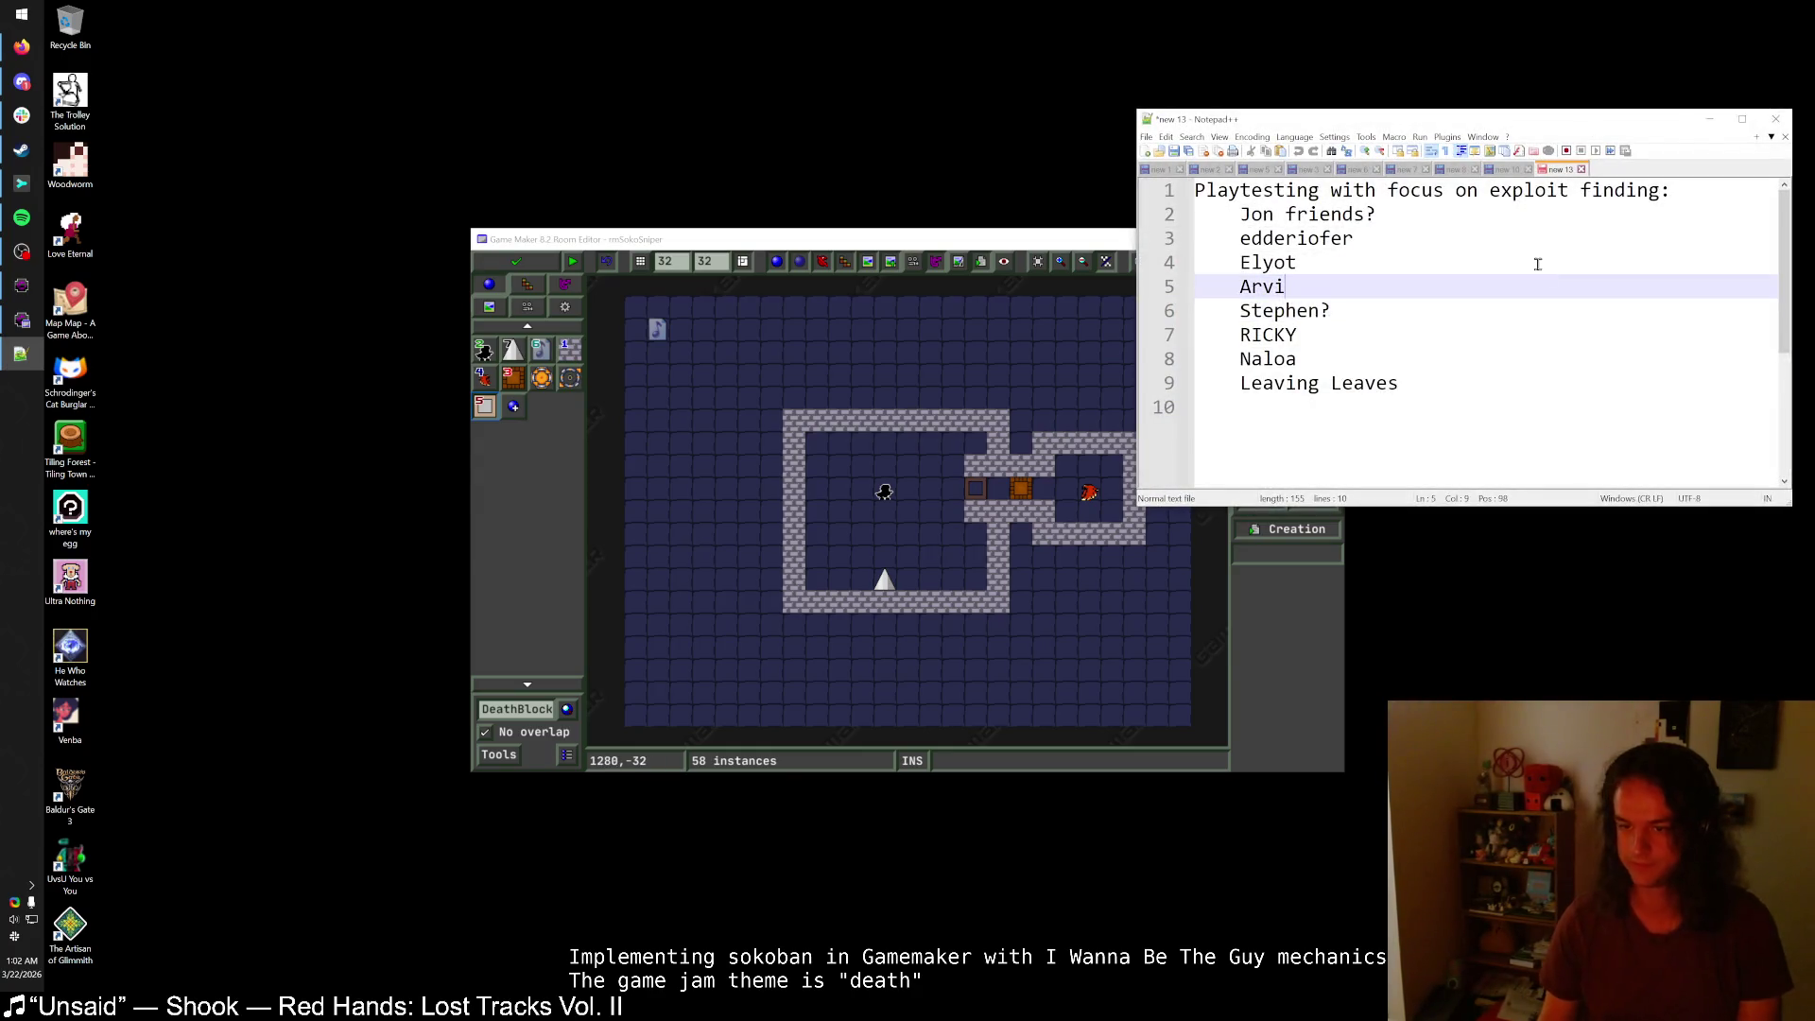
{"action": "key", "text": "ctrl+n"}
{"action": "left_click_drag", "start_coordinate": [1548, 123], "coordinate": [1141, 284]}
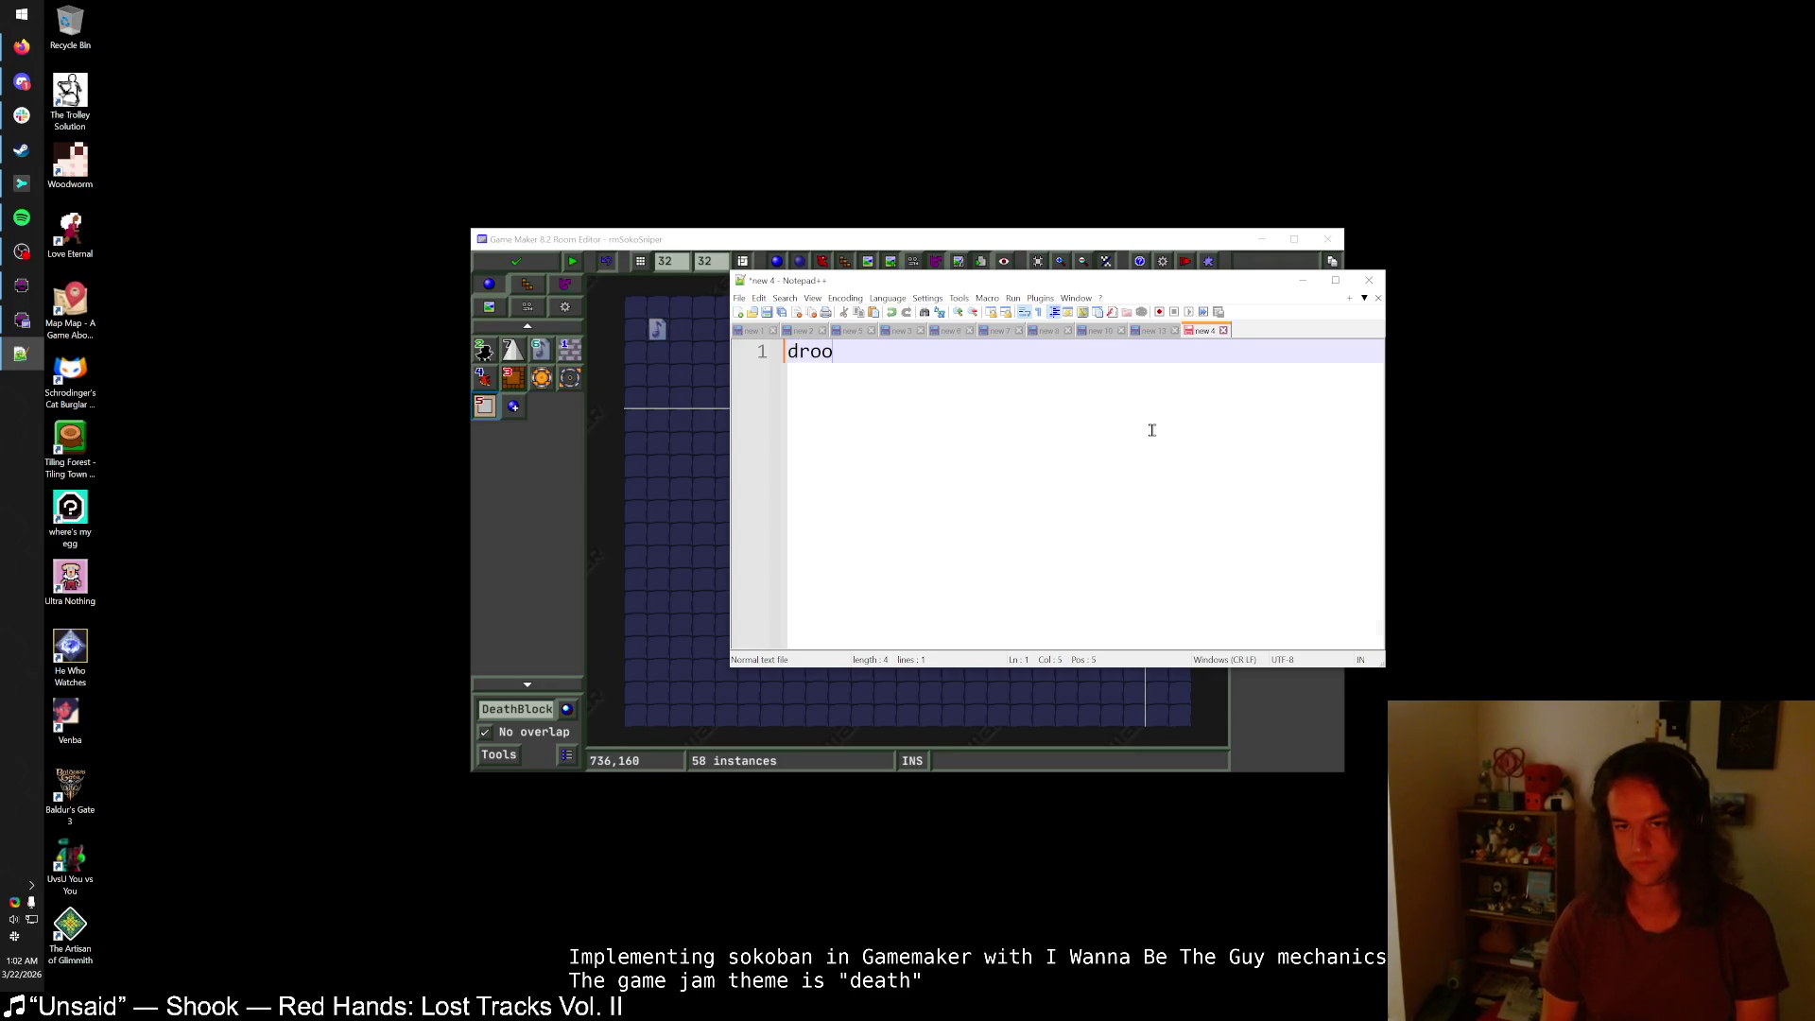
{"action": "key", "text": "Return"}
{"action": "type", "text": "bit"}
{"action": "key", "text": "Return"}
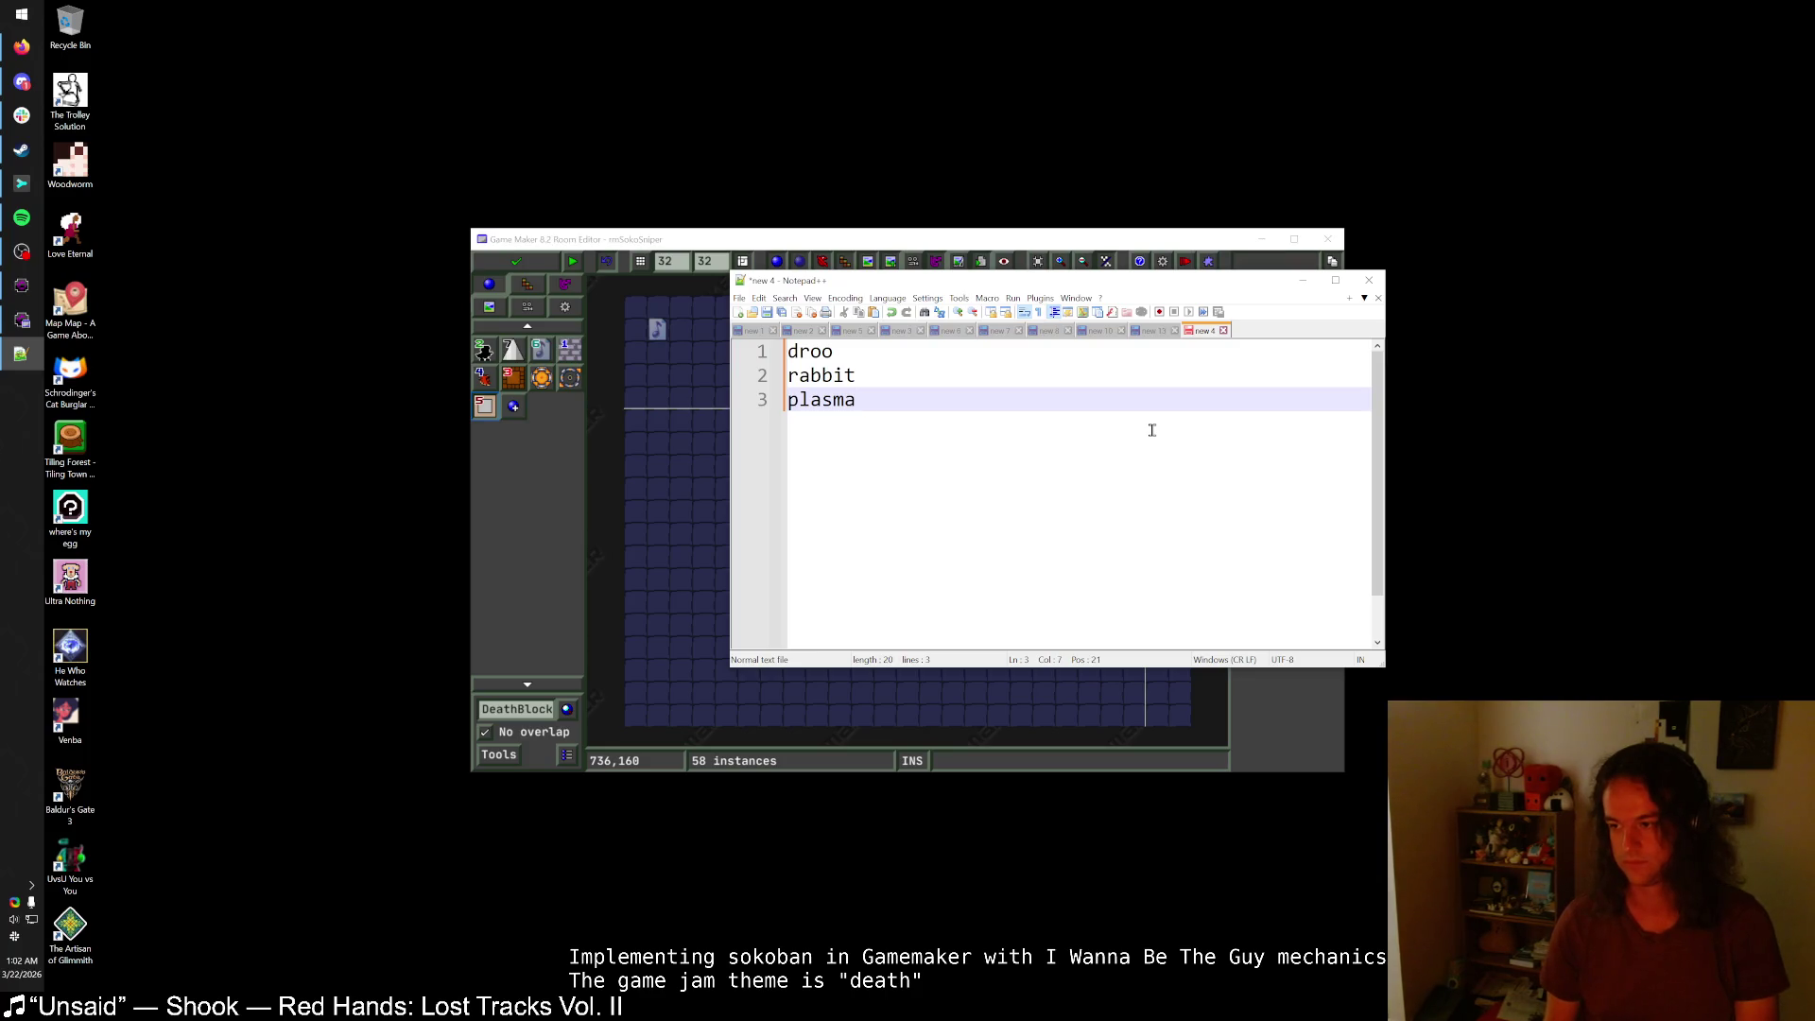
{"action": "key", "text": "Return"}
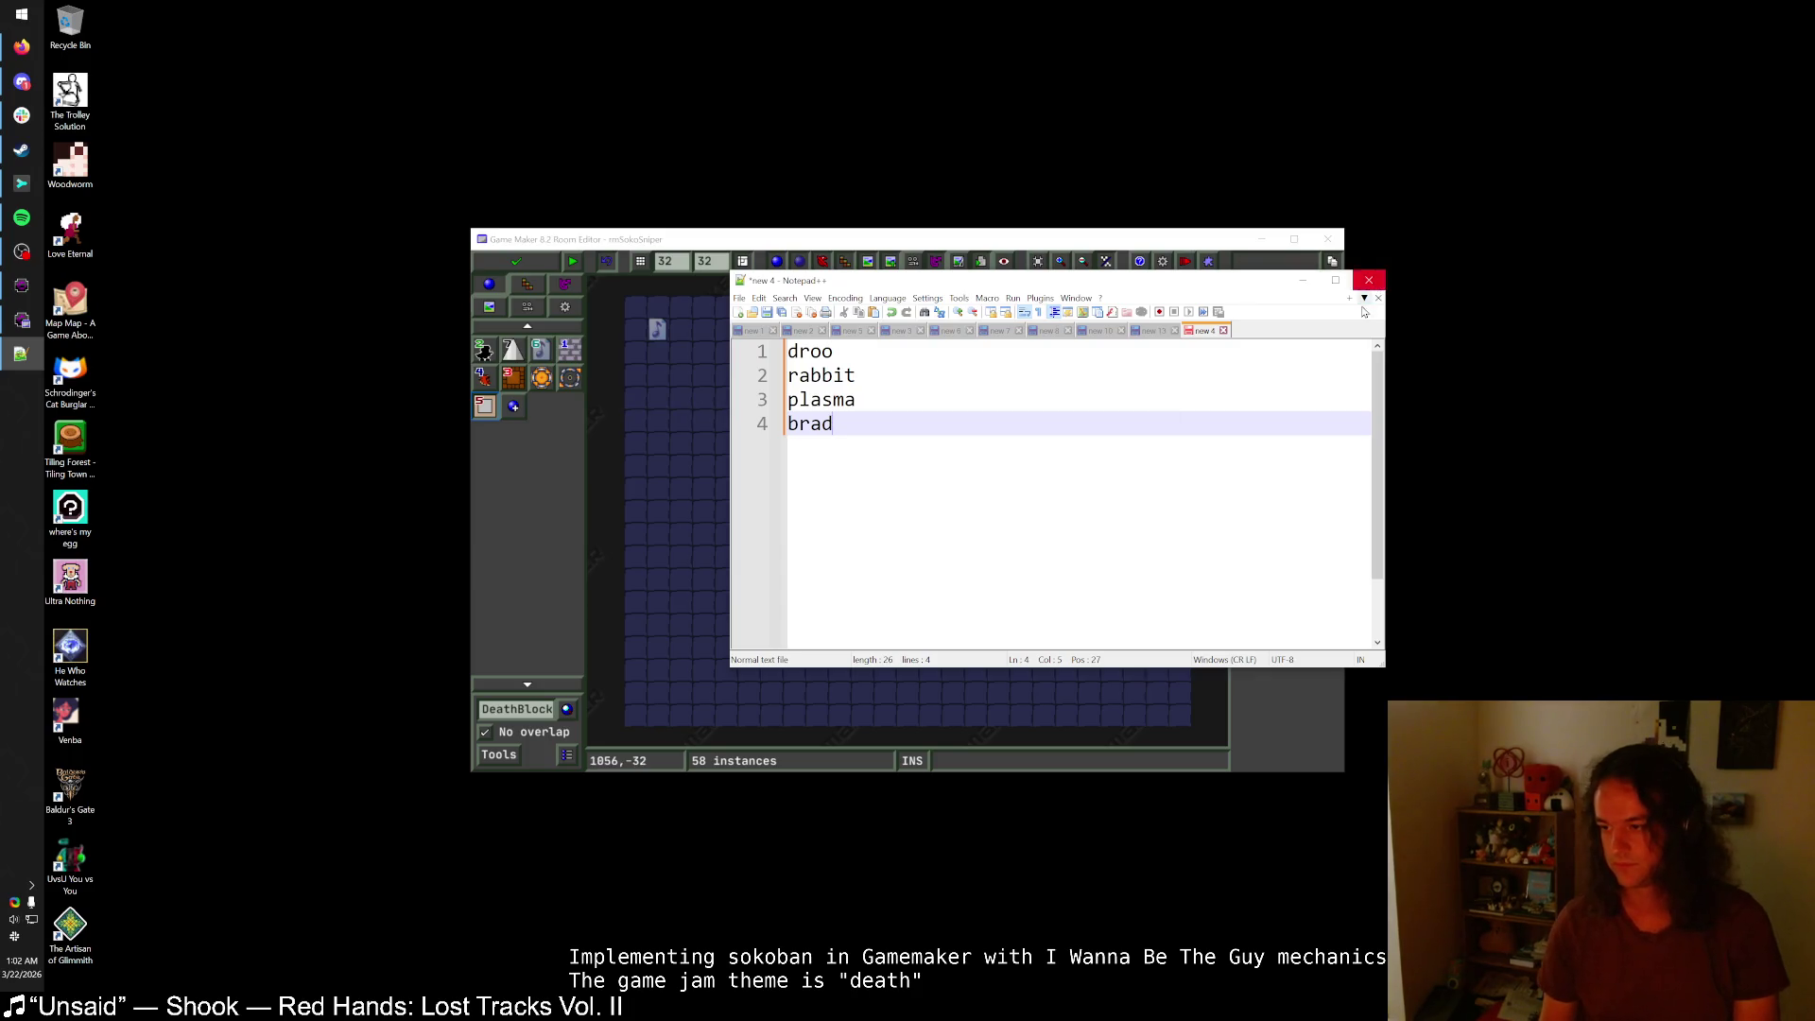
{"action": "left_click", "coordinate": [1304, 281]}
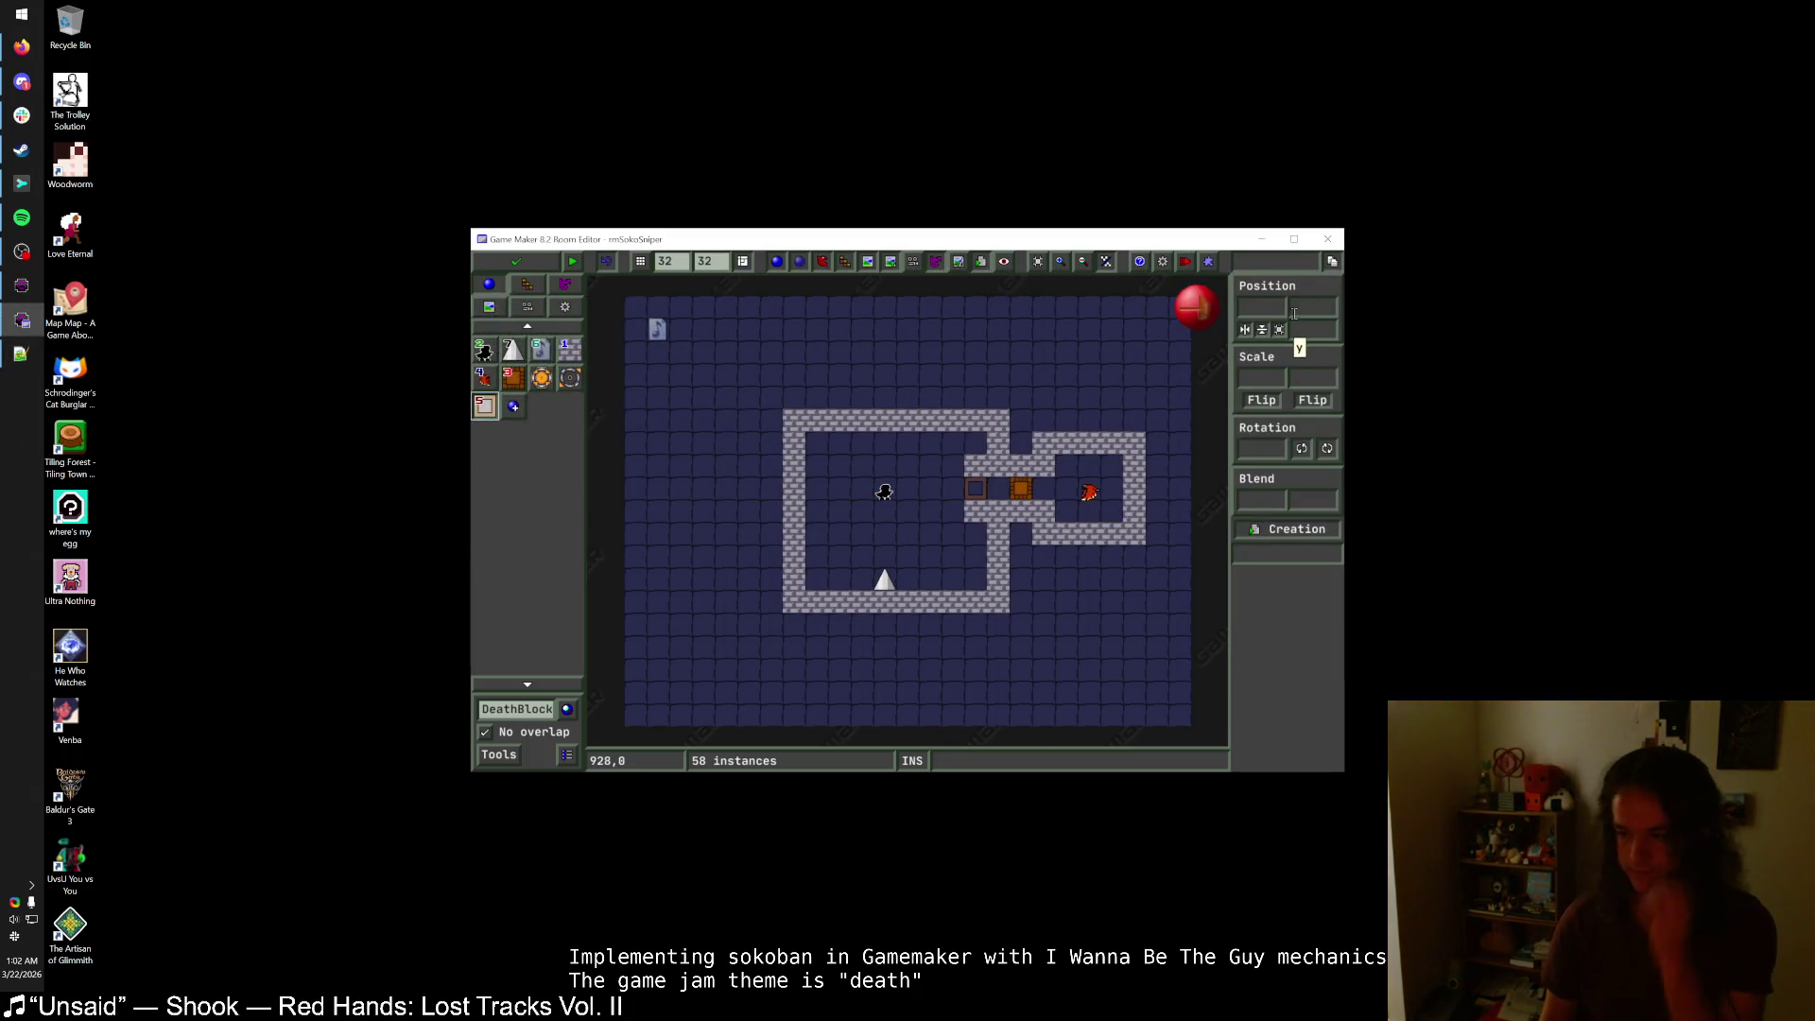
Maximize and zoom the room editor, then place a second Hawk just below the dark square block
{"action": "left_click", "coordinate": [1294, 239]}
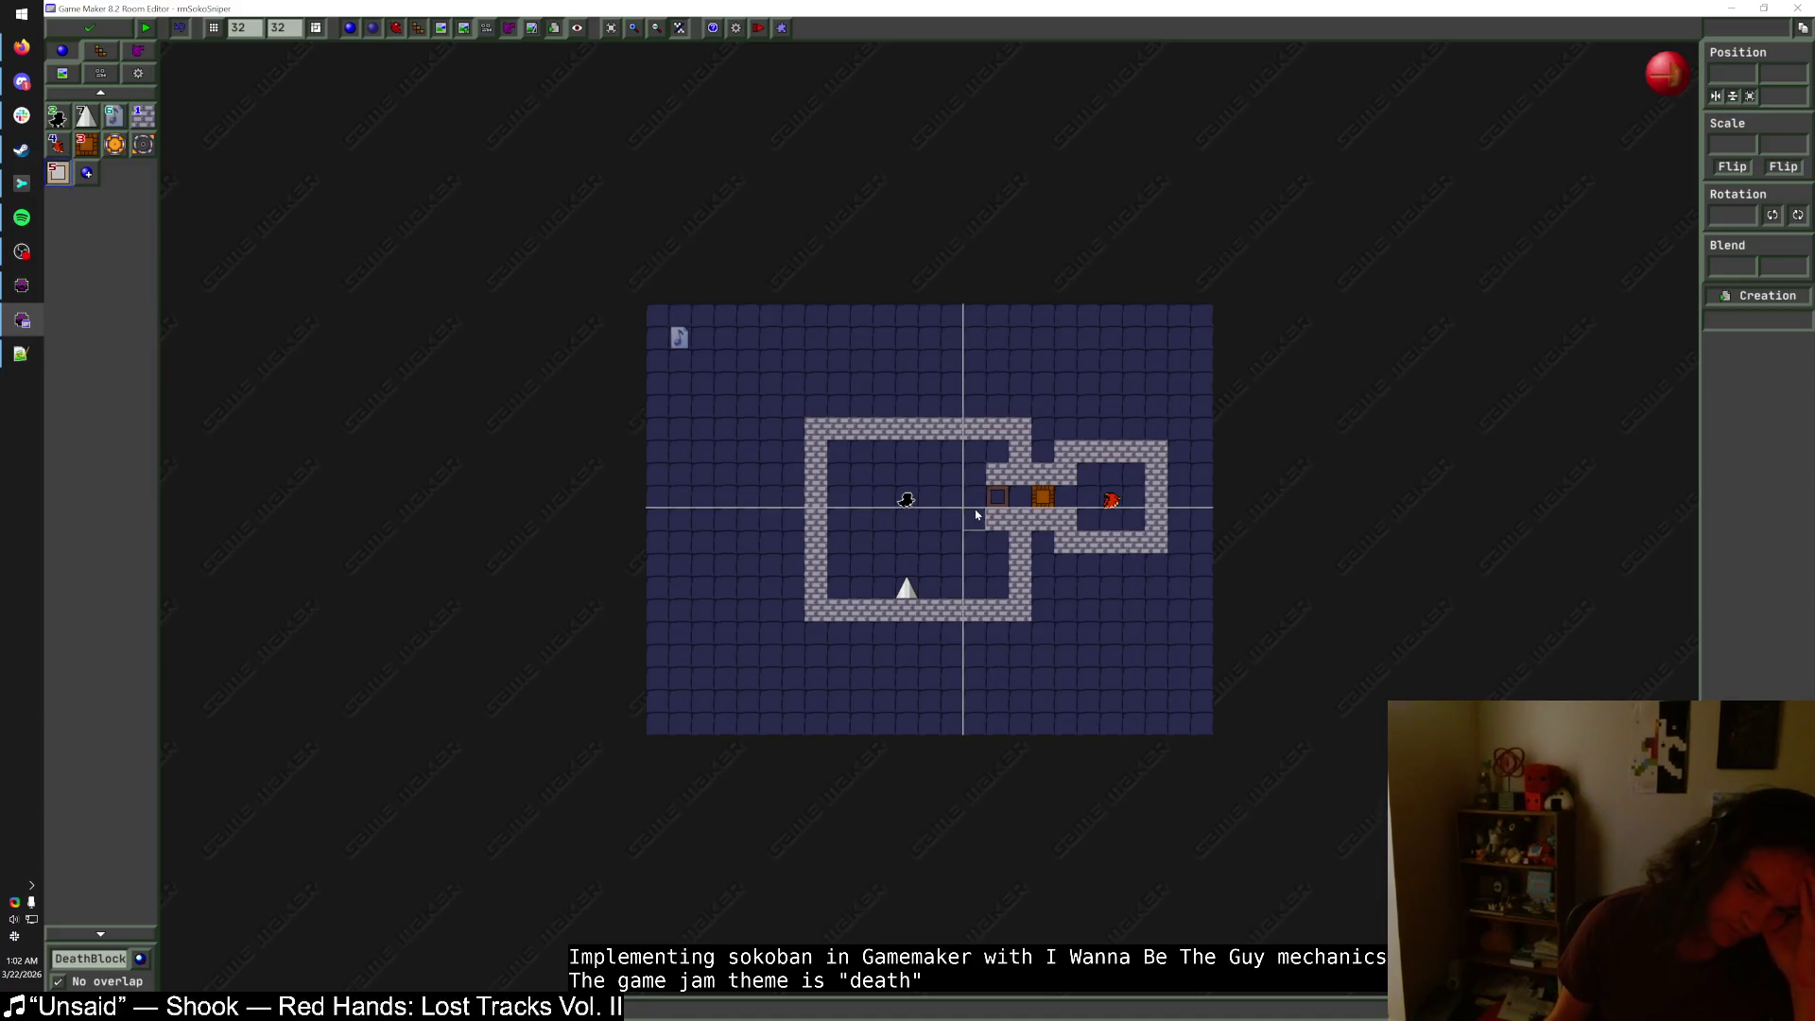
{"action": "scroll", "coordinate": [975, 515], "scroll_direction": "up", "scroll_amount": 2}
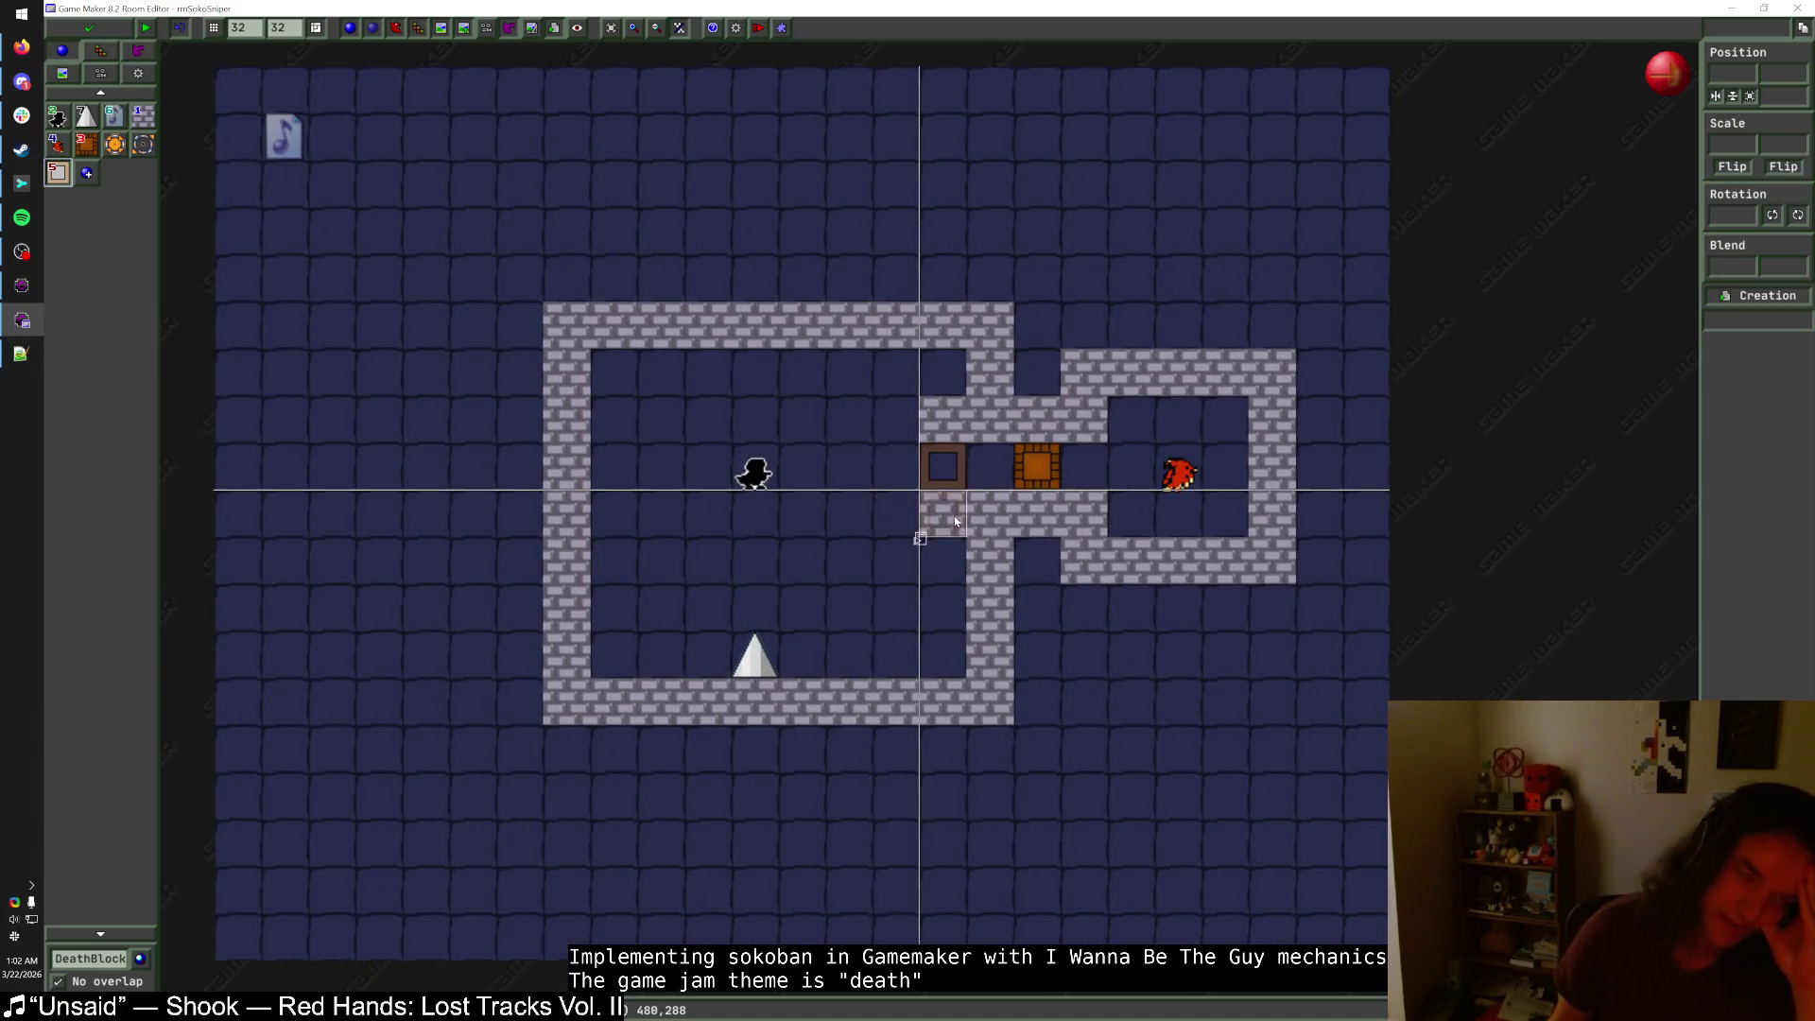
{"action": "left_click", "coordinate": [144, 115]}
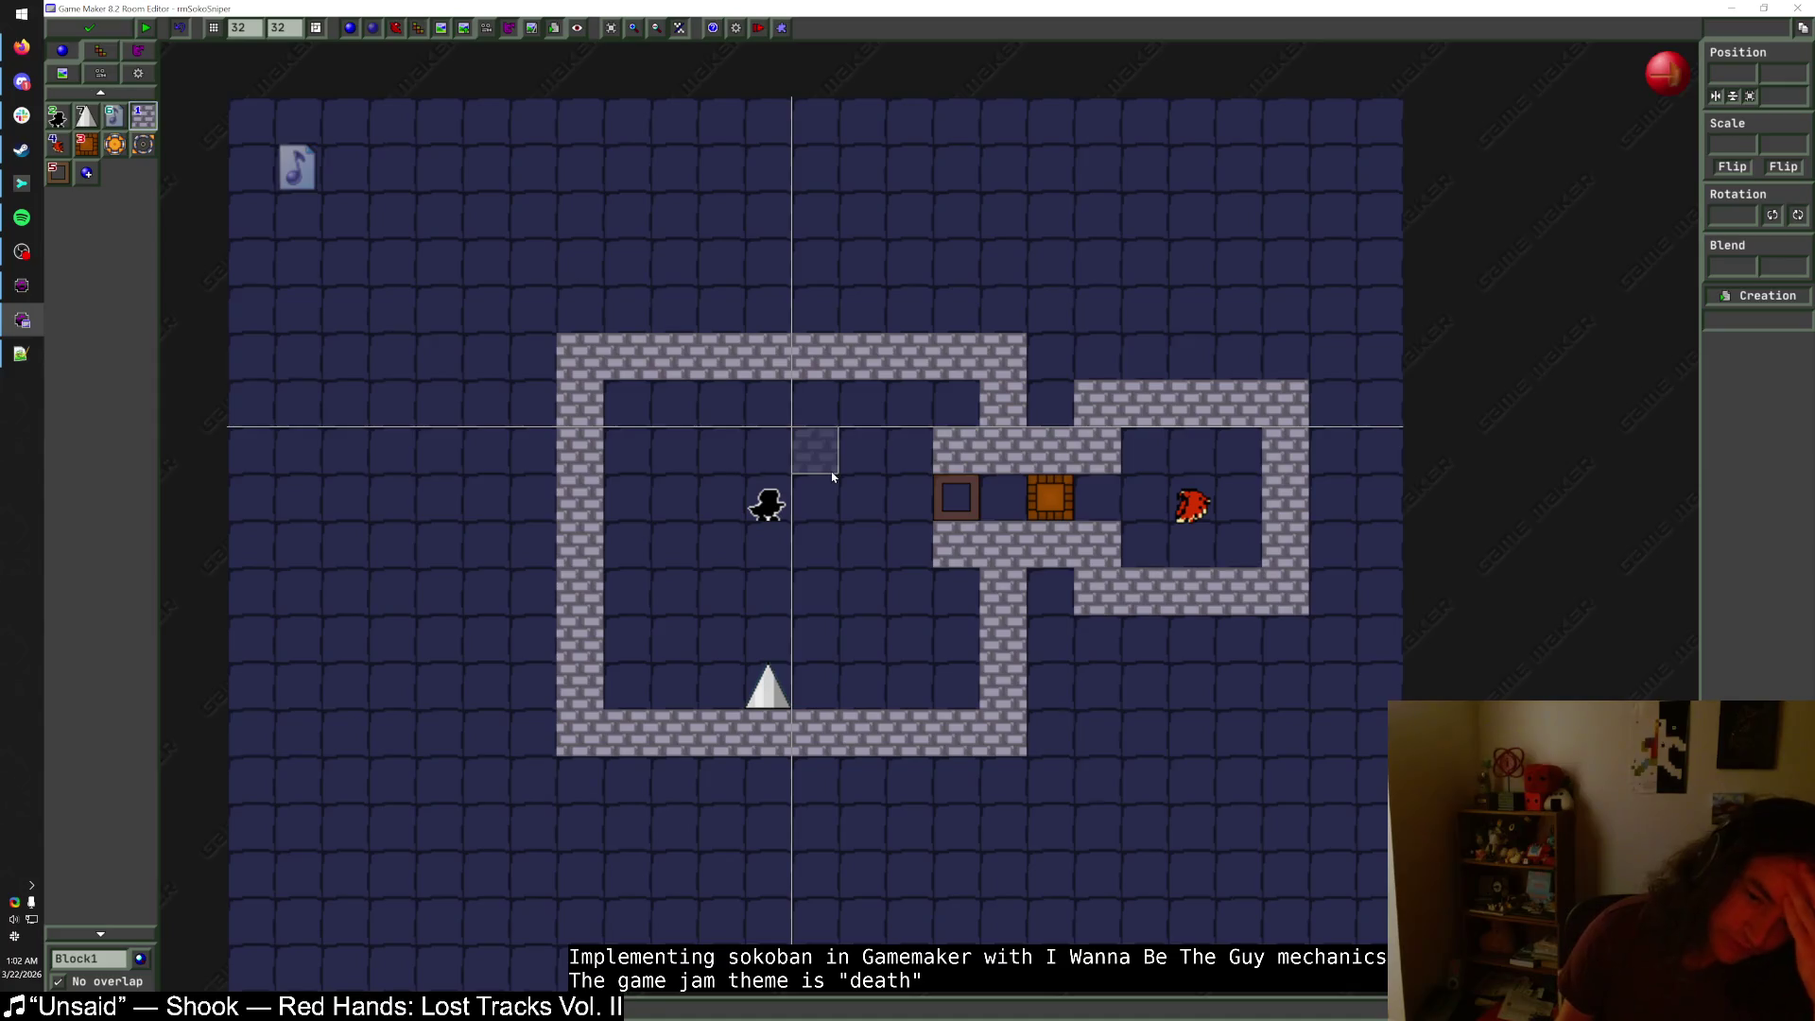
{"action": "mouse_move", "coordinate": [977, 502]}
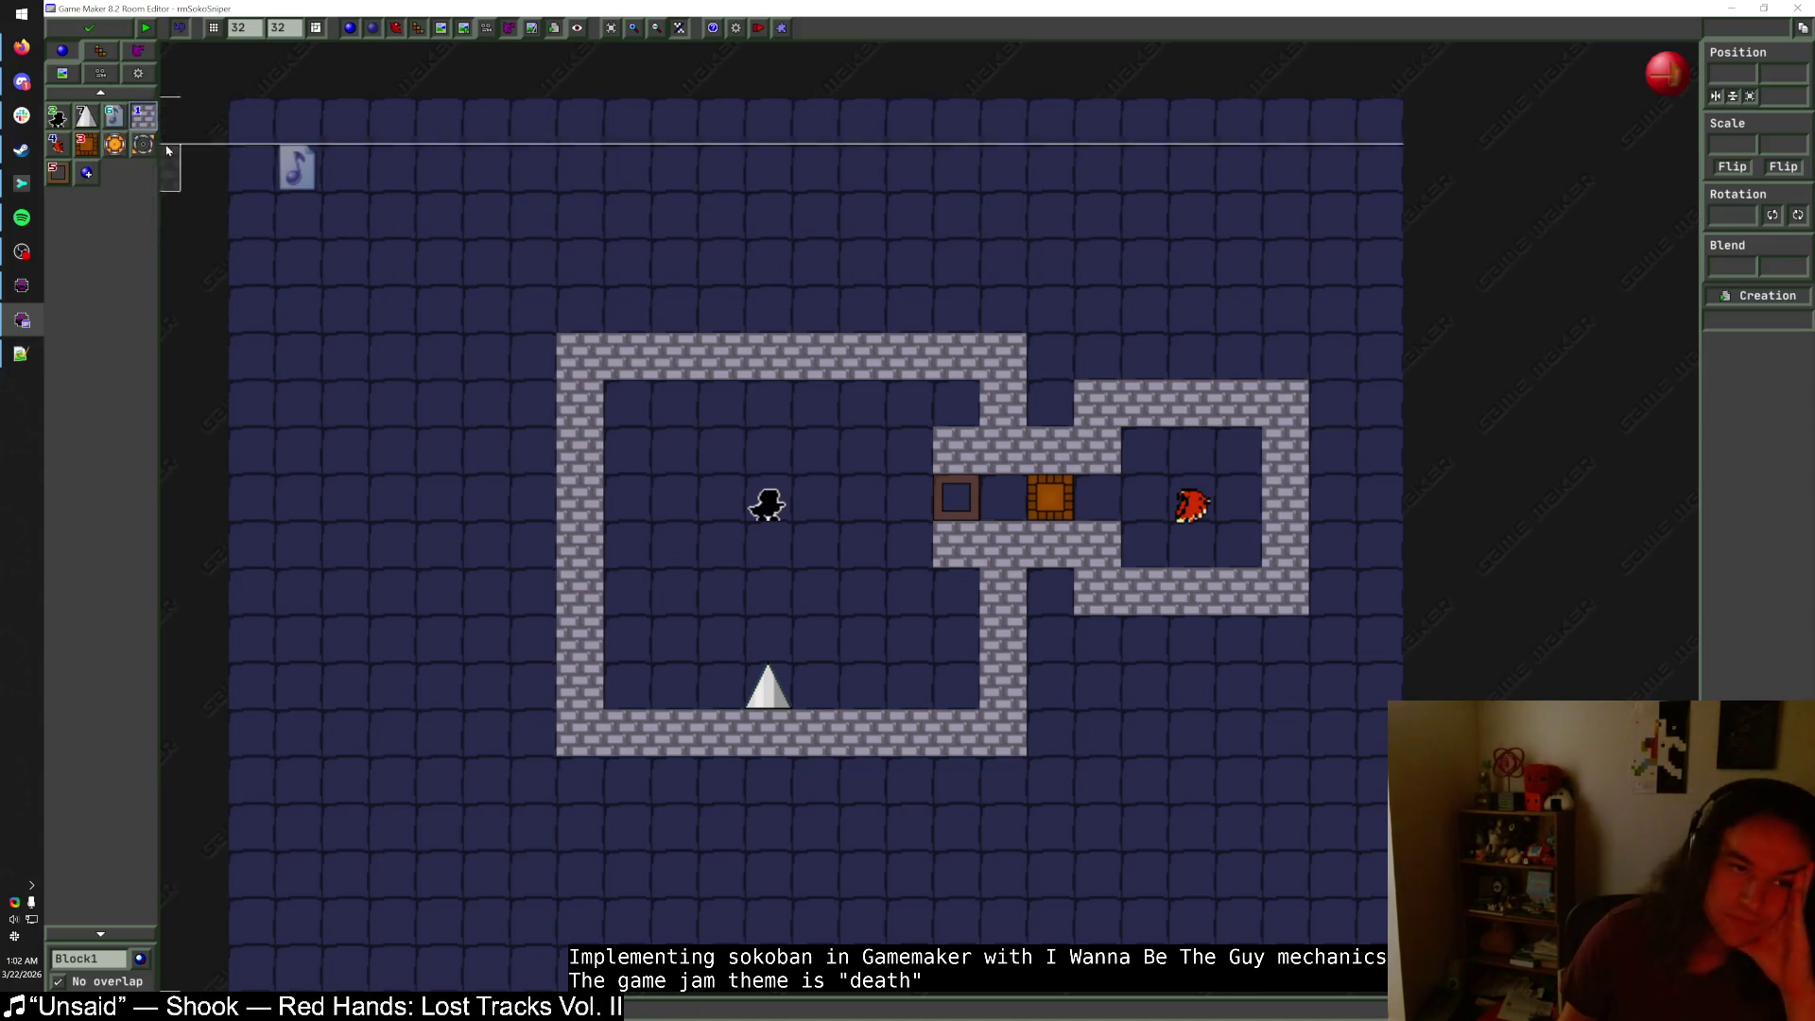
{"action": "left_click", "coordinate": [60, 148]}
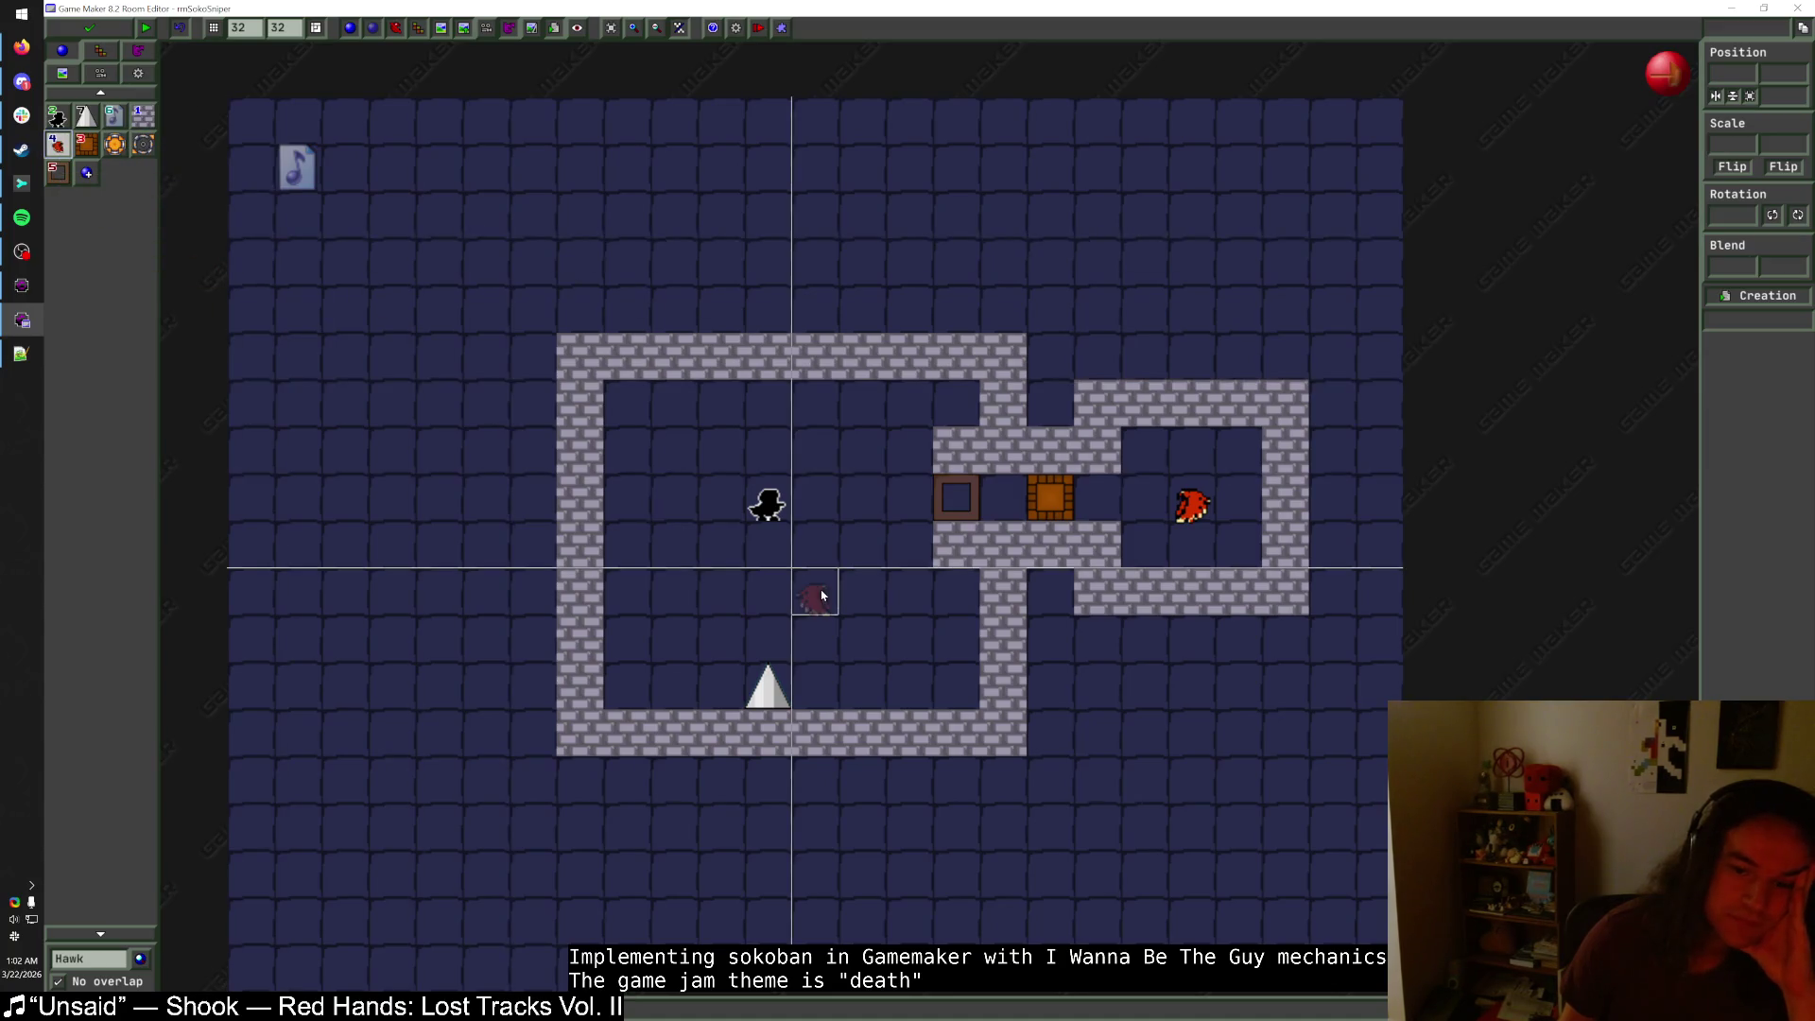
{"action": "left_click", "coordinate": [779, 508]}
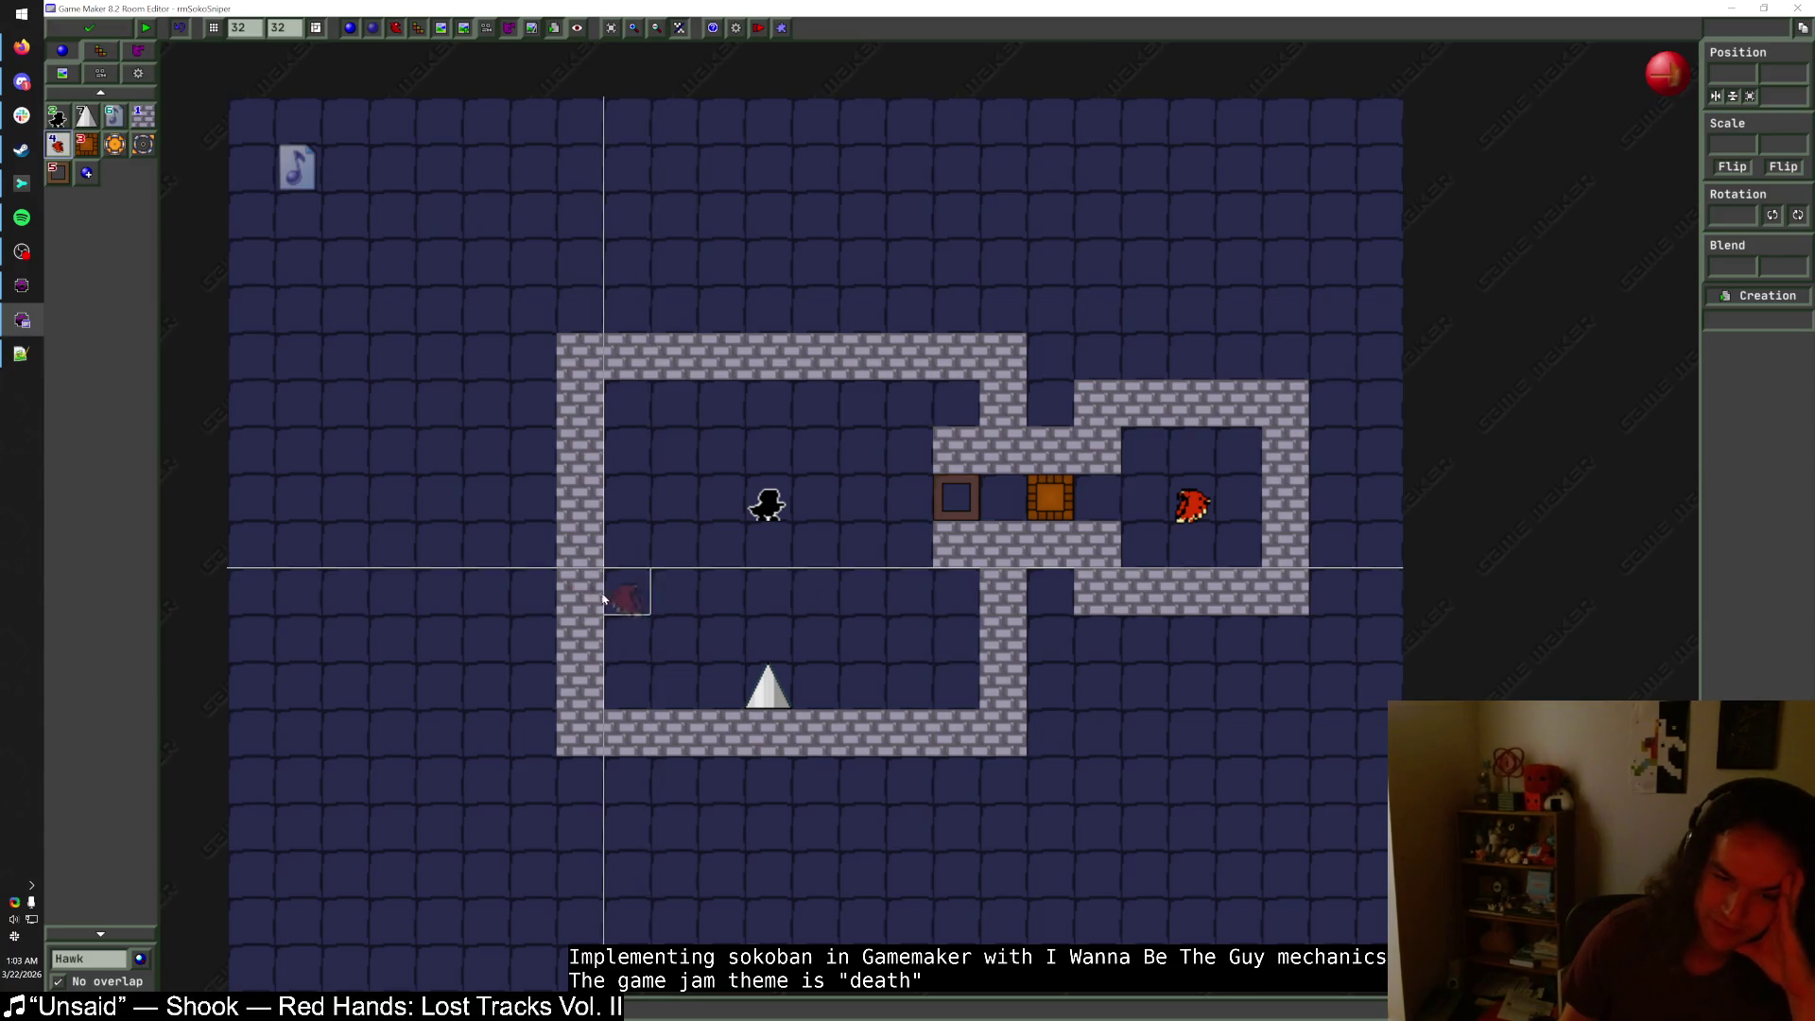
{"action": "left_click", "coordinate": [956, 595]}
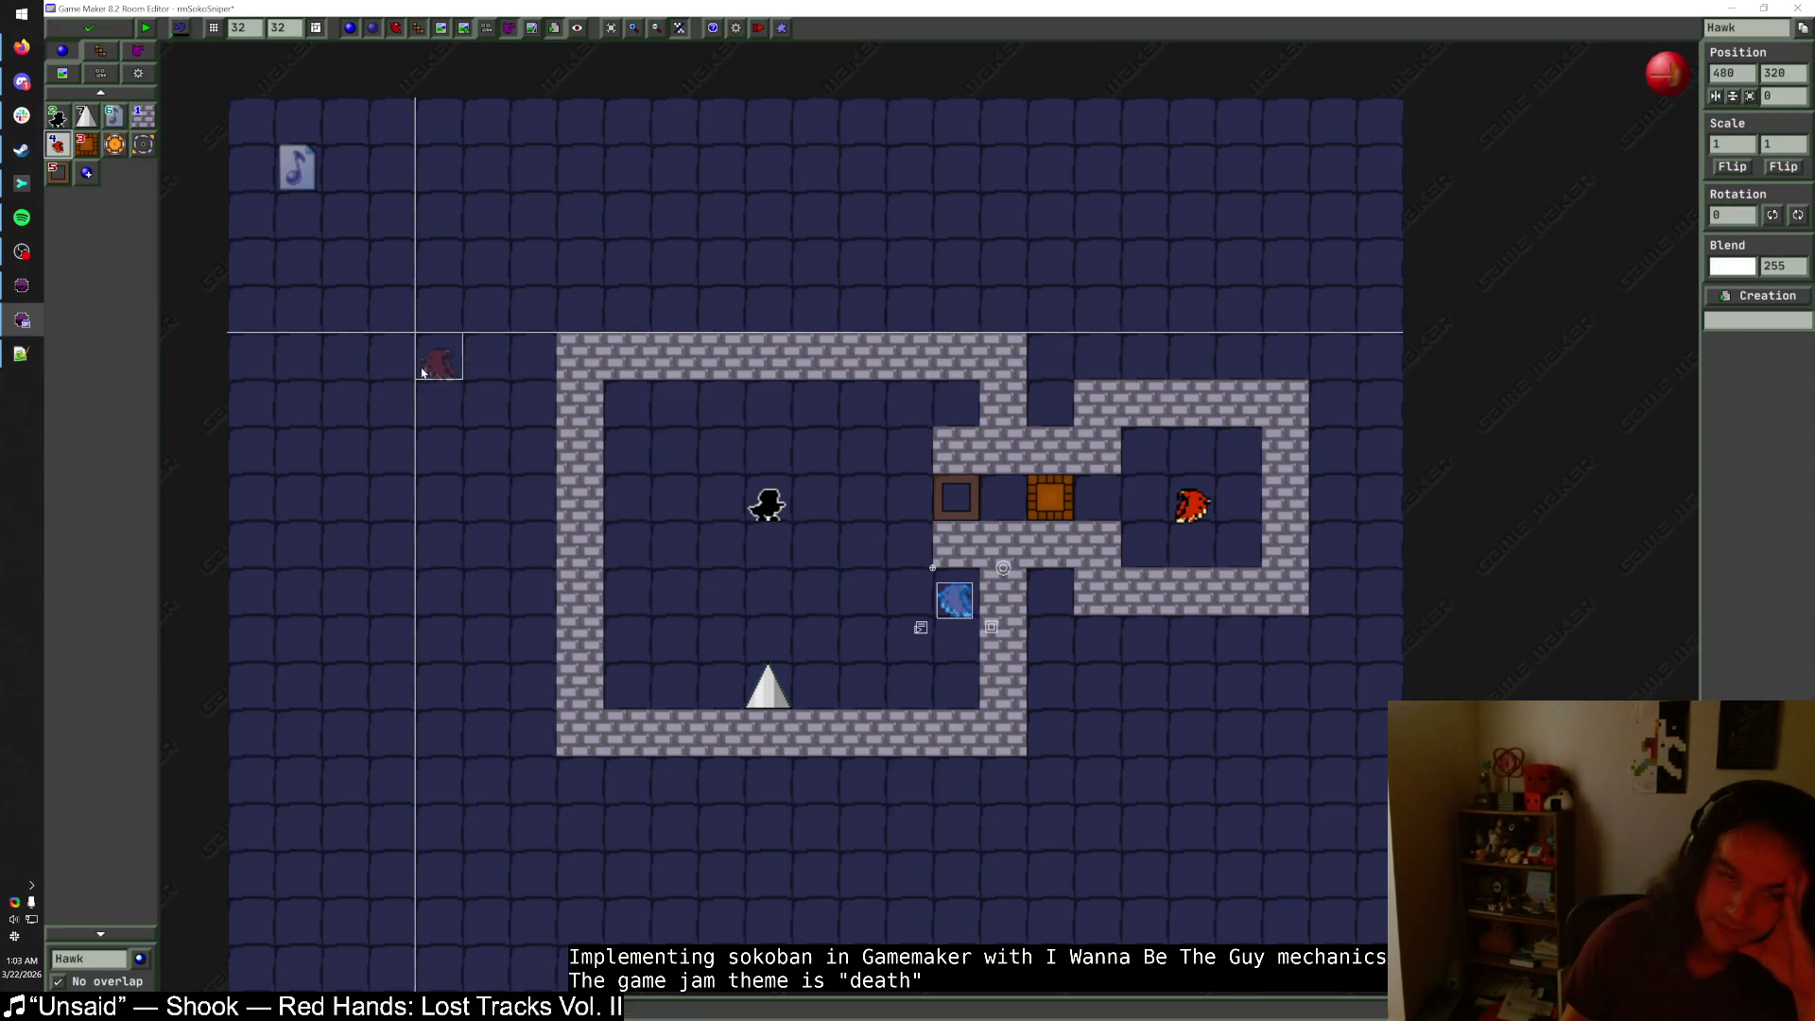
{"action": "left_click", "coordinate": [142, 116]}
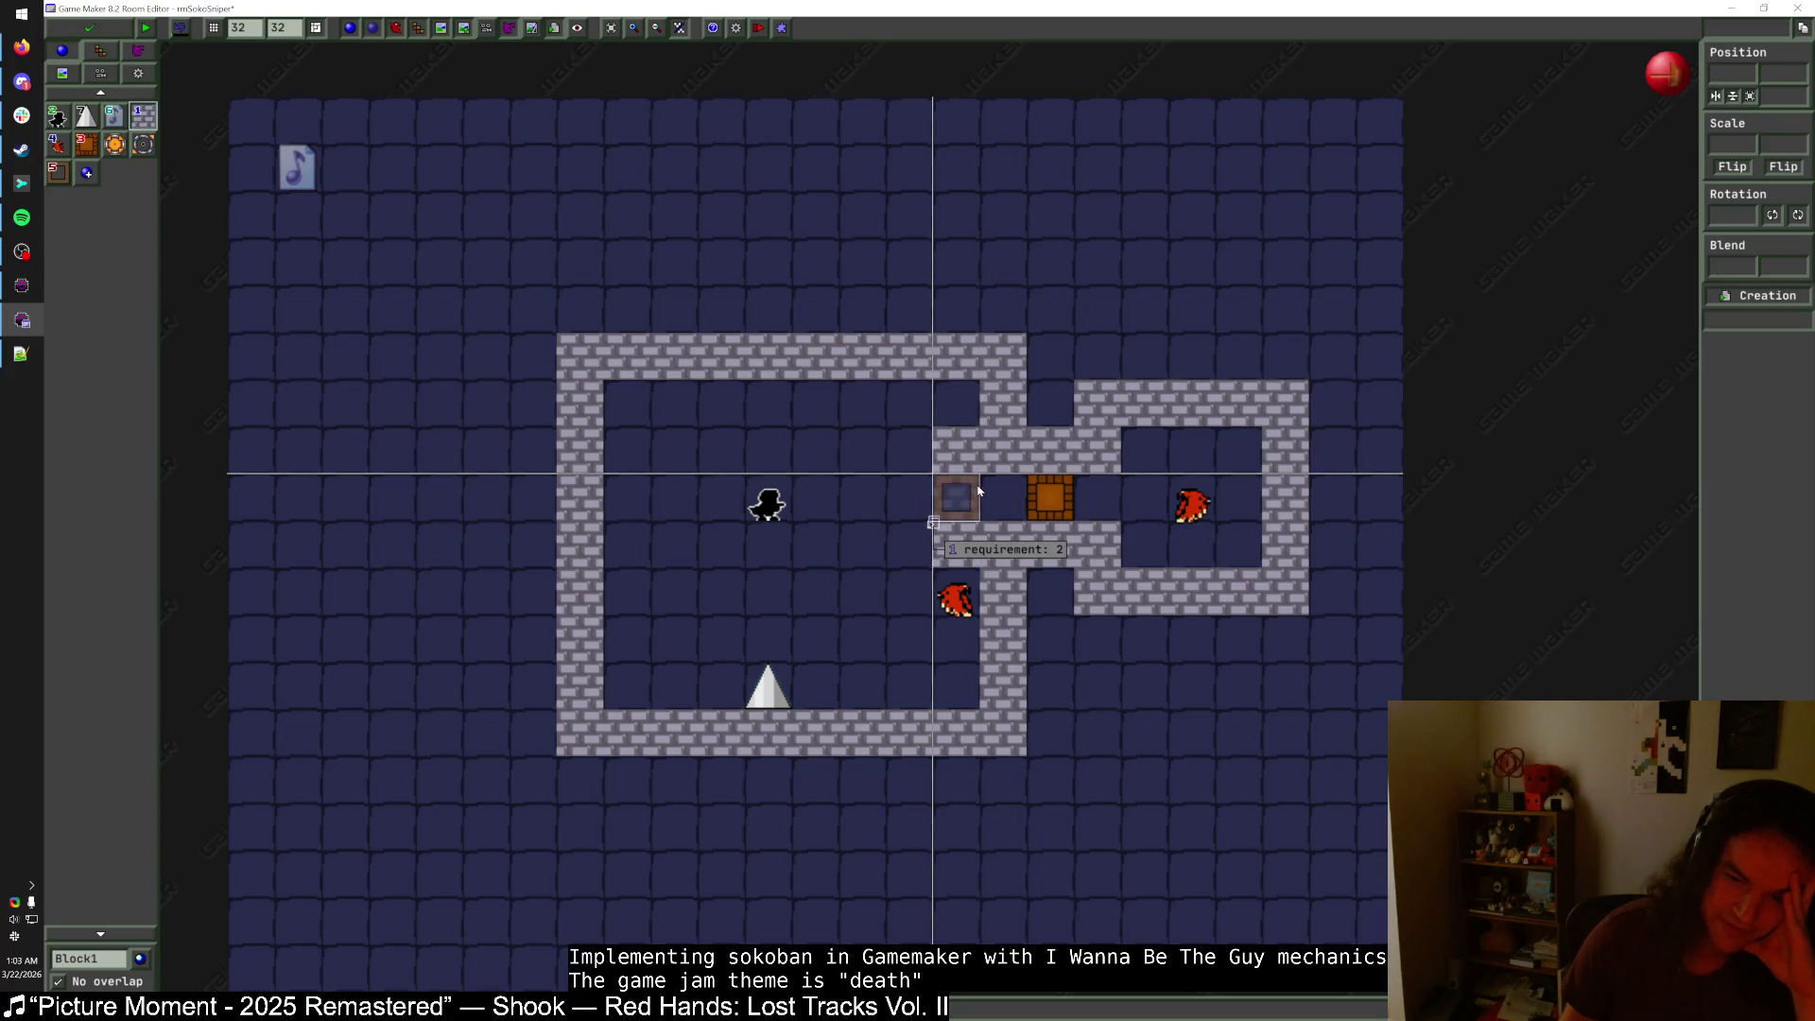
{"action": "mouse_move", "coordinate": [1050, 494]}
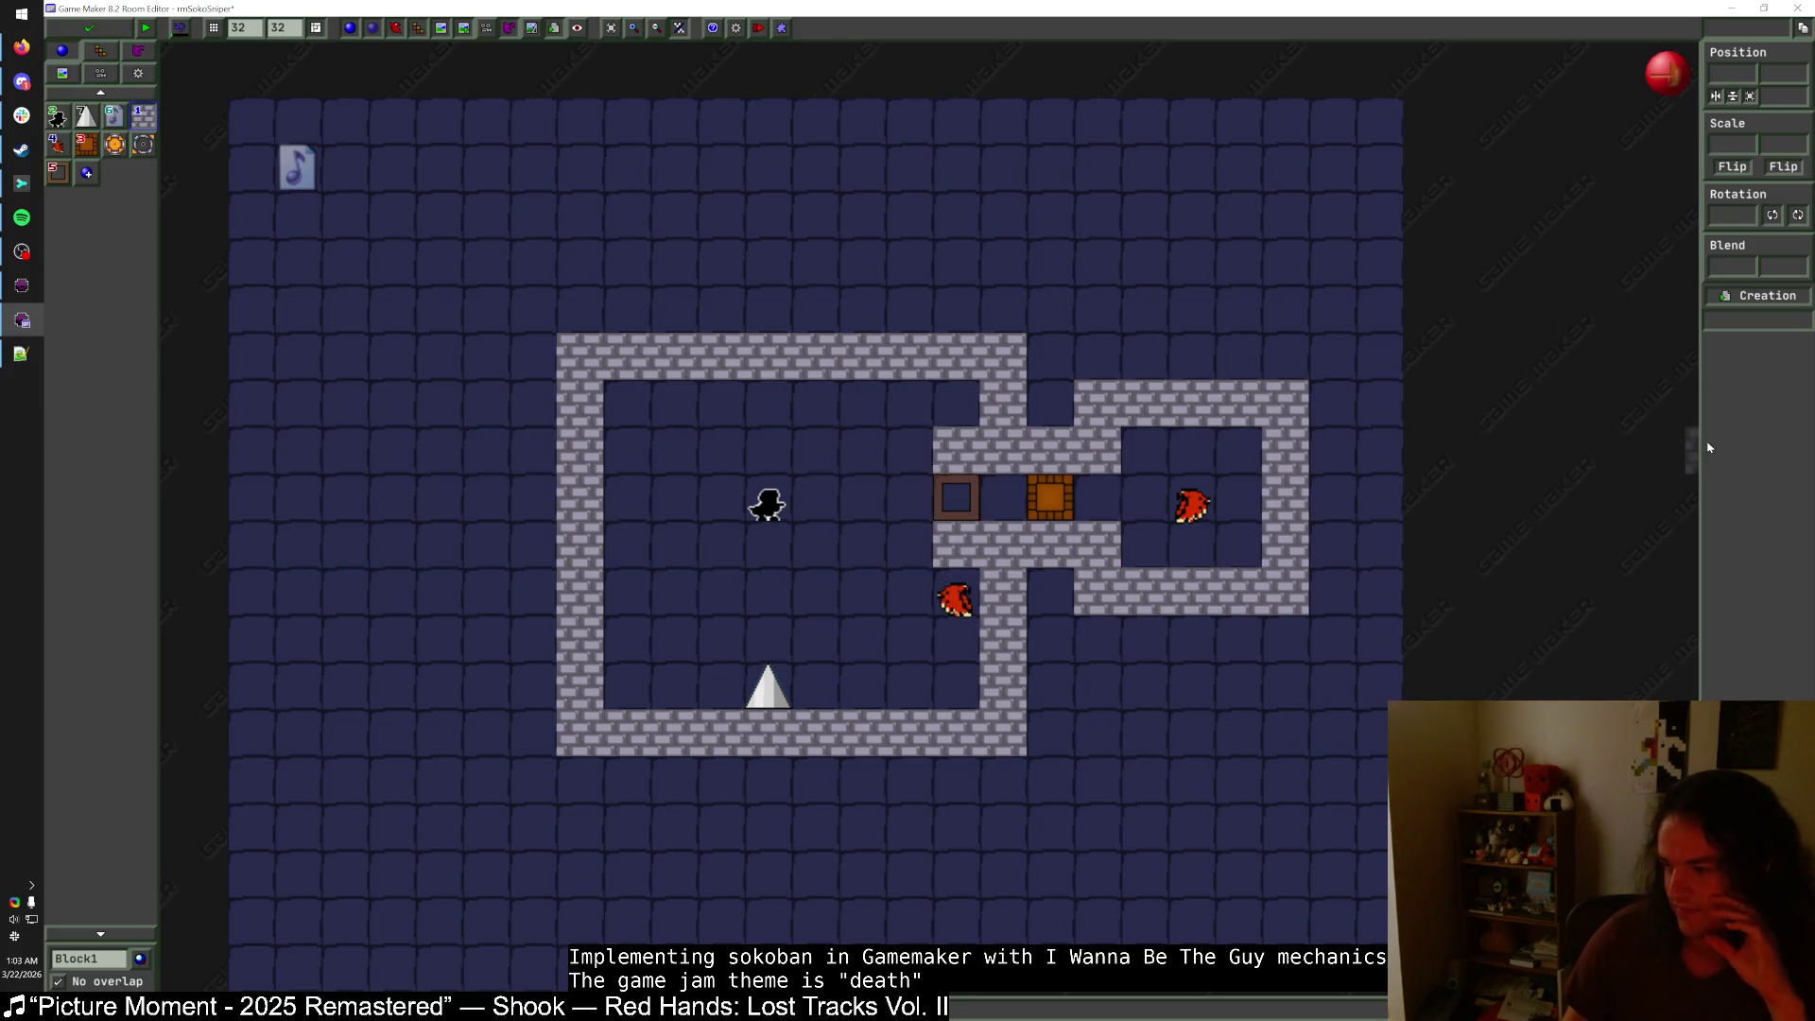
{"action": "key", "text": "alt+Tab"}
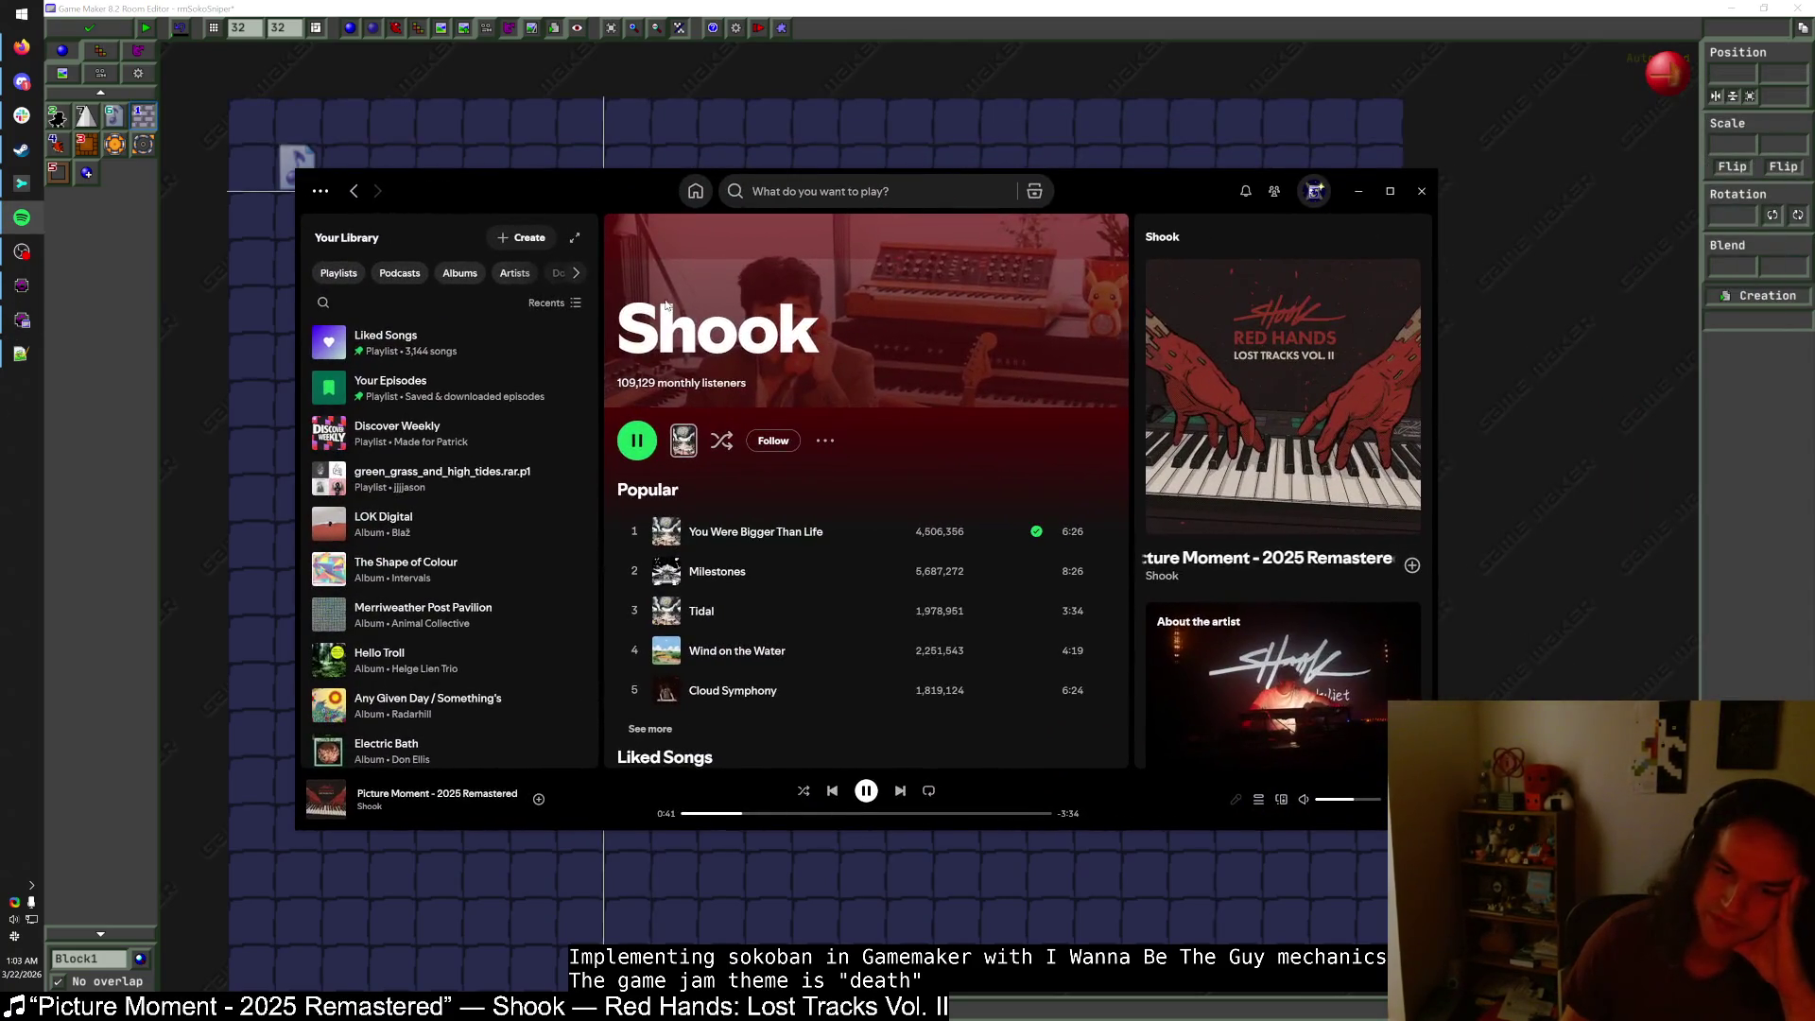
{"action": "scroll", "coordinate": [748, 476], "scroll_direction": "down", "scroll_amount": 2}
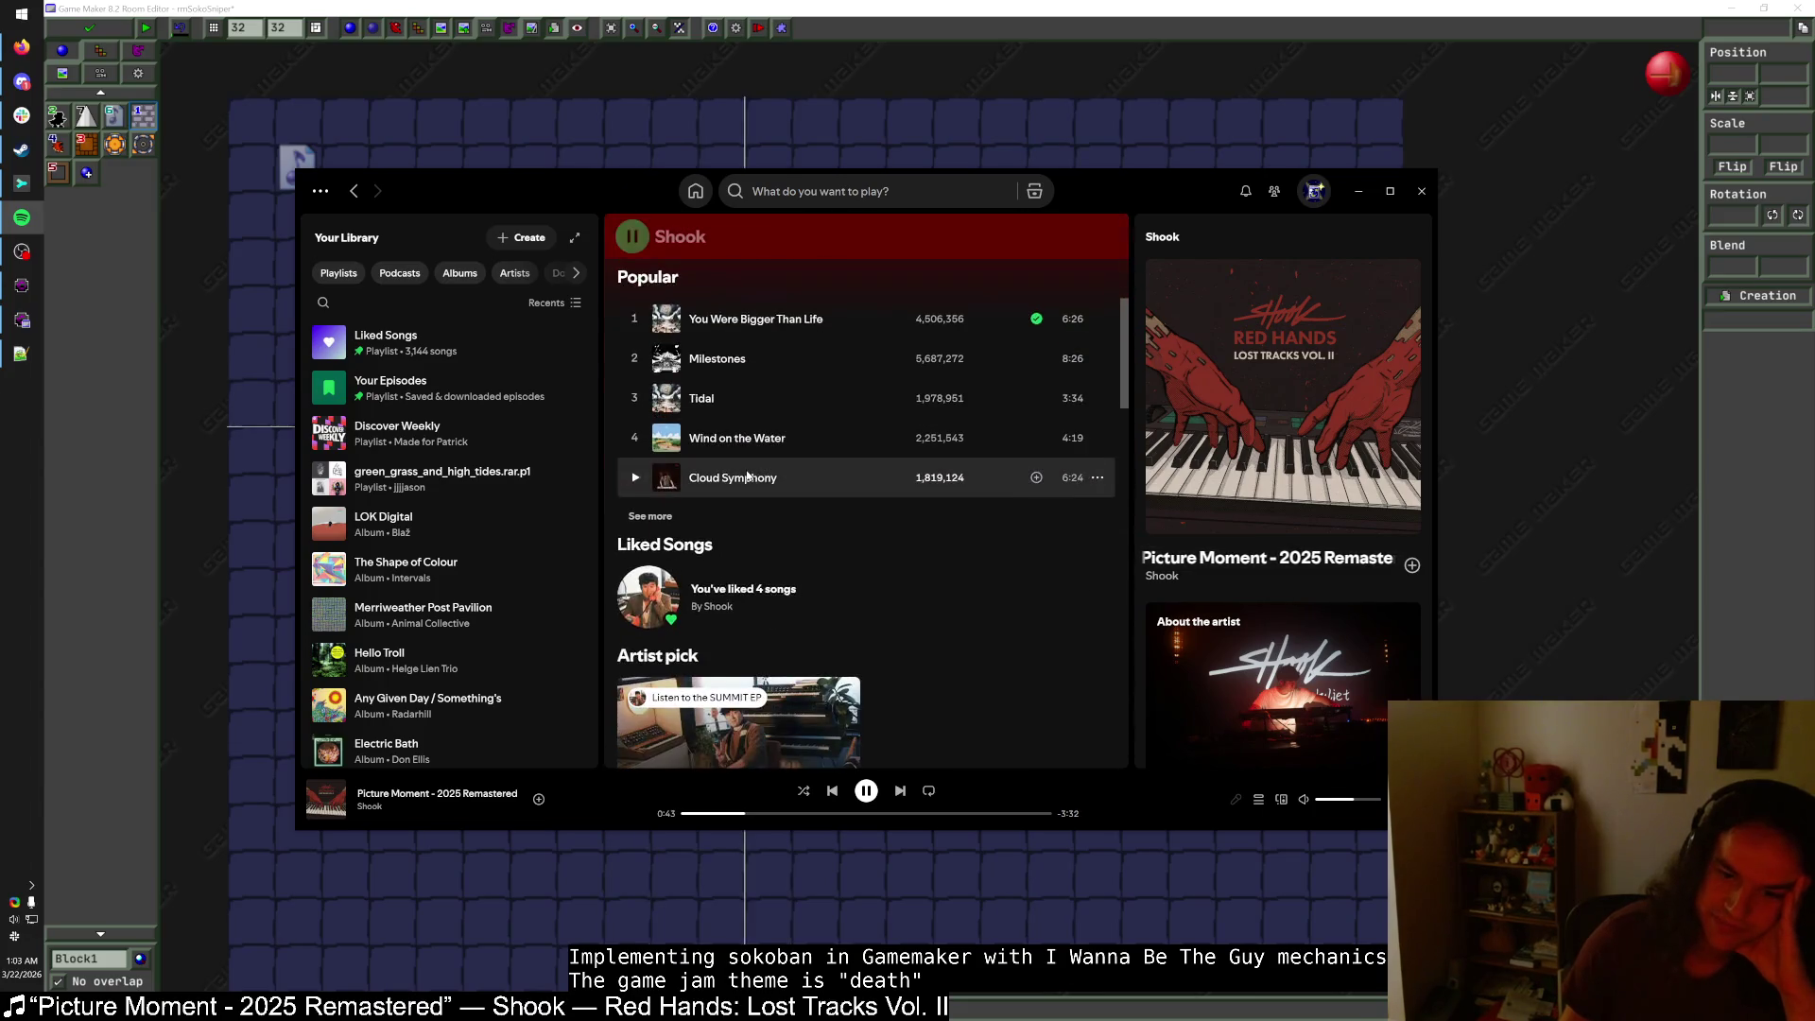
{"action": "scroll", "coordinate": [748, 477], "scroll_direction": "up", "scroll_amount": 3}
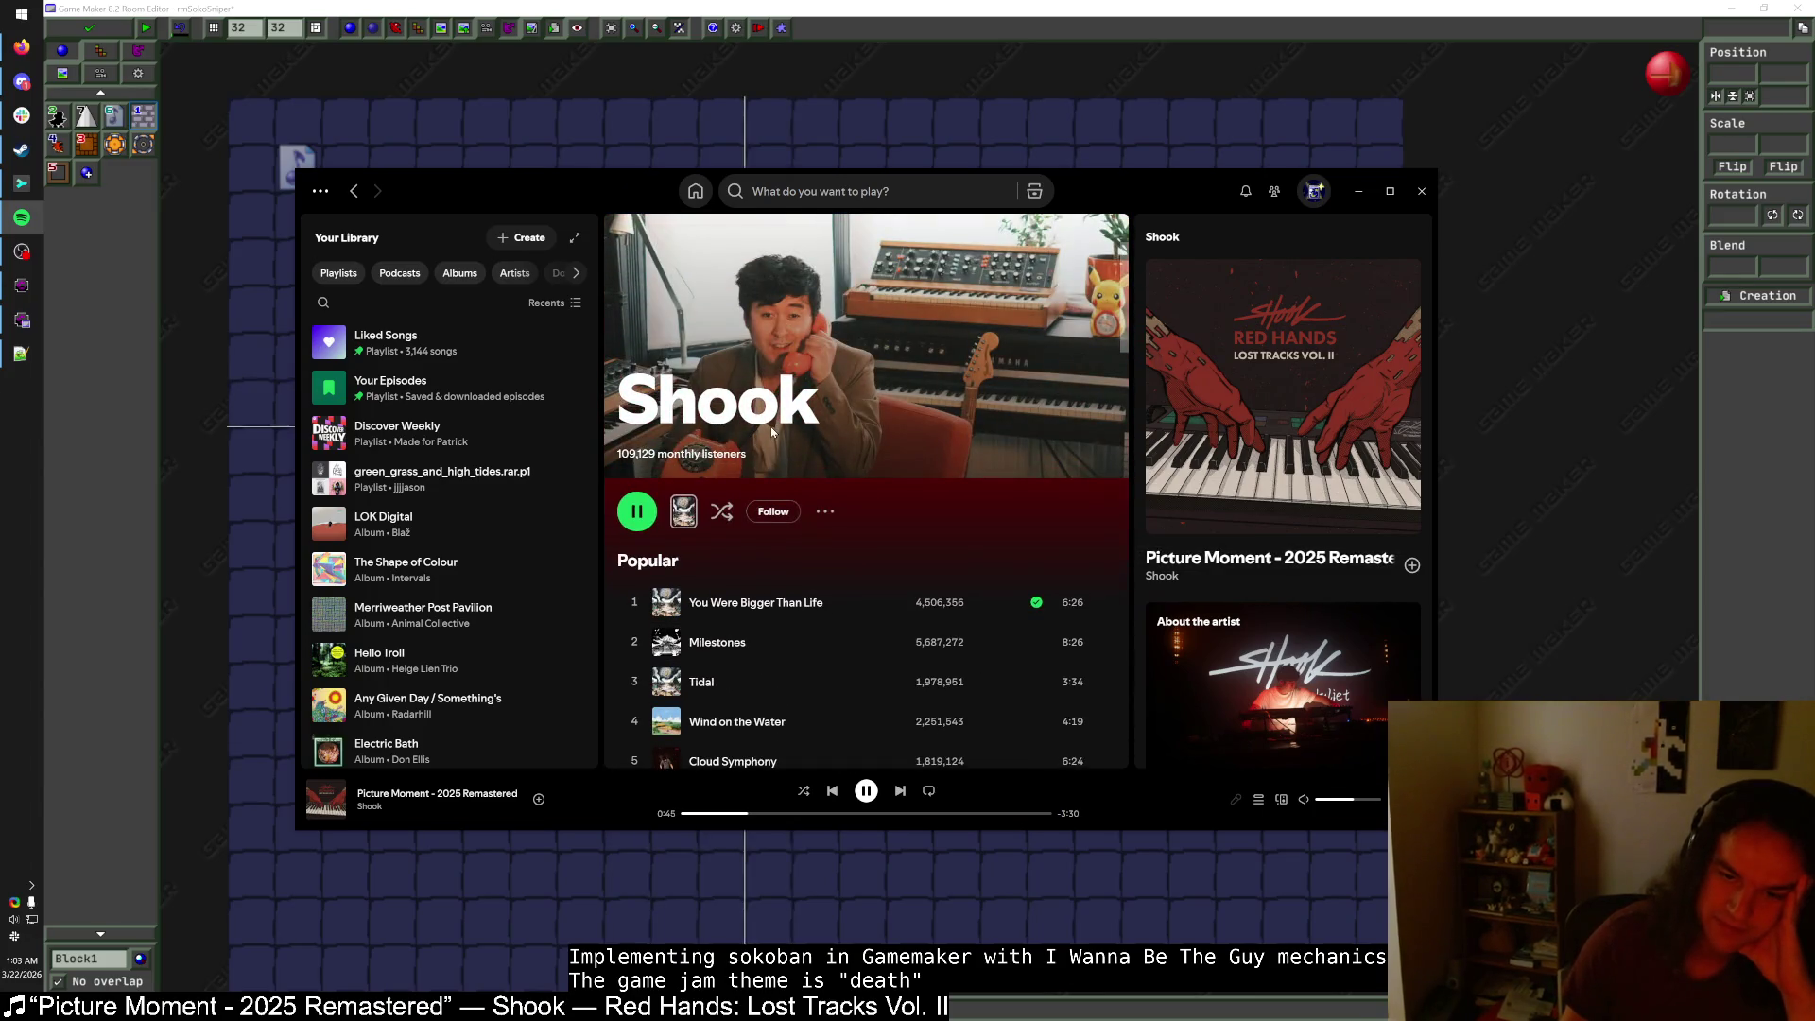
{"action": "scroll", "coordinate": [748, 440], "scroll_direction": "down", "scroll_amount": 2}
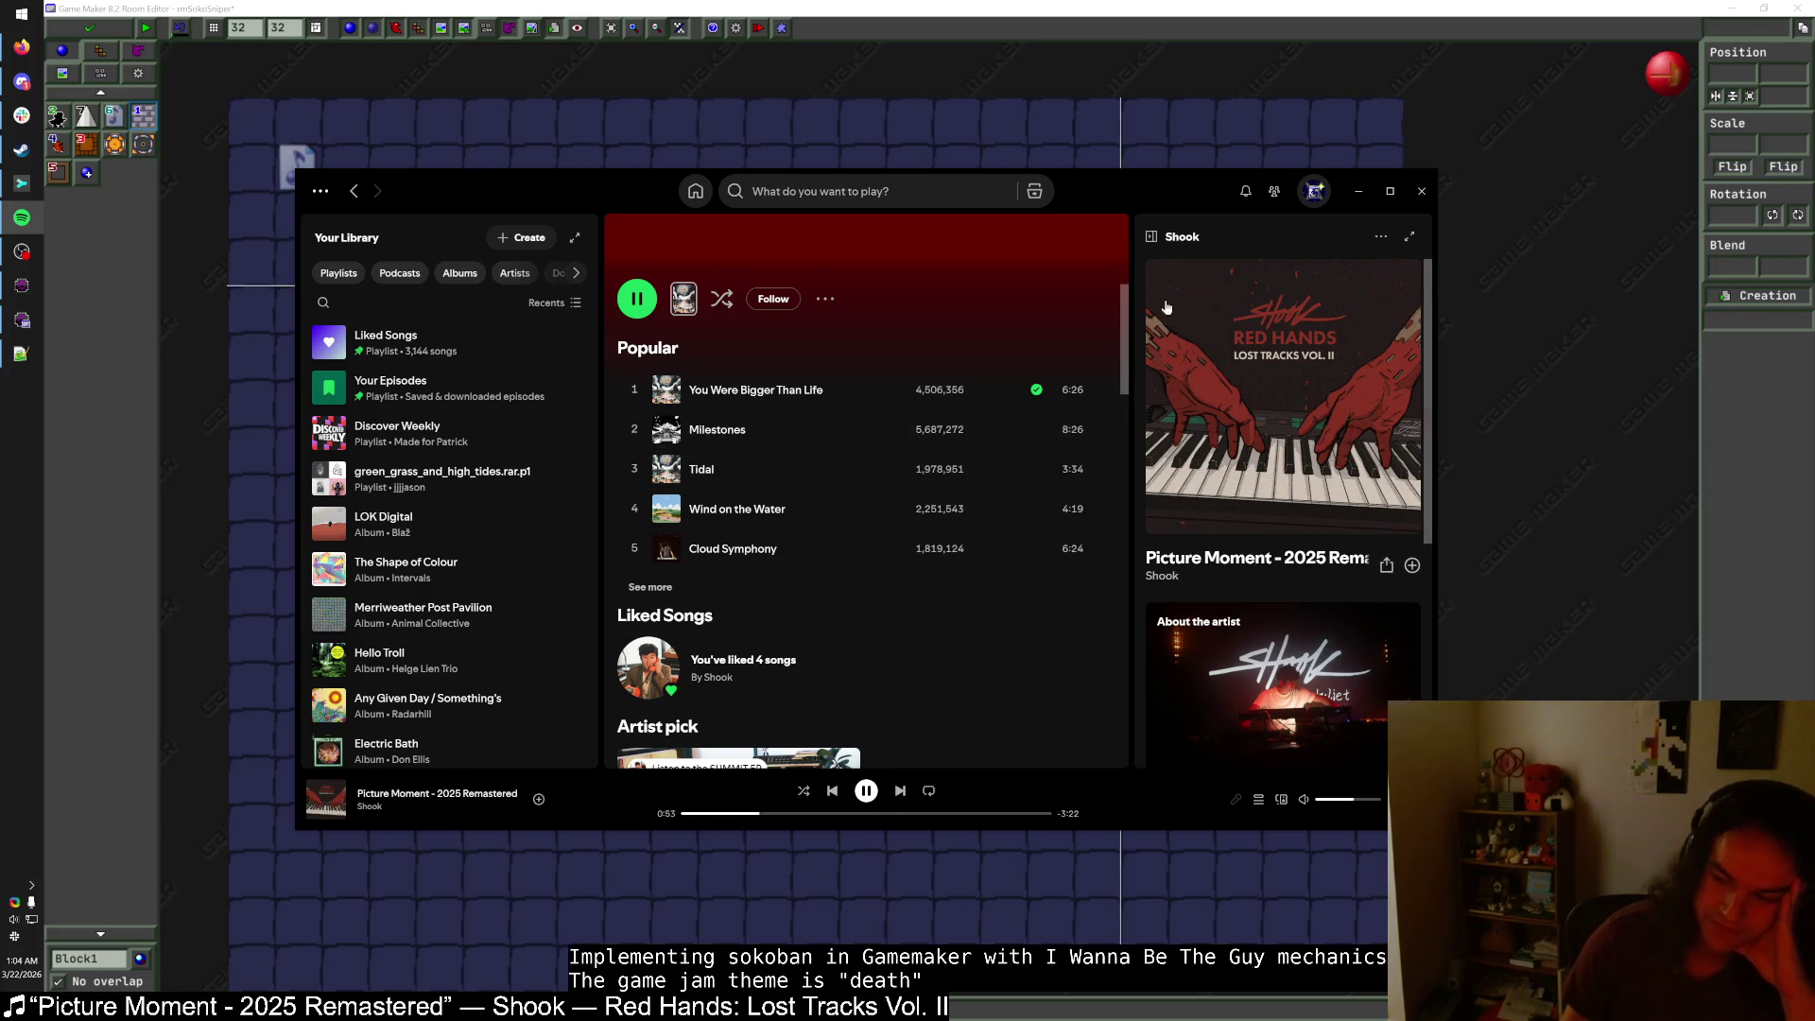
{"action": "left_click", "coordinate": [1359, 191]}
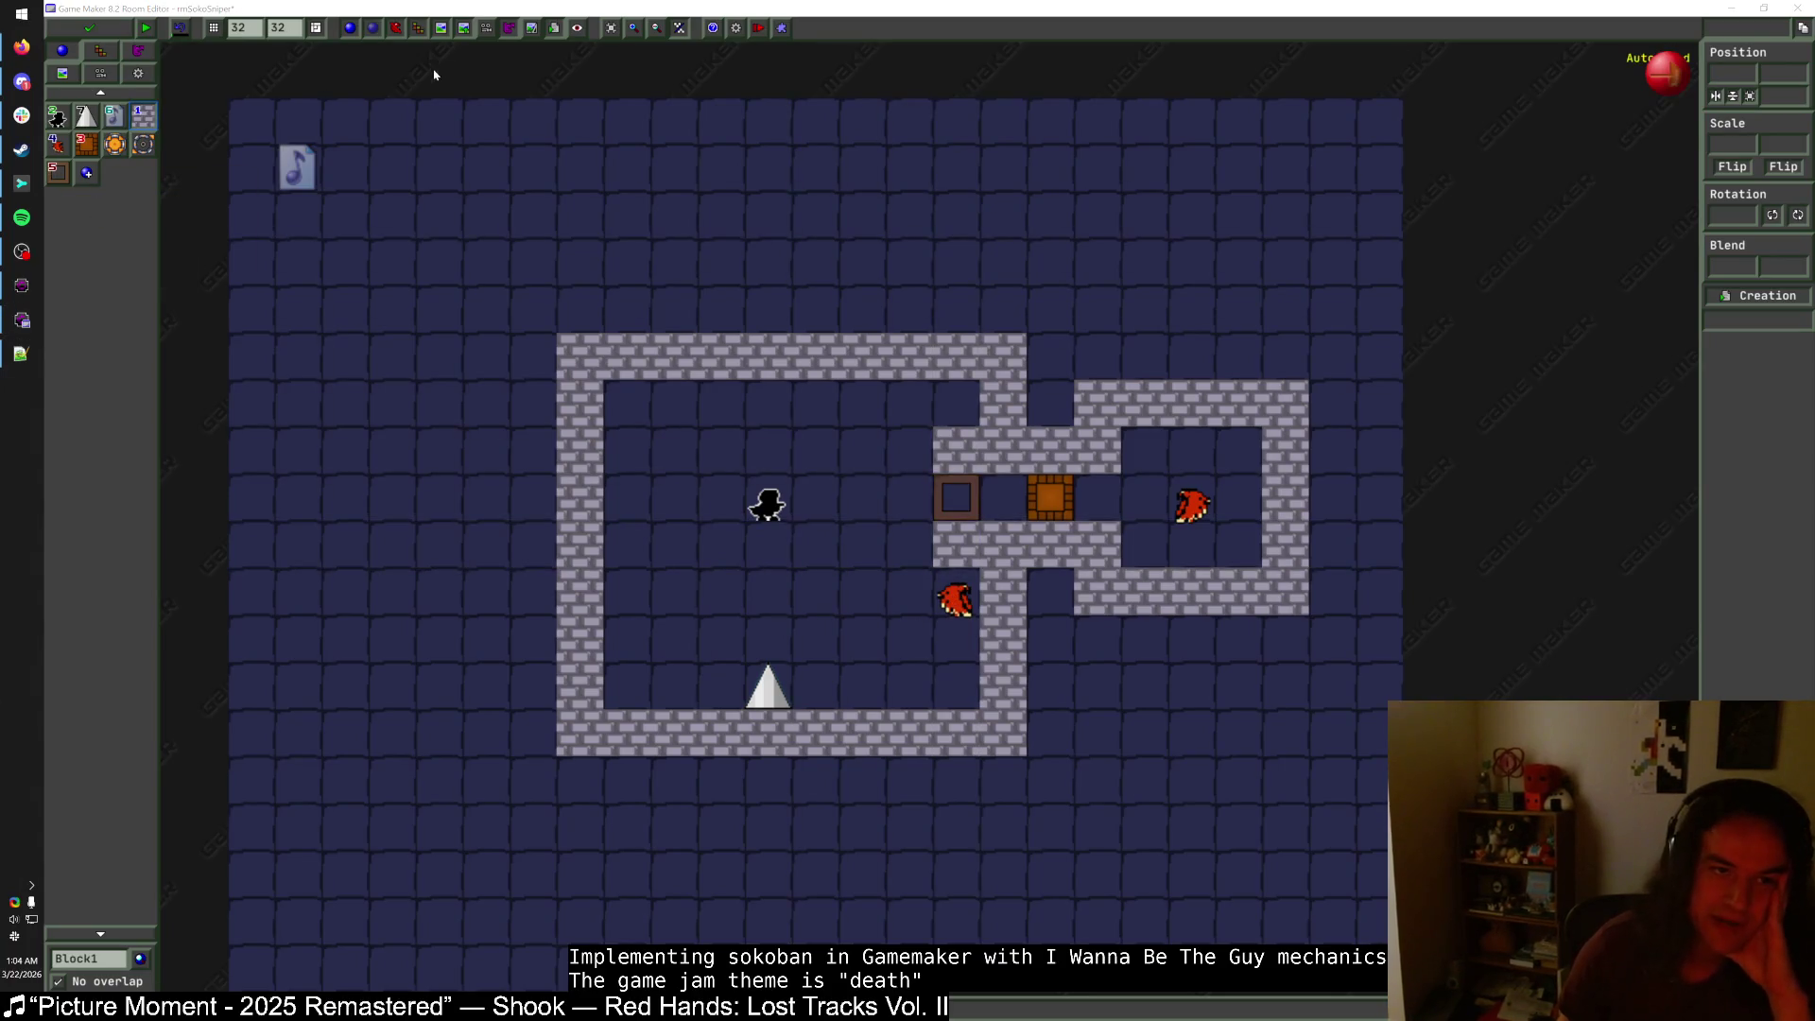
Add a test wall block above the top wall junction, then remove it again
{"action": "double_click", "coordinate": [547, 6]}
{"action": "double_click", "coordinate": [547, 6]}
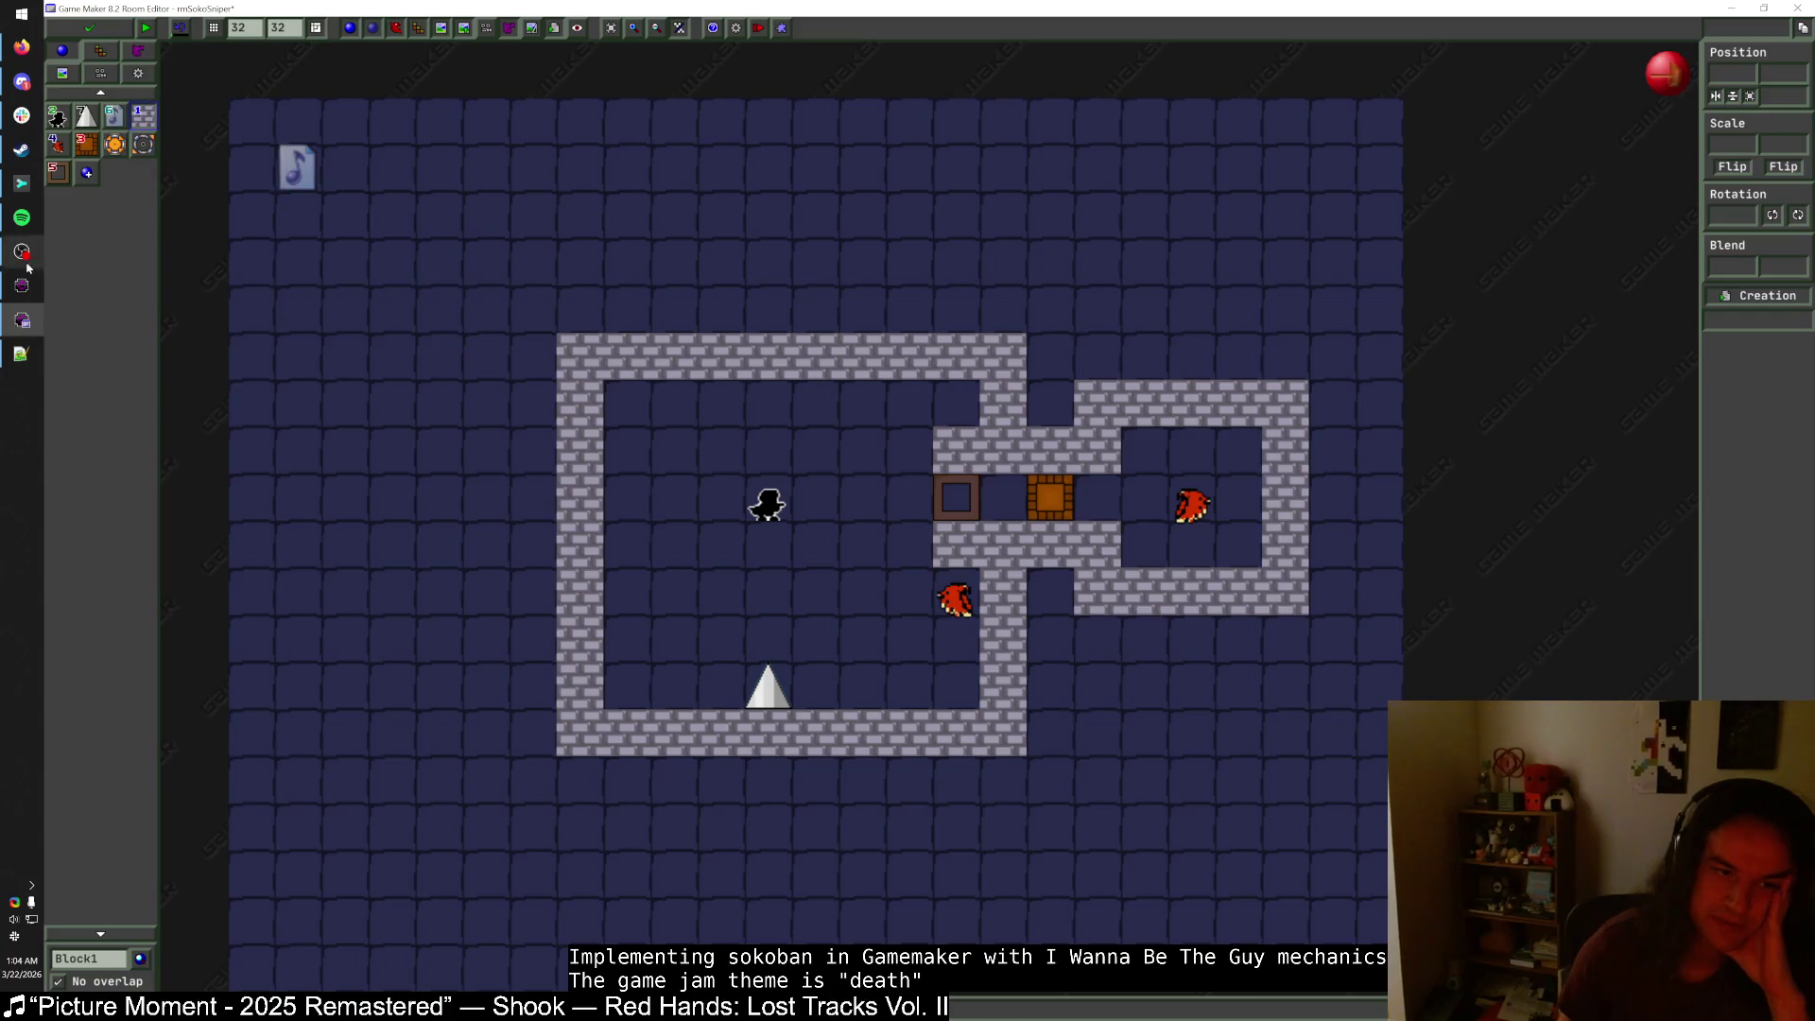
{"action": "mouse_move", "coordinate": [22, 251]}
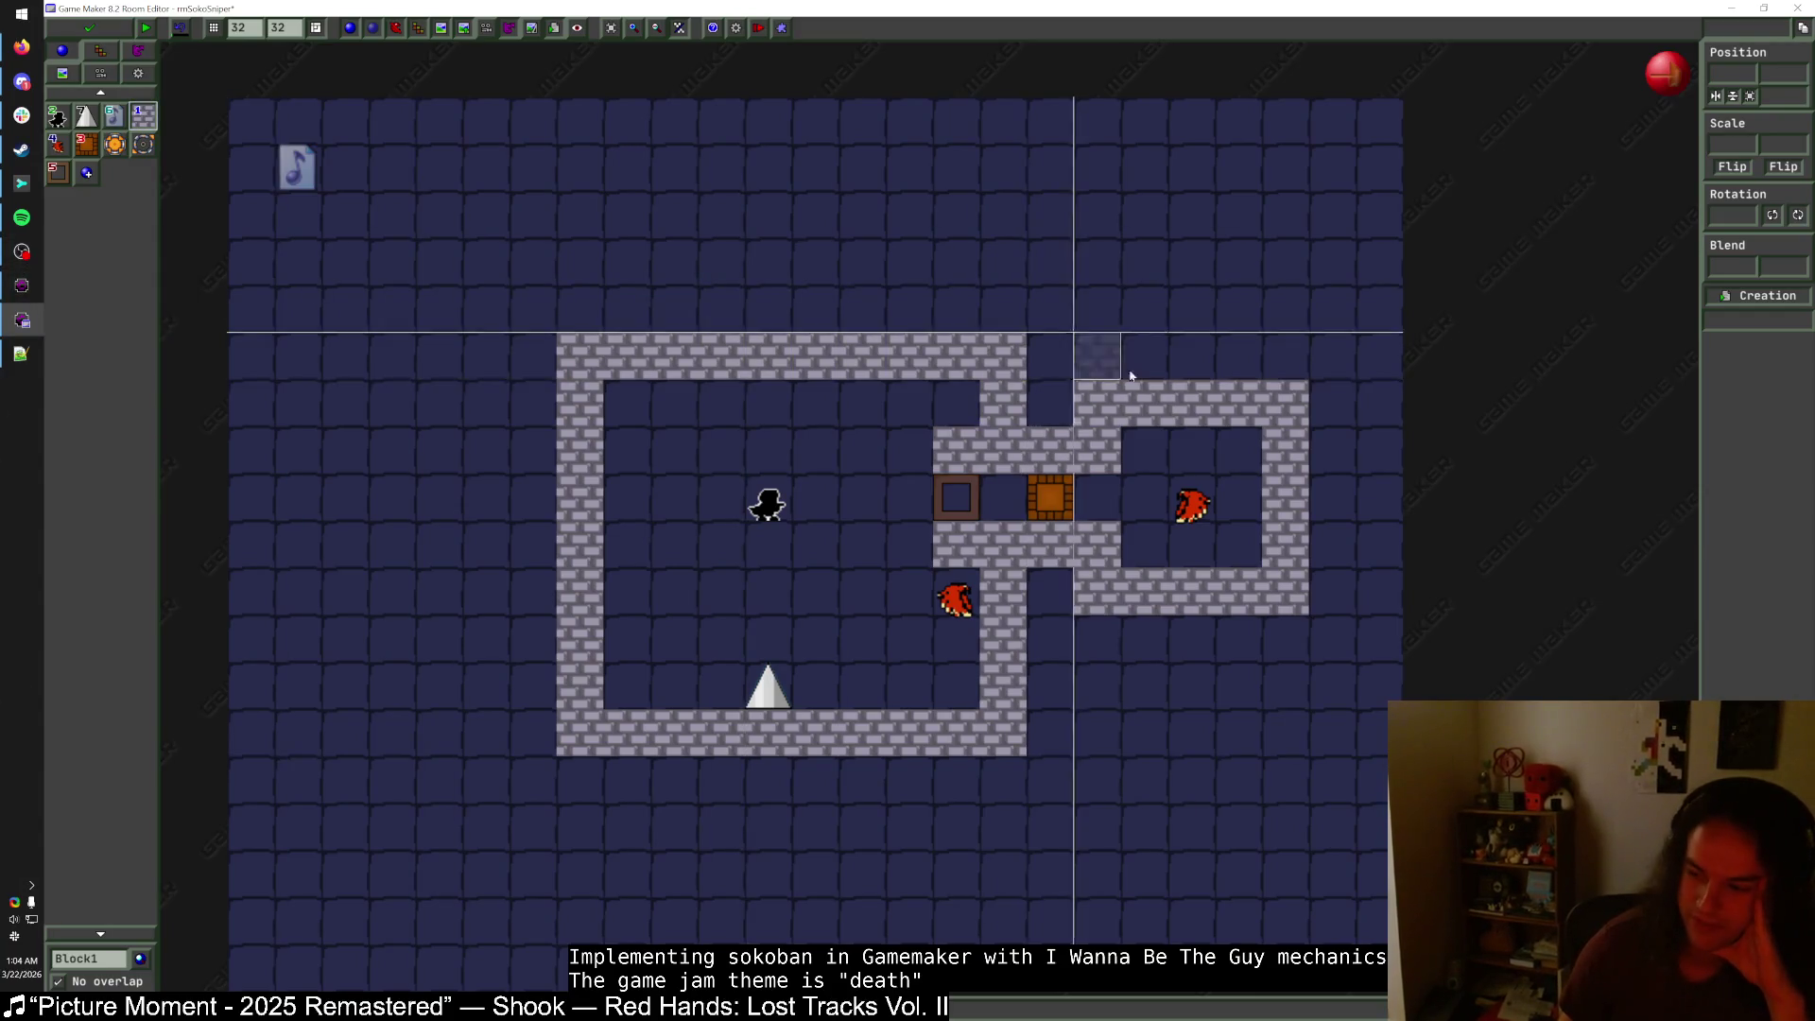
{"action": "left_click", "coordinate": [1051, 309]}
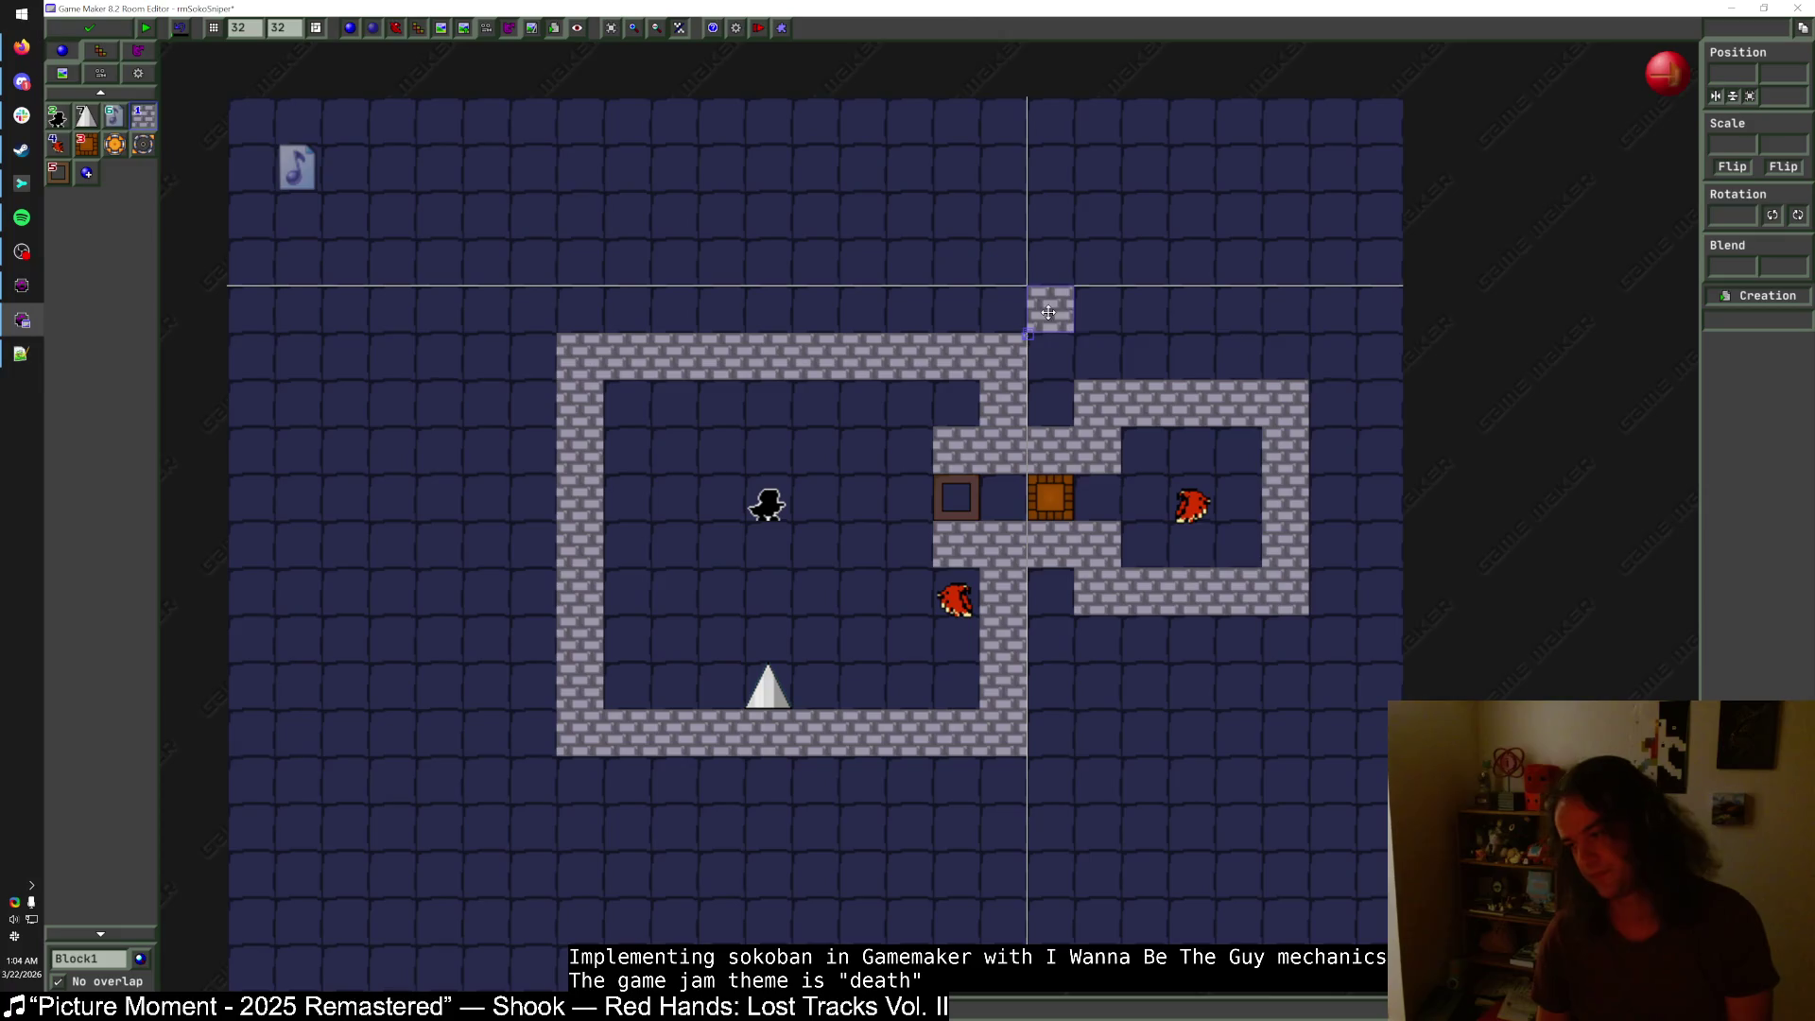
{"action": "right_click", "coordinate": [1055, 316]}
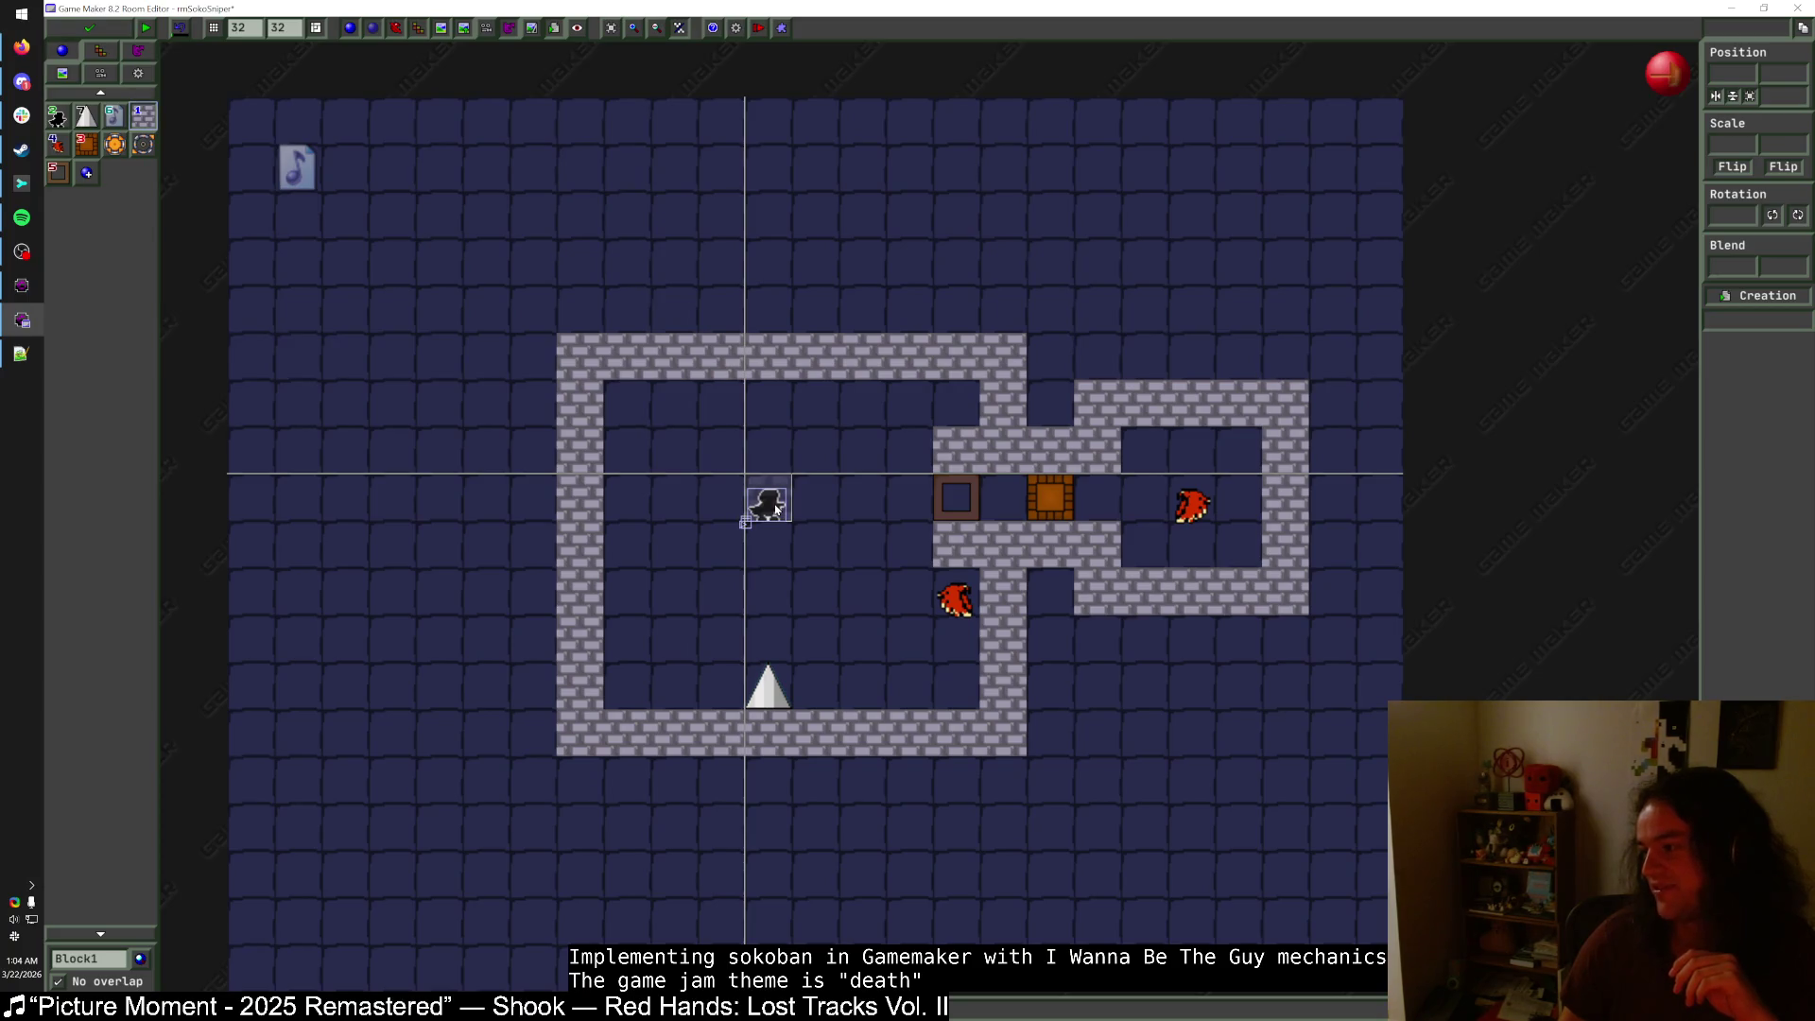
Move the player and the floor spike three cells left, then try placing a Hawk there
{"action": "left_click_drag", "start_coordinate": [775, 509], "coordinate": [629, 509]}
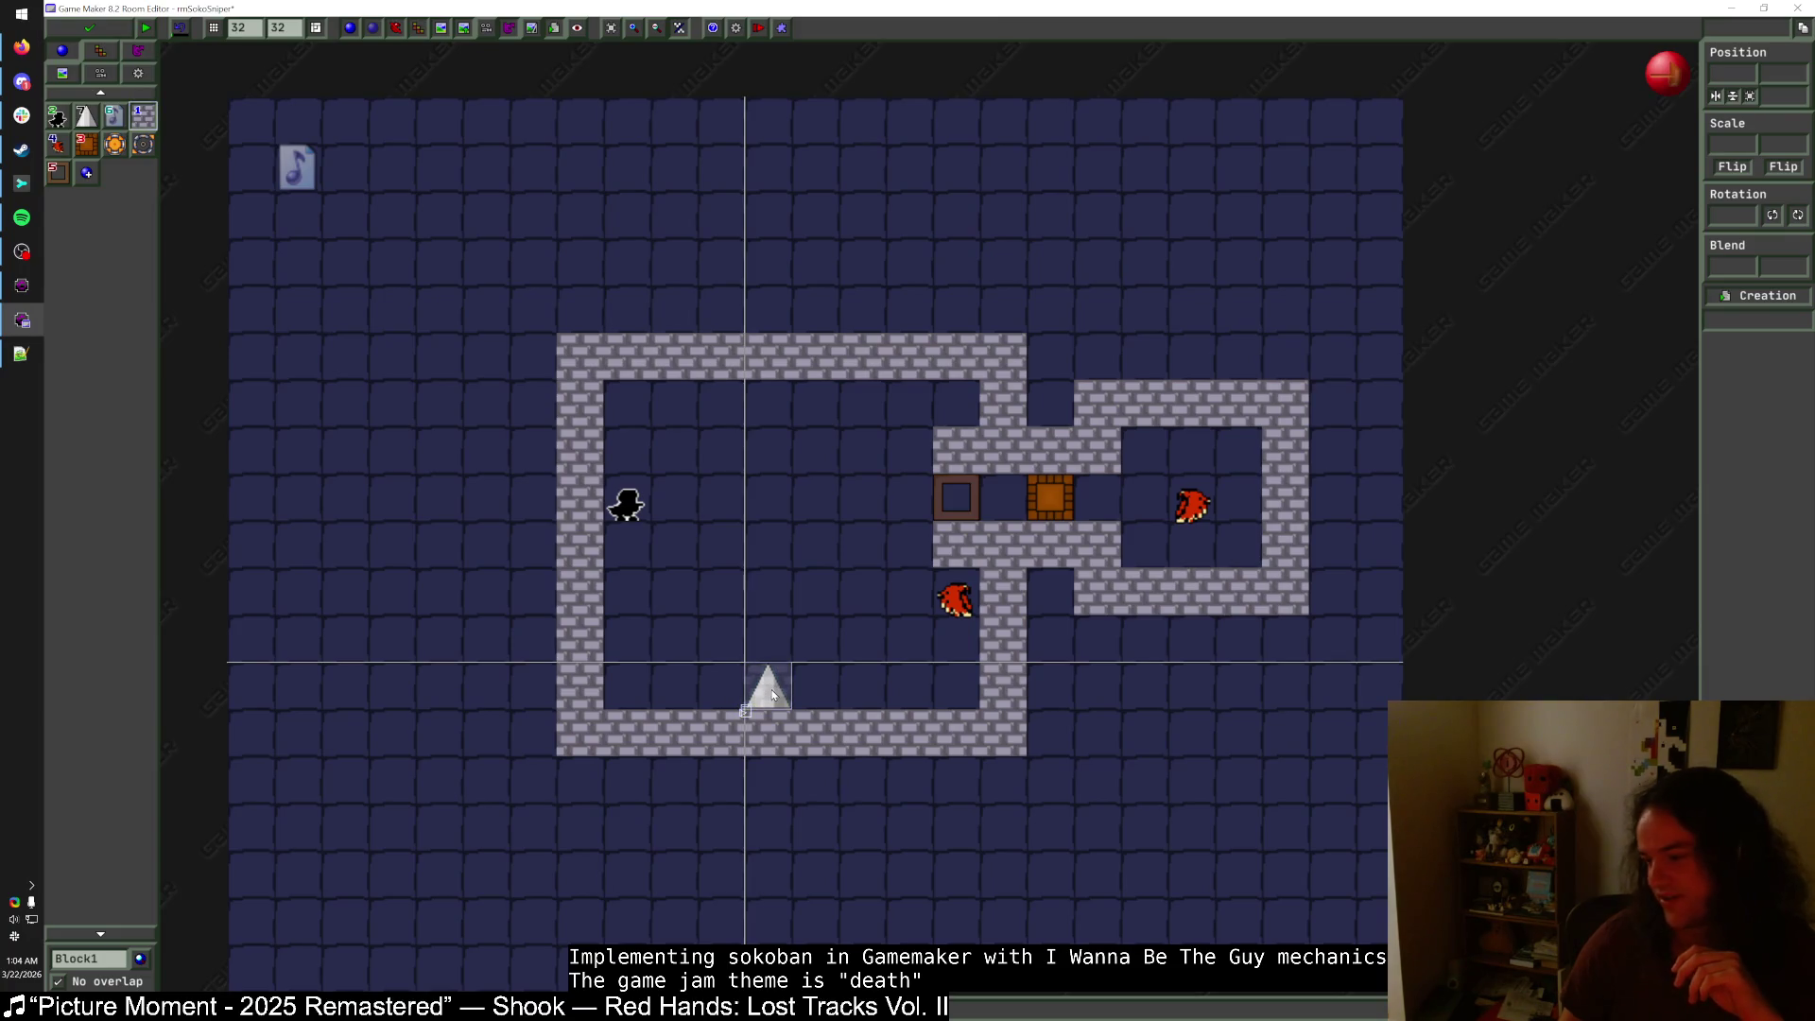
{"action": "left_click_drag", "start_coordinate": [772, 689], "coordinate": [629, 689]}
{"action": "key", "text": "Escape"}
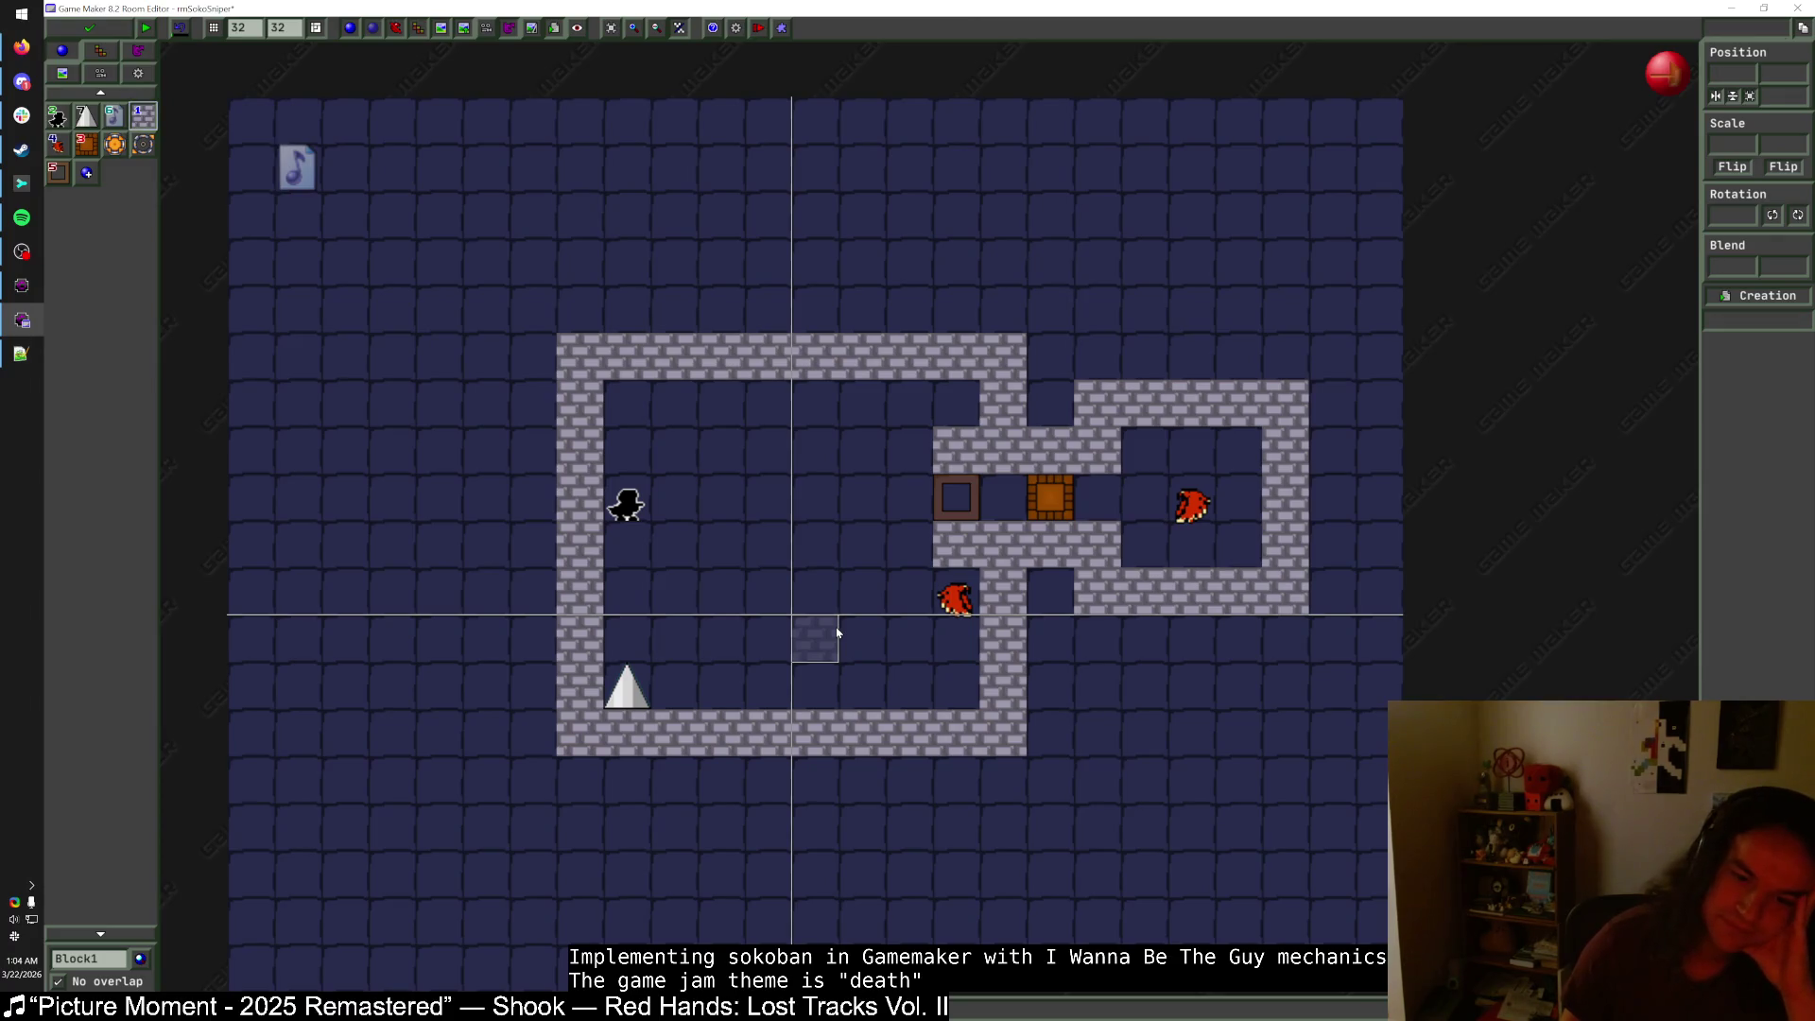
{"action": "left_click", "coordinate": [58, 143]}
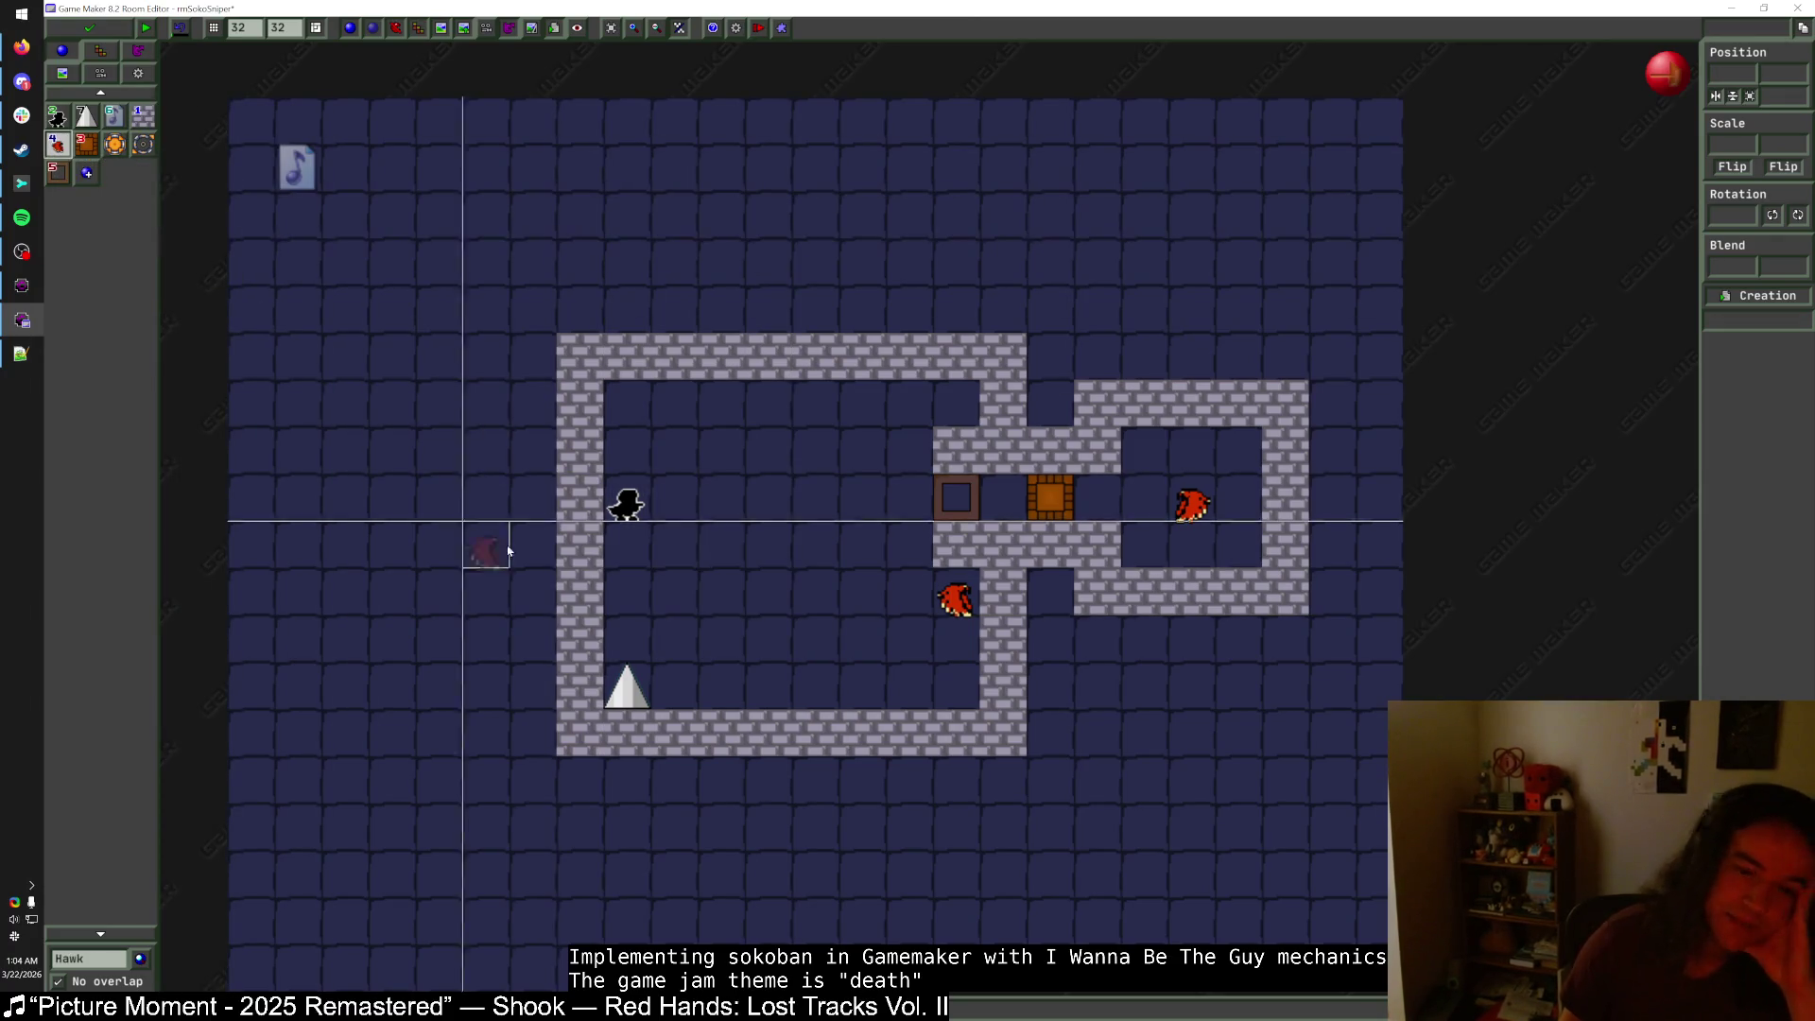
{"action": "left_click", "coordinate": [619, 510]}
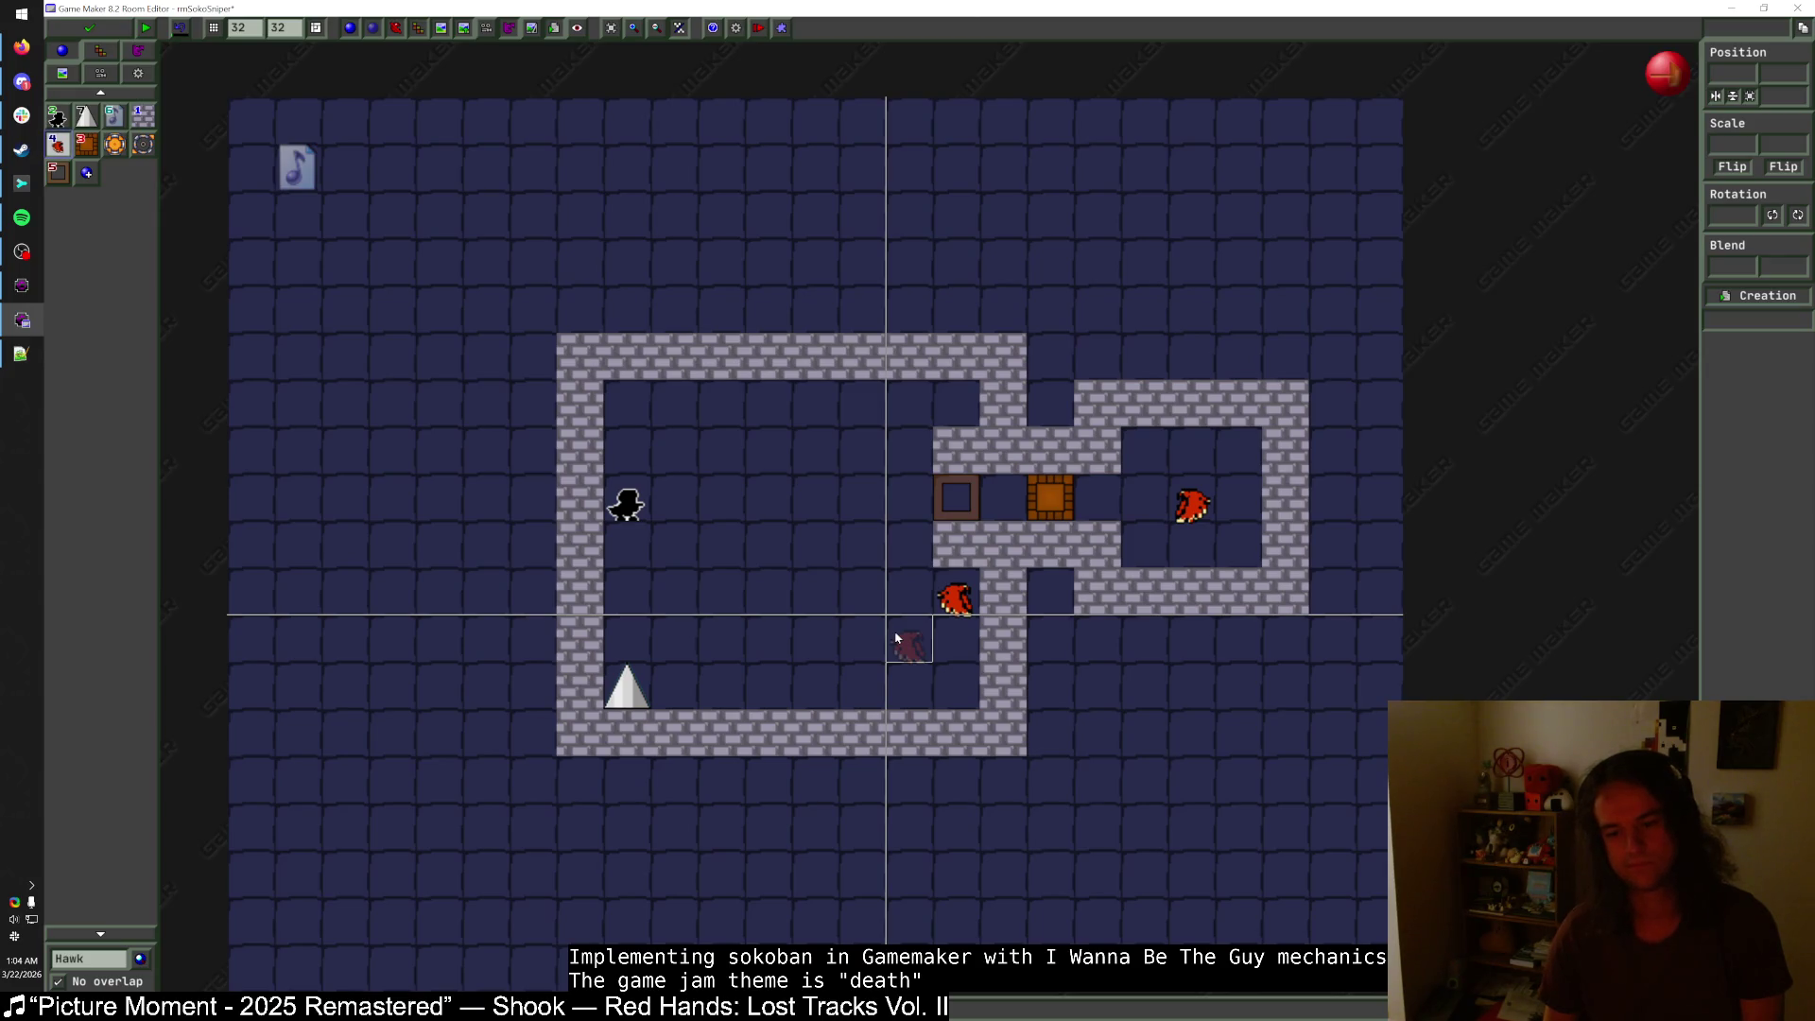
{"action": "mouse_move", "coordinate": [975, 516]}
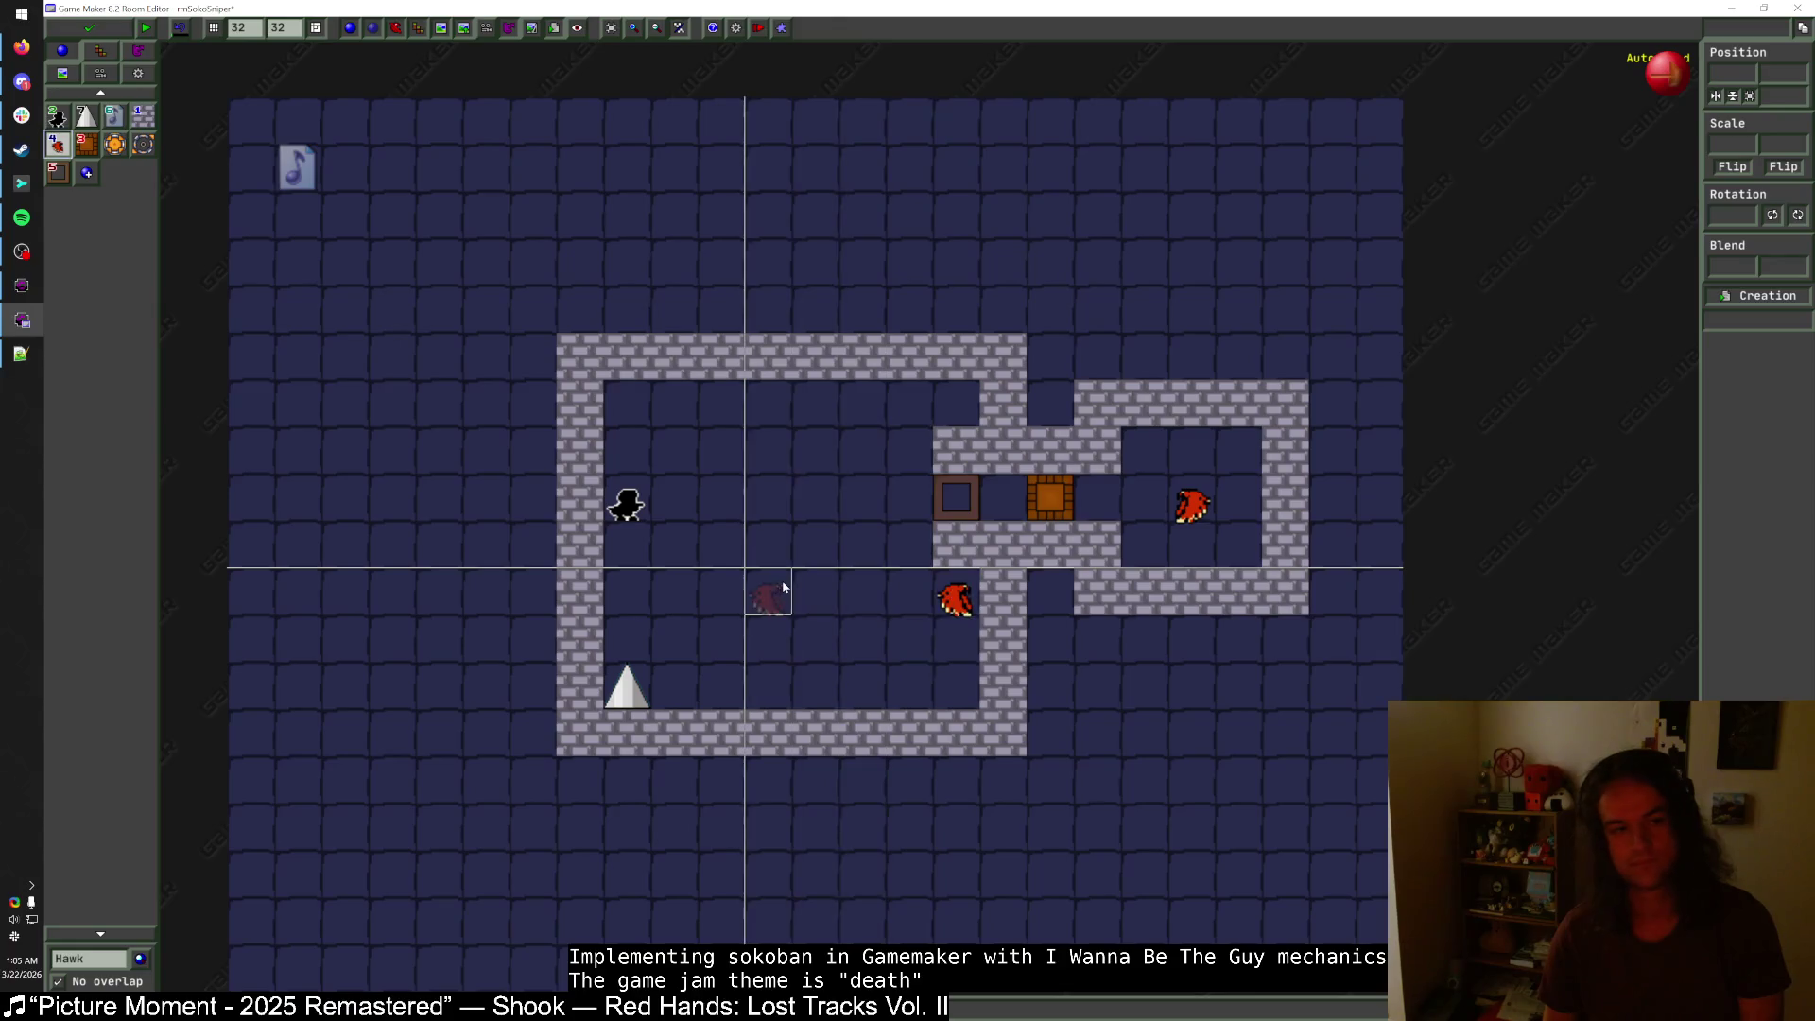
Paint SpikeU spikes along the bottom floor row beside the corner spike
{"action": "left_click", "coordinate": [85, 115]}
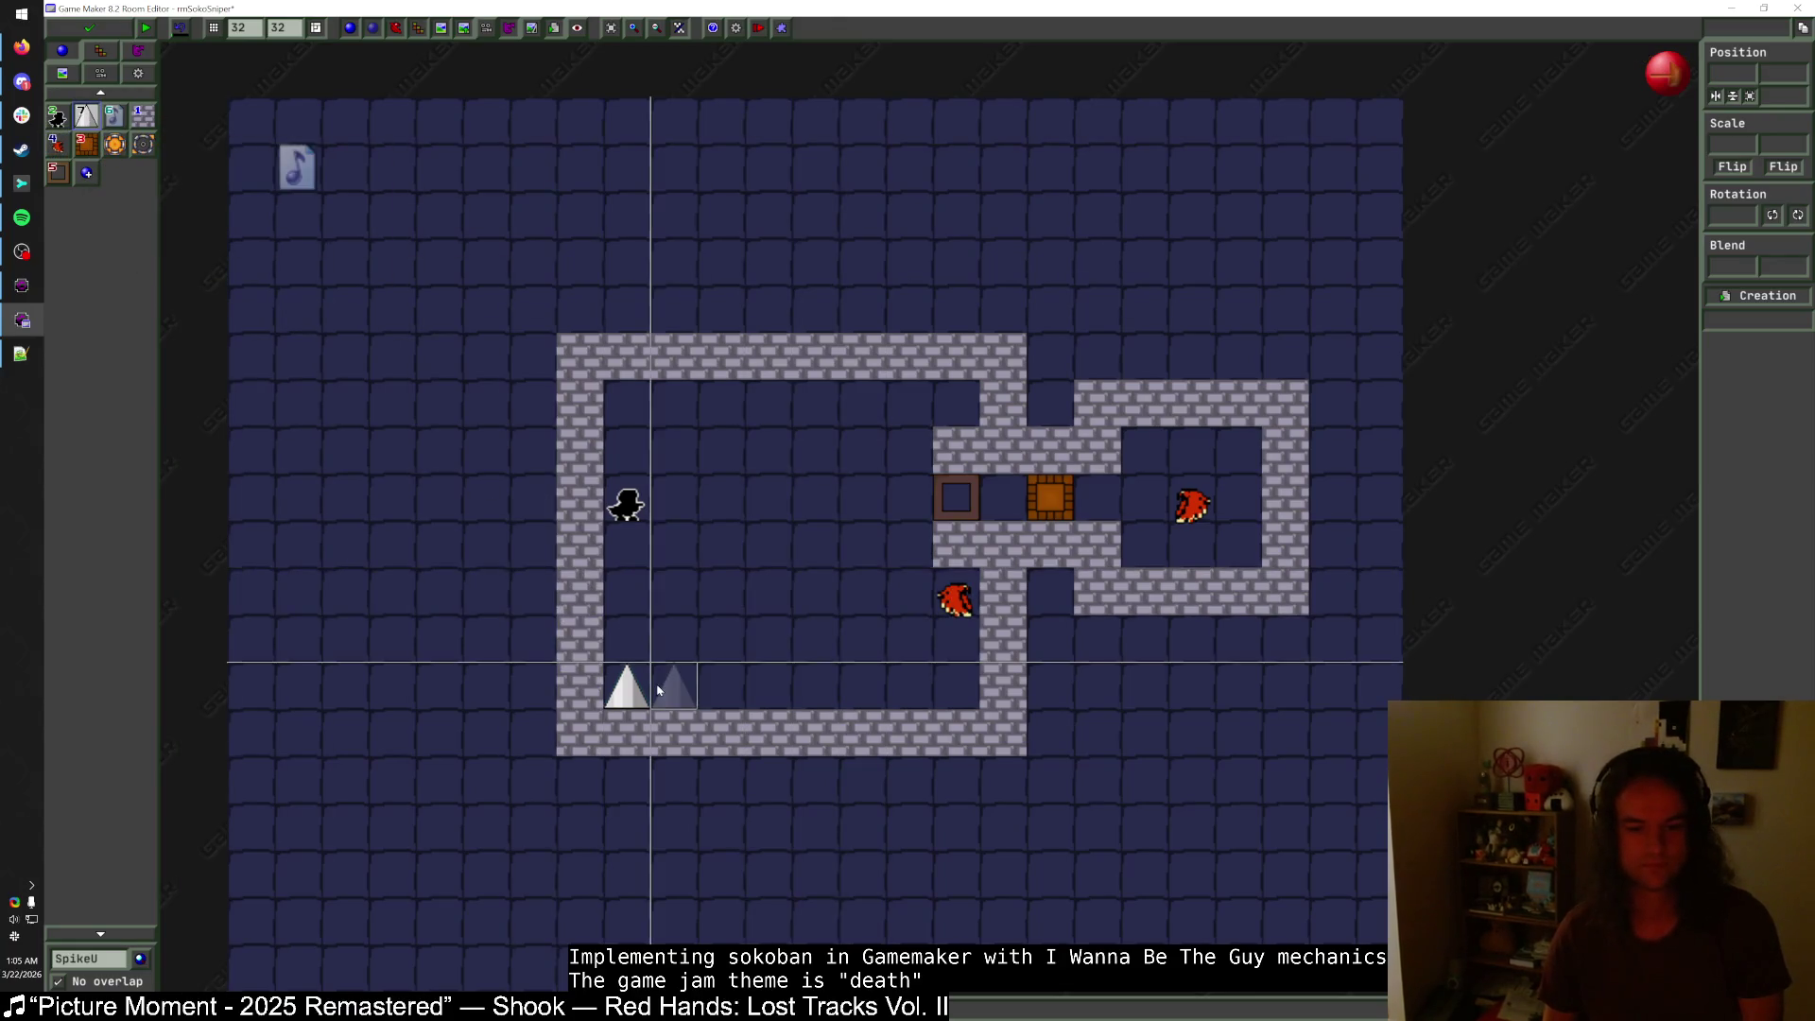
{"action": "left_click", "coordinate": [674, 651]}
{"action": "left_click", "coordinate": [721, 649]}
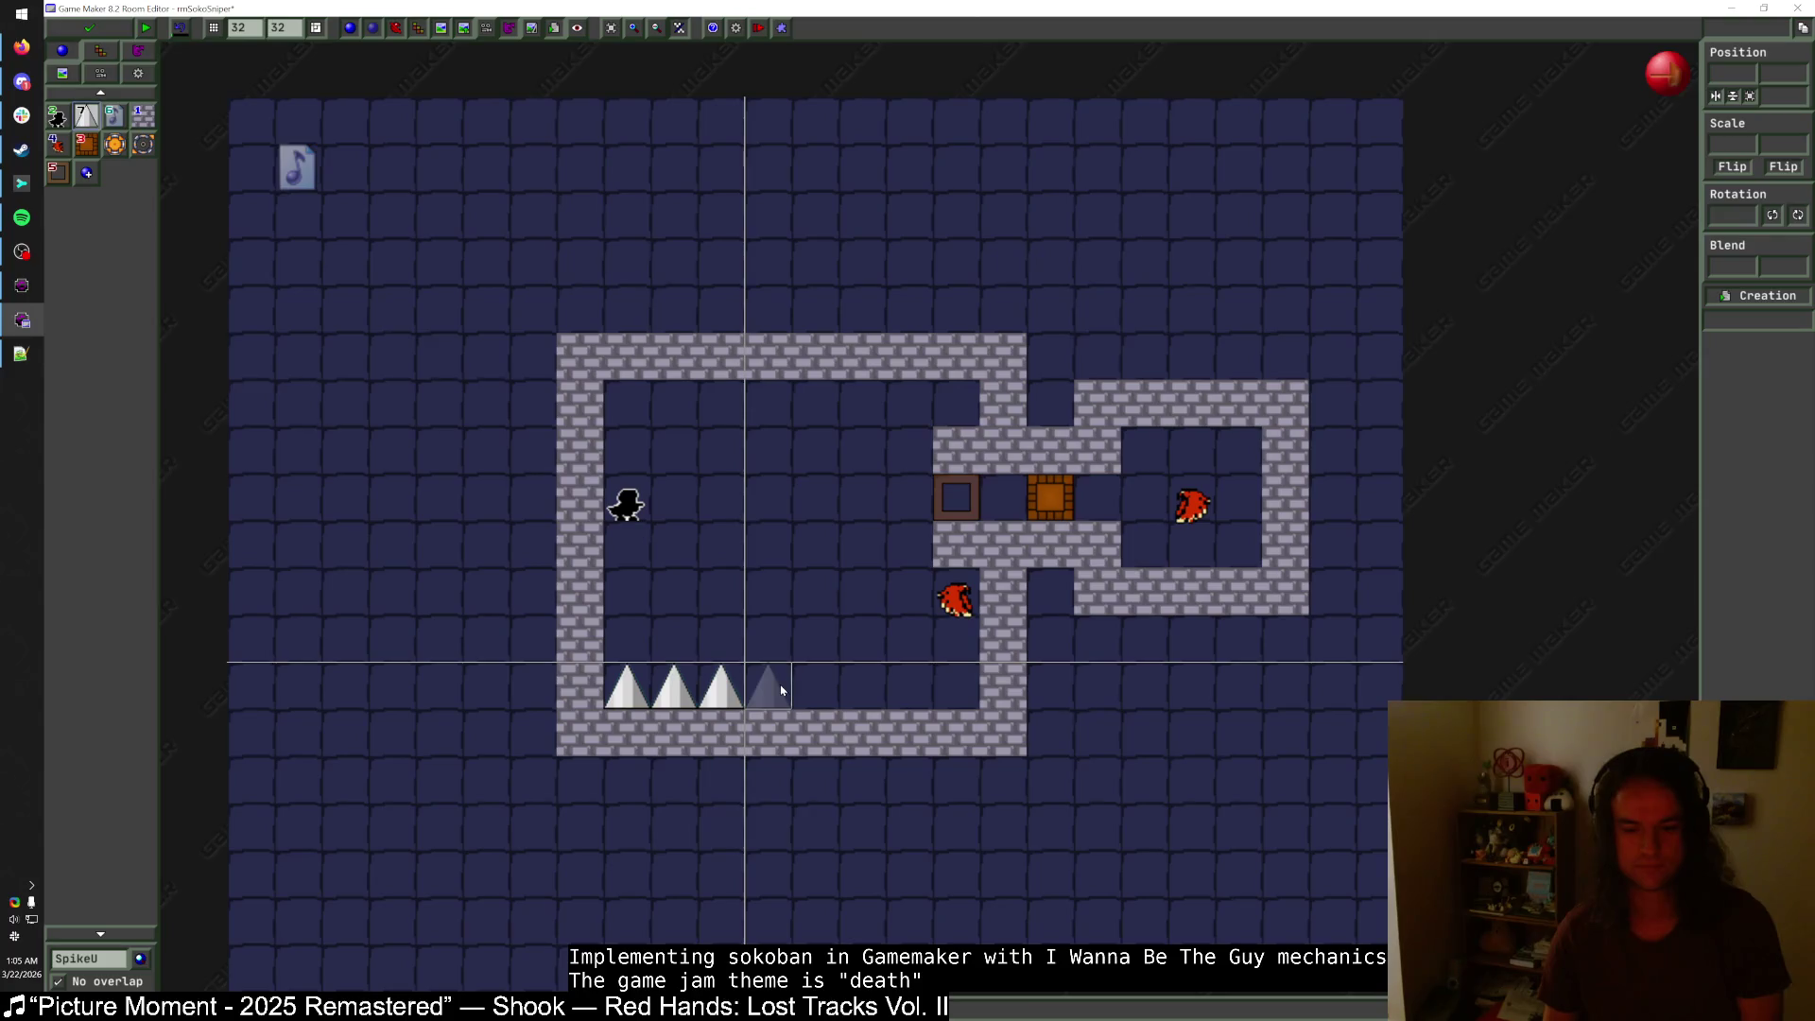
{"action": "mouse_move", "coordinate": [768, 645]}
{"action": "left_mouse_down"}
{"action": "mouse_move", "coordinate": [910, 646]}
{"action": "mouse_move", "coordinate": [867, 635]}
{"action": "left_mouse_up"}
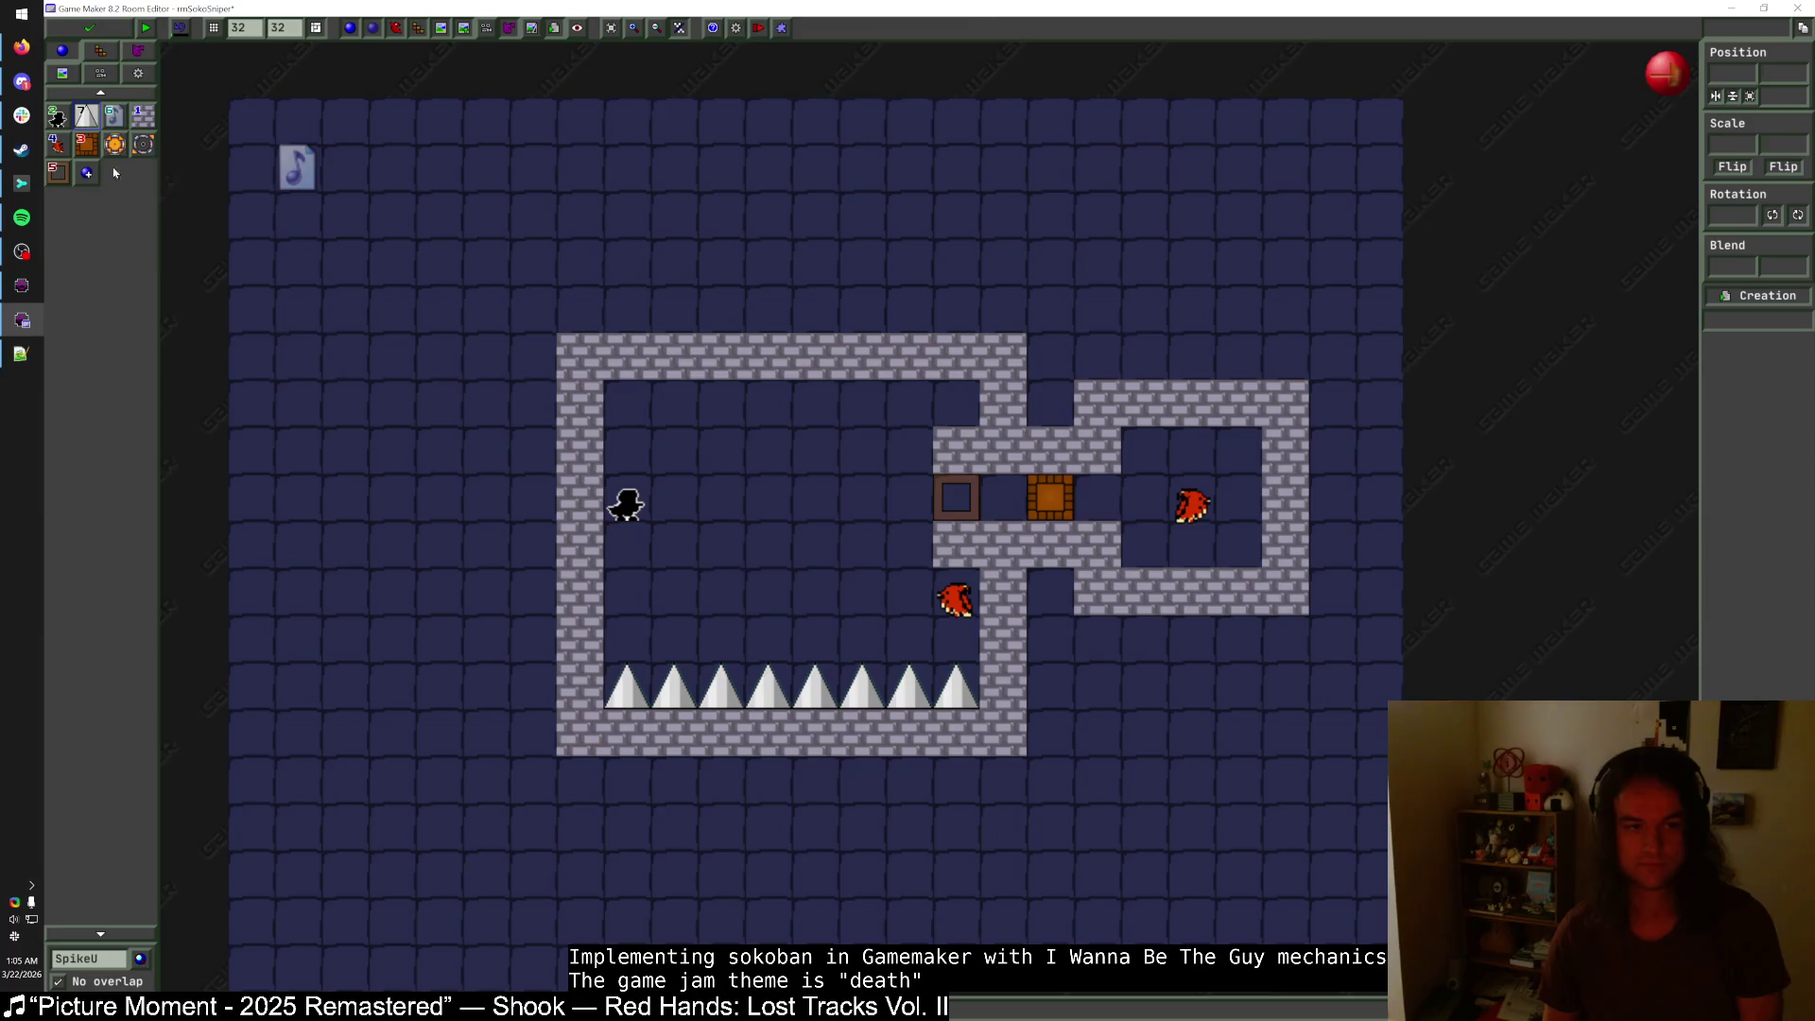
Choose SpikeR from the object list and delete all eight floor spikes
{"action": "left_click", "coordinate": [102, 961]}
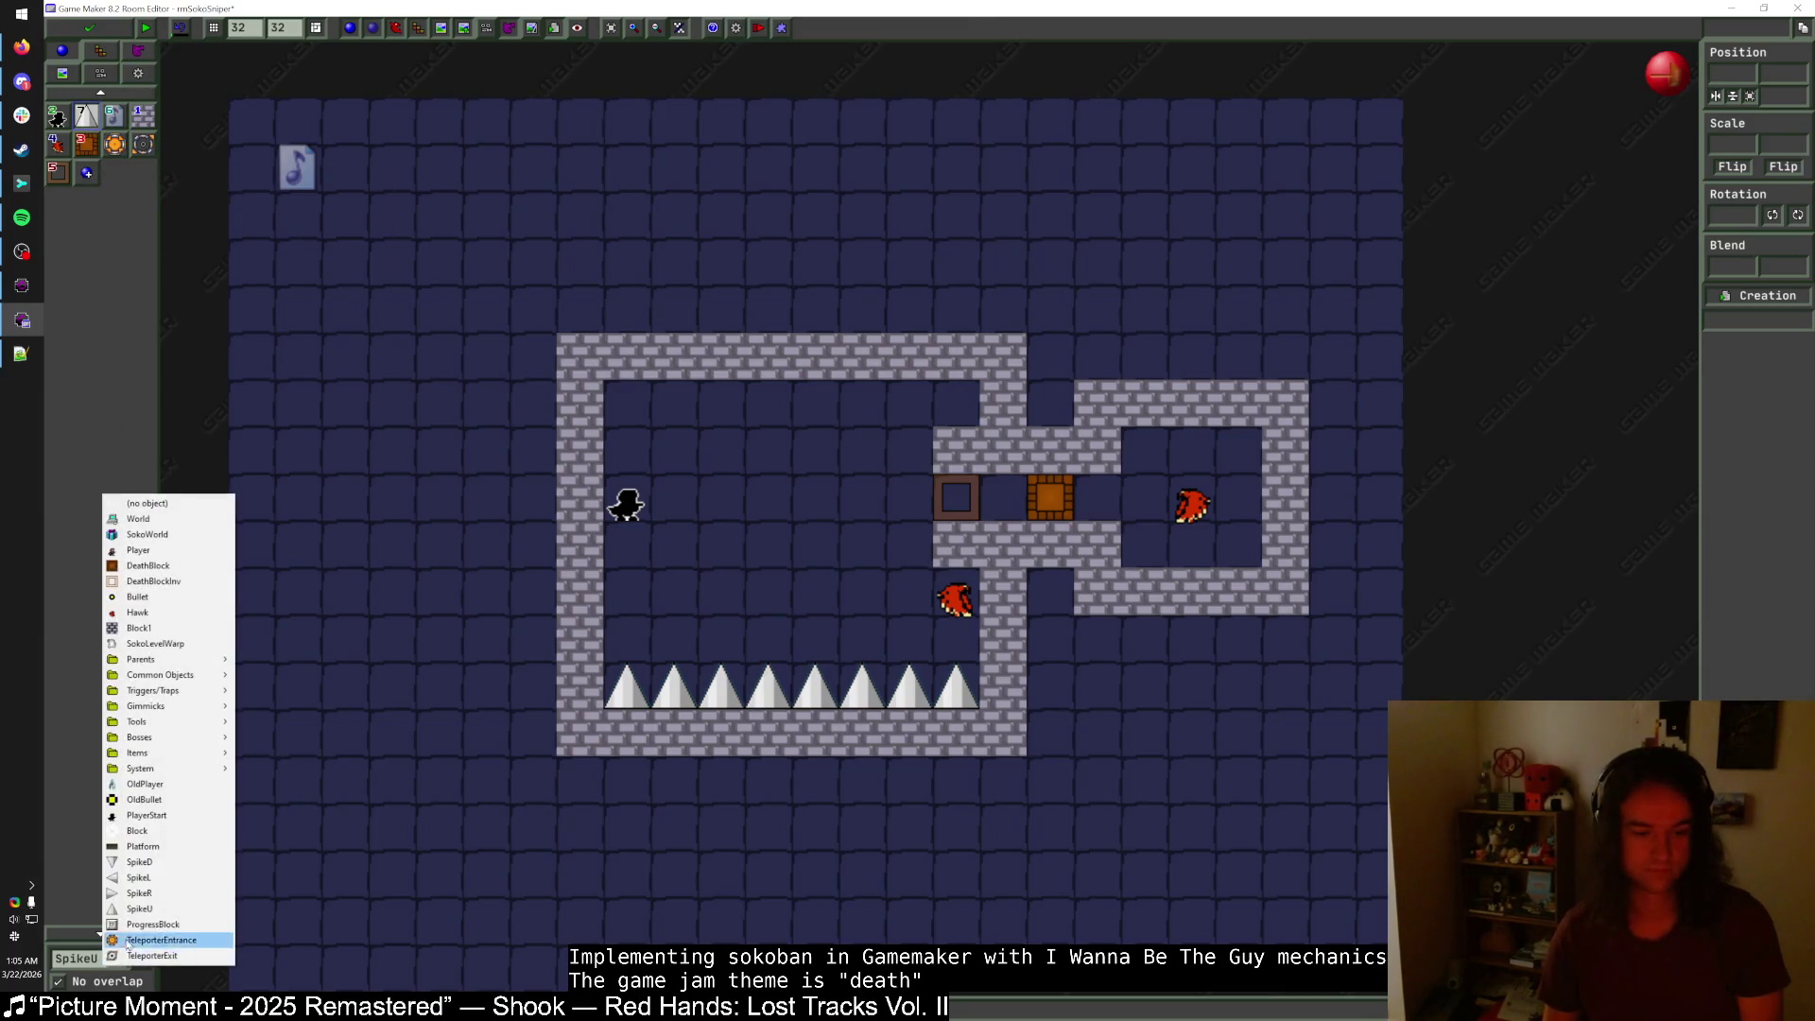
{"action": "left_click", "coordinate": [178, 892]}
{"action": "right_click", "coordinate": [957, 687]}
{"action": "right_click", "coordinate": [909, 688]}
{"action": "right_click", "coordinate": [815, 687]}
{"action": "right_click", "coordinate": [768, 687]}
{"action": "right_click", "coordinate": [720, 688]}
{"action": "right_click", "coordinate": [674, 687]}
{"action": "right_click", "coordinate": [626, 687]}
{"action": "right_click", "coordinate": [862, 687]}
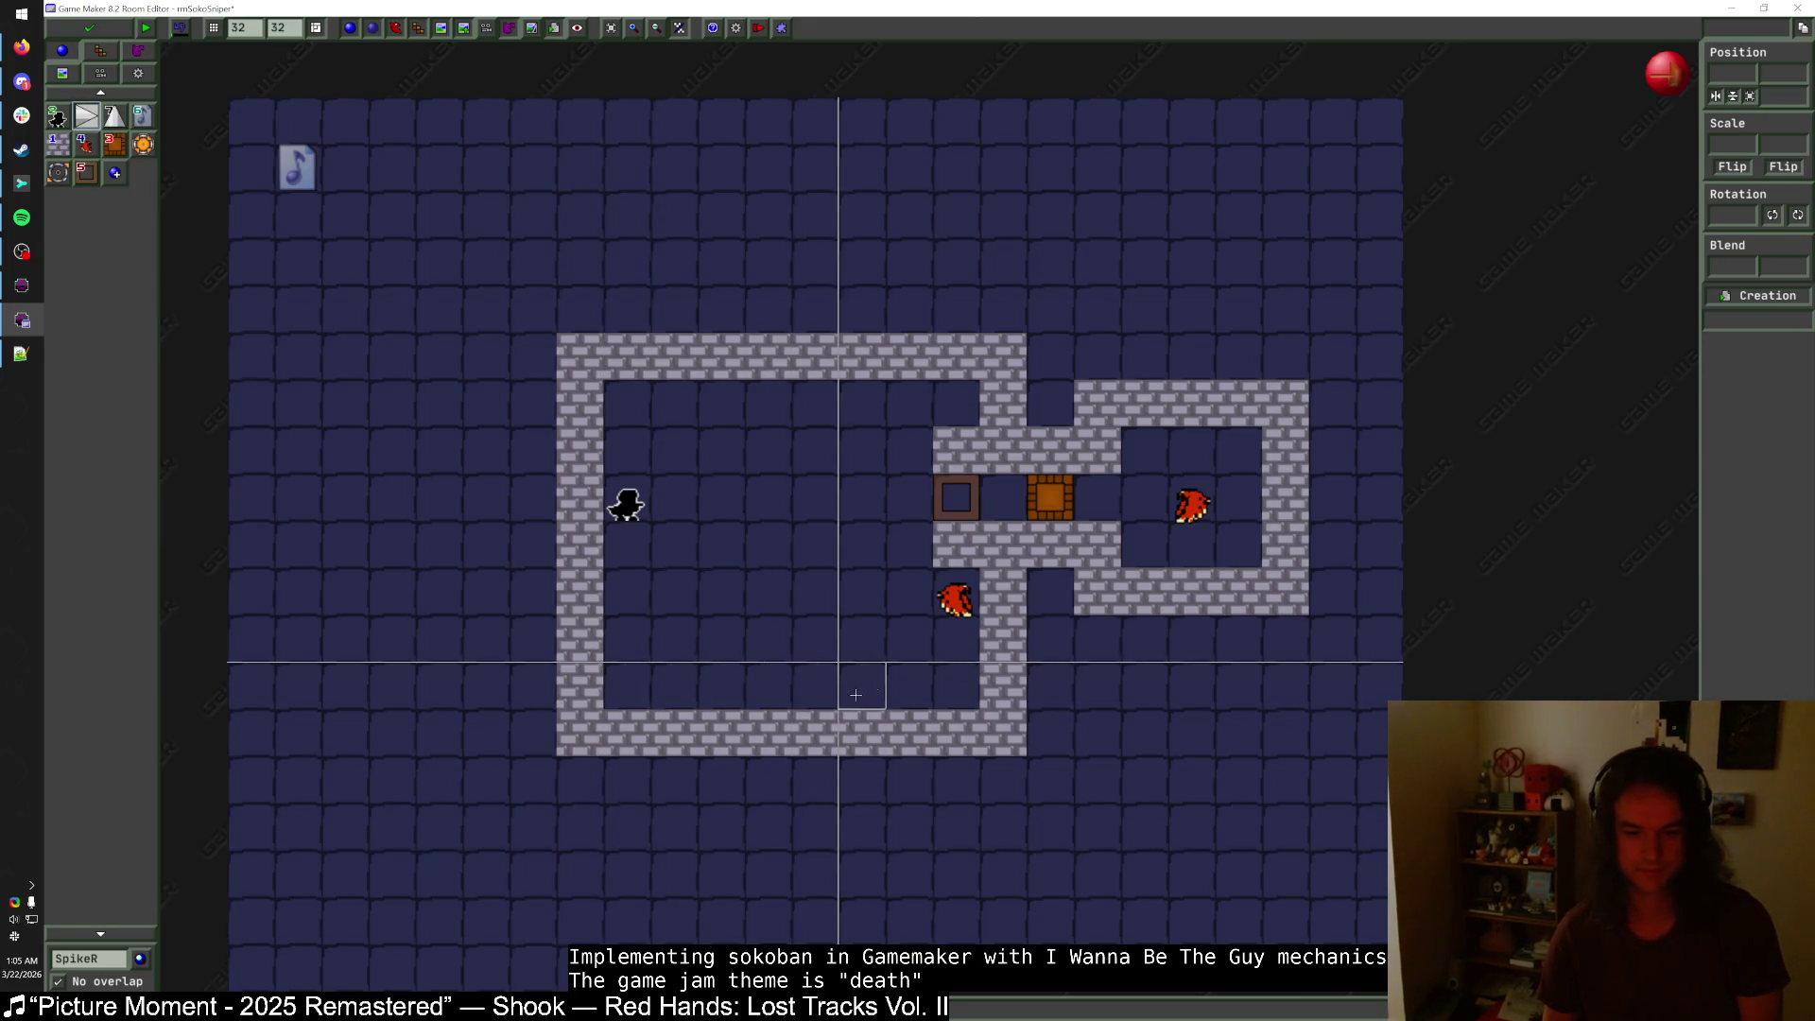
Line the left inner wall with seven right-pointing SpikeR spikes
{"action": "left_click_drag", "start_coordinate": [627, 503], "coordinate": [673, 550]}
{"action": "left_click", "coordinate": [637, 441]}
{"action": "left_click_drag", "start_coordinate": [637, 404], "coordinate": [637, 689]}
{"action": "left_click", "coordinate": [58, 144]}
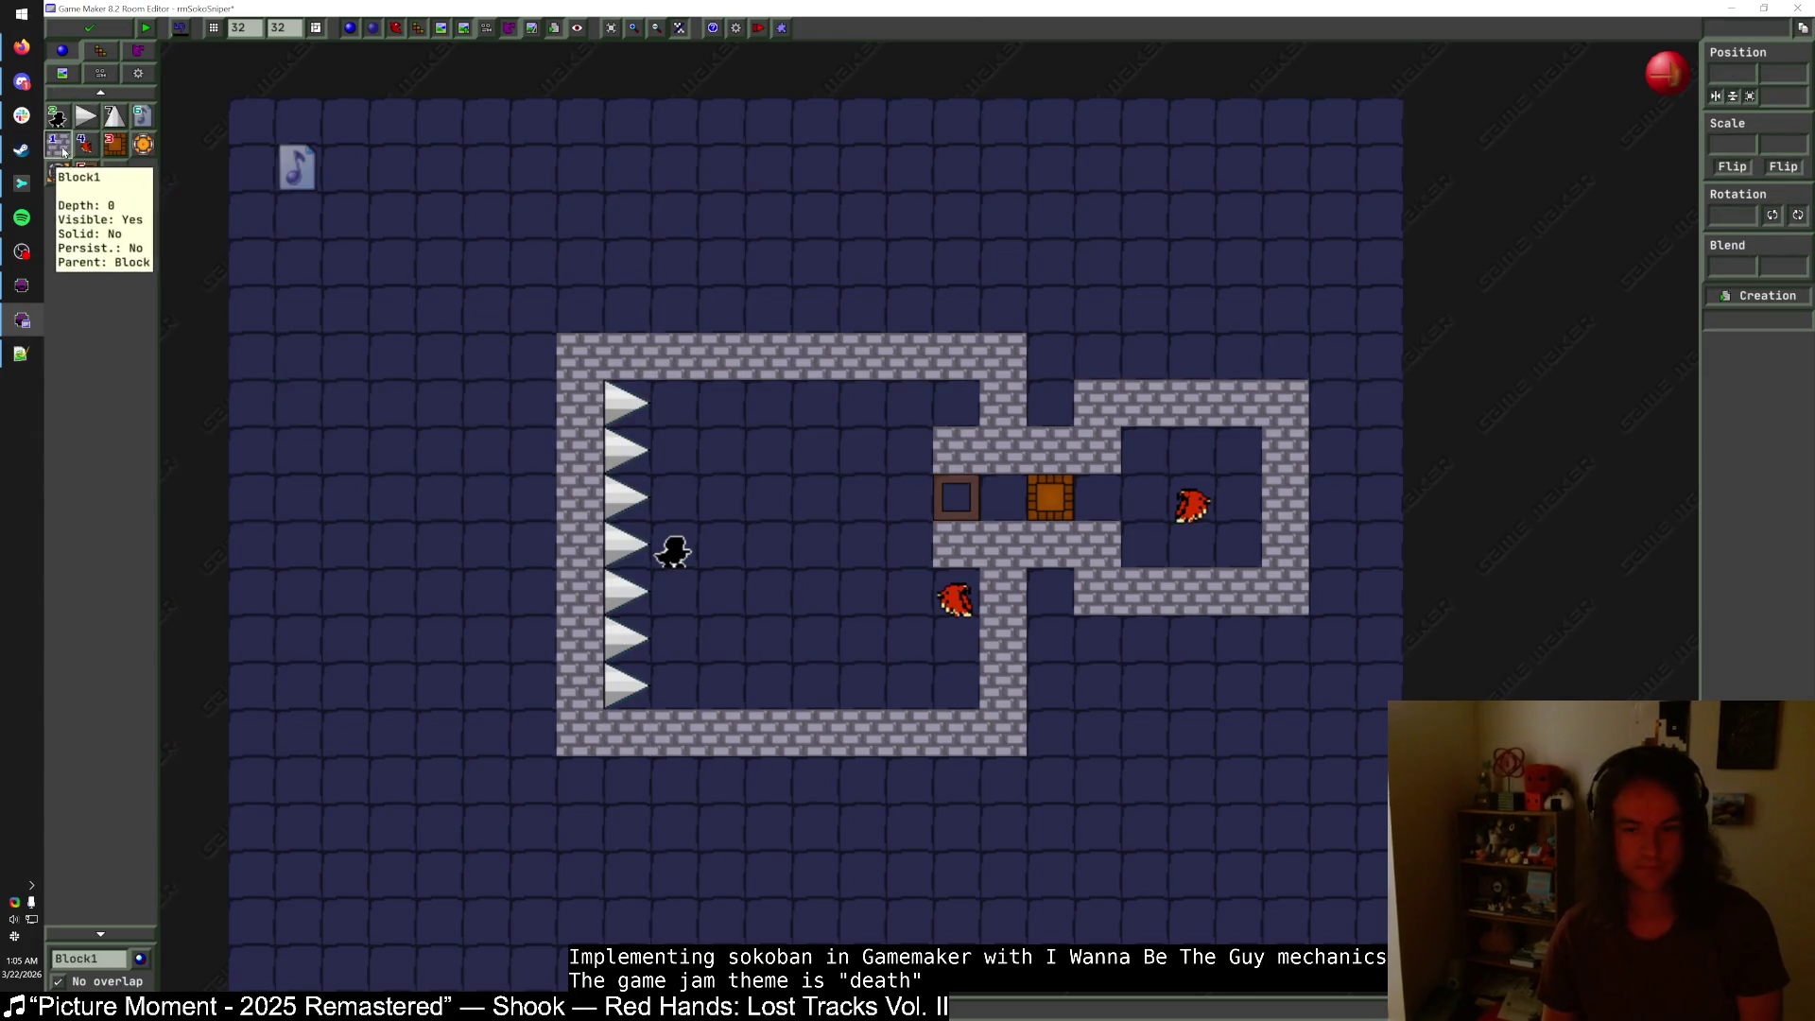
{"action": "left_click", "coordinate": [957, 607]}
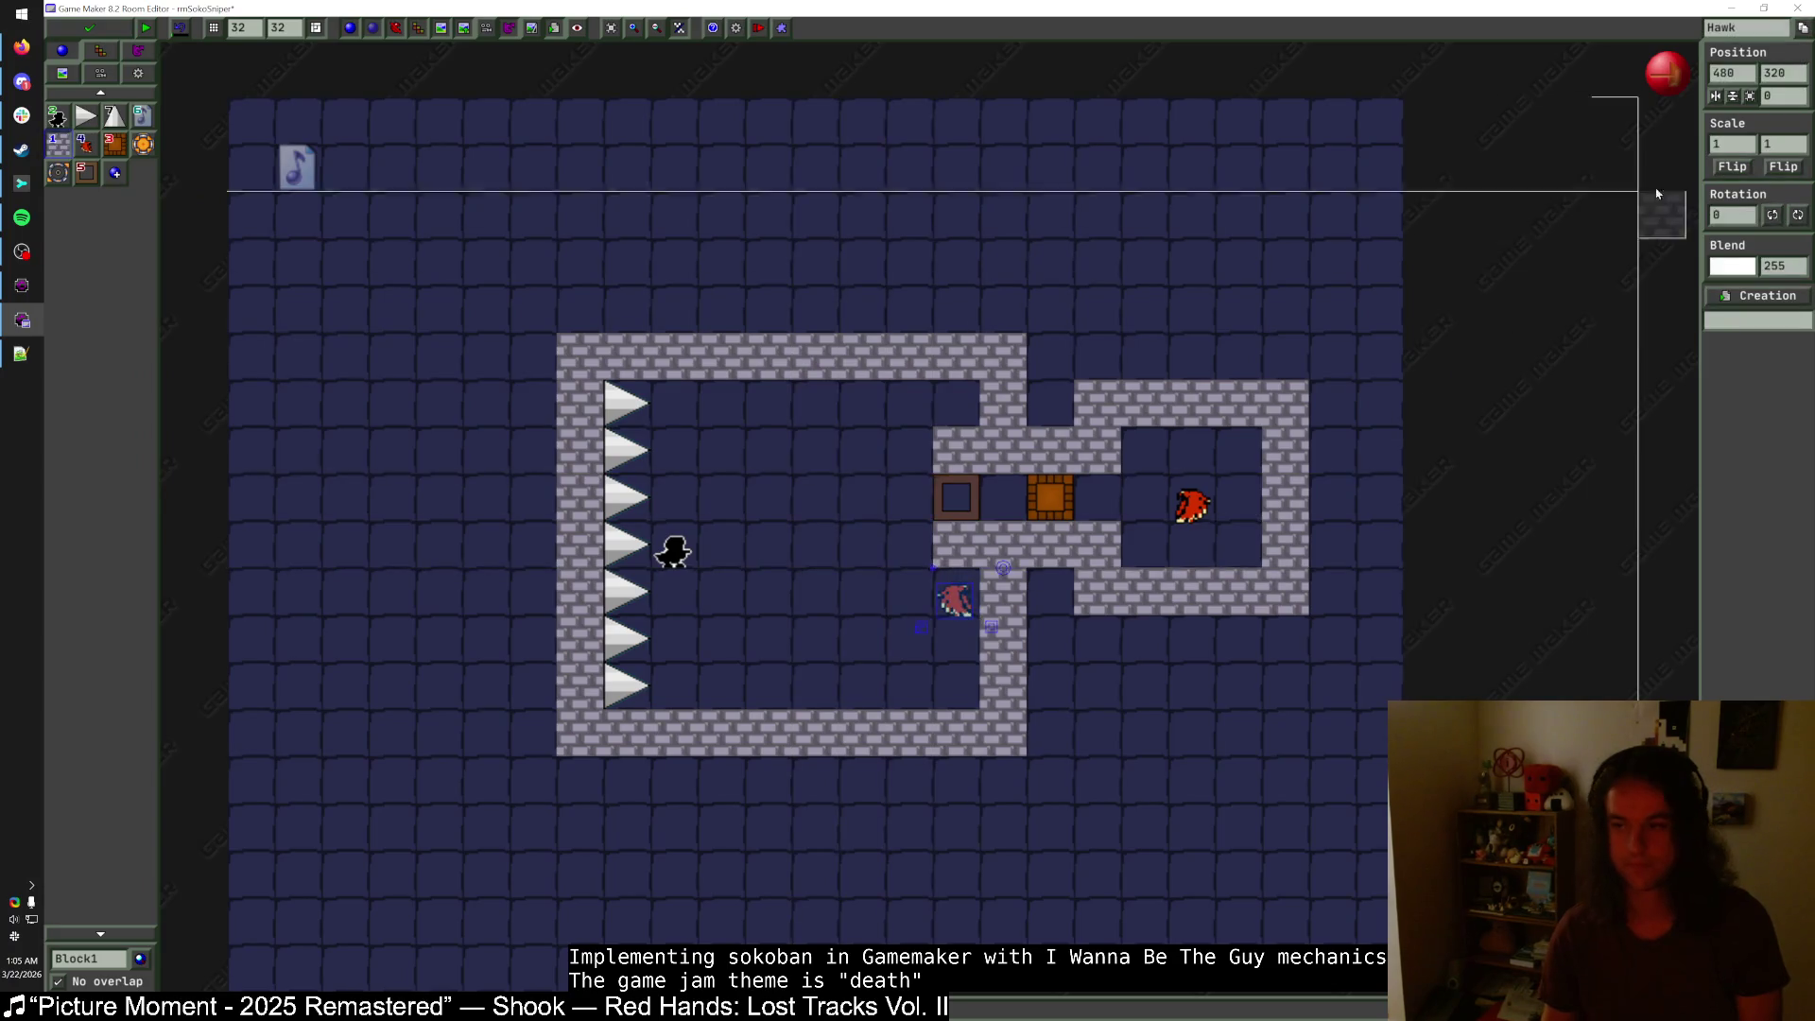
{"action": "left_click", "coordinate": [1734, 143]}
{"action": "type", "text": "-1"}
Read Discord's #contest-rules, highlighting rules 4 and 5, then minimize the chat
{"action": "key", "text": "Return"}
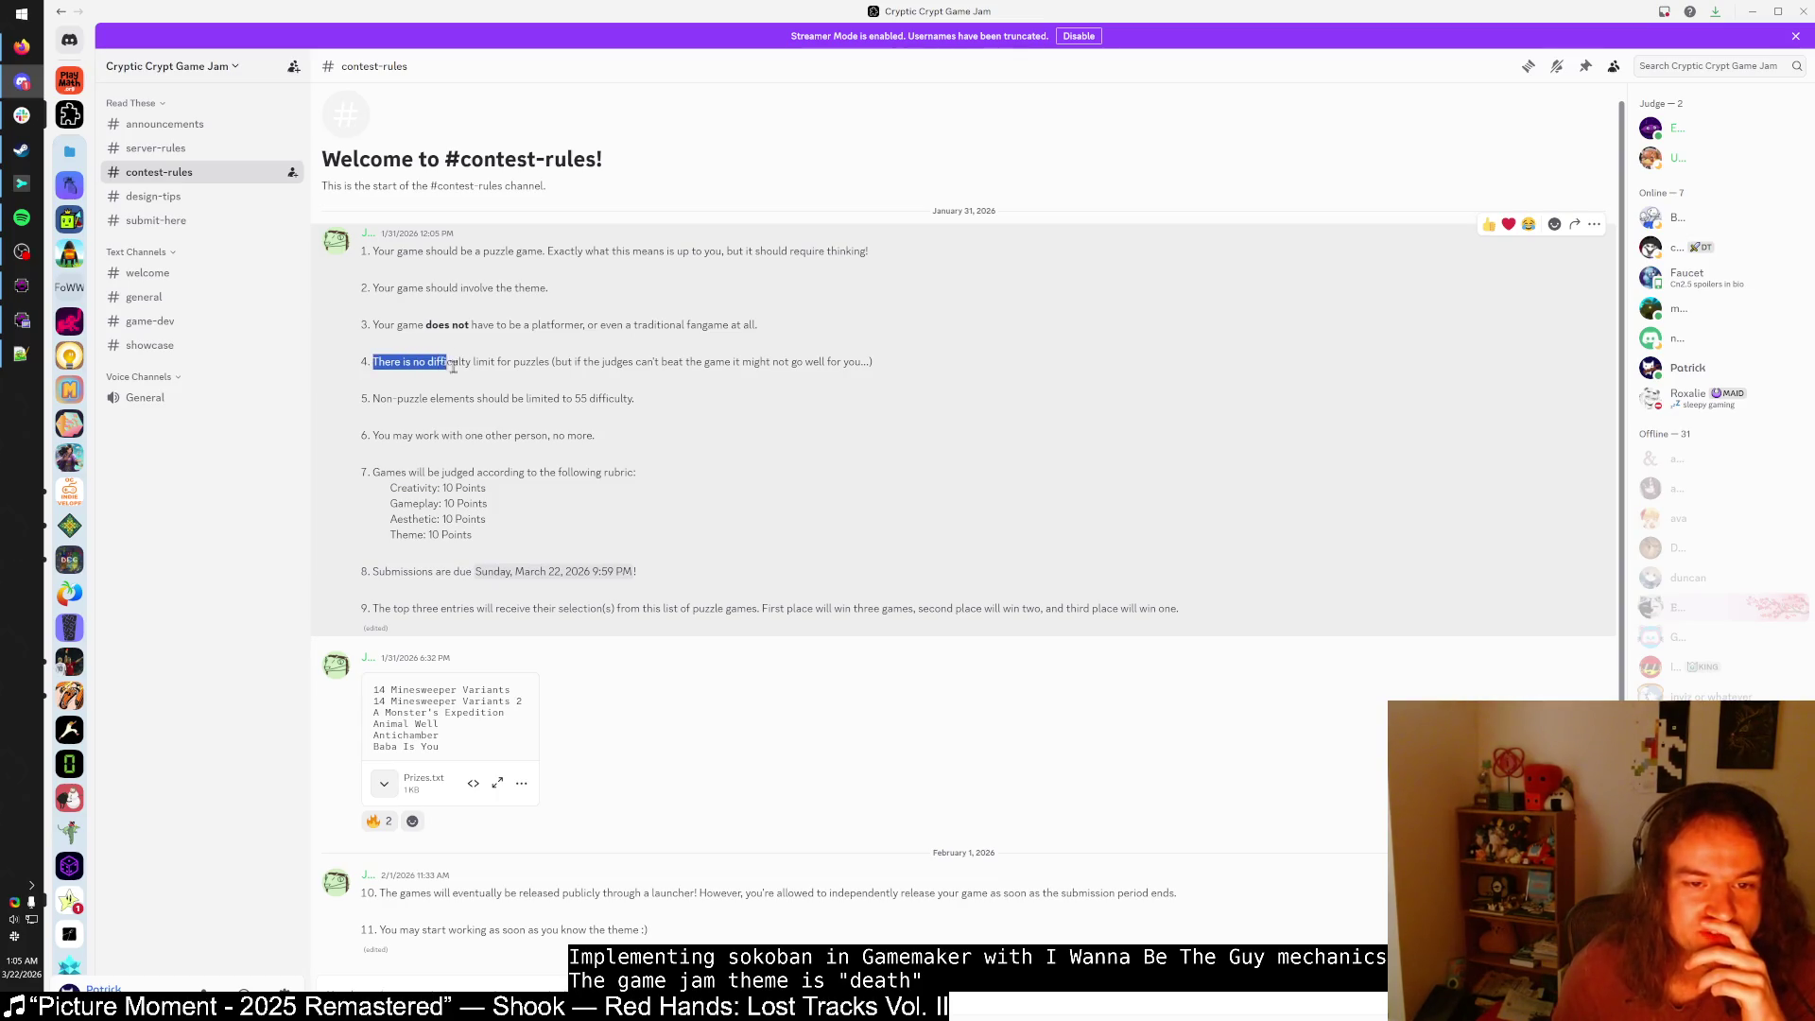
{"action": "left_click", "coordinate": [555, 363]}
{"action": "mouse_move", "coordinate": [626, 363]}
{"action": "left_mouse_down"}
{"action": "mouse_move", "coordinate": [871, 363]}
{"action": "mouse_move", "coordinate": [840, 362]}
{"action": "left_mouse_up"}
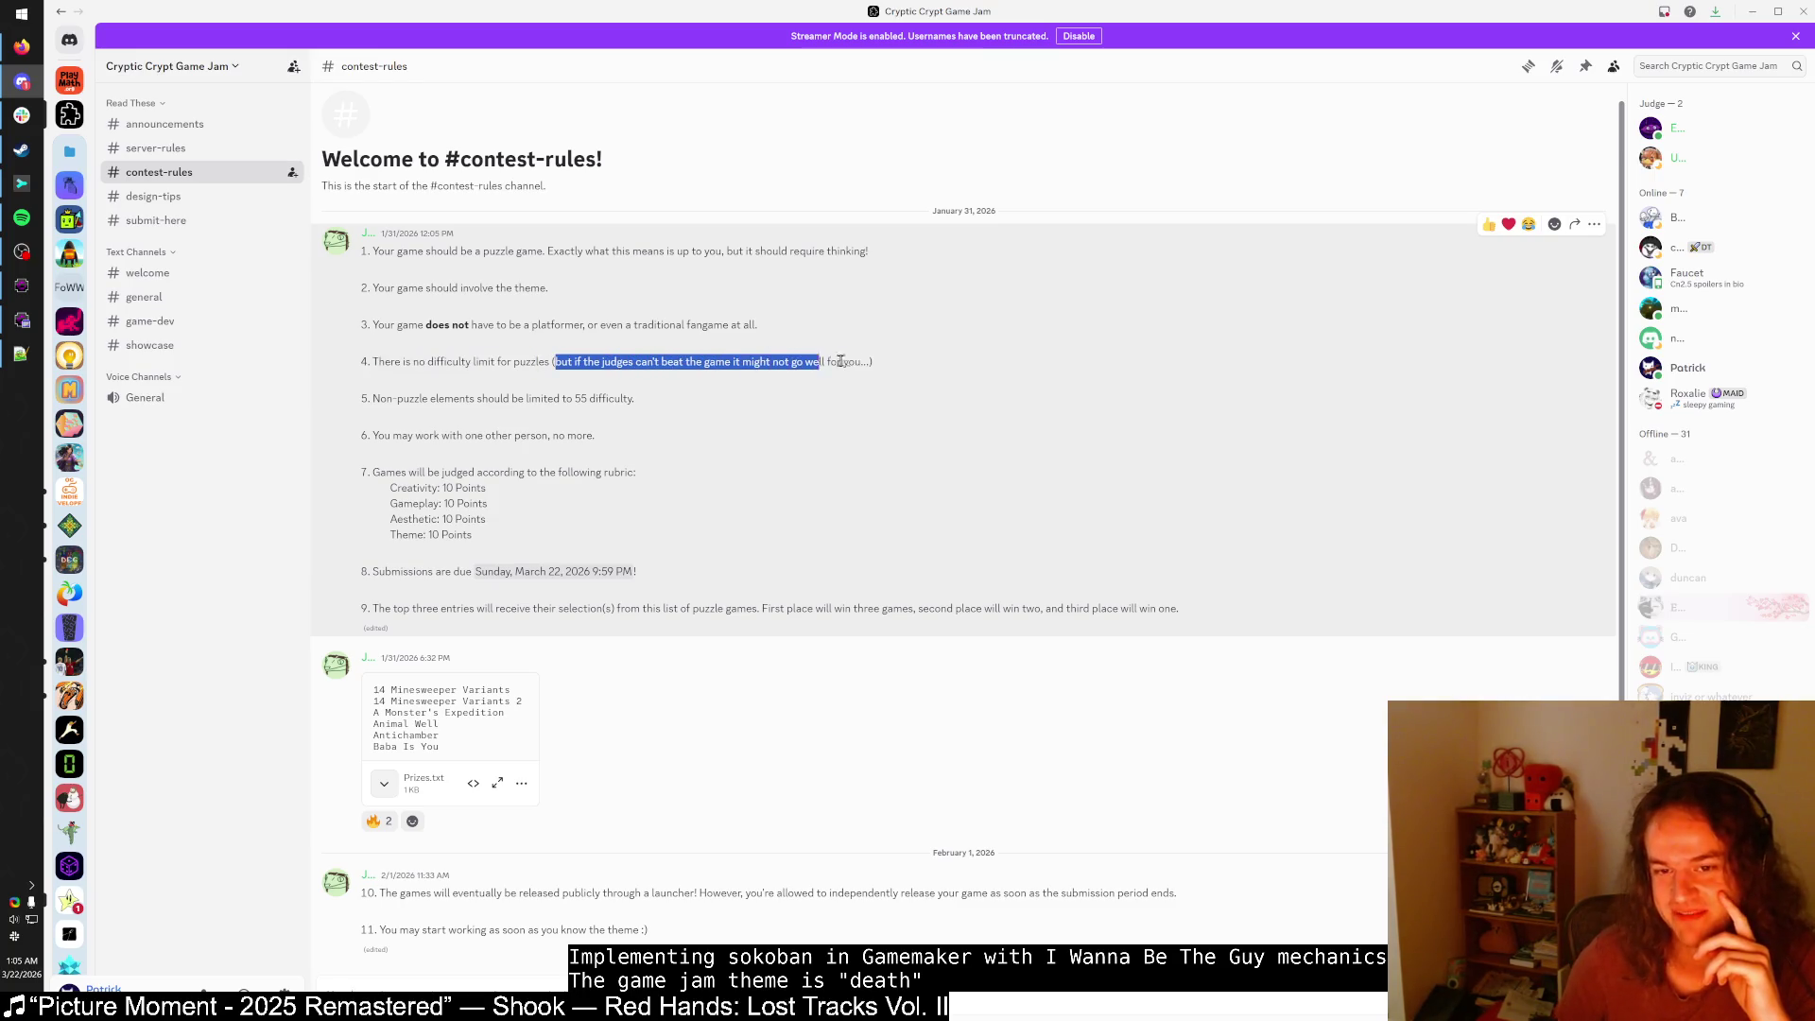
{"action": "left_click", "coordinate": [900, 367]}
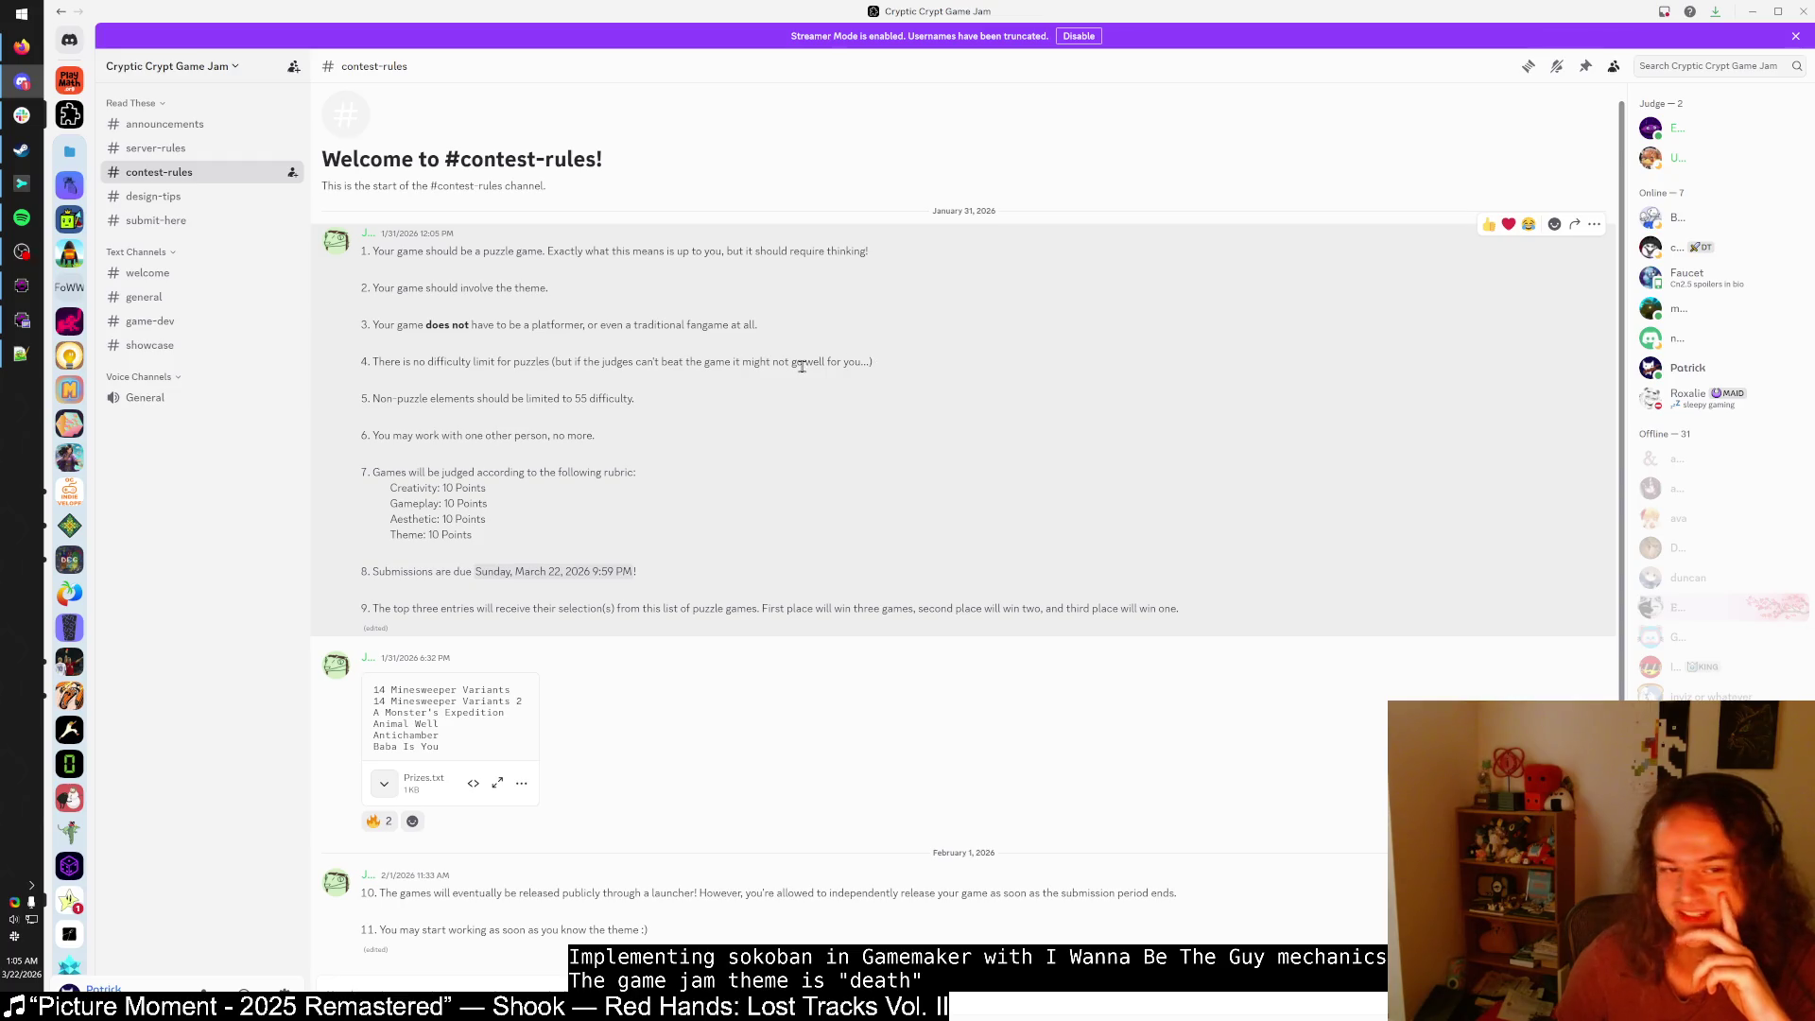
{"action": "left_click_drag", "start_coordinate": [373, 399], "coordinate": [642, 407]}
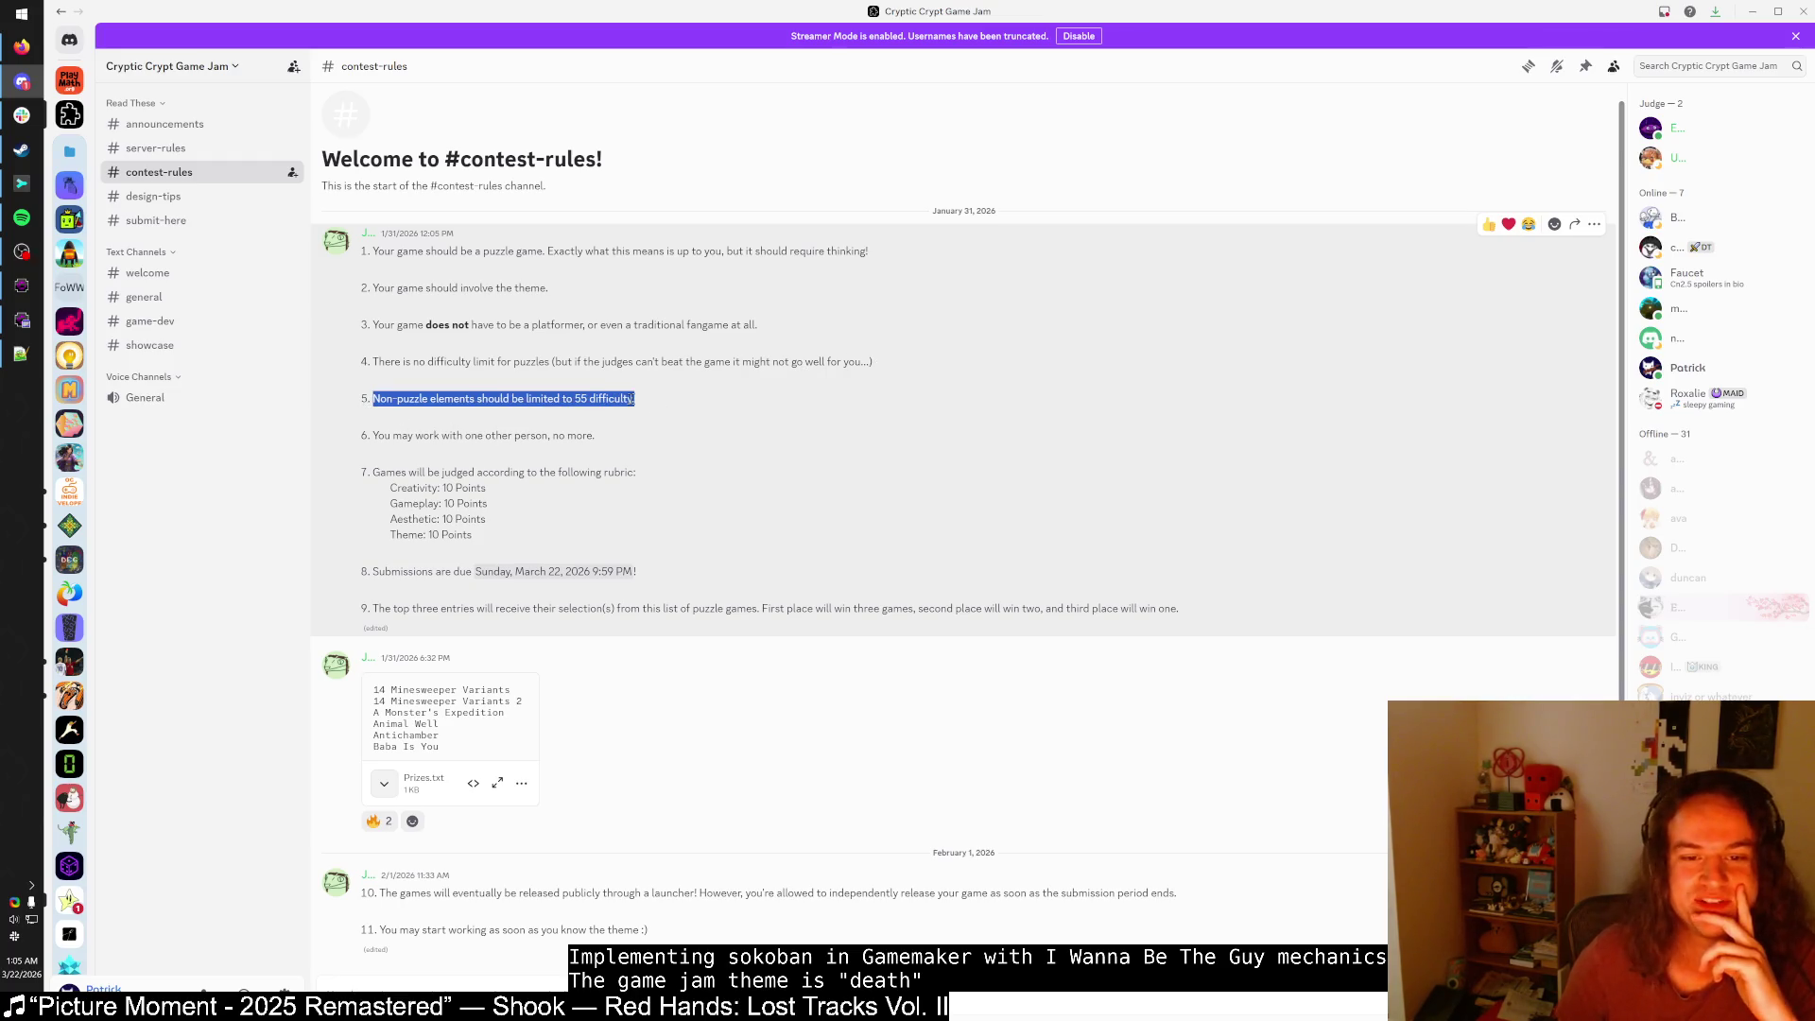
{"action": "left_click", "coordinate": [572, 397]}
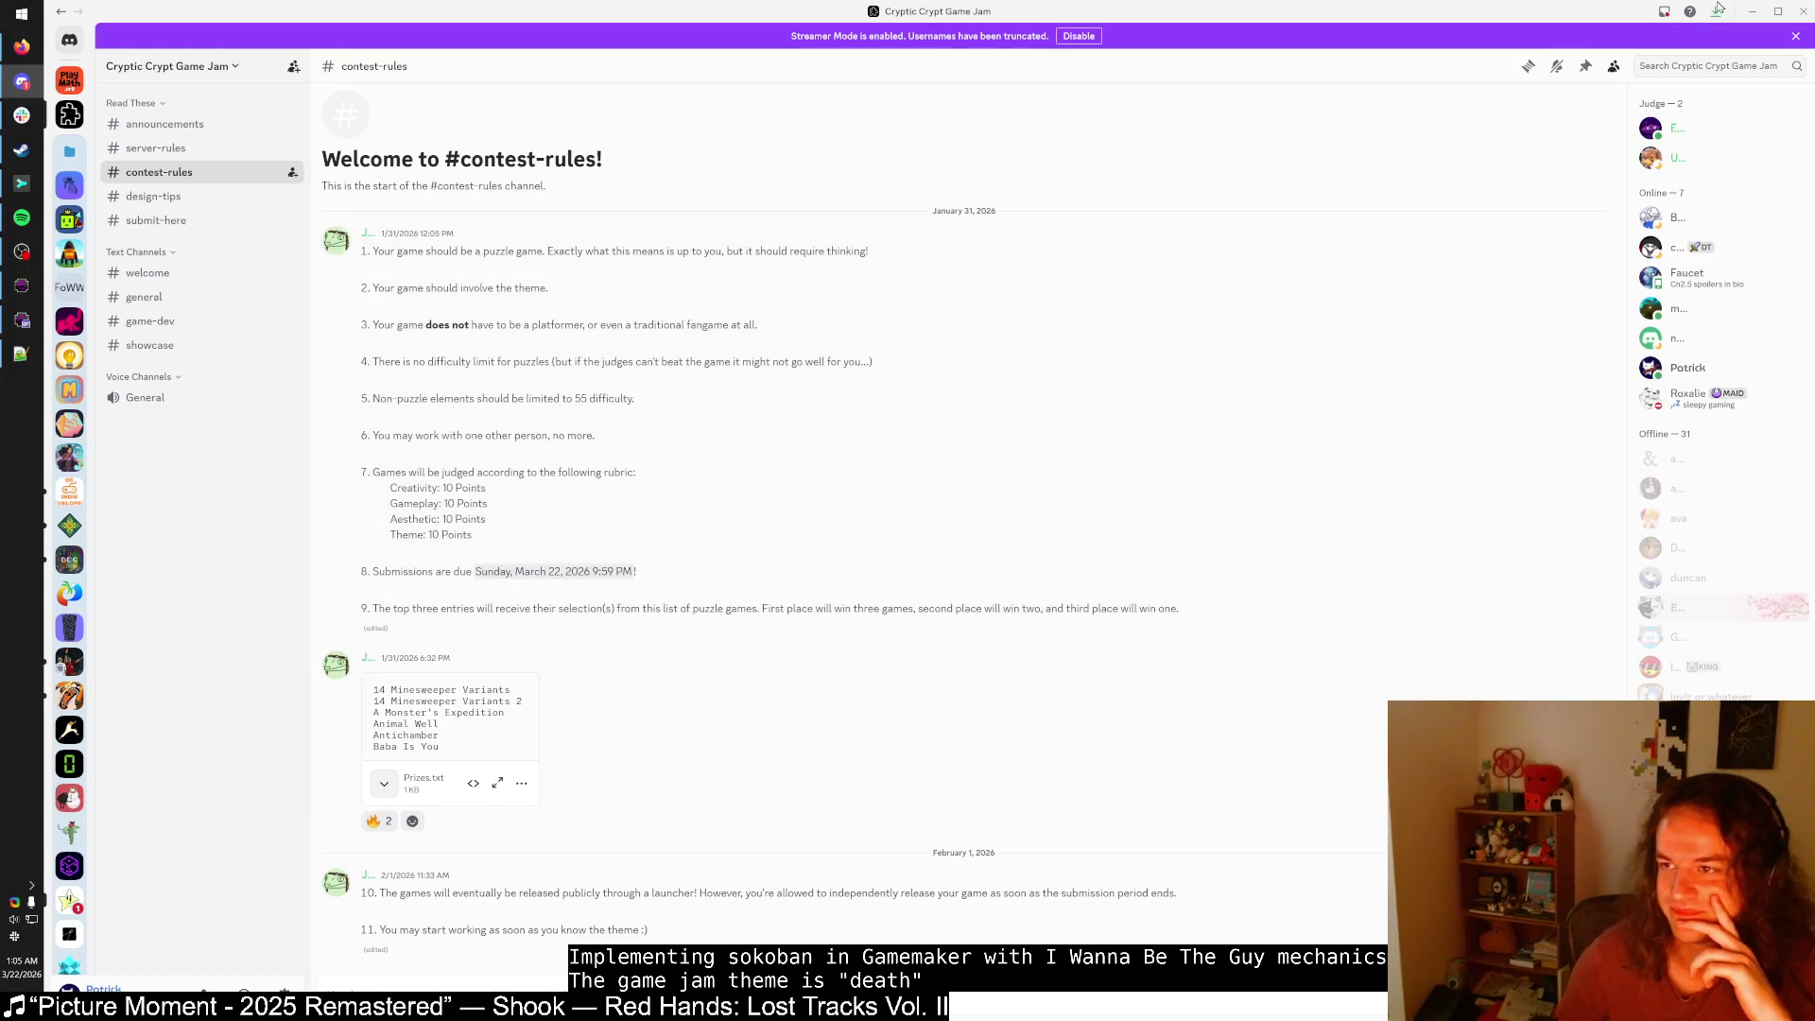
{"action": "left_click", "coordinate": [1754, 14]}
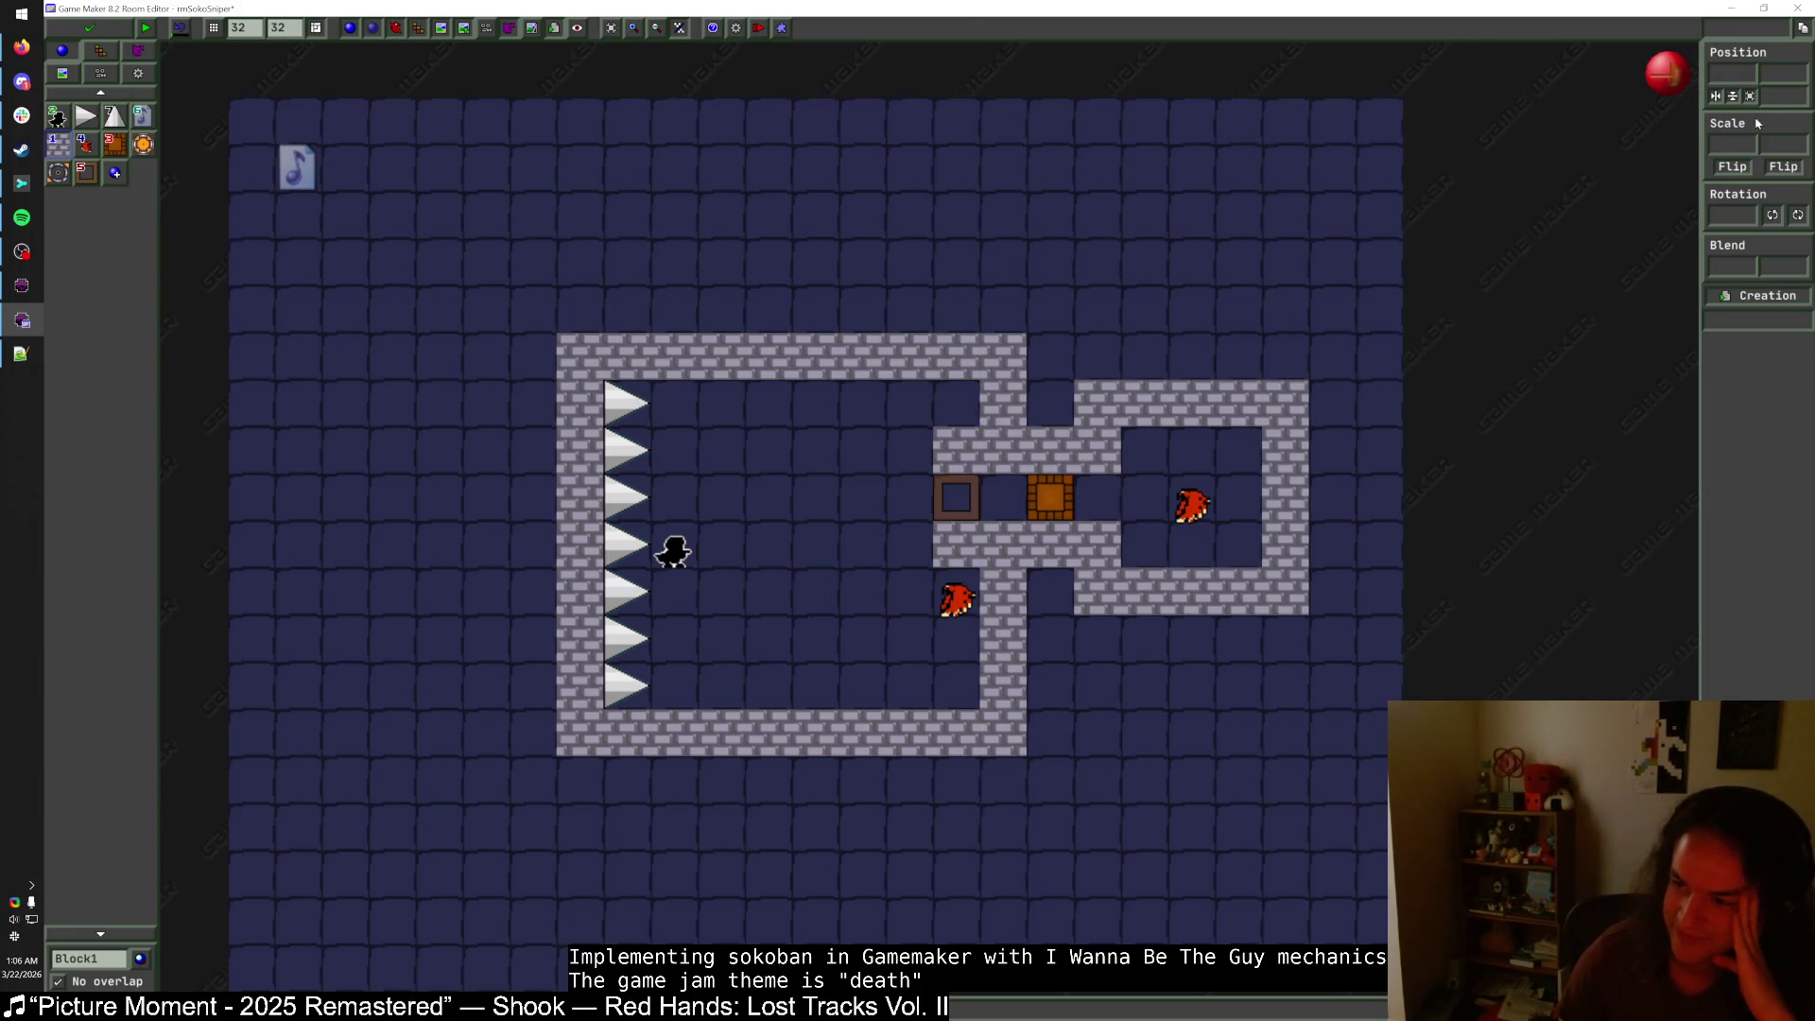
{"action": "key", "text": "alt+Tab"}
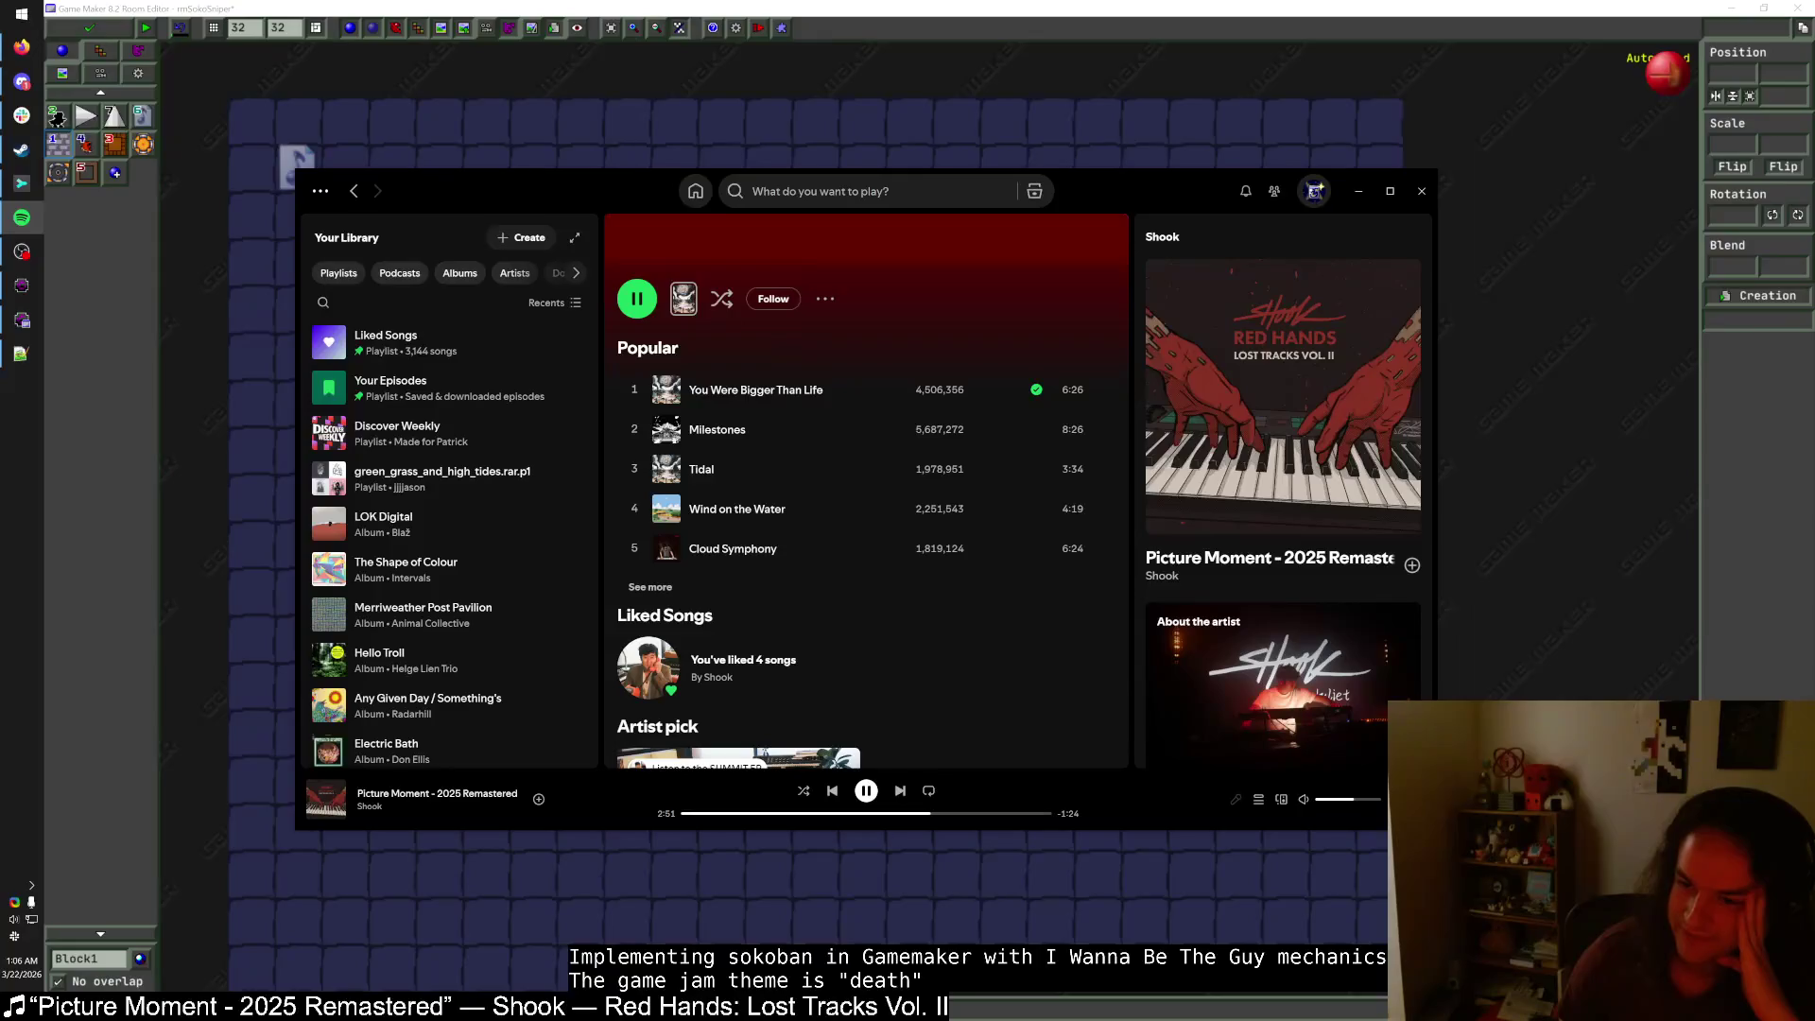
{"action": "key", "text": "alt+Tab"}
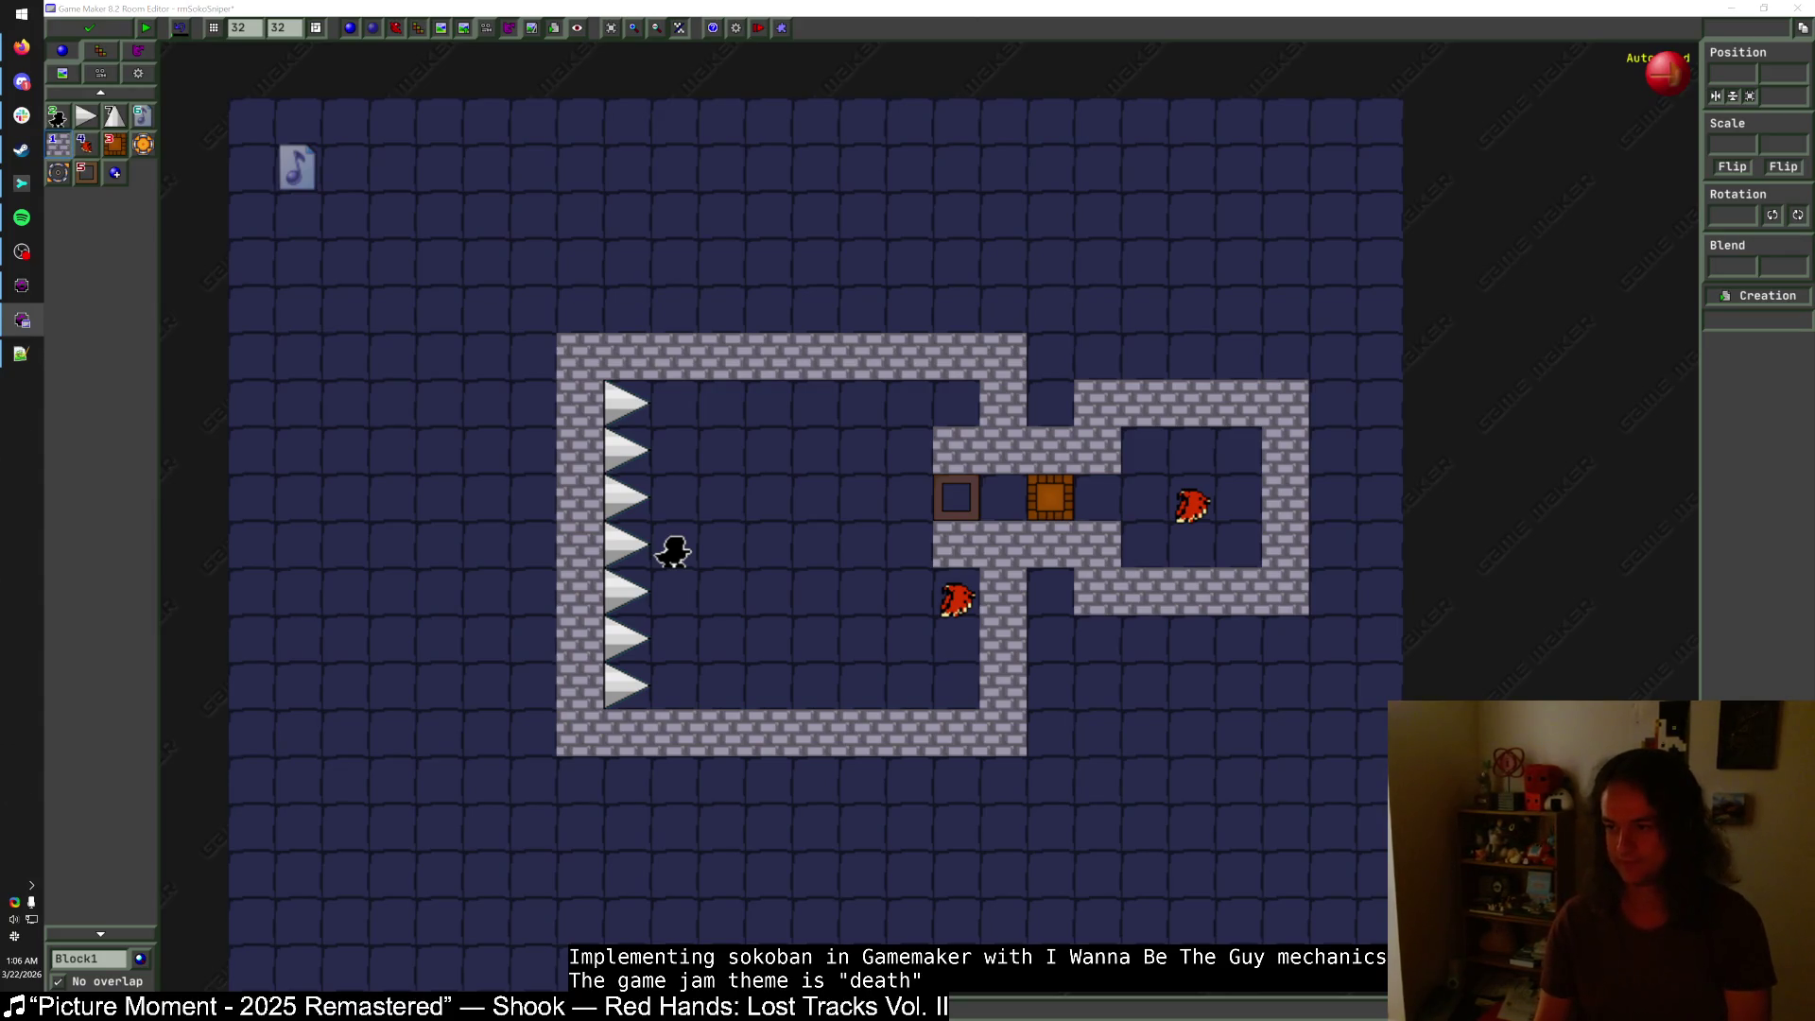
{"action": "key", "text": "alt+Tab"}
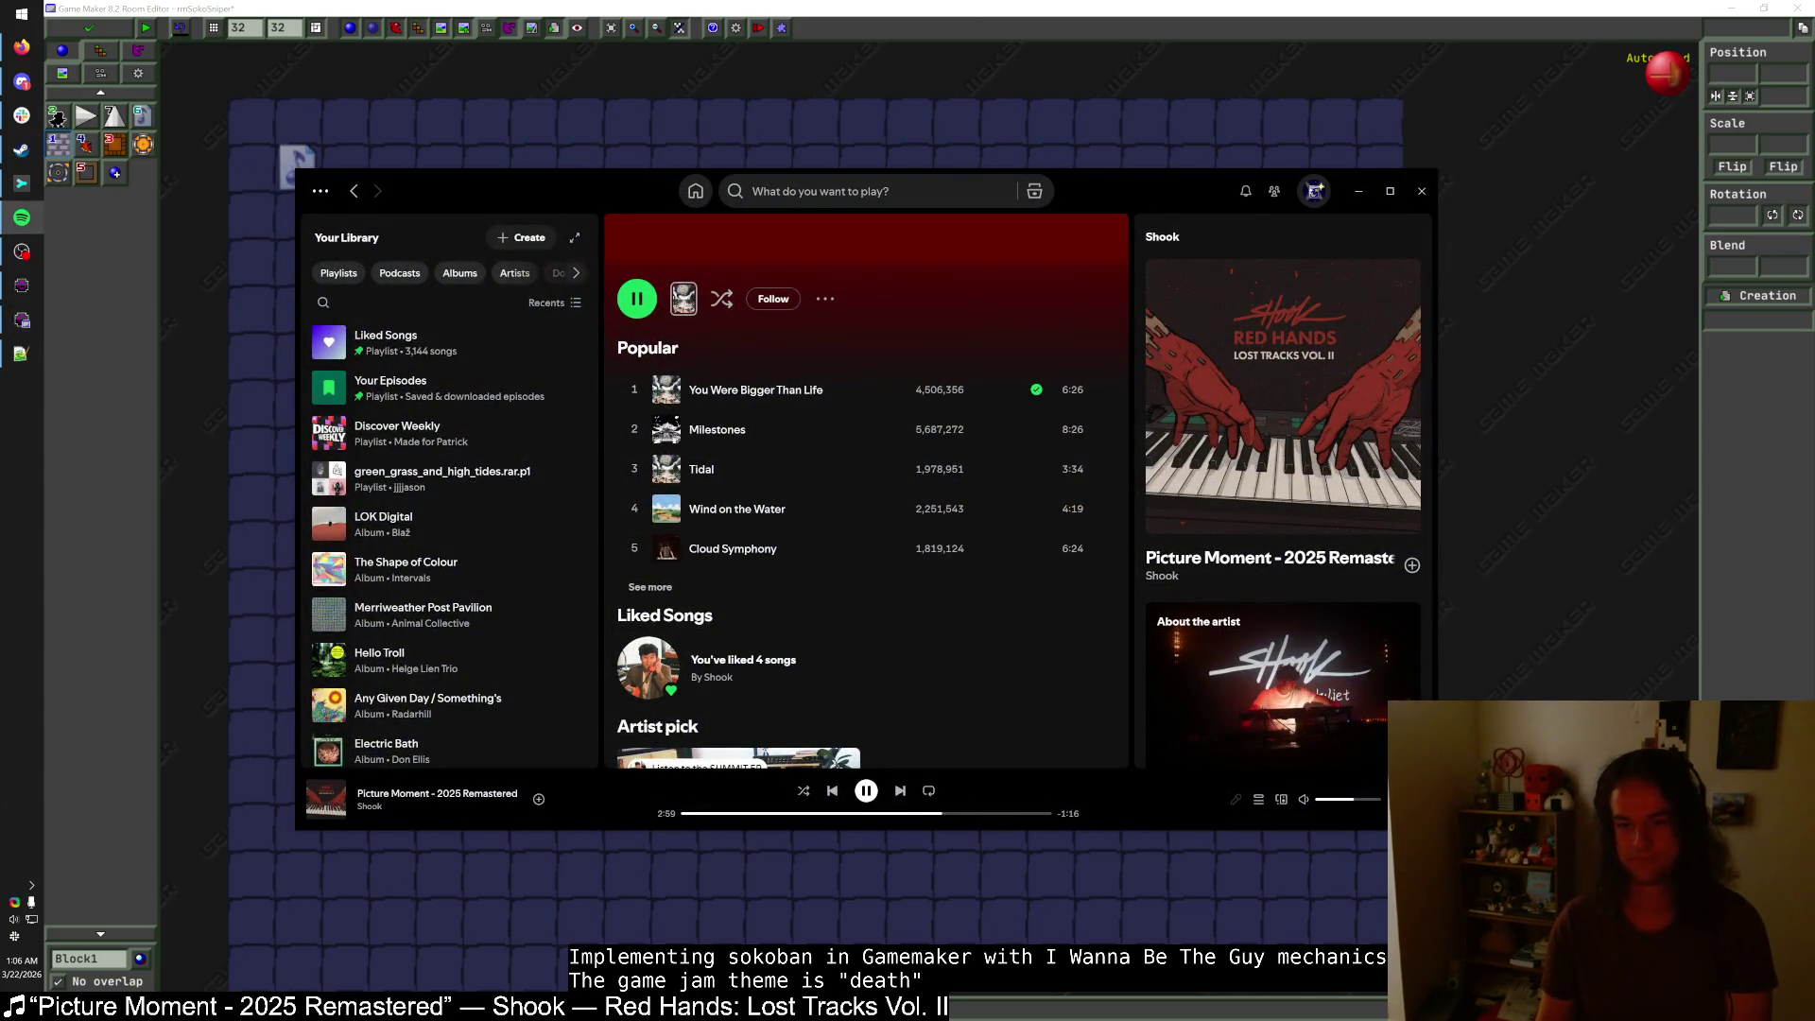
{"action": "key", "text": "alt+Tab"}
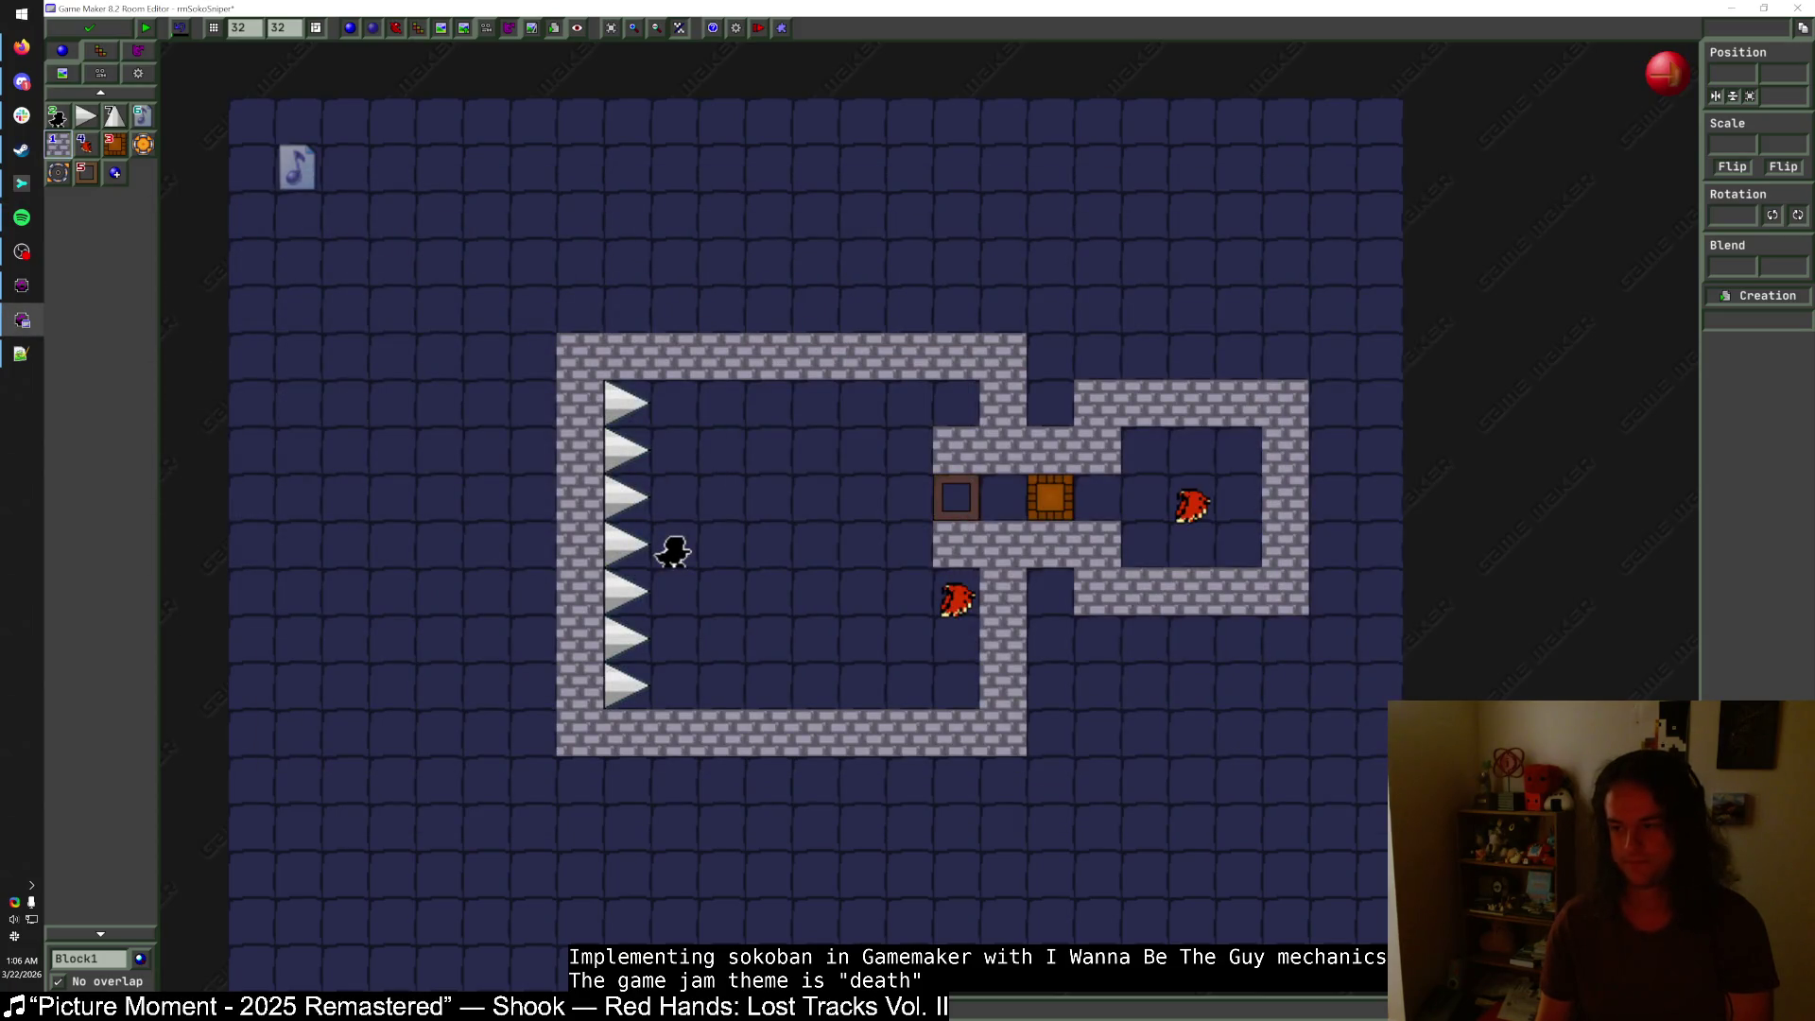
{"action": "key", "text": "alt+Tab"}
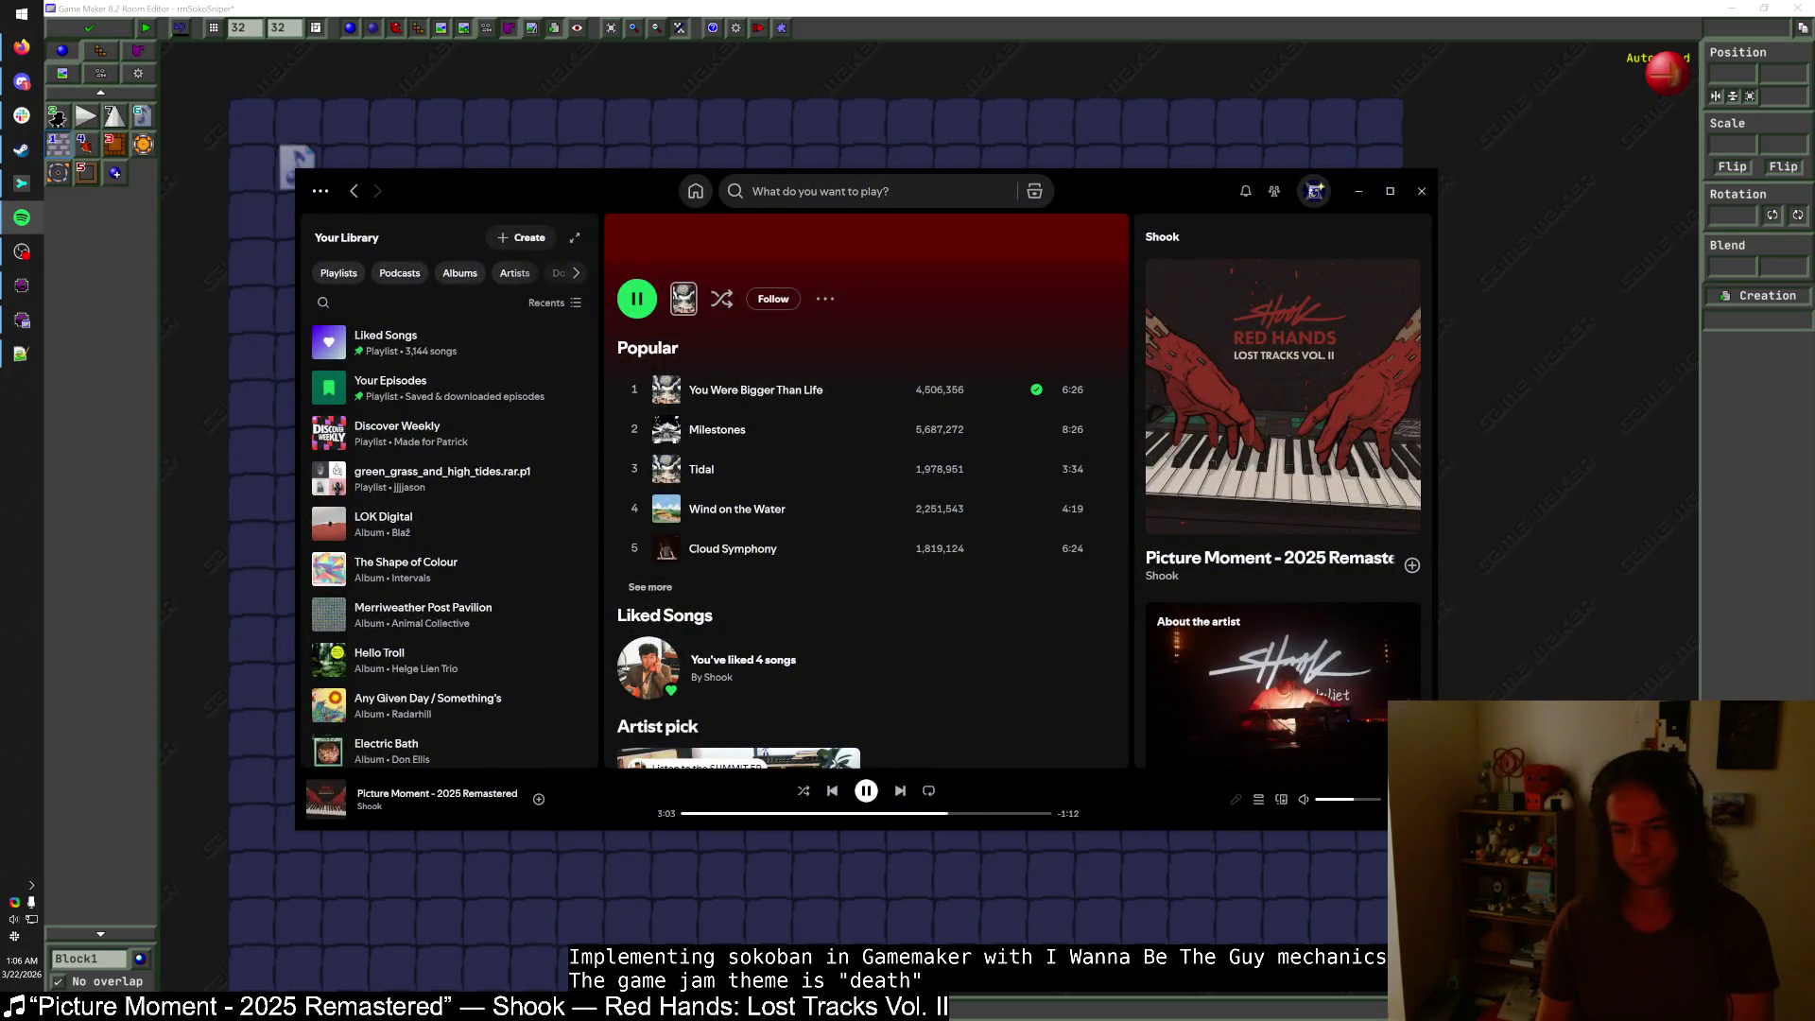
{"action": "key", "text": "alt+Tab"}
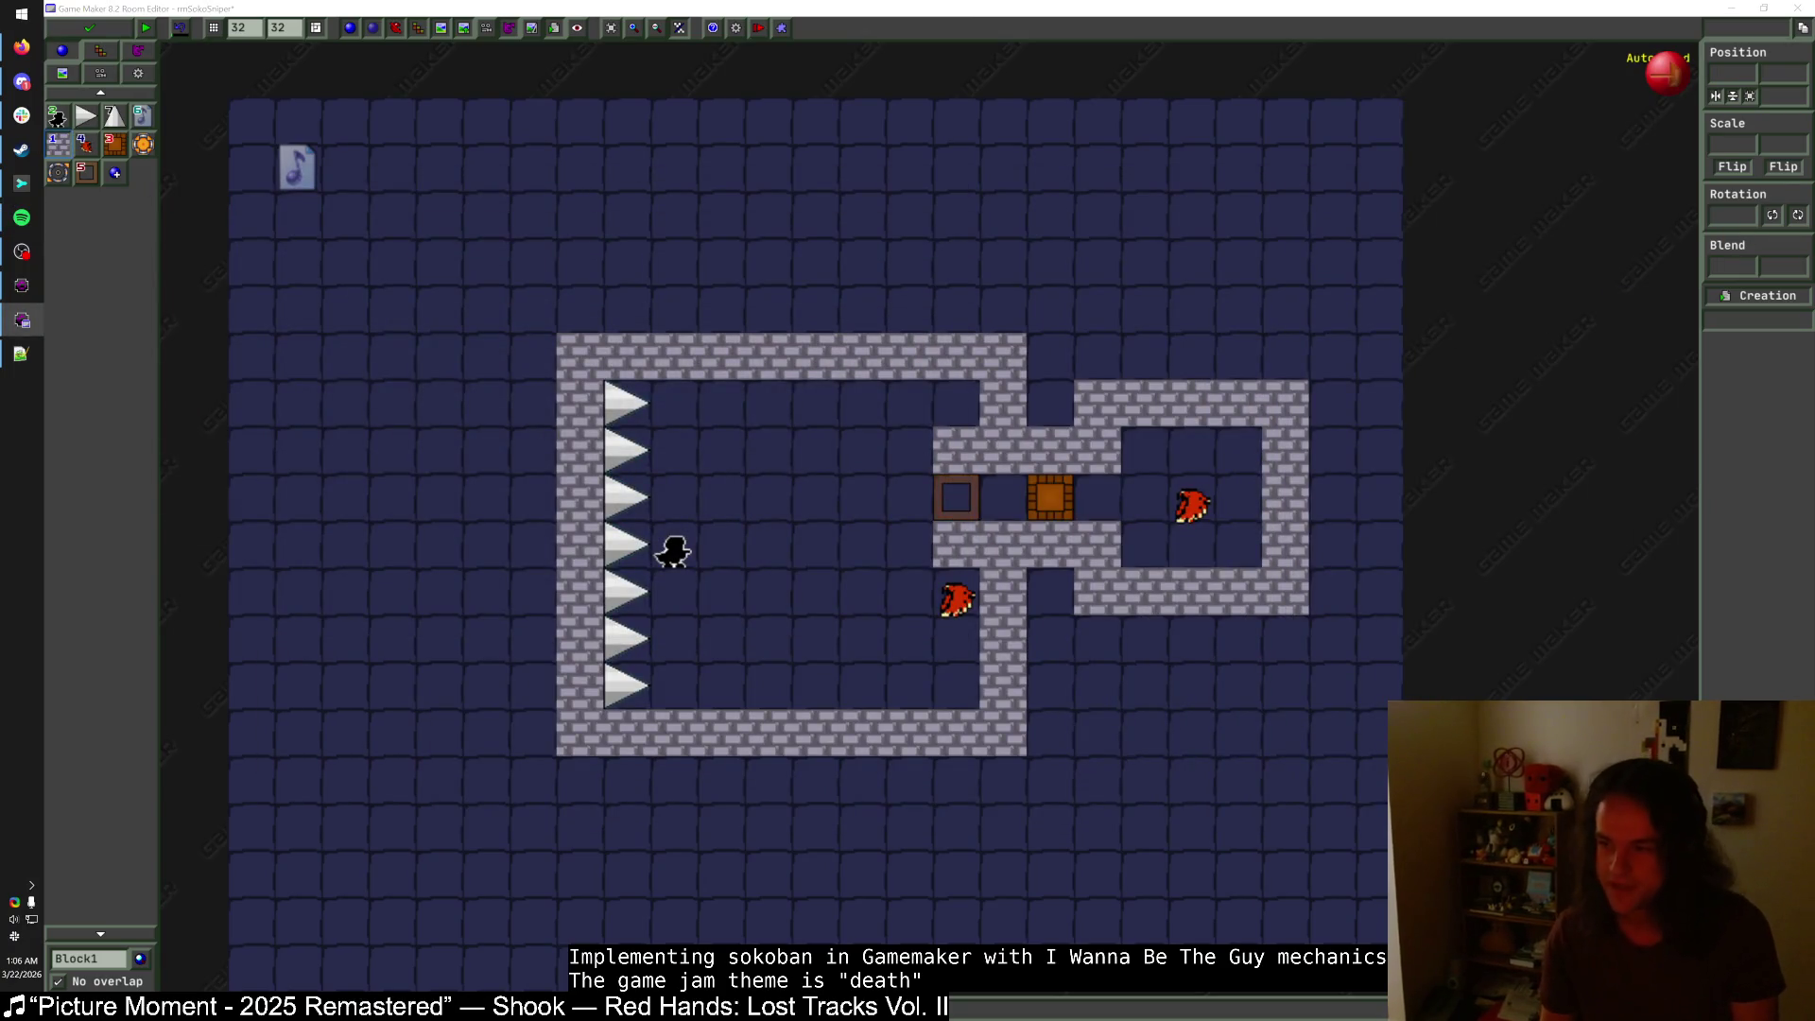
{"action": "key", "text": "alt+Tab"}
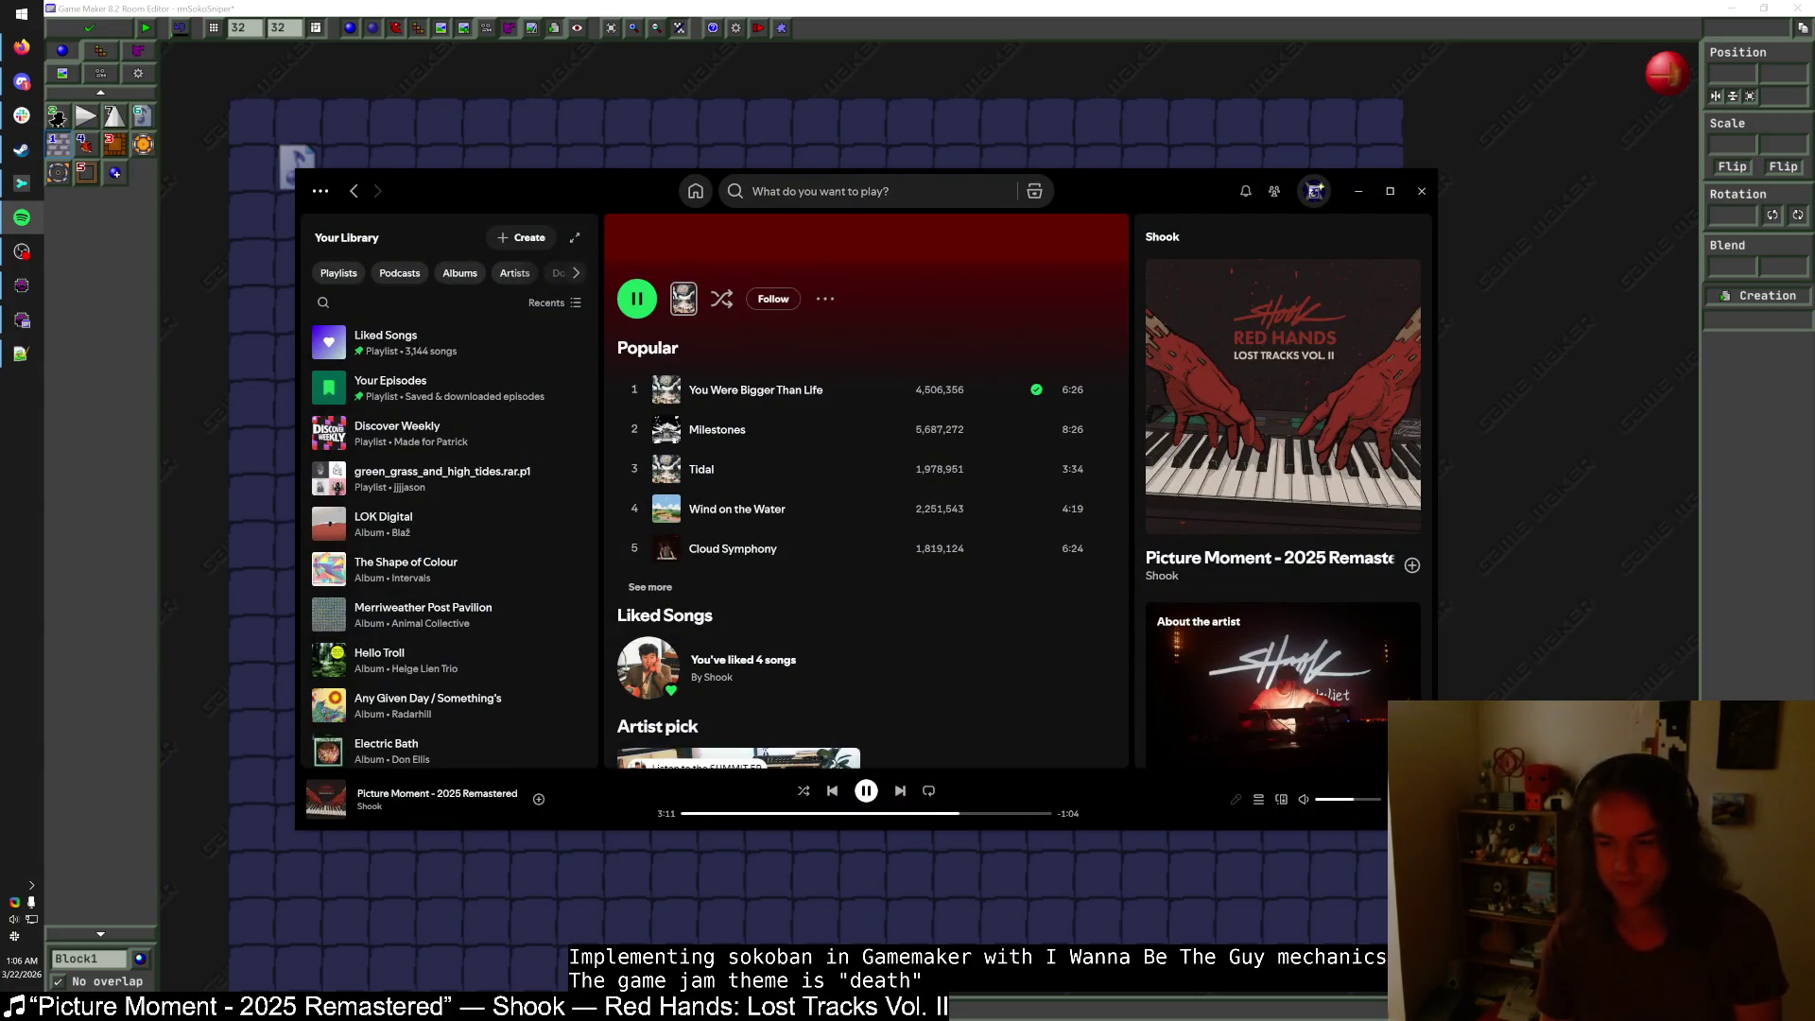
{"action": "key", "text": "alt+Tab"}
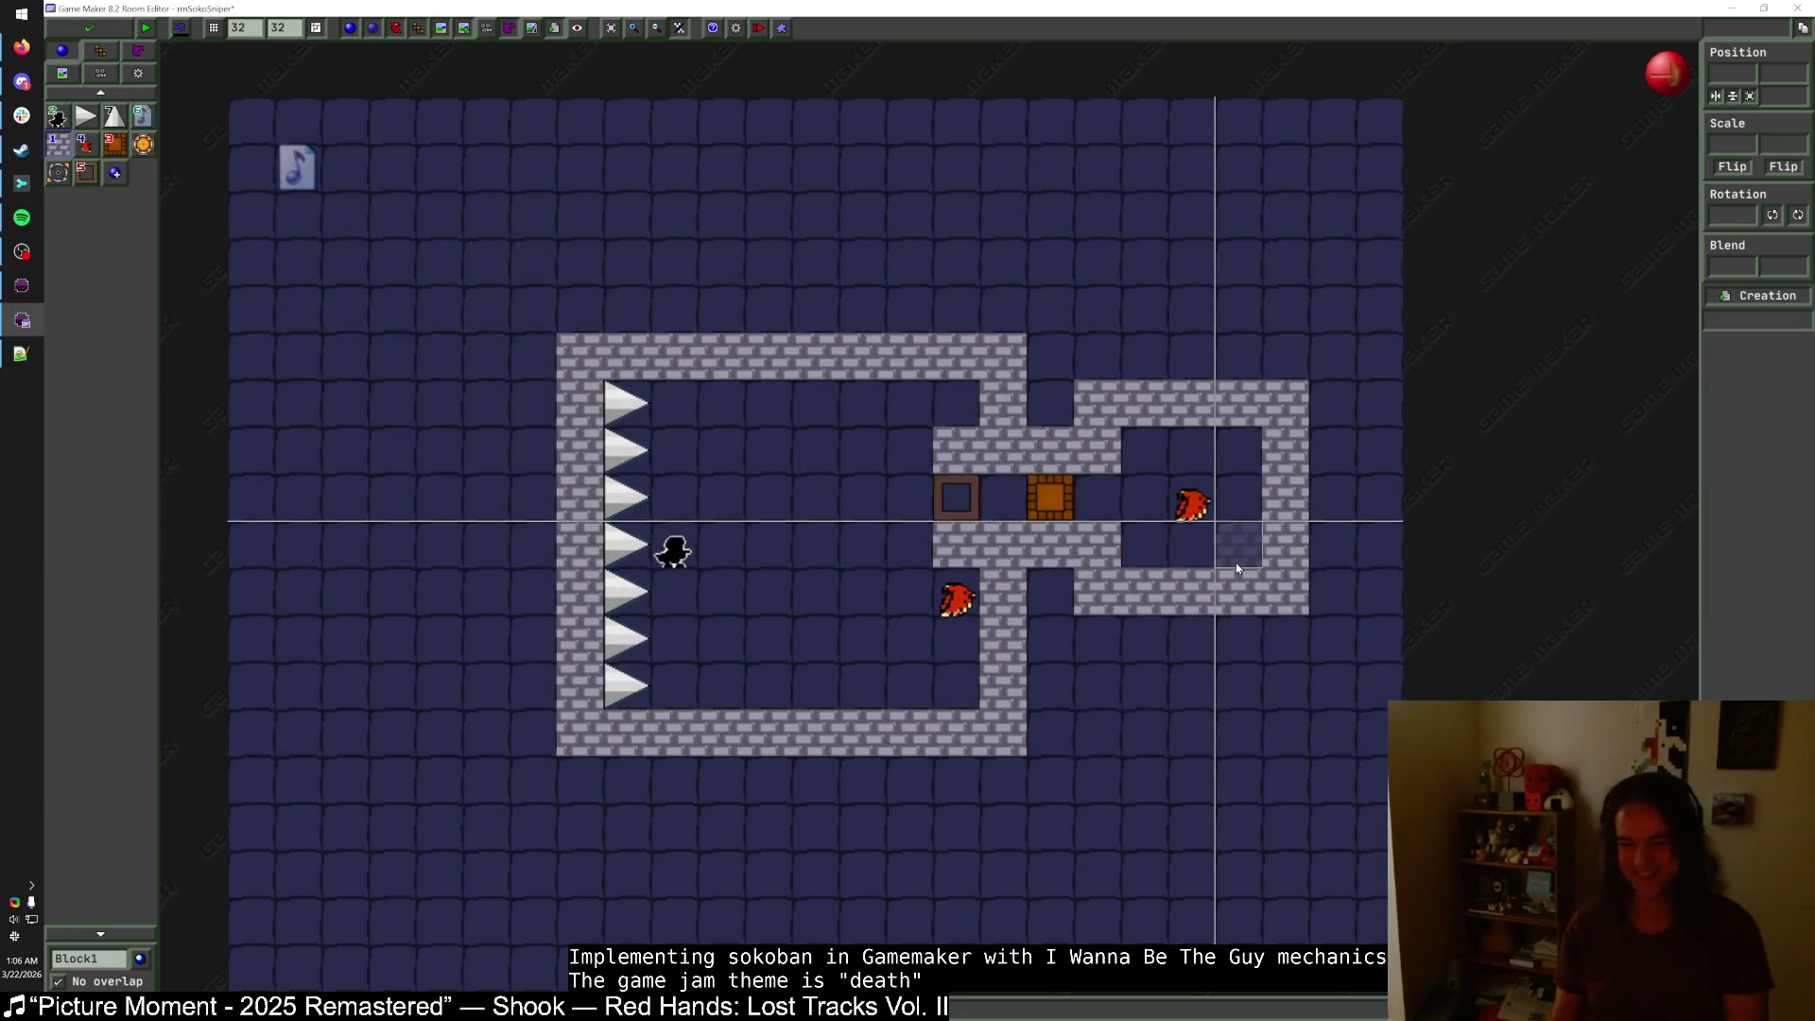
Move the player right to mid-room and place three SpikeL spikes on the right wall
{"action": "left_click", "coordinate": [1017, 592]}
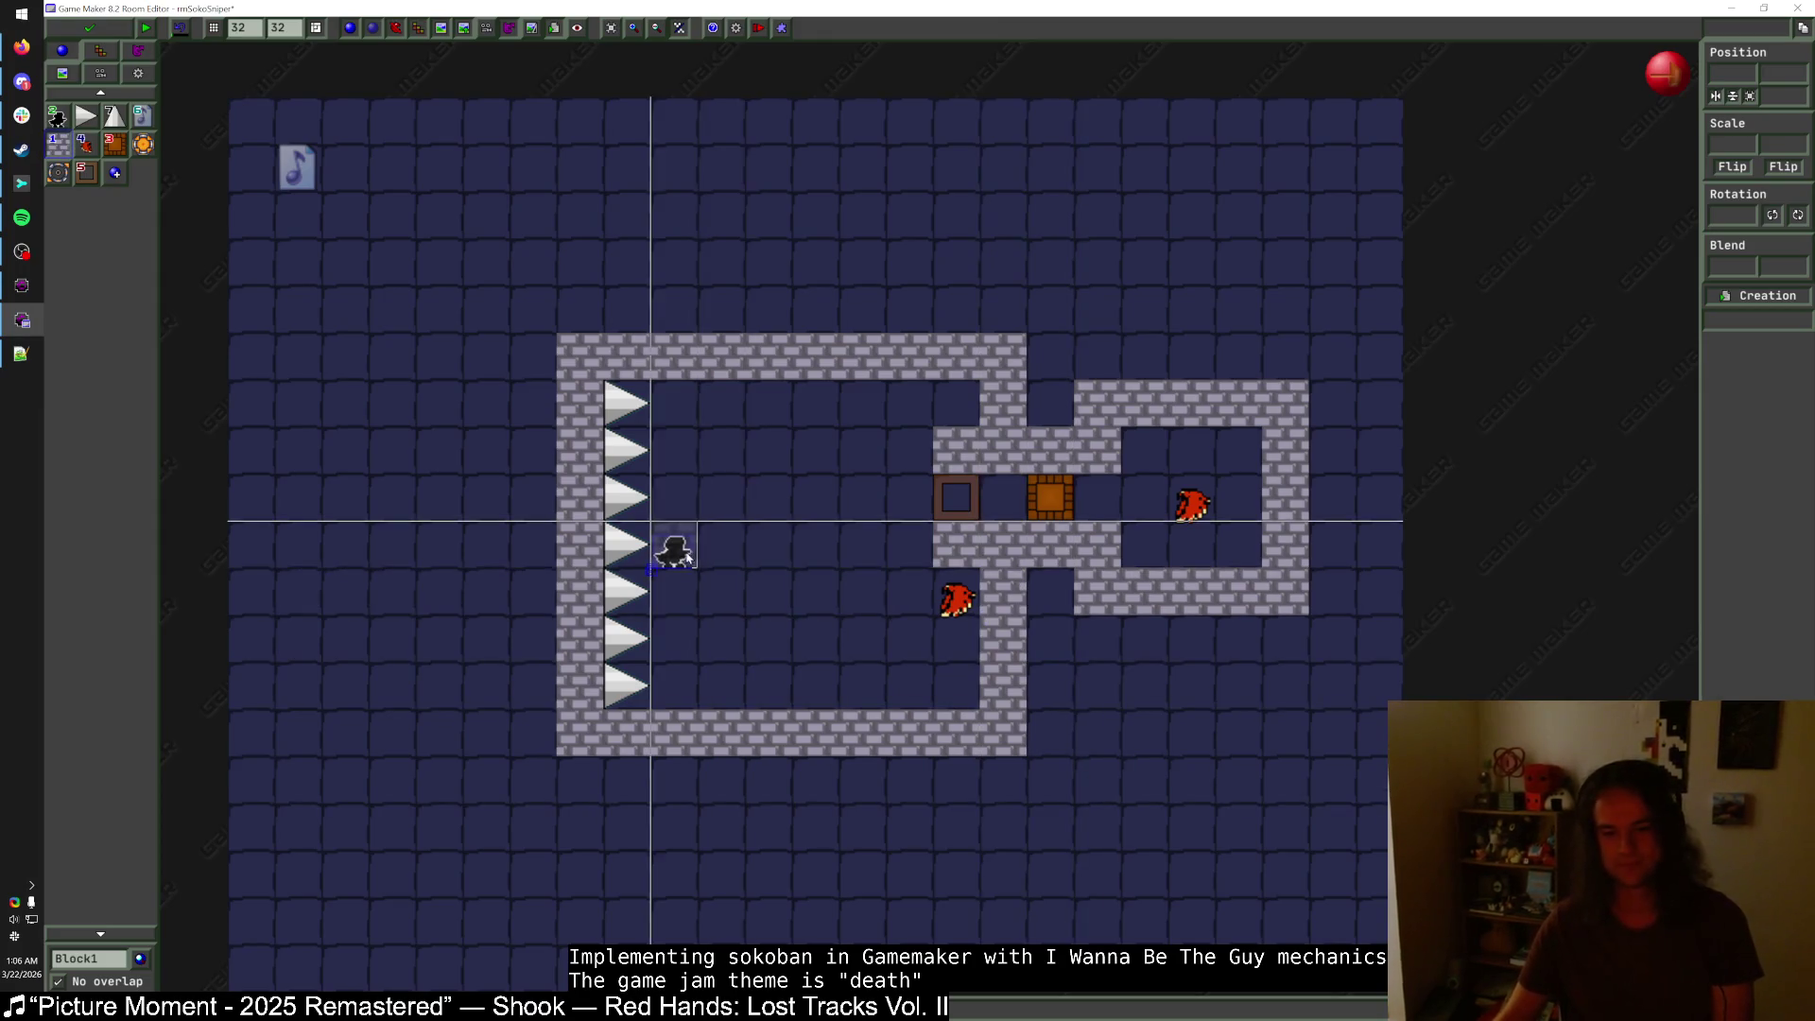
{"action": "left_click_drag", "start_coordinate": [673, 551], "coordinate": [818, 553]}
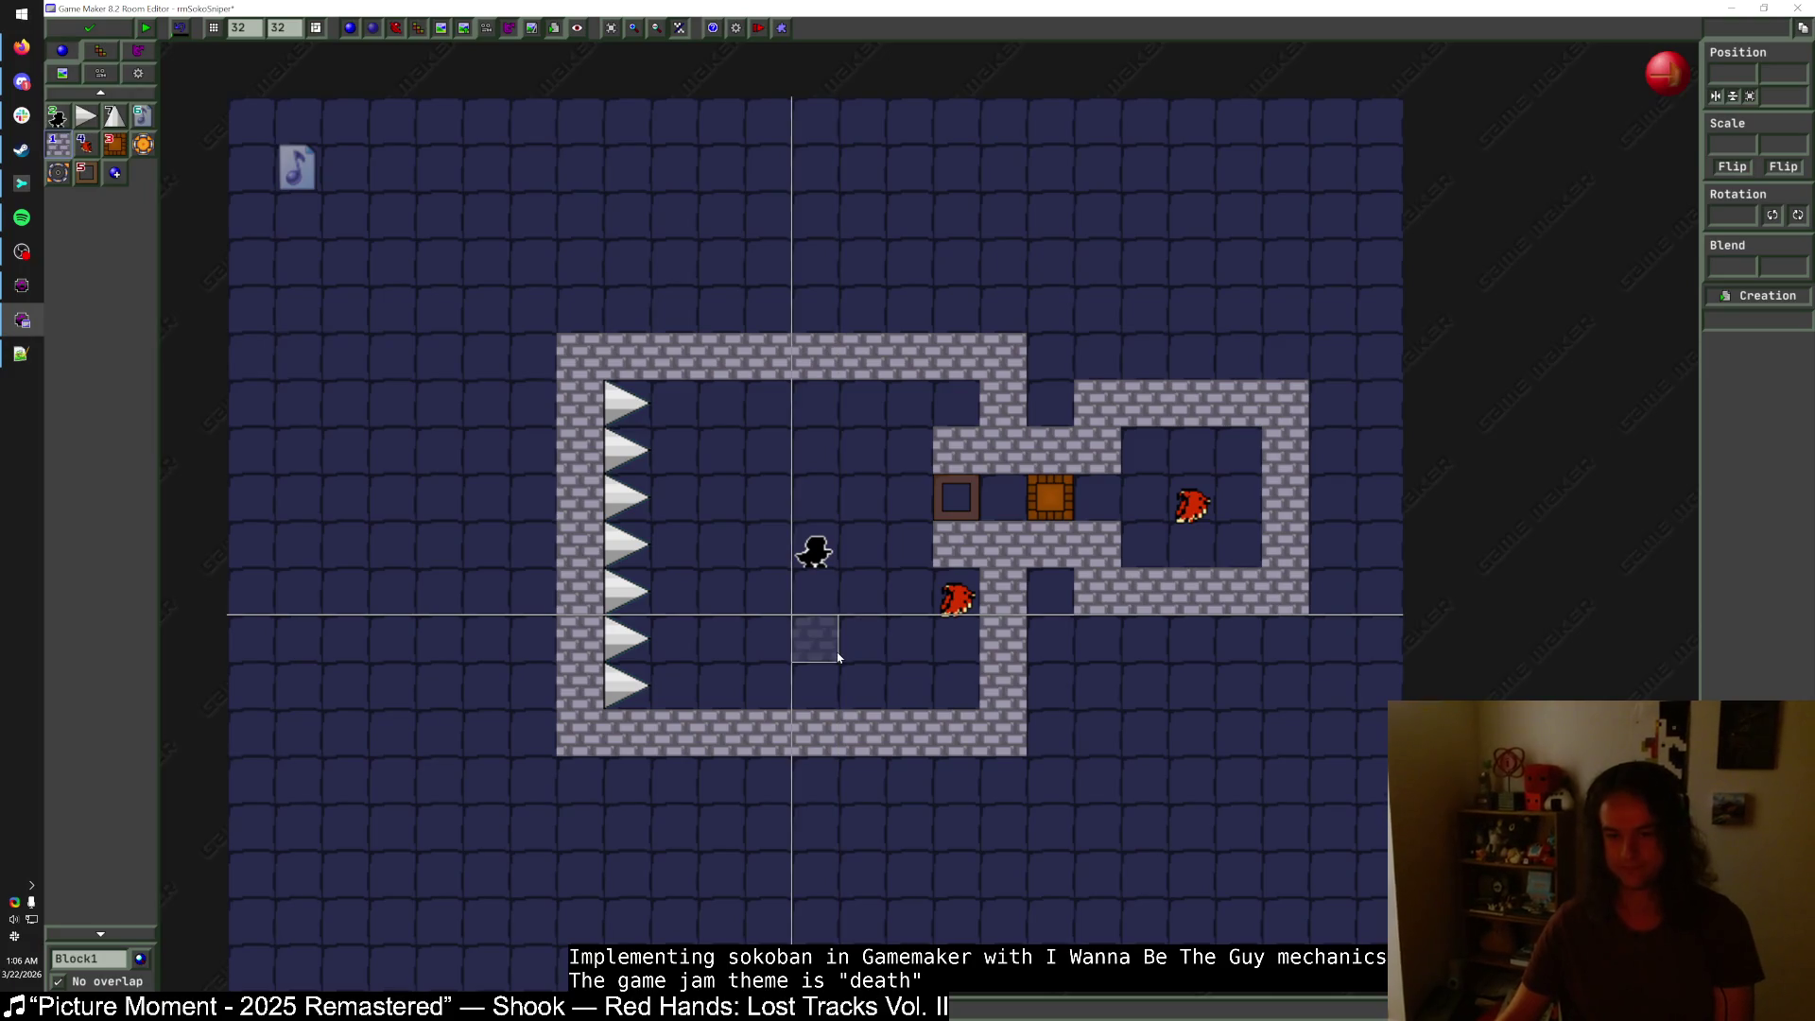
{"action": "mouse_move", "coordinate": [980, 512]}
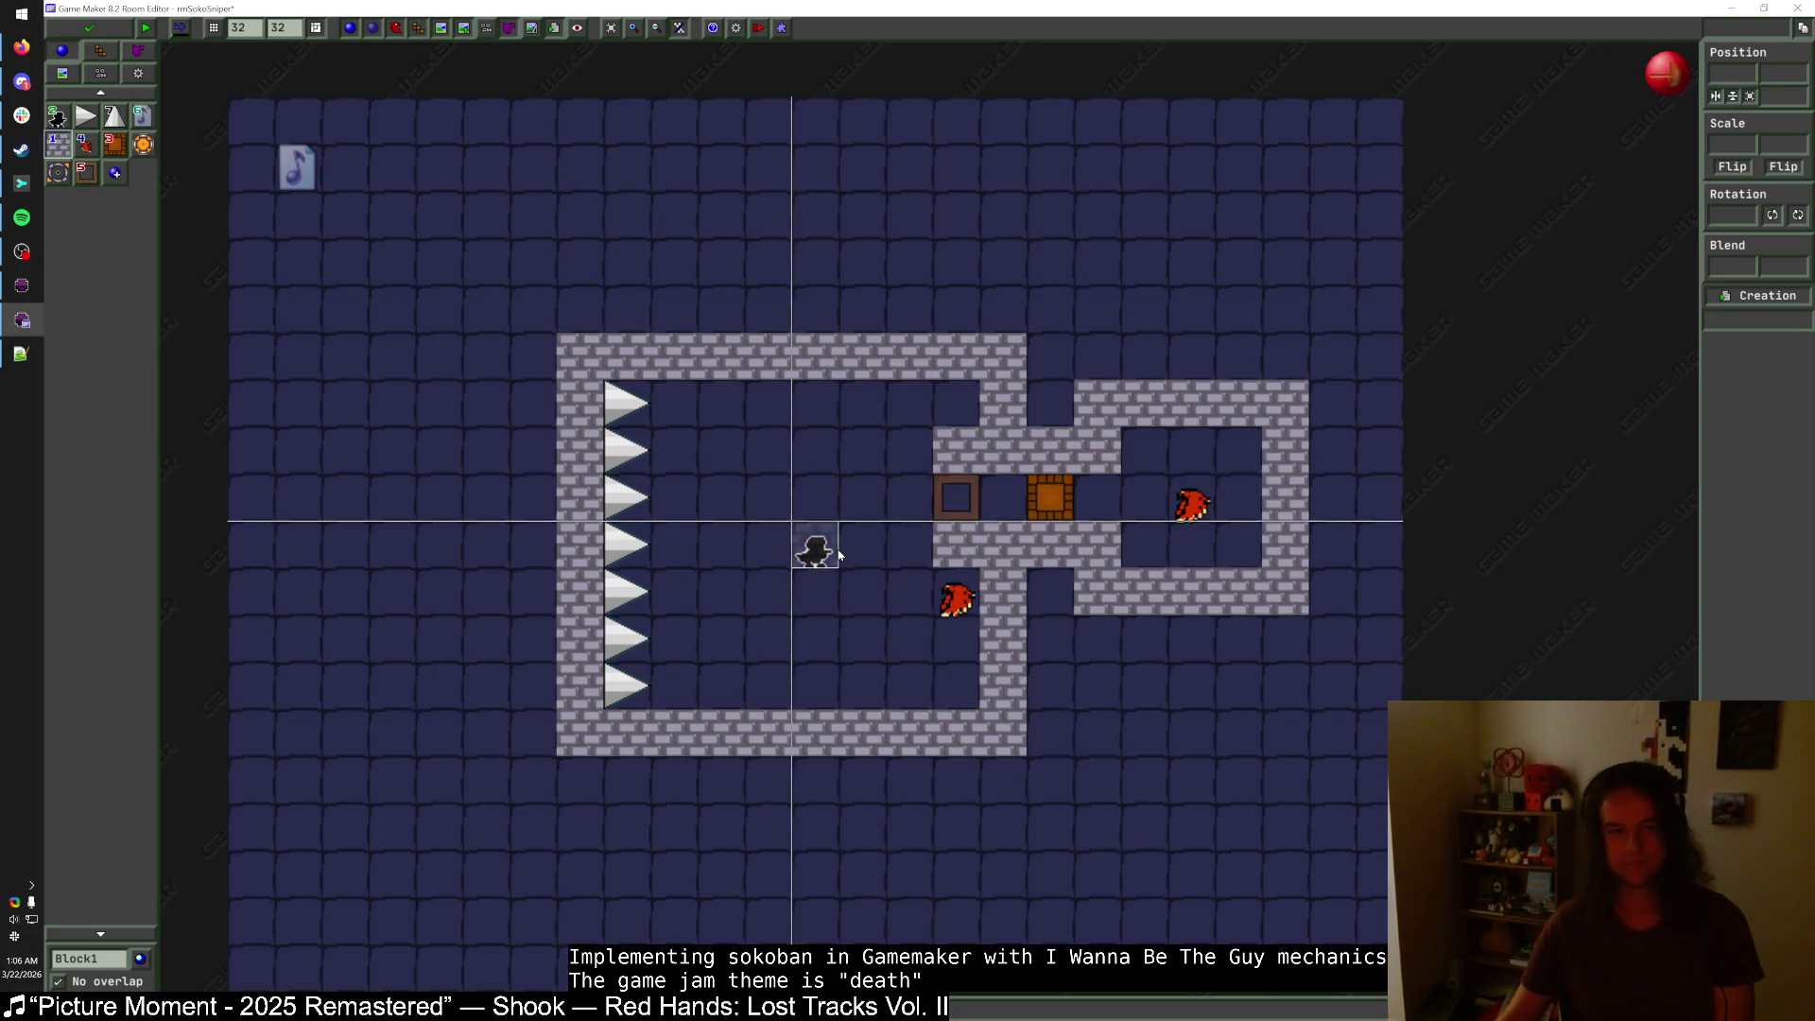
{"action": "left_click", "coordinate": [86, 115]}
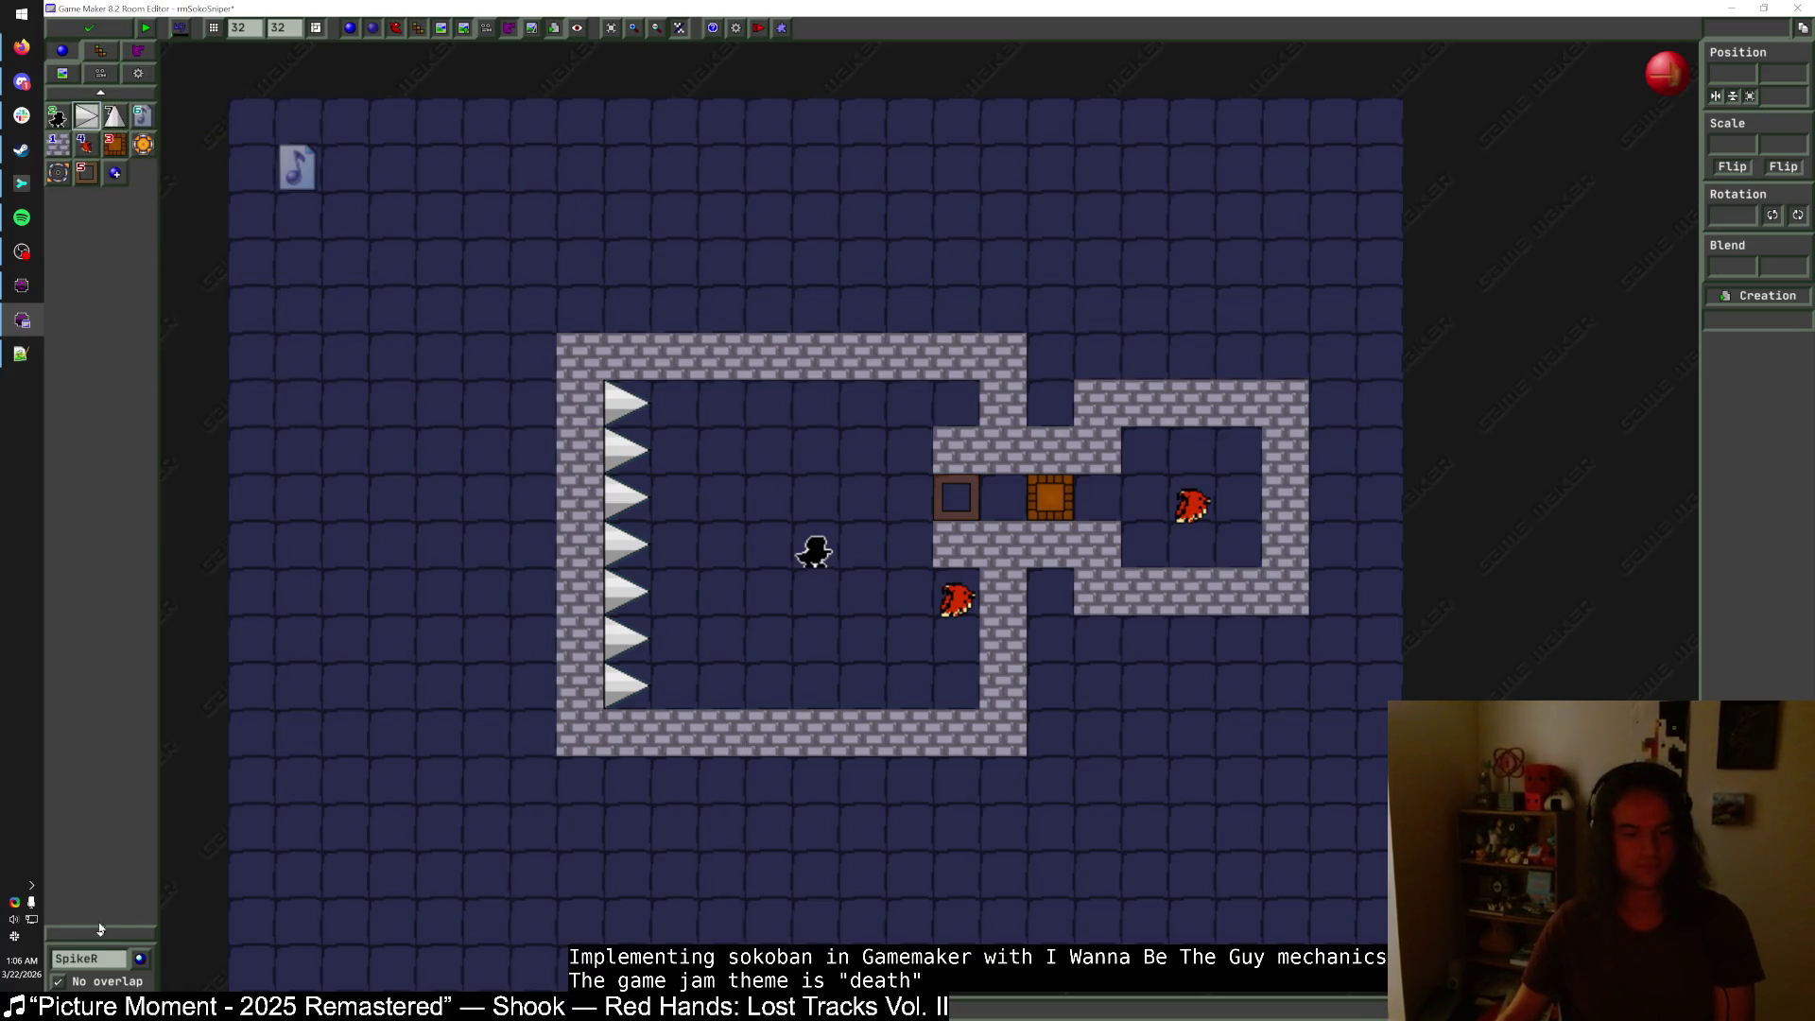
{"action": "left_click", "coordinate": [95, 958]}
{"action": "left_click", "coordinate": [123, 869]}
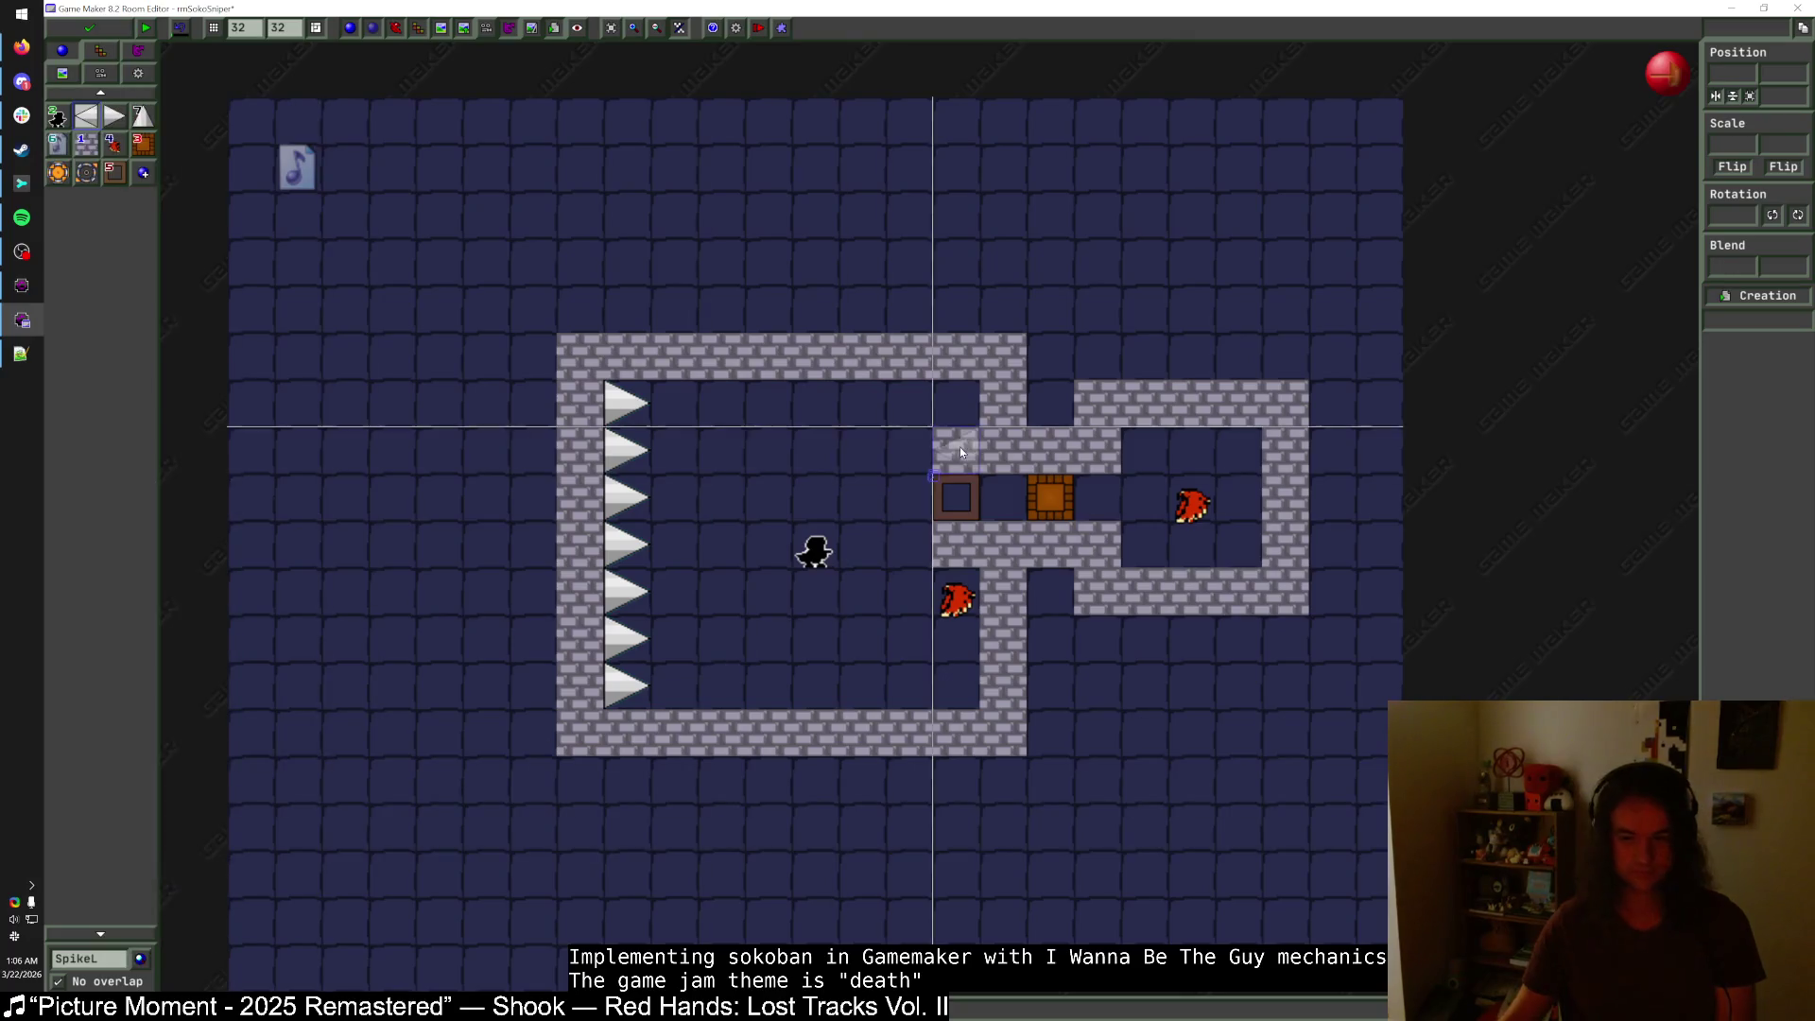
{"action": "left_click", "coordinate": [959, 405]}
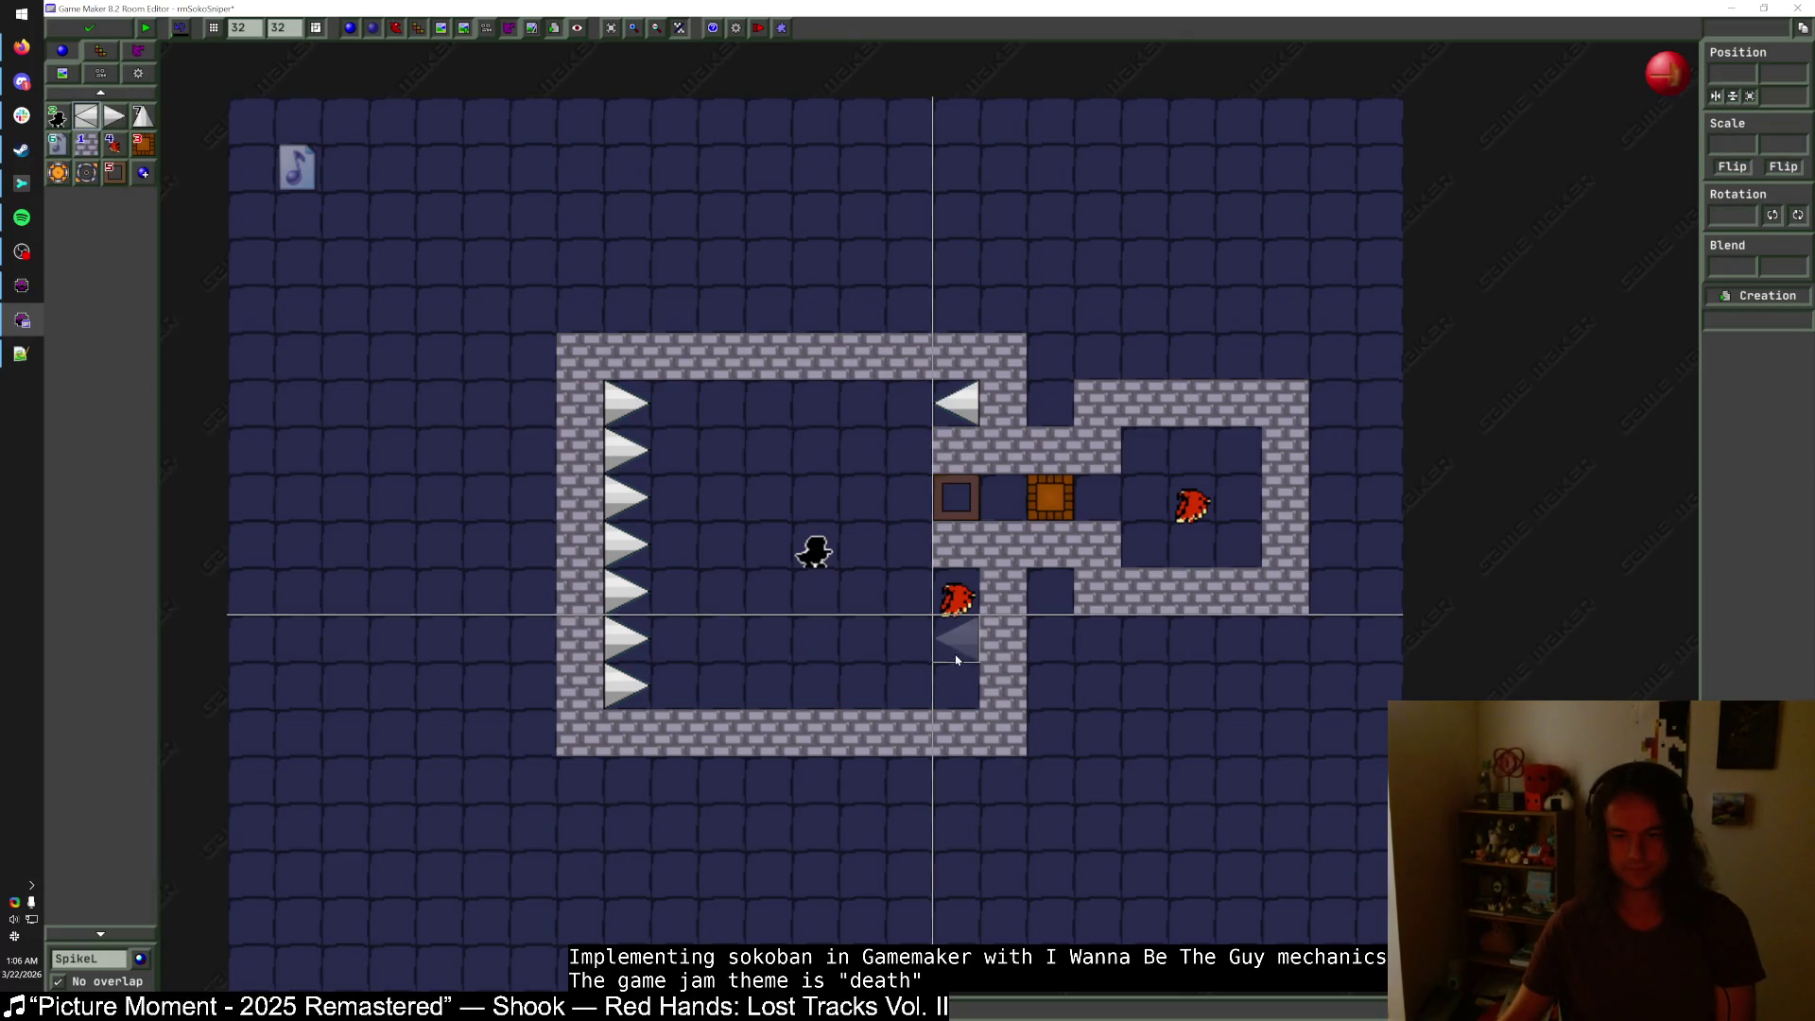
{"action": "left_click", "coordinate": [958, 659]}
{"action": "left_click", "coordinate": [958, 687]}
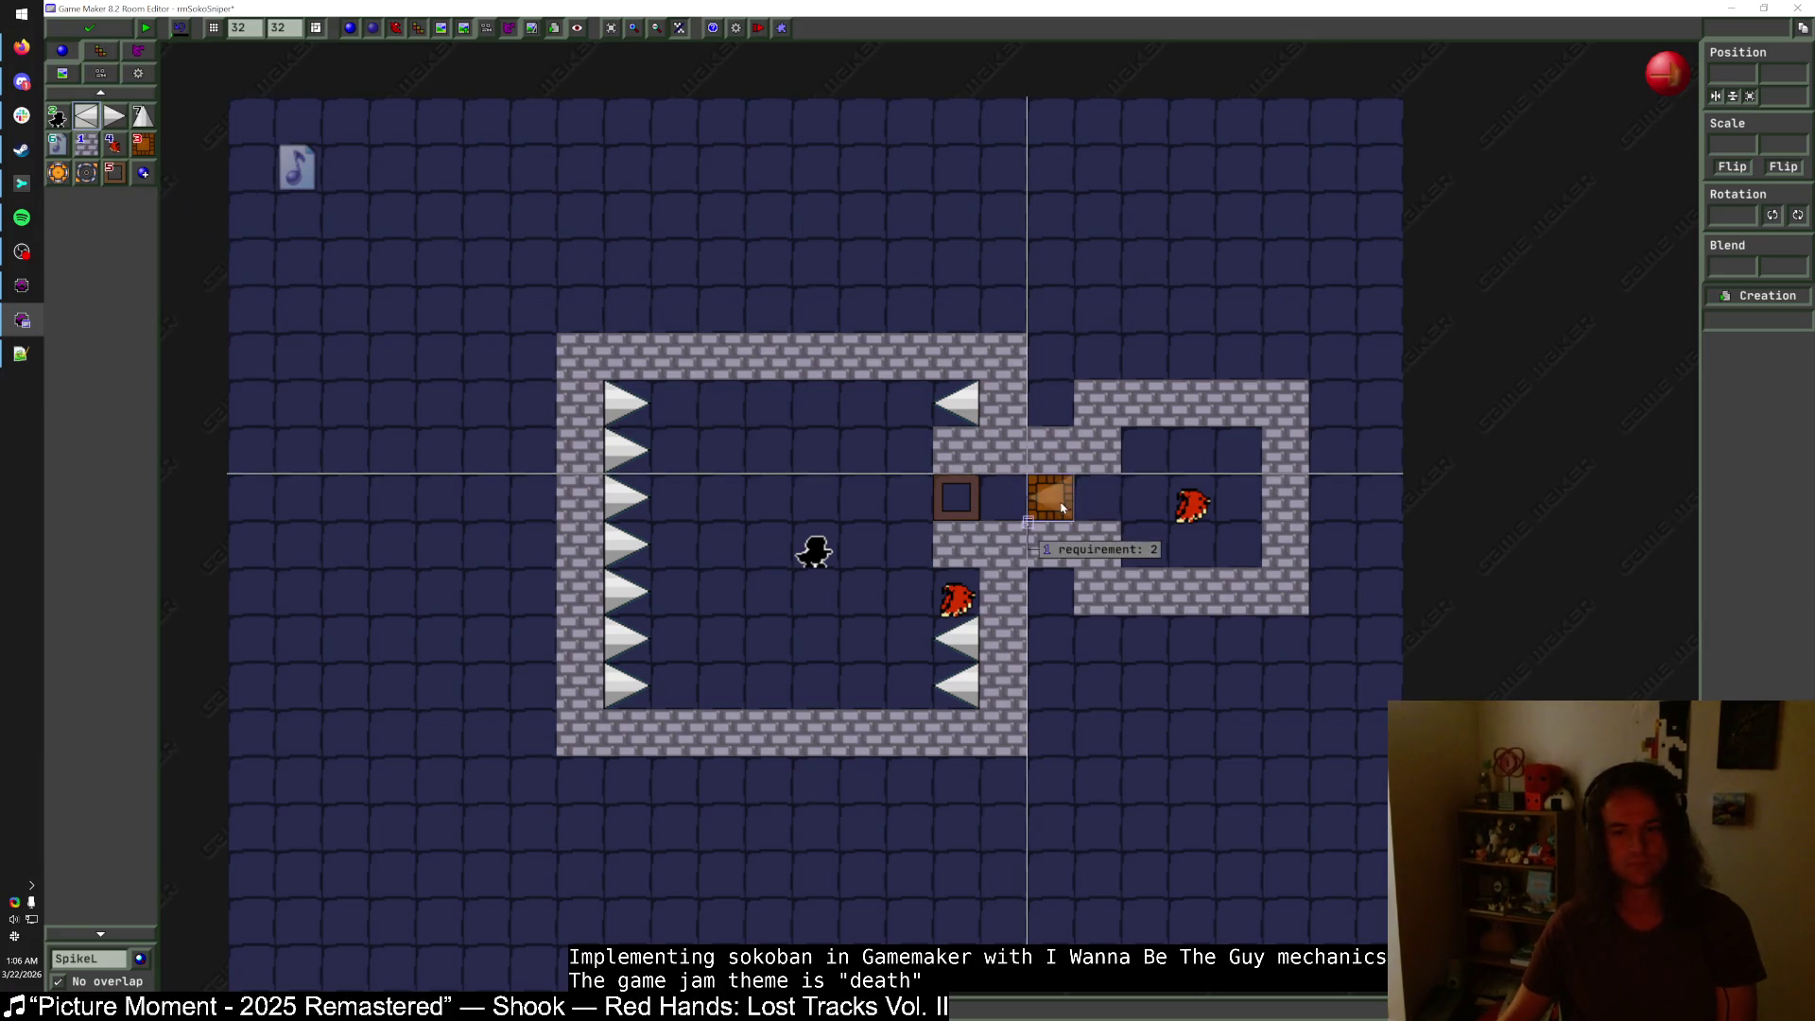
Shift the orange death block and dark block one cell right and delete two wall tiles
{"action": "left_click_drag", "start_coordinate": [1052, 497], "coordinate": [1097, 497]}
{"action": "left_click_drag", "start_coordinate": [974, 501], "coordinate": [1019, 501]}
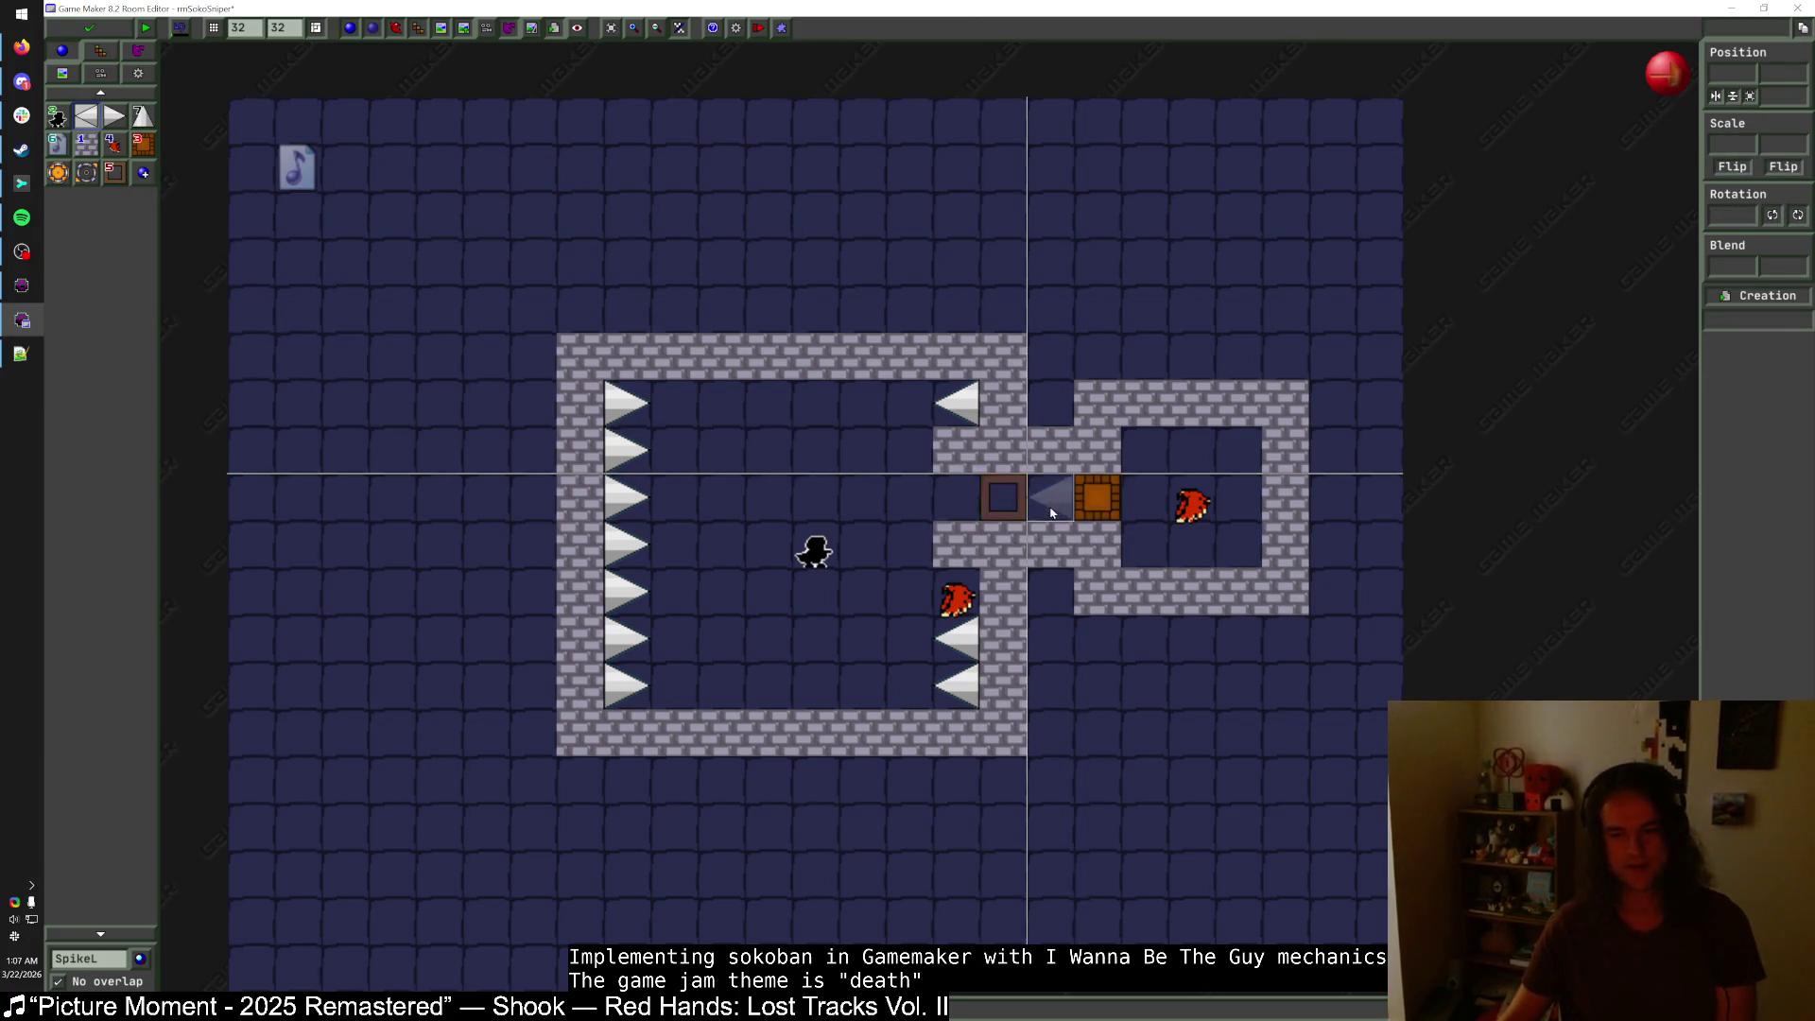
{"action": "right_click", "coordinate": [959, 461]}
{"action": "right_click", "coordinate": [957, 545]}
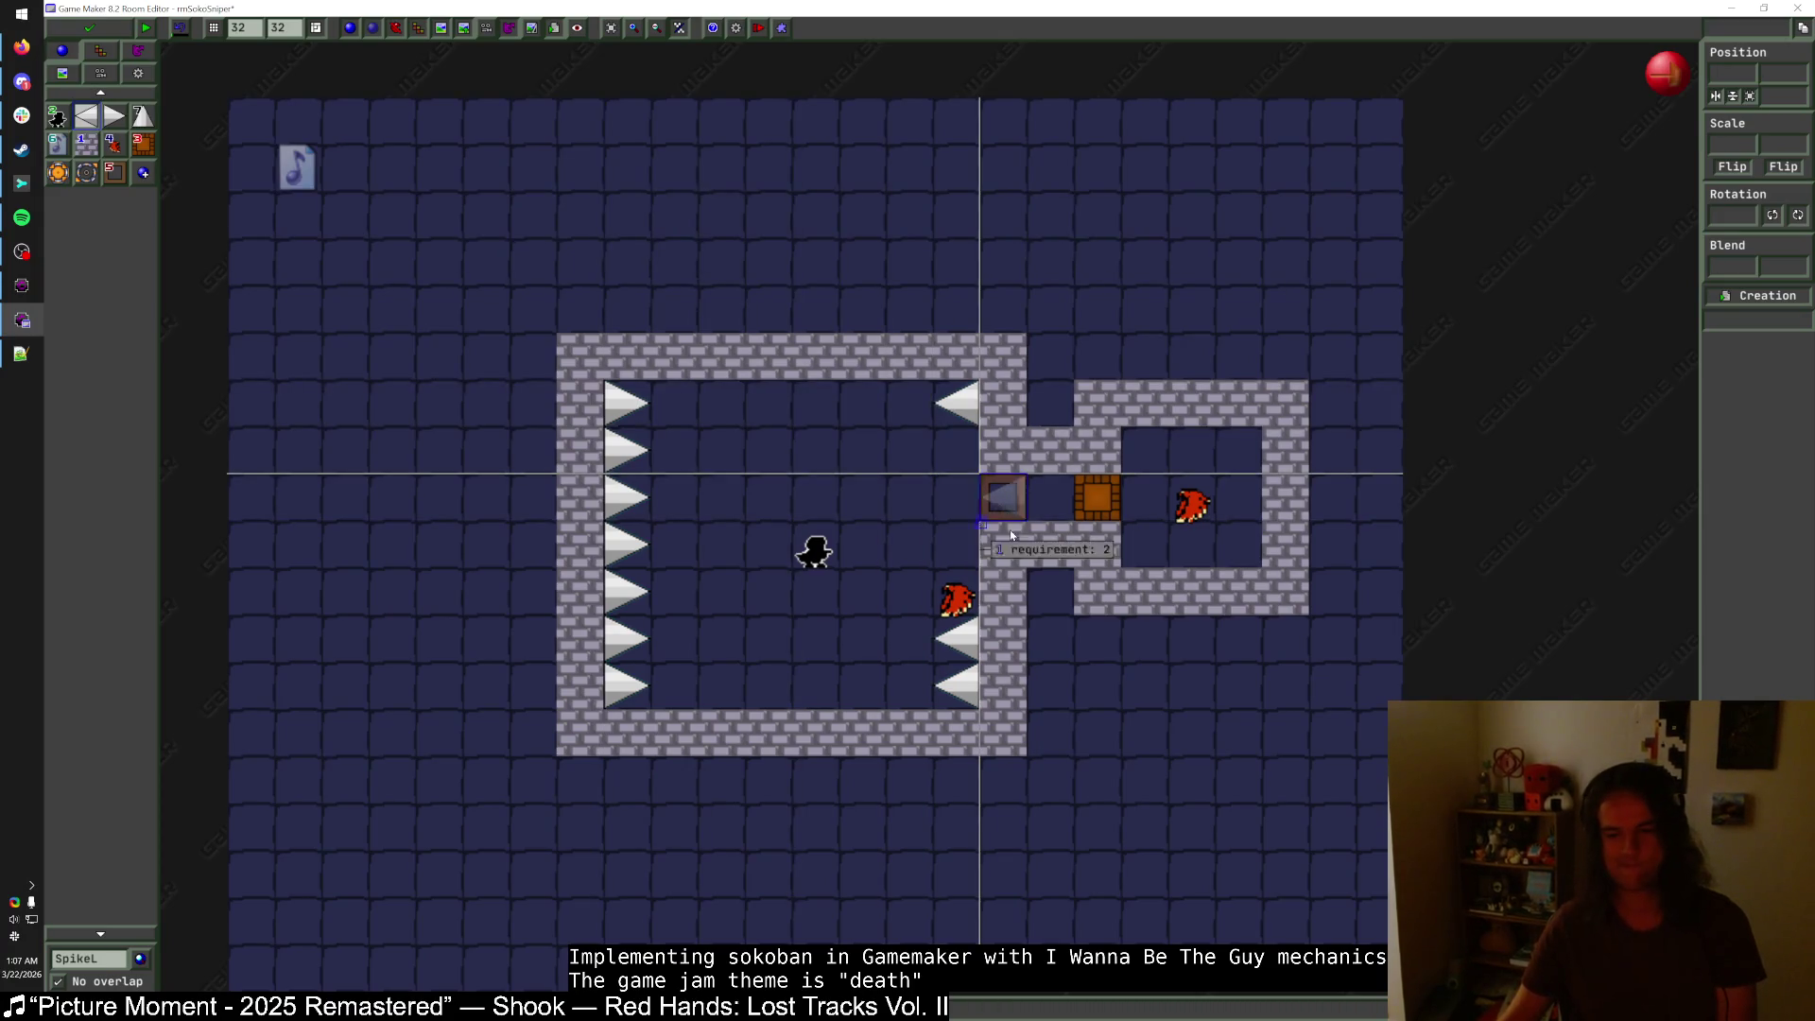
Play-test the level with Test game, then close the game window
{"action": "left_click", "coordinate": [147, 30]}
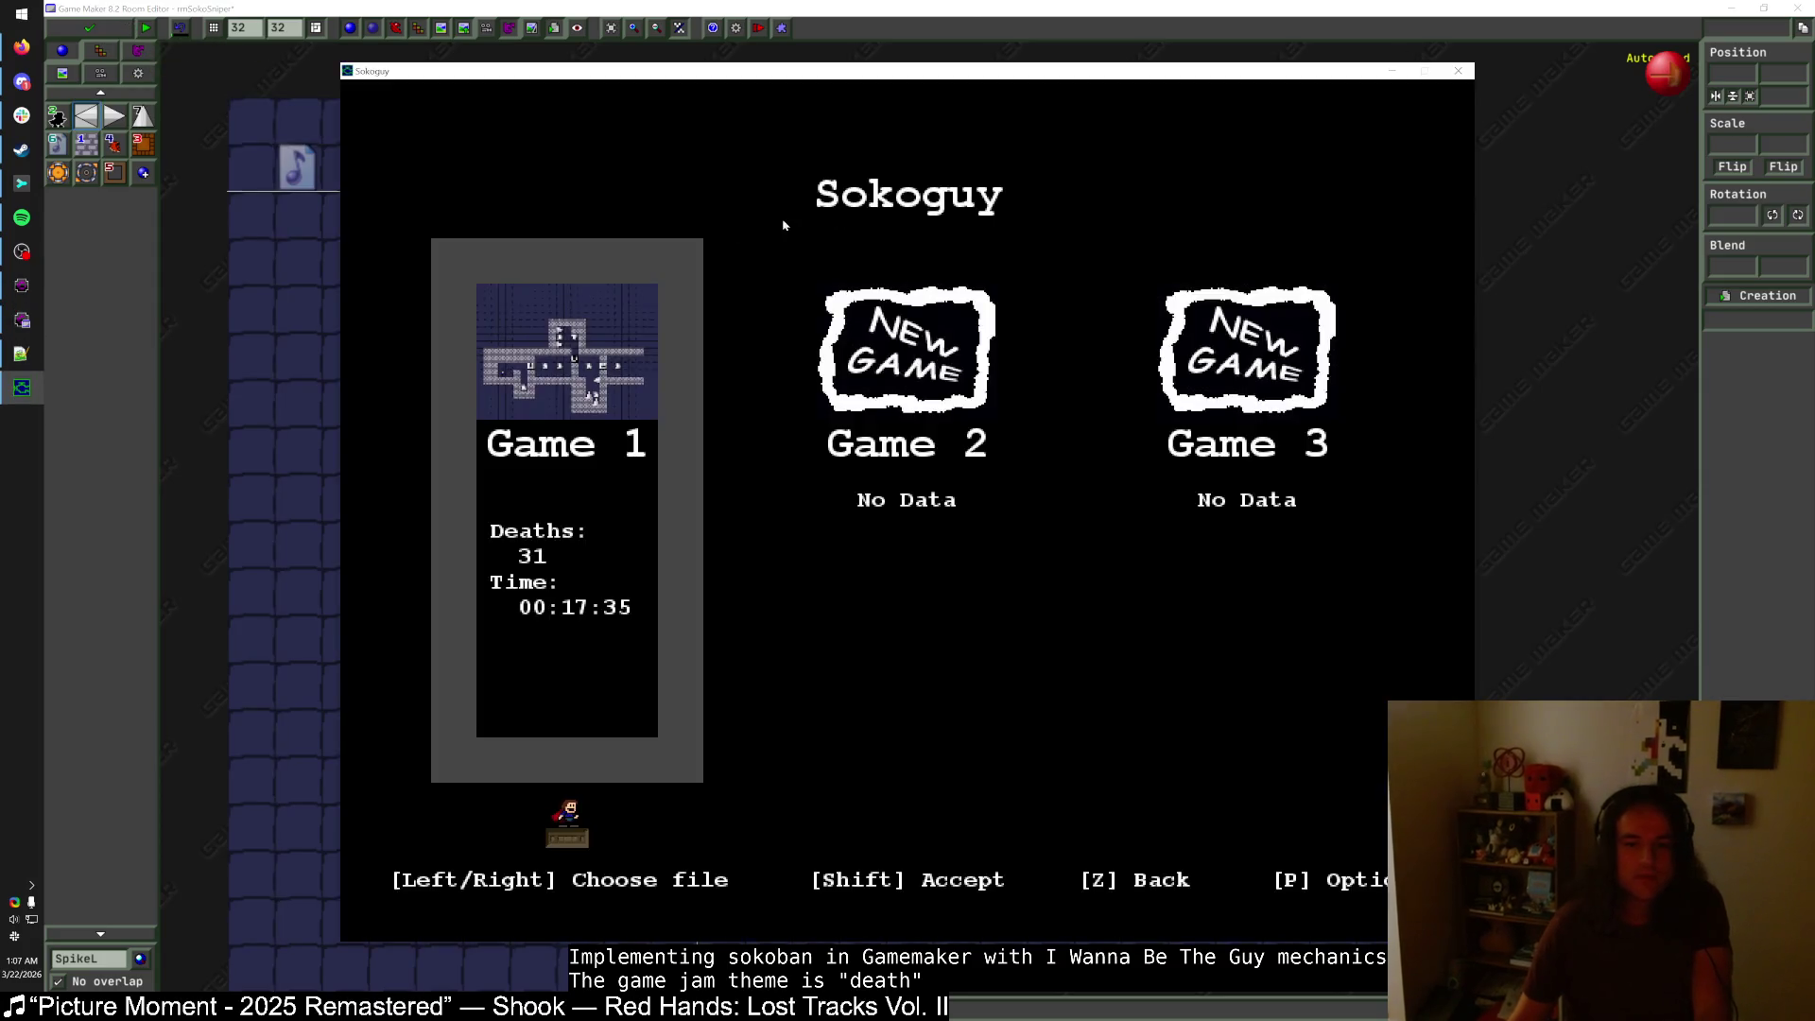
{"action": "left_click", "coordinate": [1456, 73]}
{"action": "key", "text": "super+Down"}
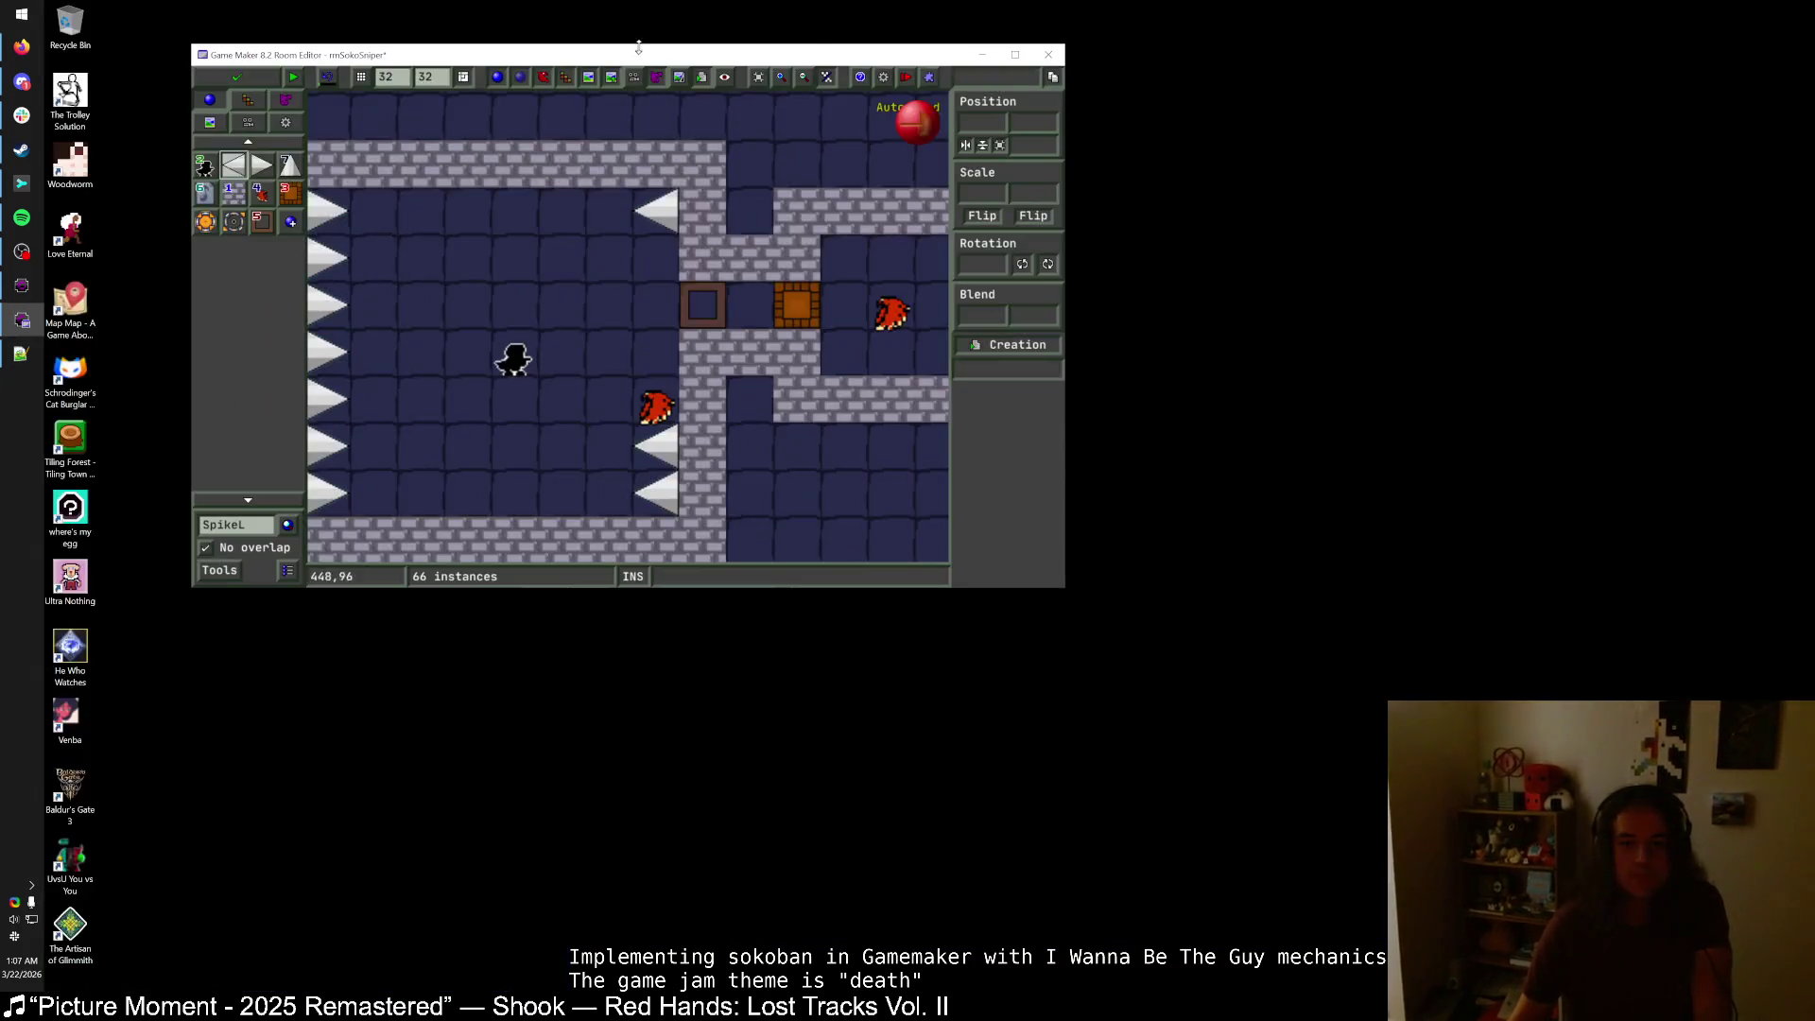
Close the rmSokoSniper room editor and open the rmSokoHub room
{"action": "left_click", "coordinate": [1046, 55]}
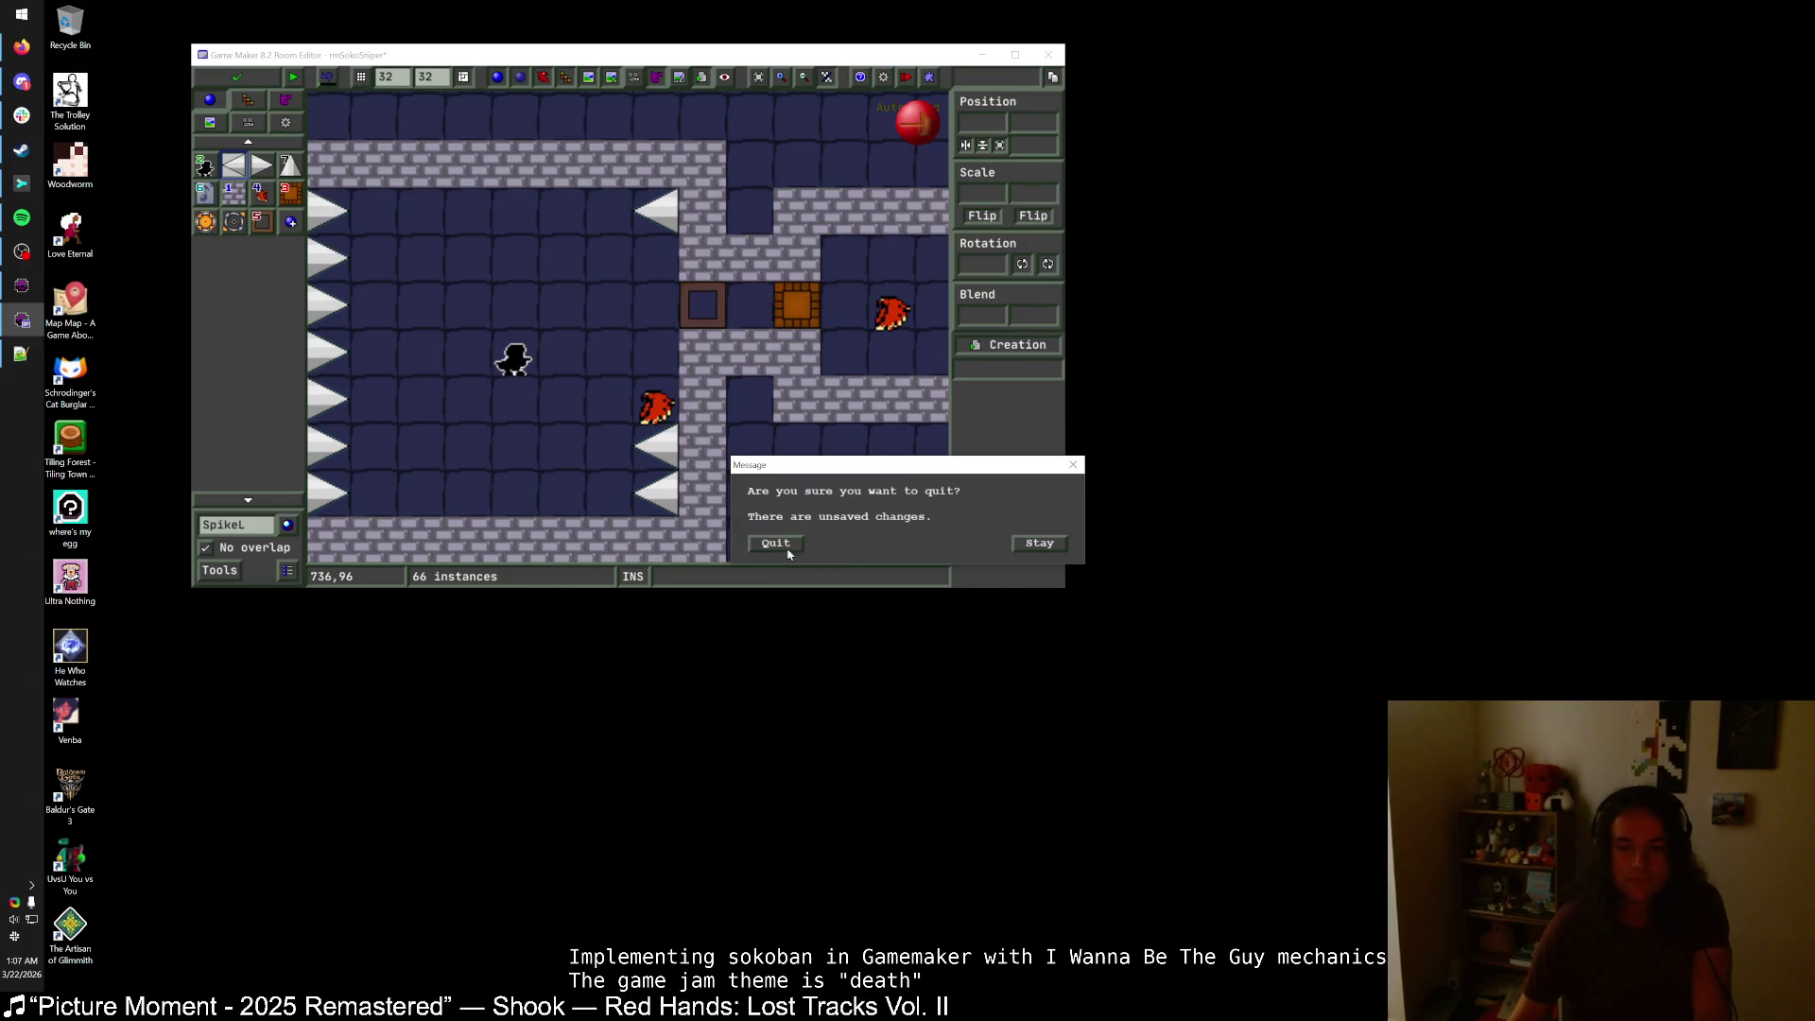
{"action": "left_click", "coordinate": [1040, 543]}
{"action": "left_click", "coordinate": [237, 76]}
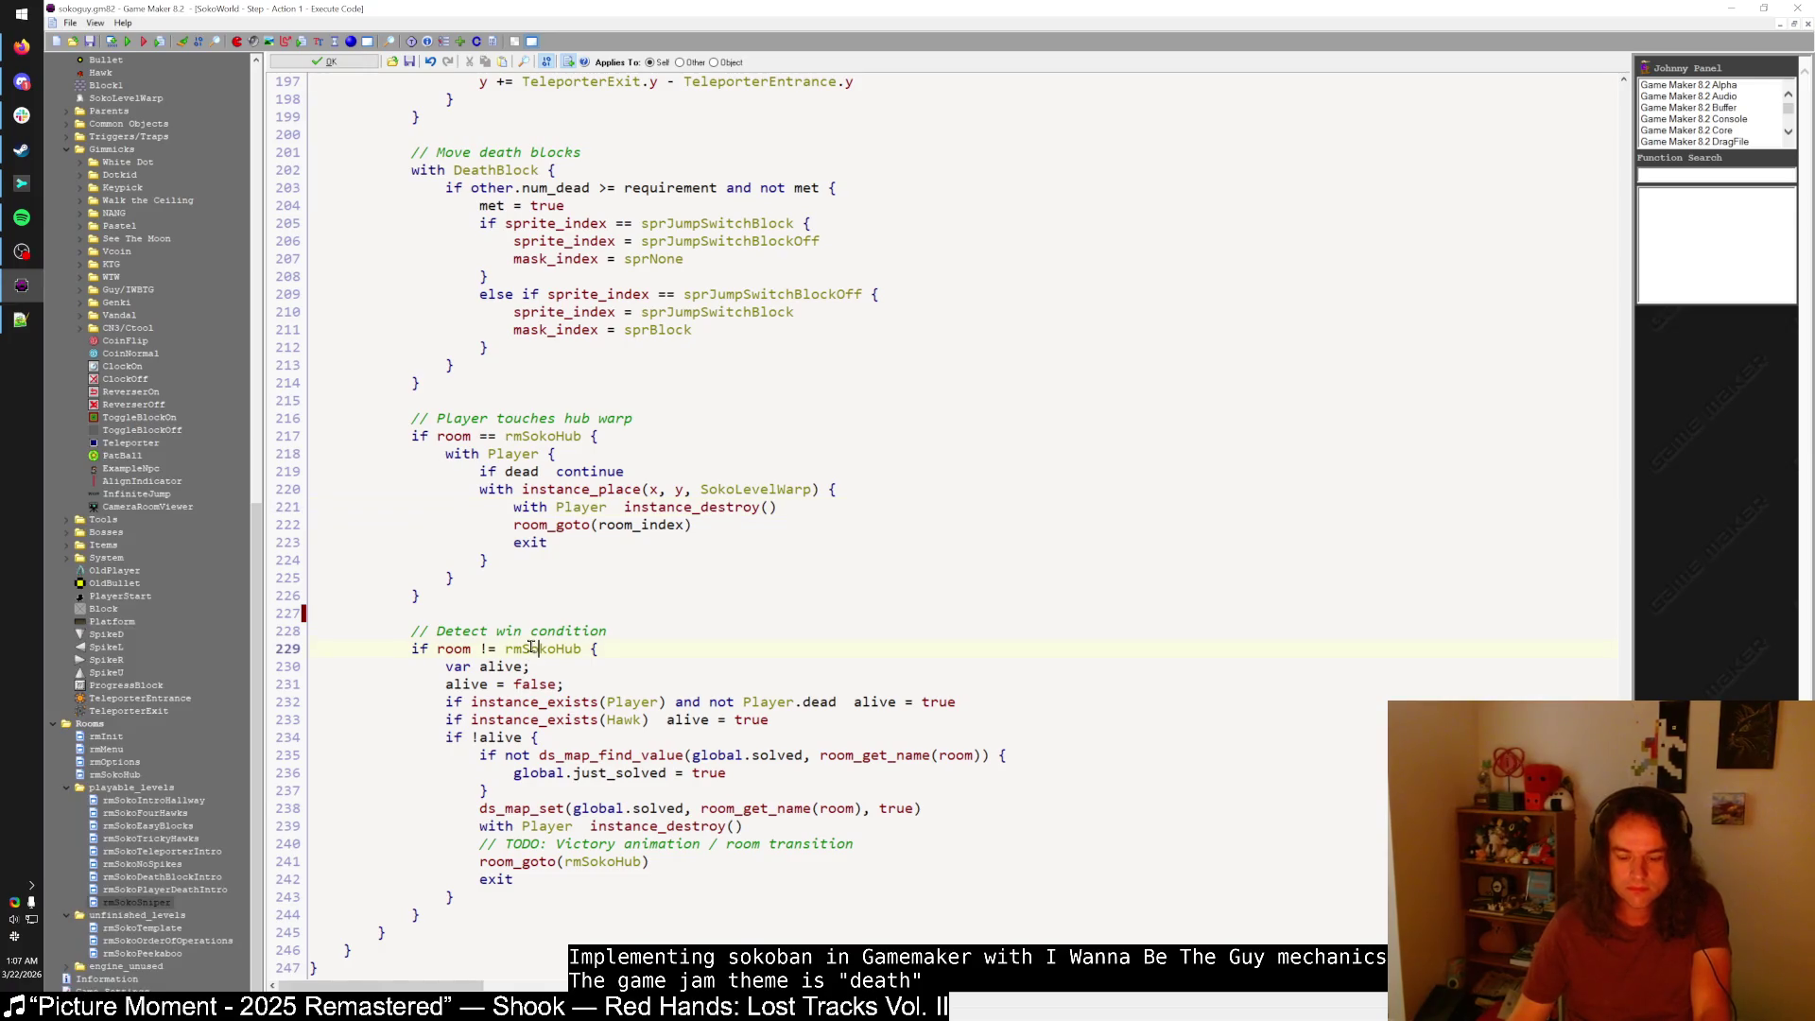
{"action": "left_click_drag", "start_coordinate": [180, 906], "coordinate": [163, 893]}
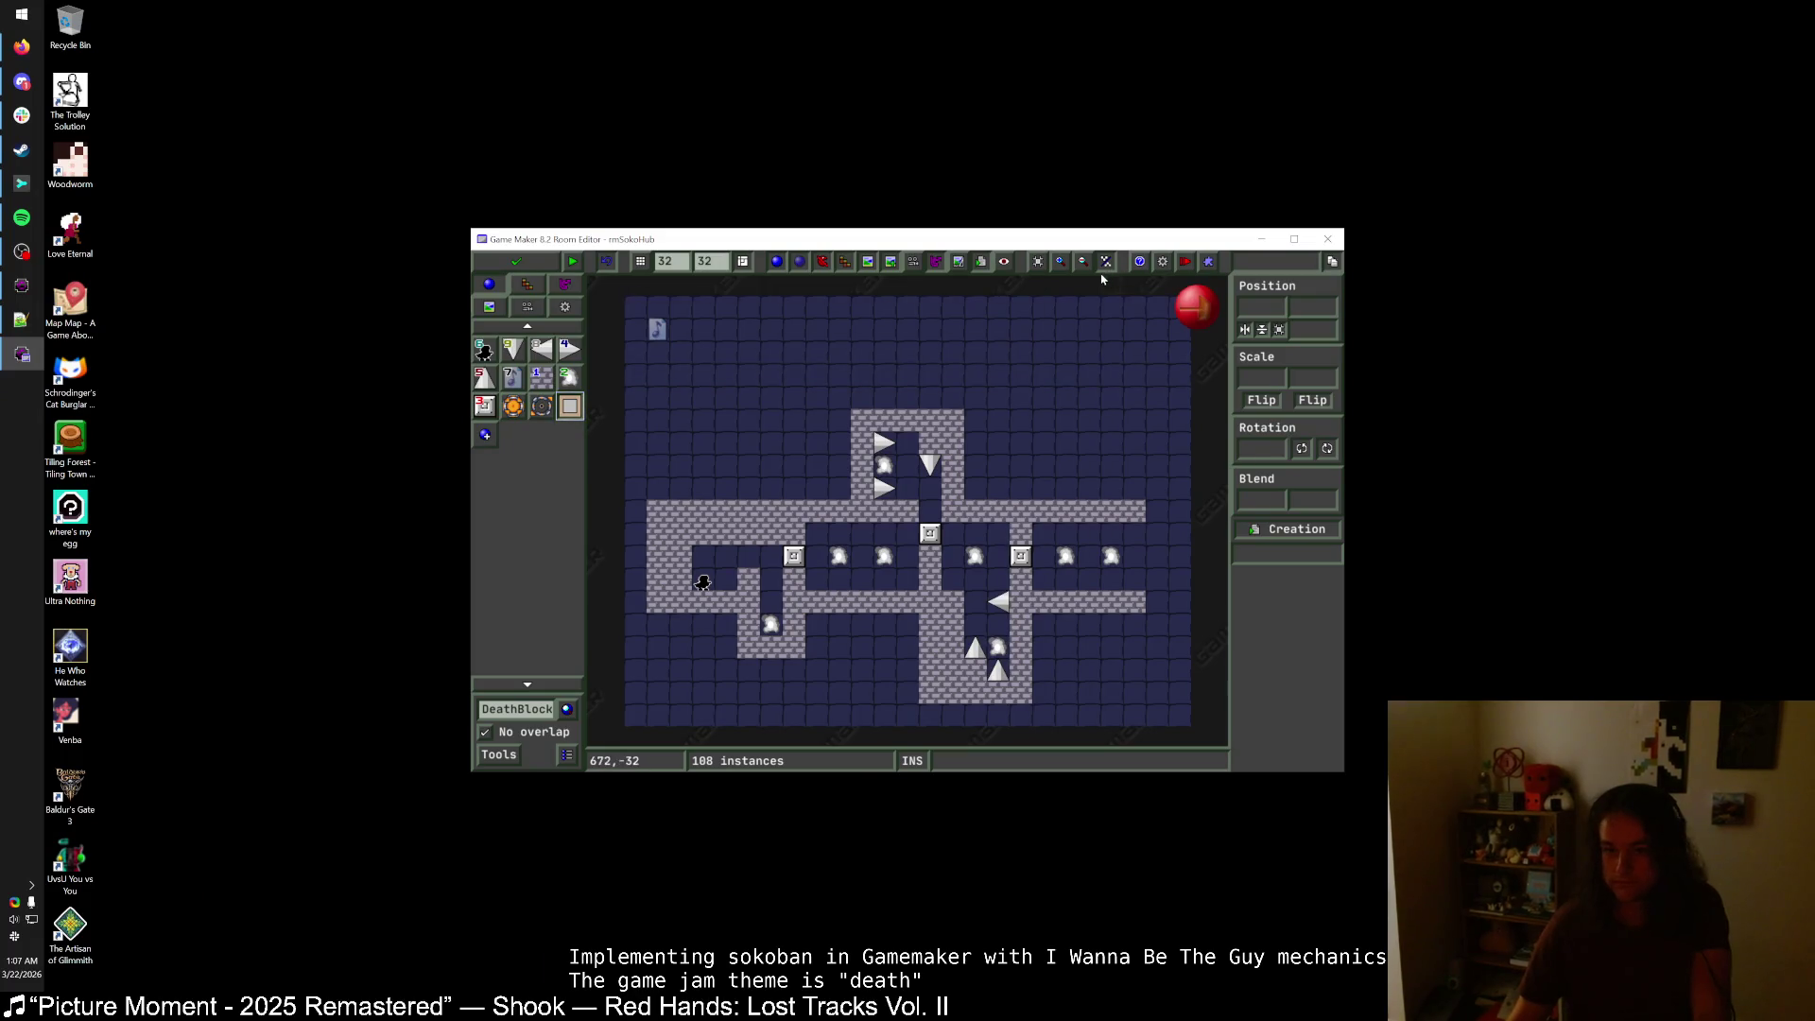
Move the last level warp in rmSokoHub's corridor two cells further right
{"action": "double_click", "coordinate": [1063, 246]}
{"action": "scroll", "coordinate": [974, 530], "scroll_direction": "up", "scroll_amount": 1}
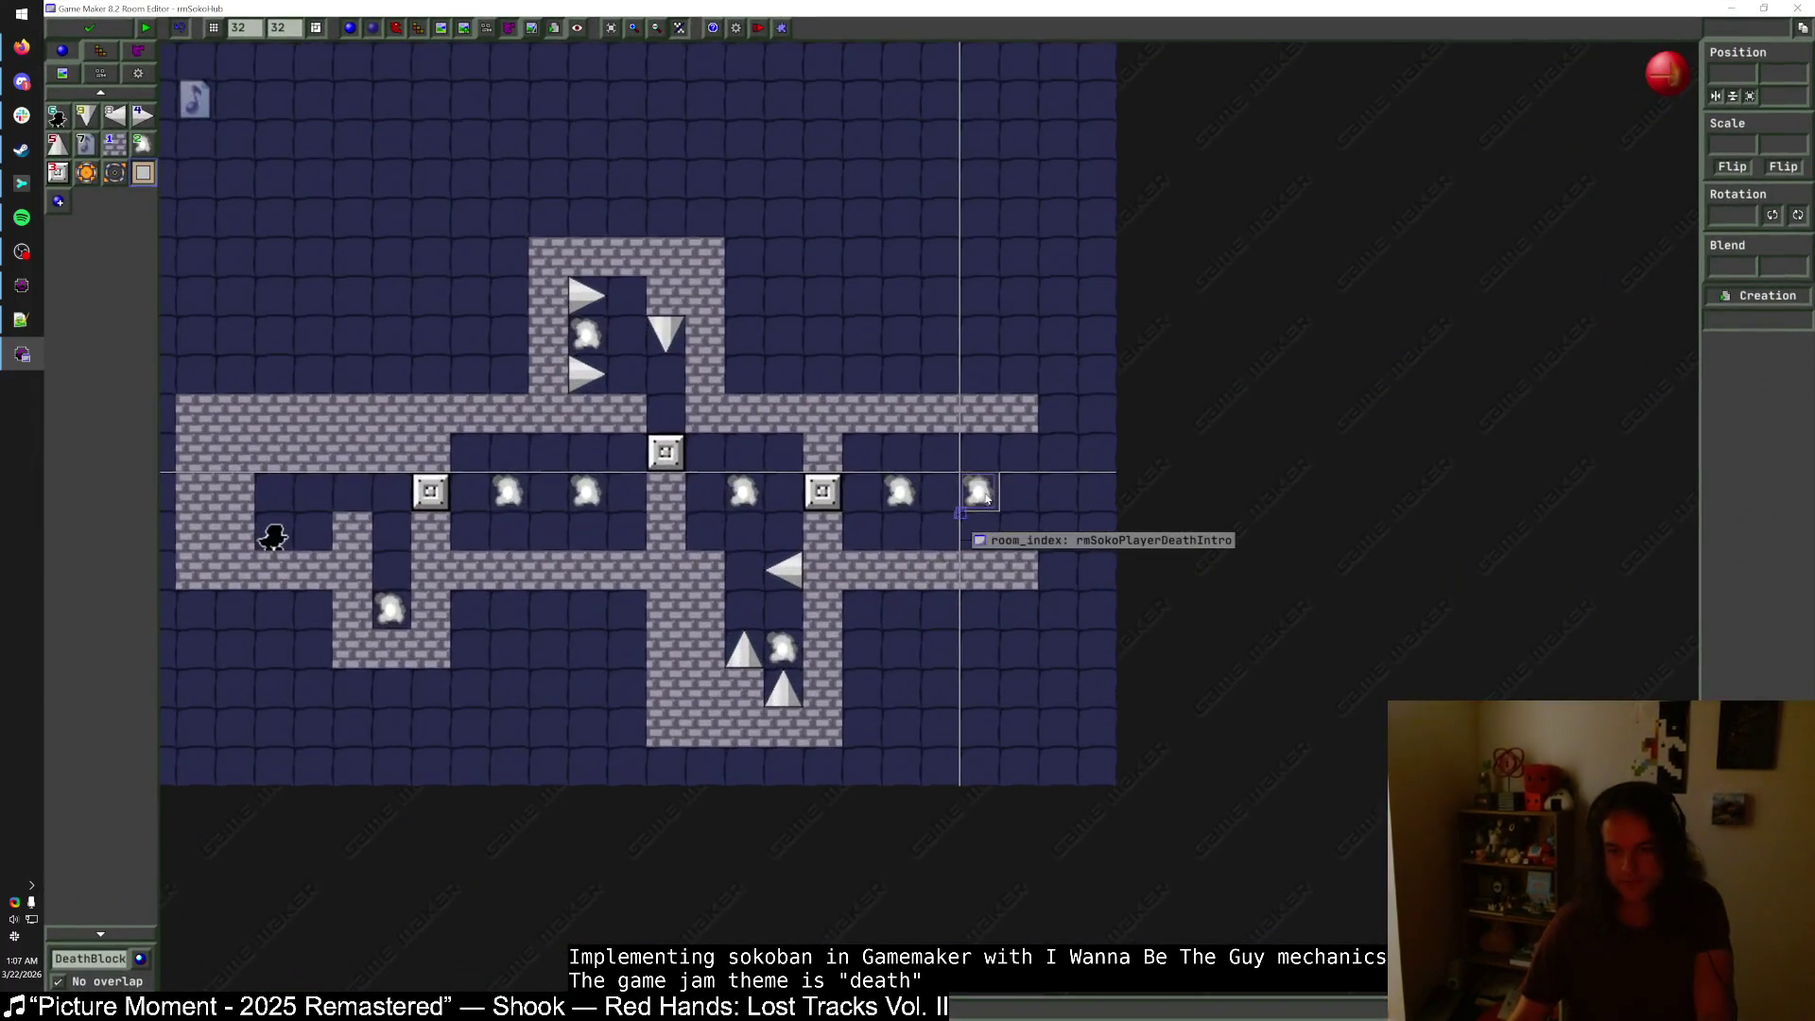
{"action": "left_click", "coordinate": [989, 501]}
{"action": "left_click_drag", "start_coordinate": [989, 501], "coordinate": [1065, 499]}
{"action": "right_click", "coordinate": [1065, 499]}
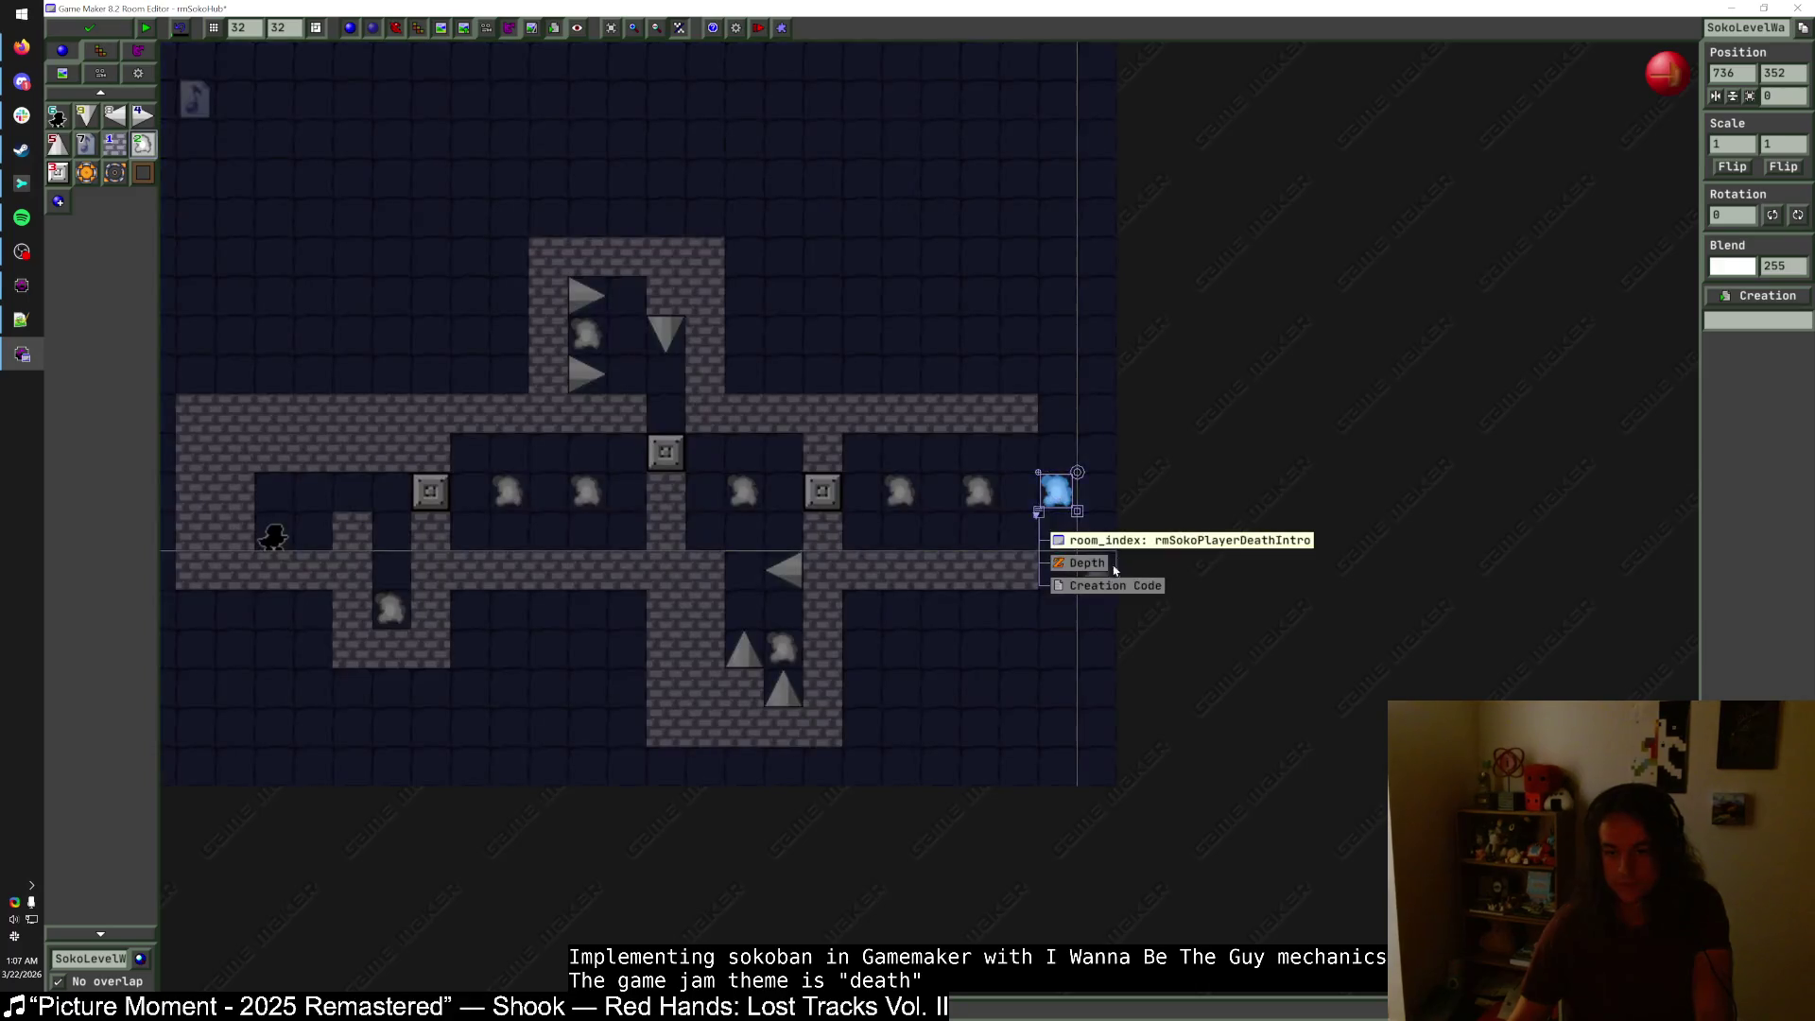
Save and close the room editors and run the game to its save-file screen
{"action": "mouse_move", "coordinate": [1109, 549]}
{"action": "mouse_move", "coordinate": [1186, 632]}
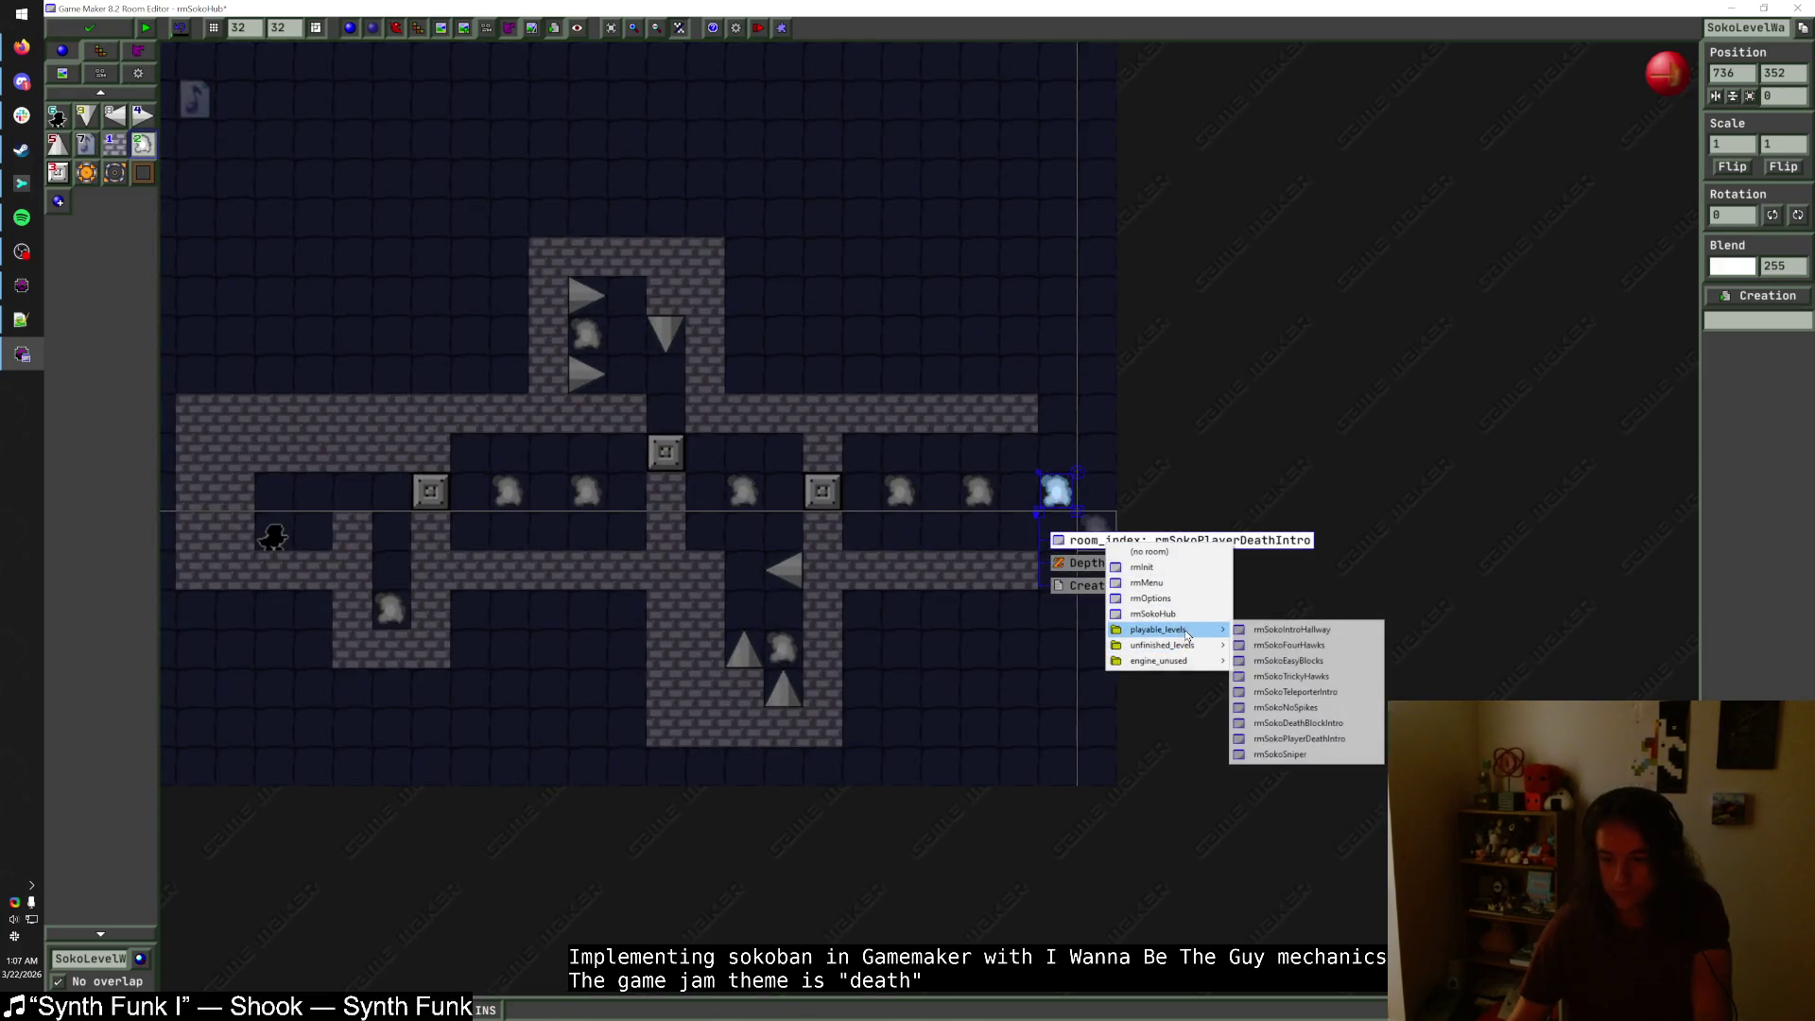
{"action": "left_click", "coordinate": [1323, 744]}
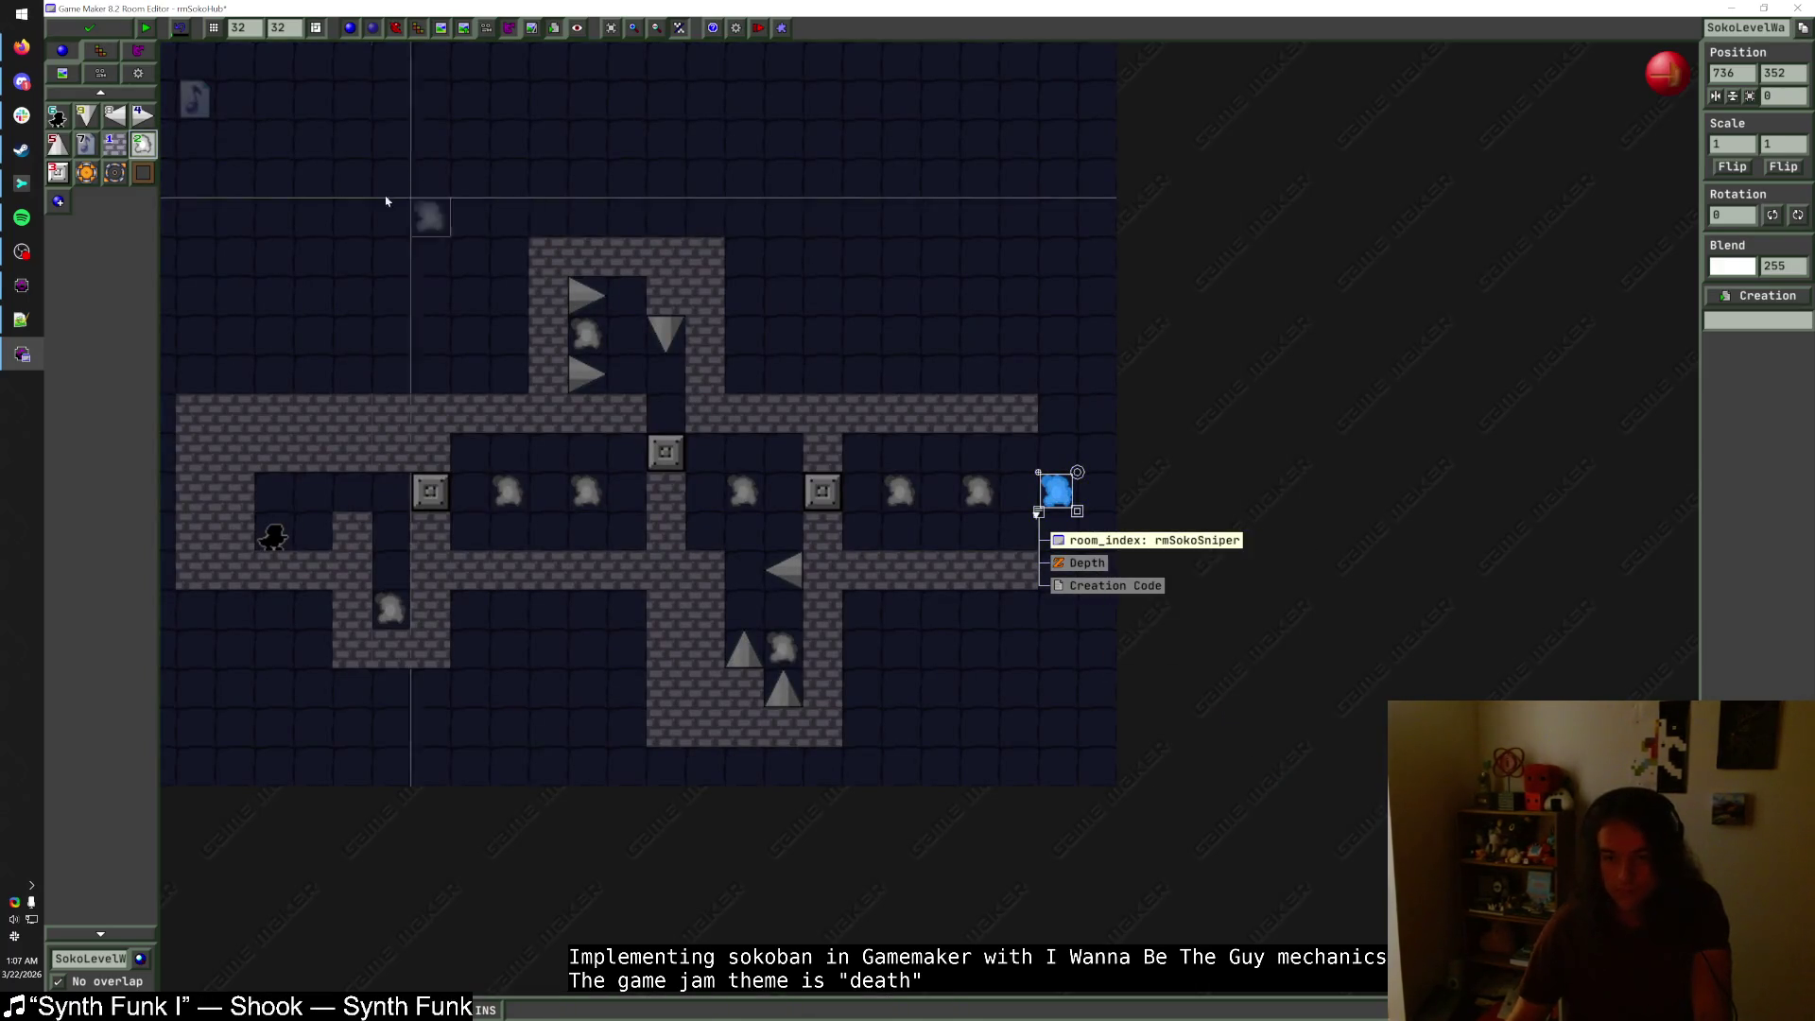
{"action": "left_click", "coordinate": [102, 36]}
{"action": "left_click", "coordinate": [143, 43]}
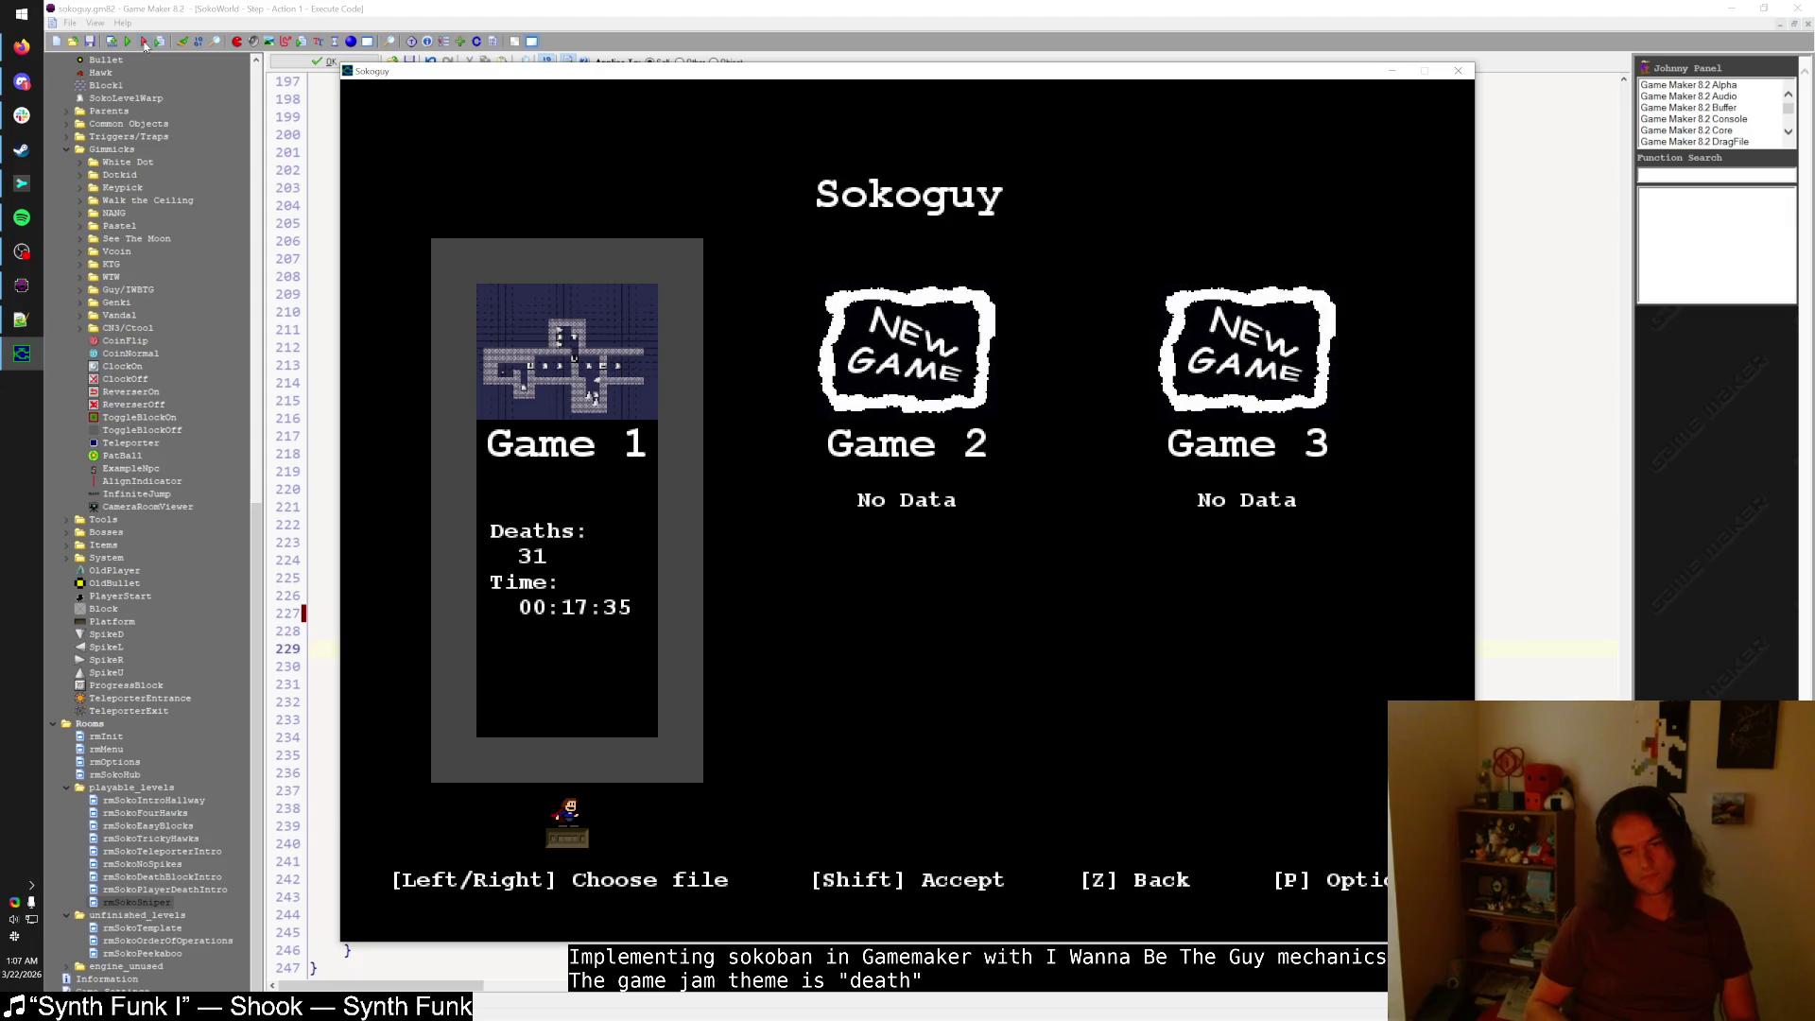
Load Game 1 and play the level, restarting twice with R after dying
{"action": "key", "text": "shift"}
{"action": "key", "text": "shift"}
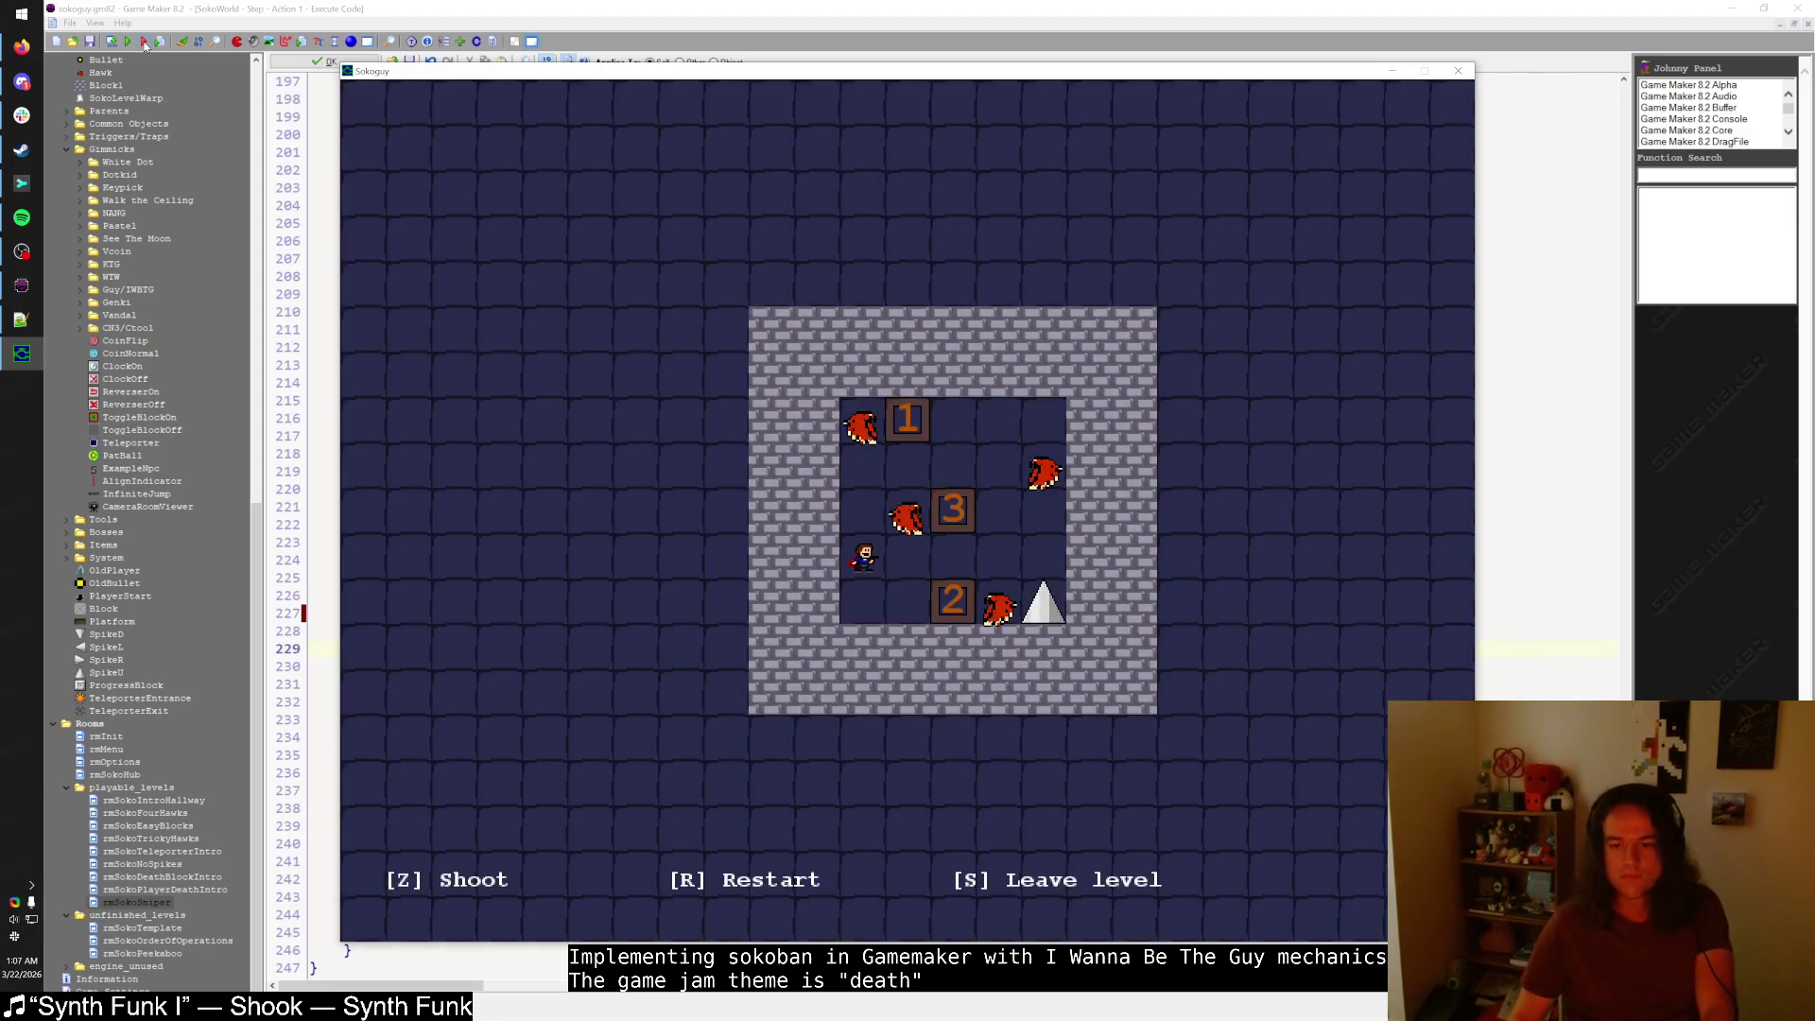
{"action": "key", "text": "Right"}
{"action": "key", "text": "Right"}
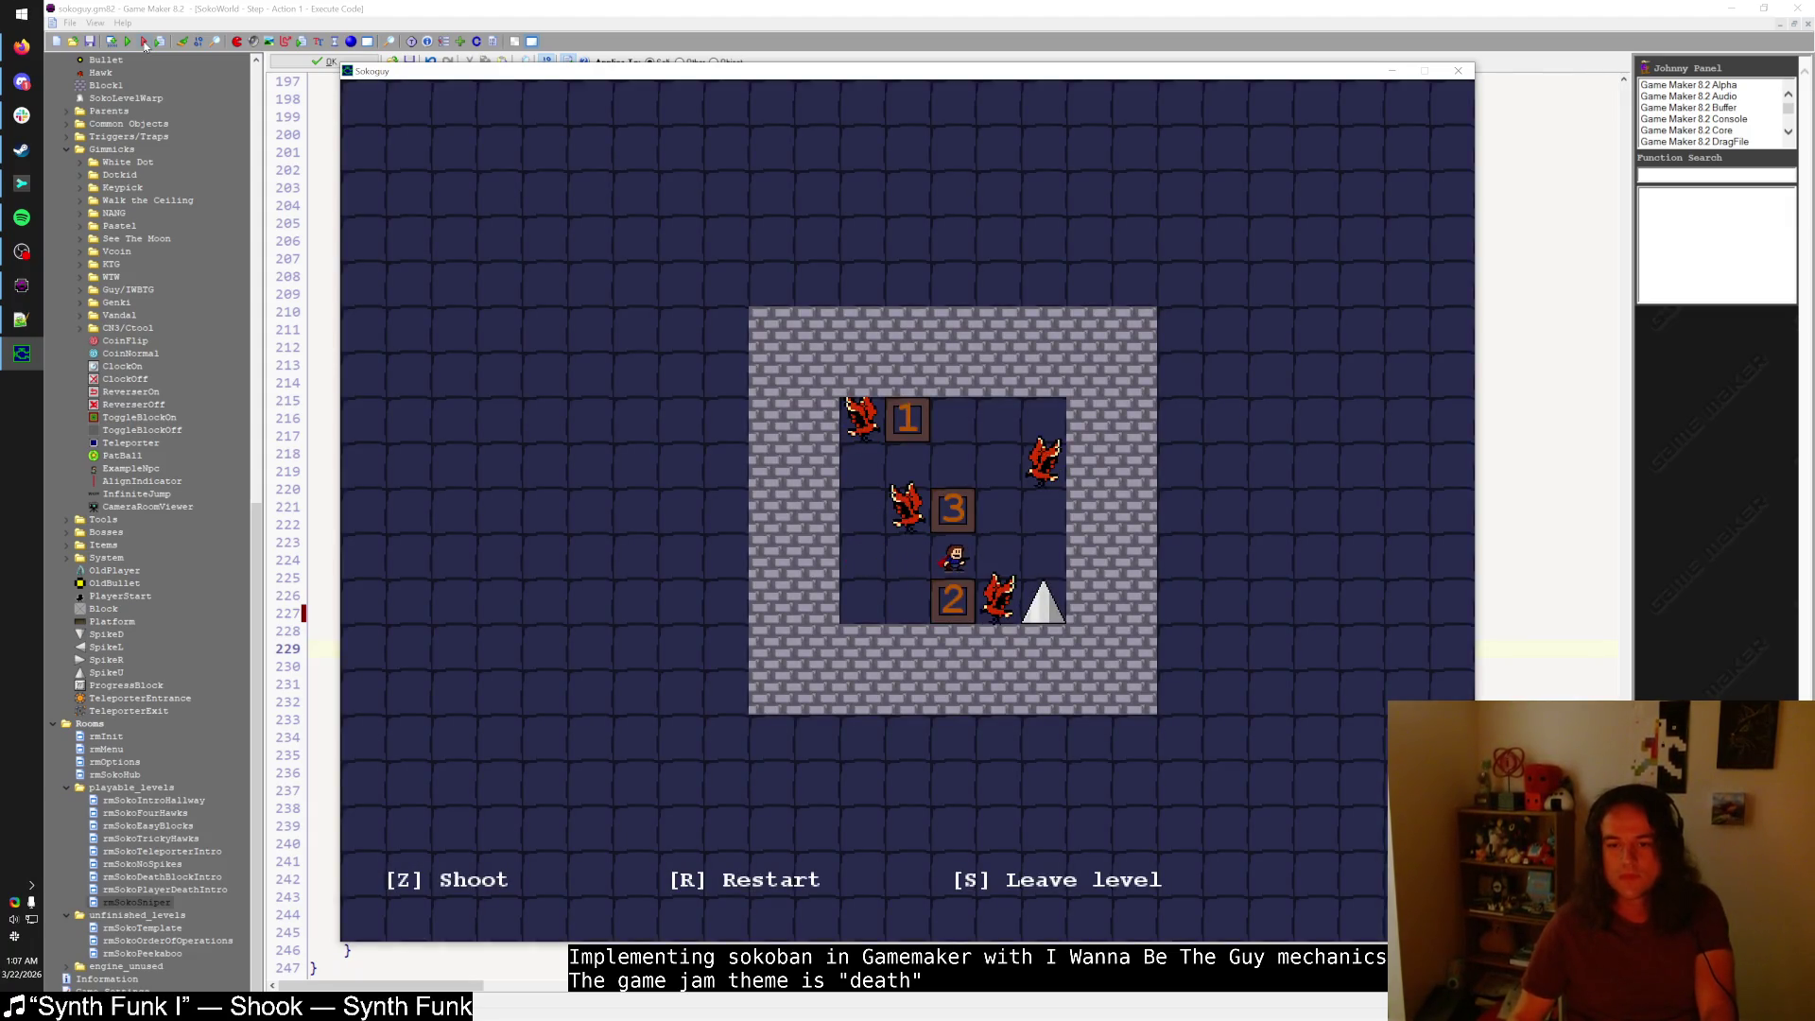
{"action": "key", "text": "shift"}
{"action": "key", "text": "shift"}
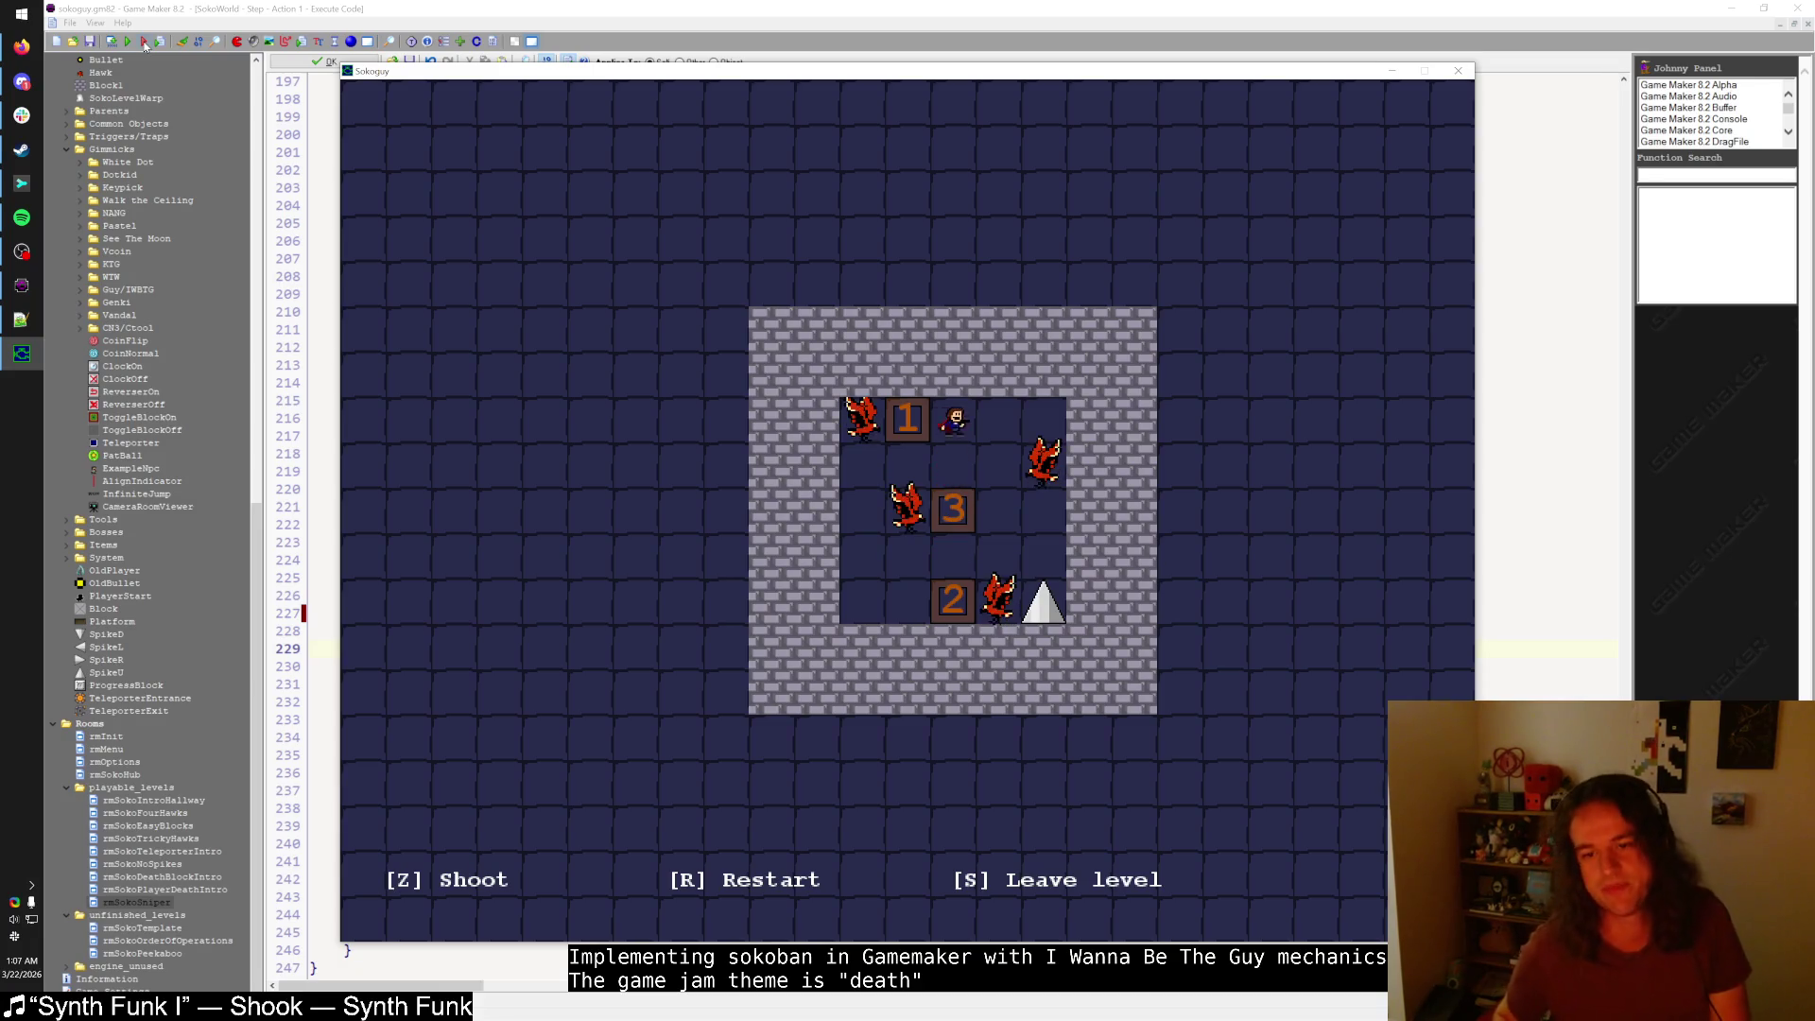
{"action": "key", "text": "r"}
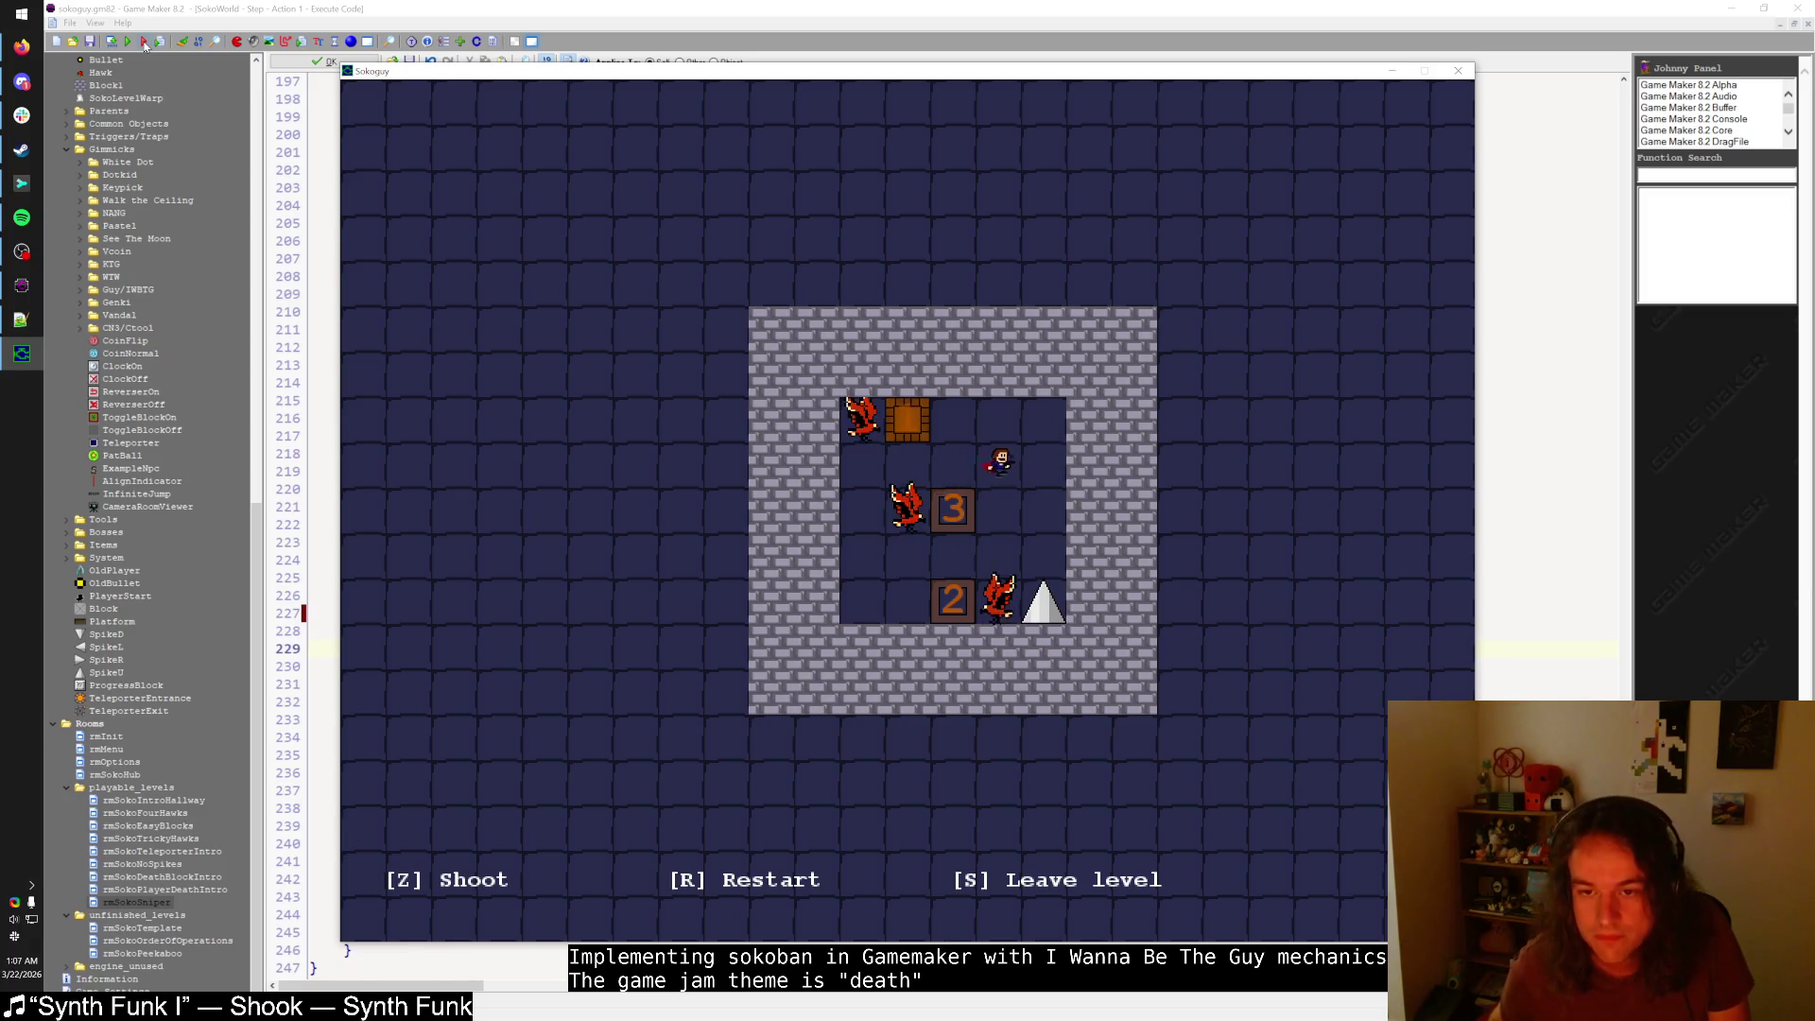
{"action": "key", "text": "Up"}
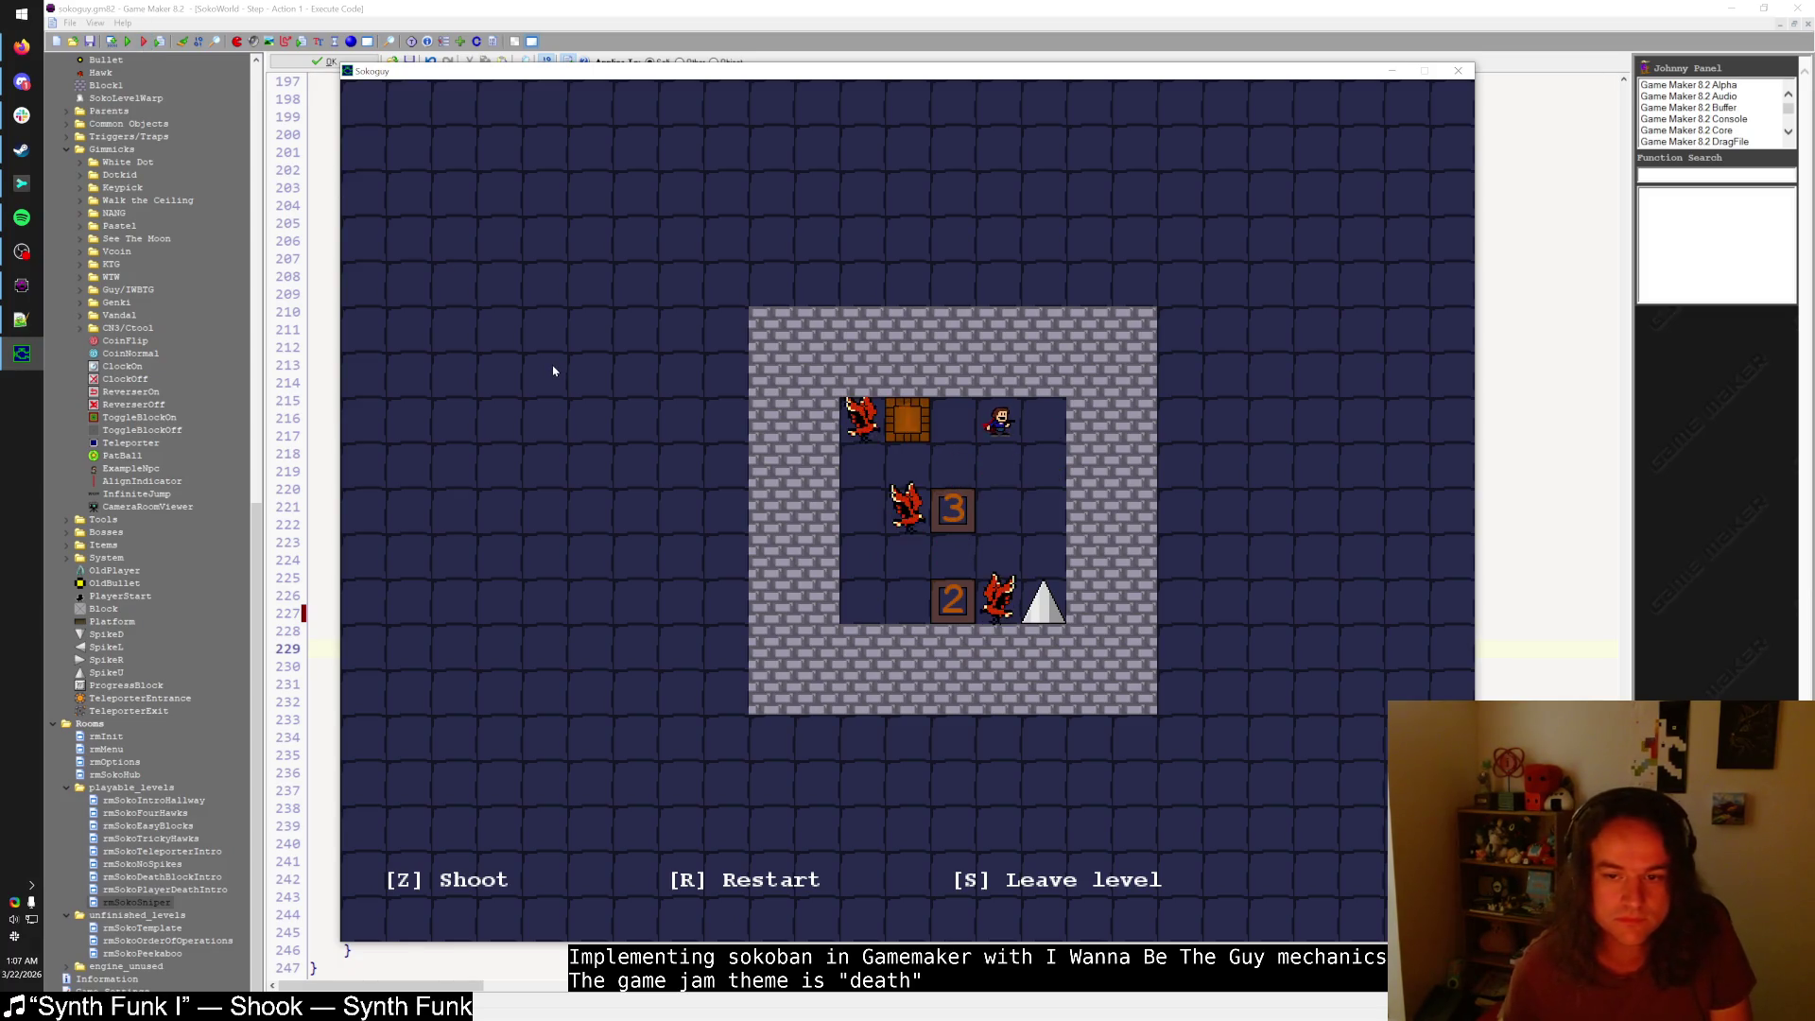
{"action": "key", "text": "r"}
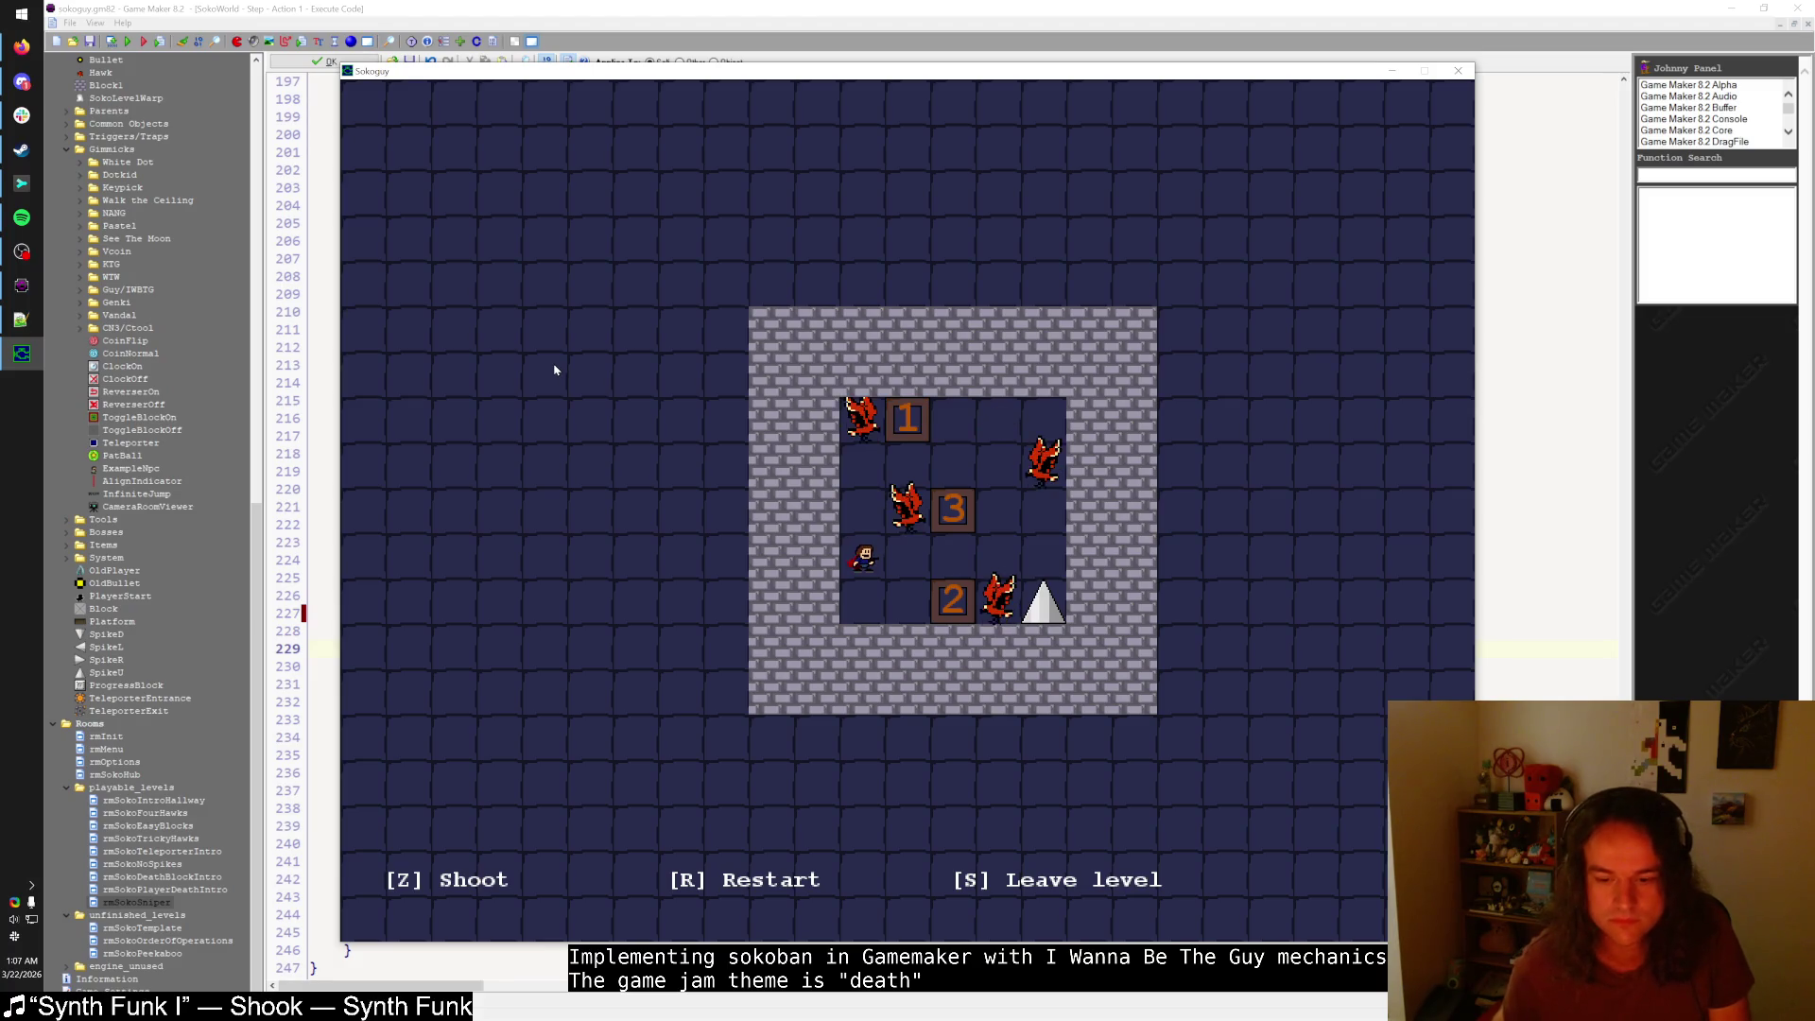
Leave to the hub with S, walk through the new warp into the level, then quit with Esc
{"action": "key", "text": "s"}
{"action": "key", "text": "Left"}
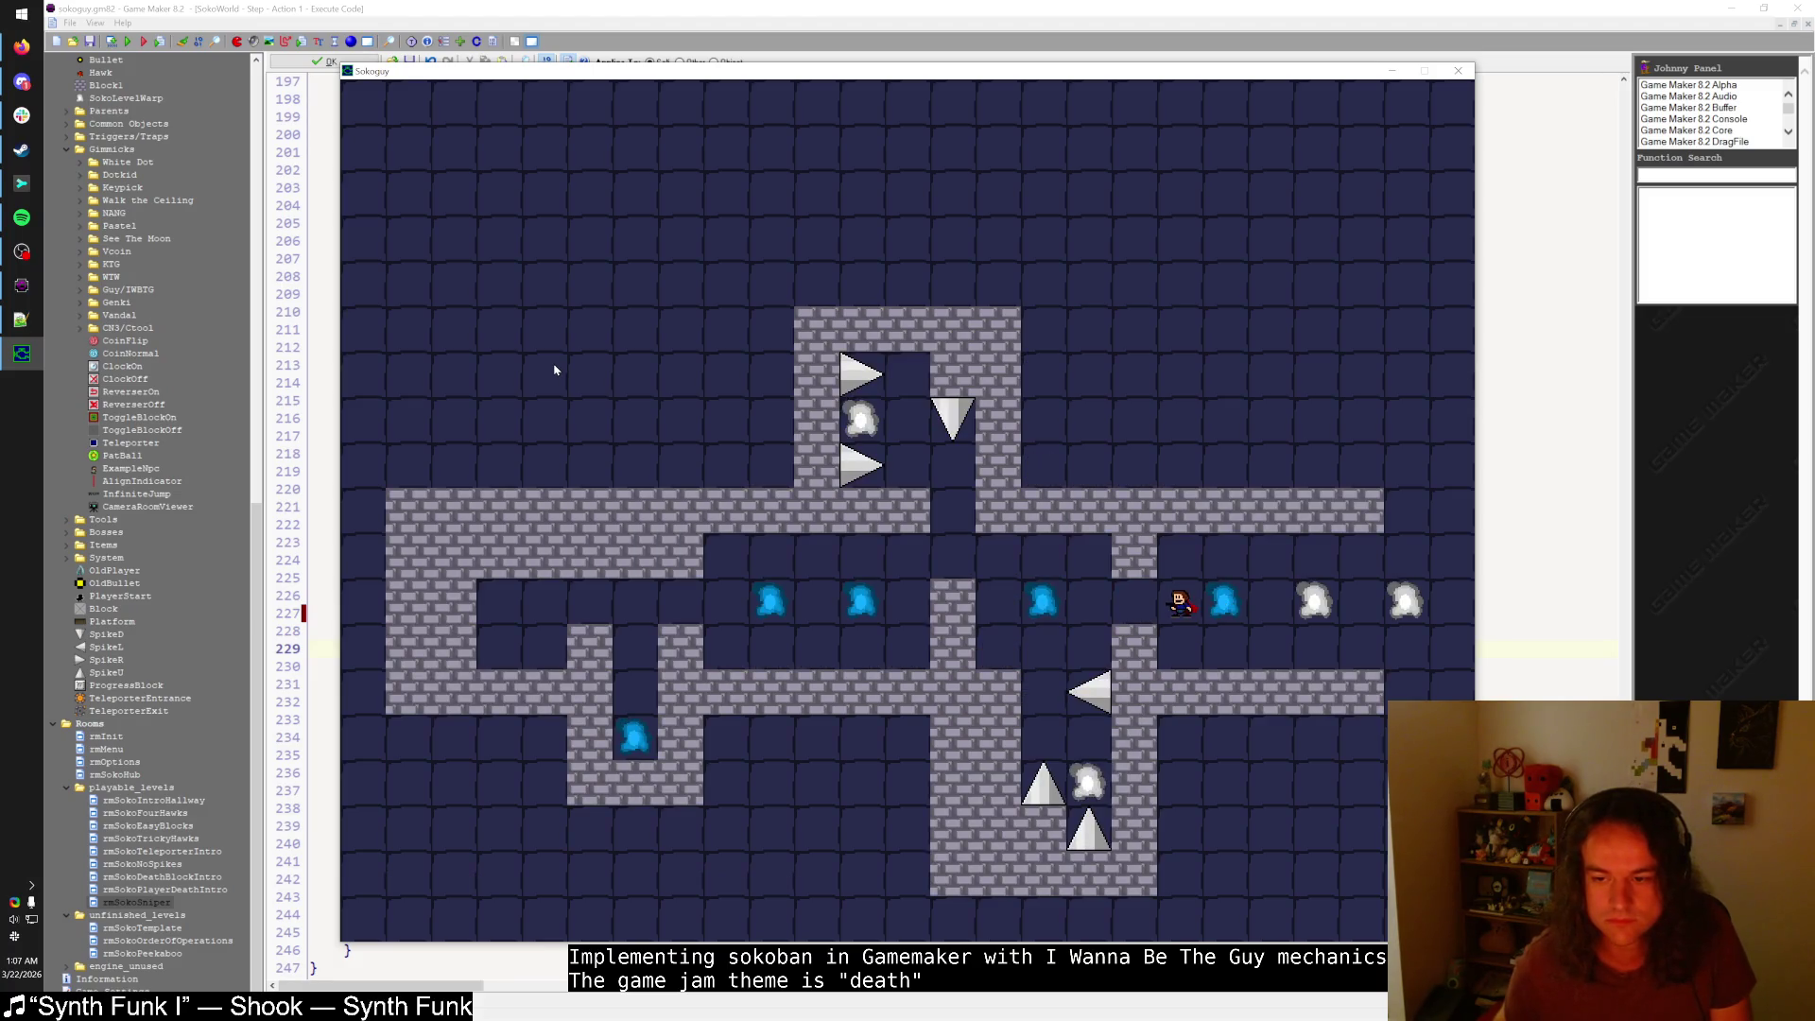
{"action": "key", "text": "Down"}
{"action": "key", "text": "Up"}
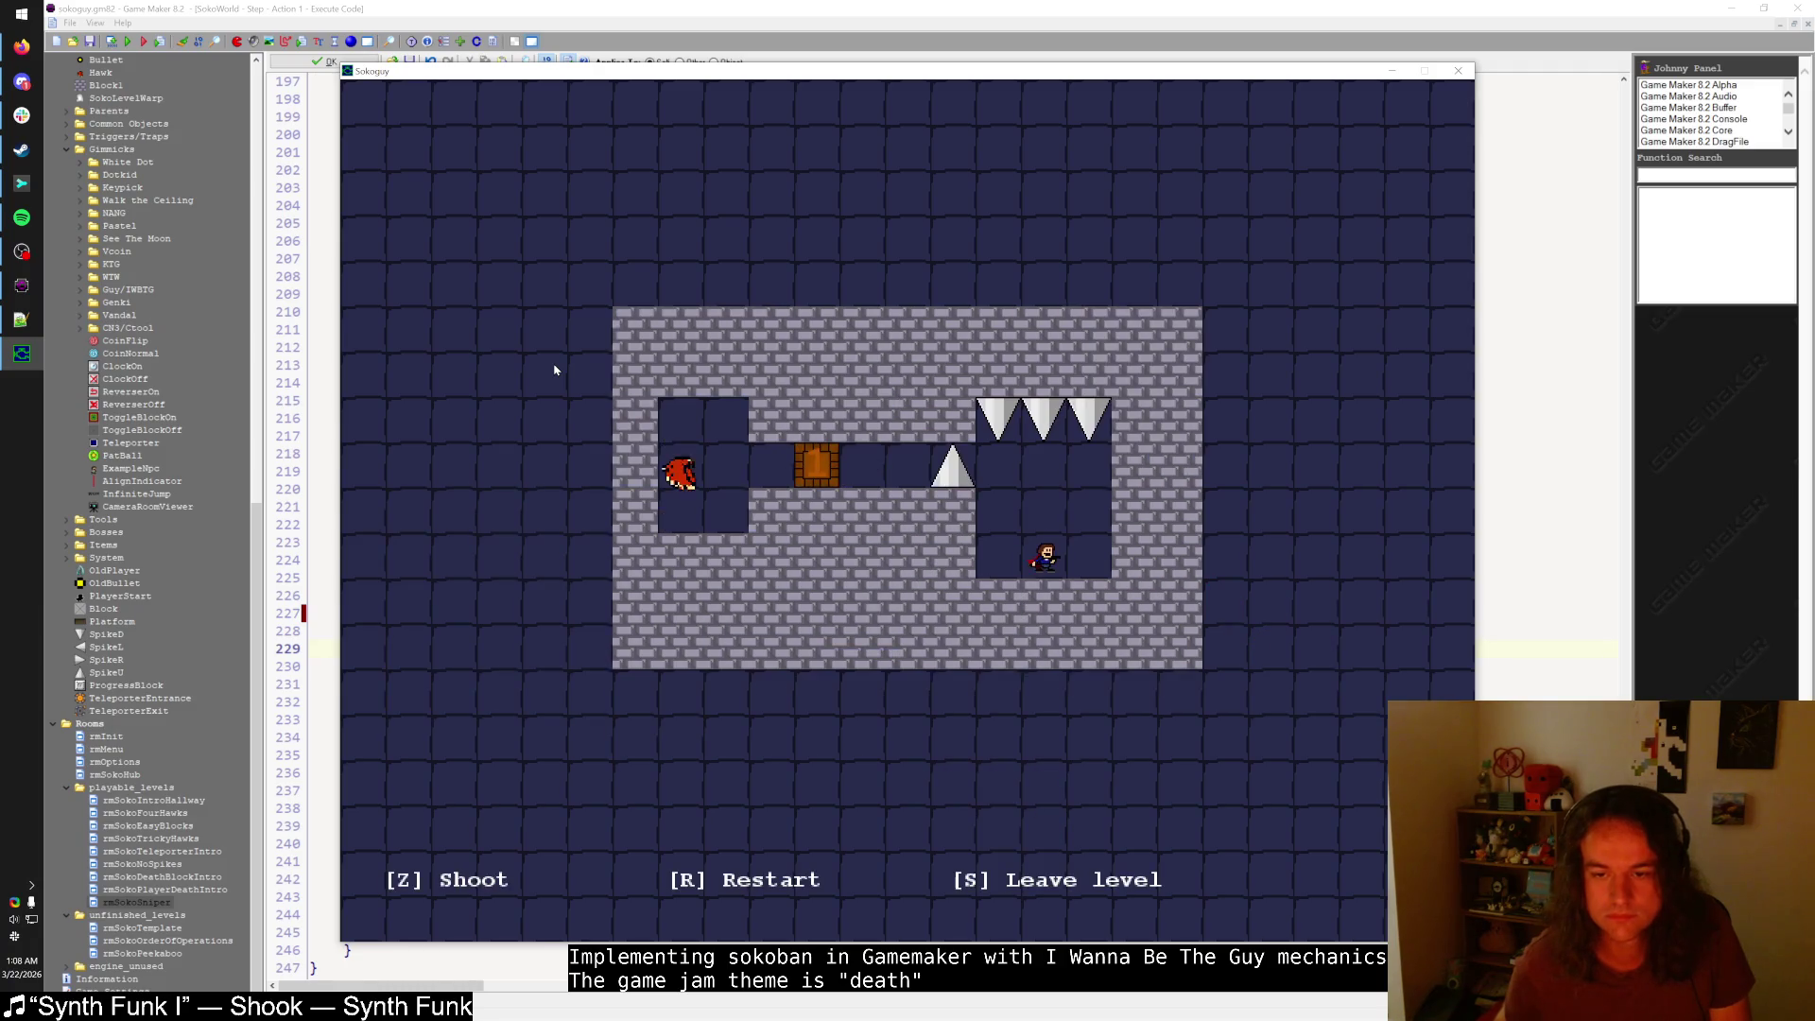
{"action": "key", "text": "Up"}
{"action": "key", "text": "Up"}
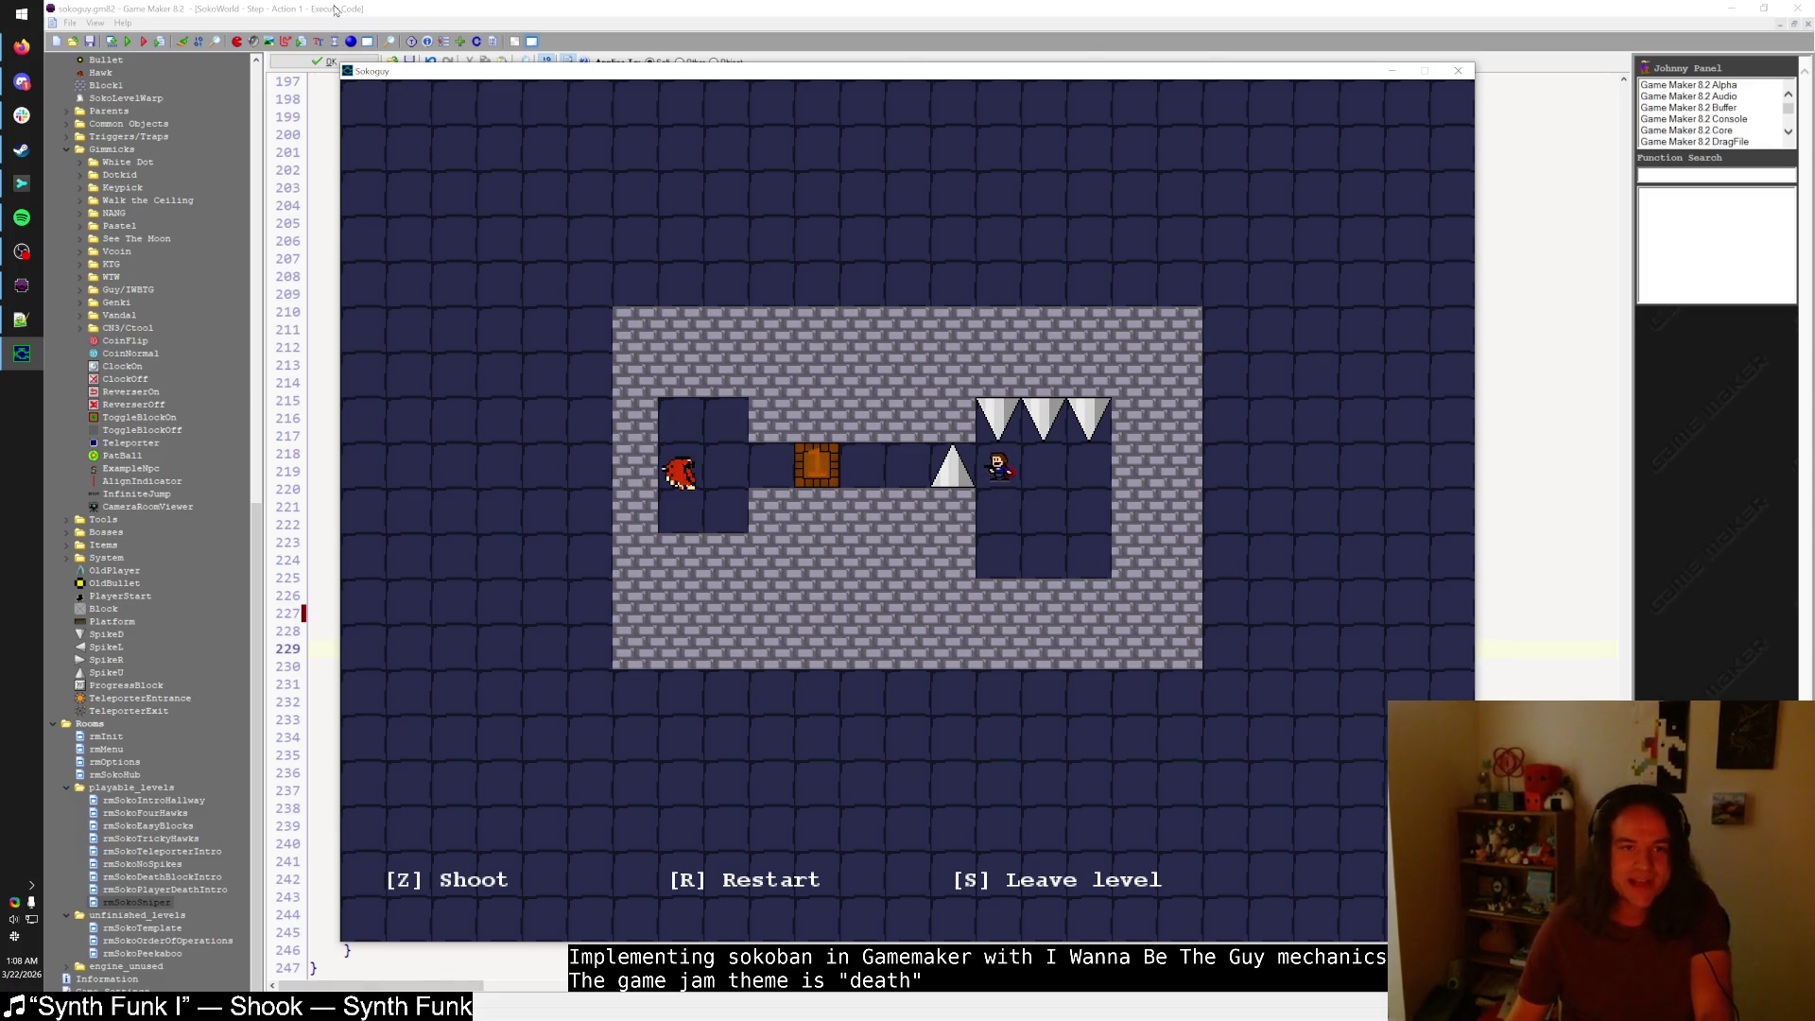
{"action": "key", "text": "Escape"}
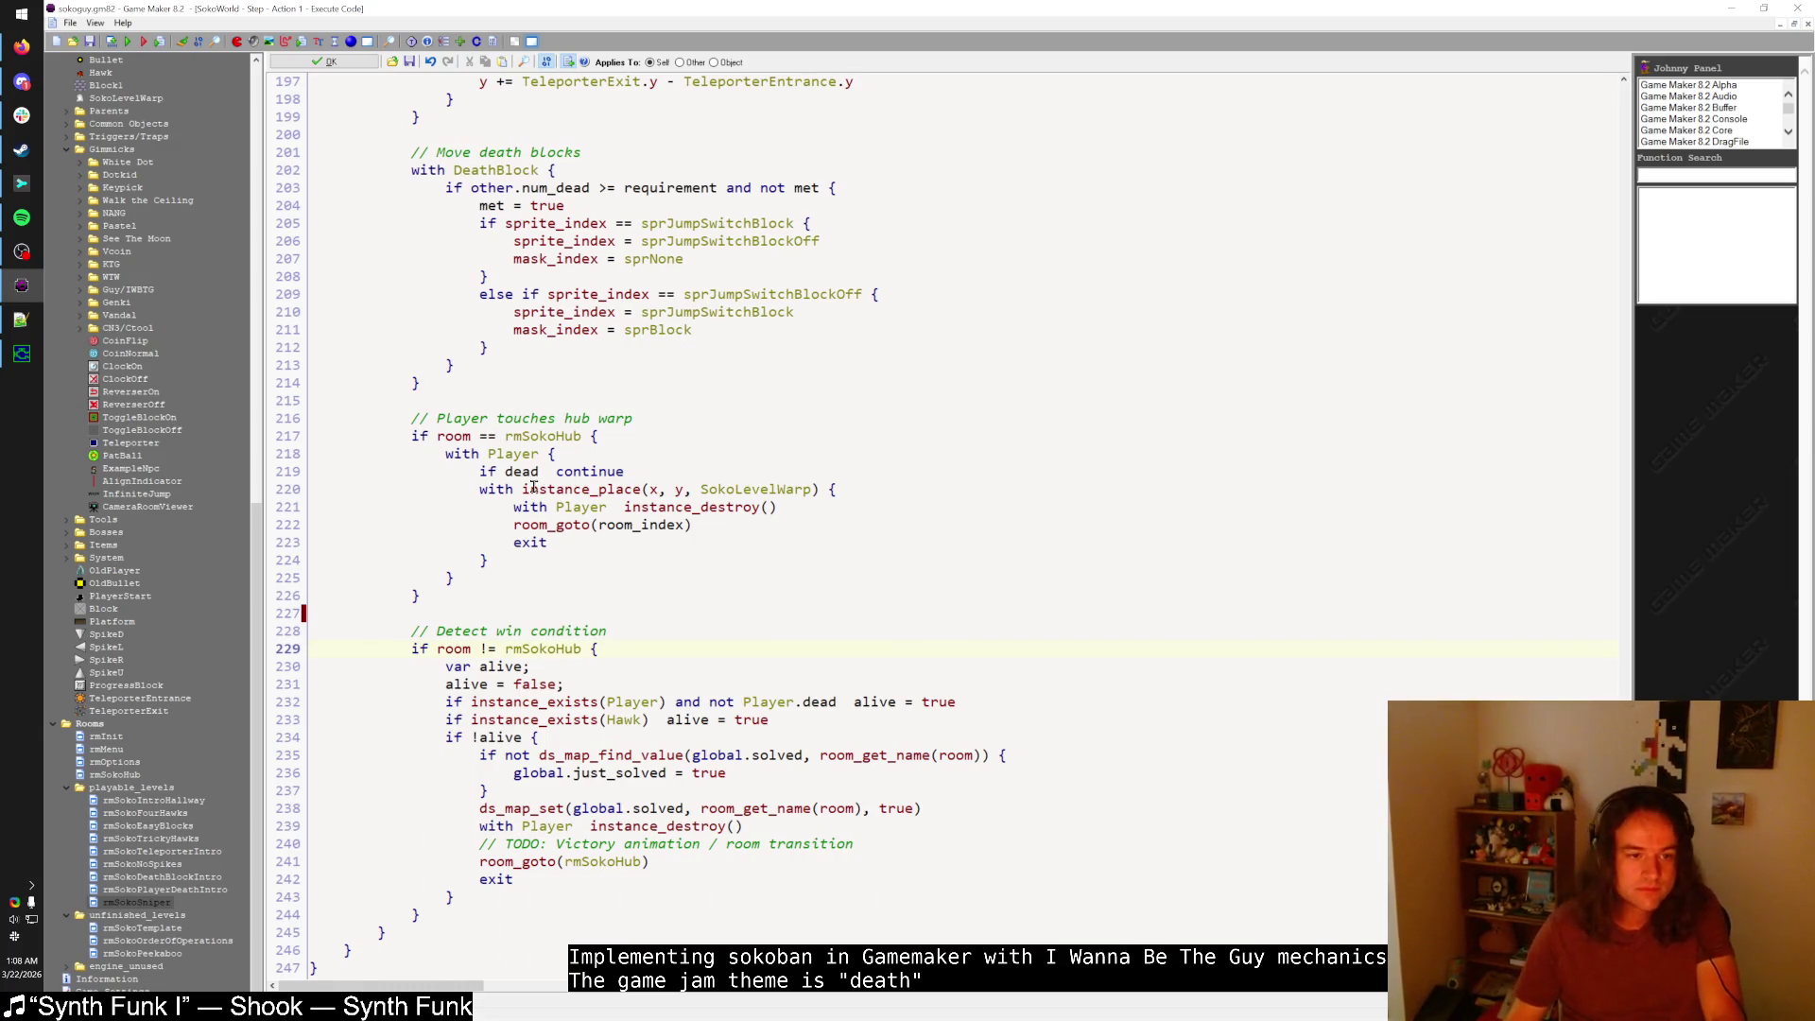
Change DeathBlock's Draw code colour to make_color_rgb(92, 44, 0) and close the object
{"action": "key", "text": "ctrl+alt+f"}
{"action": "type", "text": "DeathBlock"}
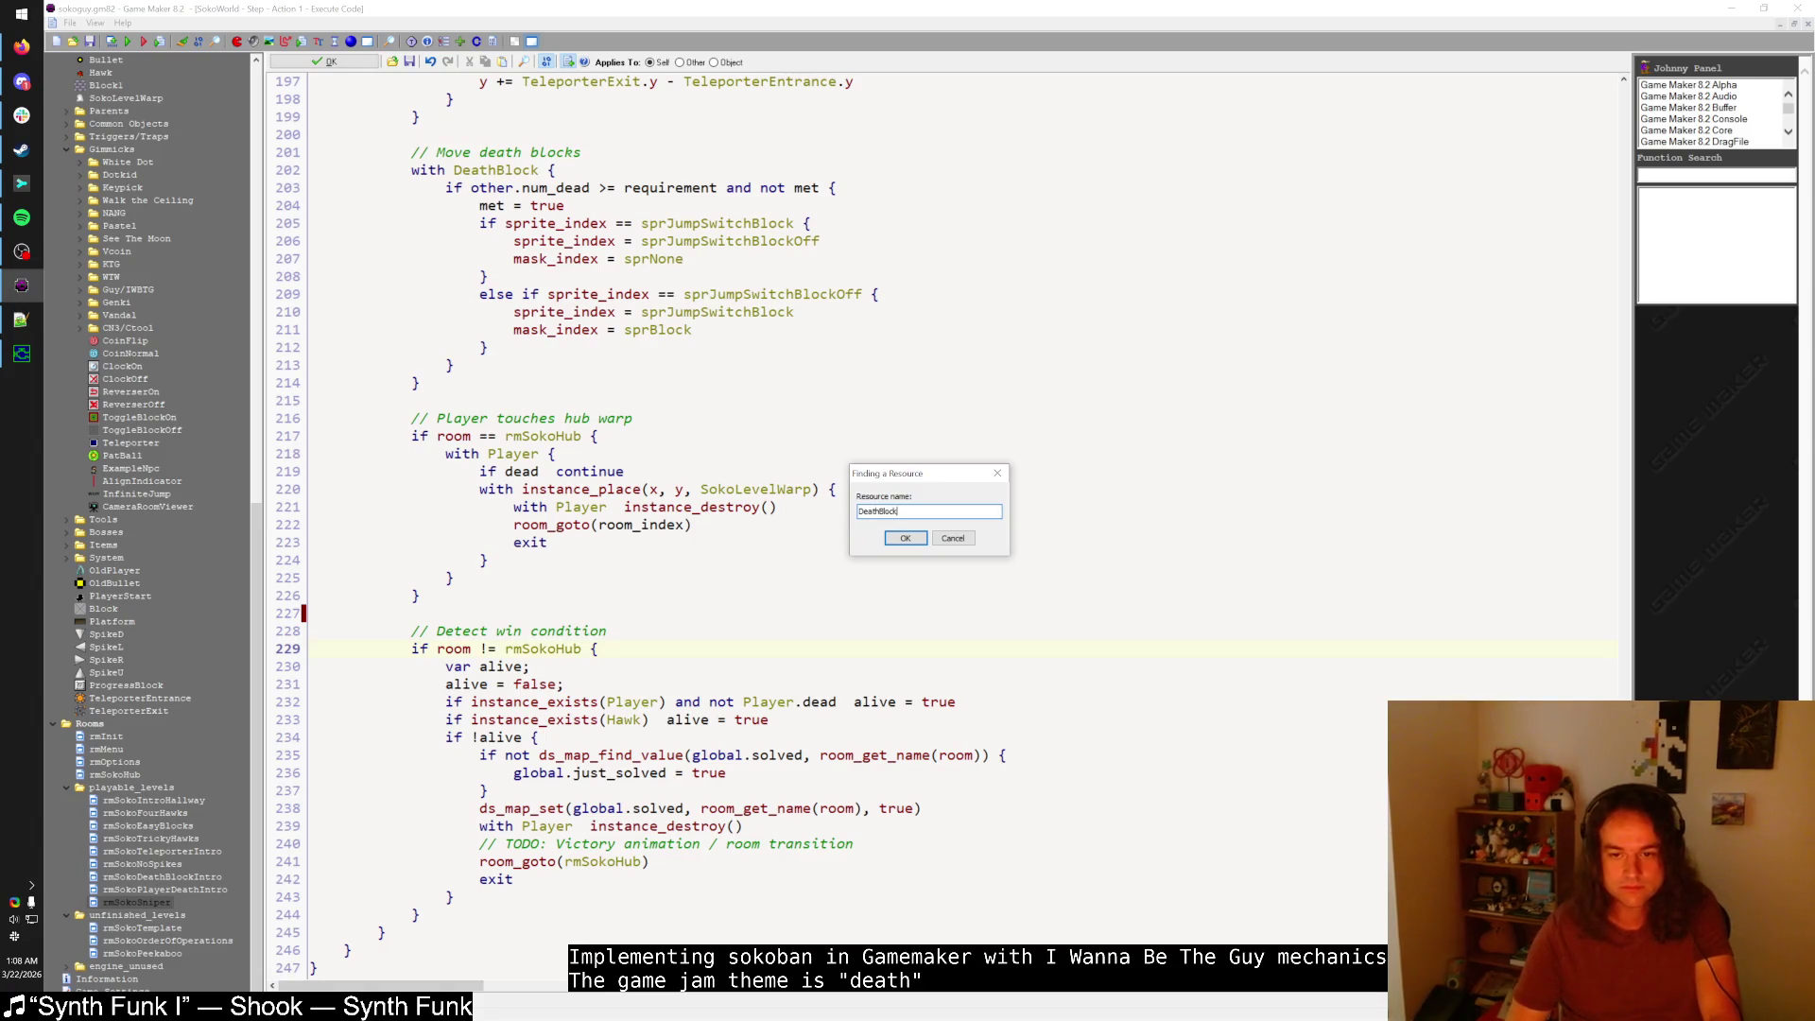
{"action": "key", "text": "Return"}
{"action": "double_click", "coordinate": [607, 63]}
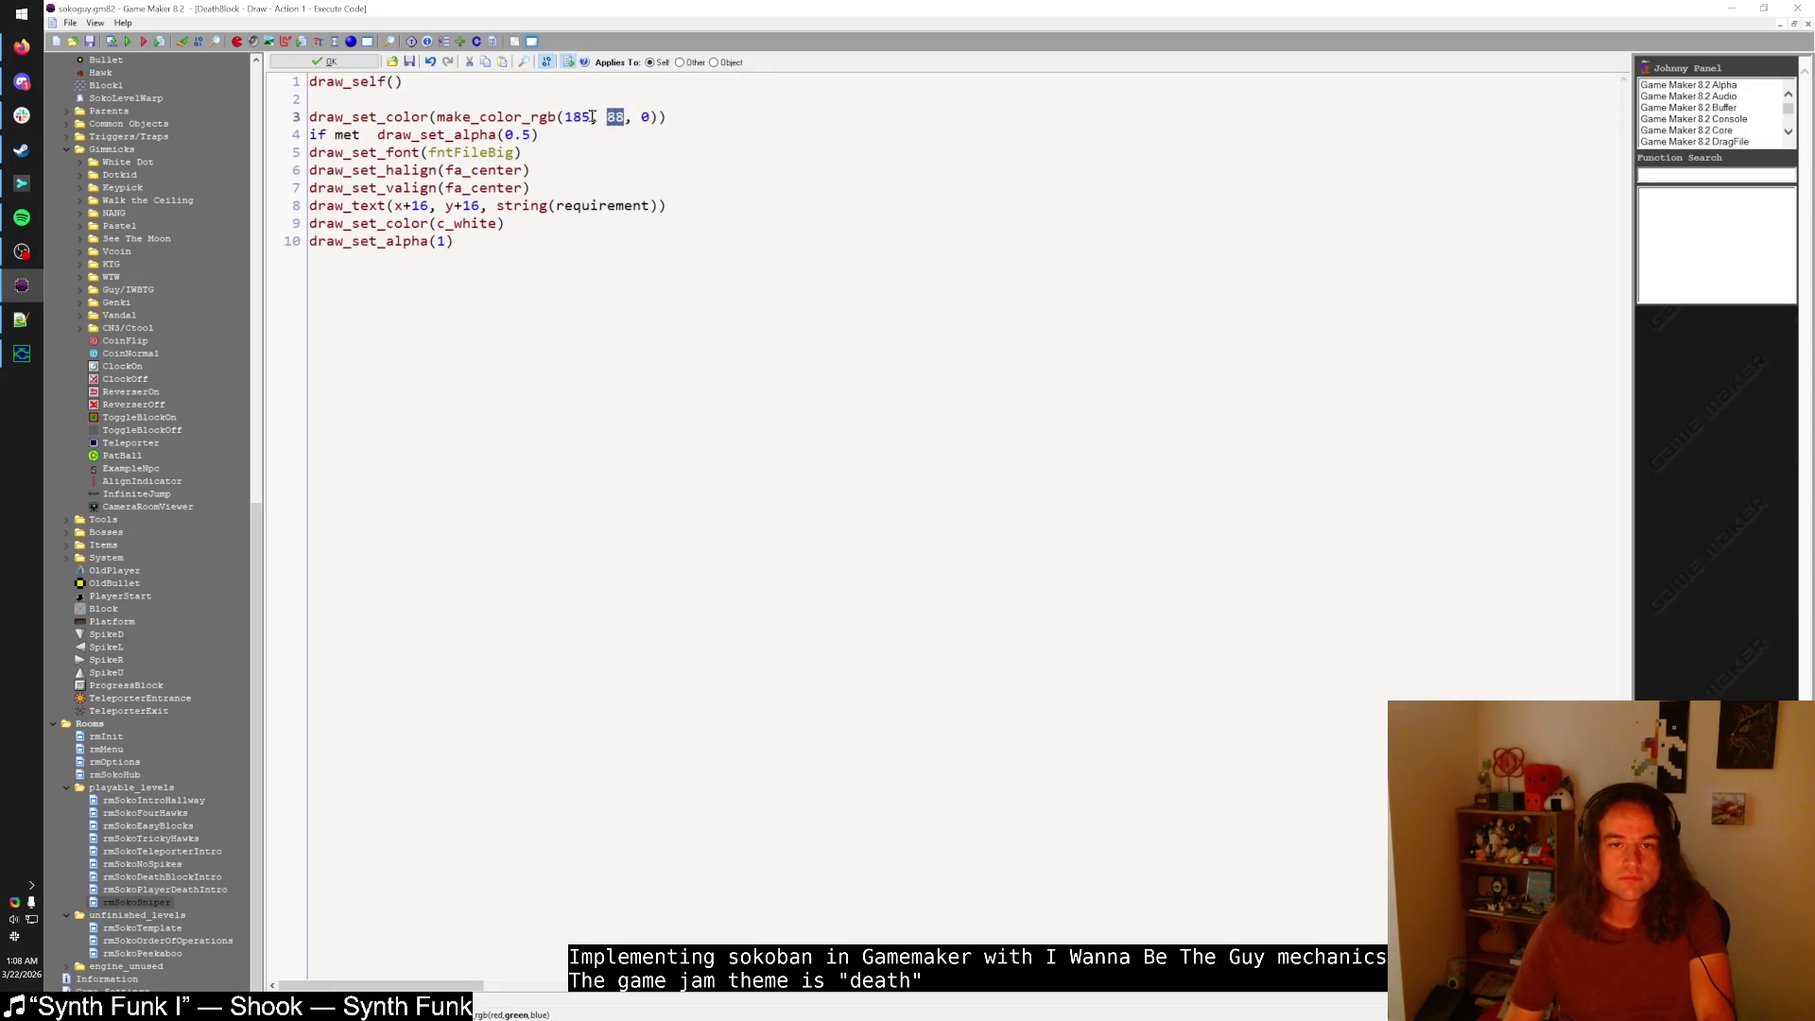
{"action": "type", "text": "44"}
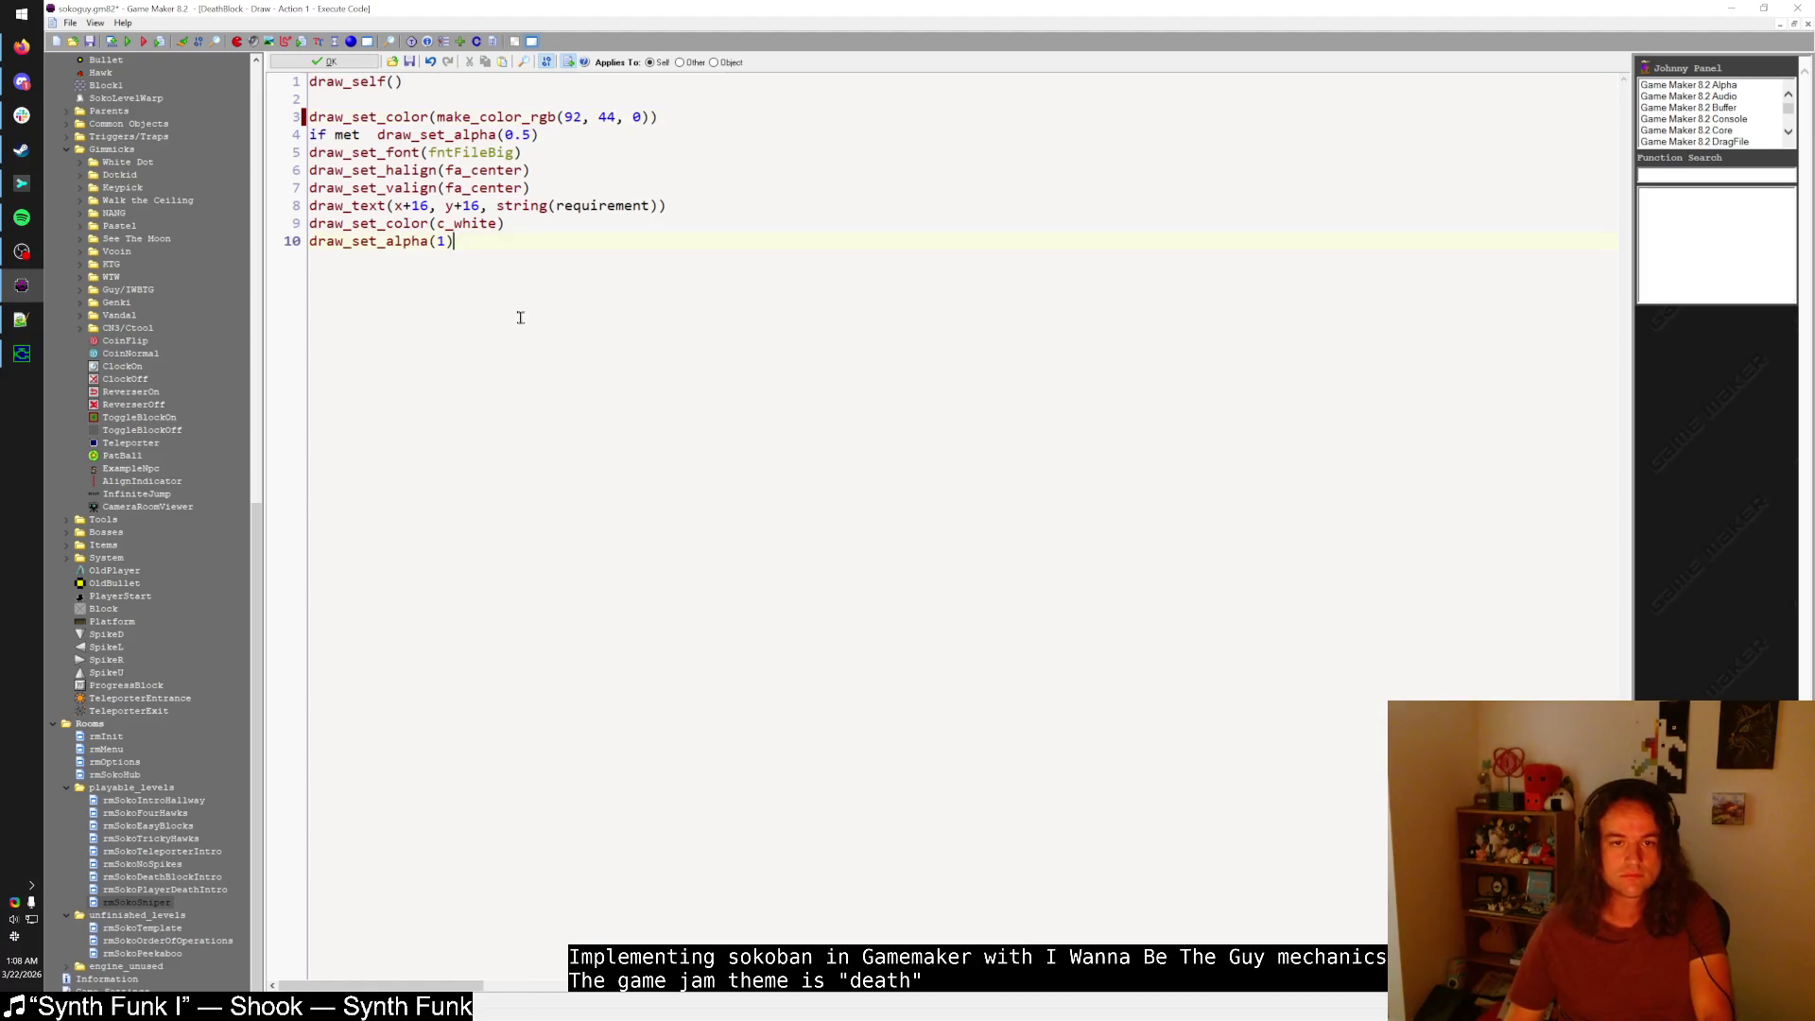
{"action": "left_click", "coordinate": [331, 61]}
{"action": "left_click", "coordinate": [334, 226]}
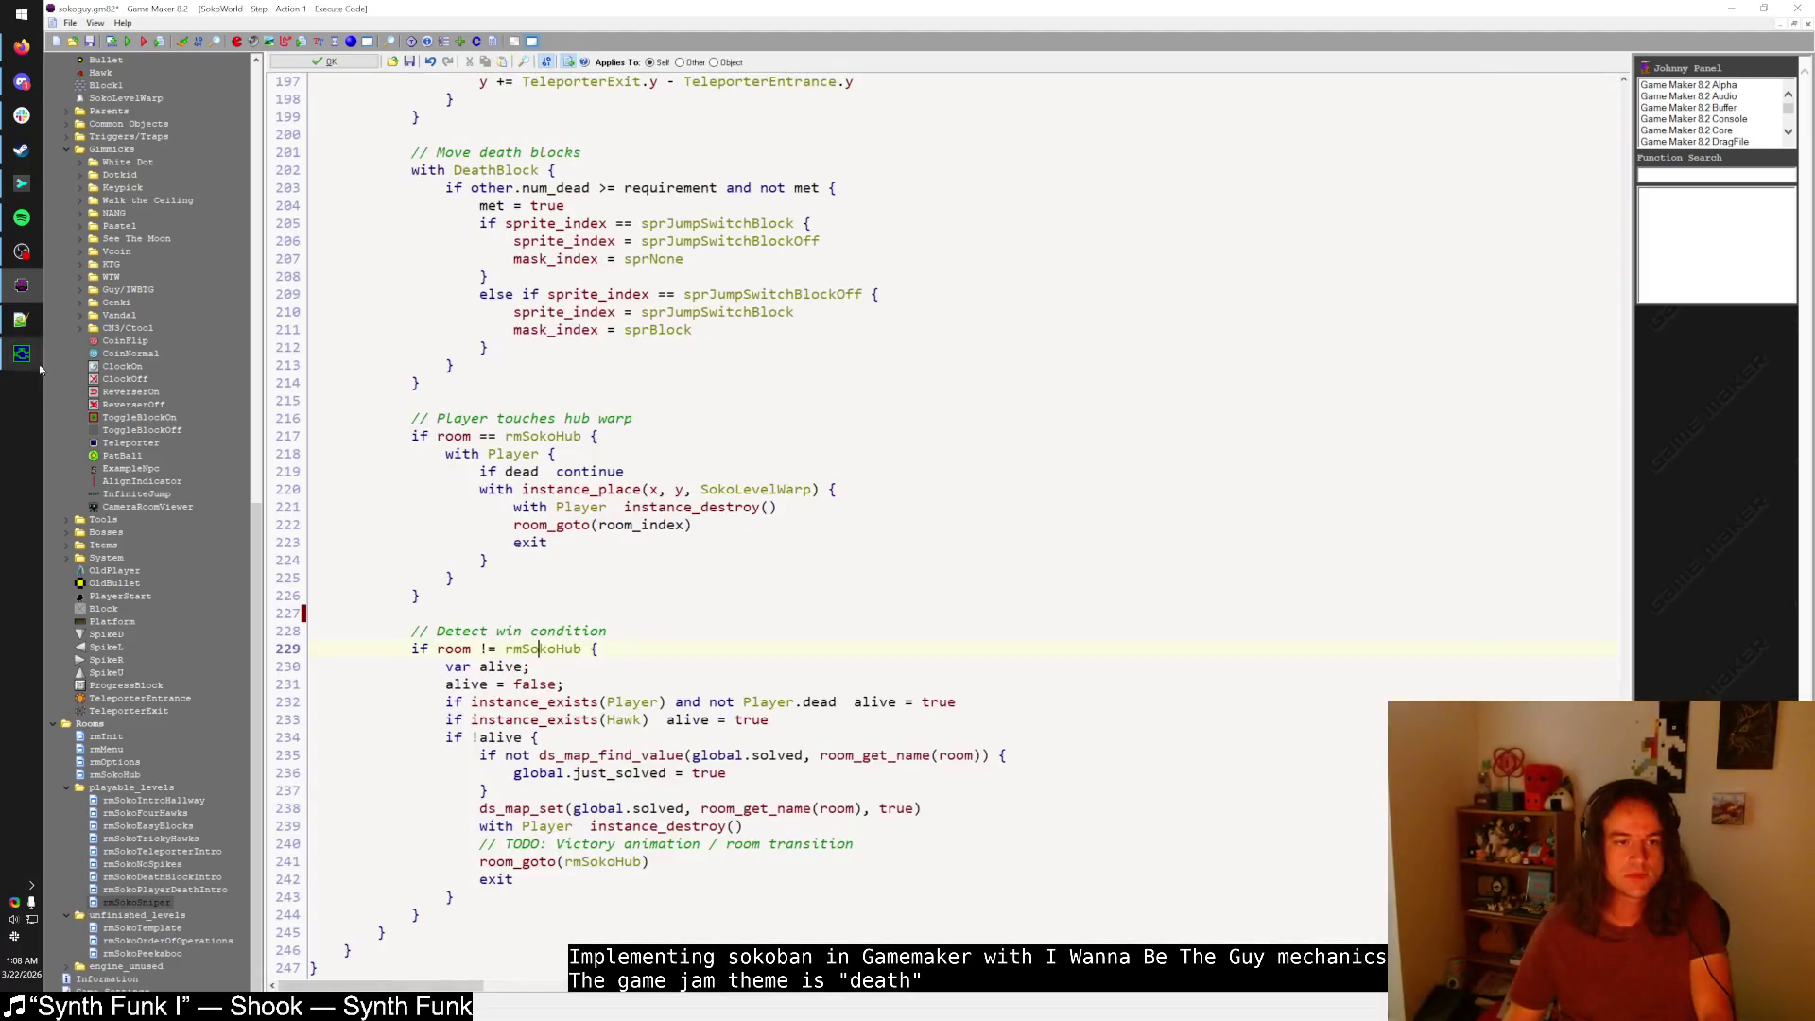
Run the game with F5, shoot the crate with Z, and move into the spike room
{"action": "key", "text": "F5"}
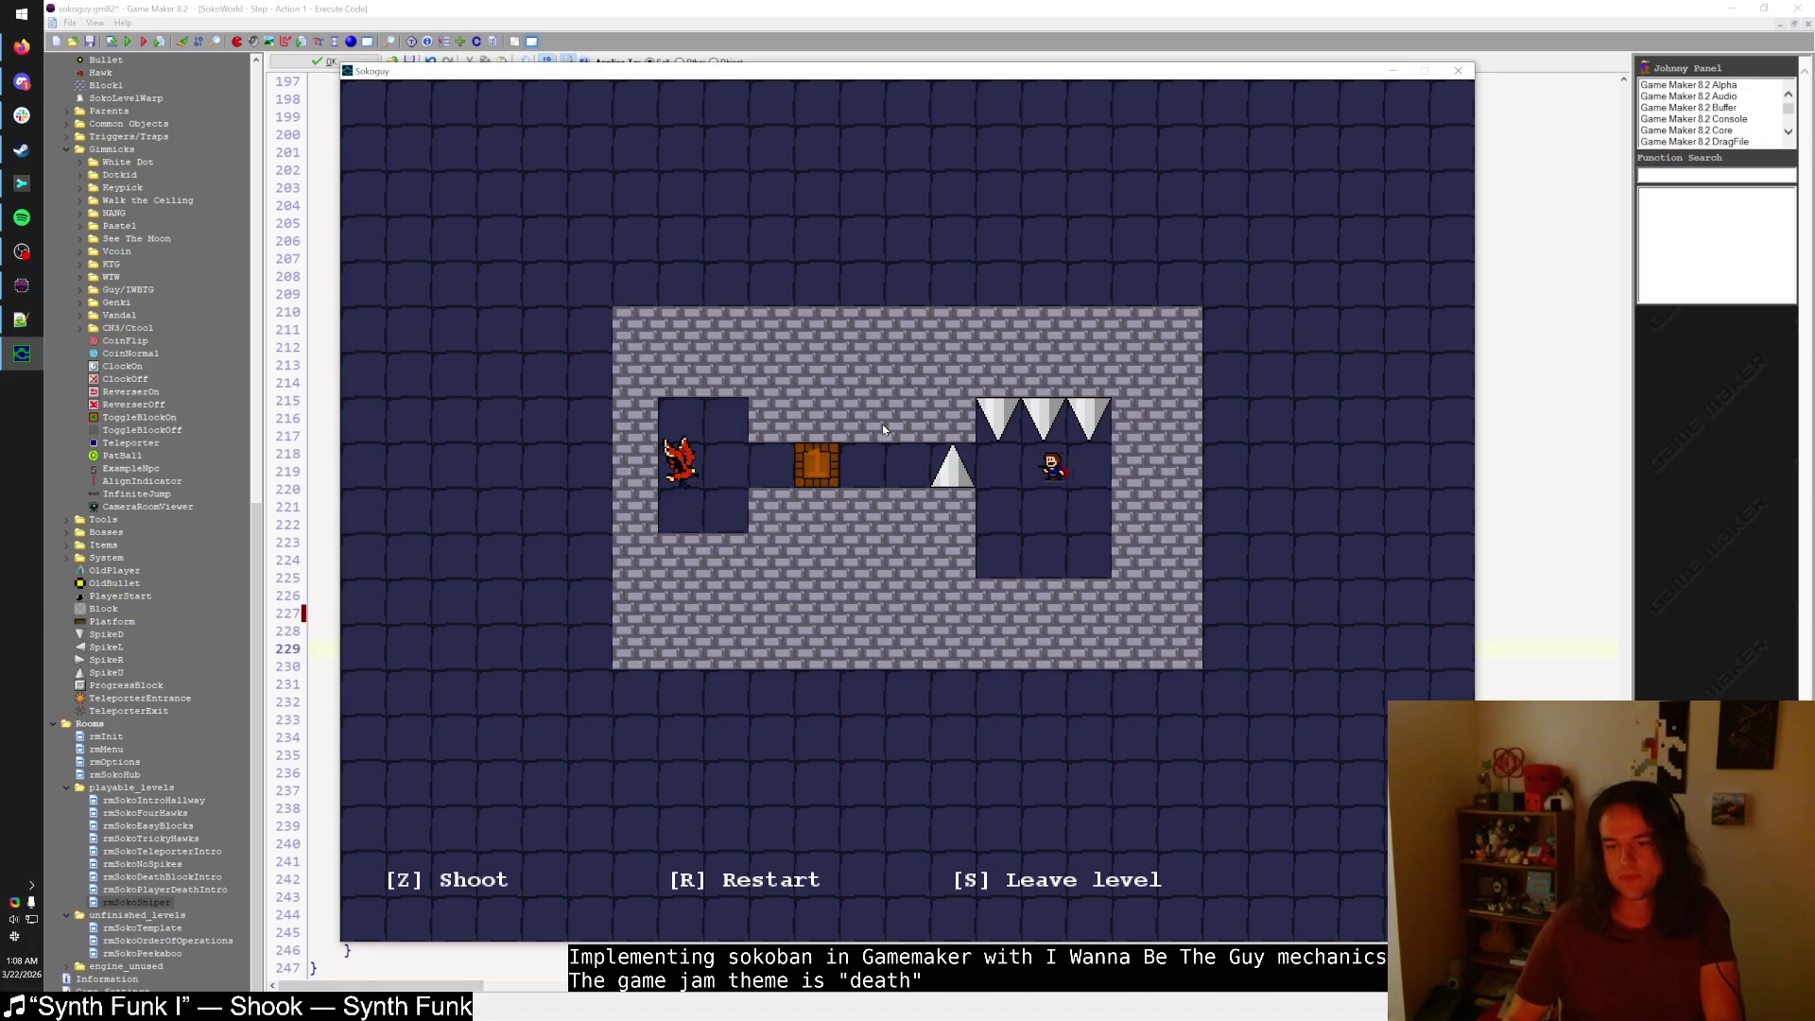
{"action": "key", "text": "Left"}
{"action": "key", "text": "z"}
{"action": "key", "text": "z"}
{"action": "key", "text": "z"}
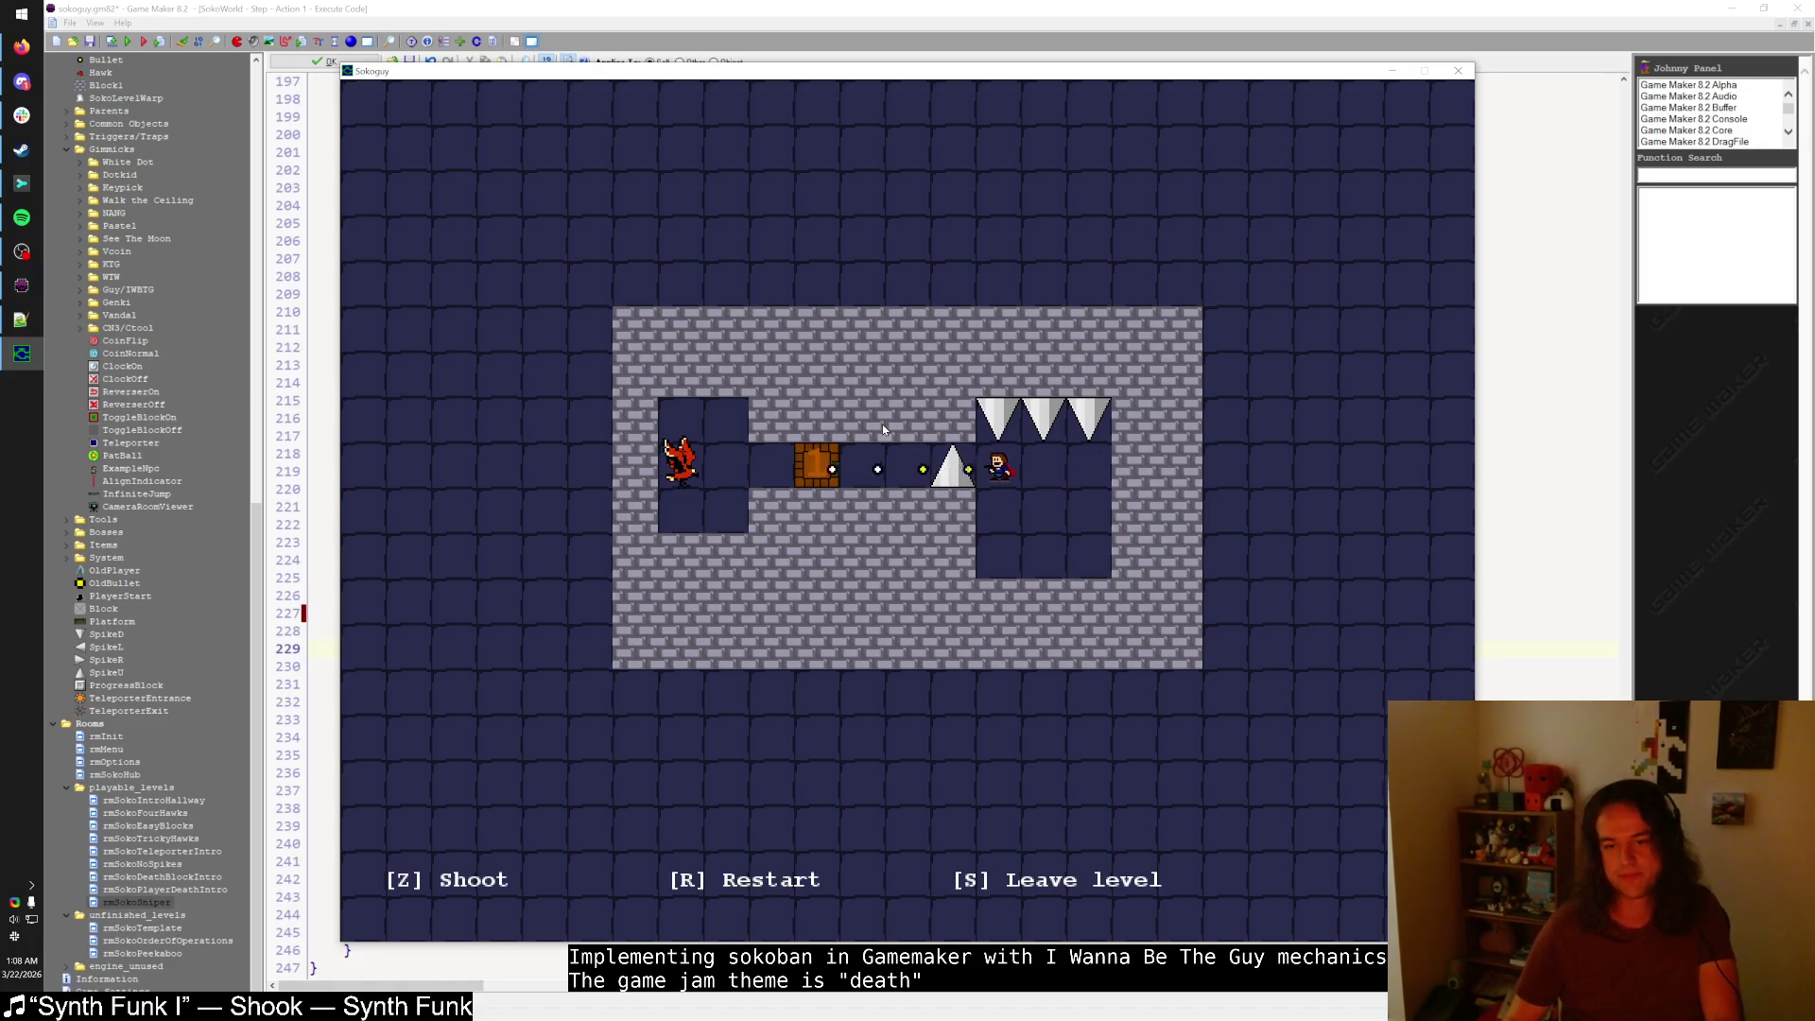
{"action": "key", "text": "Right"}
{"action": "key", "text": "Up"}
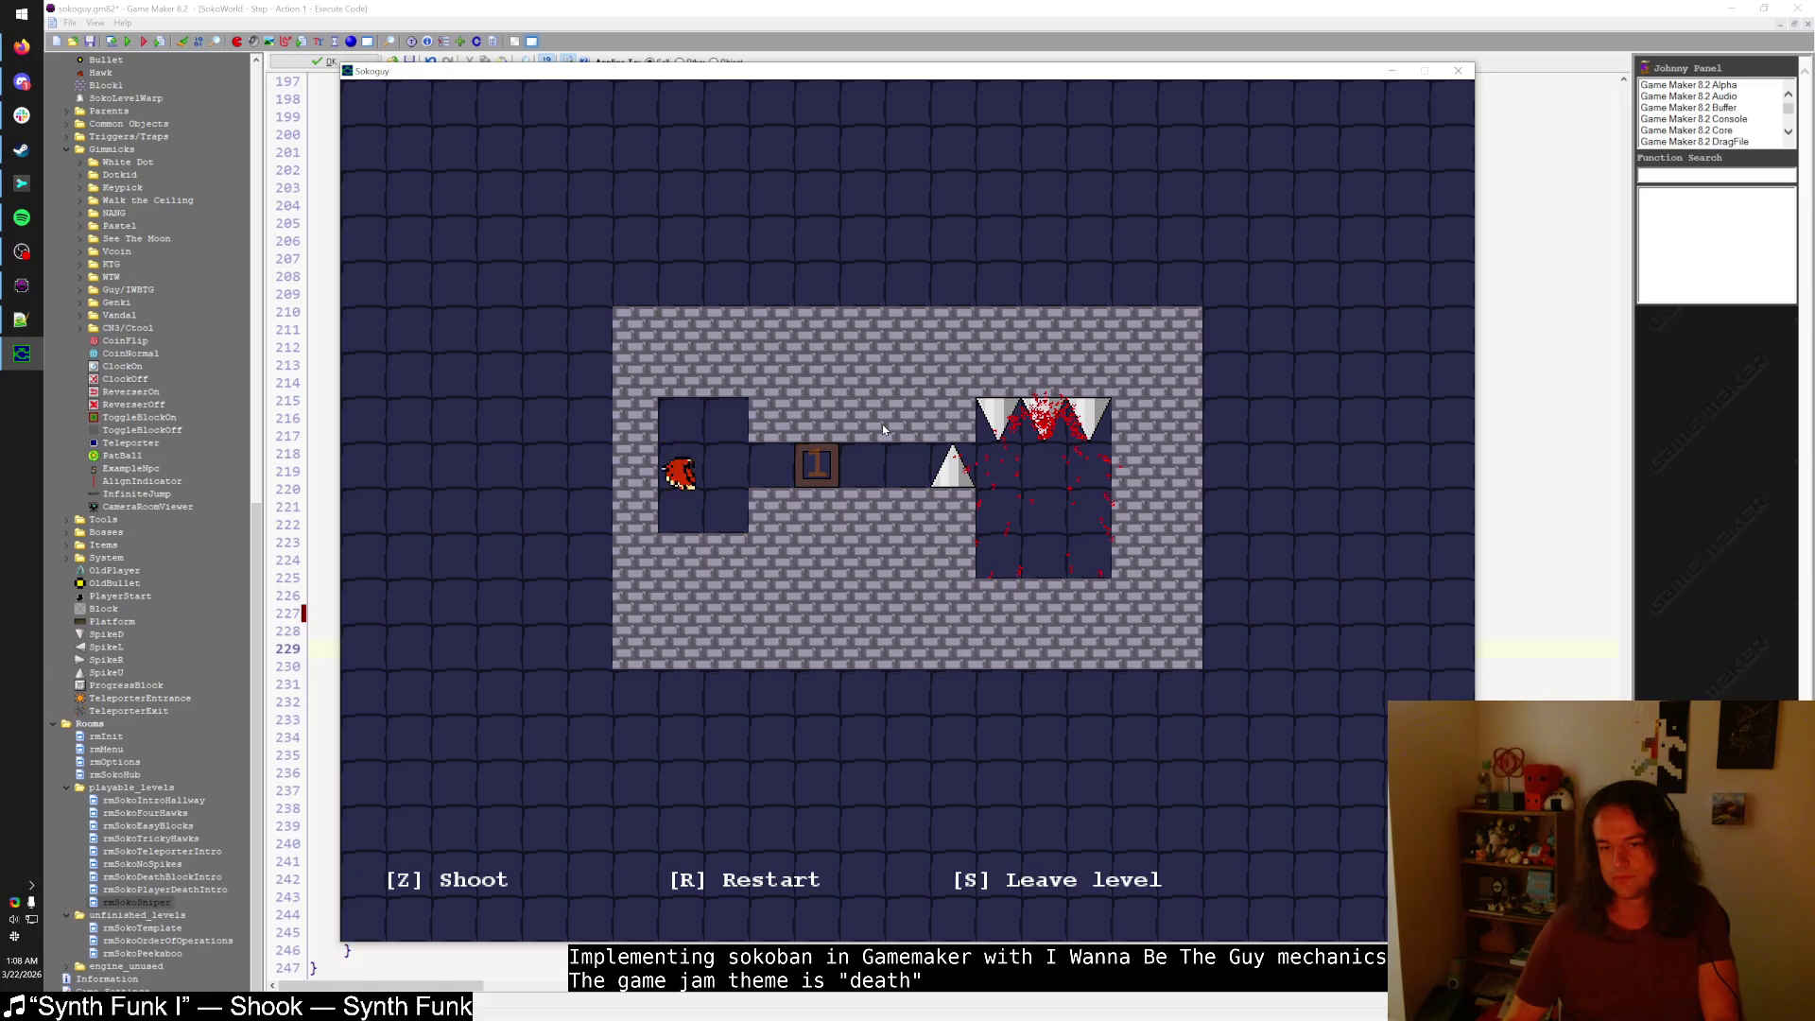
Restart with R, jump into the ceiling spikes, leave with S and close the game
{"action": "key", "text": "r"}
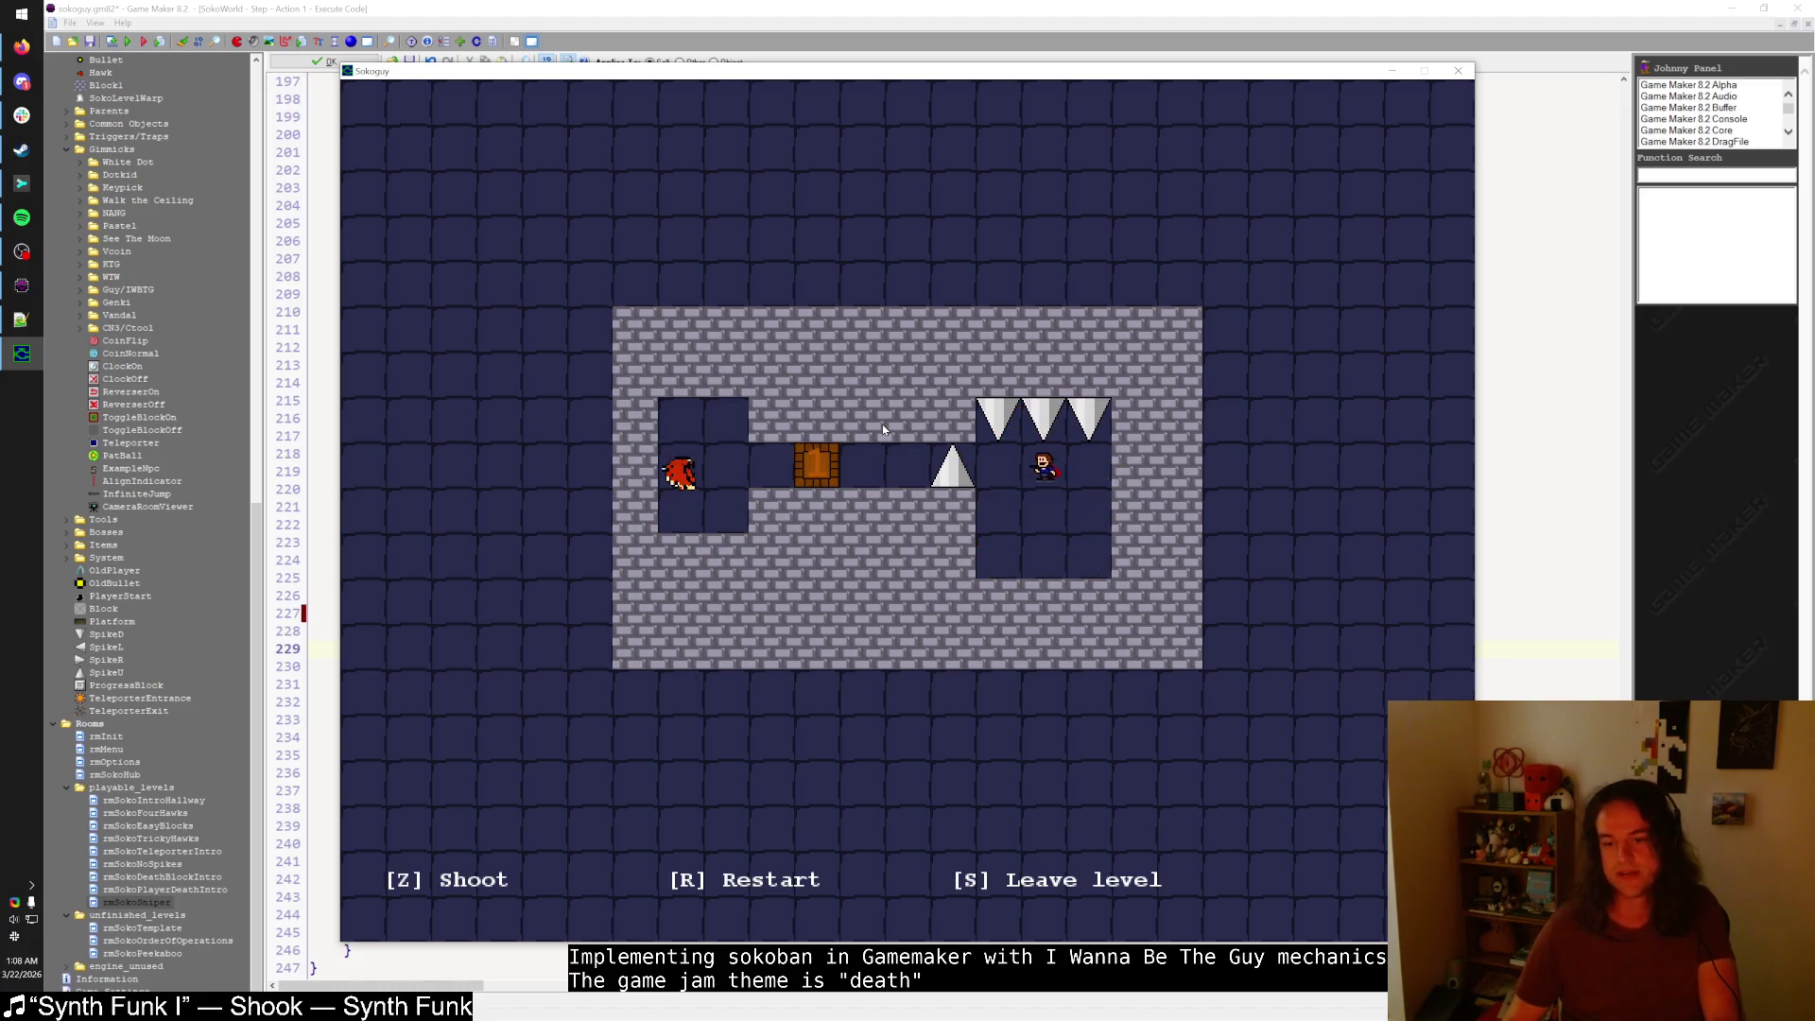
{"action": "key", "text": "shift"}
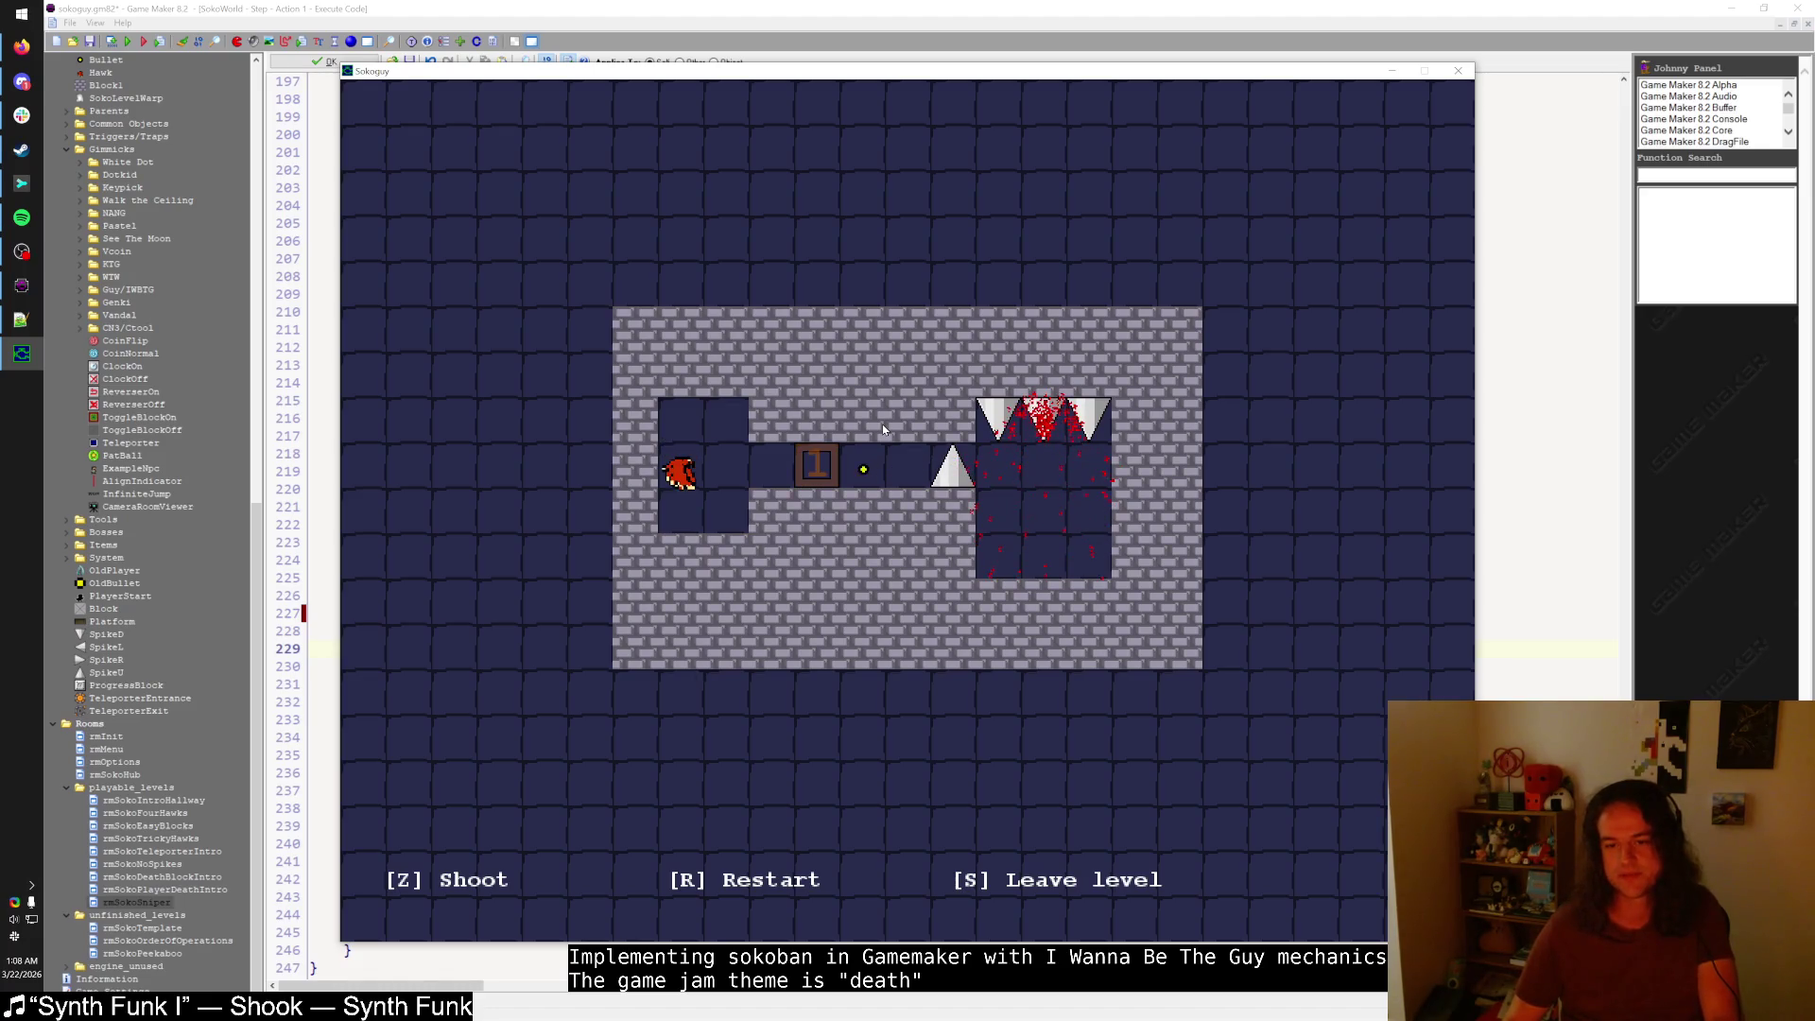
{"action": "key", "text": "s"}
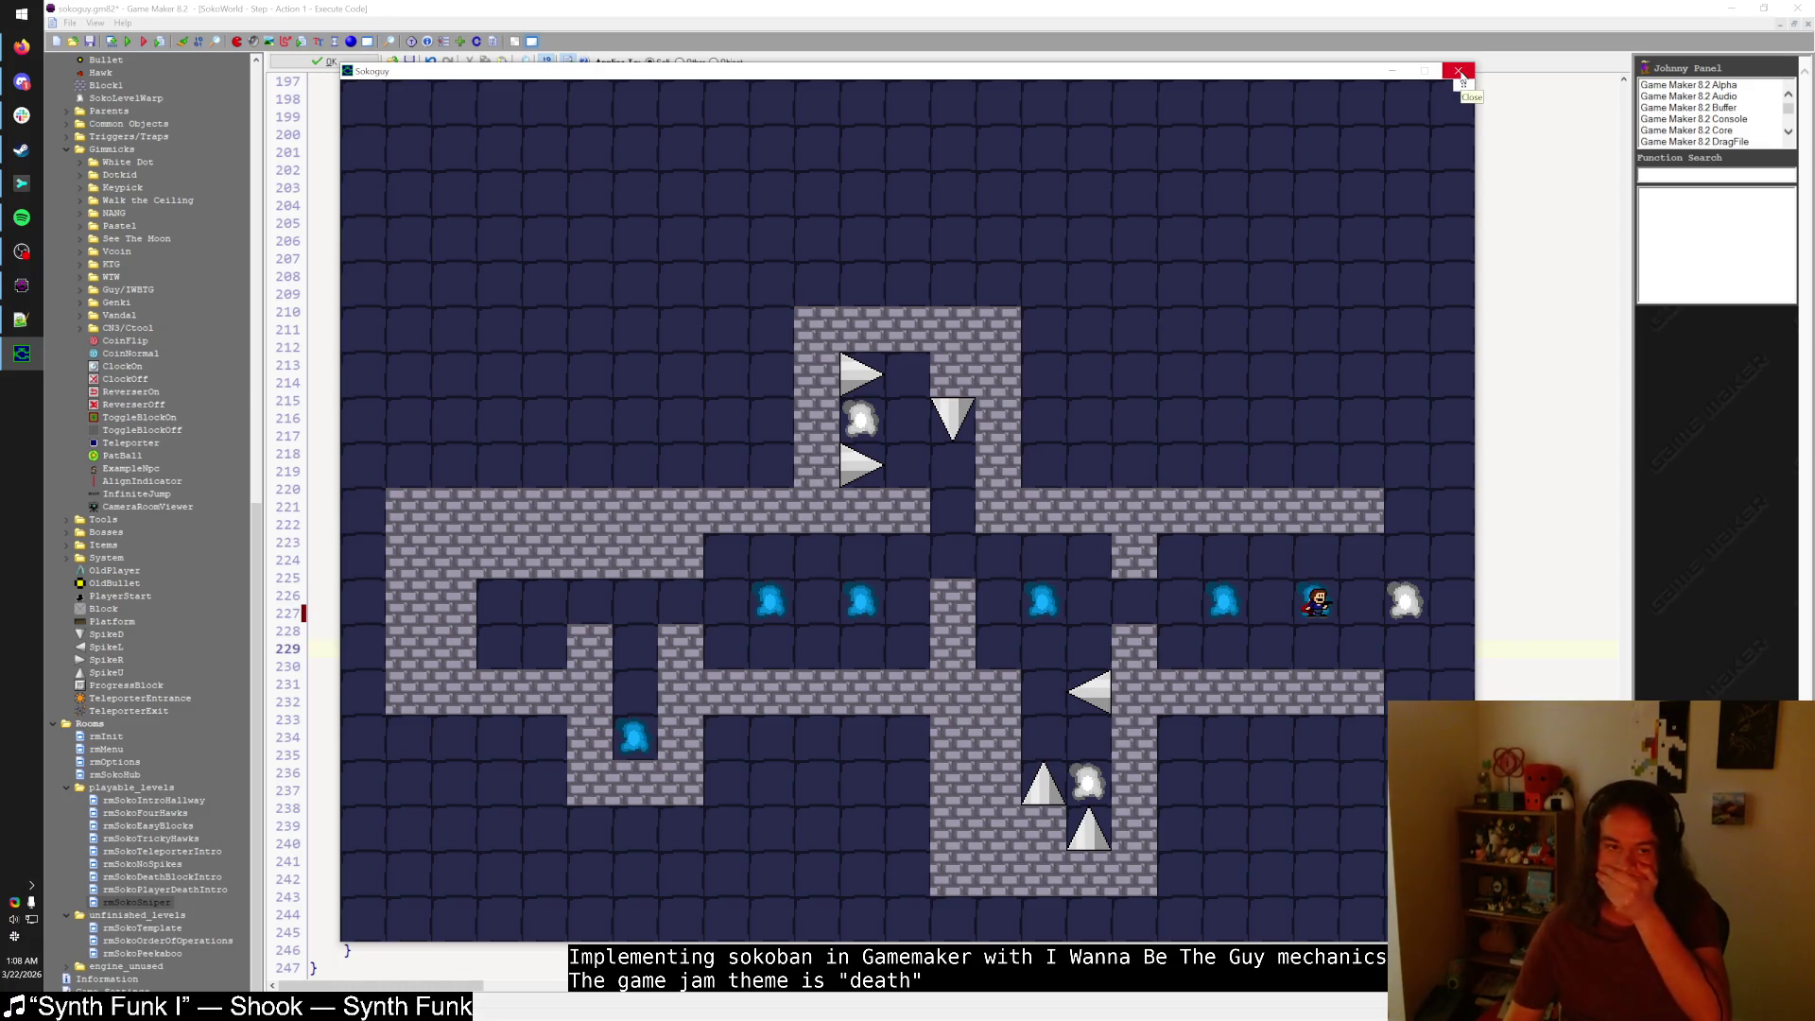
{"action": "left_click", "coordinate": [1461, 76]}
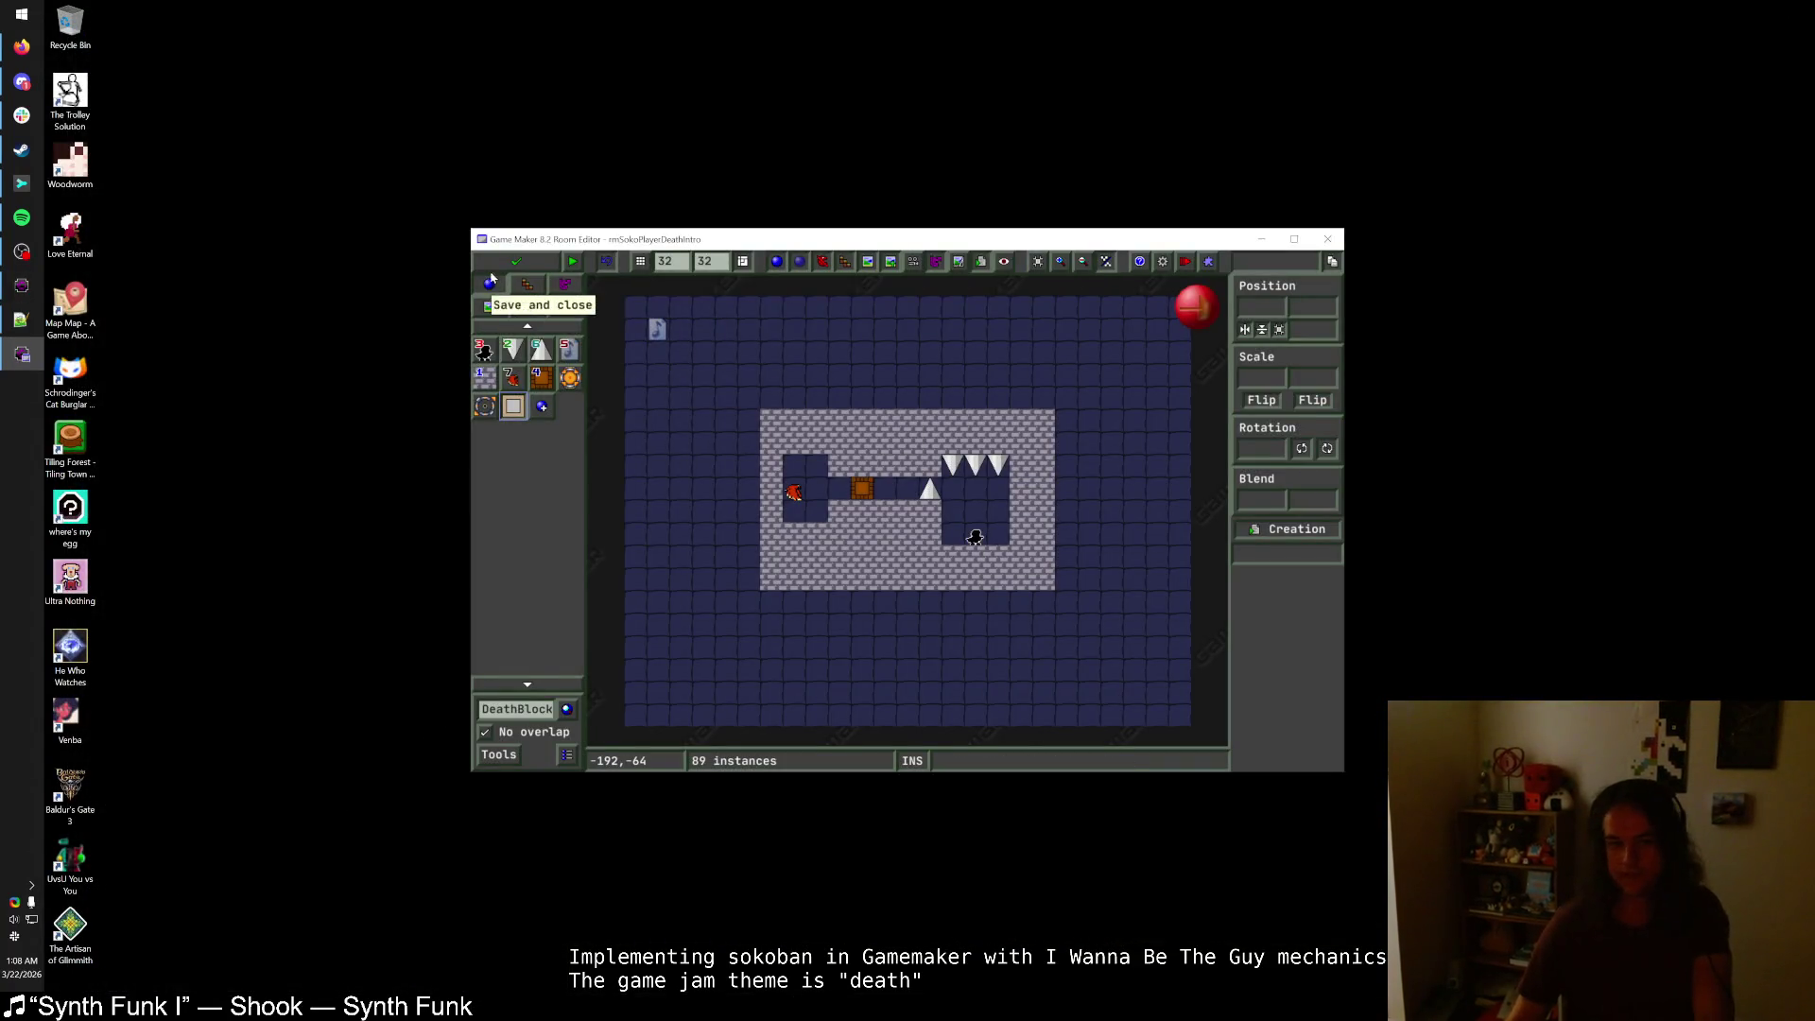
Save the room, insert a new room named rmSokoSolidBlock below the death-intro level, and open it
{"action": "left_click", "coordinate": [493, 266]}
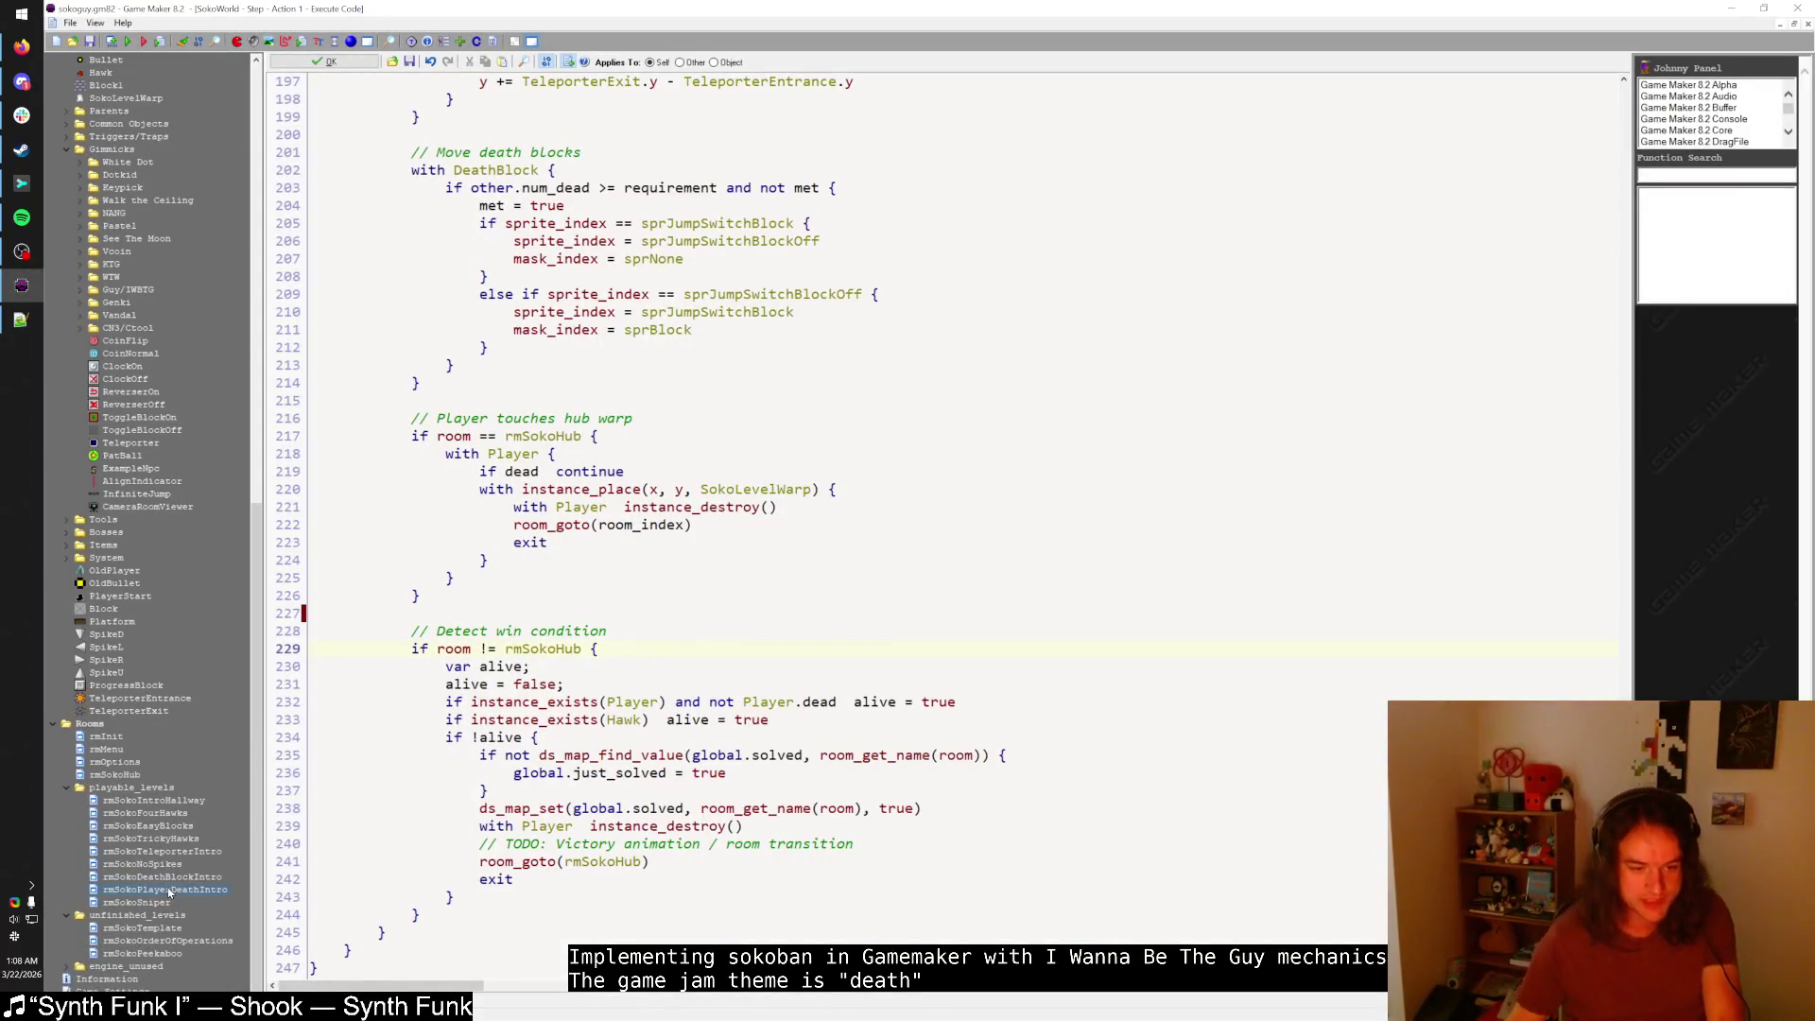
{"action": "right_click", "coordinate": [165, 894]}
{"action": "left_click", "coordinate": [168, 907]}
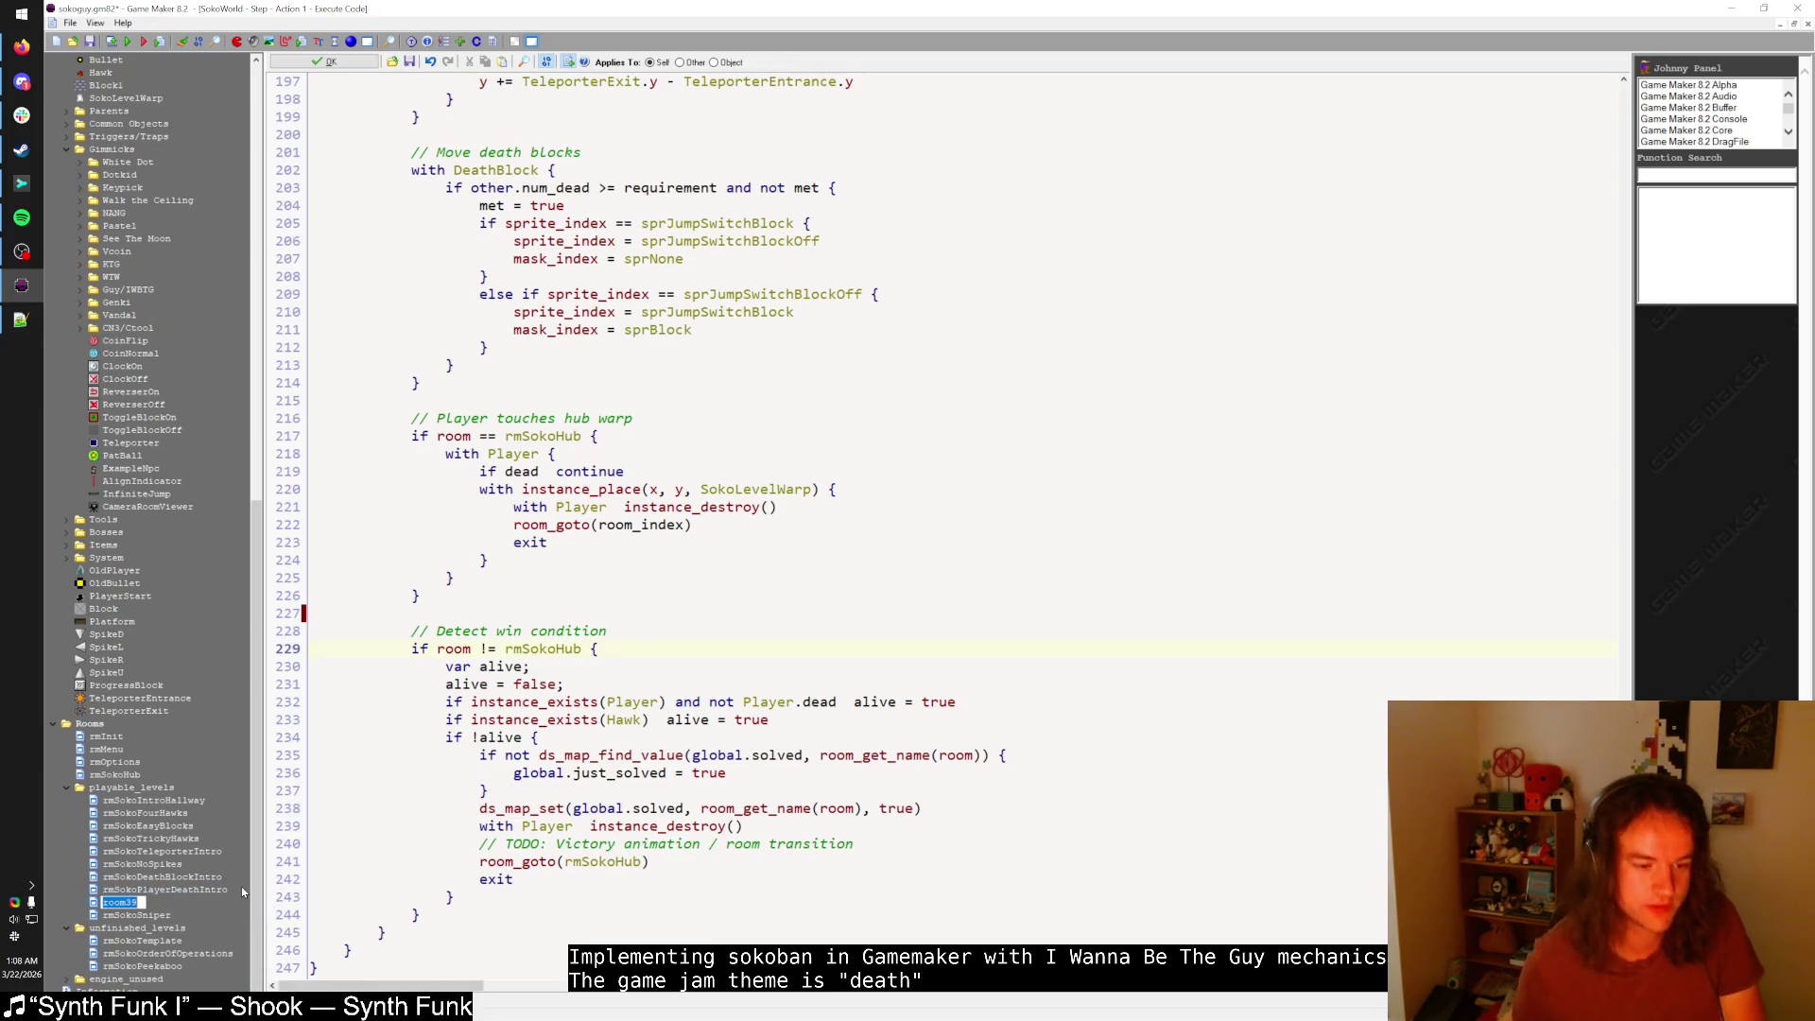
{"action": "type", "text": "rmSokoPlayerSolid"}
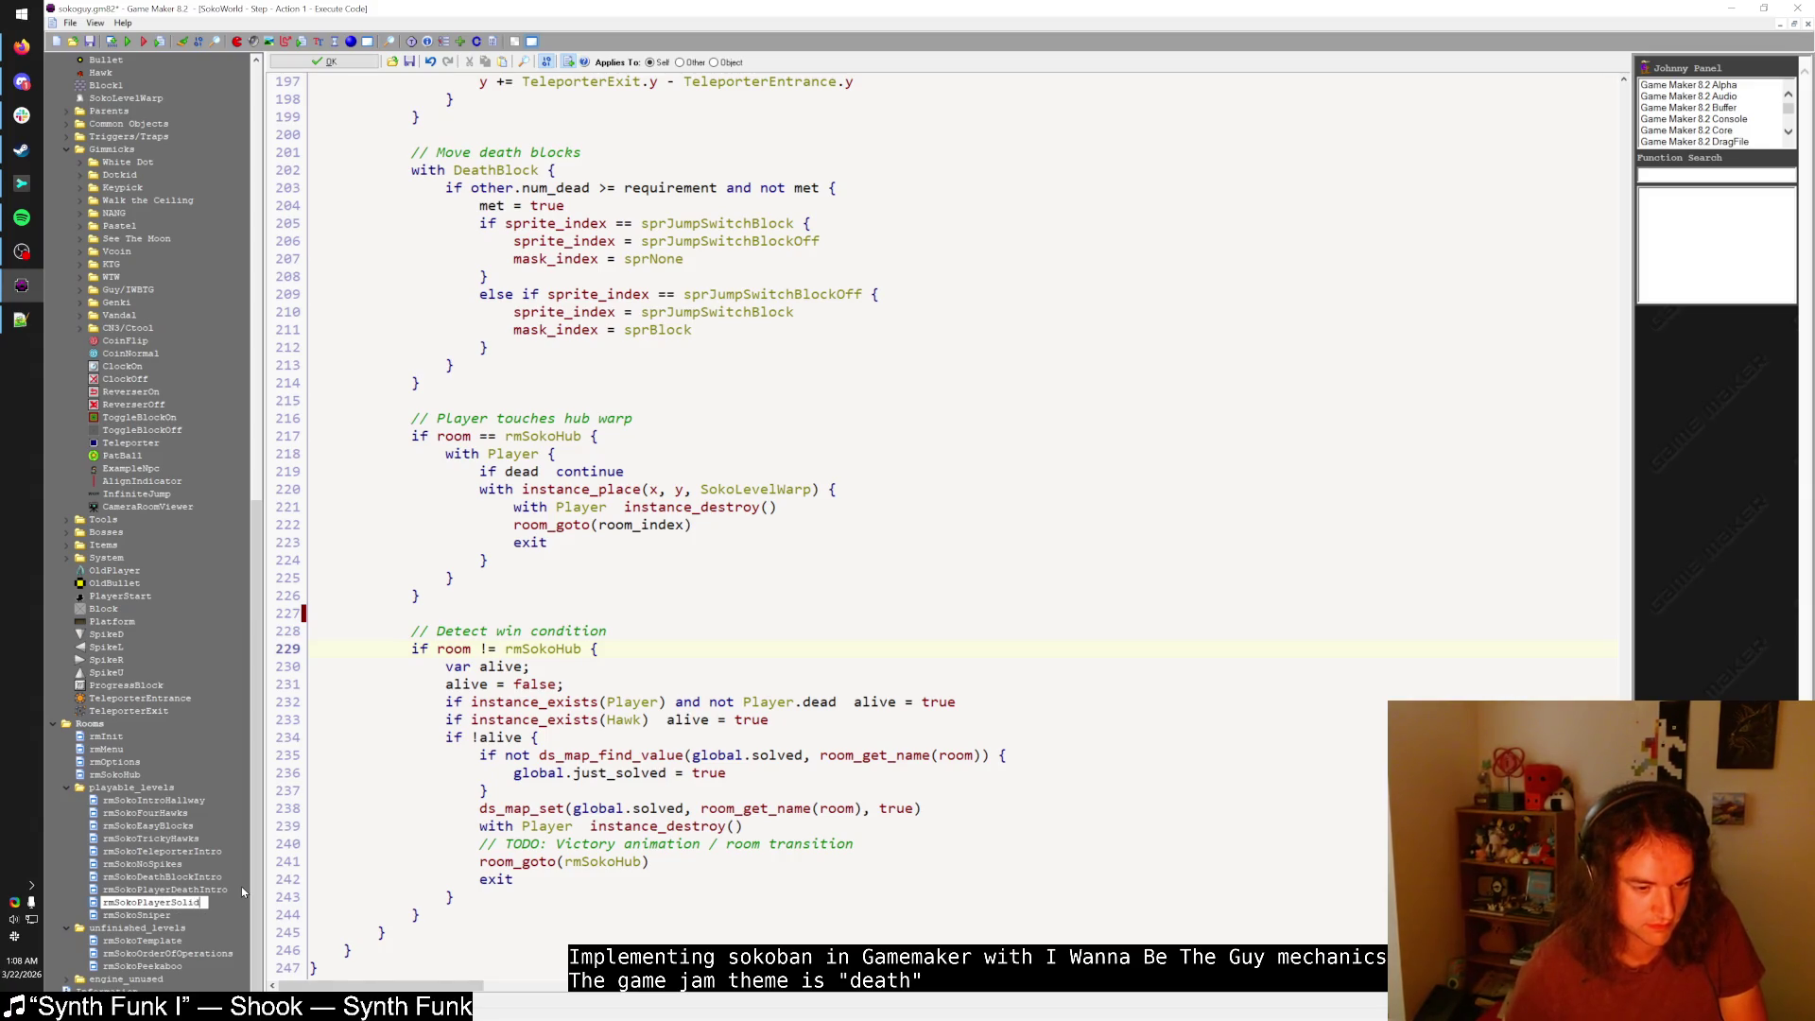
{"action": "type", "text": "DeathBlo"}
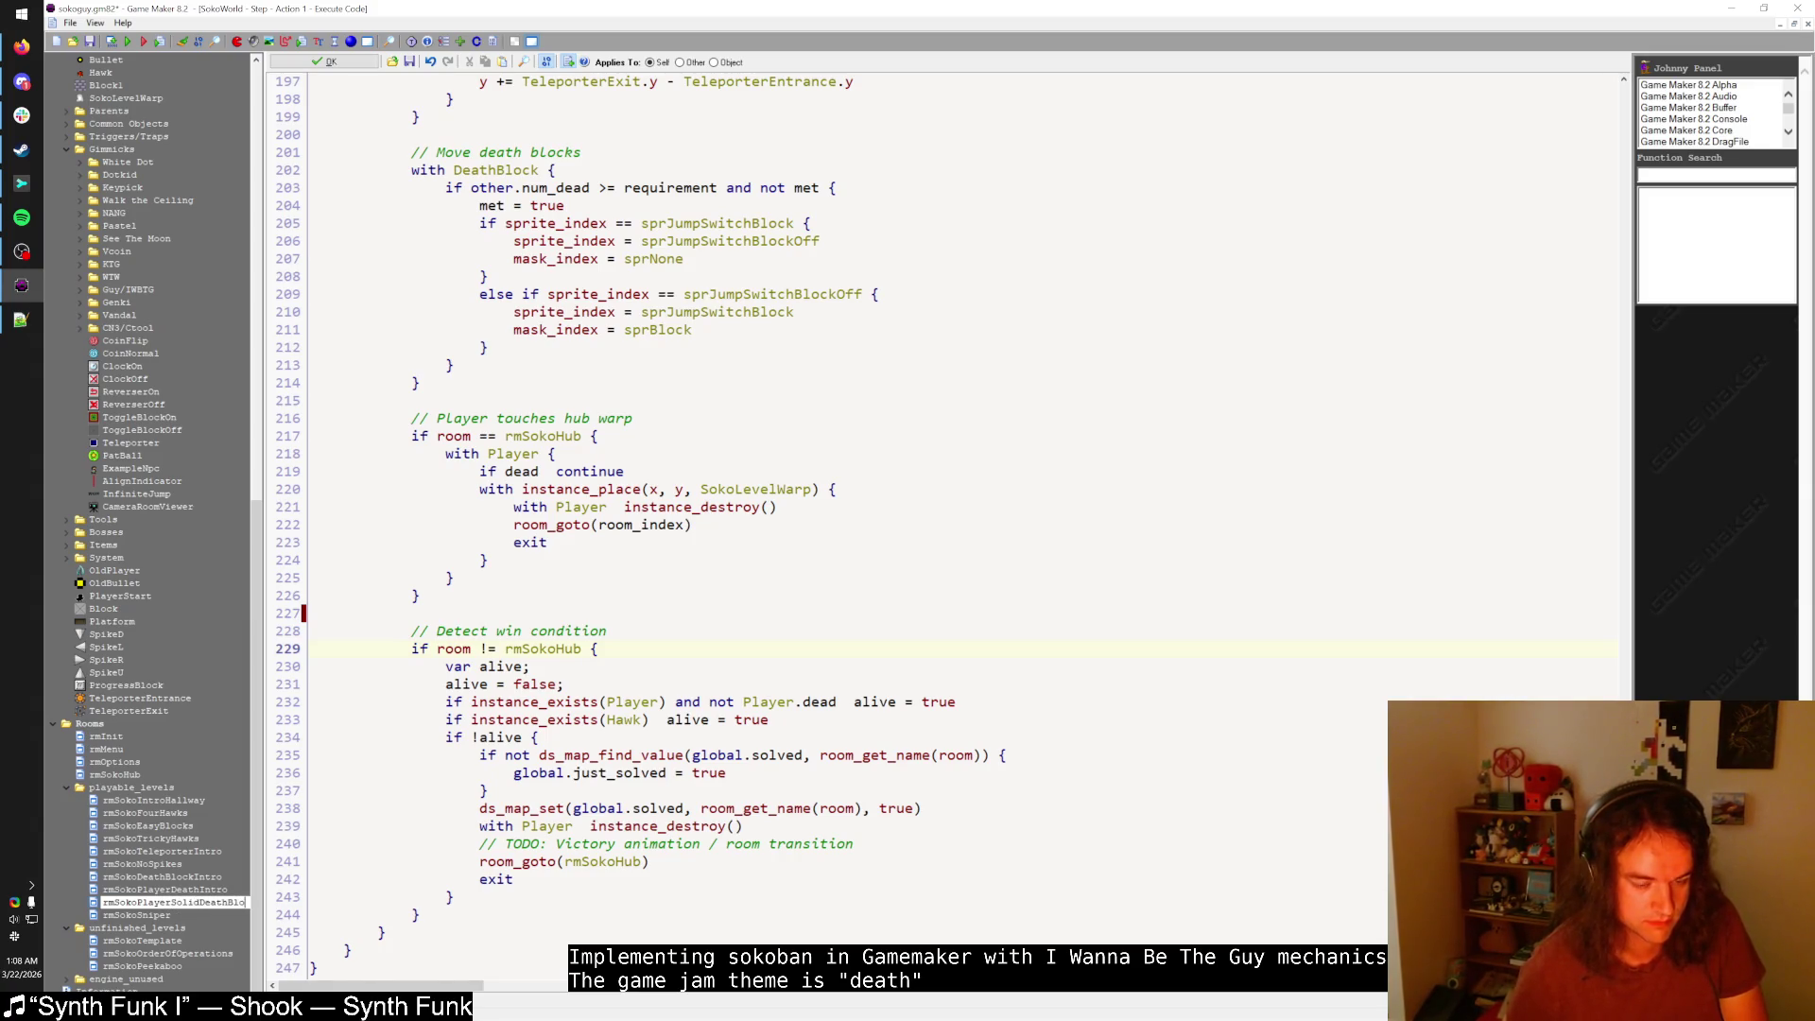
{"action": "key", "text": "BackSpace"}
{"action": "key", "text": "BackSpace"}
{"action": "key", "text": "BackSpace"}
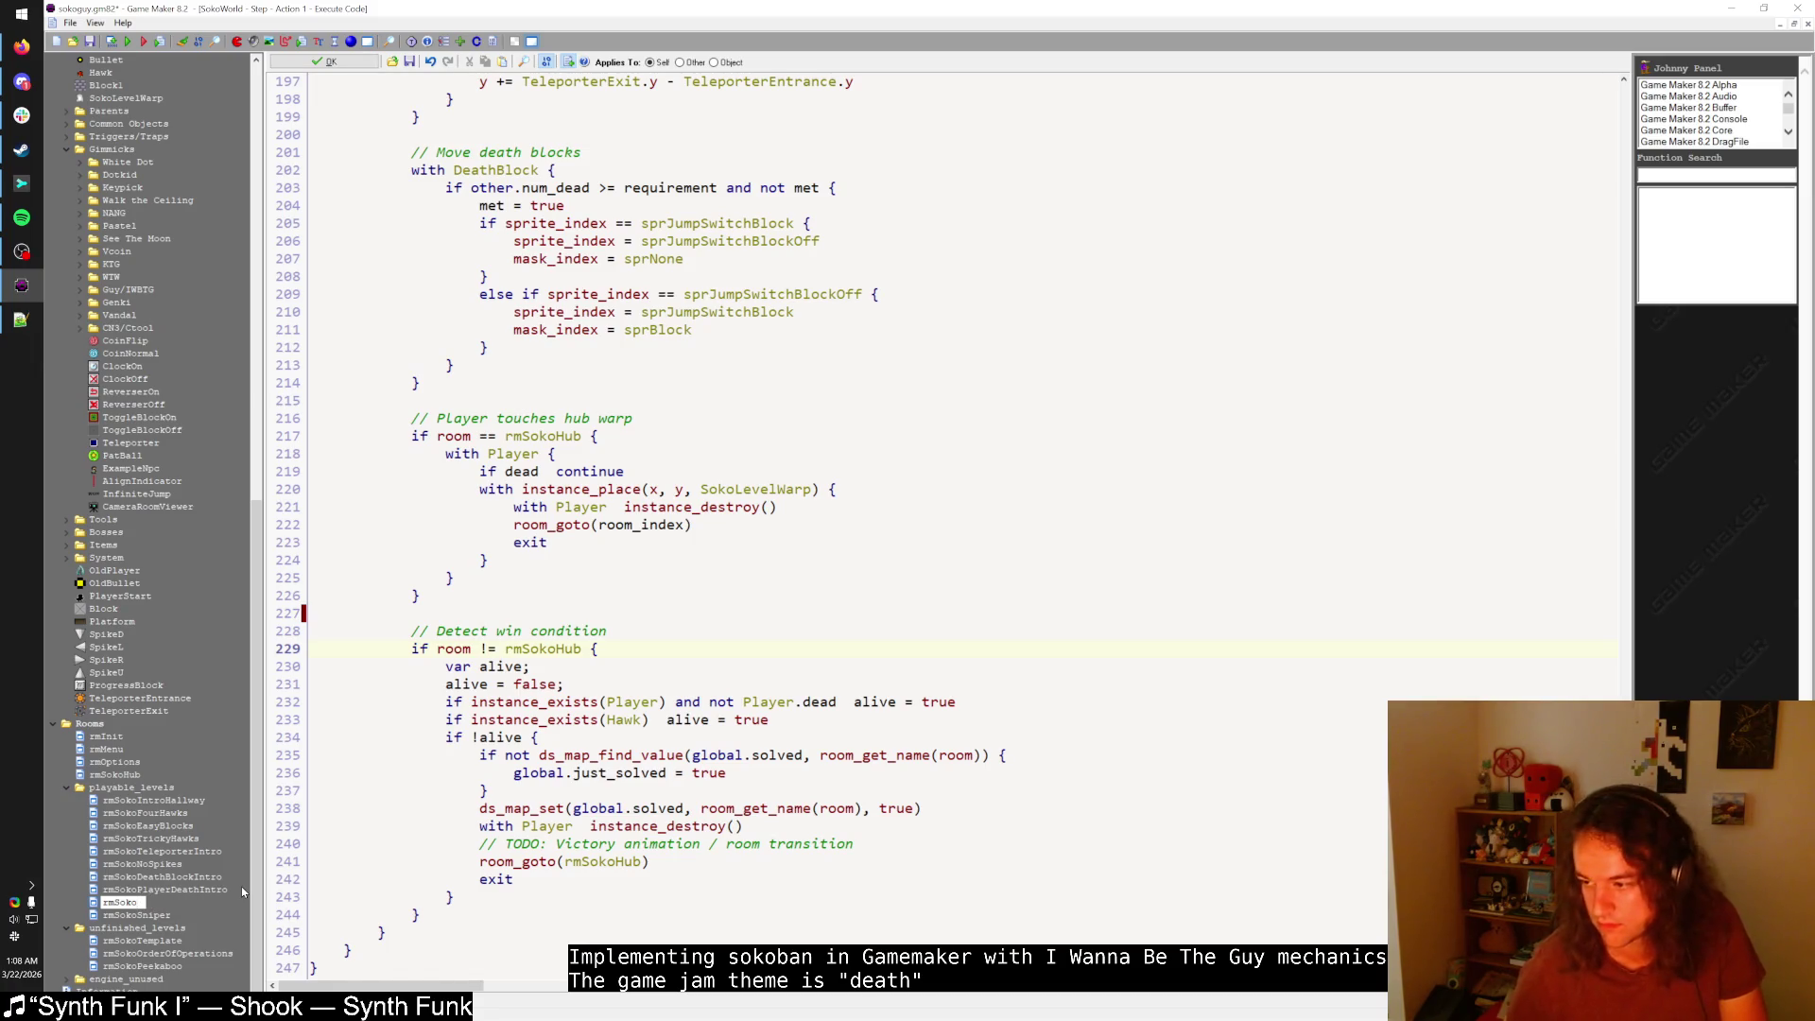
{"action": "type", "text": "SolidBlock"}
{"action": "key", "text": "Return"}
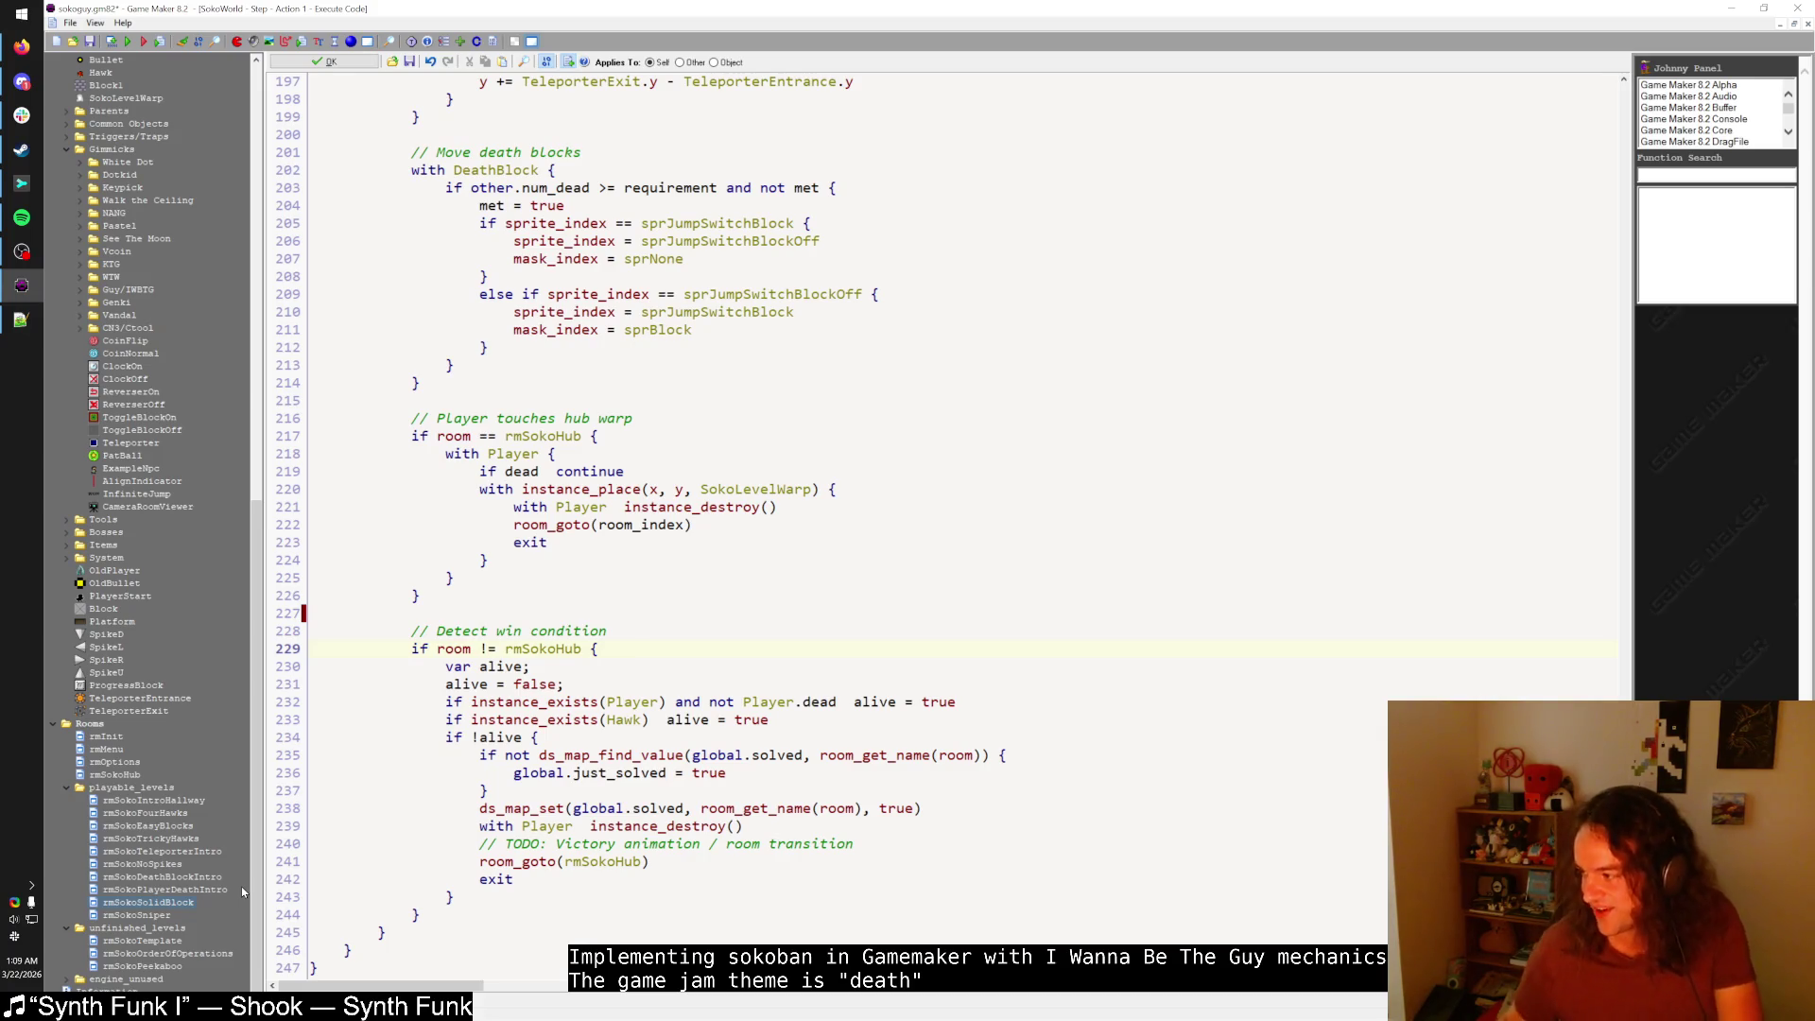
{"action": "double_click", "coordinate": [176, 906]}
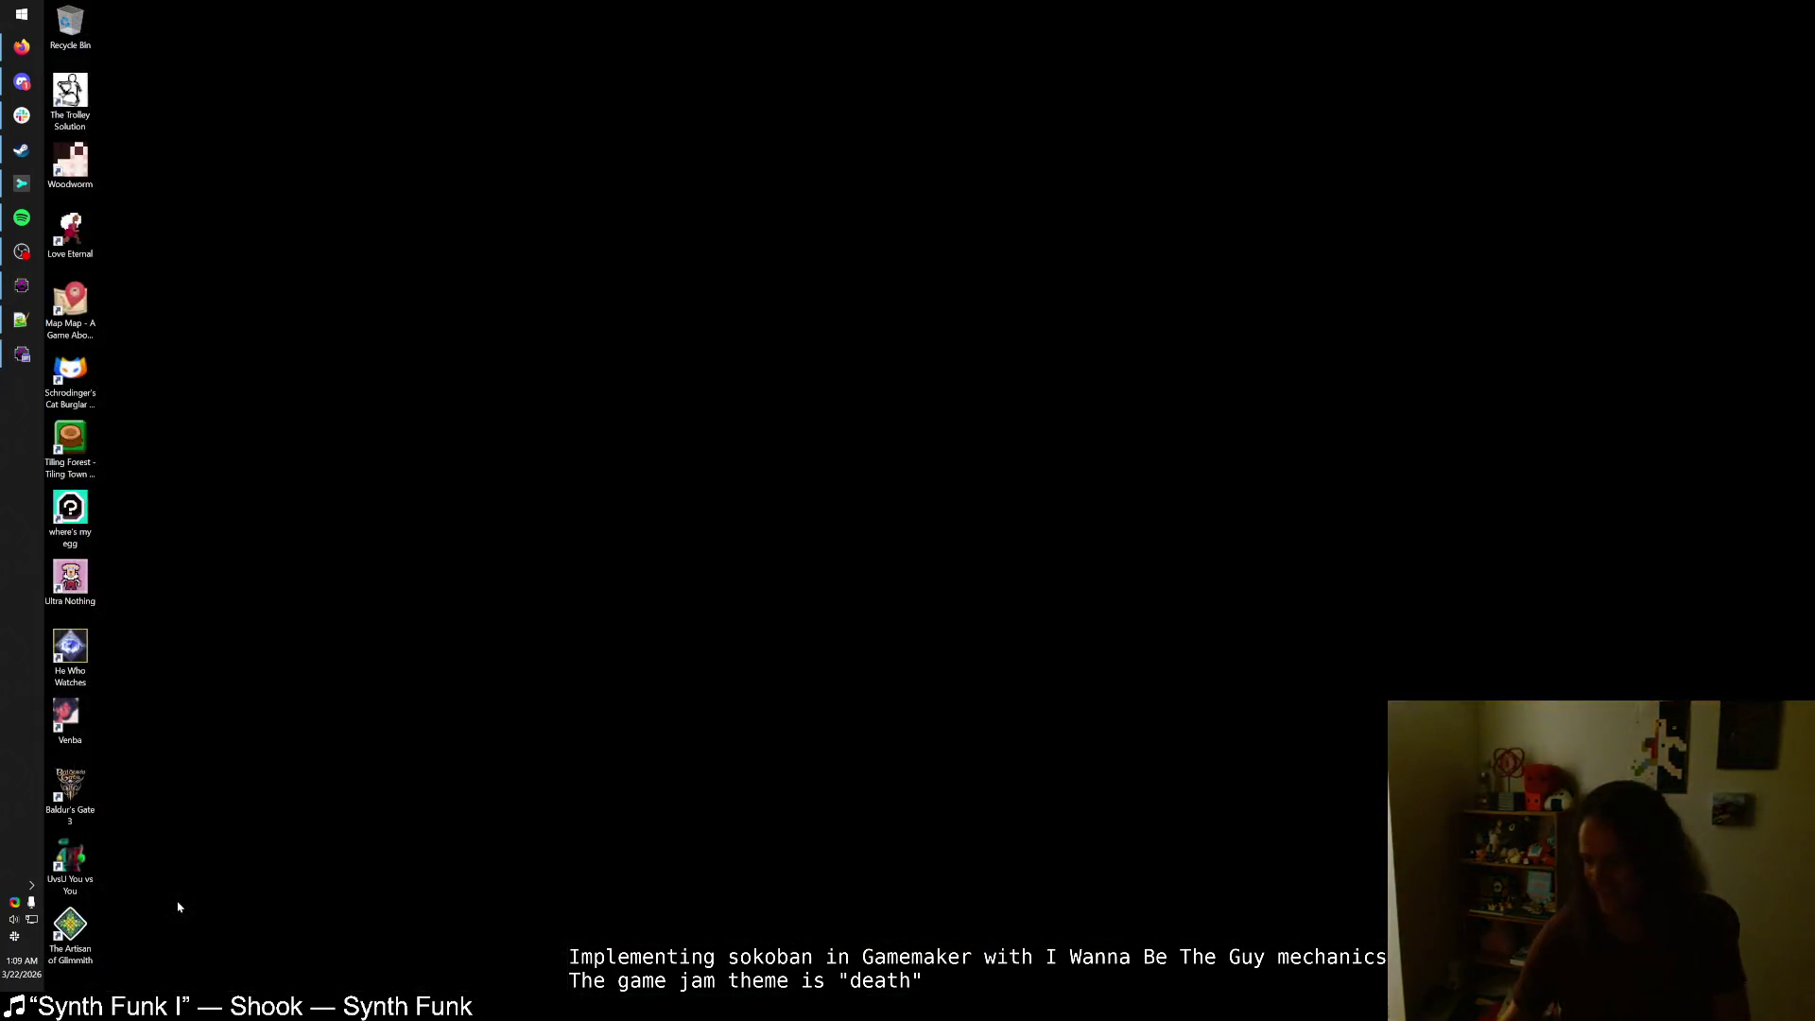